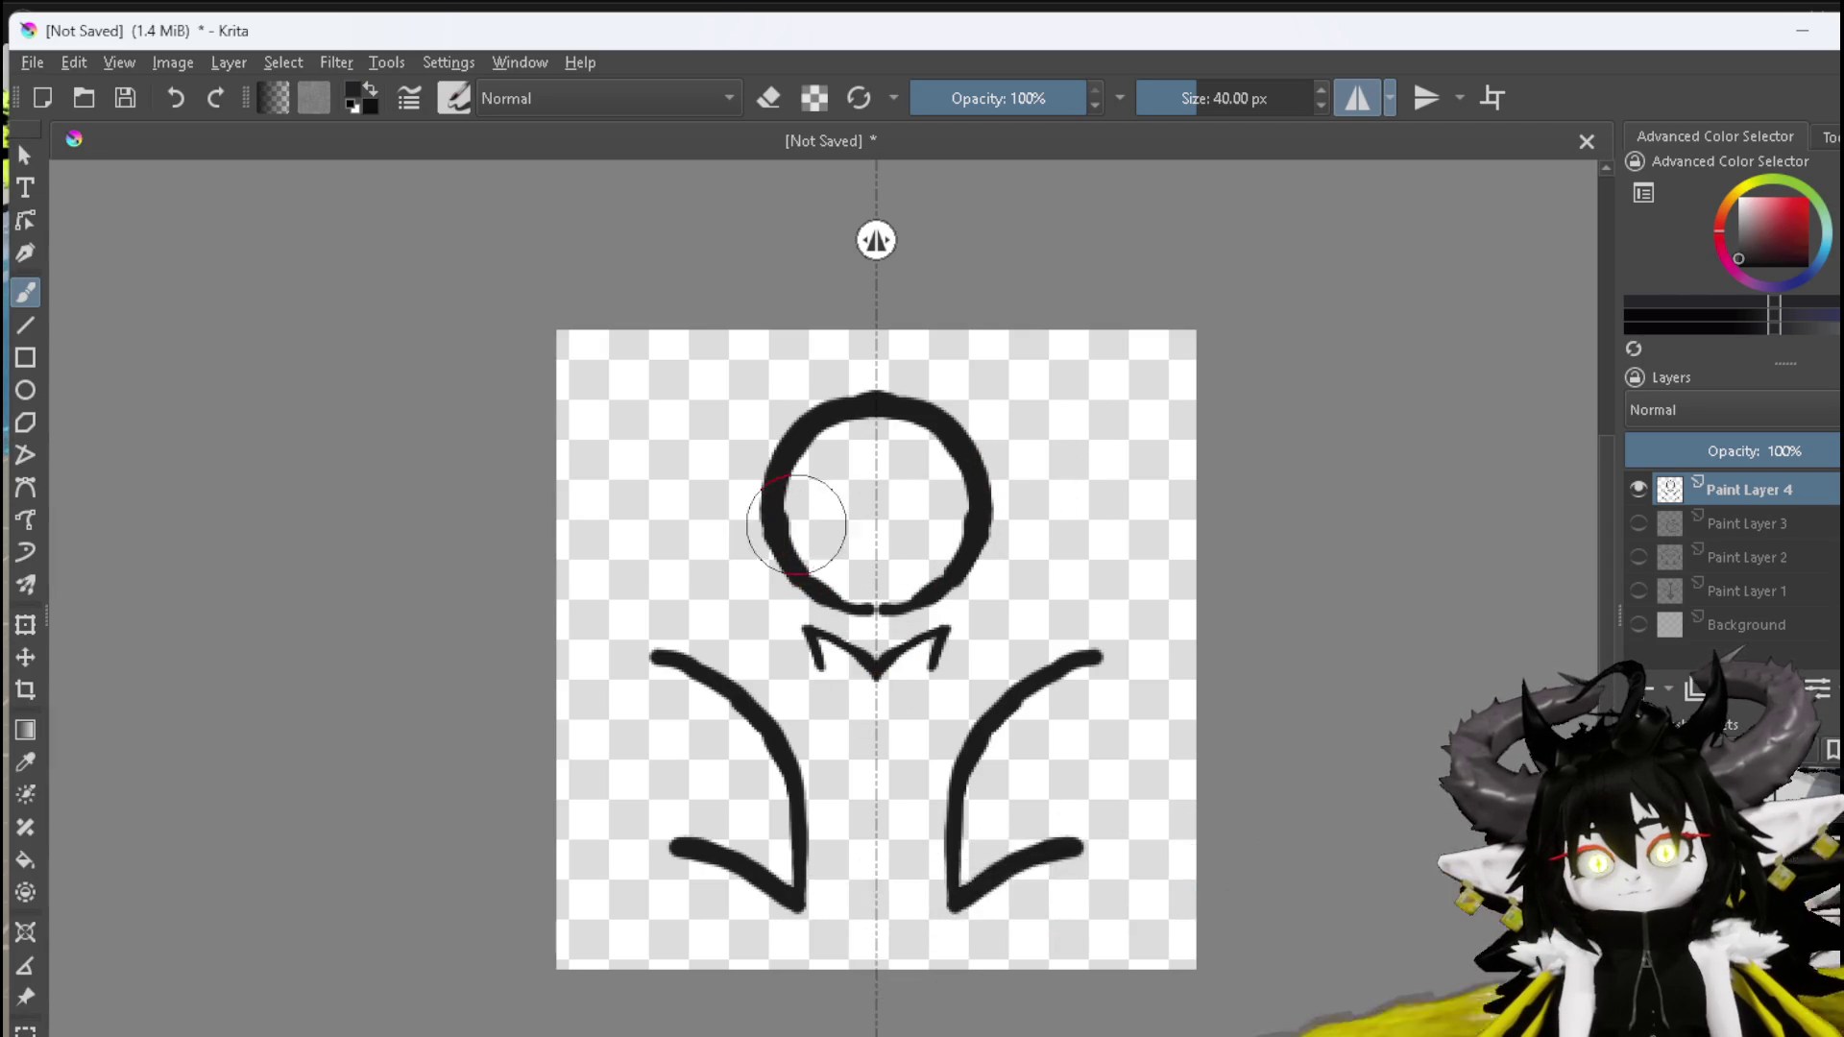
# With the eraser, trim the top and lower edges of the head circle to thin its mirrored outline
pyautogui.press('e')
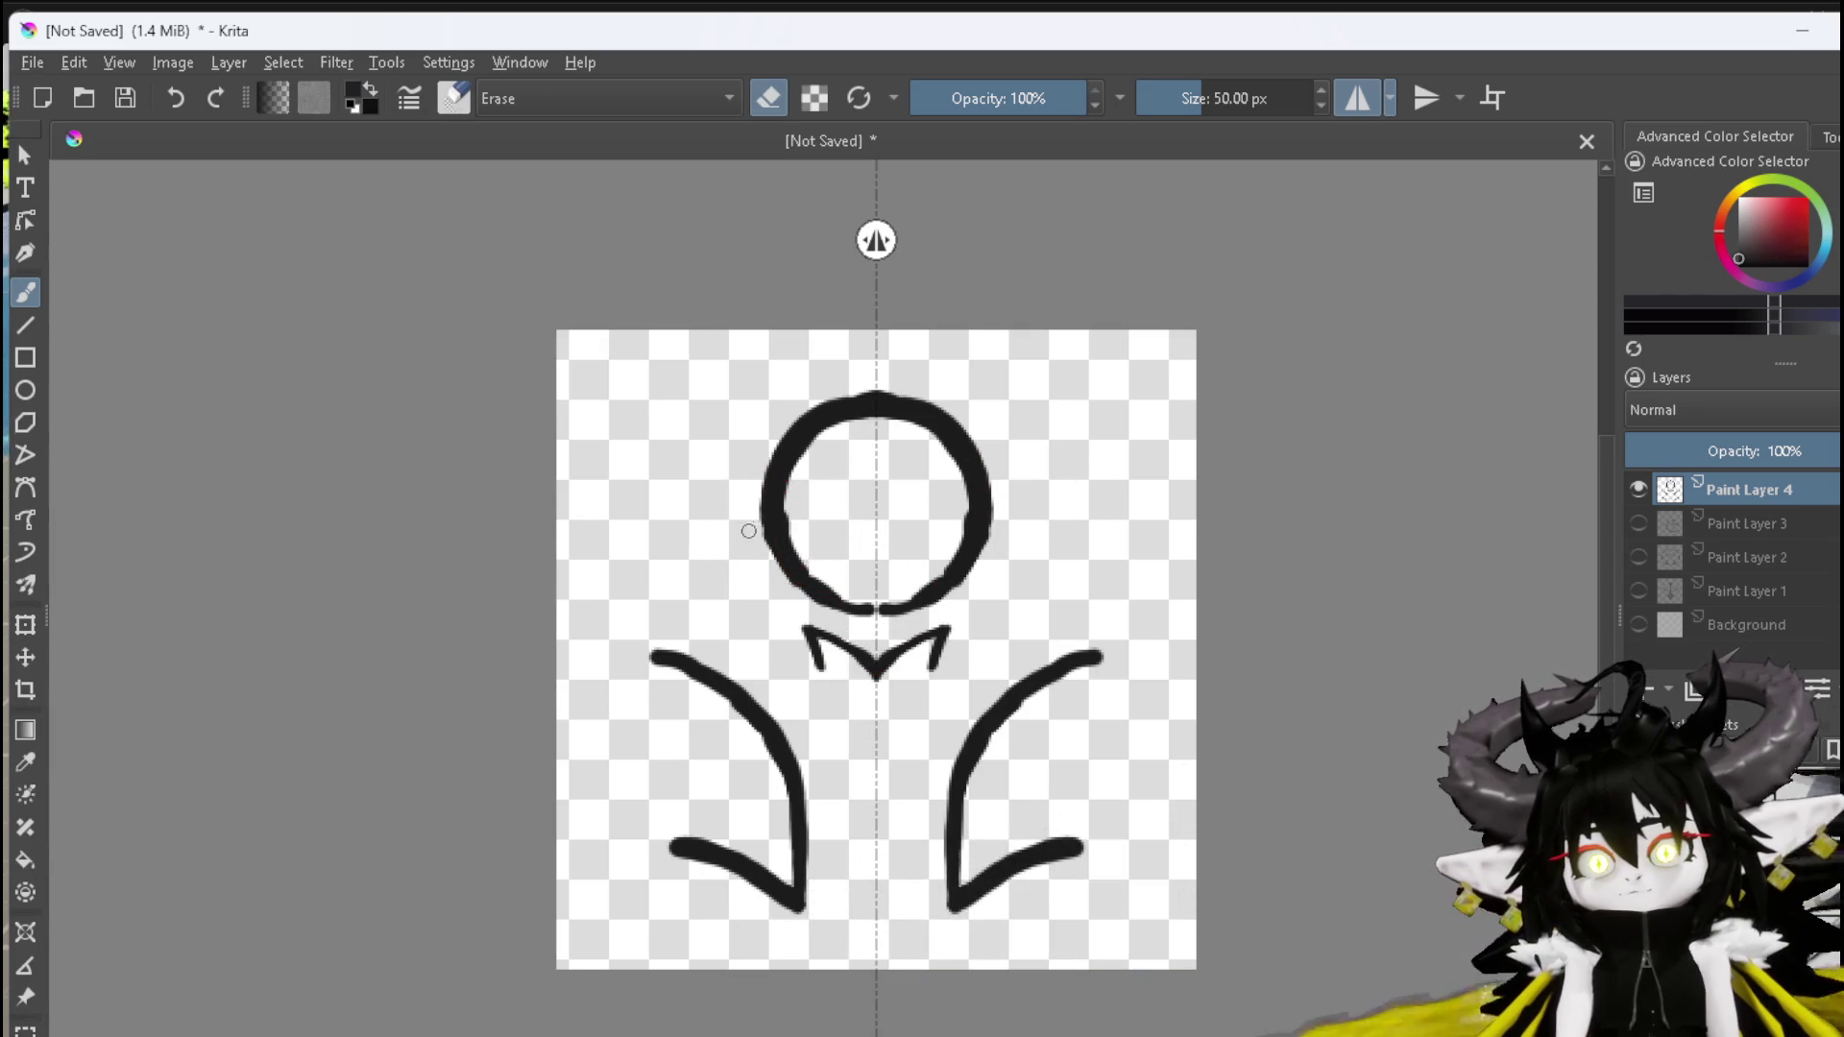
pyautogui.moveTo(851, 384); pyautogui.dragTo(878, 386)
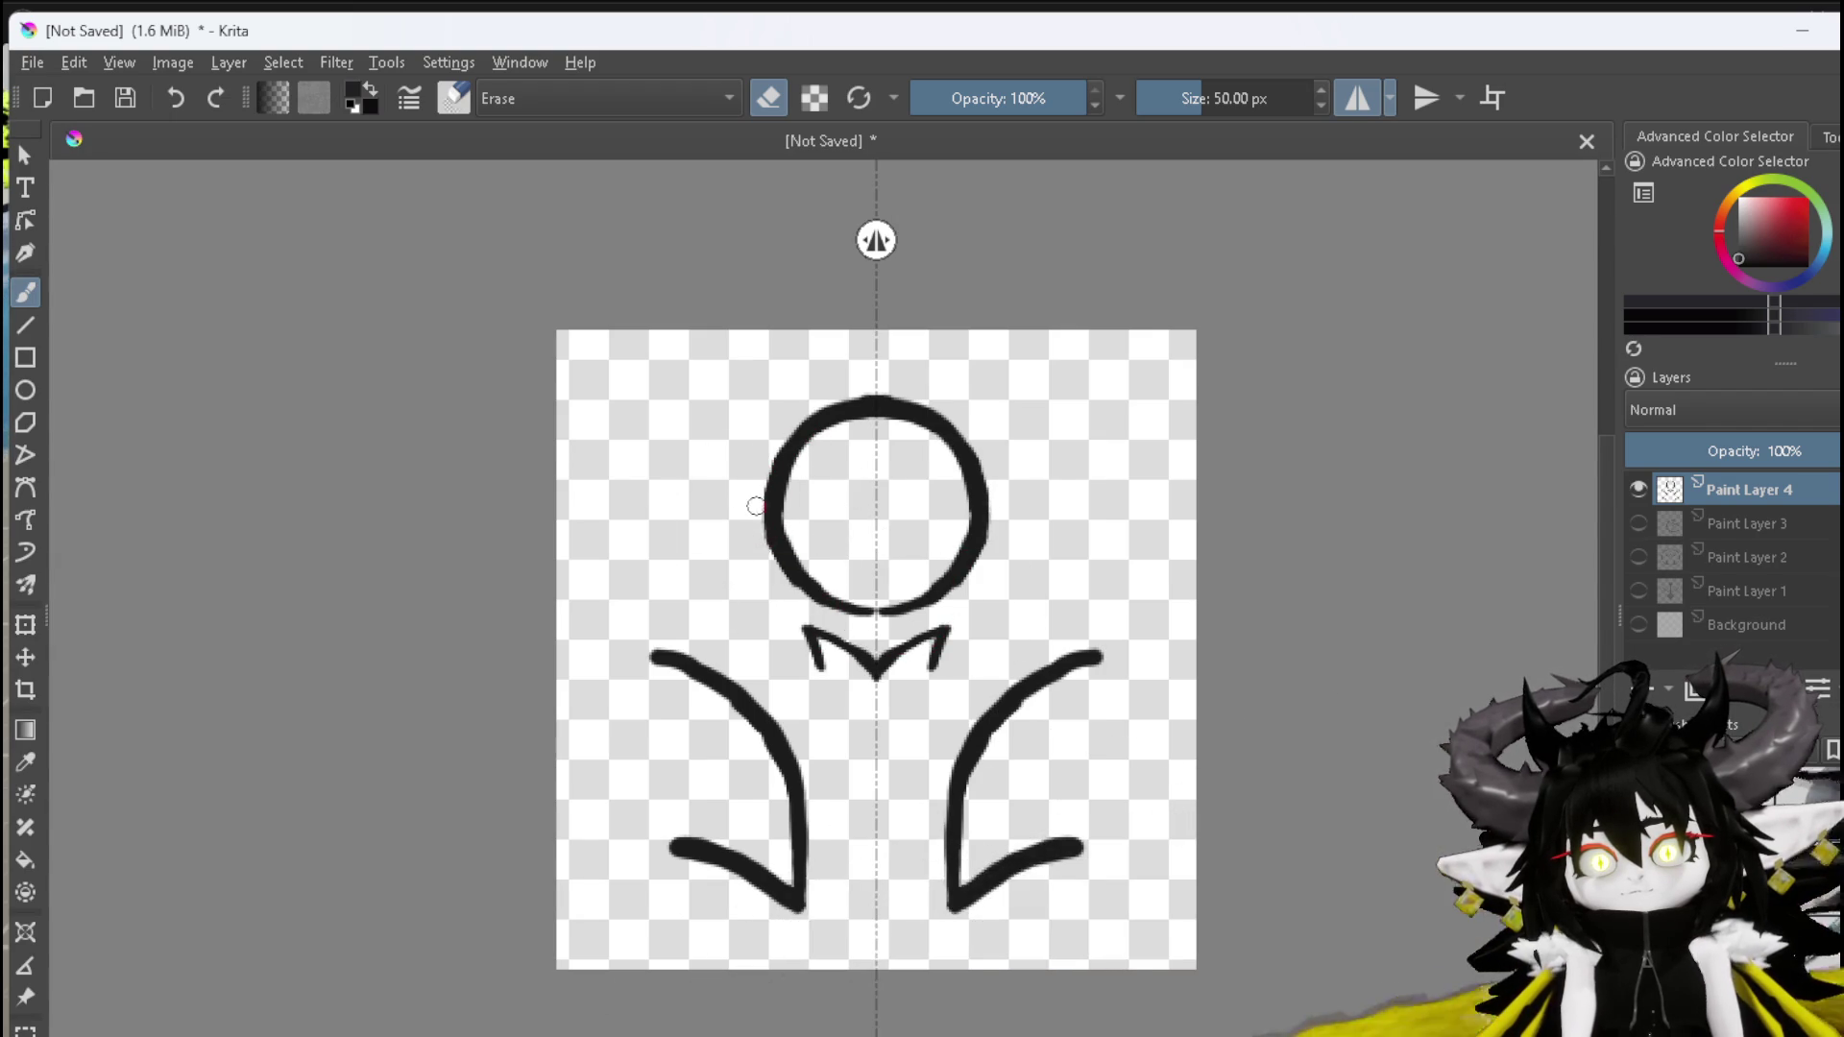
pyautogui.click(788, 585)
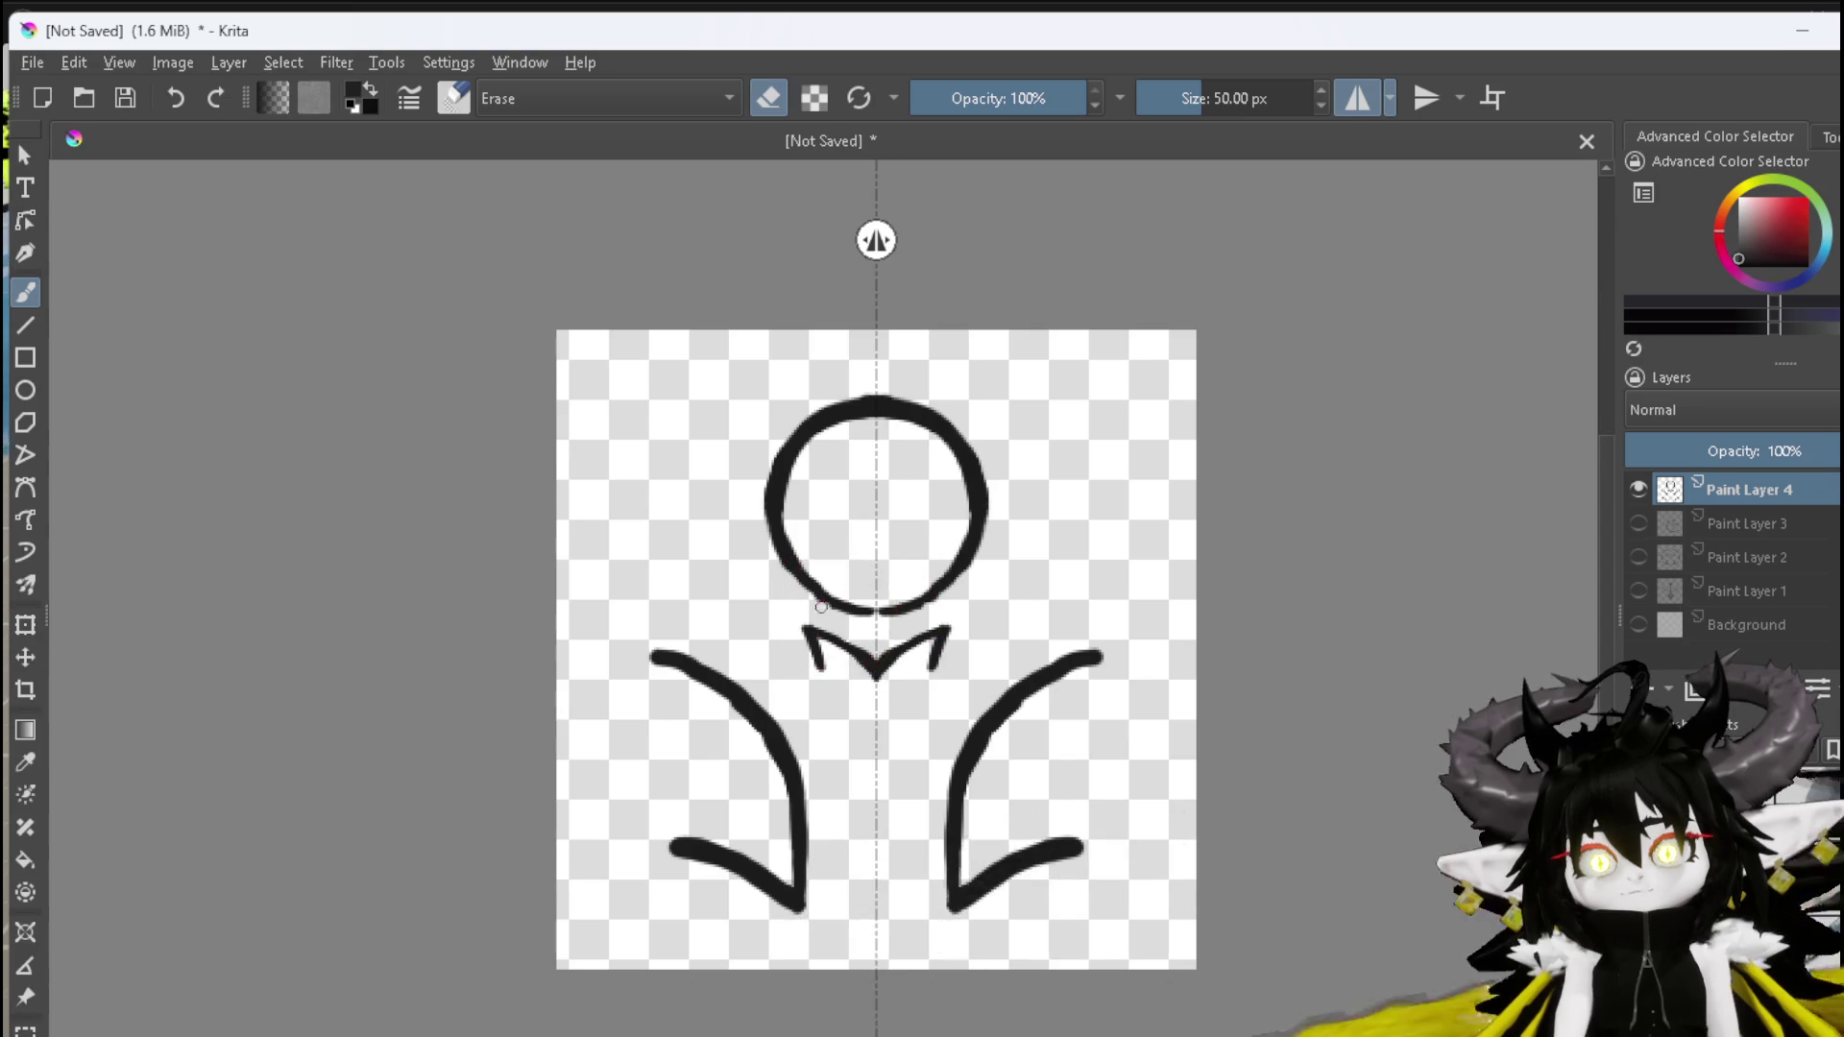
pyautogui.moveTo(834, 611); pyautogui.dragTo(870, 620)
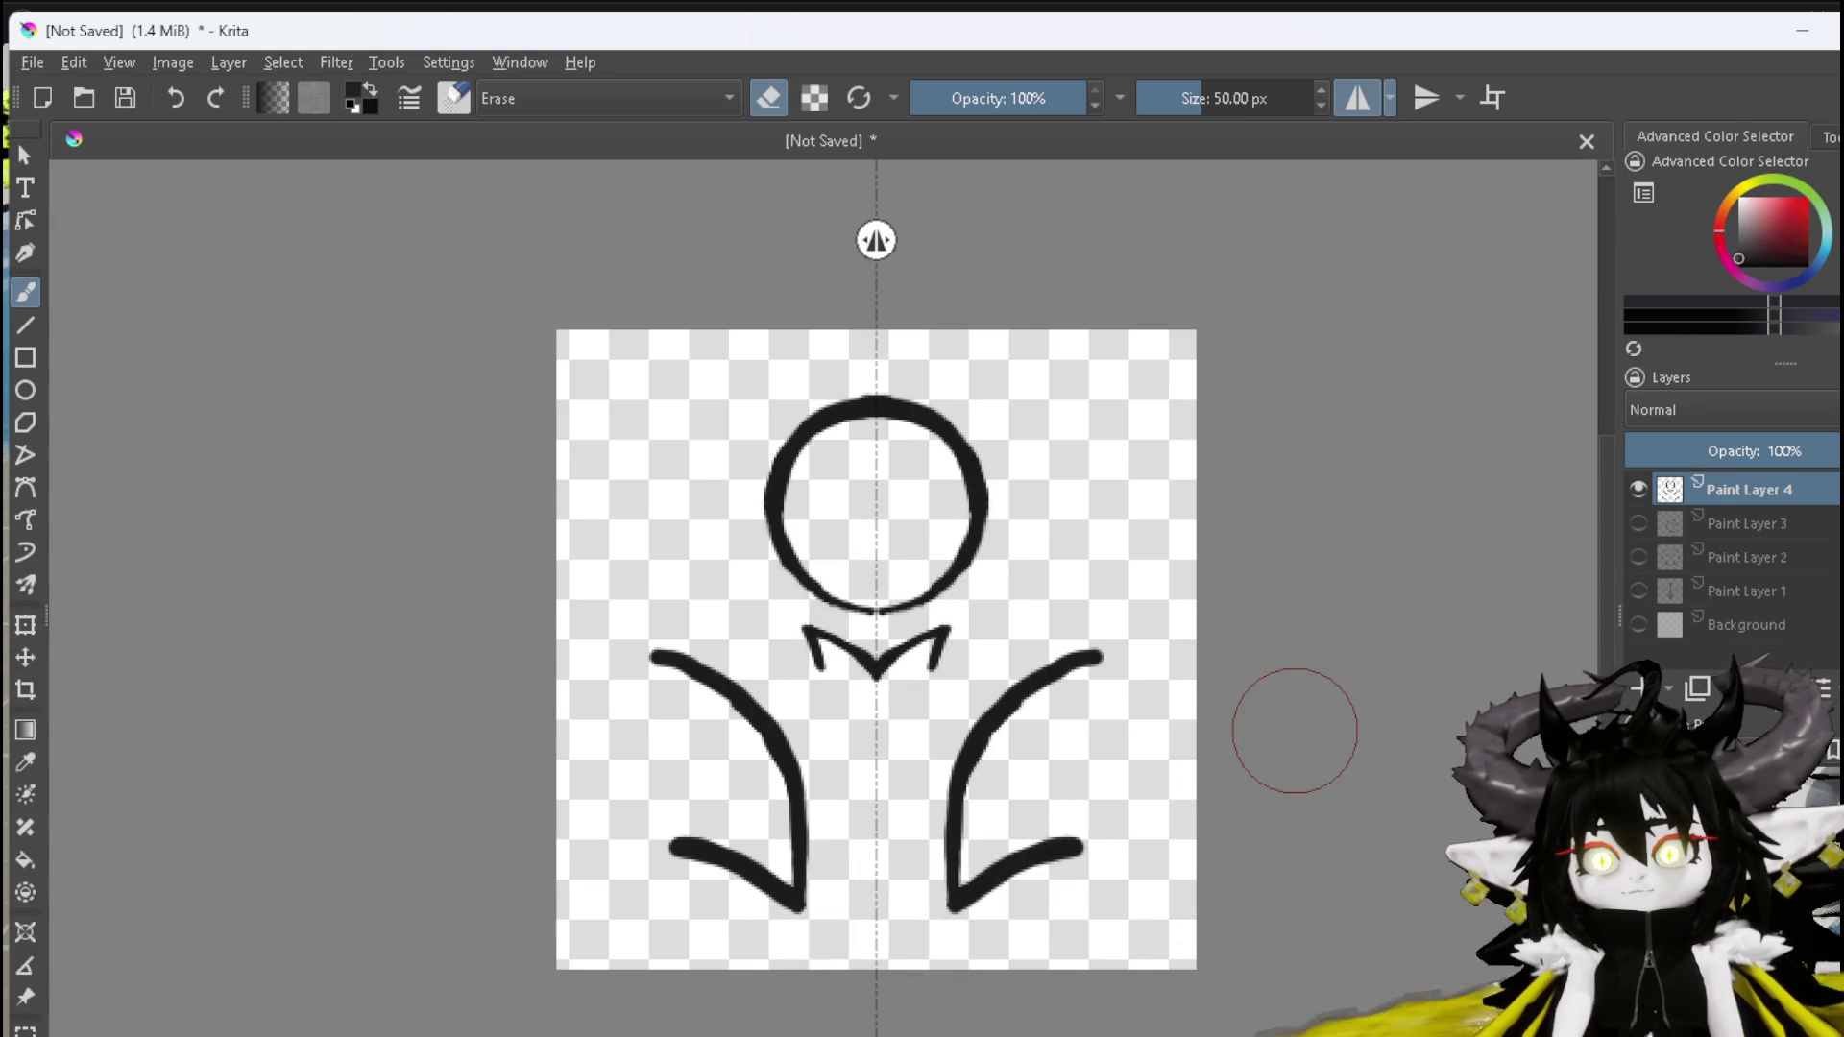
pyautogui.click(26, 60)
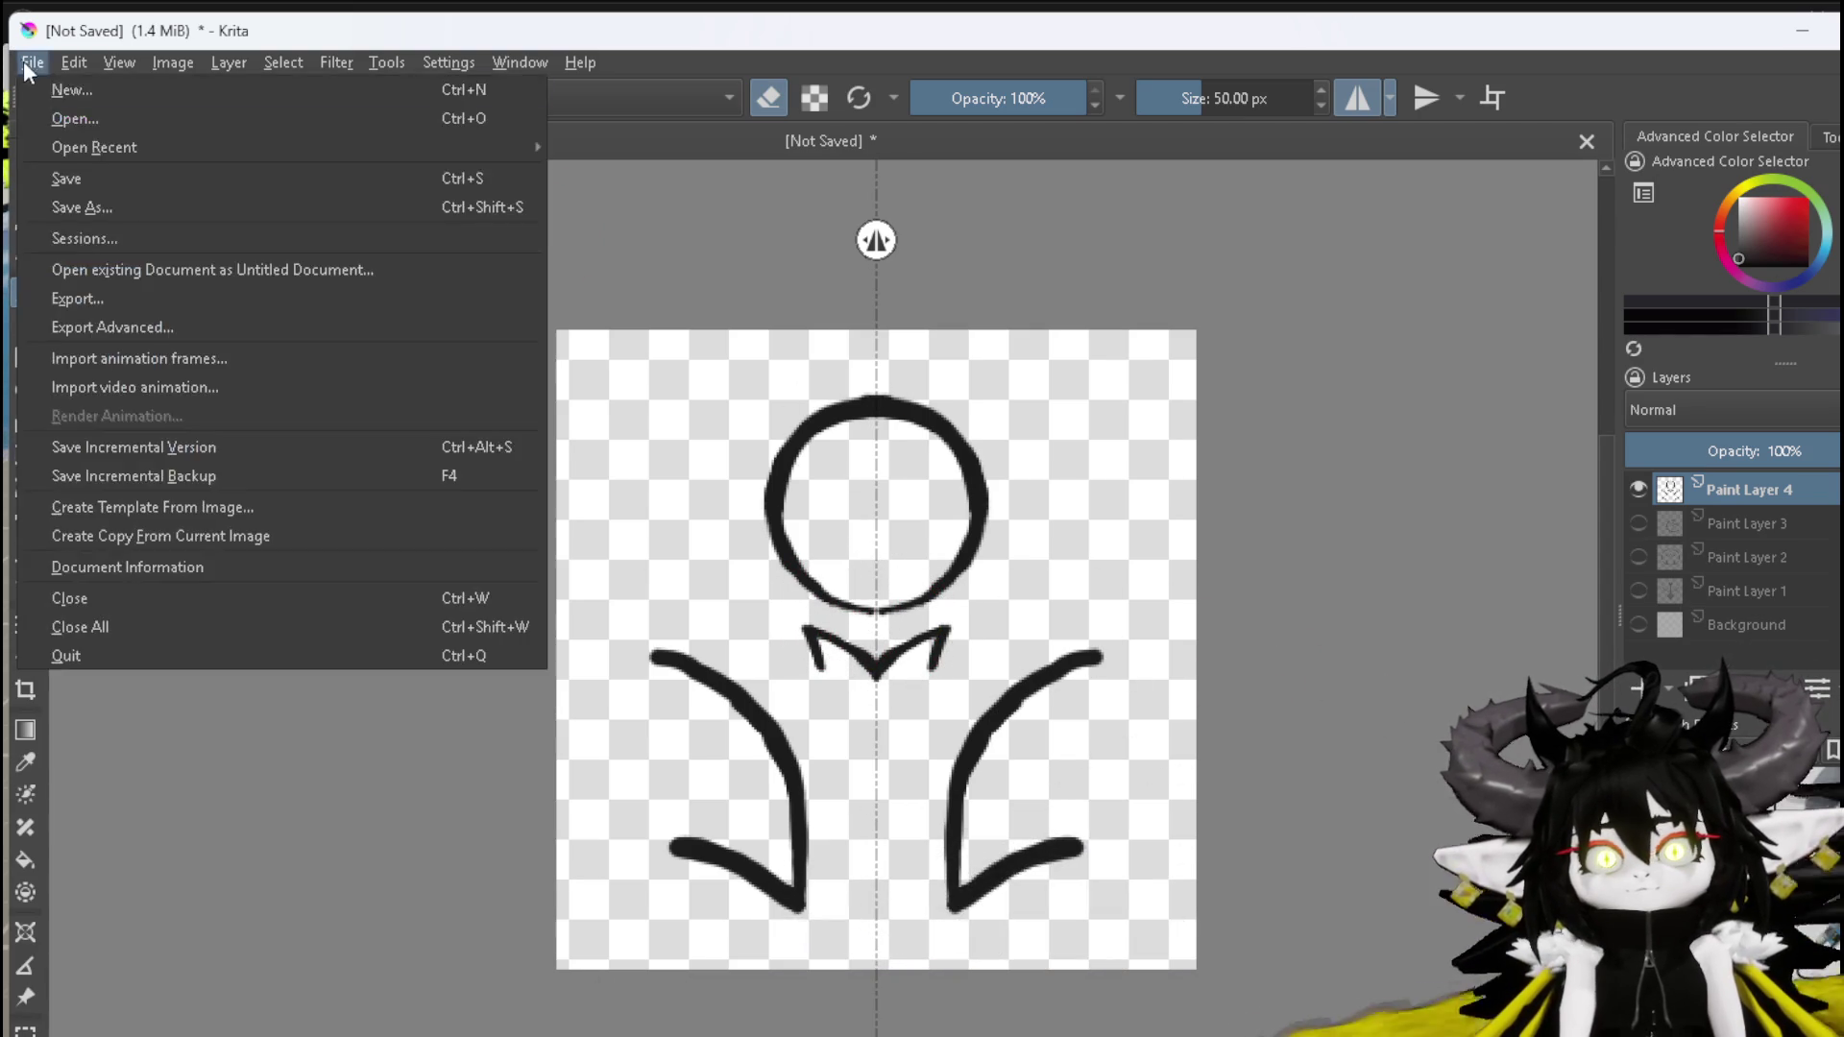
# Export the figure drawing as a PNG, hide Paint Layer 4 and add a new empty paint layer
pyautogui.click(100, 297)
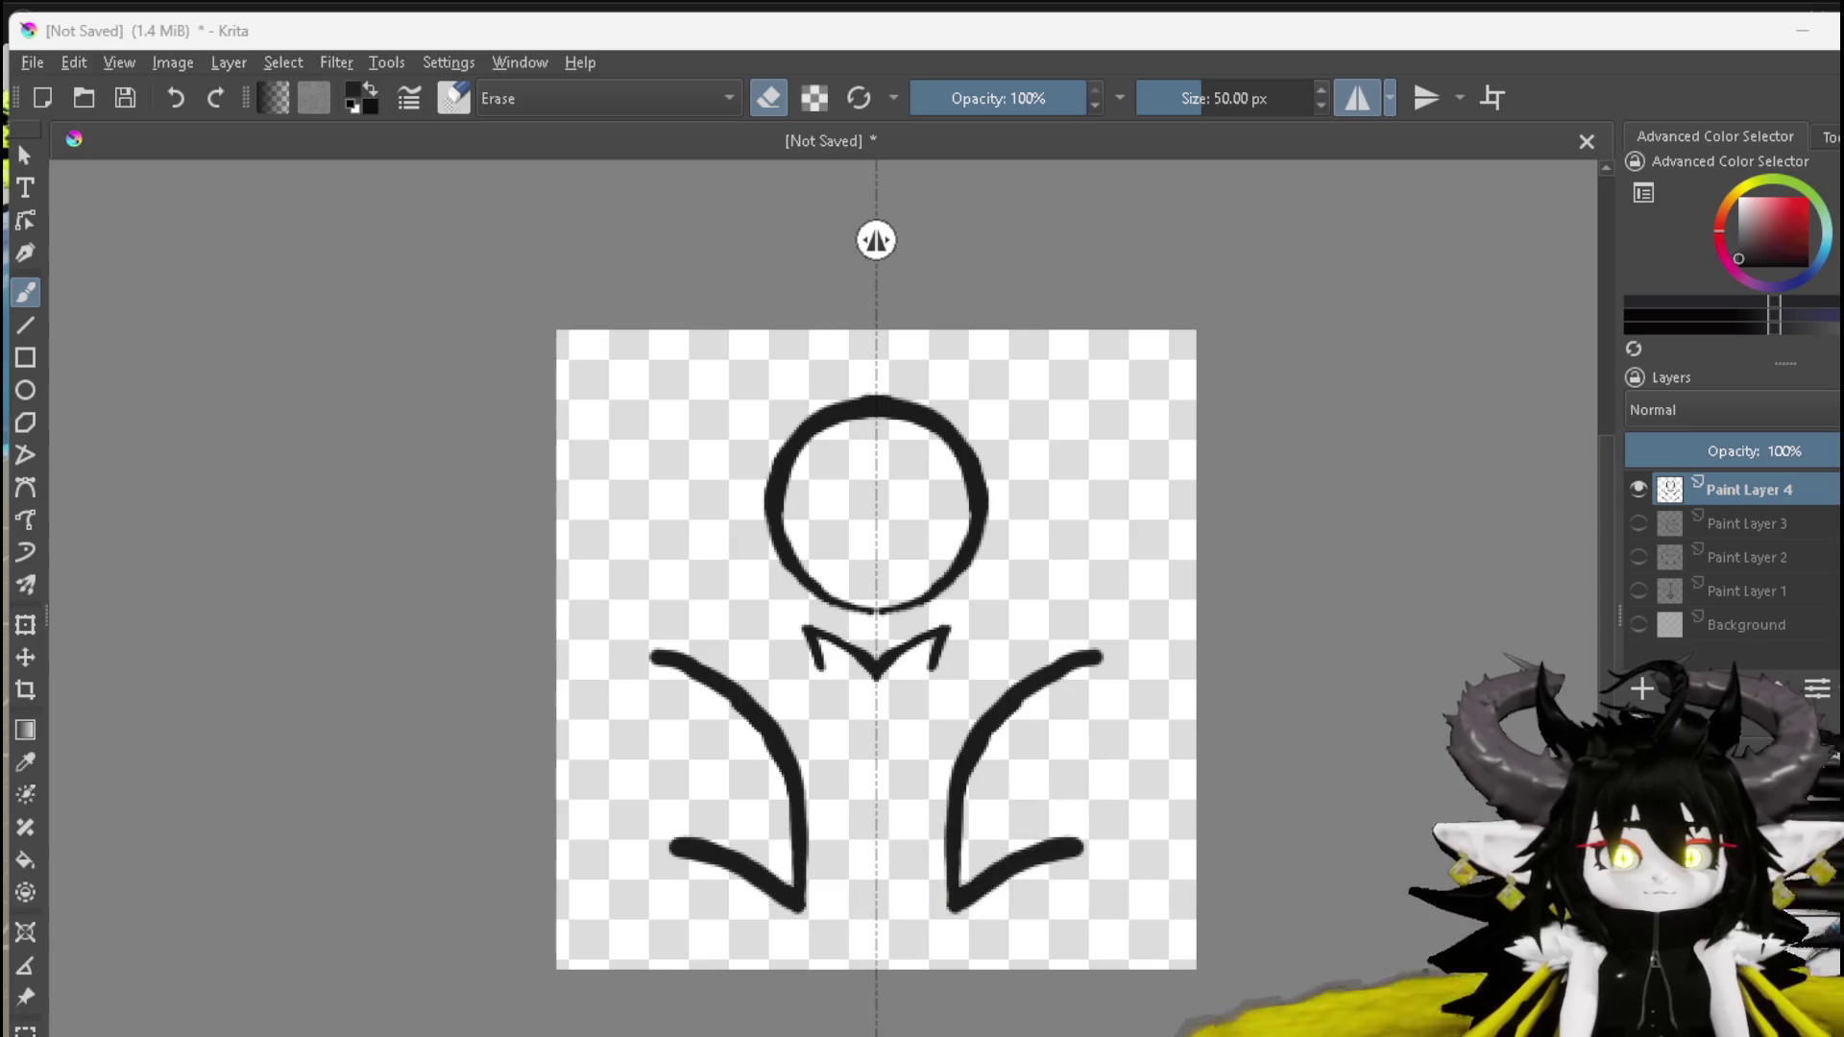
pyautogui.click(1126, 787)
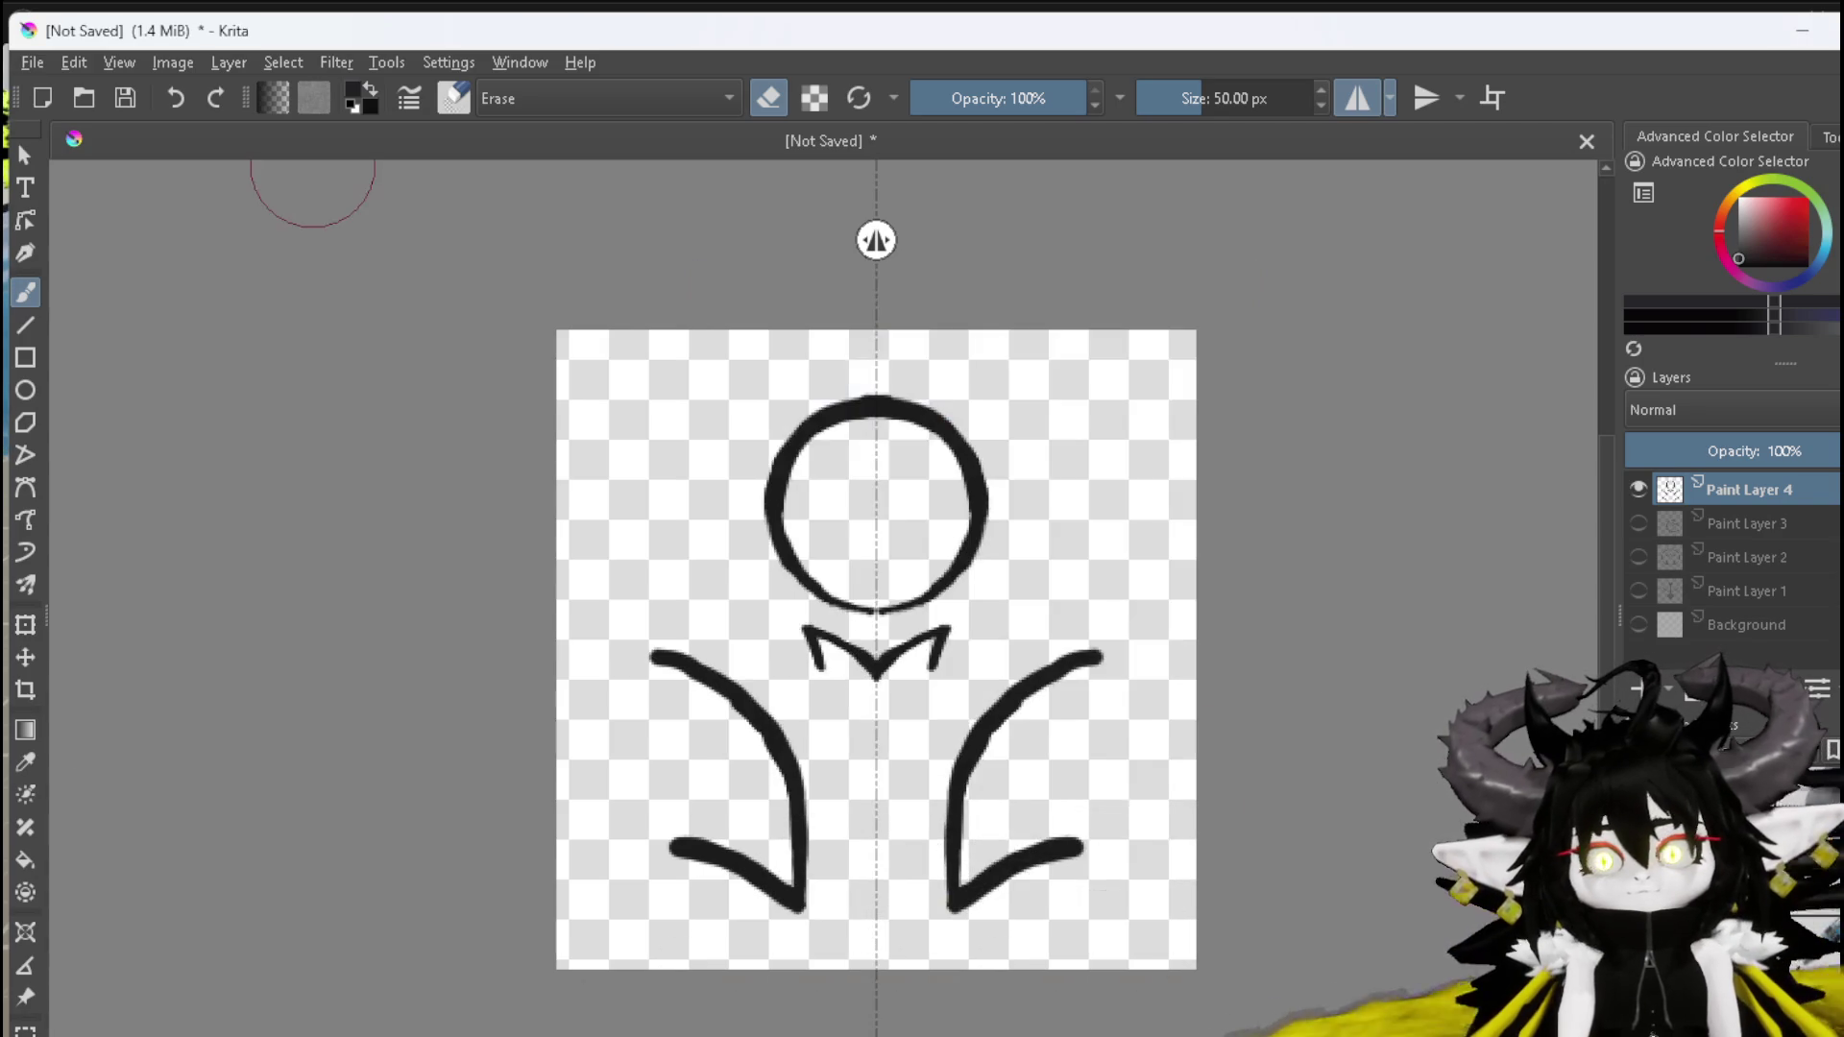
pyautogui.click(1638, 487)
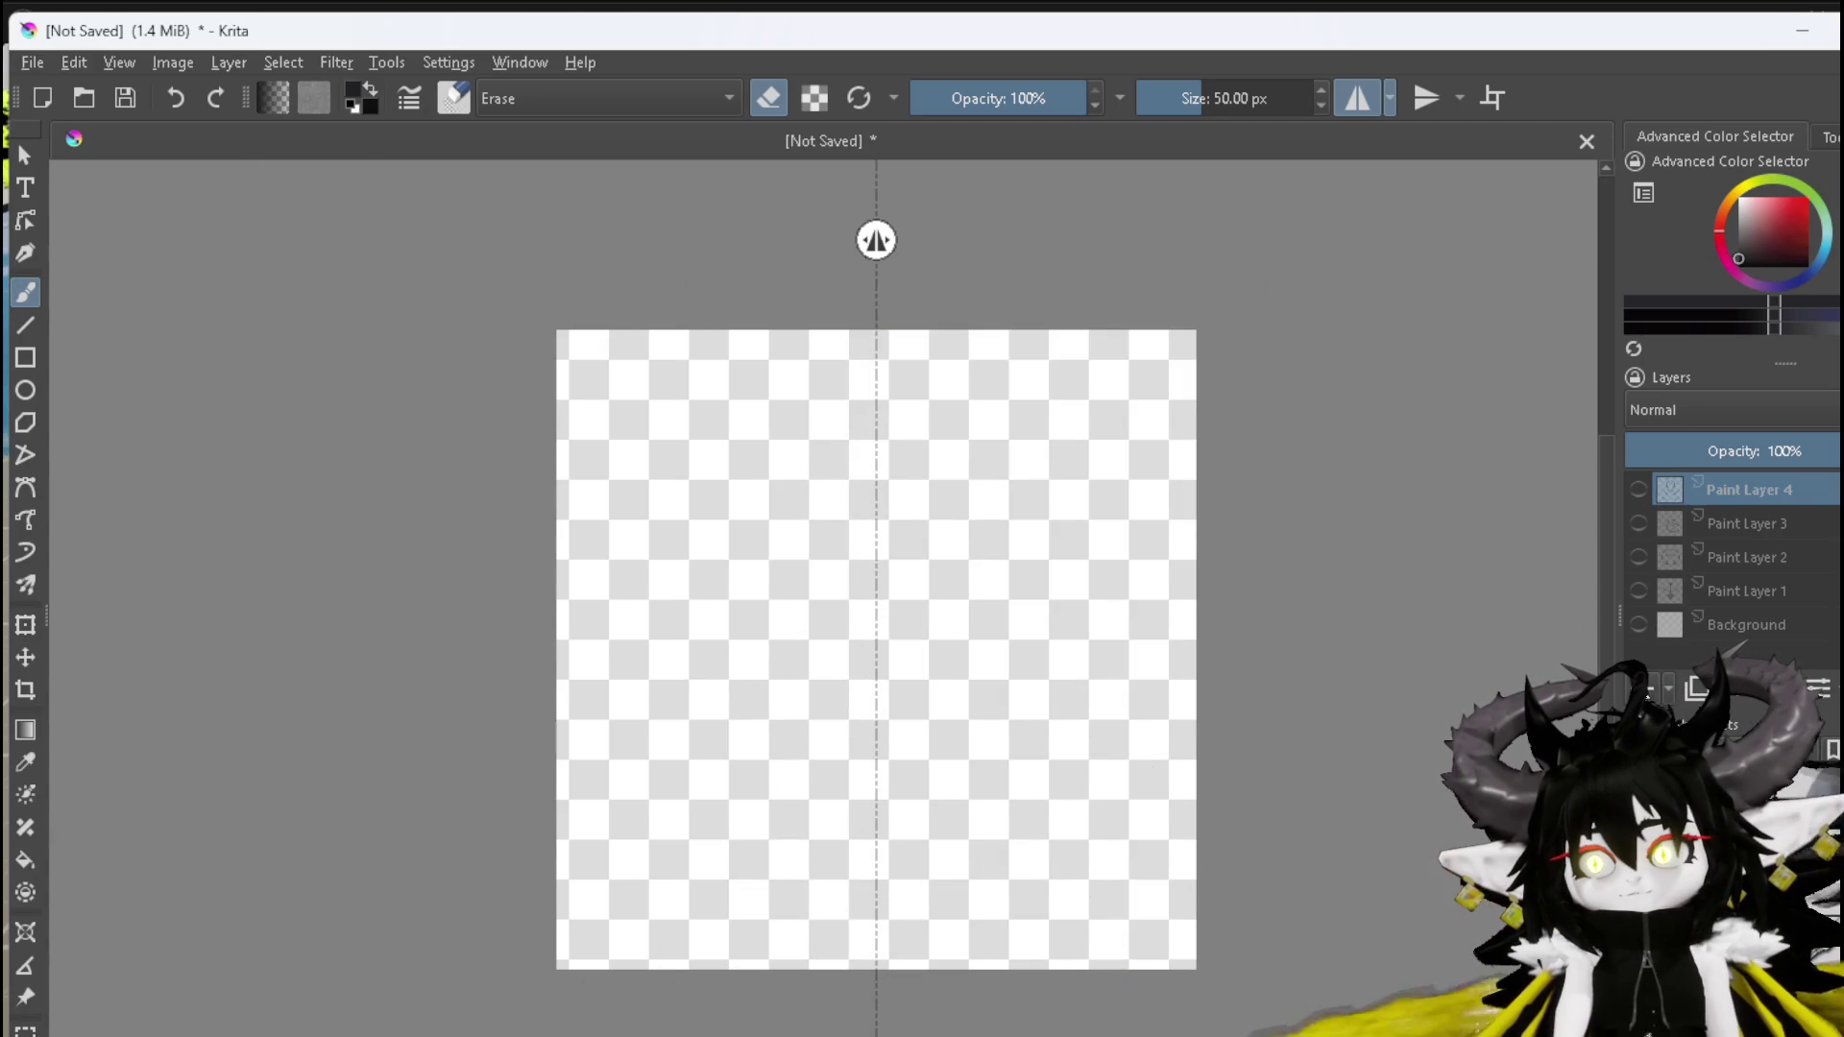
pyautogui.click(1635, 688)
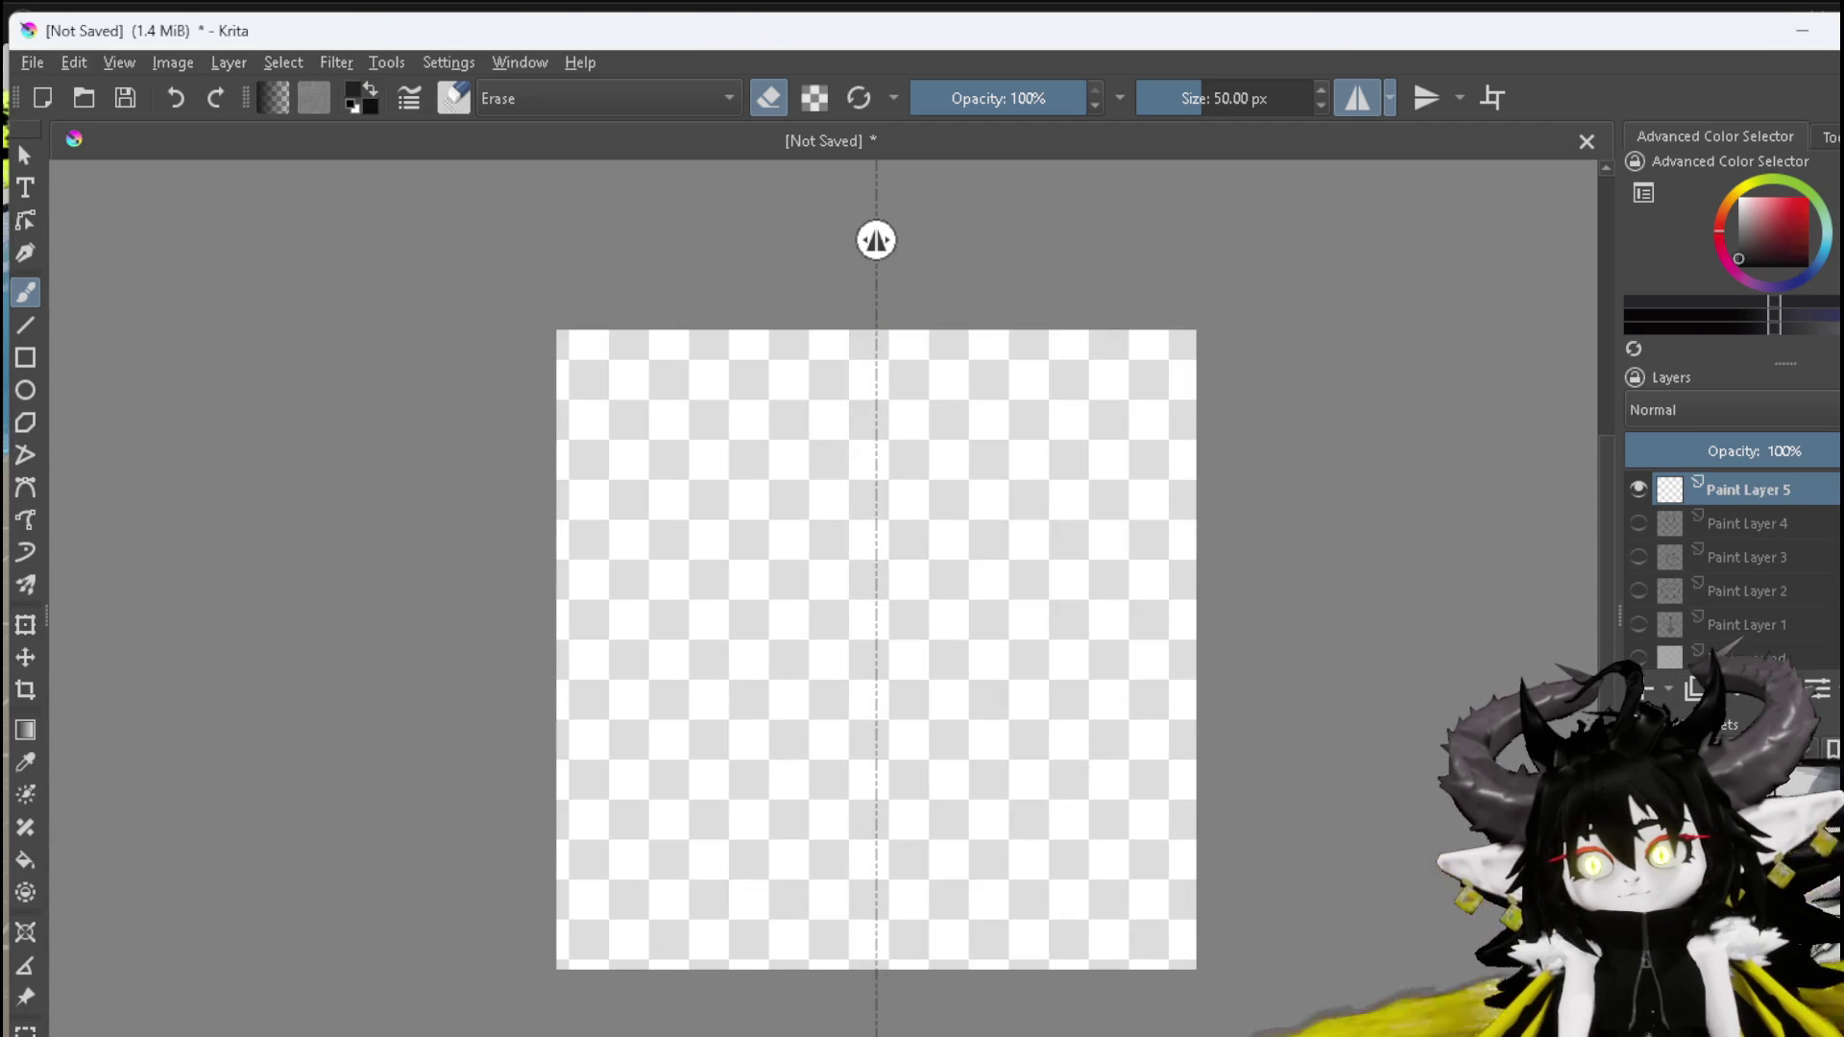
# Draw the mirrored hooked upper fangs and the long curved outer jaw lines
pyautogui.press('e')
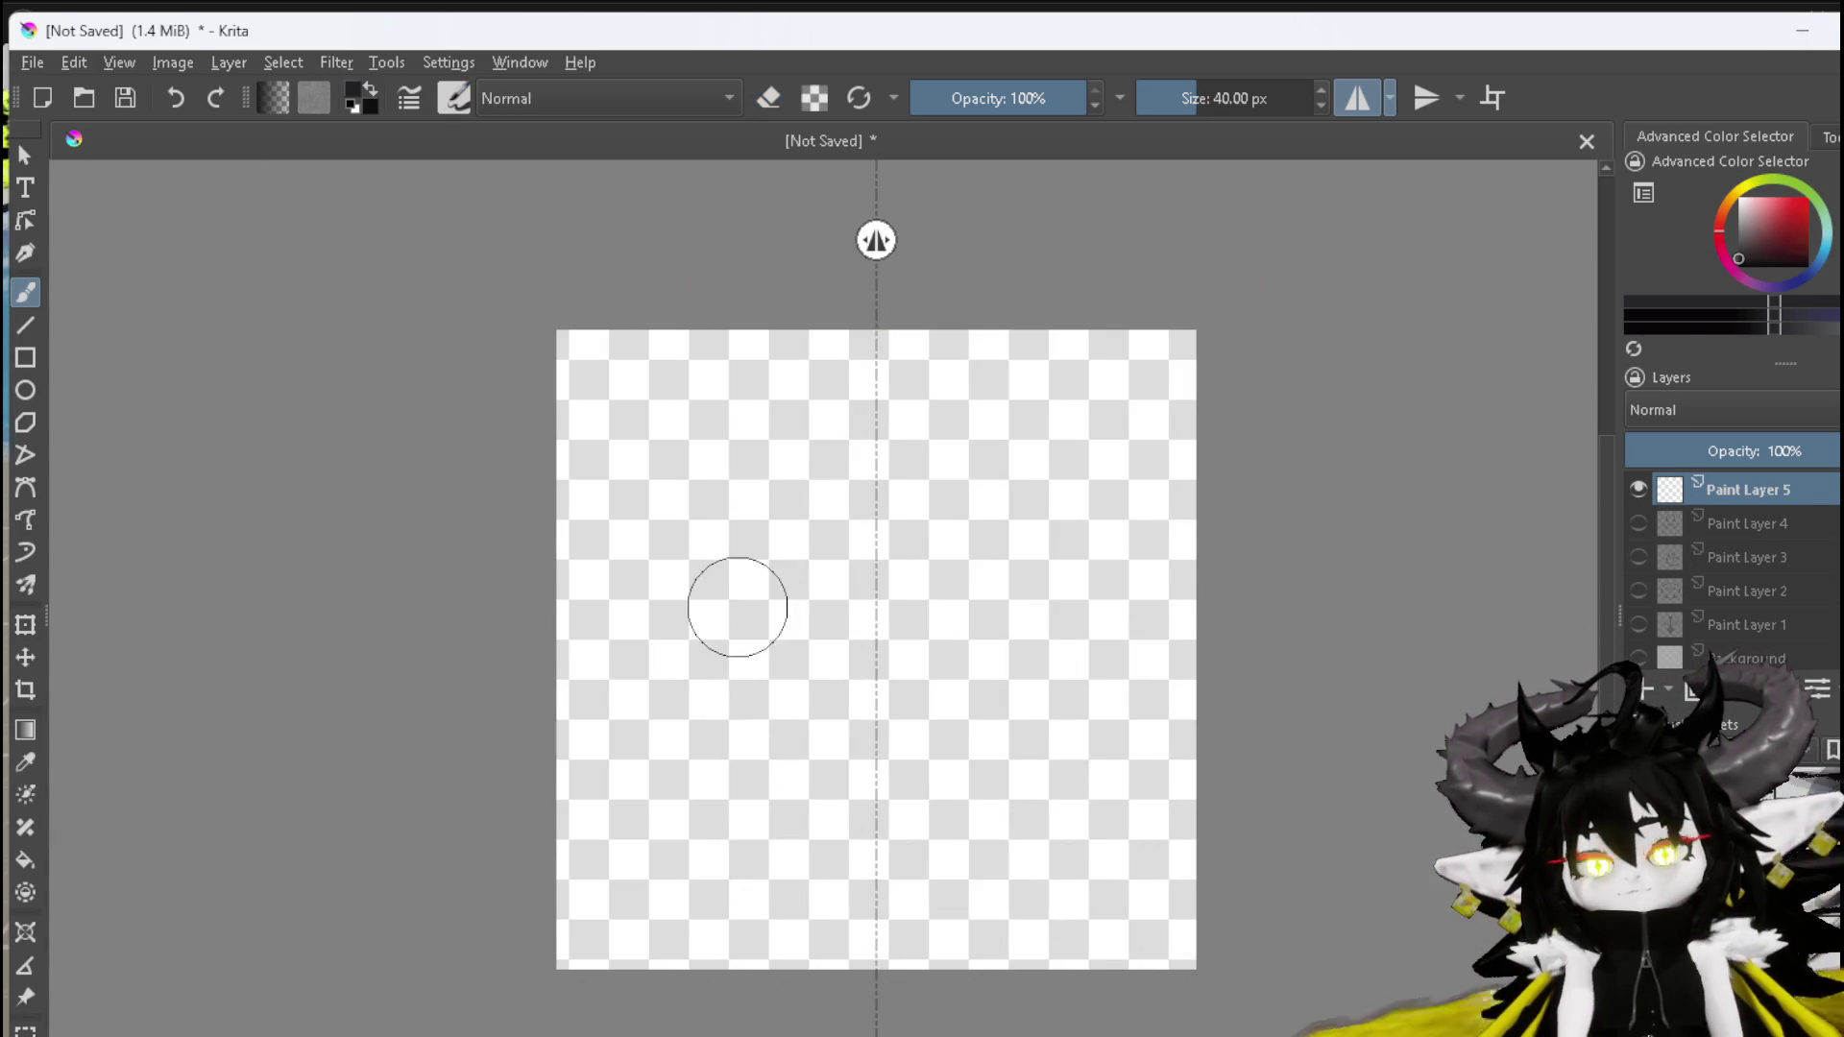
pyautogui.moveTo(728, 605)
pyautogui.mouseDown()
pyautogui.moveTo(727, 566)
pyautogui.moveTo(755, 632)
pyautogui.mouseUp()
pyautogui.moveTo(726, 557)
pyautogui.mouseDown()
pyautogui.moveTo(750, 628)
pyautogui.moveTo(793, 664)
pyautogui.moveTo(820, 557)
pyautogui.moveTo(809, 607)
pyautogui.moveTo(848, 646)
pyautogui.mouseUp()
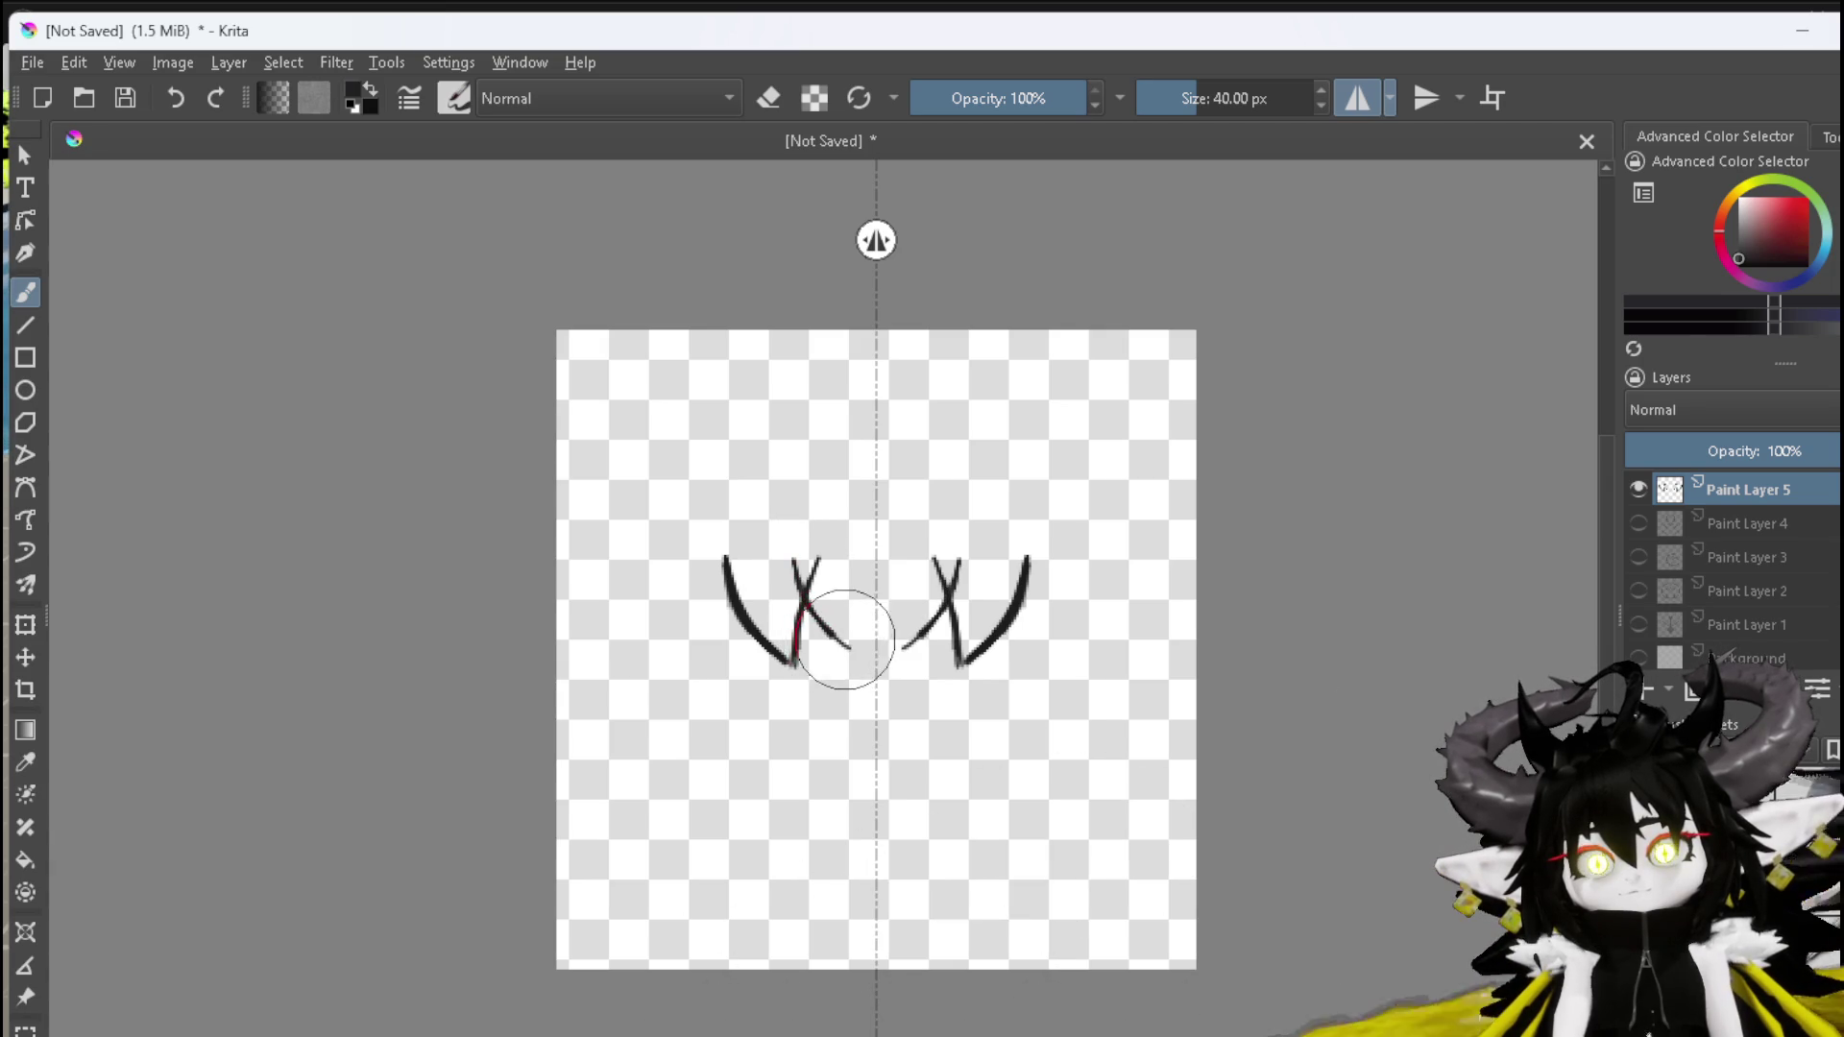
pyautogui.moveTo(846, 646); pyautogui.dragTo(851, 636)
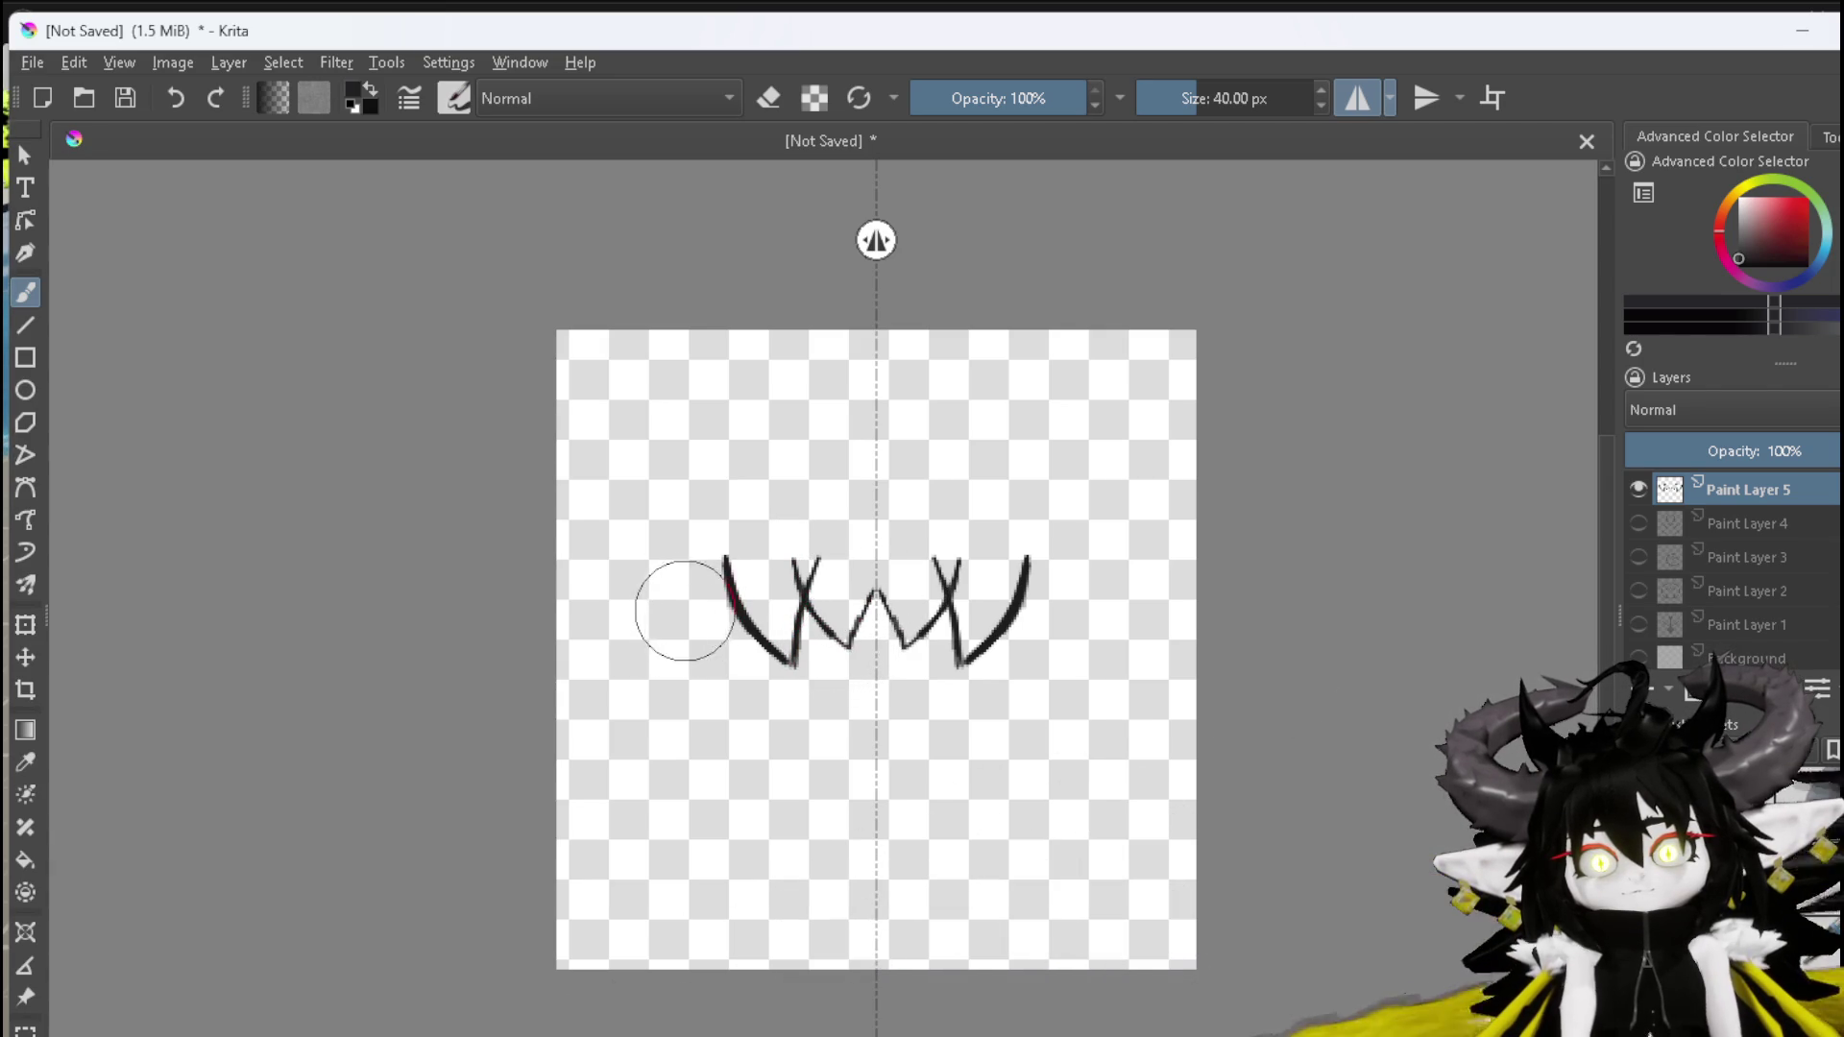
pyautogui.moveTo(654, 593)
pyautogui.mouseDown()
pyautogui.moveTo(659, 649)
pyautogui.moveTo(711, 696)
pyautogui.moveTo(732, 756)
pyautogui.mouseUp()
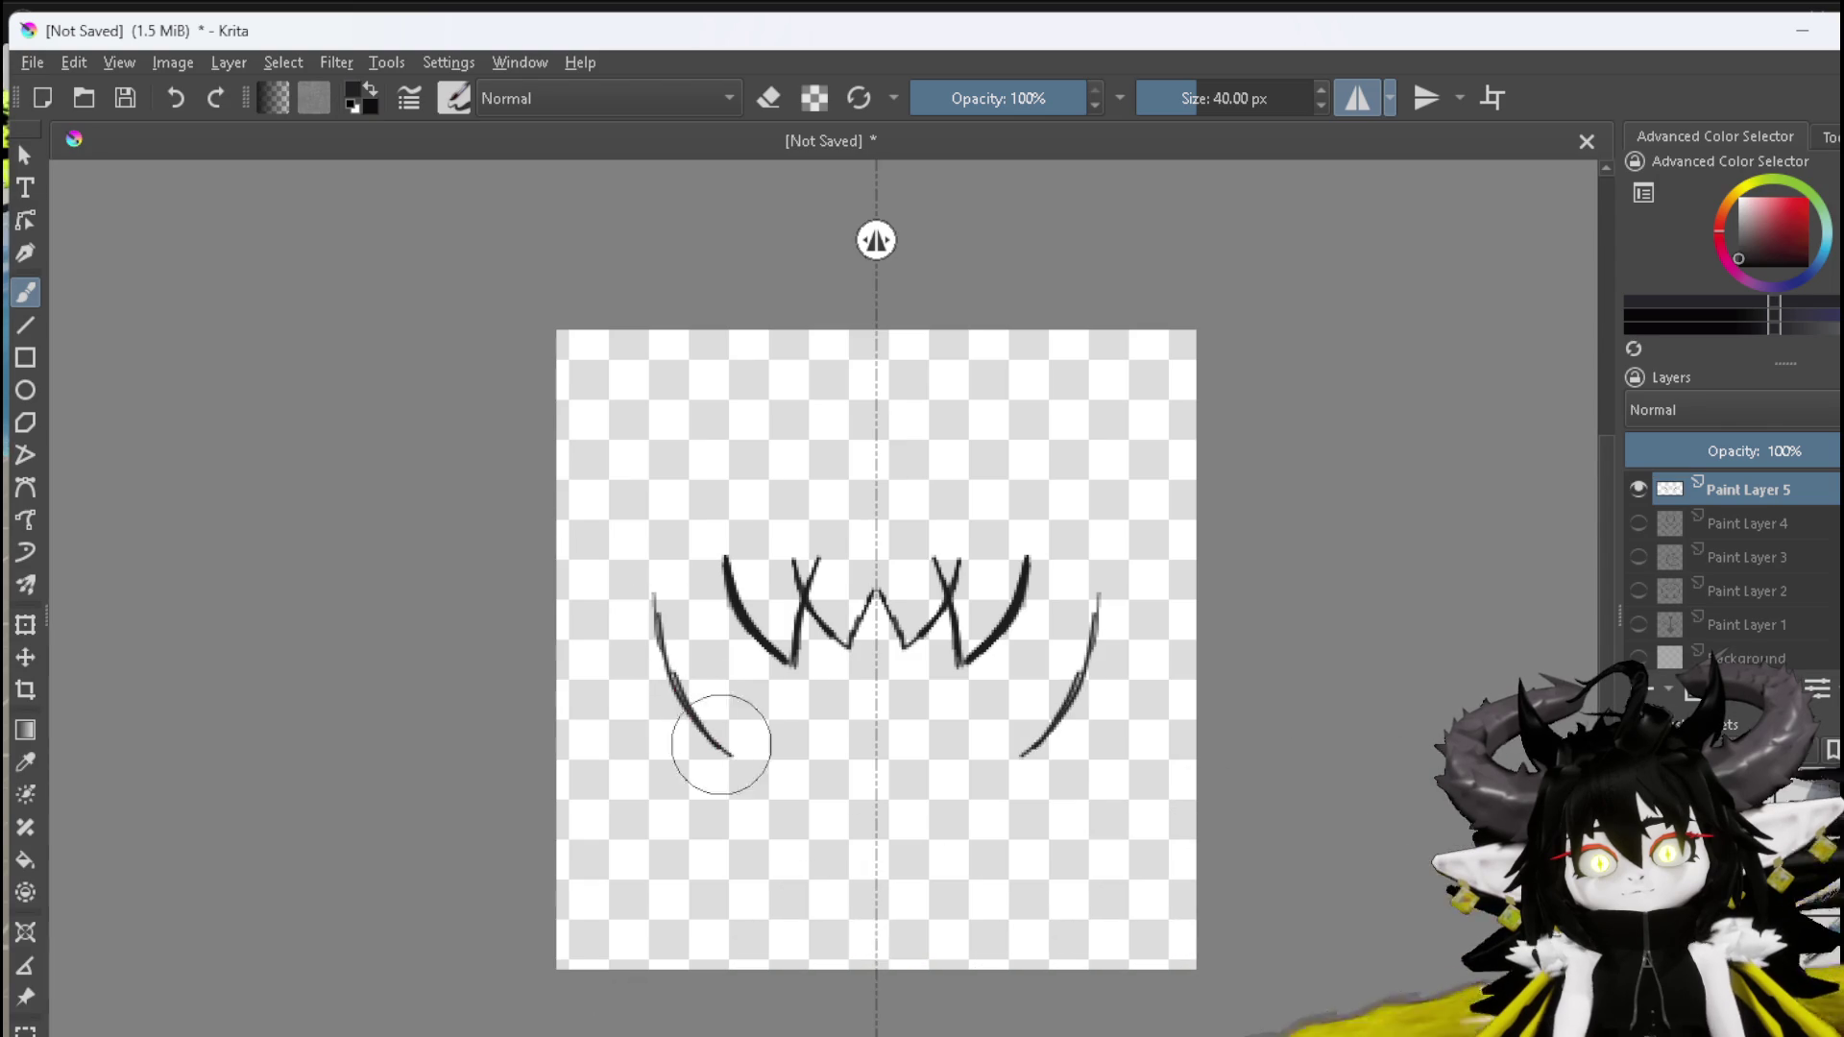
pyautogui.moveTo(740, 641); pyautogui.dragTo(732, 701)
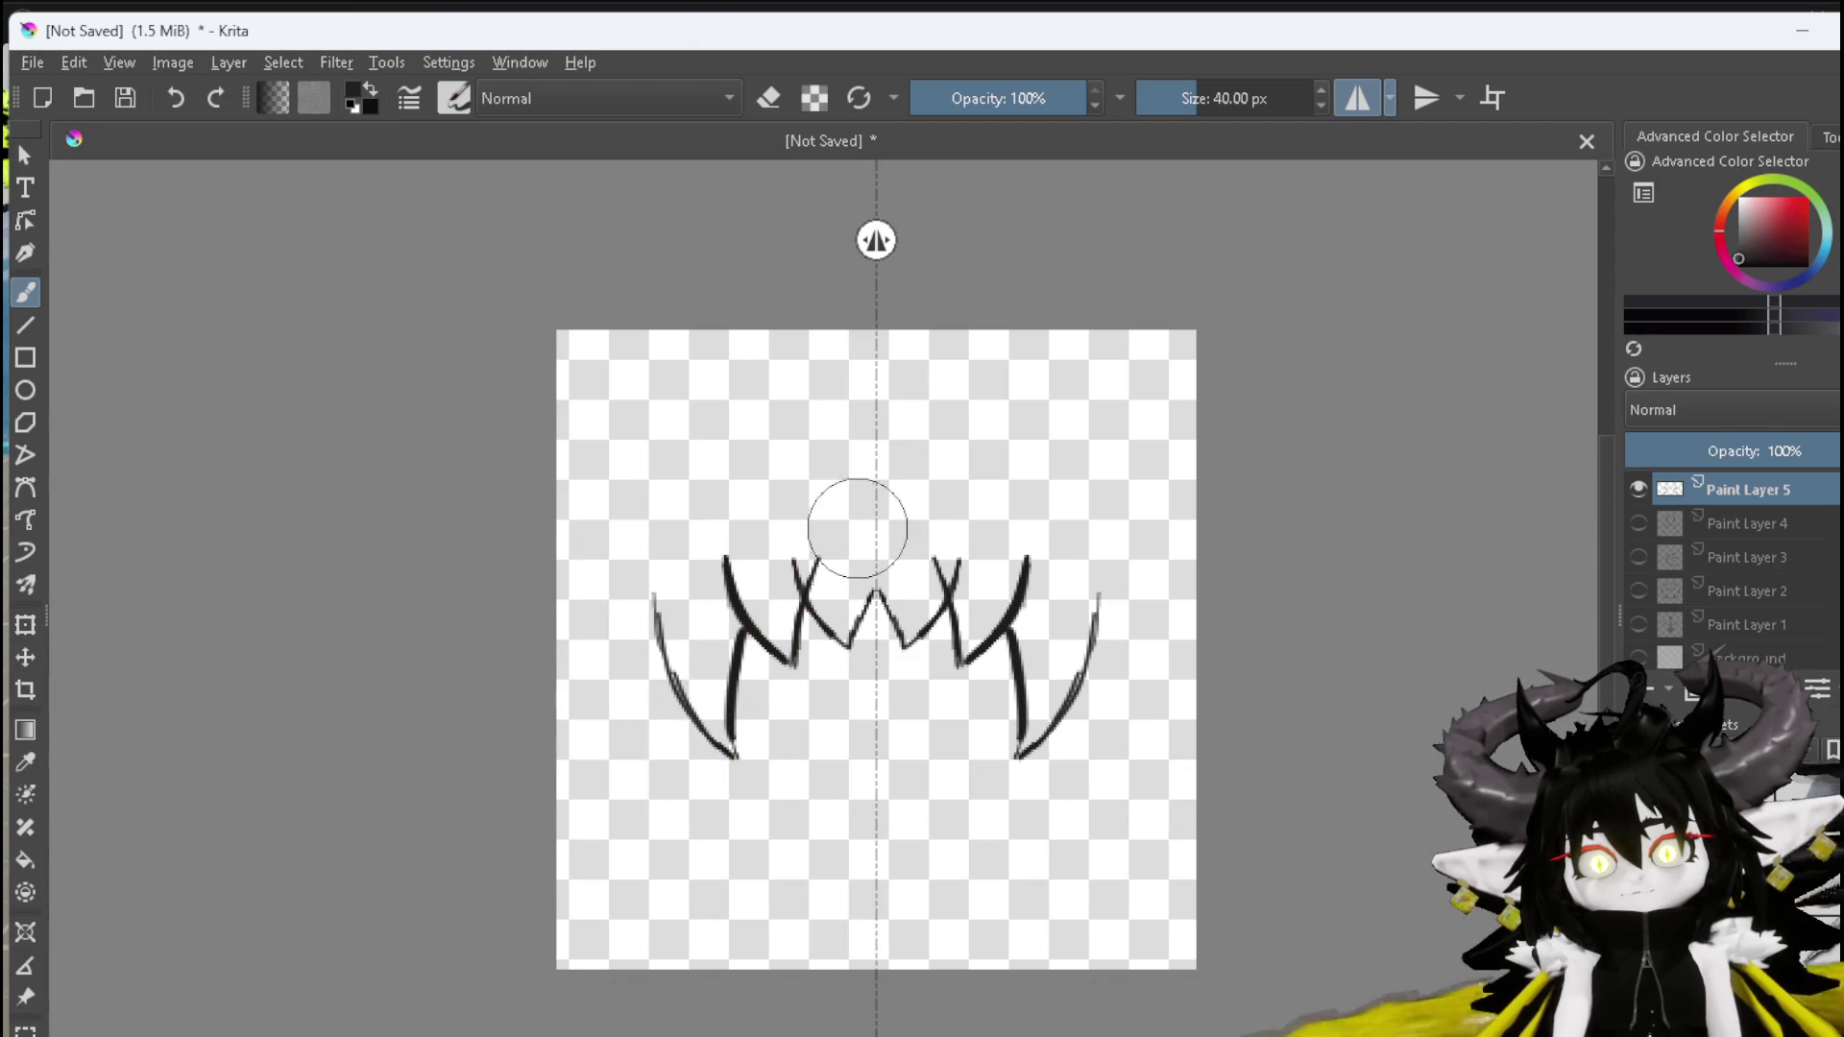
# Erase stray marks, then add the lower jaw tips and the lower teeth meeting at the centre
pyautogui.press('e')
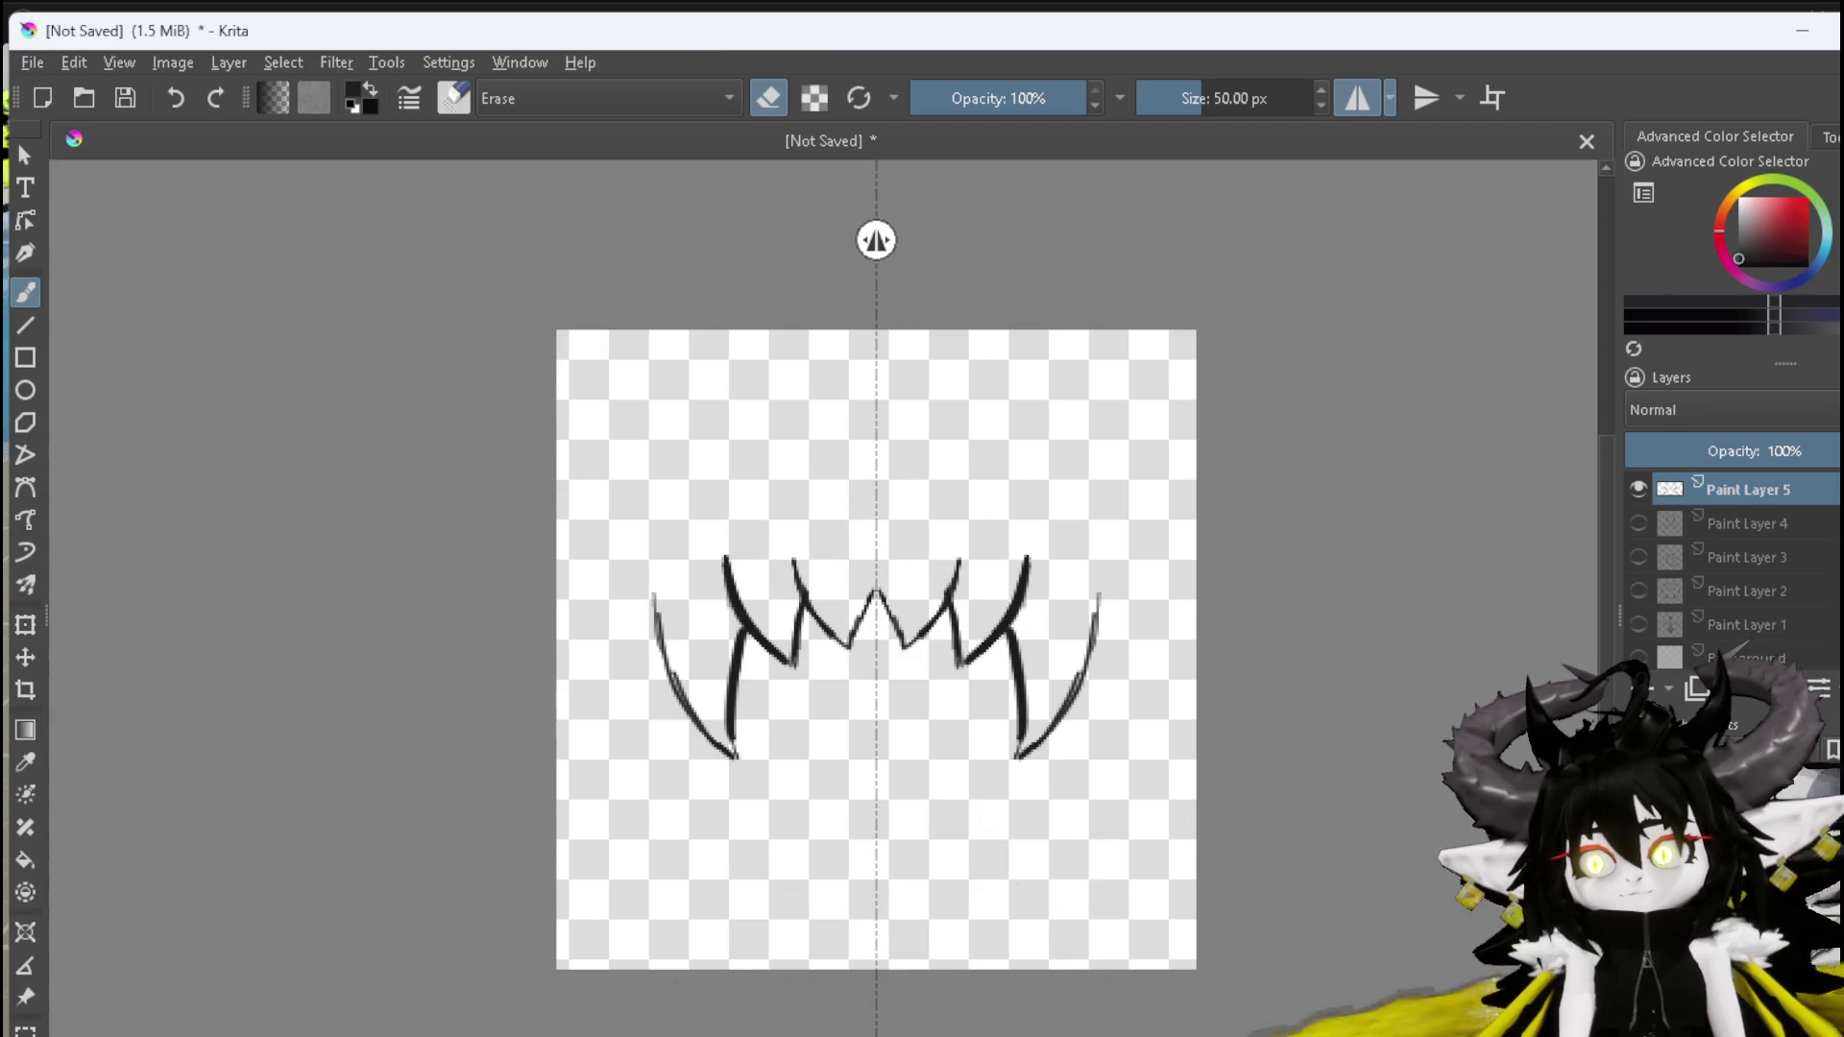
pyautogui.press('e')
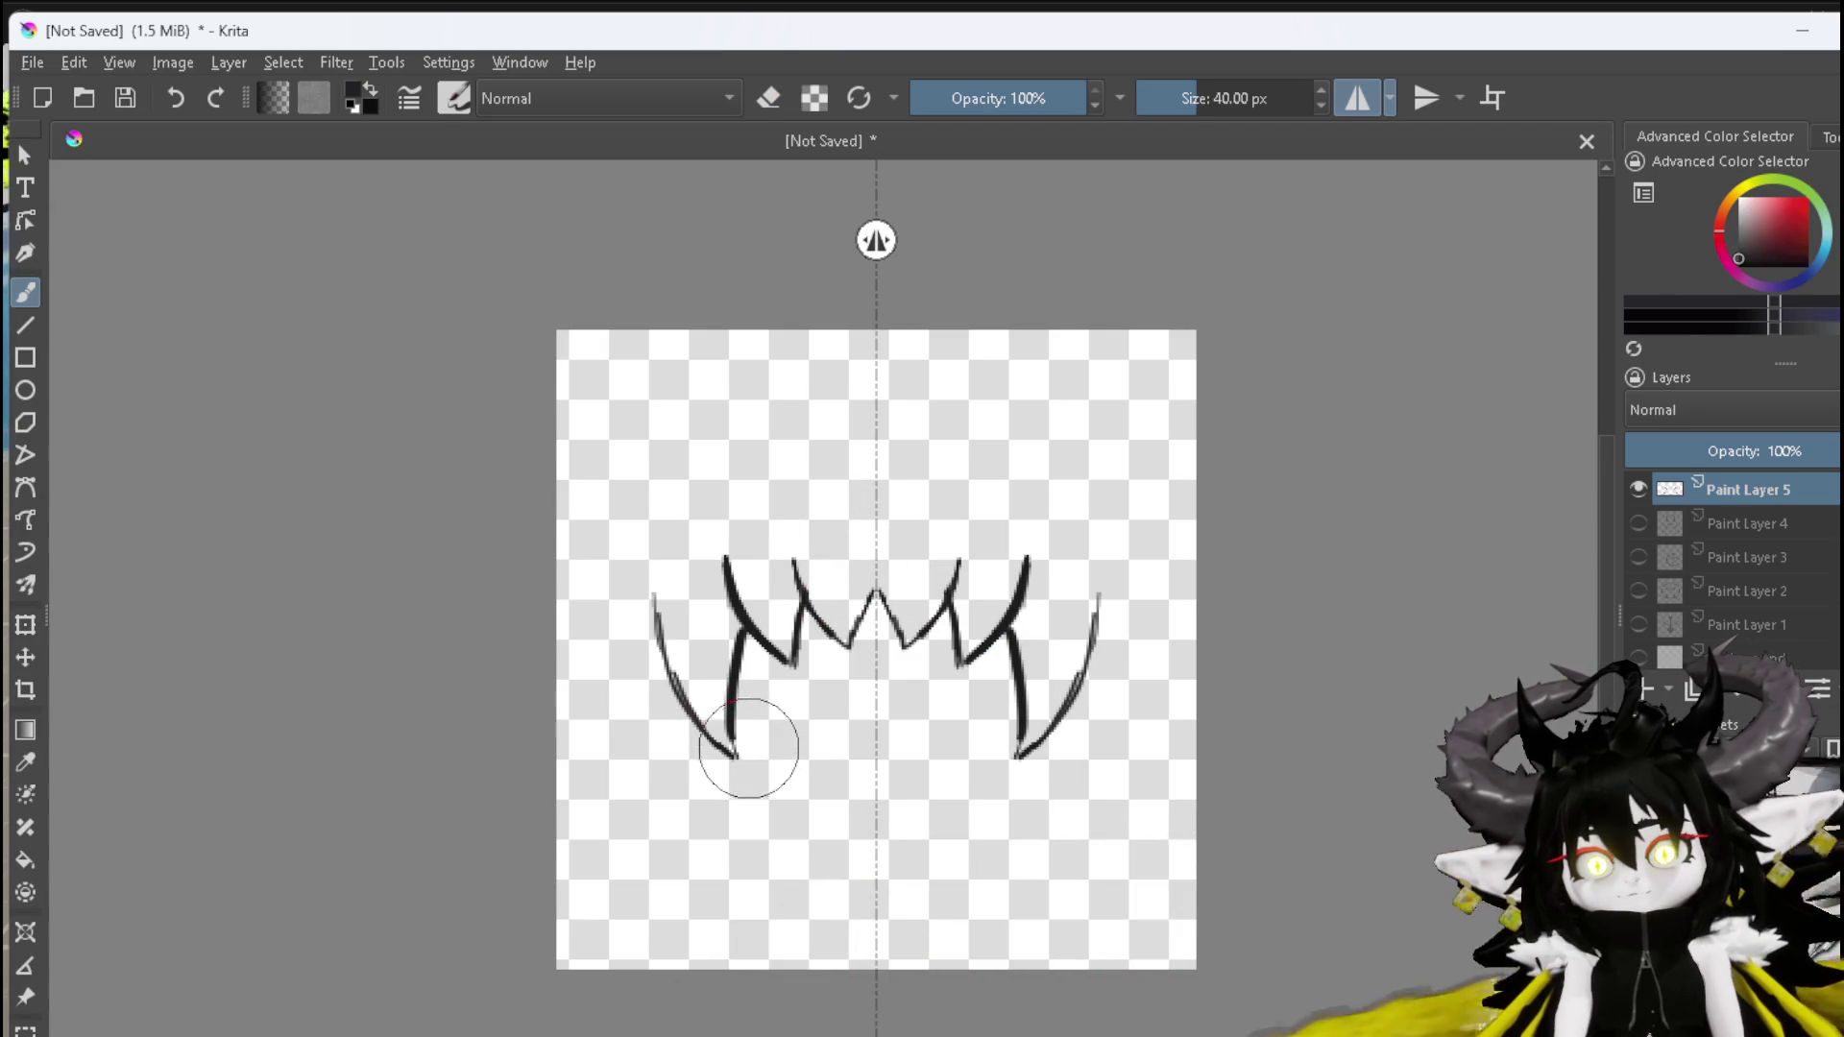
pyautogui.moveTo(742, 799)
pyautogui.mouseDown()
pyautogui.moveTo(745, 766)
pyautogui.moveTo(804, 798)
pyautogui.moveTo(837, 783)
pyautogui.moveTo(856, 832)
pyautogui.mouseUp()
pyautogui.moveTo(829, 768)
pyautogui.mouseDown()
pyautogui.moveTo(872, 758)
pyautogui.moveTo(853, 828)
pyautogui.mouseUp()
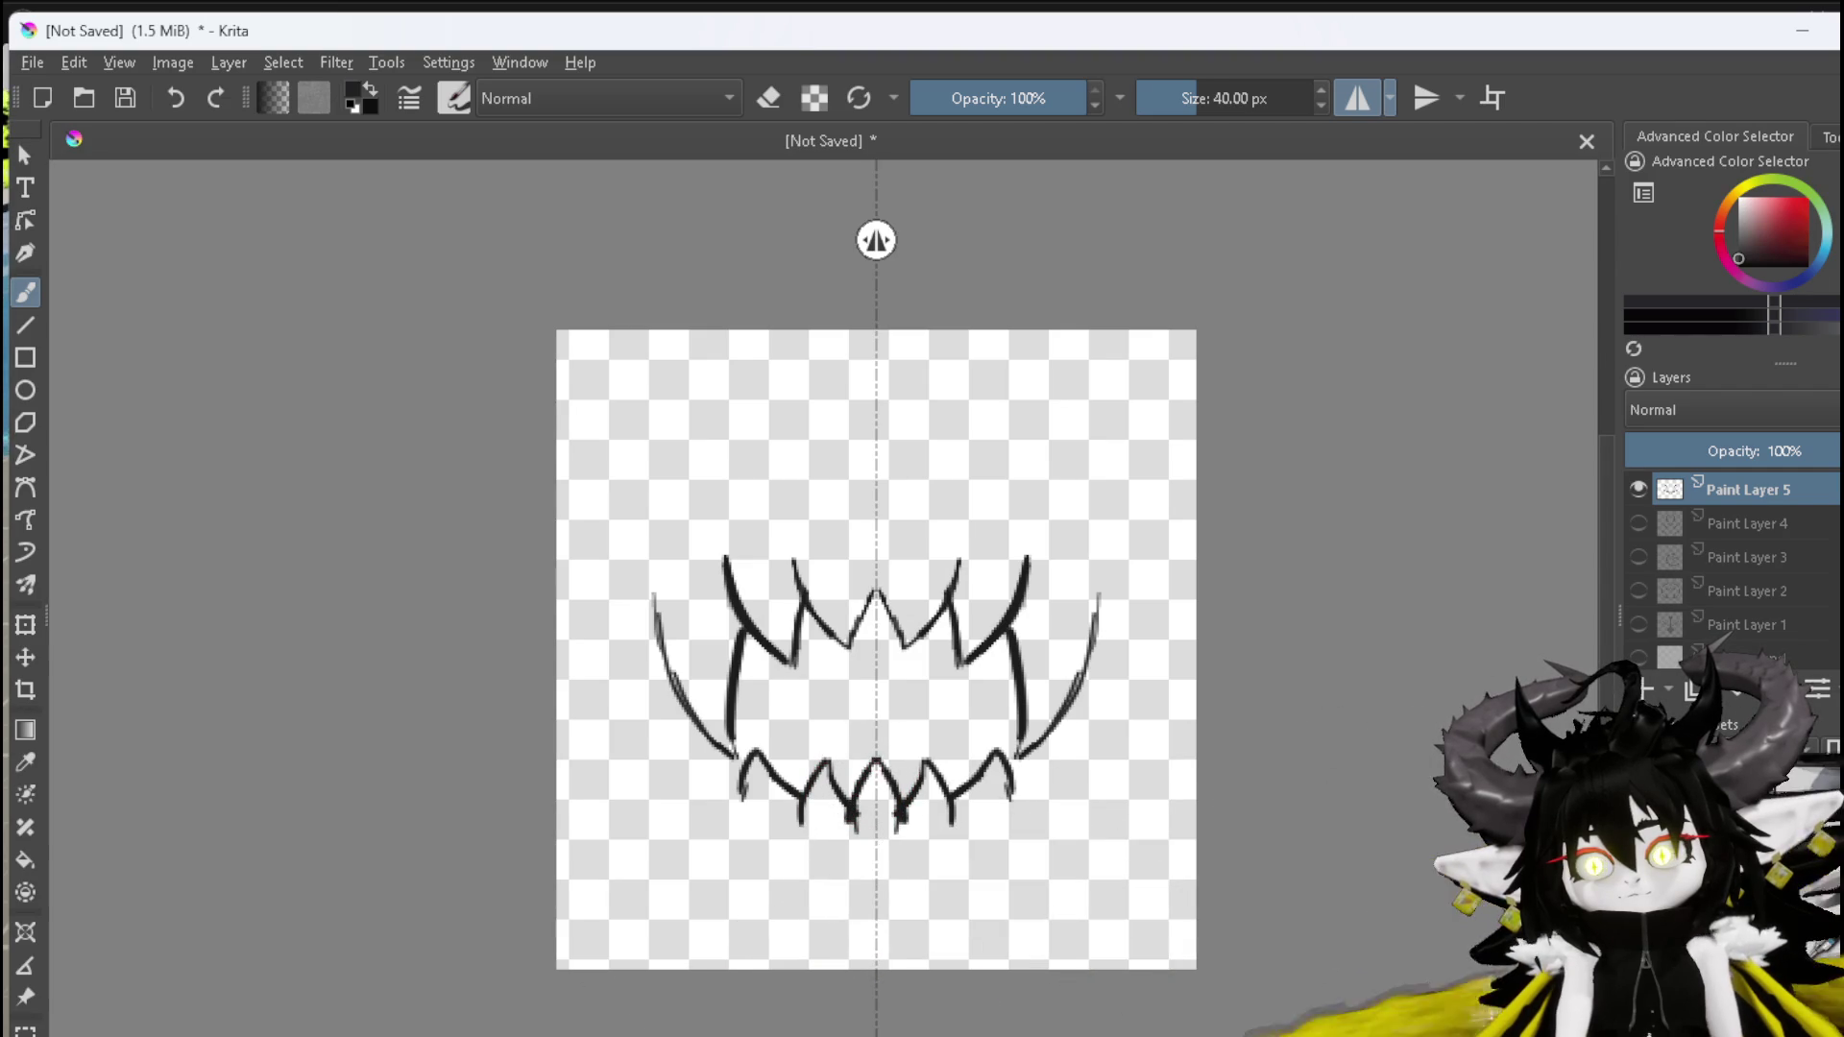
pyautogui.press('e')
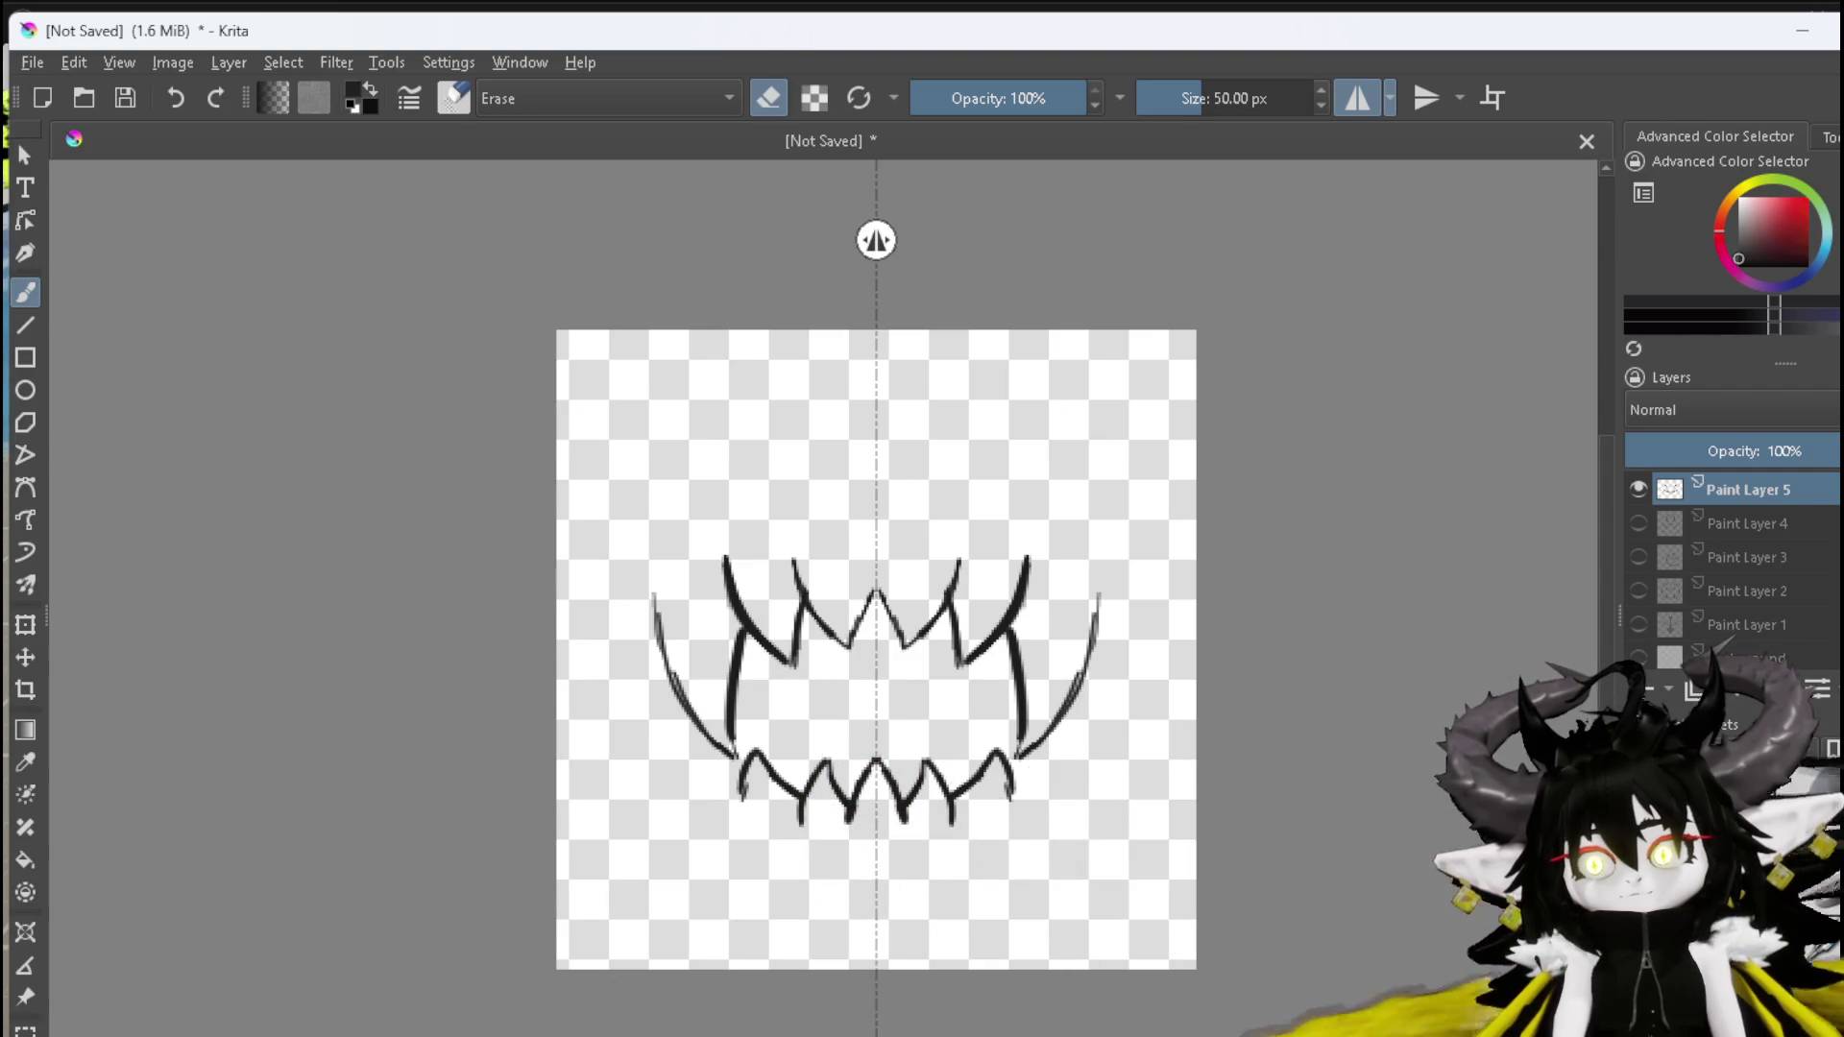
pyautogui.press('e')
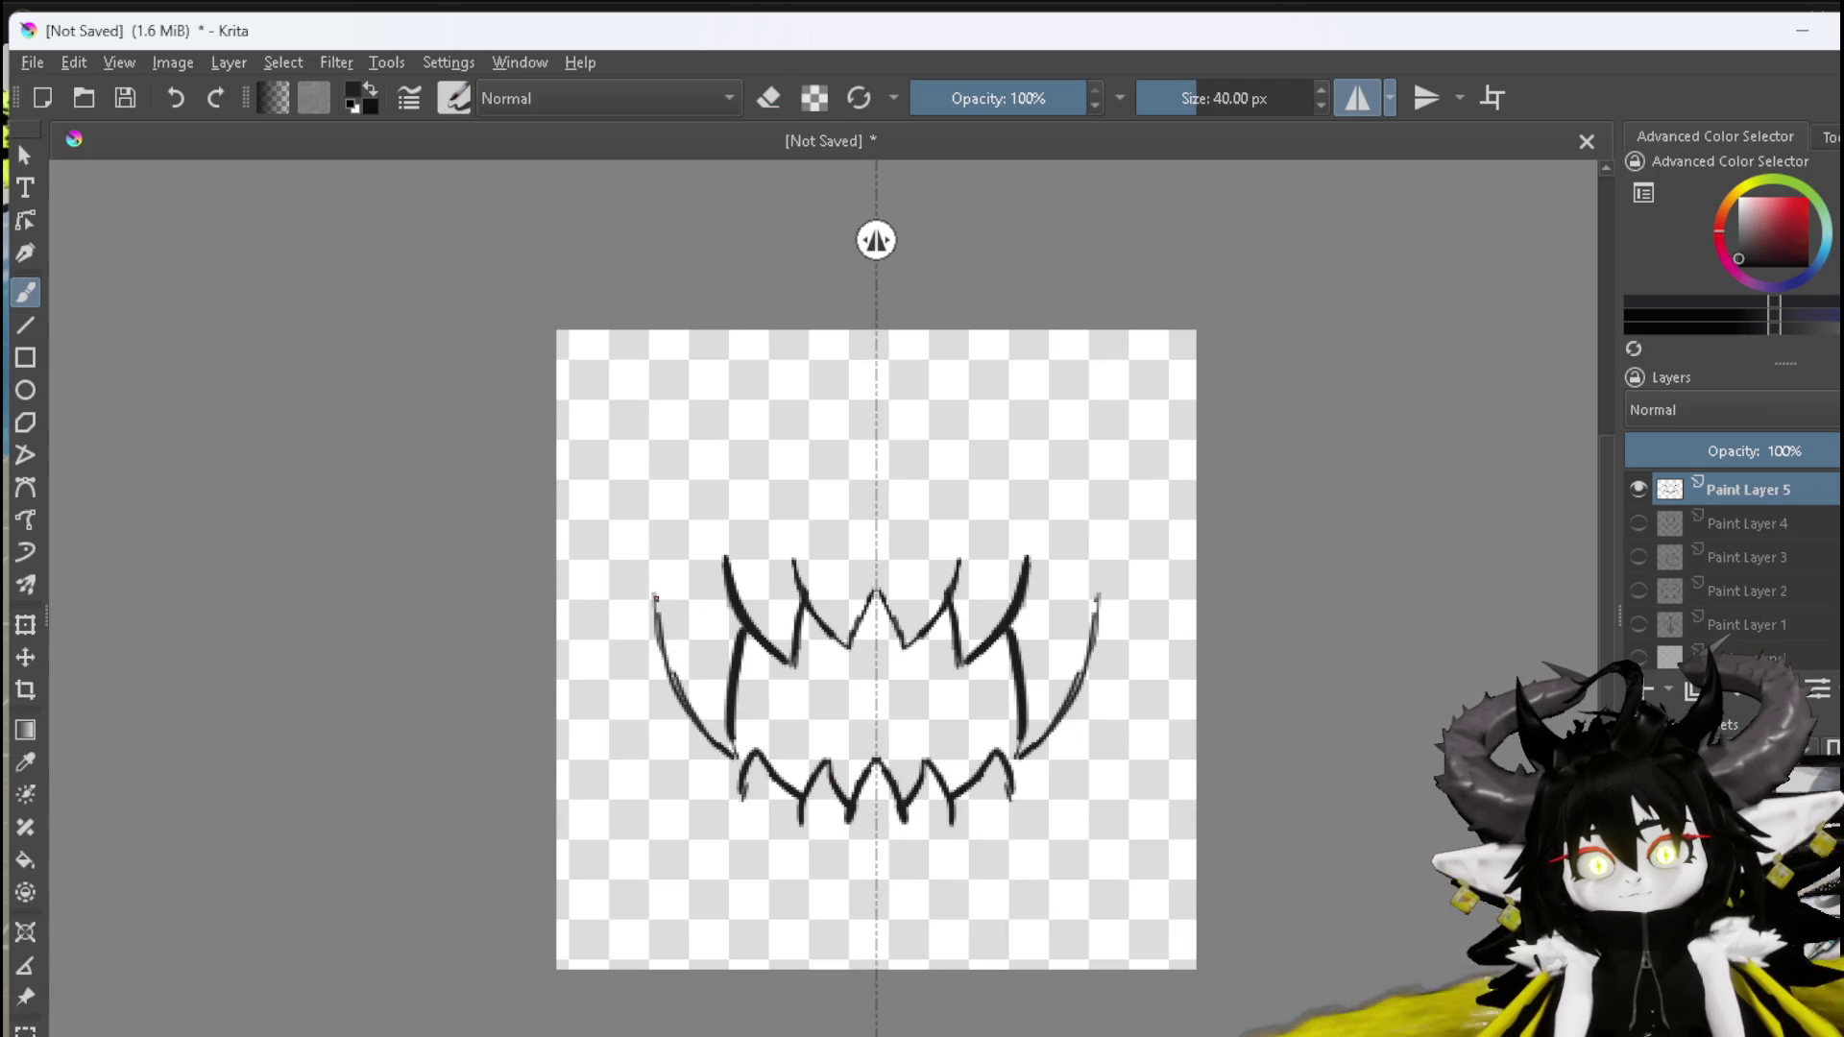
# Thicken the lower jaw curves and fang tips, and add dark eye marks on both sides
pyautogui.moveTo(673, 672); pyautogui.dragTo(684, 696)
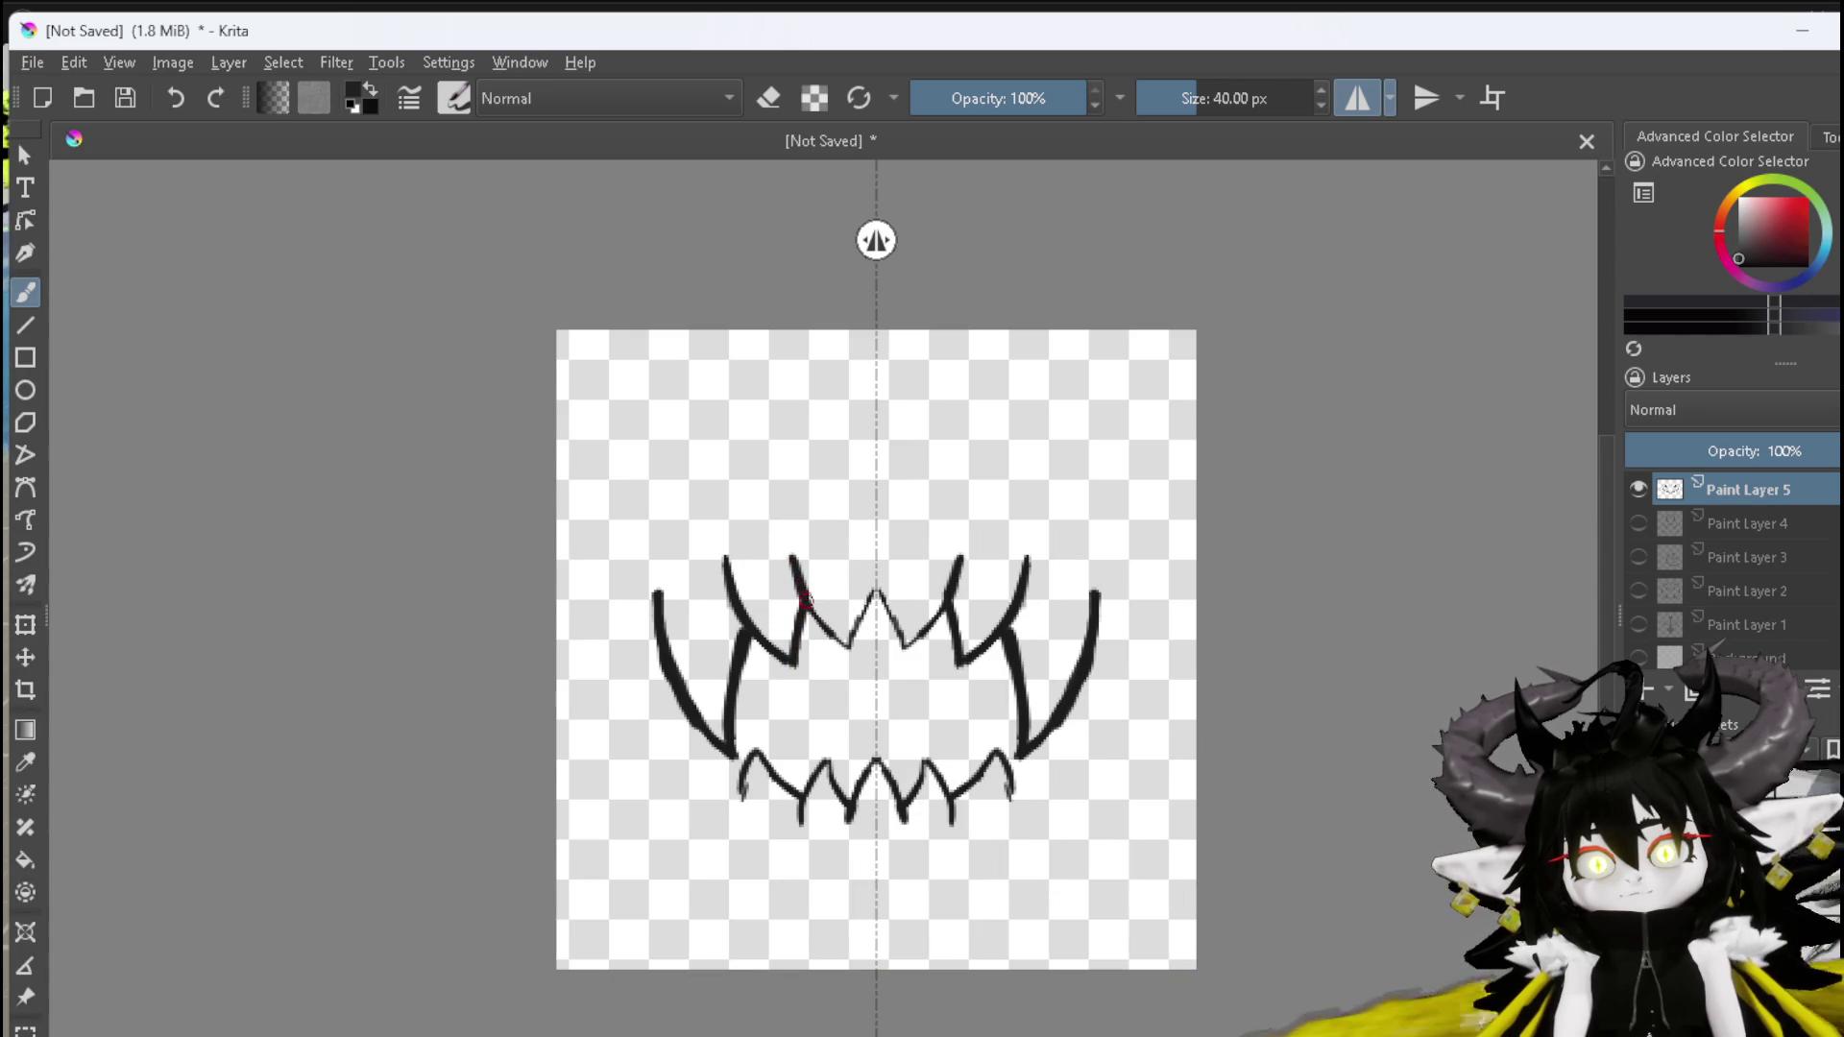
pyautogui.click(845, 643)
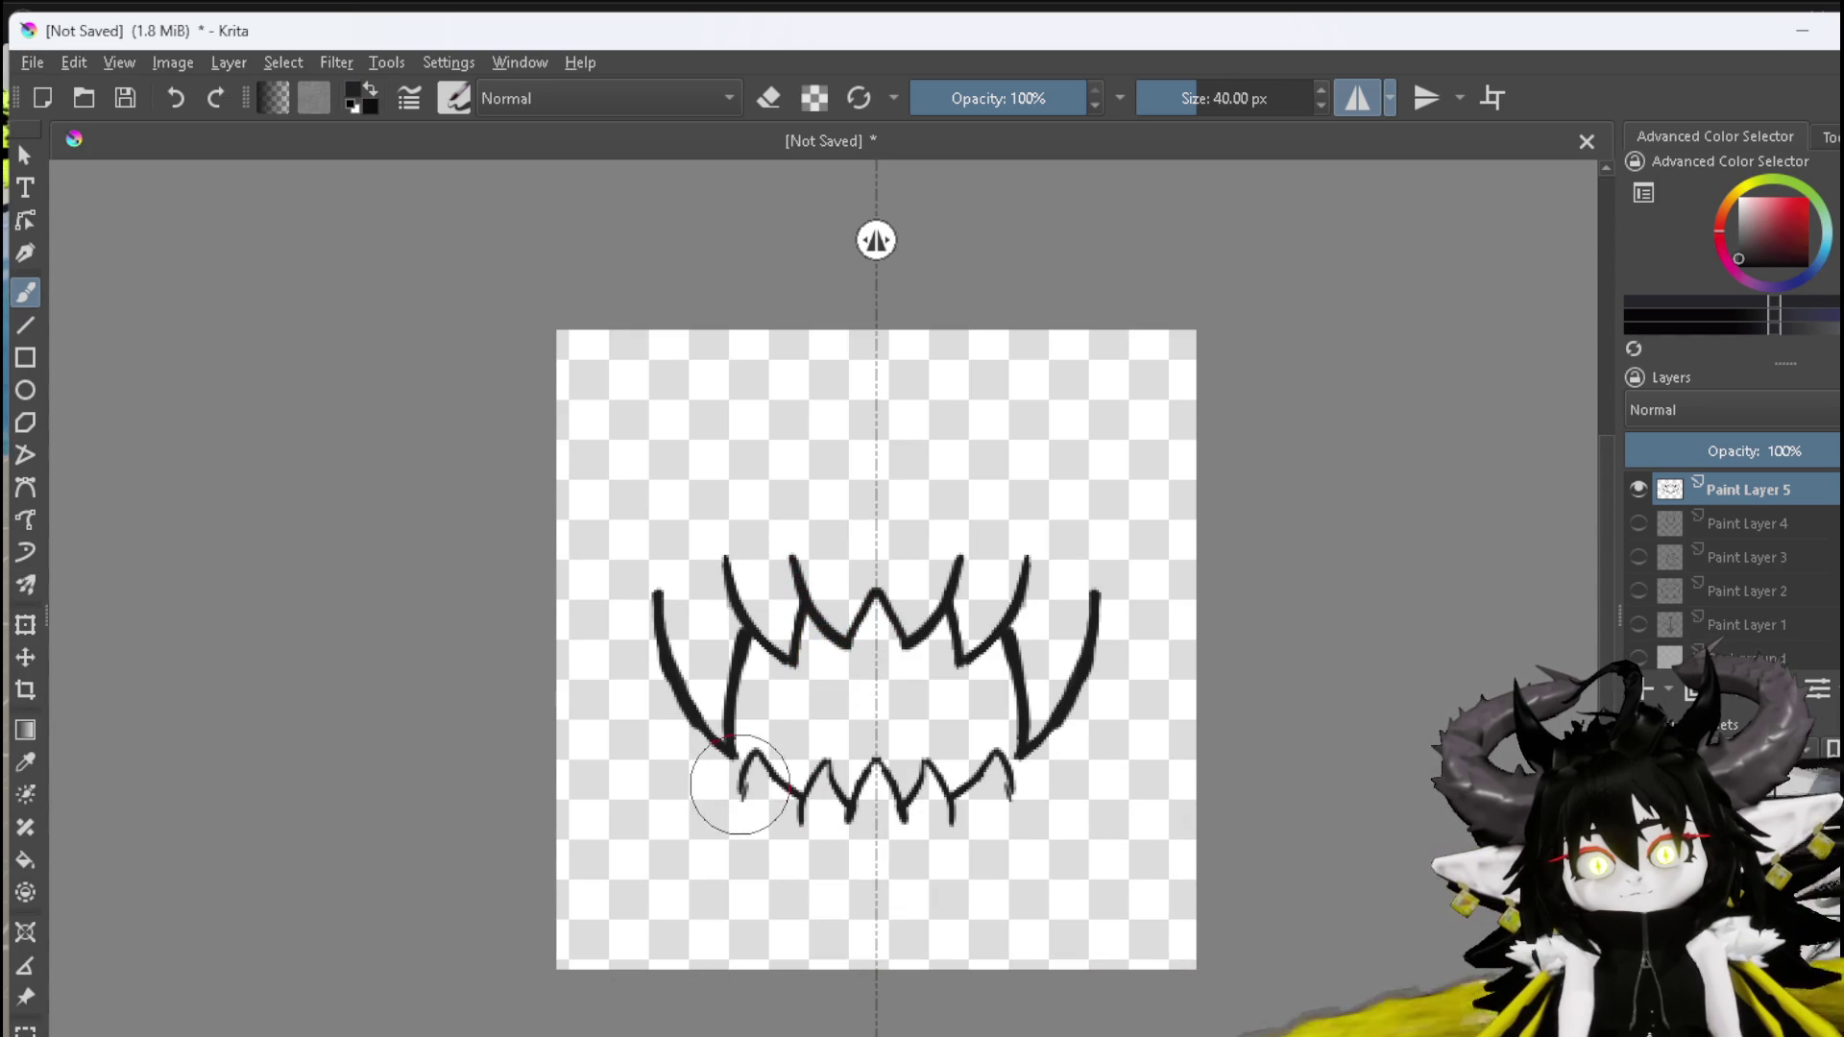
pyautogui.moveTo(742, 793); pyautogui.dragTo(748, 771)
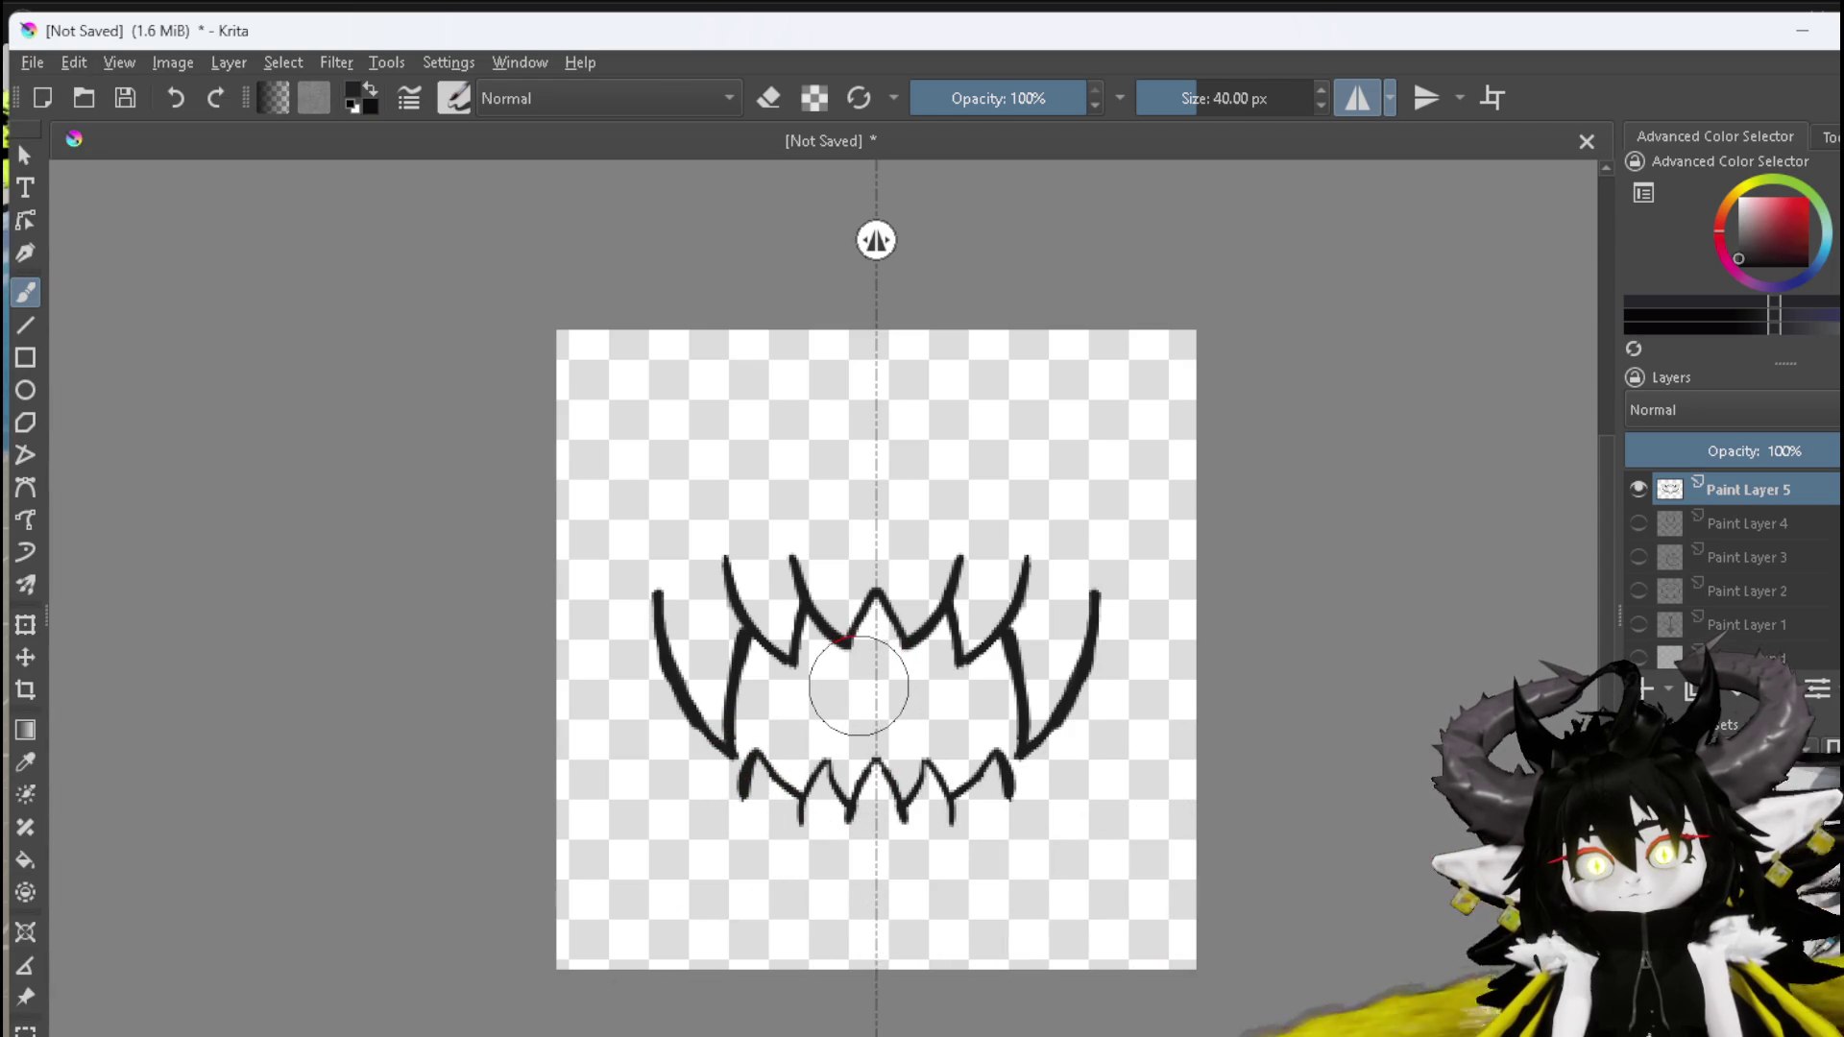
pyautogui.moveTo(761, 699)
pyautogui.mouseDown()
pyautogui.moveTo(752, 669)
pyautogui.moveTo(807, 661)
pyautogui.mouseUp()
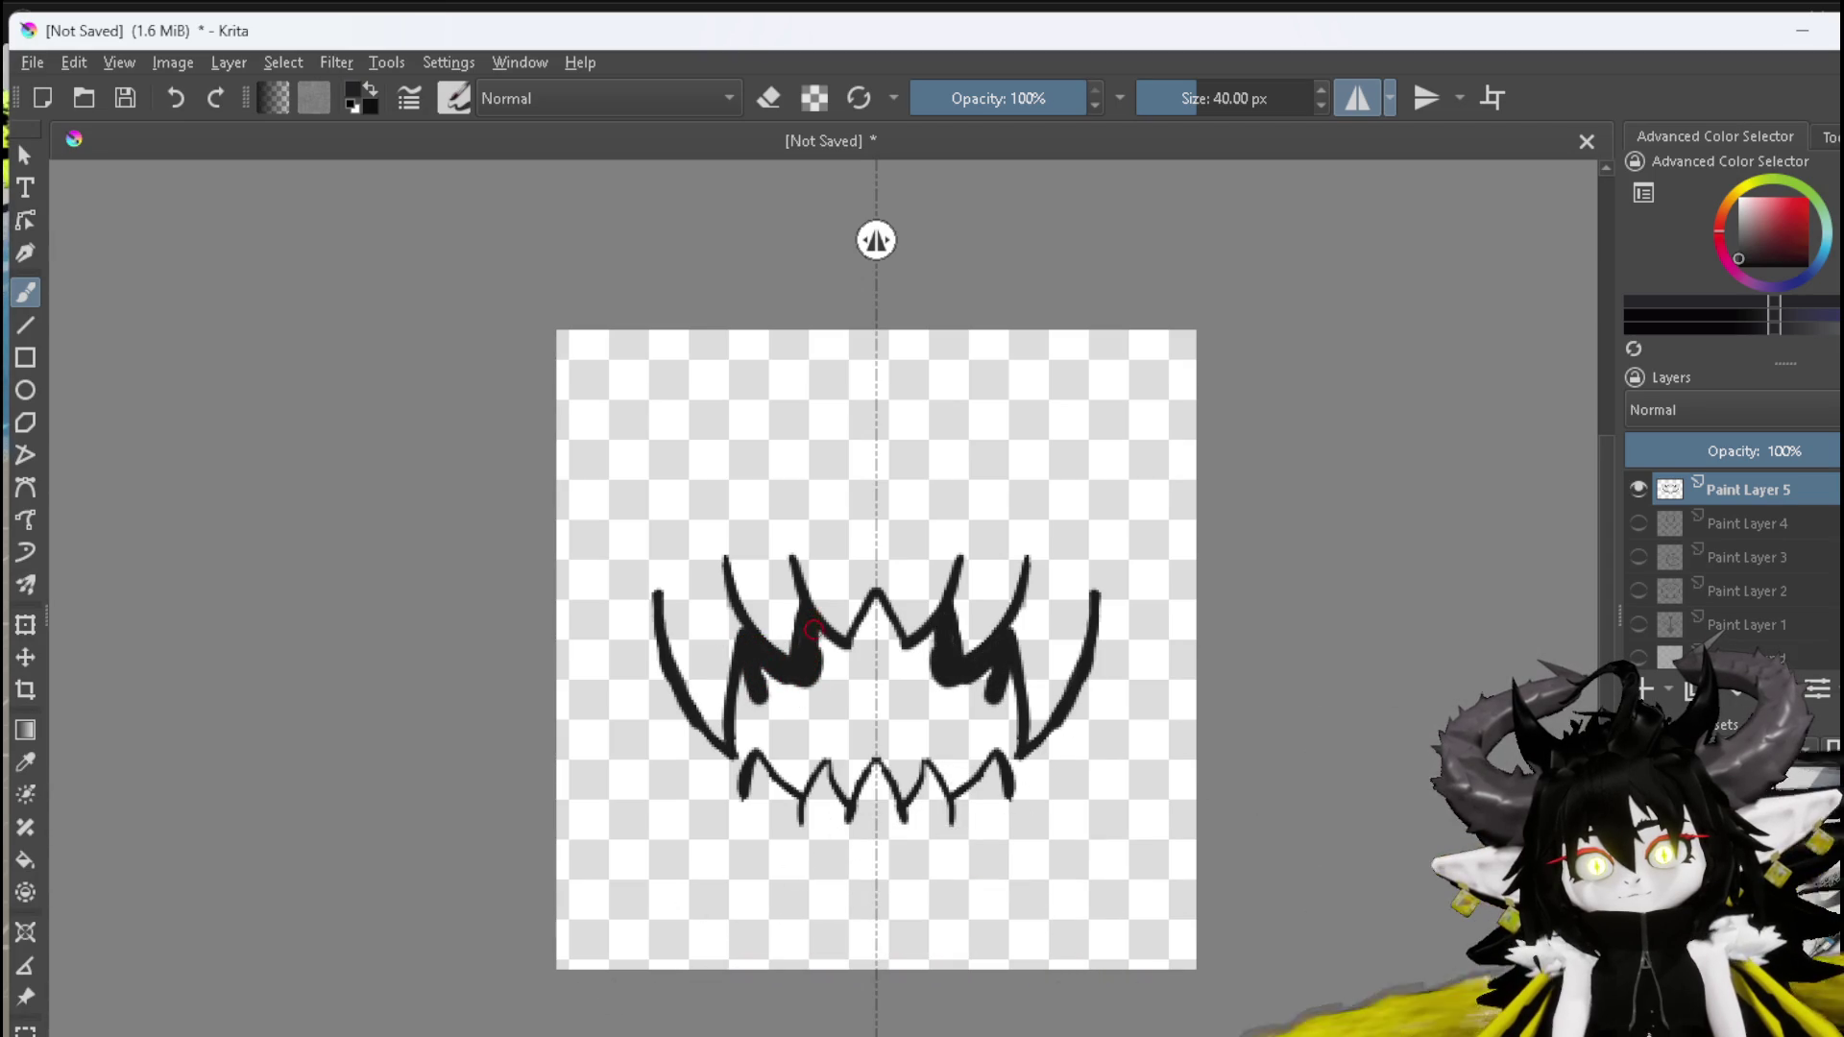
# Join the central fangs to the middle peak and fill all remaining white gaps with black
pyautogui.moveTo(860, 648)
pyautogui.mouseDown()
pyautogui.moveTo(873, 619)
pyautogui.moveTo(850, 675)
pyautogui.moveTo(877, 659)
pyautogui.moveTo(848, 700)
pyautogui.moveTo(849, 785)
pyautogui.mouseUp()
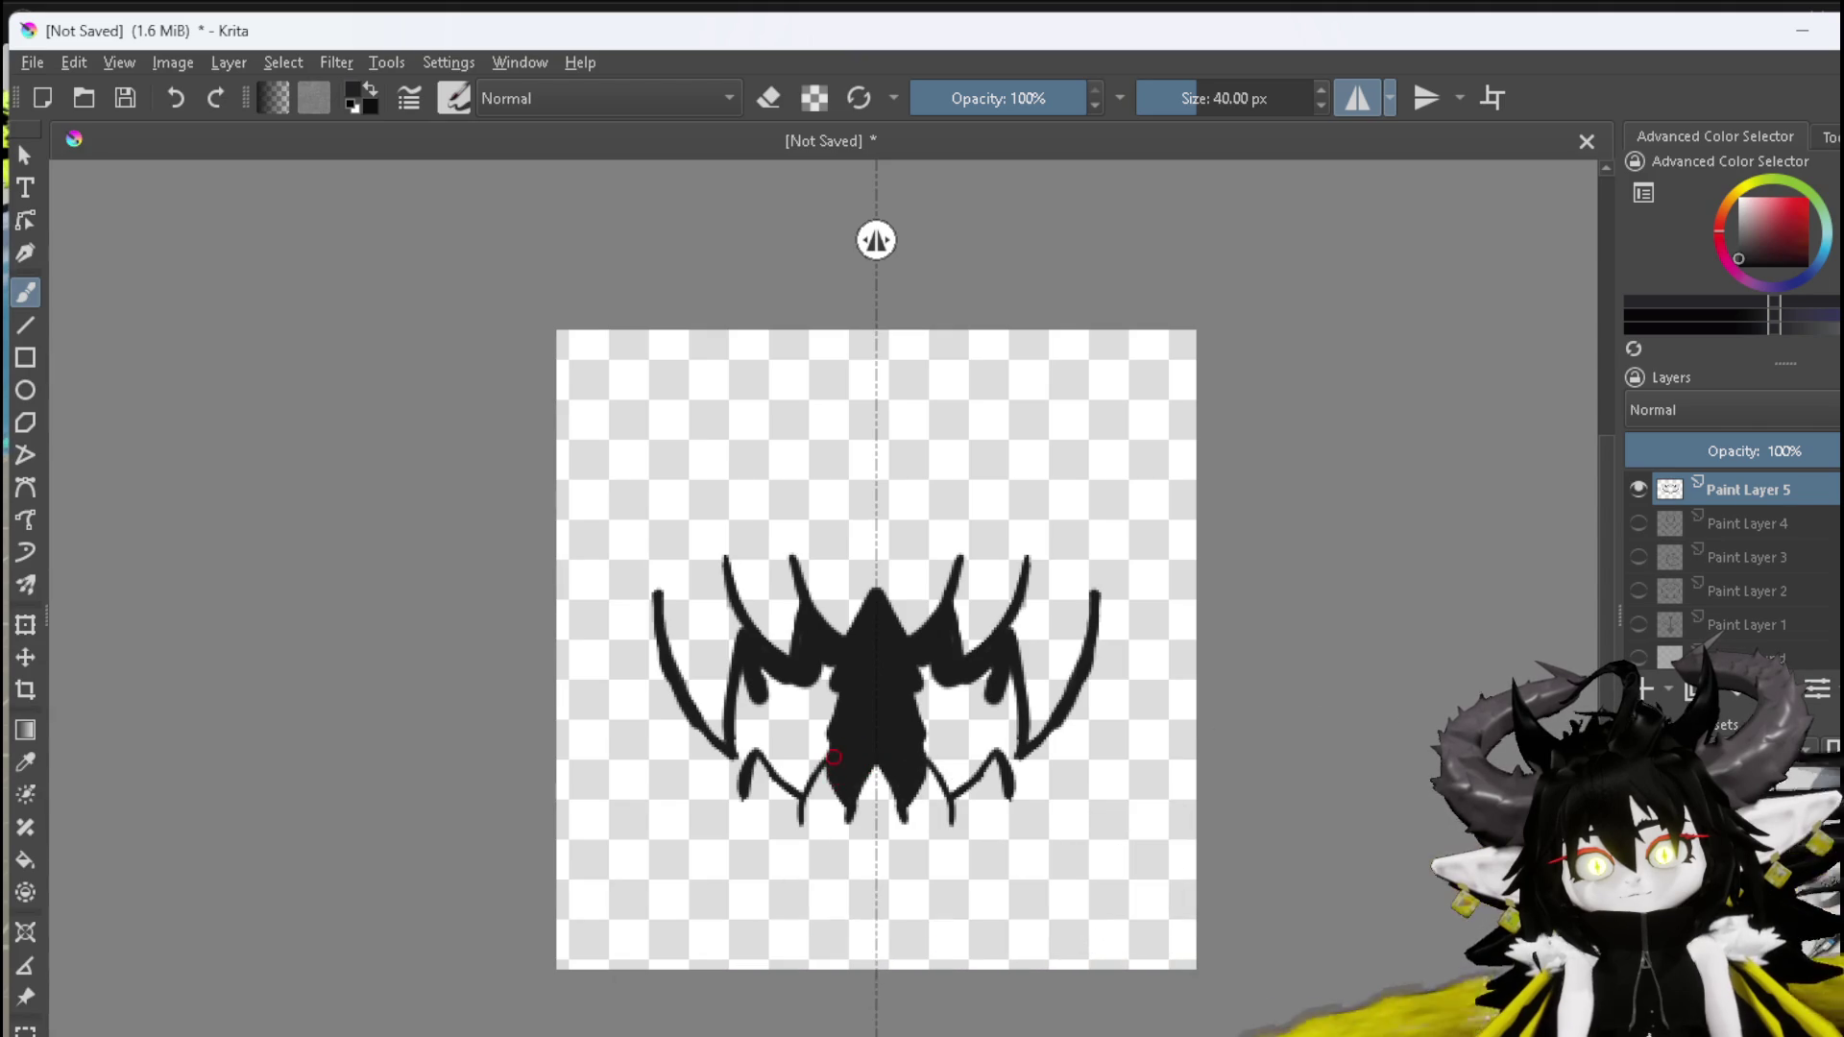
pyautogui.moveTo(836, 688)
pyautogui.mouseDown()
pyautogui.moveTo(738, 674)
pyautogui.moveTo(742, 735)
pyautogui.mouseUp()
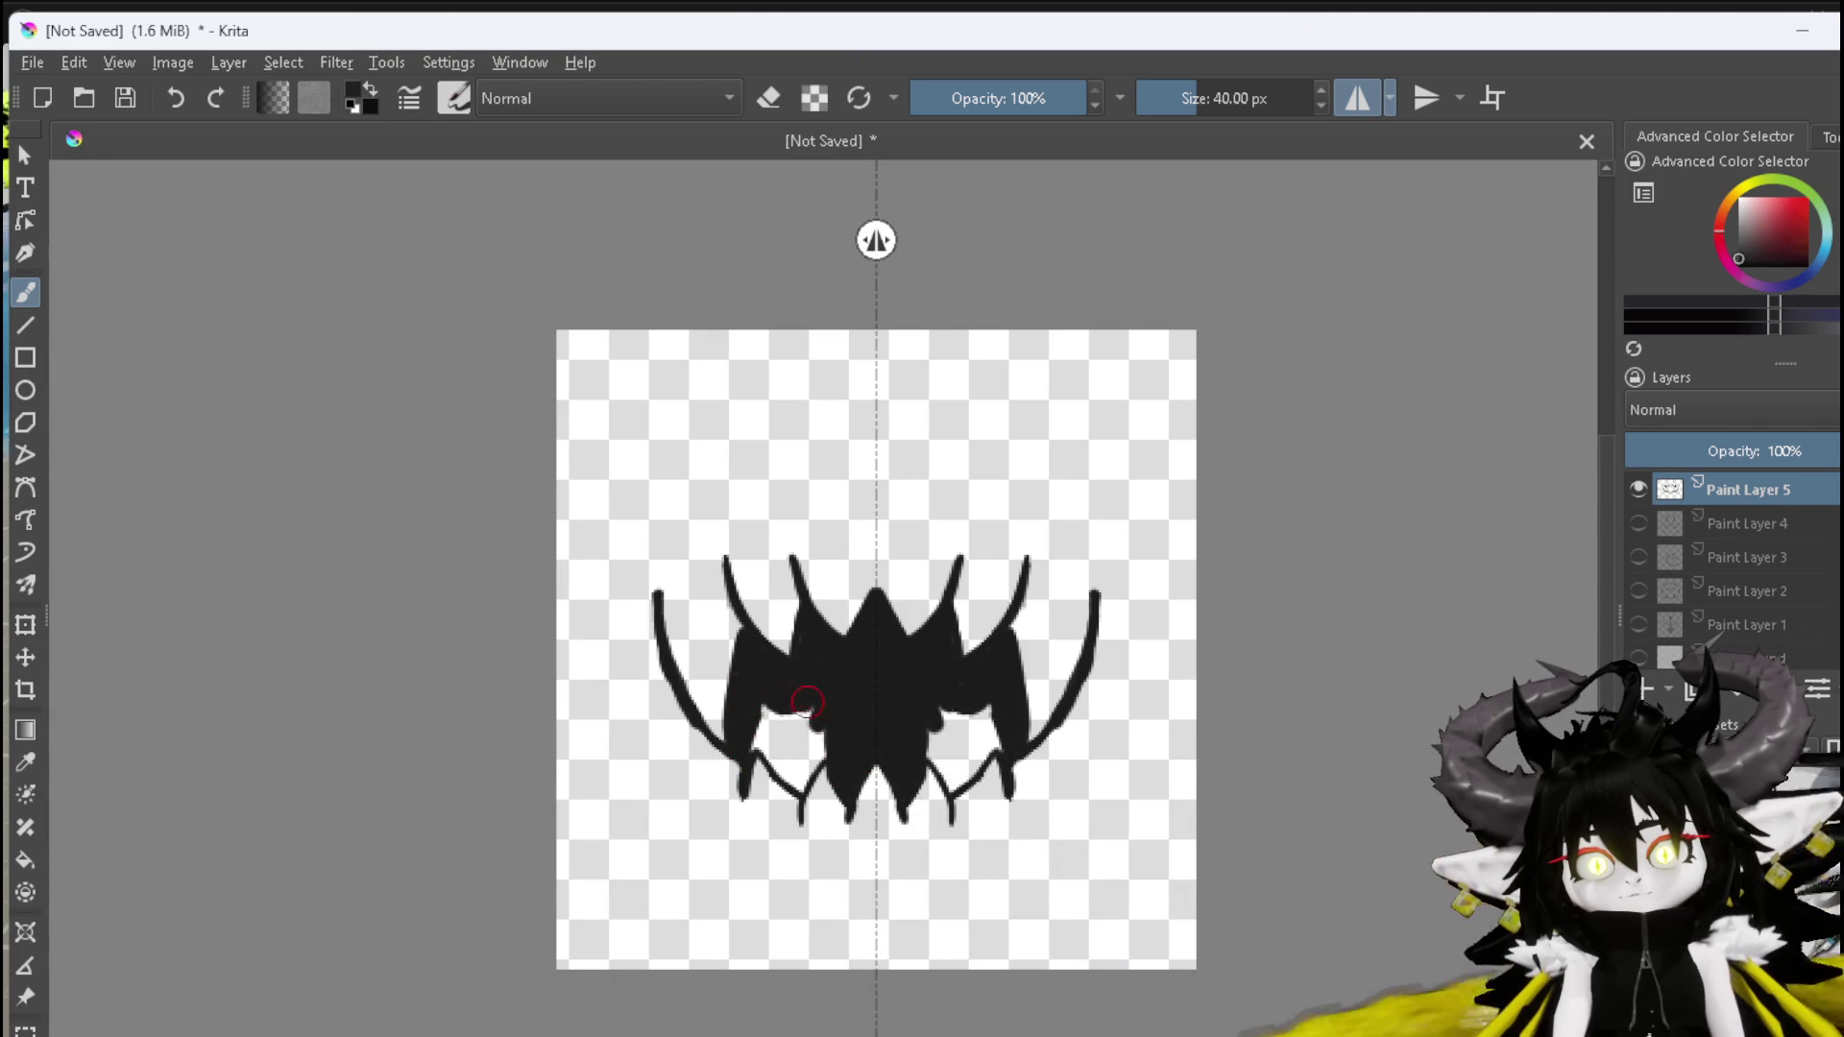
pyautogui.moveTo(804, 706); pyautogui.dragTo(752, 721)
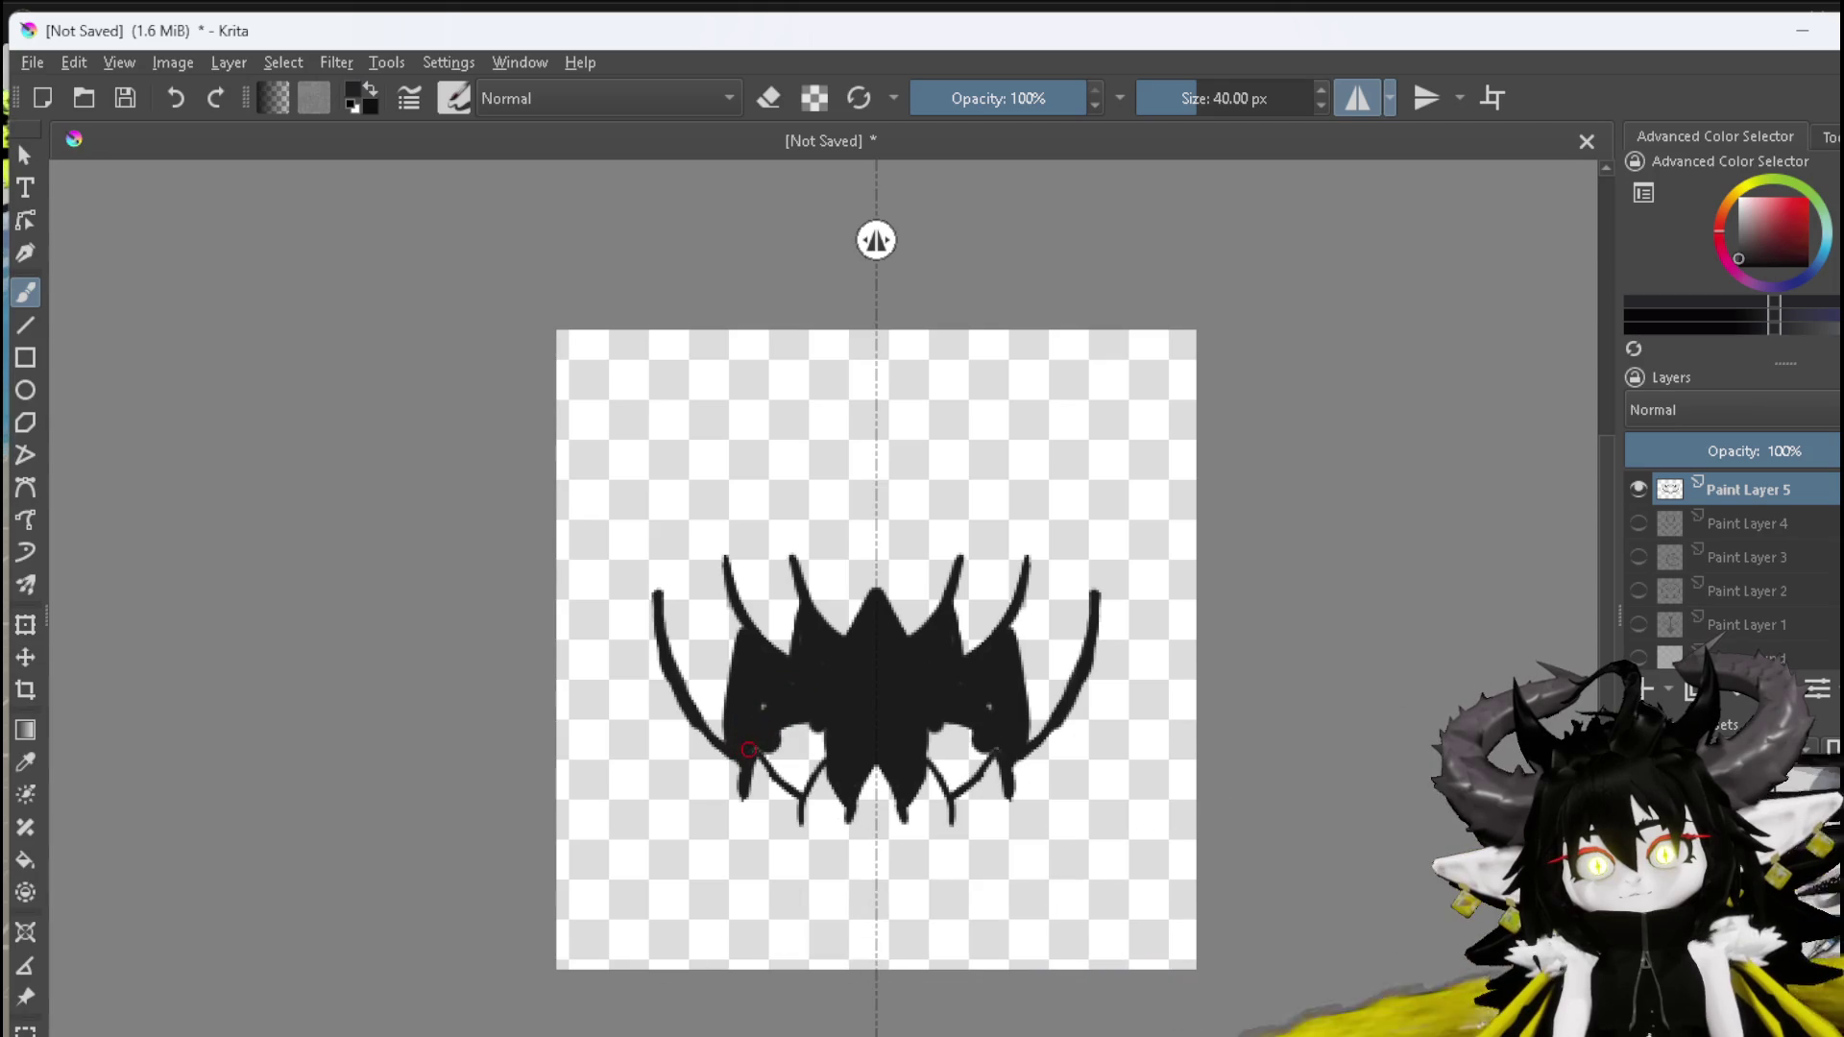
pyautogui.moveTo(782, 749); pyautogui.dragTo(825, 742)
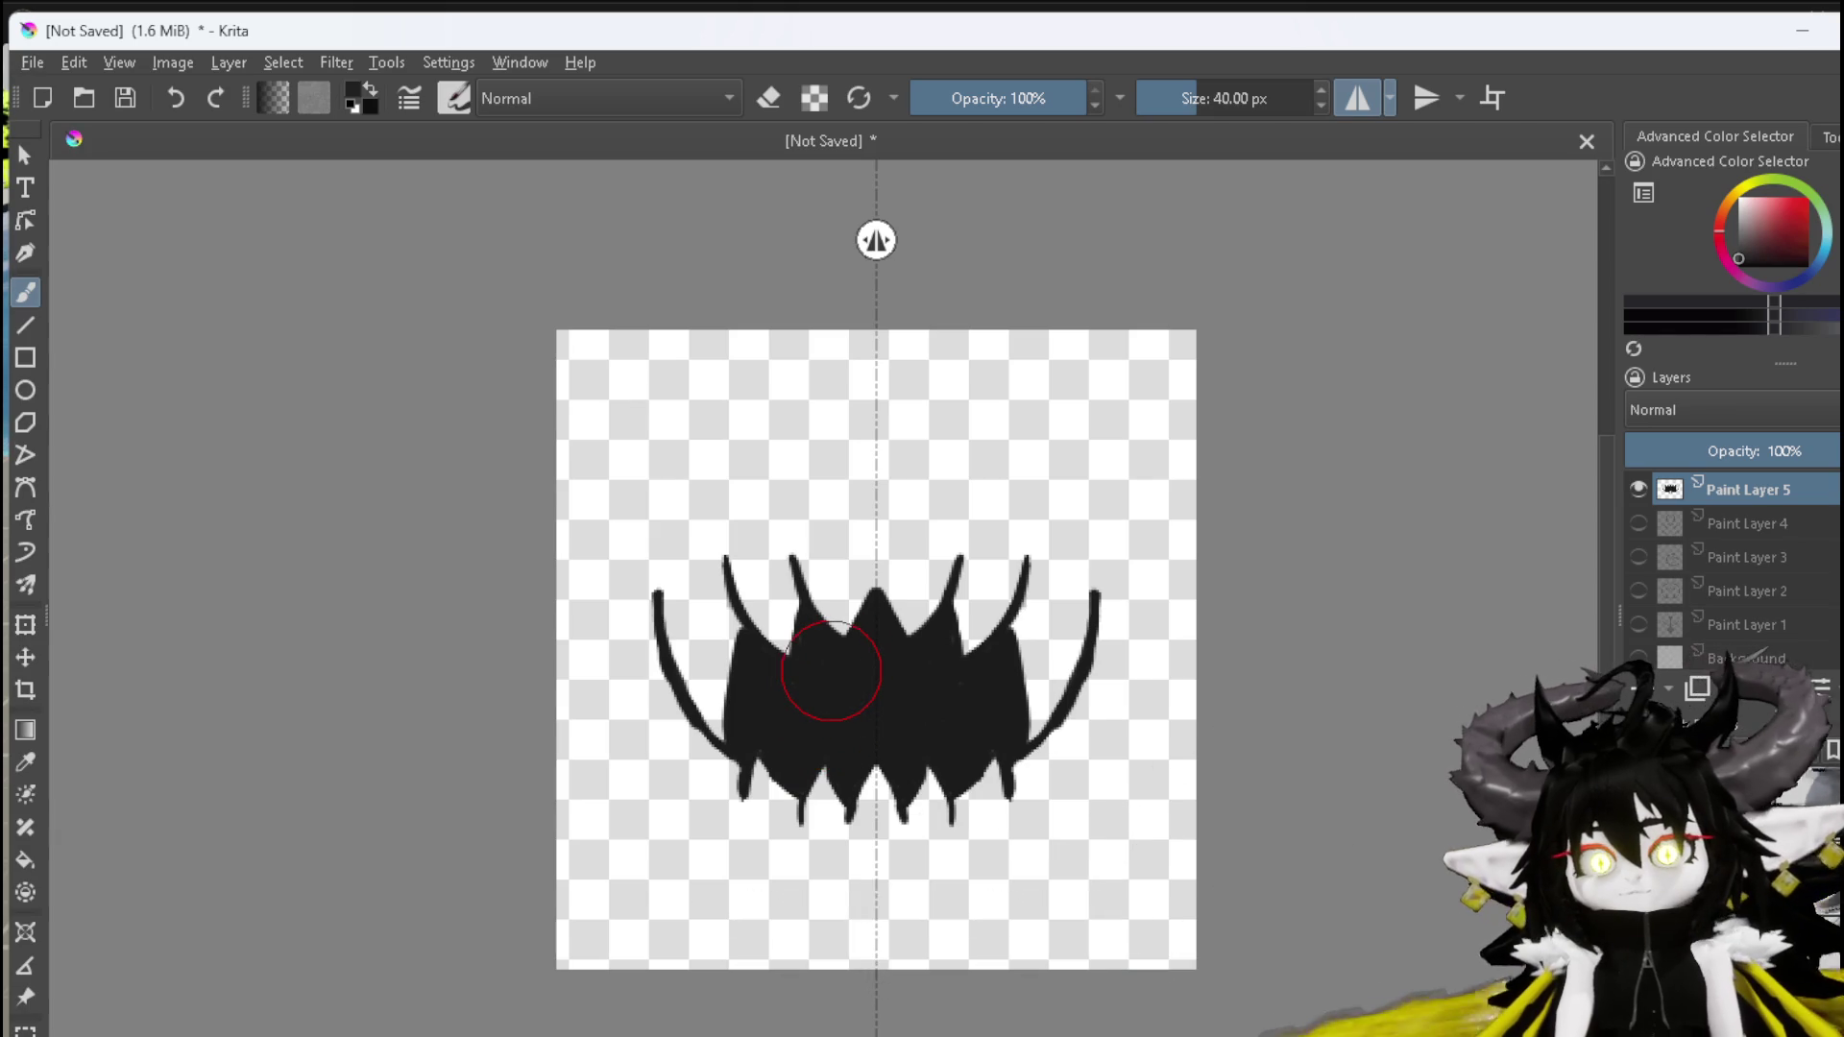
pyautogui.click(23, 629)
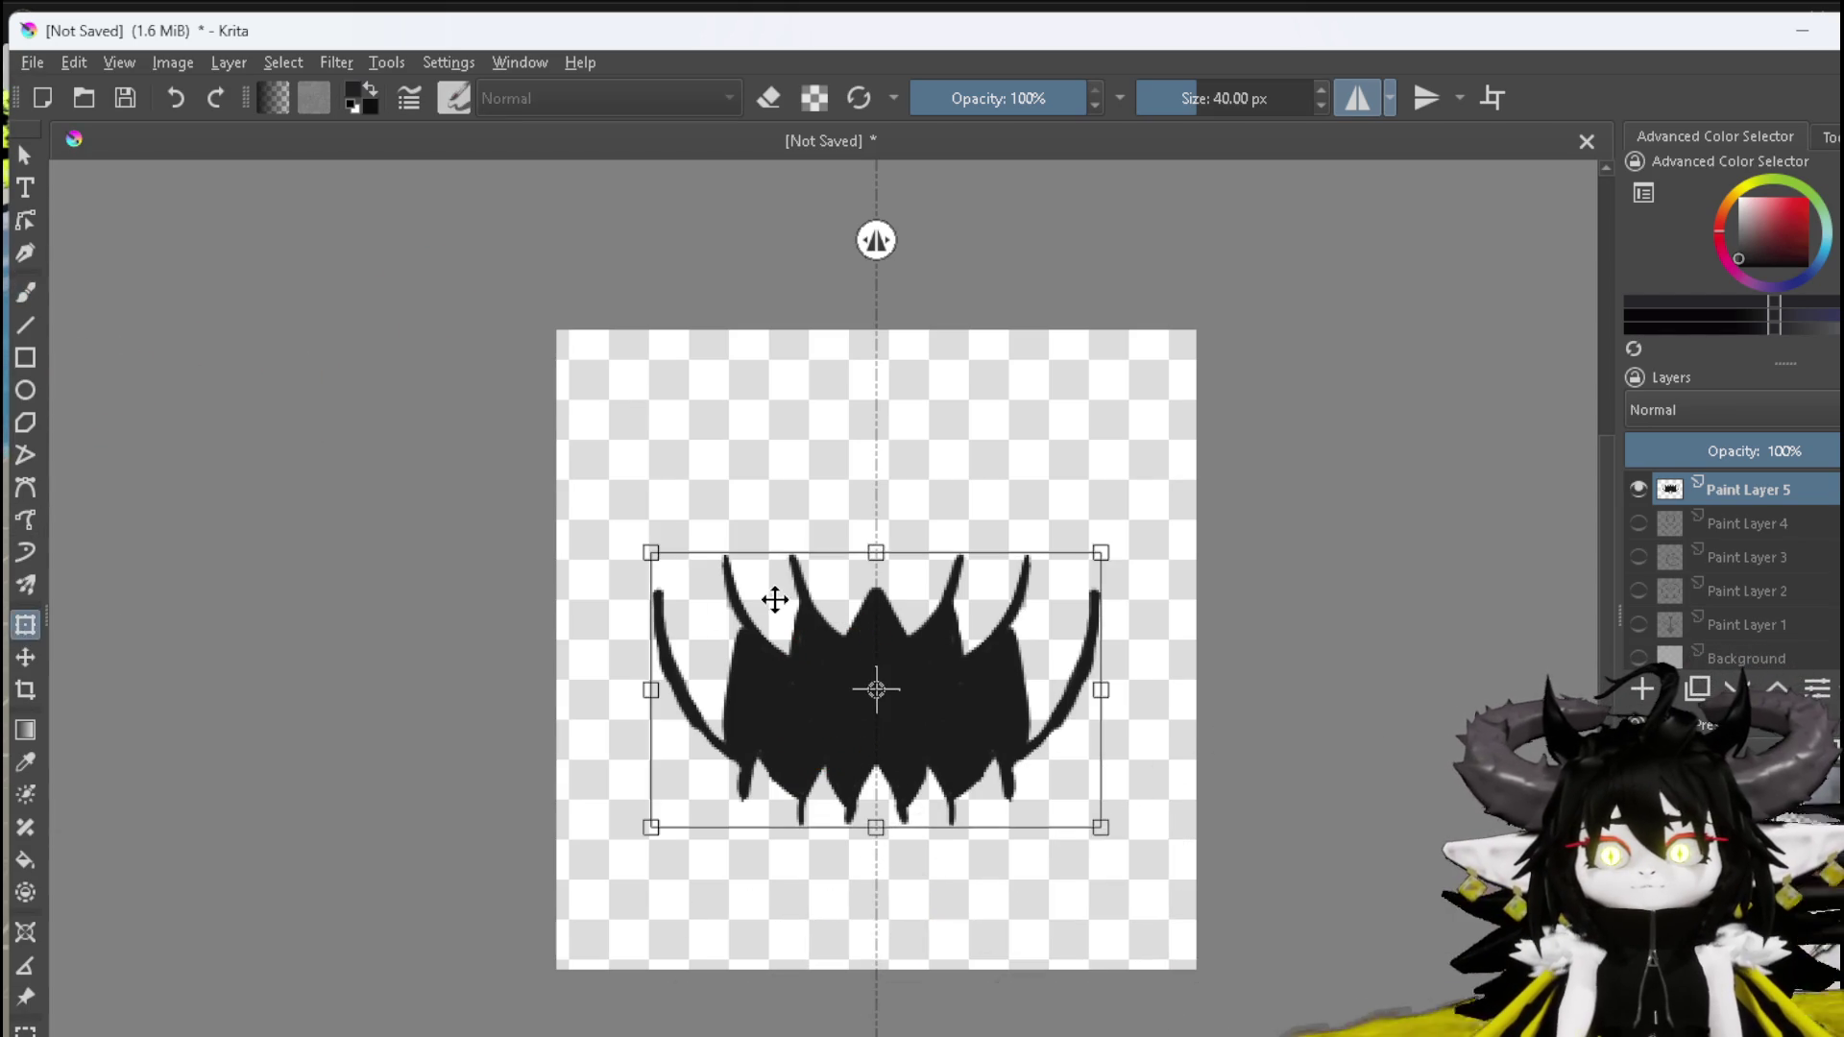
# Nudge the silhouette slightly lower on the canvas and turn off both mirroring modes
pyautogui.press('Up')
pyautogui.press('Up')
pyautogui.press('Up')
pyautogui.press('Down')
pyautogui.press('Down')
pyautogui.press('Down')
pyautogui.click(1427, 96)
pyautogui.press('Down')
pyautogui.press('Down')
pyautogui.press('Down')
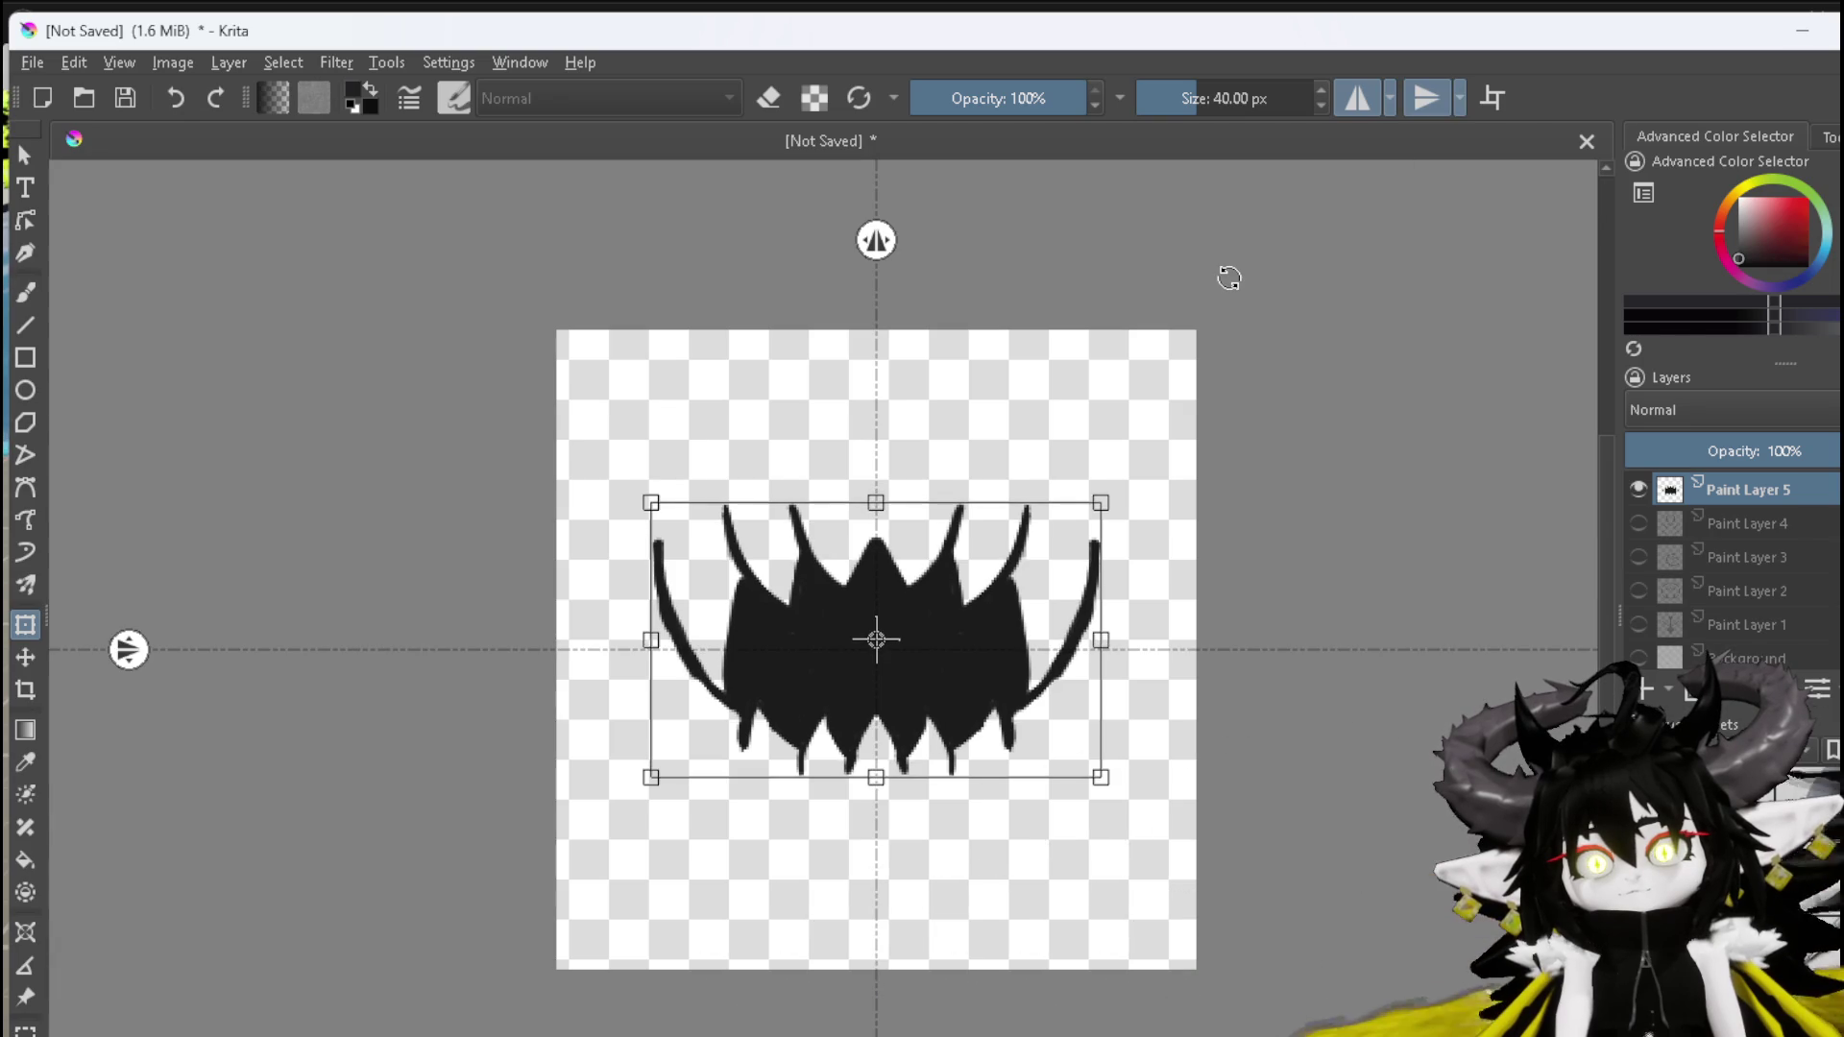
pyautogui.press('Up')
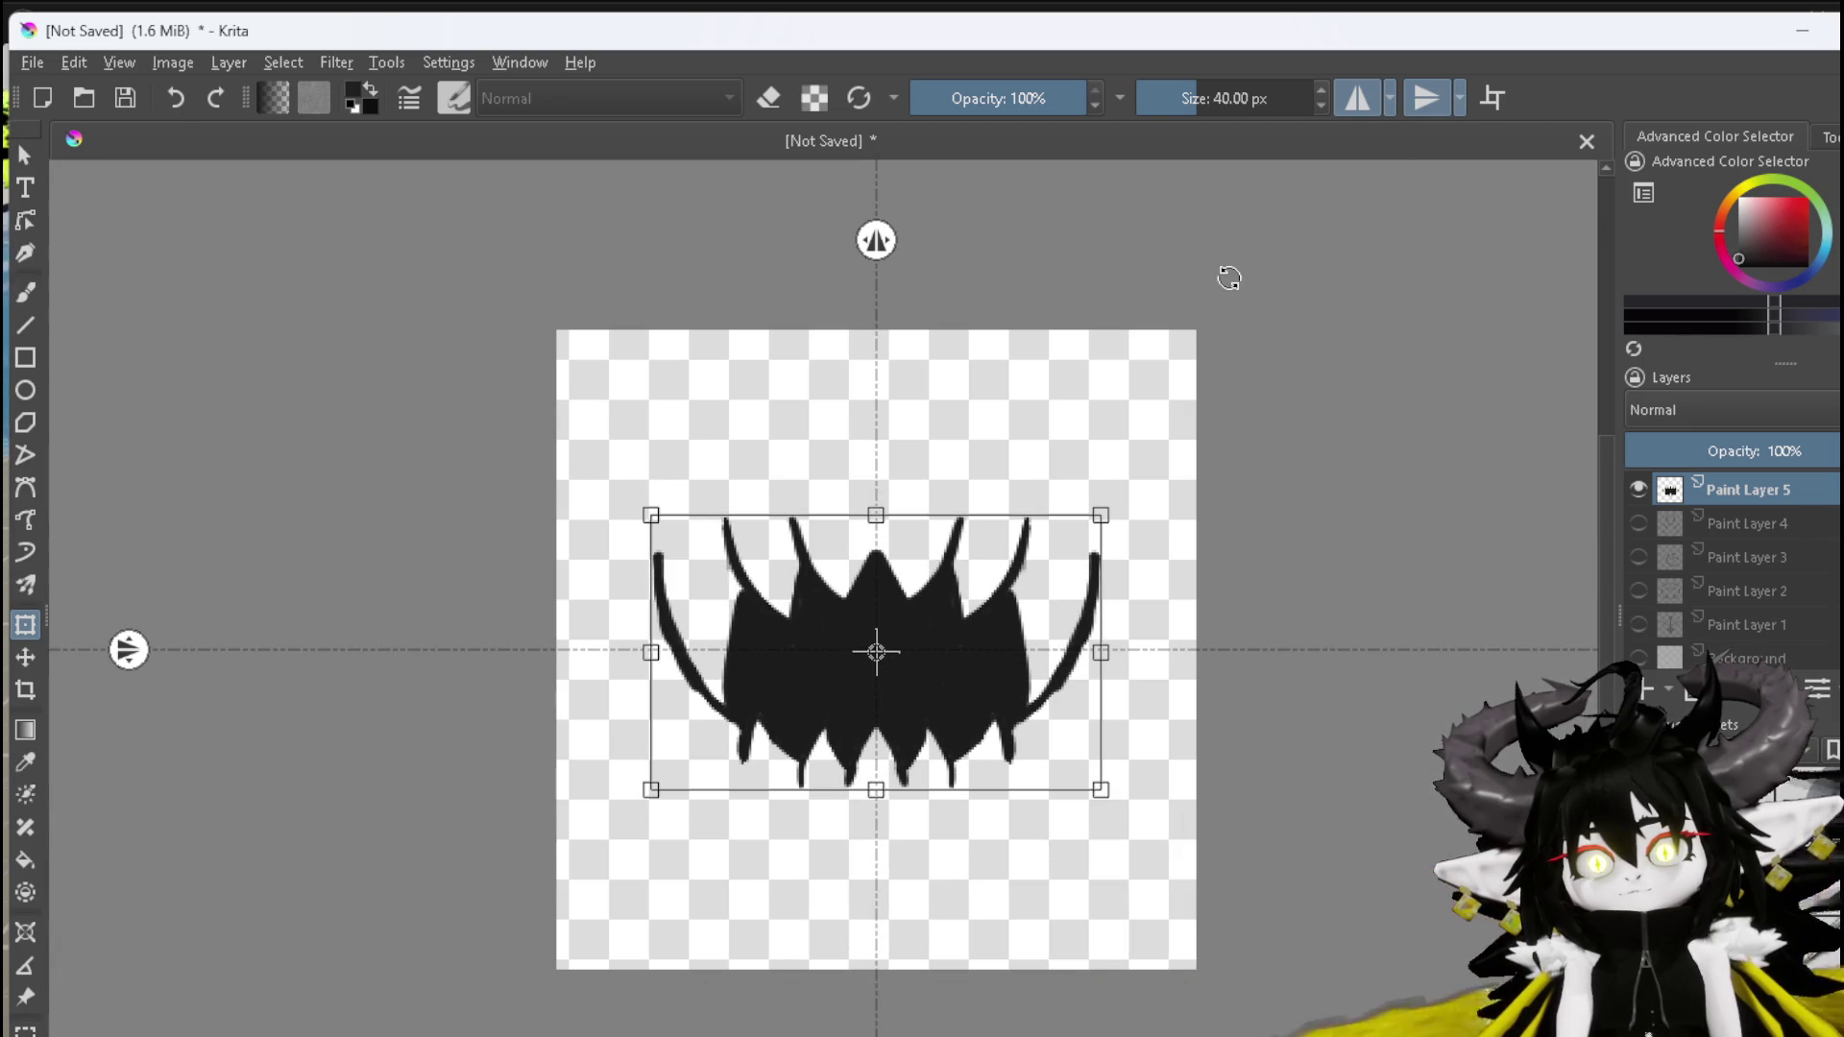
pyautogui.click(1342, 95)
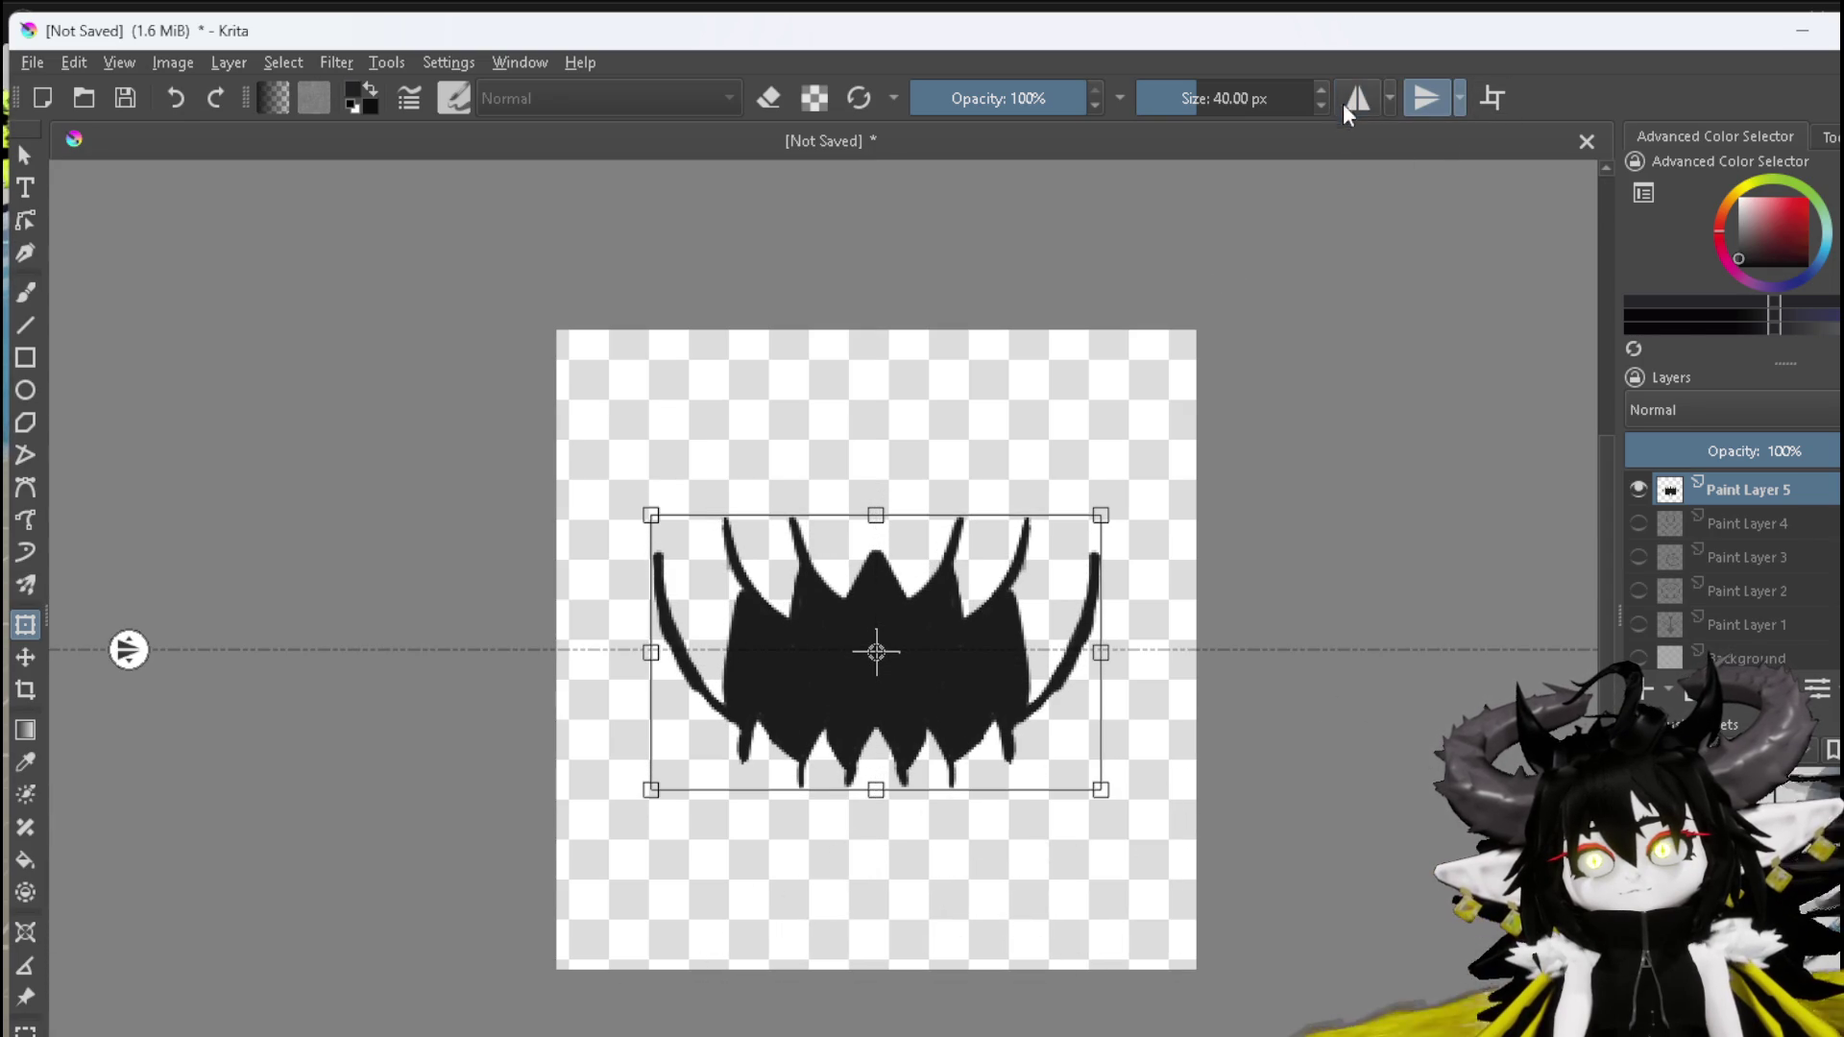
pyautogui.click(1433, 96)
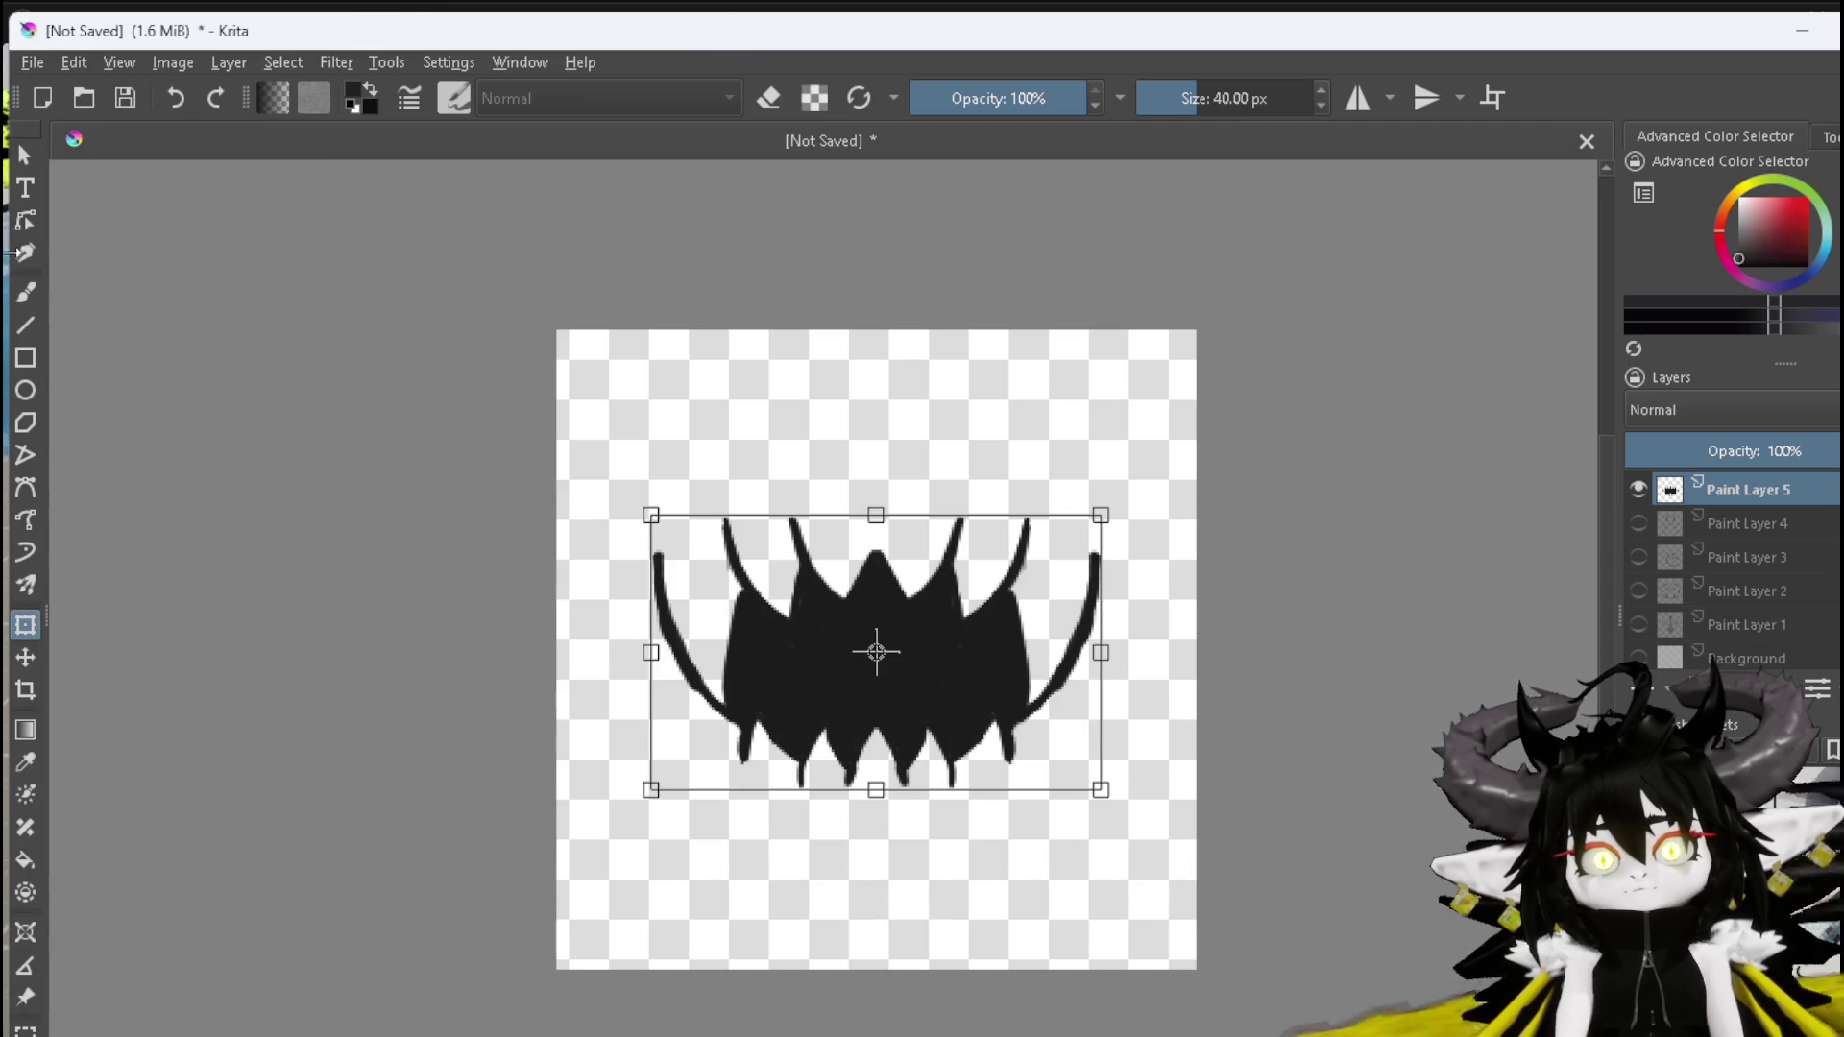
pyautogui.click(32, 63)
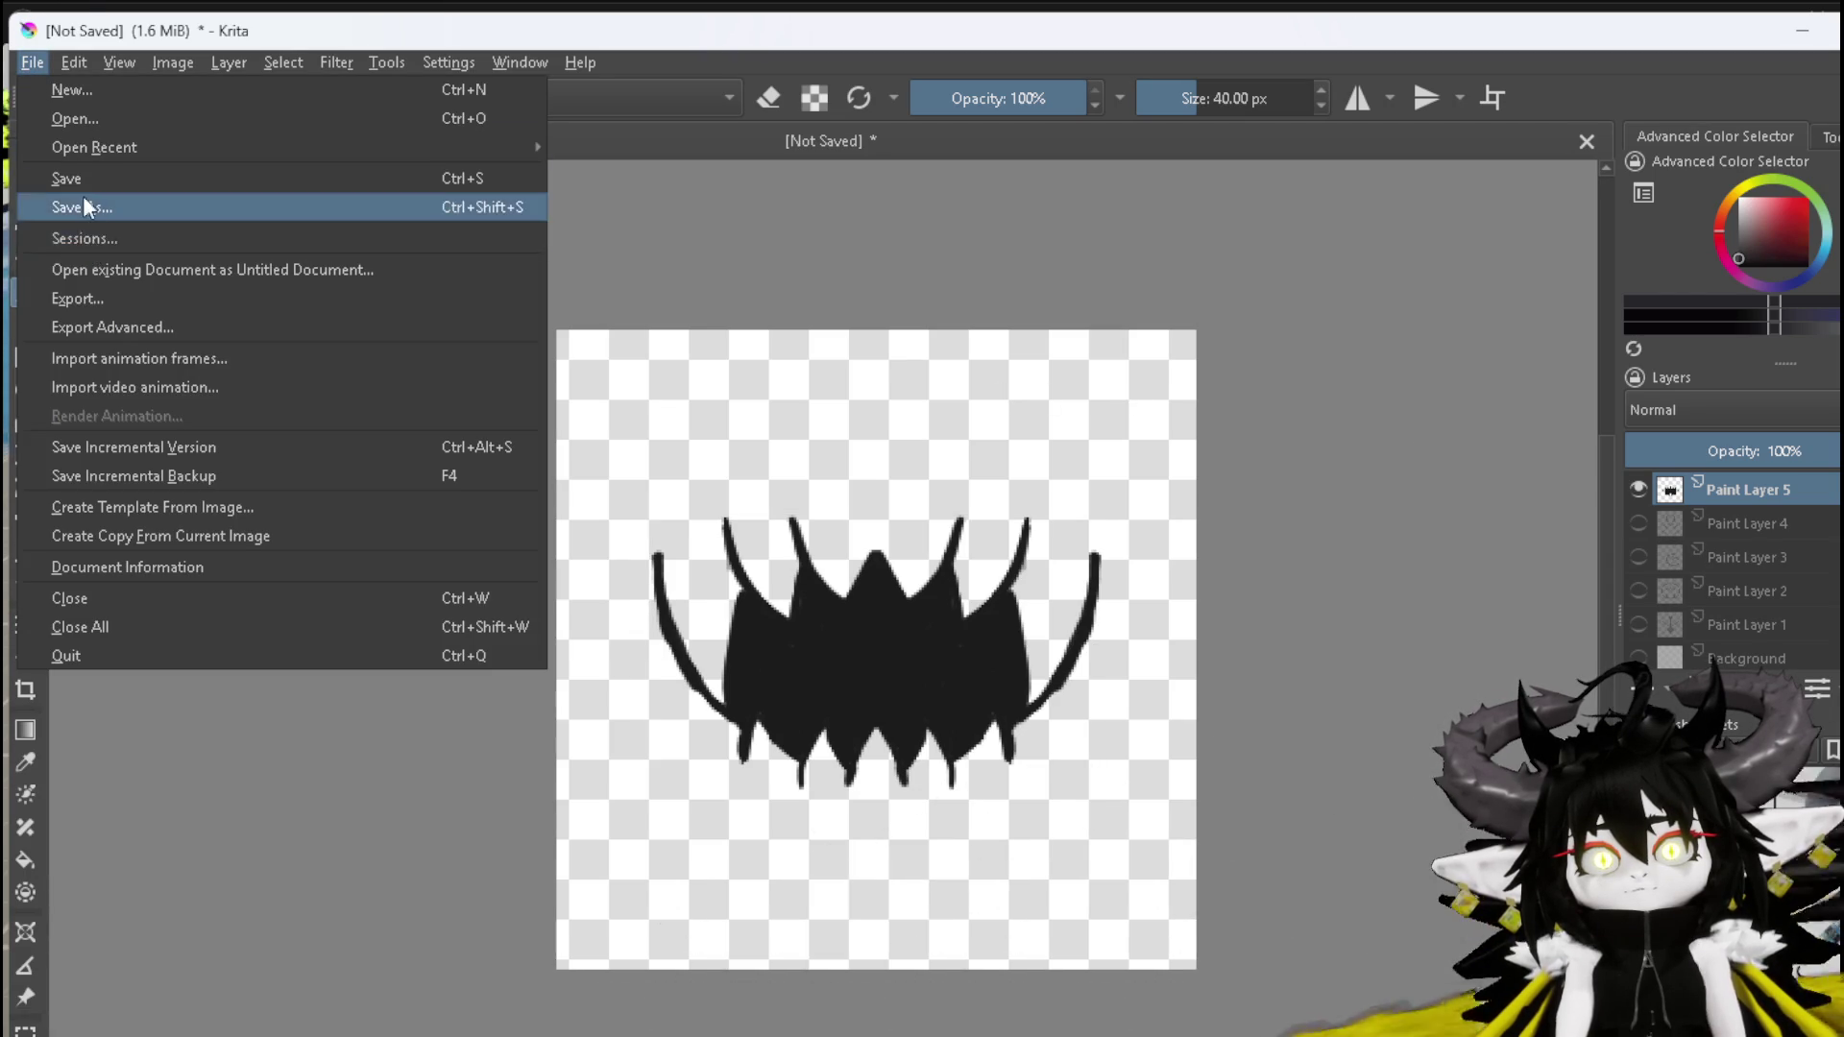
# Export the spiky silhouette as a PNG, accepting the default file name and PNG options
pyautogui.click(84, 298)
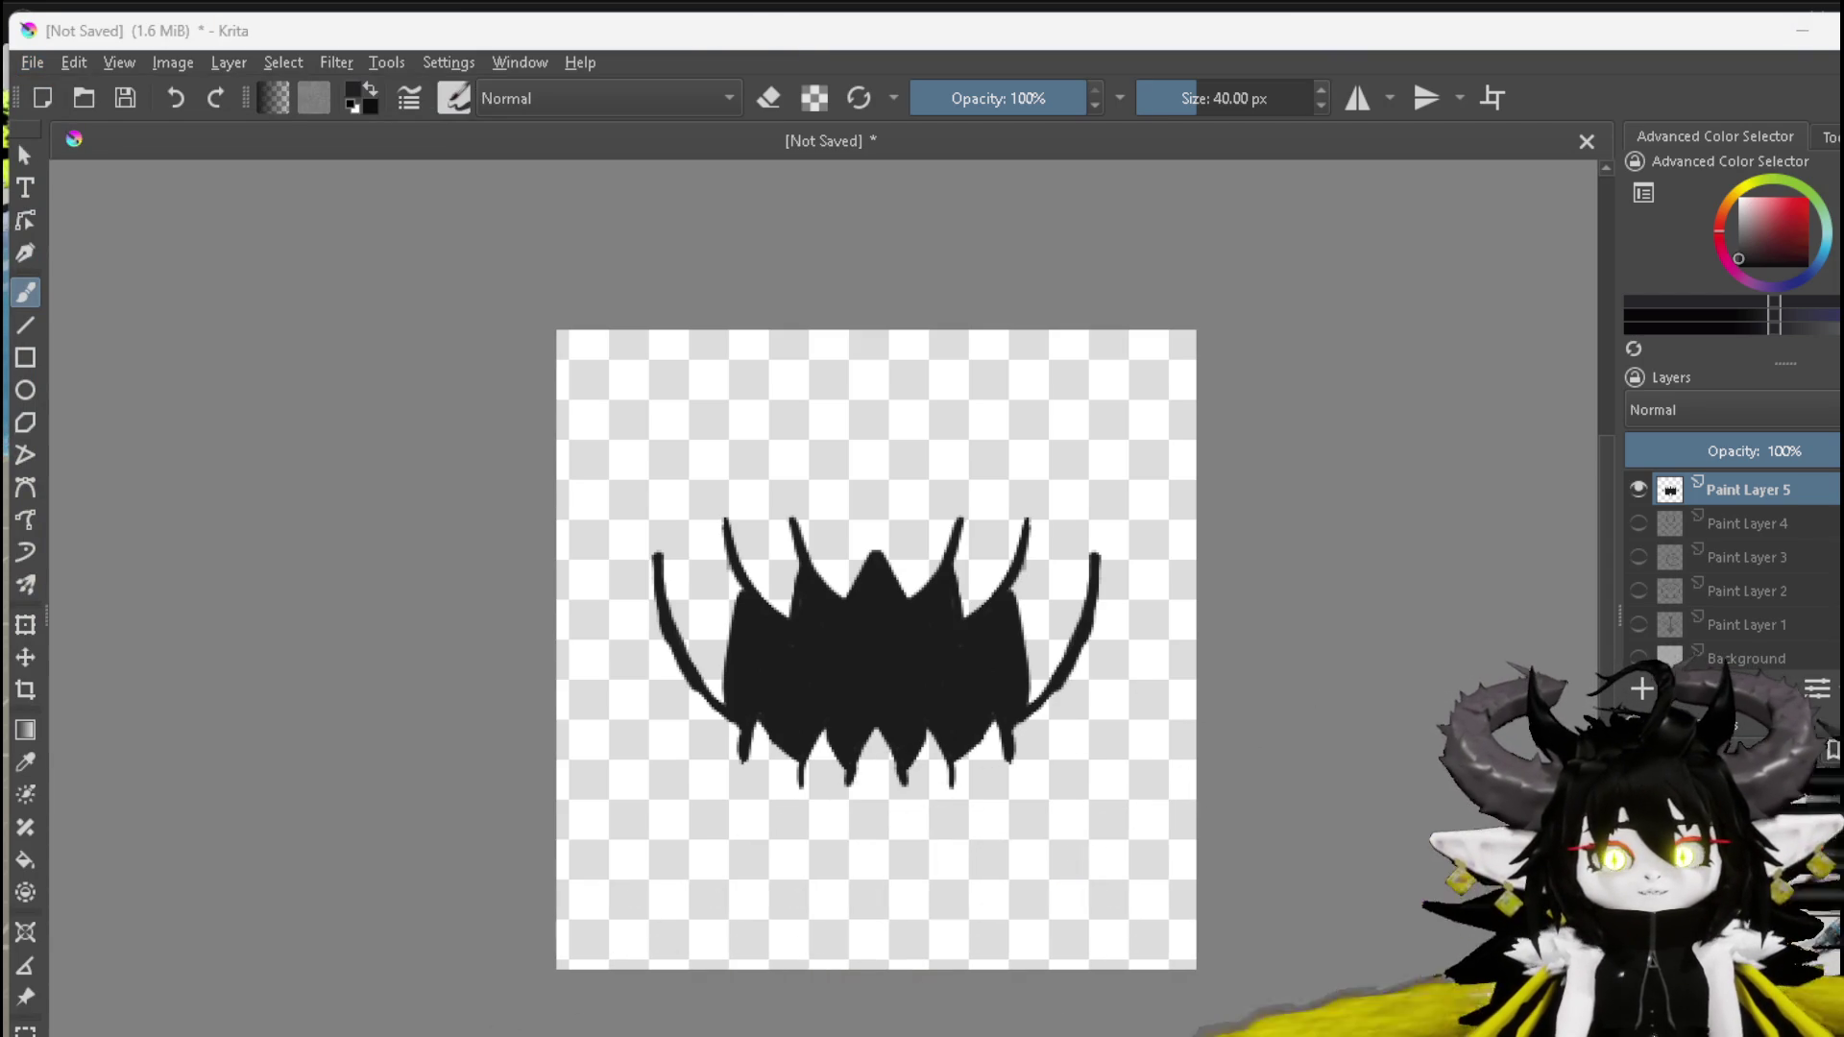
pyautogui.press('Return')
pyautogui.click(1068, 790)
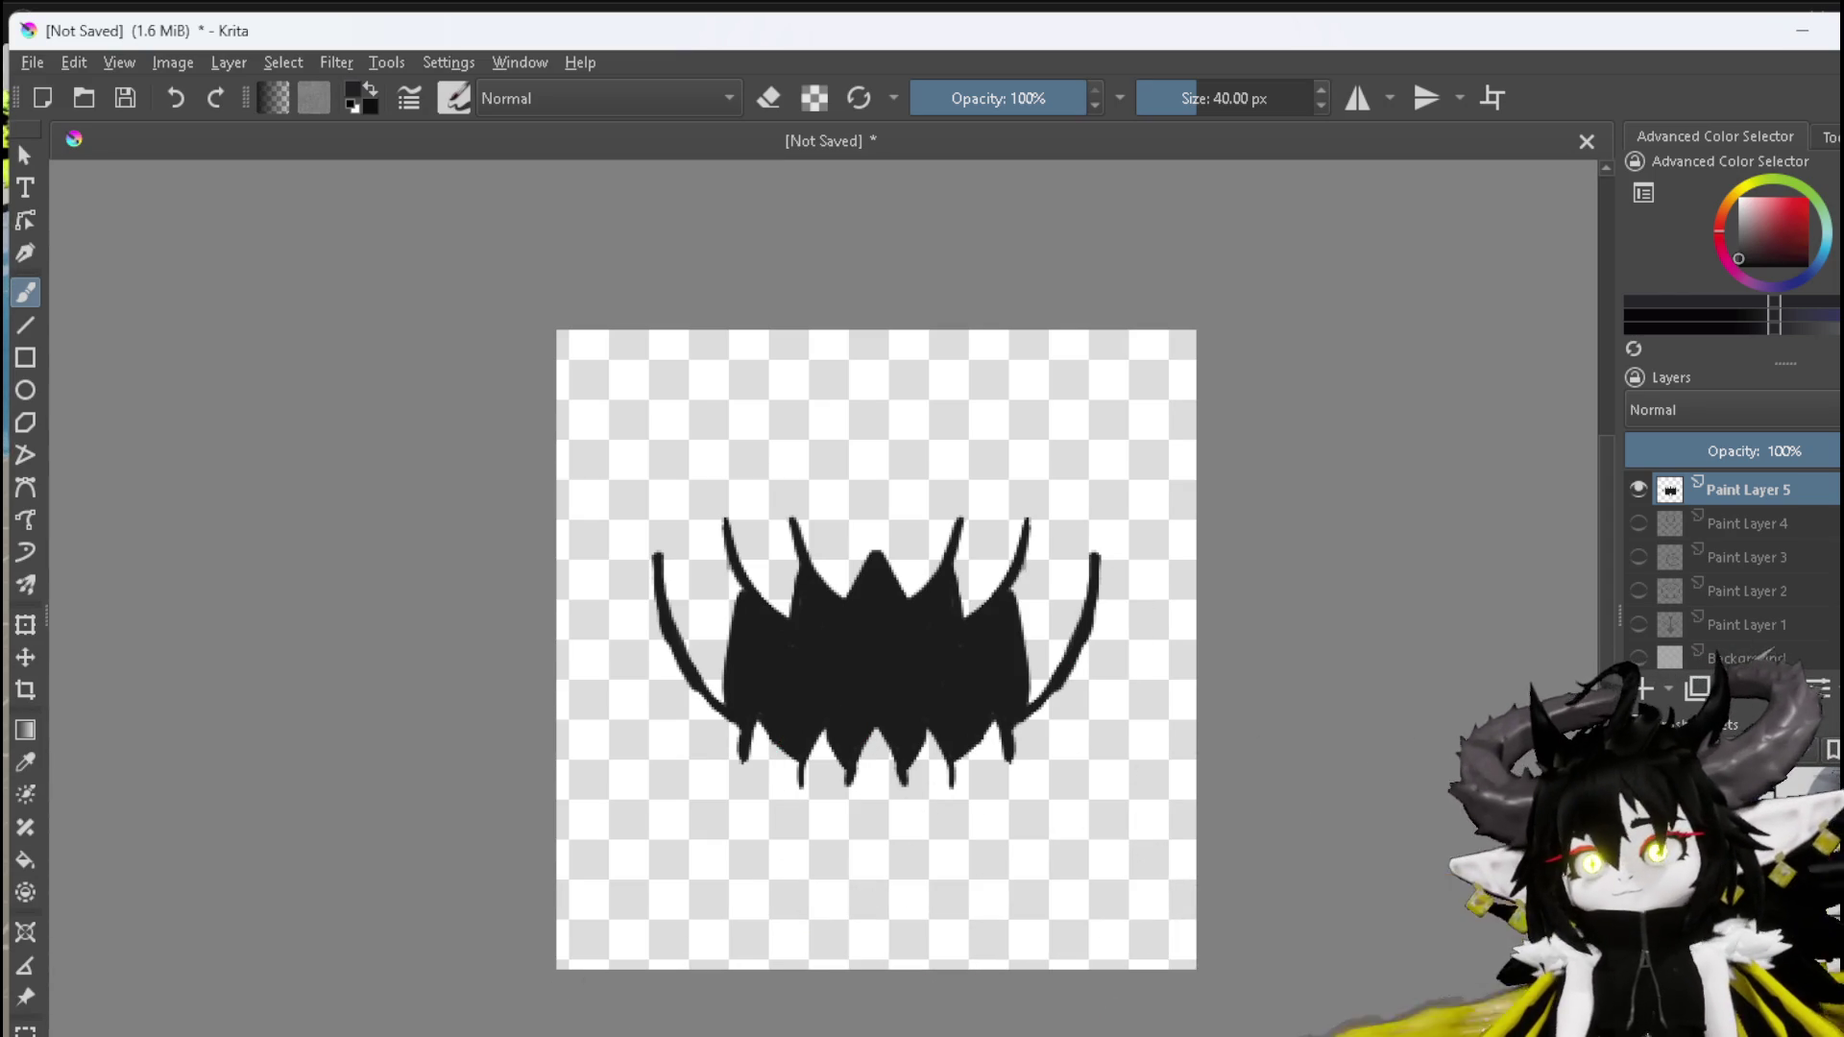
pyautogui.click(1813, 40)
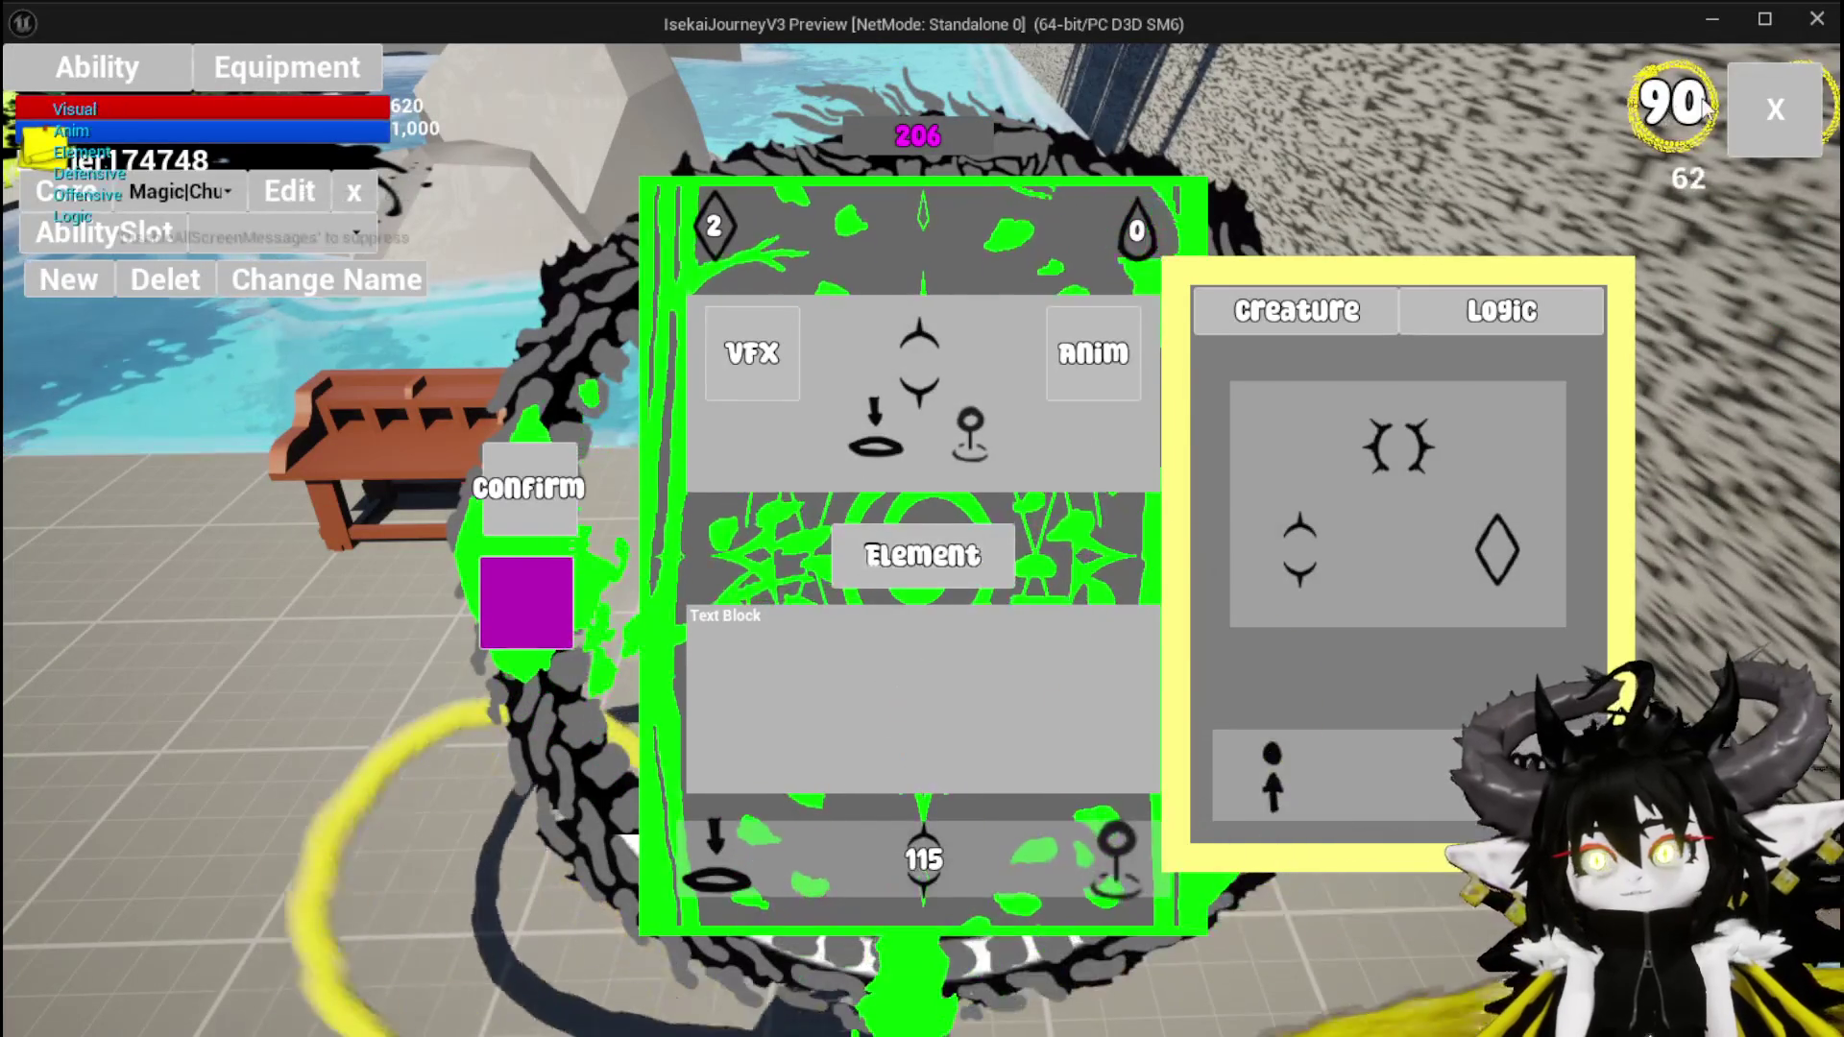
# Stop the Play-in-Editor game preview with Esc
pyautogui.press('Escape')
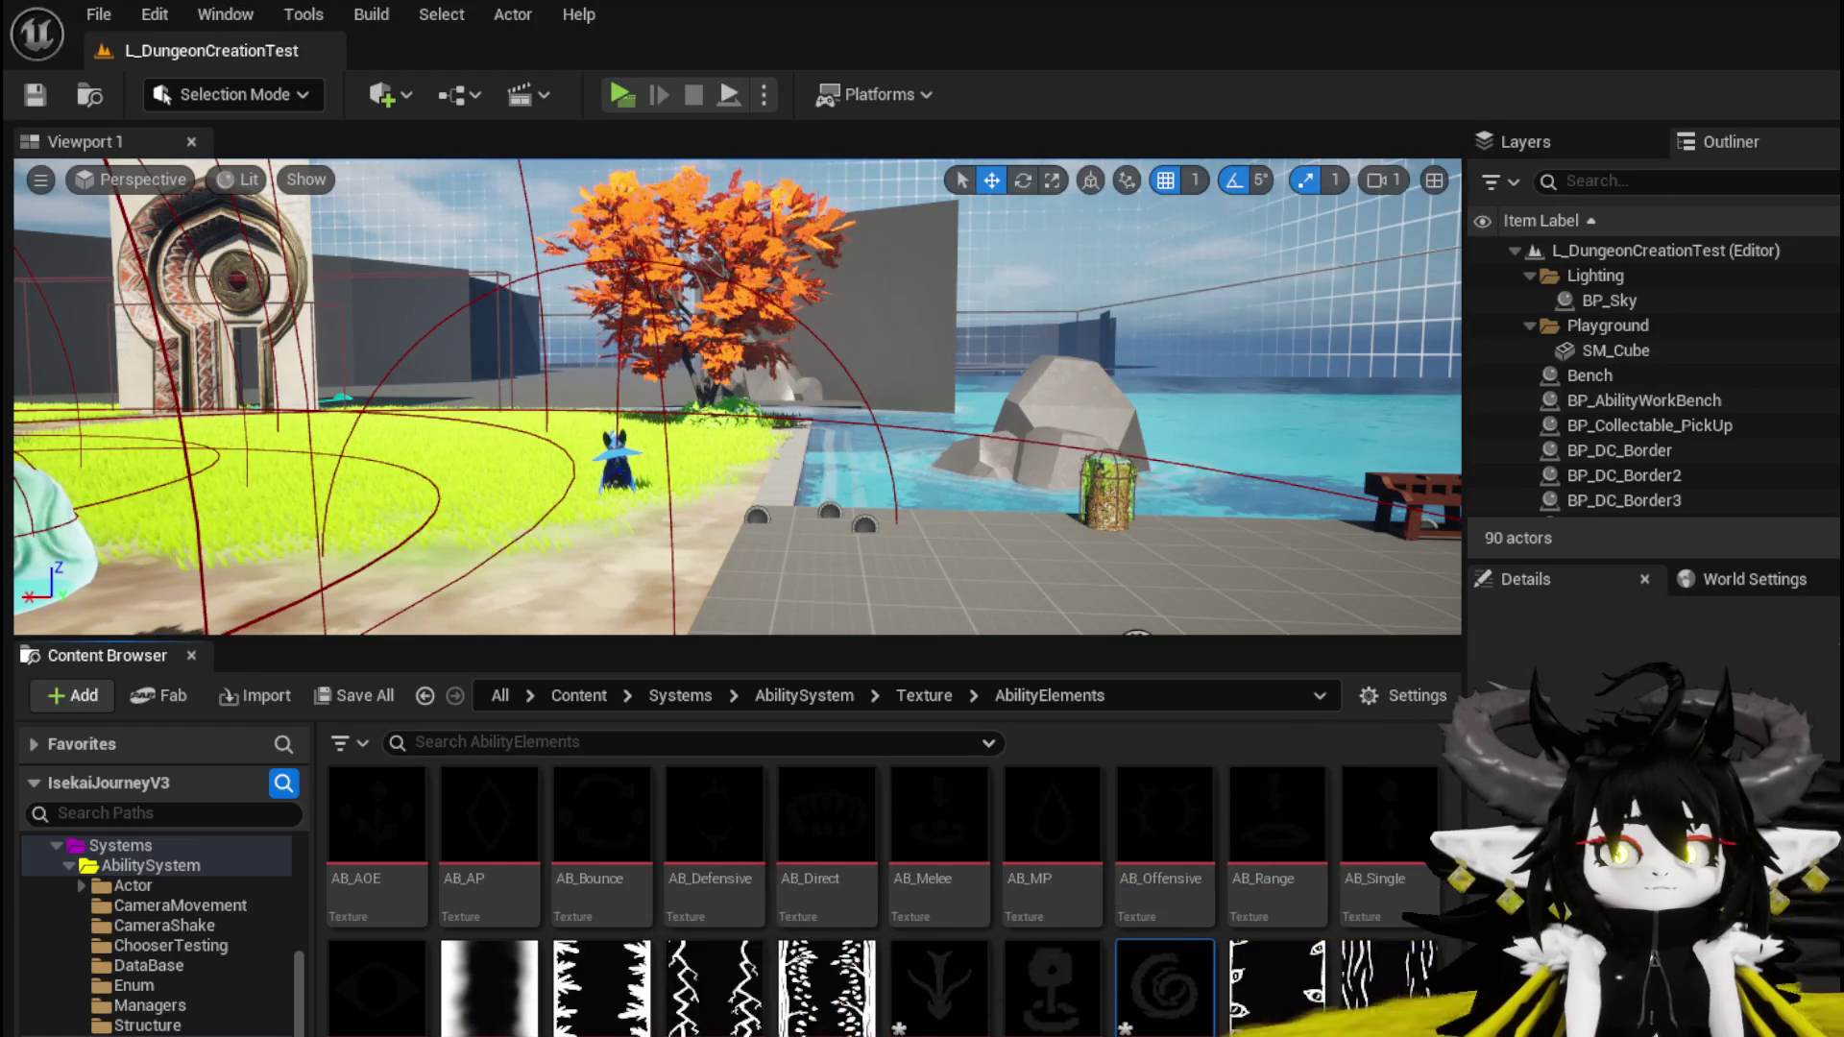
# Import the figure and spiky mouth PNGs as textures, save them, and delete AB_Direct
pyautogui.moveTo(1201, 39); pyautogui.dragTo(864, 960)
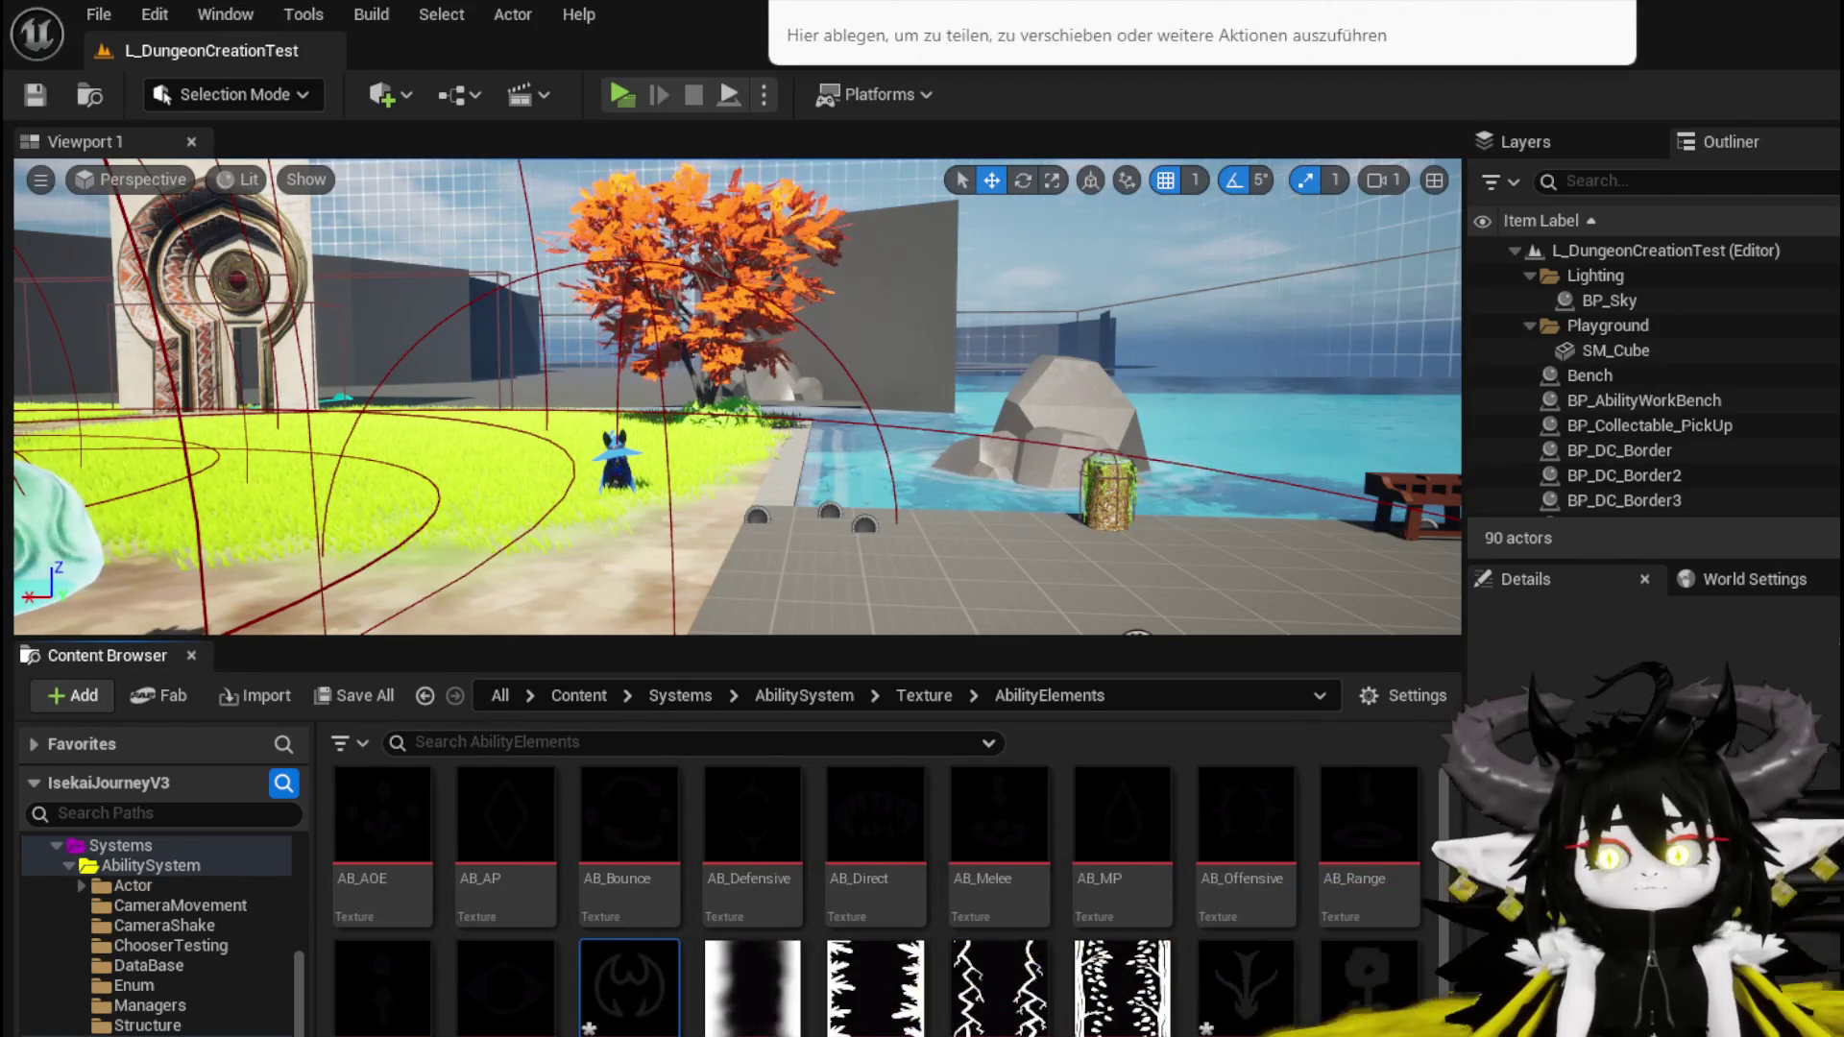
pyautogui.moveTo(1200, 38); pyautogui.dragTo(752, 979)
pyautogui.hotkey('ctrl', 'shift', 's')
pyautogui.click(1373, 943)
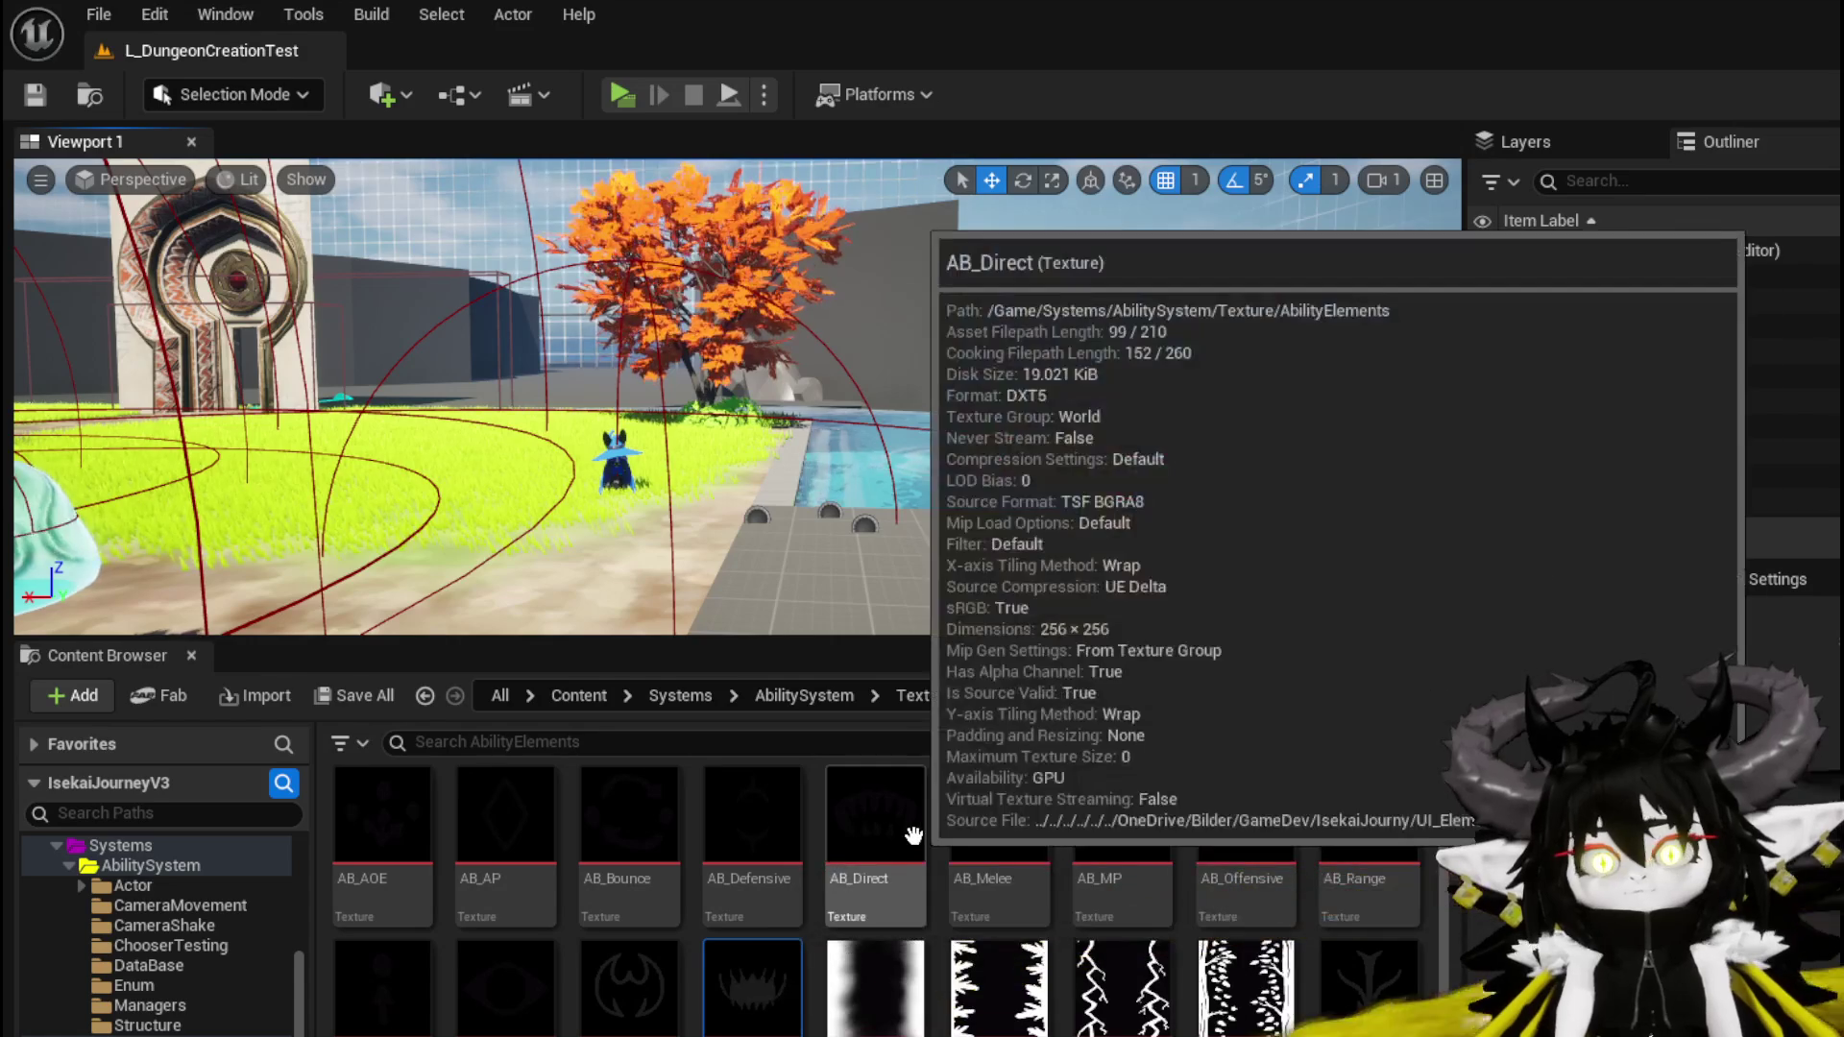
pyautogui.click(901, 838)
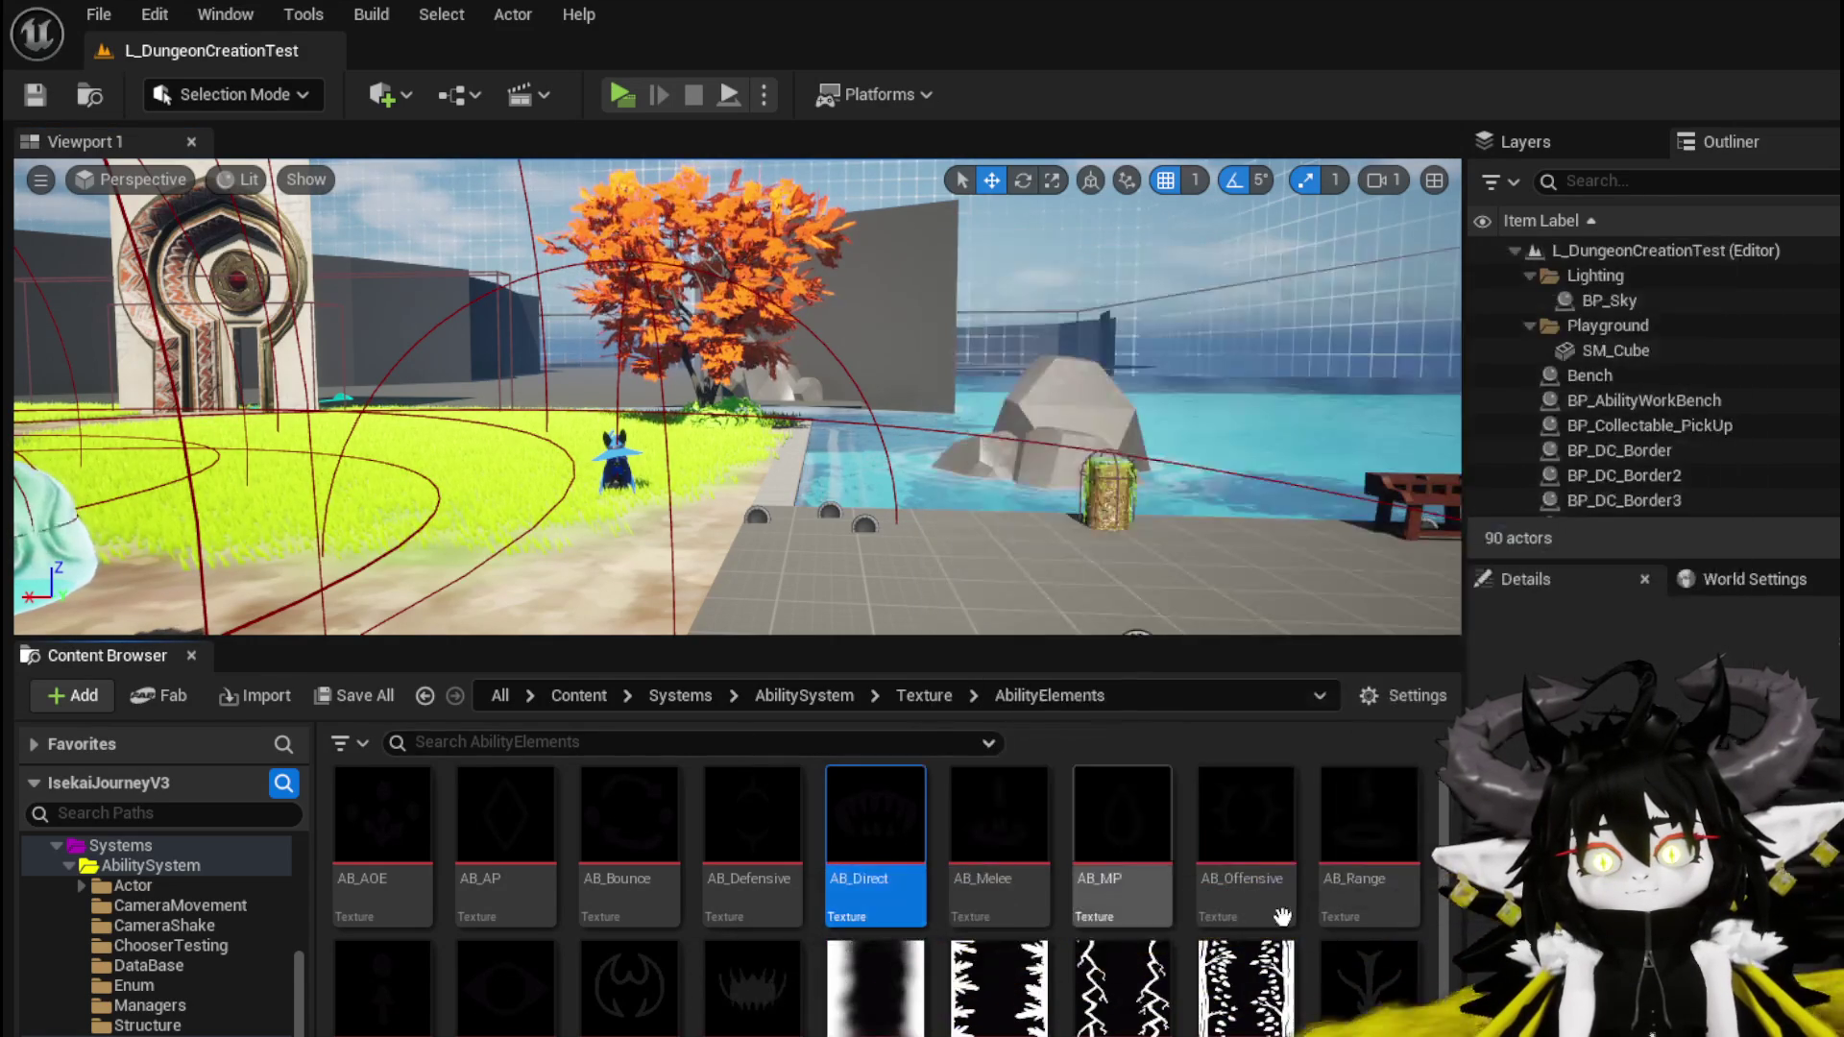
pyautogui.press('Delete')
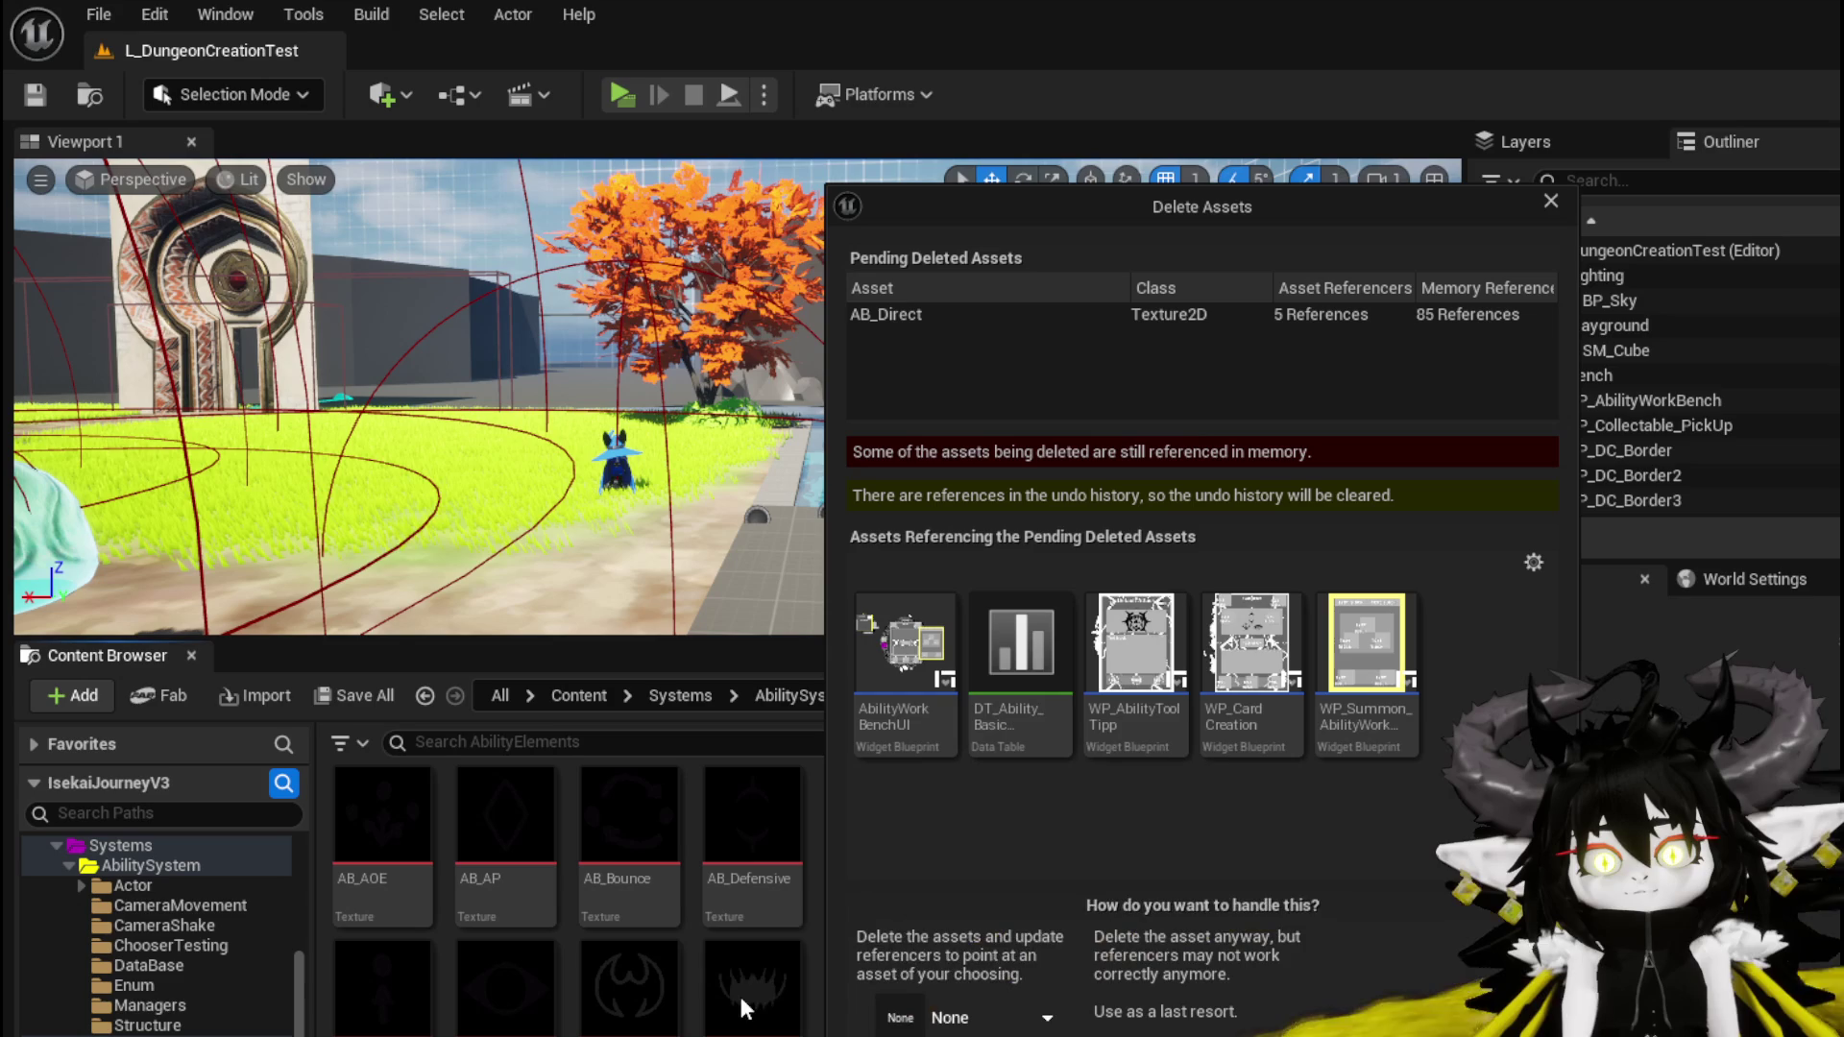
# Delete AB_Direct, replacing its references with Direct_Tex
pyautogui.click(941, 1013)
pyautogui.write('Direct')
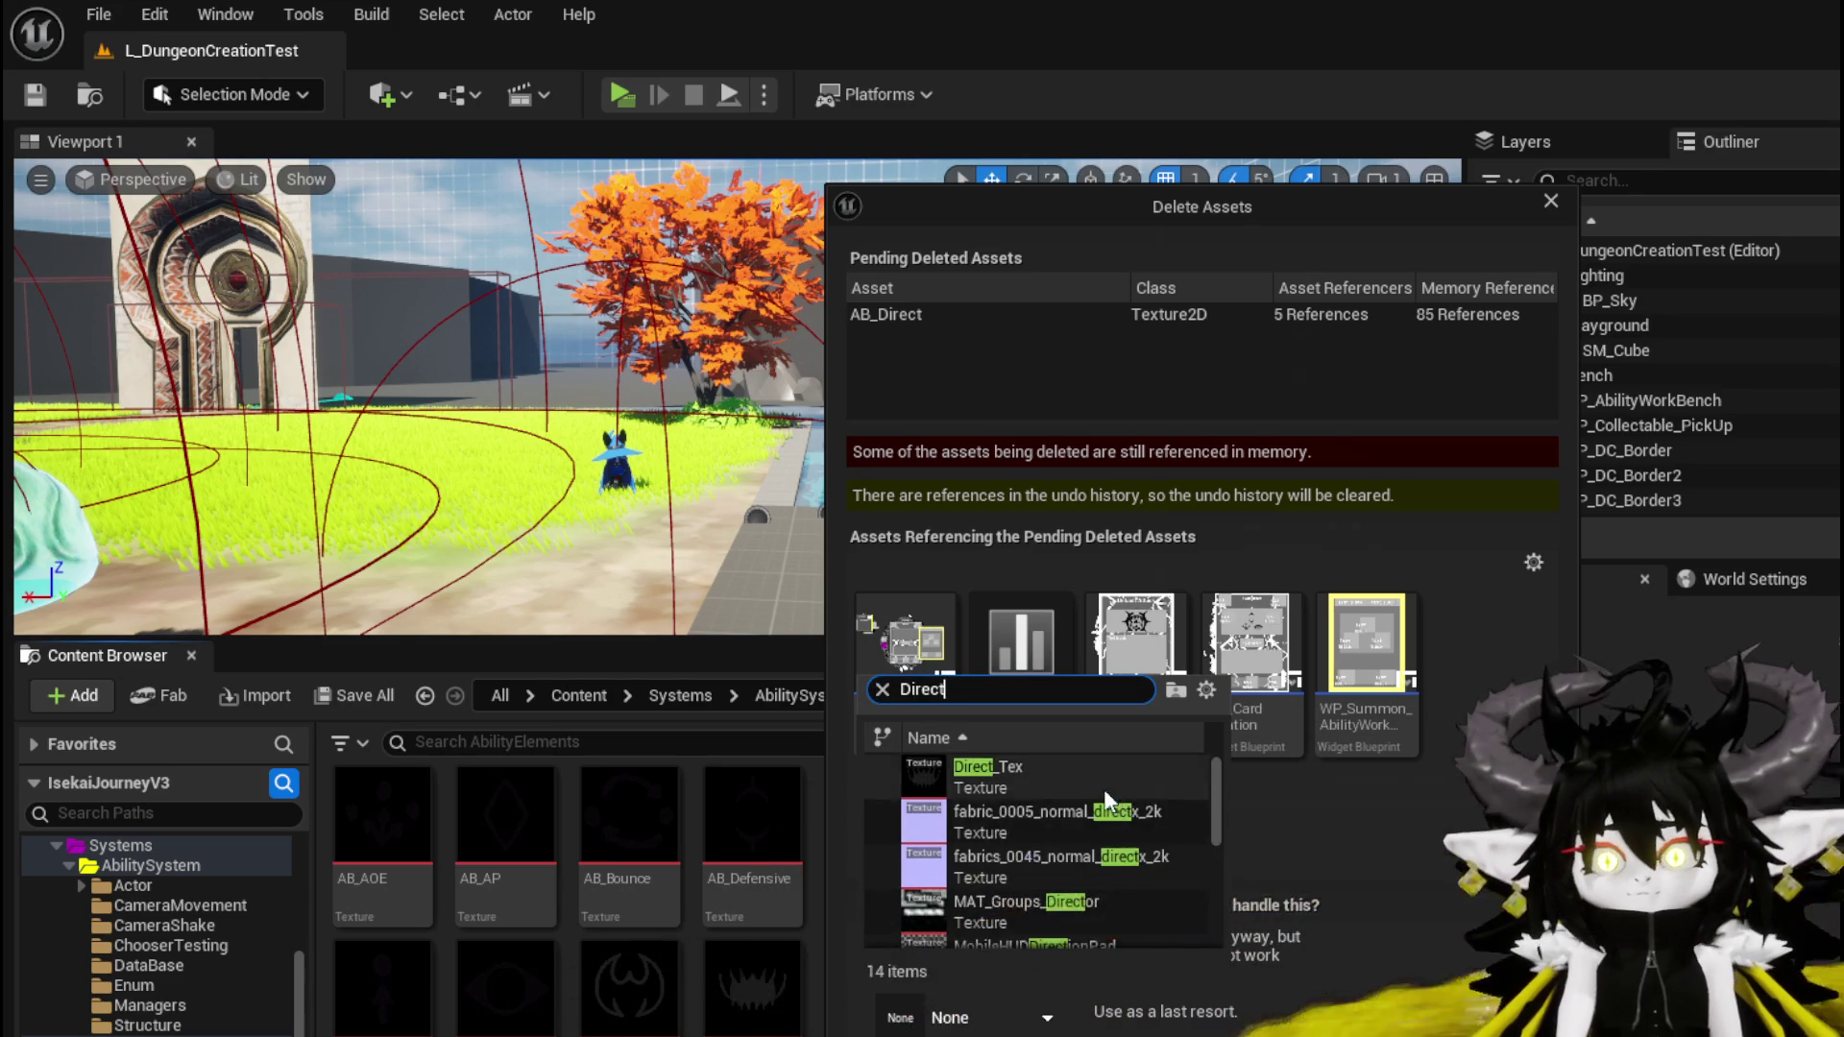
pyautogui.click(1099, 789)
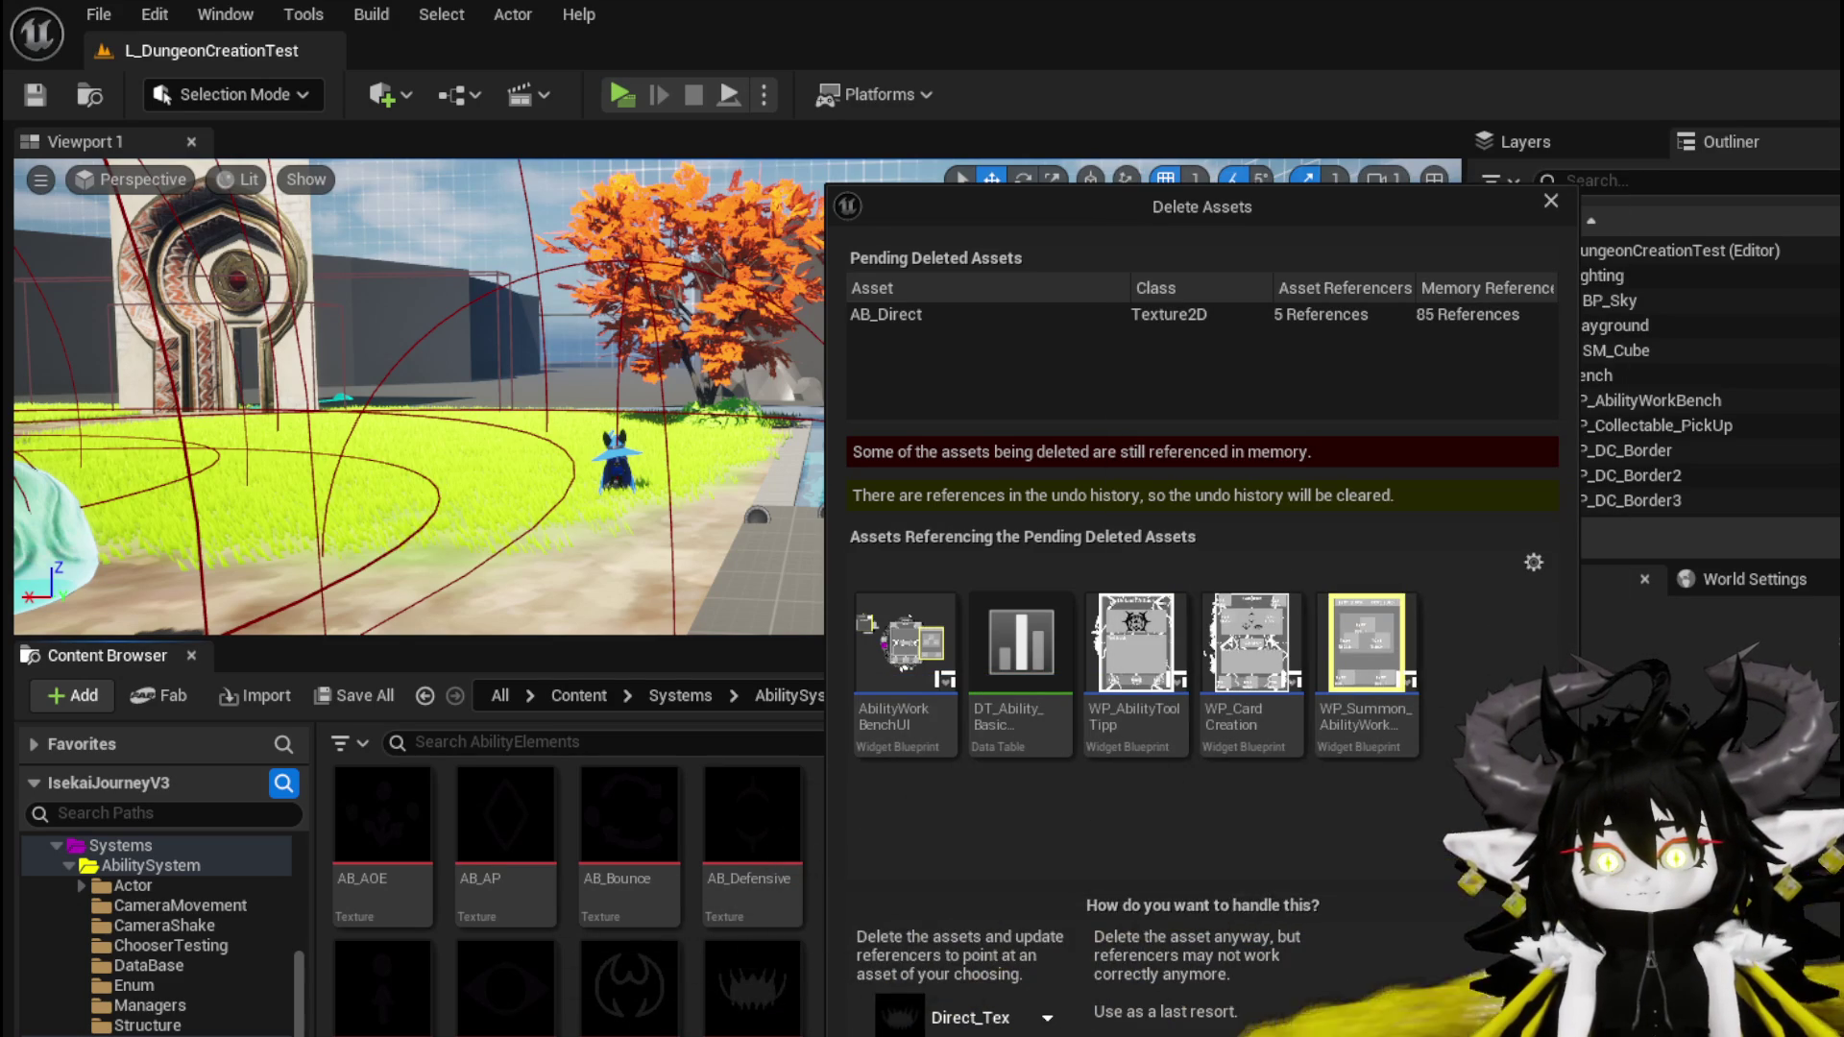
pyautogui.click(960, 1034)
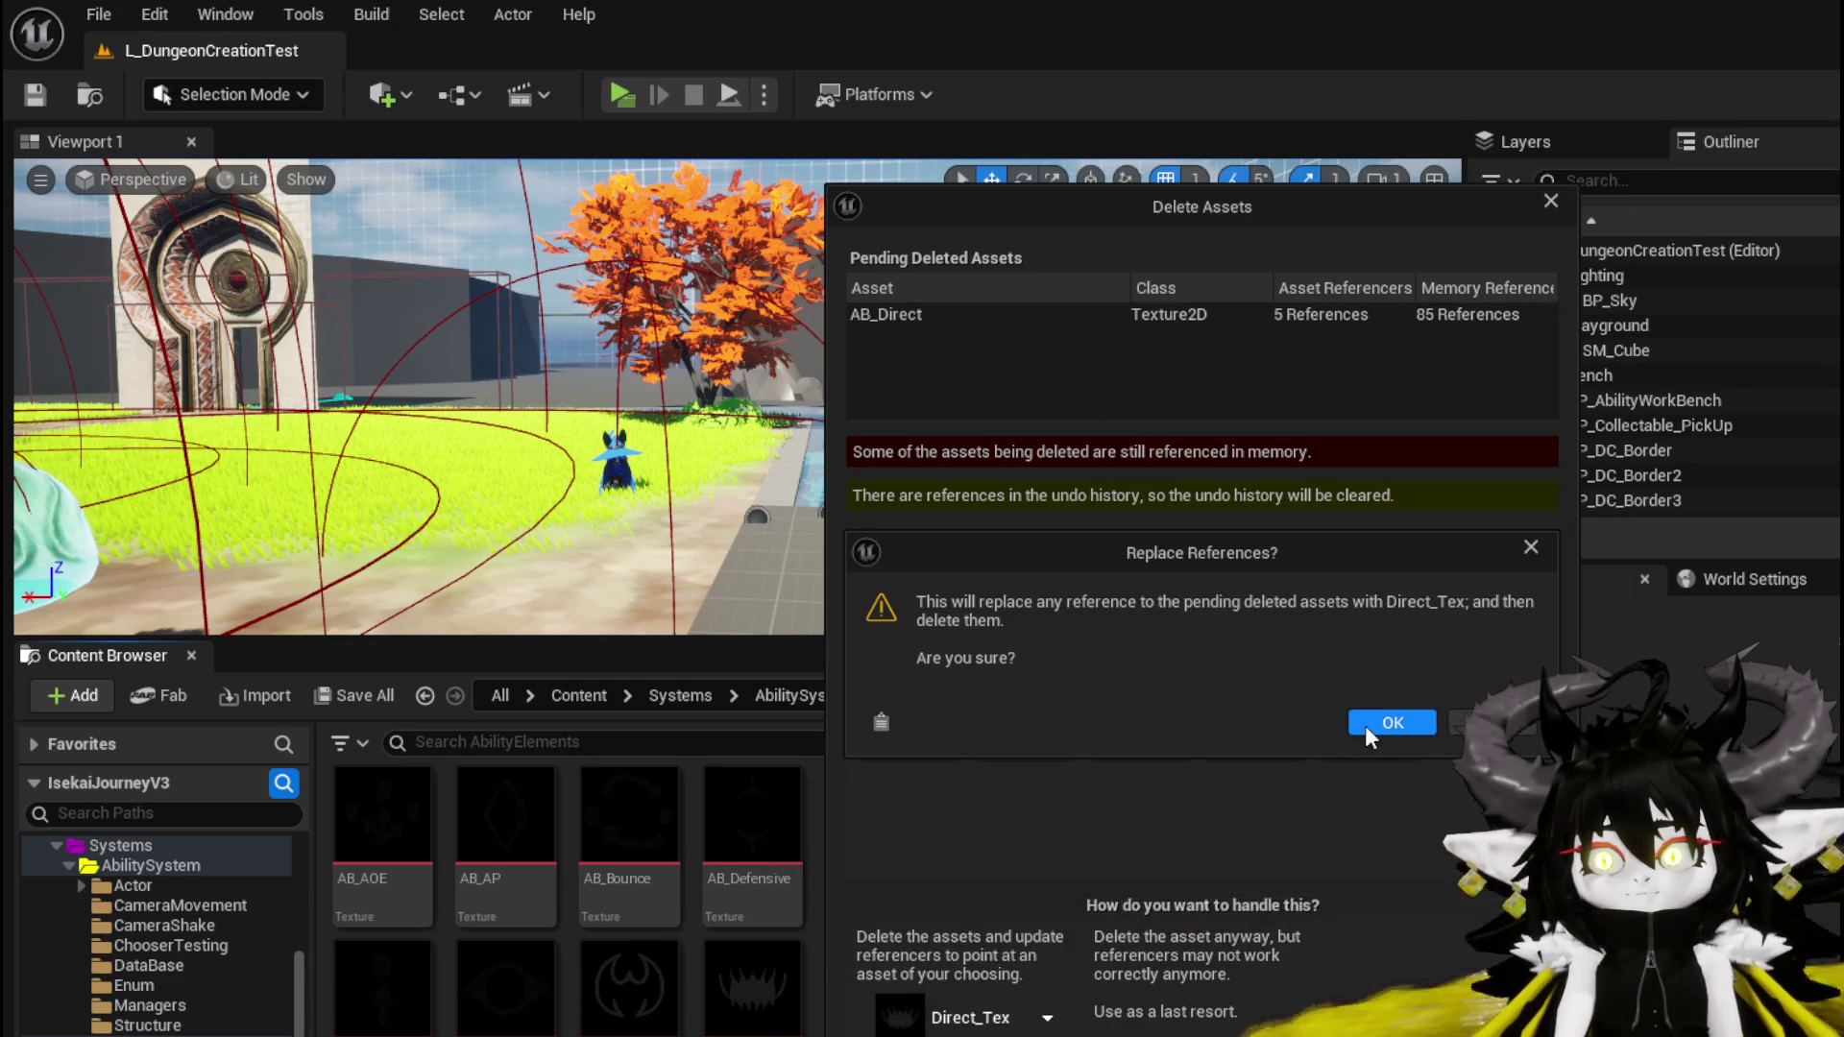
pyautogui.click(1390, 720)
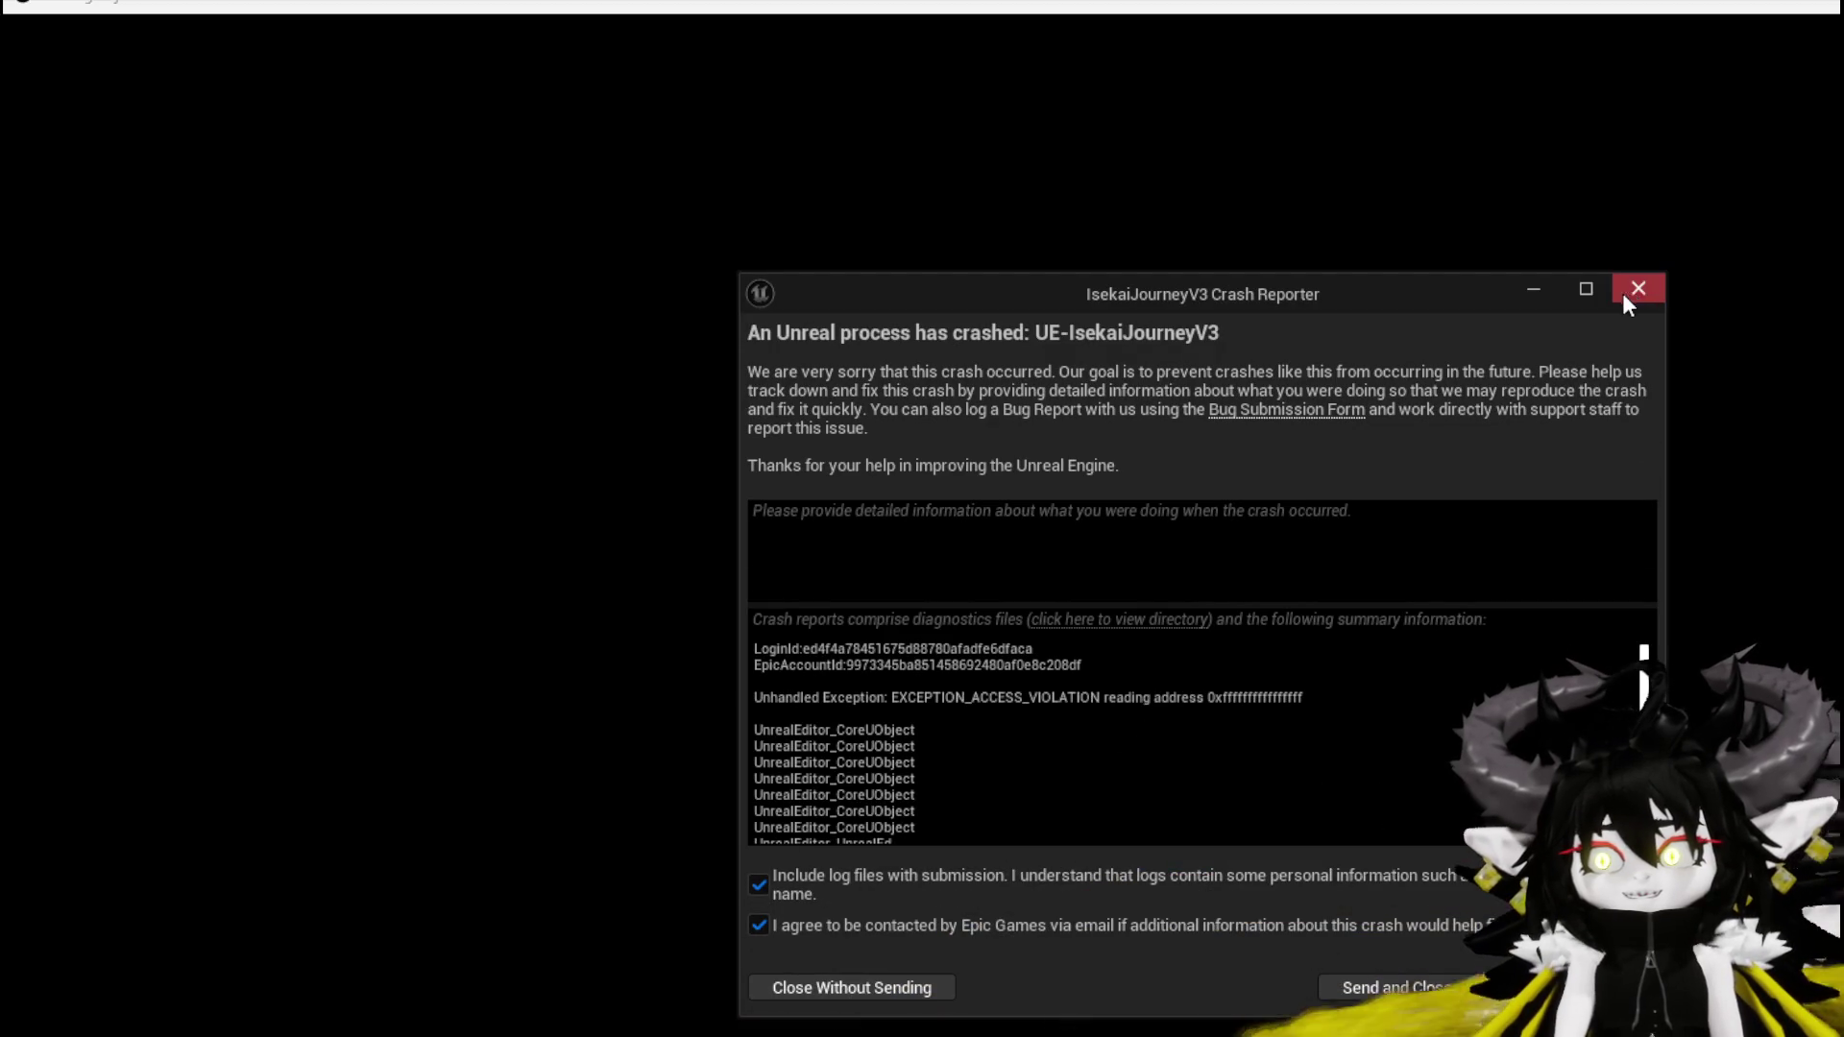
# Close the Crash Reporter window
pyautogui.click(1638, 289)
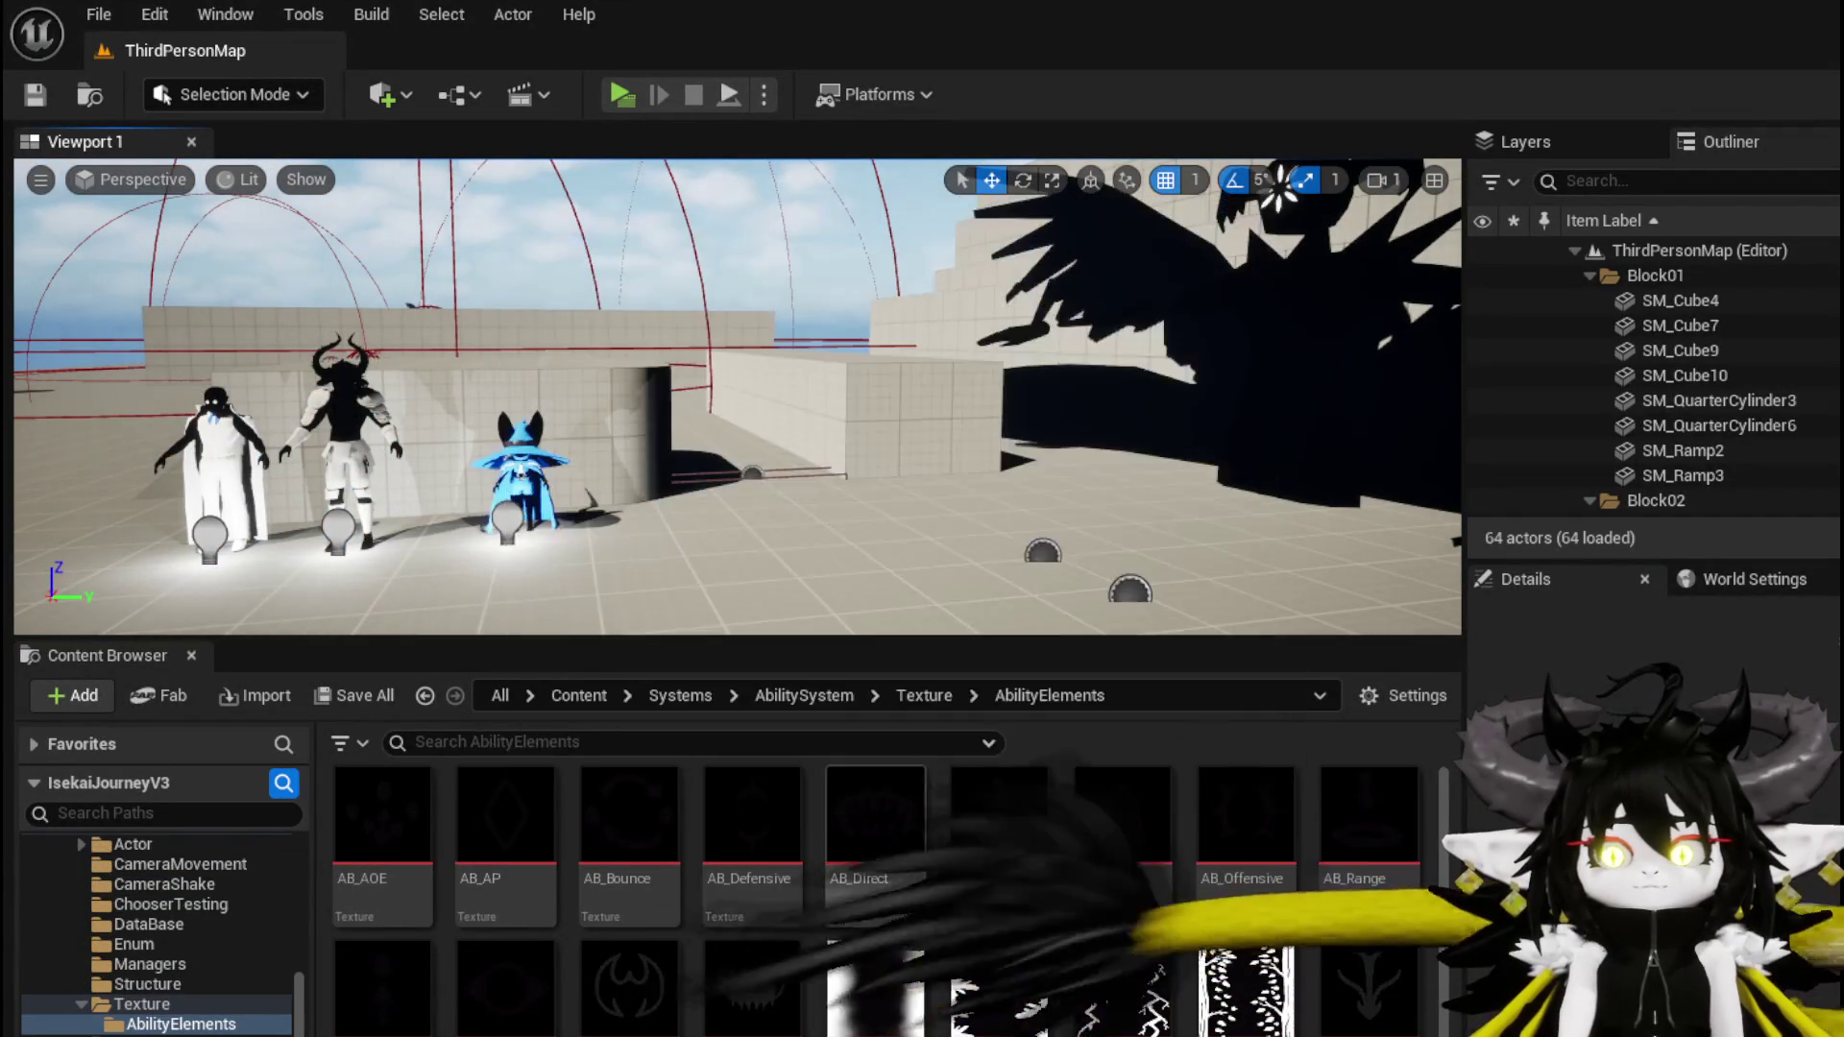
# Delete the AB_Direct texture, redirecting its references to Direct_Tex, and save the modified assets
pyautogui.click(882, 797)
pyautogui.press('Delete')
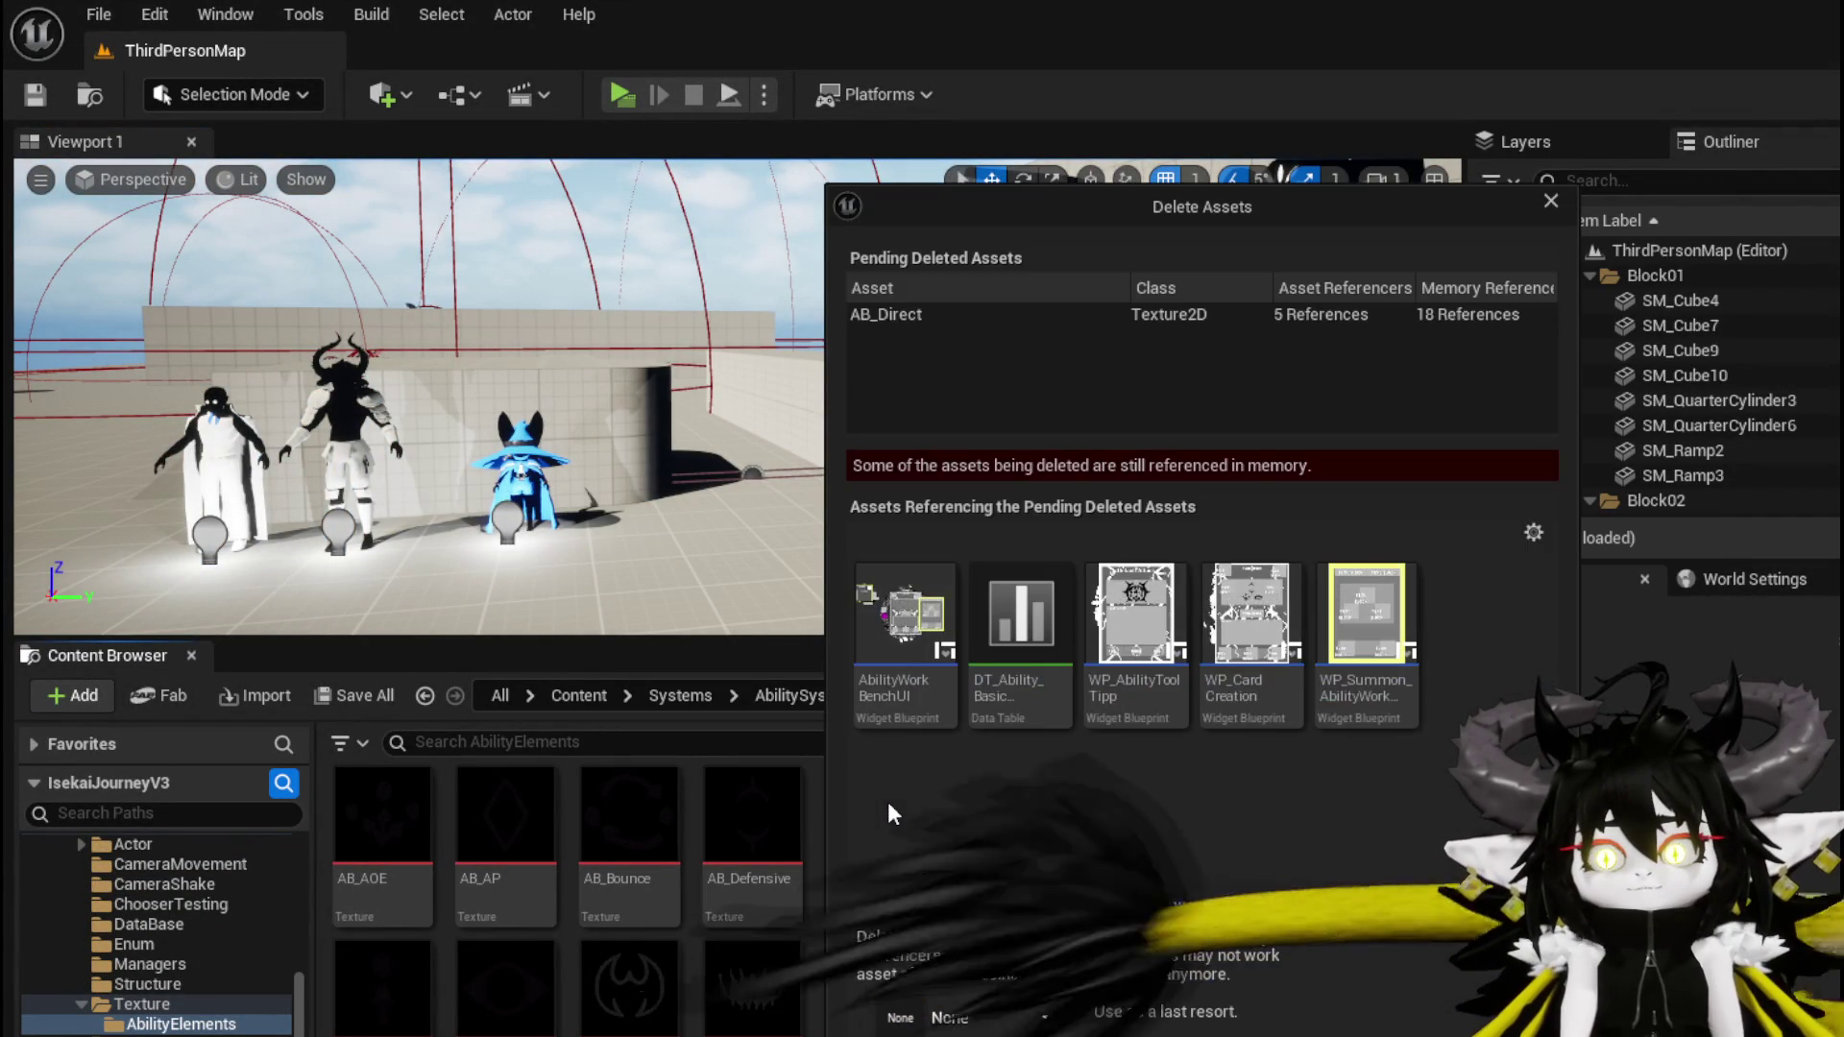
pyautogui.click(991, 1013)
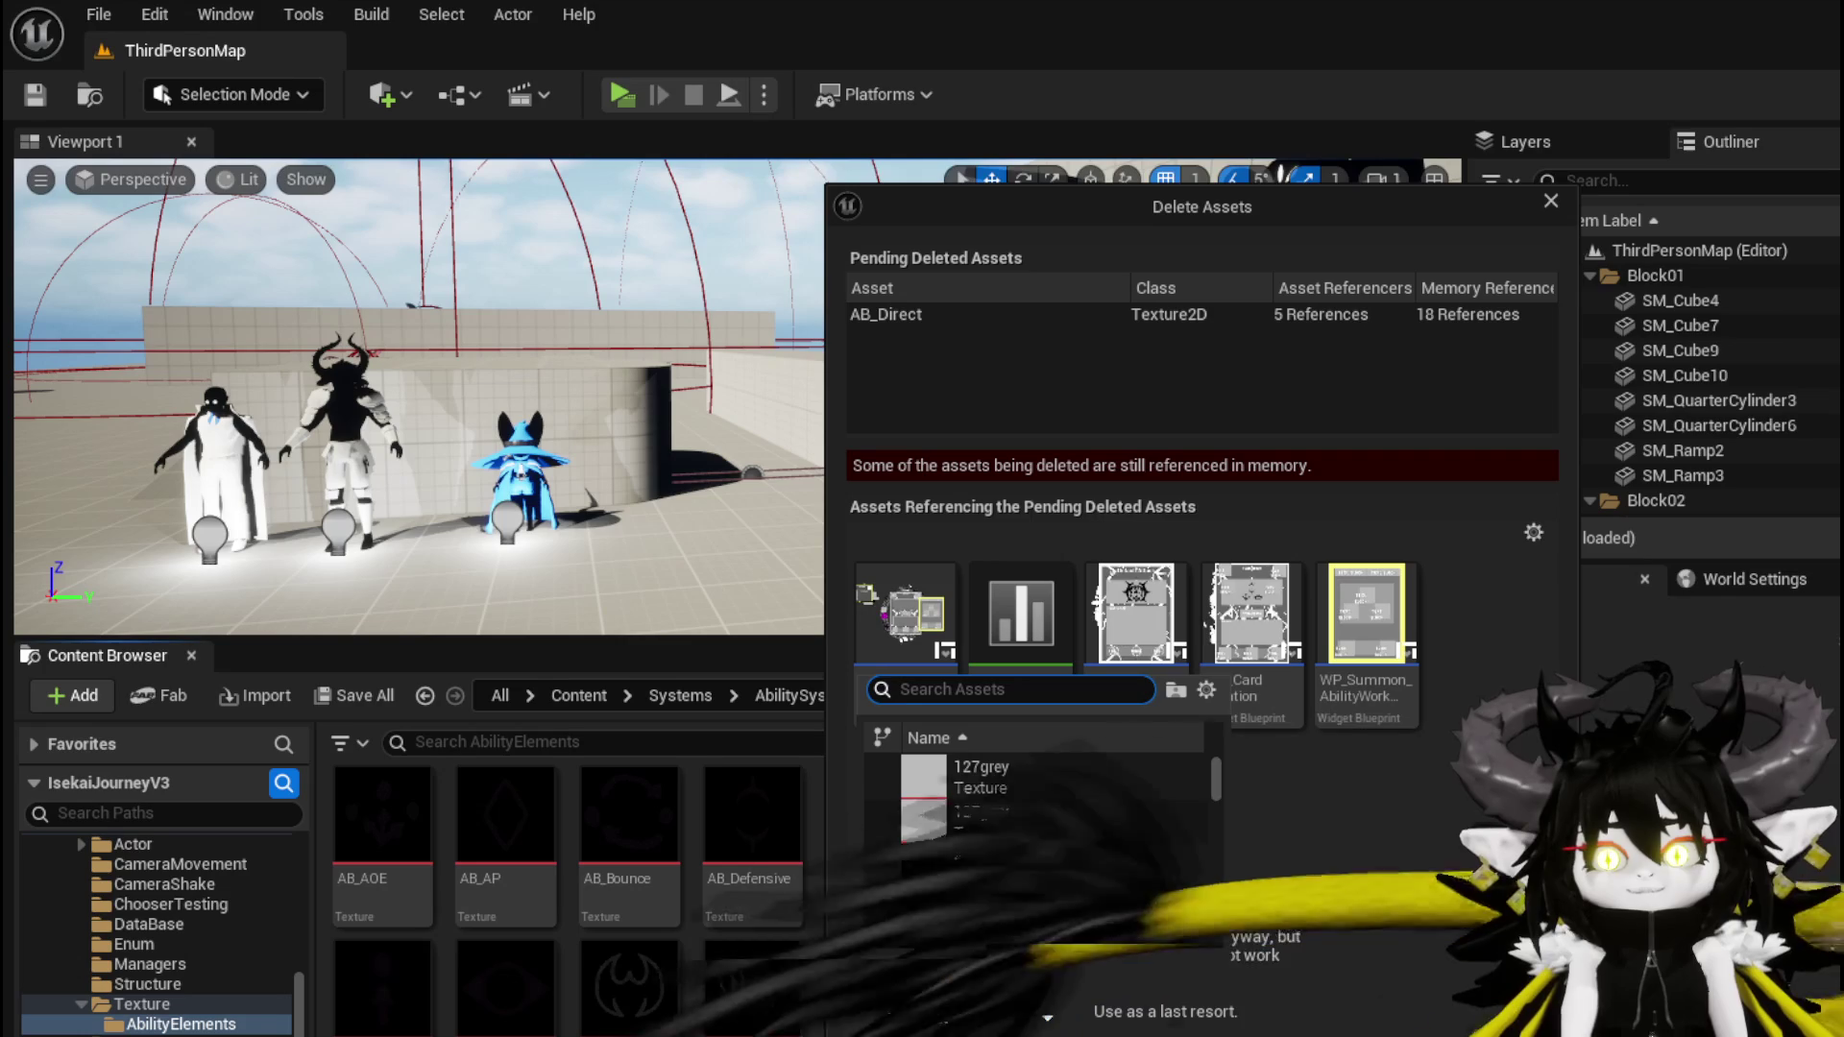
pyautogui.write('Direct')
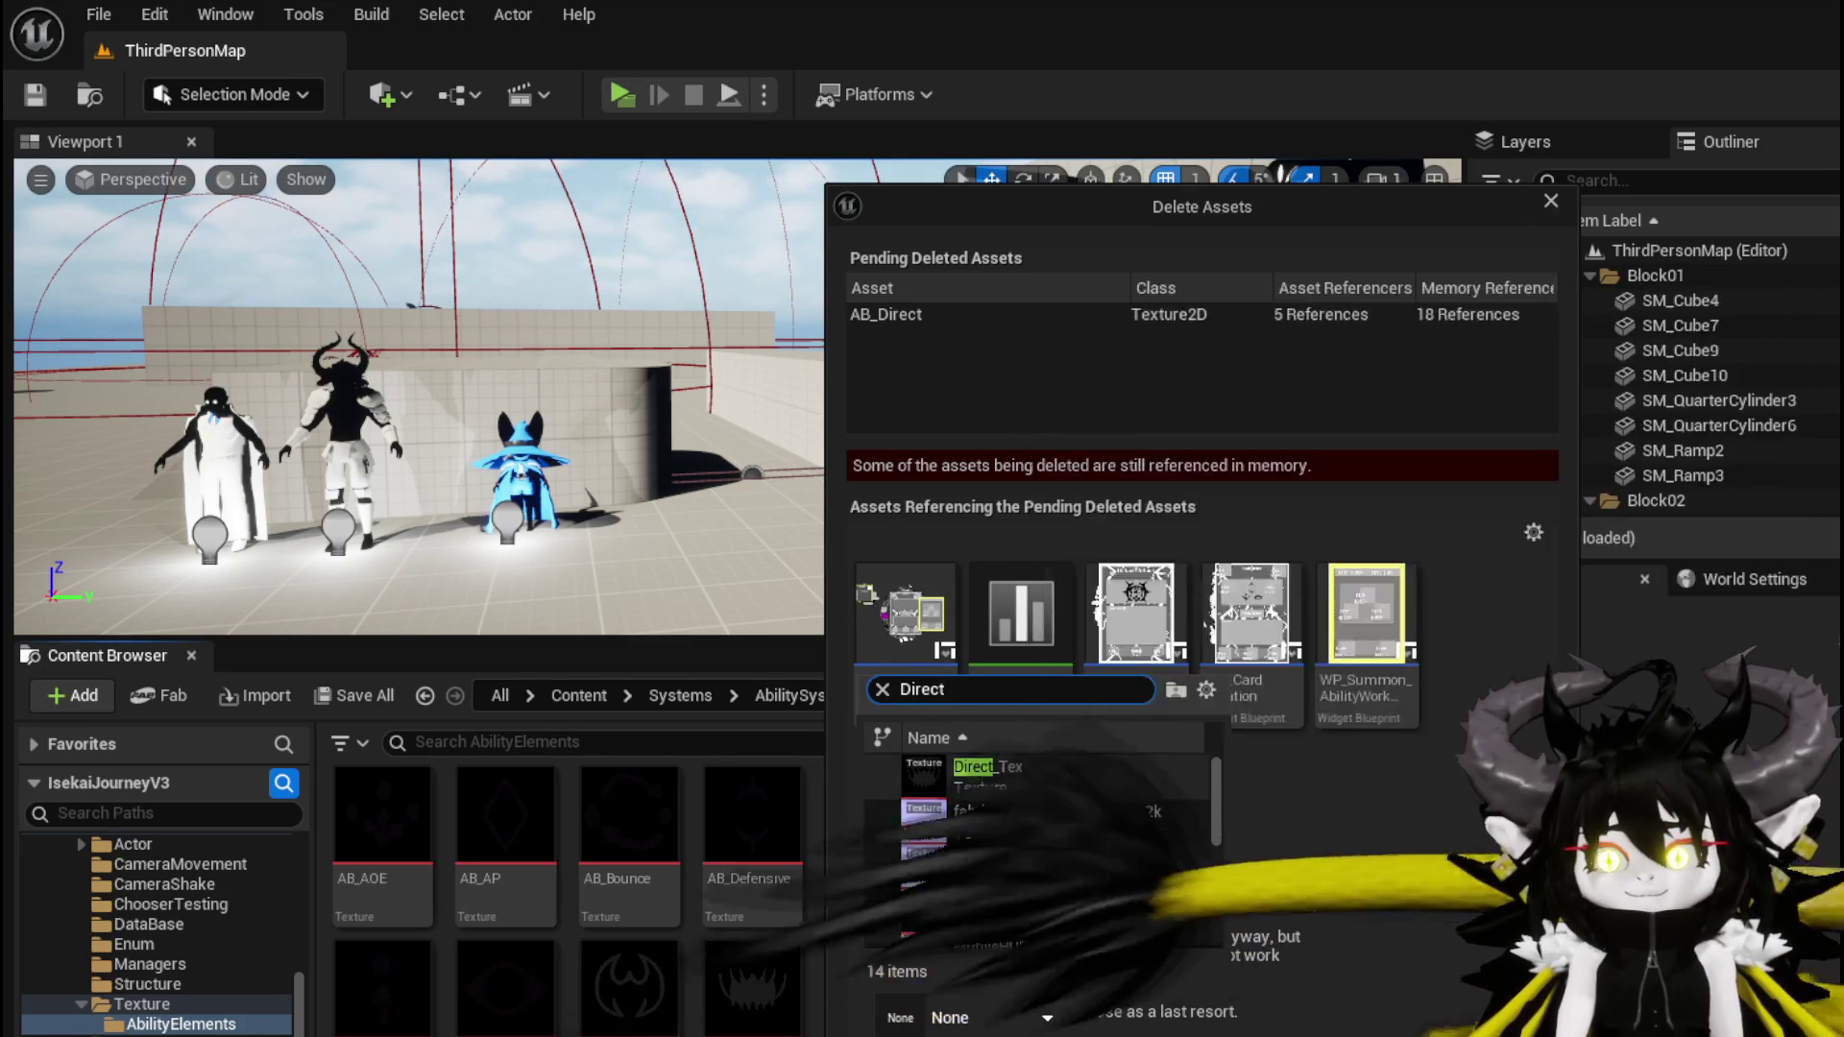
pyautogui.click(1008, 779)
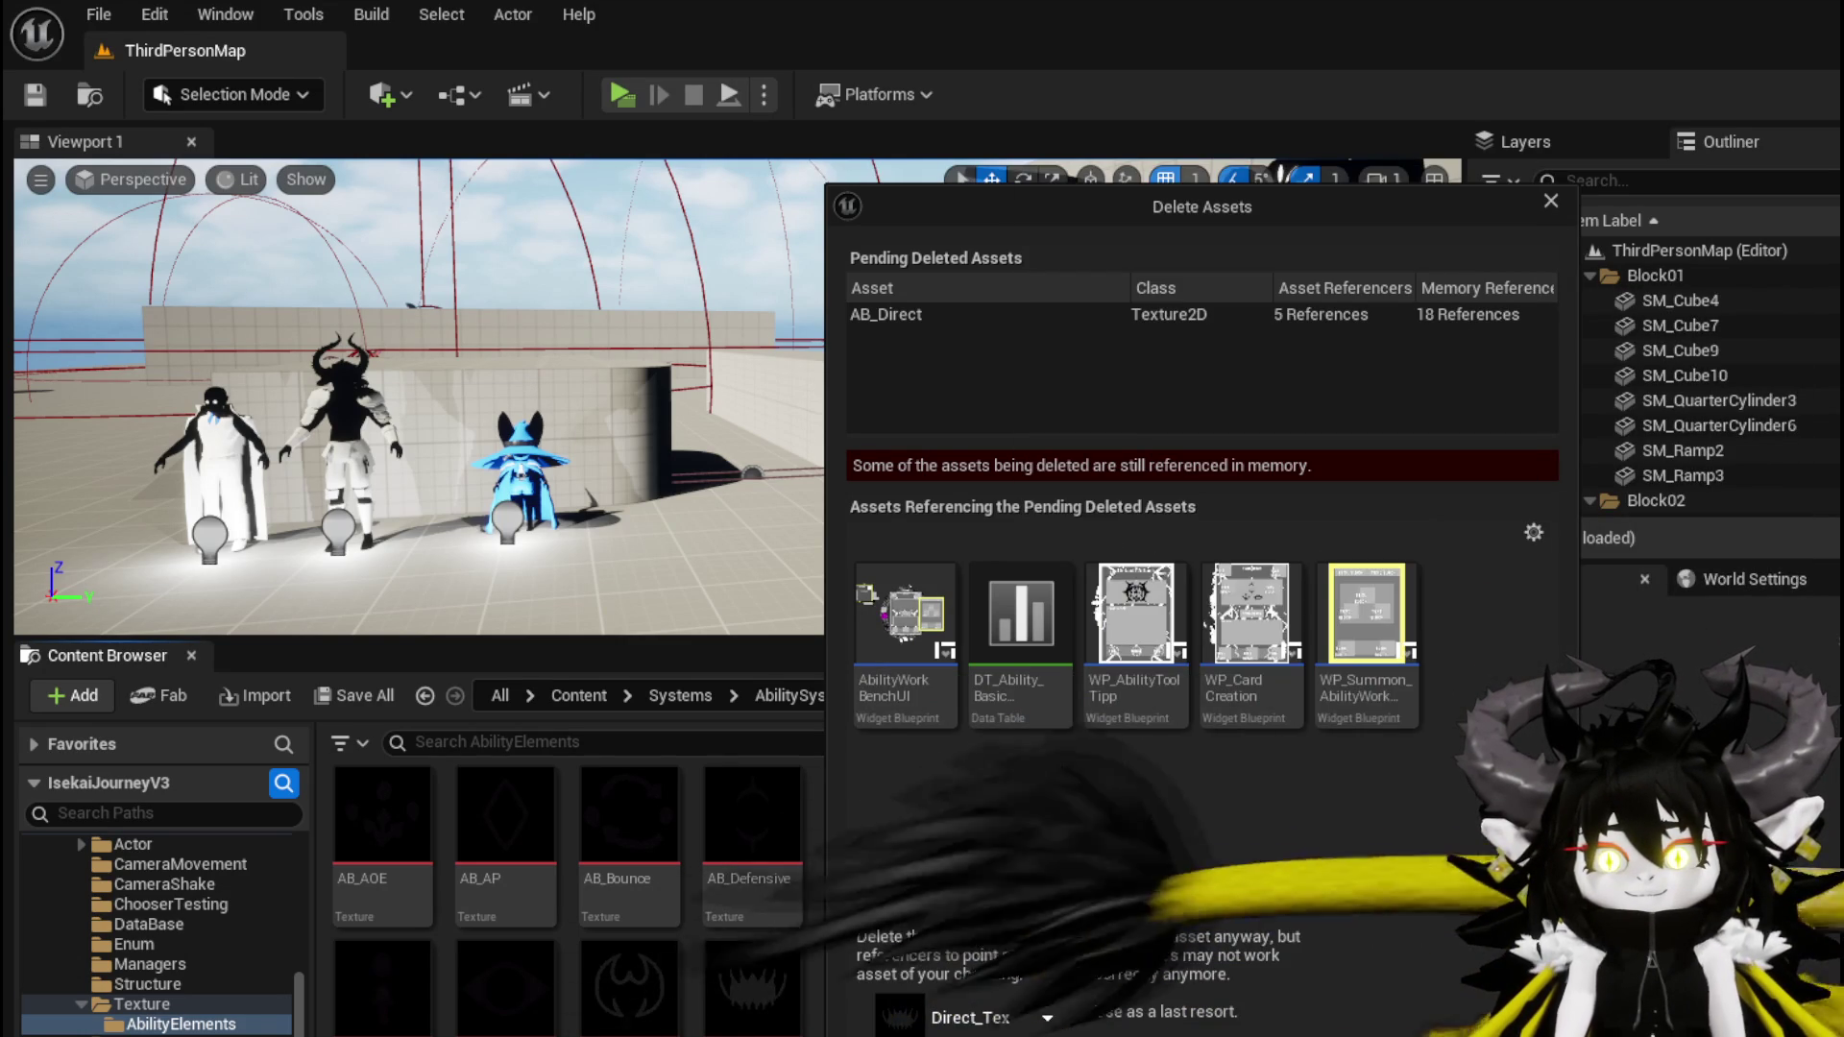
pyautogui.click(961, 1029)
pyautogui.click(1390, 720)
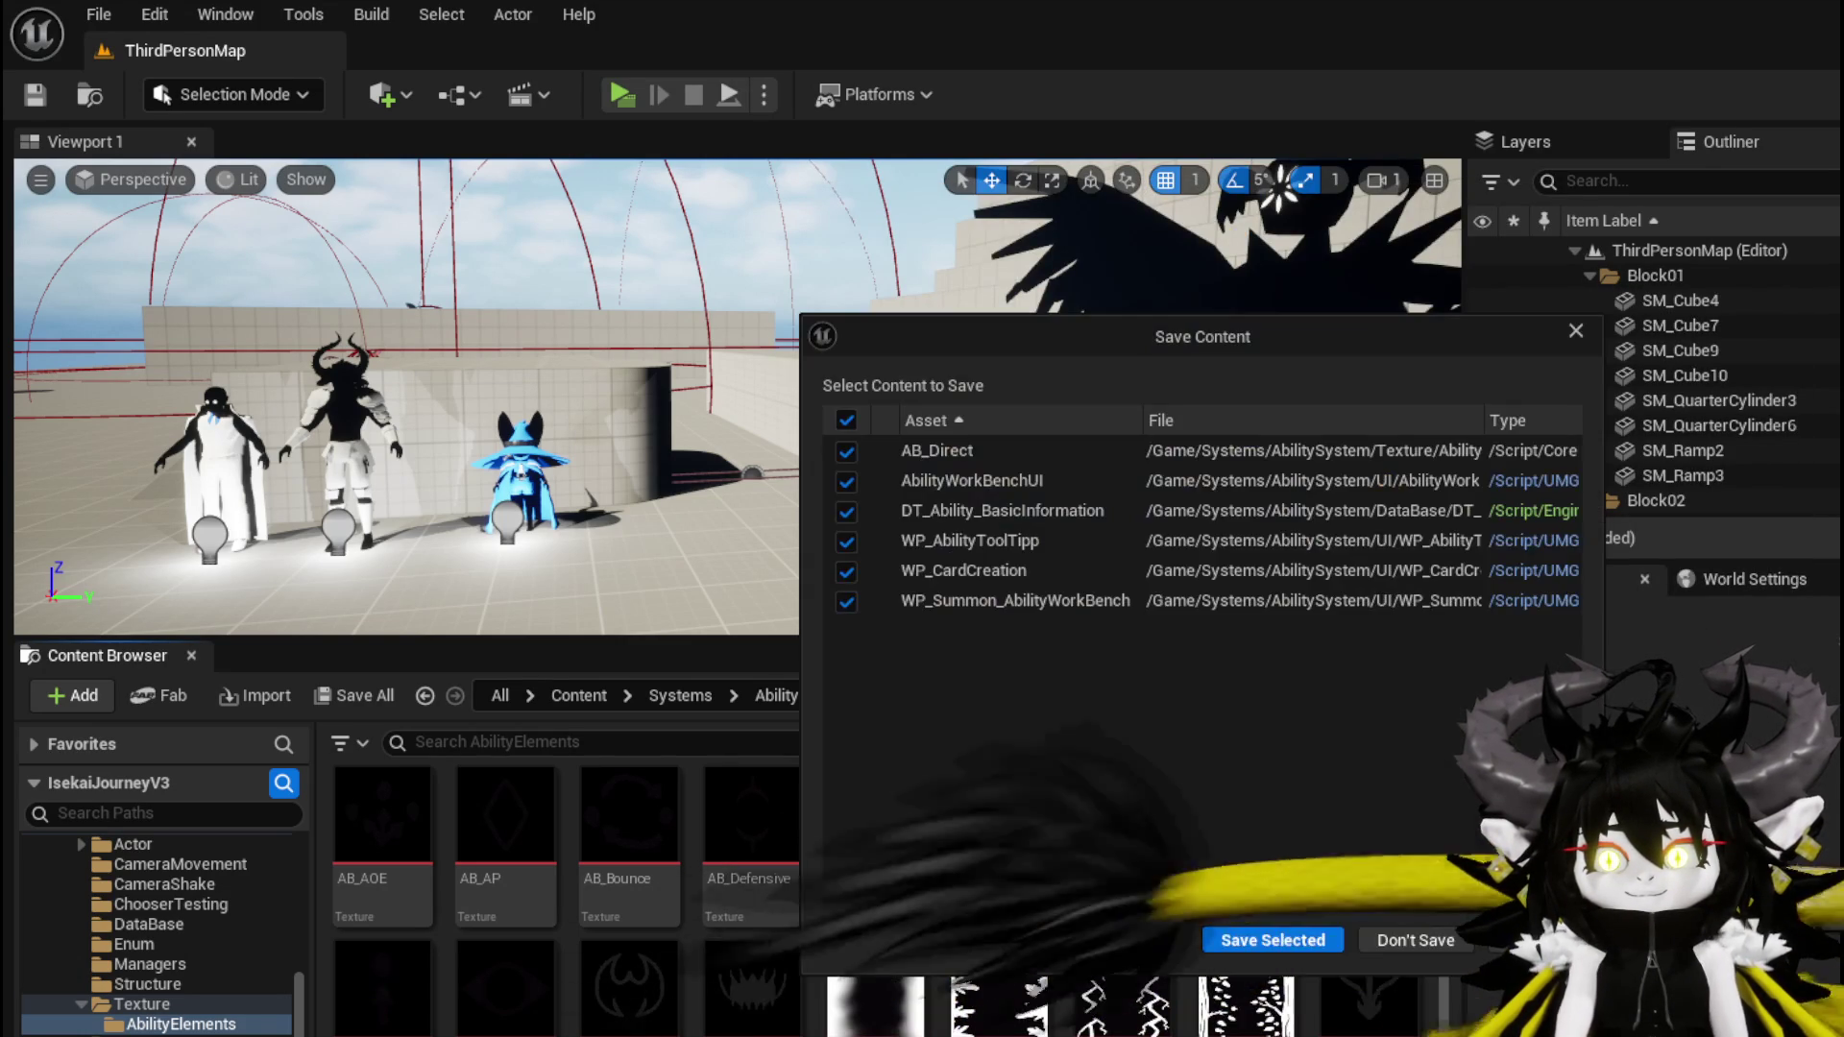
pyautogui.click(1287, 938)
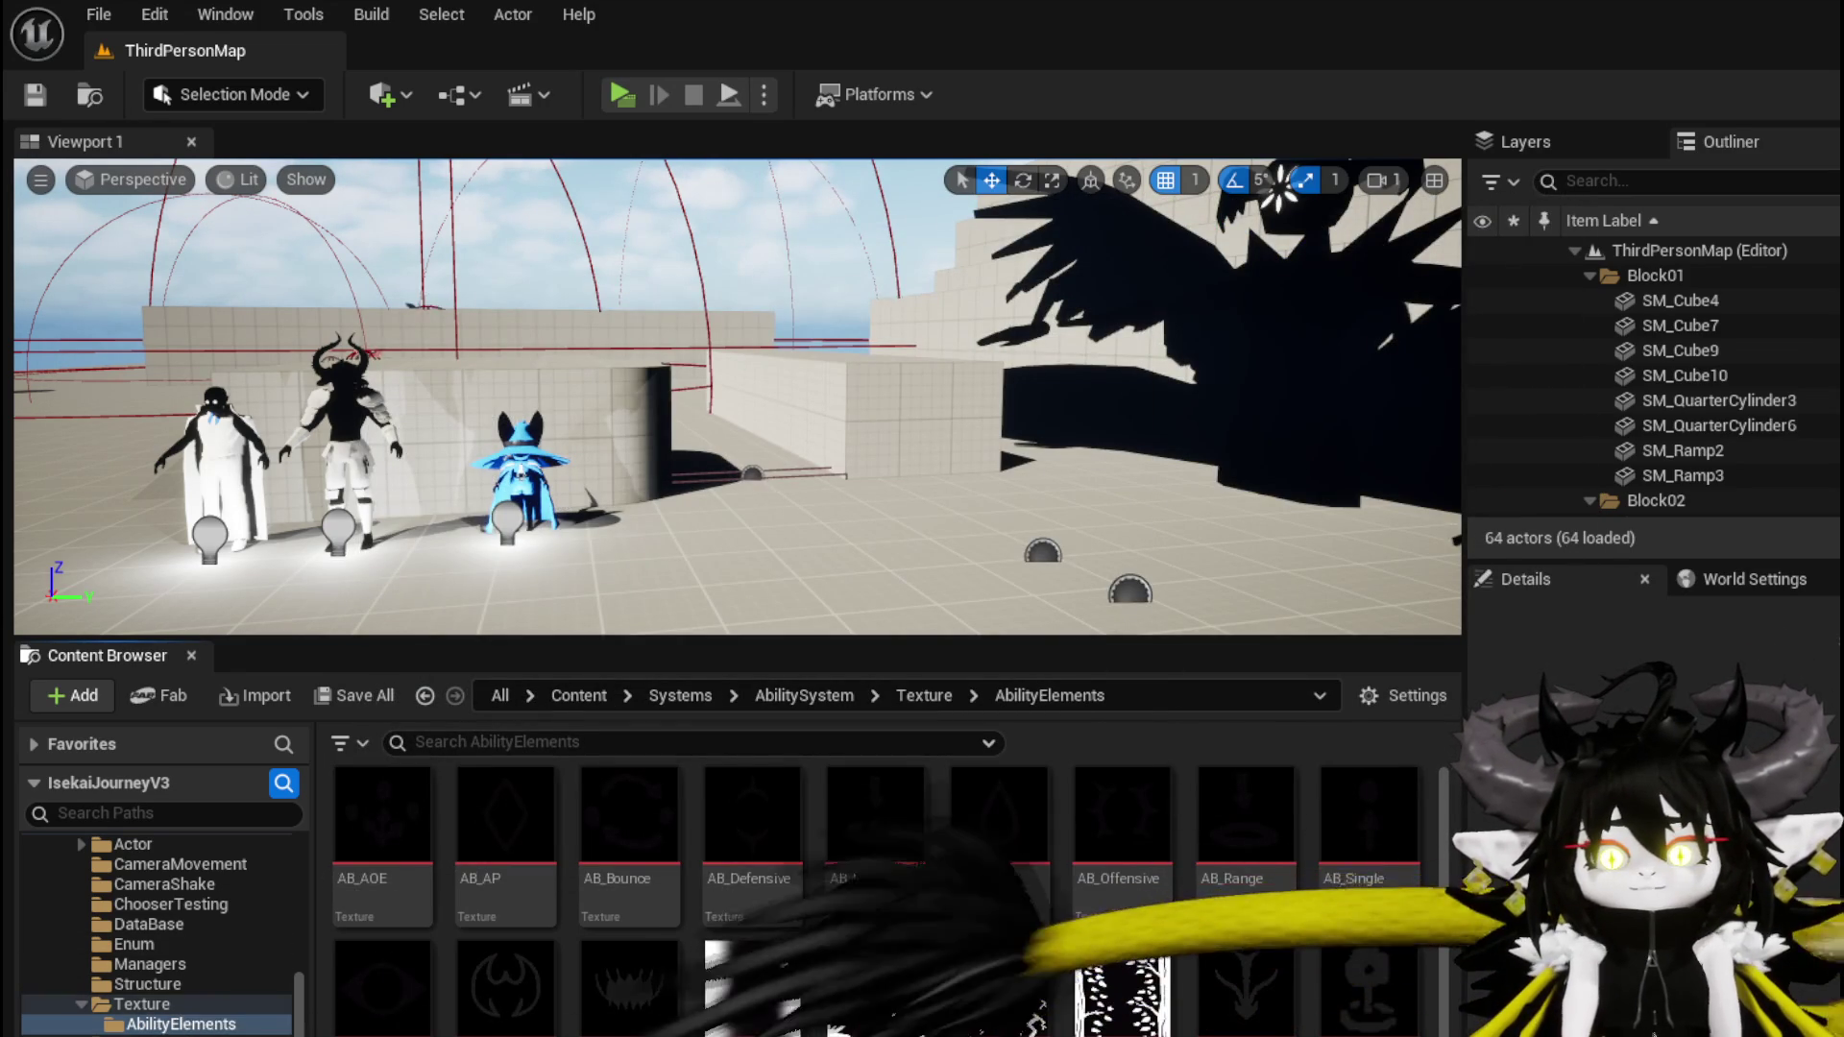
# Open AbilityWorkBenchUI and WP_Summon_AbilityWorkBench, then compile and save AbilityWorkBenchUI
pyautogui.hotkey('alt', 'Left')
pyautogui.doubleClick(377, 816)
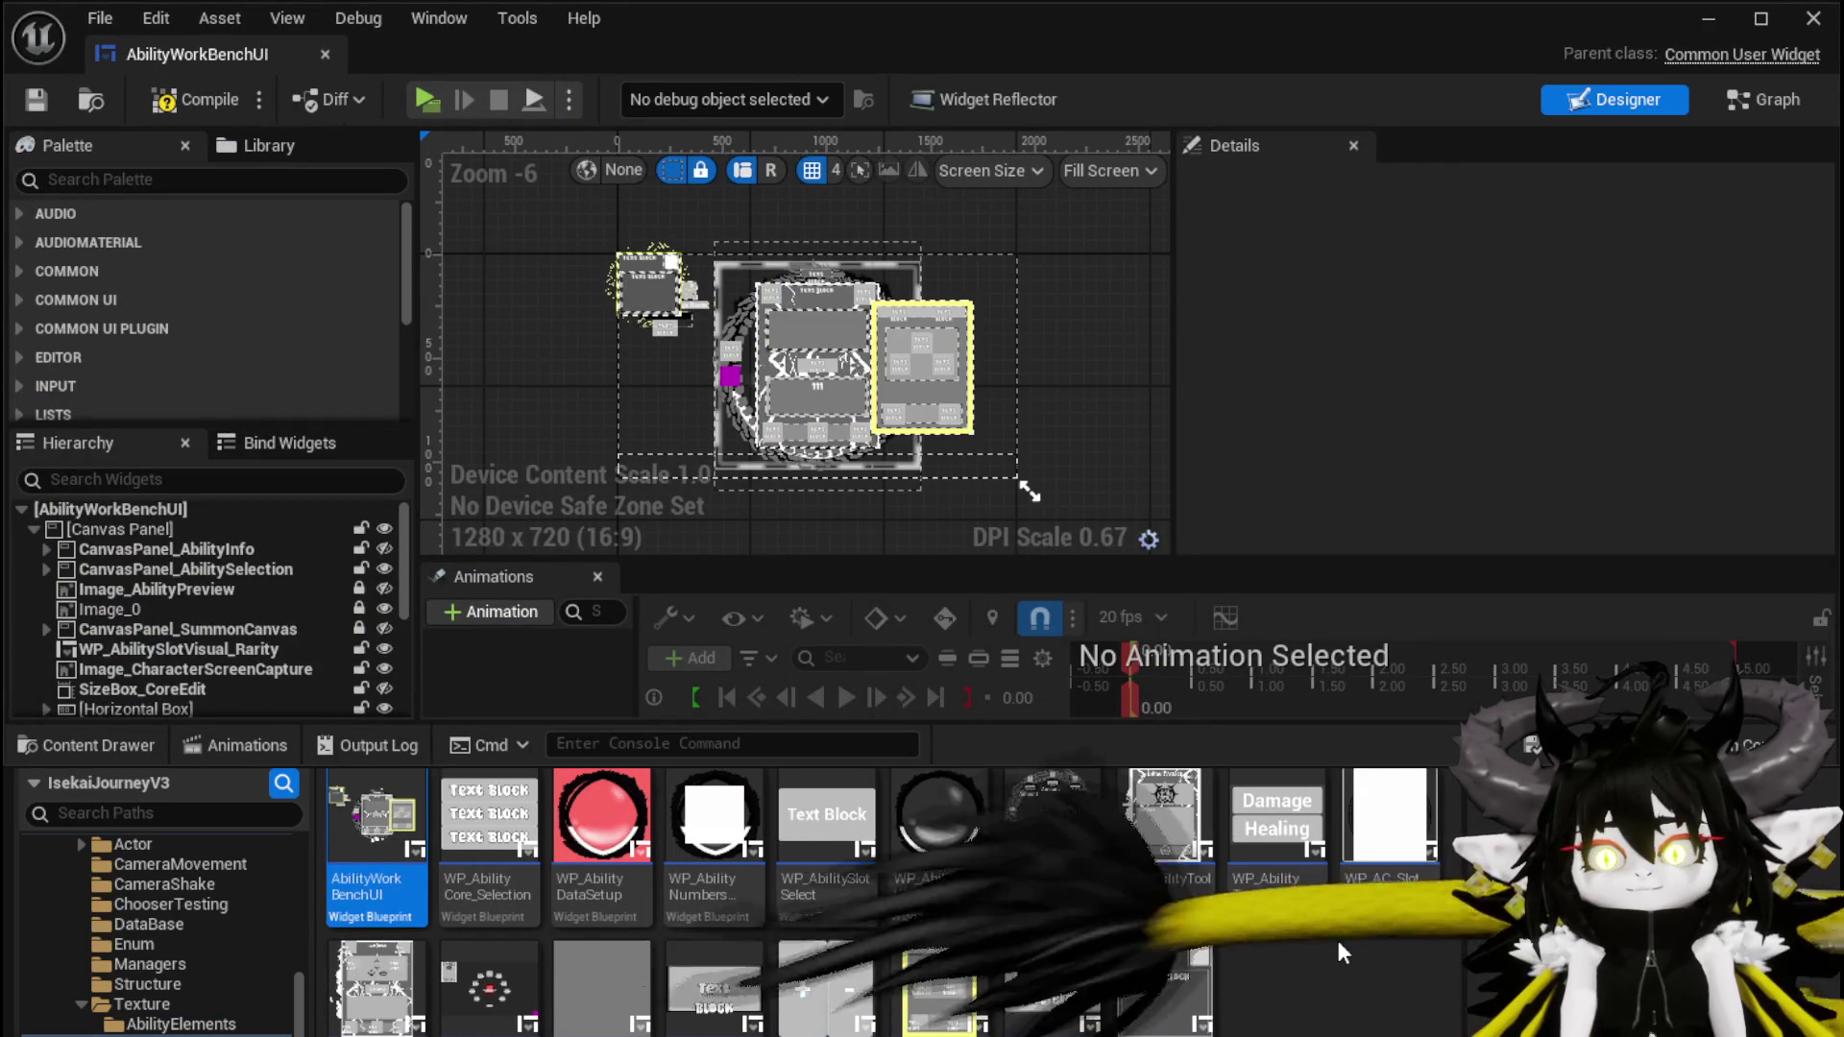
pyautogui.click(968, 997)
pyautogui.doubleClick(968, 997)
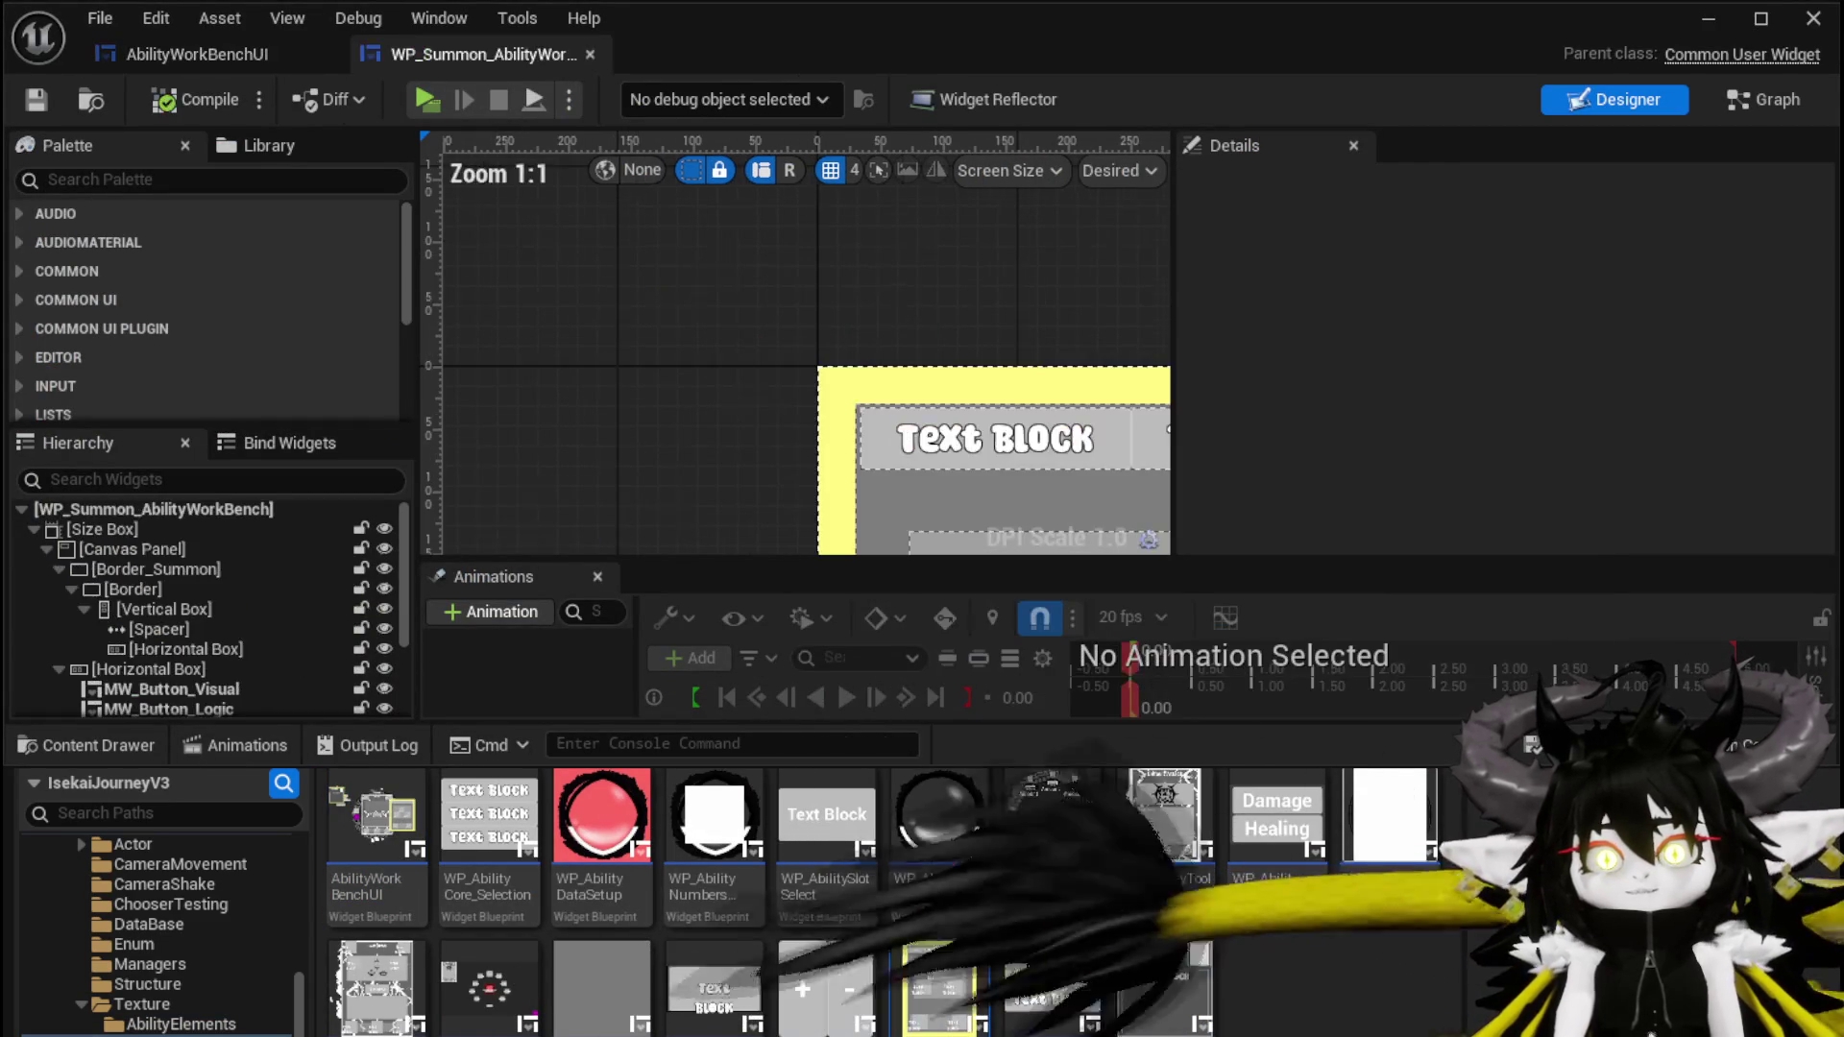
pyautogui.click(217, 54)
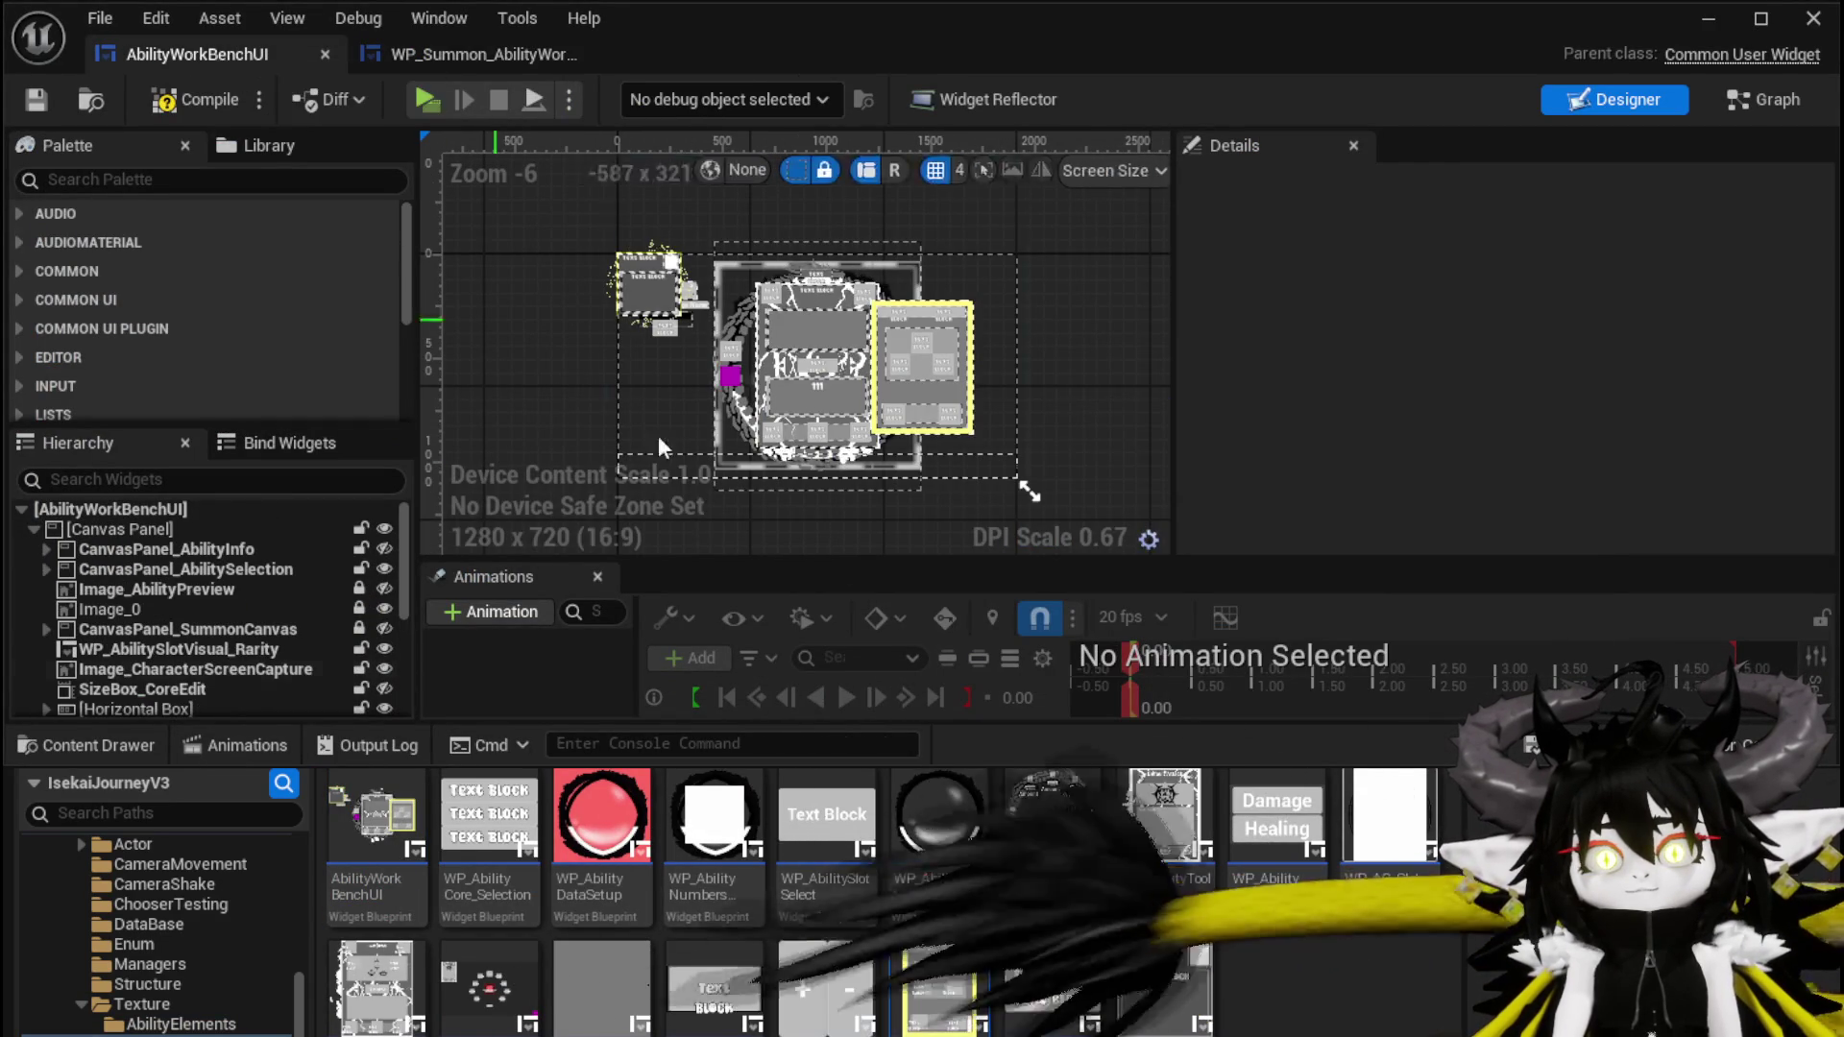
pyautogui.click(165, 101)
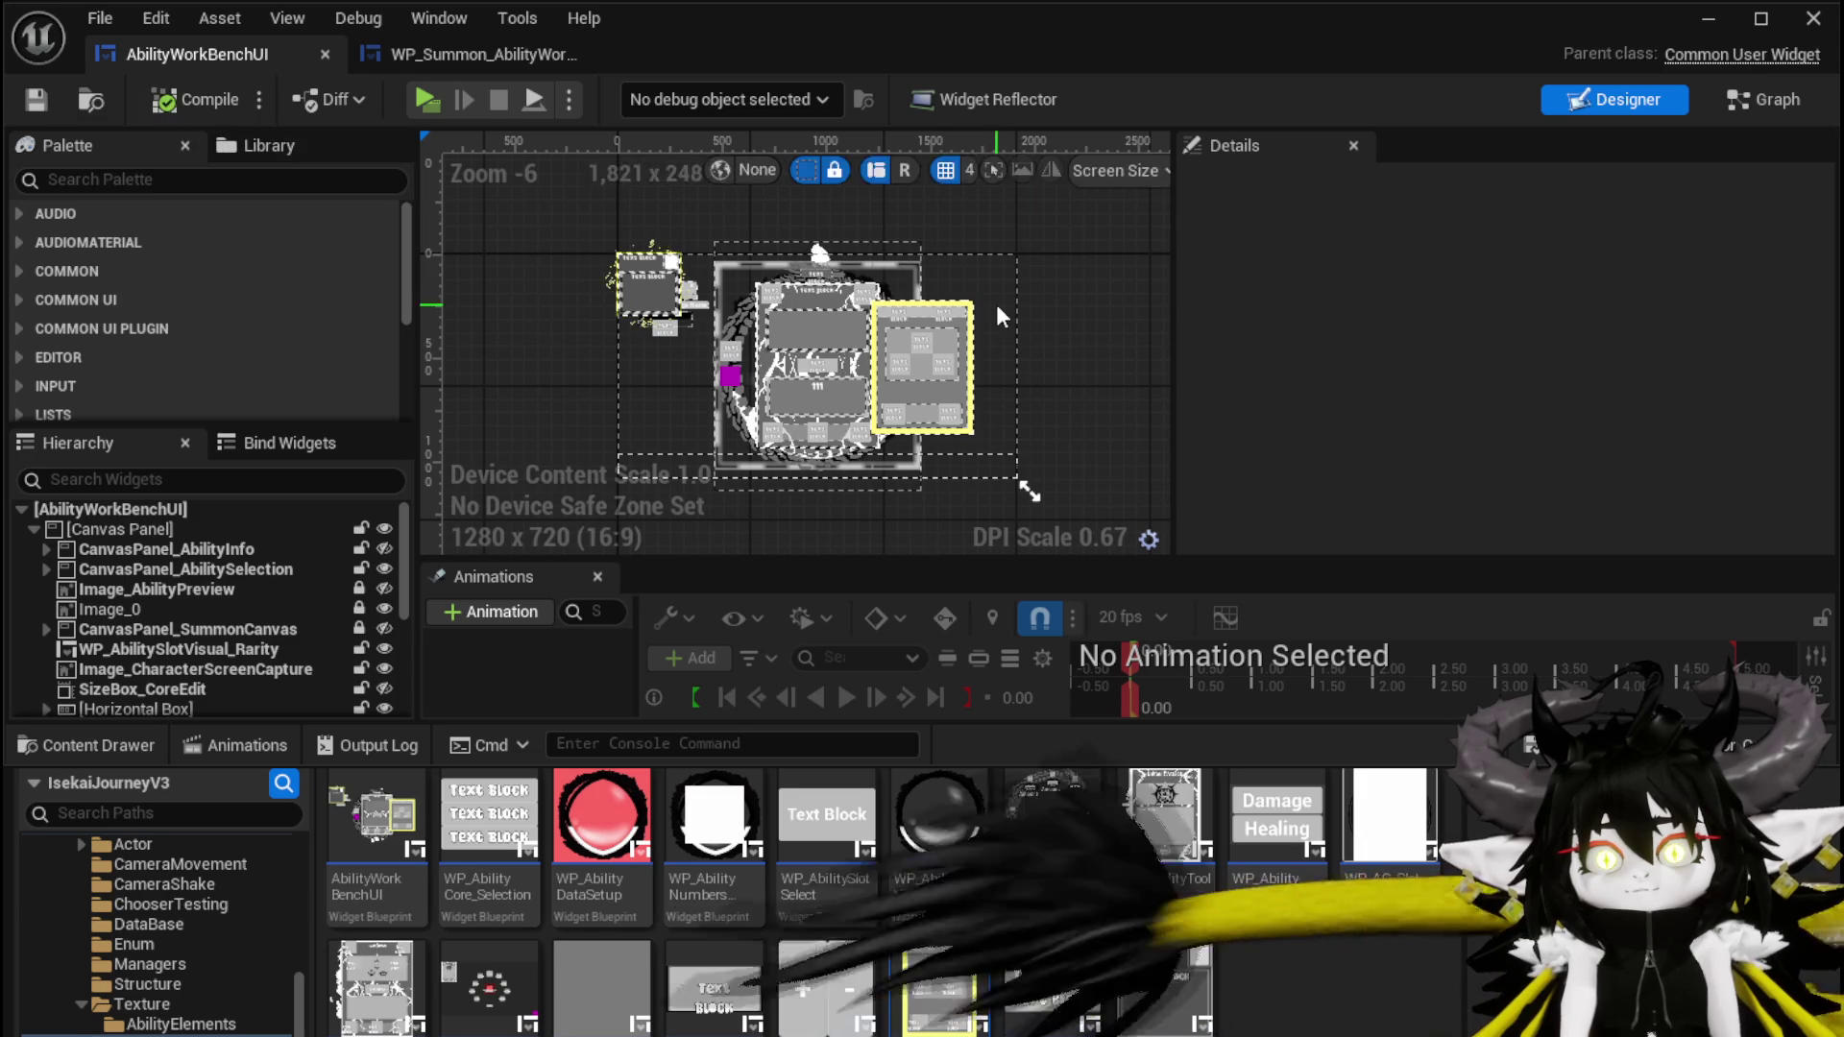
# Briefly check WP_AbilityToolTipp, then open DT_Ability_BasicInformation from the DataBase folder
pyautogui.doubleClick(1164, 816)
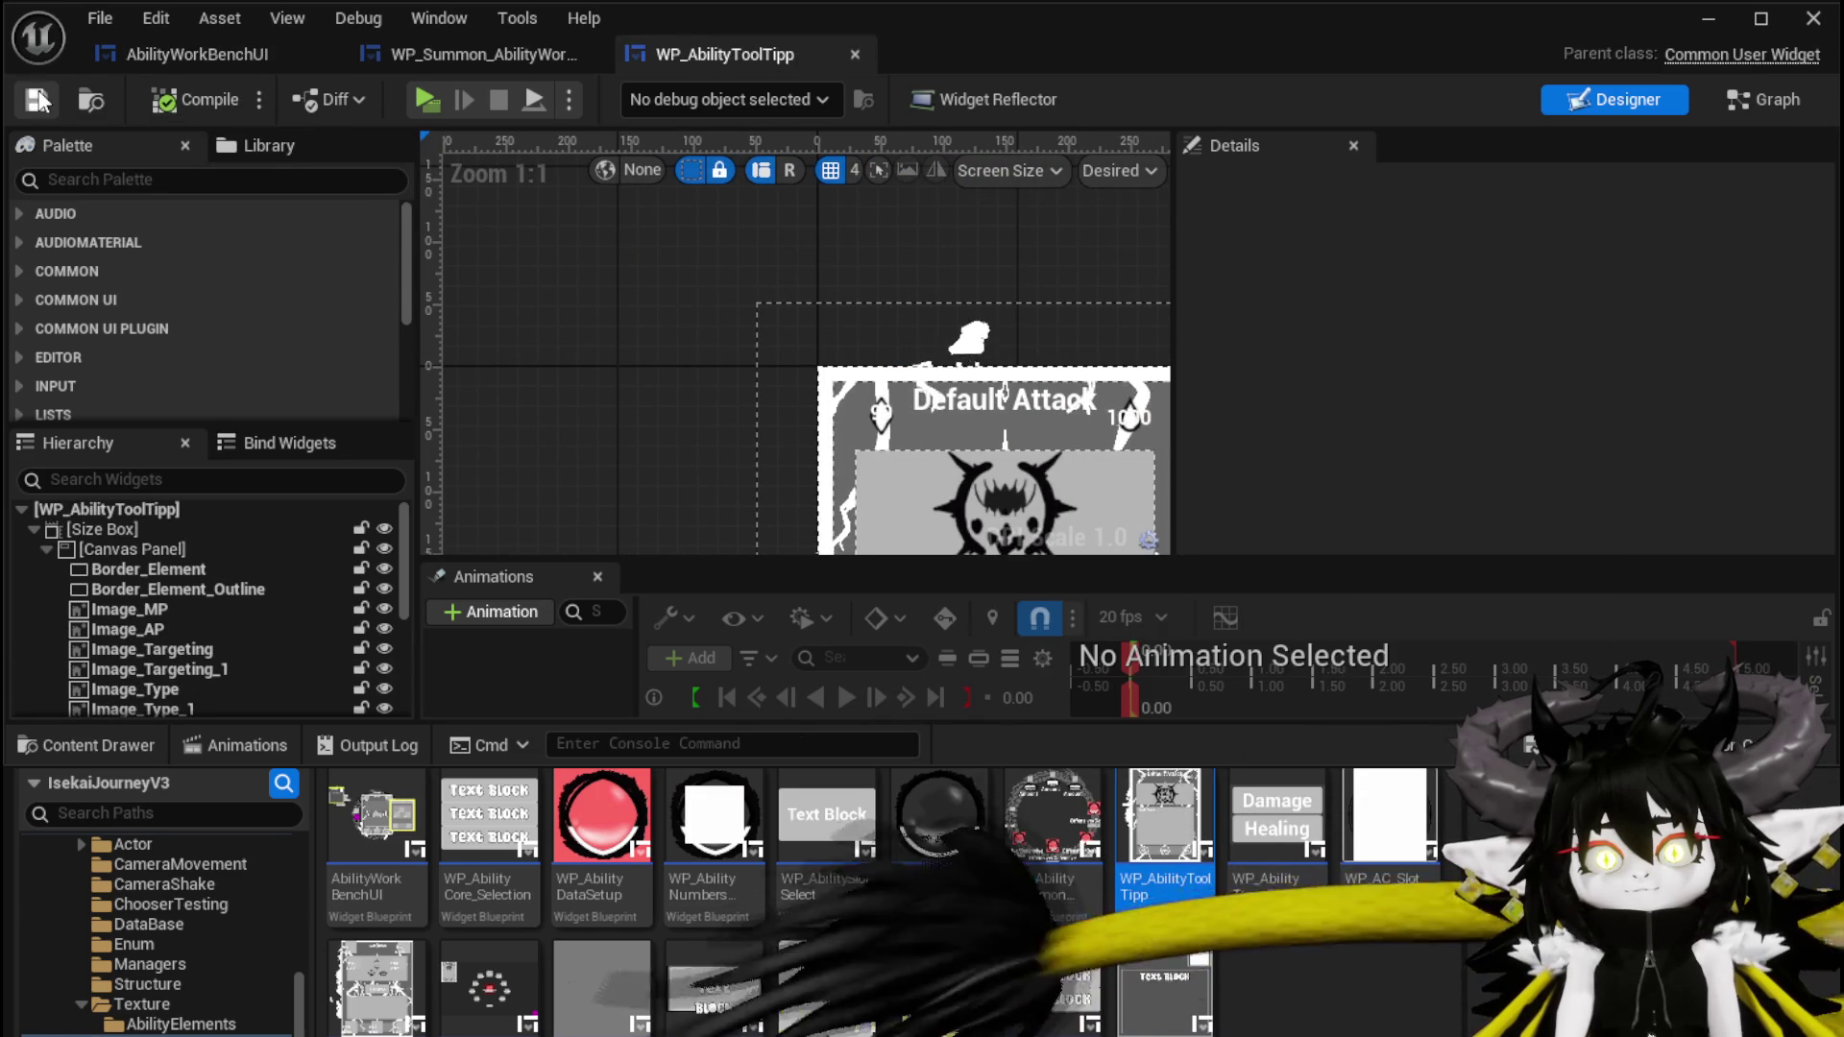
pyautogui.click(852, 58)
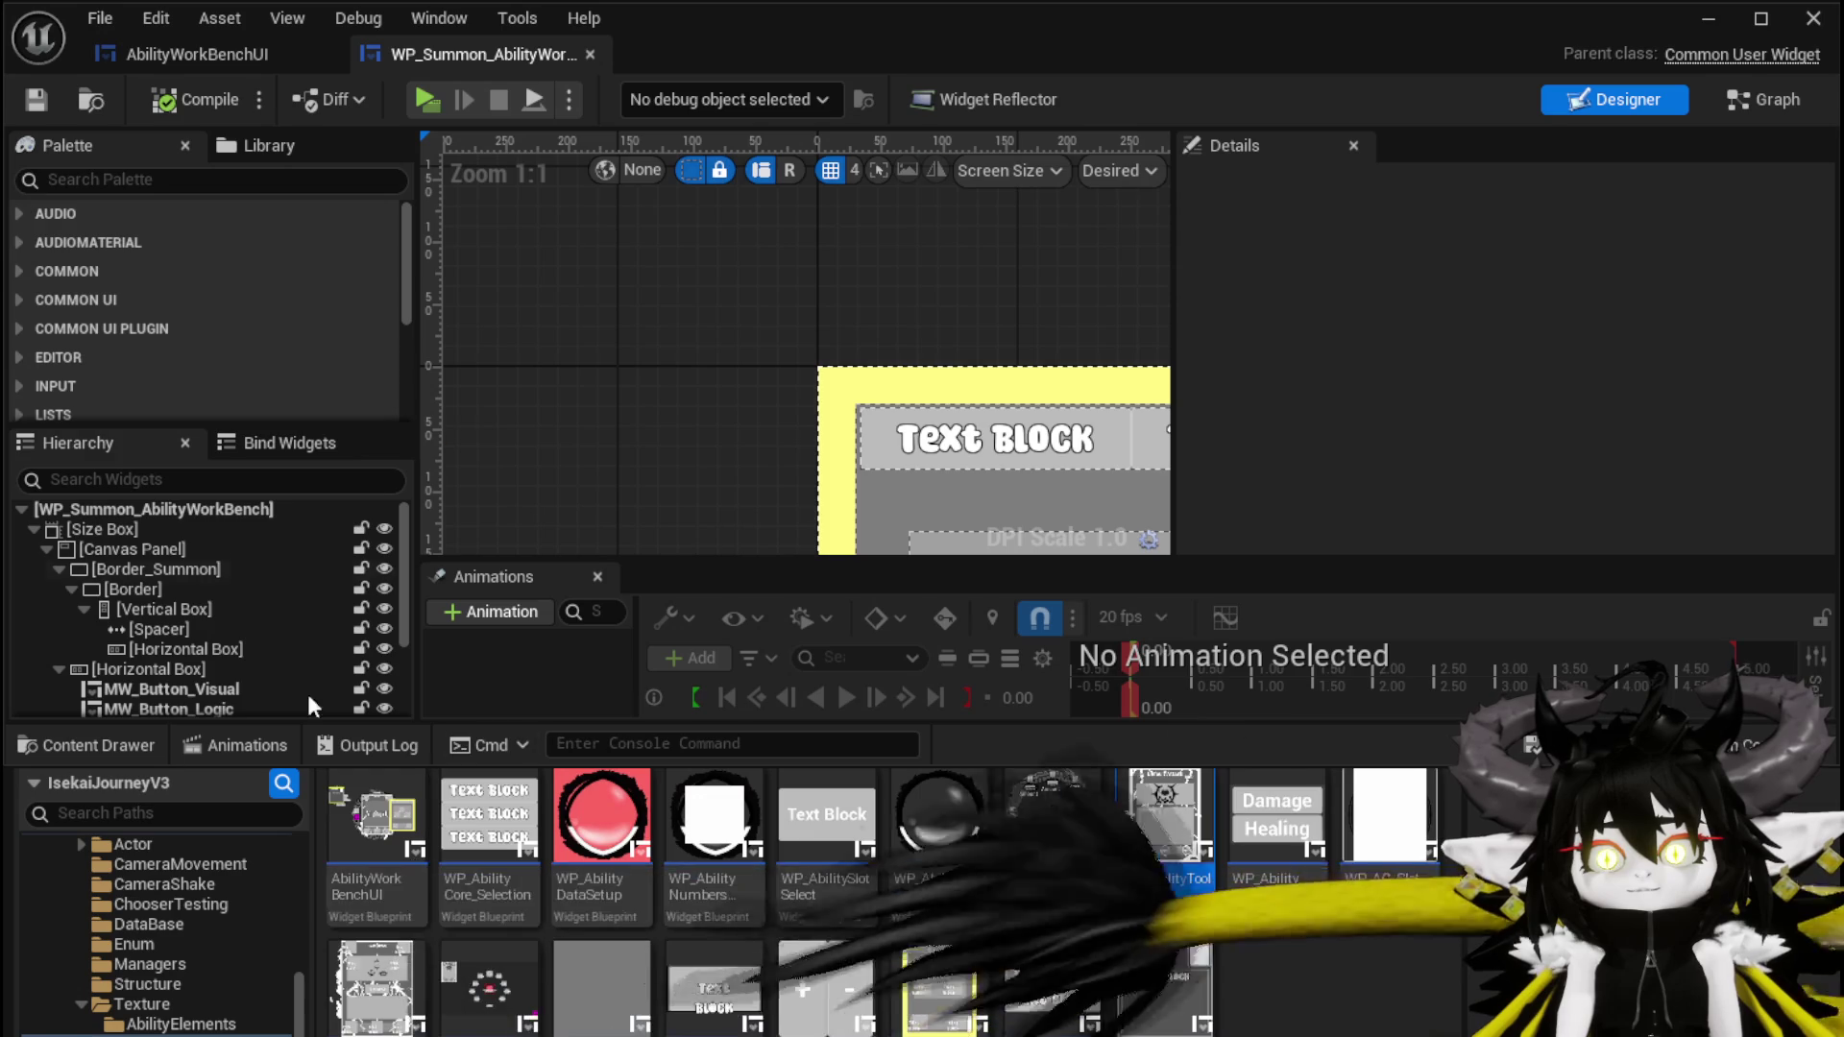
pyautogui.click(194, 924)
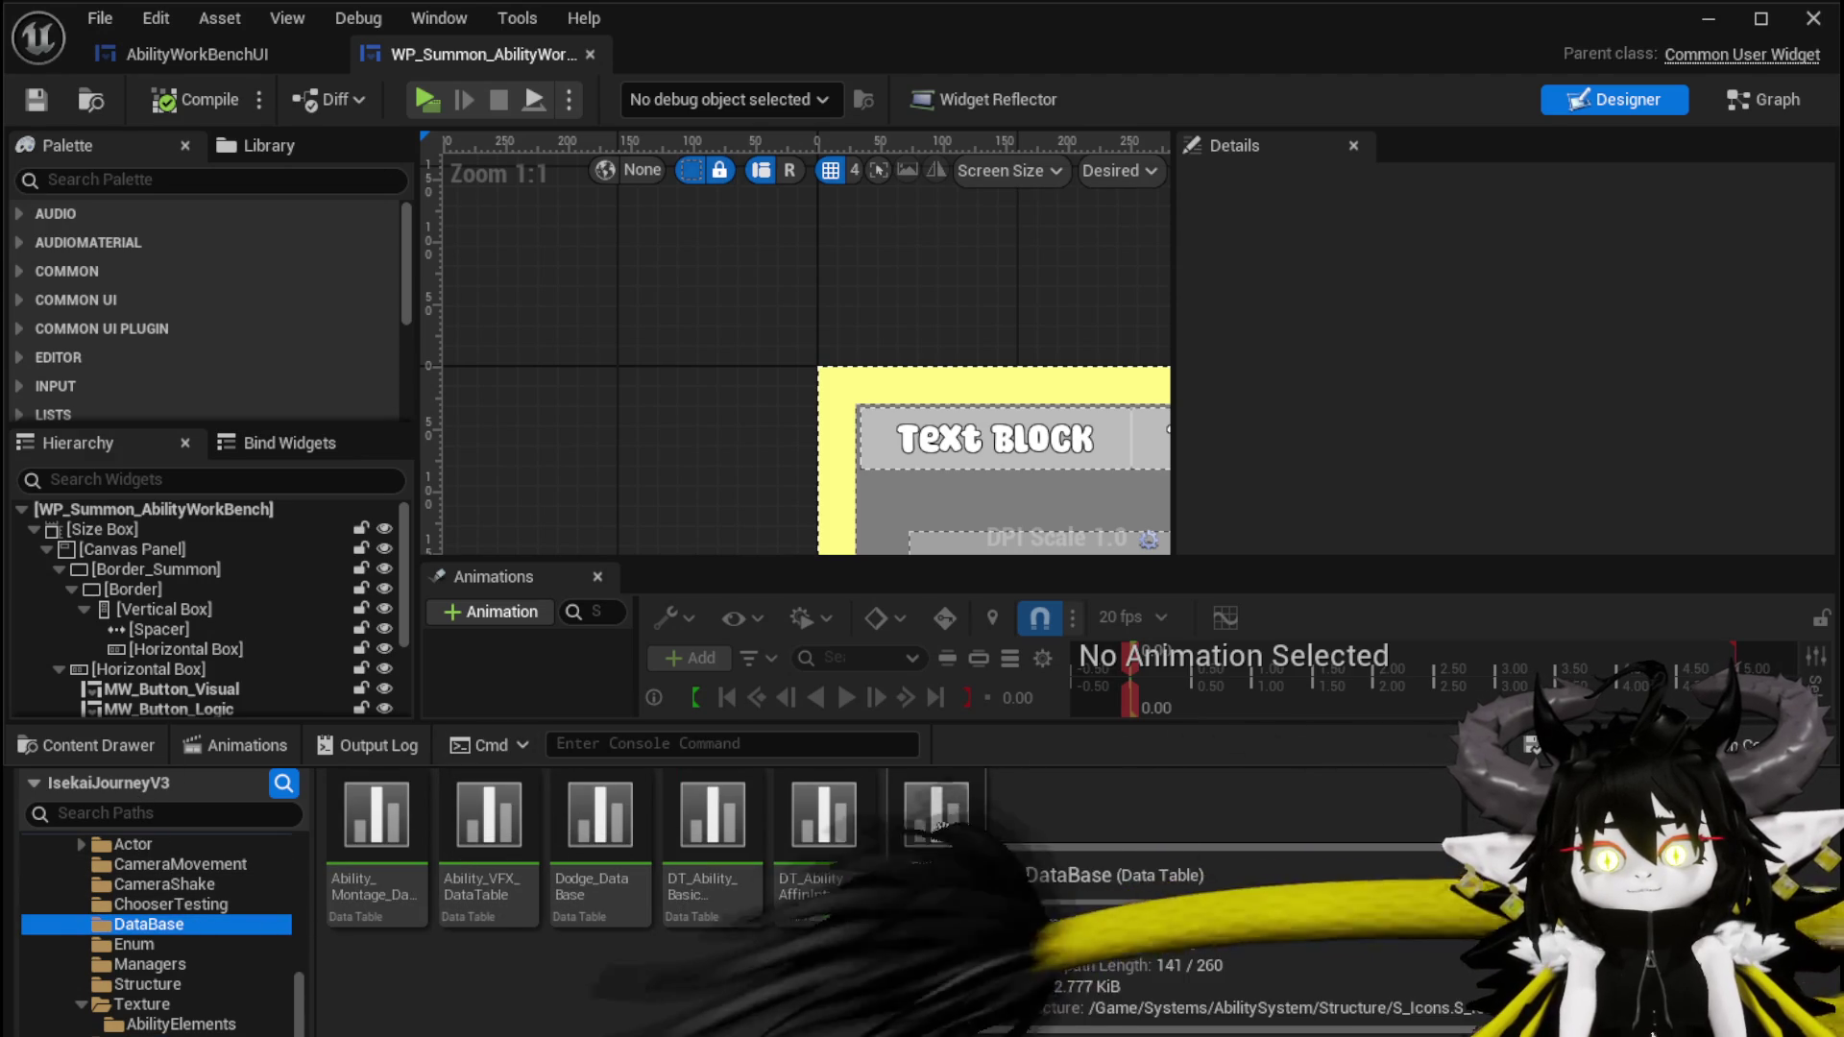
pyautogui.doubleClick(716, 816)
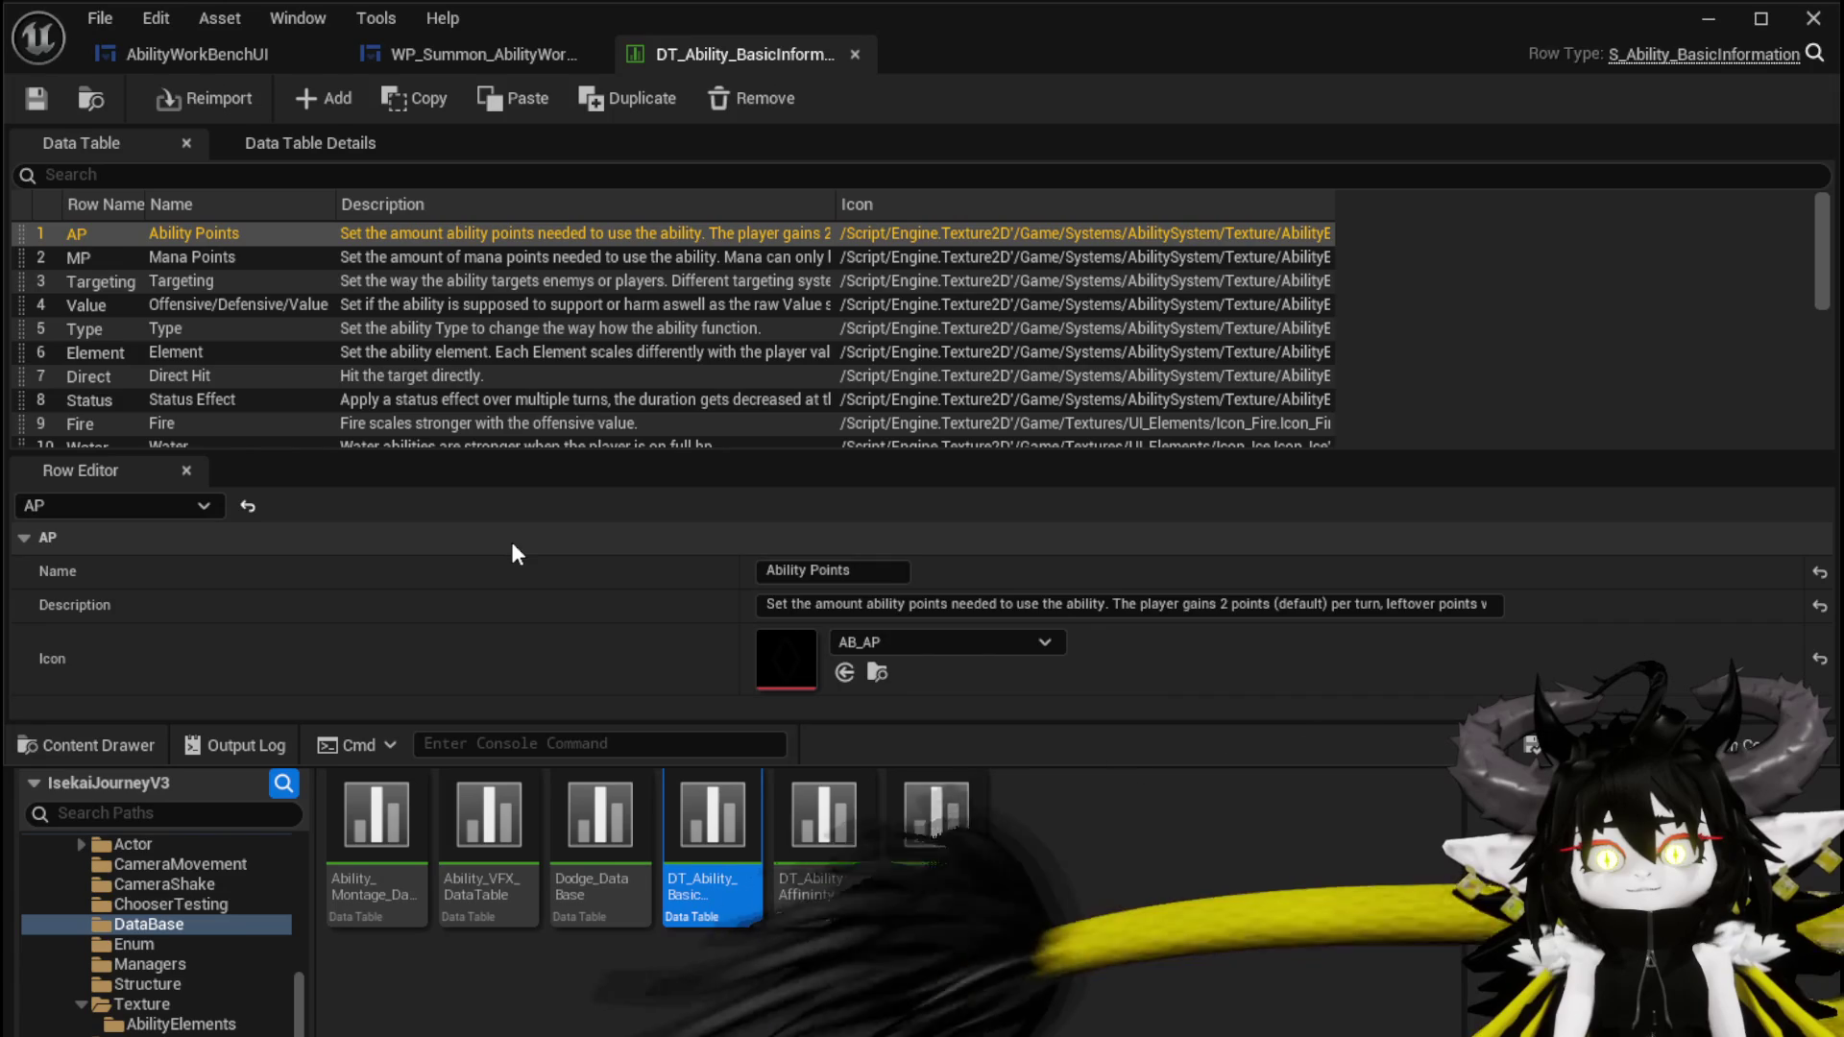
# Confirm the Direct row shows the Direct_Tex icon, then return to the level editor's UI folder
pyautogui.click(107, 374)
pyautogui.scroll(-2, 140, 277)
pyautogui.scroll(2, 141, 283)
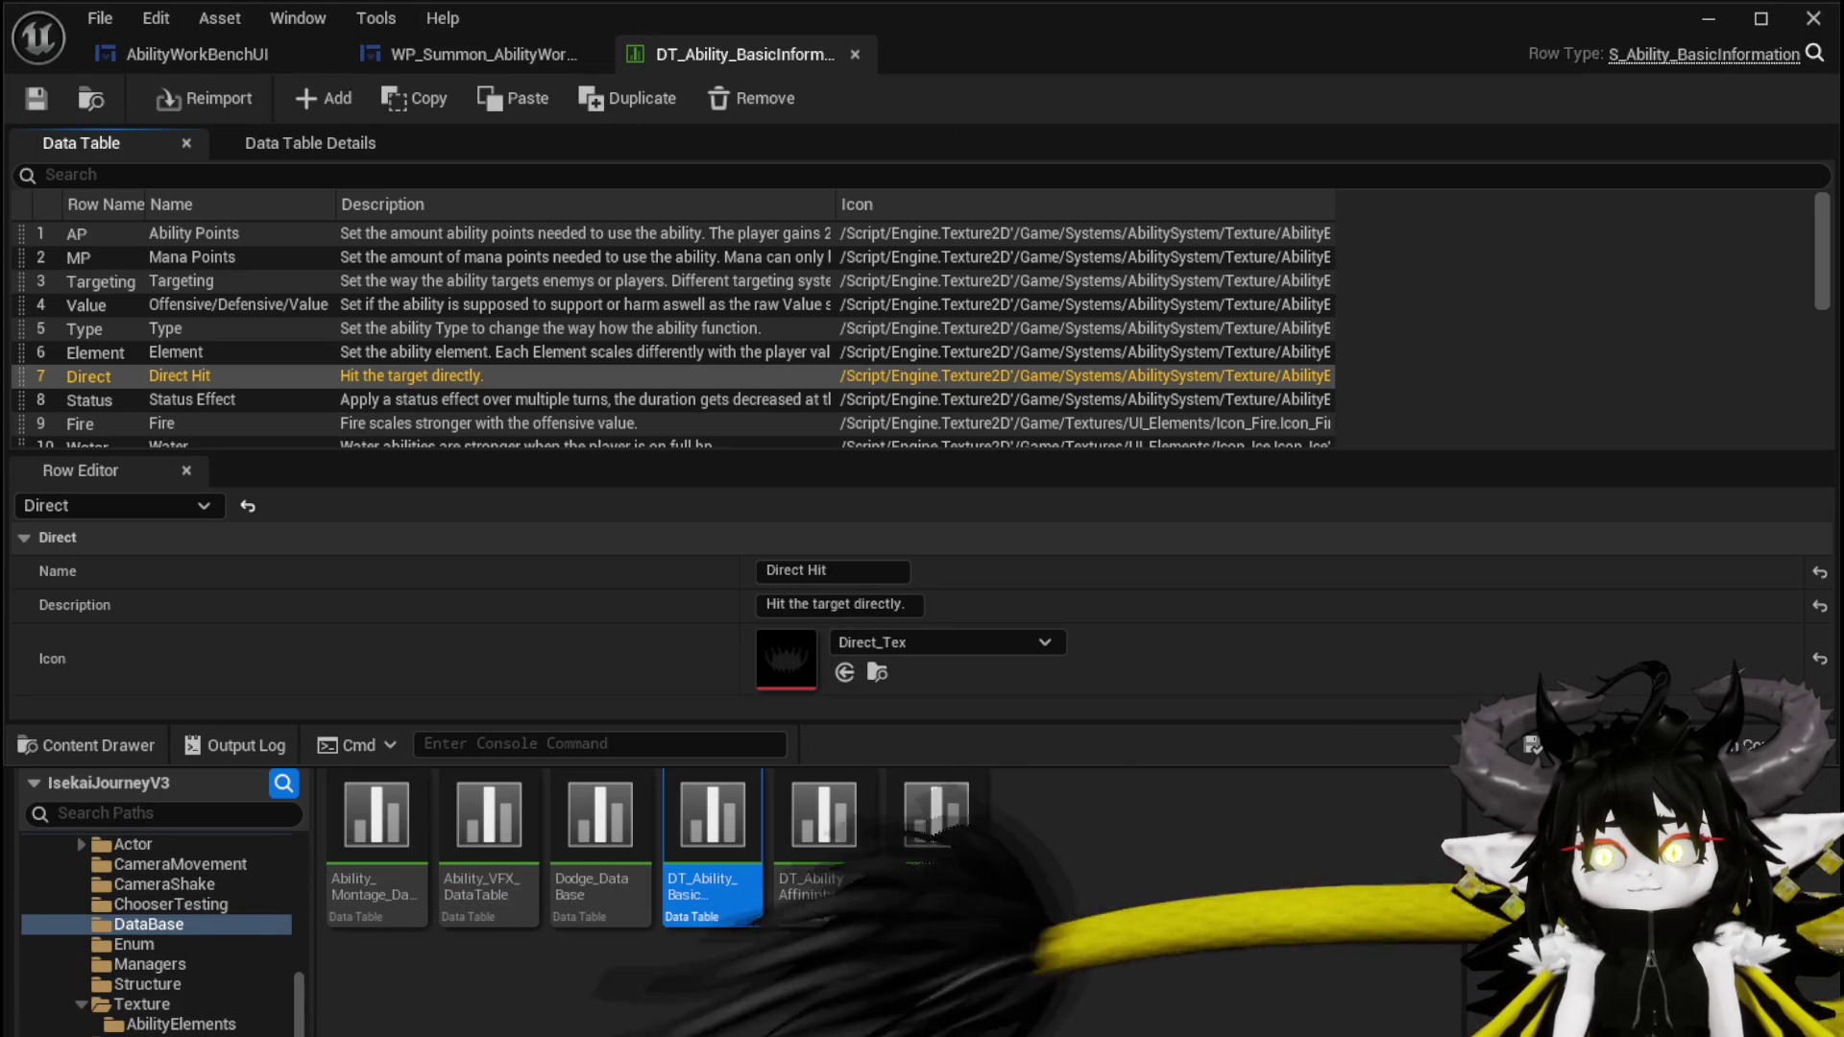
pyautogui.hotkey('alt', 'Tab')
pyautogui.click(167, 1034)
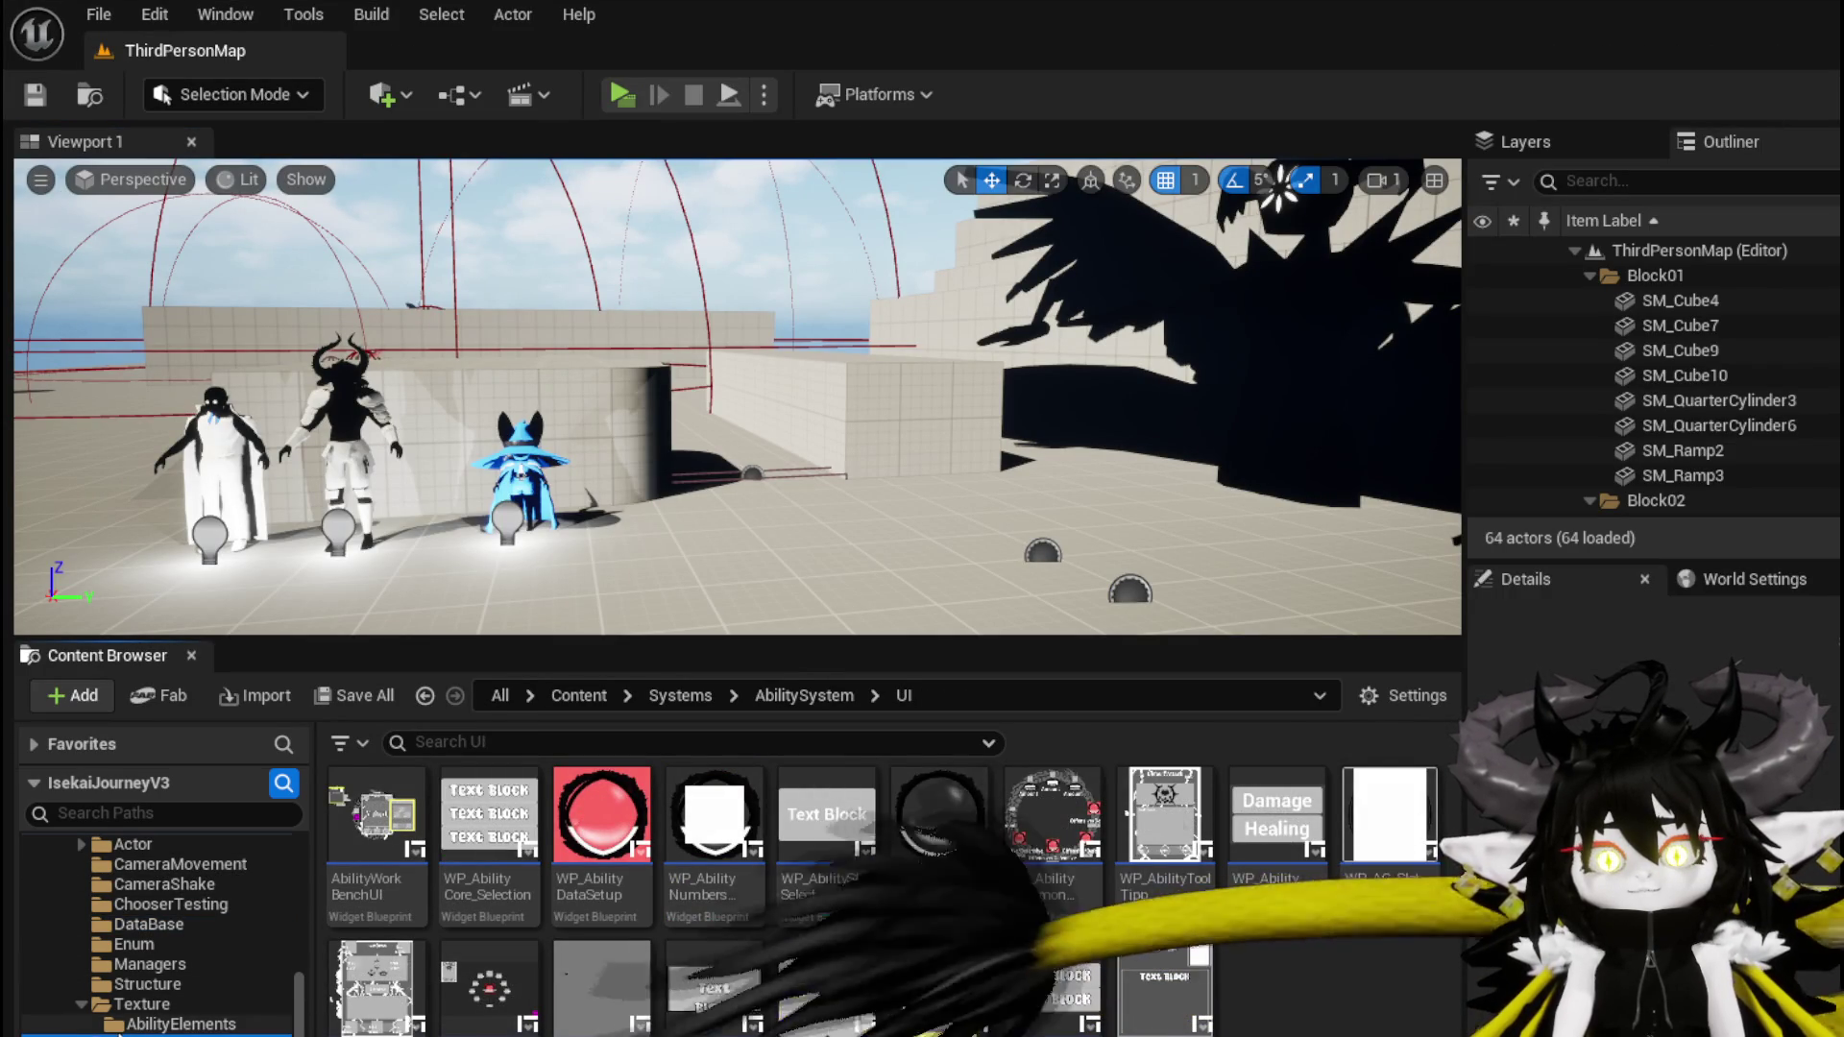
# Save the Summon_tex texture and browse the Texture and AbilityElements folders
pyautogui.click(180, 1024)
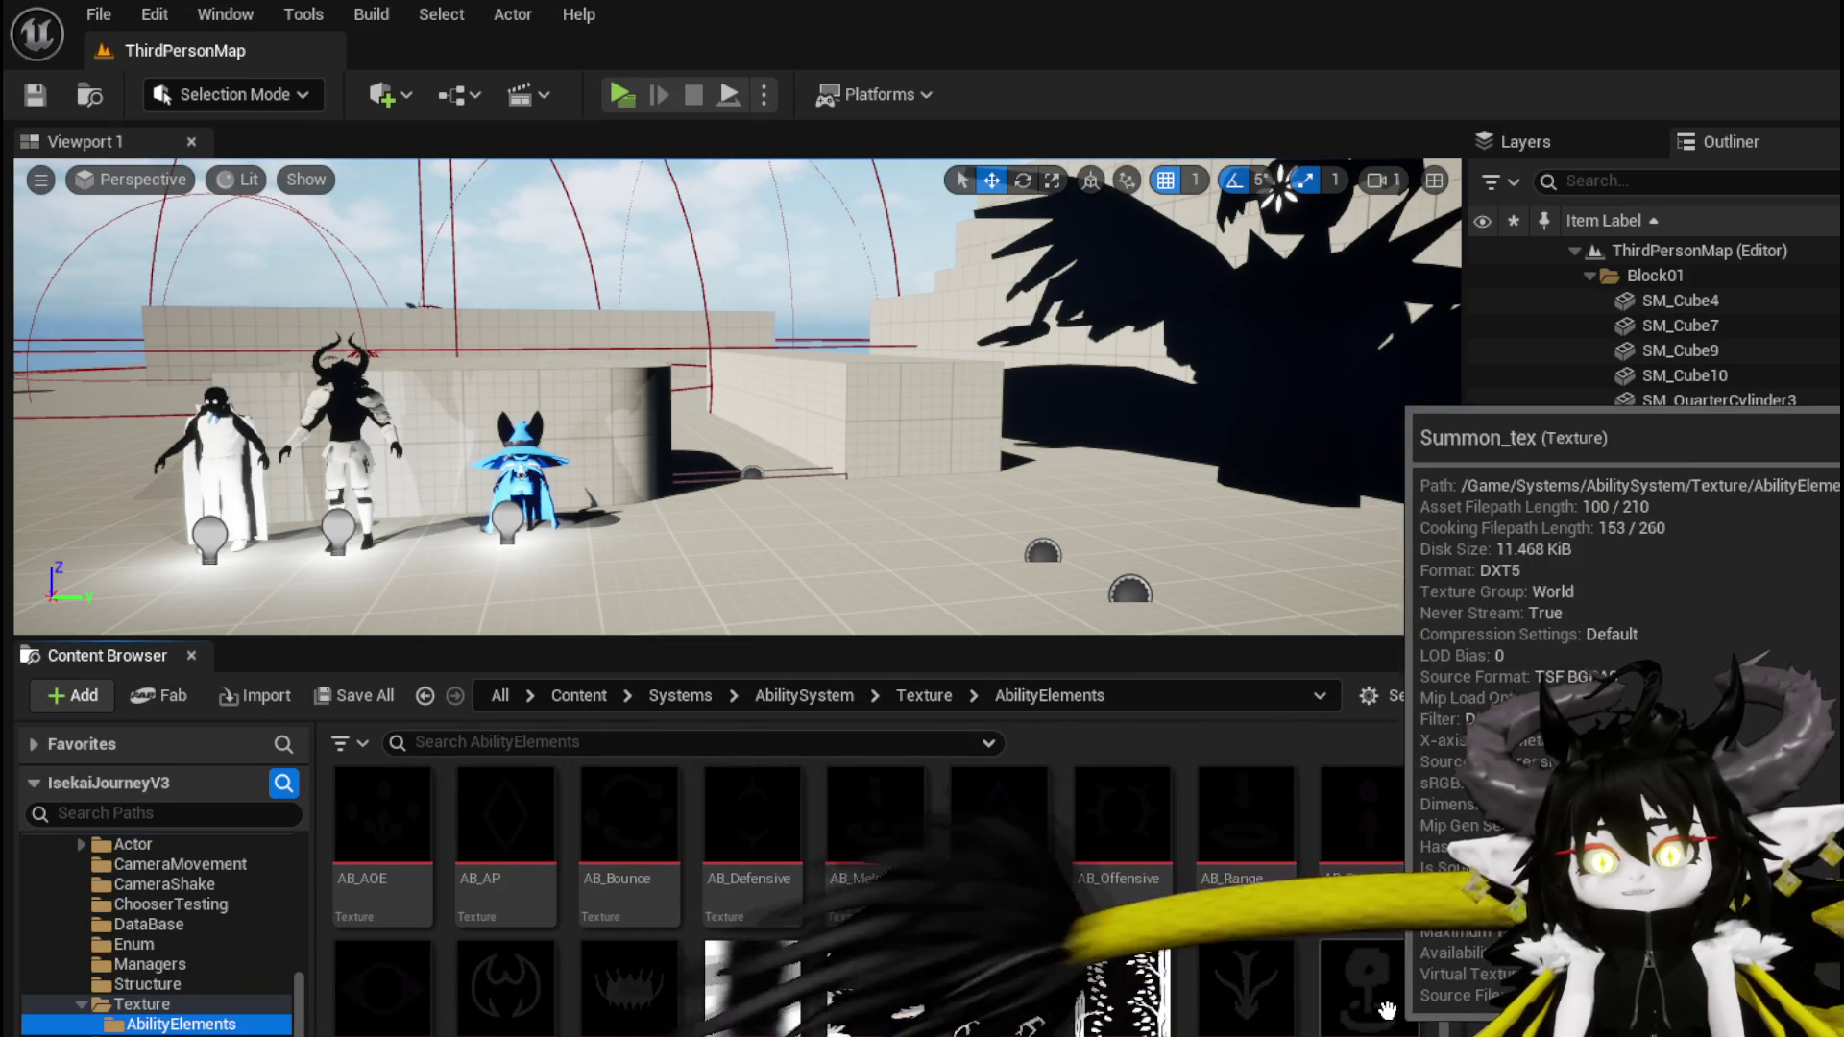
pyautogui.scroll(-1, 855, 902)
pyautogui.scroll(1, 874, 893)
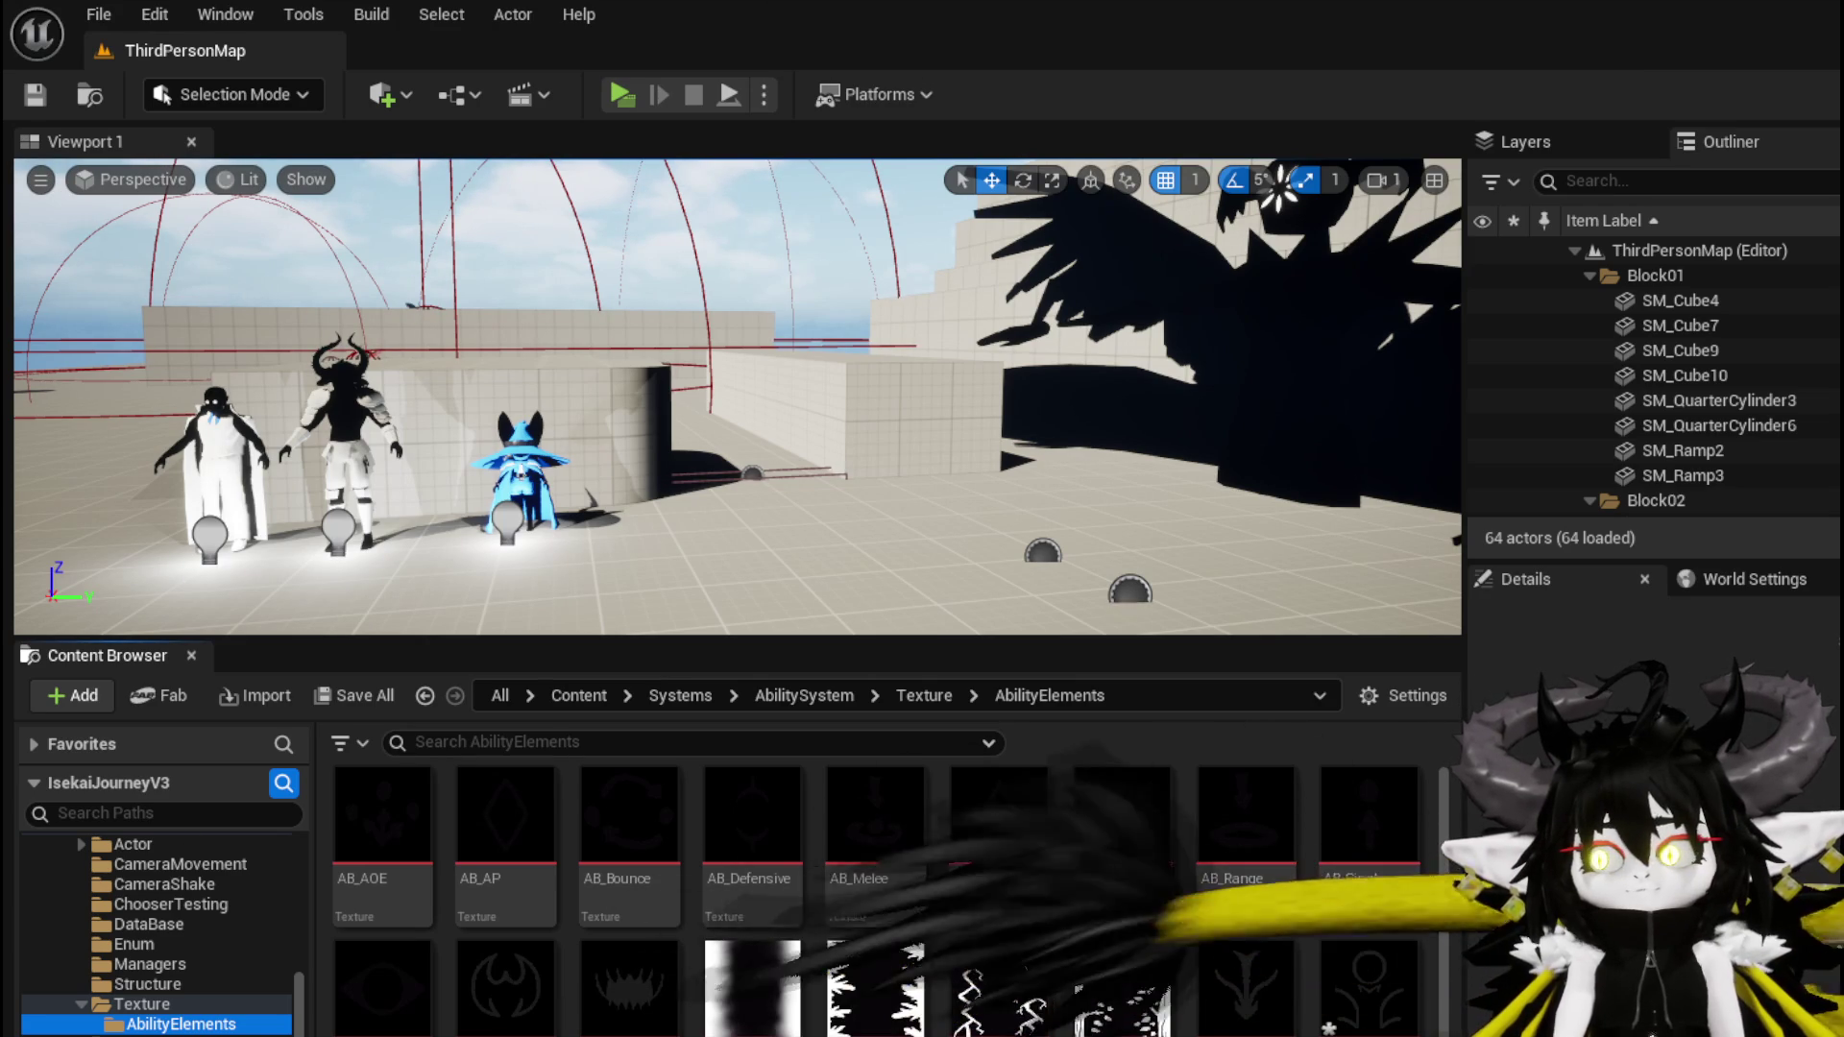
pyautogui.hotkey('ctrl', 'shift', 's')
pyautogui.click(1416, 963)
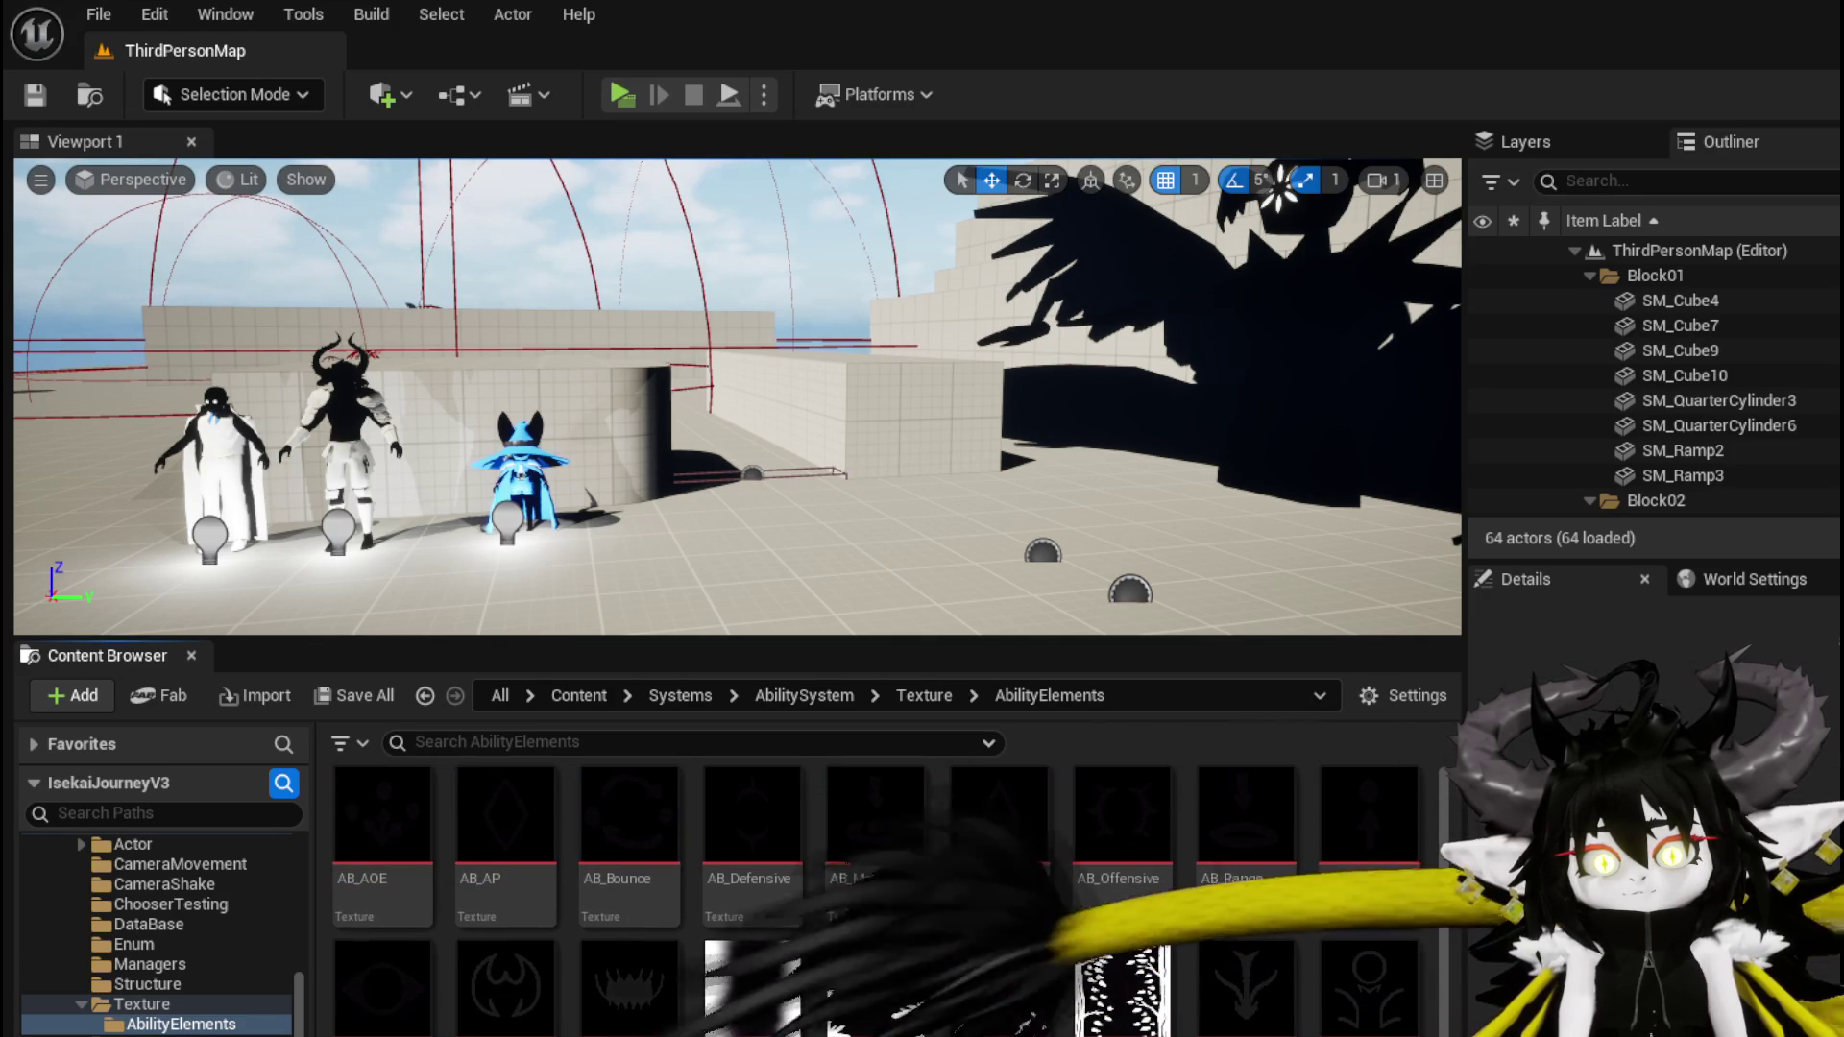
pyautogui.click(142, 1005)
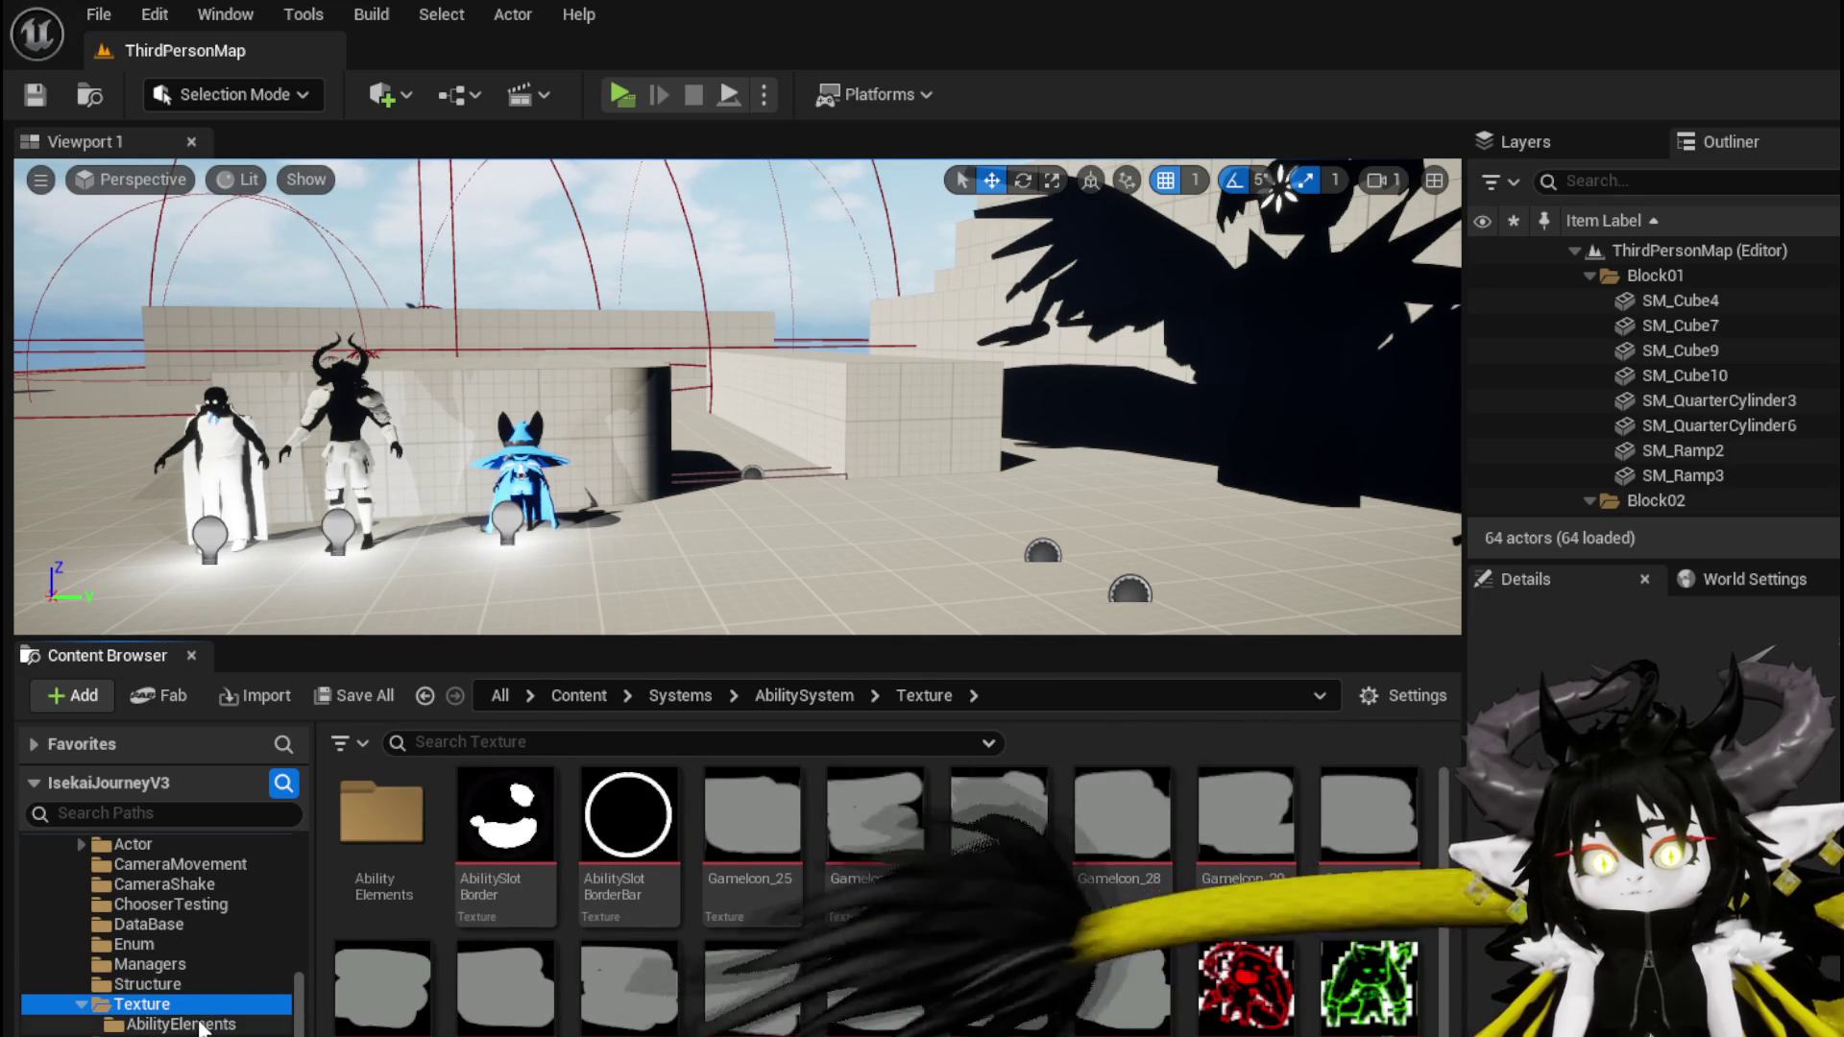
pyautogui.click(144, 1024)
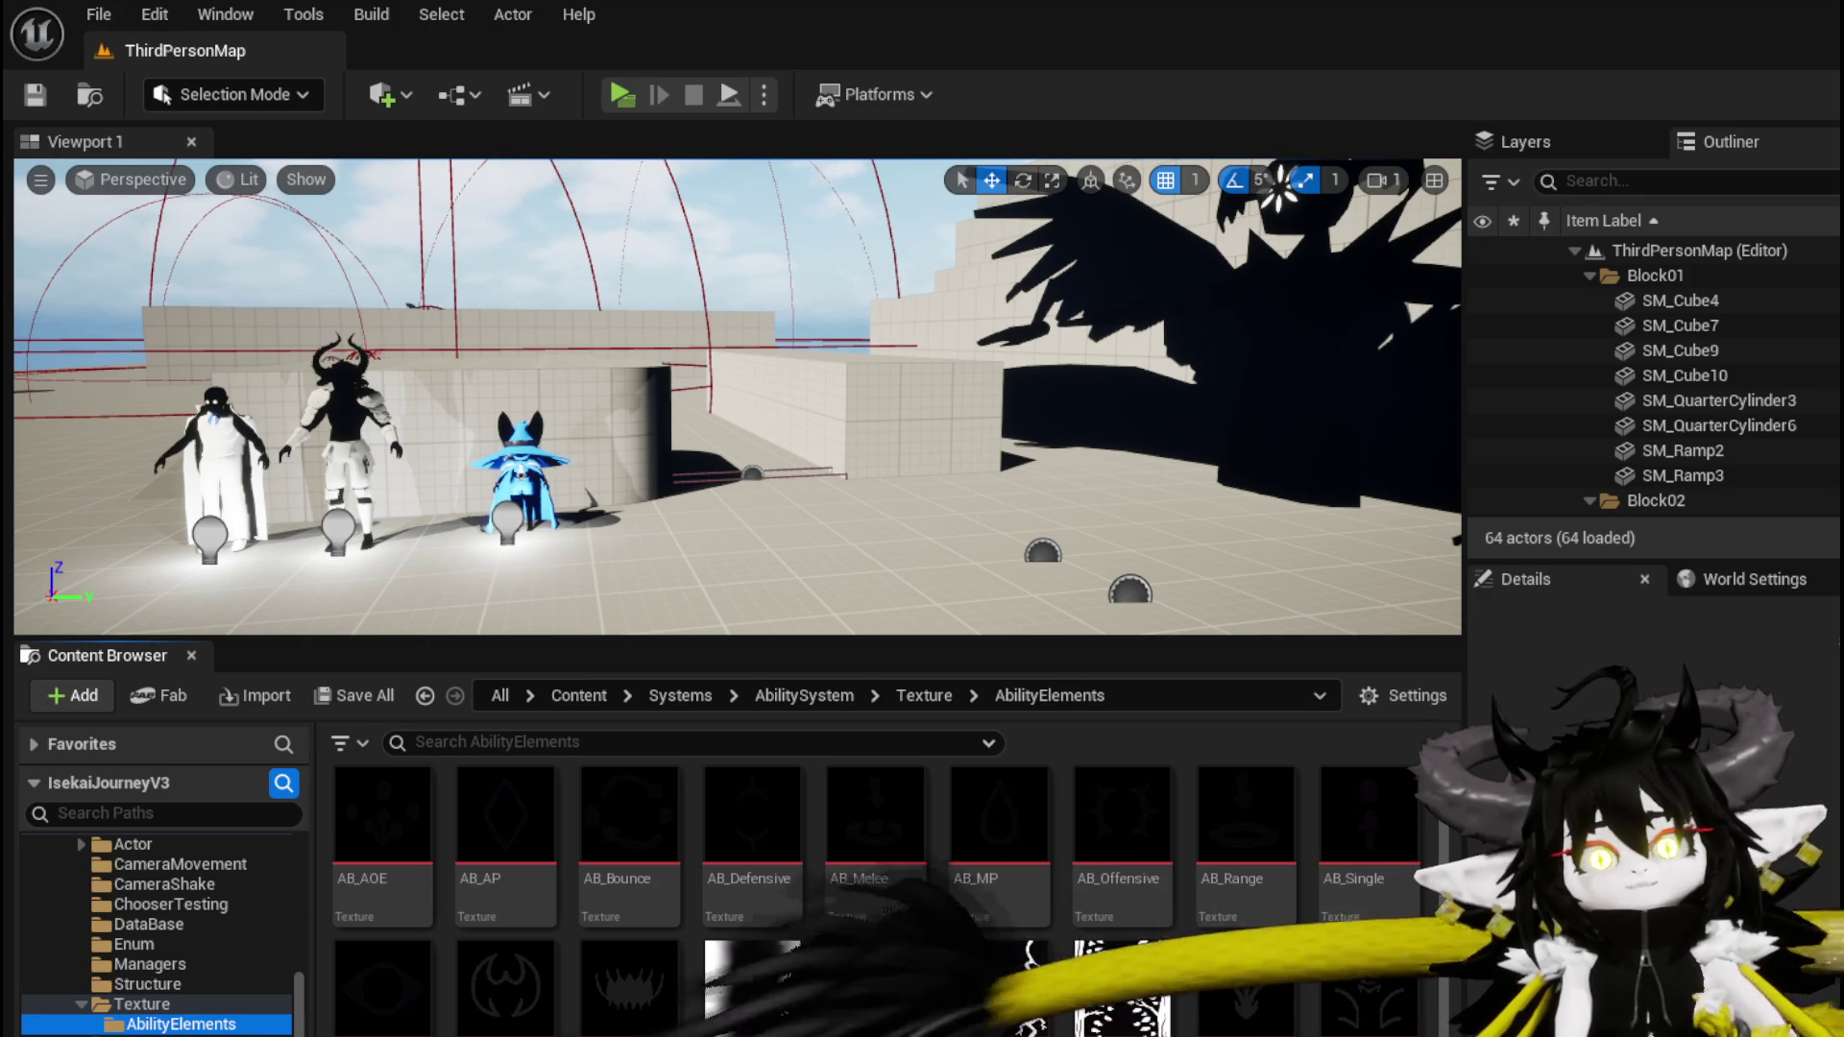
# Load L_DungeonCreationTest from Recent Levels and save the current changes
pyautogui.click(98, 14)
pyautogui.moveTo(223, 194)
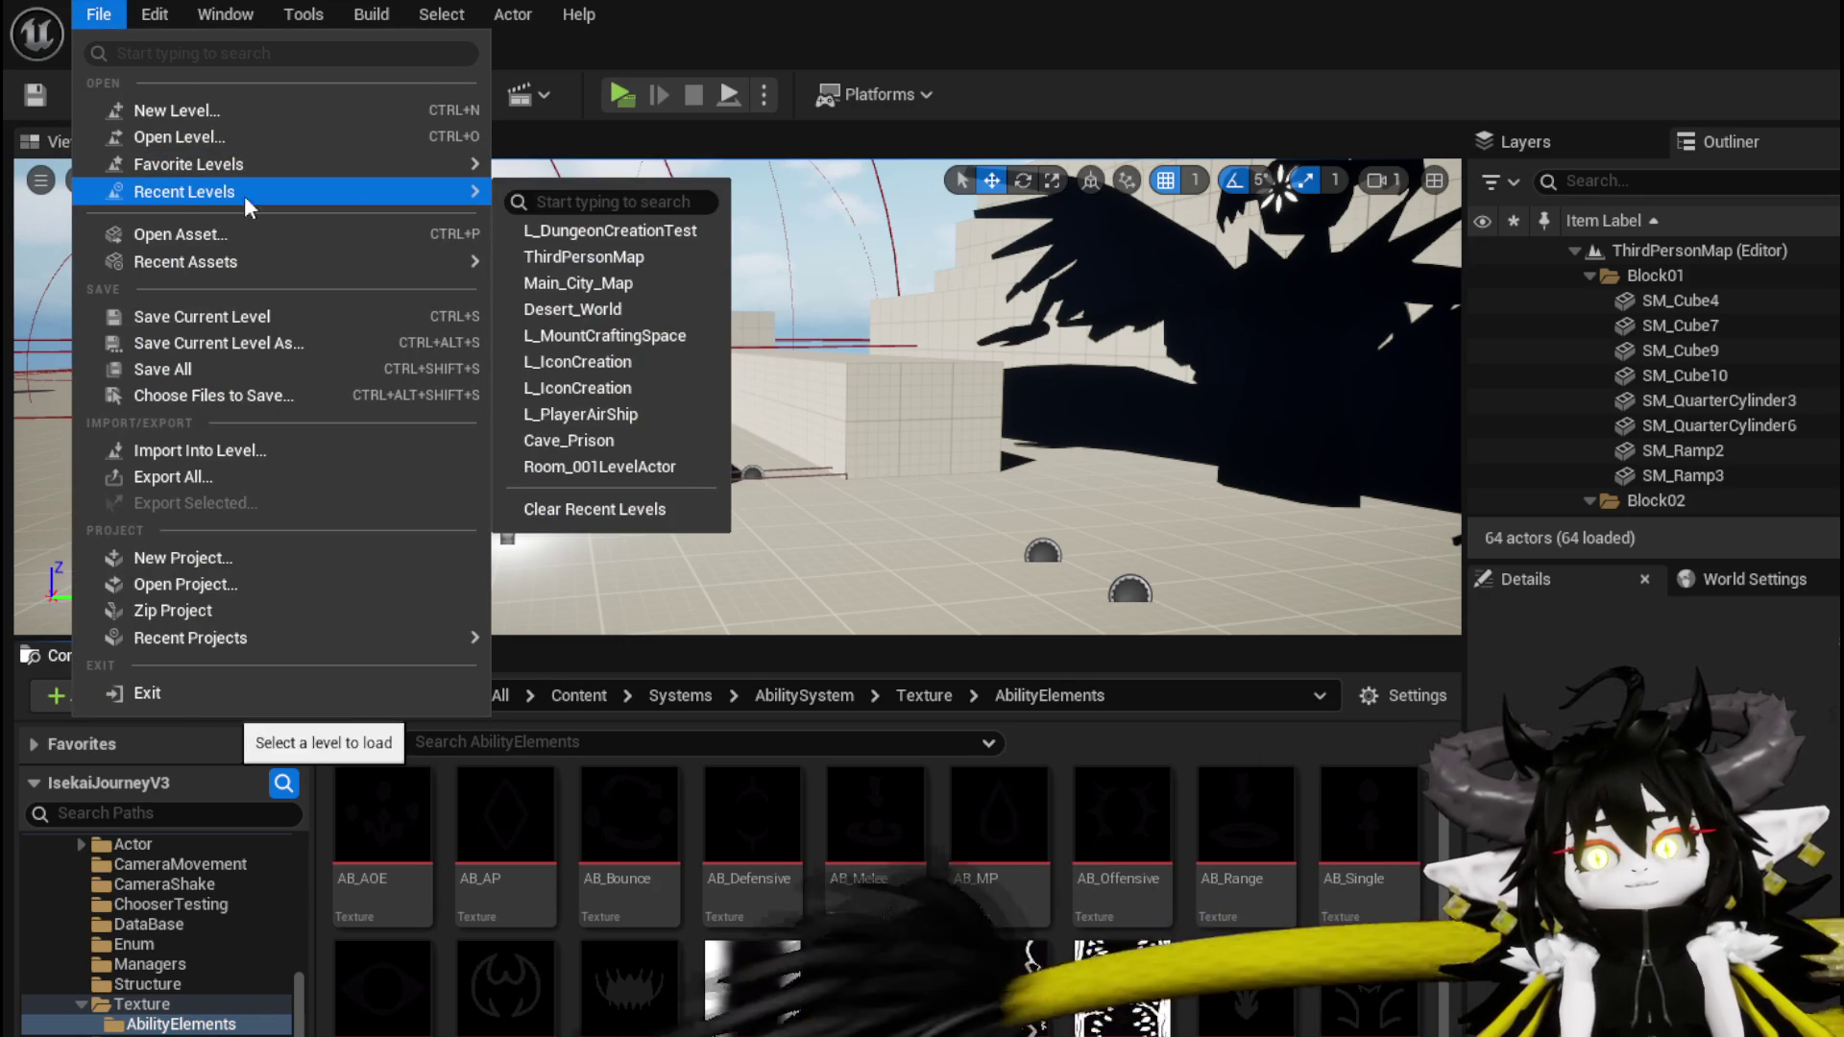
pyautogui.click(666, 230)
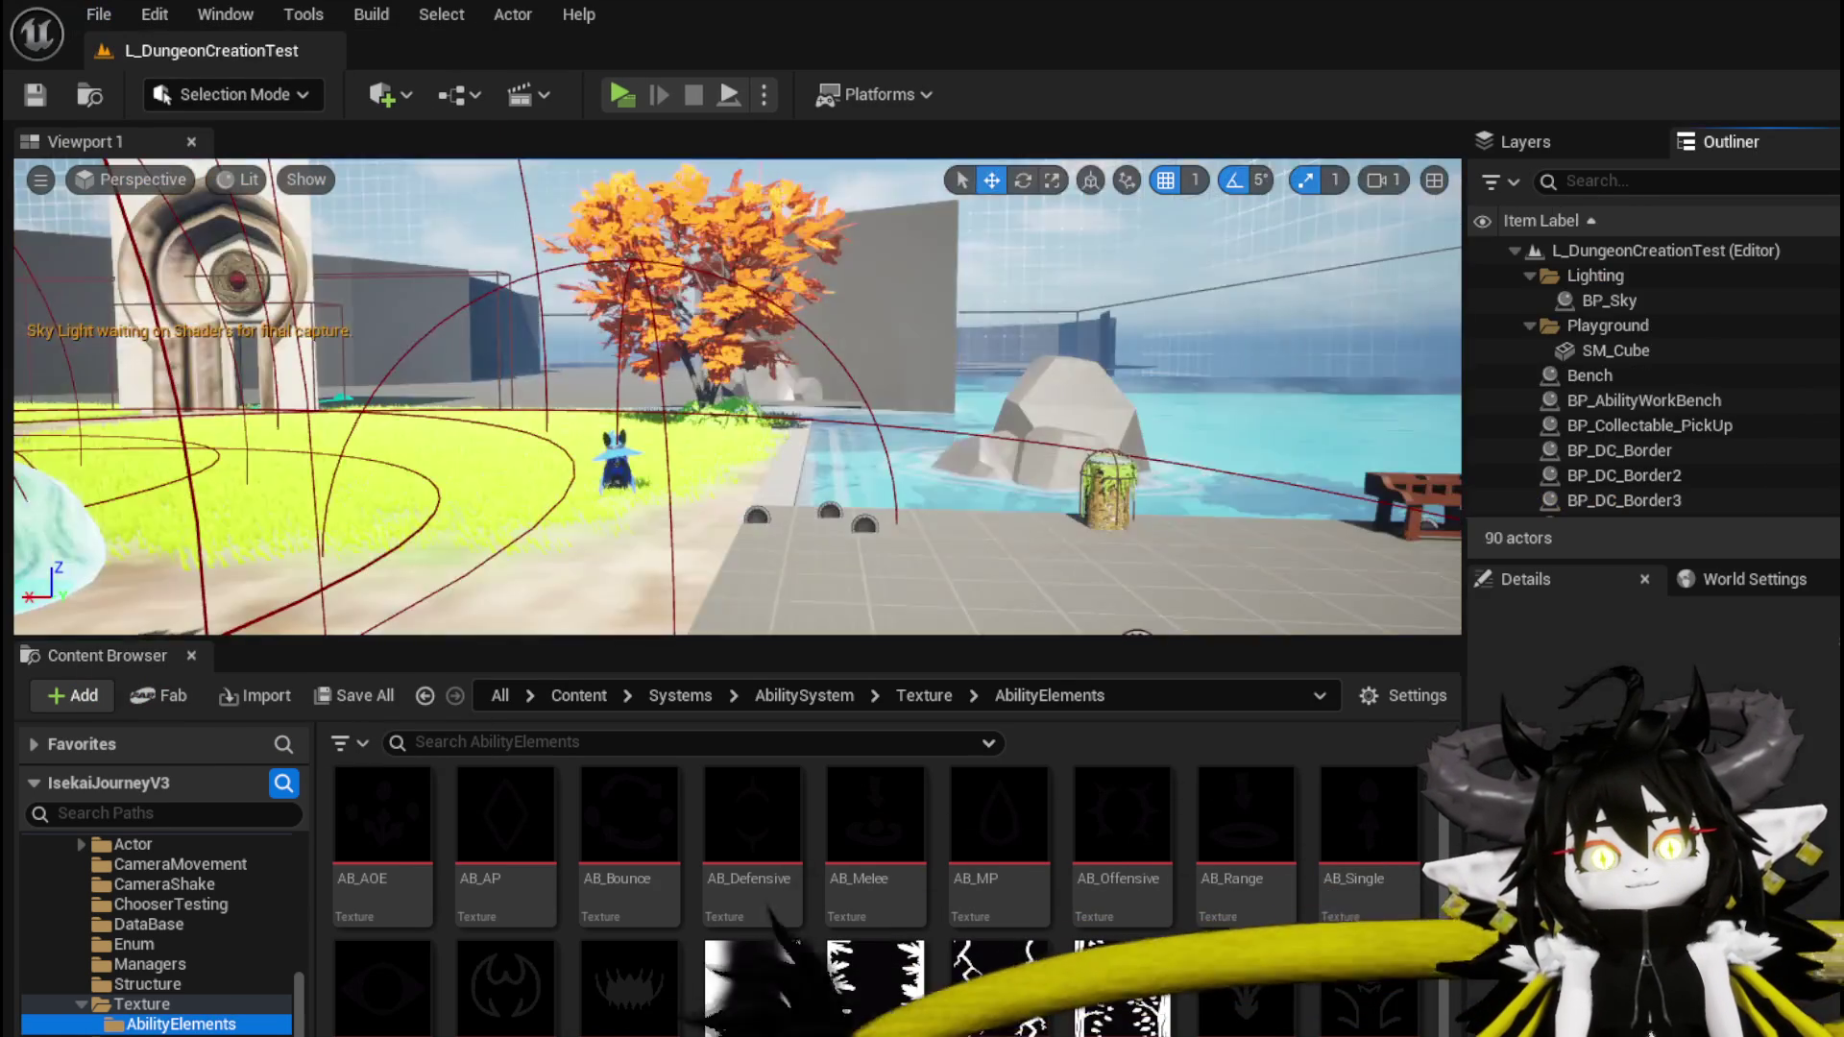
pyautogui.click(30, 104)
# Aim the viewport at the pool and two benches and launch the play-in-editor preview
pyautogui.moveTo(730, 403); pyautogui.dragTo(903, 403)
pyautogui.moveTo(664, 365); pyautogui.dragTo(665, 432)
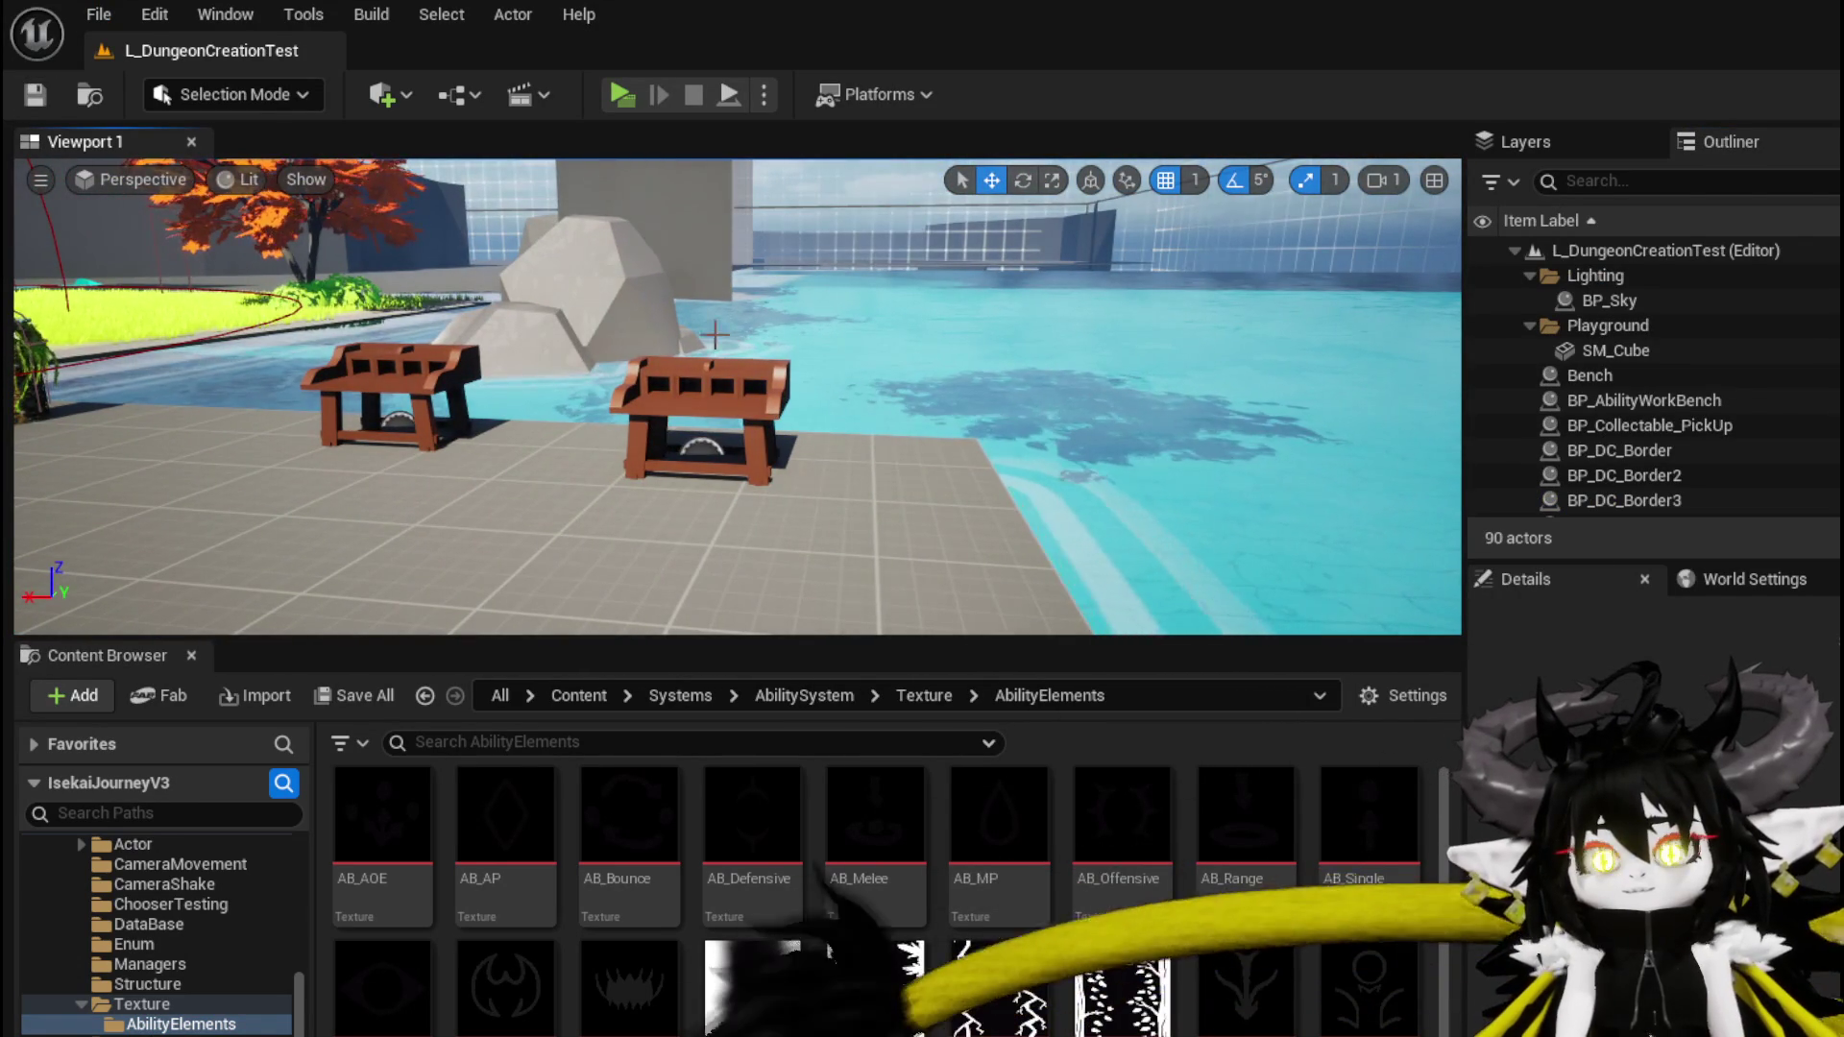
pyautogui.hotkey('alt', 'p')
pyautogui.press('w')
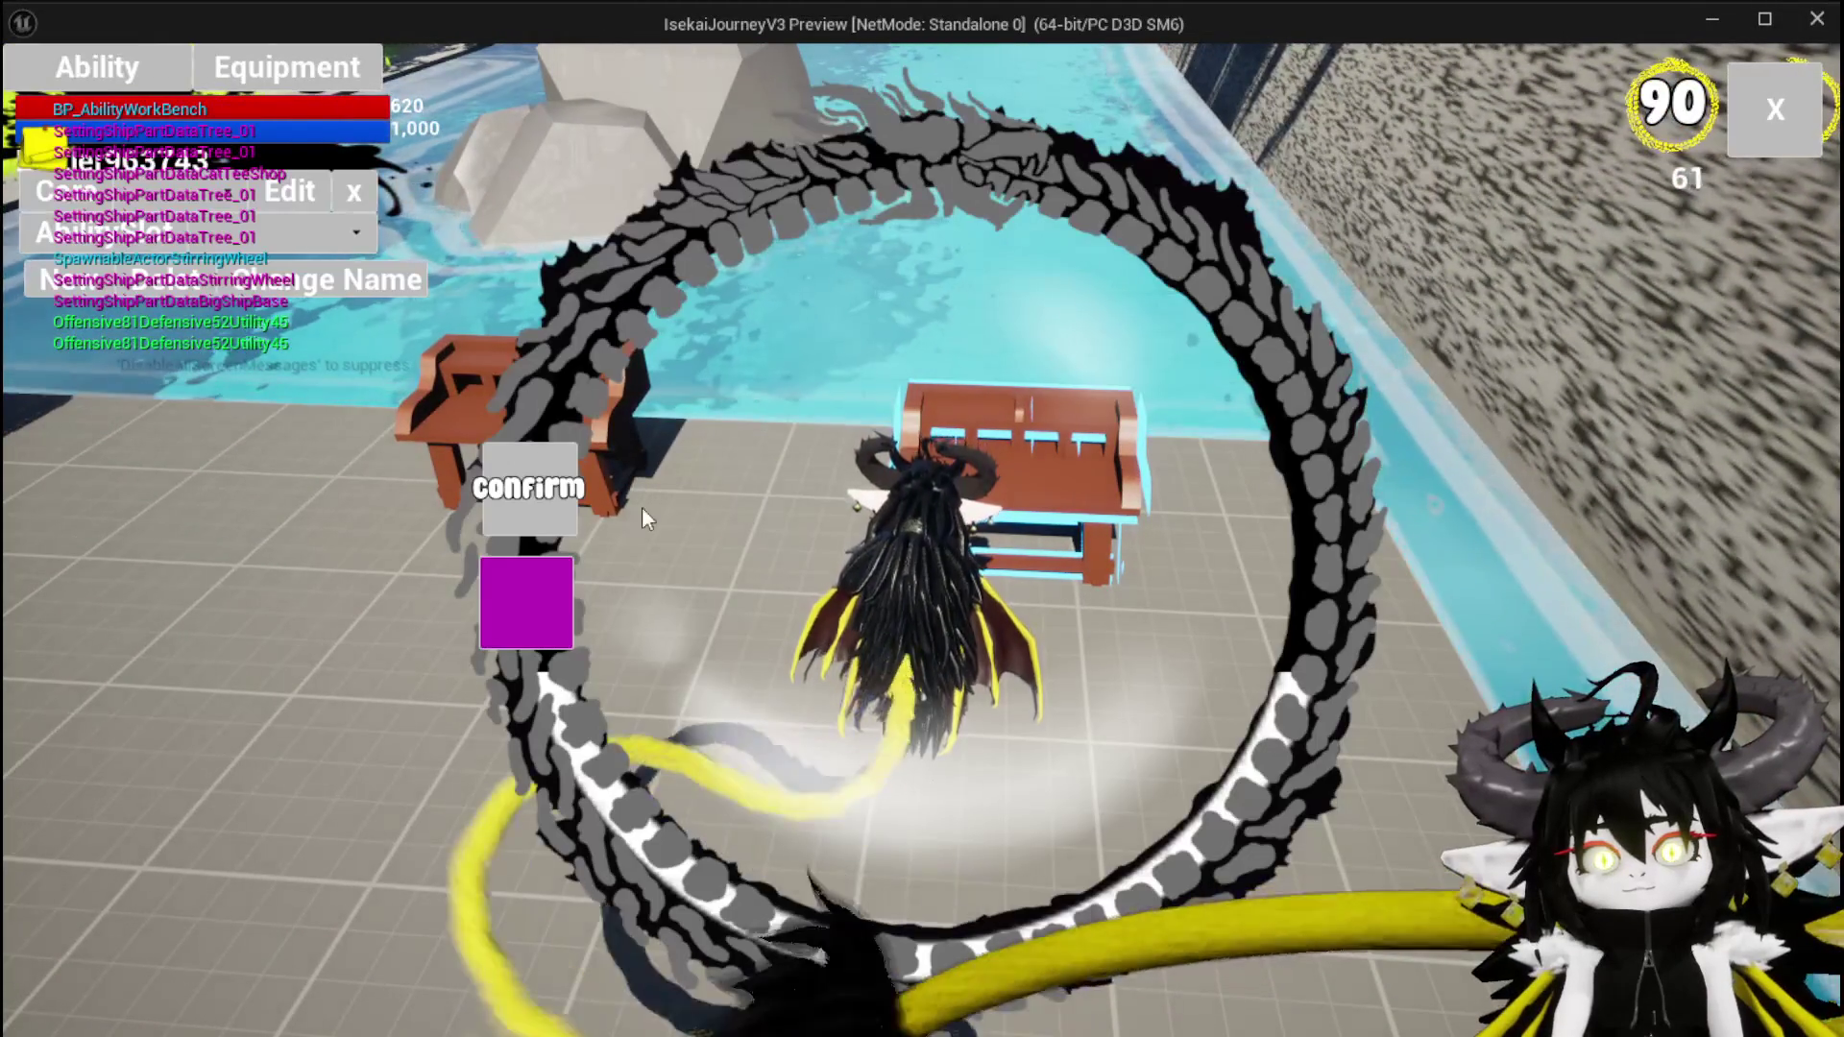
# Load the Magic|ChuraMagicSummon set and change the Nature_Cast card's type from Direct Hit to Summon
pyautogui.click(306, 233)
pyautogui.click(285, 252)
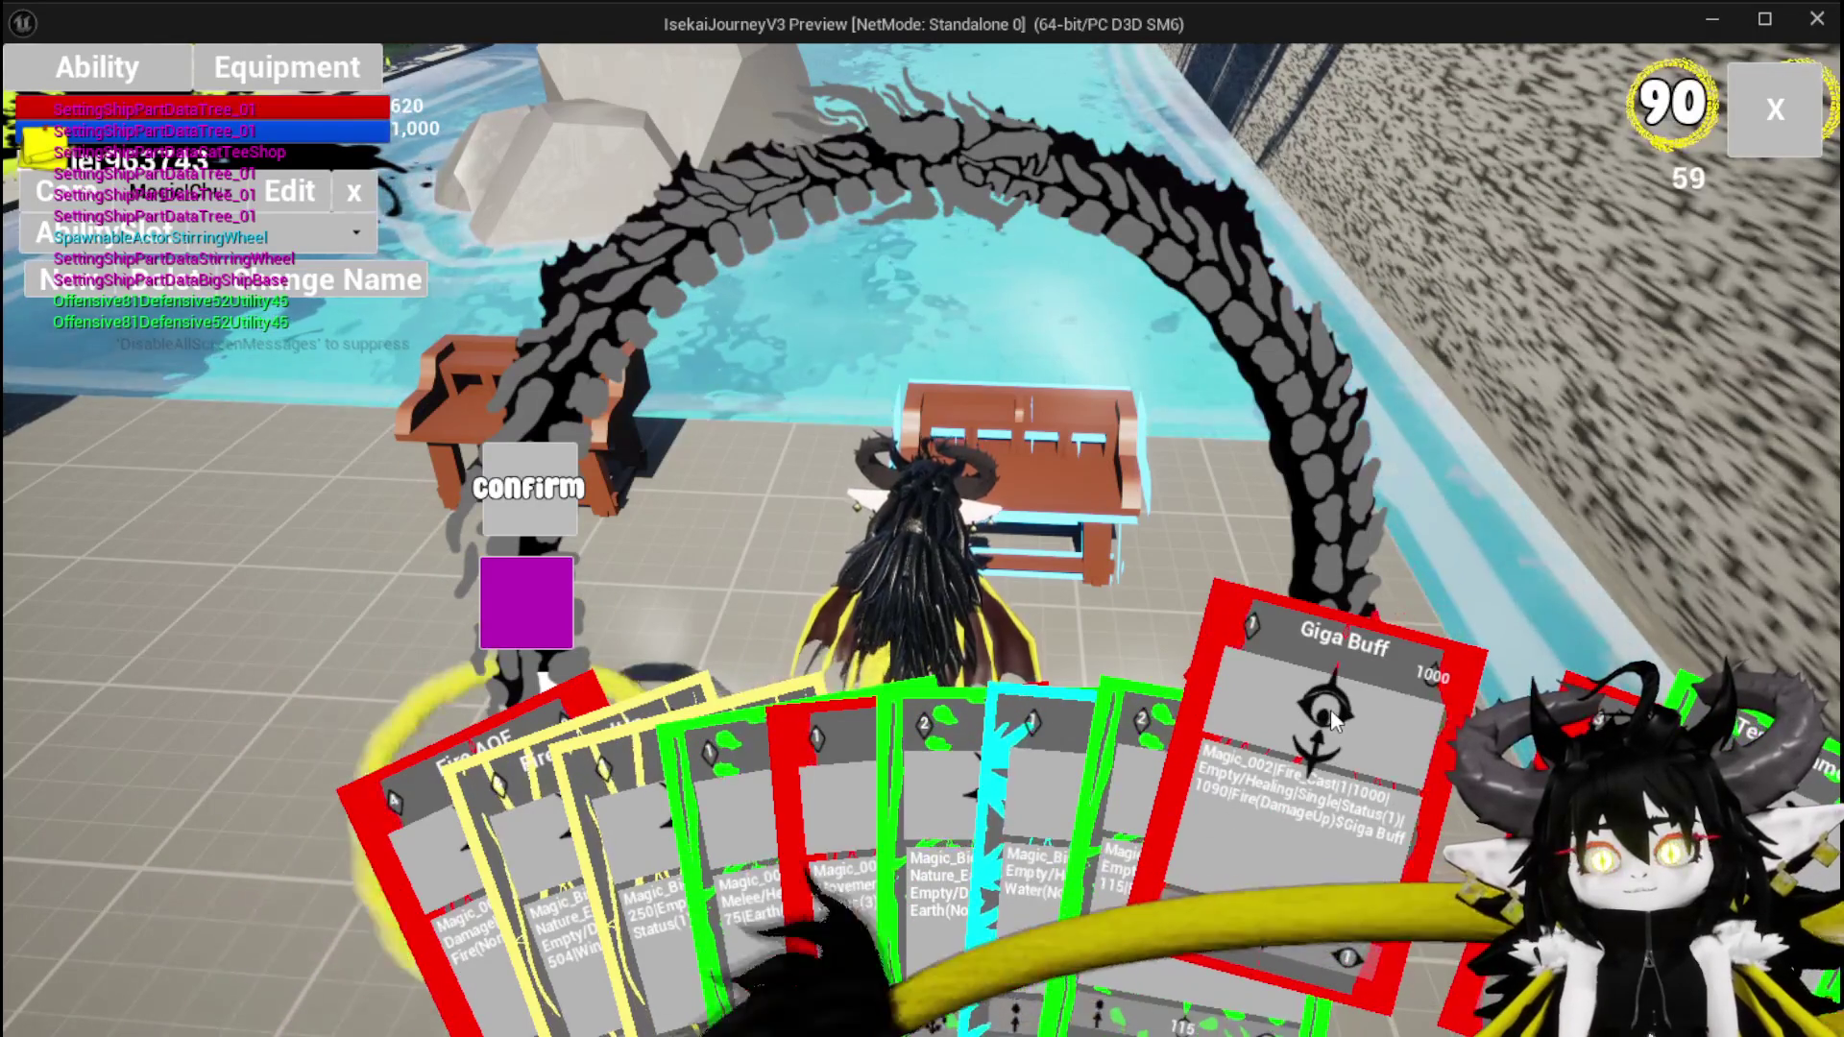
pyautogui.click(1215, 730)
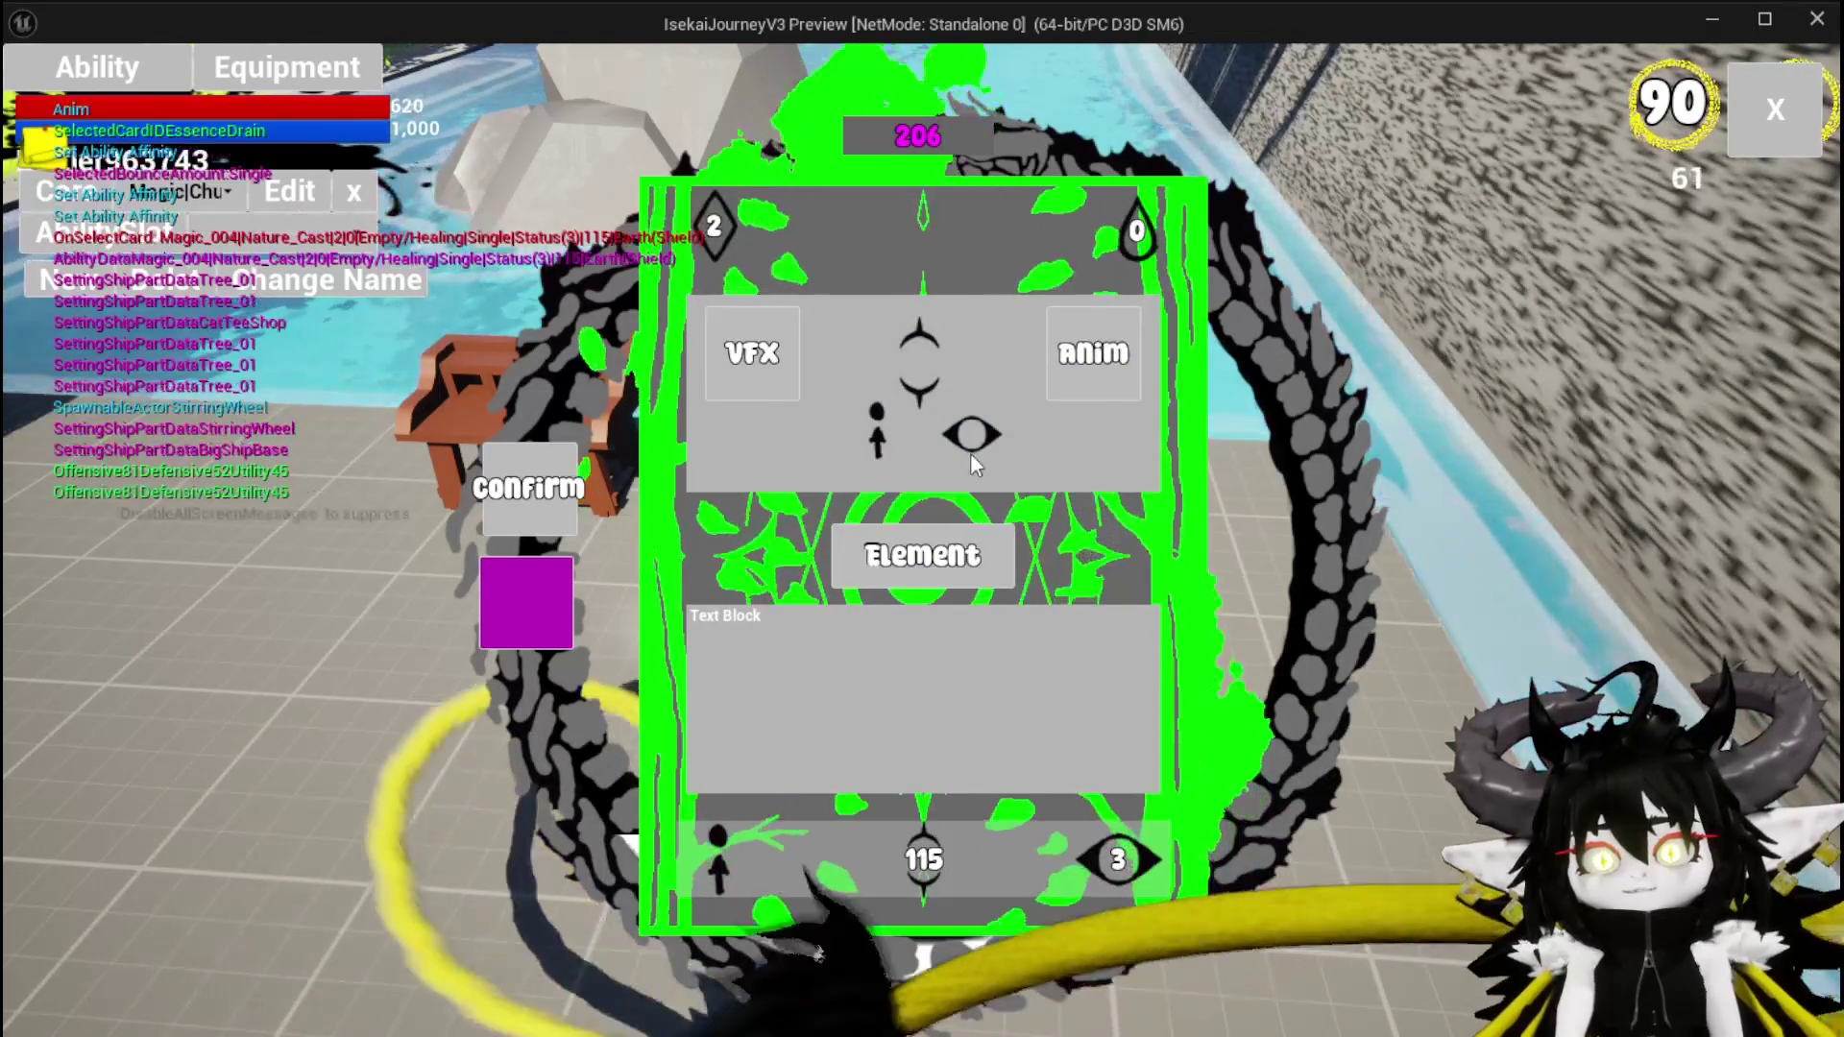
pyautogui.click(1102, 857)
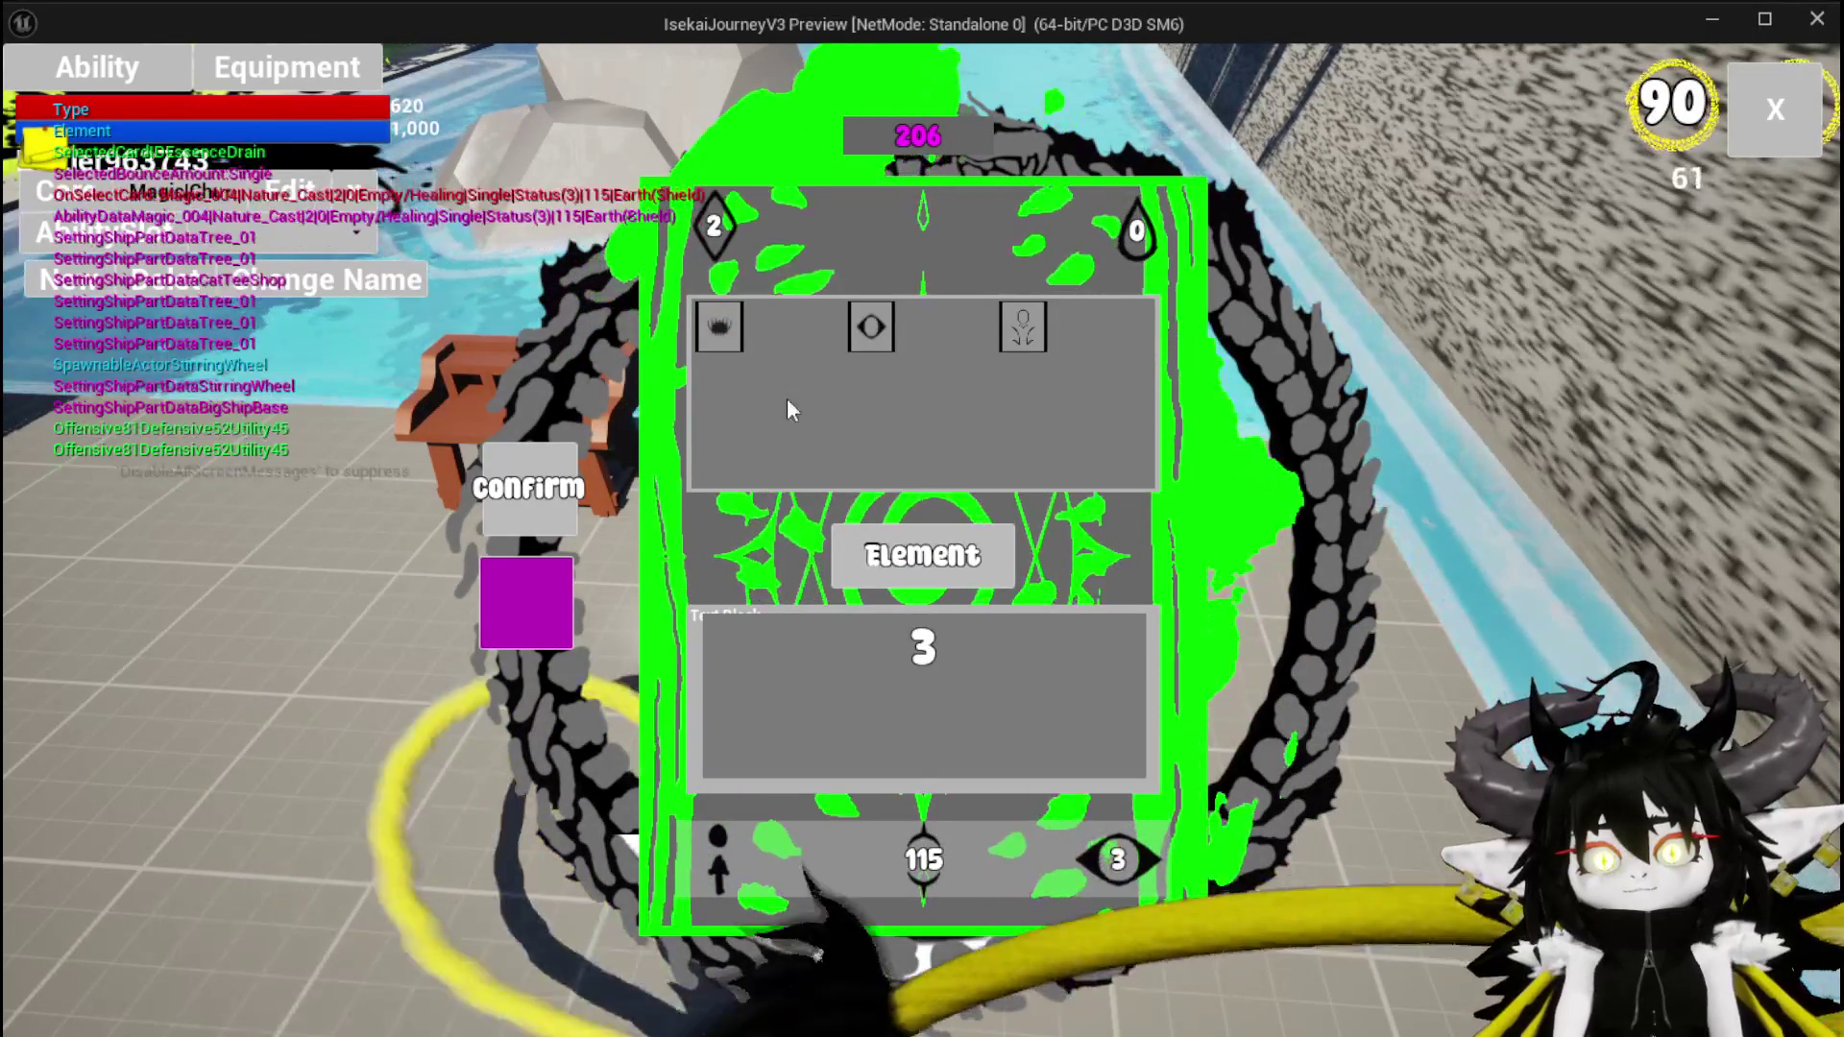
pyautogui.click(722, 329)
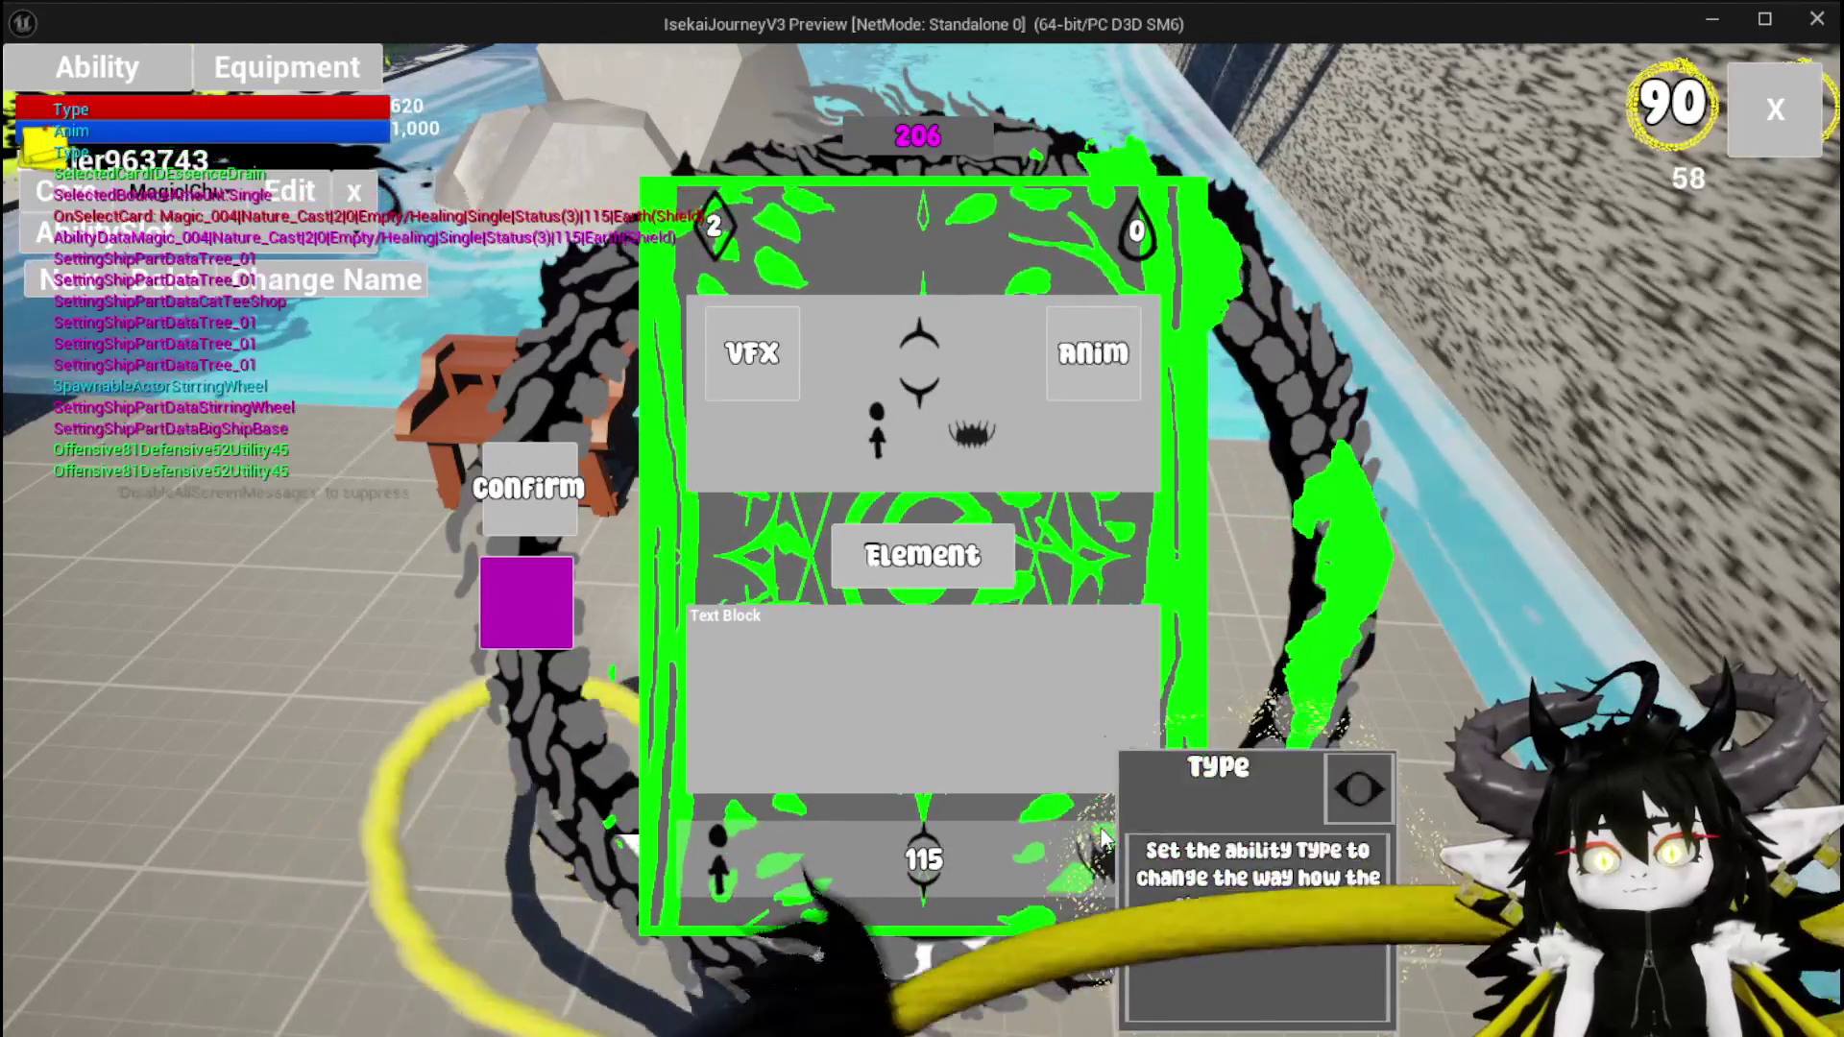
pyautogui.click(1102, 858)
pyautogui.click(1027, 336)
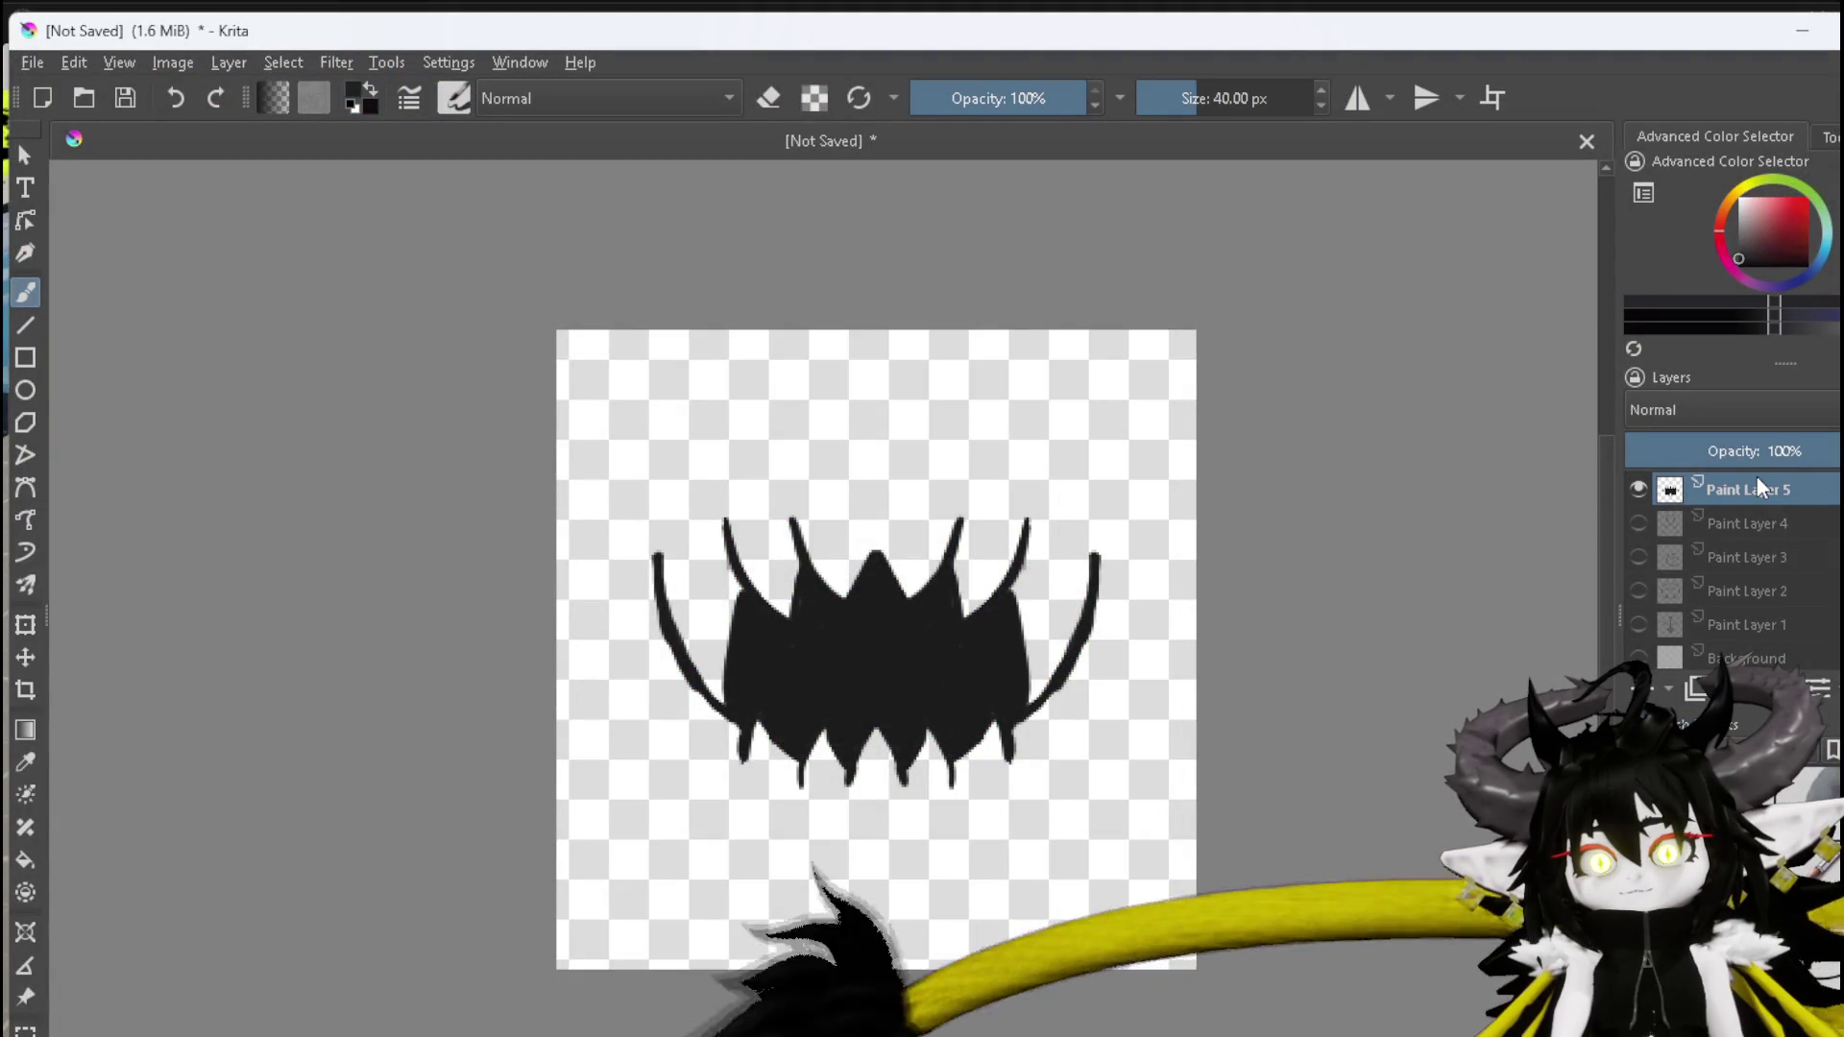
# Switch the brush to eraser mode and enable horizontal mirror painting
pyautogui.moveTo(1756, 476)
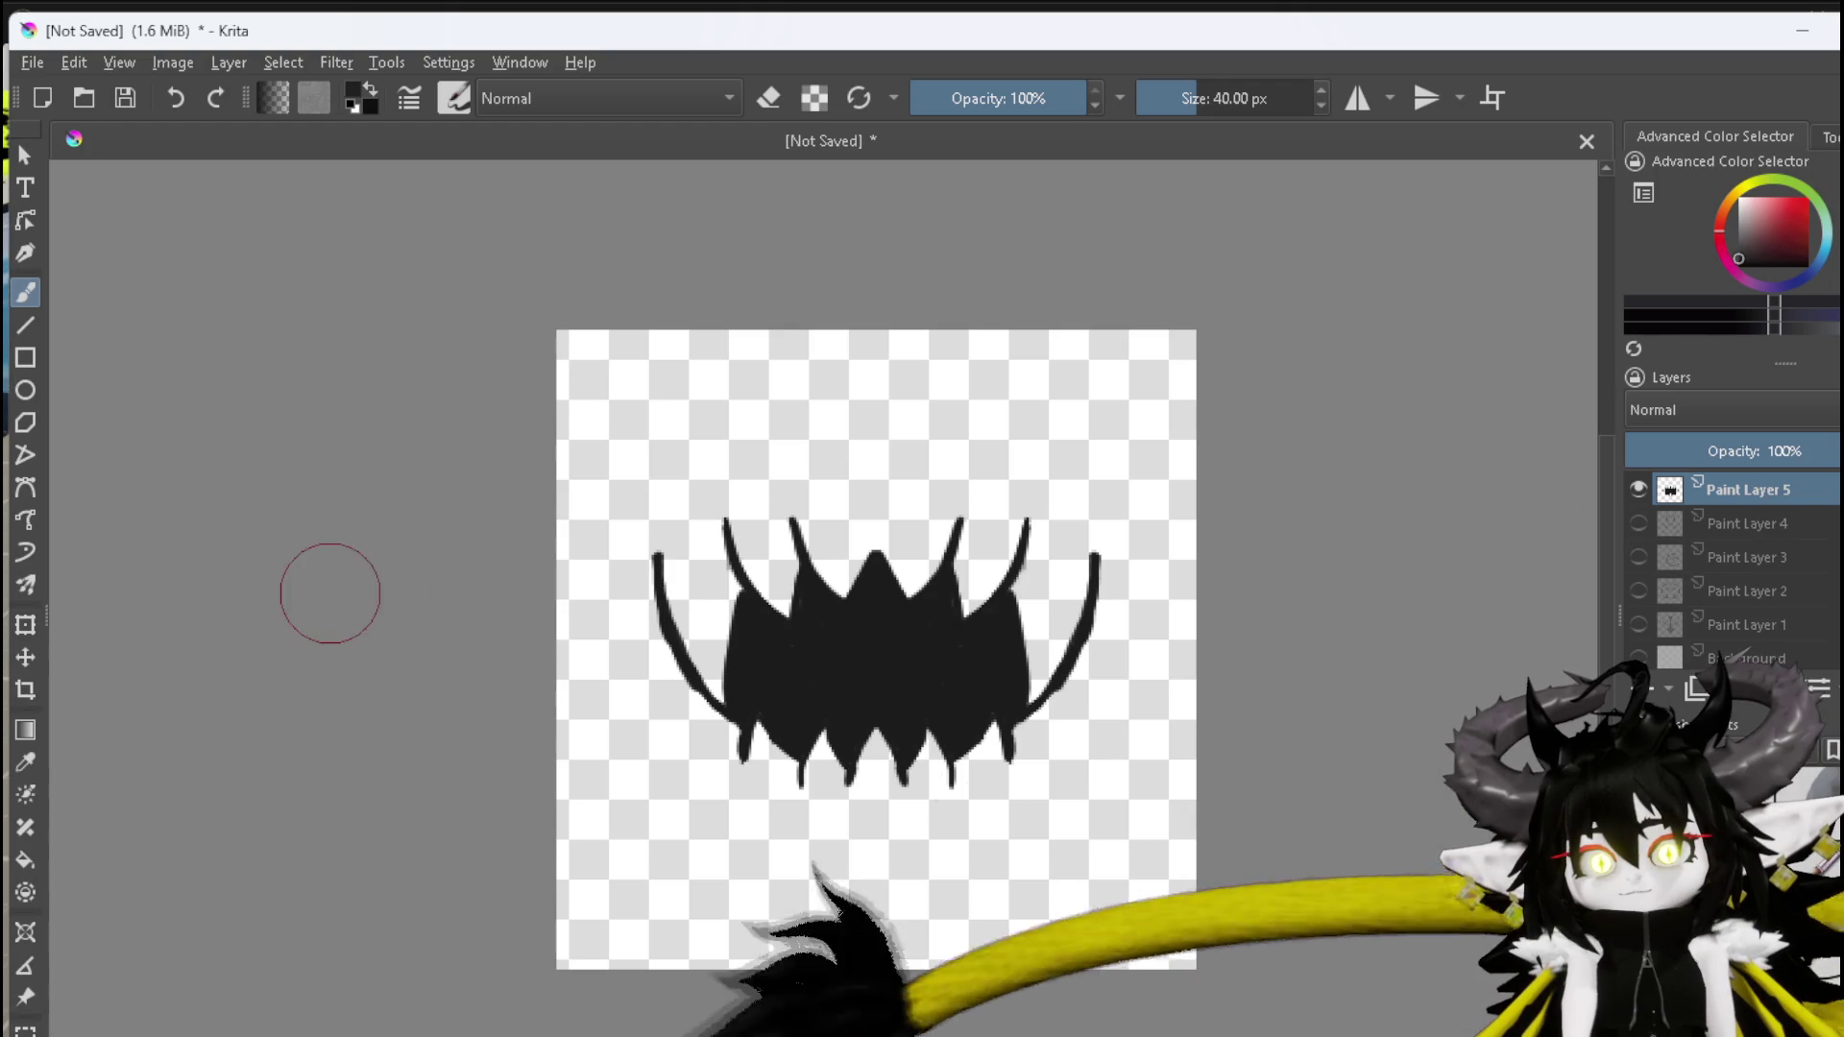
pyautogui.press('e')
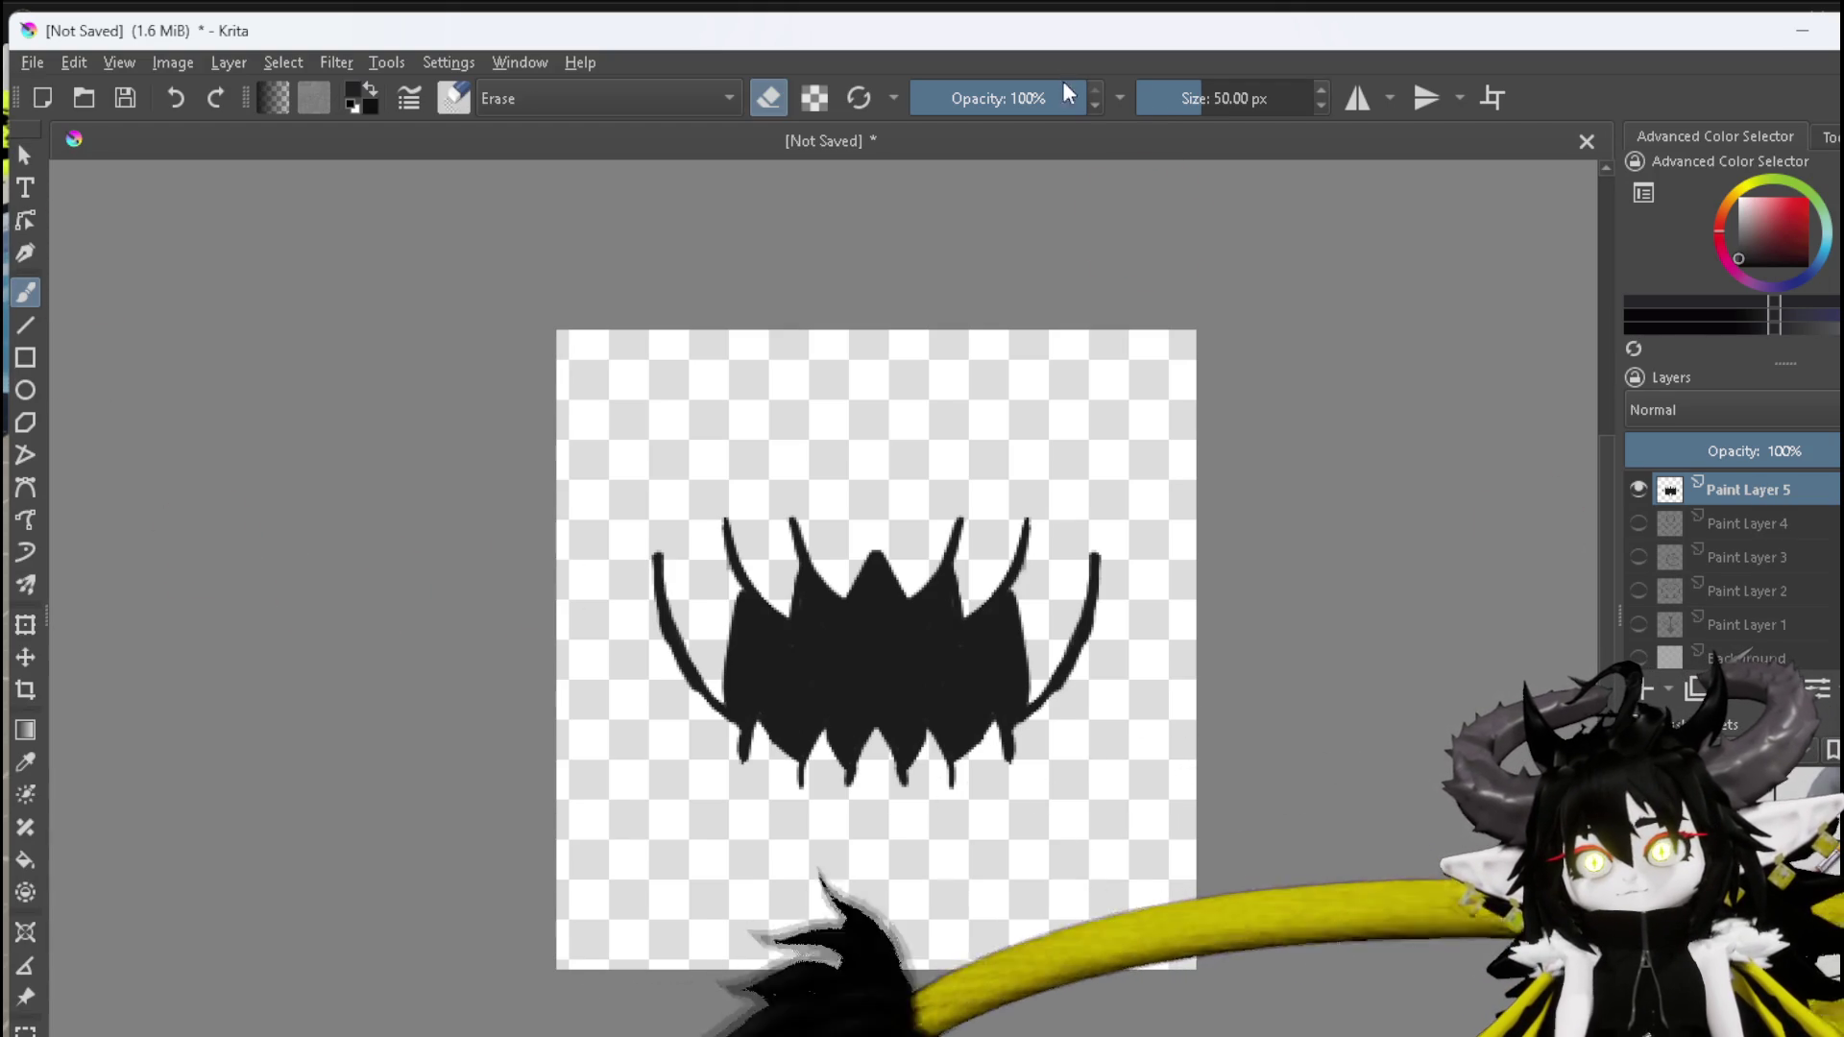
pyautogui.click(1354, 98)
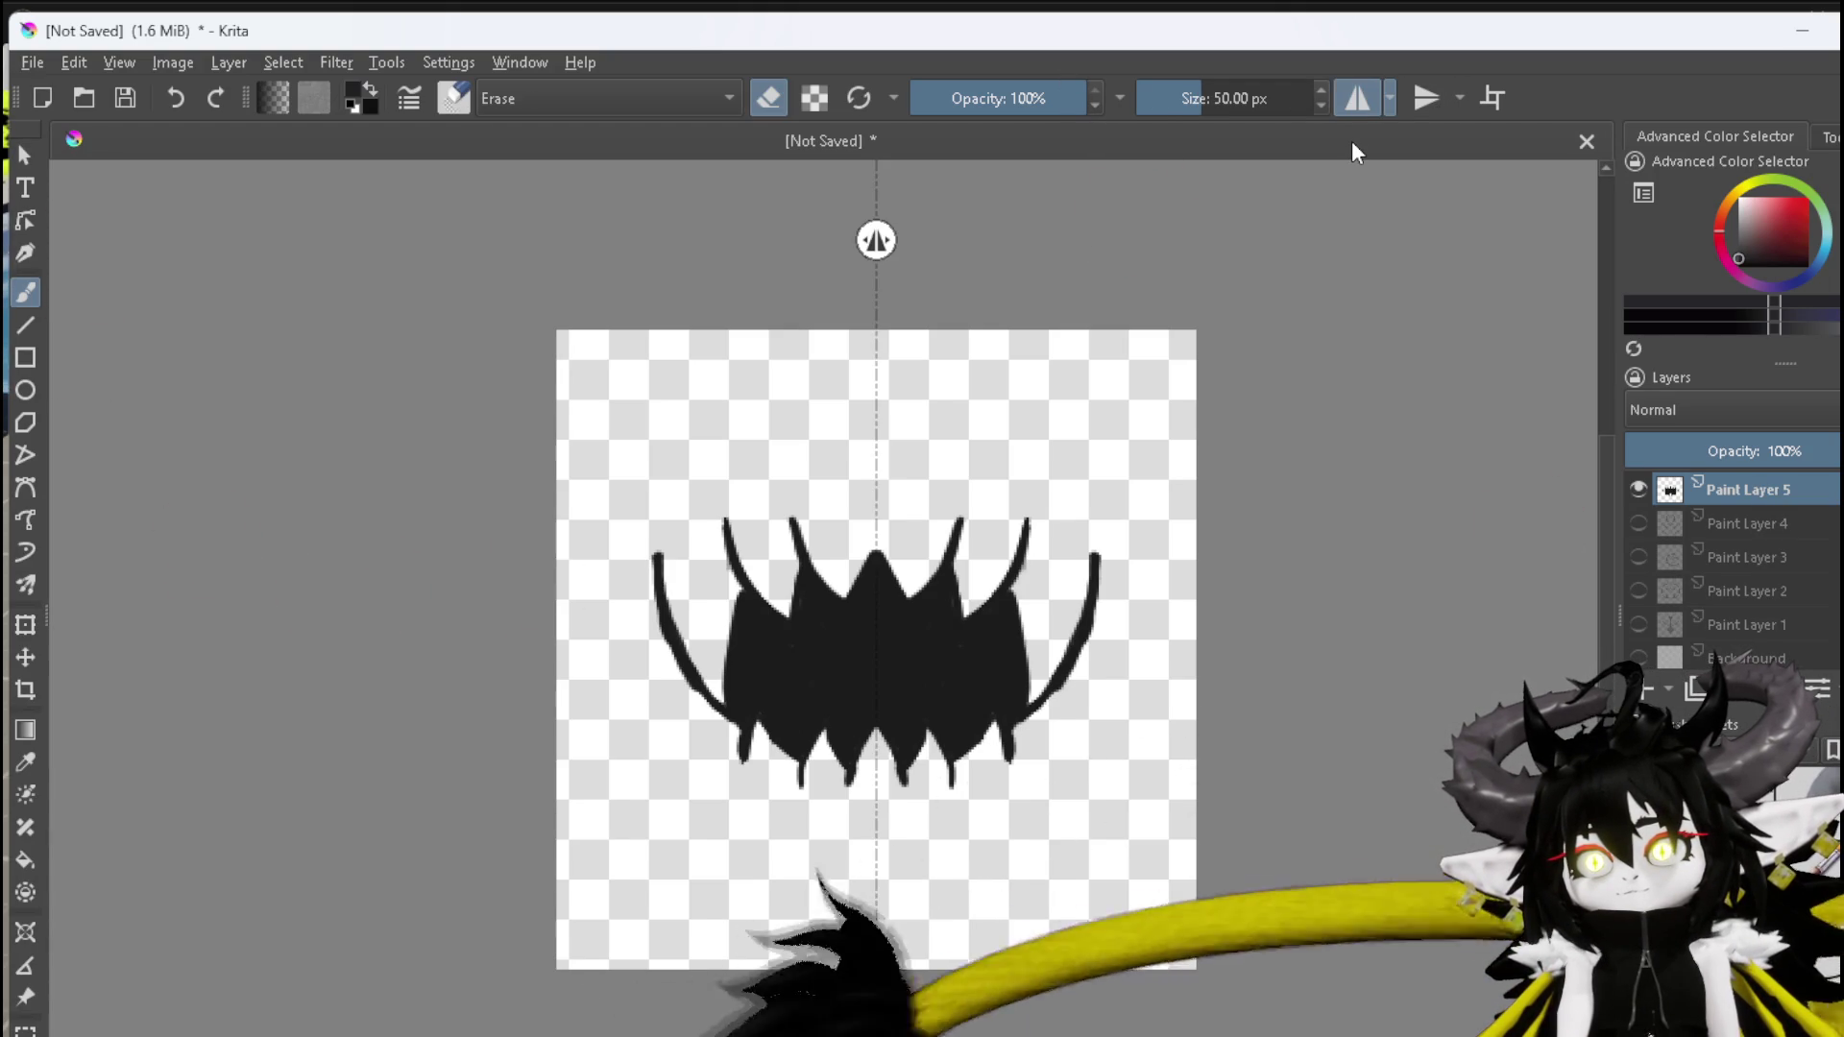
# Erase the black shape's interior symmetrically into a hollow fanged outline, then resume painting
pyautogui.moveTo(760, 640)
pyautogui.mouseDown()
pyautogui.moveTo(758, 658)
pyautogui.moveTo(756, 624)
pyautogui.moveTo(750, 690)
pyautogui.moveTo(842, 730)
pyautogui.moveTo(872, 712)
pyautogui.moveTo(875, 608)
pyautogui.moveTo(814, 601)
pyautogui.moveTo(832, 622)
pyautogui.mouseUp()
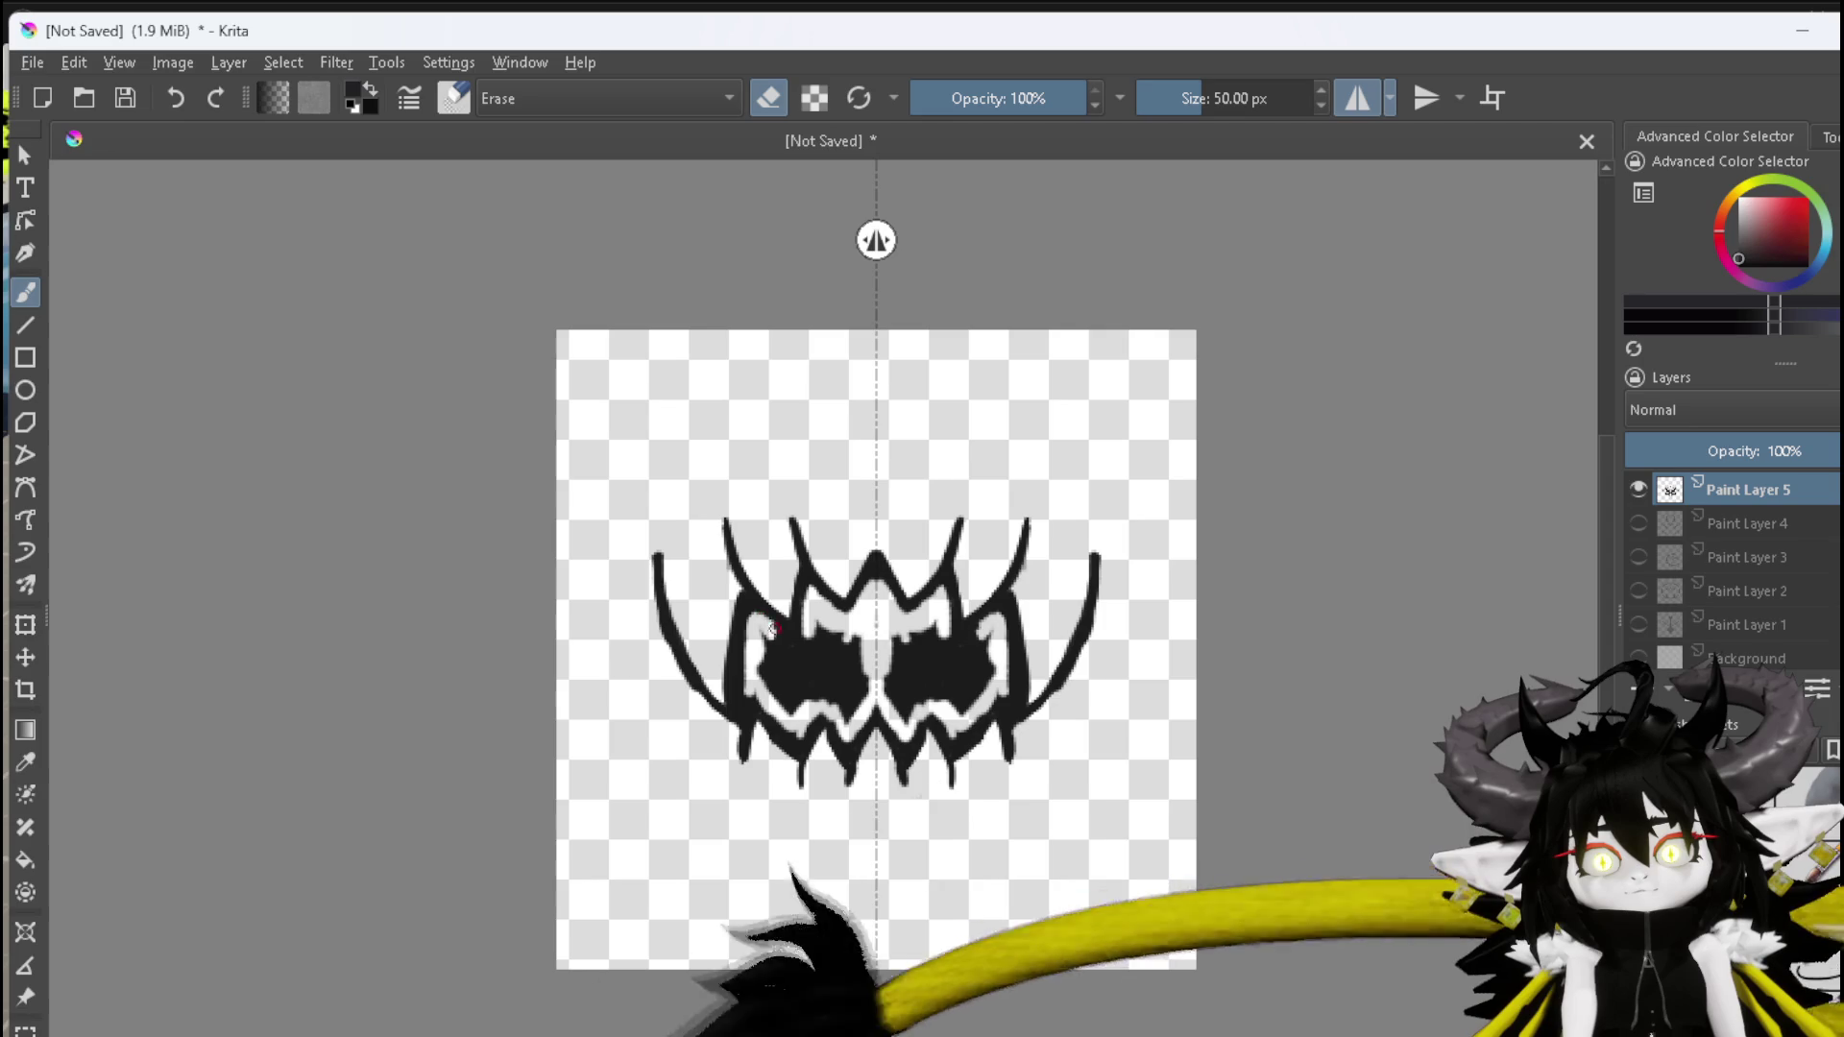
pyautogui.moveTo(816, 648); pyautogui.dragTo(842, 656)
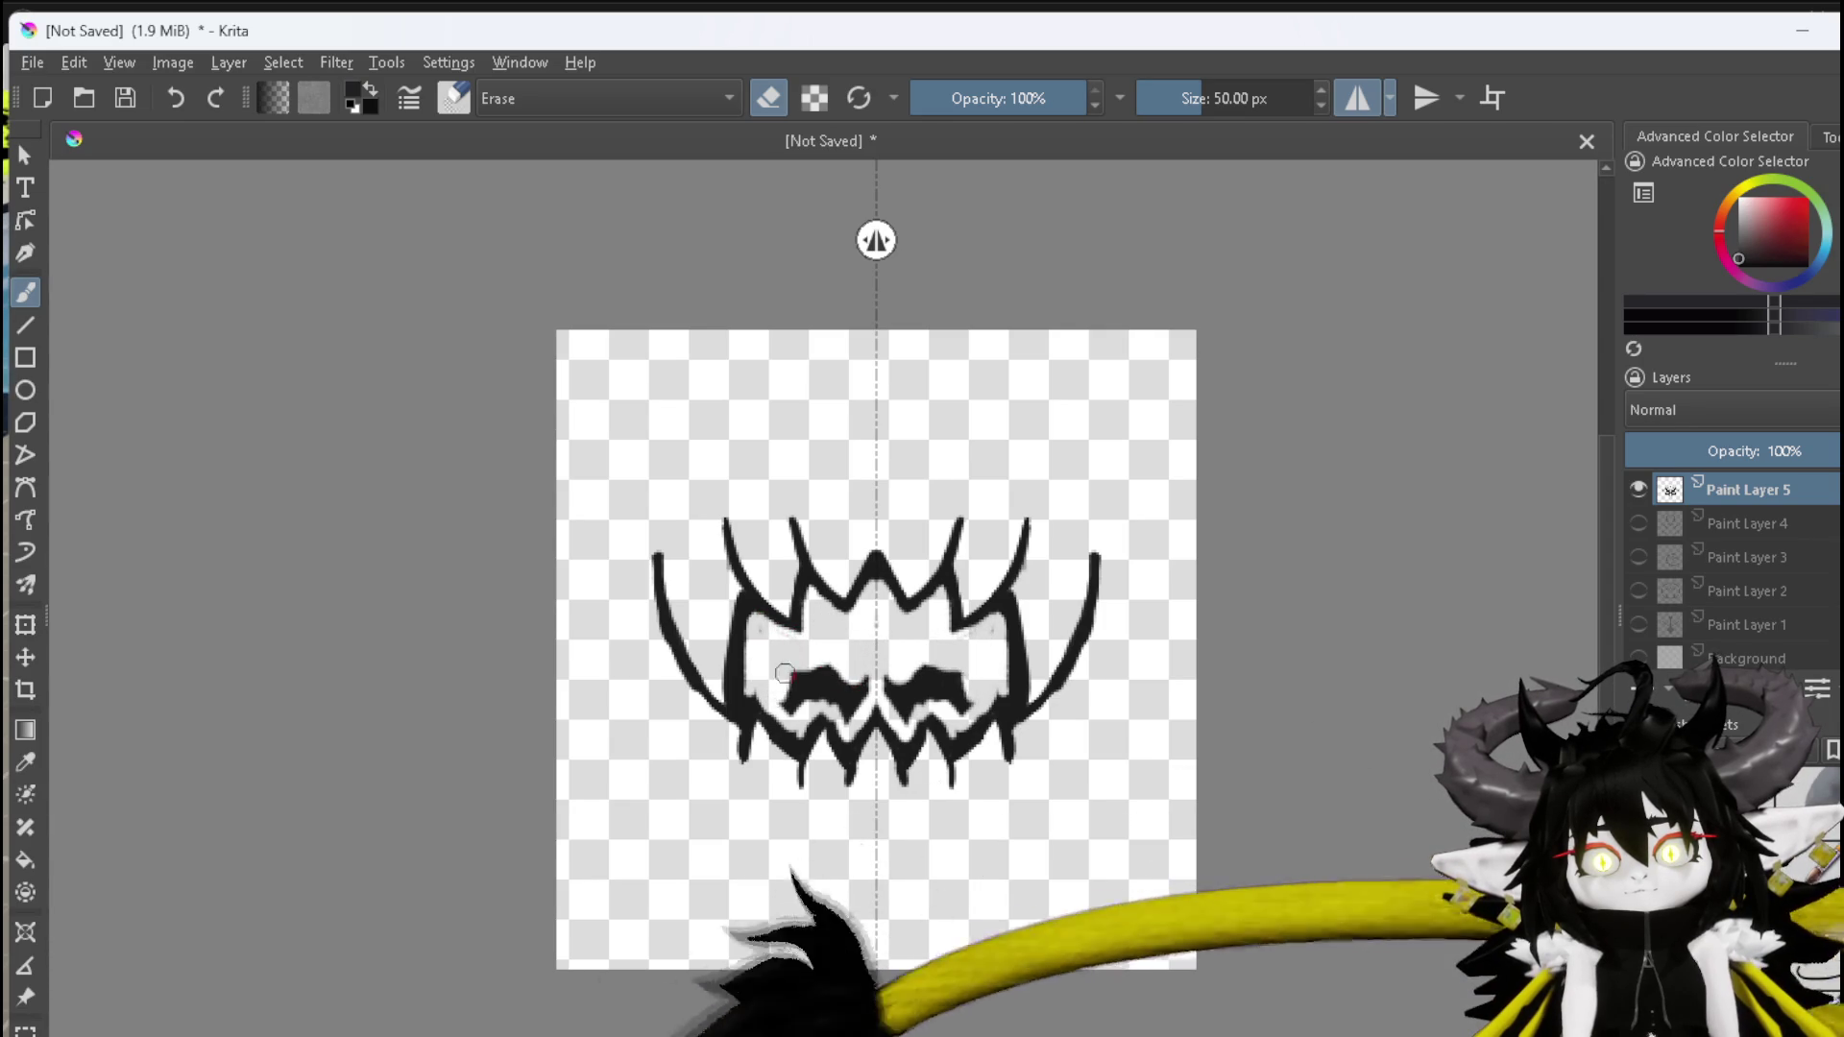
pyautogui.moveTo(789, 705); pyautogui.dragTo(842, 700)
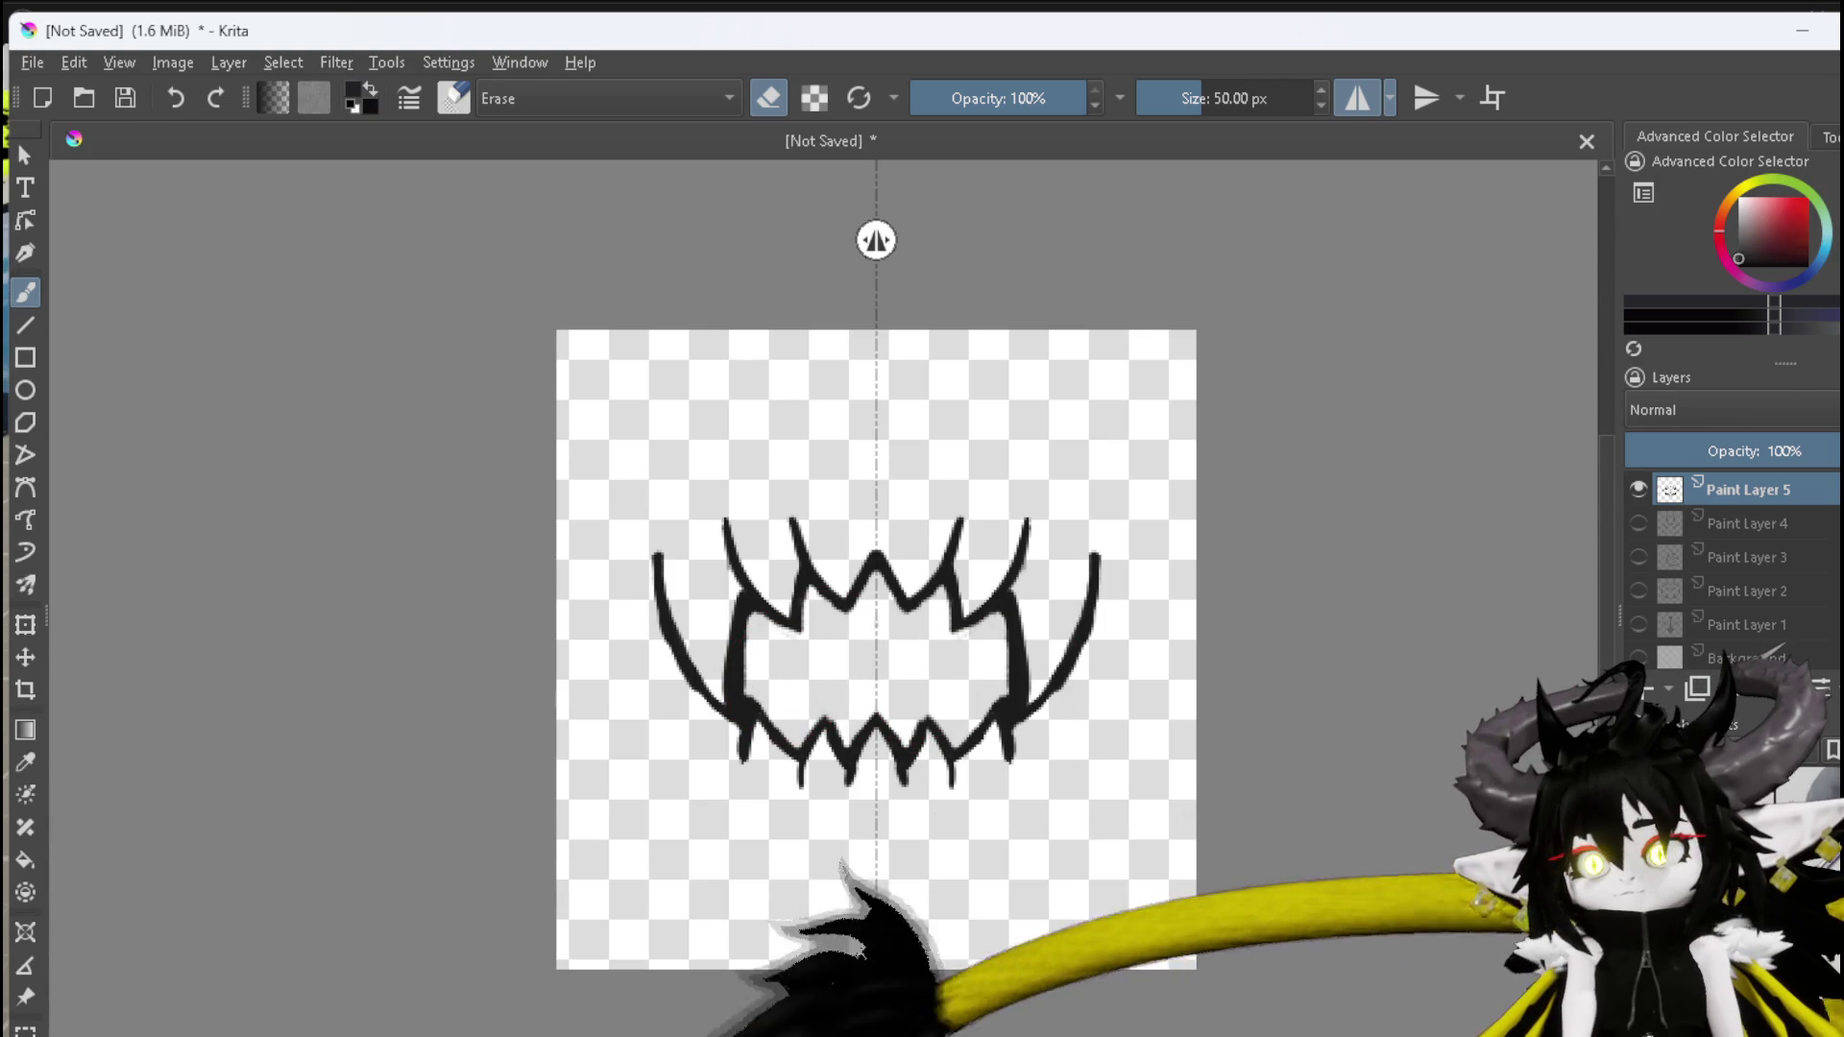
pyautogui.press('e')
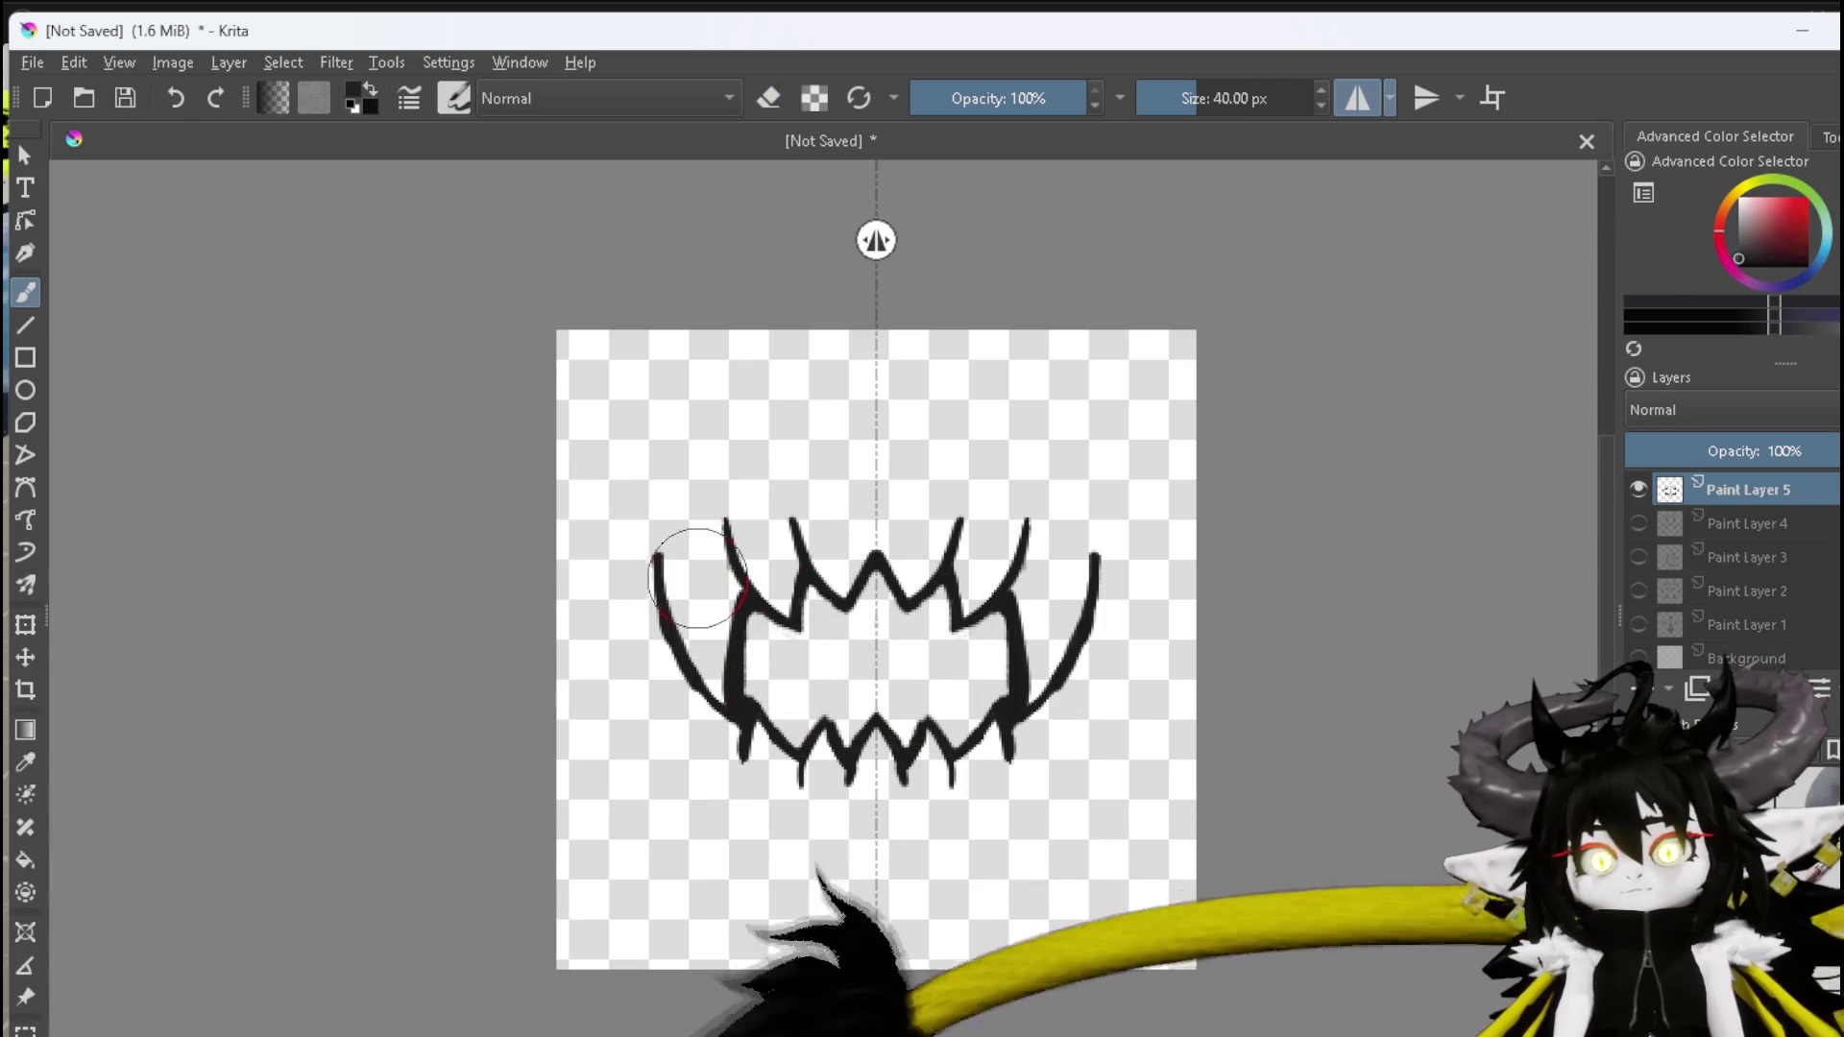
# Paint thick black strokes along the mouth's left outer edge and upper-left corner
pyautogui.moveTo(686, 539); pyautogui.dragTo(689, 638)
pyautogui.moveTo(671, 562)
pyautogui.mouseDown()
pyautogui.moveTo(694, 653)
pyautogui.moveTo(725, 634)
pyautogui.moveTo(716, 657)
pyautogui.moveTo(689, 564)
pyautogui.moveTo(730, 557)
pyautogui.moveTo(727, 529)
pyautogui.moveTo(784, 608)
pyautogui.moveTo(795, 526)
pyautogui.moveTo(857, 554)
pyautogui.moveTo(876, 523)
pyautogui.moveTo(801, 522)
pyautogui.mouseUp()
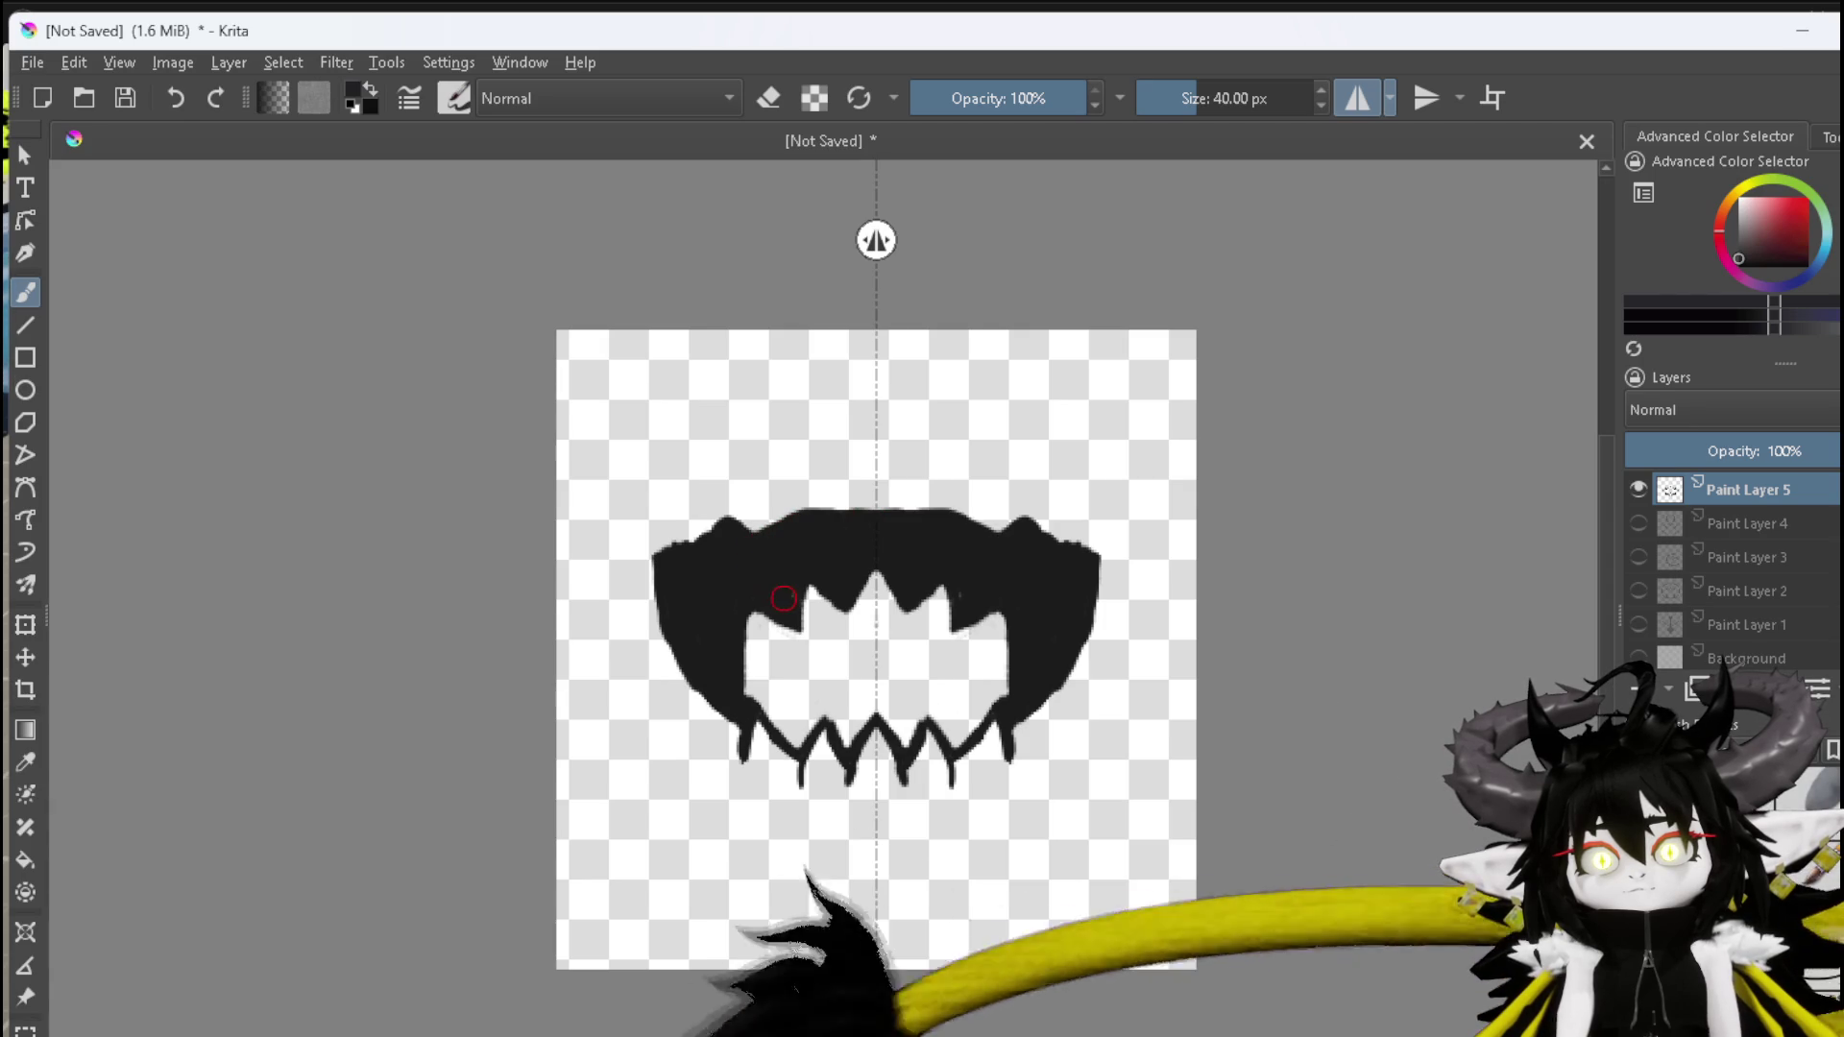
pyautogui.moveTo(701, 588)
pyautogui.mouseDown()
pyautogui.moveTo(708, 572)
pyautogui.moveTo(687, 575)
pyautogui.mouseUp()
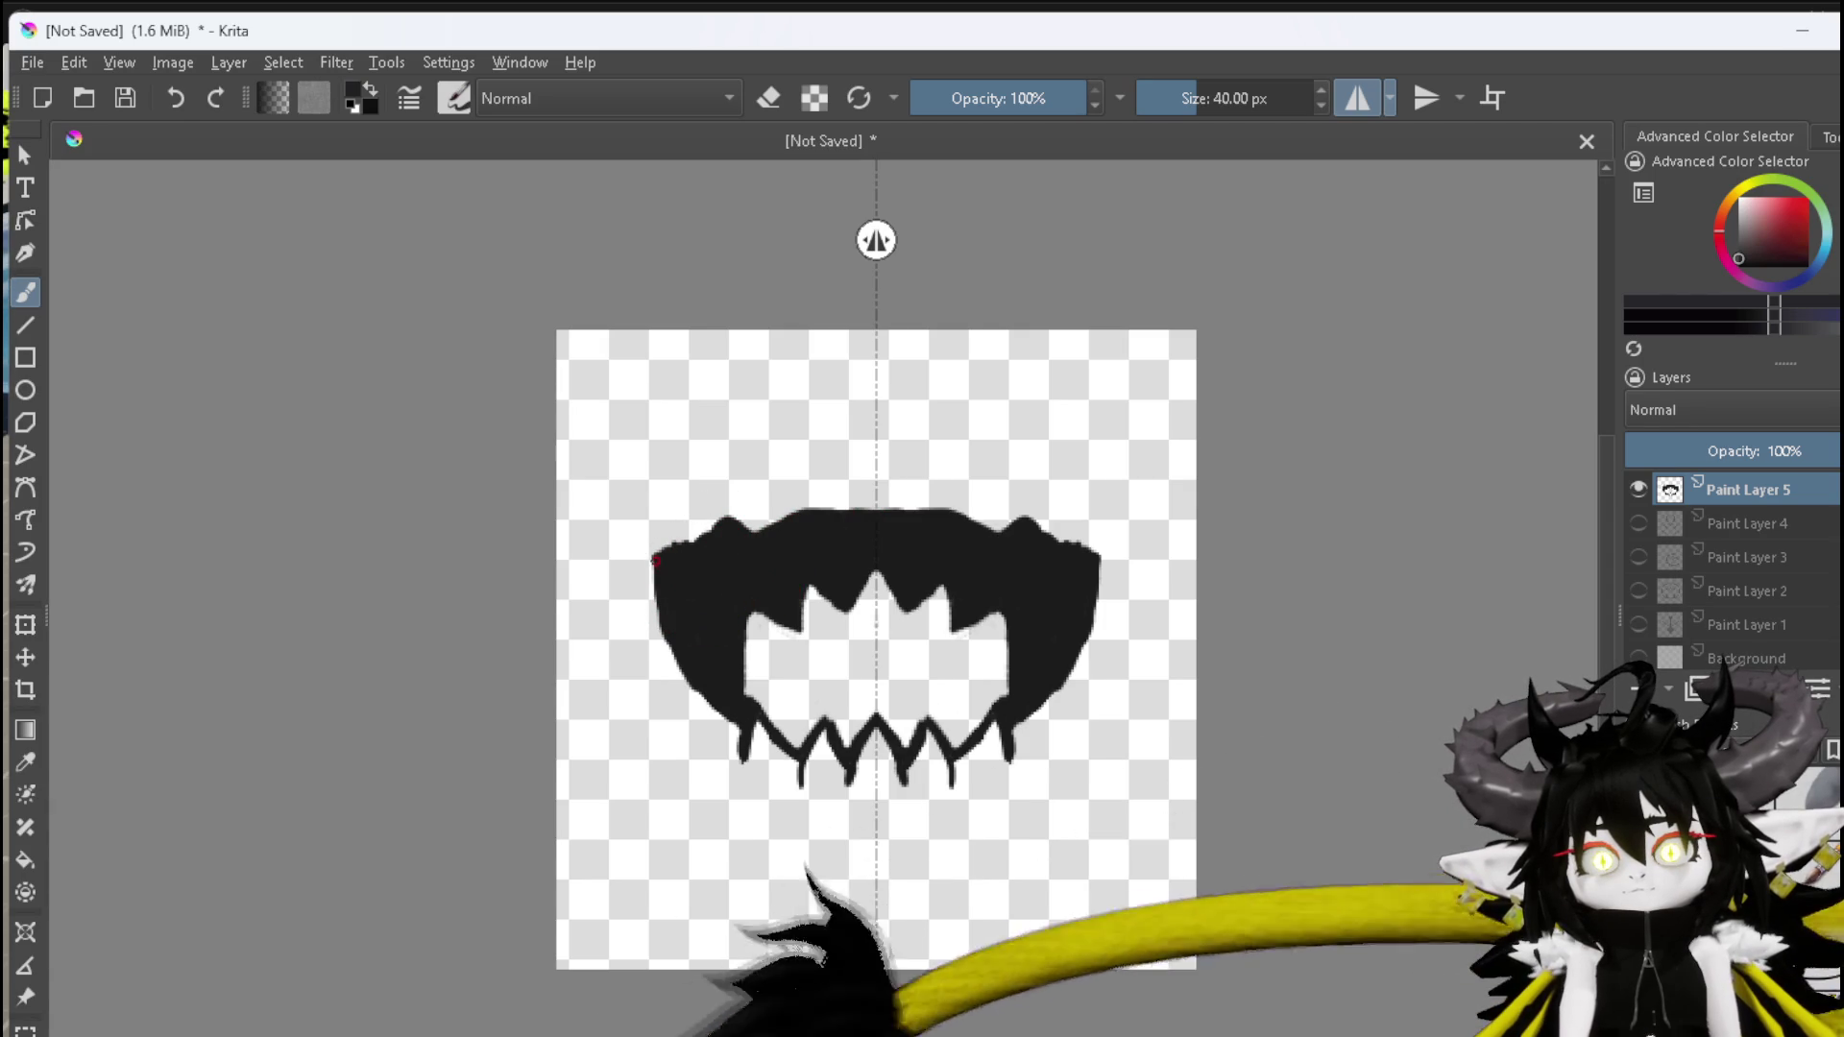
pyautogui.moveTo(678, 546); pyautogui.dragTo(777, 526)
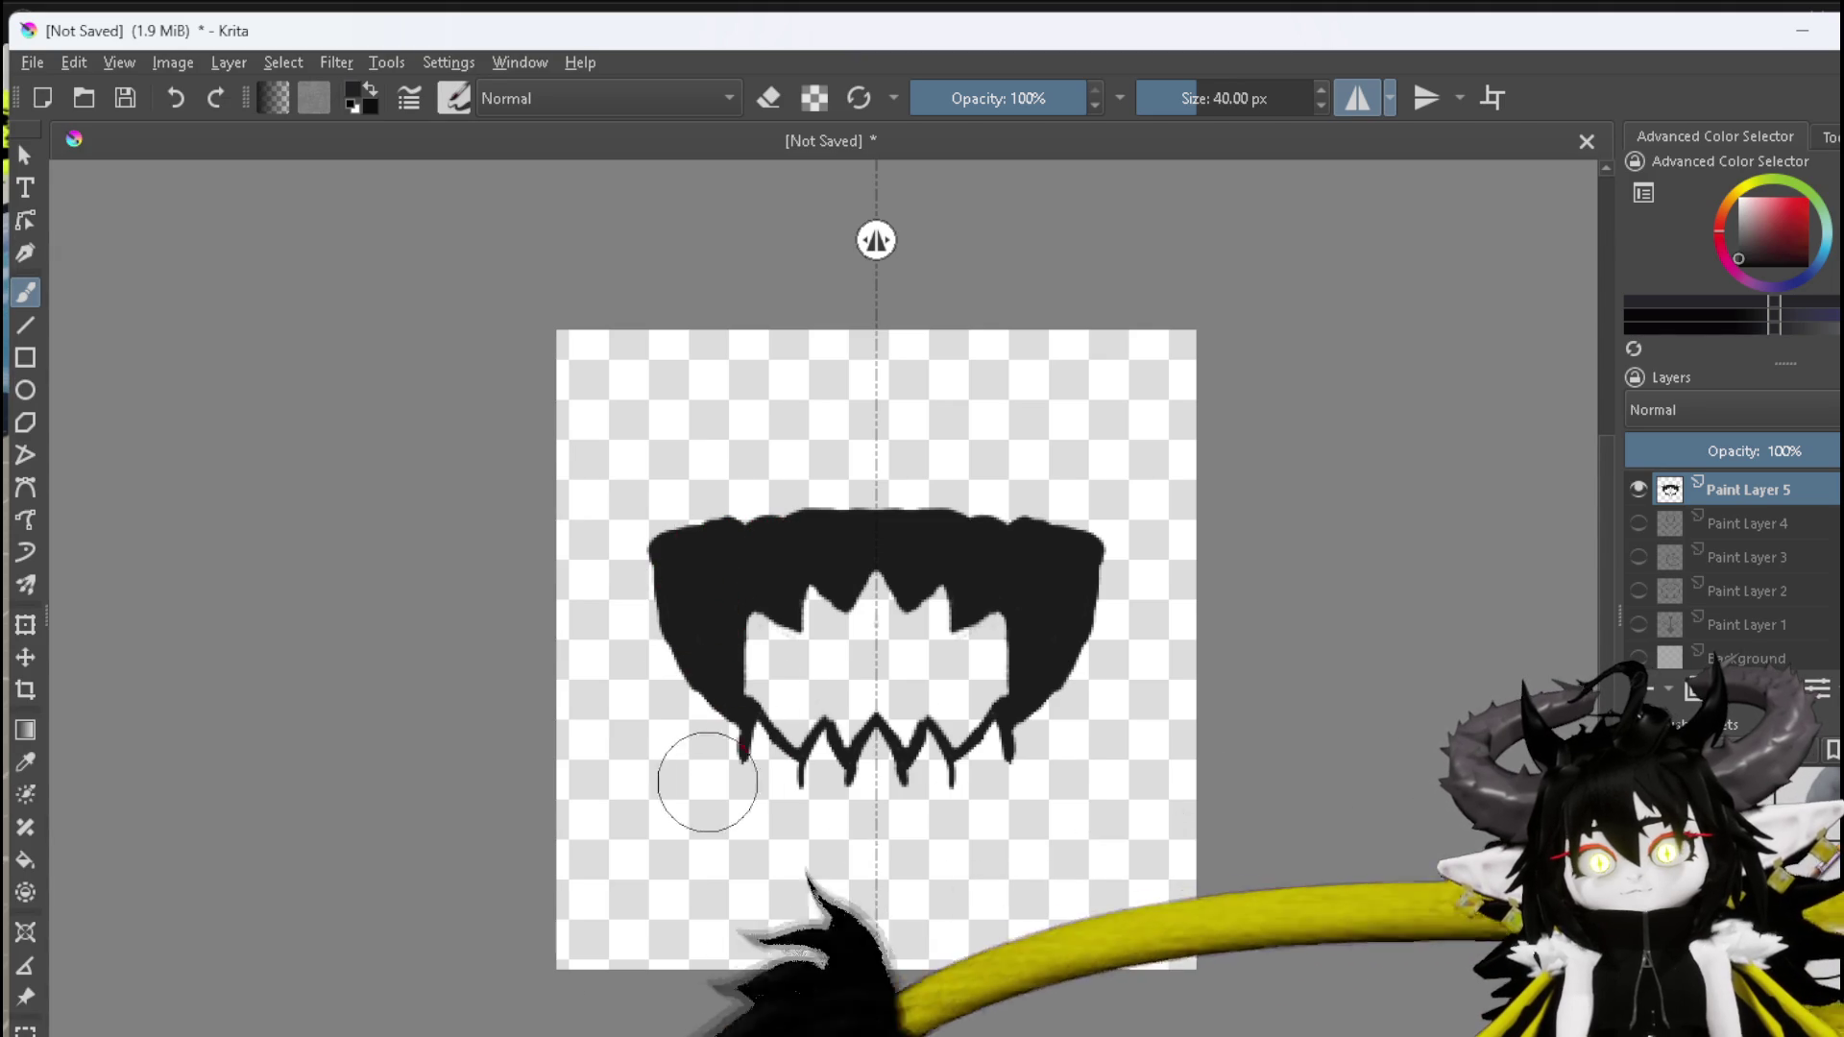
# Fill the lower-left and centre bottom teeth gaps black and thicken the upper edge
pyautogui.moveTo(763, 740); pyautogui.dragTo(798, 775)
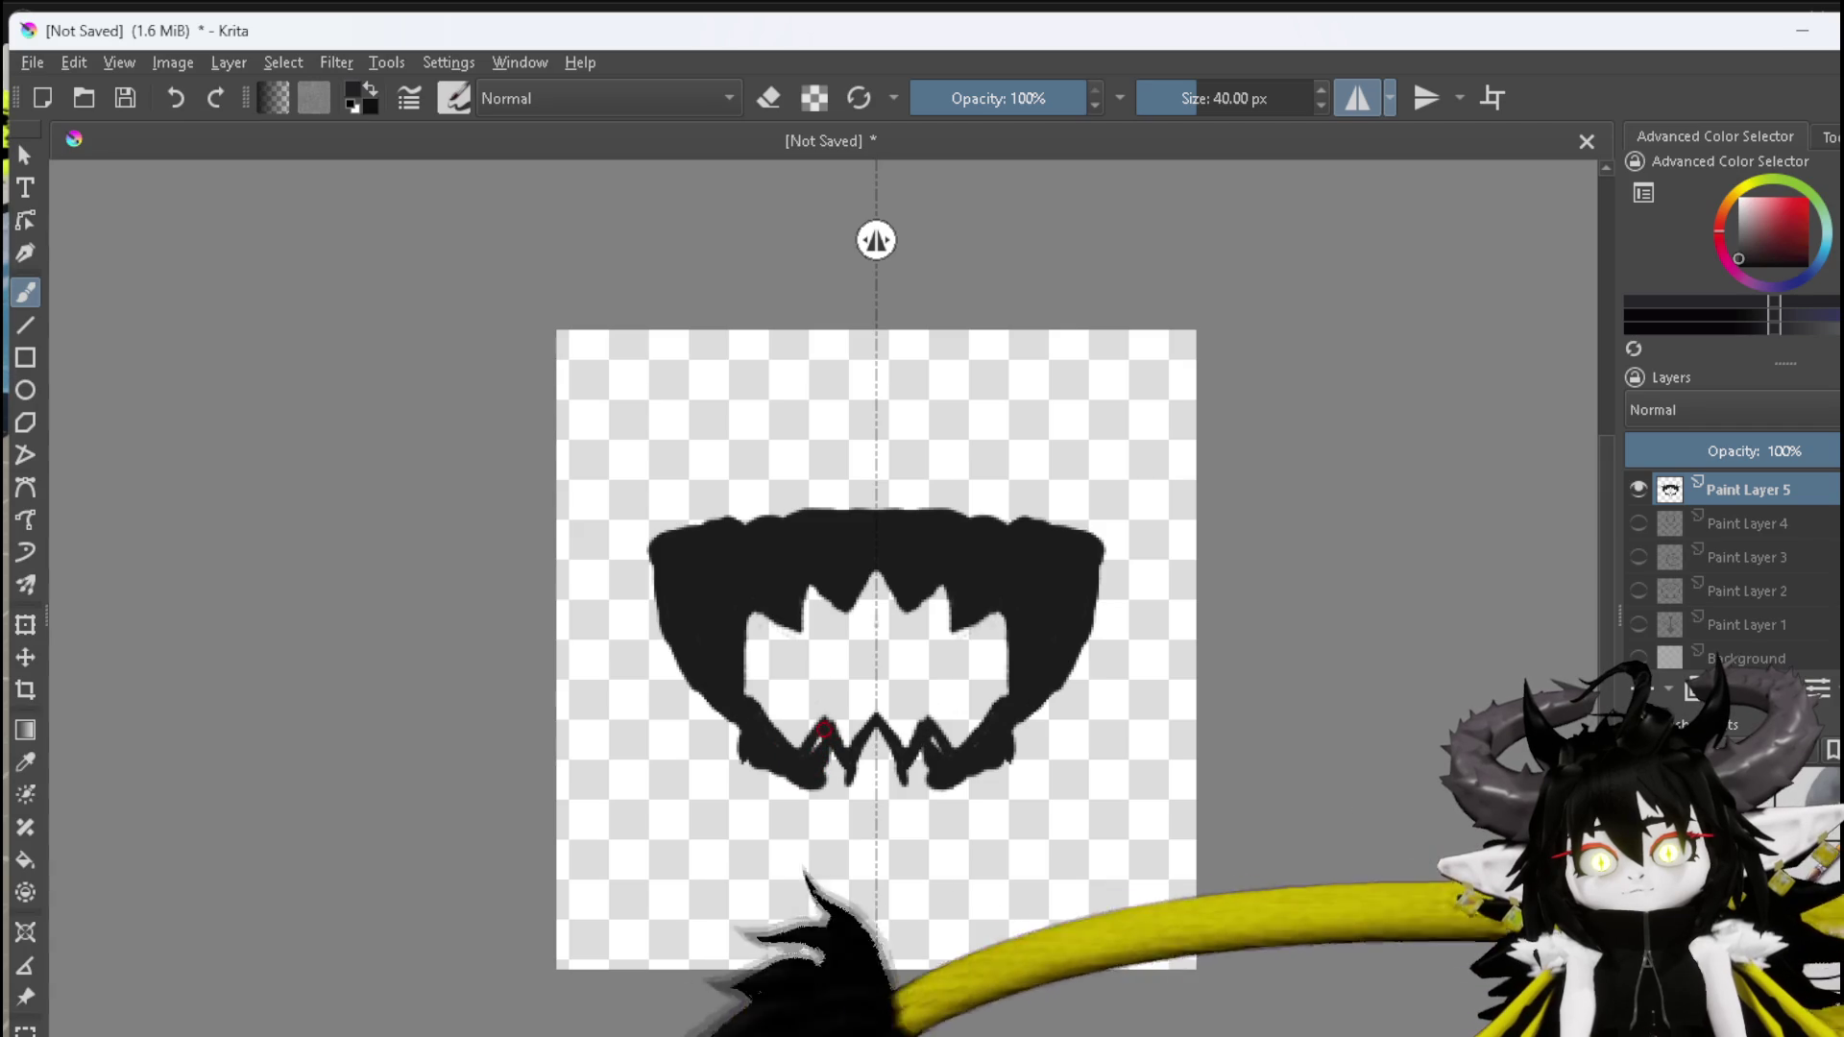
pyautogui.moveTo(876, 757); pyautogui.dragTo(879, 740)
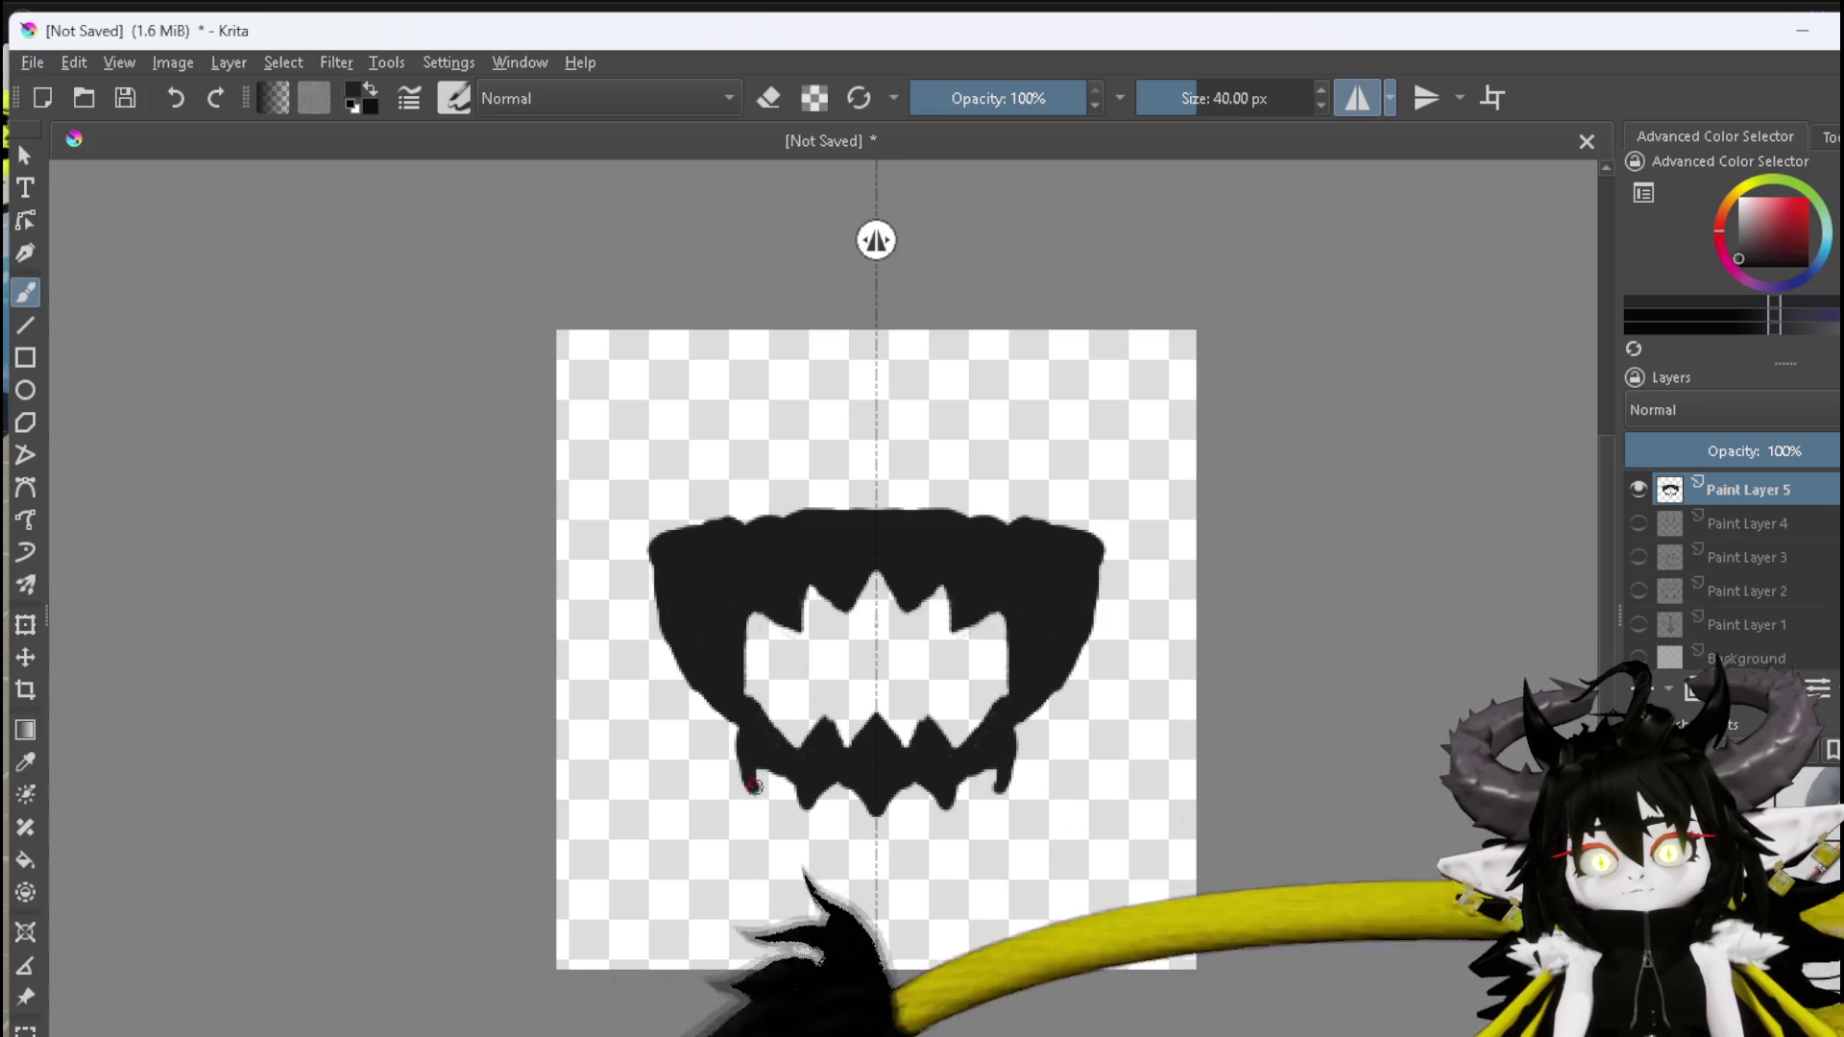
pyautogui.moveTo(753, 788); pyautogui.dragTo(797, 775)
pyautogui.moveTo(661, 595)
pyautogui.mouseDown()
pyautogui.moveTo(681, 503)
pyautogui.moveTo(725, 534)
pyautogui.moveTo(787, 528)
pyautogui.moveTo(816, 499)
pyautogui.moveTo(843, 524)
pyautogui.mouseUp()
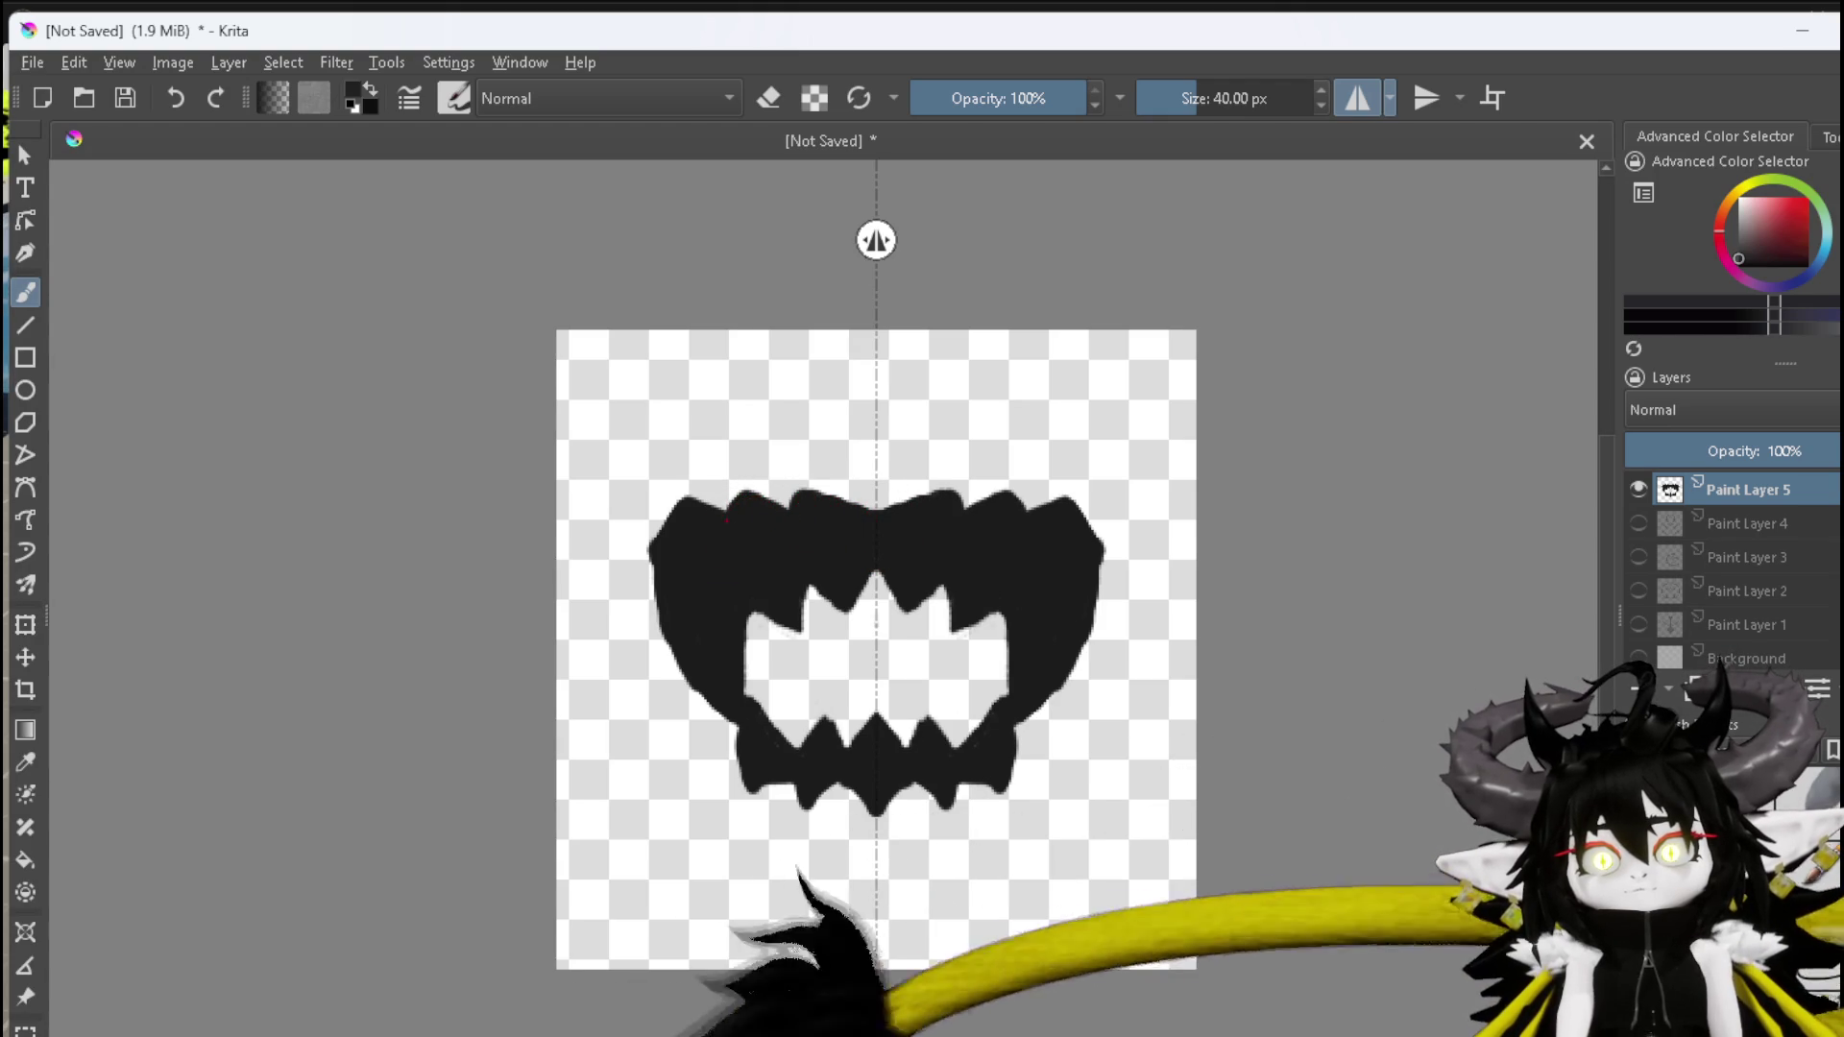
# Erase mirrored strokes down the mouth's left outer and lower edges to tidy the silhouette
pyautogui.press('e')
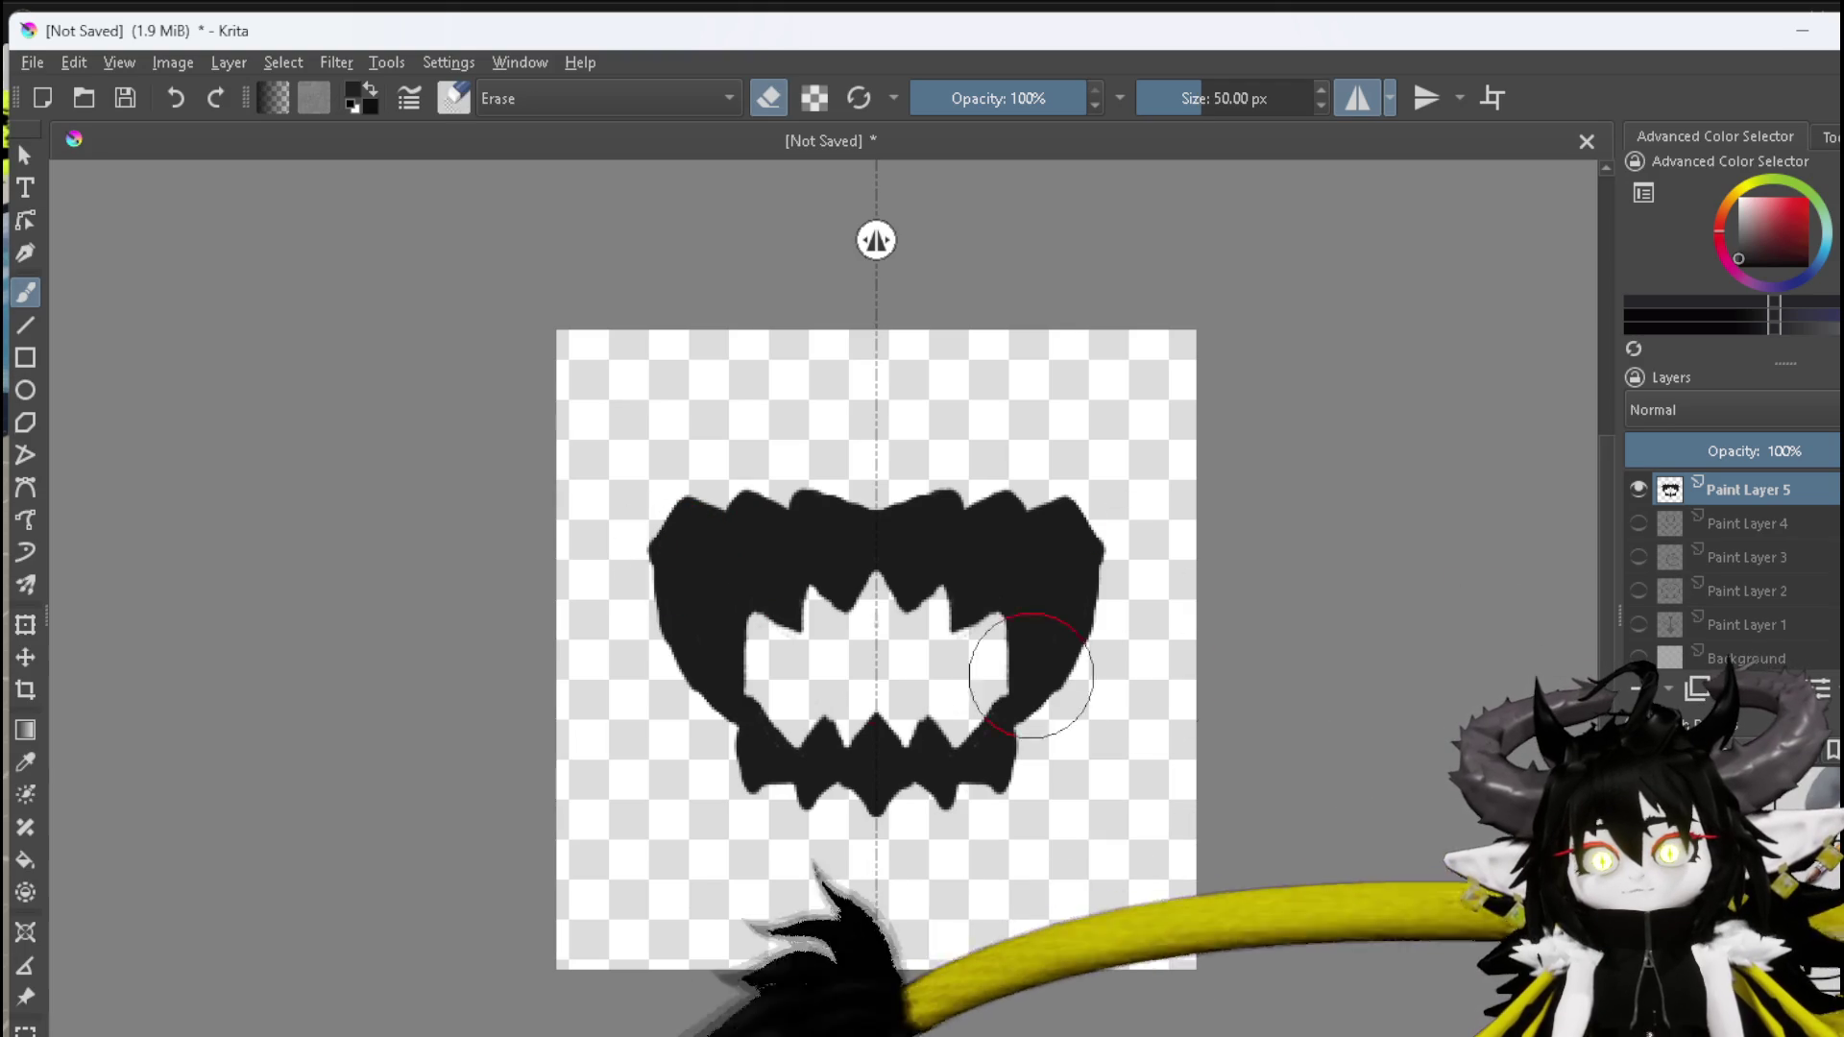
pyautogui.moveTo(646, 535)
pyautogui.mouseDown()
pyautogui.moveTo(651, 567)
pyautogui.moveTo(643, 526)
pyautogui.mouseUp()
pyautogui.moveTo(647, 639); pyautogui.dragTo(664, 671)
pyautogui.moveTo(646, 605); pyautogui.dragTo(682, 696)
pyautogui.moveTo(721, 768); pyautogui.dragTo(727, 744)
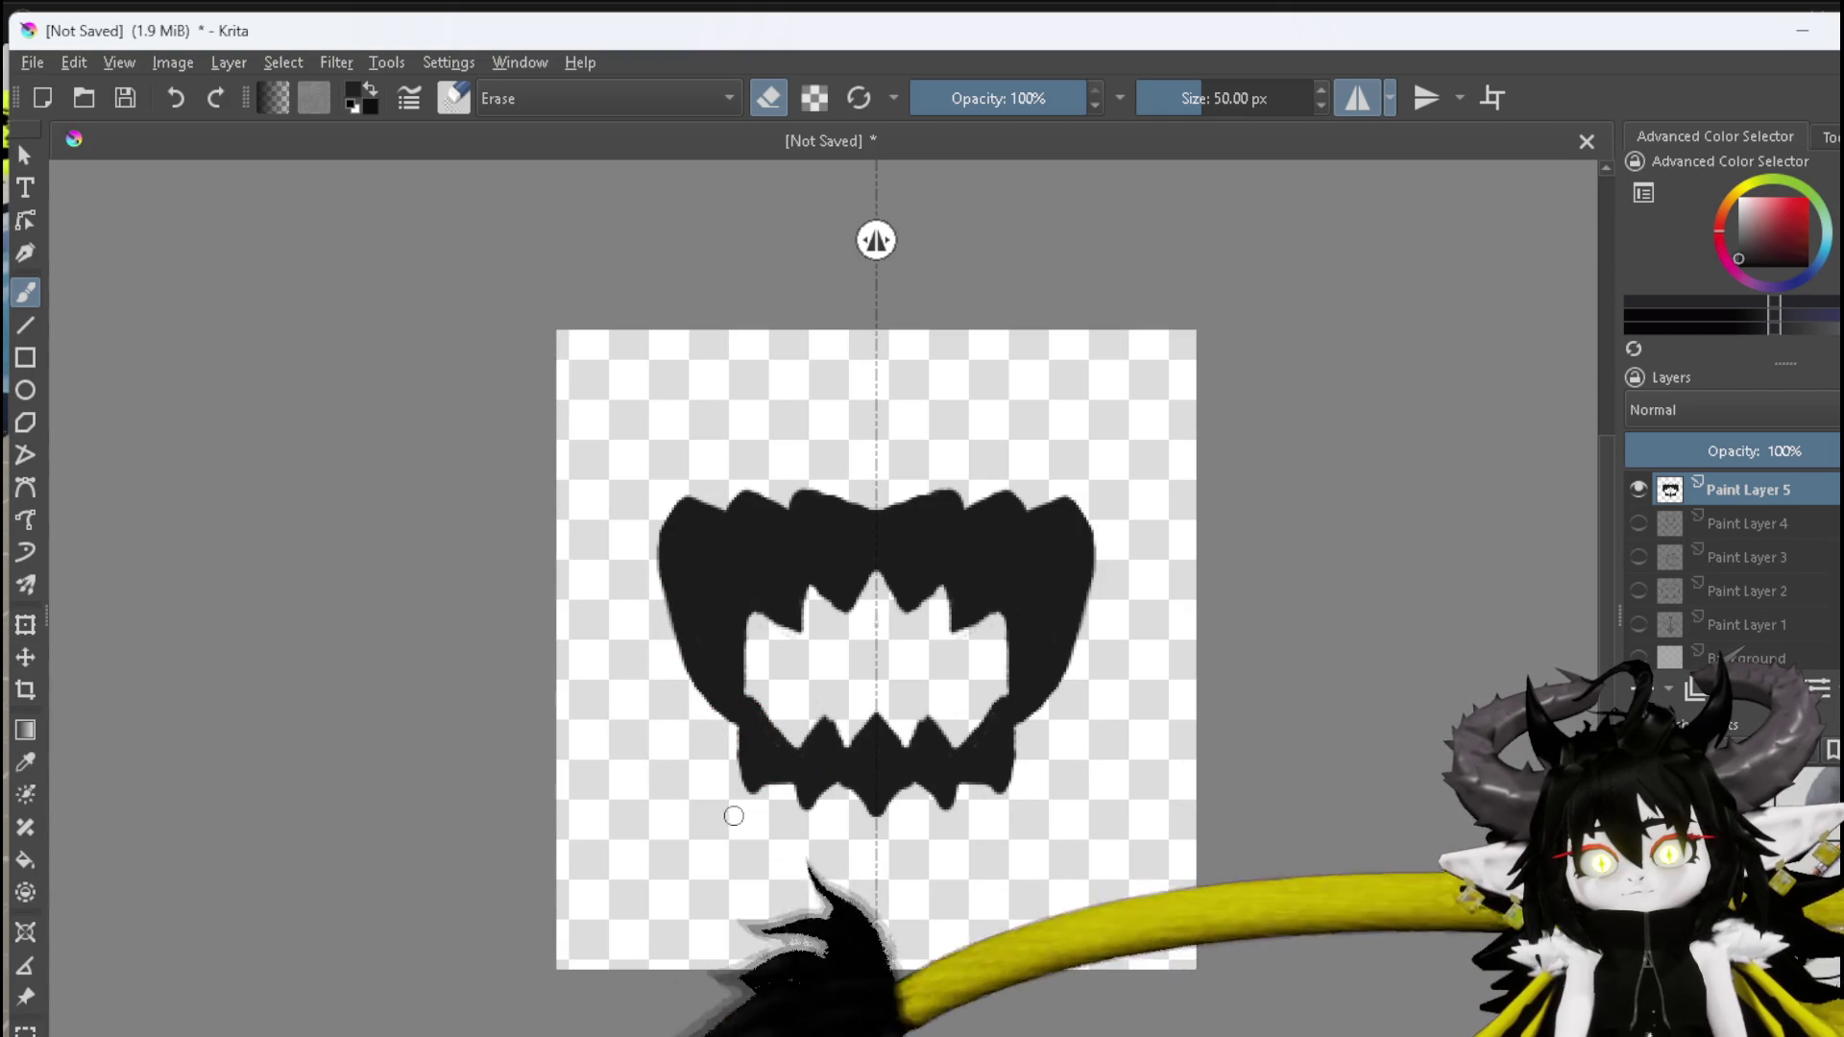
pyautogui.moveTo(841, 702); pyautogui.dragTo(838, 725)
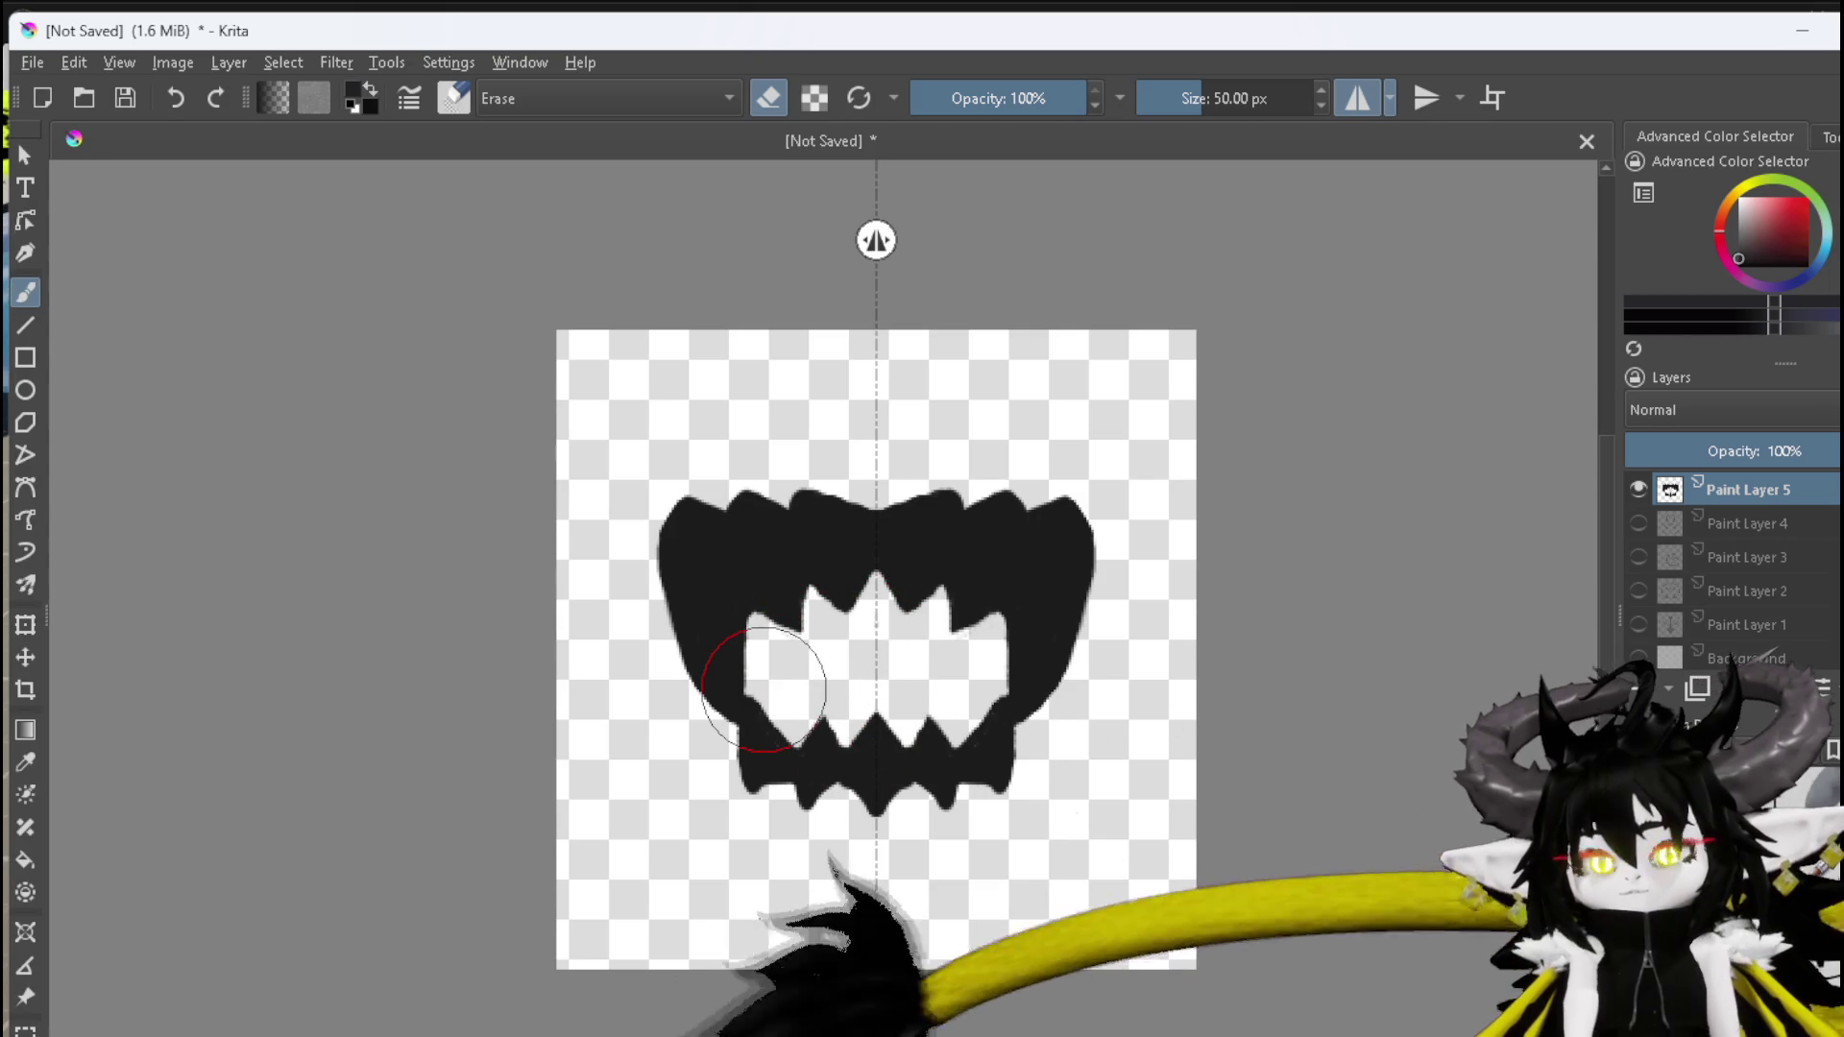
pyautogui.scroll(-3, 764, 689)
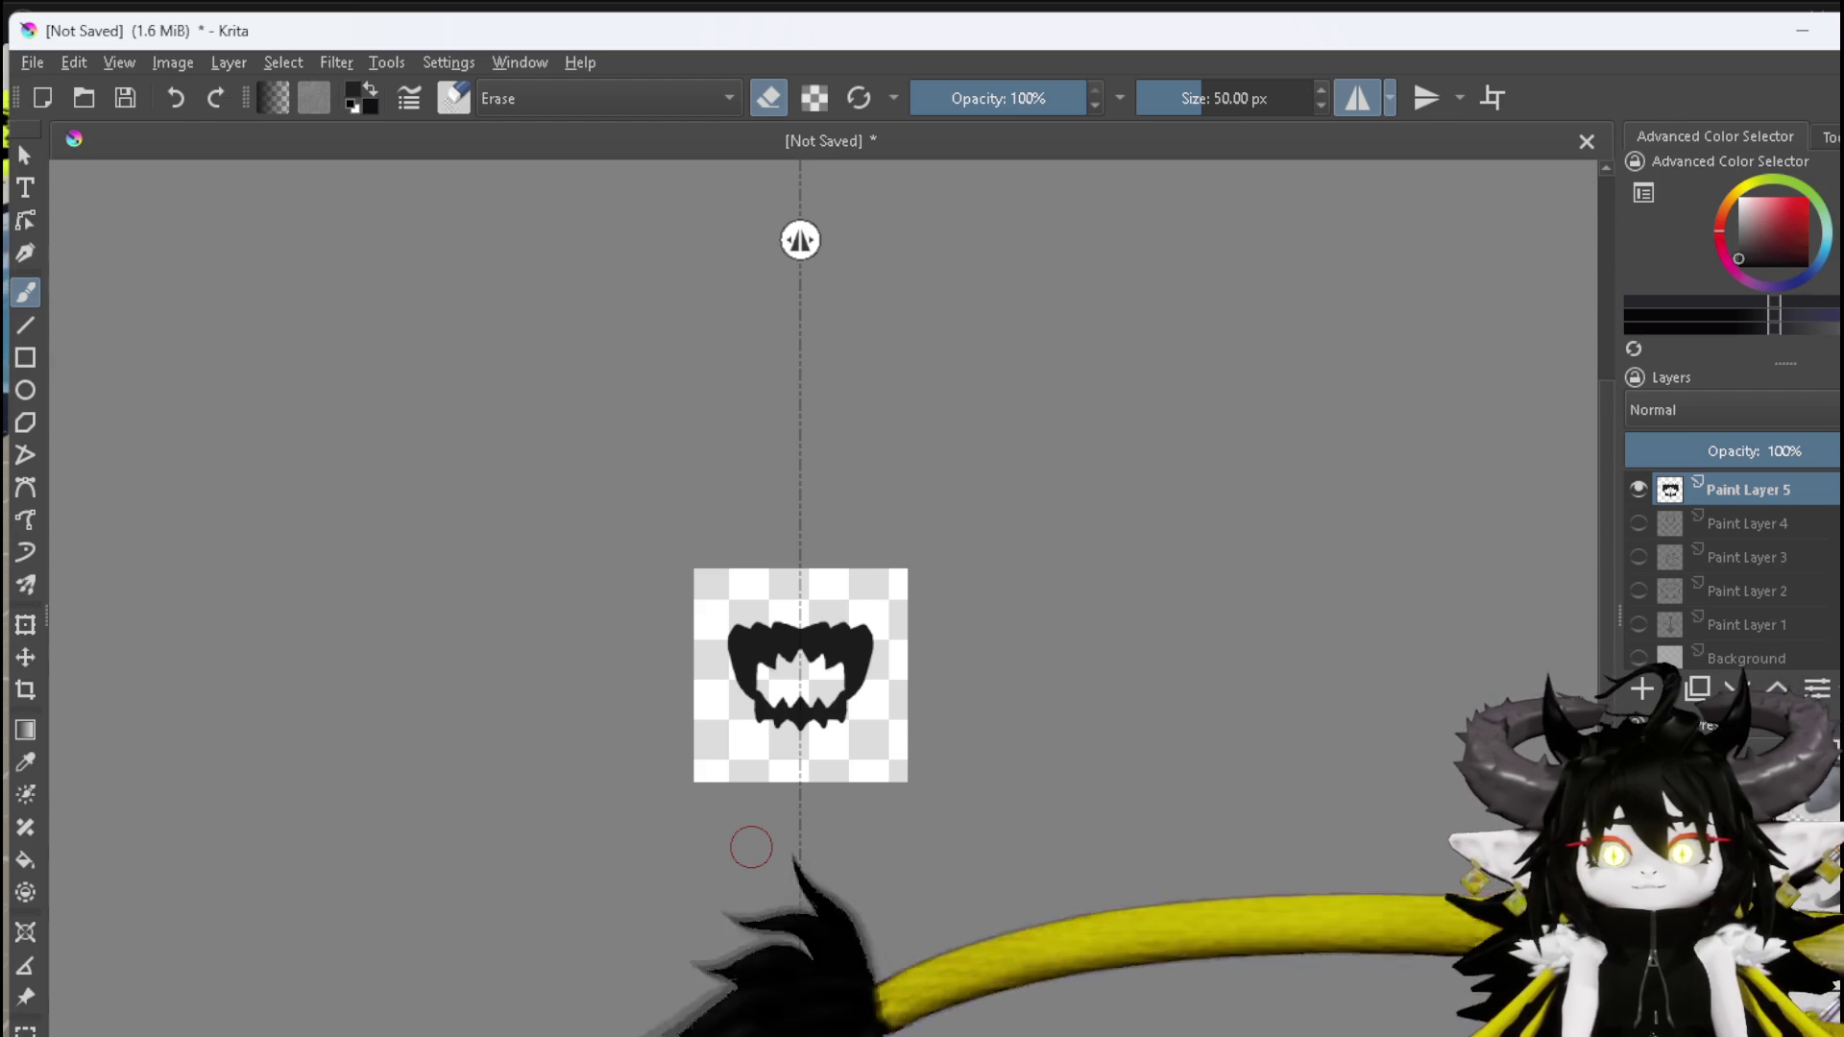
# Export the fanged mouth icon as a PNG, then bring the IsekaiJourneyV3 game preview forward
pyautogui.click(32, 62)
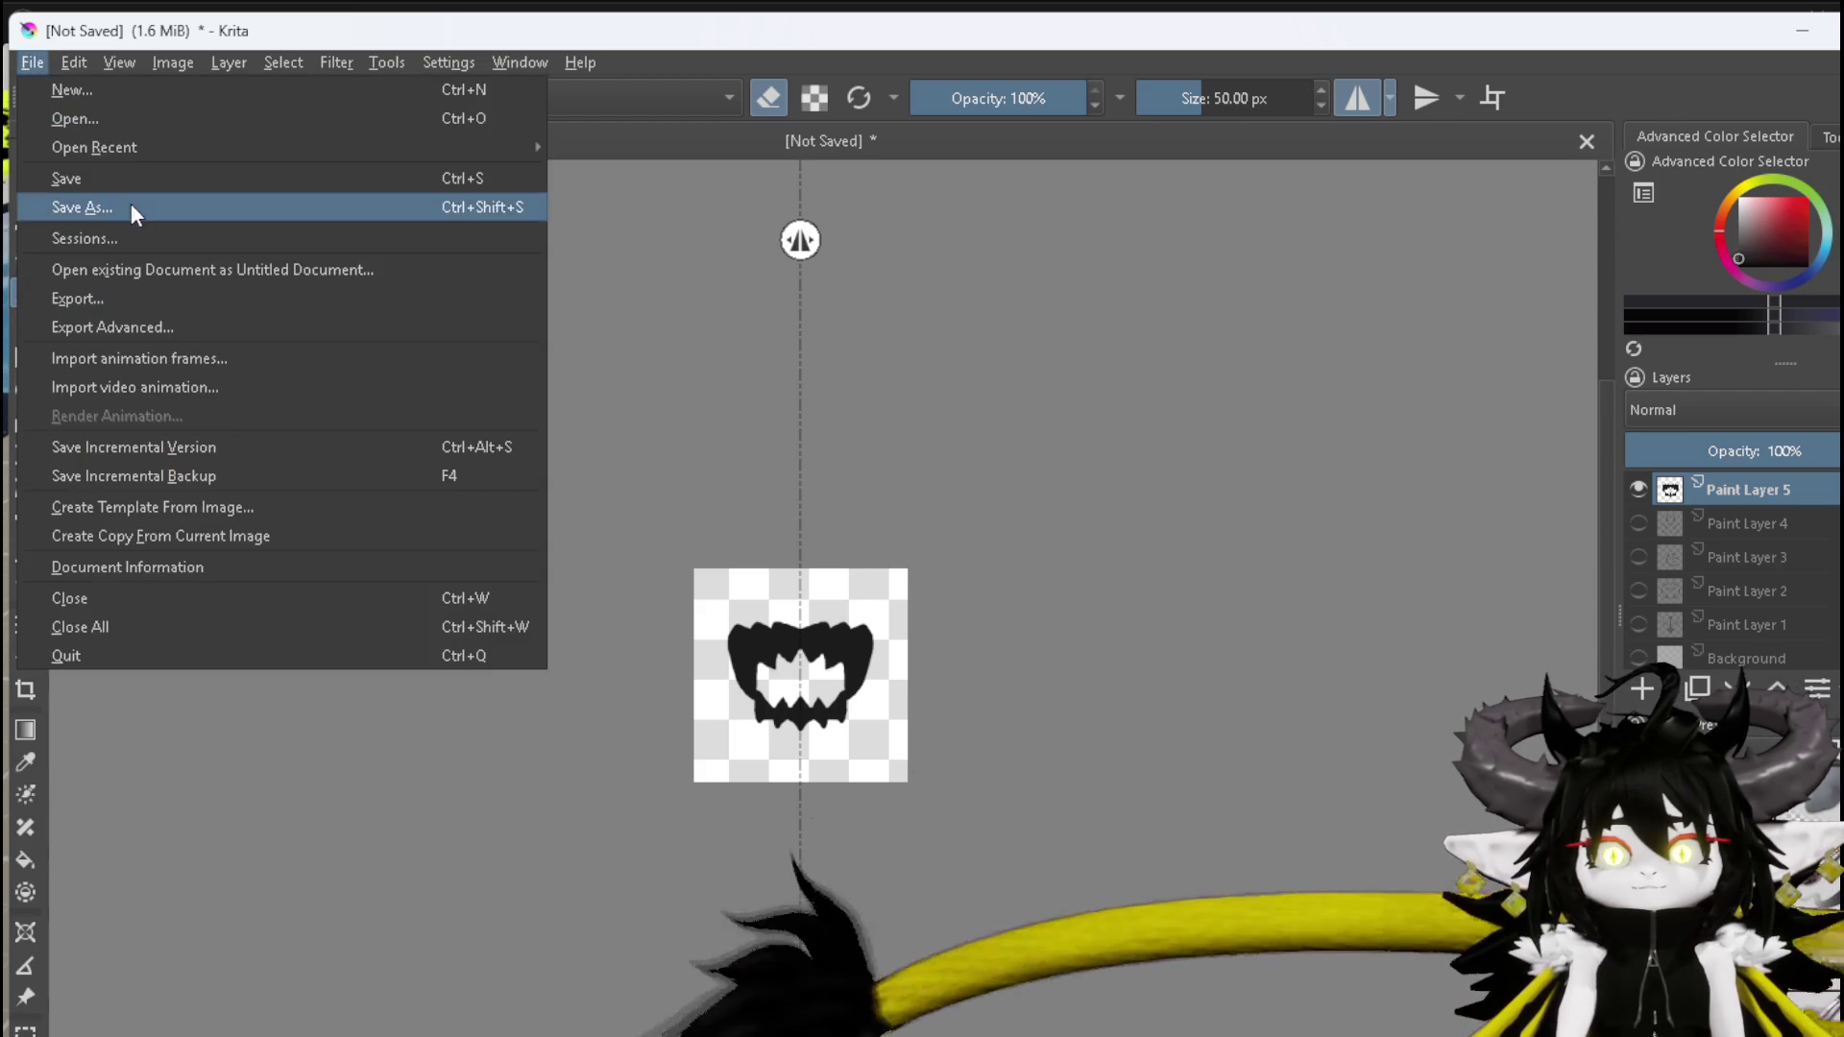
pyautogui.click(125, 297)
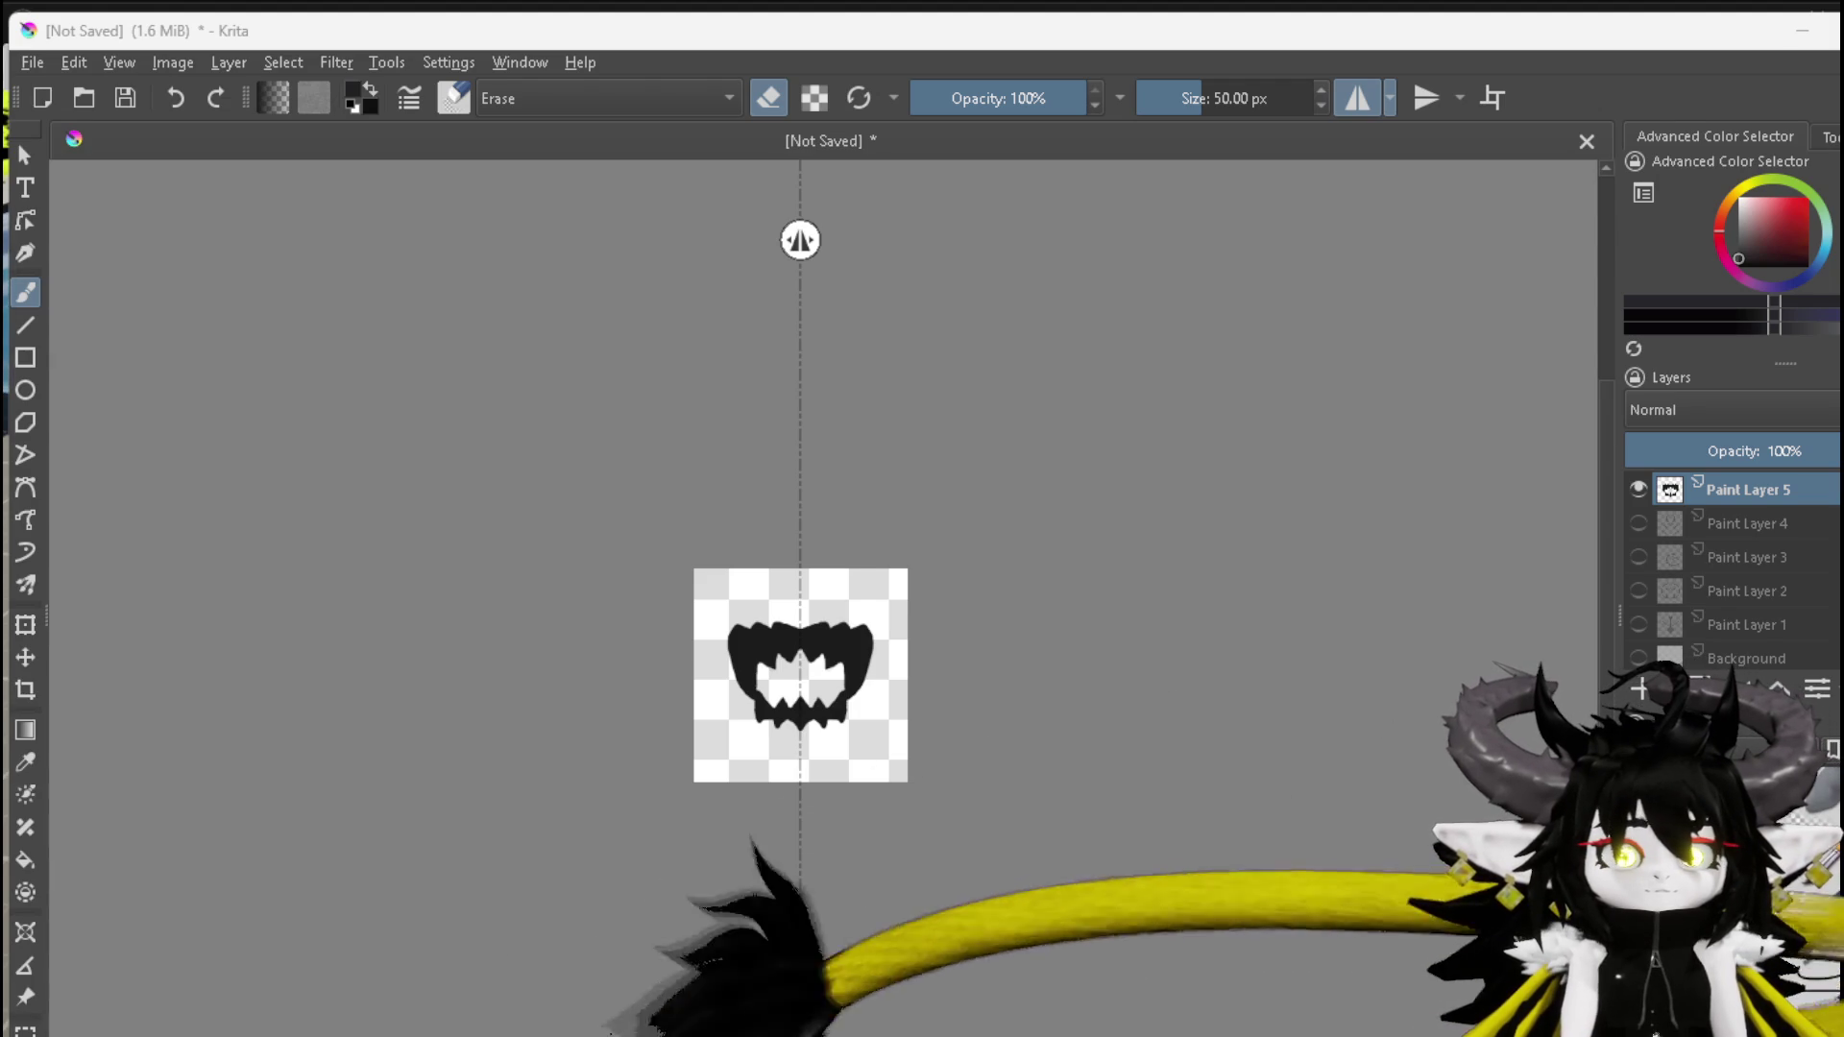
pyautogui.press('Return')
pyautogui.click(1090, 787)
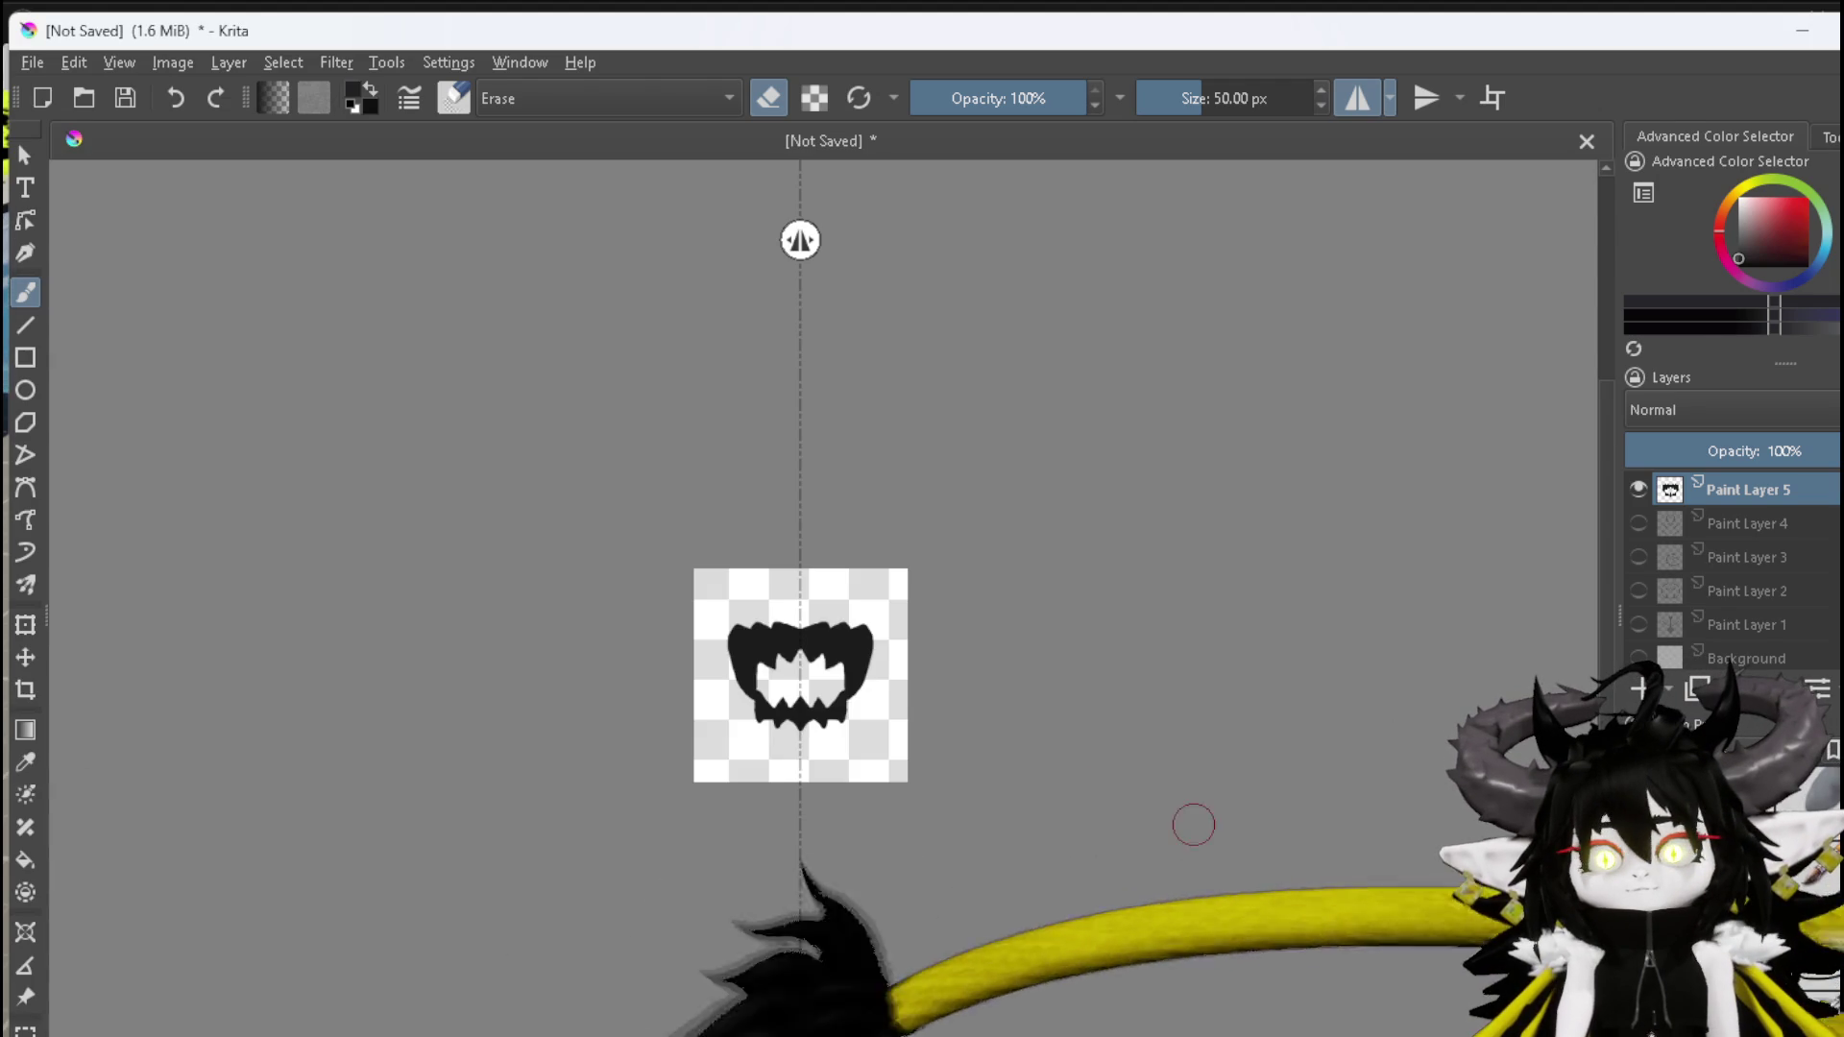
pyautogui.click(1810, 29)
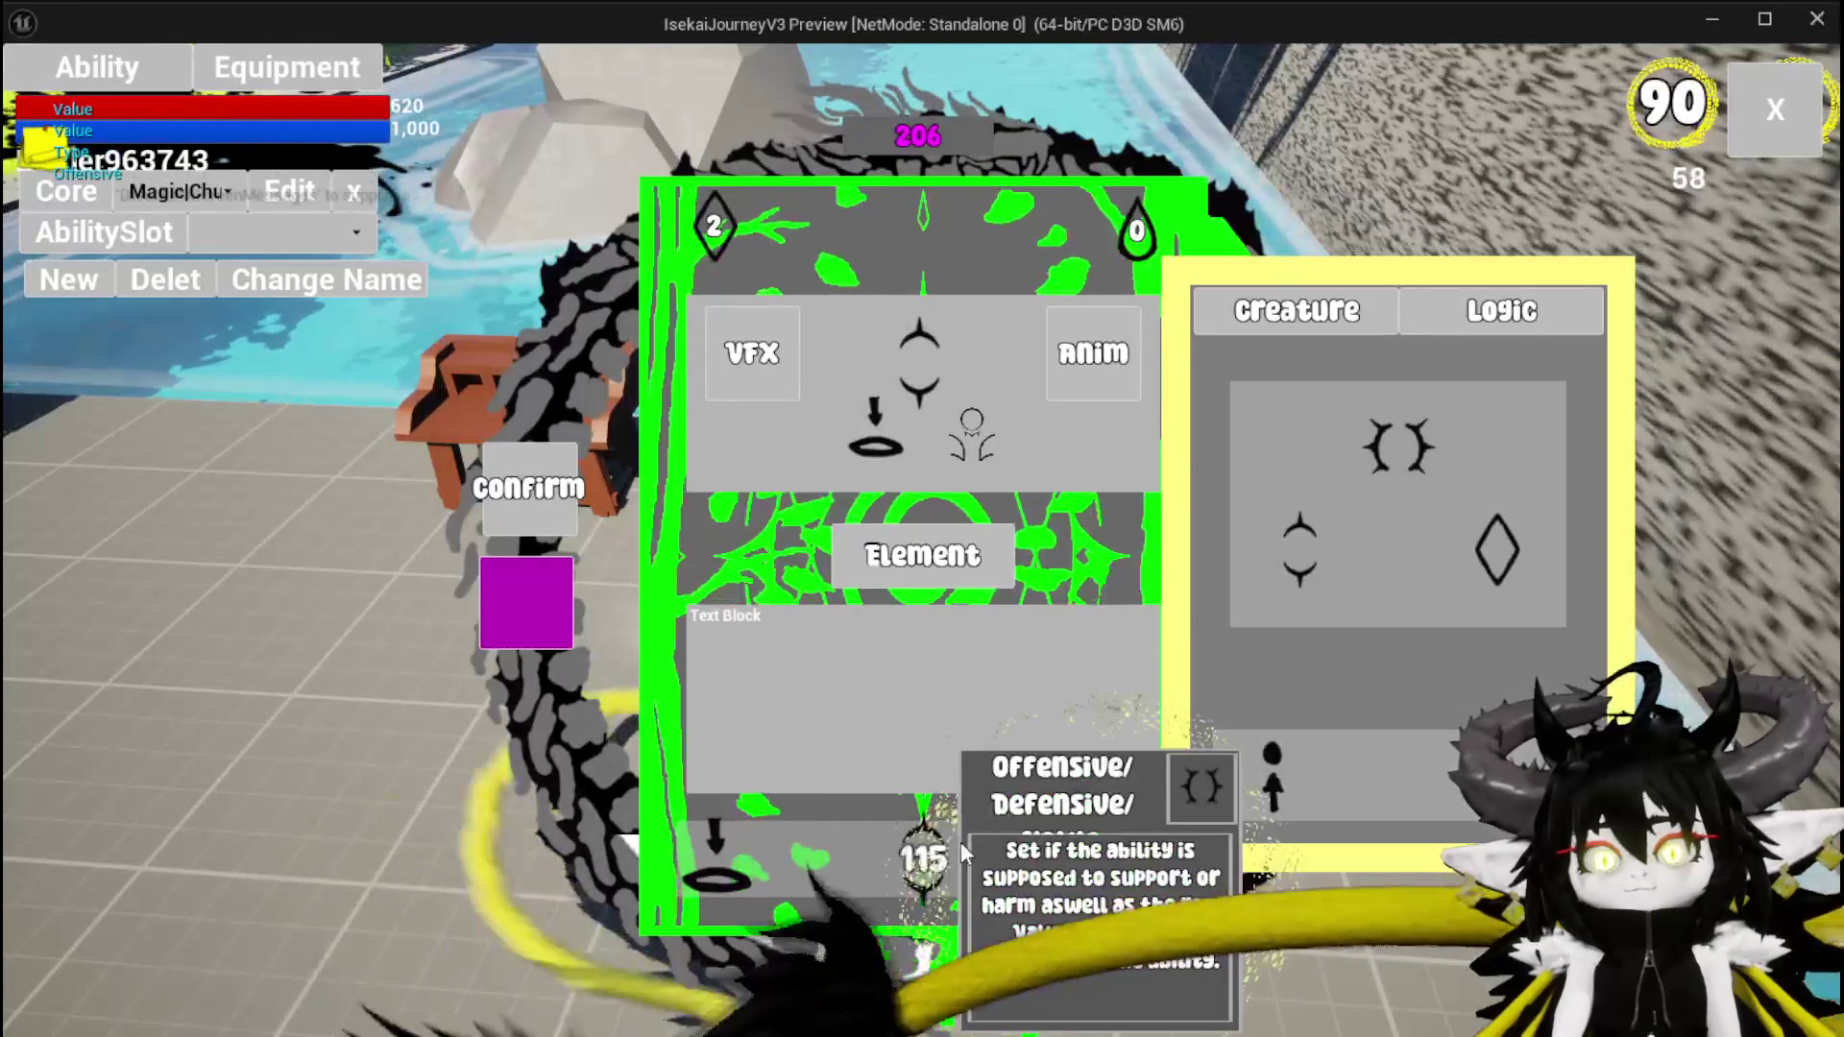
# Close the ability menu and stop Play-In-Editor to return to L_DungeonCreationTest
pyautogui.click(1794, 118)
pyautogui.press('Escape')
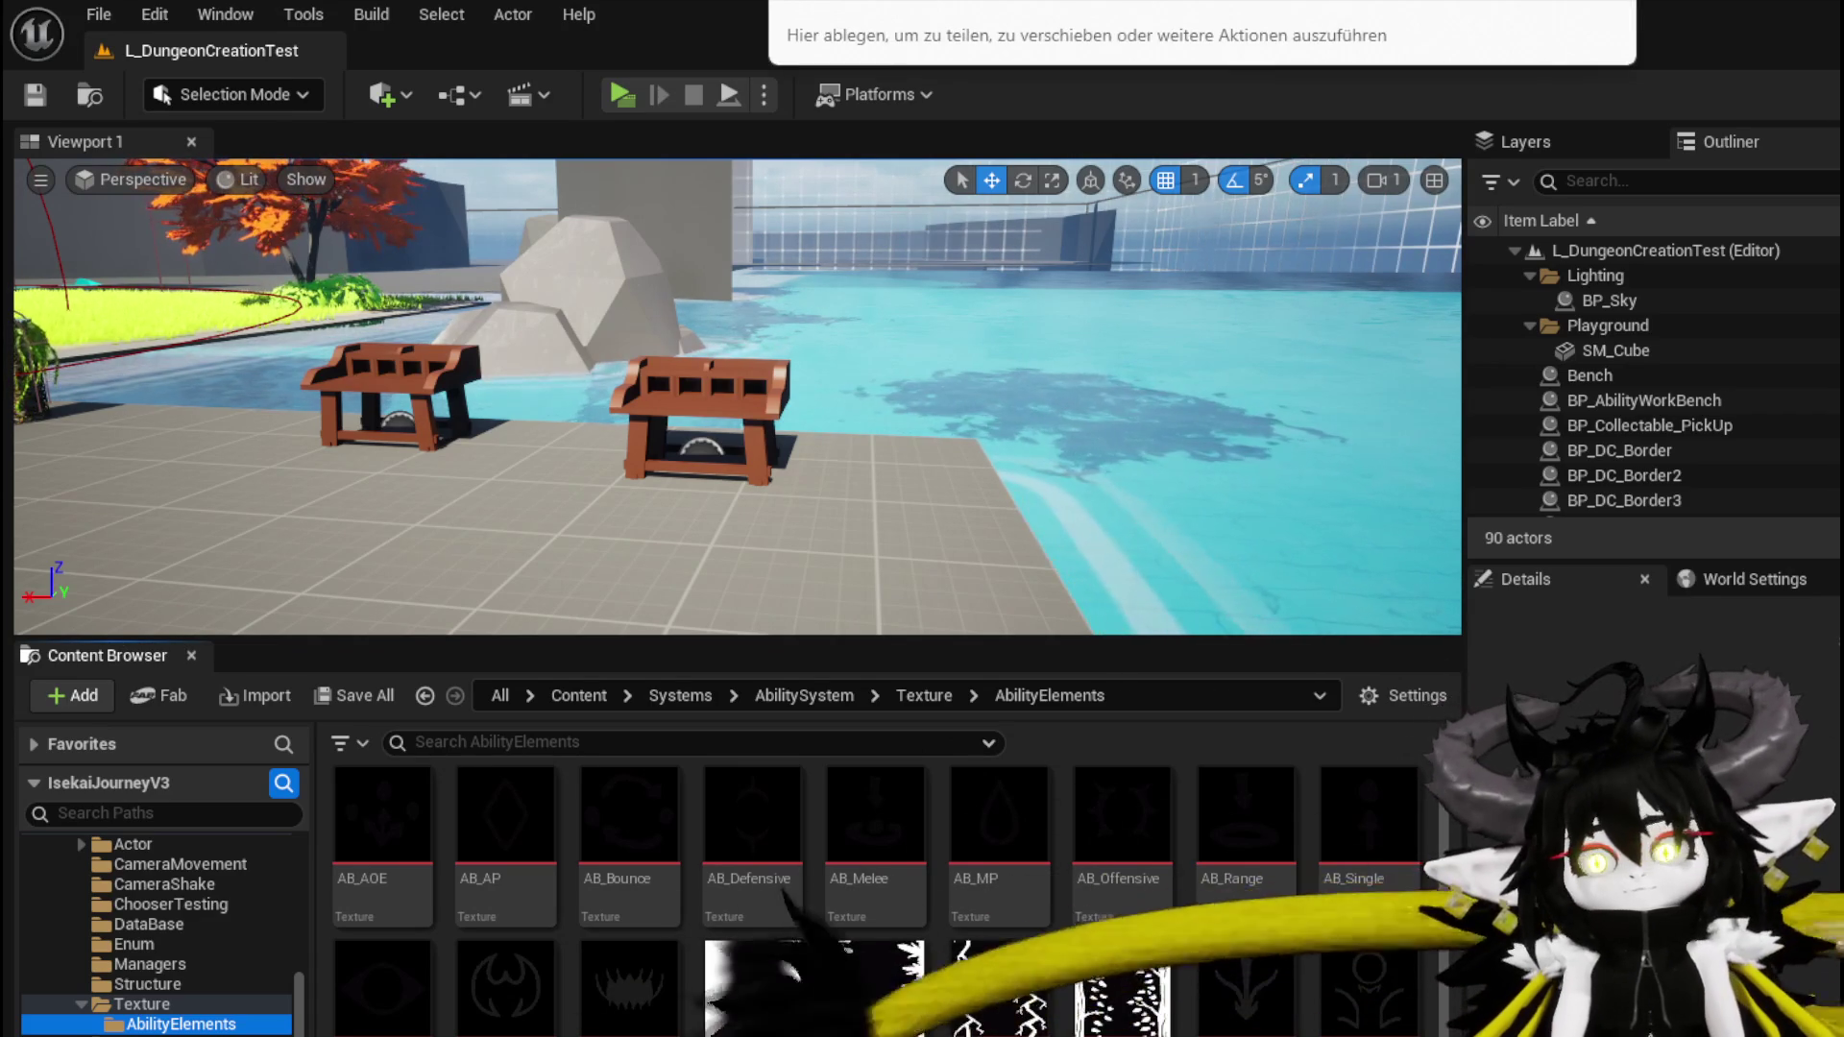
# Save the modified asset and start a play preview of the level
pyautogui.hotkey('ctrl', 'shift', 's')
pyautogui.press('Return')
pyautogui.click(621, 94)
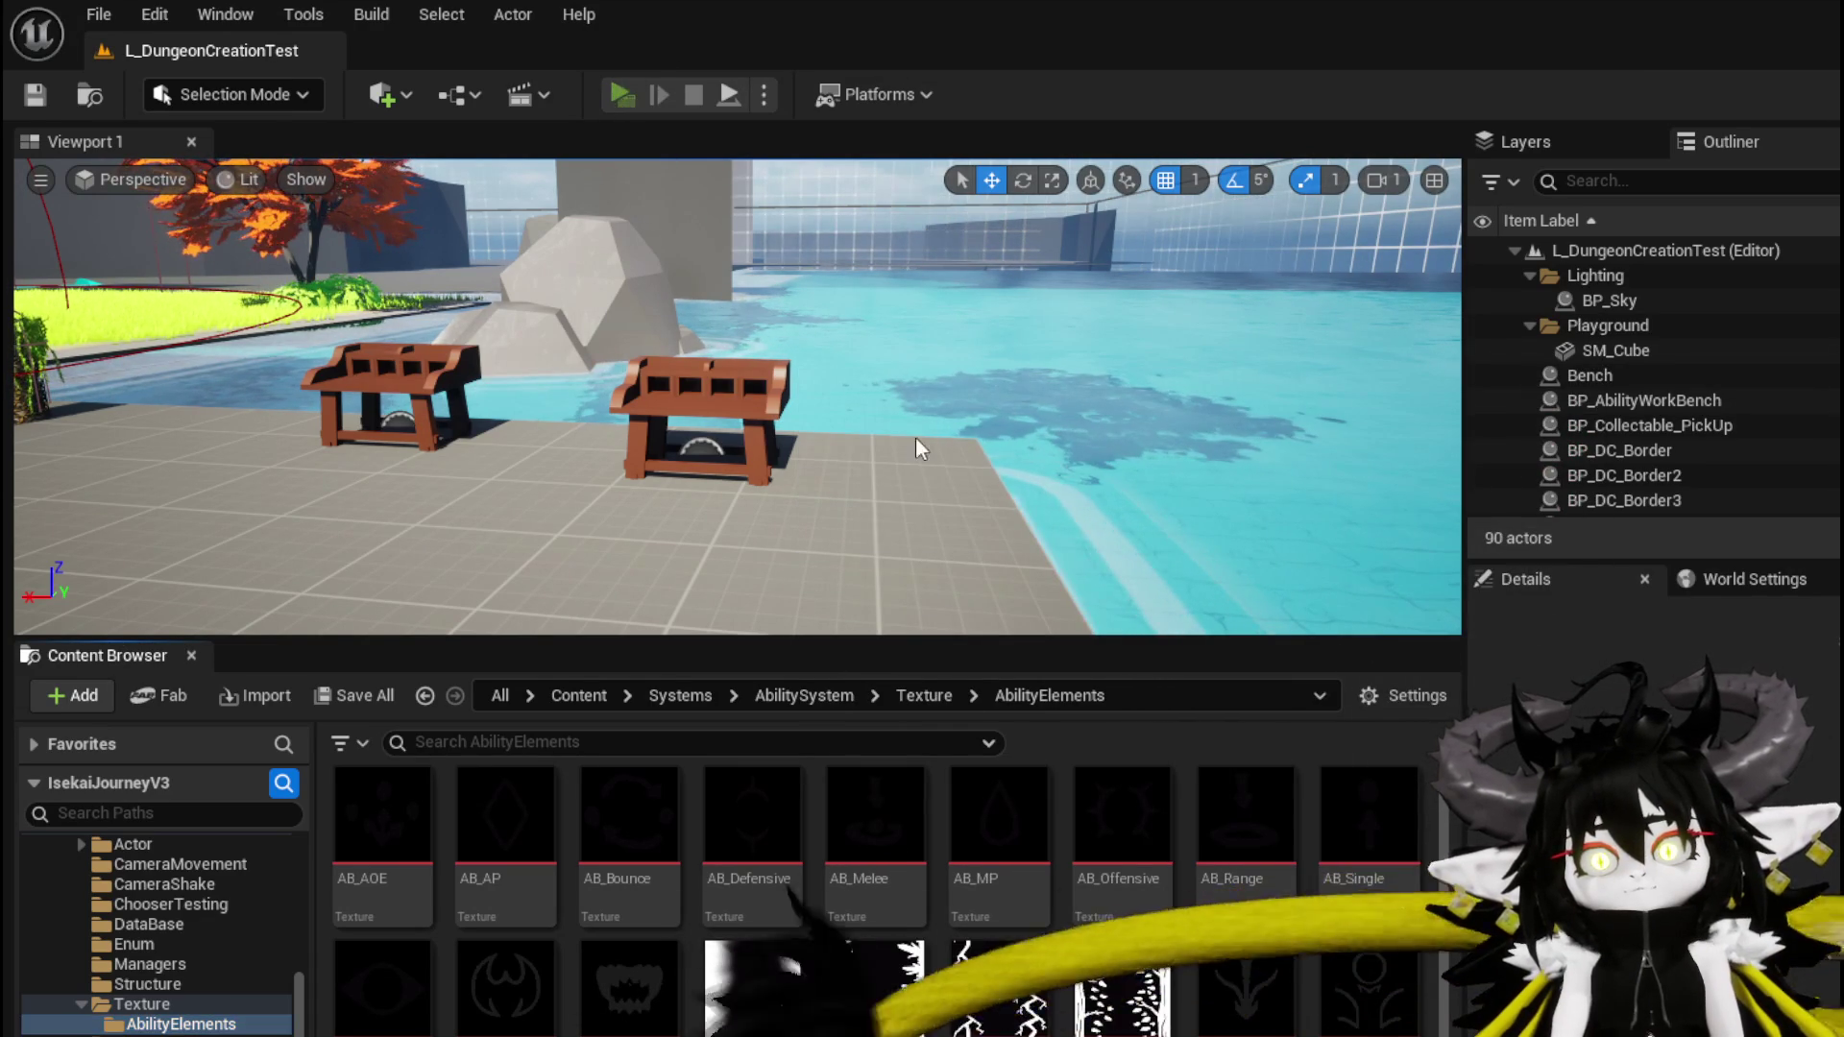
# Walk to the workbench and open the Magic_004 summon card's Creature and Logic options
pyautogui.press('w')
pyautogui.press('e')
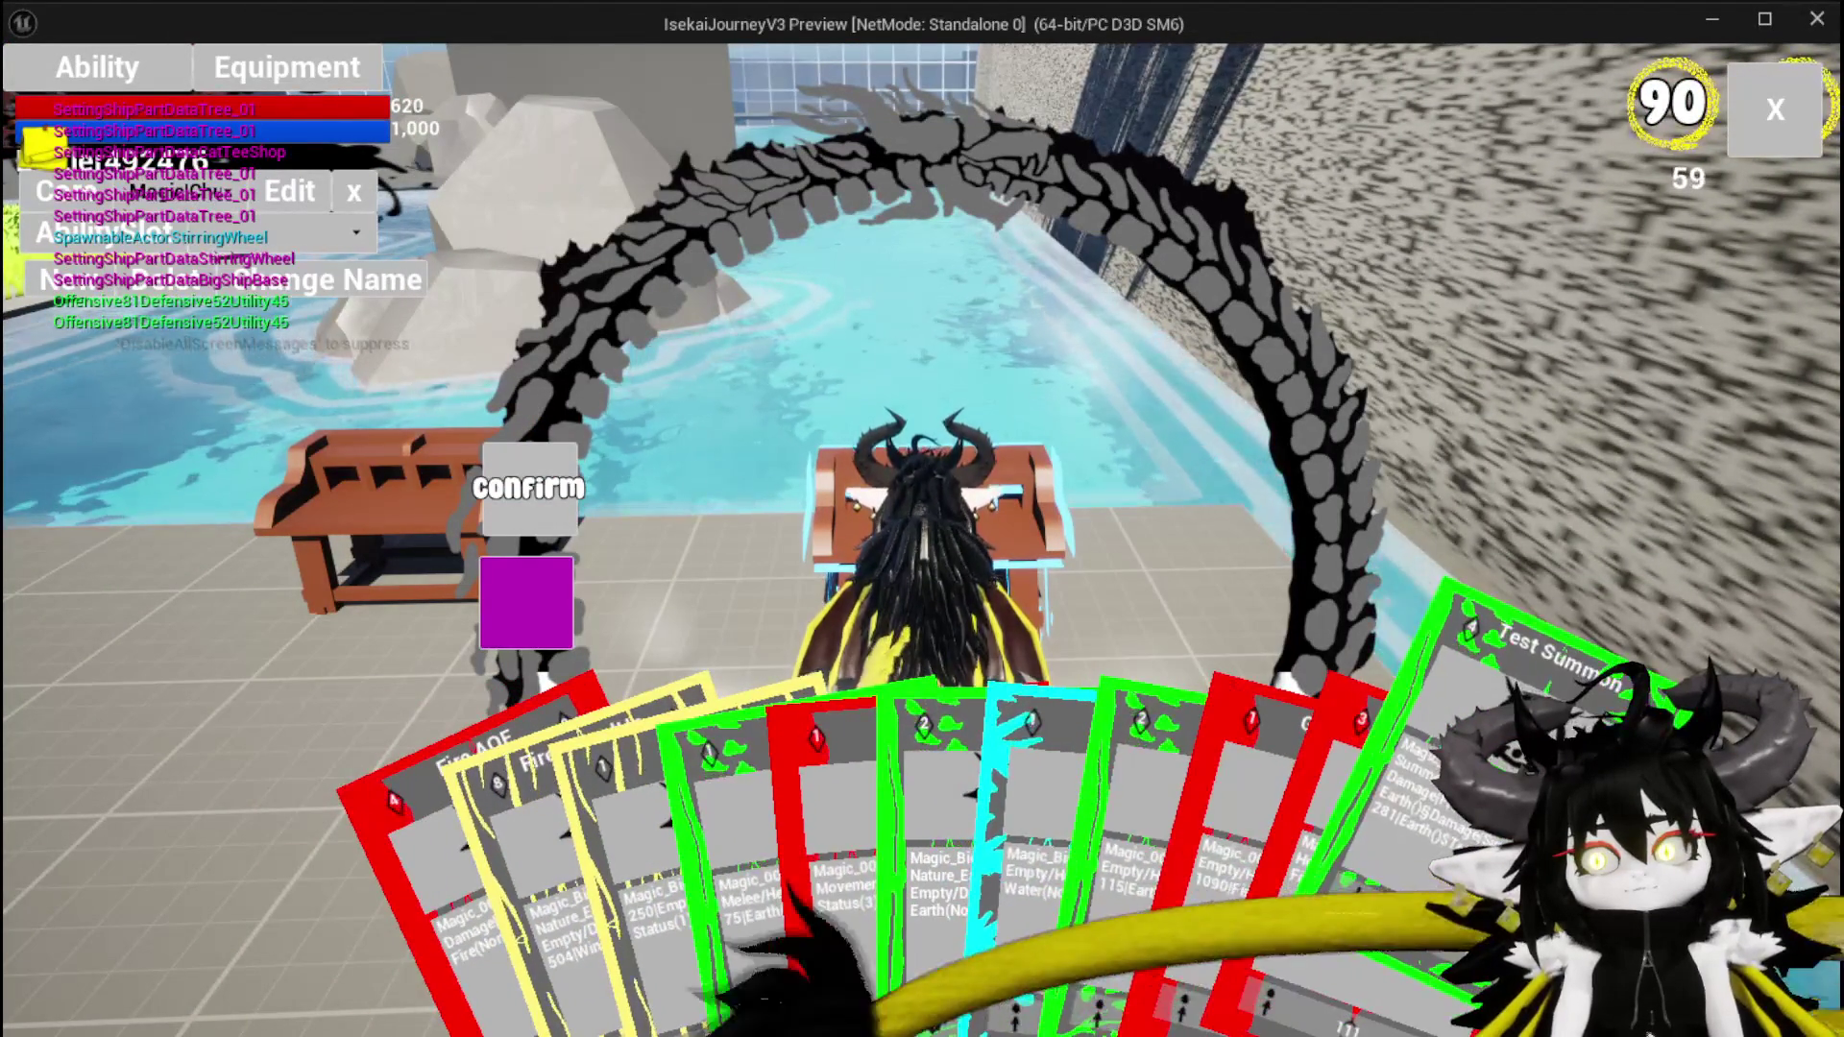
pyautogui.moveTo(1124, 810)
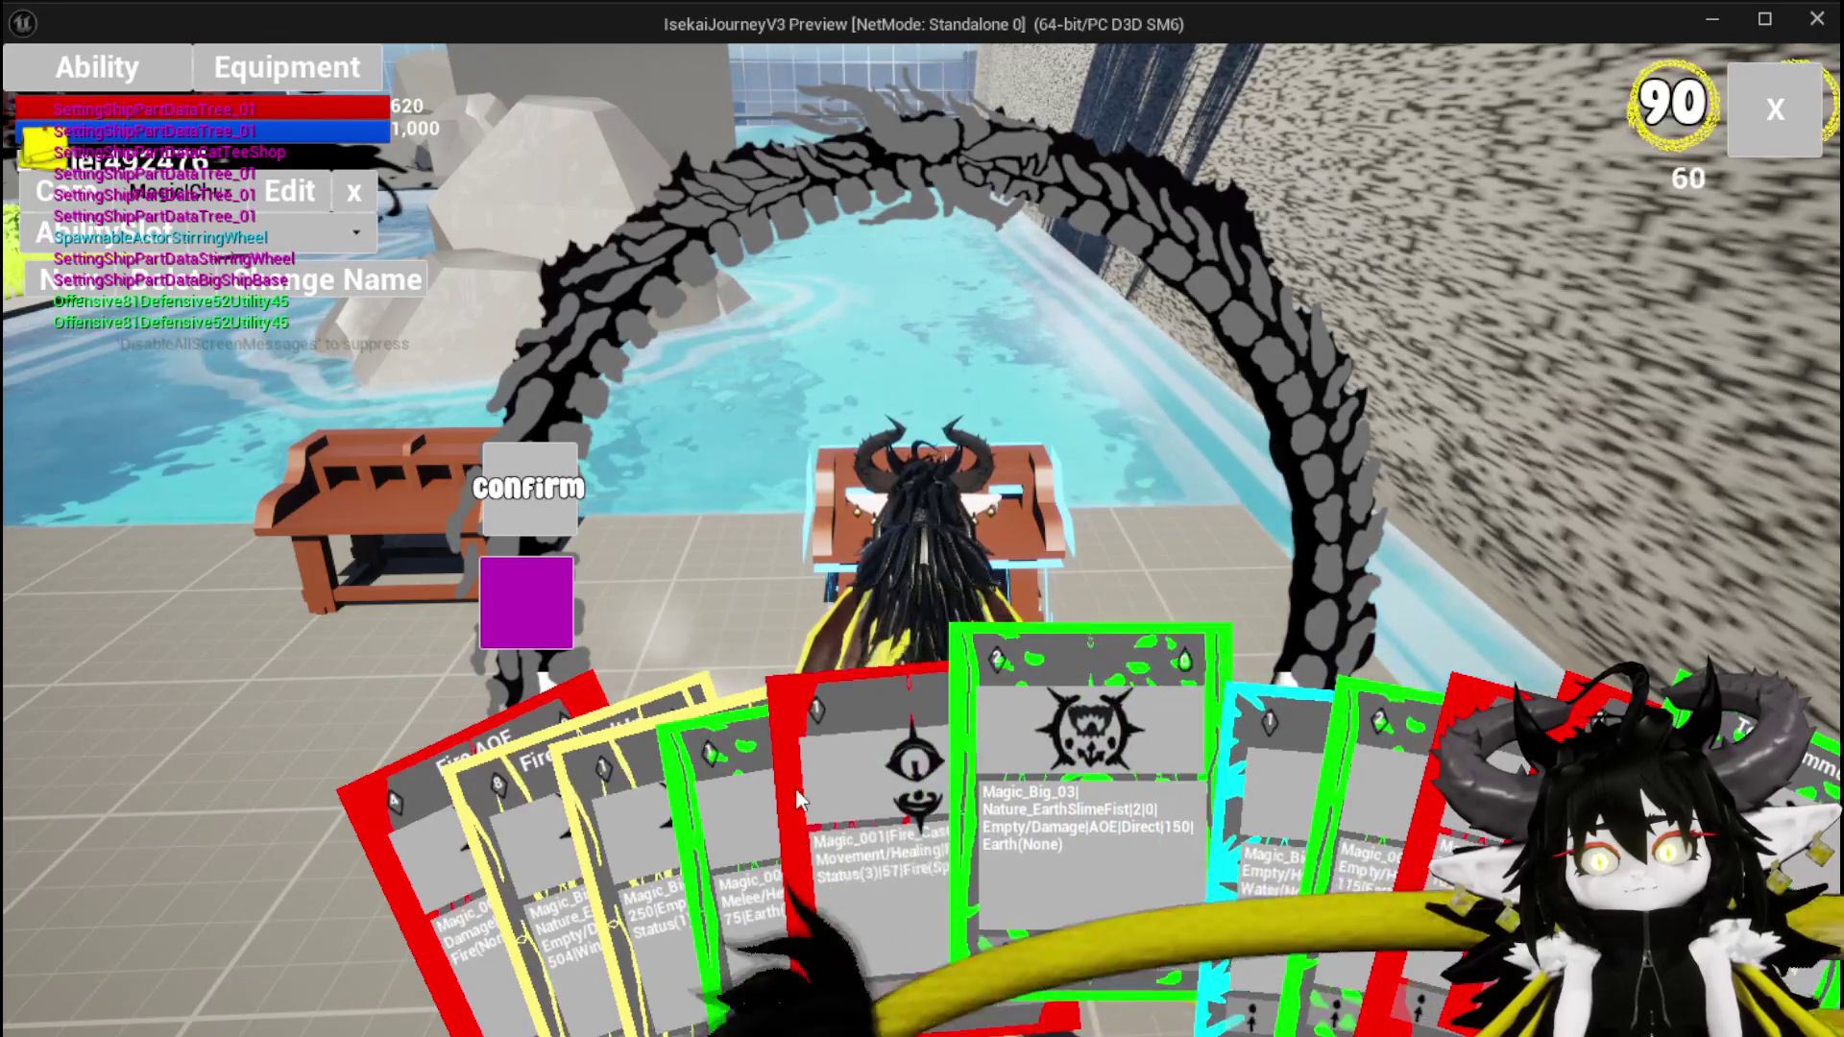
pyautogui.click(874, 821)
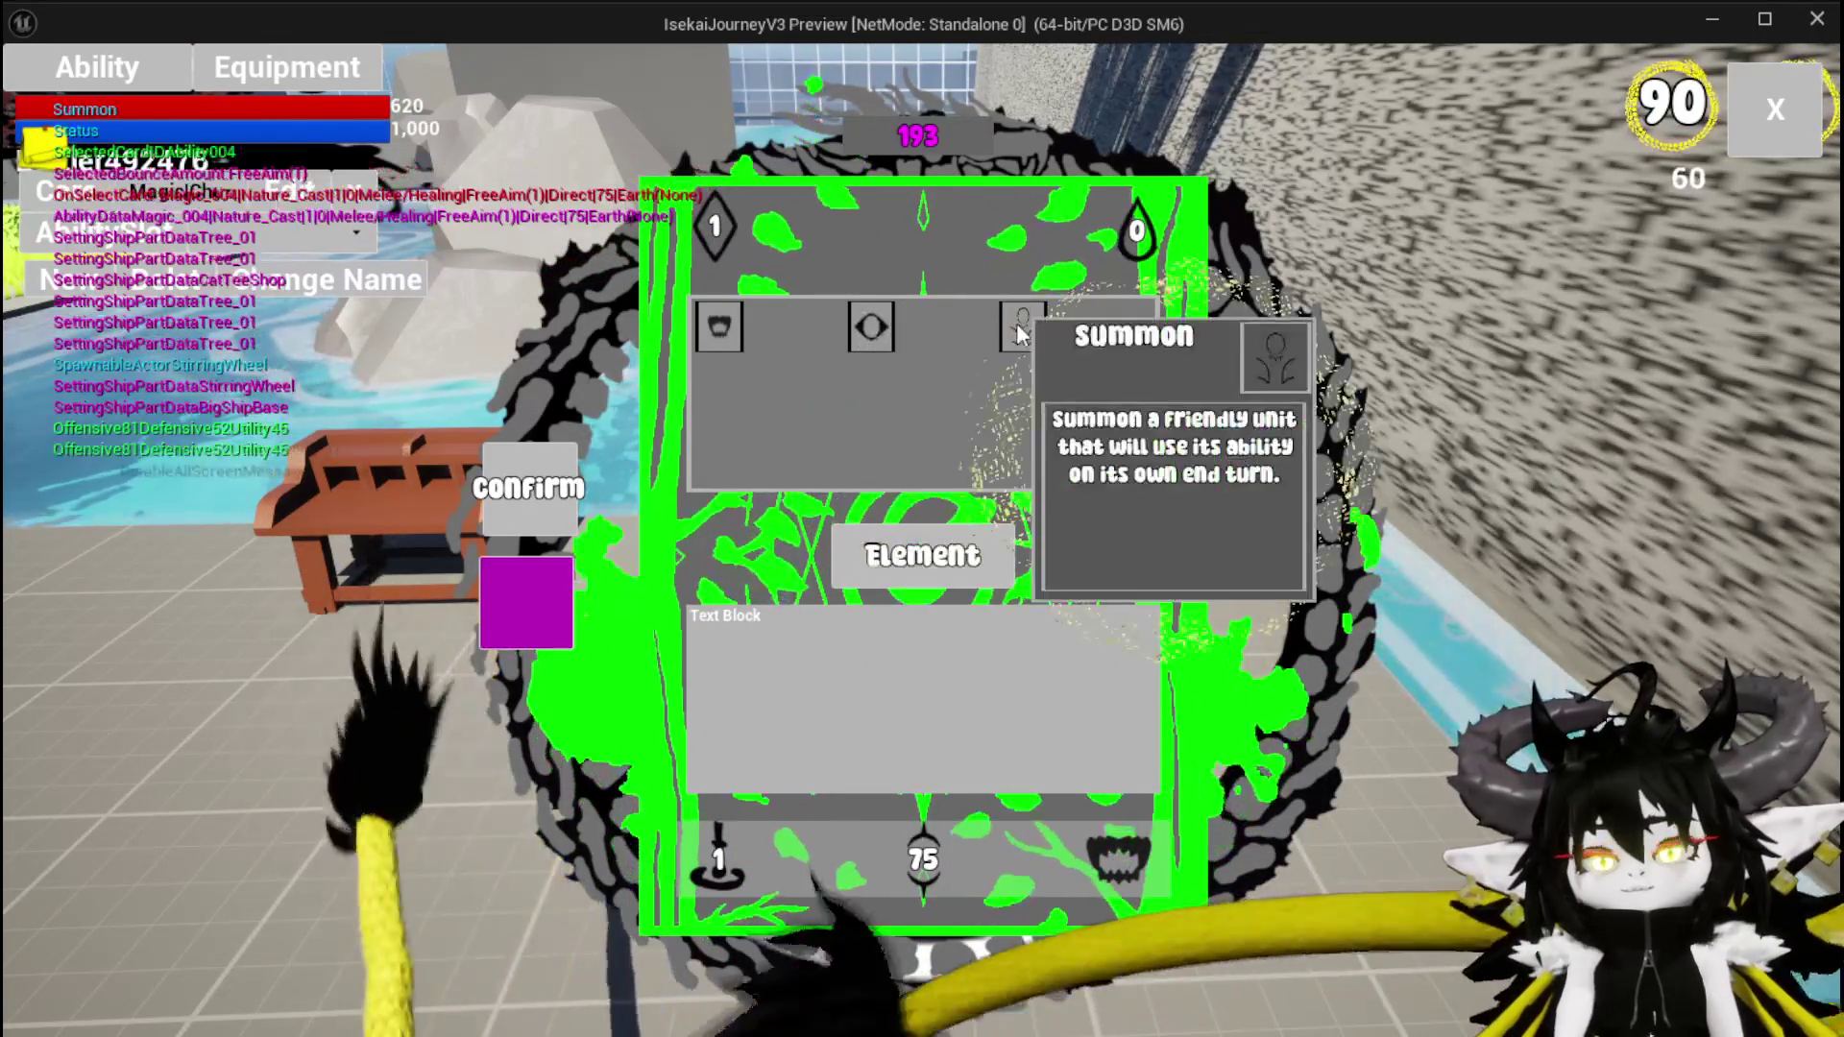
pyautogui.moveTo(869, 331)
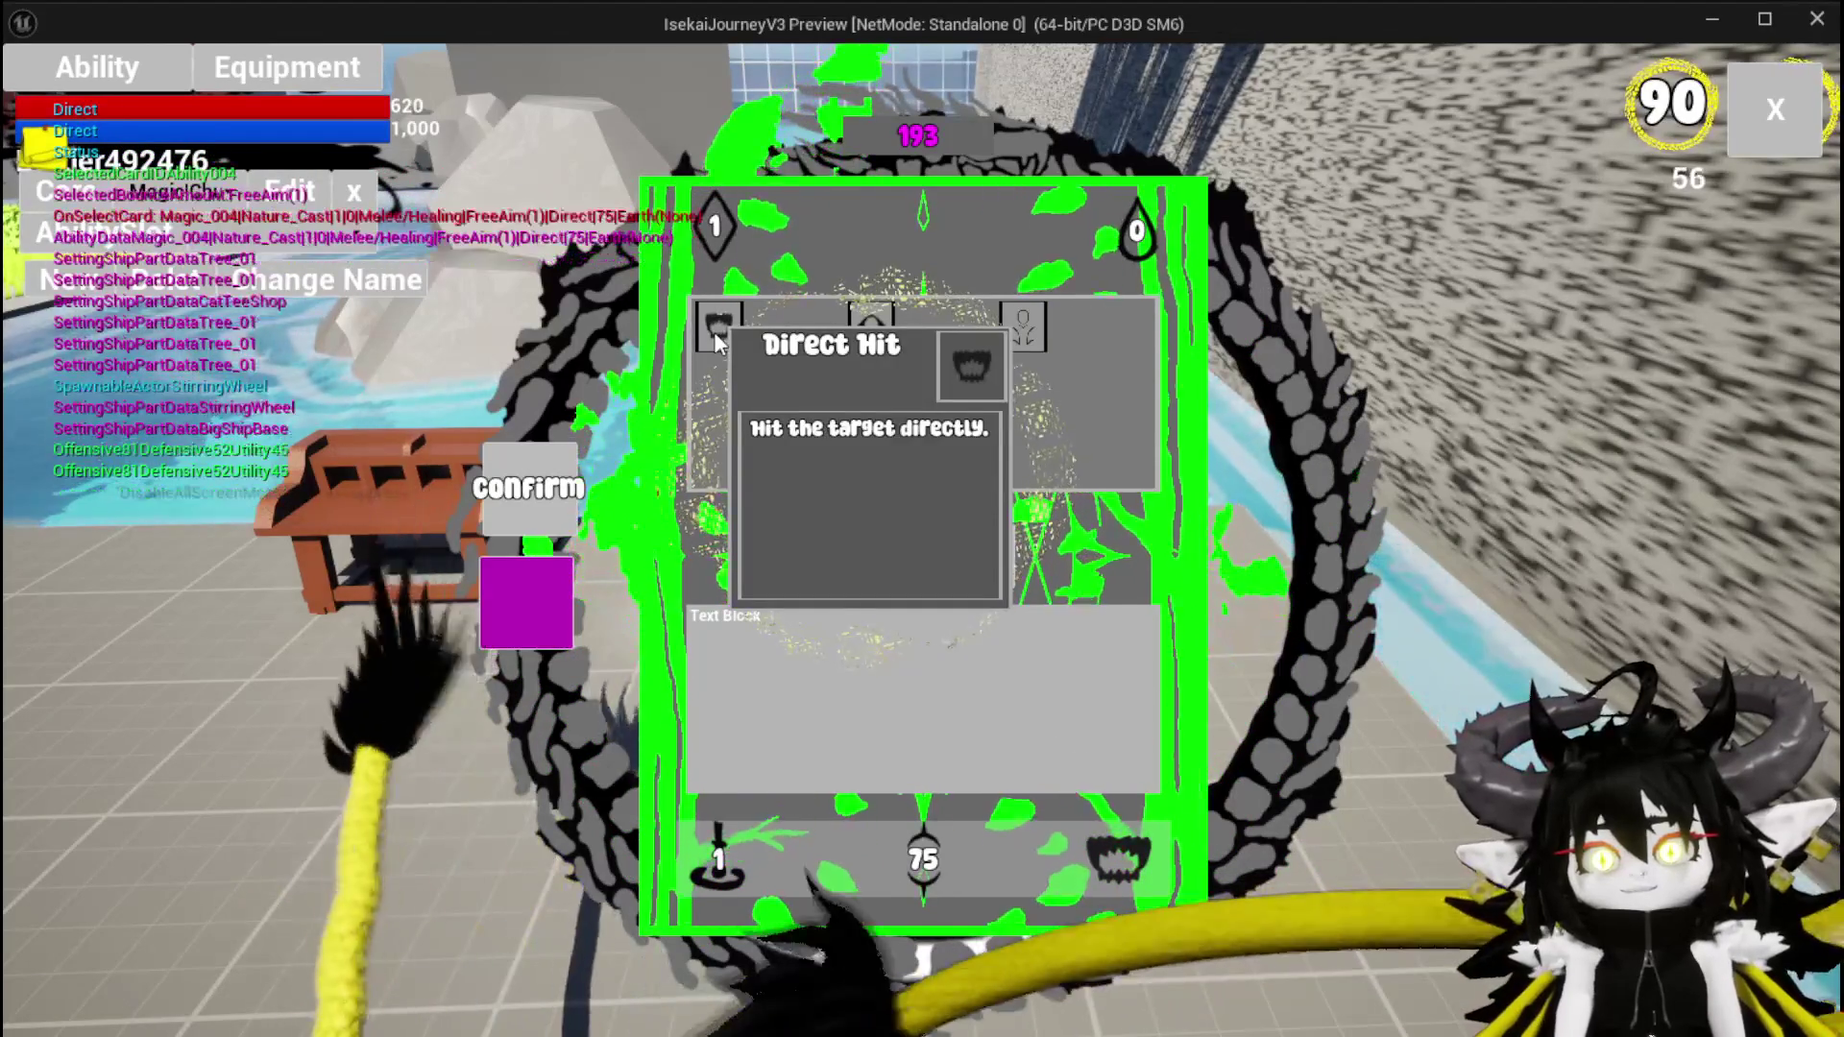
pyautogui.click(1002, 338)
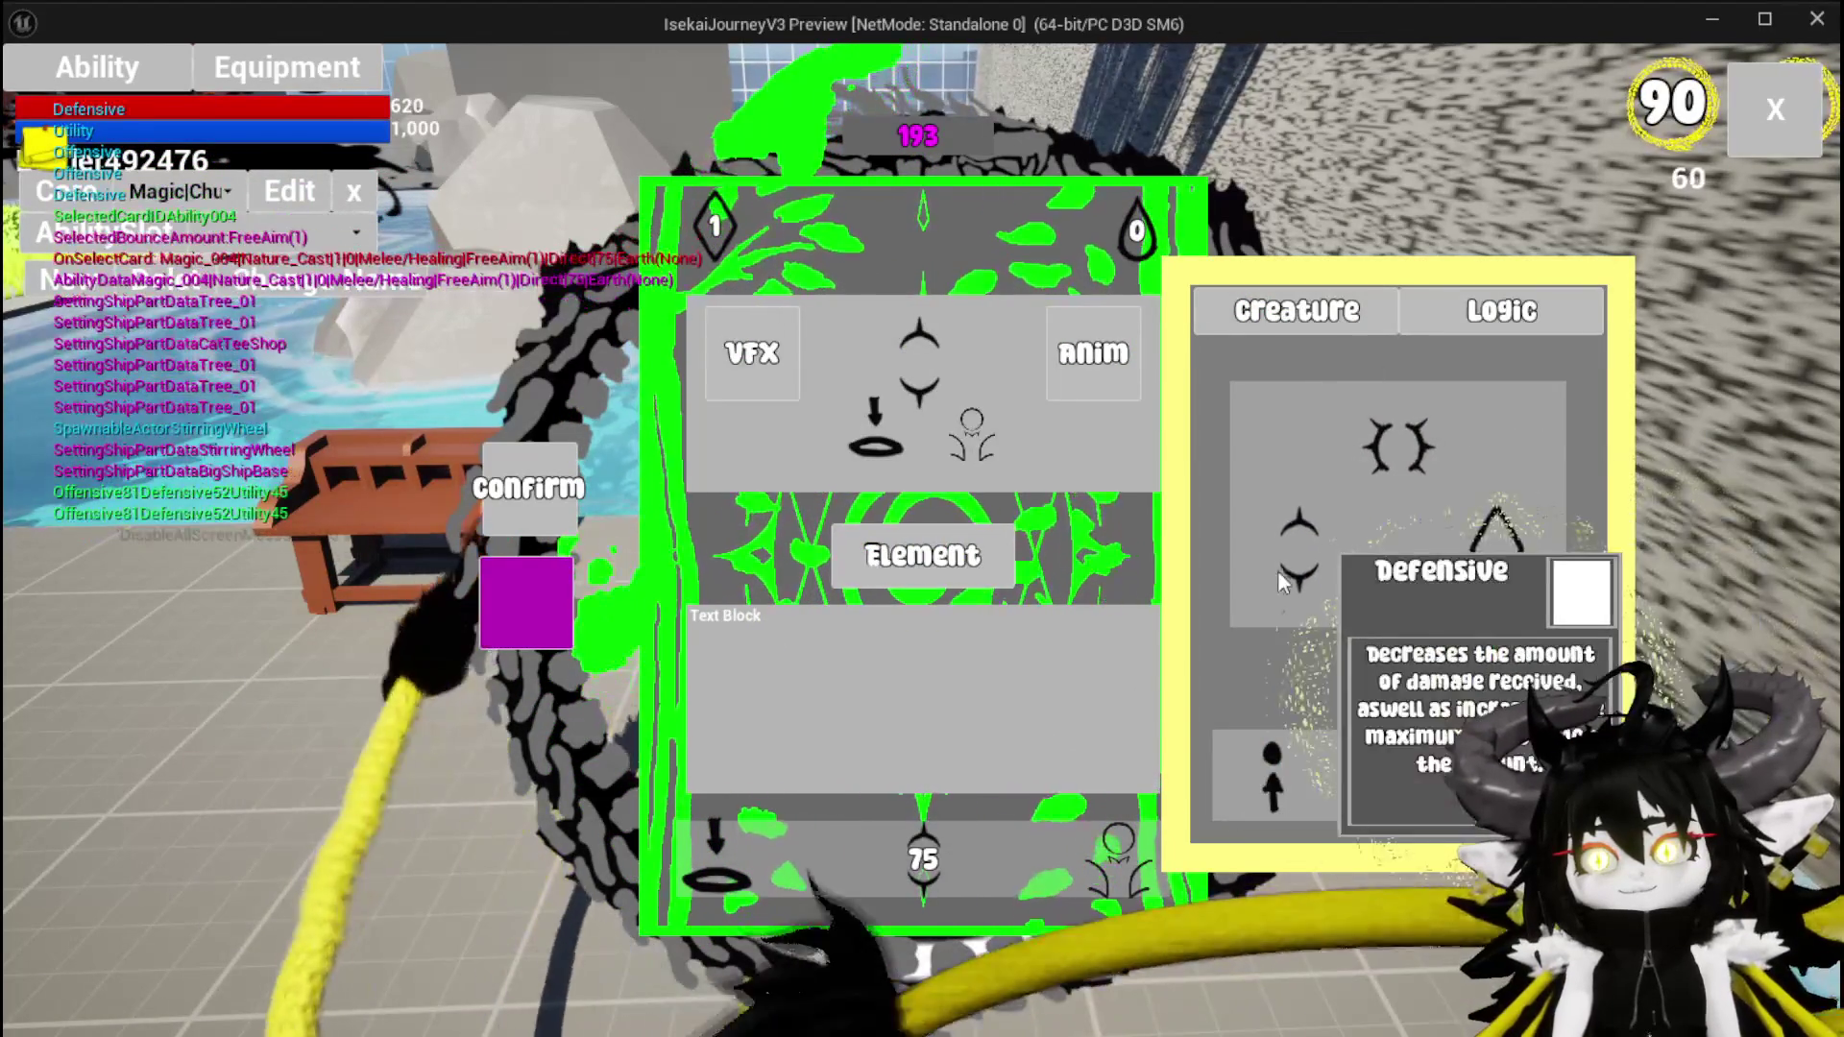
# Inspect the Creature and Logic panel, then stop the play session
pyautogui.moveTo(1473, 582)
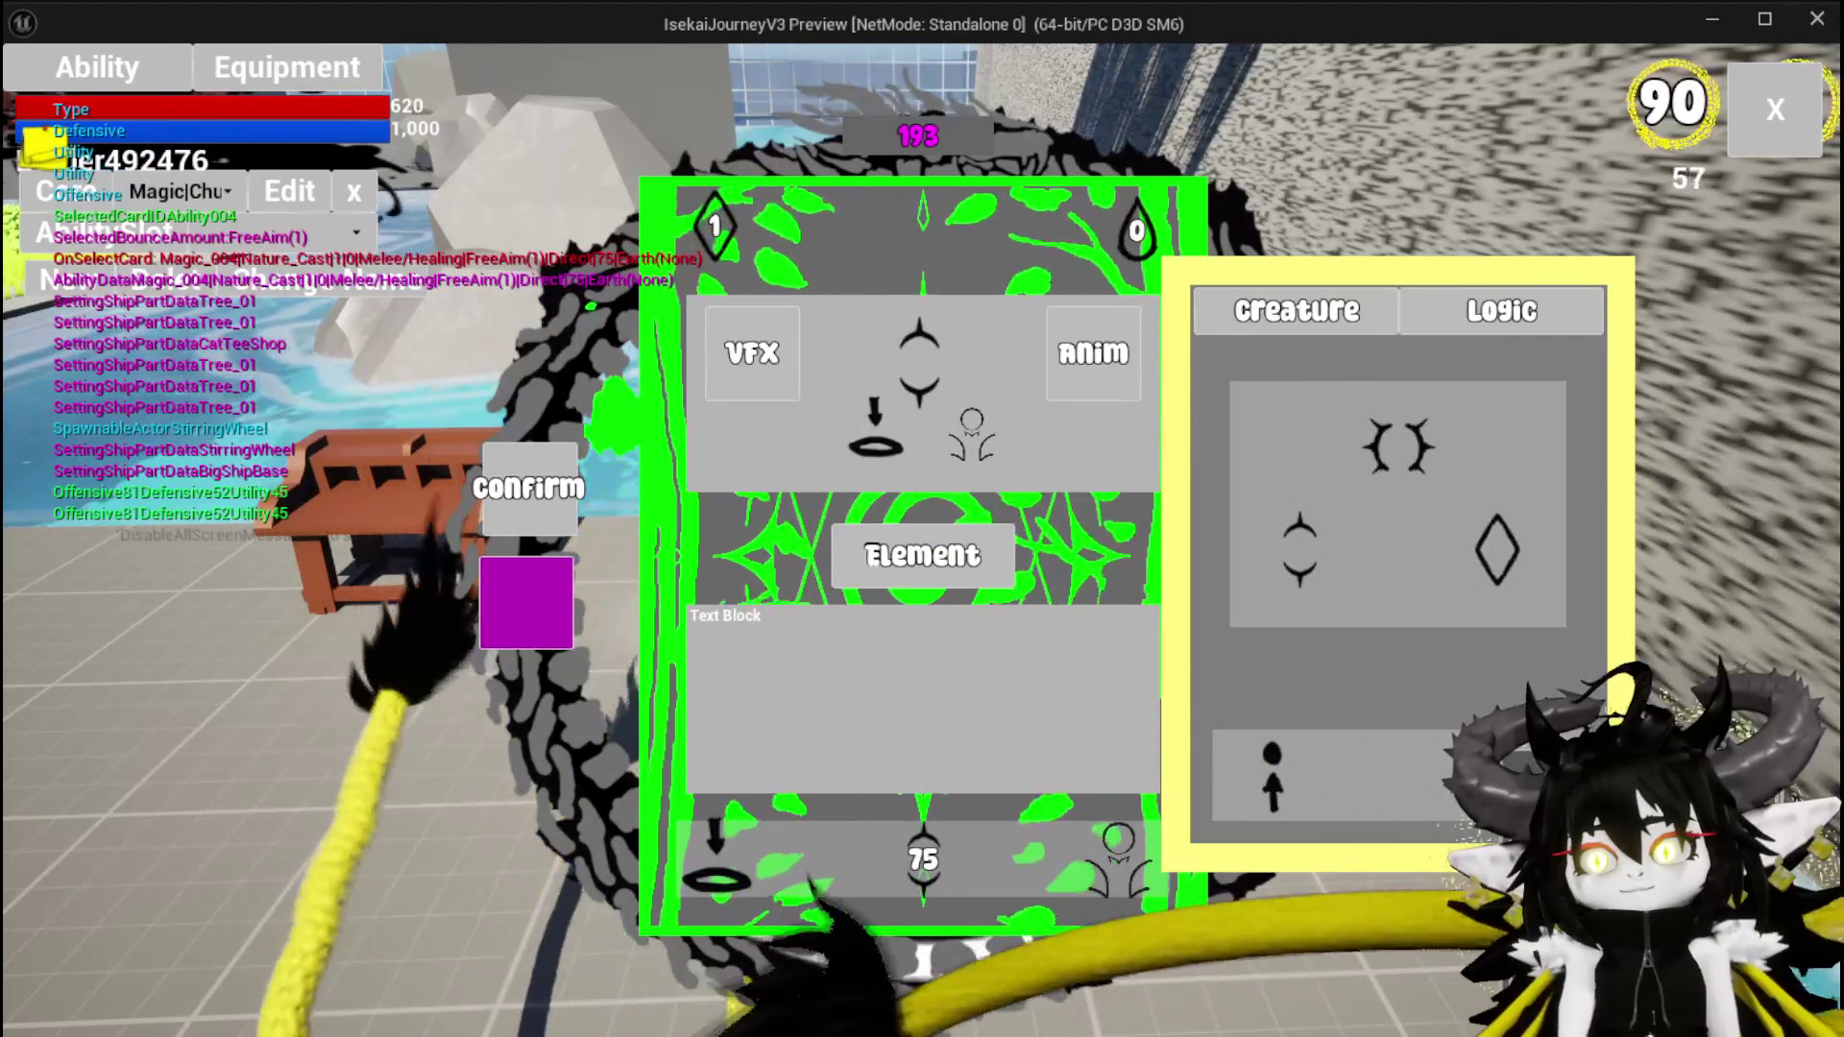
pyautogui.moveTo(1348, 713)
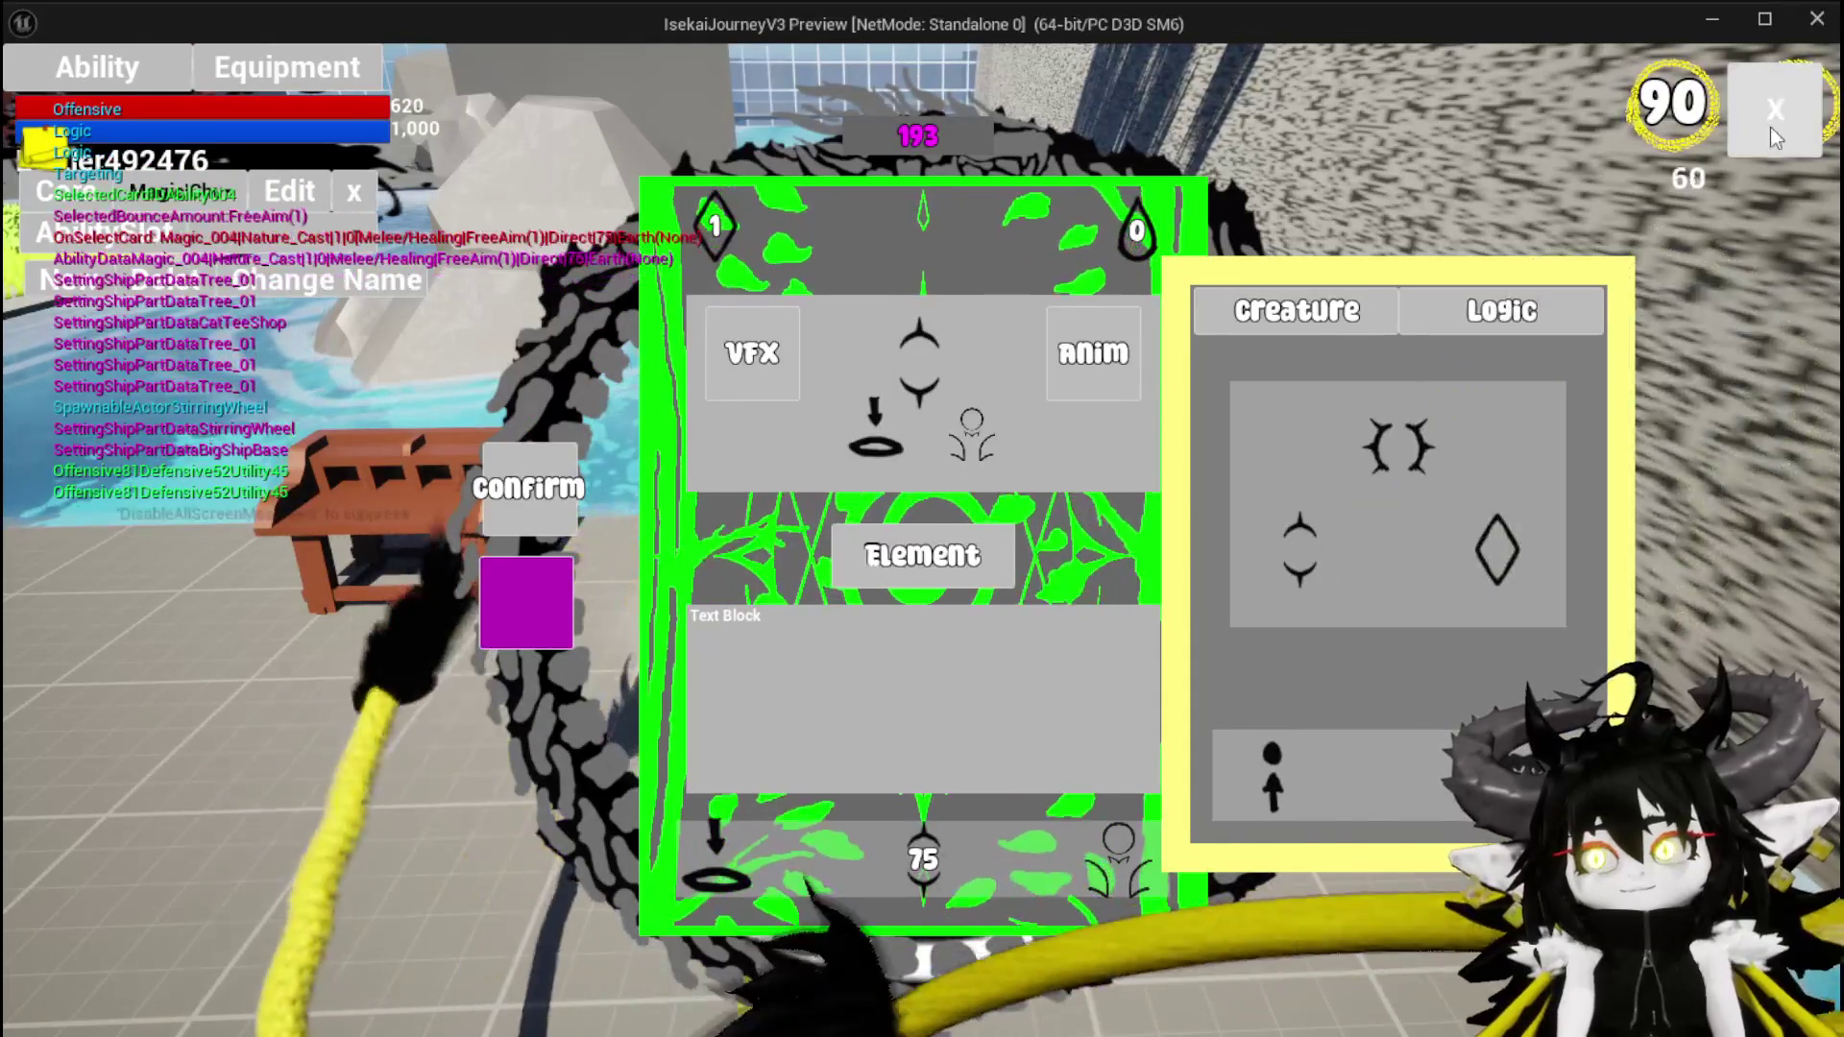
pyautogui.hotkey('alt', 'Tab')
pyautogui.press('Escape')
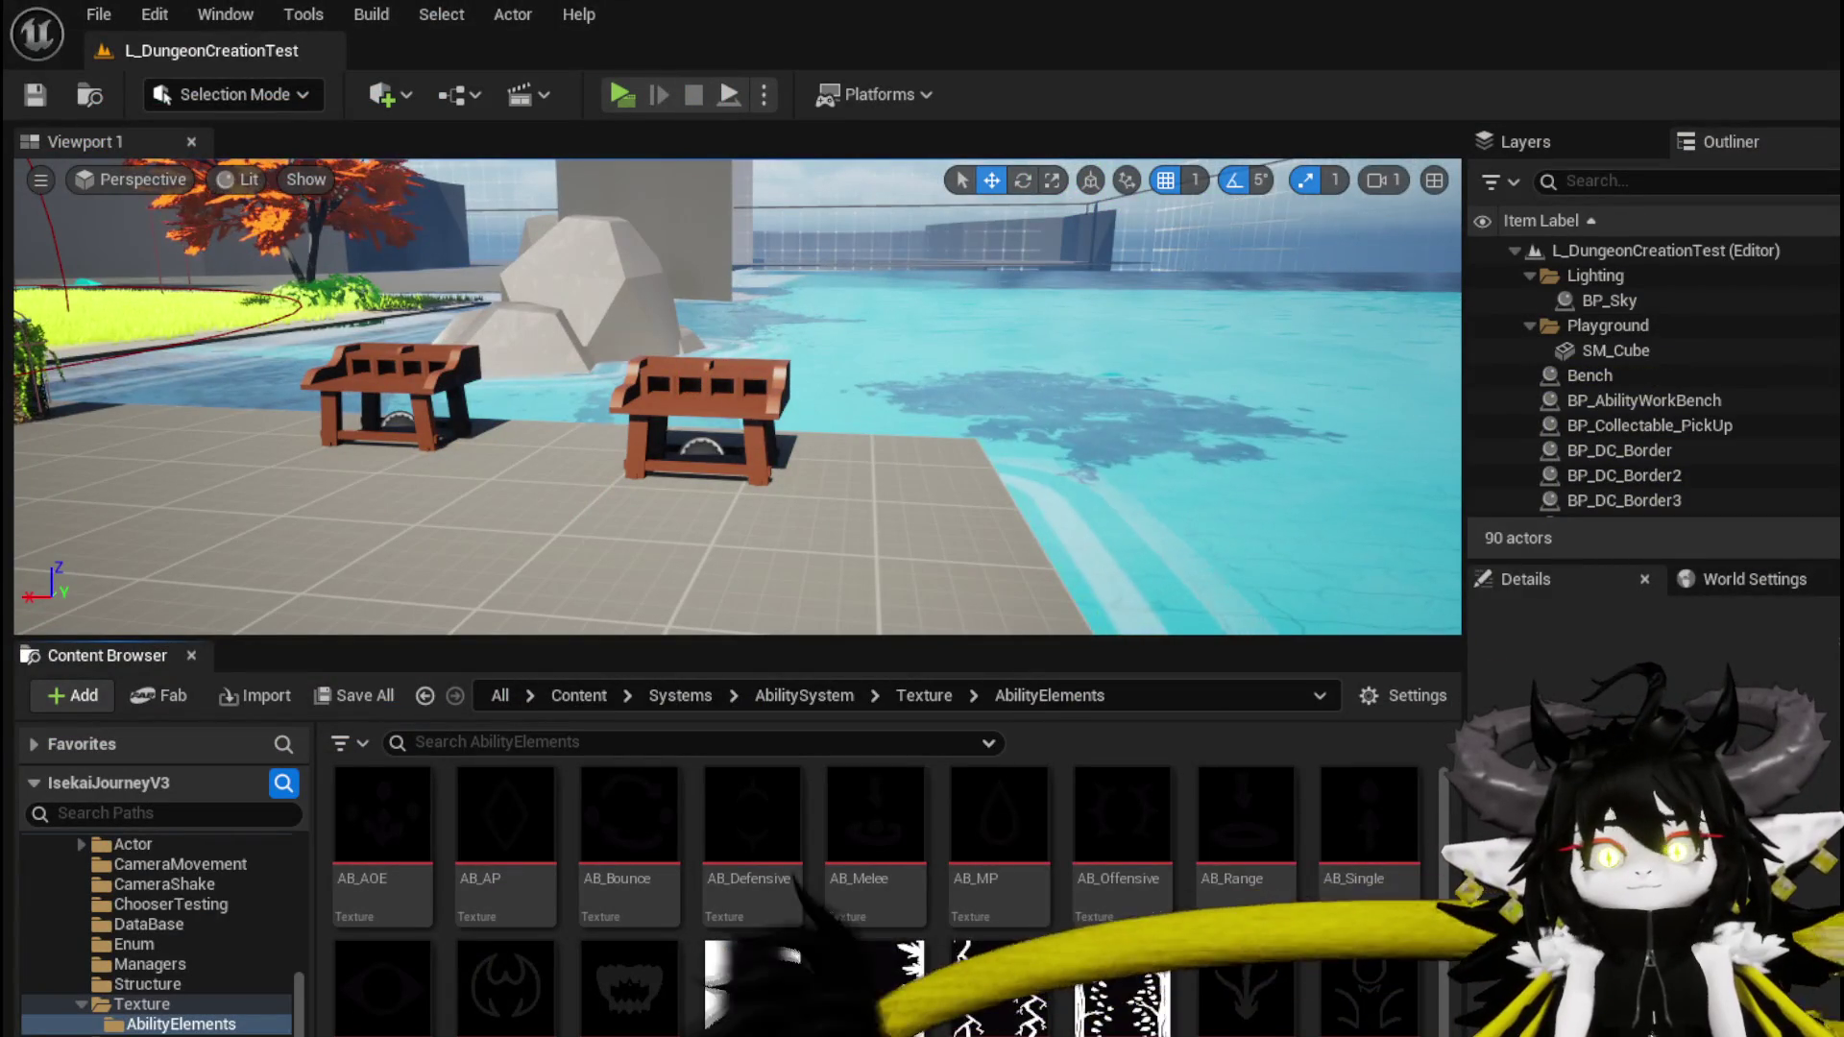
# Open DT_Ability_BasicInformation from DataBase and AbilityWorkBenchUI from the UI folder
pyautogui.scroll(2, 190, 1026)
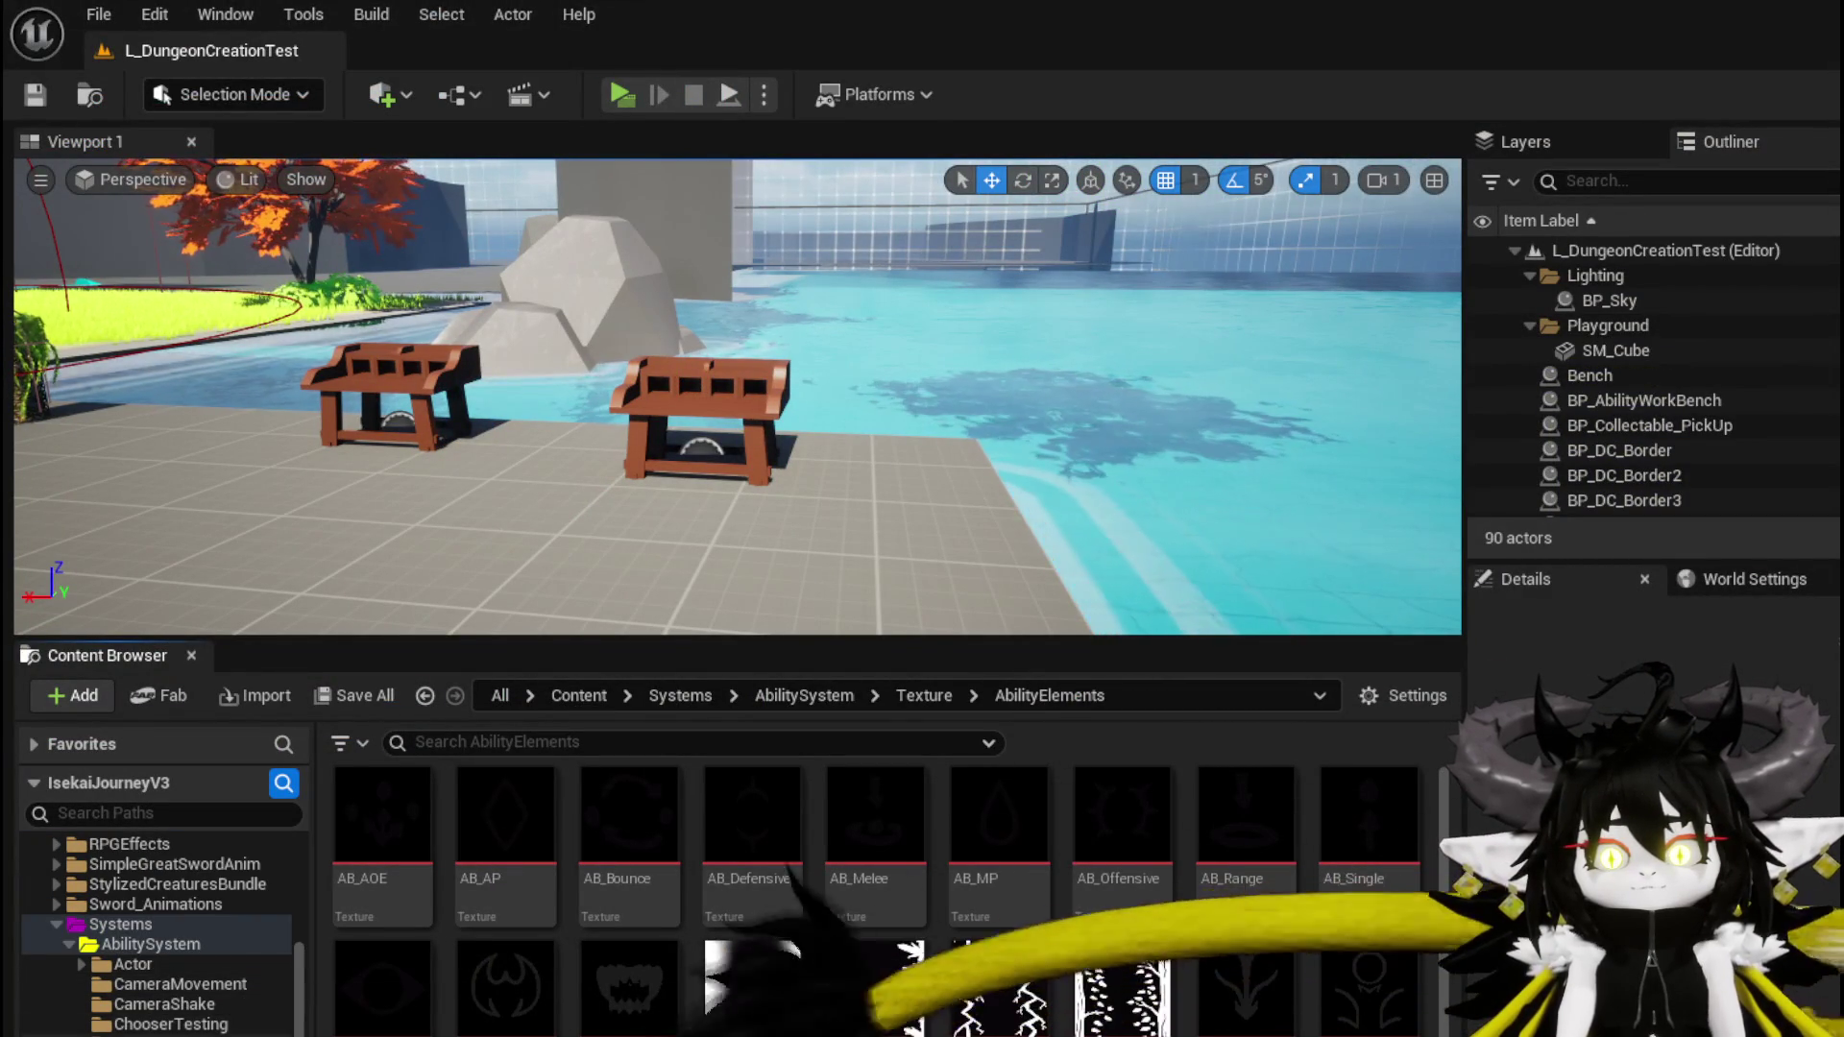
pyautogui.click(144, 1034)
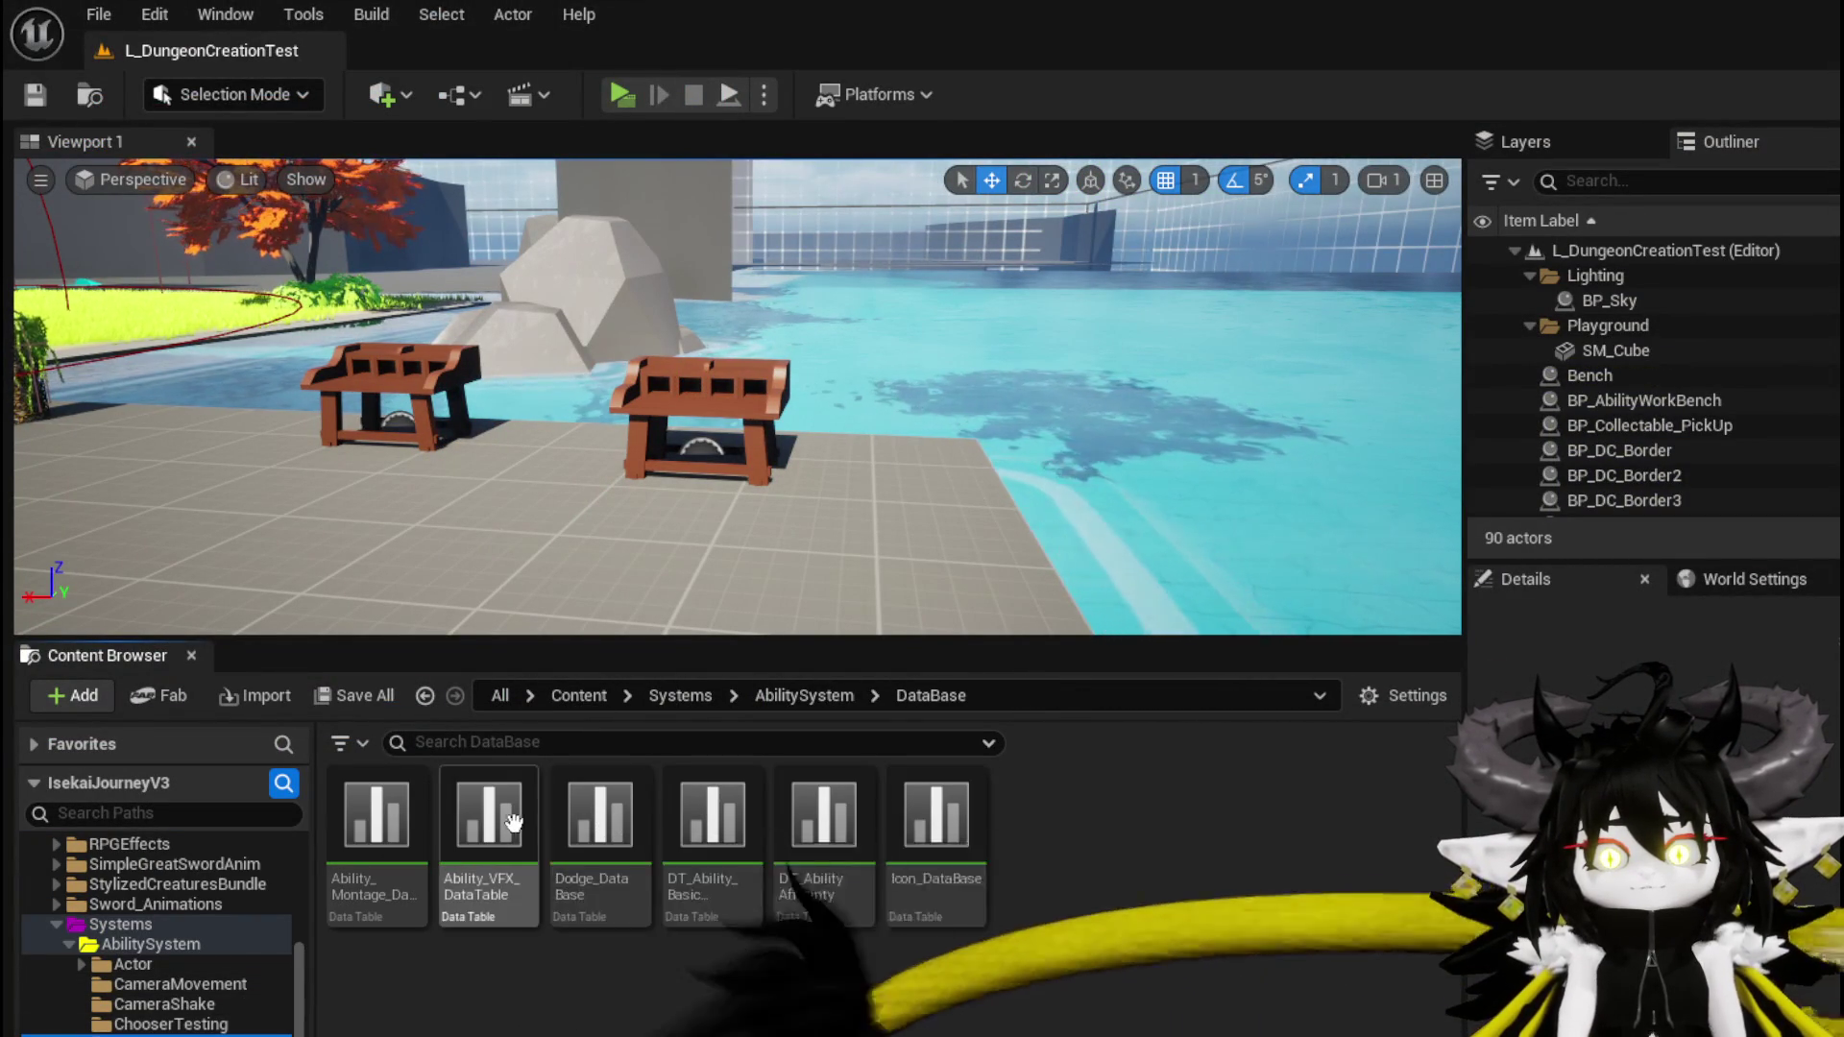
pyautogui.doubleClick(691, 837)
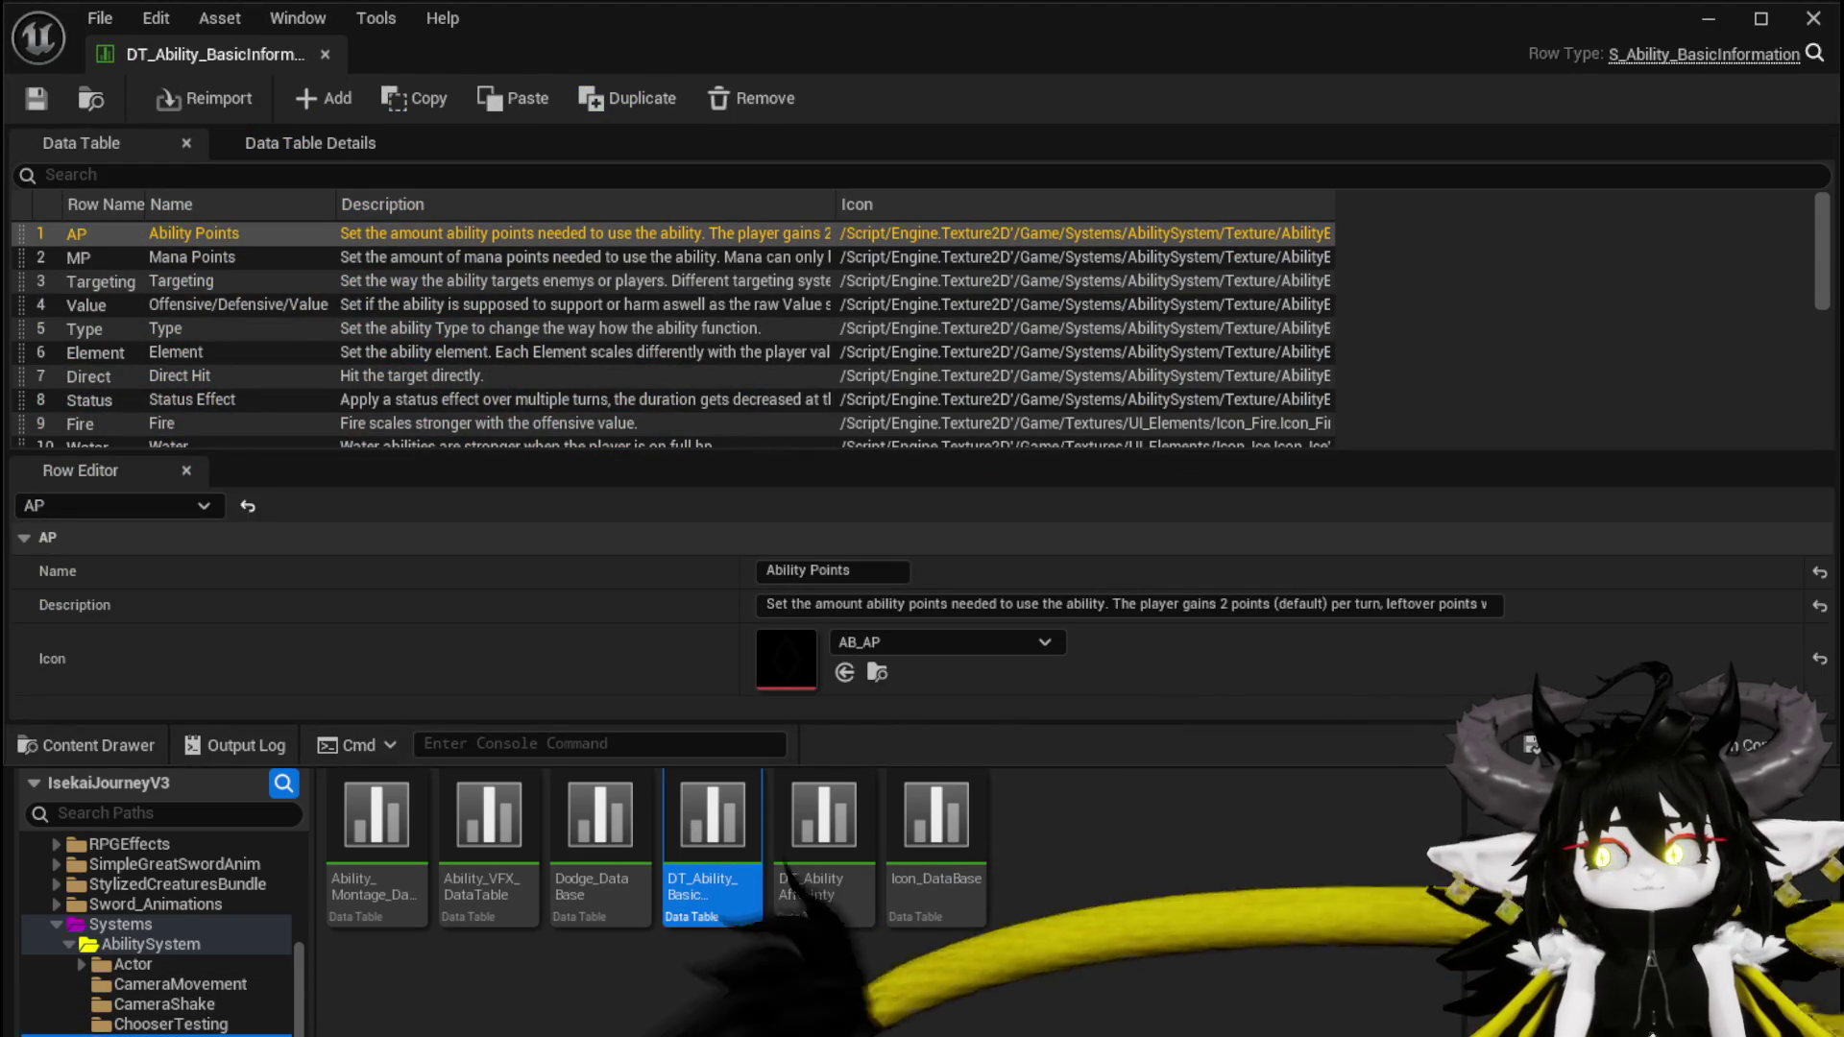
pyautogui.click(153, 1036)
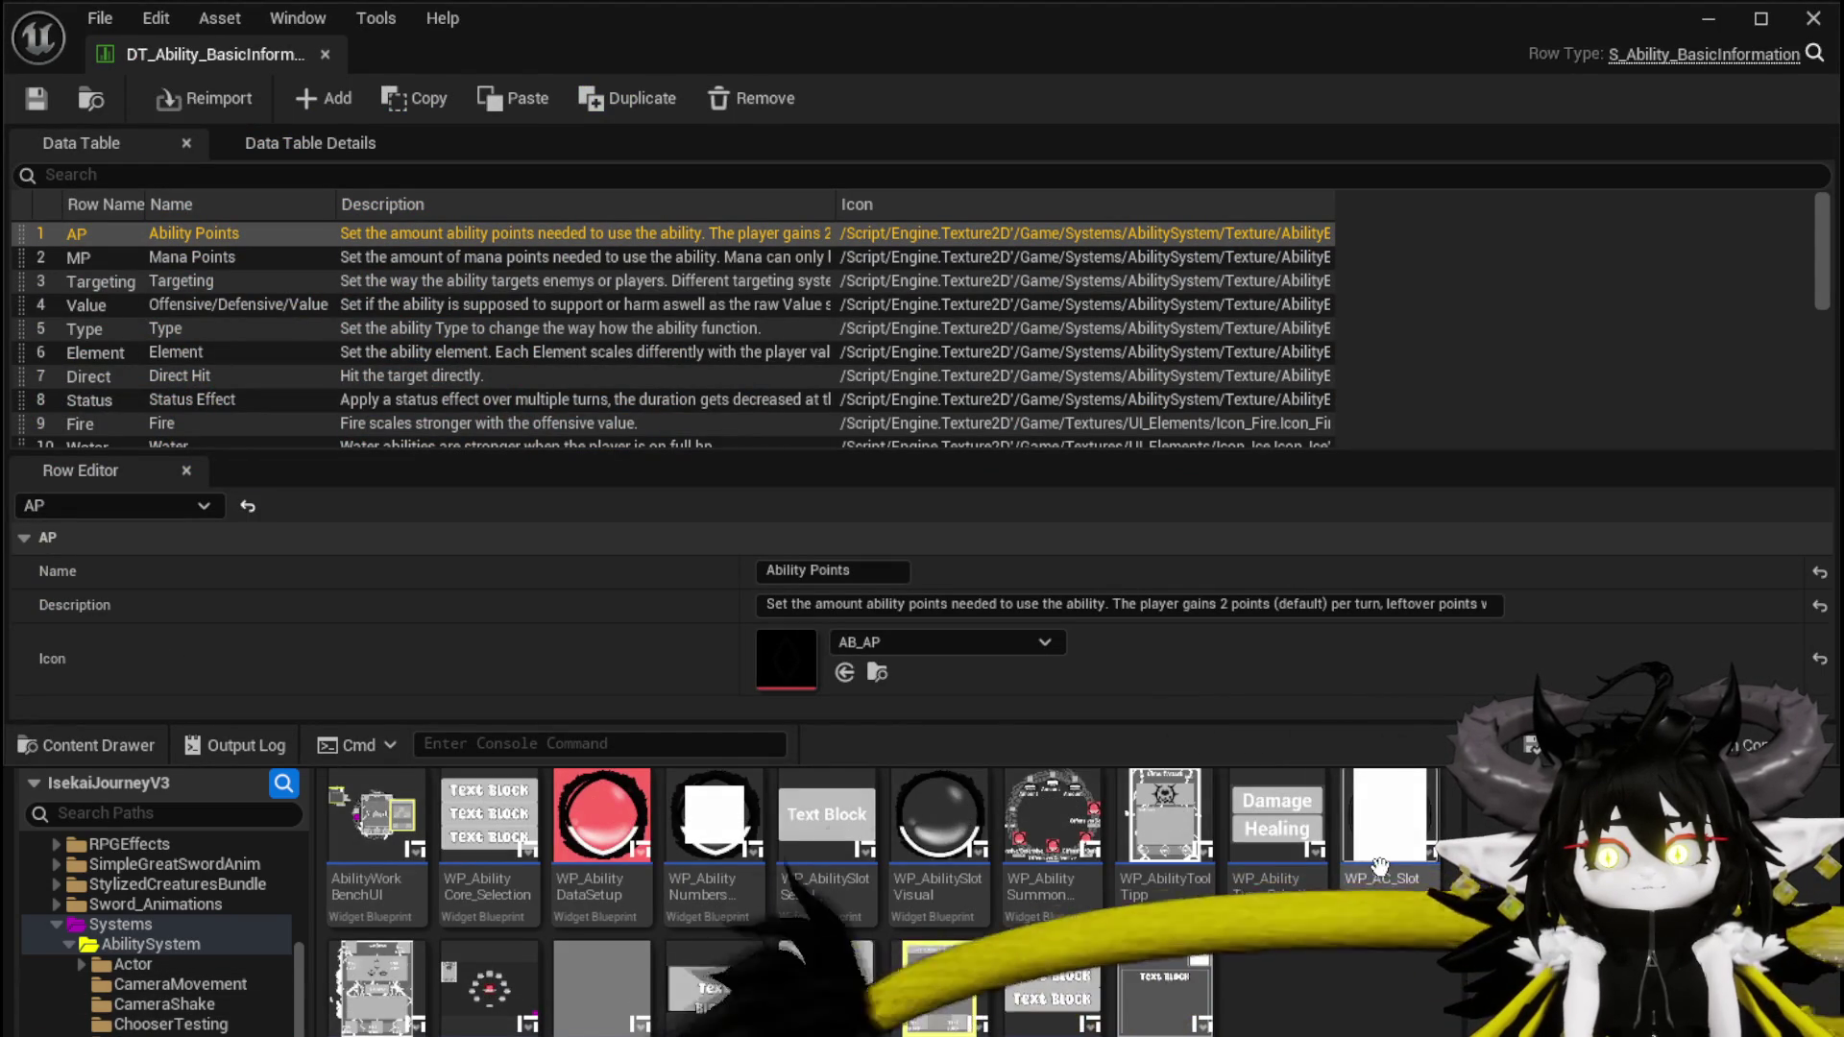
pyautogui.doubleClick(413, 816)
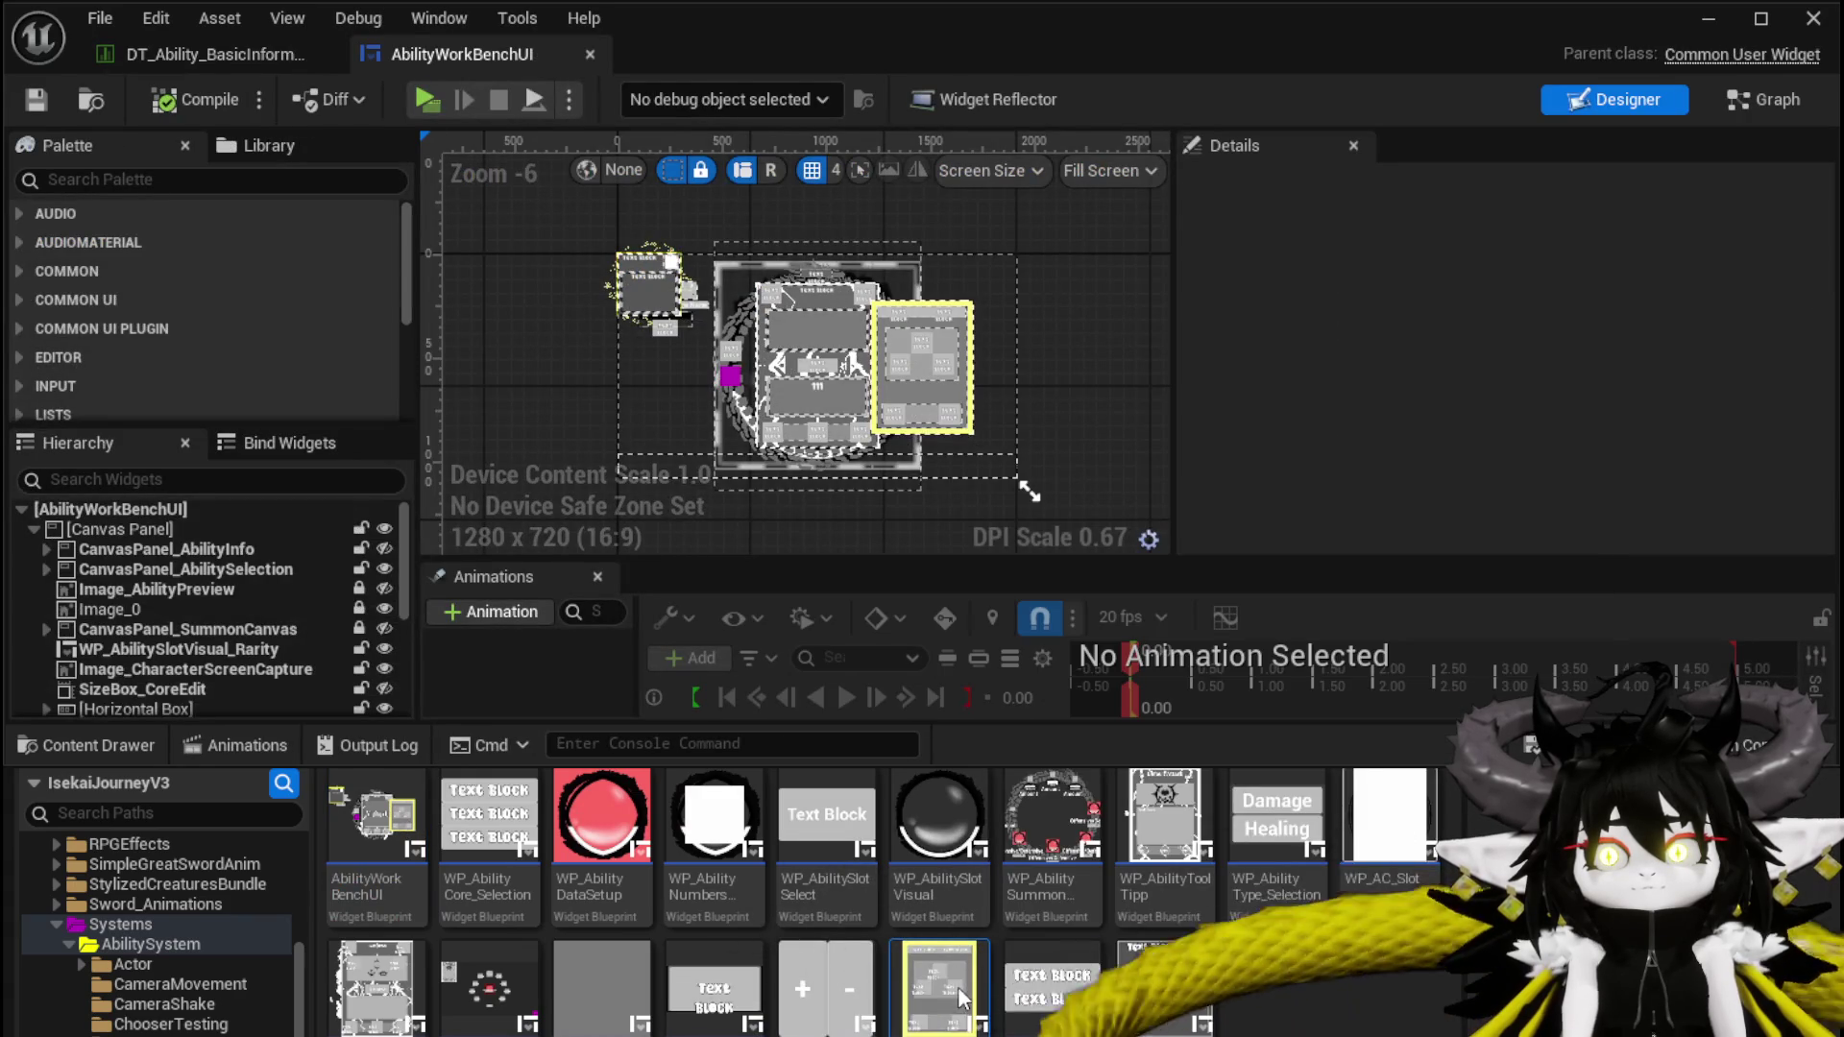
# Open WP_Summon_AbilityWorkBench and set the Offensive button's texture to Offensive_Tex
pyautogui.doubleClick(970, 982)
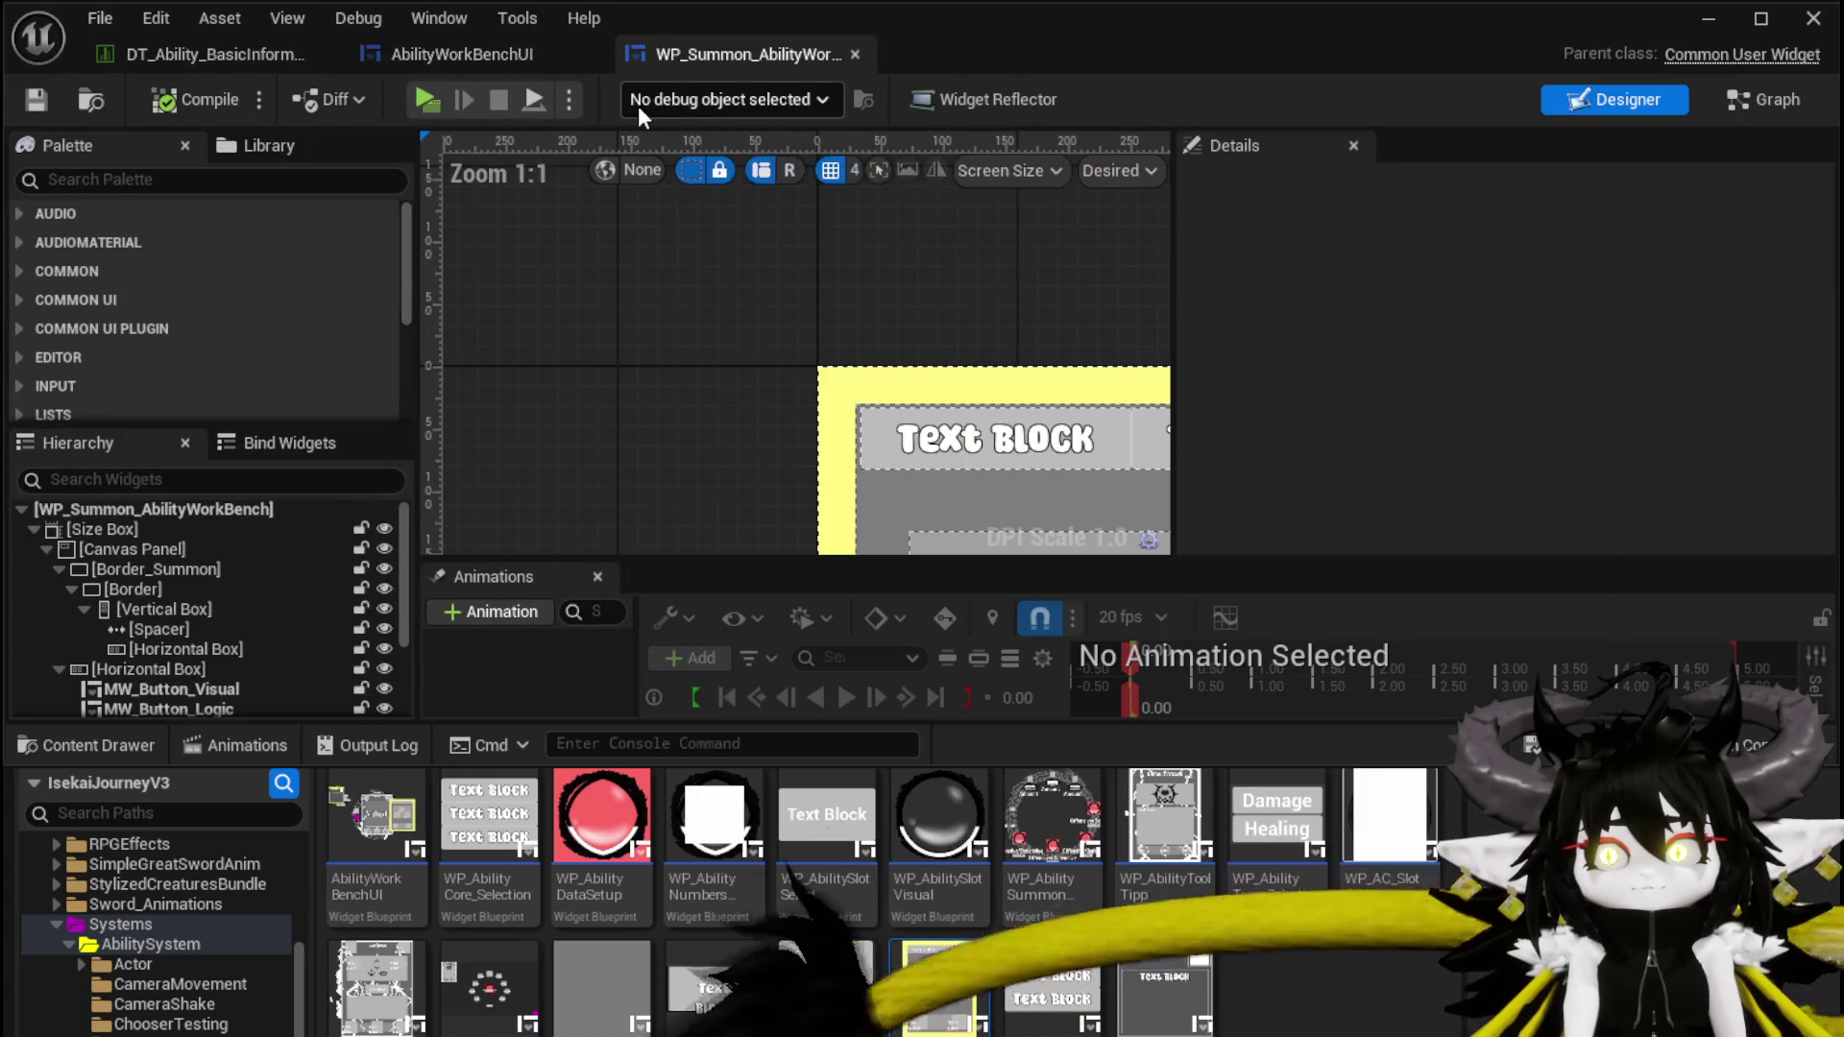
pyautogui.click(807, 336)
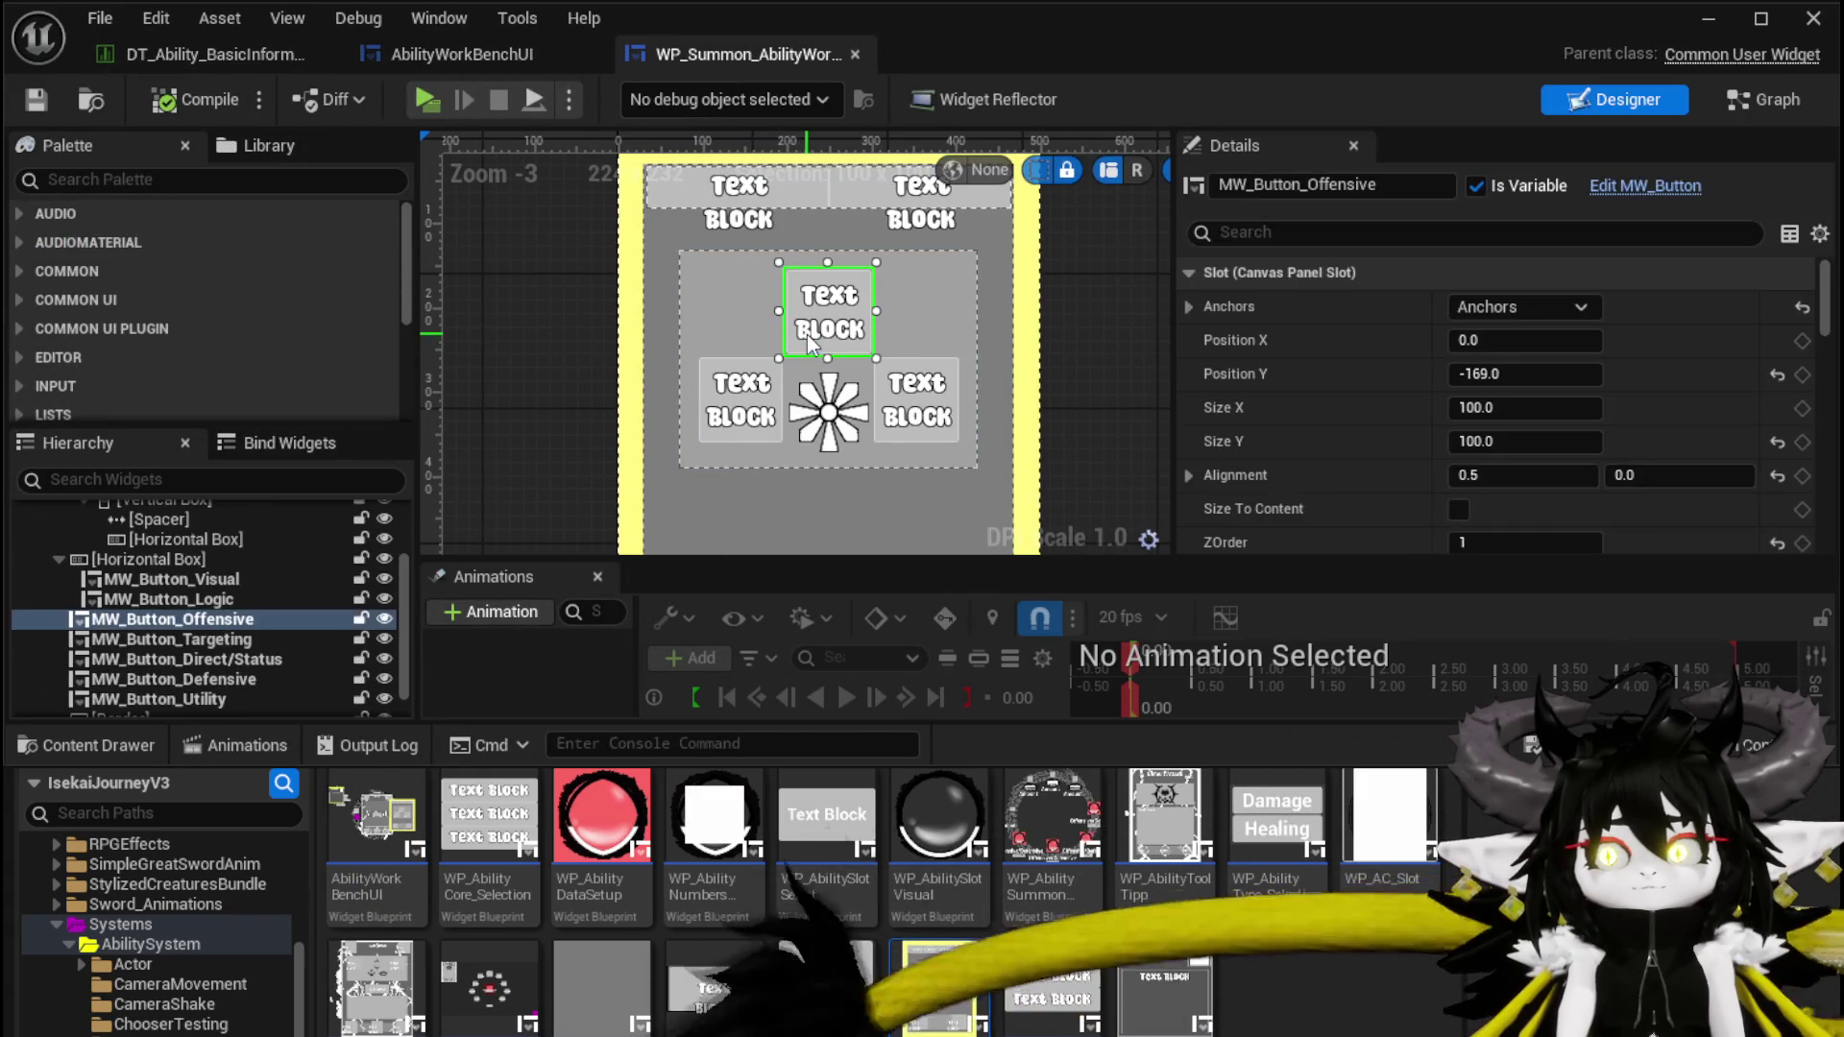
pyautogui.scroll(-15, 1585, 440)
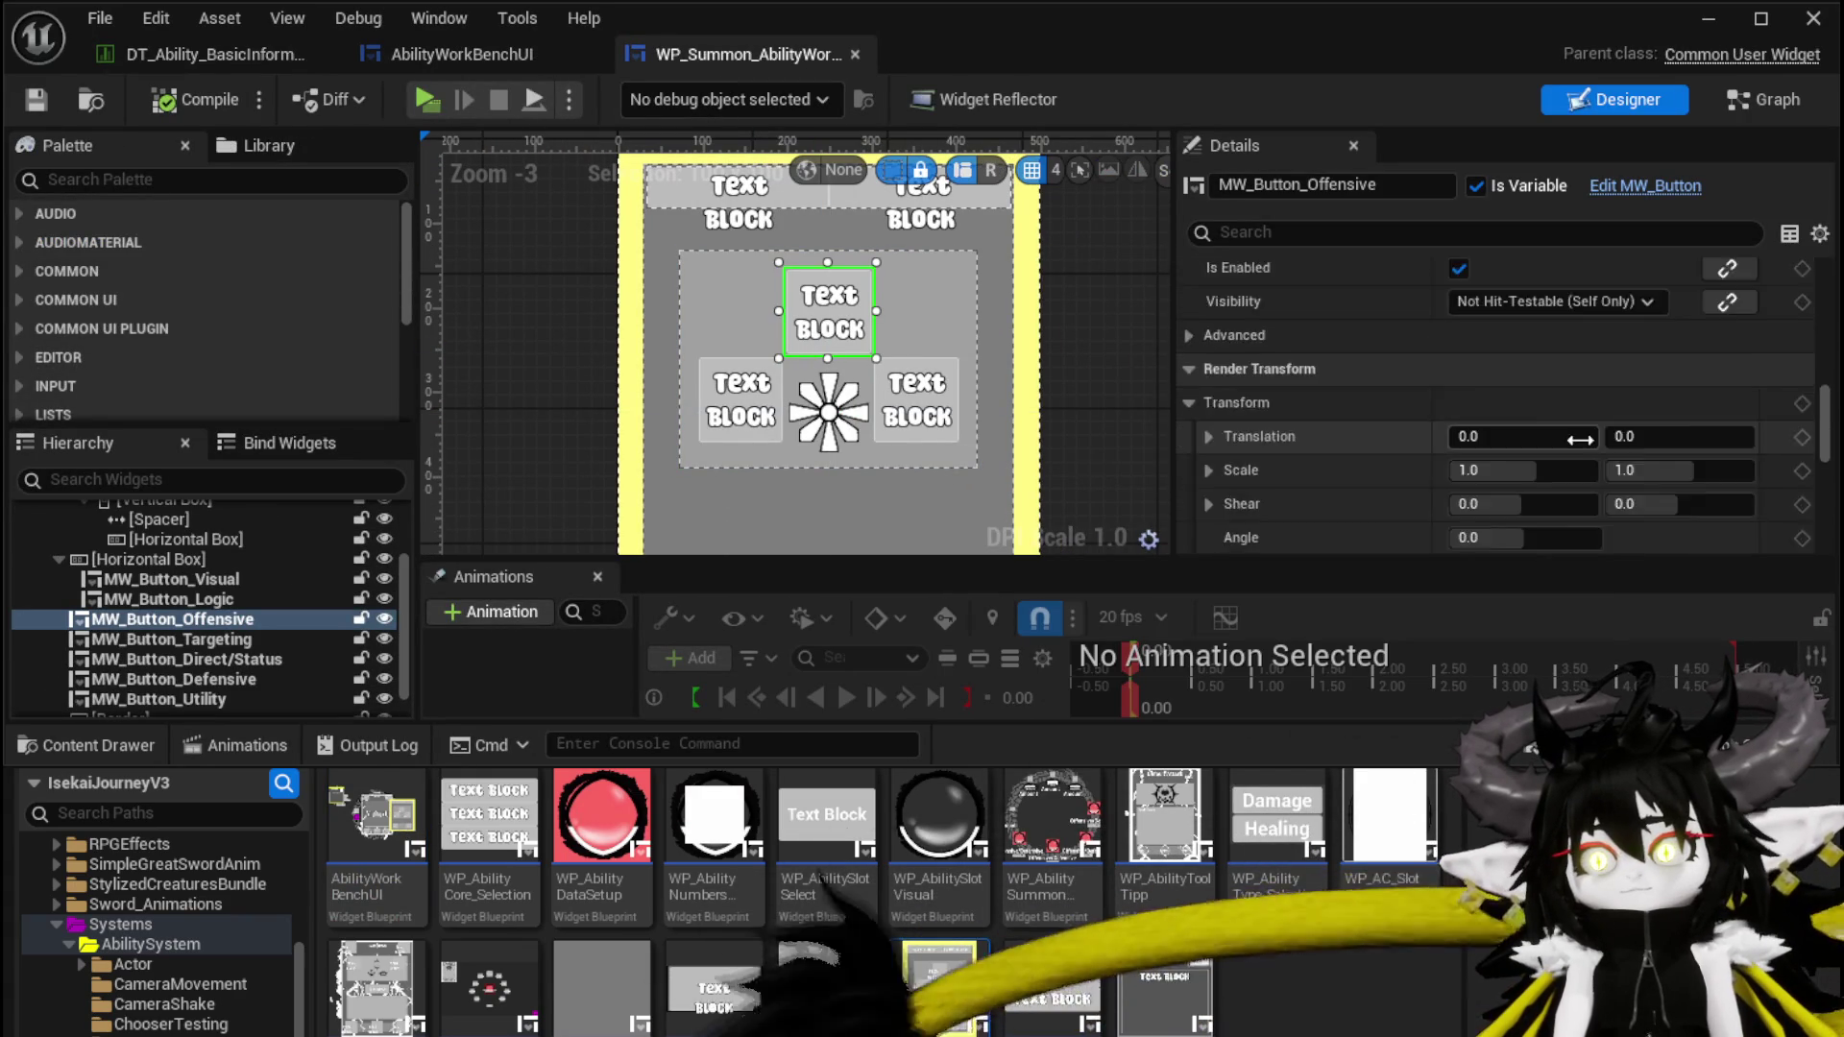
pyautogui.scroll(3, 1576, 439)
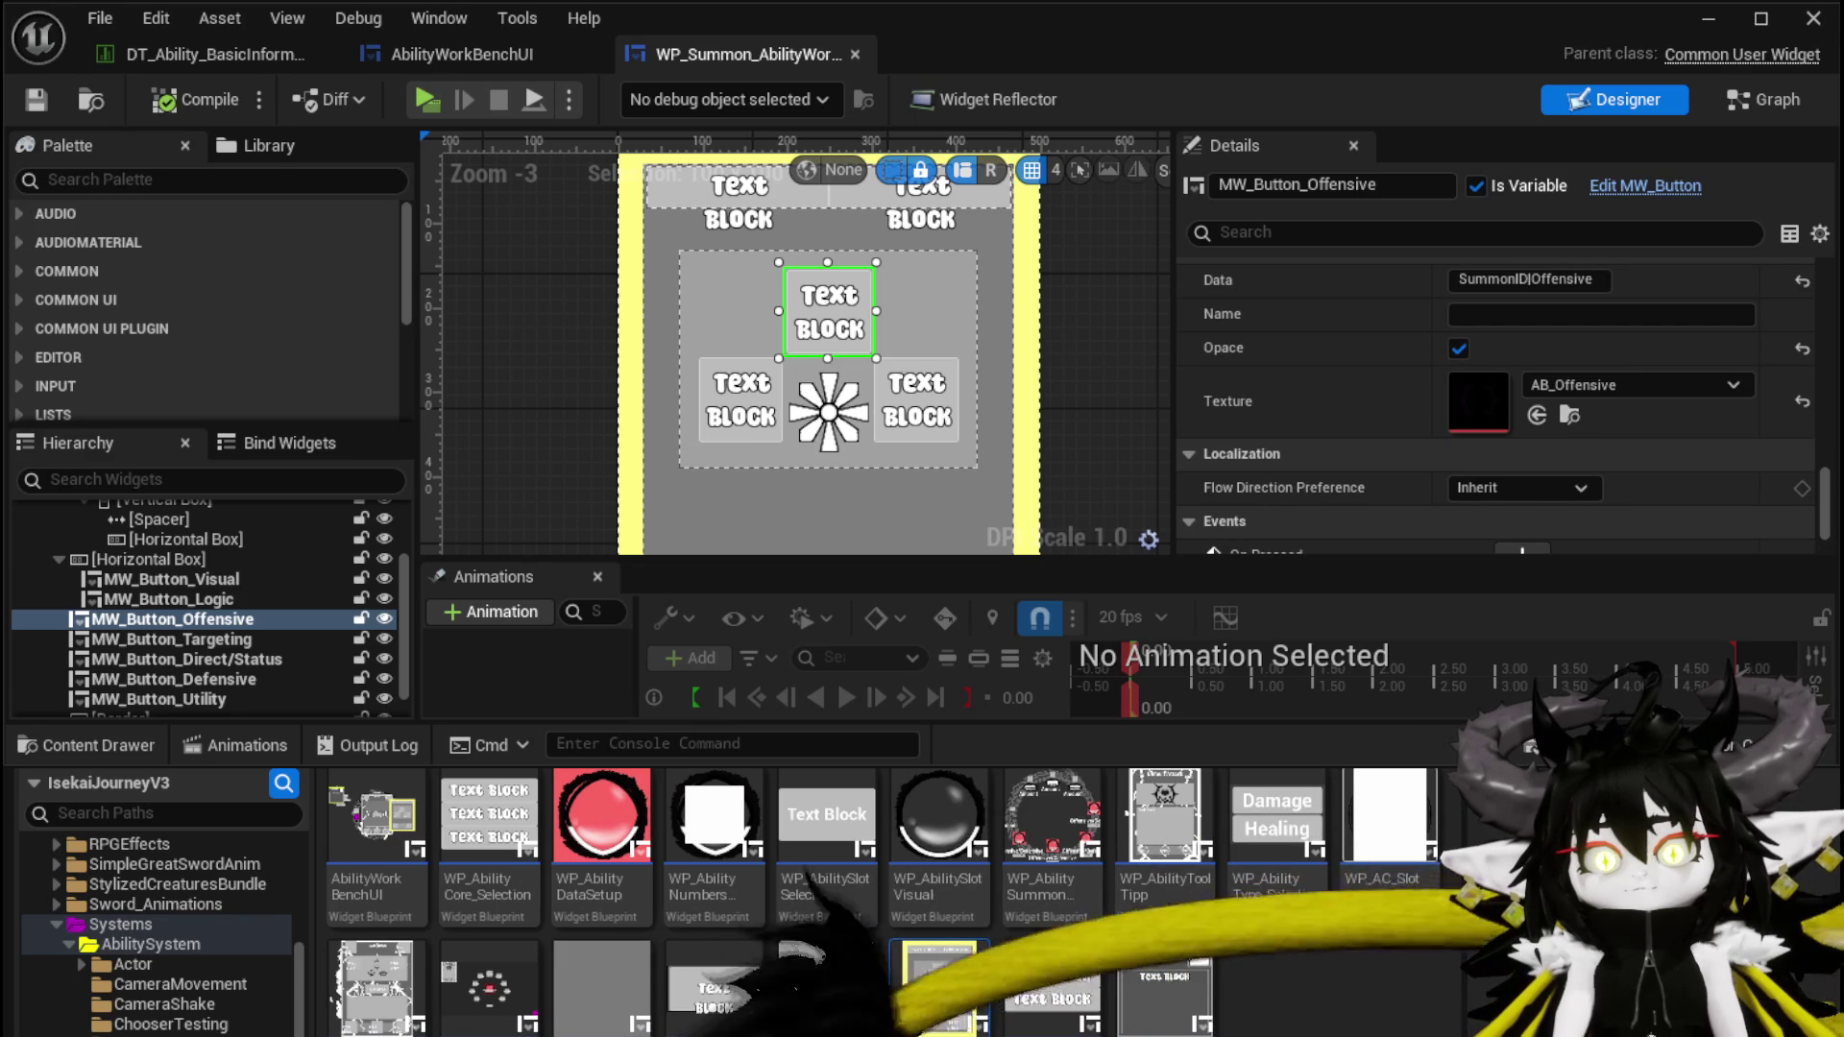
pyautogui.click(1570, 415)
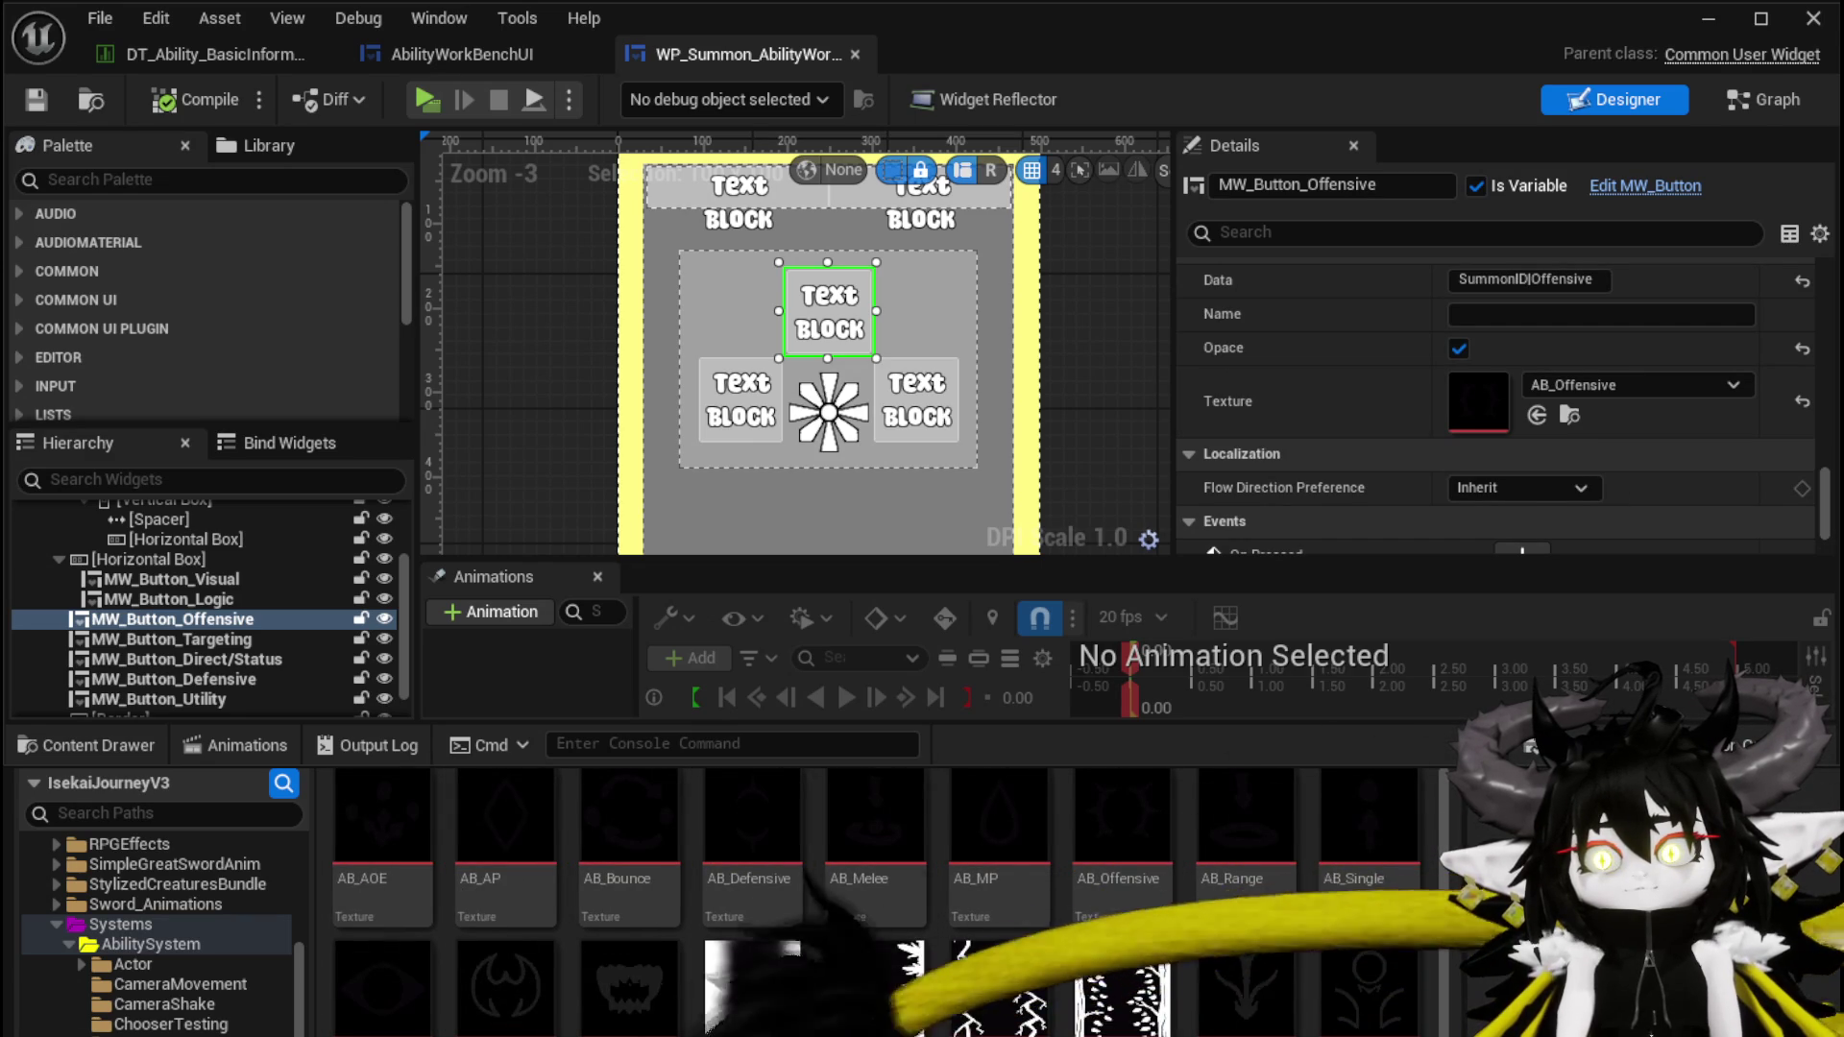
pyautogui.scroll(-1, 890, 902)
pyautogui.moveTo(1244, 950); pyautogui.dragTo(1478, 402)
# Set the Defensive and Utility buttons to Defensive_Tex and Utility_Tex, then return to the data table
pyautogui.click(714, 423)
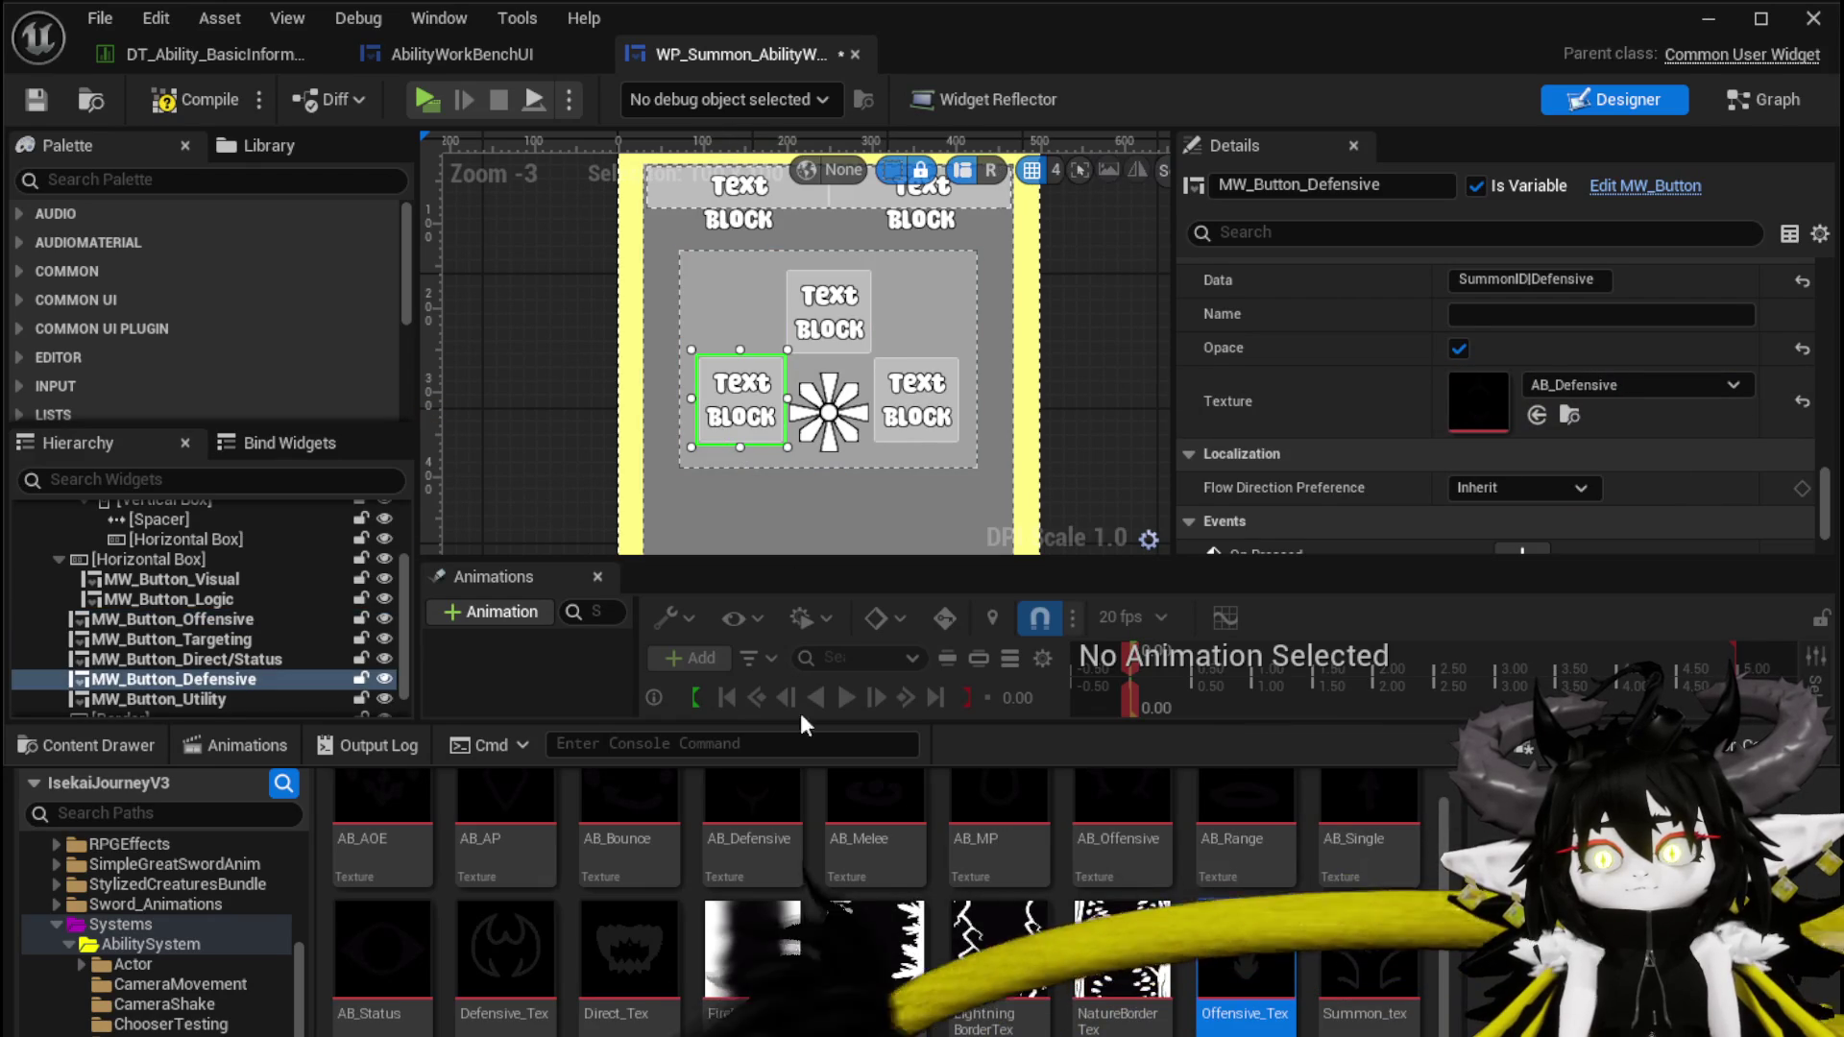
pyautogui.moveTo(531, 950); pyautogui.dragTo(1479, 401)
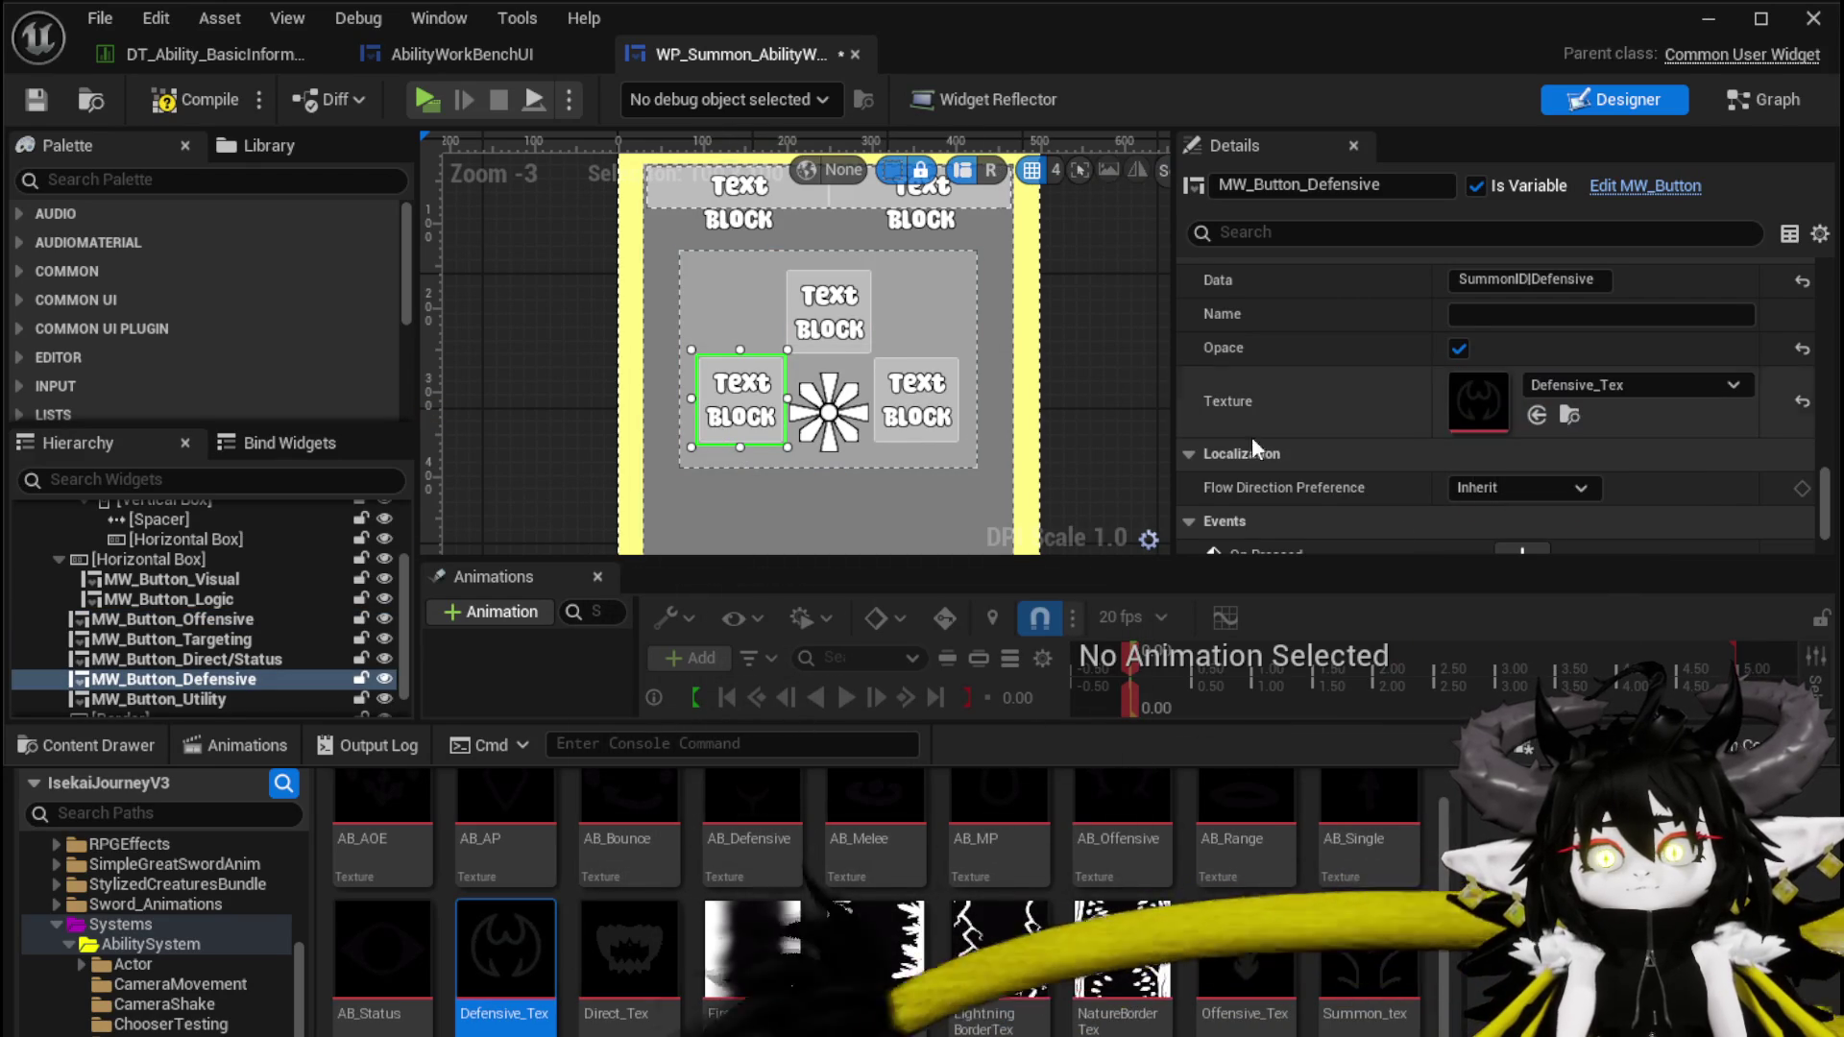
pyautogui.click(924, 429)
pyautogui.moveTo(1489, 951)
pyautogui.mouseDown()
pyautogui.moveTo(1498, 403)
pyautogui.moveTo(1479, 401)
pyautogui.mouseUp()
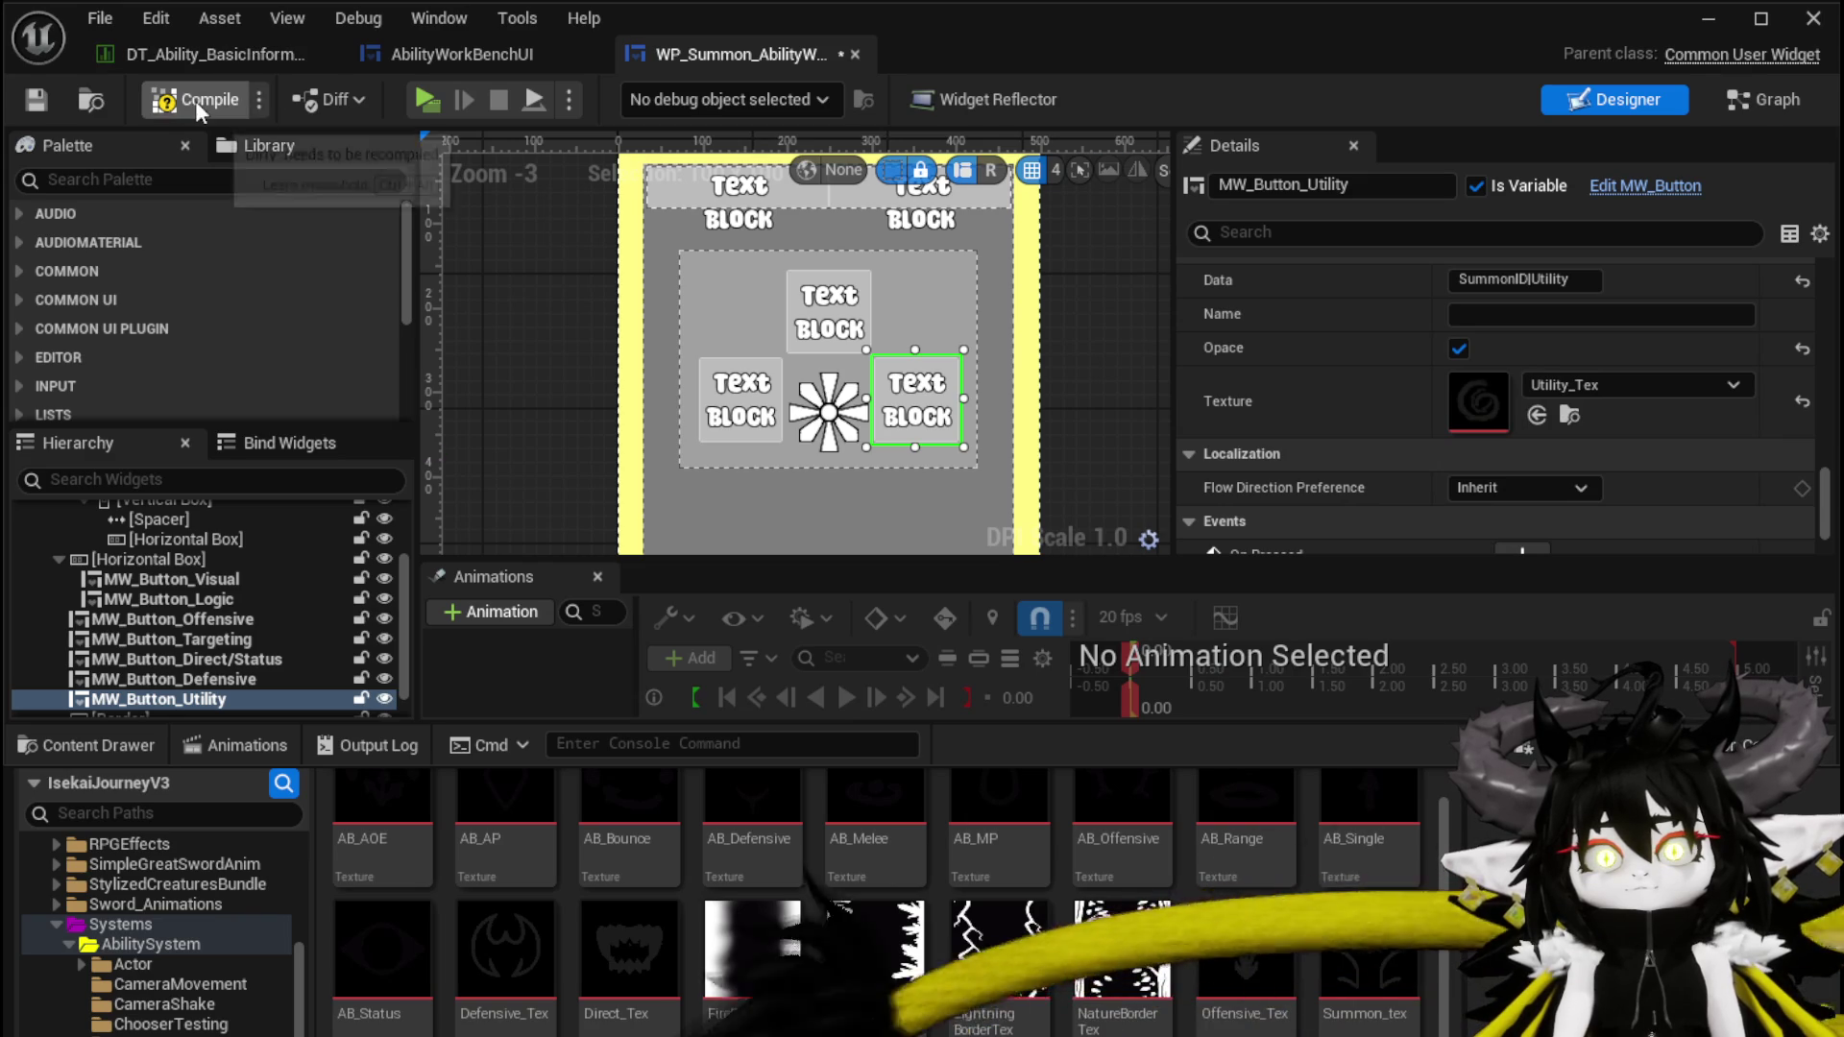
pyautogui.moveTo(158, 54)
pyautogui.mouseDown()
pyautogui.moveTo(707, 42)
pyautogui.moveTo(742, 71)
pyautogui.mouseUp()
# Give the Offensive, Defensive and Utility rows the Offensive_Tex, Defensive_Tex and Utility_Tex icons
pyautogui.scroll(-8, 111, 338)
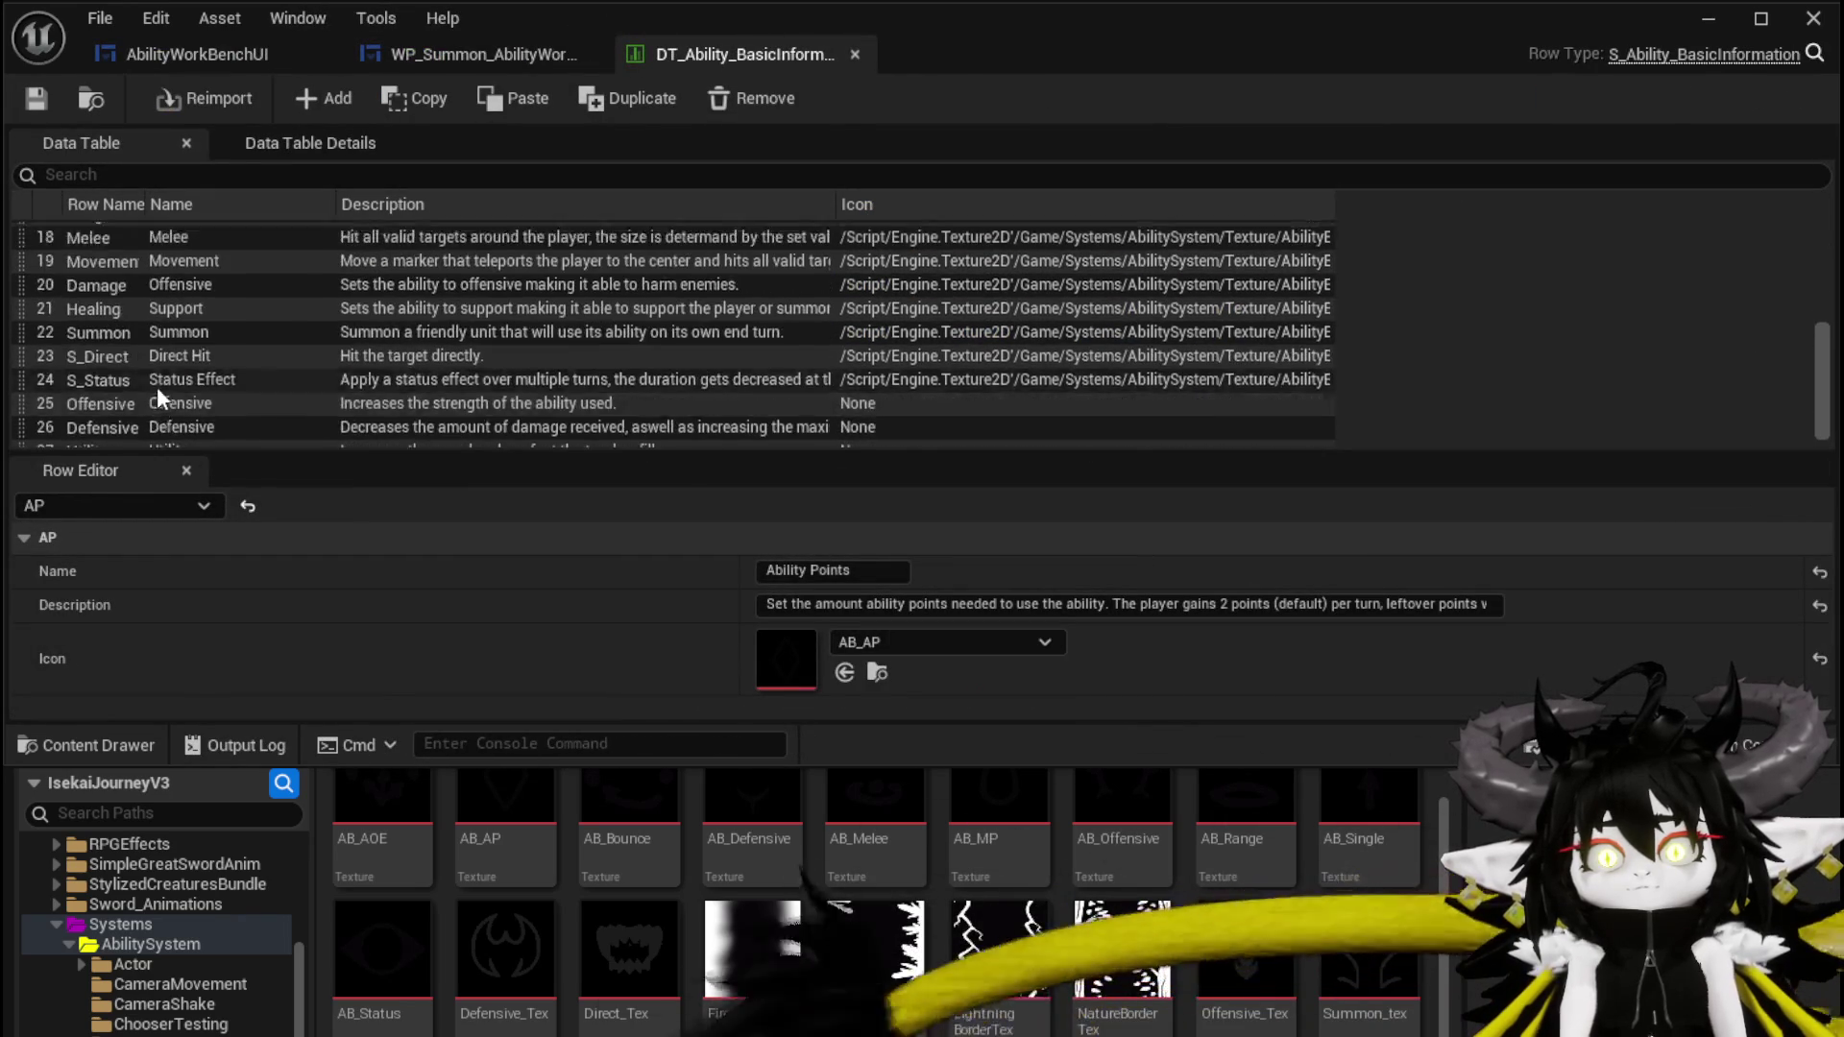
pyautogui.click(158, 388)
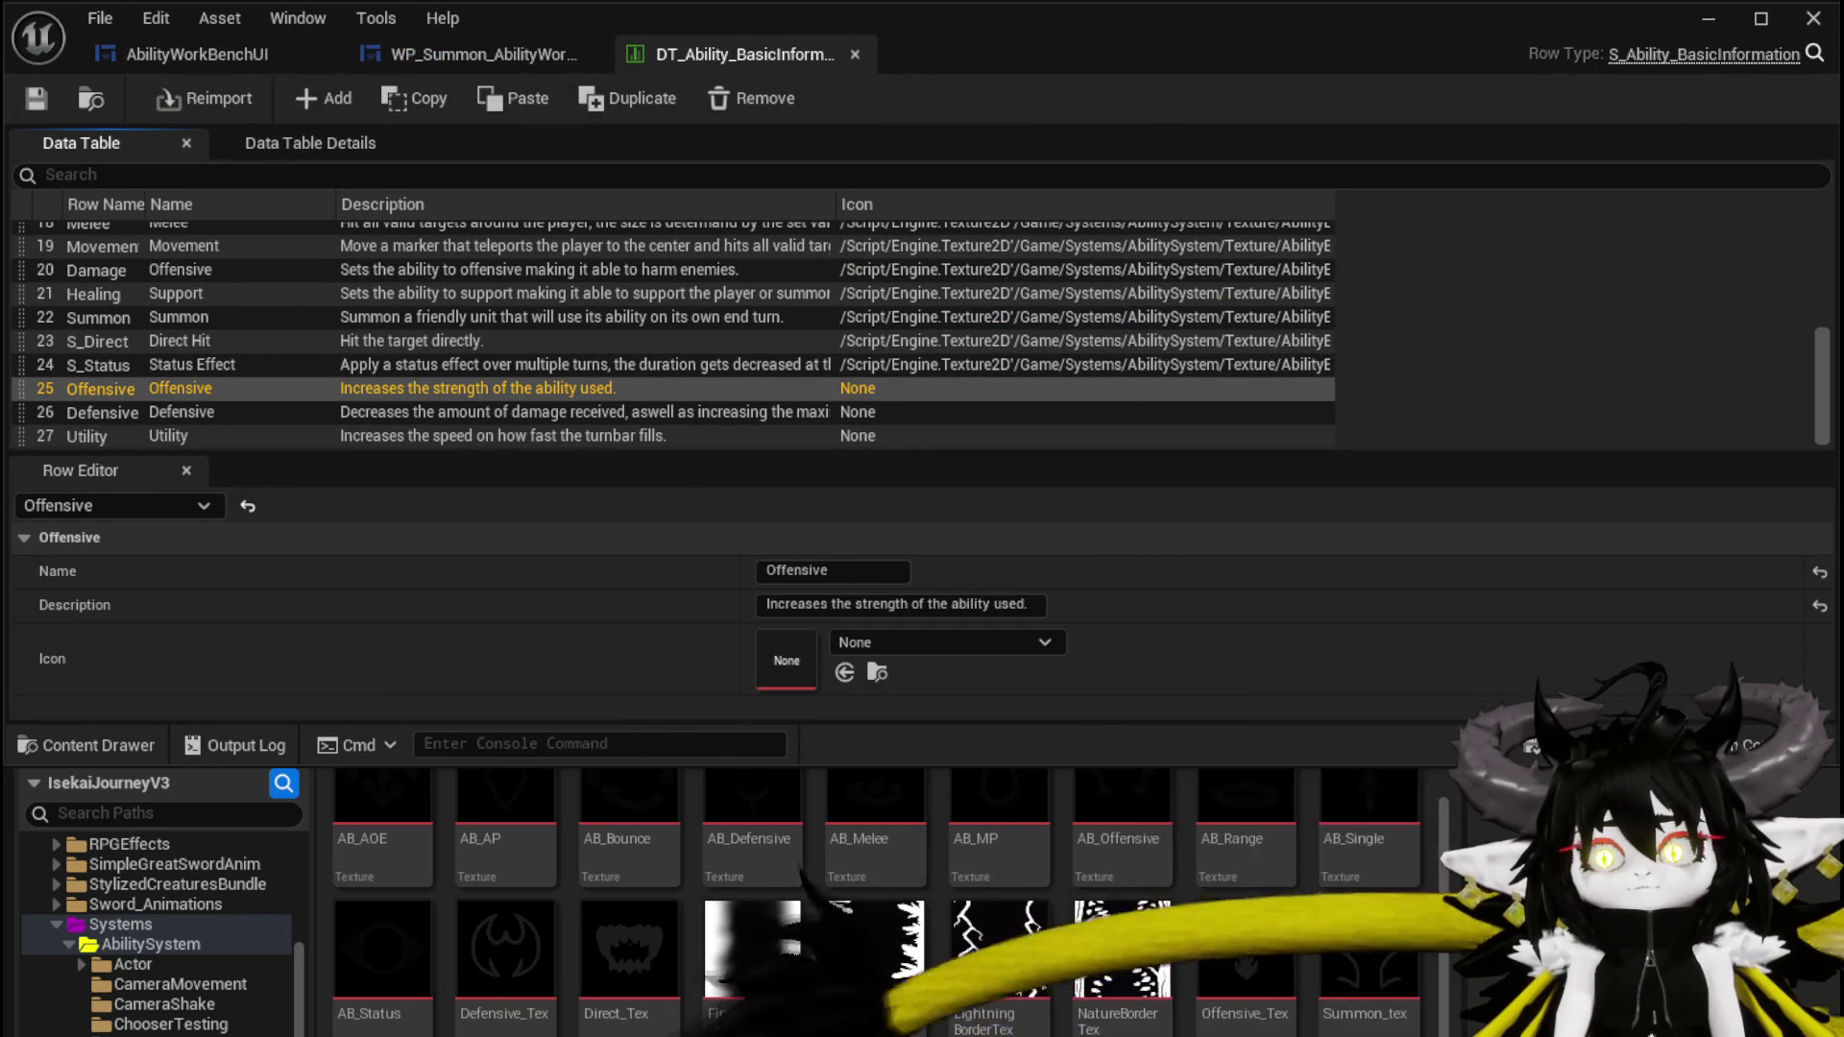
pyautogui.moveTo(1264, 1007); pyautogui.dragTo(927, 648)
pyautogui.click(266, 413)
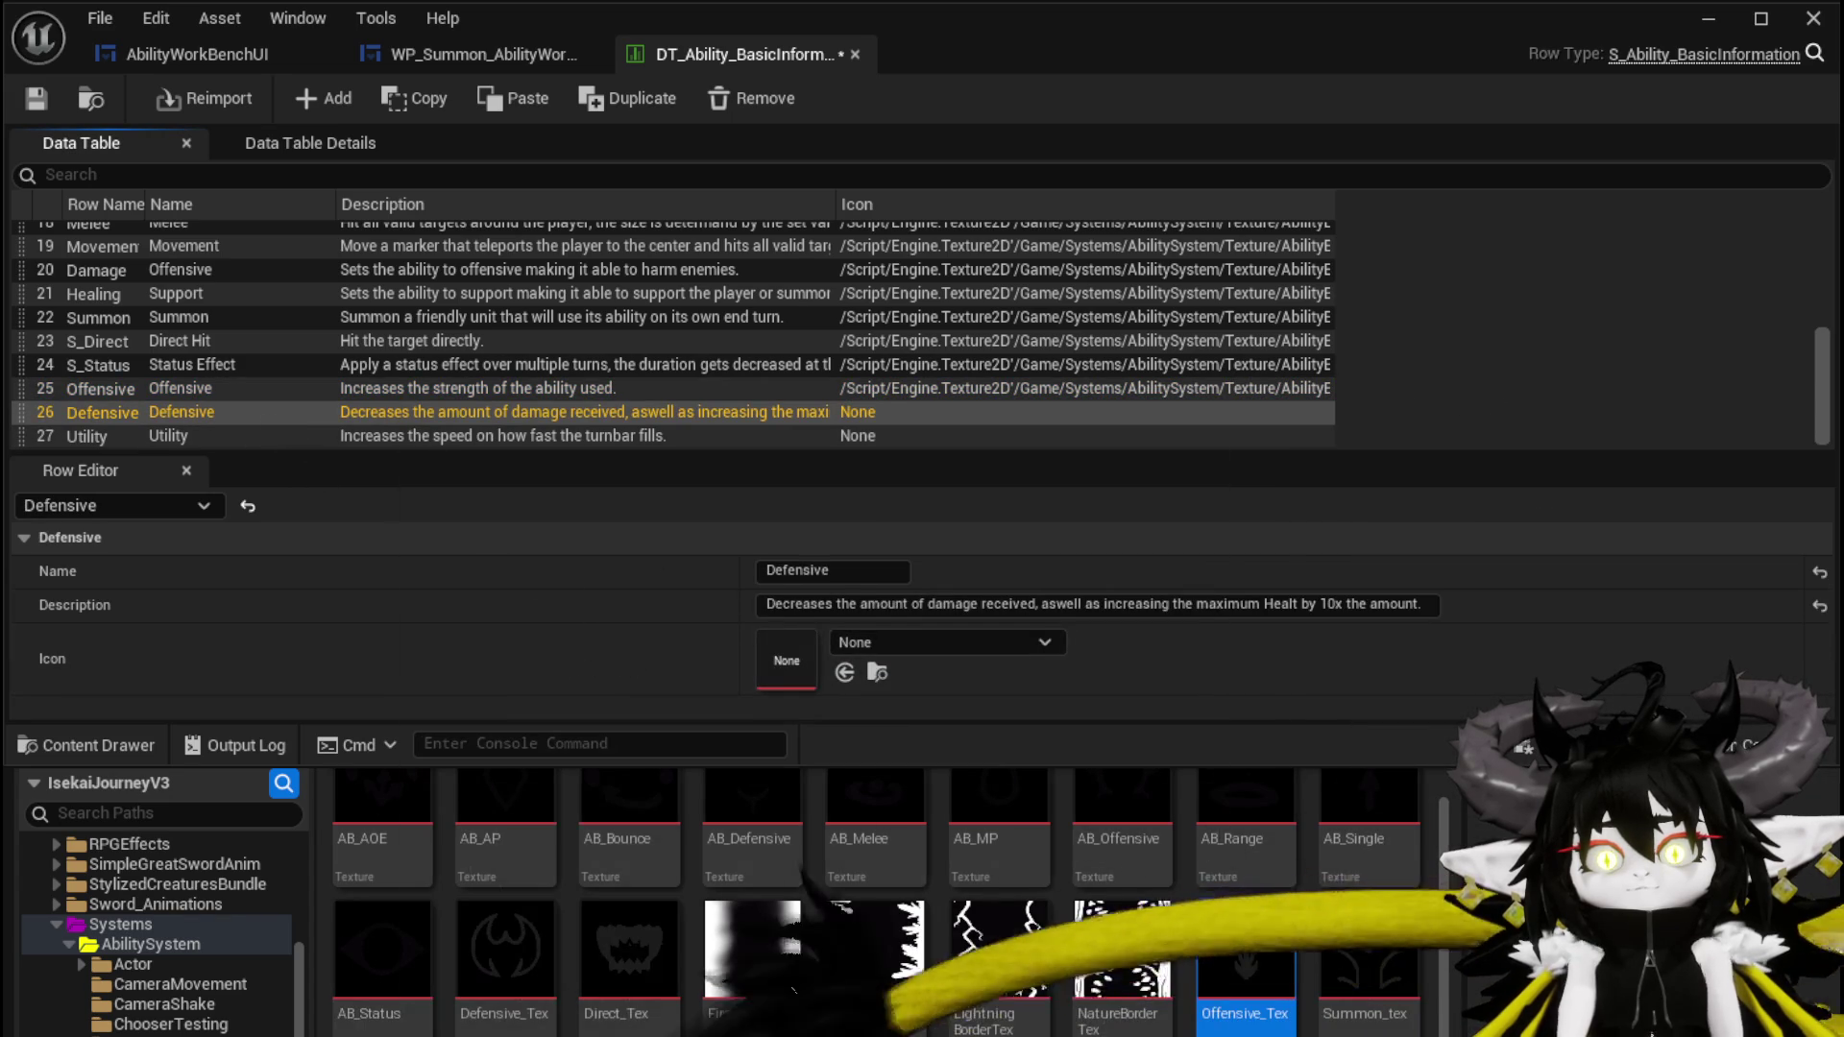
pyautogui.moveTo(539, 917)
pyautogui.mouseDown()
pyautogui.moveTo(766, 574)
pyautogui.moveTo(825, 655)
pyautogui.mouseUp()
pyautogui.click(319, 436)
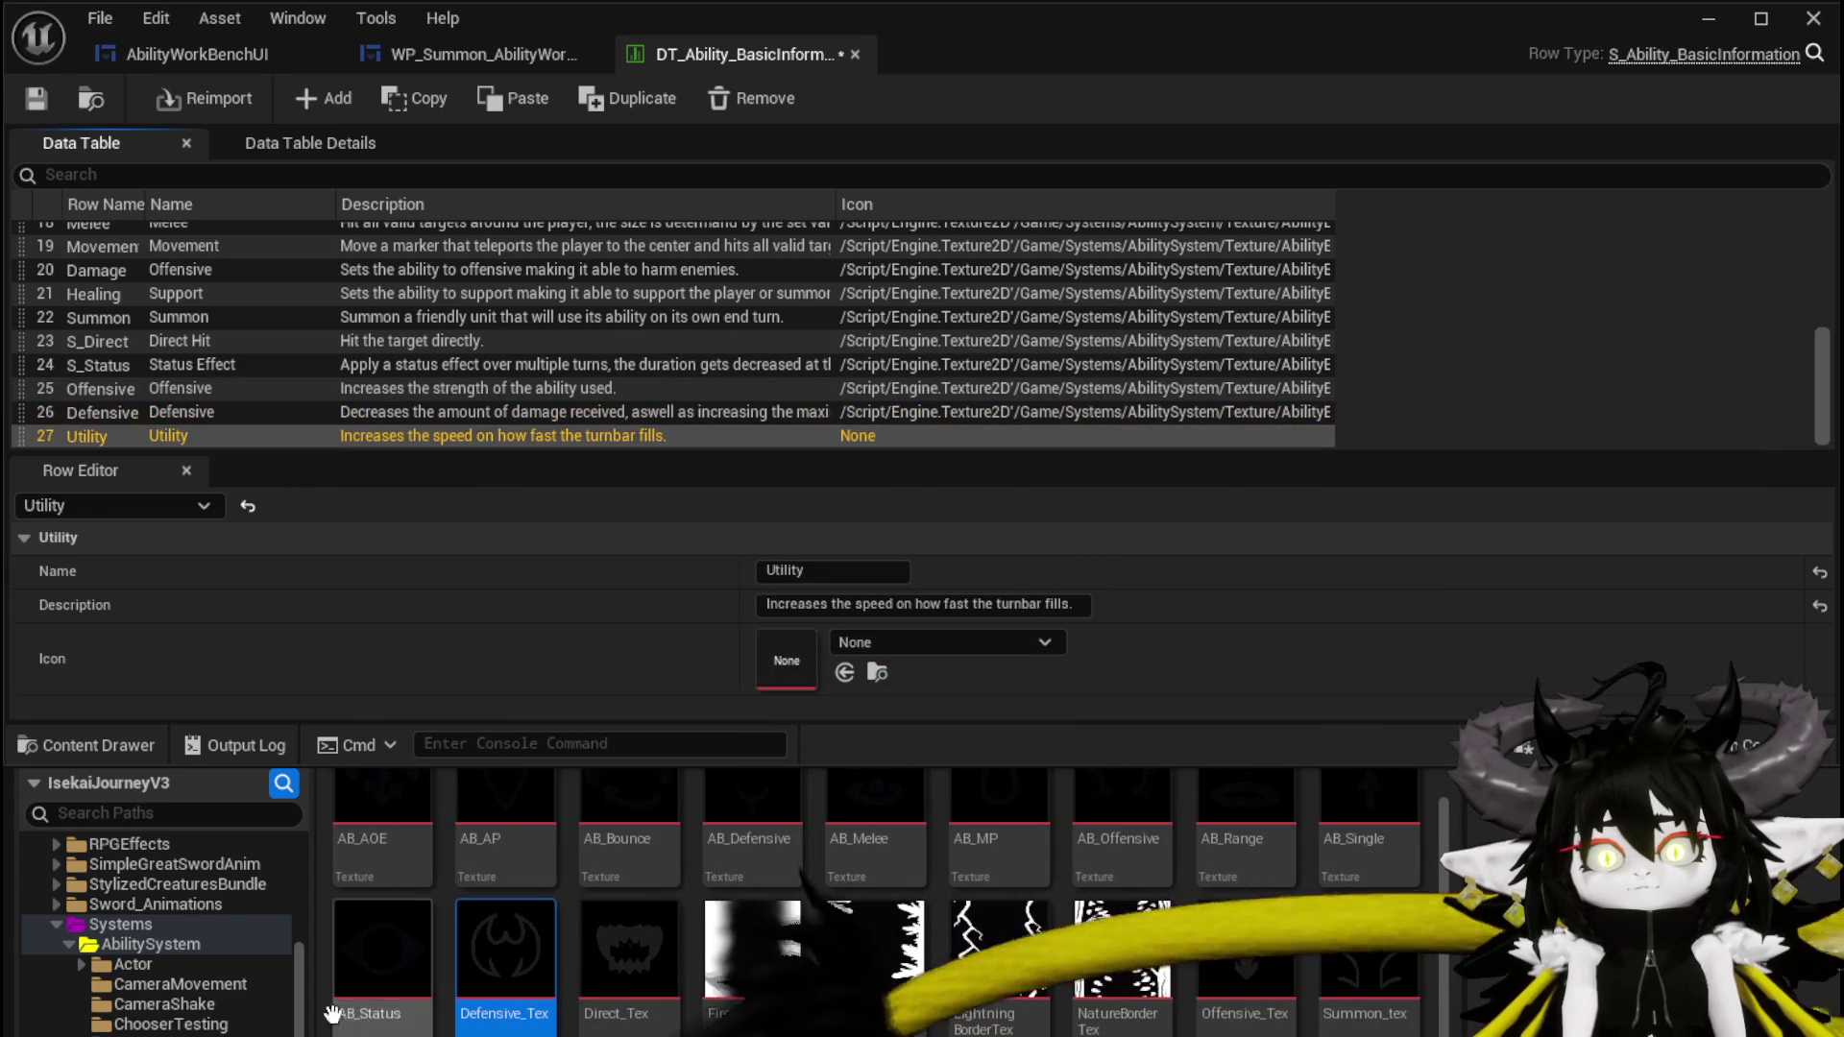
pyautogui.moveTo(1490, 951); pyautogui.dragTo(845, 663)
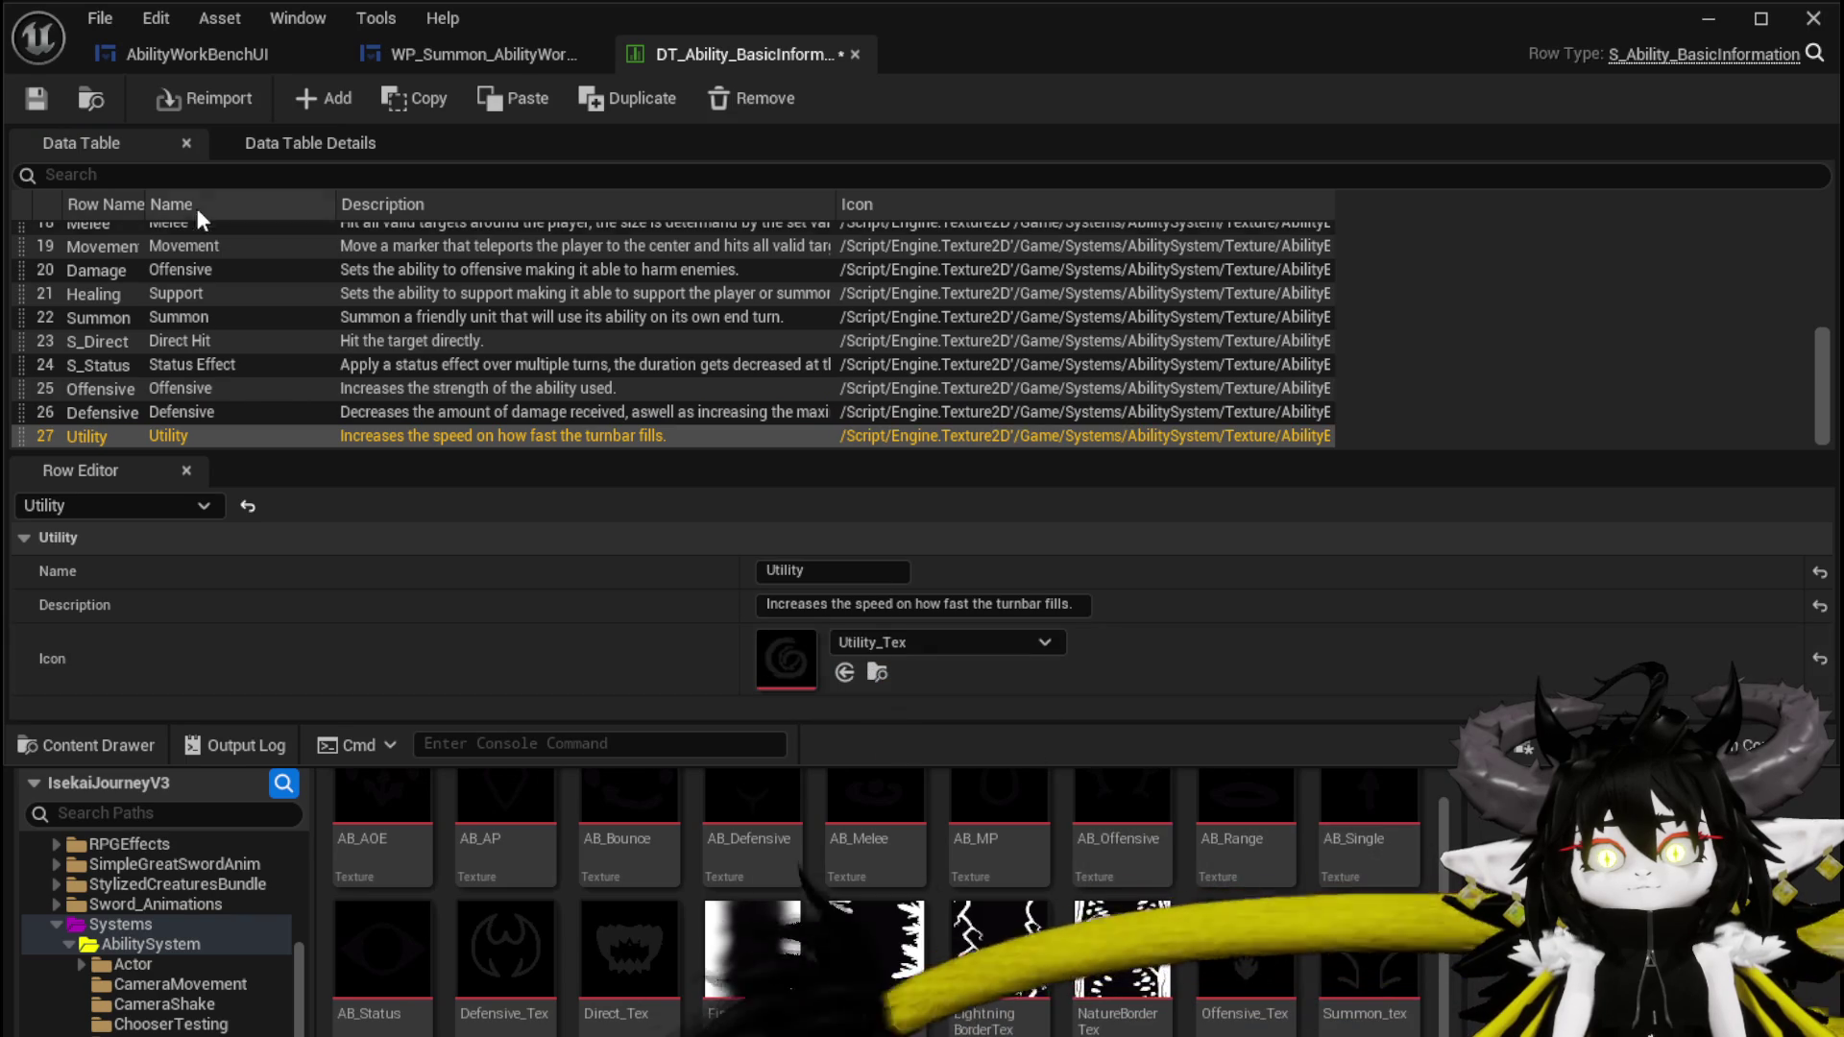
# Save the data table, return to the level editor and start a play preview
pyautogui.click(41, 99)
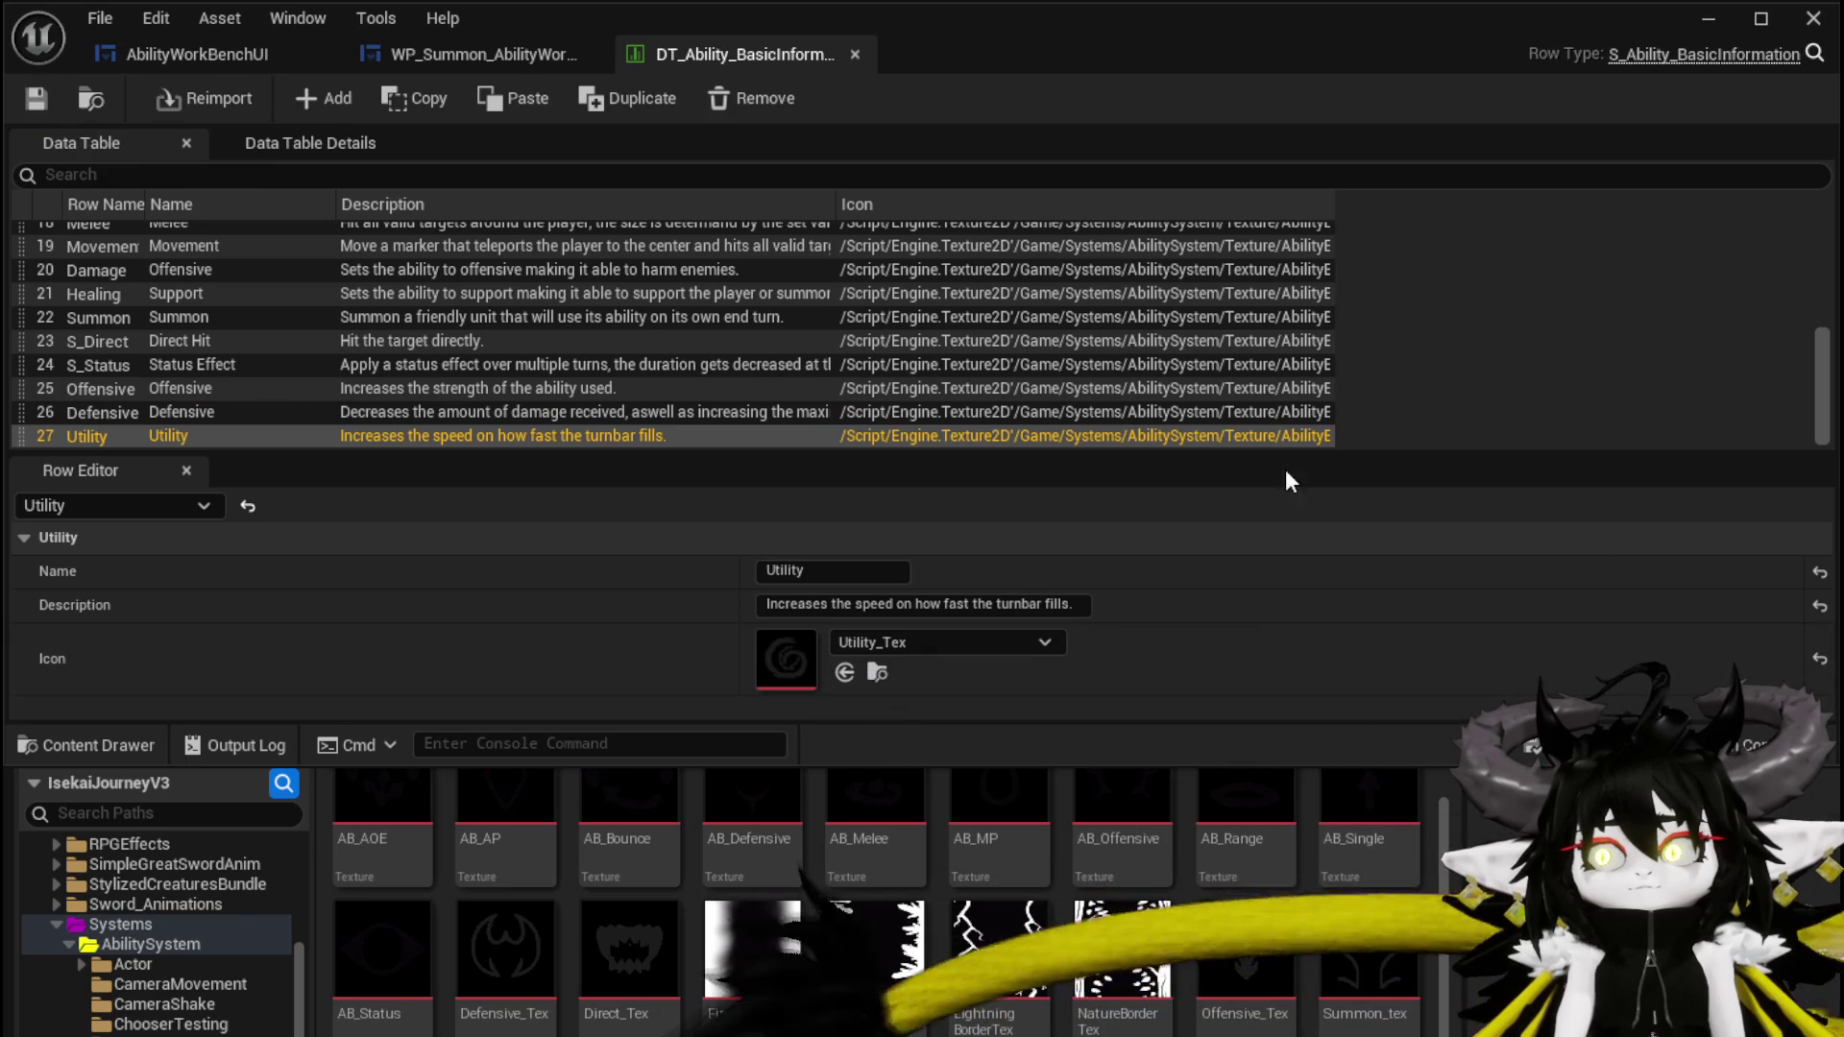
pyautogui.click(1707, 20)
pyautogui.click(618, 92)
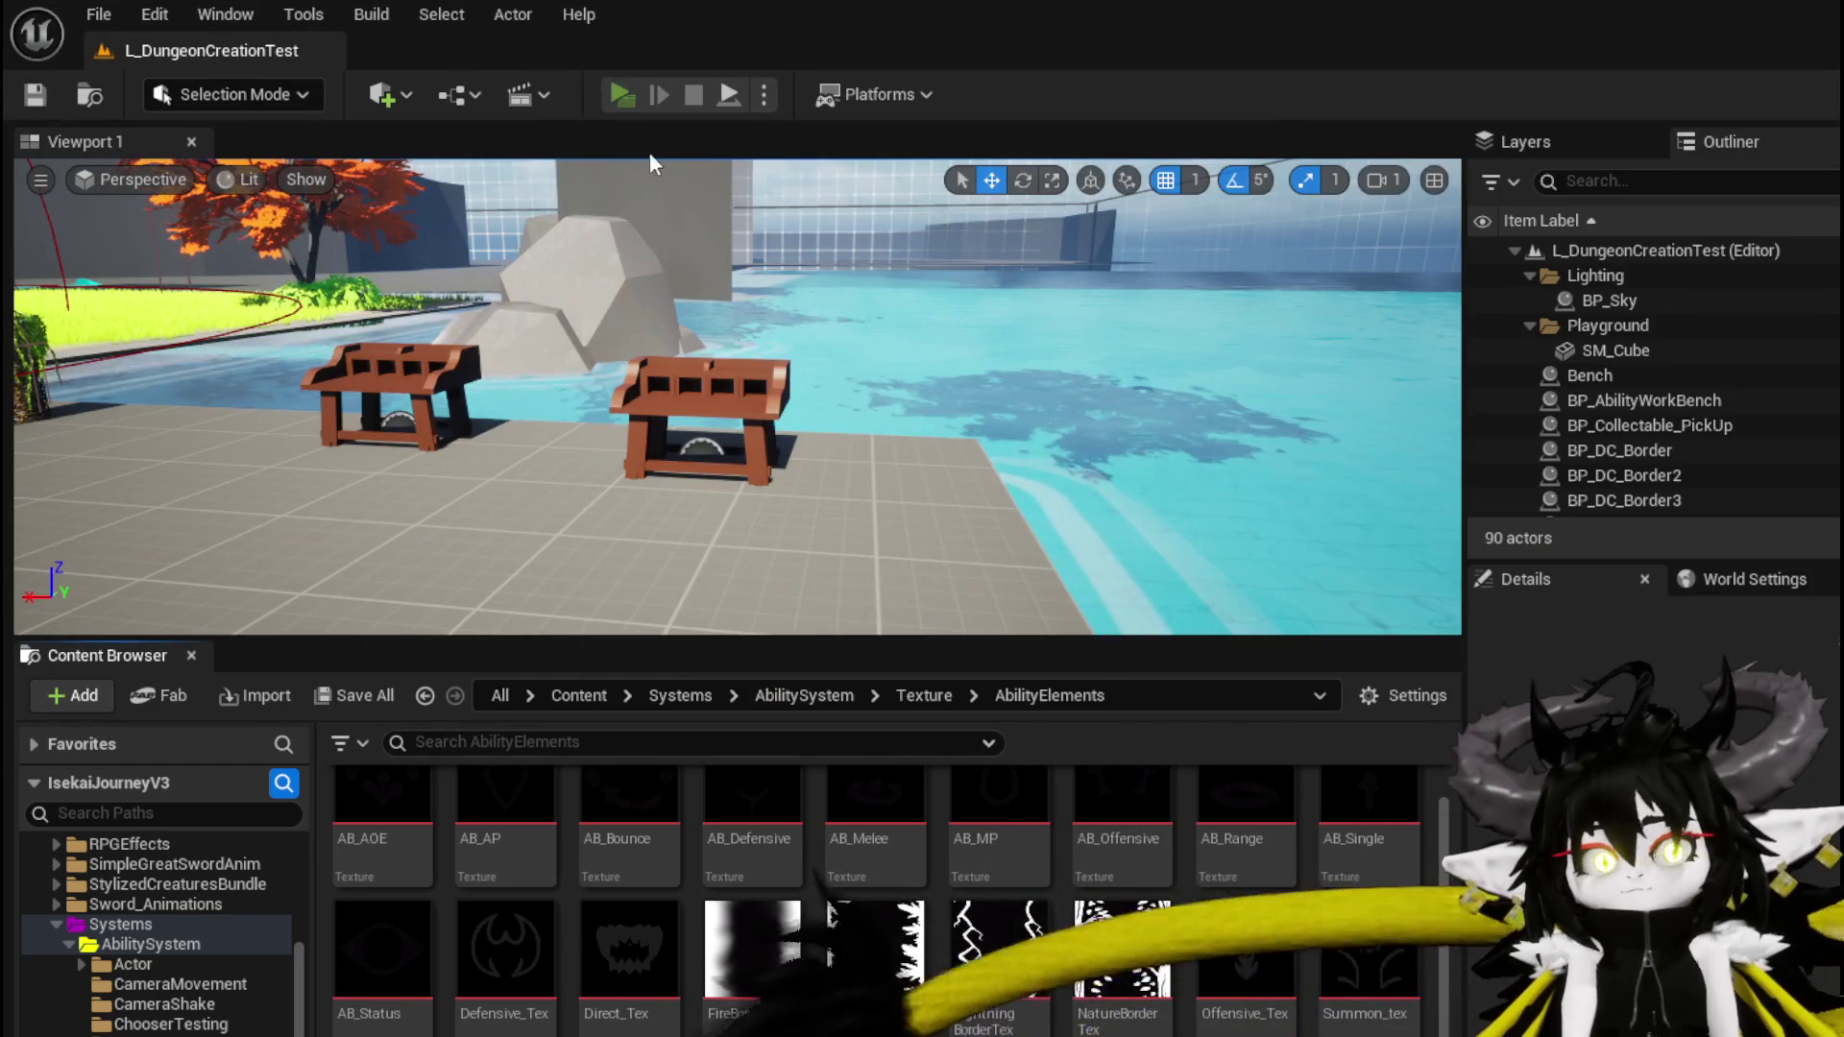
# In the workbench Ability section, pick ChuraMagicSummon, open its card and set the type to Summon
pyautogui.press('e')
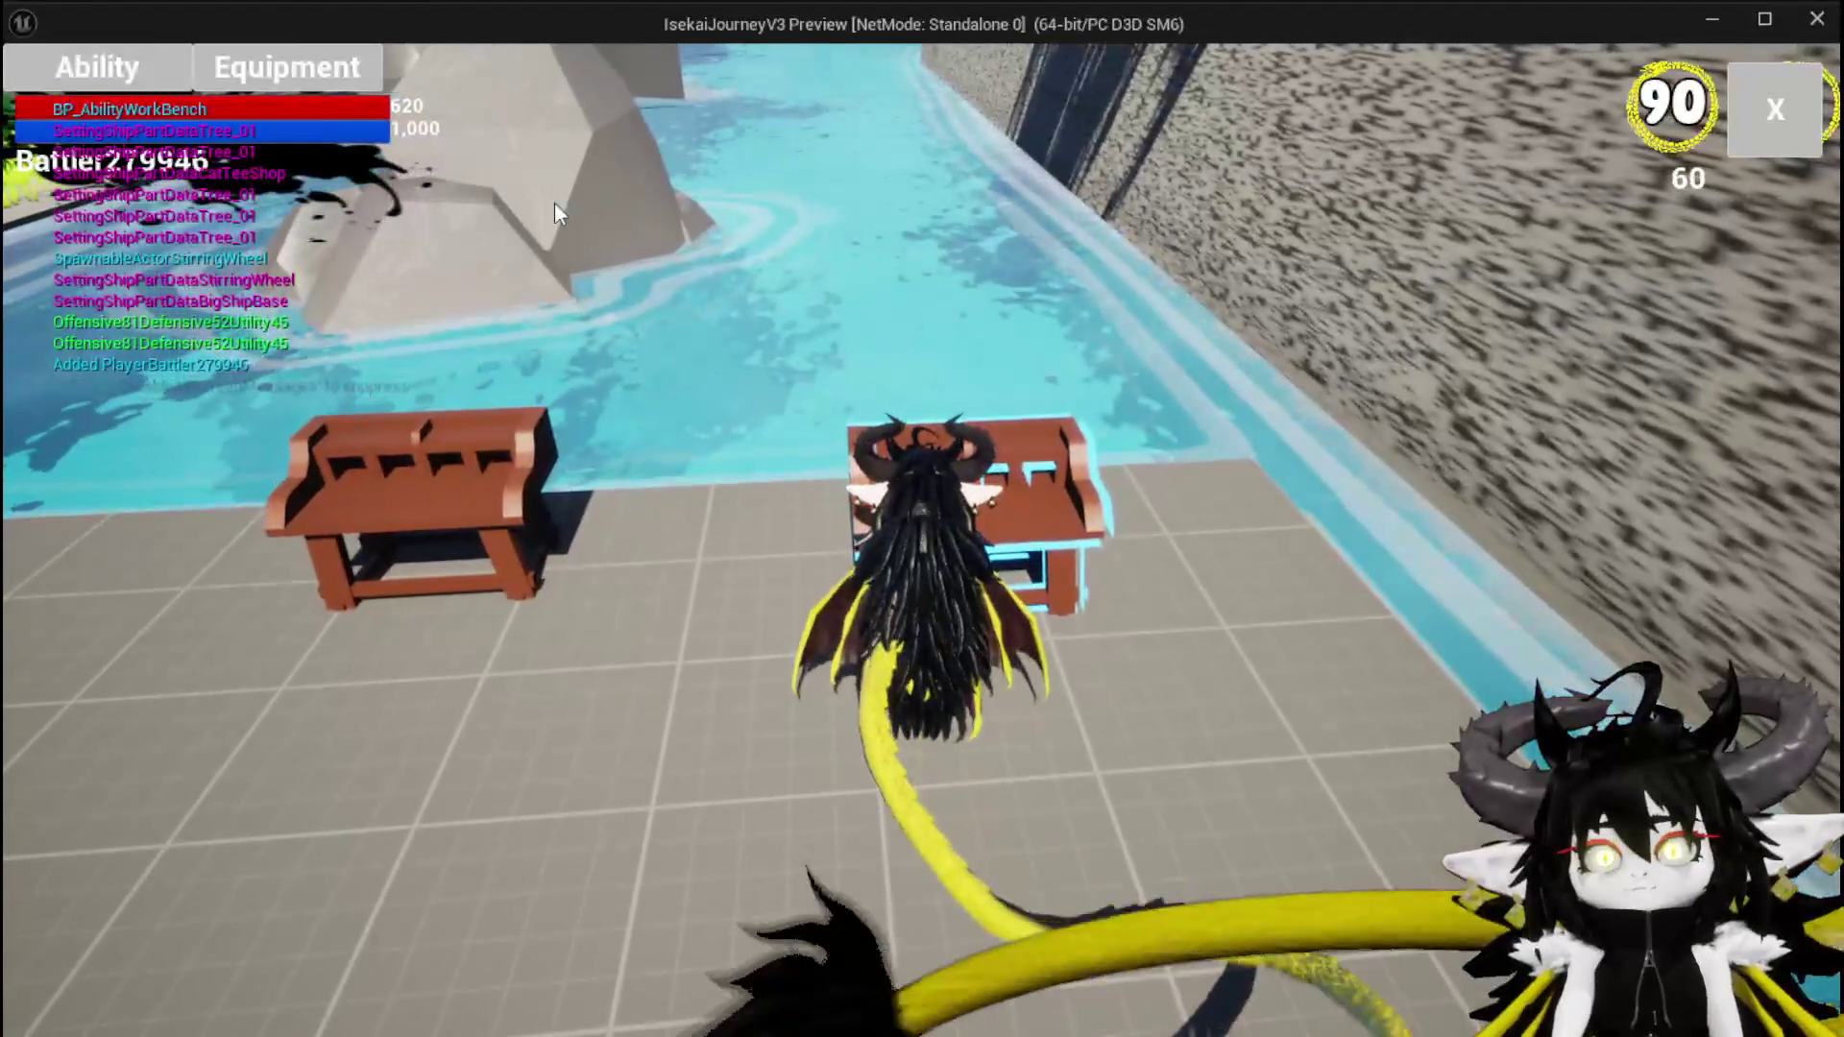
pyautogui.click(105, 60)
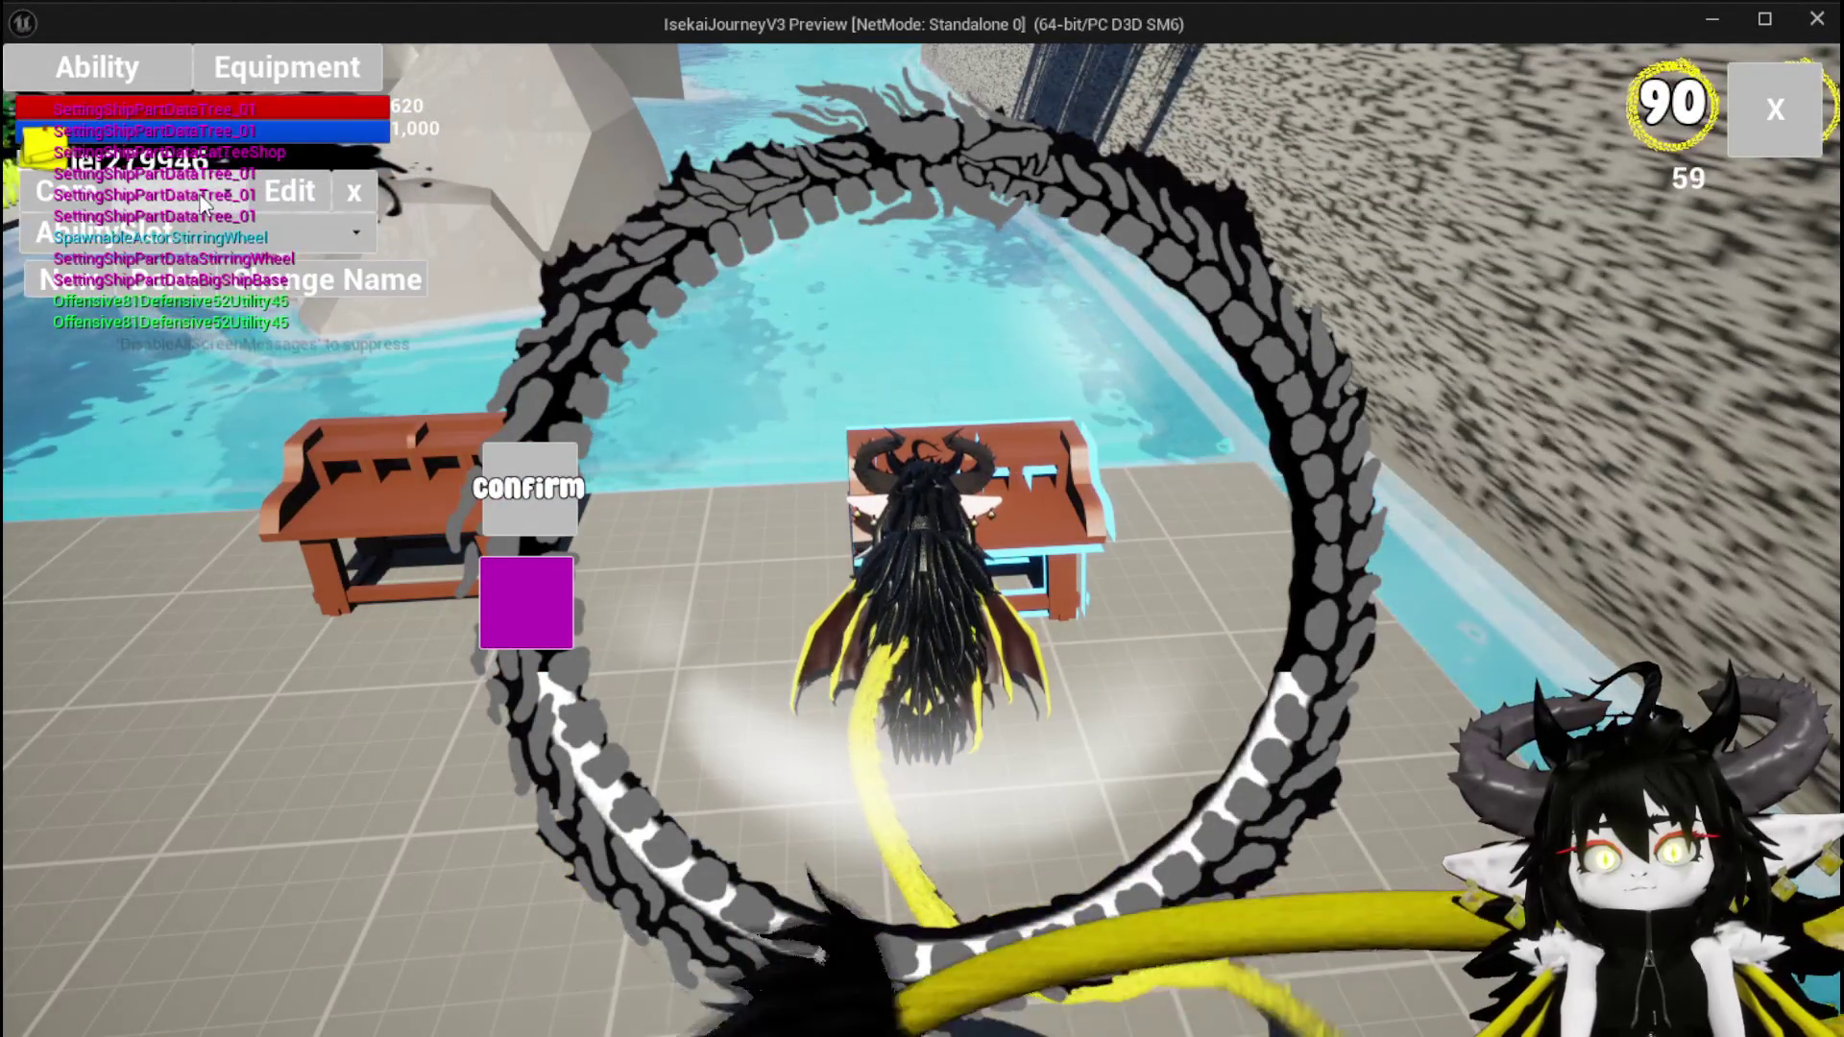
pyautogui.click(205, 232)
pyautogui.click(211, 250)
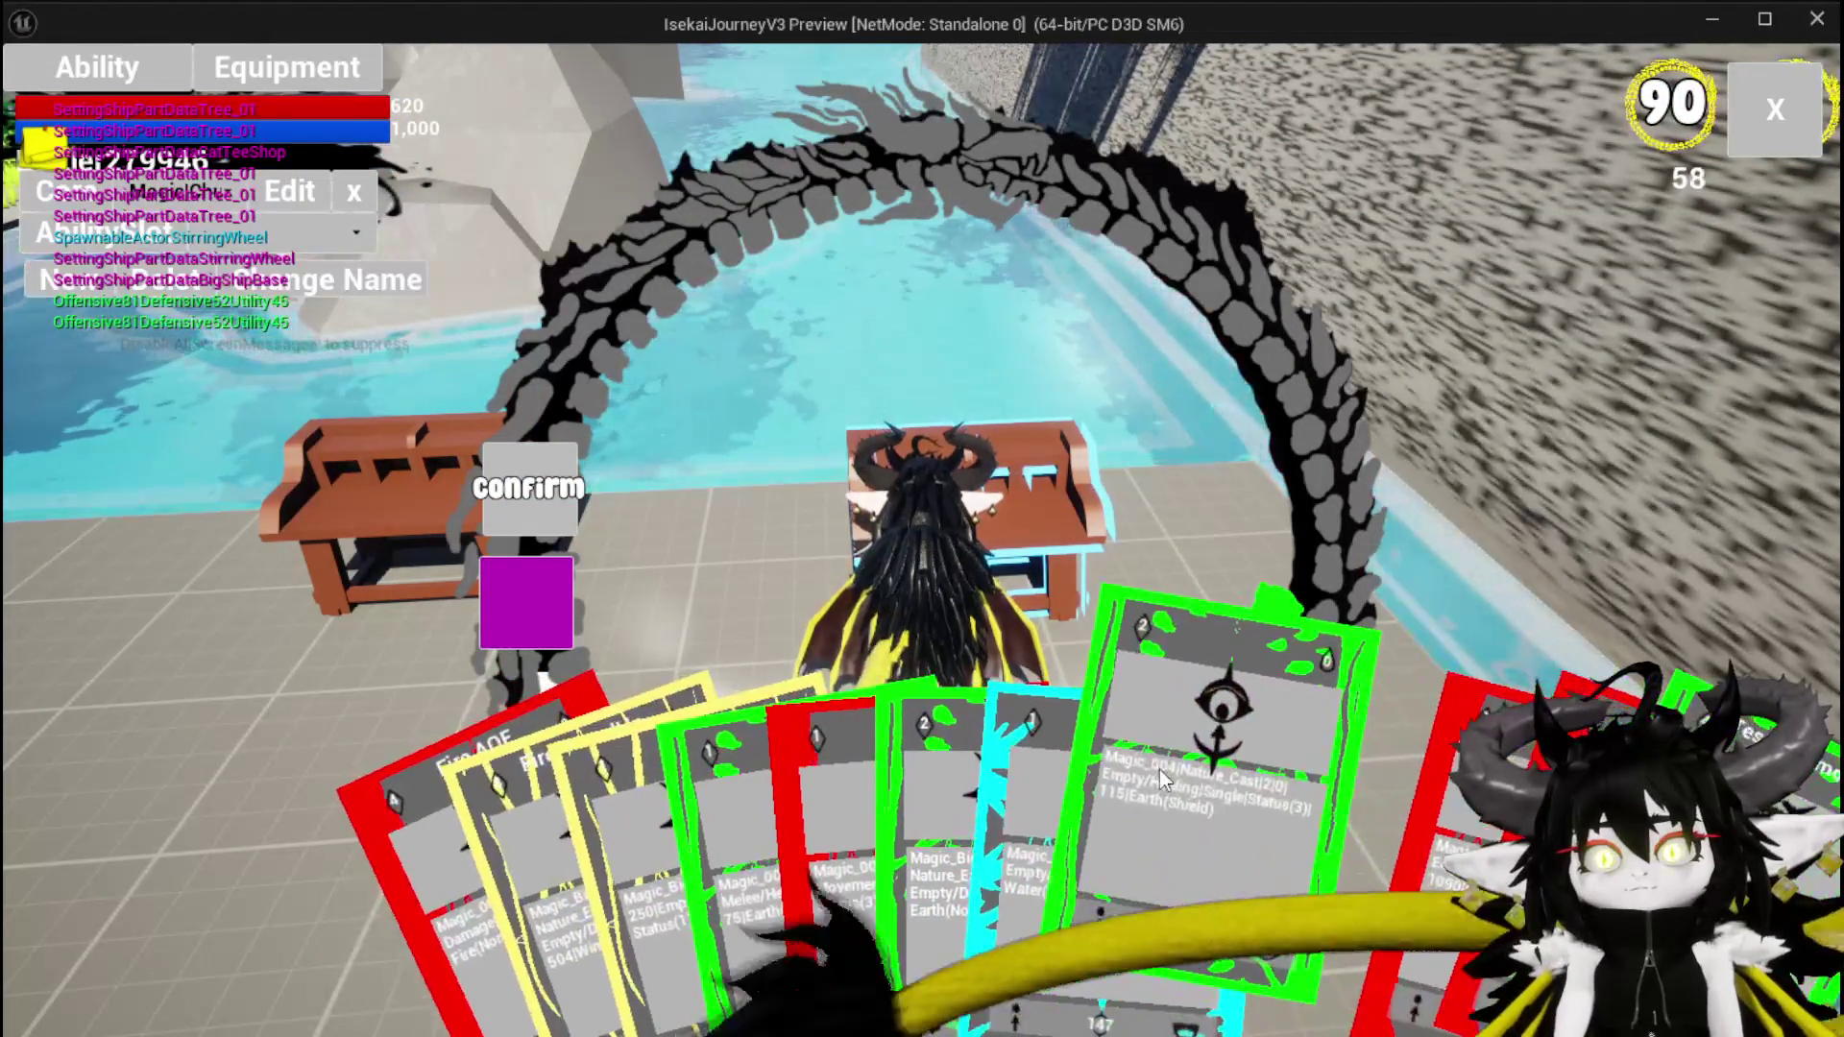
pyautogui.click(1220, 730)
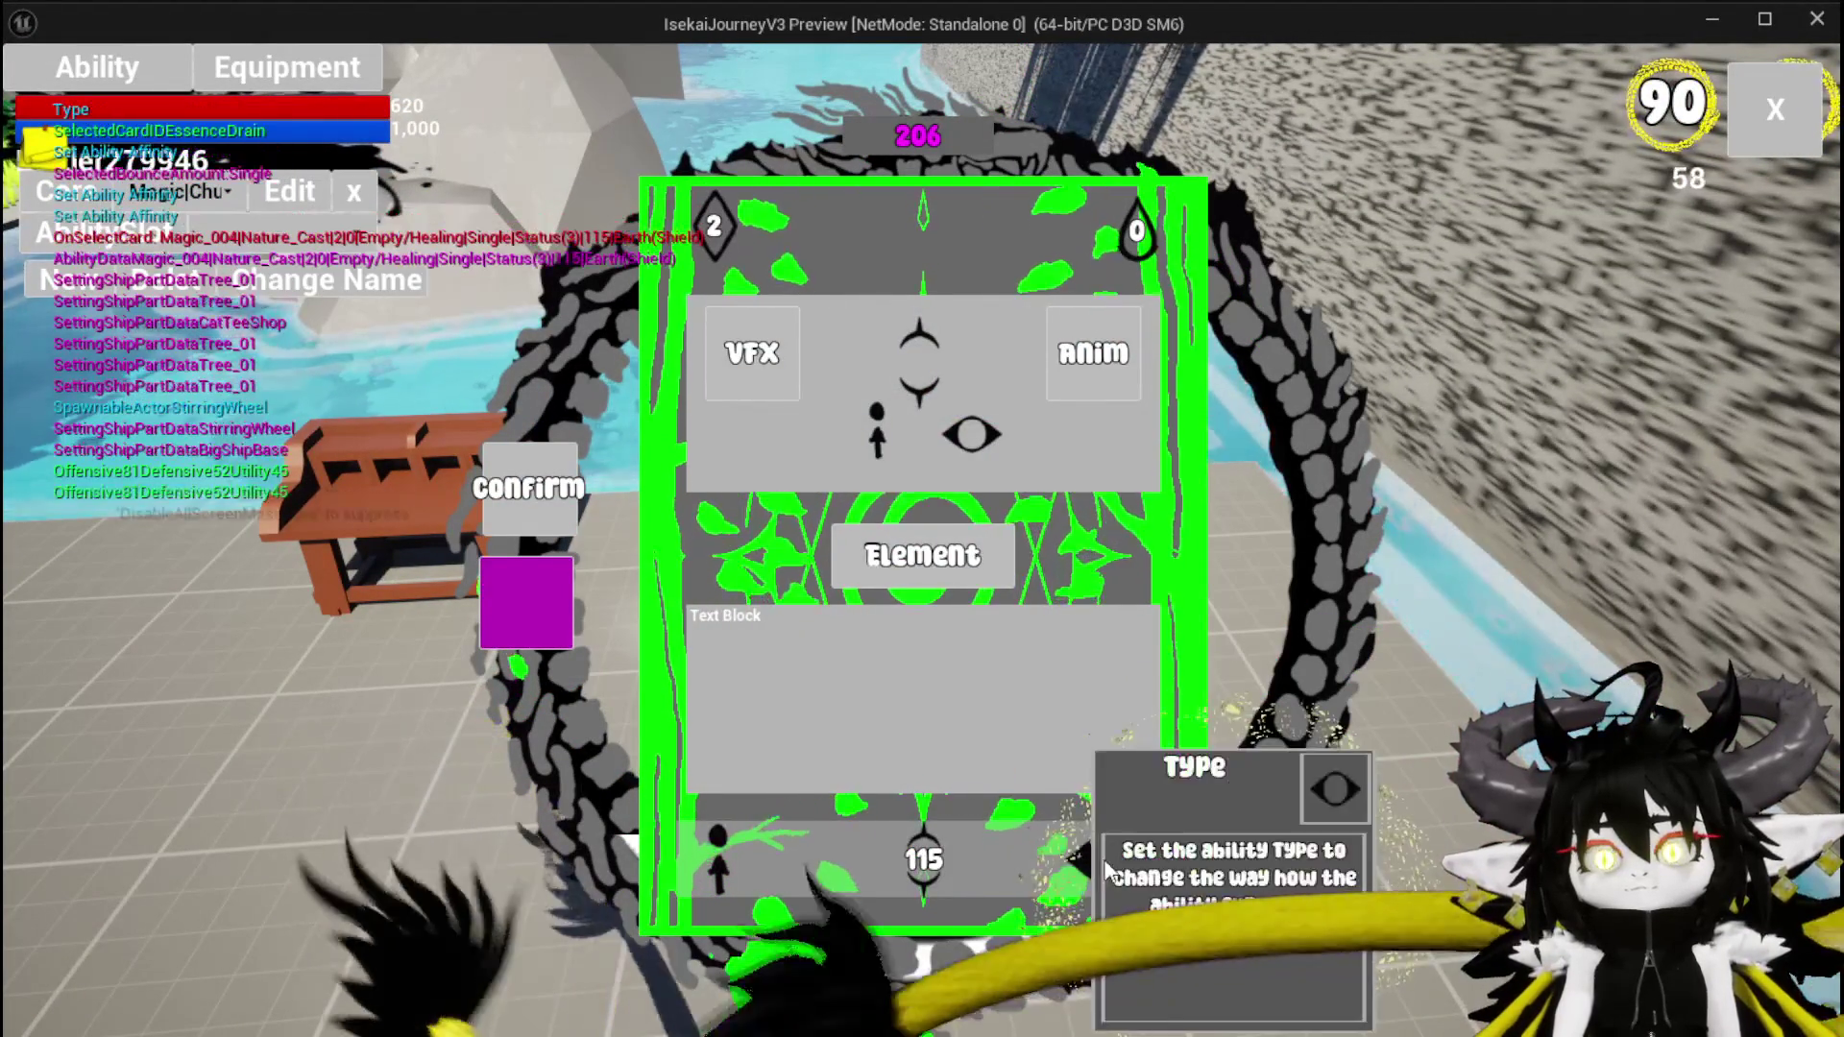
pyautogui.click(1050, 753)
pyautogui.click(1026, 336)
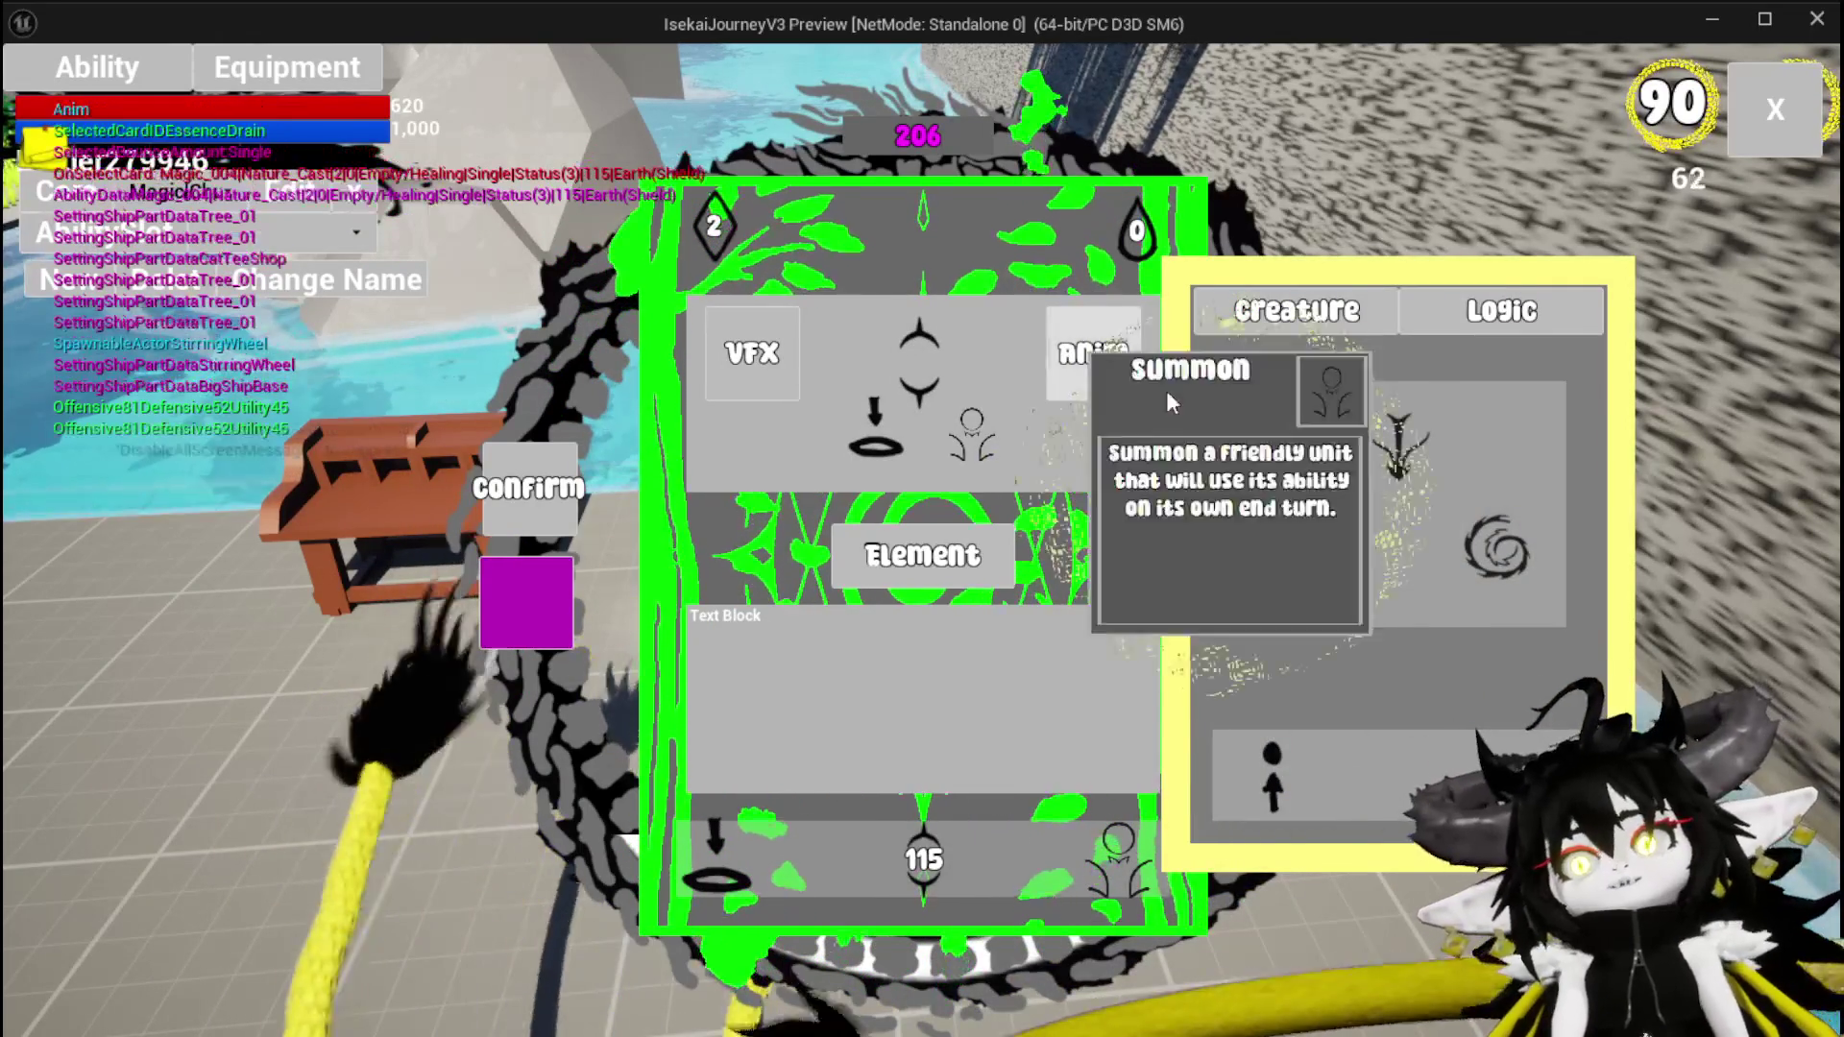
# Set the creature's Offensive, Defensive and Utility values to 10, then stop the play session
pyautogui.click(1300, 548)
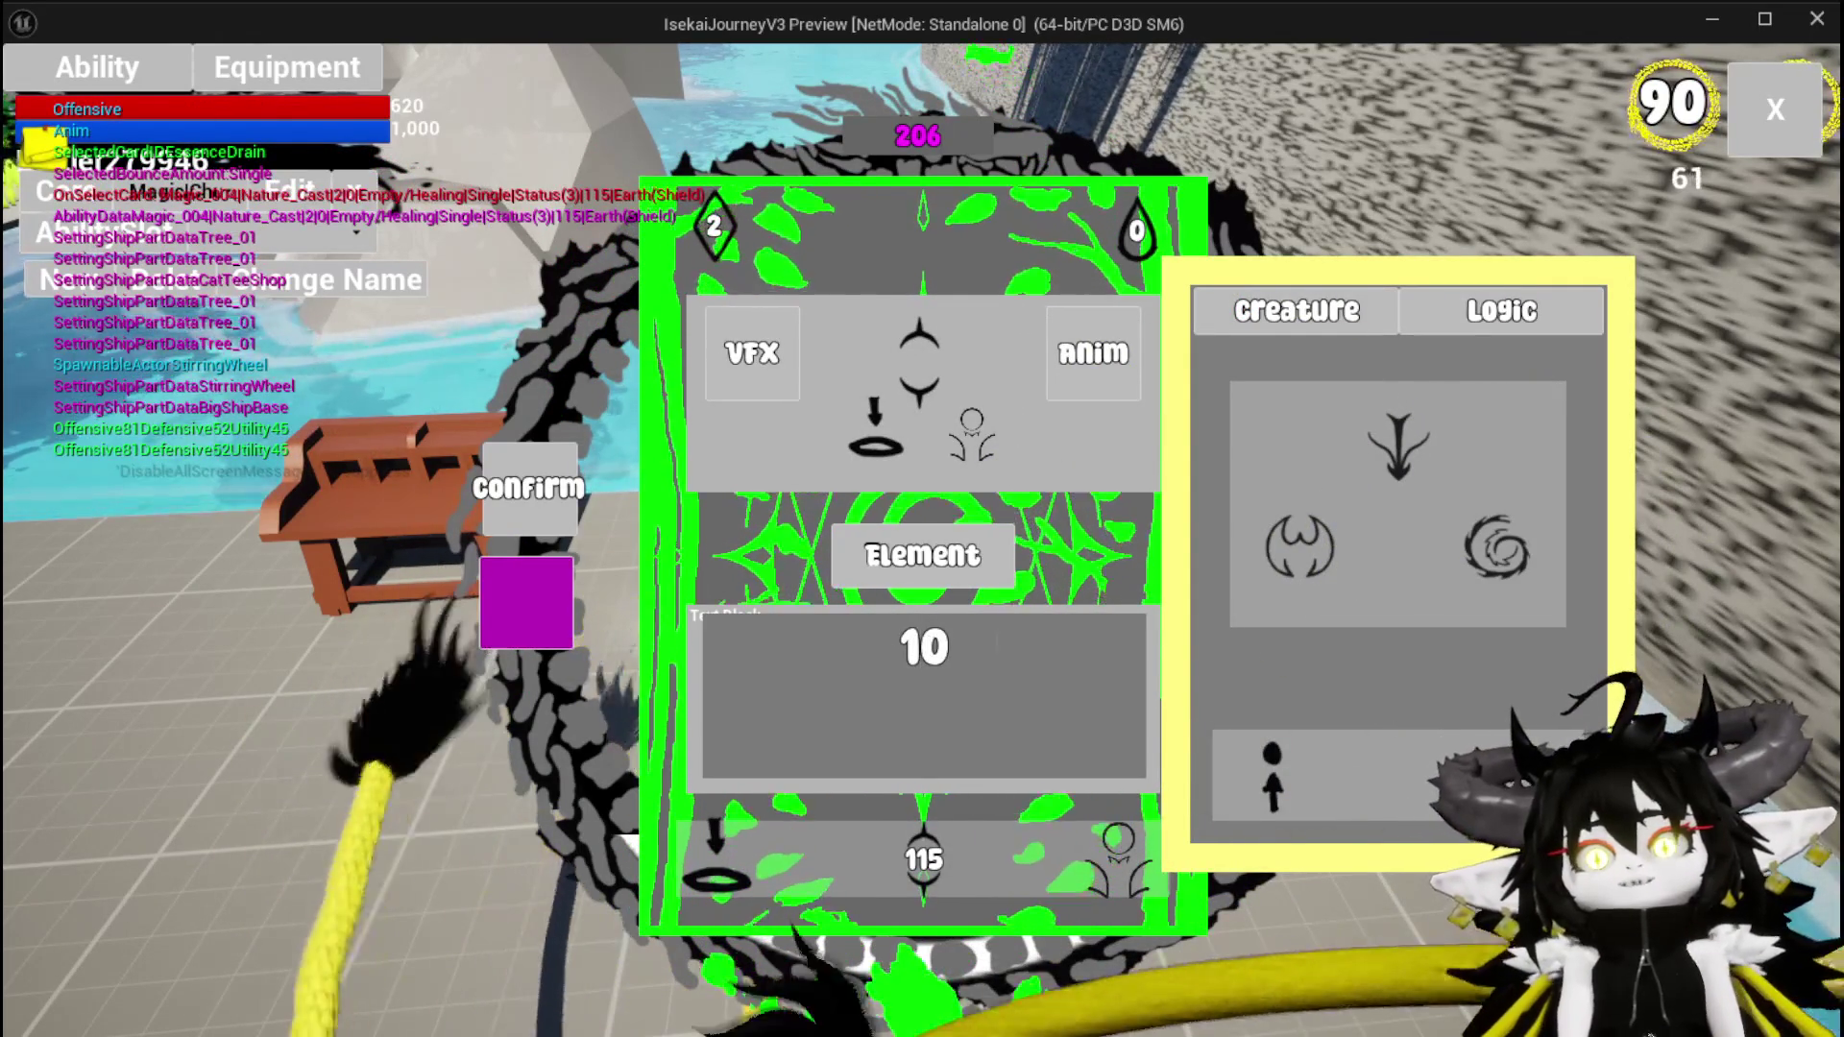
pyautogui.click(1299, 547)
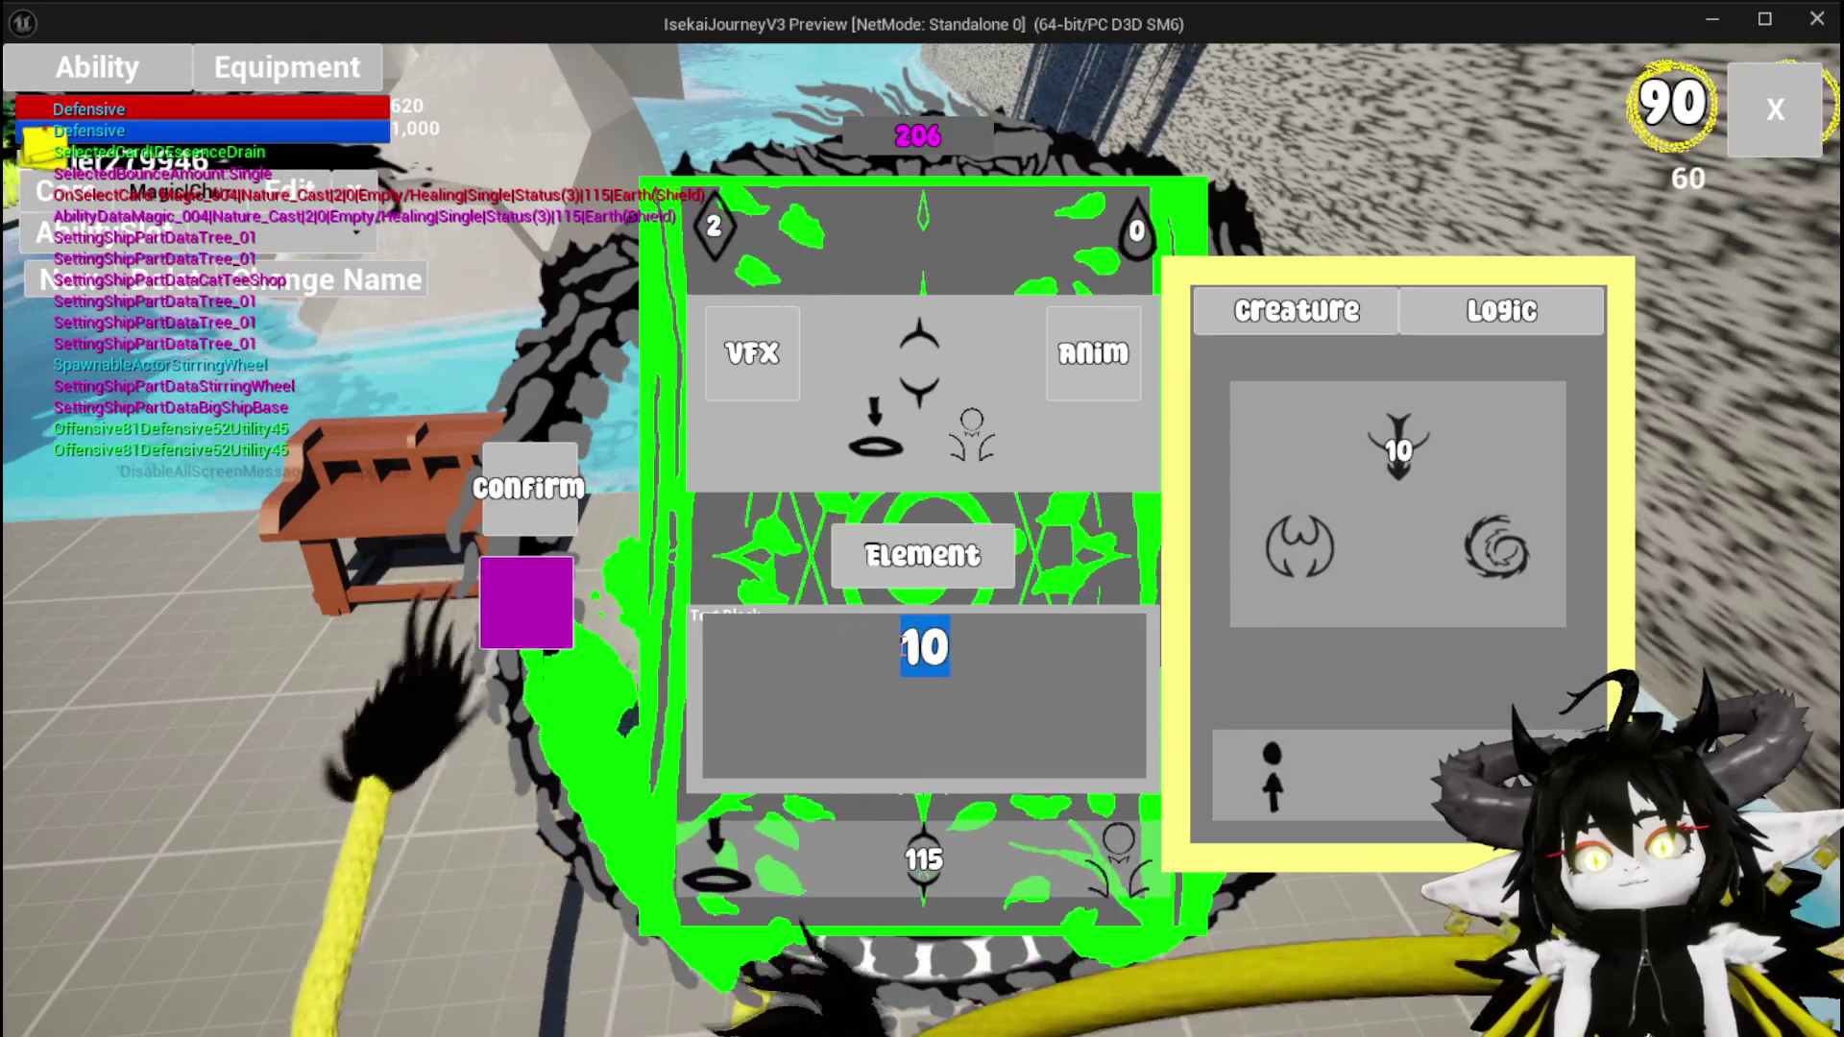
pyautogui.click(1498, 597)
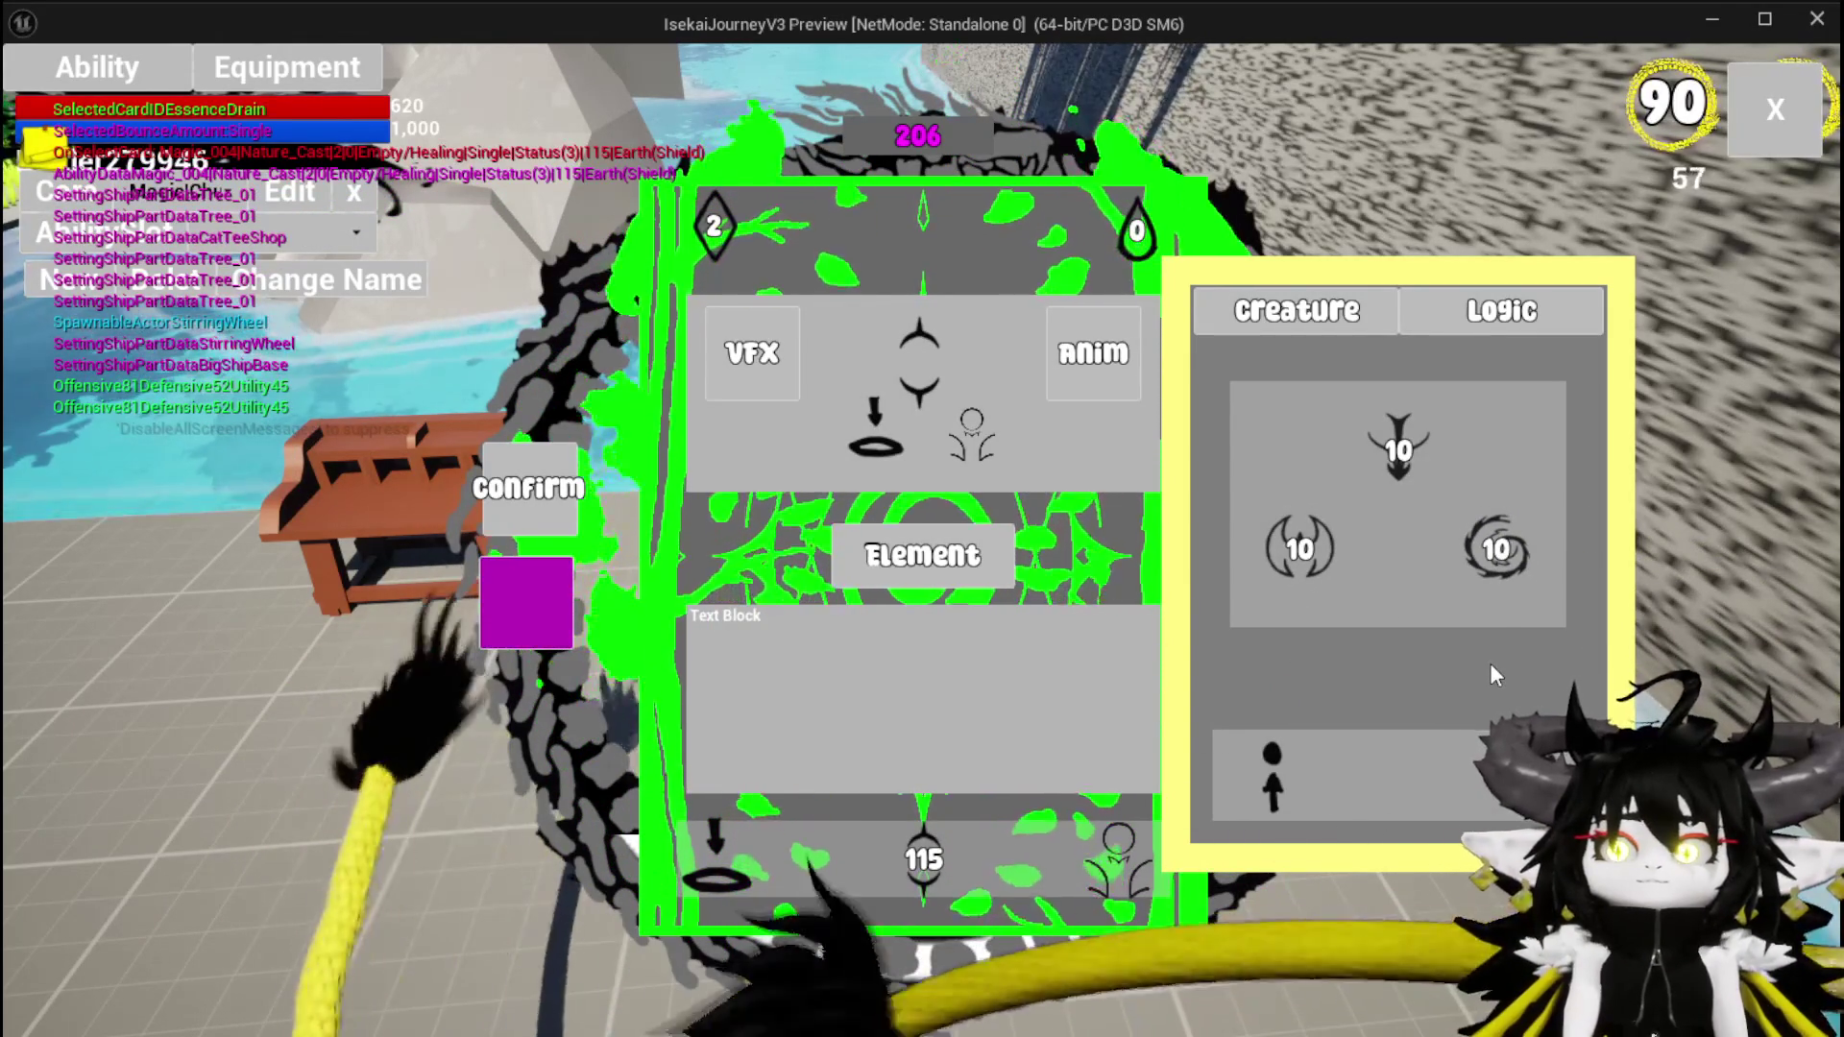
pyautogui.moveTo(1365, 432)
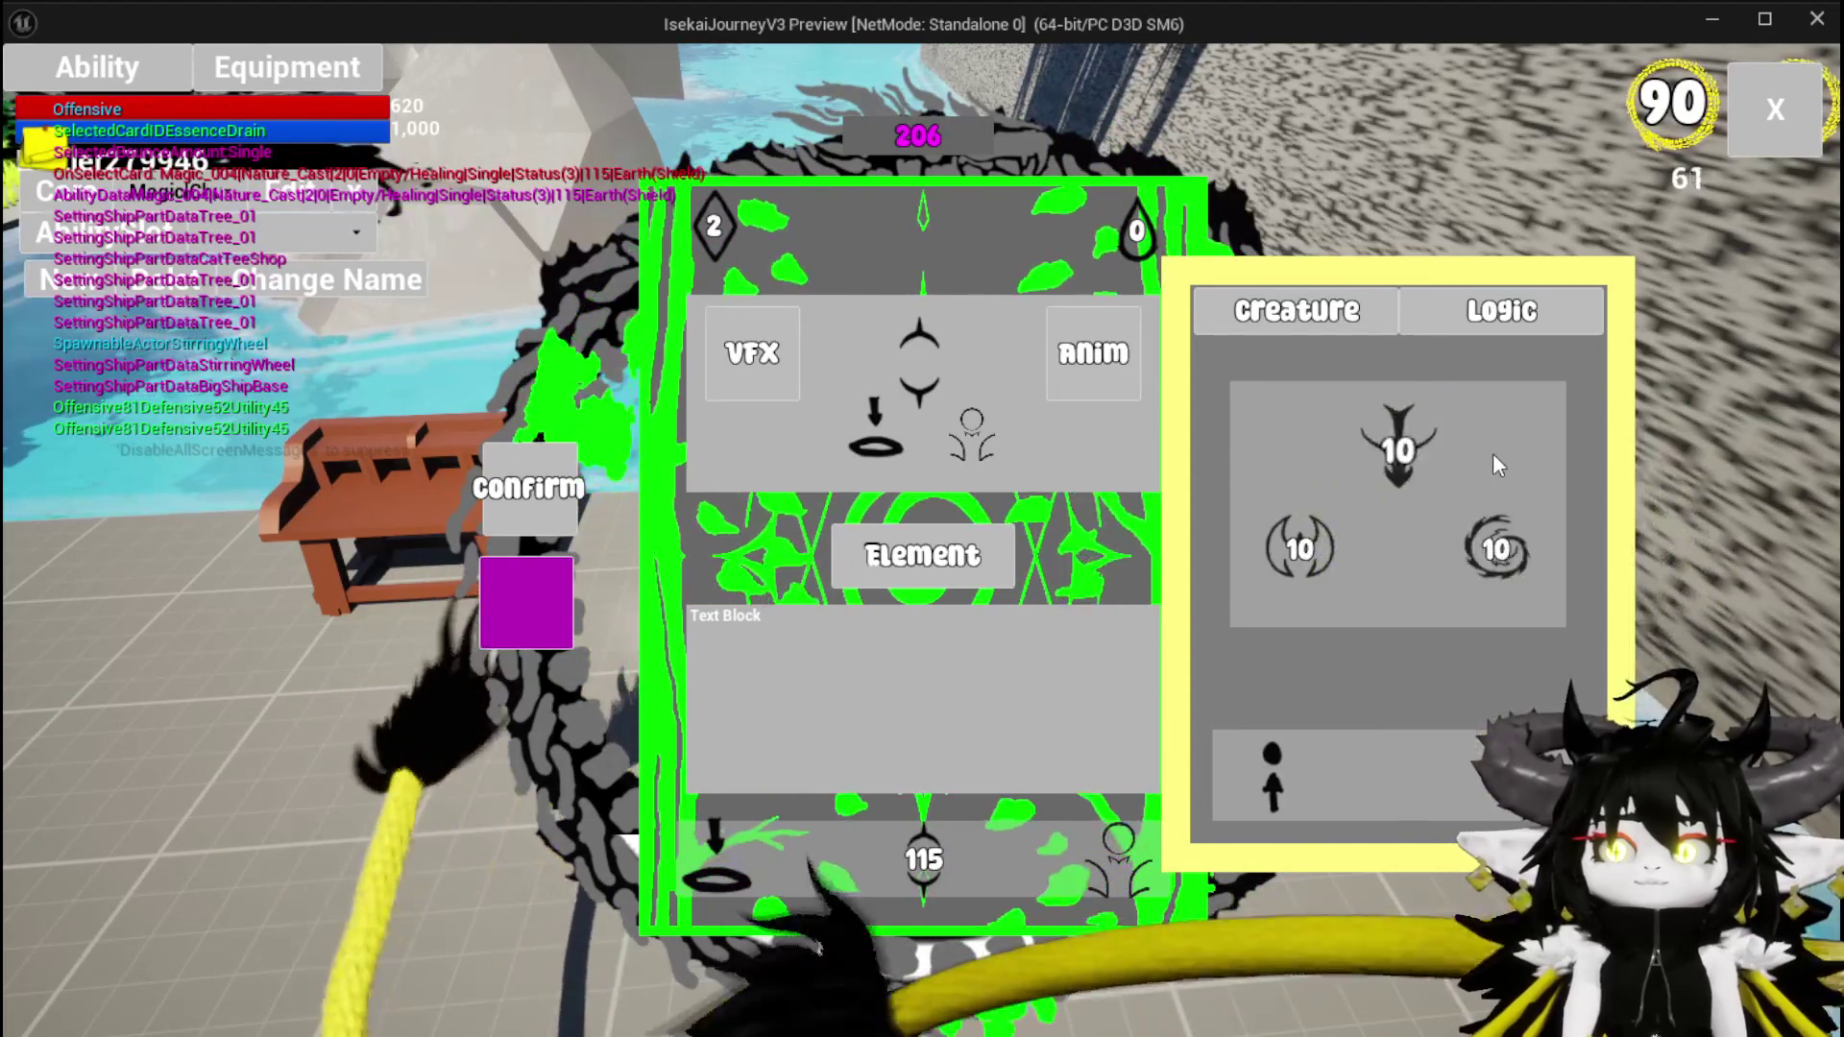
pyautogui.moveTo(1467, 562)
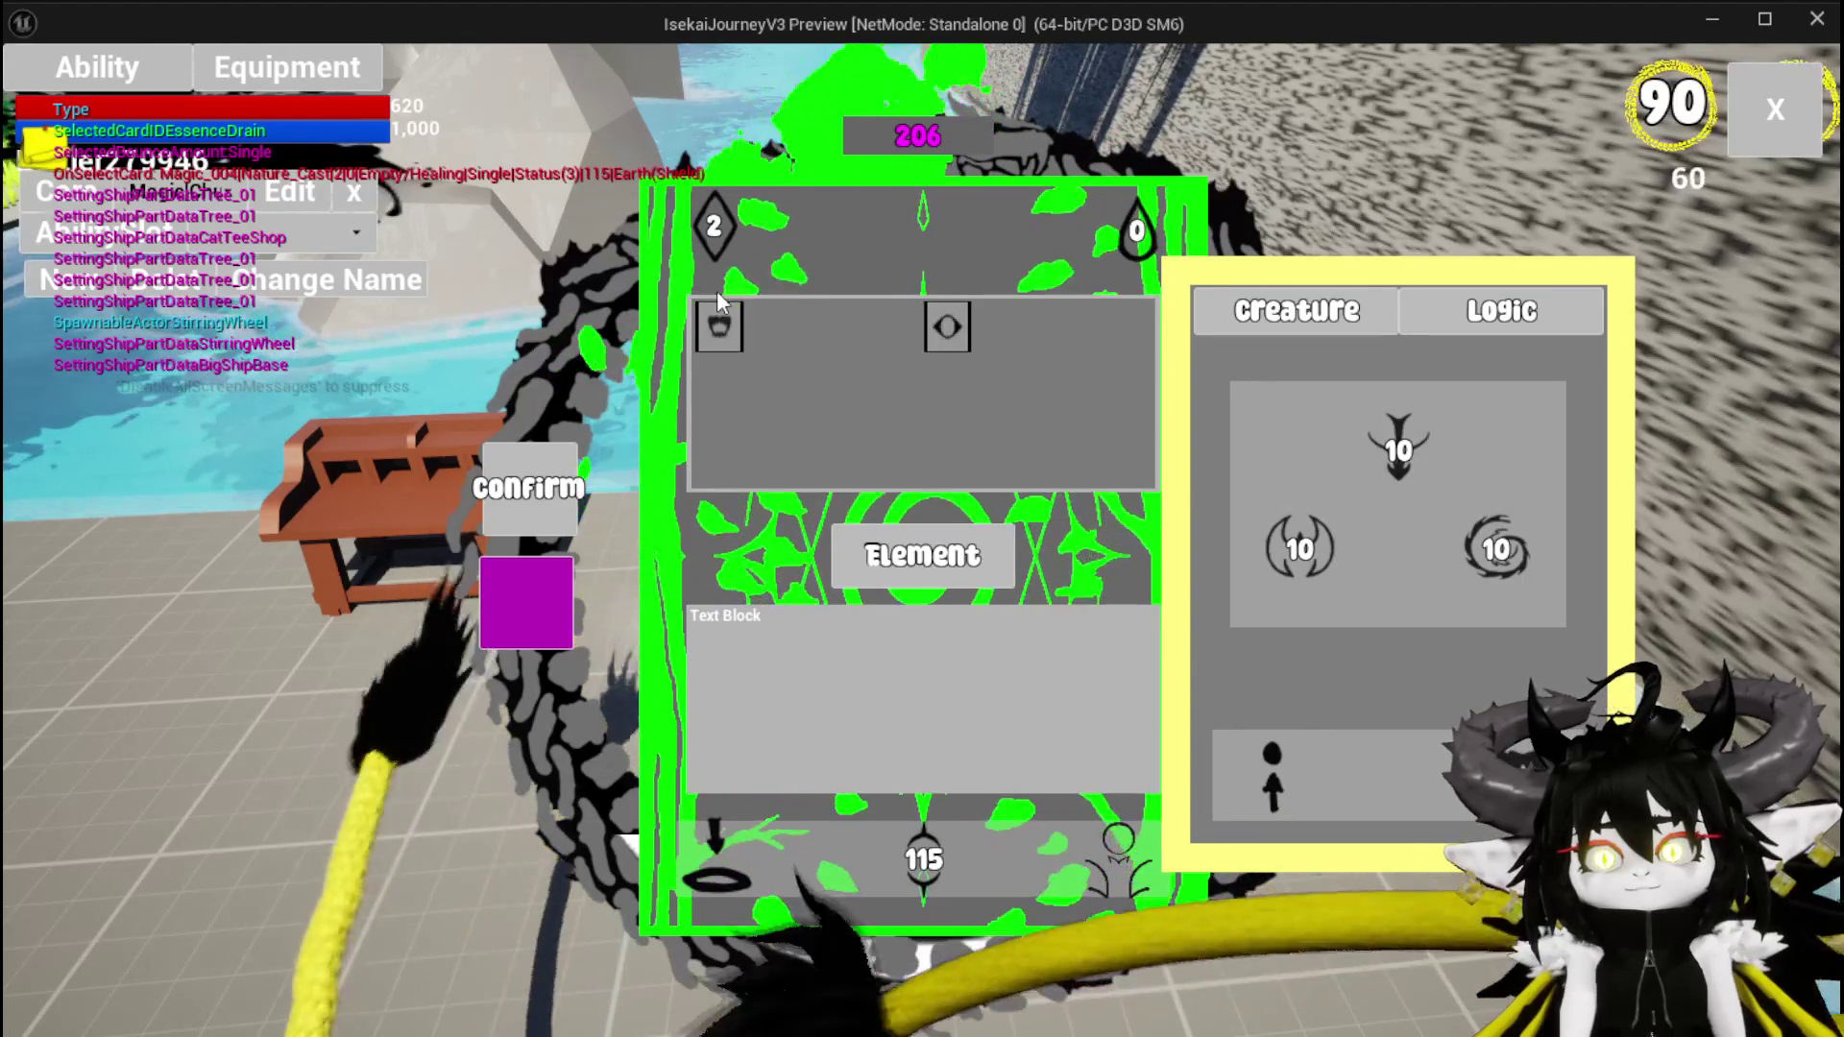
pyautogui.moveTo(939, 334)
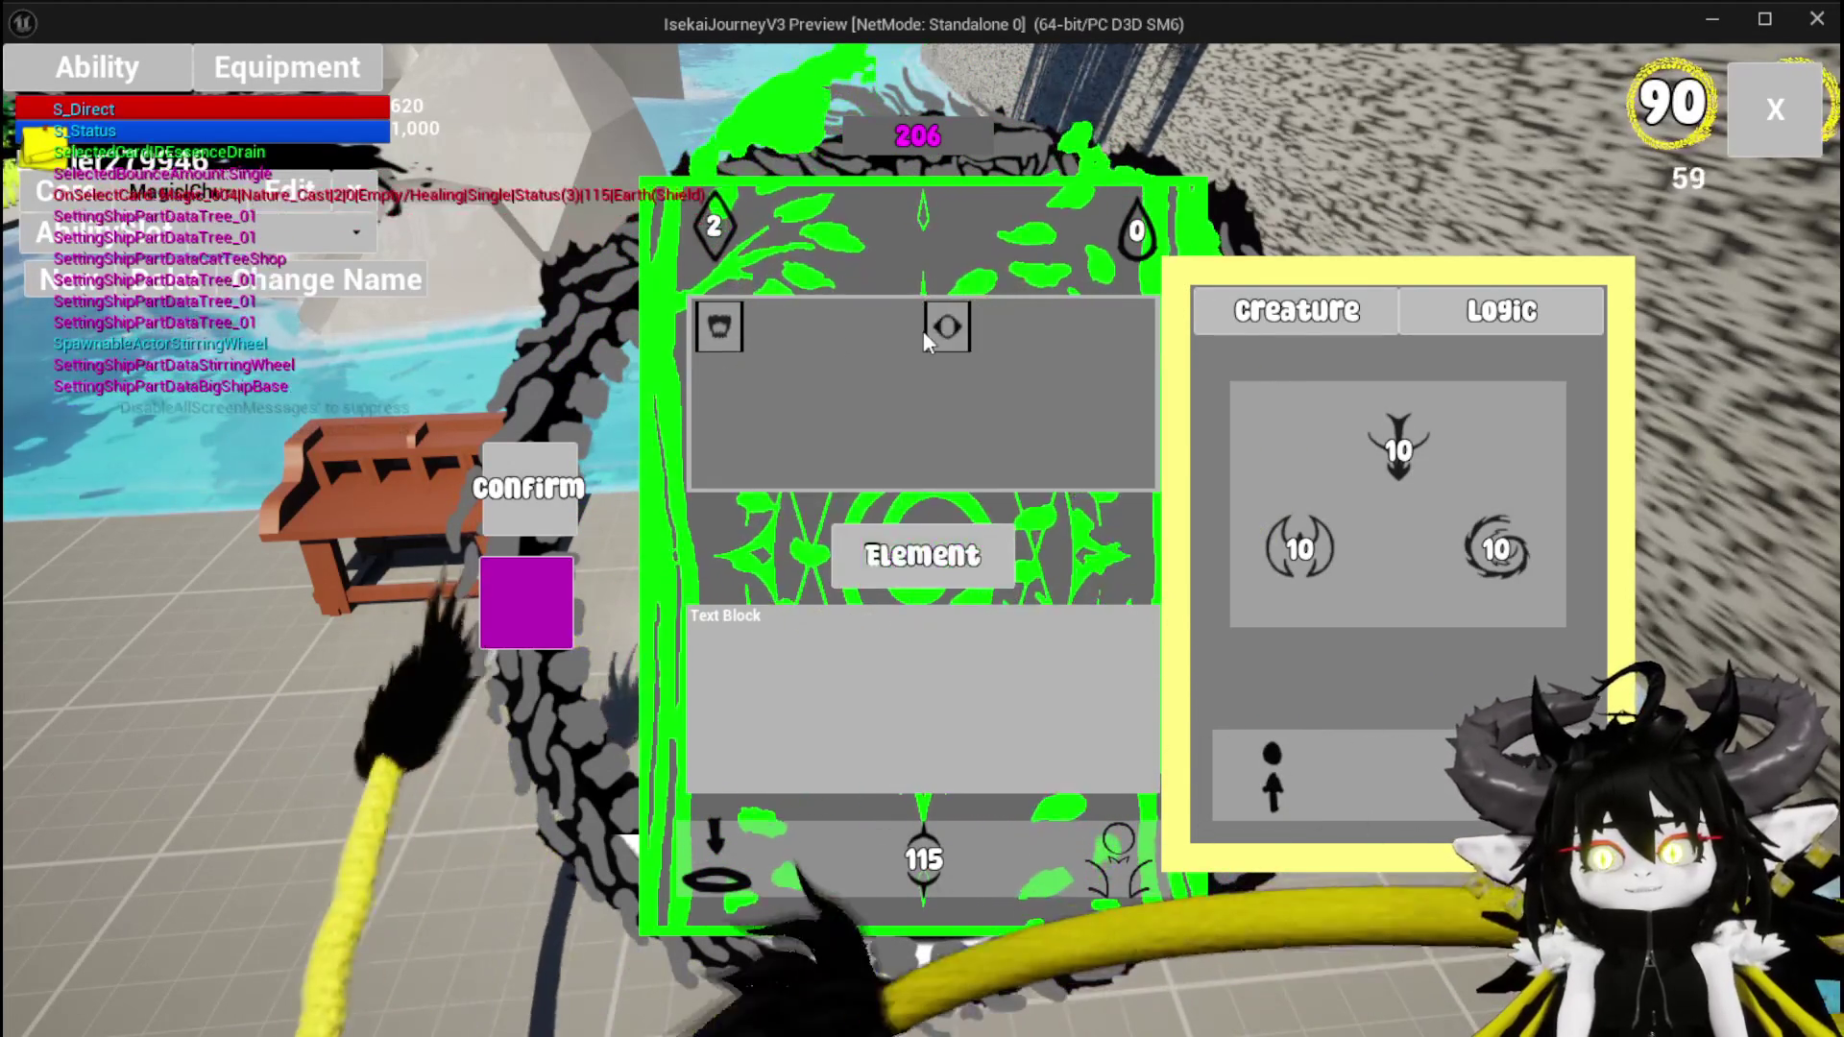
pyautogui.moveTo(722, 331)
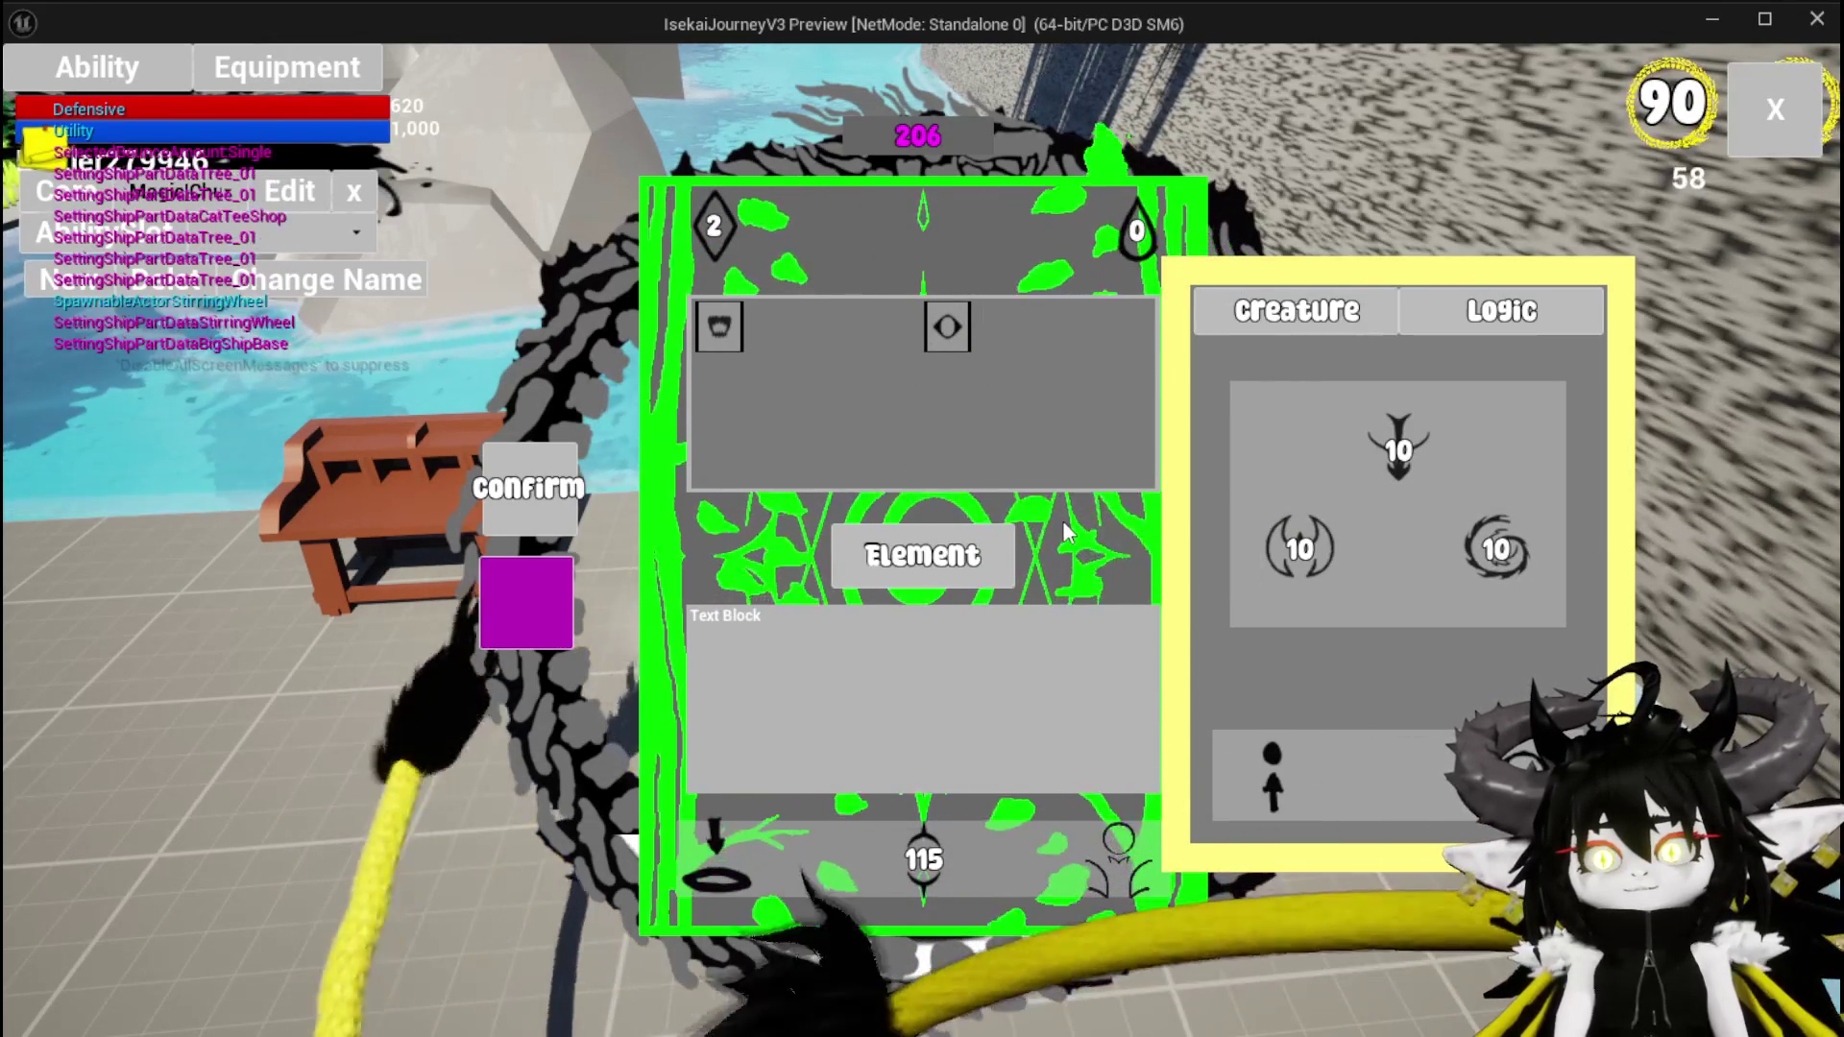
pyautogui.hotkey('alt', 'Tab')
pyautogui.press('Escape')
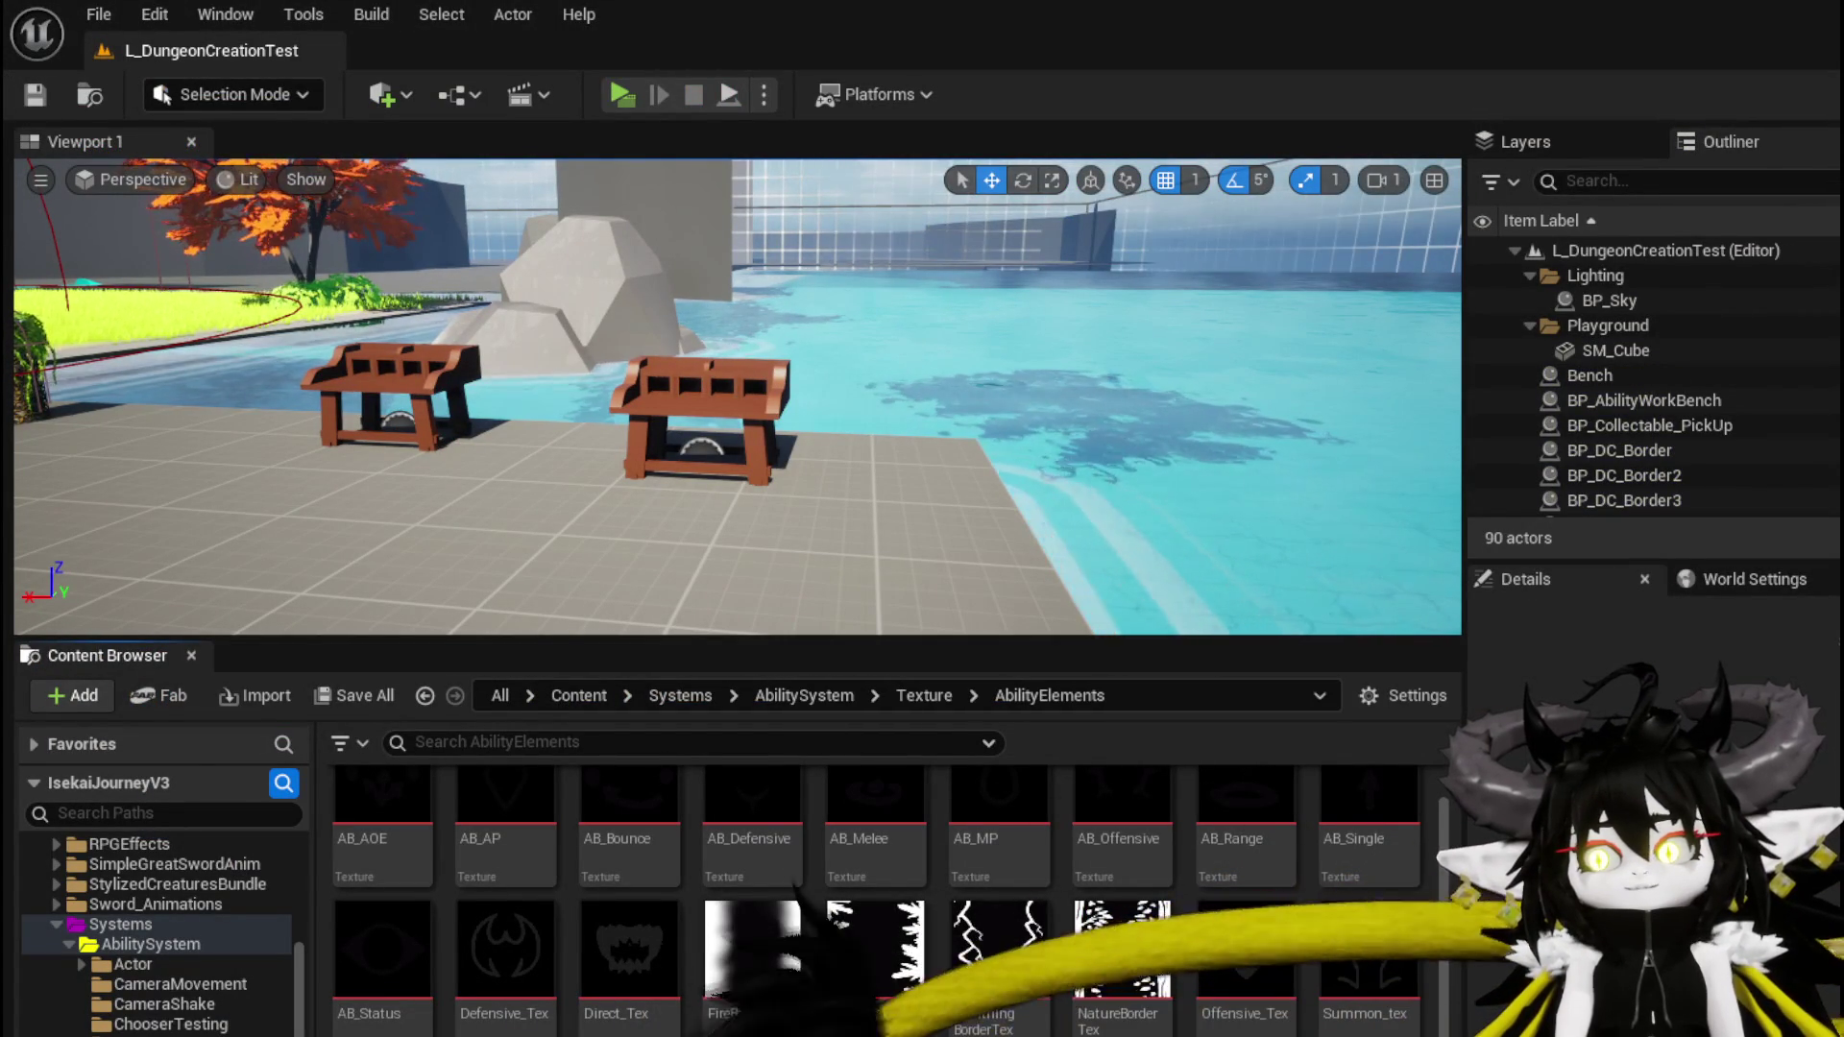
# Review DT_Ability_BasicInformation and WP_Summon_AbilityWorkBench, then open AbilityWorkBenchUI's DisplaySummonOptions graph
pyautogui.hotkey('alt', 'Tab')
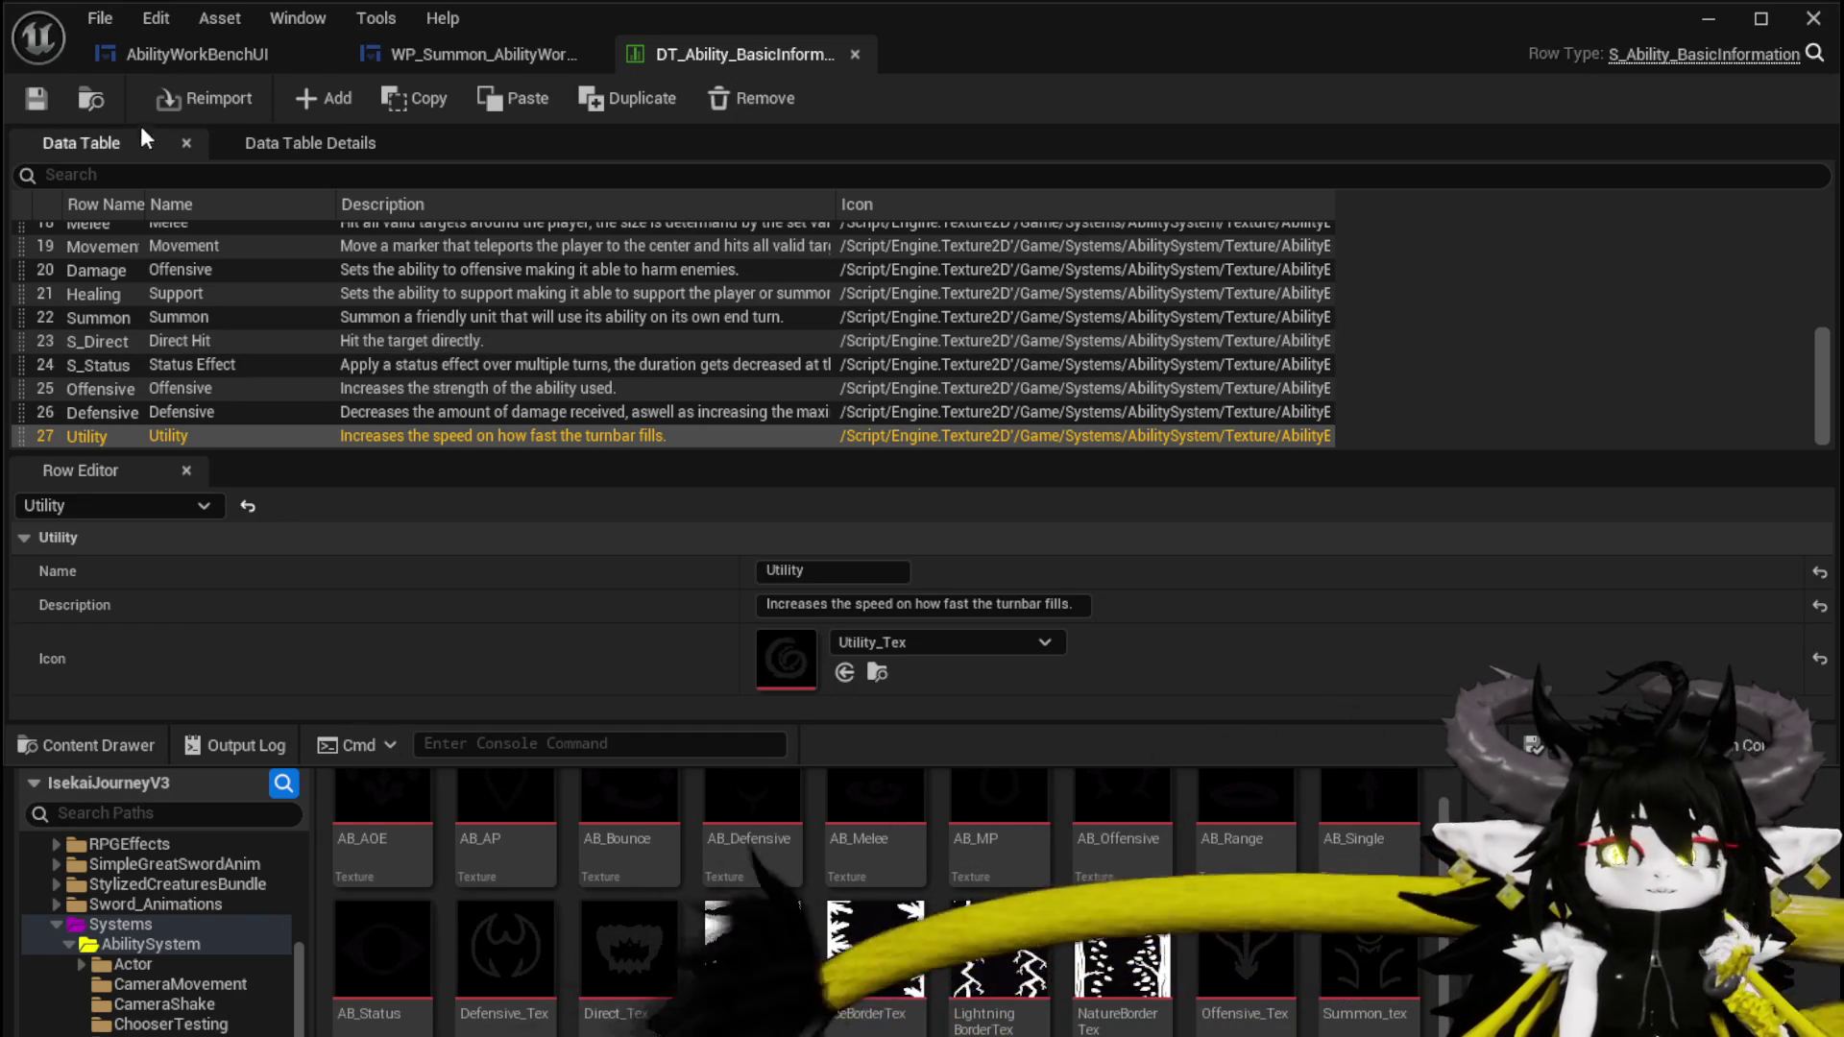
pyautogui.click(428, 48)
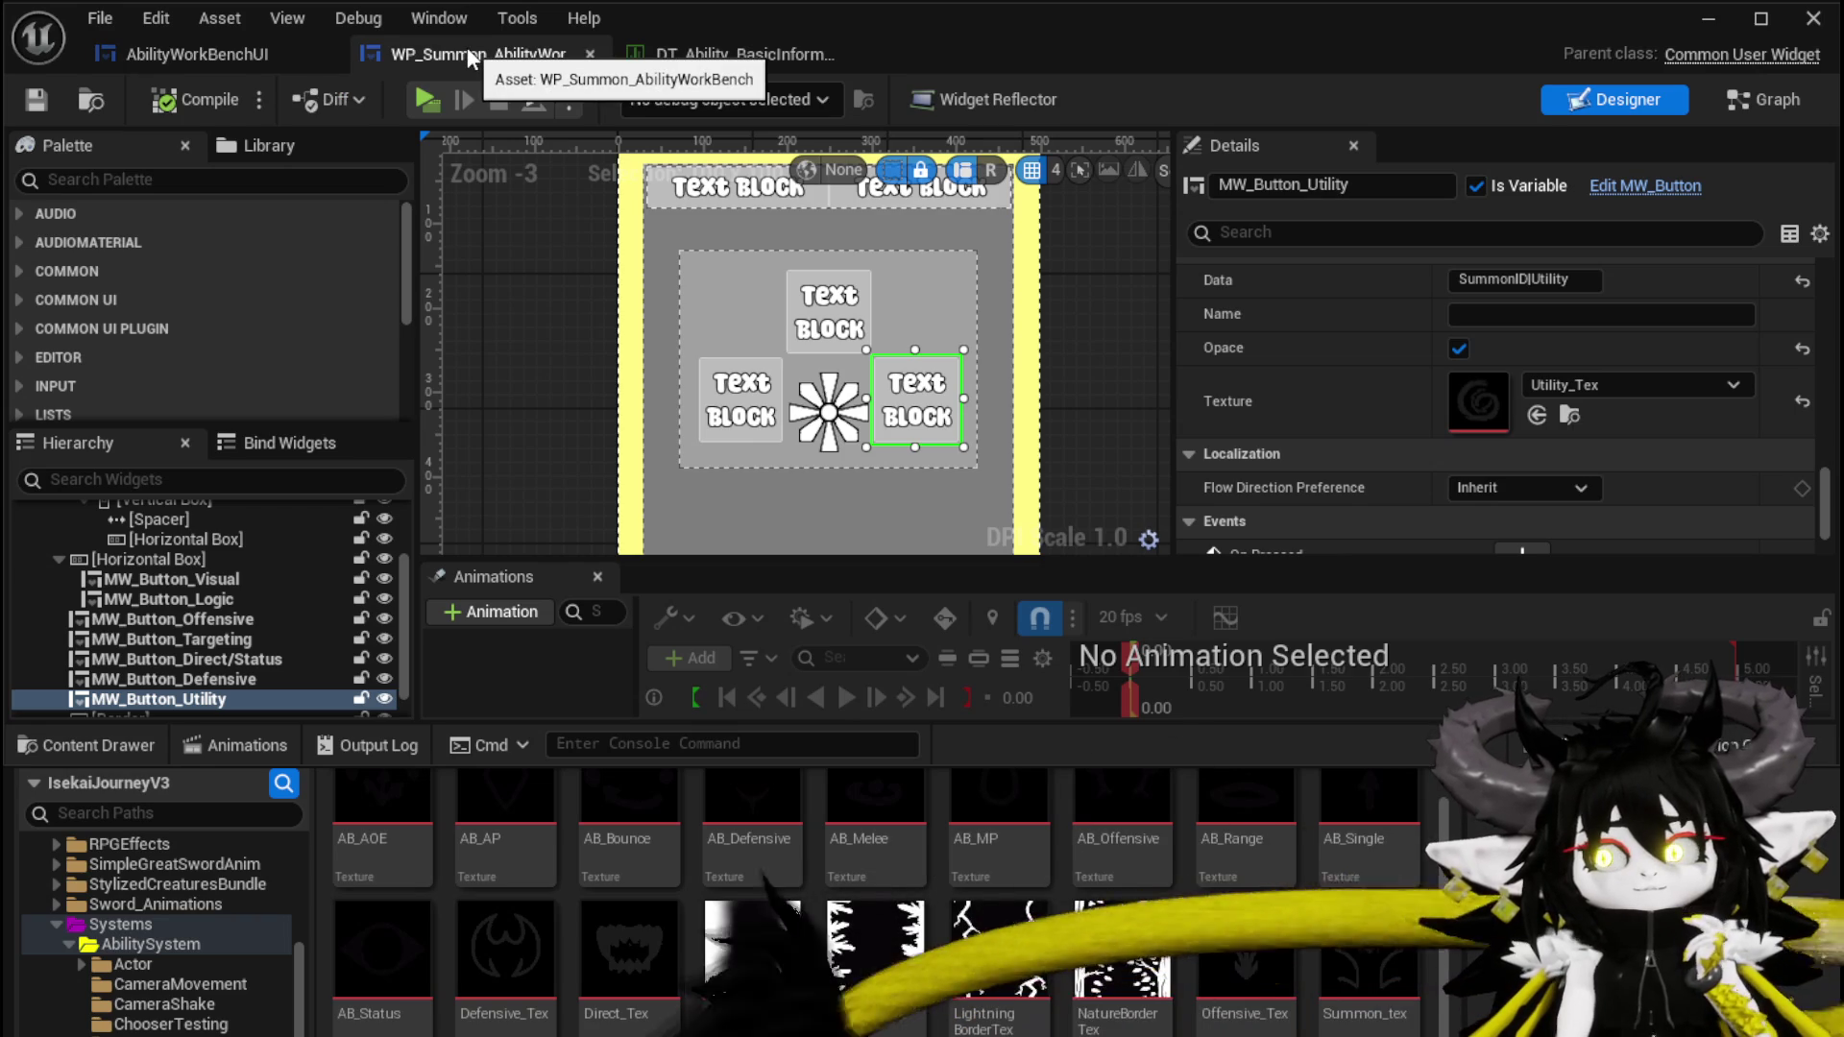
pyautogui.click(261, 60)
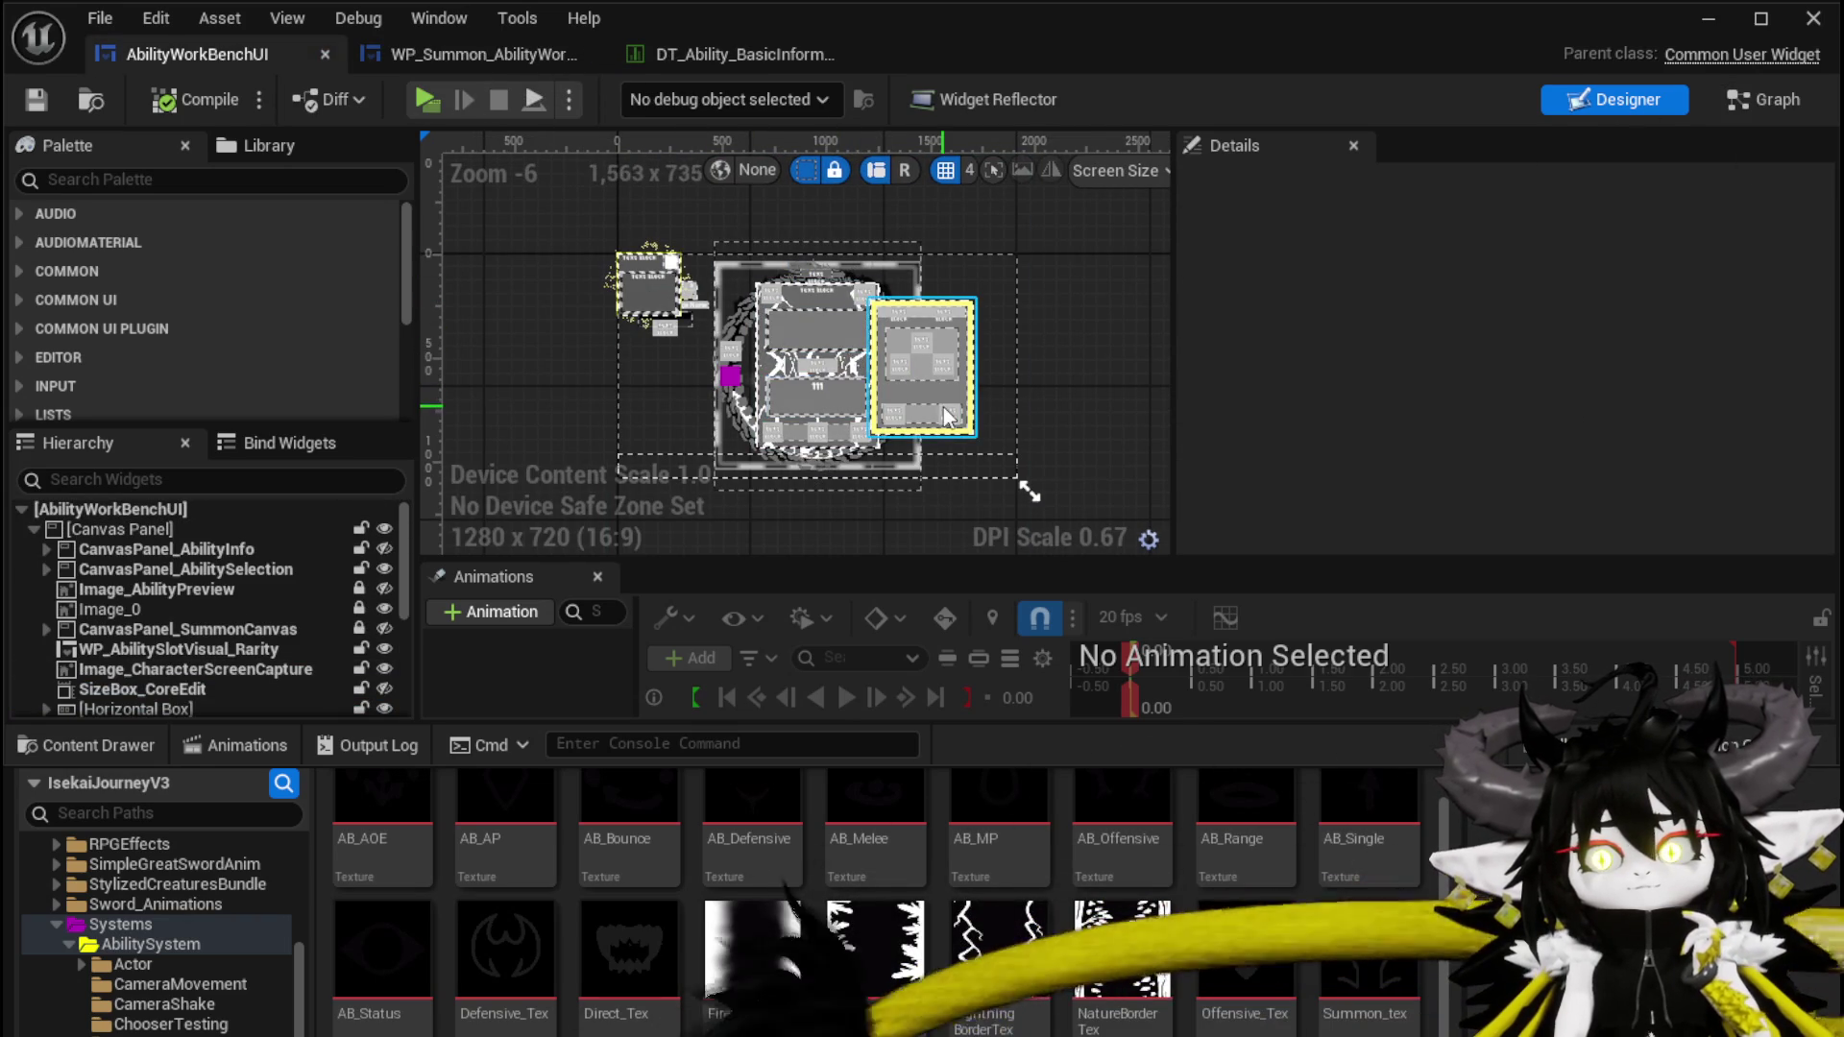
pyautogui.hotkey('ctrl', 'shift', 'alt', 'g')
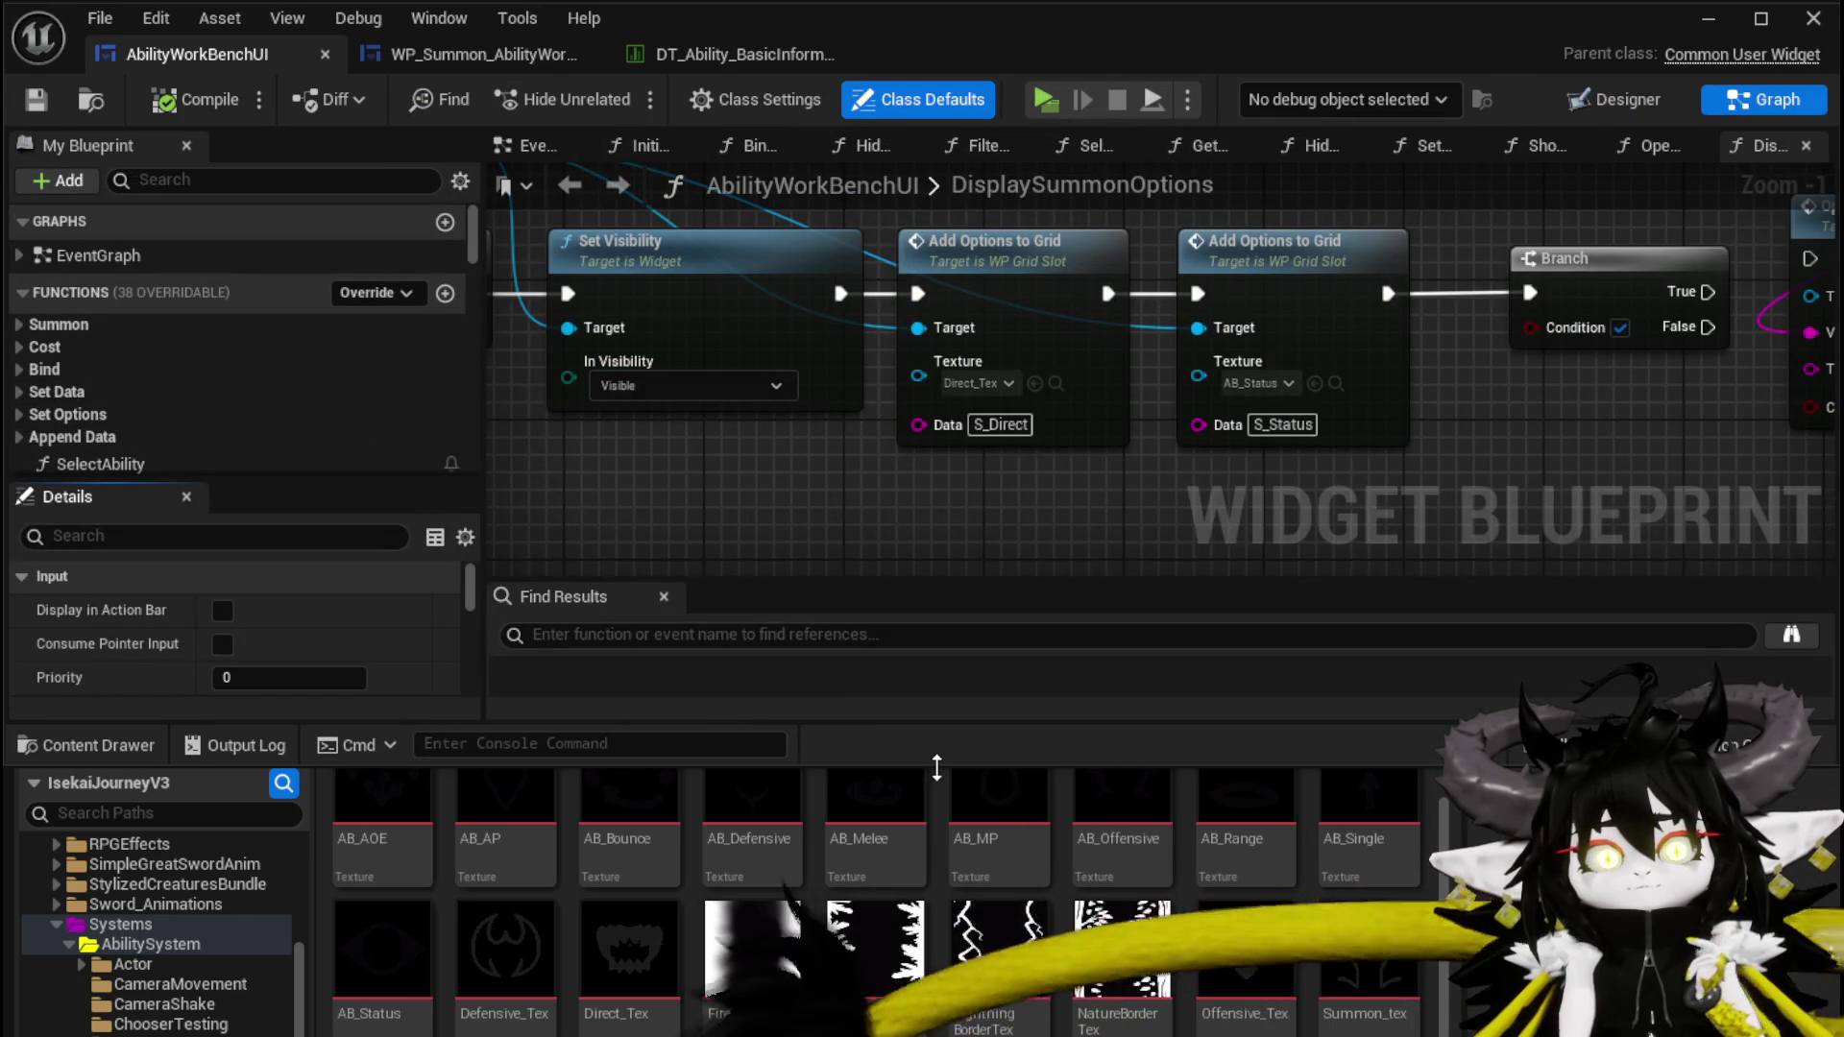
# Make room above the node chain and add a Get Button_CloseWidgetsOnClick node via the 'onclick' search
pyautogui.moveTo(936, 767); pyautogui.dragTo(937, 871)
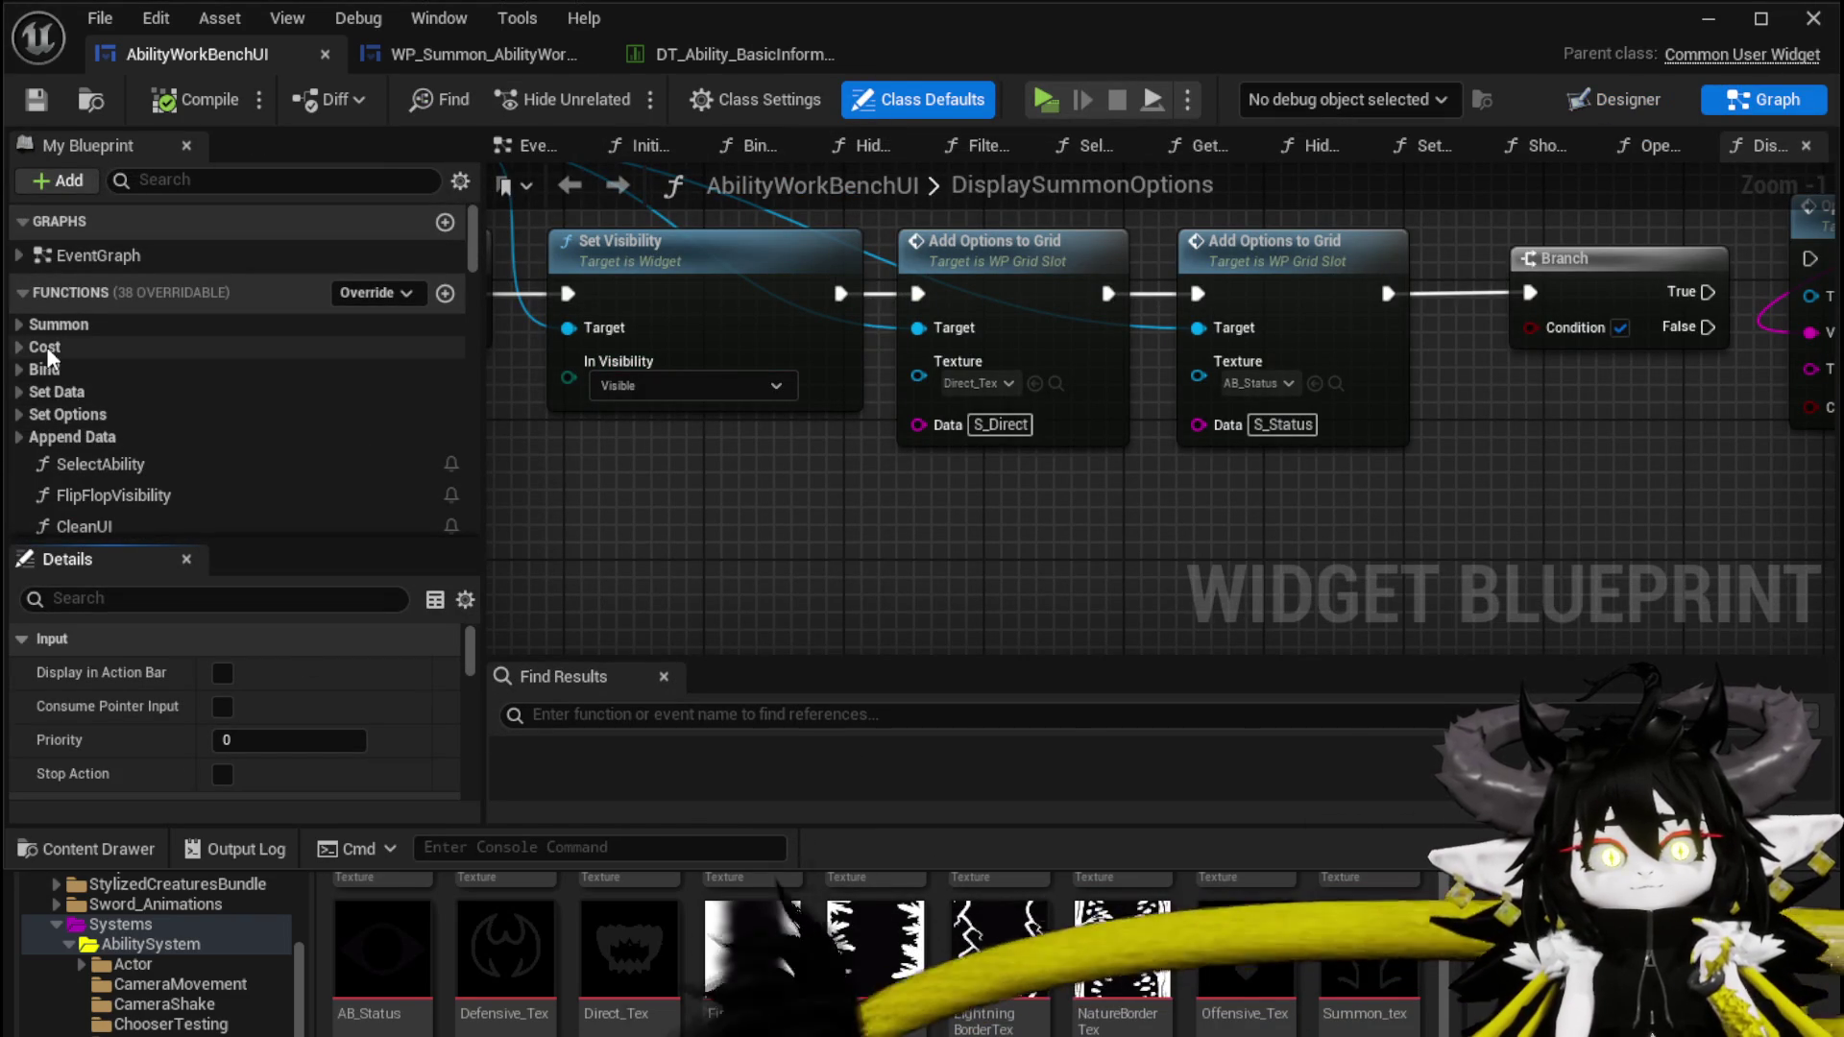
pyautogui.moveTo(707, 465); pyautogui.dragTo(954, 497)
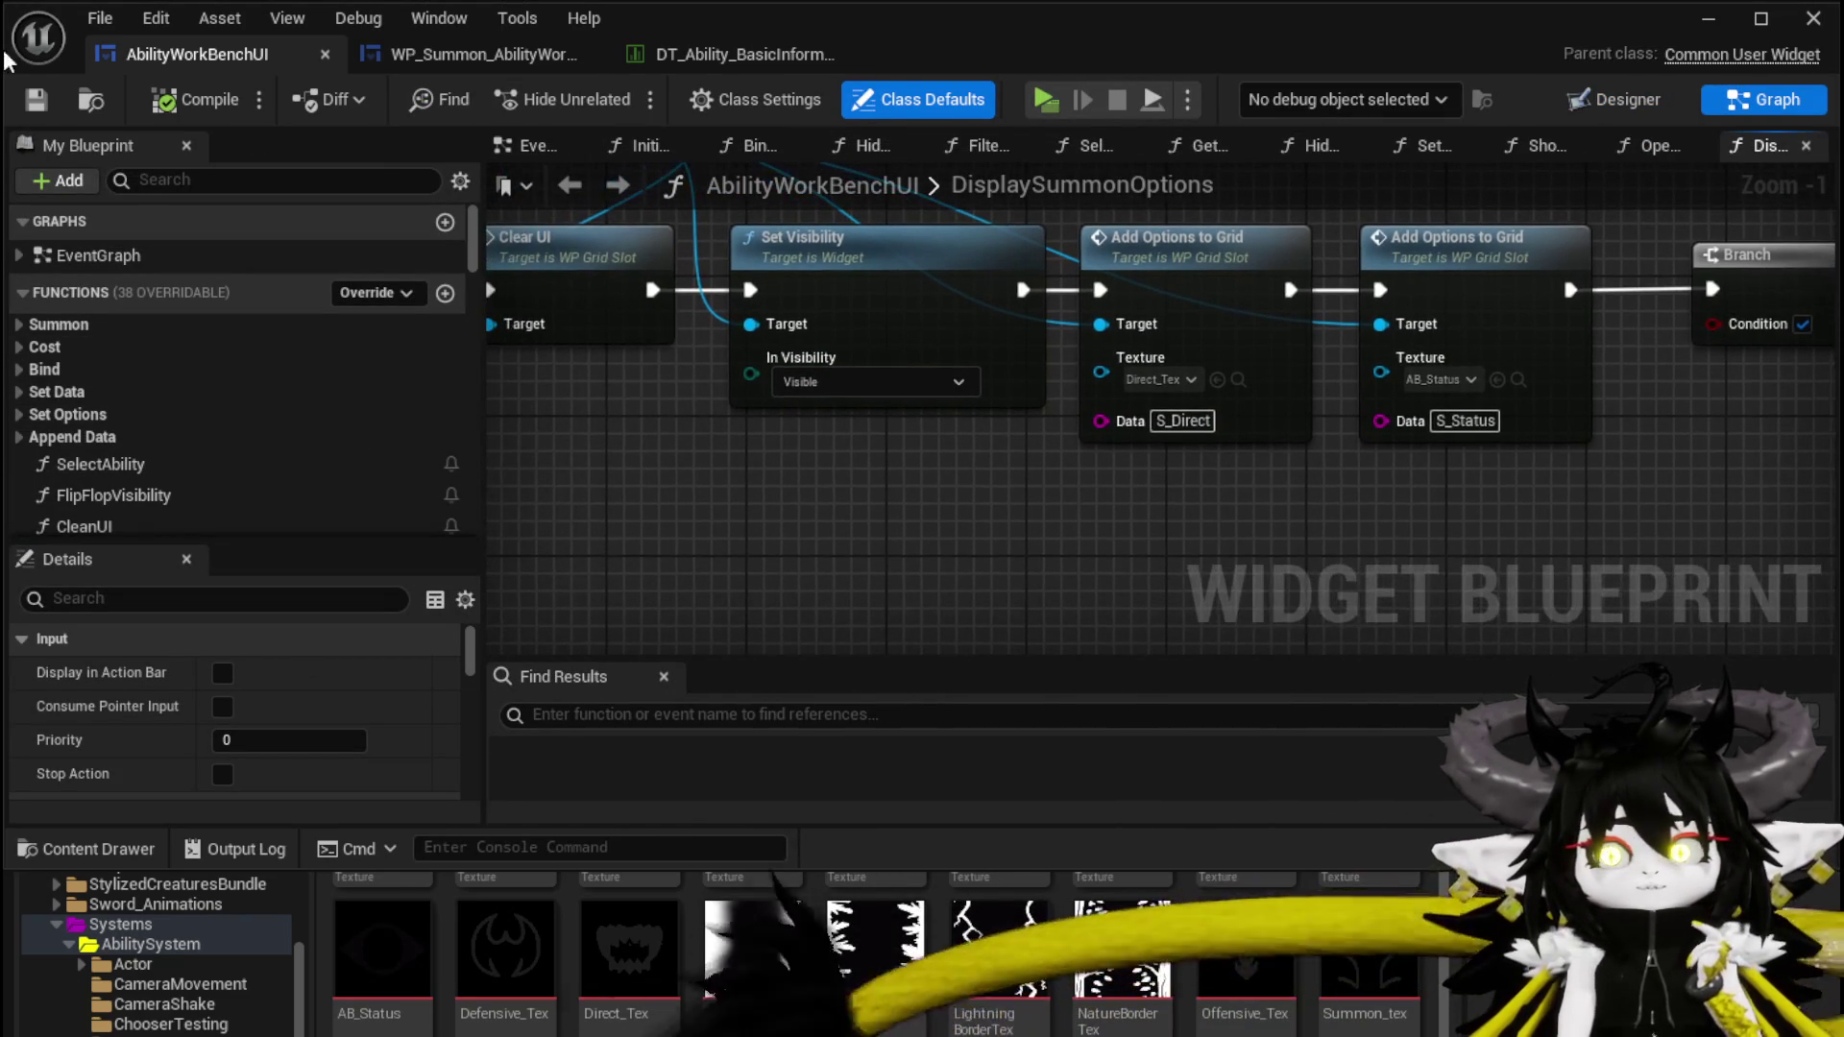
pyautogui.moveTo(630, 428); pyautogui.dragTo(938, 607)
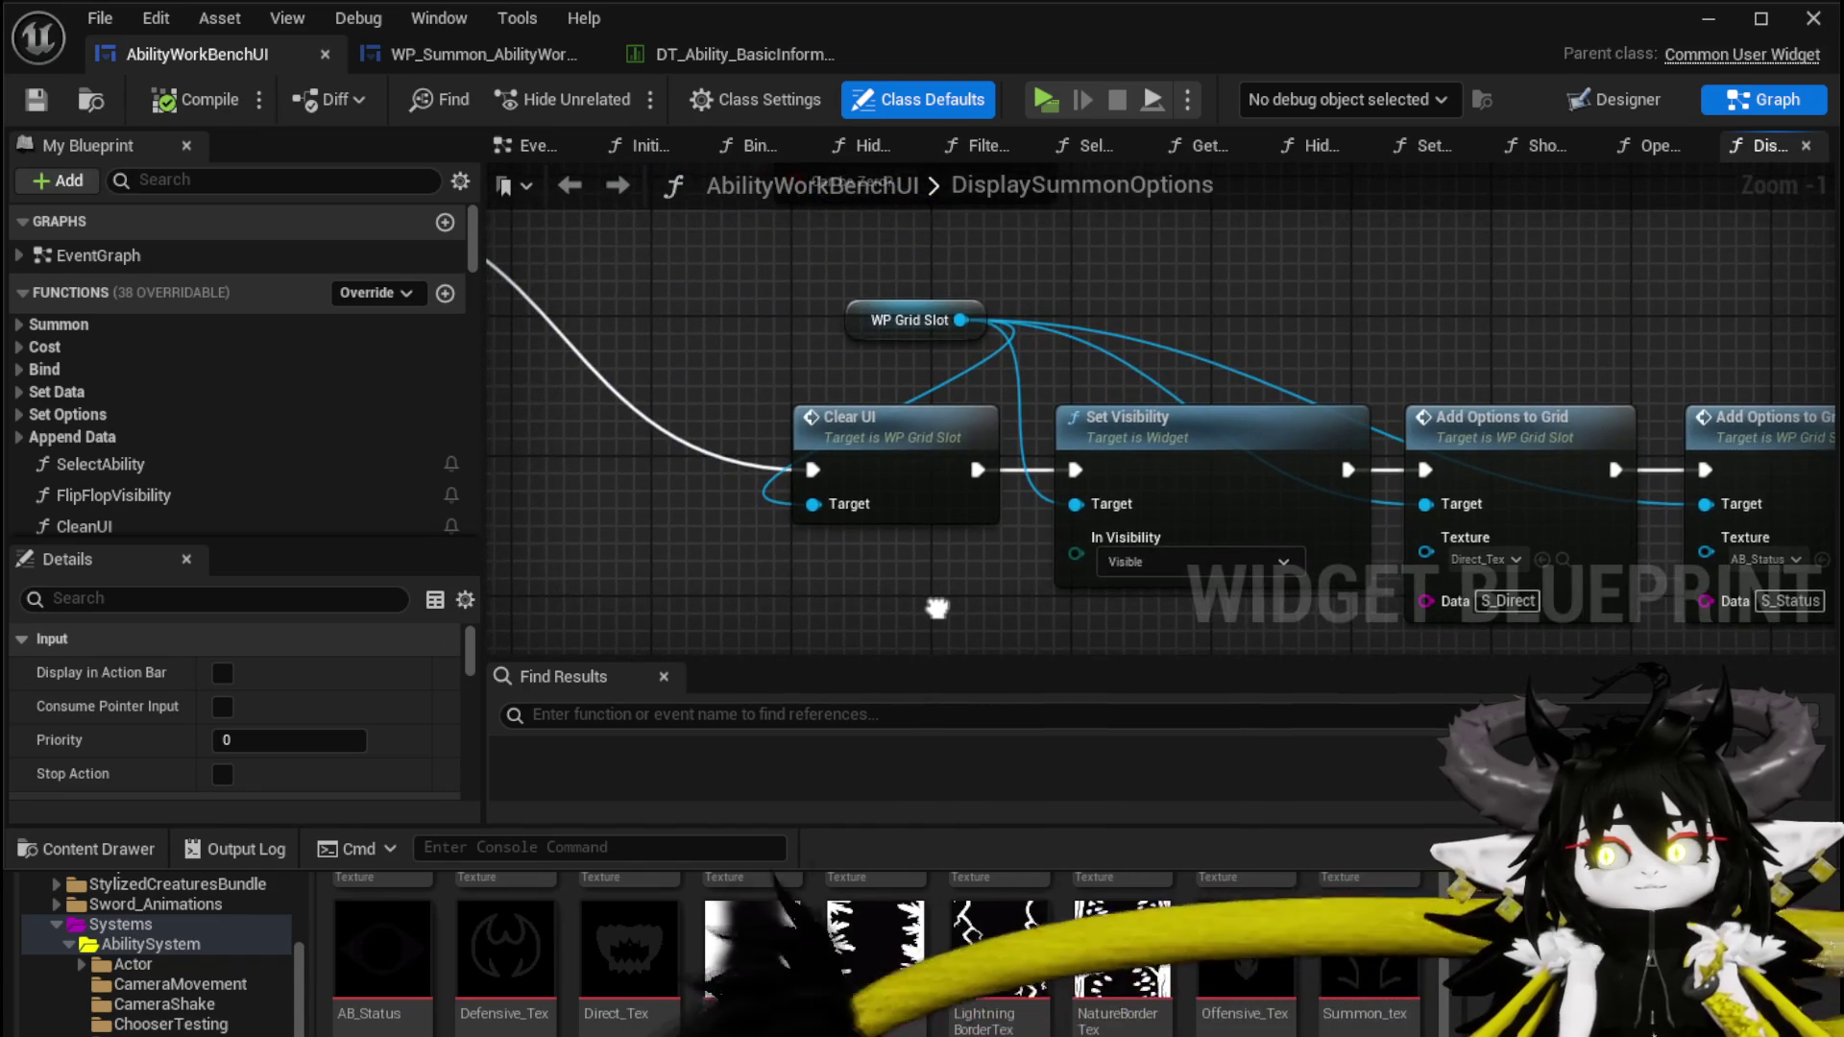
pyautogui.moveTo(912, 529)
pyautogui.mouseDown()
pyautogui.moveTo(586, 413)
pyautogui.moveTo(676, 234)
pyautogui.moveTo(1033, 233)
pyautogui.mouseUp()
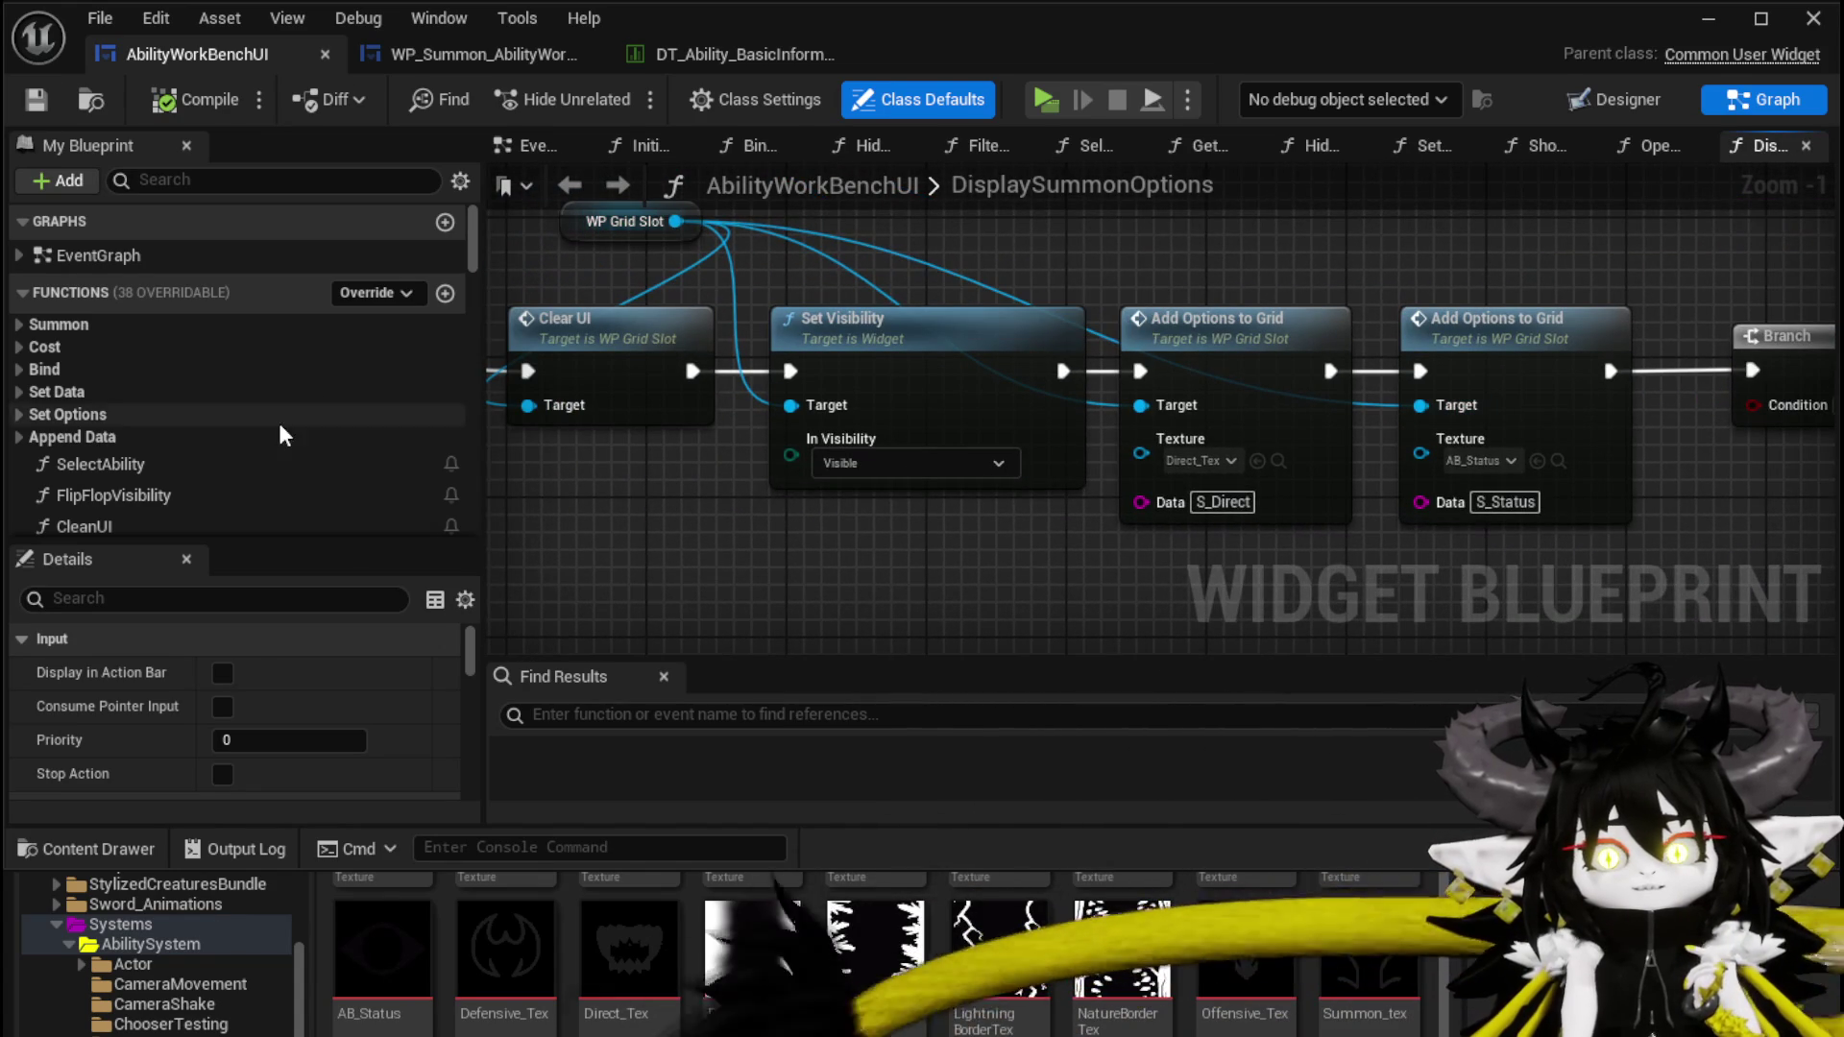
pyautogui.scroll(-3, 229, 469)
pyautogui.scroll(-3, 231, 468)
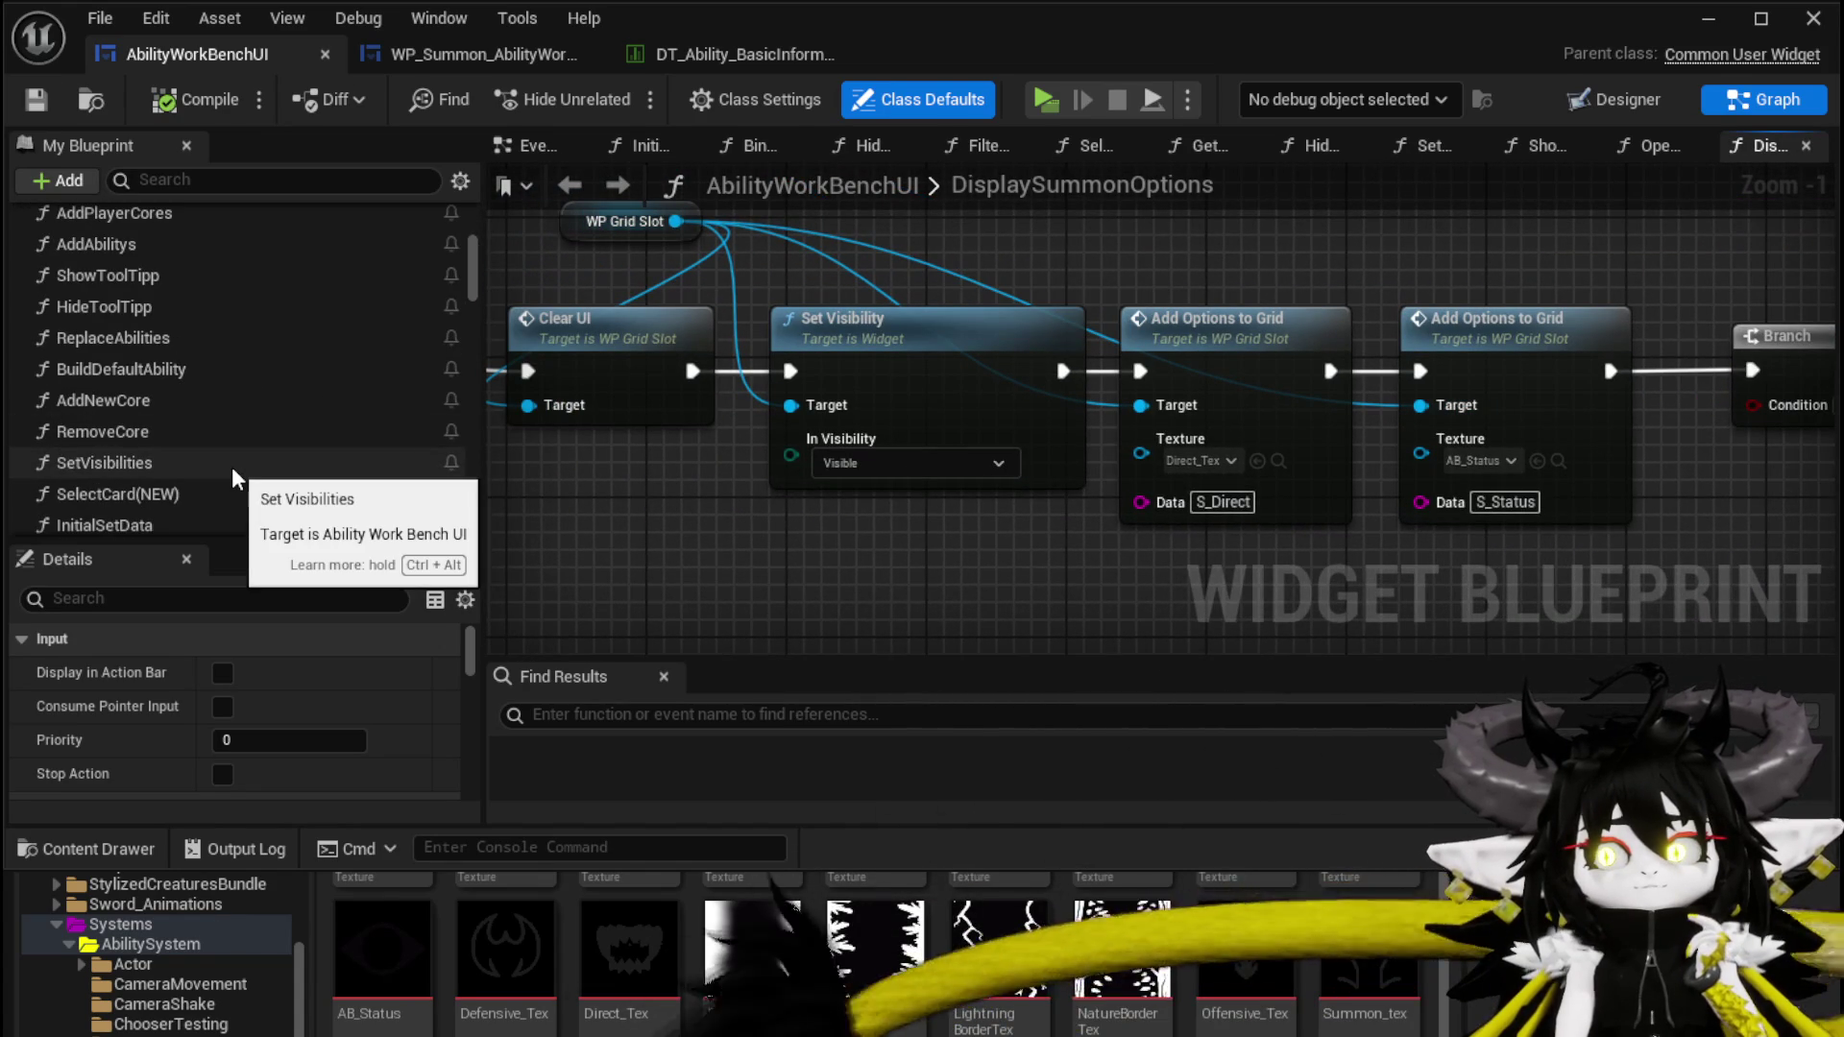
pyautogui.scroll(-3, 232, 467)
pyautogui.scroll(-3, 235, 459)
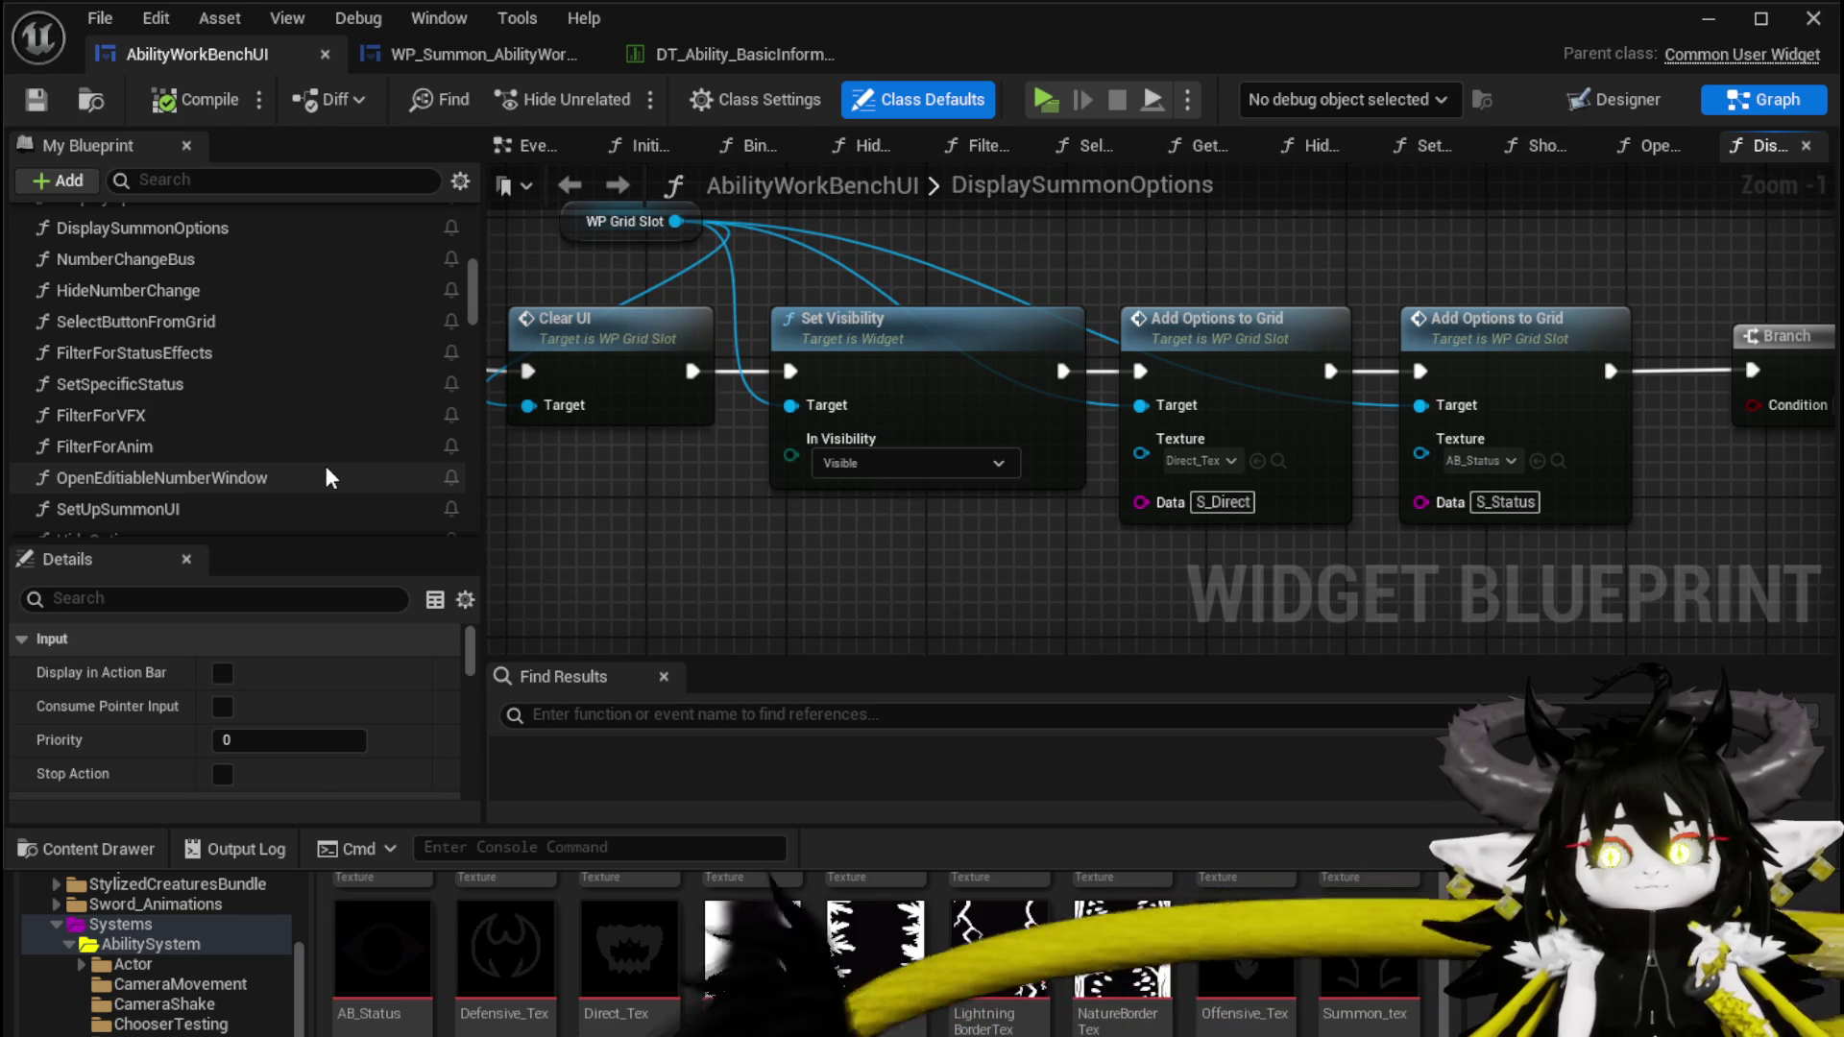
pyautogui.moveTo(590, 526); pyautogui.dragTo(659, 646)
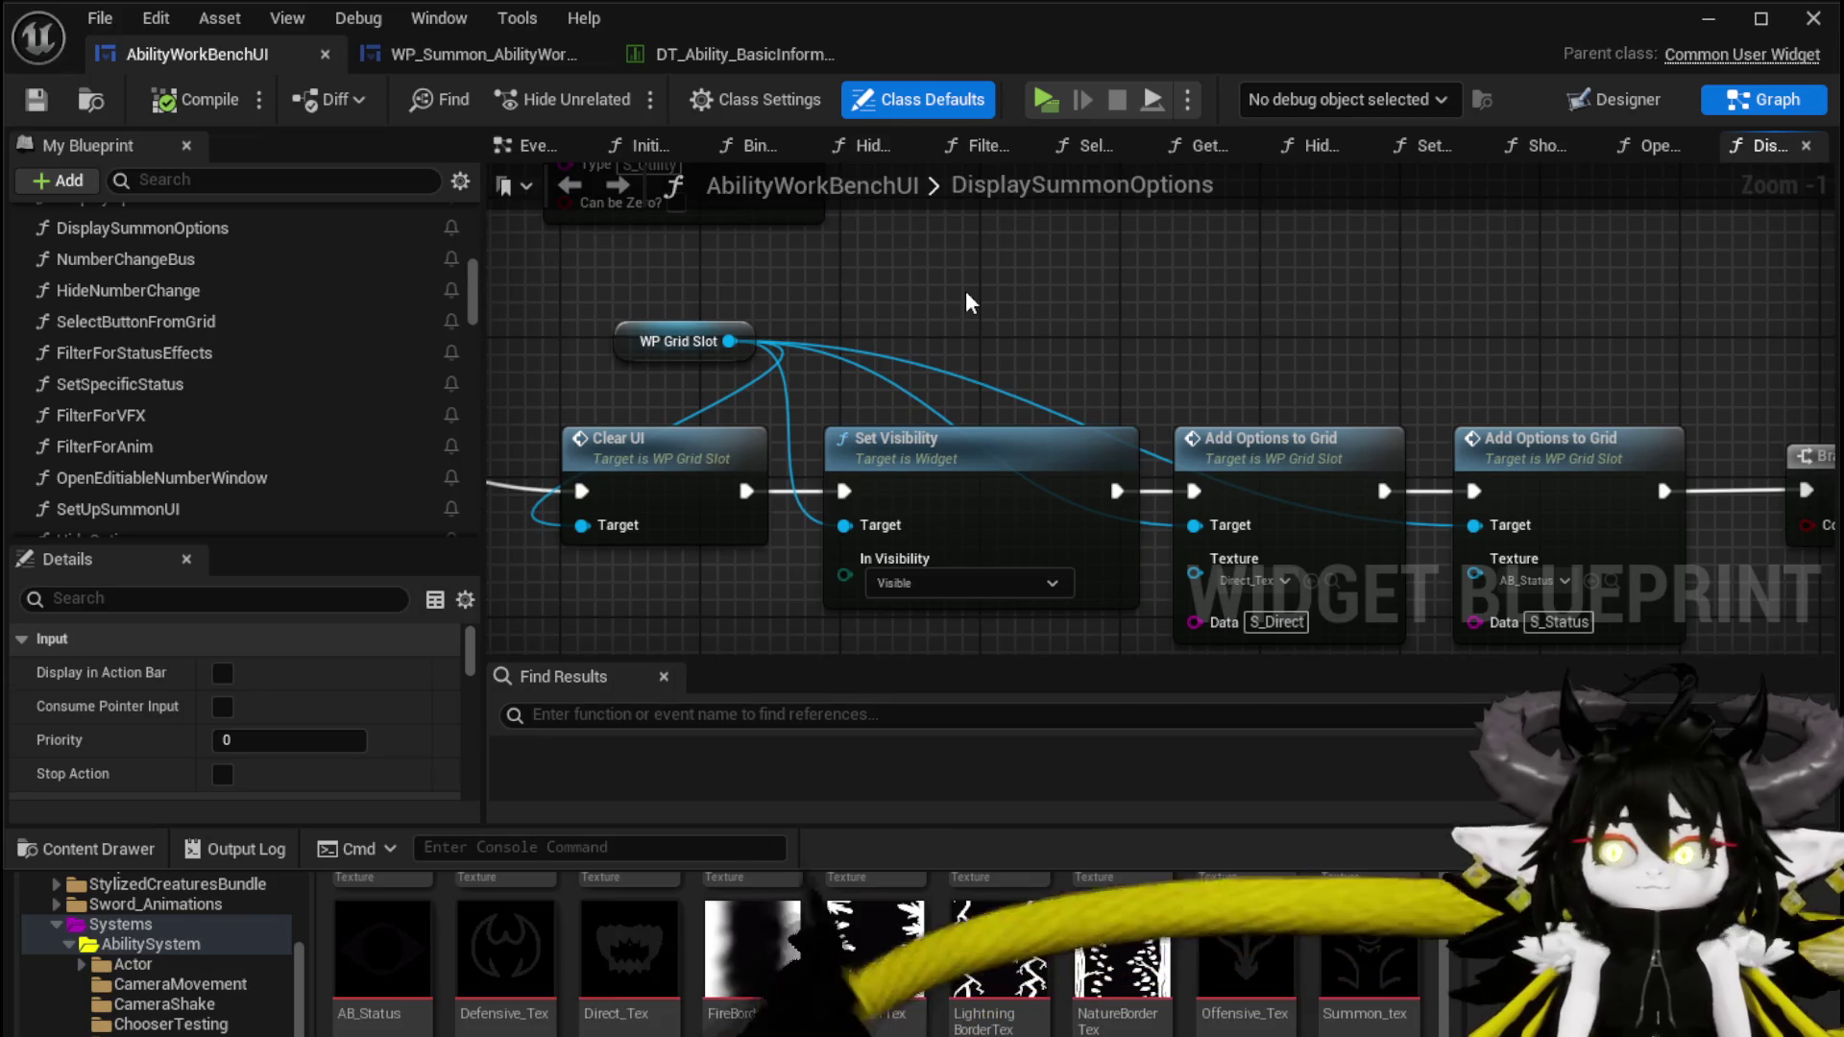
pyautogui.rightClick(1004, 265)
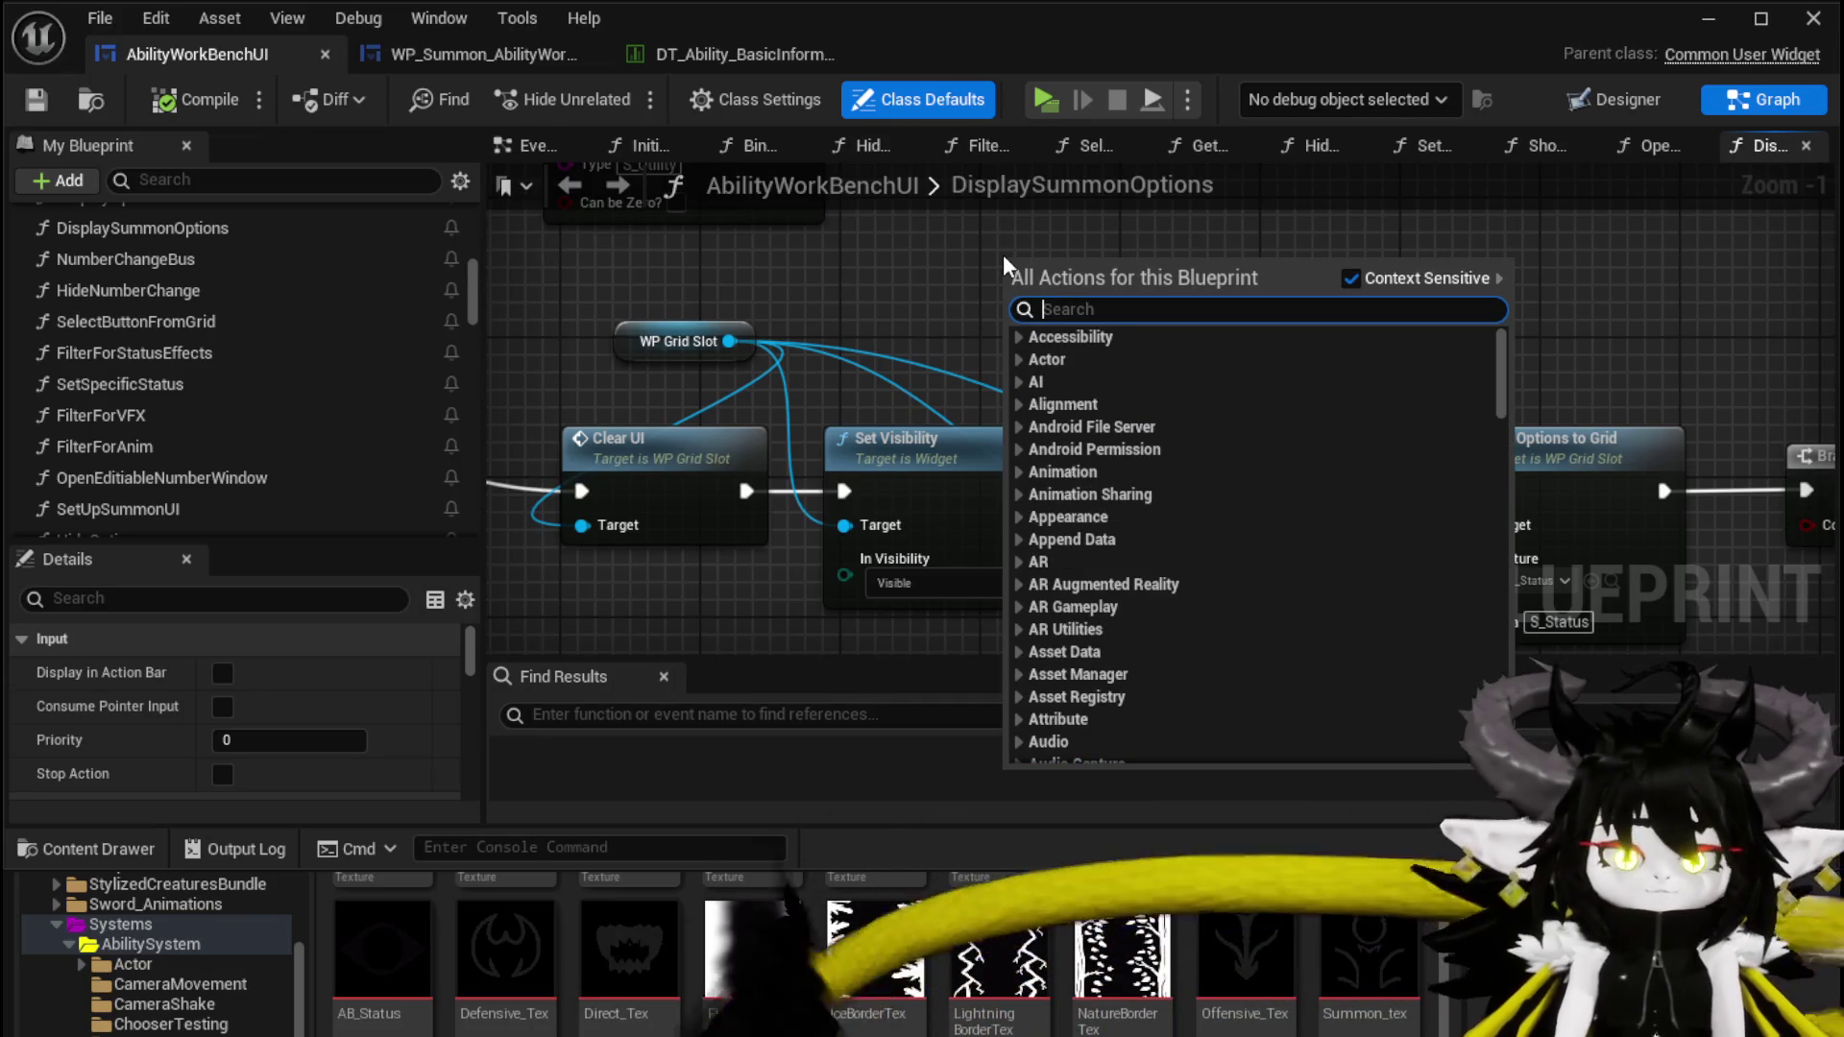
pyautogui.write('onclock')
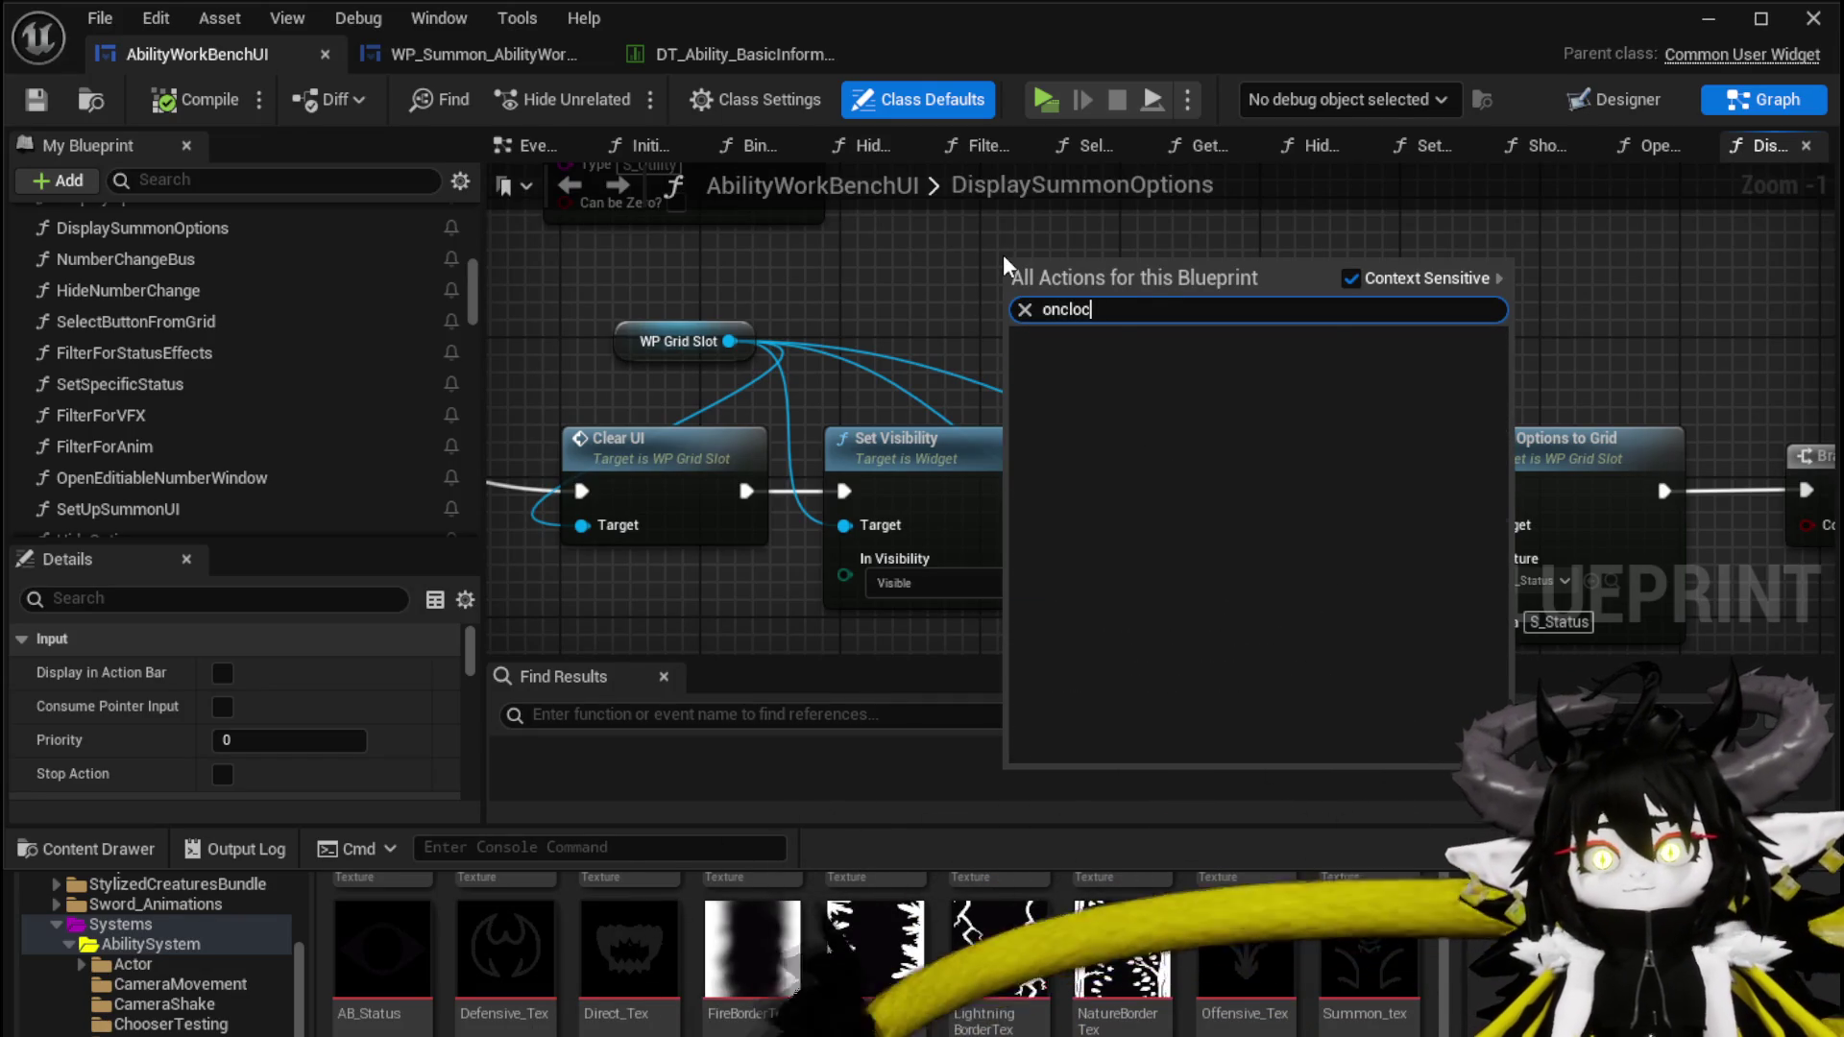
pyautogui.press('BackSpace')
pyautogui.press('BackSpace')
pyautogui.write('ick')
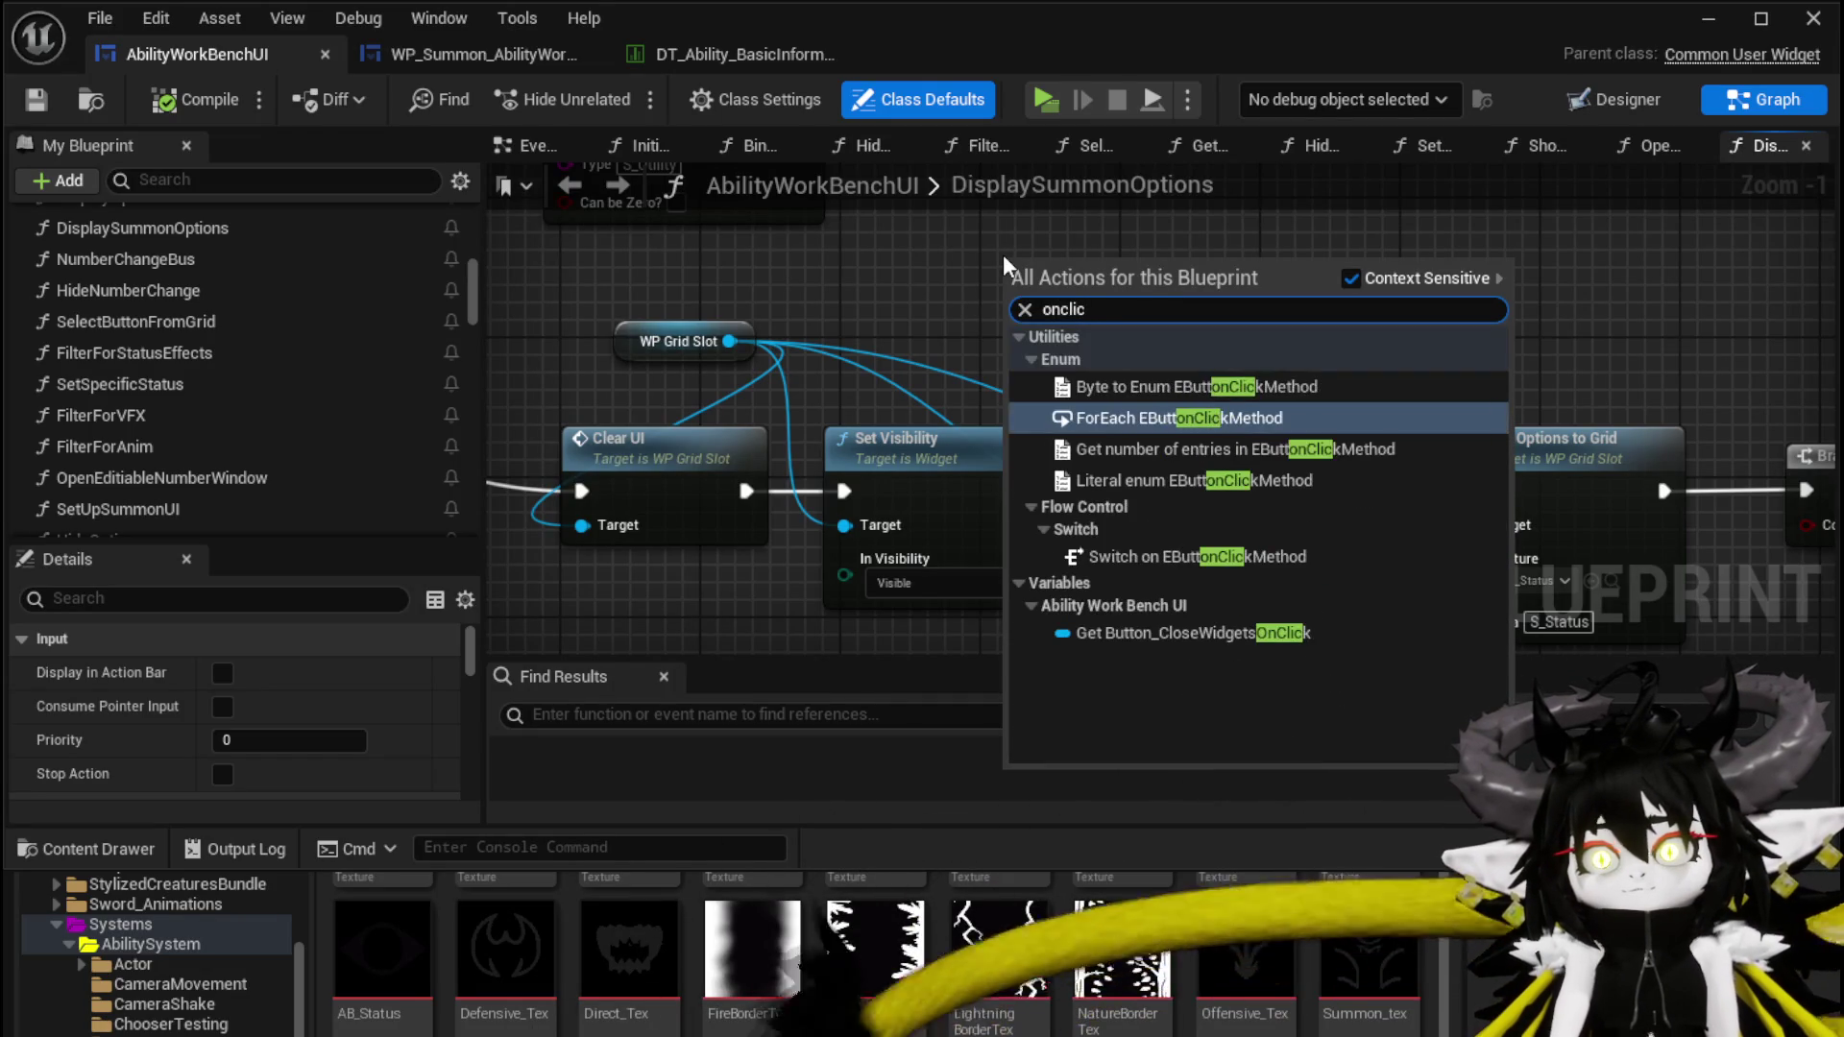
pyautogui.click(1190, 633)
# Add a Set Visibility node for the close button and place it before Clear UI
pyautogui.moveTo(1220, 271); pyautogui.dragTo(1318, 336)
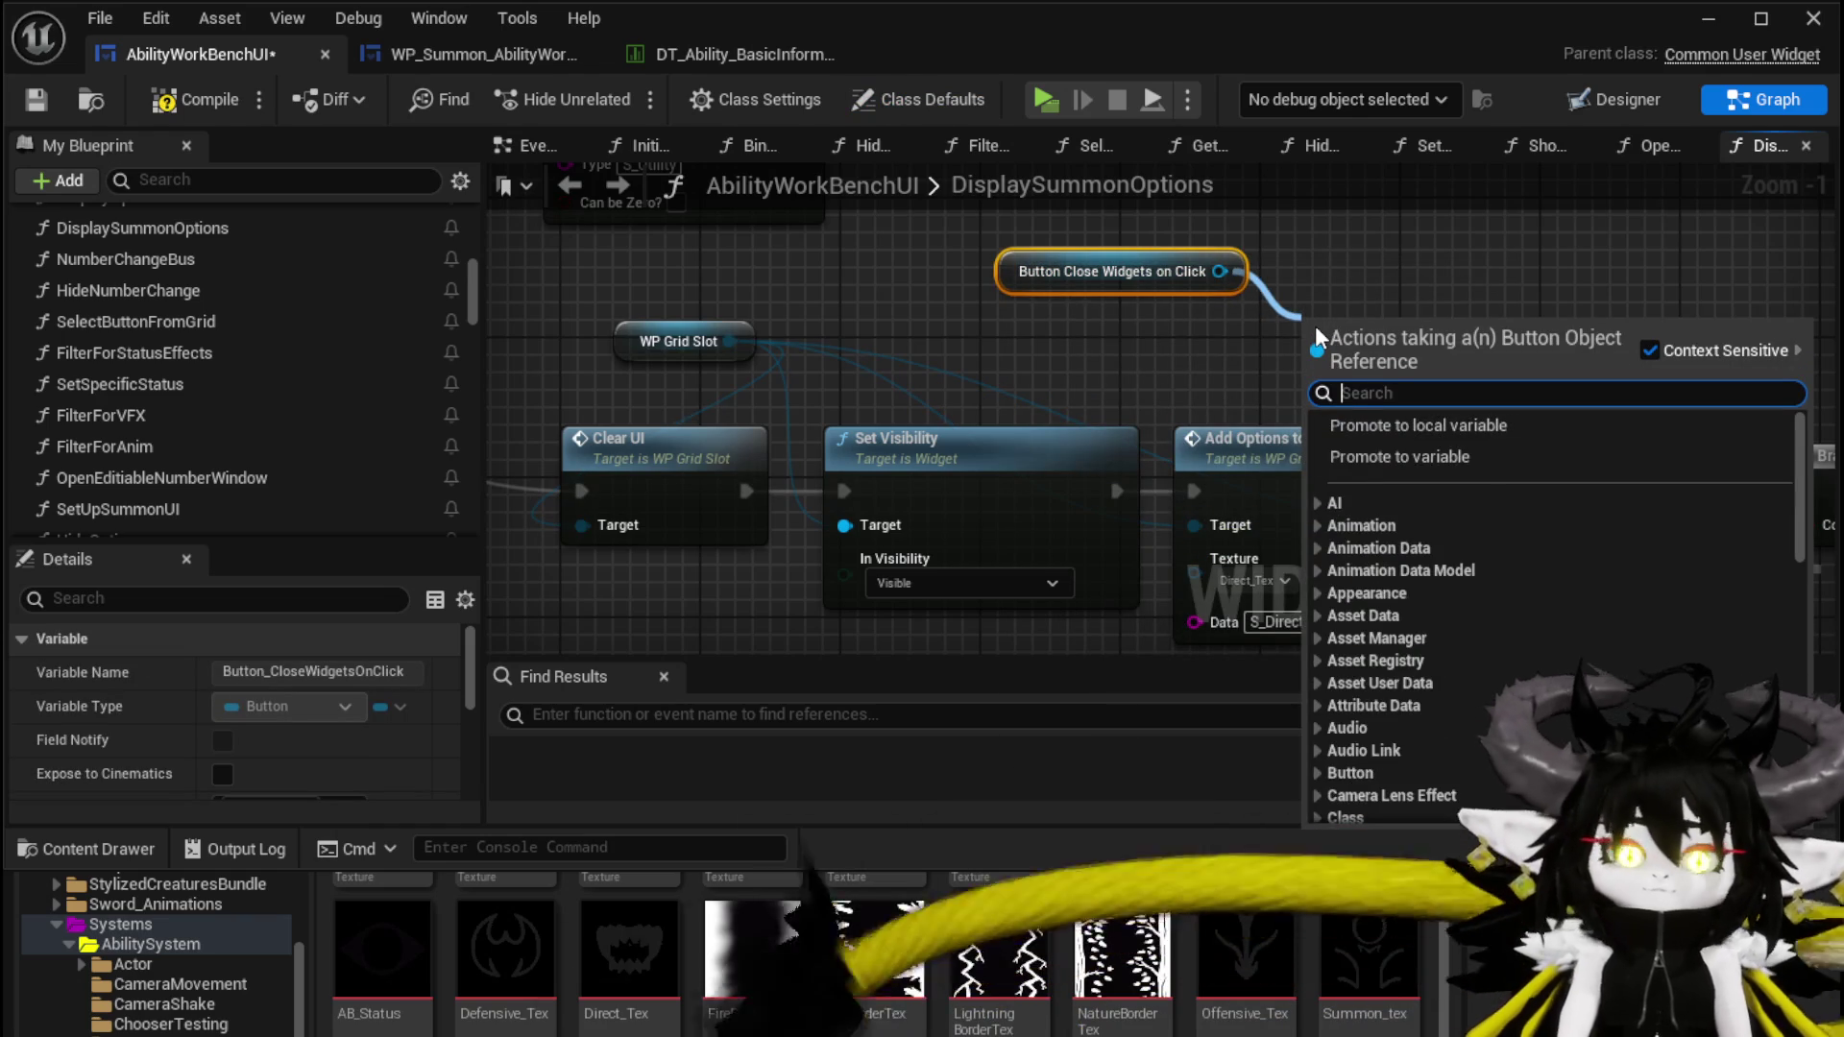
pyautogui.write('Set Visi')
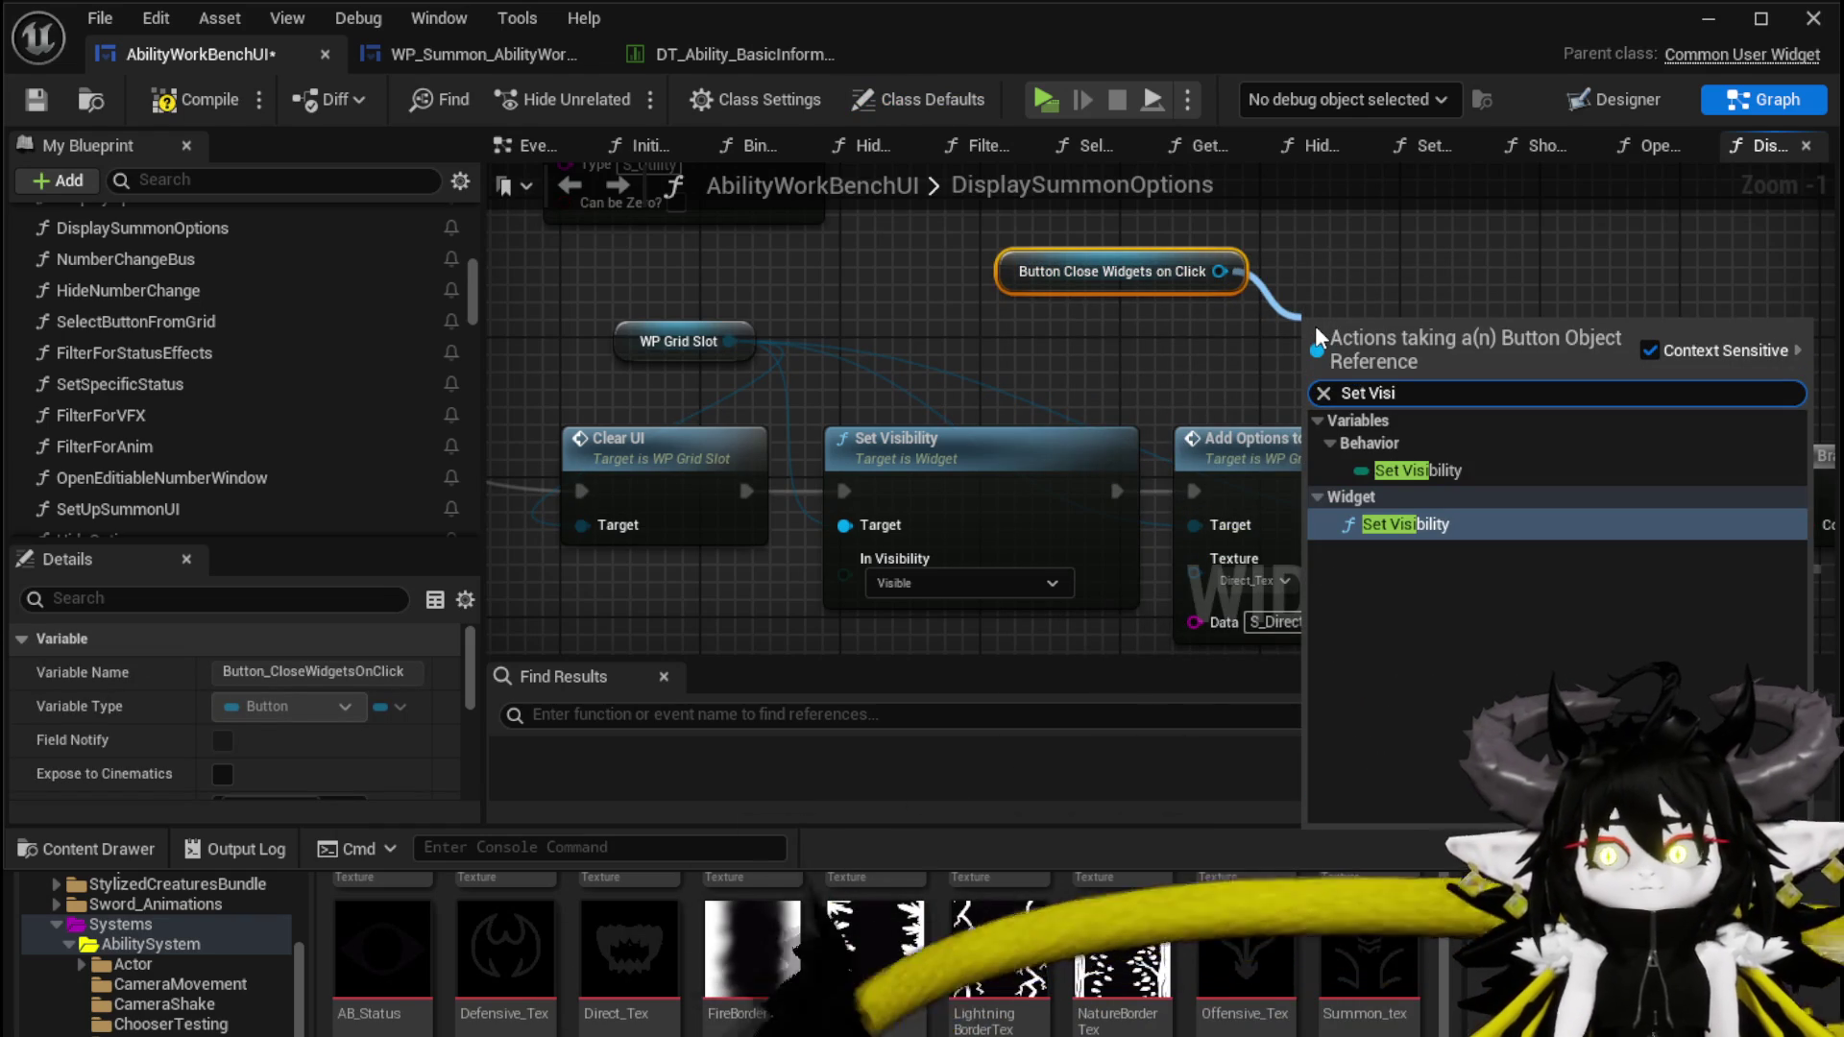
pyautogui.click(1405, 523)
pyautogui.scroll(-3, 1412, 400)
pyautogui.moveTo(1412, 400); pyautogui.dragTo(797, 441)
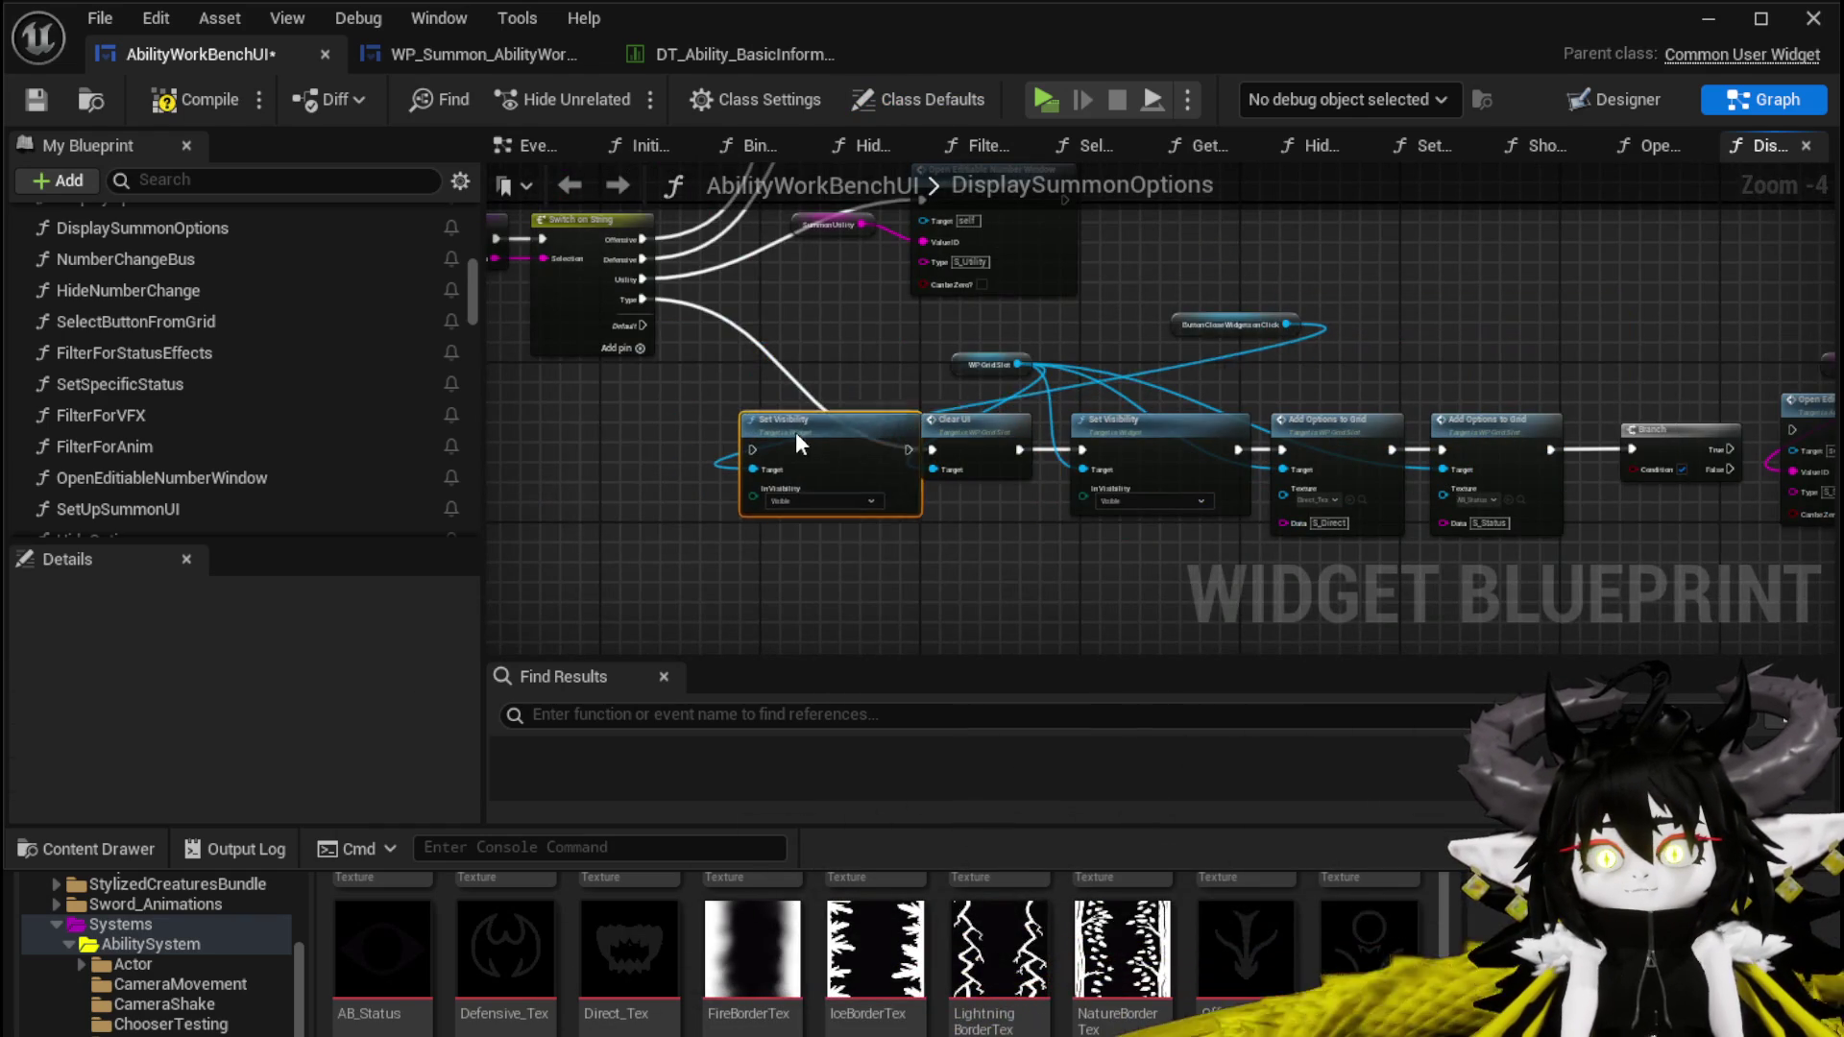
# Wire the Type case through Set Visibility into Clear UI and save the blueprint
pyautogui.keyDown('ctrl'); pyautogui.click(920, 446); pyautogui.keyUp('ctrl')
pyautogui.moveTo(920, 445)
pyautogui.mouseDown()
pyautogui.moveTo(879, 448)
pyautogui.moveTo(942, 448)
pyautogui.mouseUp()
pyautogui.moveTo(782, 450); pyautogui.dragTo(779, 450)
pyautogui.moveTo(926, 449); pyautogui.dragTo(963, 448)
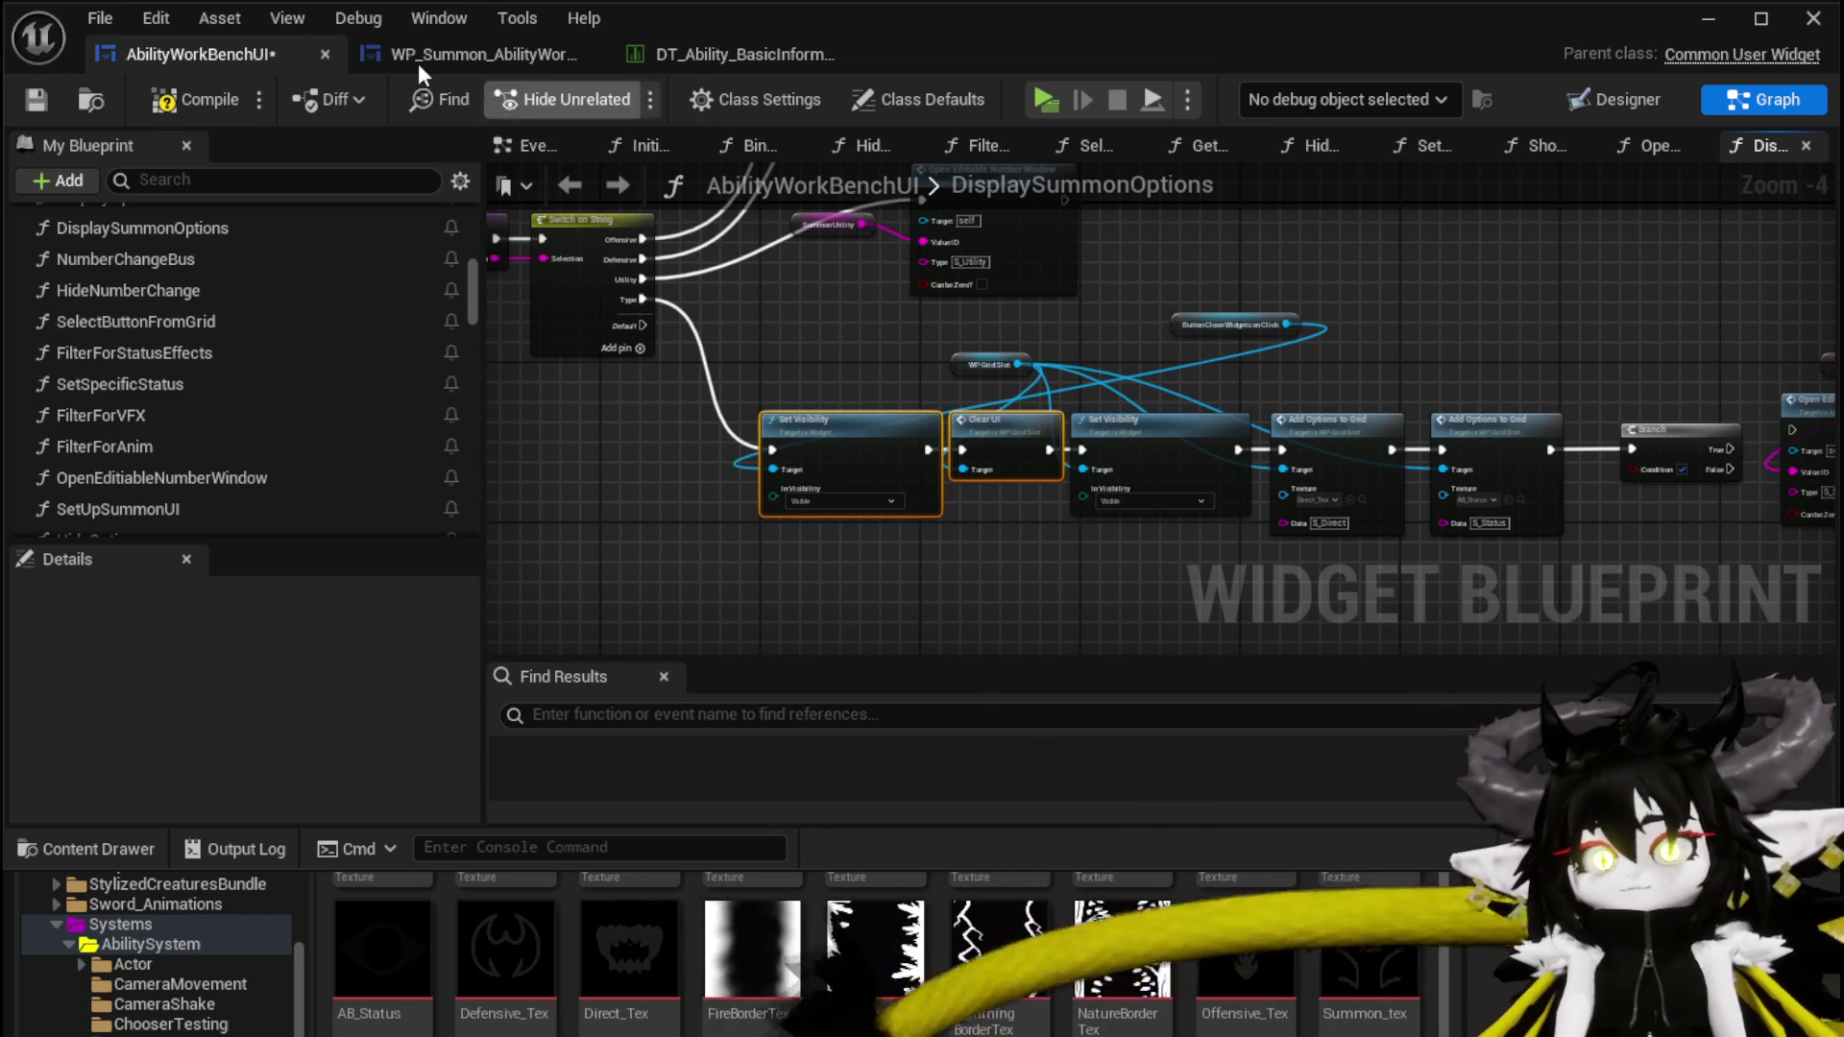
pyautogui.click(44, 98)
# Rearrange the Status Index, Branch and Add Options to Grid nodes, then save again
pyautogui.scroll(5, 895, 244)
pyautogui.moveTo(1126, 283)
pyautogui.mouseDown()
pyautogui.moveTo(890, 205)
pyautogui.moveTo(857, 216)
pyautogui.moveTo(826, 295)
pyautogui.mouseUp()
pyautogui.scroll(-1, 841, 239)
pyautogui.moveTo(946, 226)
pyautogui.mouseDown()
pyautogui.moveTo(1024, 367)
pyautogui.moveTo(1188, 364)
pyautogui.mouseUp()
pyautogui.moveTo(844, 348); pyautogui.dragTo(1152, 331)
pyautogui.moveTo(924, 306); pyautogui.dragTo(904, 306)
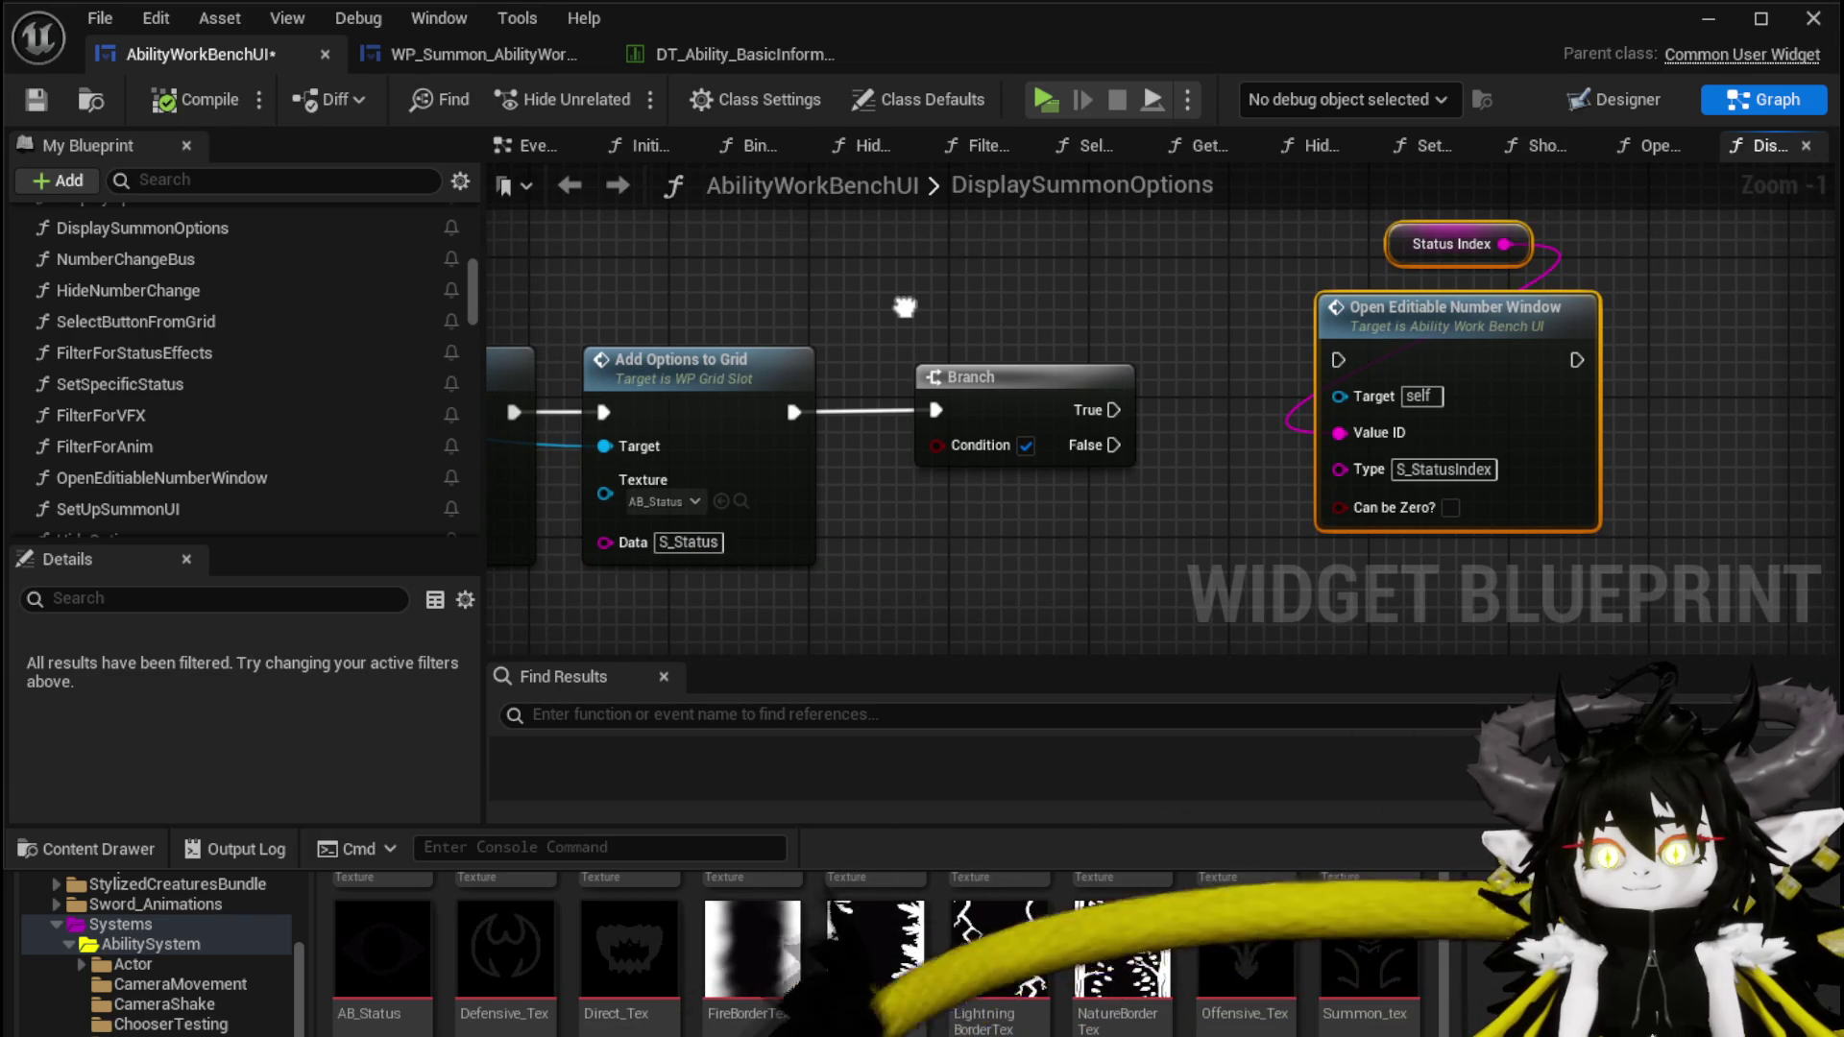
pyautogui.moveTo(904, 307)
pyautogui.mouseDown()
pyautogui.moveTo(1581, 362)
pyautogui.moveTo(1172, 328)
pyautogui.mouseUp()
pyautogui.moveTo(1267, 407)
pyautogui.mouseDown()
pyautogui.moveTo(1344, 418)
pyautogui.moveTo(1302, 408)
pyautogui.moveTo(1445, 315)
pyautogui.mouseUp()
pyautogui.moveTo(1081, 244)
pyautogui.mouseDown()
pyautogui.moveTo(1119, 527)
pyautogui.moveTo(1079, 492)
pyautogui.mouseUp()
pyautogui.click(1268, 521)
pyautogui.click(36, 99)
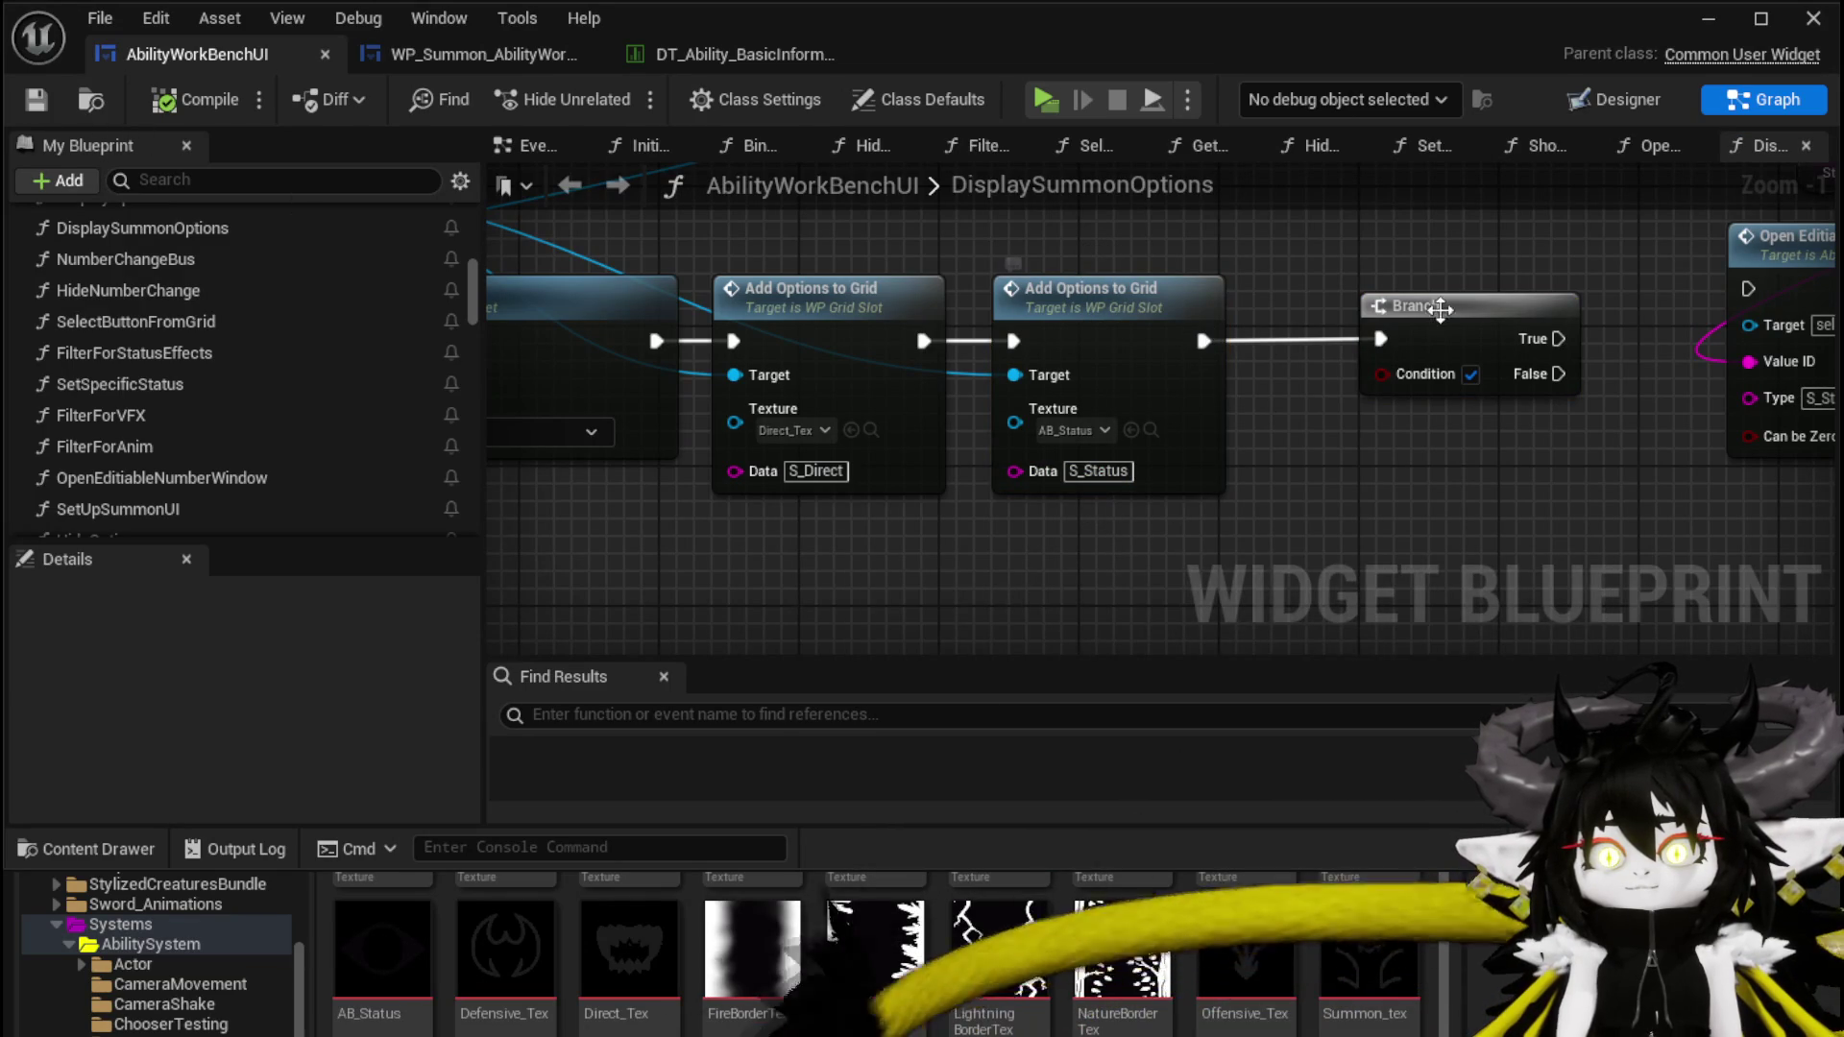
# Nudge the Branch node and move the Button Close Widgets on Click node left
pyautogui.moveTo(1486, 329); pyautogui.dragTo(1503, 330)
pyautogui.click(1354, 276)
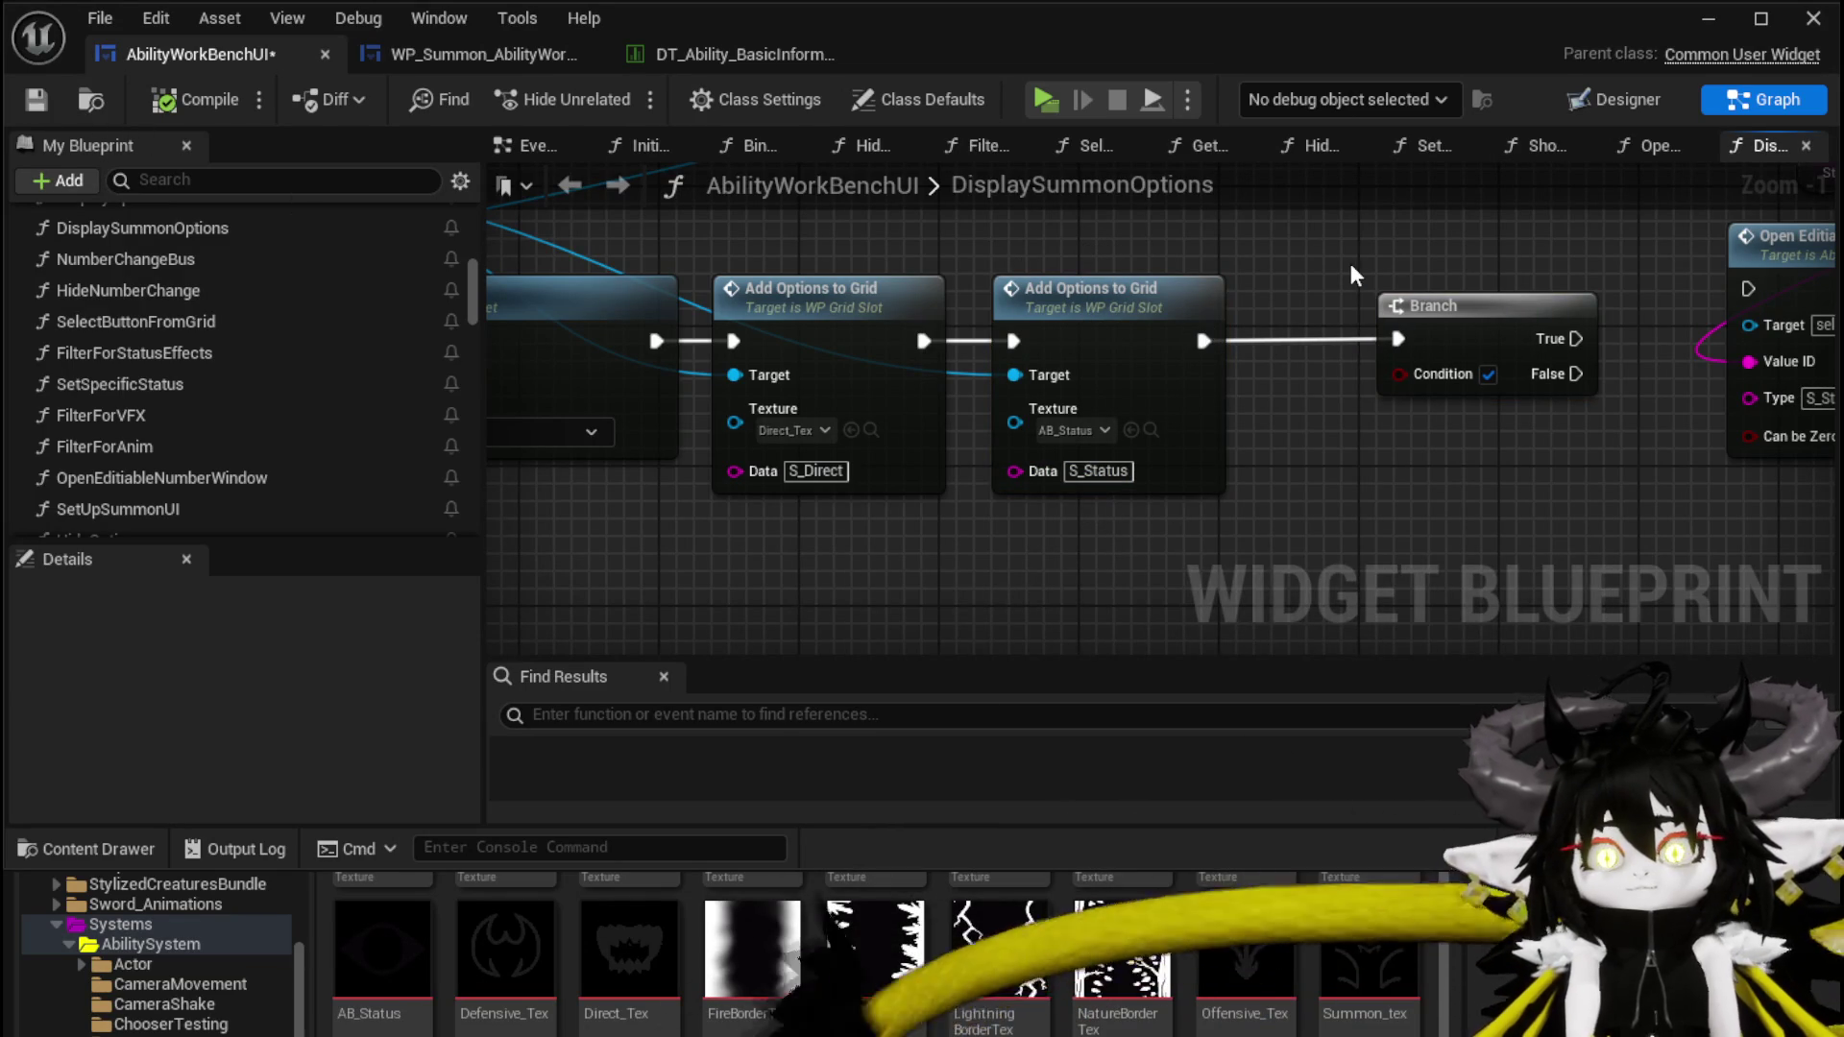
pyautogui.moveTo(1354, 275); pyautogui.dragTo(1628, 449)
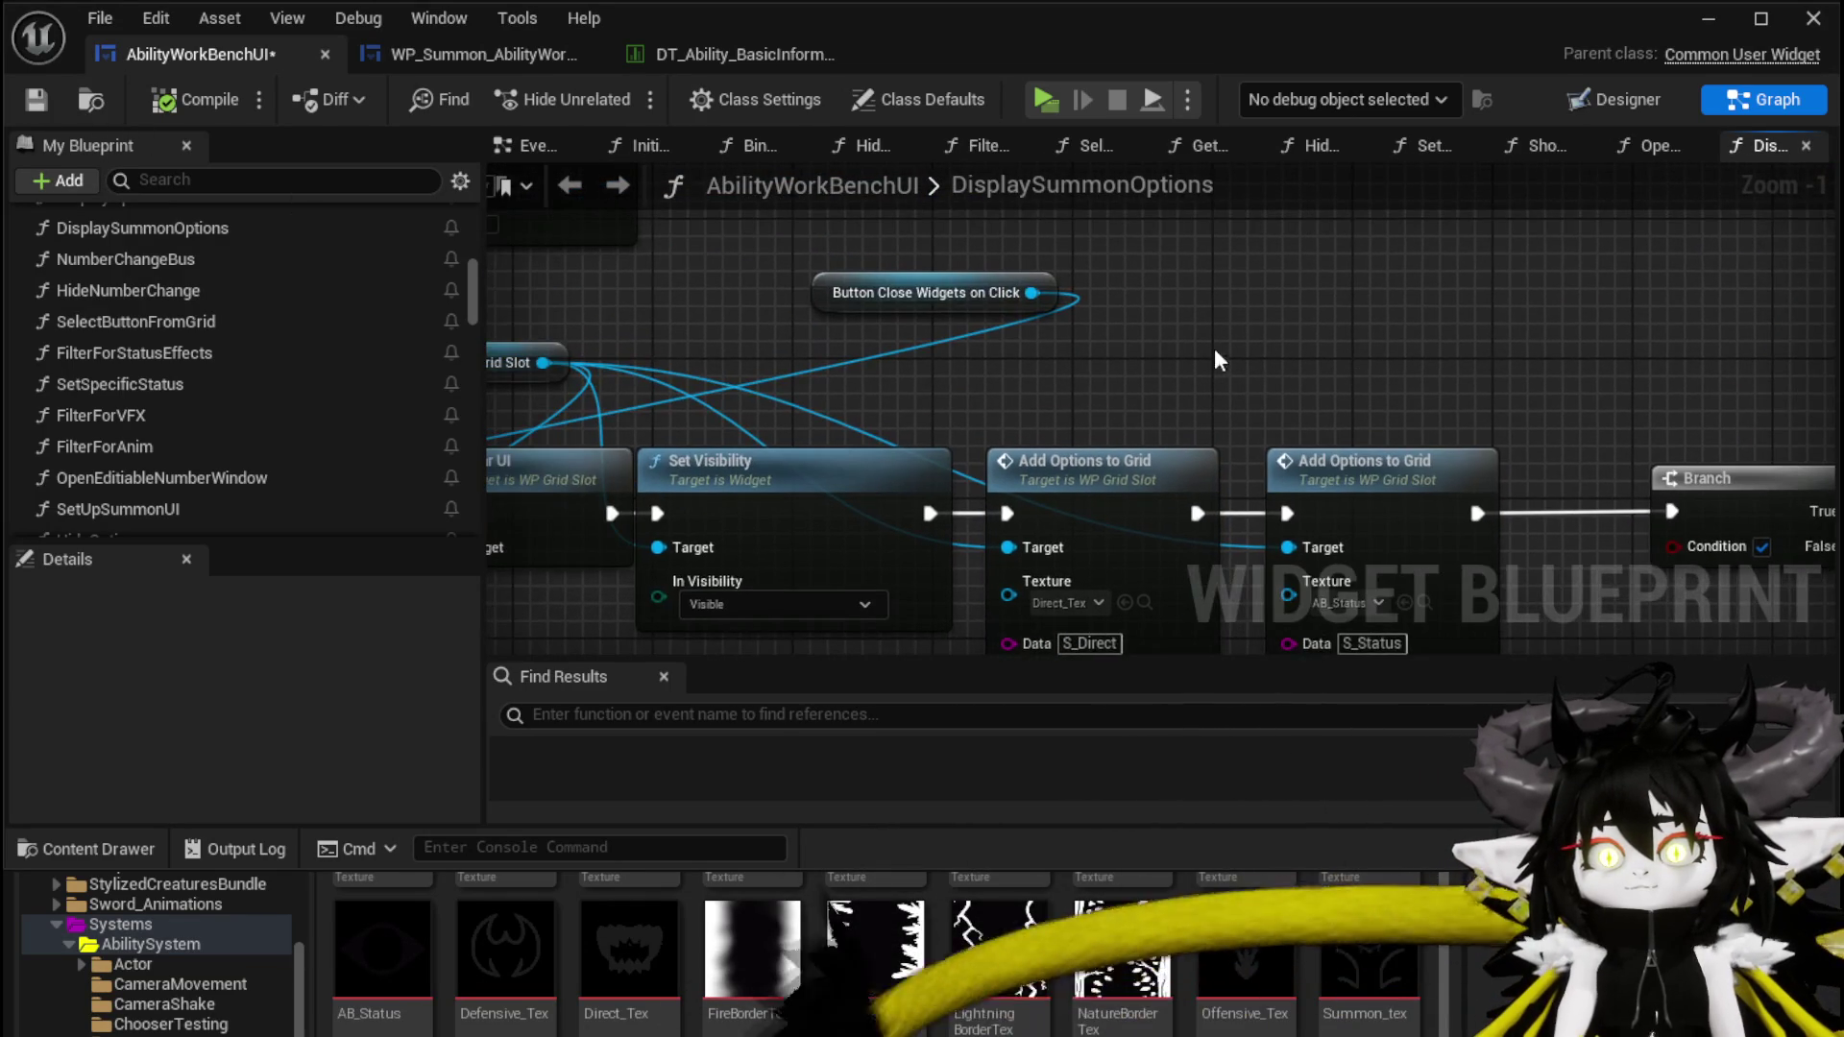
pyautogui.scroll(-3, 259, 392)
pyautogui.rightClick(1286, 325)
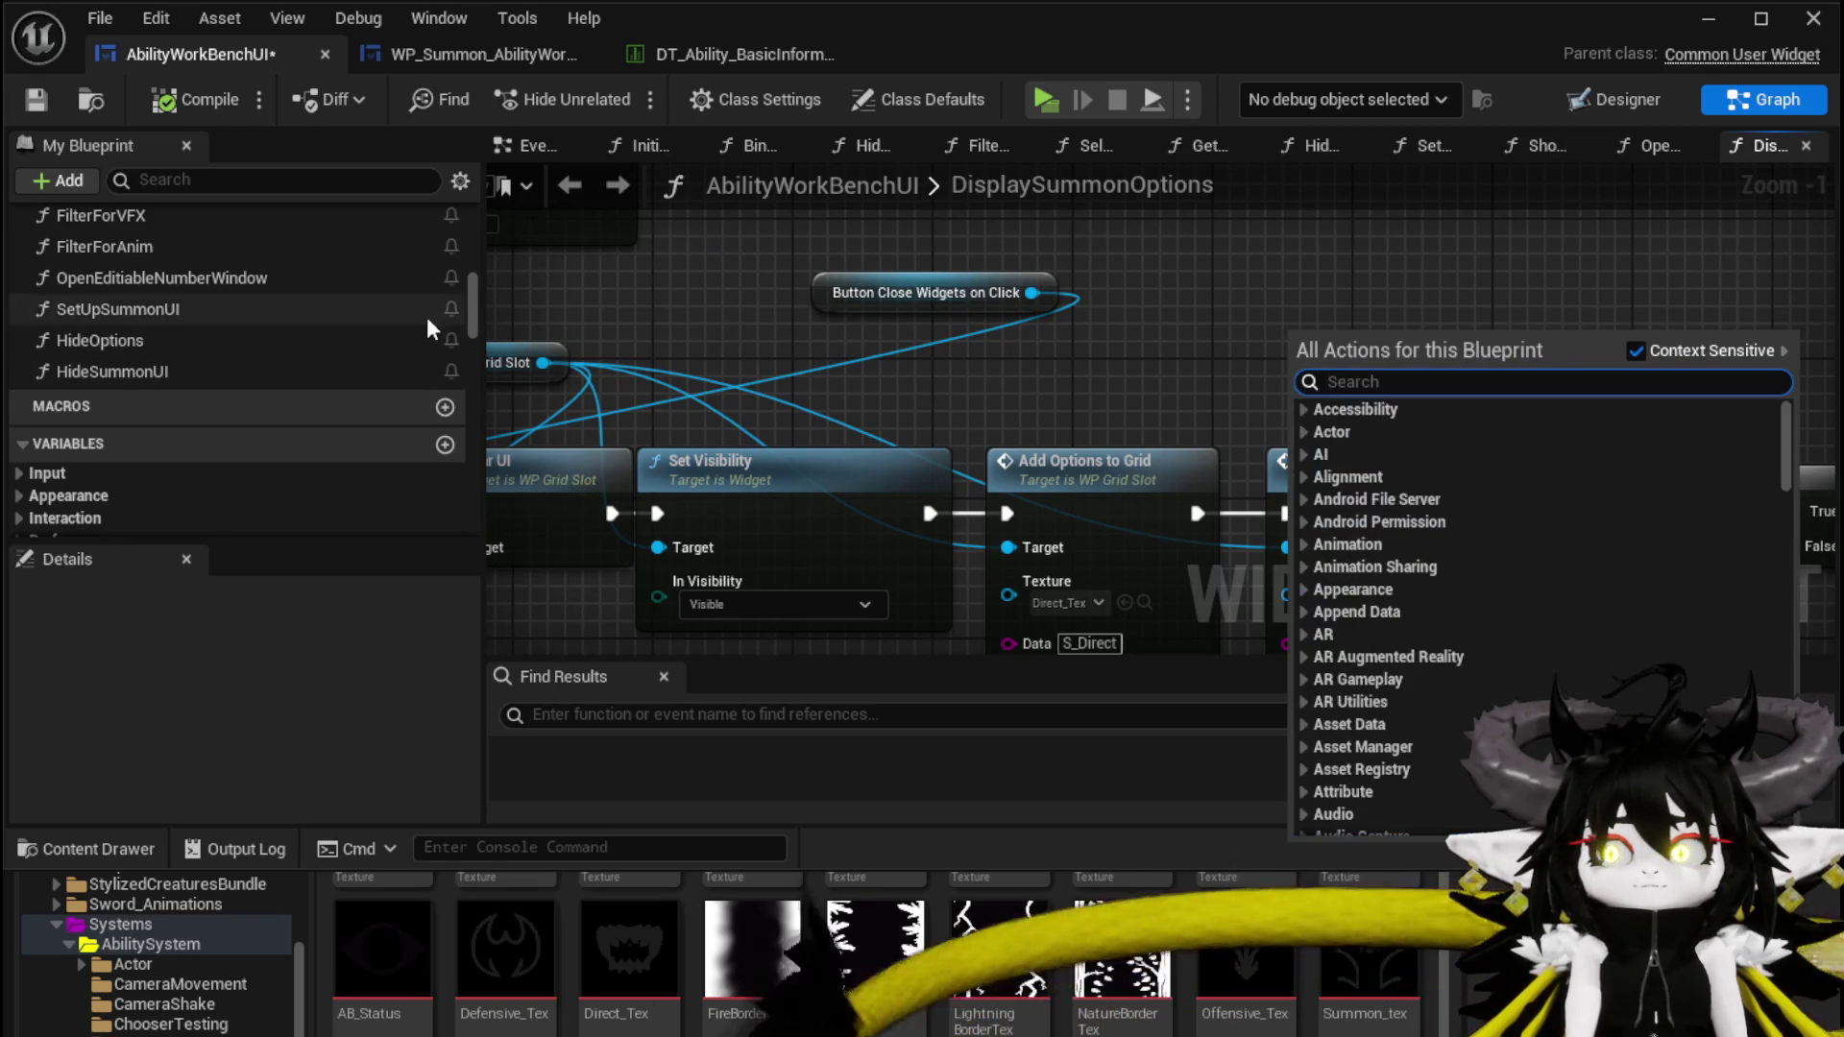
pyautogui.click(1221, 285)
pyautogui.moveTo(845, 307); pyautogui.dragTo(667, 317)
pyautogui.click(809, 314)
pyautogui.click(1016, 331)
pyautogui.moveTo(1015, 331)
pyautogui.mouseDown()
pyautogui.moveTo(660, 331)
pyautogui.moveTo(997, 278)
pyautogui.mouseUp()
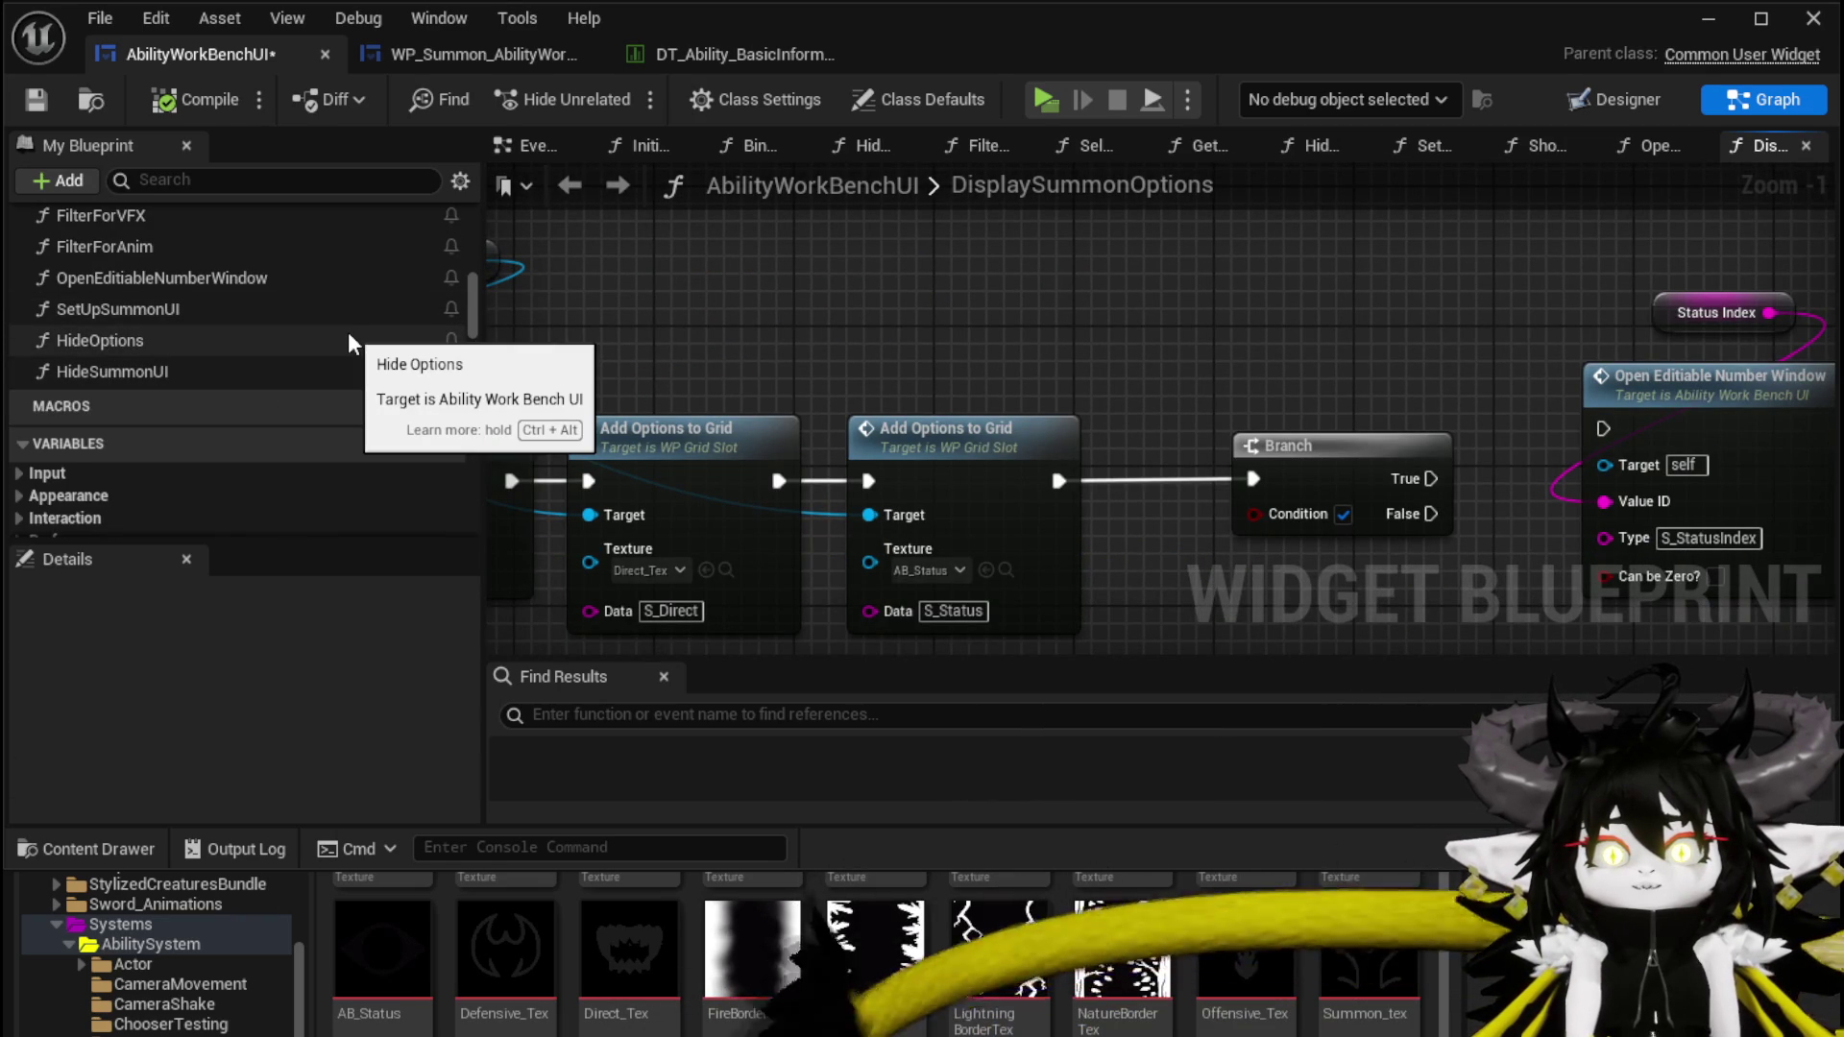
# Gate the Branch on Direct/ Status == Status, with True running Open Editable Number Window, then compile and save
pyautogui.rightClick(1035, 323)
pyautogui.write('get direct')
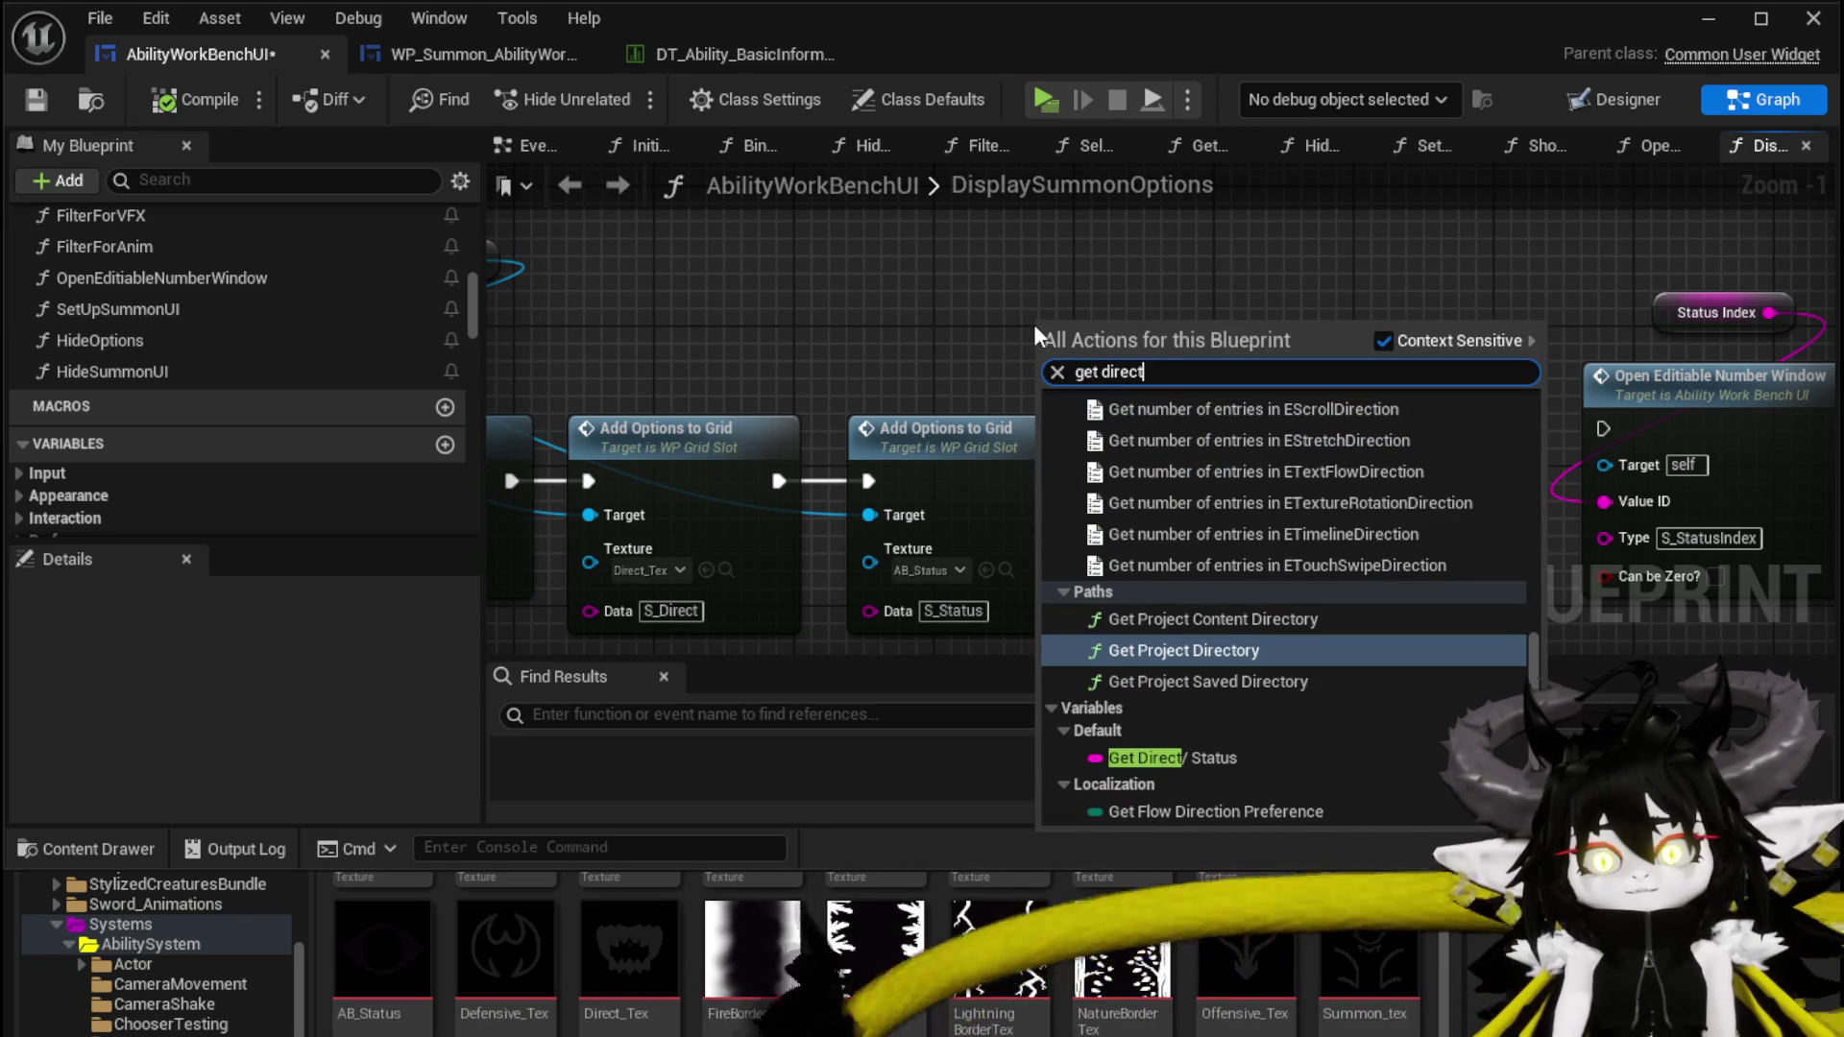
pyautogui.click(1176, 758)
pyautogui.moveTo(1158, 329)
pyautogui.mouseDown()
pyautogui.moveTo(833, 211)
pyautogui.moveTo(897, 207)
pyautogui.mouseUp()
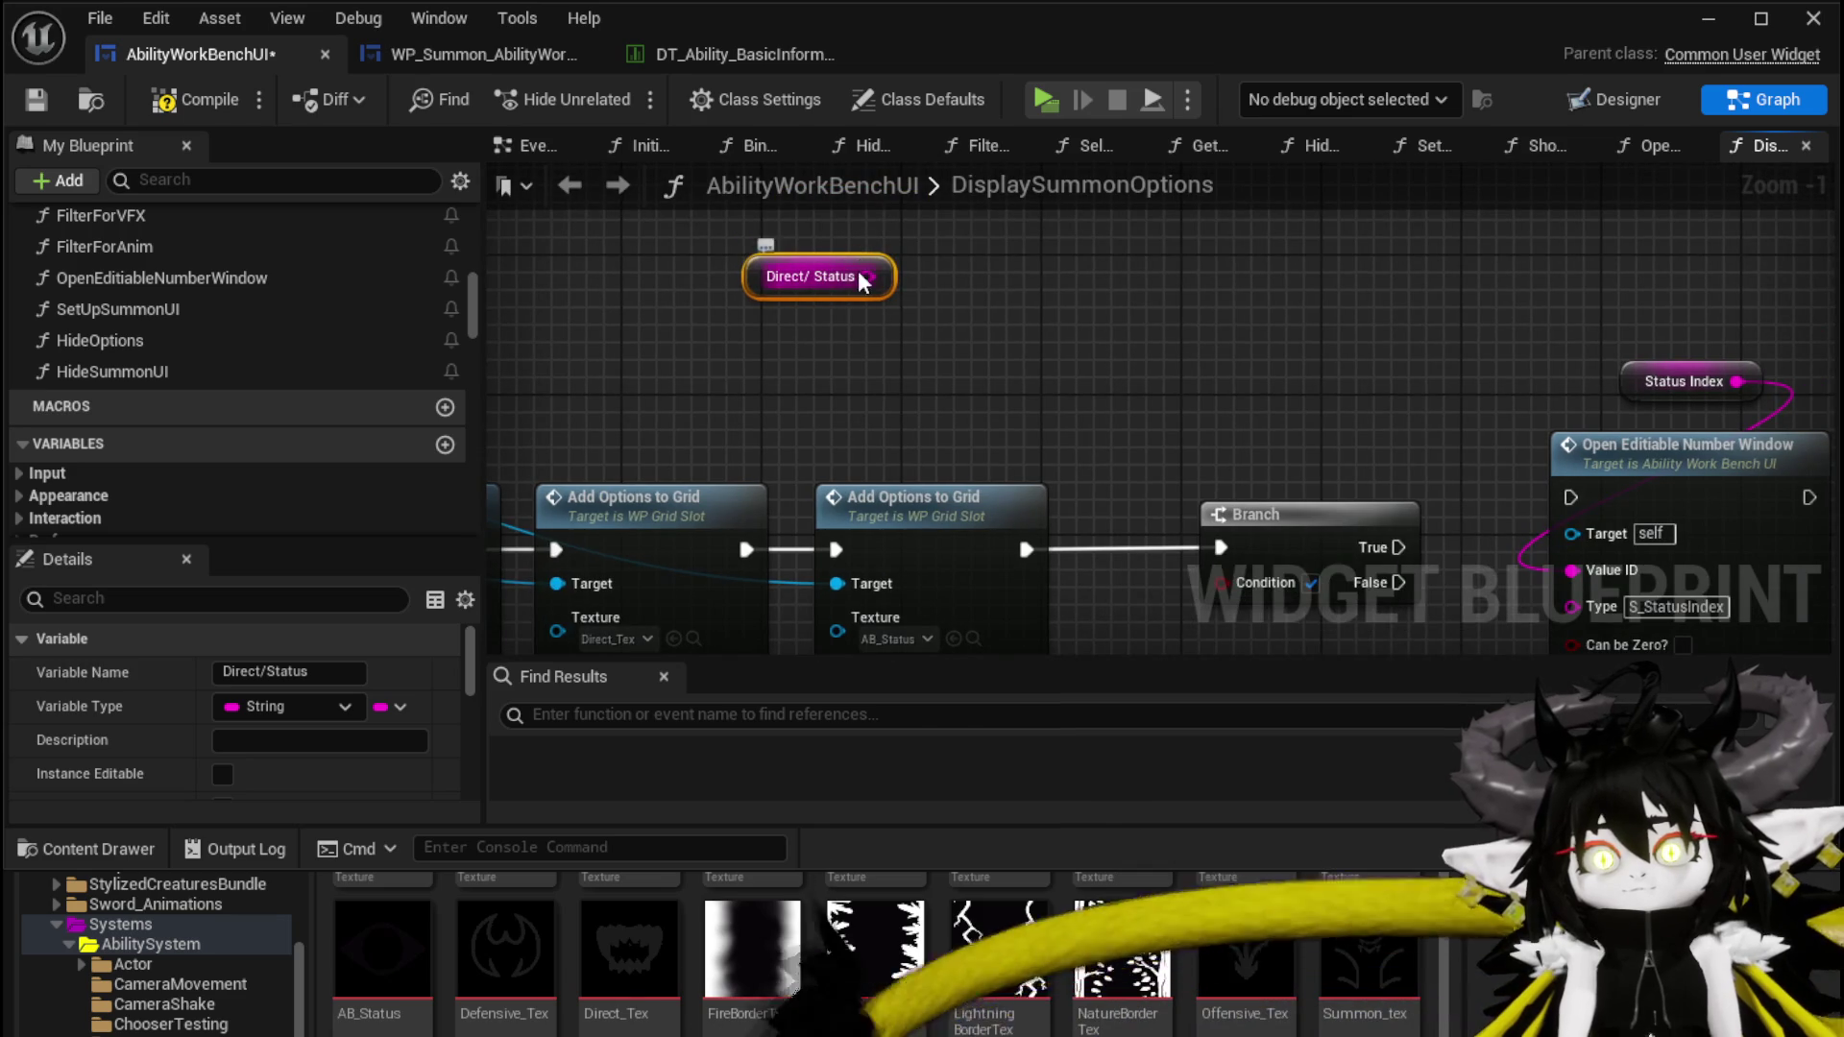
pyautogui.moveTo(867, 277); pyautogui.dragTo(989, 305)
pyautogui.write('==')
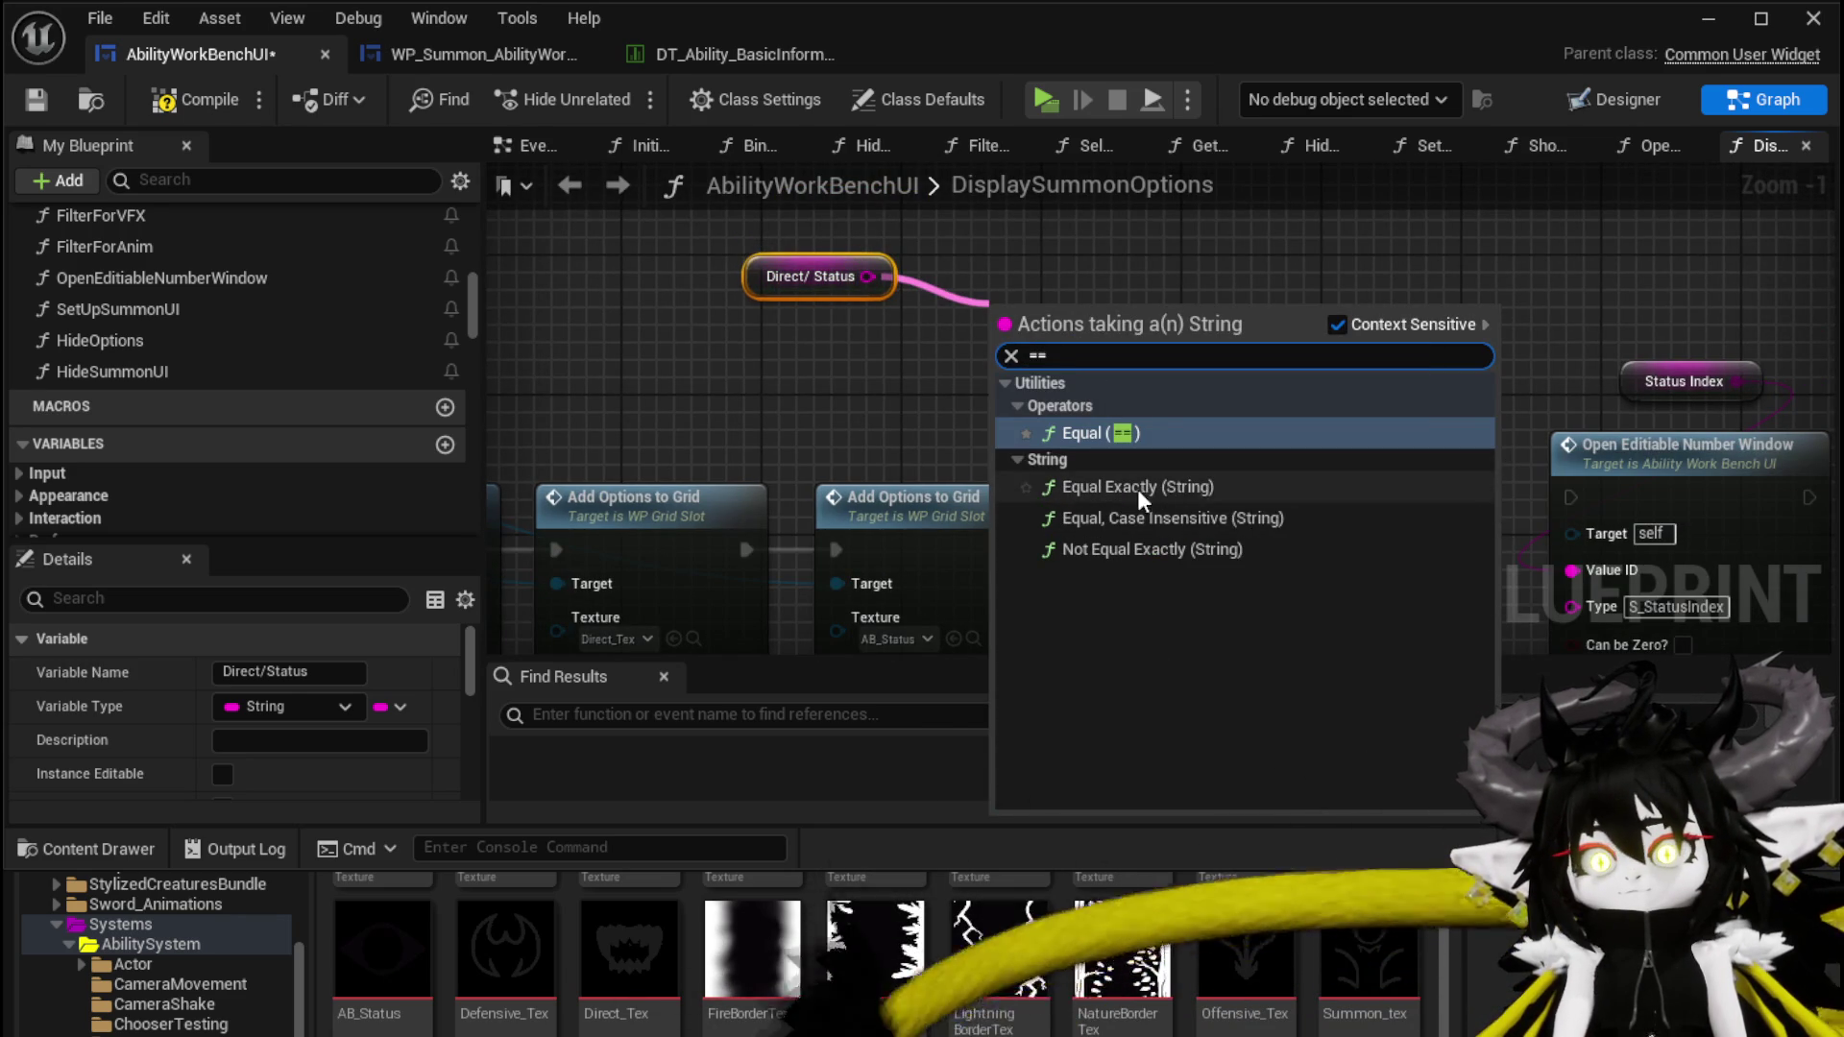
pyautogui.click(1134, 518)
pyautogui.moveTo(1128, 329)
pyautogui.mouseDown()
pyautogui.moveTo(1235, 574)
pyautogui.moveTo(1222, 582)
pyautogui.mouseUp()
pyautogui.write('Status')
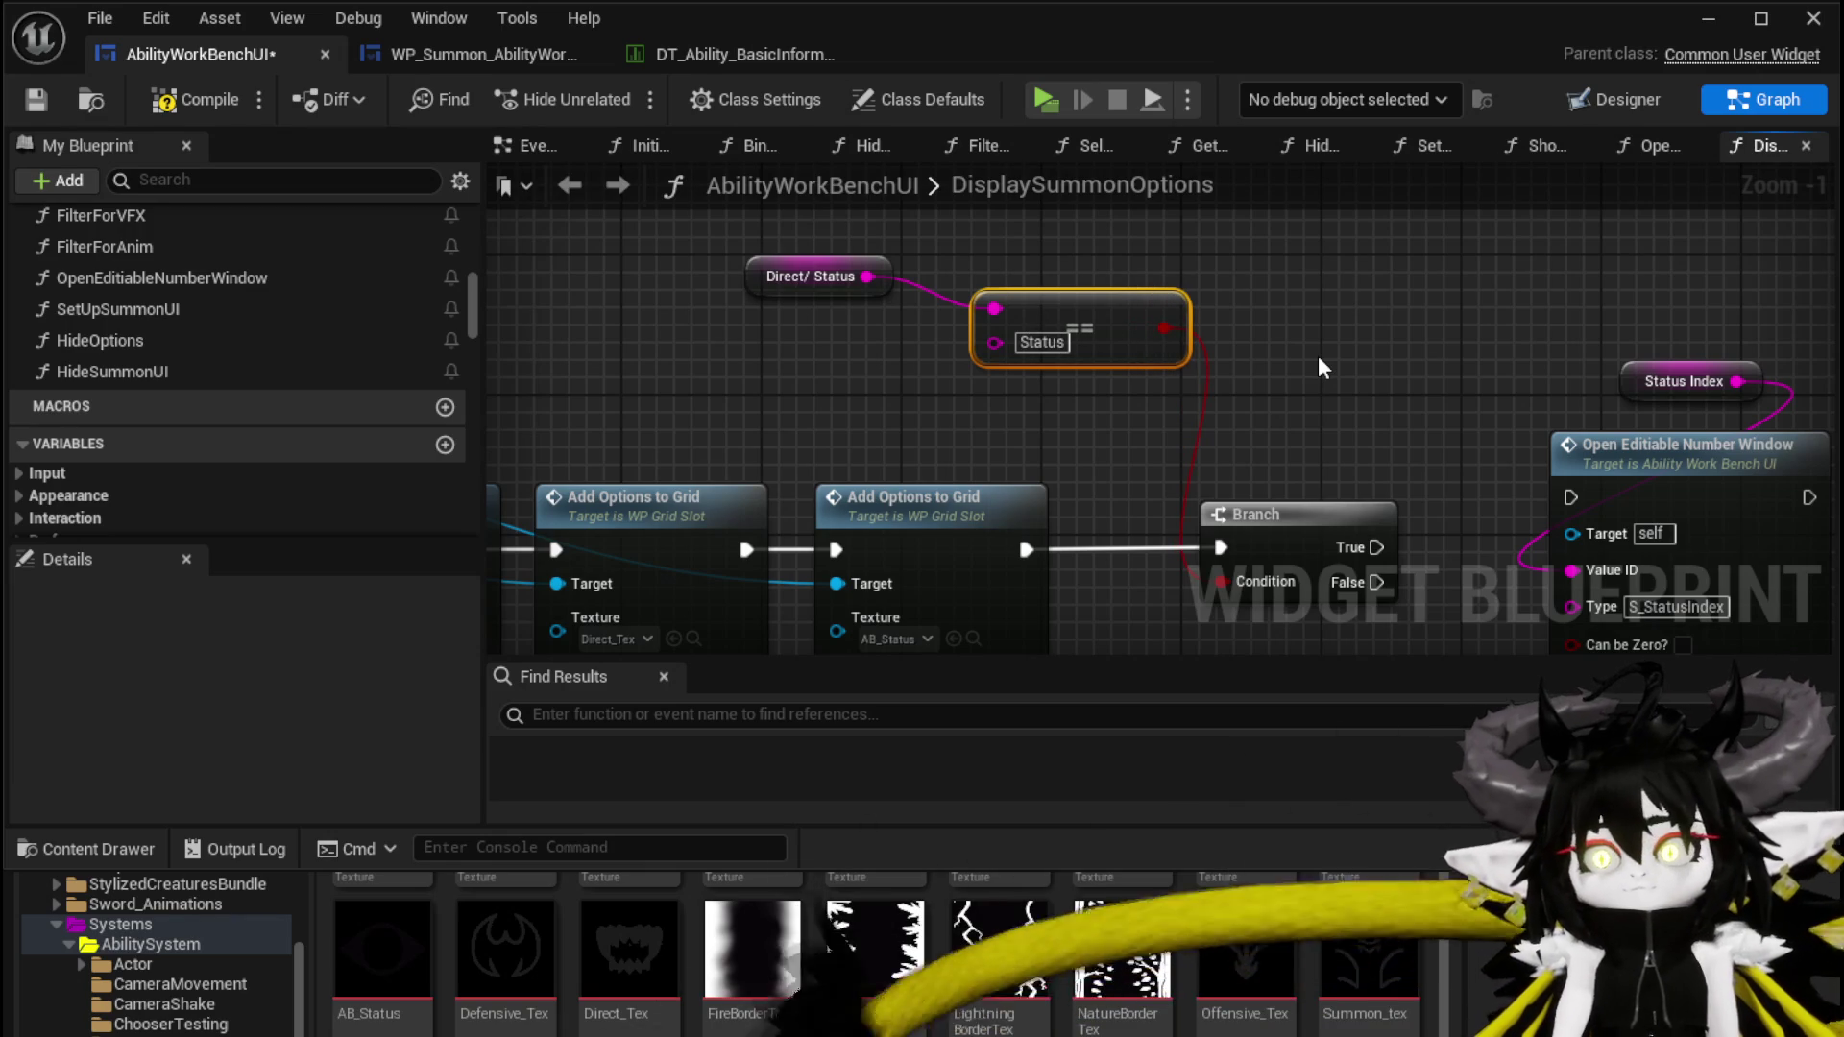
pyautogui.moveTo(1376, 546); pyautogui.dragTo(1571, 502)
pyautogui.moveTo(1496, 359); pyautogui.dragTo(1181, 307)
pyautogui.click(195, 98)
pyautogui.click(36, 99)
# Tidy the number window, comparison and close-button nodes into line, then save
pyautogui.moveTo(1294, 265)
pyautogui.mouseDown()
pyautogui.moveTo(1389, 396)
pyautogui.moveTo(1390, 326)
pyautogui.mouseUp()
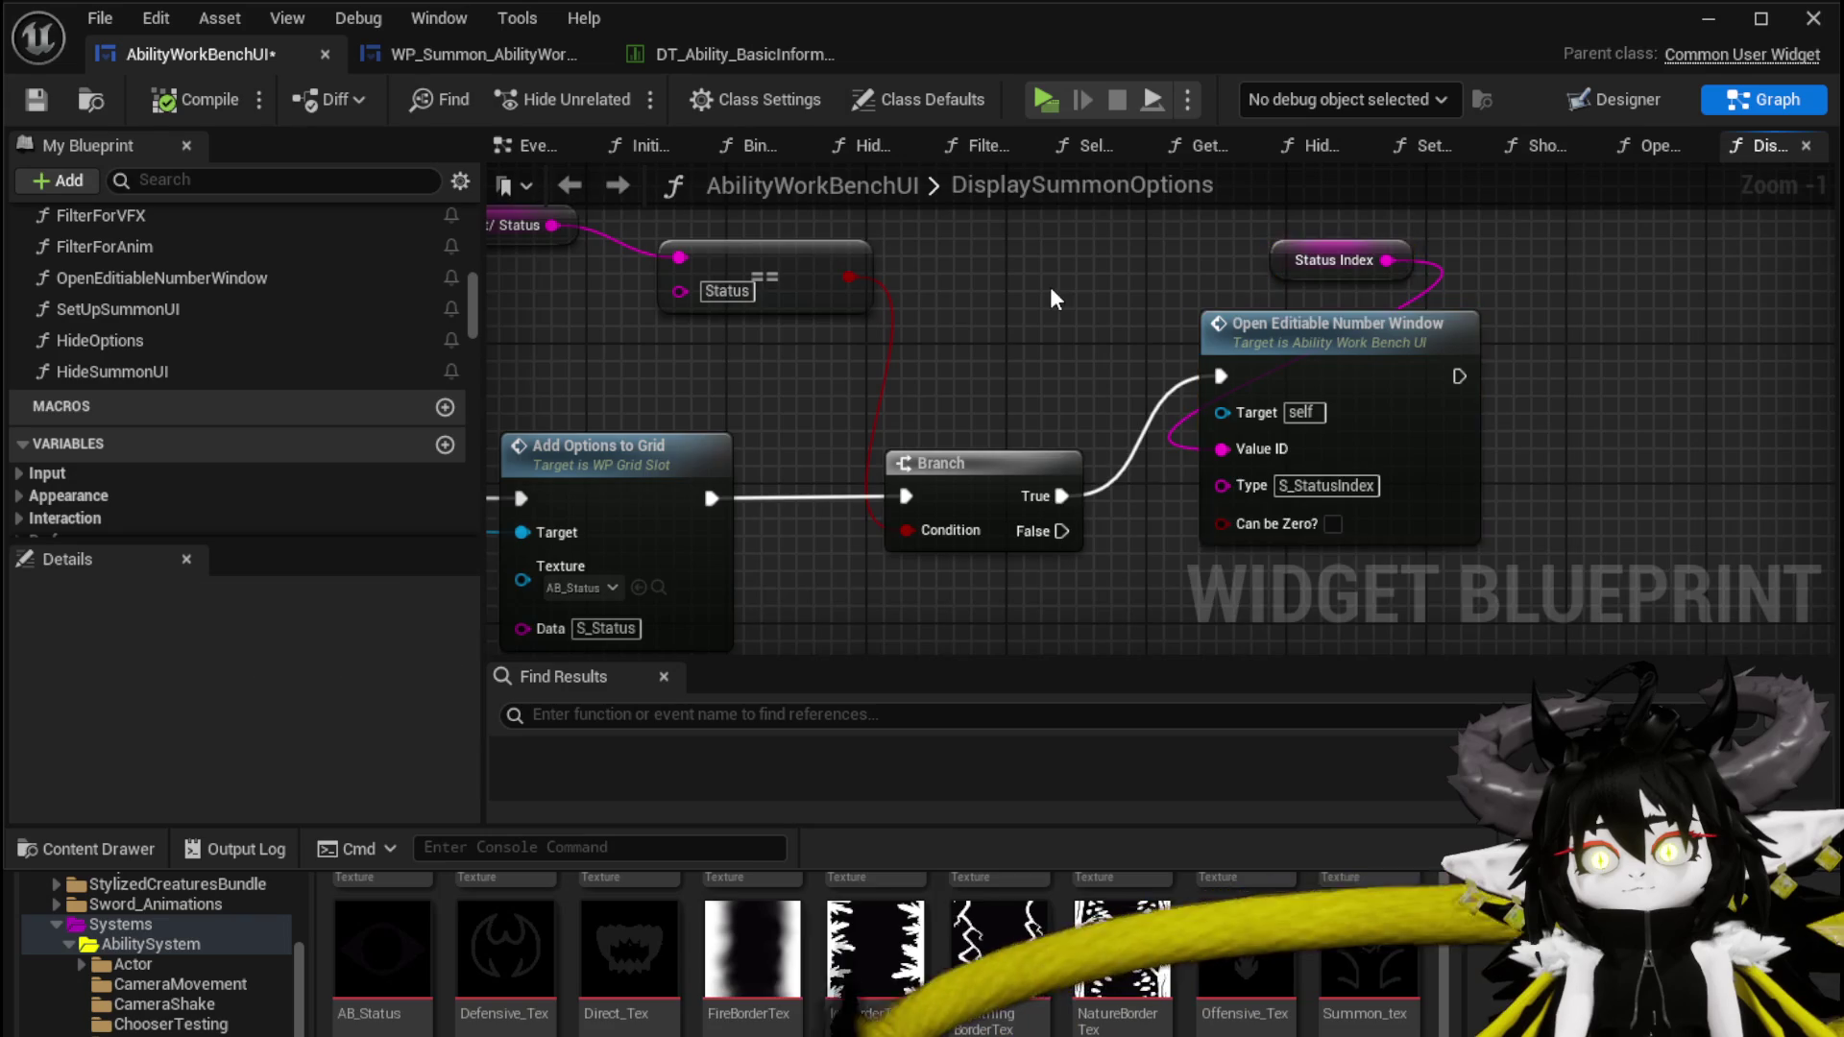
pyautogui.moveTo(1086, 289); pyautogui.dragTo(1186, 295)
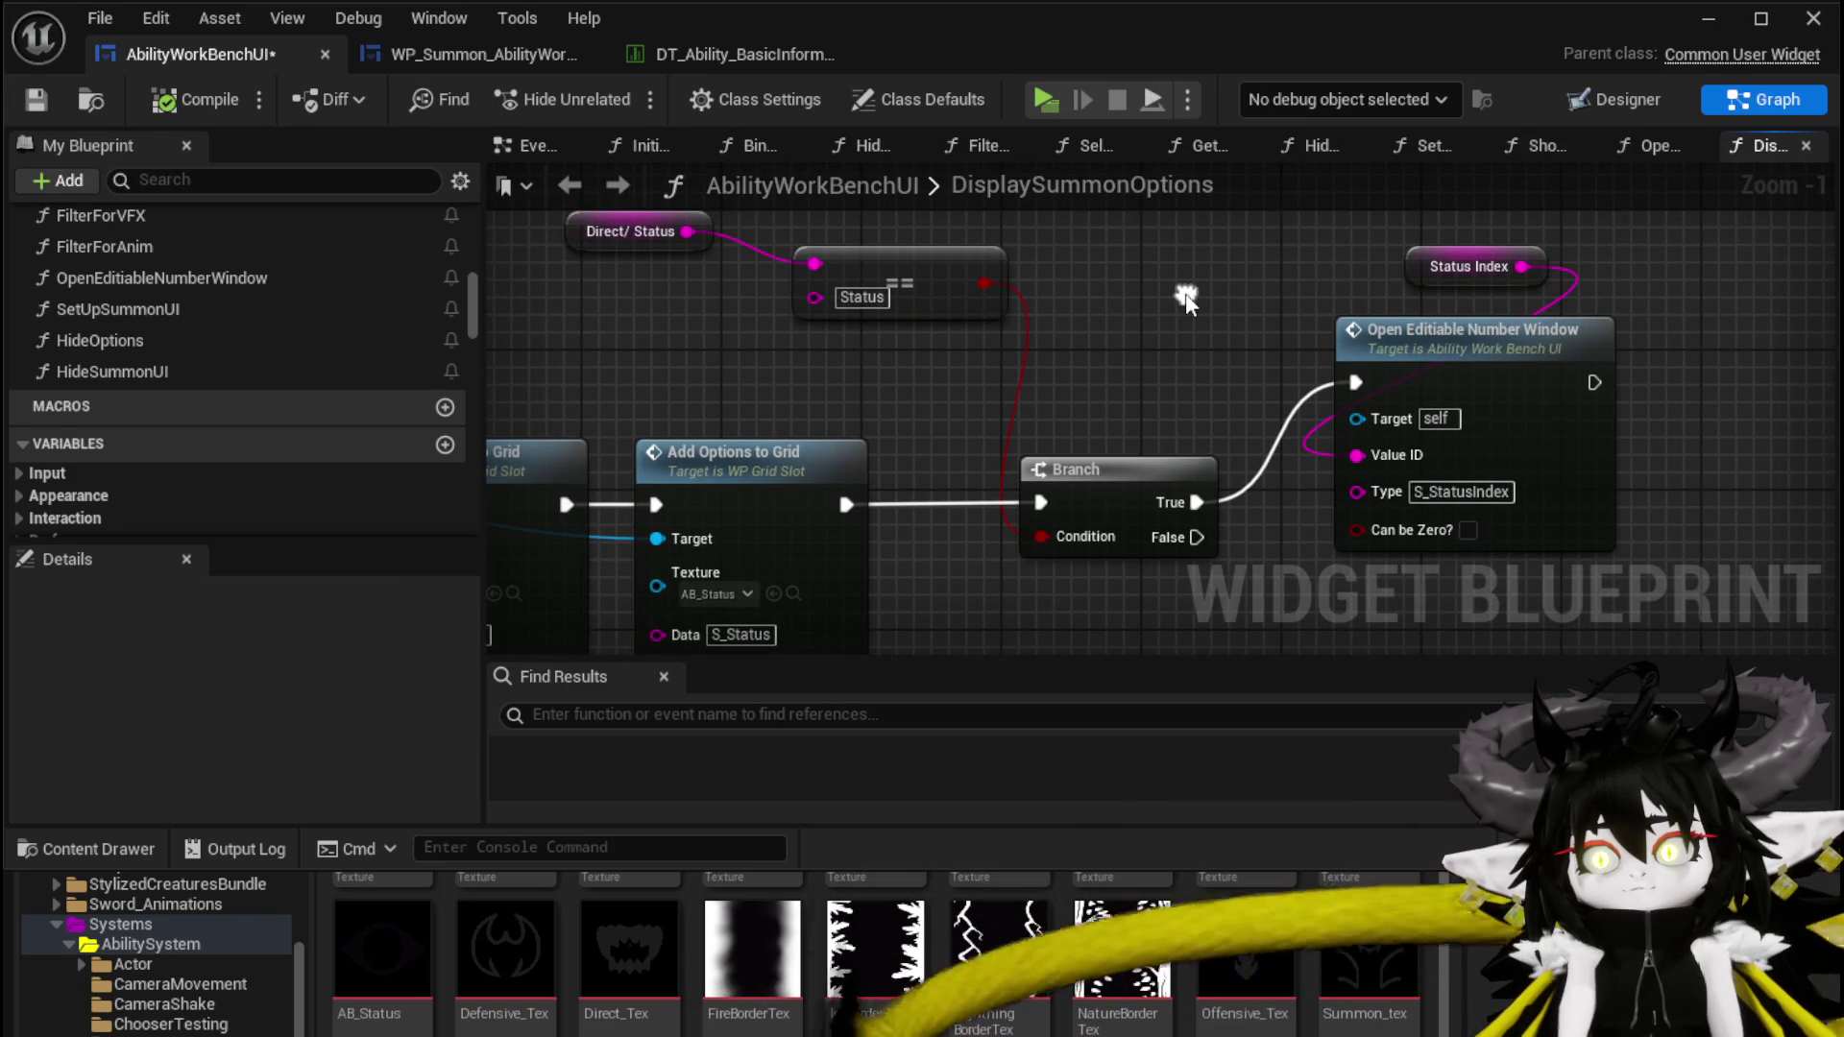
pyautogui.scroll(-2, 1185, 292)
pyautogui.moveTo(1185, 292)
pyautogui.mouseDown()
pyautogui.moveTo(1607, 318)
pyautogui.moveTo(1582, 311)
pyautogui.mouseUp()
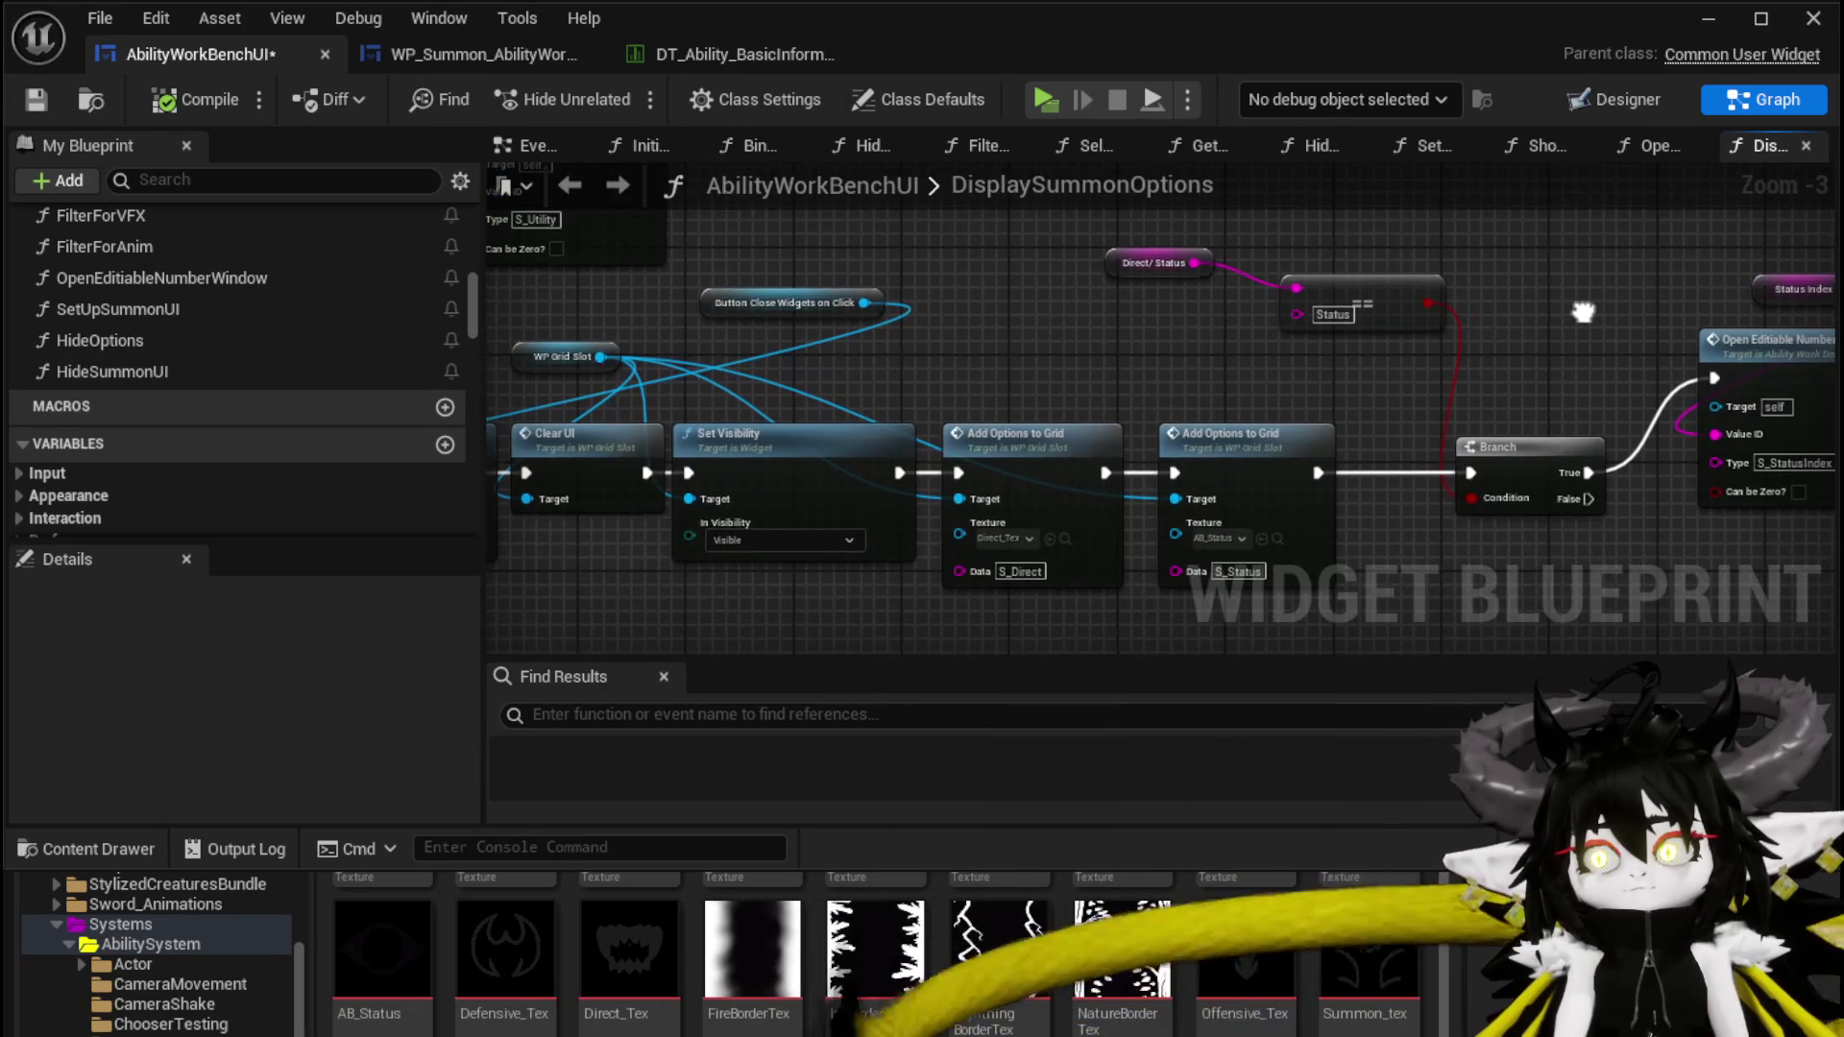
pyautogui.moveTo(1077, 334)
pyautogui.mouseDown()
pyautogui.moveTo(1412, 252)
pyautogui.moveTo(1548, 323)
pyautogui.mouseUp()
pyautogui.click(1421, 252)
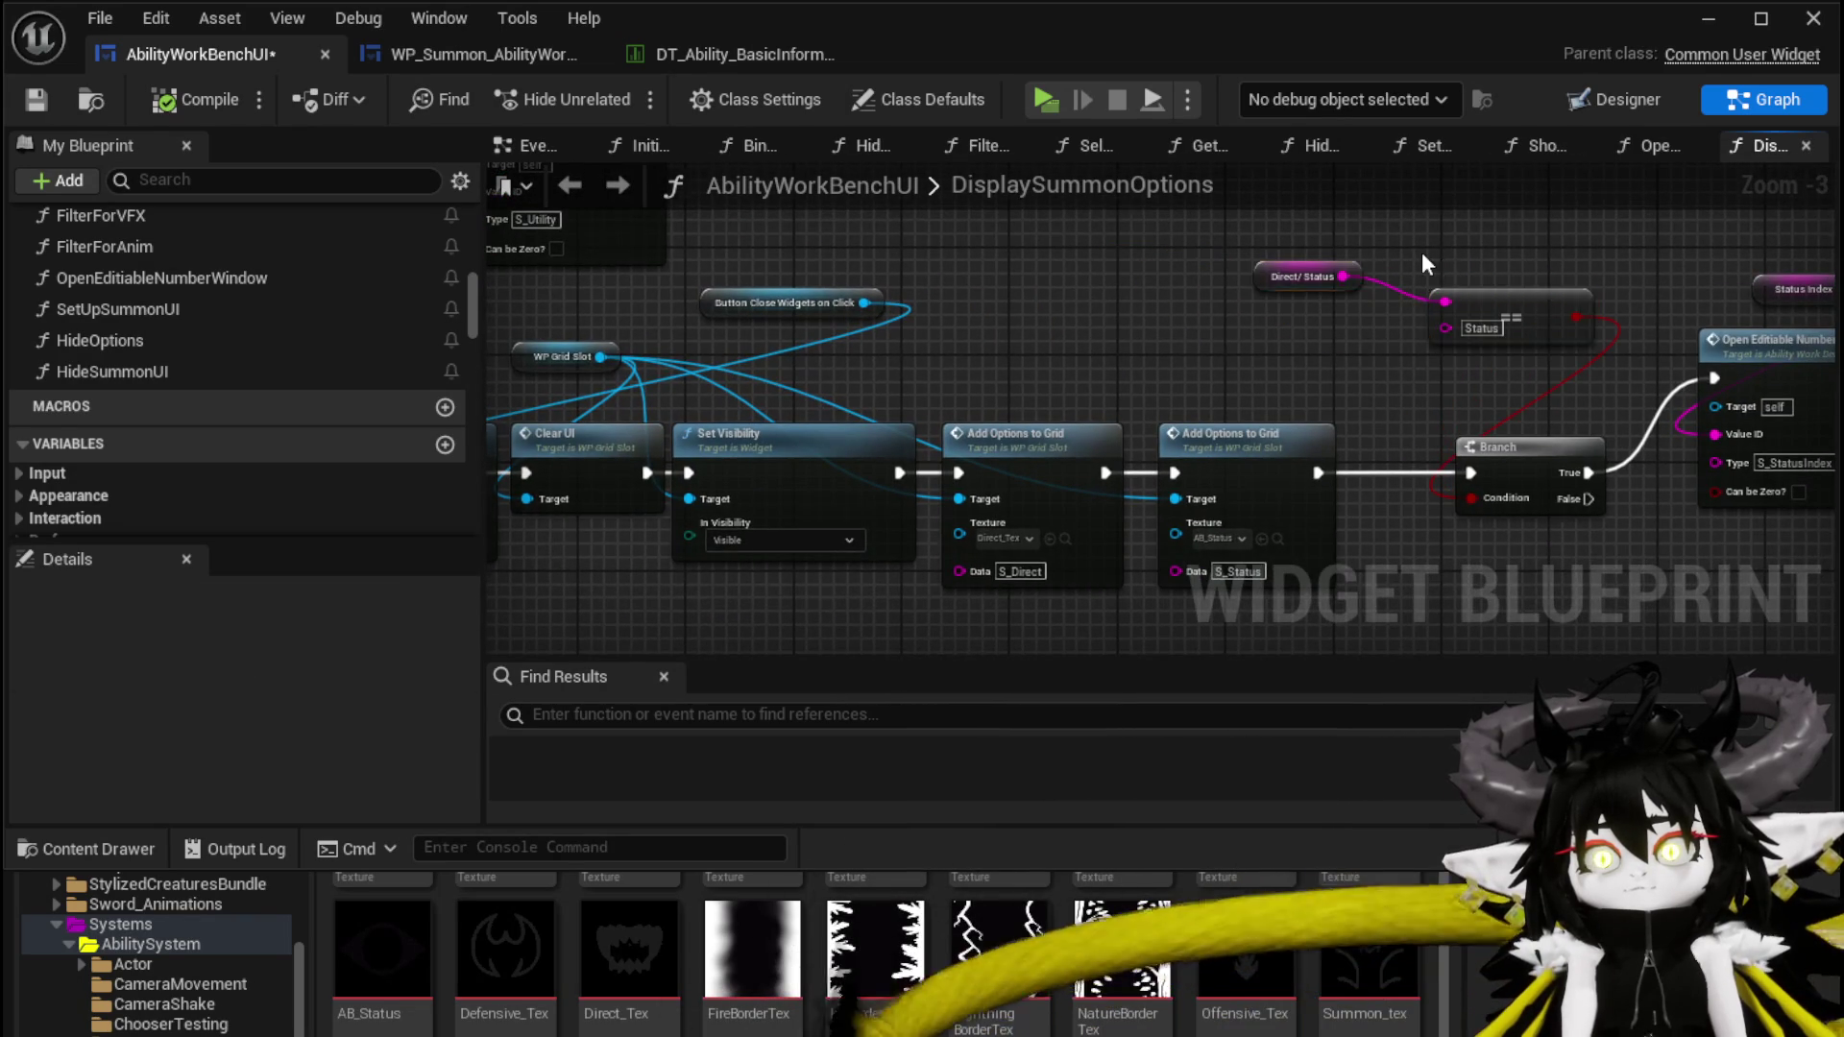
pyautogui.moveTo(1110, 290); pyautogui.dragTo(1331, 315)
pyautogui.moveTo(1031, 321)
pyautogui.mouseDown()
pyautogui.moveTo(1241, 333)
pyautogui.moveTo(780, 386)
pyautogui.moveTo(792, 414)
pyautogui.mouseUp()
pyautogui.click(787, 351)
pyautogui.click(36, 99)
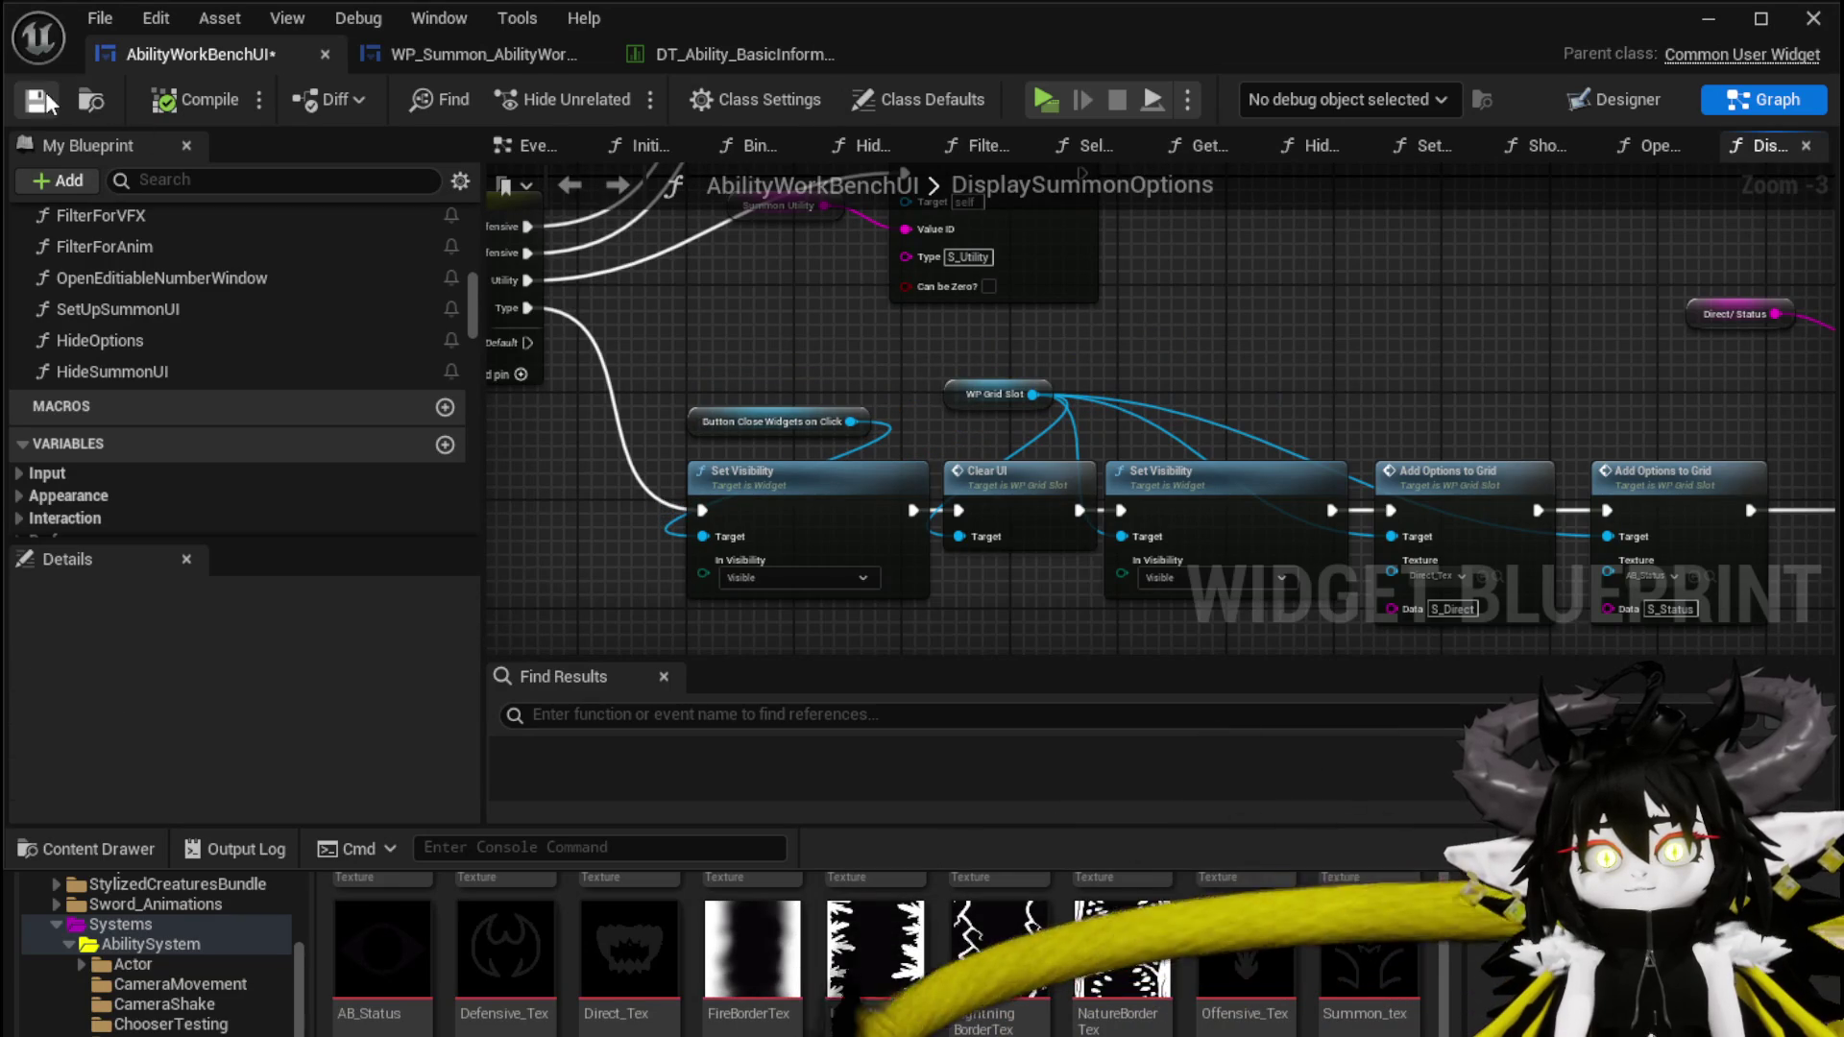
# Check the widget layout in Designer view, then return to the DisplaySummonOptions graph
pyautogui.moveTo(1473, 382)
pyautogui.mouseDown()
pyautogui.moveTo(1144, 276)
pyautogui.moveTo(1338, 349)
pyautogui.moveTo(1550, 509)
pyautogui.mouseUp()
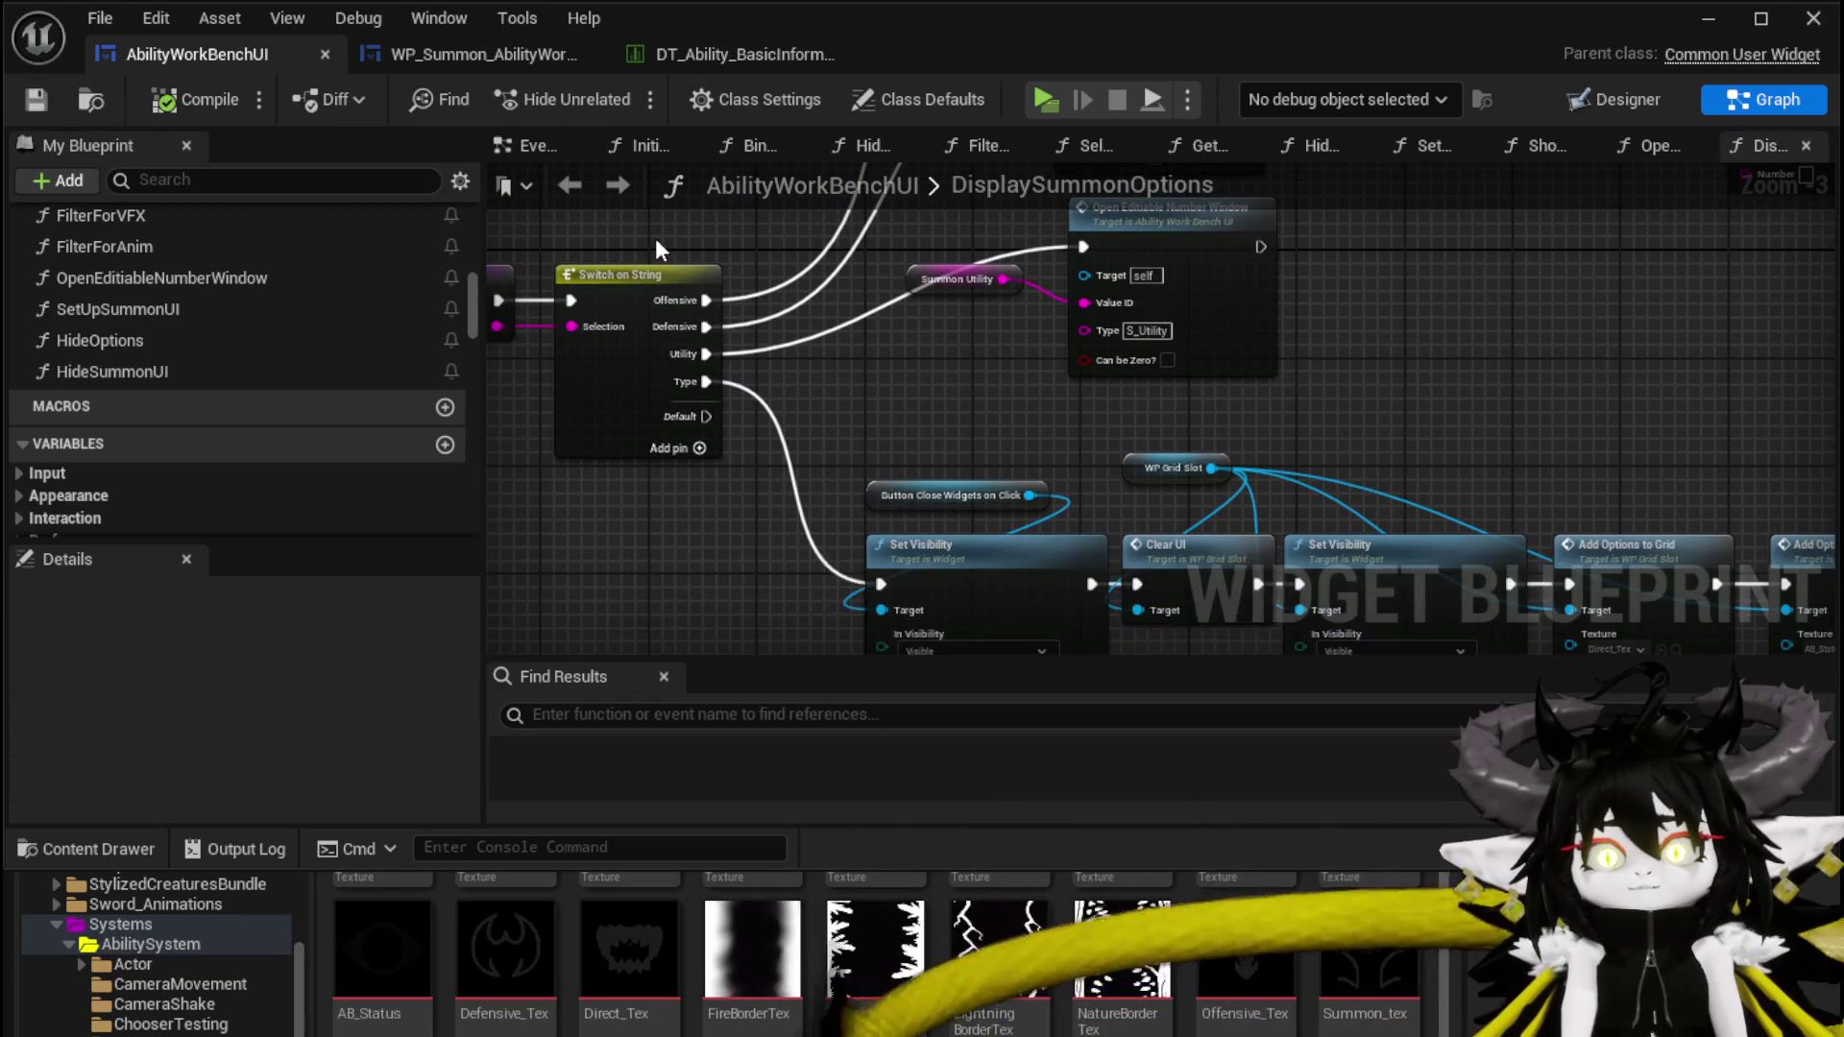
pyautogui.moveTo(655, 239); pyautogui.dragTo(957, 288)
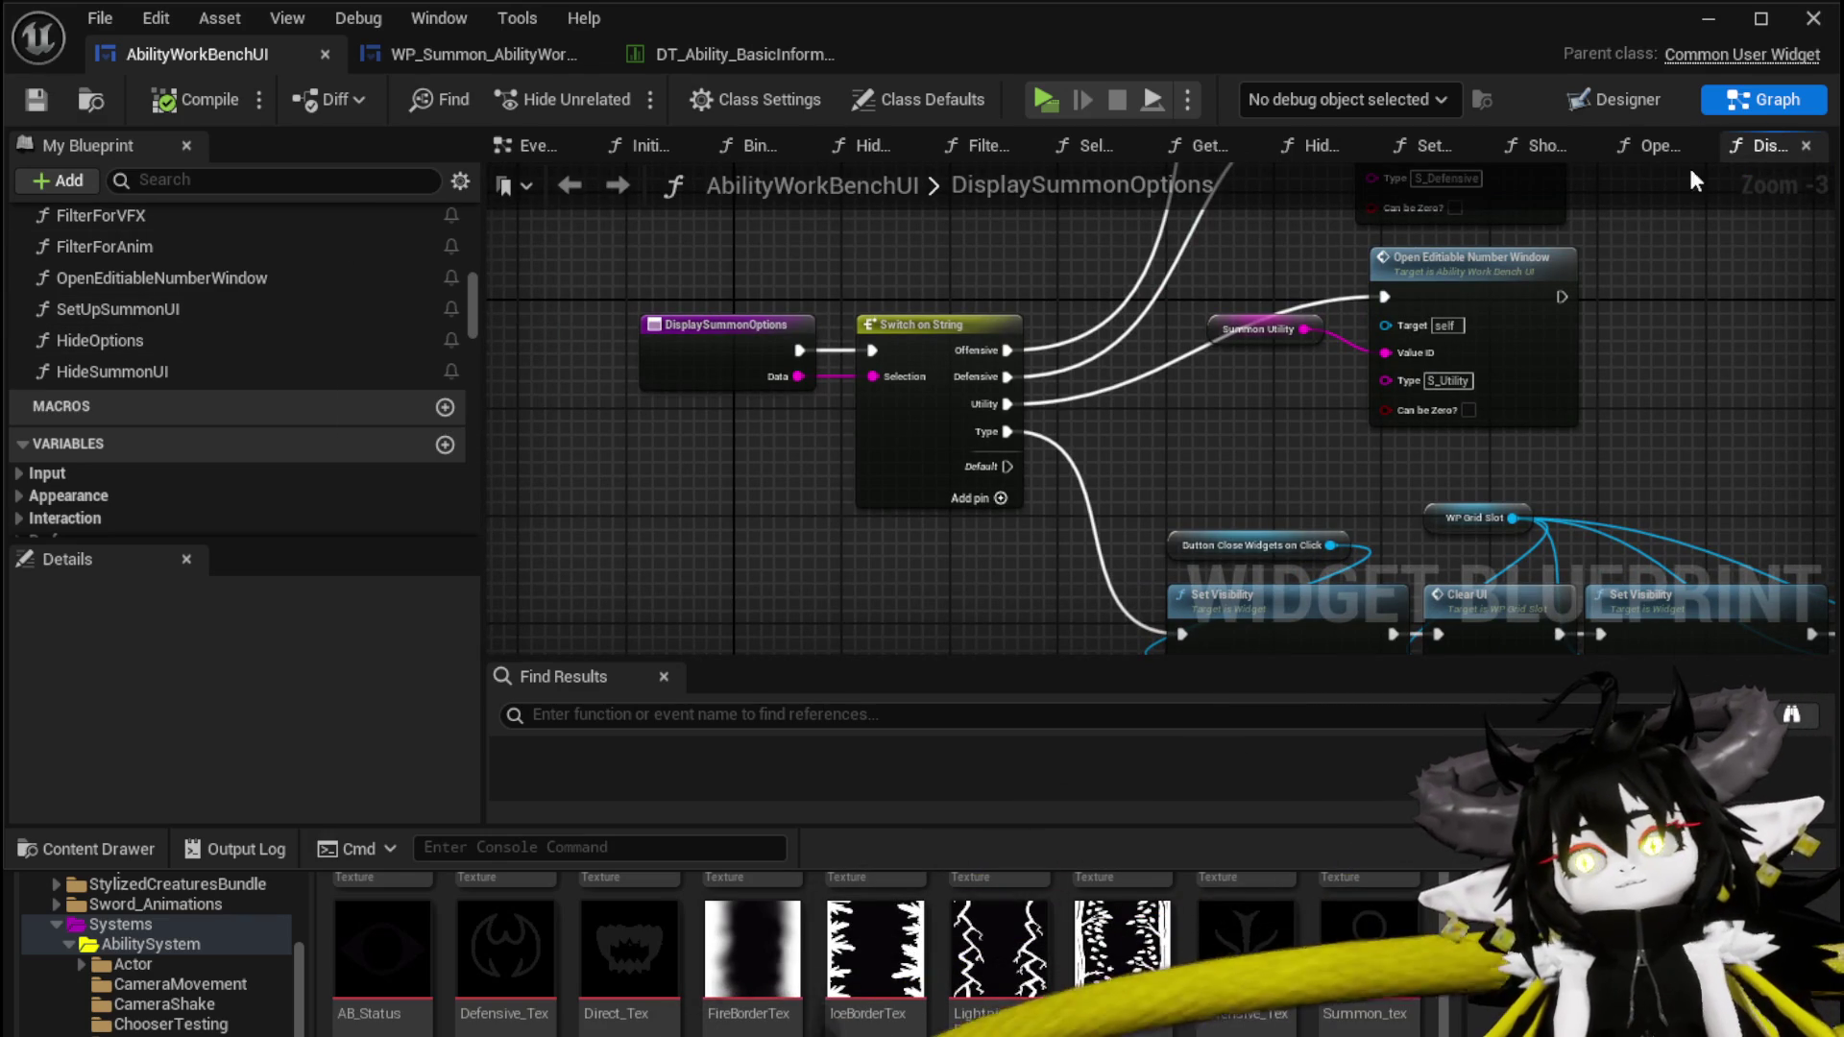
pyautogui.click(1609, 100)
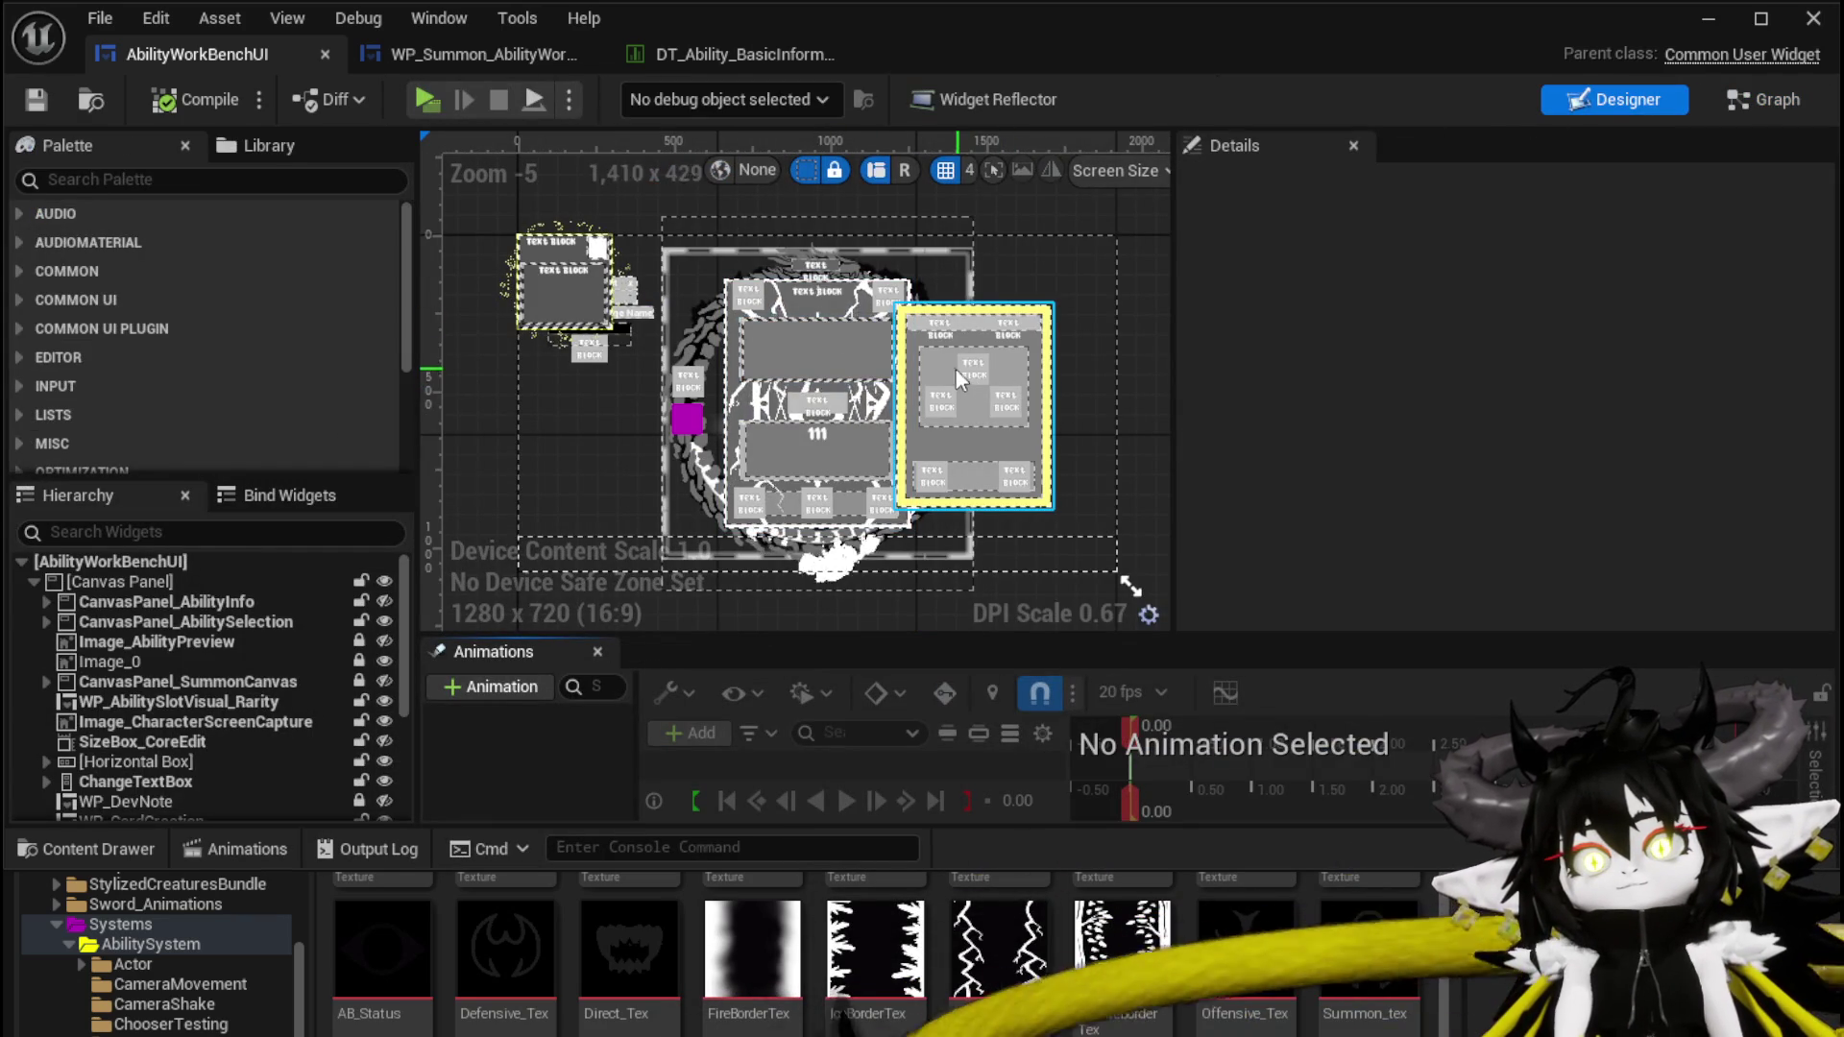
pyautogui.click(1767, 100)
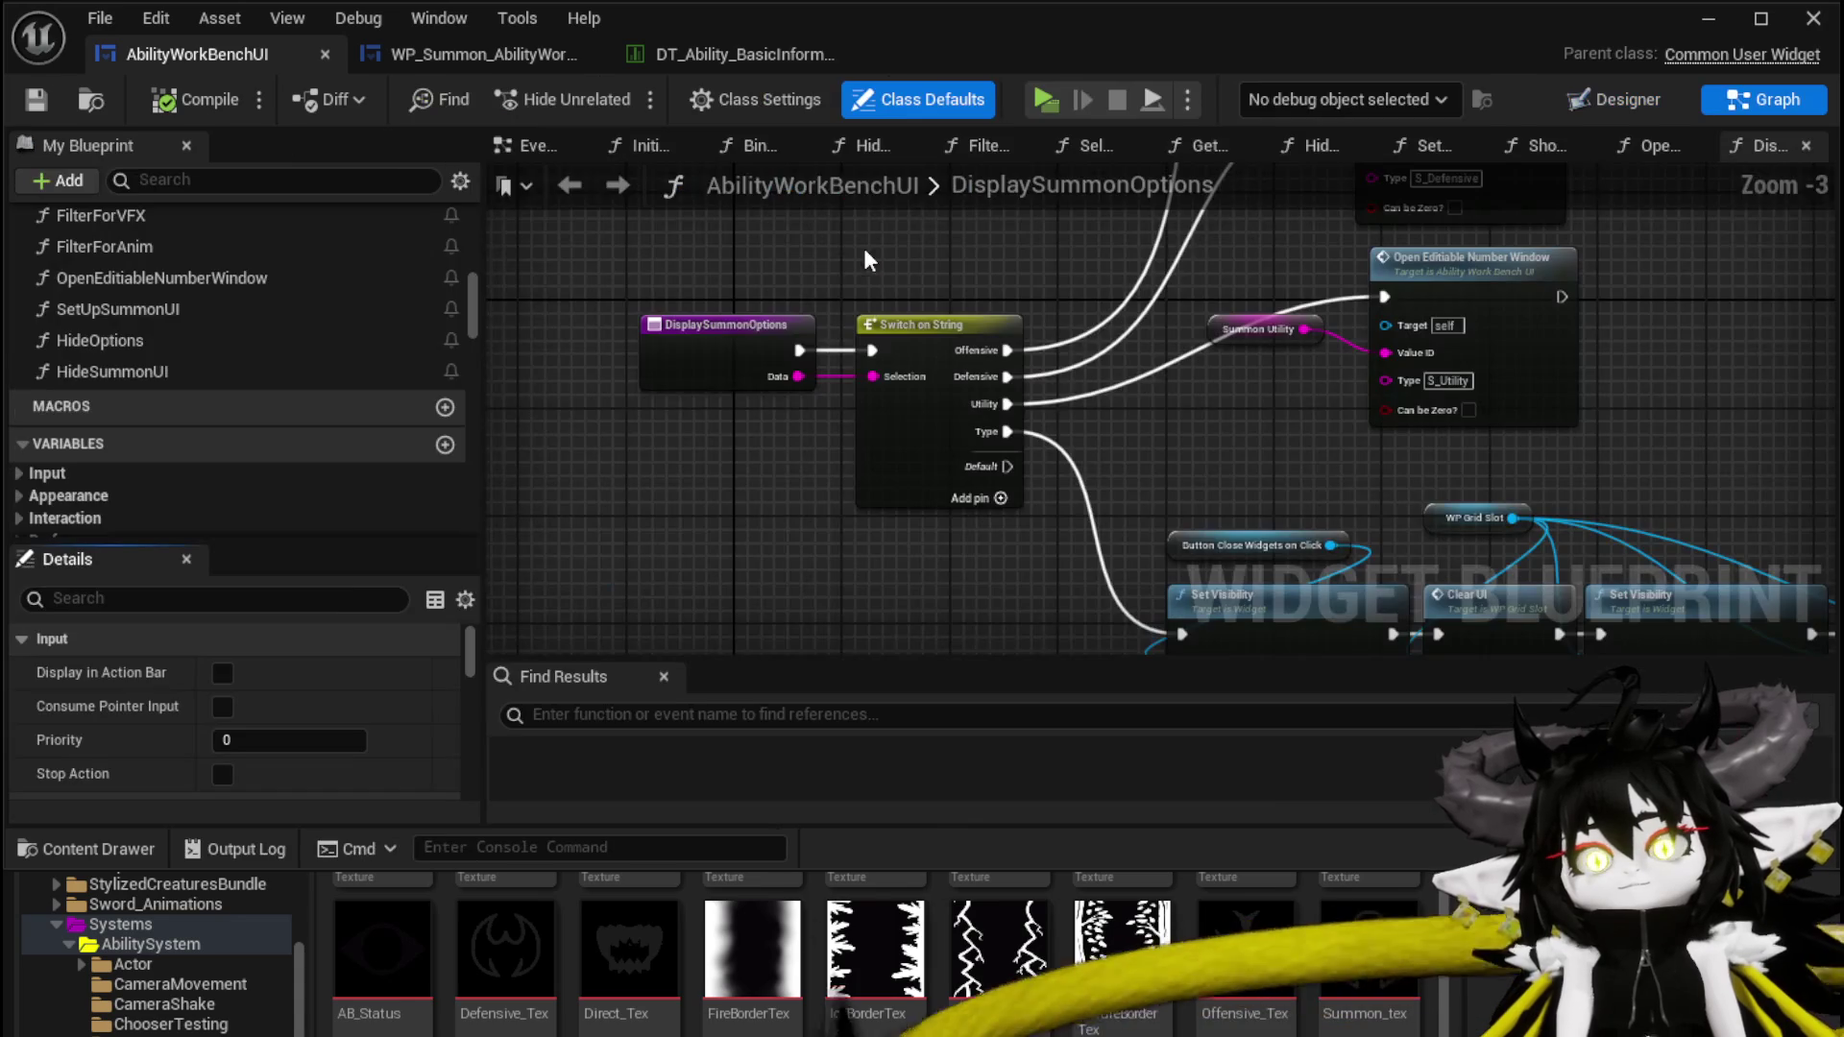
pyautogui.scroll(4, 239, 338)
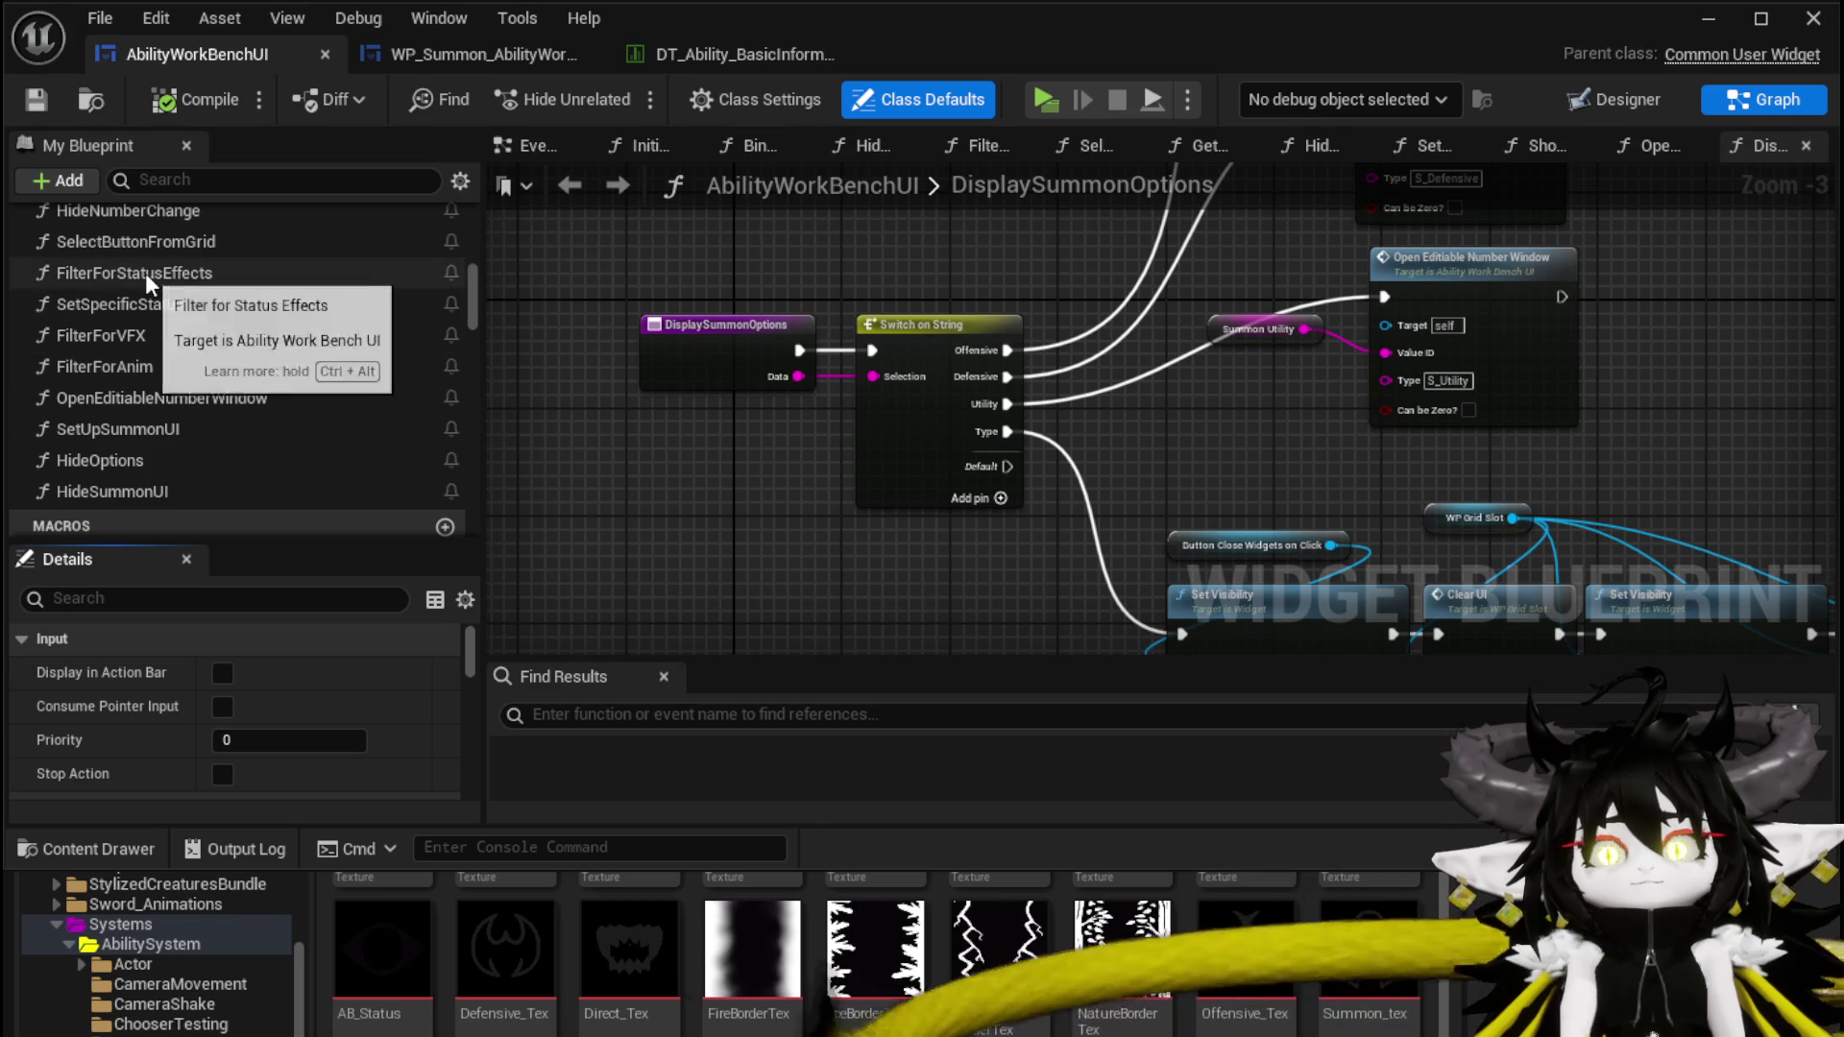
pyautogui.scroll(2, 181, 349)
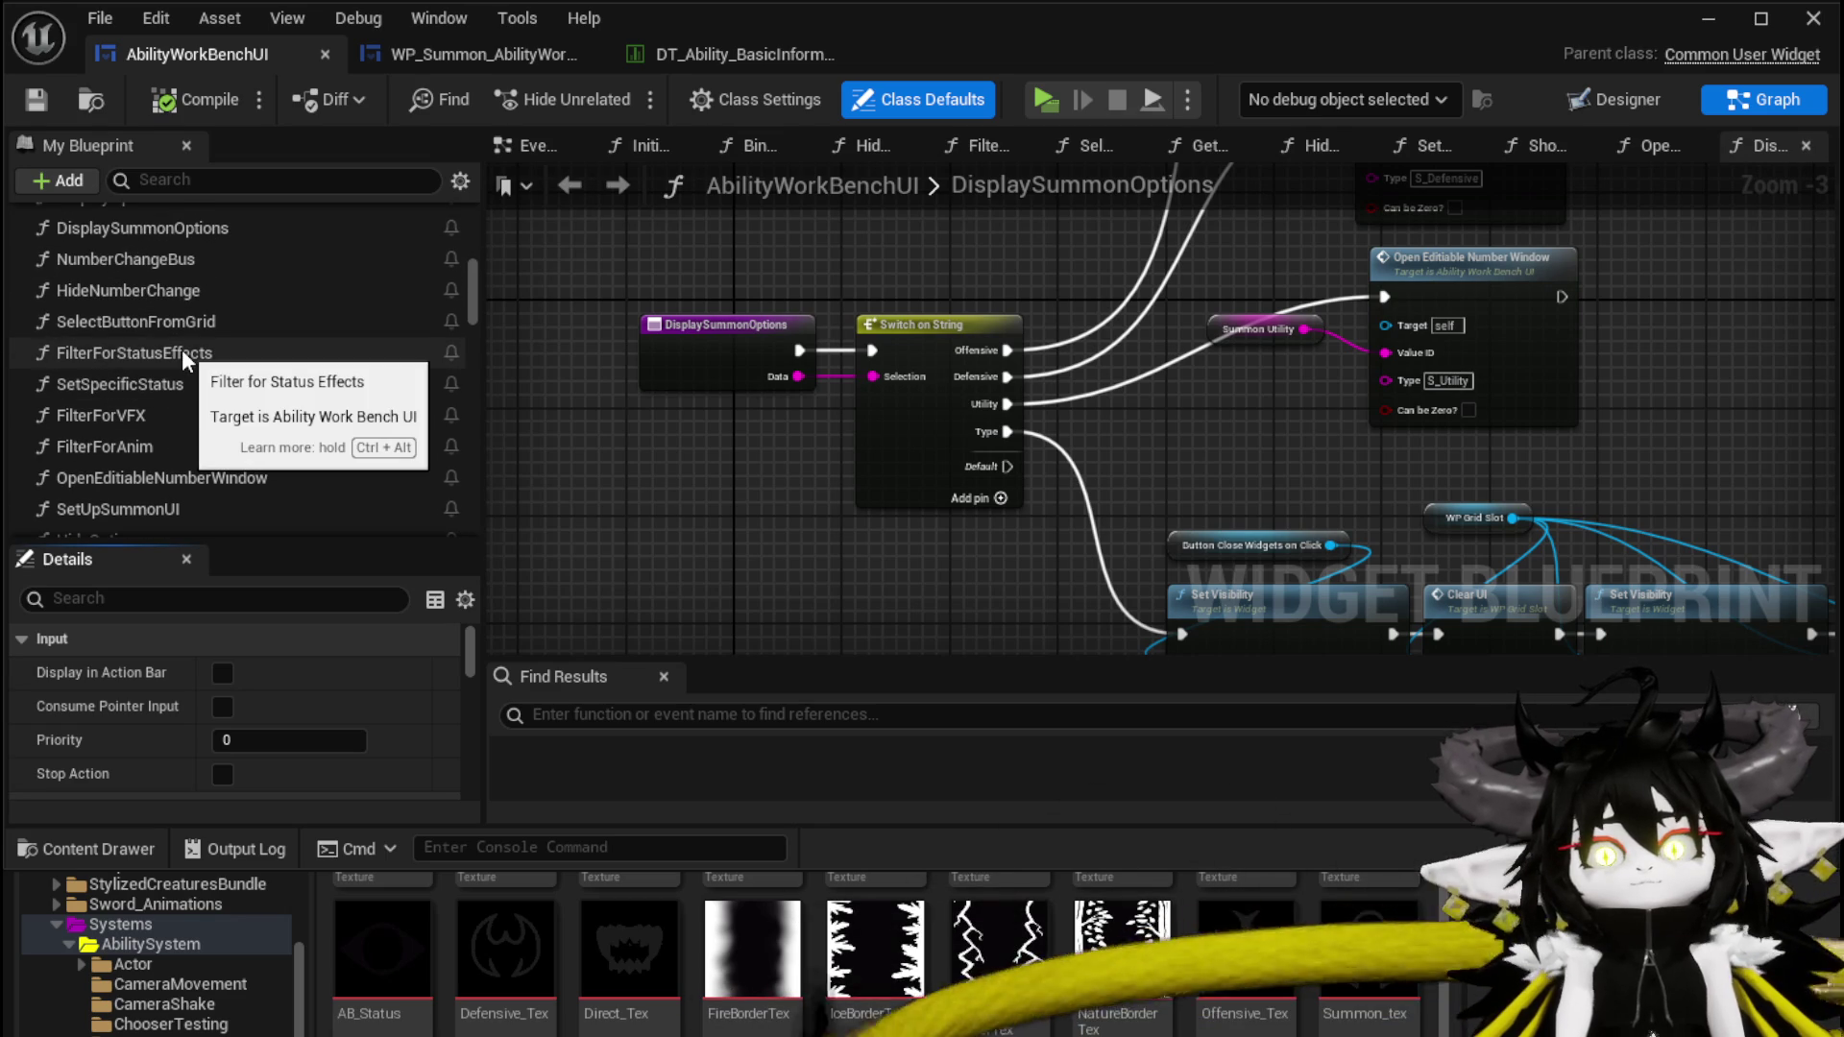
# Glance at WP_Summon_AbilityWorkBench, then open AbilityWorkBenchUI's SelectButtonFromGrid function graph
pyautogui.click(509, 59)
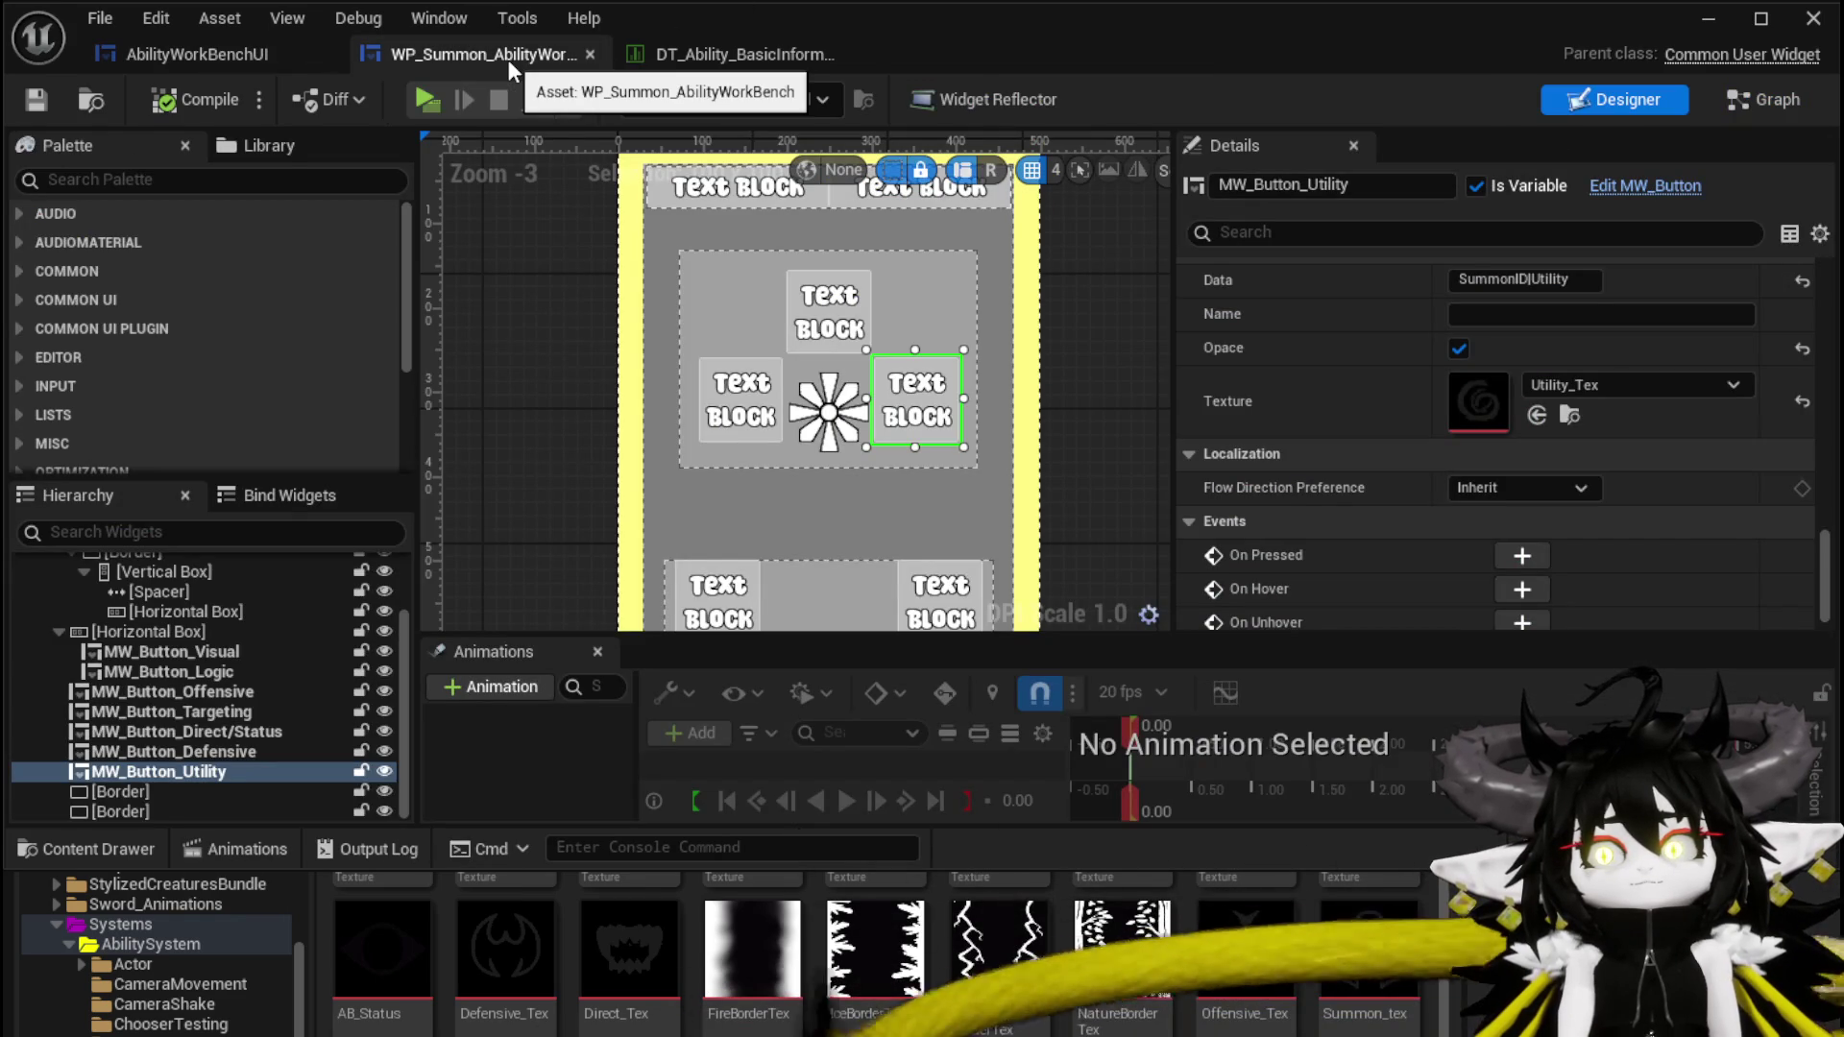
pyautogui.click(262, 58)
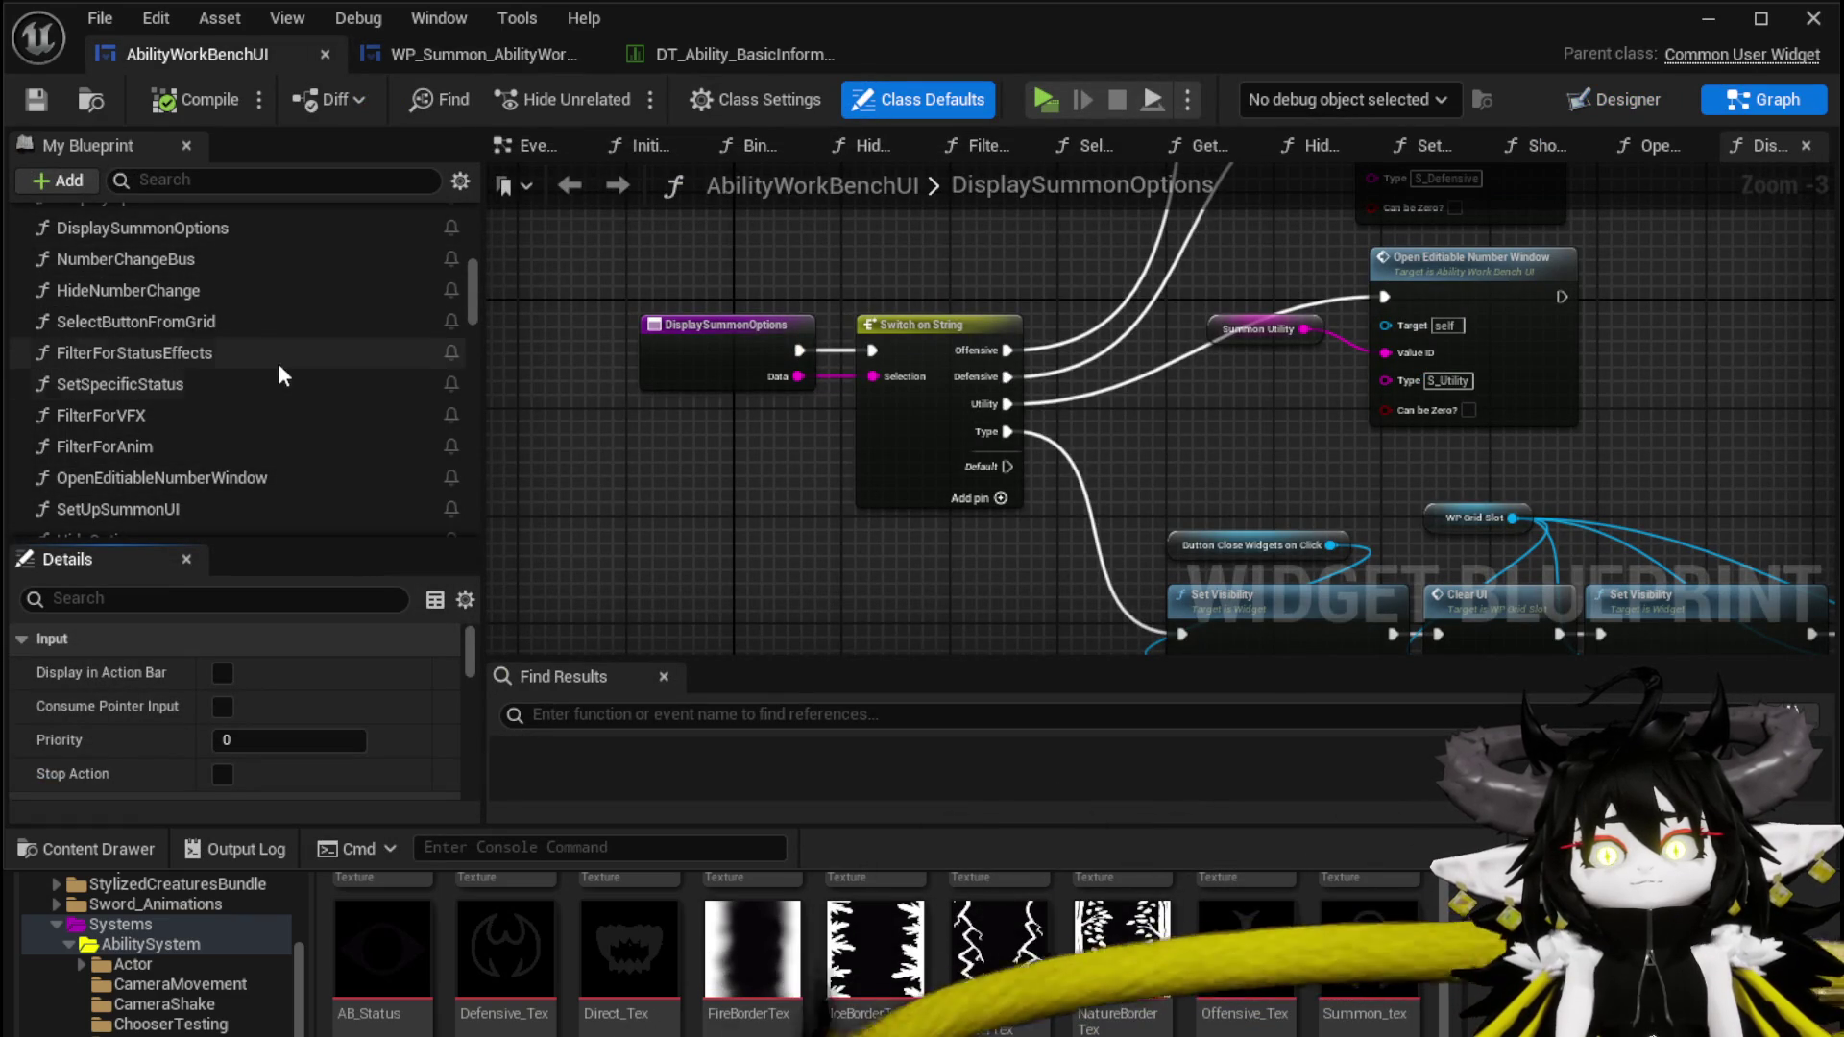
pyautogui.doubleClick(211, 331)
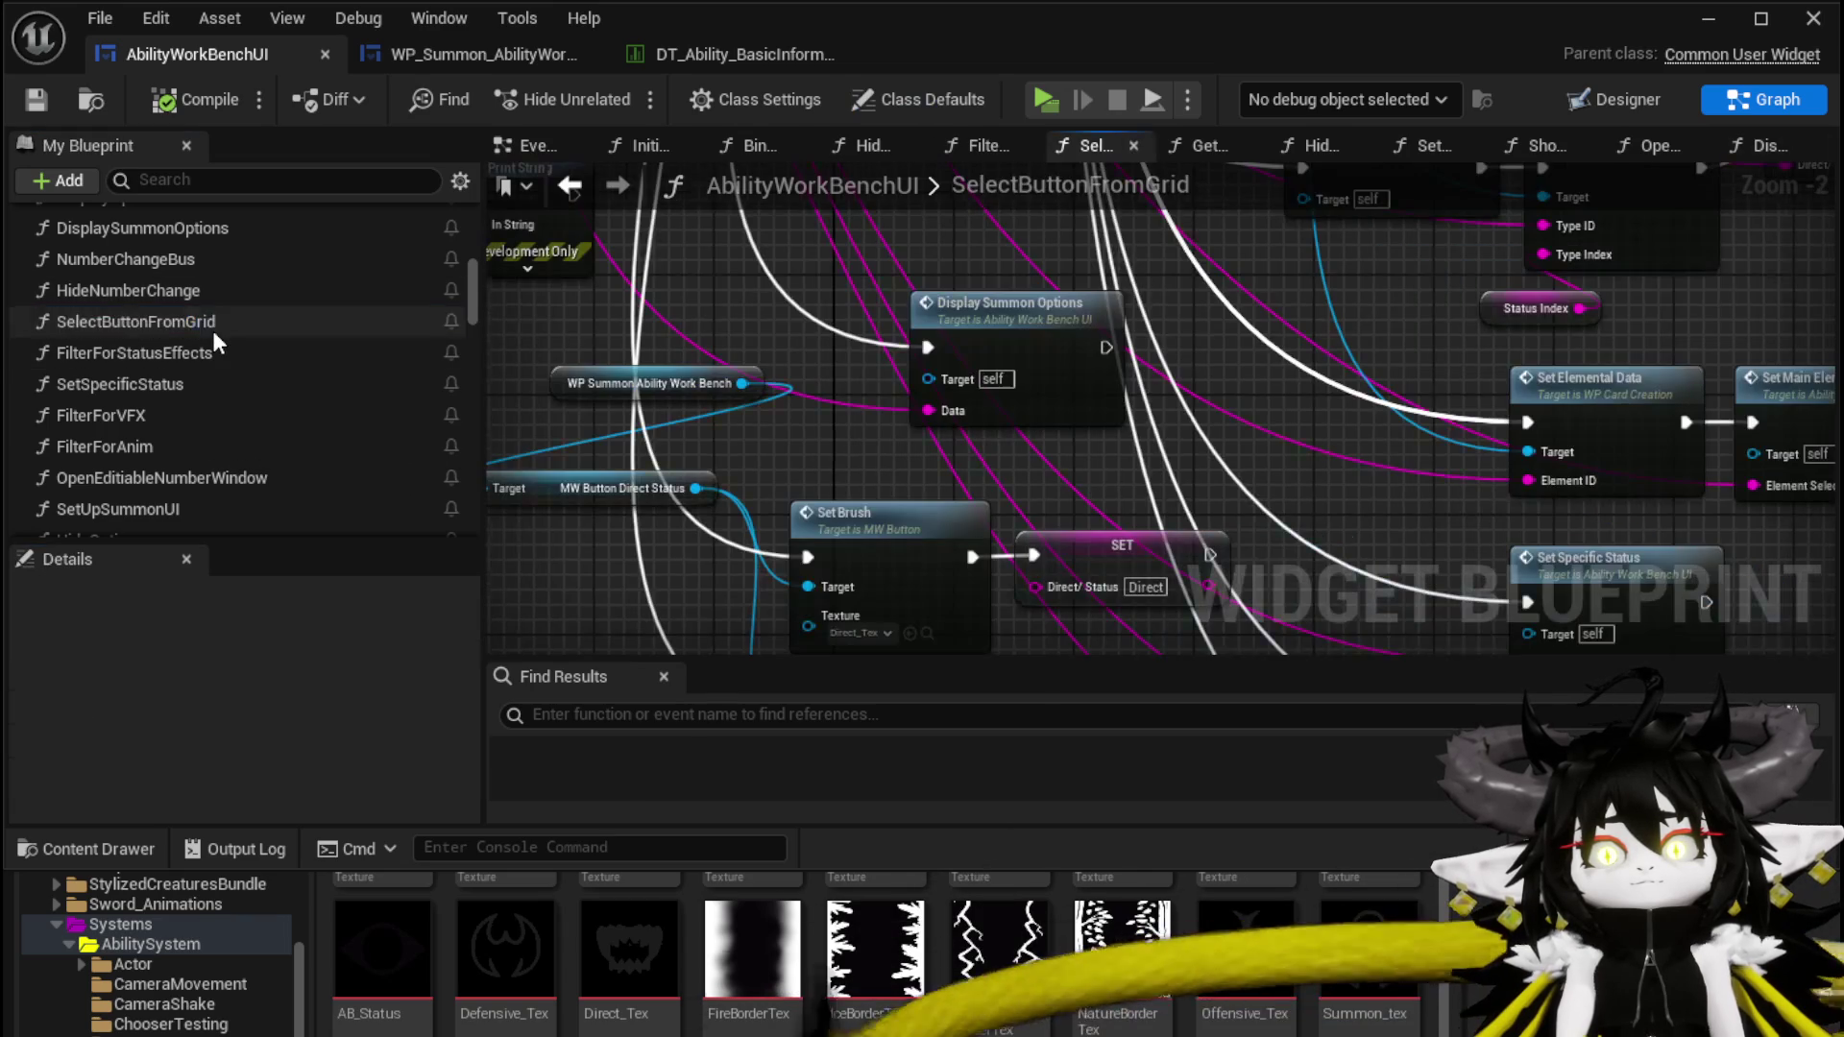
# Move the Set Up Summon UI call right and open its SetUpSummonUI function graph
pyautogui.moveTo(1002, 361)
pyautogui.mouseDown()
pyautogui.moveTo(990, 302)
pyautogui.moveTo(763, 384)
pyautogui.moveTo(537, 317)
pyautogui.moveTo(600, 320)
pyautogui.moveTo(660, 395)
pyautogui.mouseUp()
pyautogui.scroll(-3, 988, 605)
pyautogui.scroll(3, 953, 500)
pyautogui.moveTo(953, 267)
pyautogui.mouseDown()
pyautogui.moveTo(816, 348)
pyautogui.moveTo(1115, 390)
pyautogui.mouseUp()
pyautogui.scroll(2, 883, 302)
pyautogui.doubleClick(932, 351)
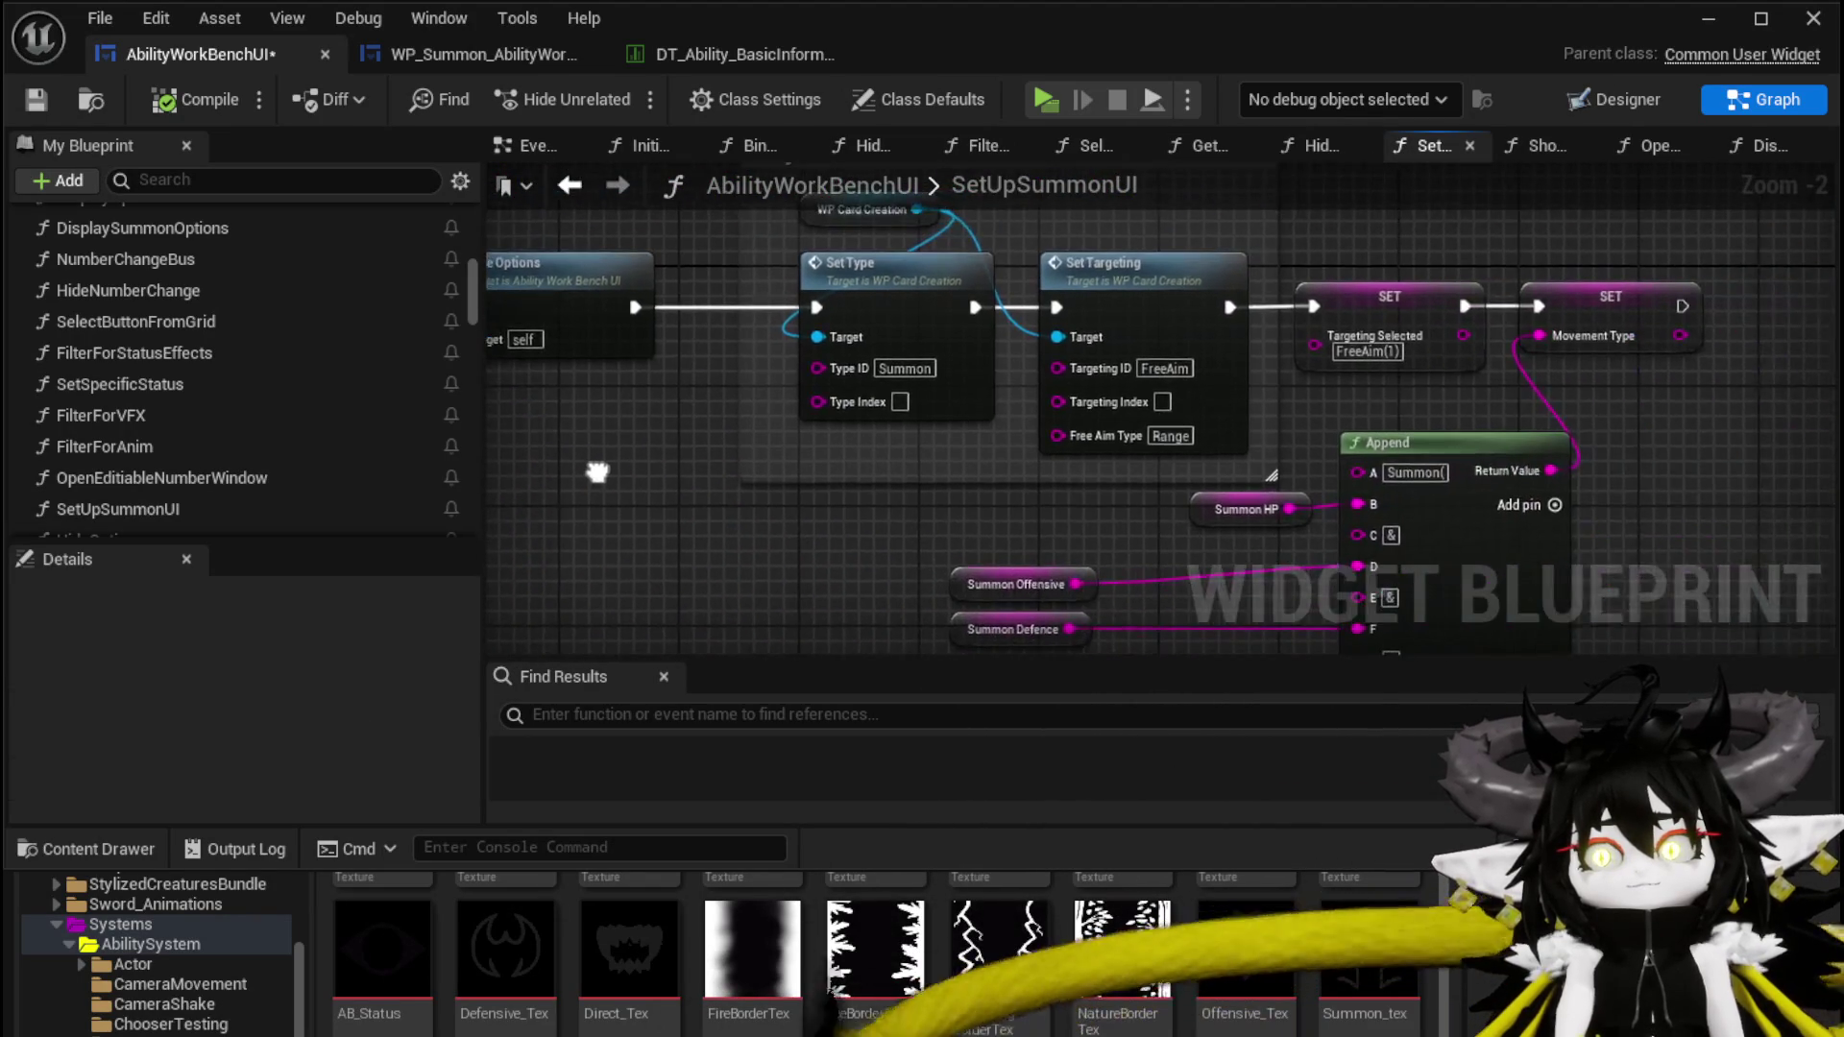
# Place the WP Summon Ability Work Bench reference past the Movement Type SET node
pyautogui.moveTo(642, 495); pyautogui.dragTo(540, 387)
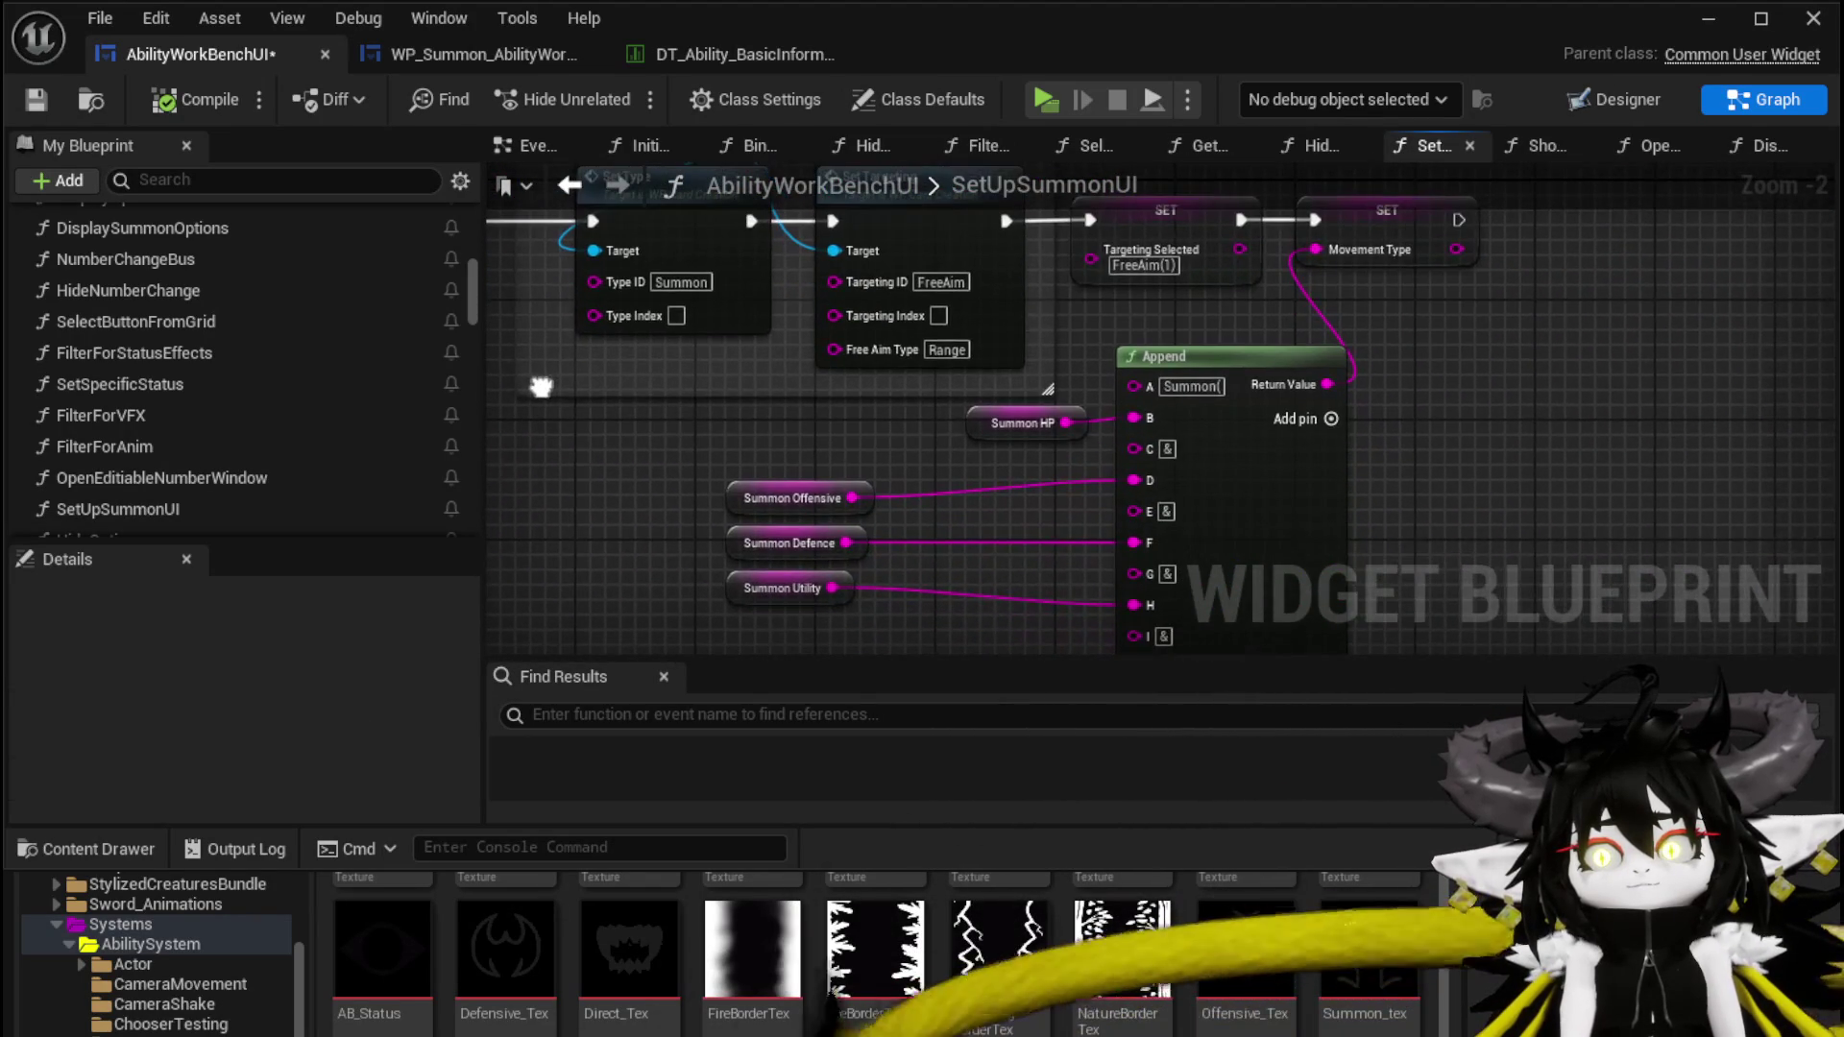
pyautogui.moveTo(1467, 428); pyautogui.dragTo(1410, 353)
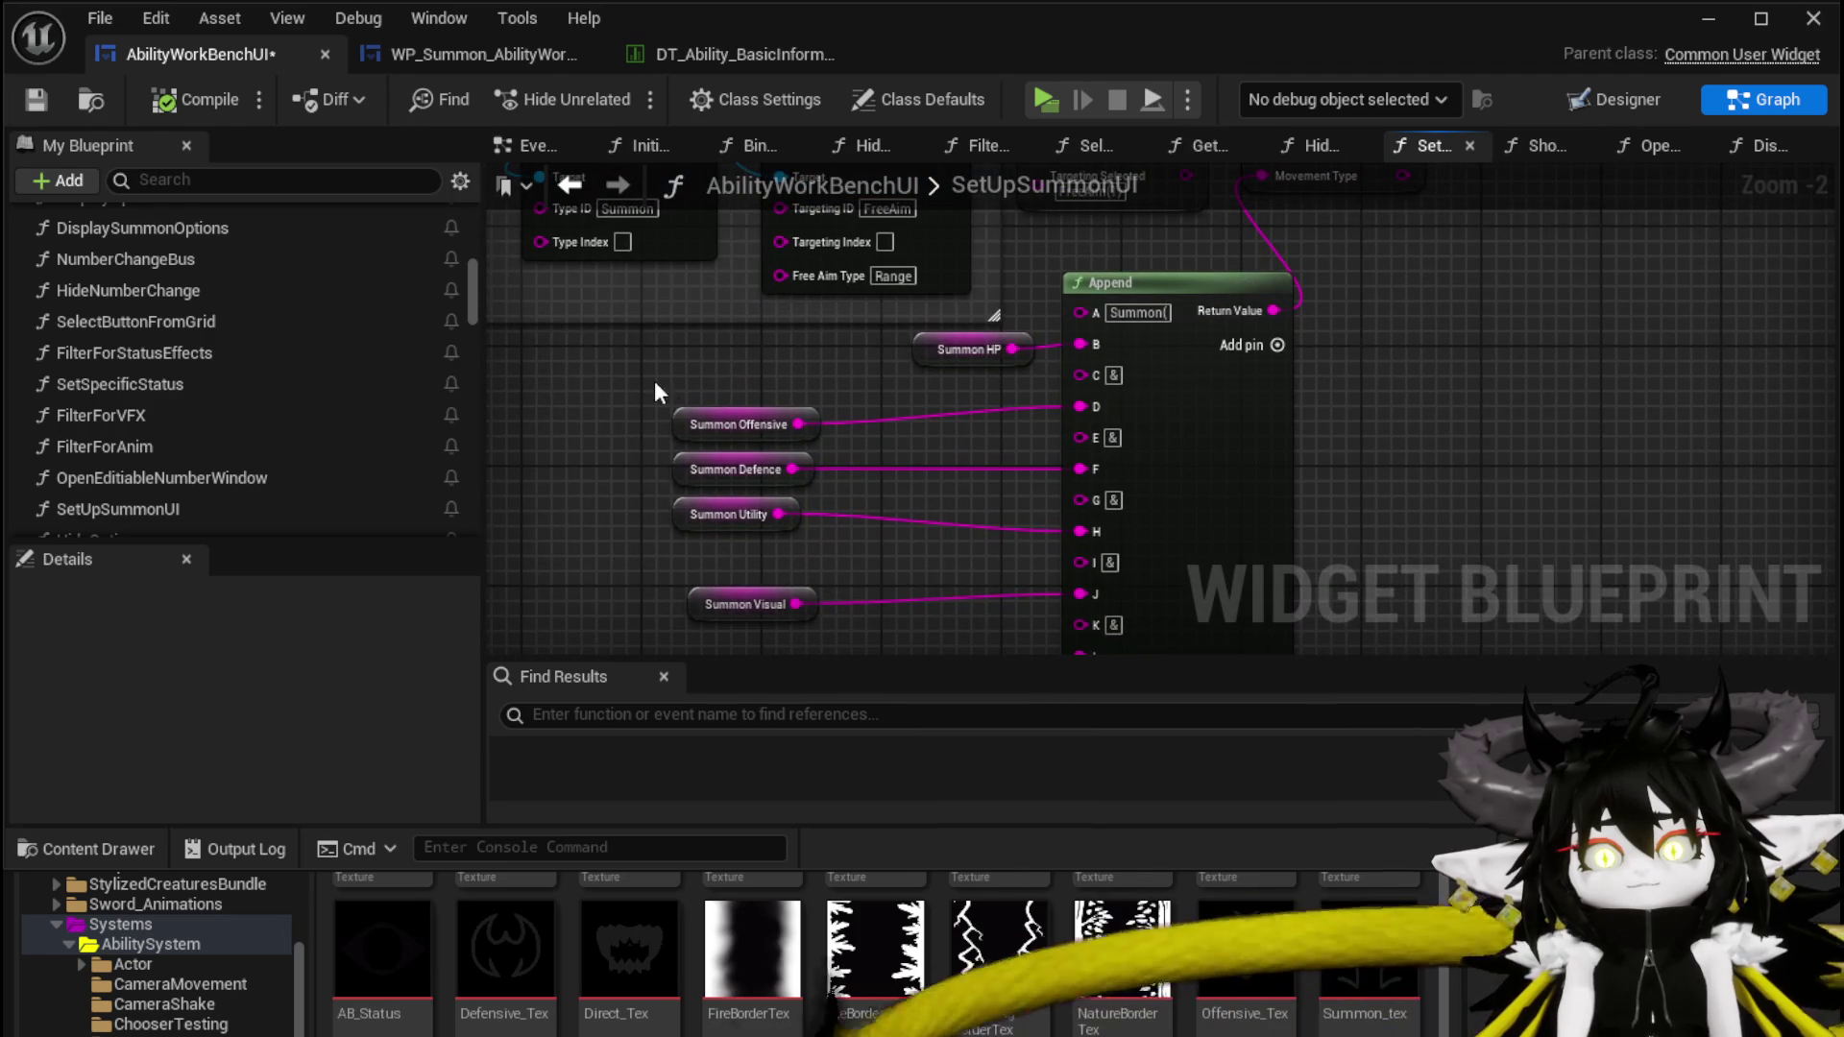
pyautogui.moveTo(656, 394); pyautogui.dragTo(821, 537)
pyautogui.moveTo(826, 384); pyautogui.dragTo(509, 585)
pyautogui.moveTo(994, 310); pyautogui.dragTo(1498, 330)
pyautogui.moveTo(695, 316); pyautogui.dragTo(1320, 336)
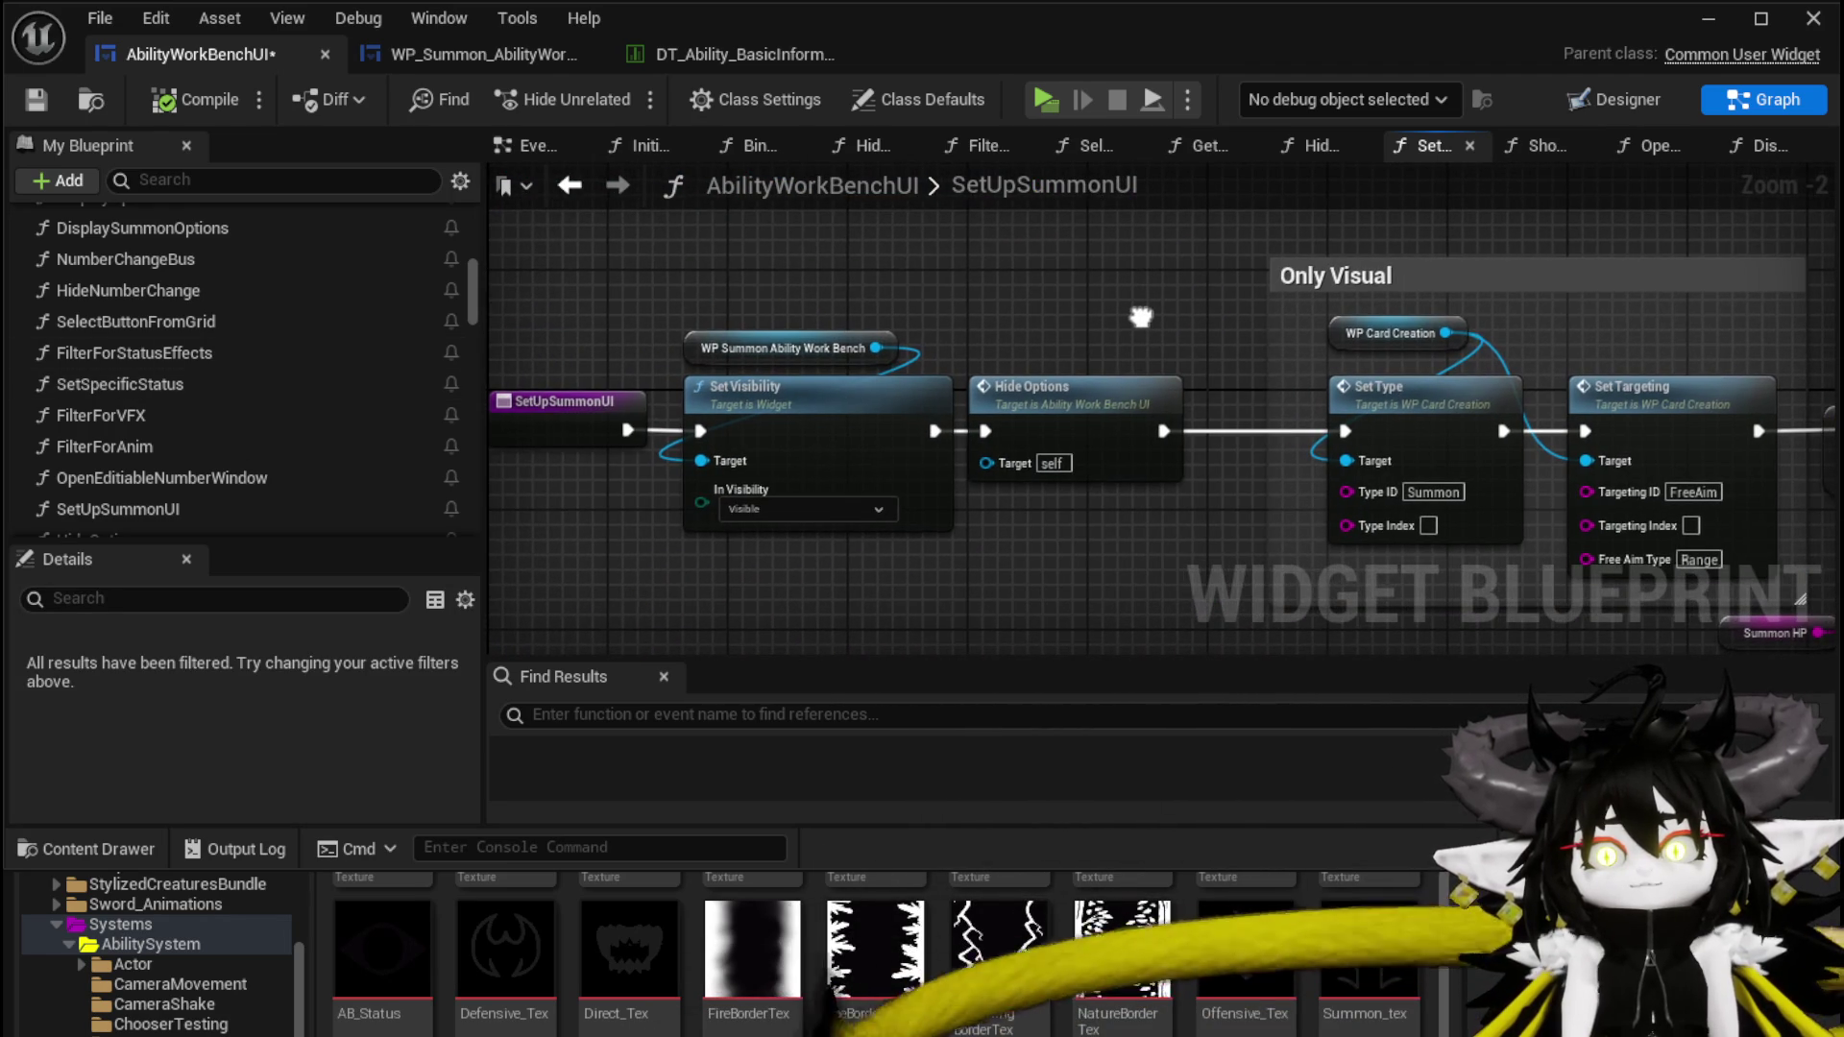
pyautogui.moveTo(742, 338)
pyautogui.mouseDown()
pyautogui.moveTo(1200, 289)
pyautogui.moveTo(1285, 240)
pyautogui.moveTo(1364, 259)
pyautogui.mouseUp()
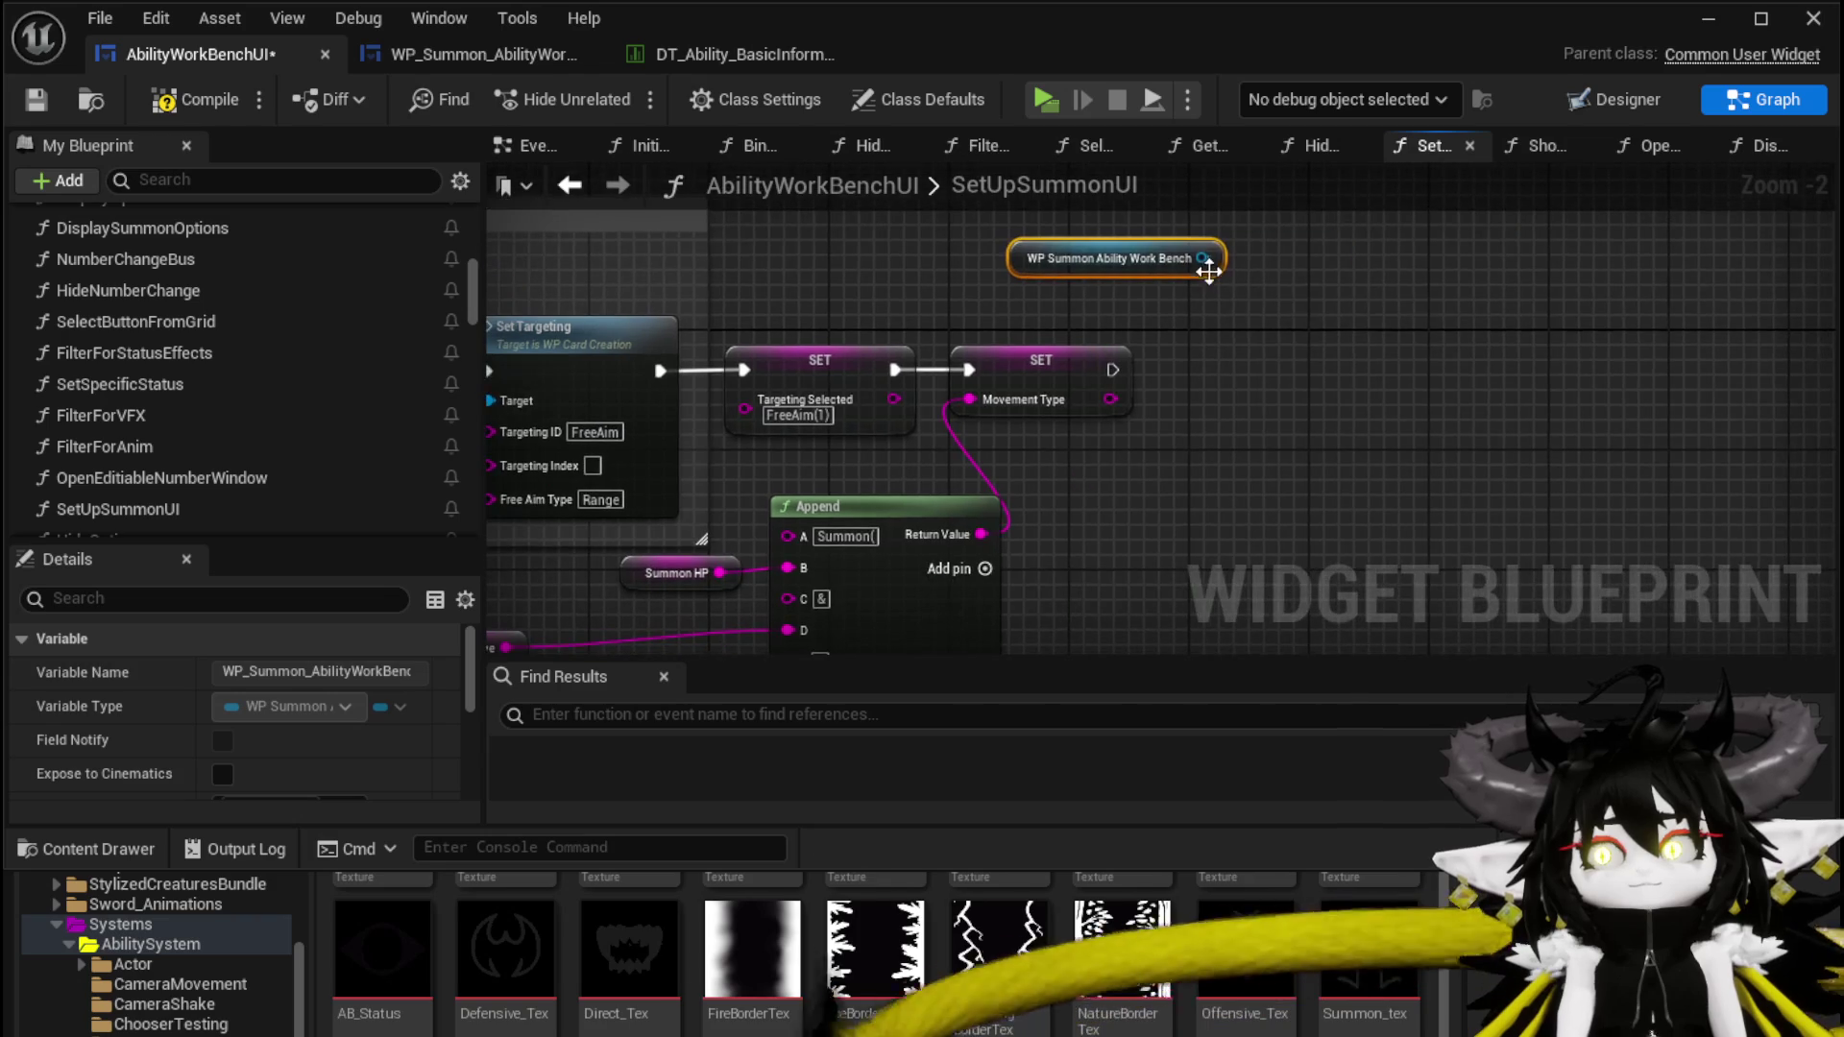
pyautogui.moveTo(1203, 257); pyautogui.dragTo(1456, 351)
# Add a Set Number node of type S_Offensive fed by the Summon Offensive getter
pyautogui.write('Set')
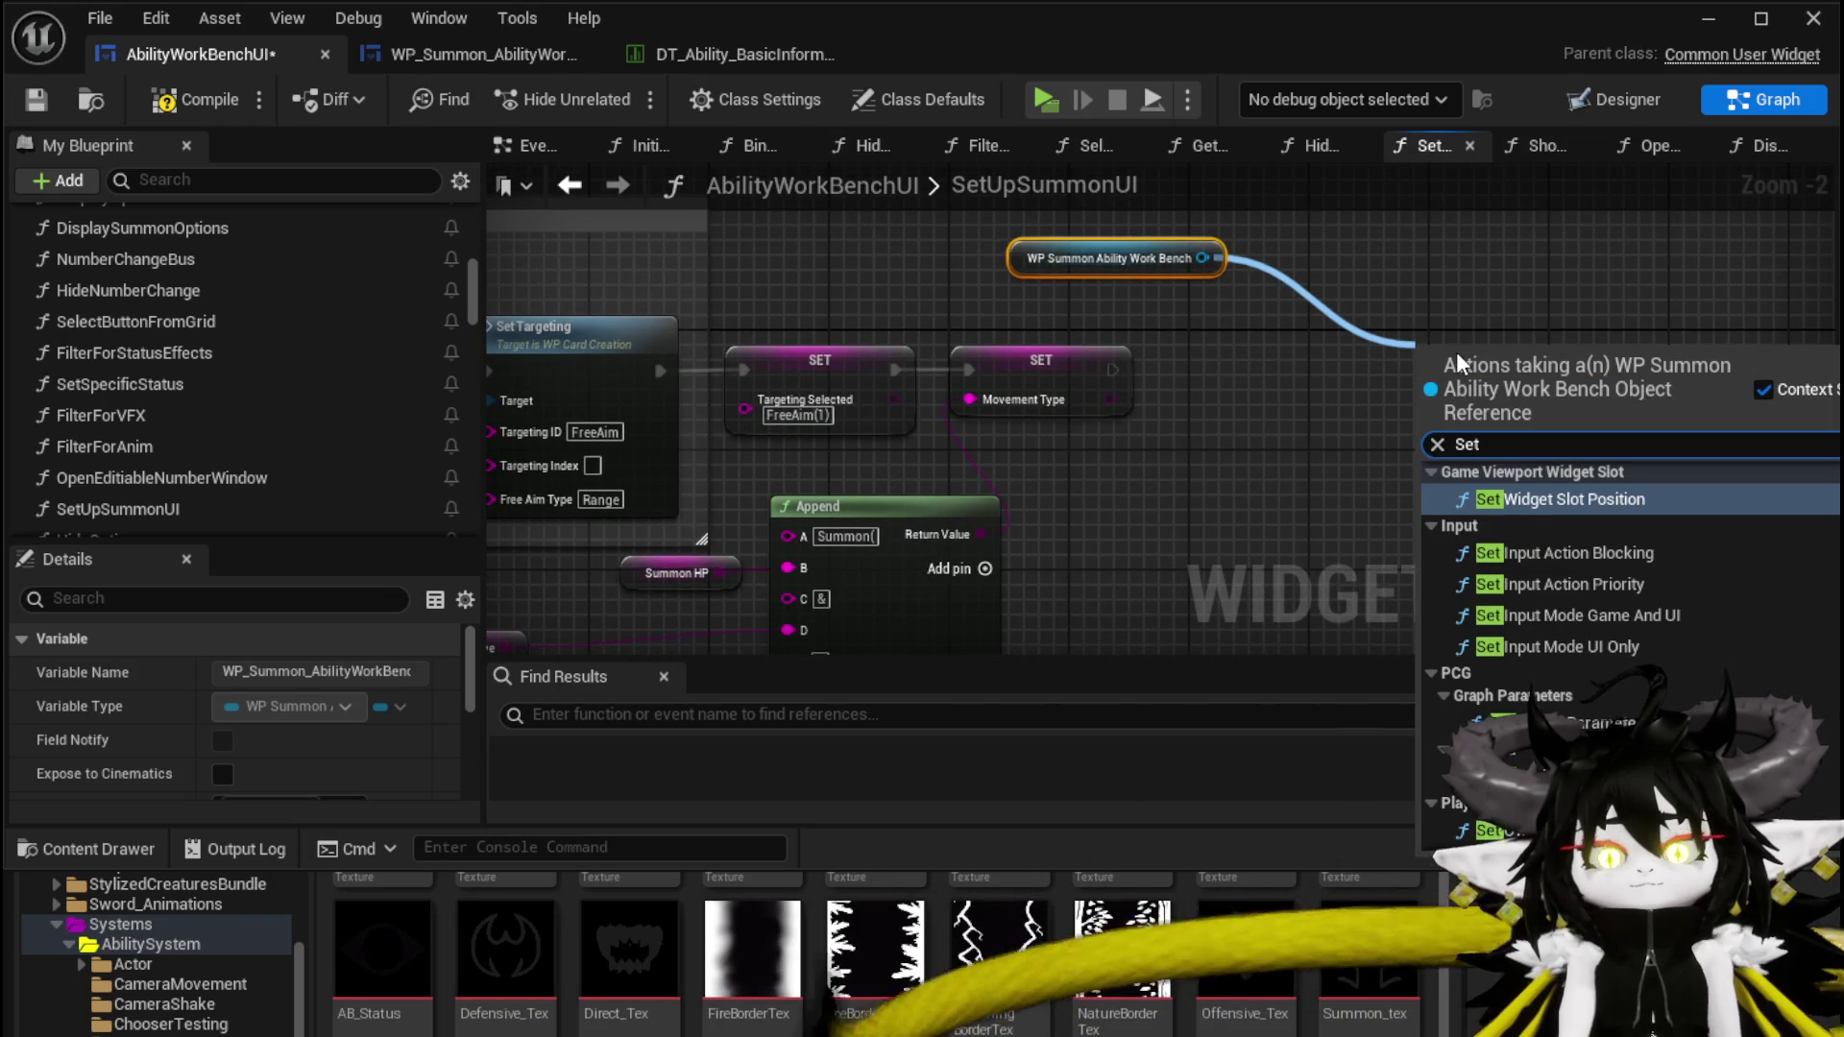
pyautogui.write(' Num')
pyautogui.press('Return')
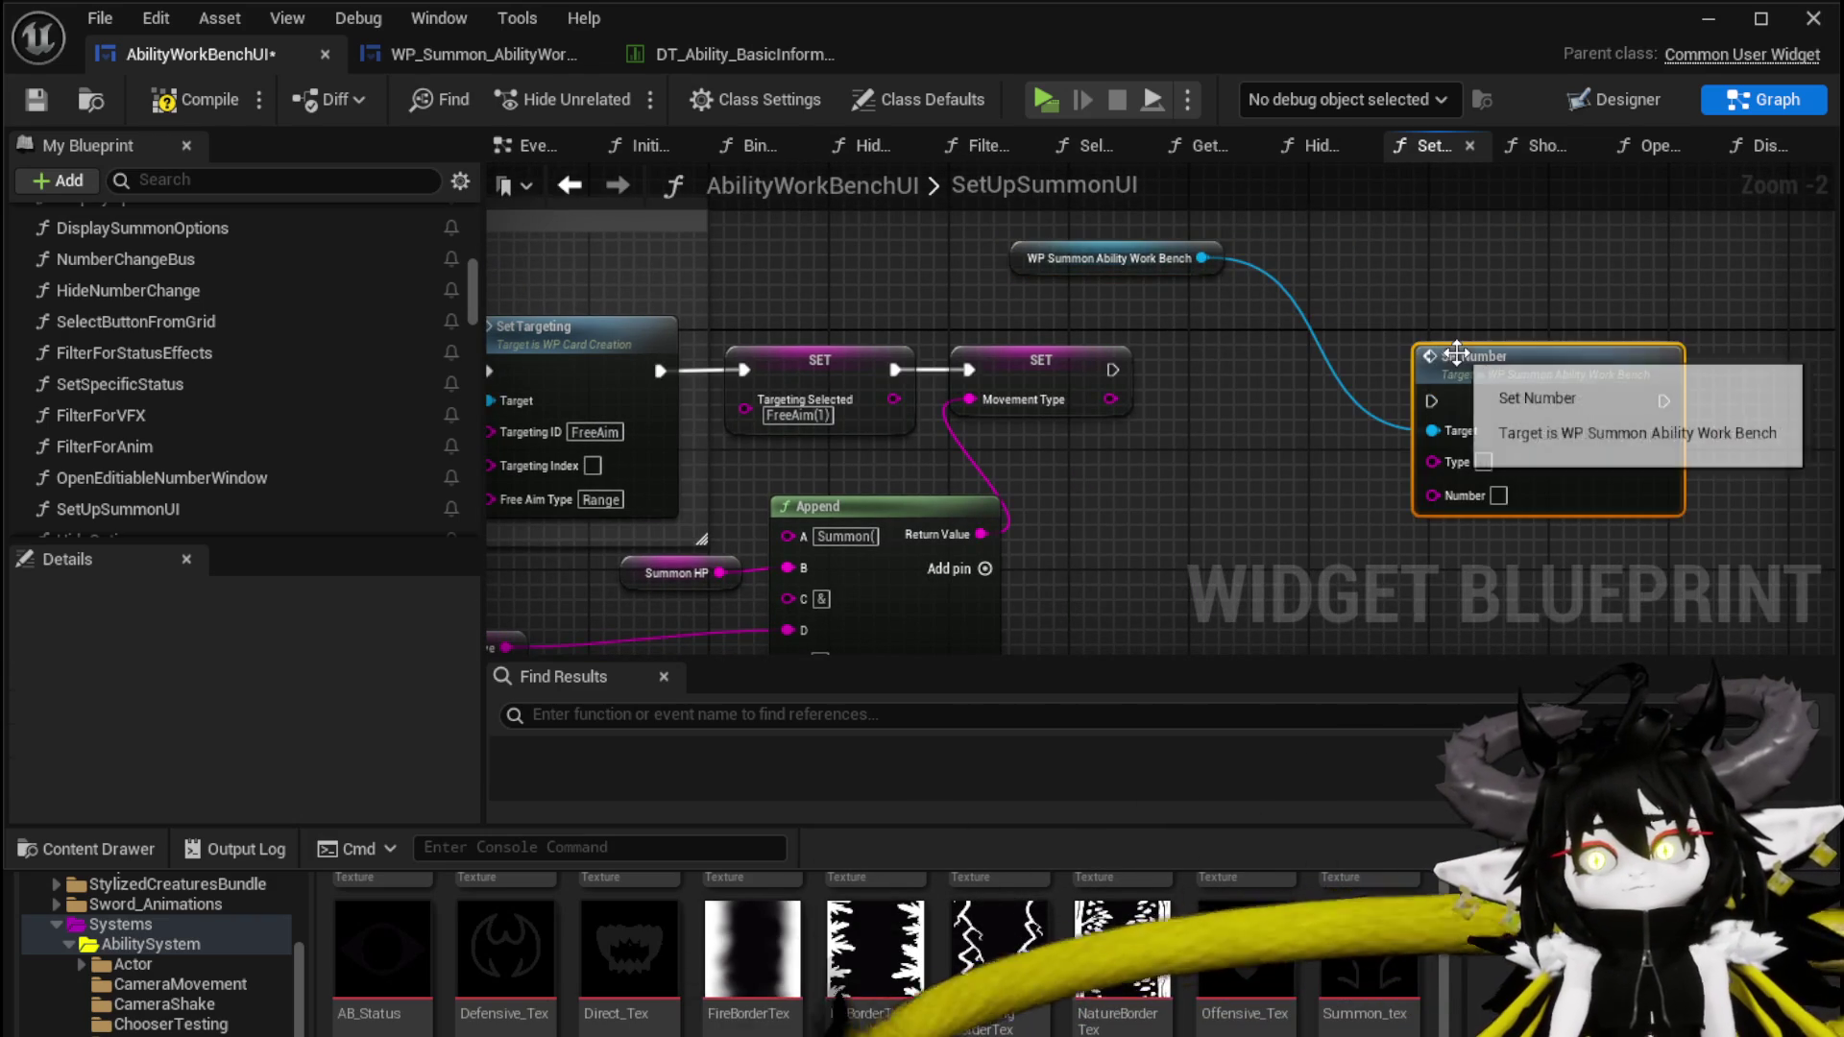
pyautogui.moveTo(605, 614)
pyautogui.mouseDown()
pyautogui.moveTo(538, 634)
pyautogui.moveTo(573, 464)
pyautogui.moveTo(698, 647)
pyautogui.mouseUp()
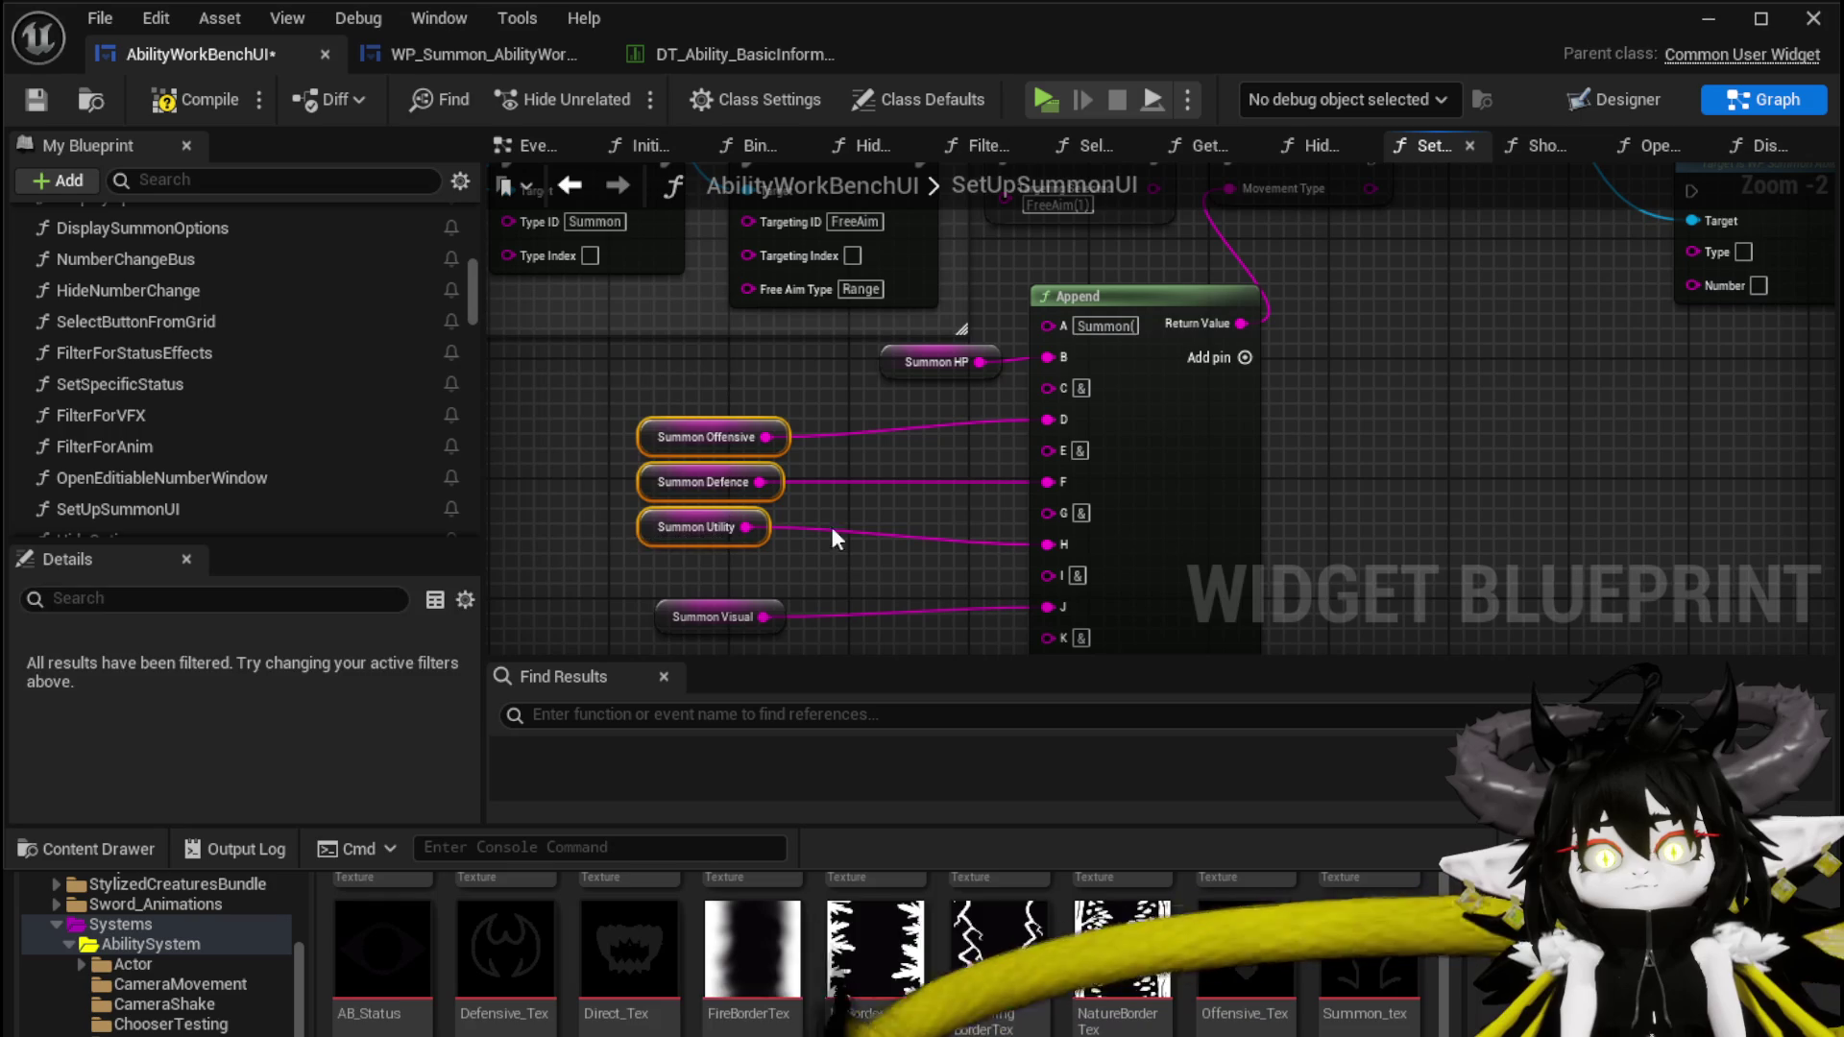
pyautogui.moveTo(1472, 336); pyautogui.dragTo(947, 401)
pyautogui.hotkey('ctrl', 'v')
pyautogui.moveTo(1116, 359); pyautogui.dragTo(891, 490)
pyautogui.moveTo(998, 361); pyautogui.dragTo(1044, 345)
pyautogui.moveTo(841, 497)
pyautogui.mouseDown()
pyautogui.moveTo(987, 509)
pyautogui.moveTo(993, 468)
pyautogui.mouseUp()
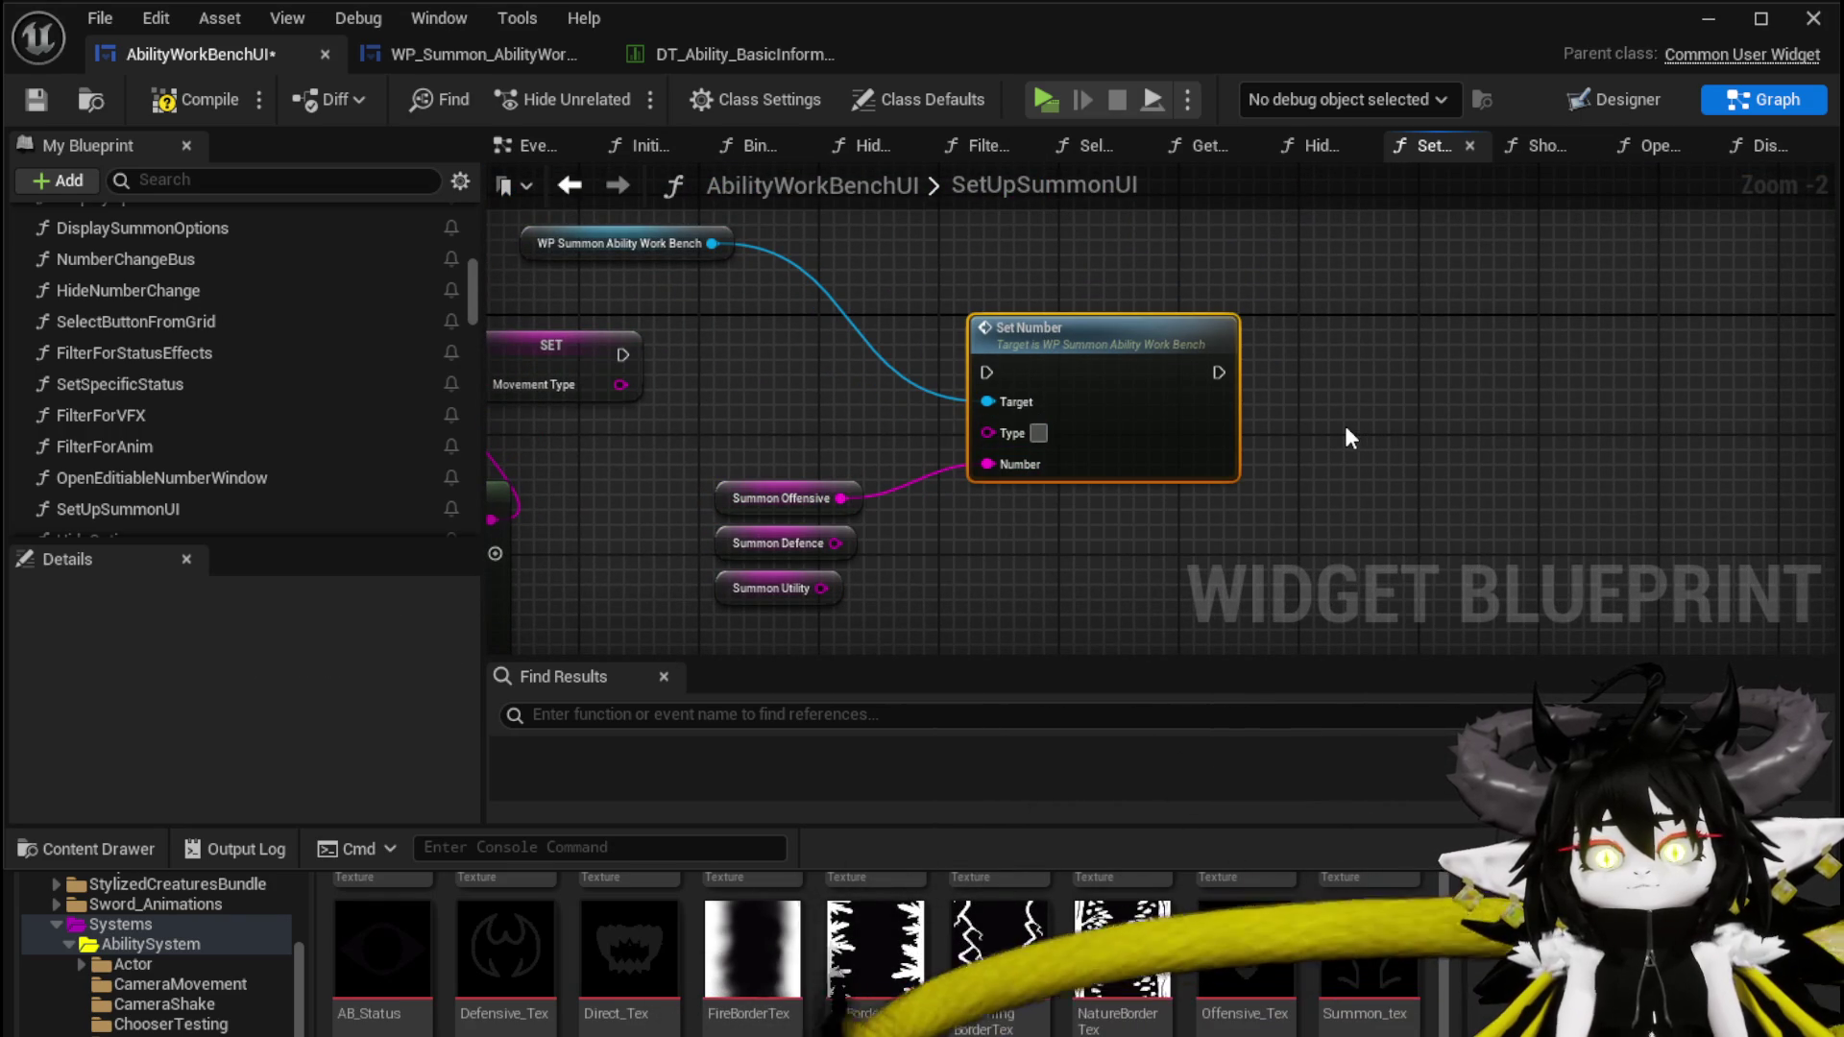
pyautogui.write('S_Offensi')
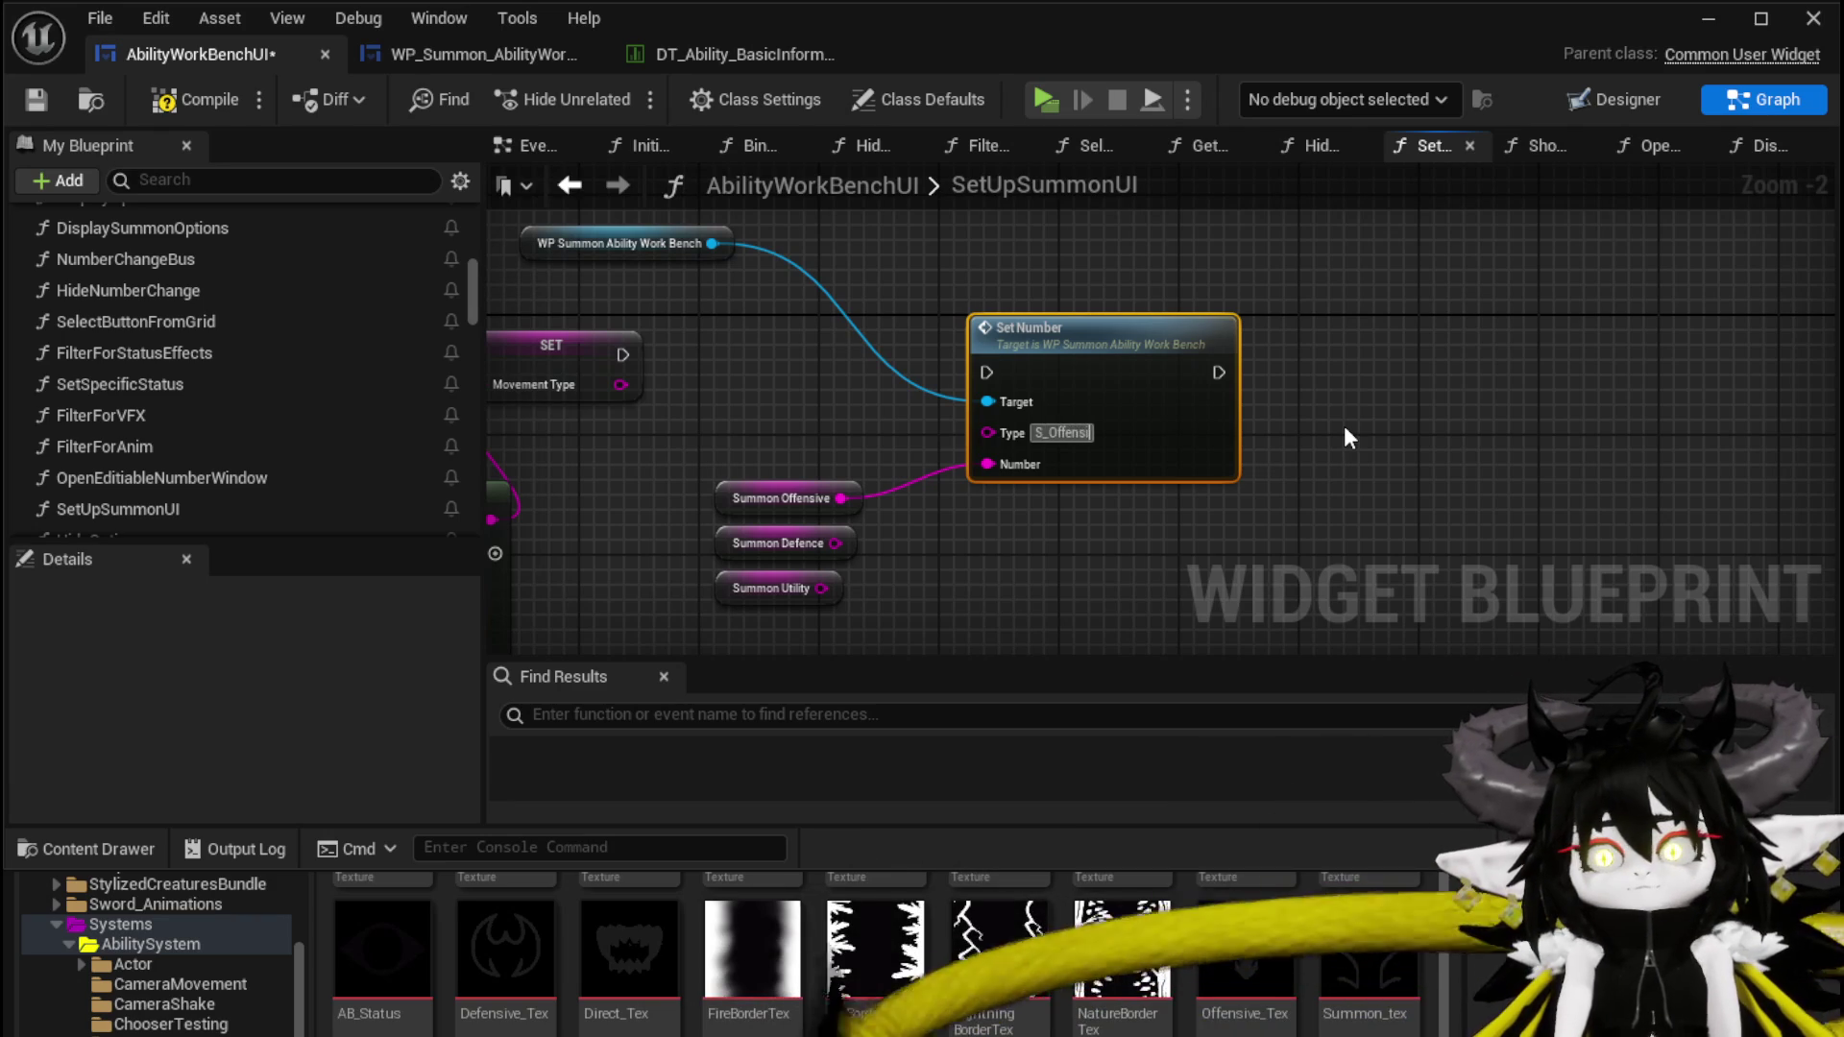
pyautogui.write('ve')
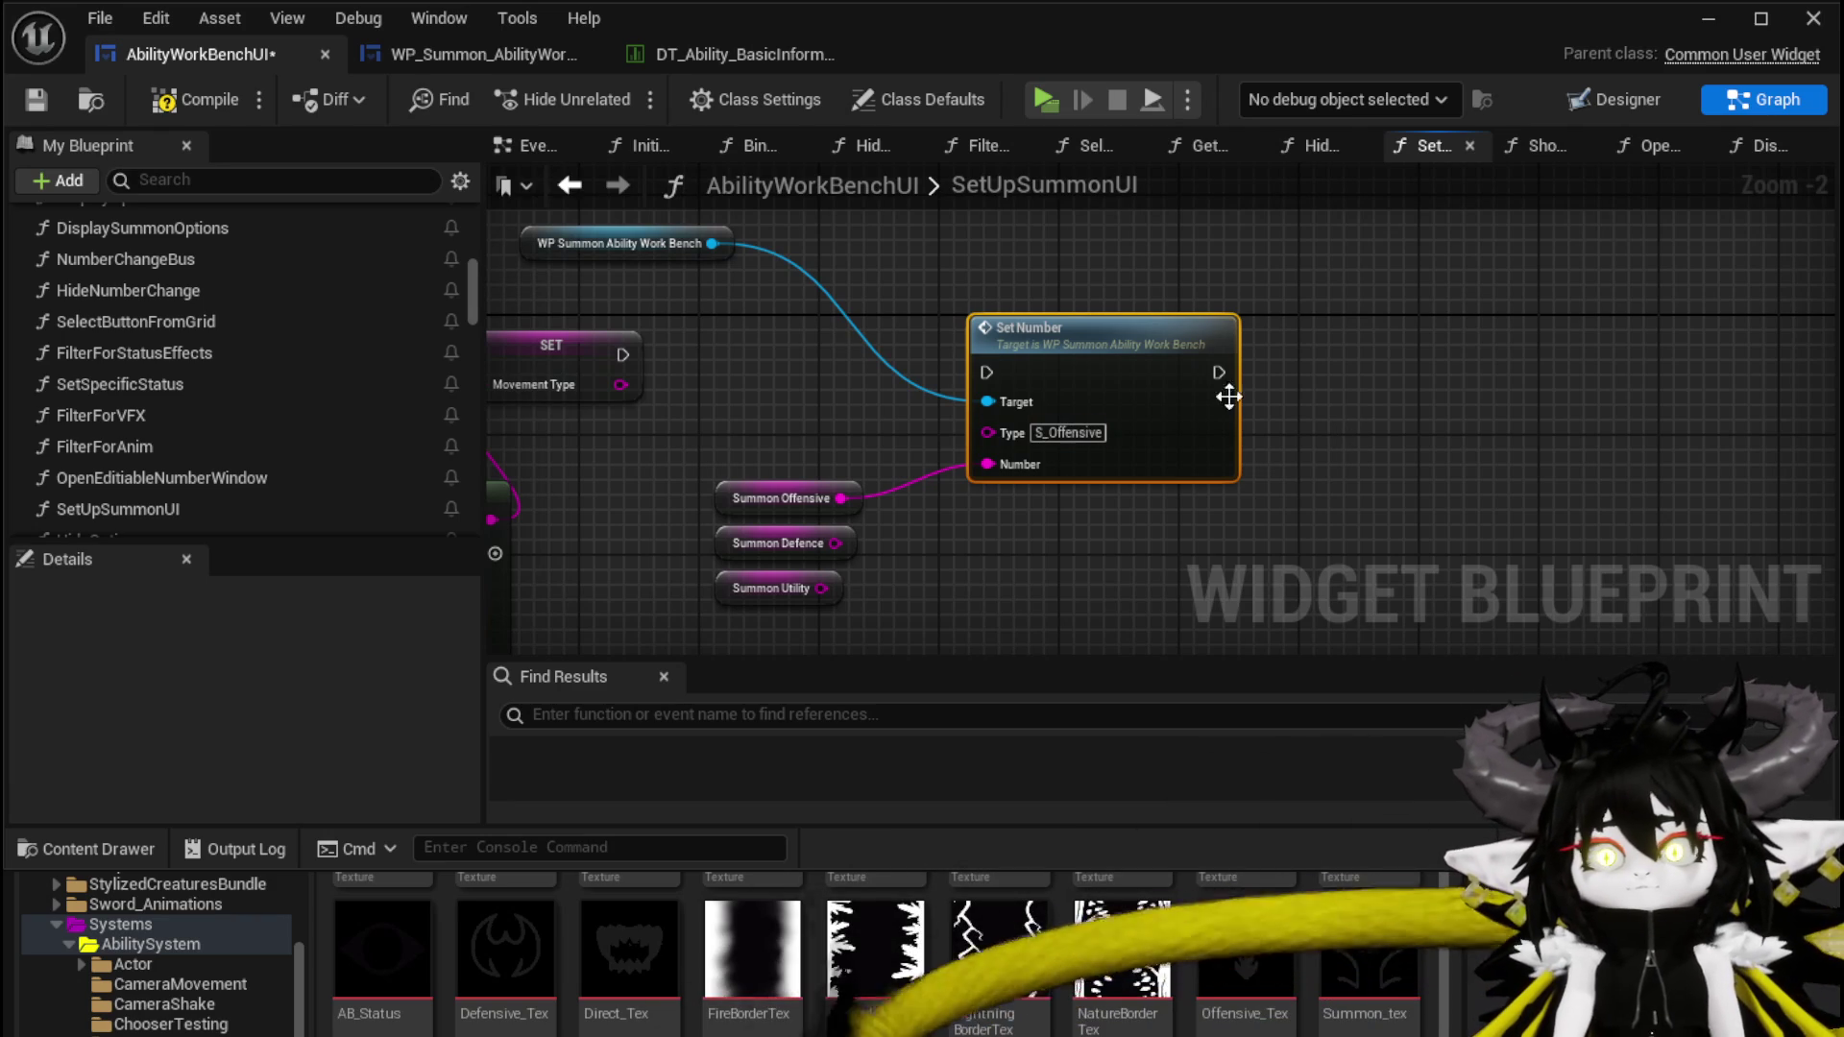
# Chain a copied Set Number node after it with Type S_Defensive
pyautogui.click(1292, 319)
pyautogui.hotkey('ctrl', 'v')
pyautogui.moveTo(1219, 372); pyautogui.dragTo(1301, 373)
pyautogui.click(1383, 438)
pyautogui.write('S_Defe')
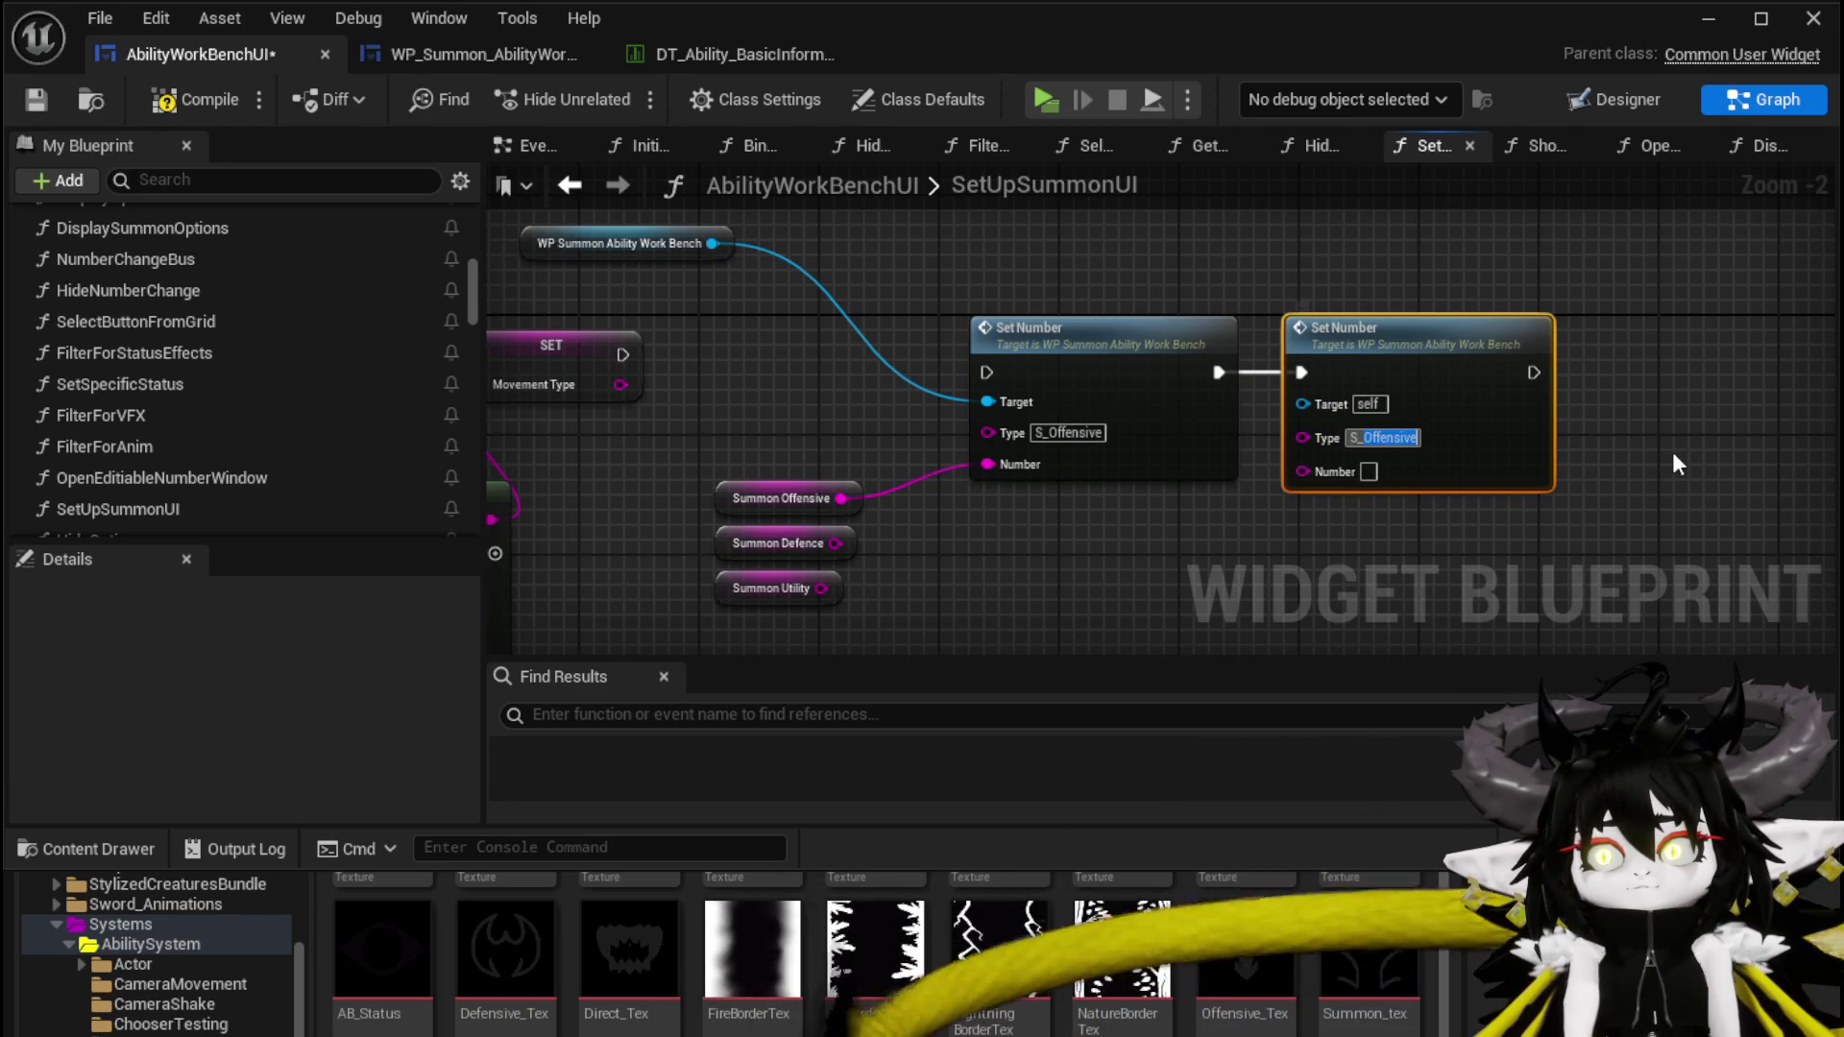
pyautogui.write('nsive')
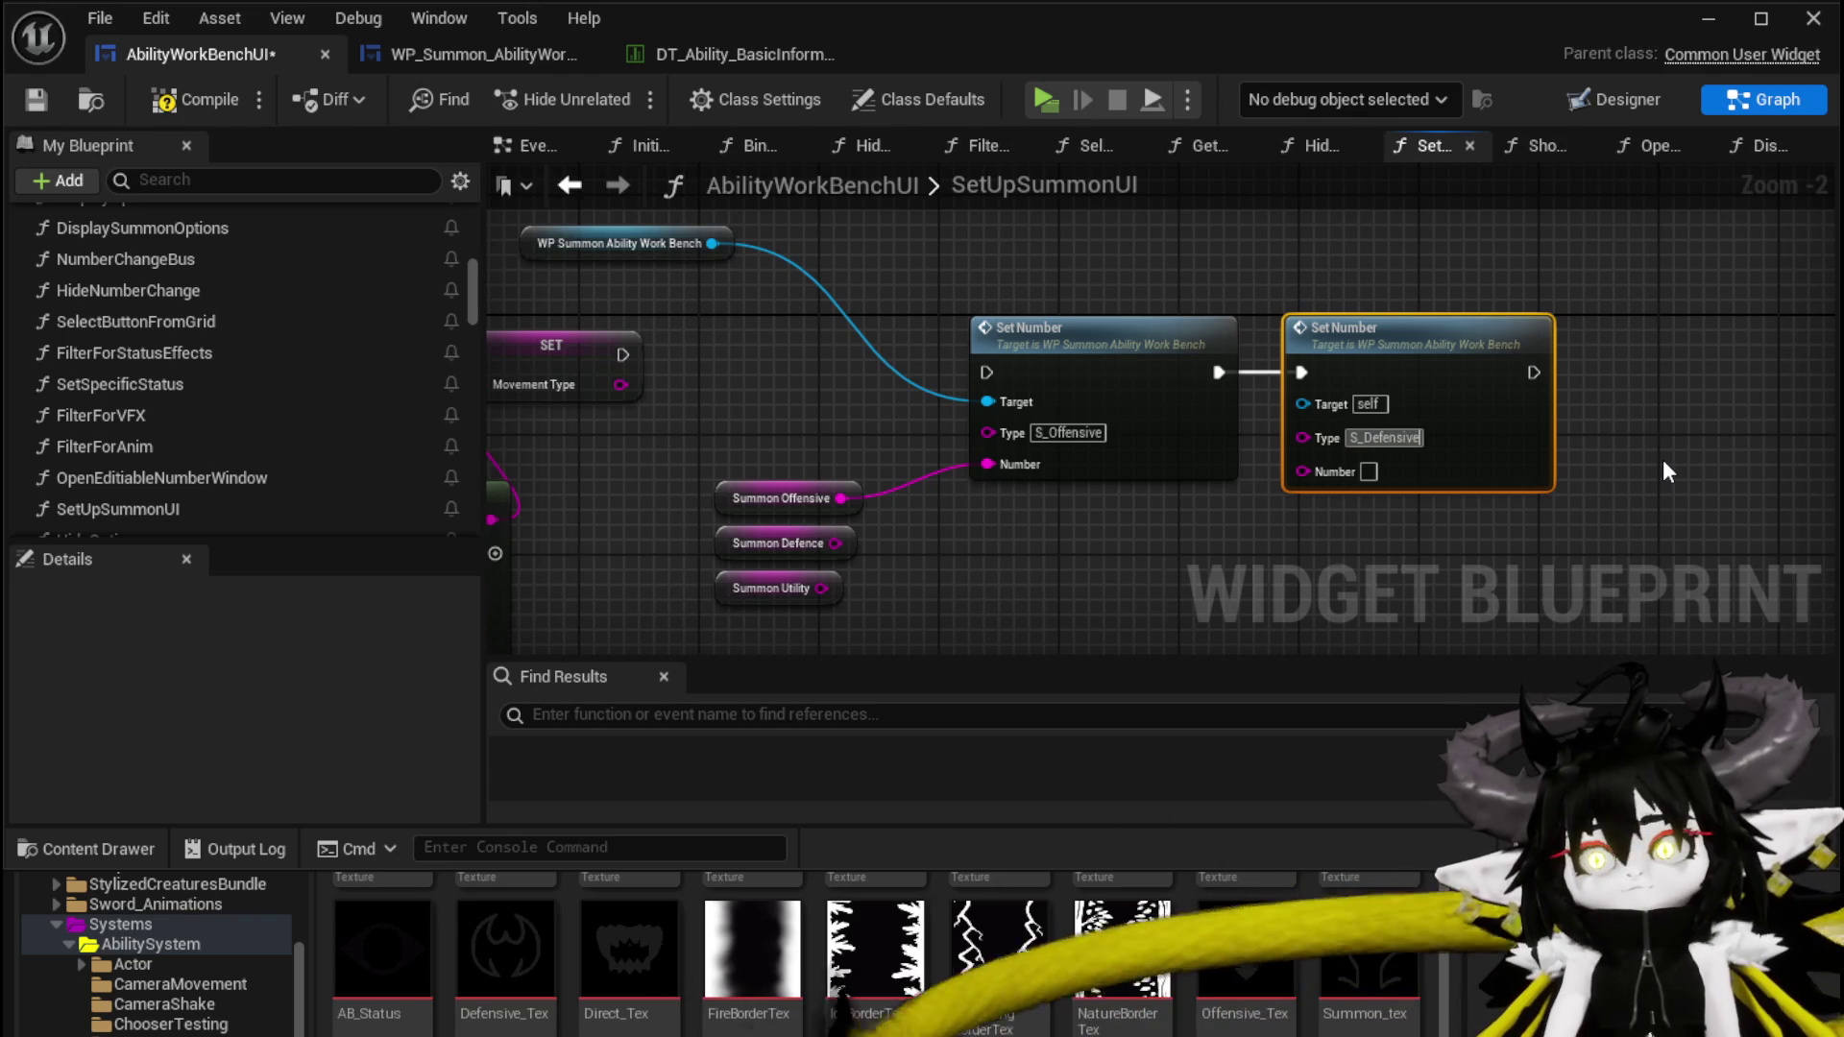
# Chain a third Set Number node with Type S_Utility
pyautogui.moveTo(1662, 459); pyautogui.dragTo(1521, 440)
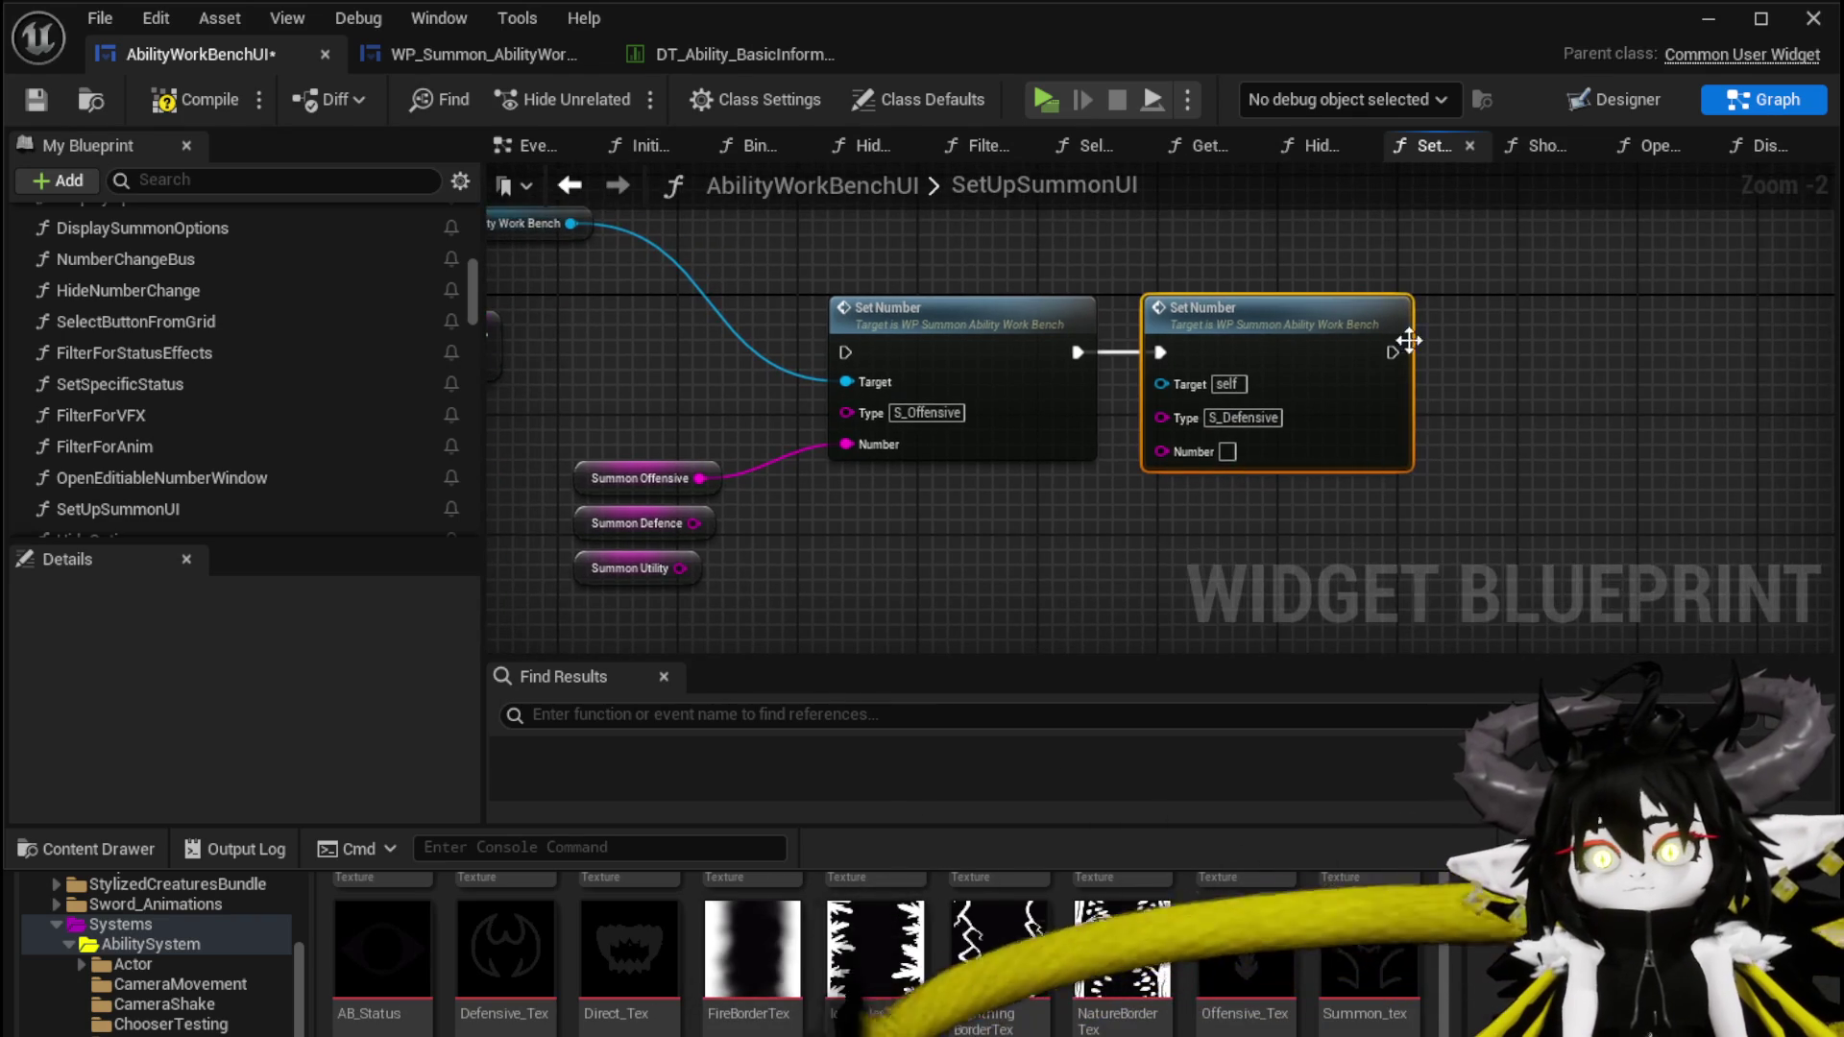
pyautogui.hotkey('ctrl', 'c')
pyautogui.hotkey('ctrl', 'v')
pyautogui.moveTo(1393, 352); pyautogui.dragTo(1449, 382)
pyautogui.moveTo(1512, 345); pyautogui.dragTo(1542, 330)
pyautogui.click(1546, 434)
pyautogui.write('S_Ut')
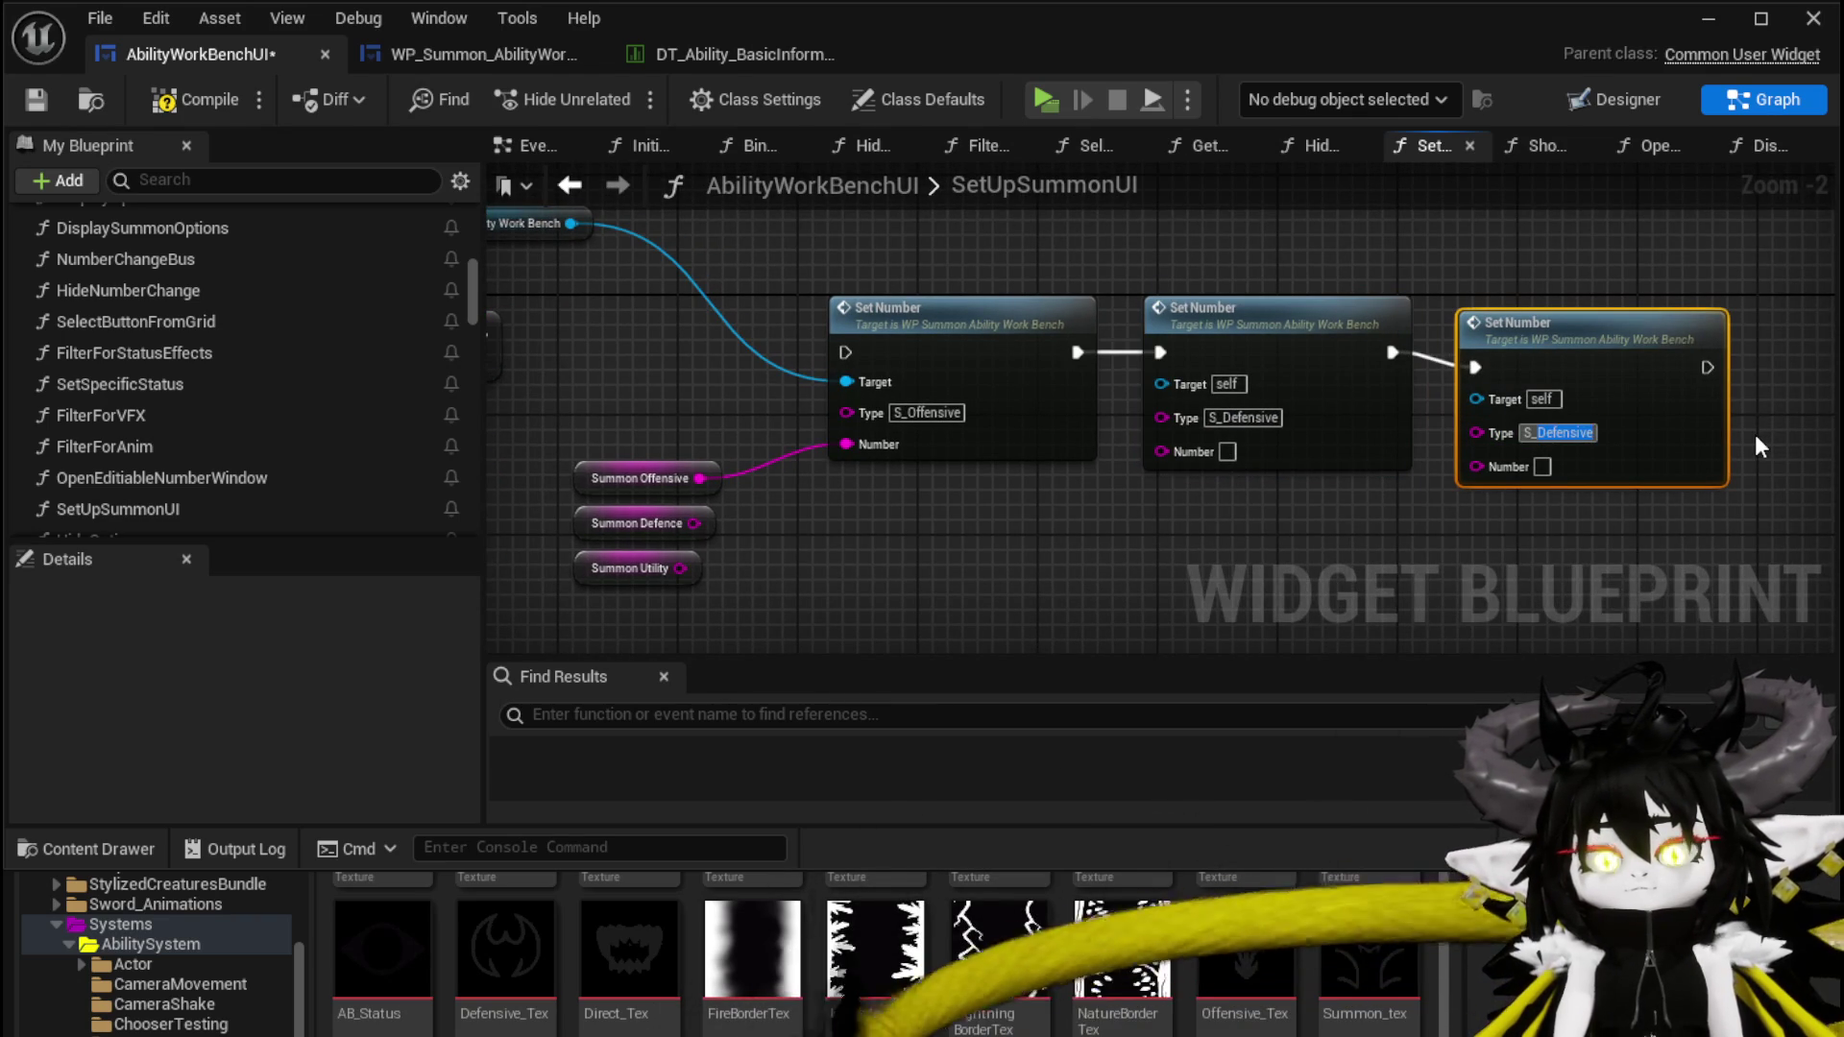
pyautogui.write('ility')
pyautogui.press('Return')
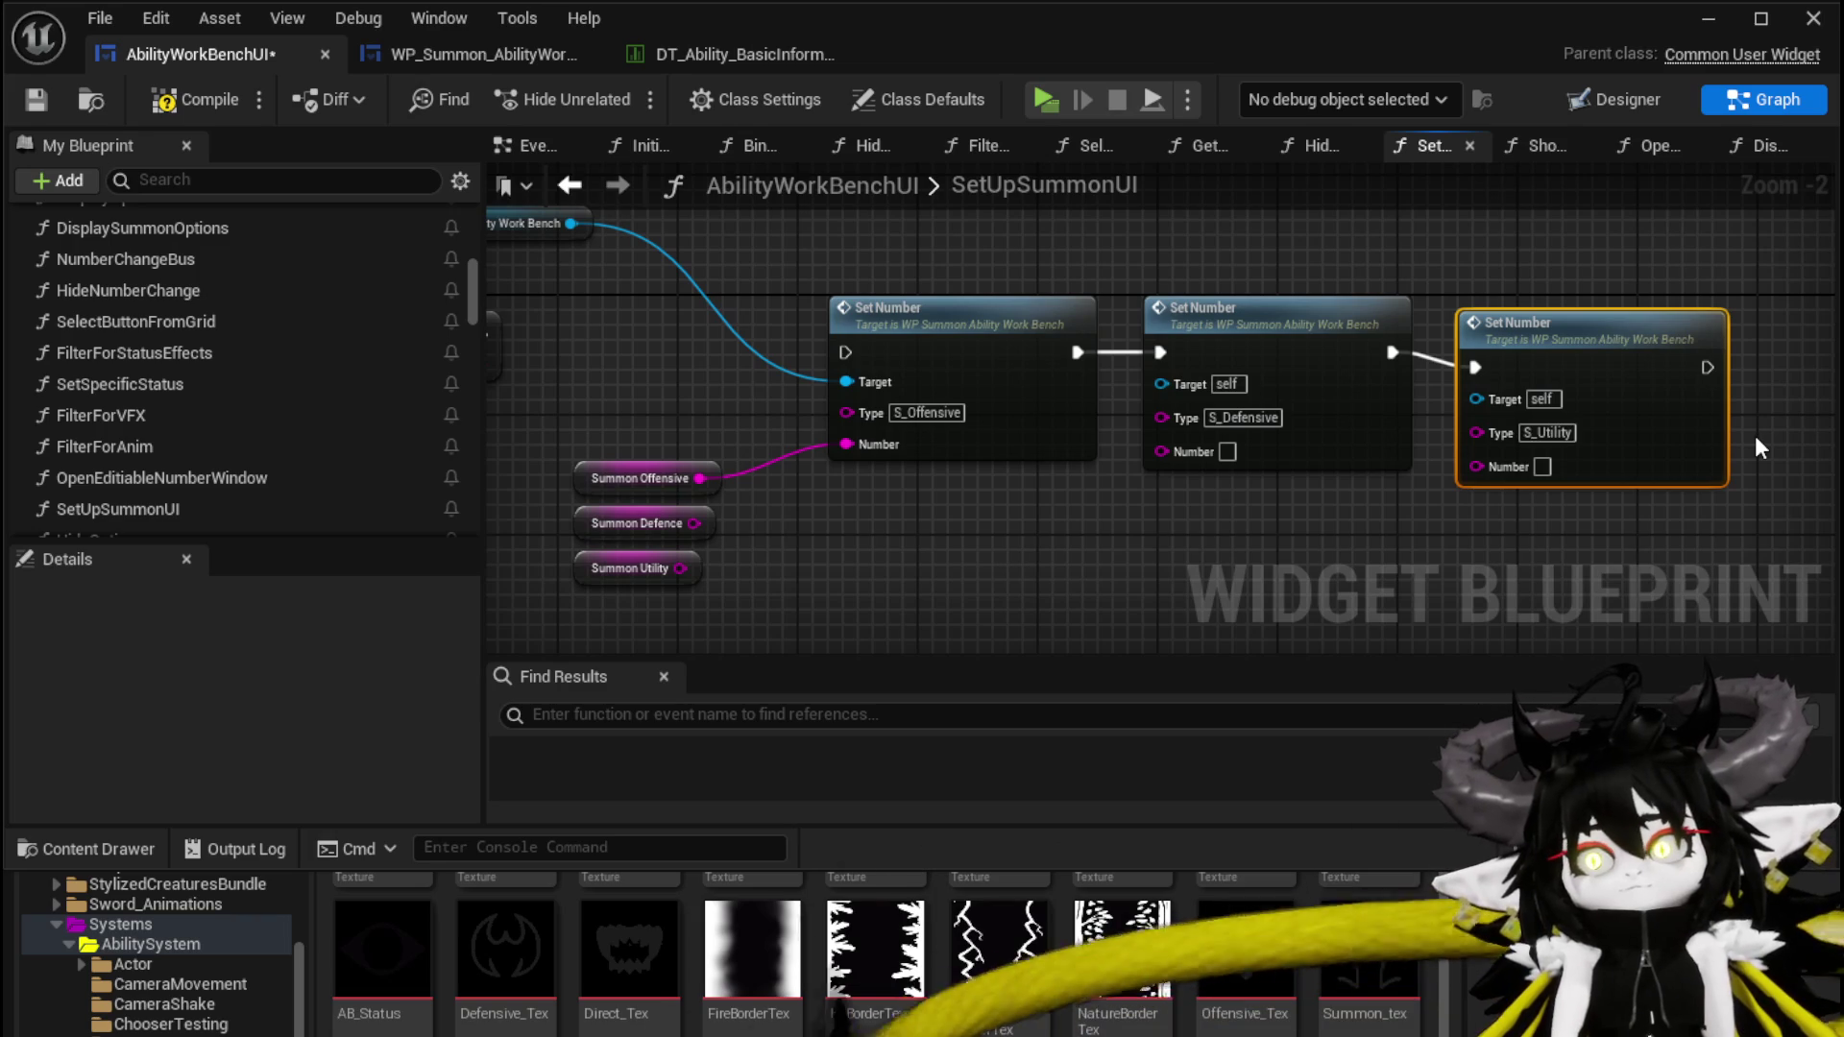
# Feed Summon Defence and Summon Utility into the Number pins and link the SET node to the chain
pyautogui.moveTo(693, 522); pyautogui.dragTo(1188, 459)
pyautogui.moveTo(715, 570)
pyautogui.mouseDown()
pyautogui.moveTo(1505, 465)
pyautogui.moveTo(1484, 467)
pyautogui.mouseUp()
pyautogui.moveTo(547, 366); pyautogui.dragTo(910, 384)
pyautogui.moveTo(947, 249); pyautogui.dragTo(1696, 391)
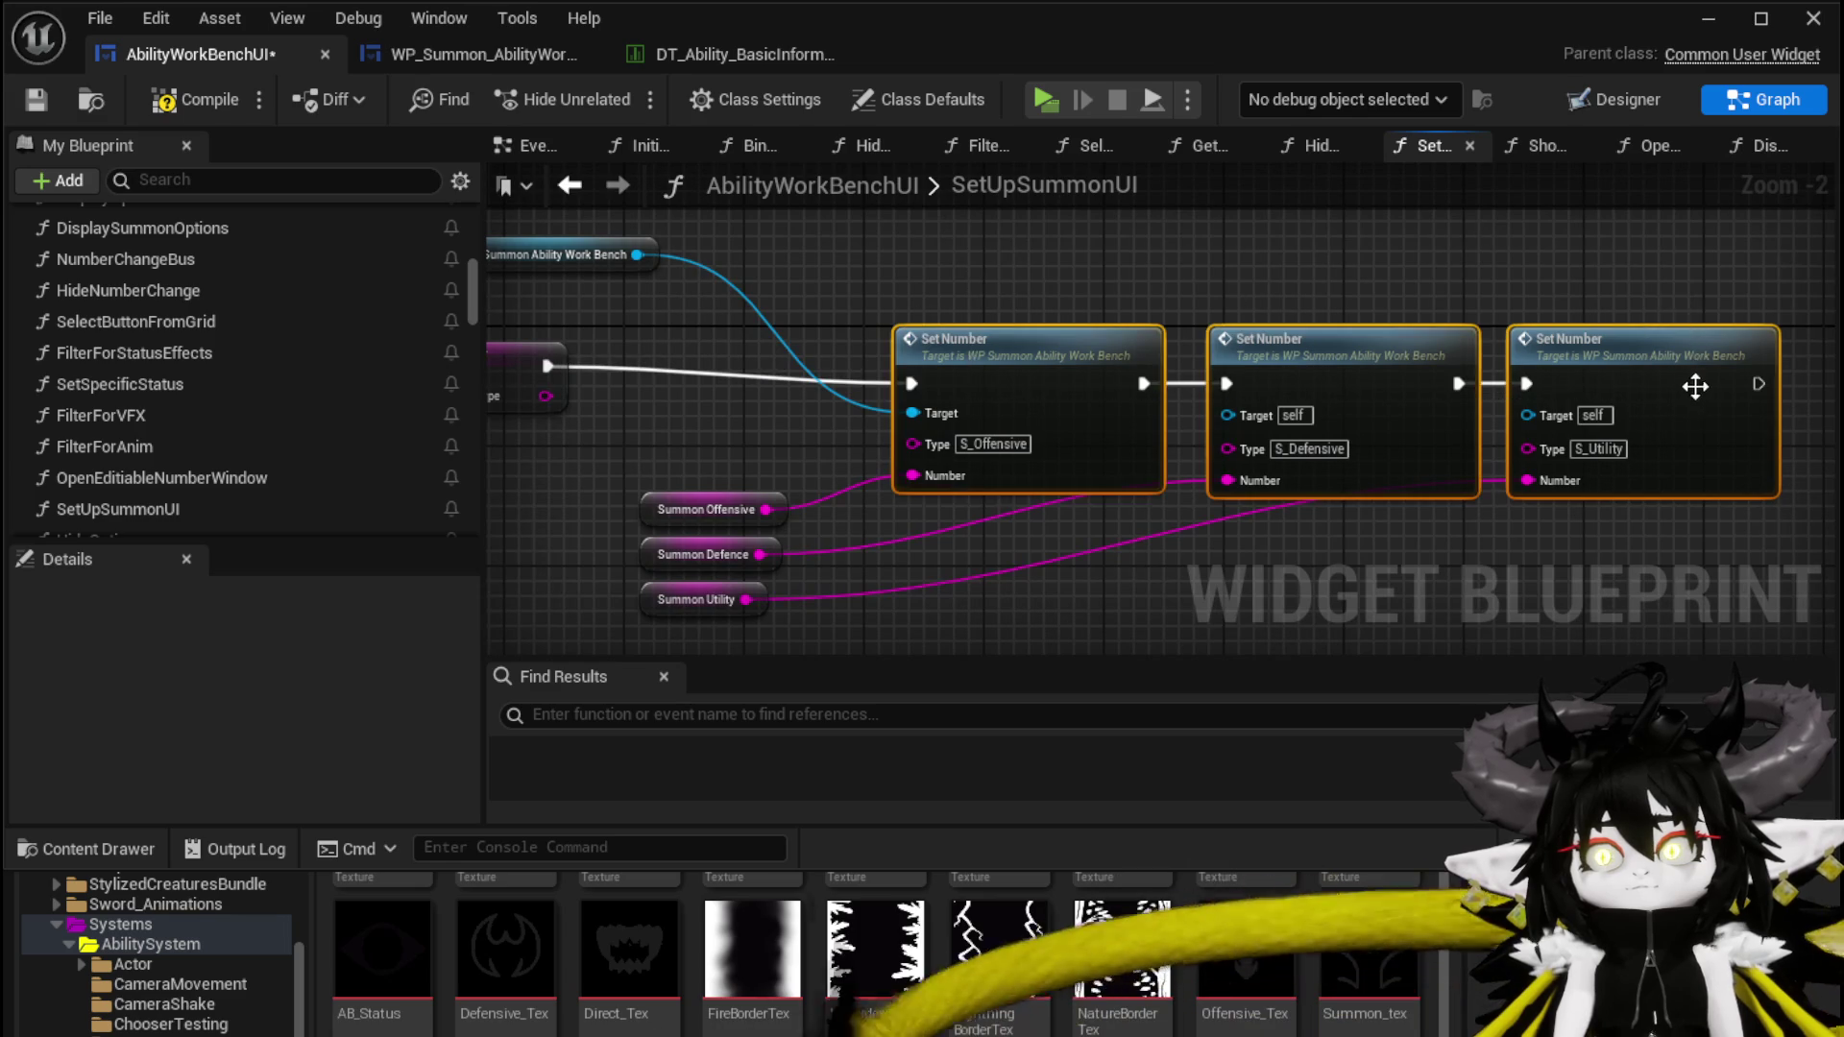
pyautogui.press('q')
pyautogui.moveTo(681, 300); pyautogui.dragTo(847, 338)
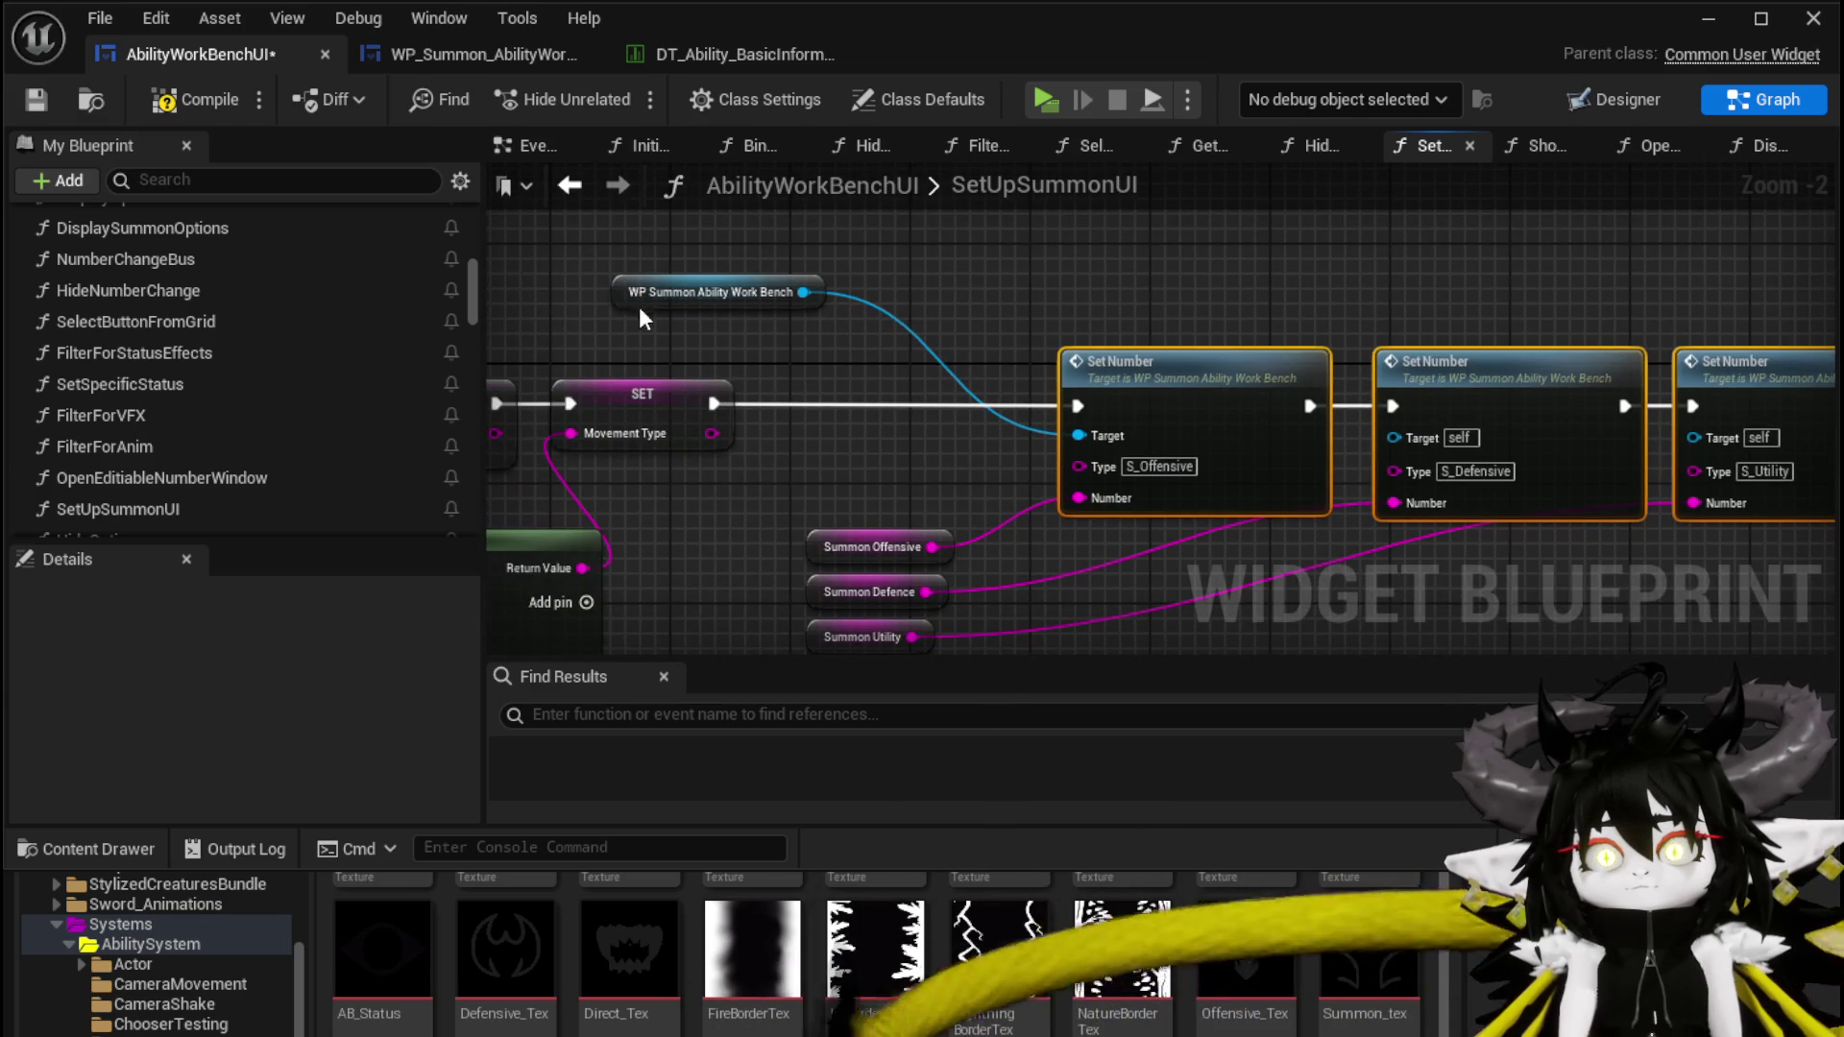
pyautogui.moveTo(639, 308); pyautogui.dragTo(1061, 308)
pyautogui.click(1368, 298)
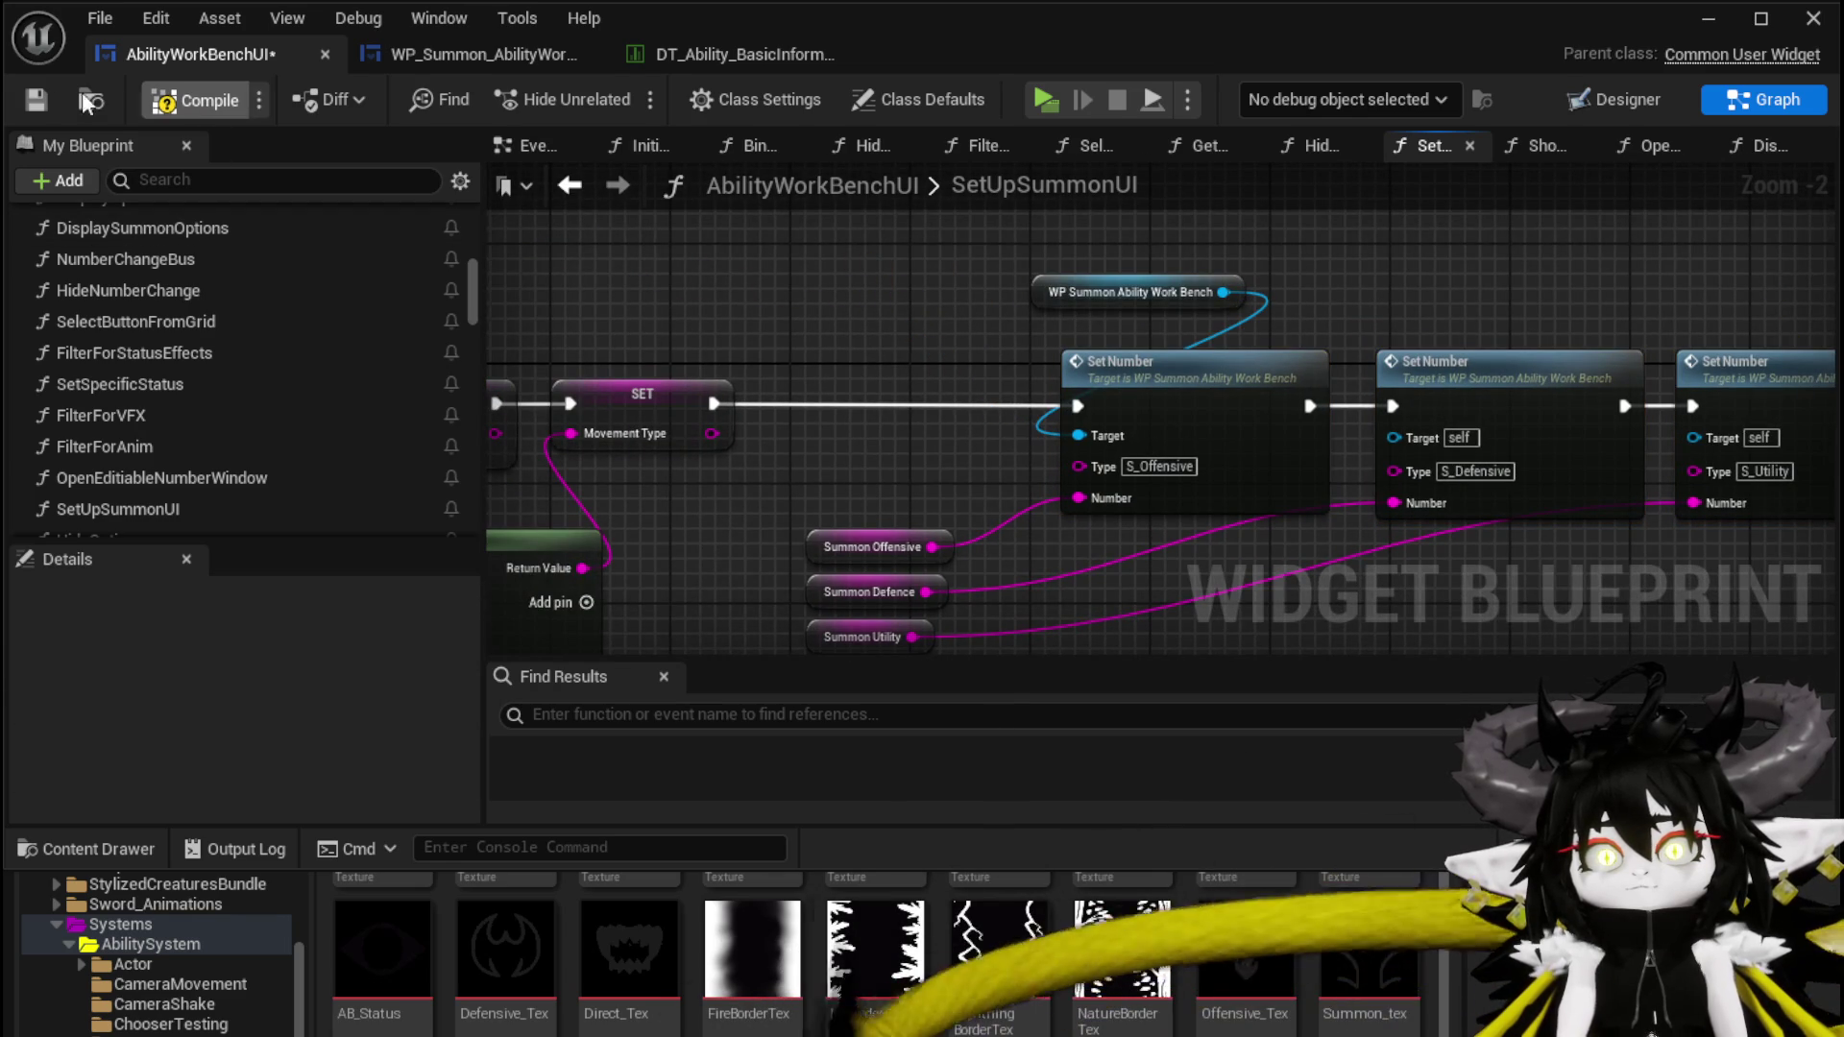
# Wire the work bench reference into the erroring Set Number Target pins, recompile and save
pyautogui.click(148, 100)
pyautogui.moveTo(1212, 359); pyautogui.dragTo(845, 378)
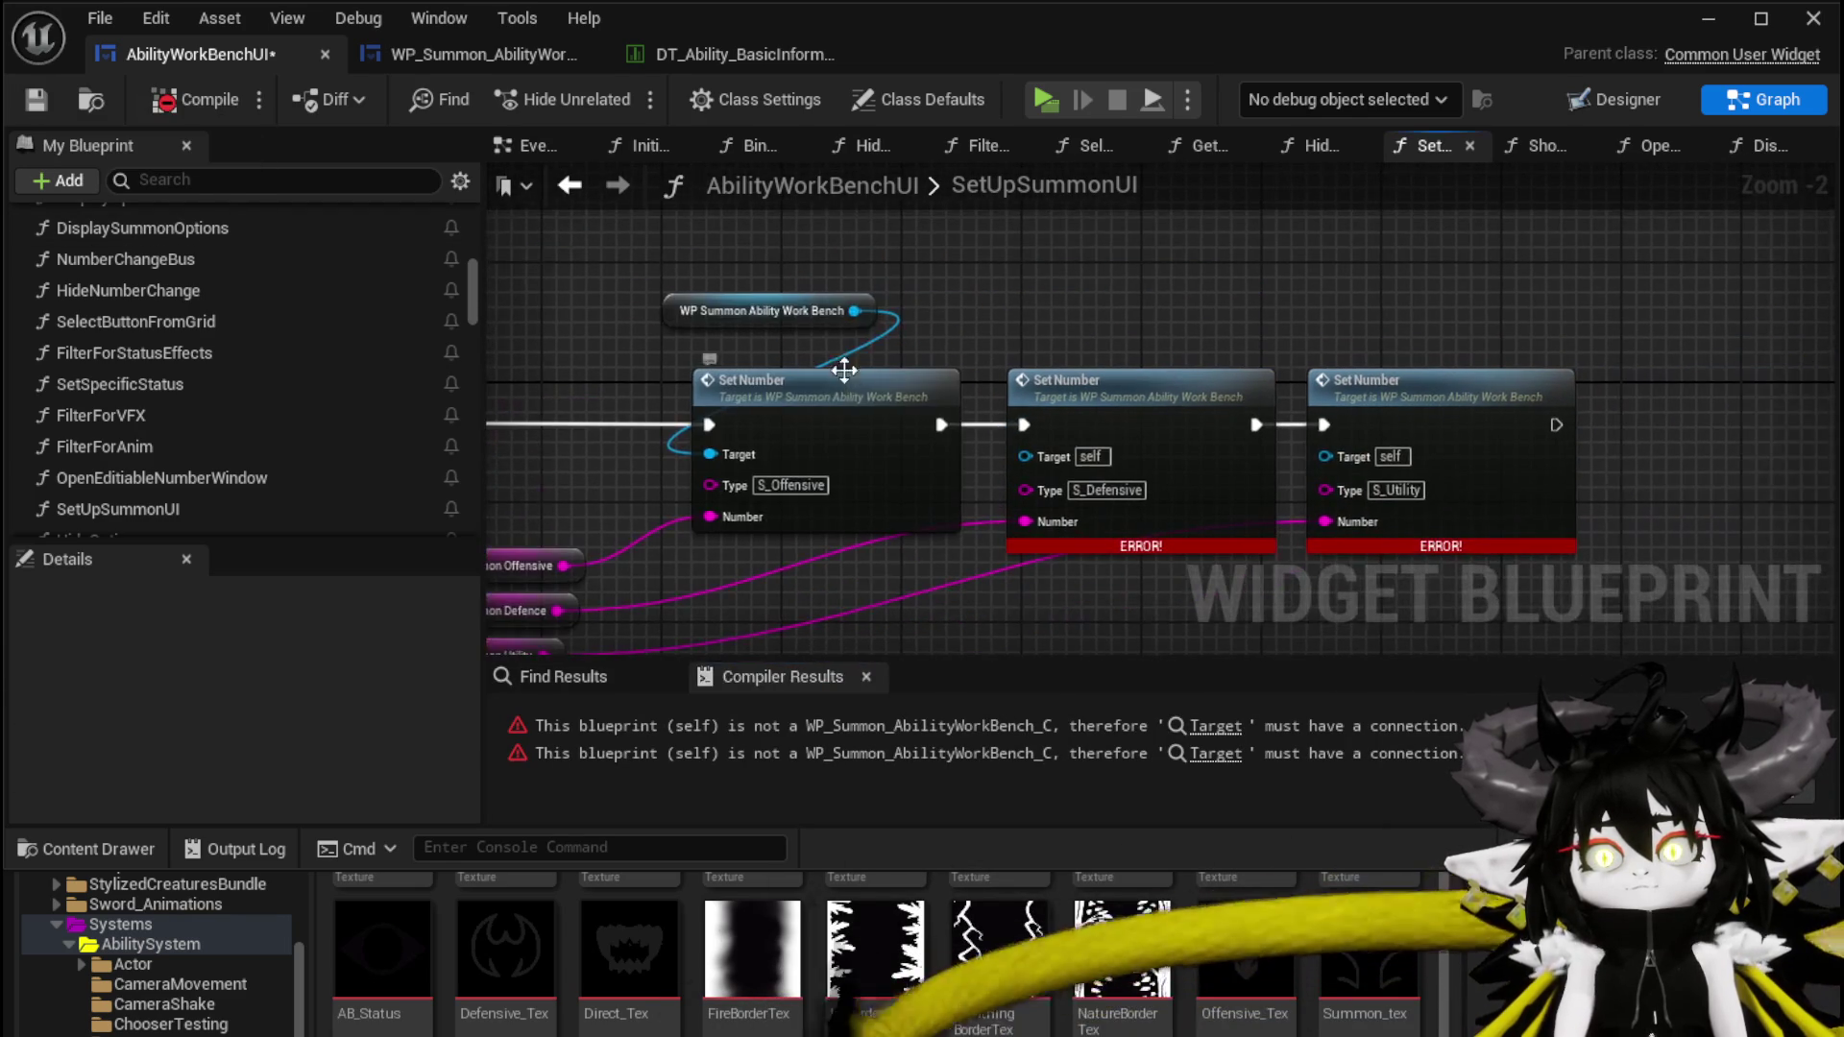
pyautogui.moveTo(709, 454); pyautogui.dragTo(1364, 462)
pyautogui.click(165, 100)
pyautogui.click(36, 99)
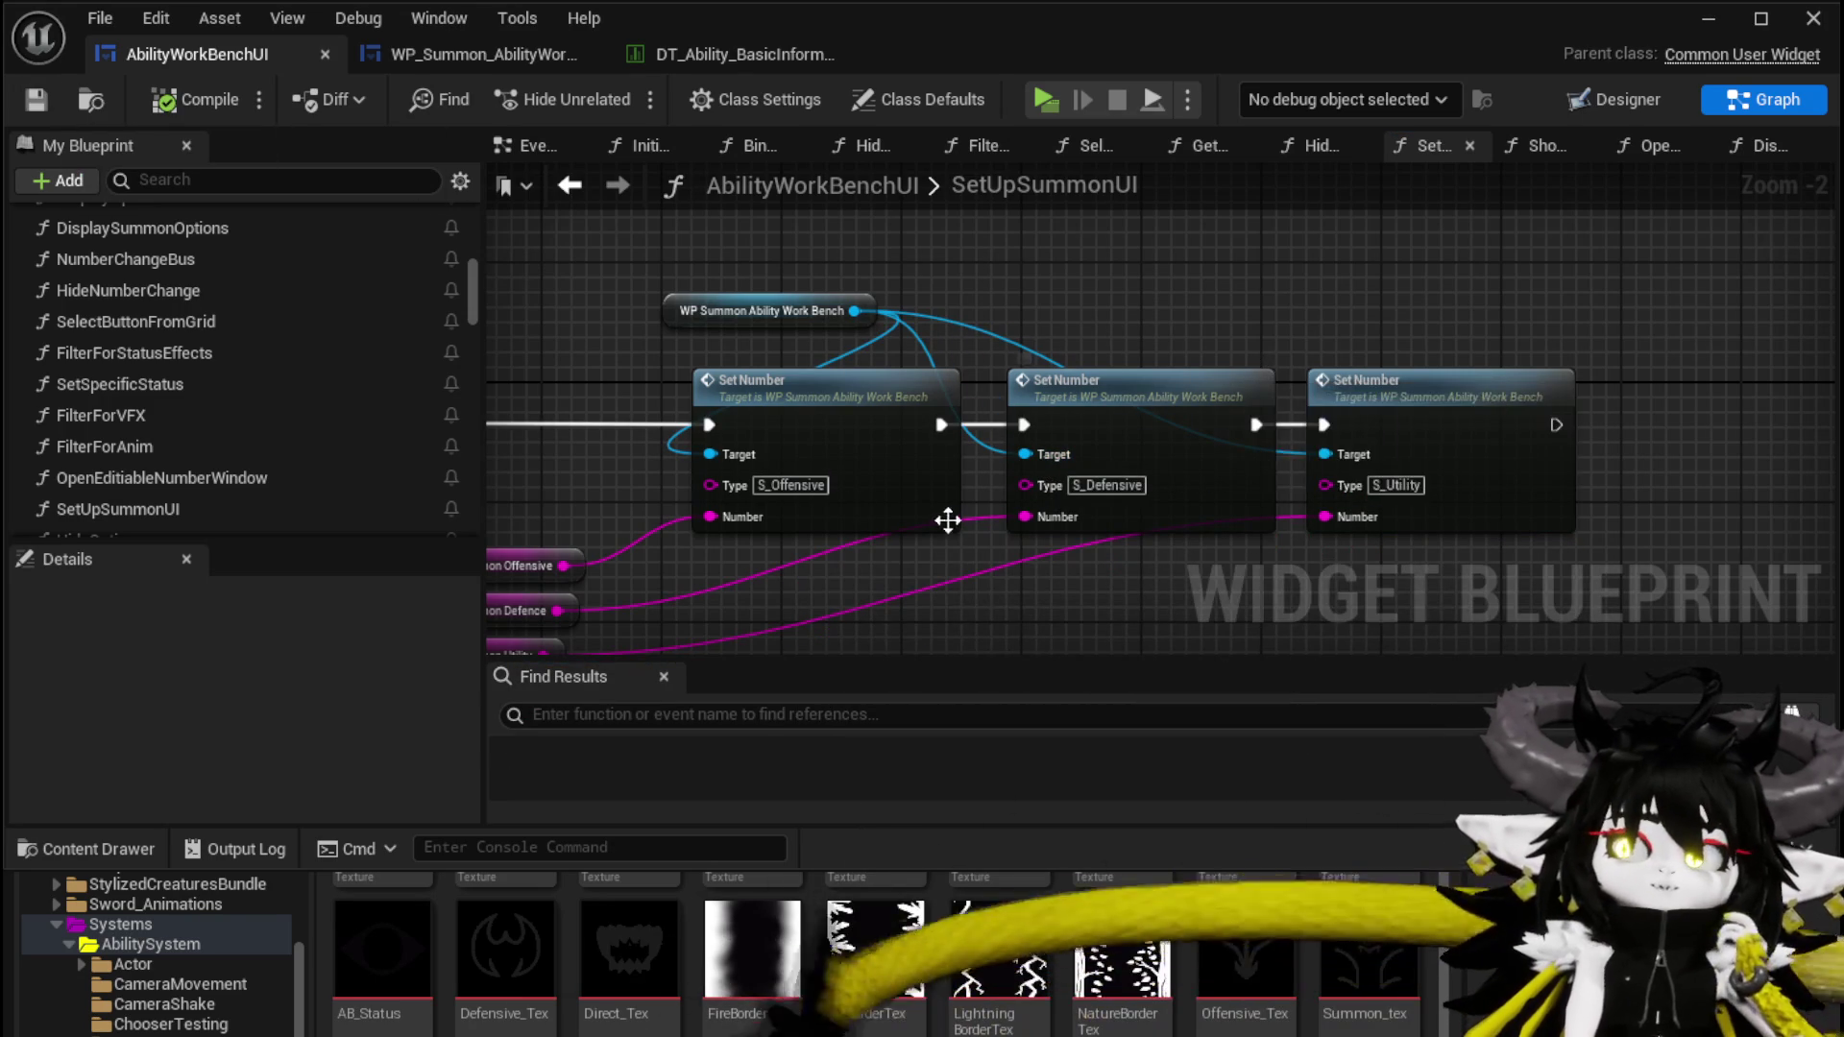
# Select the three Summon variables and inspect Summon Offensive's settings
pyautogui.moveTo(1316, 330); pyautogui.dragTo(1451, 267)
pyautogui.moveTo(639, 423); pyautogui.dragTo(718, 588)
pyautogui.click(620, 485)
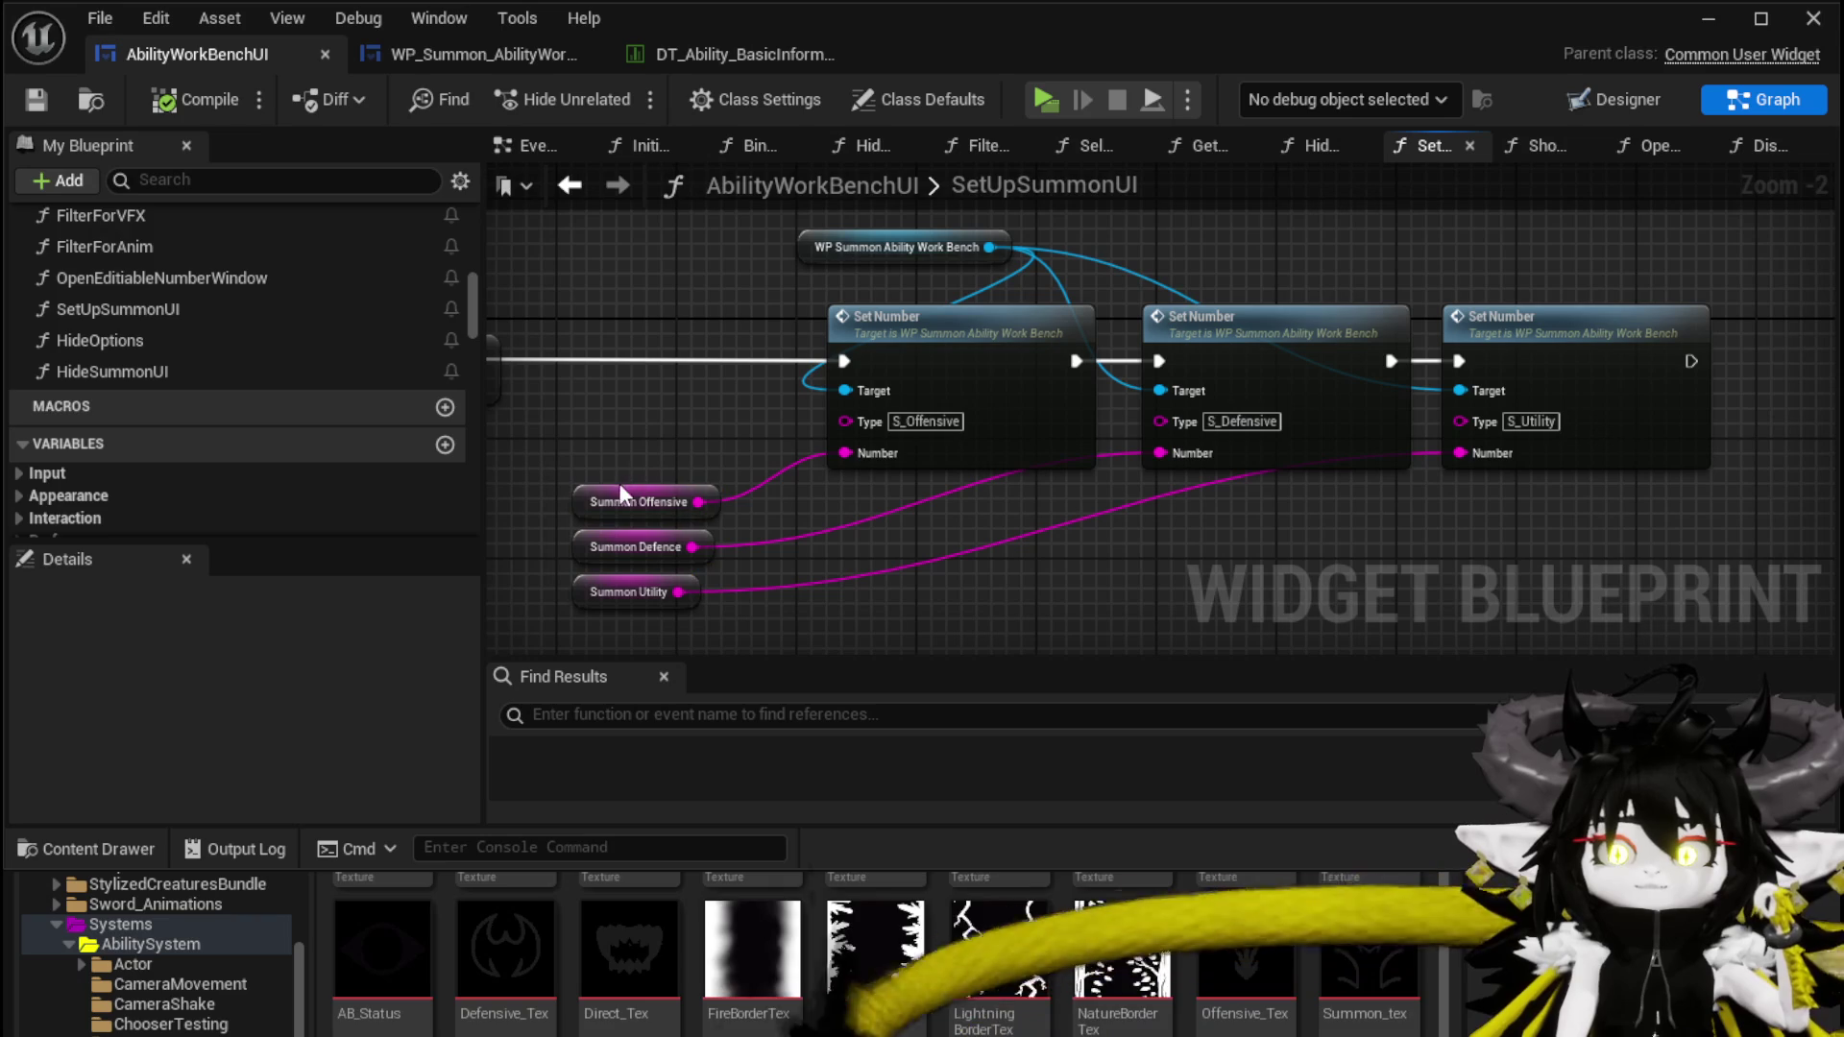
pyautogui.scroll(-10, 281, 691)
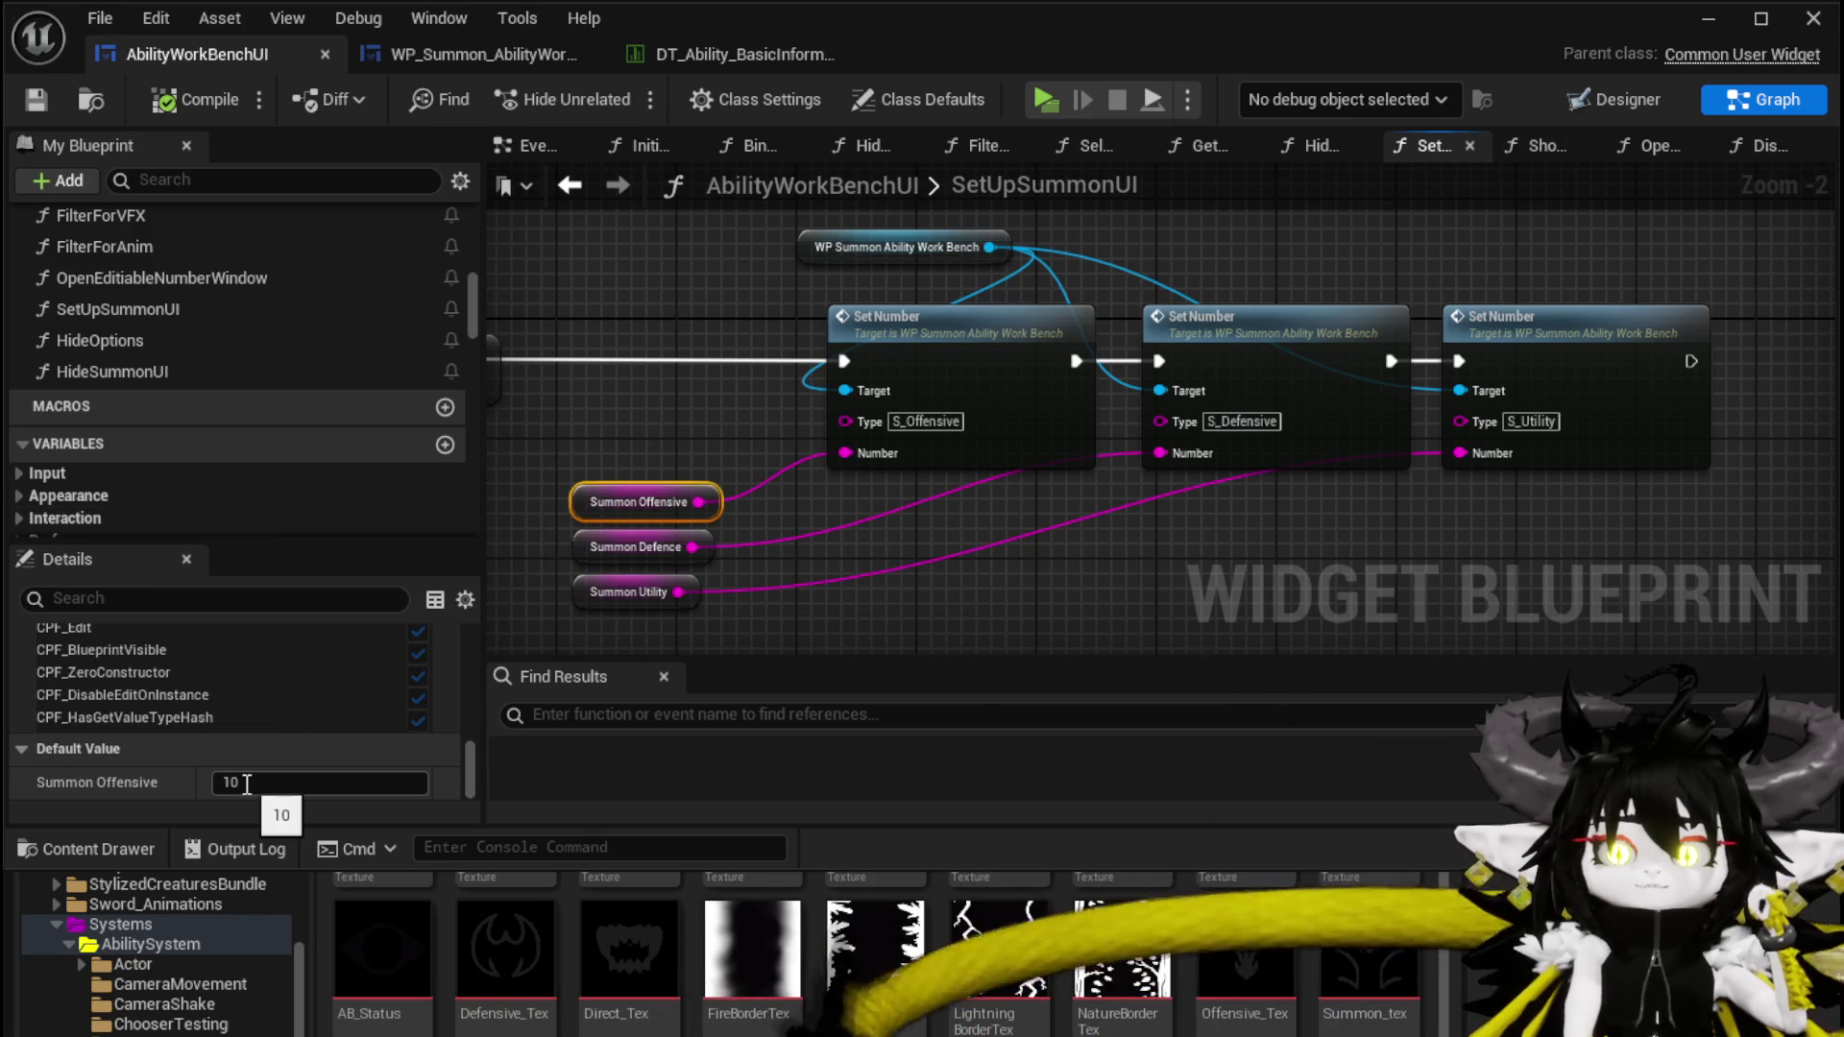
pyautogui.click(599, 555)
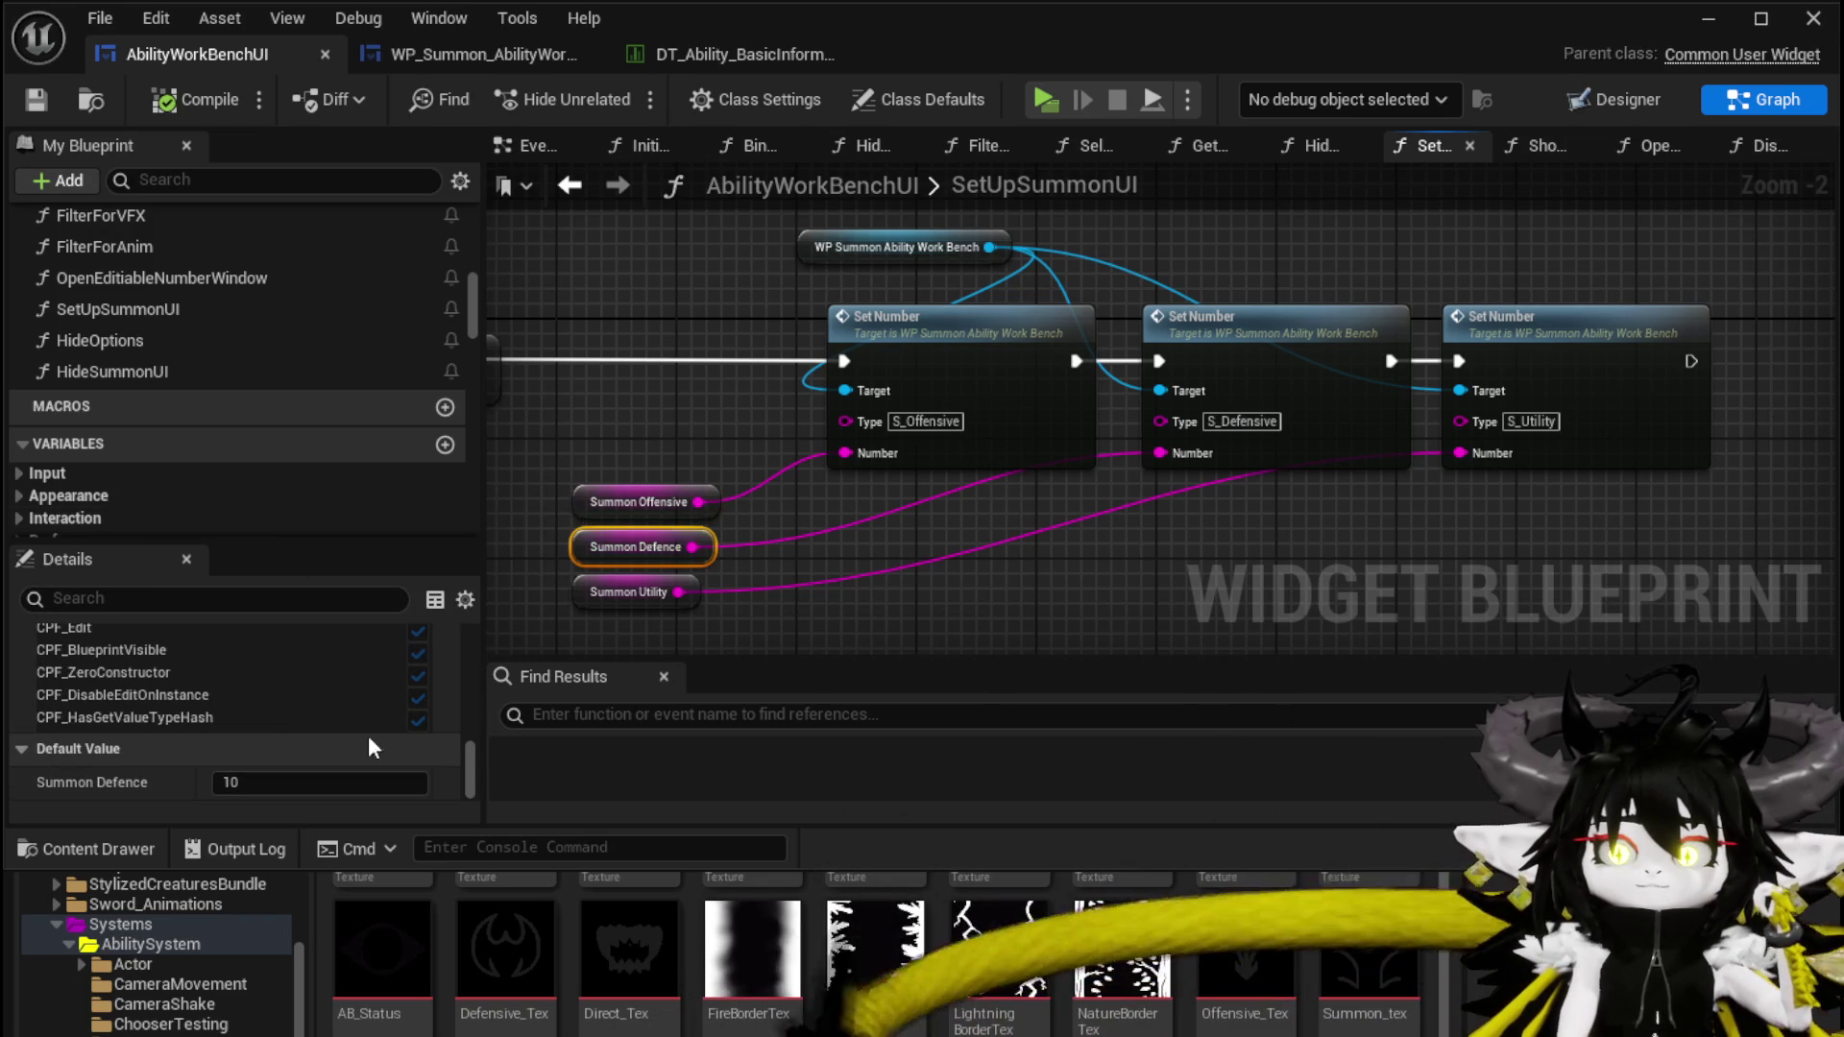
pyautogui.click(538, 616)
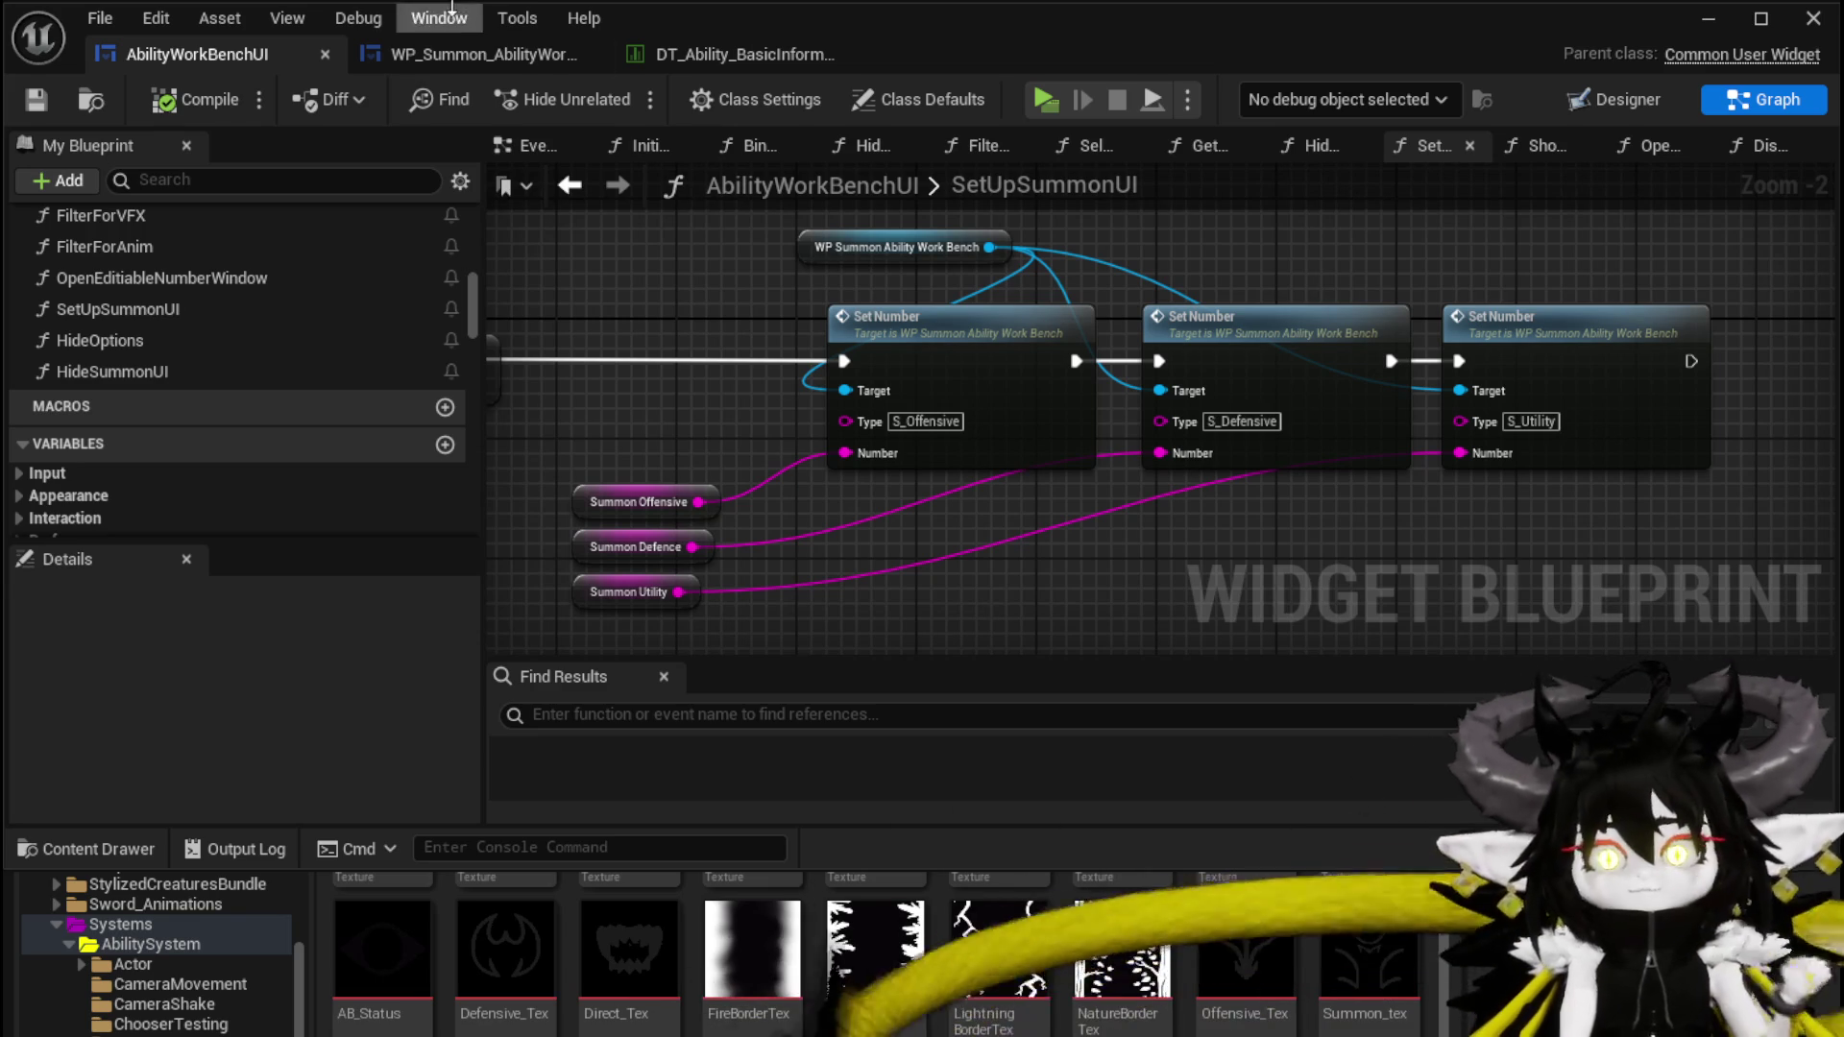
pyautogui.click(36, 99)
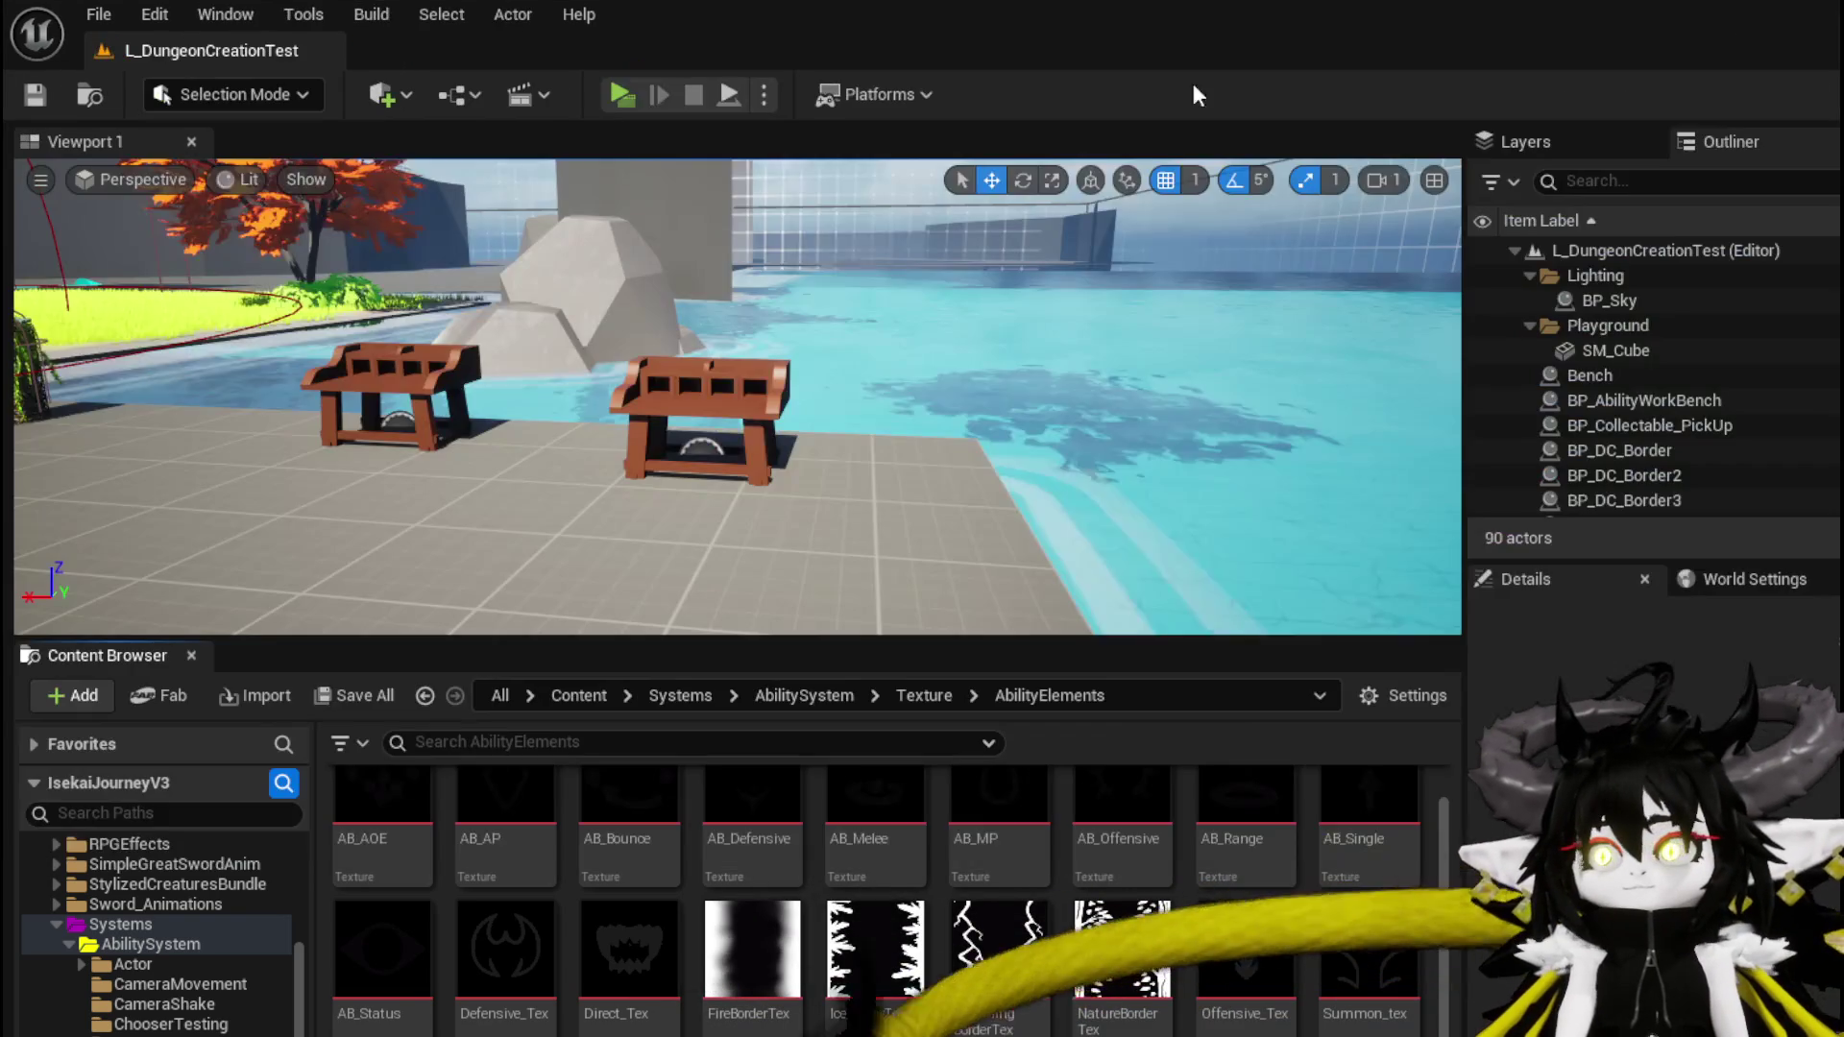
# Start a play preview, walk to the work bench and pick ChuraMagicSummon under Ability
pyautogui.click(668, 84)
pyautogui.press('w')
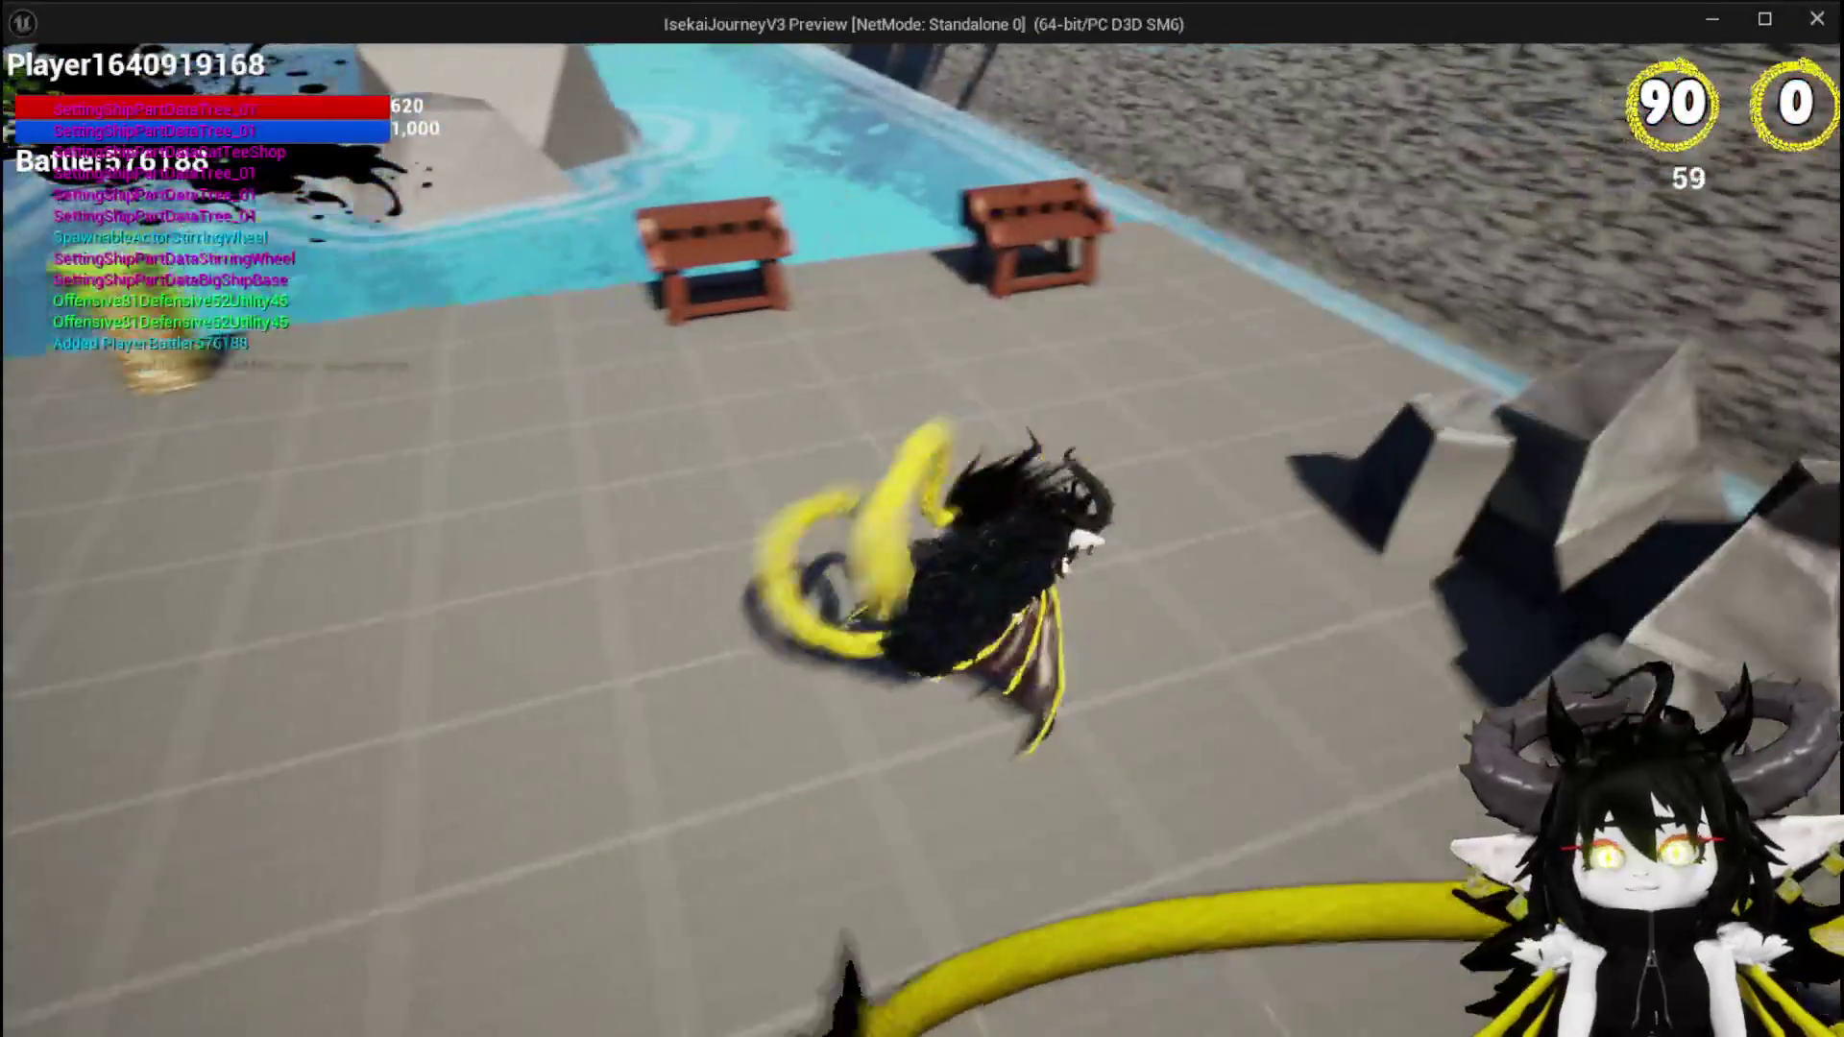
pyautogui.press('e')
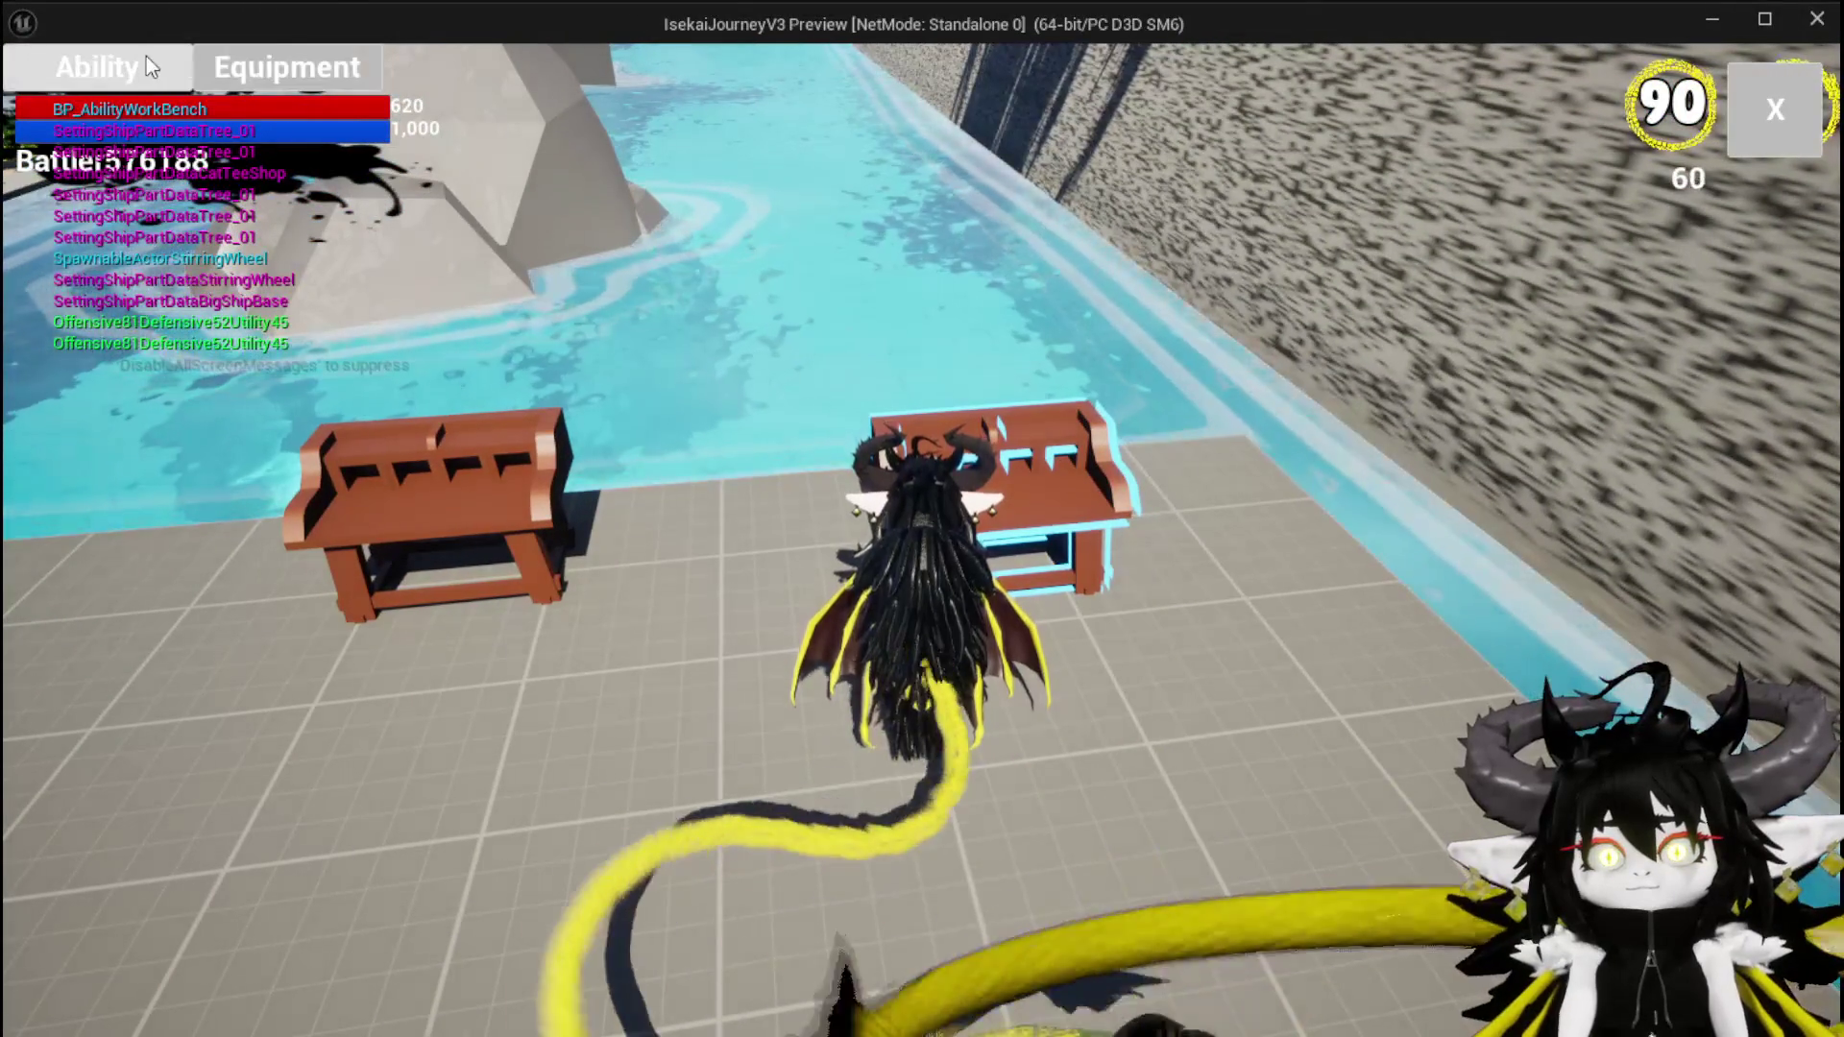
pyautogui.click(146, 56)
pyautogui.click(192, 192)
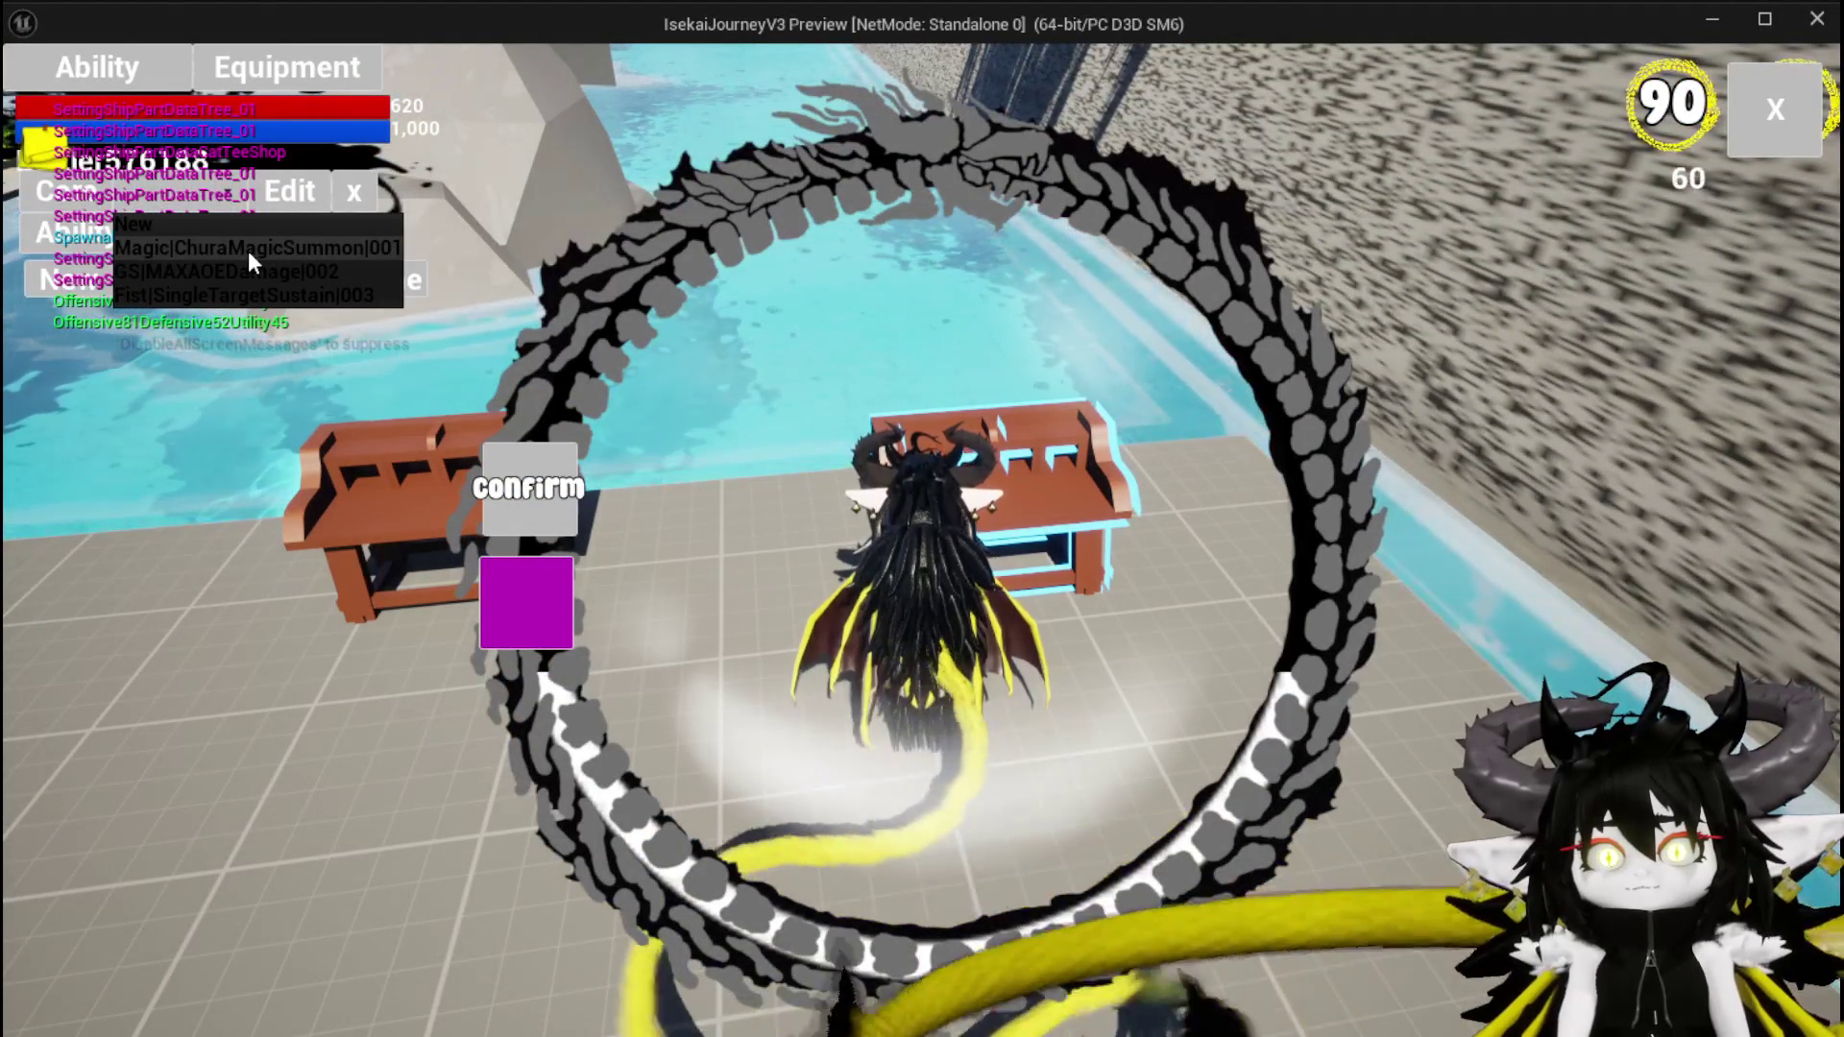
pyautogui.click(247, 251)
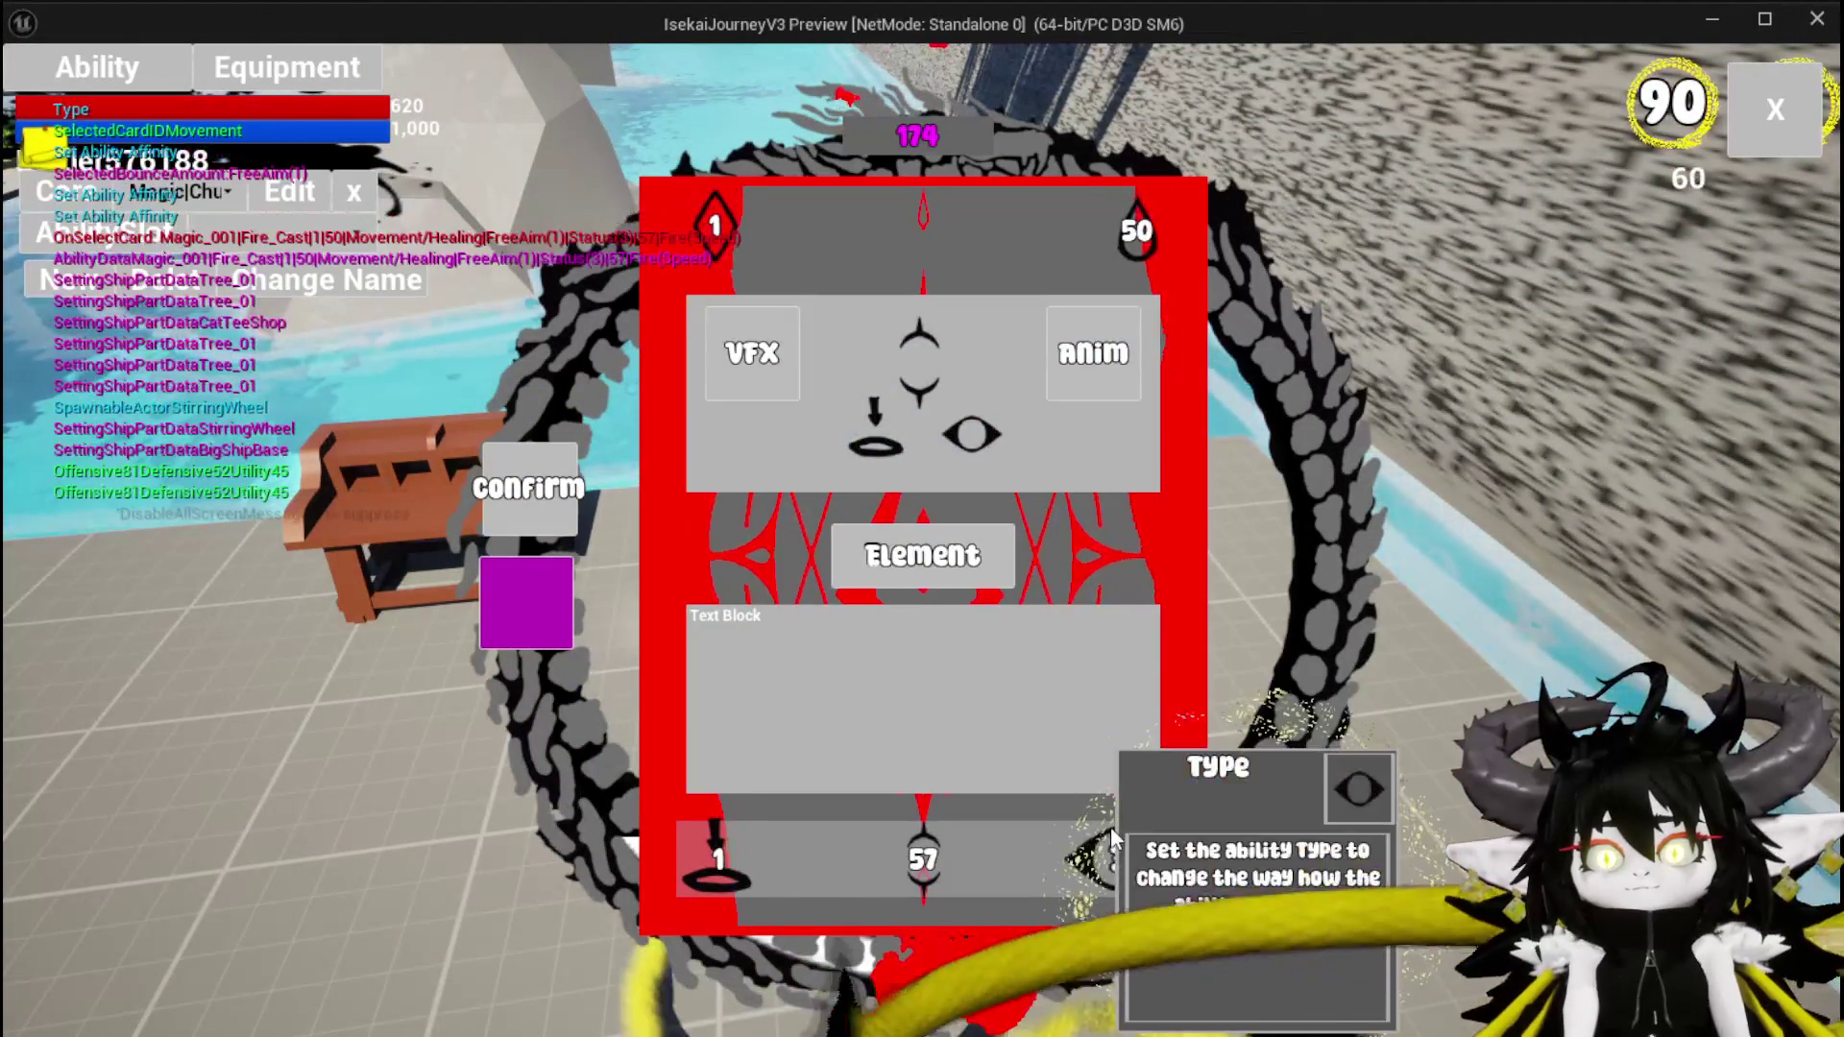
# Switch ChuraMagicSummon's type to Summon with values of 10, then end the preview and save the level
pyautogui.click(1116, 858)
pyautogui.click(1008, 321)
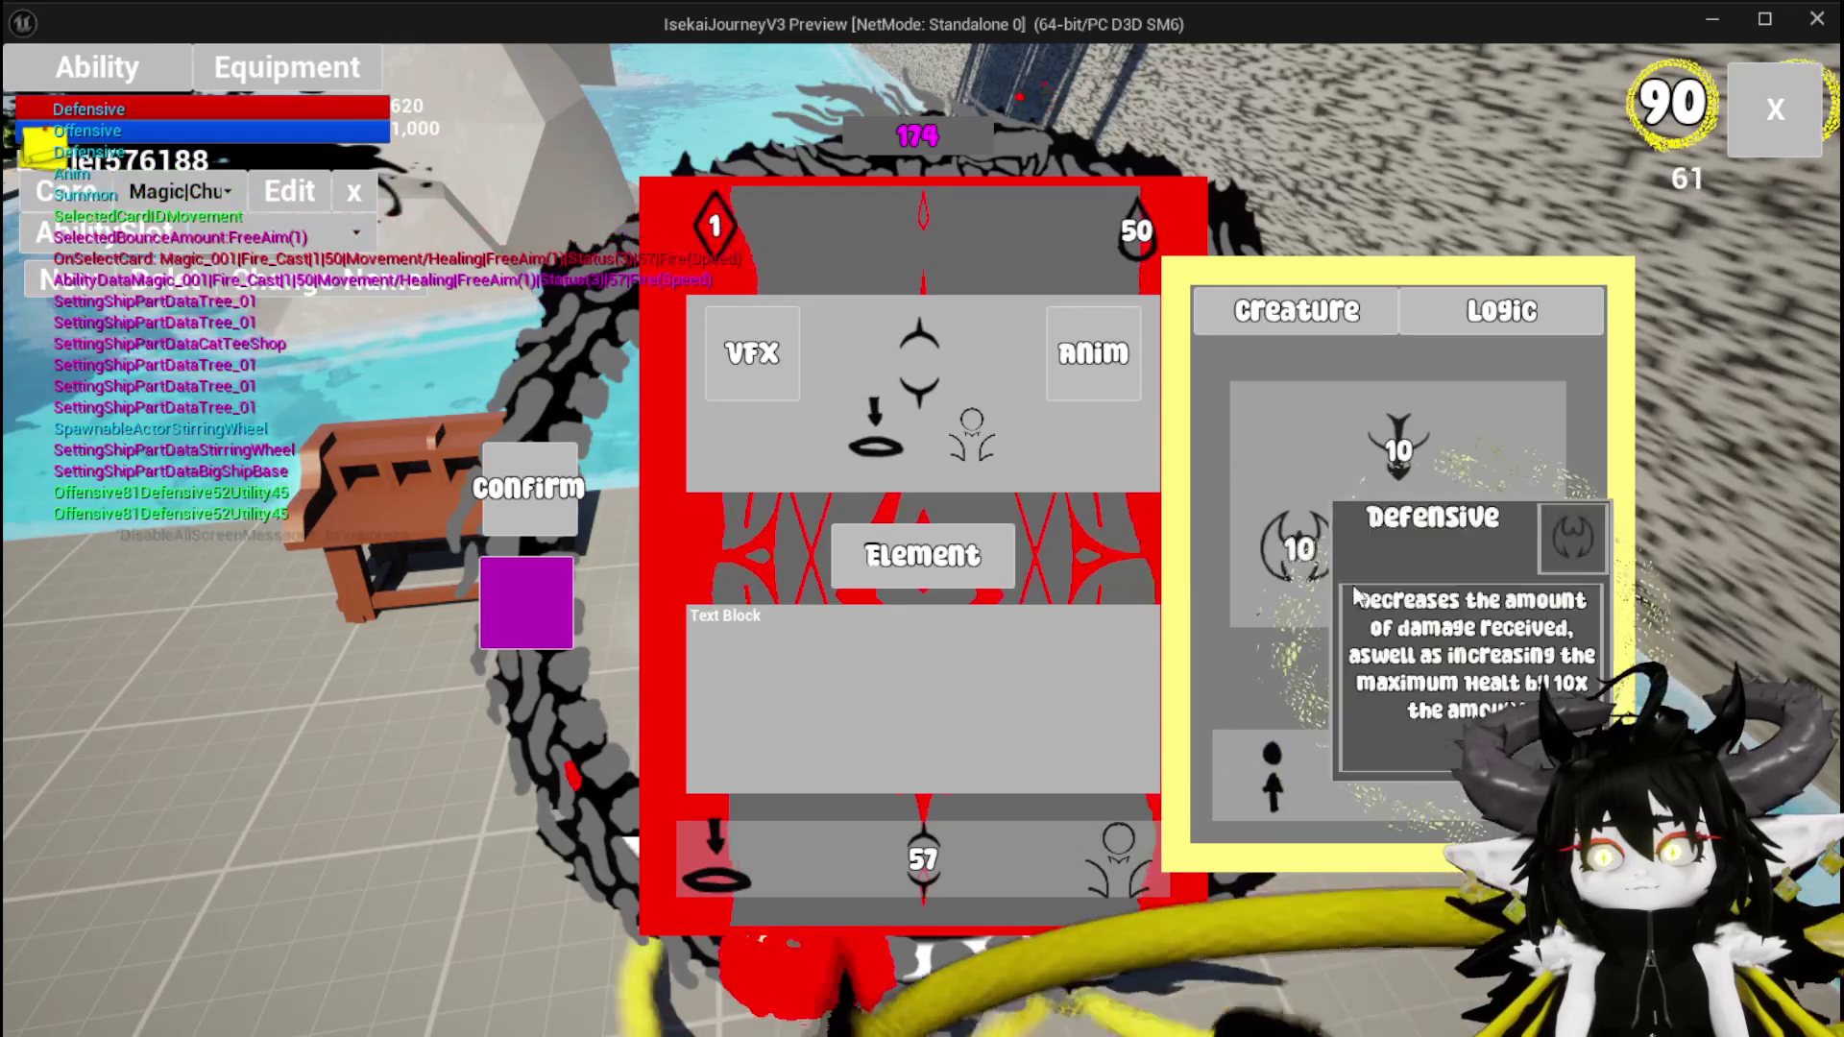
pyautogui.click(1495, 549)
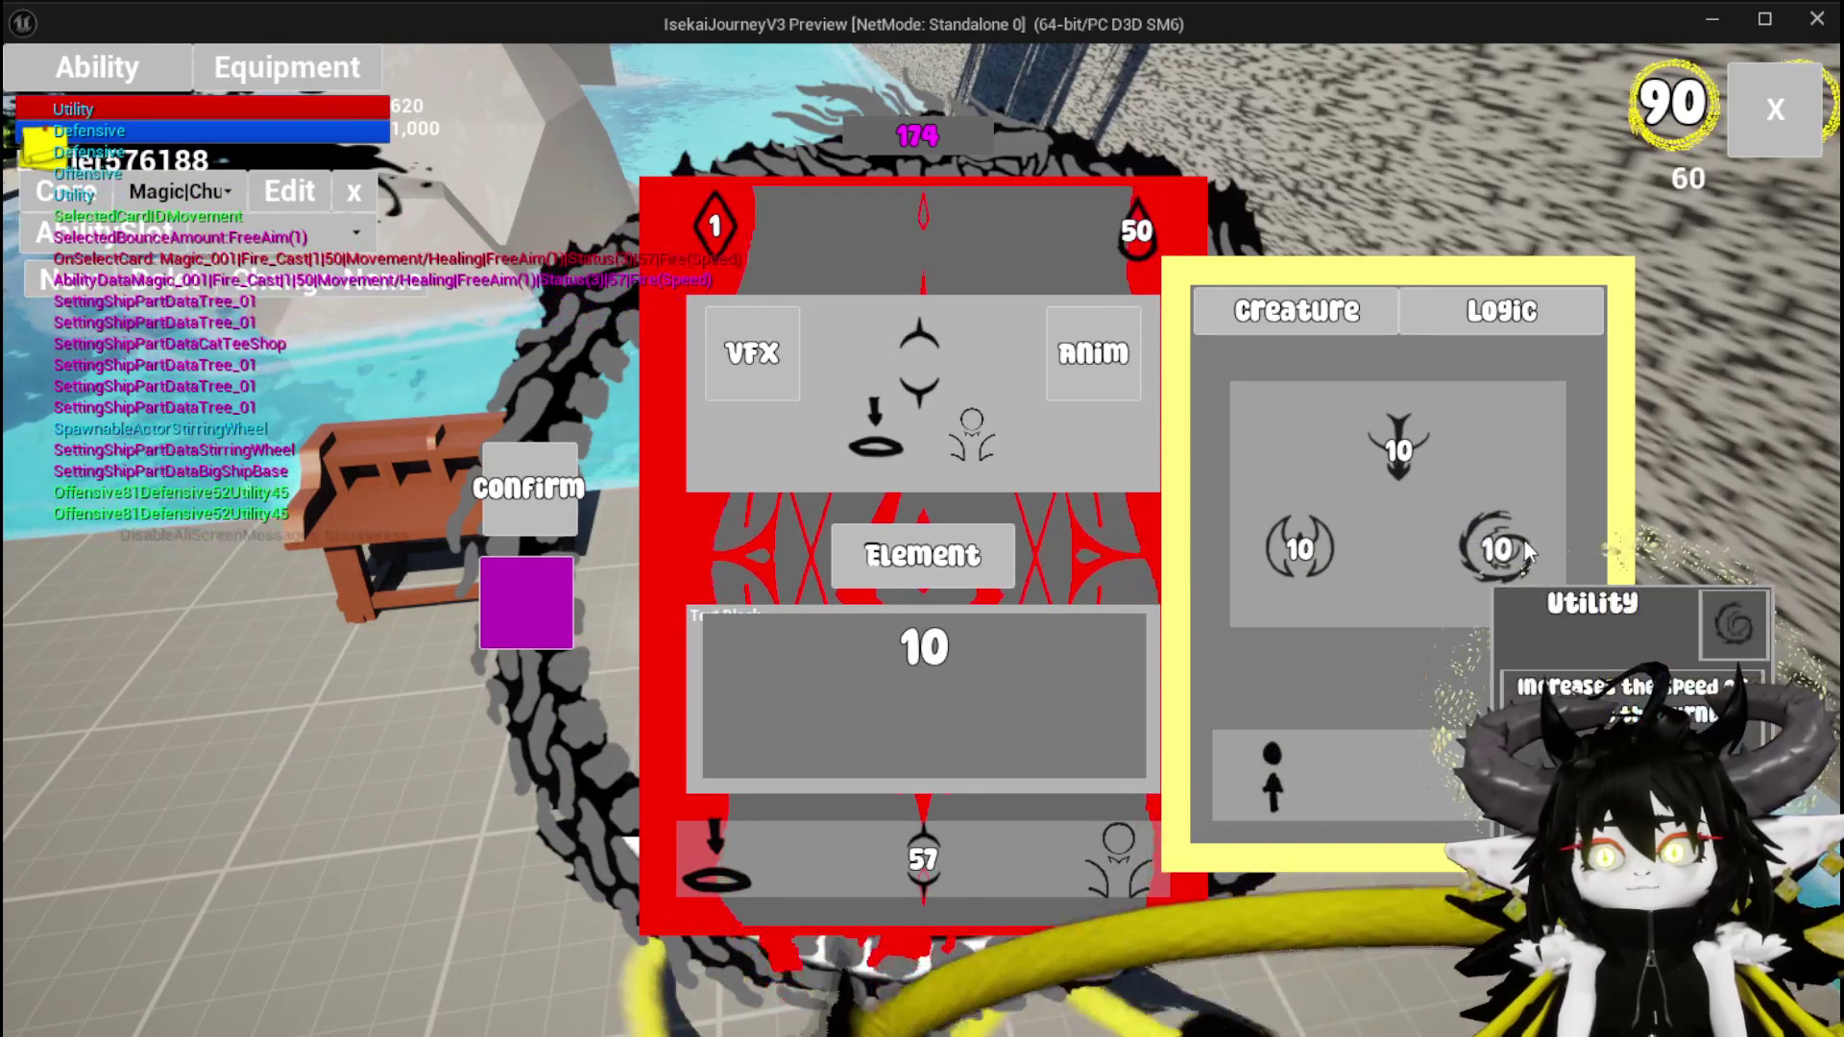
pyautogui.moveTo(1404, 459)
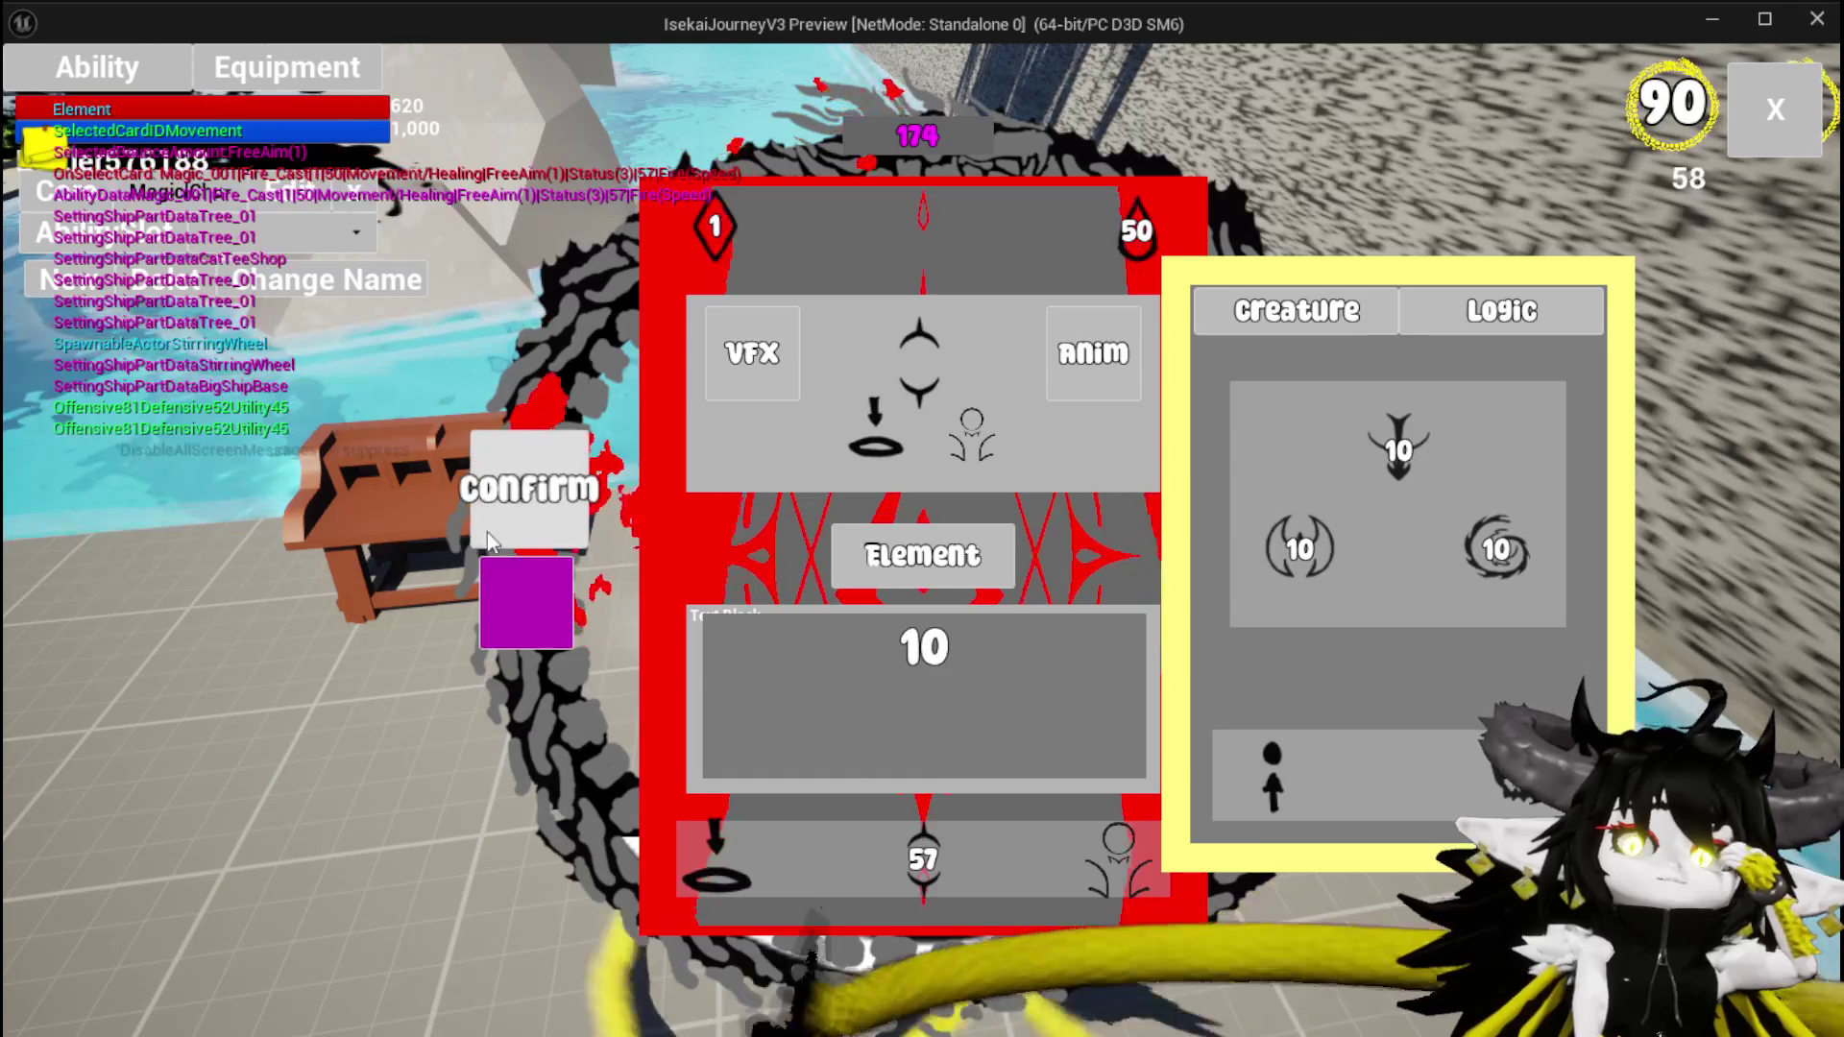
pyautogui.click(496, 592)
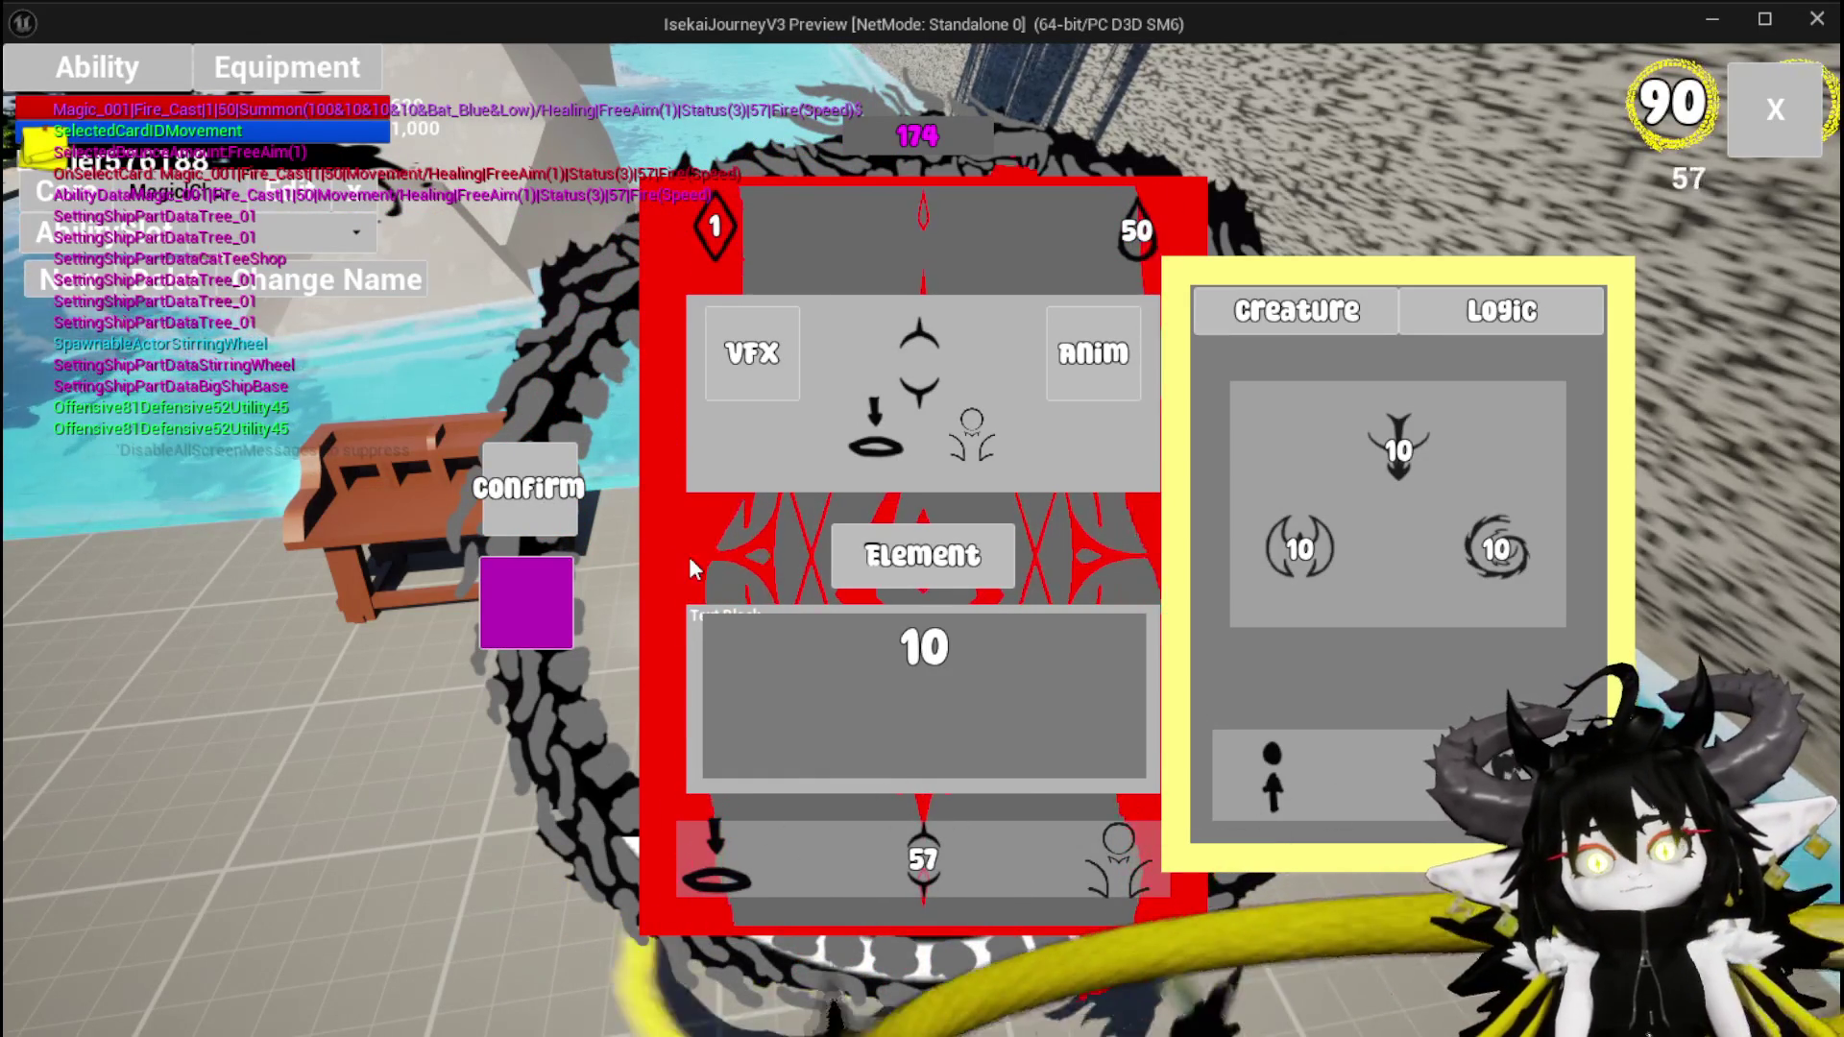
pyautogui.moveTo(1314, 571)
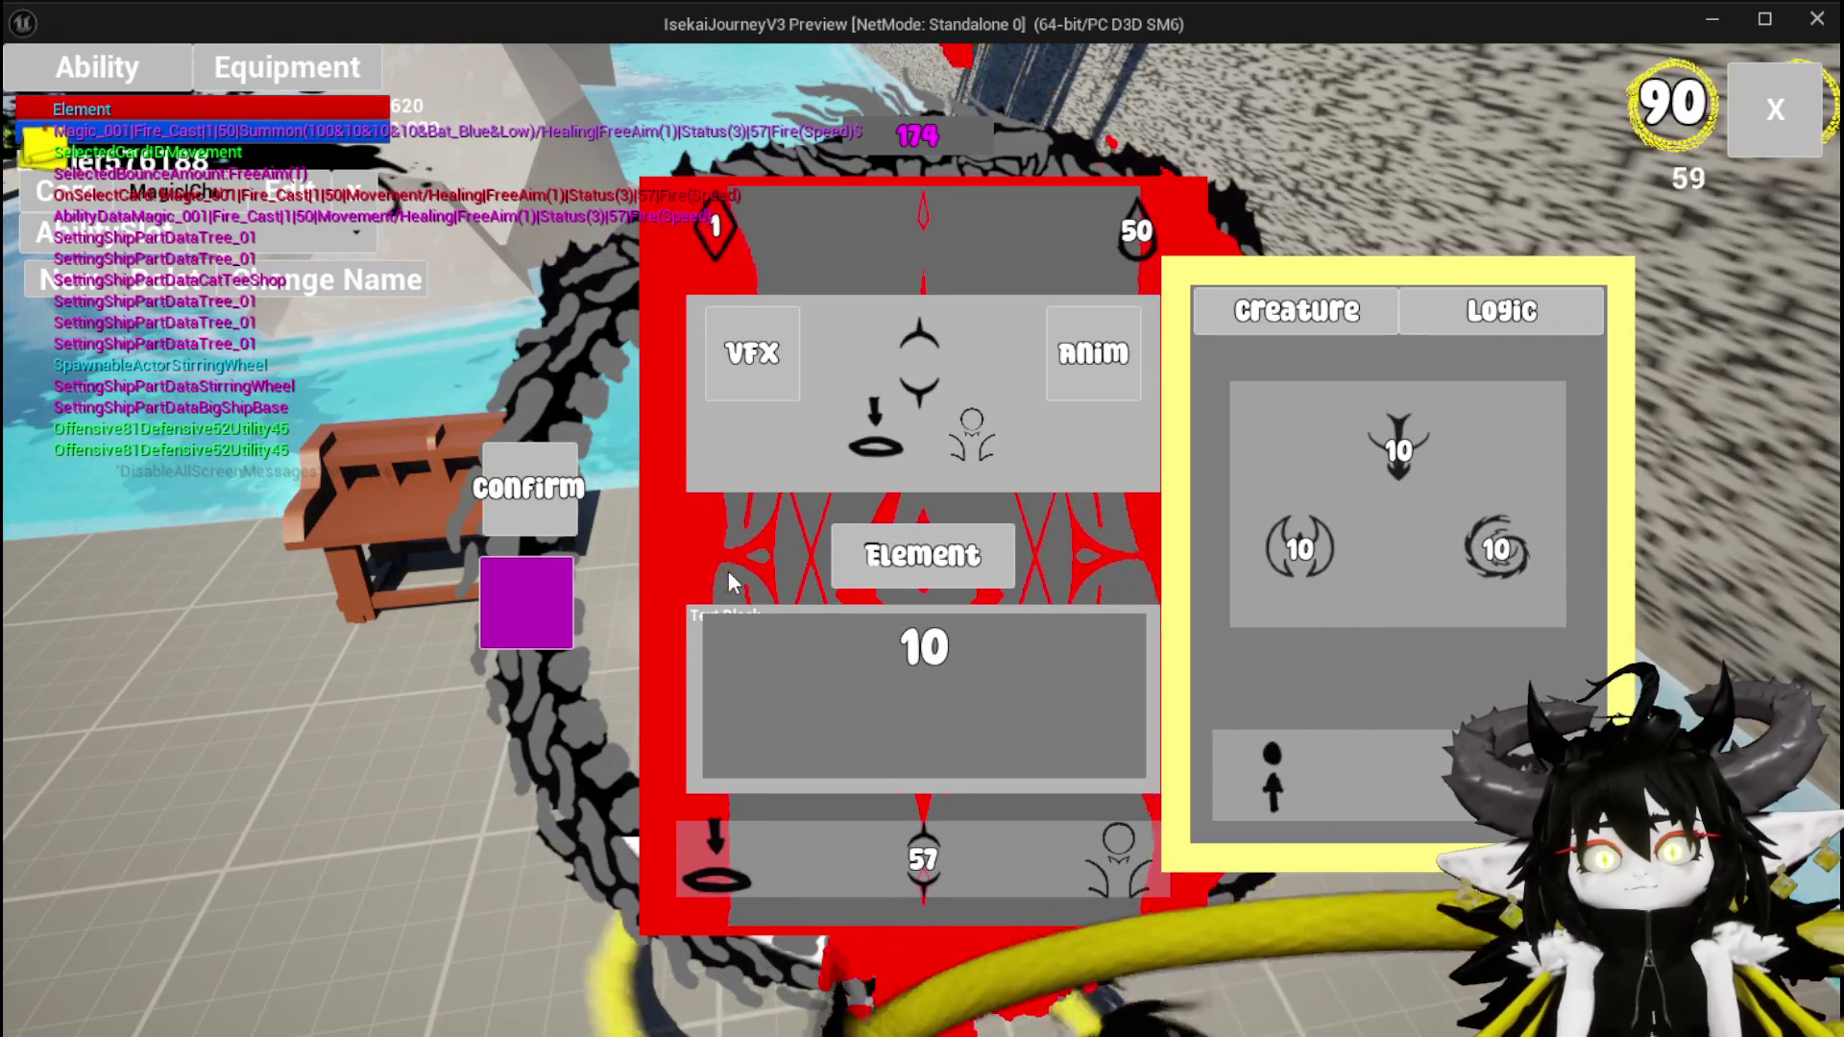
pyautogui.moveTo(1417, 468)
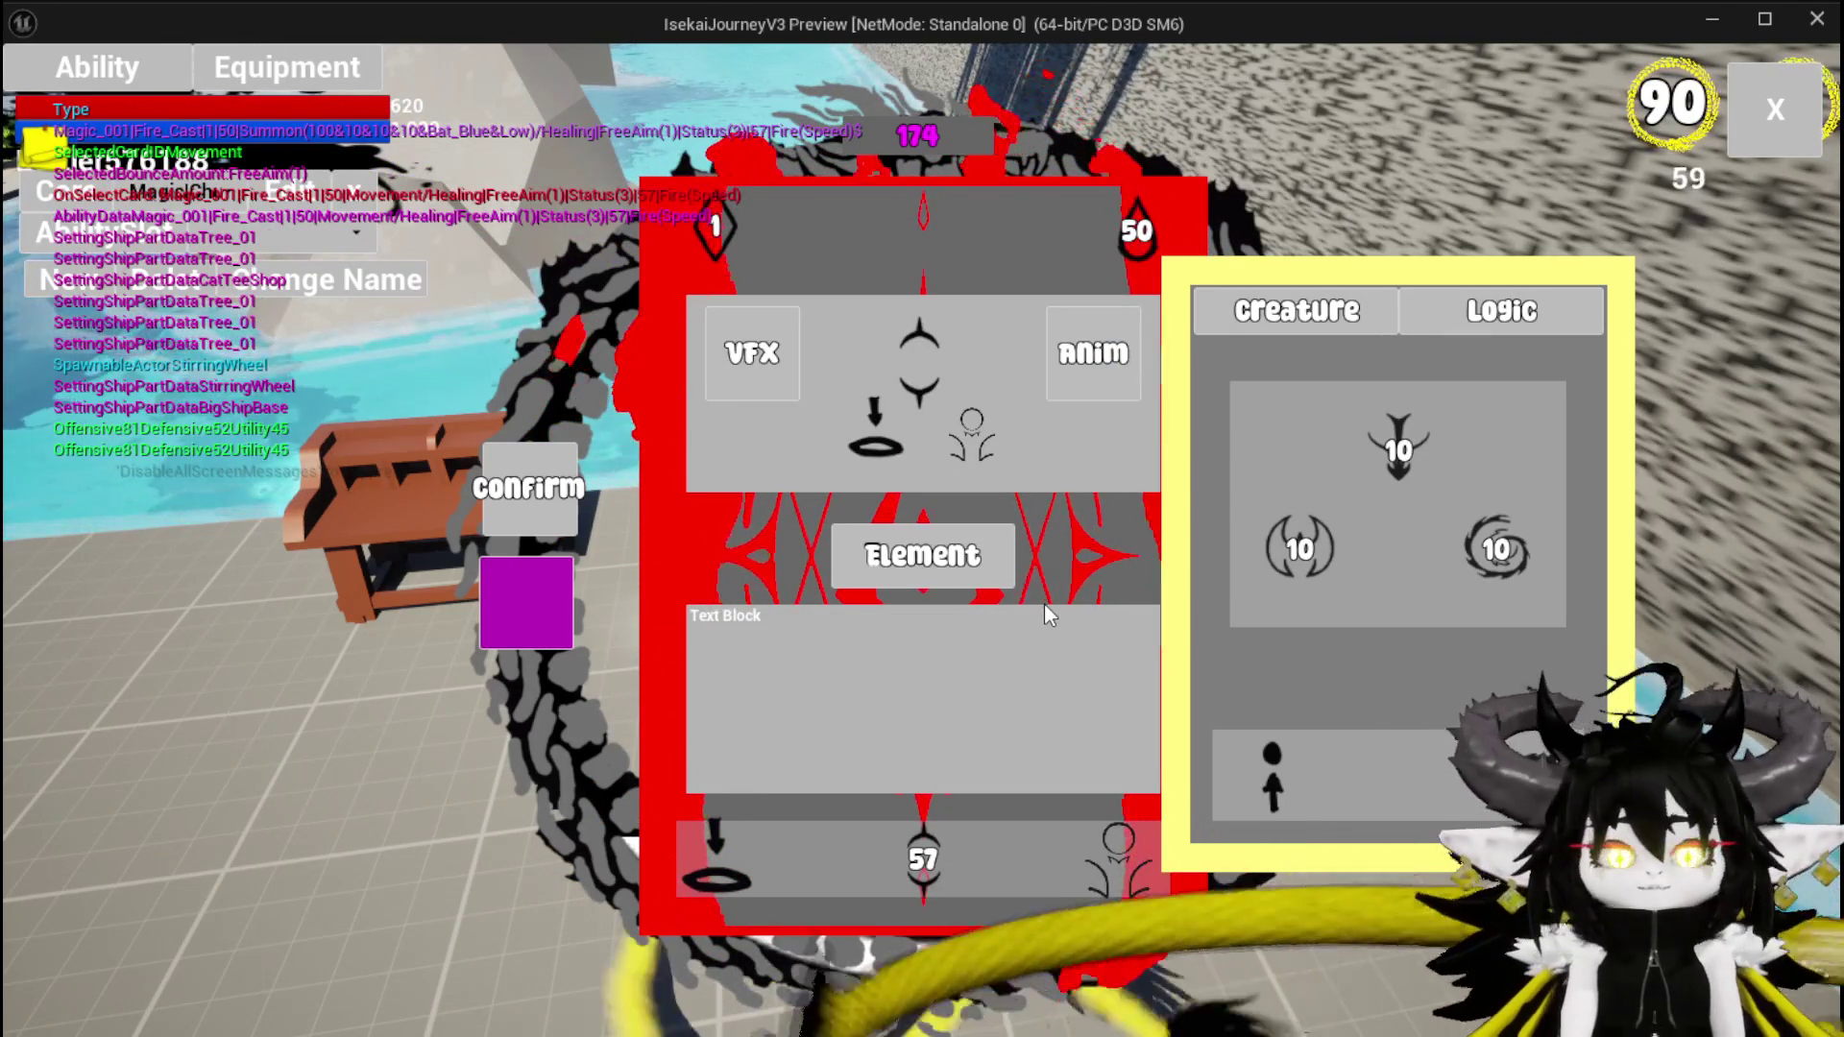
pyautogui.press('Escape')
pyautogui.click(35, 95)
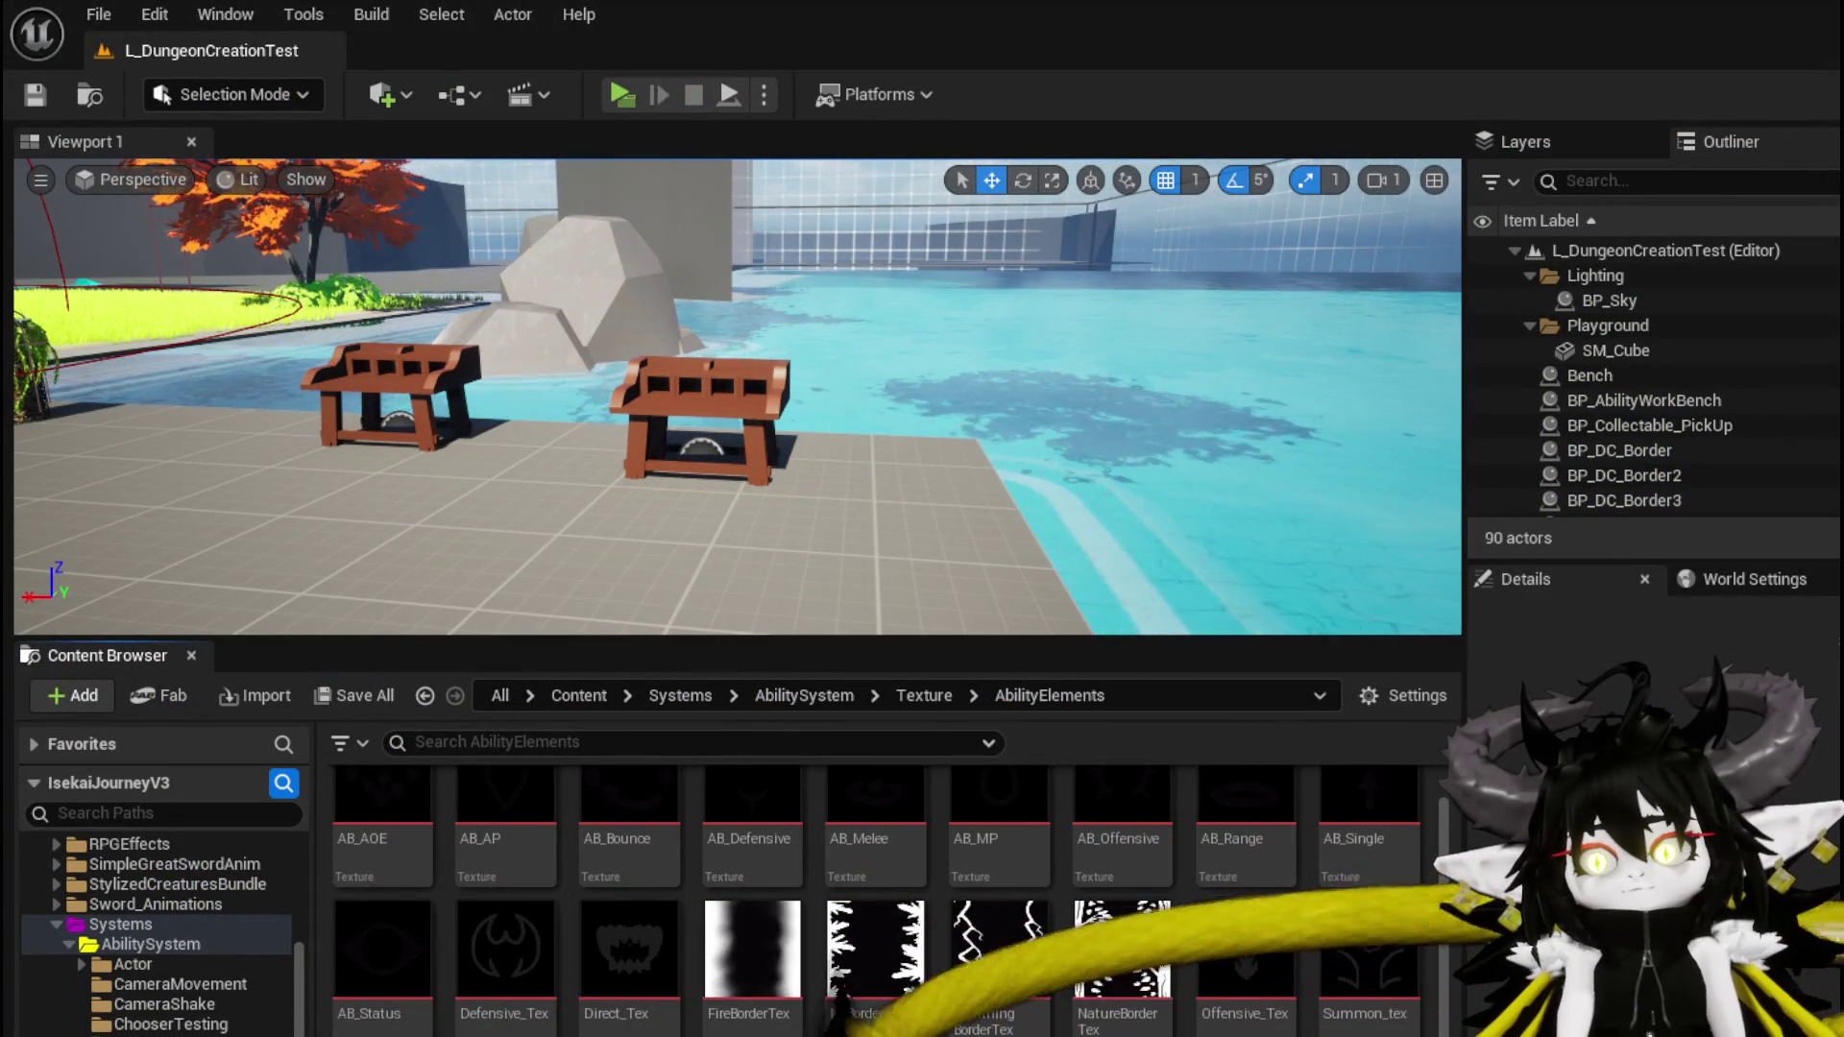
pyautogui.hotkey('alt', 'Tab')
pyautogui.moveTo(909, 557)
pyautogui.mouseDown()
pyautogui.moveTo(1167, 568)
pyautogui.moveTo(871, 498)
pyautogui.moveTo(1082, 540)
pyautogui.mouseUp()
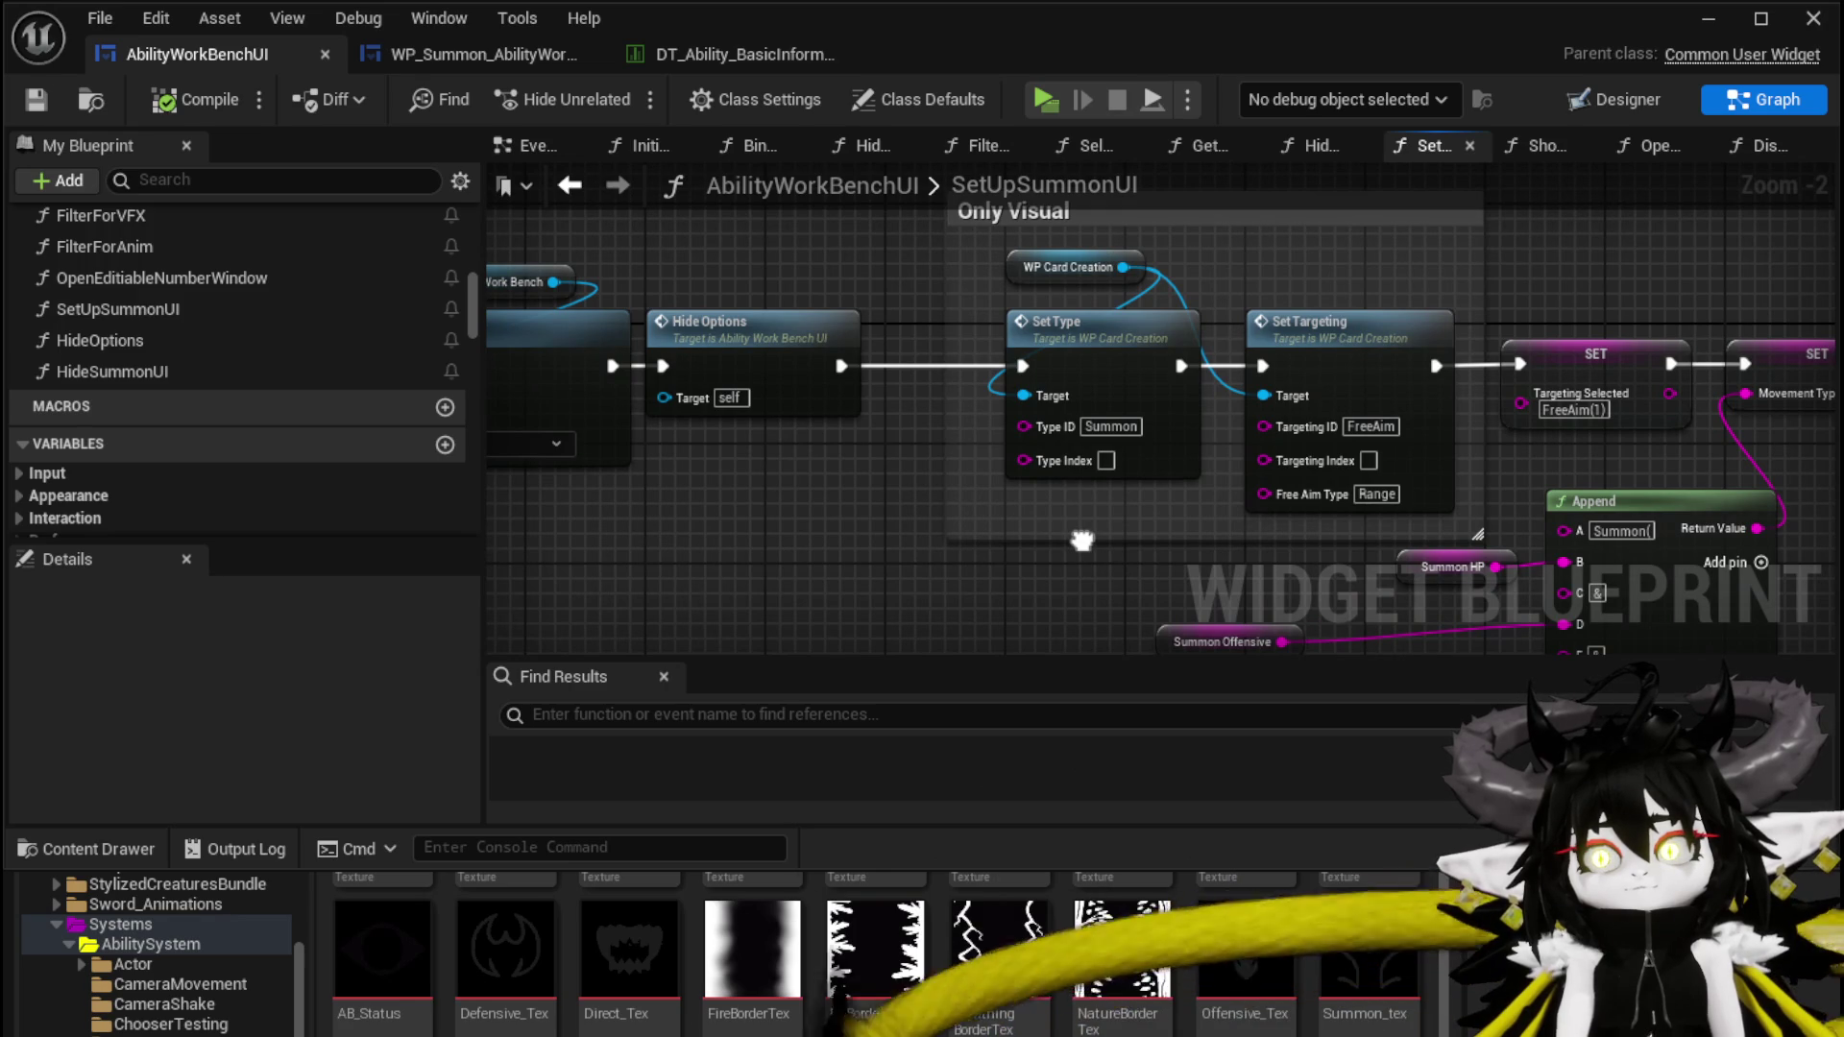
pyautogui.moveTo(819, 544)
pyautogui.mouseDown()
pyautogui.moveTo(1134, 557)
pyautogui.moveTo(1089, 567)
pyautogui.mouseUp()
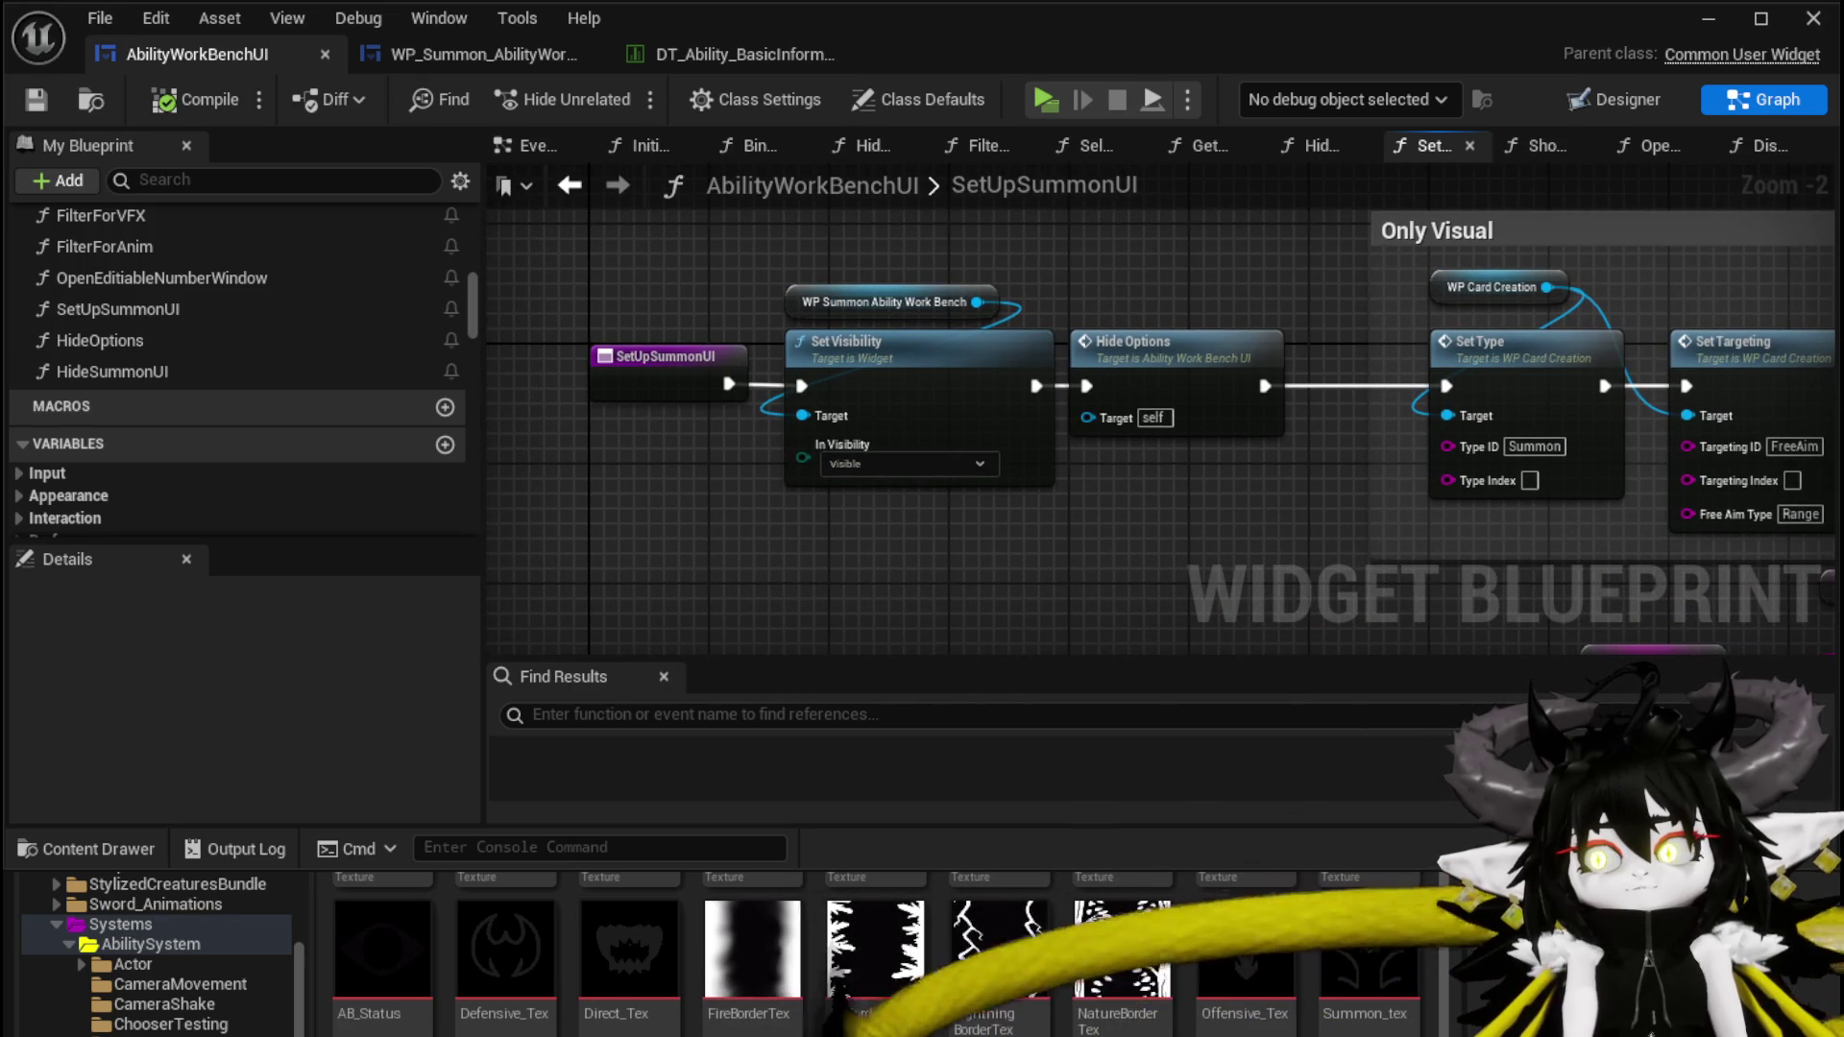
pyautogui.moveTo(1471, 554); pyautogui.dragTo(1045, 538)
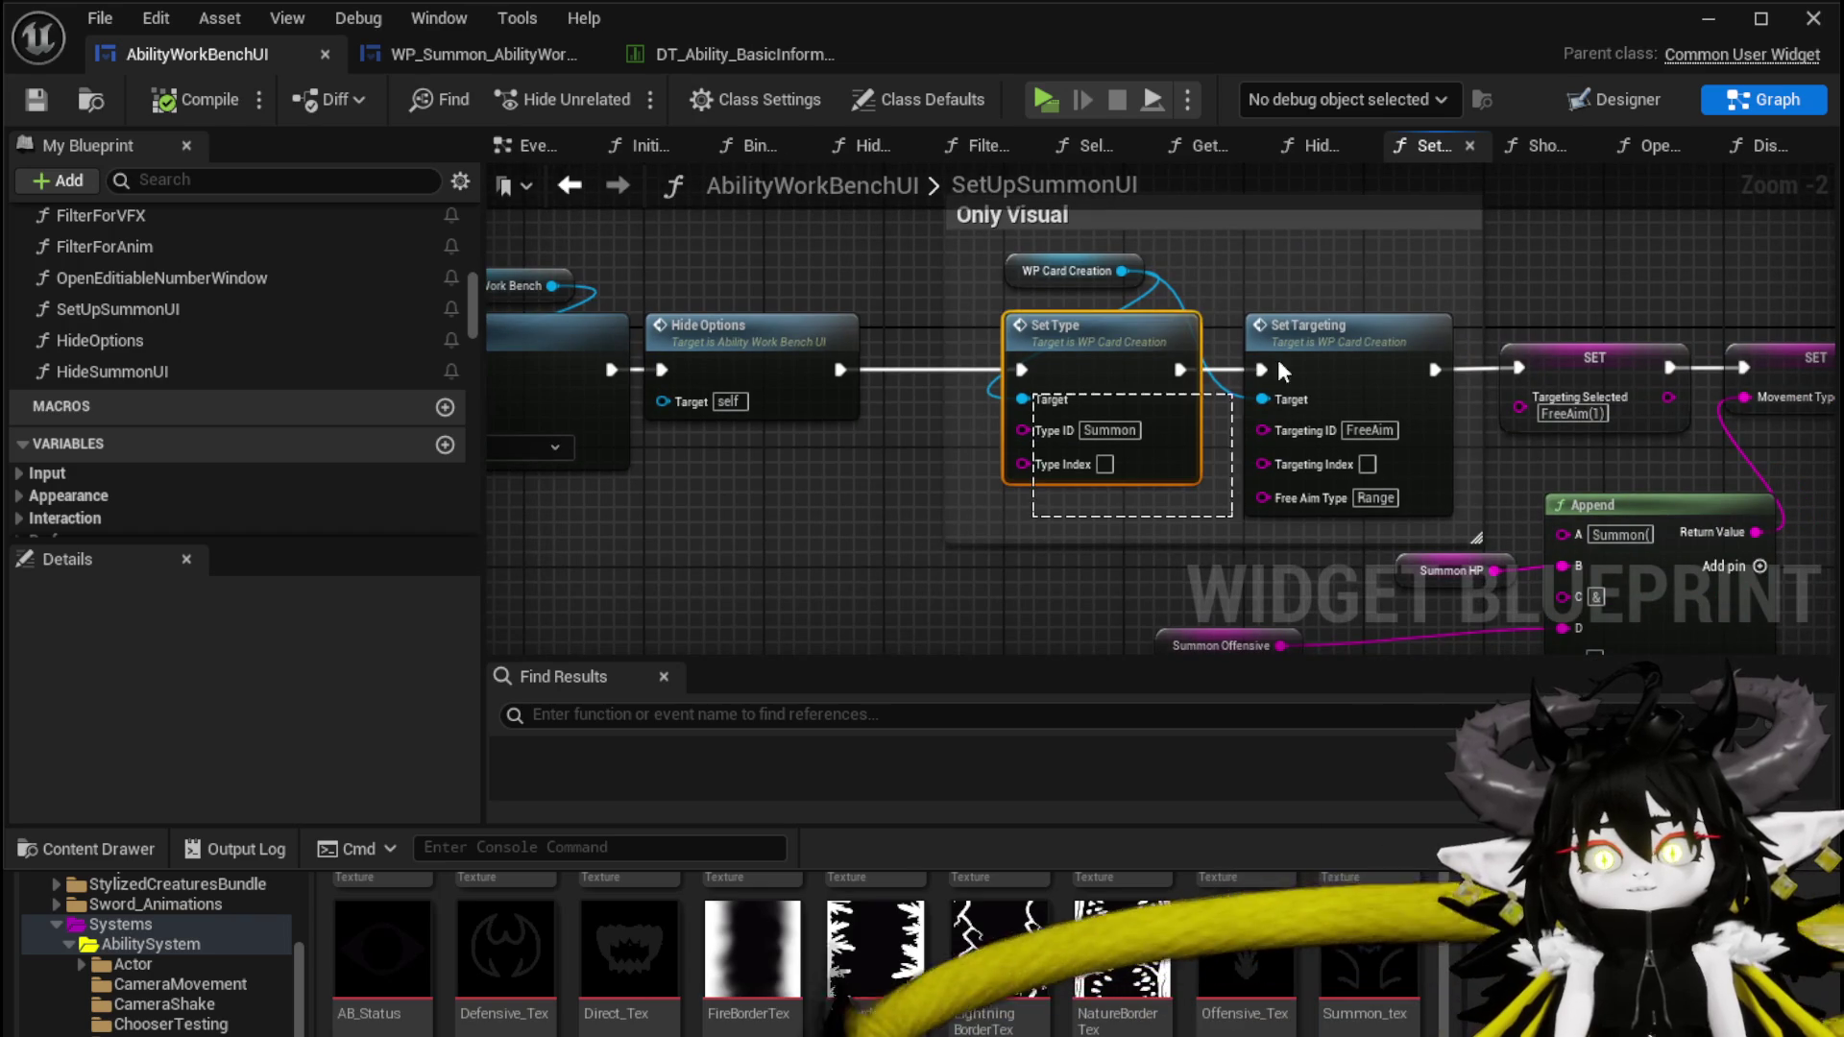
pyautogui.click(1299, 245)
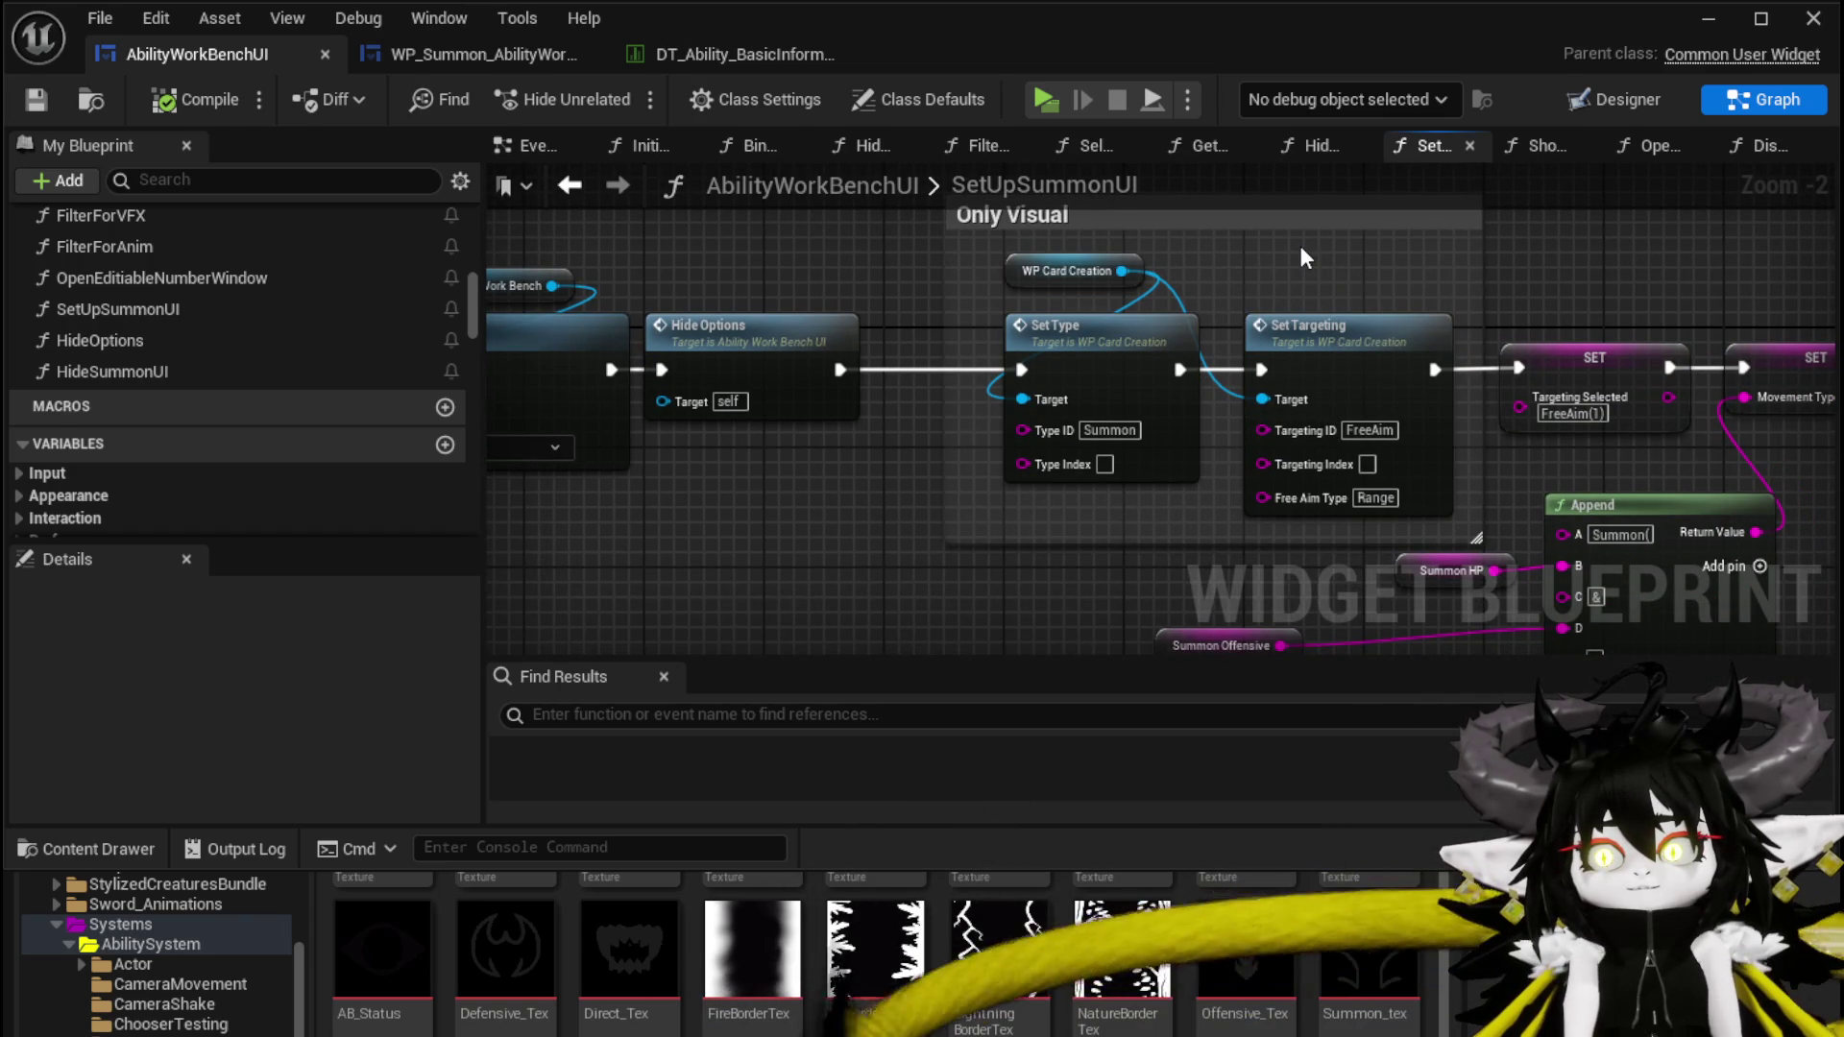
pyautogui.click(1316, 322)
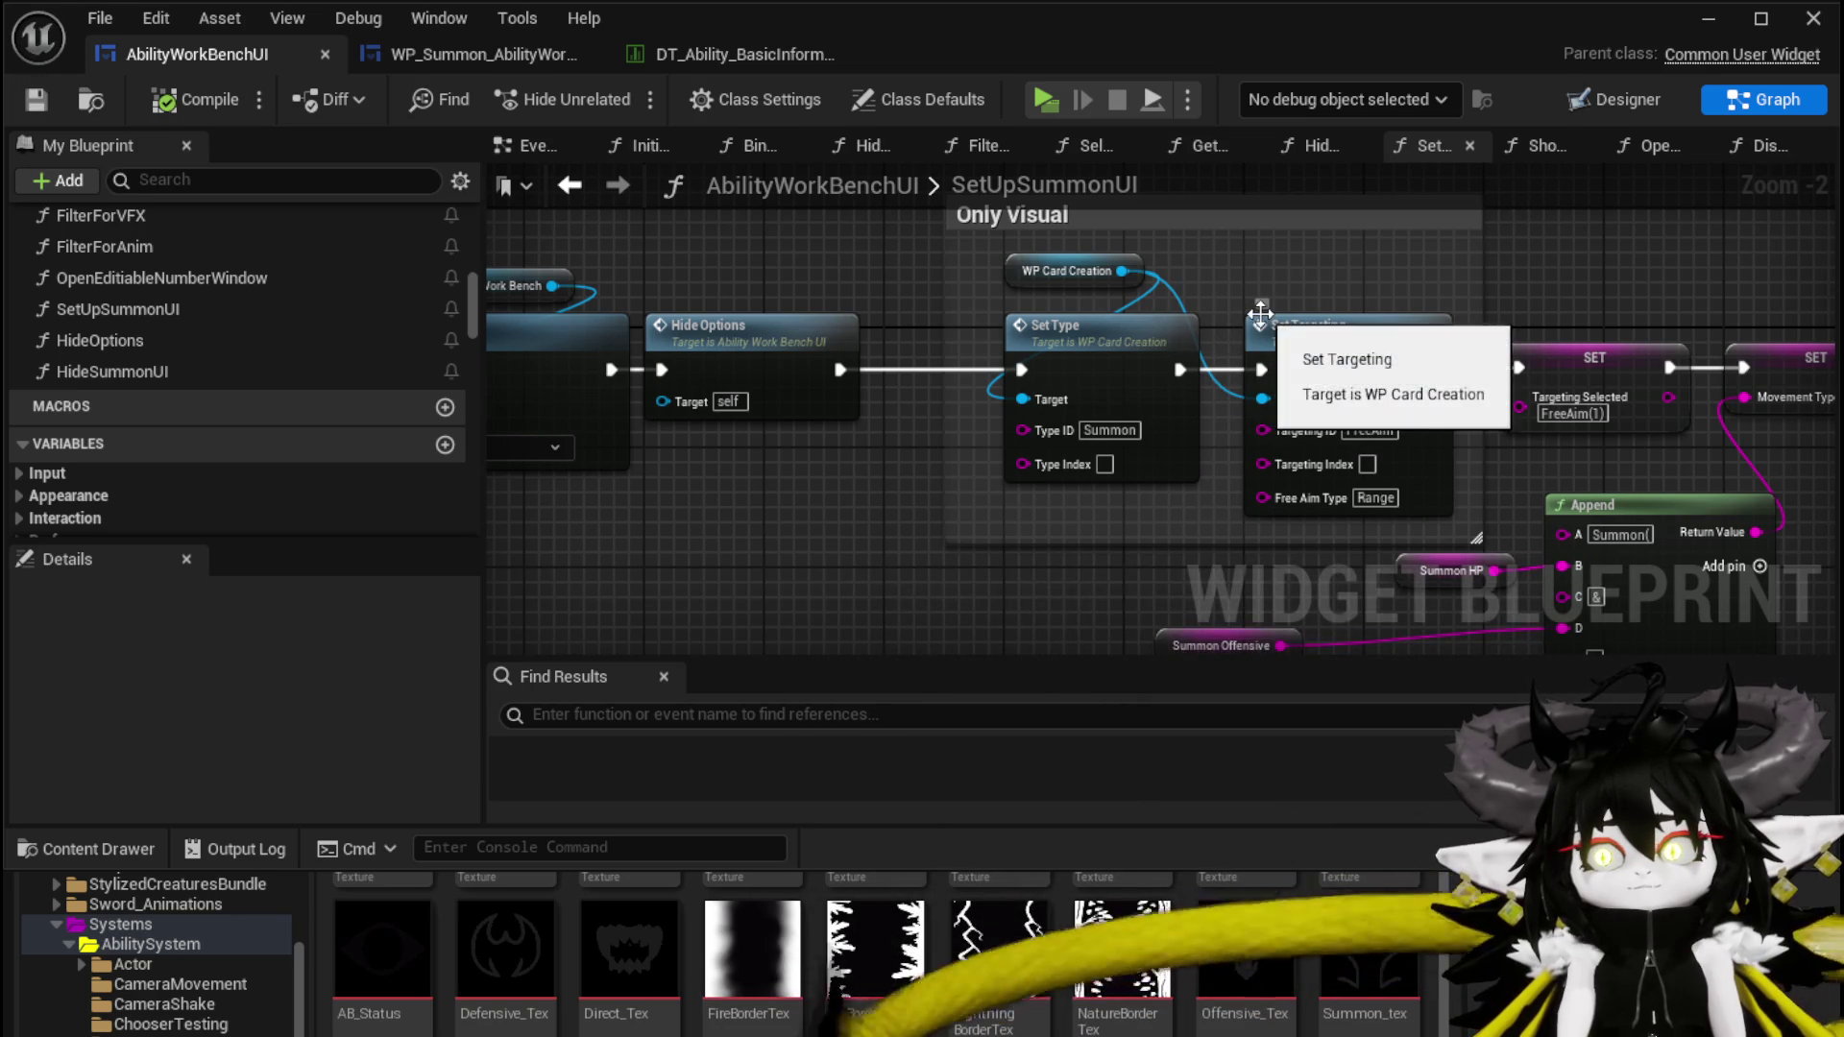
pyautogui.moveTo(1223, 267)
pyautogui.mouseDown()
pyautogui.moveTo(1109, 319)
pyautogui.moveTo(784, 330)
pyautogui.mouseUp()
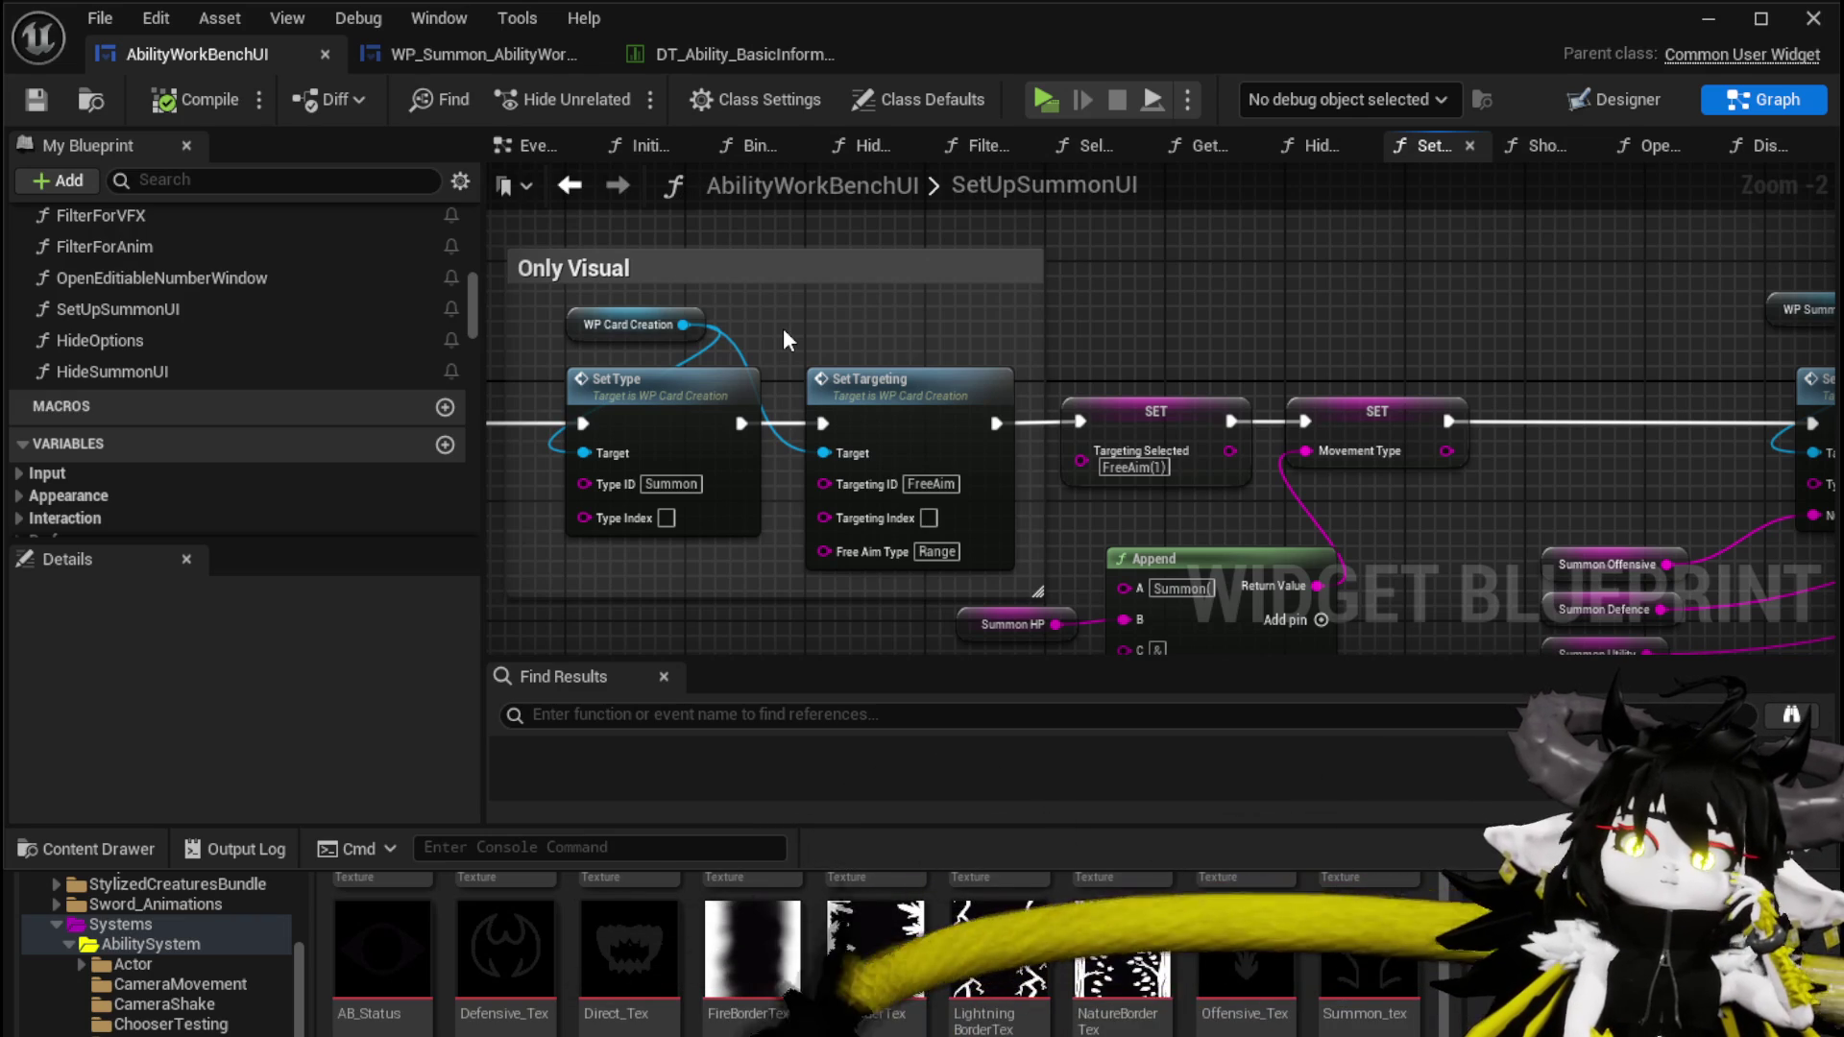
pyautogui.moveTo(782, 326); pyautogui.dragTo(414, 326)
pyautogui.moveTo(1109, 349)
pyautogui.mouseDown()
pyautogui.moveTo(737, 346)
pyautogui.moveTo(528, 315)
pyautogui.moveTo(845, 291)
pyautogui.mouseUp()
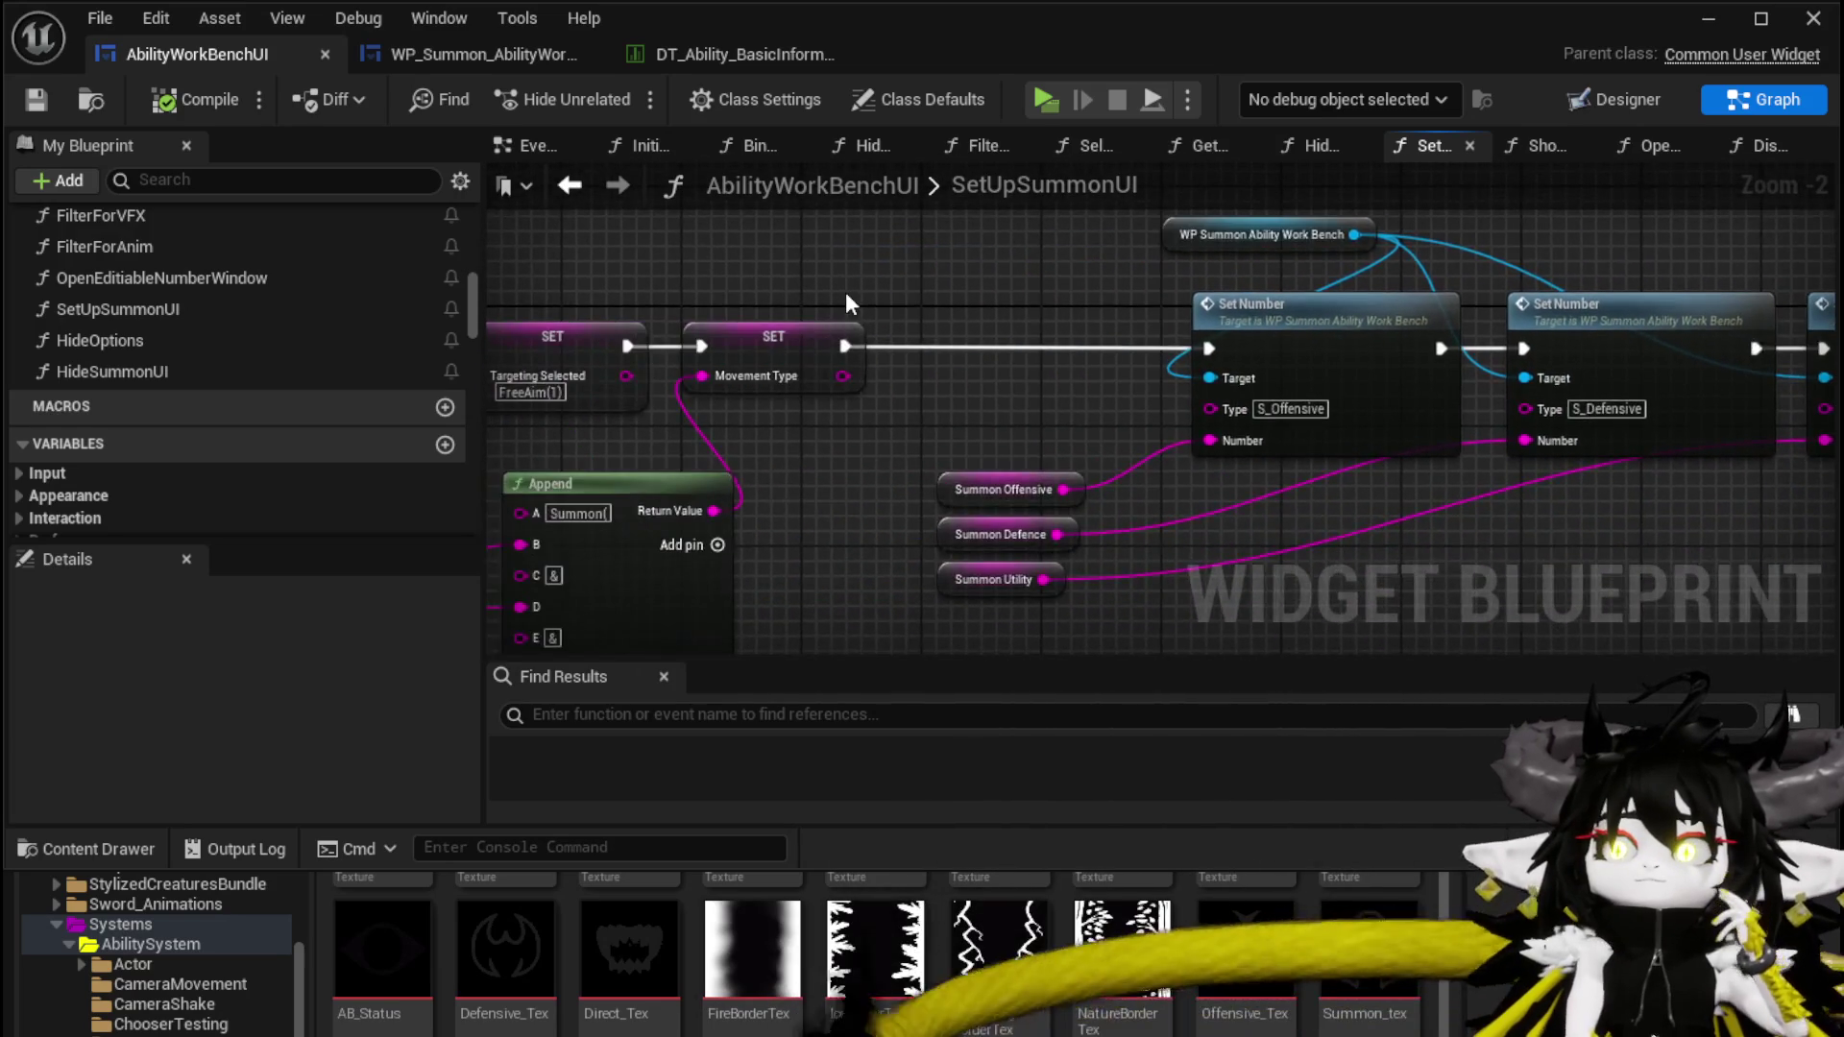
pyautogui.scroll(-2, 845, 292)
pyautogui.moveTo(918, 389); pyautogui.dragTo(1383, 383)
pyautogui.moveTo(723, 459); pyautogui.dragTo(745, 354)
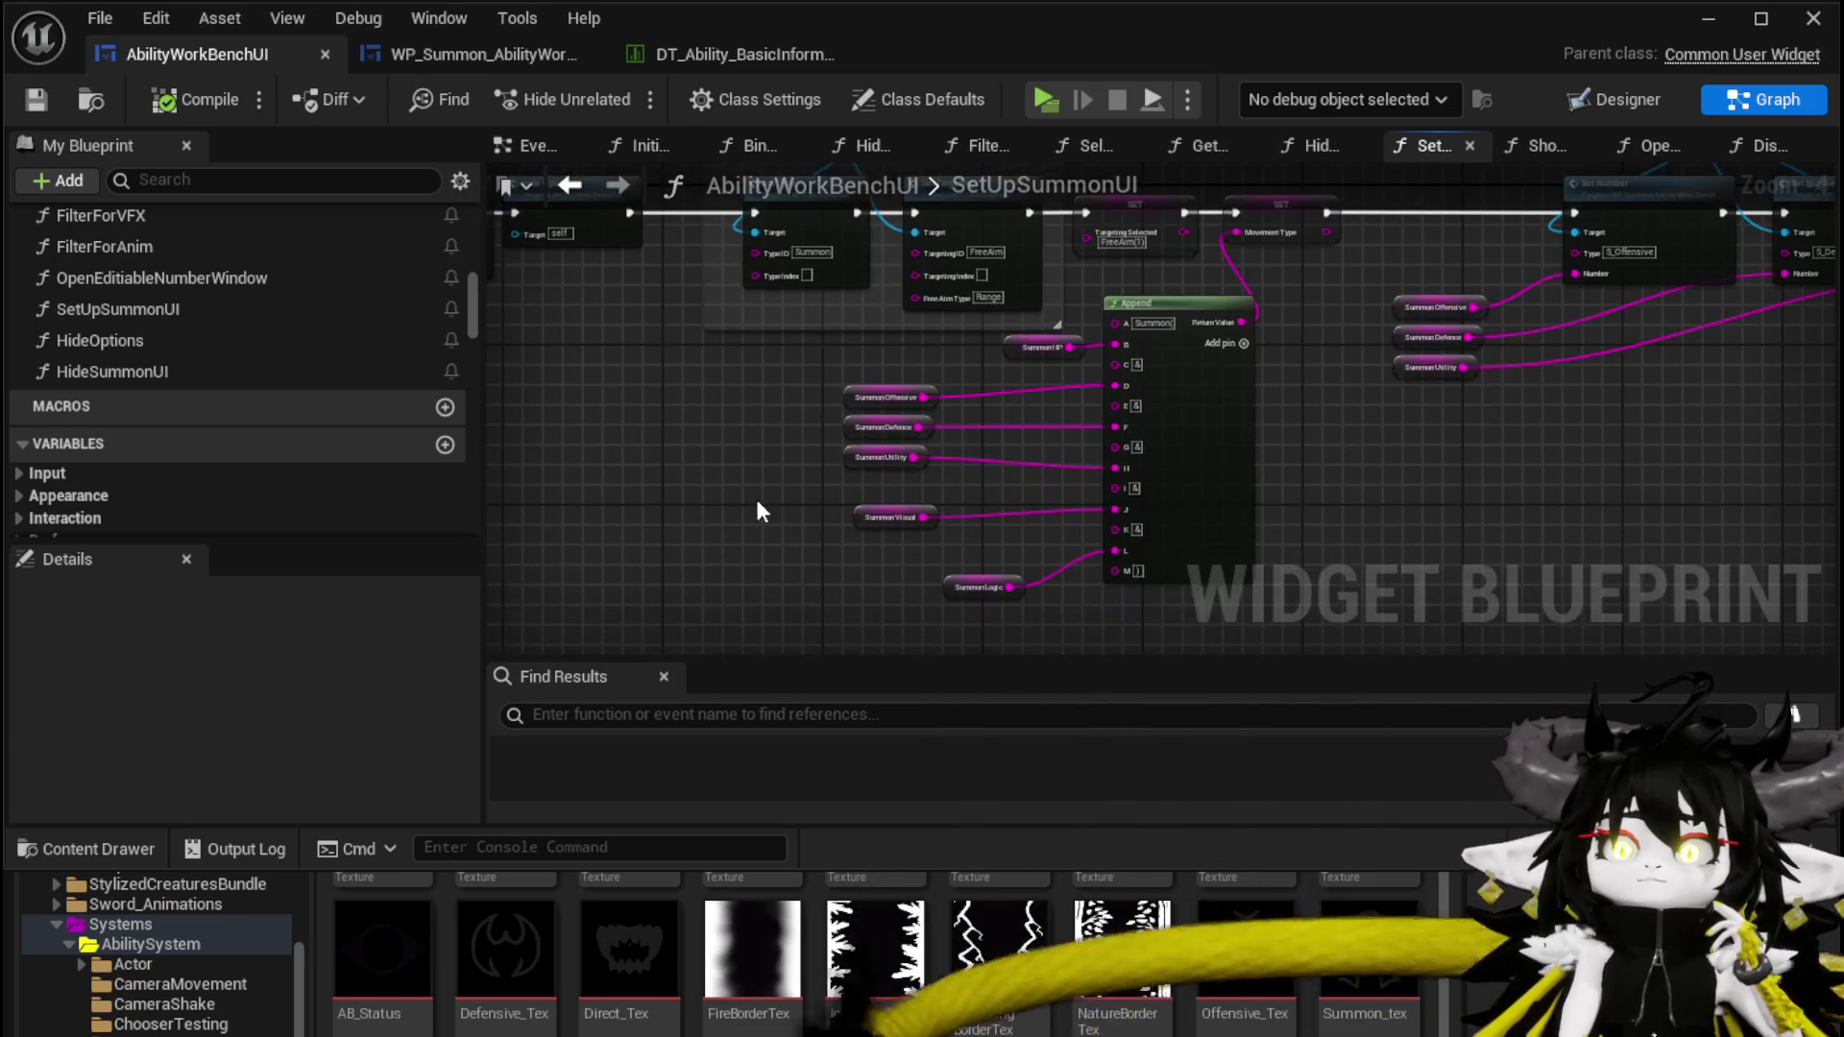
pyautogui.scroll(2, 194, 365)
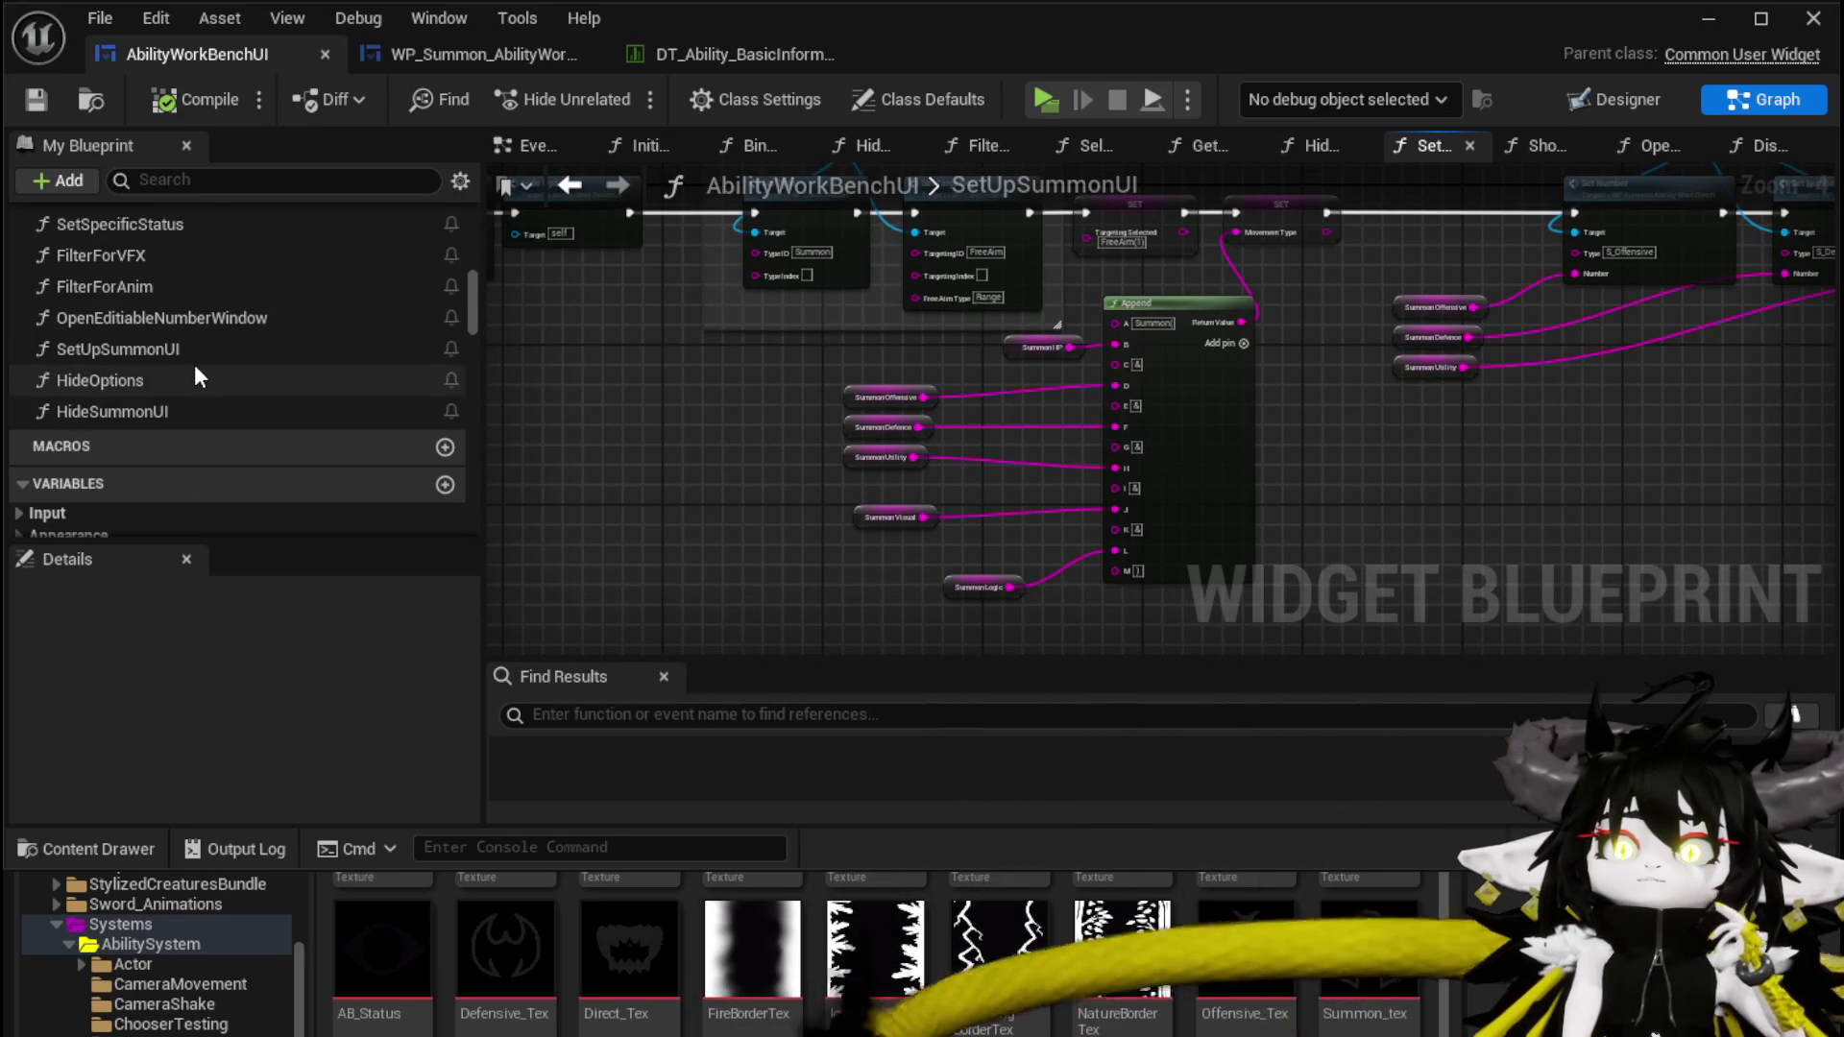
pyautogui.moveTo(808, 403)
pyautogui.mouseDown()
pyautogui.moveTo(880, 498)
pyautogui.moveTo(944, 512)
pyautogui.mouseUp()
pyautogui.scroll(3, 169, 389)
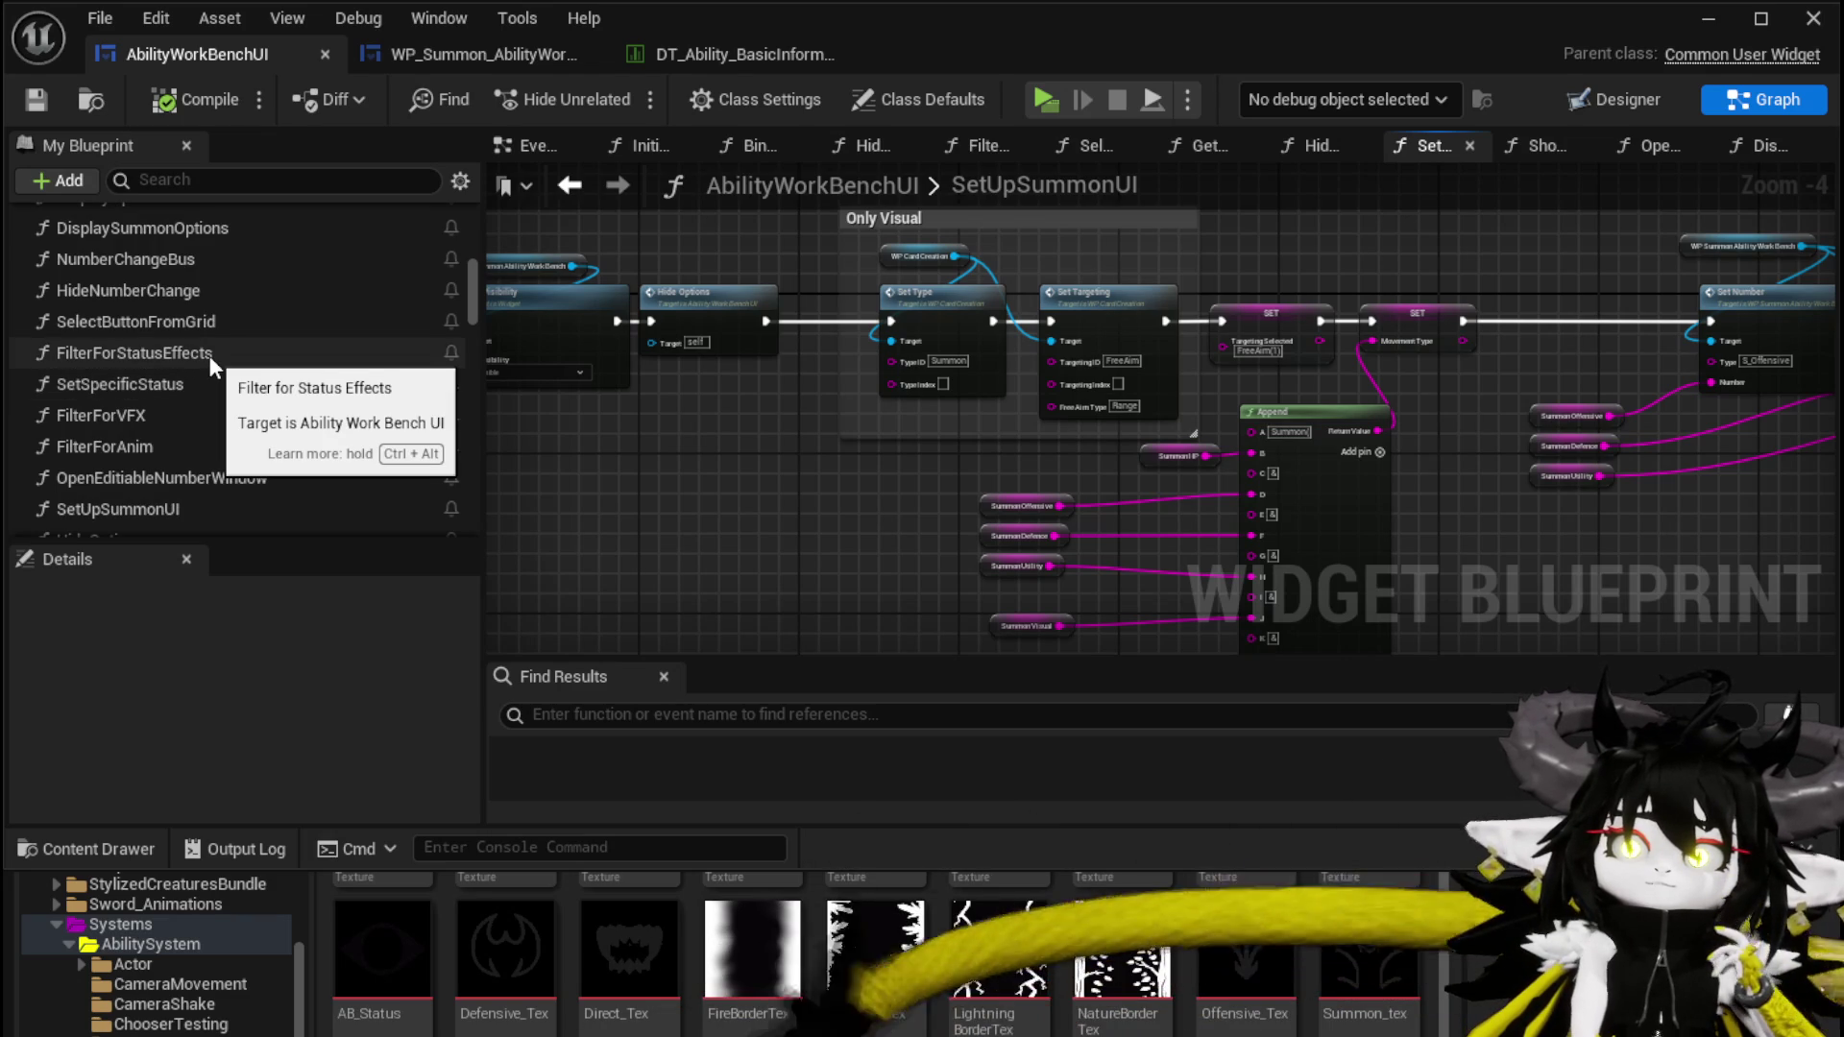
# Open SelectButtonFromGrid, then open the Display Summon Options call's DisplaySummonOptions graph
pyautogui.doubleClick(201, 322)
pyautogui.scroll(-3, 845, 480)
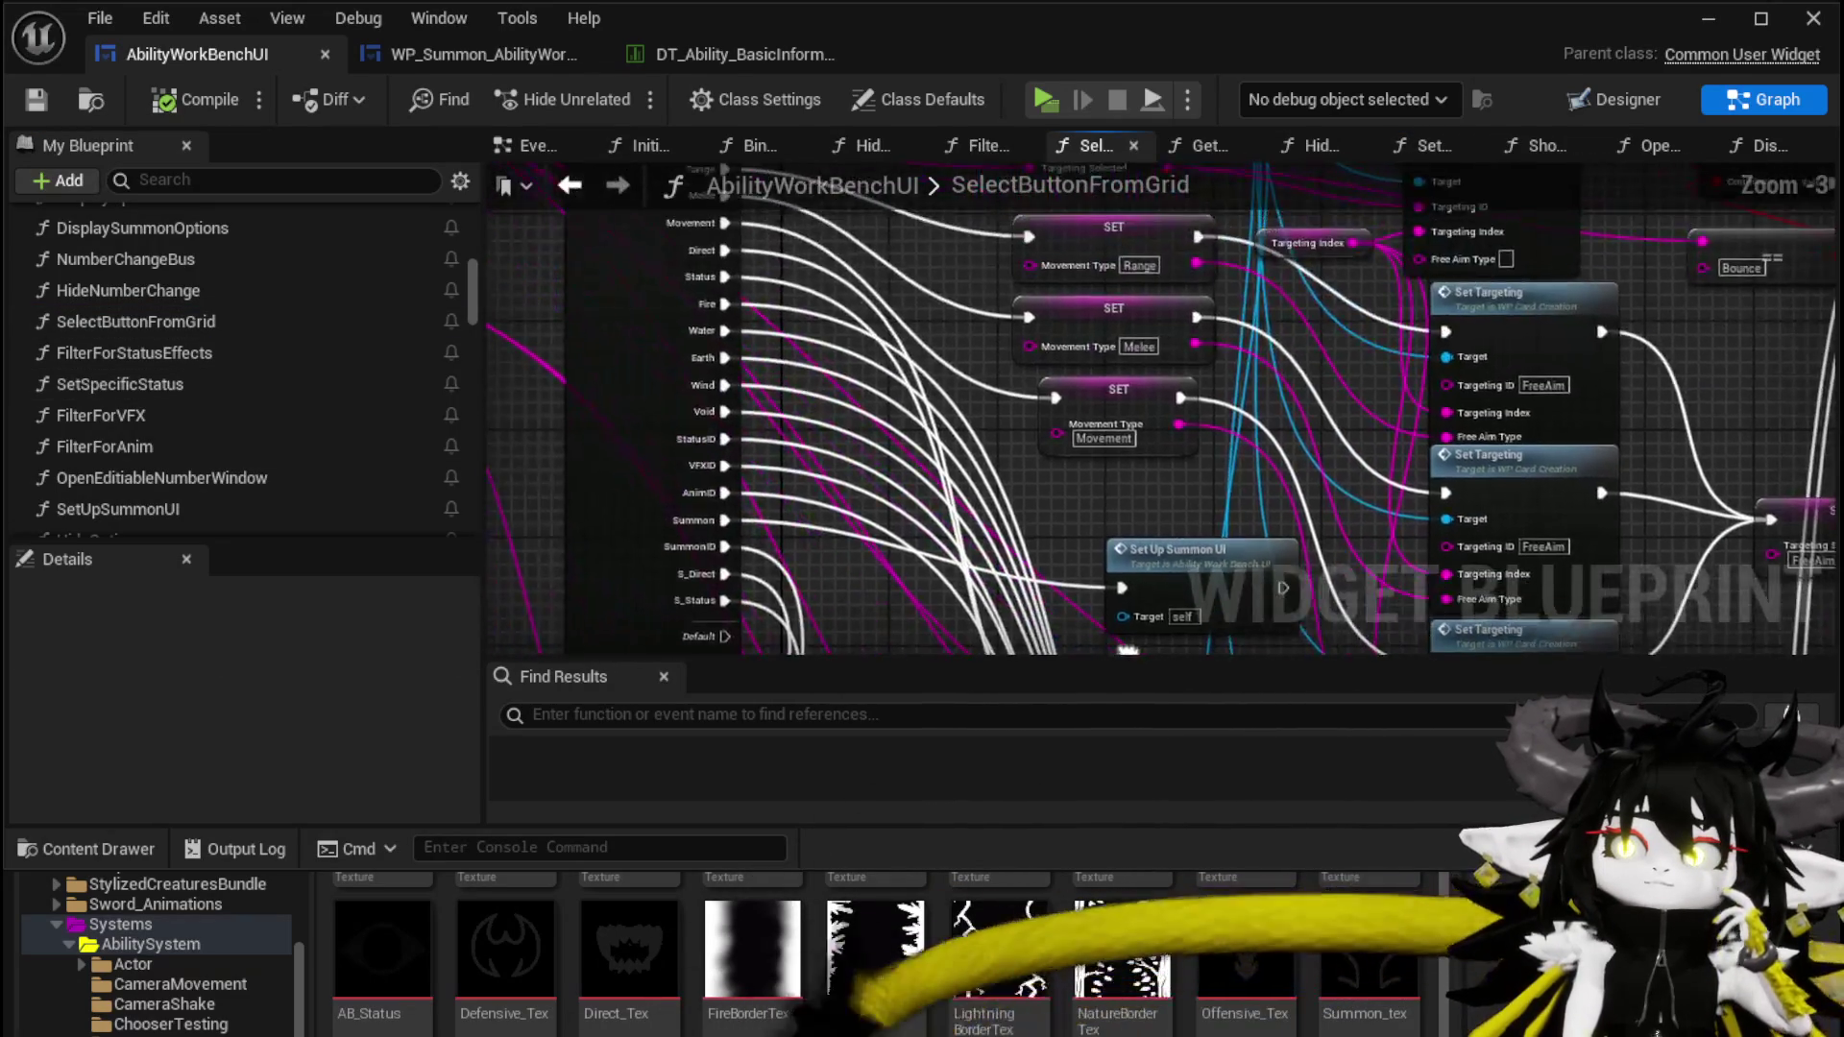
pyautogui.moveTo(843, 405); pyautogui.dragTo(856, 360)
pyautogui.moveTo(987, 493)
pyautogui.mouseDown()
pyautogui.moveTo(961, 384)
pyautogui.moveTo(1018, 178)
pyautogui.mouseUp()
pyautogui.moveTo(917, 293)
pyautogui.mouseDown()
pyautogui.moveTo(768, 365)
pyautogui.moveTo(739, 340)
pyautogui.mouseUp()
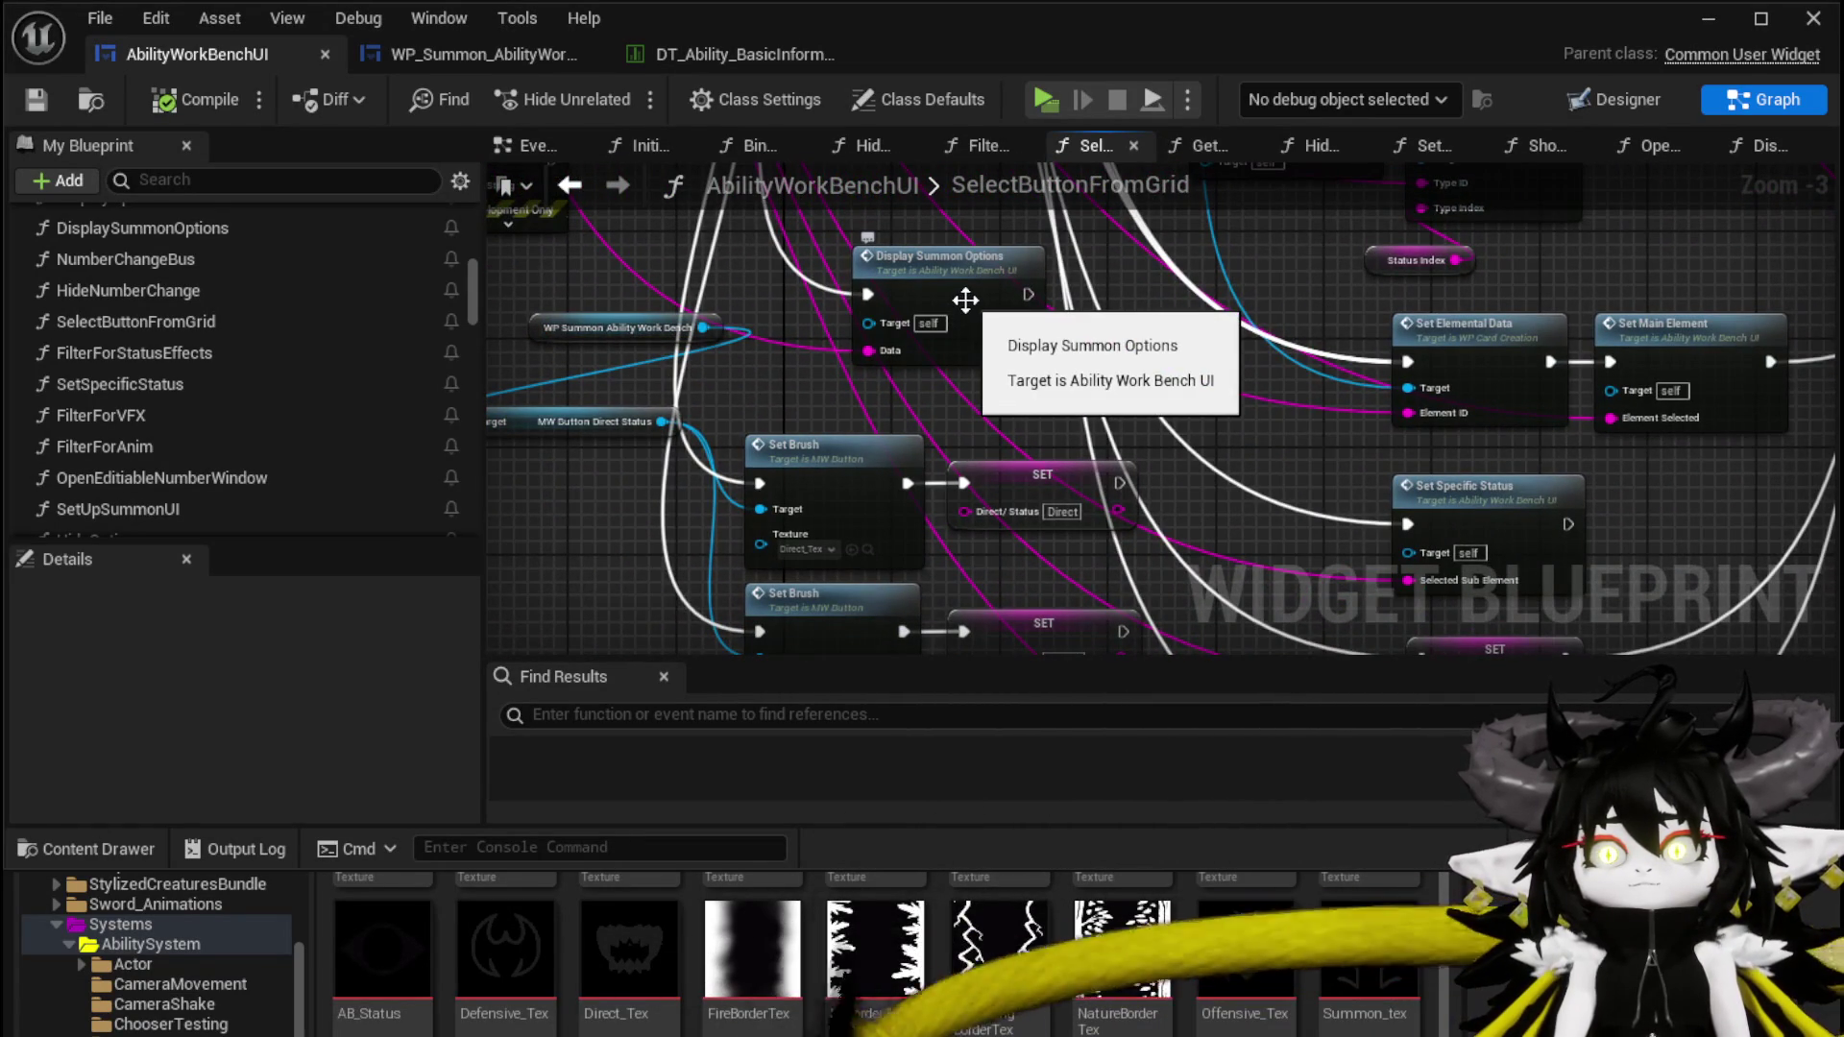
pyautogui.doubleClick(965, 301)
pyautogui.moveTo(1239, 427)
pyautogui.mouseDown()
pyautogui.moveTo(929, 510)
pyautogui.moveTo(632, 252)
pyautogui.moveTo(762, 308)
pyautogui.moveTo(820, 365)
pyautogui.moveTo(793, 344)
pyautogui.moveTo(927, 284)
pyautogui.mouseUp()
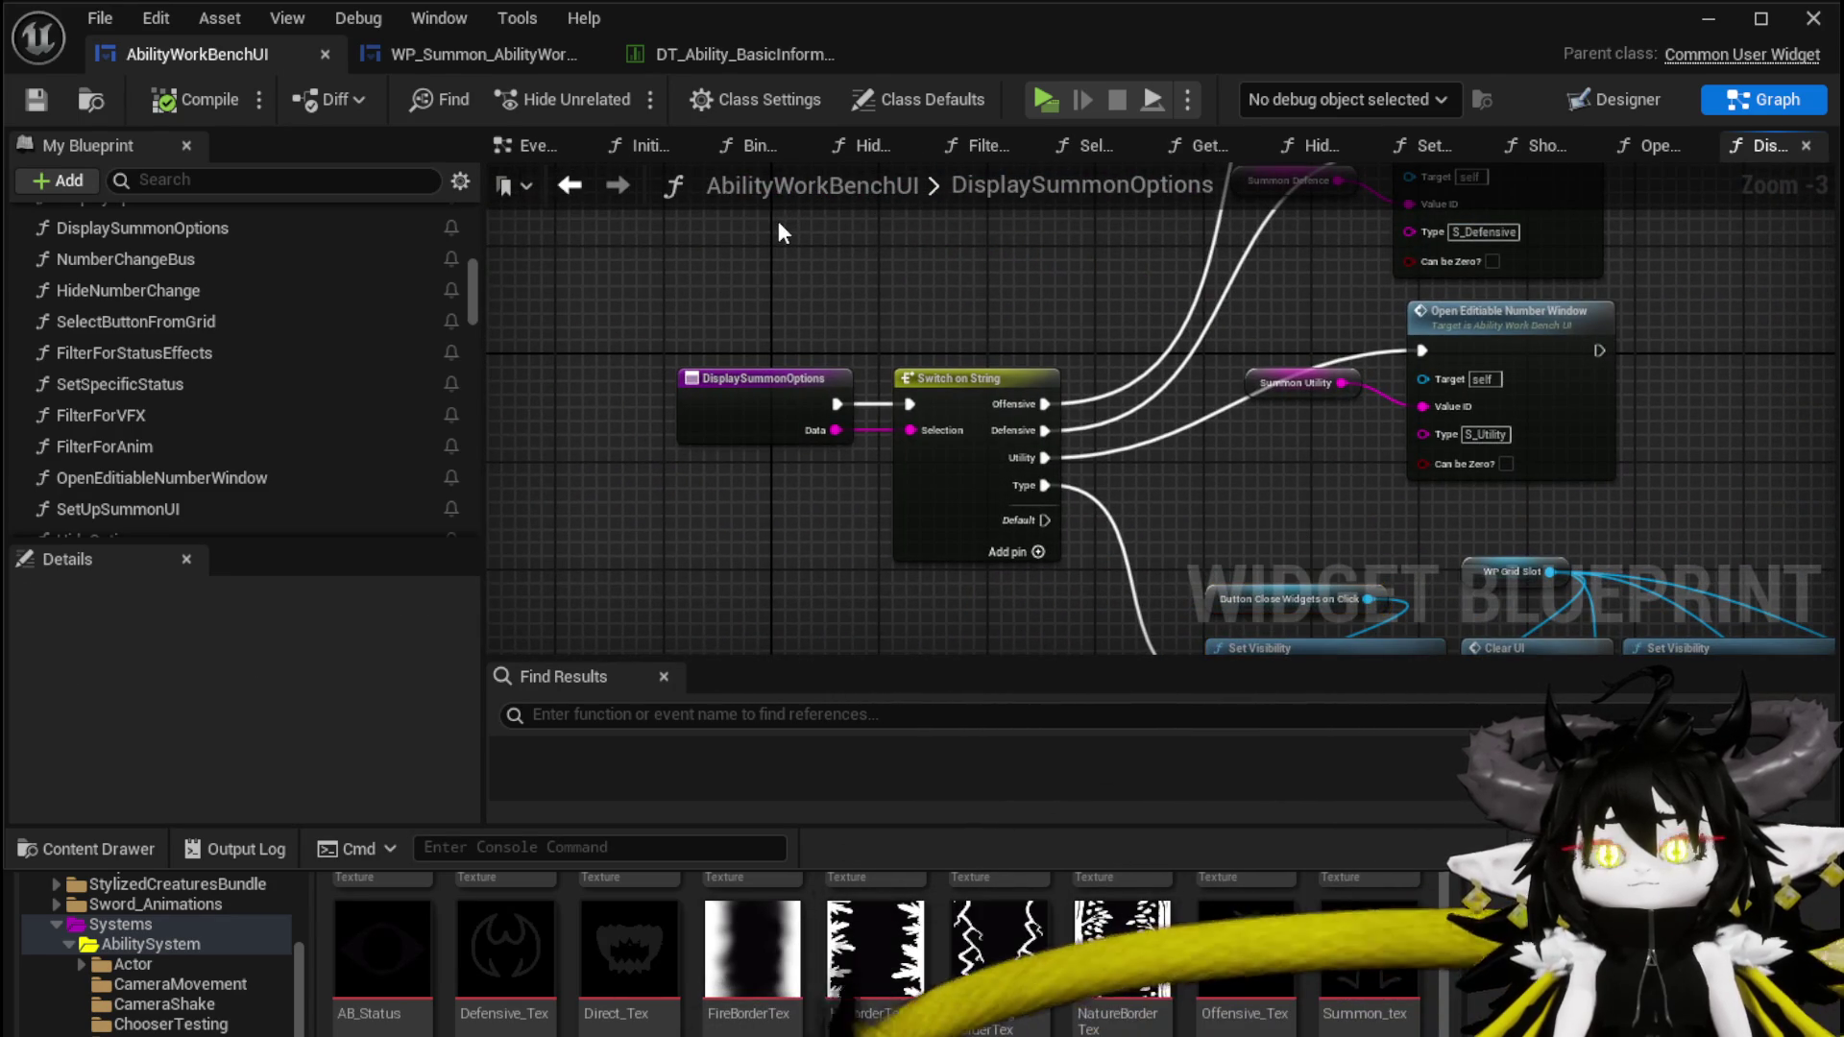
# Connect the Switch on String Type case to Clear UI's exec input, then compile and save
pyautogui.moveTo(747, 375)
pyautogui.mouseDown()
pyautogui.moveTo(497, 394)
pyautogui.moveTo(892, 362)
pyautogui.moveTo(836, 477)
pyautogui.mouseUp()
pyautogui.moveTo(603, 493)
pyautogui.mouseDown()
pyautogui.moveTo(1046, 490)
pyautogui.moveTo(947, 488)
pyautogui.moveTo(1025, 490)
pyautogui.moveTo(498, 384)
pyautogui.mouseUp()
pyautogui.moveTo(619, 348); pyautogui.dragTo(713, 422)
pyautogui.moveTo(643, 299)
pyautogui.mouseDown()
pyautogui.moveTo(991, 511)
pyautogui.moveTo(1070, 509)
pyautogui.mouseUp()
pyautogui.scroll(-1, 684, 545)
pyautogui.moveTo(656, 566)
pyautogui.mouseDown()
pyautogui.moveTo(1604, 401)
pyautogui.moveTo(1632, 322)
pyautogui.mouseUp()
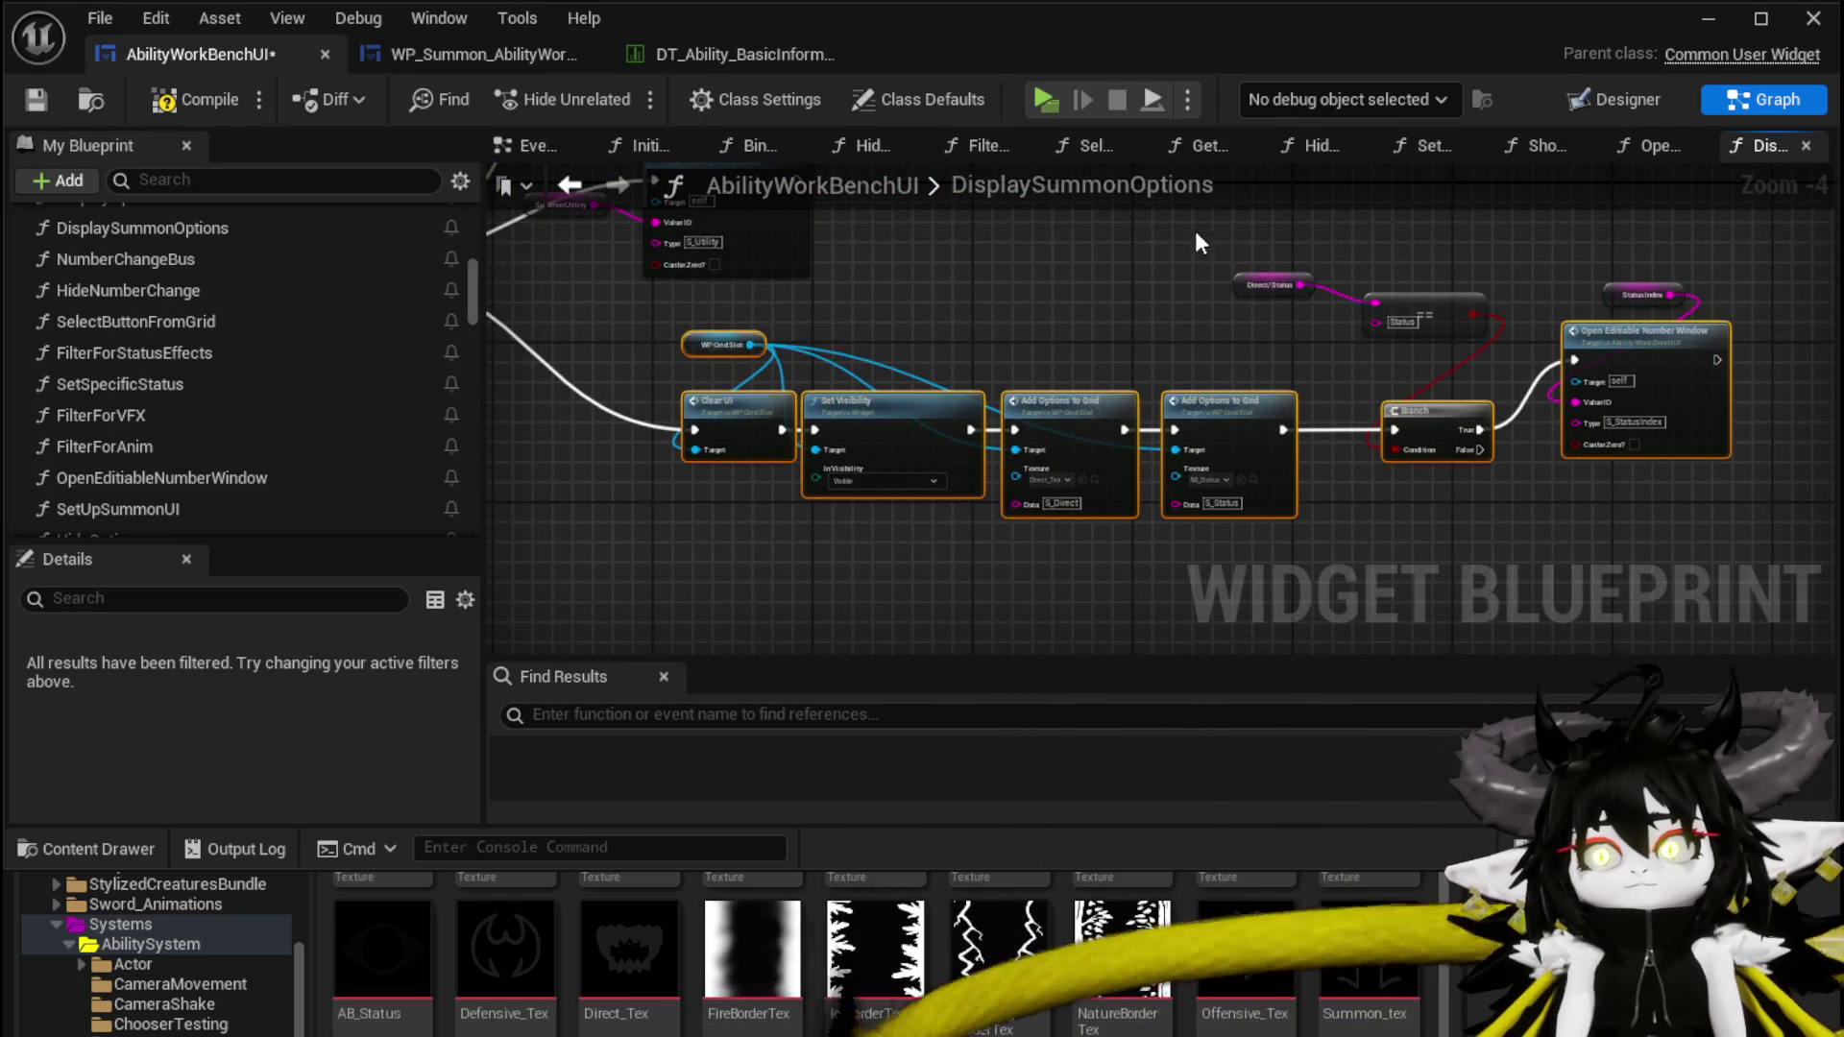
pyautogui.moveTo(919, 314); pyautogui.dragTo(1296, 375)
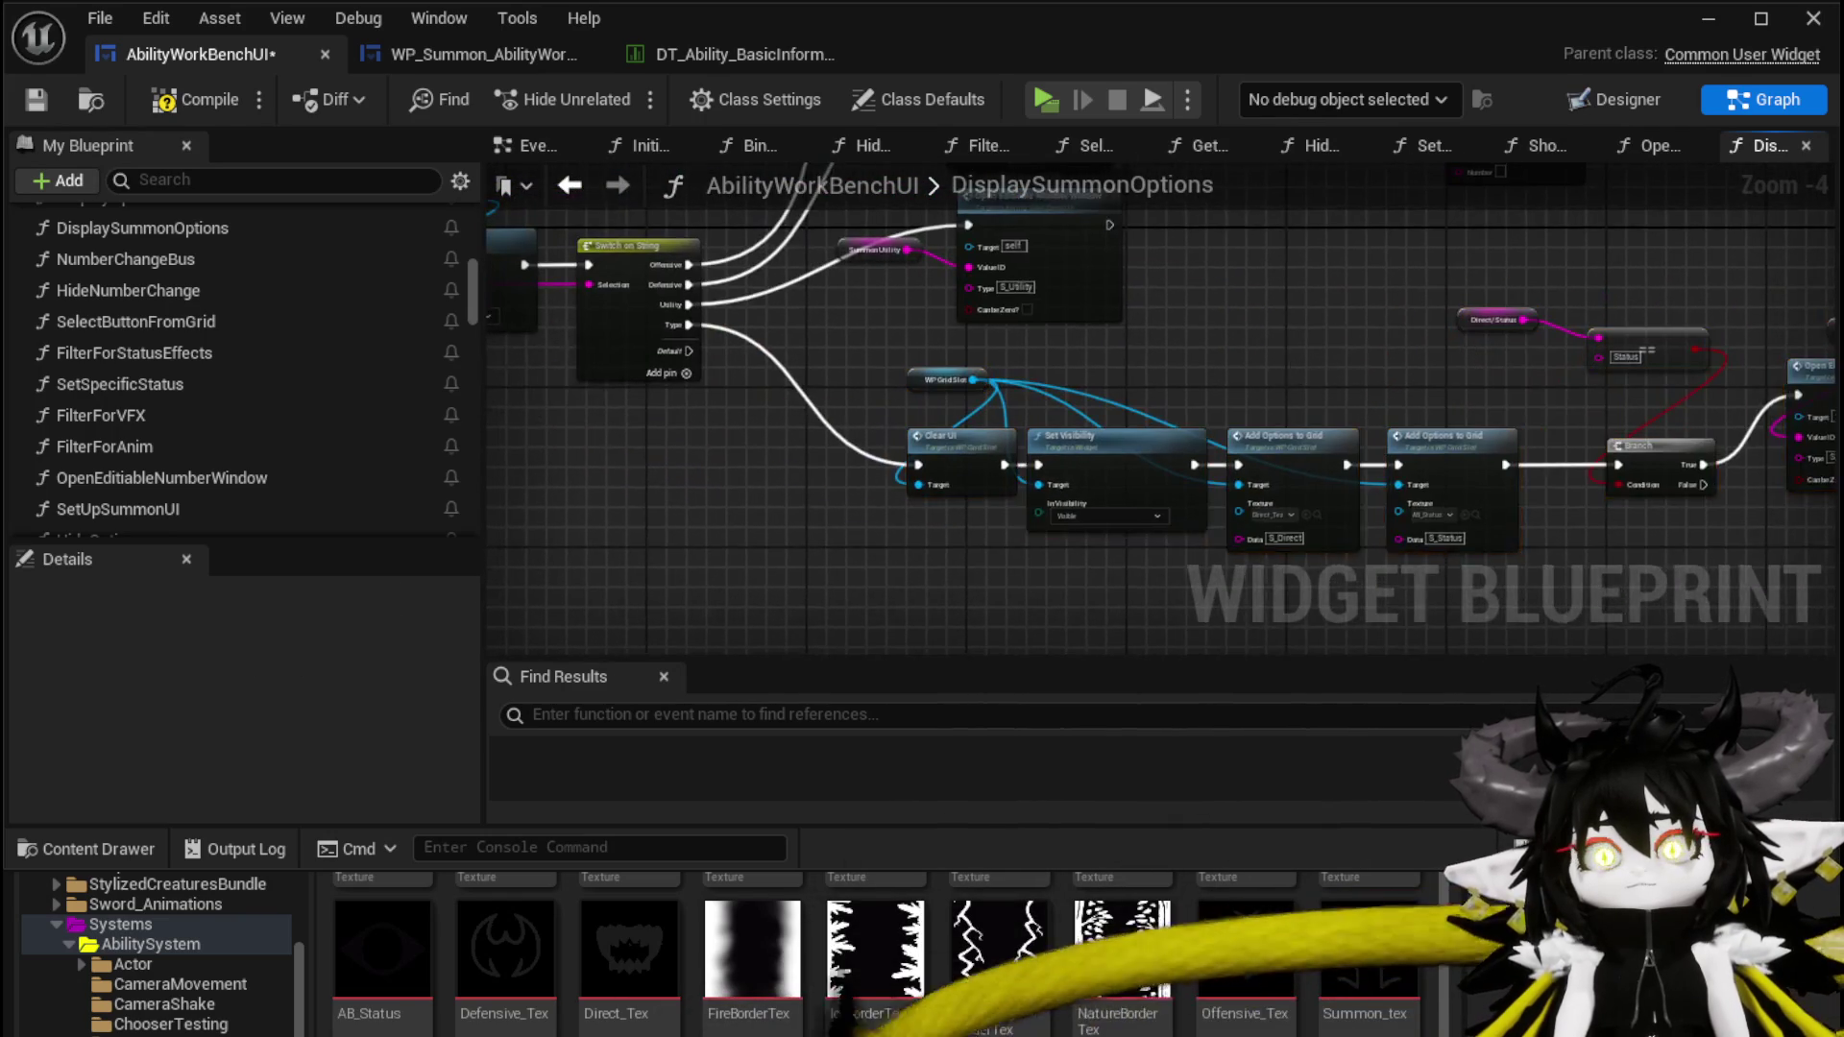
pyautogui.click(183, 99)
pyautogui.click(36, 99)
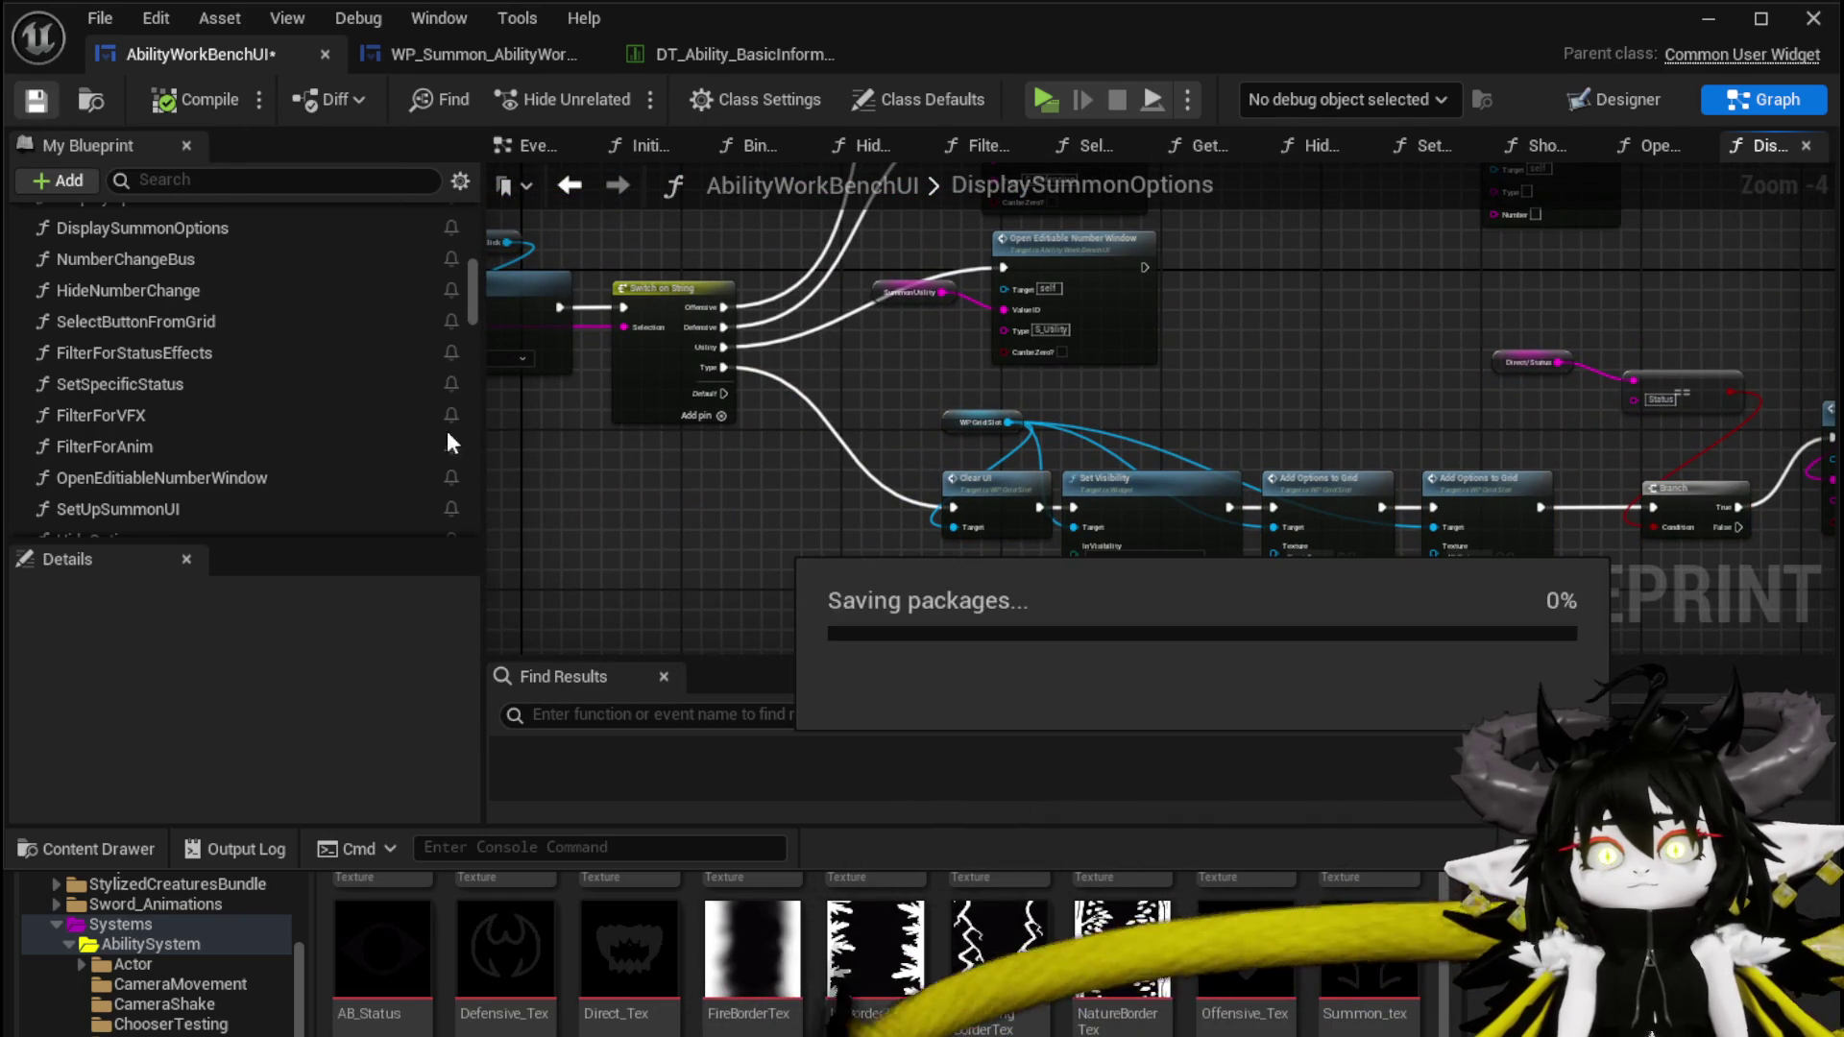
# Pan and zoom across the graph to review the Clear UI-to-Branch row and Switch on String
pyautogui.moveTo(712, 433)
pyautogui.mouseDown()
pyautogui.moveTo(742, 476)
pyautogui.moveTo(619, 413)
pyautogui.mouseUp()
pyautogui.scroll(2, 1098, 572)
pyautogui.moveTo(1098, 572)
pyautogui.mouseDown()
pyautogui.moveTo(979, 536)
pyautogui.moveTo(1215, 560)
pyautogui.mouseUp()
pyautogui.scroll(-1, 979, 535)
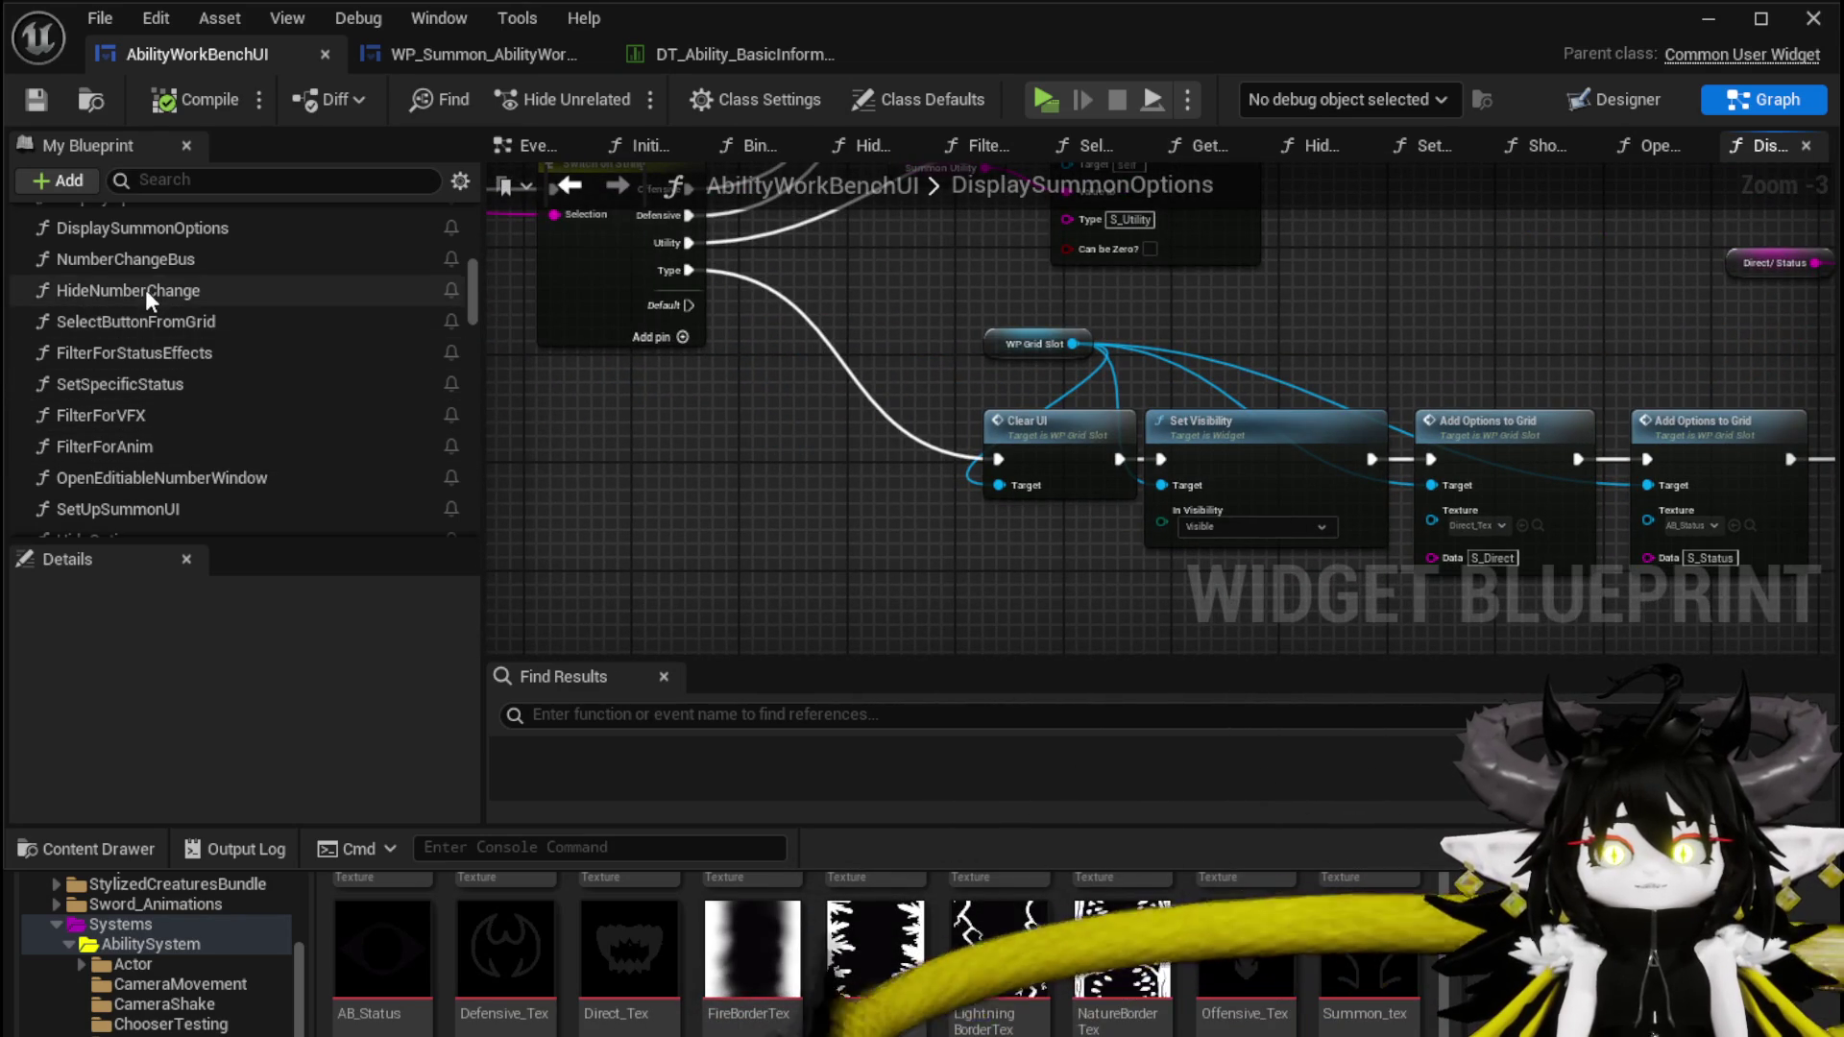
pyautogui.moveTo(925, 458)
pyautogui.mouseDown()
pyautogui.moveTo(979, 551)
pyautogui.moveTo(1061, 587)
pyautogui.moveTo(1256, 594)
pyautogui.mouseUp()
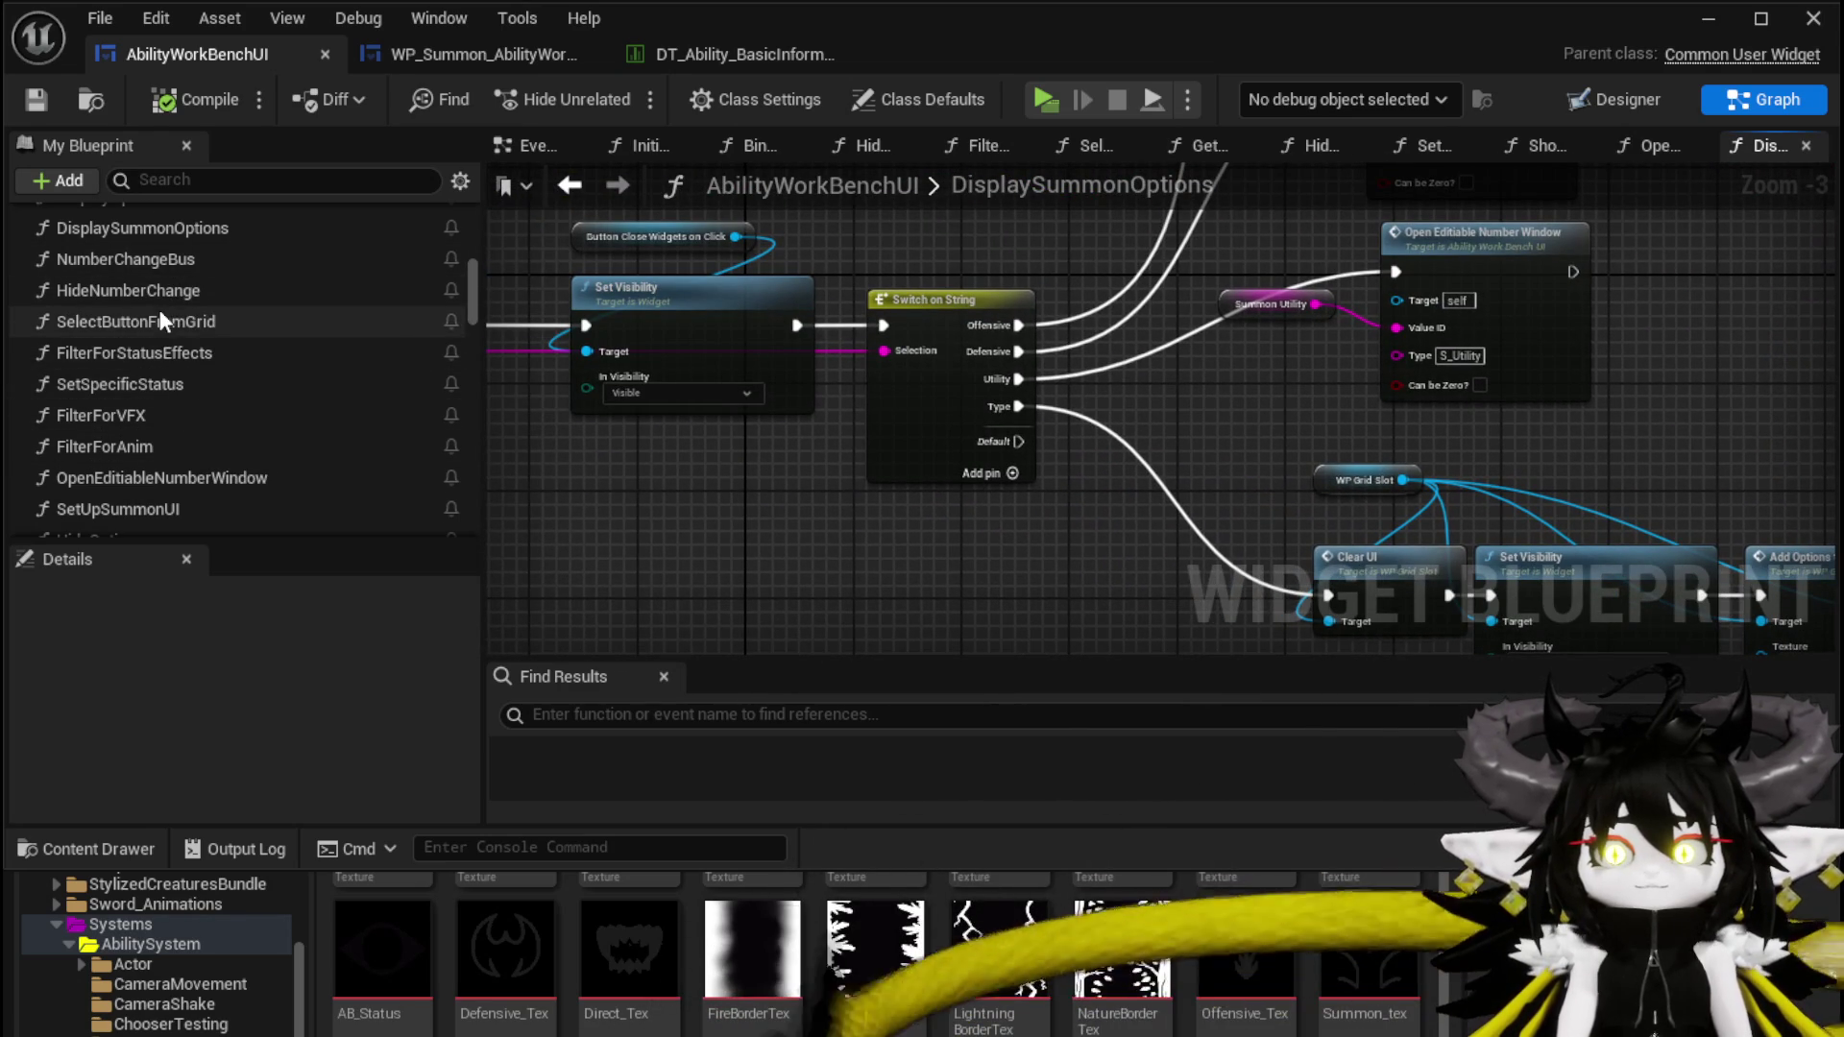
pyautogui.scroll(2, 160, 310)
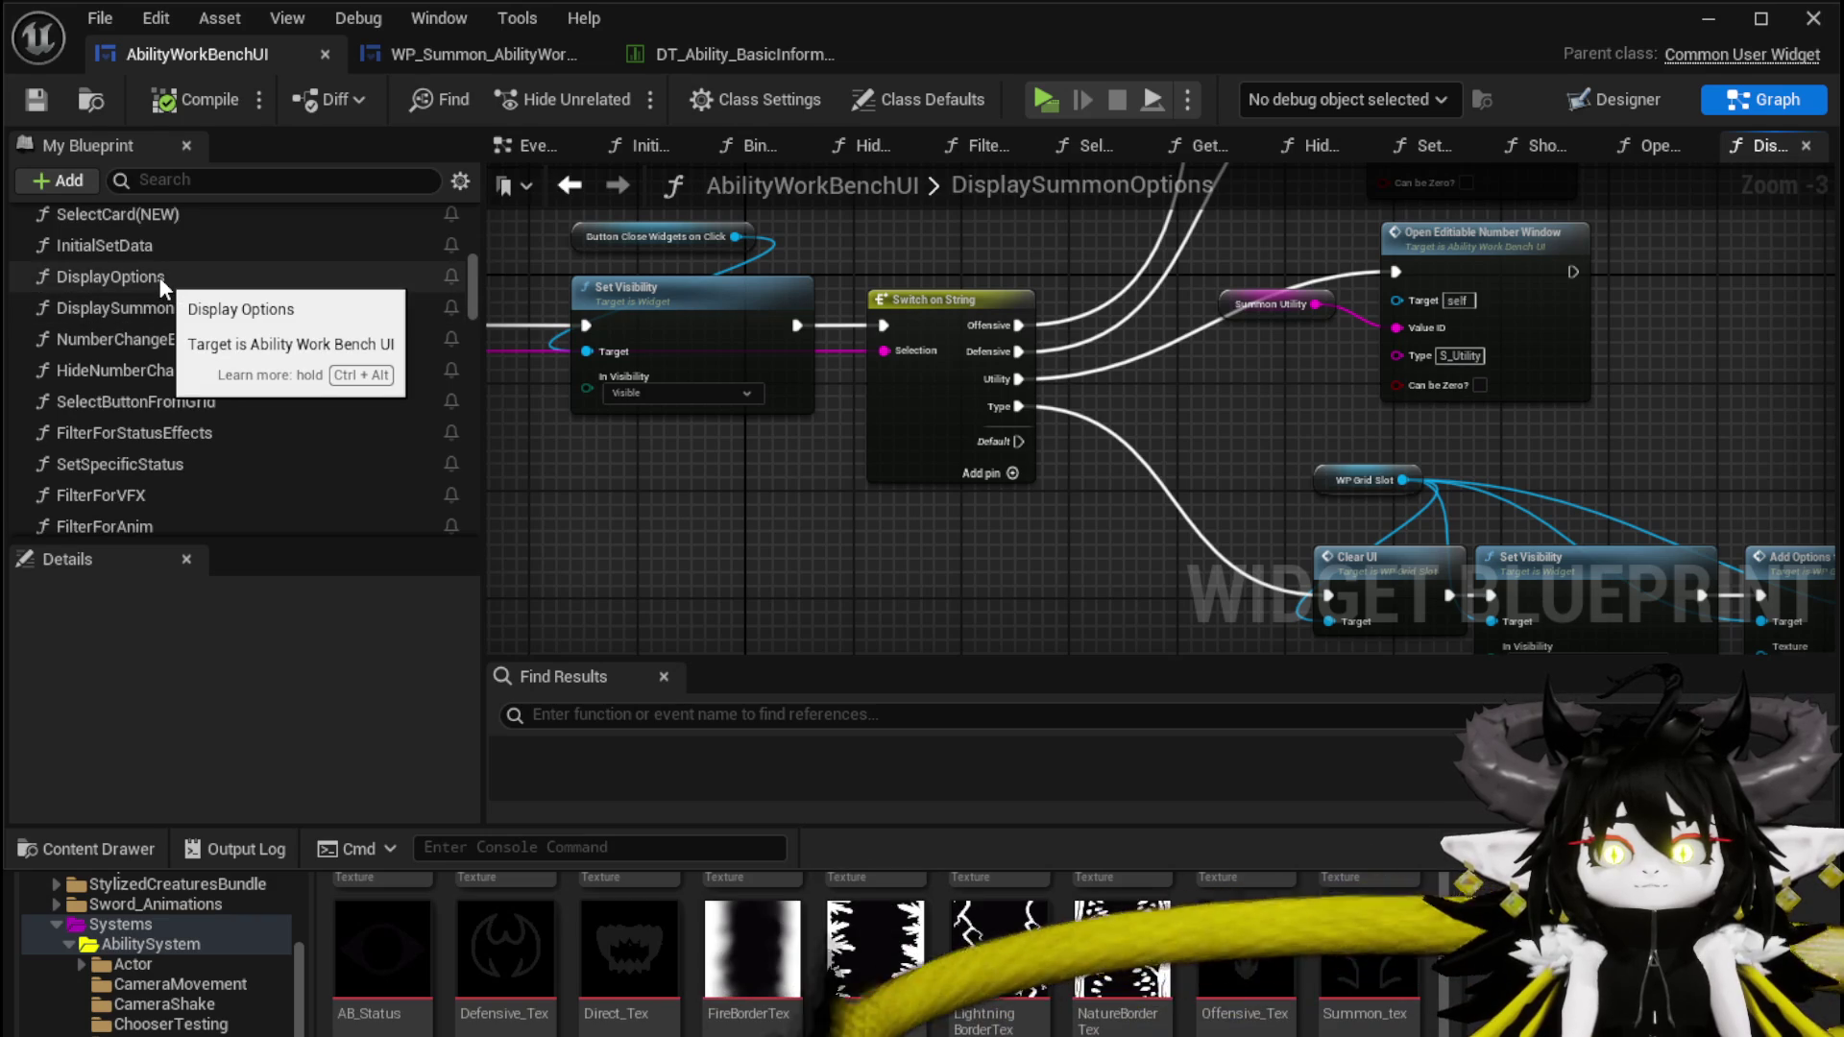
# In DisplayOptions, select the Add Options to Grid row (Single through Movement) with its Print String nodes
pyautogui.doubleClick(159, 277)
pyautogui.scroll(7, 991, 471)
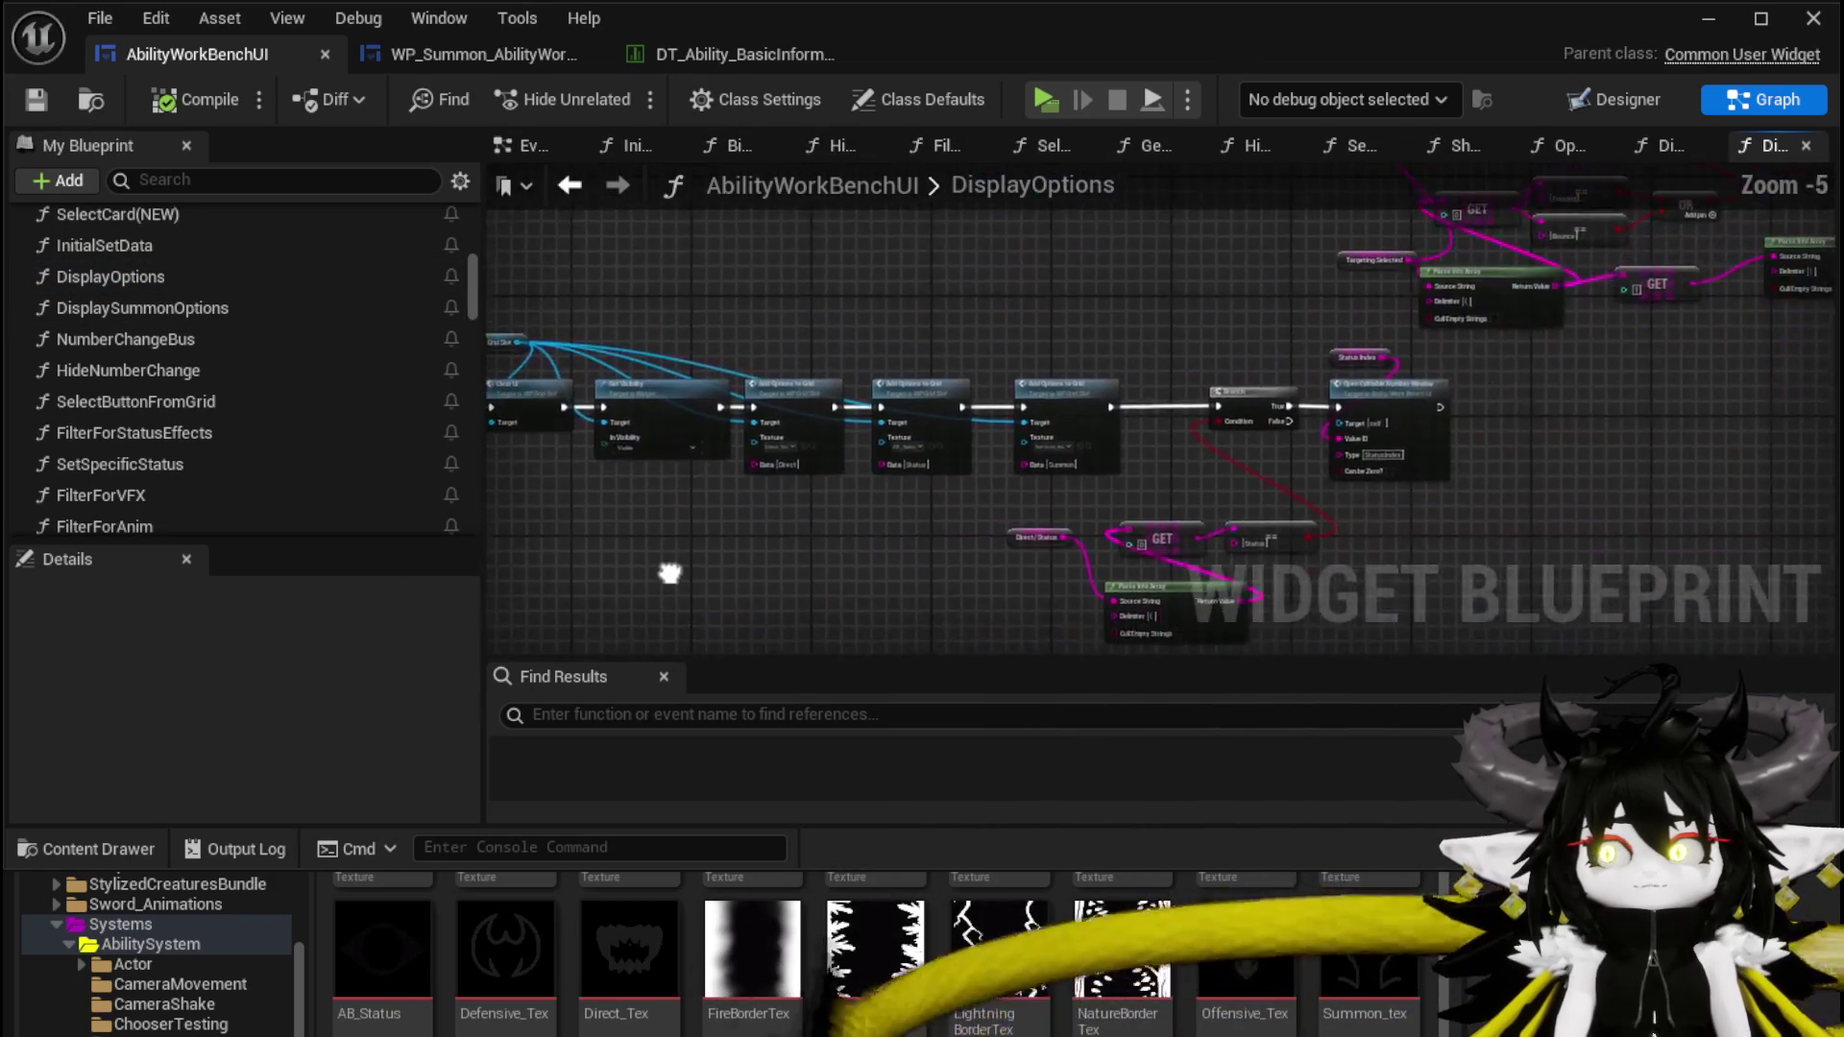
pyautogui.scroll(4, 730, 548)
pyautogui.scroll(-3, 776, 535)
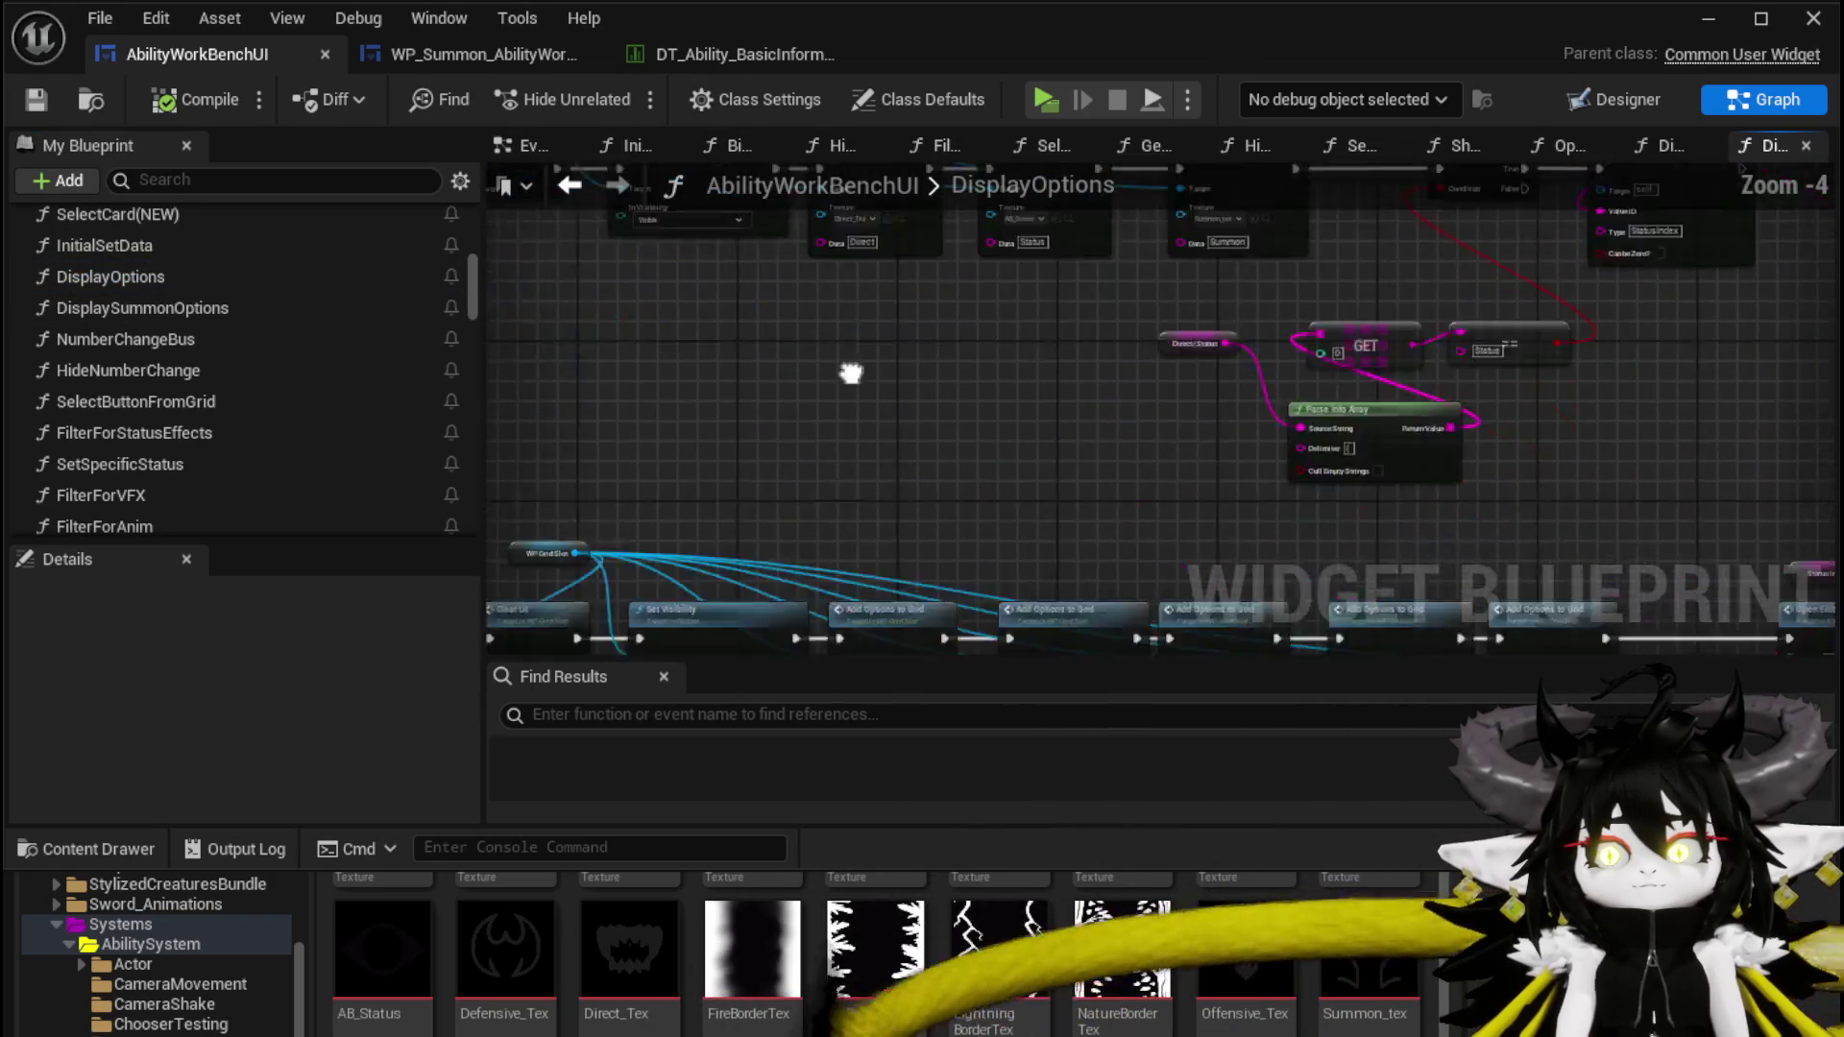
pyautogui.scroll(5, 898, 384)
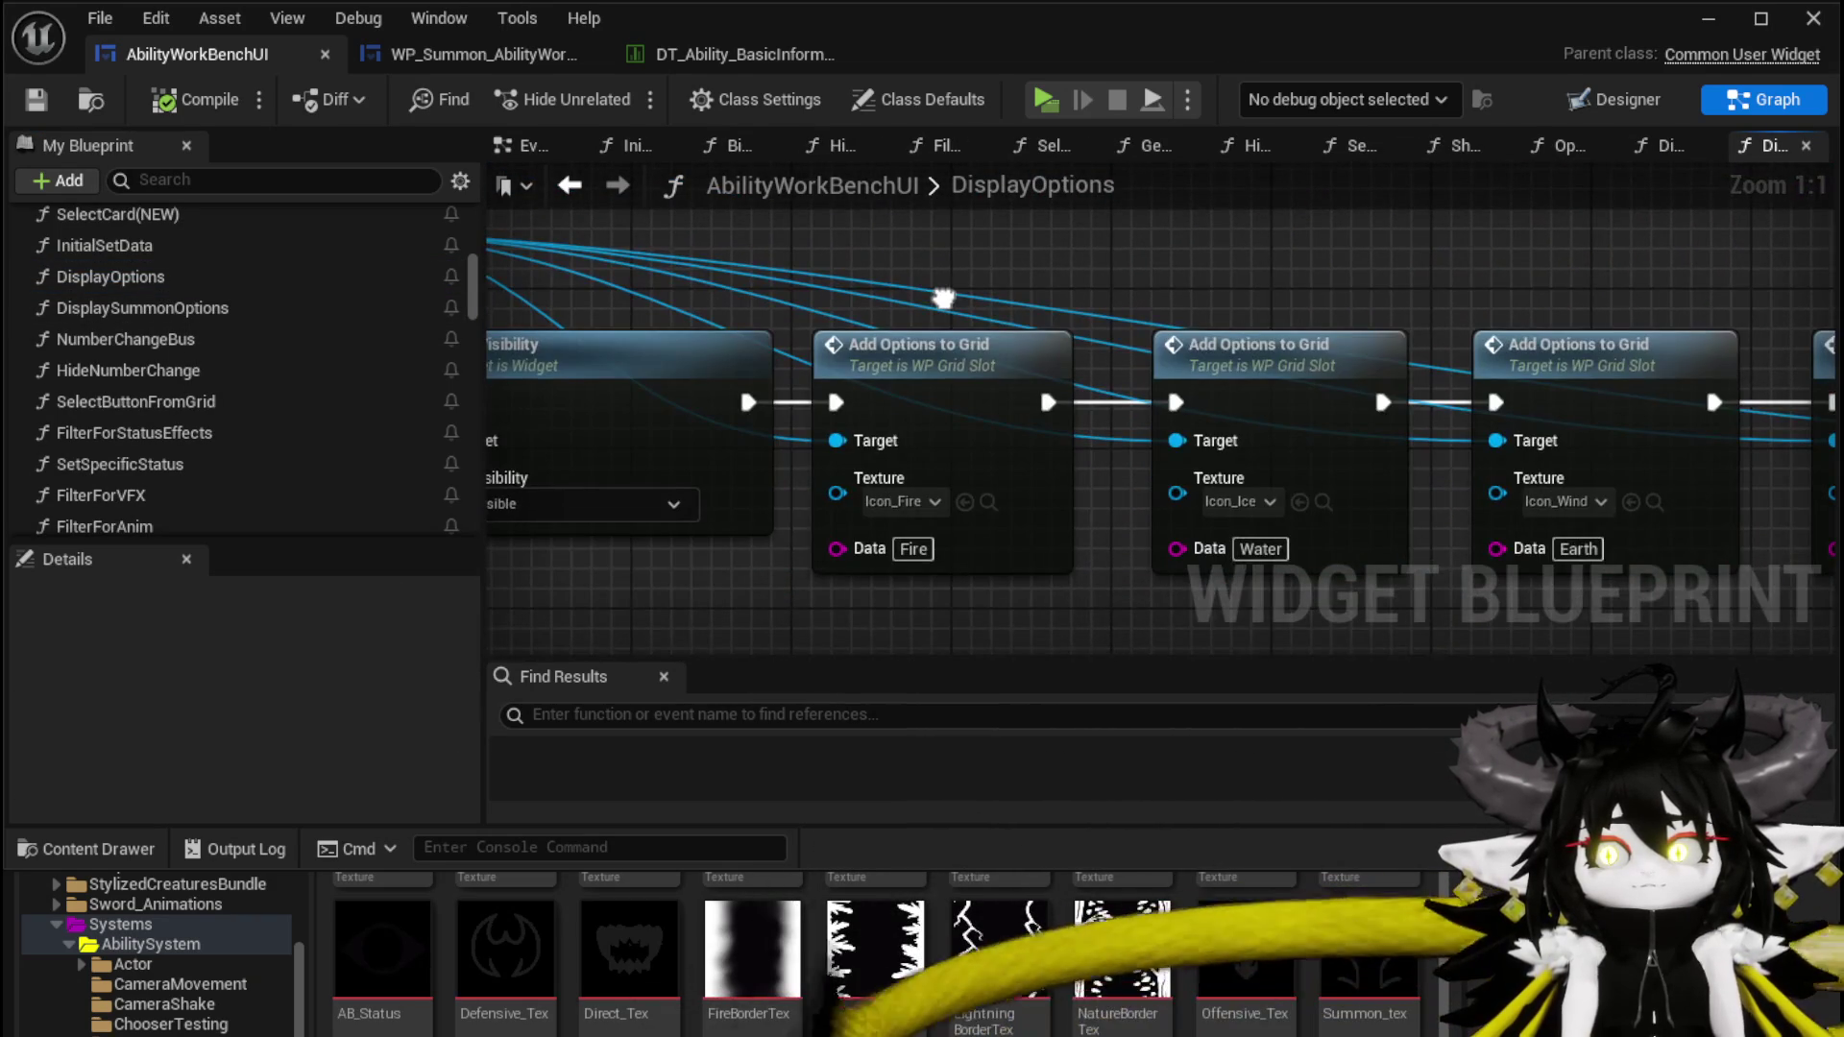
pyautogui.scroll(-5, 942, 308)
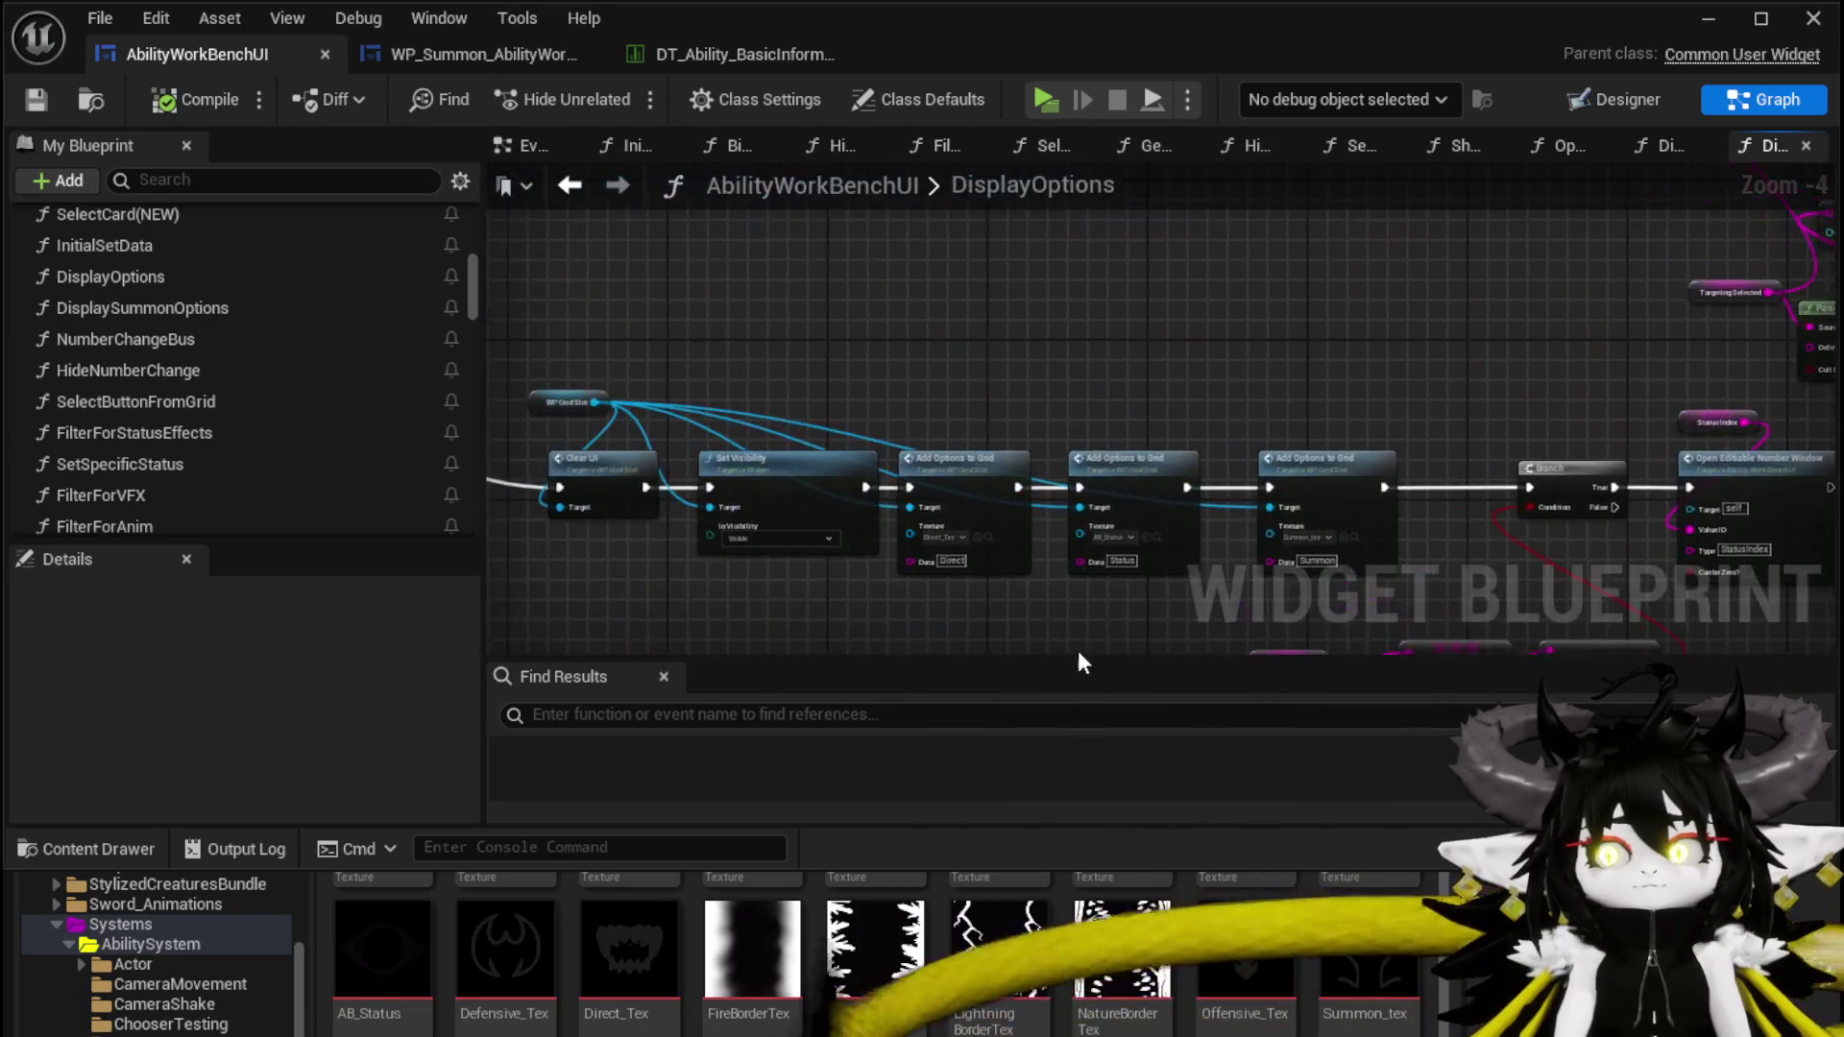
pyautogui.scroll(2, 854, 523)
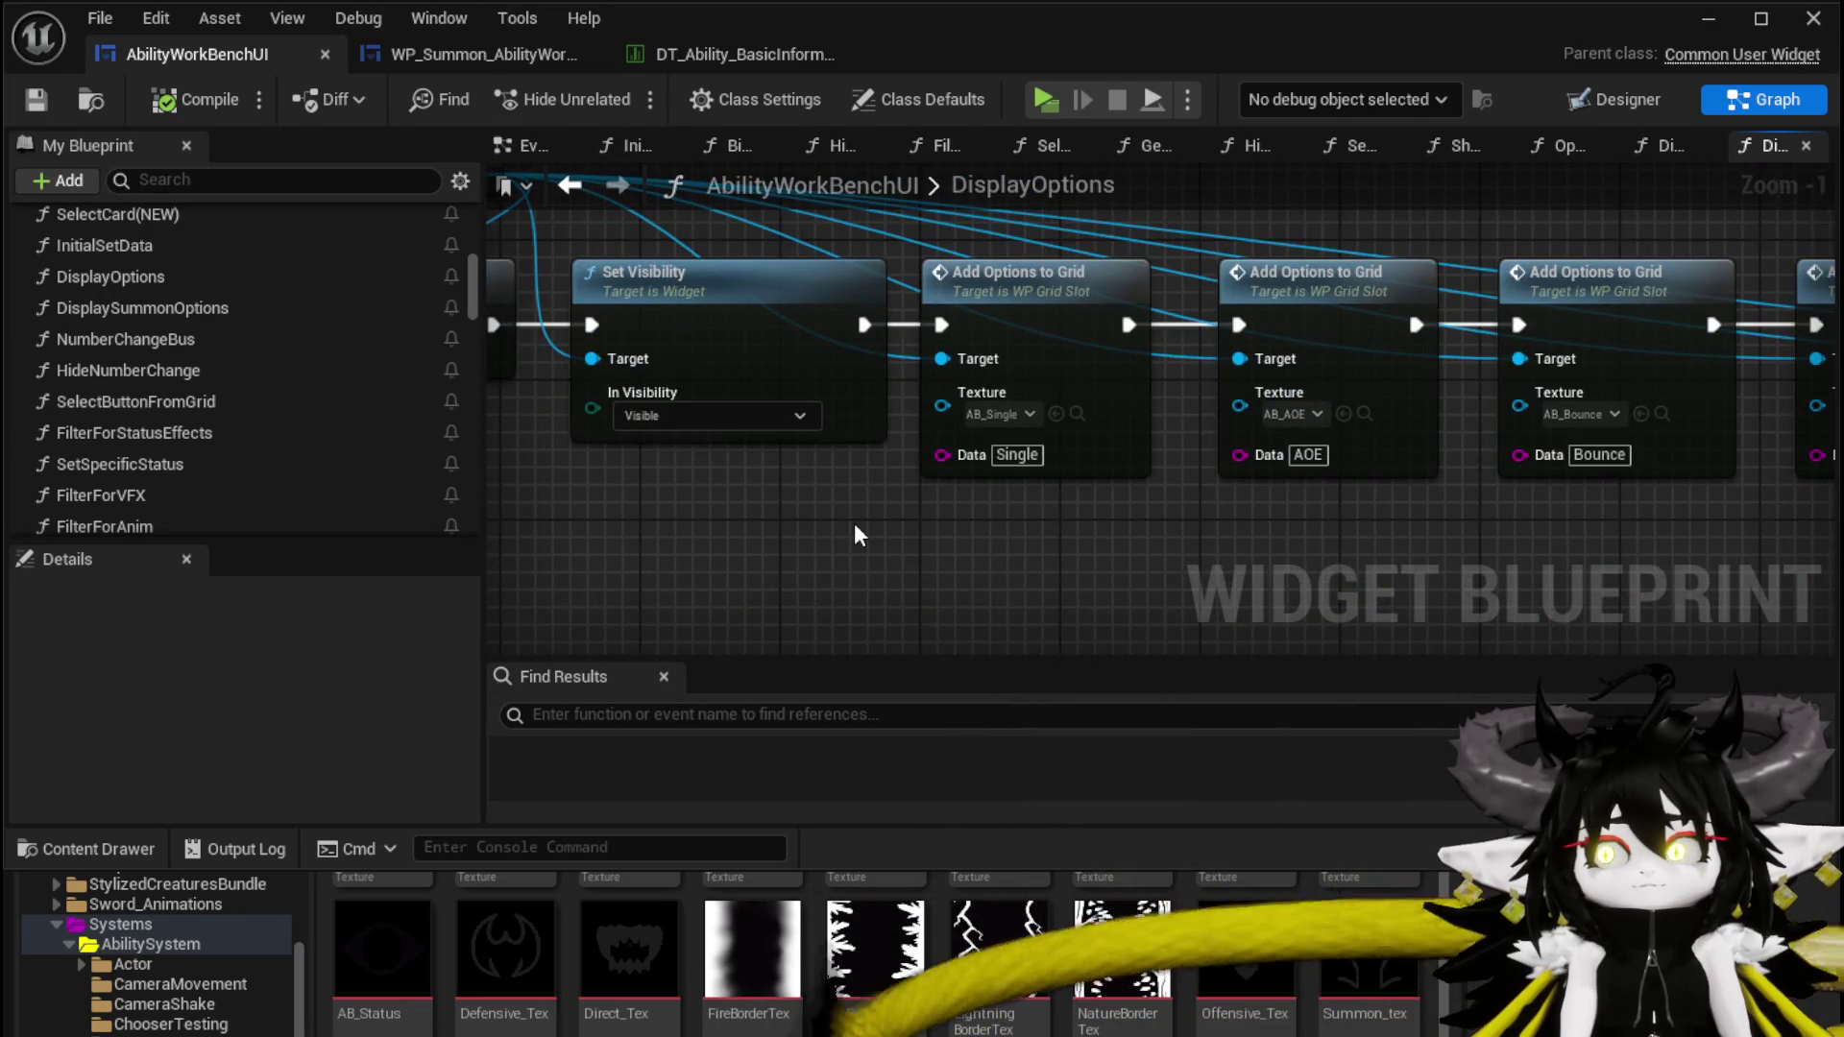
pyautogui.scroll(-2, 912, 505)
pyautogui.moveTo(576, 278)
pyautogui.mouseDown()
pyautogui.moveTo(1009, 522)
pyautogui.moveTo(1709, 538)
pyautogui.moveTo(1426, 543)
pyautogui.mouseUp()
pyautogui.scroll(-2, 984, 417)
pyautogui.moveTo(937, 243)
pyautogui.mouseDown()
pyautogui.moveTo(1011, 321)
pyautogui.moveTo(1427, 504)
pyautogui.mouseUp()
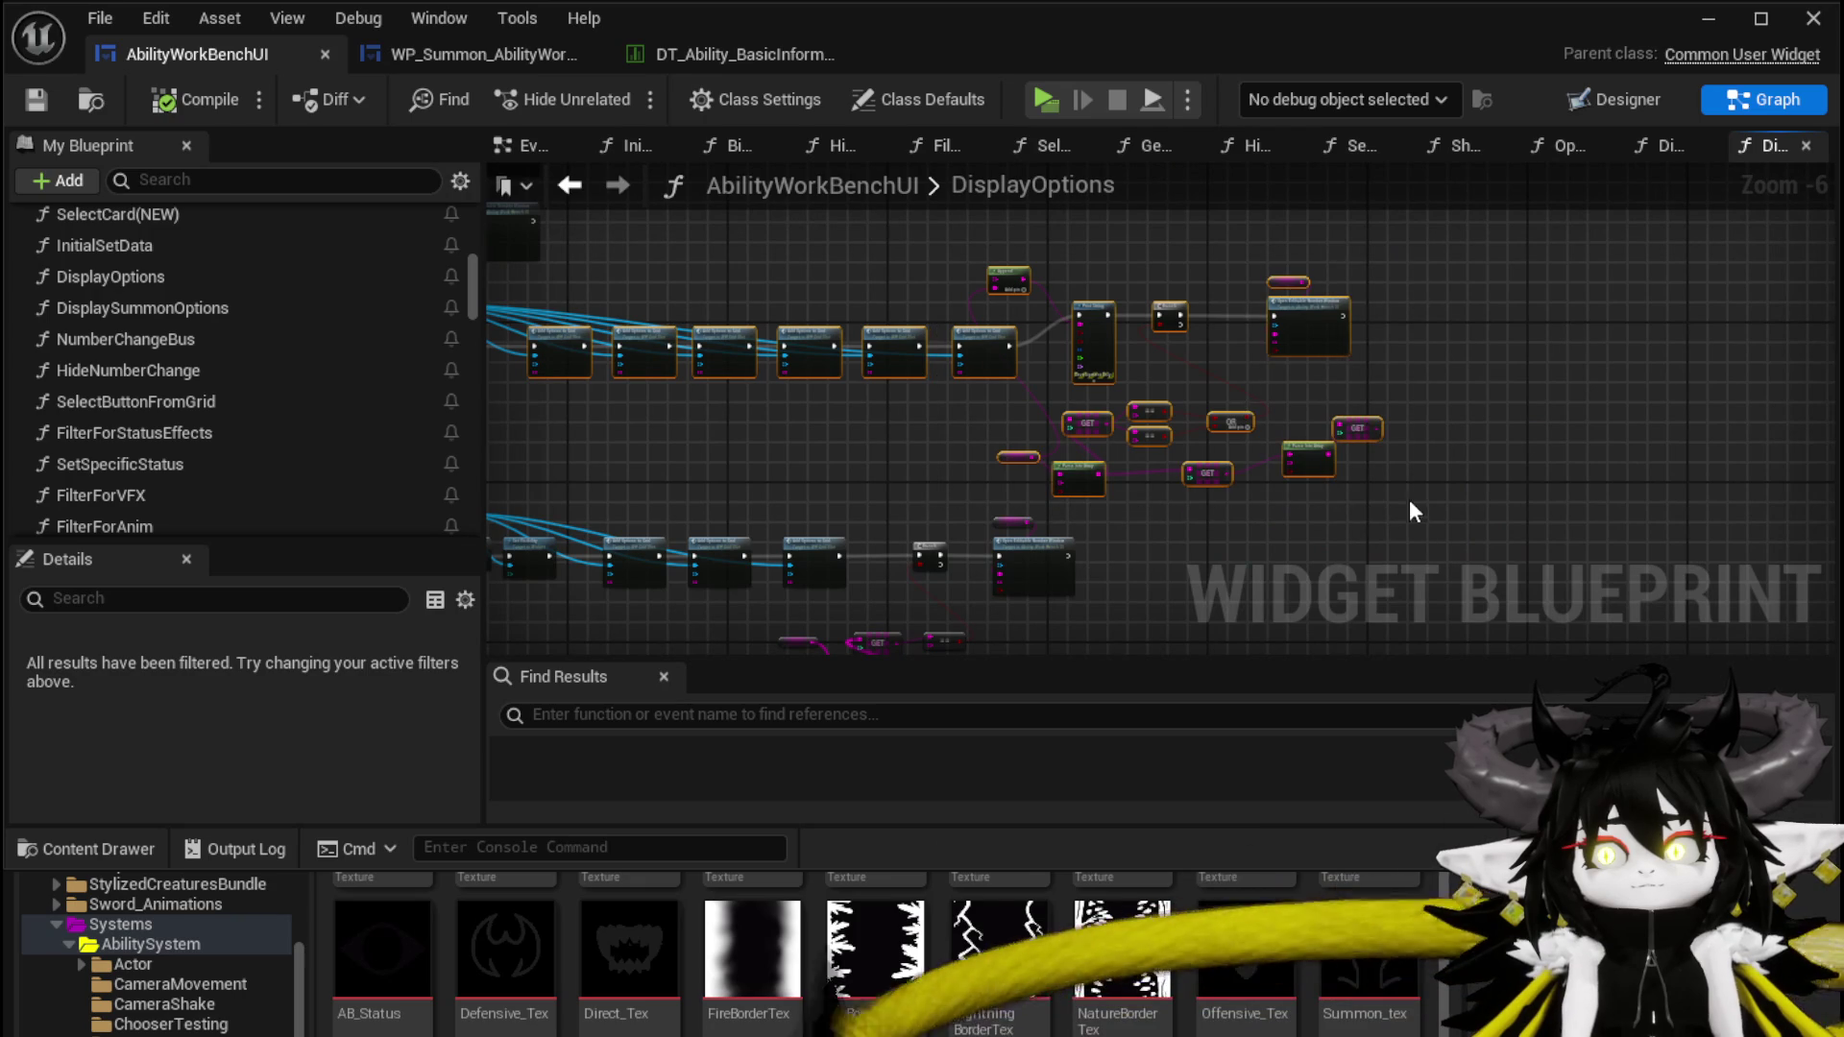
# Paste the copied grid option nodes into DisplaySummonOptions below the switch
pyautogui.doubleClick(196, 309)
pyautogui.scroll(-3, 531, 431)
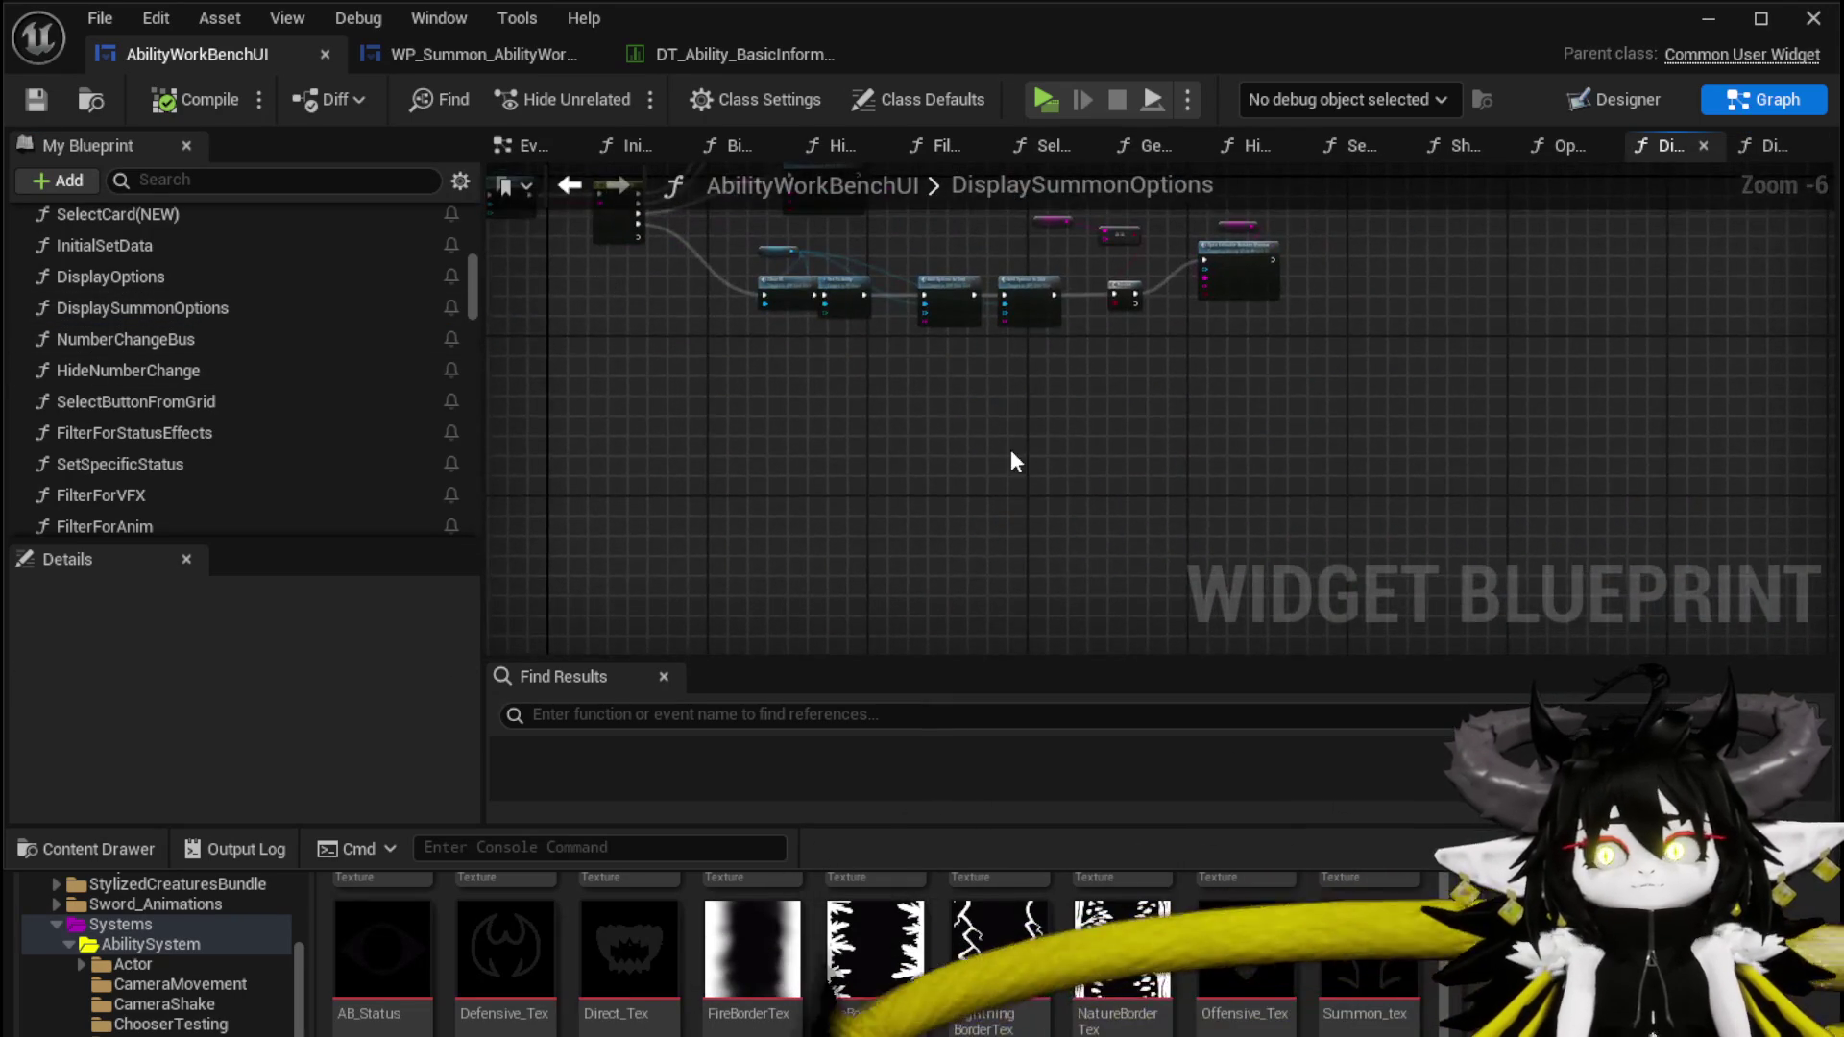
pyautogui.hotkey('ctrl', 'v')
pyautogui.moveTo(774, 422)
pyautogui.mouseDown()
pyautogui.moveTo(1053, 422)
pyautogui.moveTo(1073, 396)
pyautogui.mouseUp()
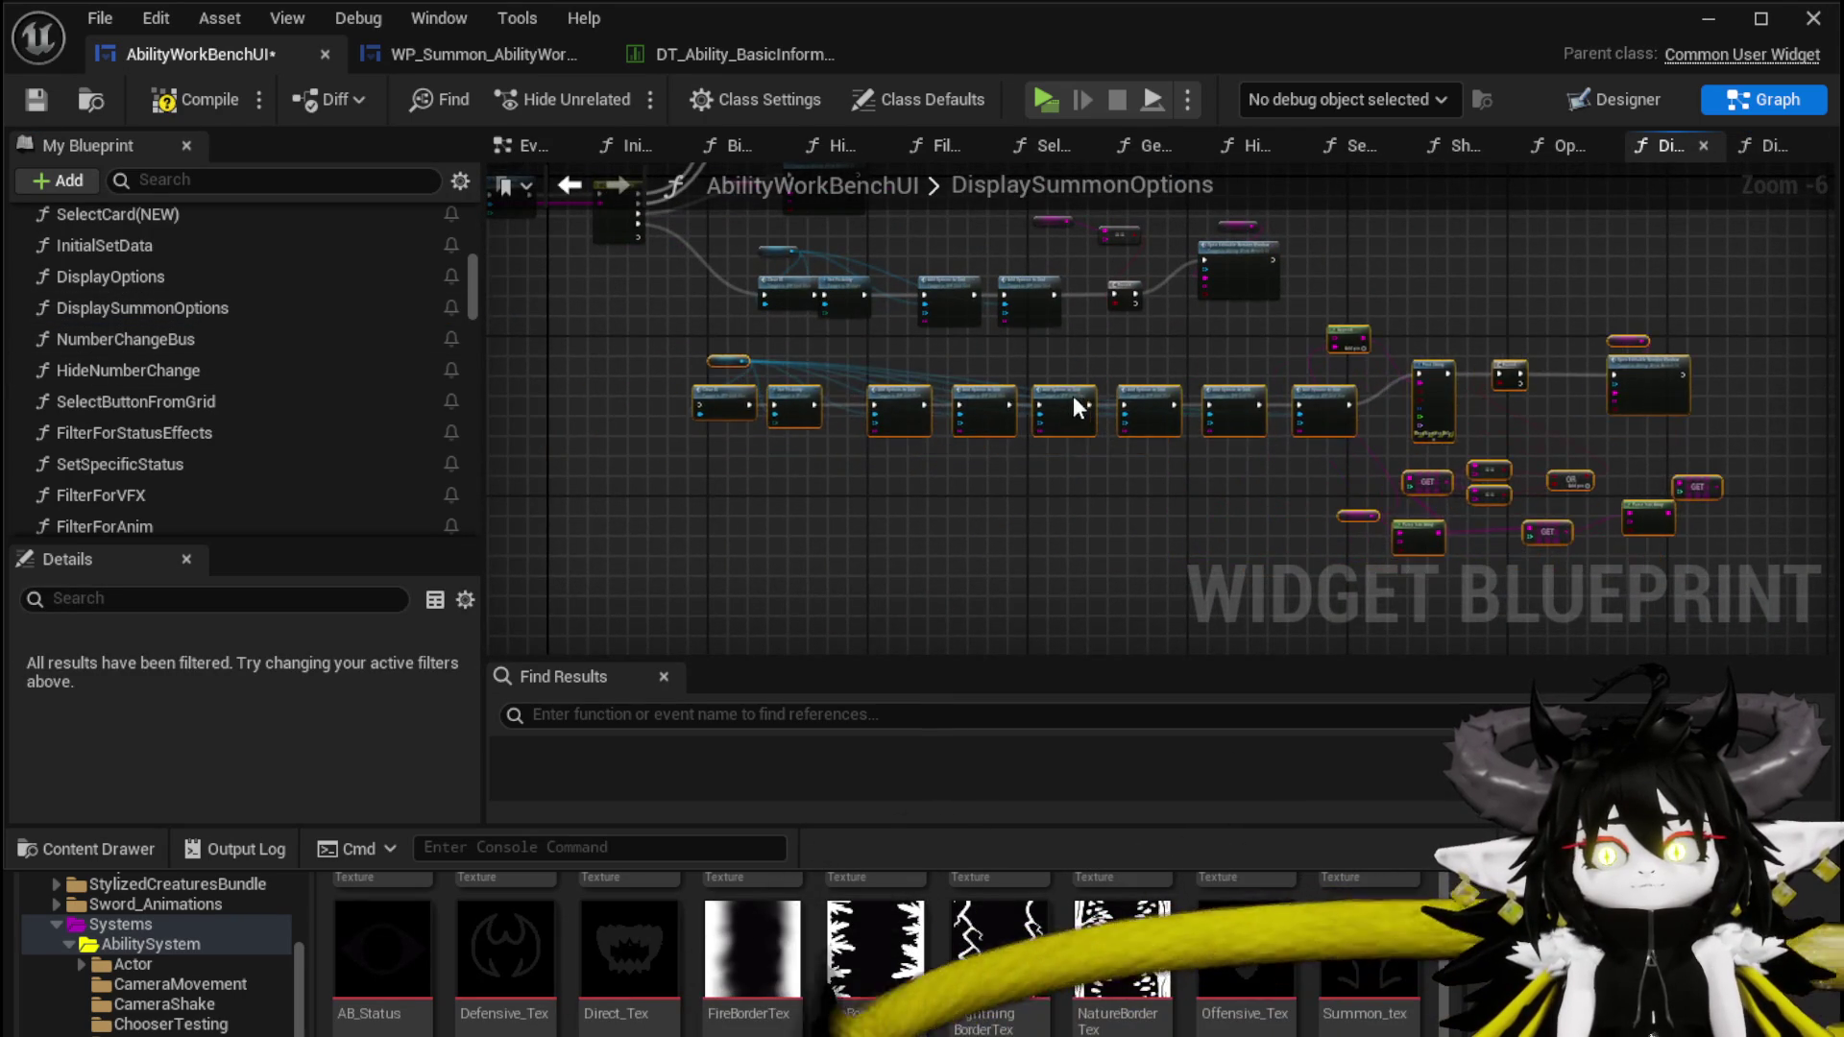
# Add a Targeting case to Switch on String and wire it to the pasted Clear UI node
pyautogui.scroll(4, 706, 459)
pyautogui.click(678, 406)
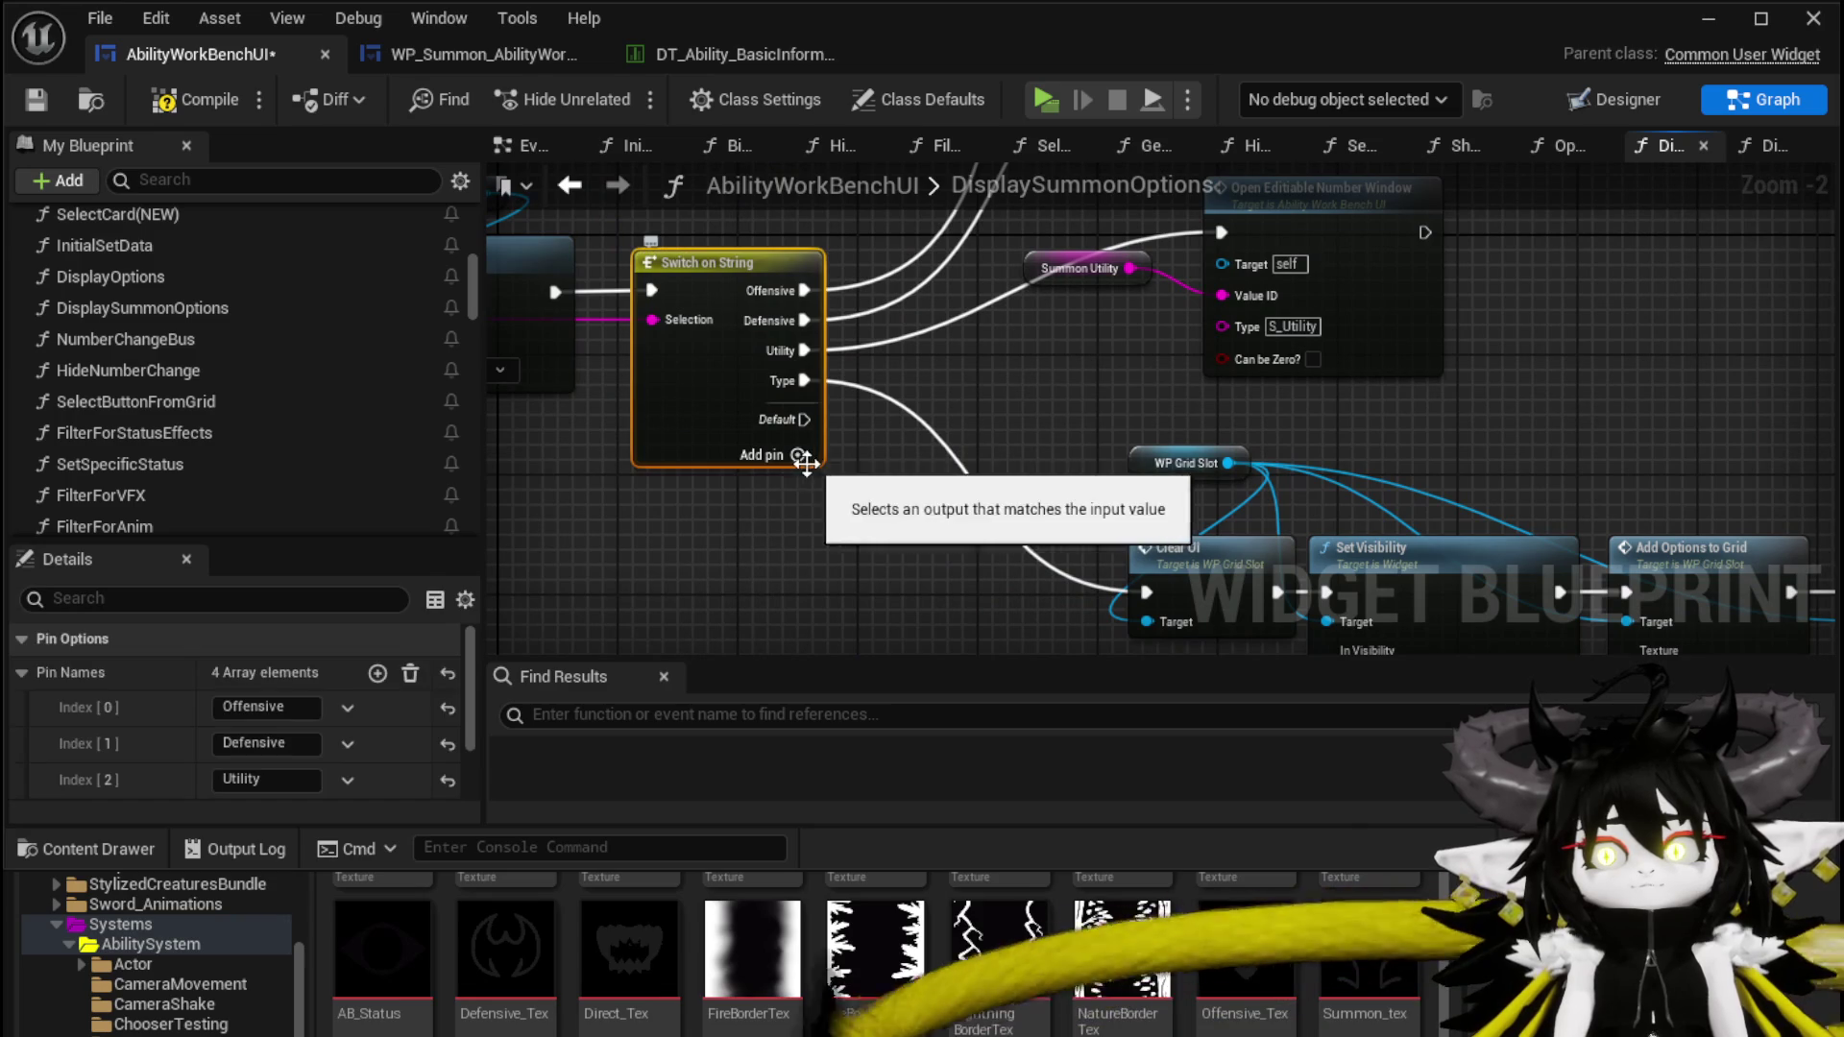
pyautogui.click(797, 454)
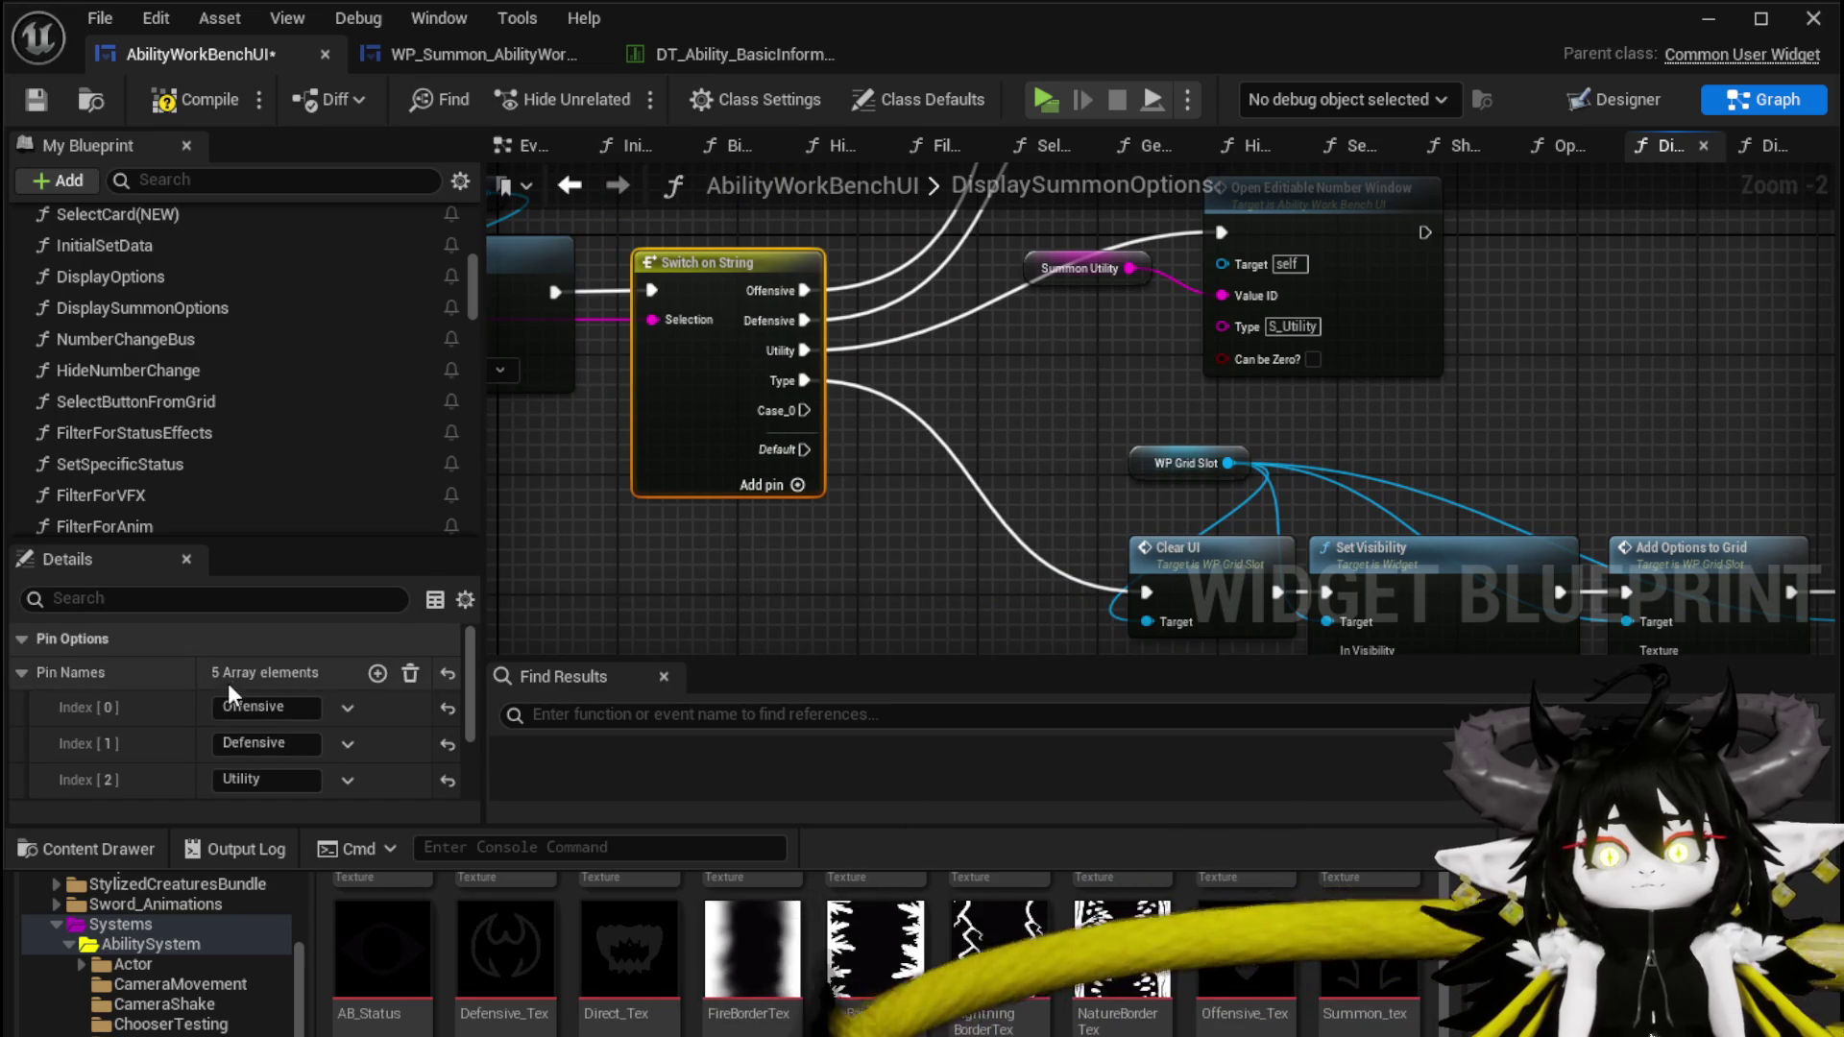
pyautogui.scroll(-3, 242, 721)
pyautogui.click(266, 712)
pyautogui.write('T')
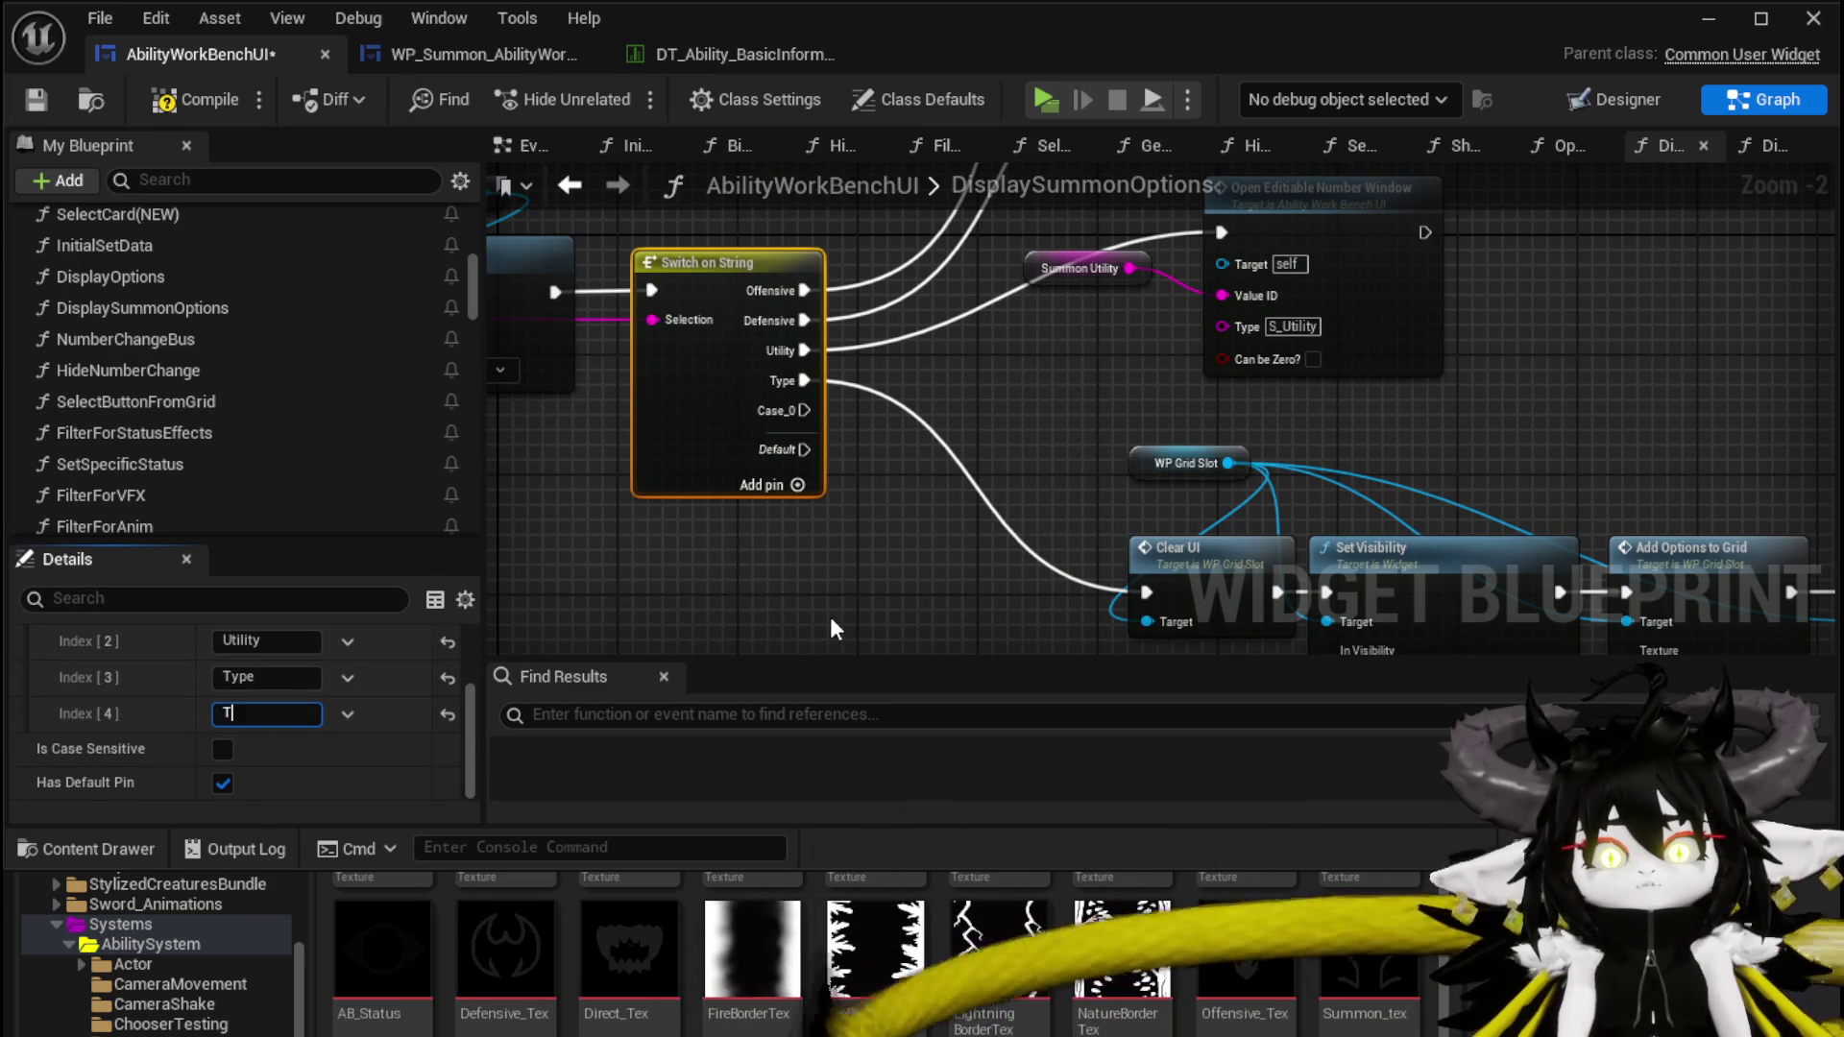
pyautogui.write('argeting')
pyautogui.press('Return')
pyautogui.moveTo(803, 410)
pyautogui.mouseDown()
pyautogui.moveTo(946, 709)
pyautogui.moveTo(944, 413)
pyautogui.moveTo(949, 437)
pyautogui.mouseUp()
pyautogui.moveTo(1560, 597); pyautogui.dragTo(778, 505)
# Prefix the Single, AOE and Bounce data values with S_ to read S_Single, S_AOE and S_Bounce
pyautogui.click(741, 459)
pyautogui.write('S_Single')
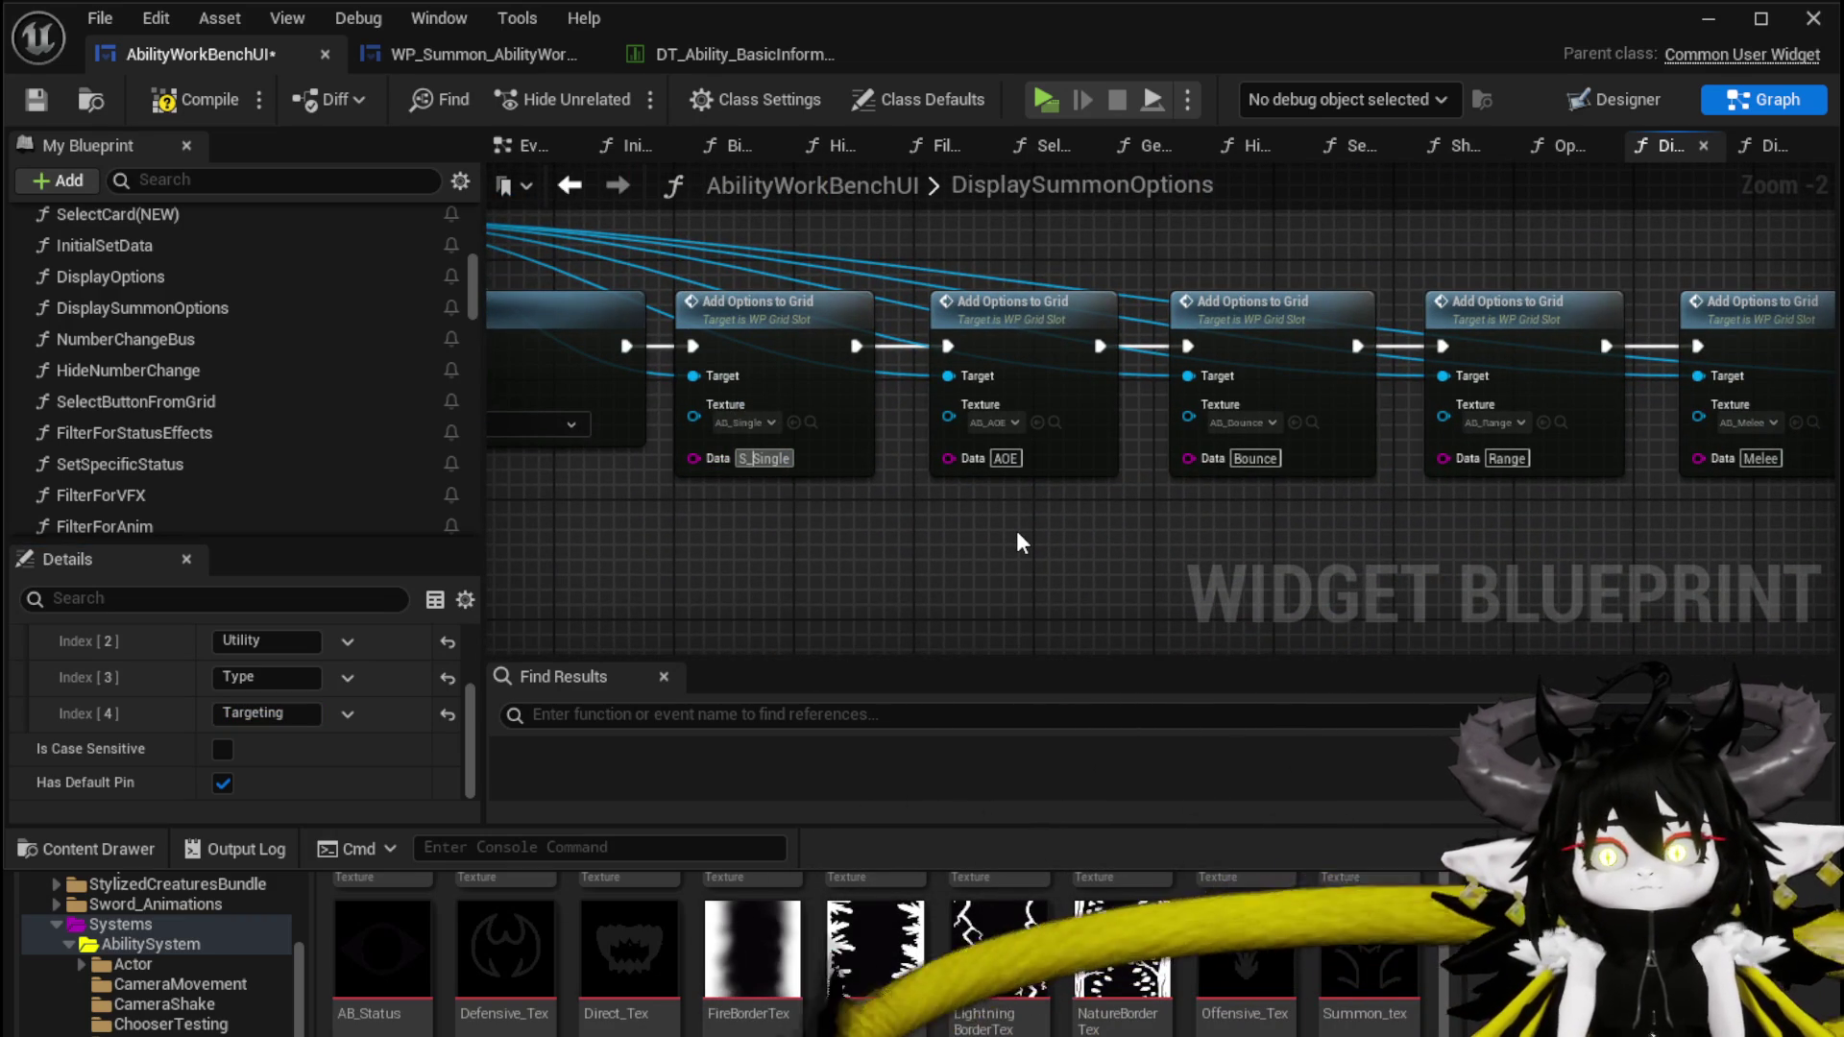
pyautogui.click(1018, 543)
pyautogui.press('Home')
pyautogui.write('S_')
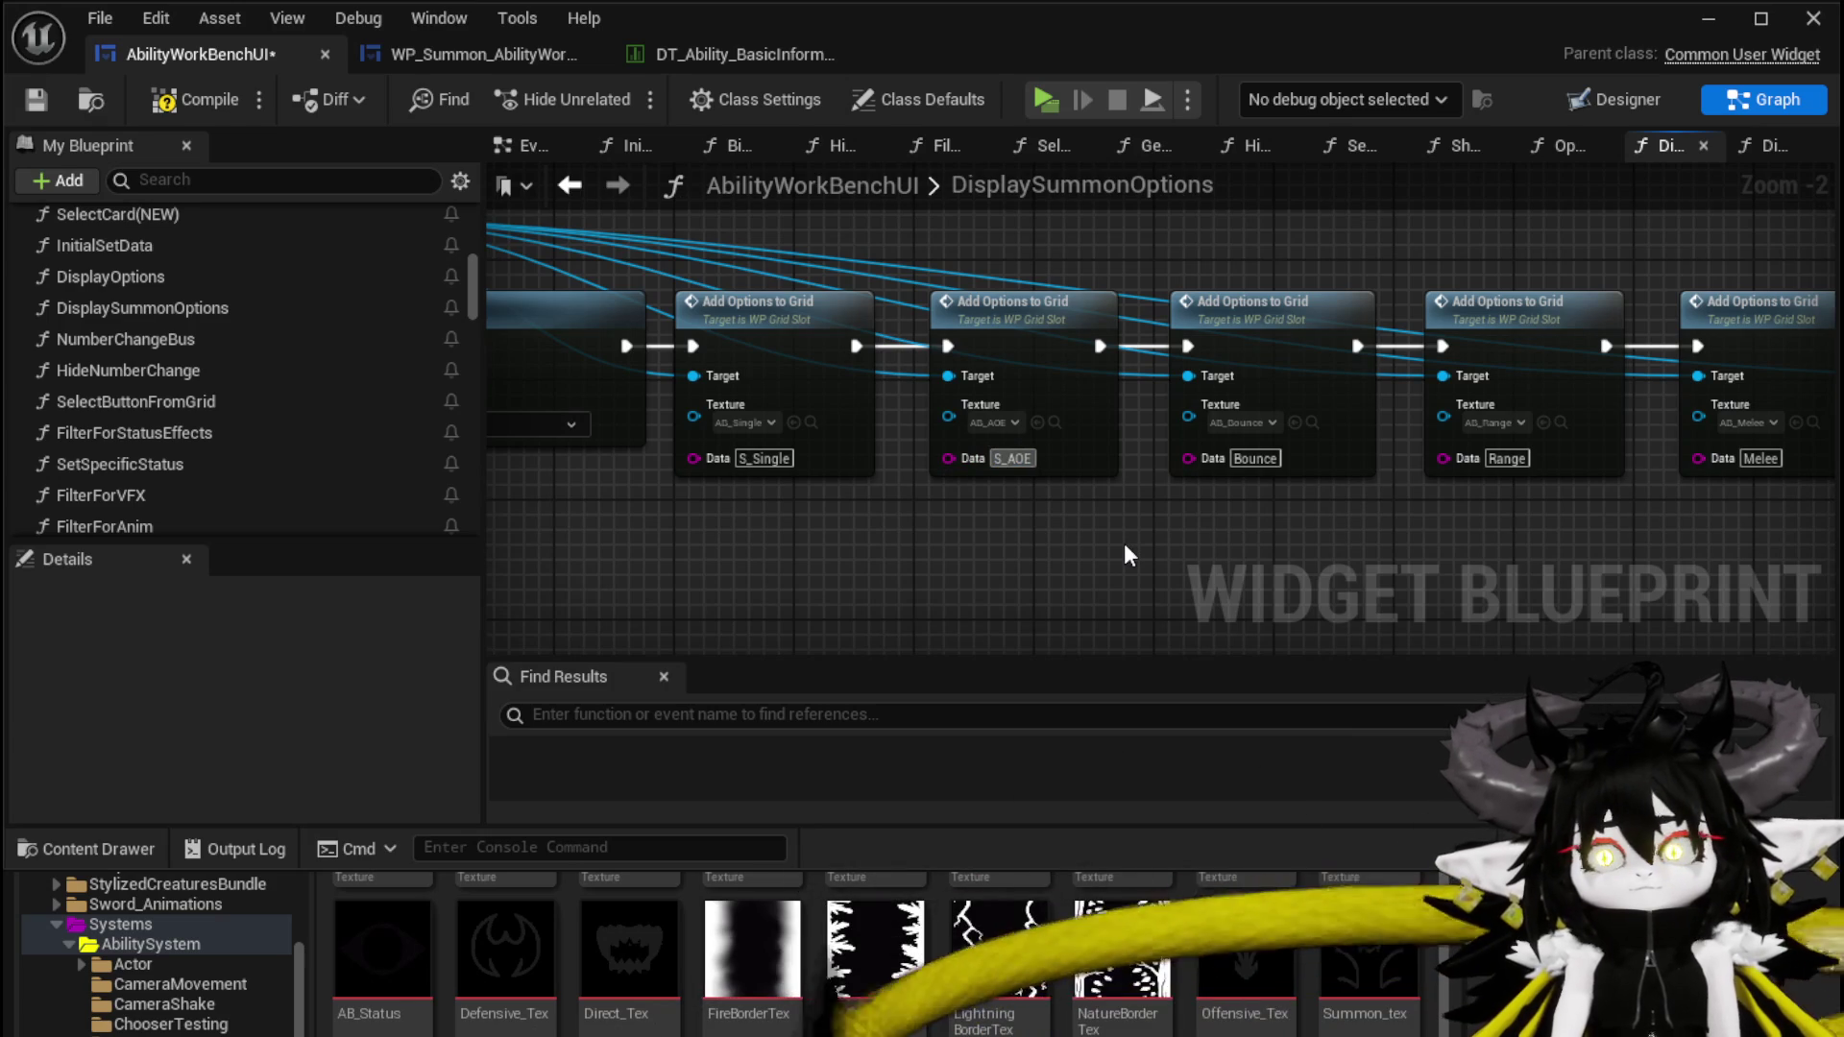
pyautogui.moveTo(1115, 532); pyautogui.dragTo(960, 454)
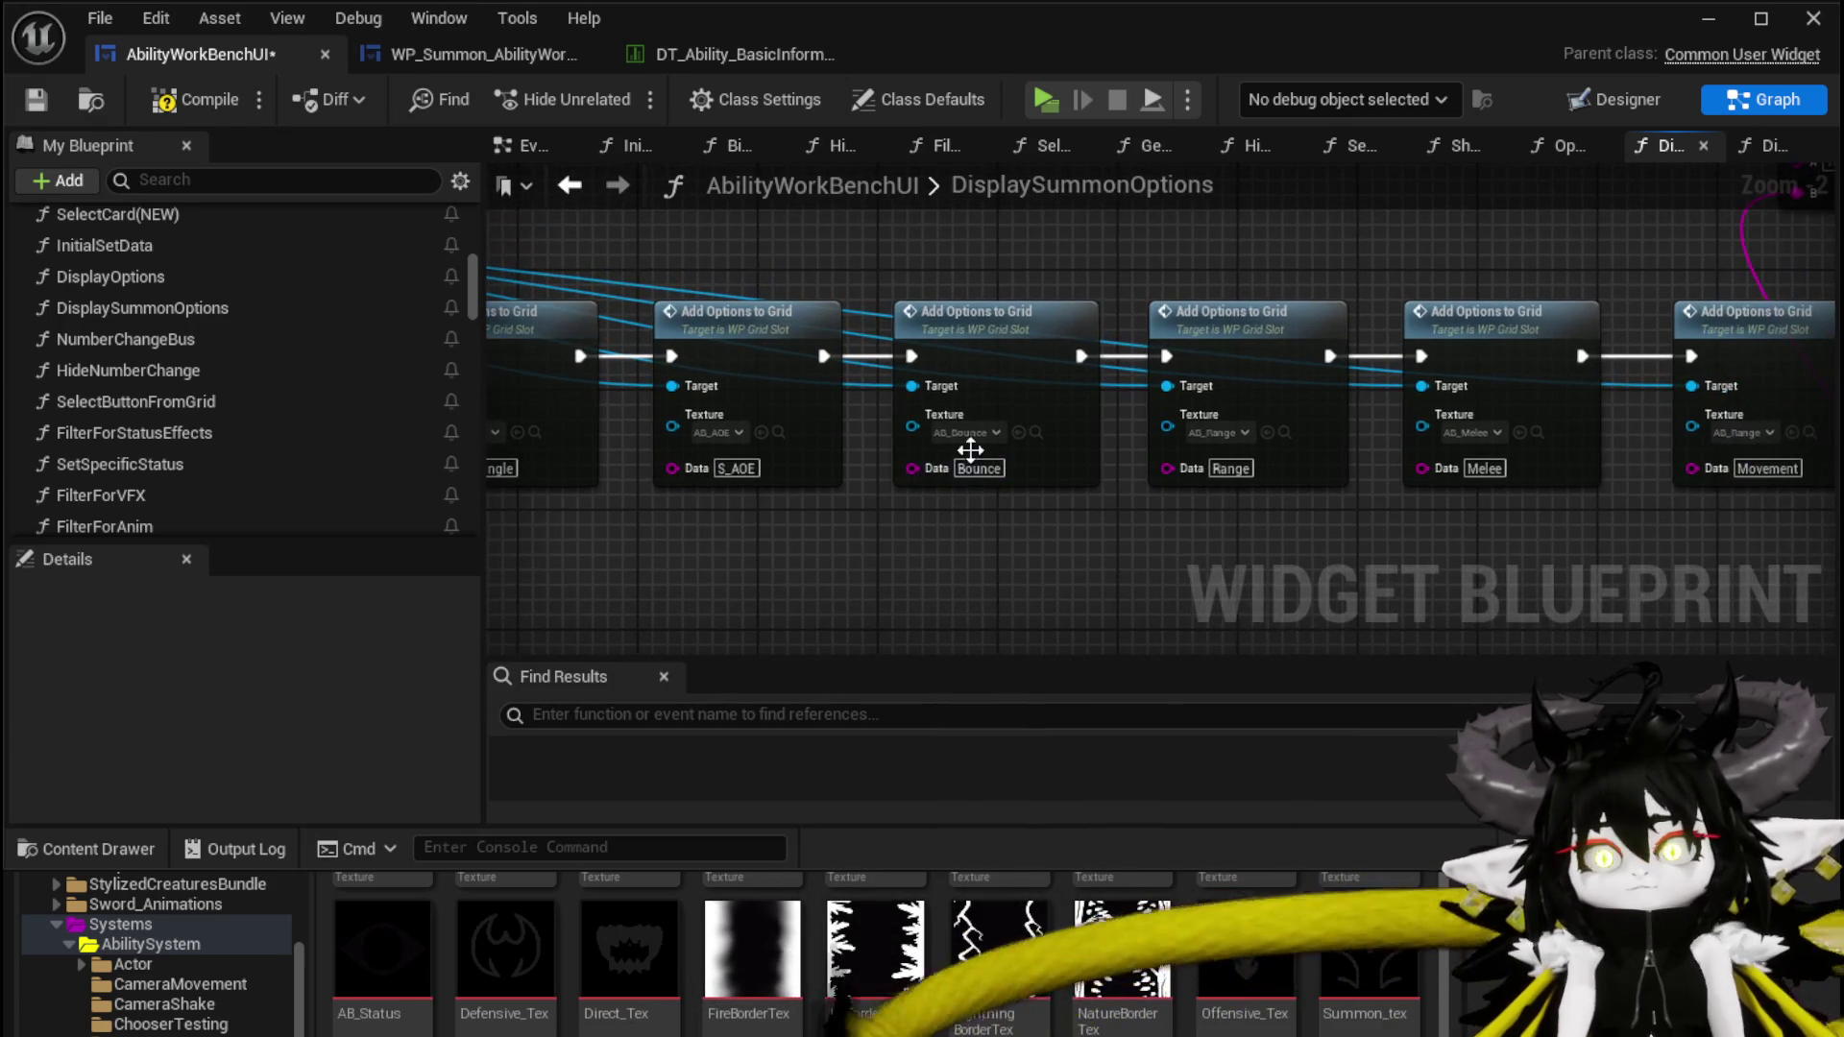
pyautogui.press('Home')
pyautogui.write('S_')
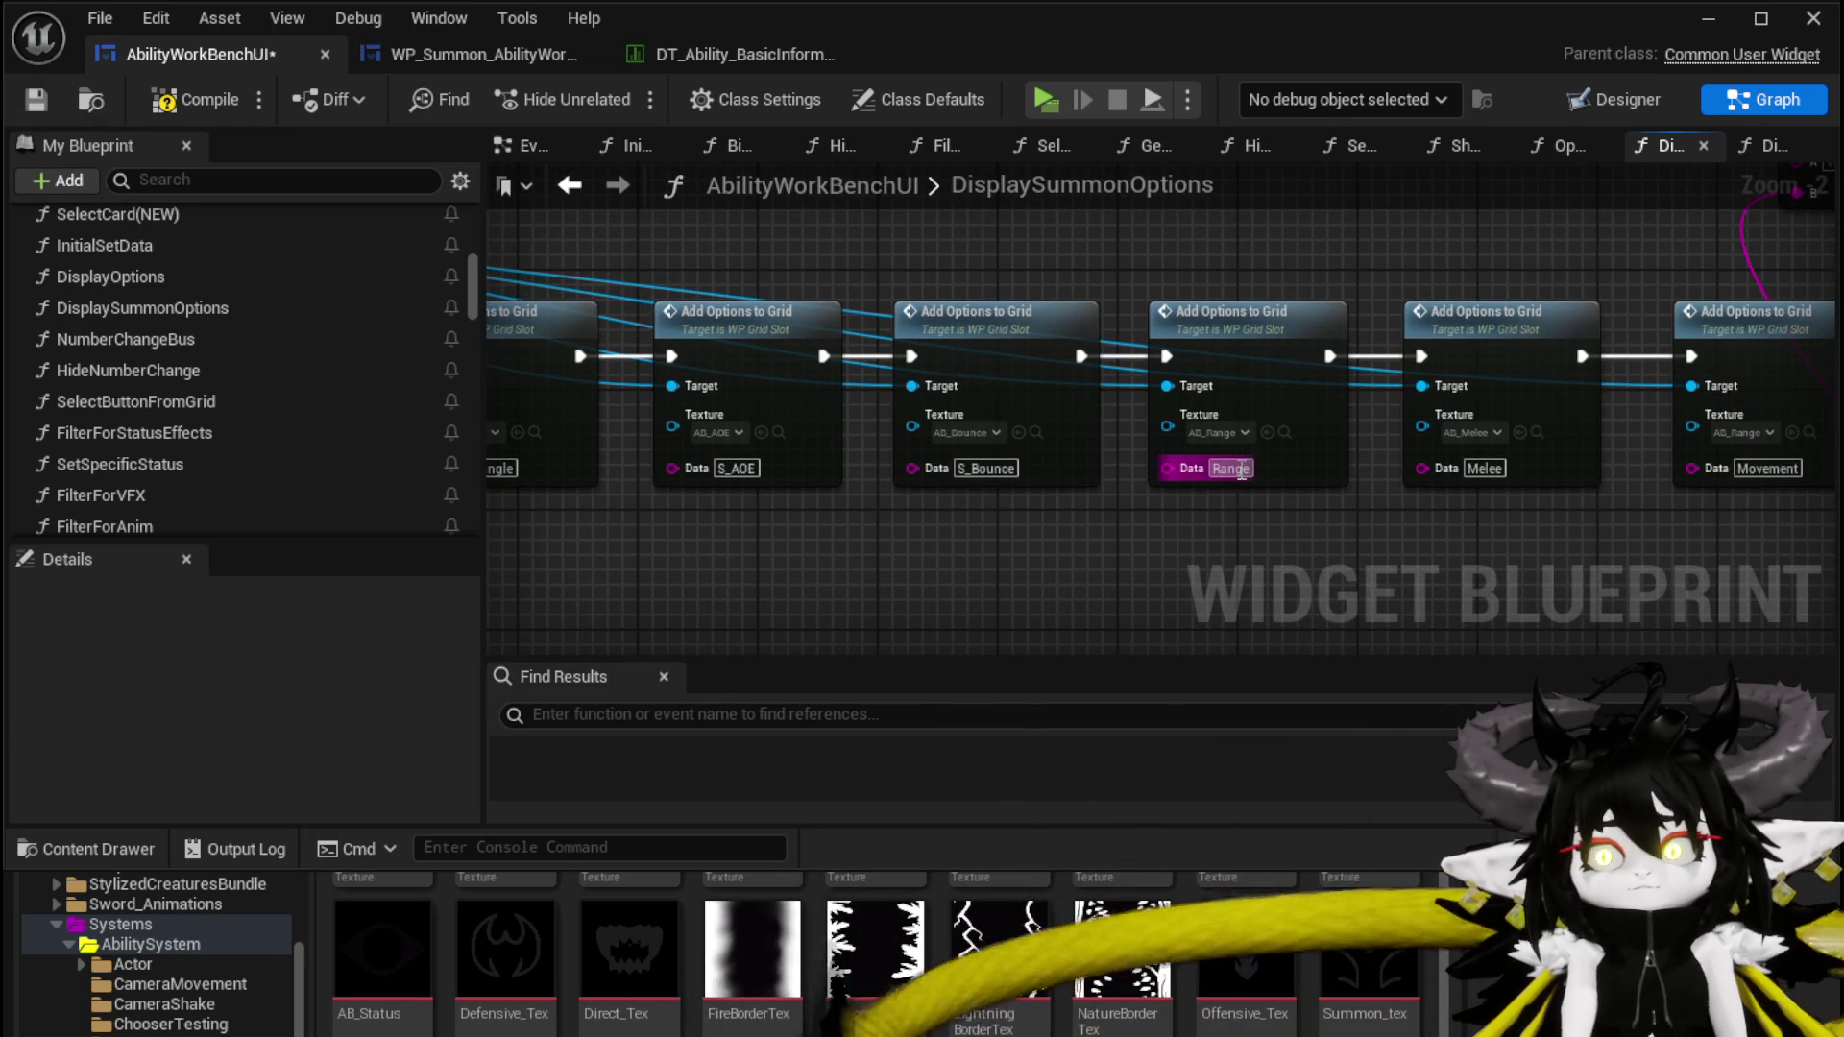
# Select the Range and Melee nodes, then bring the TargetingIndex number window node into view
pyautogui.moveTo(1285, 540); pyautogui.dragTo(835, 510)
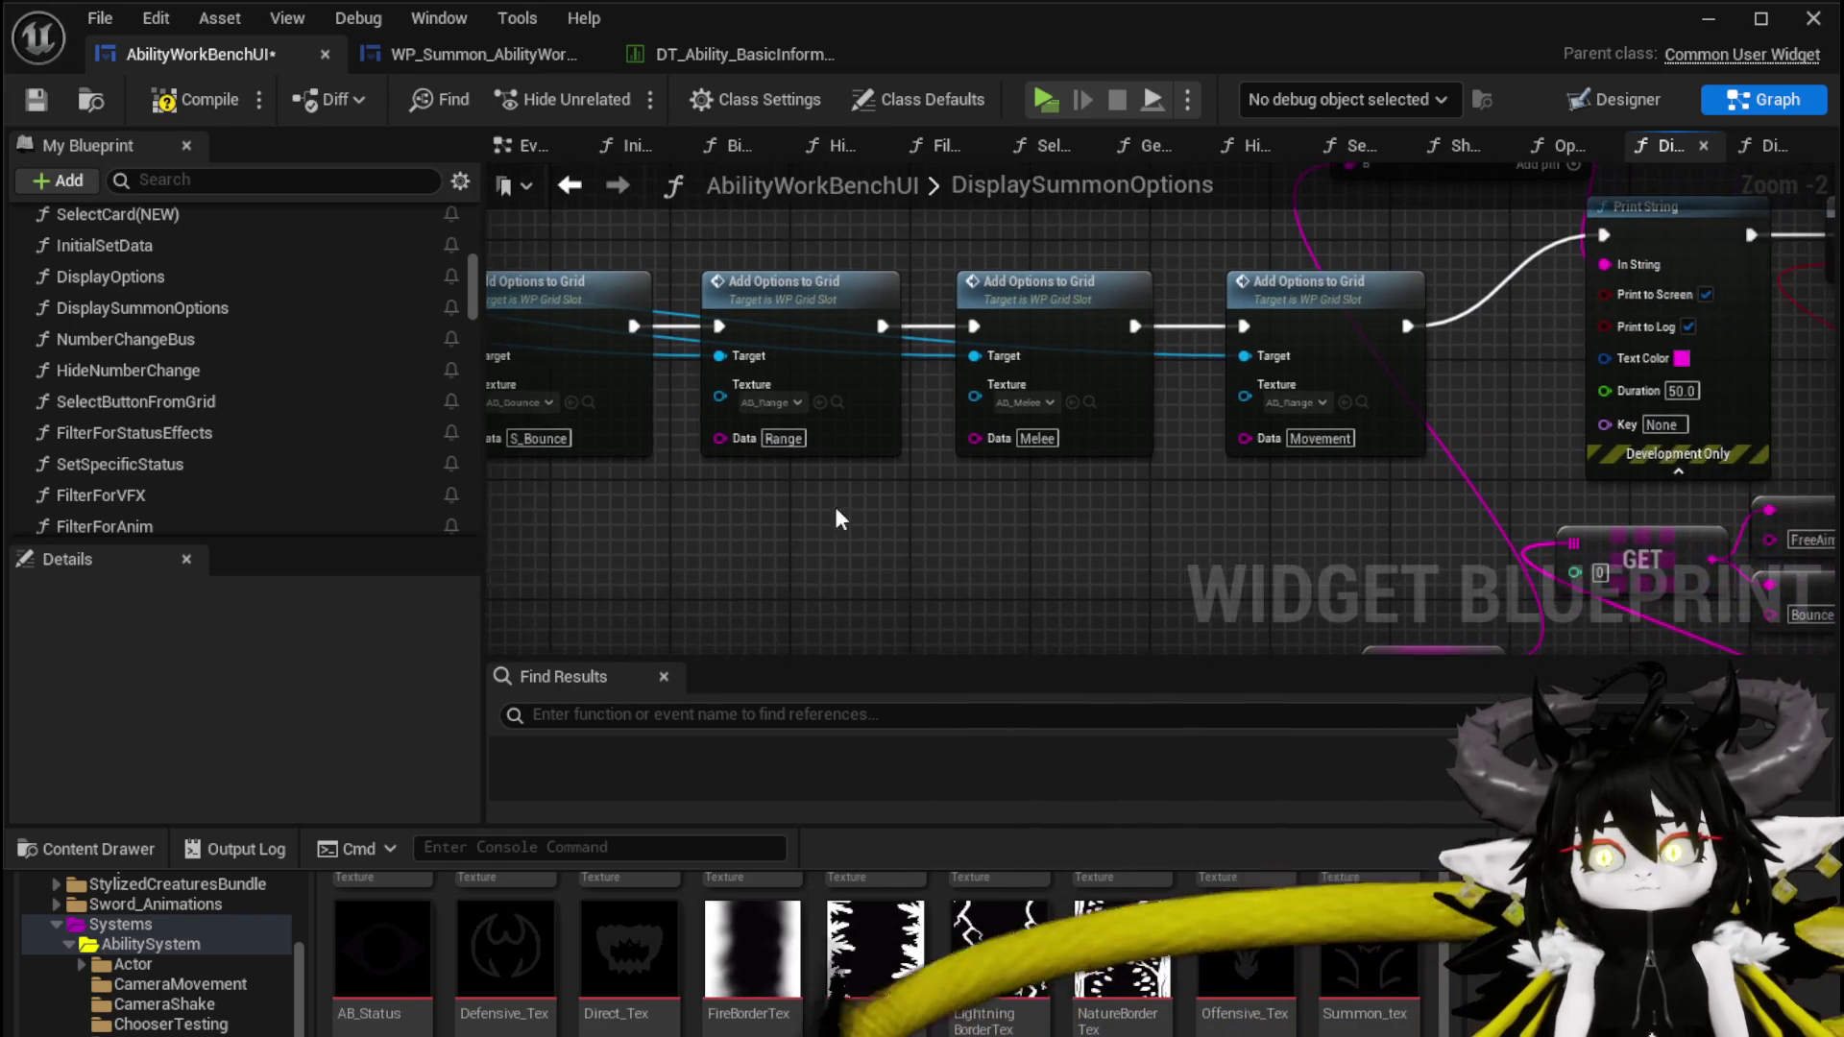
pyautogui.moveTo(715, 546); pyautogui.dragTo(1097, 408)
pyautogui.moveTo(895, 527)
pyautogui.mouseDown()
pyautogui.moveTo(1326, 498)
pyautogui.moveTo(1480, 515)
pyautogui.moveTo(653, 552)
pyautogui.mouseUp()
pyautogui.moveTo(841, 545)
pyautogui.mouseDown()
pyautogui.moveTo(1008, 422)
pyautogui.moveTo(1094, 436)
pyautogui.moveTo(1237, 389)
pyautogui.moveTo(1379, 301)
pyautogui.moveTo(1219, 486)
pyautogui.moveTo(680, 396)
pyautogui.moveTo(642, 443)
pyautogui.moveTo(1617, 321)
pyautogui.moveTo(1008, 340)
pyautogui.moveTo(596, 320)
pyautogui.moveTo(885, 419)
pyautogui.moveTo(999, 376)
pyautogui.mouseUp()
pyautogui.moveTo(1402, 559); pyautogui.dragTo(1020, 498)
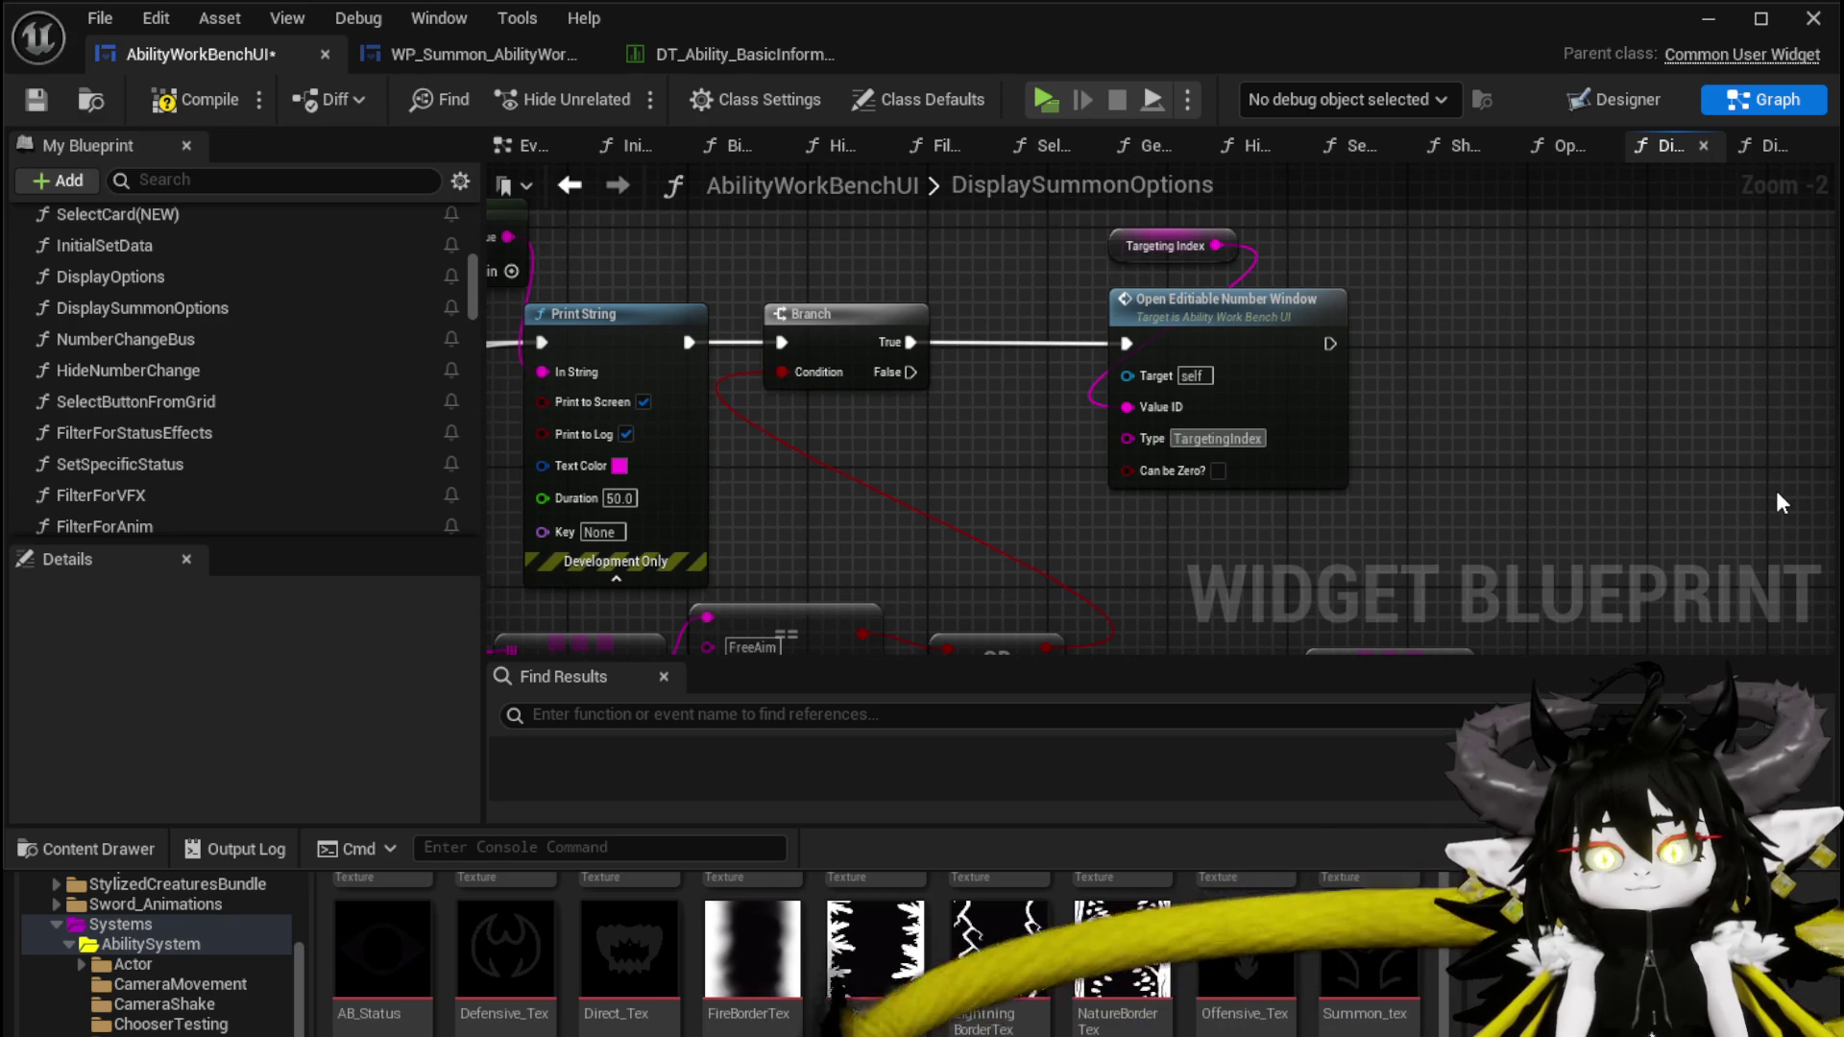
# Add one more S_ prefix, then nudge the Targeting Selected variable node up slightly
pyautogui.write('S_')
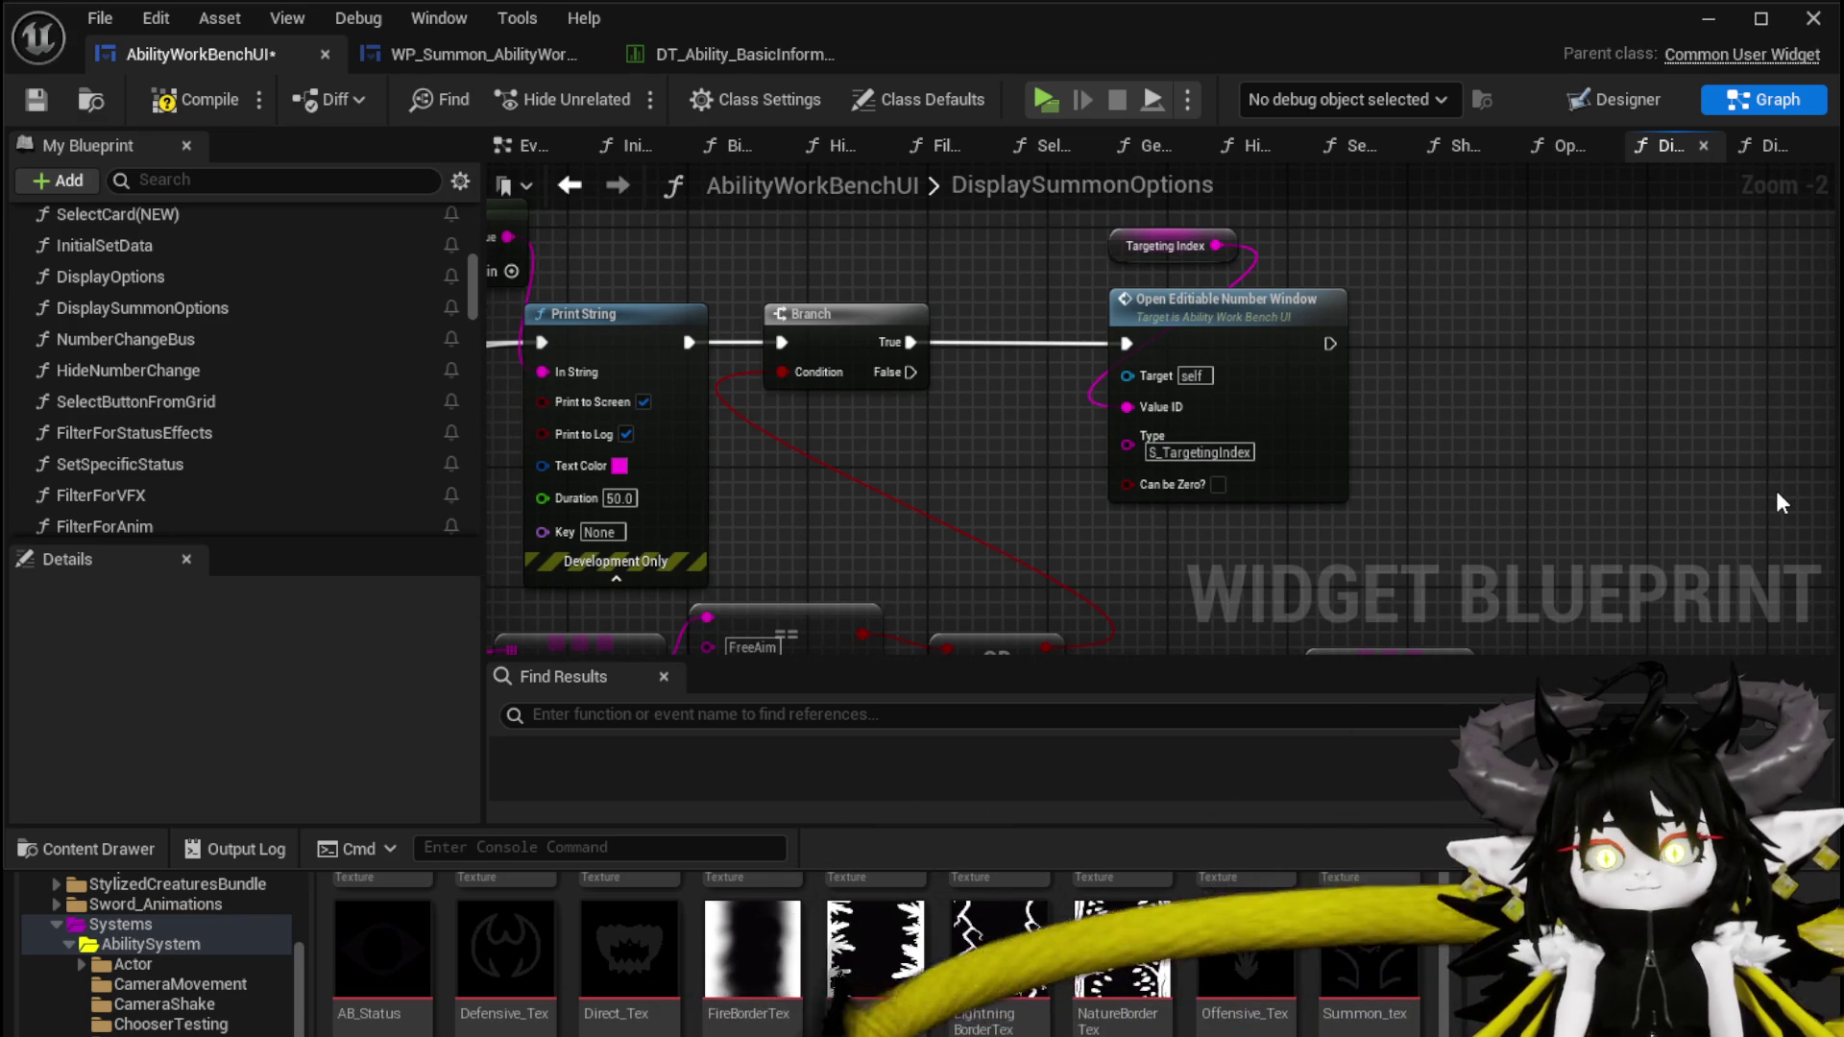
pyautogui.moveTo(1282, 413)
pyautogui.mouseDown()
pyautogui.moveTo(937, 279)
pyautogui.moveTo(1177, 346)
pyautogui.moveTo(1172, 502)
pyautogui.moveTo(1090, 404)
pyautogui.moveTo(1160, 338)
pyautogui.moveTo(1216, 339)
pyautogui.moveTo(1298, 286)
pyautogui.mouseUp()
pyautogui.click(726, 480)
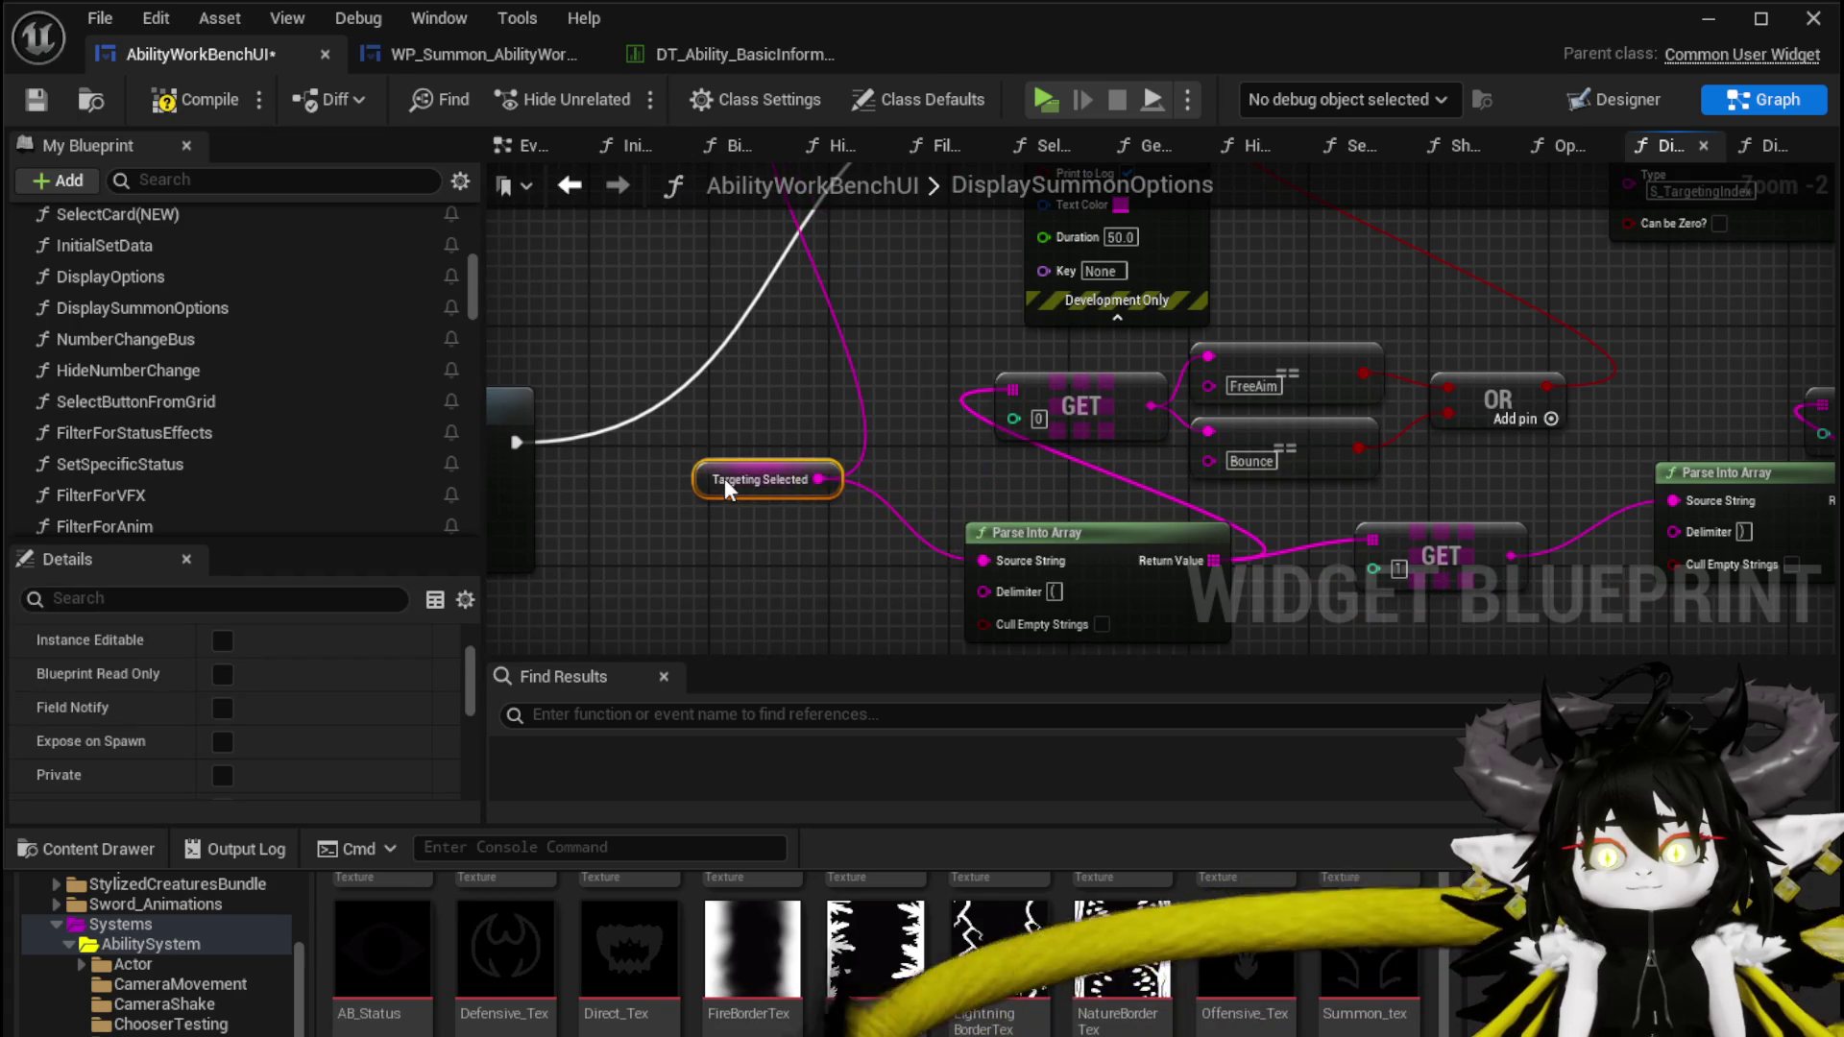
pyautogui.moveTo(724, 478); pyautogui.dragTo(738, 448)
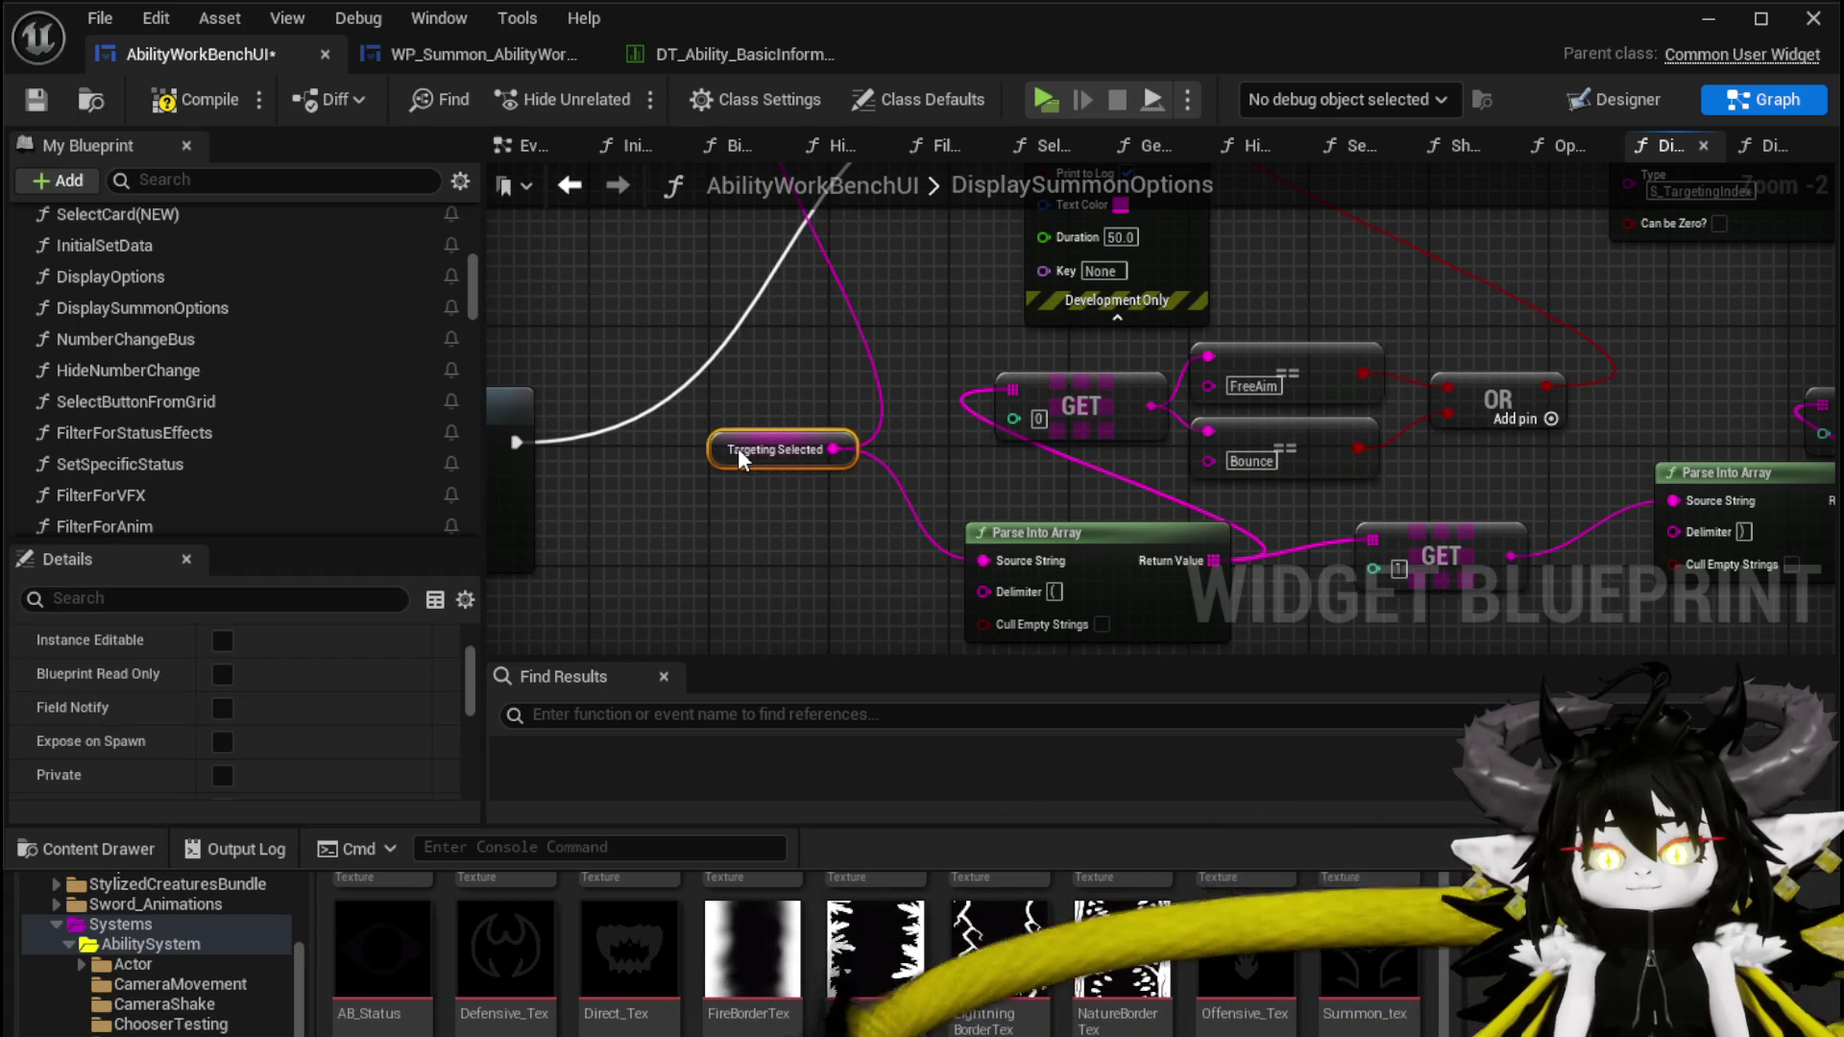
# Compile the widget blueprint with the three Add Options to Grid nodes centred in view
pyautogui.moveTo(737, 448)
pyautogui.mouseDown()
pyautogui.moveTo(737, 497)
pyautogui.moveTo(1047, 509)
pyautogui.moveTo(1383, 485)
pyautogui.moveTo(1232, 427)
pyautogui.moveTo(1226, 584)
pyautogui.moveTo(1537, 641)
pyautogui.mouseUp()
pyautogui.moveTo(1009, 445)
pyautogui.mouseDown()
pyautogui.moveTo(776, 477)
pyautogui.moveTo(1022, 464)
pyautogui.moveTo(1094, 379)
pyautogui.moveTo(1070, 417)
pyautogui.moveTo(1061, 329)
pyautogui.moveTo(1133, 345)
pyautogui.mouseUp()
pyautogui.click(186, 101)
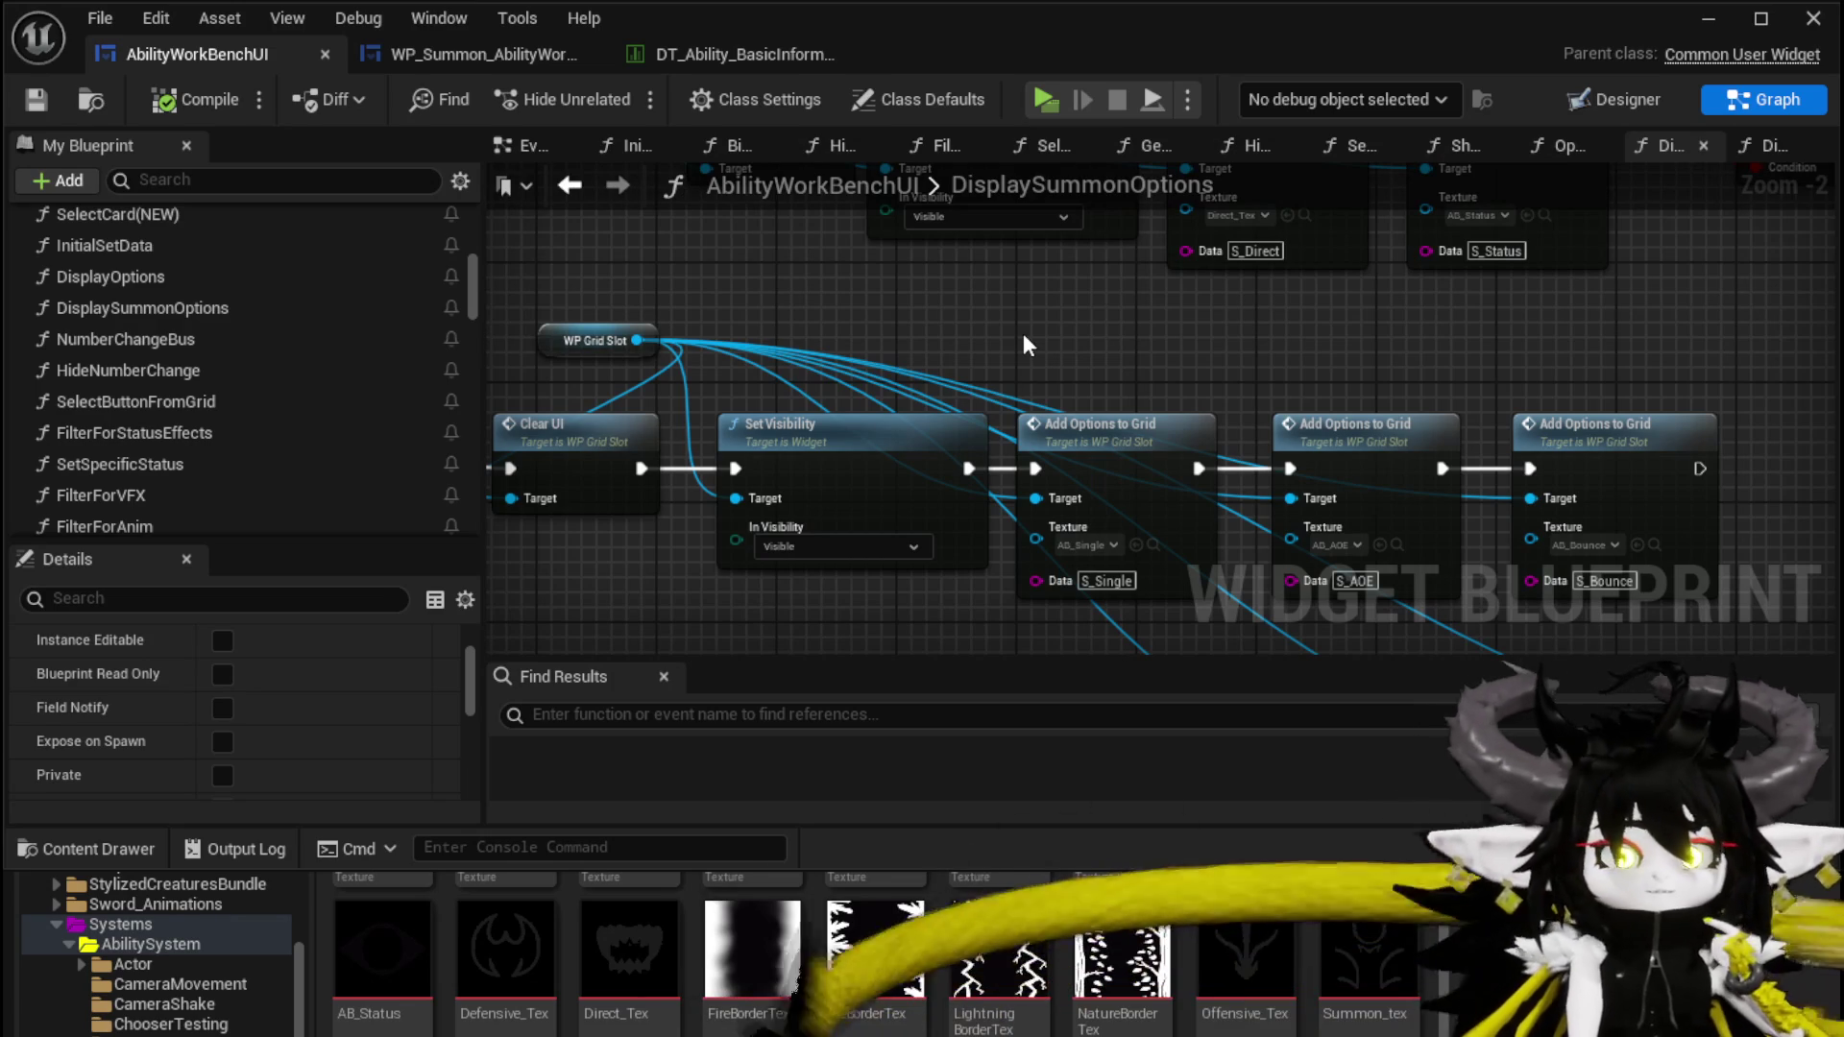
pyautogui.moveTo(1031, 361)
pyautogui.mouseDown()
pyautogui.moveTo(812, 342)
pyautogui.moveTo(872, 355)
pyautogui.mouseUp()
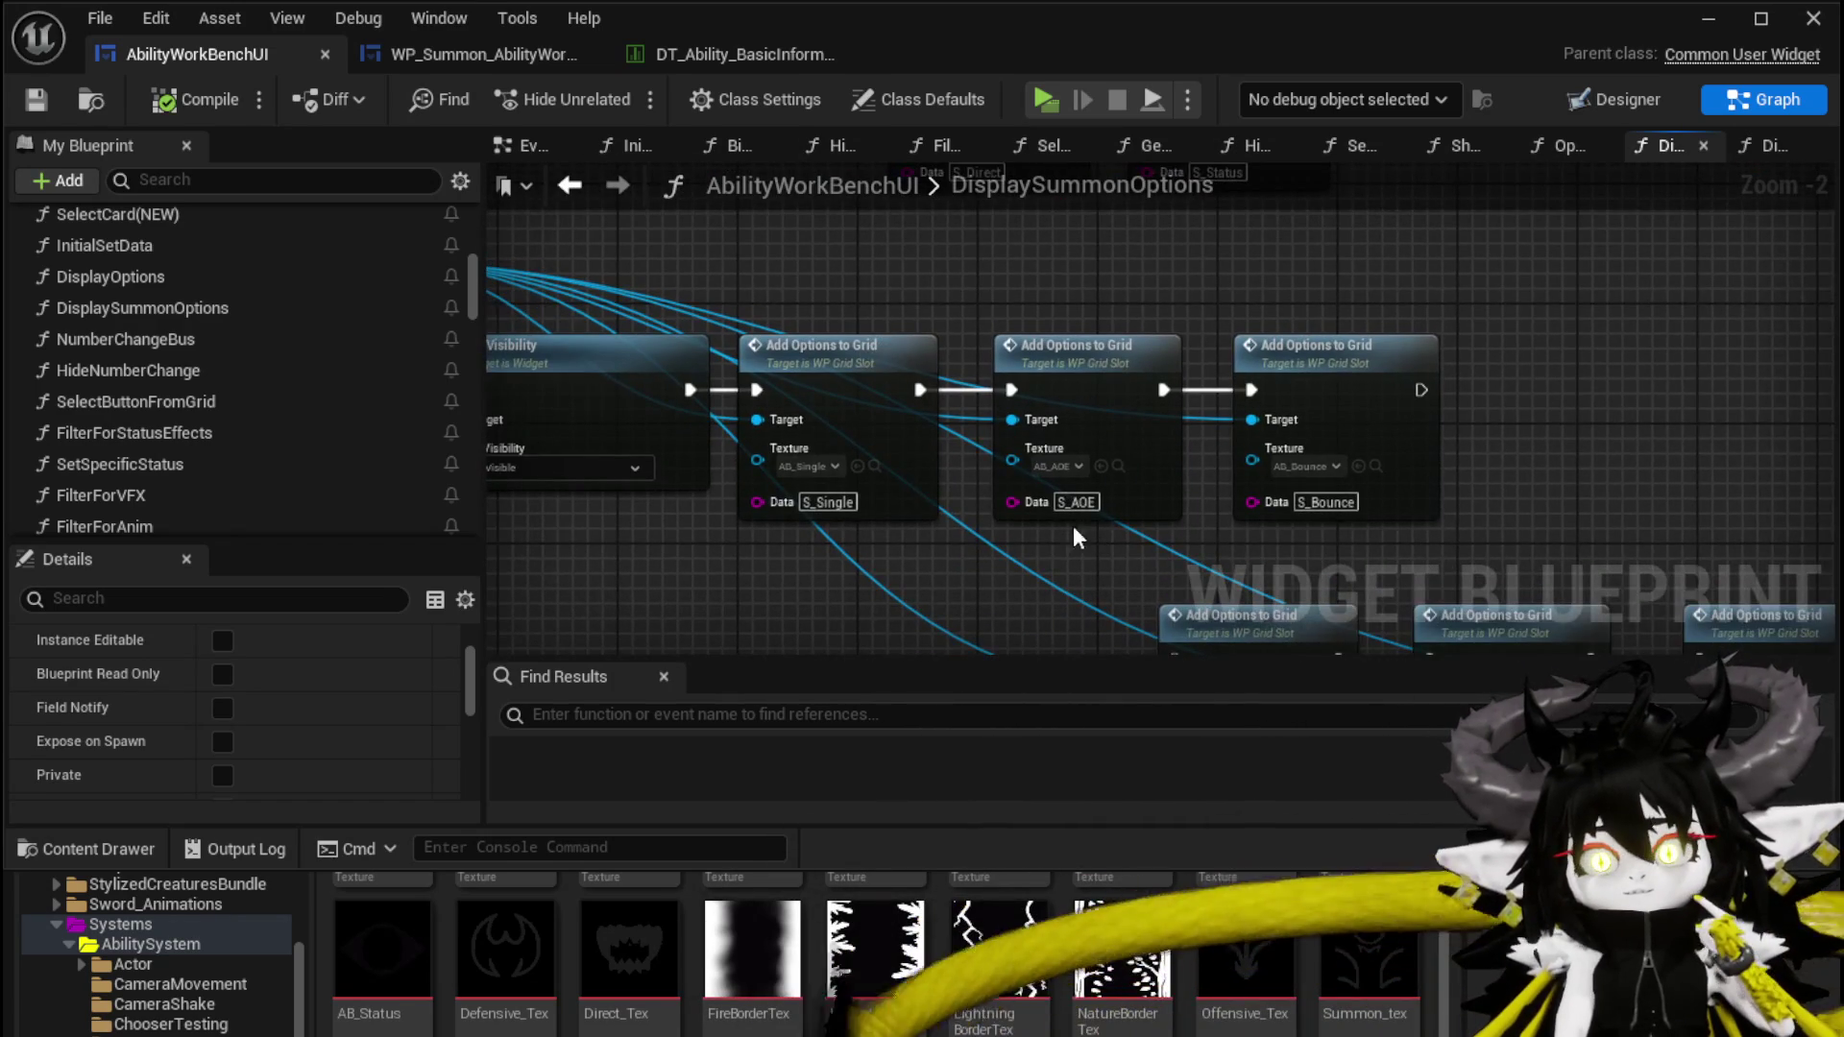
# Save AbilityWorkBenchUI, check the WP_Summon_AbilityWorkBench layout, then select the three Add Options to Grid nodes
pyautogui.click(36, 100)
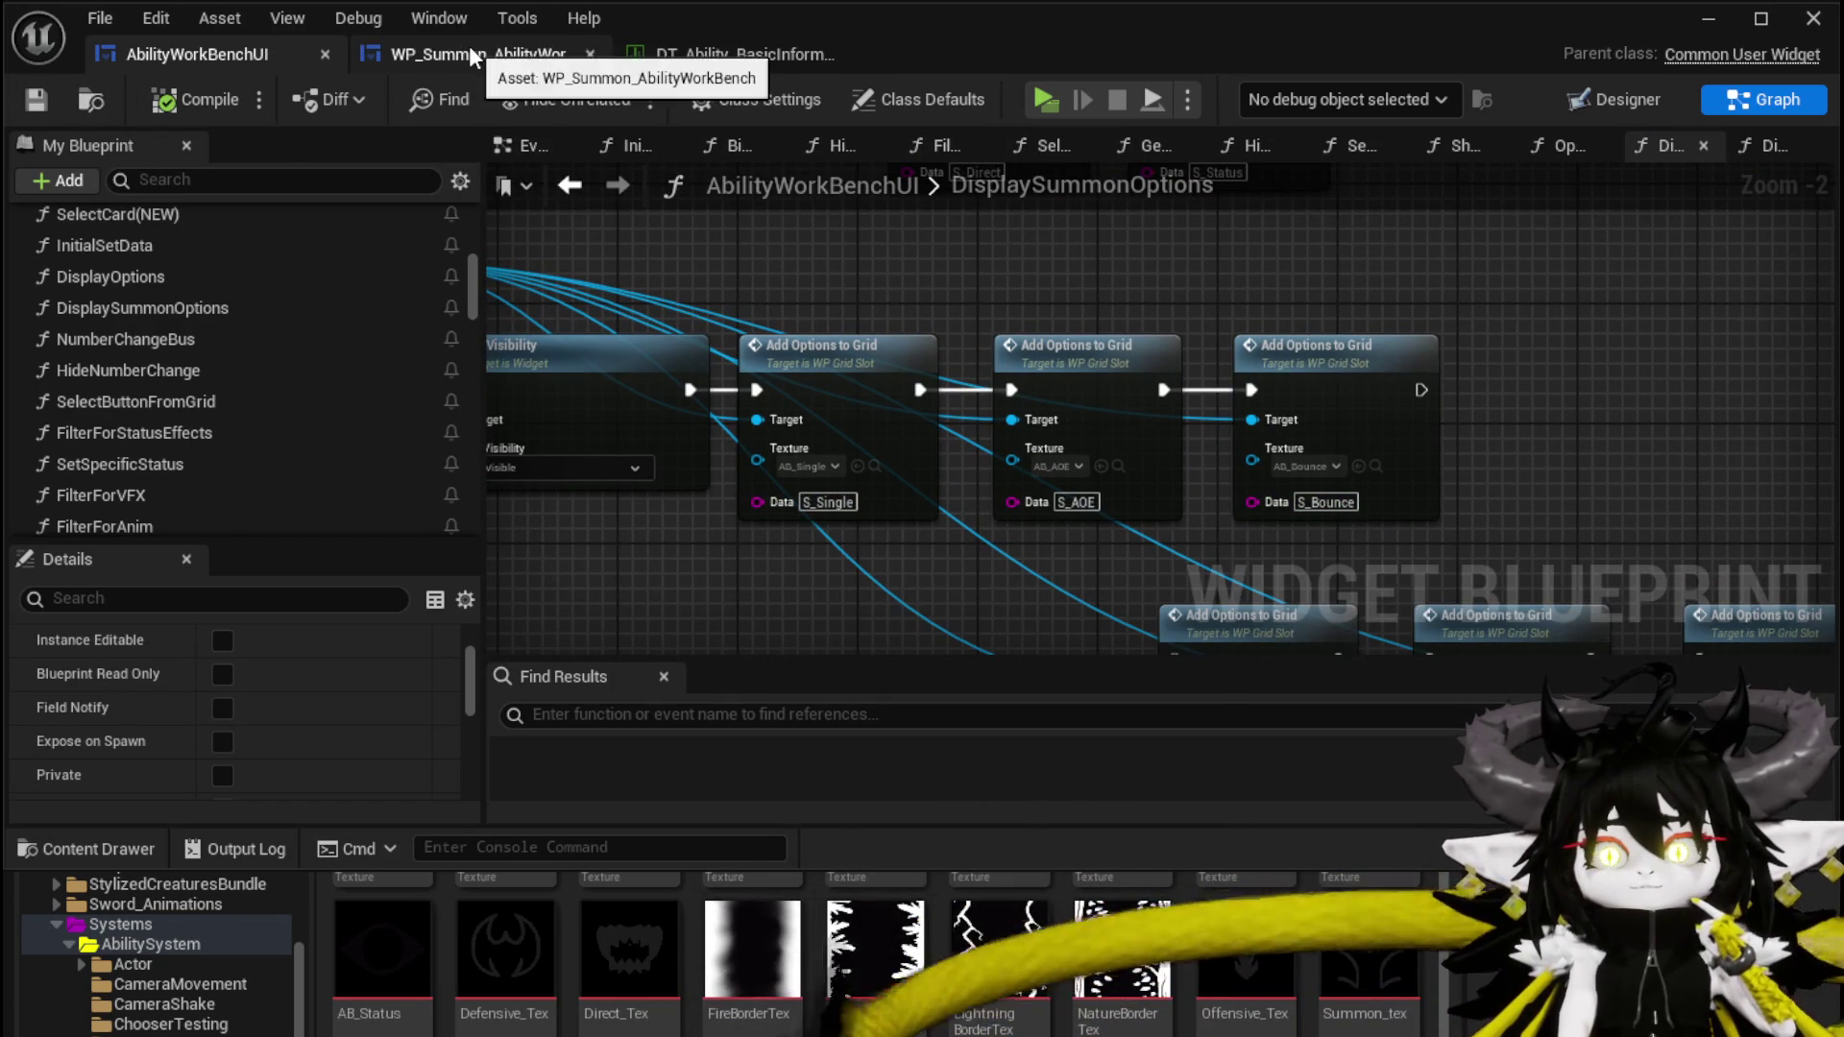
pyautogui.click(557, 56)
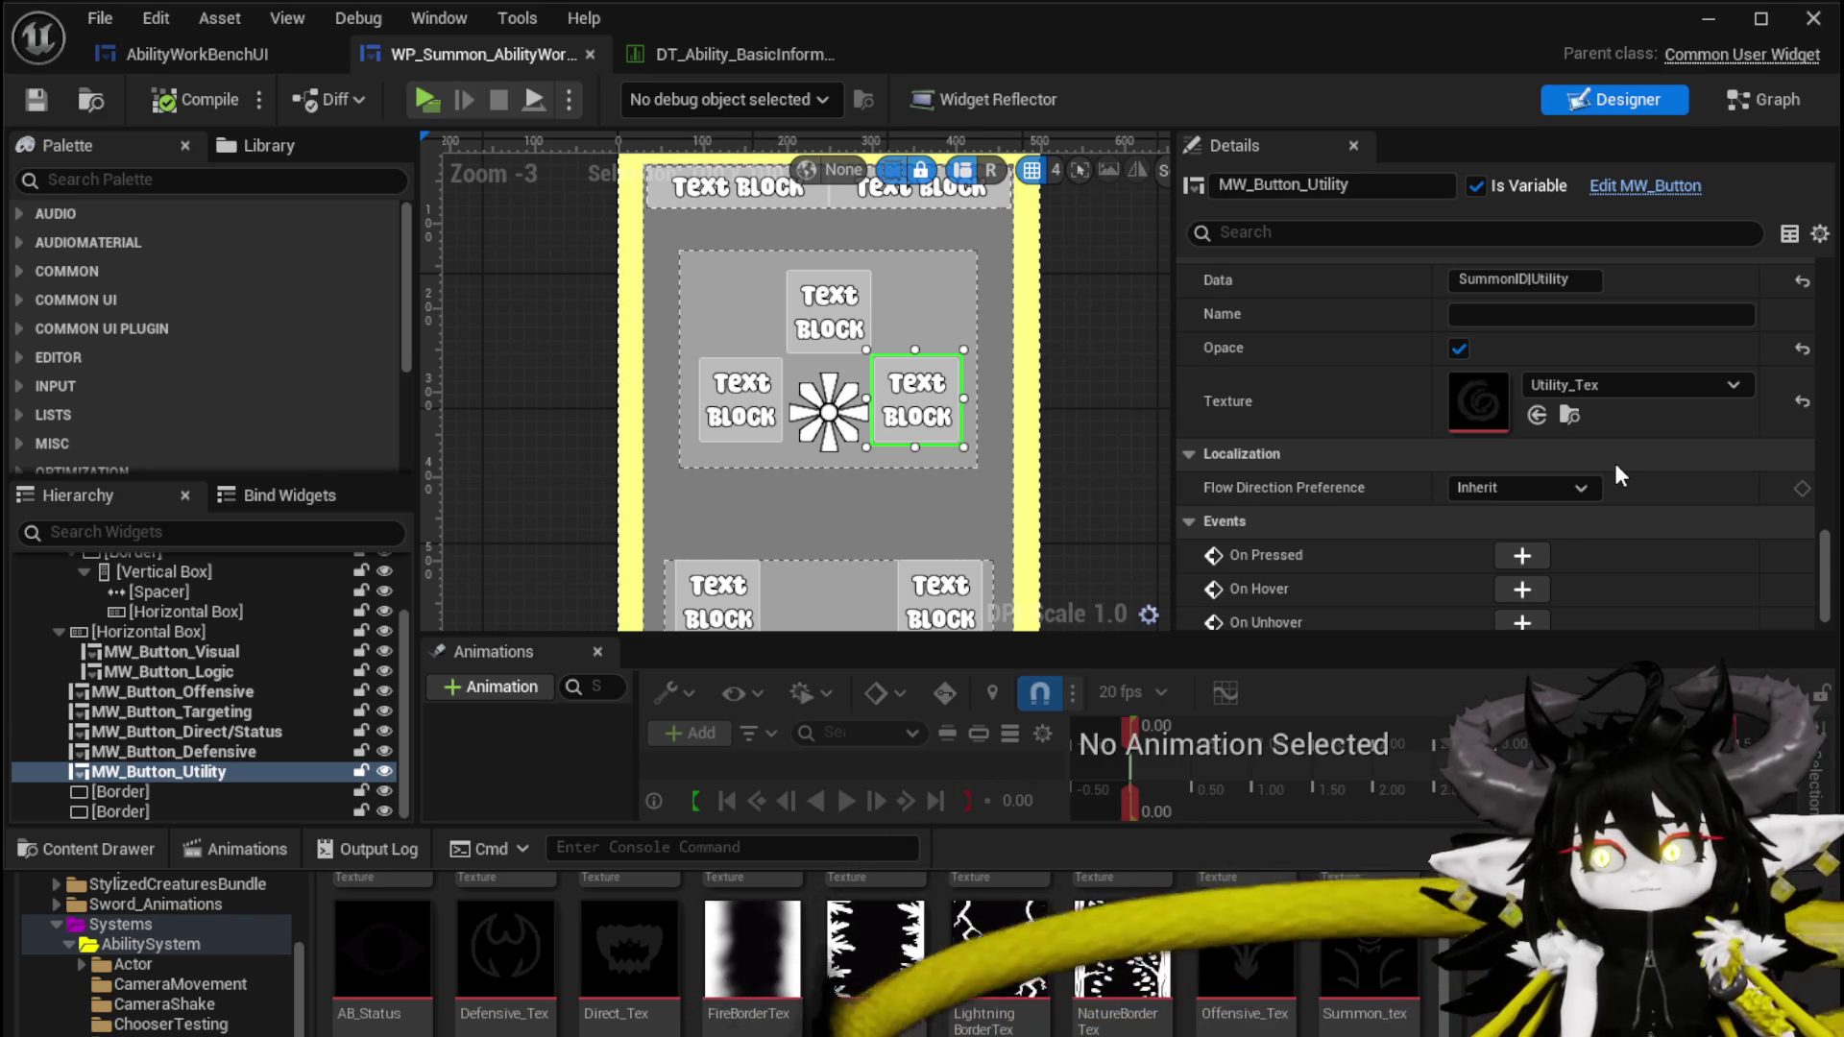
pyautogui.click(173, 54)
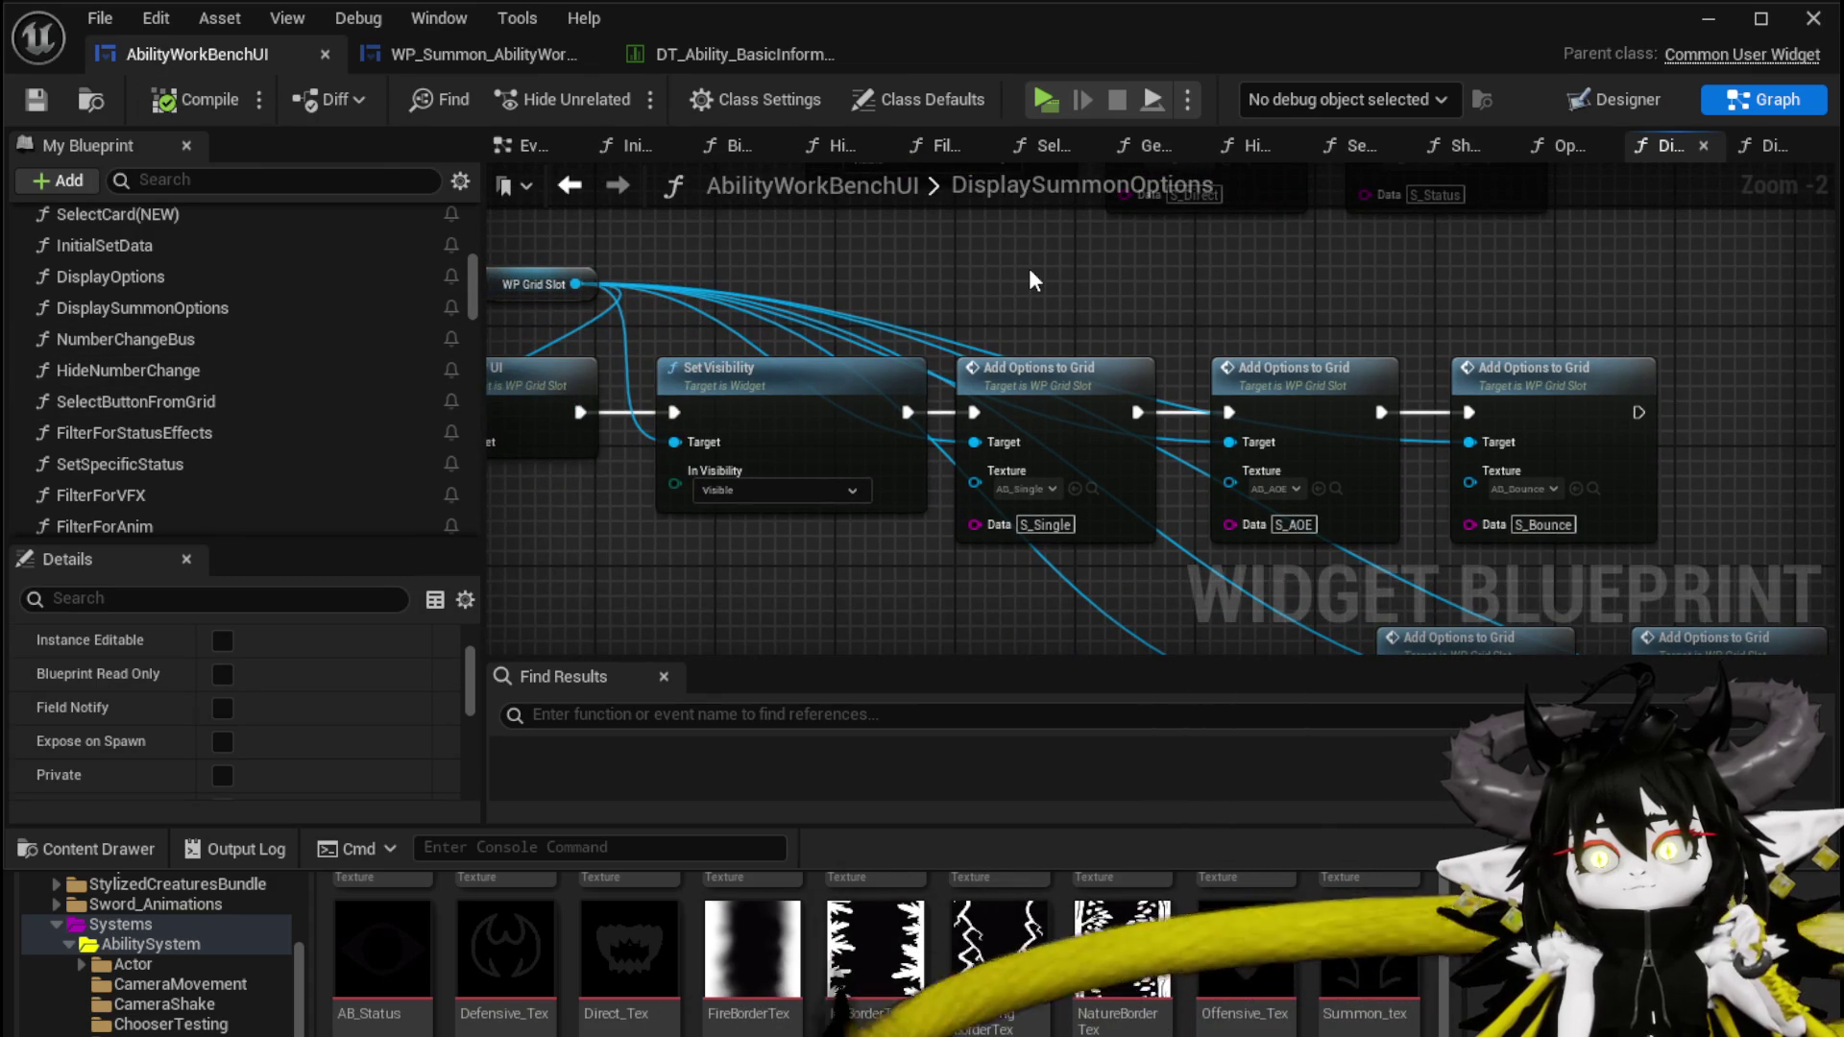
pyautogui.moveTo(1091, 301); pyautogui.dragTo(1719, 528)
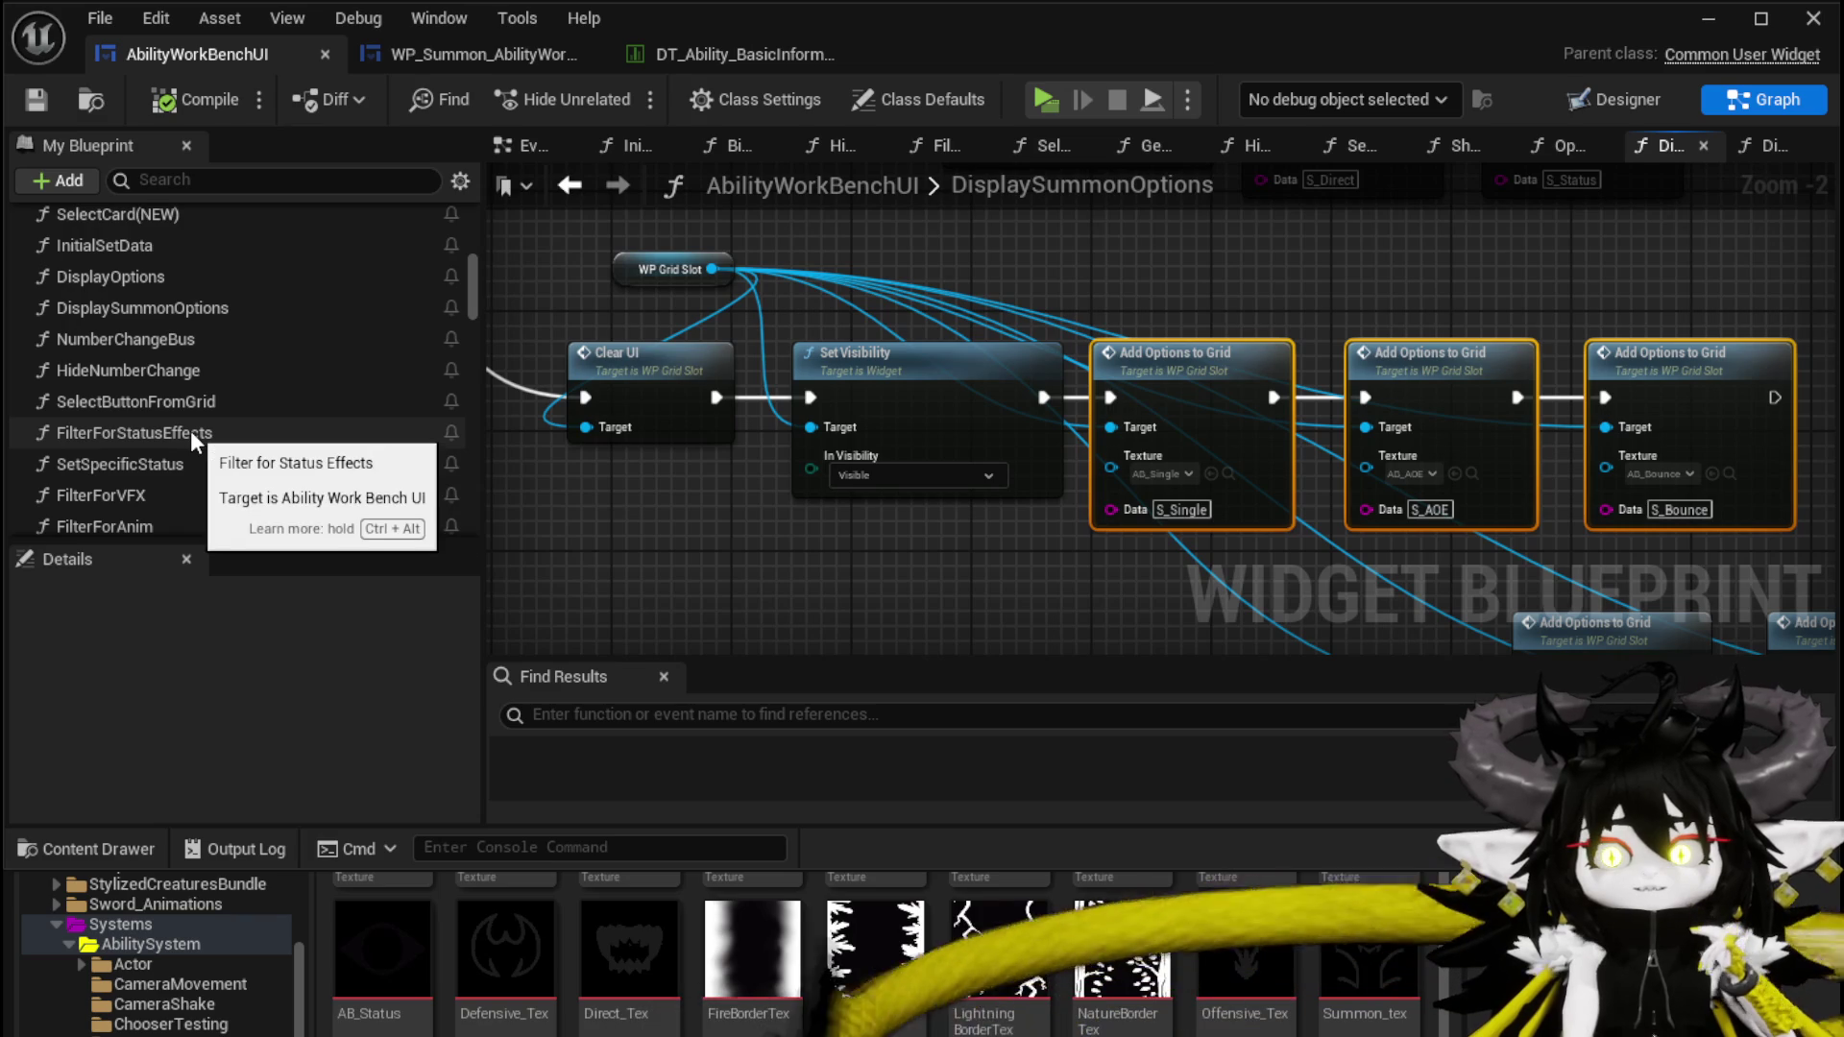
# In SelectButtonFromGrid, add a new switch case named S_Single
pyautogui.doubleClick(173, 403)
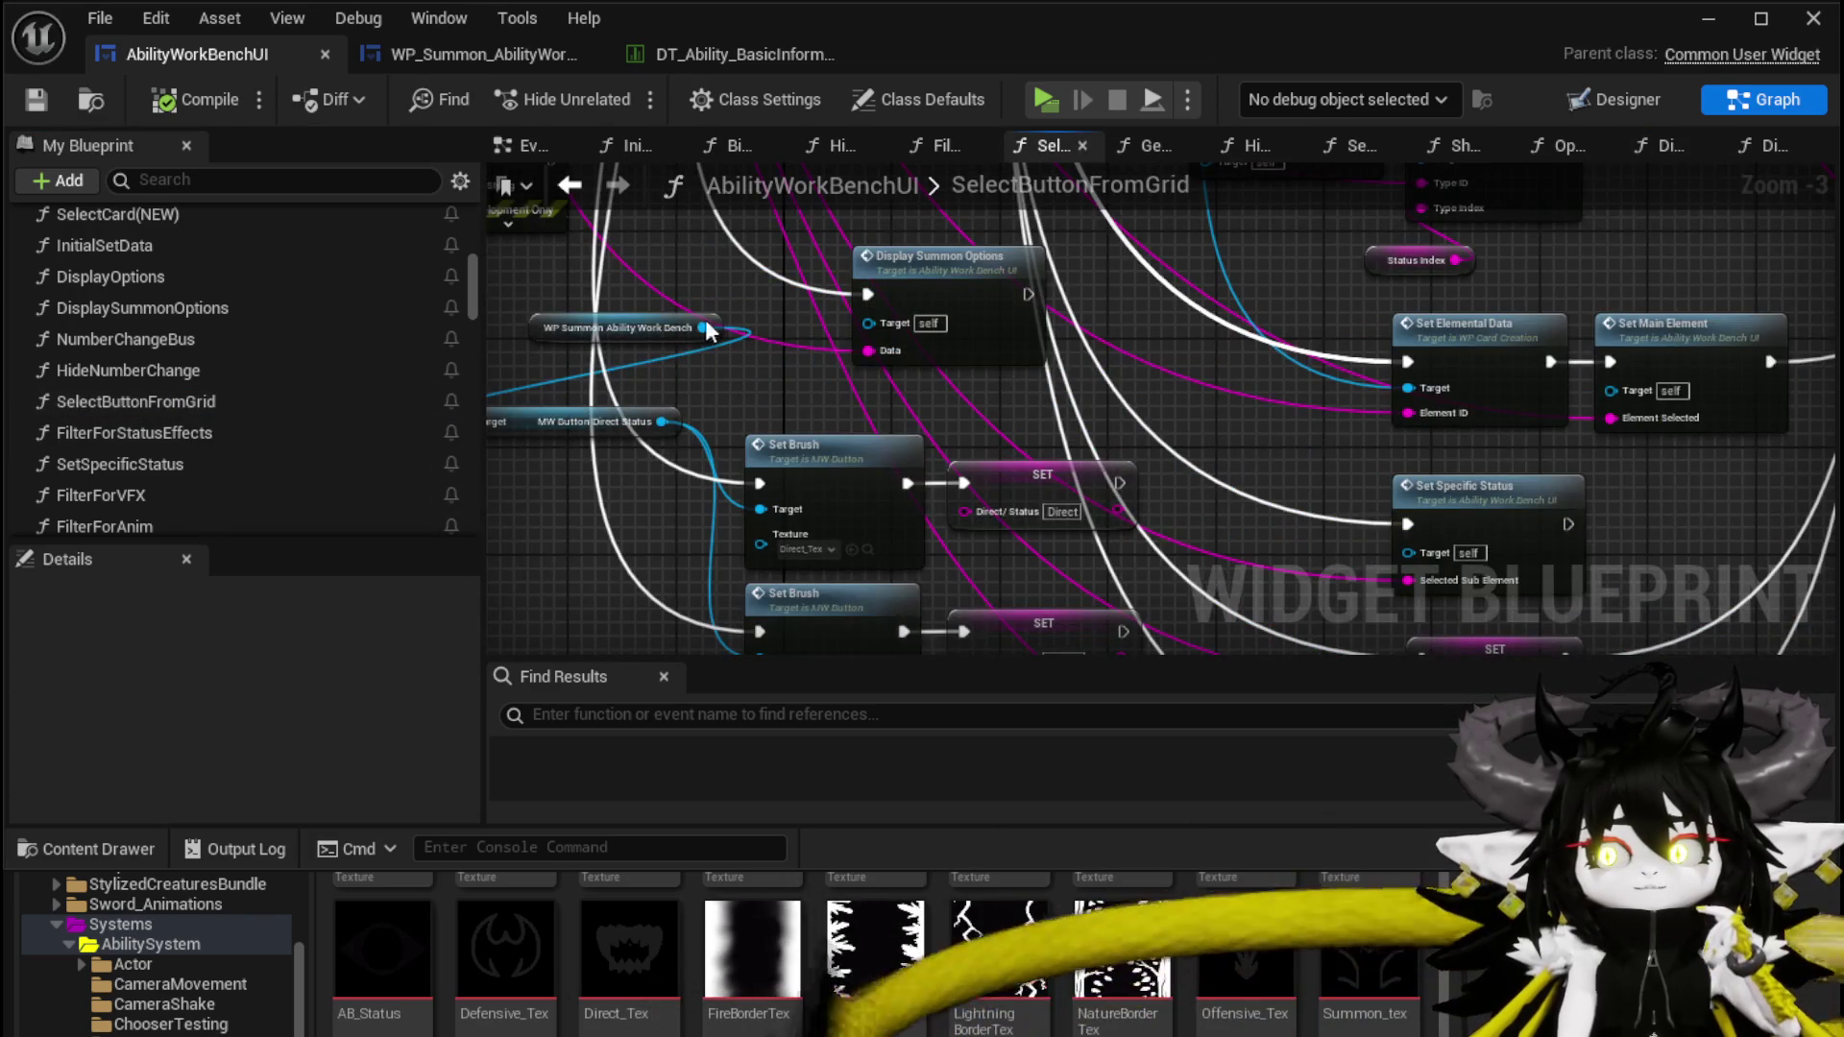
pyautogui.scroll(3, 728, 406)
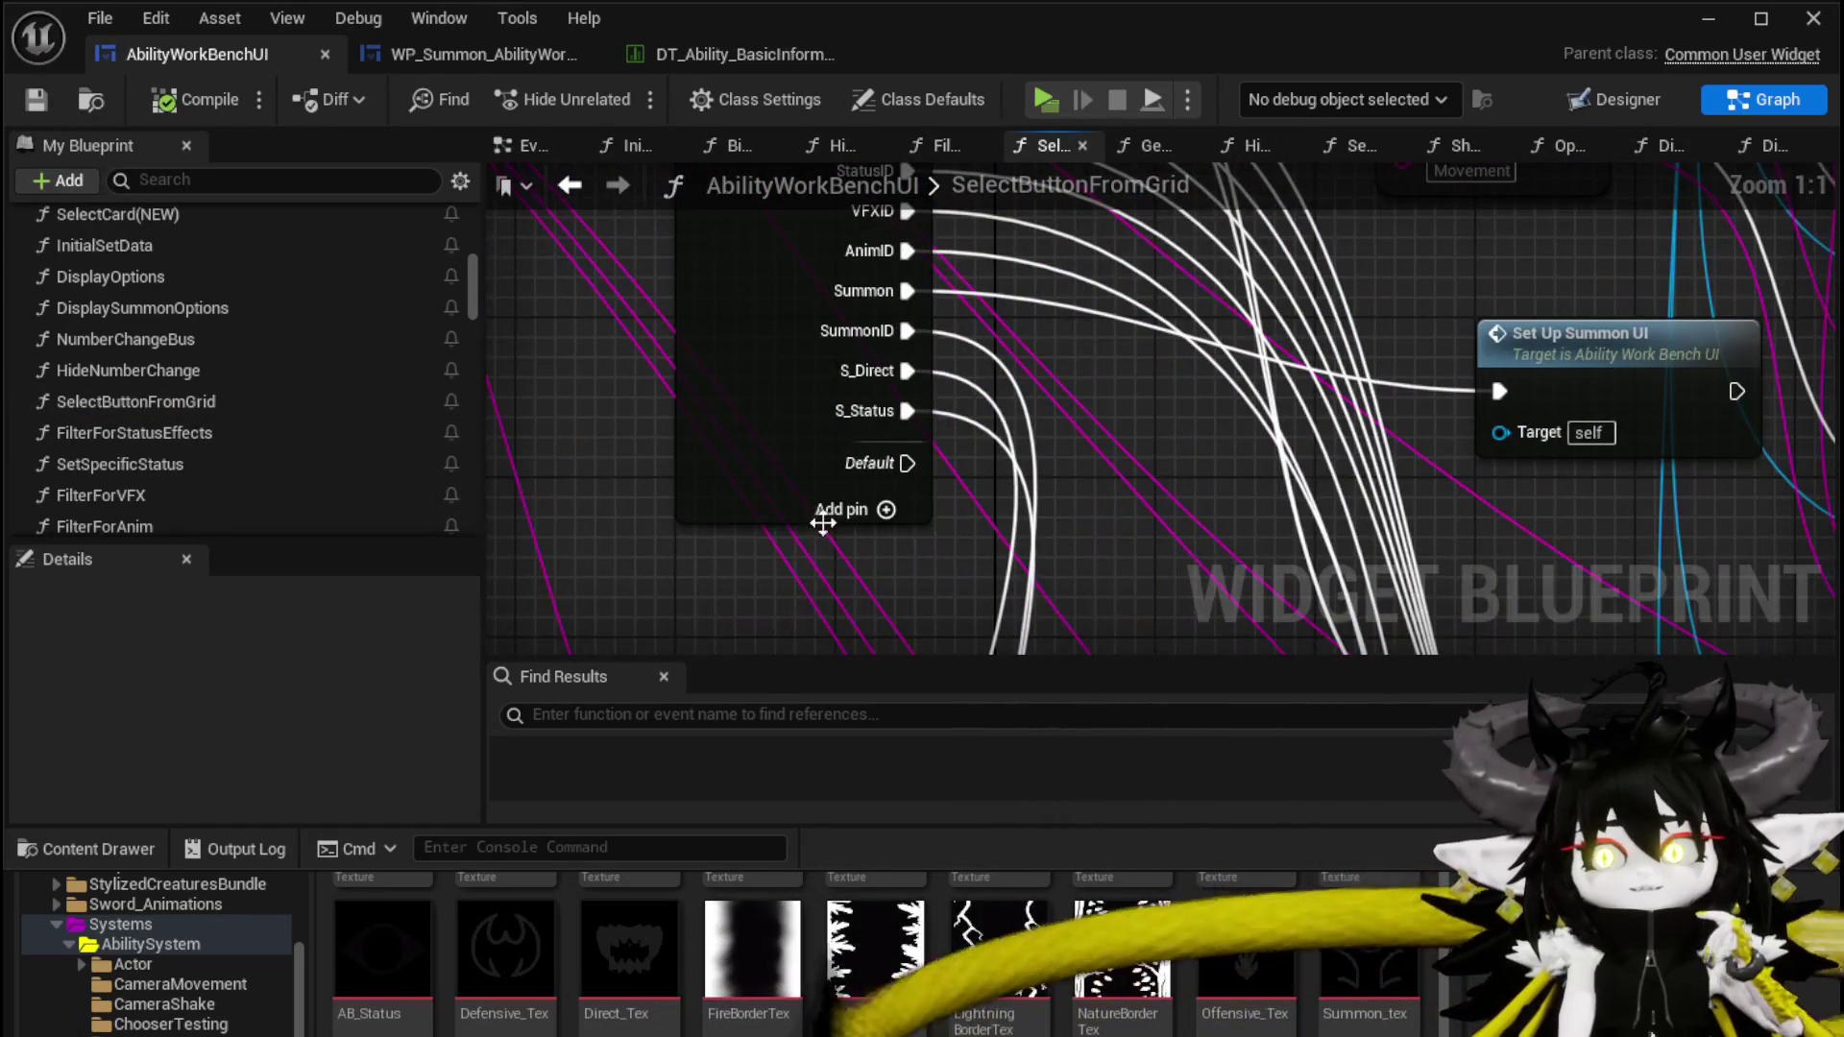
pyautogui.click(885, 509)
pyautogui.click(786, 466)
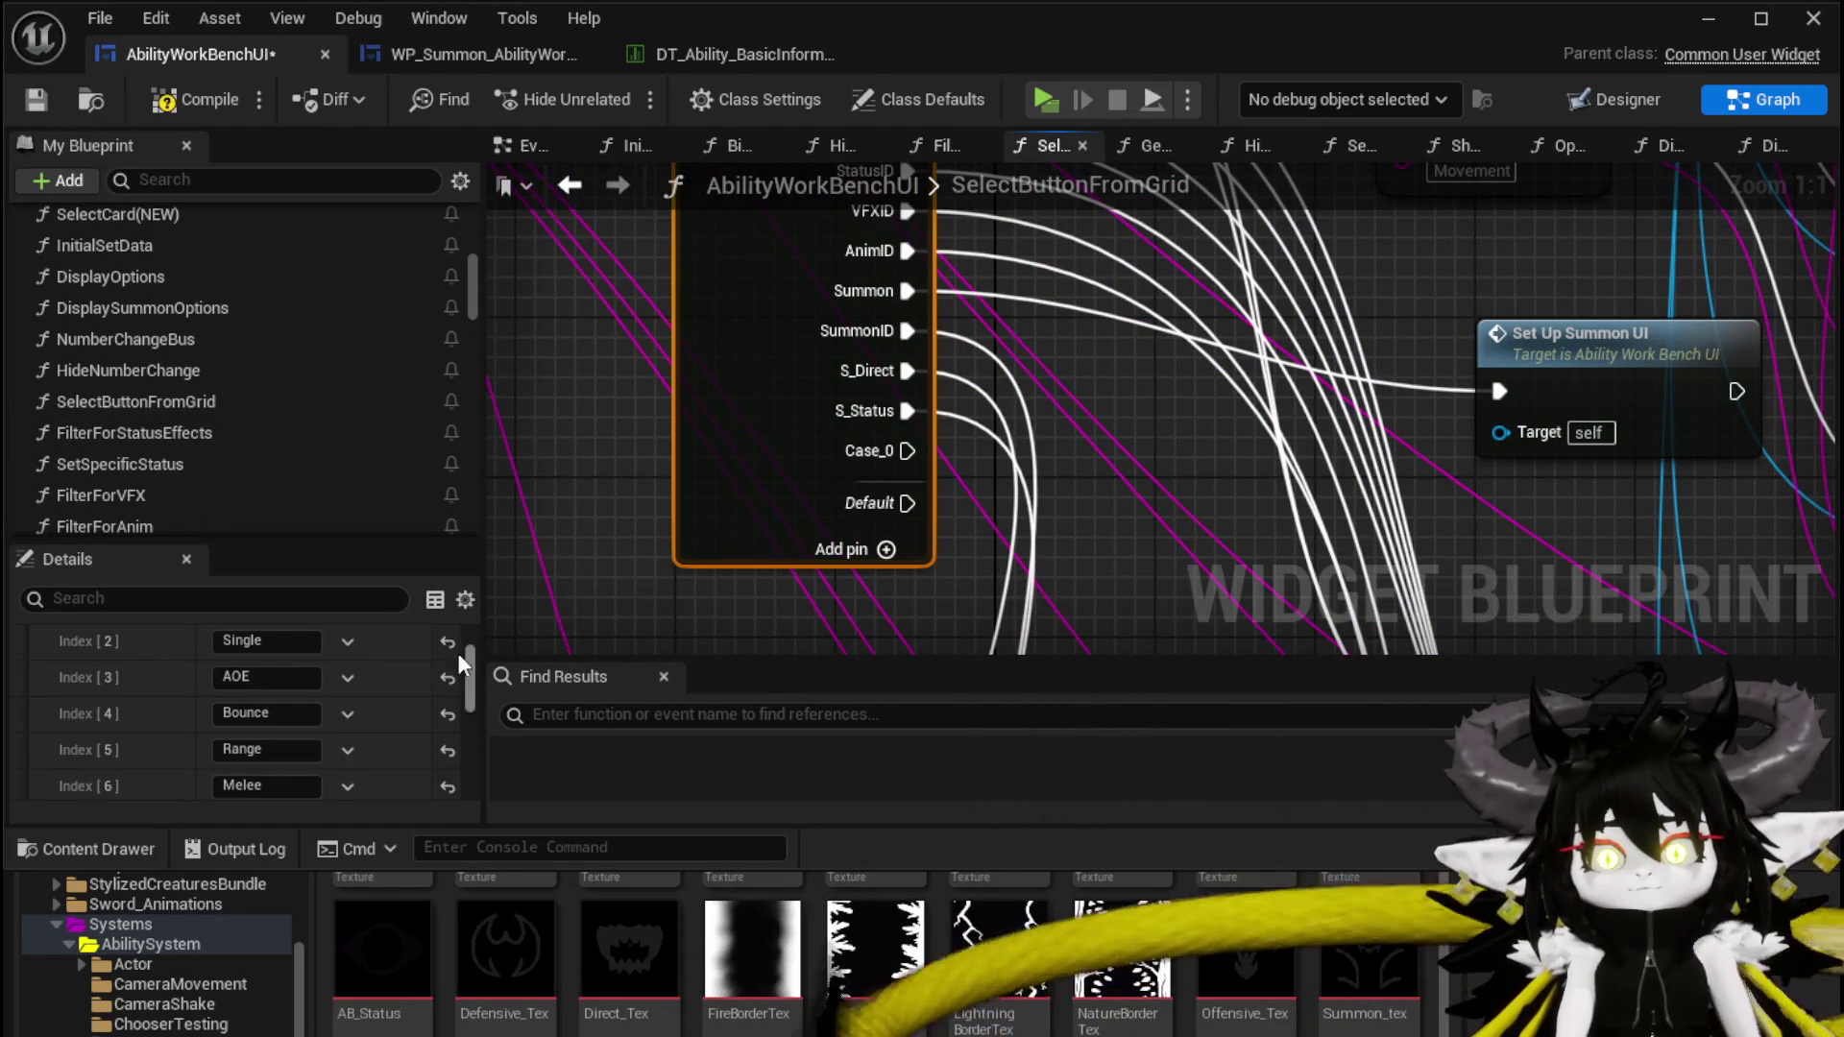
pyautogui.scroll(-5, 377, 696)
pyautogui.scroll(-3, 309, 730)
pyautogui.click(279, 727)
pyautogui.write('S_Si')
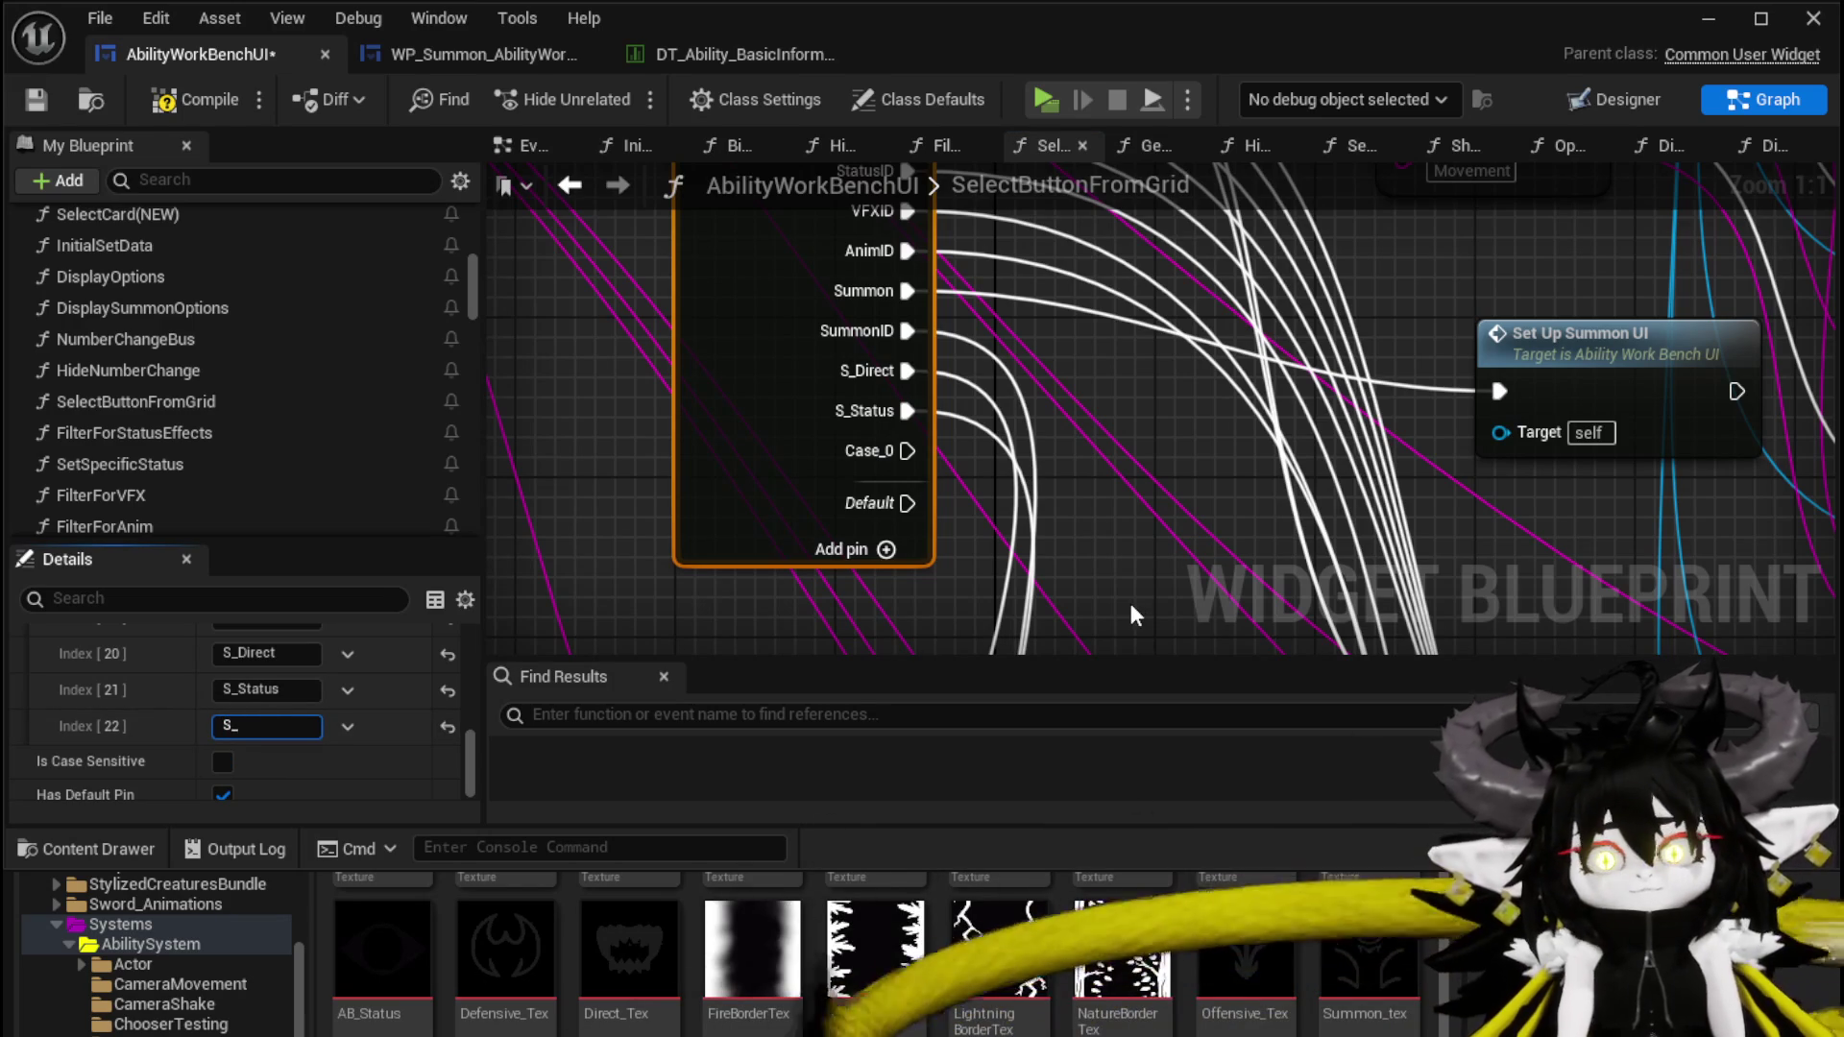
pyautogui.write('ngle')
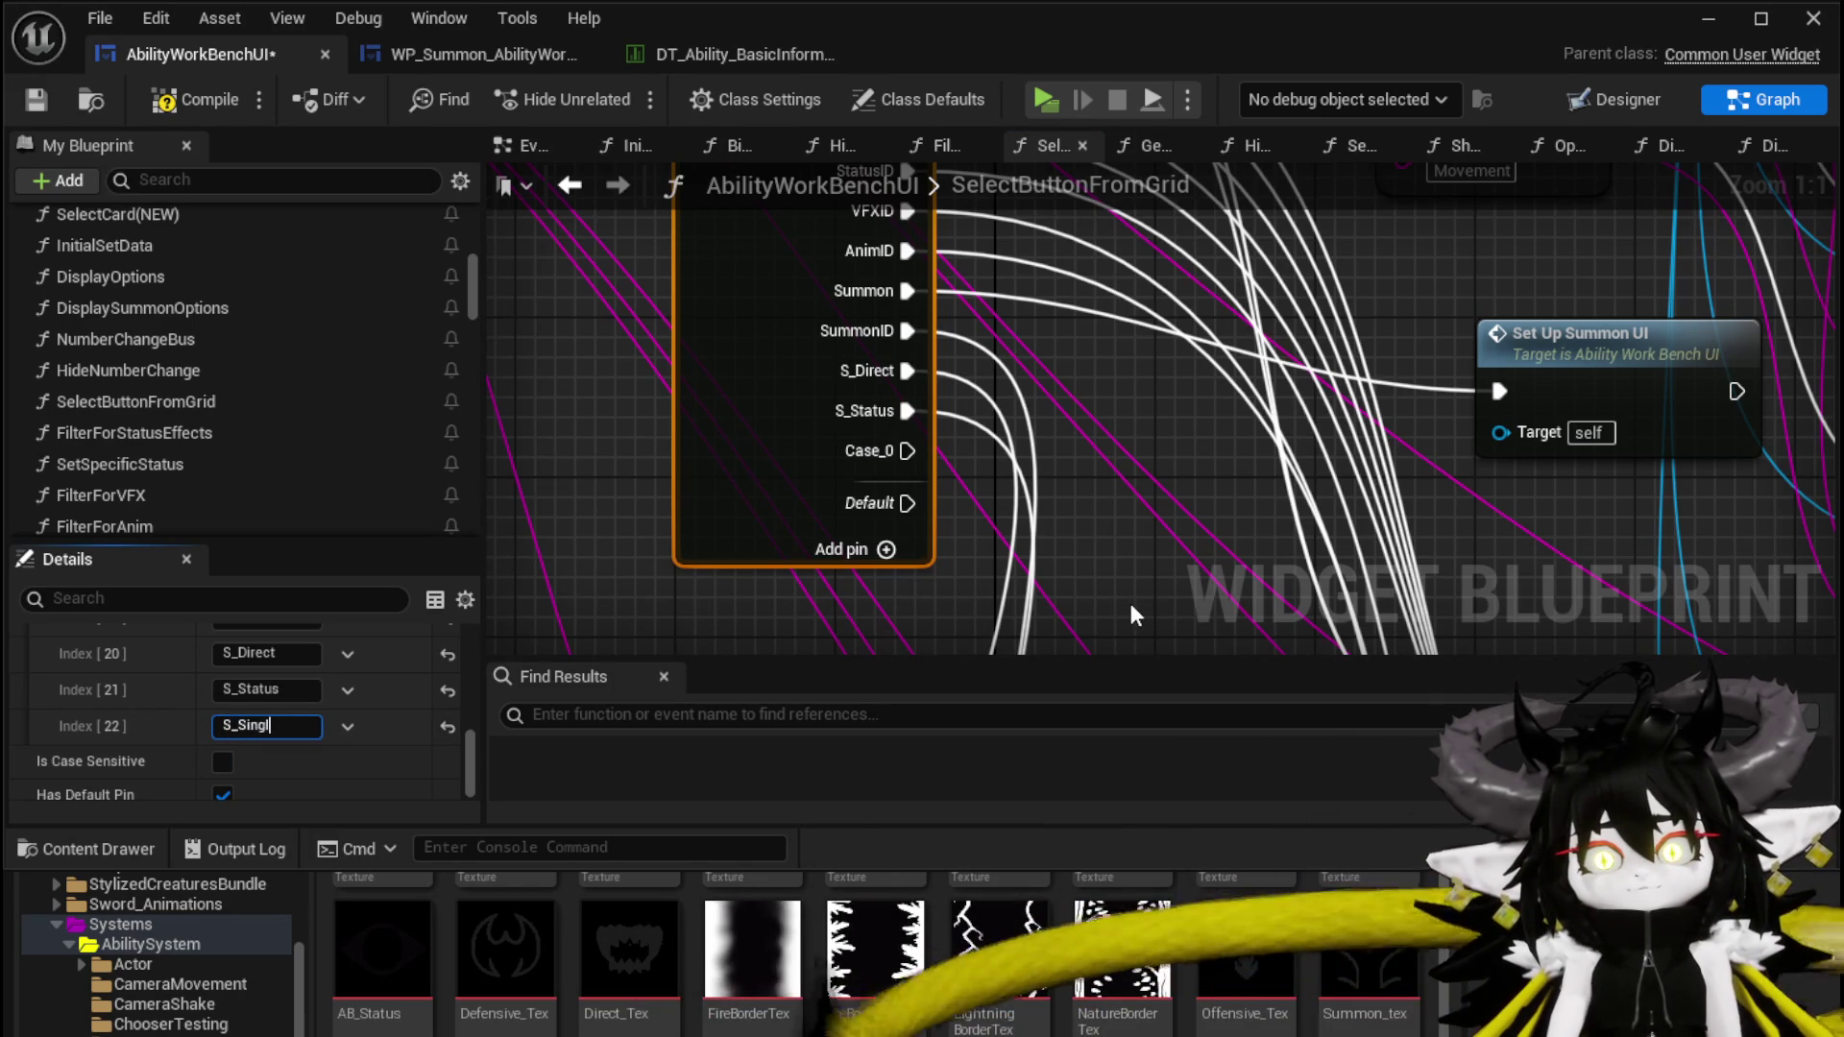
pyautogui.press('Return')
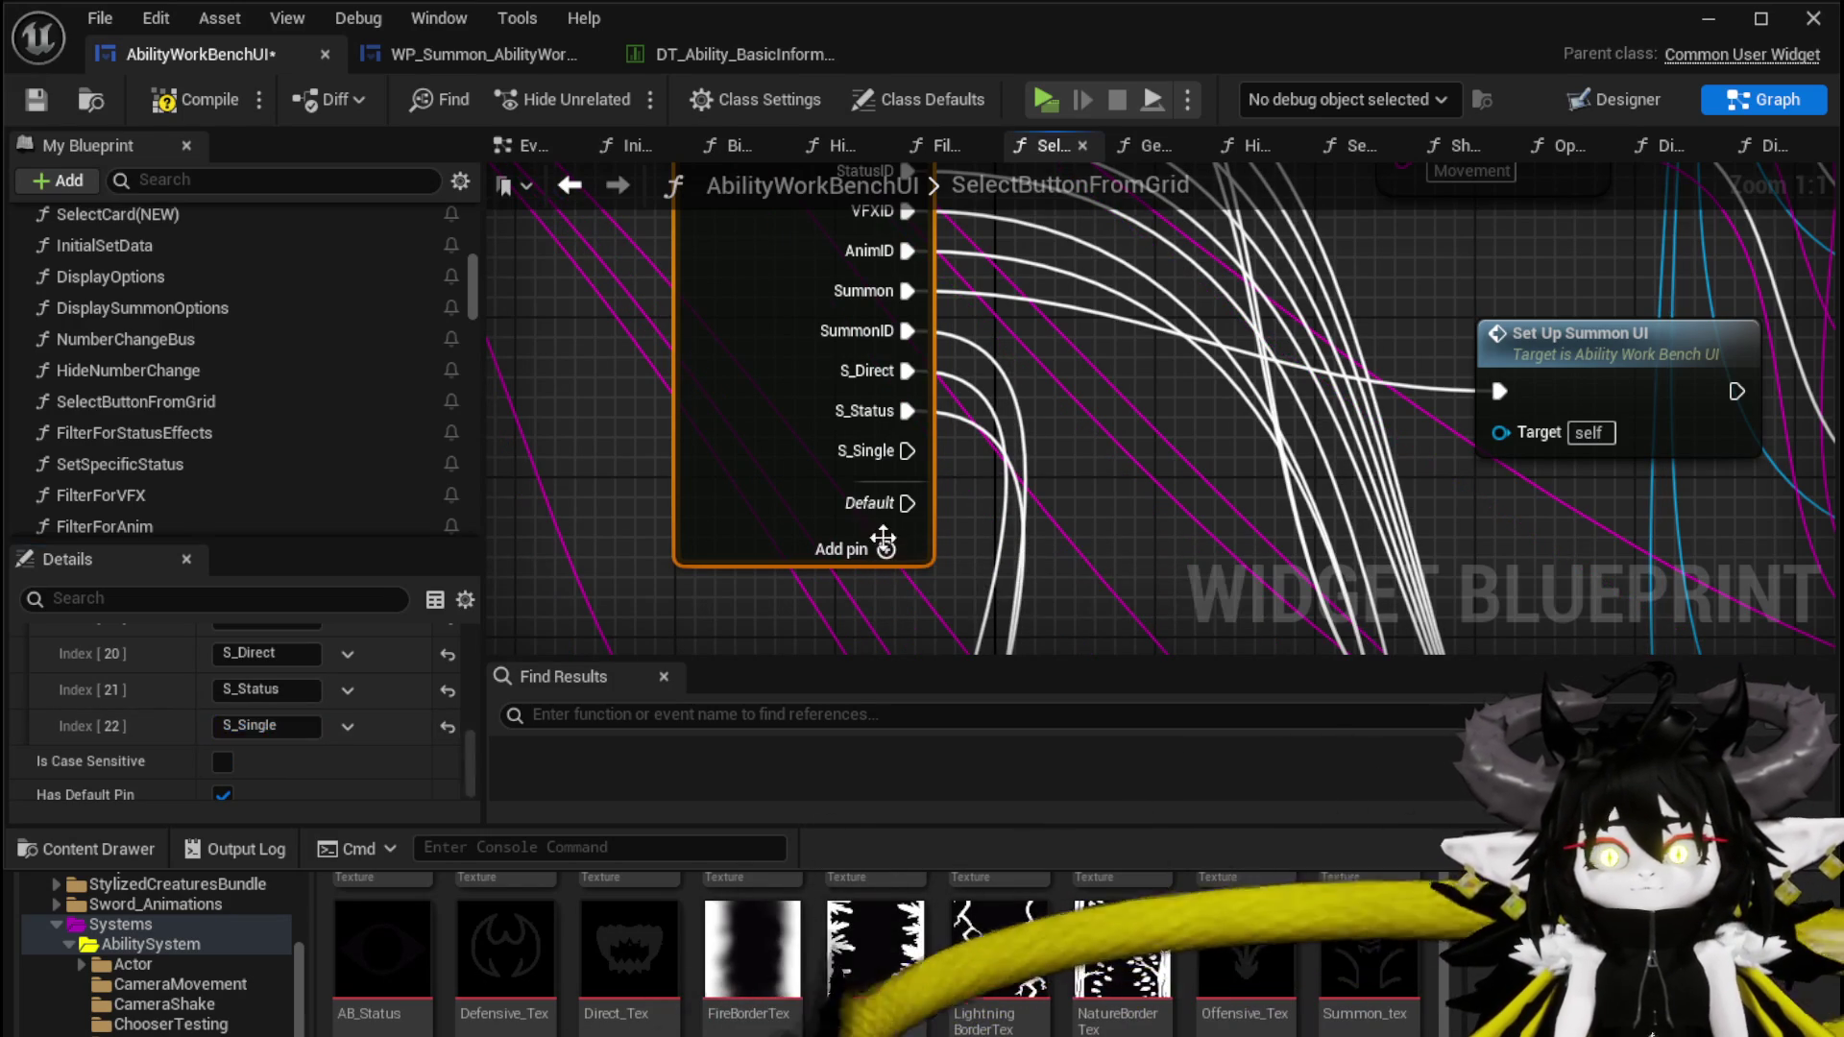
# Add two more switch cases named S_AOE and S_Bounce
pyautogui.click(884, 549)
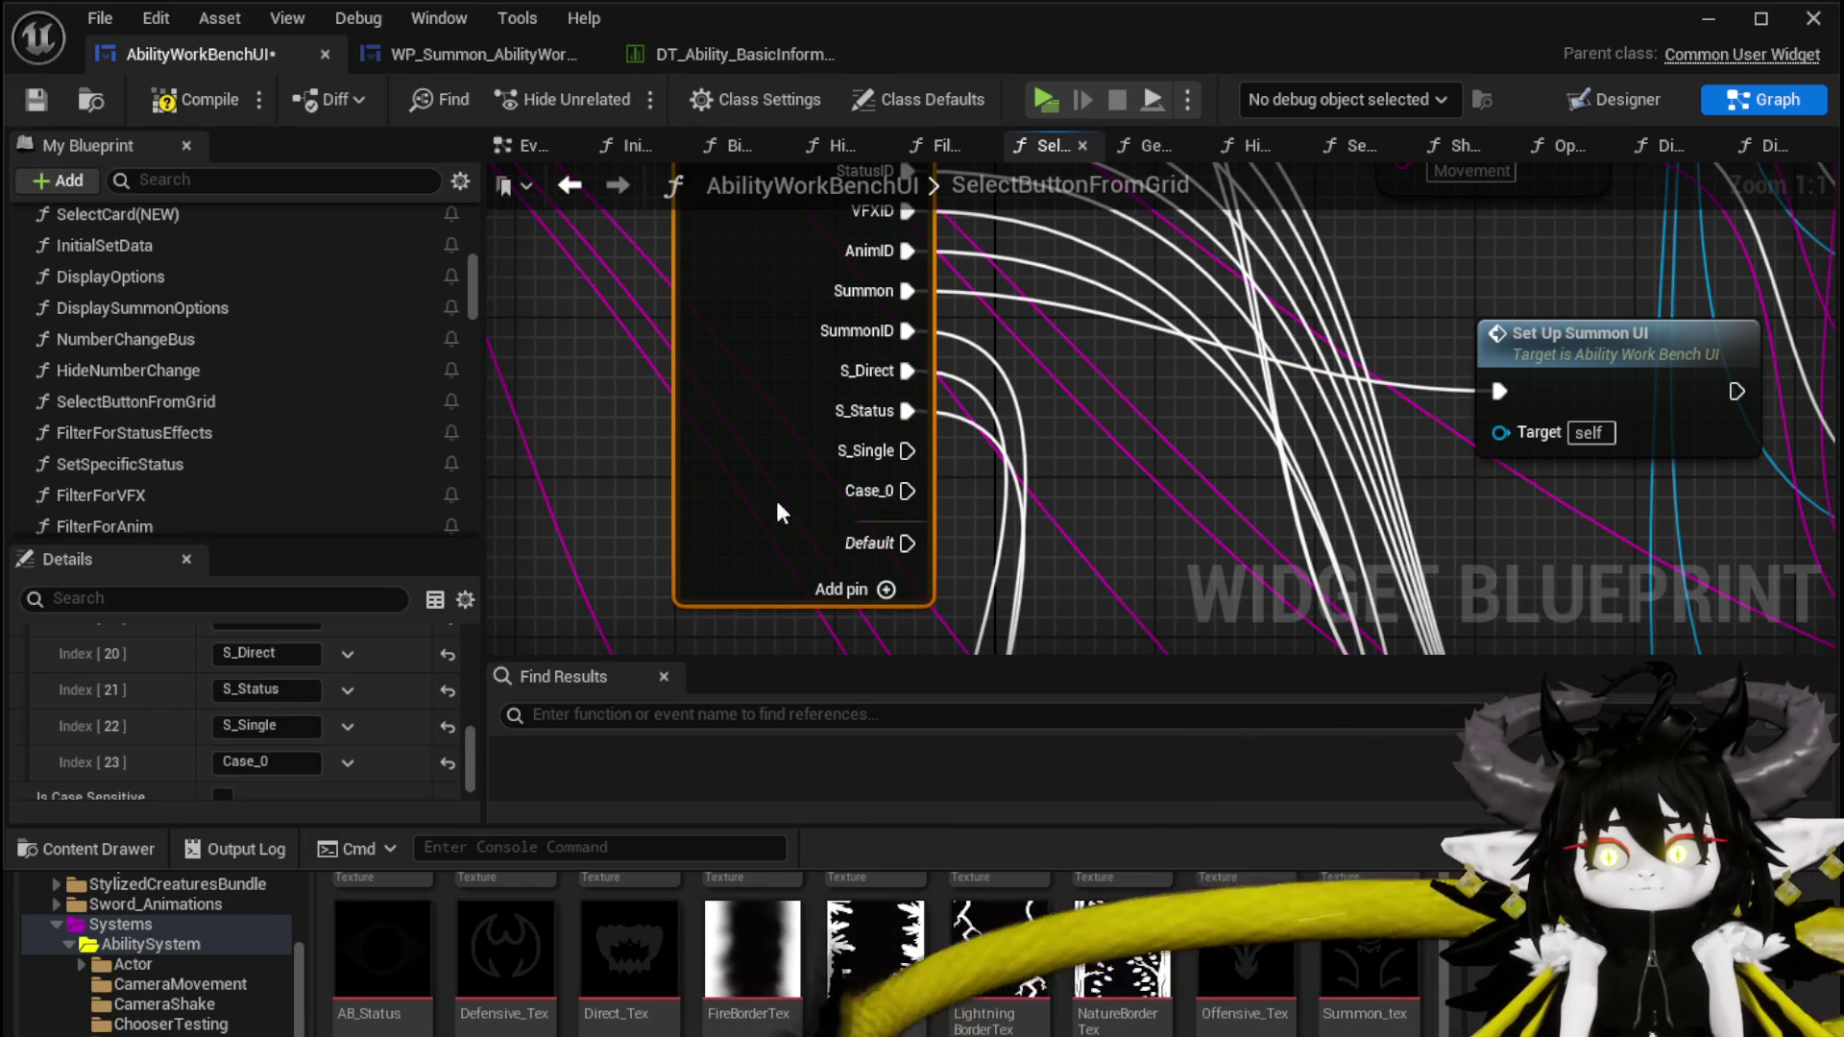
pyautogui.click(266, 761)
pyautogui.write('S_AOE')
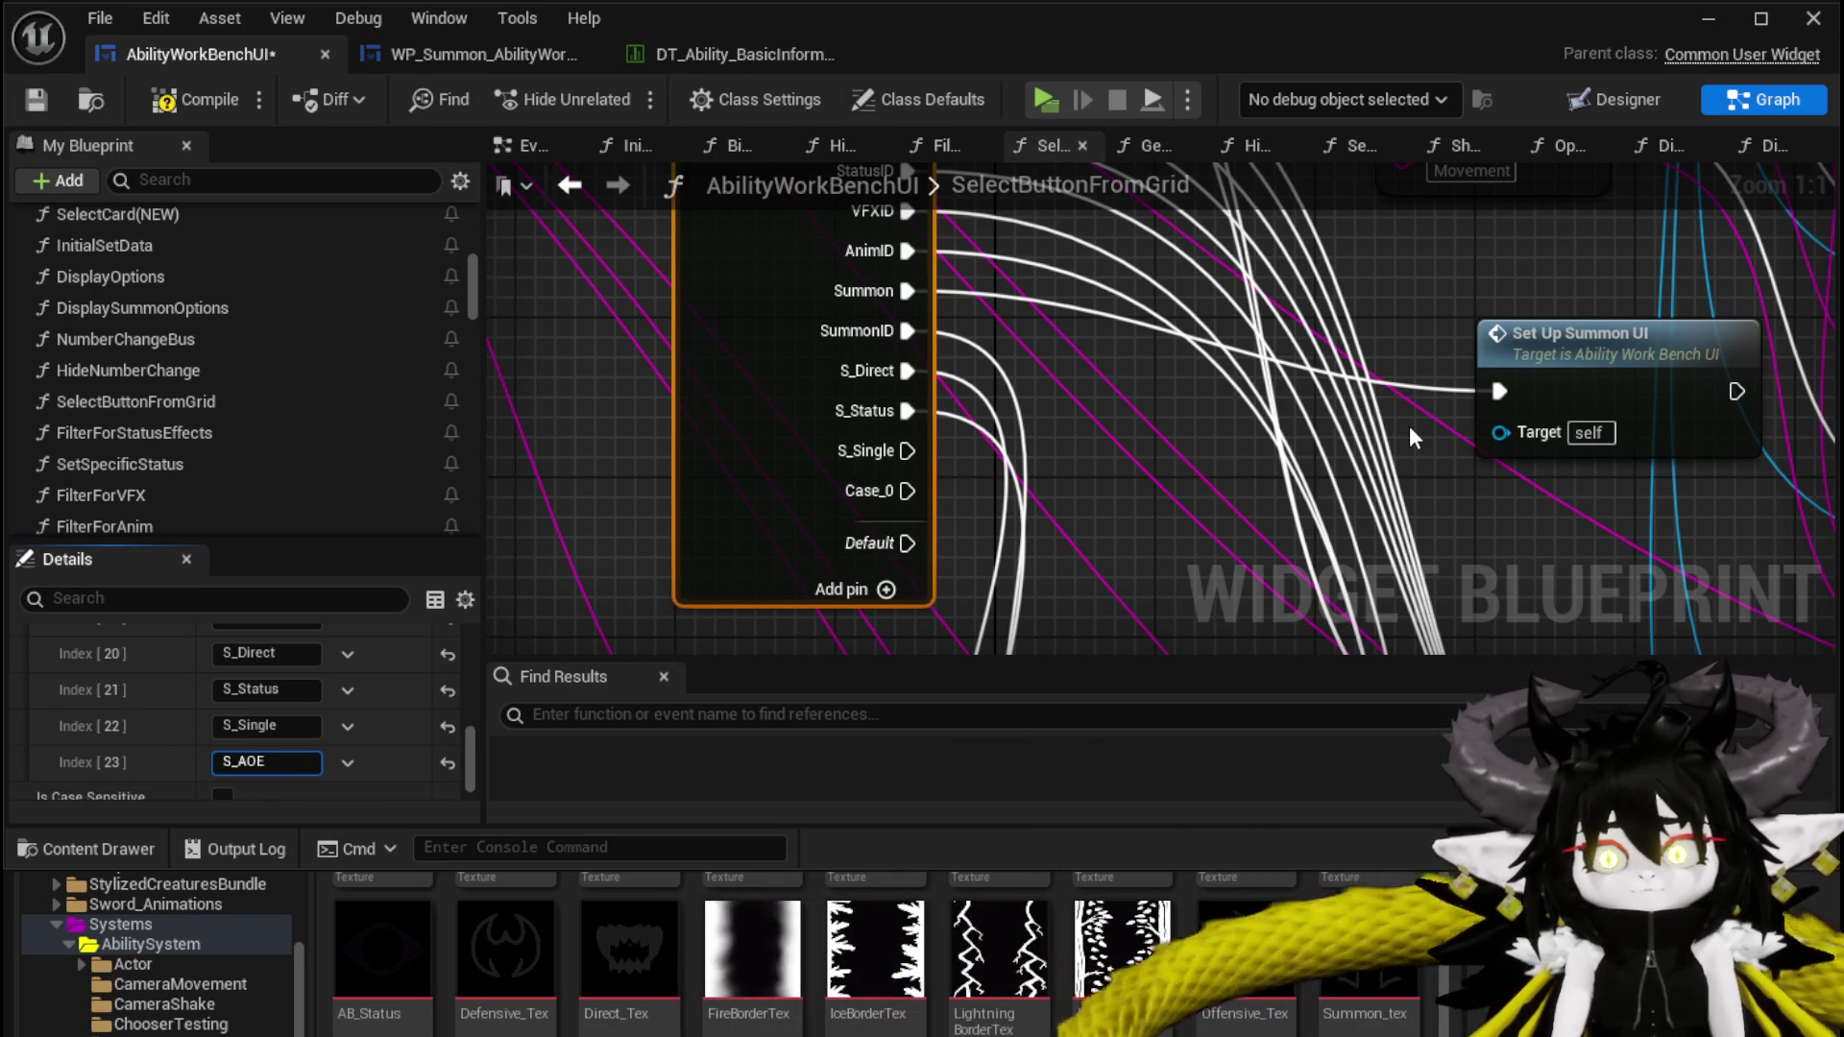
pyautogui.press('Return')
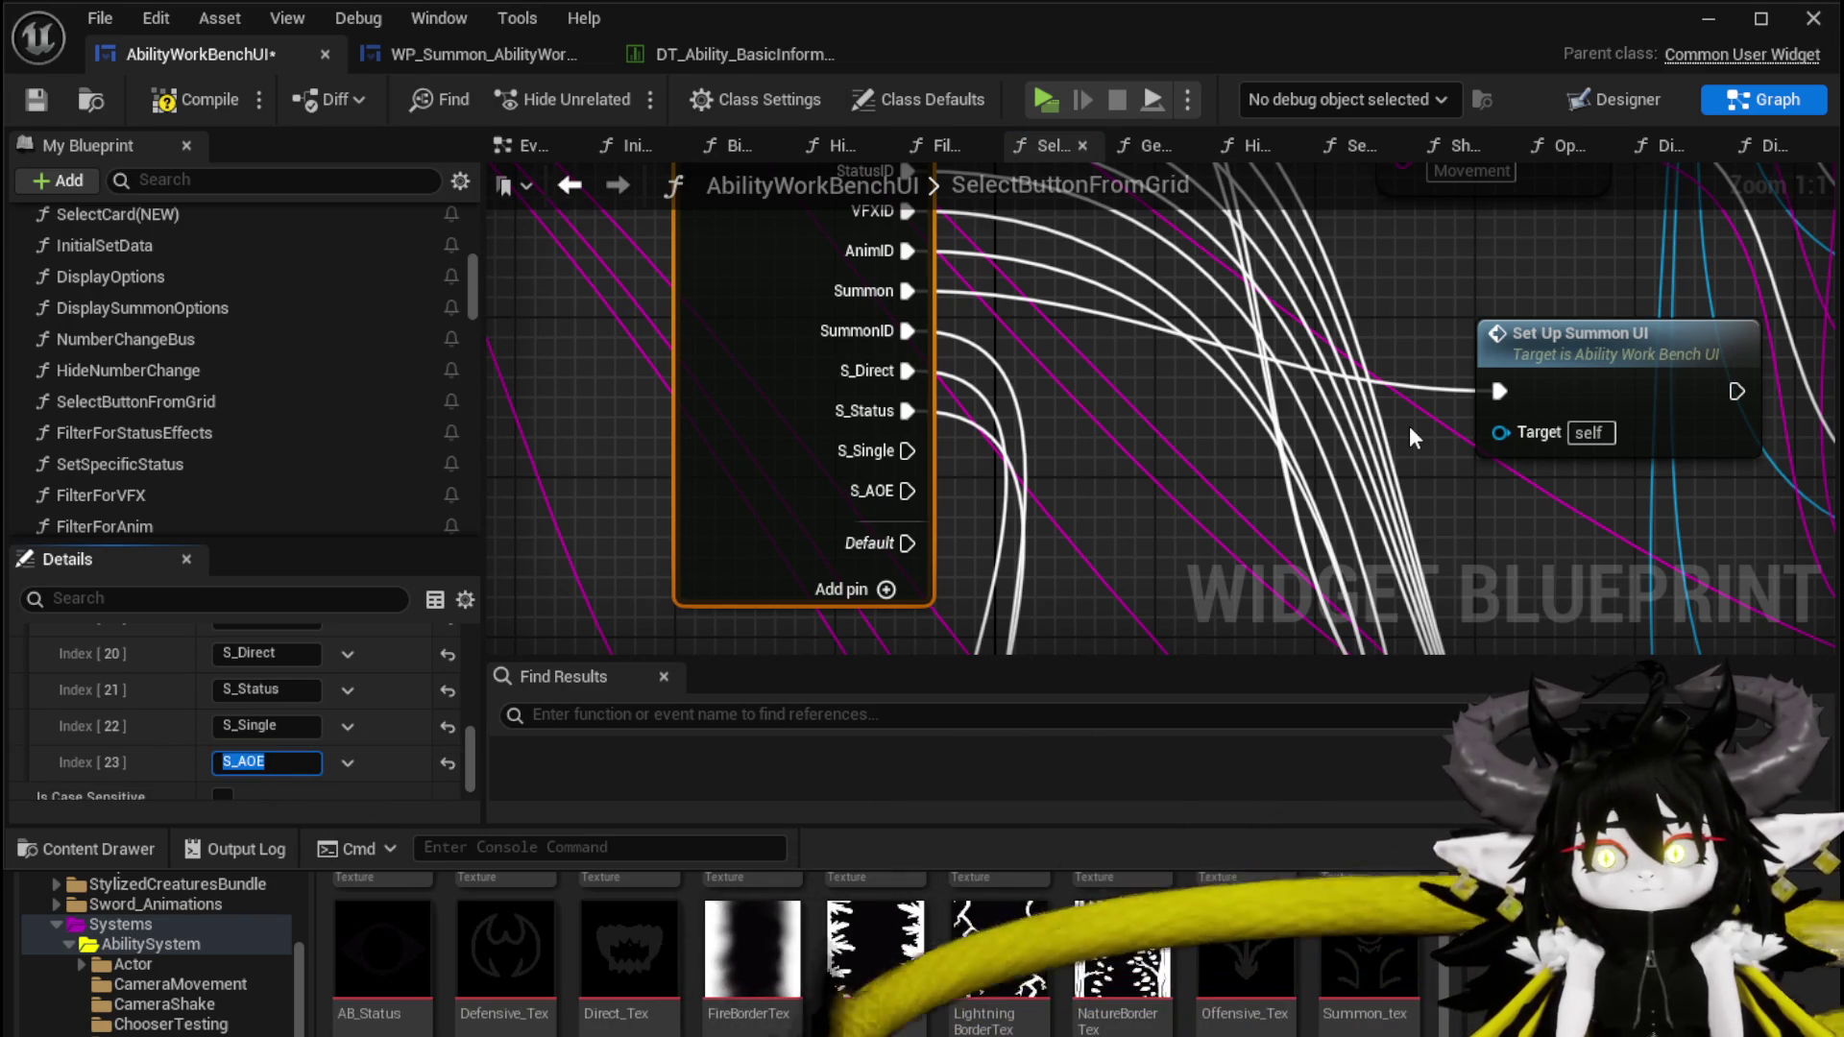
pyautogui.click(888, 591)
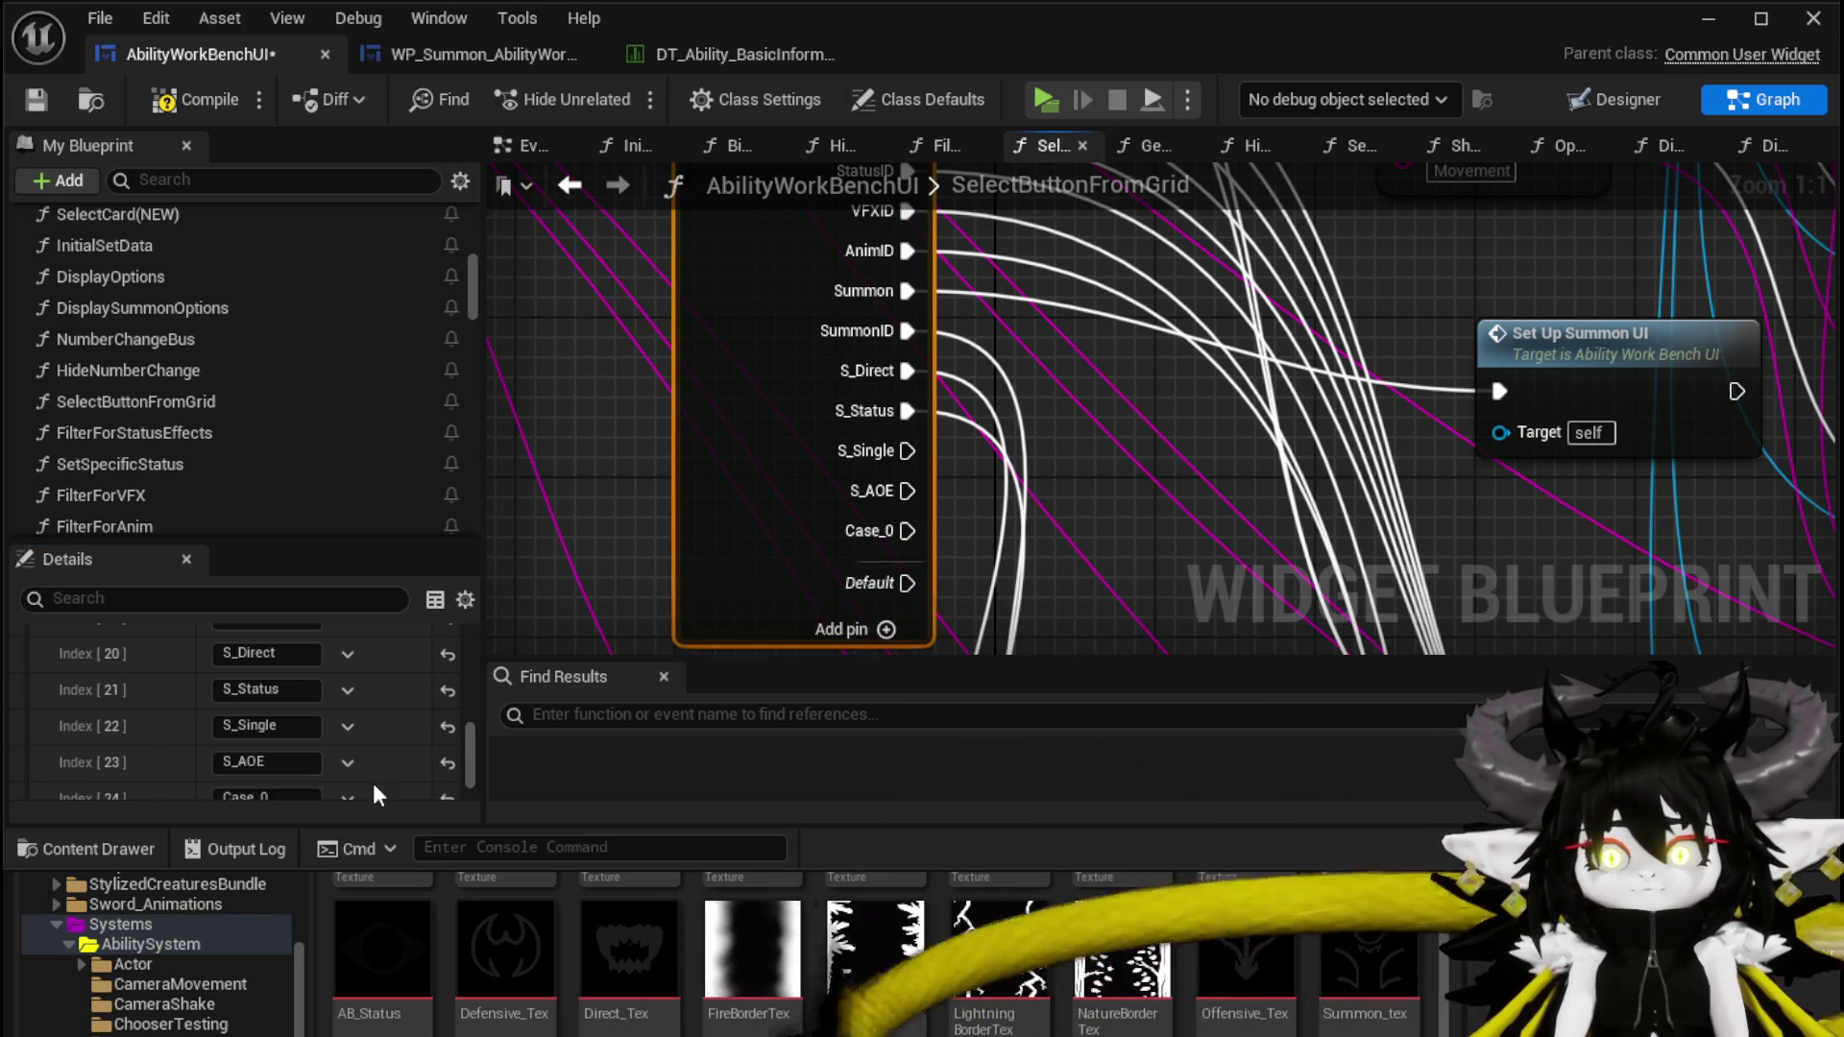
pyautogui.write('S')
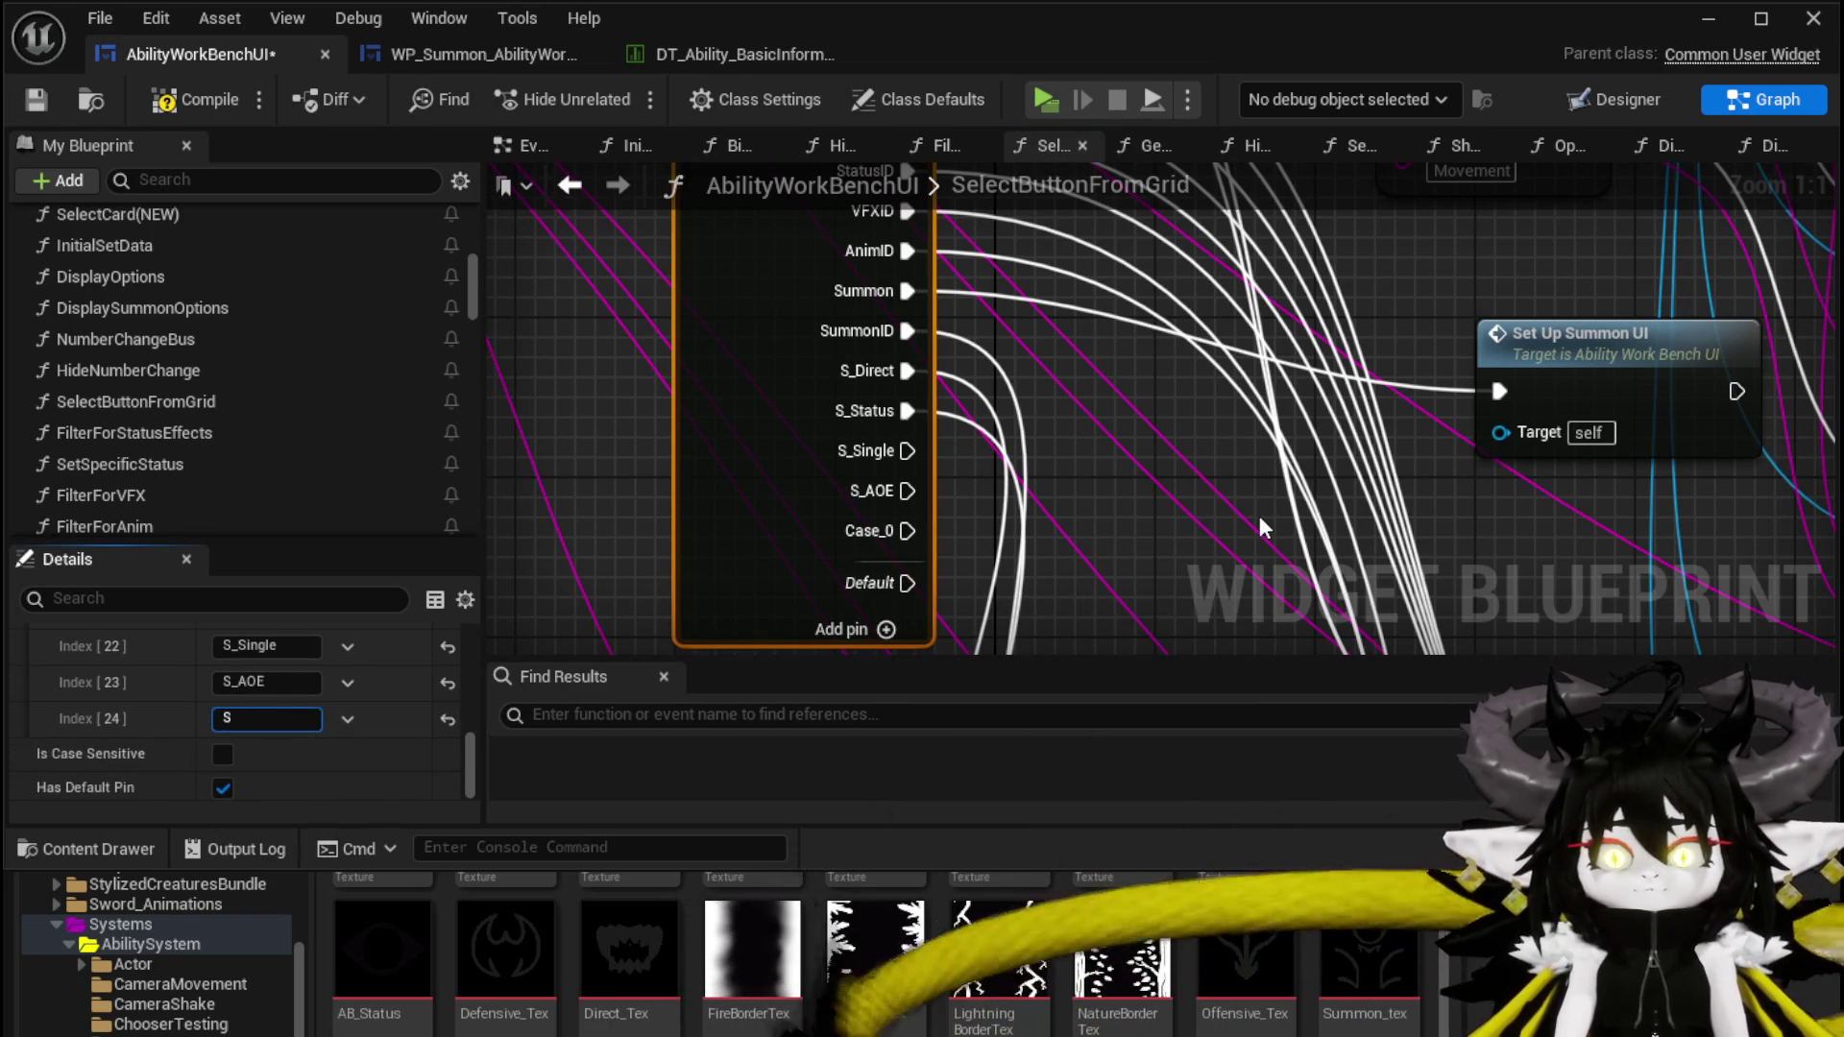
pyautogui.write('_Bounce')
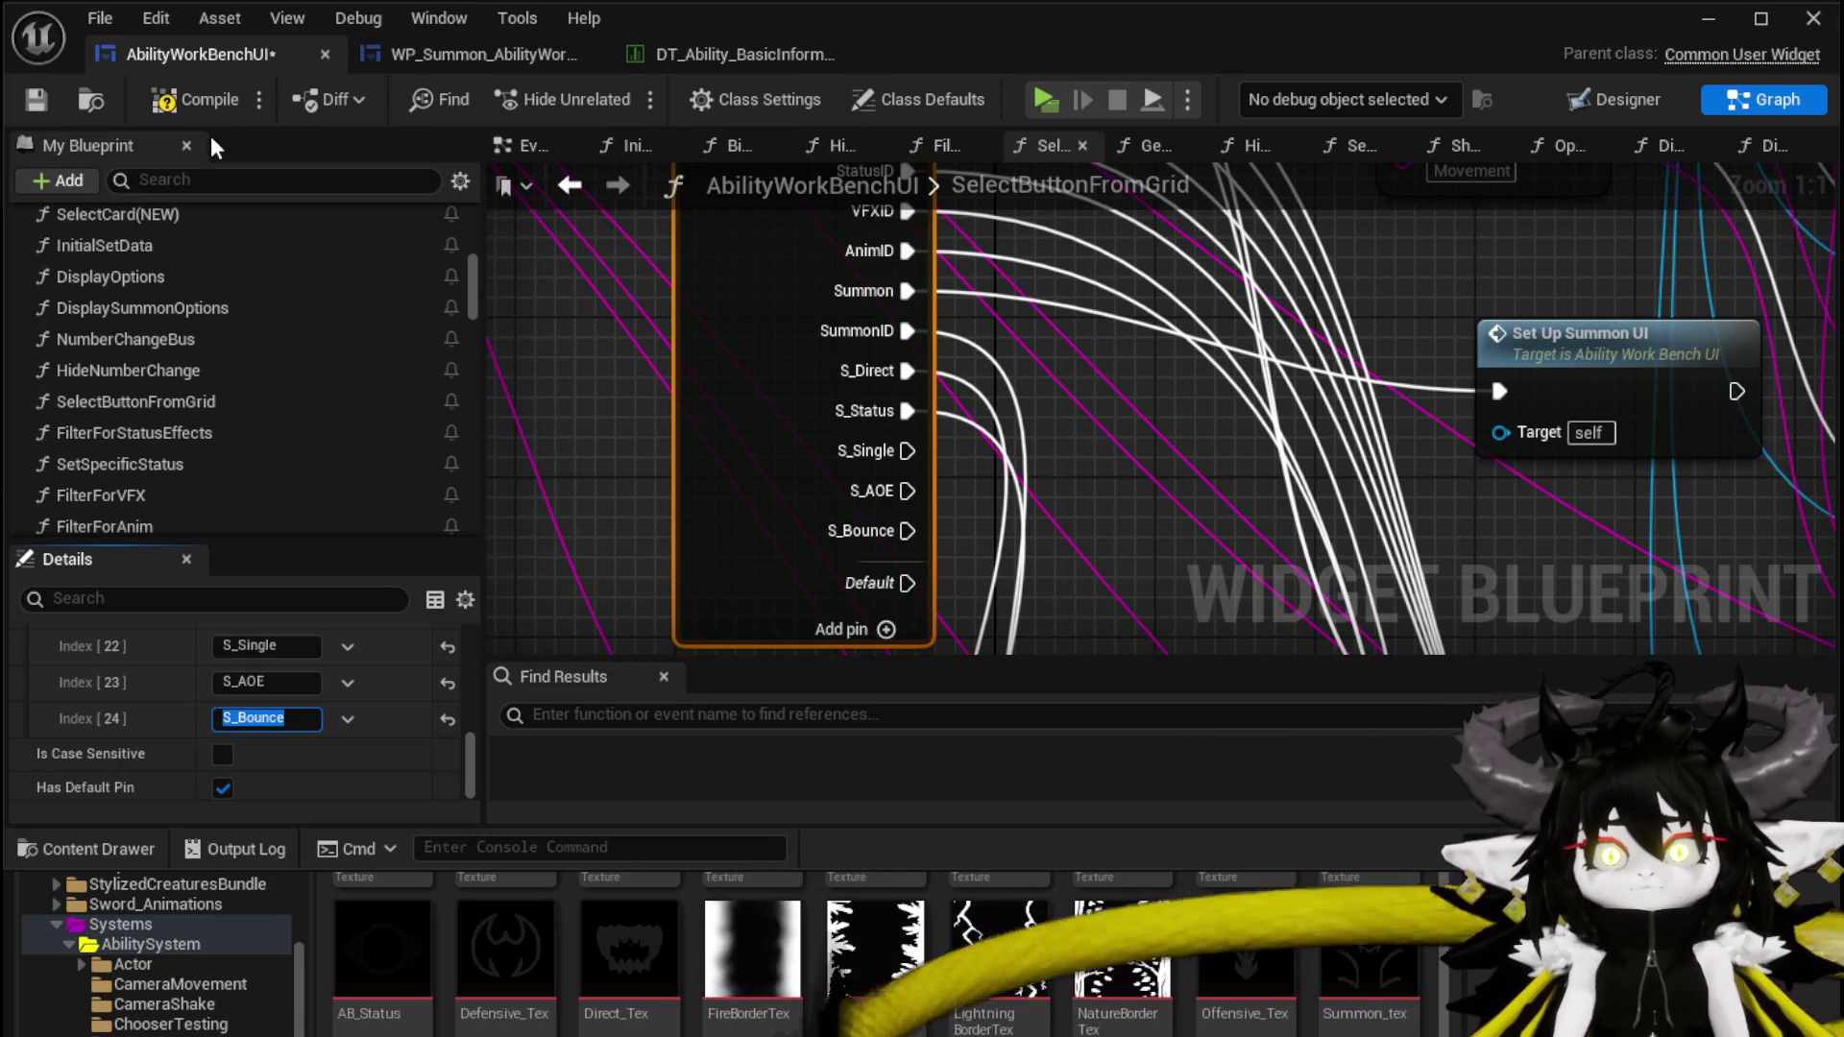
# Compile and save the blueprint, review the Set Brush nodes, and minimize the editor to the level
pyautogui.click(192, 100)
pyautogui.click(35, 100)
pyautogui.scroll(-4, 787, 516)
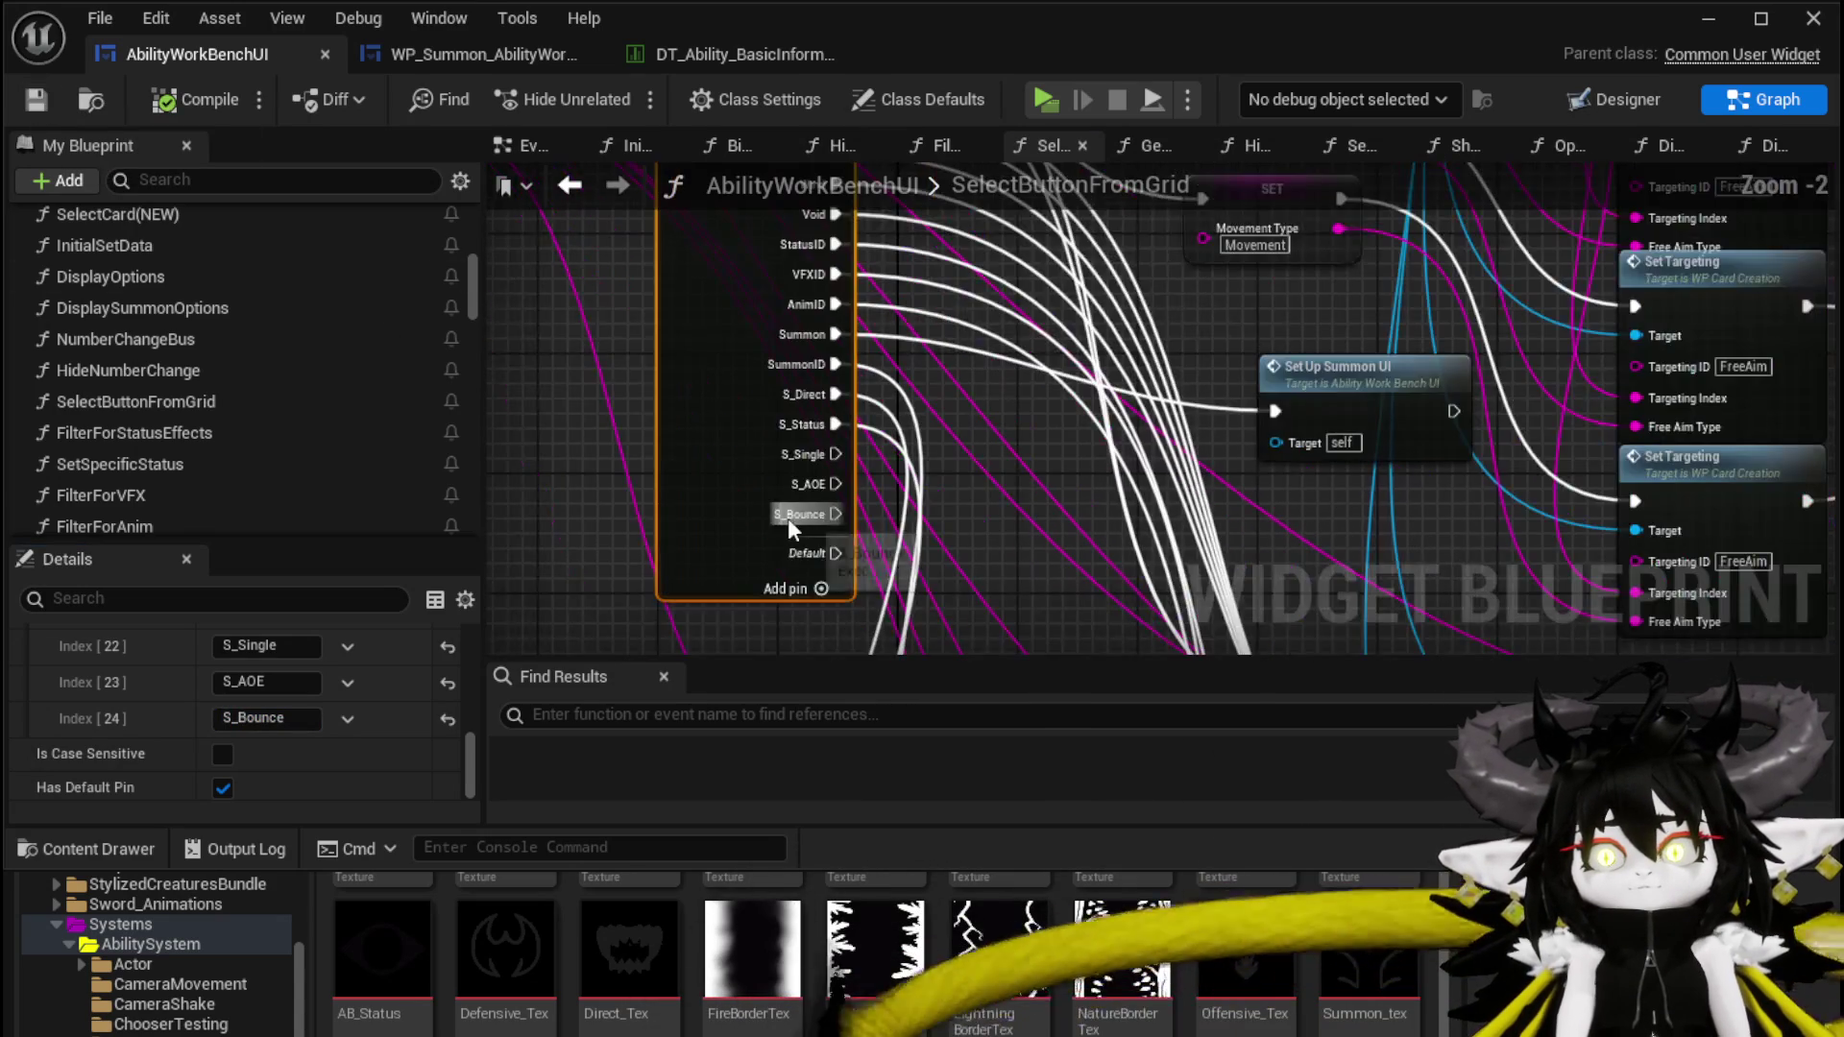
pyautogui.scroll(3, 845, 290)
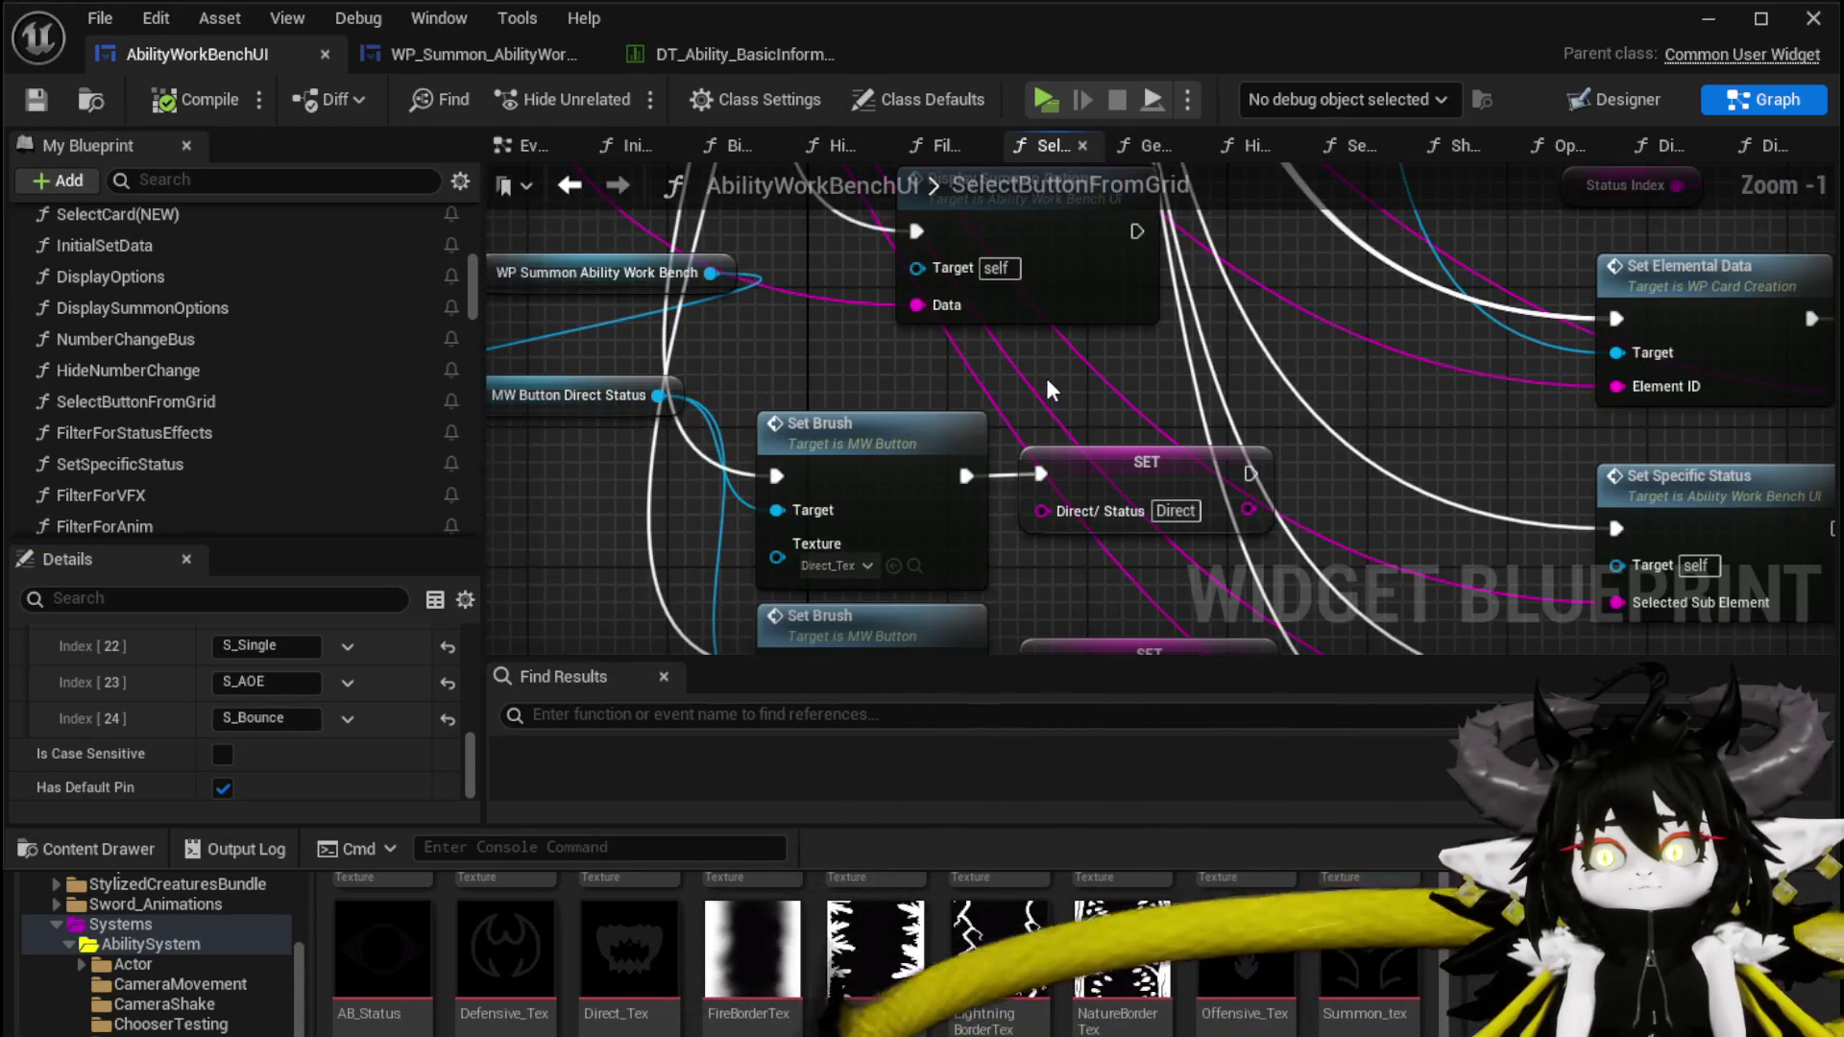
pyautogui.moveTo(1047, 388)
pyautogui.mouseDown()
pyautogui.moveTo(927, 231)
pyautogui.moveTo(970, 373)
pyautogui.mouseUp()
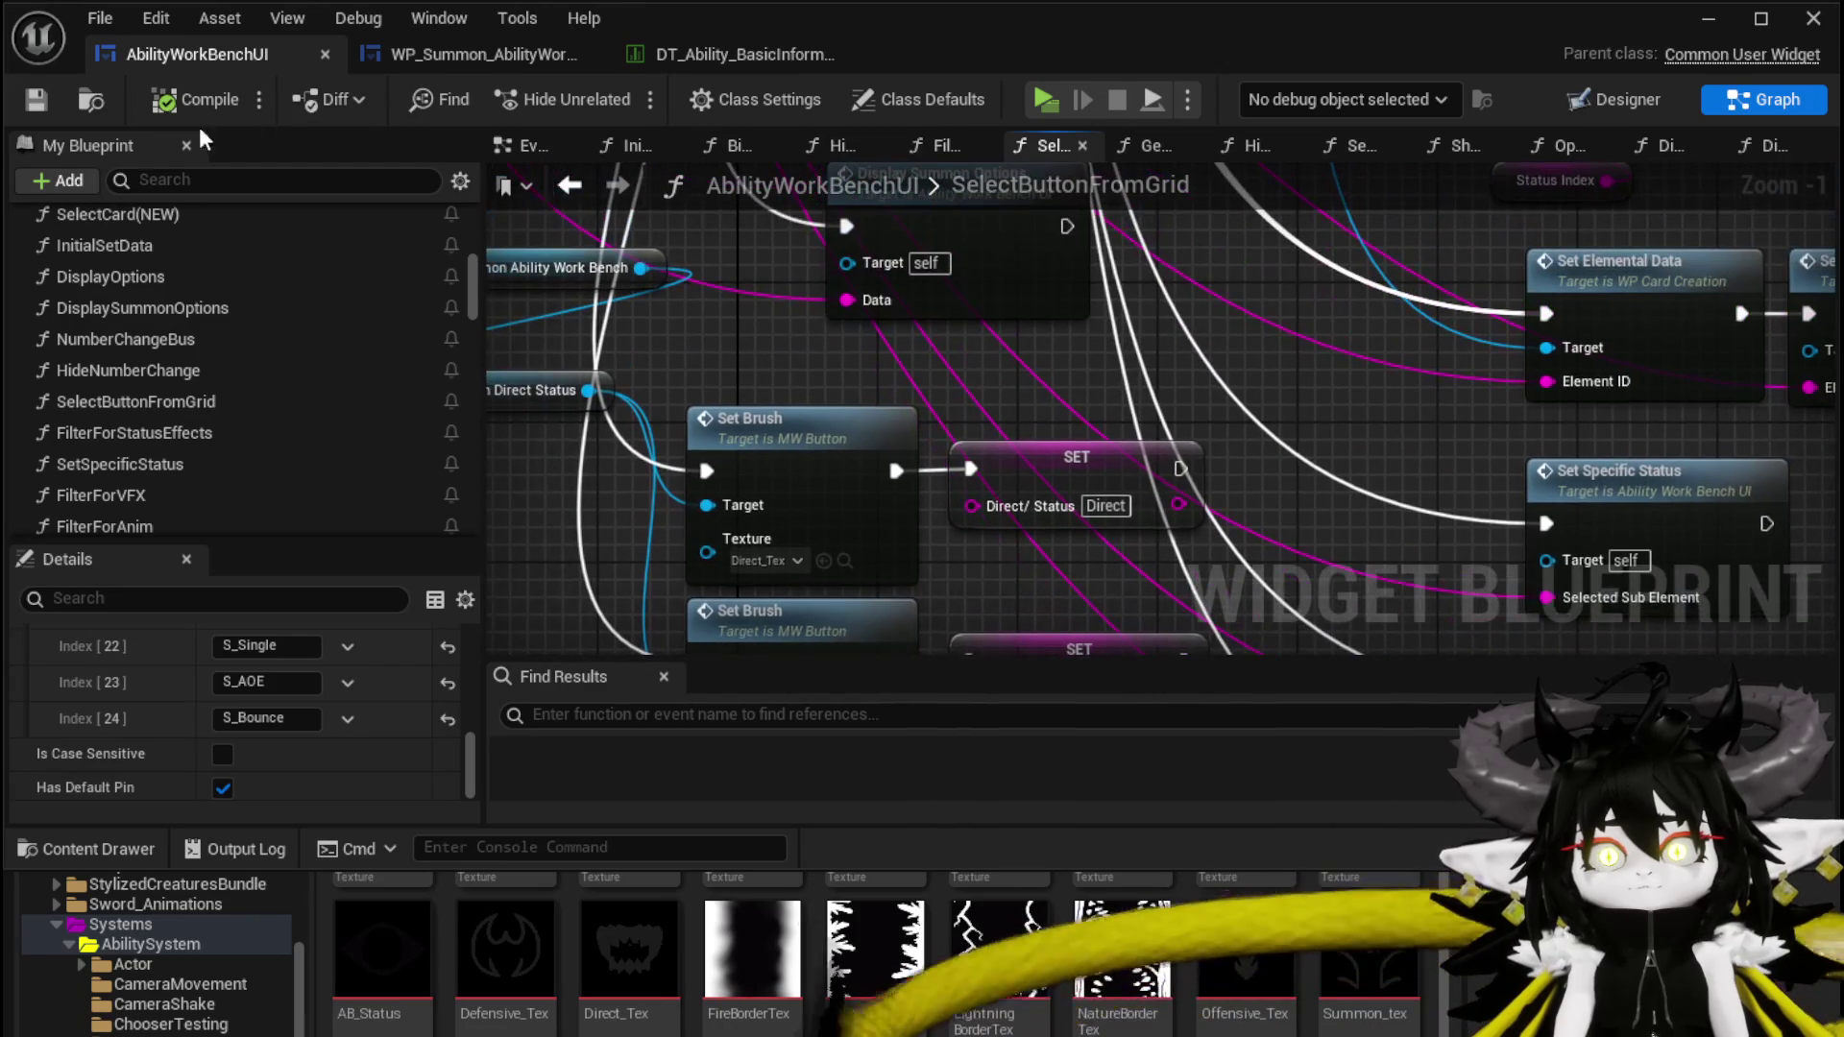
pyautogui.click(1708, 19)
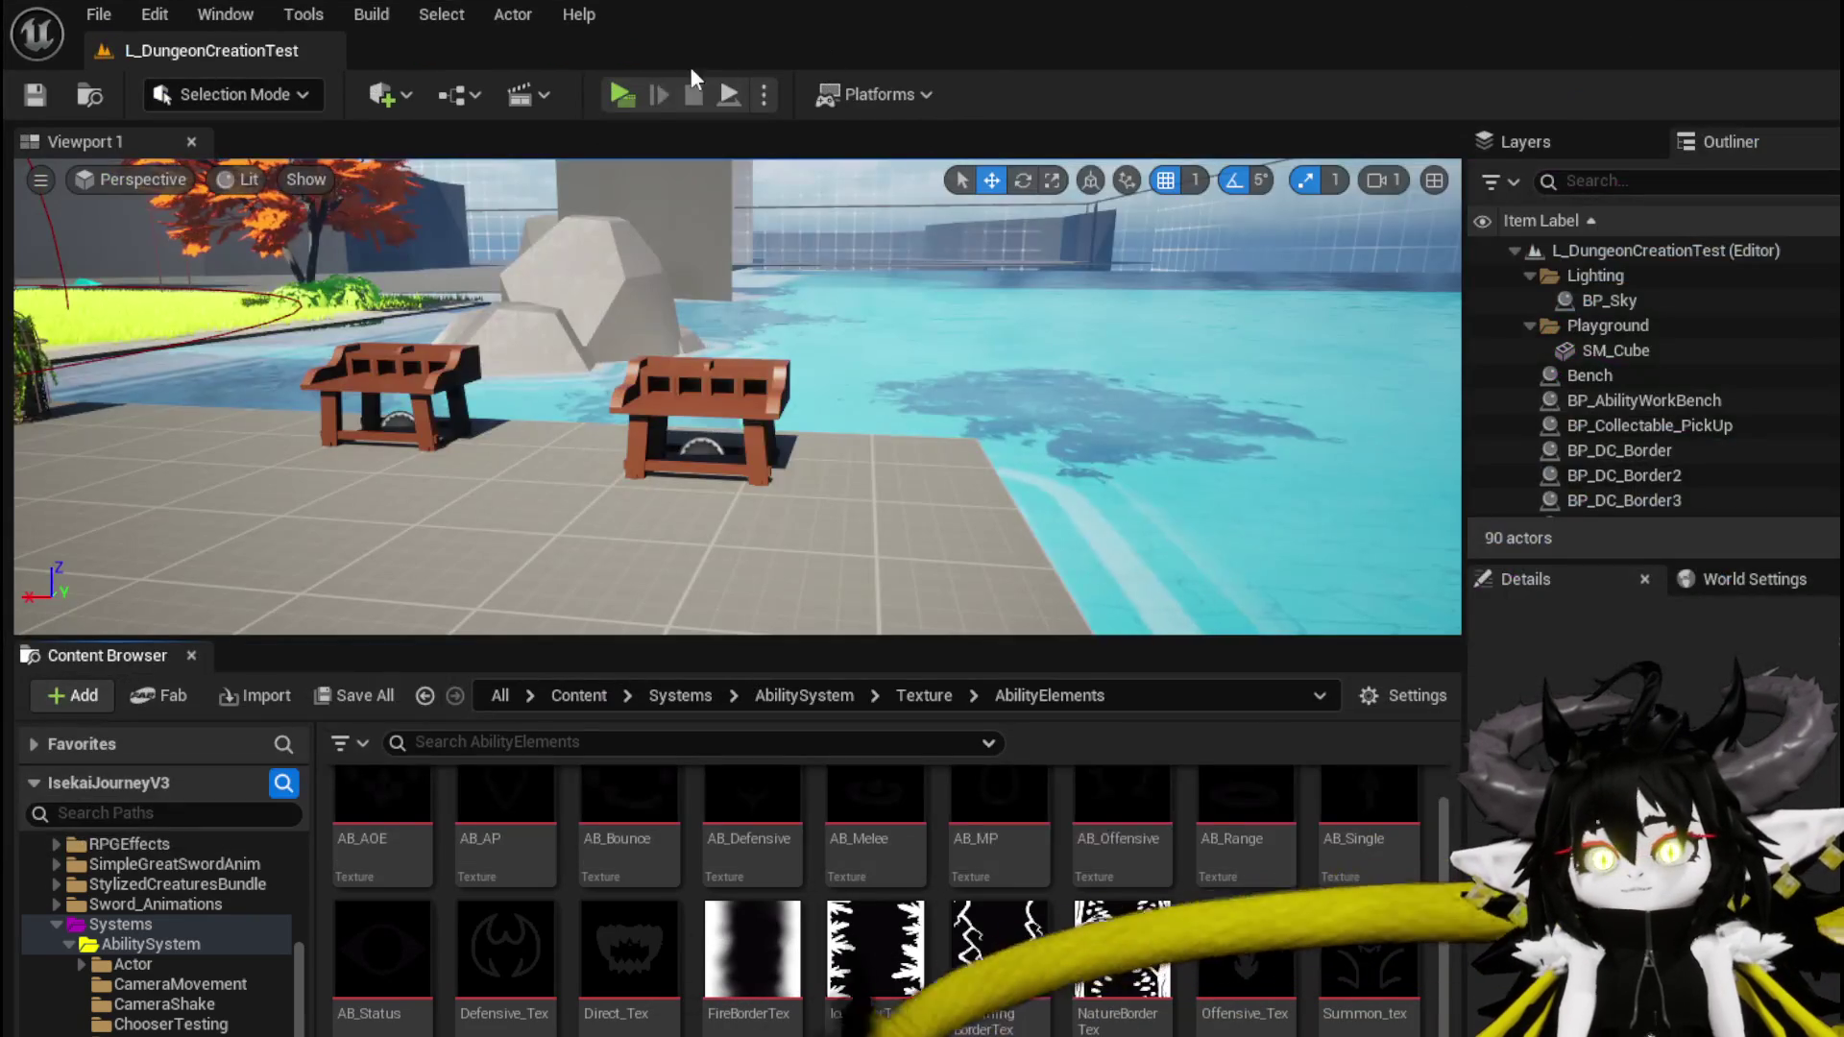
# Play the level, interact with the workbench, and open the Test Summon card under Ability
pyautogui.click(619, 94)
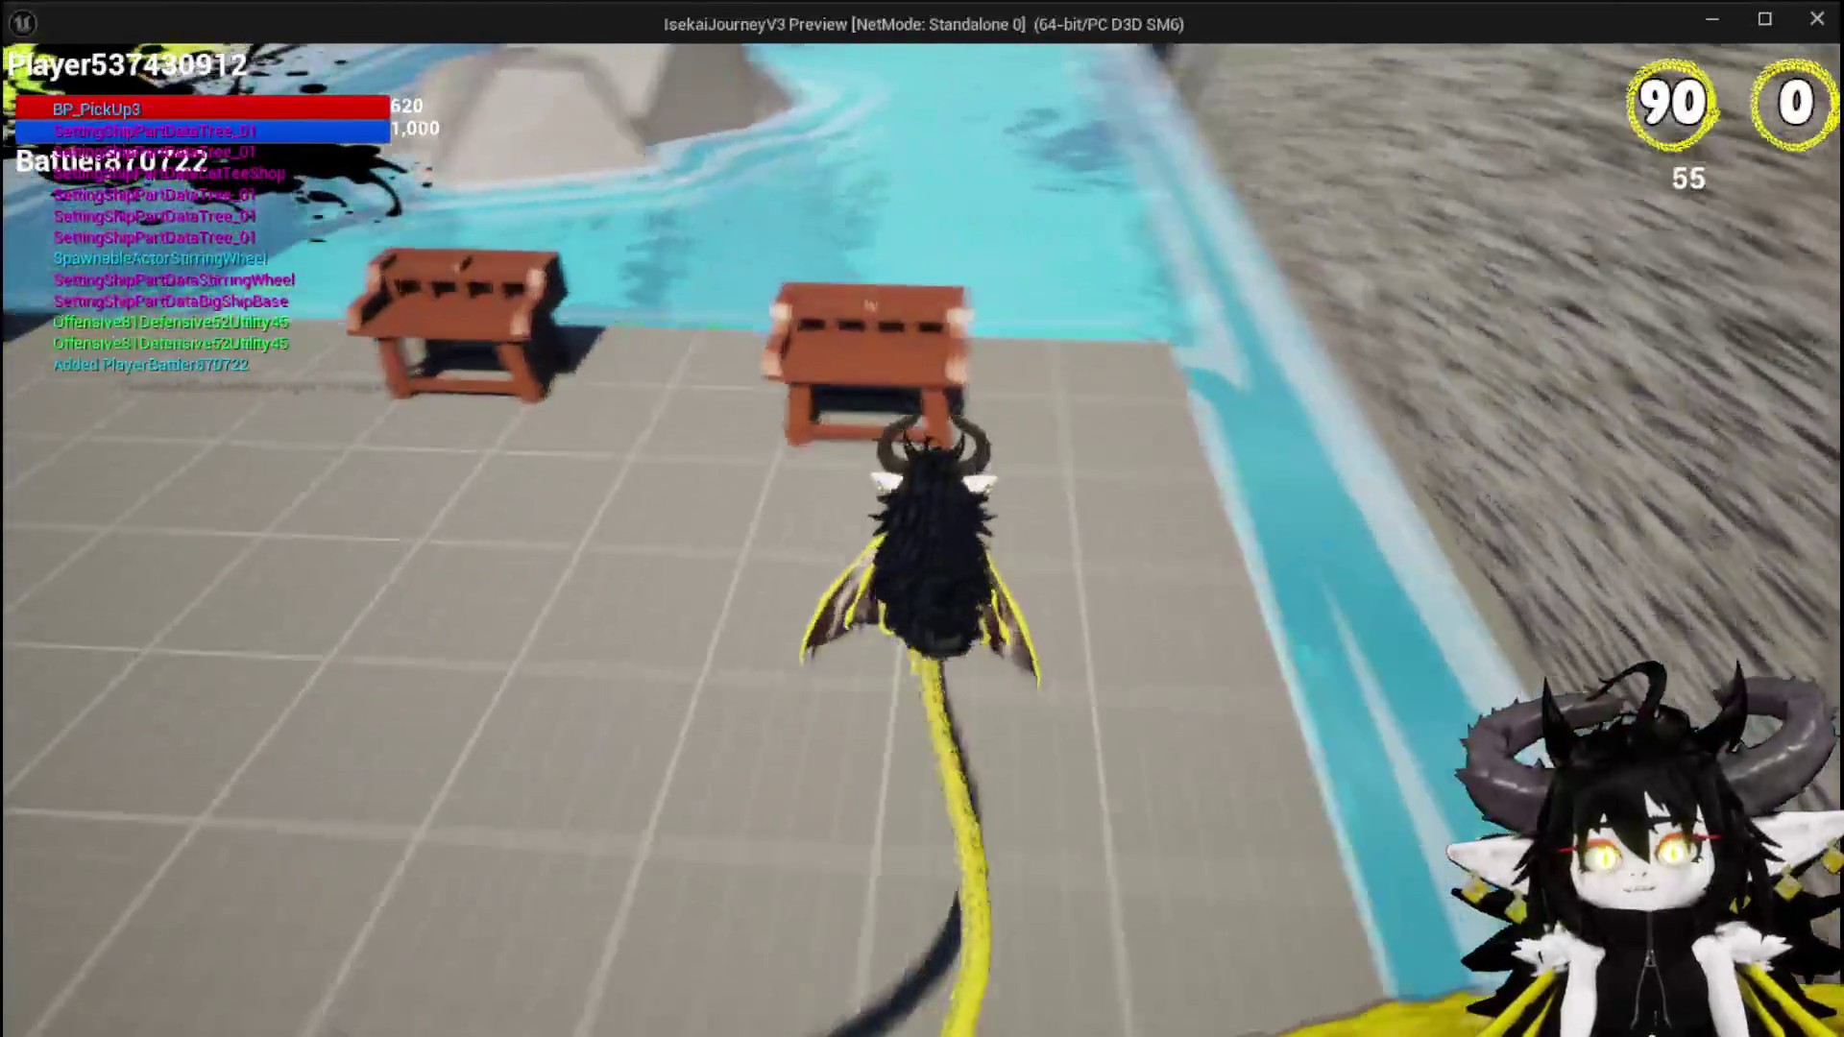
pyautogui.press('w')
pyautogui.click(111, 76)
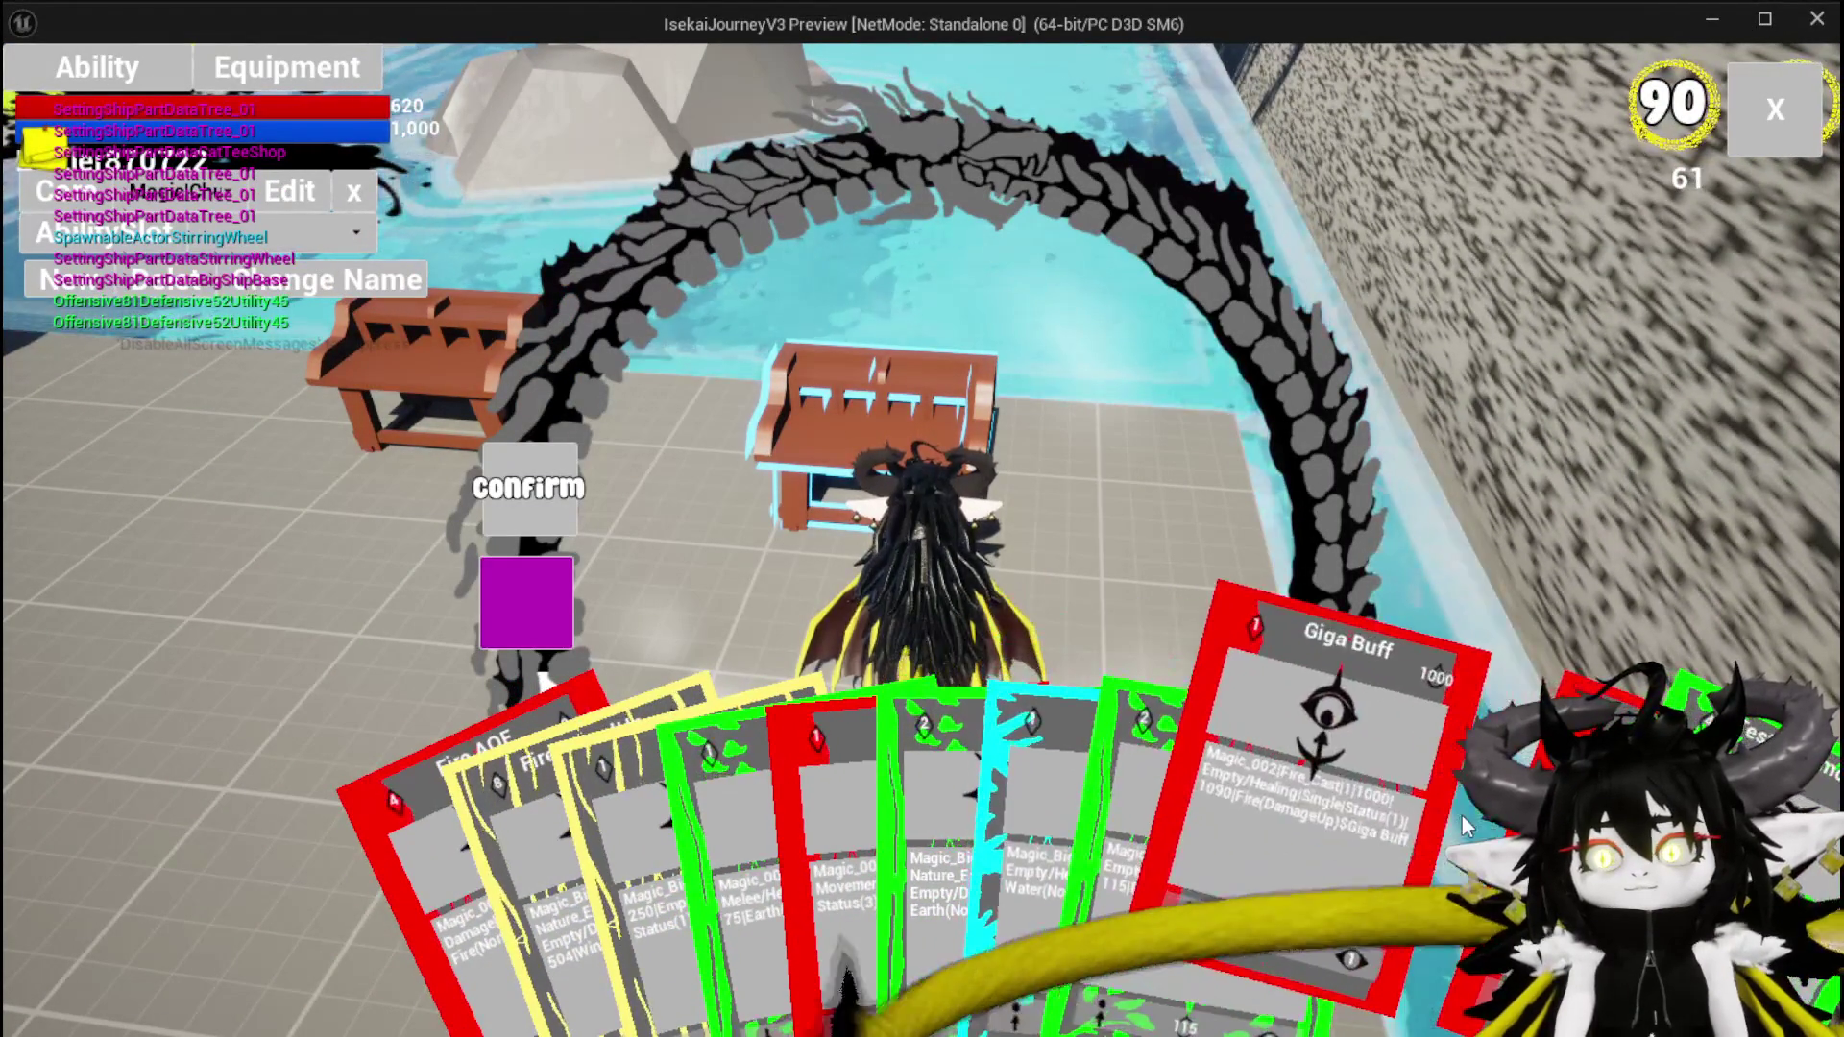
pyautogui.click(1283, 706)
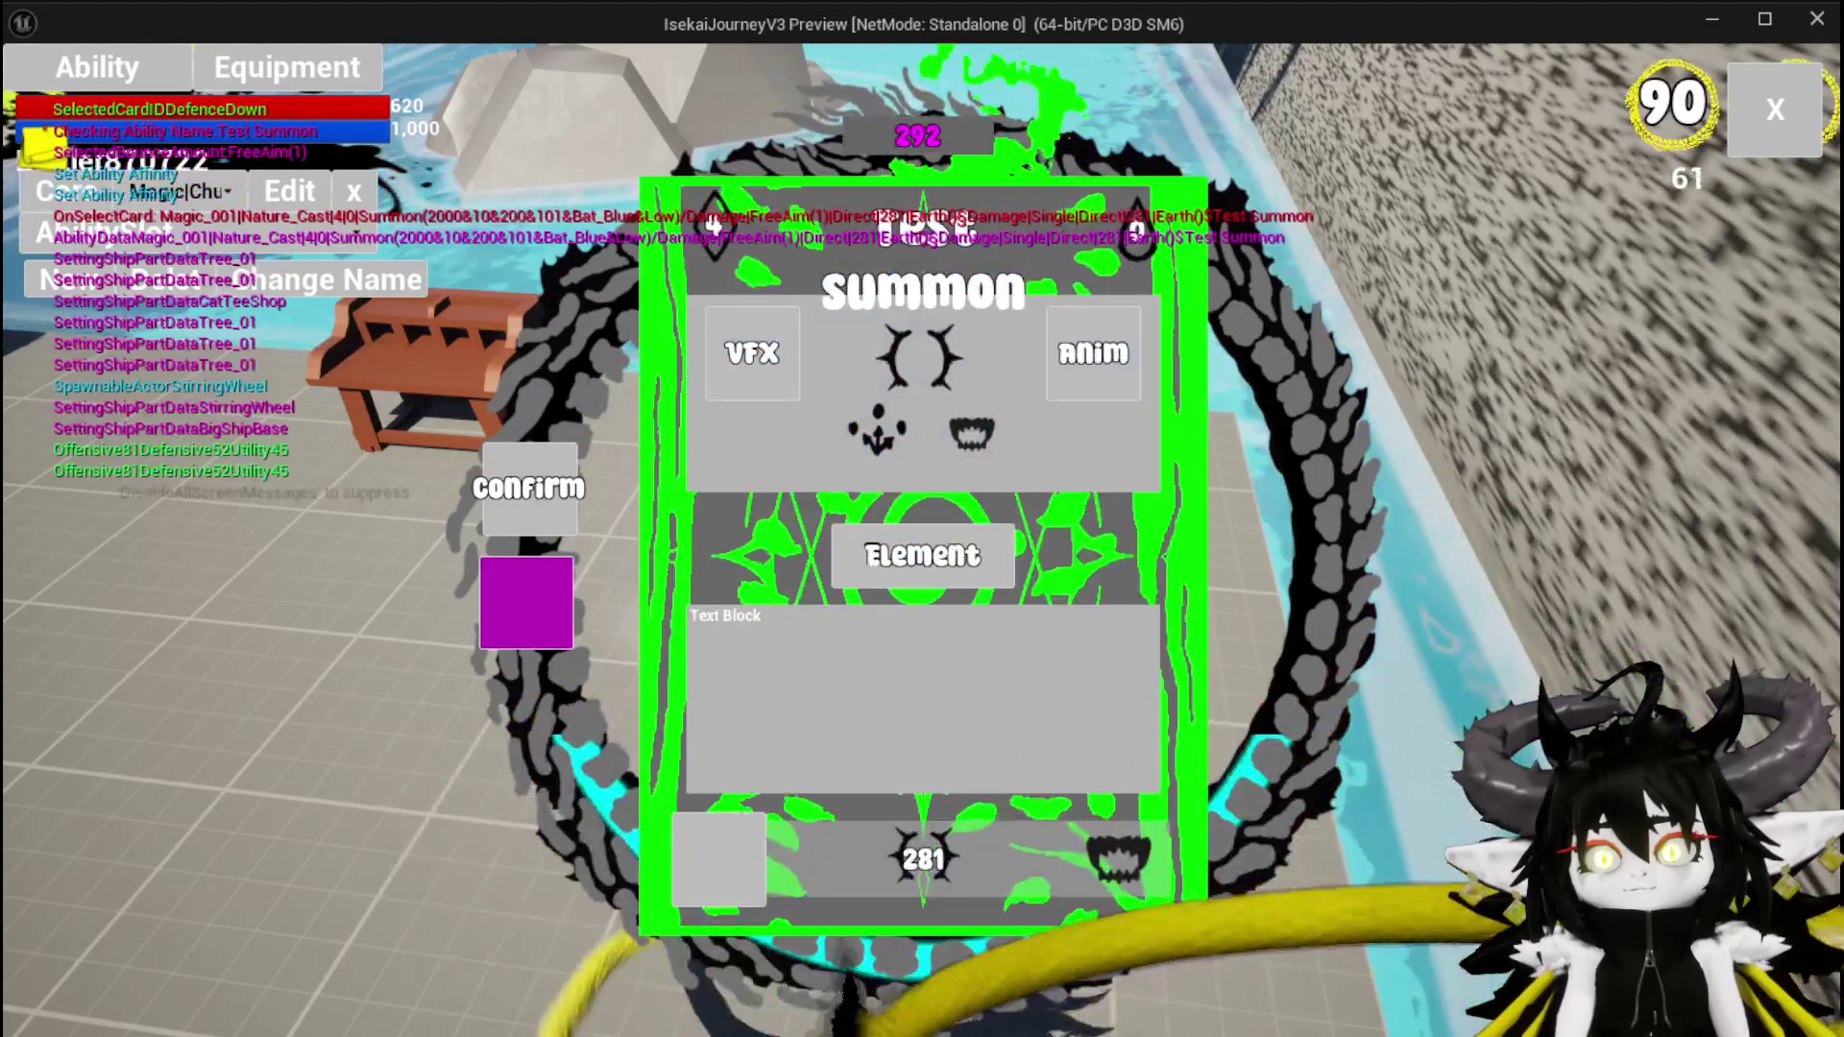
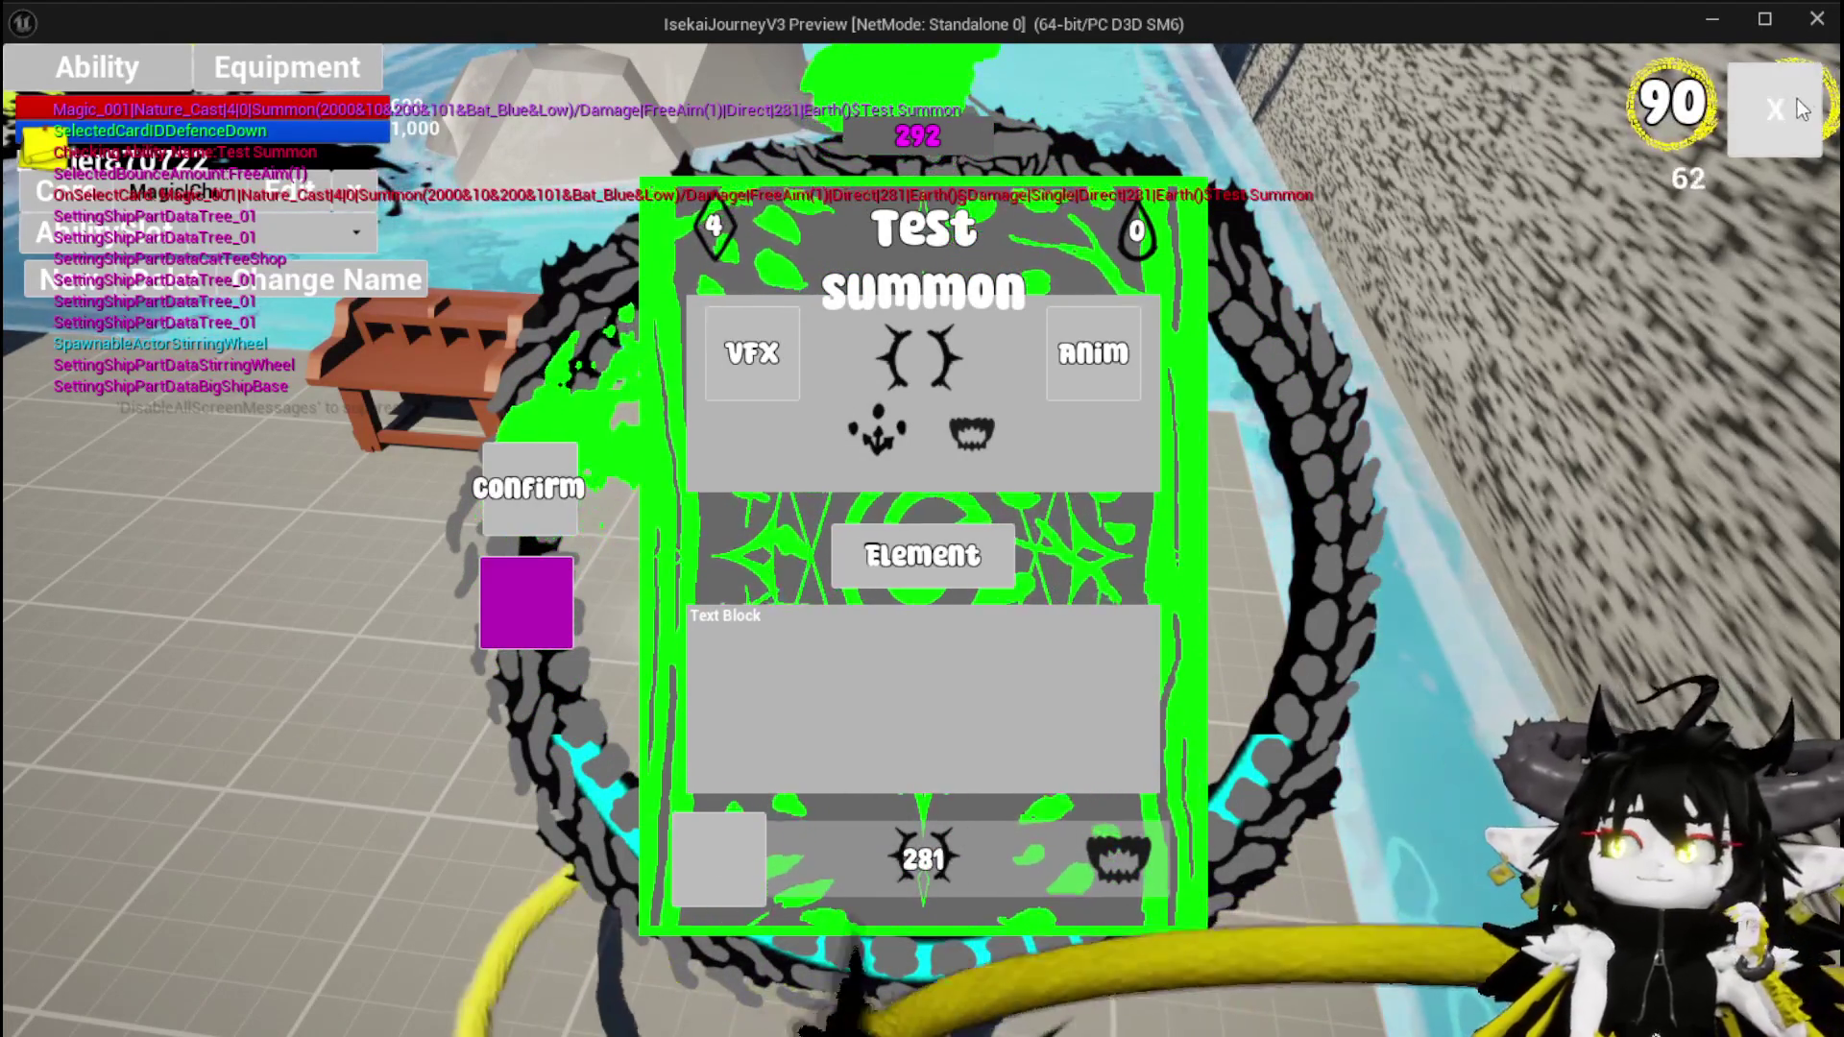
# Close the ability card UI, stop the play test and save the level
pyautogui.press('Escape')
pyautogui.hotkey('alt', 'Tab')
pyautogui.press('Escape')
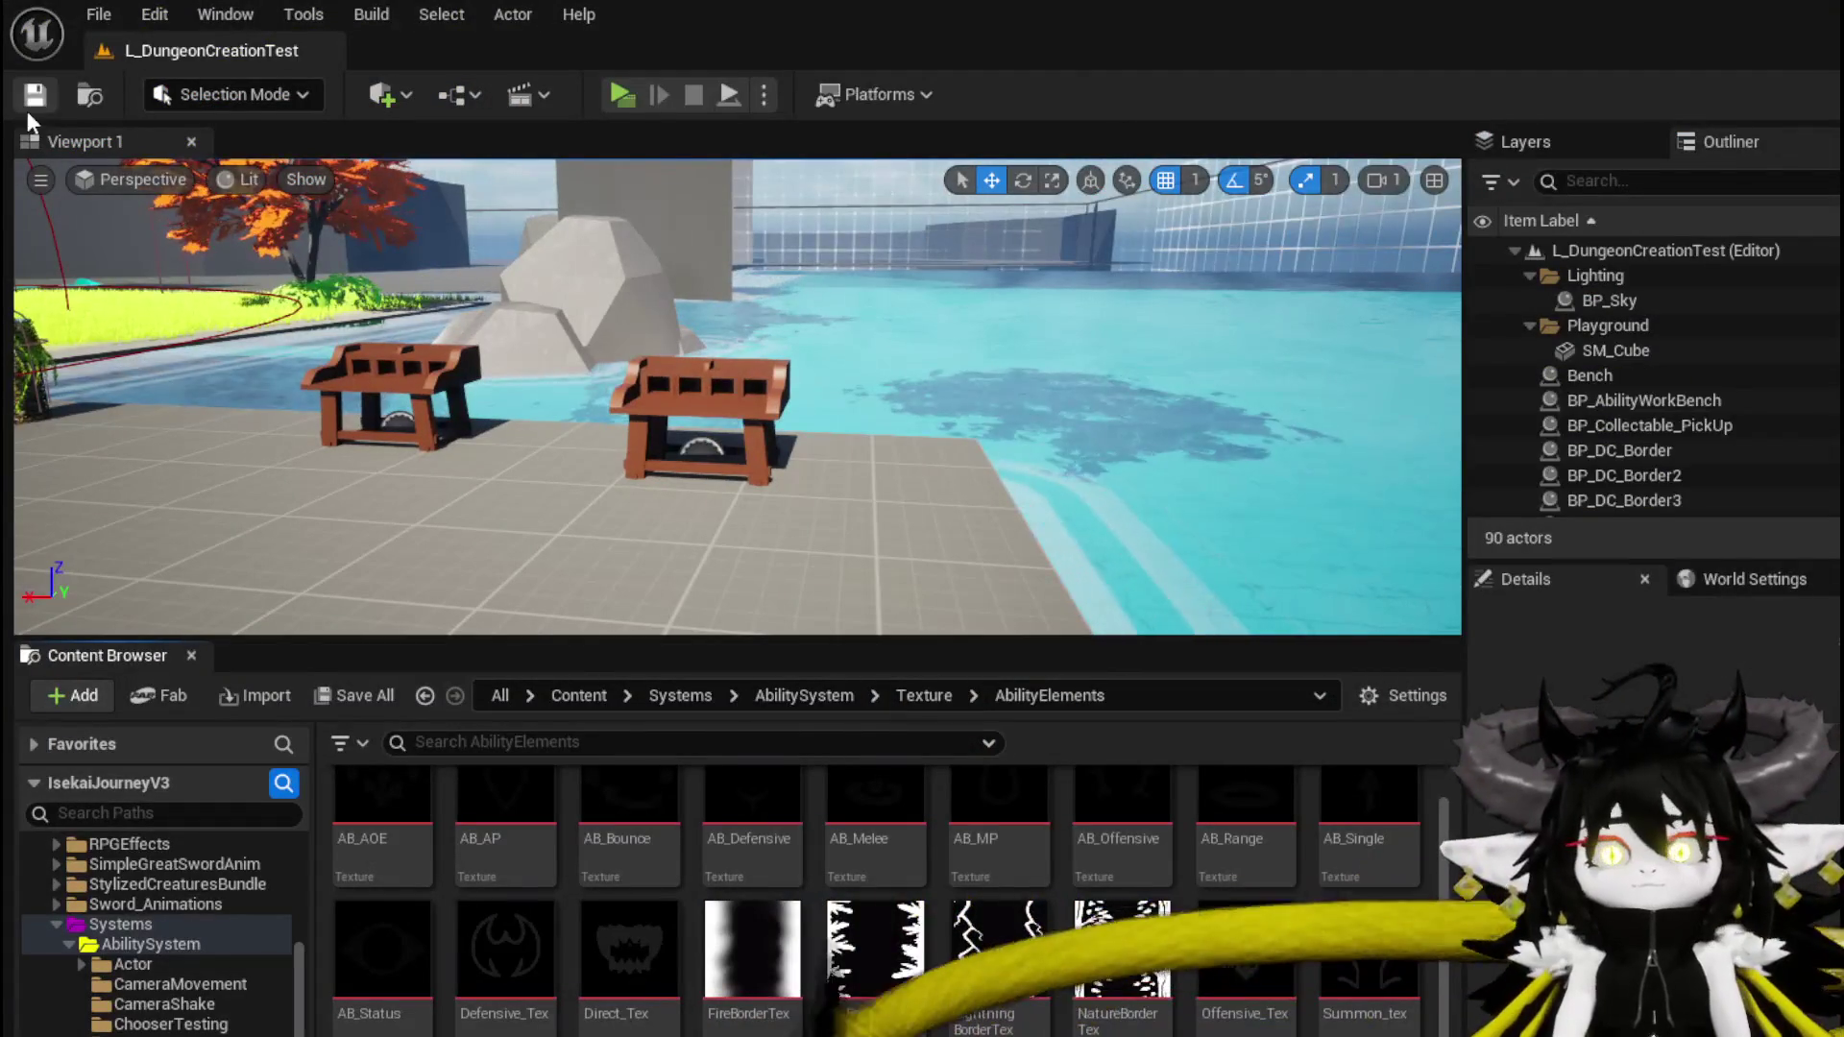
pyautogui.click(36, 96)
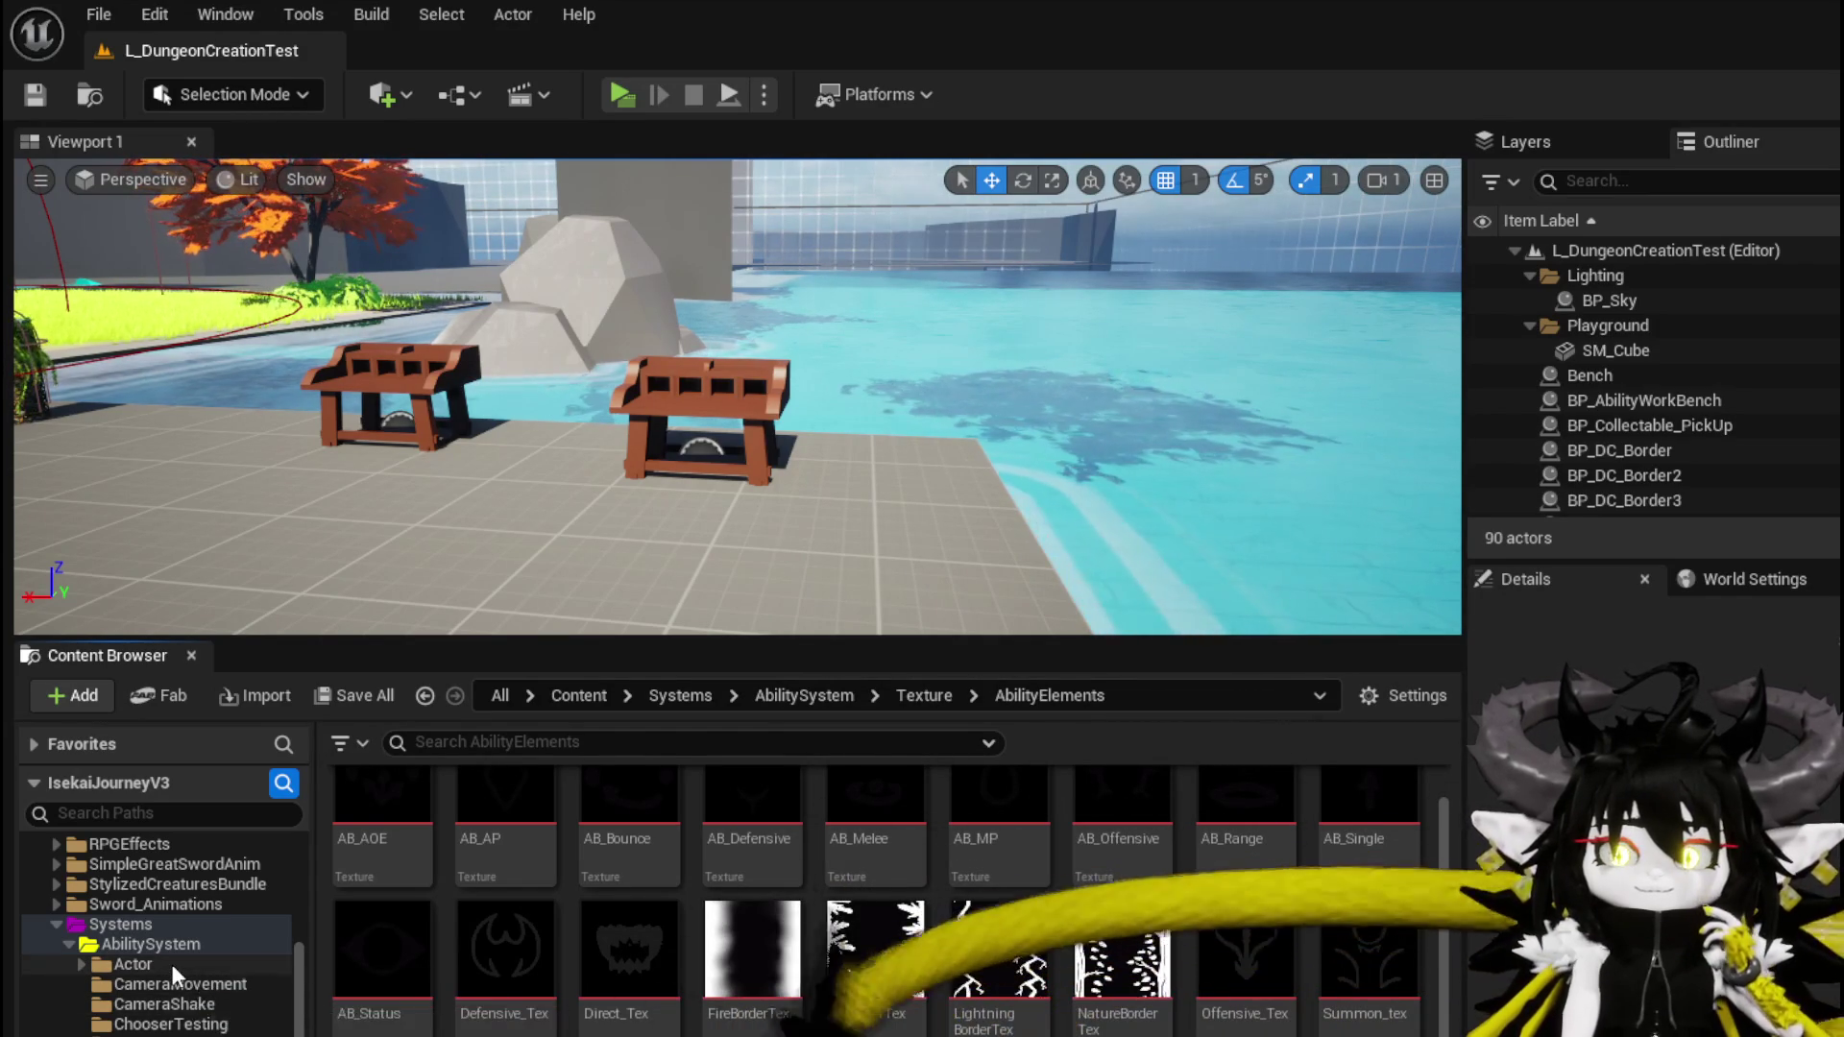
# Browse to Content/Systems/CombatSystem/Actors and open BP_Summon_Base
pyautogui.scroll(-3, 171, 965)
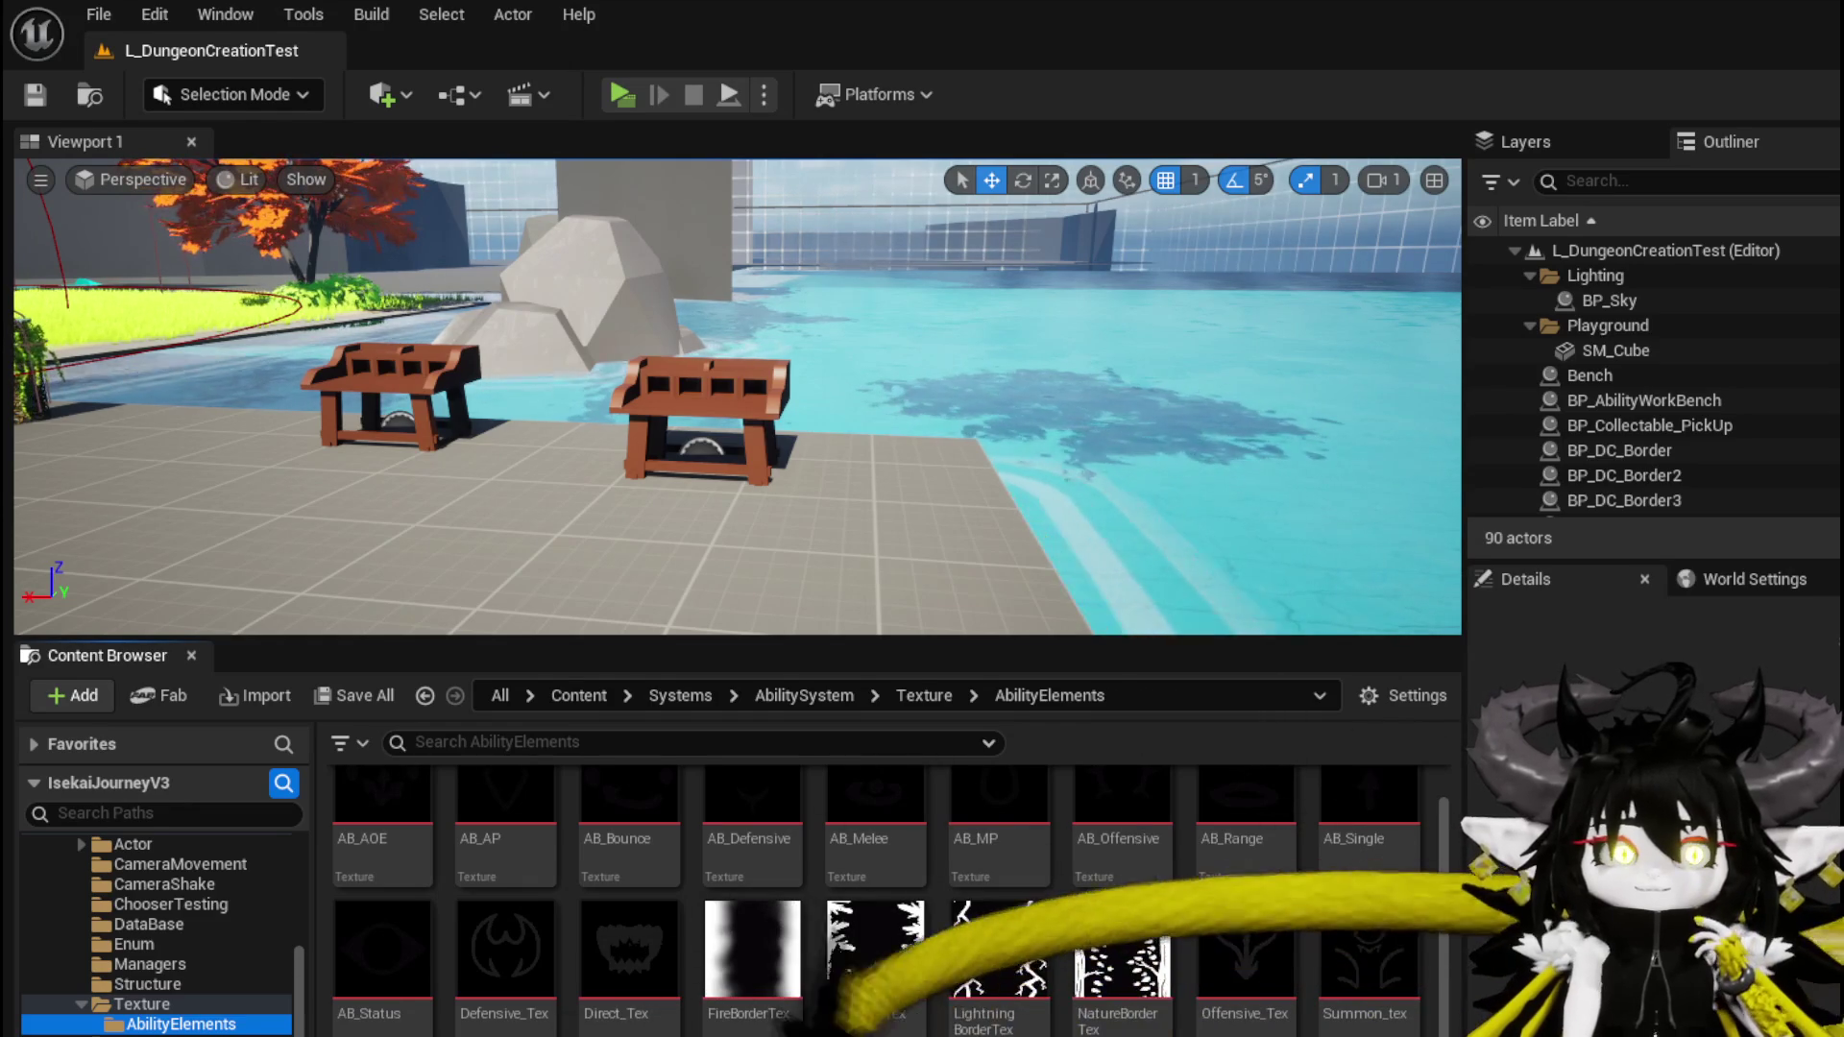
pyautogui.hotkey('alt', 'Left')
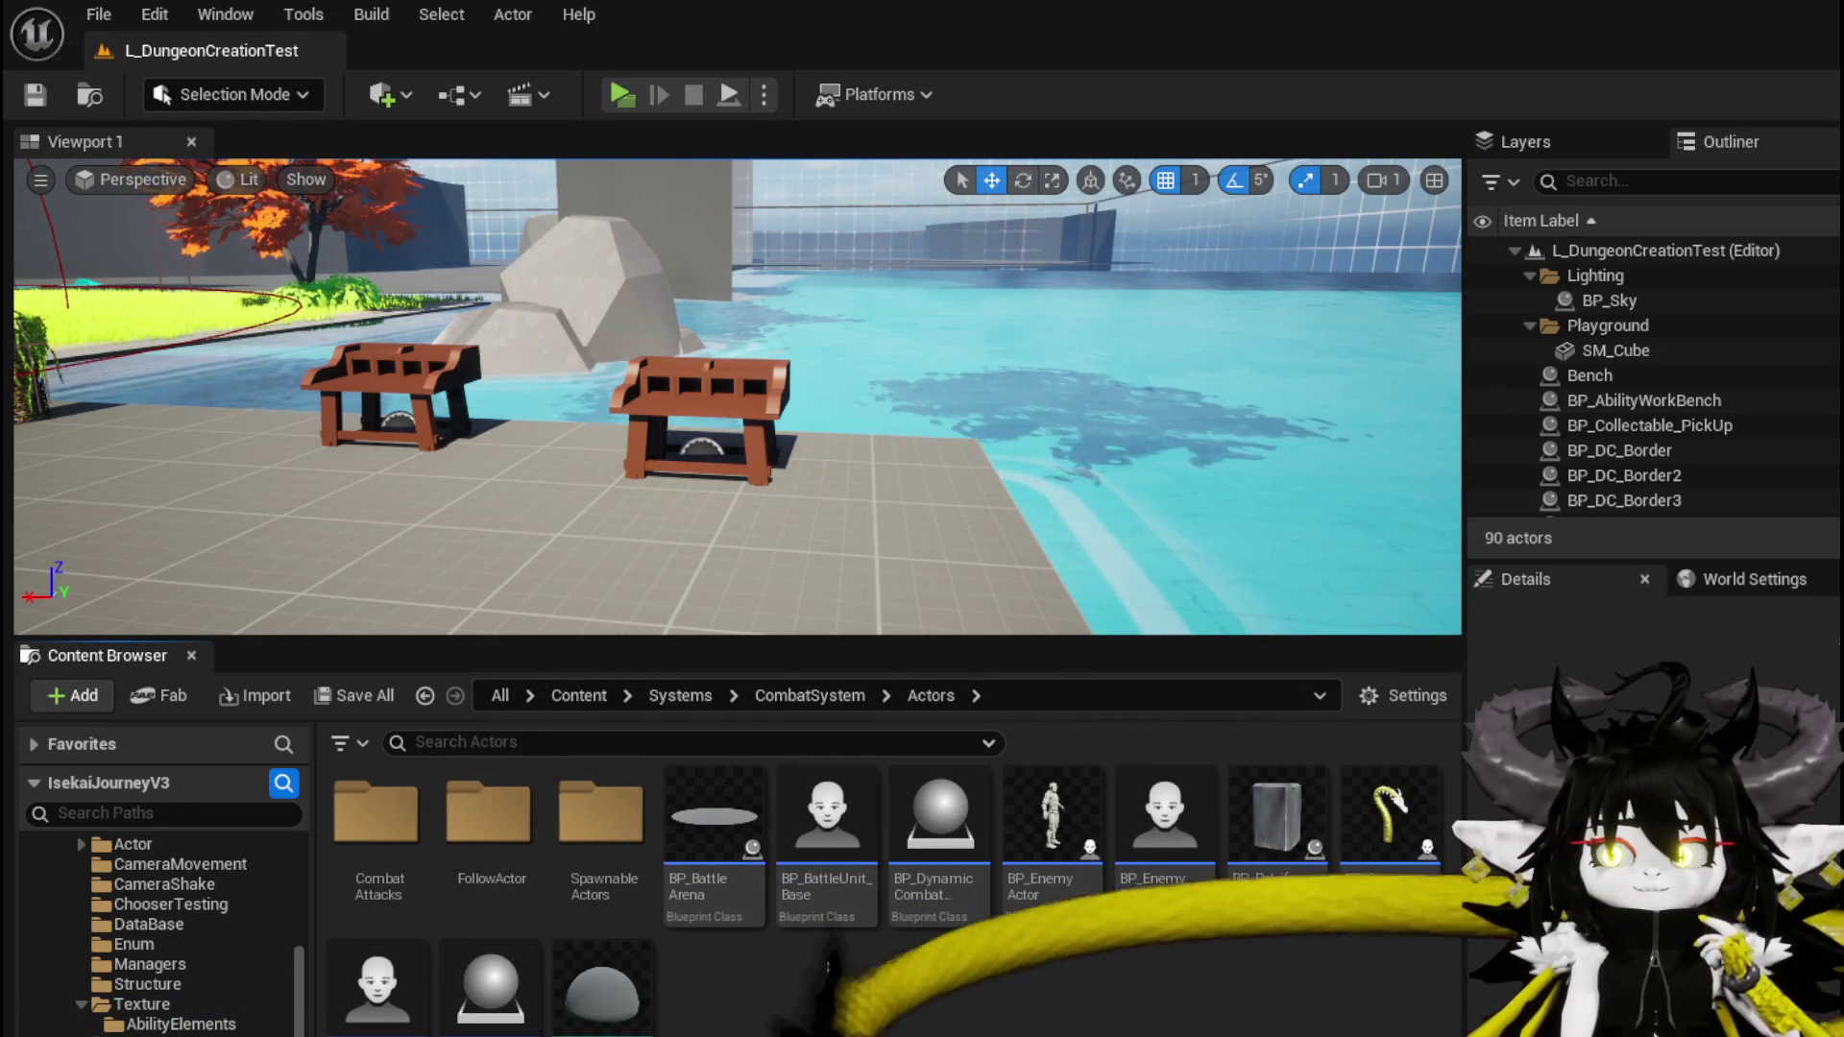
pyautogui.doubleClick(1382, 826)
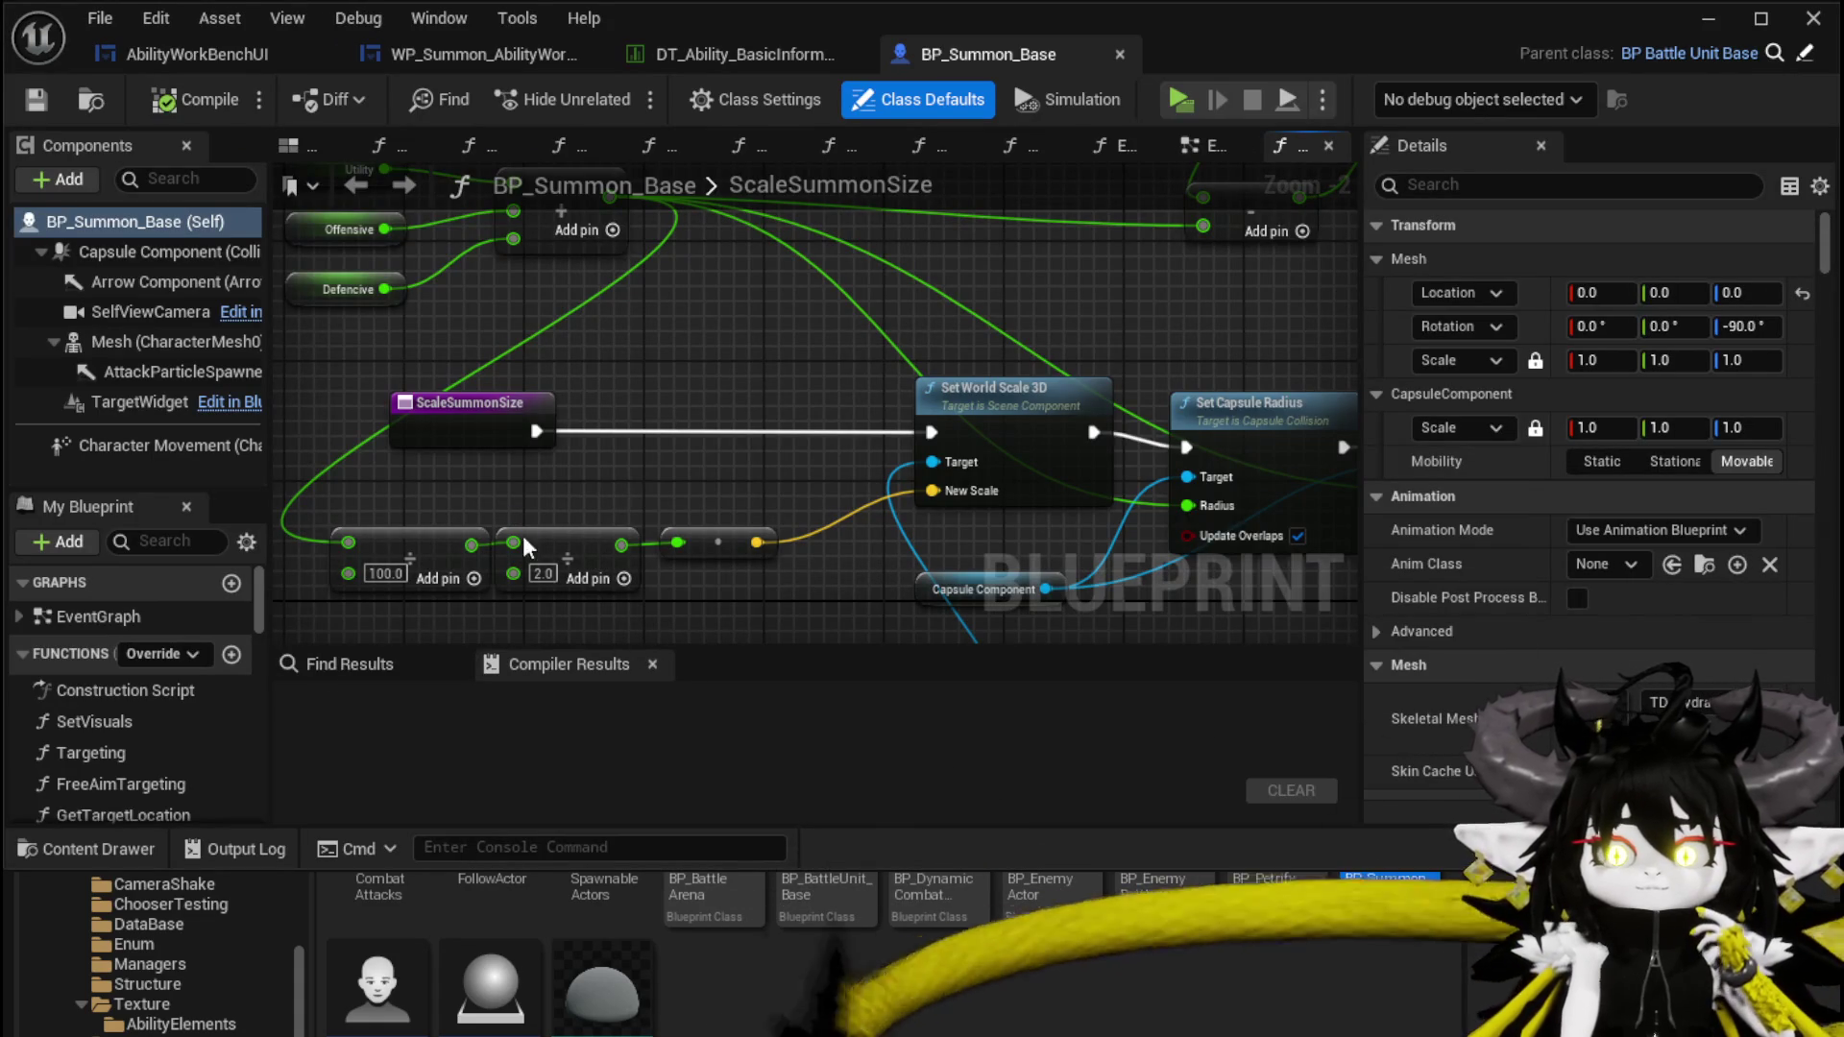
# Bring the Append, Parse Into Array and GET nodes into view in BP_Summon_Base's EventGraph
pyautogui.click(1207, 149)
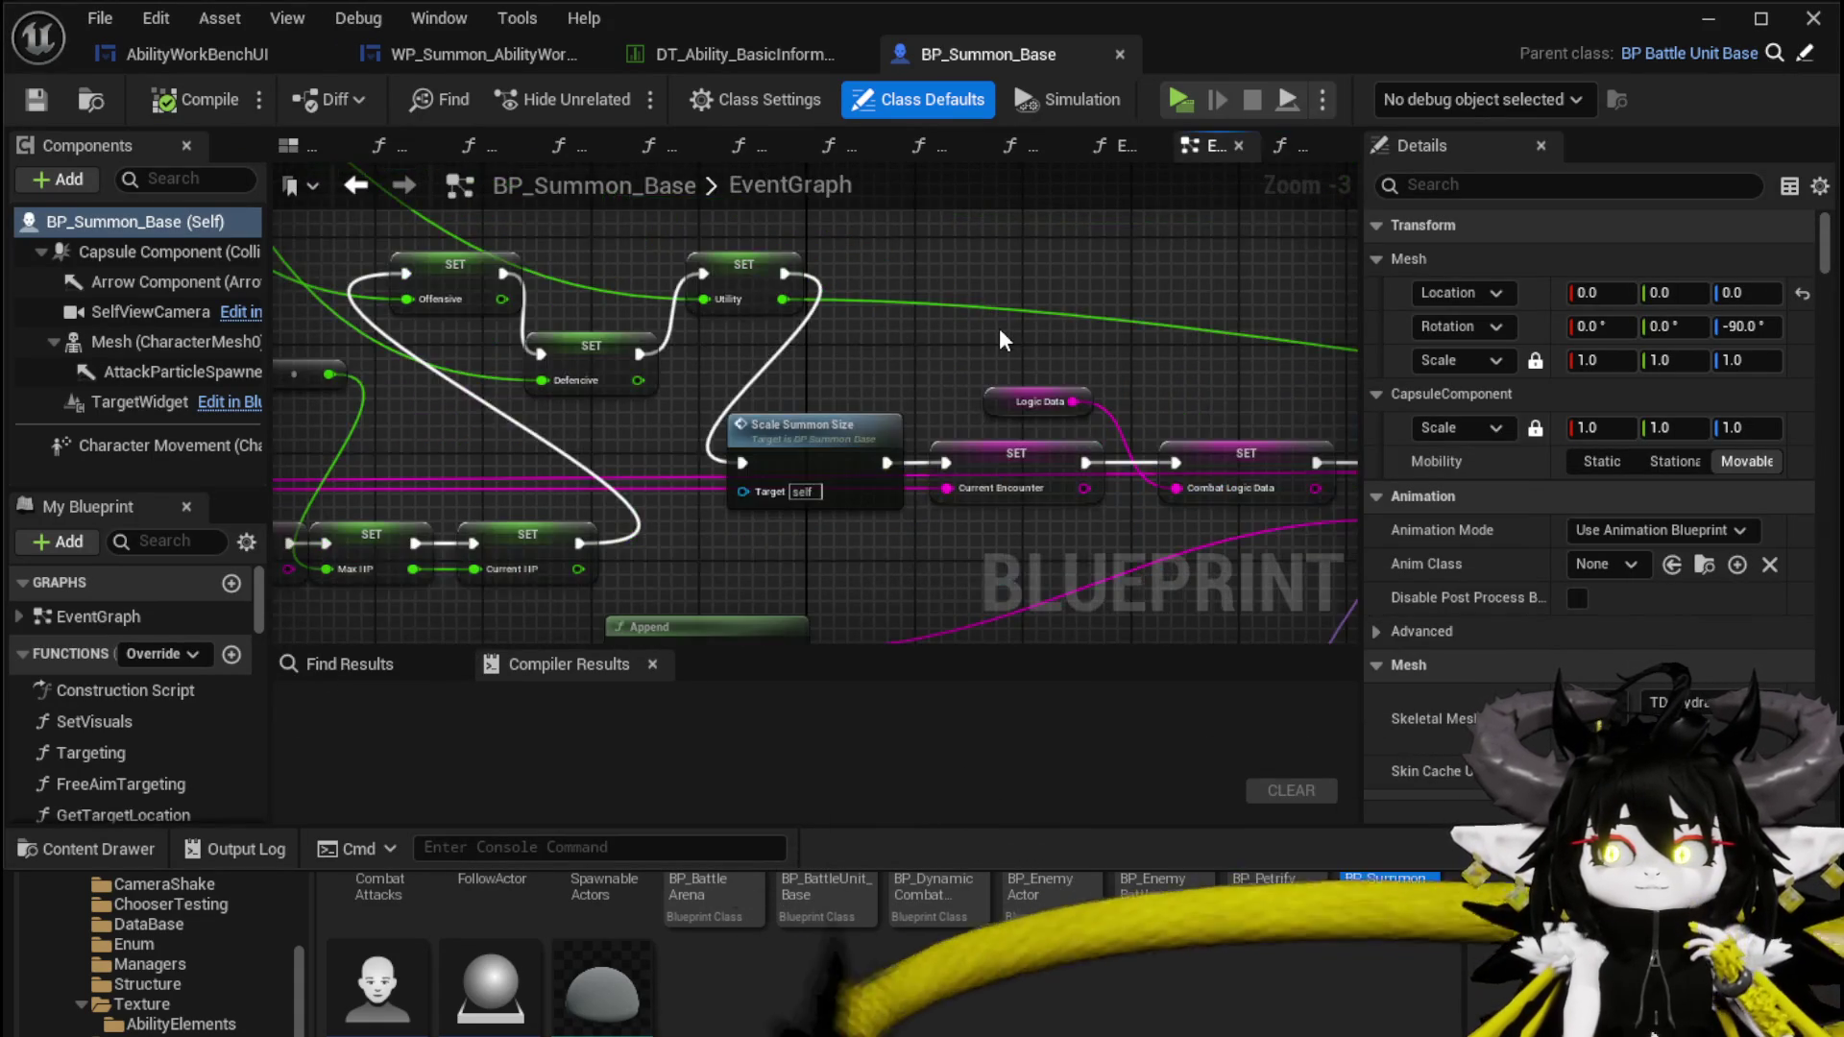
pyautogui.scroll(-4, 999, 326)
pyautogui.scroll(4, 580, 371)
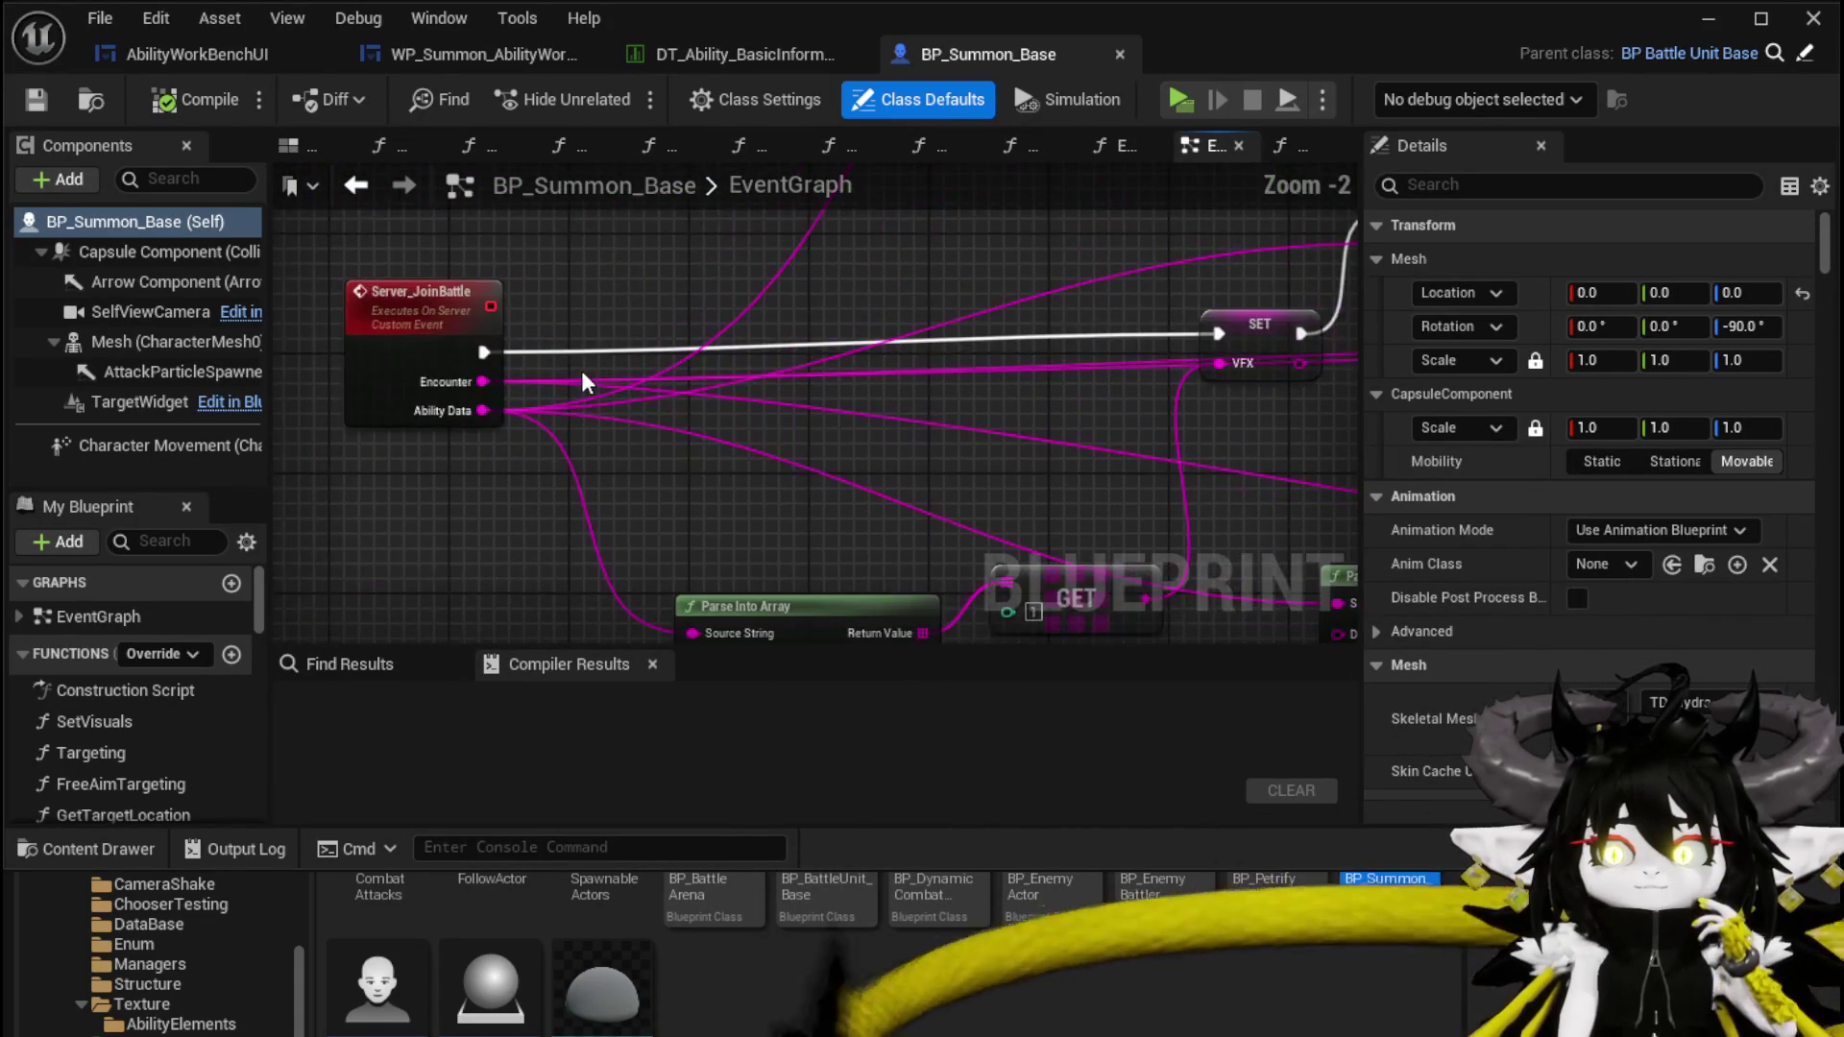
pyautogui.scroll(-4, 589, 371)
pyautogui.scroll(-4, 811, 421)
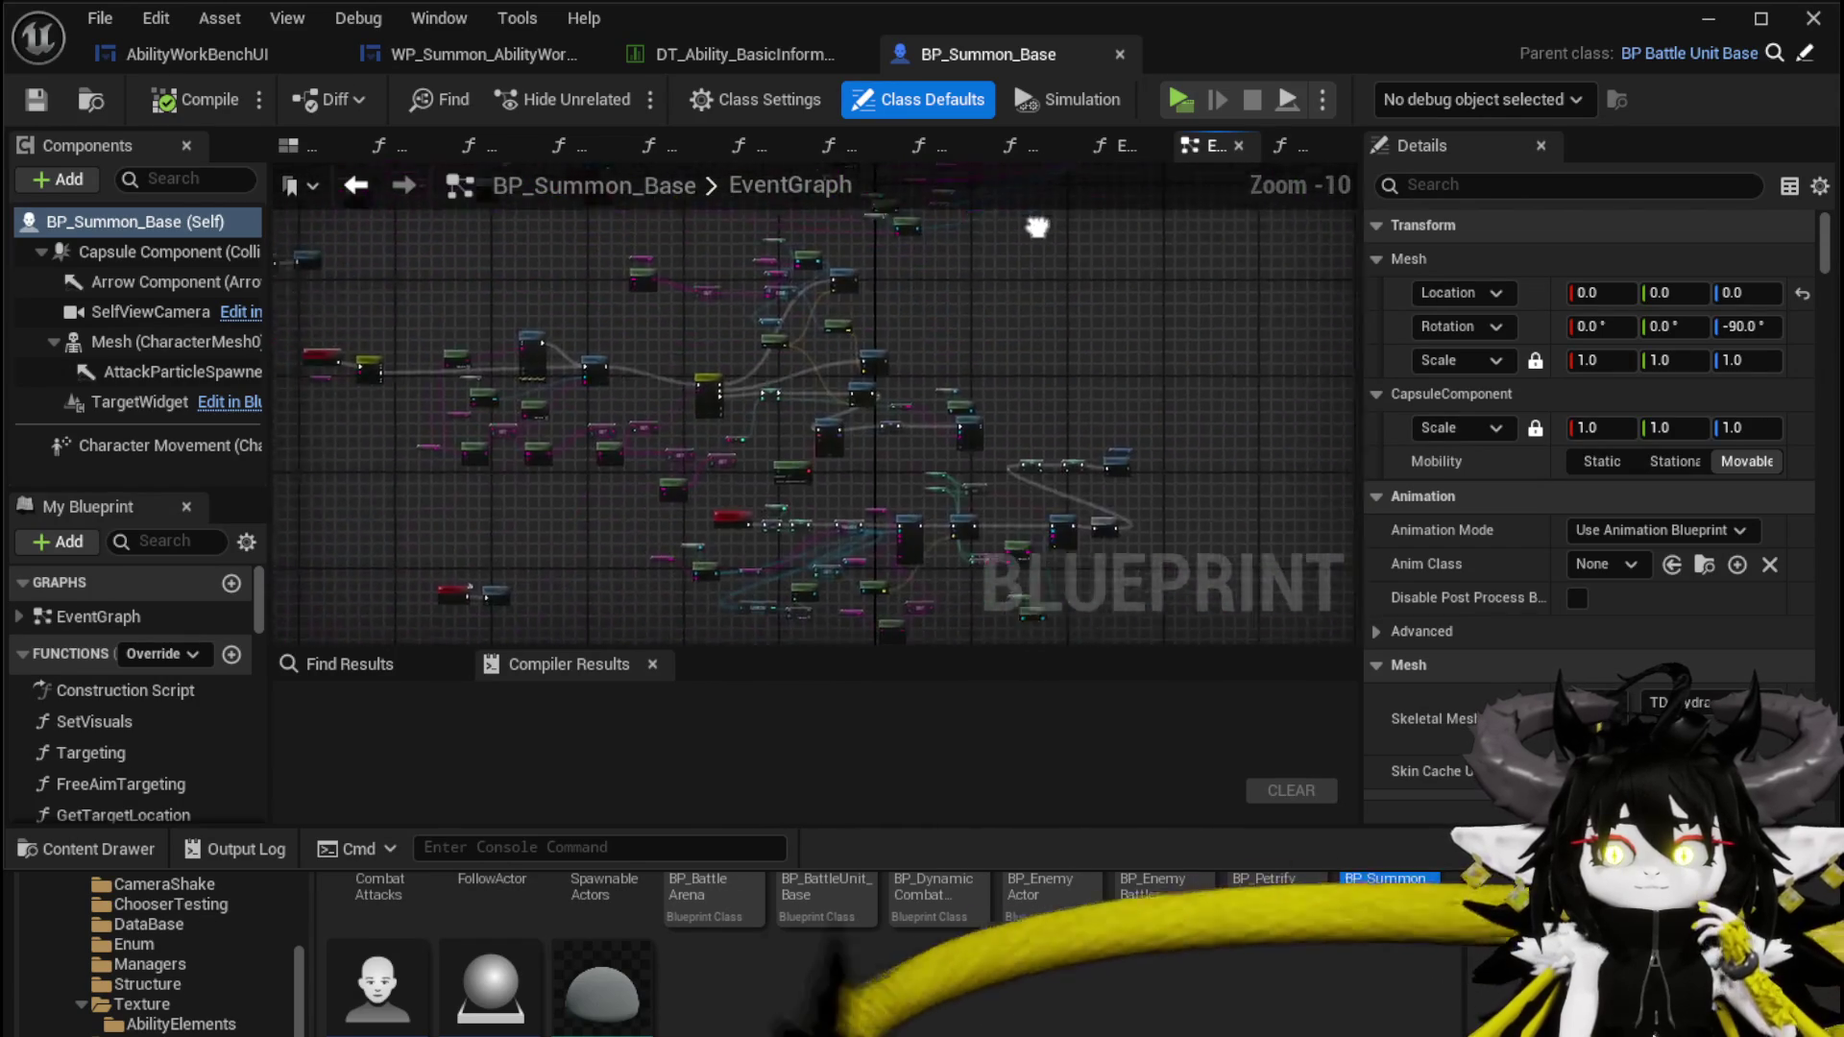
pyautogui.scroll(4, 504, 359)
pyautogui.scroll(3, 720, 346)
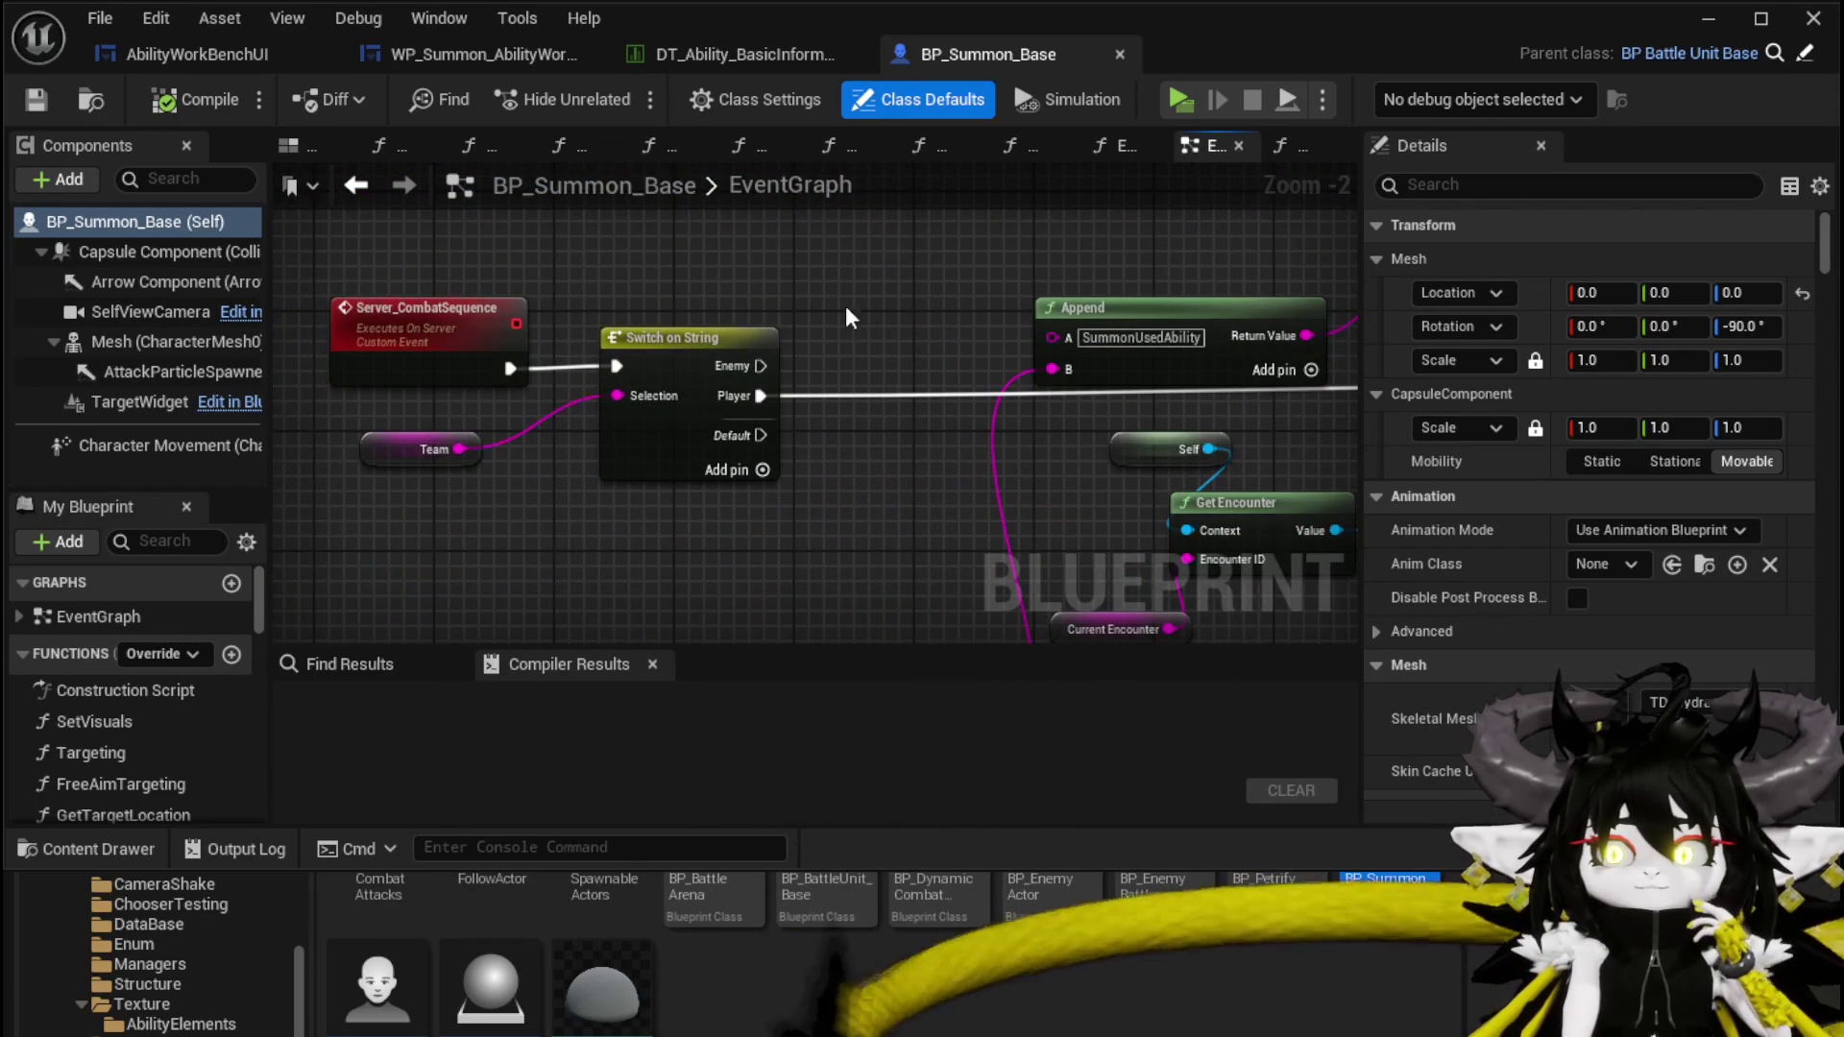
pyautogui.moveTo(821, 305); pyautogui.dragTo(631, 343)
pyautogui.scroll(1, 631, 343)
pyautogui.moveTo(1194, 351); pyautogui.dragTo(517, 341)
pyautogui.moveTo(779, 290)
pyautogui.mouseDown()
pyautogui.moveTo(706, 398)
pyautogui.moveTo(885, 236)
pyautogui.moveTo(883, 273)
pyautogui.moveTo(1188, 309)
pyautogui.moveTo(1248, 252)
pyautogui.moveTo(730, 278)
pyautogui.moveTo(1345, 291)
pyautogui.mouseUp()
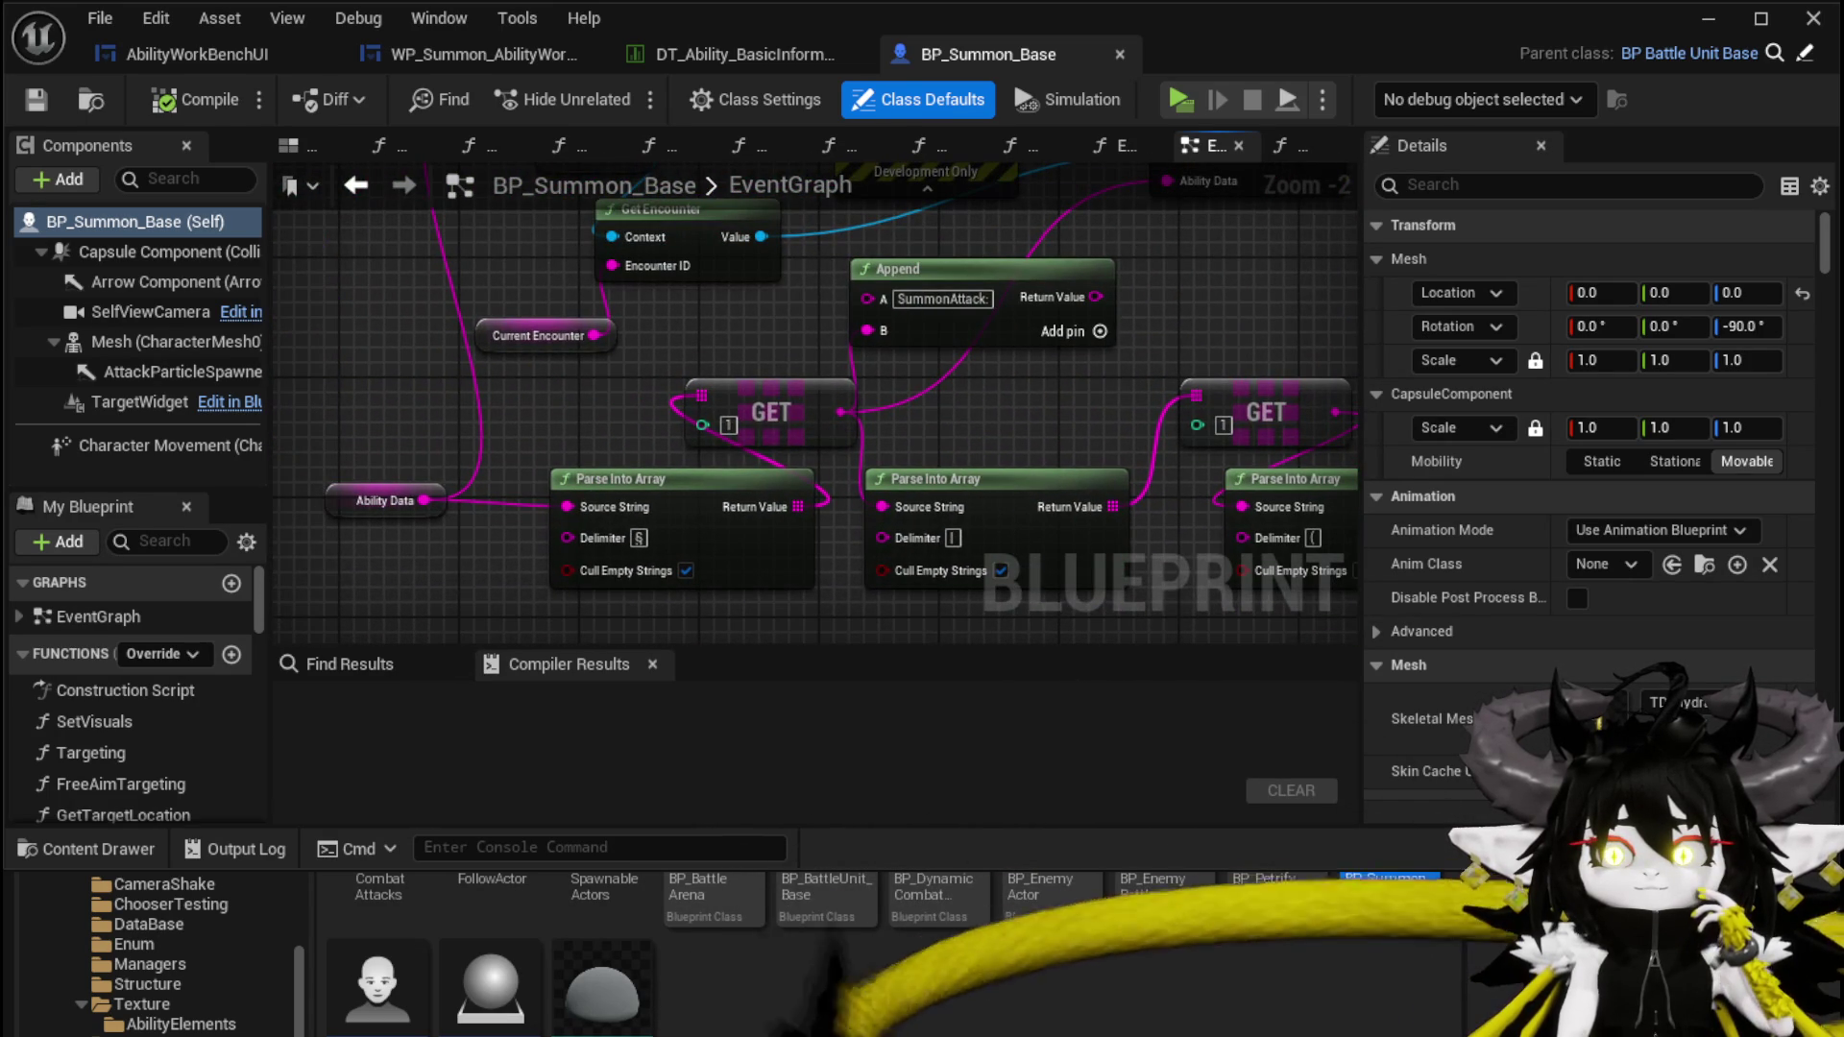
# Move the GET nodes left, between Ability Data and Append
pyautogui.click(343, 499)
pyautogui.moveTo(602, 405)
pyautogui.mouseDown()
pyautogui.moveTo(317, 399)
pyautogui.moveTo(698, 440)
pyautogui.moveTo(480, 524)
pyautogui.moveTo(346, 500)
pyautogui.moveTo(405, 363)
pyautogui.mouseUp()
pyautogui.moveTo(513, 383)
pyautogui.mouseDown()
pyautogui.moveTo(144, 384)
pyautogui.moveTo(495, 370)
pyautogui.moveTo(288, 375)
pyautogui.mouseUp()
pyautogui.moveTo(591, 365)
pyautogui.mouseDown()
pyautogui.moveTo(867, 365)
pyautogui.moveTo(320, 383)
pyautogui.mouseUp()
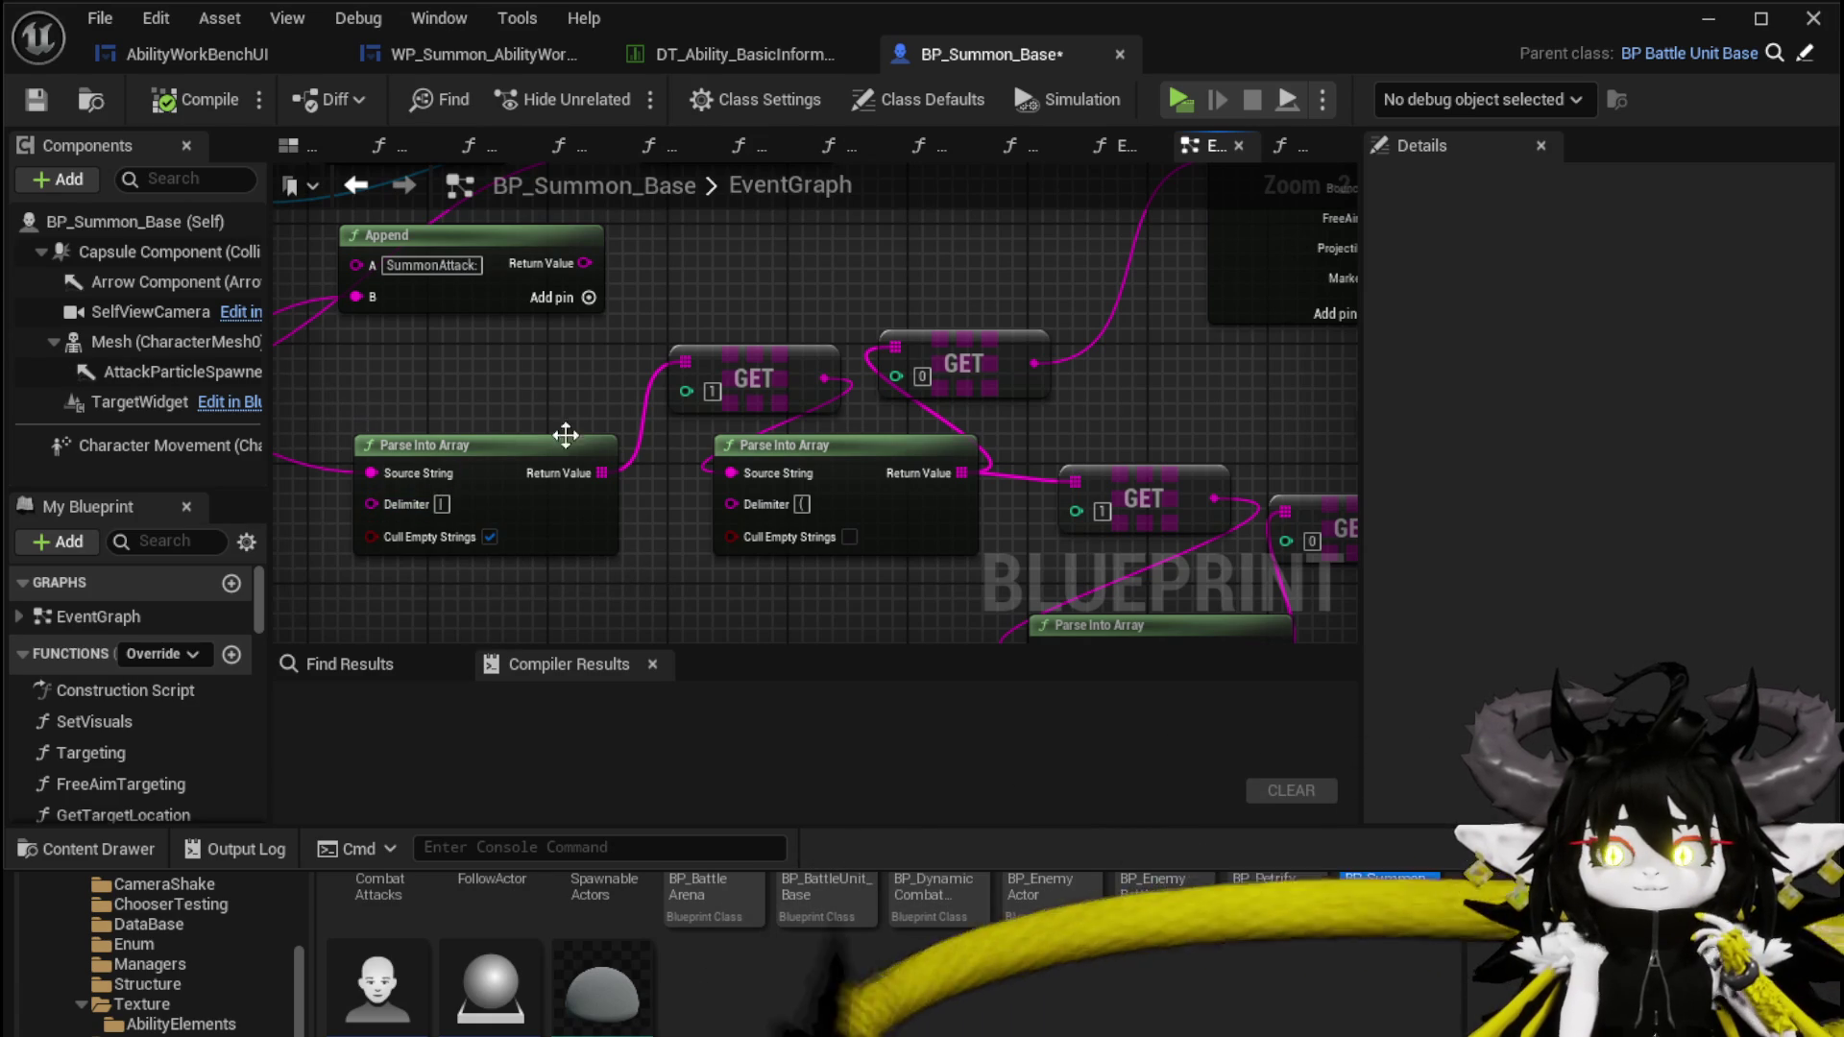
pyautogui.moveTo(748, 377)
pyautogui.mouseDown()
pyautogui.moveTo(597, 378)
pyautogui.moveTo(612, 535)
pyautogui.moveTo(576, 547)
pyautogui.moveTo(825, 334)
pyautogui.mouseUp()
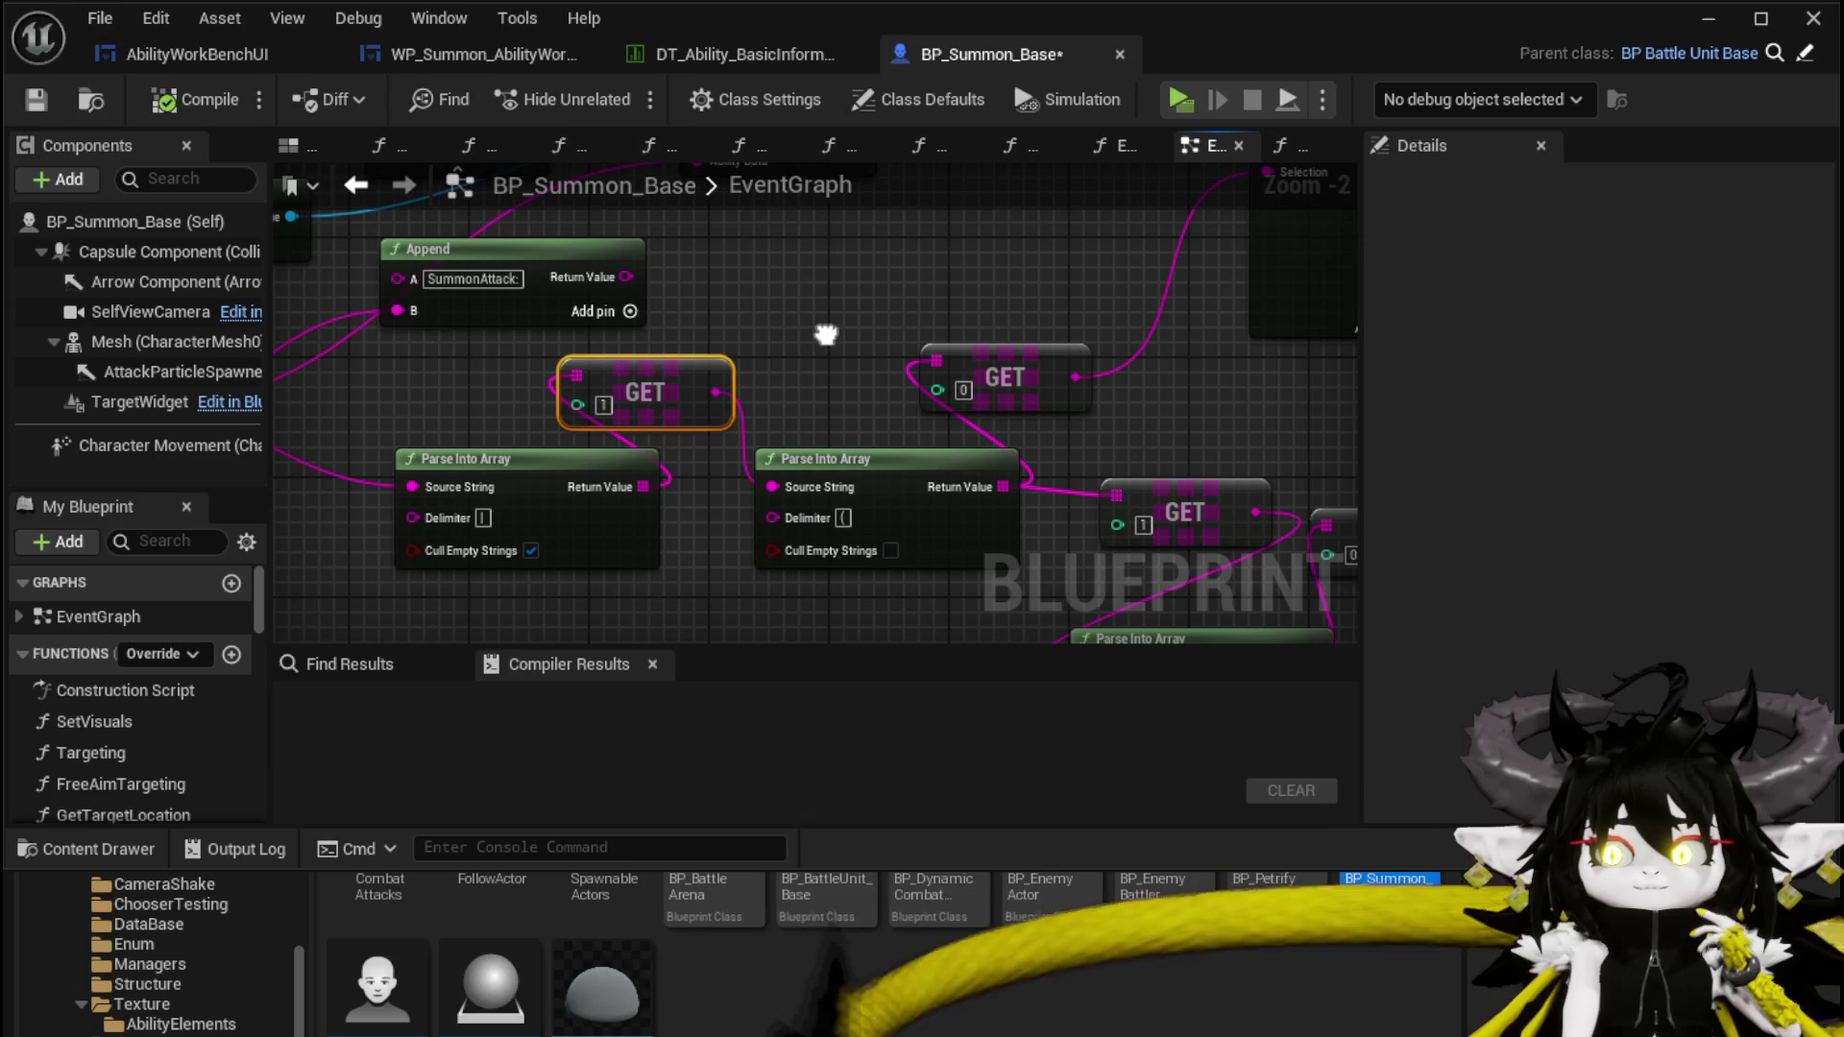
# Turn off Cull Empty Strings on the first Parse Into Array, then compile and save
pyautogui.click(531, 551)
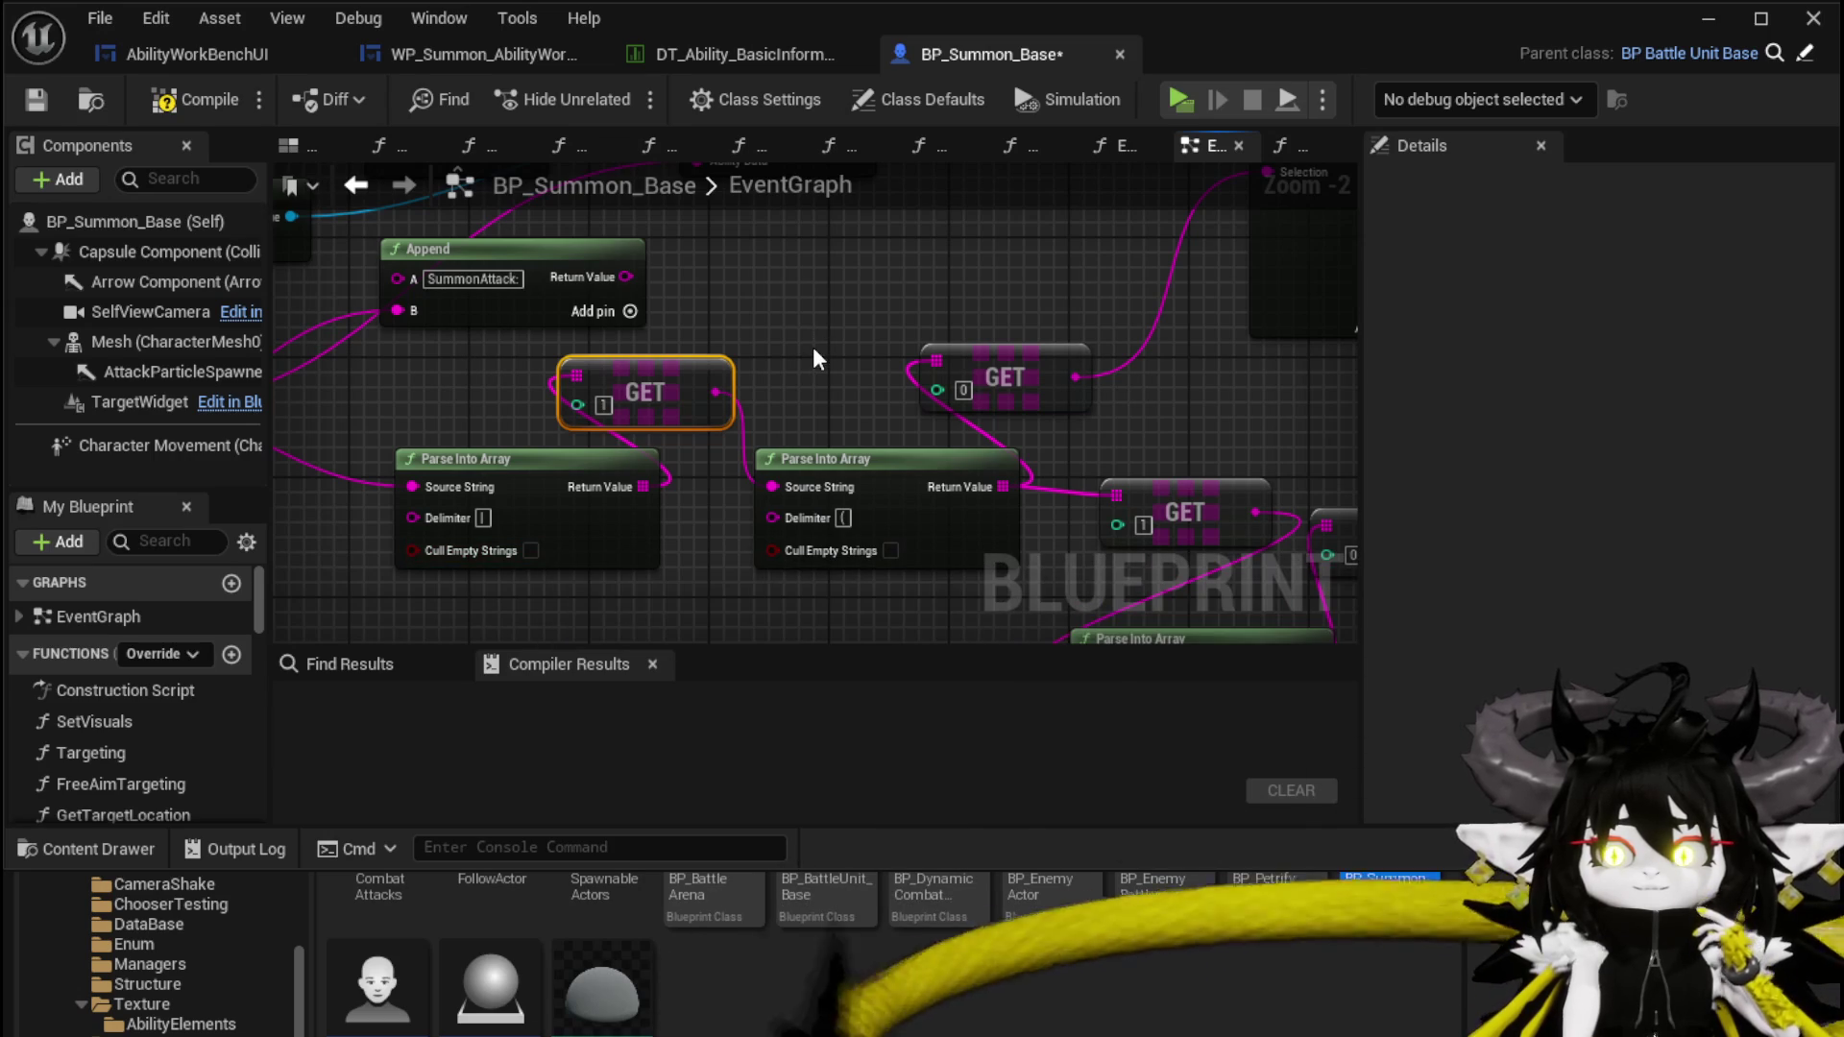
pyautogui.moveTo(857, 346)
pyautogui.mouseDown()
pyautogui.moveTo(1115, 318)
pyautogui.moveTo(960, 259)
pyautogui.moveTo(818, 255)
pyautogui.mouseUp()
pyautogui.click(1057, 279)
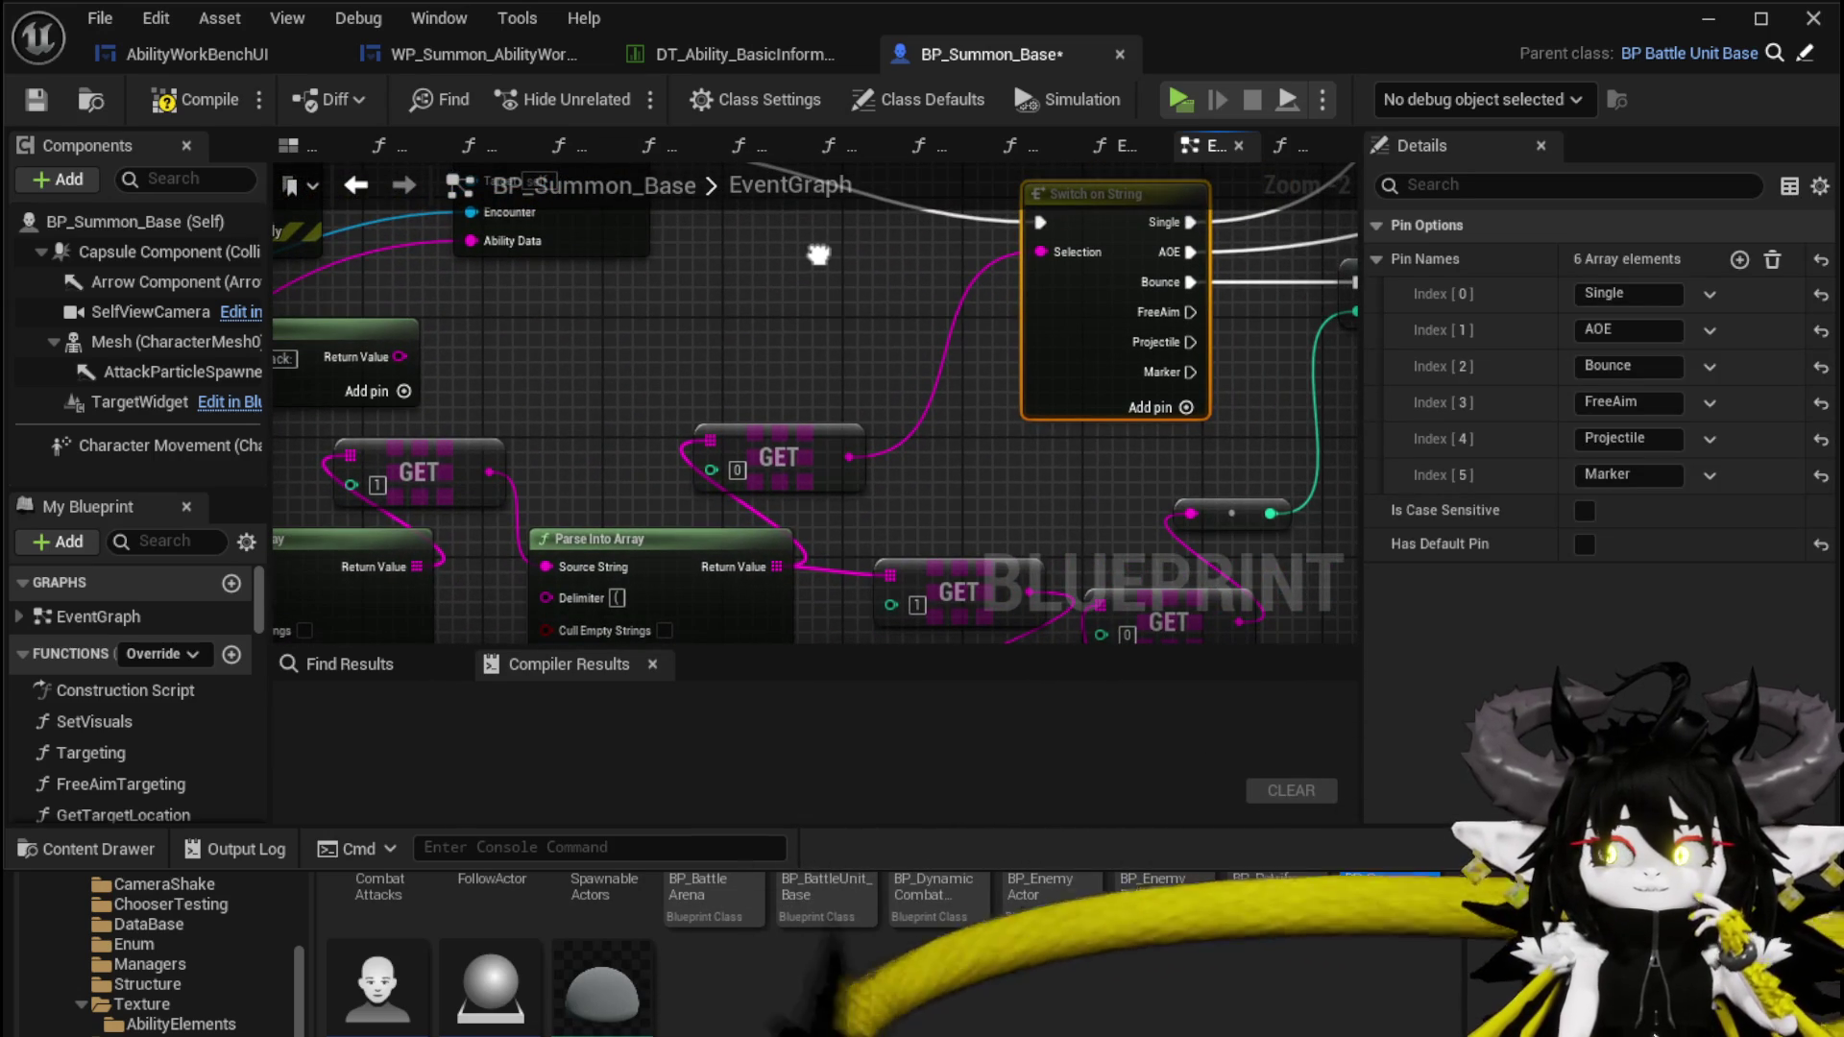
pyautogui.click(777, 309)
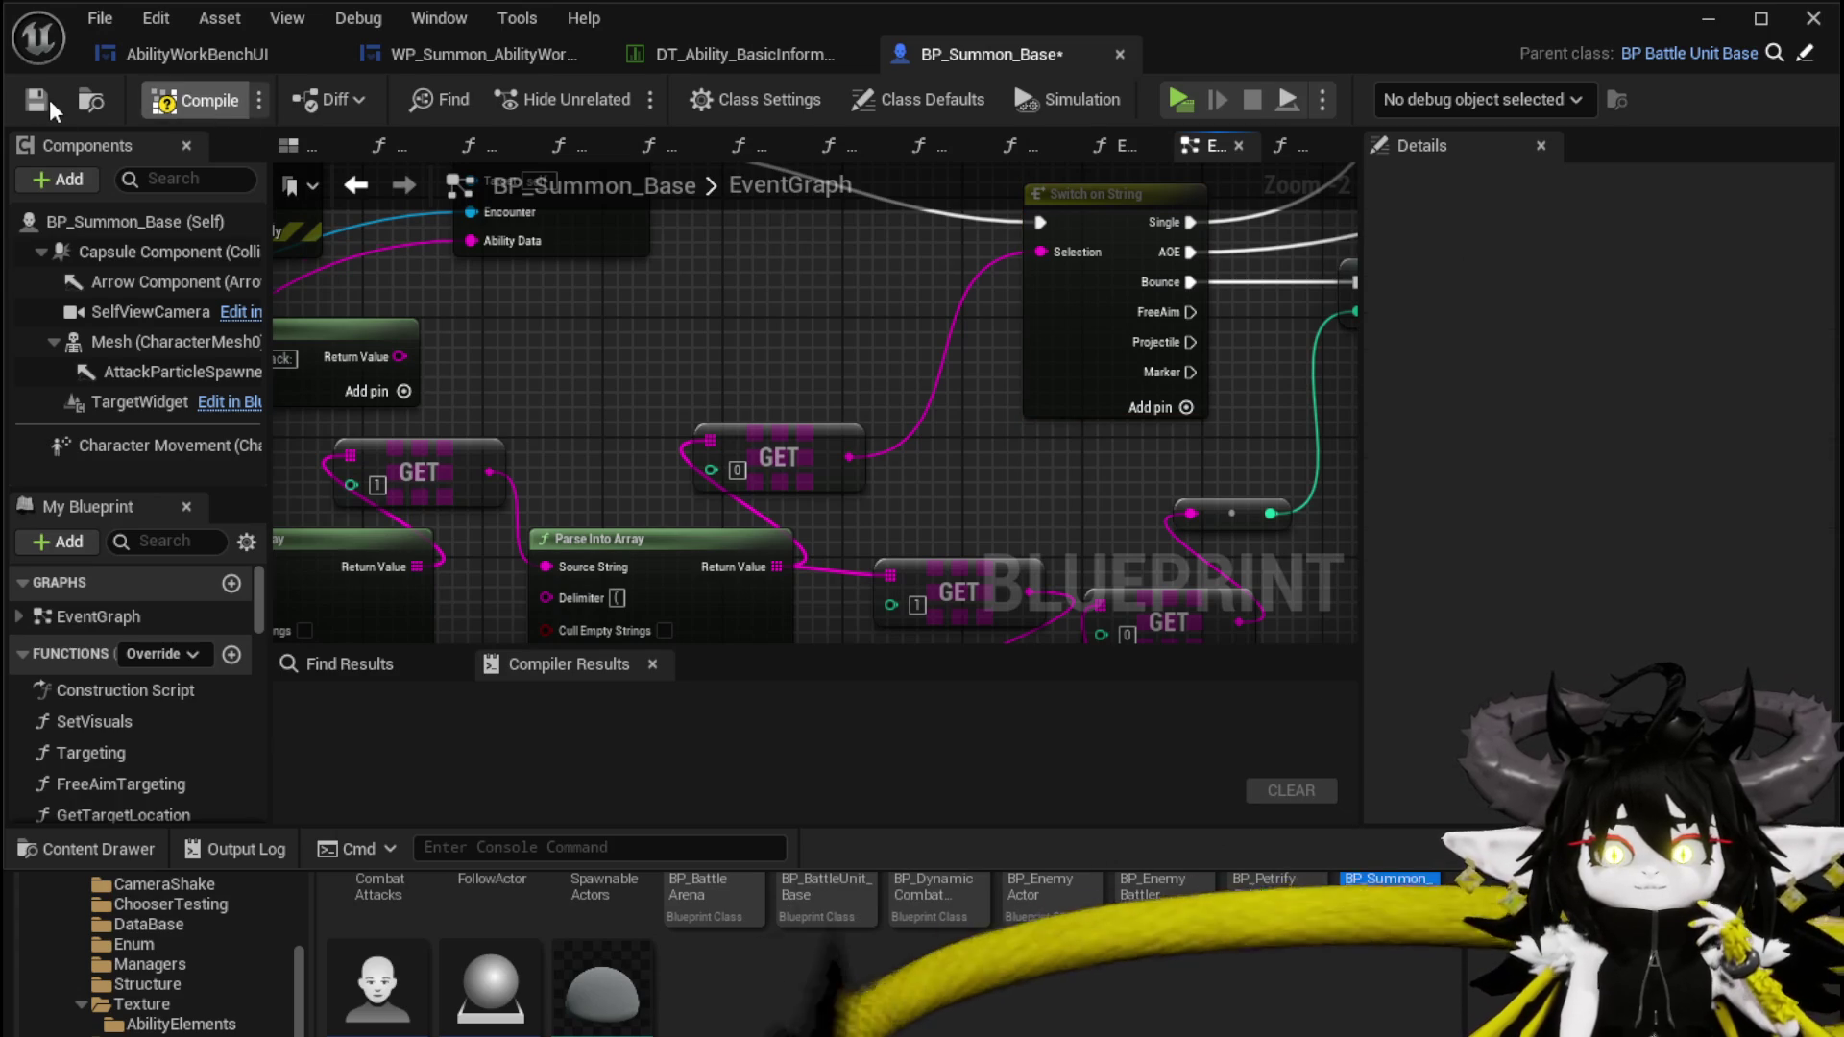
pyautogui.click(41, 102)
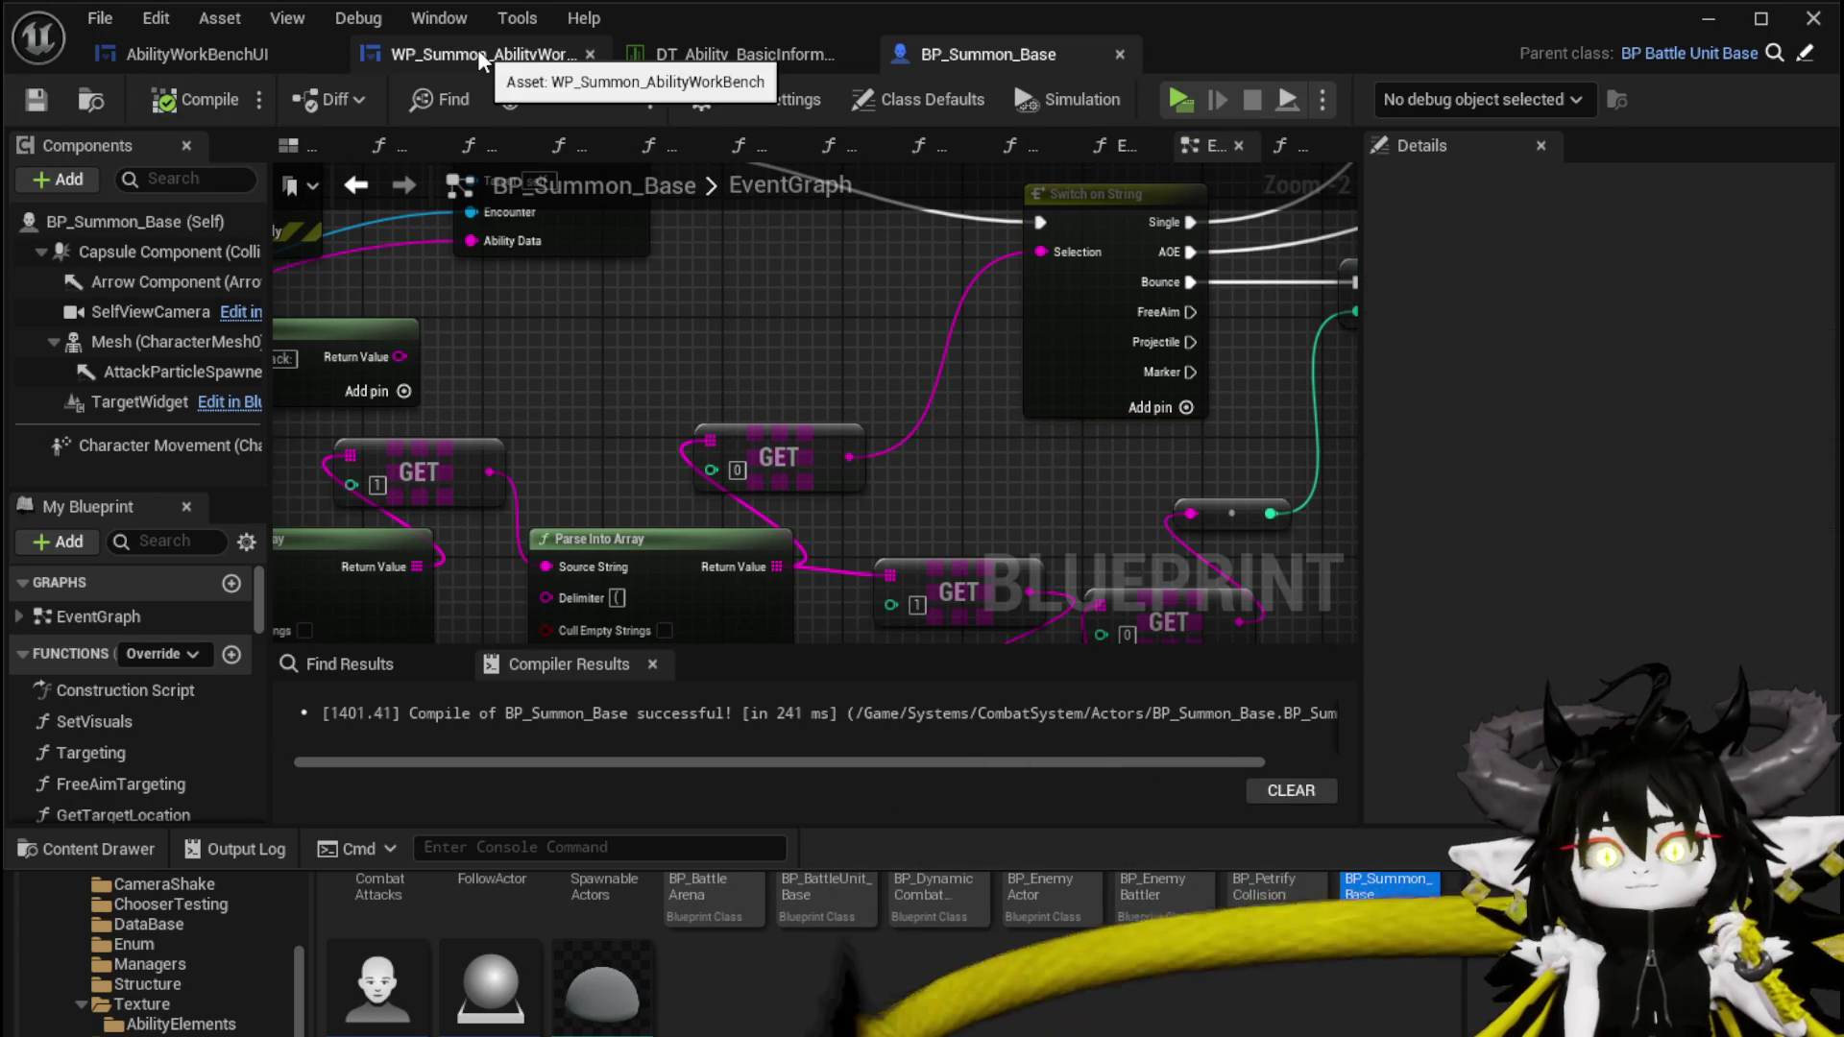
# In AbilityWorkBenchUI, expand the Summon variable category and select SummonTargeting
pyautogui.click(210, 46)
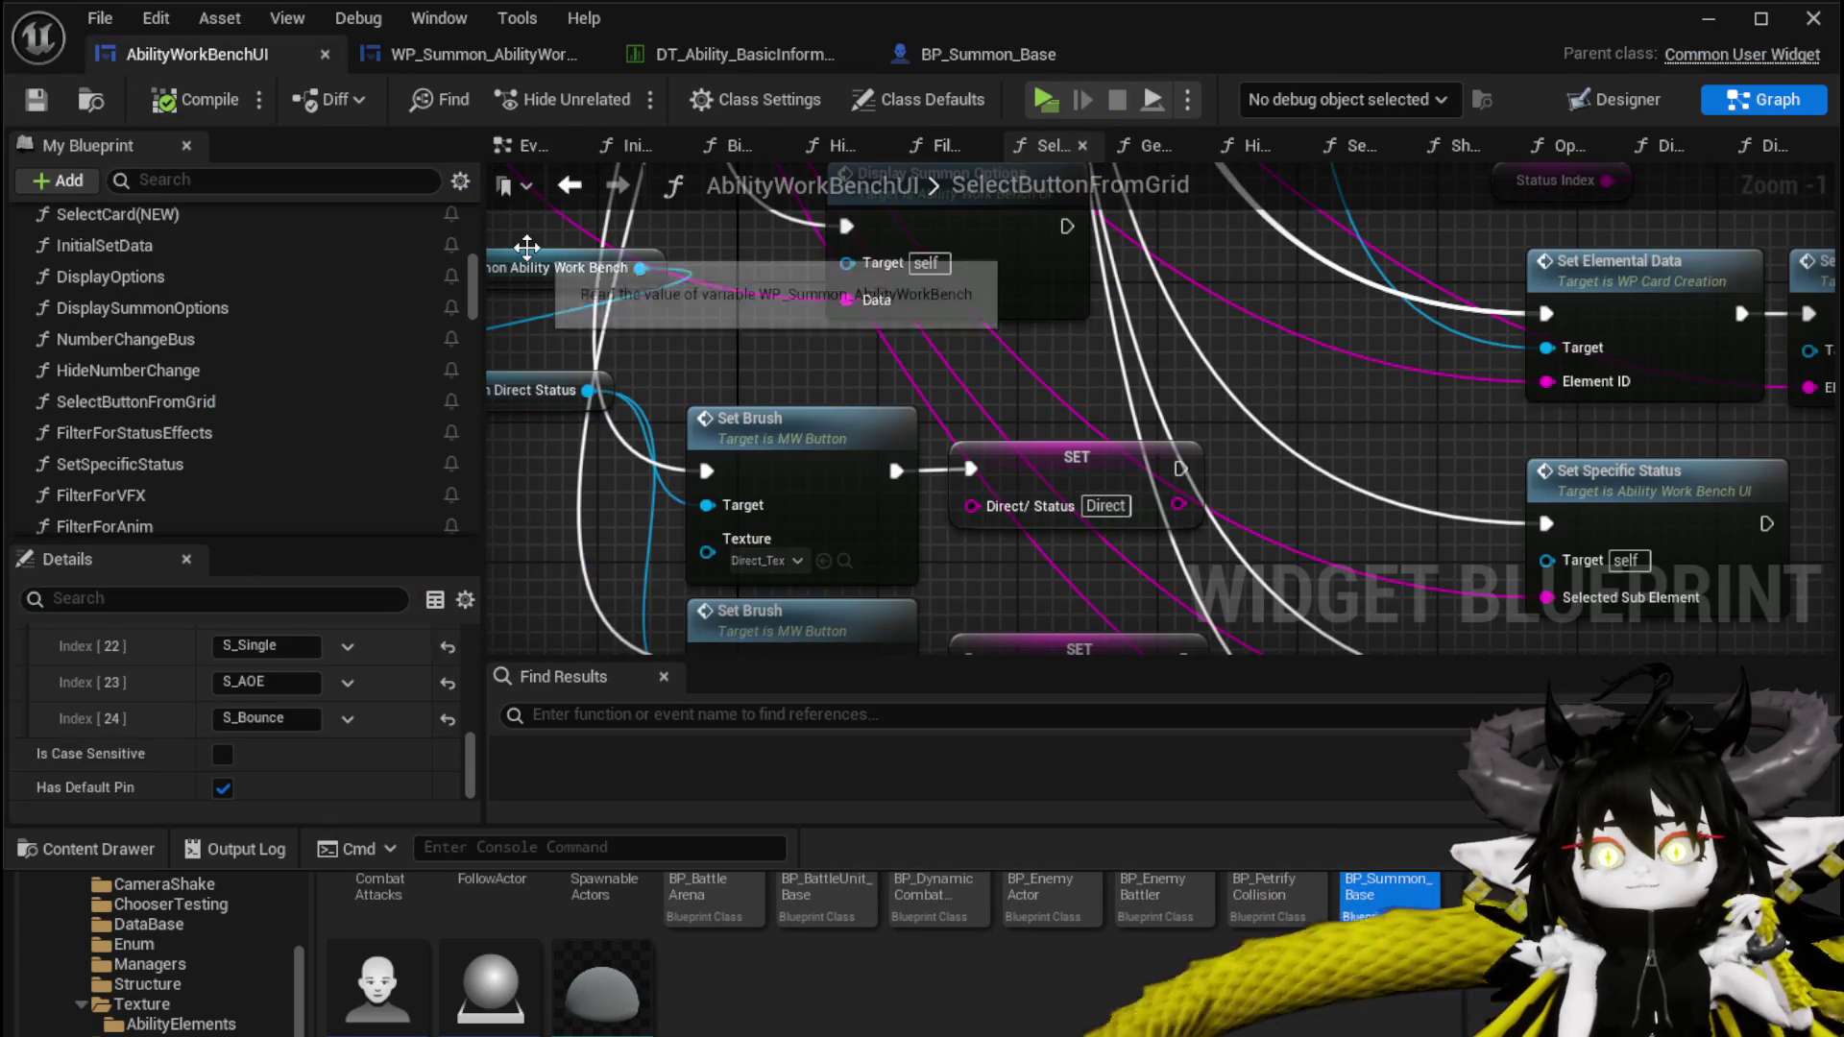
pyautogui.click(223, 182)
pyautogui.scroll(-10, 268, 331)
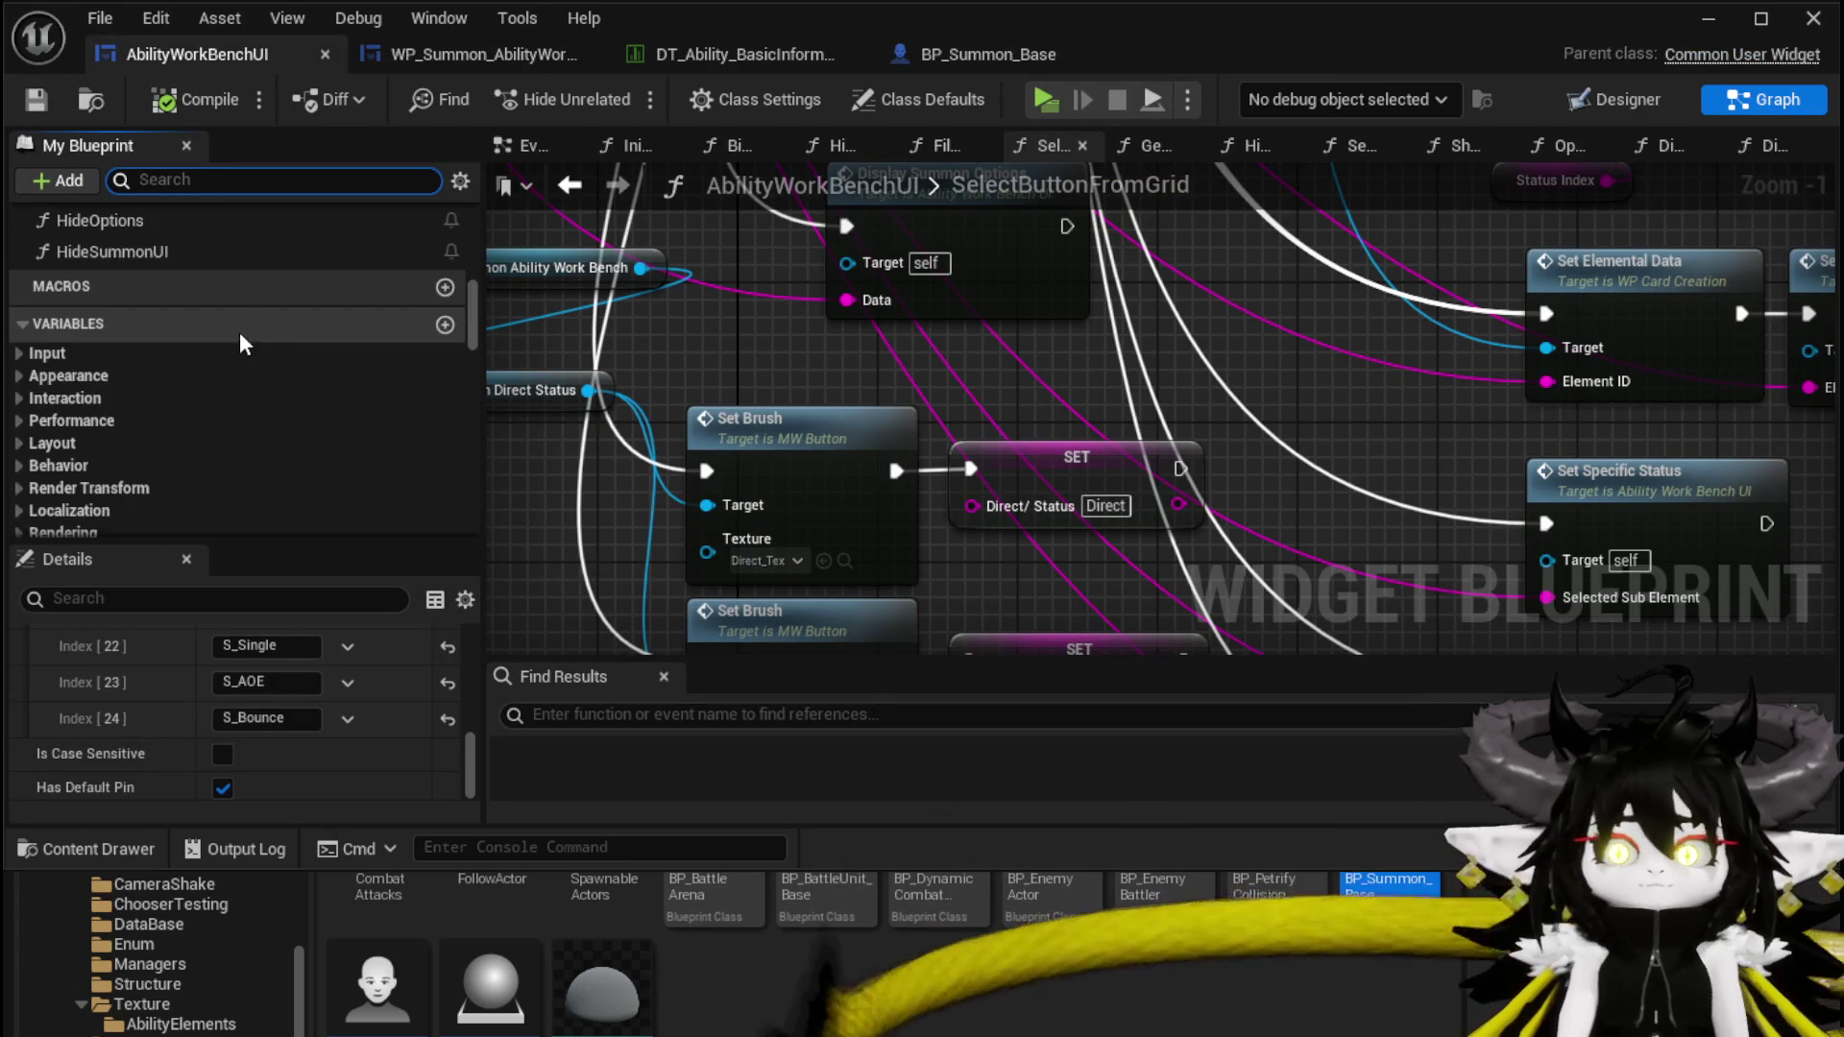
pyautogui.scroll(3, 124, 357)
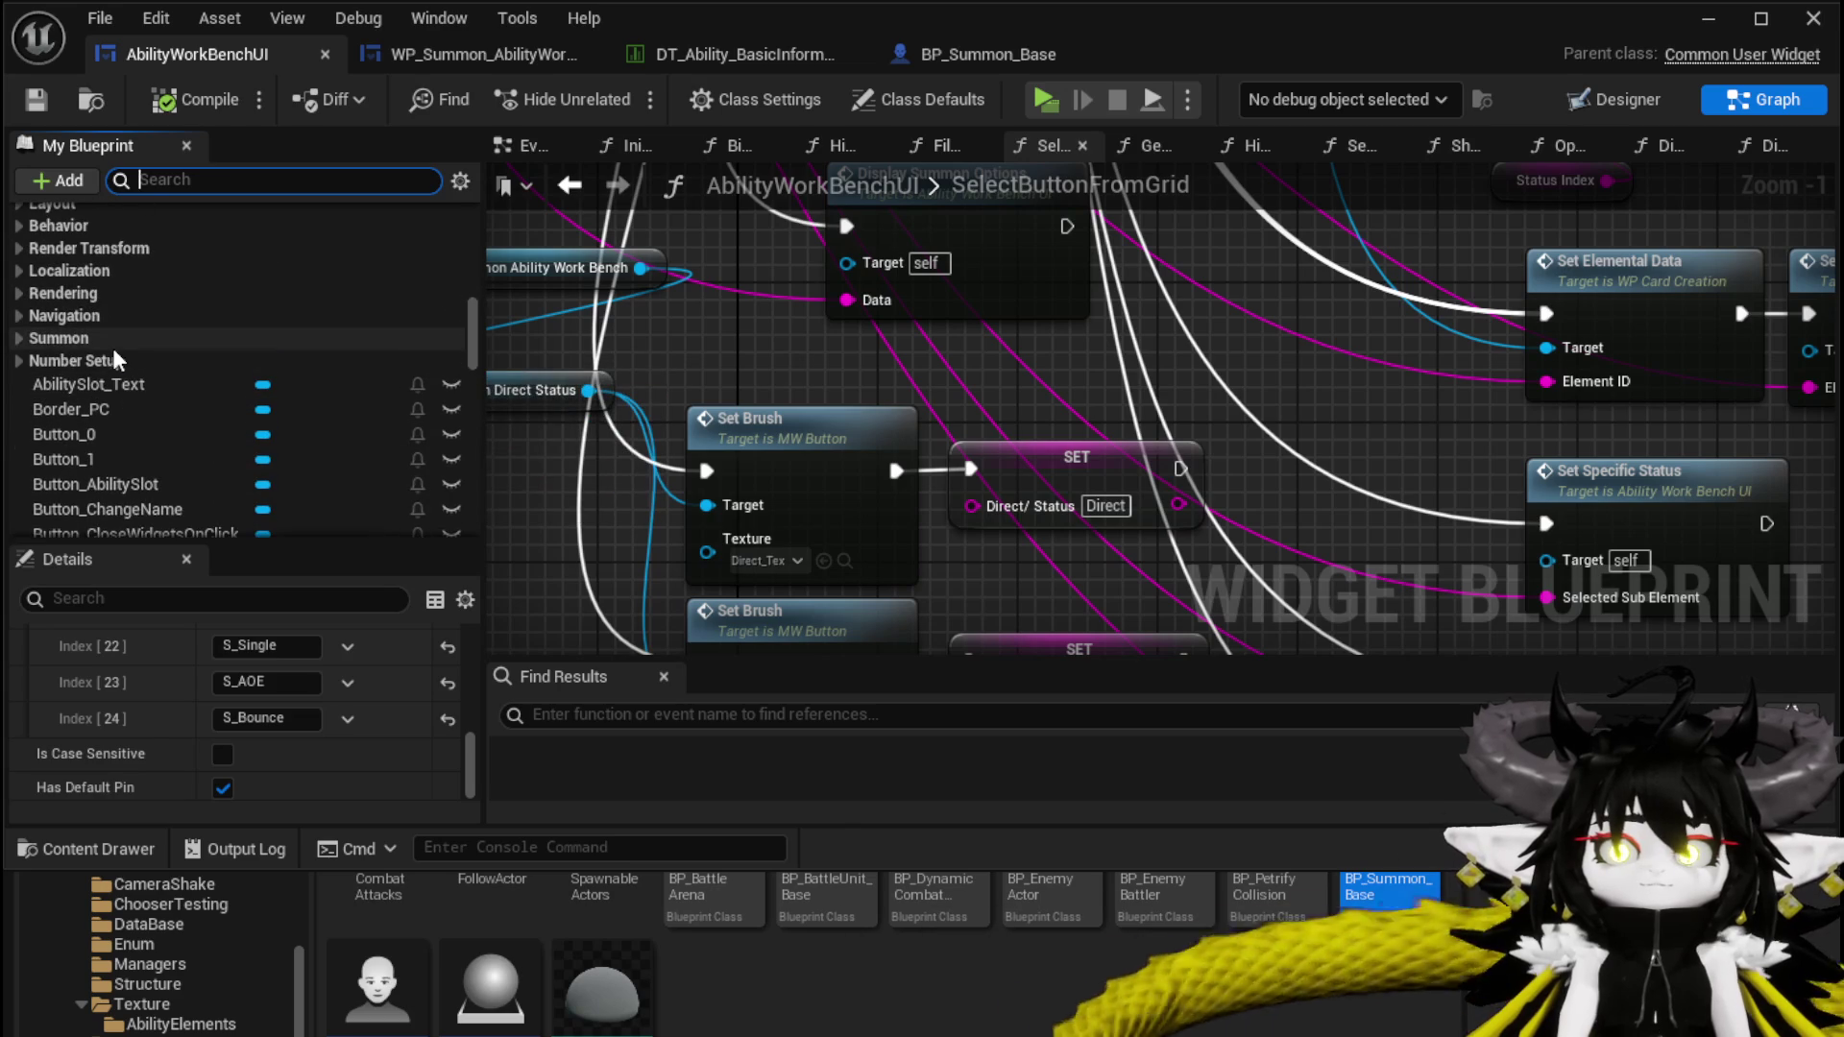
pyautogui.click(20, 338)
pyautogui.scroll(-1, 269, 413)
pyautogui.click(124, 429)
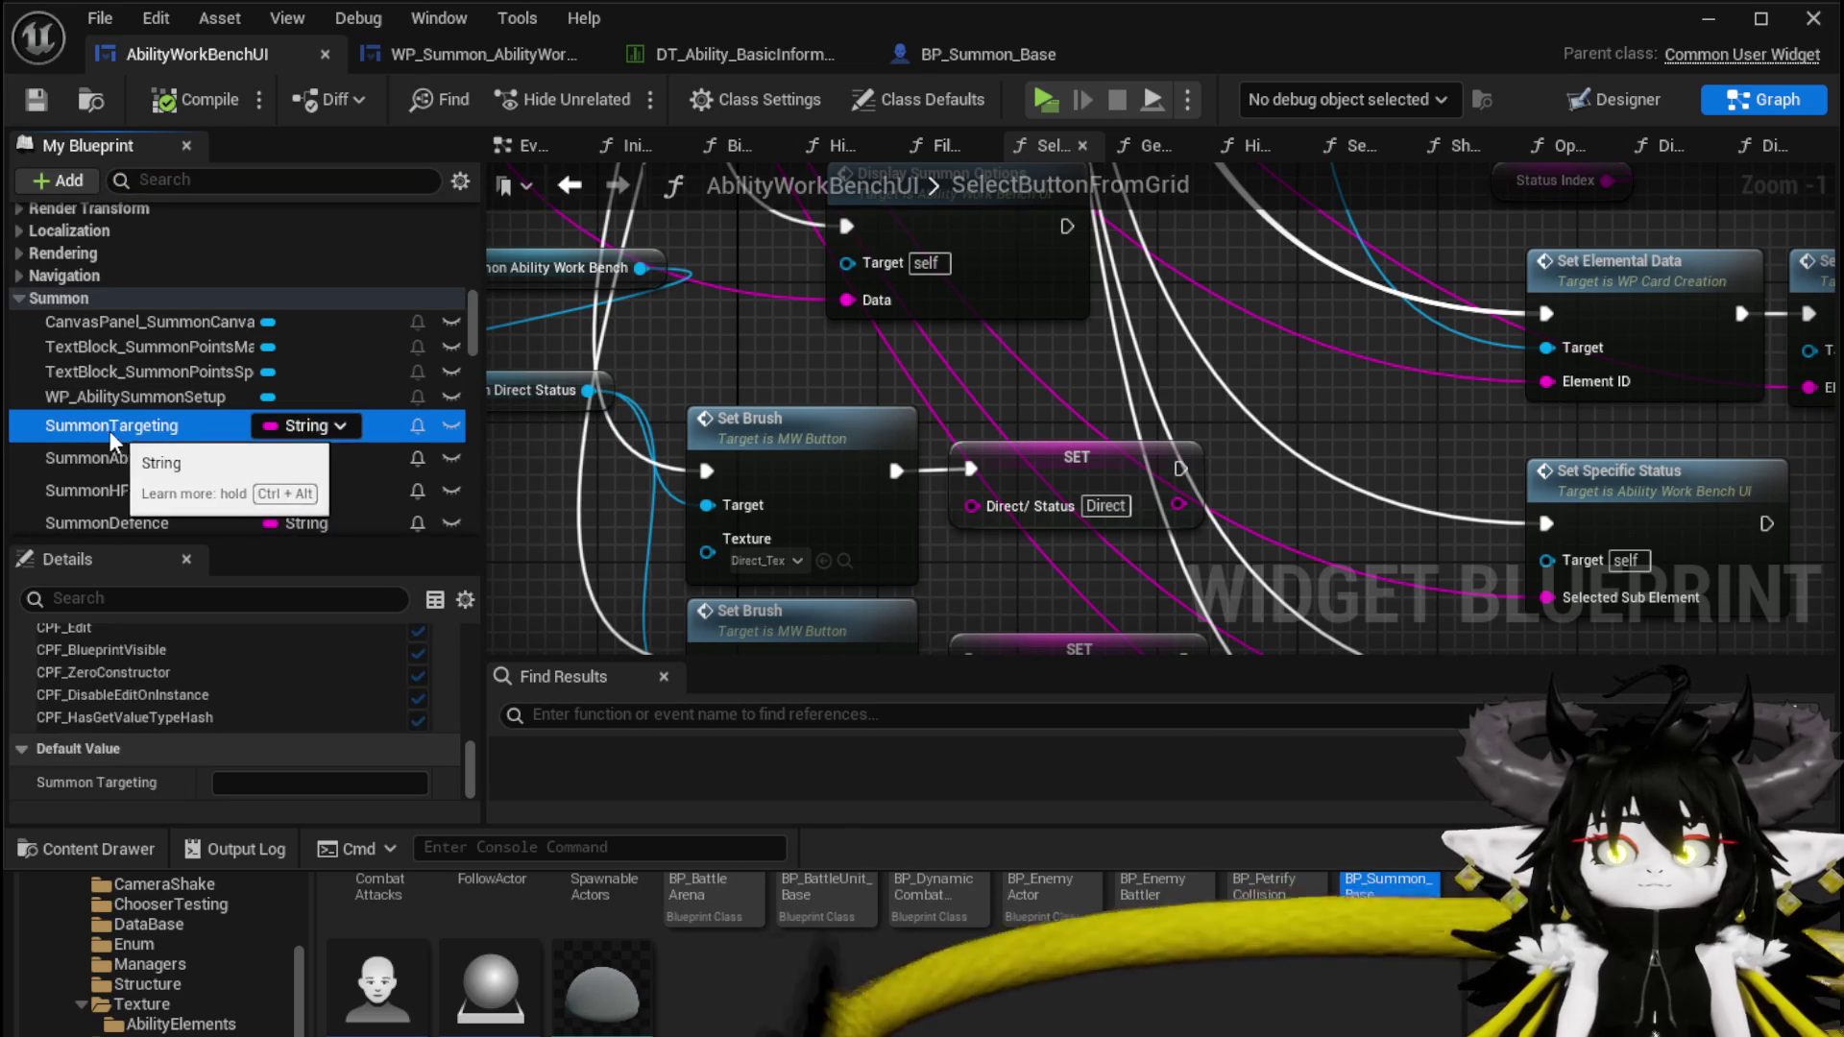
pyautogui.scroll(-1, 115, 437)
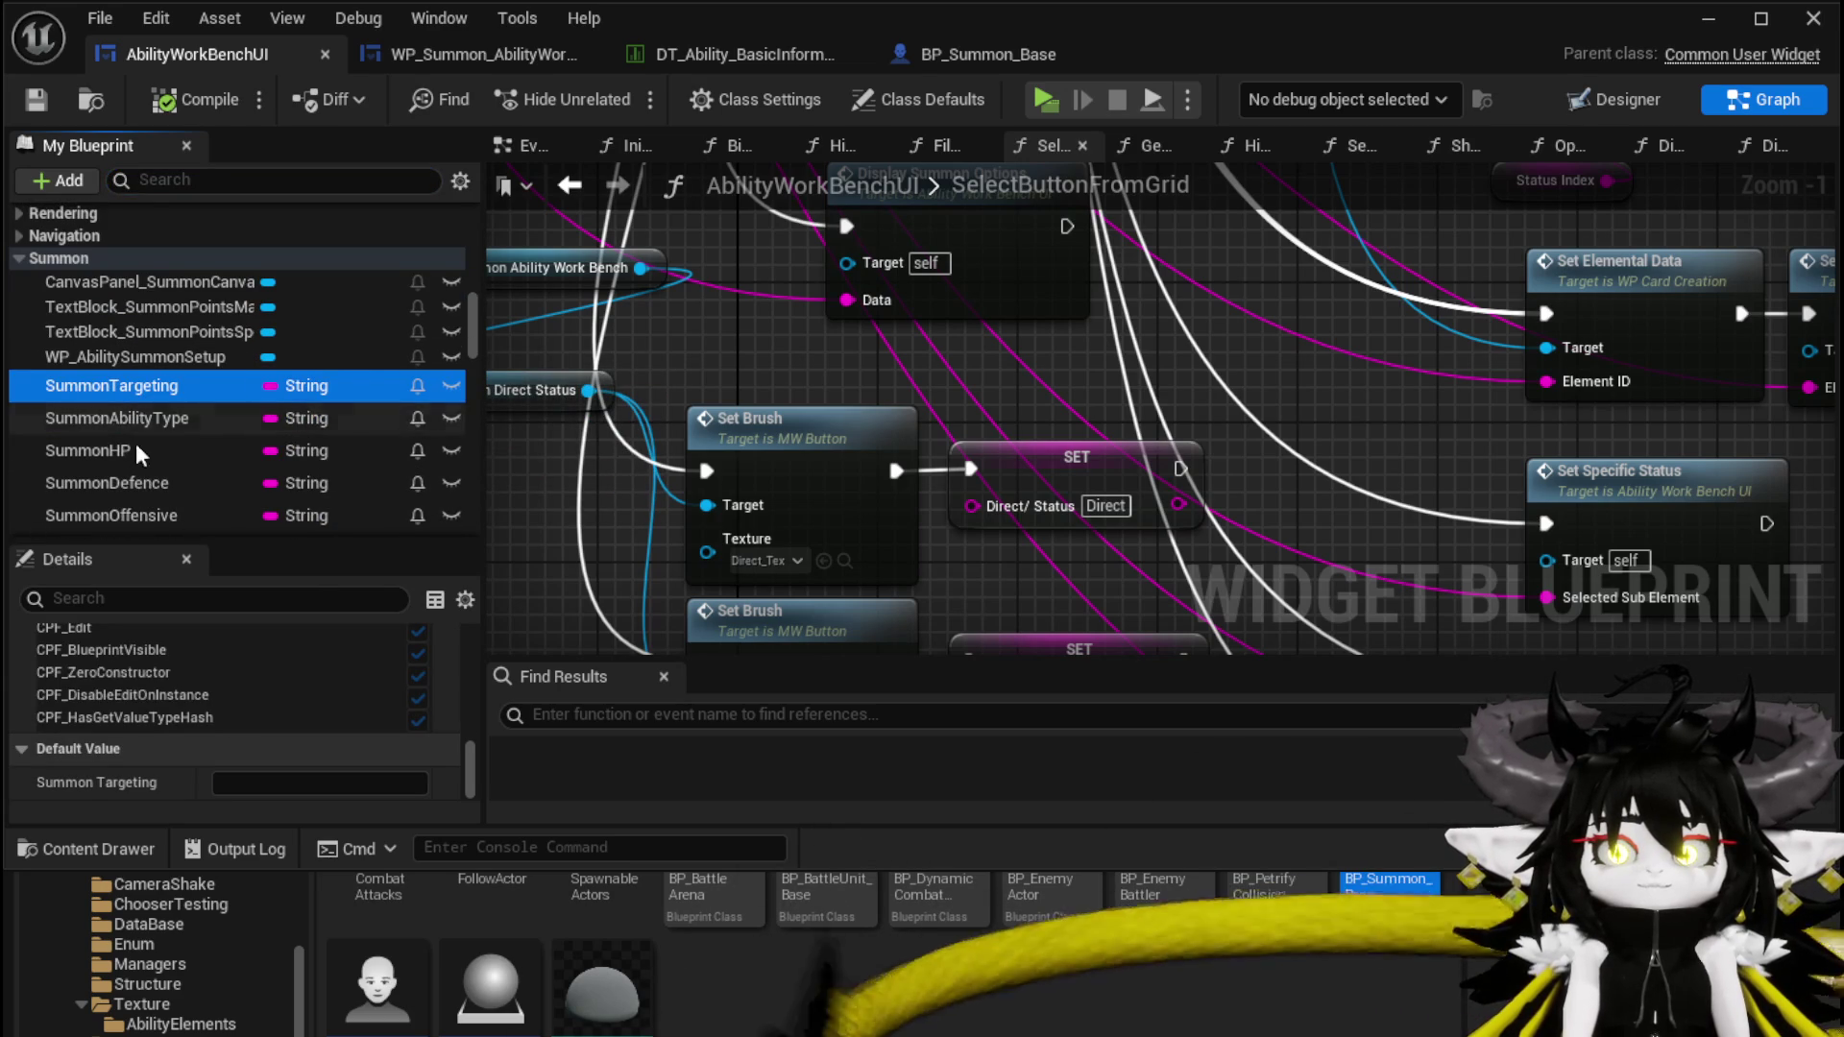
pyautogui.scroll(-1, 146, 400)
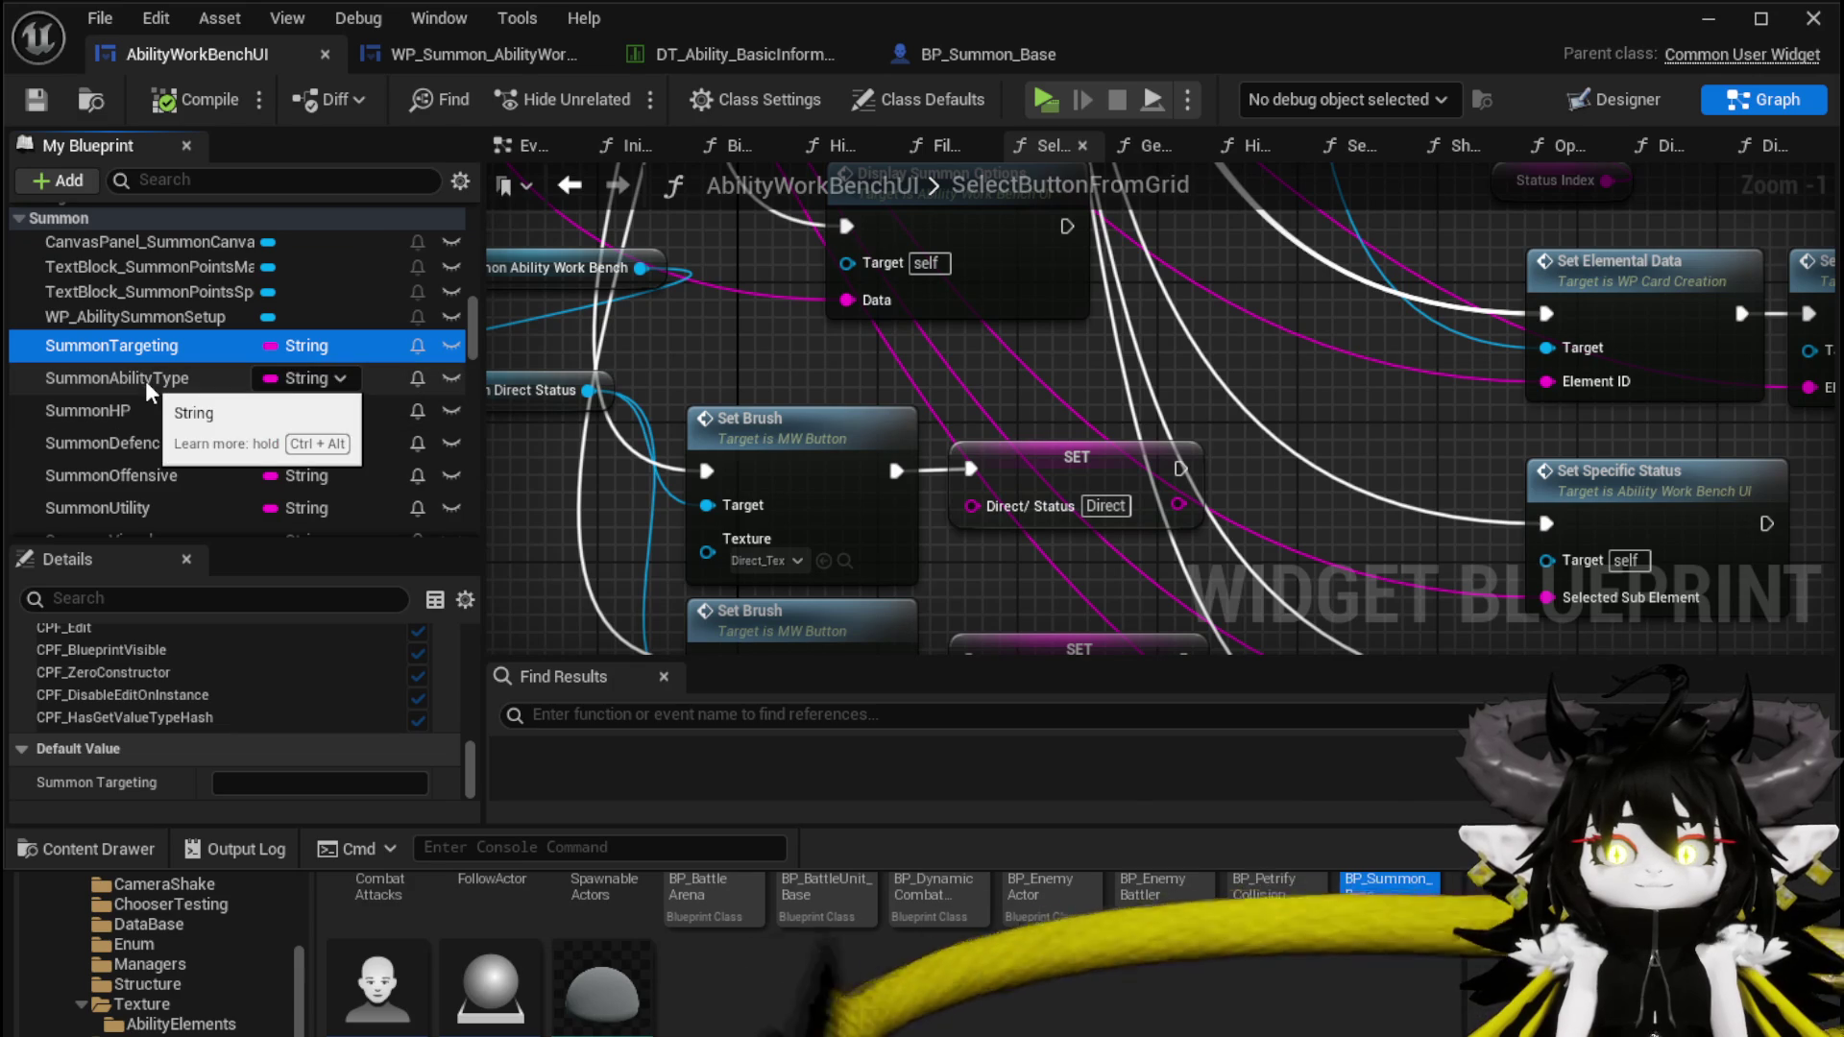
pyautogui.scroll(-1, 146, 380)
pyautogui.scroll(-1, 146, 380)
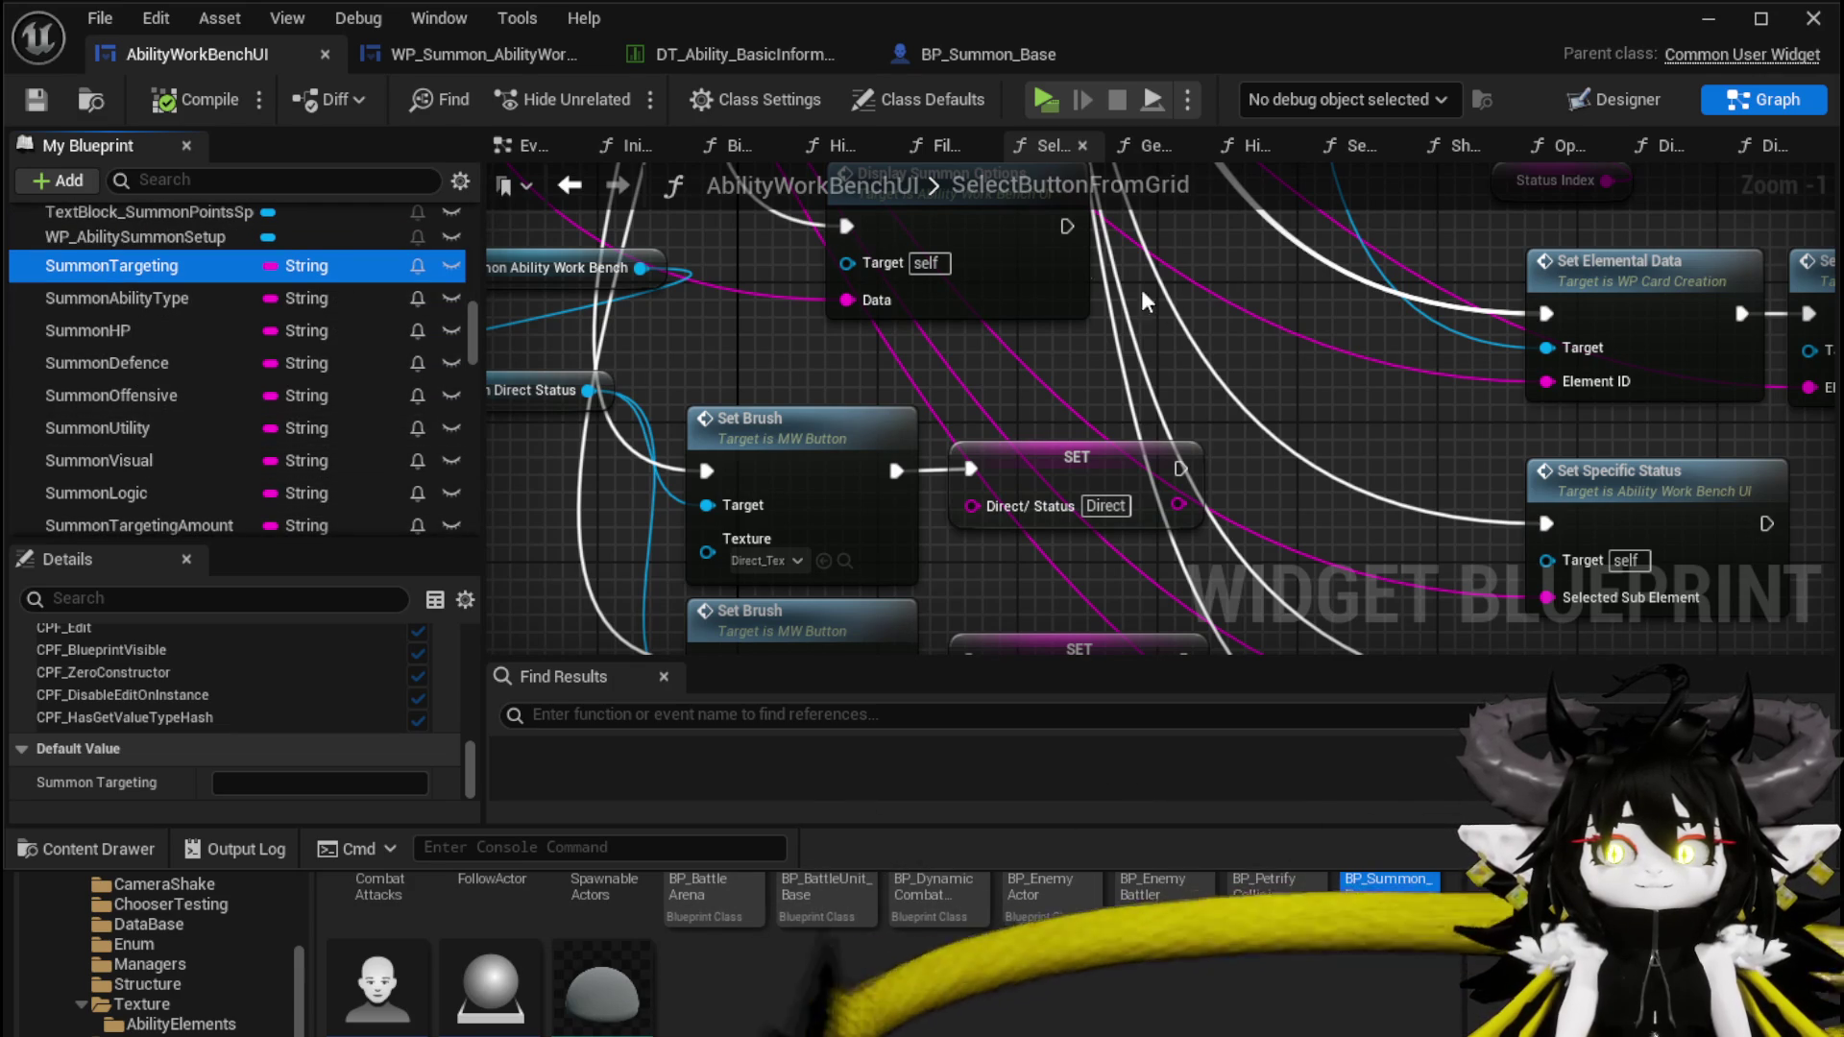
pyautogui.scroll(5, 278, 374)
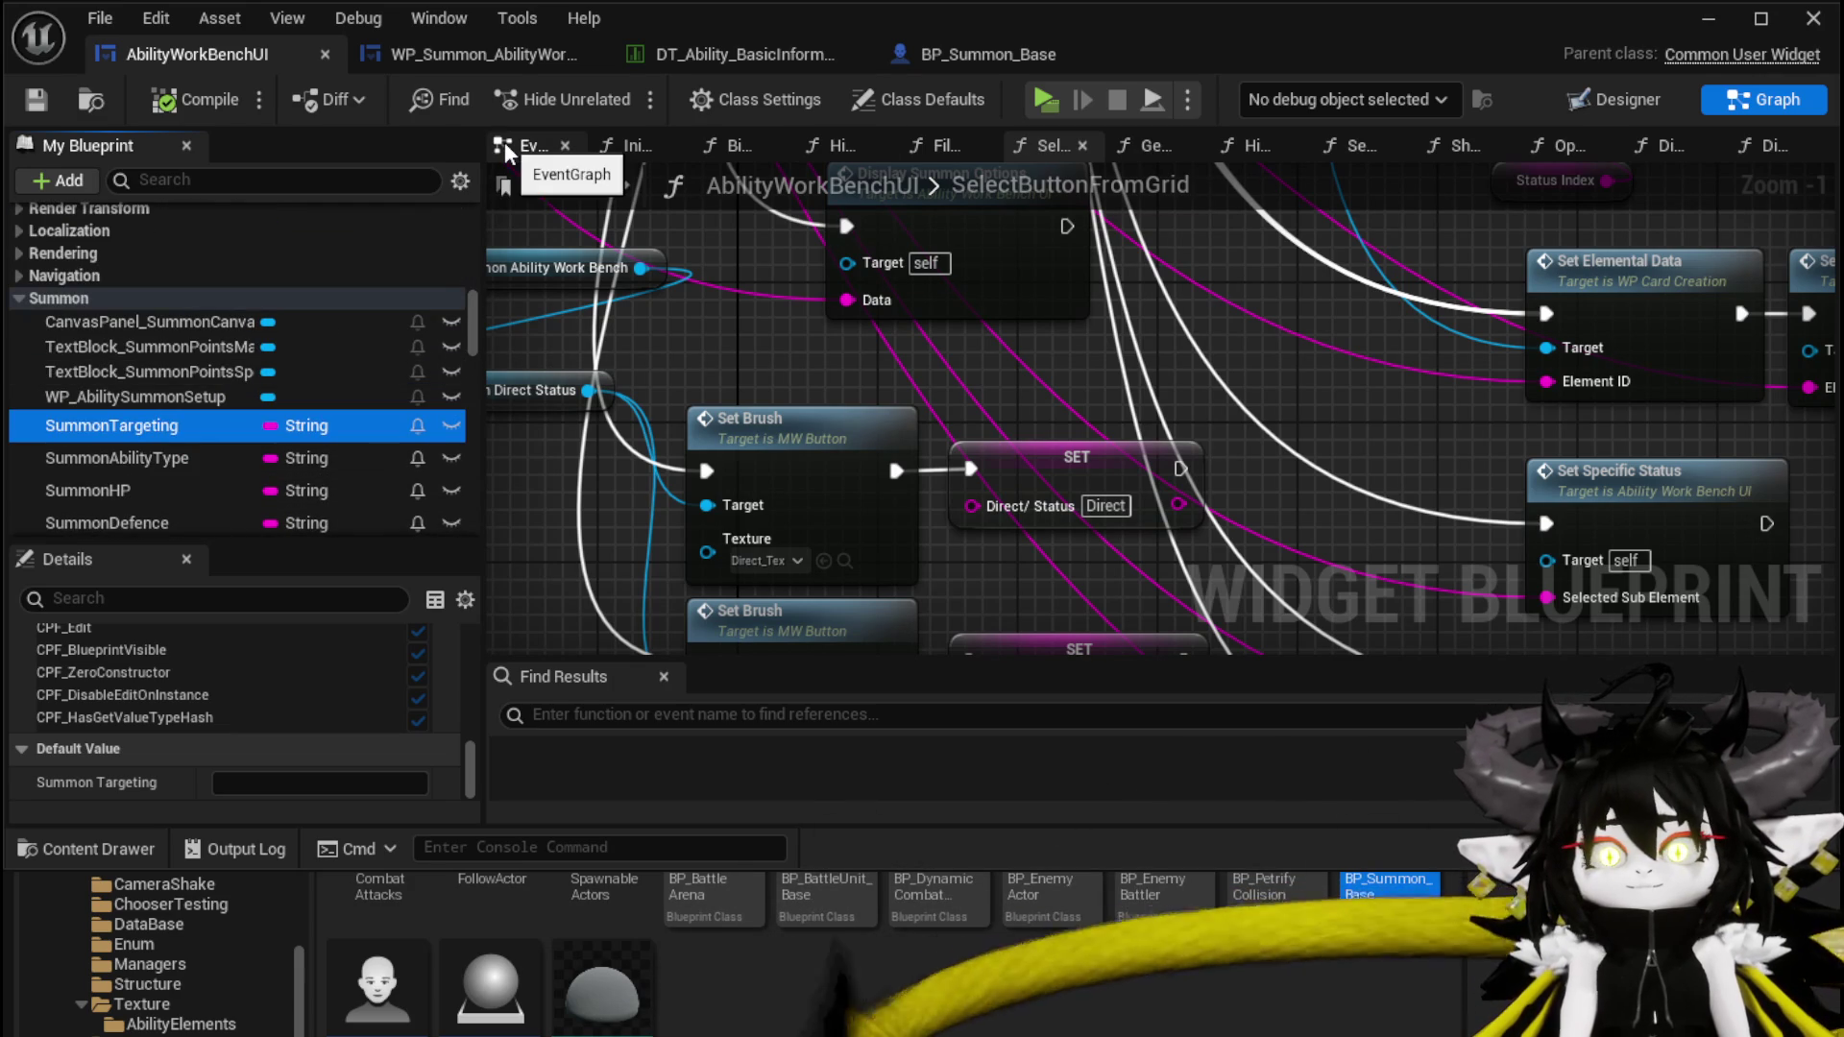
# Open GetSummonValues via the EventGraph's BuildGigaString function
pyautogui.click(504, 142)
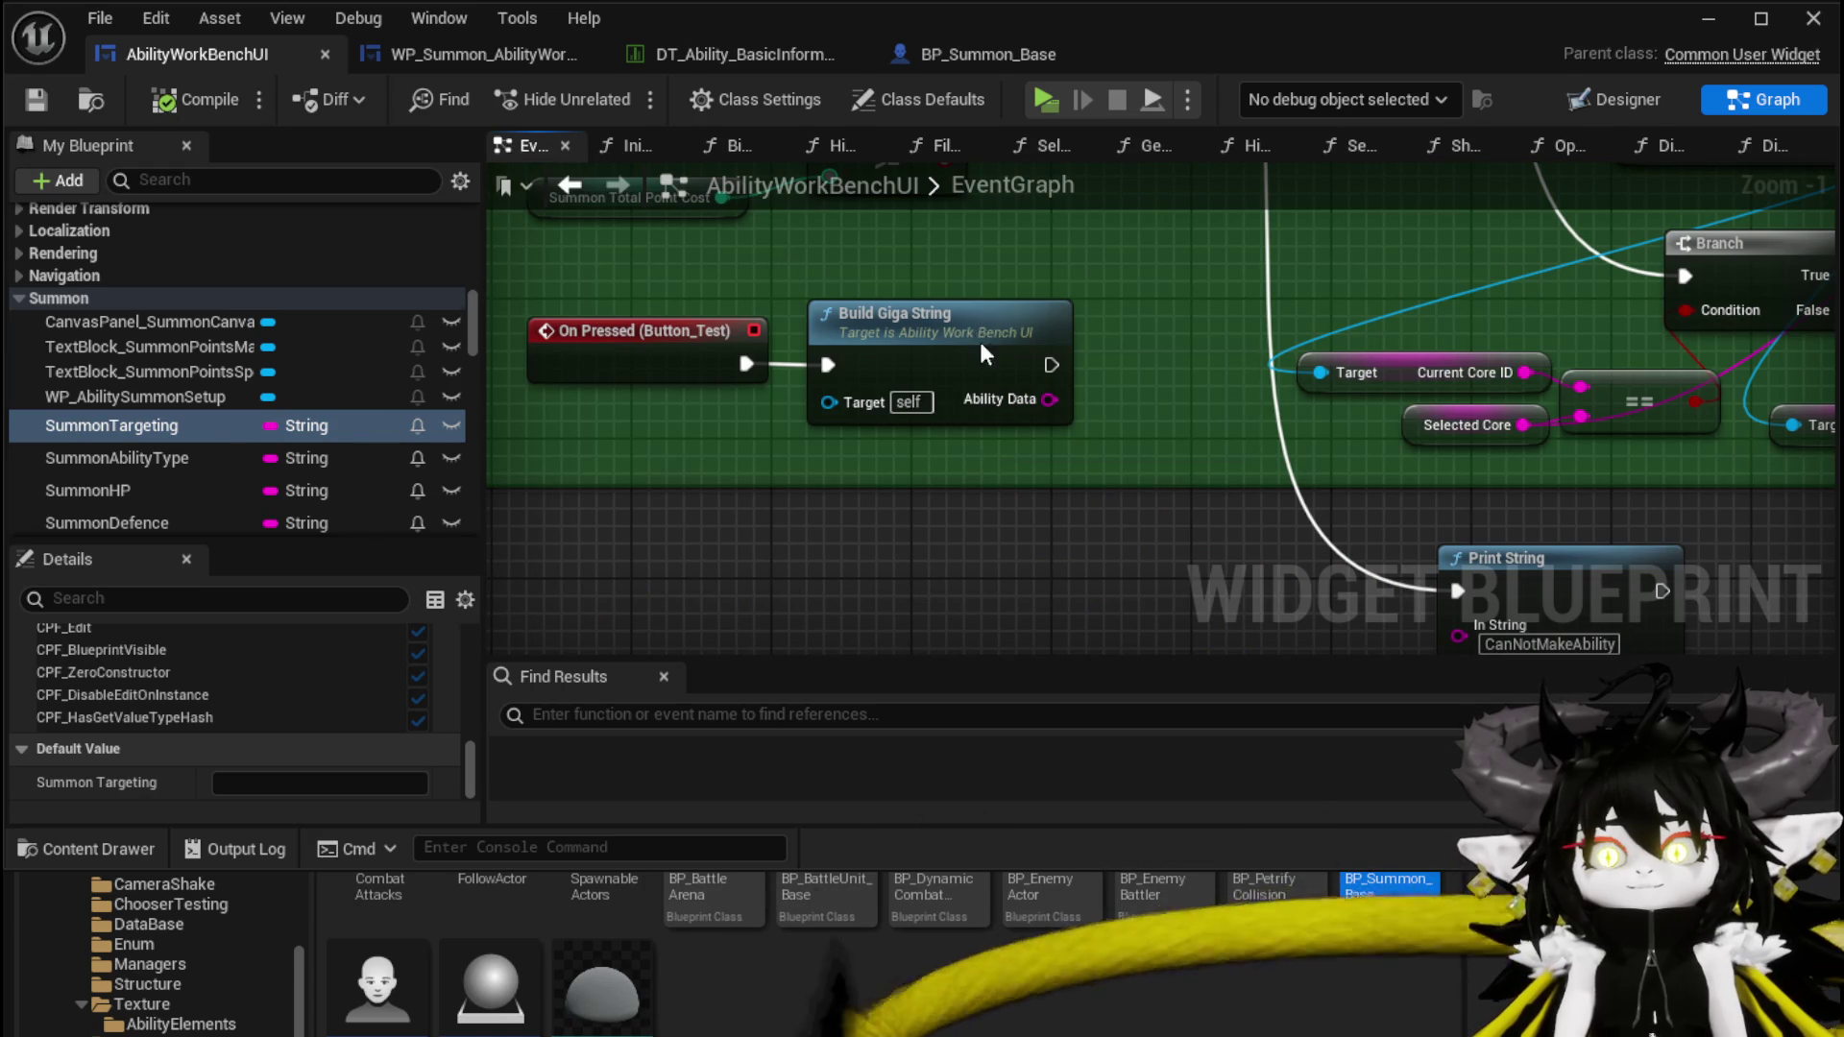
pyautogui.doubleClick(893, 321)
pyautogui.scroll(1, 889, 451)
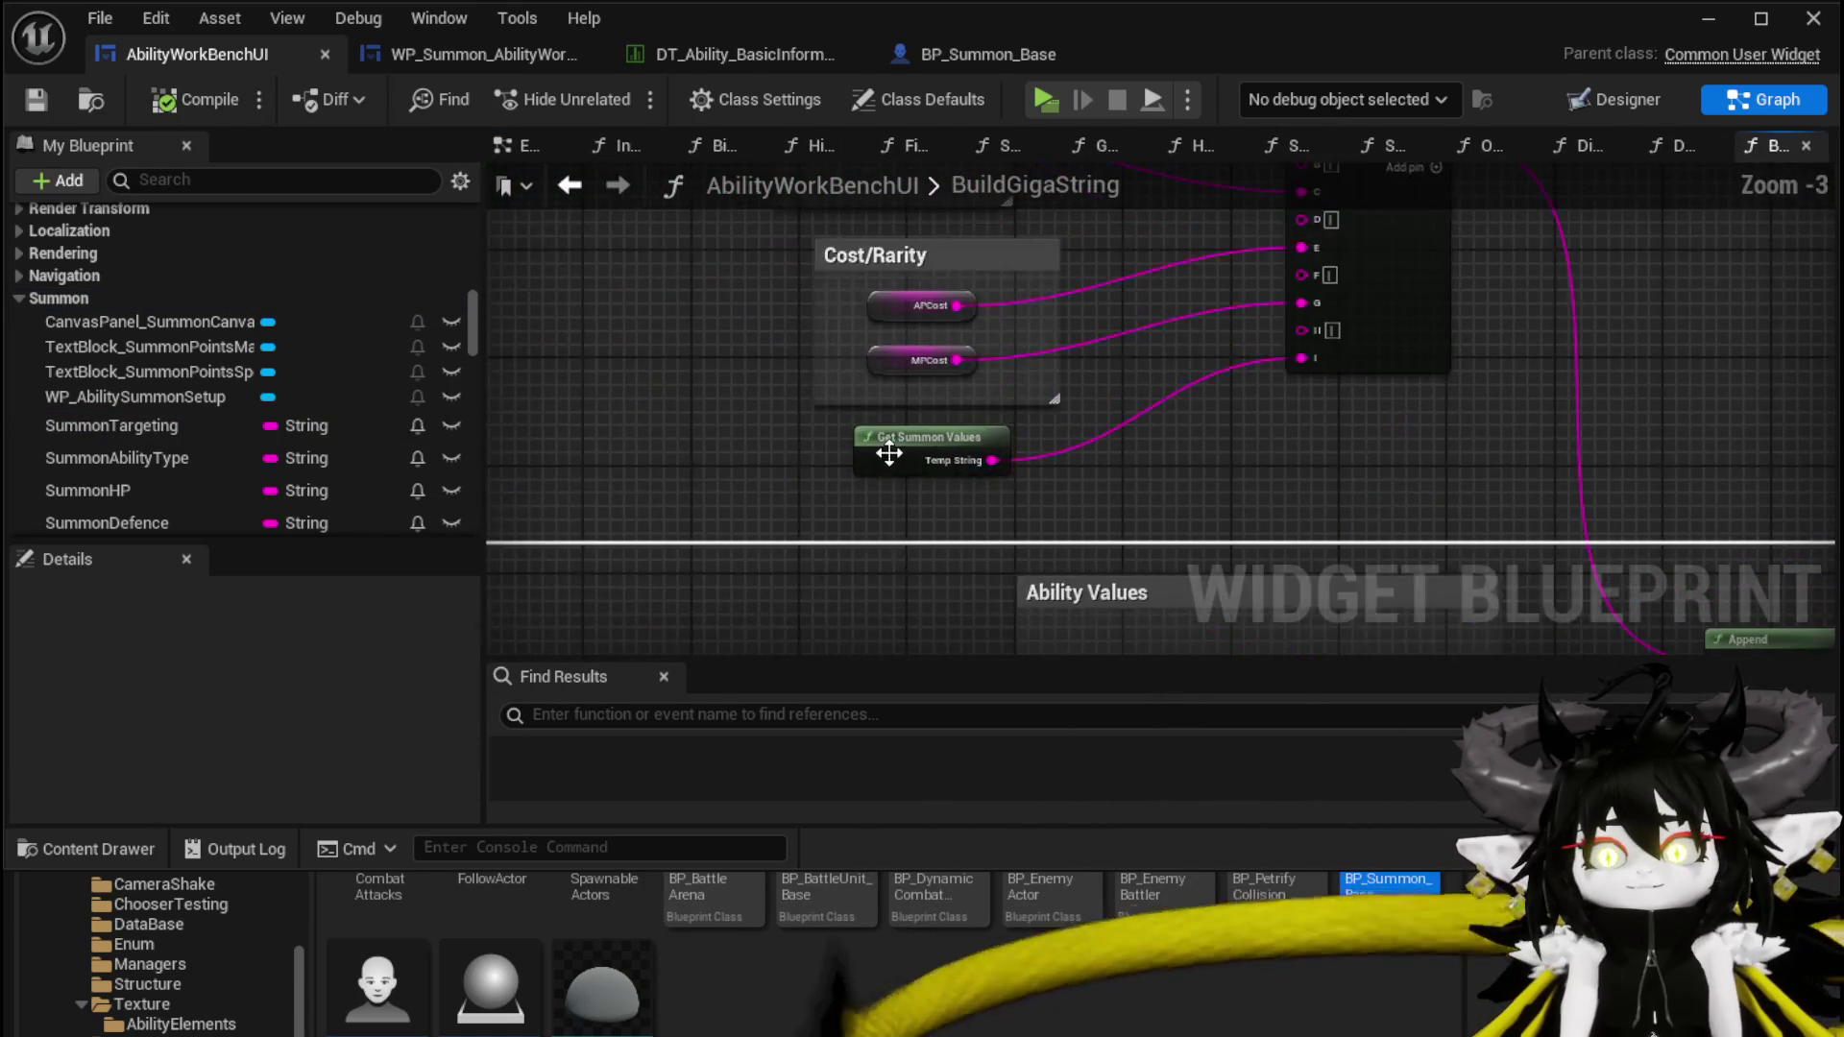
pyautogui.doubleClick(889, 451)
pyautogui.moveTo(727, 310)
pyautogui.mouseDown()
pyautogui.moveTo(758, 247)
pyautogui.moveTo(753, 285)
pyautogui.moveTo(561, 55)
pyautogui.mouseUp()
pyautogui.moveTo(795, 305)
pyautogui.mouseDown()
pyautogui.moveTo(259, 288)
pyautogui.moveTo(878, 439)
pyautogui.moveTo(821, 487)
pyautogui.moveTo(841, 586)
pyautogui.mouseUp()
pyautogui.scroll(-1, 1188, 544)
pyautogui.scroll(2, 988, 506)
# Move the Summon HP, Summon Visual and Summon Logic nodes left beside the Append inputs
pyautogui.moveTo(914, 386)
pyautogui.mouseDown()
pyautogui.moveTo(655, 366)
pyautogui.moveTo(816, 457)
pyautogui.moveTo(688, 438)
pyautogui.moveTo(687, 388)
pyautogui.mouseUp()
pyautogui.moveTo(773, 557)
pyautogui.mouseDown()
pyautogui.moveTo(624, 458)
pyautogui.moveTo(873, 548)
pyautogui.moveTo(884, 620)
pyautogui.mouseUp()
pyautogui.scroll(-1, 1402, 408)
pyautogui.moveTo(1161, 502)
pyautogui.mouseDown()
pyautogui.moveTo(948, 336)
pyautogui.moveTo(823, 187)
pyautogui.moveTo(461, 217)
pyautogui.moveTo(442, 240)
pyautogui.moveTo(566, 251)
pyautogui.mouseUp()
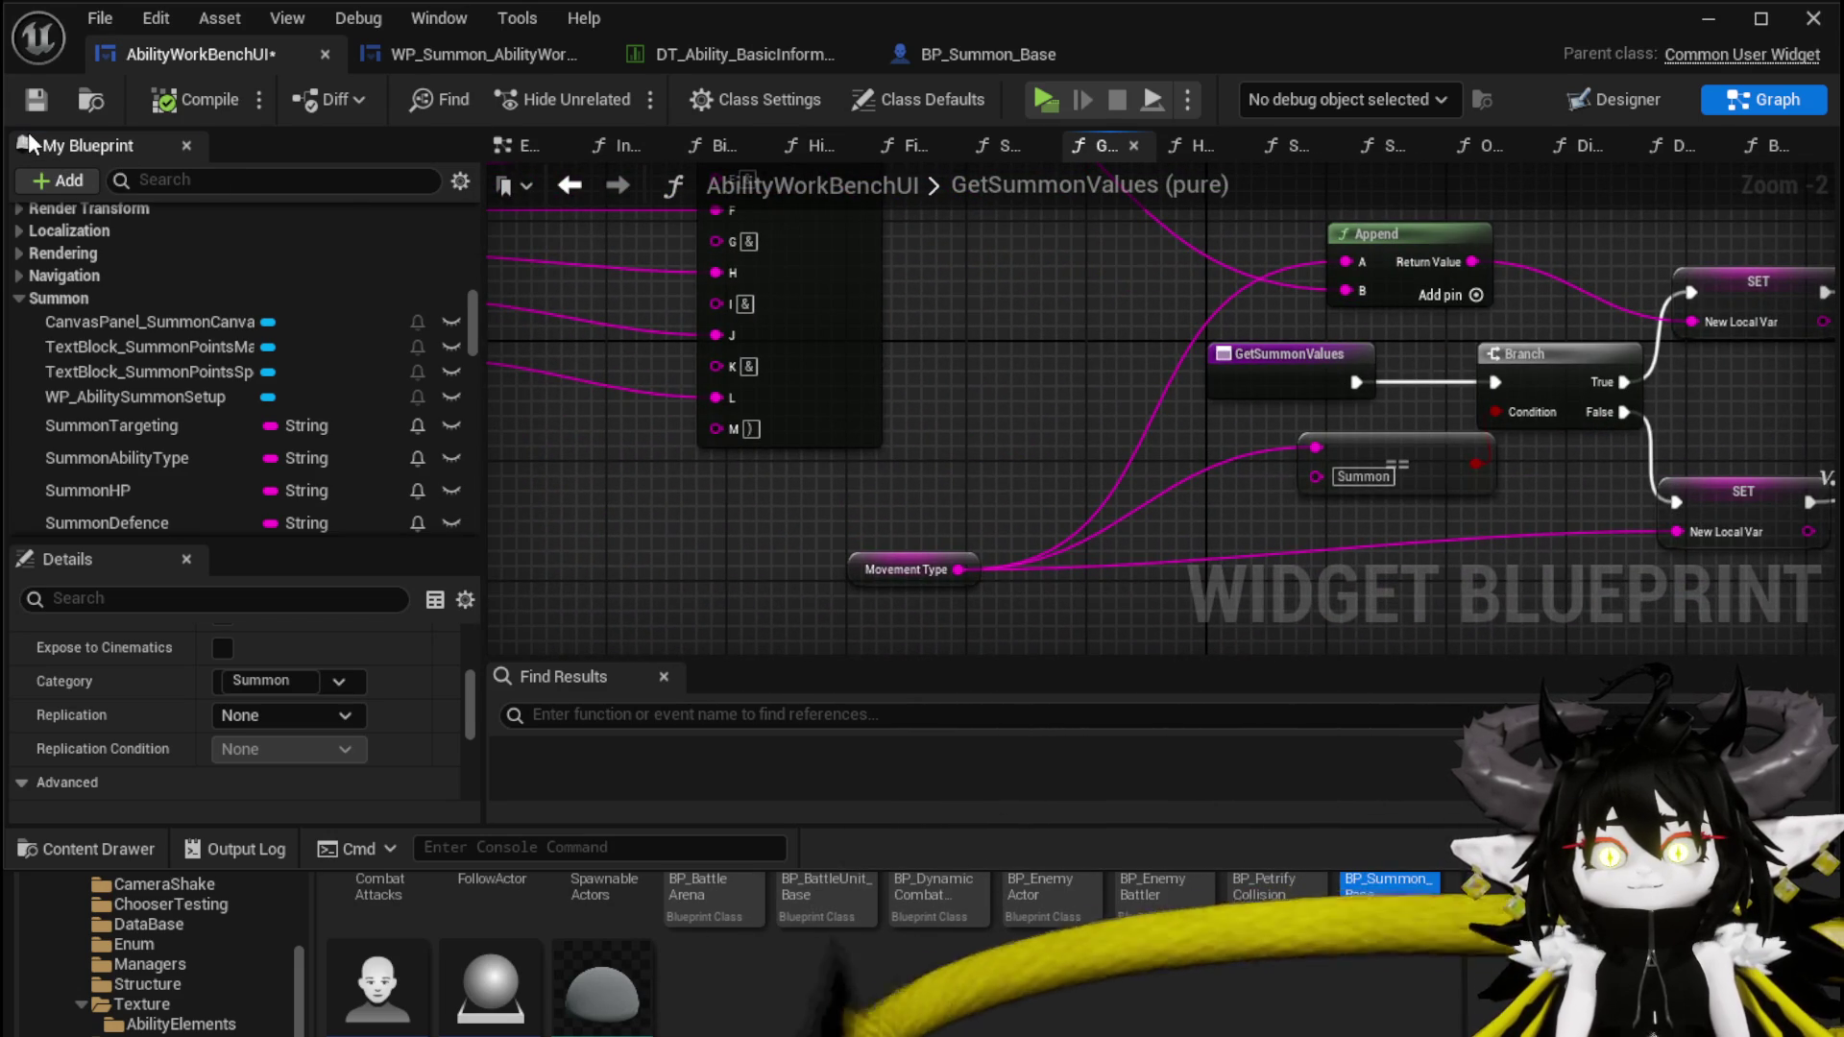
# Save AbilityWorkBenchUI and search the blueprint for 'SummonTargeting', enlarging the results
pyautogui.click(38, 107)
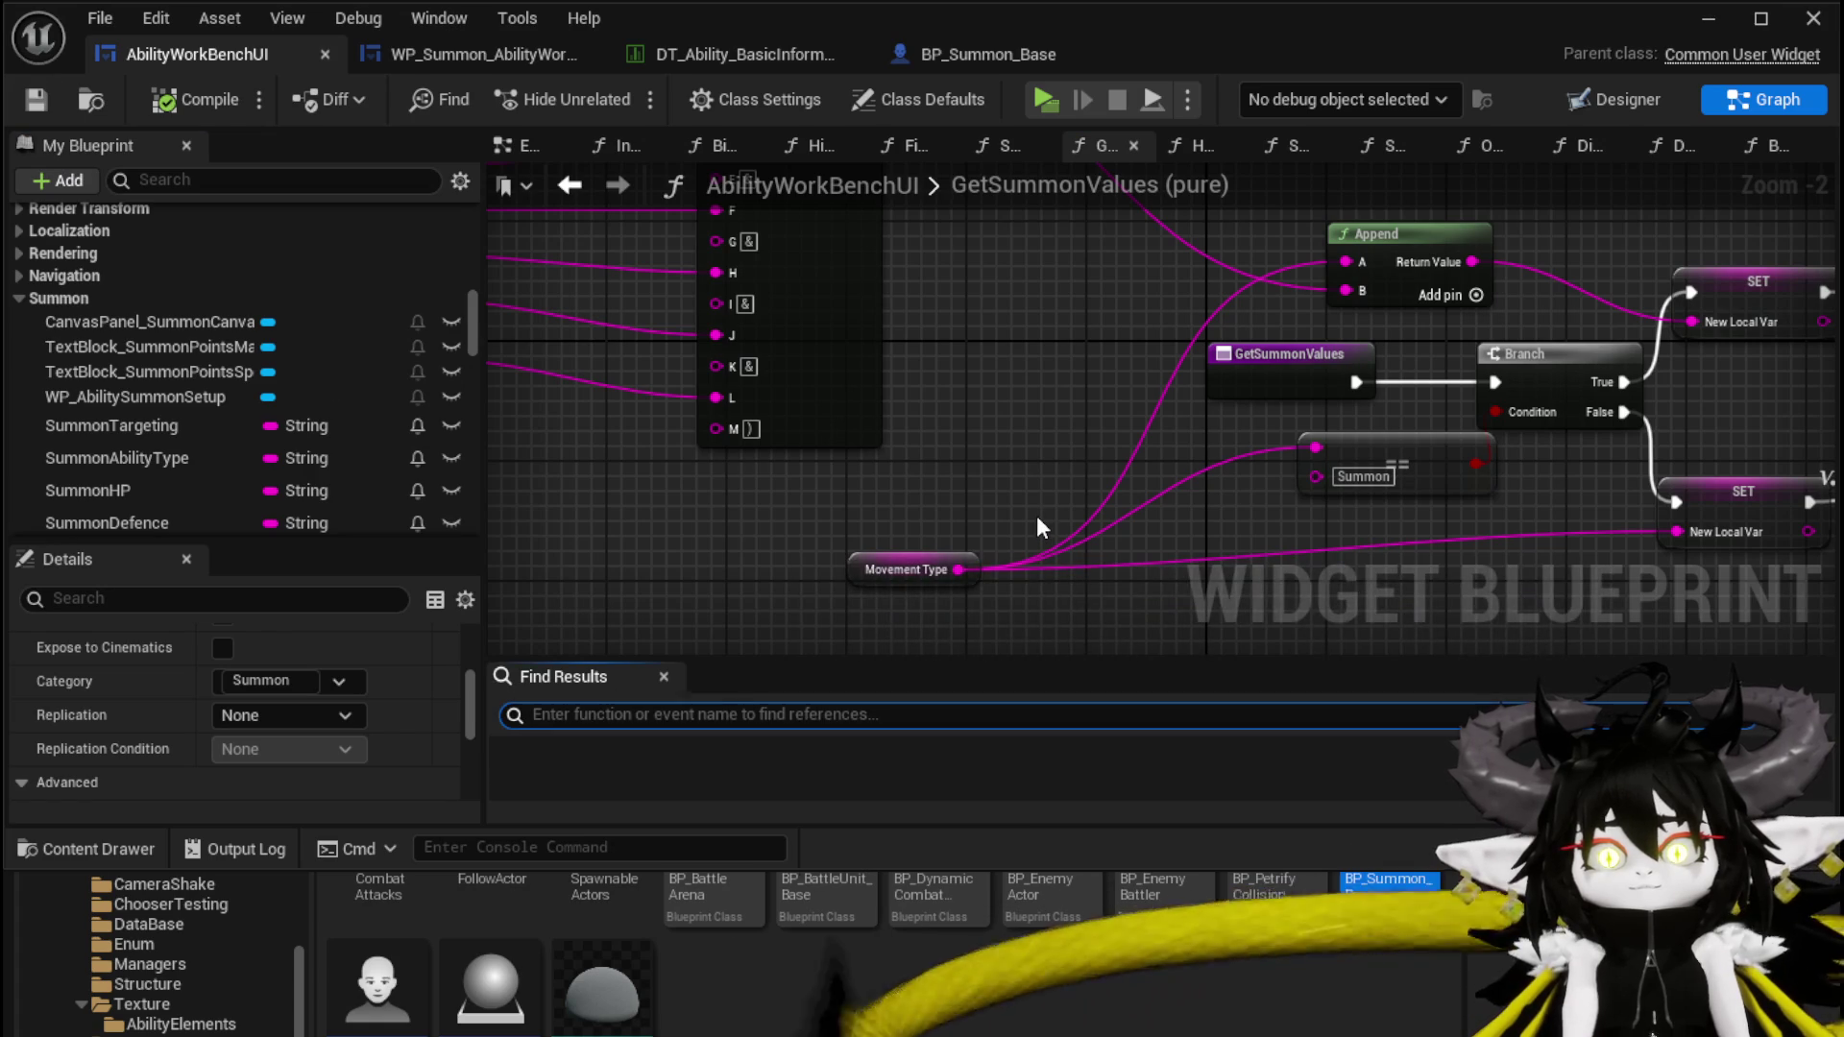
pyautogui.write('SummonTarget')
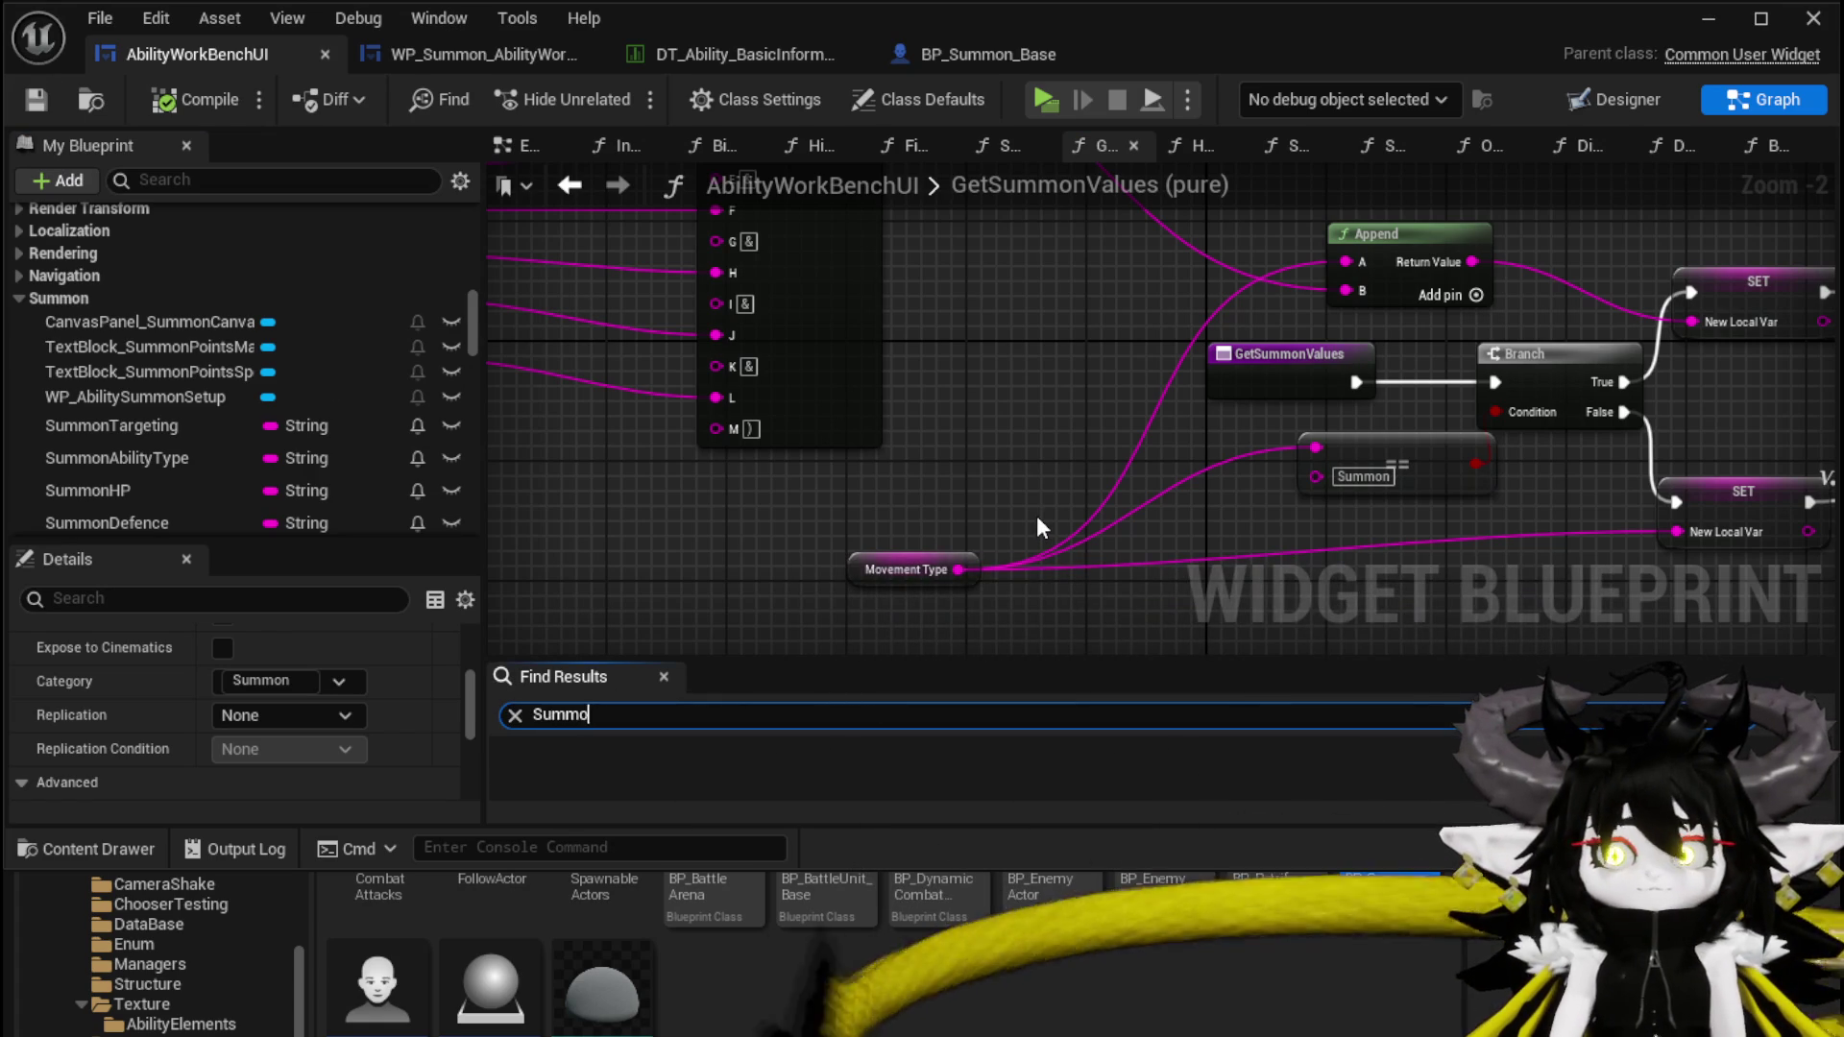
pyautogui.write('ing')
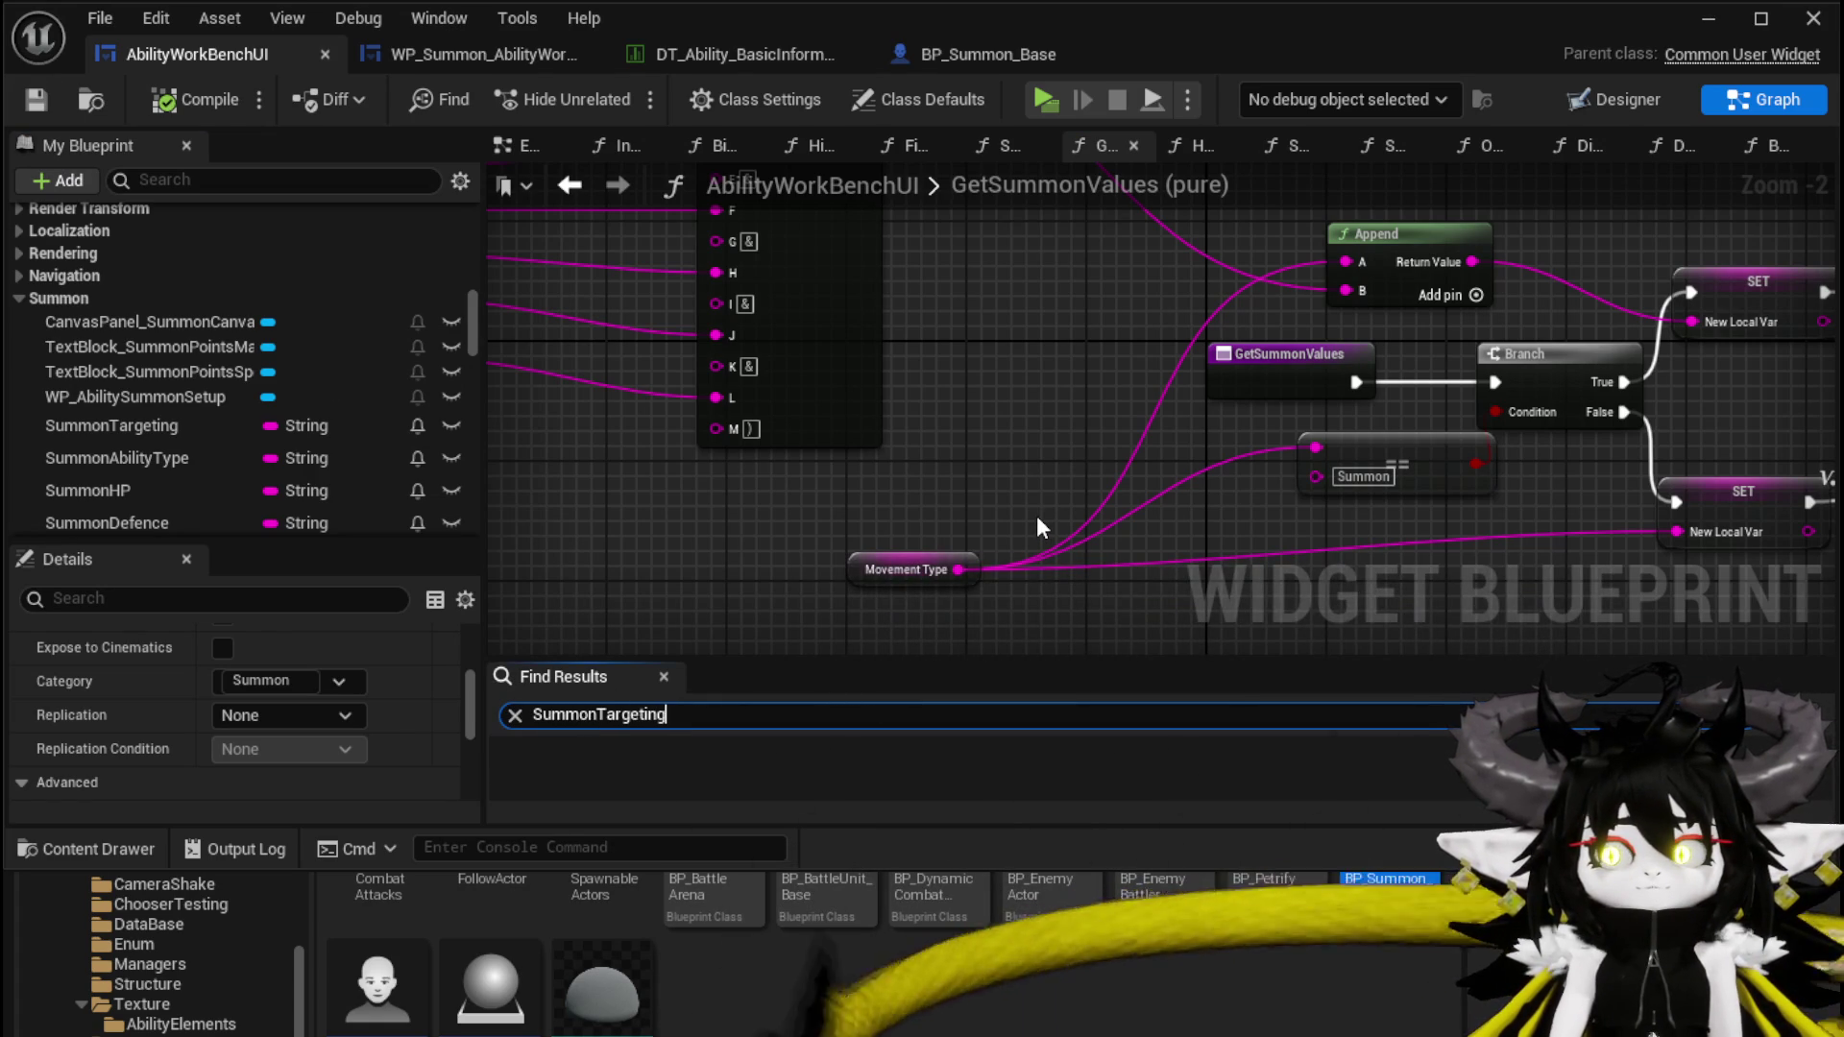
pyautogui.scroll(-3, 718, 751)
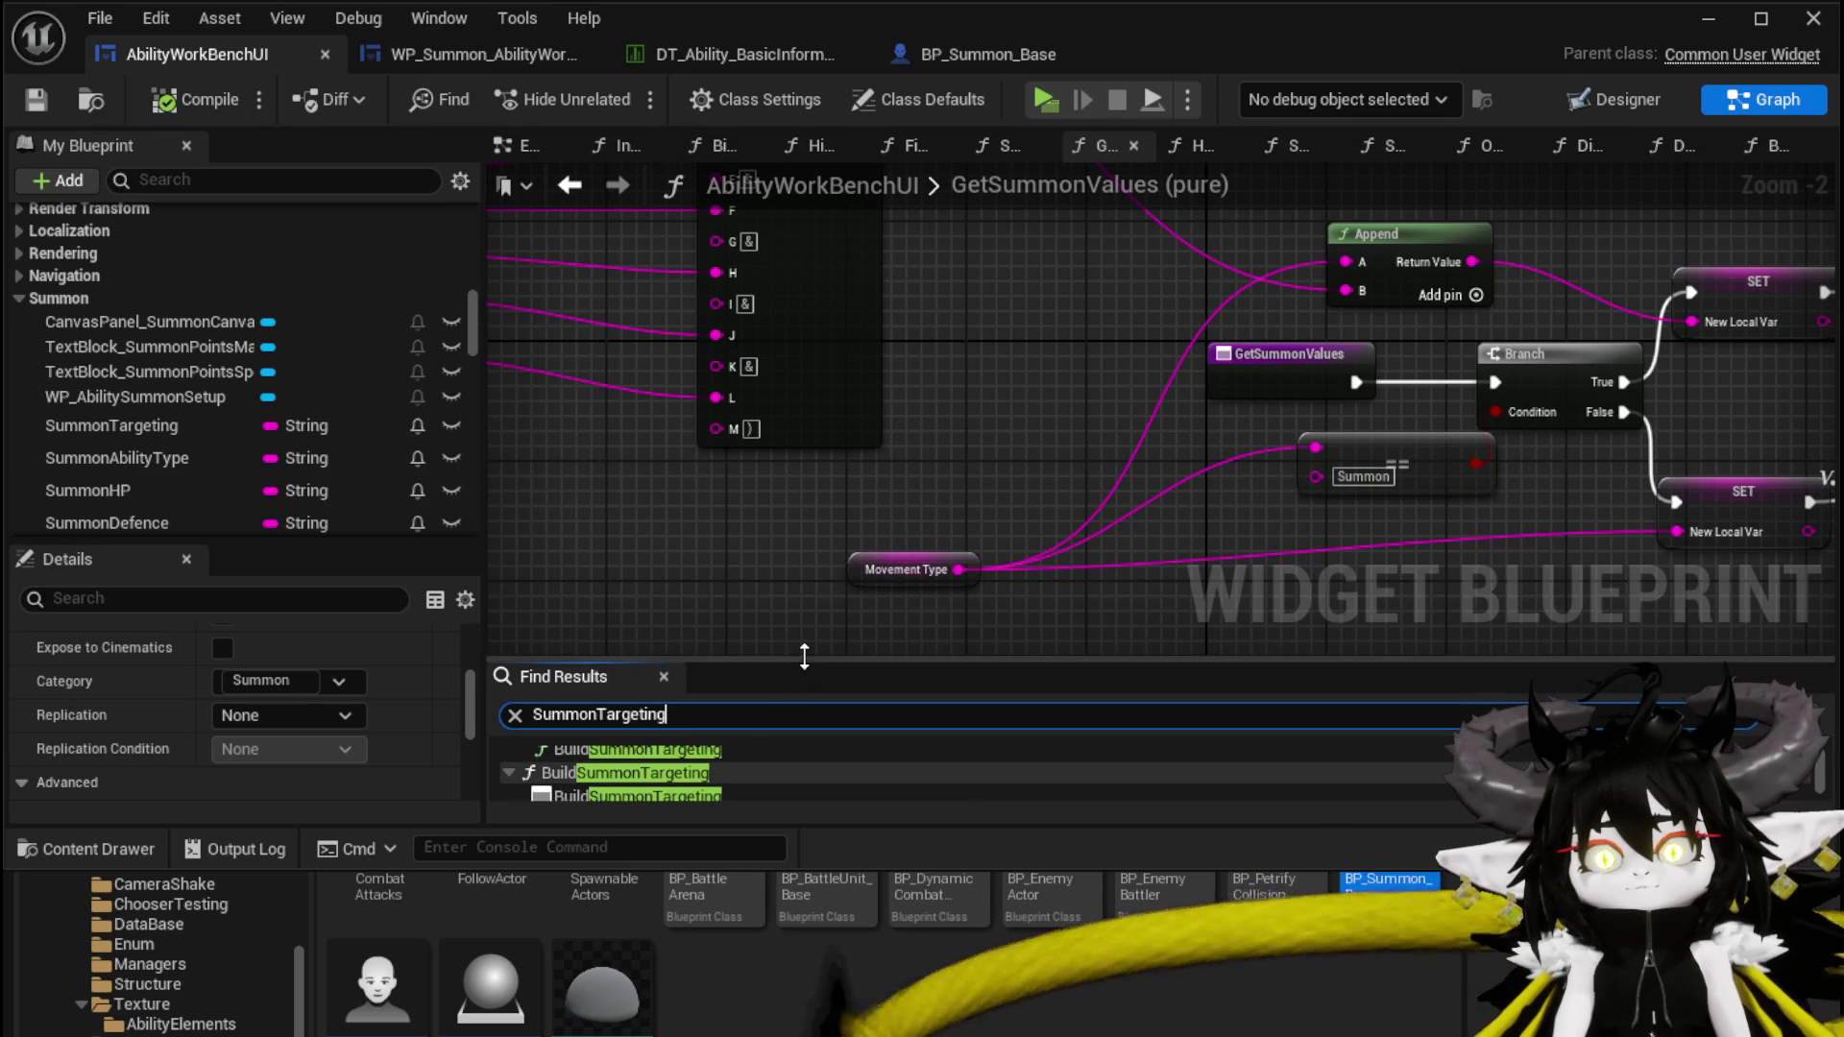
pyautogui.moveTo(799, 663); pyautogui.dragTo(803, 523)
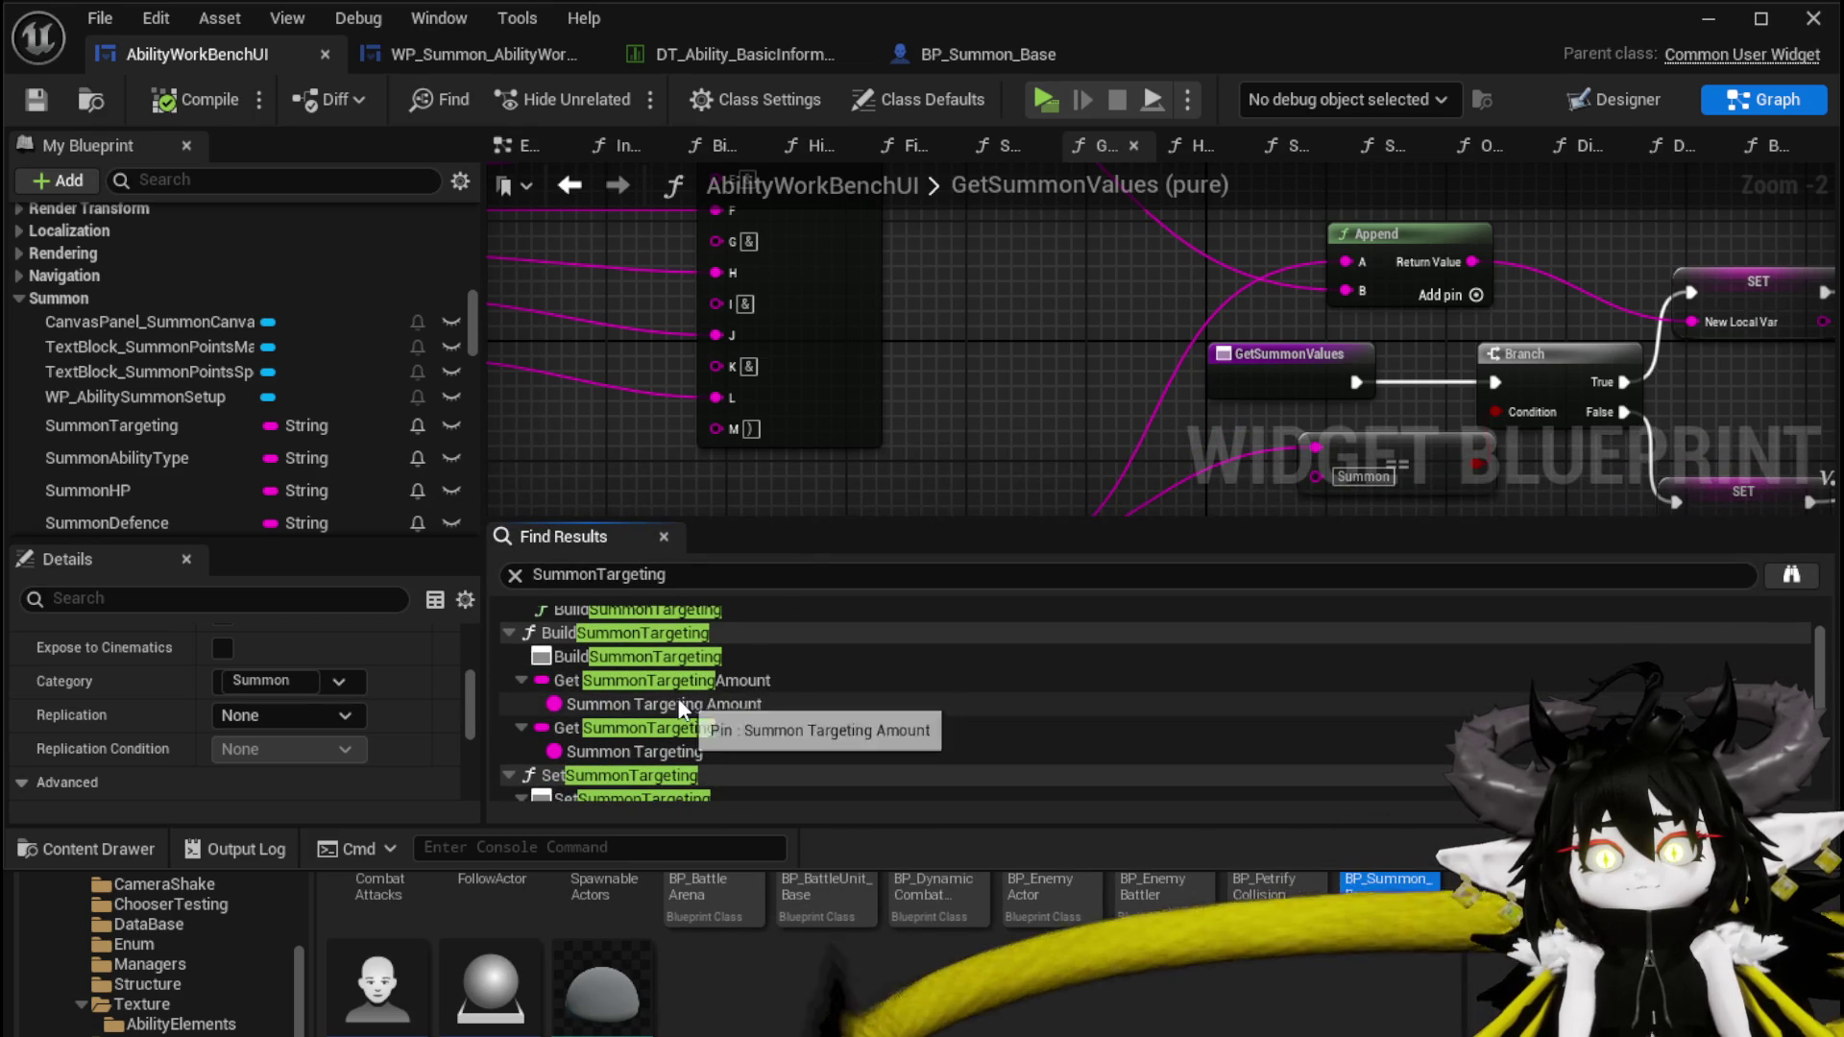
pyautogui.doubleClick(712, 688)
pyautogui.scroll(-4, 698, 432)
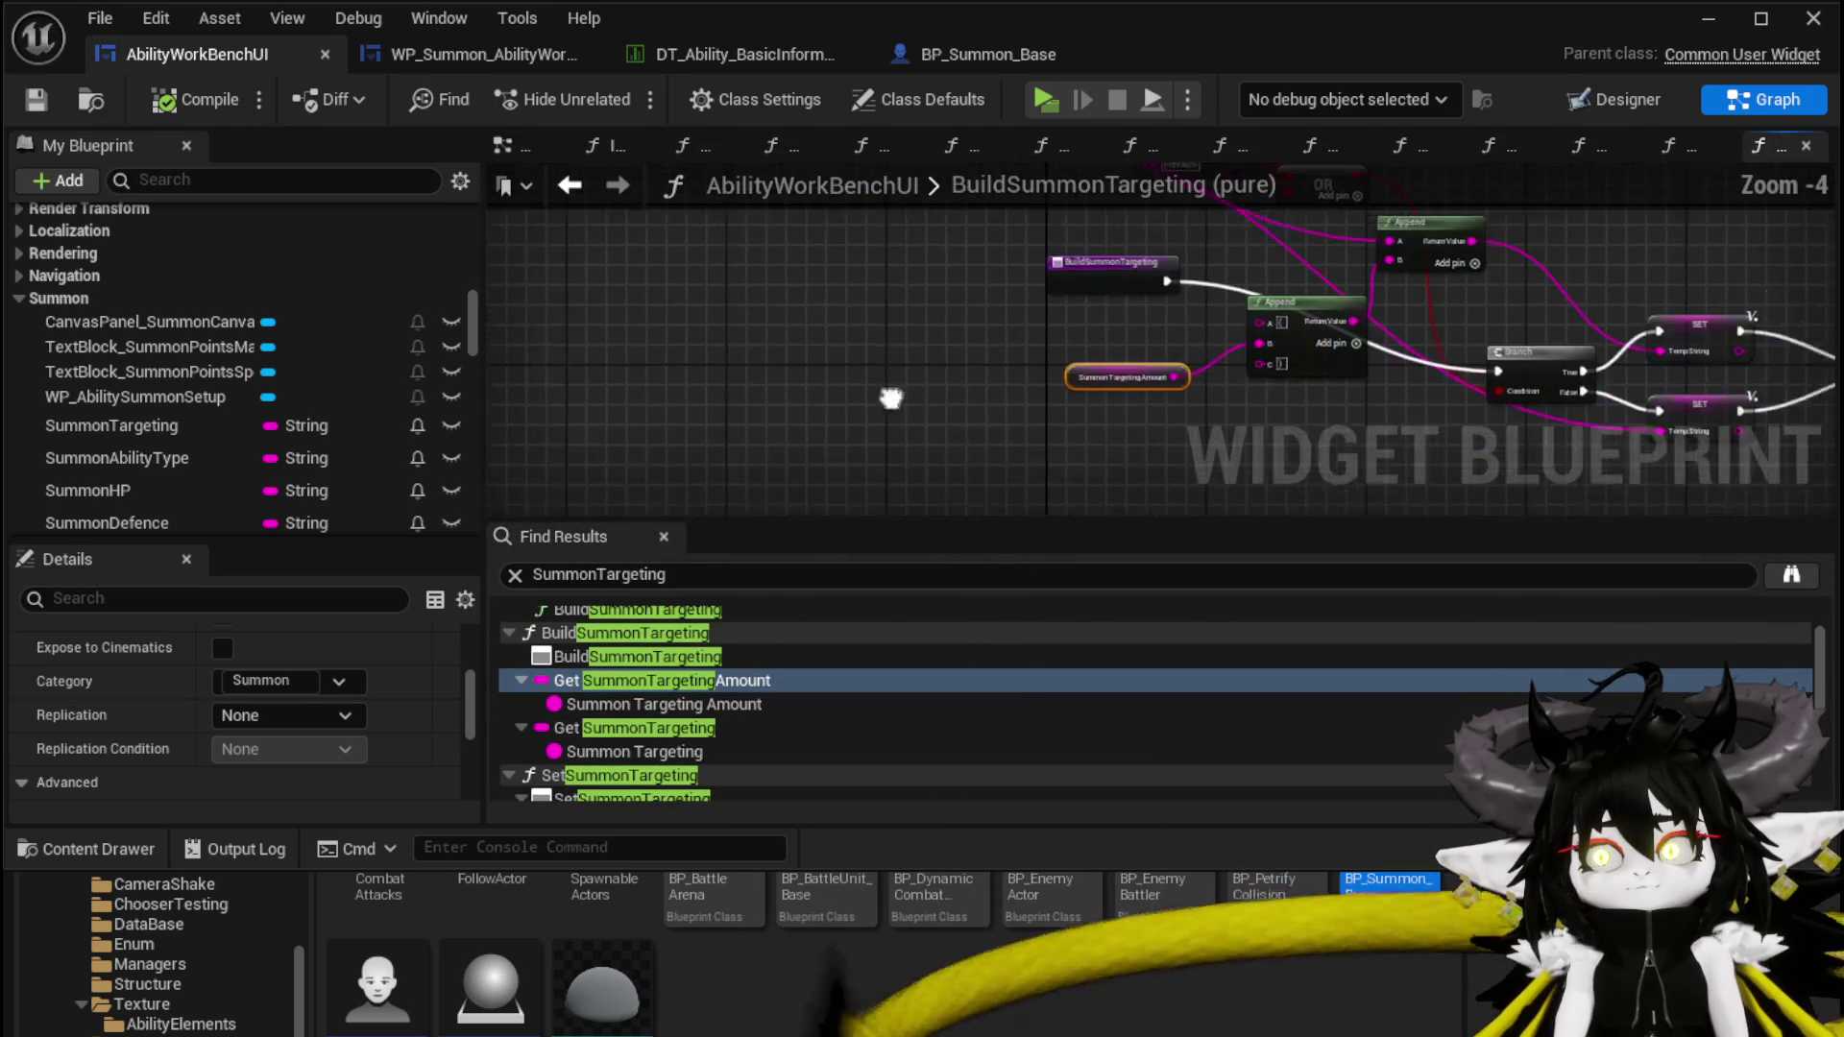
pyautogui.scroll(2, 698, 506)
pyautogui.moveTo(698, 506); pyautogui.dragTo(661, 235)
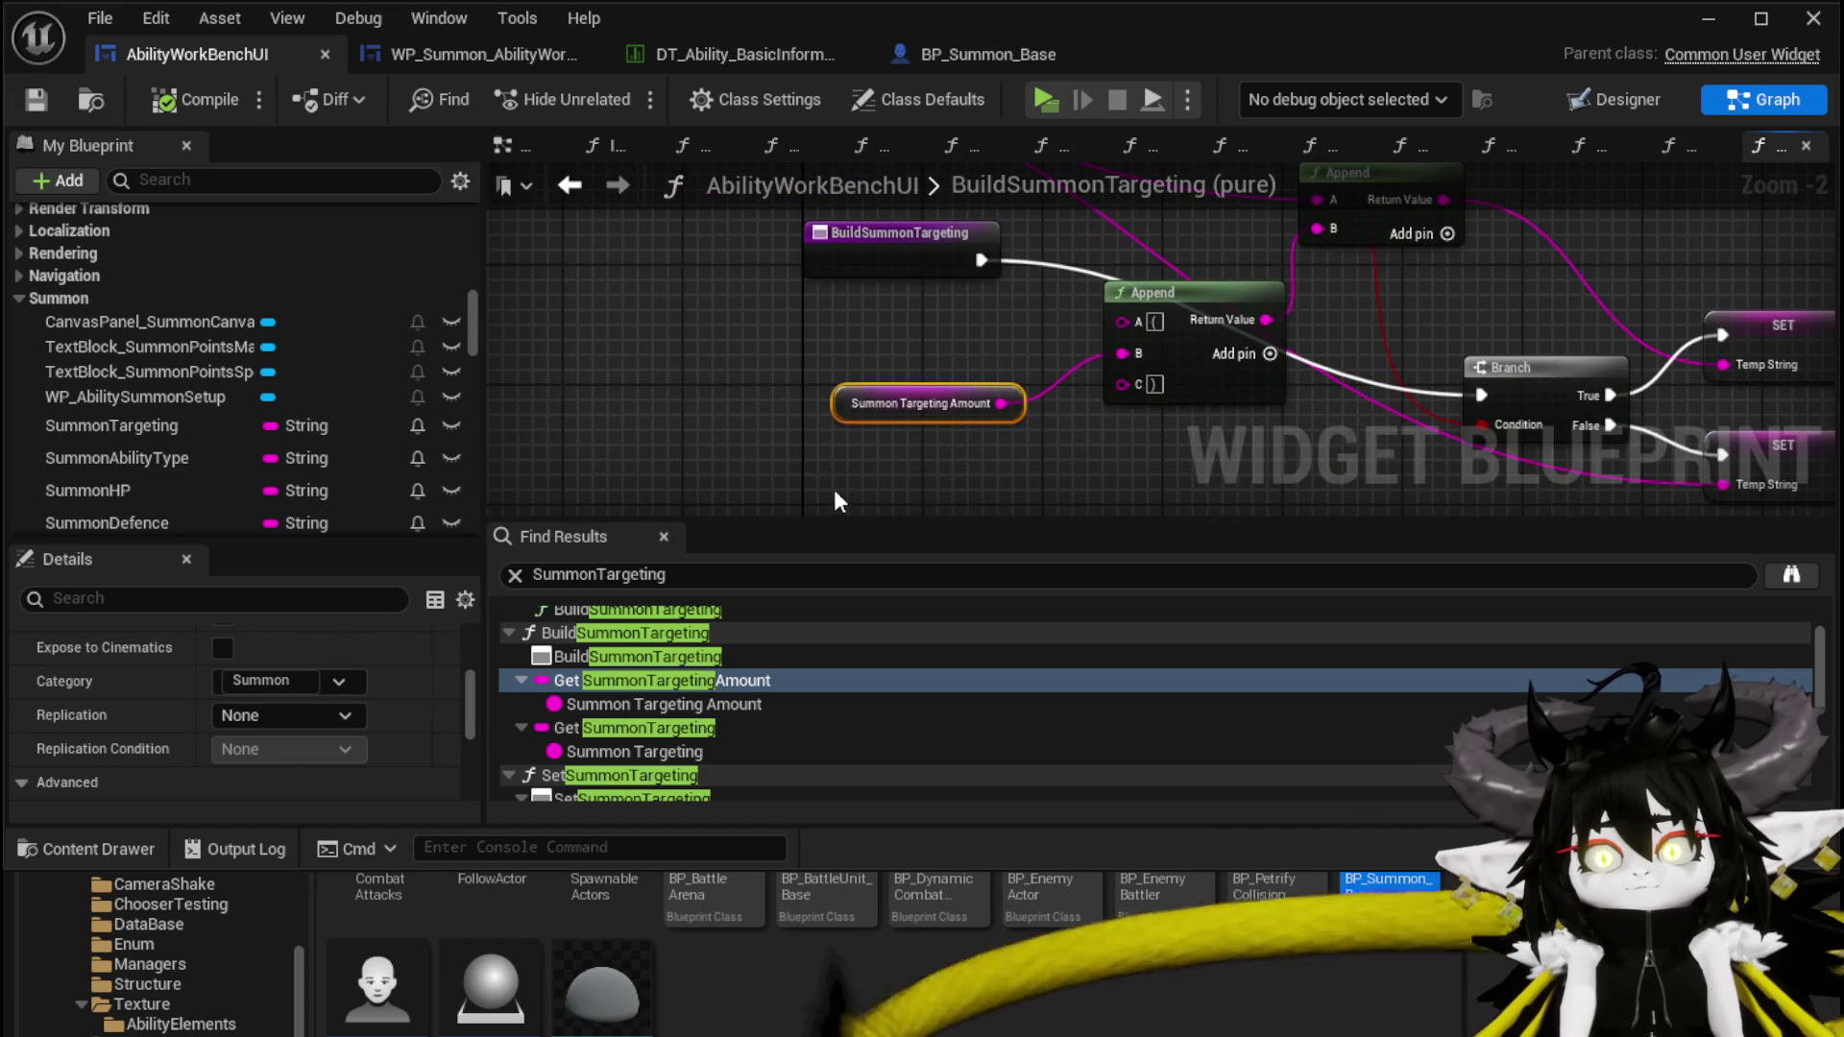
# Review the Summon Targeting getters and SetSummonTargeting's Switch on String nodes
pyautogui.click(647, 703)
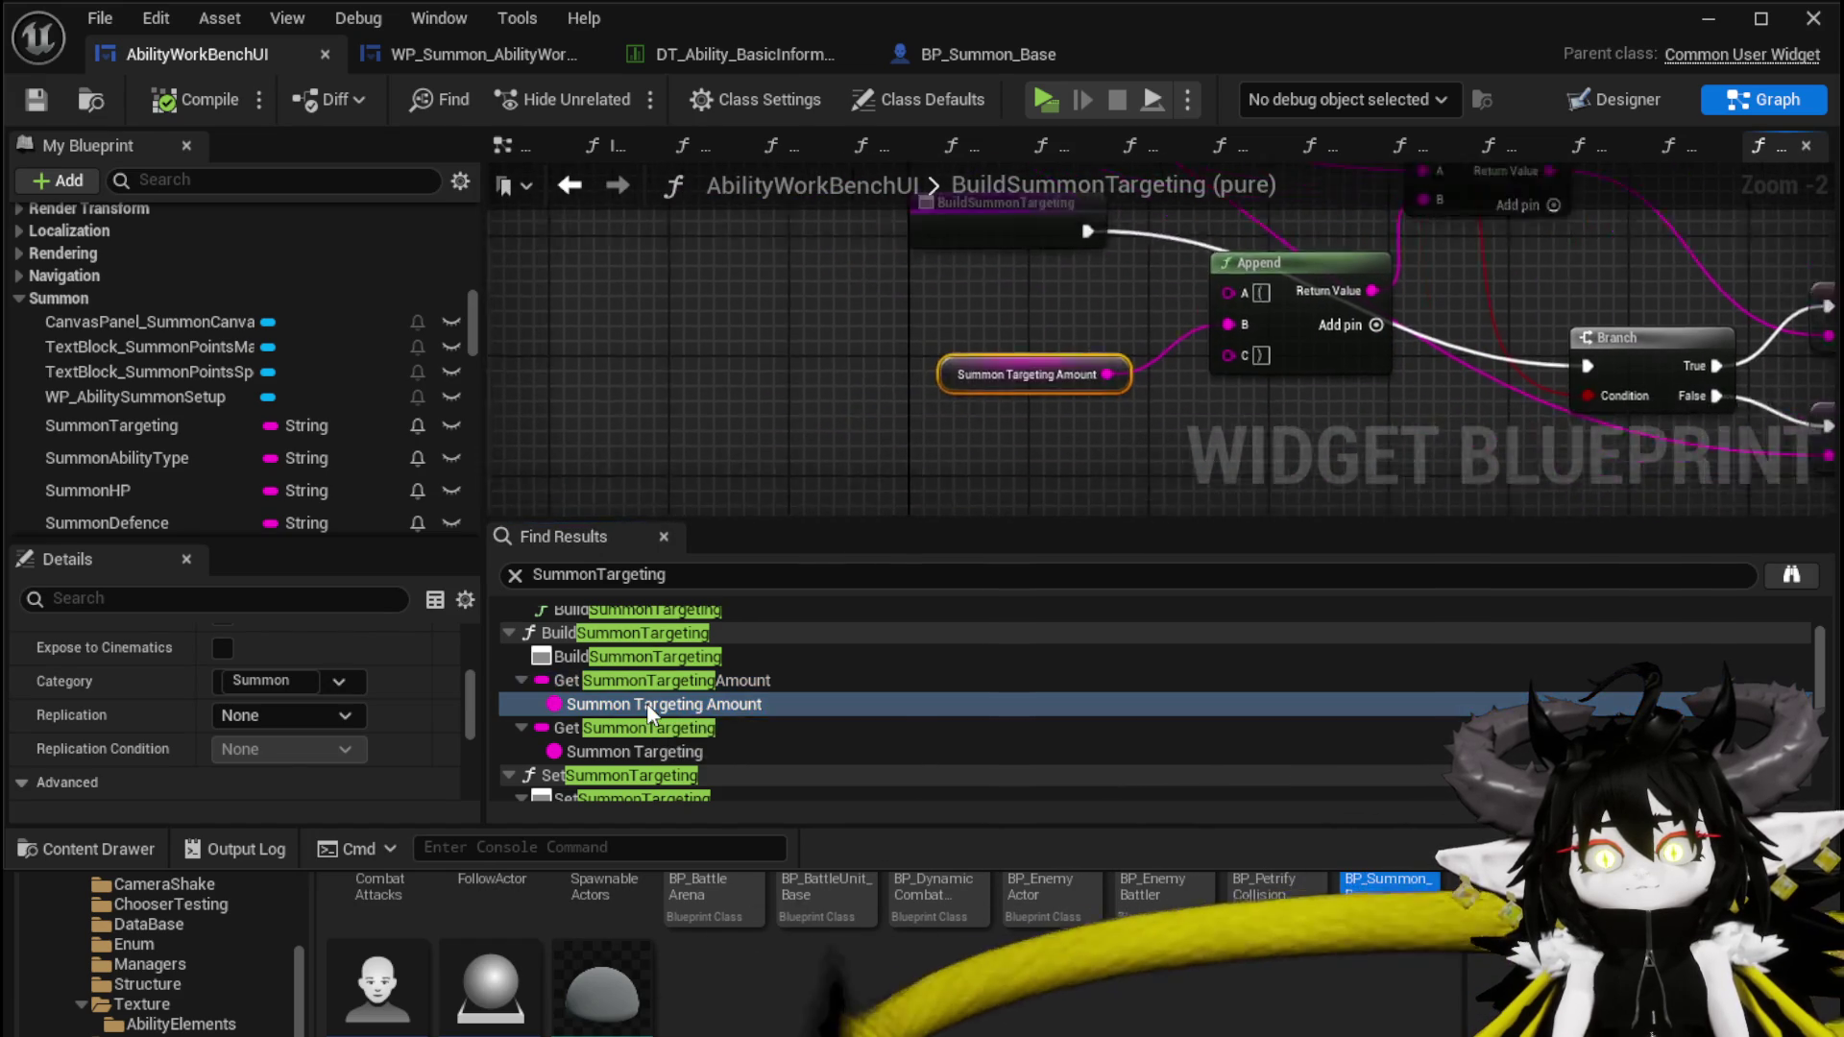
pyautogui.click(645, 734)
pyautogui.click(646, 750)
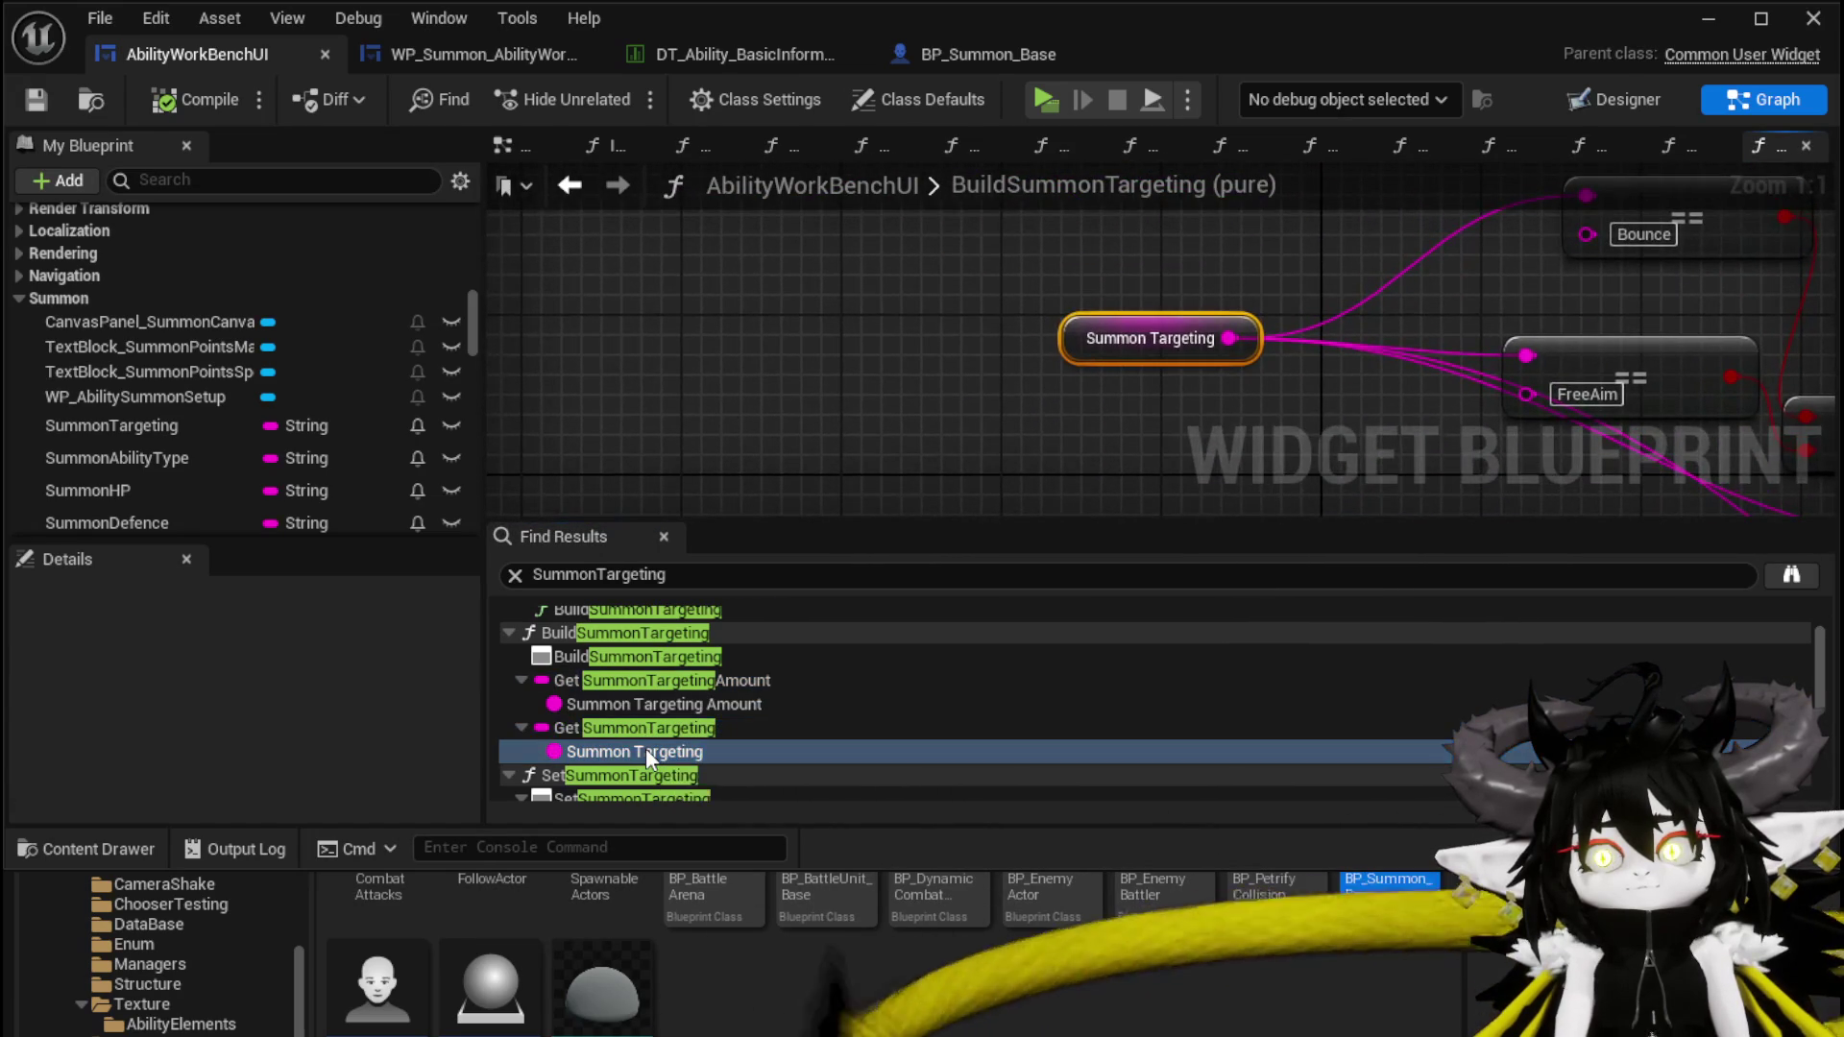
pyautogui.scroll(-2, 645, 745)
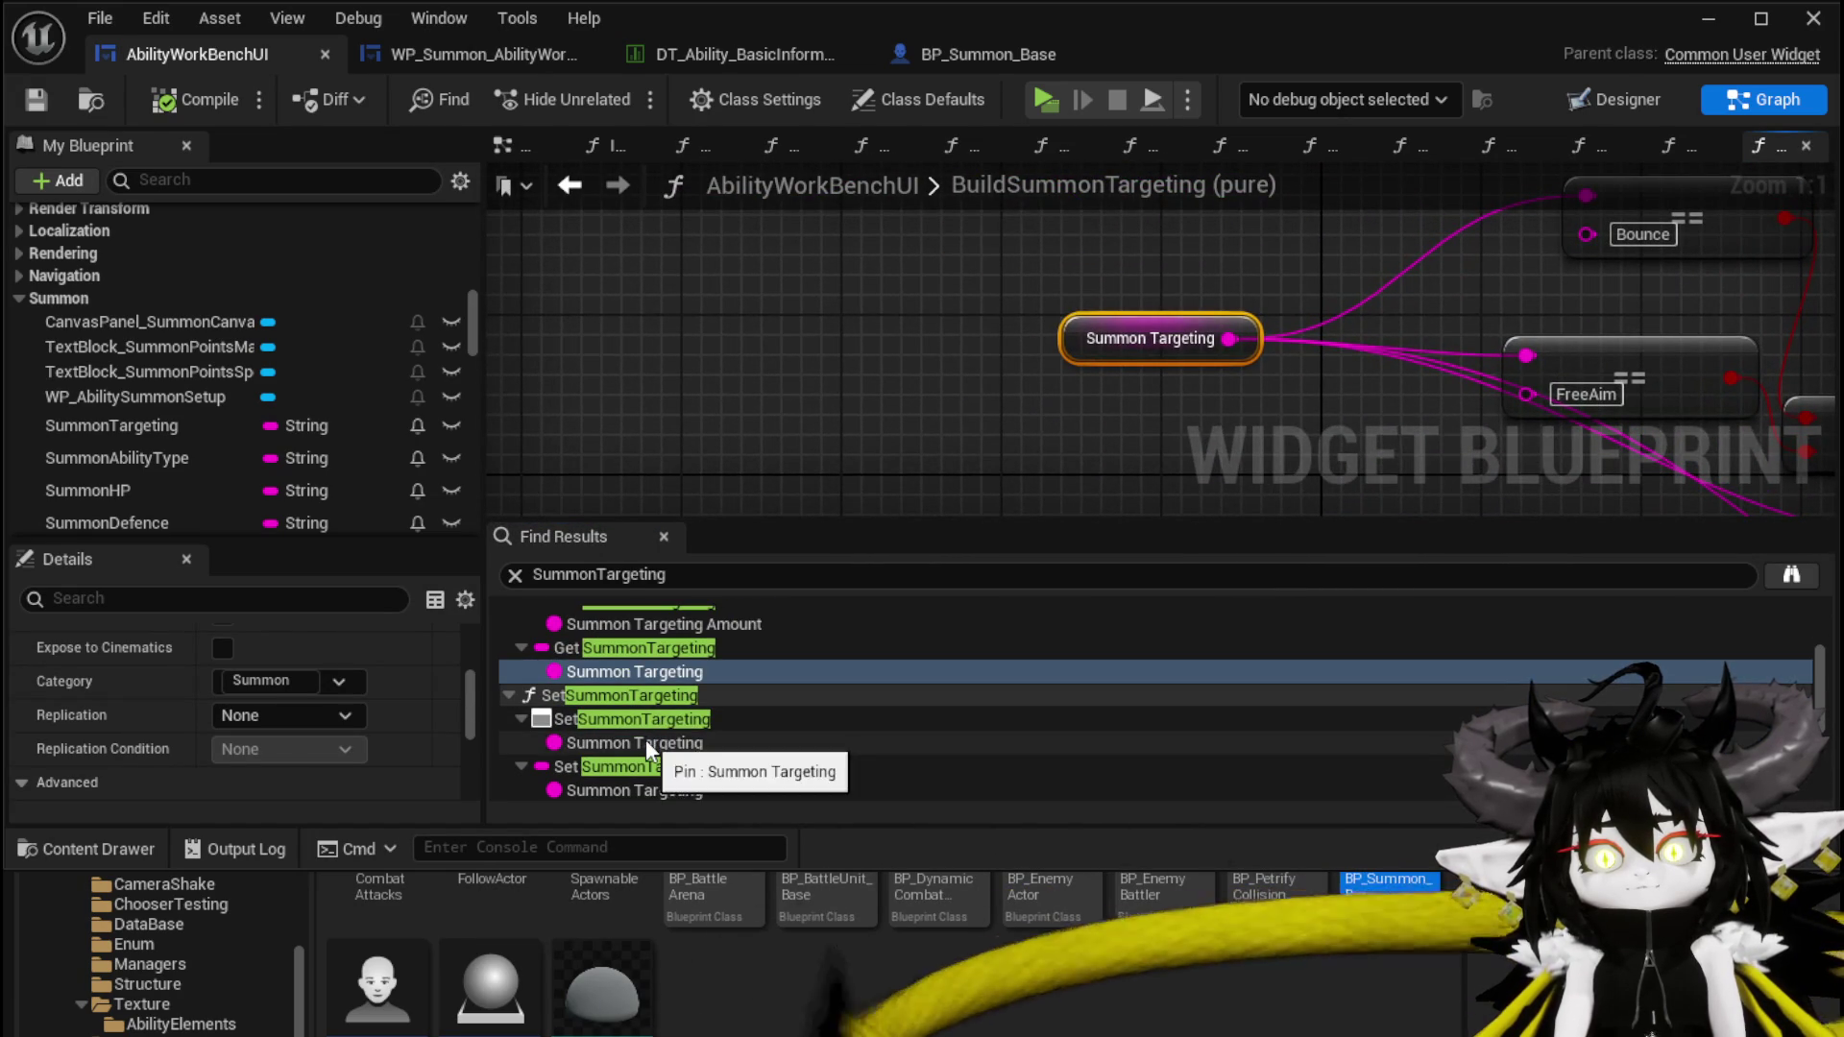
pyautogui.click(645, 740)
pyautogui.moveTo(871, 477)
pyautogui.mouseDown()
pyautogui.moveTo(787, 395)
pyautogui.moveTo(552, 488)
pyautogui.moveTo(730, 451)
pyautogui.moveTo(865, 461)
pyautogui.moveTo(845, 499)
pyautogui.moveTo(871, 495)
pyautogui.moveTo(826, 452)
pyautogui.moveTo(574, 516)
pyautogui.mouseUp()
pyautogui.scroll(-1, 787, 394)
pyautogui.scroll(-2, 695, 723)
# Inspect the Set SummonTargeting and Set SummonTargetingAmount nodes and their visibility logic
pyautogui.click(695, 726)
pyautogui.moveTo(776, 426)
pyautogui.mouseDown()
pyautogui.moveTo(683, 412)
pyautogui.moveTo(704, 364)
pyautogui.moveTo(624, 335)
pyautogui.moveTo(1068, 451)
pyautogui.mouseUp()
pyautogui.scroll(-2, 683, 413)
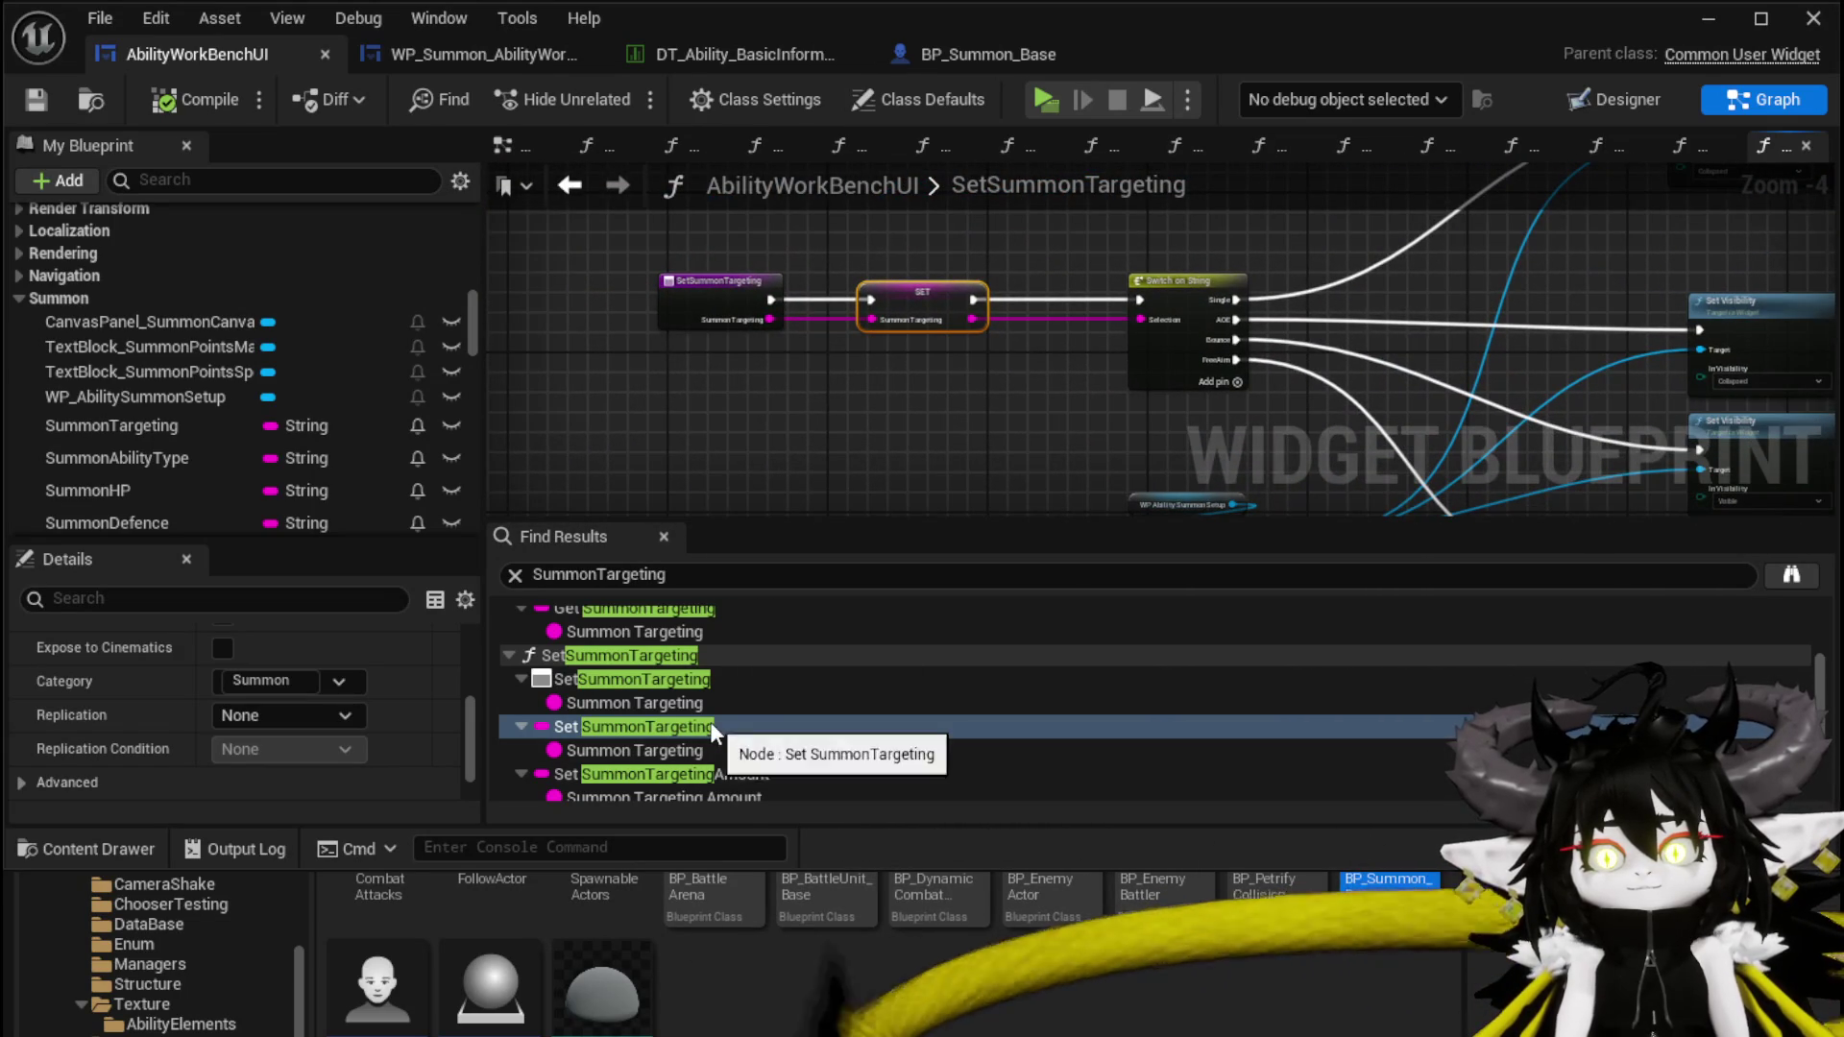
pyautogui.scroll(-1, 710, 722)
pyautogui.click(718, 733)
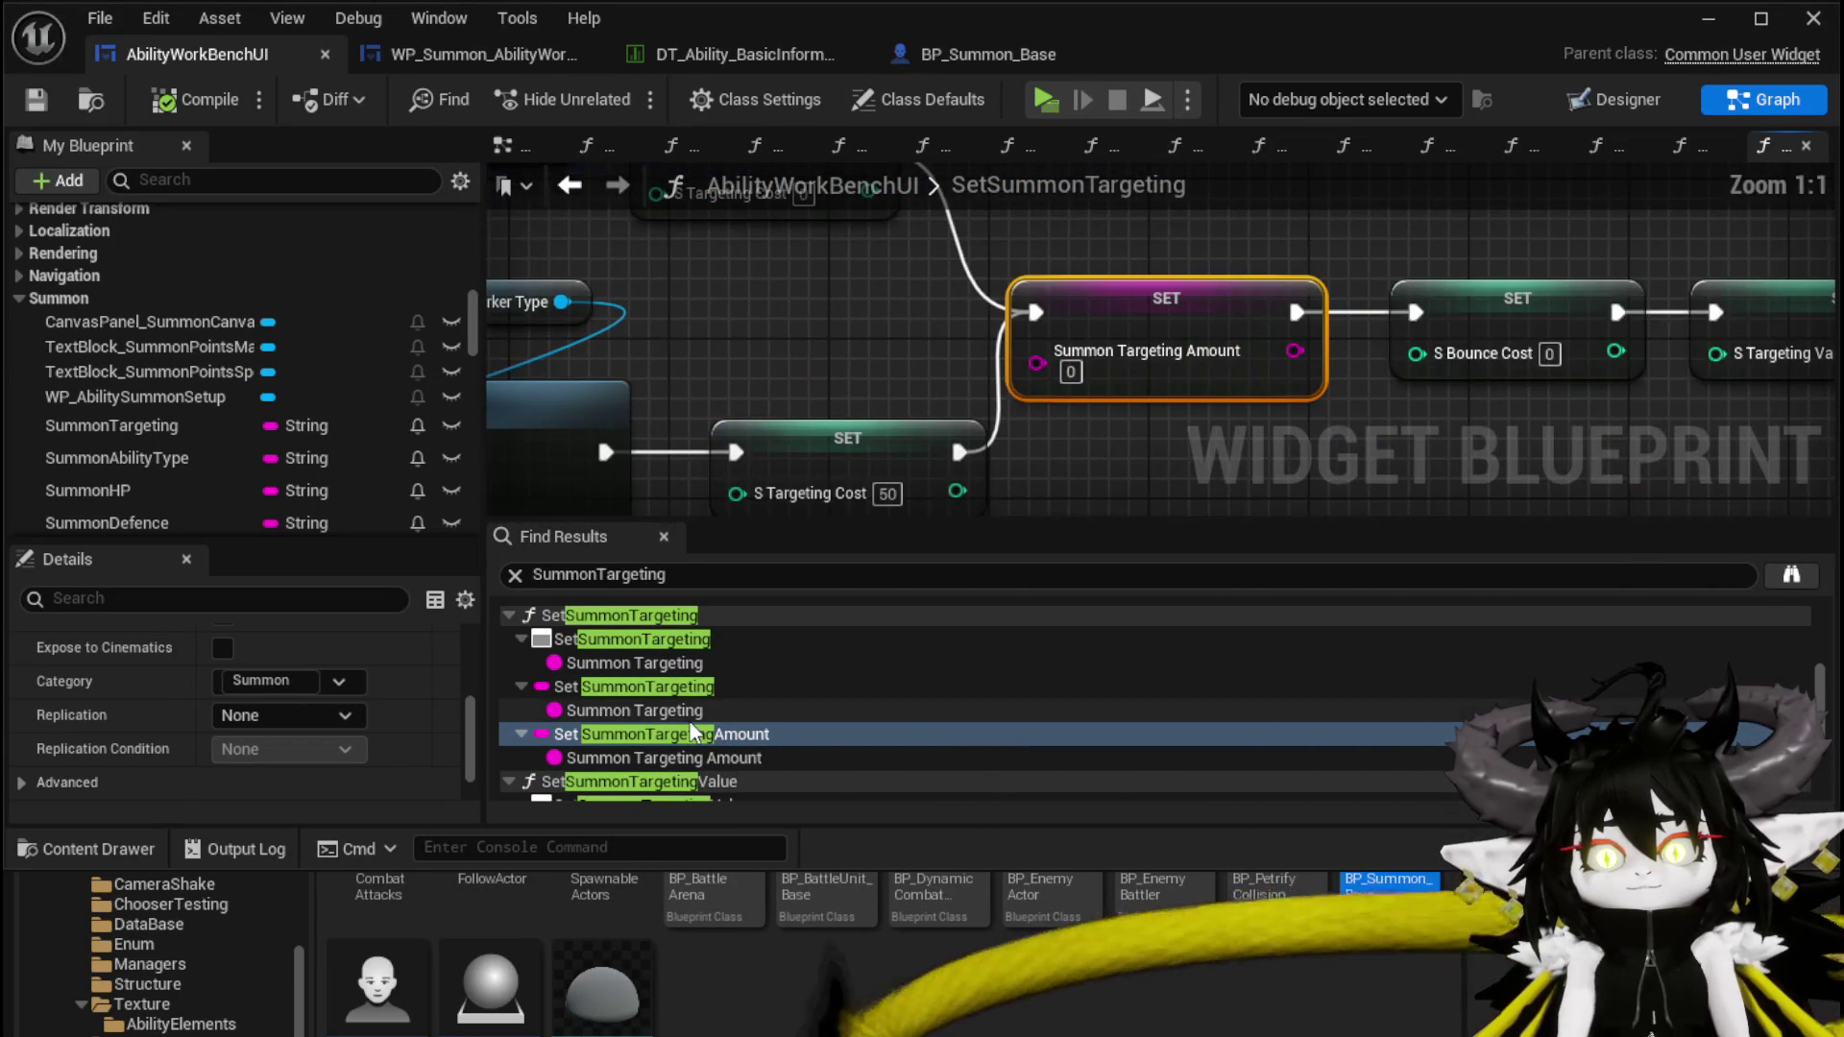
pyautogui.scroll(-2, 690, 727)
pyautogui.scroll(-3, 717, 750)
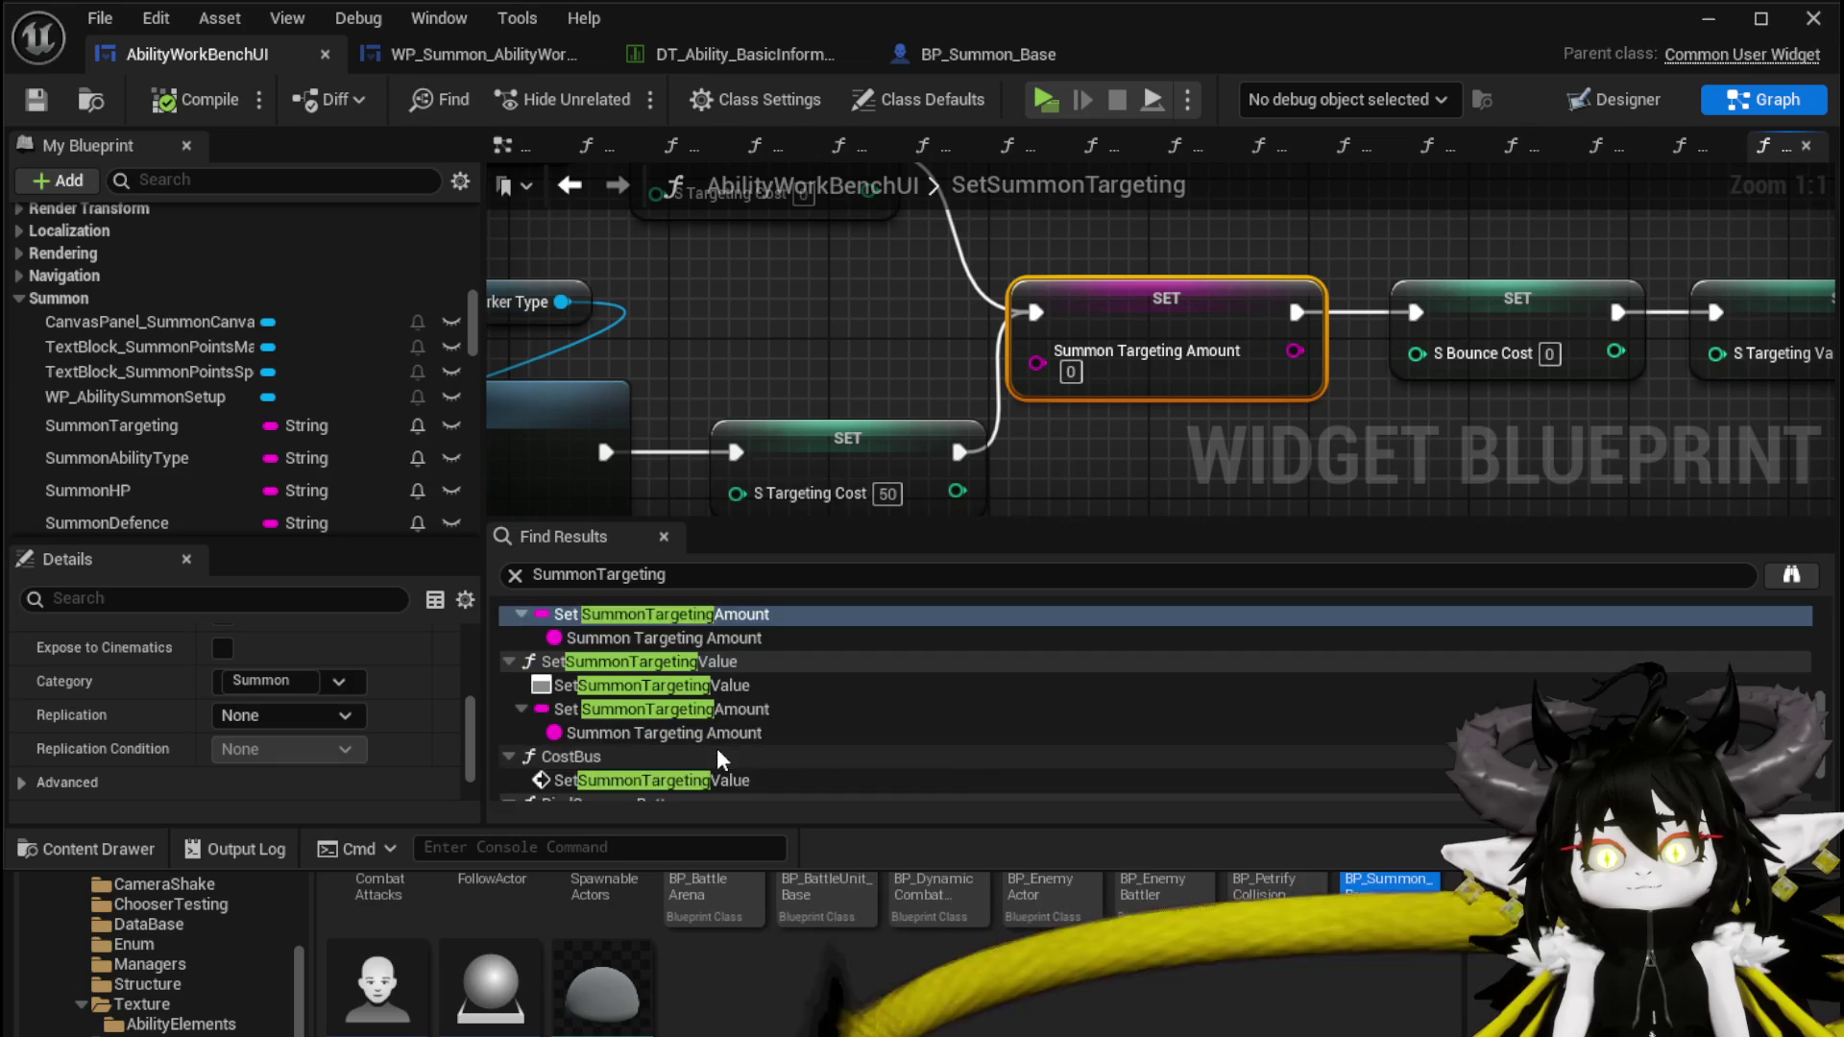
pyautogui.scroll(-2, 718, 745)
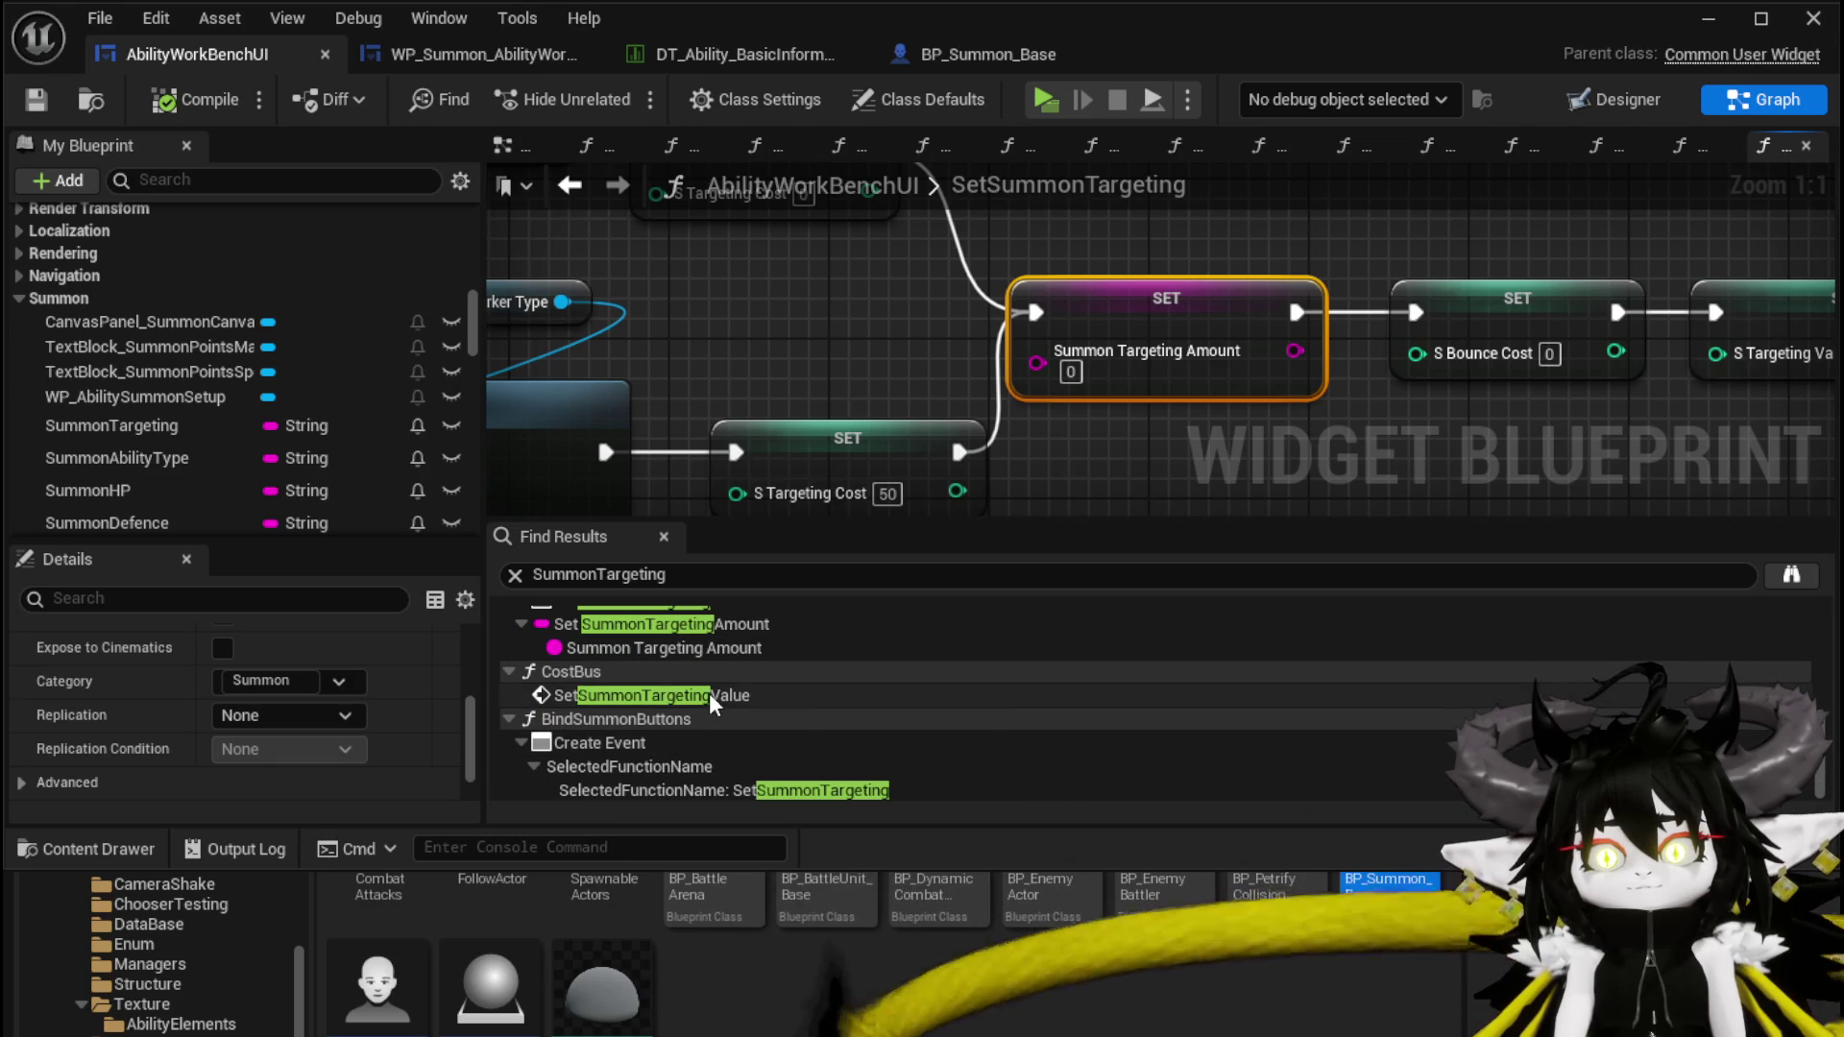
pyautogui.scroll(-5, 709, 697)
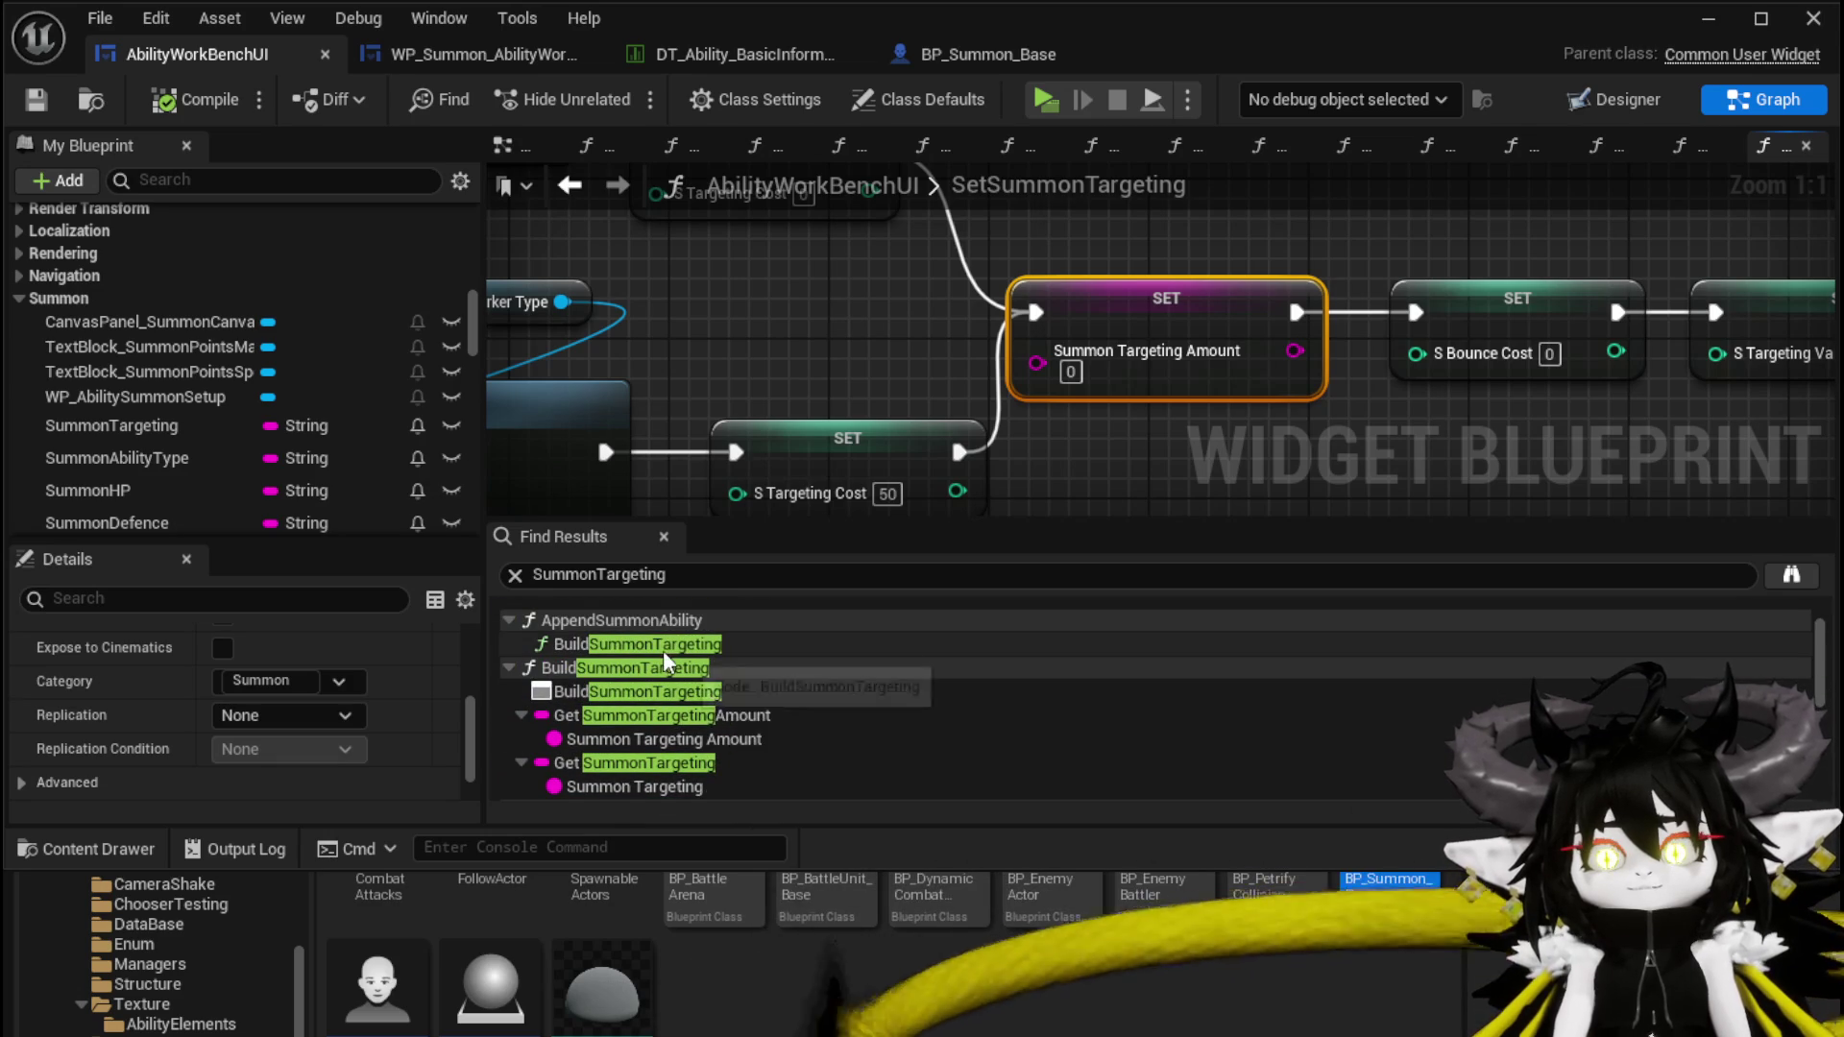
pyautogui.scroll(2, 663, 642)
# Locate Build Summon Targeting in AppendSummonAbility and open the BuildSummonTargeting function
pyautogui.click(664, 689)
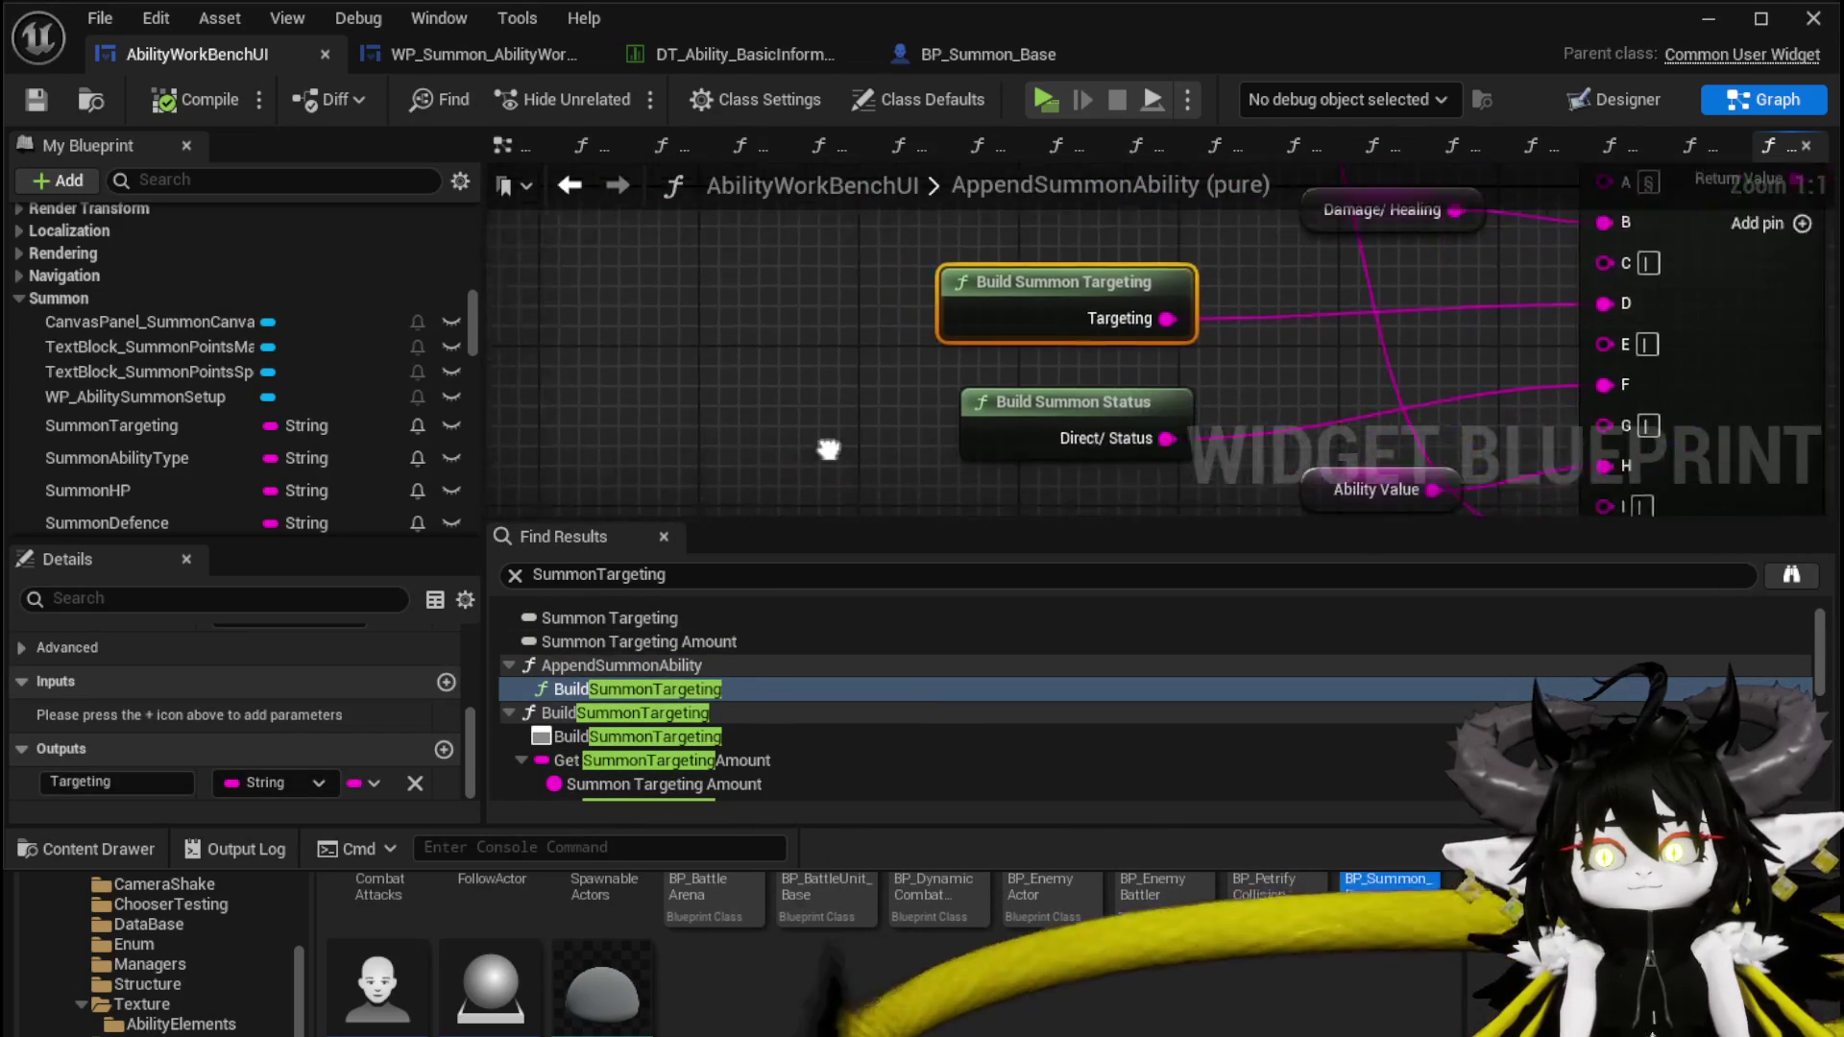
pyautogui.scroll(-2, 544, 456)
pyautogui.moveTo(516, 401)
pyautogui.mouseDown()
pyautogui.moveTo(529, 381)
pyautogui.moveTo(527, 492)
pyautogui.moveTo(538, 421)
pyautogui.mouseUp()
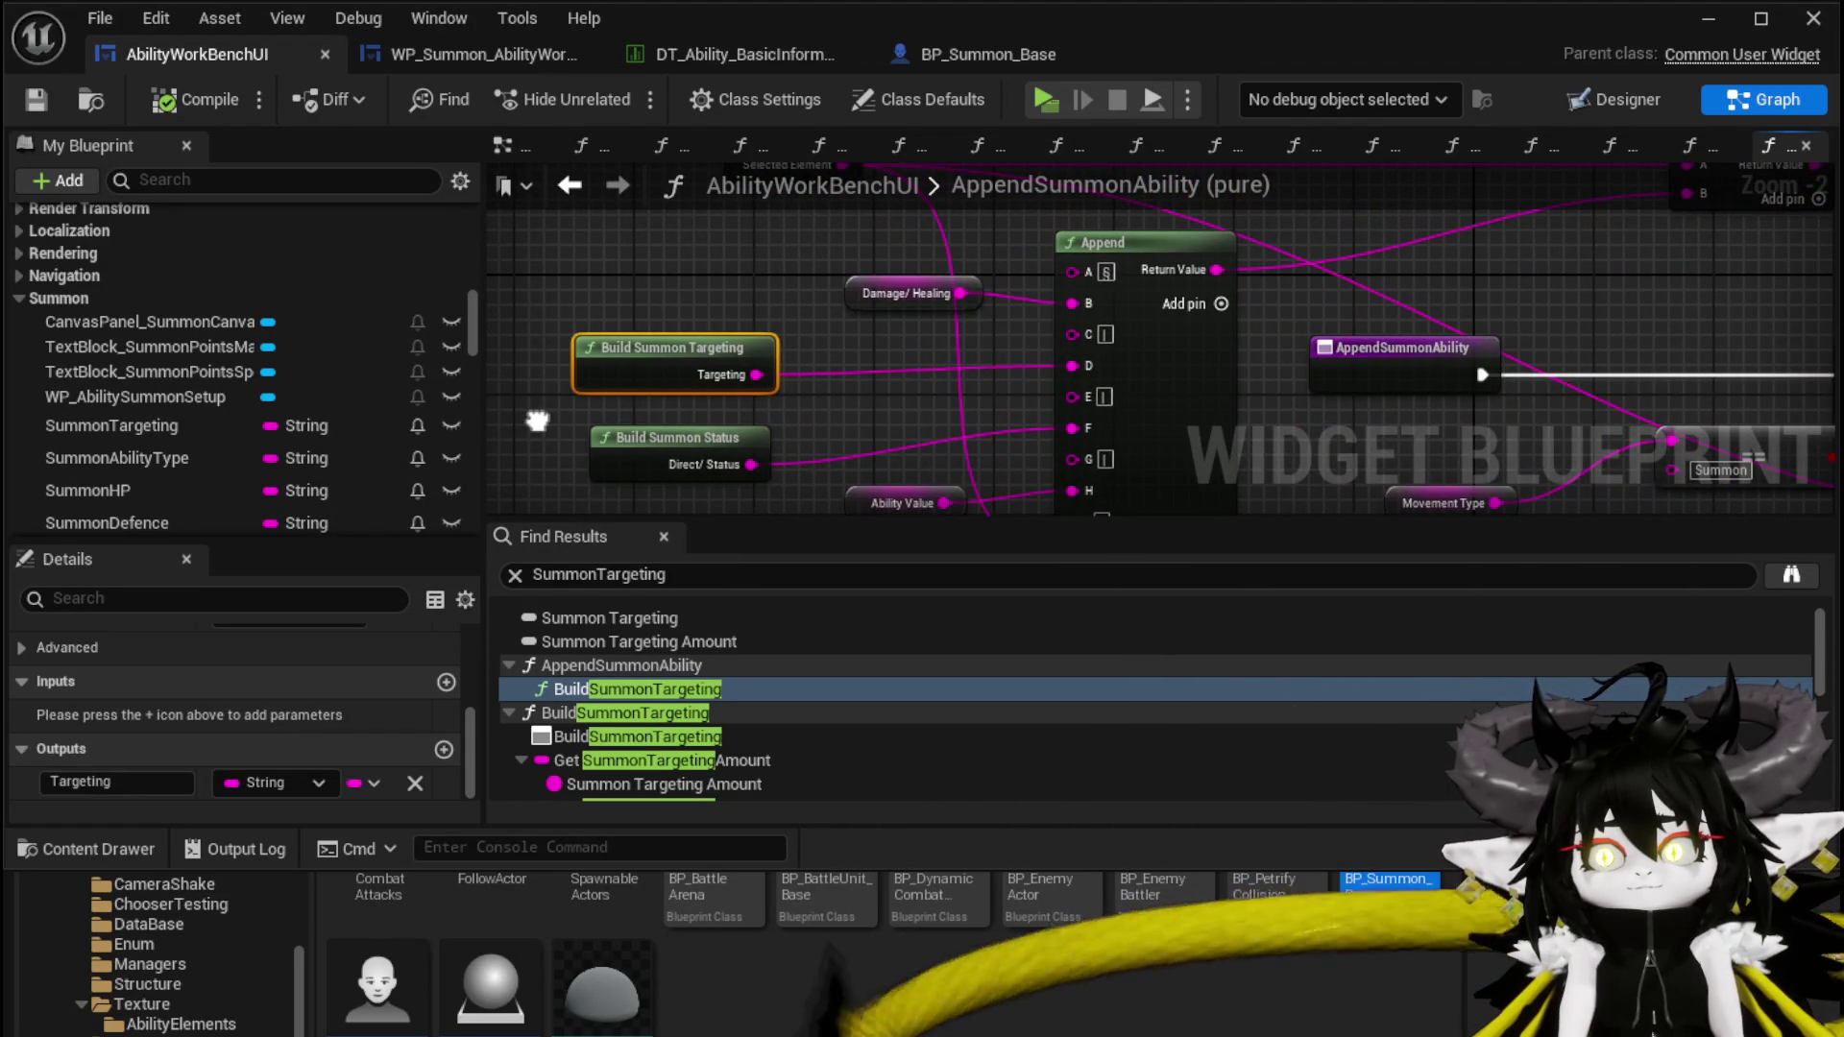
pyautogui.click(535, 419)
pyautogui.scroll(-2, 536, 419)
pyautogui.scroll(3, 545, 338)
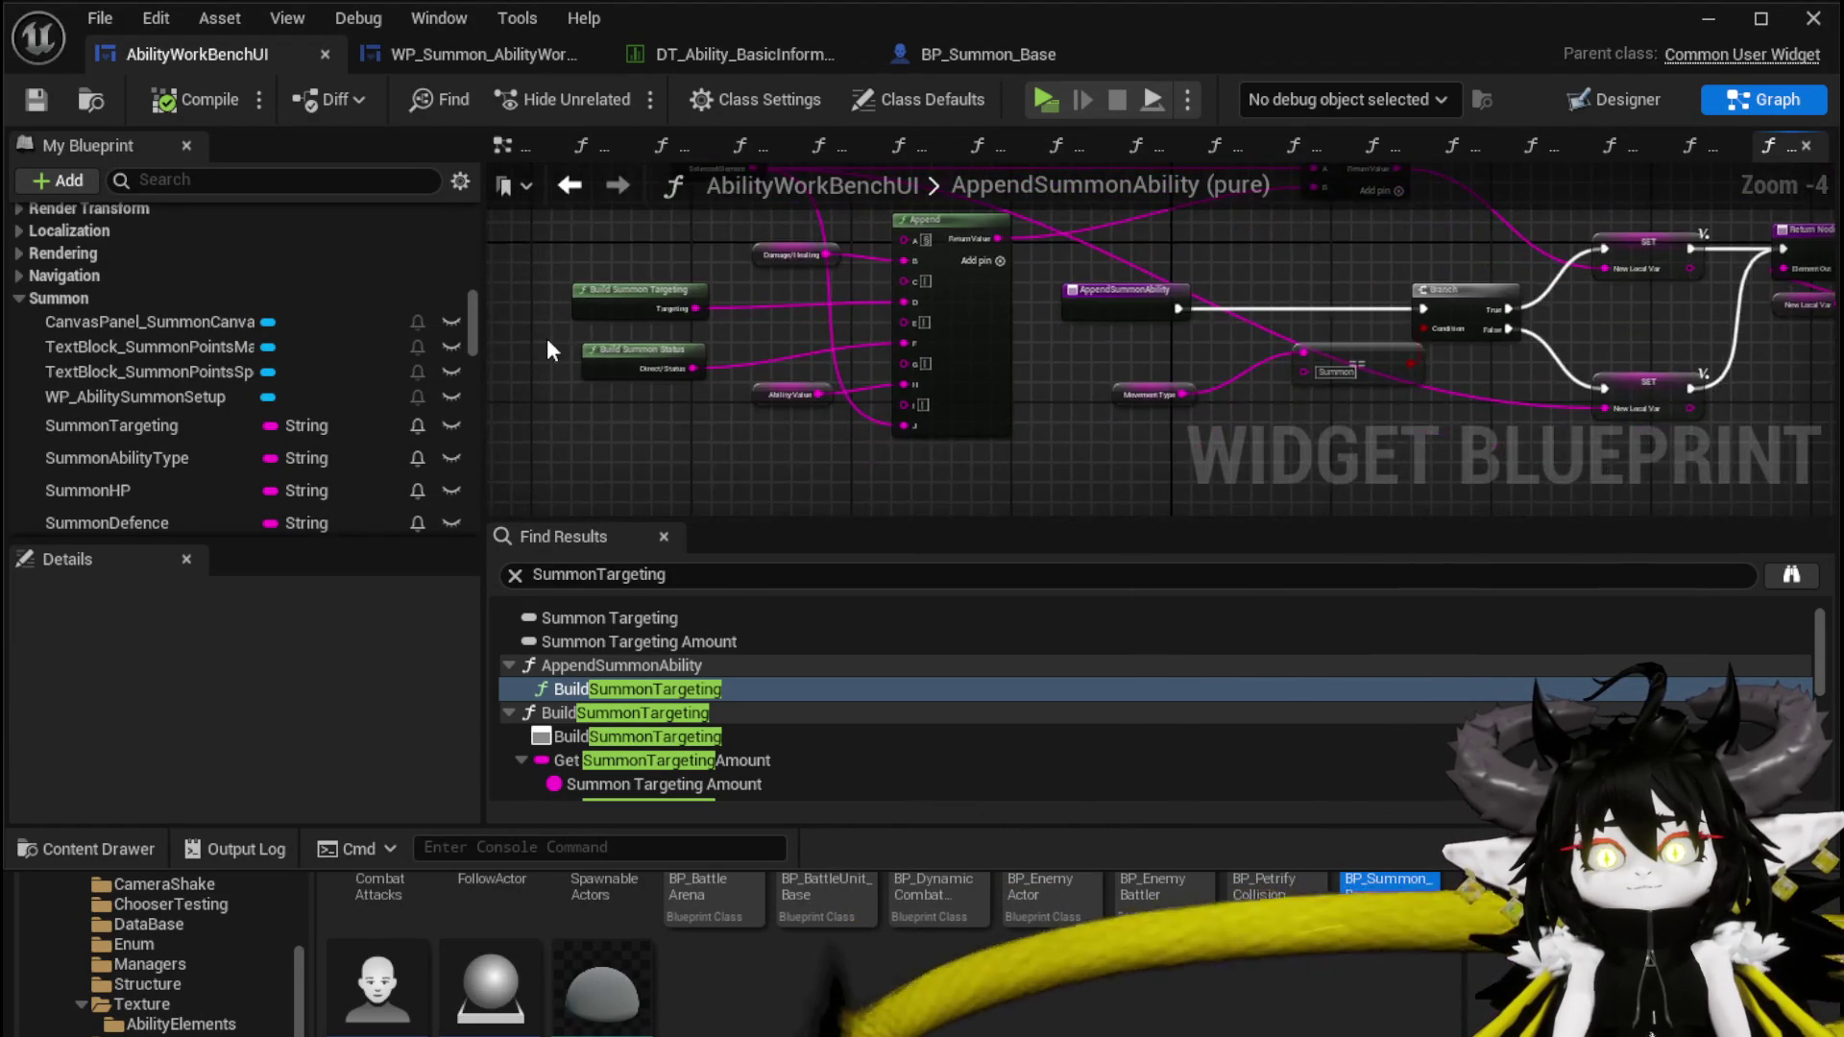
pyautogui.doubleClick(638, 327)
pyautogui.scroll(-3, 837, 365)
pyautogui.moveTo(837, 365)
pyautogui.mouseDown()
pyautogui.moveTo(645, 333)
pyautogui.moveTo(642, 372)
pyautogui.moveTo(571, 309)
pyautogui.mouseUp()
pyautogui.moveTo(666, 351); pyautogui.dragTo(588, 190)
# Shift BuildSummonTargeting's entry, Amount and Append nodes left, save, and minimize the editor
pyautogui.moveTo(722, 264)
pyautogui.mouseDown()
pyautogui.moveTo(665, 295)
pyautogui.moveTo(572, 411)
pyautogui.mouseUp()
pyautogui.moveTo(917, 440)
pyautogui.mouseDown()
pyautogui.moveTo(876, 290)
pyautogui.moveTo(914, 343)
pyautogui.mouseUp()
pyautogui.moveTo(1125, 349); pyautogui.dragTo(1080, 288)
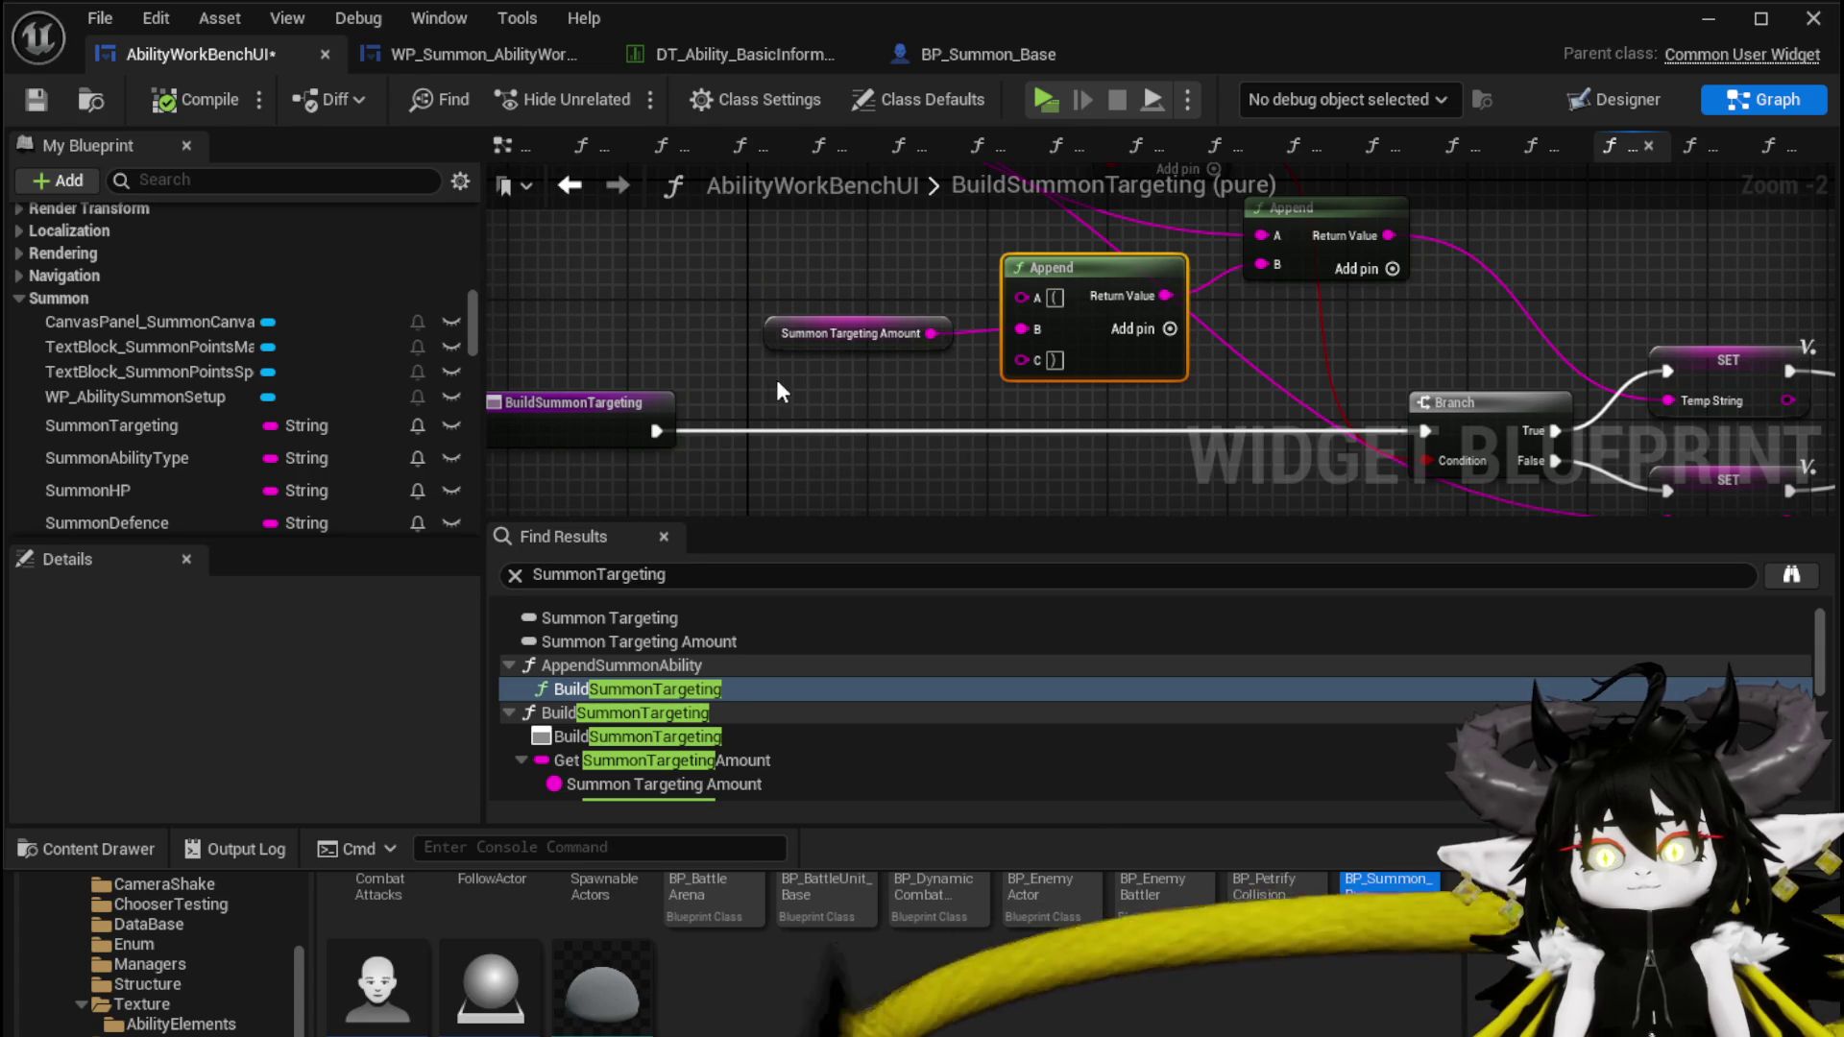
pyautogui.moveTo(845, 333); pyautogui.dragTo(644, 300)
pyautogui.moveTo(1070, 336)
pyautogui.mouseDown()
pyautogui.moveTo(691, 247)
pyautogui.moveTo(857, 471)
pyautogui.mouseUp()
pyautogui.scroll(-2, 715, 275)
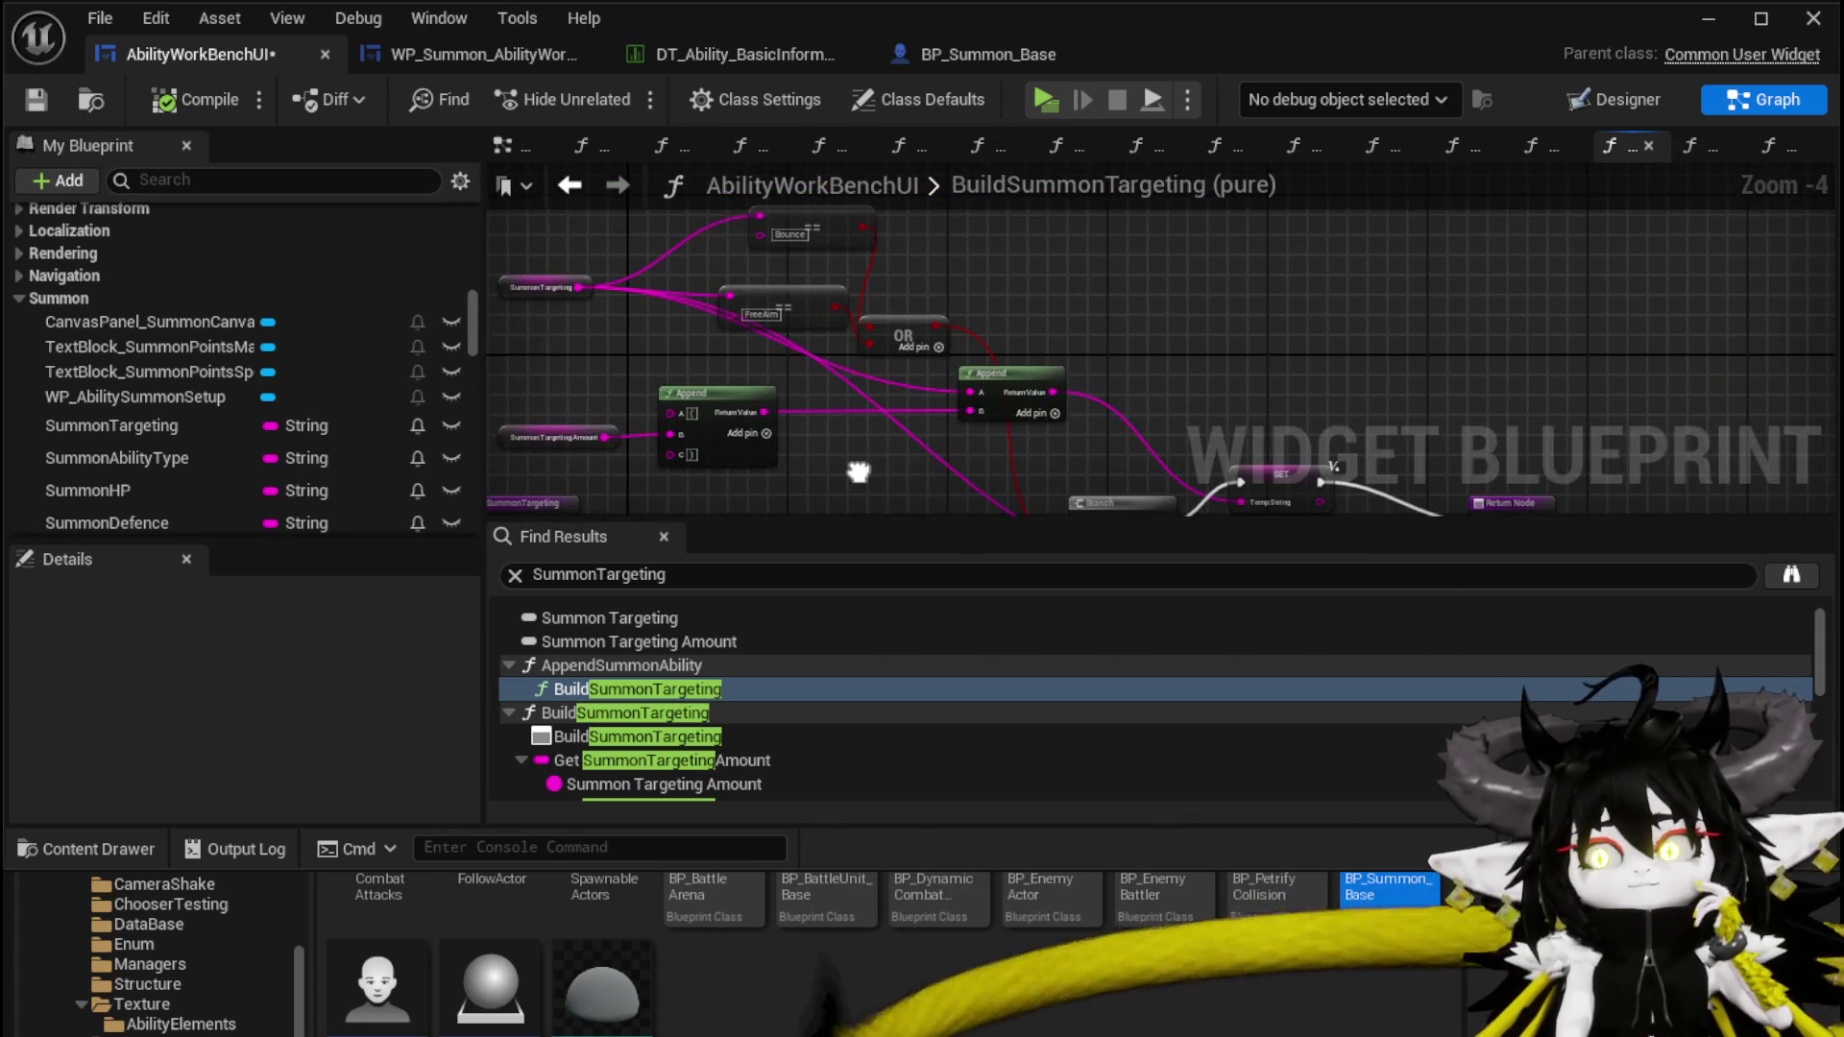
pyautogui.click(47, 100)
pyautogui.click(1711, 22)
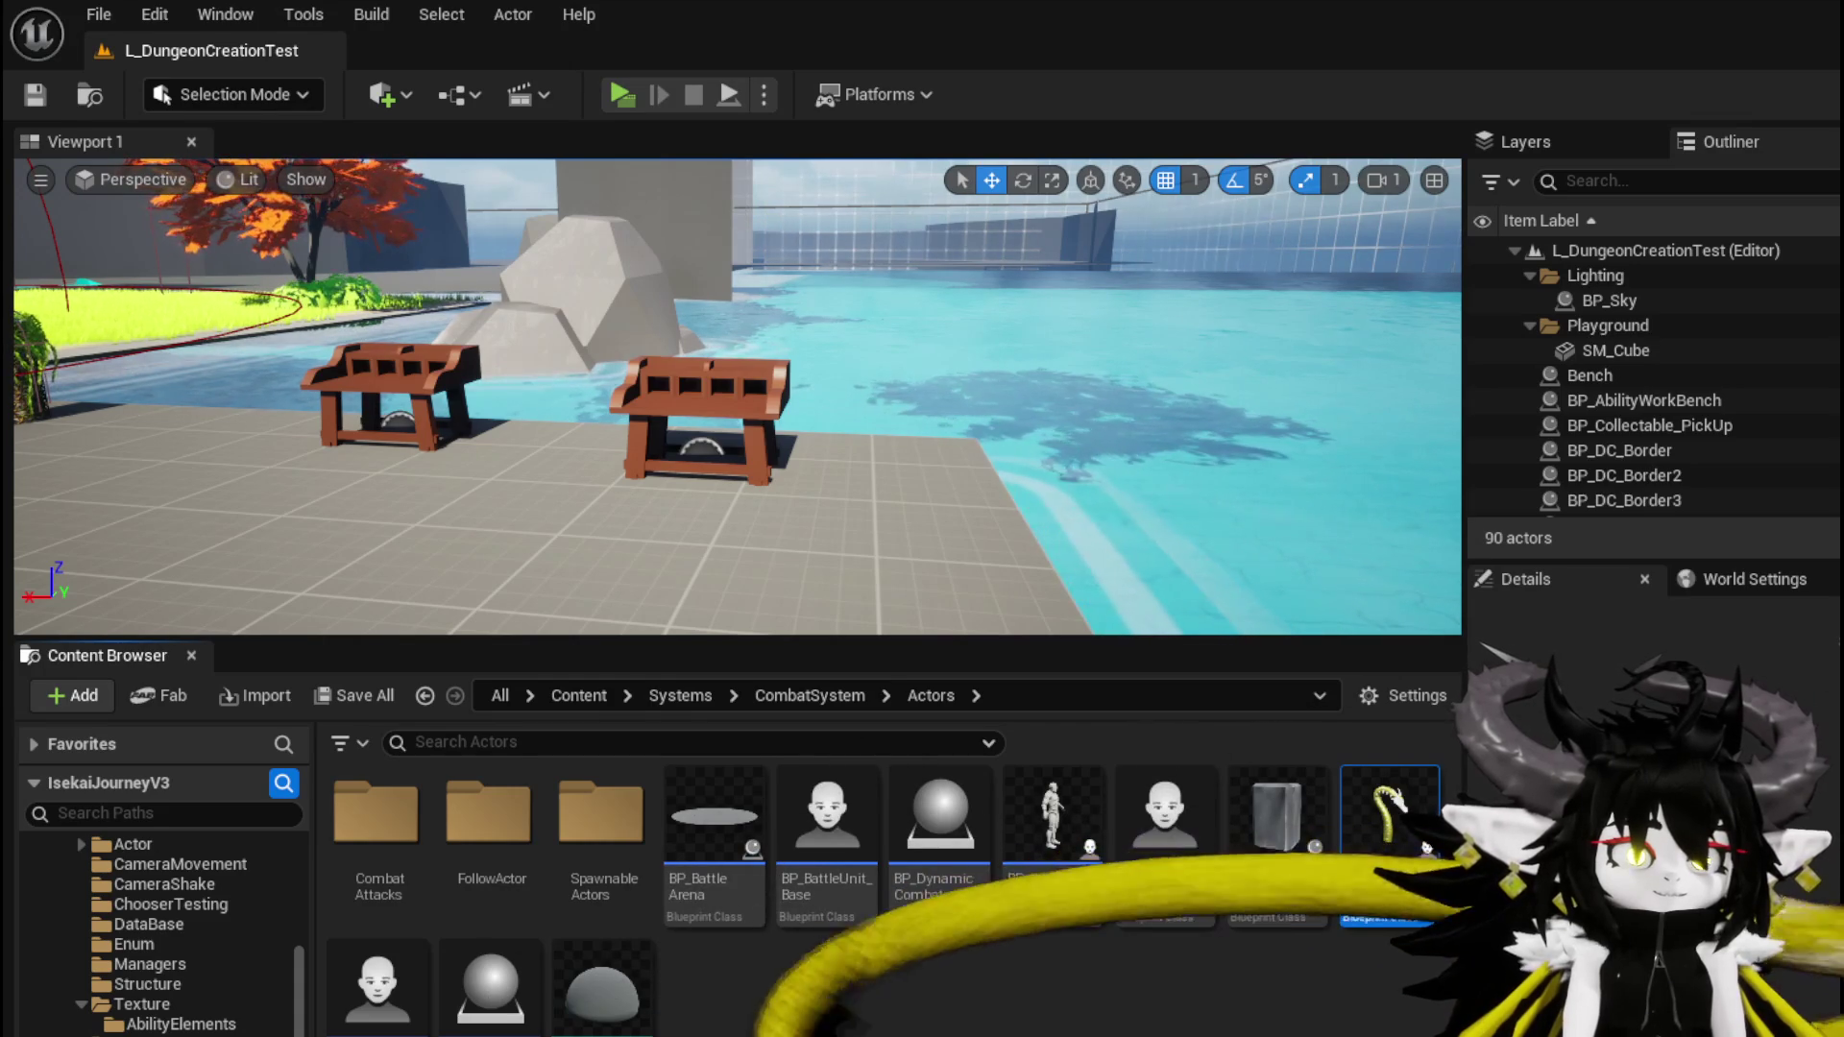
pyautogui.click(620, 94)
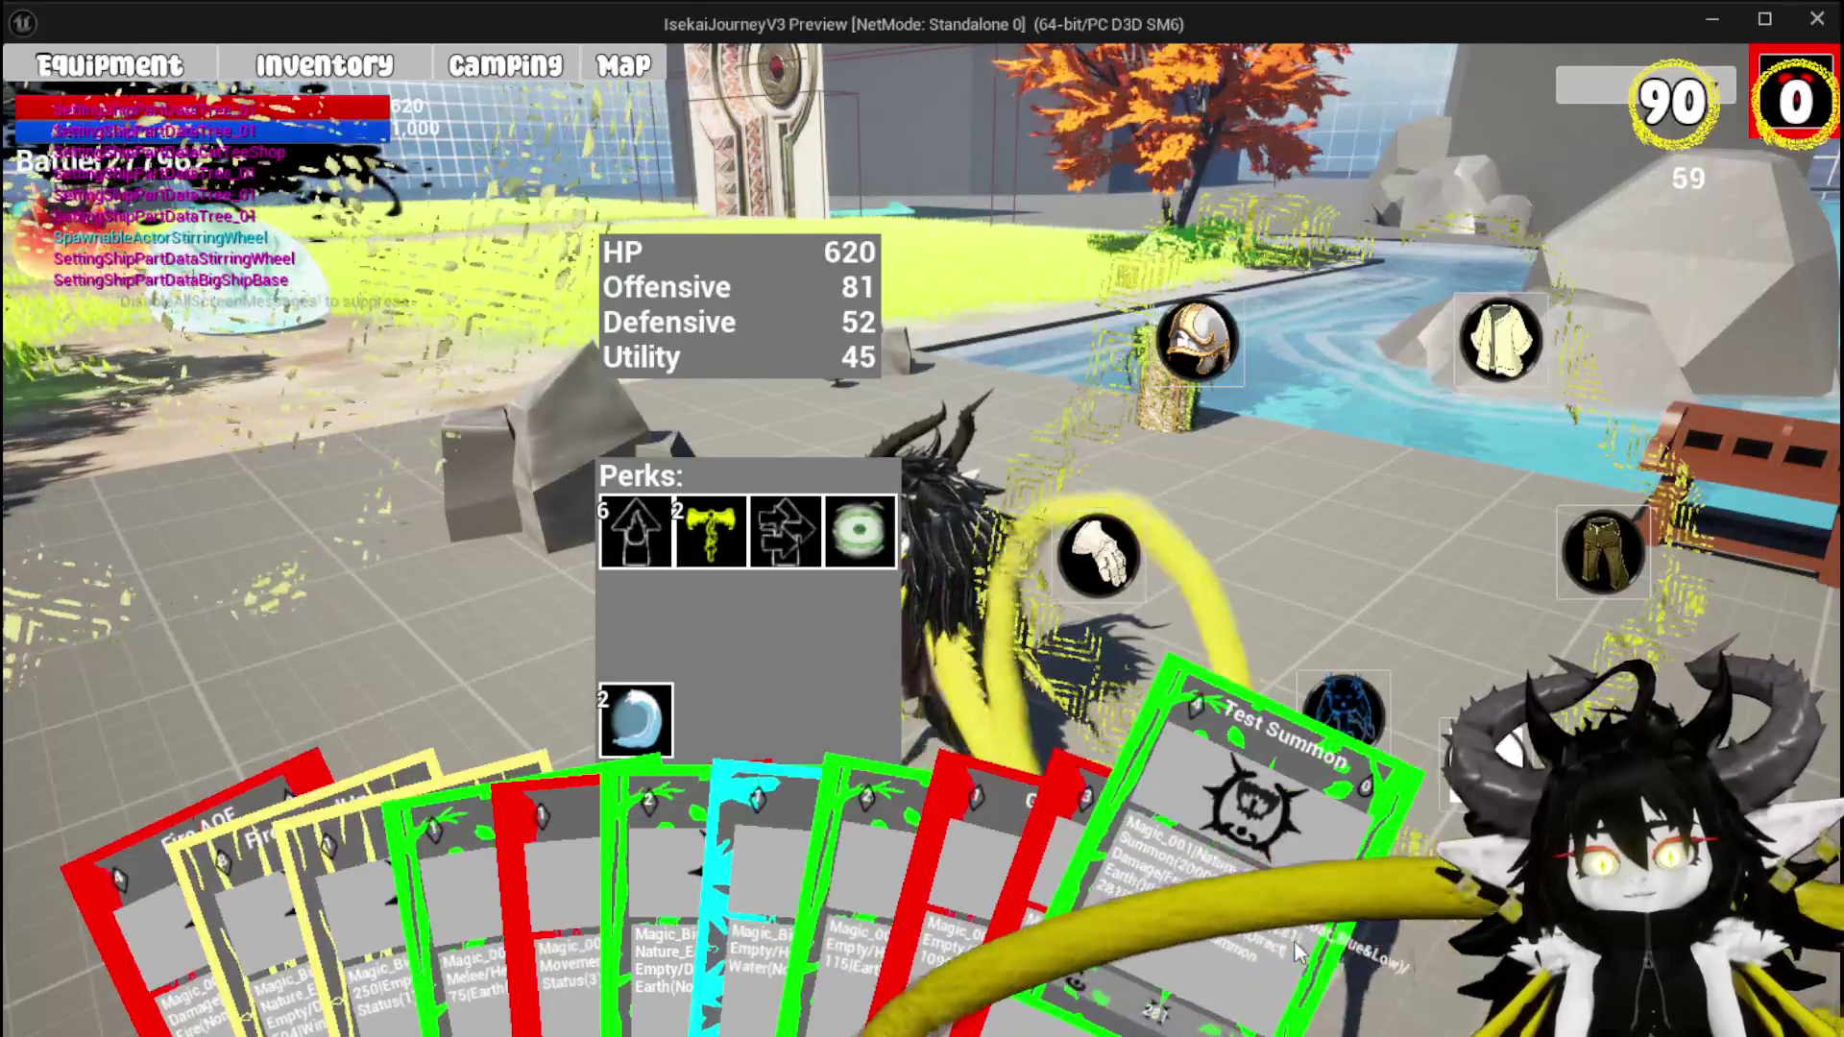
pyautogui.click(1784, 72)
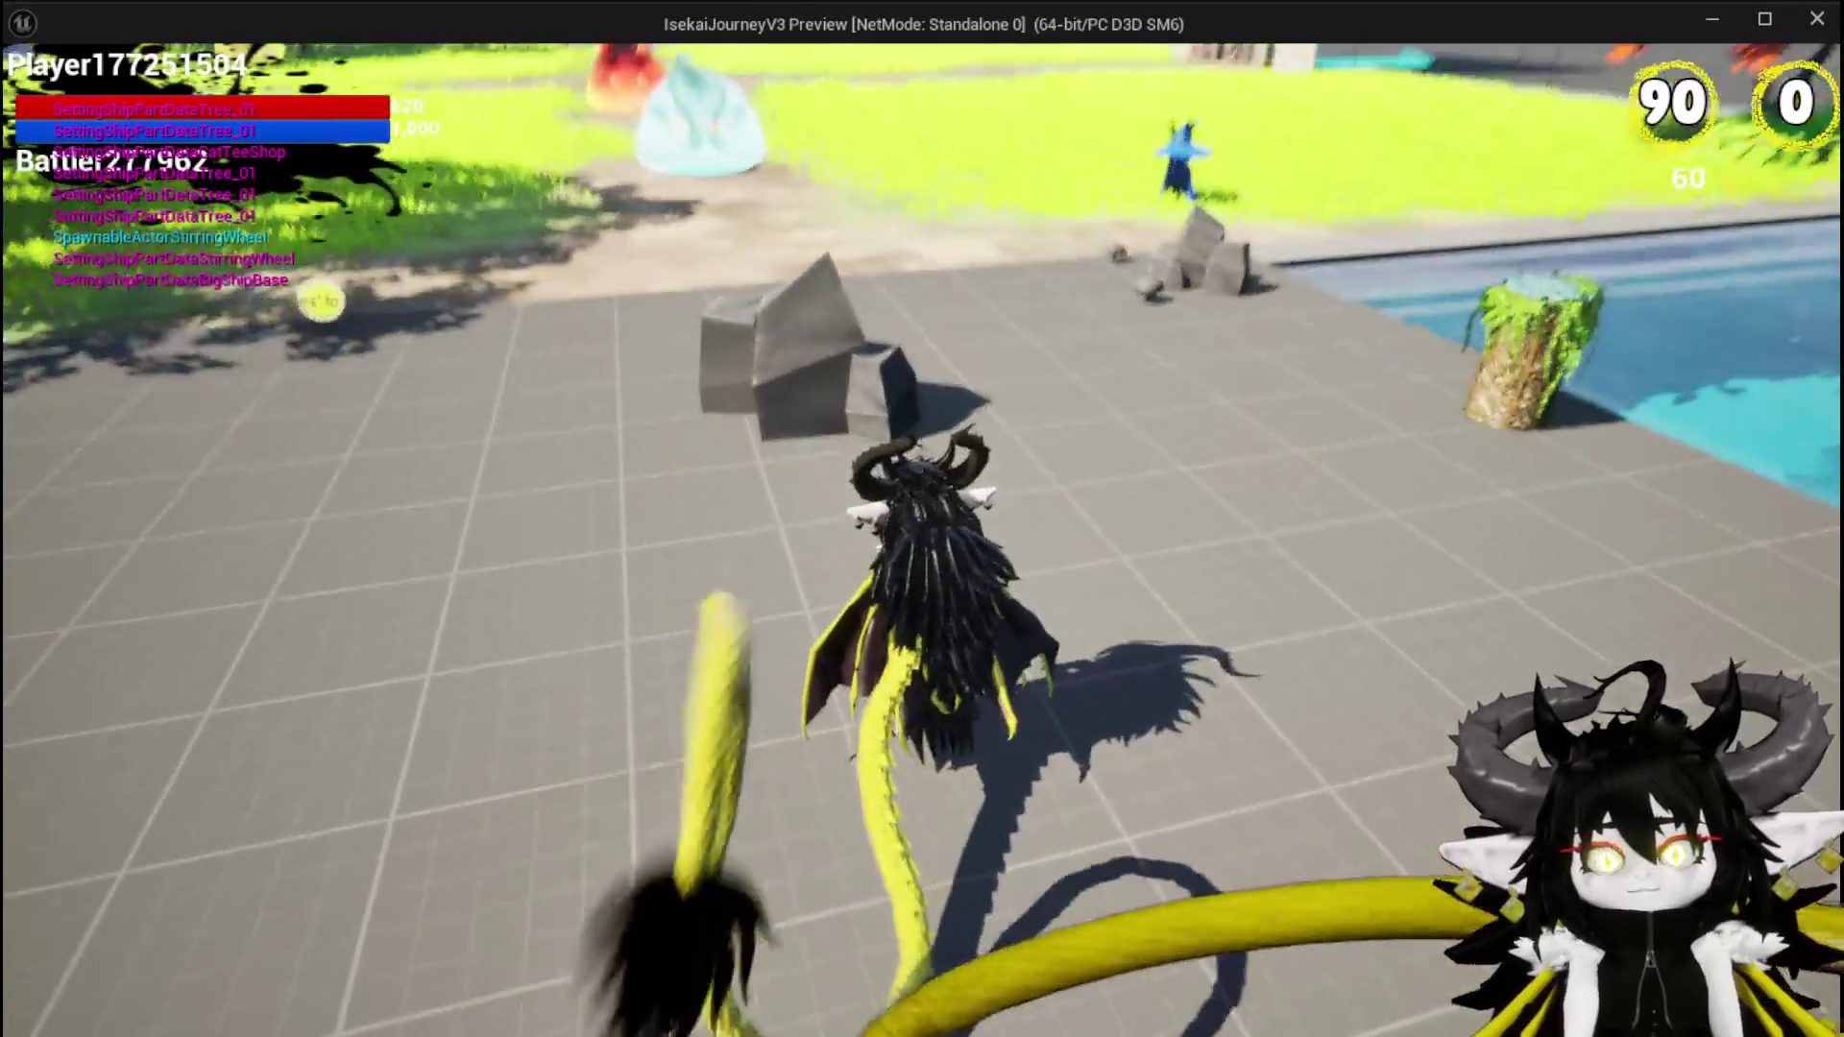
pyautogui.press('Escape')
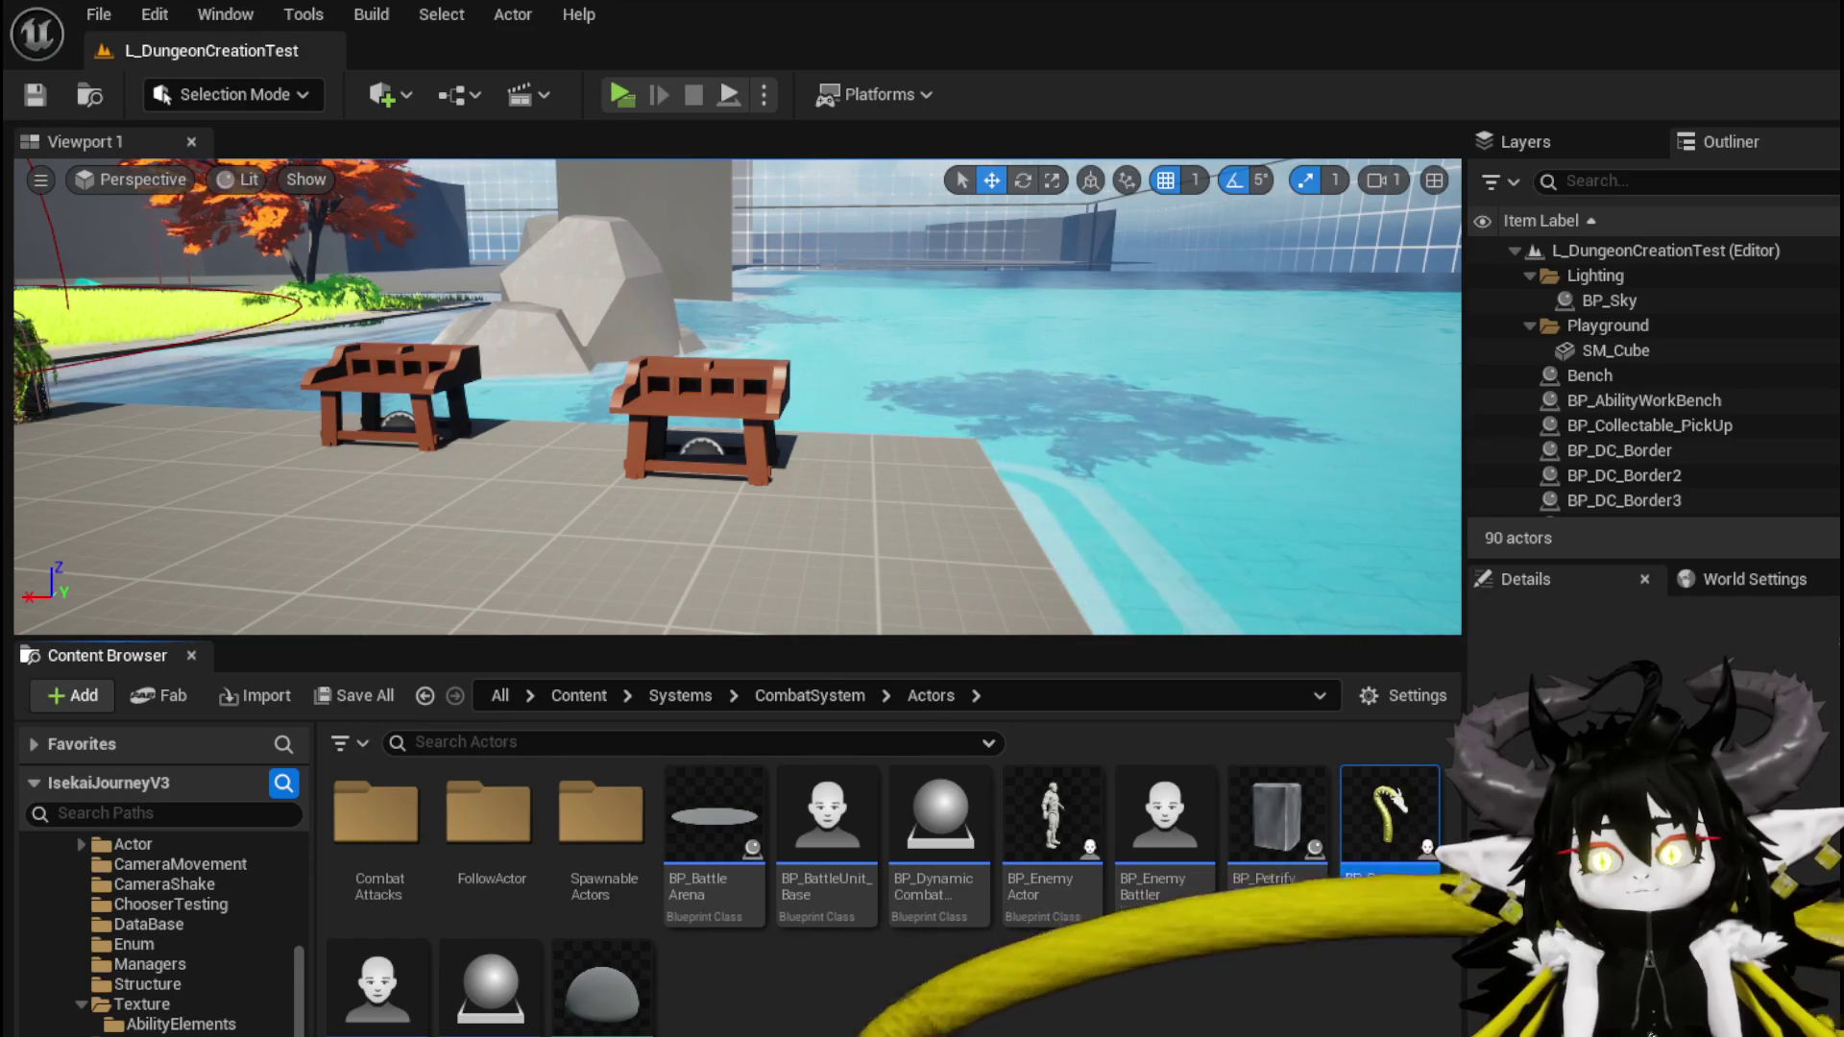
# Open BP_Summon_Base, look over its graph, then step back to AppendSummonAbility's graph
pyautogui.doubleClick(1389, 845)
pyautogui.moveTo(729, 442); pyautogui.dragTo(985, 408)
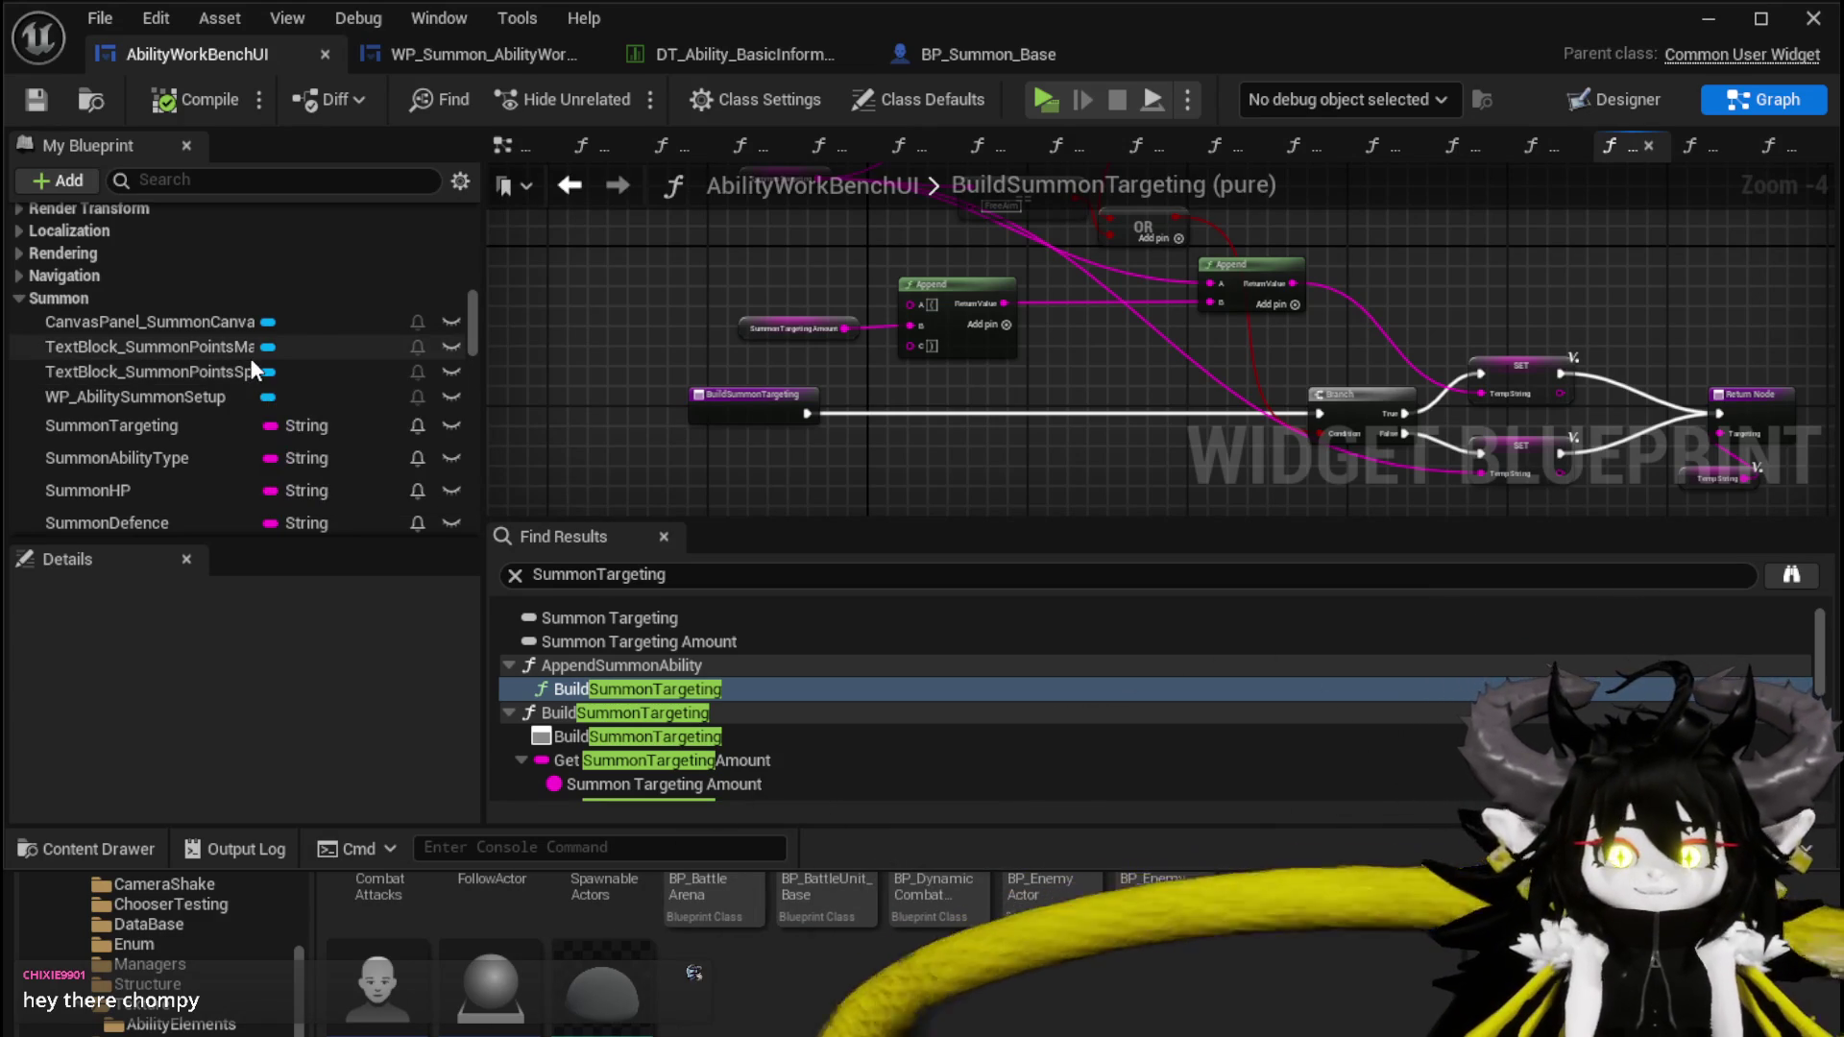
pyautogui.scroll(15, 234, 326)
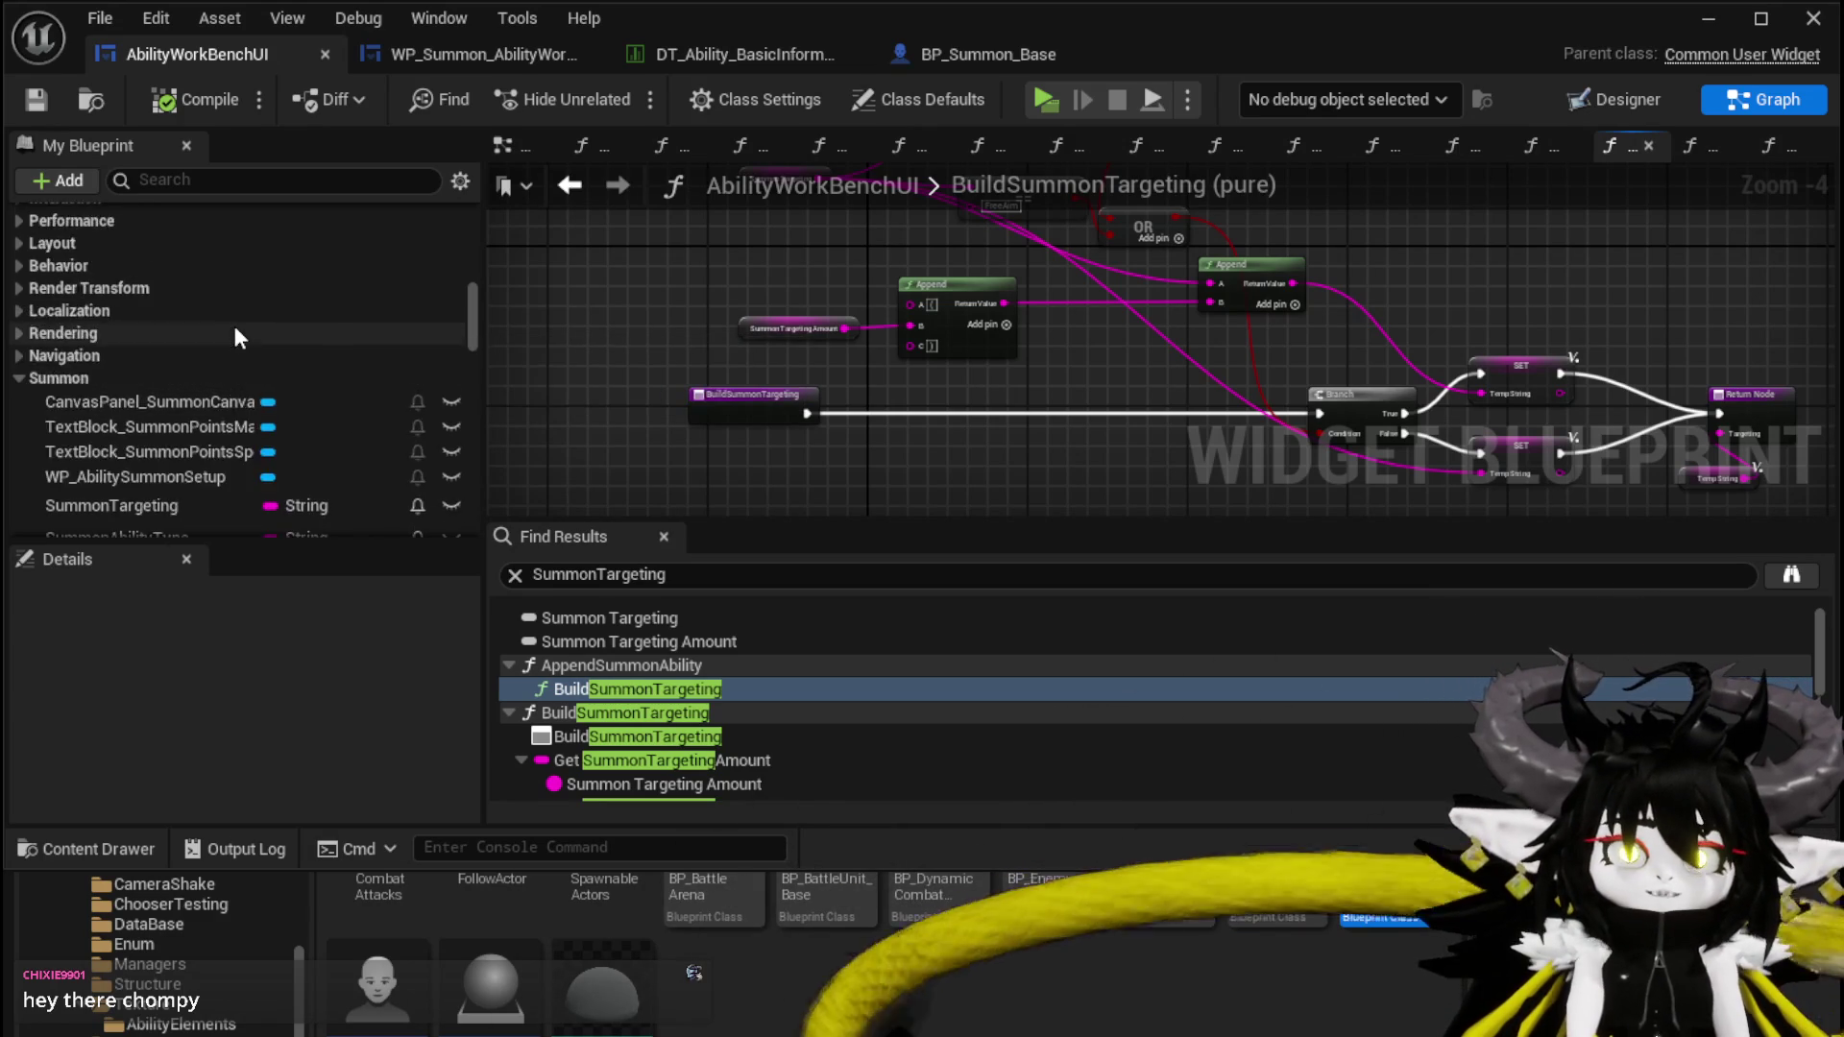
pyautogui.scroll(5, 236, 329)
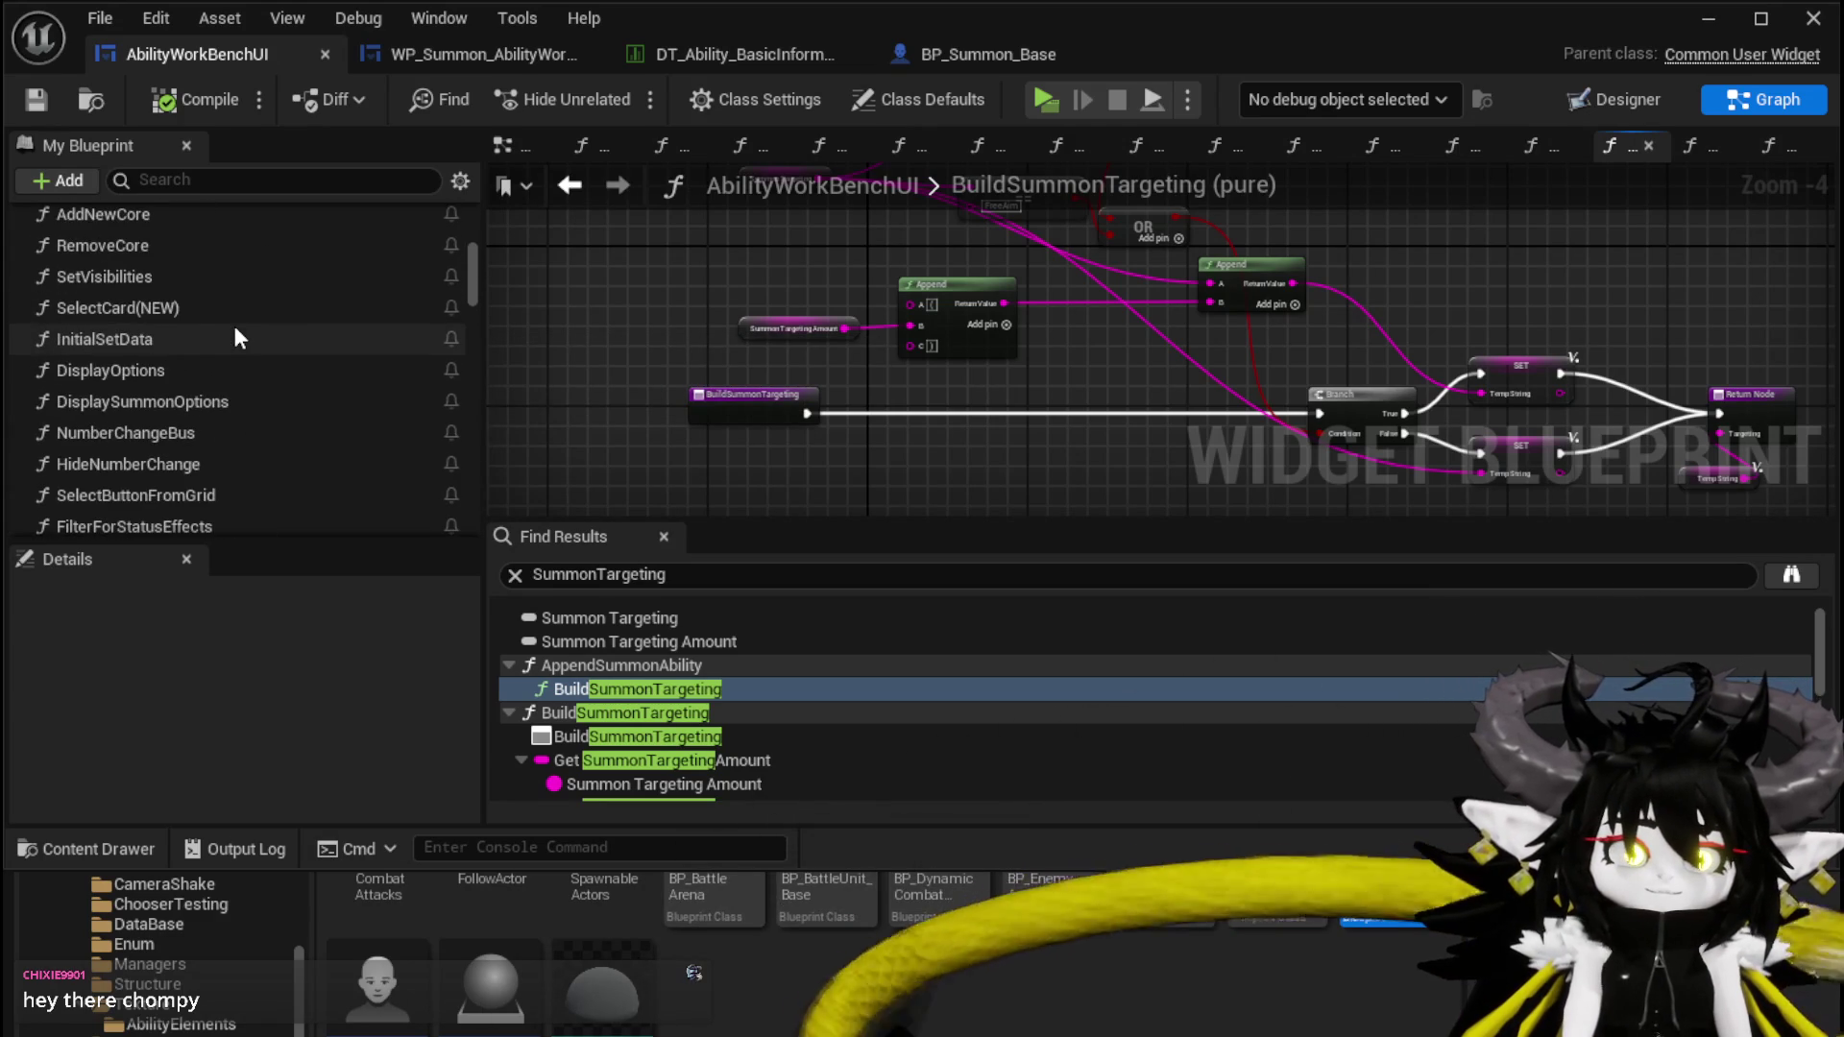
pyautogui.scroll(4, 237, 331)
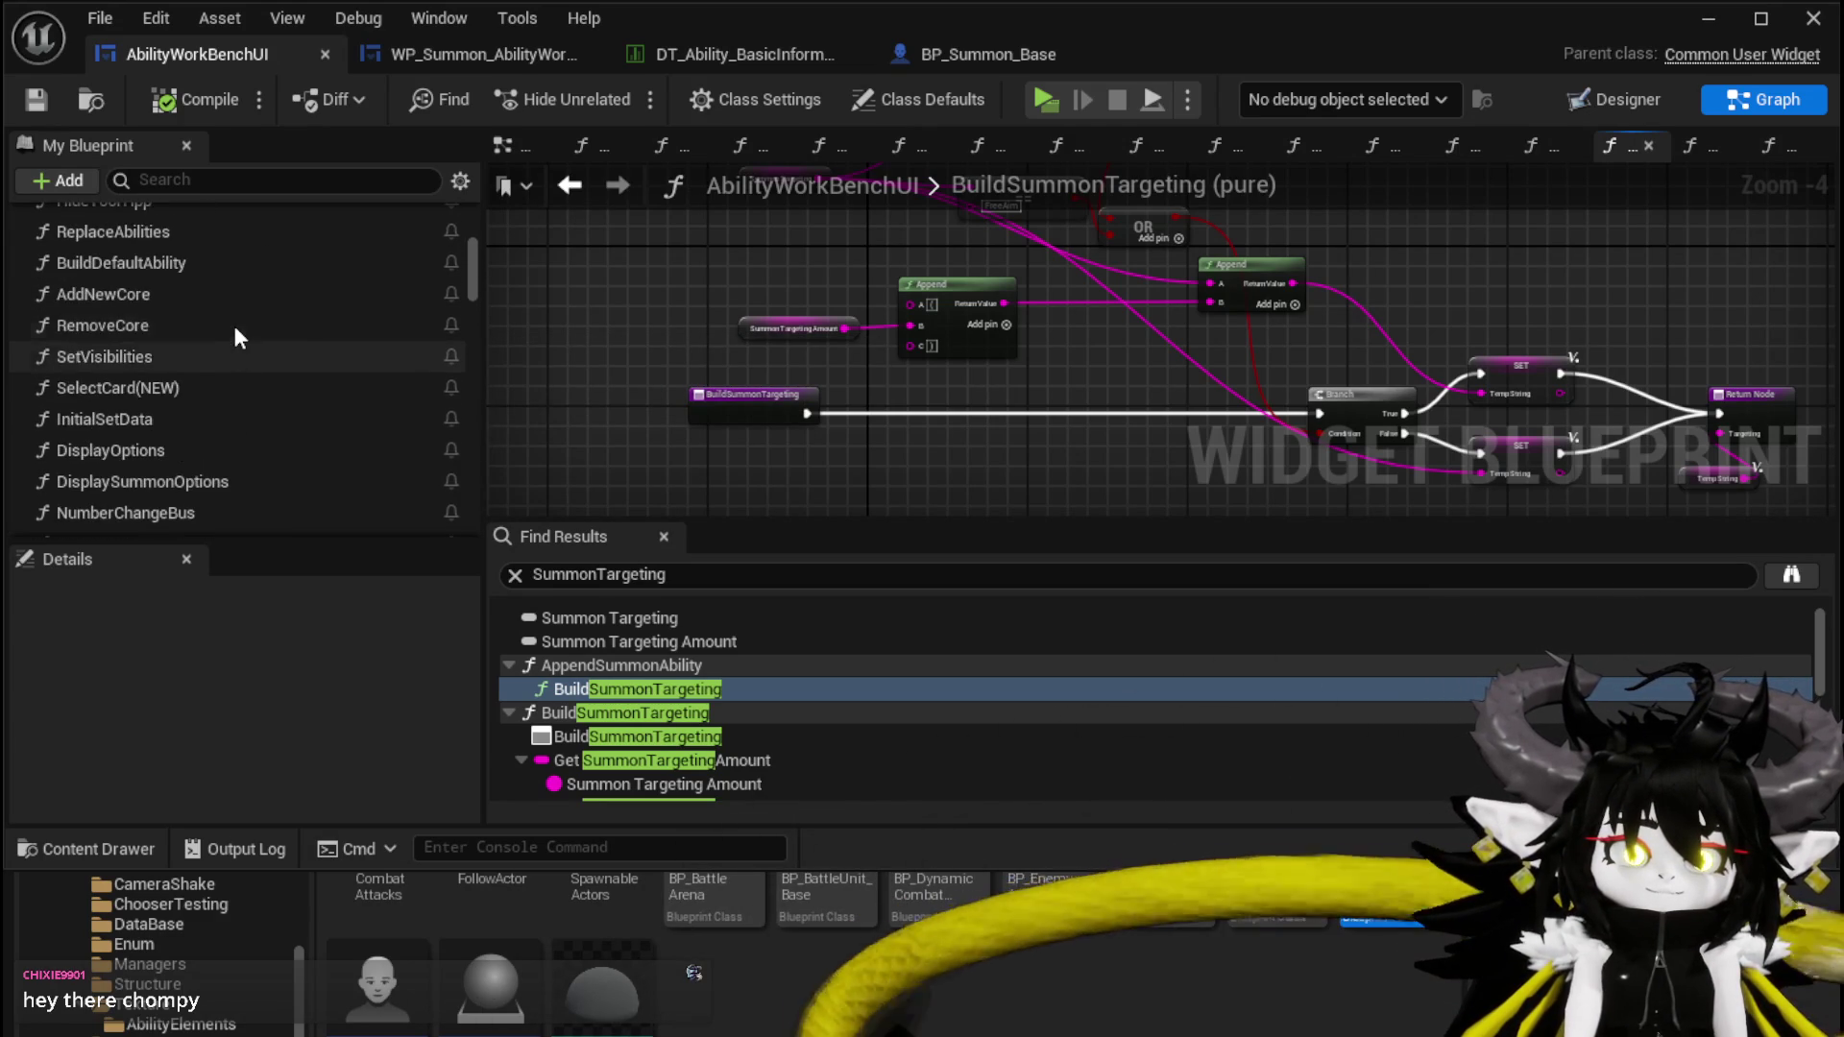
pyautogui.scroll(-12, 236, 331)
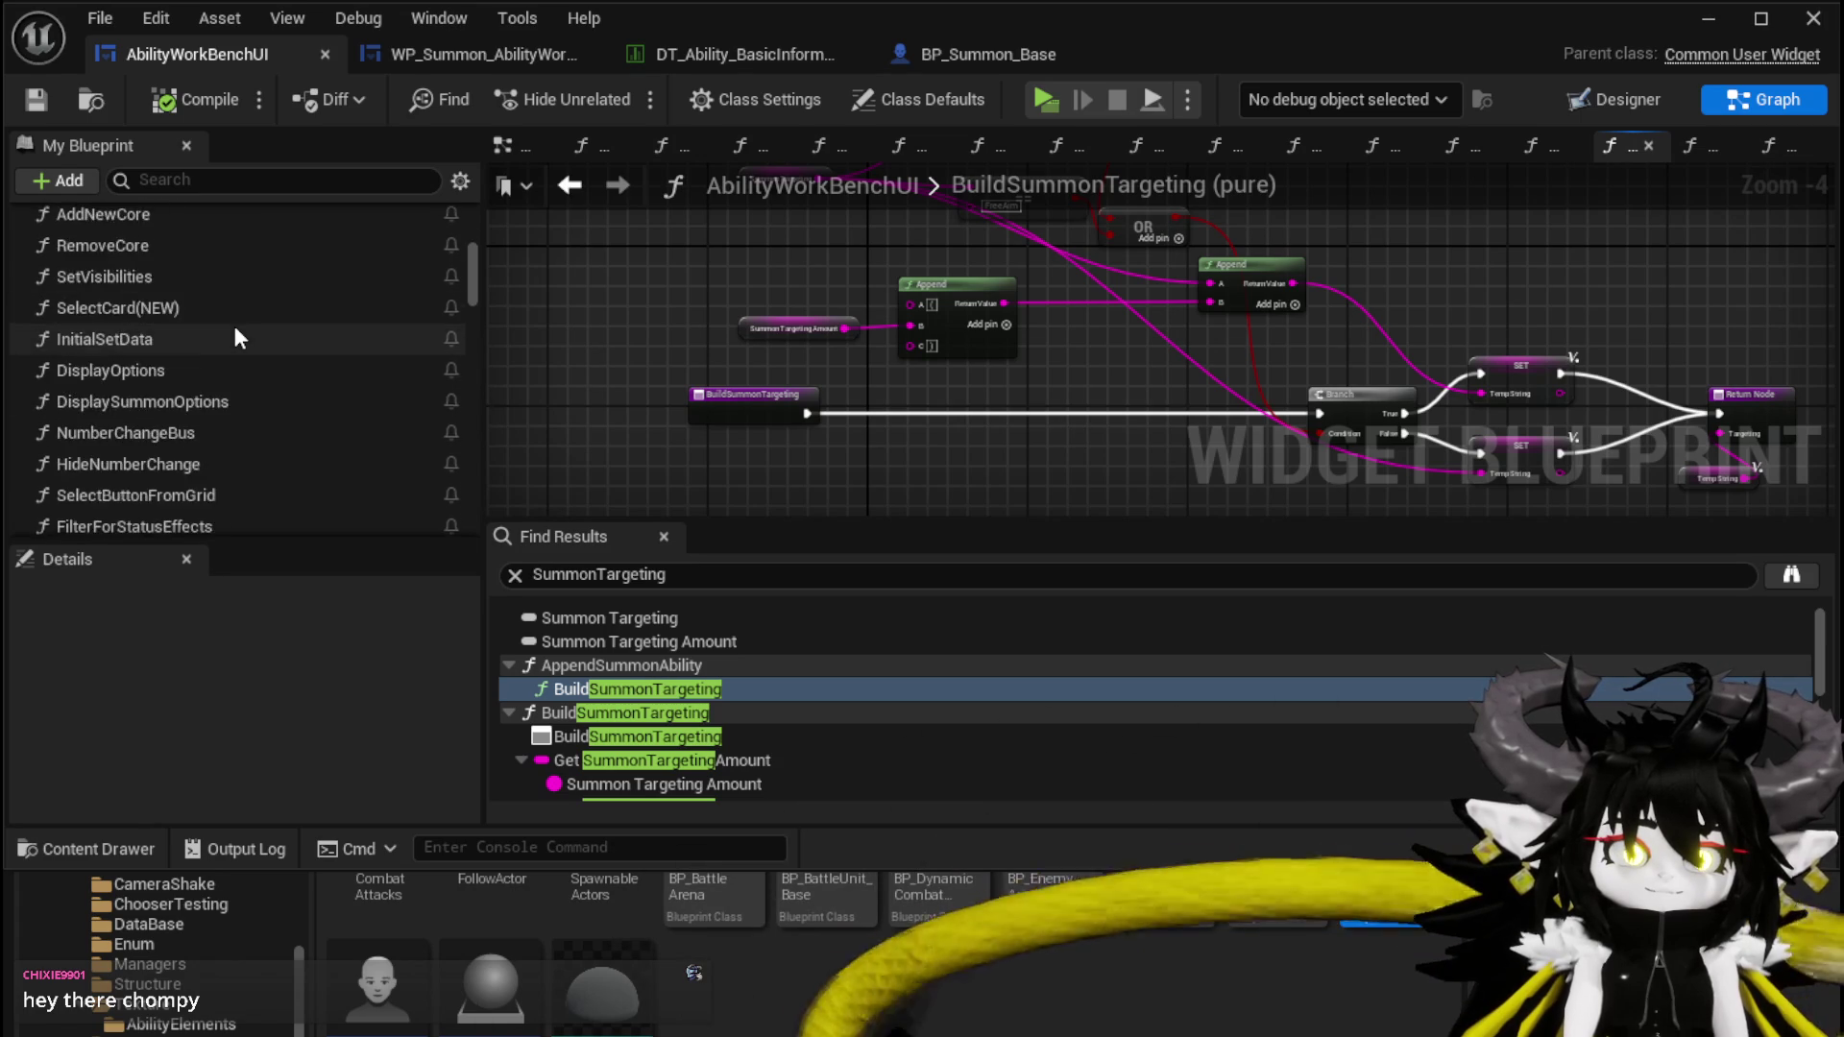
pyautogui.scroll(-6, 234, 327)
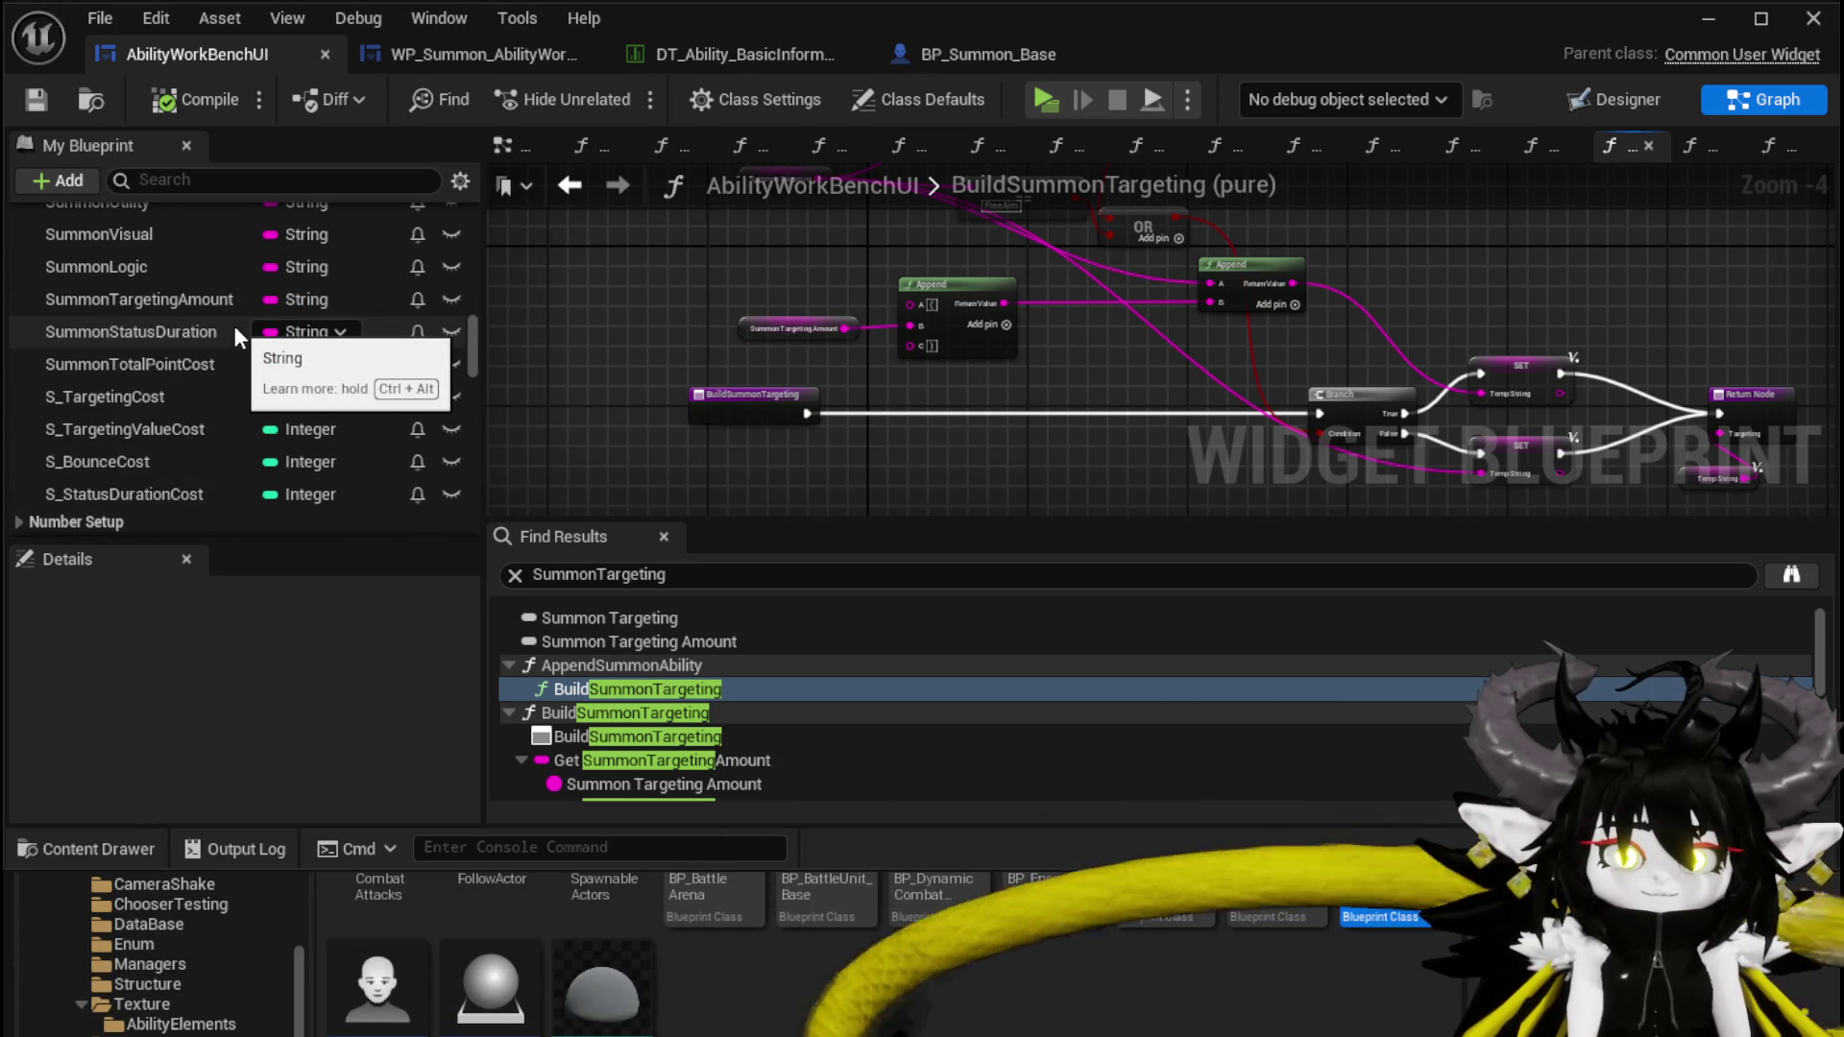
pyautogui.scroll(-8, 234, 326)
pyautogui.scroll(-8, 234, 326)
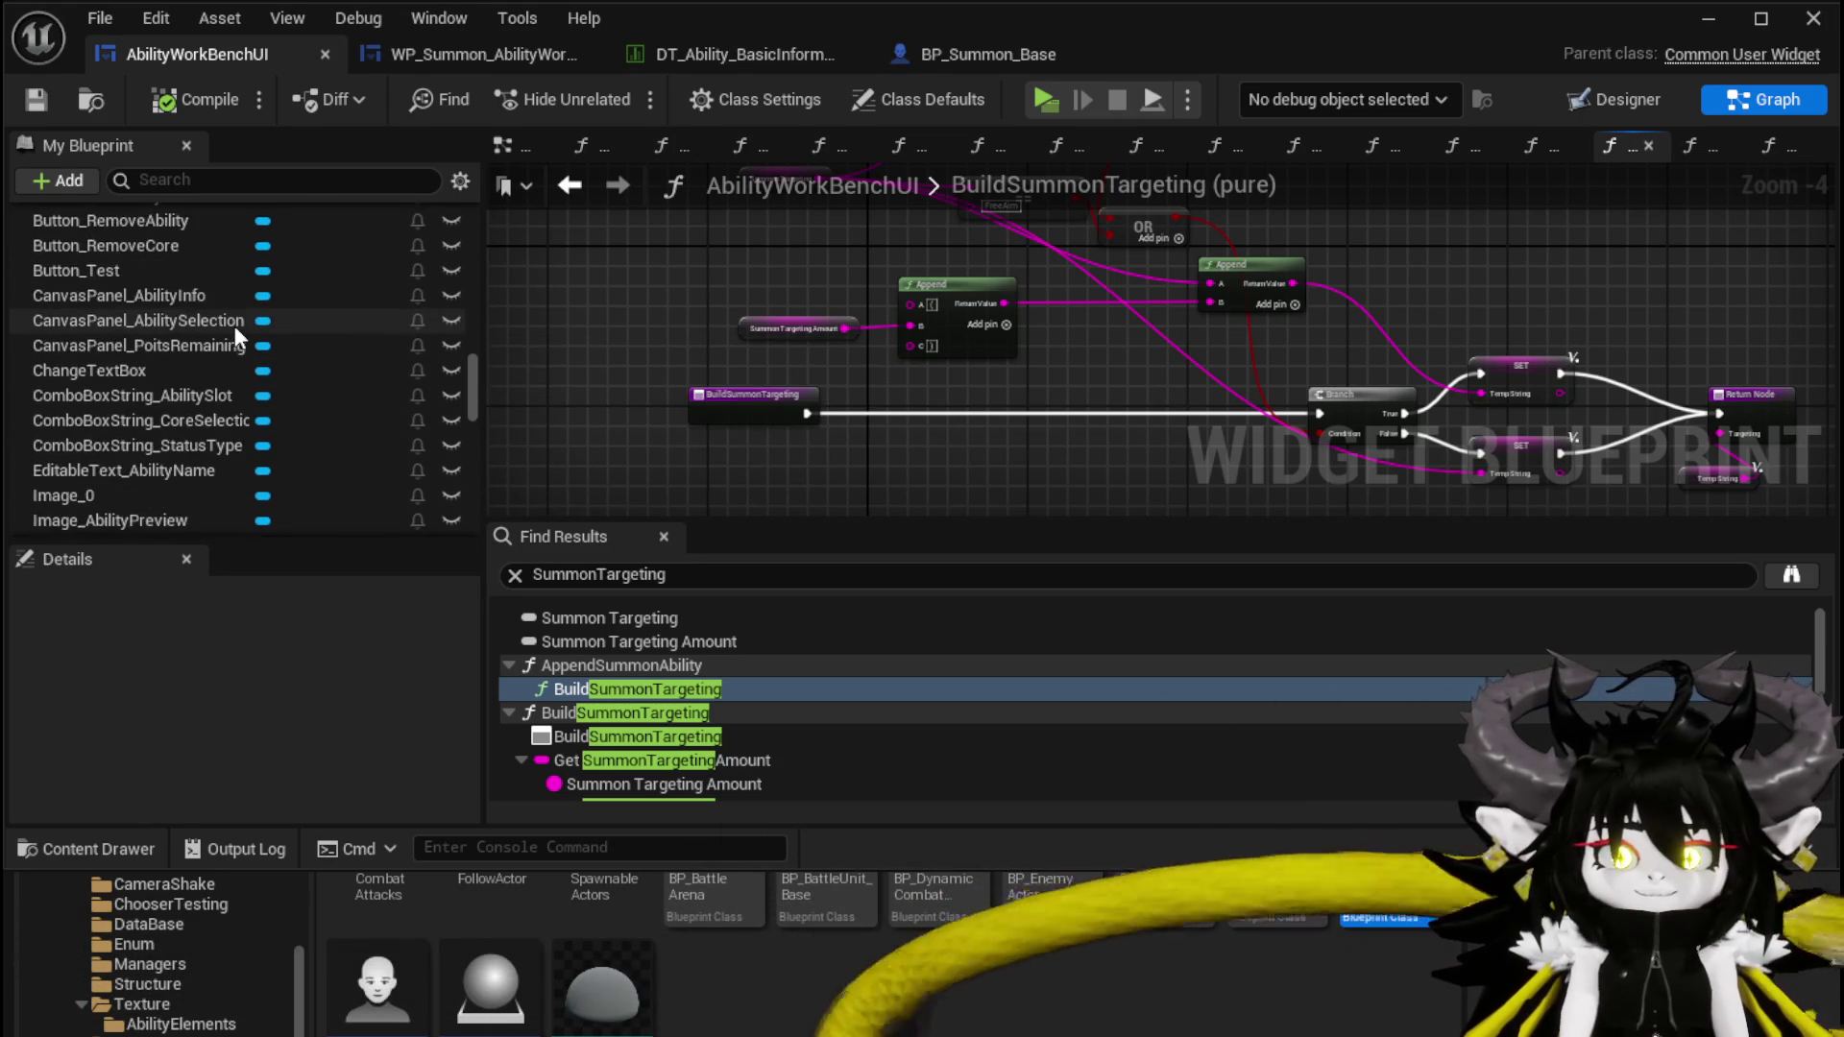
pyautogui.scroll(-8, 235, 325)
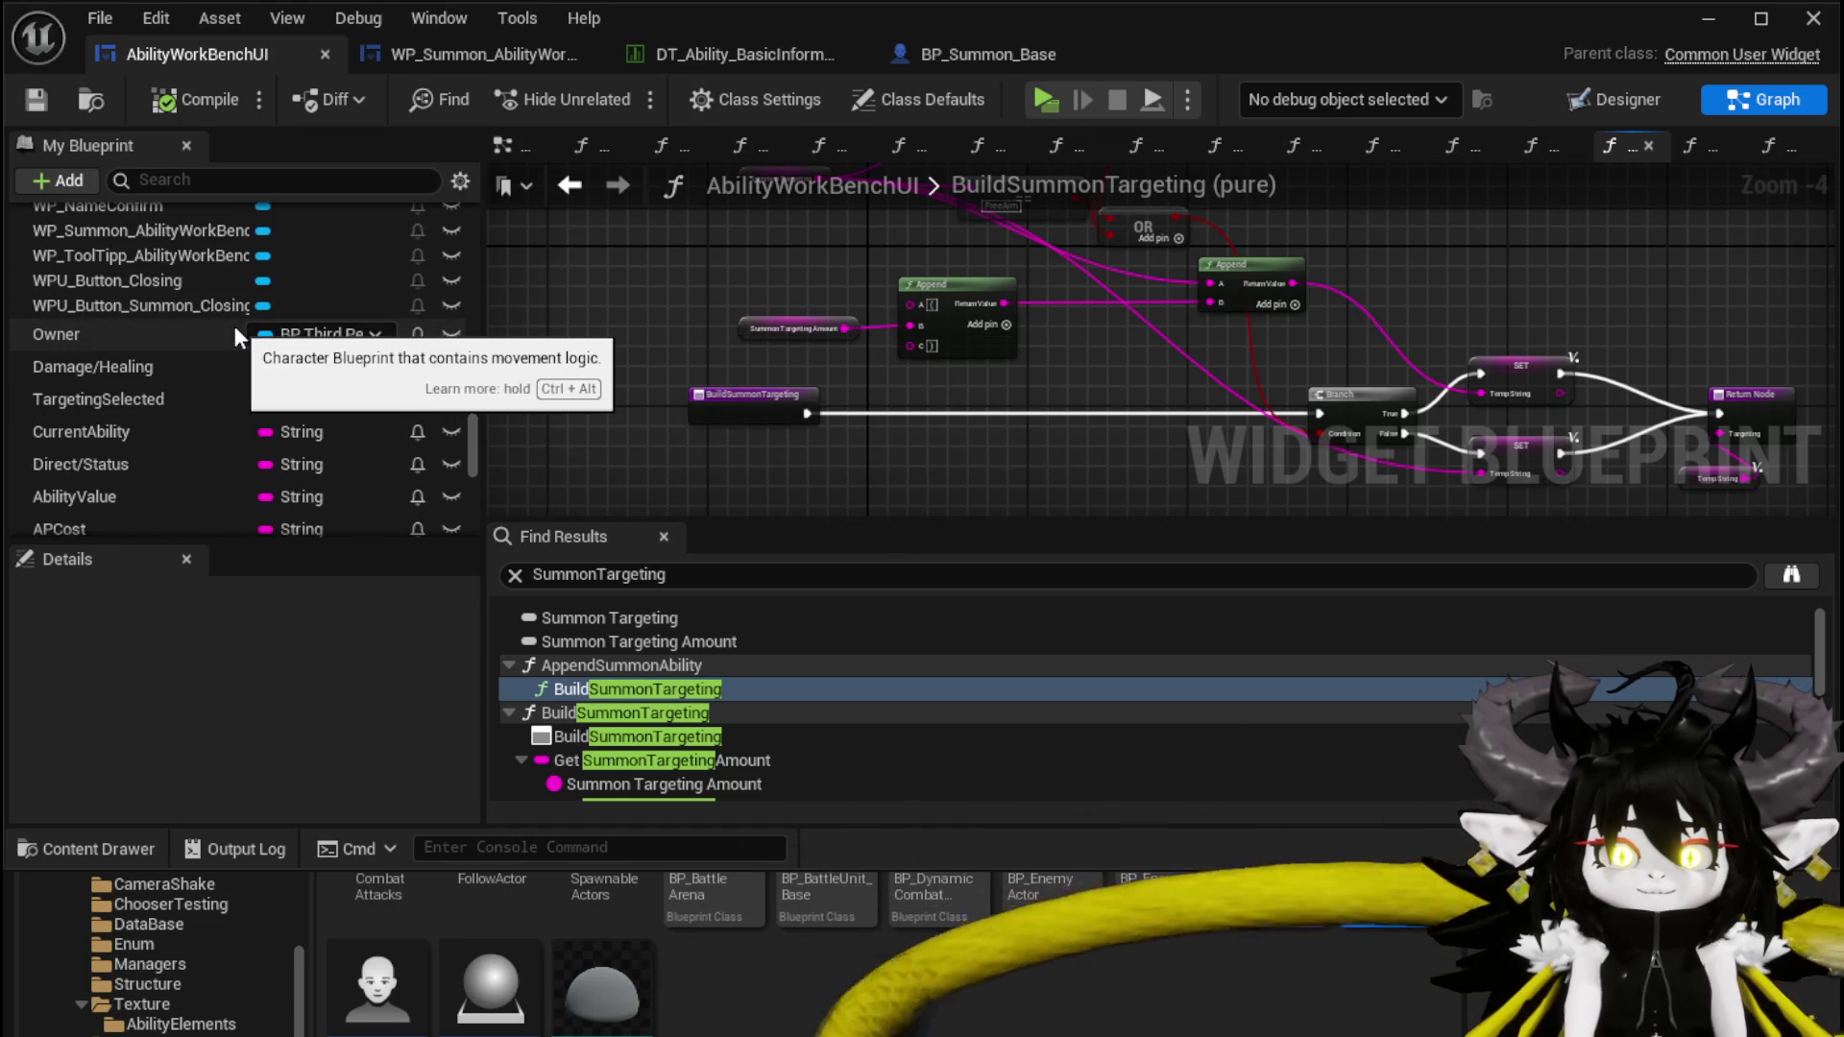
pyautogui.scroll(-3, 234, 326)
pyautogui.scroll(8, 234, 325)
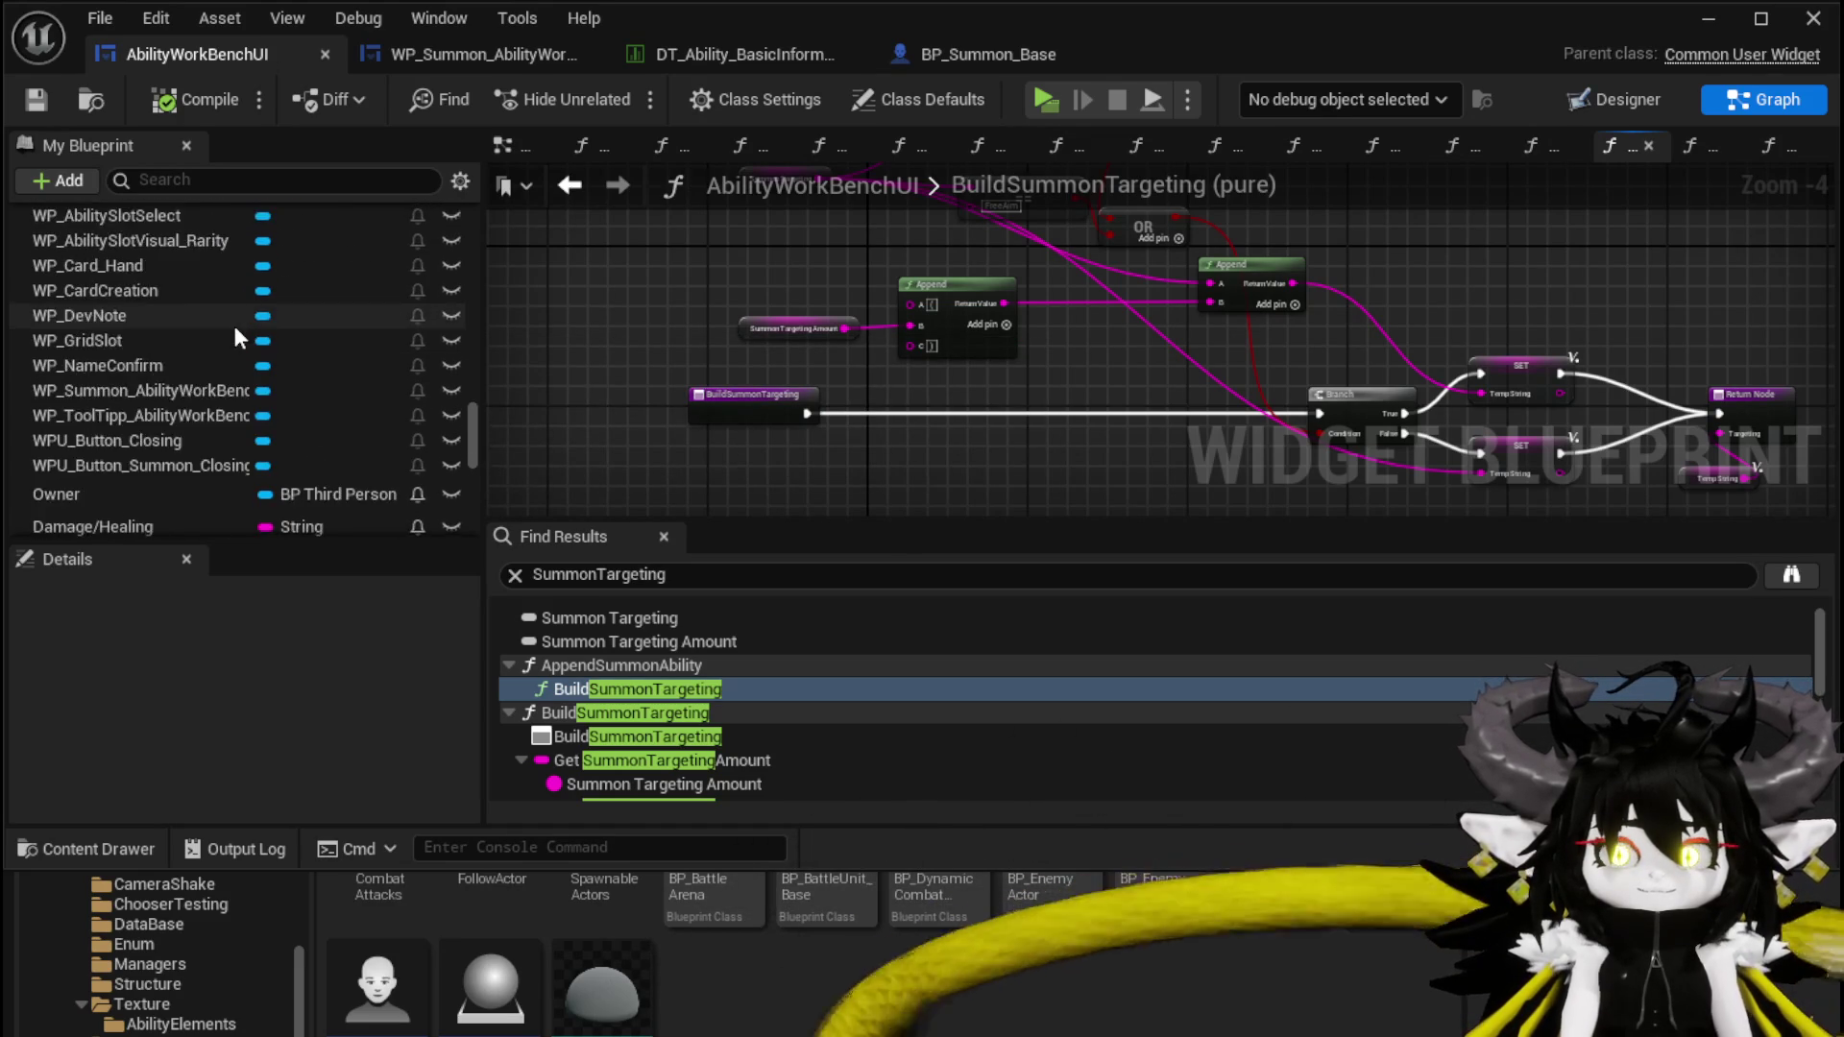
pyautogui.click(581, 186)
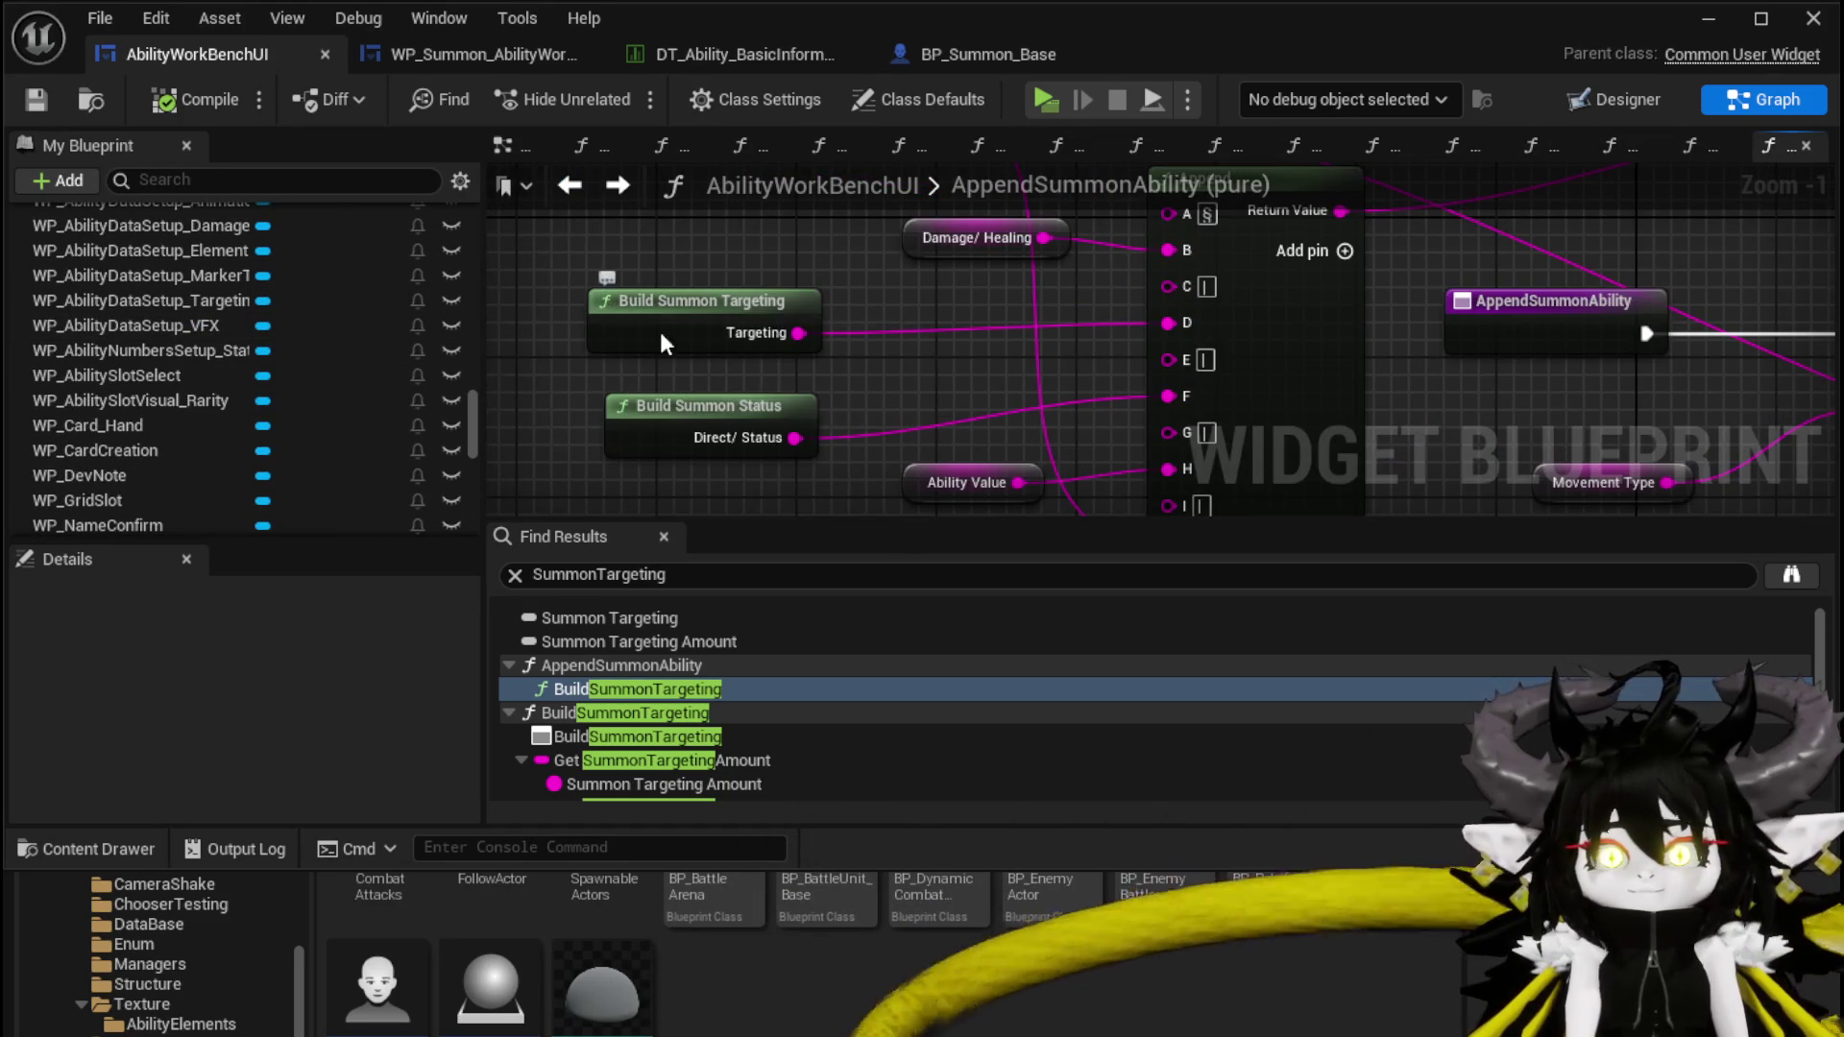
# Step back through SetSummonTargeting and BuildSummonTargeting to the EventGraph's On Pressed (Button_Test)
pyautogui.scroll(-1, 786, 288)
pyautogui.scroll(-1, 786, 289)
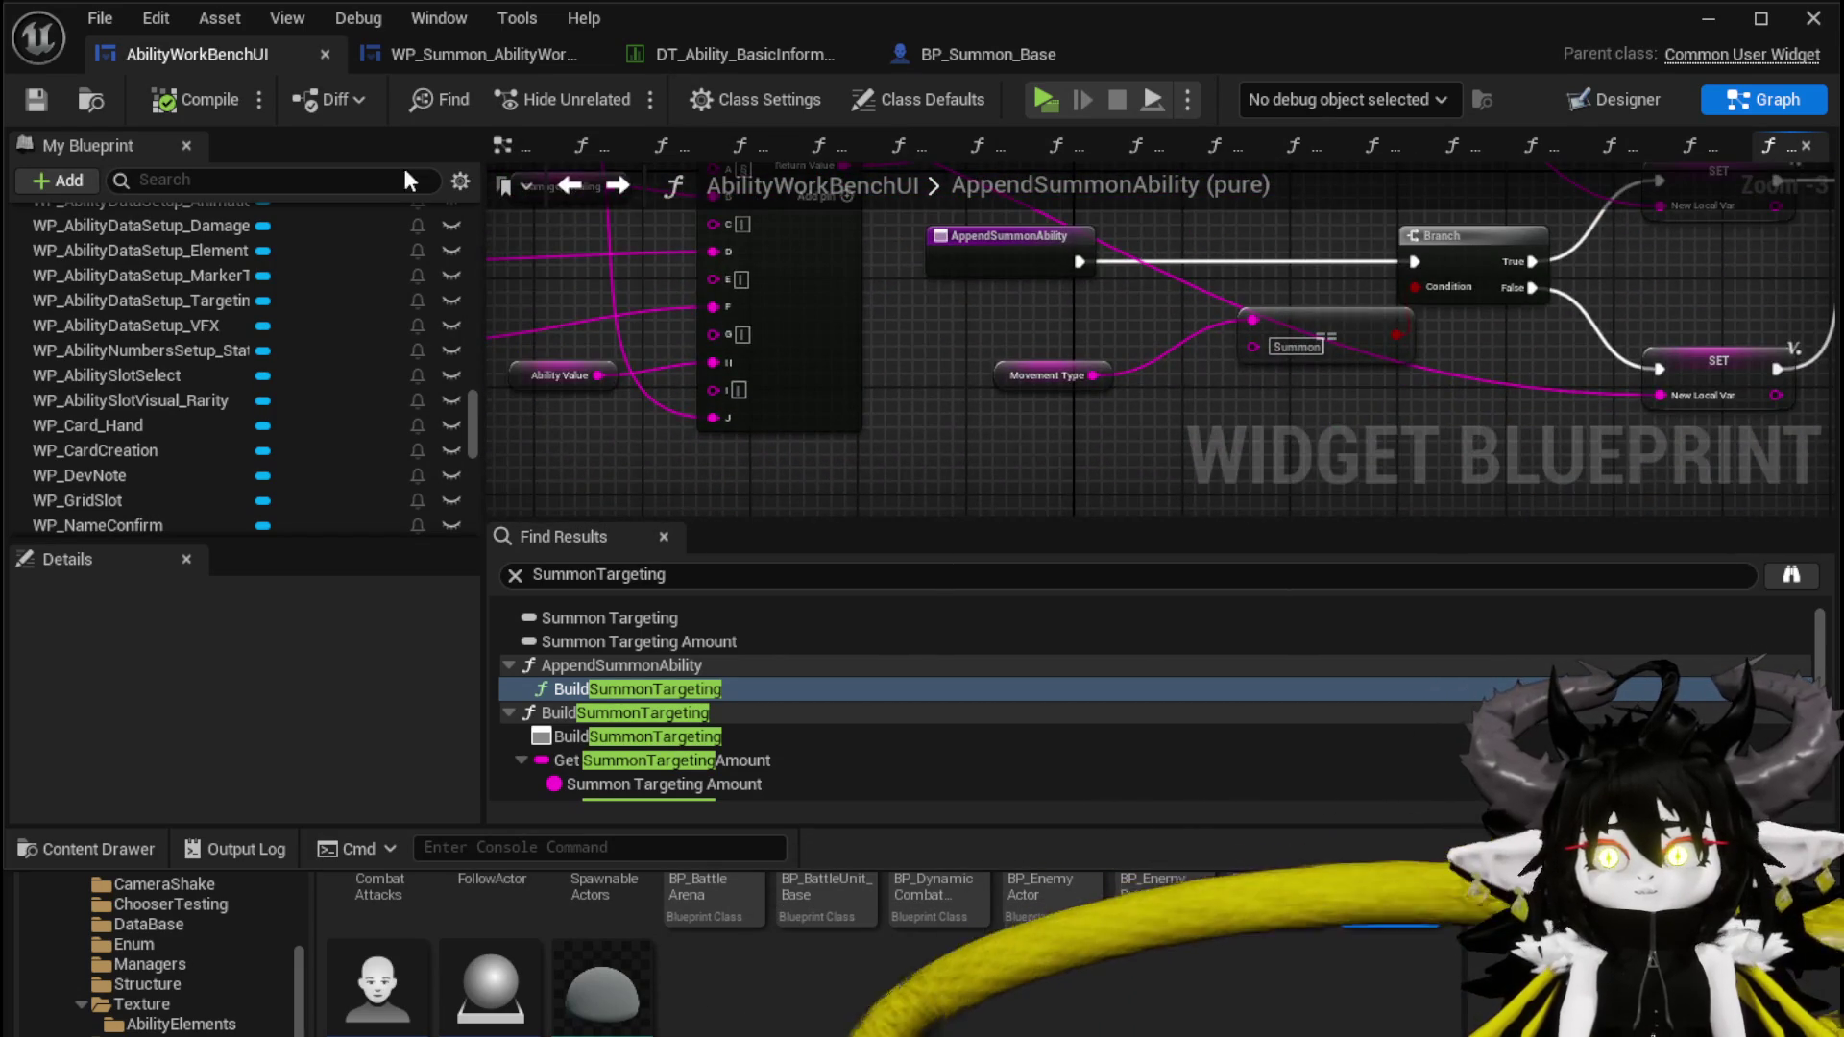
pyautogui.click(573, 186)
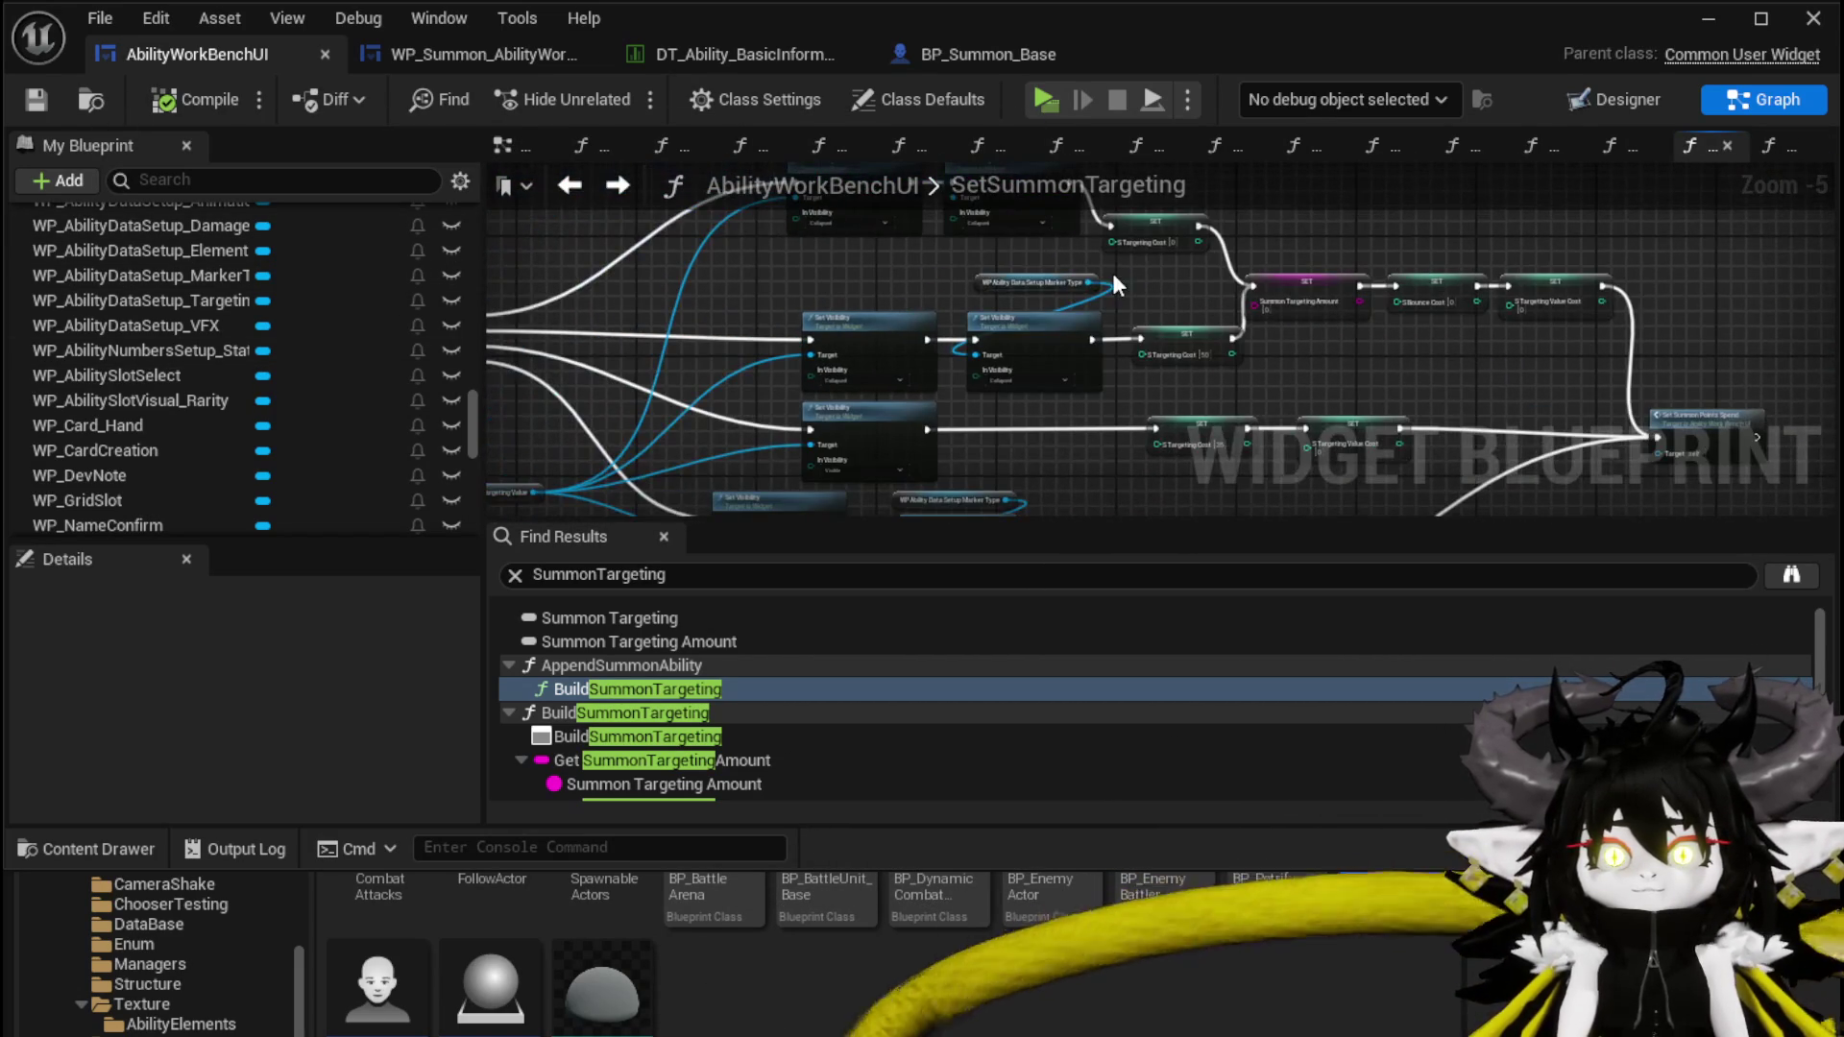
pyautogui.click(572, 188)
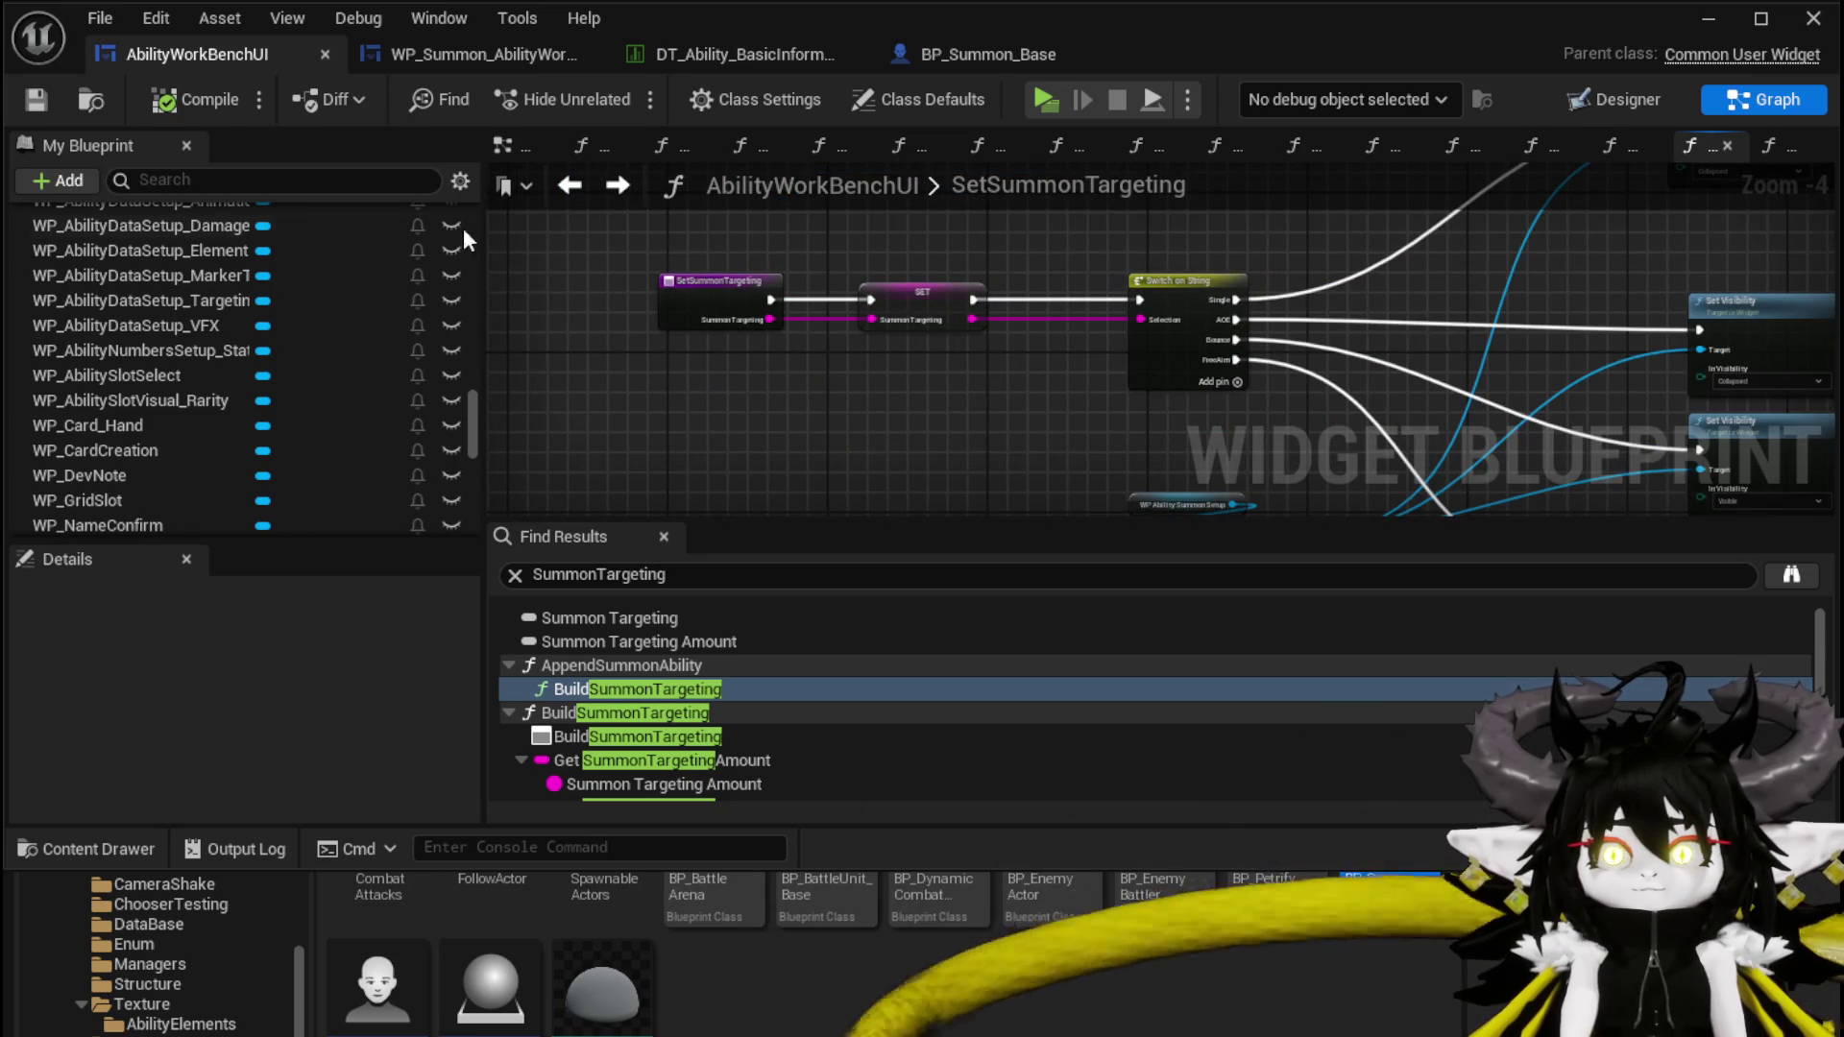
pyautogui.click(562, 189)
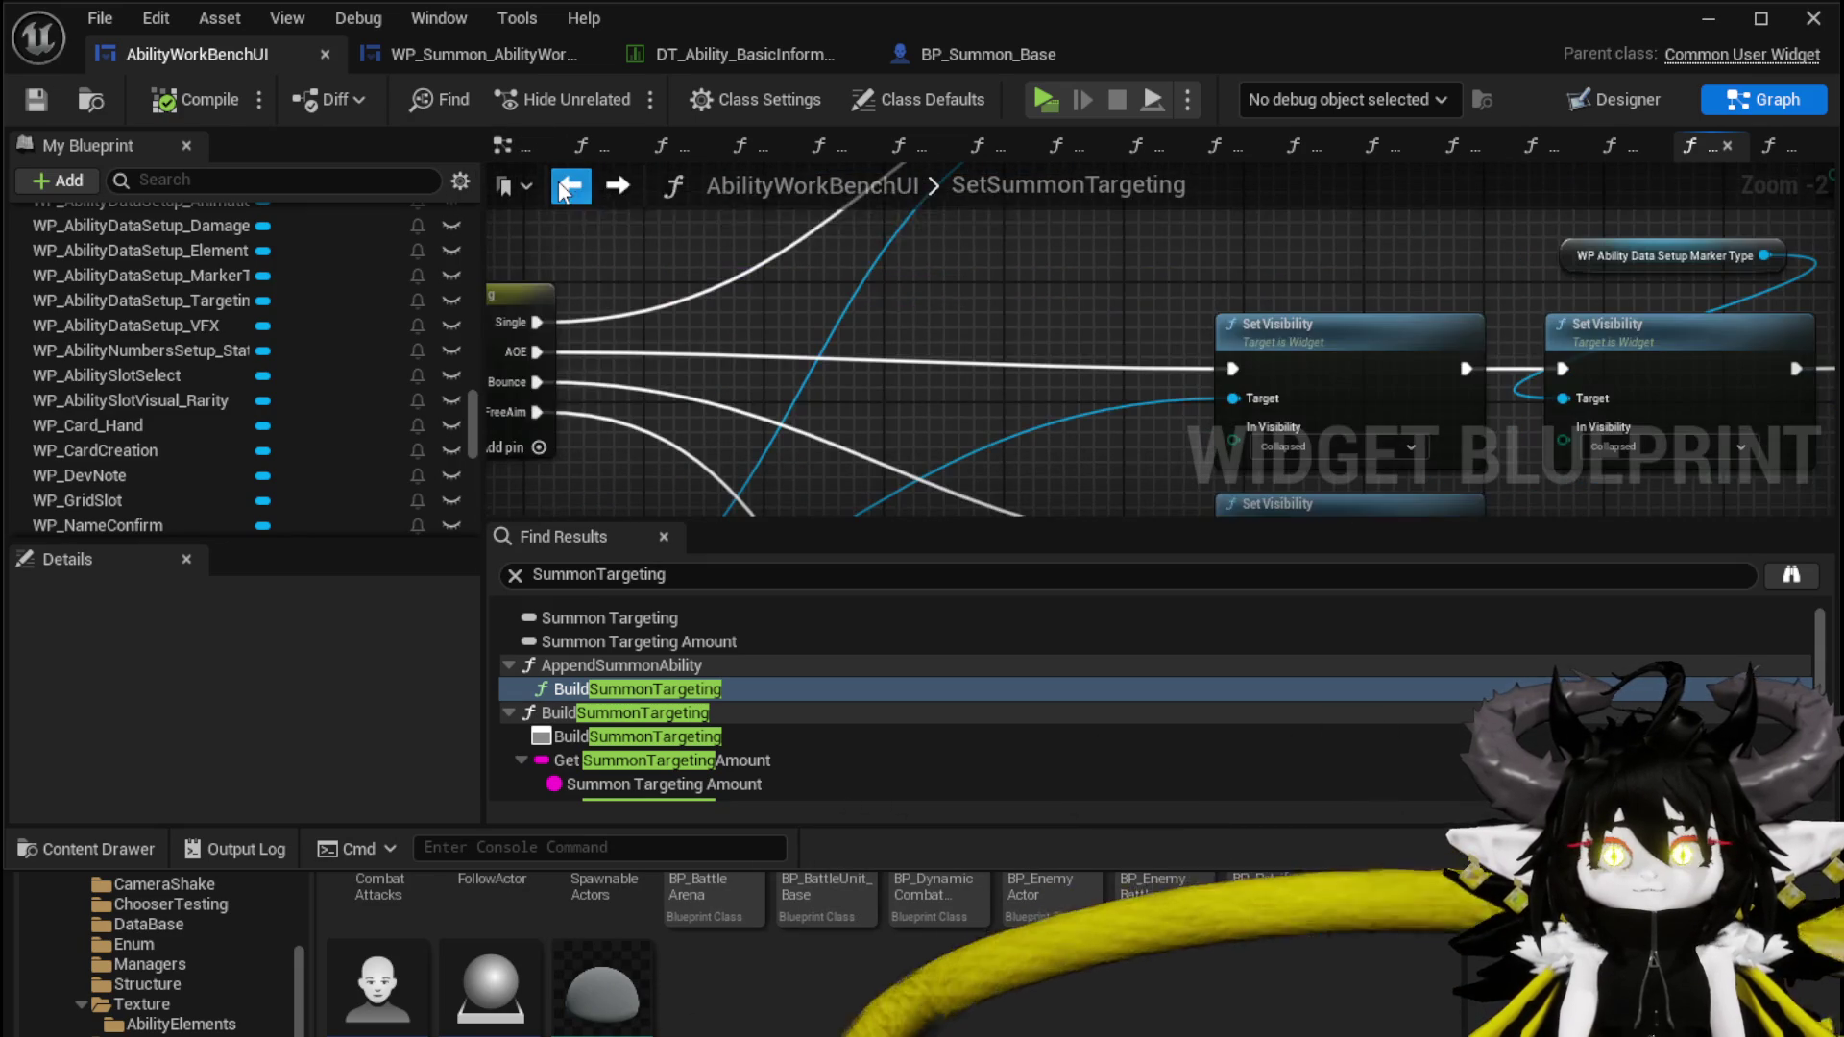
pyautogui.click(571, 187)
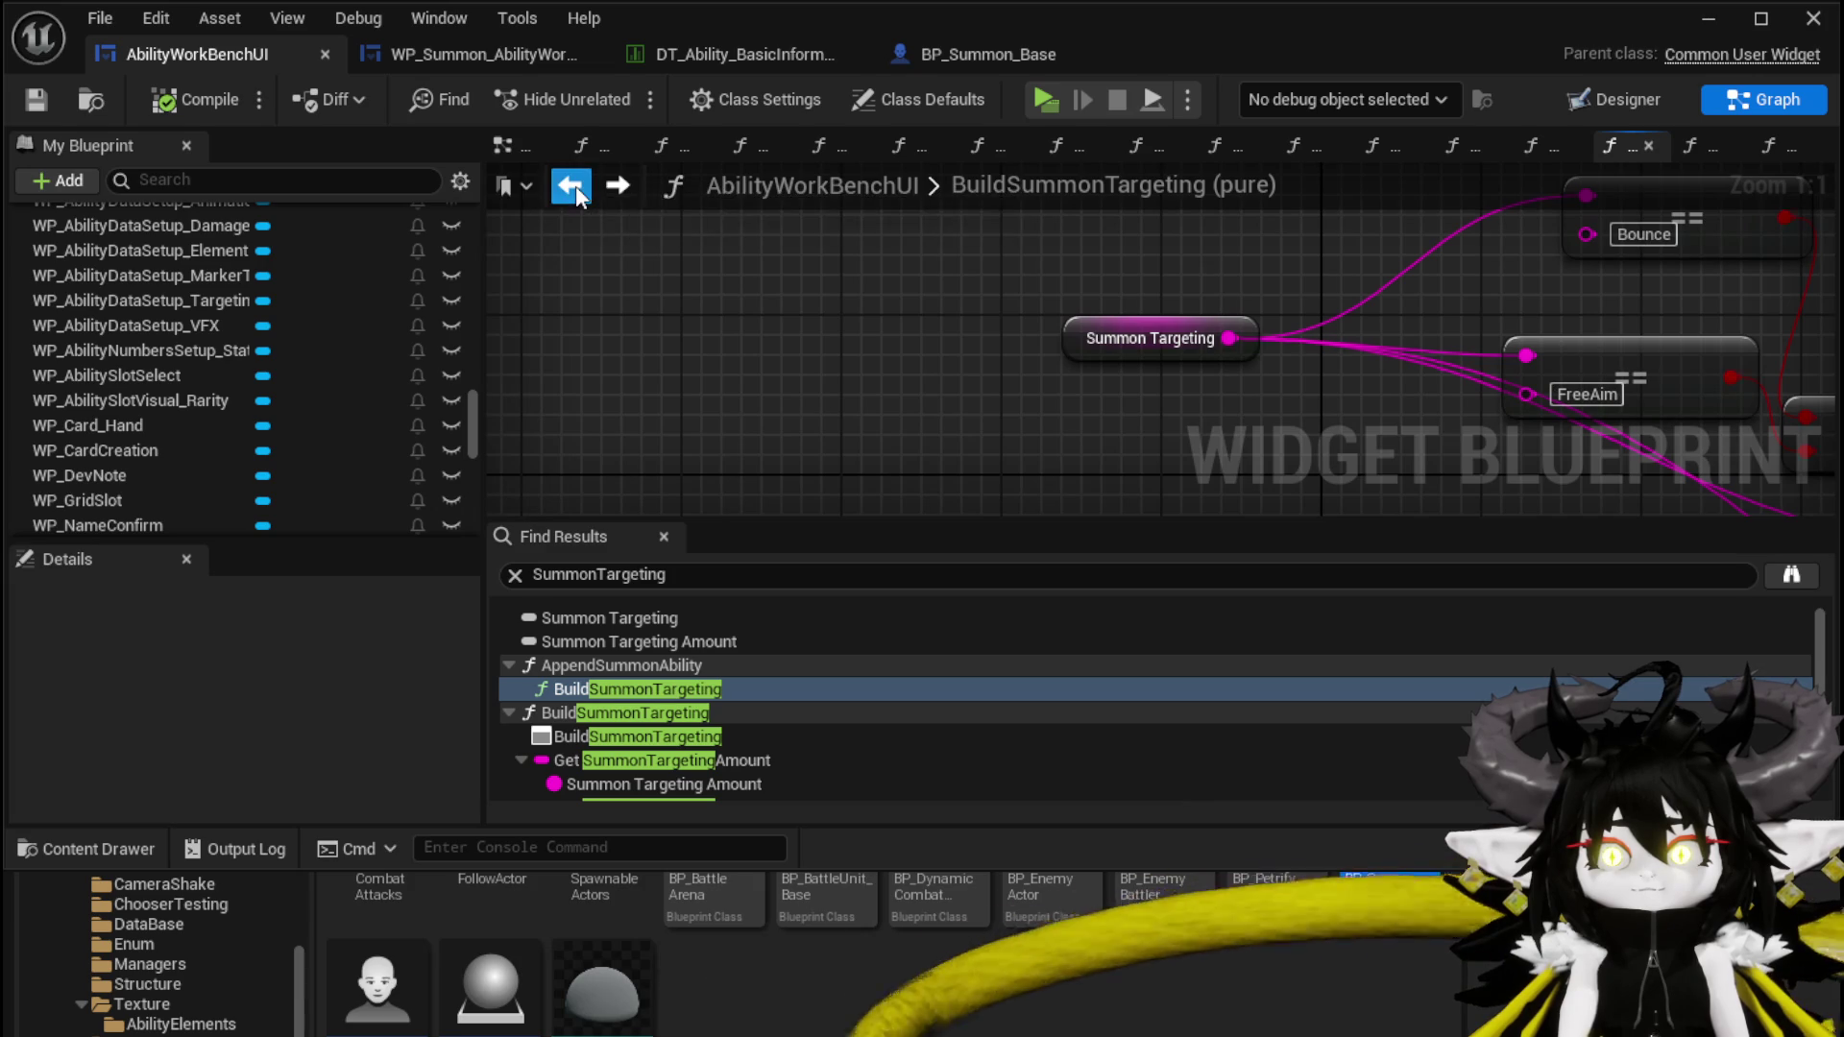
pyautogui.click(574, 190)
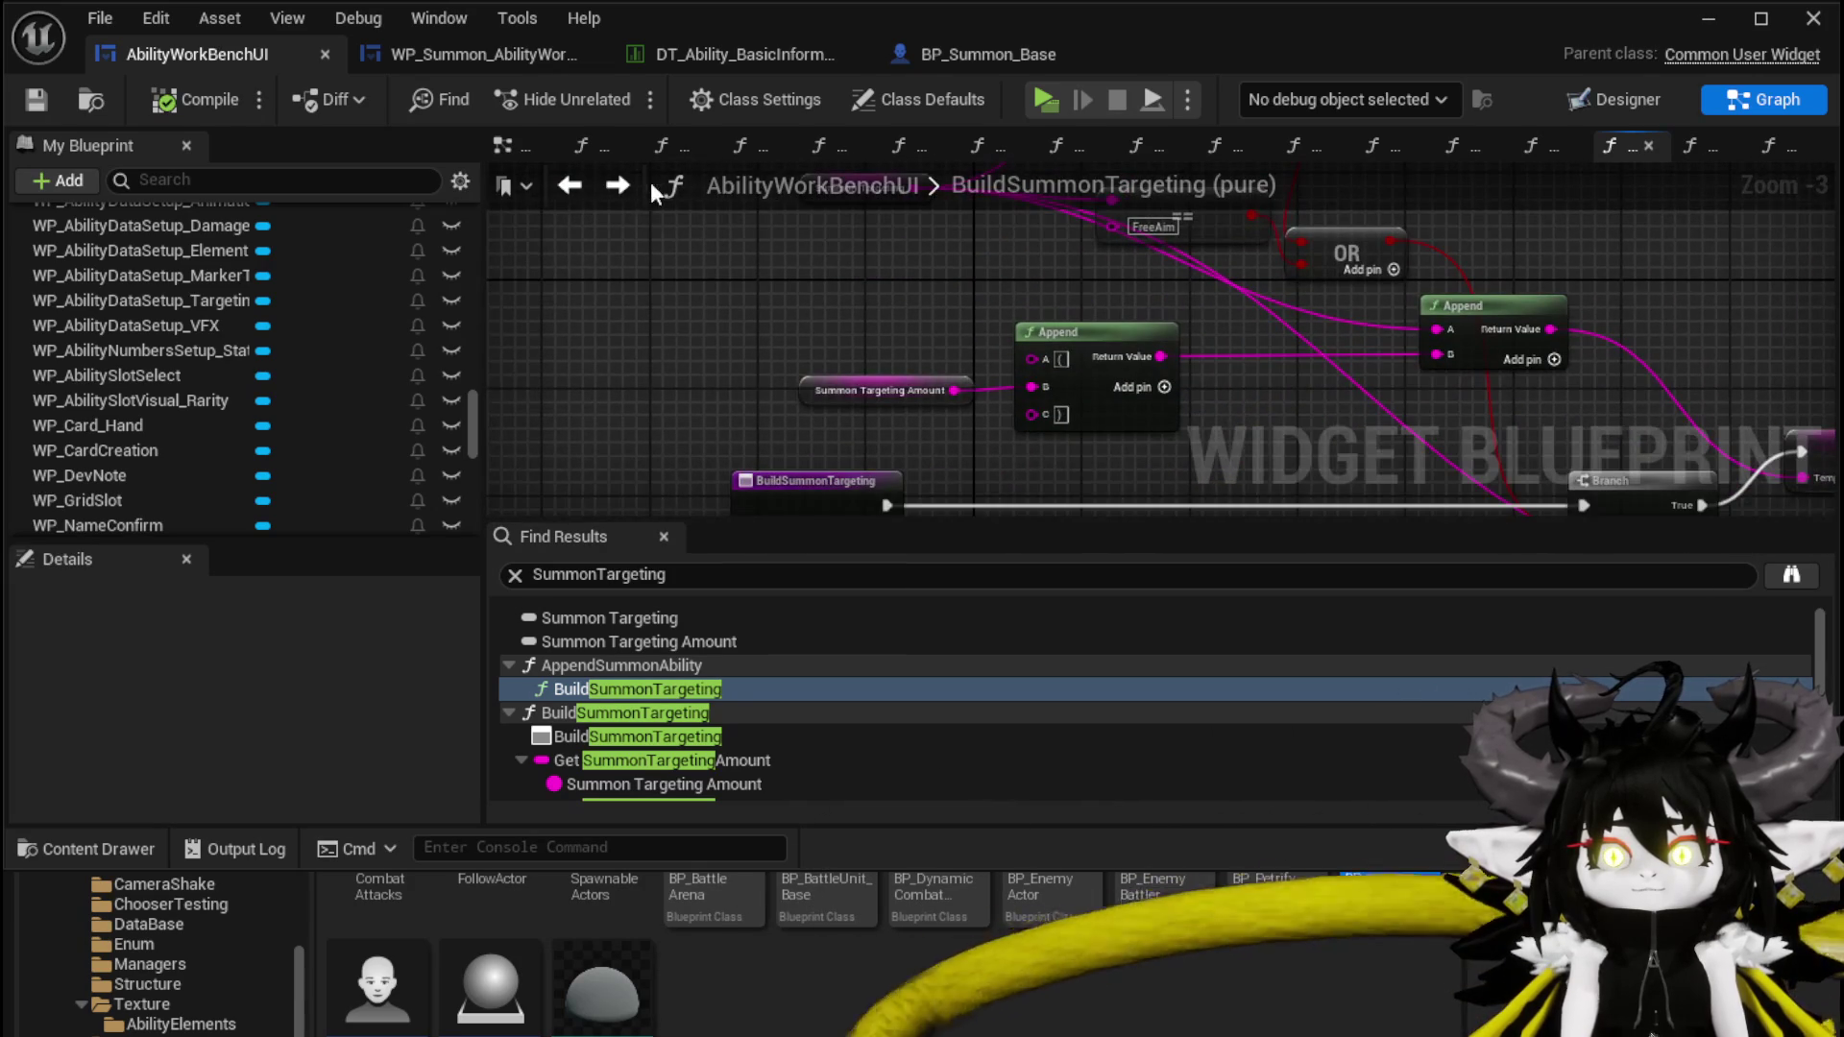
pyautogui.scroll(15, 210, 373)
pyautogui.scroll(-15, 211, 369)
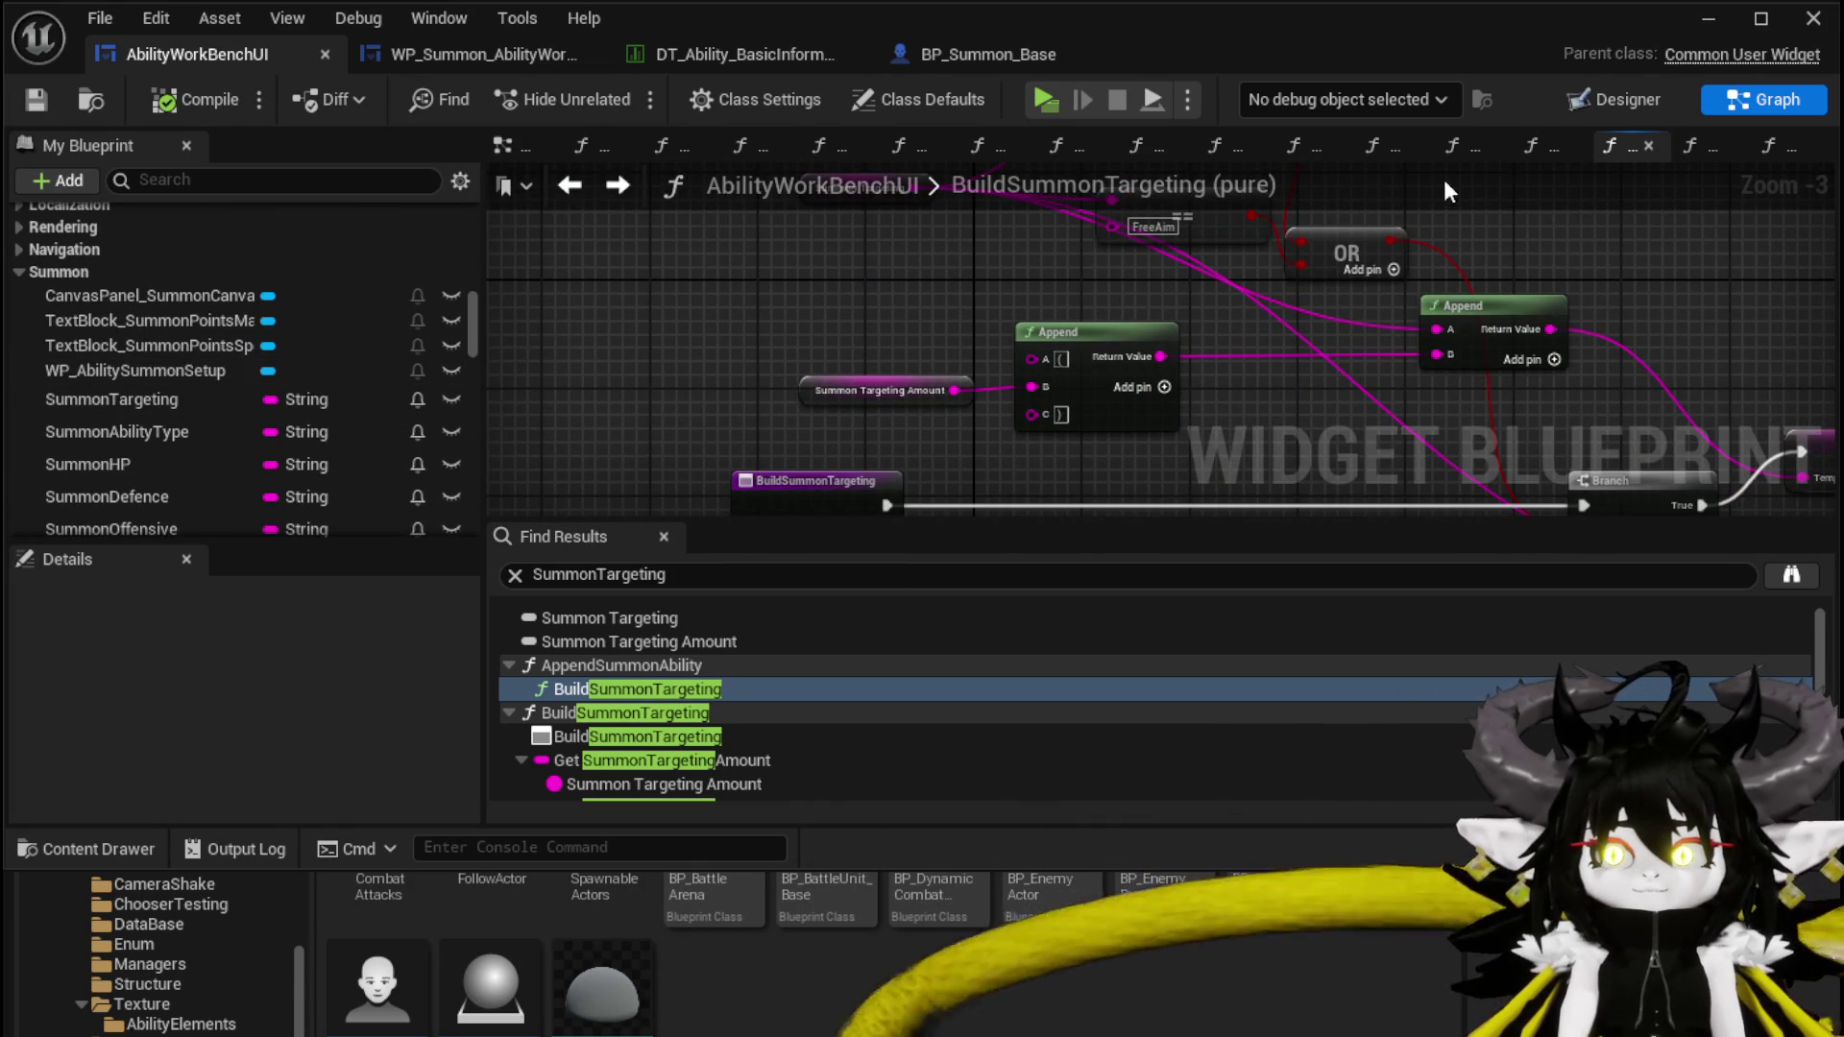
pyautogui.click(502, 149)
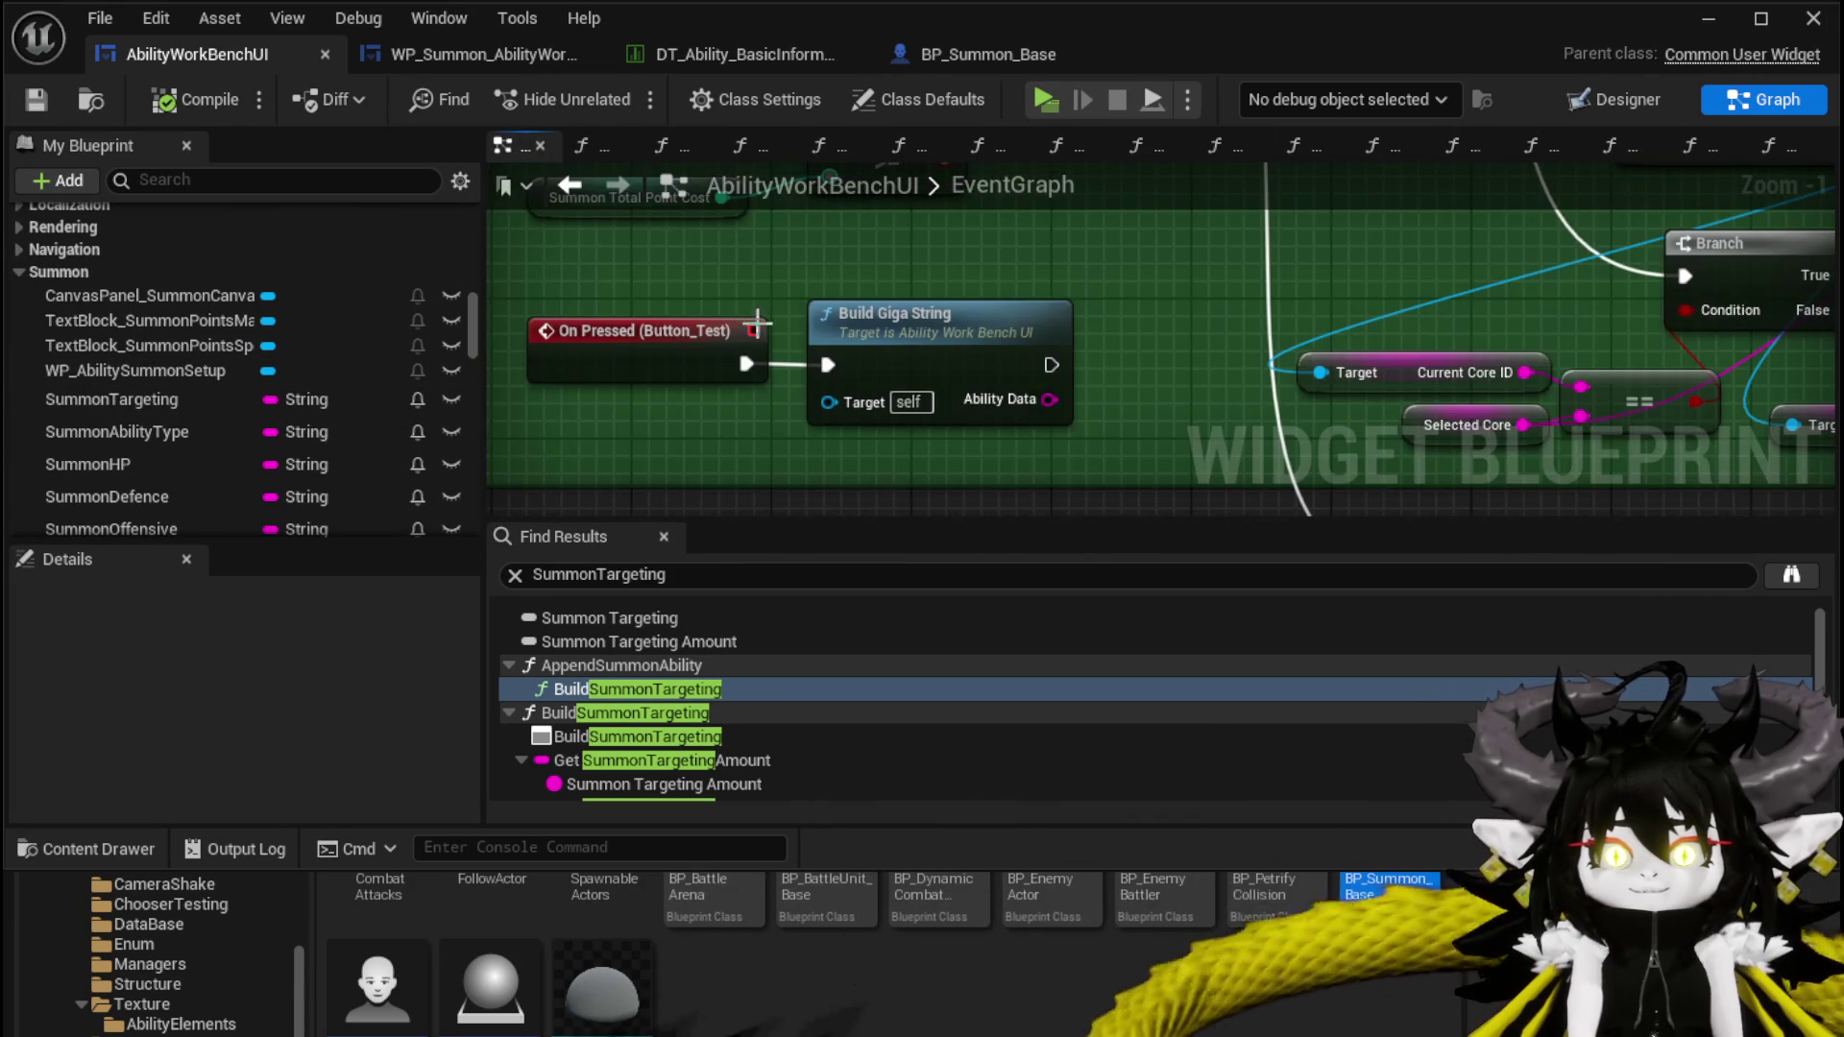
# In BuildGigaString, find the Append Summon Ability call under Set Selectable VFX and open it
pyautogui.doubleClick(958, 313)
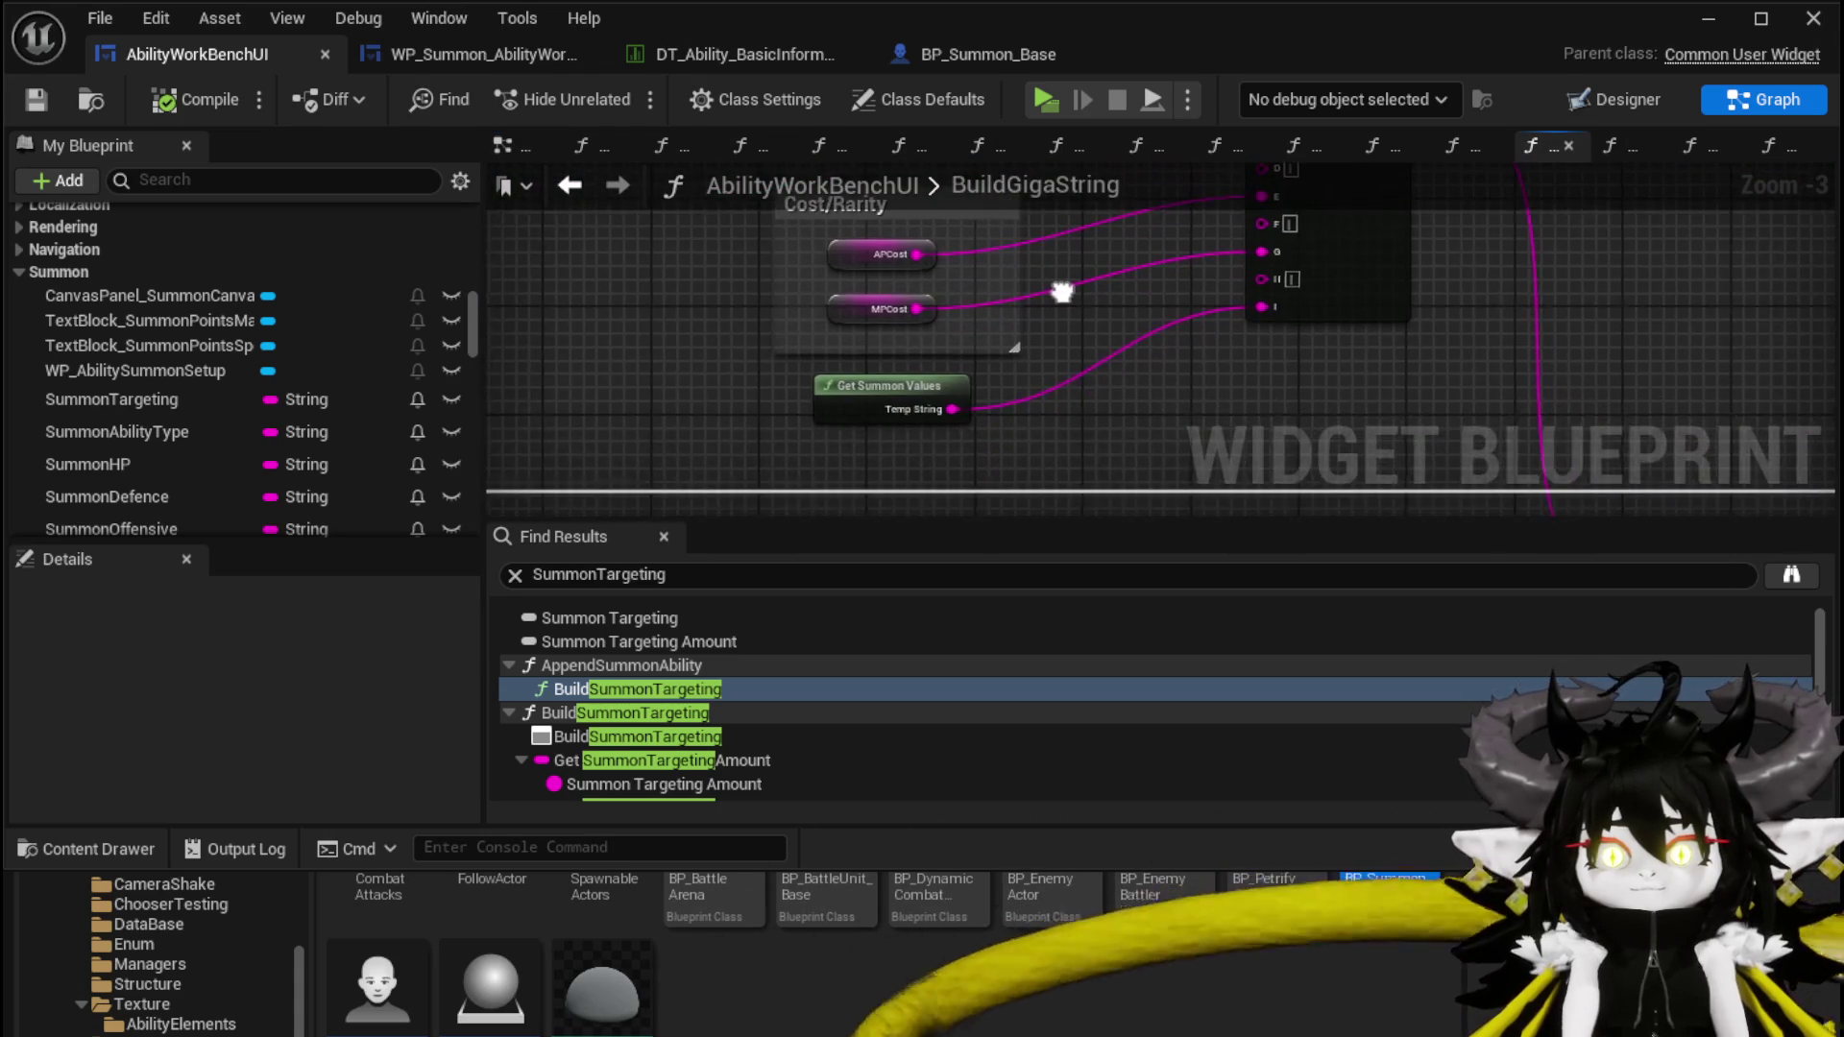
pyautogui.moveTo(1050, 288)
pyautogui.mouseDown()
pyautogui.moveTo(996, 131)
pyautogui.moveTo(1403, 68)
pyautogui.mouseUp()
pyautogui.moveTo(999, 345); pyautogui.dragTo(864, 329)
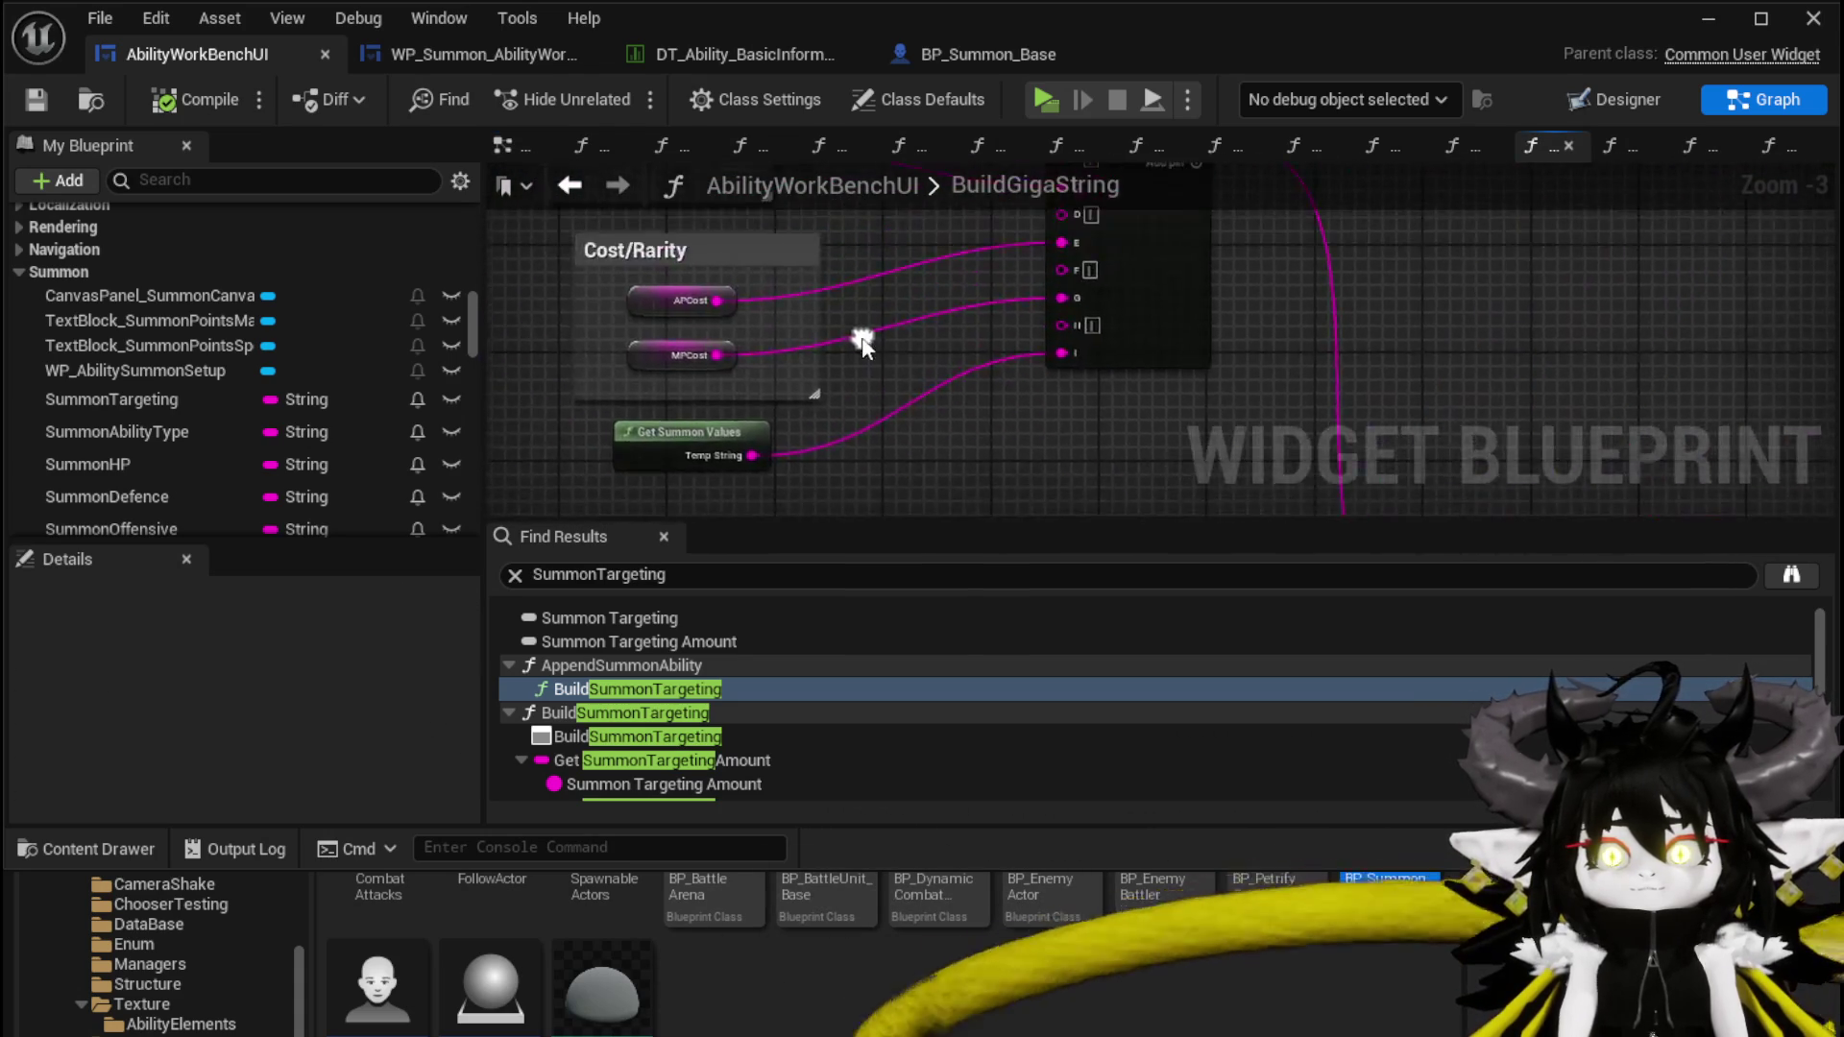
pyautogui.scroll(-3, 906, 345)
pyautogui.scroll(3, 933, 411)
pyautogui.moveTo(933, 411)
pyautogui.mouseDown()
pyautogui.moveTo(1009, 348)
pyautogui.moveTo(962, 352)
pyautogui.mouseUp()
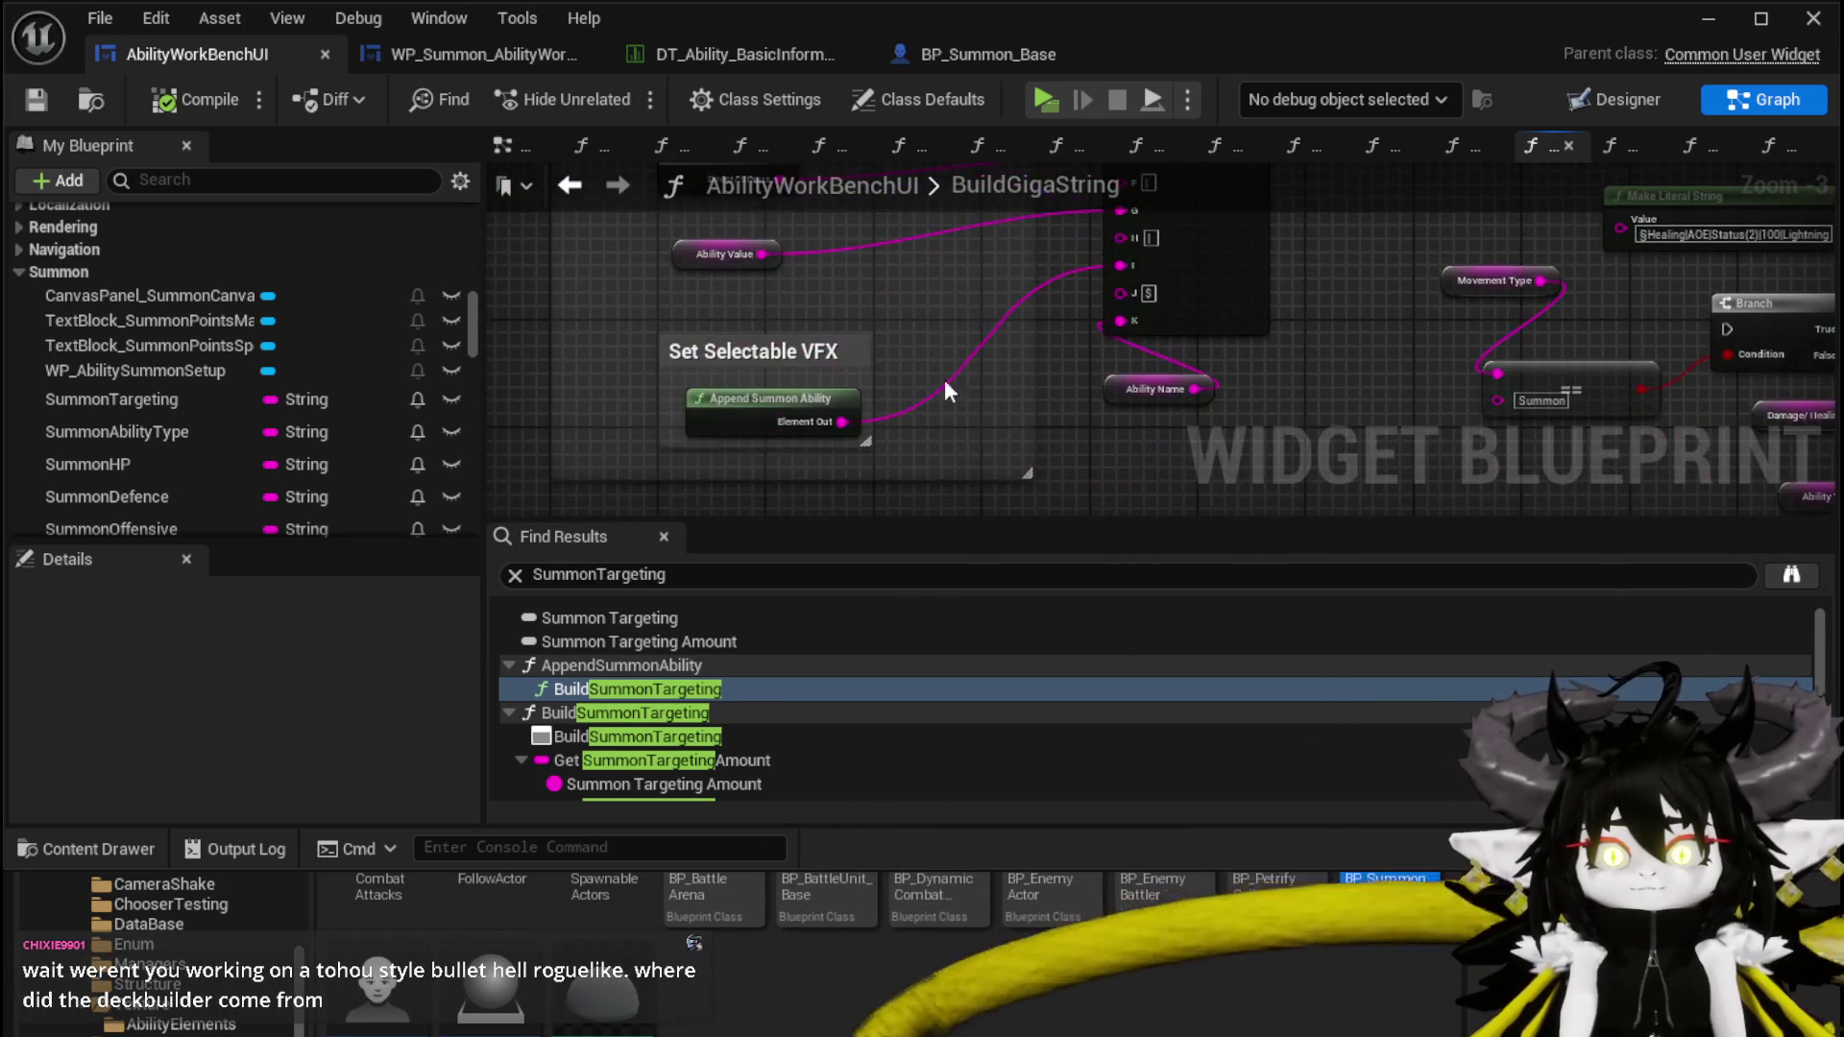
pyautogui.moveTo(607, 323); pyautogui.dragTo(928, 466)
pyautogui.click(908, 435)
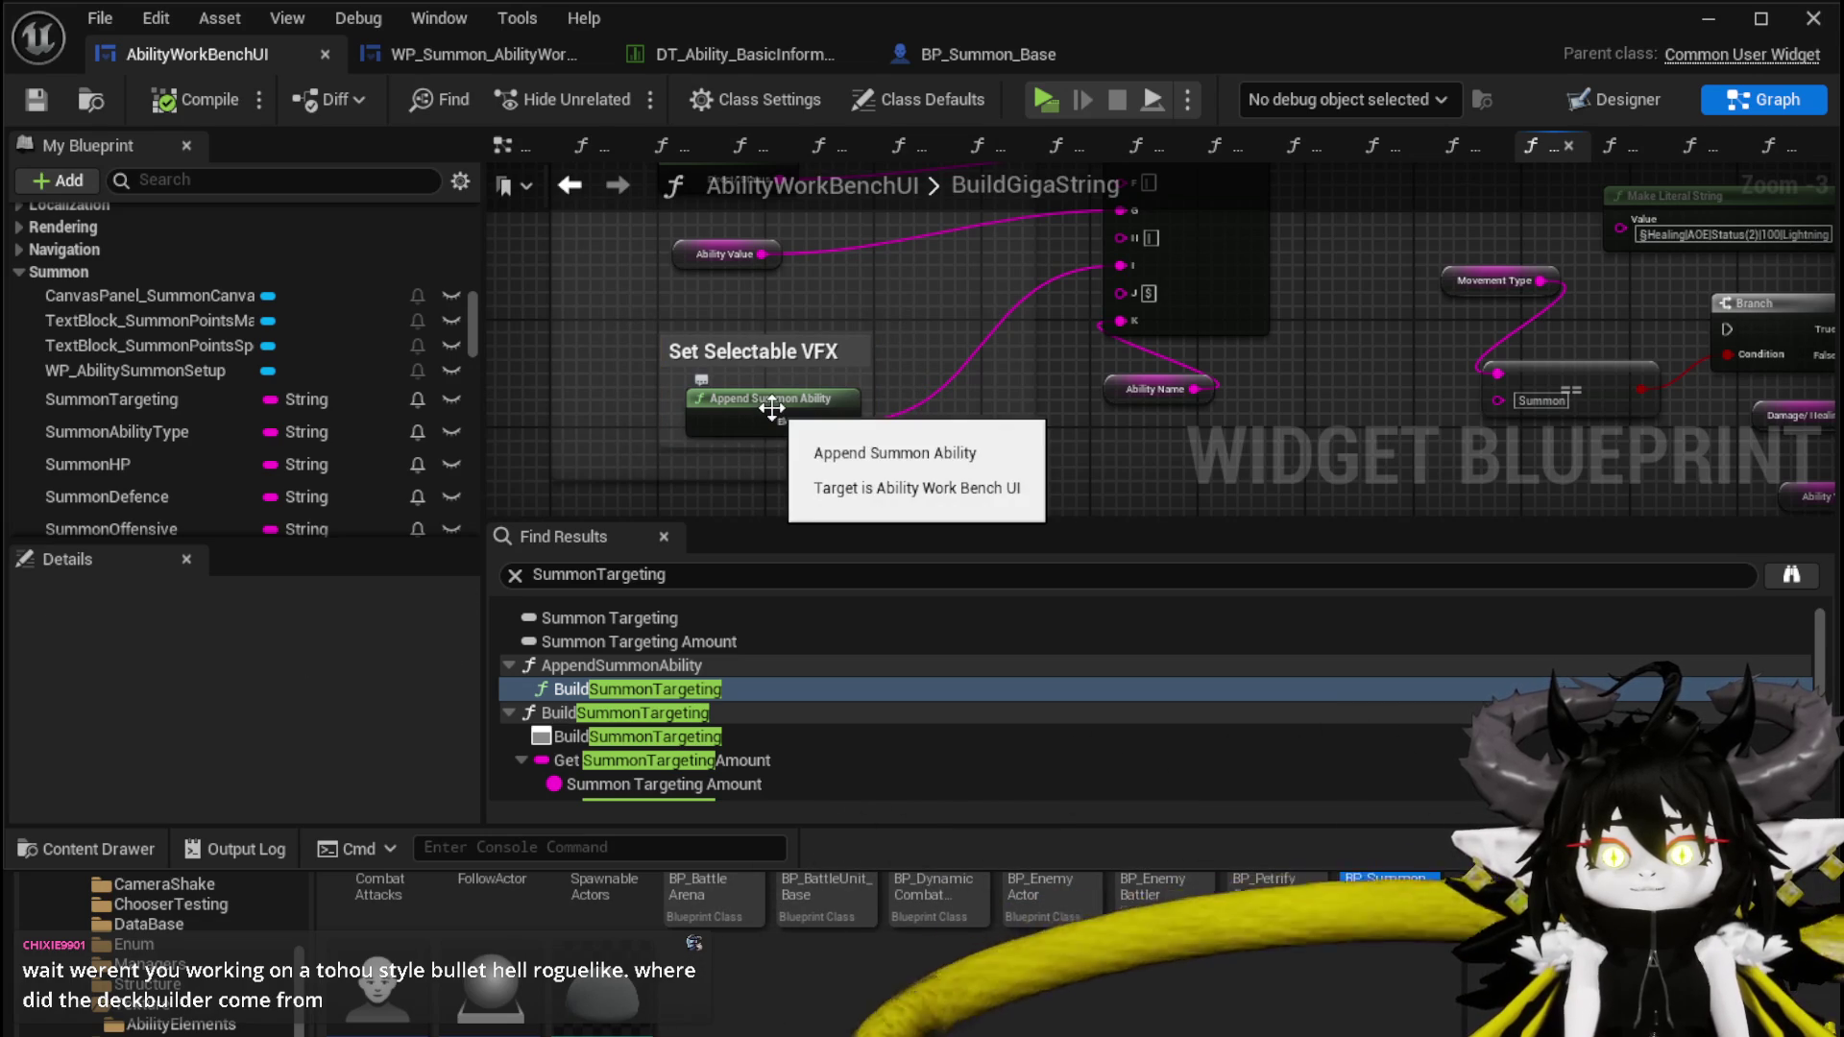
pyautogui.doubleClick(805, 407)
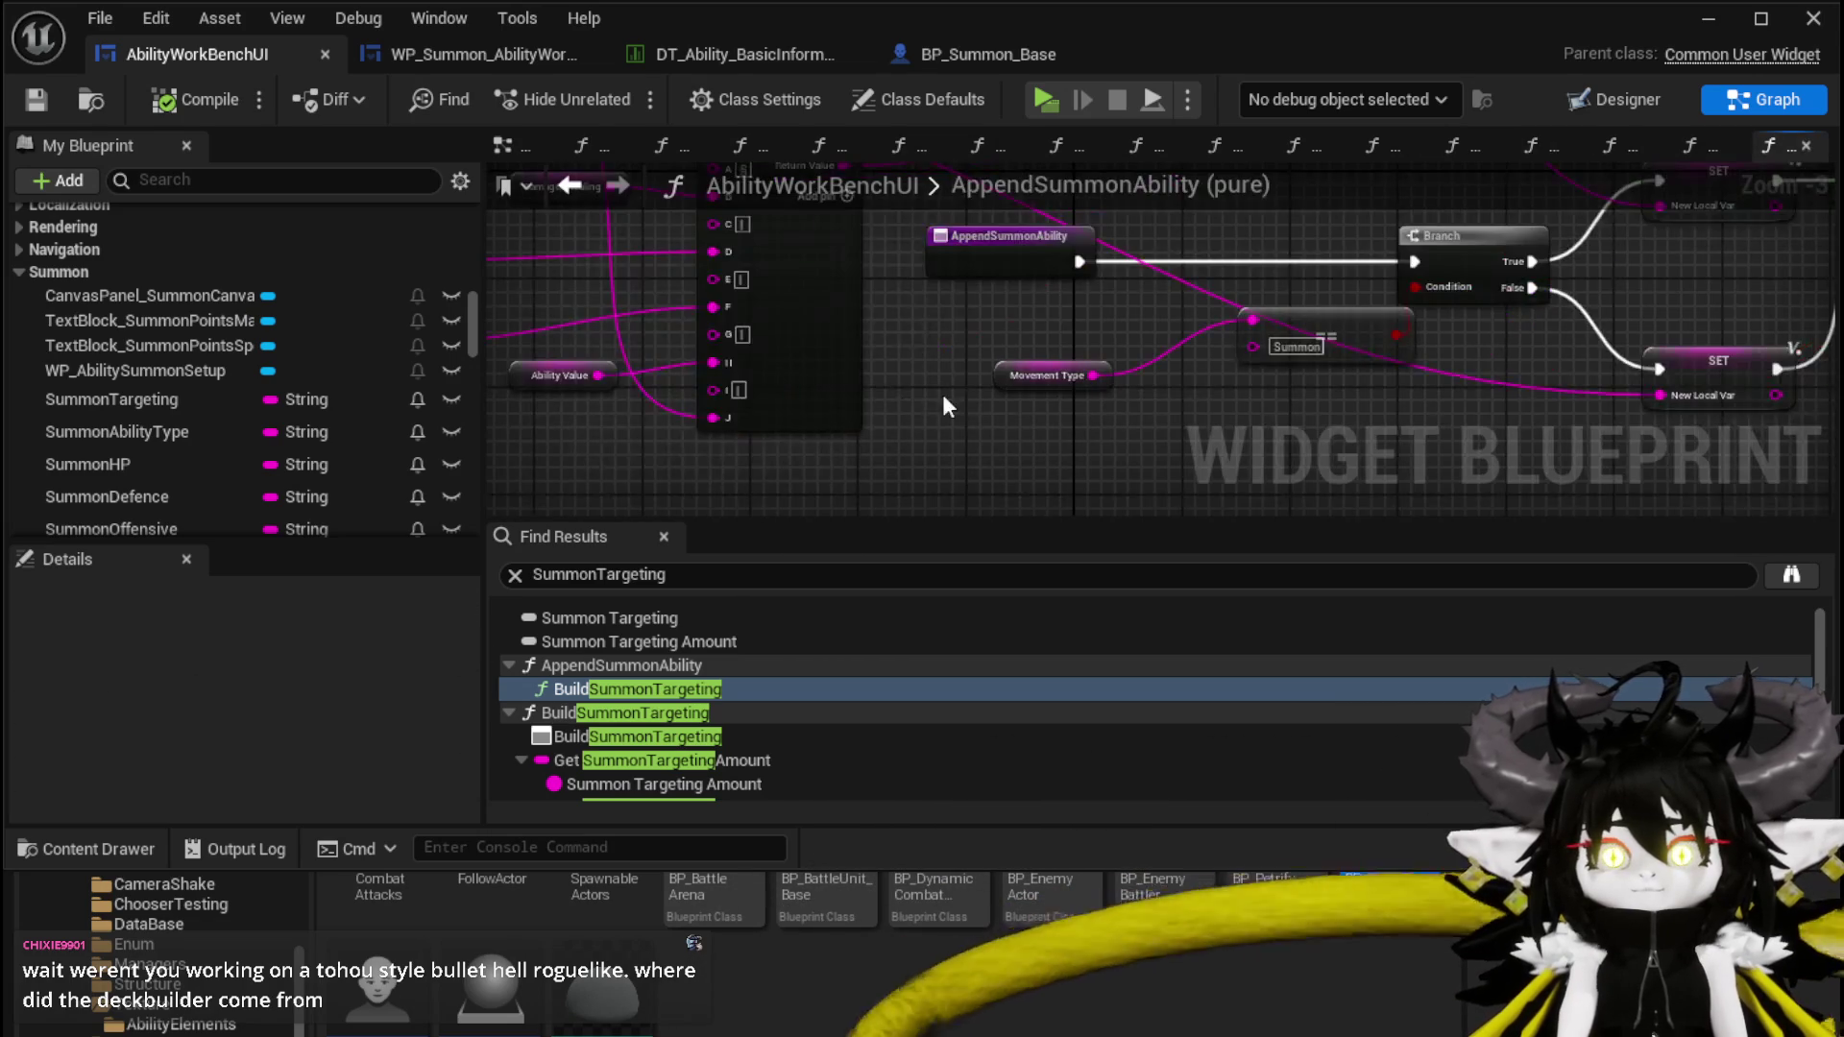
pyautogui.scroll(3, 857, 378)
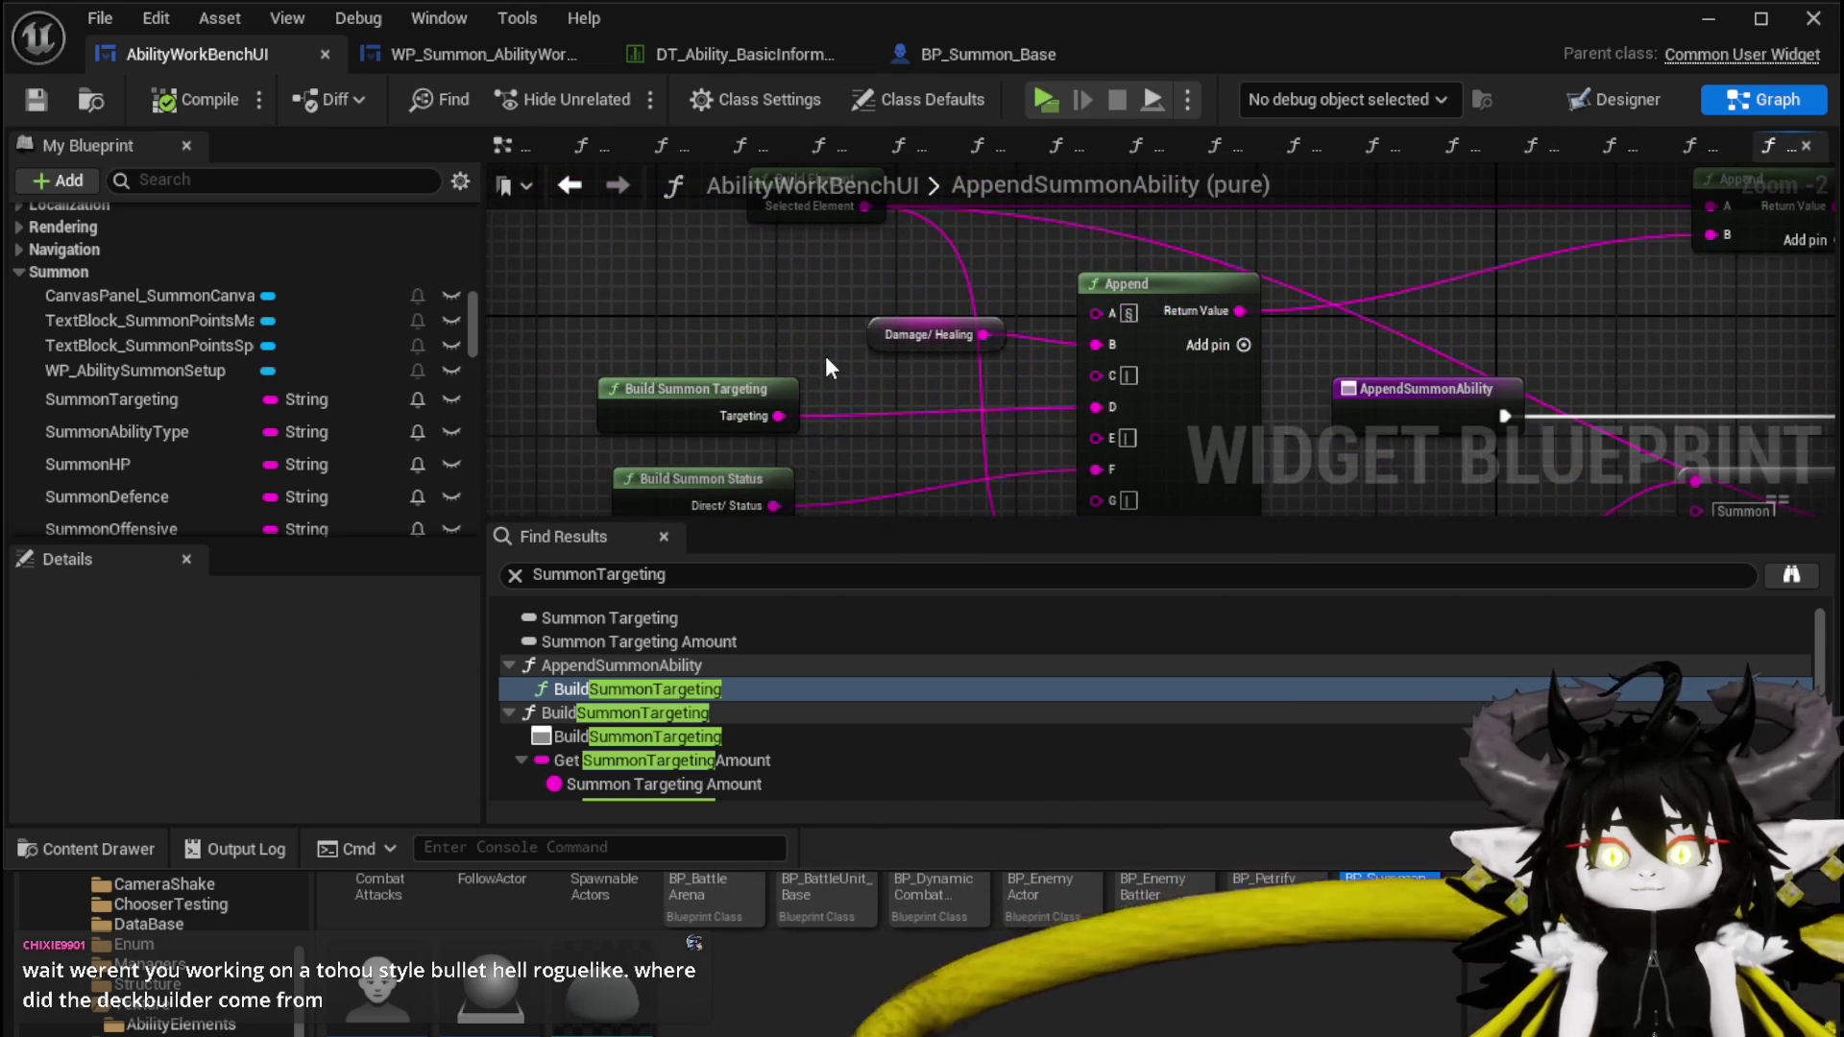
pyautogui.moveTo(824, 351)
pyautogui.mouseDown()
pyautogui.moveTo(827, 293)
pyautogui.moveTo(845, 358)
pyautogui.mouseUp()
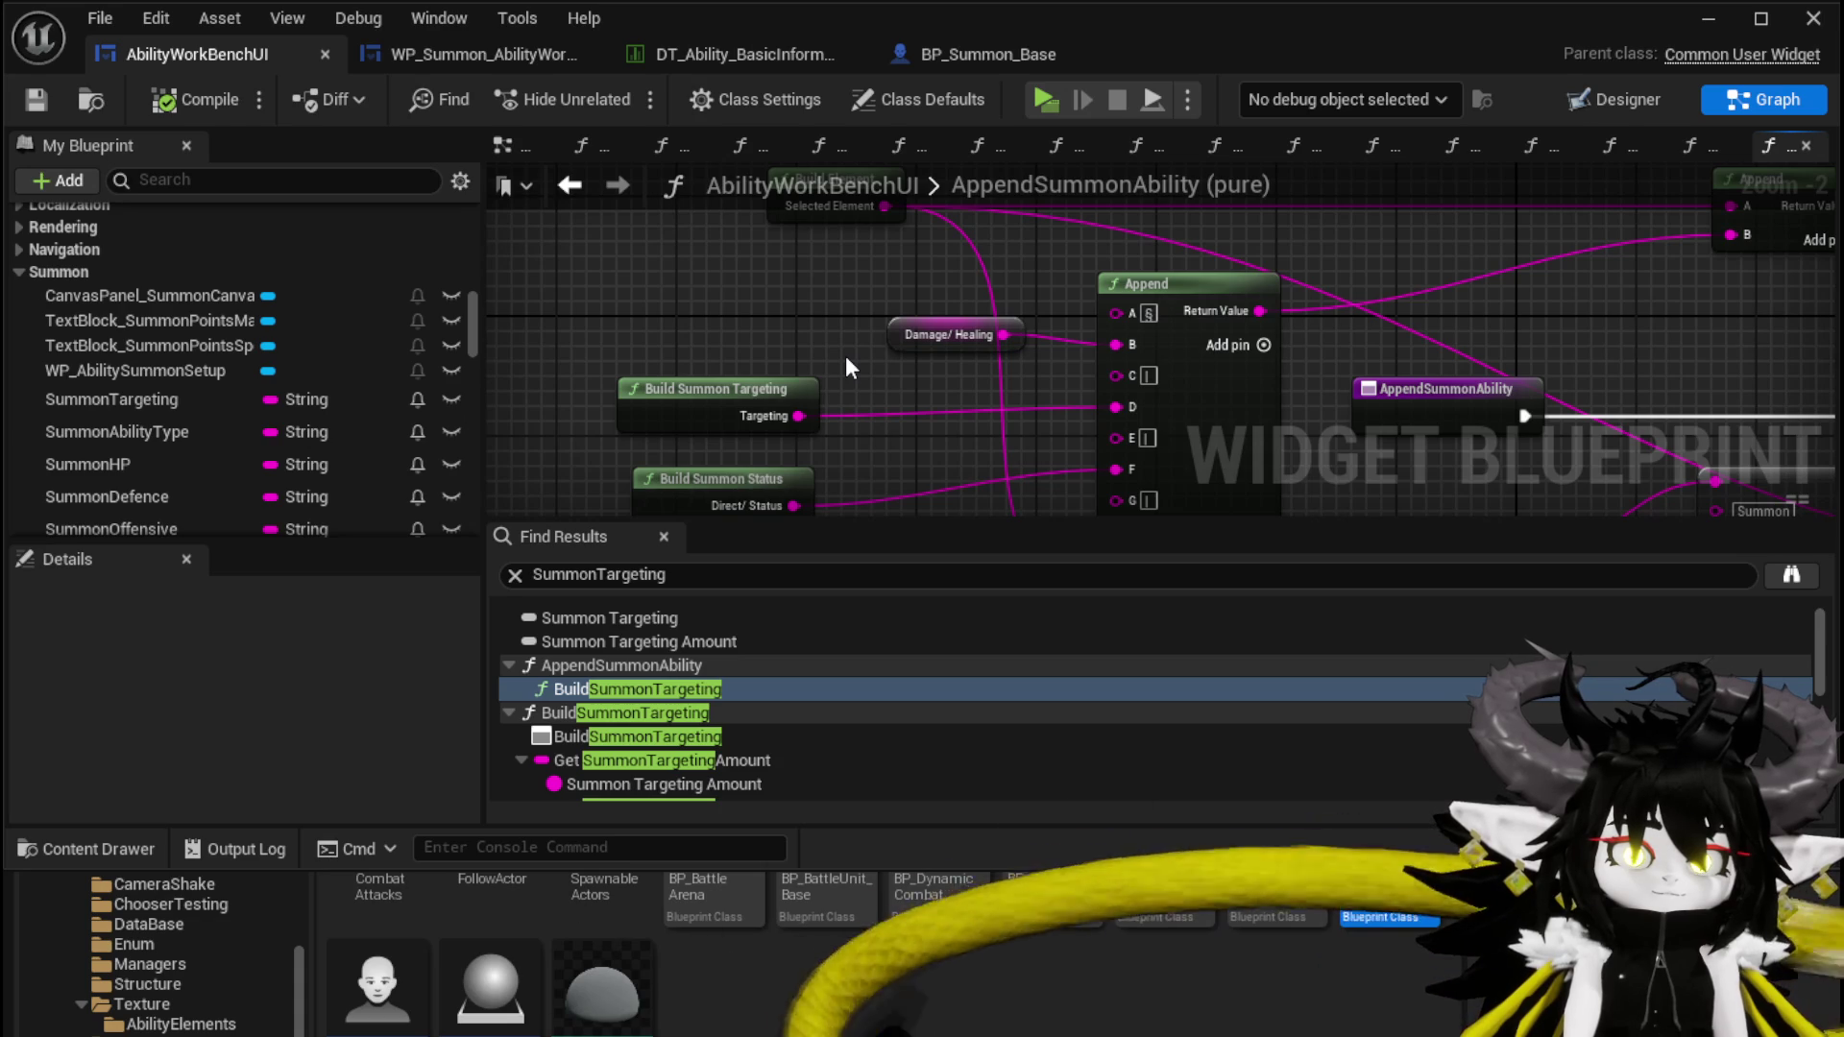
# Save the widget blueprint, start a standalone play-test, and run at the slimes attacking
pyautogui.click(33, 101)
pyautogui.click(1708, 18)
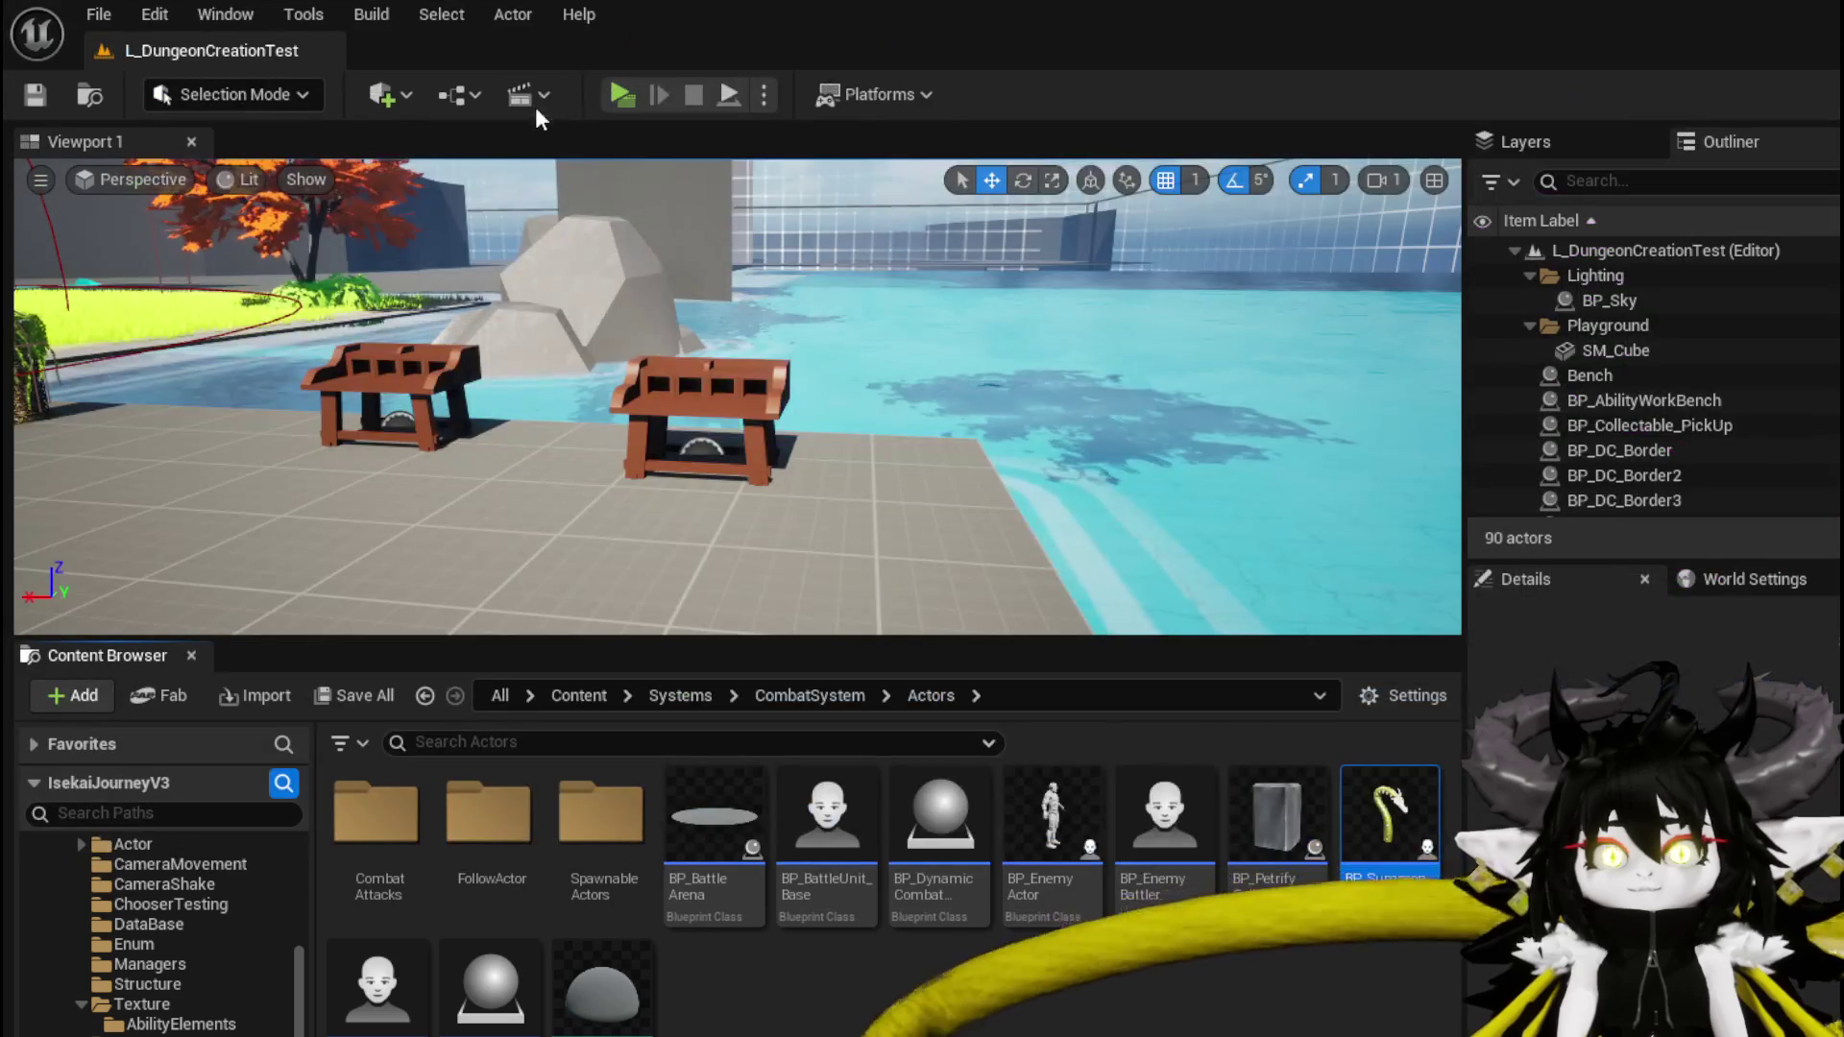
pyautogui.click(602, 87)
pyautogui.press('w')
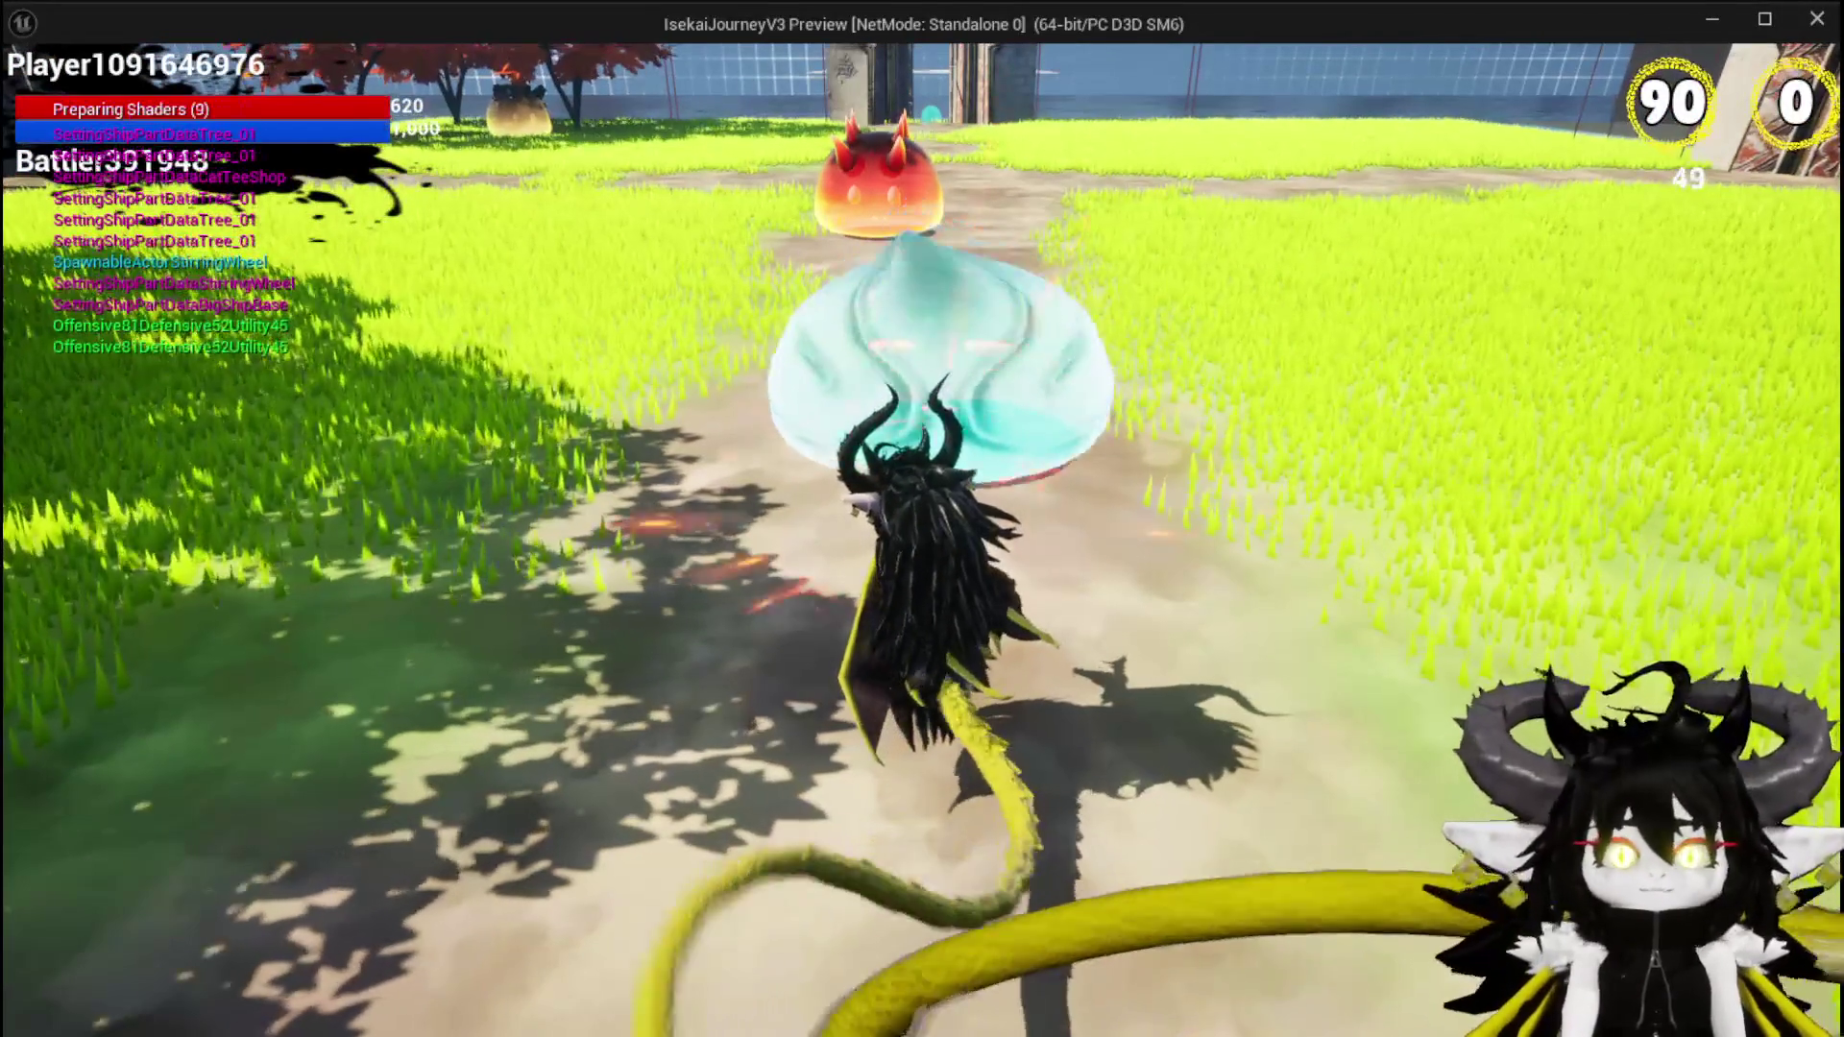
pyautogui.click(751, 441)
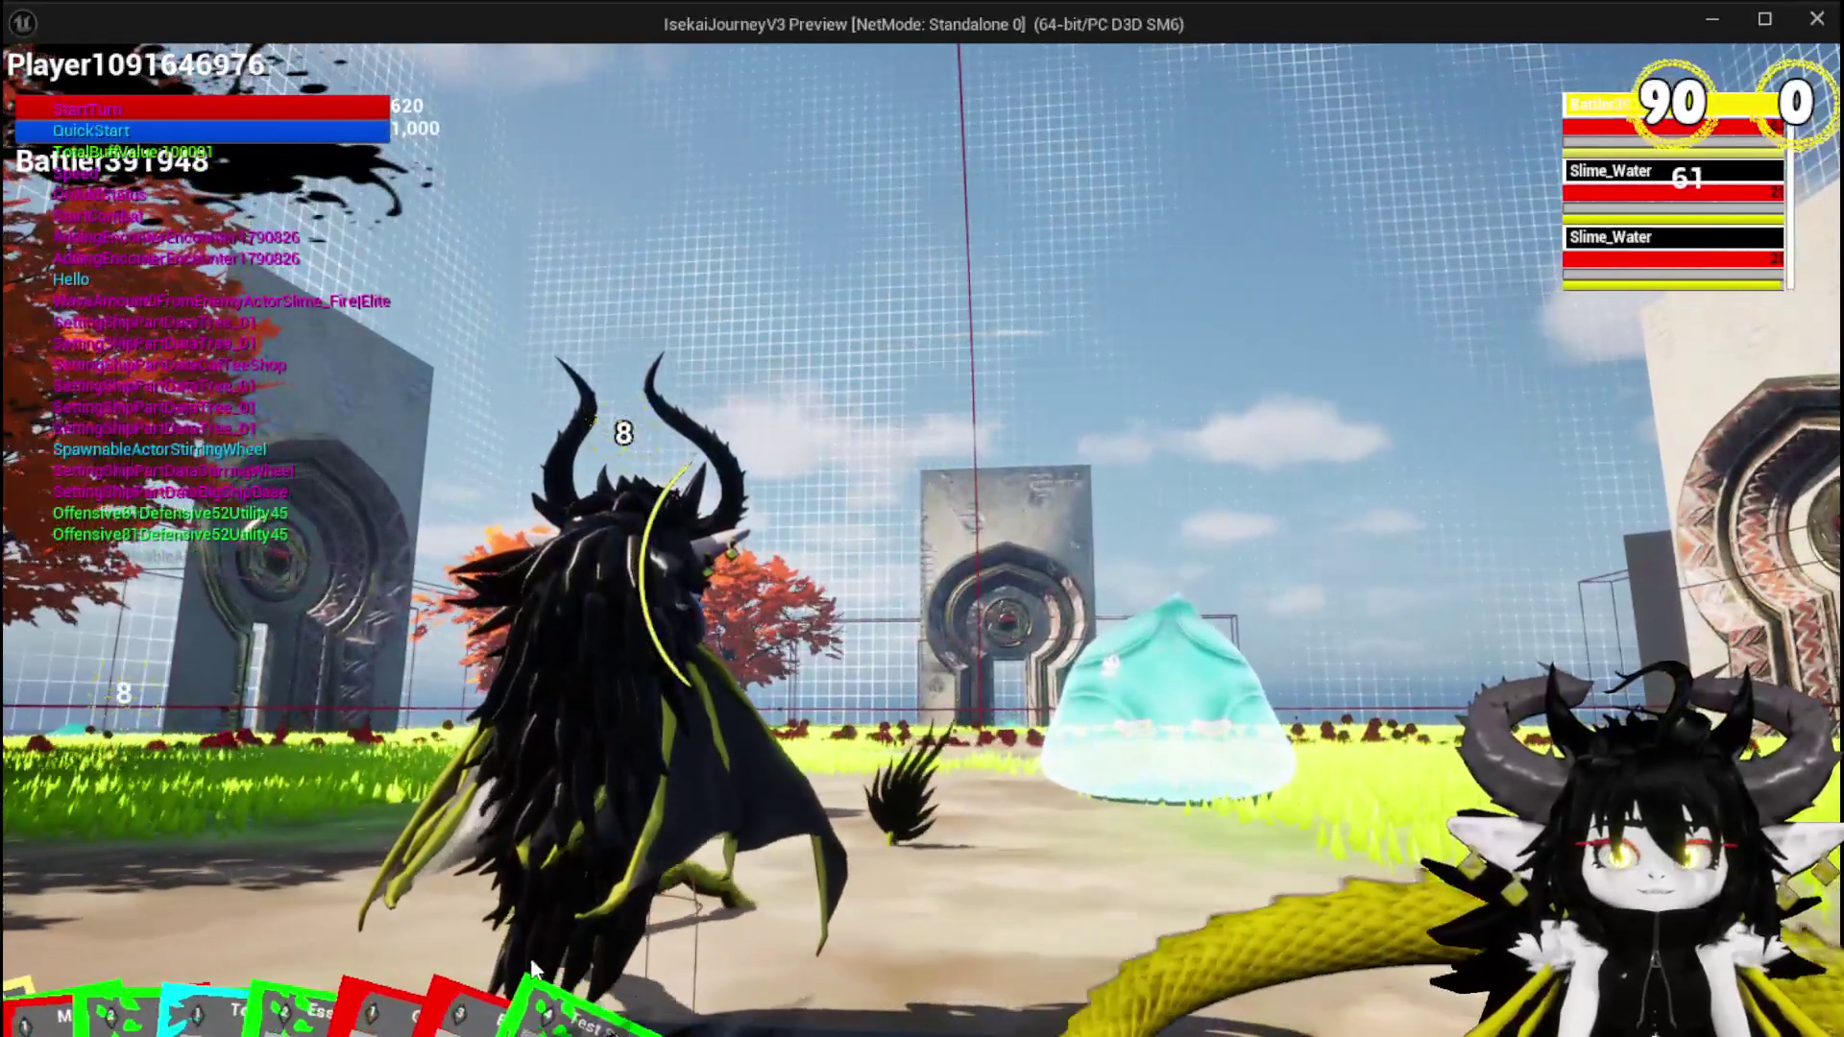
# Play the Movement card and cast Fire and Fire AOE at the slimes
pyautogui.moveTo(533, 967)
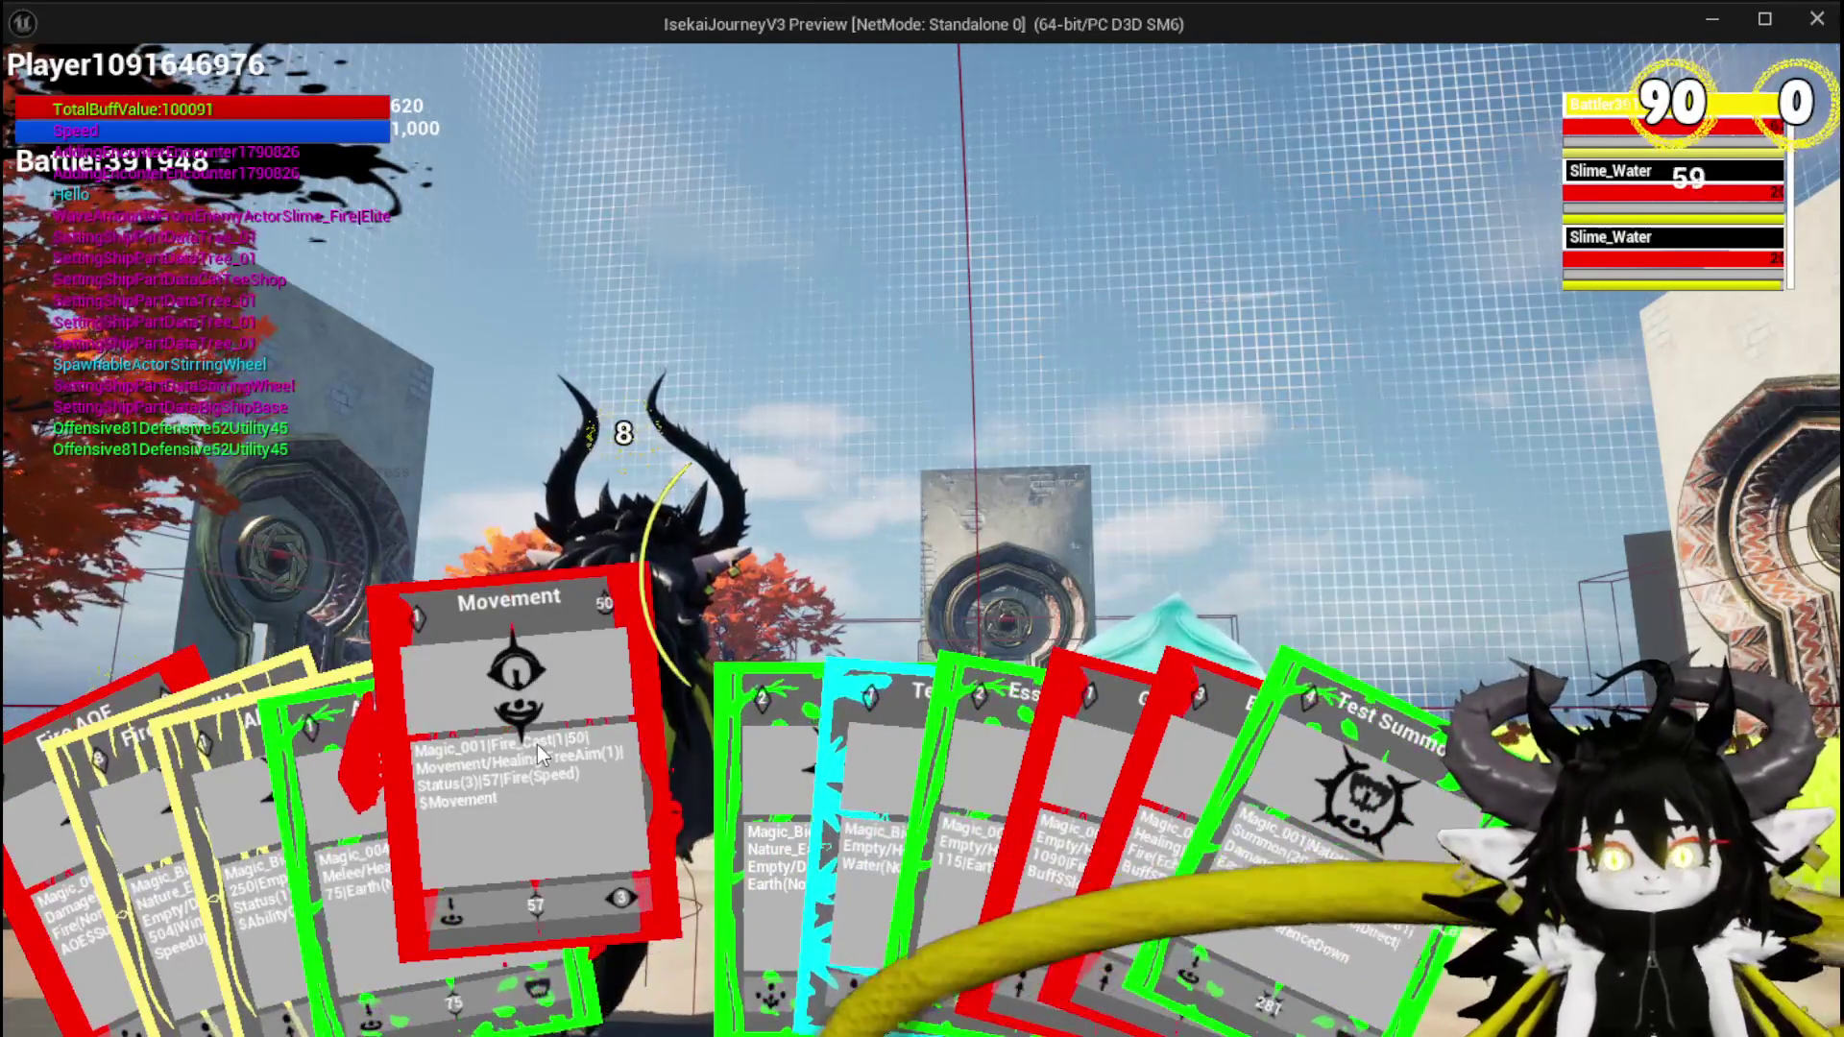
pyautogui.click(538, 745)
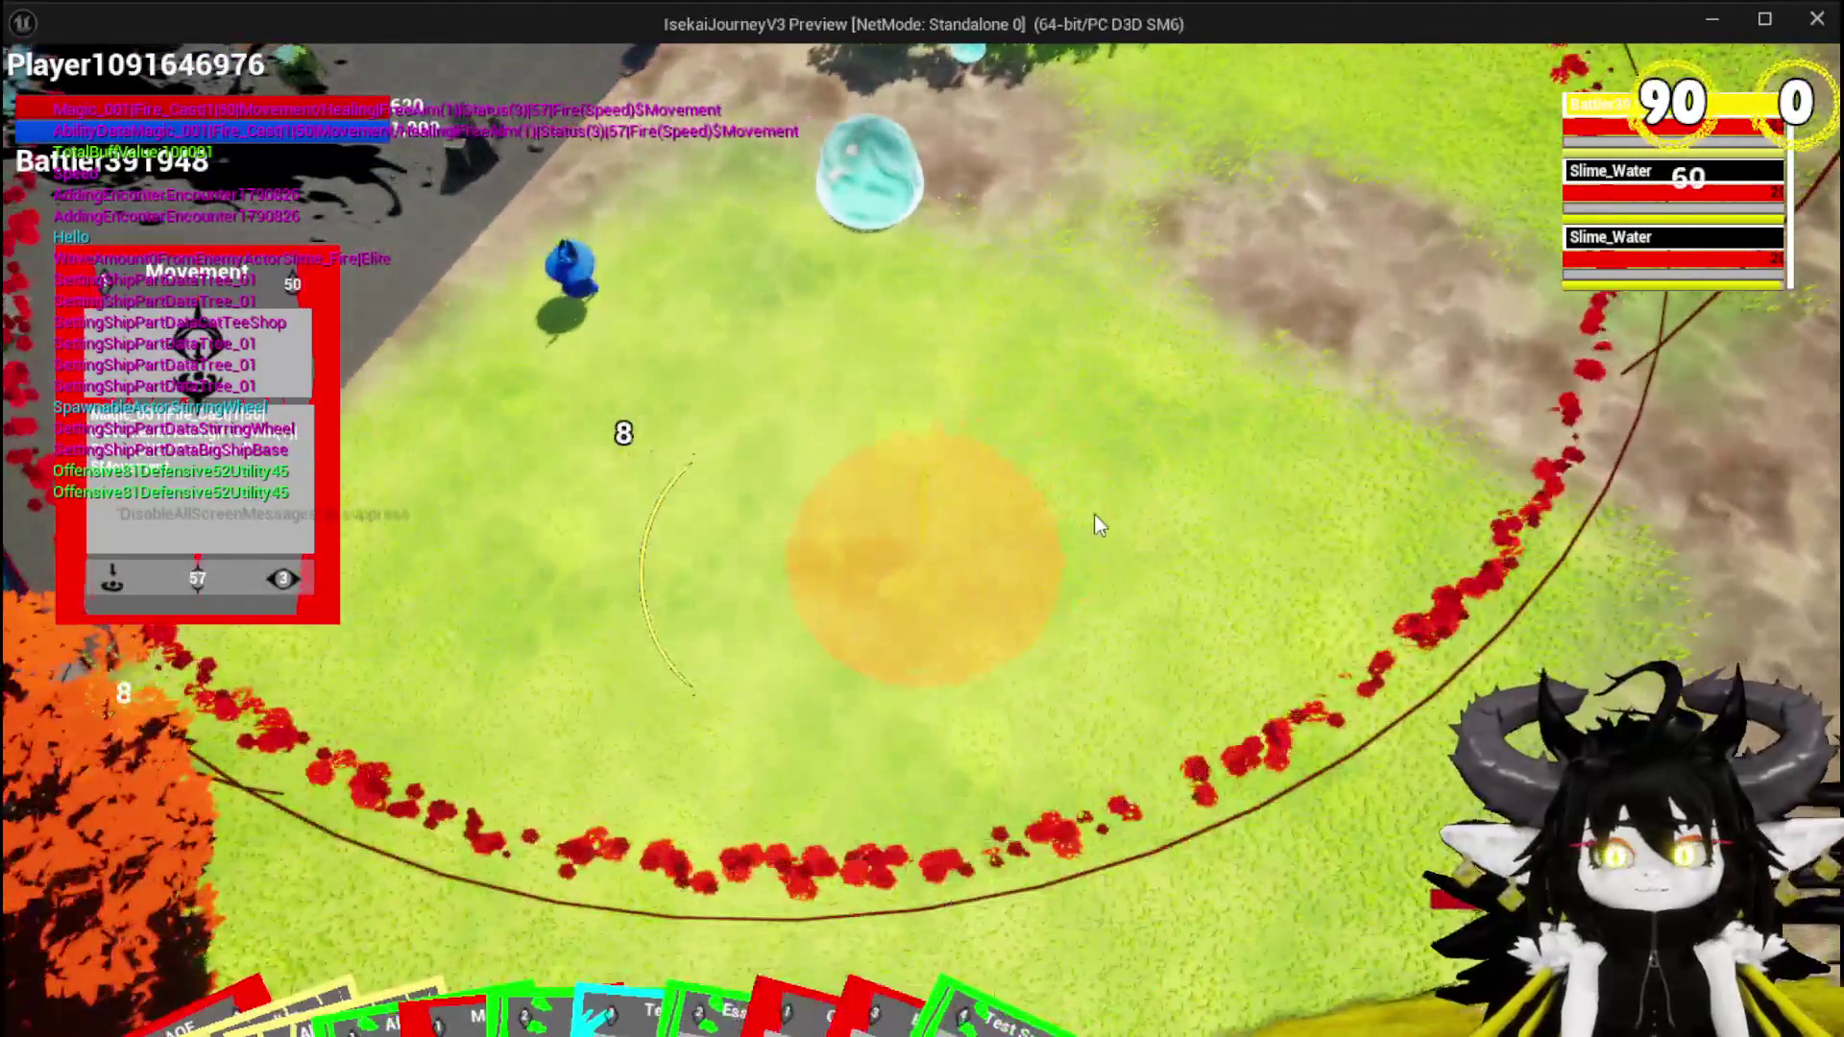
pyautogui.click(1091, 513)
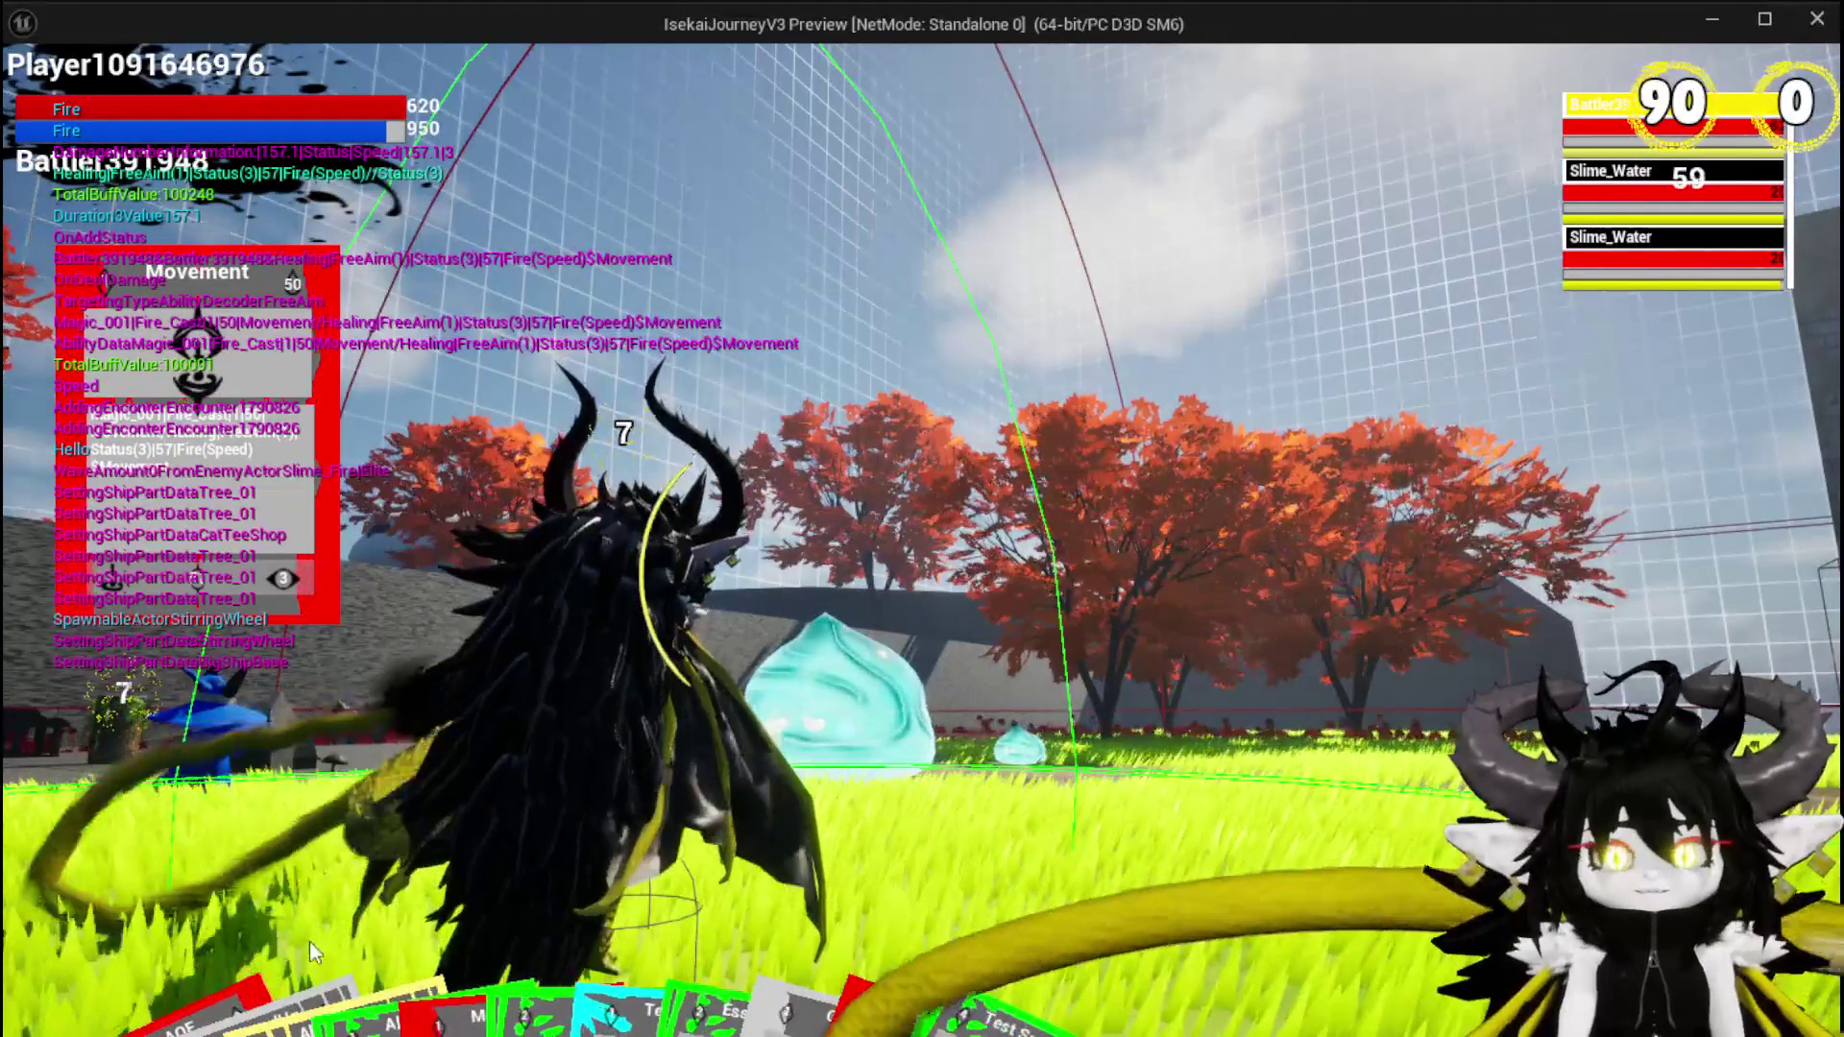
pyautogui.click(69, 960)
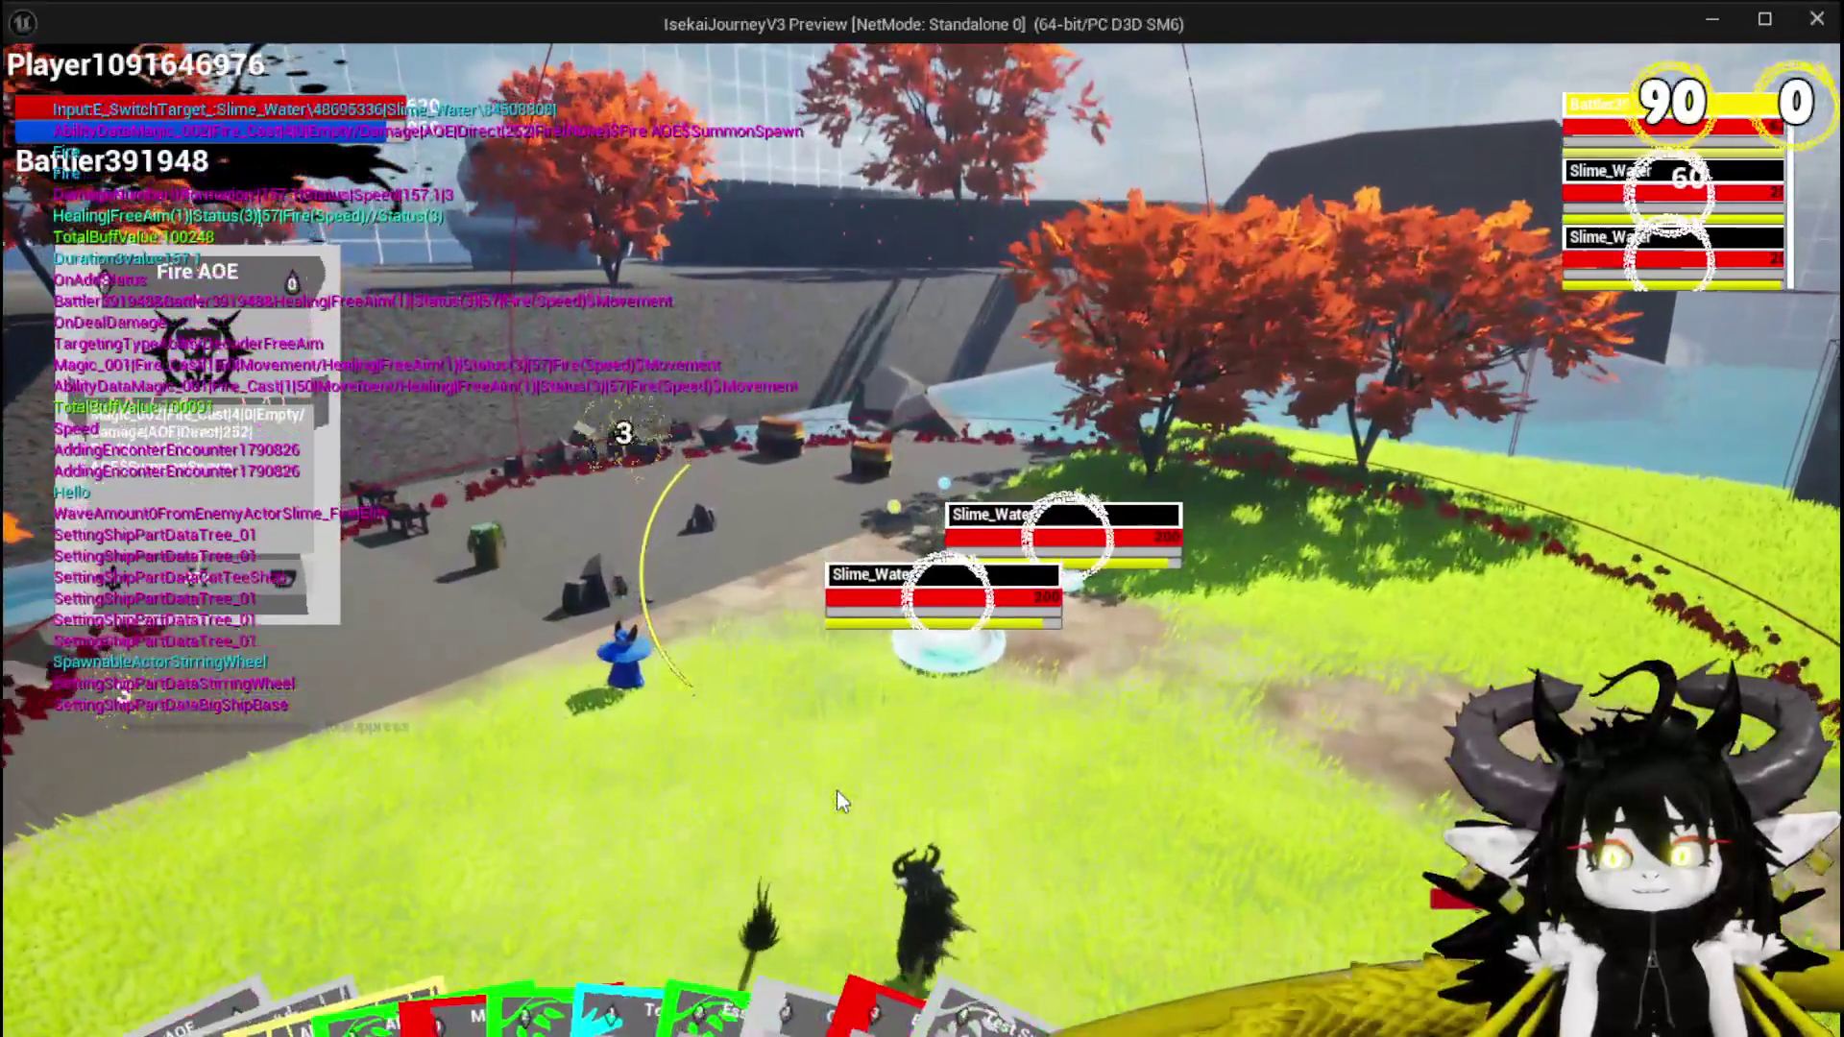
pyautogui.click(837, 792)
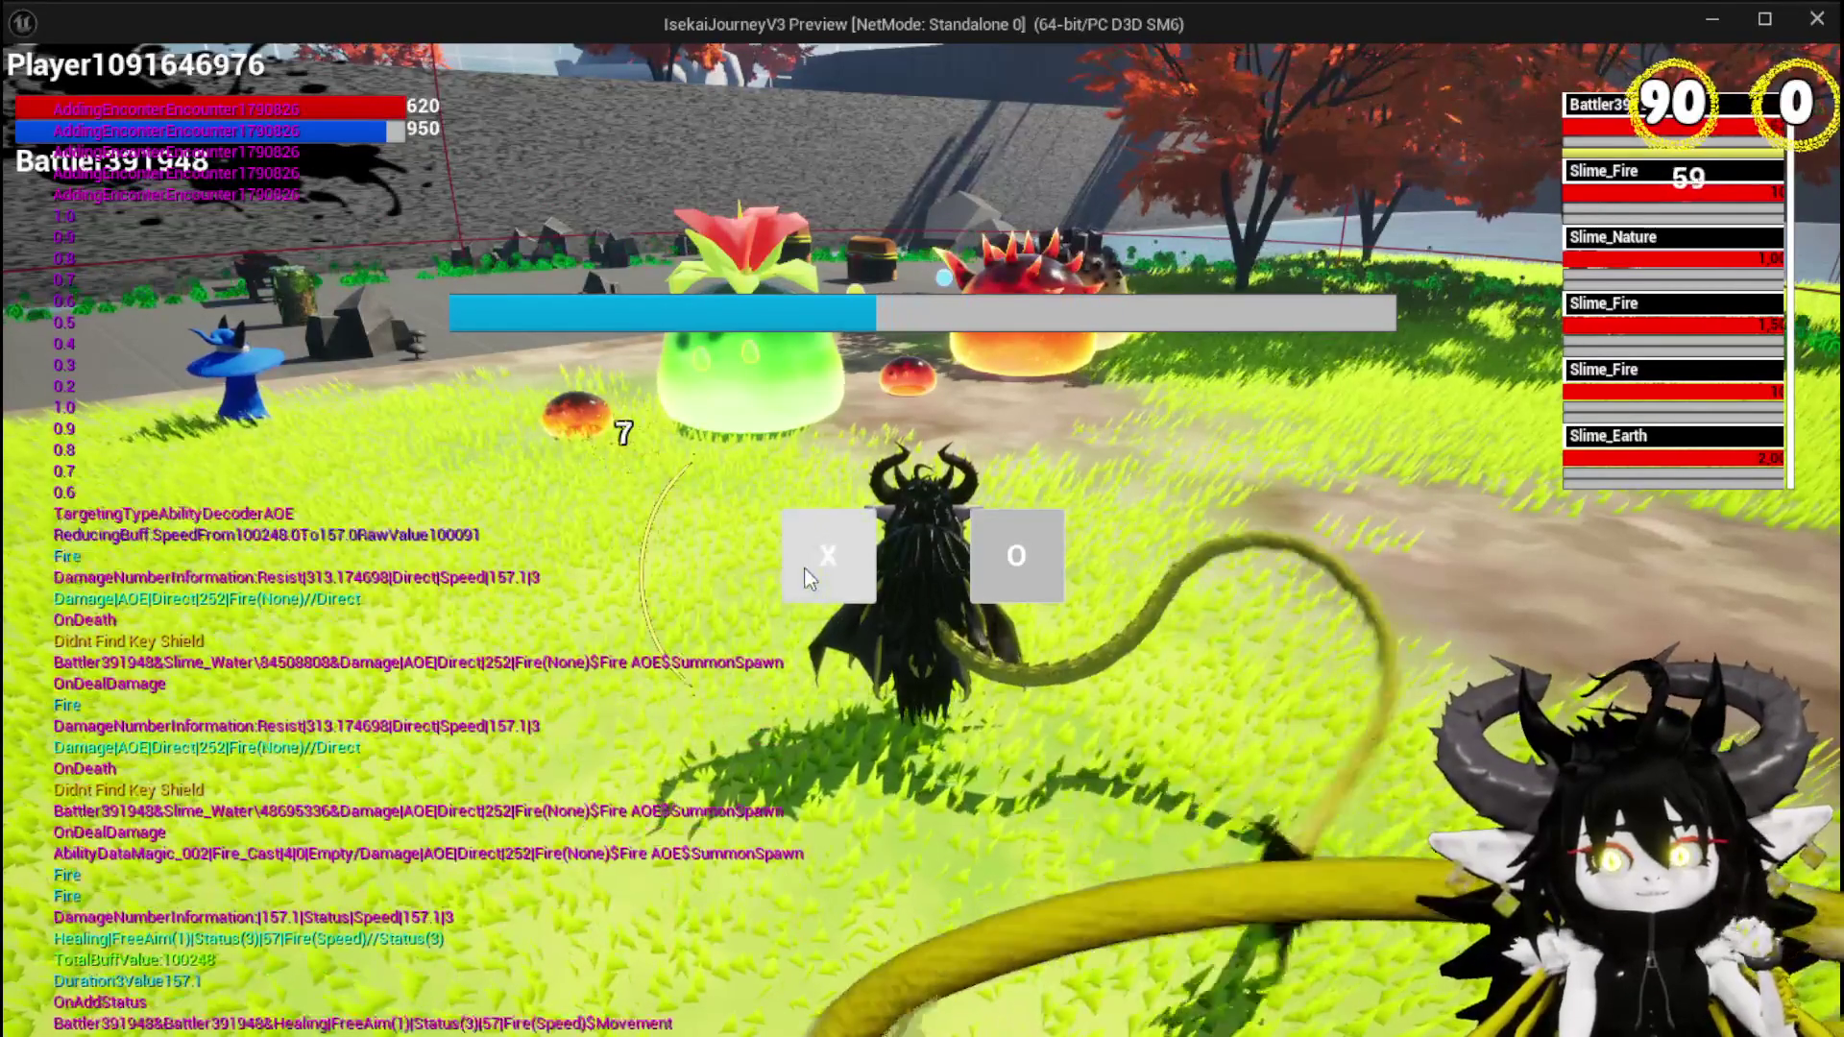
# Answer the X/O prompt, cast the Test Summon card, and pick the Echo Buff card
pyautogui.click(807, 576)
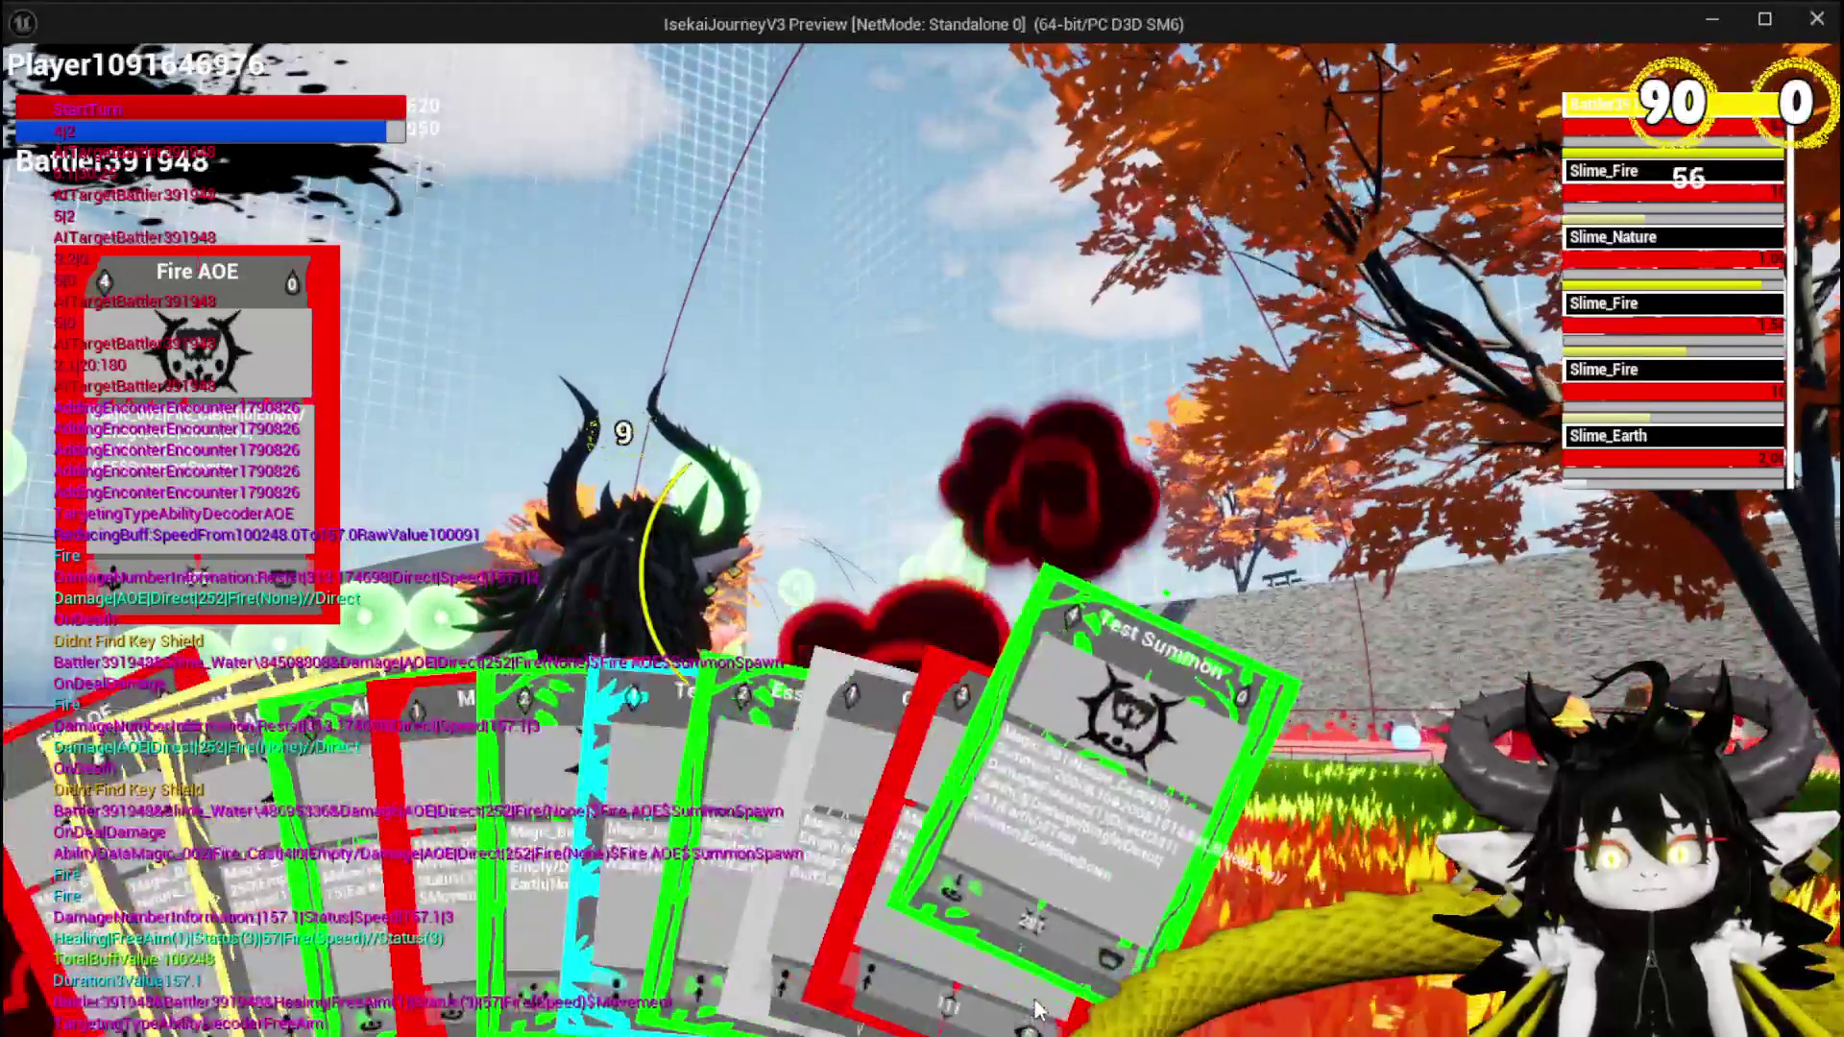
pyautogui.click(1095, 876)
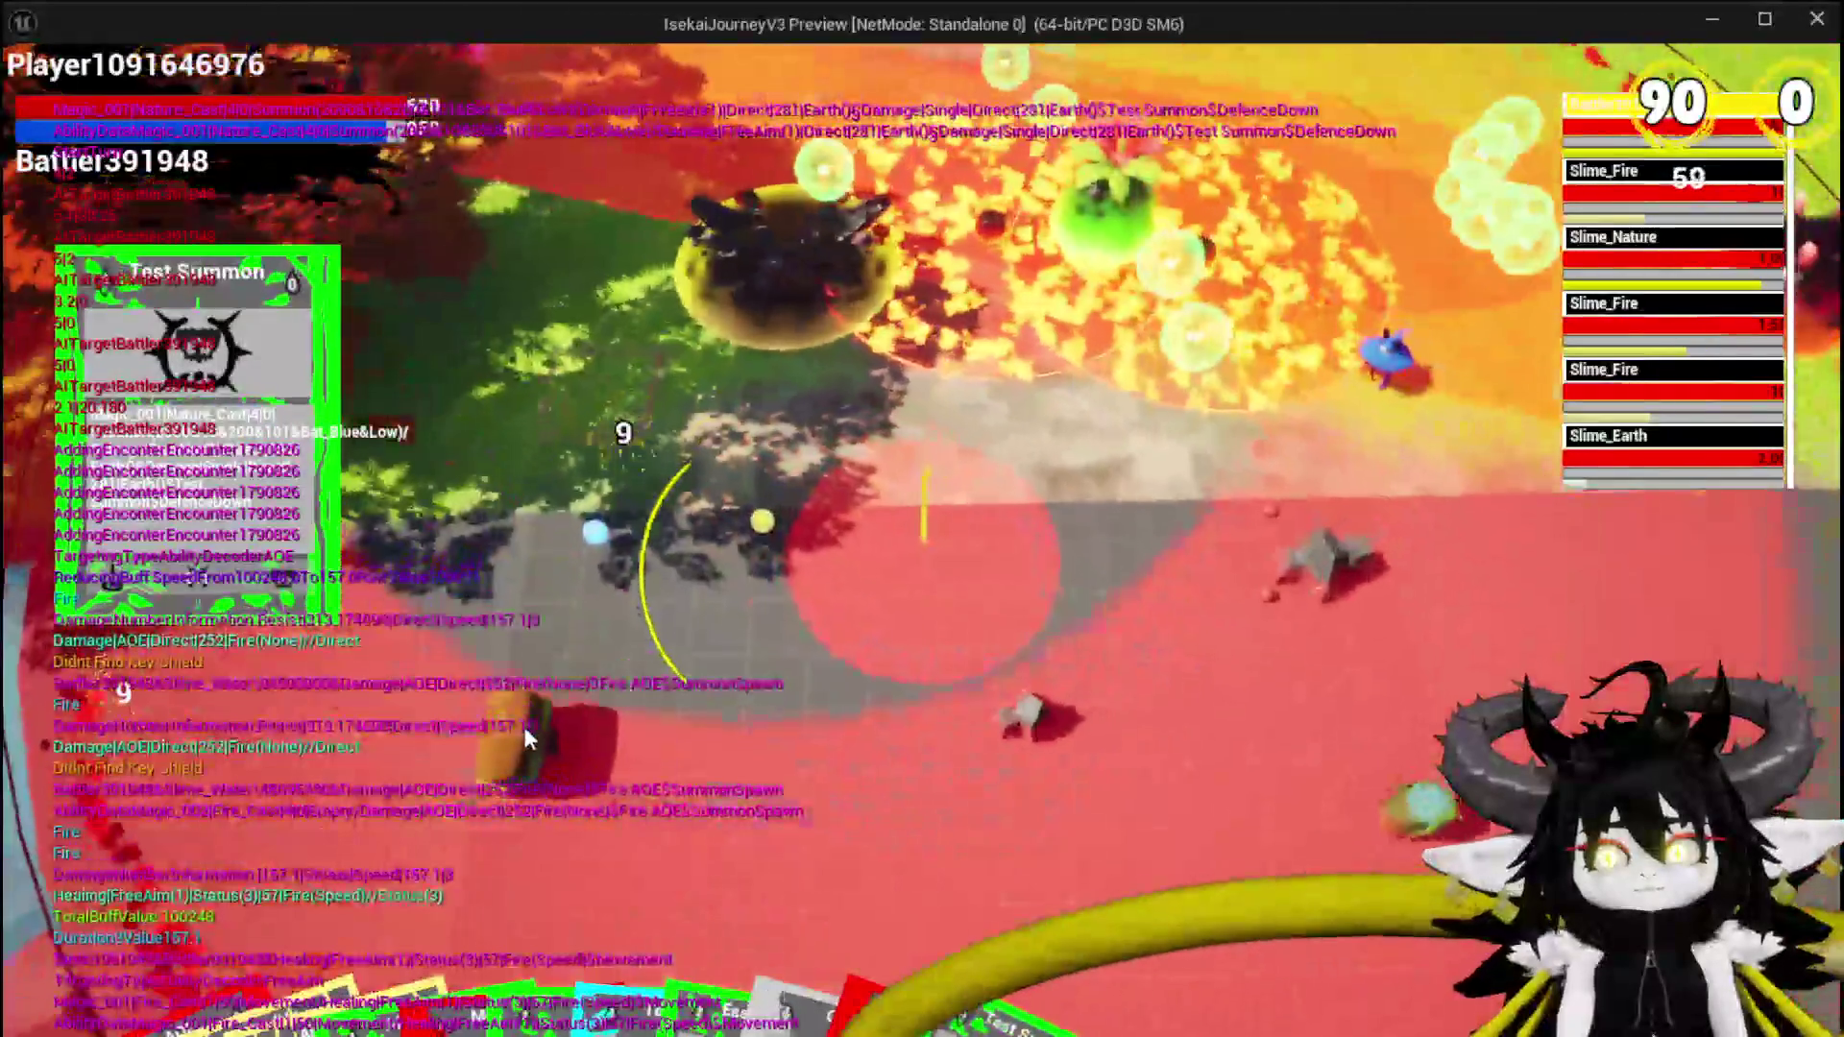
pyautogui.click(523, 726)
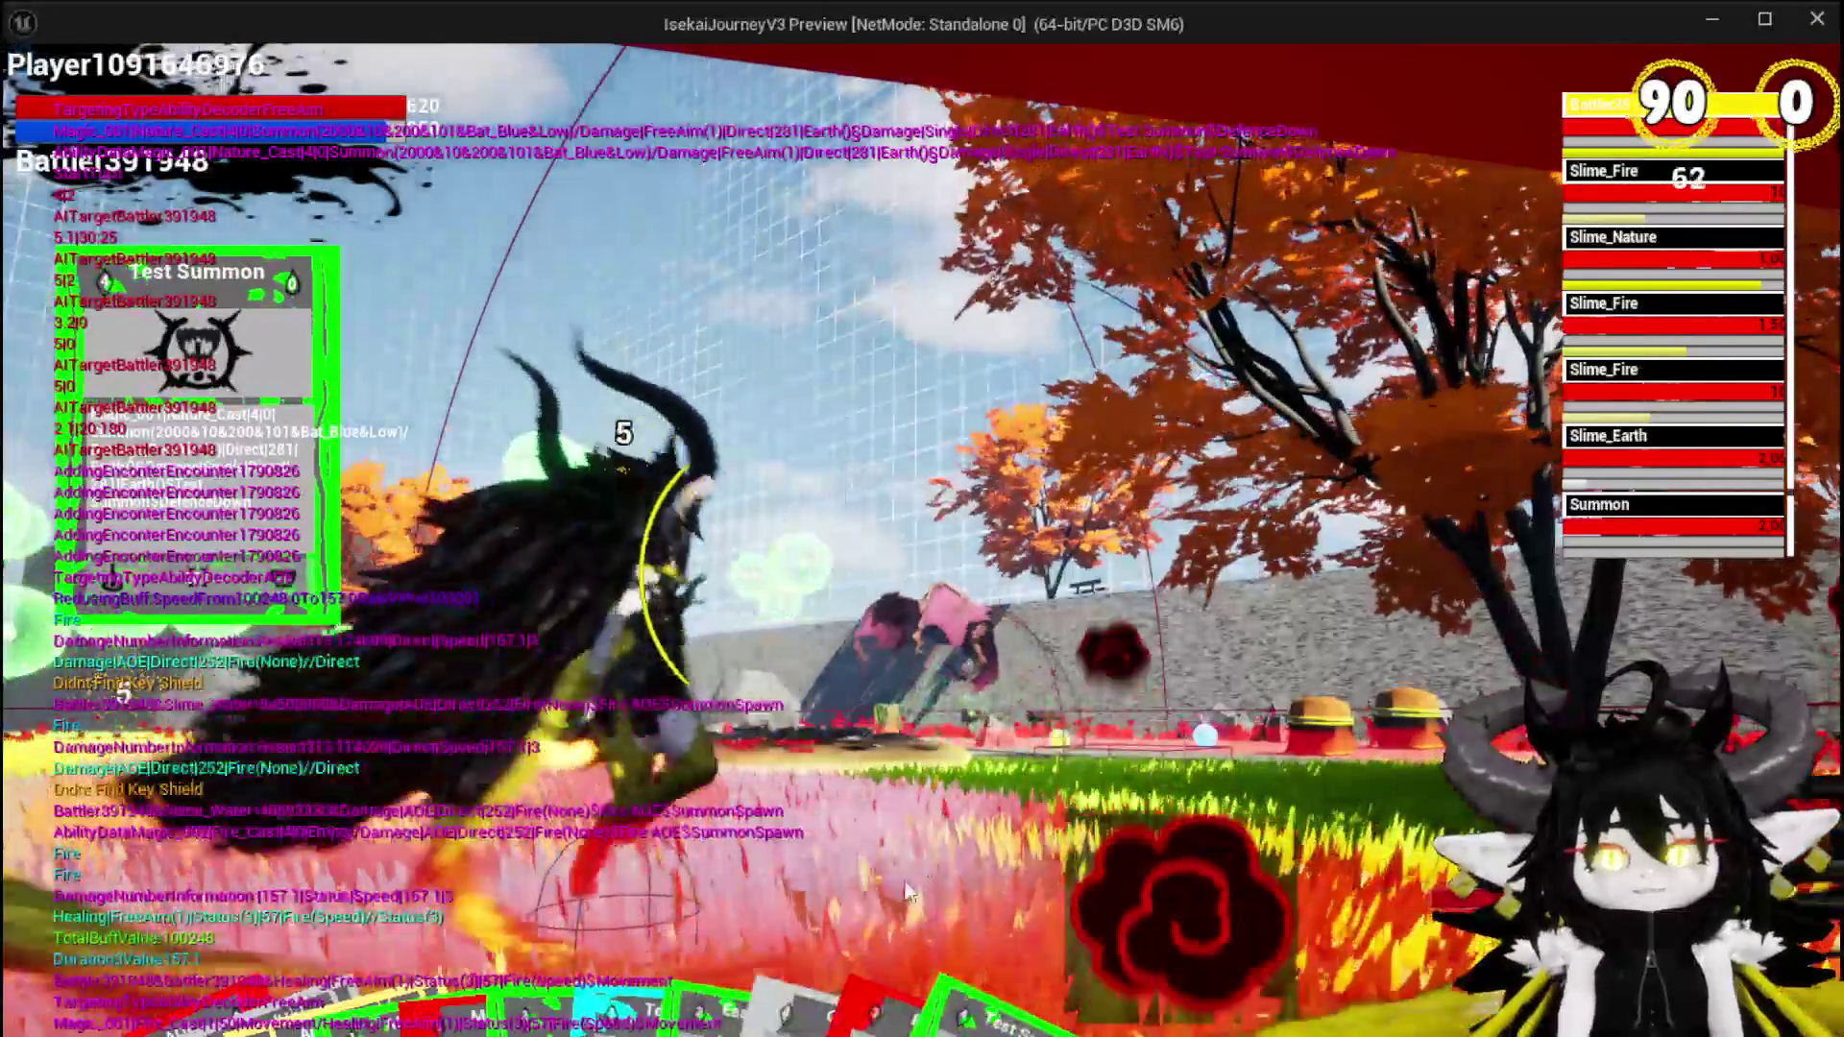
pyautogui.moveTo(704, 833)
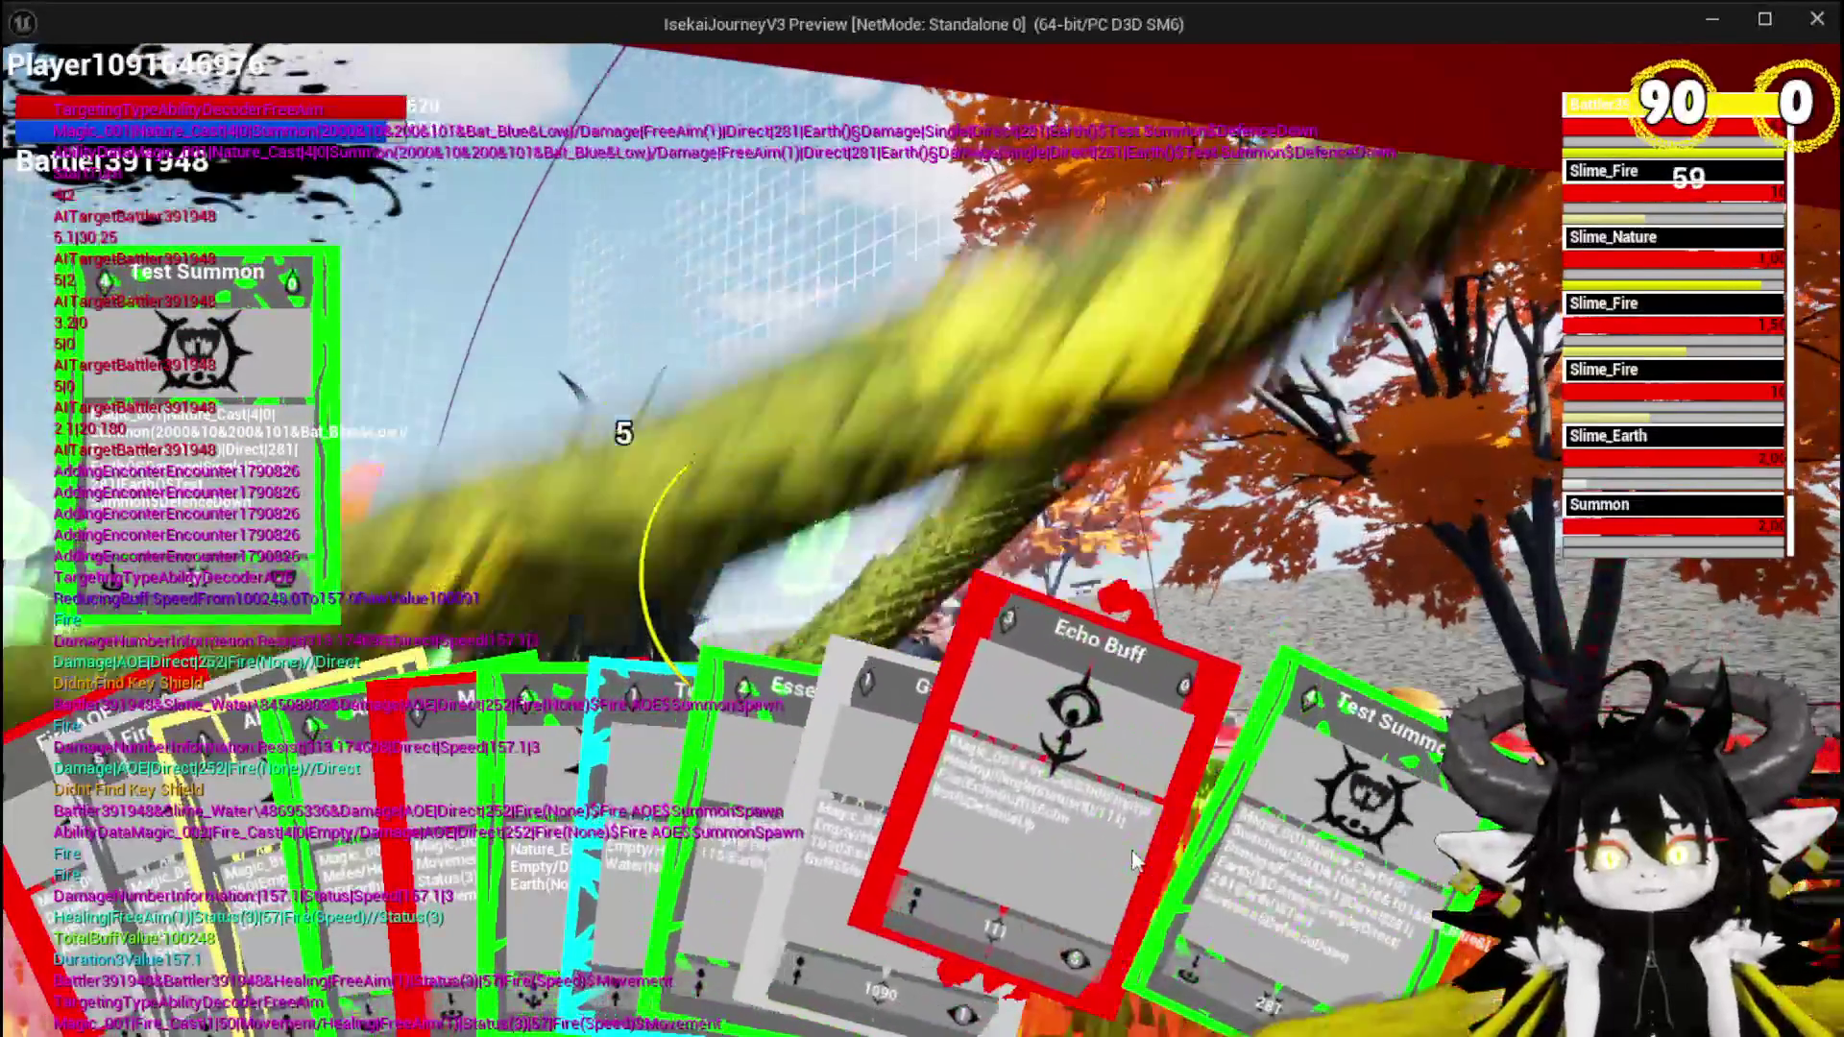
pyautogui.click(998, 822)
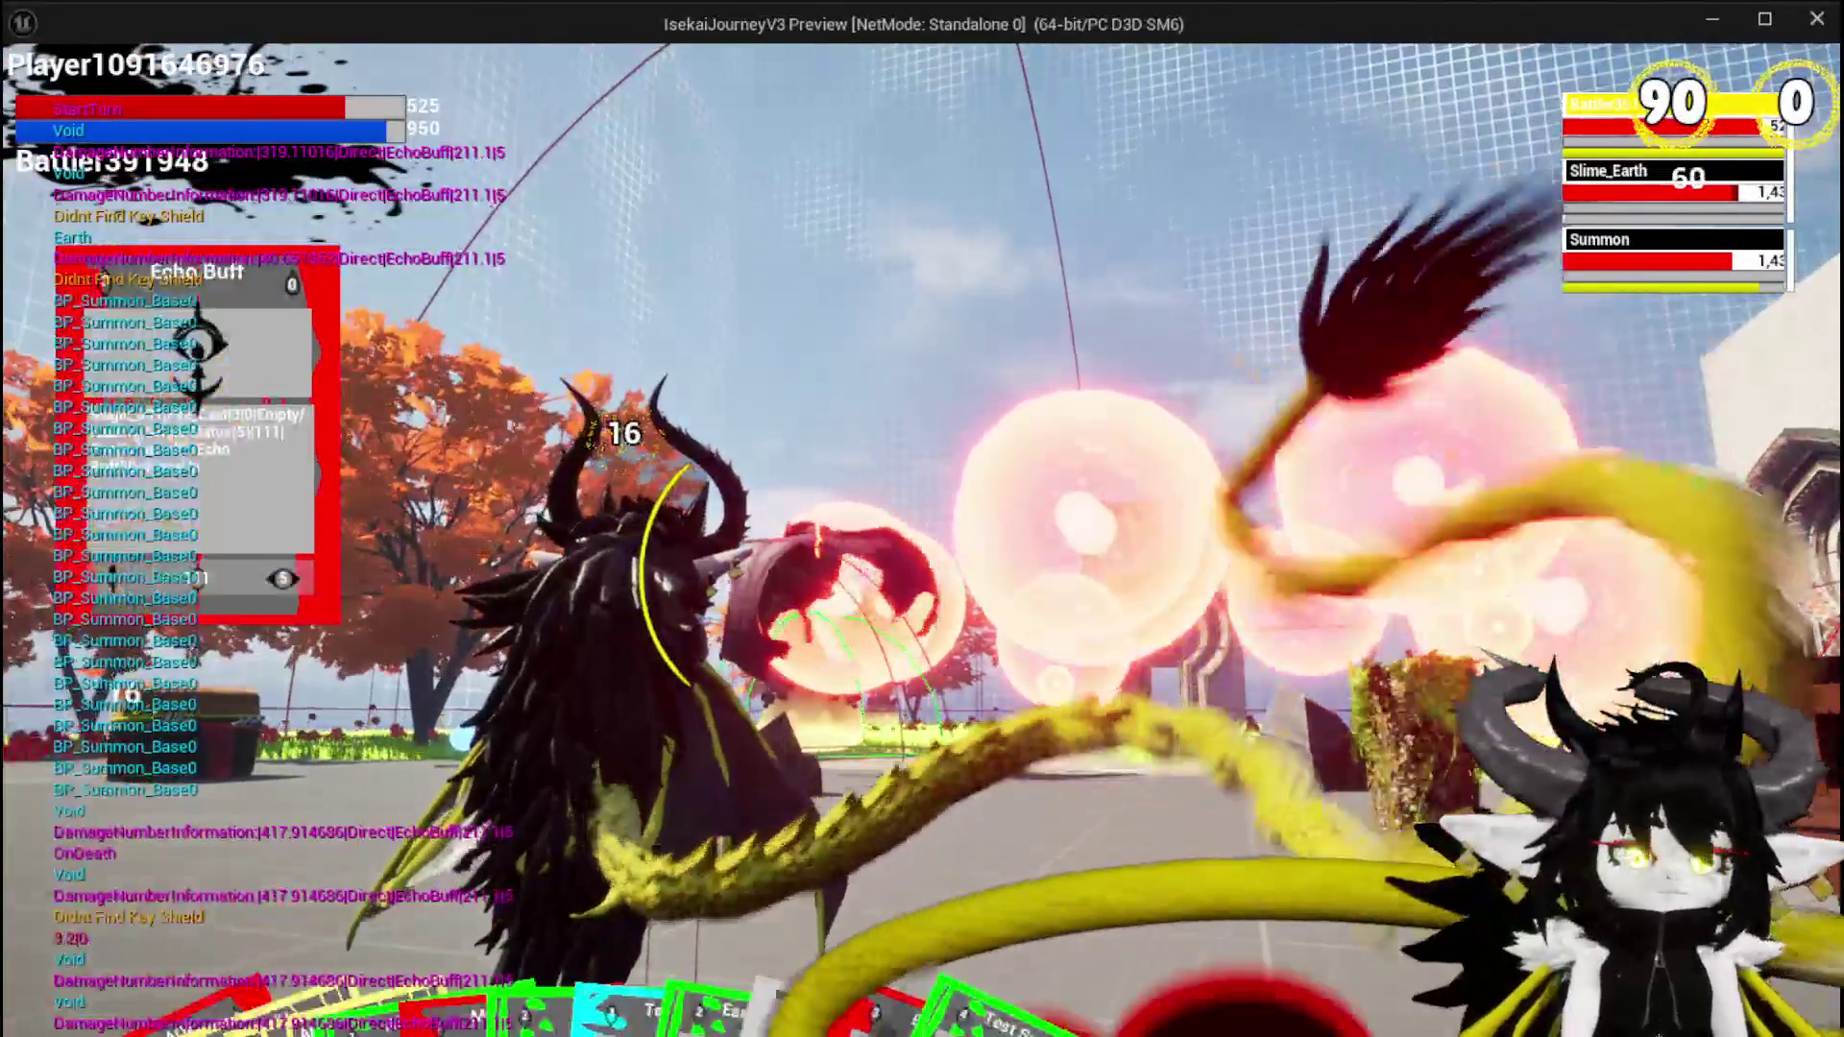
# Close the standalone play preview with Escape to return to the editor
pyautogui.press('Escape')
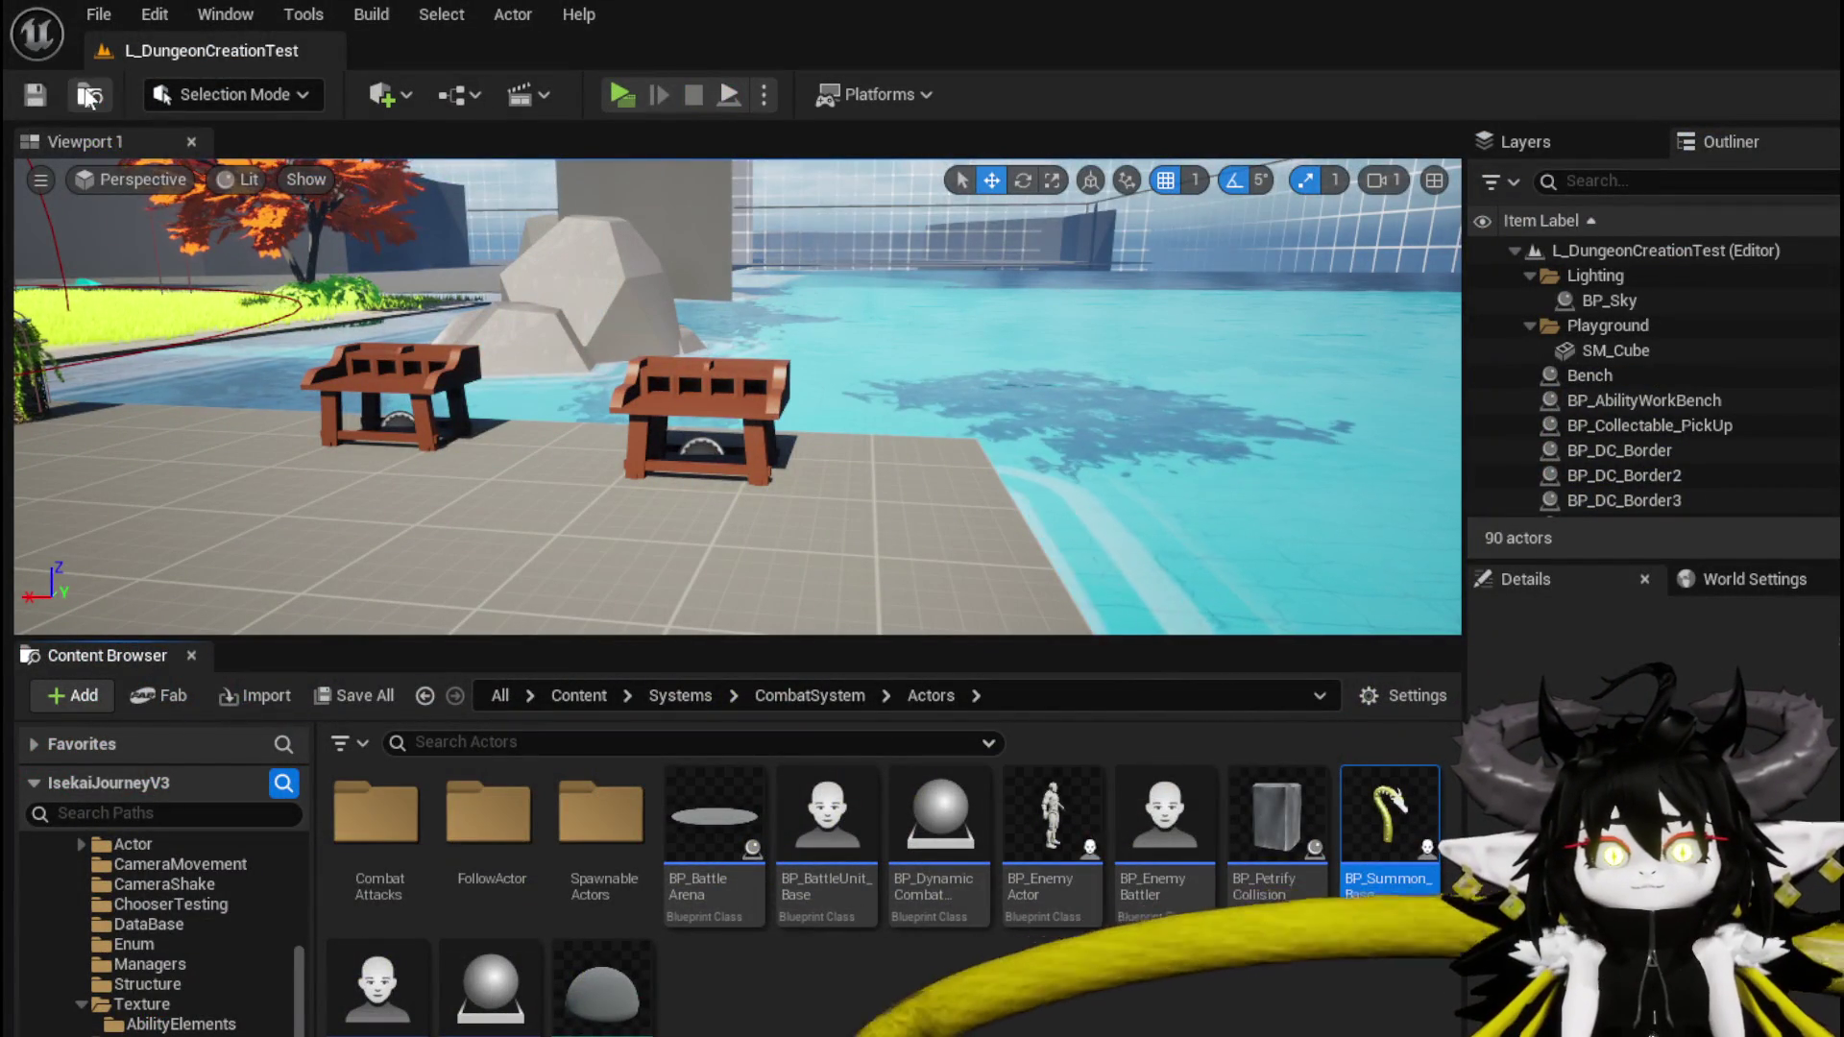
# Save the project and open the Magic_Big_03 card in the in-game Ability panel
pyautogui.hotkey('ctrl', 's')
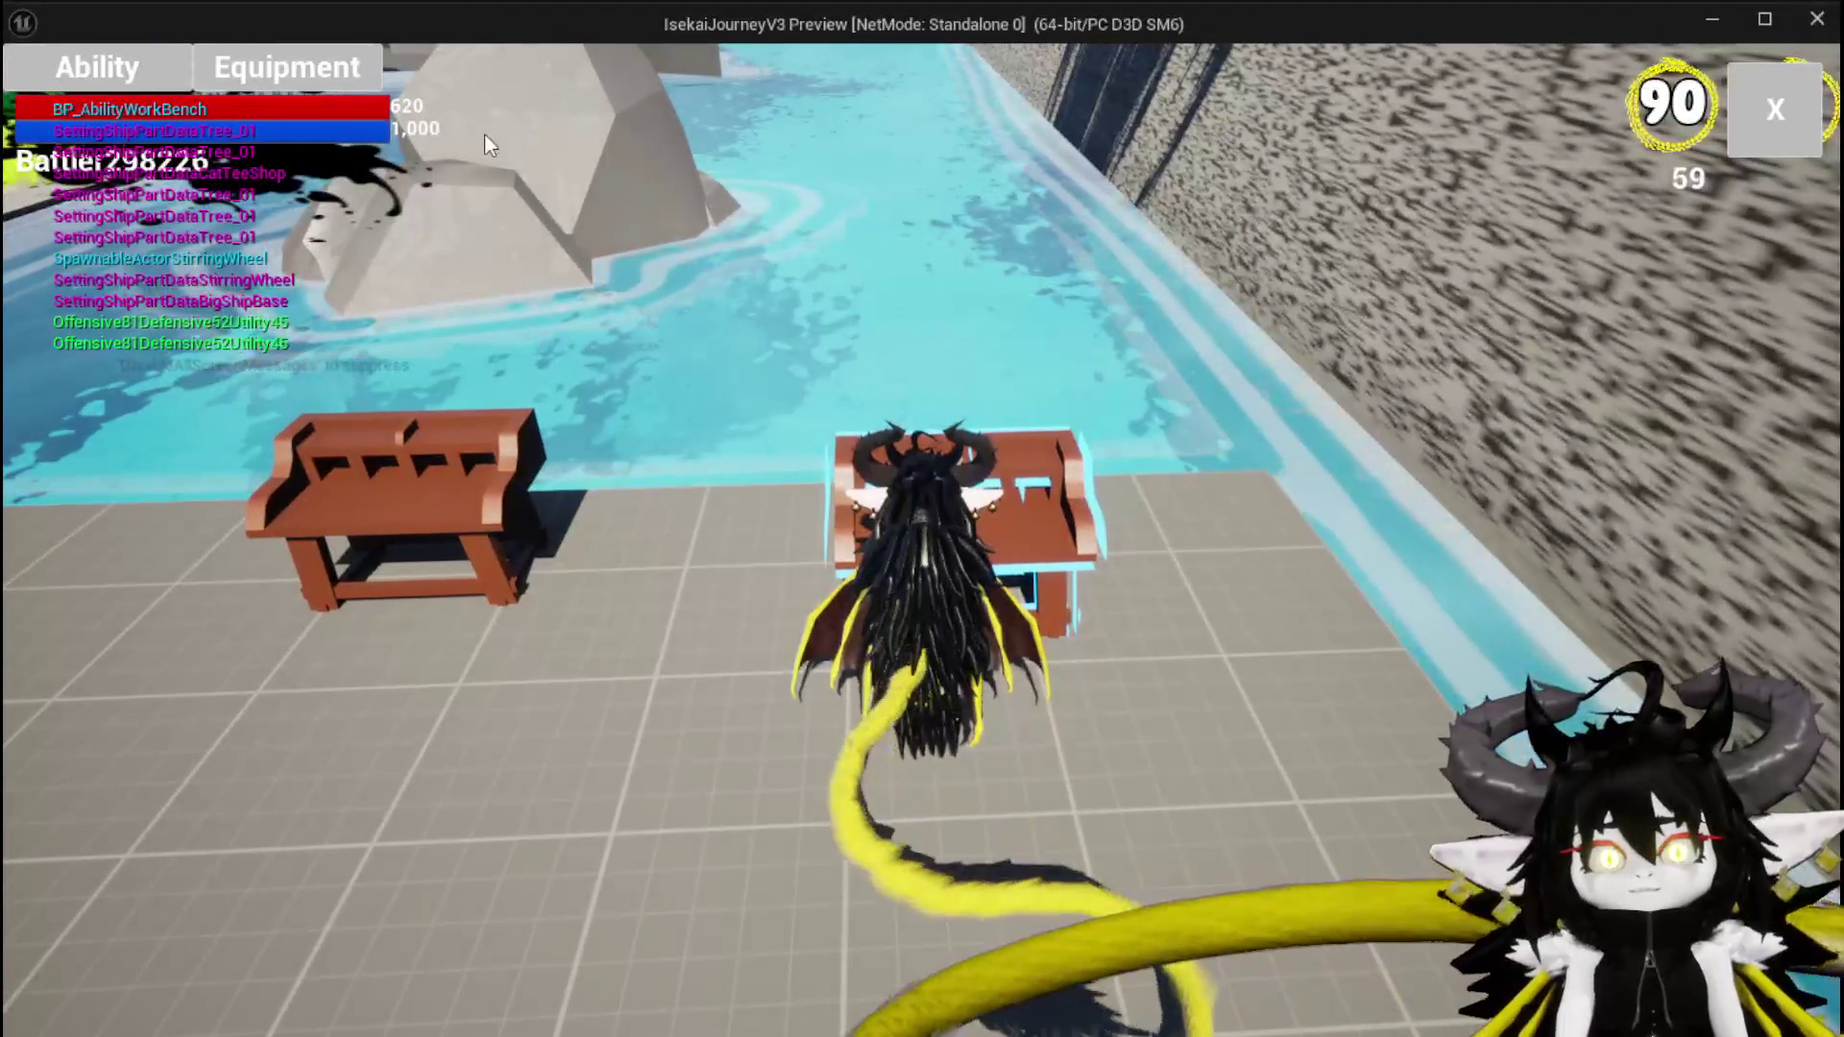
pyautogui.click(127, 86)
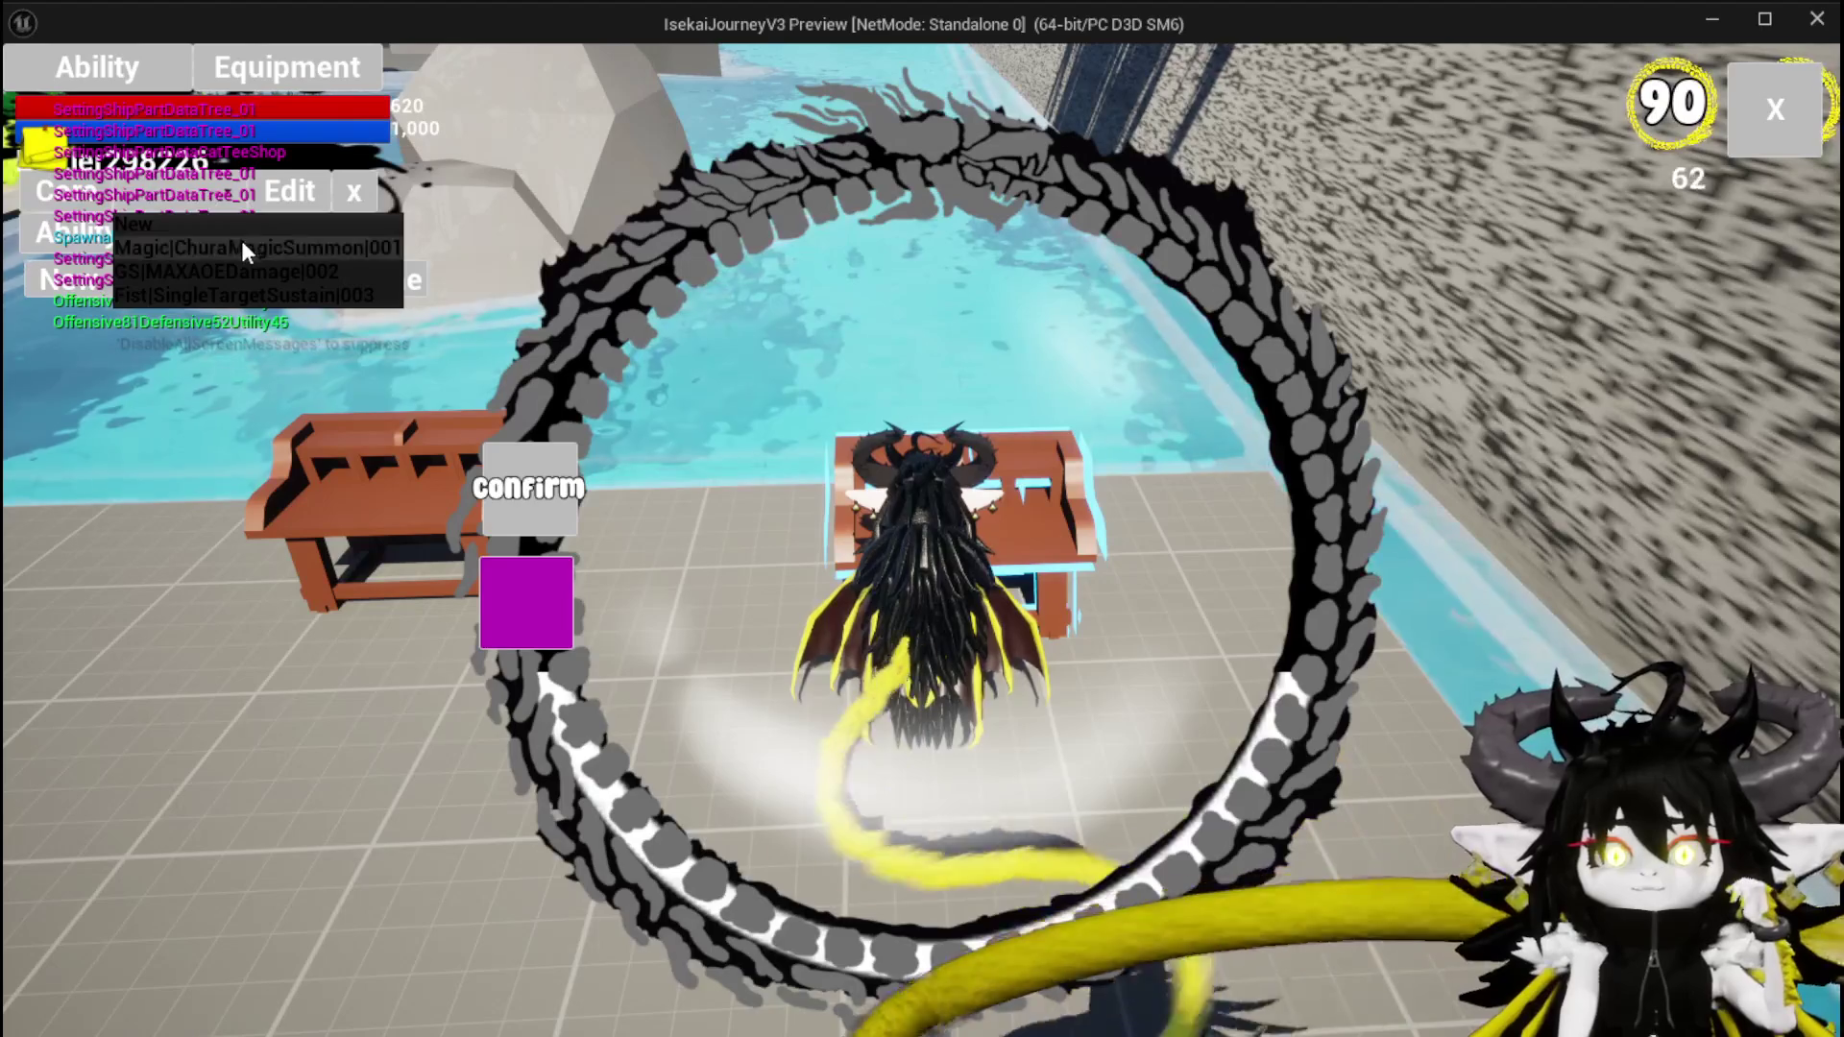
pyautogui.click(244, 241)
pyautogui.click(1037, 782)
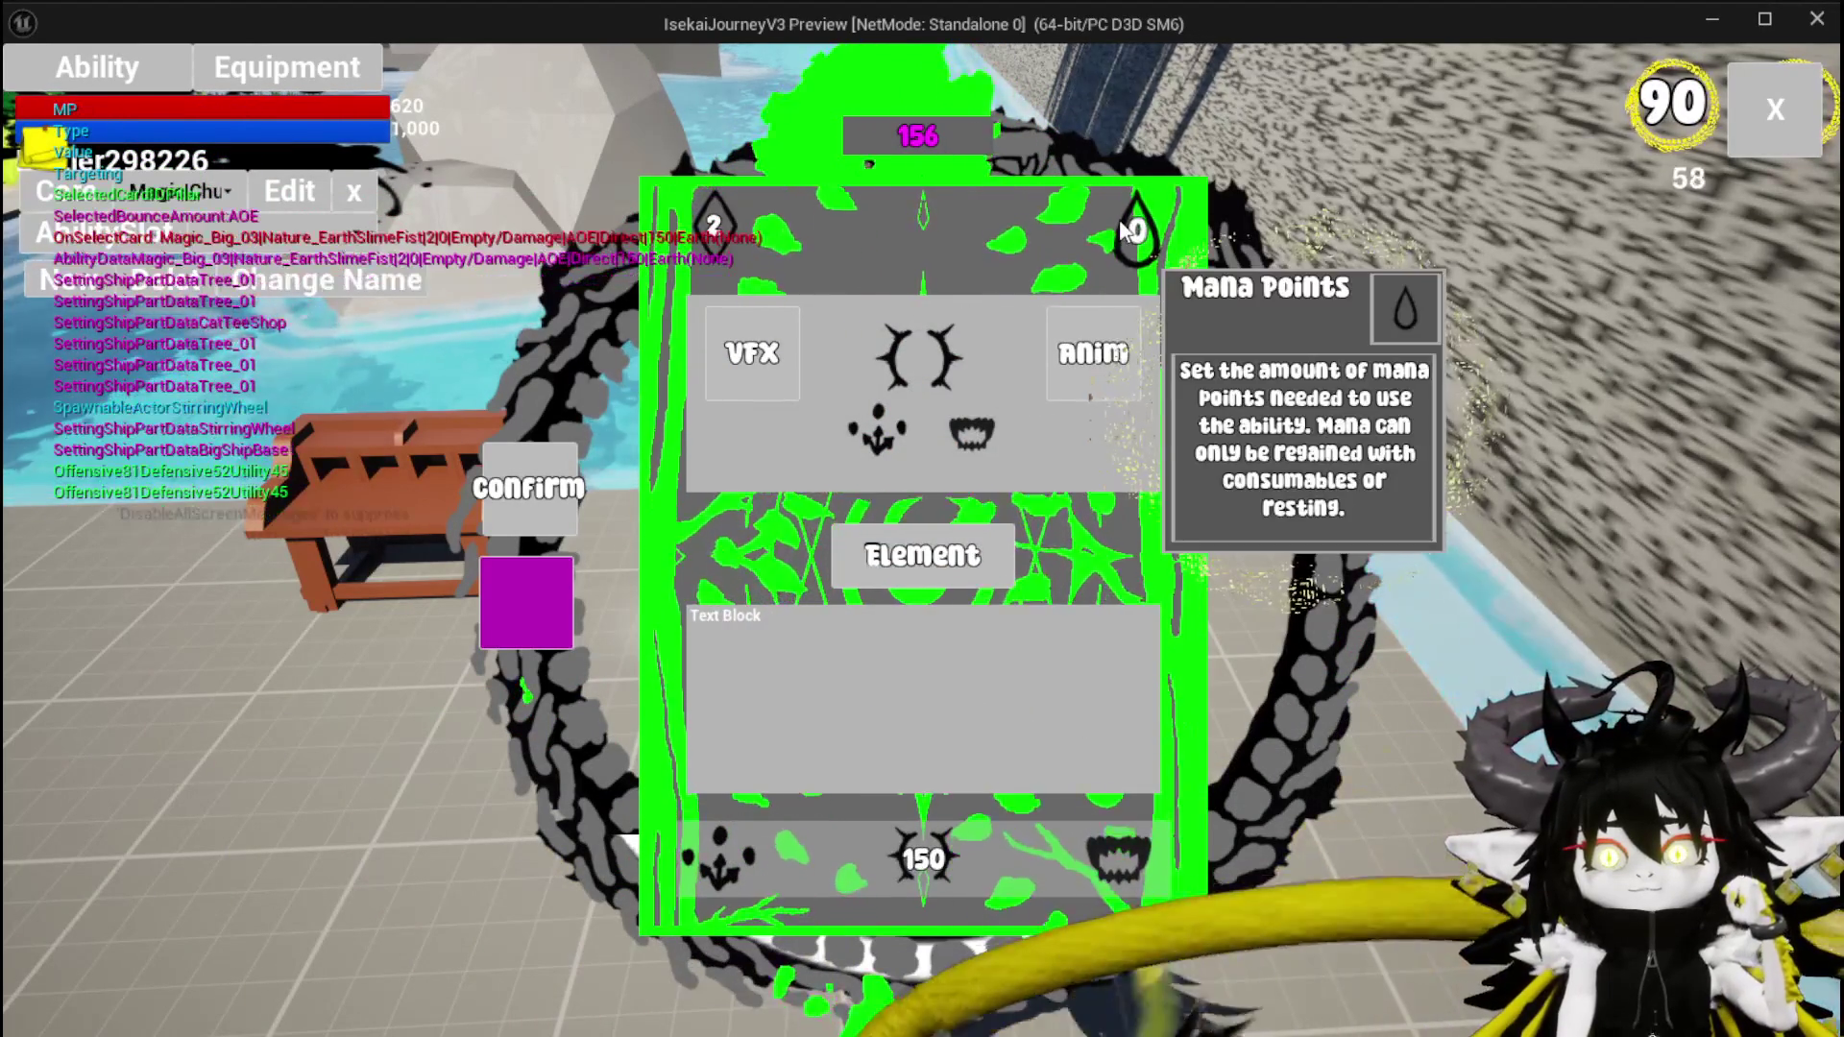
# Assign the Summon animation to Magic_Big_03 and close the card editor
pyautogui.moveTo(1119, 257)
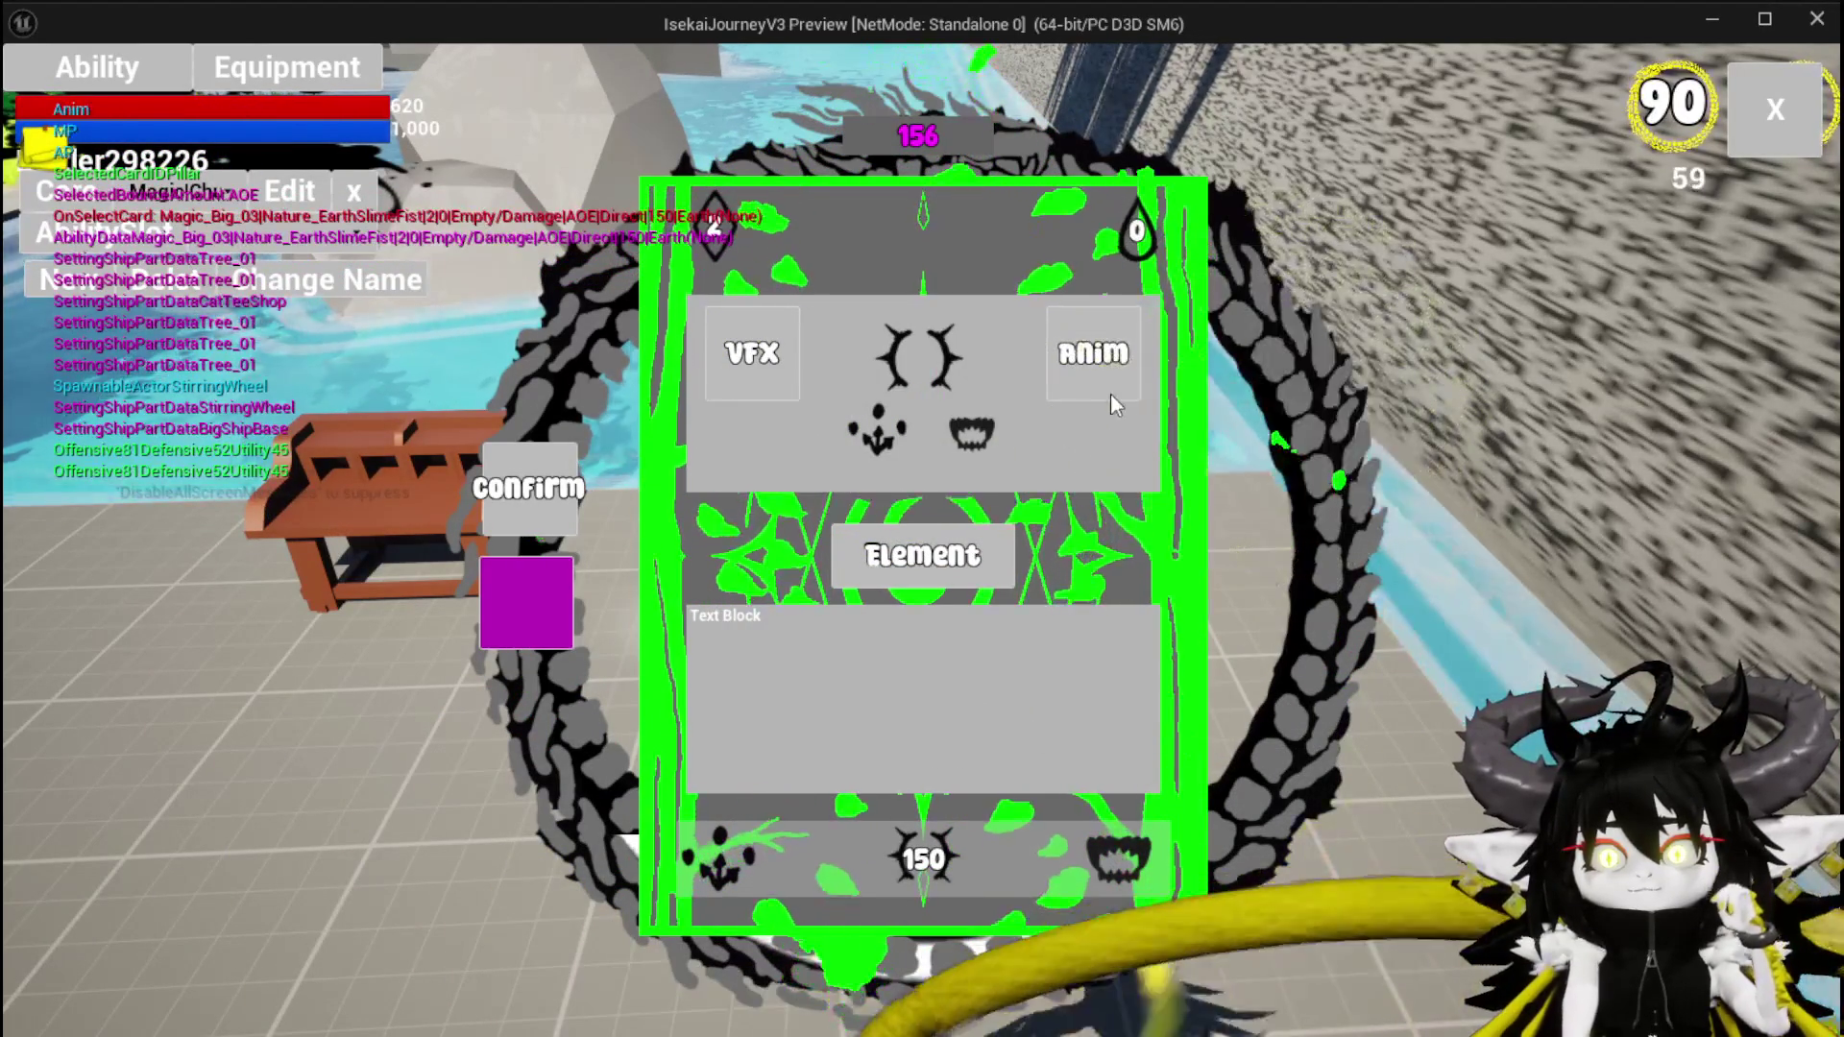
pyautogui.click(1071, 352)
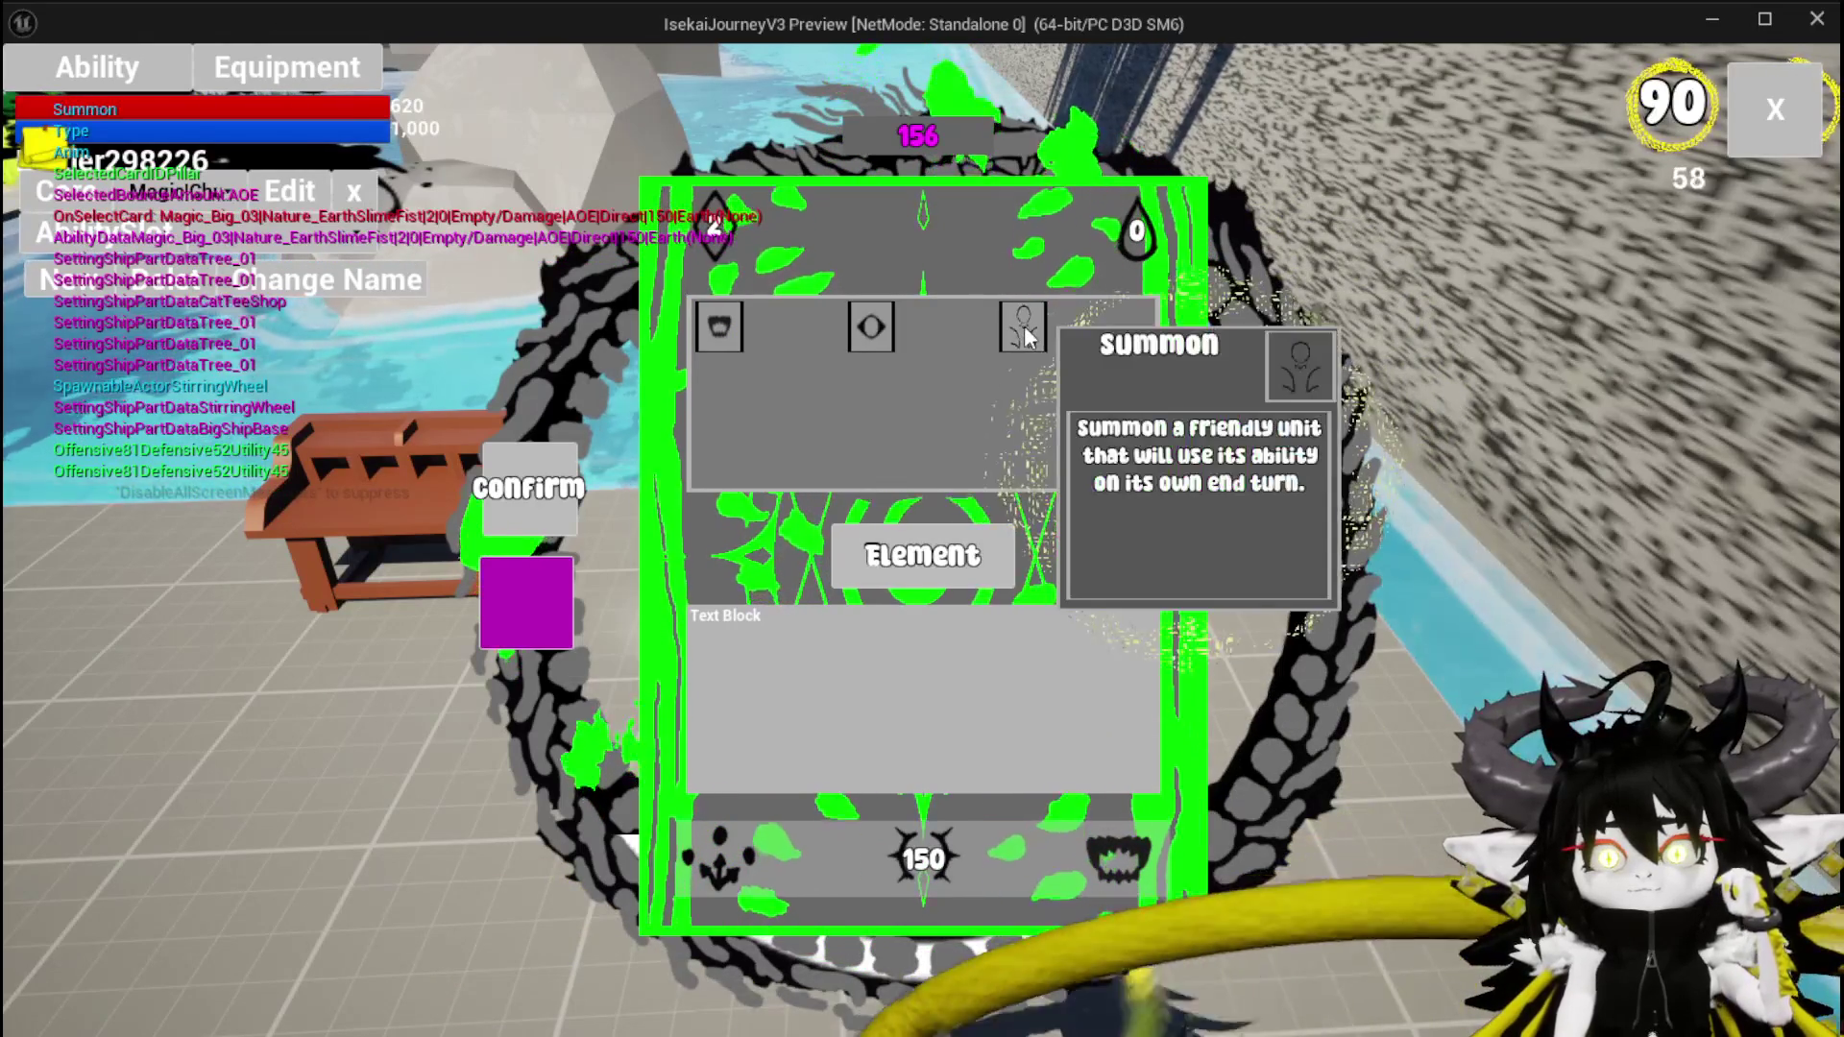
pyautogui.click(1023, 327)
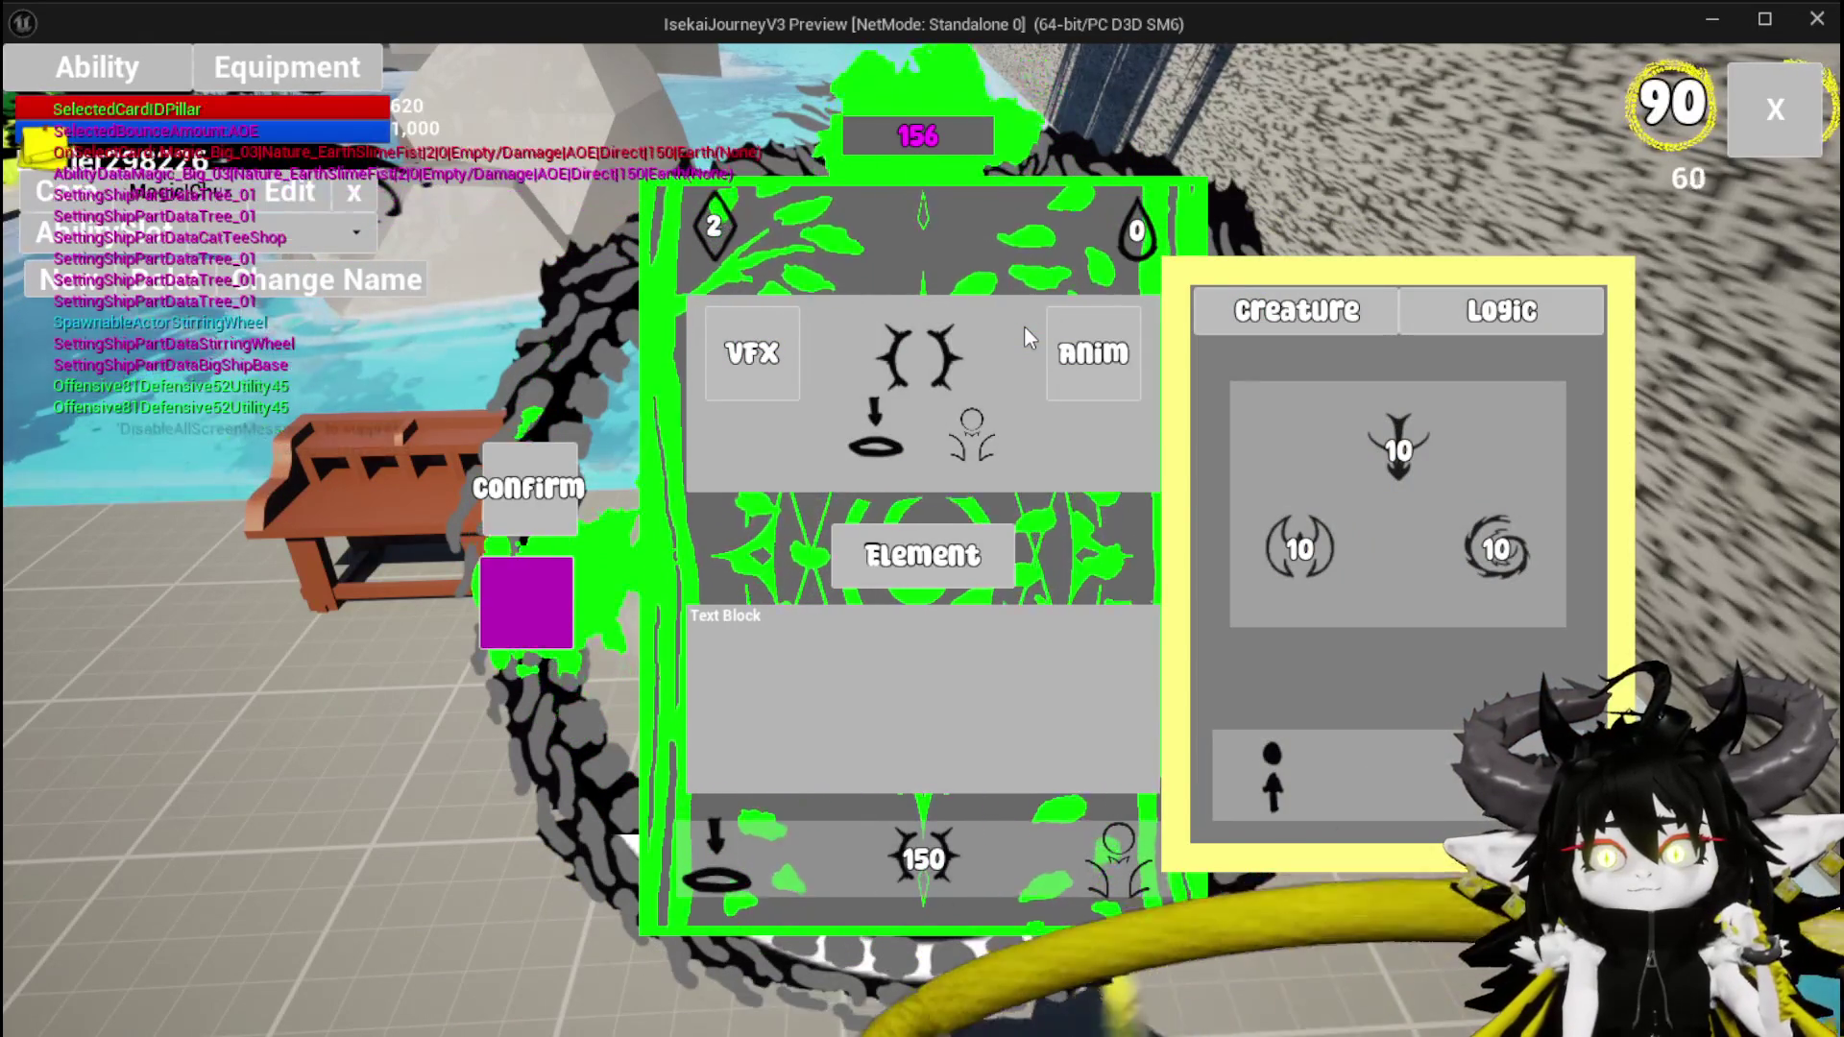
pyautogui.moveTo(1389, 413)
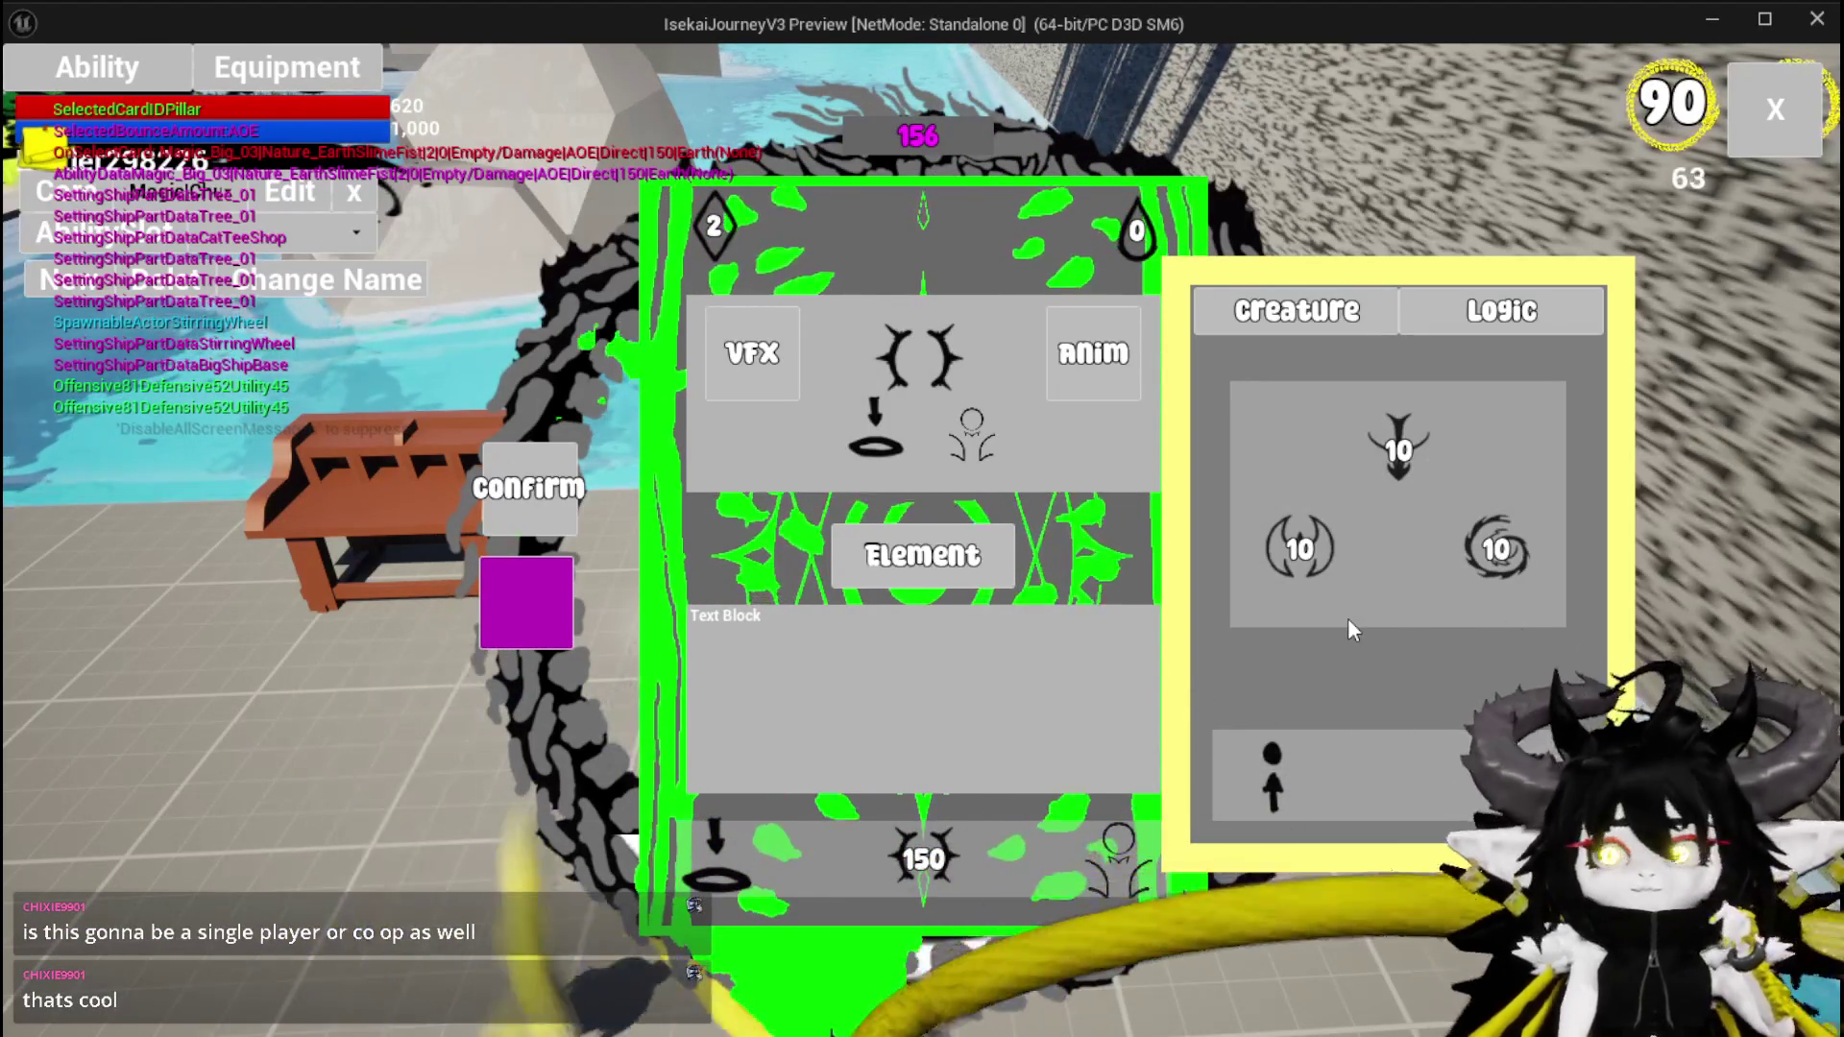
pyautogui.click(1740, 119)
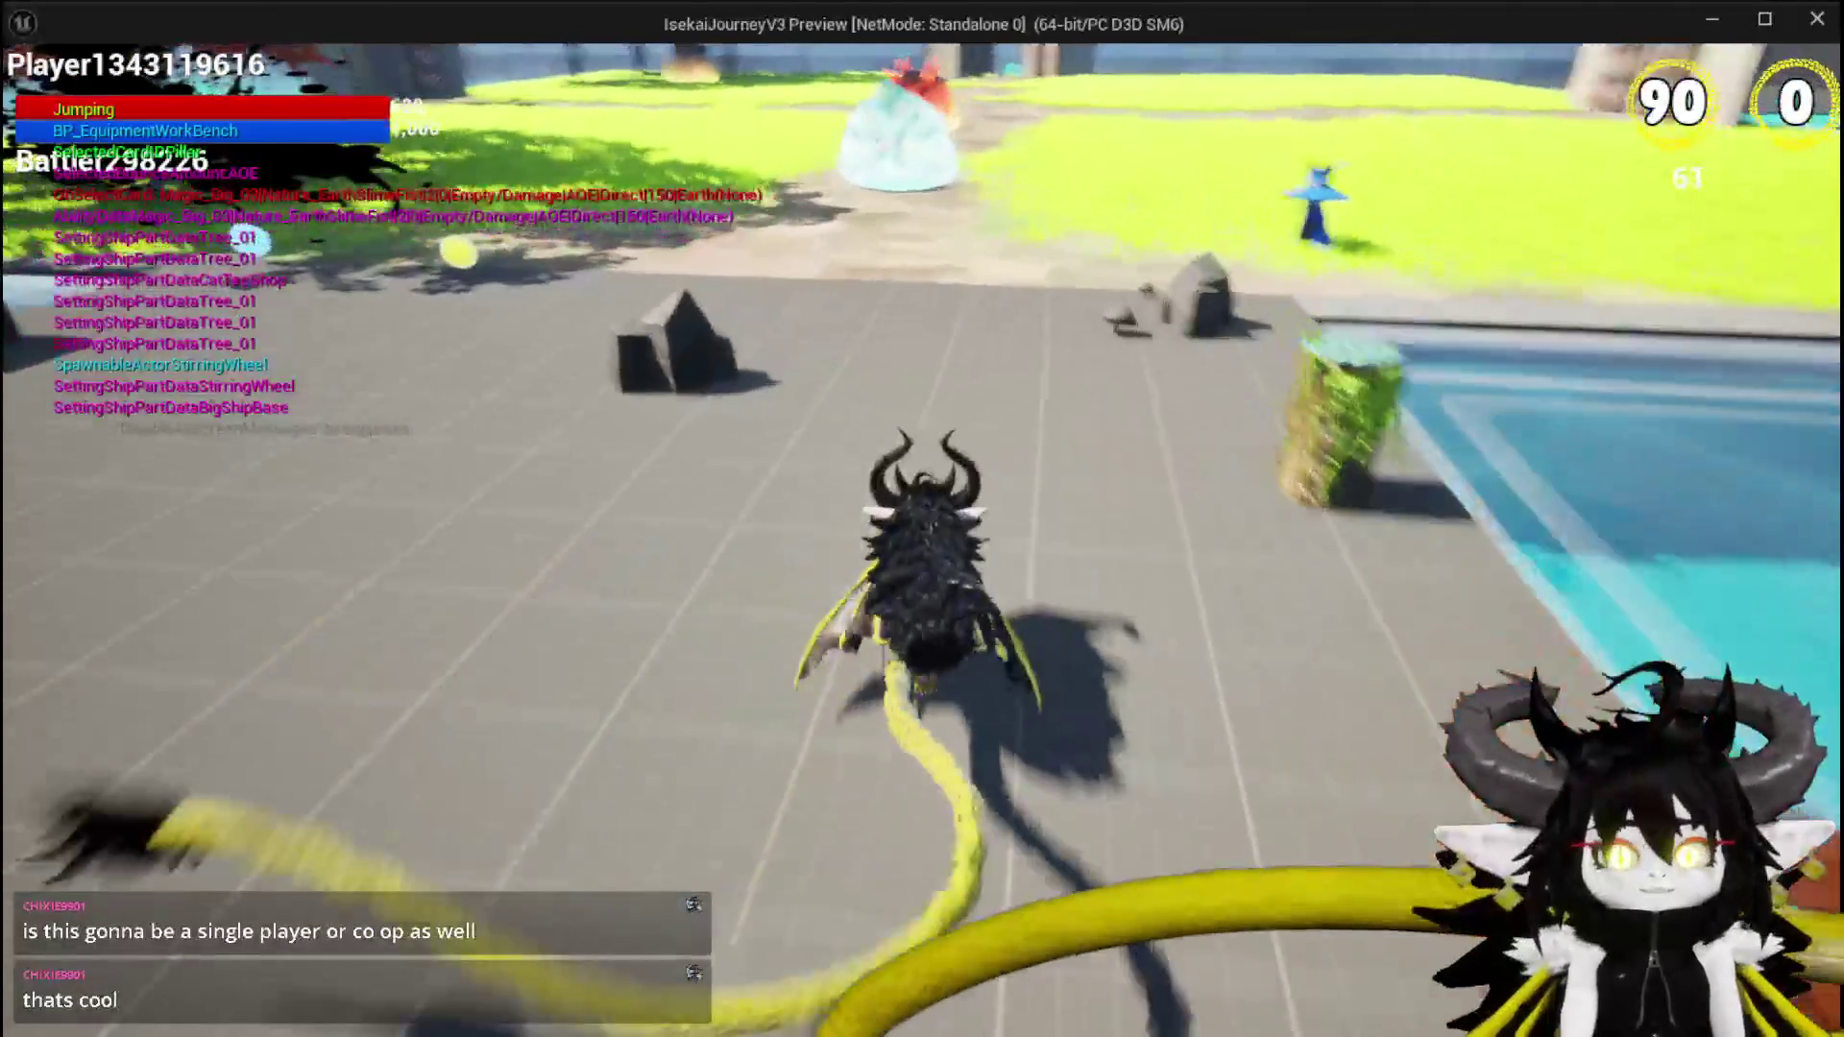
# Jump the character forward twice around the test level, then stop the session with Escape
pyautogui.press('space')
pyautogui.press('space')
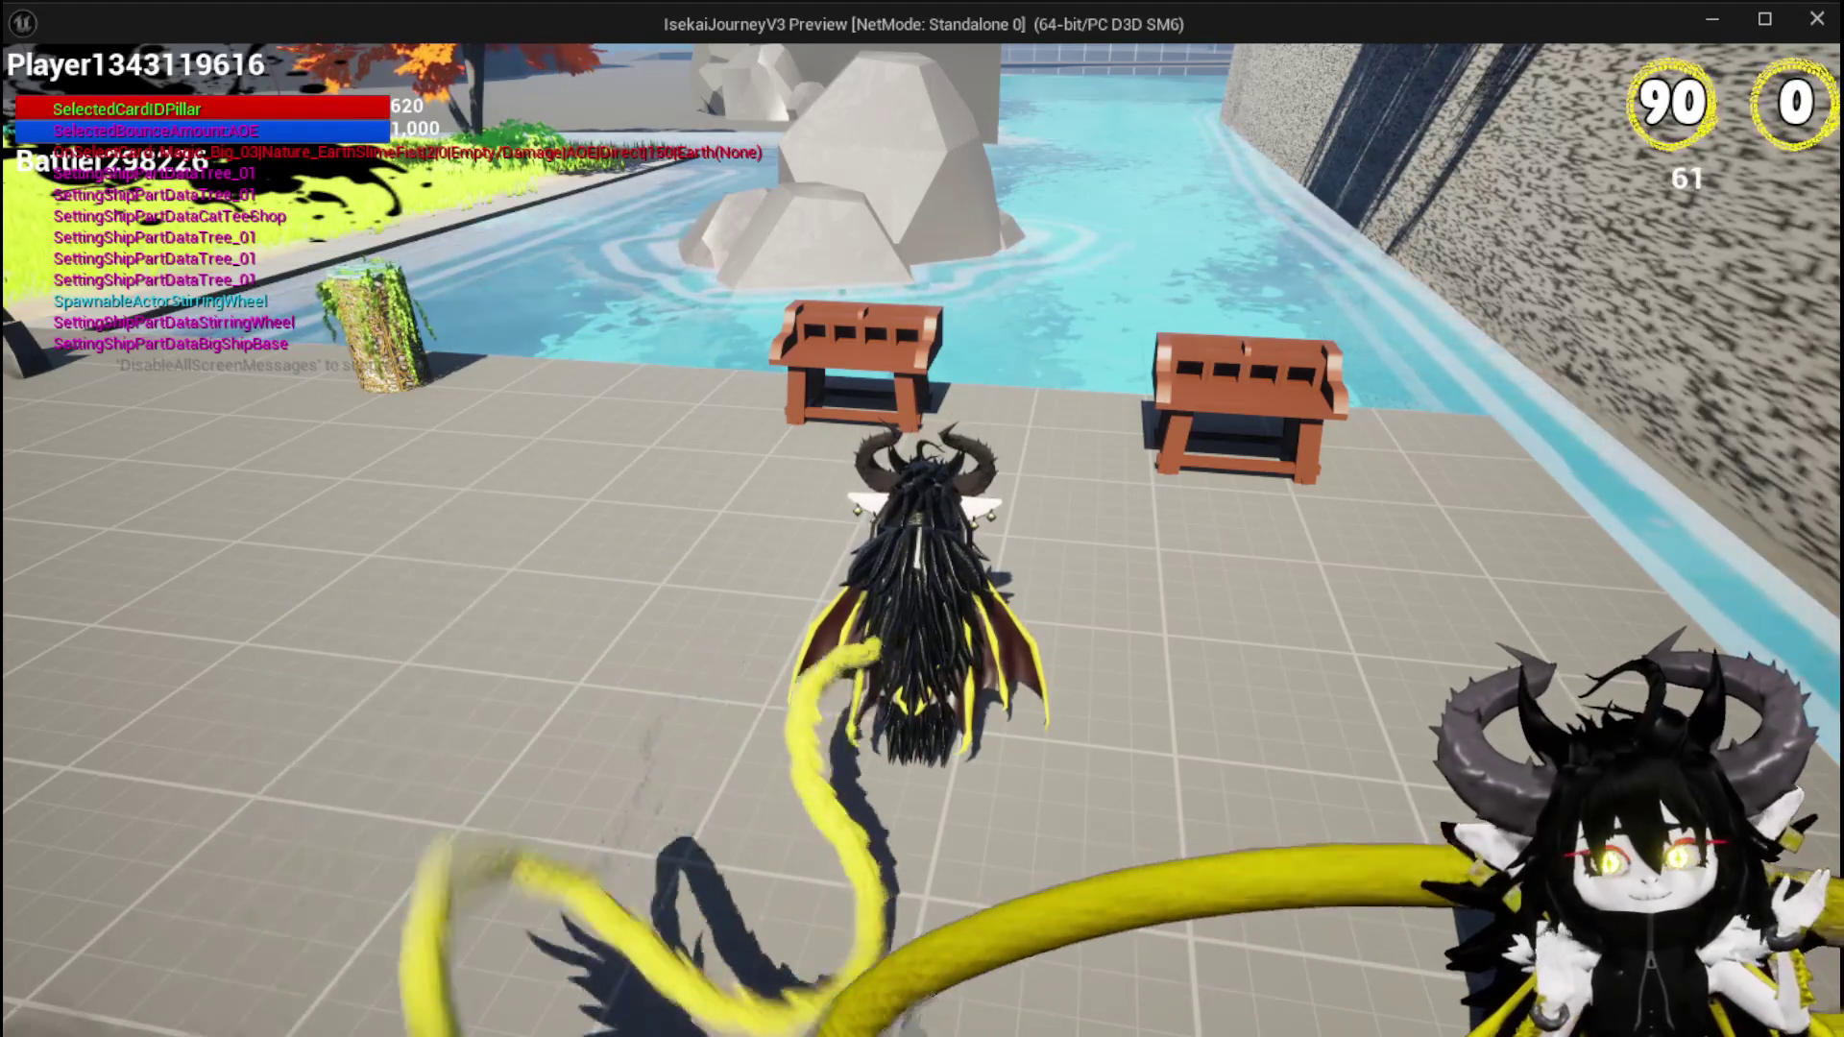
pyautogui.moveTo(922, 519)
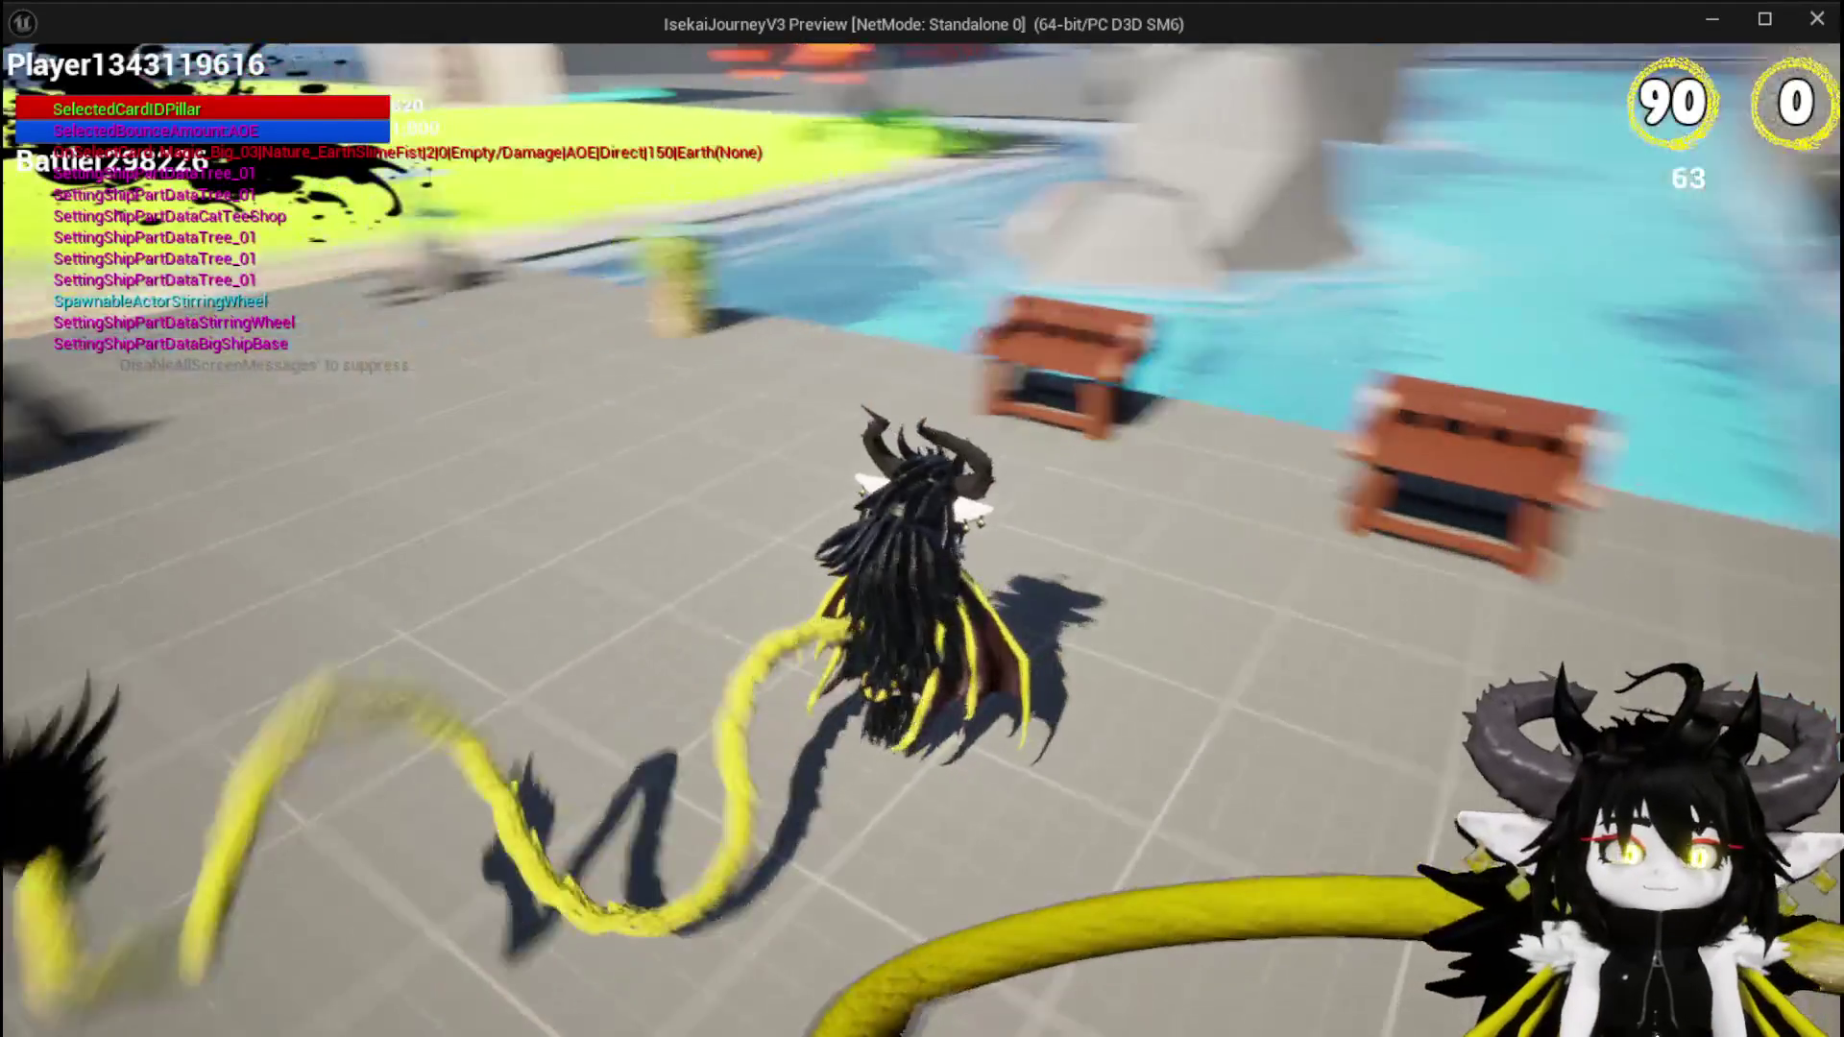
pyautogui.press('space')
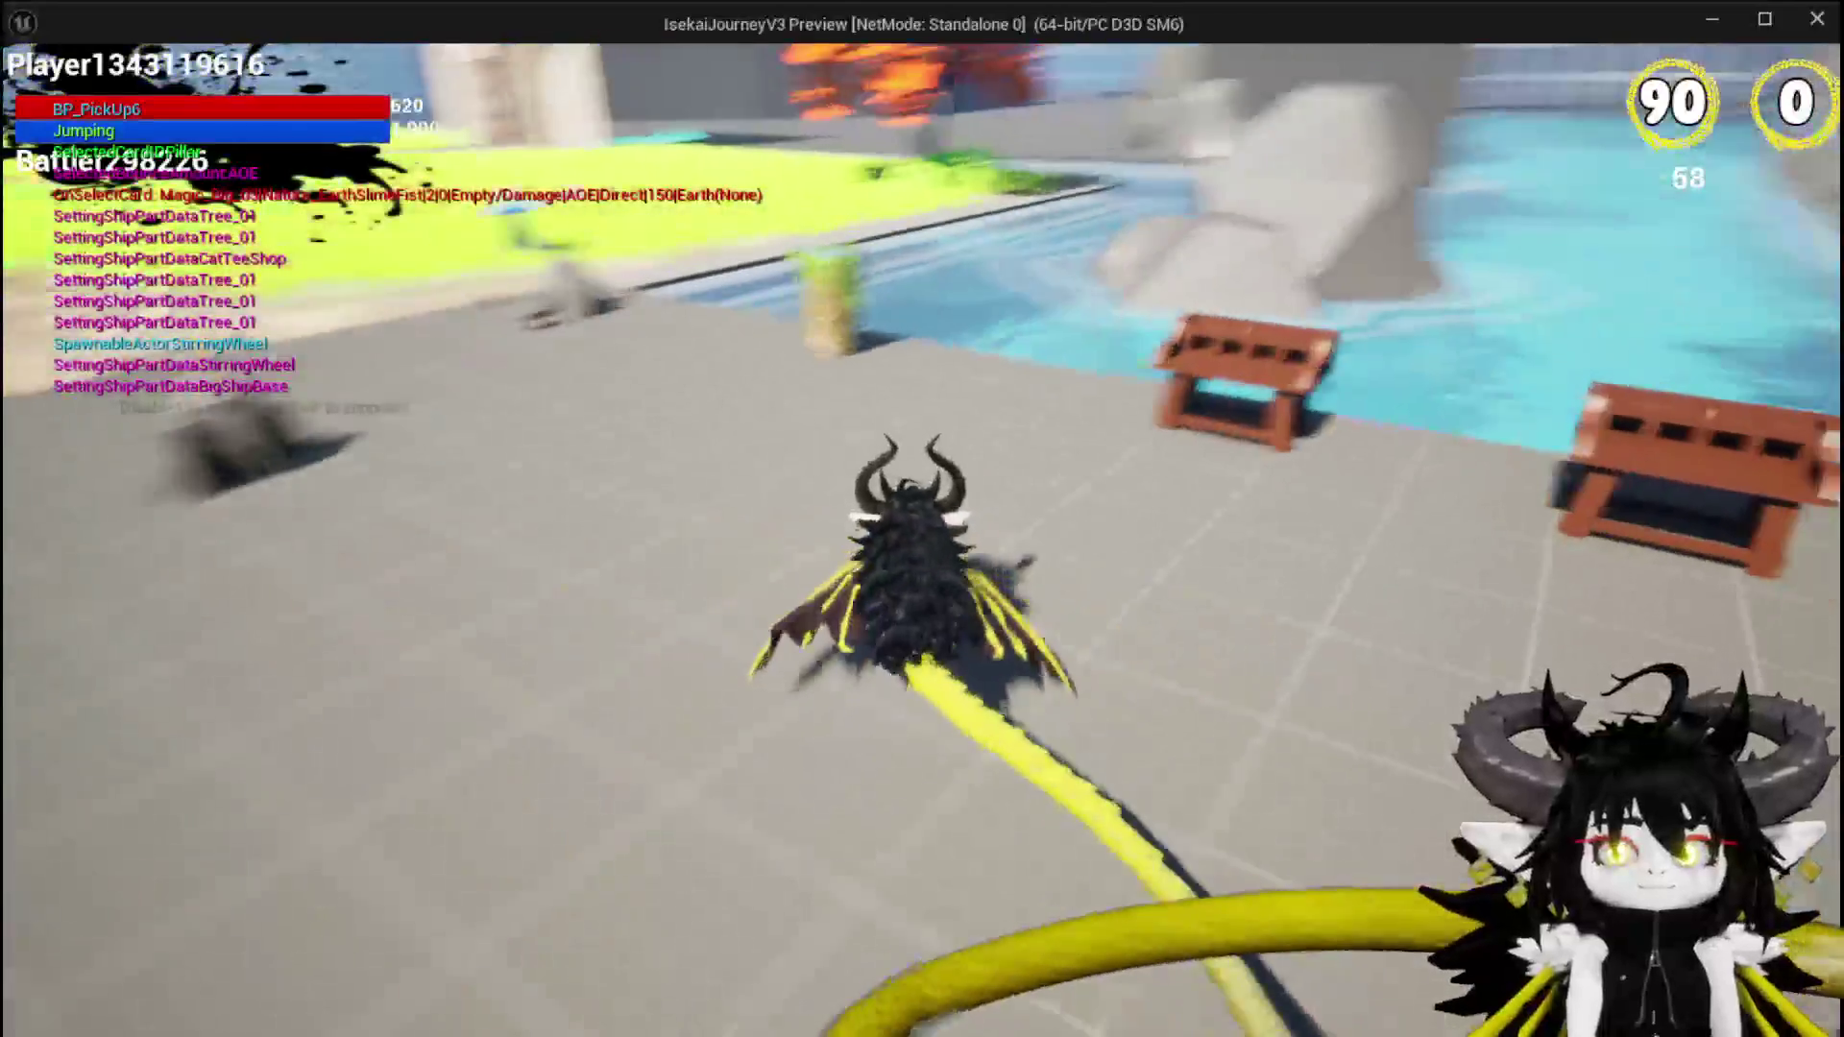
pyautogui.press('Escape')
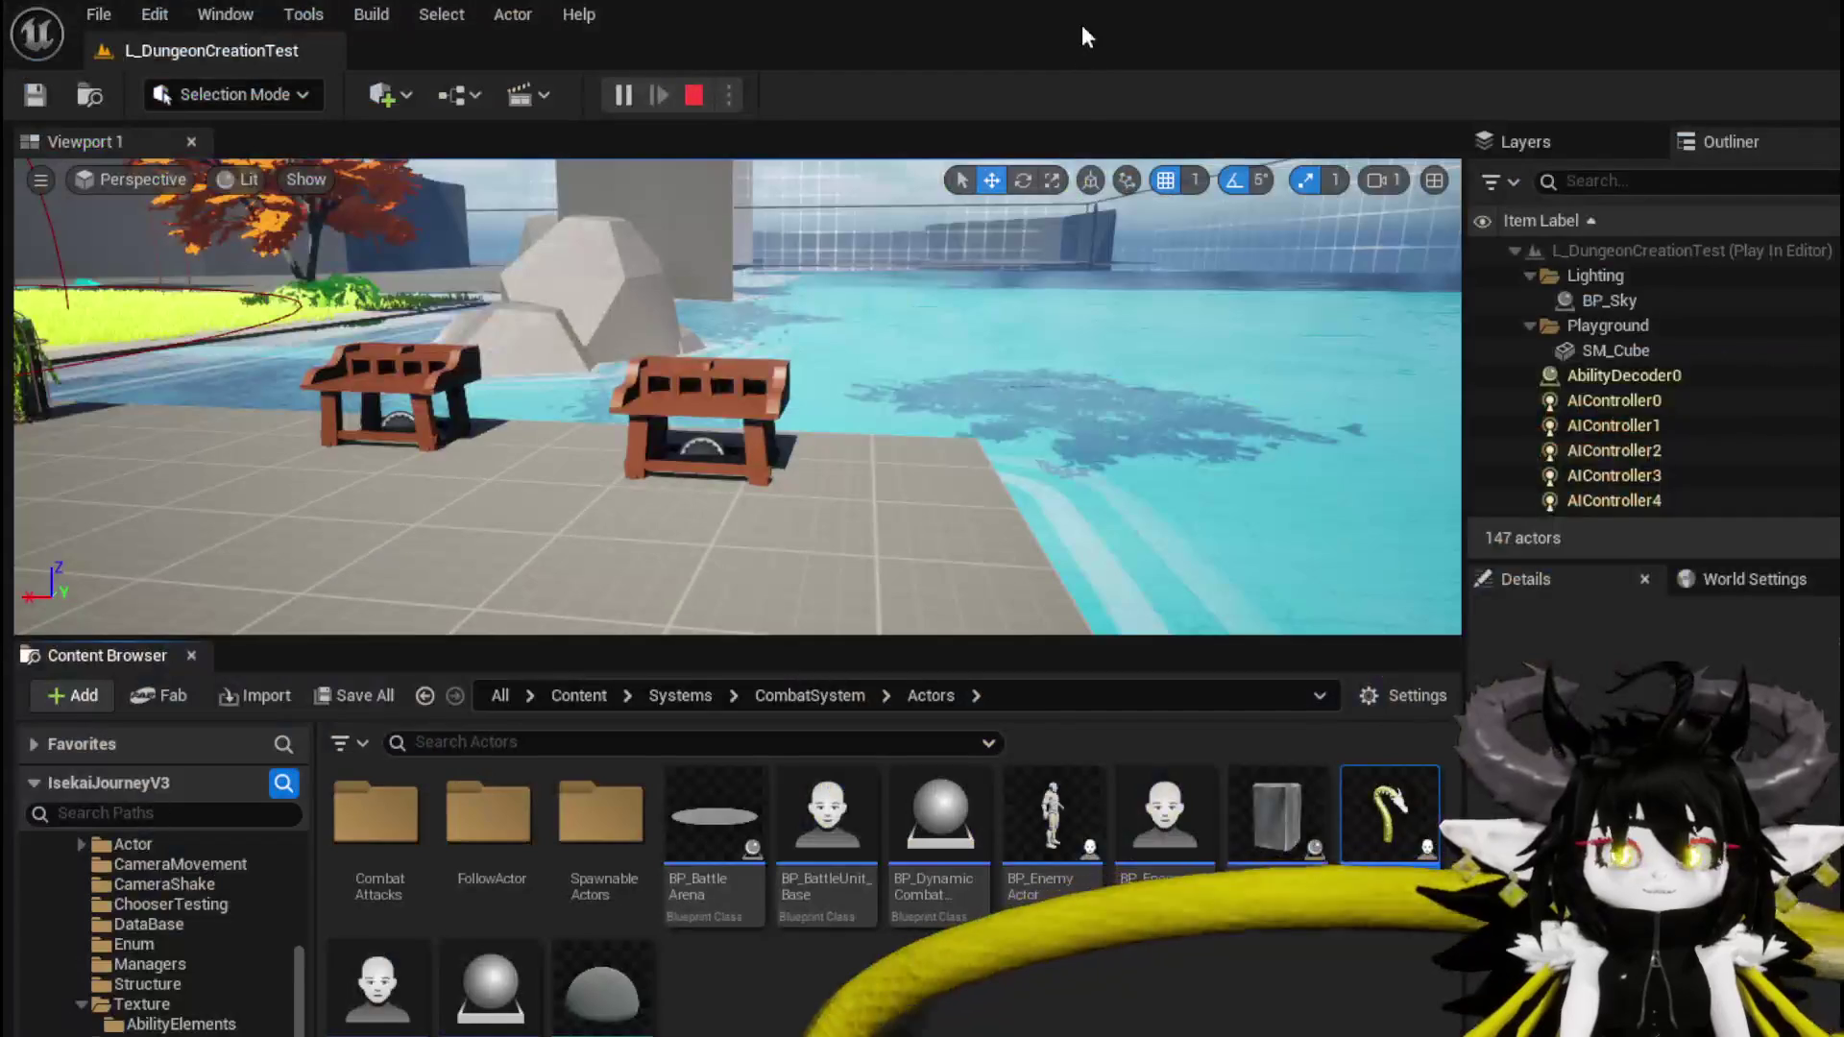
# Save the L_DungeonCreationTest level, turn the view toward the rocks and bench, and save changed packages
pyautogui.click(38, 96)
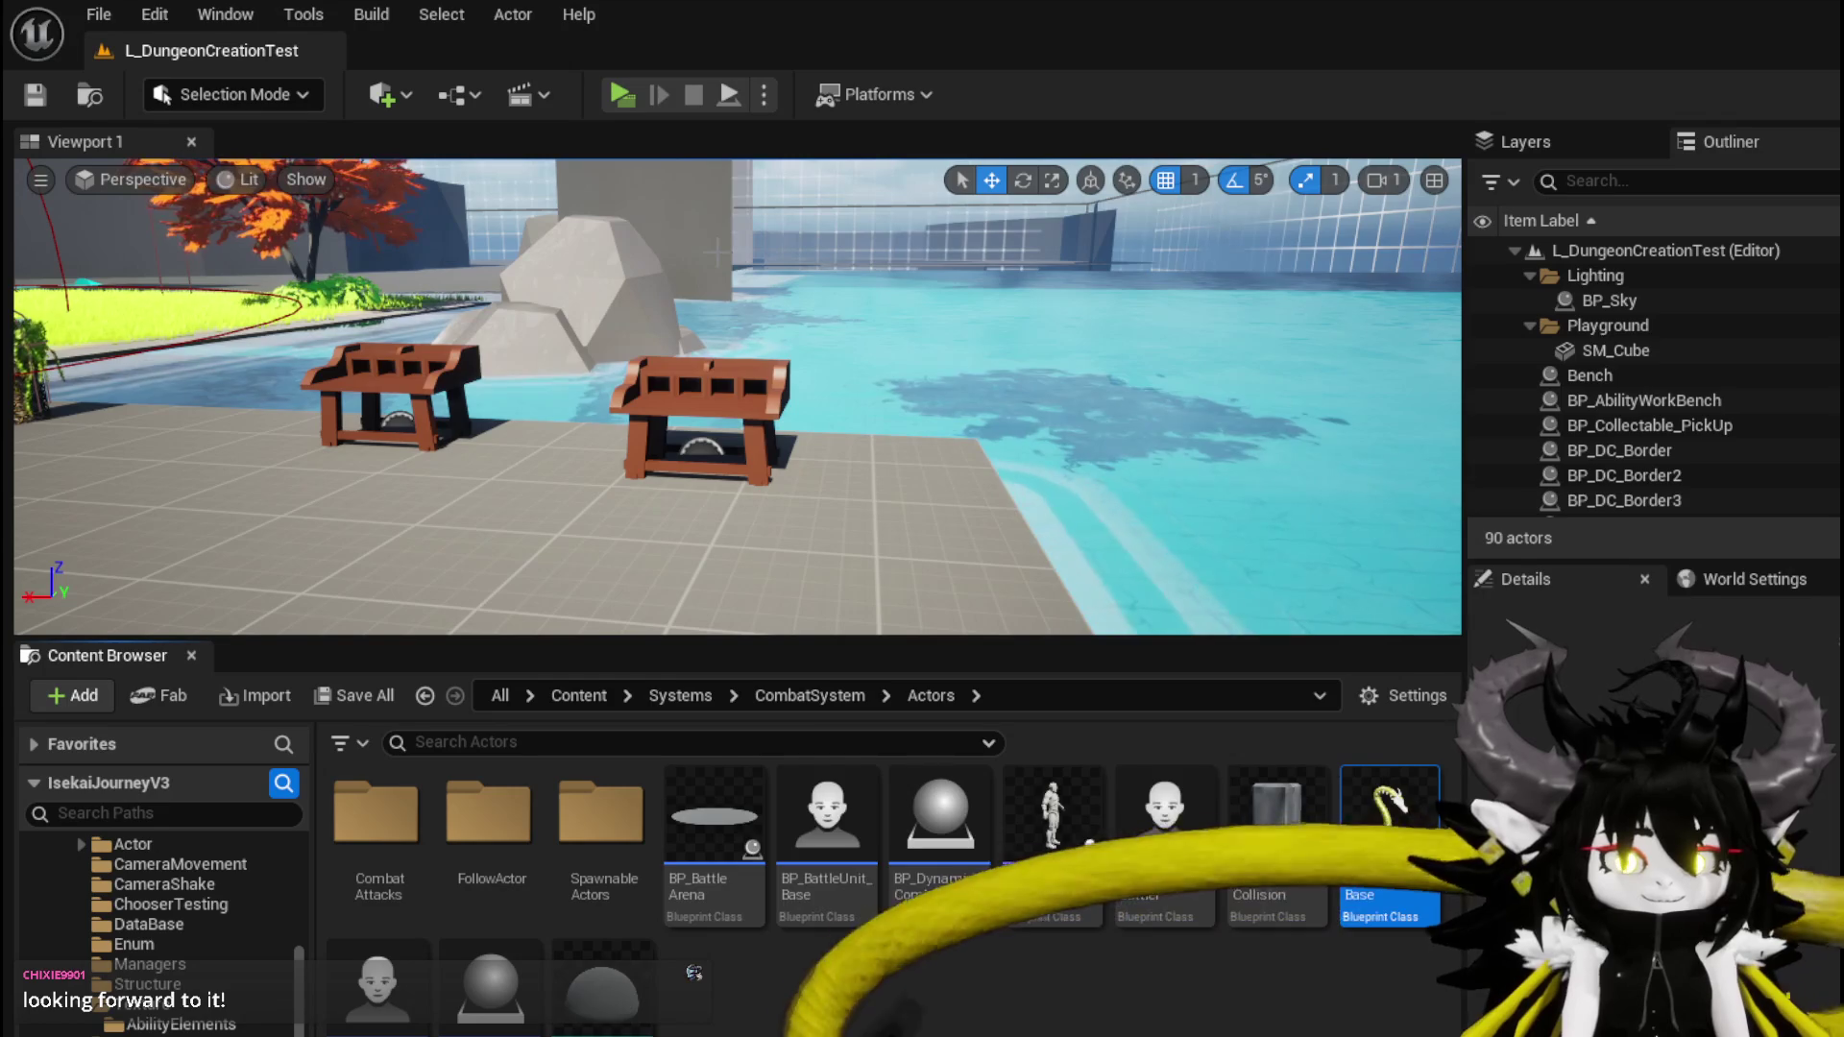
pyautogui.scroll(-10, 614, 232)
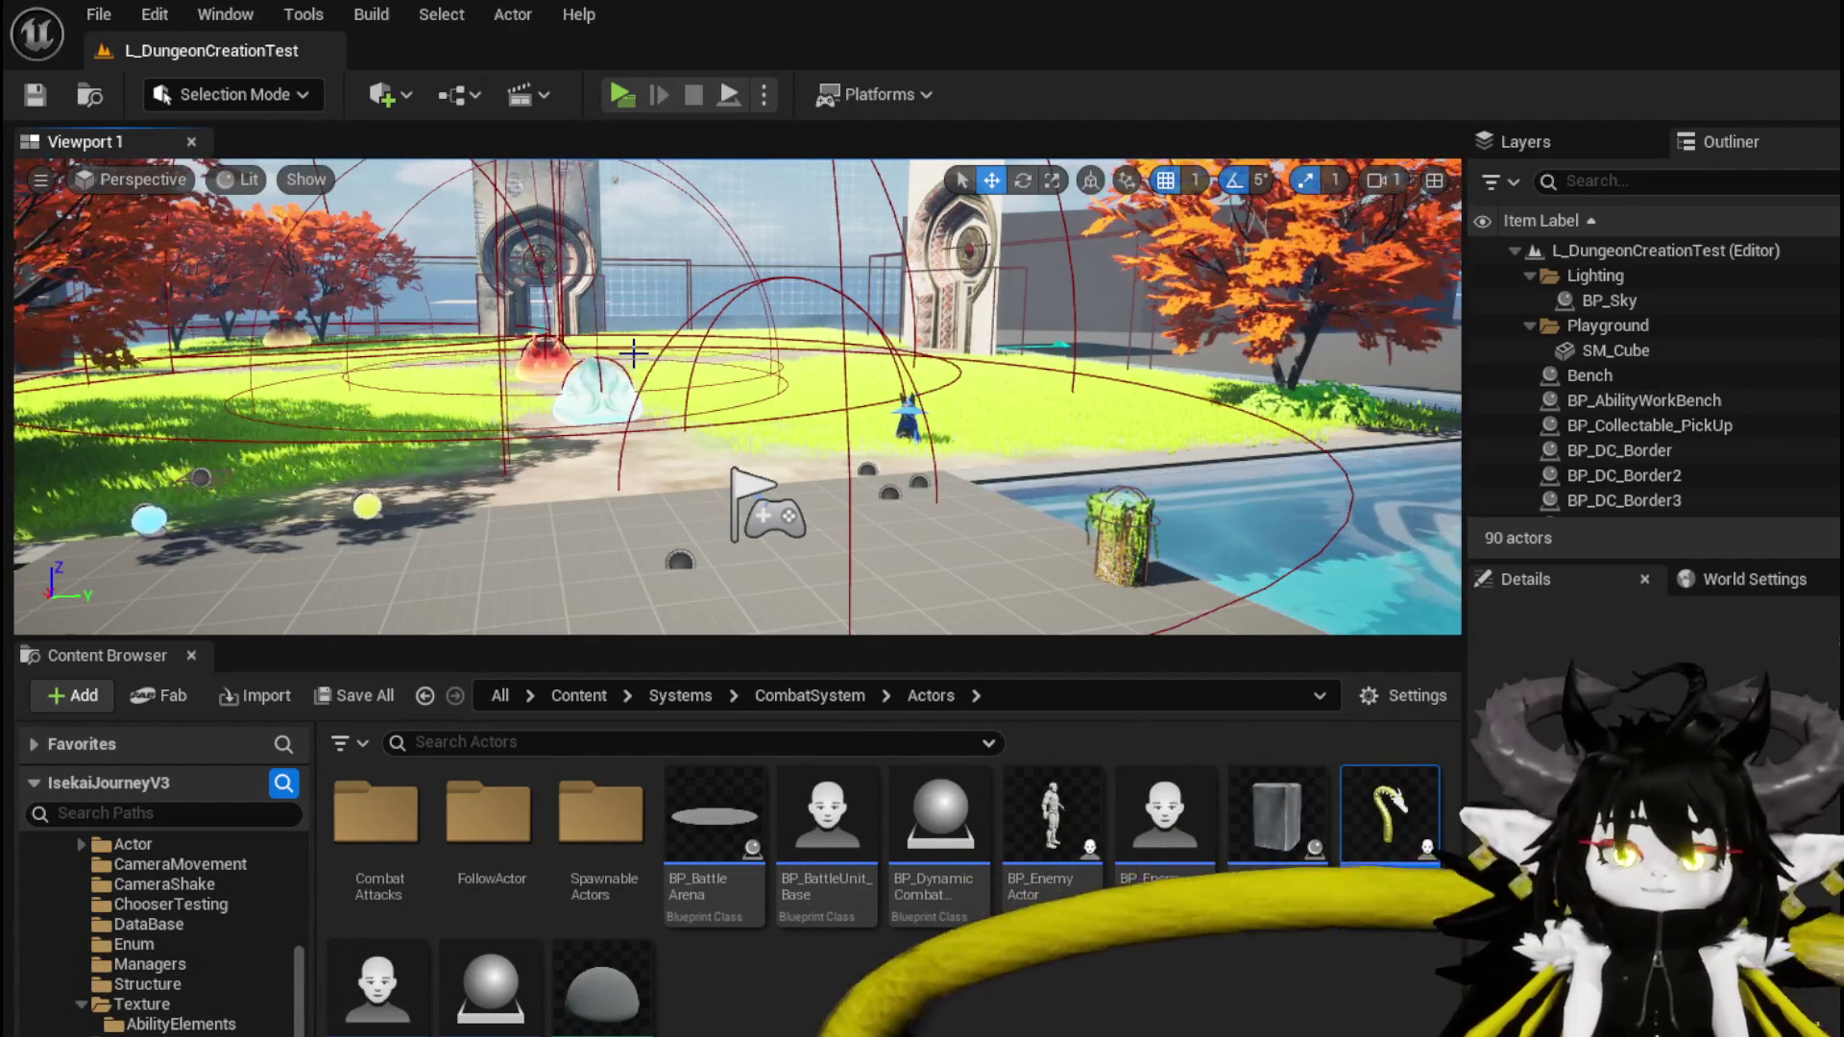
pyautogui.moveTo(729, 432); pyautogui.dragTo(922, 428)
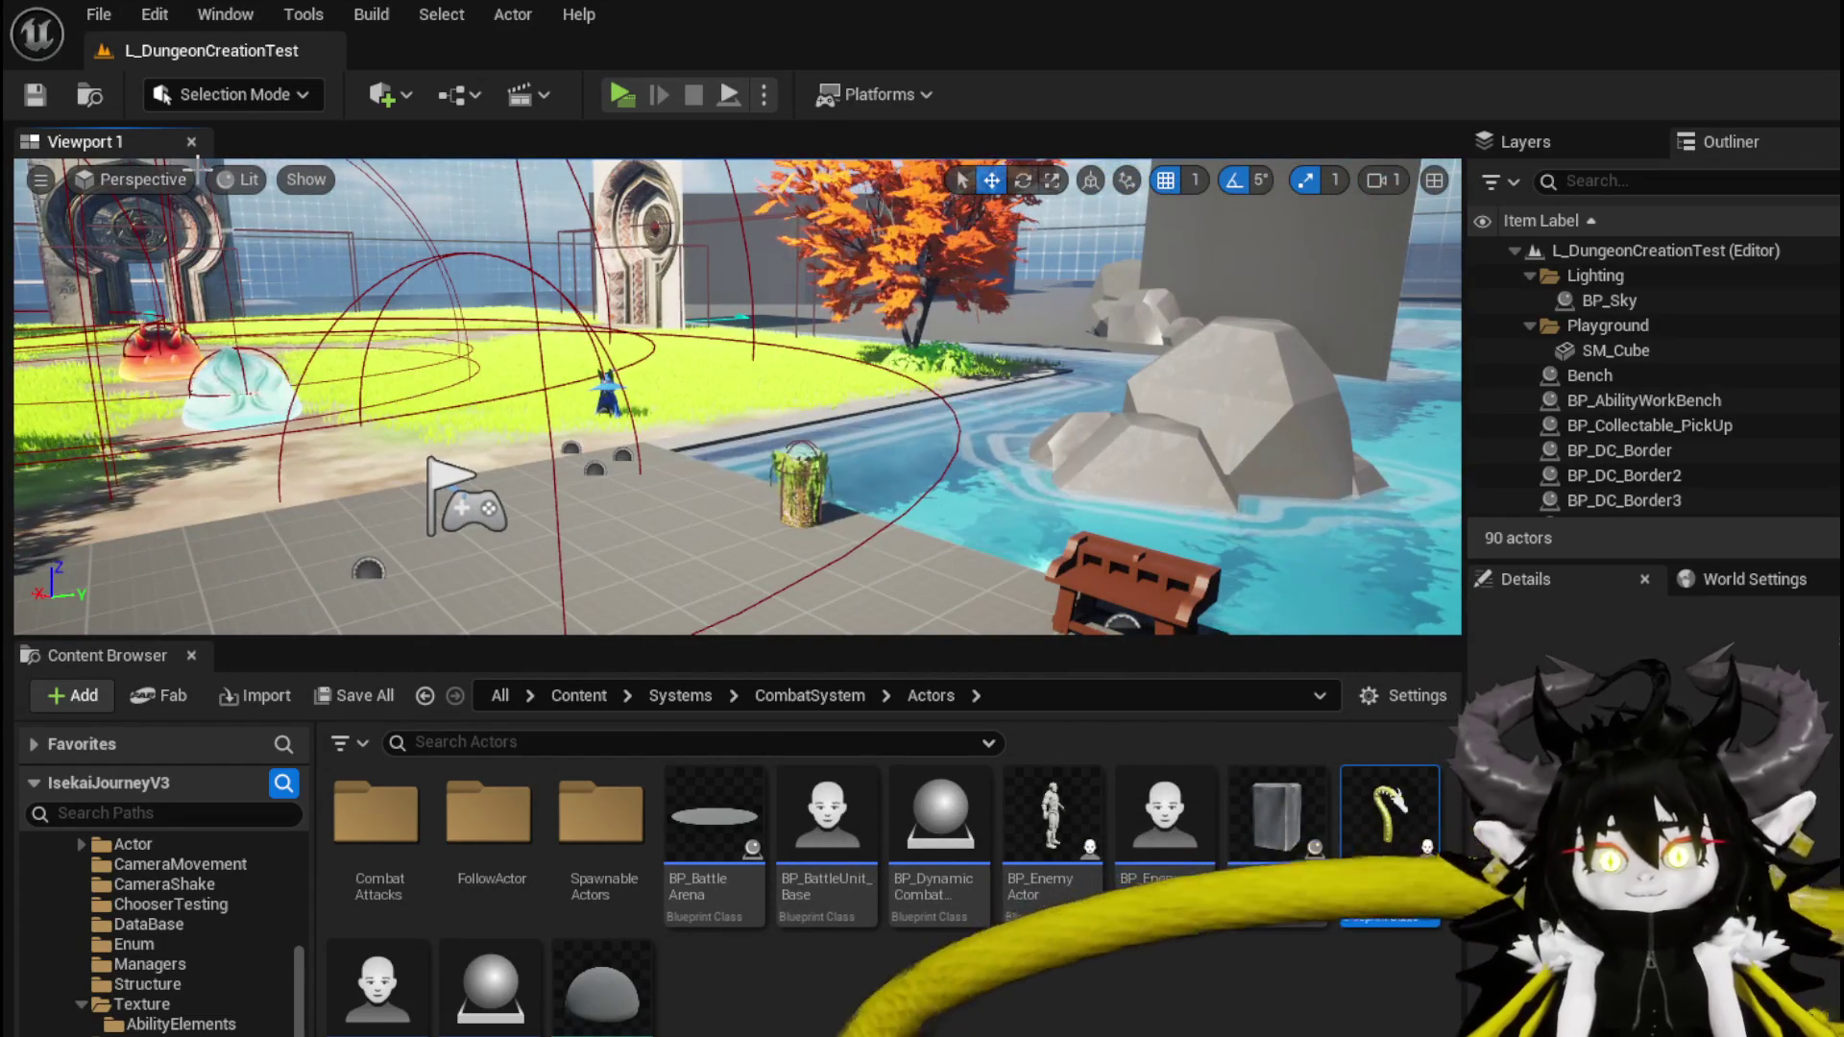
pyautogui.click(35, 96)
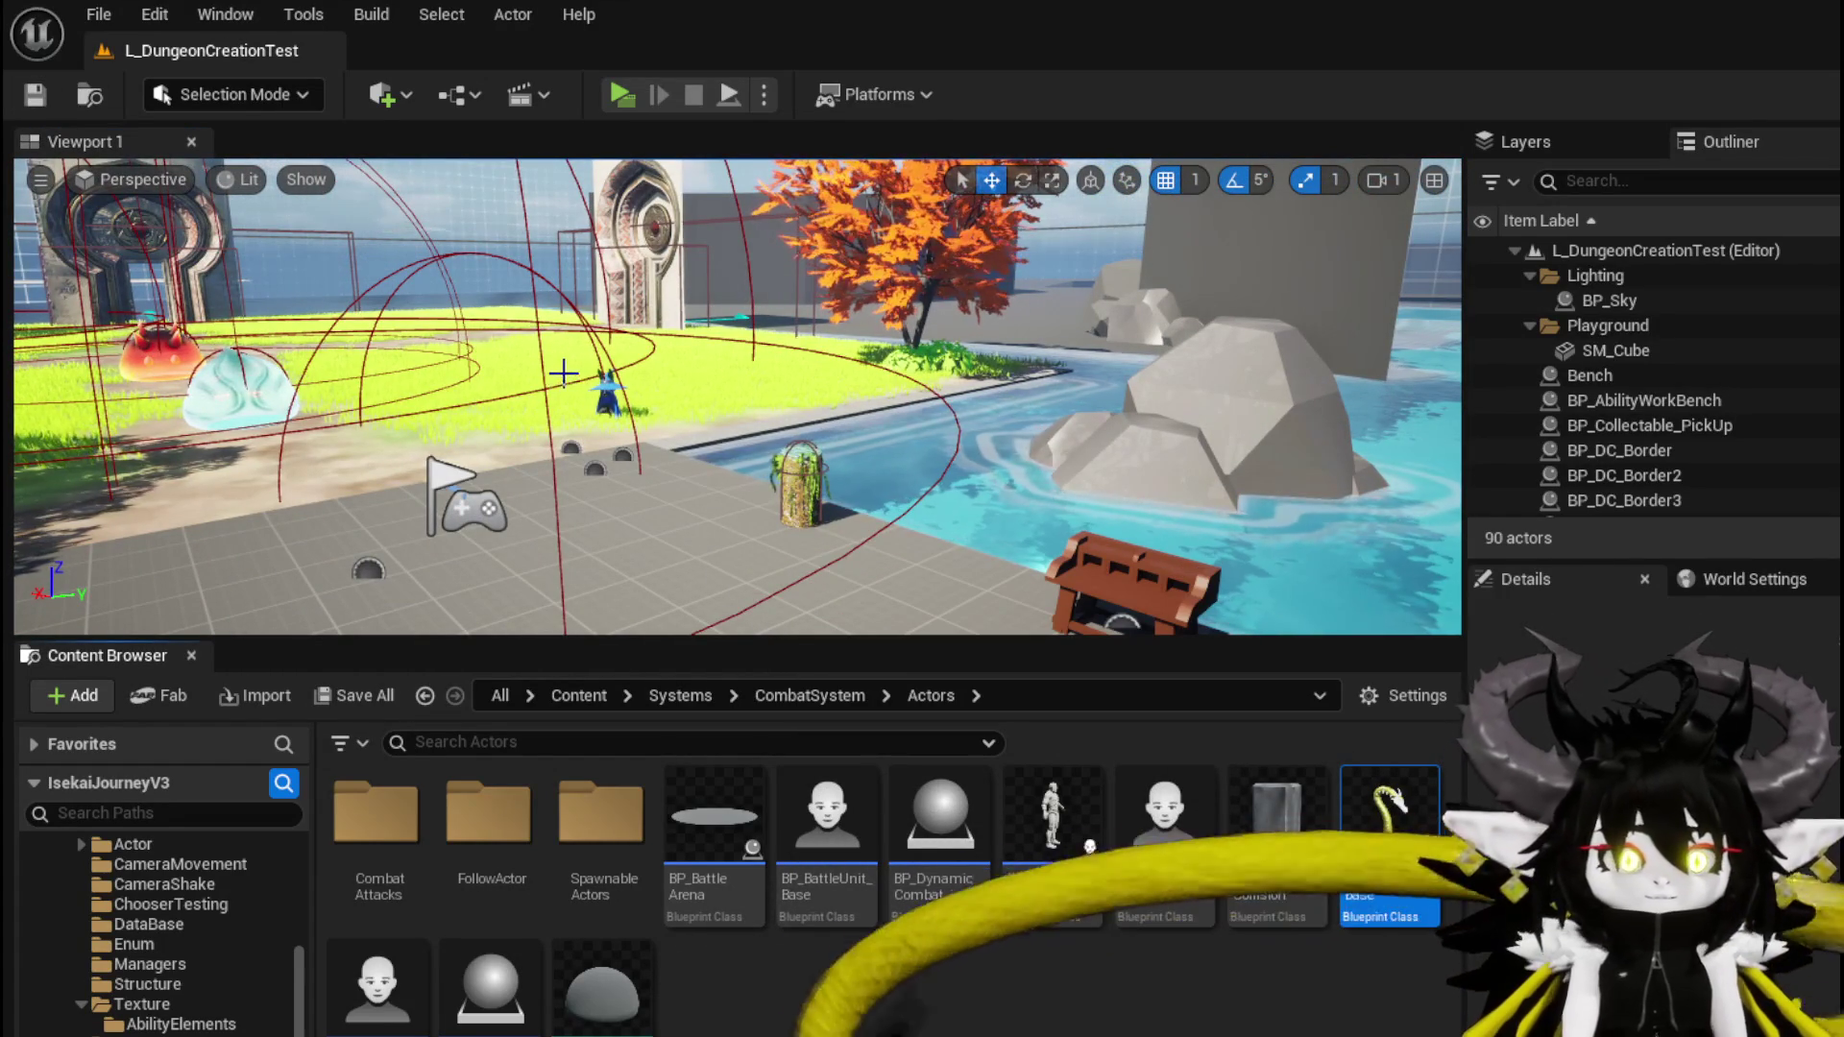
# Move the view toward the two benches and pan across the AppendSummonAbility graph
pyautogui.moveTo(749, 461); pyautogui.dragTo(917, 483)
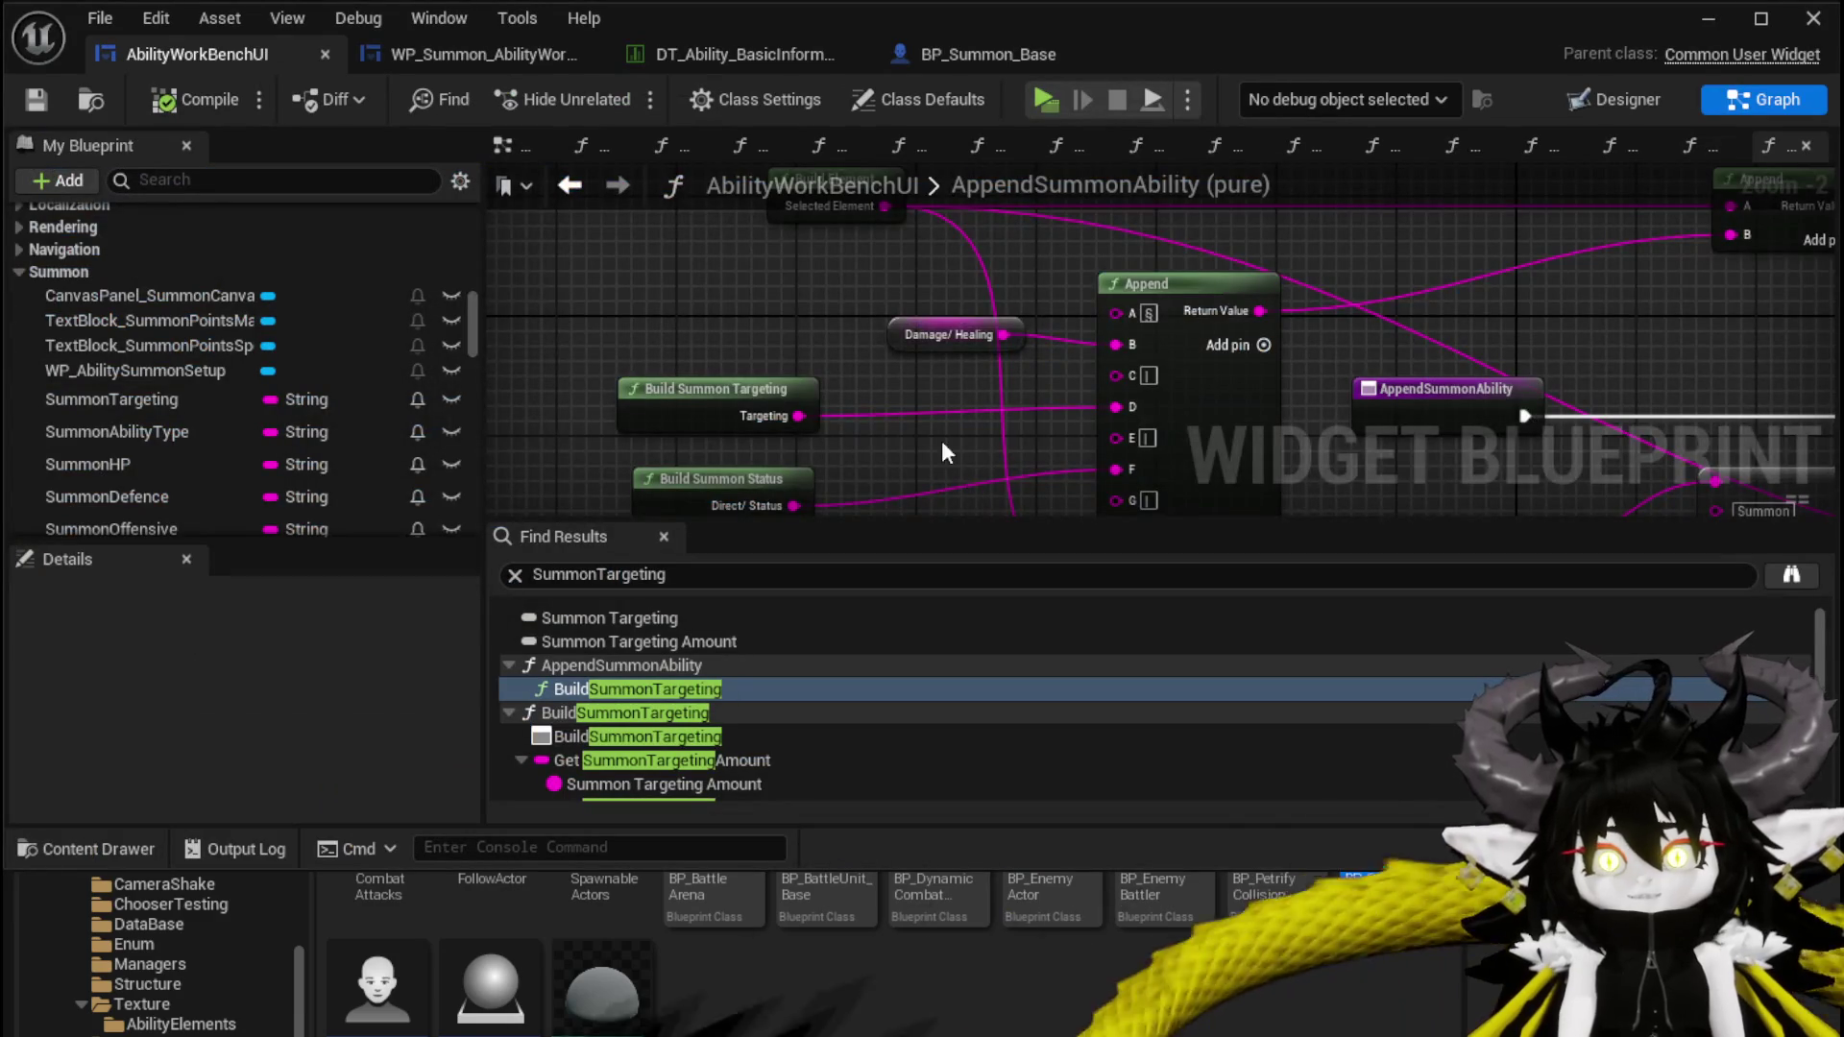
pyautogui.moveTo(933, 427)
pyautogui.mouseDown()
pyautogui.moveTo(838, 247)
pyautogui.moveTo(880, 455)
pyautogui.moveTo(826, 509)
pyautogui.moveTo(811, 261)
pyautogui.moveTo(780, 459)
pyautogui.moveTo(730, 384)
pyautogui.moveTo(802, 244)
pyautogui.moveTo(785, 503)
pyautogui.moveTo(867, 330)
pyautogui.mouseUp()
pyautogui.scroll(-1, 867, 330)
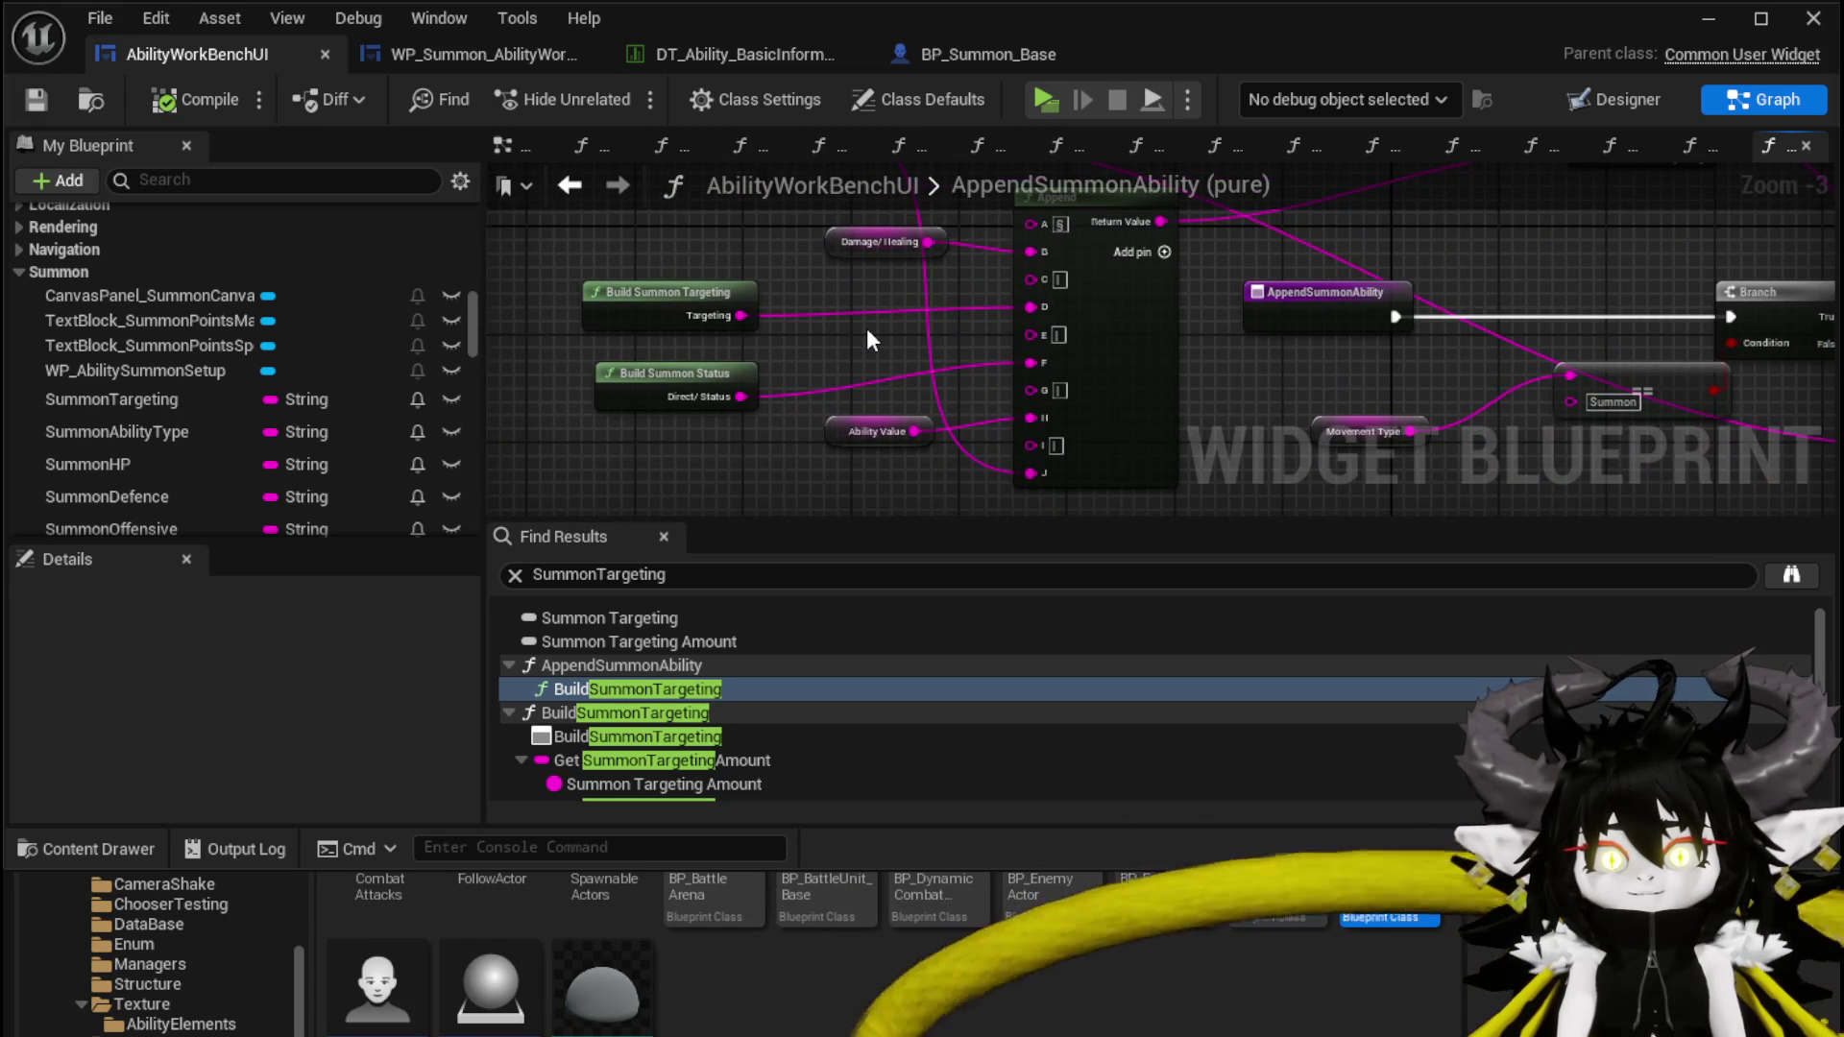
pyautogui.scroll(-1, 866, 327)
pyautogui.moveTo(677, 454)
pyautogui.mouseDown()
pyautogui.moveTo(895, 202)
pyautogui.moveTo(1014, 219)
pyautogui.mouseUp()
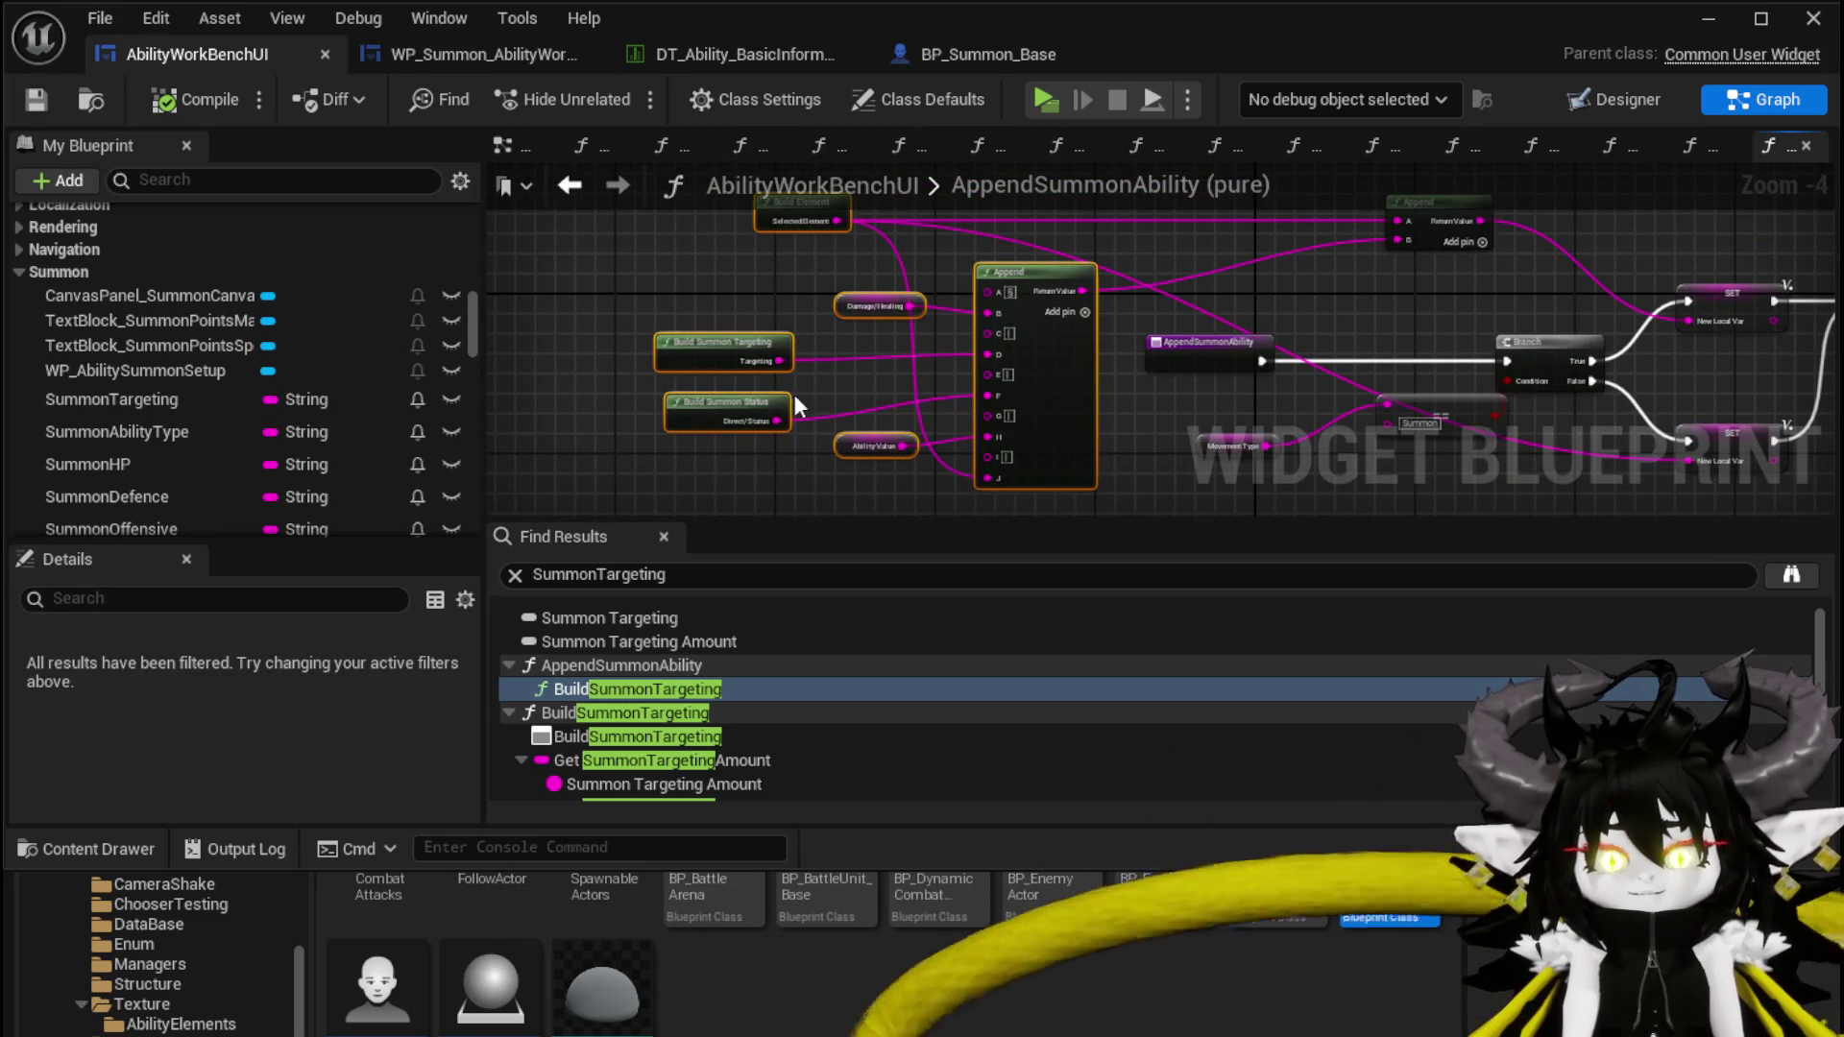
pyautogui.click(714, 270)
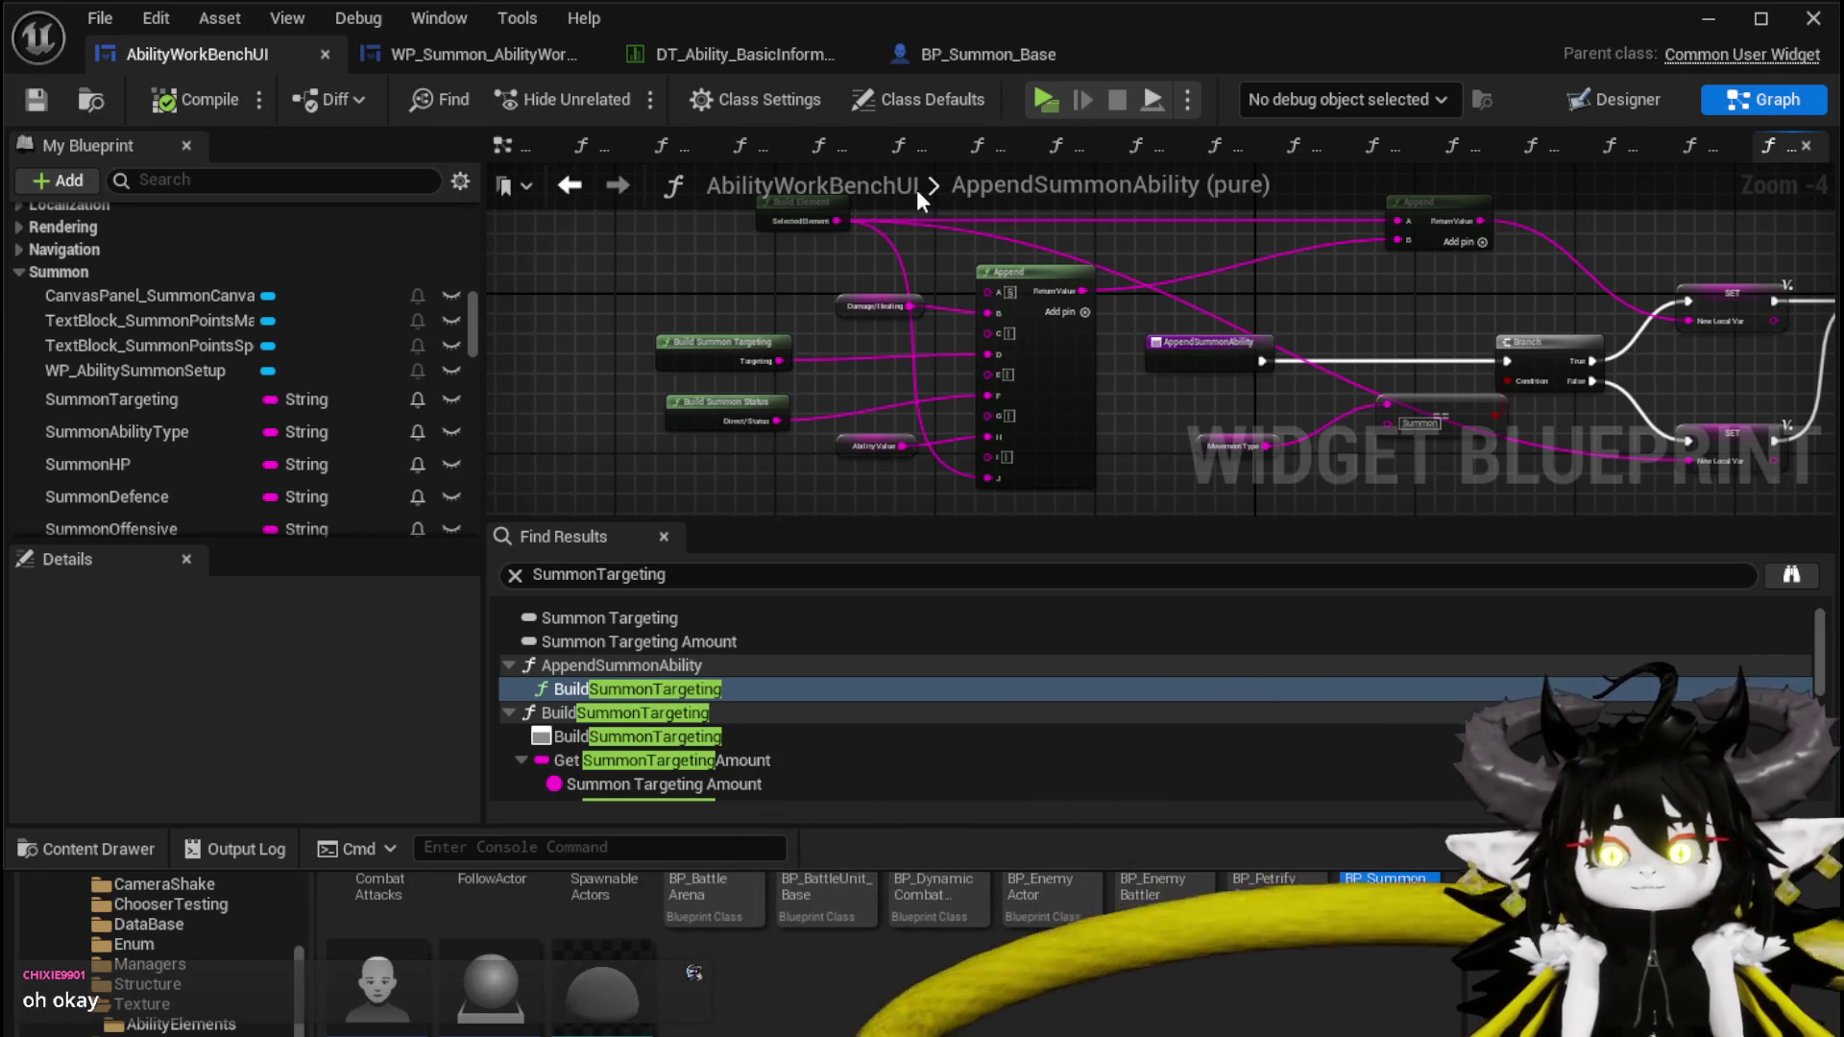
# Pan the graph past the SET and Return nodes and centre on the Build Summon nodes
pyautogui.moveTo(1407, 346)
pyautogui.mouseDown()
pyautogui.moveTo(1101, 310)
pyautogui.moveTo(1201, 272)
pyautogui.moveTo(1317, 324)
pyautogui.mouseUp()
pyautogui.scroll(1, 1101, 309)
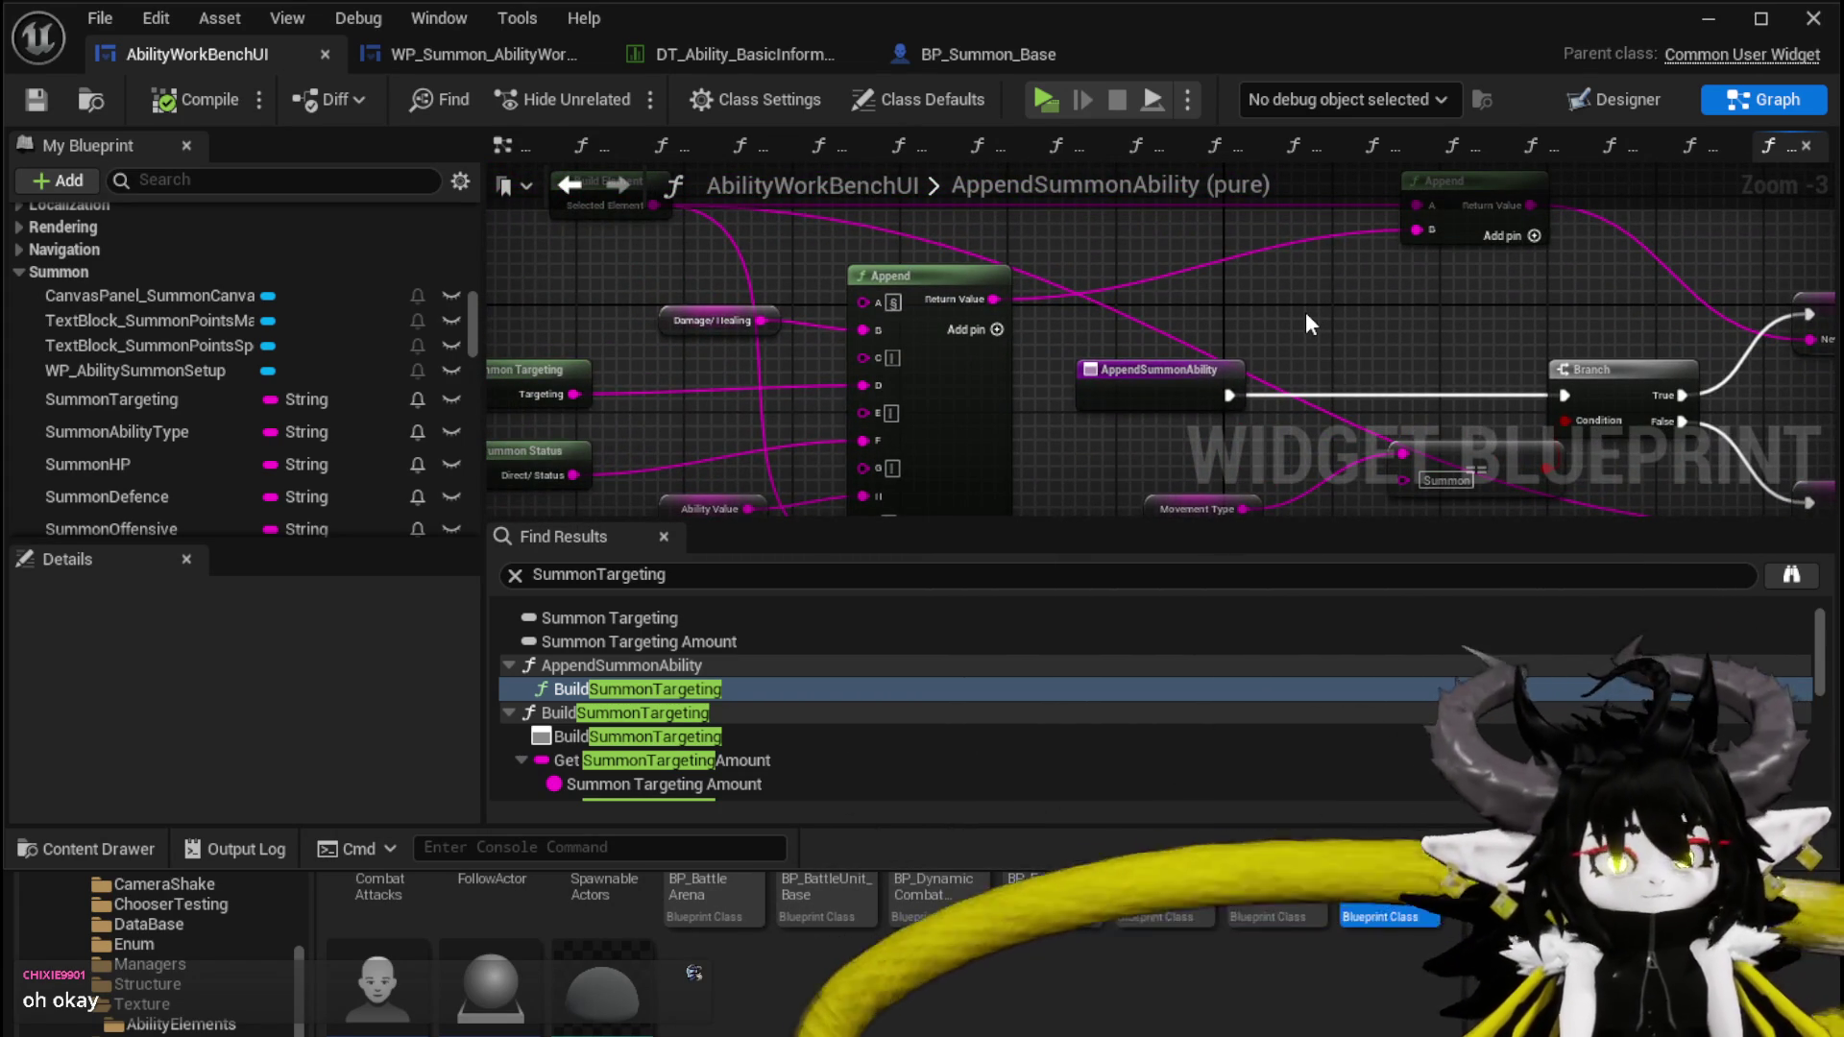
pyautogui.moveTo(1305, 311)
pyautogui.mouseDown()
pyautogui.moveTo(1079, 280)
pyautogui.moveTo(1074, 327)
pyautogui.moveTo(828, 306)
pyautogui.moveTo(1299, 317)
pyautogui.moveTo(837, 296)
pyautogui.moveTo(831, 243)
pyautogui.moveTo(877, 320)
pyautogui.moveTo(746, 339)
pyautogui.moveTo(492, 257)
pyautogui.mouseUp()
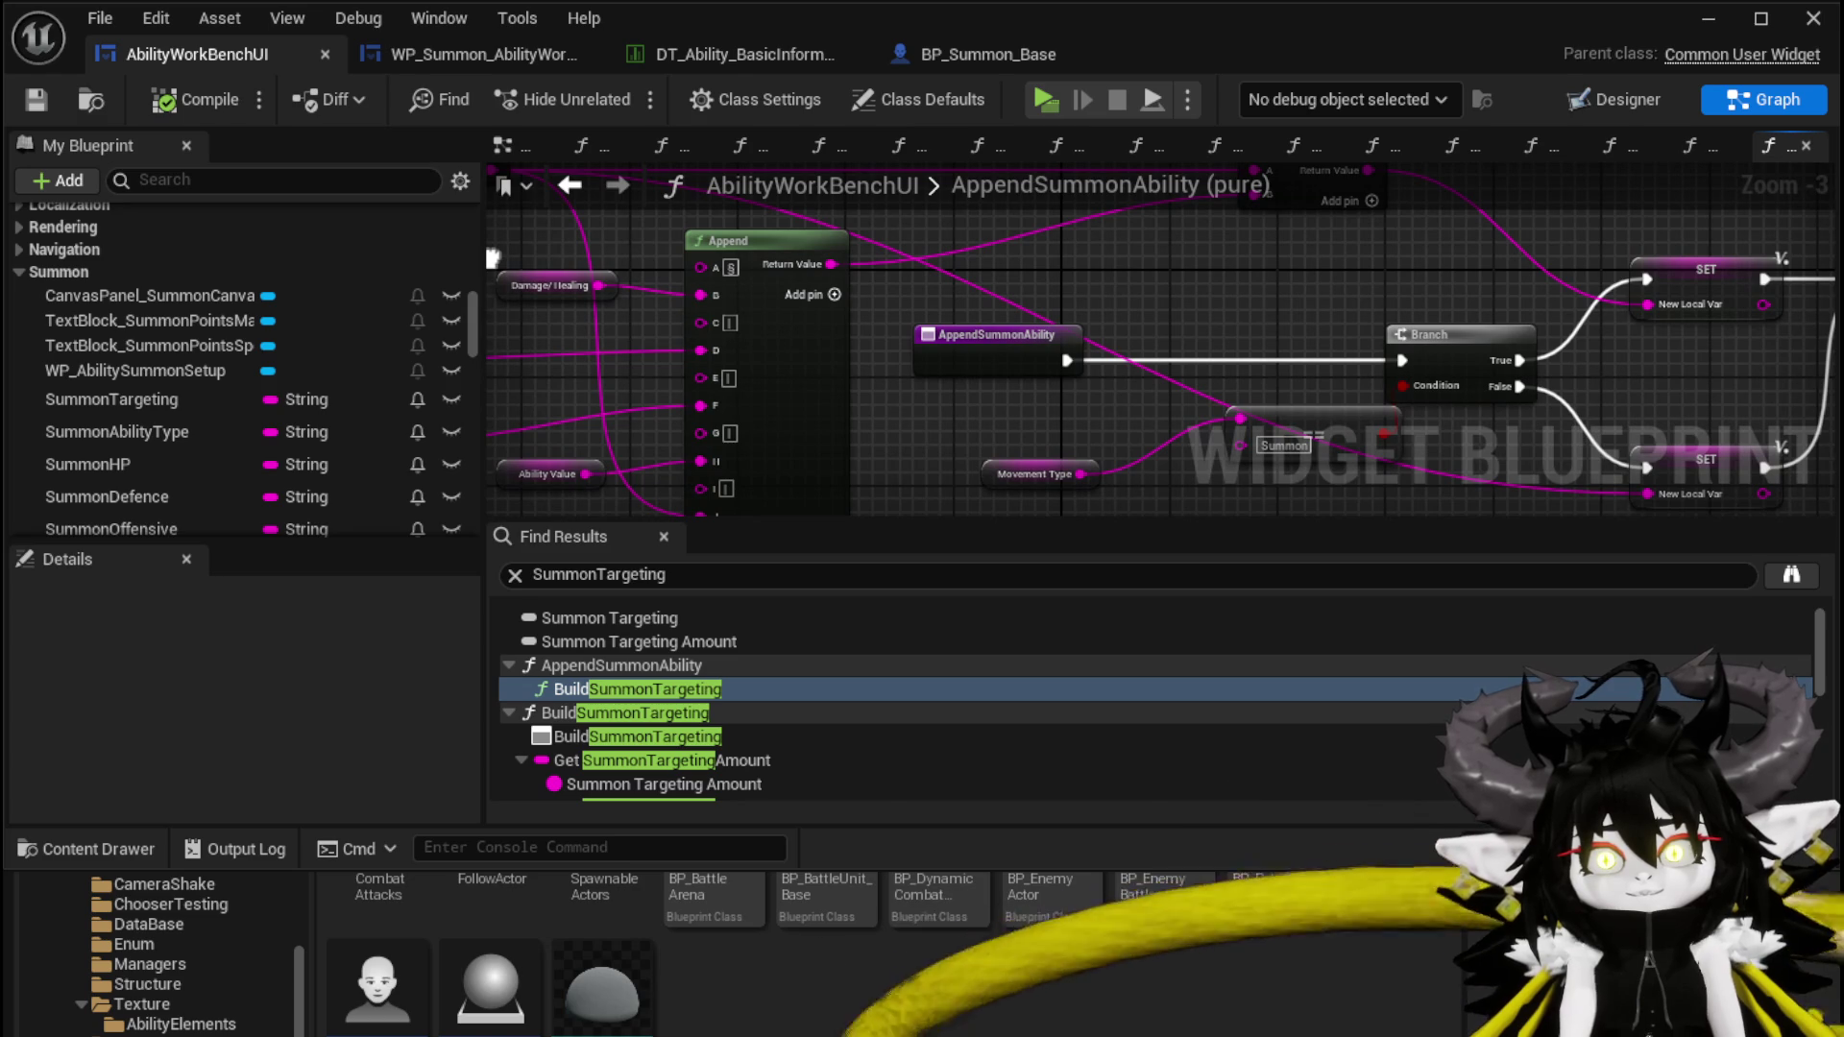
pyautogui.moveTo(492, 258)
pyautogui.mouseDown()
pyautogui.moveTo(782, 290)
pyautogui.moveTo(657, 227)
pyautogui.mouseUp()
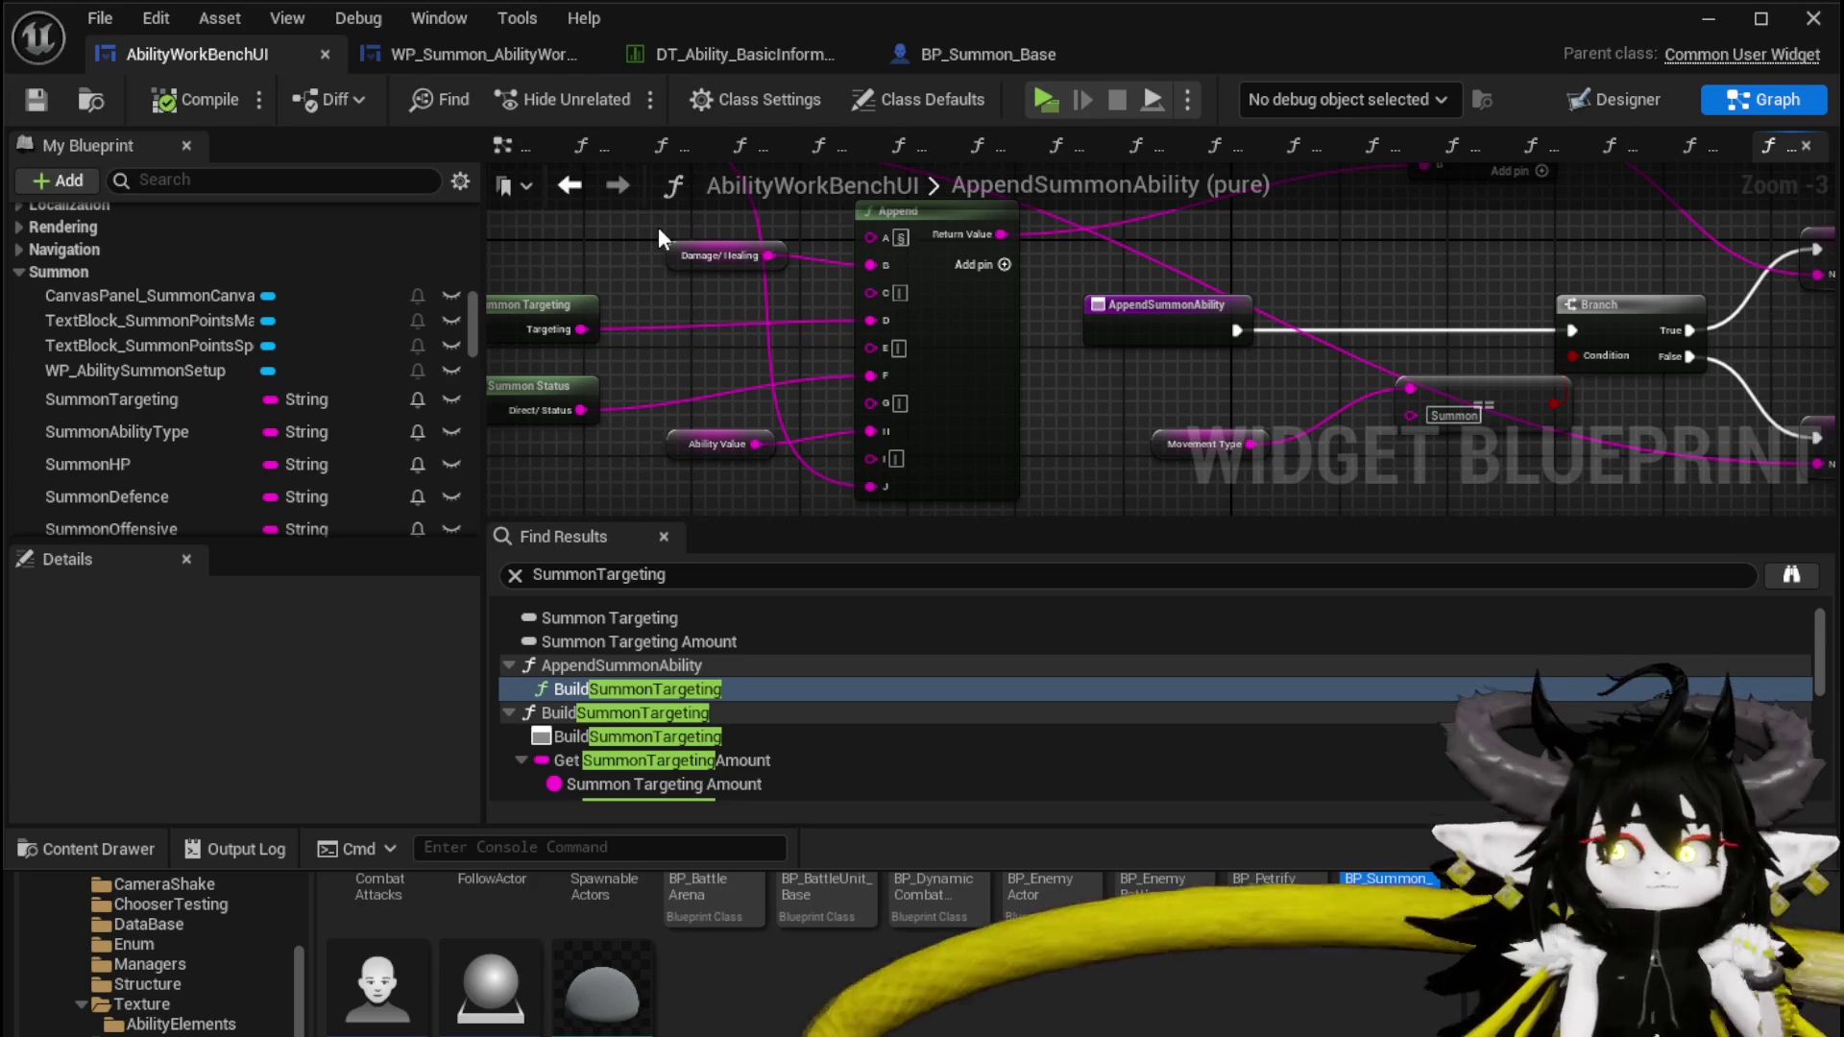
pyautogui.moveTo(678, 233)
pyautogui.mouseDown()
pyautogui.moveTo(802, 341)
pyautogui.moveTo(801, 366)
pyautogui.mouseUp()
pyautogui.scroll(-2, 801, 367)
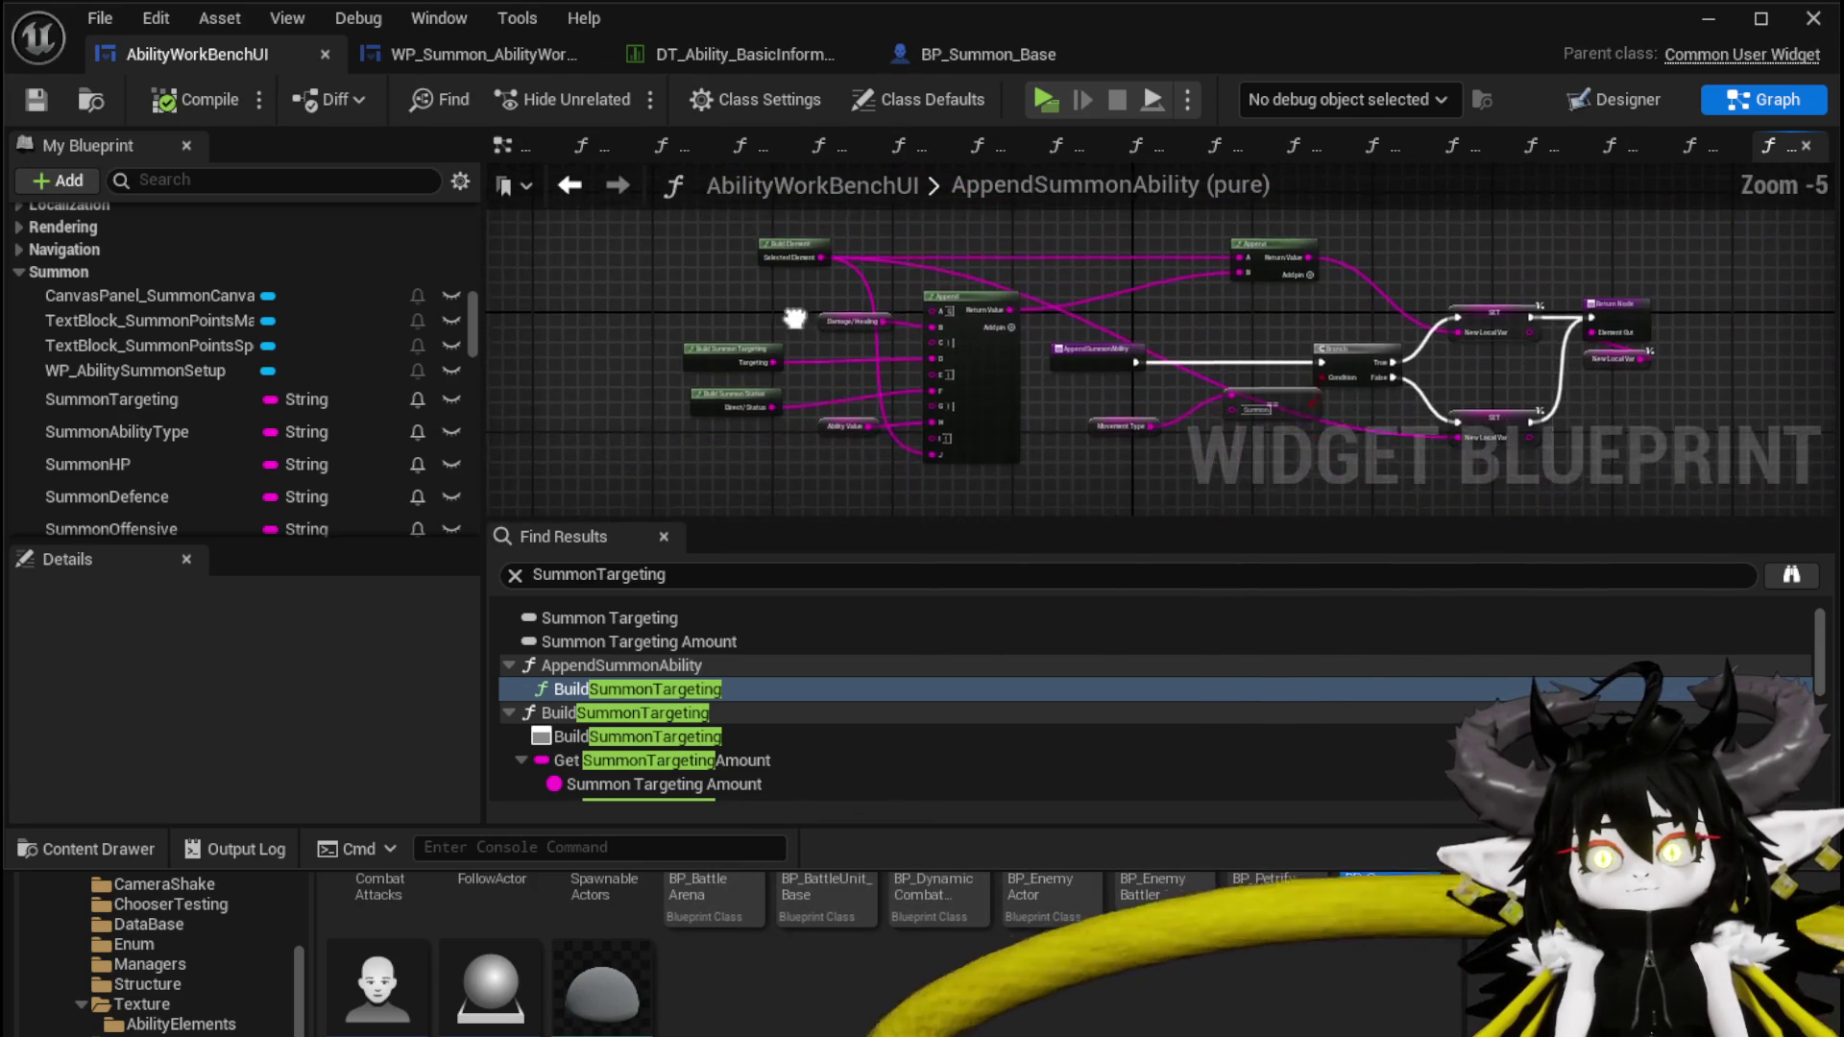
# Enlarge the graph area over Find Results and My Blueprint, then open Build Summon Targeting
pyautogui.moveTo(894, 520); pyautogui.dragTo(894, 623)
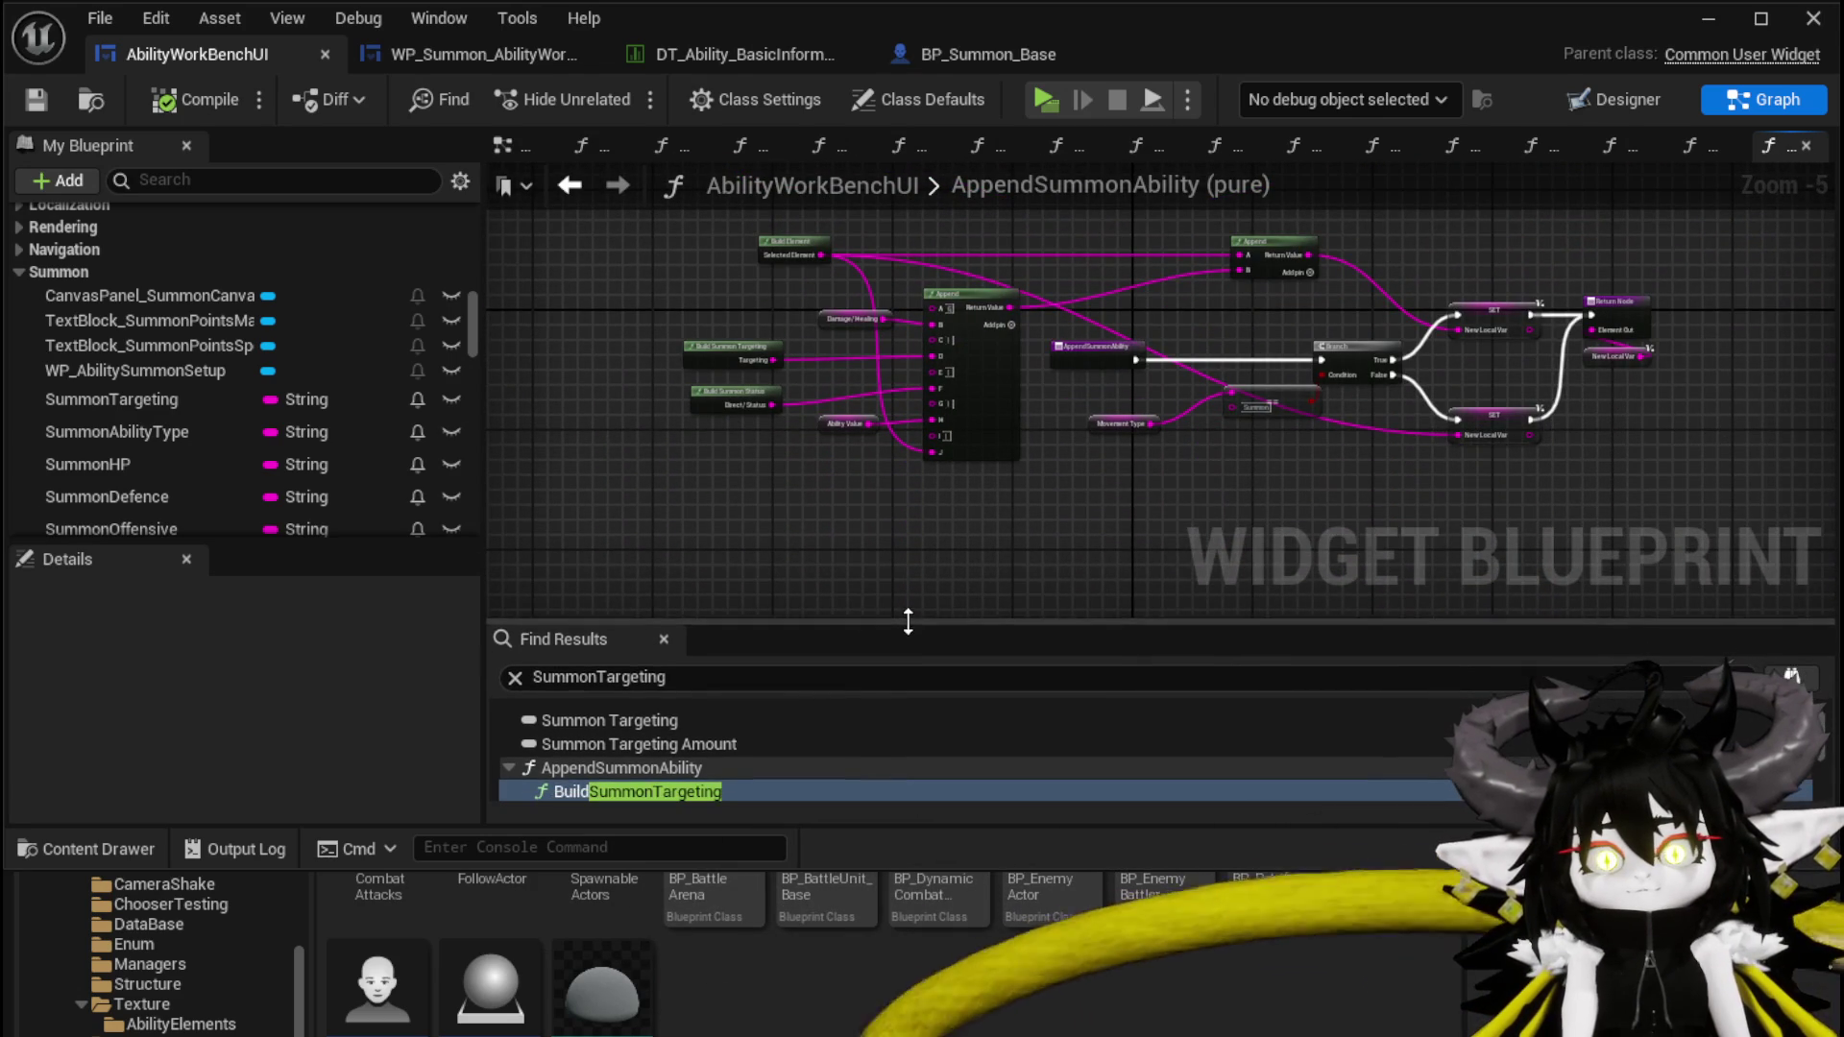
pyautogui.moveTo(484, 446)
pyautogui.mouseDown()
pyautogui.moveTo(293, 440)
pyautogui.moveTo(411, 444)
pyautogui.mouseUp()
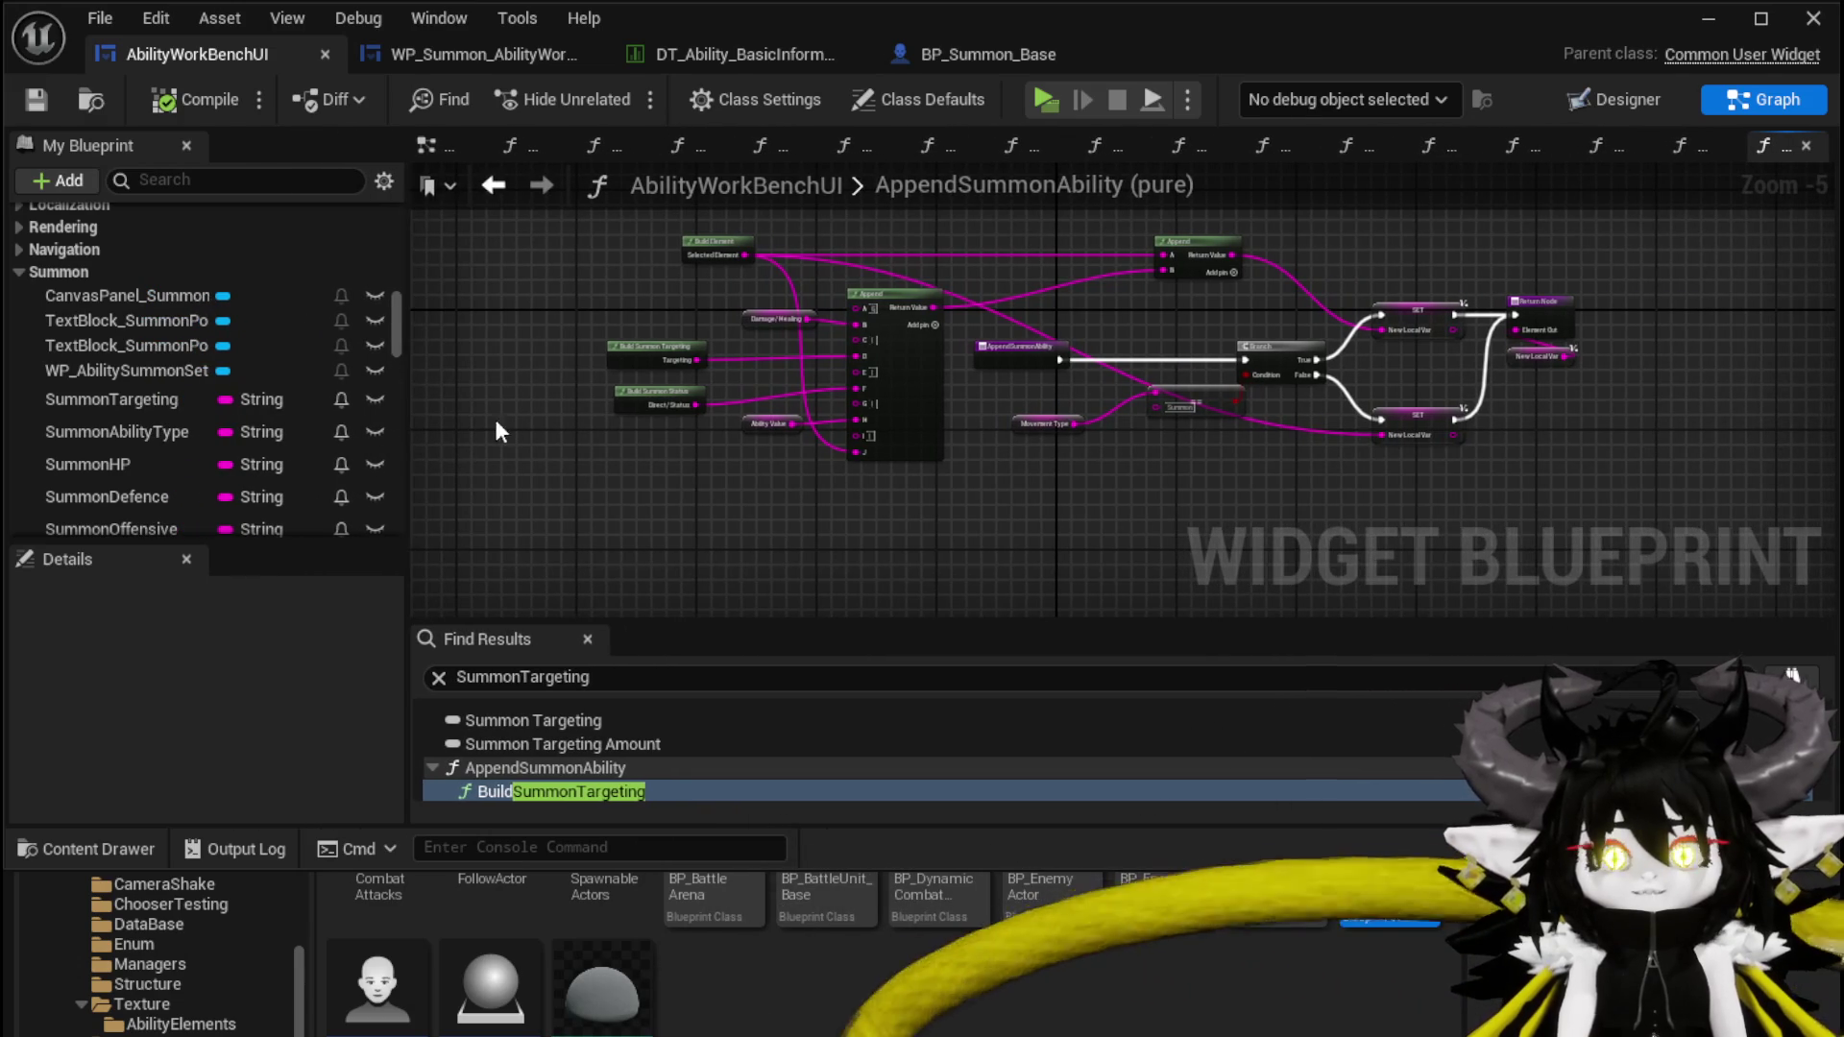
pyautogui.scroll(3, 565, 351)
pyautogui.moveTo(567, 363)
pyautogui.mouseDown()
pyautogui.moveTo(480, 485)
pyautogui.moveTo(509, 492)
pyautogui.mouseUp()
pyautogui.scroll(-2, 574, 348)
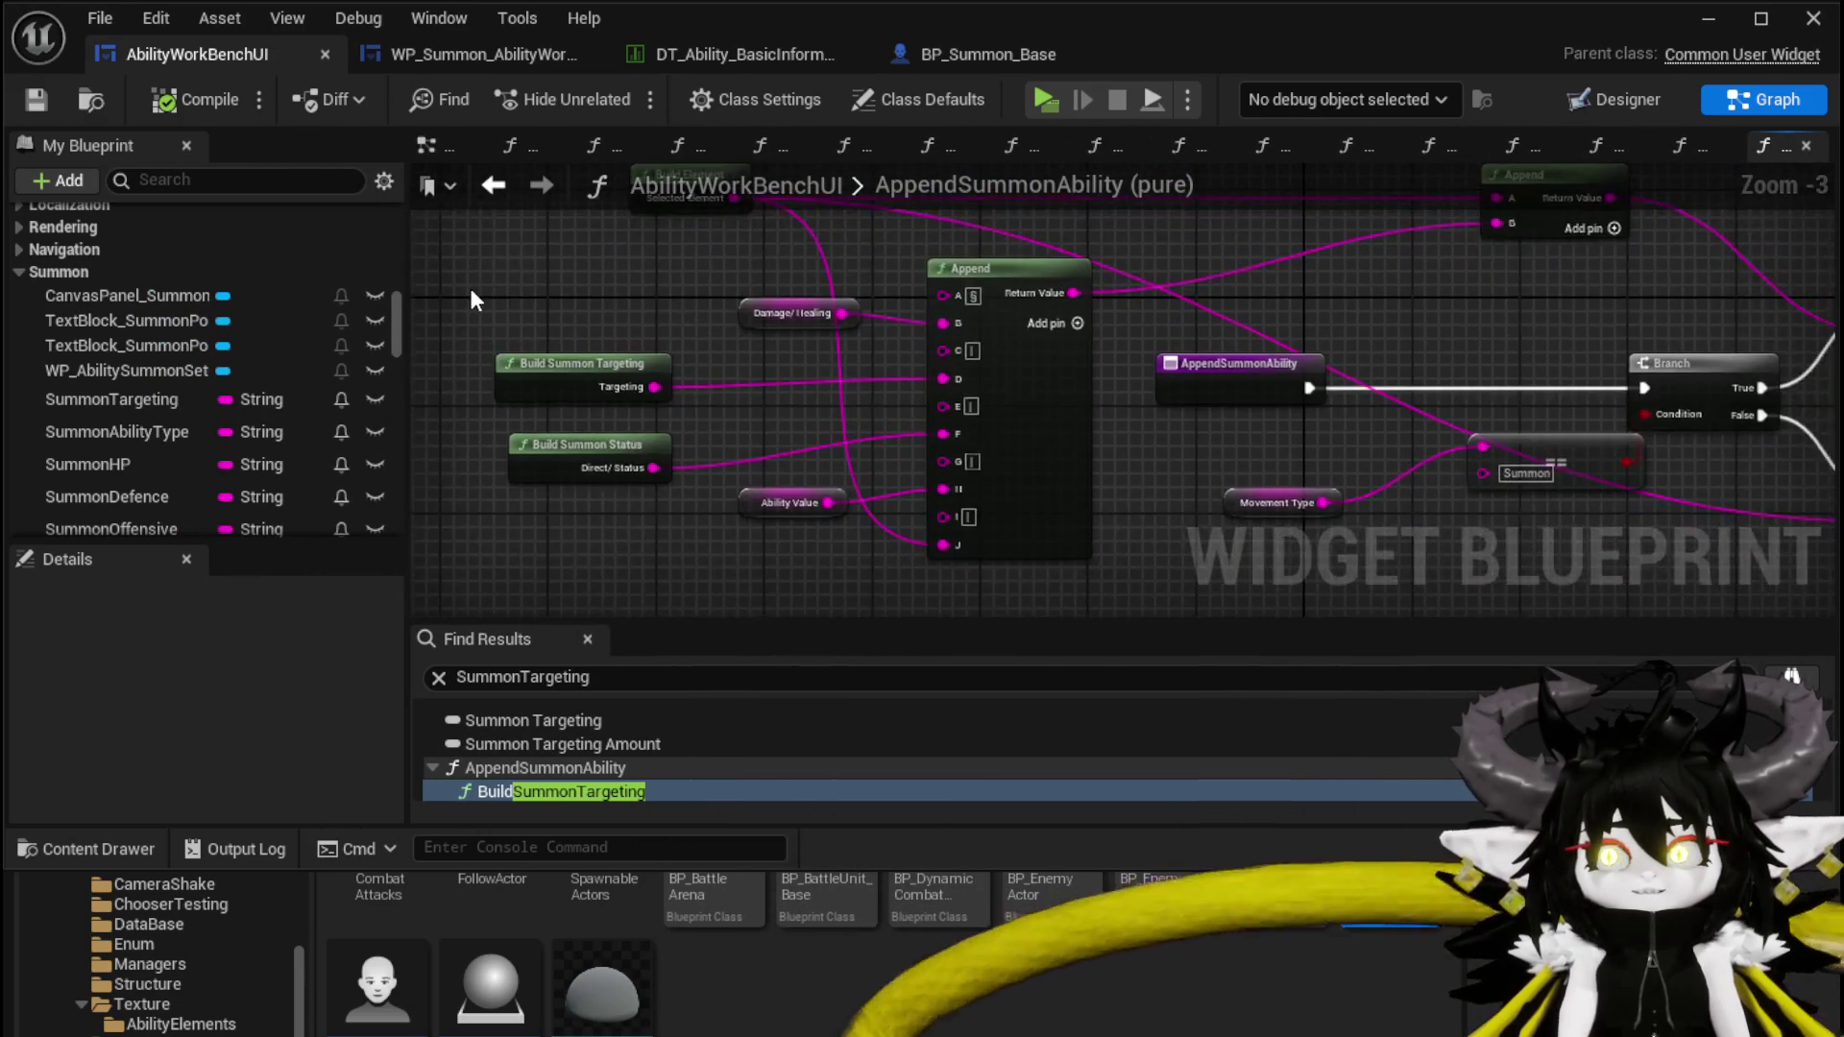
pyautogui.moveTo(563, 292)
pyautogui.mouseDown()
pyautogui.moveTo(527, 316)
pyautogui.moveTo(574, 321)
pyautogui.mouseUp()
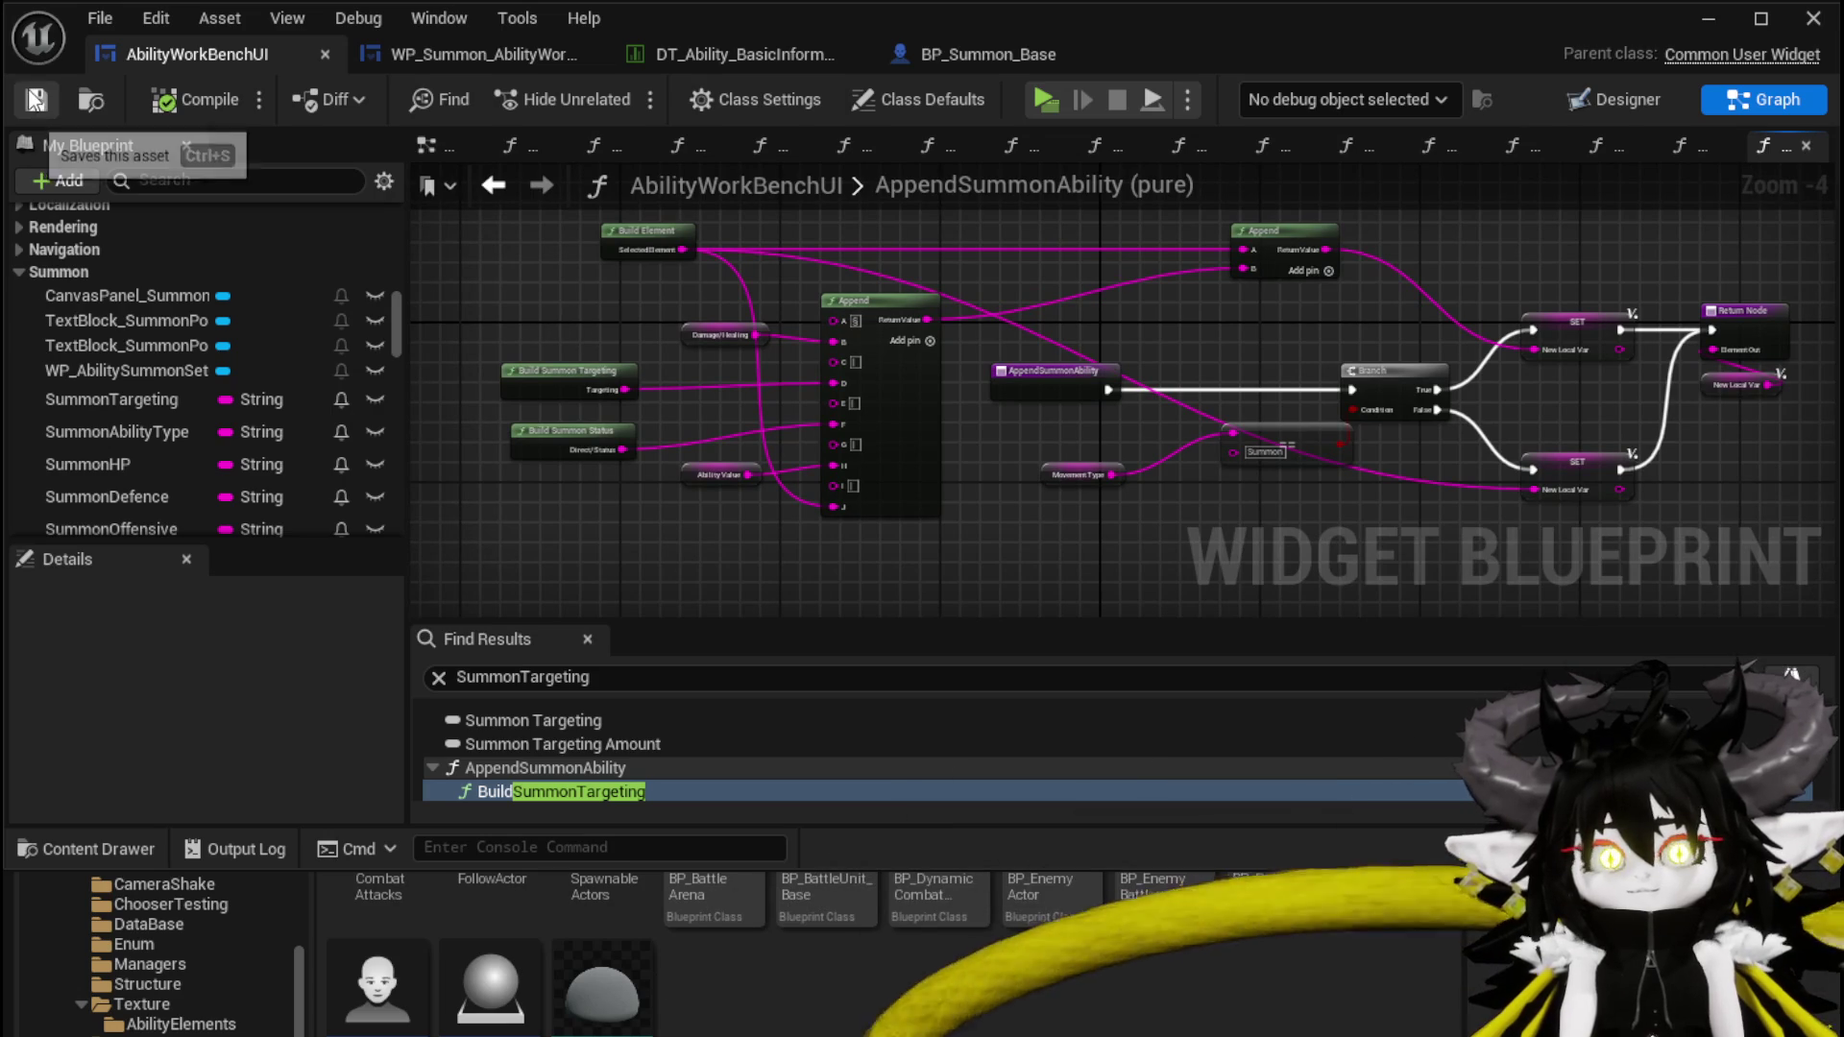
pyautogui.scroll(1, 587, 327)
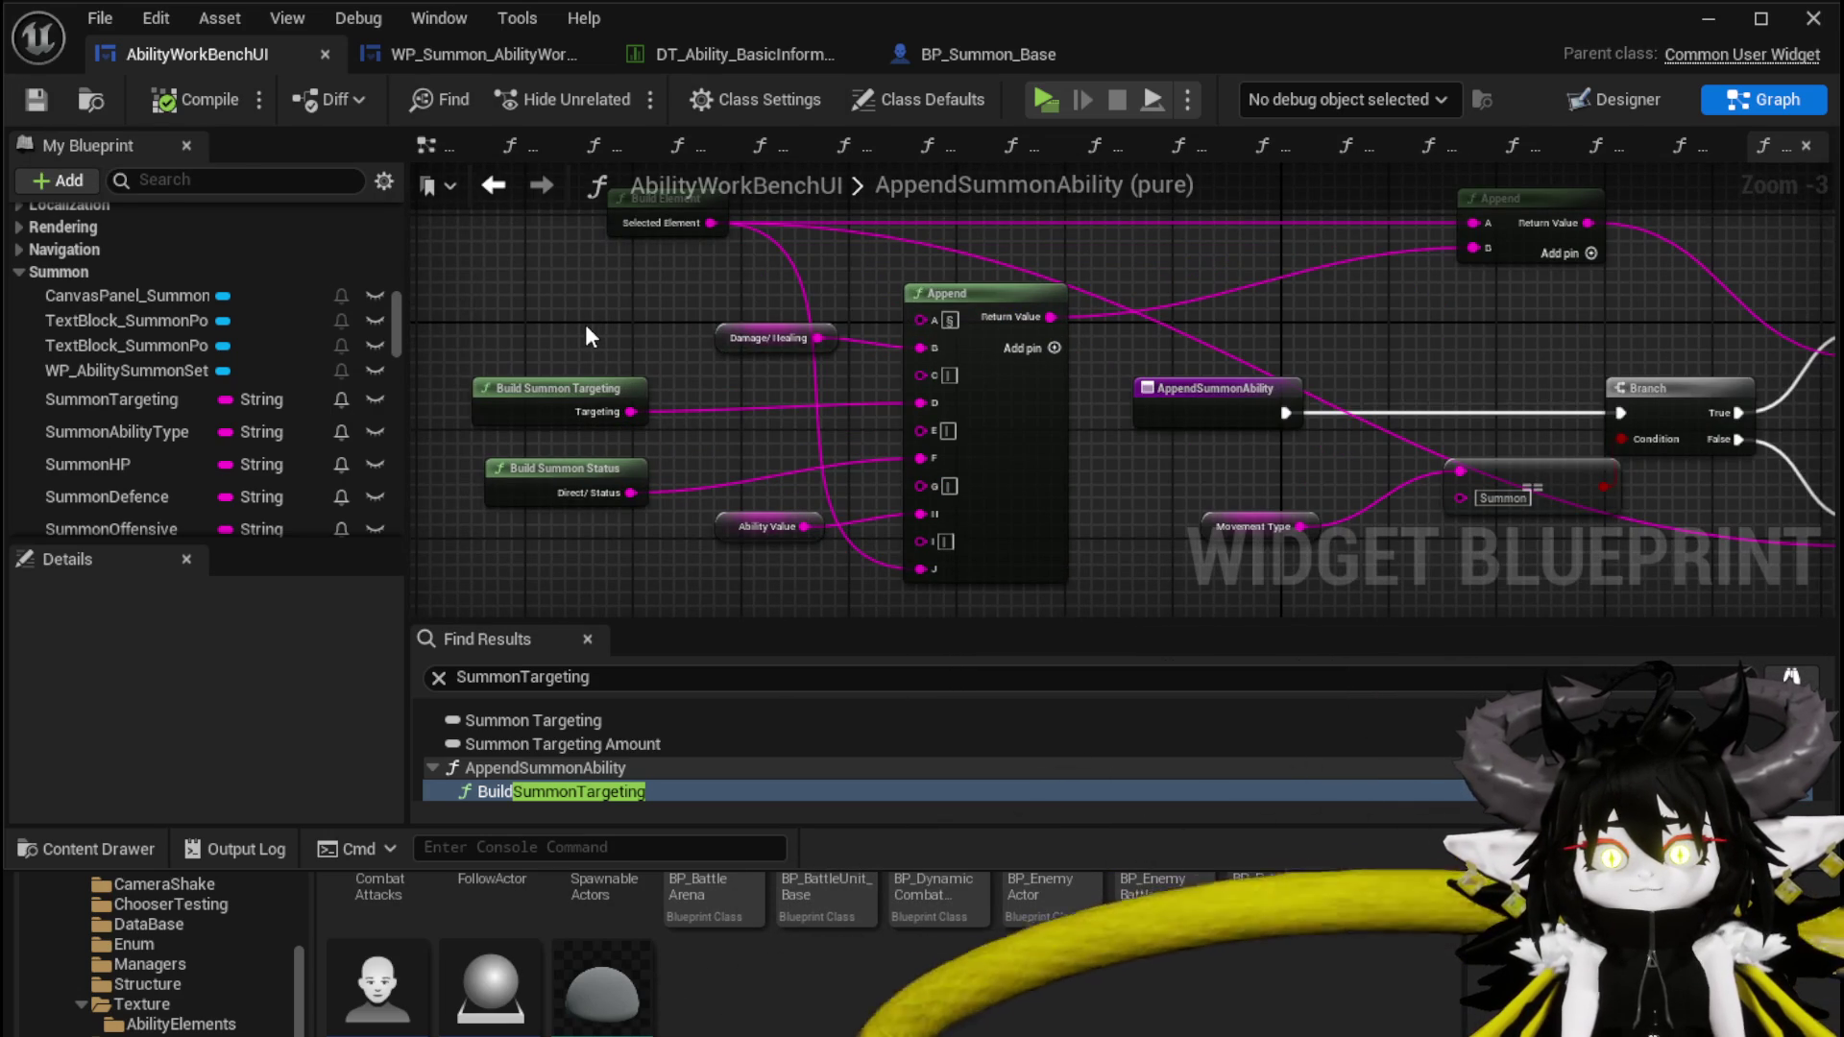
pyautogui.doubleClick(549, 385)
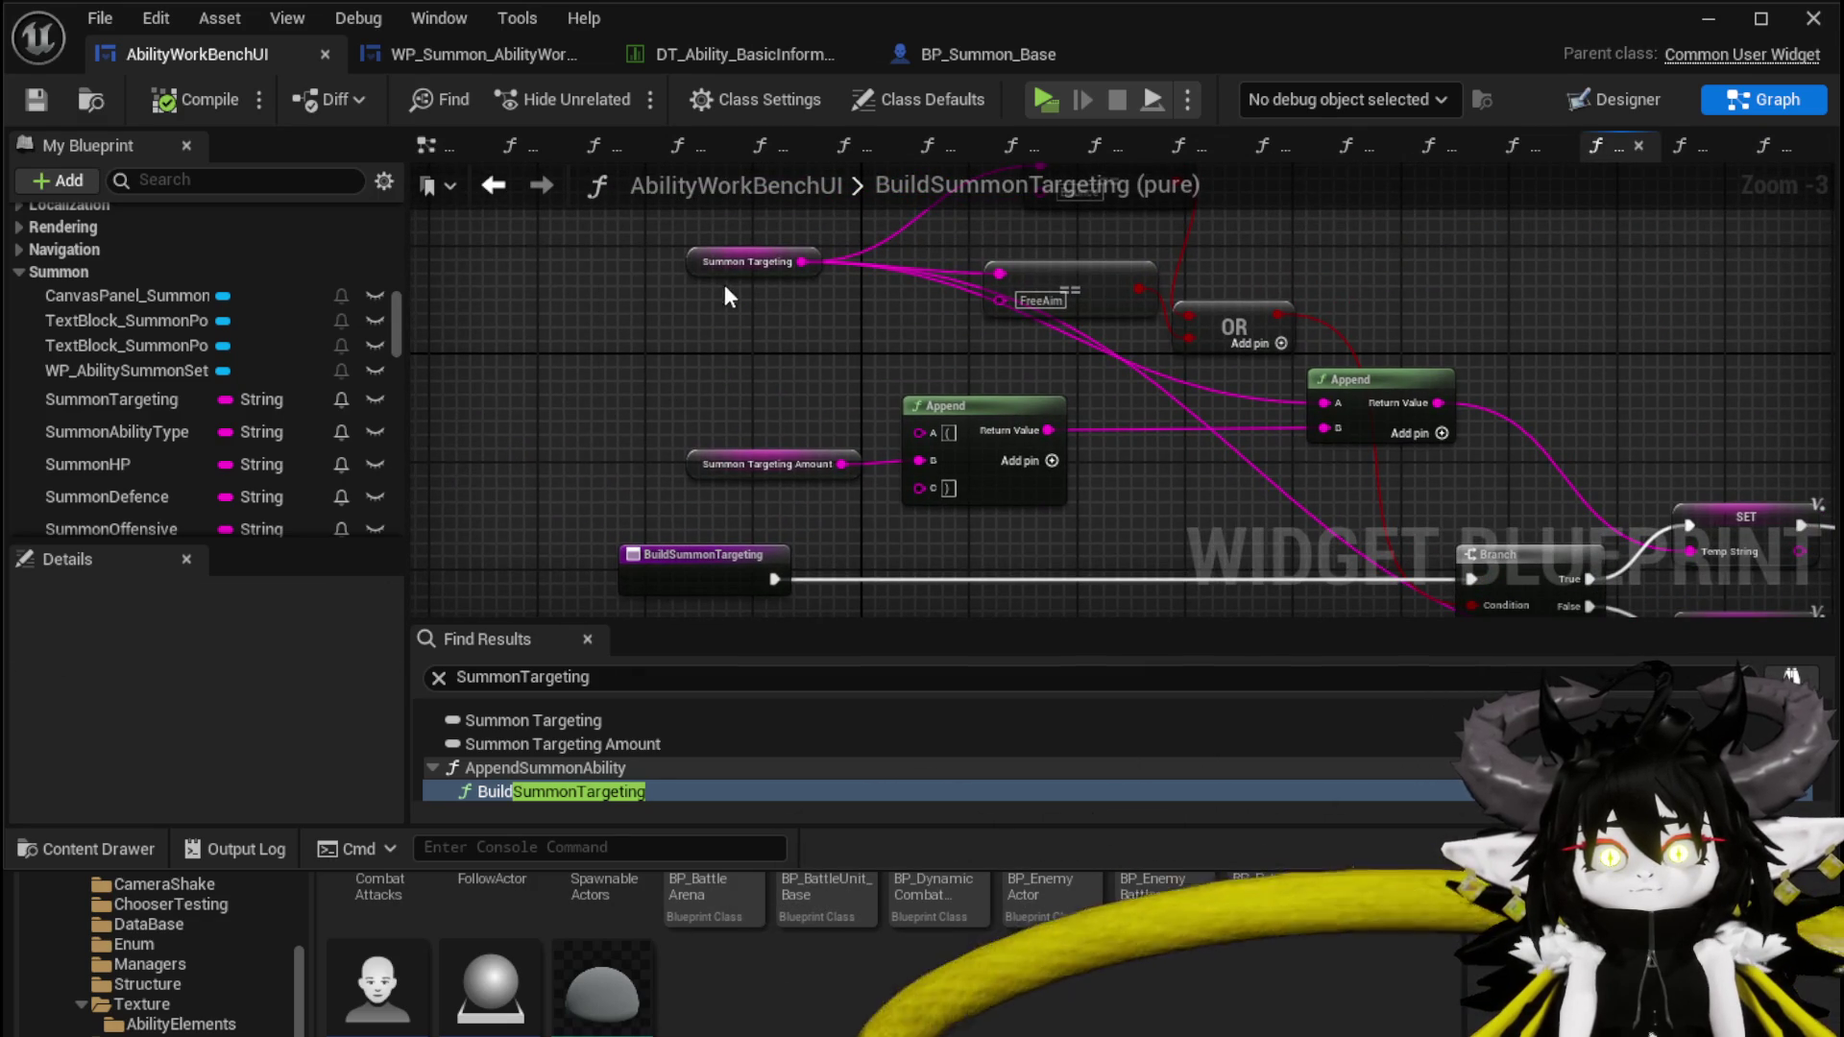
# Select both Summon Targeting variable nodes and go back to the AppendSummonAbility graph
pyautogui.moveTo(766, 234); pyautogui.dragTo(766, 236)
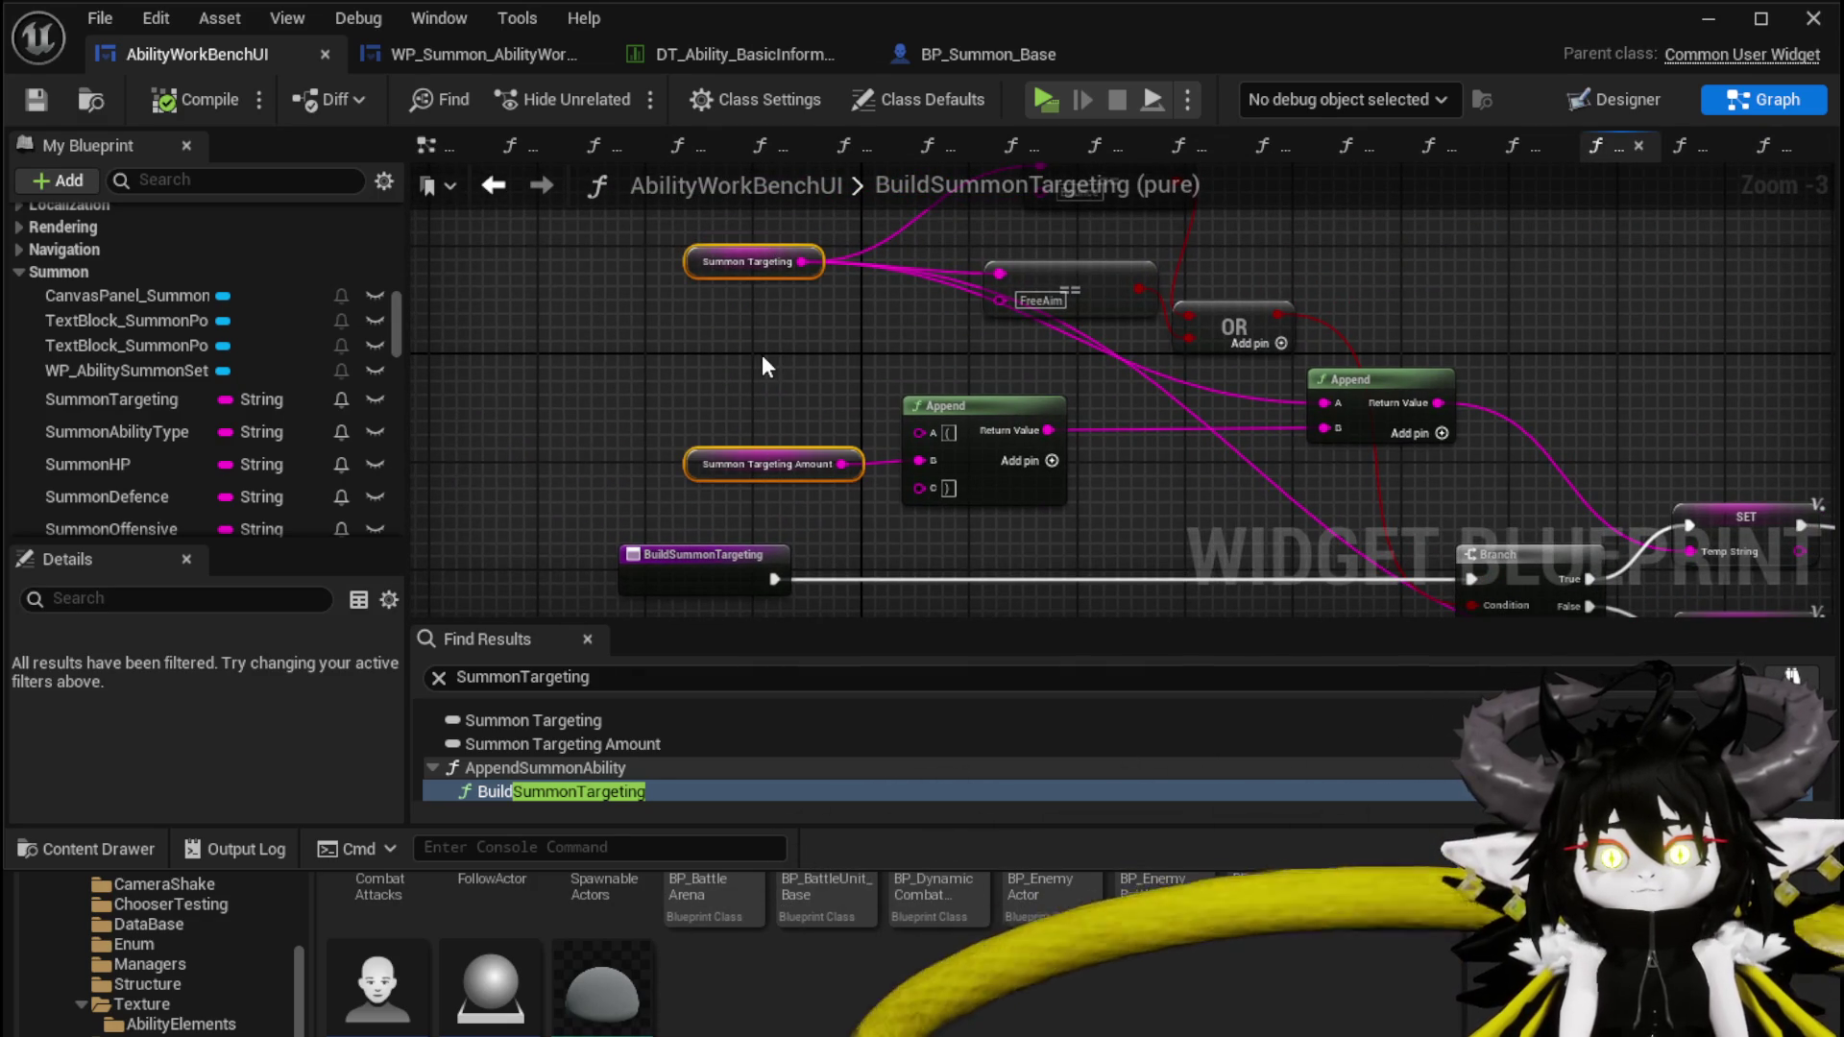
pyautogui.click(490, 189)
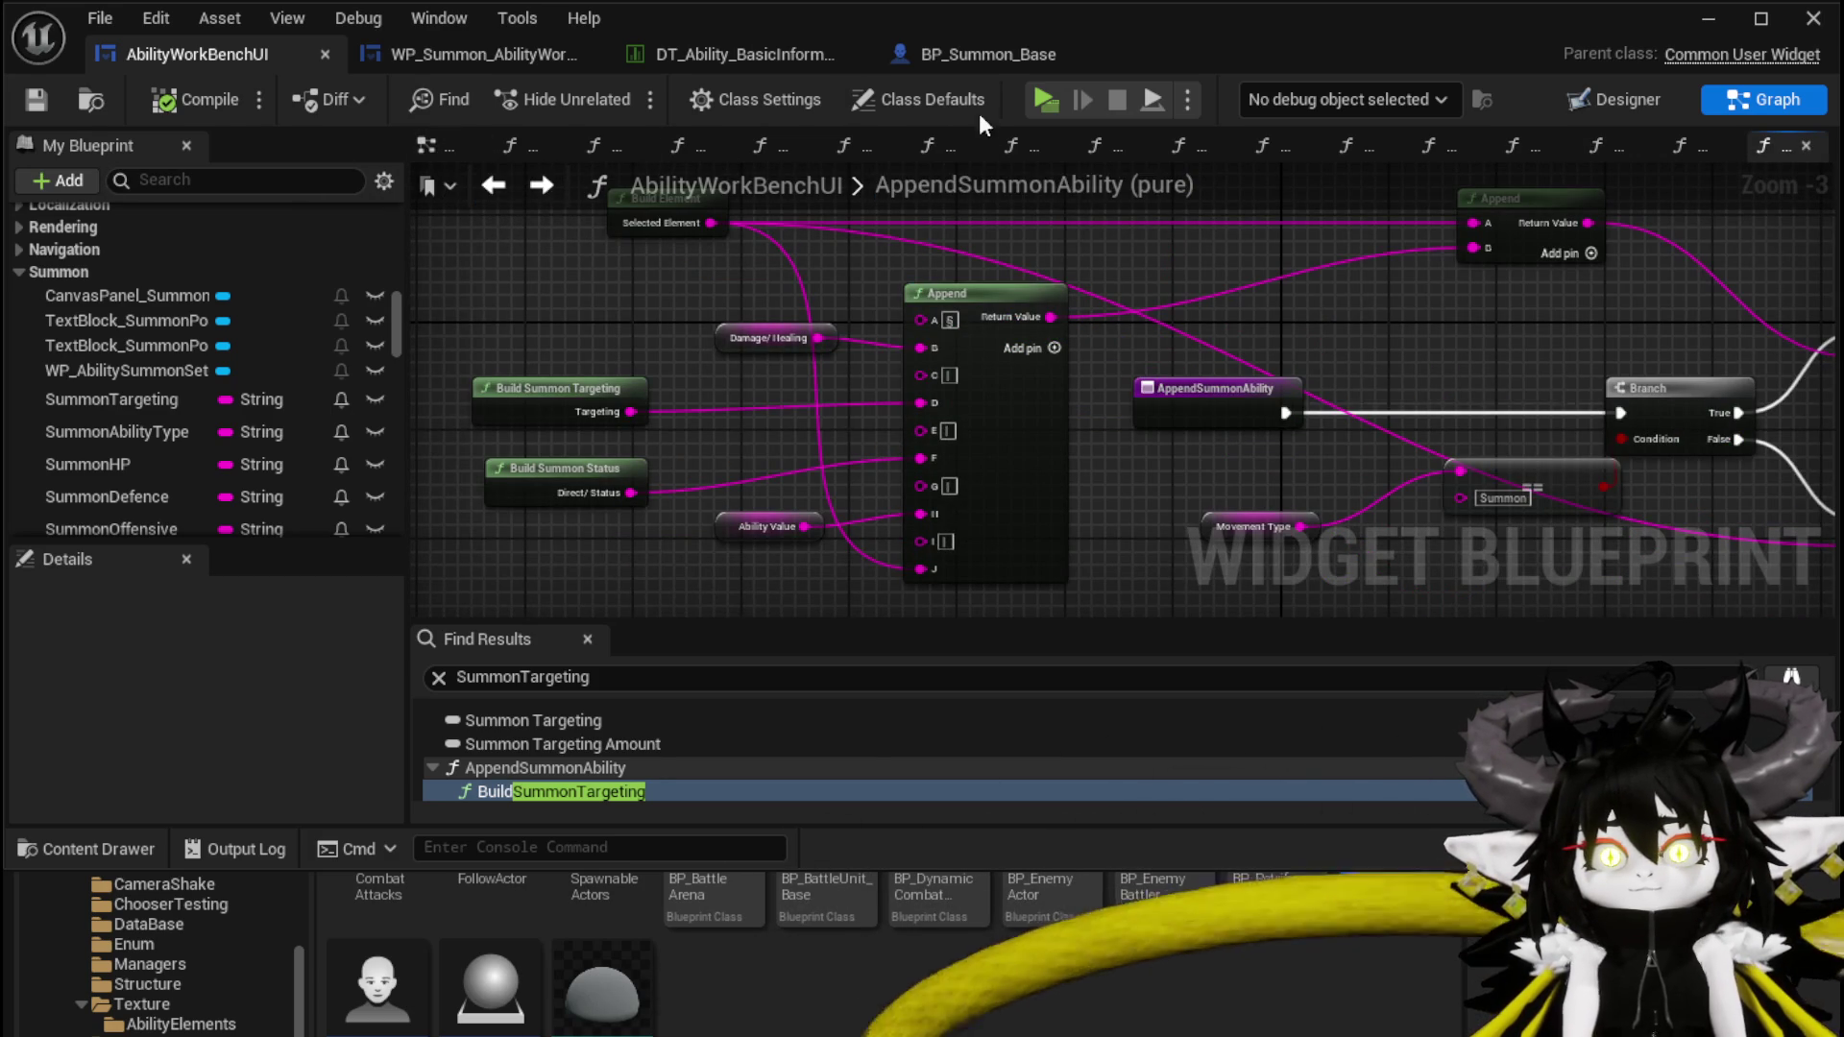
pyautogui.scroll(3, 250, 347)
pyautogui.scroll(5, 245, 342)
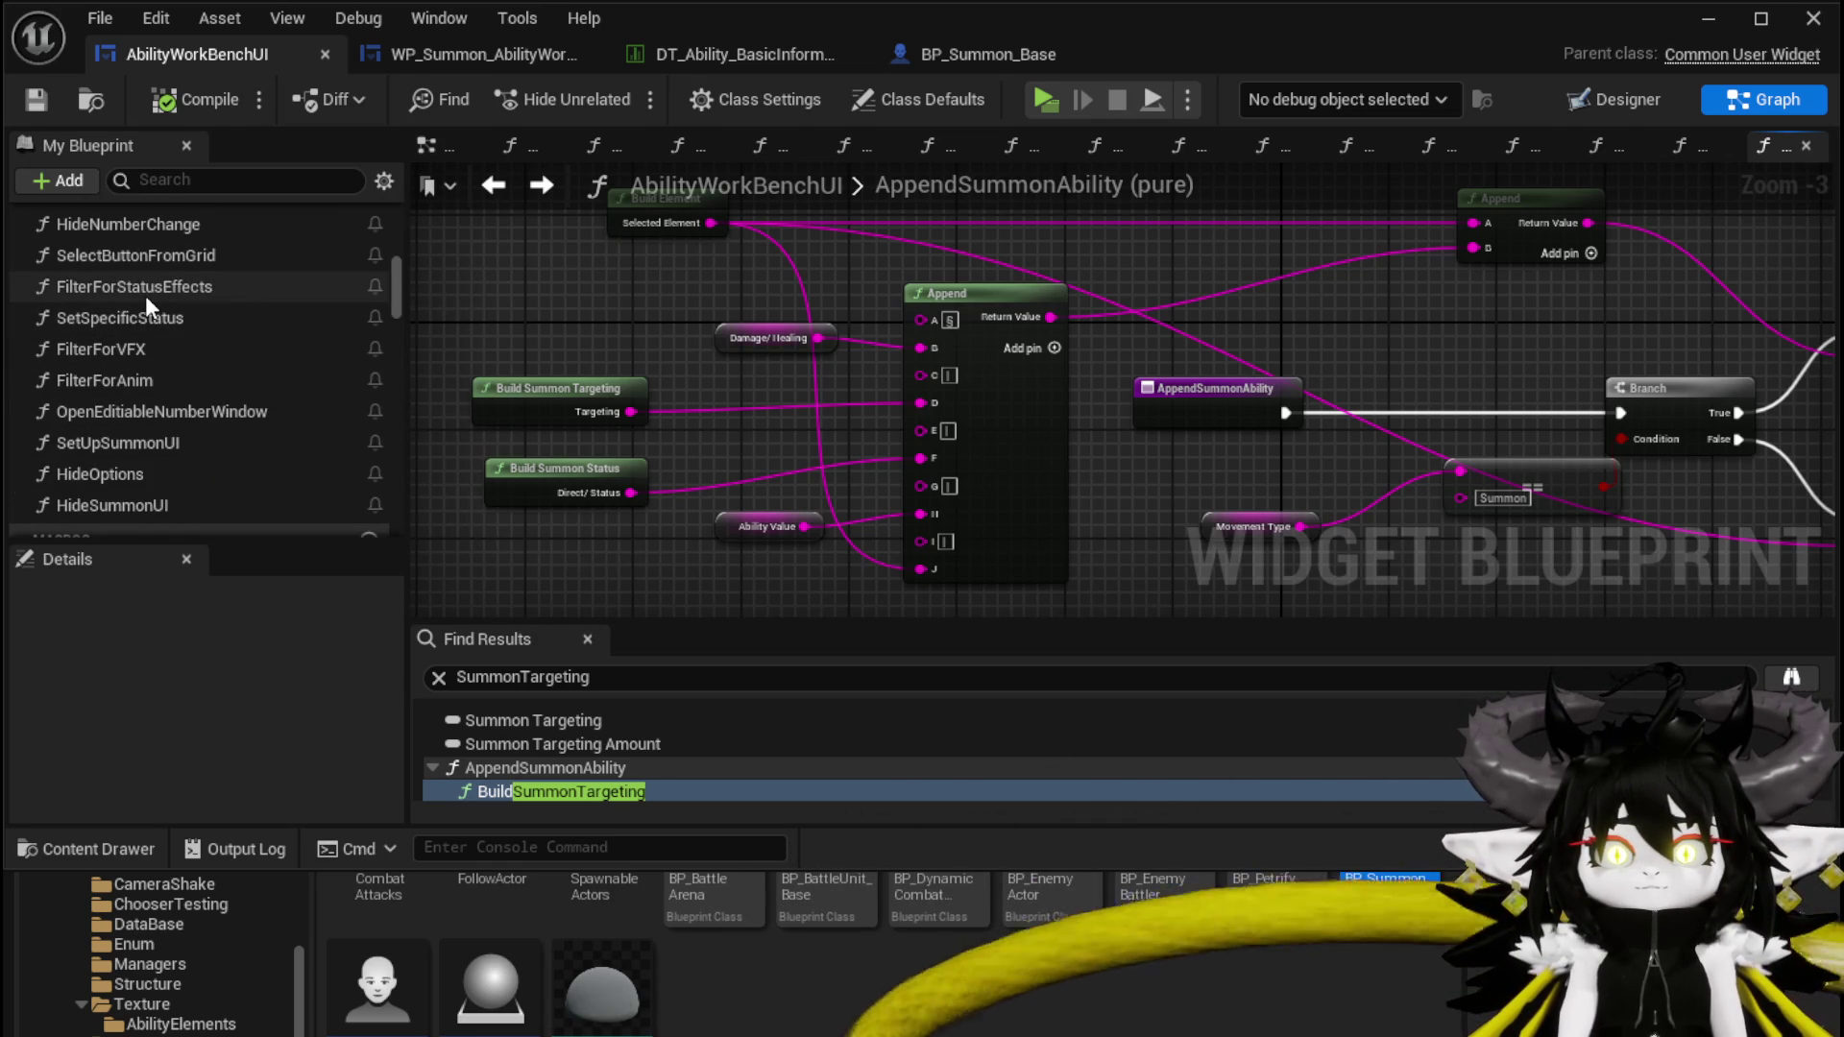
# Open the SelectButtonFromGrid function and paste the two Summon Targeting variable nodes
pyautogui.scroll(2, 146, 317)
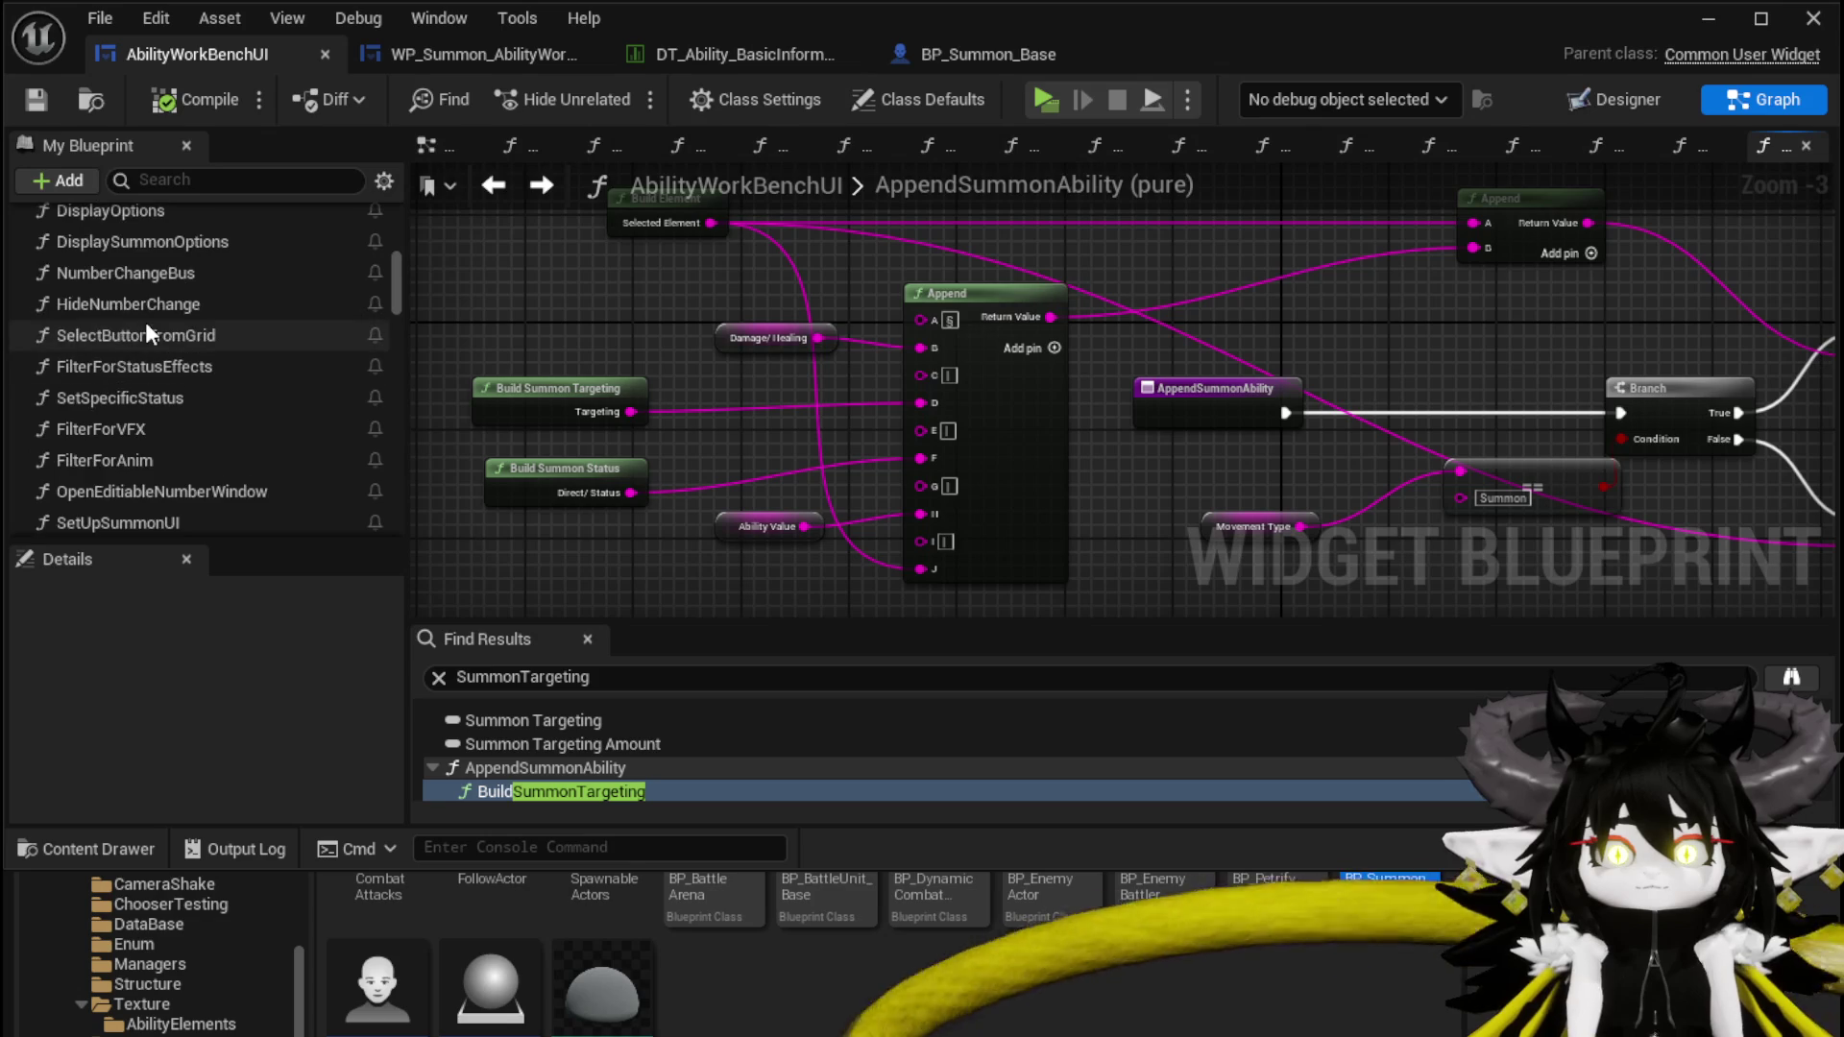
pyautogui.scroll(1, 149, 286)
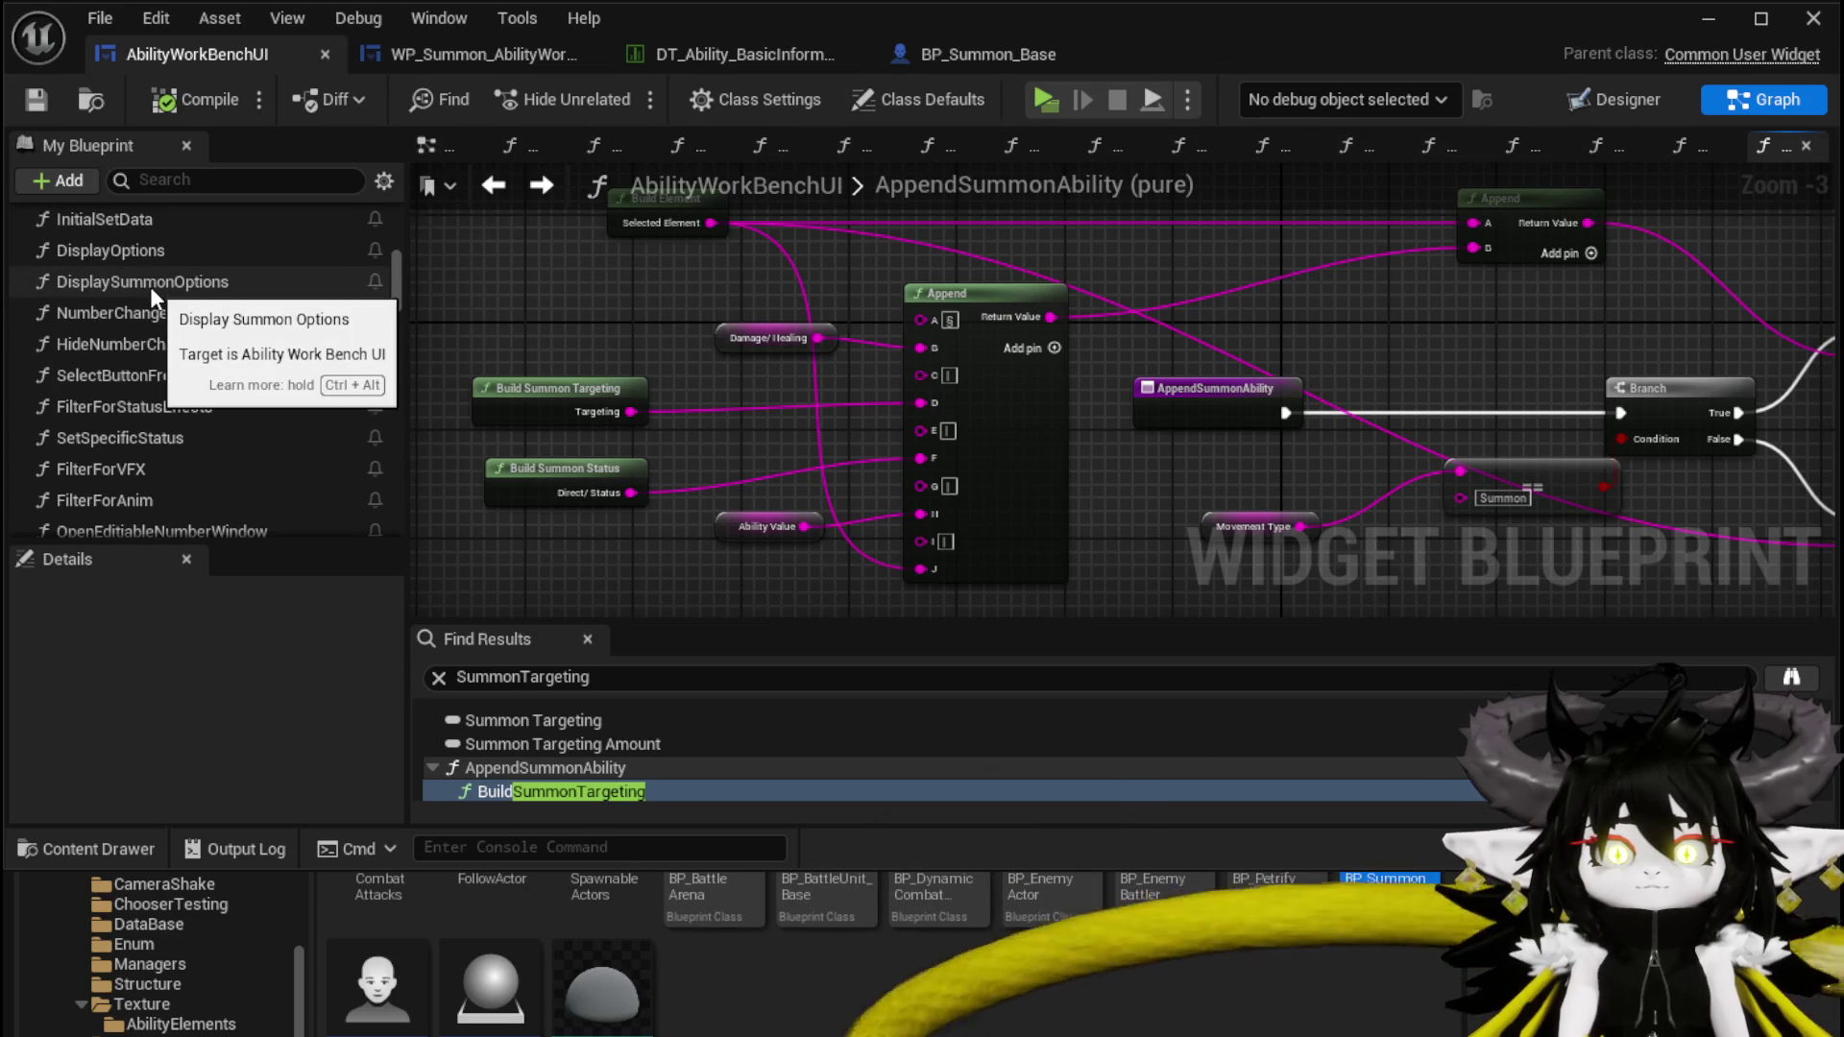
pyautogui.scroll(-1, 148, 355)
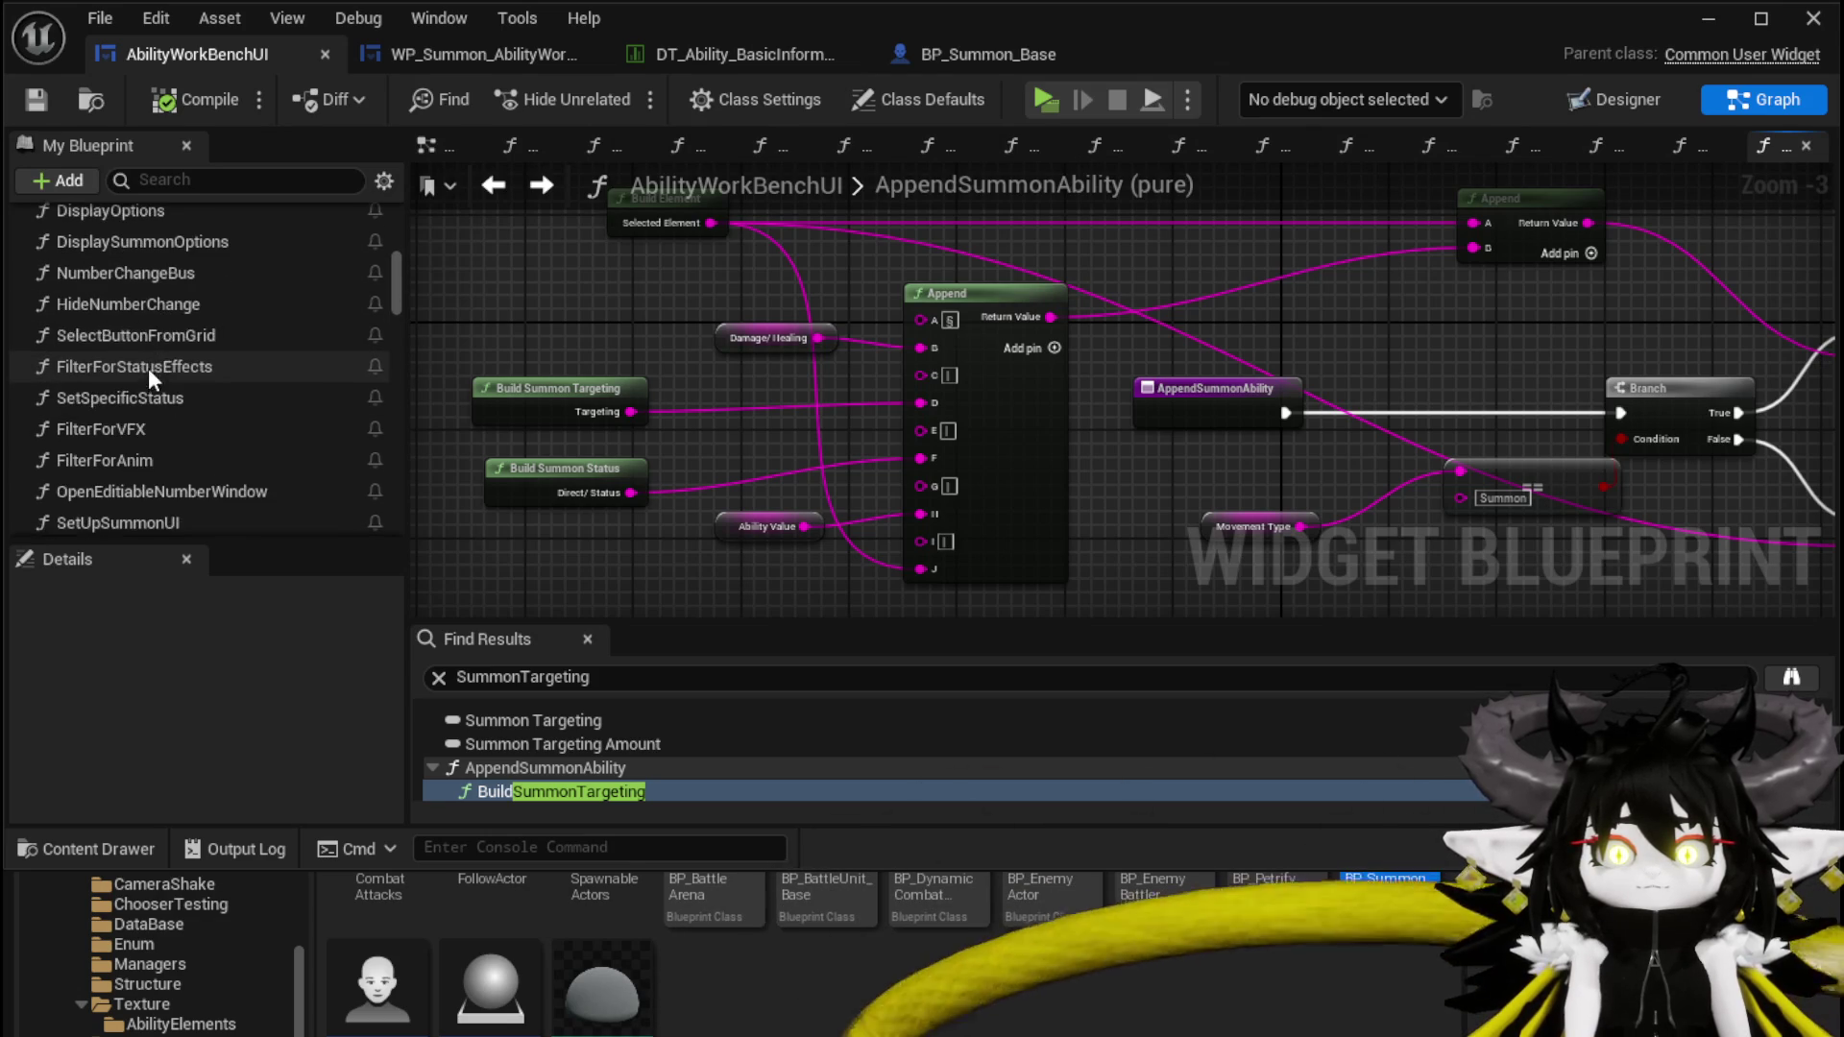
pyautogui.doubleClick(152, 336)
pyautogui.scroll(-2, 914, 437)
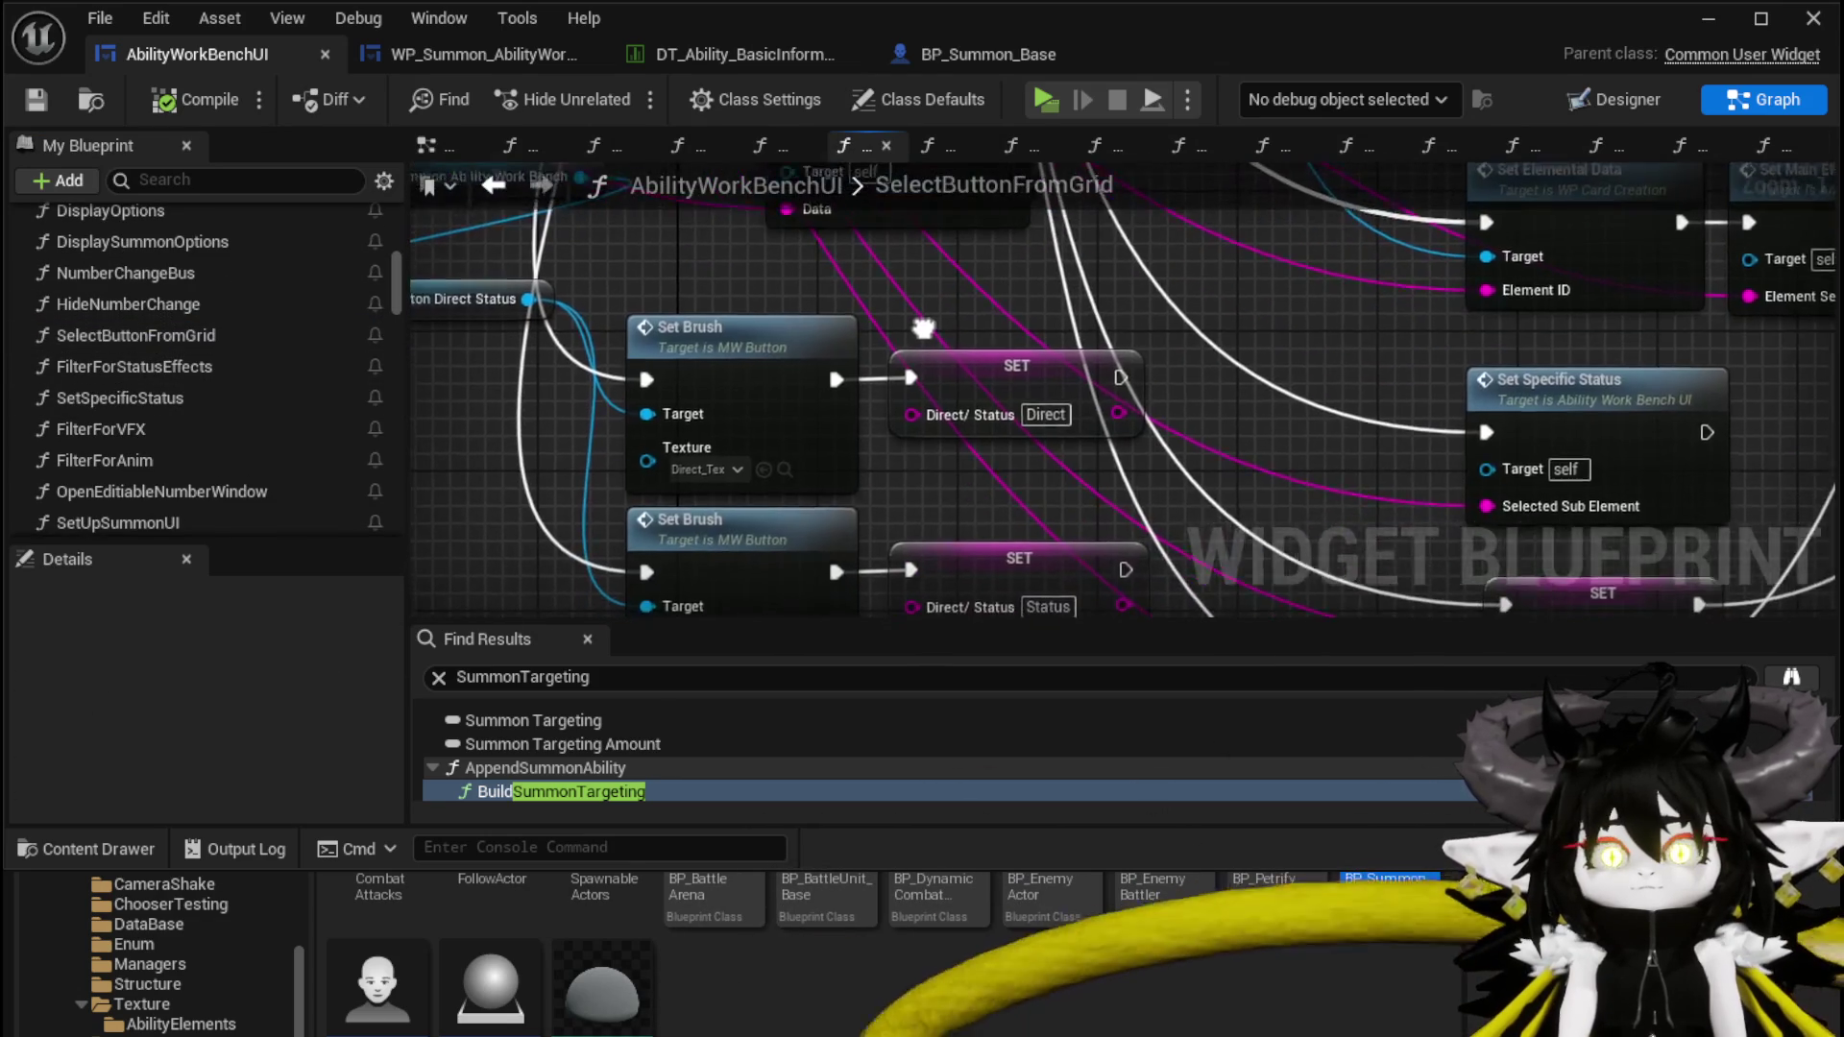
pyautogui.moveTo(839, 454); pyautogui.dragTo(809, 349)
pyautogui.scroll(-1, 818, 384)
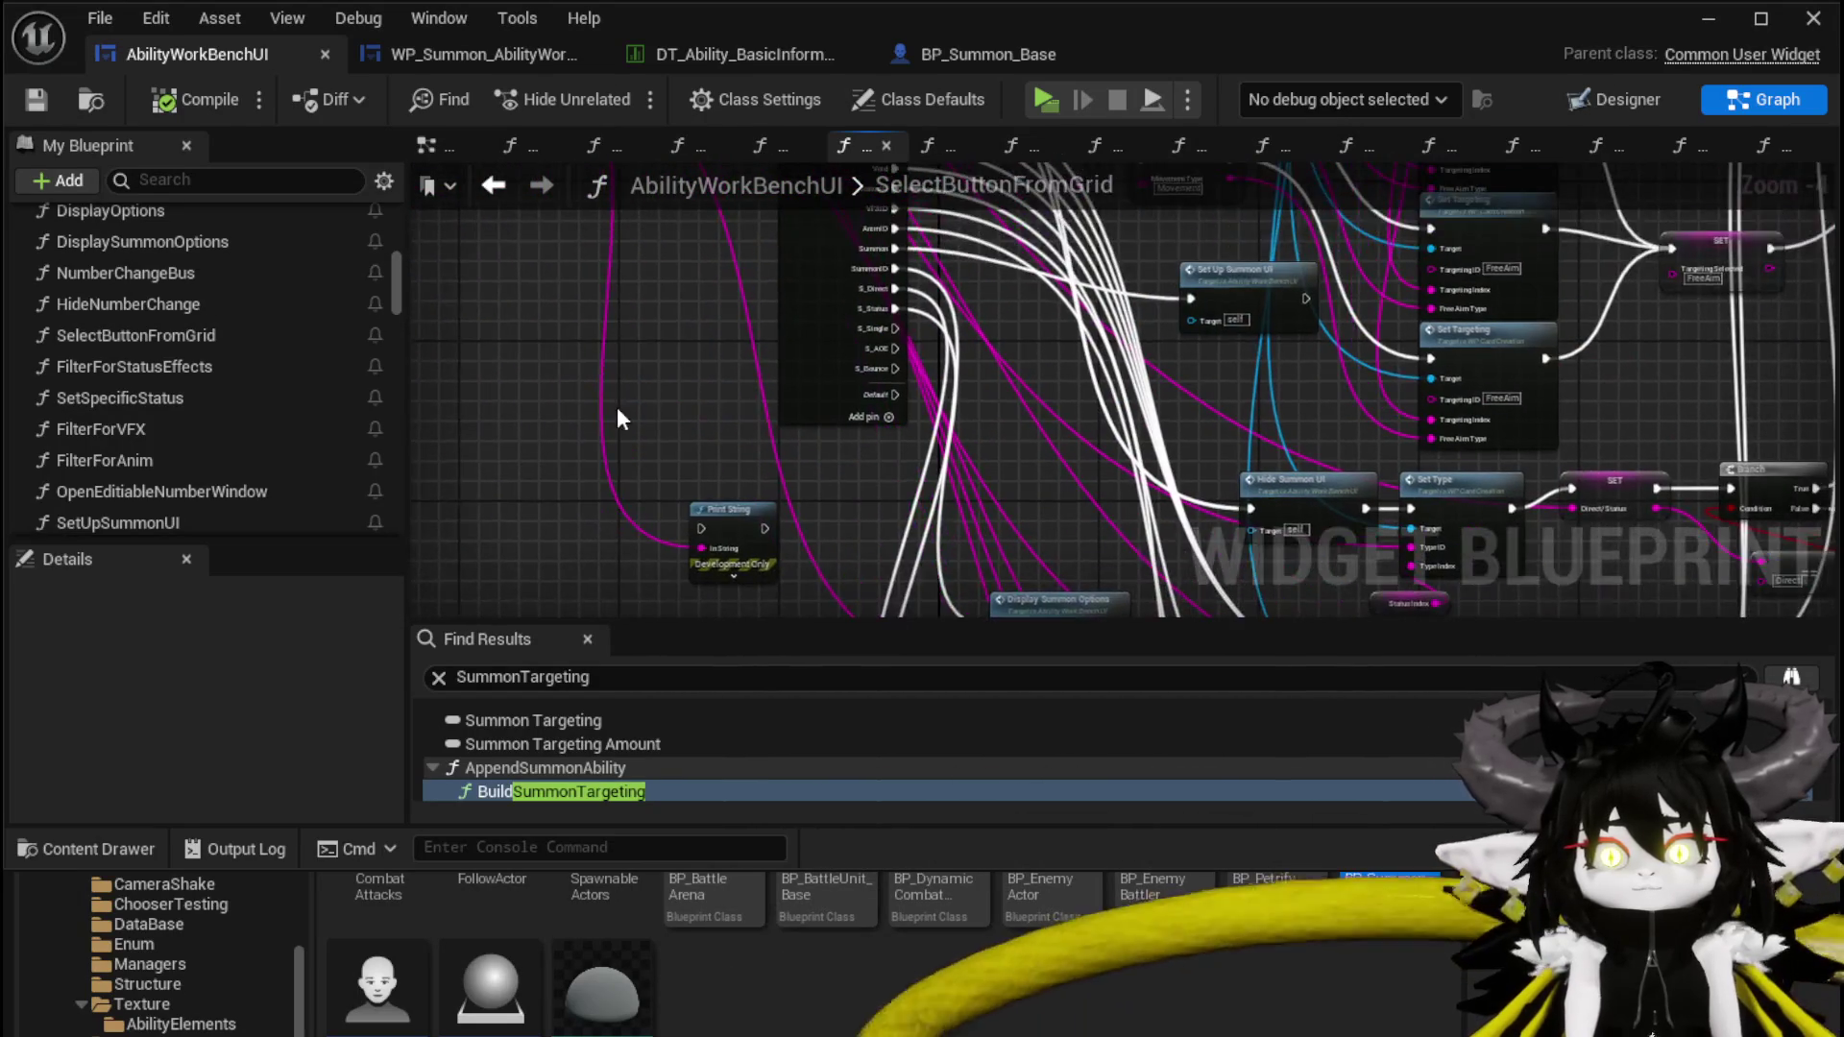
pyautogui.hotkey('ctrl', 'v')
# Place Summon Targeting Amount beside Summon Targeting near the switch node and Print String
pyautogui.scroll(2, 779, 376)
pyautogui.moveTo(765, 403); pyautogui.dragTo(766, 523)
pyautogui.scroll(-1, 636, 418)
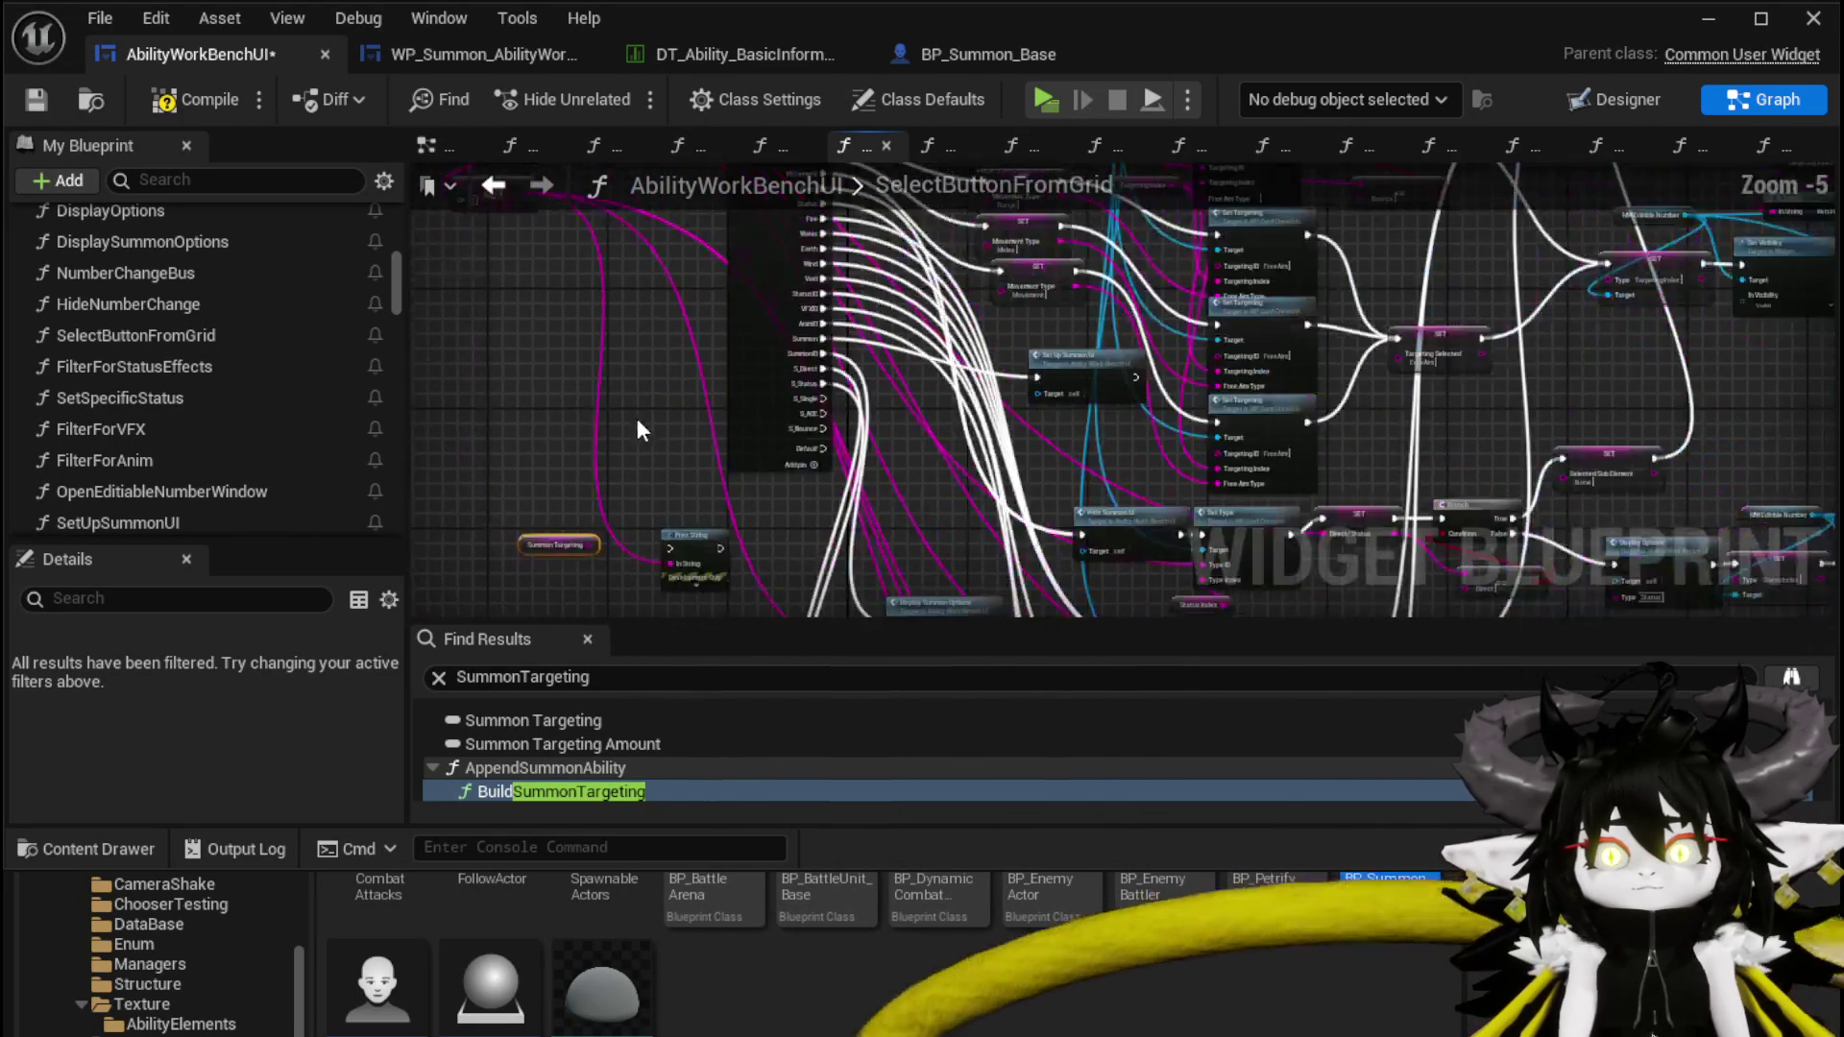
pyautogui.moveTo(672, 468)
pyautogui.mouseDown()
pyautogui.moveTo(672, 336)
pyautogui.moveTo(636, 405)
pyautogui.moveTo(676, 442)
pyautogui.moveTo(678, 425)
pyautogui.moveTo(712, 441)
pyautogui.moveTo(549, 475)
pyautogui.mouseUp()
pyautogui.moveTo(603, 349)
pyautogui.mouseDown()
pyautogui.moveTo(573, 546)
pyautogui.moveTo(563, 401)
pyautogui.moveTo(526, 394)
pyautogui.mouseUp()
pyautogui.moveTo(707, 309); pyautogui.dragTo(531, 503)
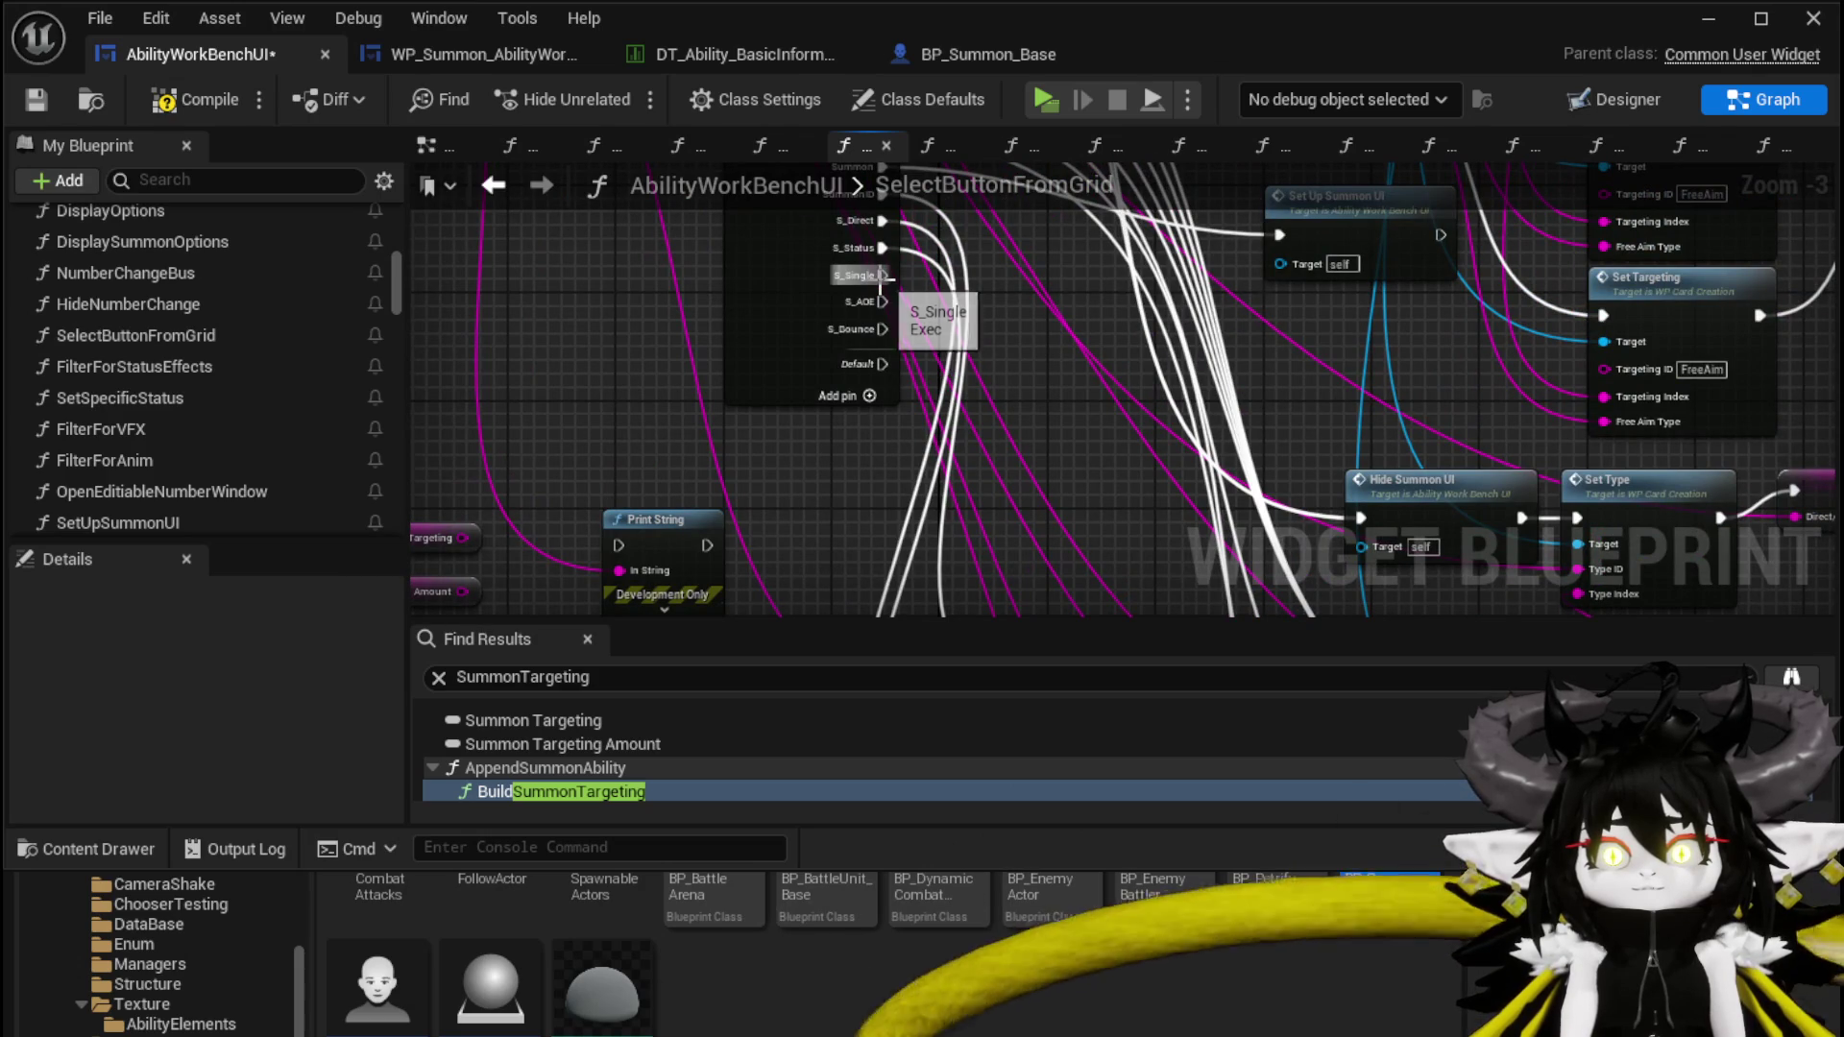
# Wire the S_Single, S_AOE and S_Bounce outputs into Print String
pyautogui.moveTo(882, 276)
pyautogui.mouseDown()
pyautogui.moveTo(721, 399)
pyautogui.moveTo(616, 543)
pyautogui.mouseUp()
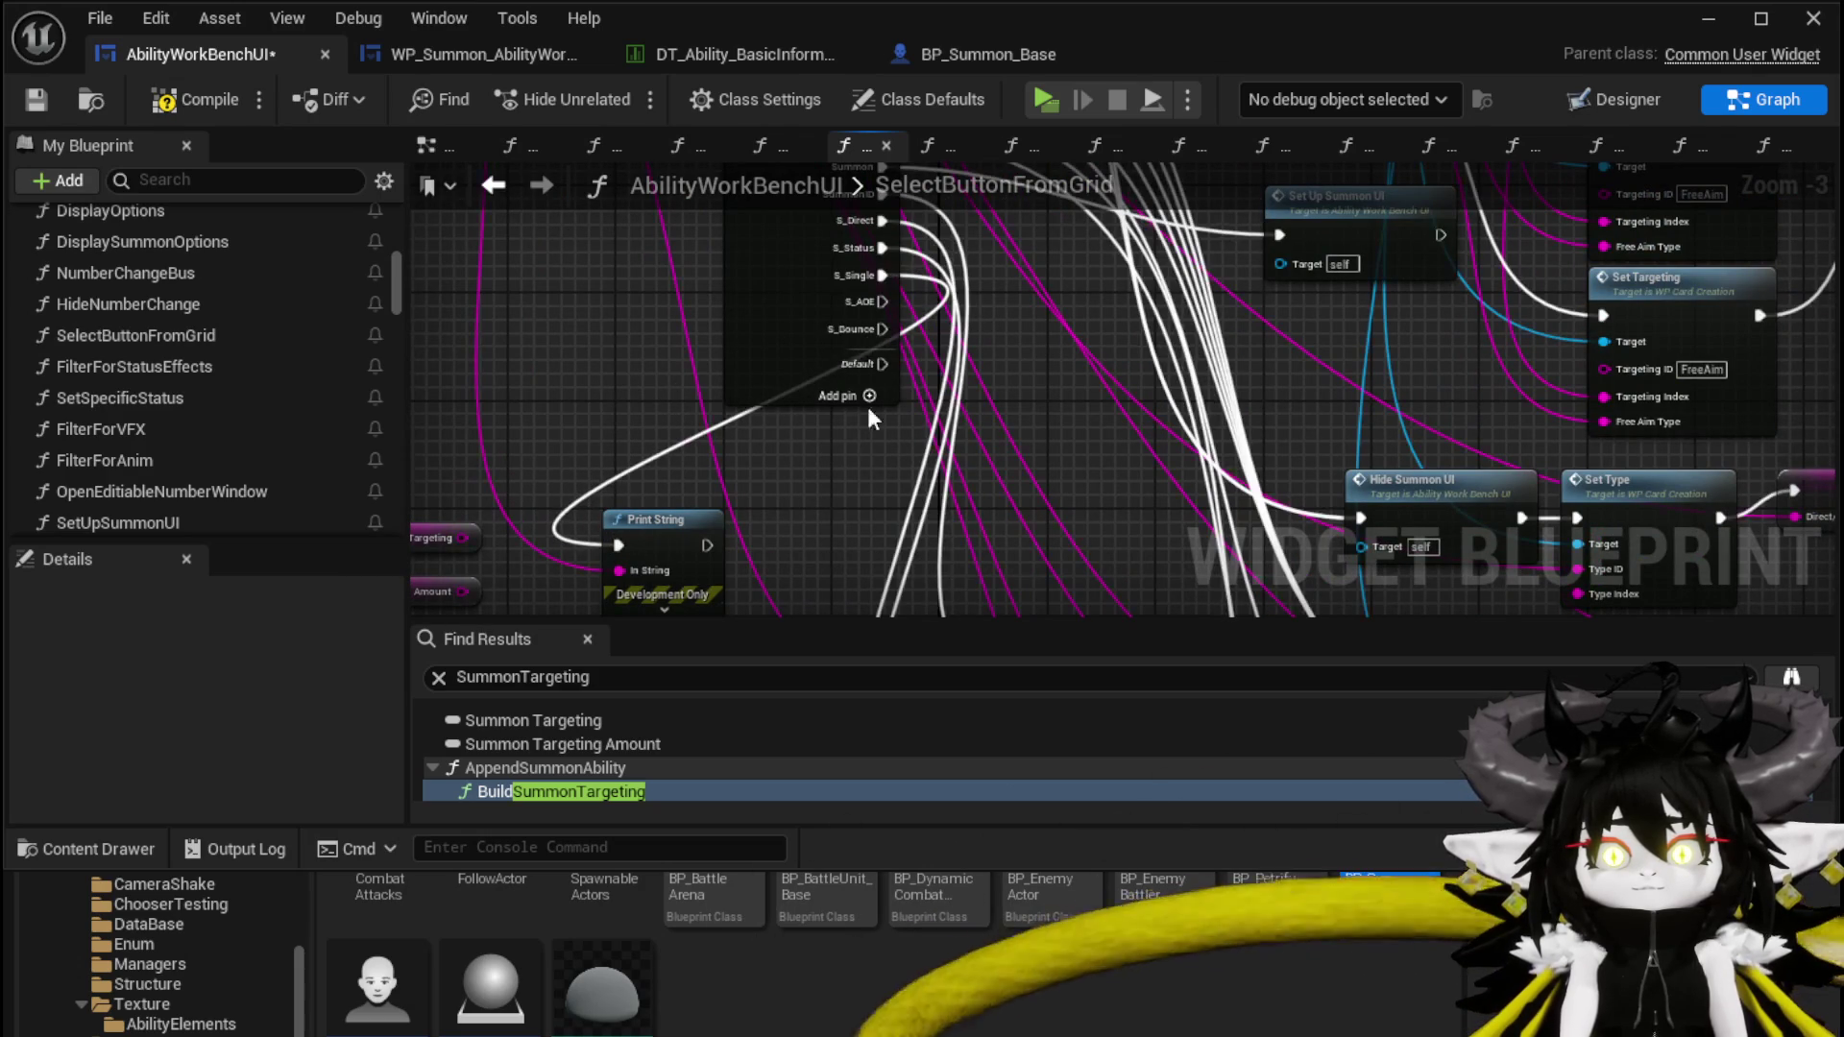
pyautogui.moveTo(882, 302)
pyautogui.mouseDown()
pyautogui.moveTo(637, 488)
pyautogui.moveTo(615, 543)
pyautogui.mouseUp()
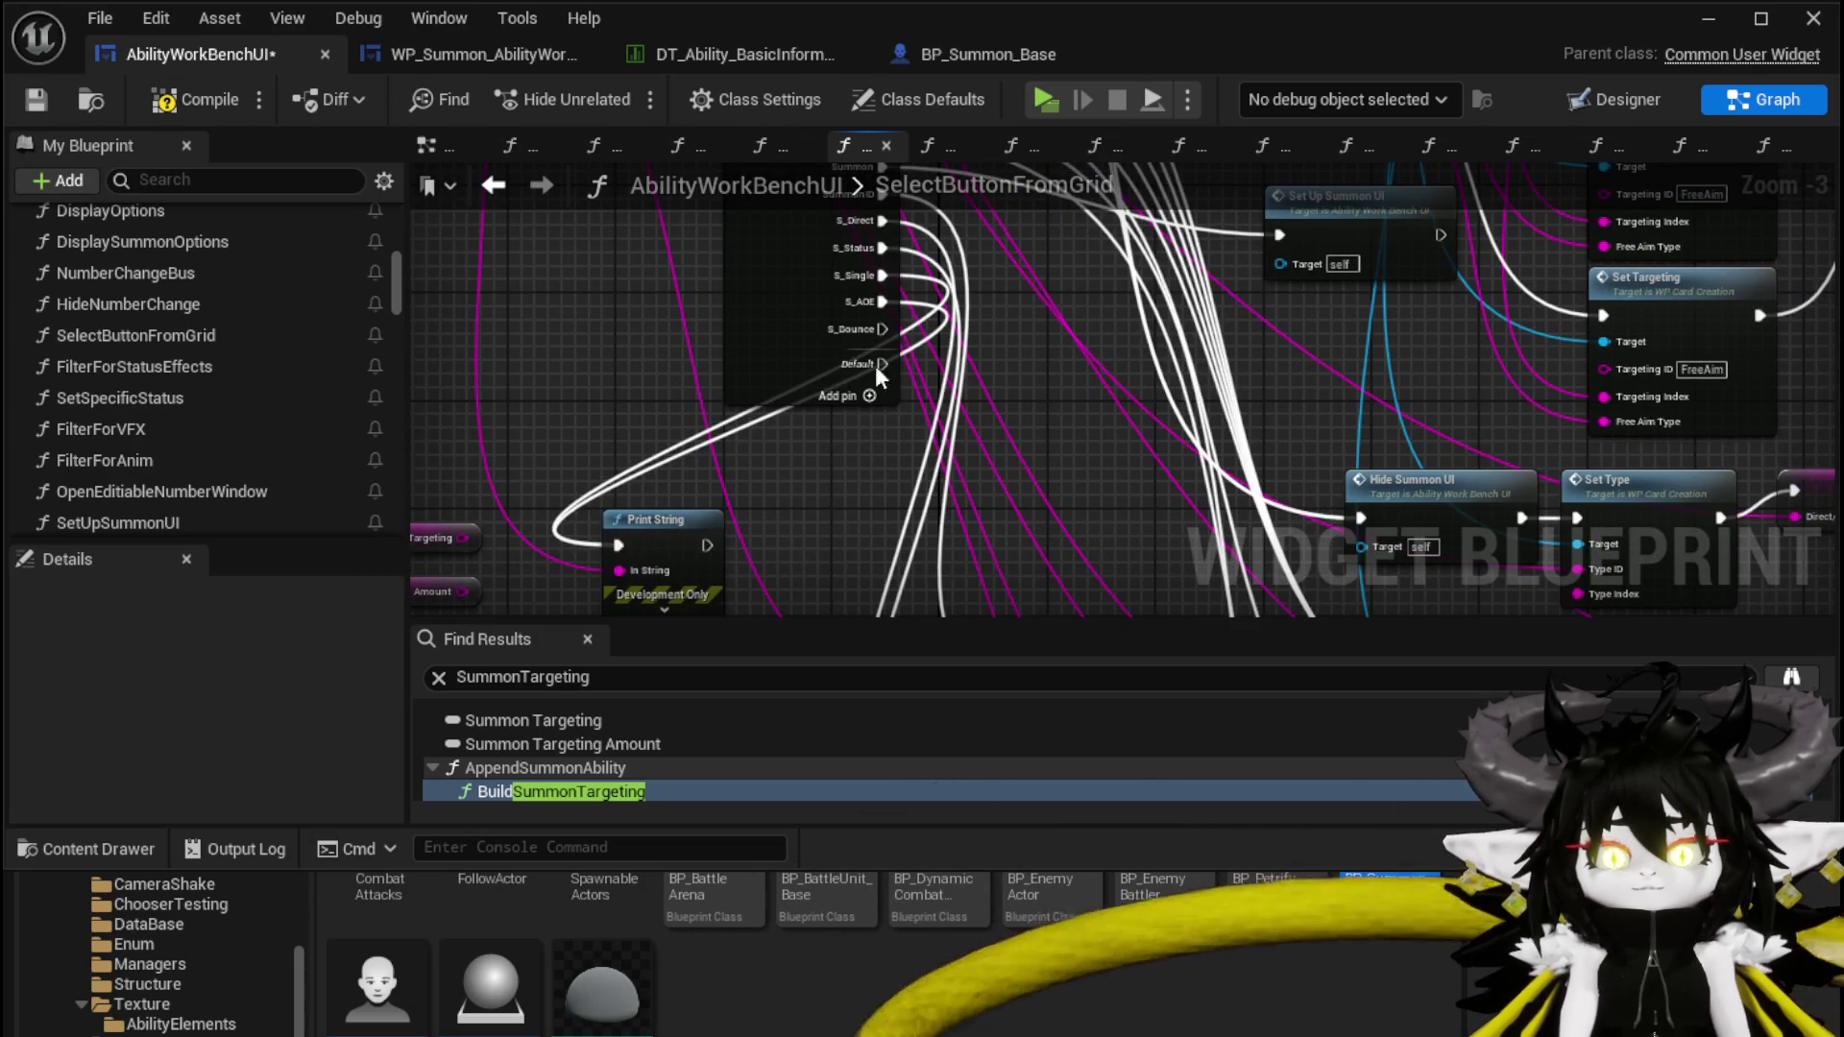
pyautogui.moveTo(882, 328); pyautogui.dragTo(619, 538)
pyautogui.scroll(-1, 727, 490)
pyautogui.scroll(2, 727, 489)
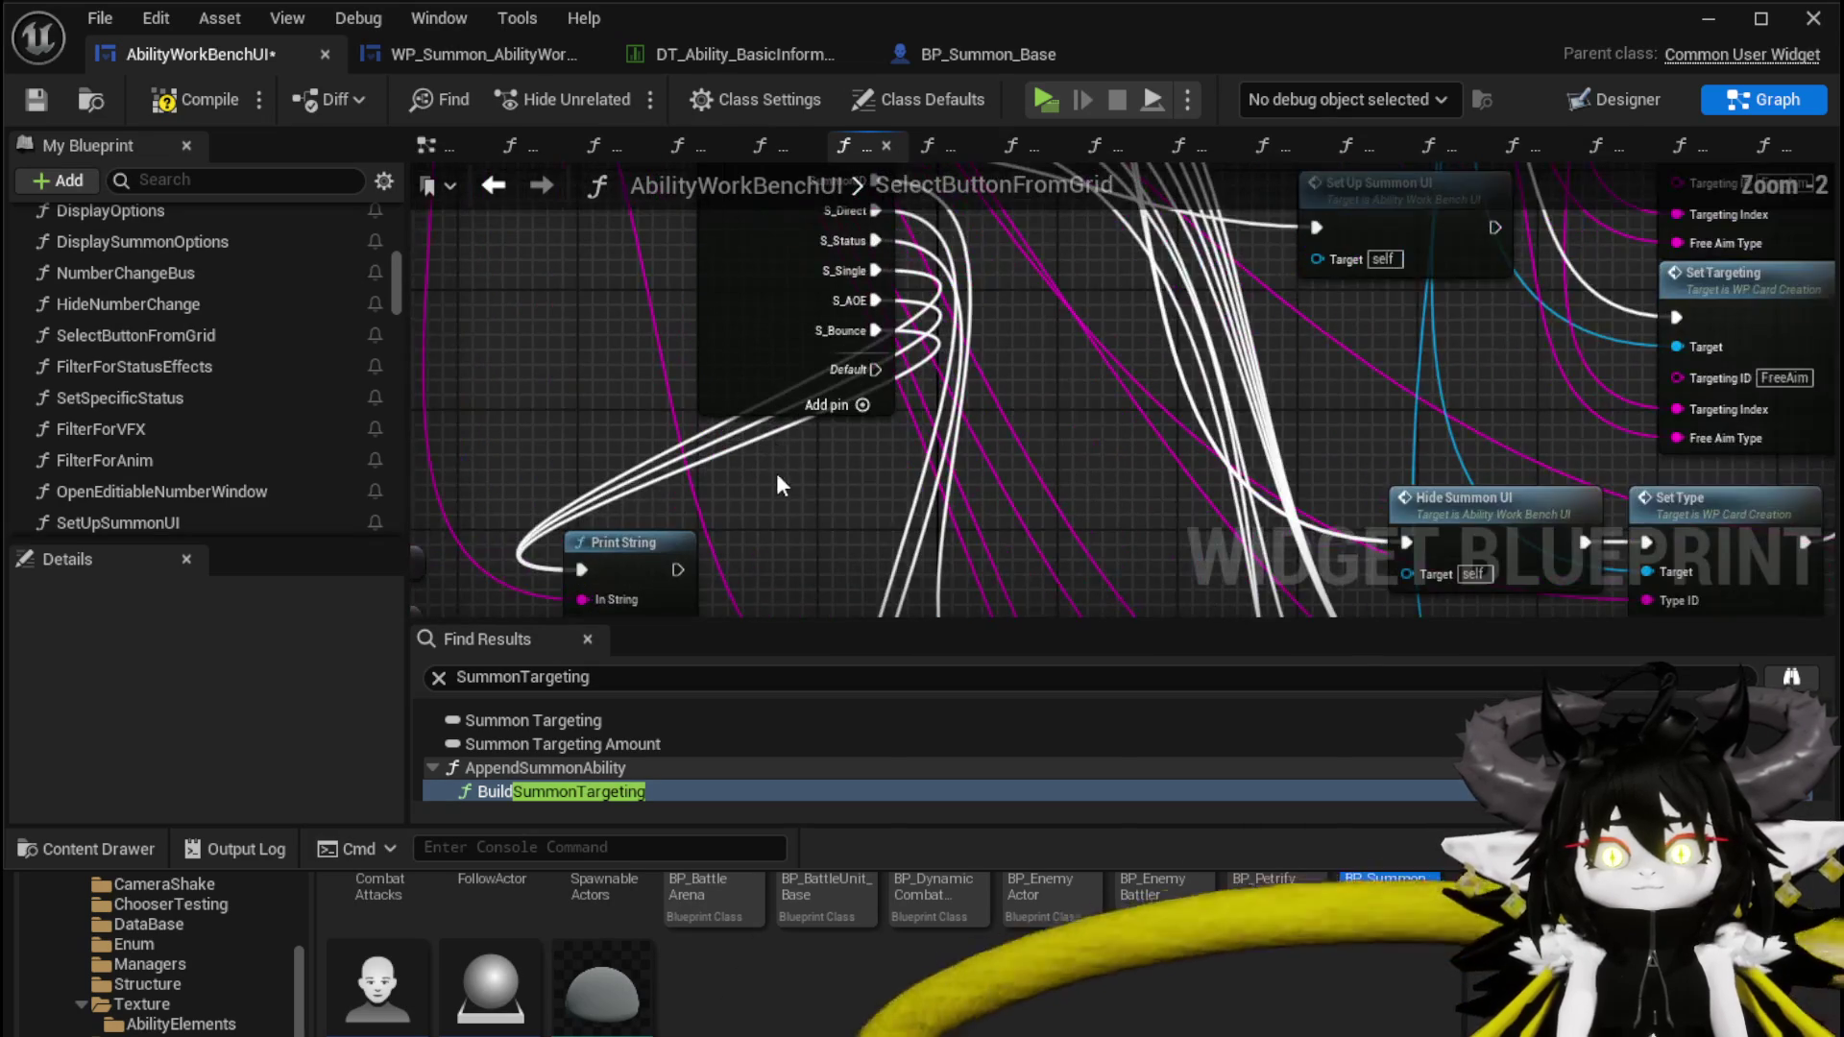
pyautogui.moveTo(797, 500); pyautogui.dragTo(687, 213)
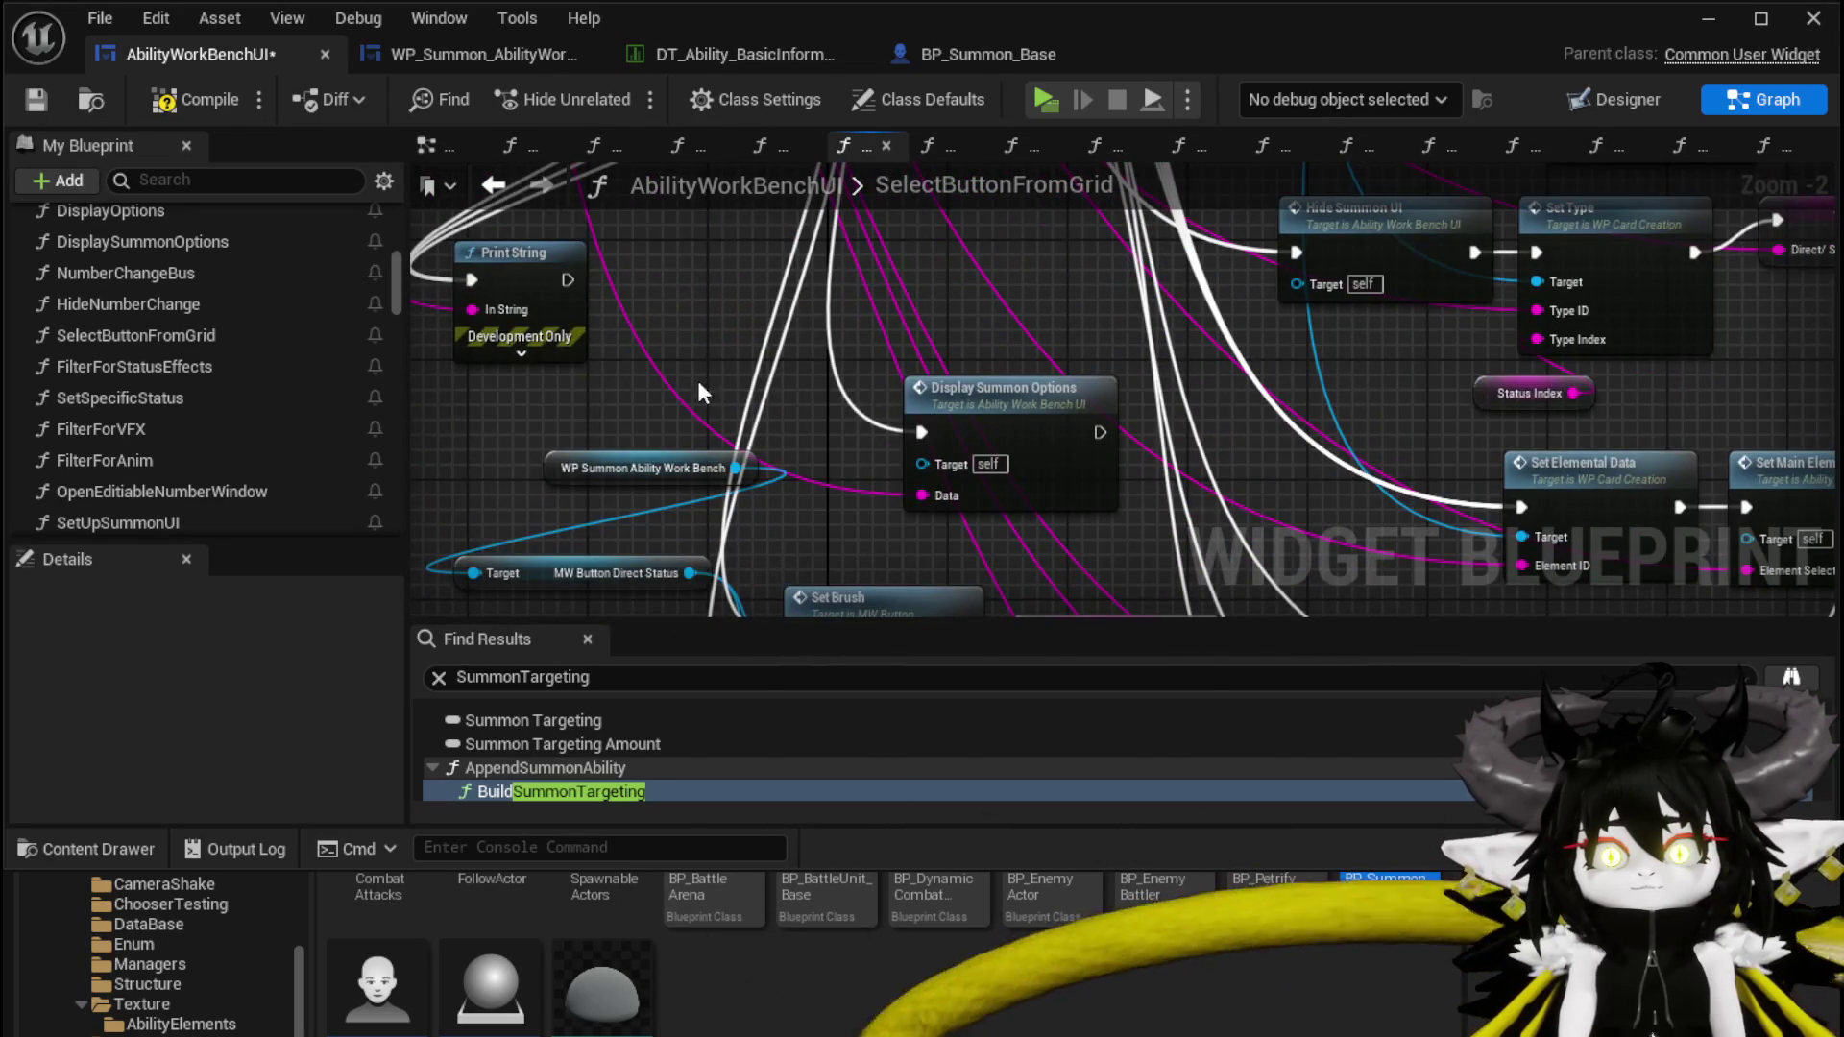
pyautogui.scroll(-2, 701, 348)
# Reposition the Summon Targeting nodes, compile and save AbilityWorkBenchUI, and launch a standalone preview
pyautogui.moveTo(784, 317)
pyautogui.mouseDown()
pyautogui.moveTo(792, 572)
pyautogui.moveTo(1190, 384)
pyautogui.moveTo(1018, 456)
pyautogui.mouseUp()
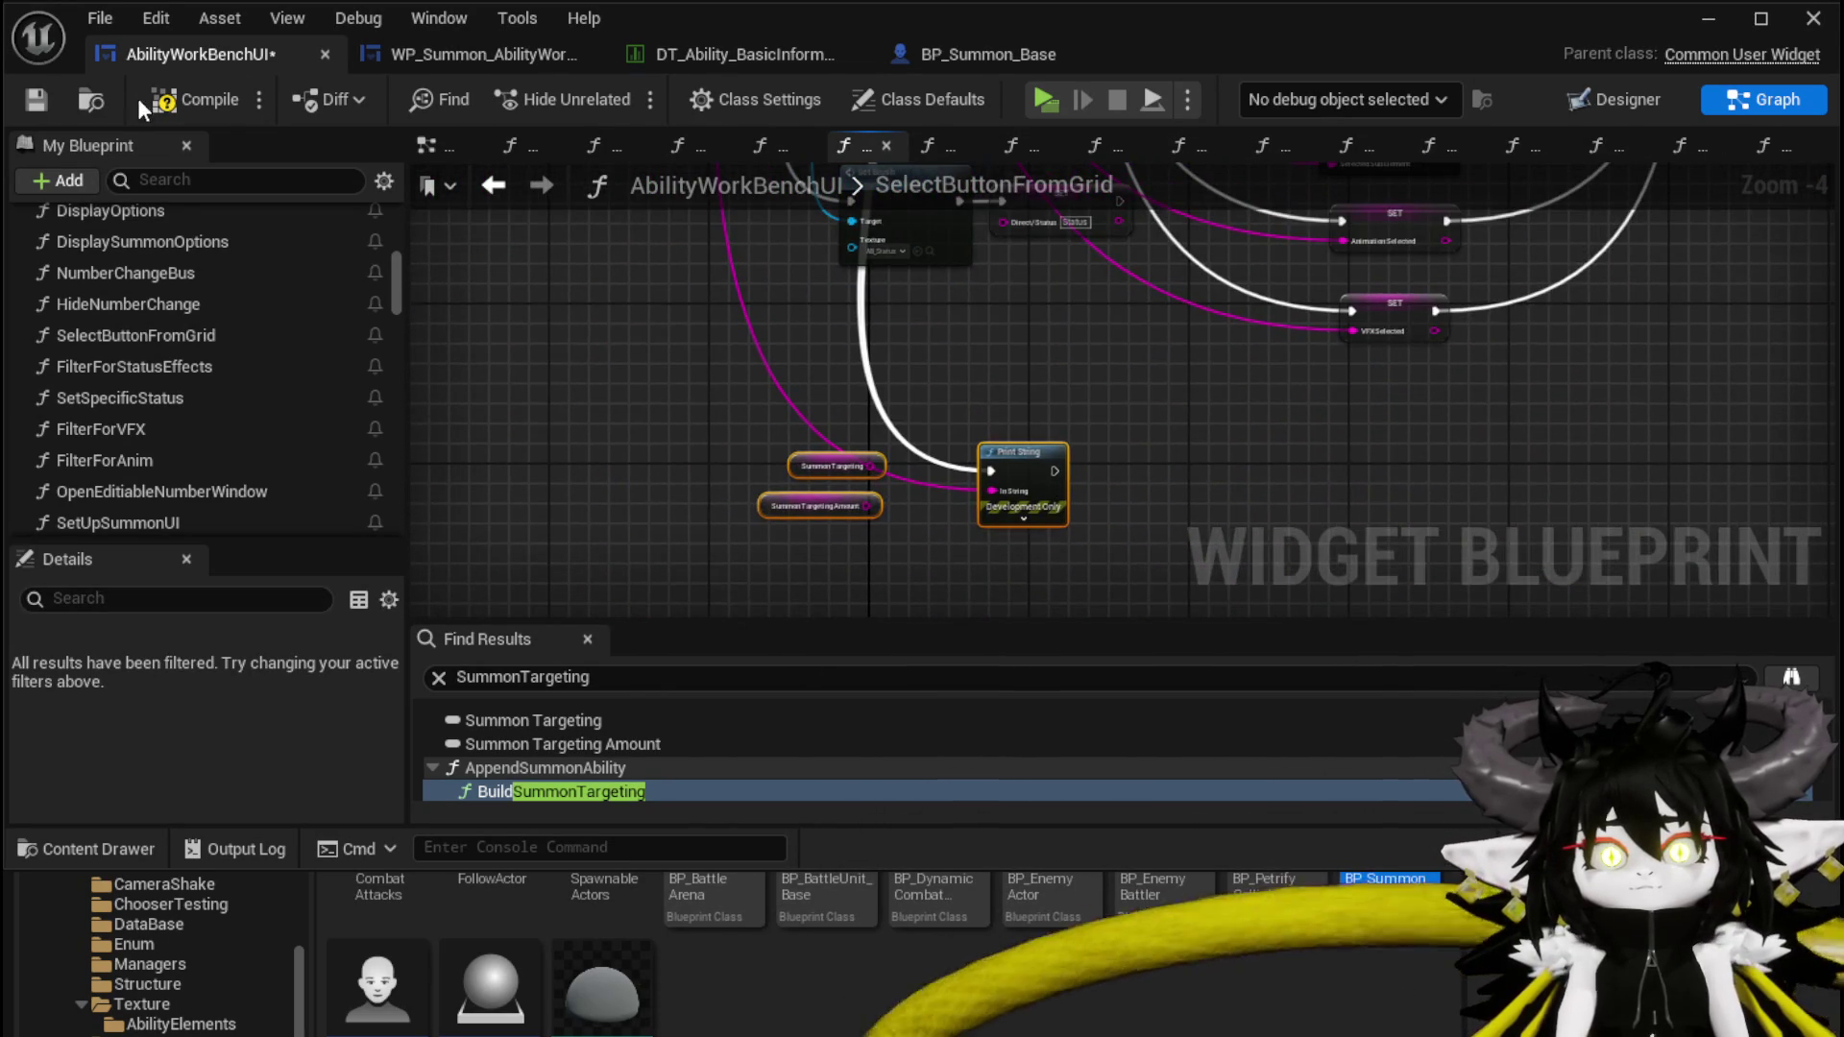
pyautogui.click(178, 100)
pyautogui.click(46, 114)
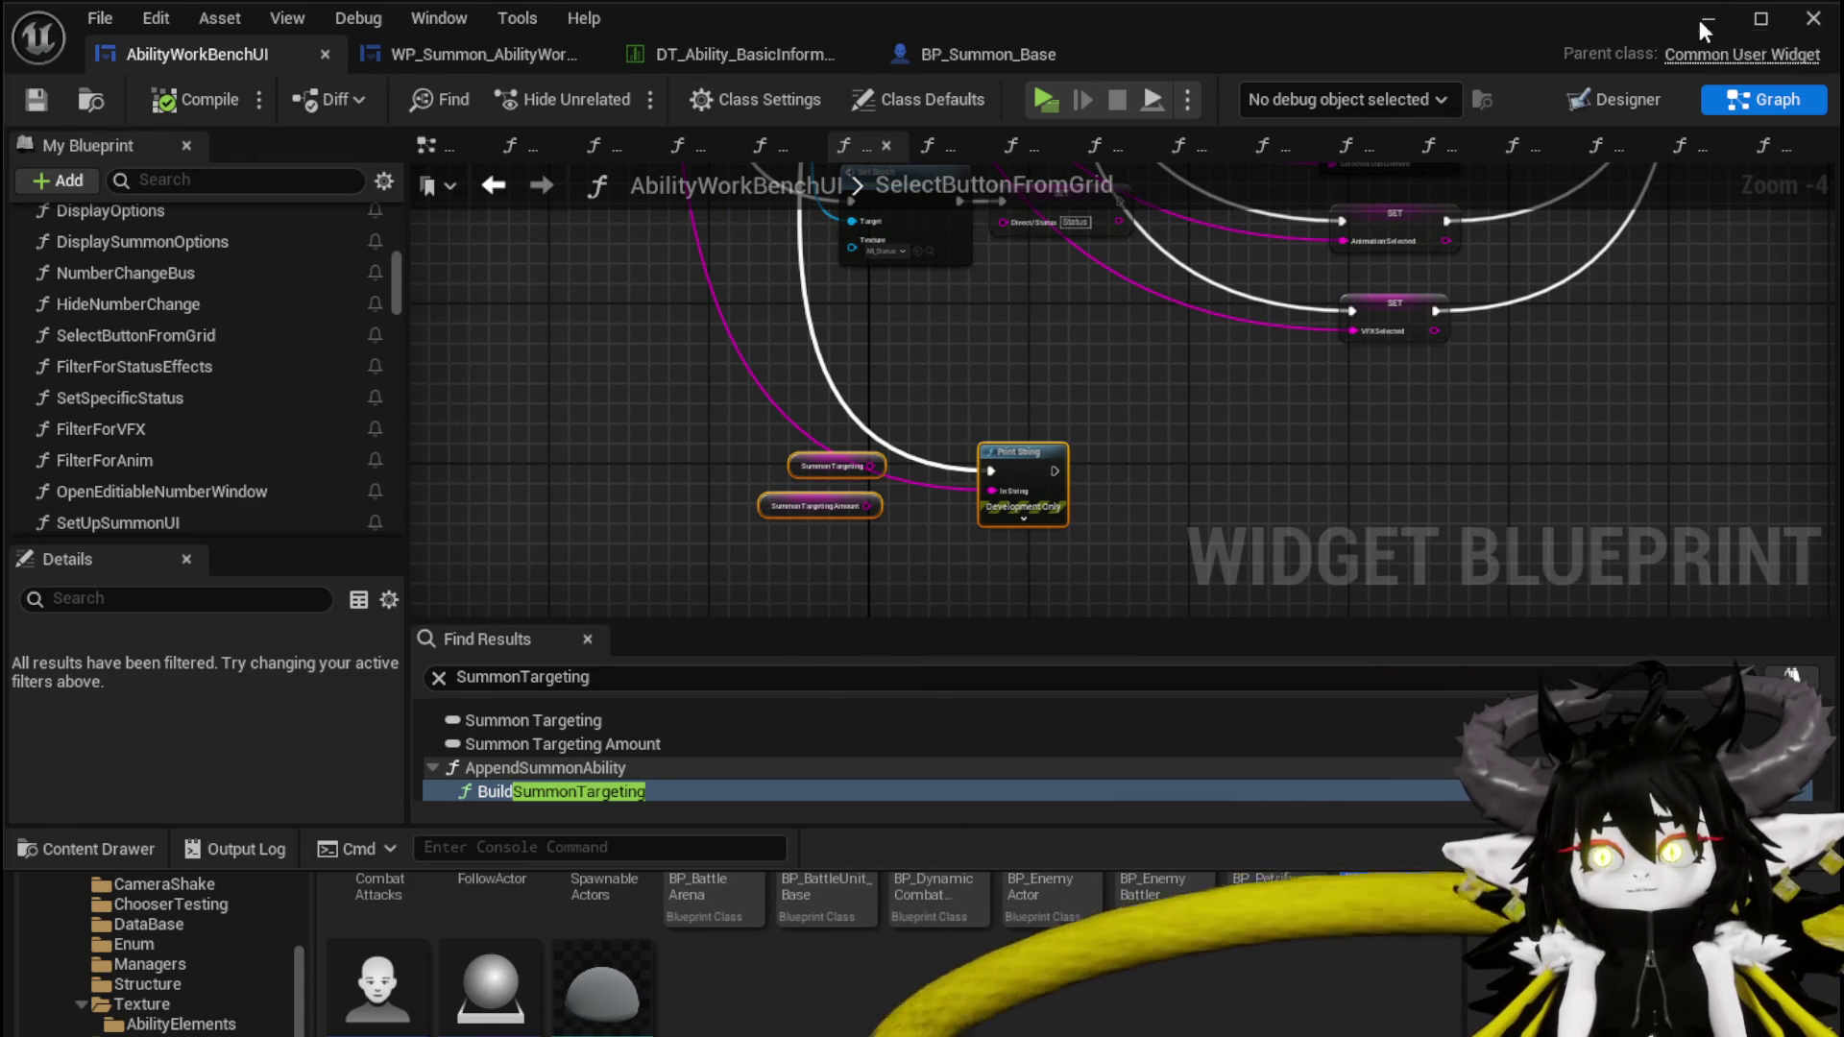
pyautogui.click(1698, 21)
pyautogui.click(613, 84)
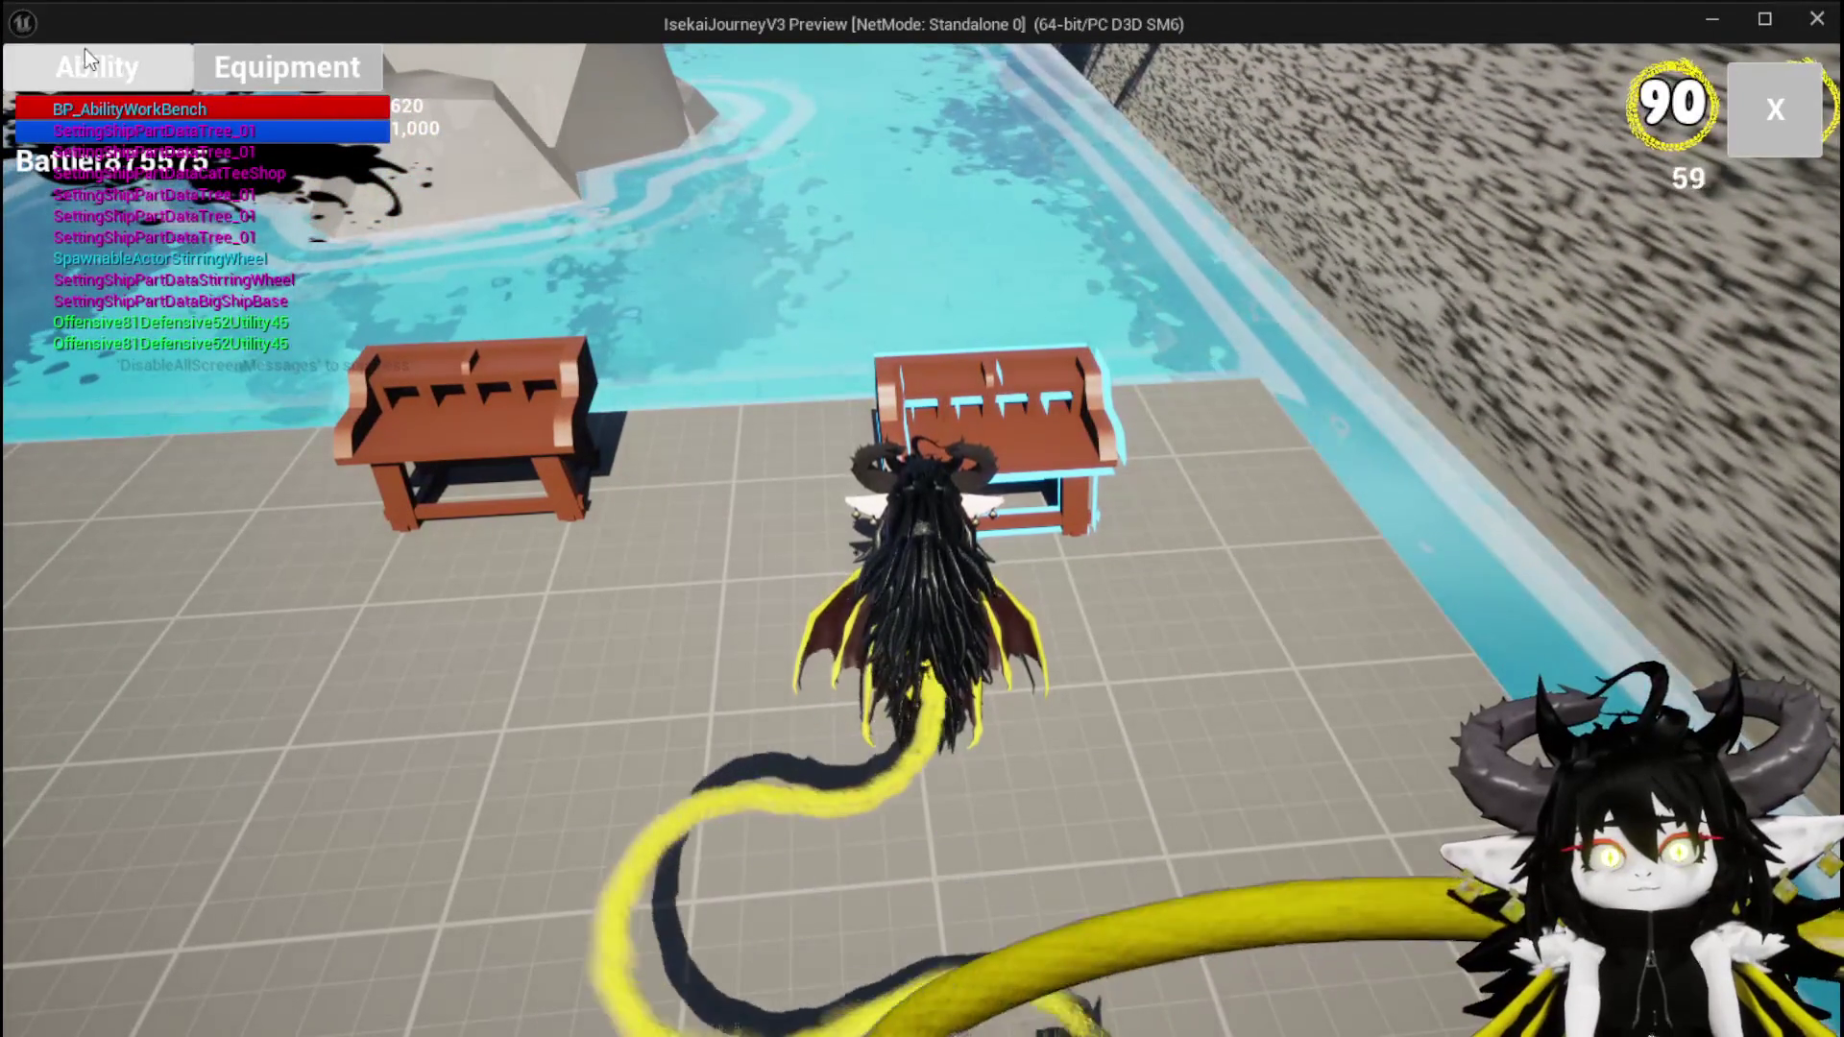
# Switch the Water_Splash card to summon, view its targeting options, then exit and save the level
pyautogui.click(106, 61)
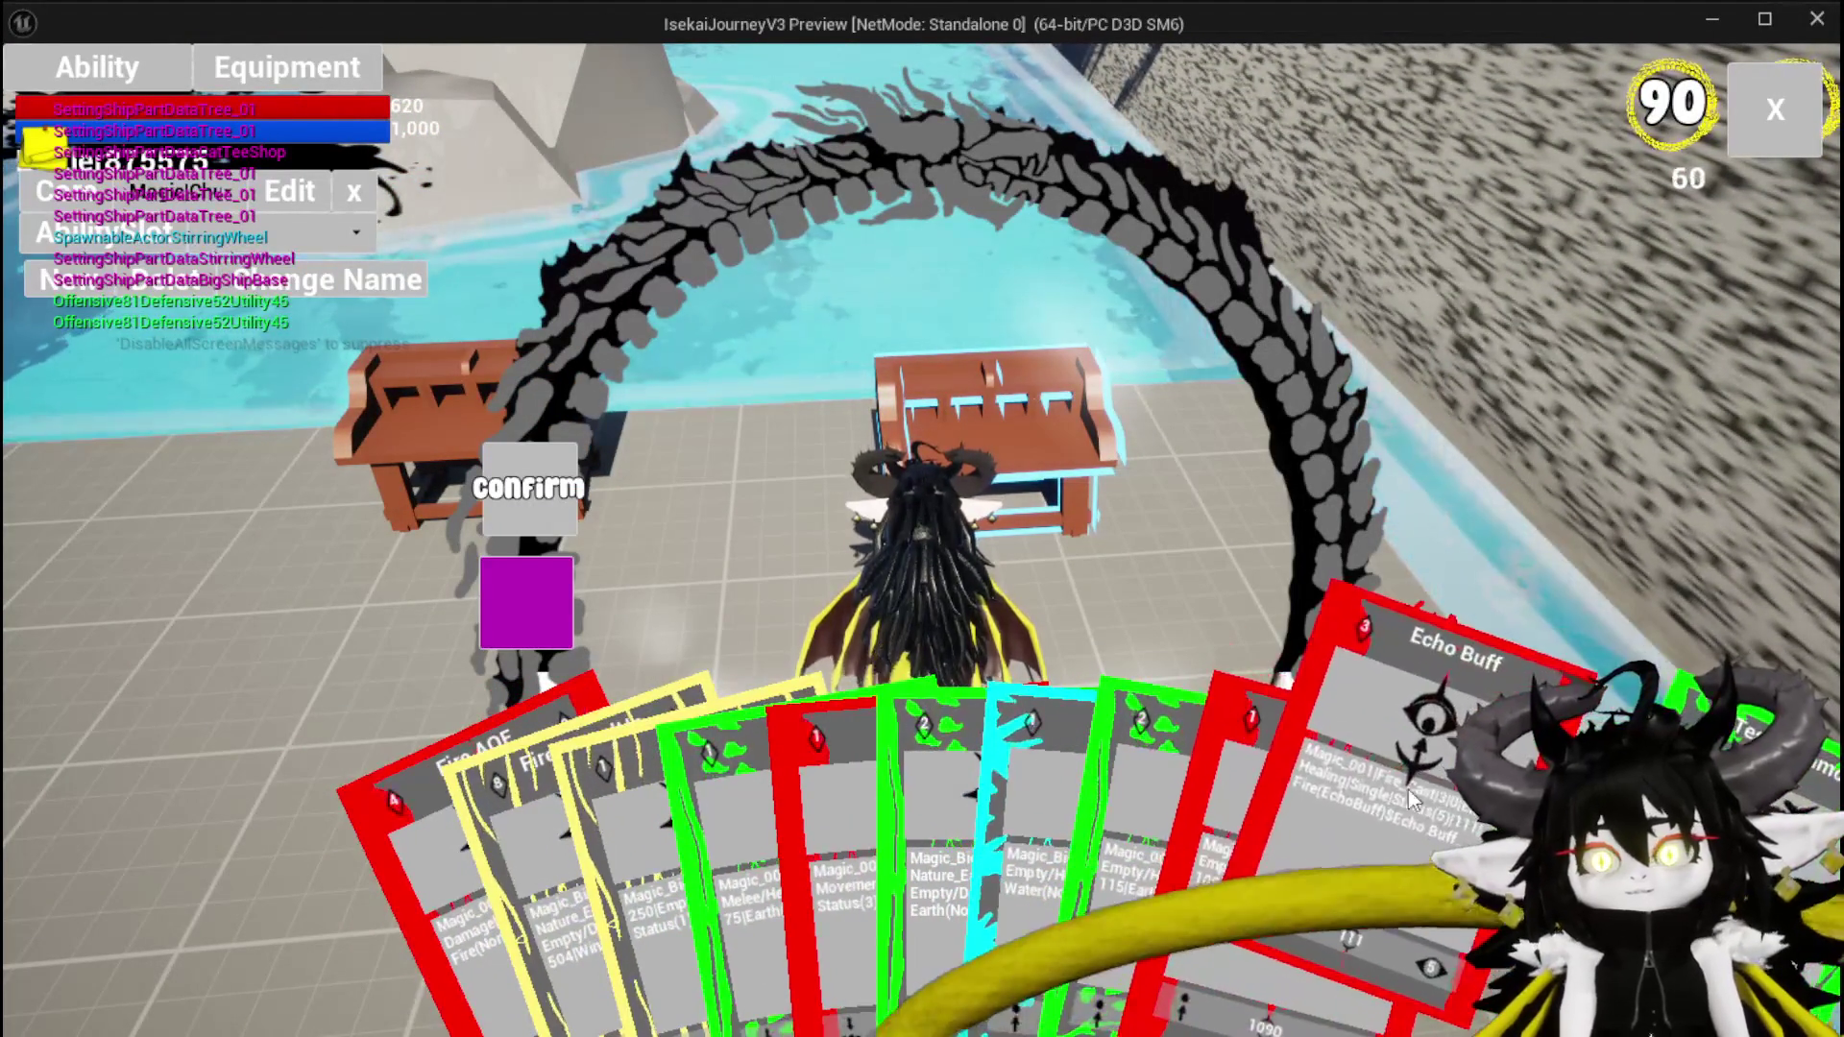
pyautogui.click(1057, 769)
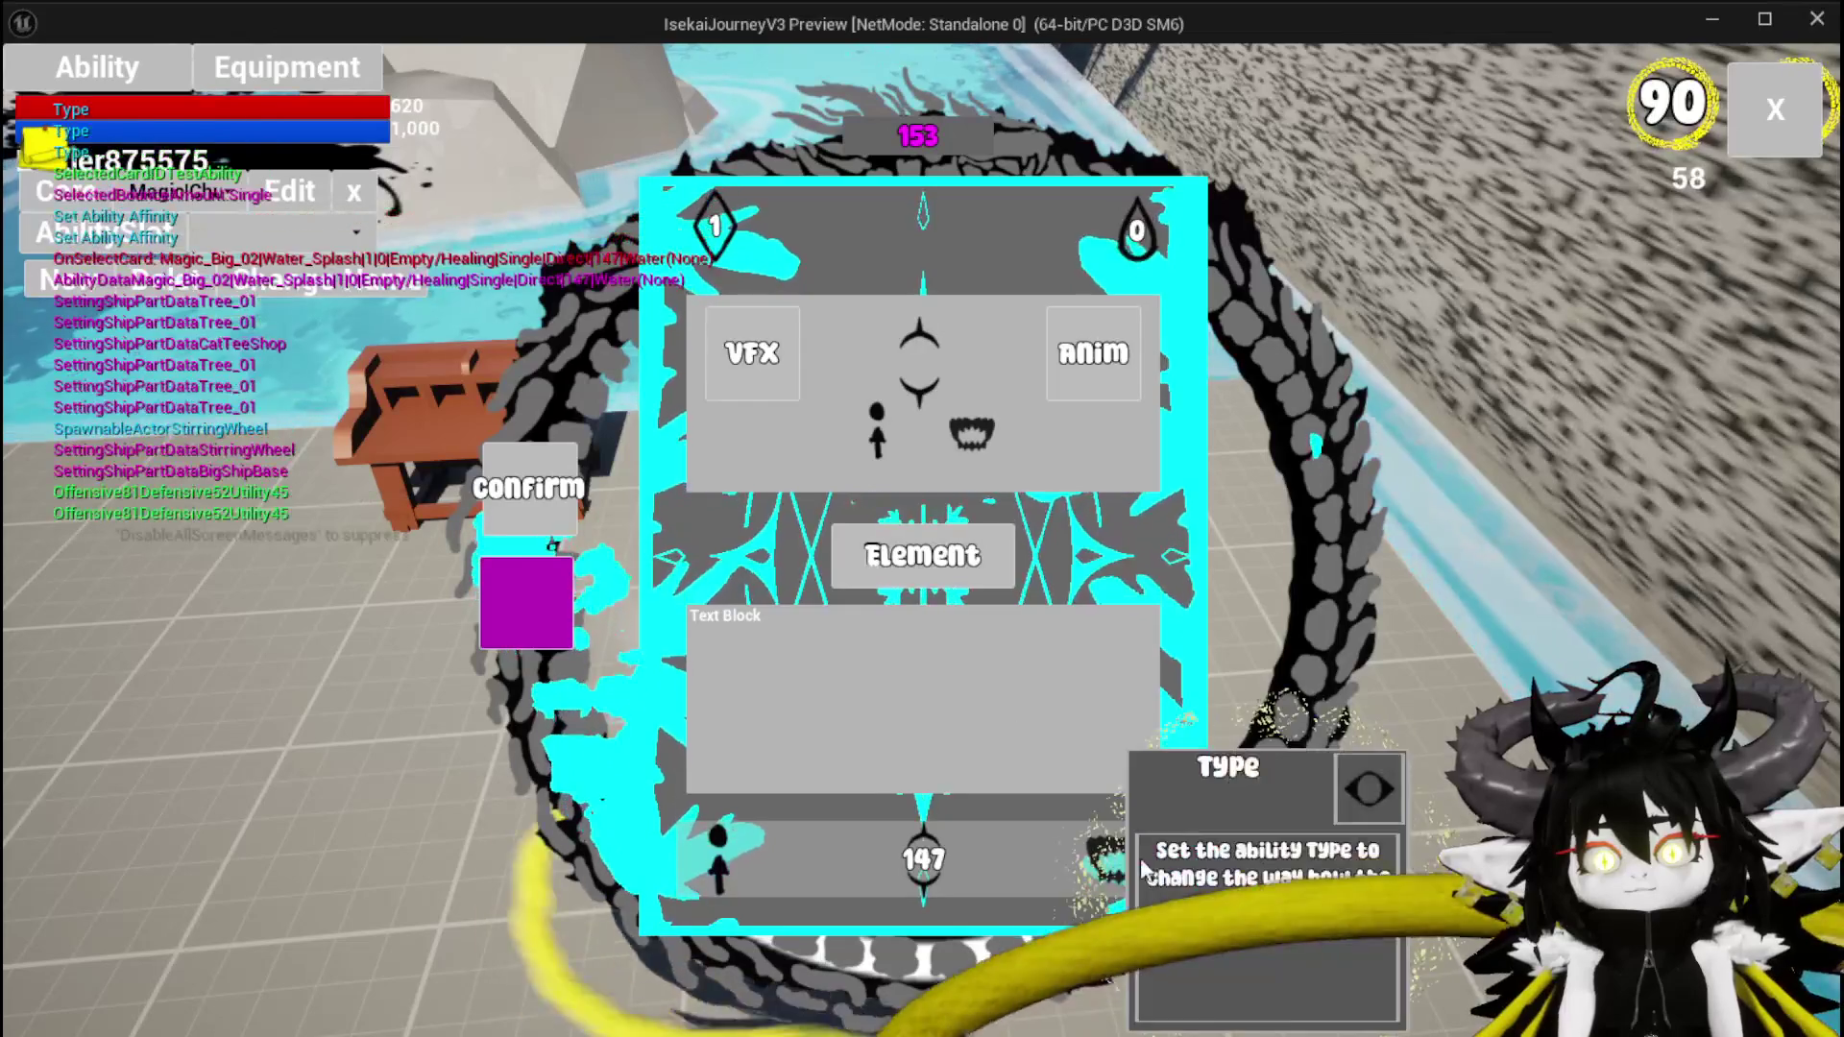
pyautogui.click(1106, 816)
pyautogui.click(999, 331)
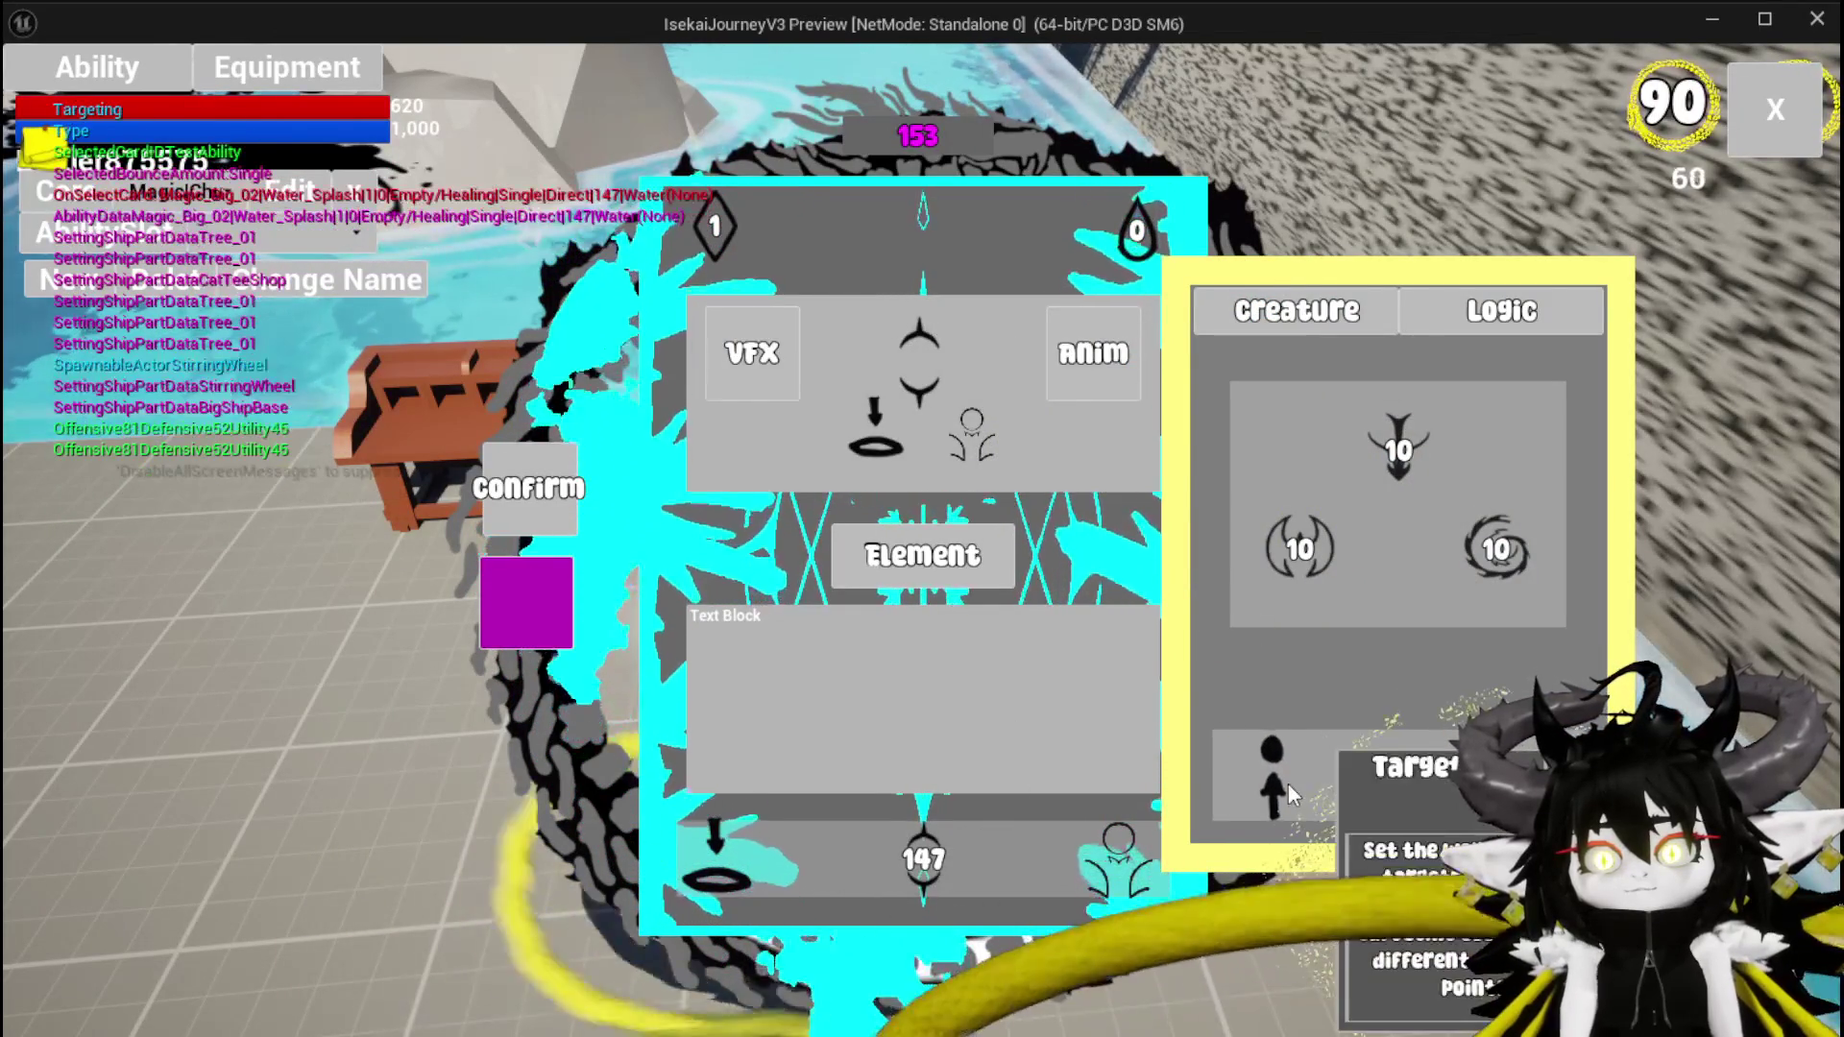
pyautogui.click(1287, 784)
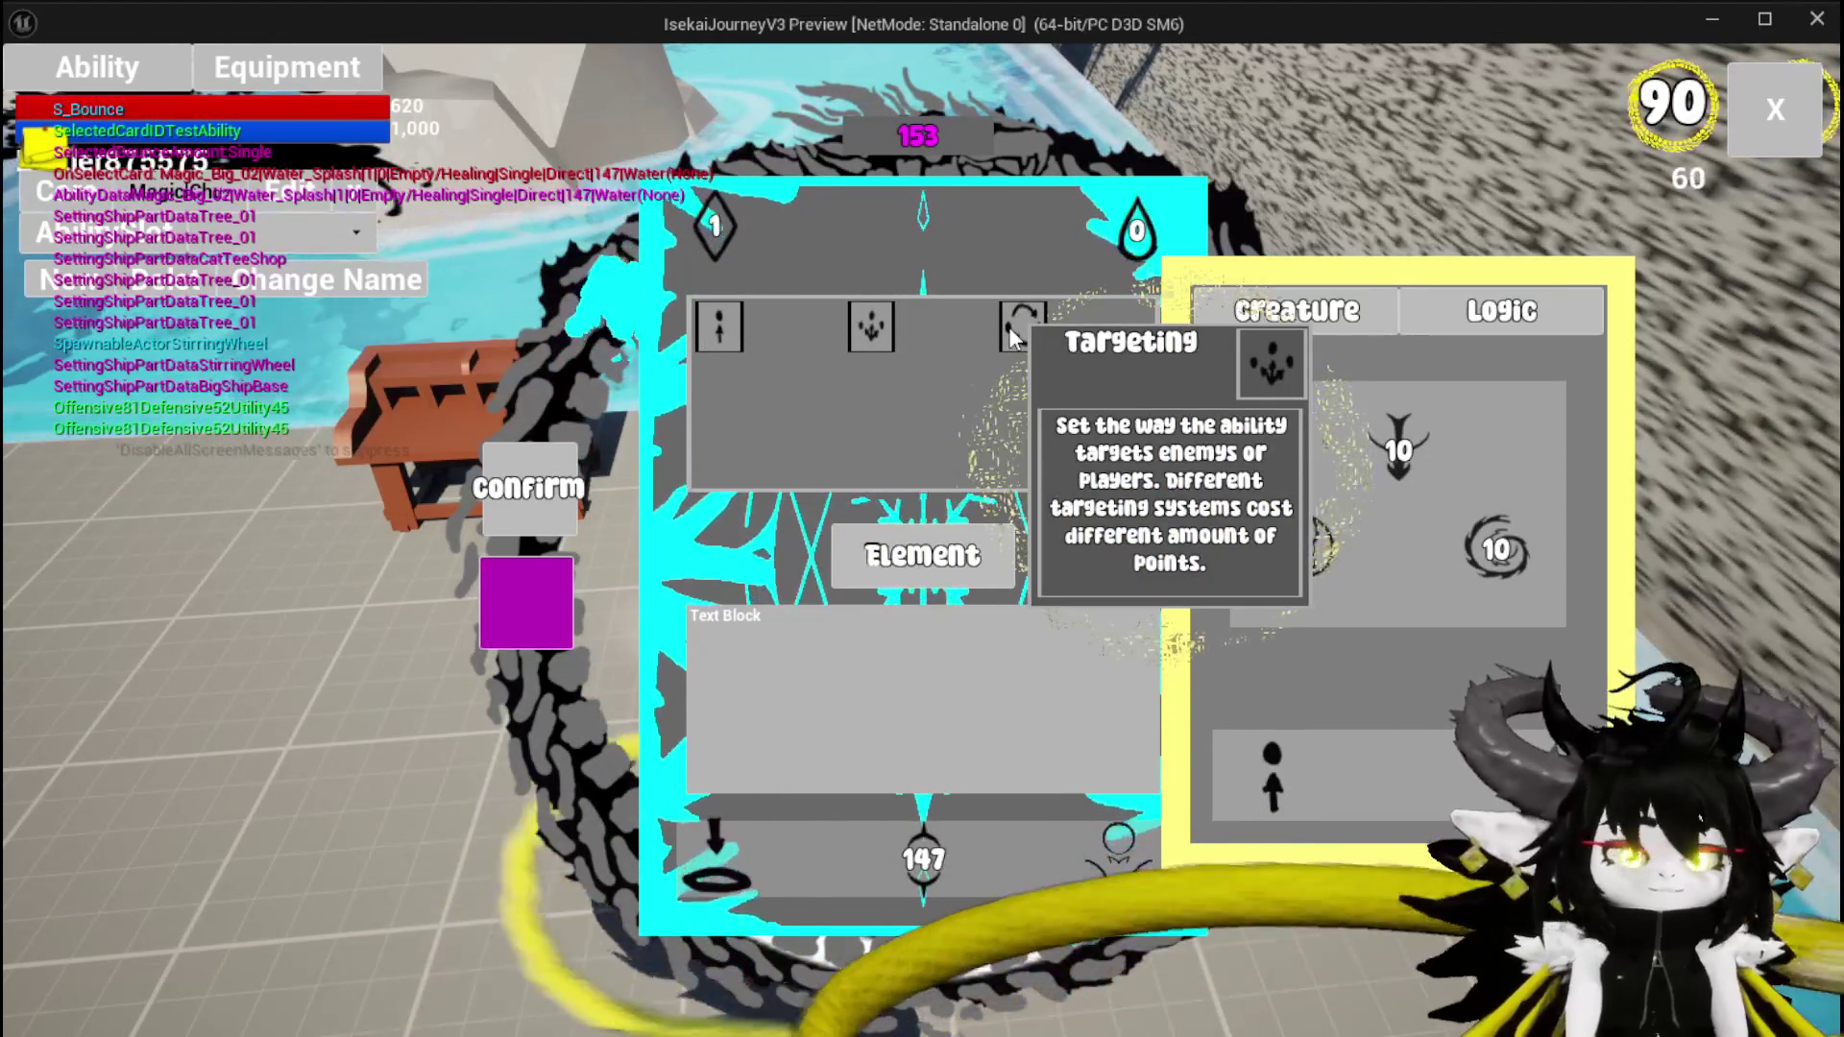
pyautogui.press('Escape')
pyautogui.click(35, 94)
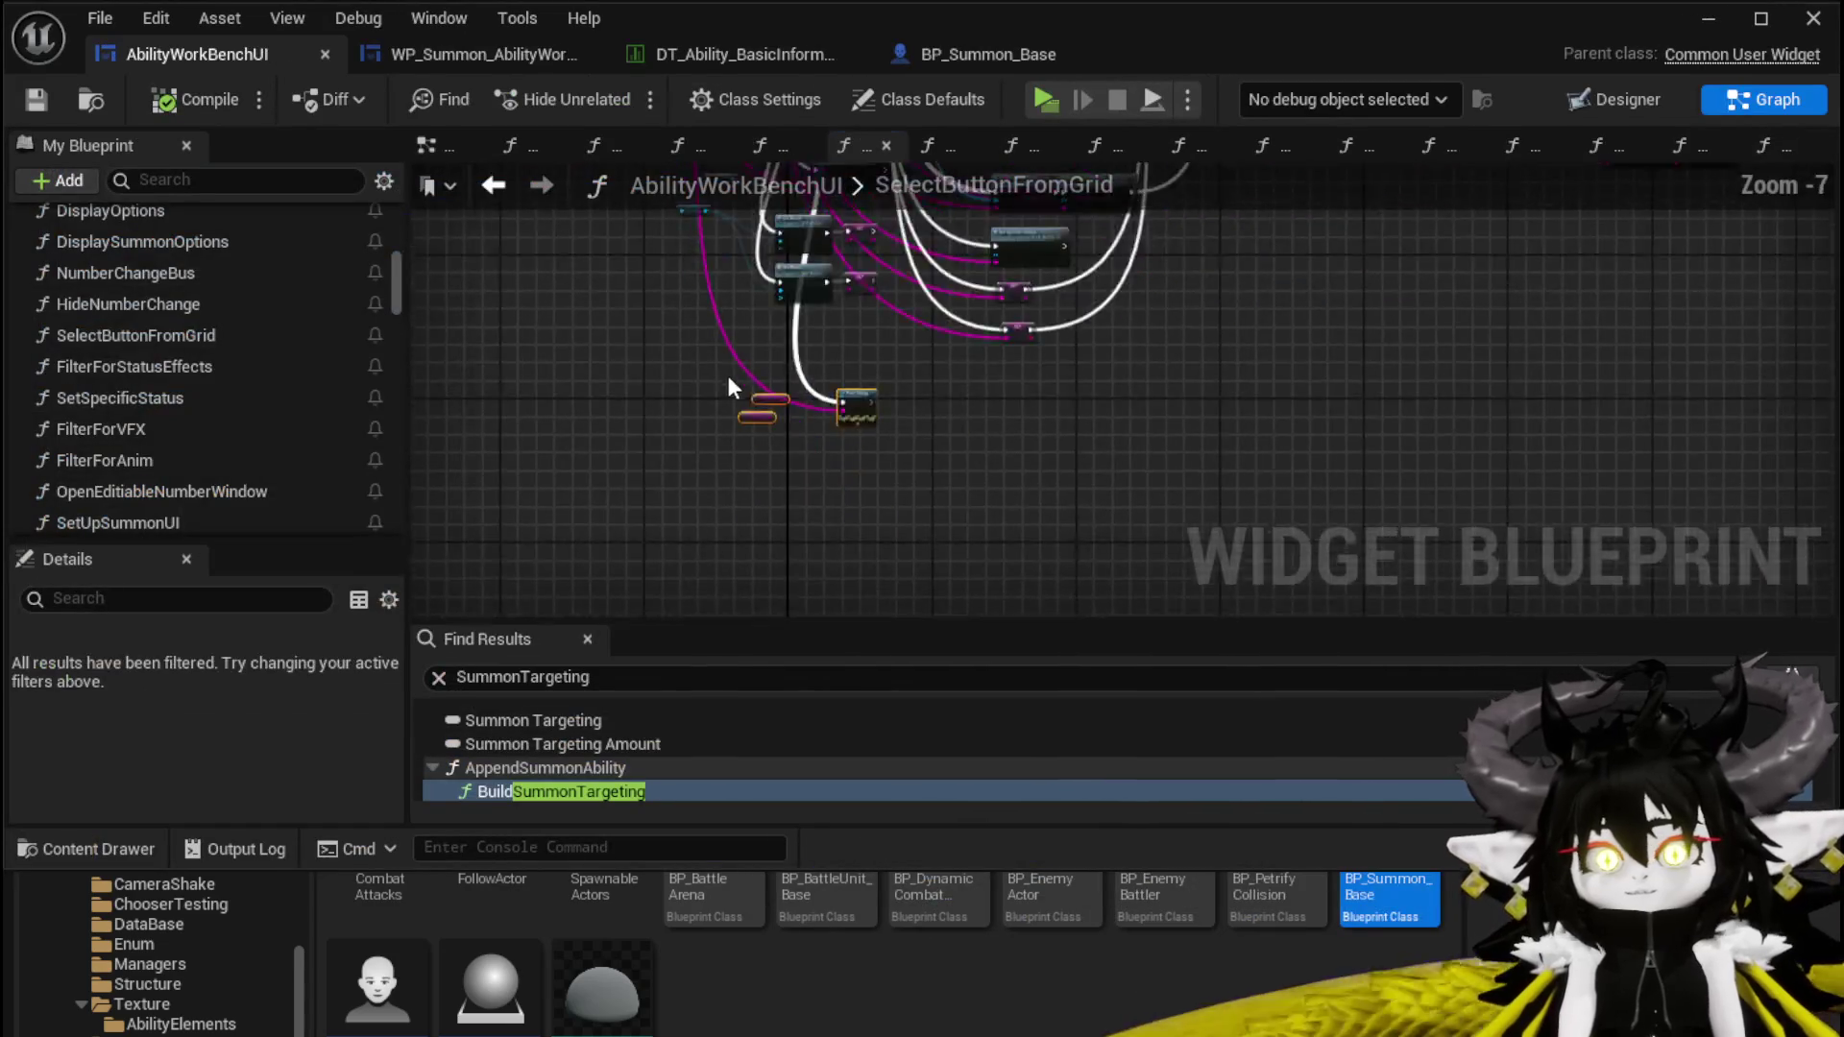
# Pan around the SelectButtonFromGrid graph to find Display Summon Options and the Set Brush nodes
pyautogui.scroll(4, 828, 437)
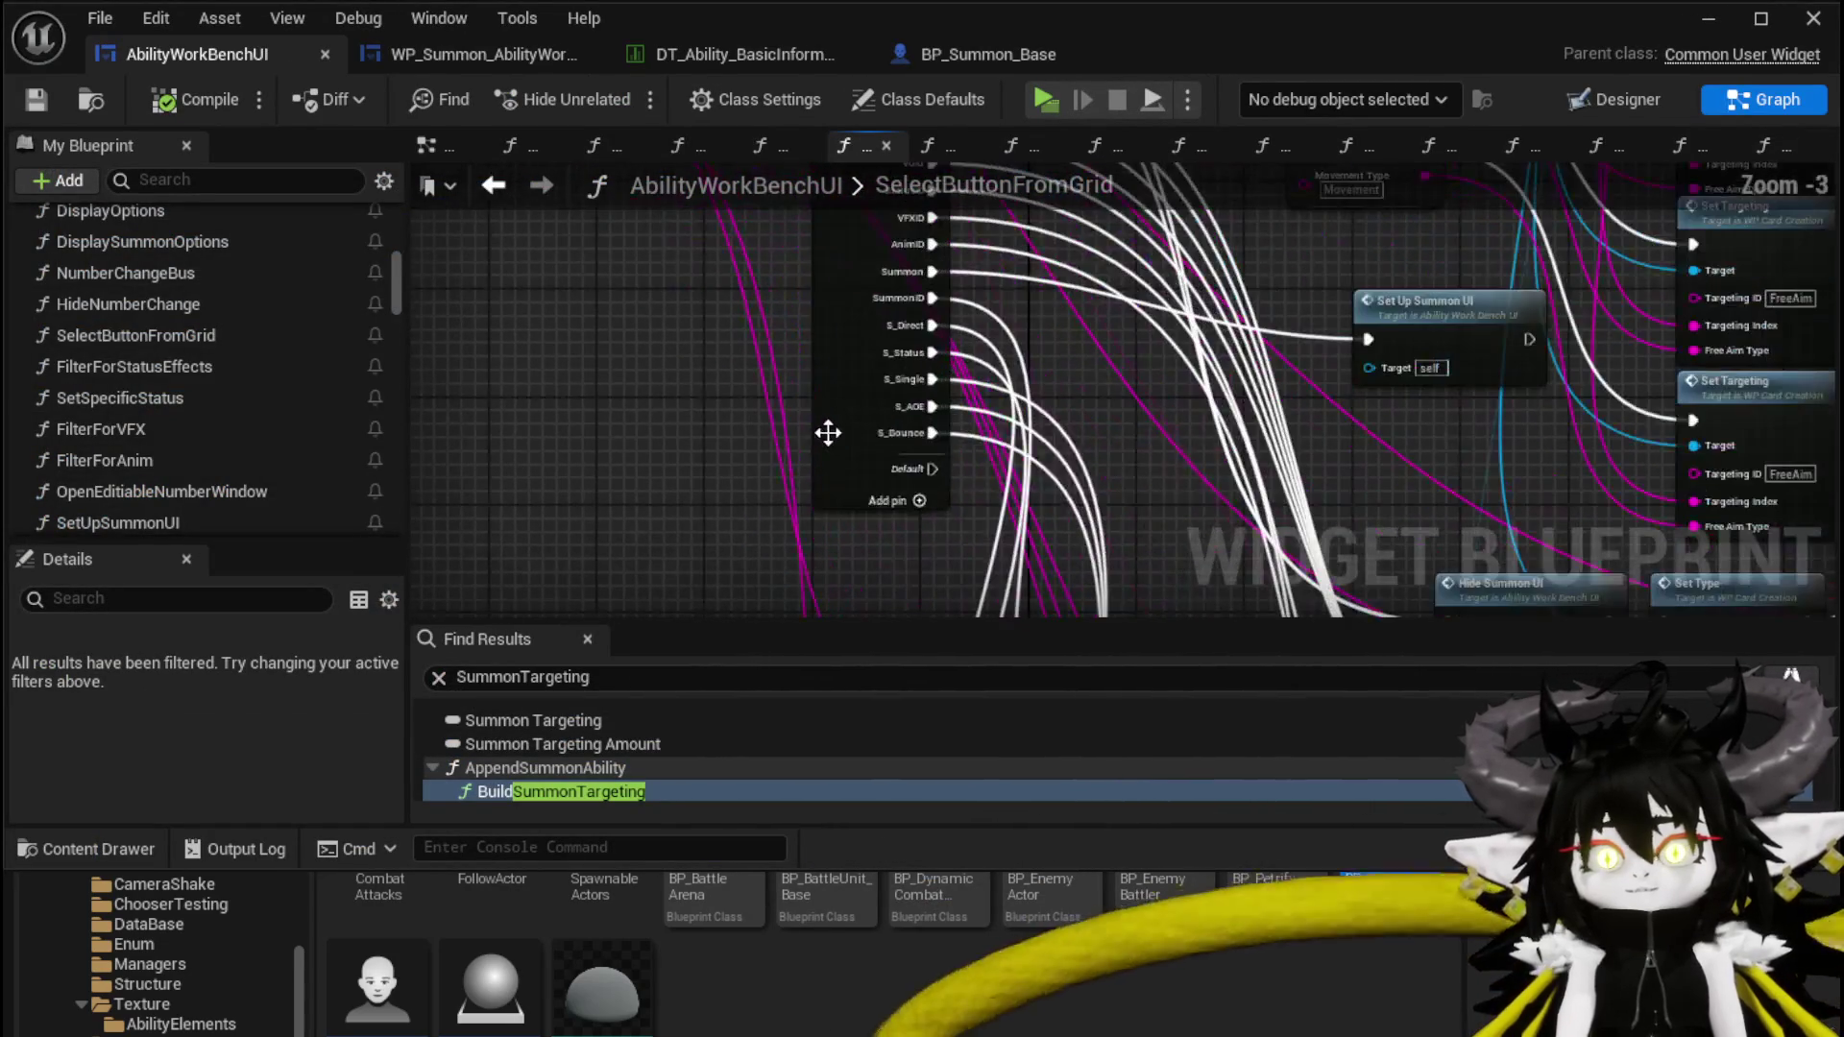
pyautogui.moveTo(909, 411)
pyautogui.mouseDown()
pyautogui.moveTo(1122, 689)
pyautogui.moveTo(1138, 759)
pyautogui.mouseUp()
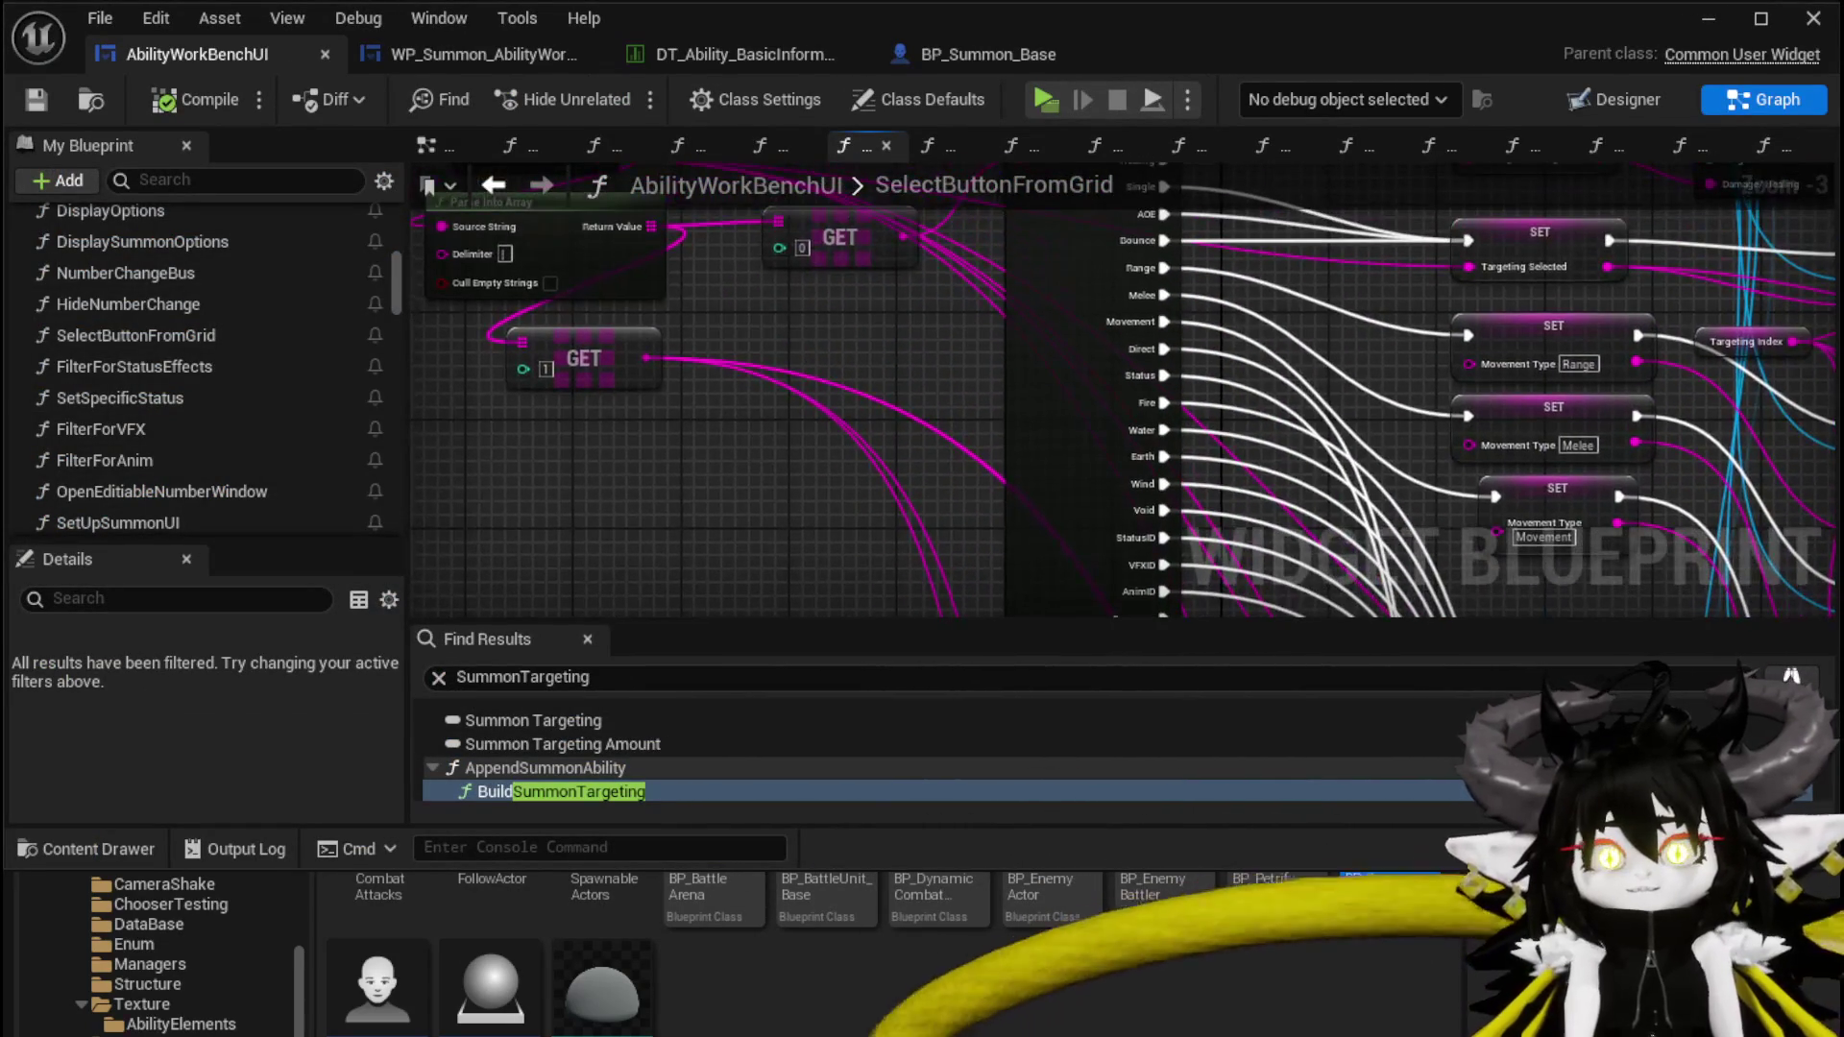
pyautogui.moveTo(826, 342)
pyautogui.mouseDown()
pyautogui.moveTo(863, 521)
pyautogui.moveTo(927, 338)
pyautogui.moveTo(767, 118)
pyautogui.mouseUp()
pyautogui.moveTo(749, 442)
pyautogui.mouseDown()
pyautogui.moveTo(738, 315)
pyautogui.moveTo(811, 539)
pyautogui.moveTo(724, 481)
pyautogui.moveTo(772, 563)
pyautogui.moveTo(787, 444)
pyautogui.mouseUp()
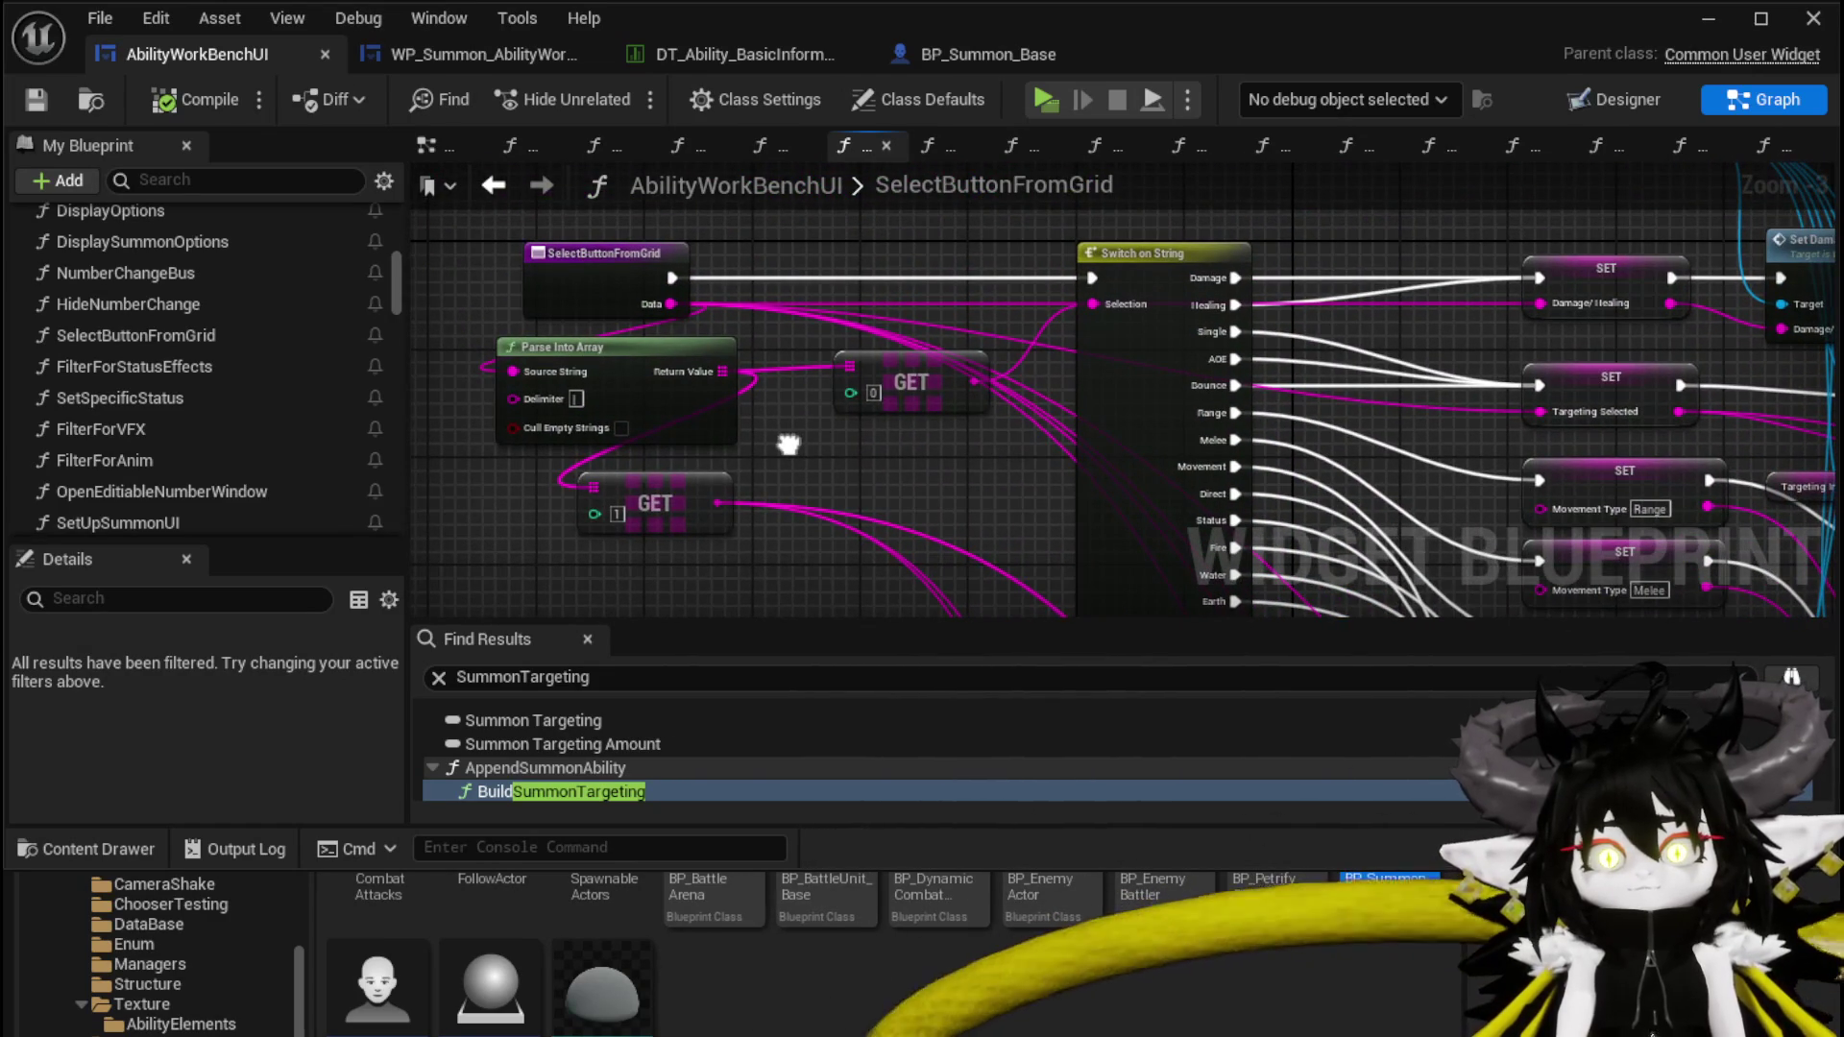
pyautogui.rightClick(620, 308)
pyautogui.moveTo(620, 623)
pyautogui.mouseDown()
pyautogui.moveTo(651, 591)
pyautogui.moveTo(660, 413)
pyautogui.moveTo(430, 192)
pyautogui.mouseUp()
pyautogui.moveTo(527, 317); pyautogui.dragTo(574, 246)
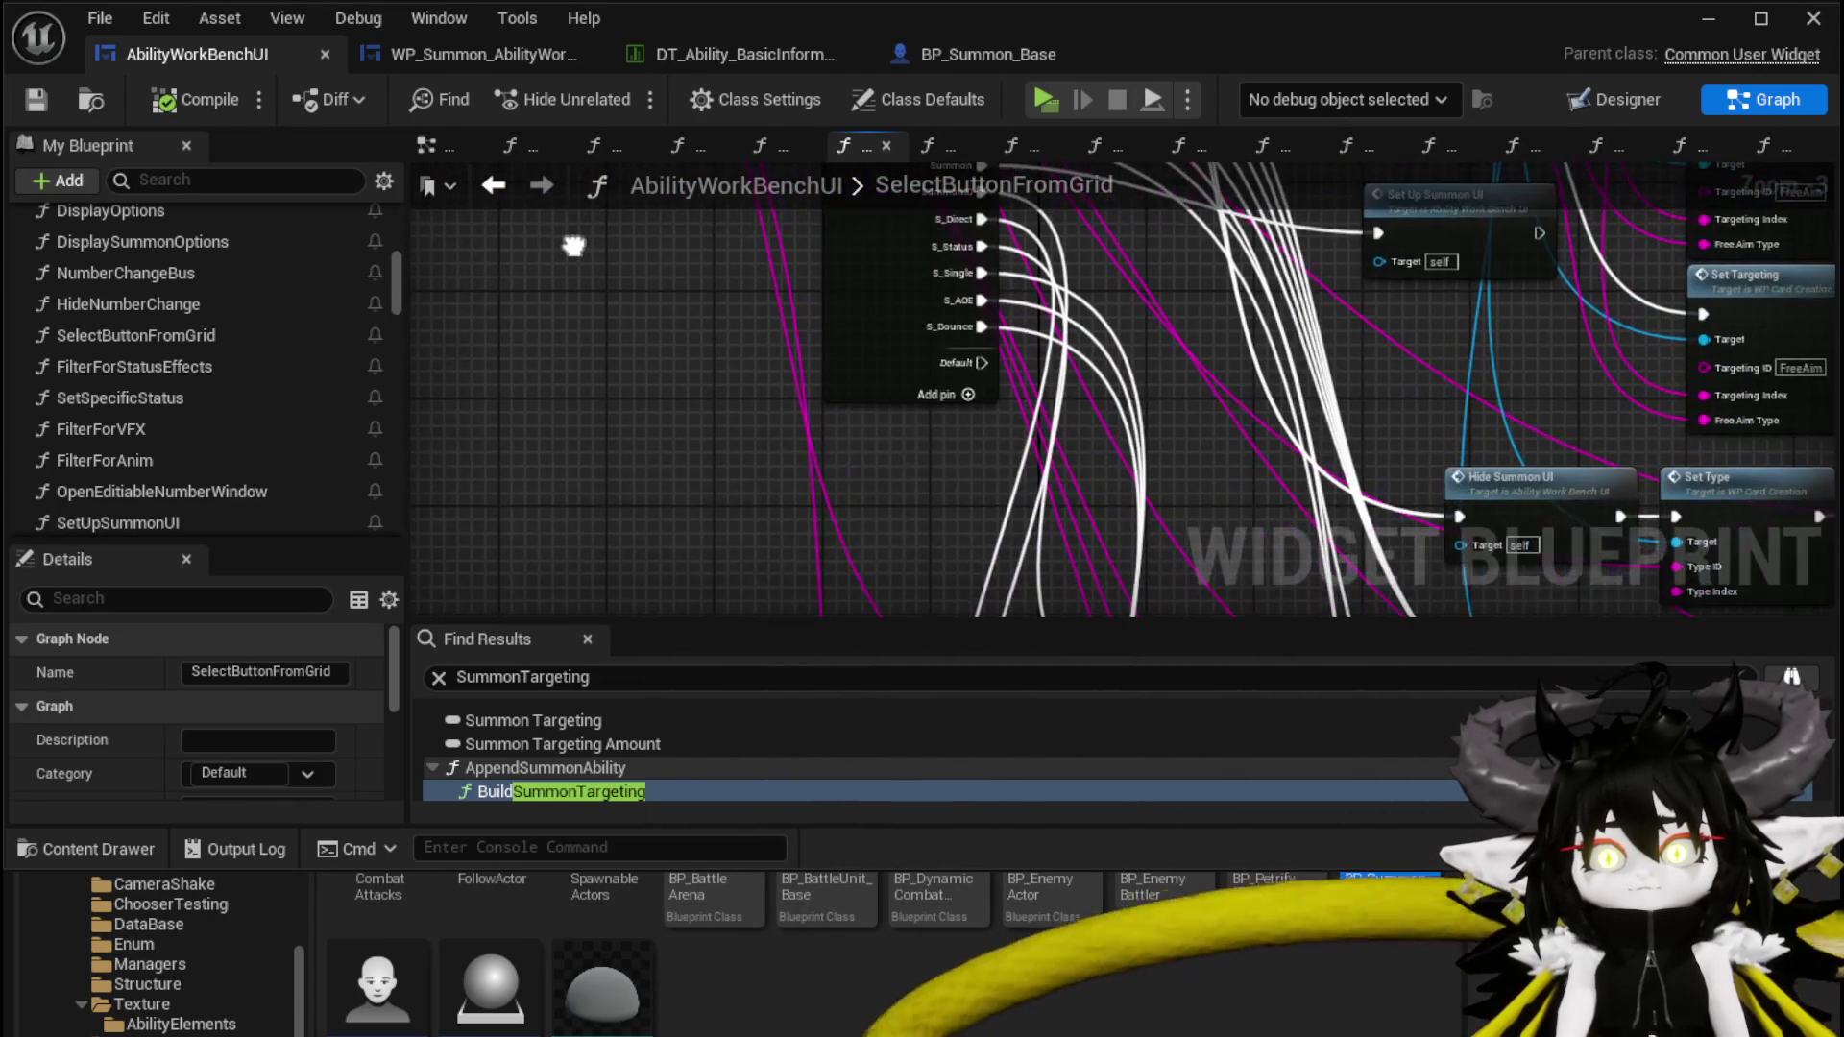
pyautogui.moveTo(946, 287)
pyautogui.mouseDown()
pyautogui.moveTo(688, 306)
pyautogui.moveTo(662, 227)
pyautogui.moveTo(630, 492)
pyautogui.moveTo(680, 571)
pyautogui.mouseUp()
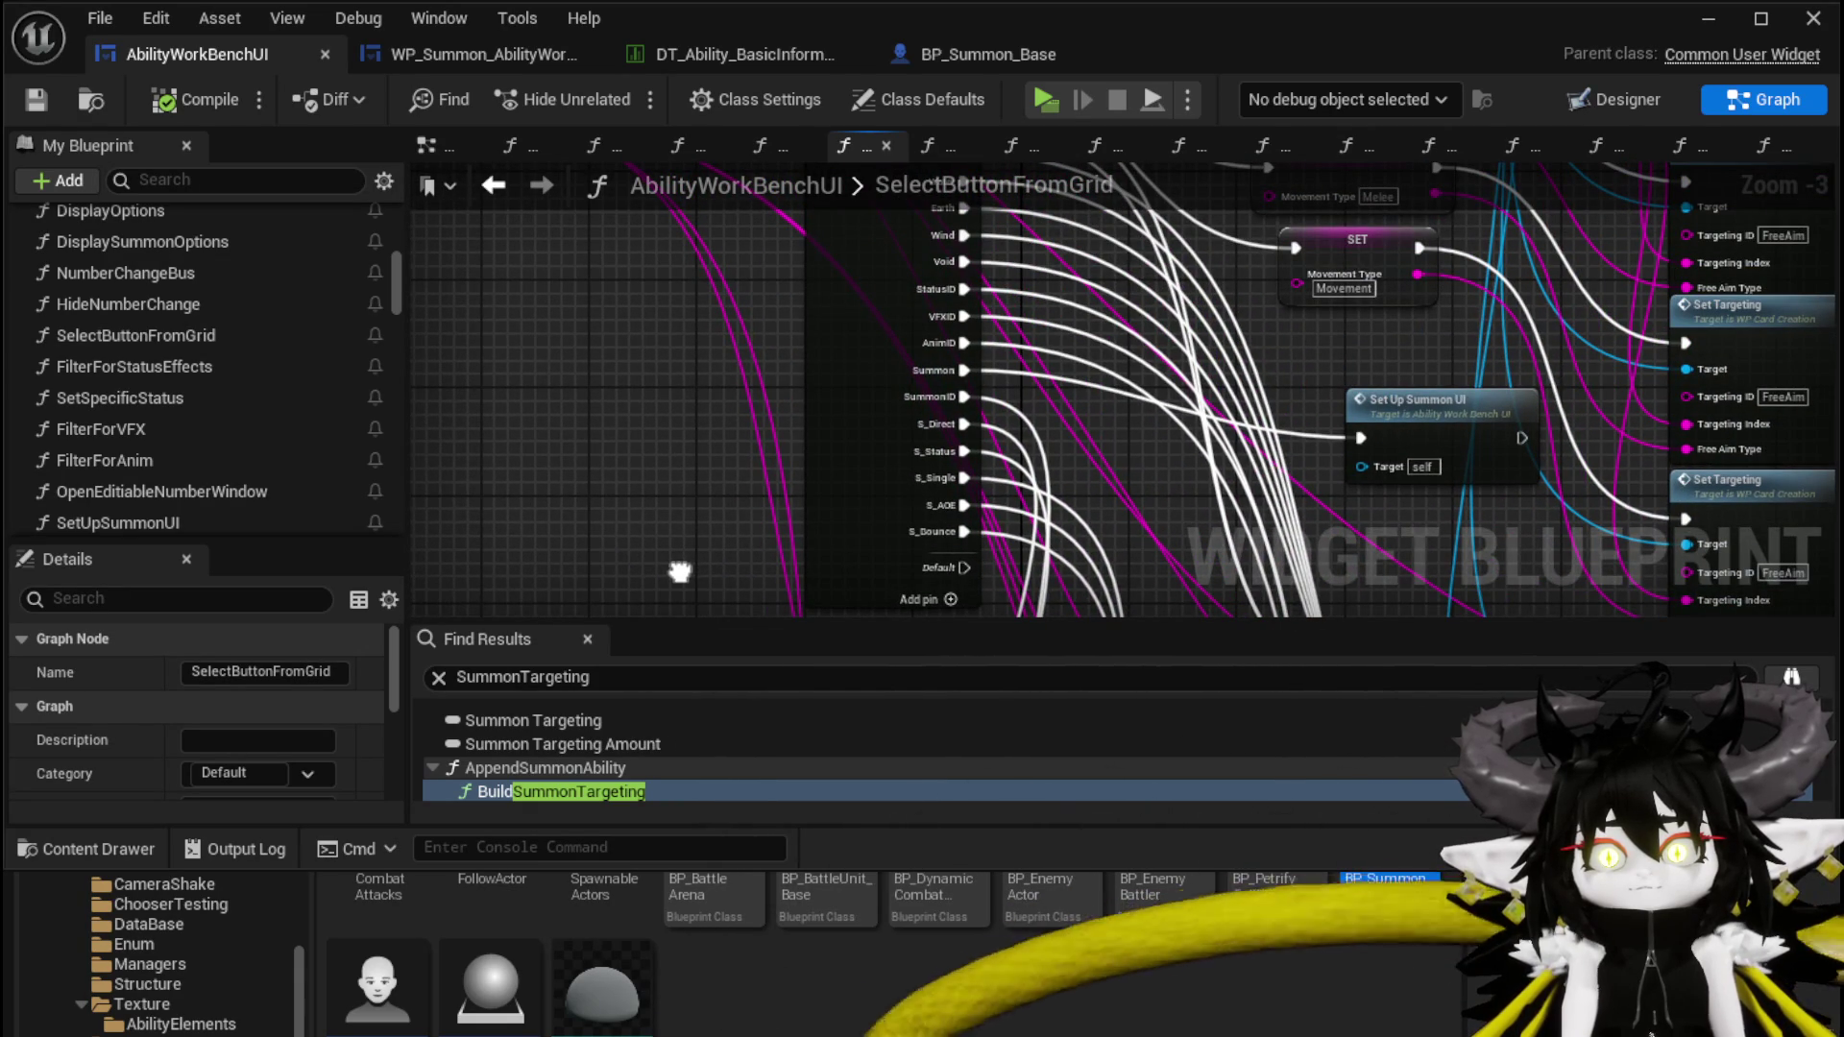
pyautogui.moveTo(680, 572)
pyautogui.mouseDown()
pyautogui.moveTo(726, 430)
pyautogui.moveTo(640, 293)
pyautogui.mouseUp()
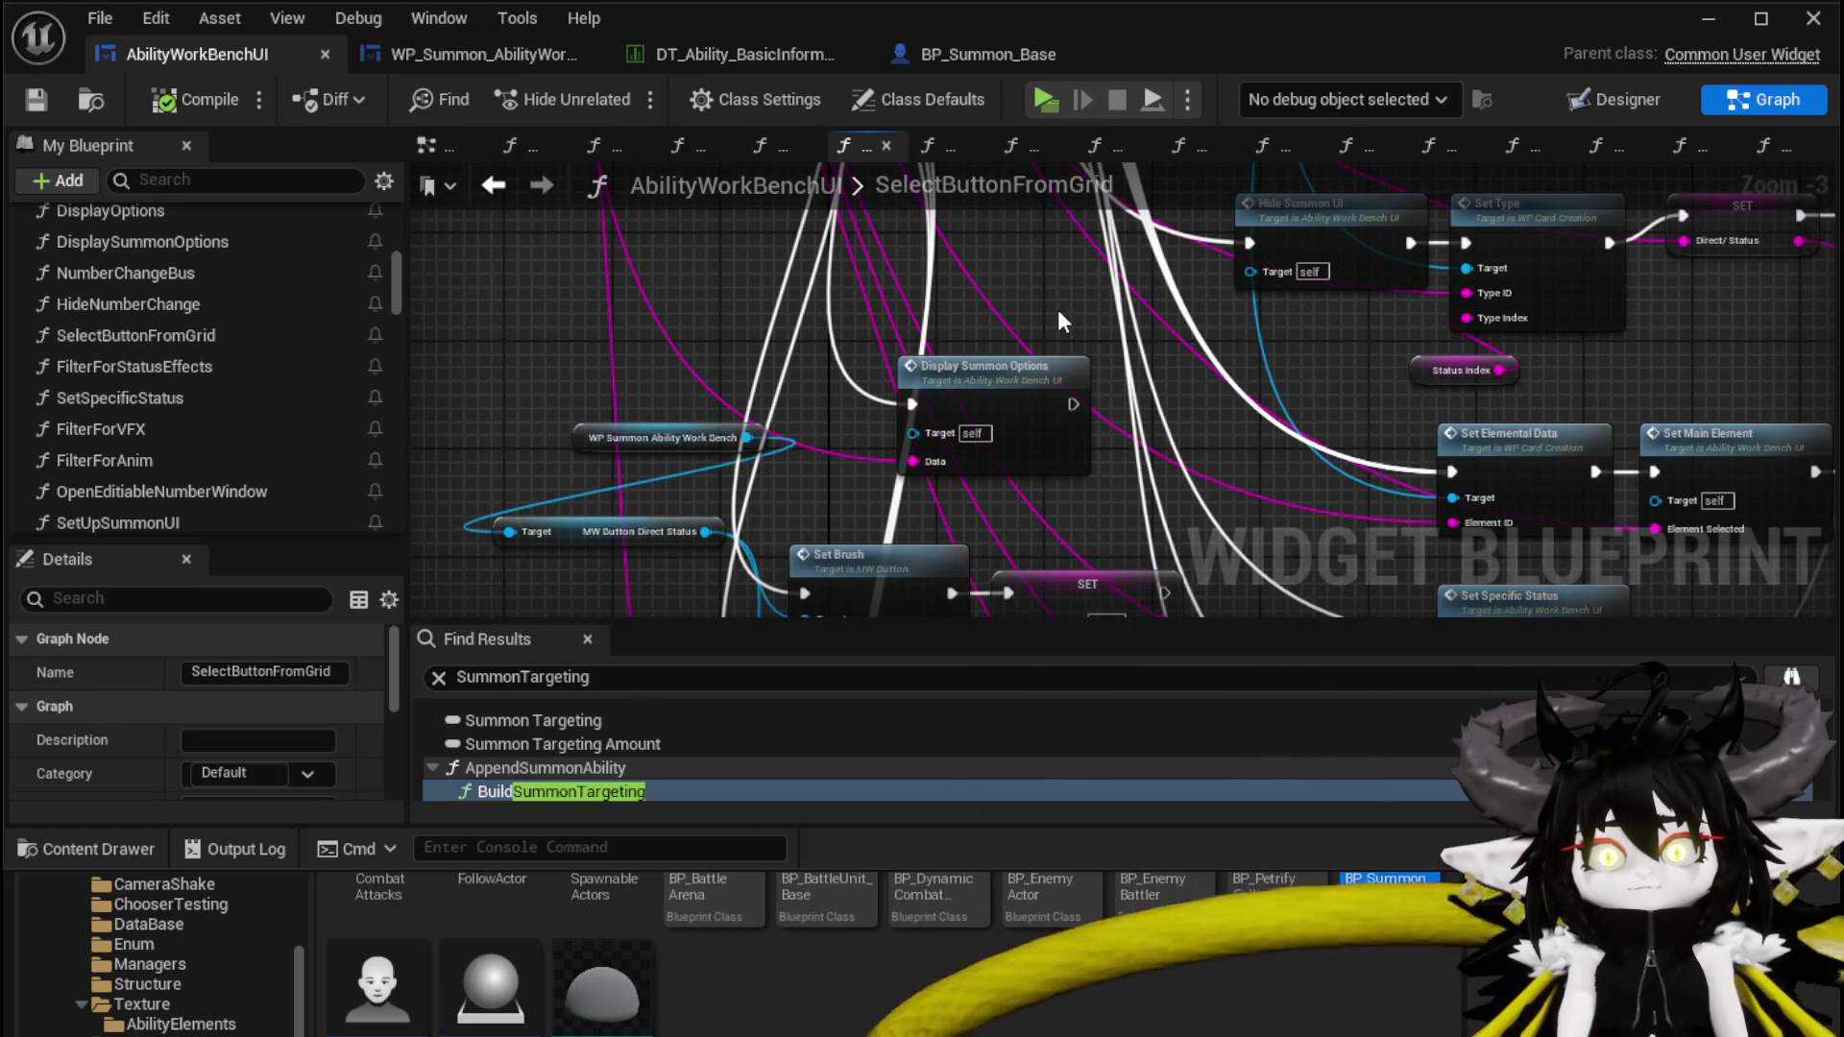
# Box-select both Set Brush nodes and place them beneath the Summon Targeting Print String
pyautogui.scroll(-1, 1057, 310)
pyautogui.moveTo(1057, 309); pyautogui.dragTo(971, 509)
pyautogui.scroll(3, 971, 518)
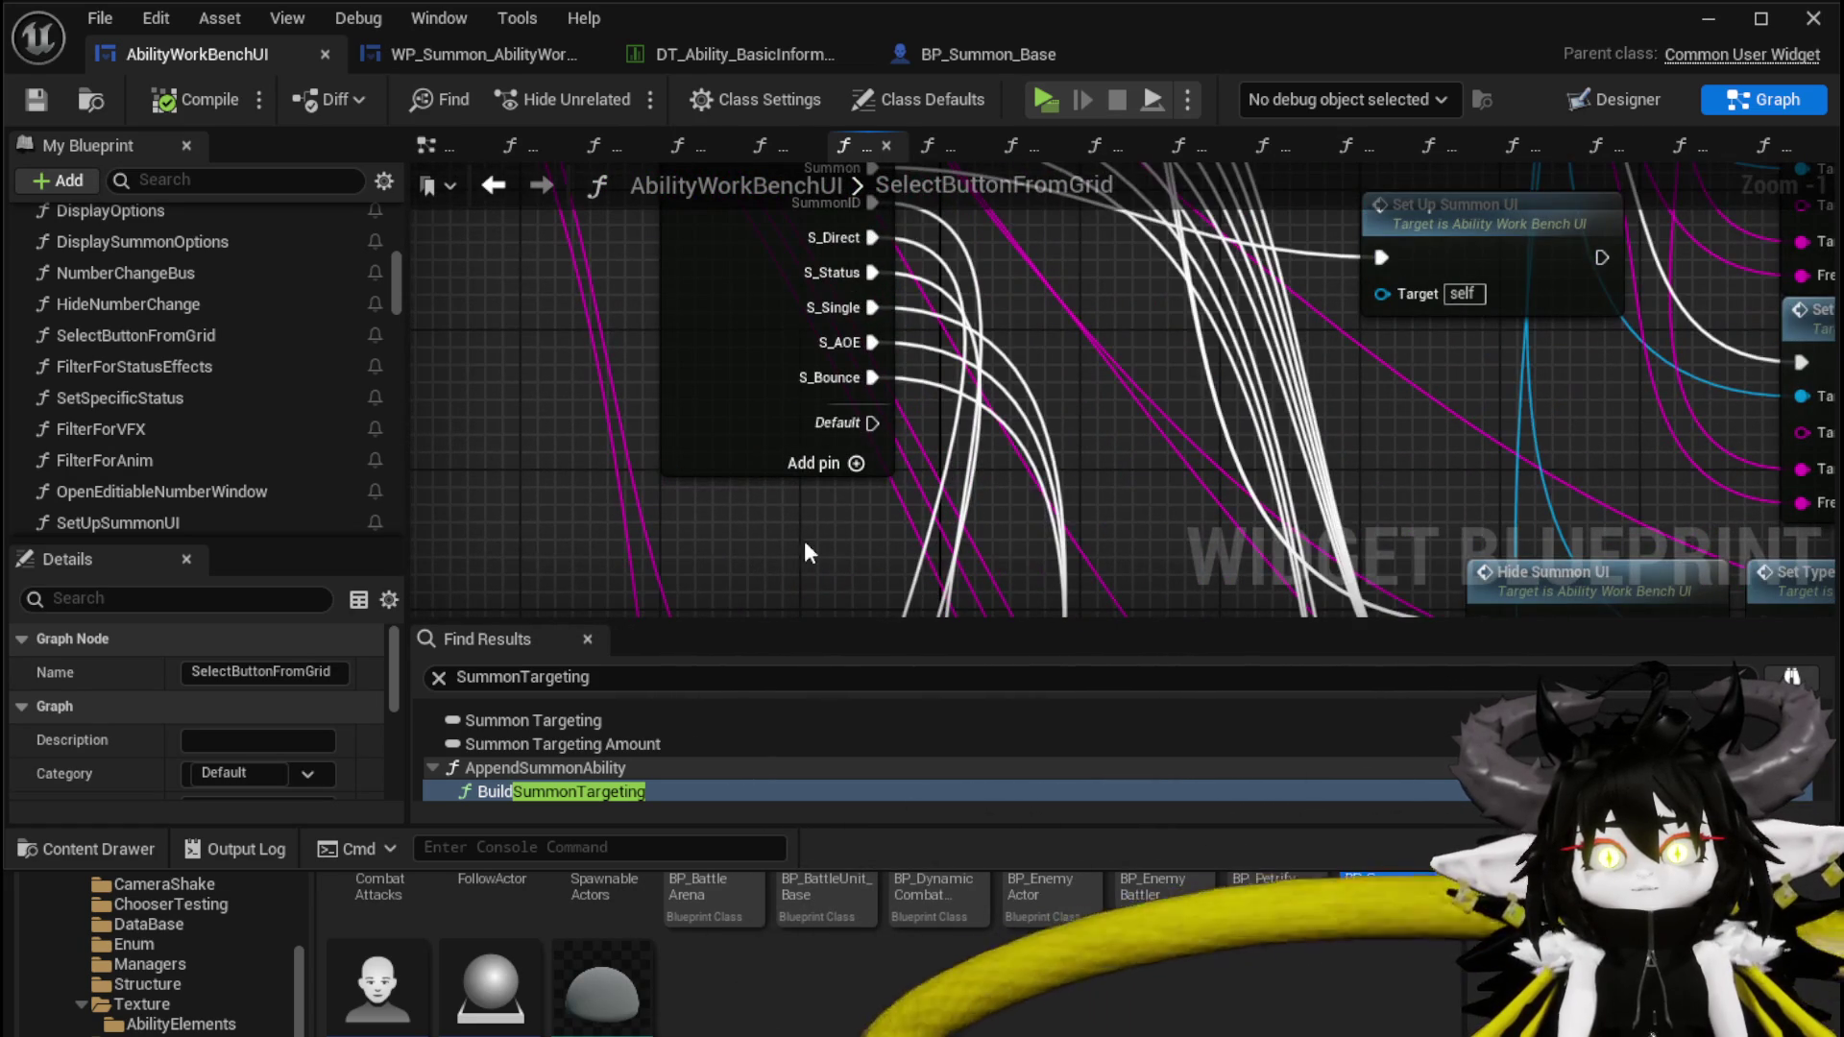
pyautogui.moveTo(951, 333)
pyautogui.mouseDown()
pyautogui.moveTo(844, 302)
pyautogui.moveTo(671, 402)
pyautogui.moveTo(705, 416)
pyautogui.moveTo(711, 321)
pyautogui.mouseUp()
pyautogui.scroll(-2, 870, 434)
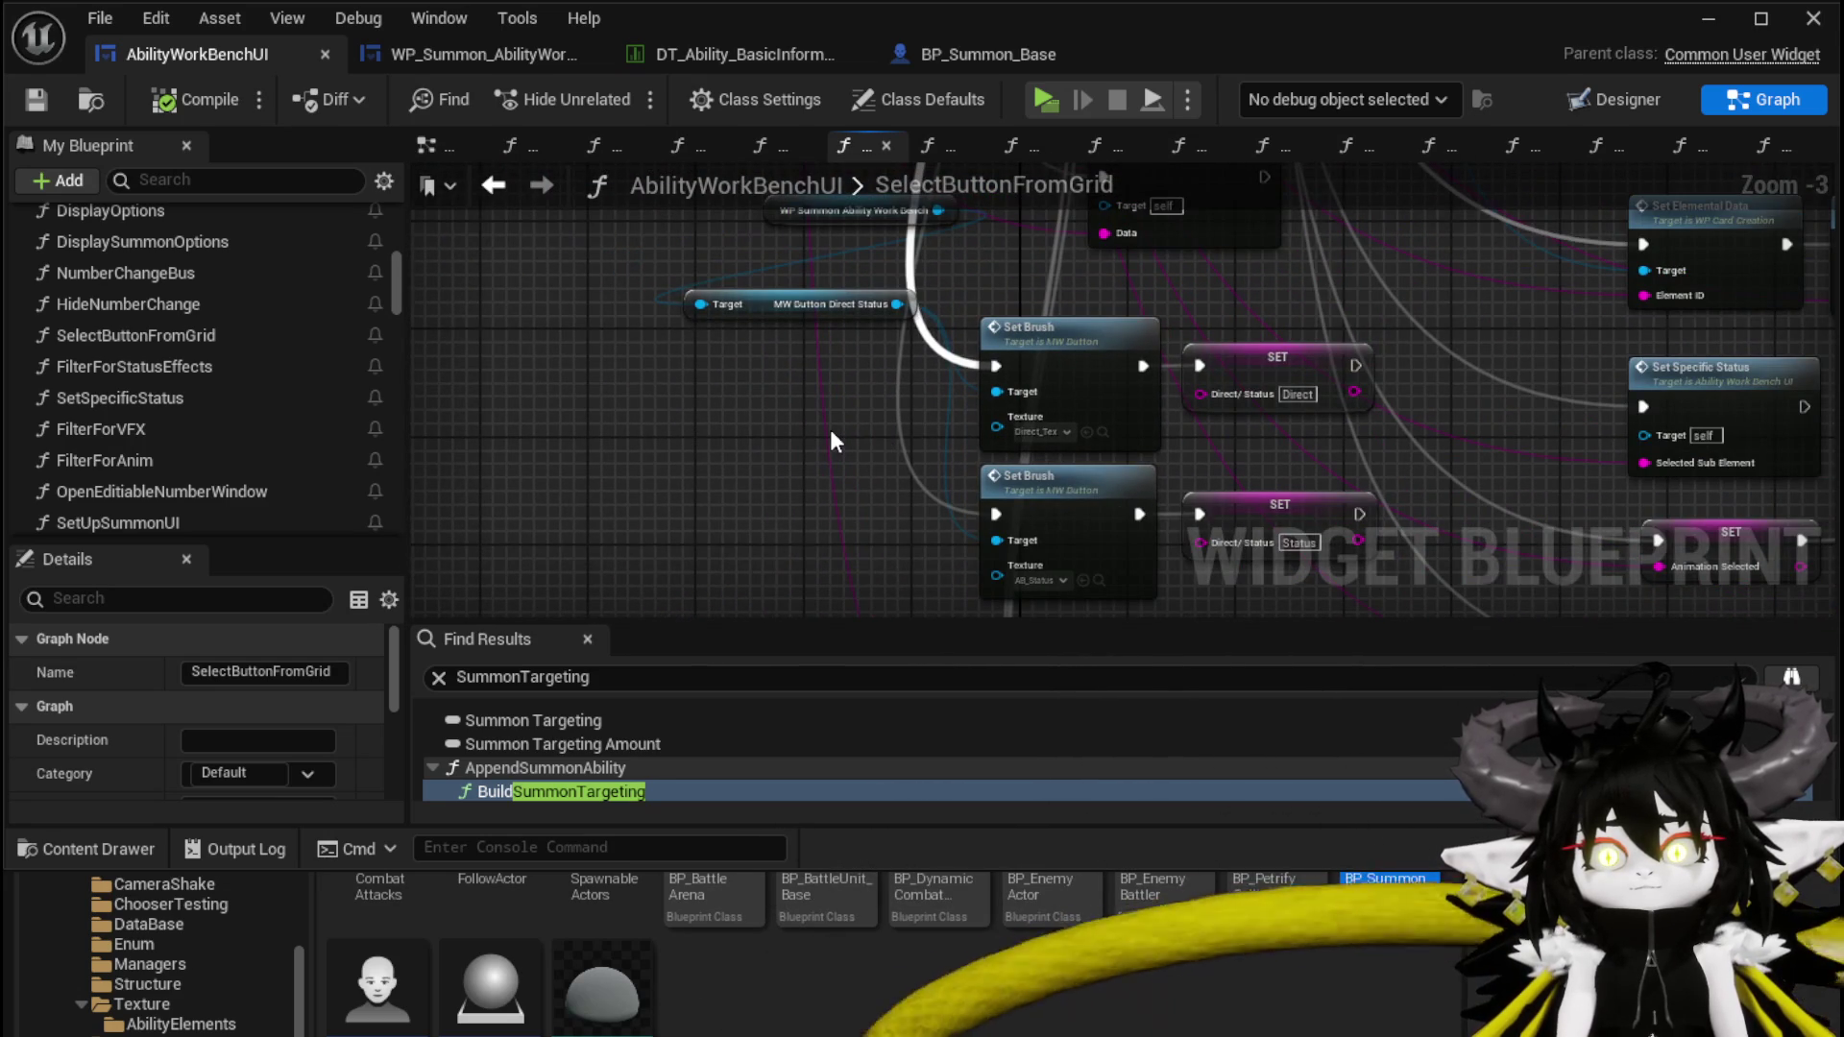
pyautogui.moveTo(830, 429)
pyautogui.mouseDown()
pyautogui.moveTo(723, 295)
pyautogui.moveTo(722, 542)
pyautogui.moveTo(912, 407)
pyautogui.mouseUp()
pyautogui.scroll(-1, 722, 541)
pyautogui.moveTo(774, 538); pyautogui.dragTo(698, 211)
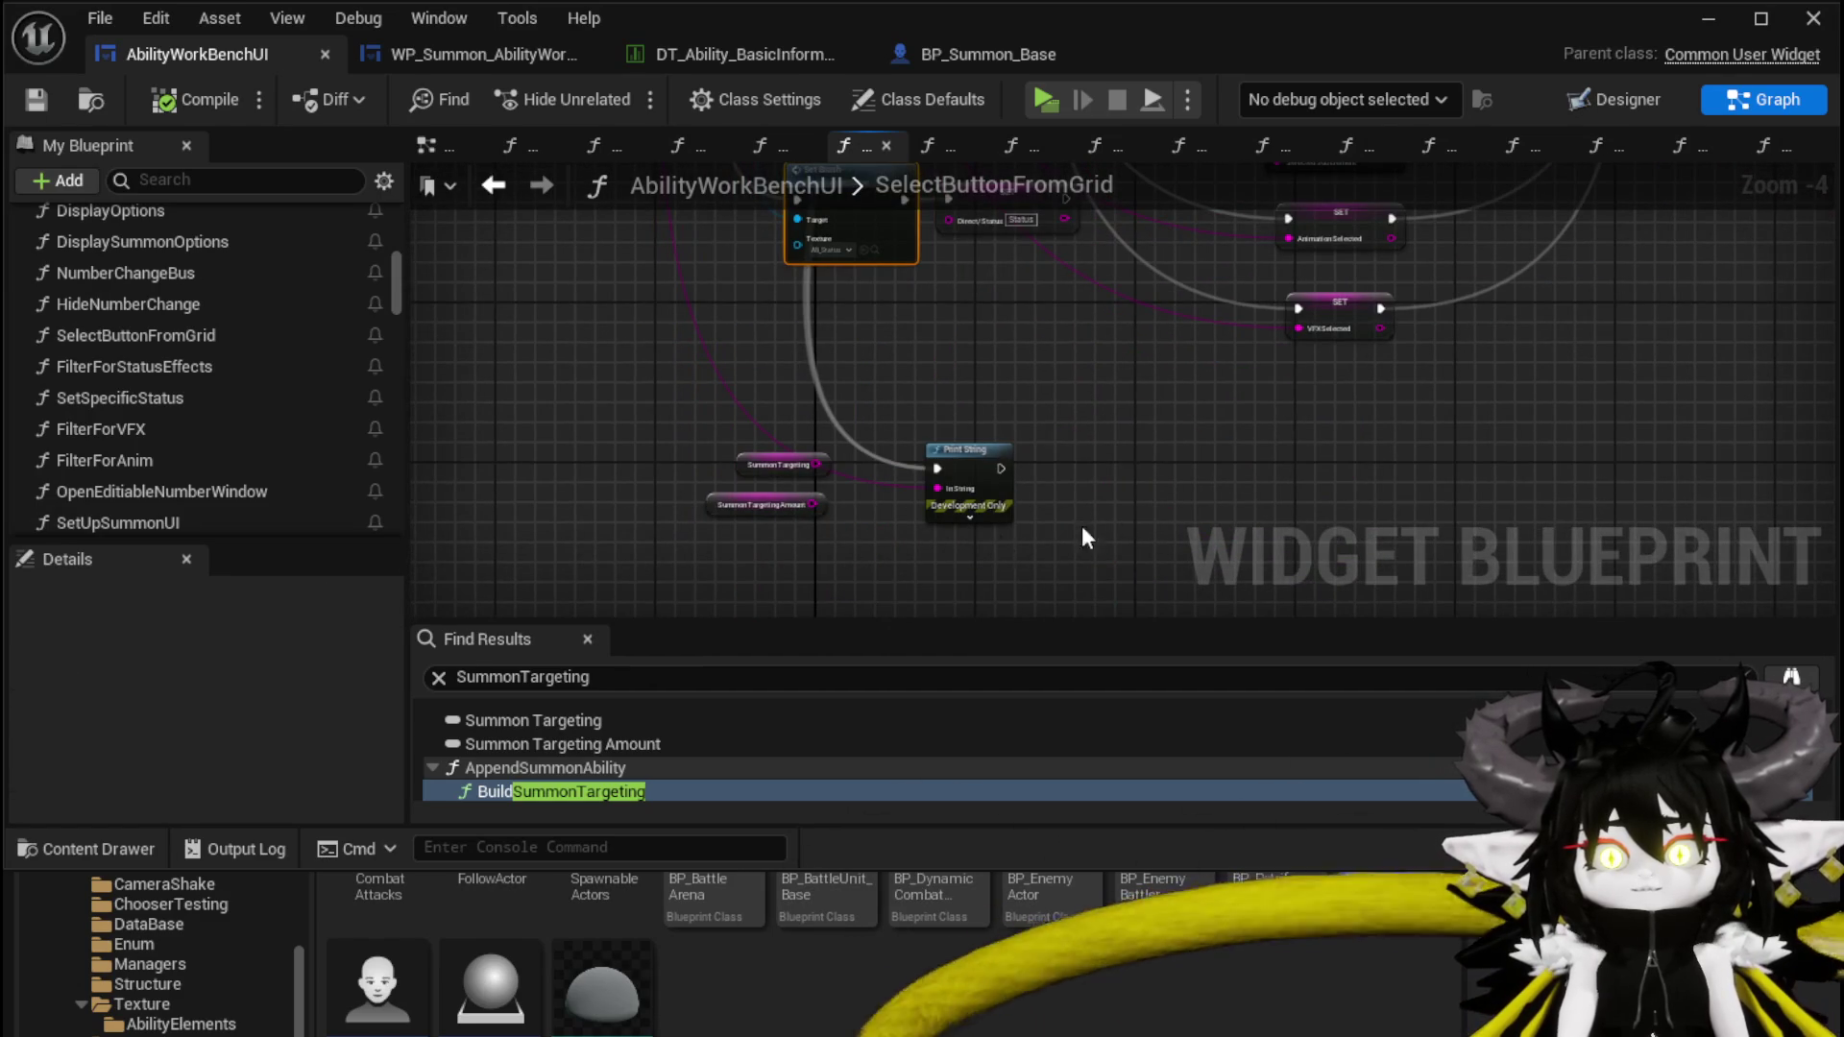
pyautogui.moveTo(1002, 546); pyautogui.dragTo(1054, 394)
pyautogui.moveTo(924, 496)
pyautogui.mouseDown()
pyautogui.moveTo(975, 526)
pyautogui.moveTo(976, 428)
pyautogui.mouseUp()
pyautogui.moveTo(1005, 318); pyautogui.dragTo(953, 110)
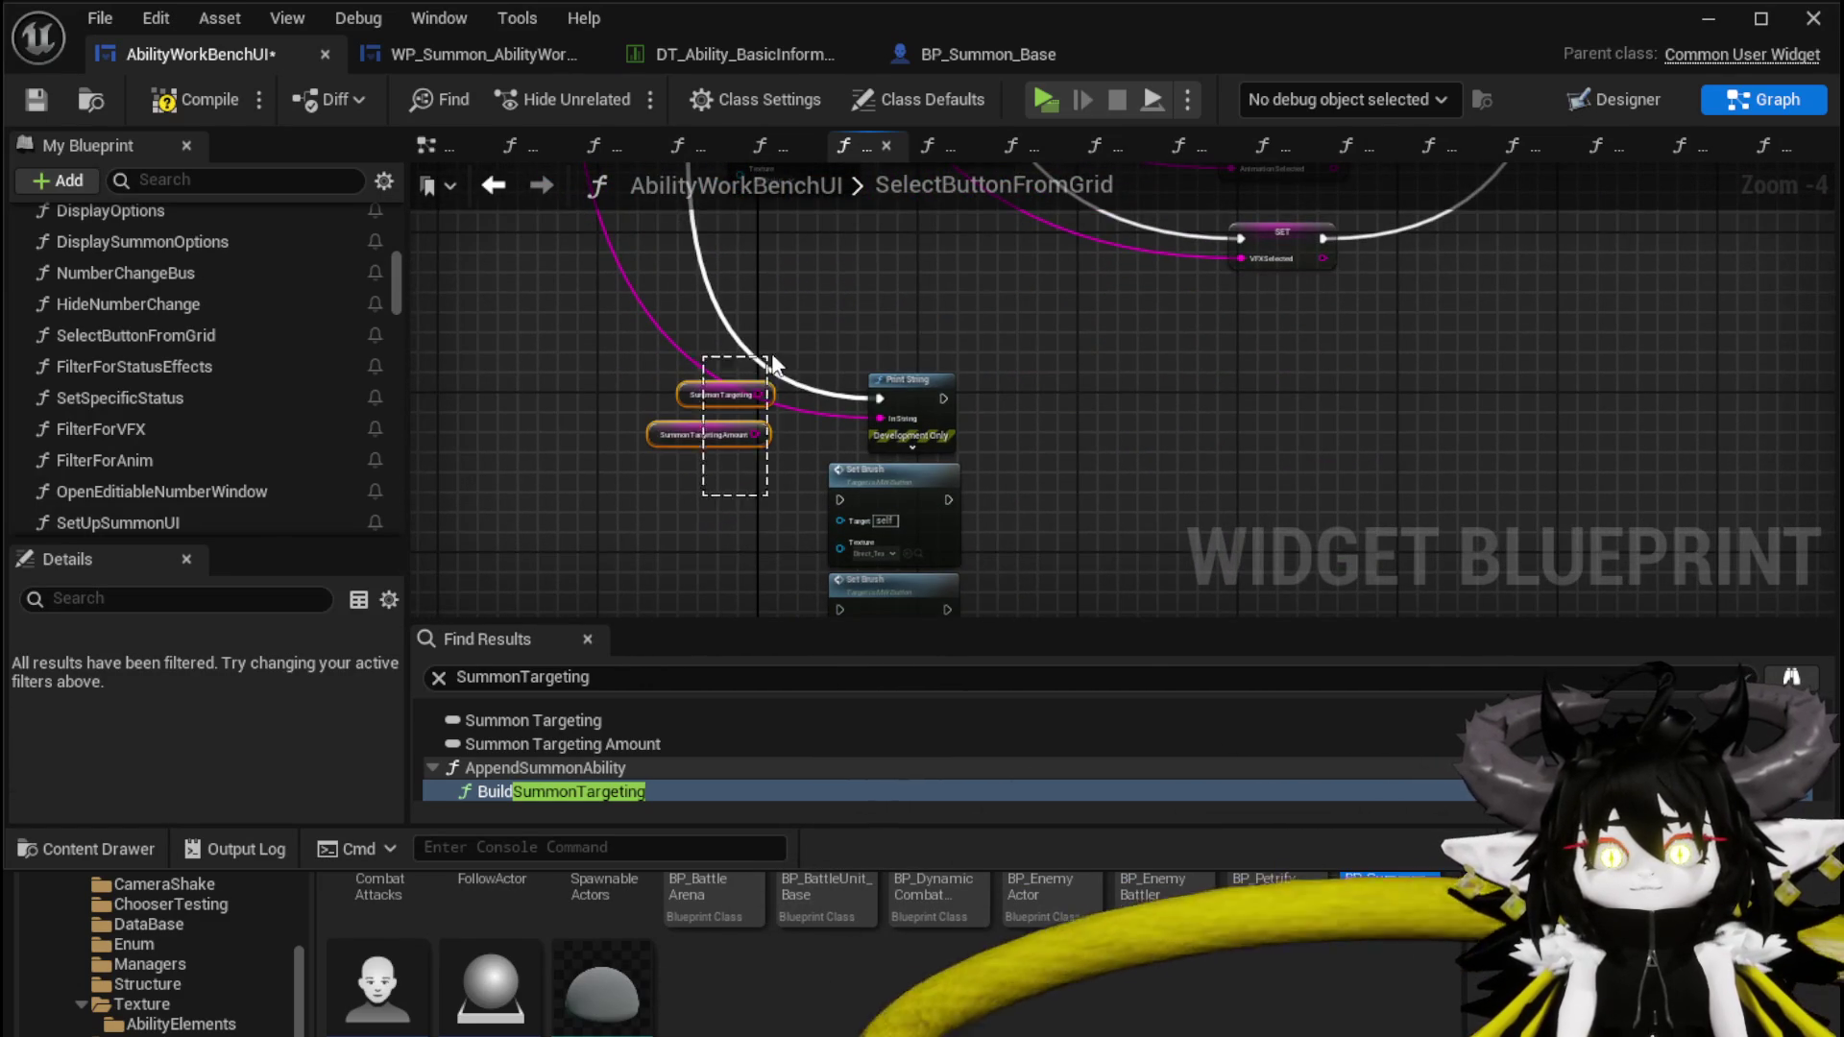
pyautogui.click(1035, 398)
pyautogui.scroll(1, 1046, 364)
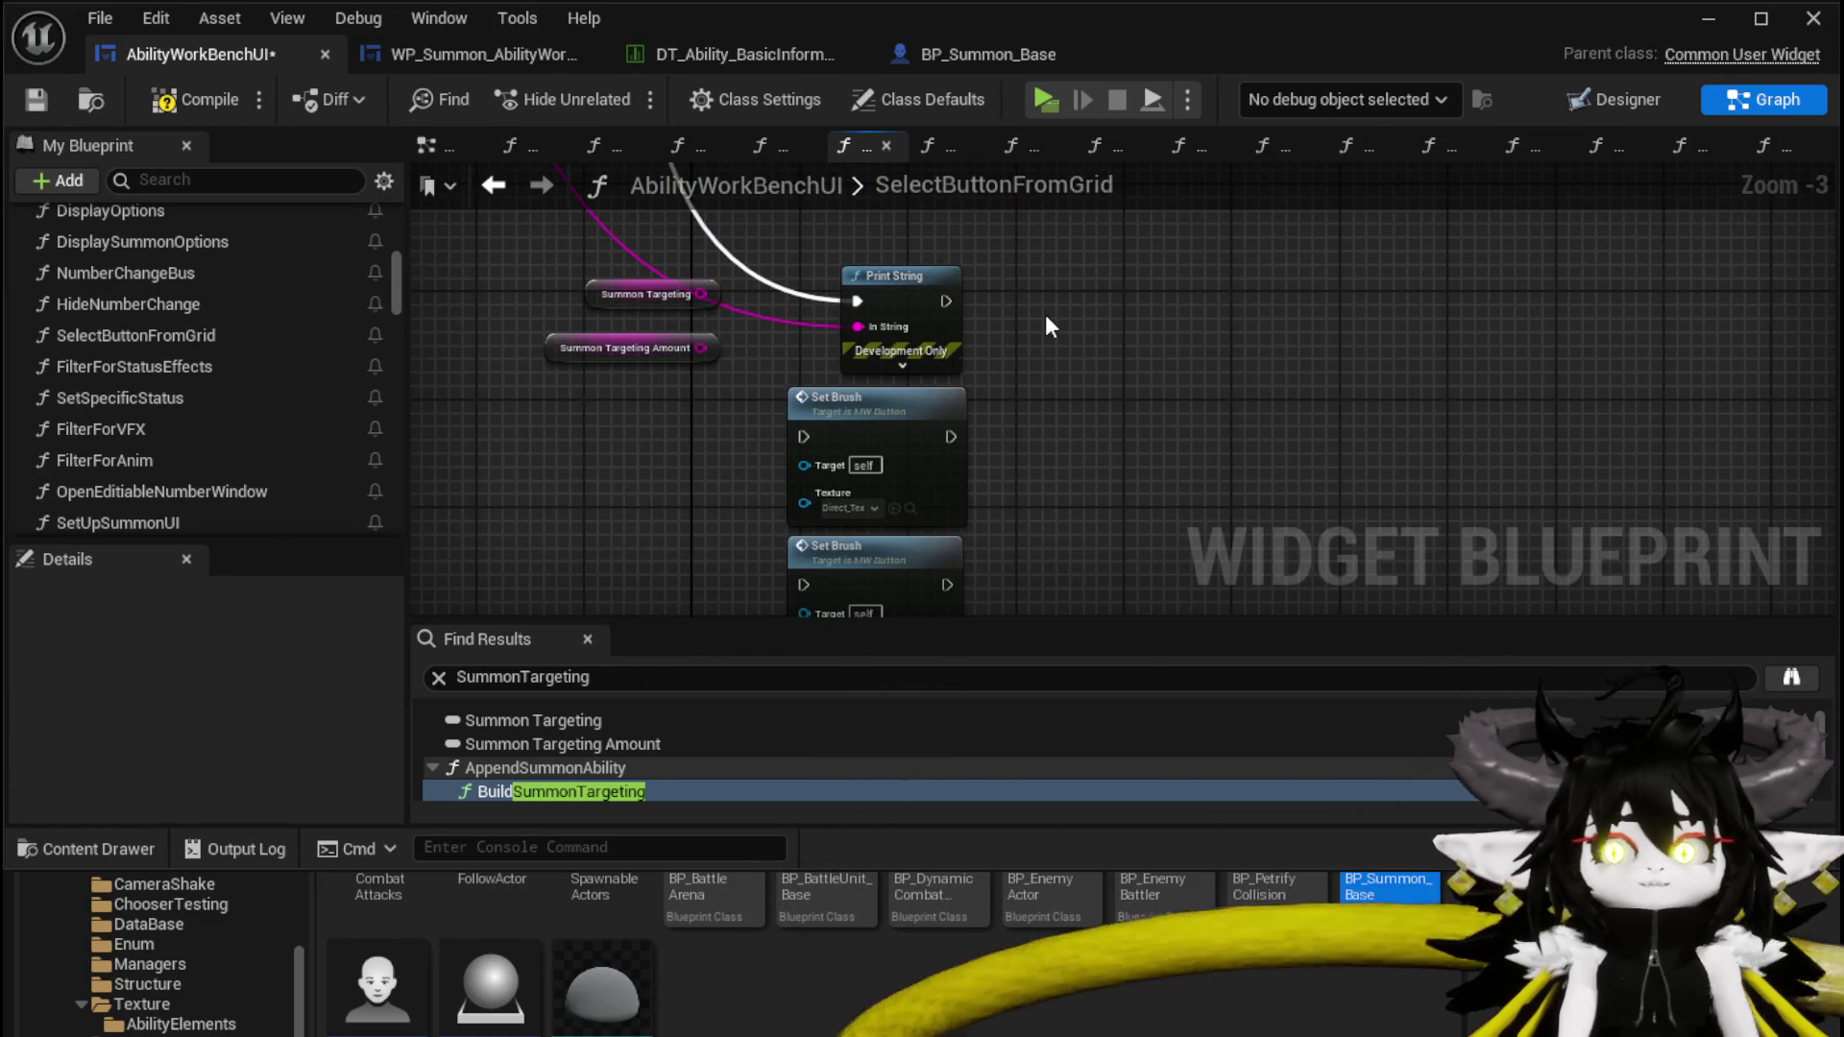
# Compile and save the AbilityWorkBenchUI widget blueprint
pyautogui.click(194, 98)
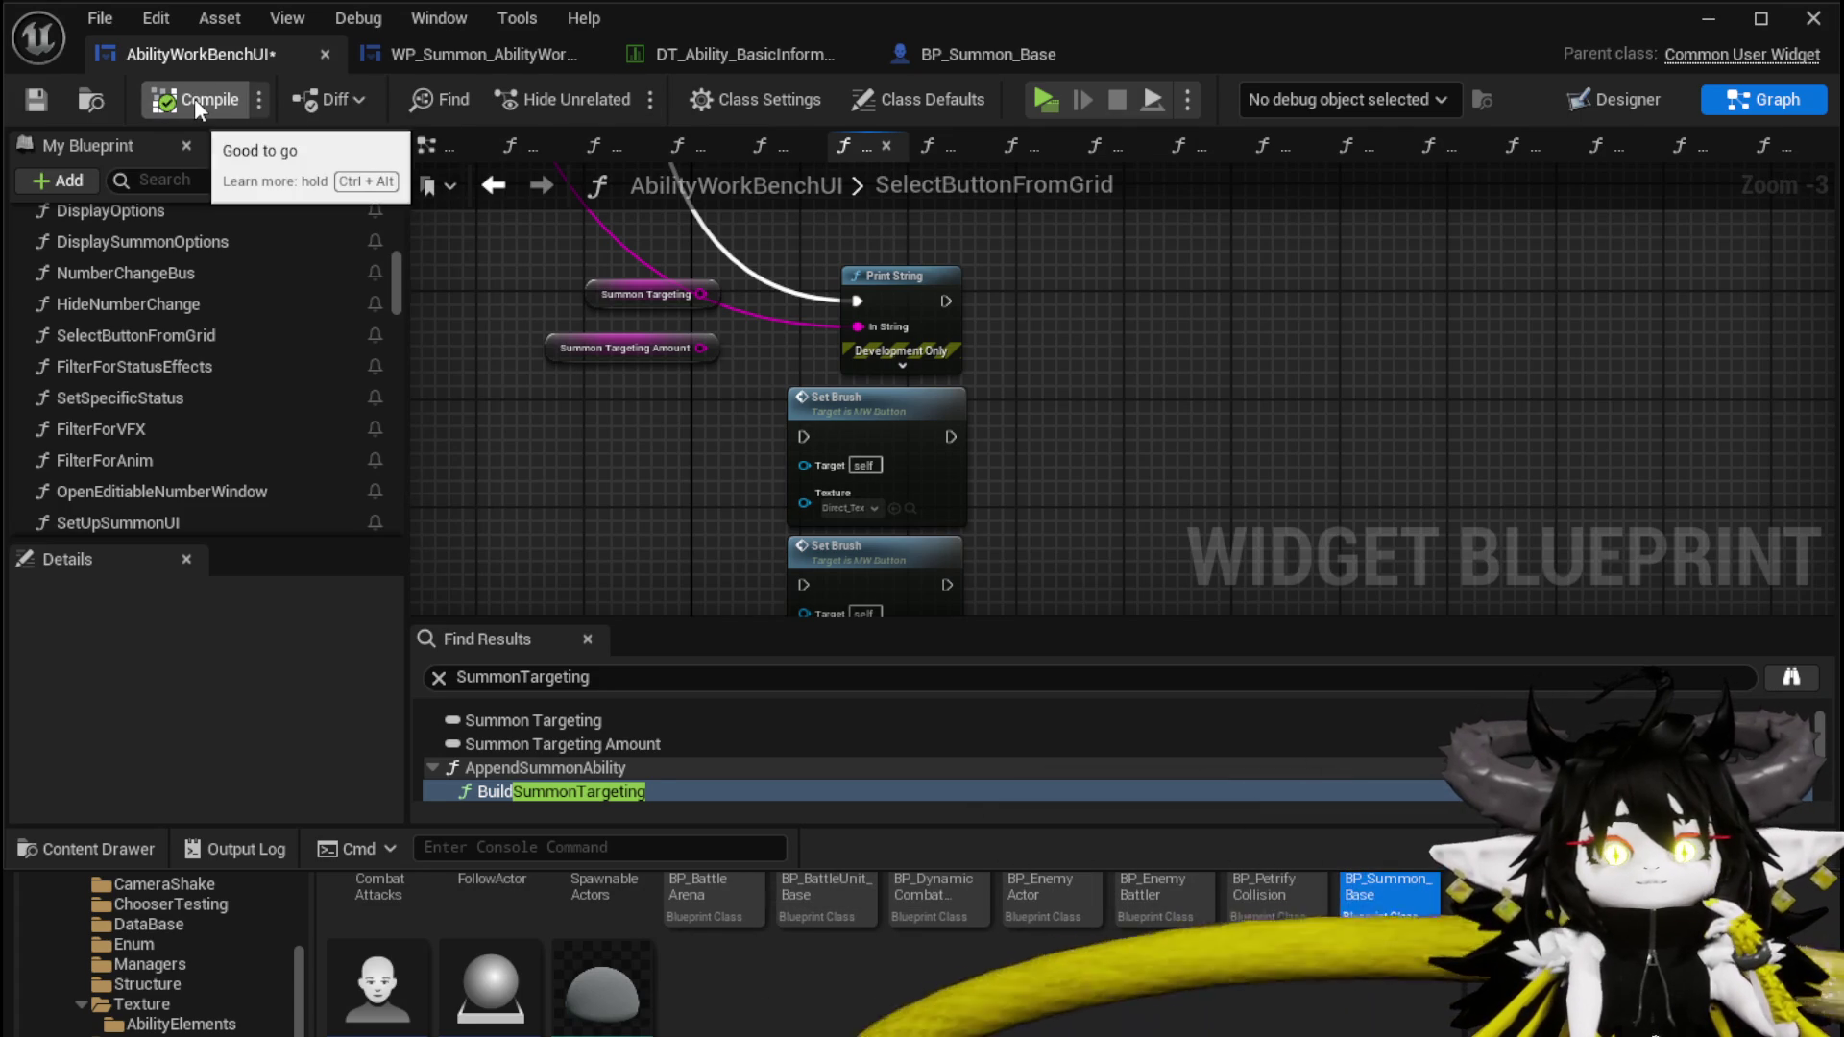
pyautogui.click(36, 99)
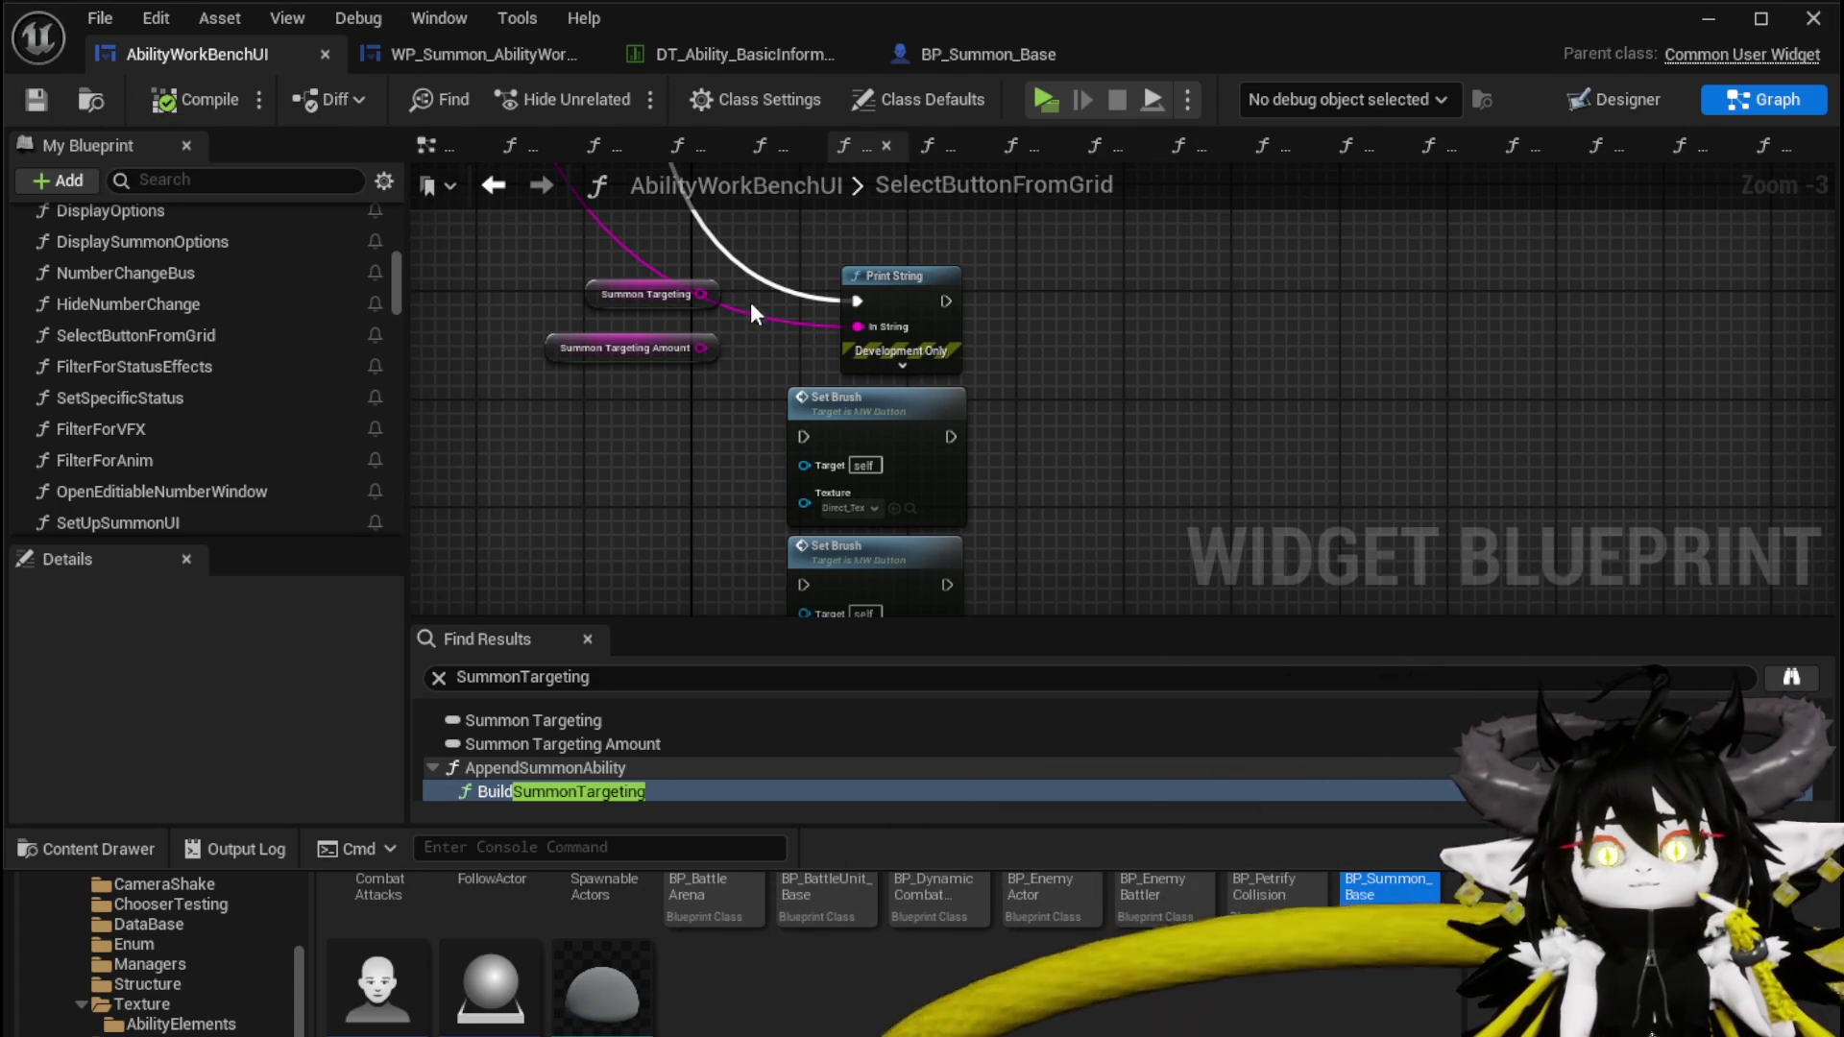
pyautogui.scroll(-4, 814, 420)
pyautogui.scroll(3, 815, 420)
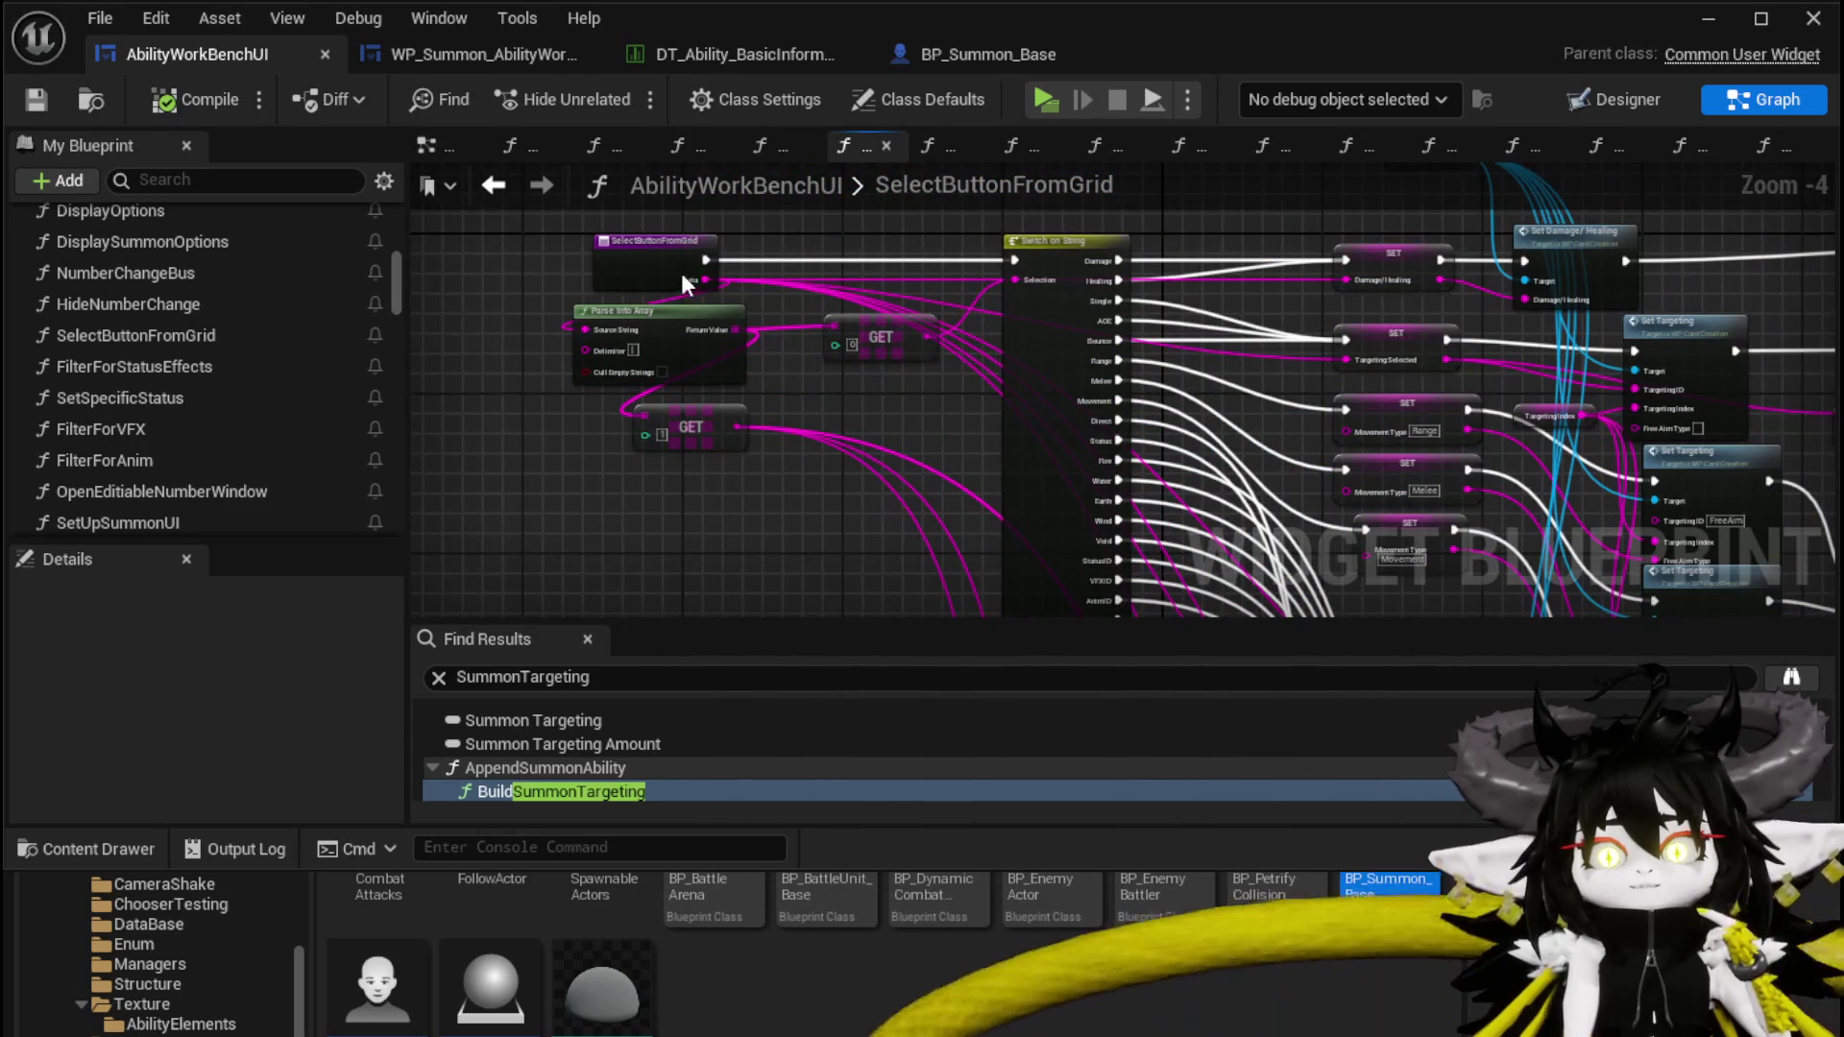
# Recompile and save AbilityWorkBenchUI again, then minimise the Blueprint editor
pyautogui.moveTo(682, 275)
pyautogui.mouseDown()
pyautogui.moveTo(1080, 797)
pyautogui.moveTo(1390, 693)
pyautogui.moveTo(1090, 393)
pyautogui.moveTo(1296, 331)
pyautogui.mouseUp()
pyautogui.click(170, 106)
pyautogui.click(29, 98)
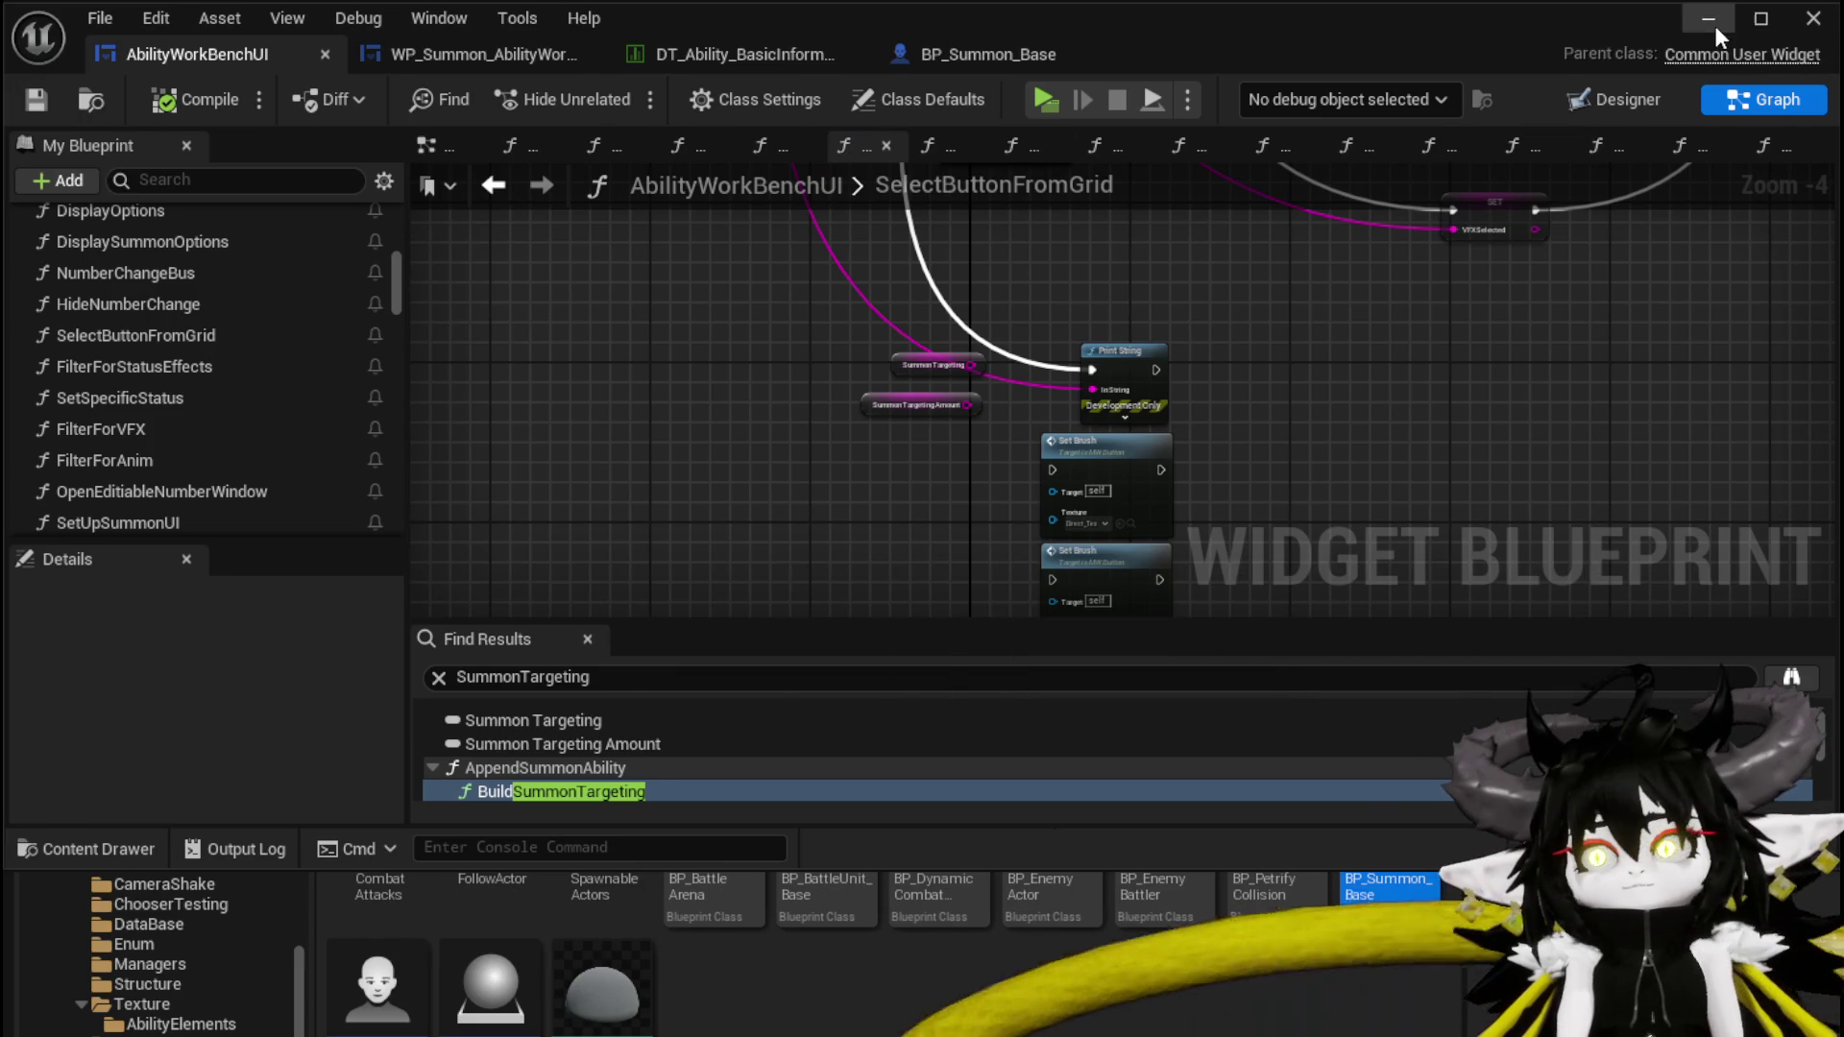
pyautogui.click(1710, 23)
# Start a play session, open the ability workbench with E and make a card's ability a summon
pyautogui.click(624, 102)
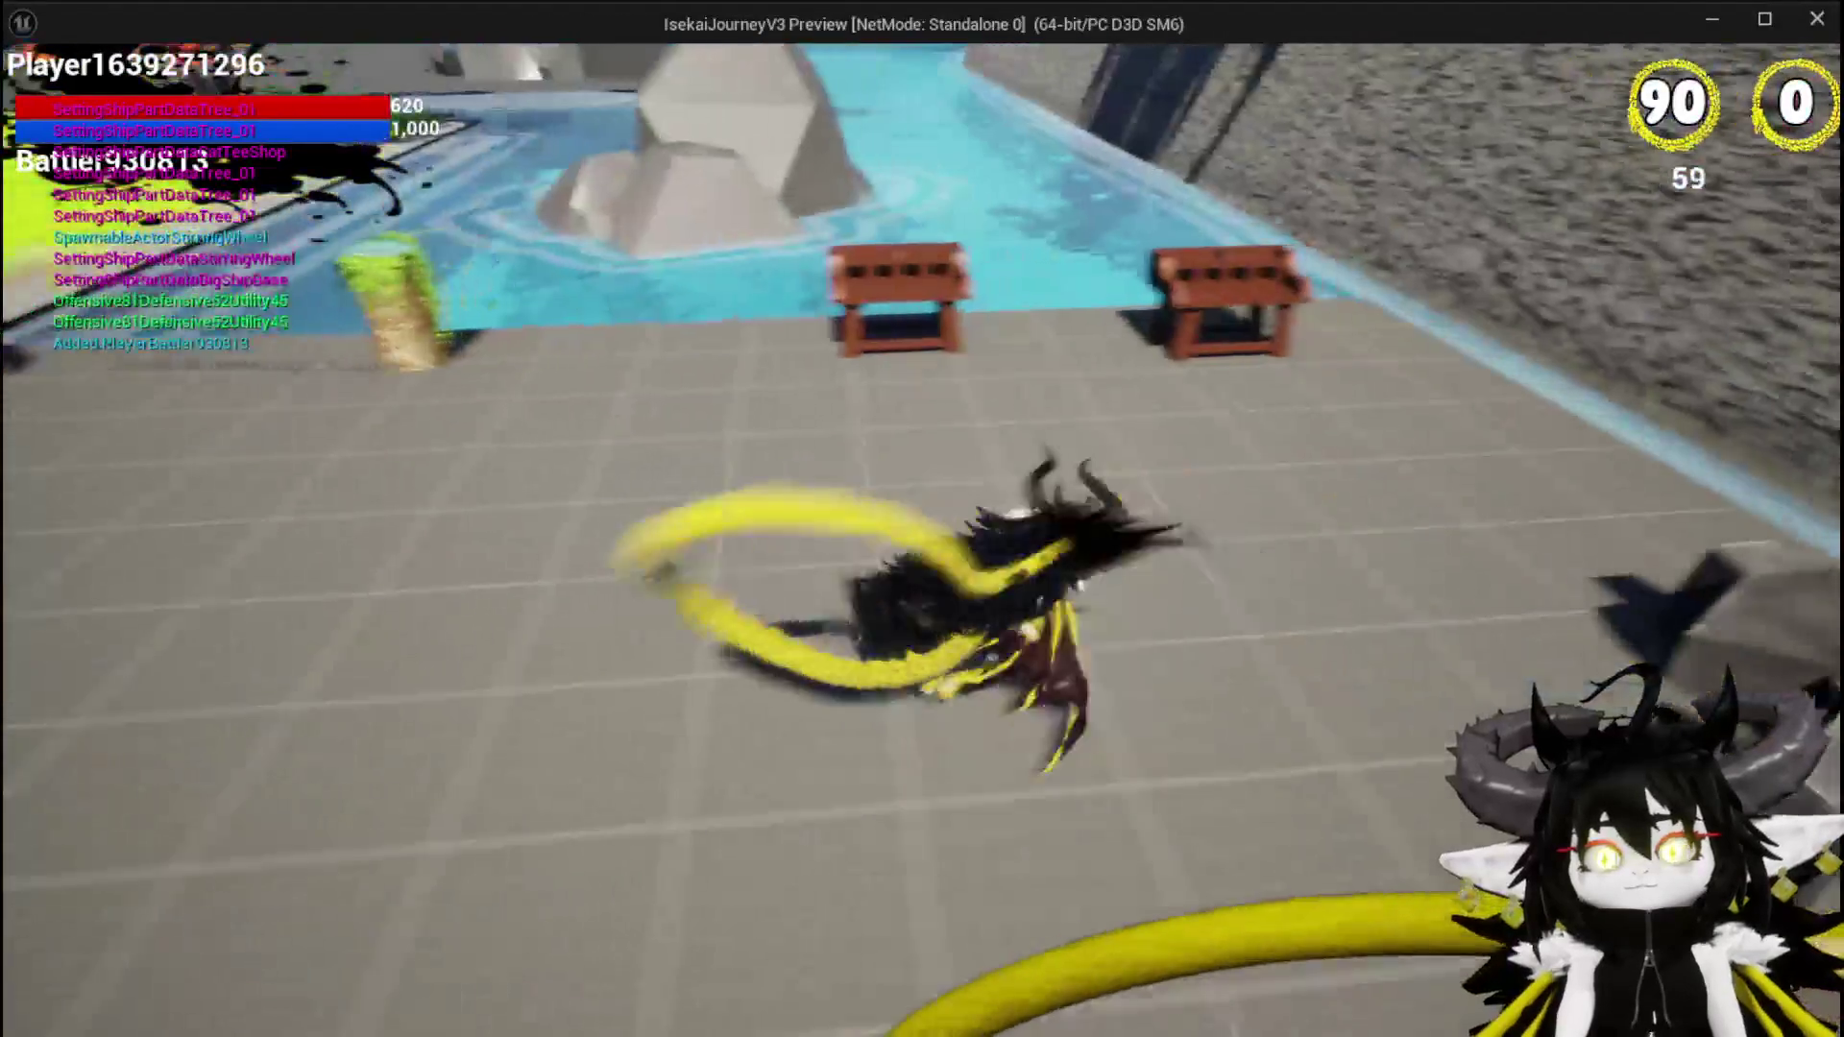
pyautogui.press('e')
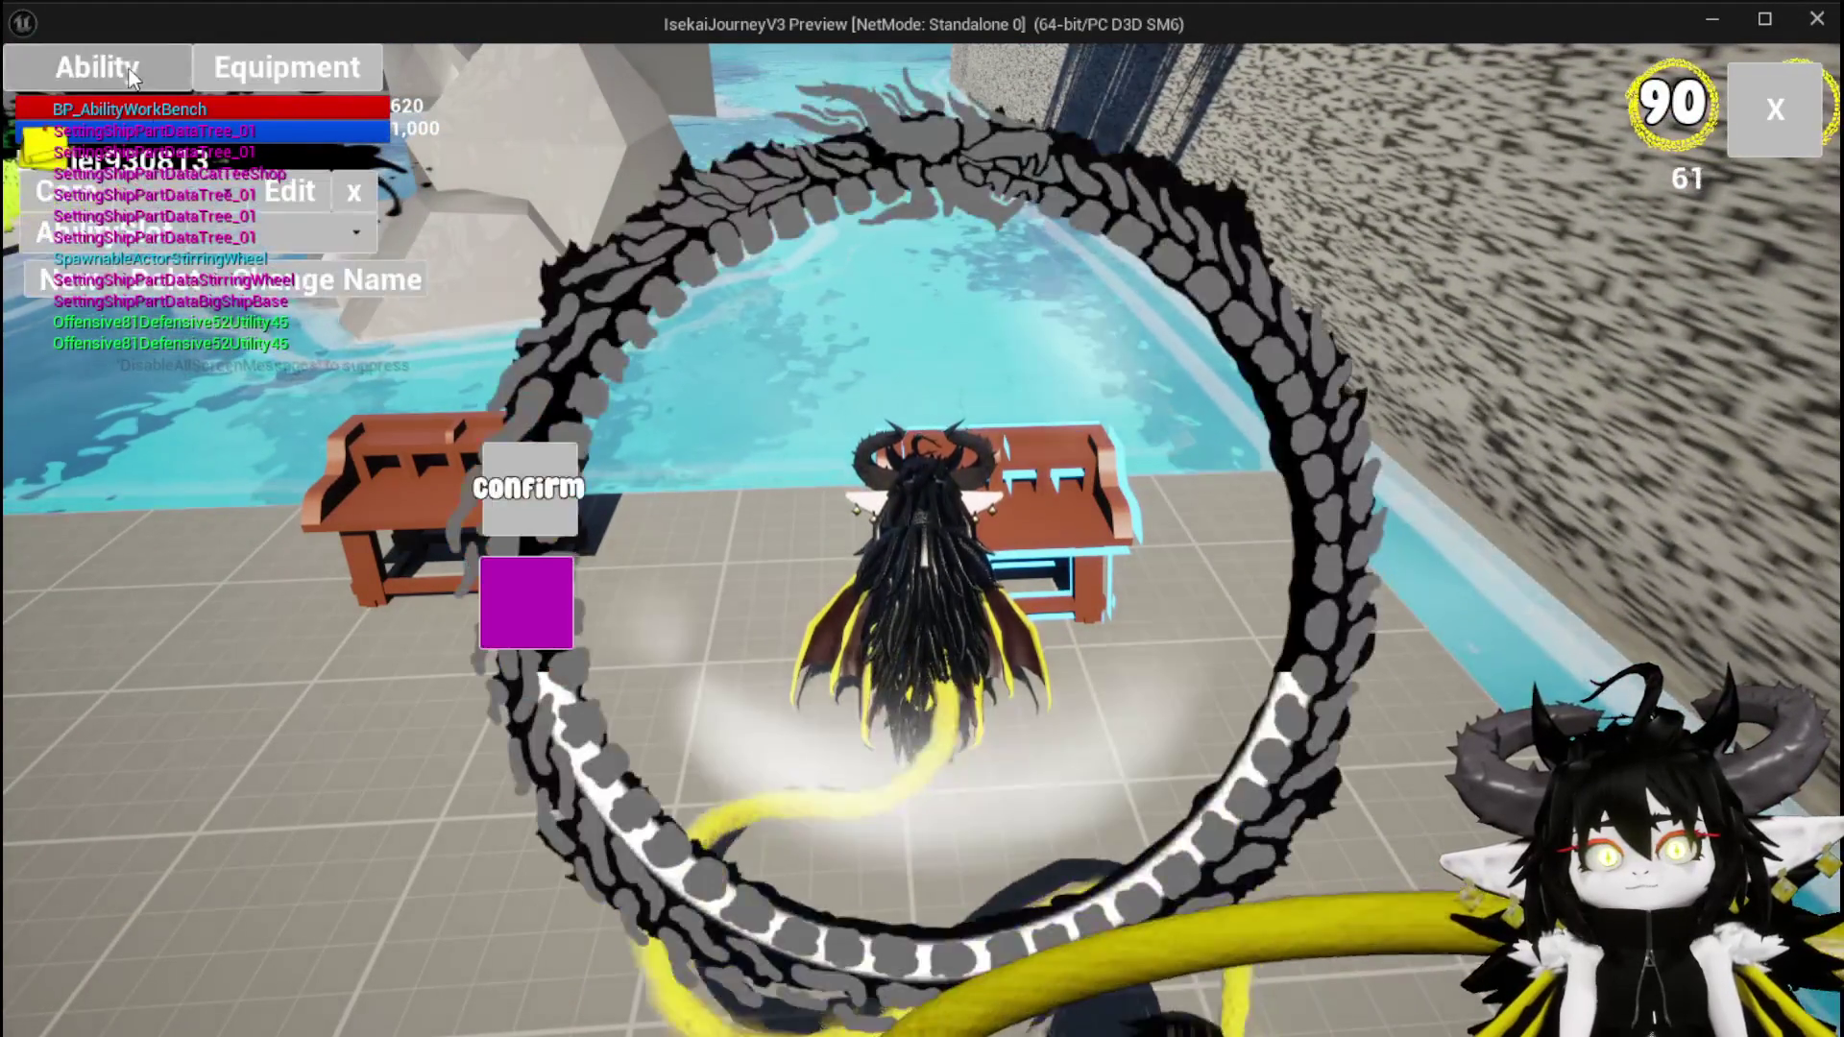
pyautogui.click(244, 230)
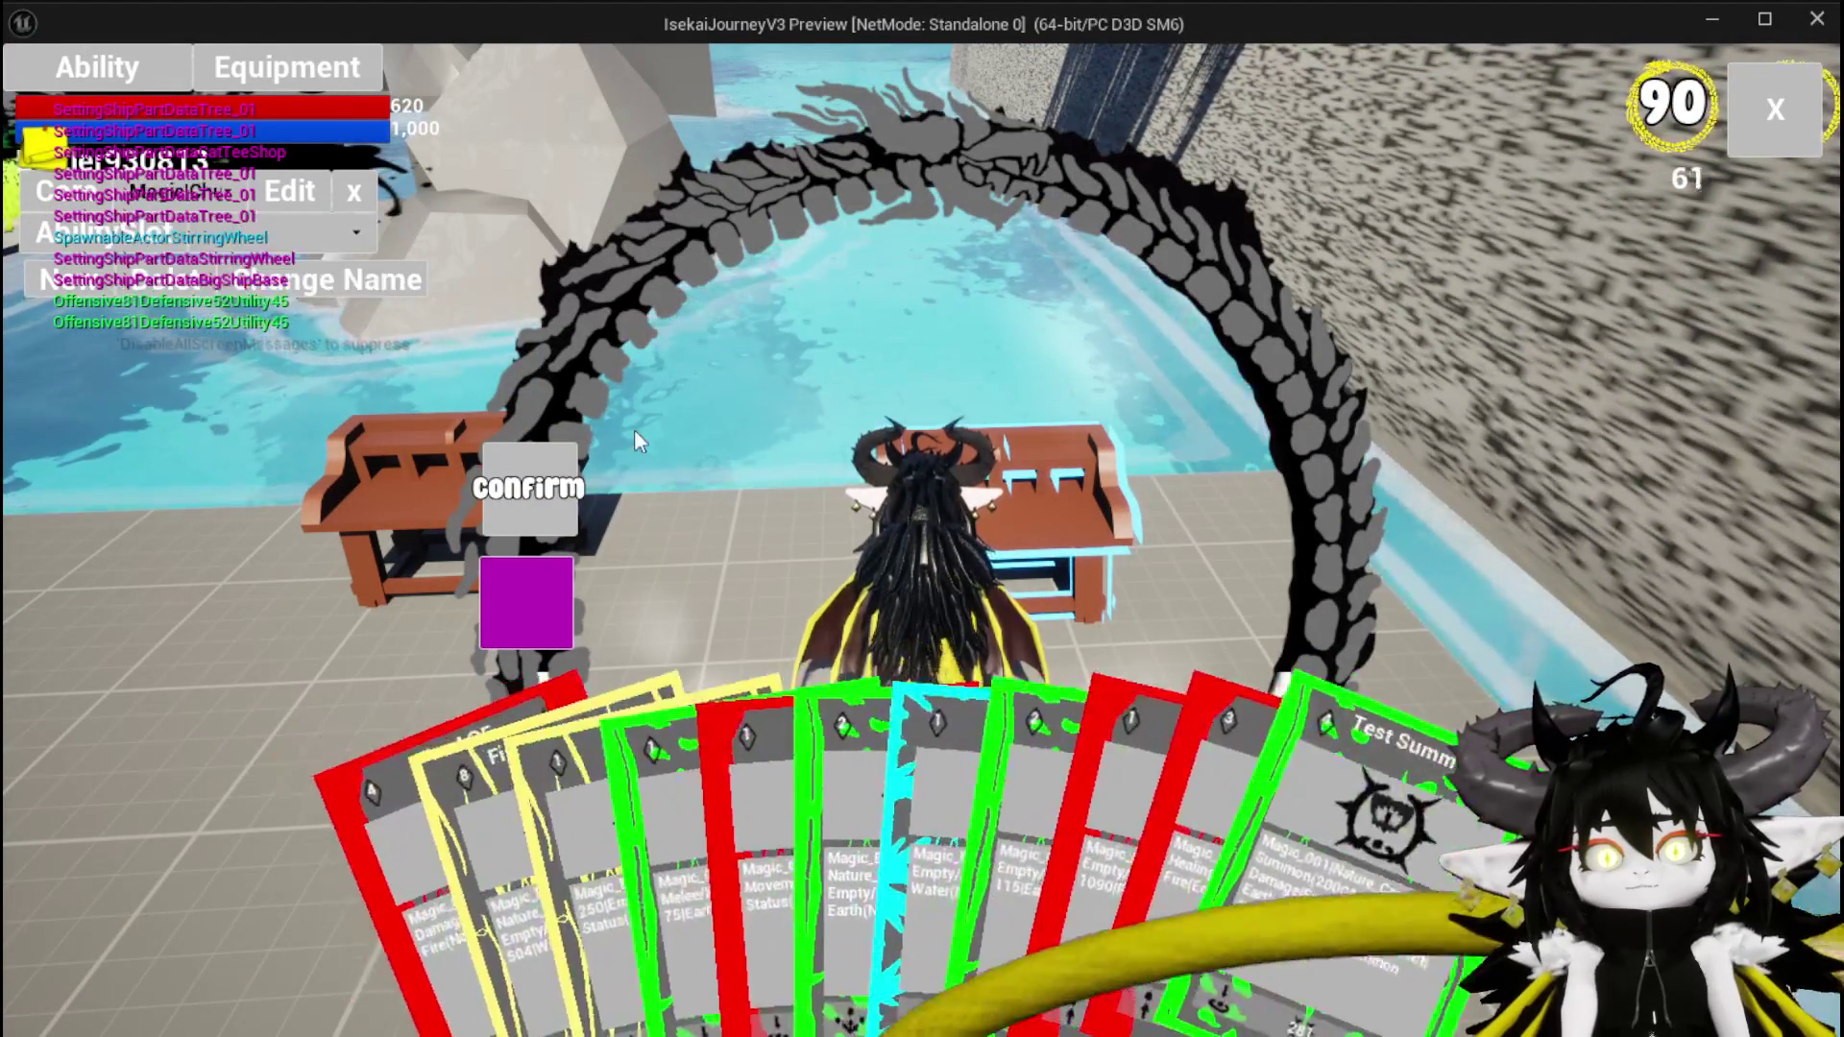
pyautogui.click(1151, 659)
pyautogui.click(1119, 857)
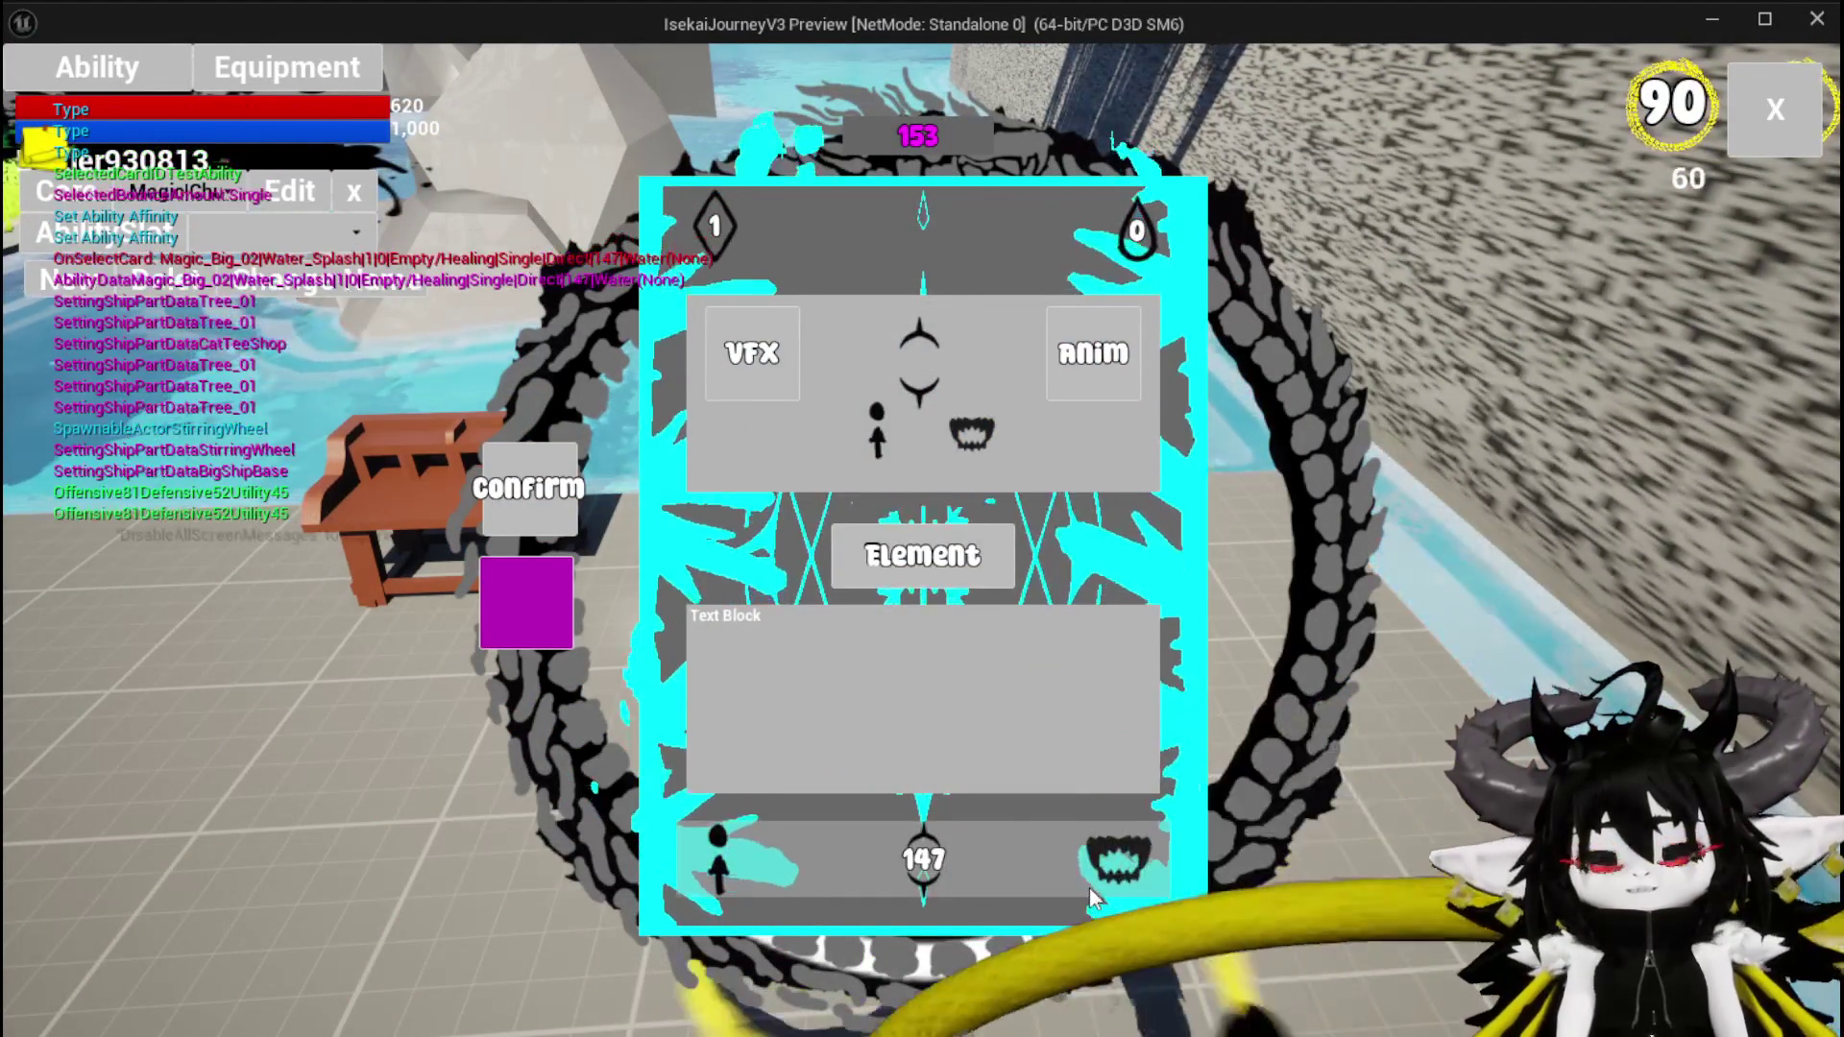
pyautogui.click(1014, 357)
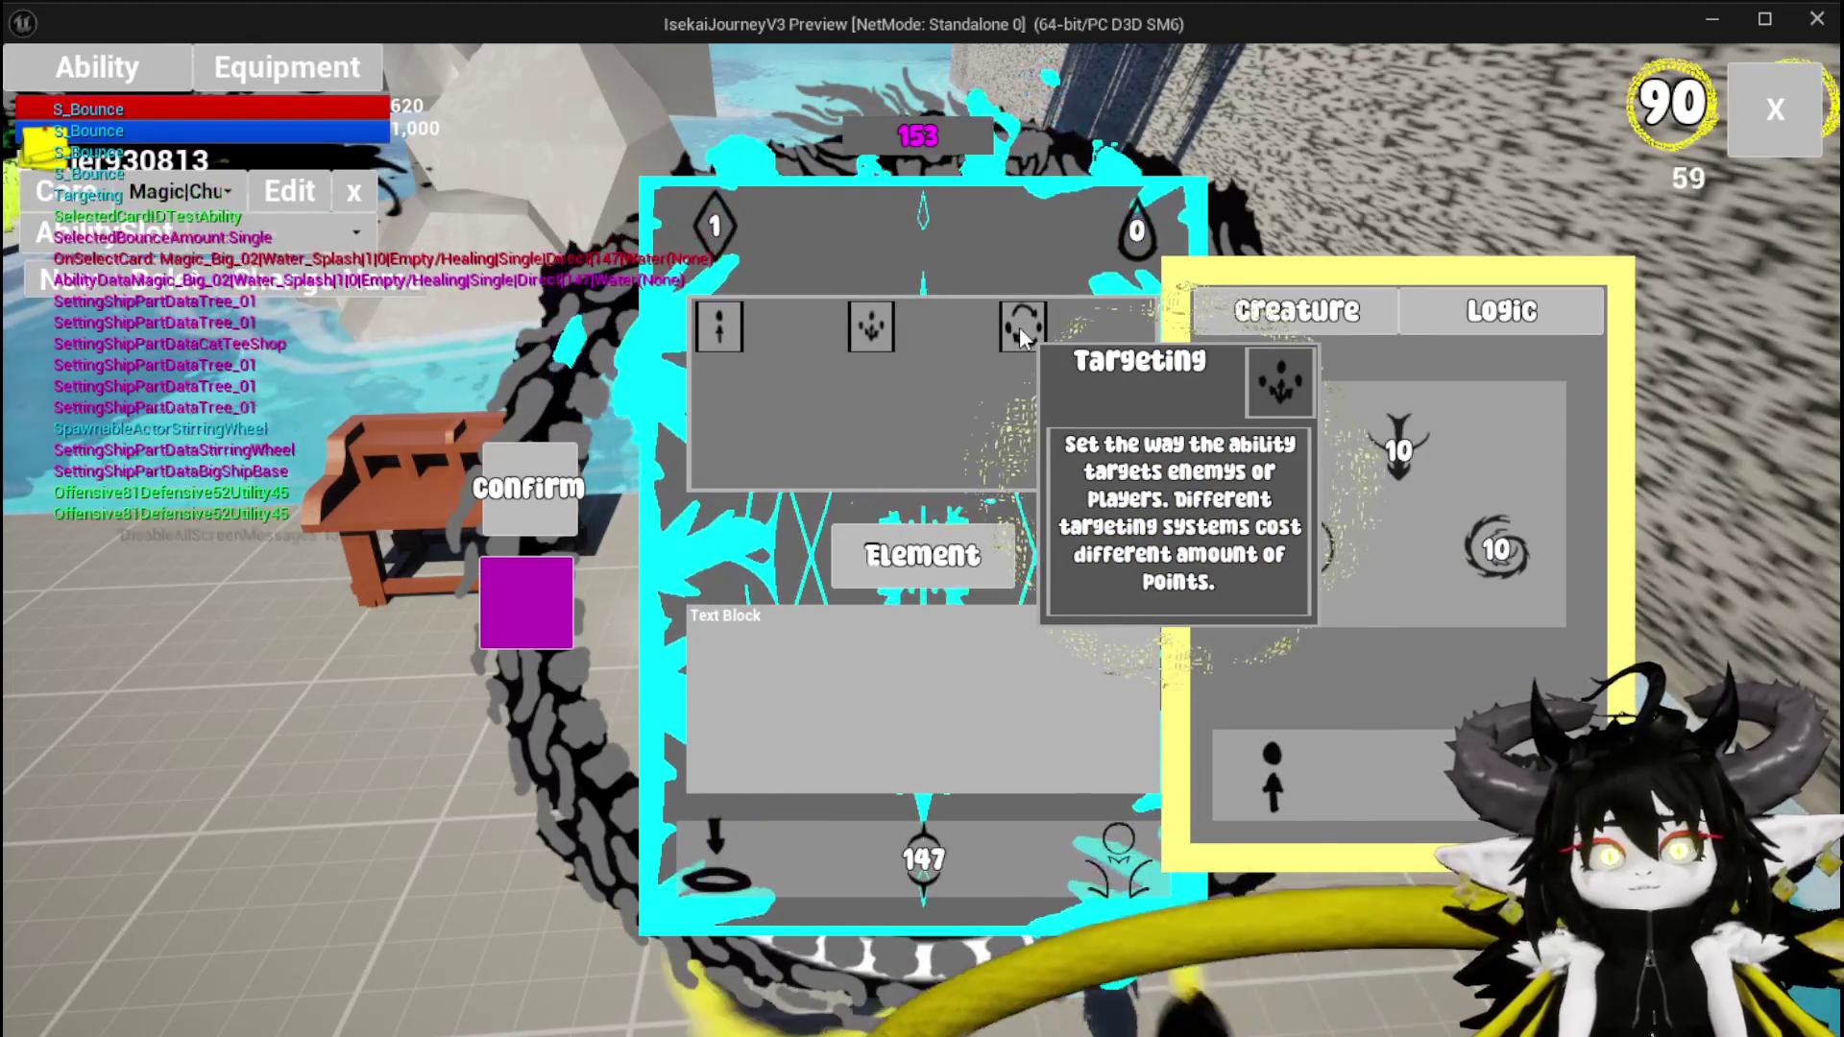
# Try AOE then Single targeting for the summon, then stop the play session
pyautogui.click(871, 330)
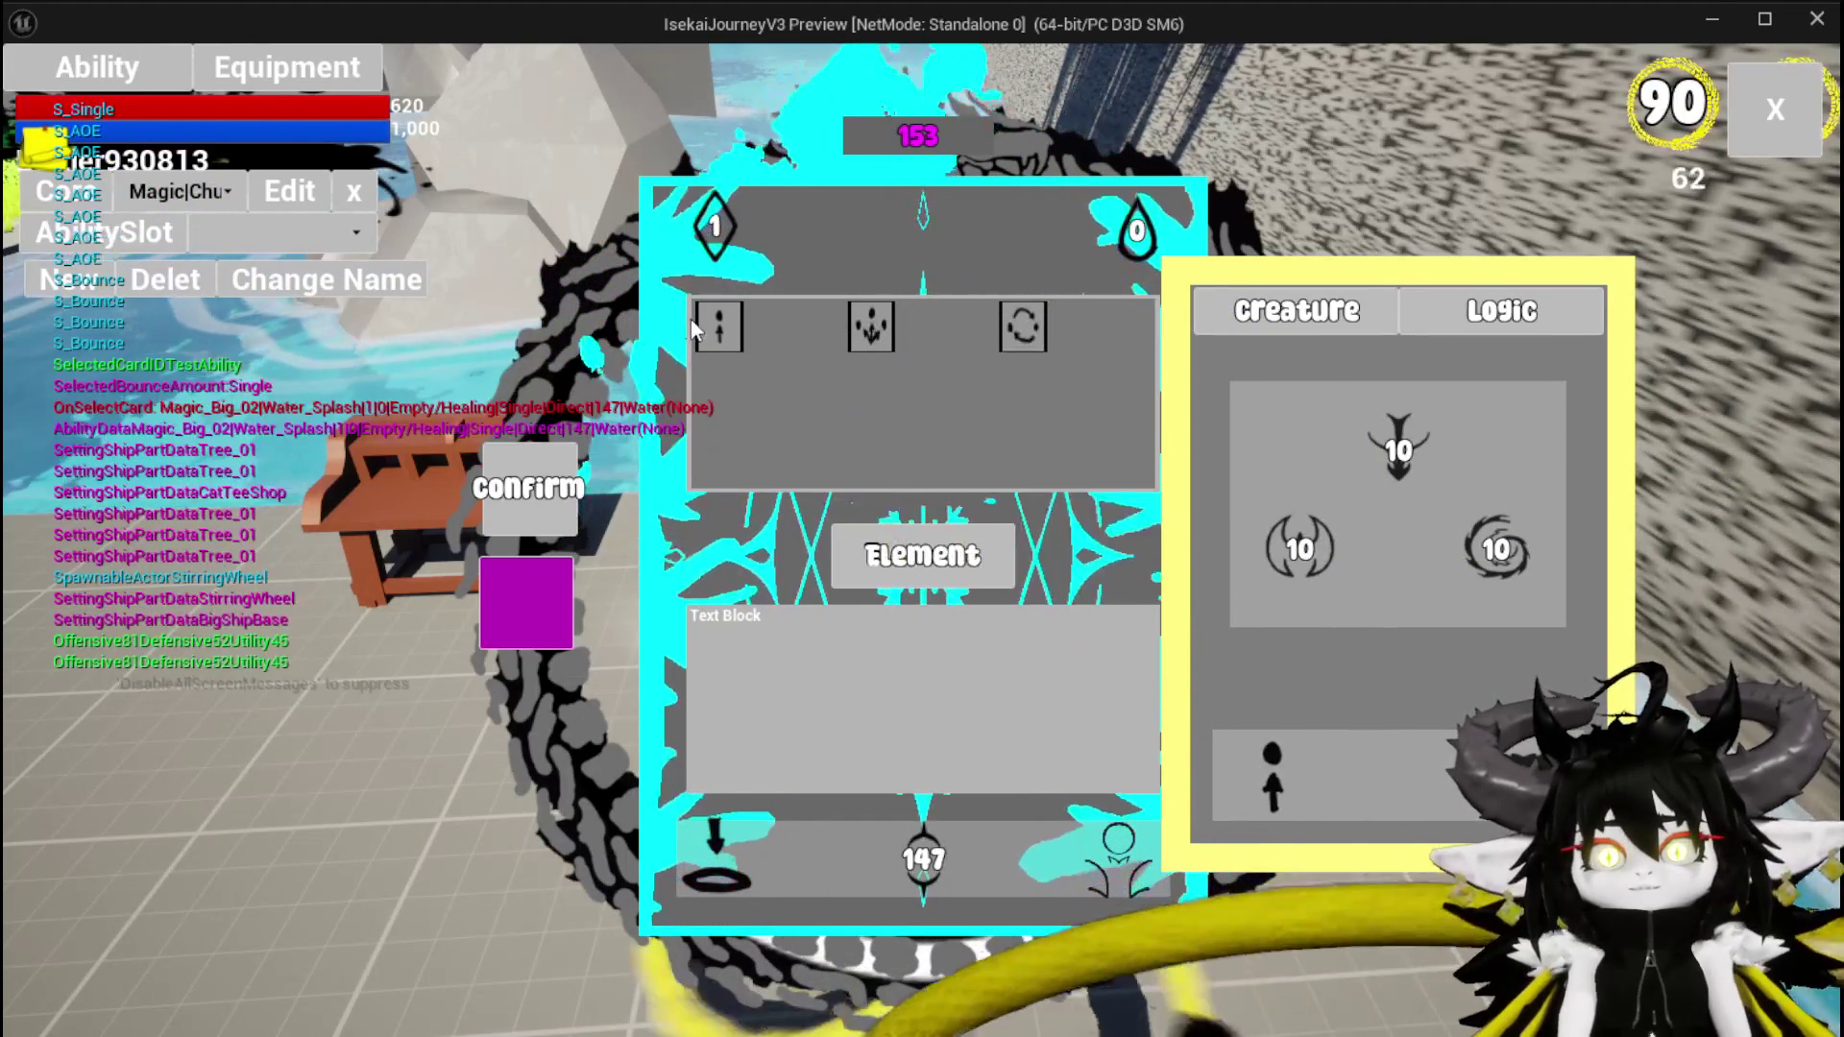
pyautogui.click(713, 333)
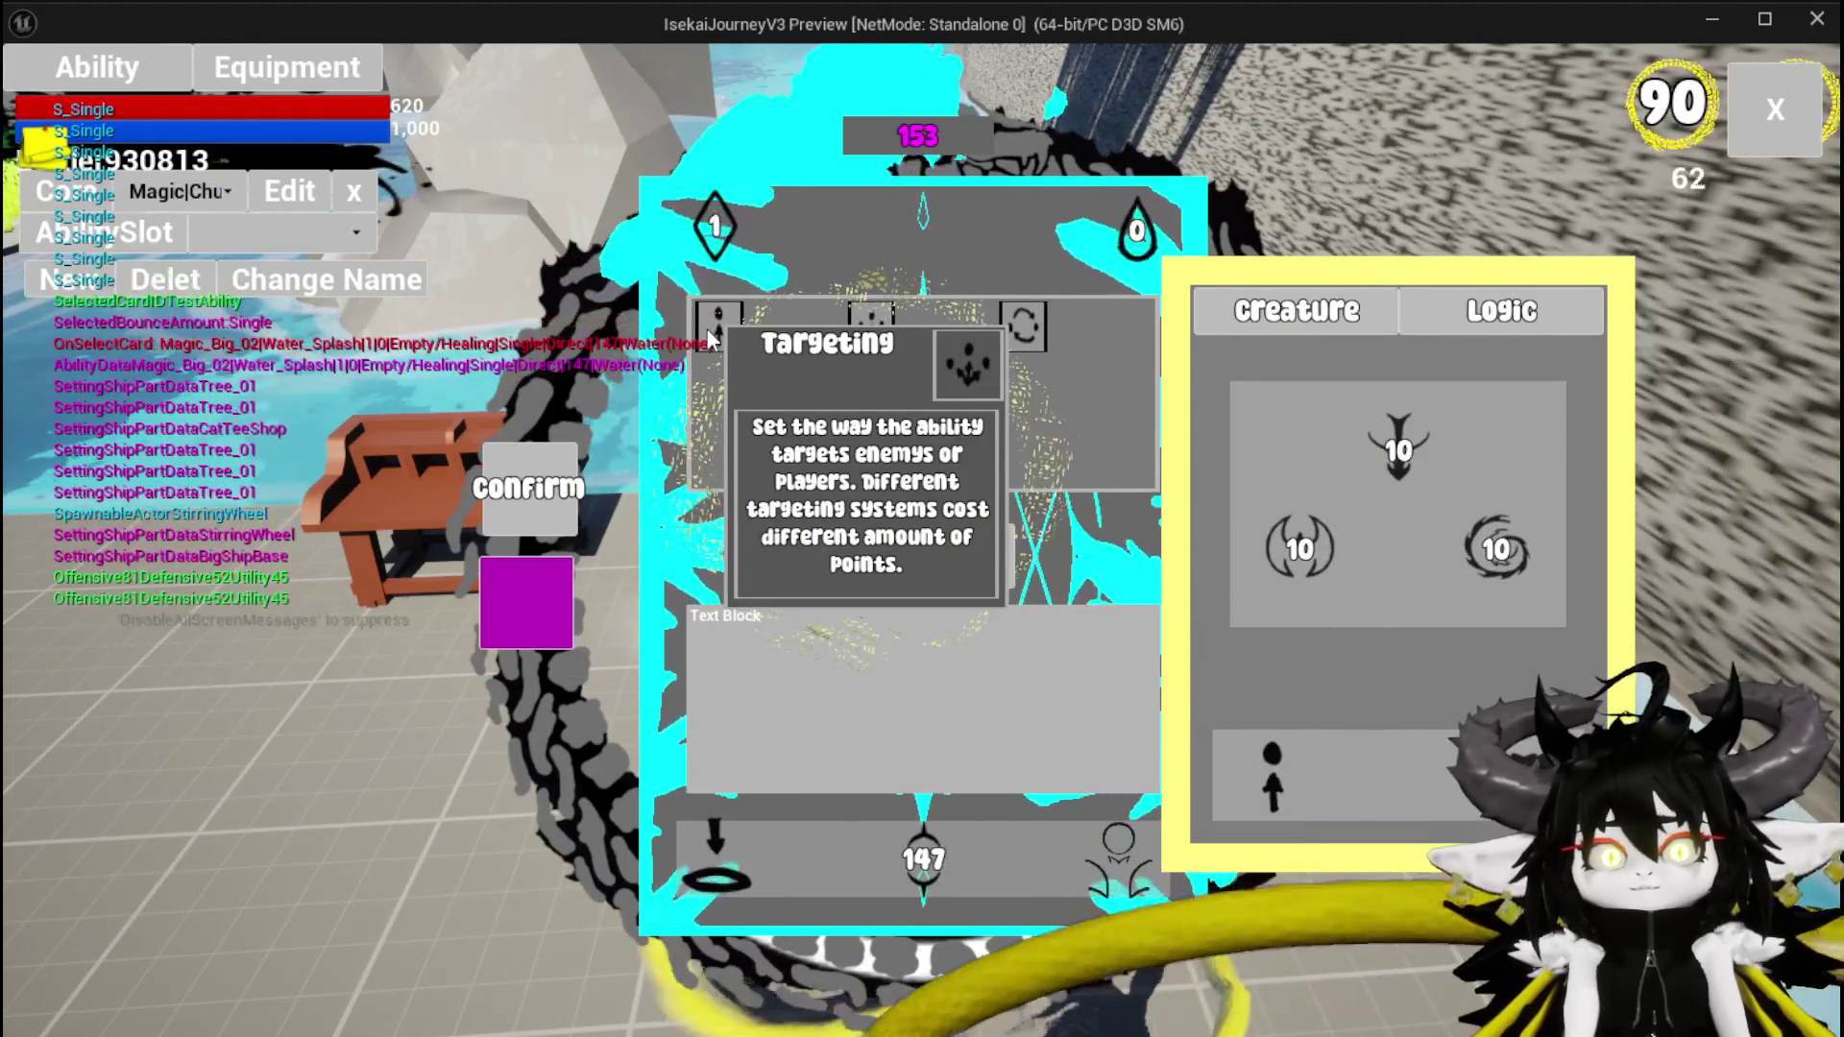
pyautogui.hotkey('alt', 'Tab')
pyautogui.press('Escape')
pyautogui.hotkey('ctrl', 's')
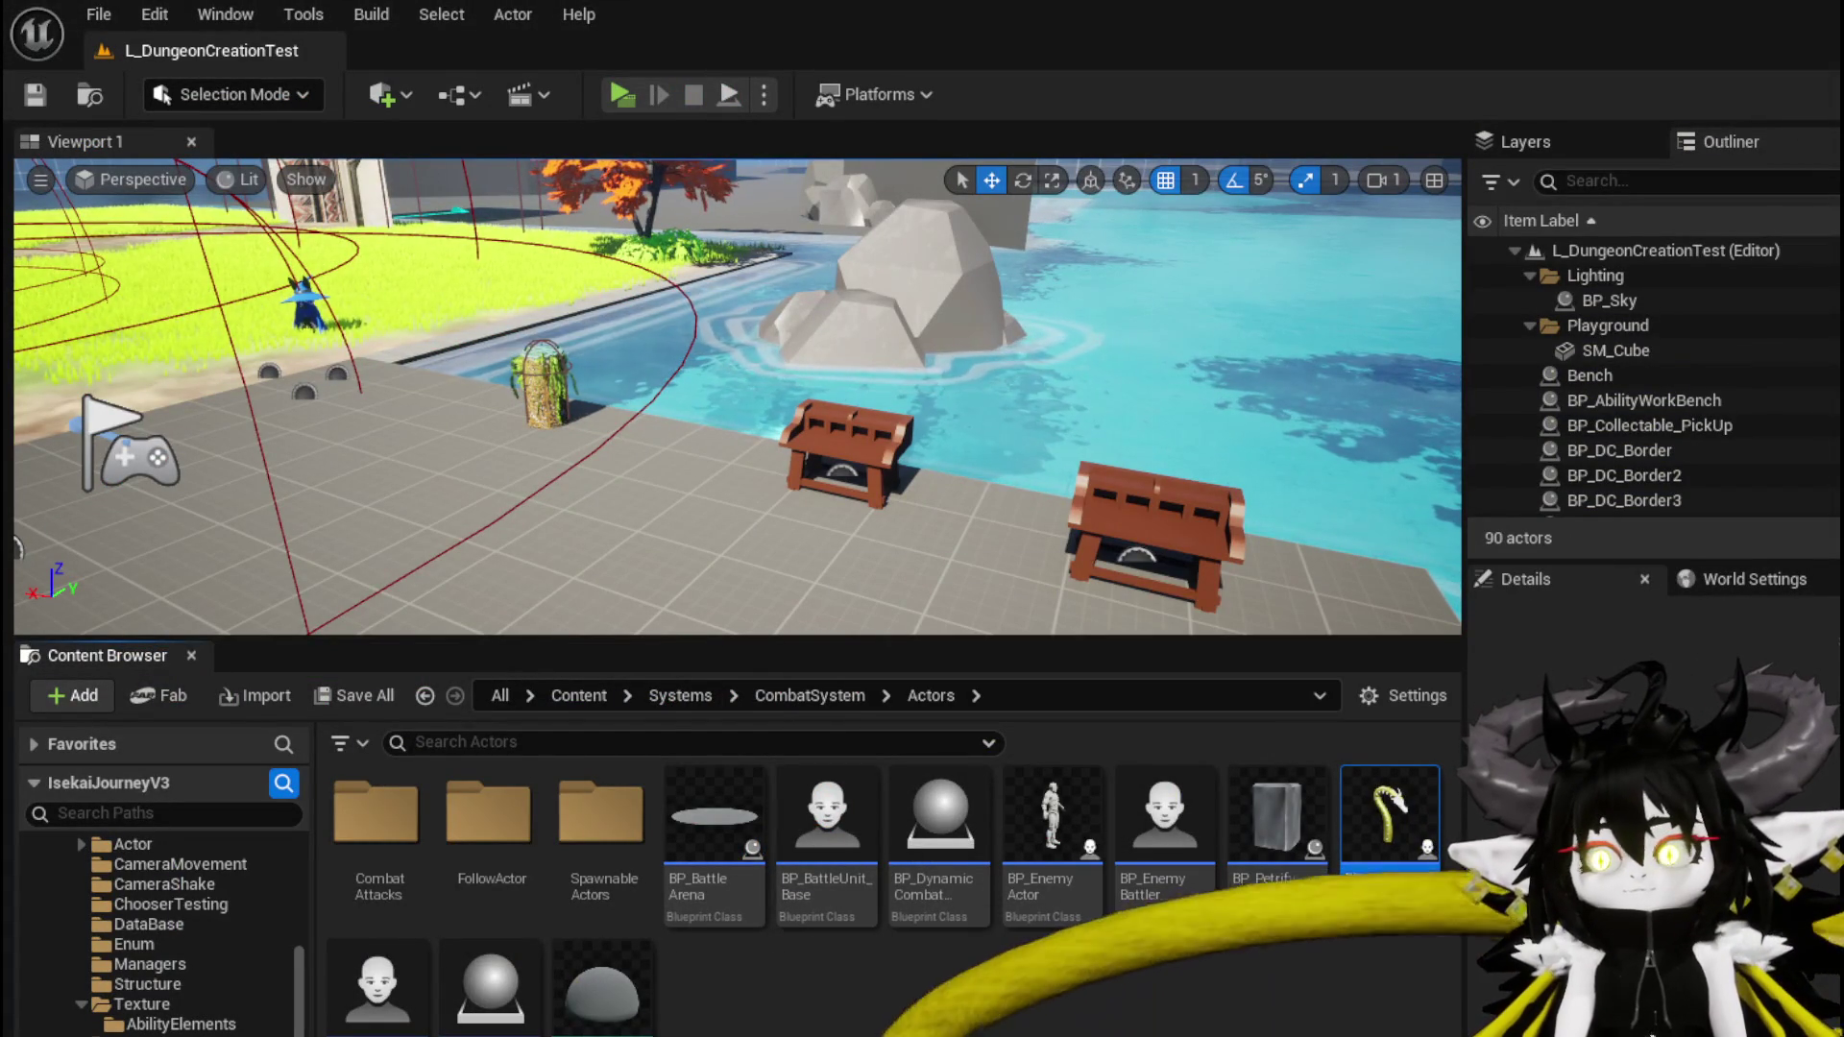
# Return to AbilityWorkBenchUI and bring the targeting switch in SelectButtonFromGrid into view
pyautogui.hotkey('alt', 'Tab')
pyautogui.scroll(3, 940, 438)
pyautogui.scroll(1, 864, 384)
pyautogui.scroll(-1, 845, 365)
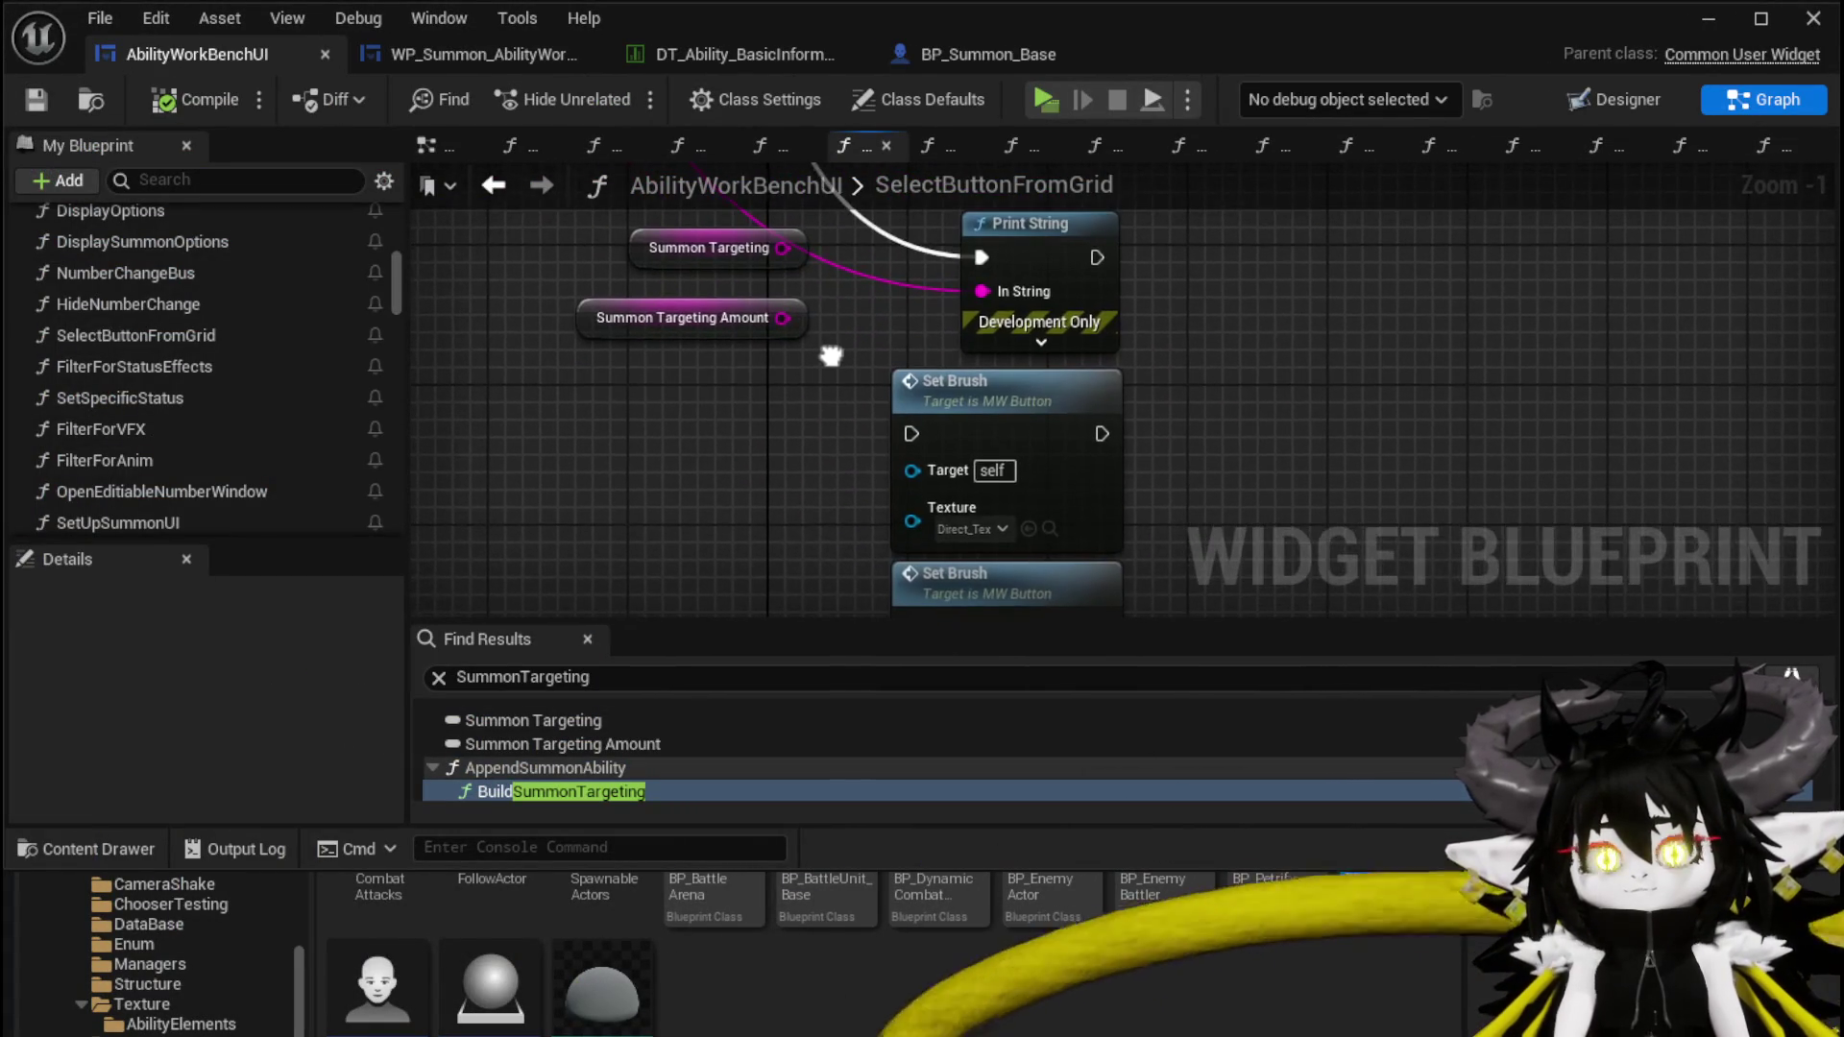
pyautogui.scroll(-1, 830, 355)
pyautogui.moveTo(773, 384)
pyautogui.mouseDown()
pyautogui.moveTo(883, 276)
pyautogui.moveTo(1068, 594)
pyautogui.moveTo(1064, 446)
pyautogui.mouseUp()
pyautogui.scroll(-2, 998, 323)
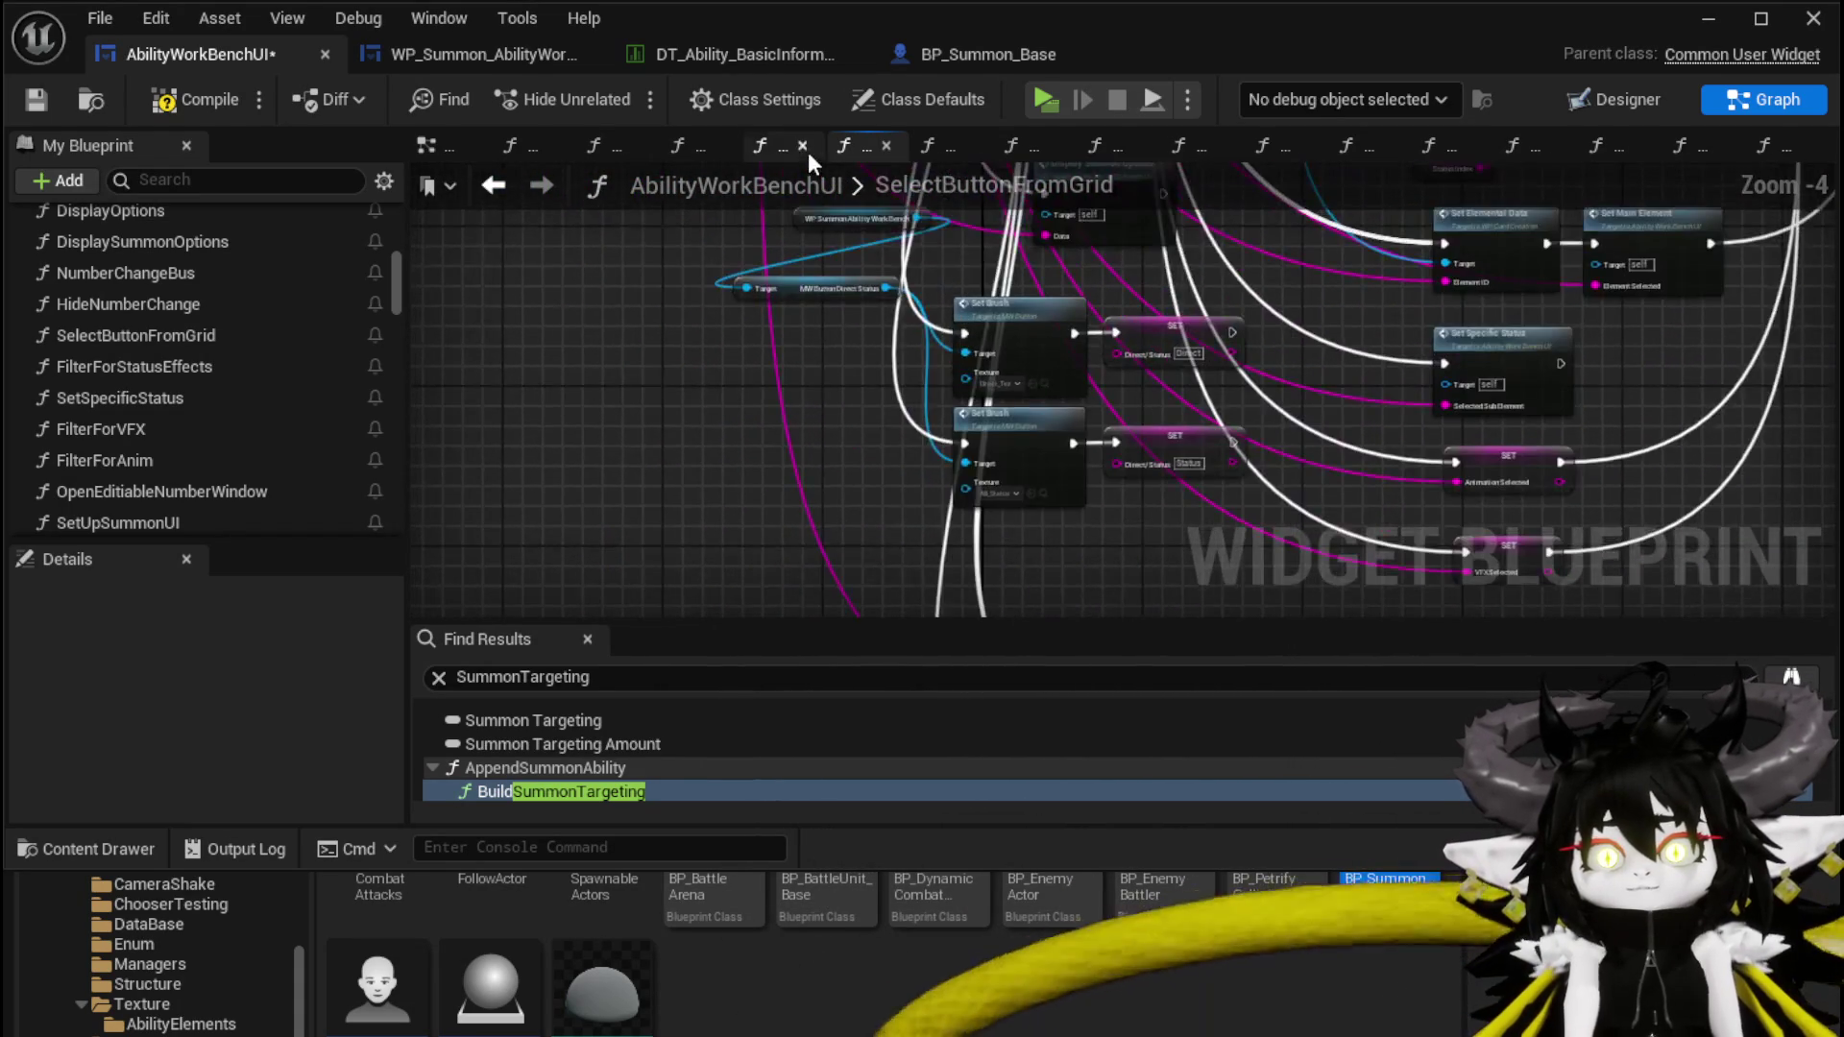
pyautogui.rightClick(815, 154)
pyautogui.rightClick(676, 388)
pyautogui.press('Escape')
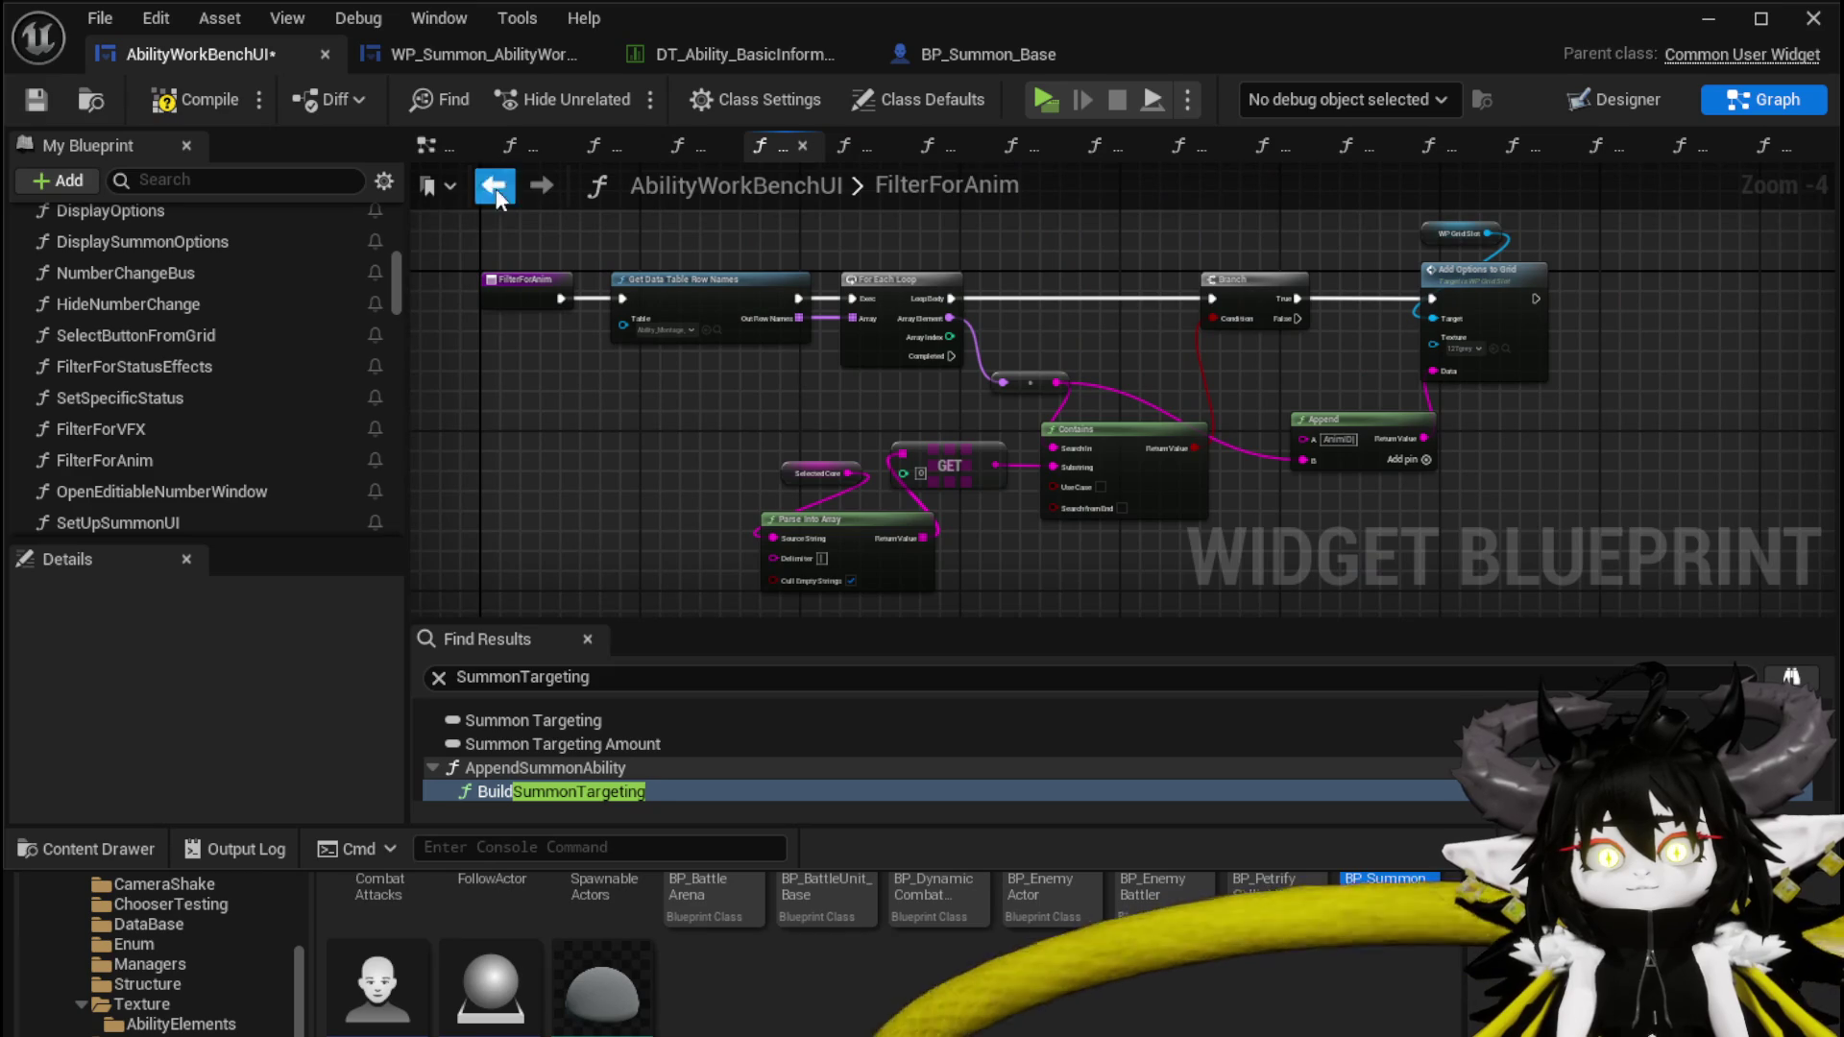
pyautogui.click(494, 186)
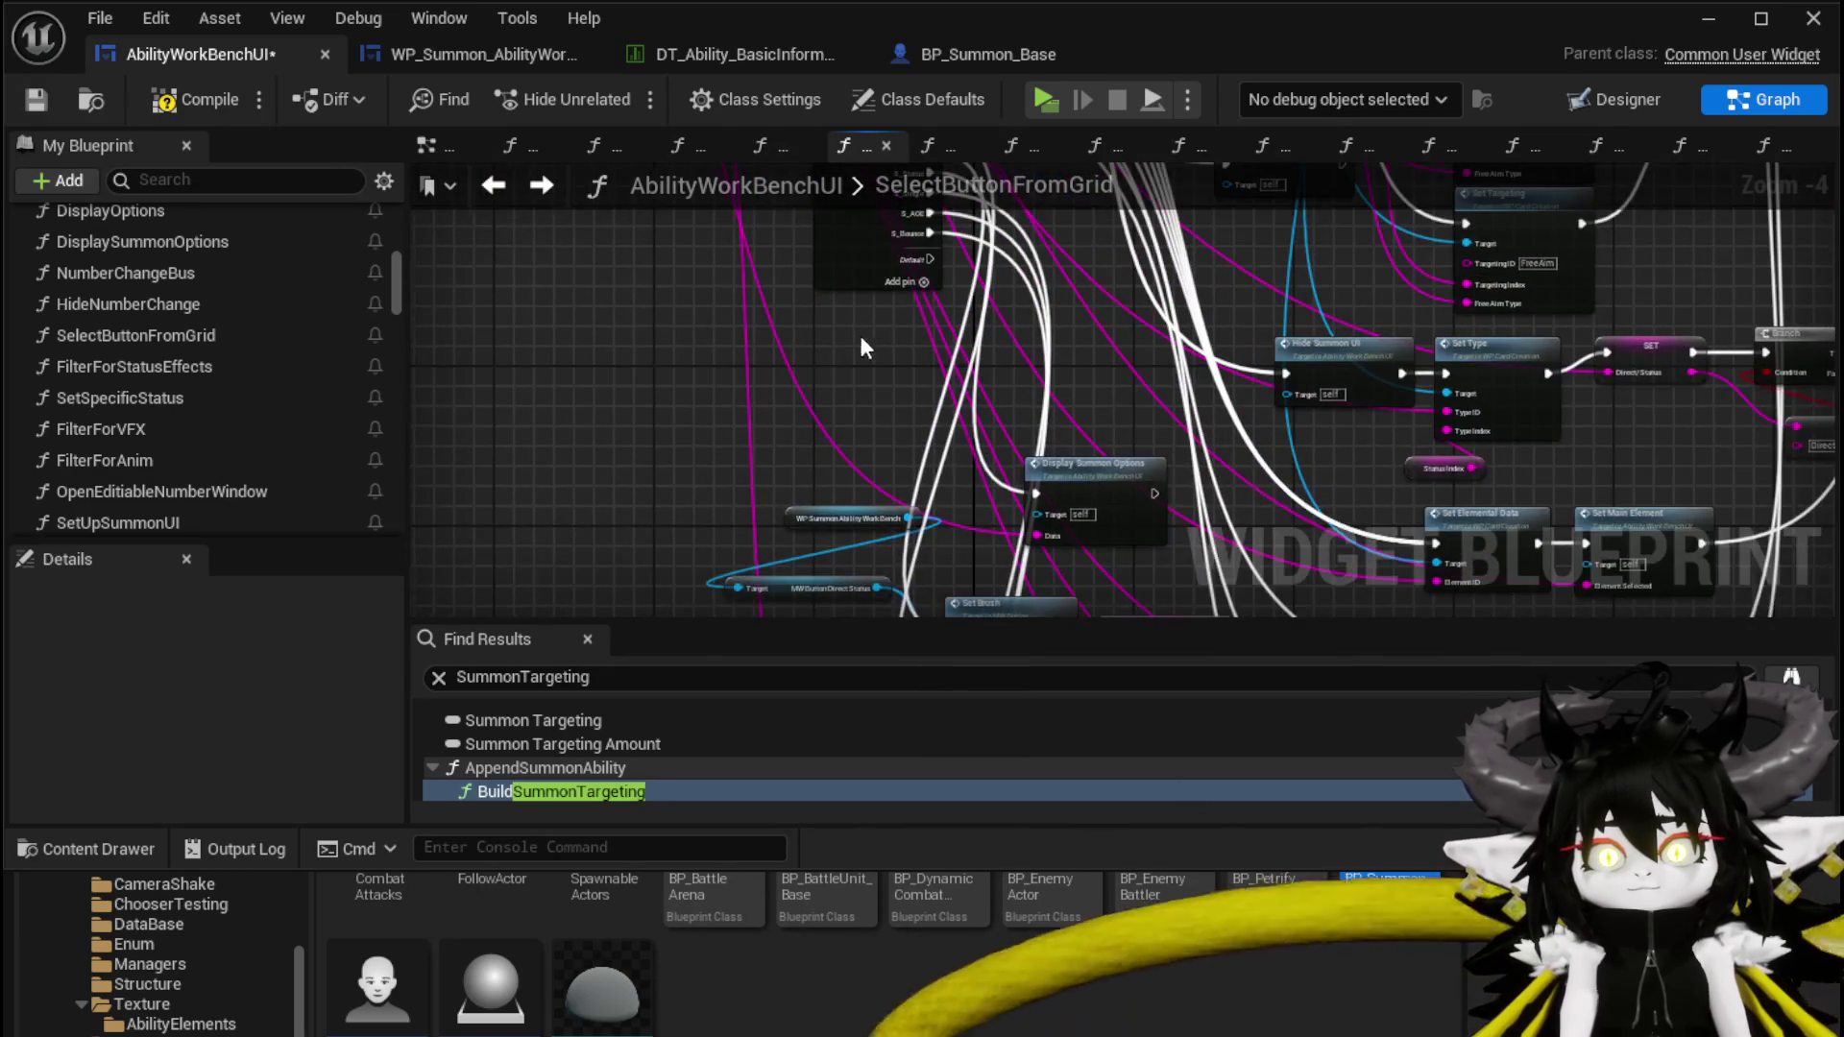
# Wire the S_Single, S_AOE and S_Bounce switch cases to the three Set Brush nodes and compile
pyautogui.moveTo(929, 348)
pyautogui.mouseDown()
pyautogui.moveTo(890, 705)
pyautogui.moveTo(895, 603)
pyautogui.moveTo(979, 346)
pyautogui.mouseUp()
pyautogui.moveTo(966, 445)
pyautogui.mouseDown()
pyautogui.moveTo(903, 413)
pyautogui.moveTo(855, 452)
pyautogui.moveTo(852, 531)
pyautogui.moveTo(861, 361)
pyautogui.mouseUp()
pyautogui.scroll(1, 860, 362)
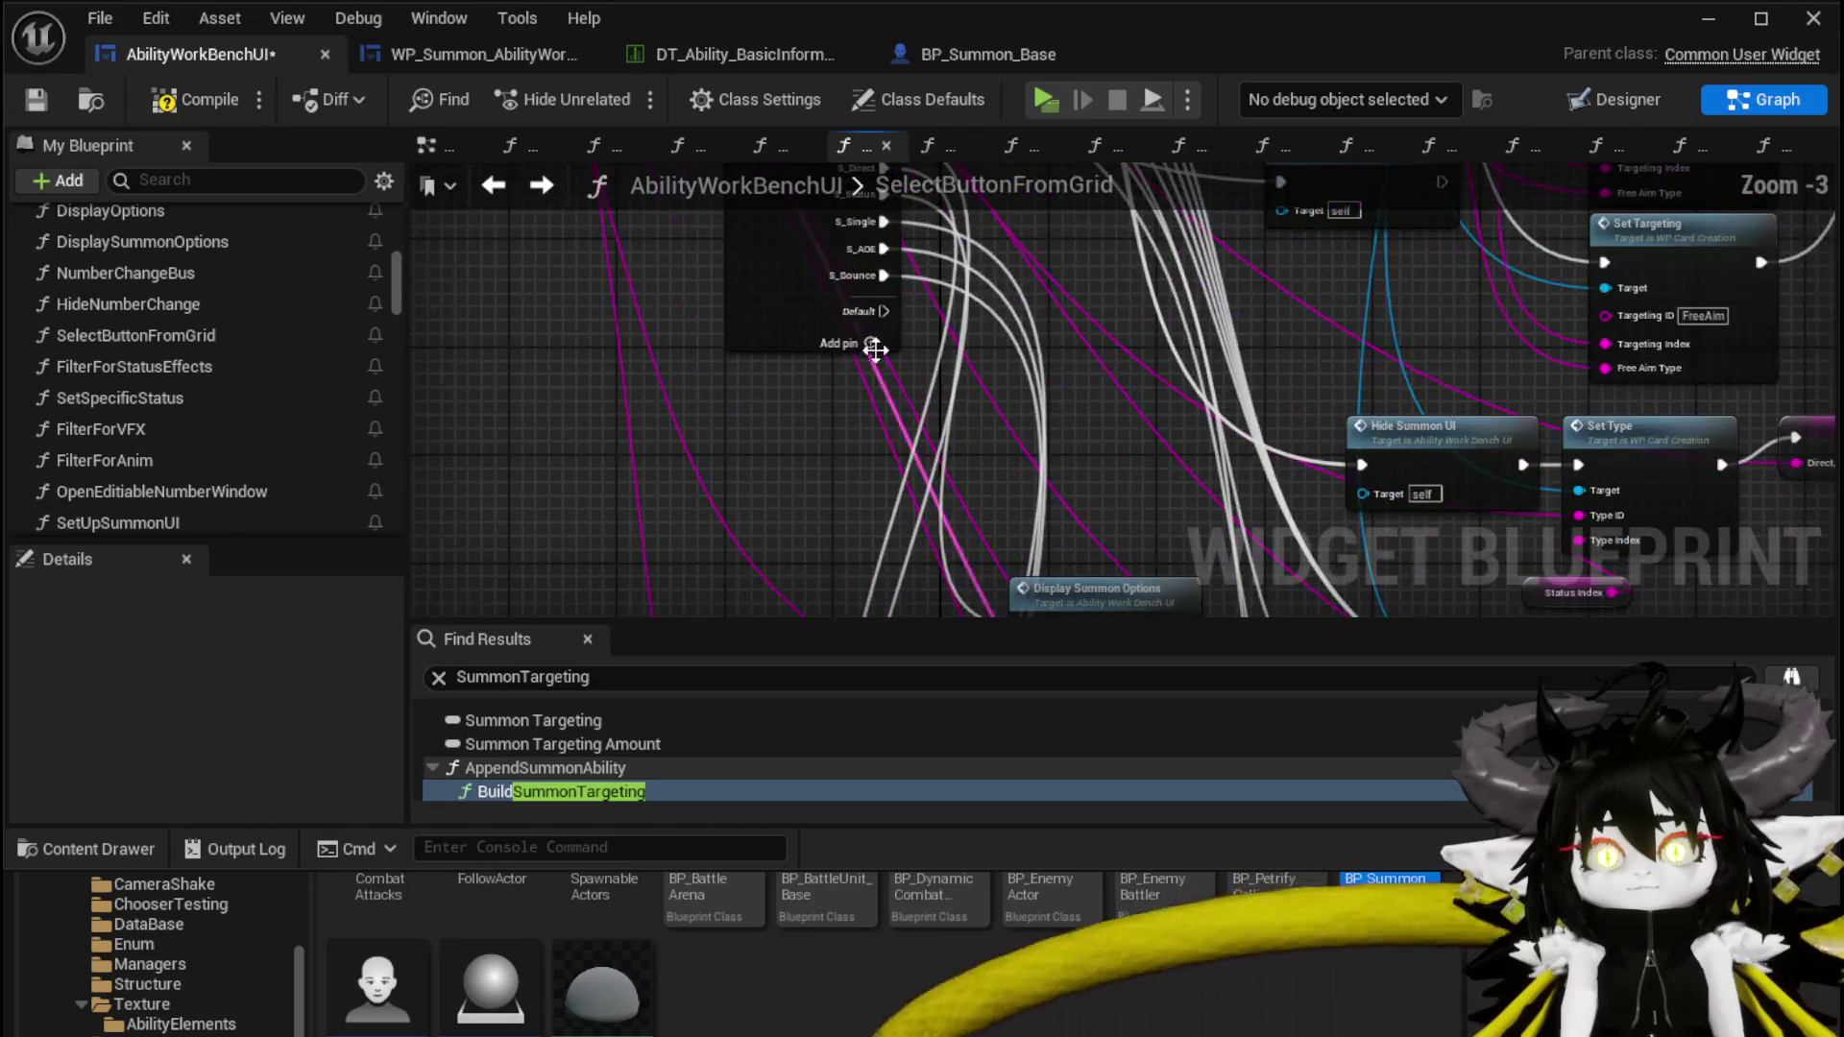
pyautogui.moveTo(881, 276)
pyautogui.mouseDown()
pyautogui.moveTo(920, 686)
pyautogui.moveTo(976, 546)
pyautogui.moveTo(1045, 538)
pyautogui.mouseUp()
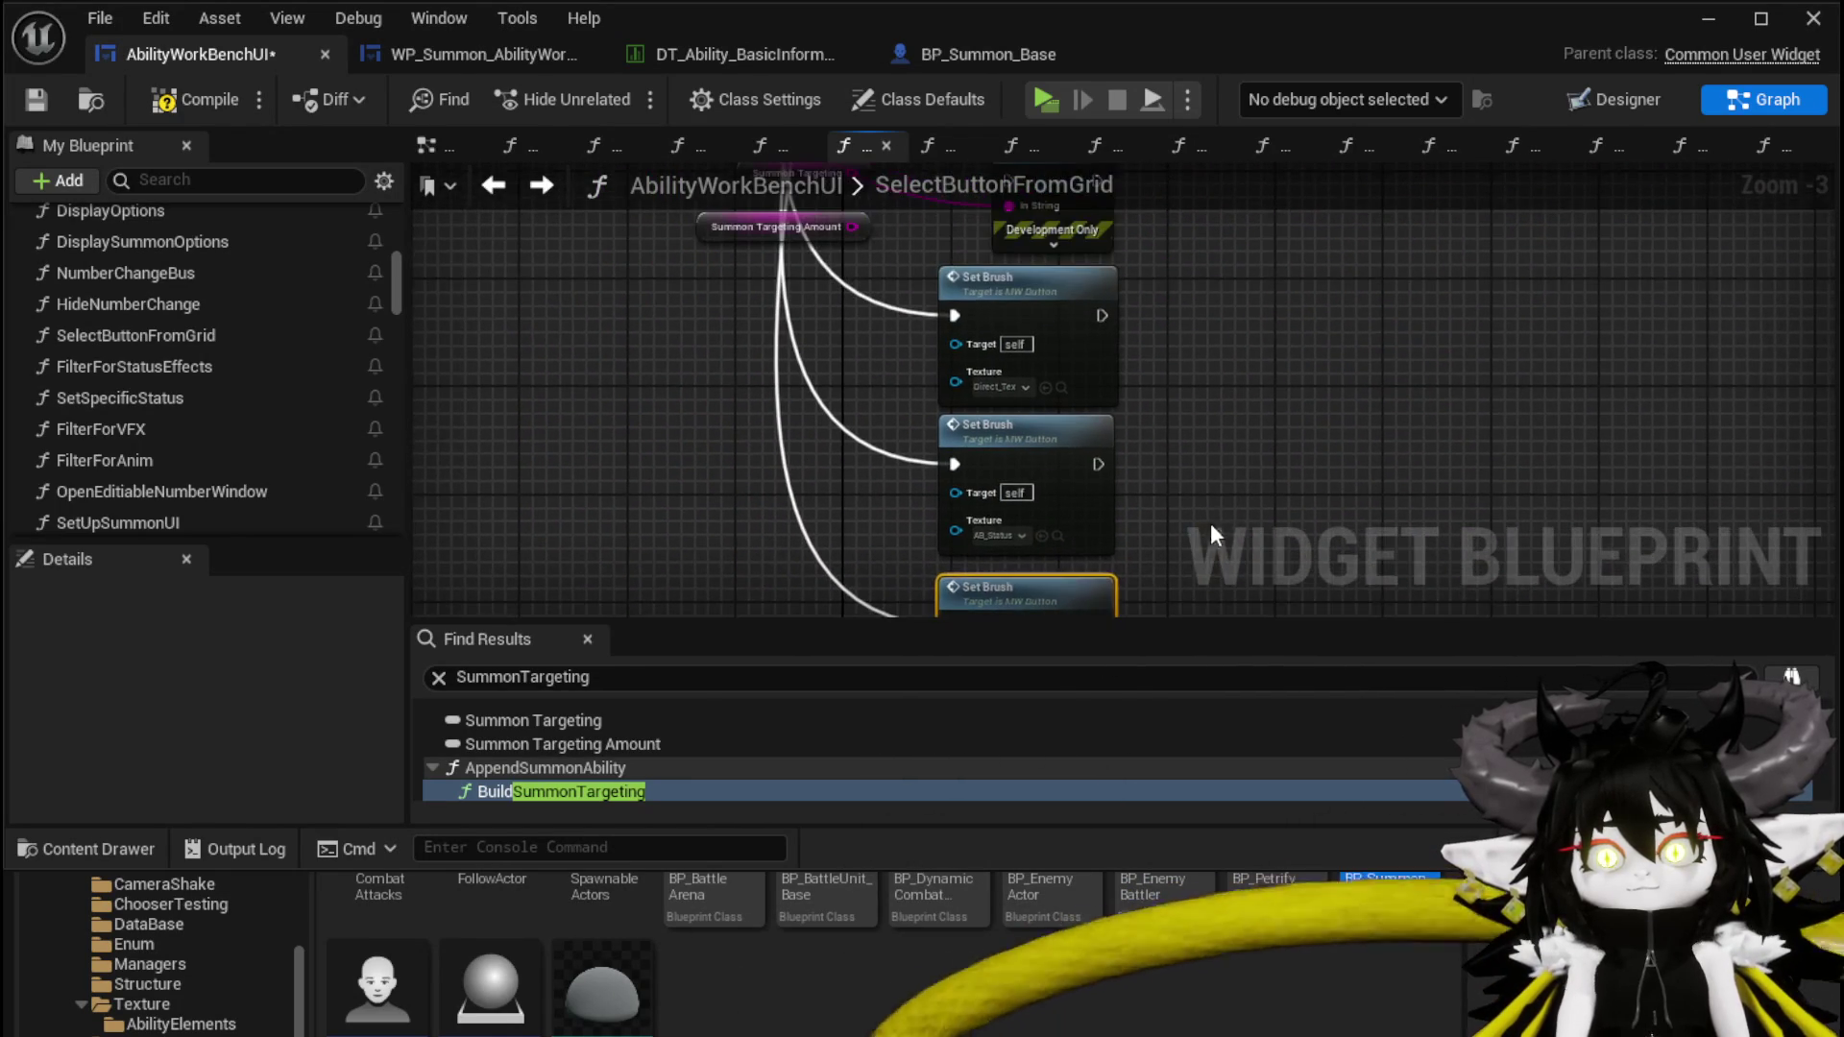
pyautogui.moveTo(1025, 473); pyautogui.dragTo(1034, 486)
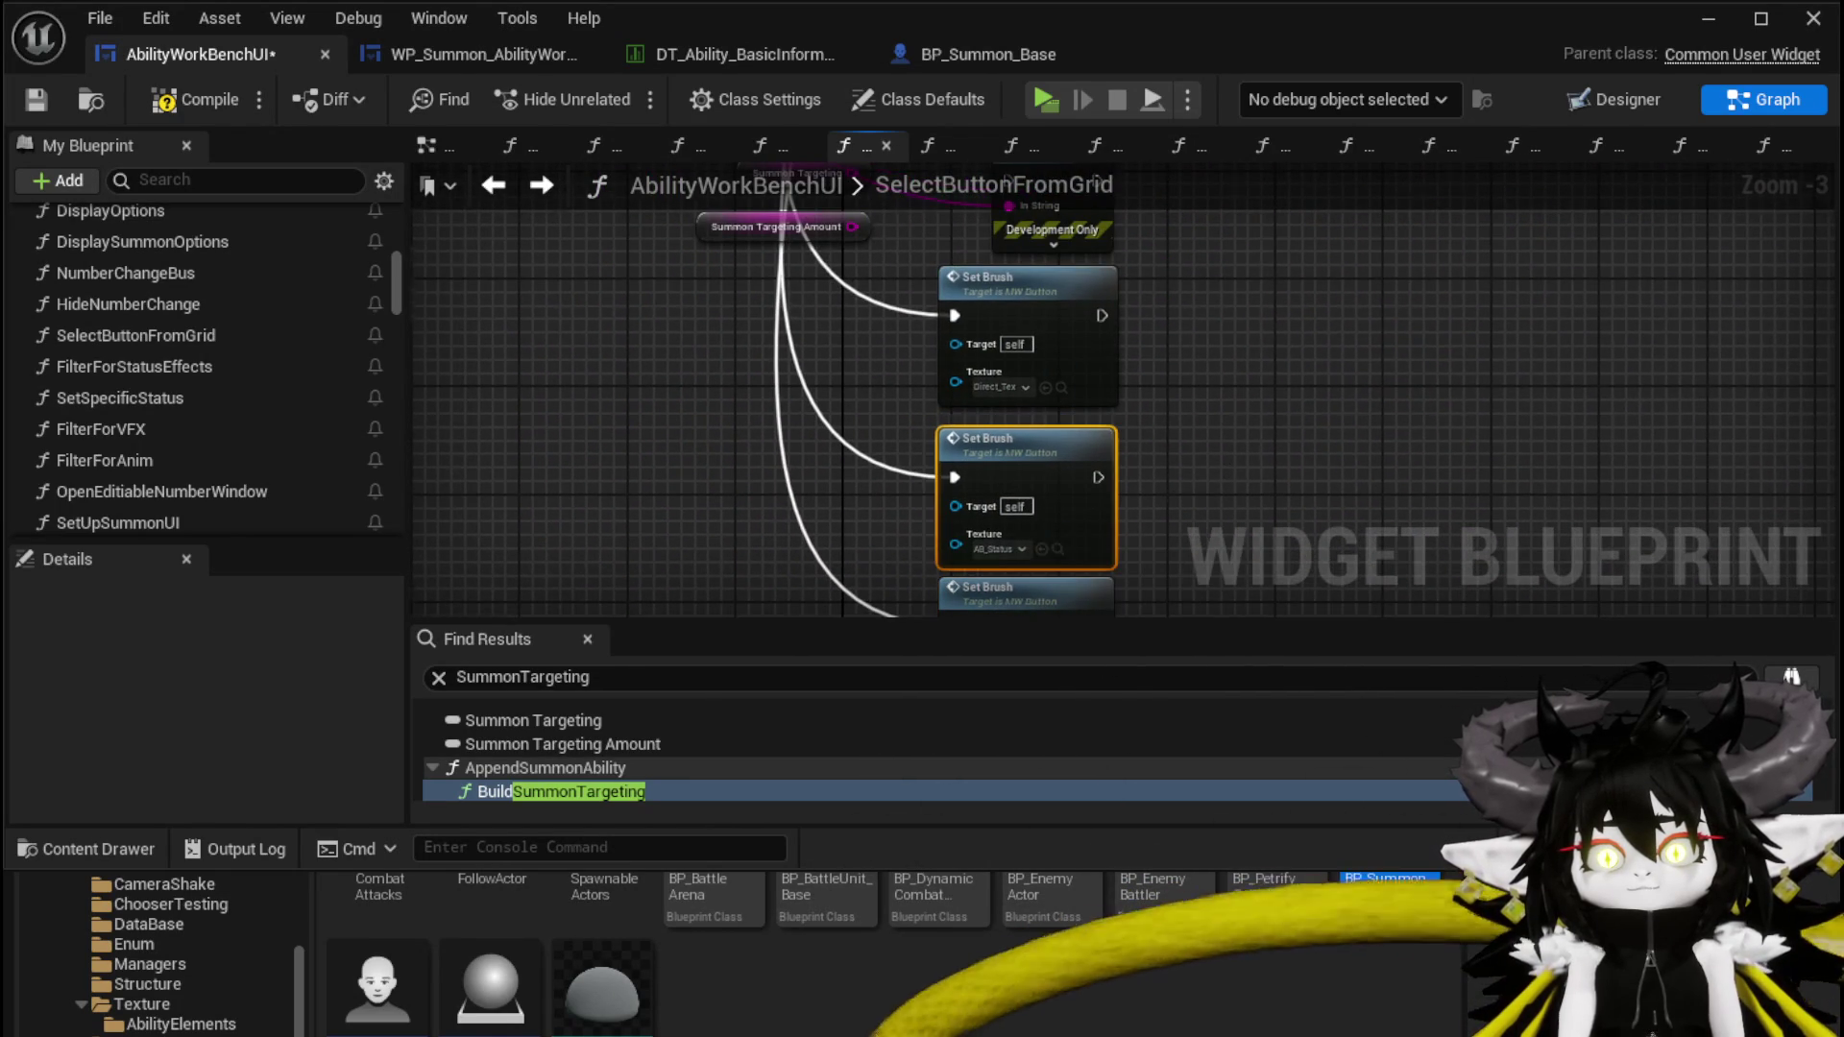
pyautogui.moveTo(1265, 470)
pyautogui.mouseDown()
pyautogui.moveTo(1165, 527)
pyautogui.moveTo(1220, 483)
pyautogui.mouseUp()
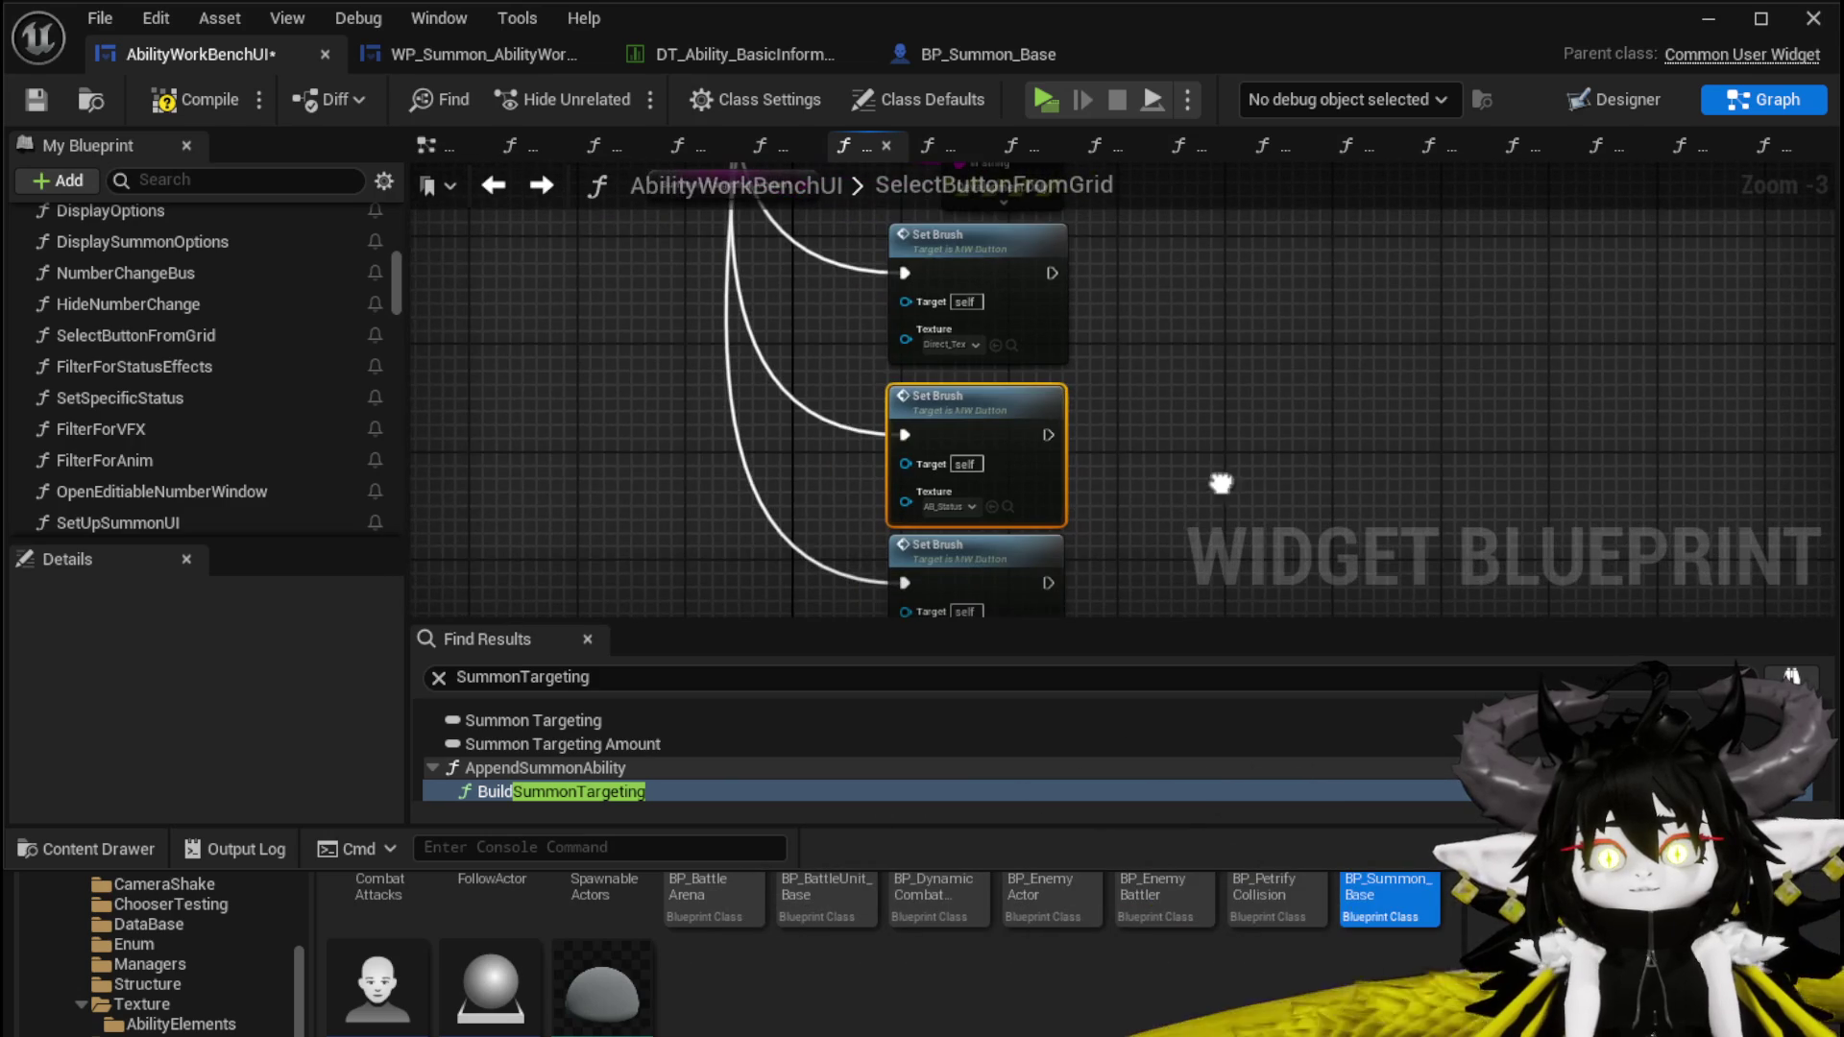
pyautogui.click(149, 101)
# Get MW_Button_Targeting from the WP Summon Ability Work Bench reference into the Set Brush targets, then save
pyautogui.moveTo(815, 331); pyautogui.dragTo(846, 439)
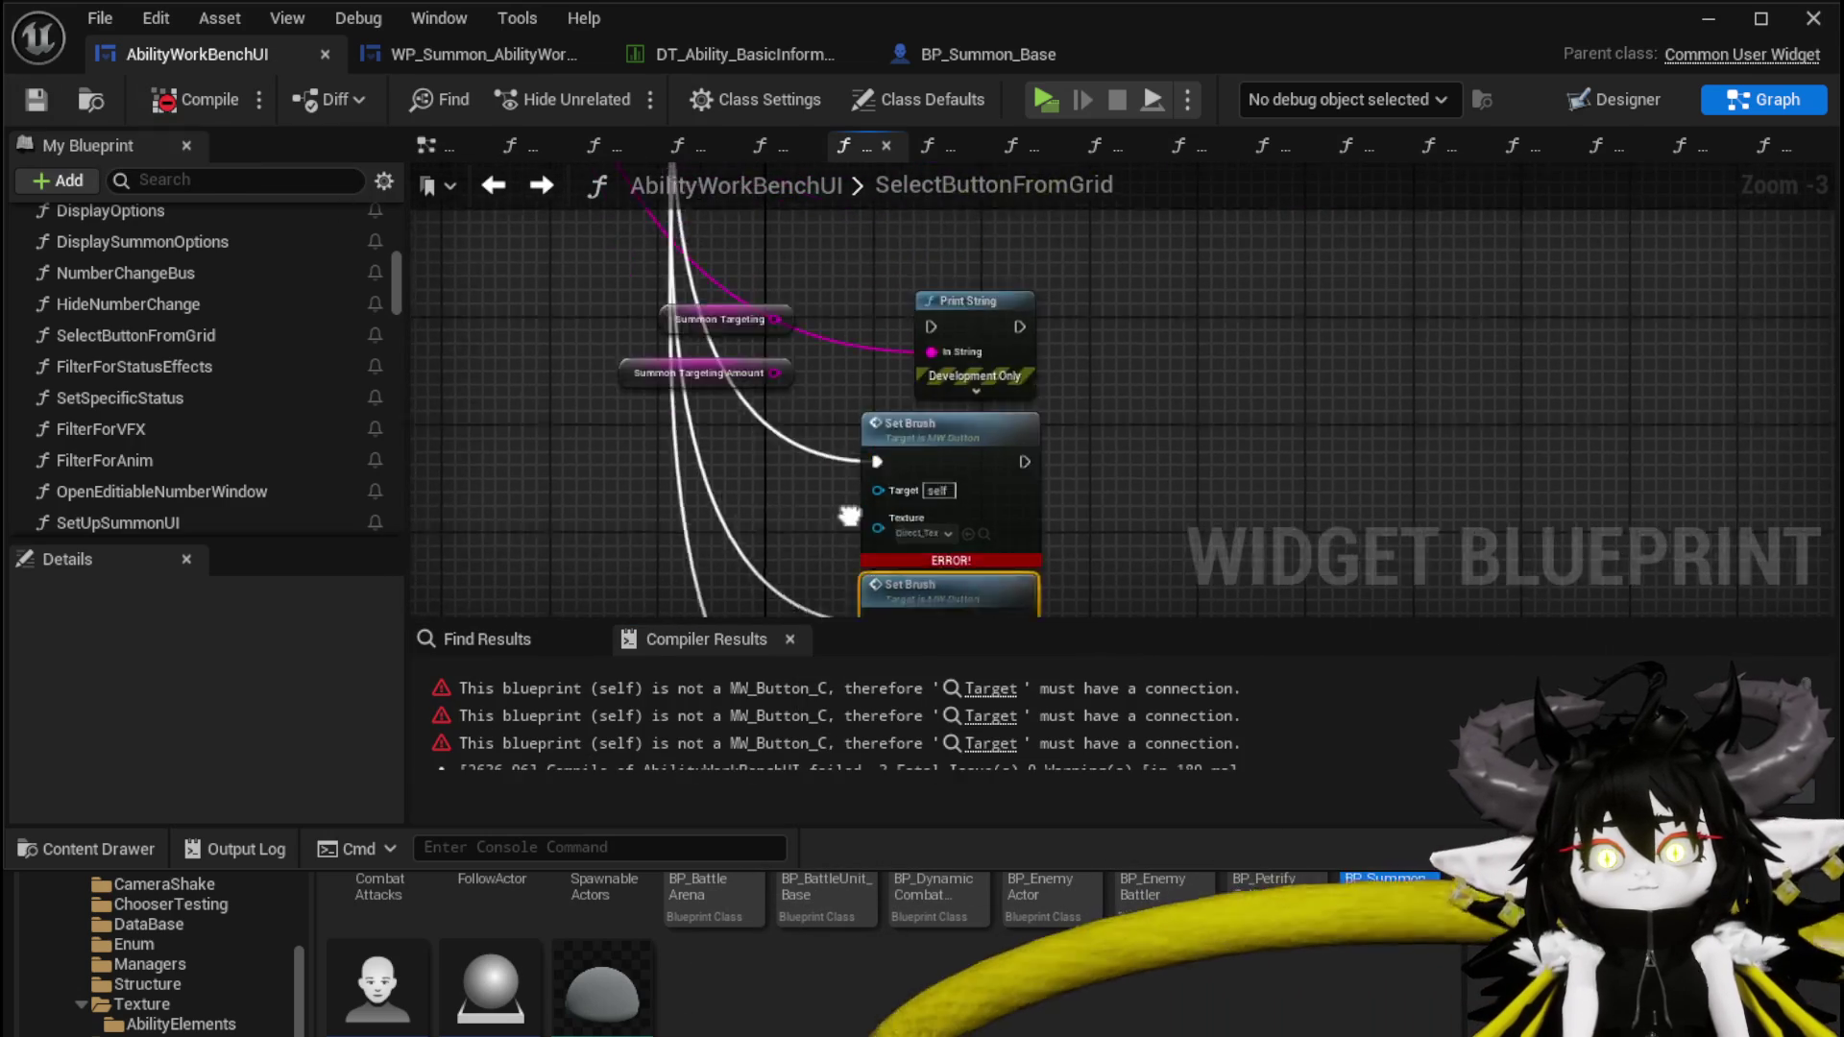
pyautogui.scroll(-3, 941, 288)
pyautogui.scroll(3, 690, 421)
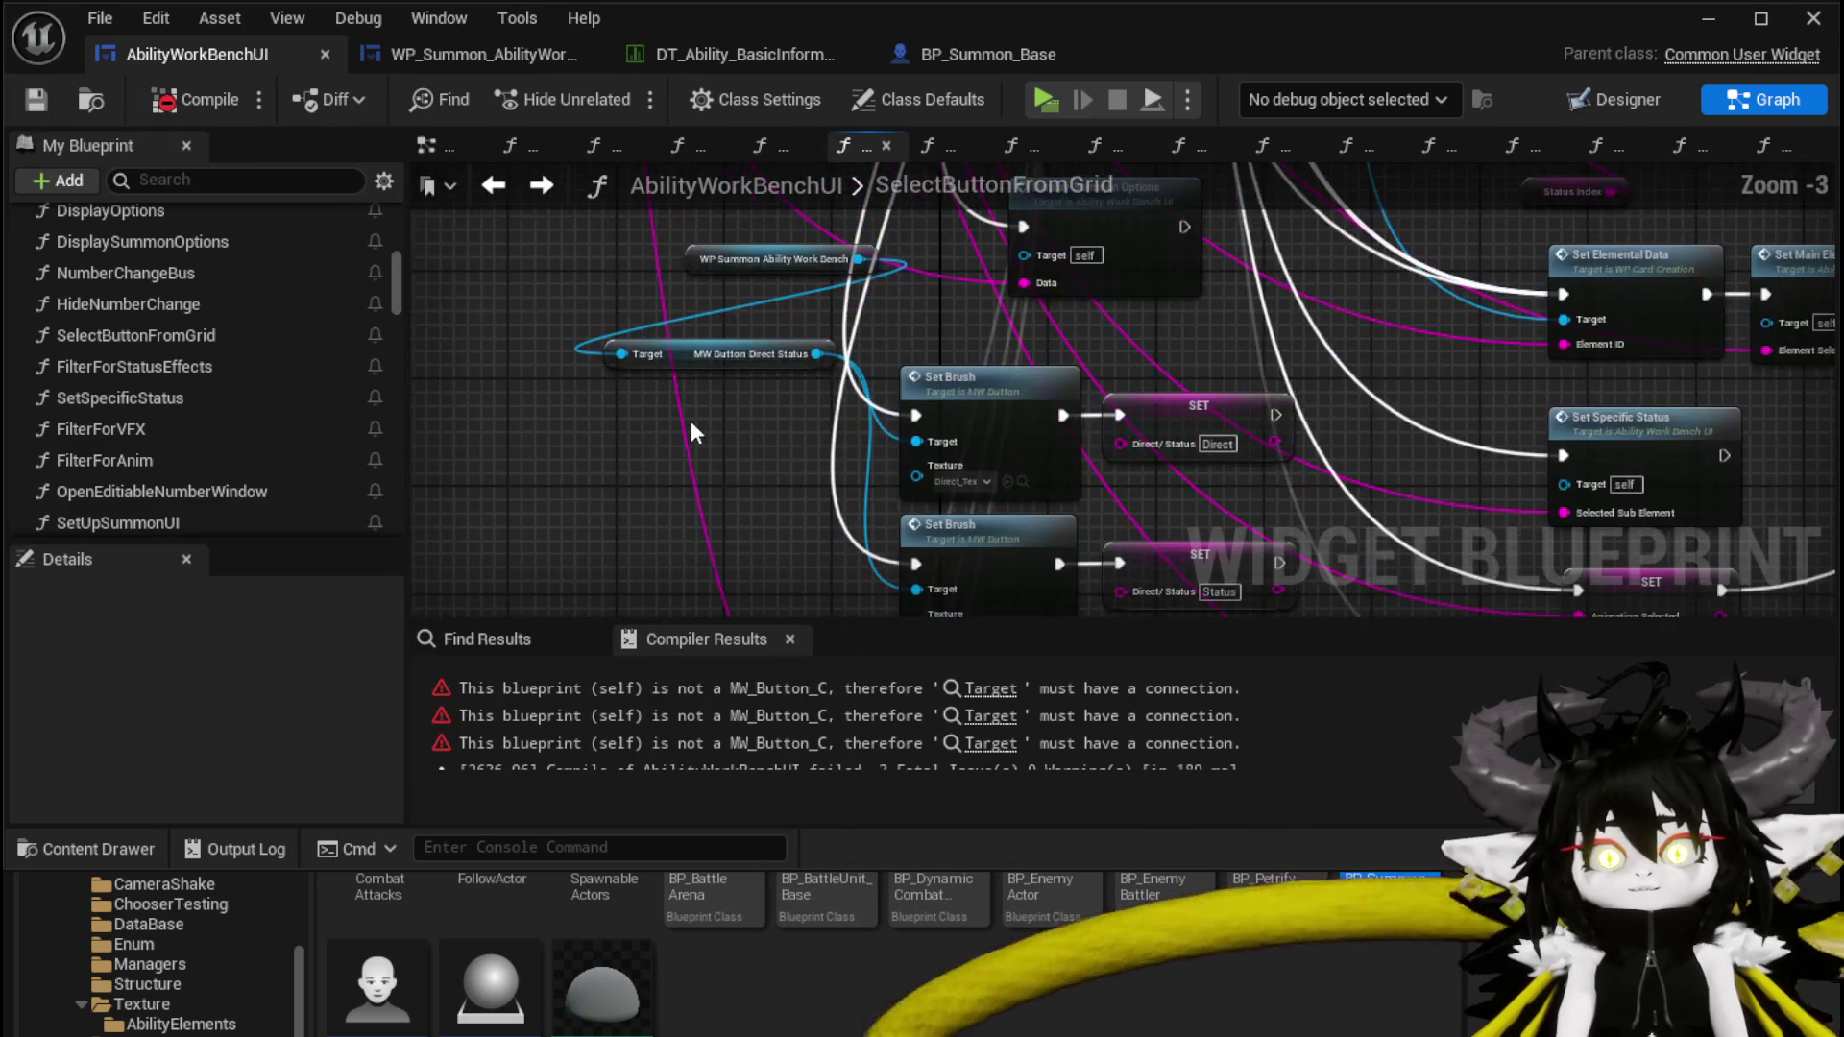
pyautogui.click(749, 257)
pyautogui.moveTo(751, 486)
pyautogui.mouseDown()
pyautogui.moveTo(742, 418)
pyautogui.moveTo(631, 327)
pyautogui.mouseUp()
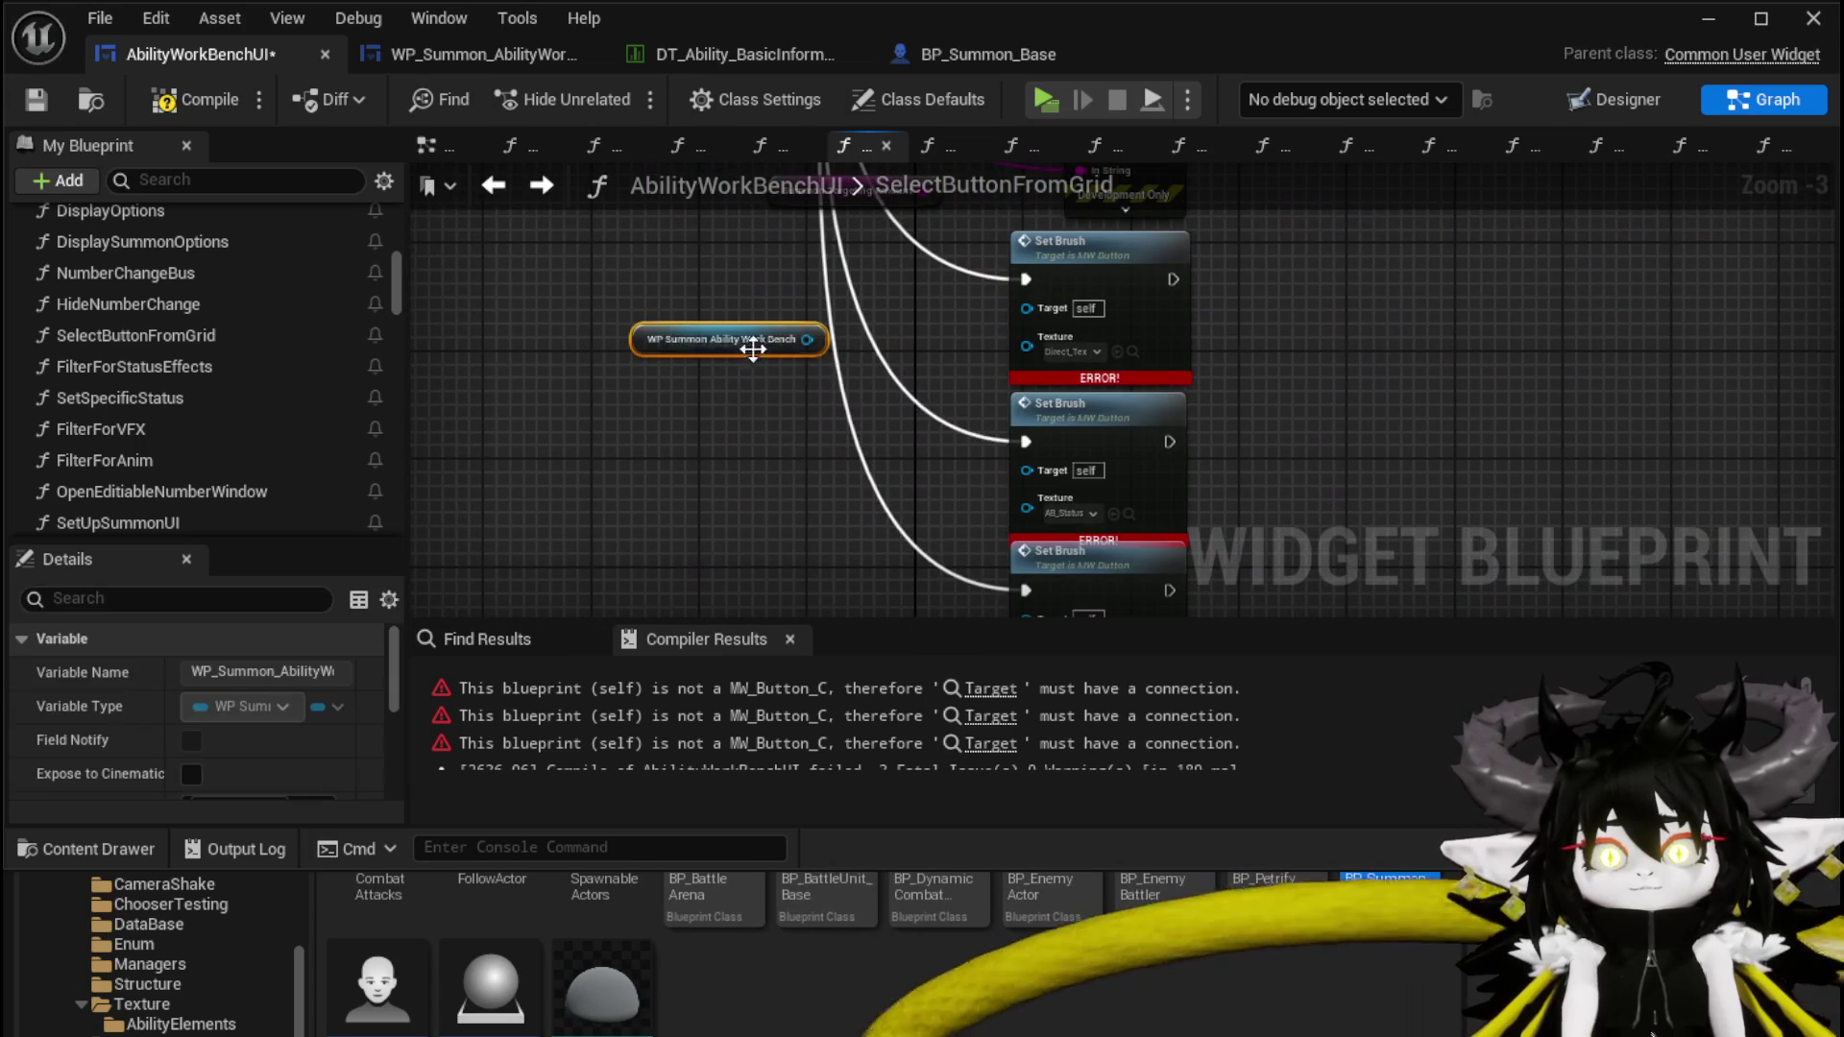
pyautogui.moveTo(807, 339); pyautogui.dragTo(711, 401)
pyautogui.write('Target')
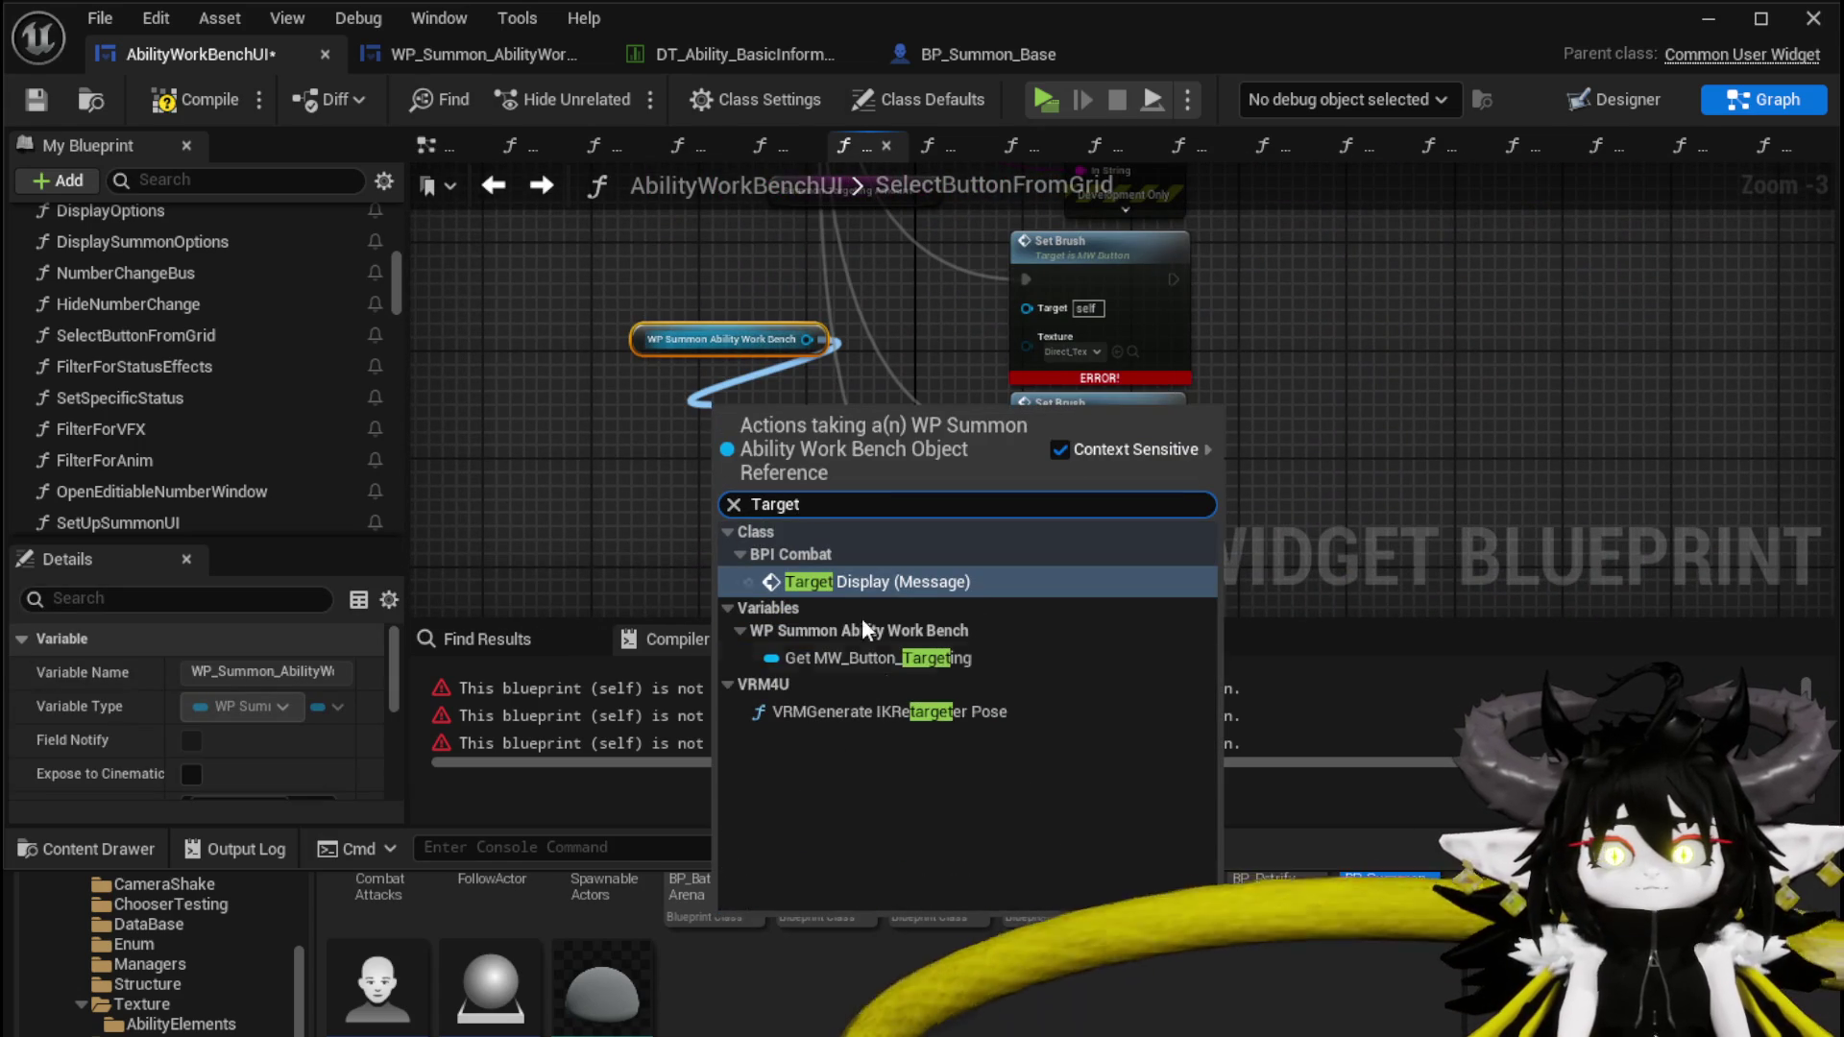
pyautogui.click(856, 656)
pyautogui.moveTo(906, 420)
pyautogui.mouseDown()
pyautogui.moveTo(1026, 306)
pyautogui.moveTo(1046, 493)
pyautogui.mouseUp()
pyautogui.moveTo(1069, 365)
pyautogui.mouseDown()
pyautogui.moveTo(1064, 513)
pyautogui.moveTo(1075, 350)
pyautogui.mouseUp()
pyautogui.moveTo(1049, 517); pyautogui.dragTo(1050, 524)
pyautogui.click(43, 104)
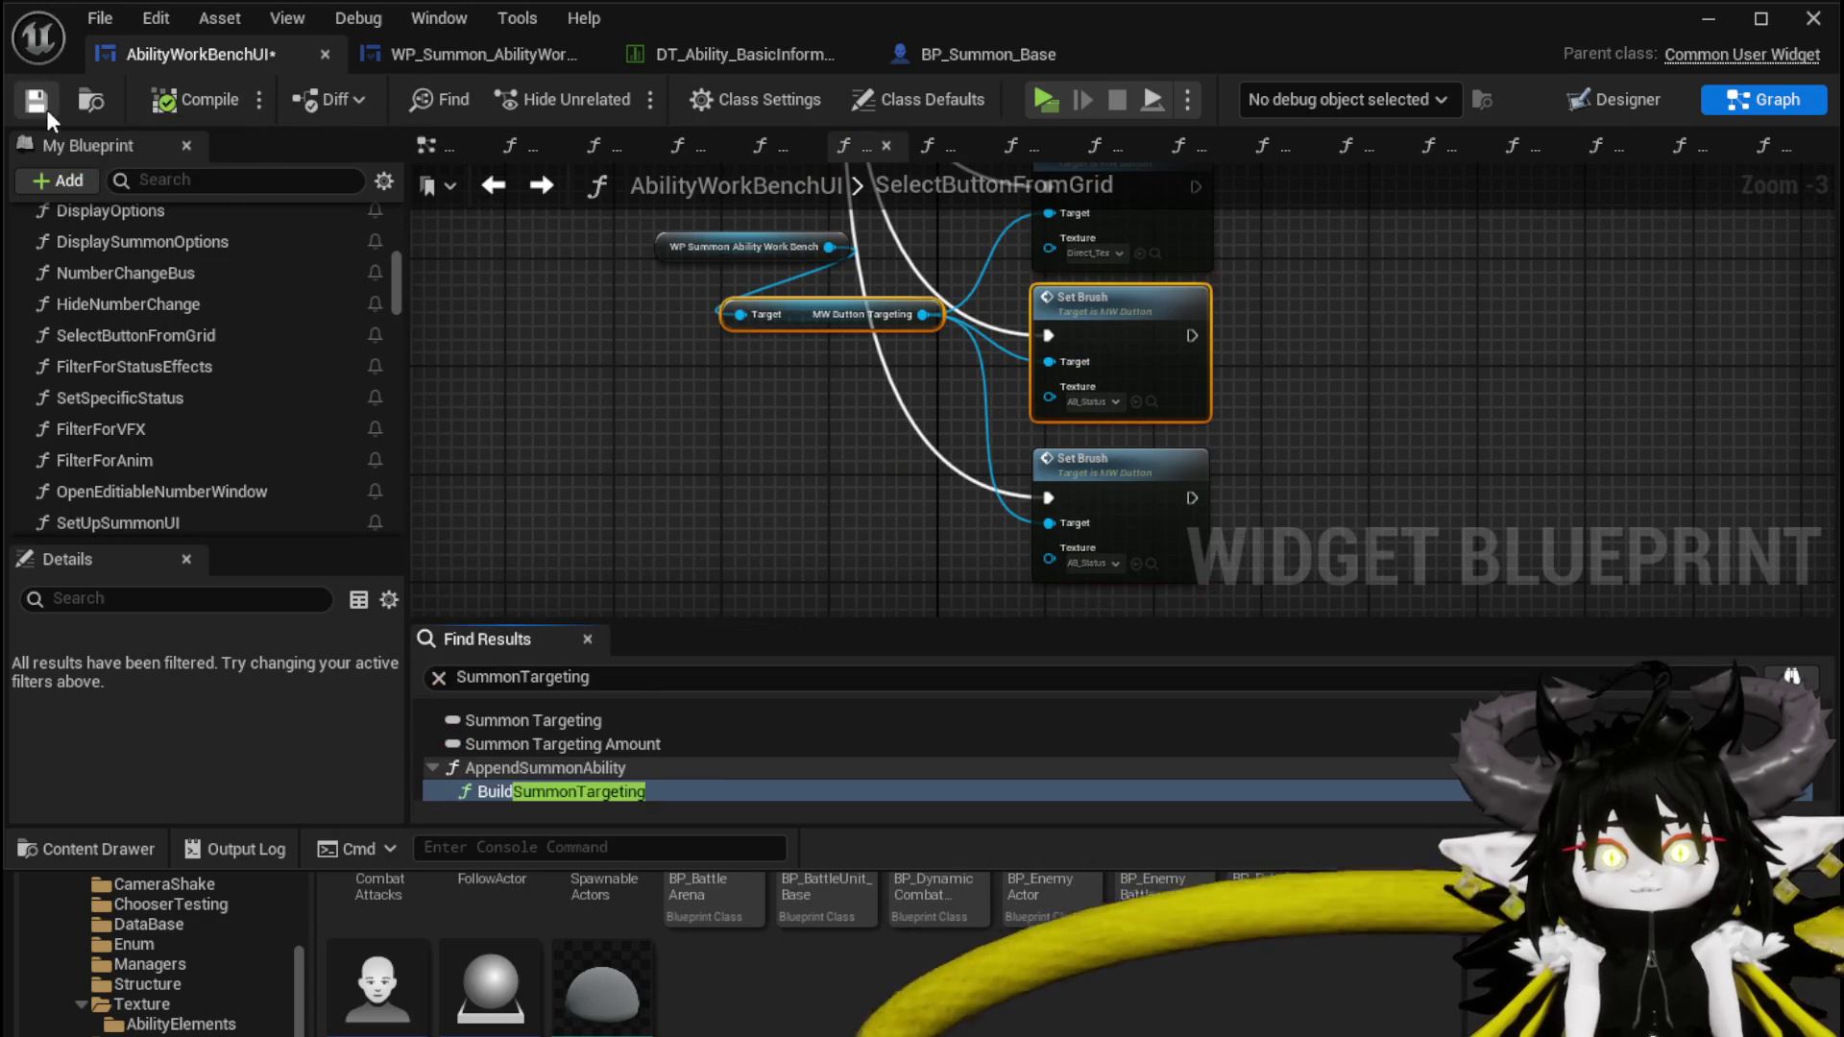
# Assign the AB_AOE, AB_Bounce and AB_Single textures to the Set Brush nodes and save
pyautogui.click(181, 1023)
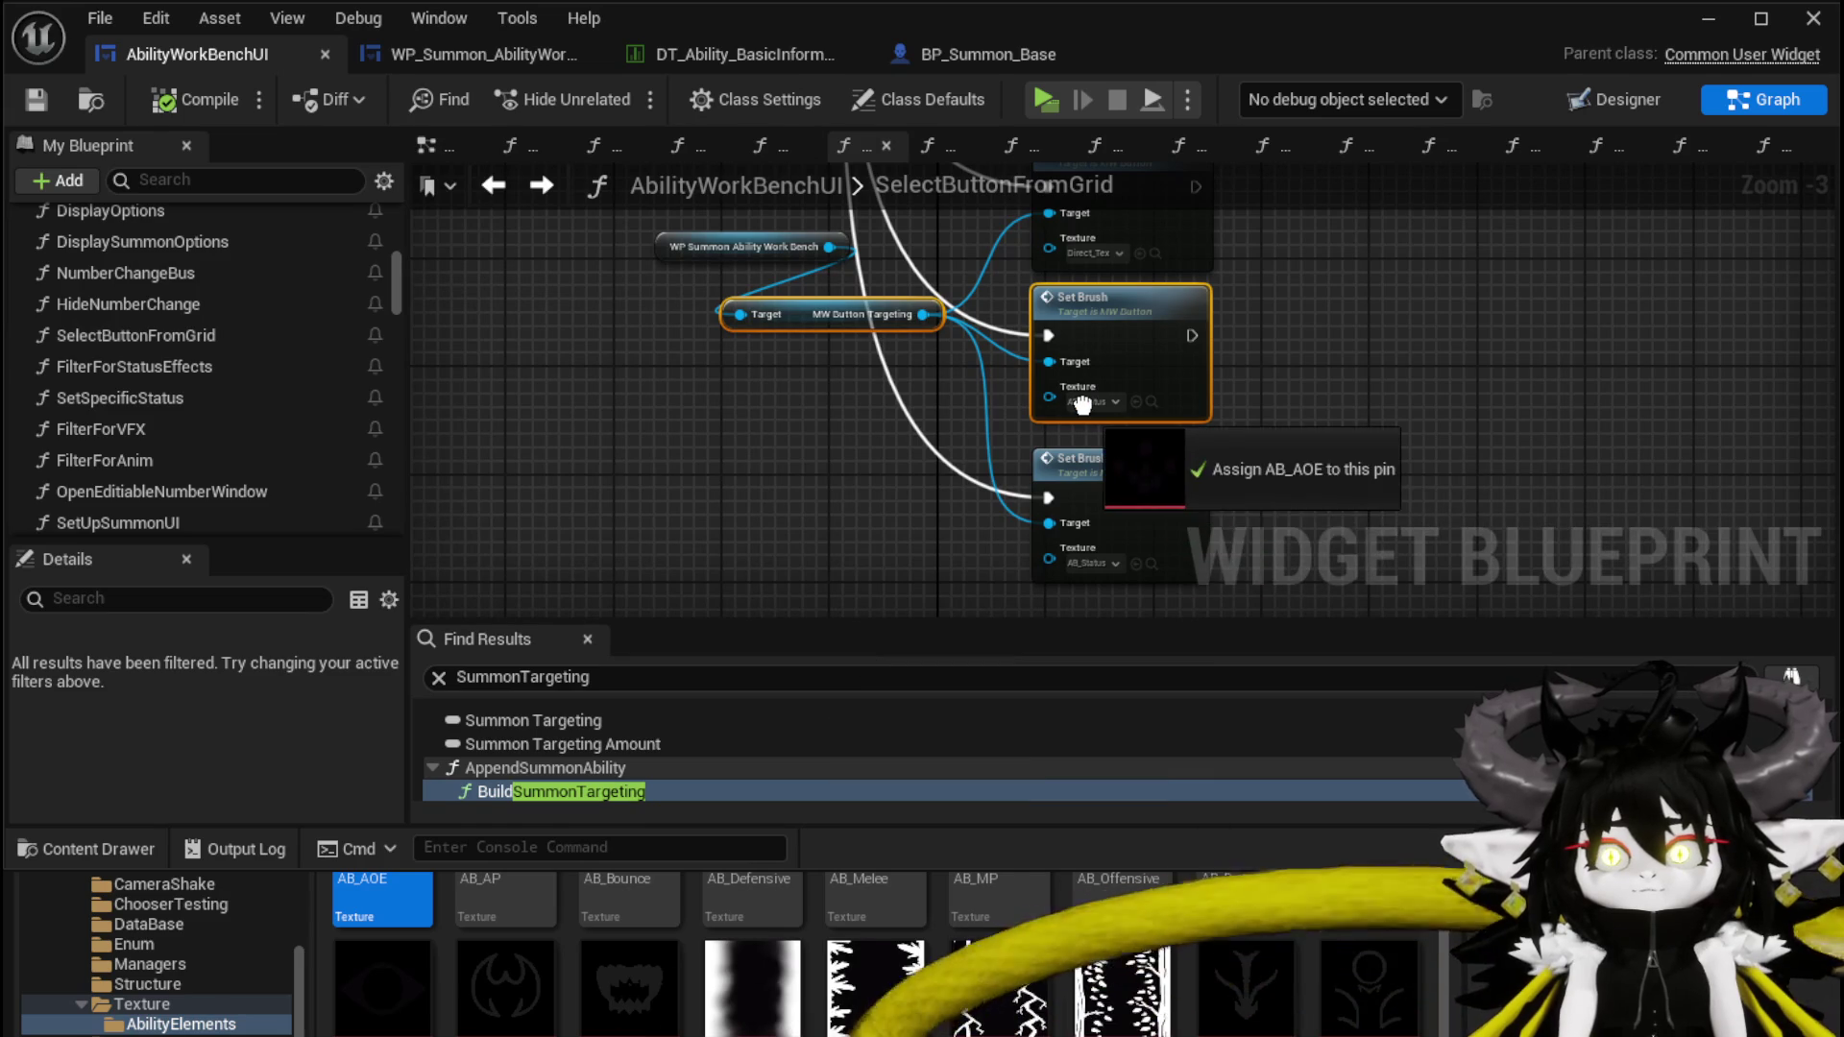
pyautogui.moveTo(1083, 404); pyautogui.dragTo(1083, 402)
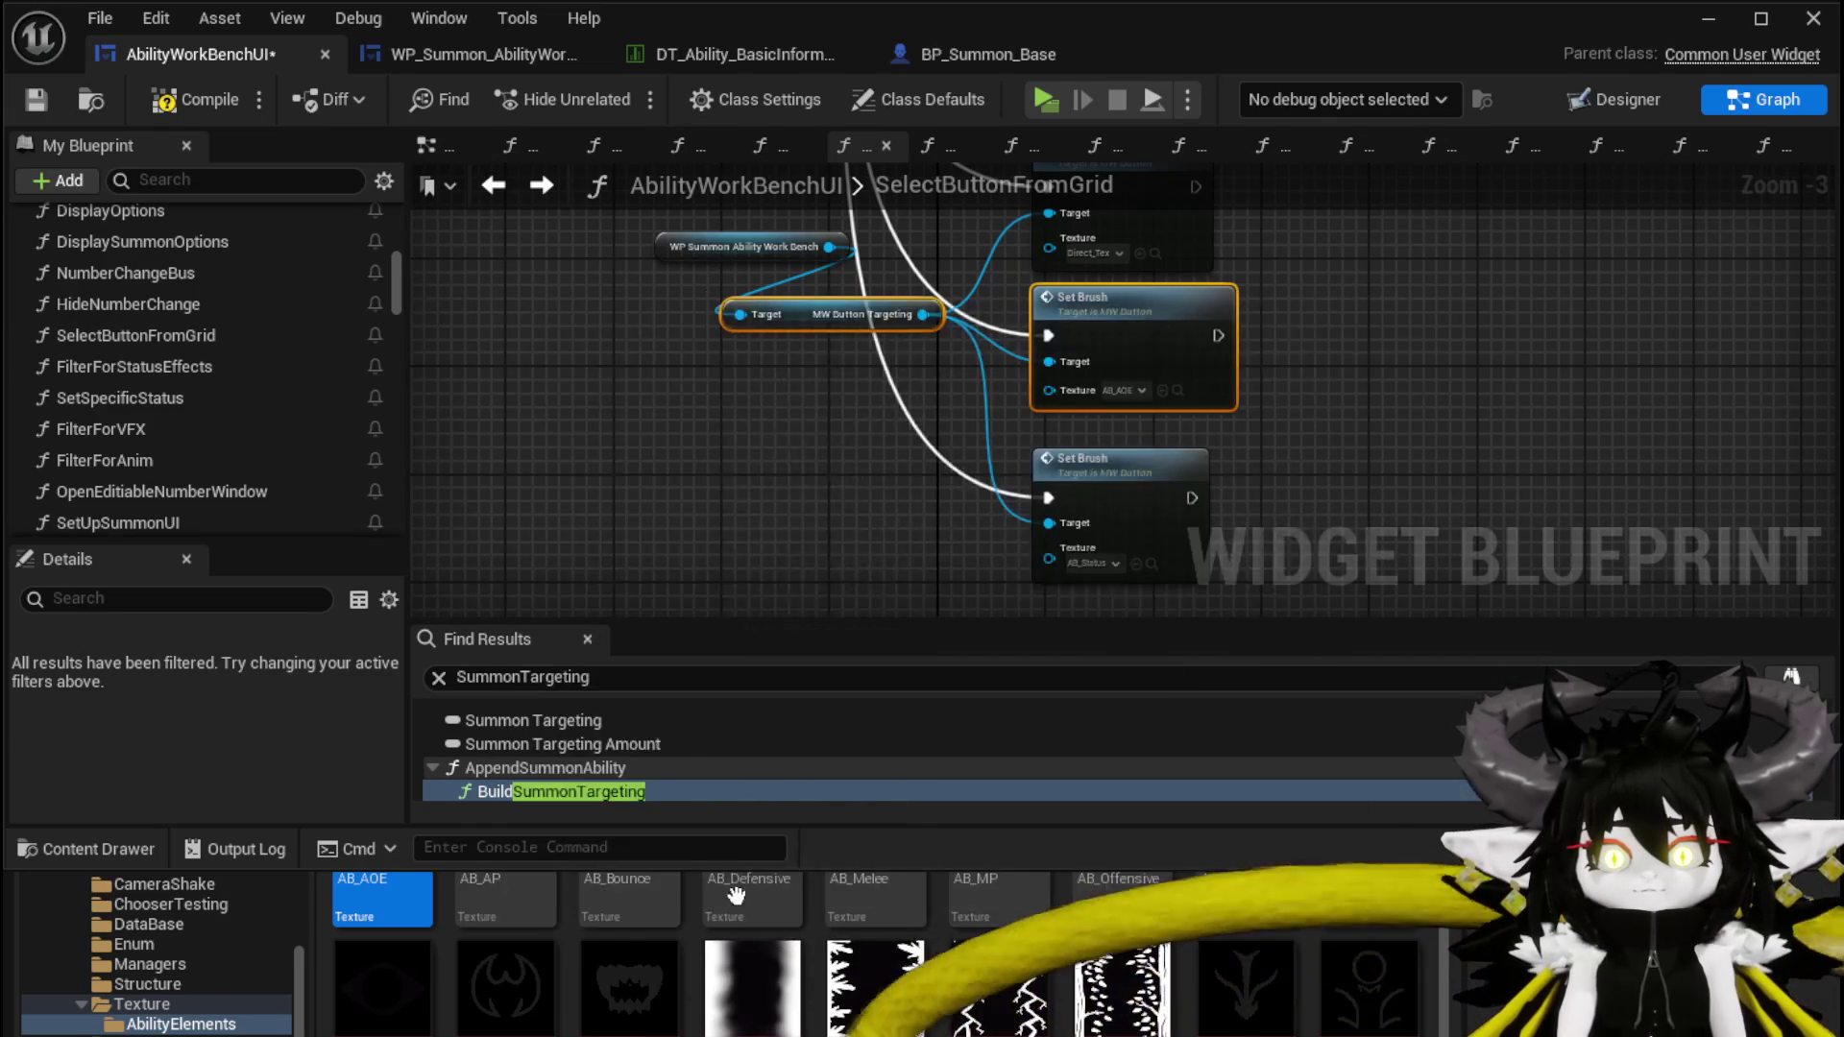
pyautogui.moveTo(629, 974); pyautogui.dragTo(1073, 559)
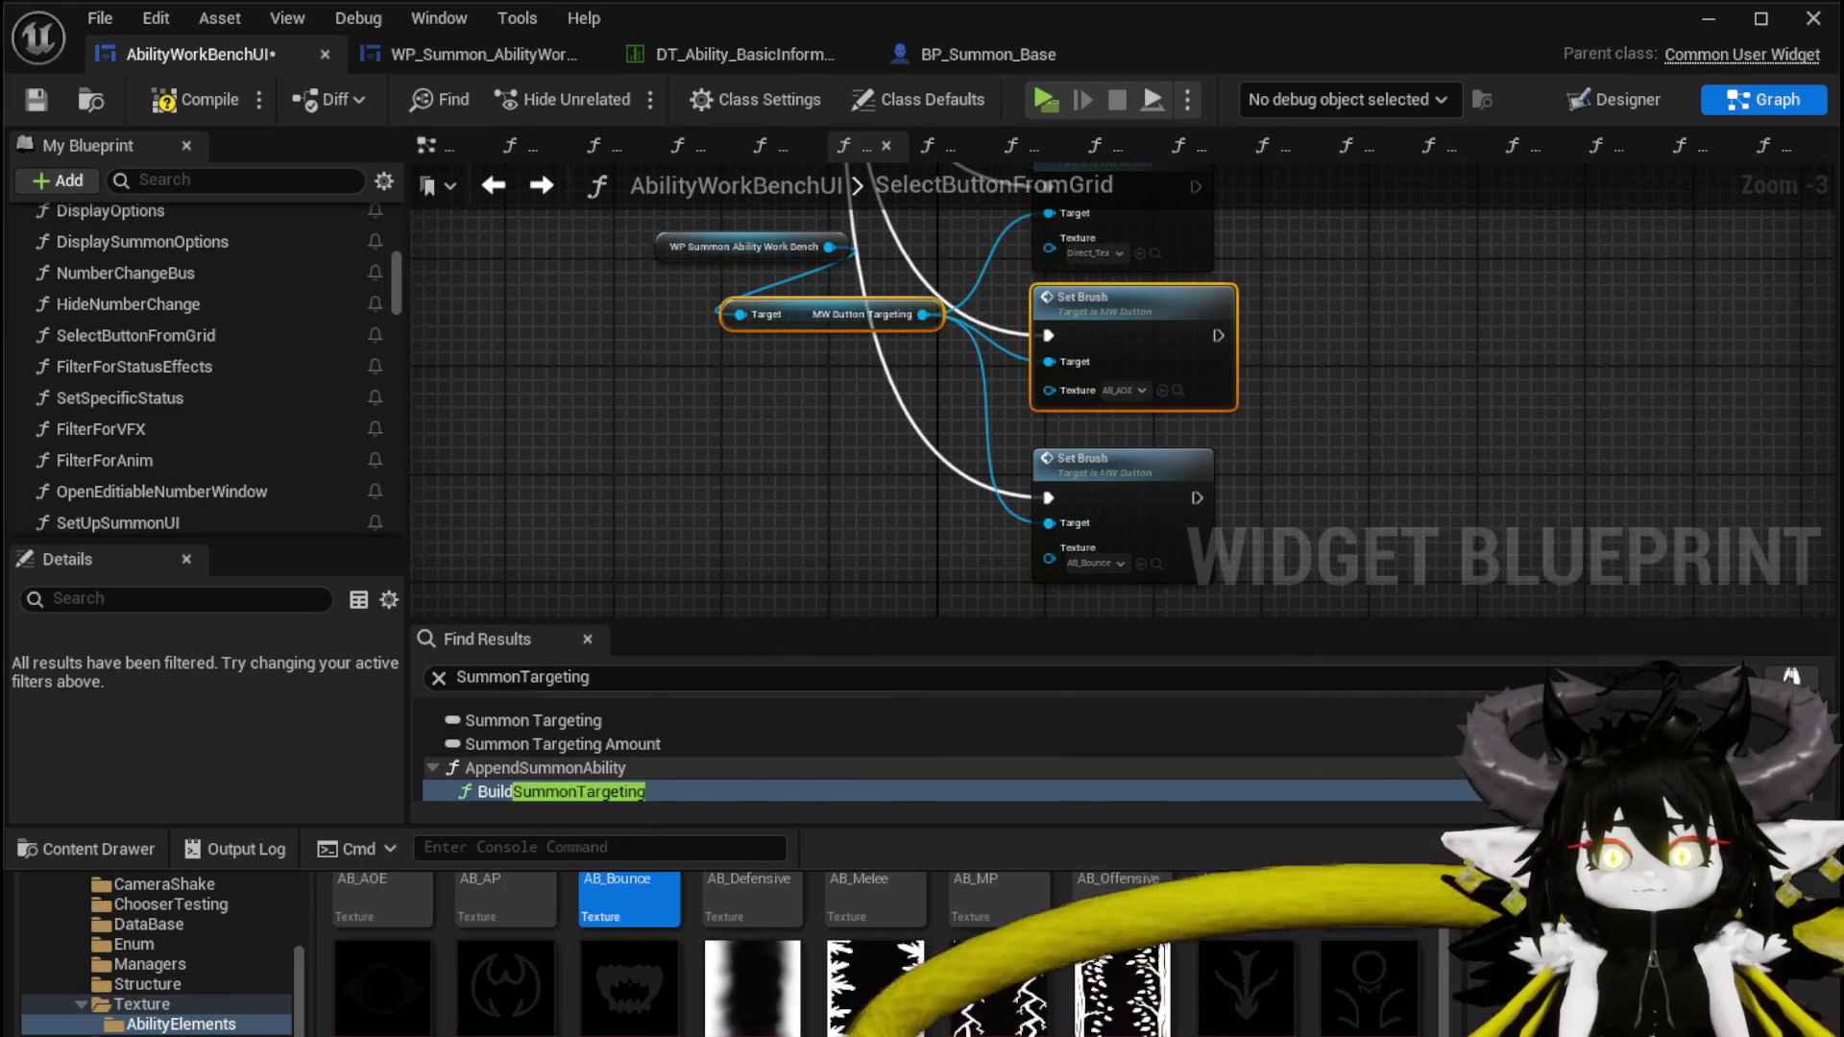
pyautogui.moveTo(1368, 960); pyautogui.dragTo(1104, 262)
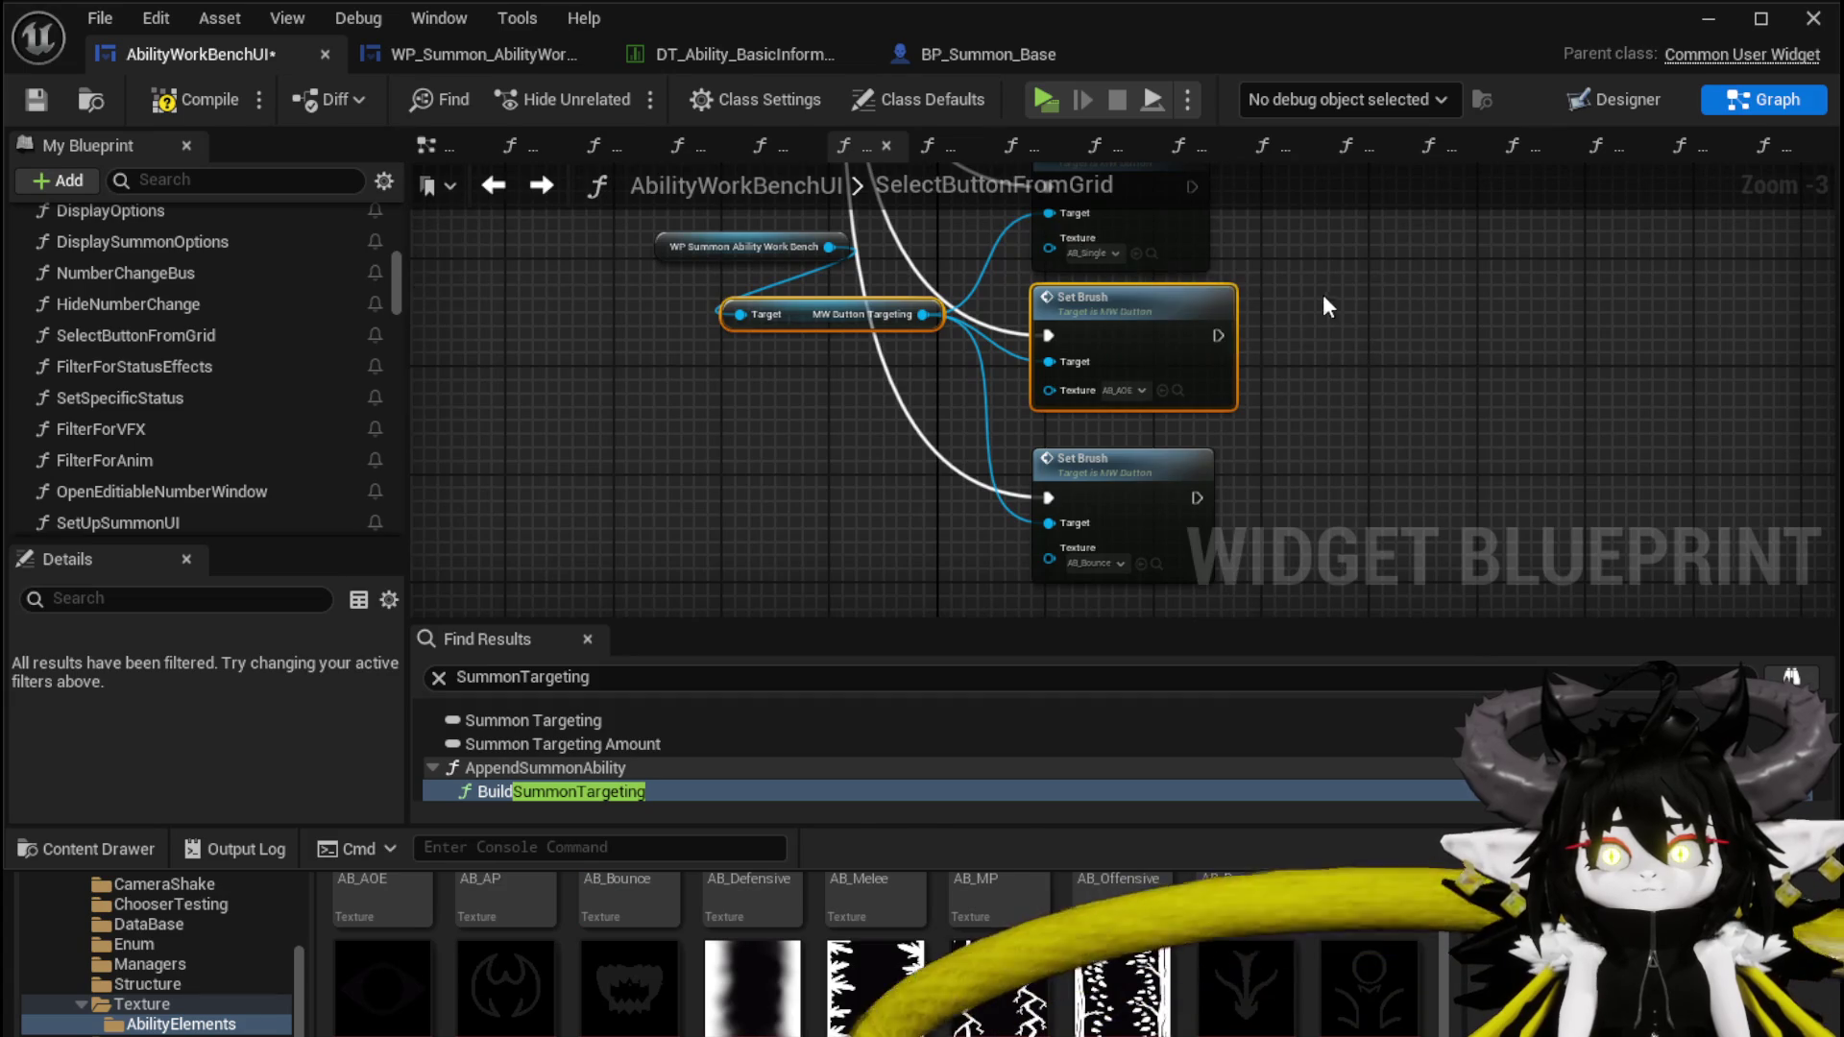
pyautogui.moveTo(1302, 305); pyautogui.dragTo(1269, 562)
pyautogui.hotkey('ctrl', 's')
pyautogui.moveTo(919, 271); pyautogui.dragTo(730, 160)
pyautogui.scroll(2, 781, 302)
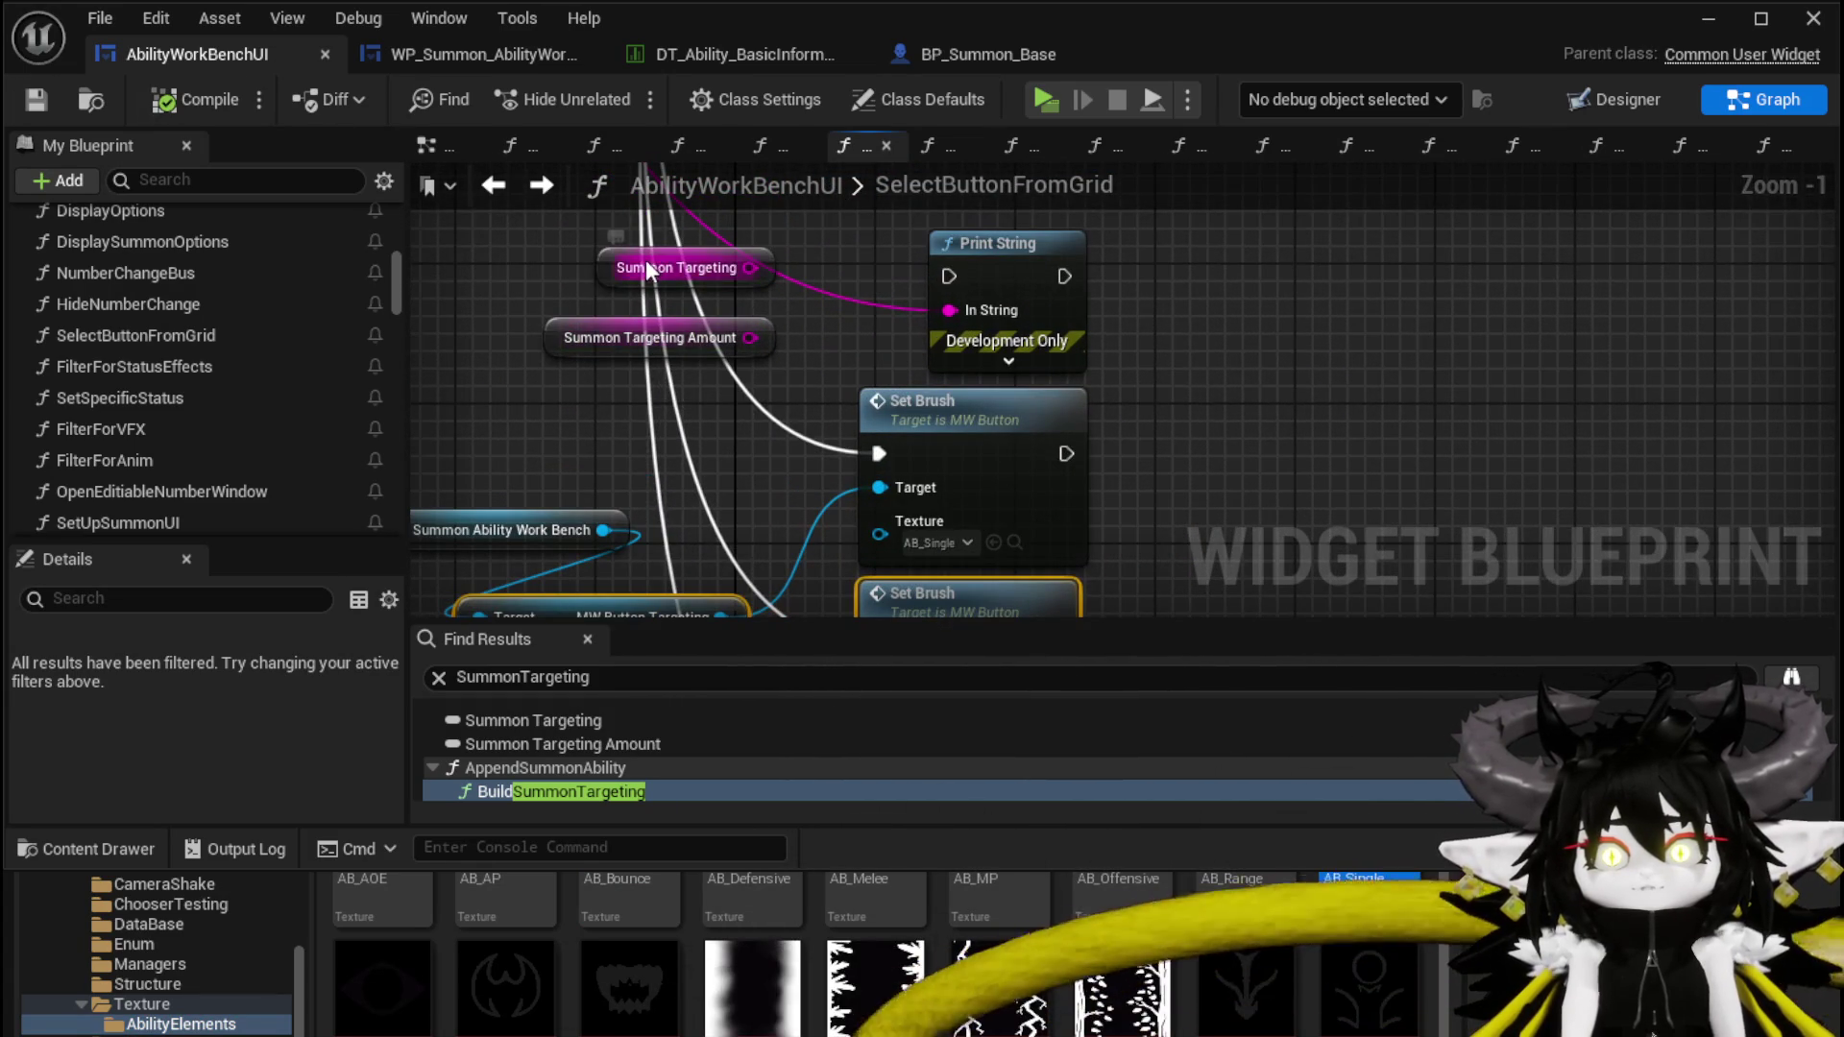
# Move the Summon Targeting node aside and add a SET SummonTargeting node
pyautogui.moveTo(648, 269); pyautogui.dragTo(1191, 359)
pyautogui.moveTo(1282, 485); pyautogui.dragTo(1058, 387)
pyautogui.scroll(-10, 221, 415)
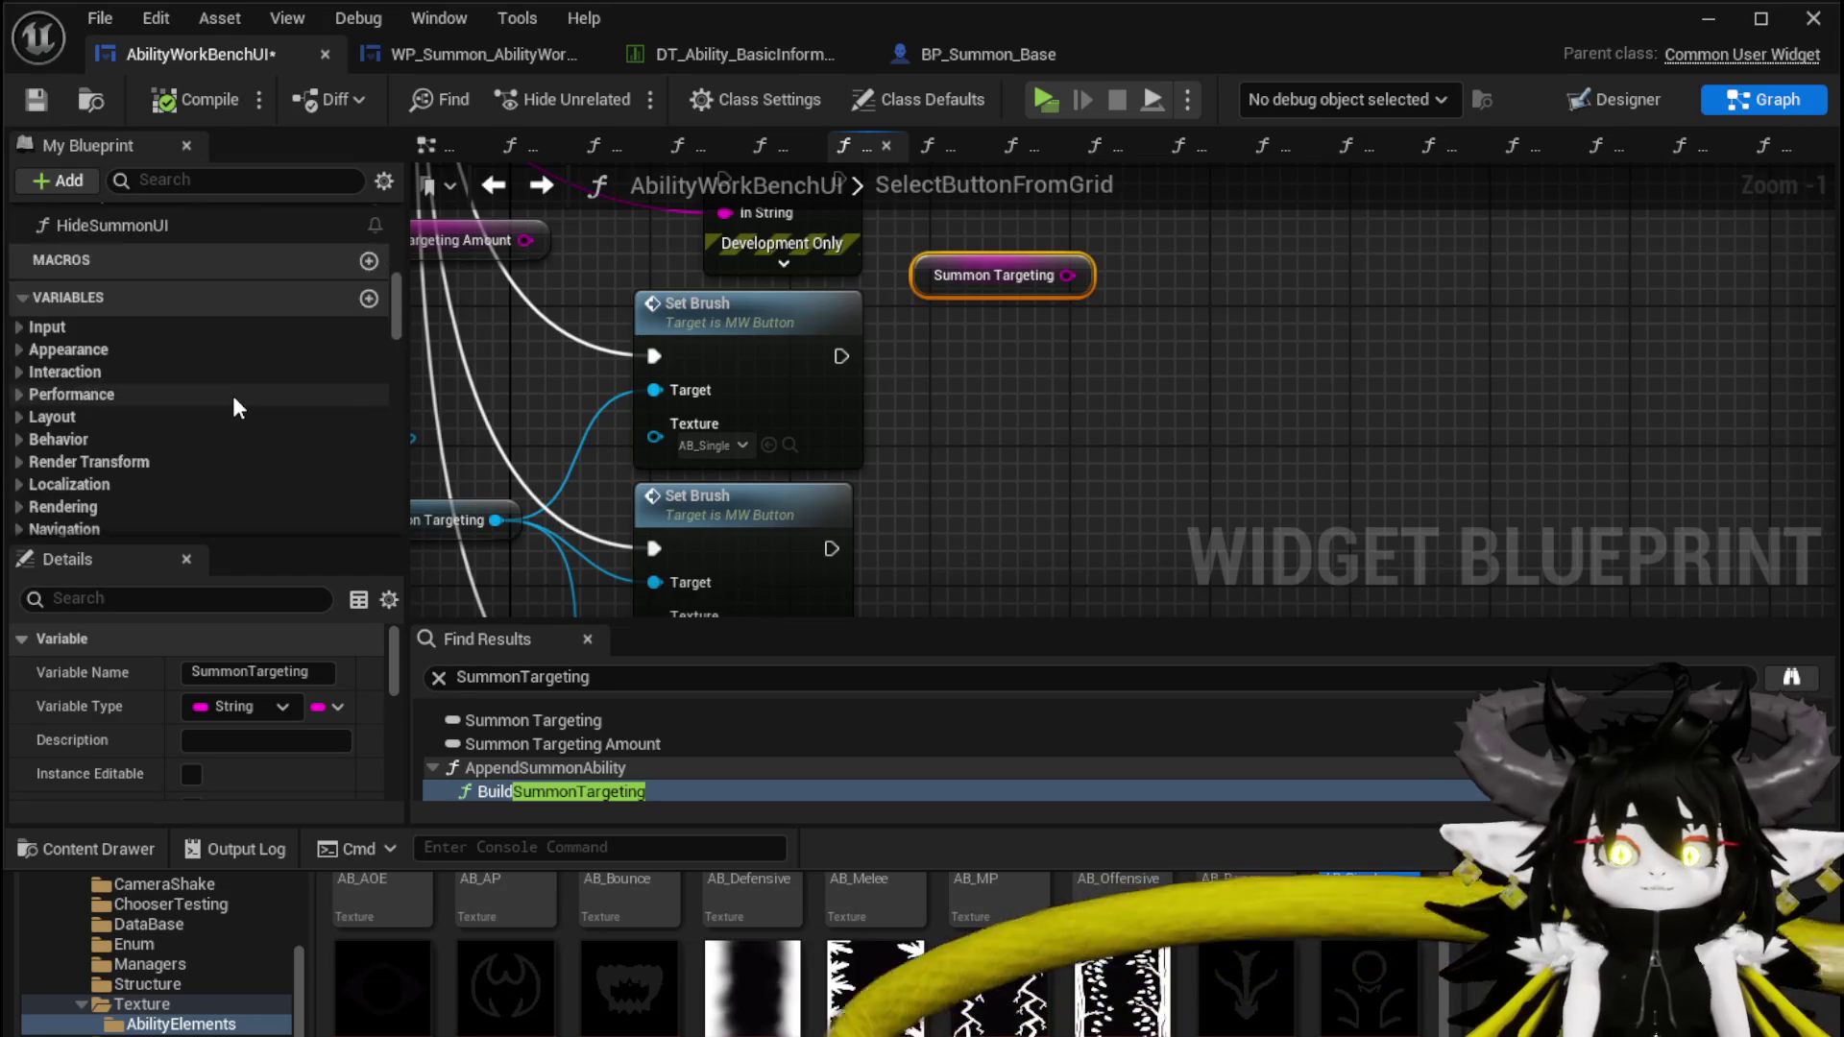
pyautogui.scroll(-3, 218, 411)
pyautogui.moveTo(148, 284); pyautogui.dragTo(958, 357)
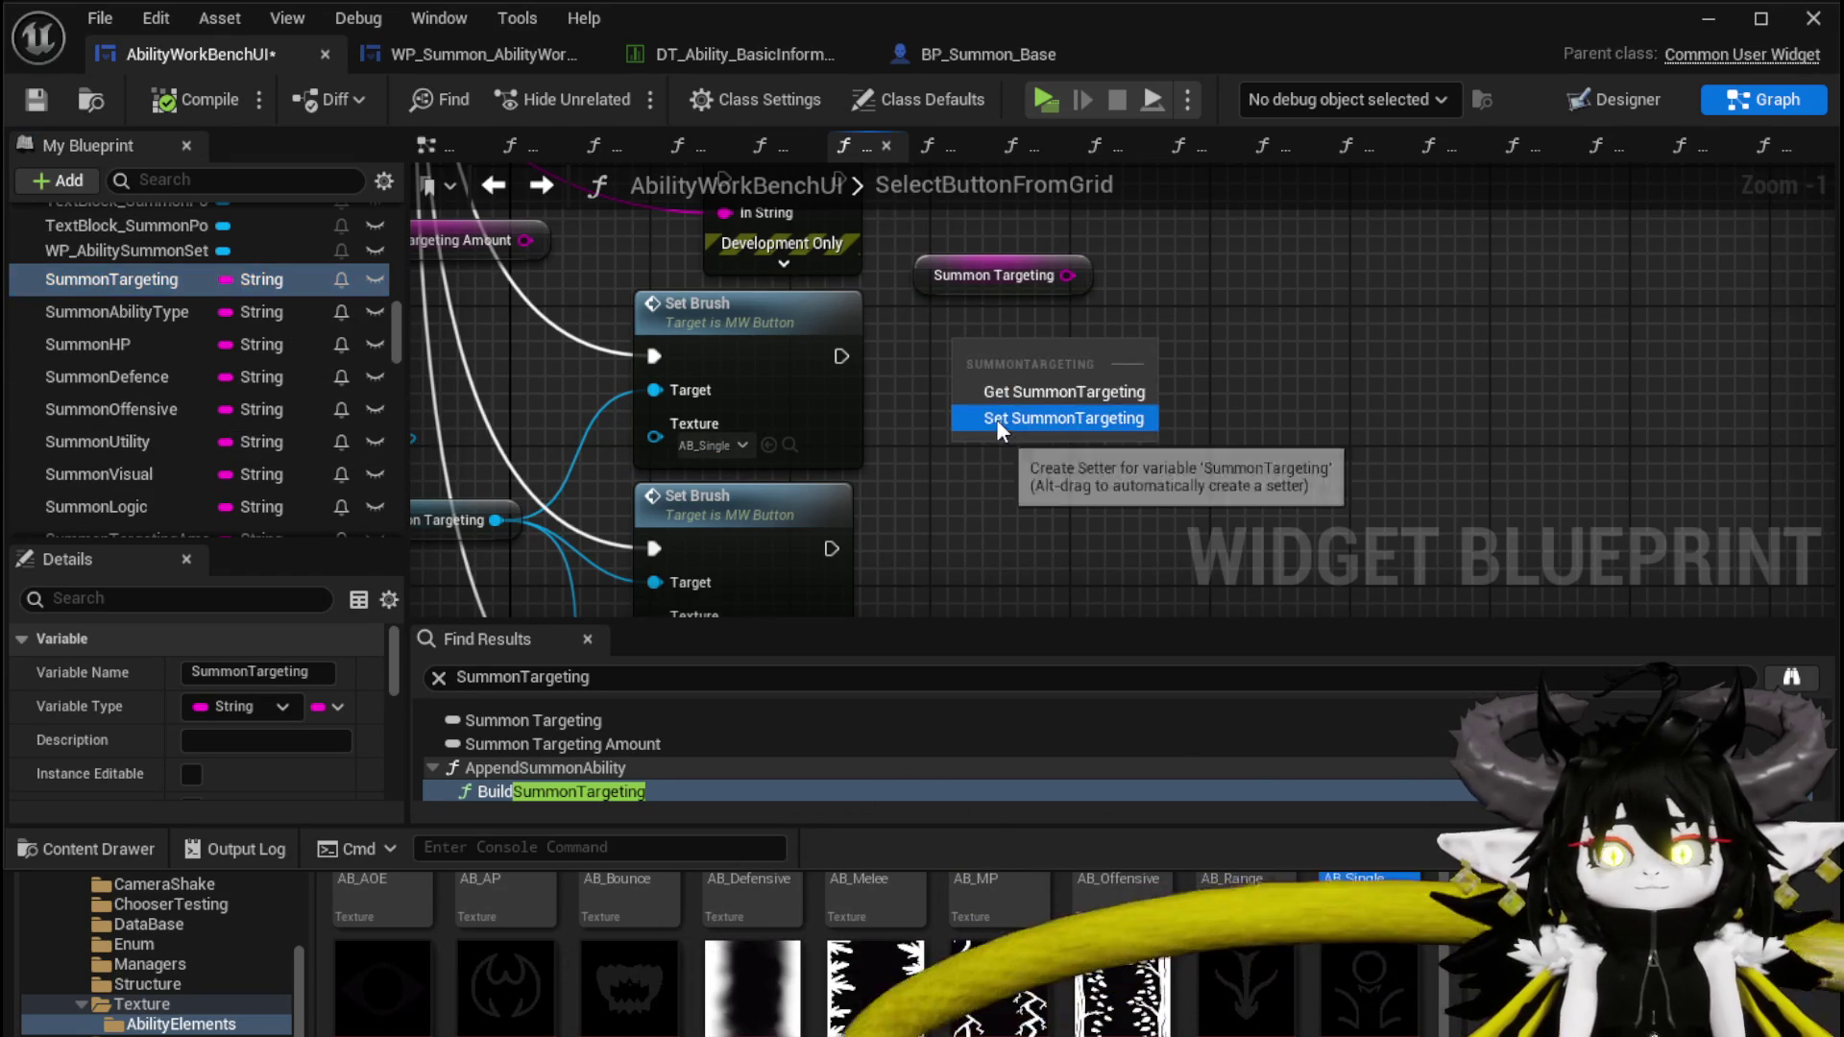
pyautogui.click(995, 418)
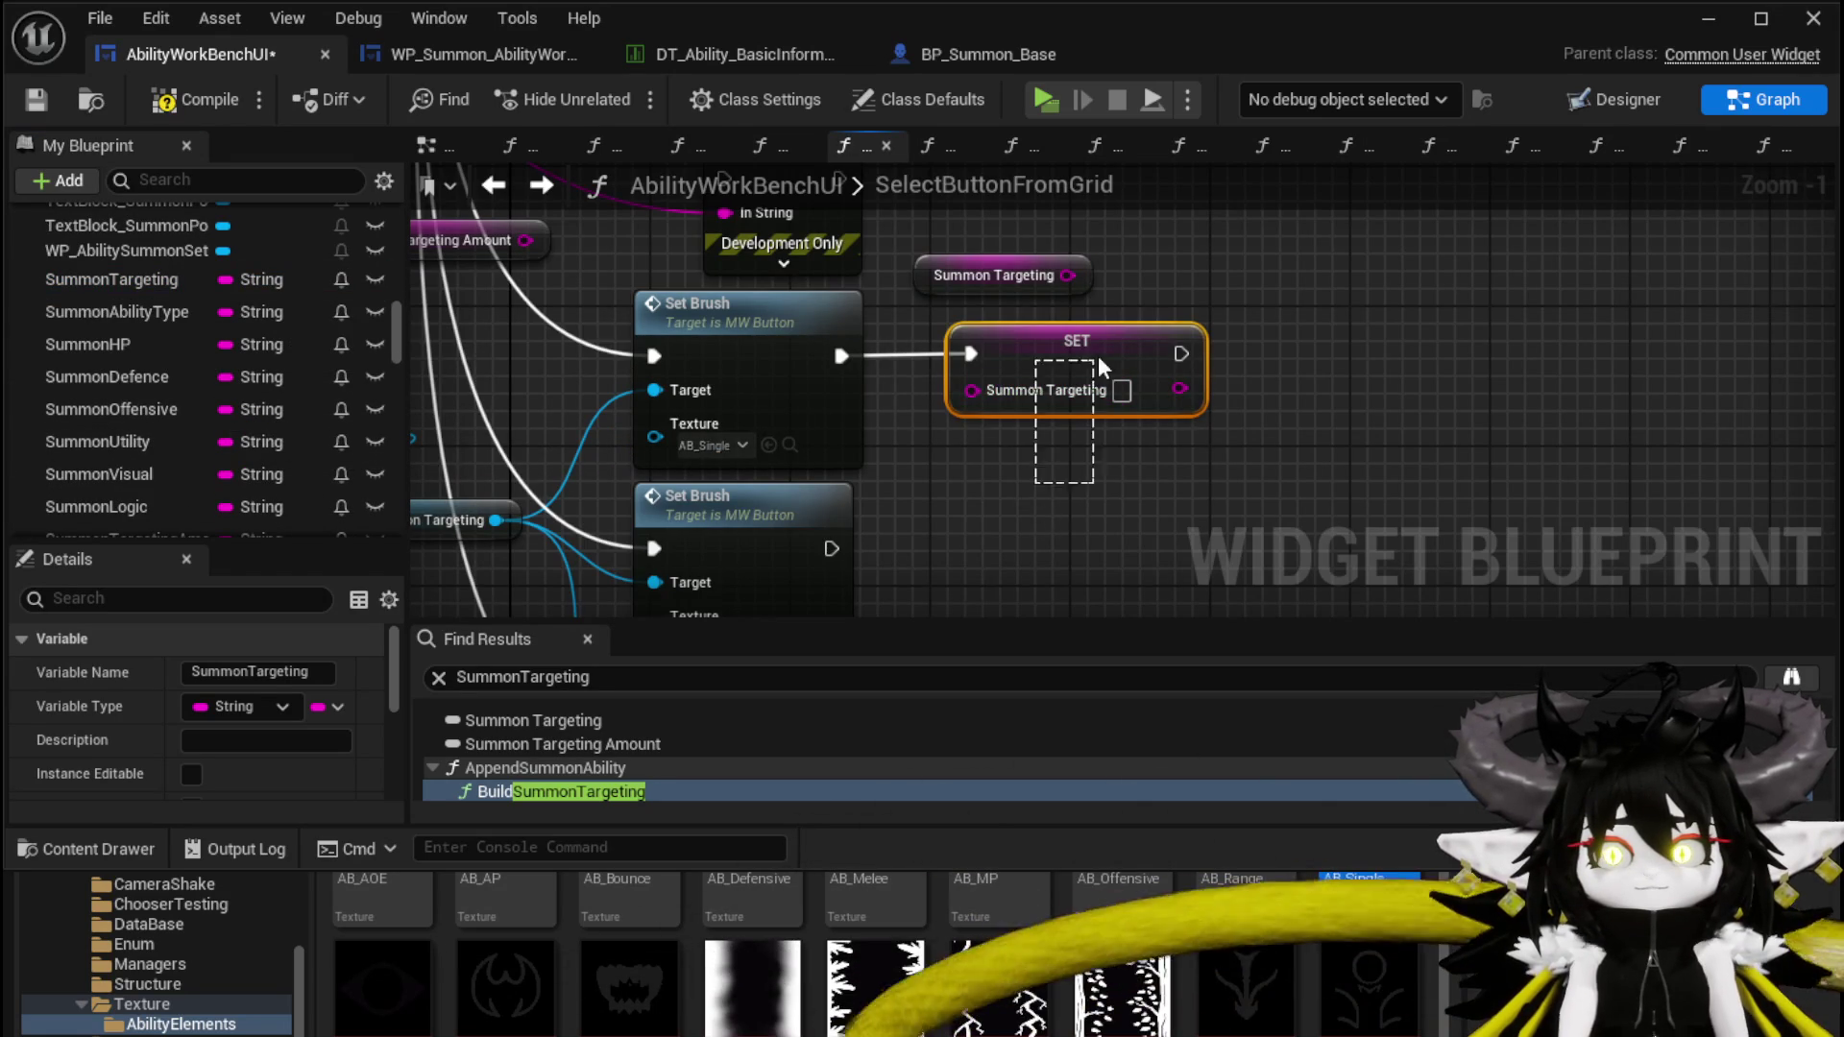
# Paste two more SET Summon Targeting nodes and chain each after its Set Brush
pyautogui.moveTo(975, 554); pyautogui.dragTo(963, 423)
pyautogui.hotkey('ctrl', 'v')
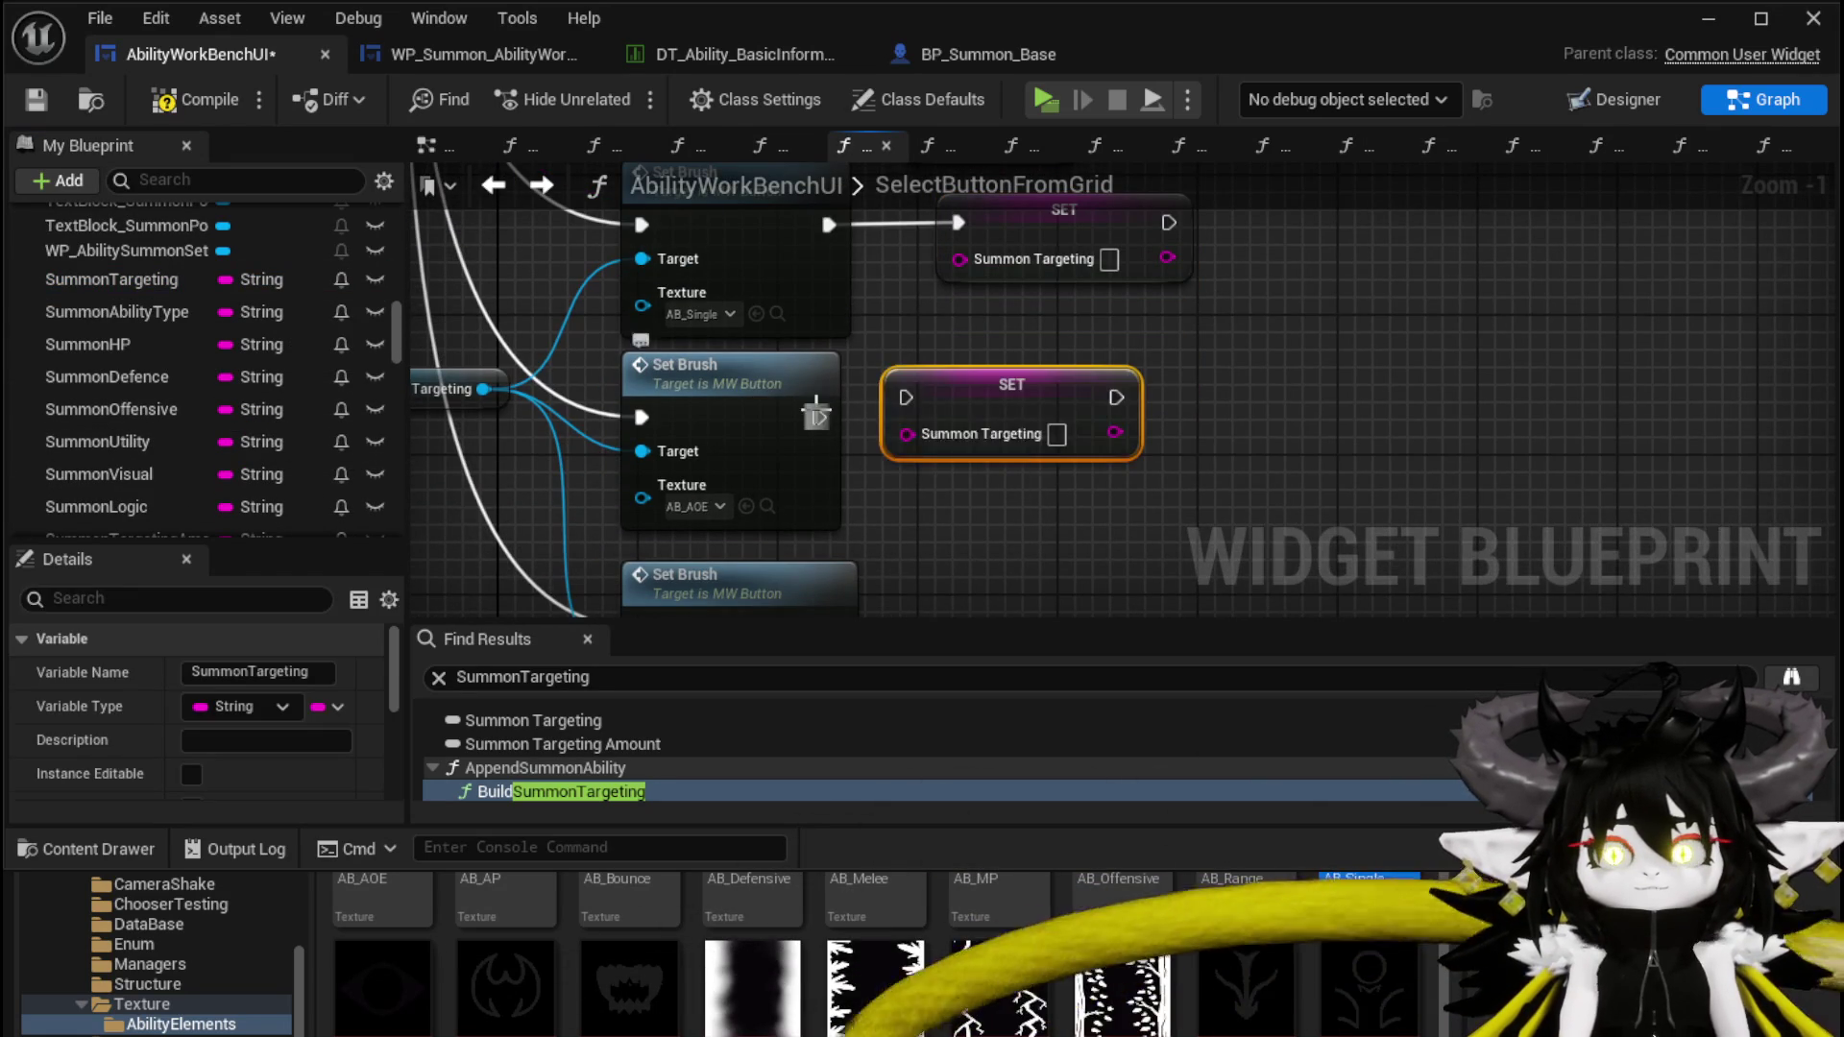
pyautogui.moveTo(818, 417); pyautogui.dragTo(908, 412)
pyautogui.moveTo(1021, 436); pyautogui.dragTo(961, 470)
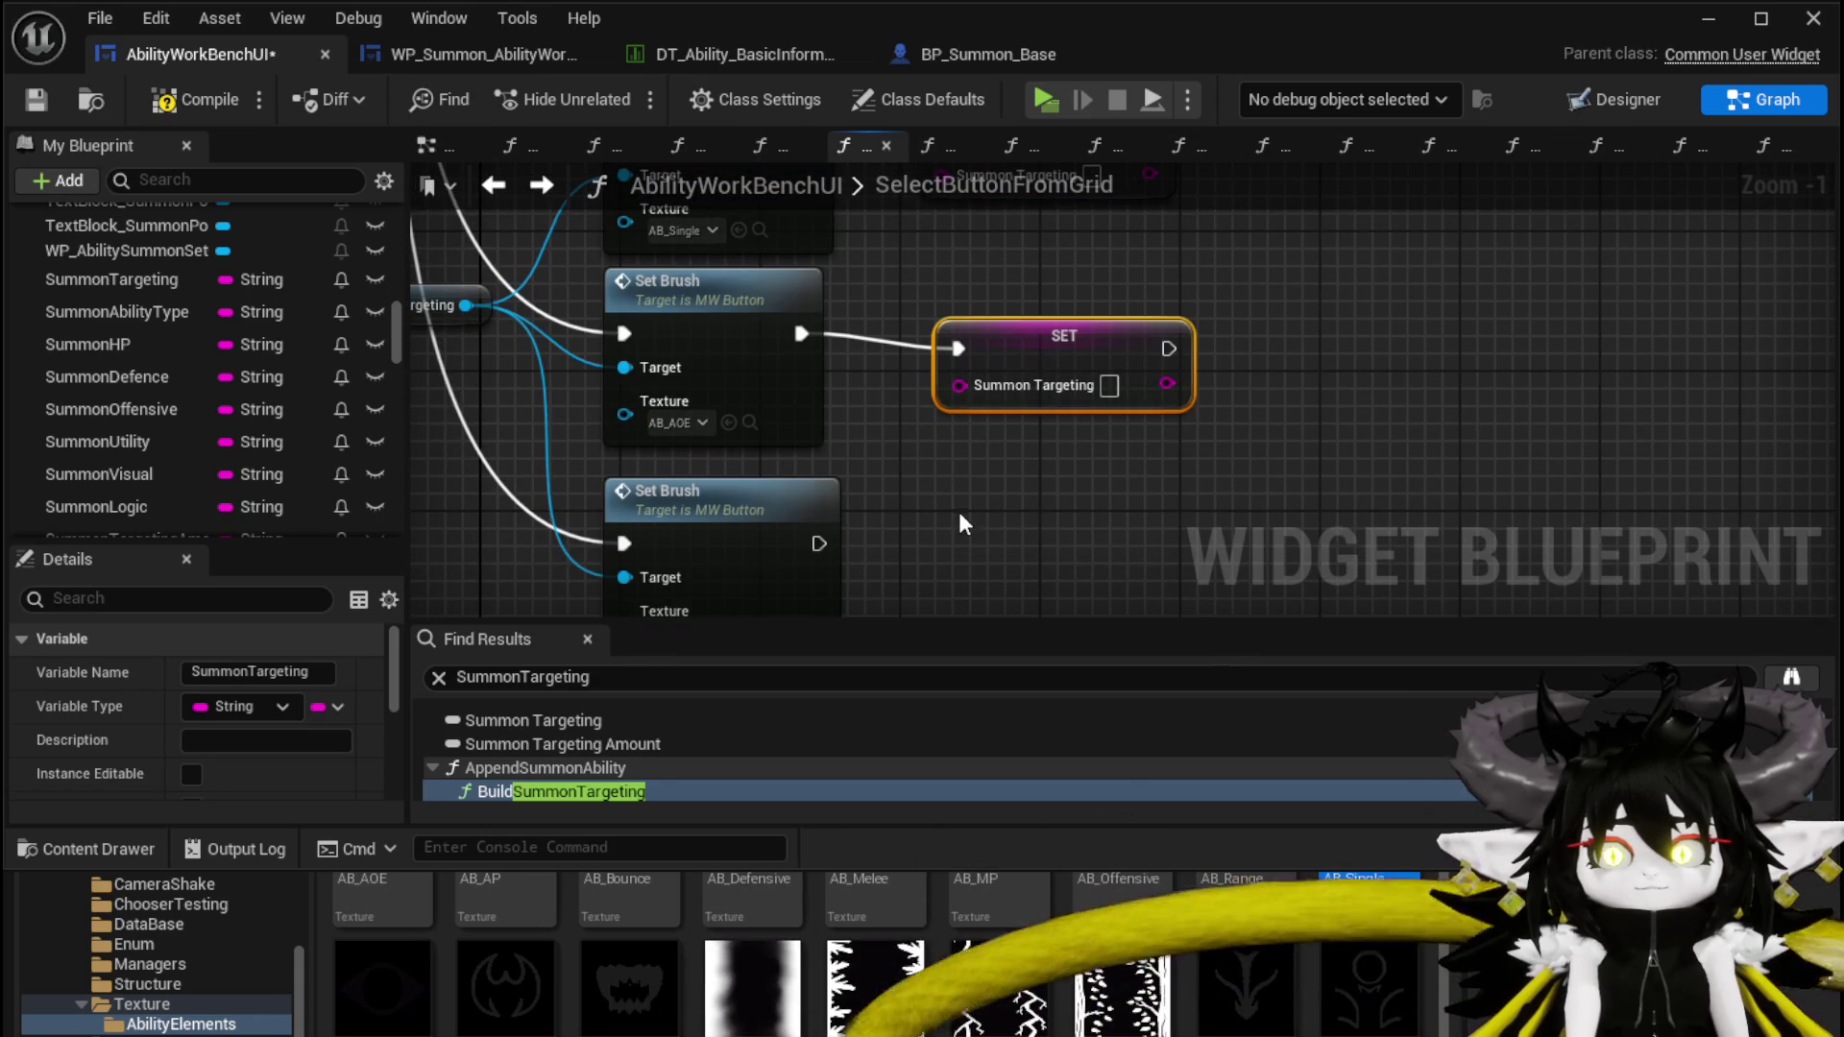
pyautogui.hotkey('ctrl', 'v')
pyautogui.moveTo(797, 543); pyautogui.dragTo(957, 541)
pyautogui.click(1057, 530)
pyautogui.scroll(-6, 1069, 580)
pyautogui.moveTo(669, 470)
pyautogui.mouseDown()
pyautogui.moveTo(637, 286)
pyautogui.moveTo(1178, 608)
pyautogui.moveTo(1469, 549)
pyautogui.mouseUp()
pyautogui.scroll(3, 638, 287)
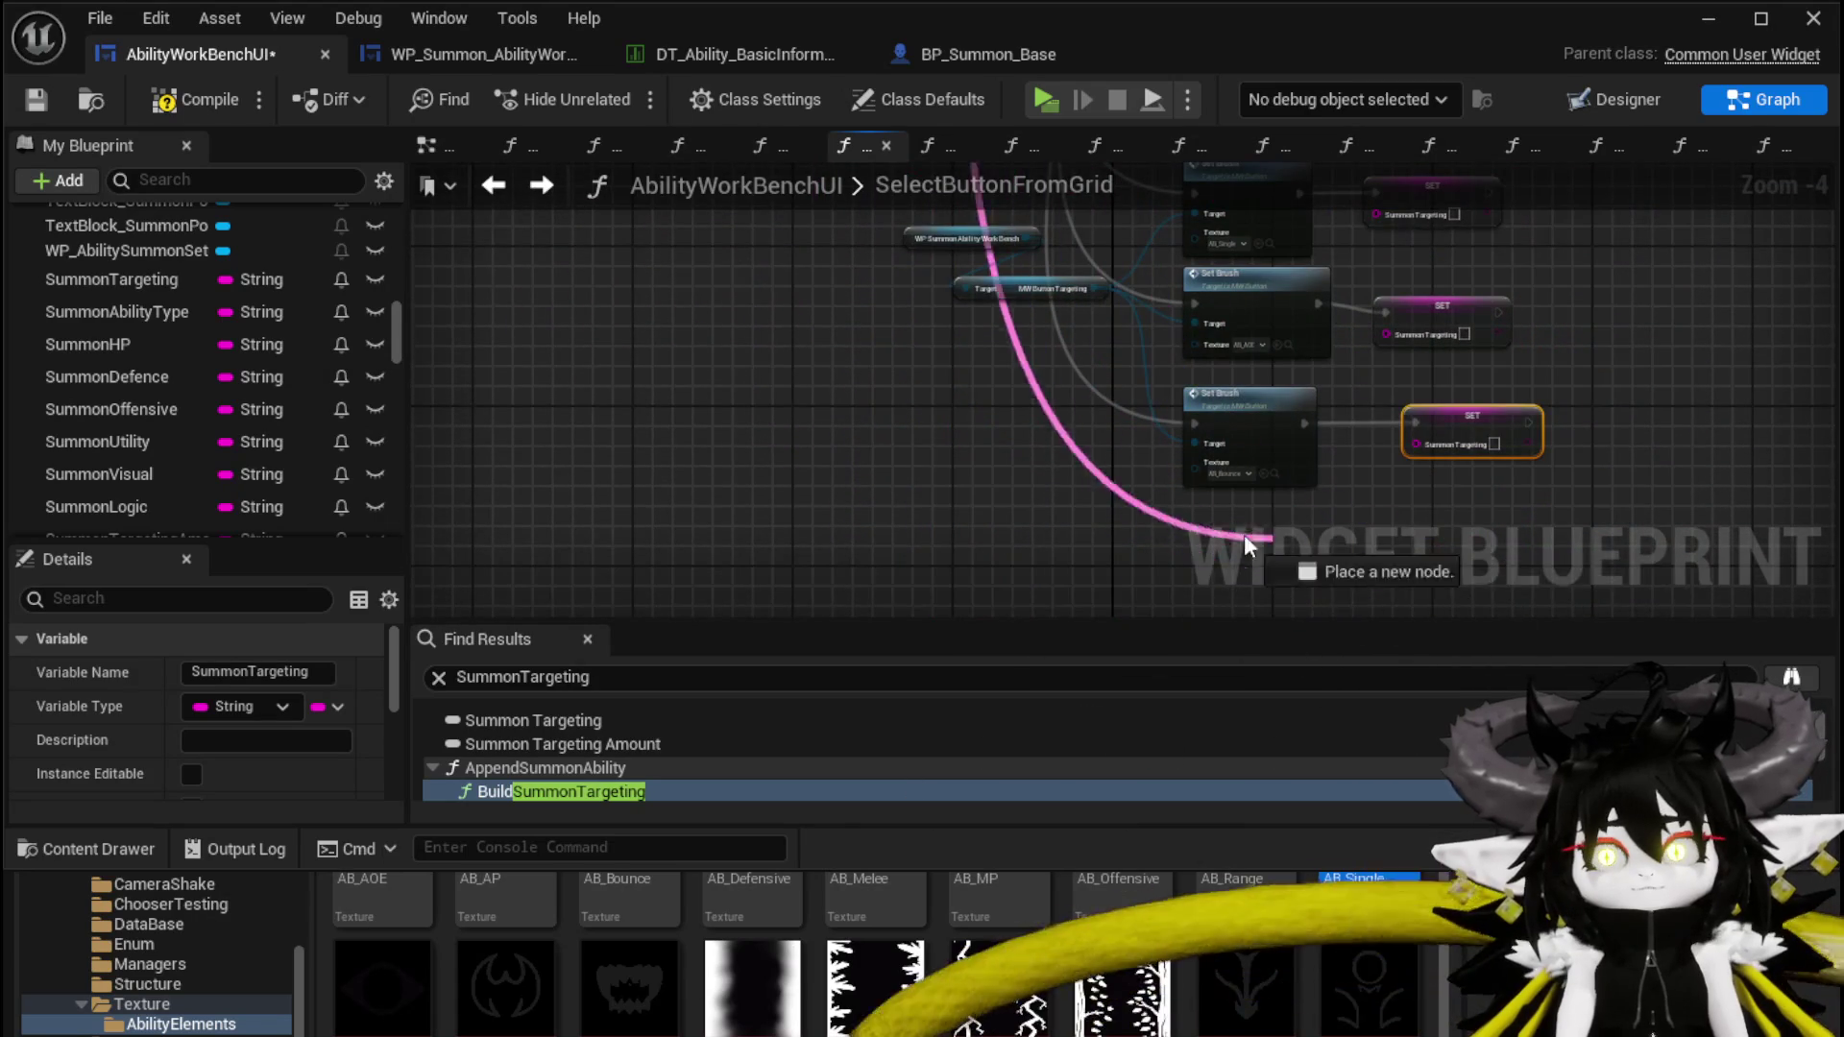
# Add a Parse Into Array node on the incoming string with '_' as the delimiter
pyautogui.moveTo(1283, 547); pyautogui.dragTo(1187, 543)
pyautogui.write('Pars')
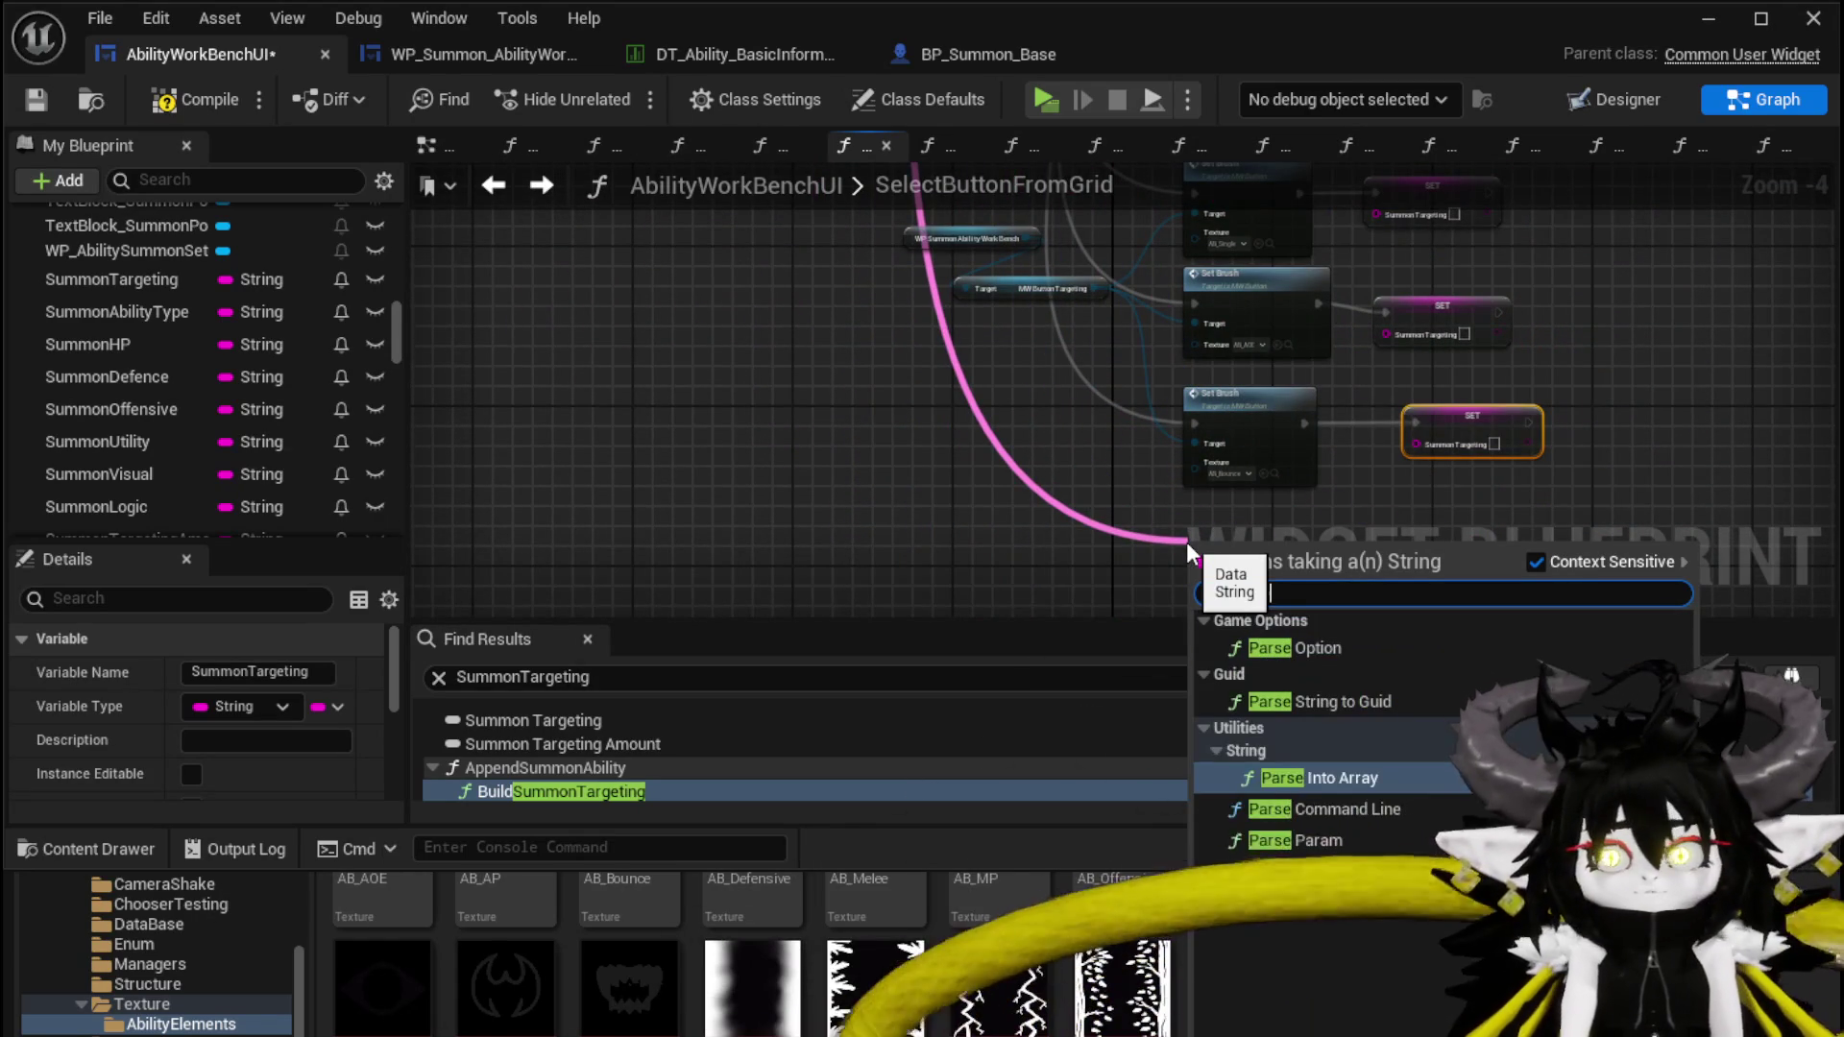
pyautogui.write('e')
pyautogui.click(1334, 775)
pyautogui.moveTo(1252, 511); pyautogui.dragTo(997, 435)
pyautogui.scroll(3, 997, 435)
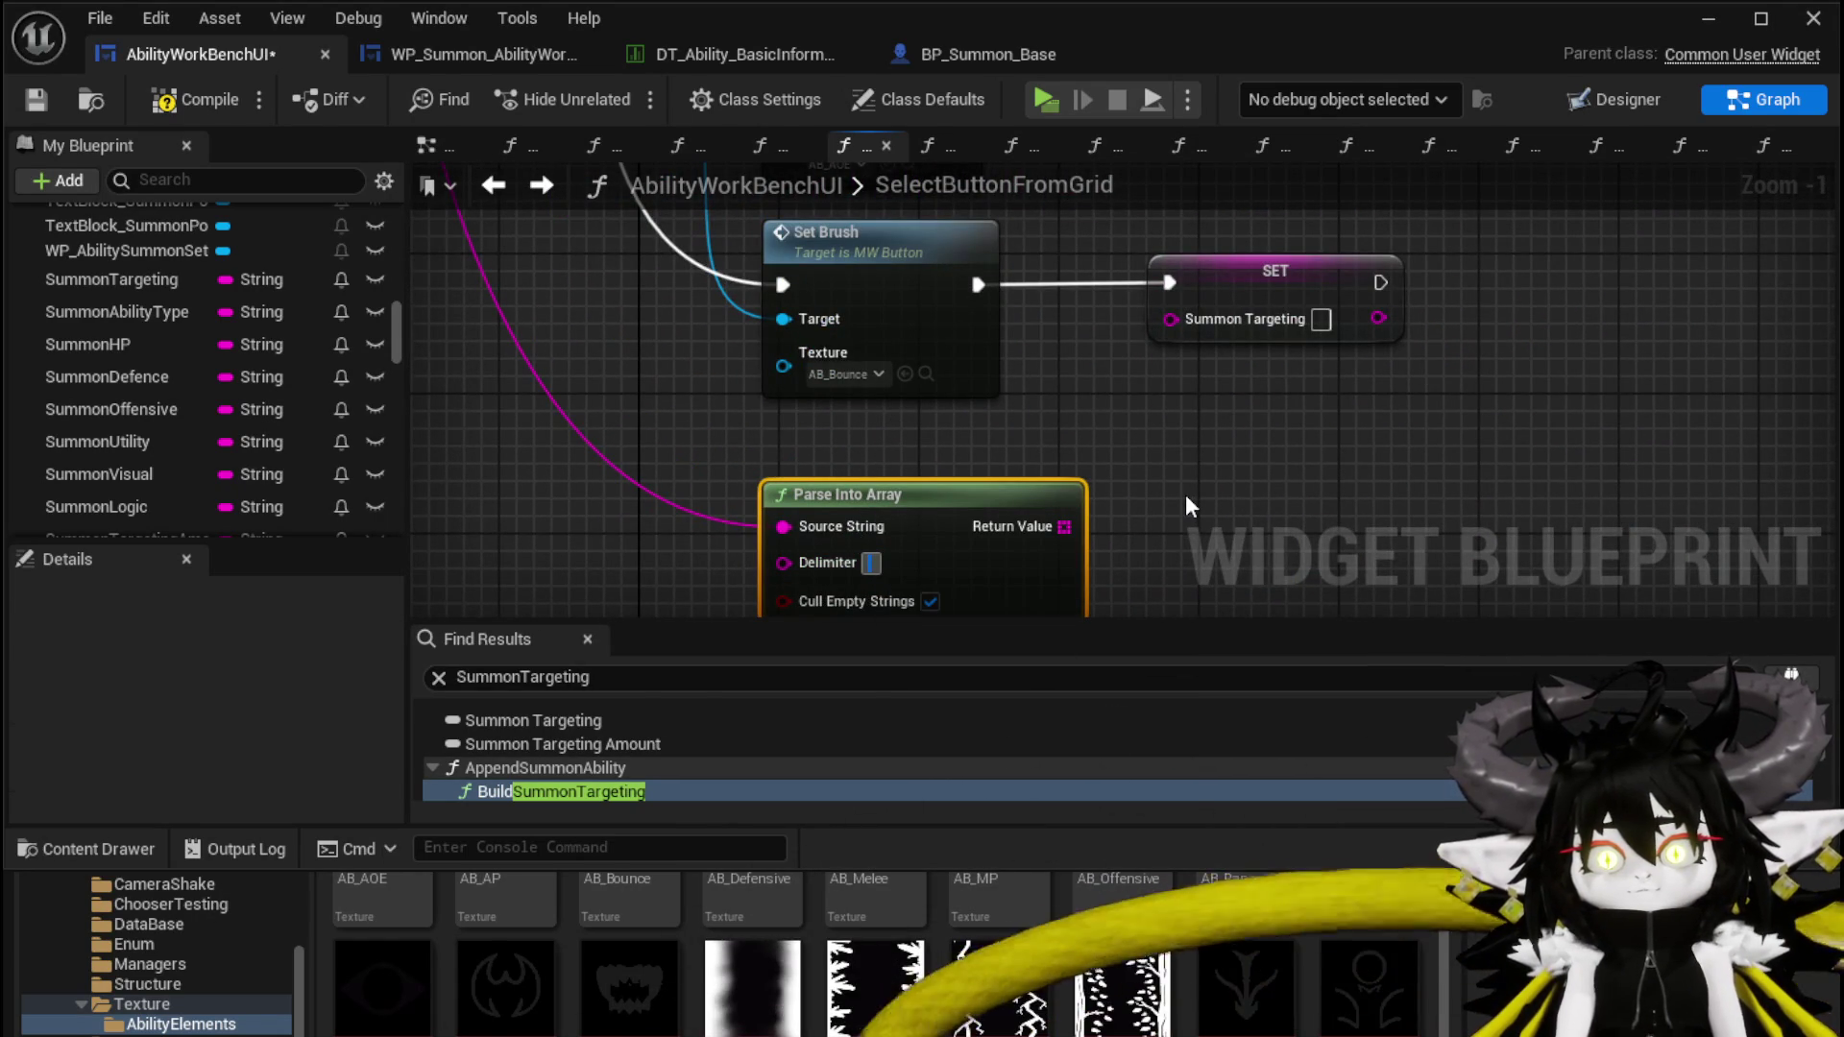
pyautogui.write('_')
pyautogui.press('Return')
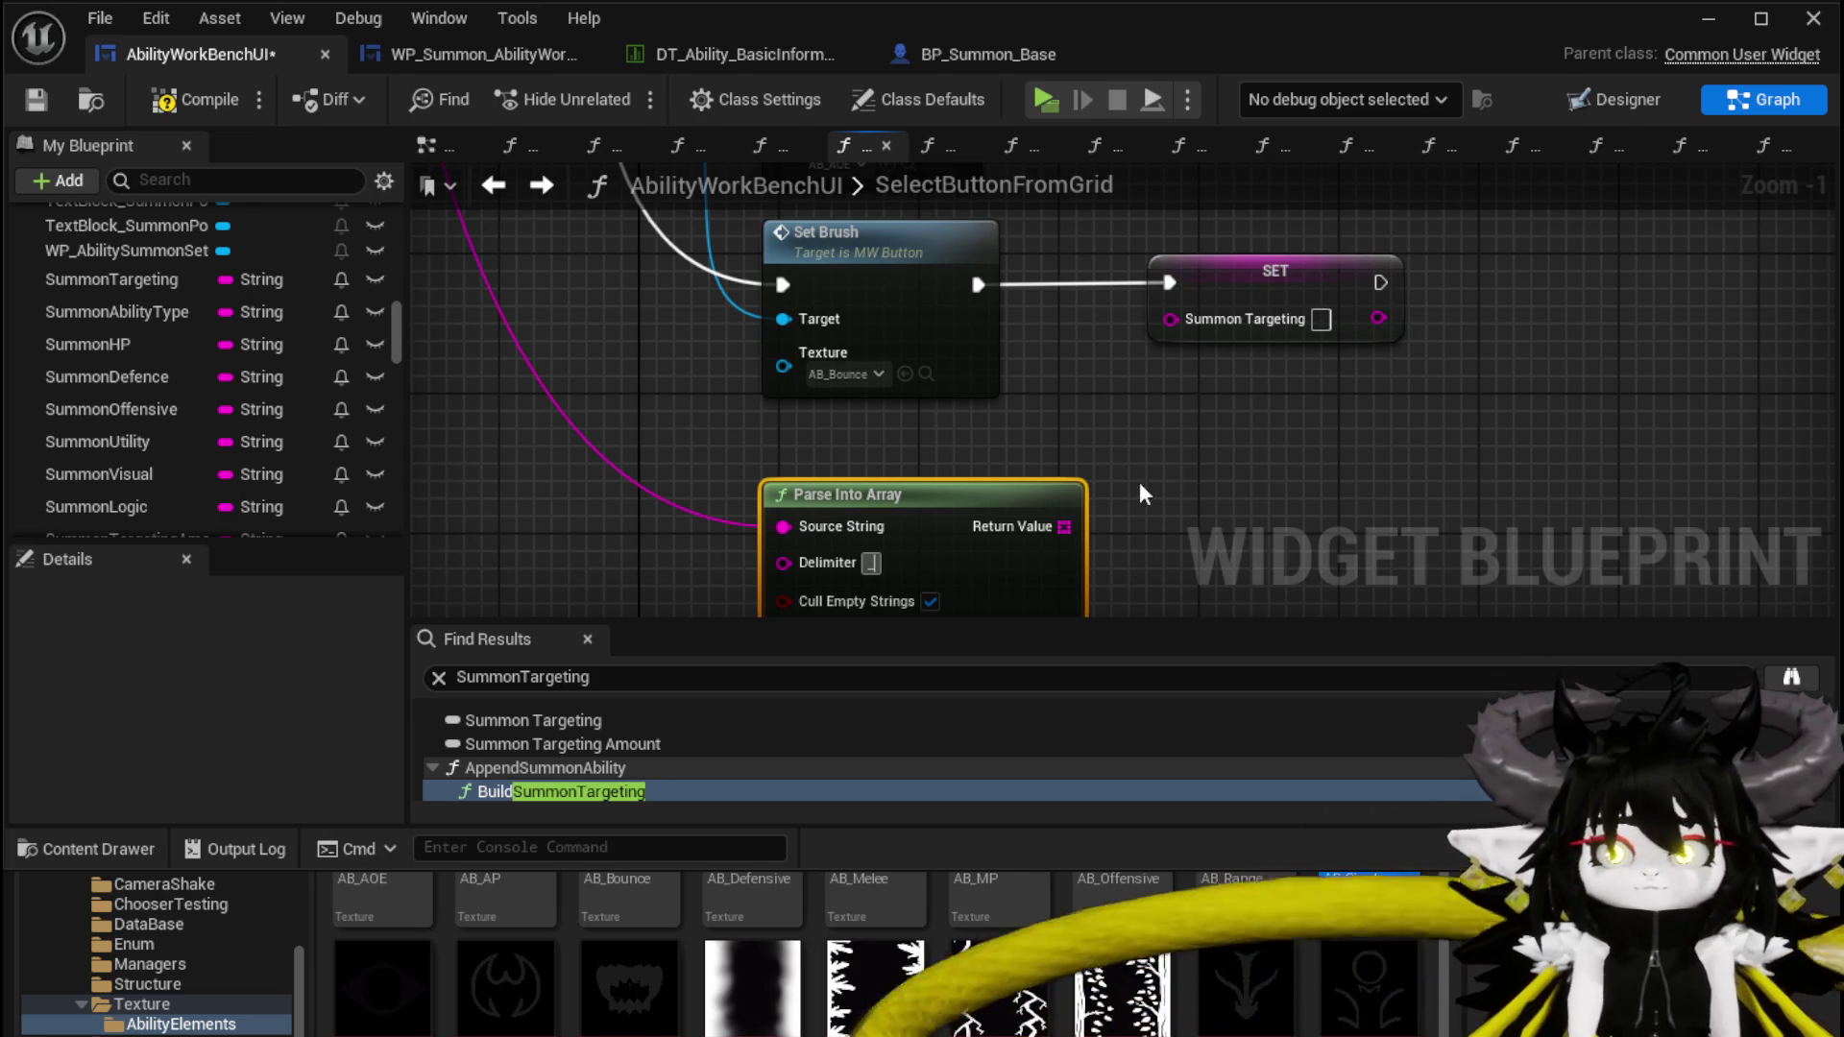
# Read array element 1 with a Get node and feed it into SET Summon Targeting
pyautogui.moveTo(1064, 527)
pyautogui.mouseDown()
pyautogui.moveTo(1114, 514)
pyautogui.moveTo(1126, 486)
pyautogui.mouseUp()
pyautogui.write('get')
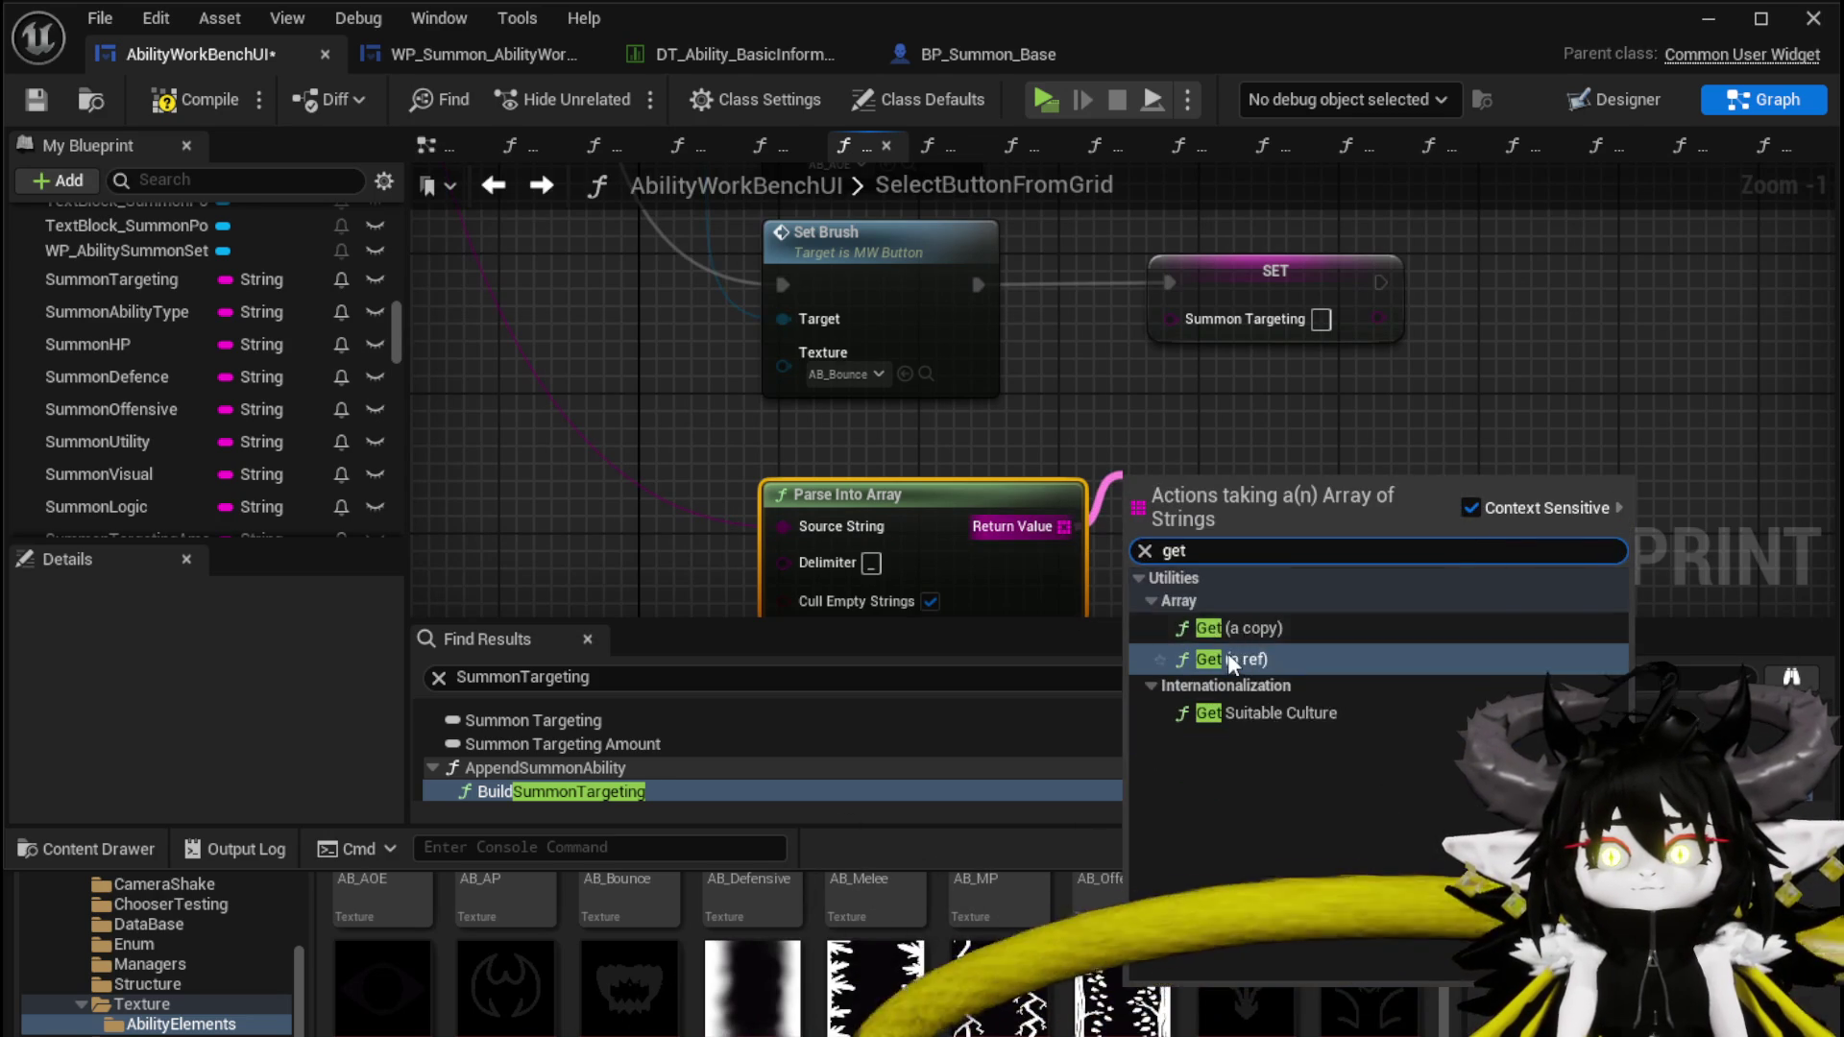
pyautogui.click(1232, 659)
pyautogui.click(1163, 519)
pyautogui.write('1')
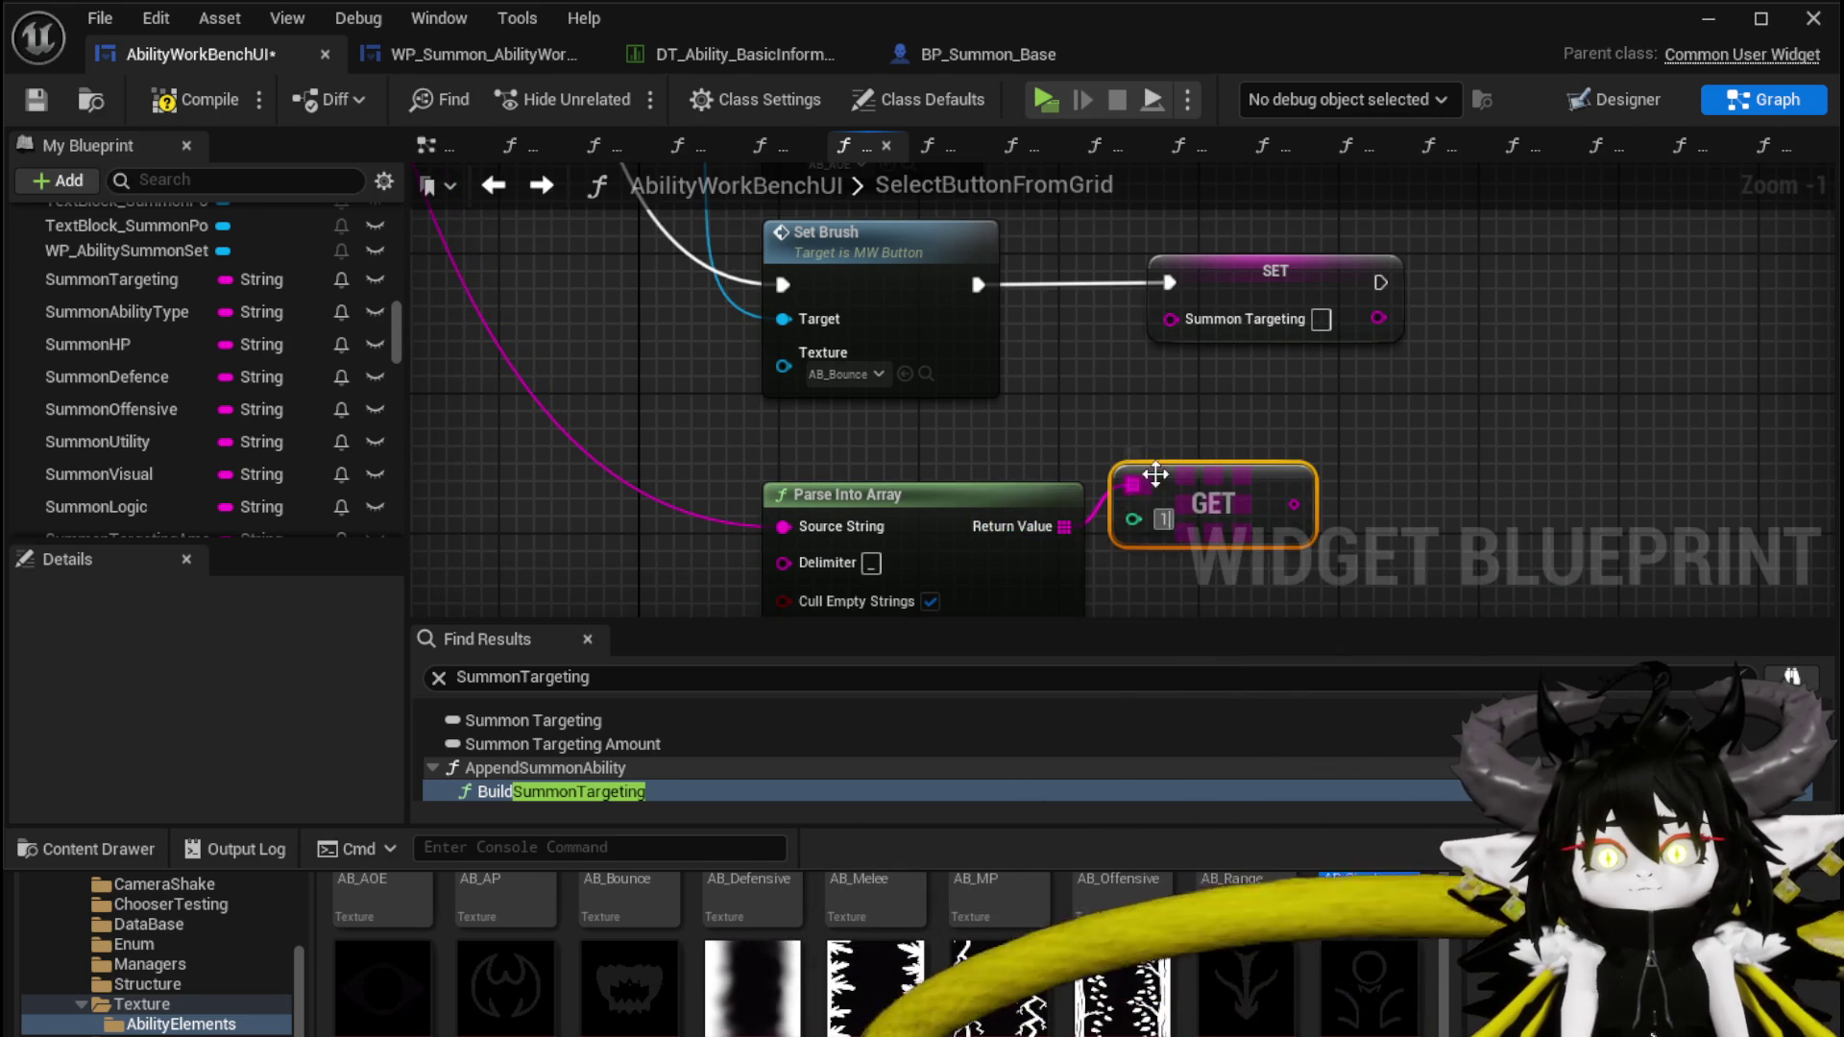
pyautogui.moveTo(914, 614); pyautogui.dragTo(832, 580)
pyautogui.moveTo(1080, 286); pyautogui.dragTo(1086, 279)
# Wire element 1 into the remaining two SET nodes, save, and return to the level editor
pyautogui.scroll(-2, 864, 518)
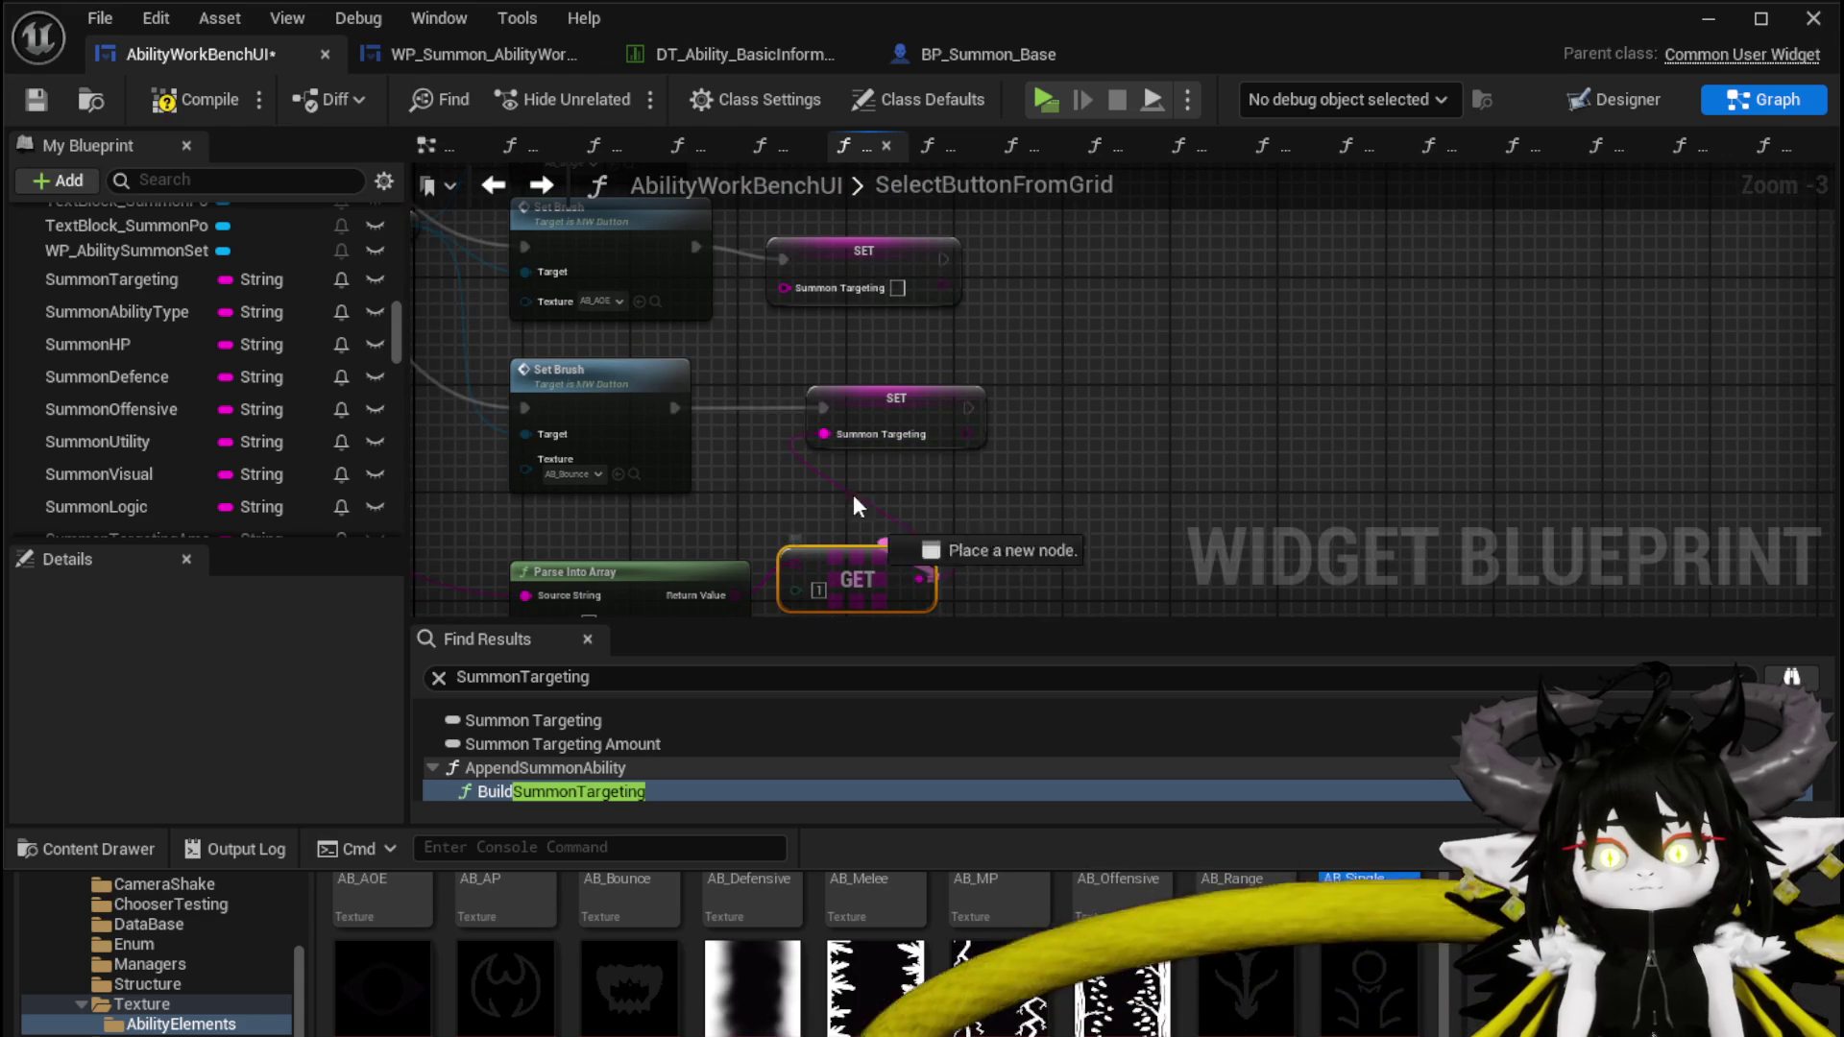
pyautogui.moveTo(805, 313)
pyautogui.mouseDown()
pyautogui.moveTo(901, 496)
pyautogui.moveTo(1085, 519)
pyautogui.mouseUp()
pyautogui.moveTo(951, 437); pyautogui.dragTo(937, 342)
pyautogui.moveTo(884, 455); pyautogui.dragTo(850, 322)
pyautogui.moveTo(1086, 370); pyautogui.dragTo(1345, 400)
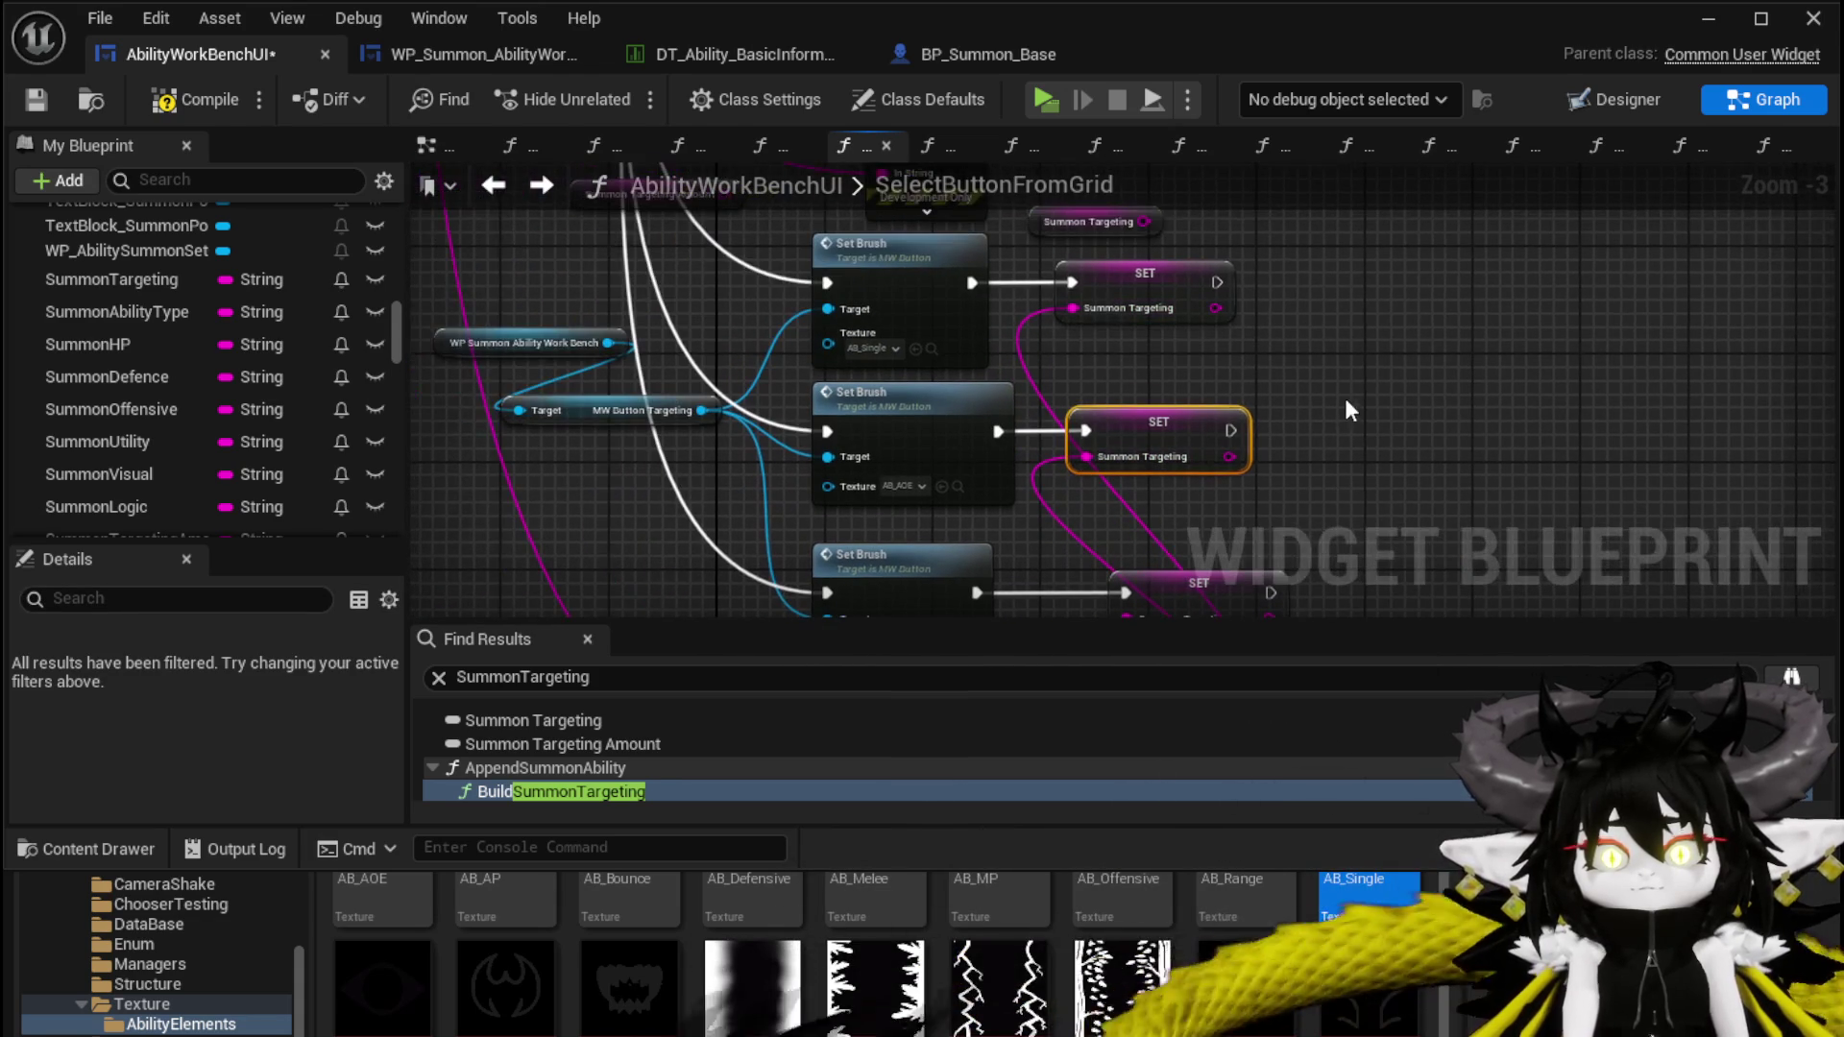
pyautogui.click(38, 104)
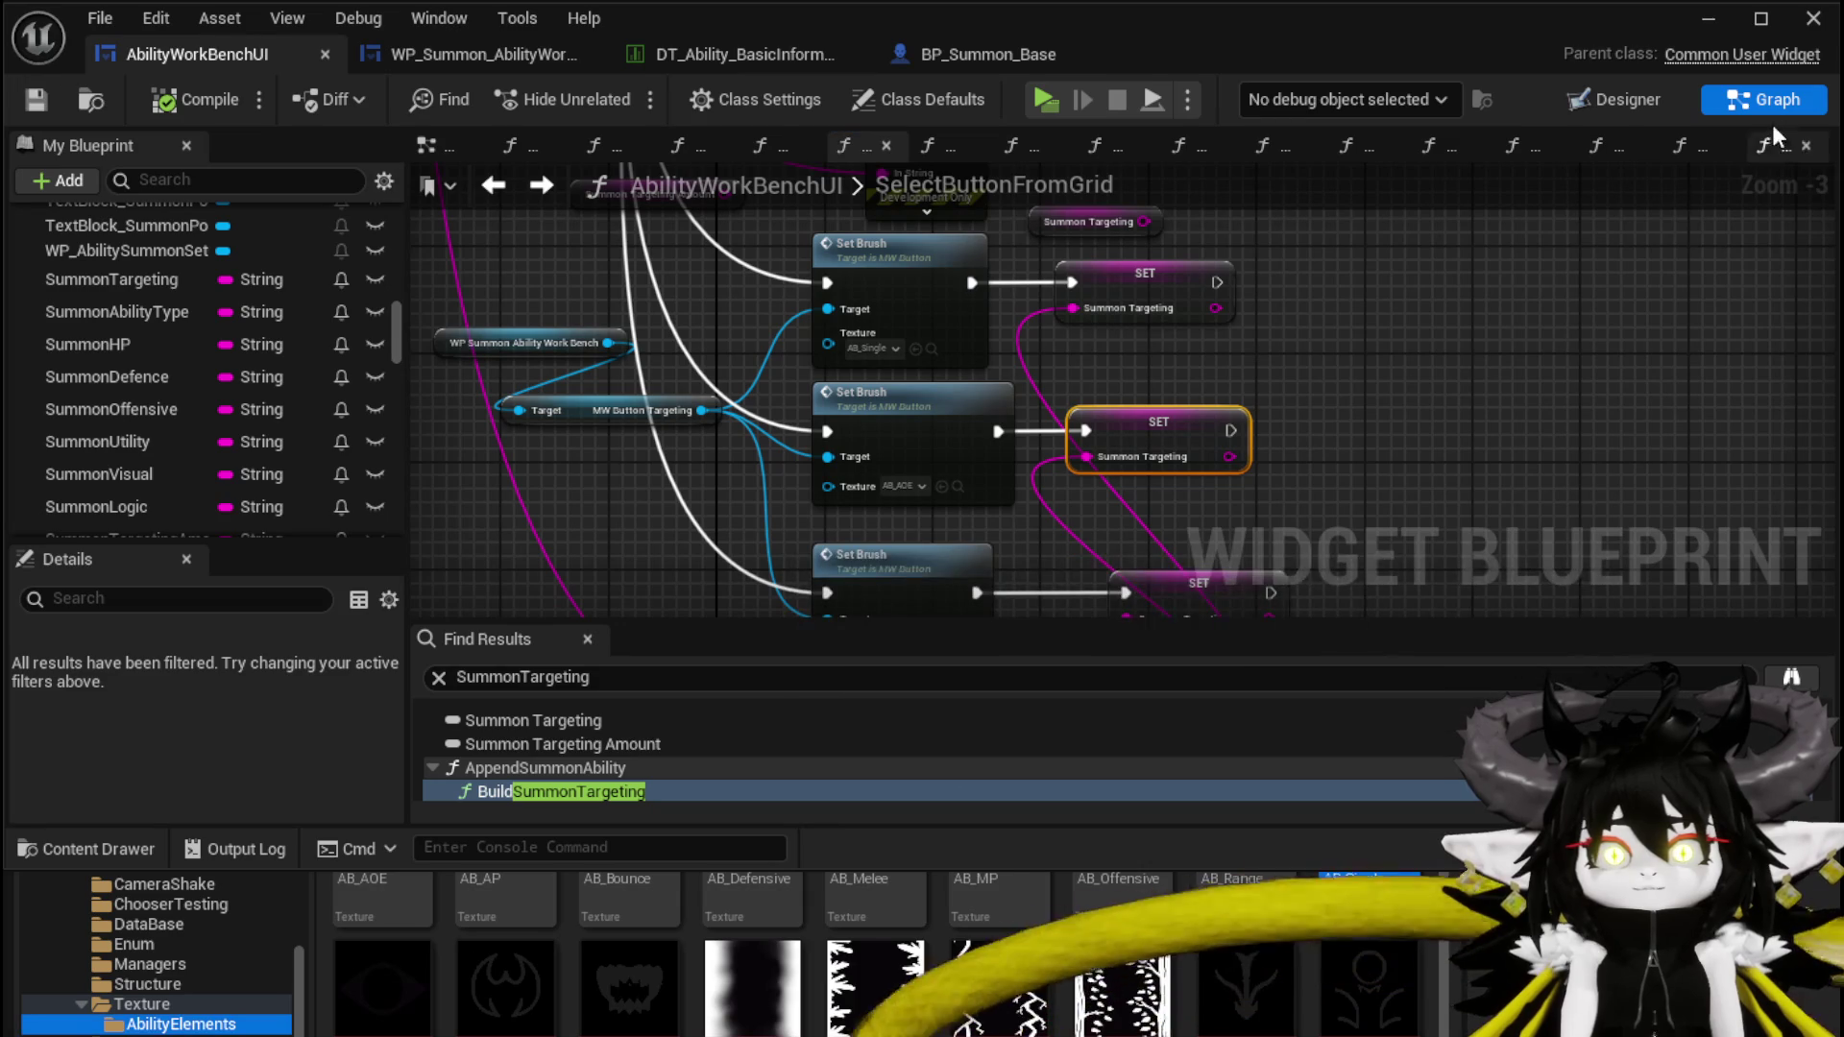
pyautogui.click(1706, 19)
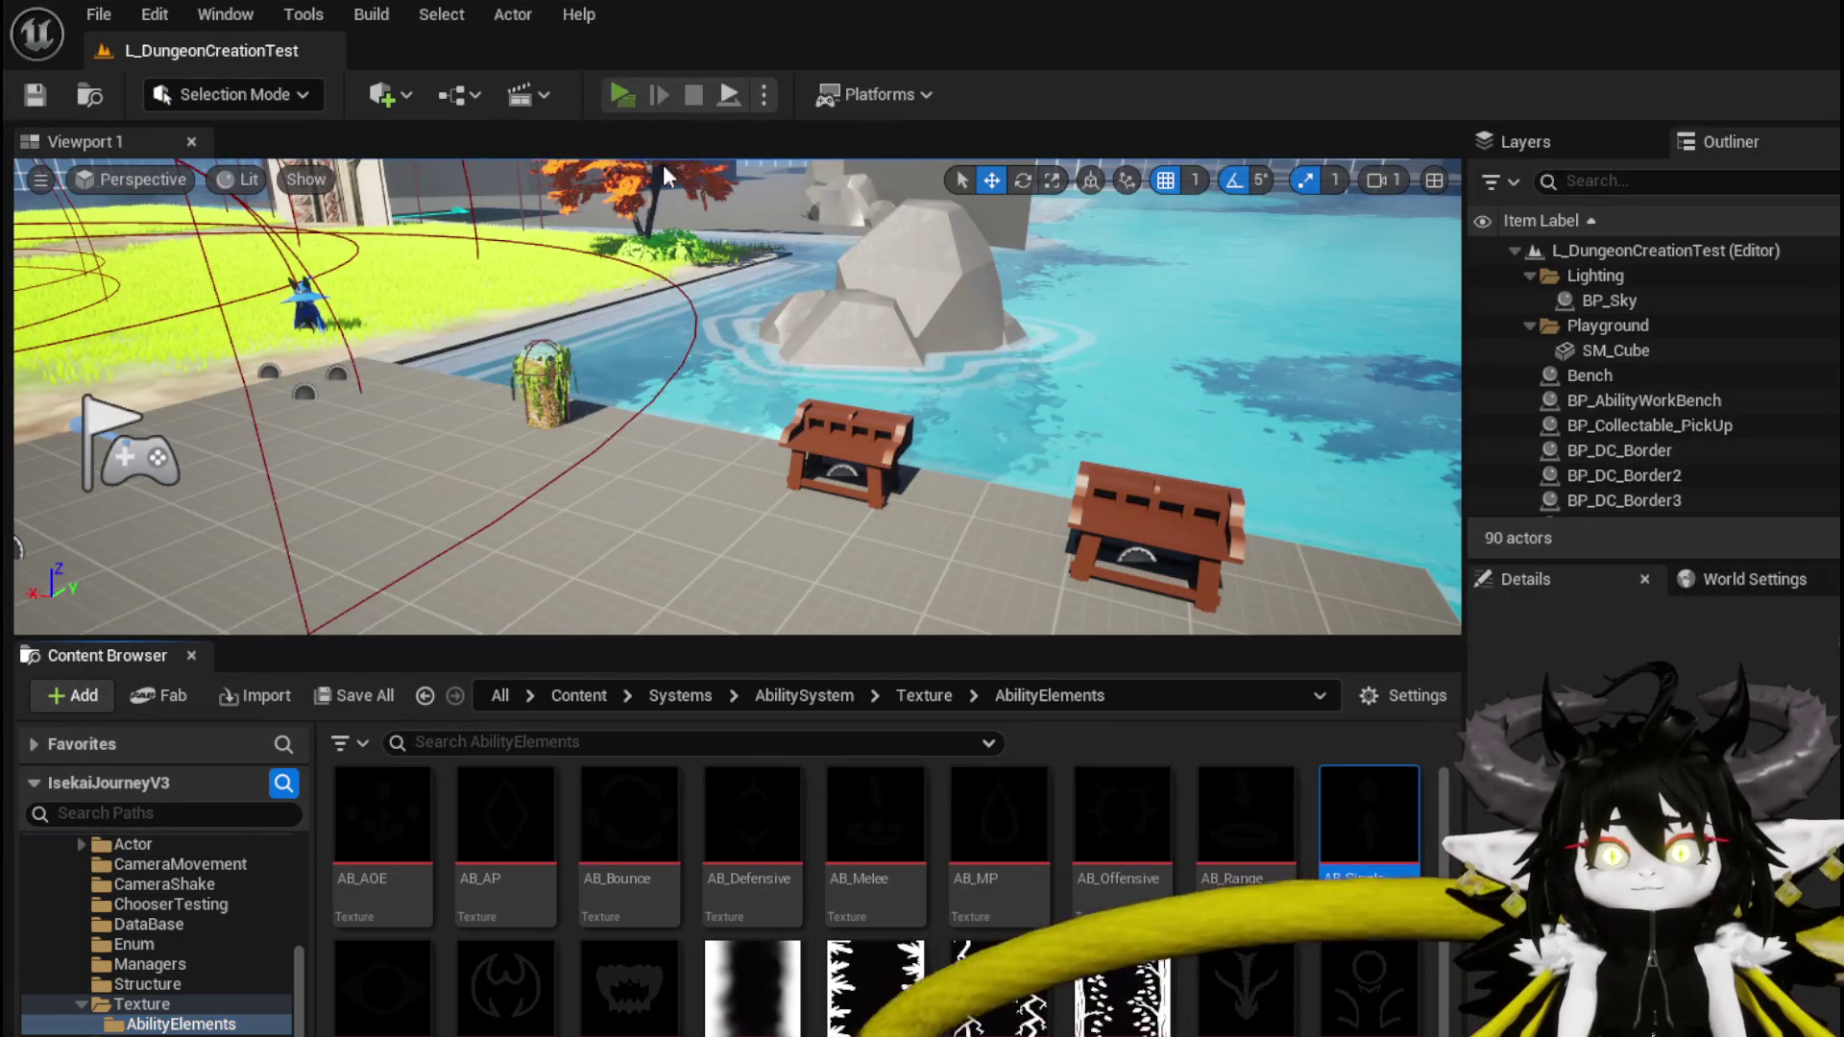
# Start a play-test, open the workbench and make the Water_Splash card a summon
pyautogui.click(622, 98)
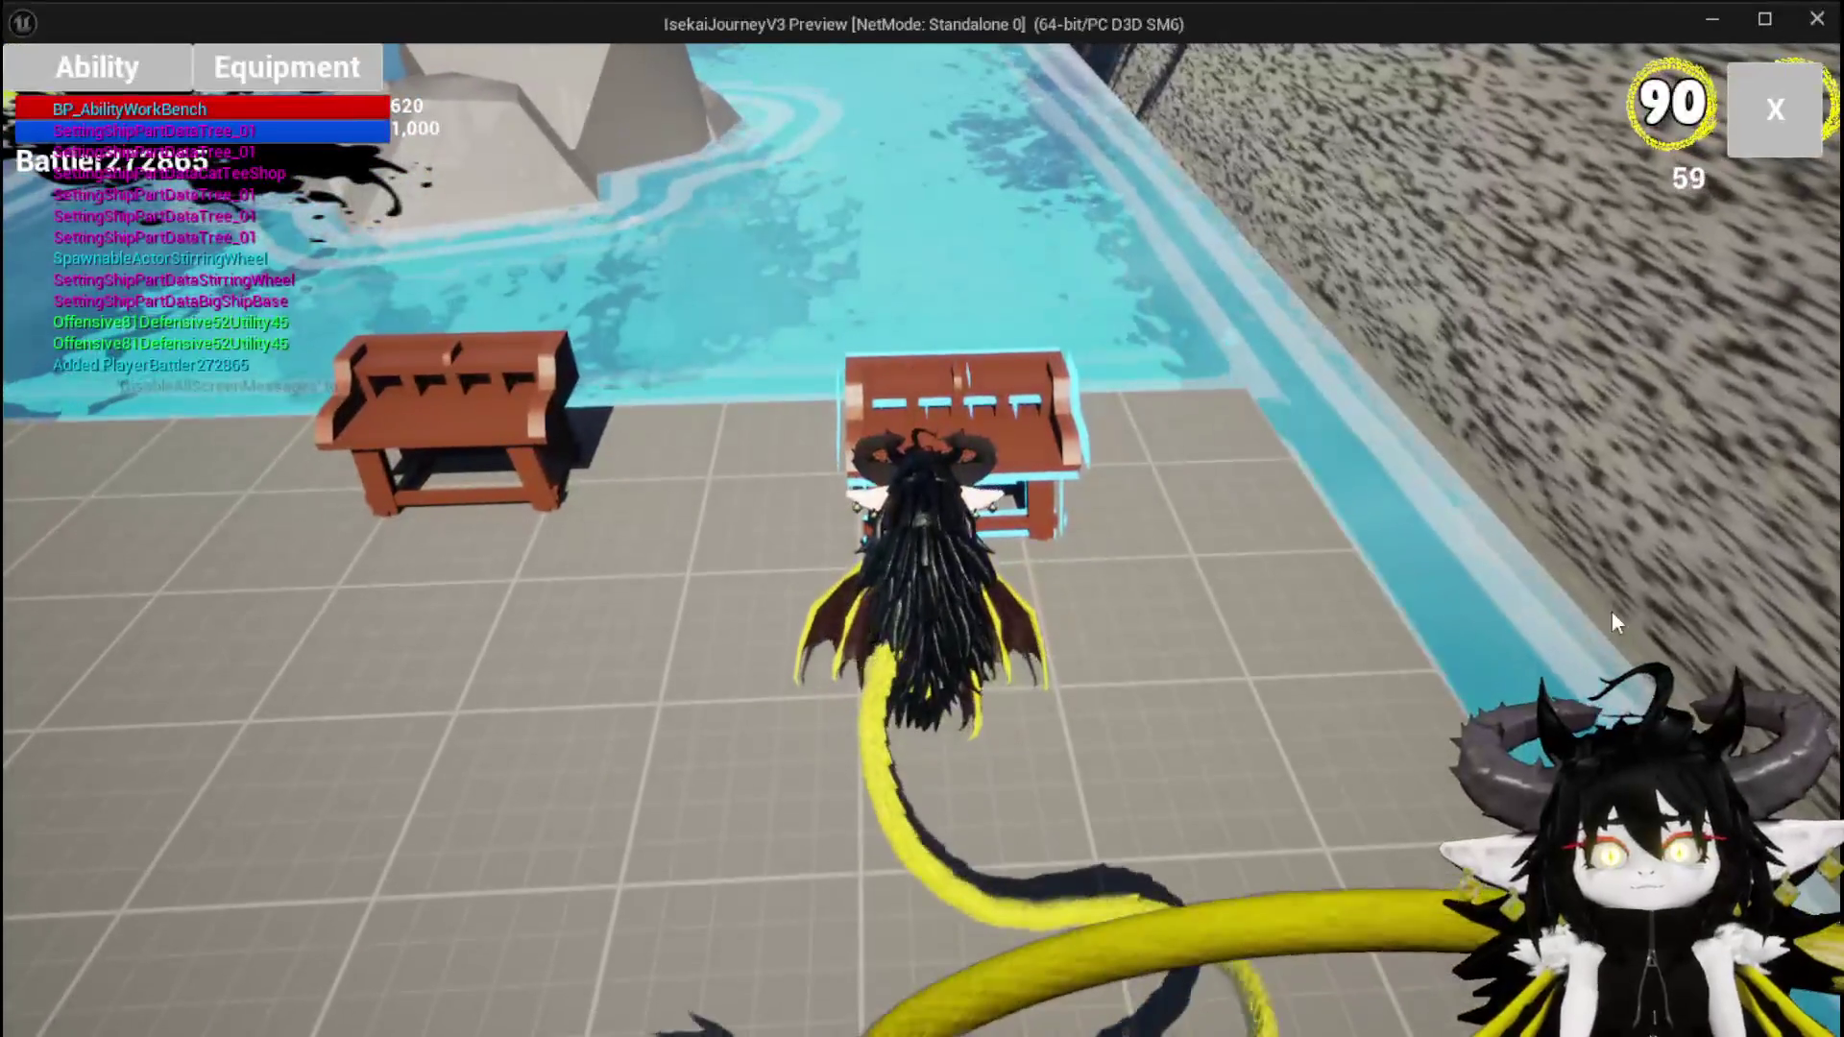
pyautogui.press('e')
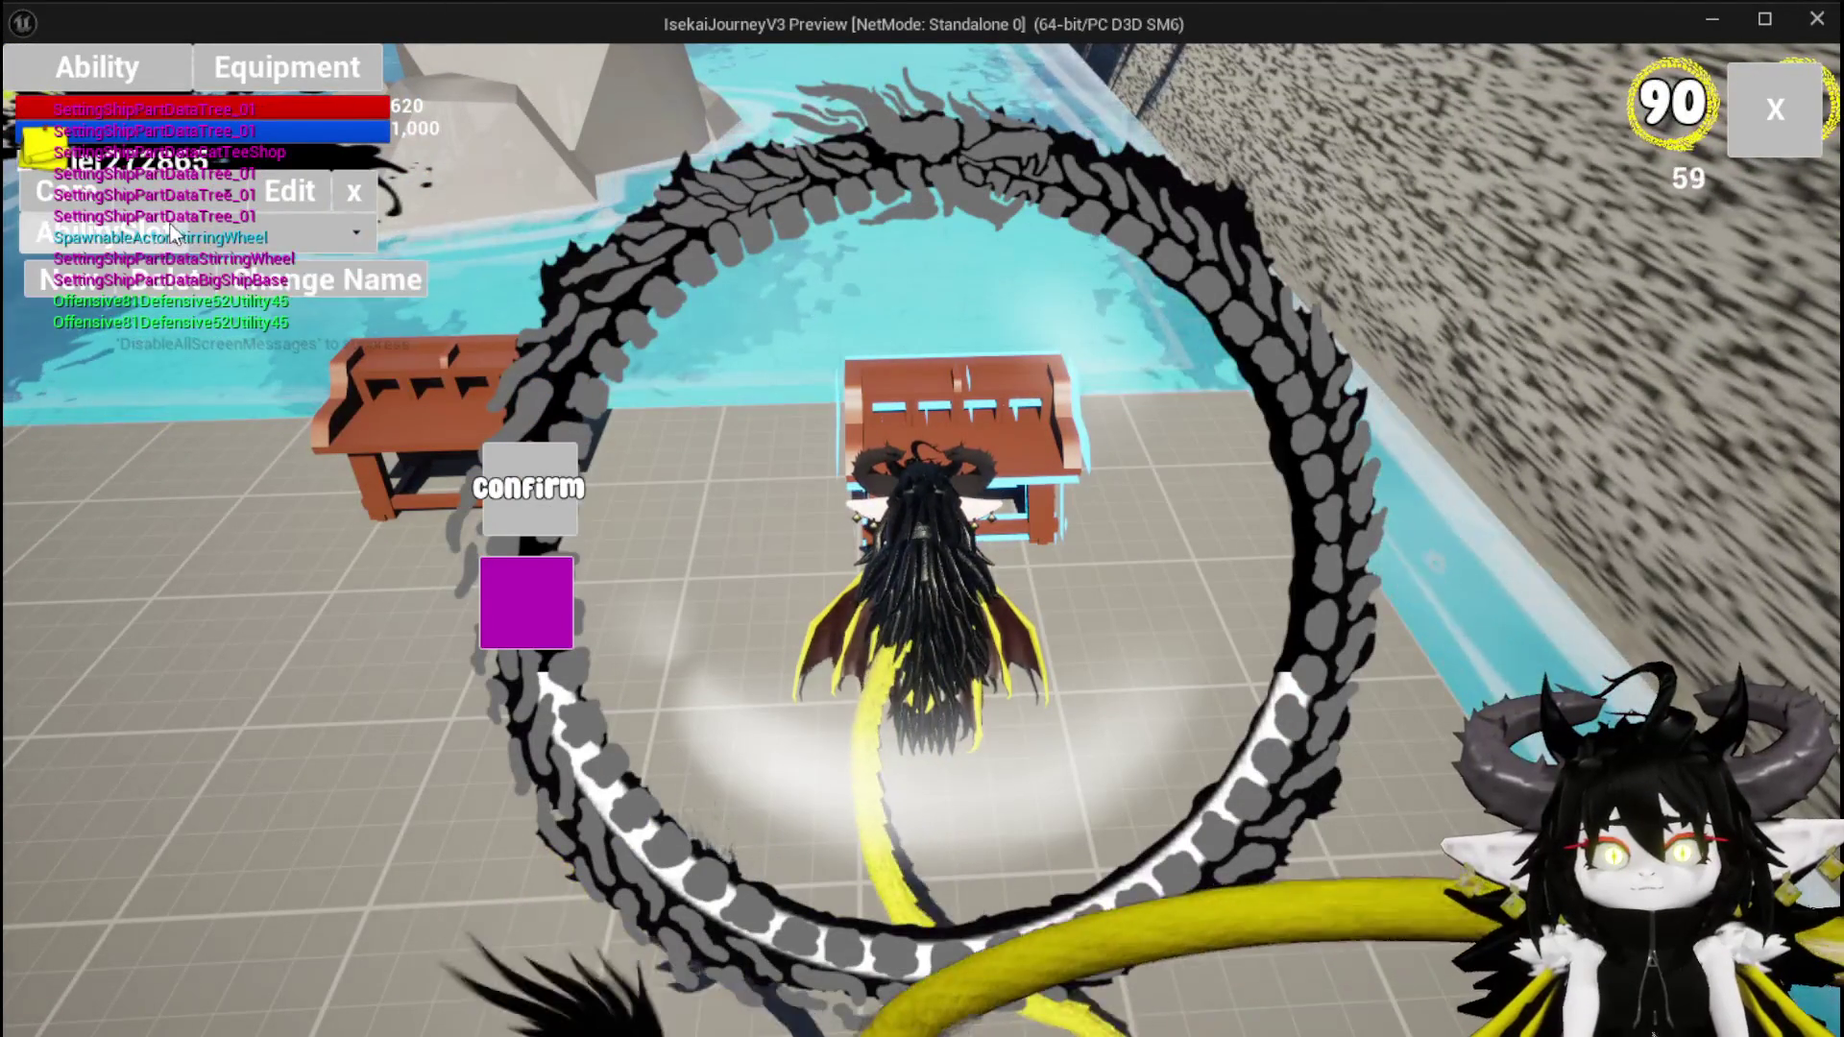
pyautogui.click(206, 244)
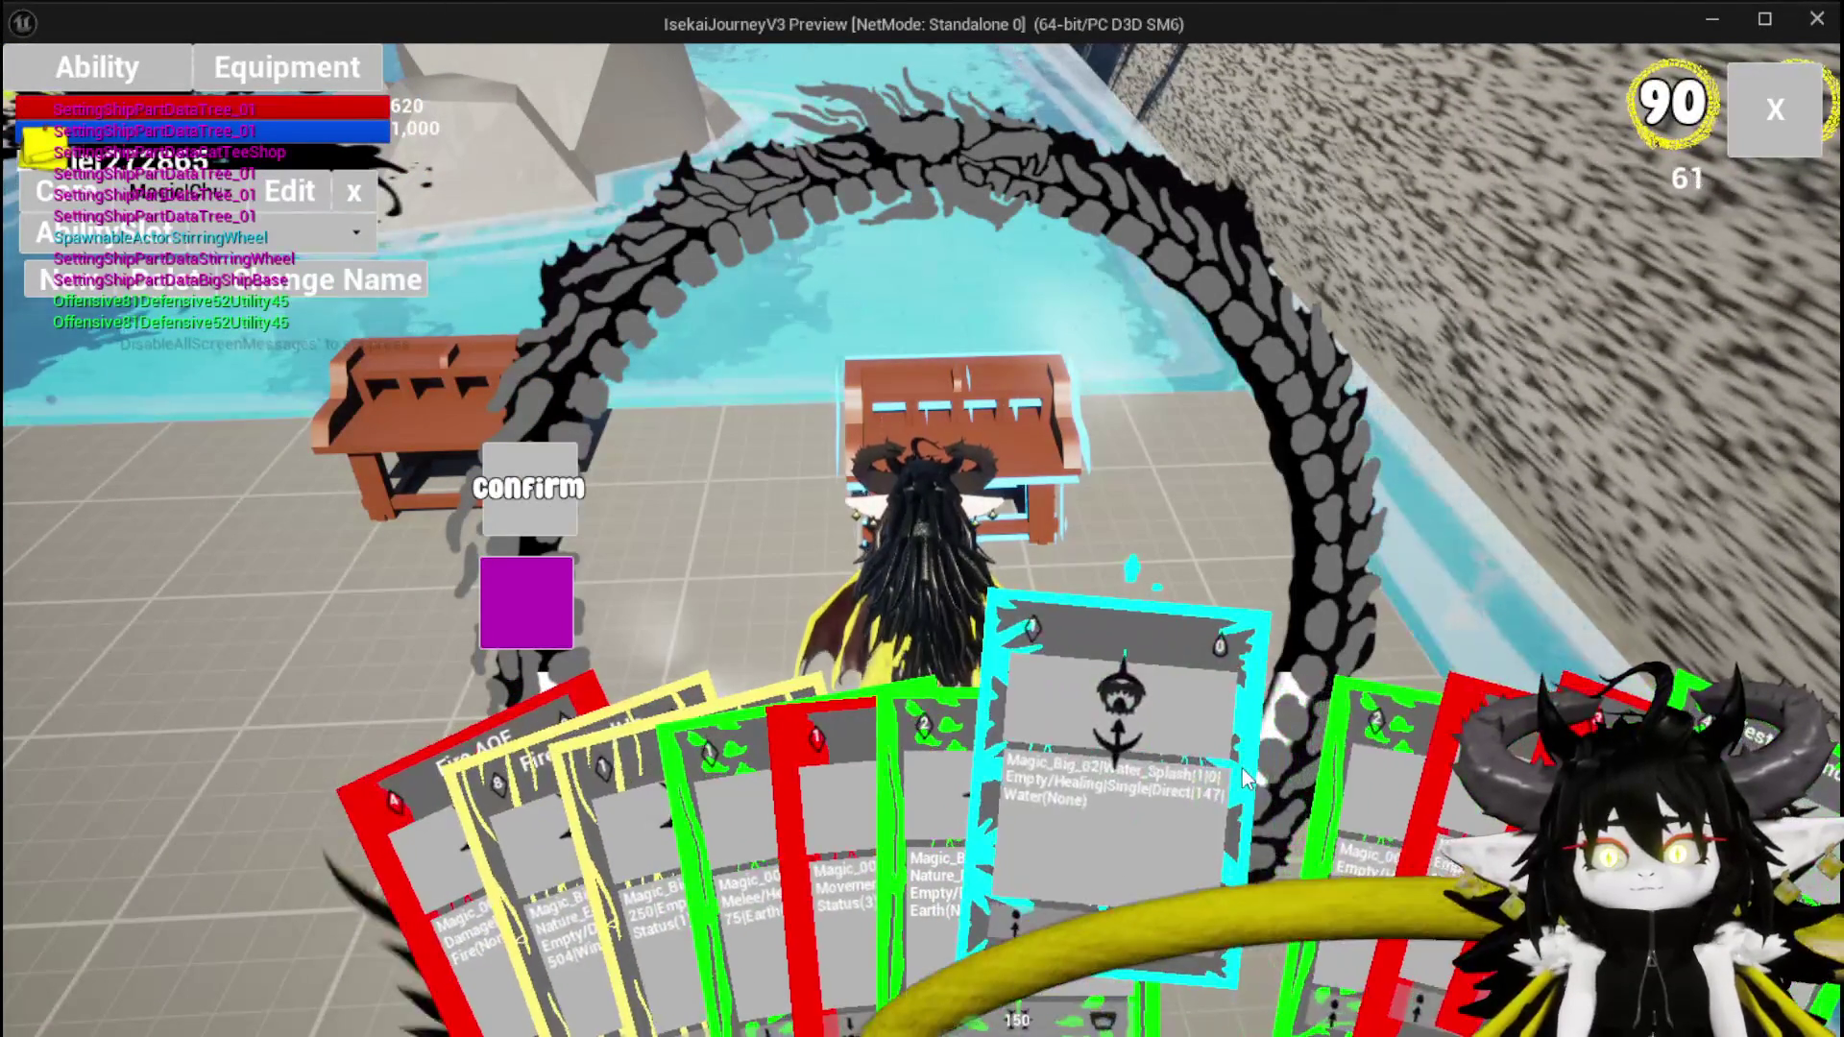
pyautogui.click(1246, 778)
pyautogui.click(884, 424)
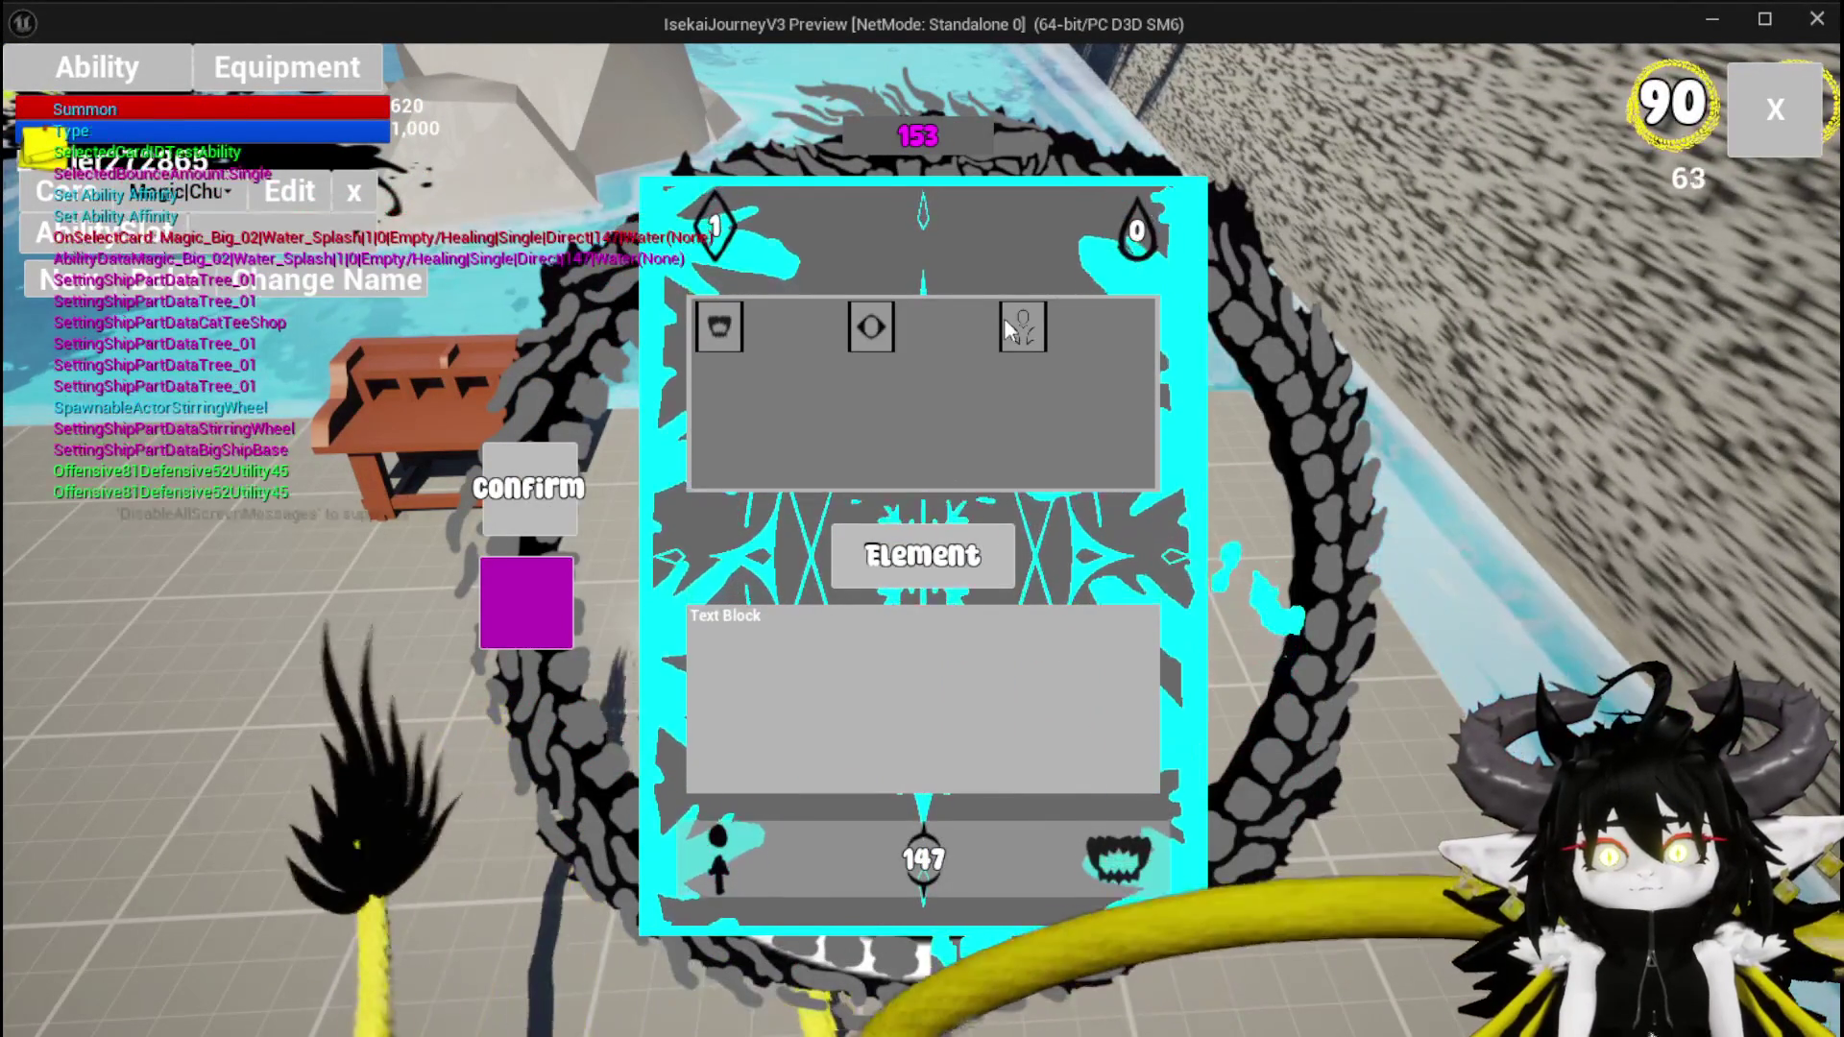
pyautogui.click(1001, 324)
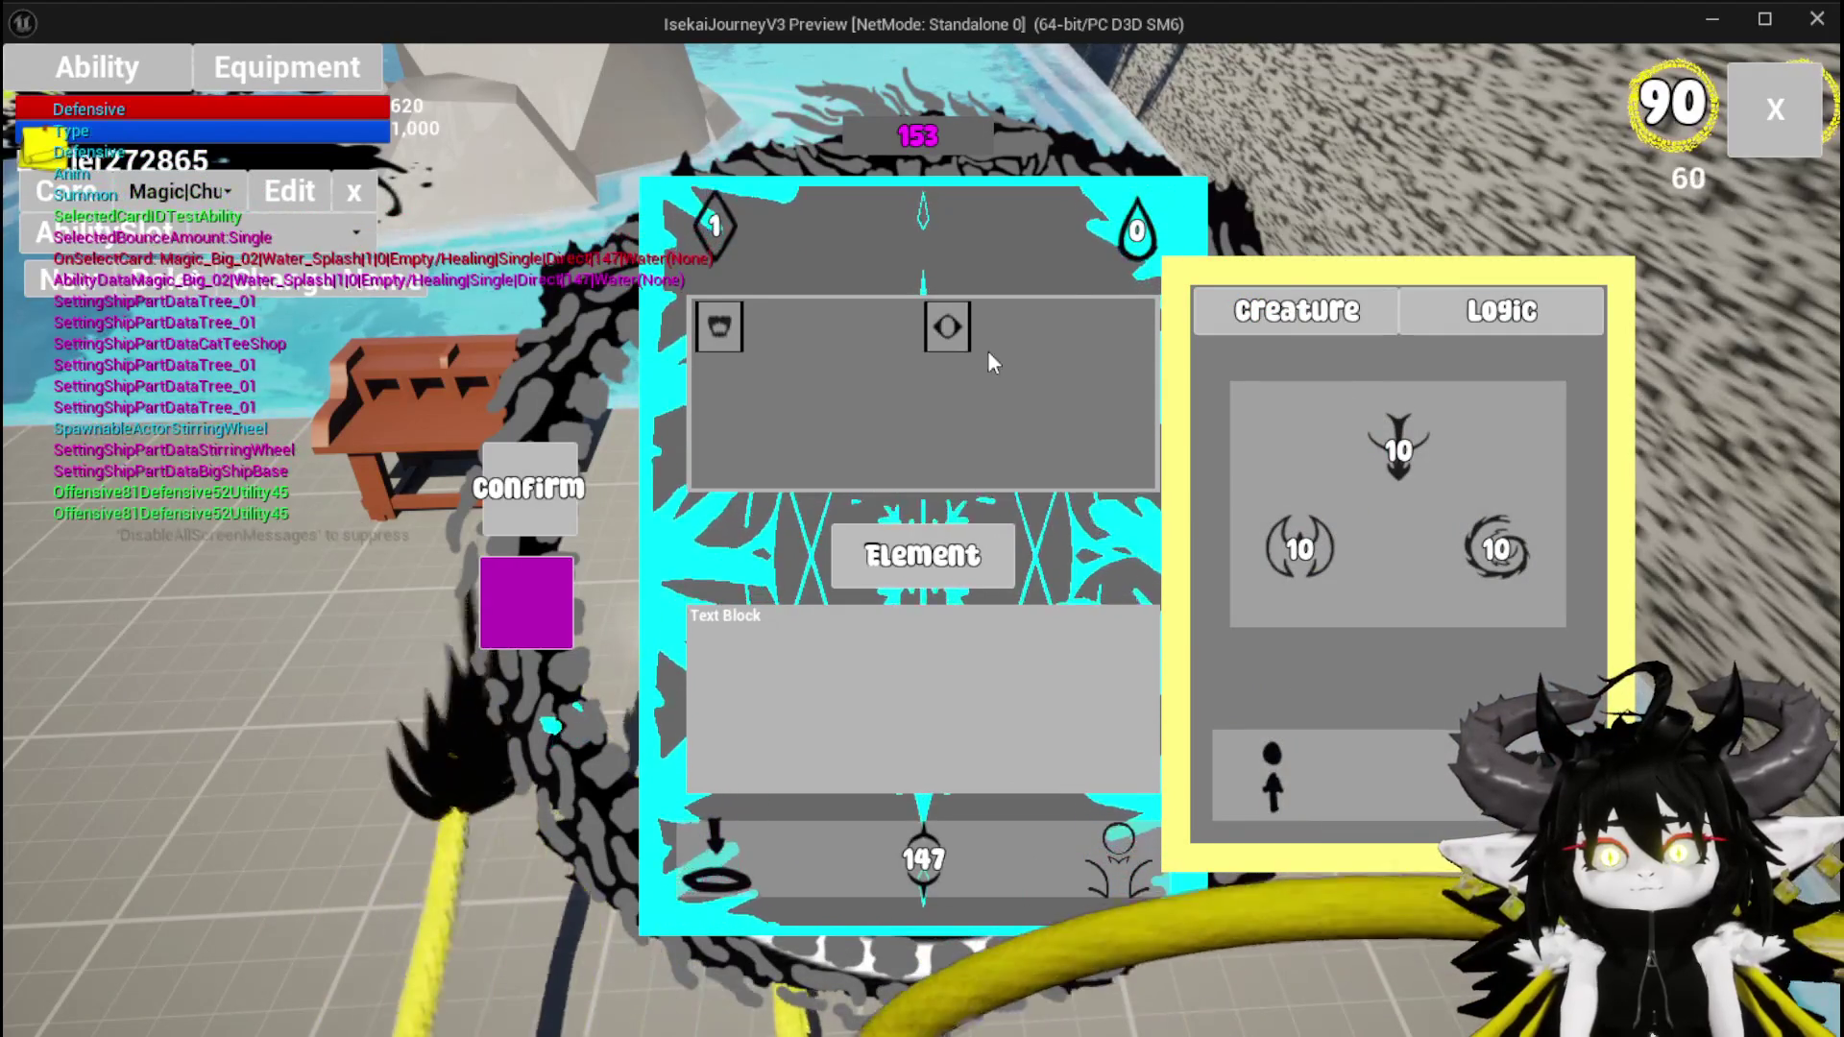
# Cycle the summon targeting through AOE, Single and Bounce, ending on AOE
pyautogui.click(1277, 768)
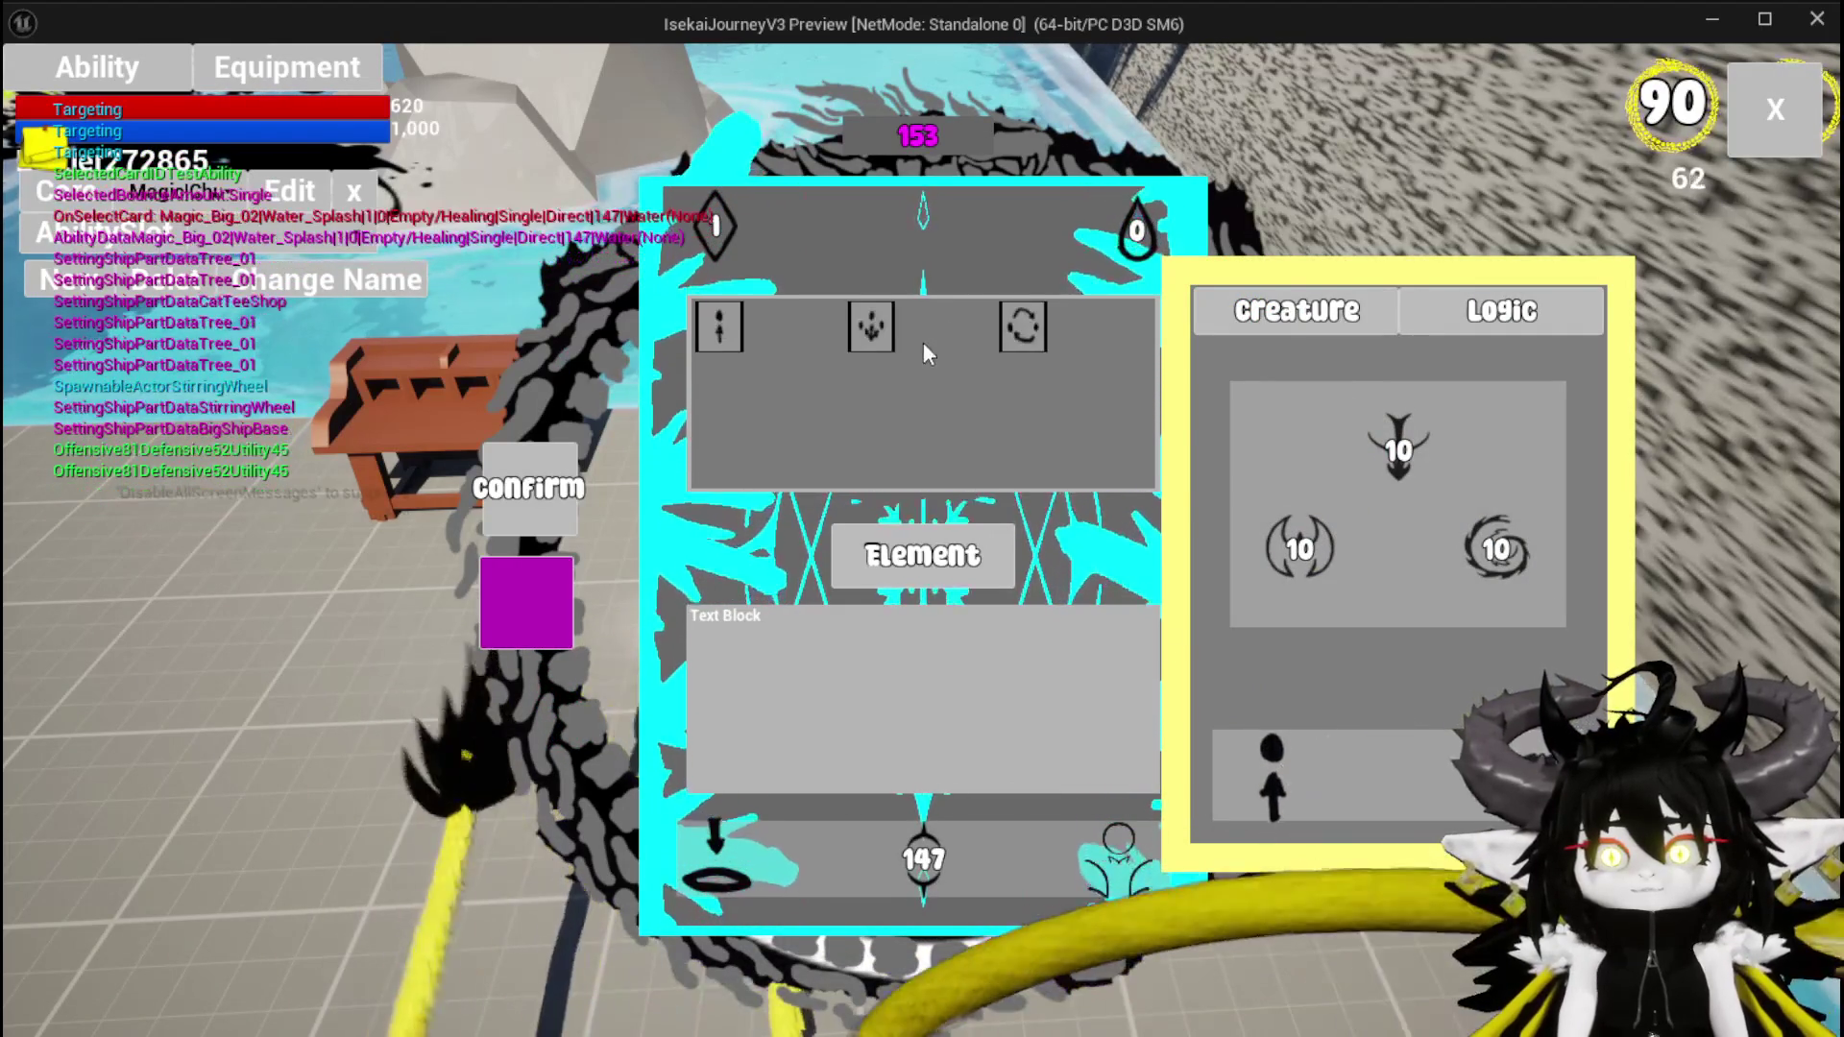
pyautogui.click(871, 327)
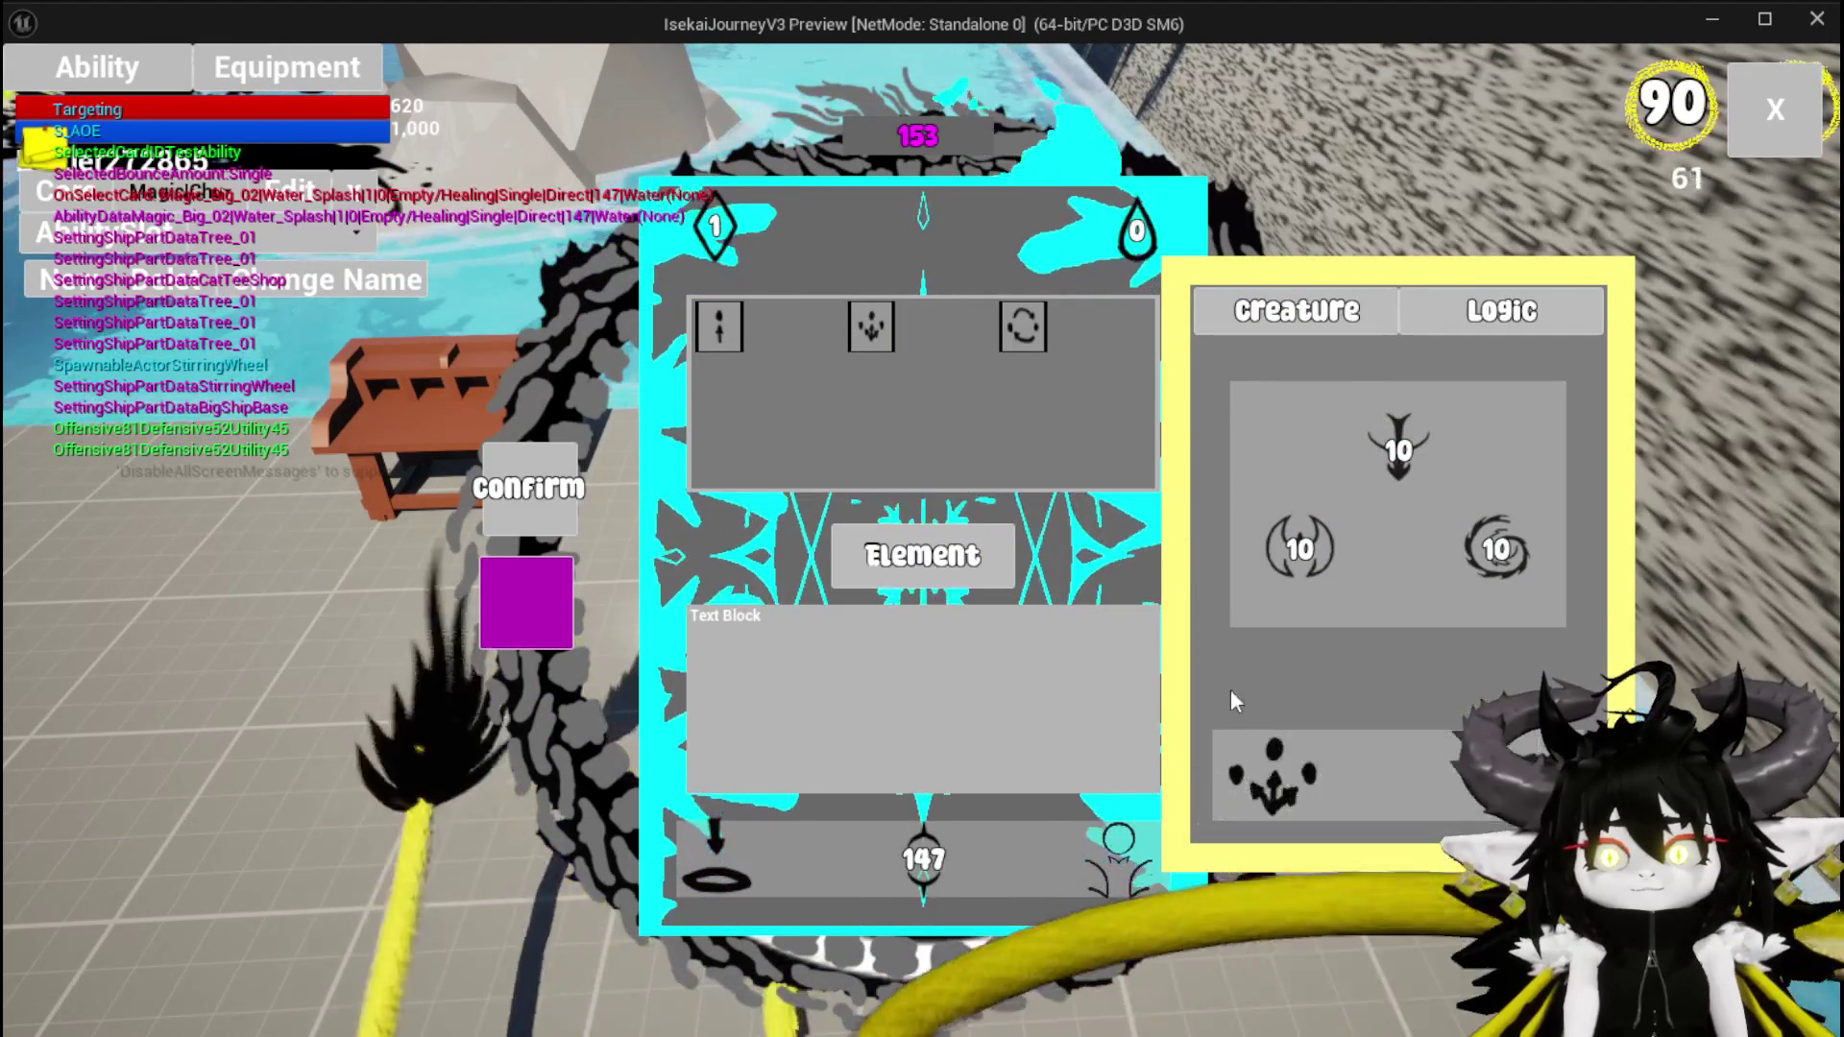
pyautogui.click(723, 338)
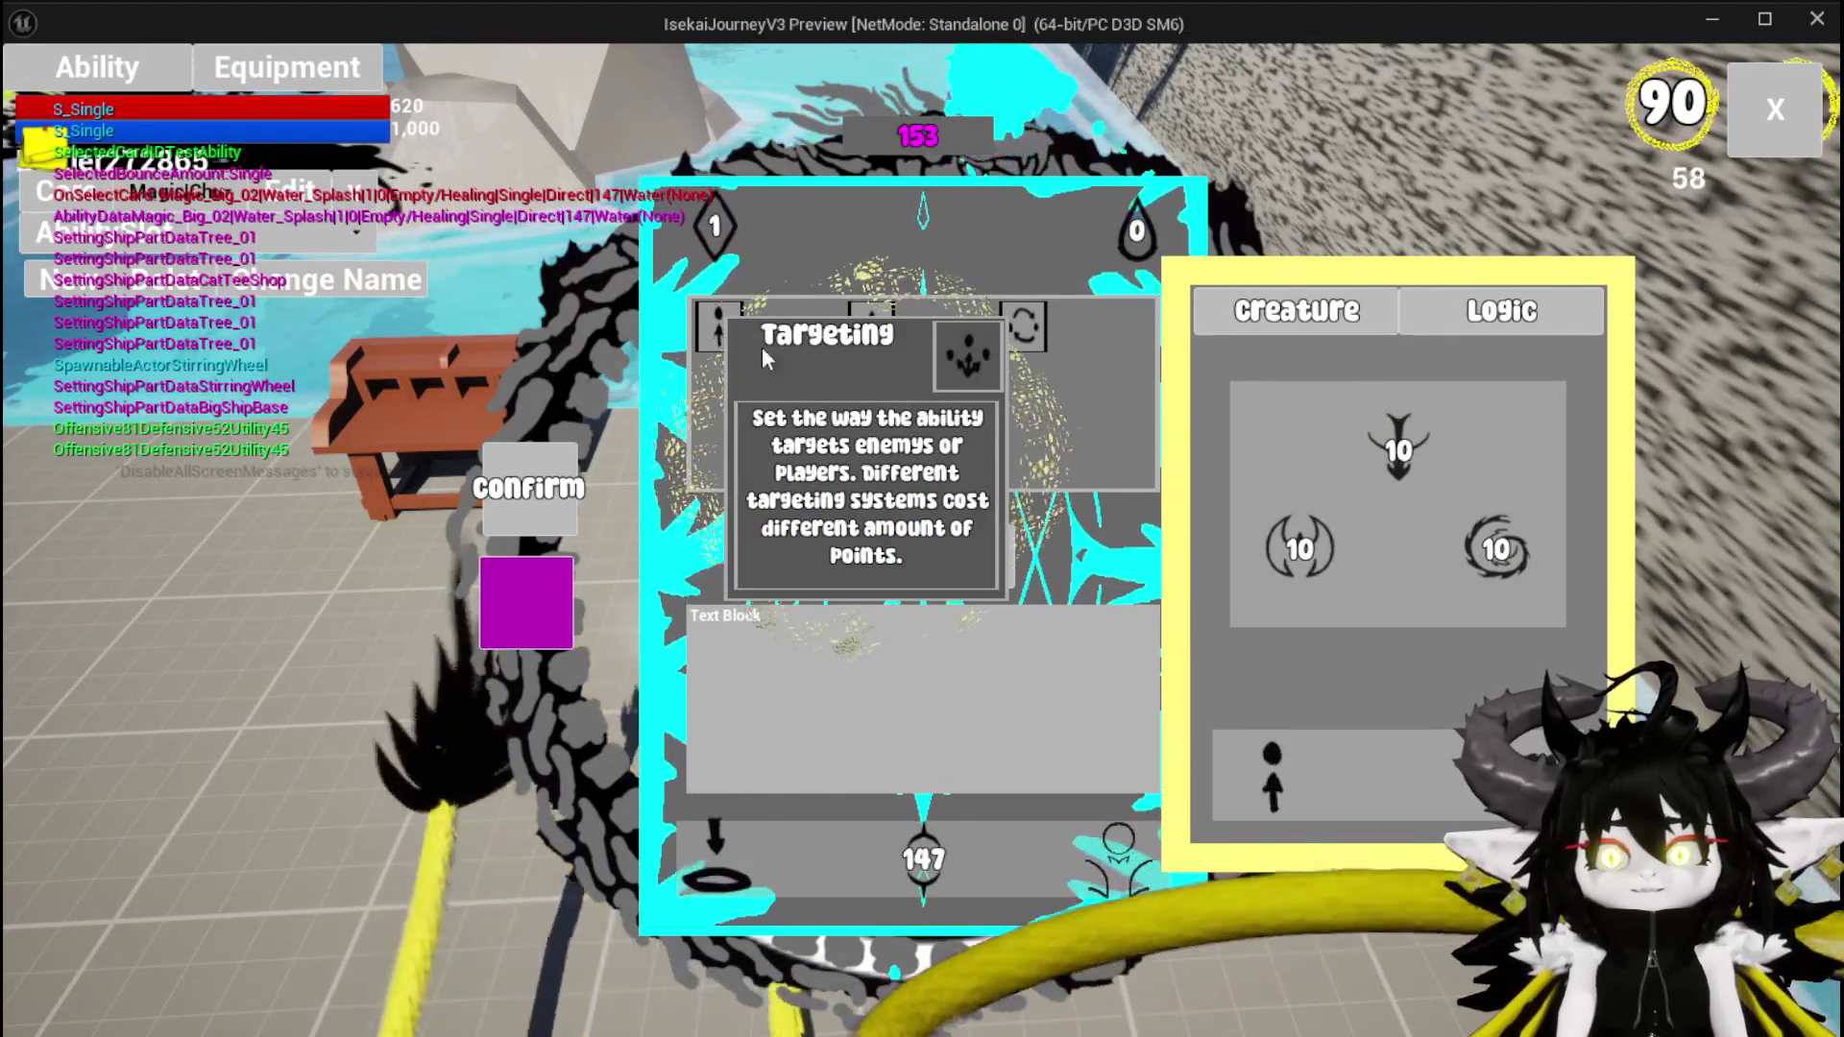
pyautogui.click(1016, 327)
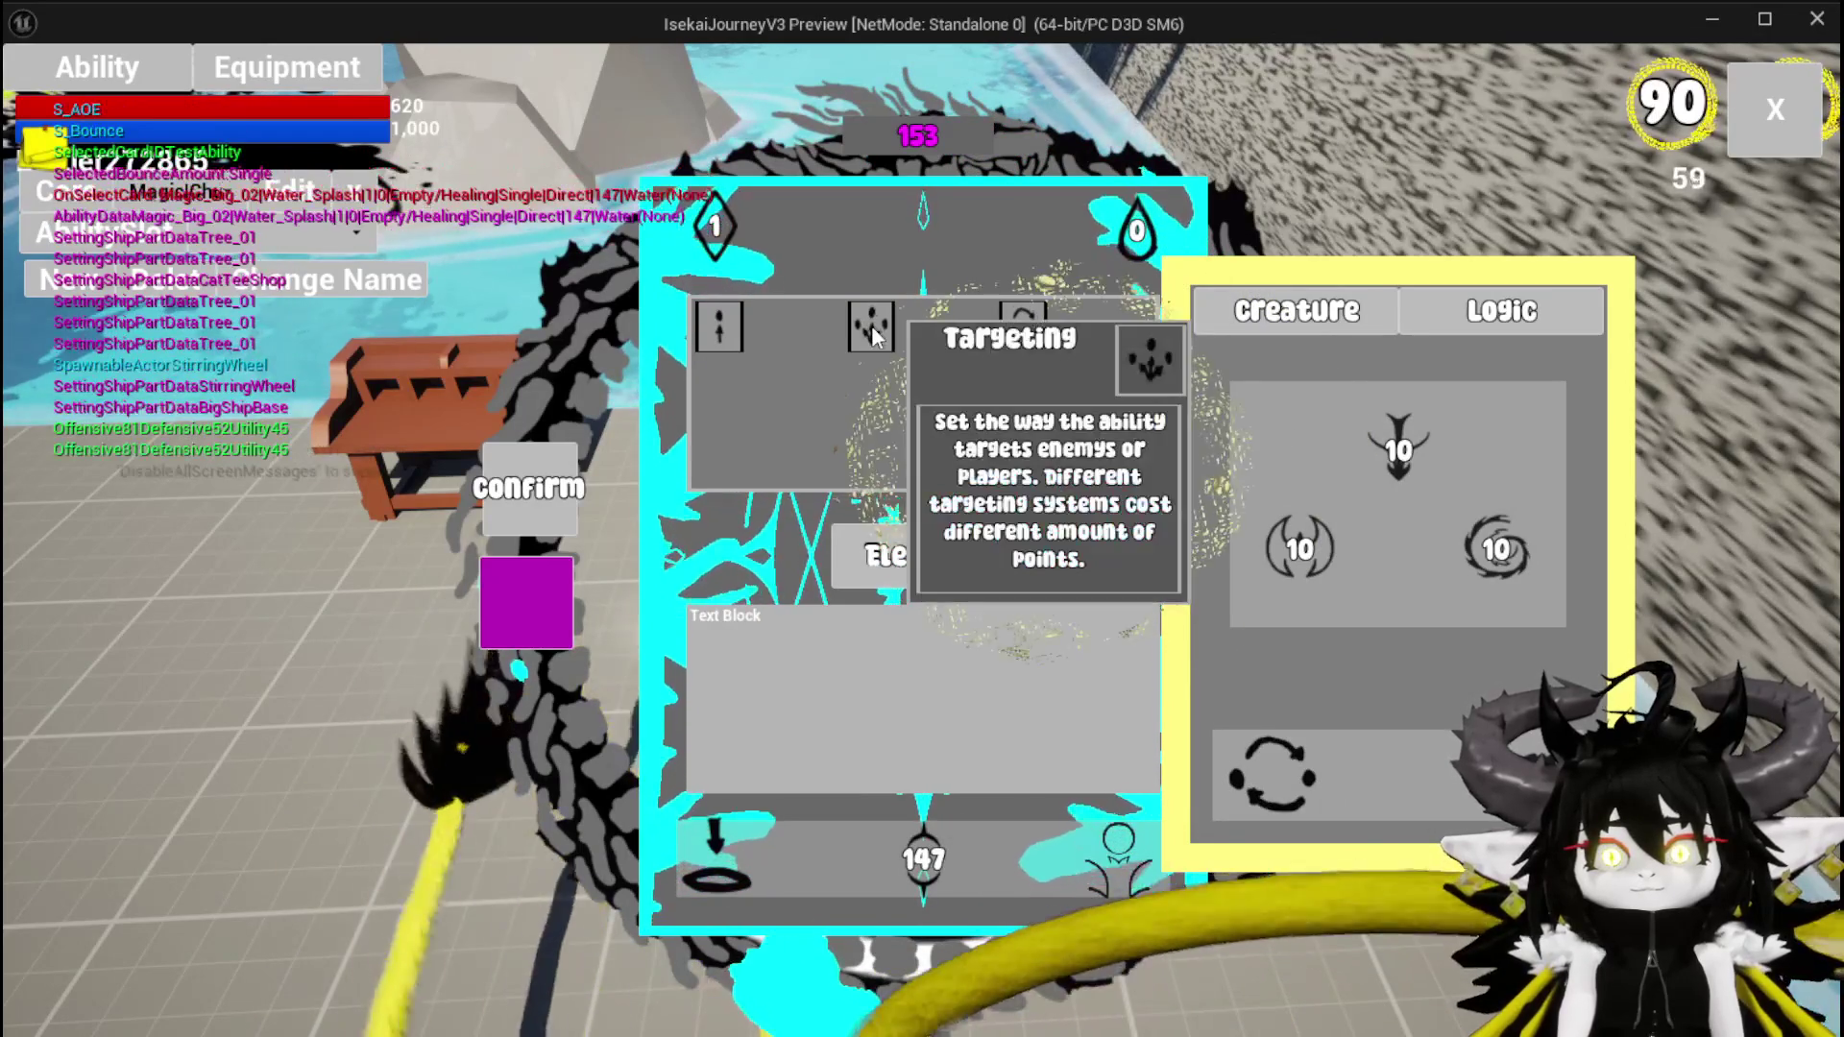
pyautogui.click(872, 326)
# Submit the summon ability, print the merged ability string three times, stop playing and save all
pyautogui.click(511, 614)
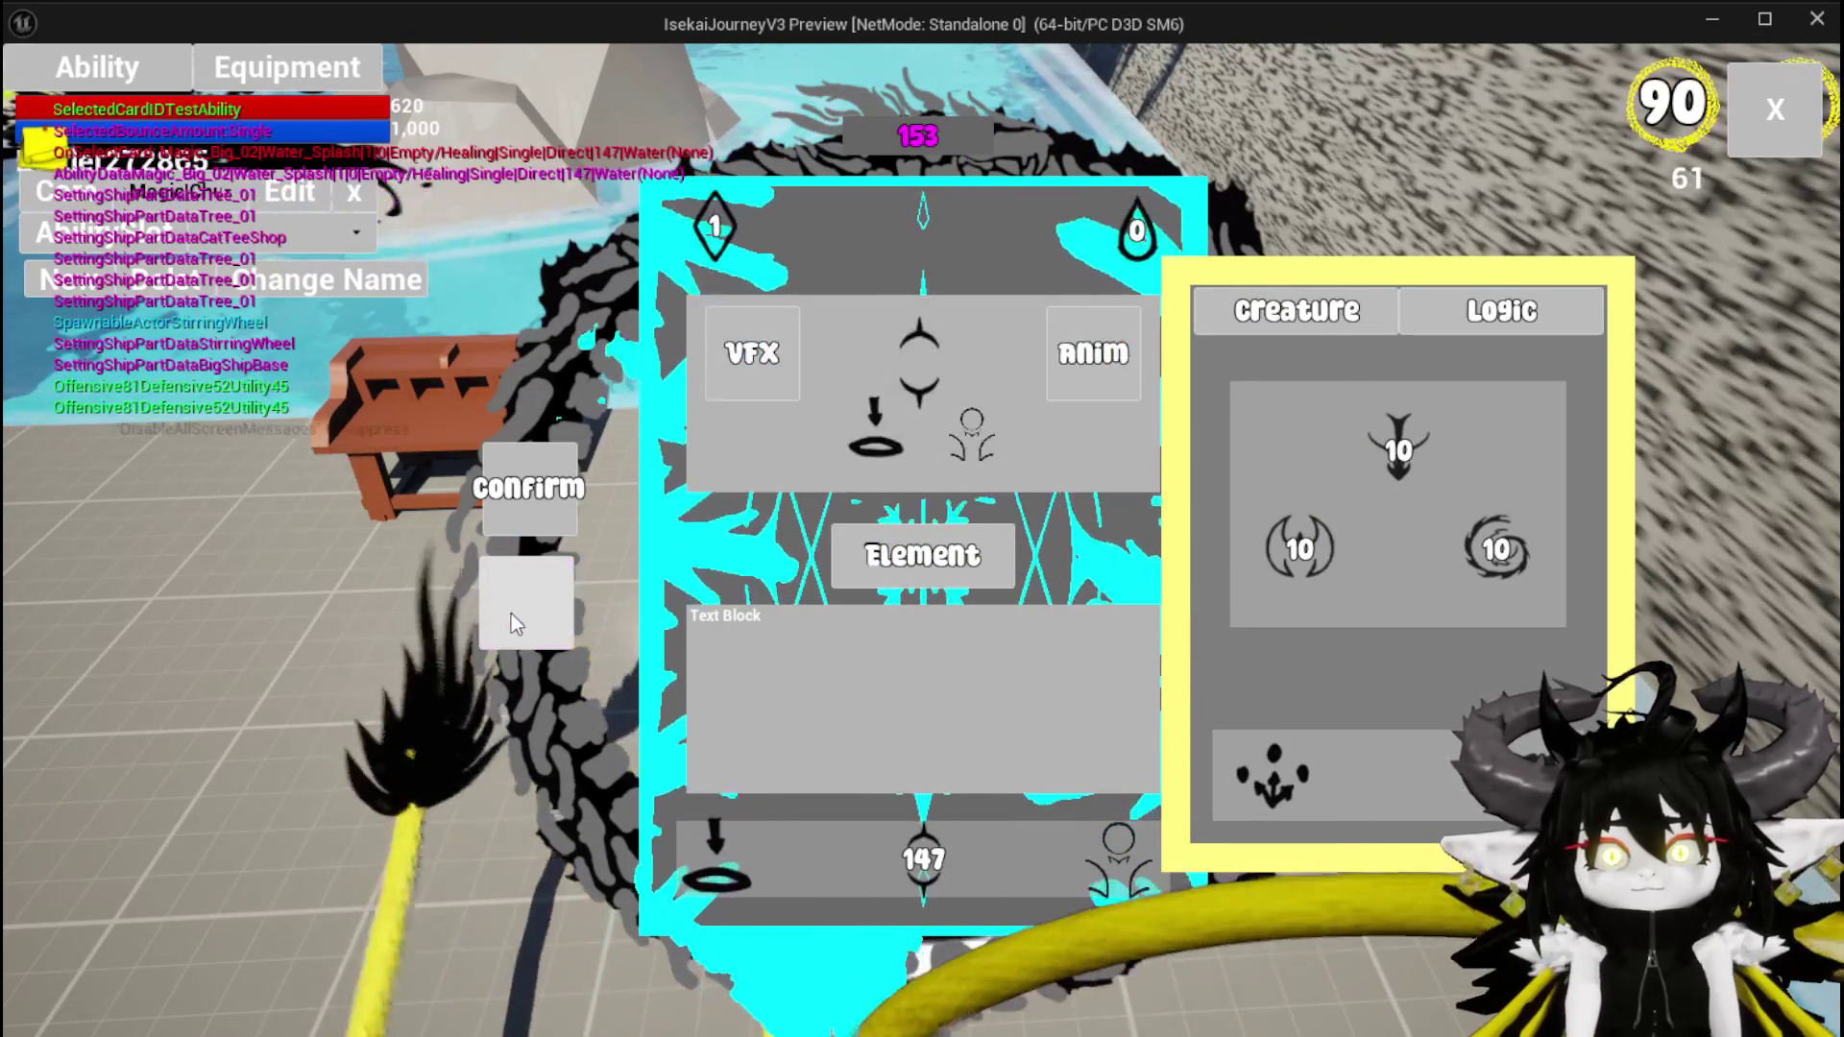
pyautogui.click(522, 590)
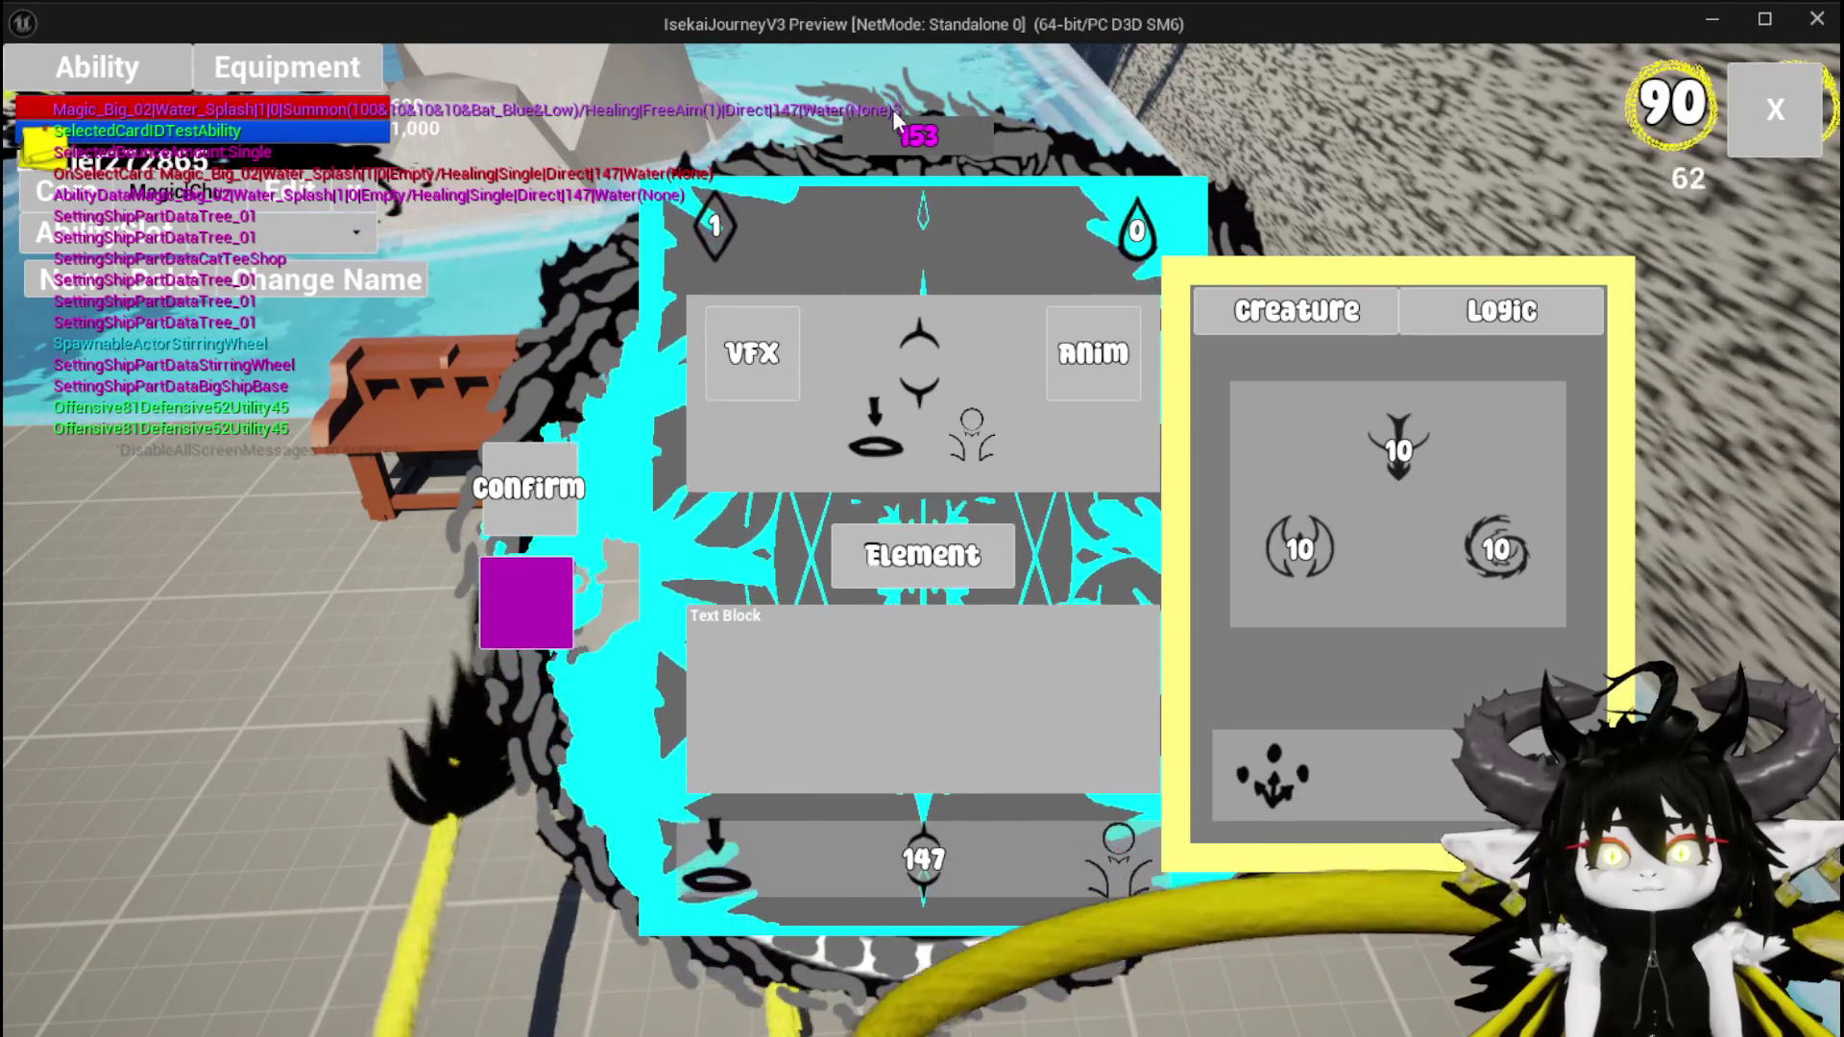
pyautogui.click(524, 605)
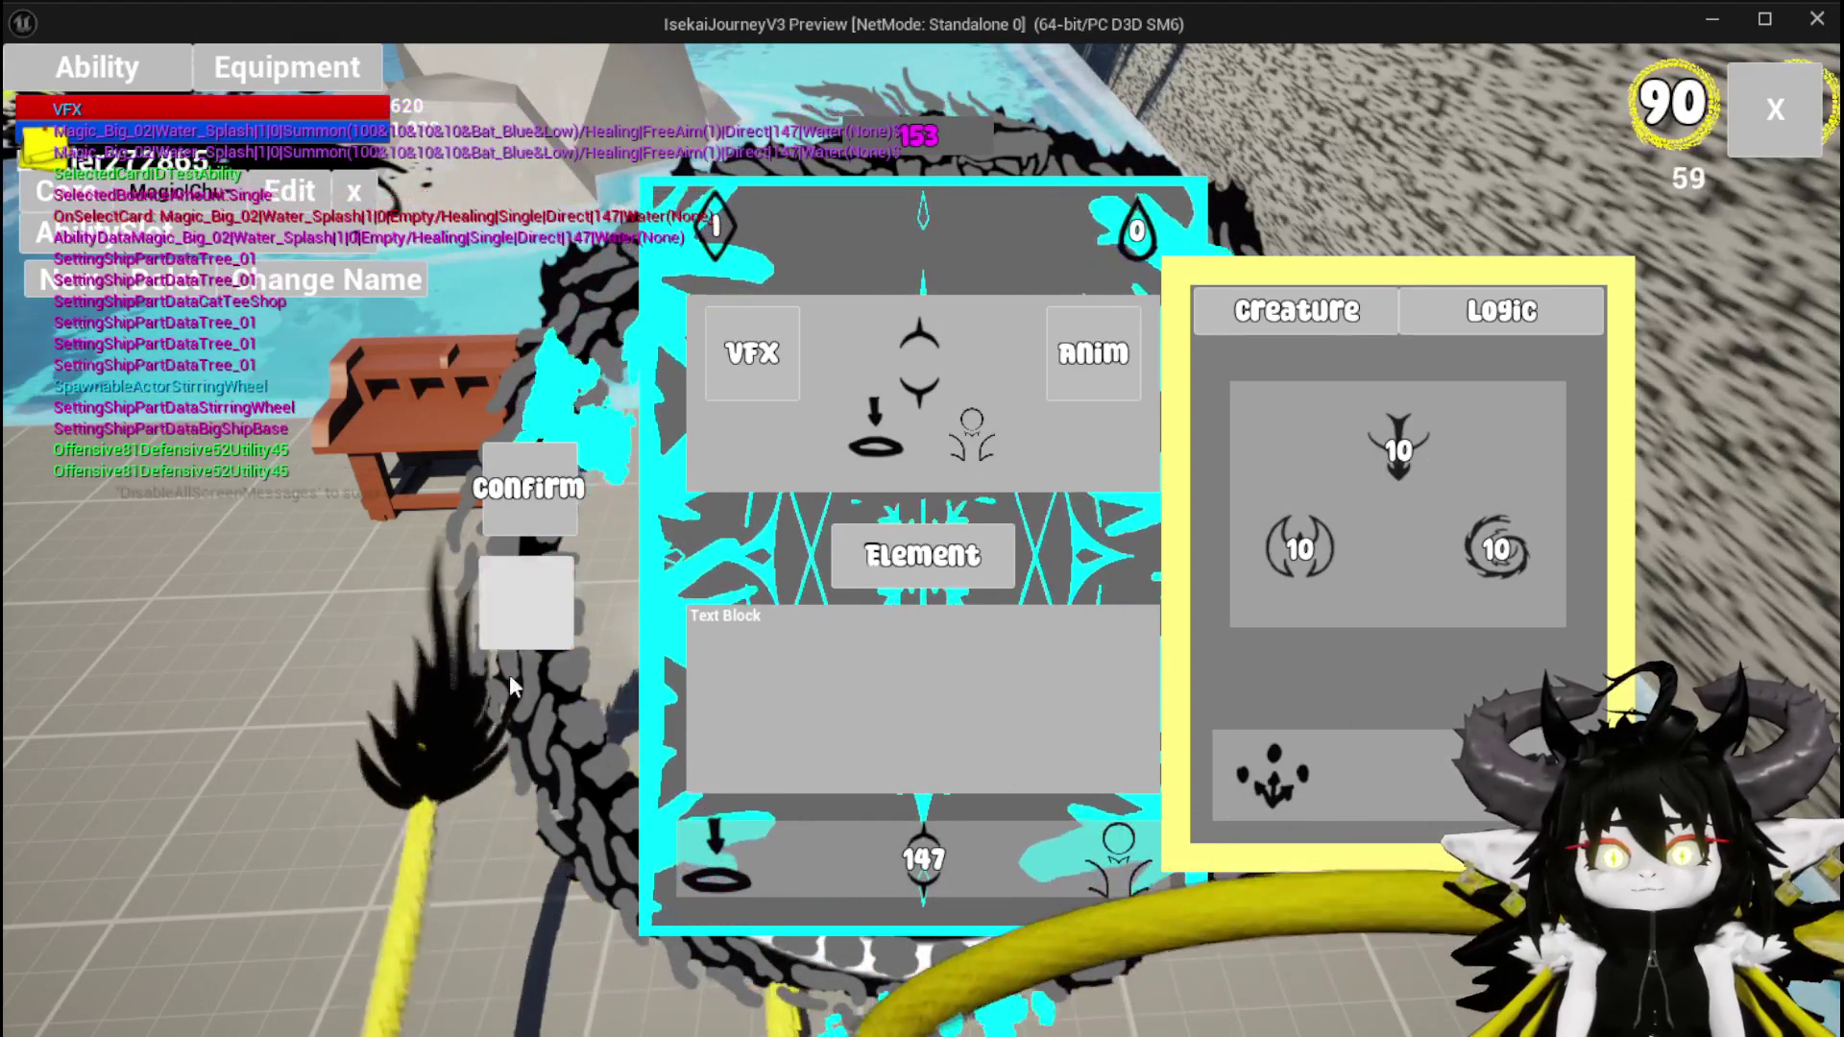
pyautogui.click(524, 605)
pyautogui.press('Escape')
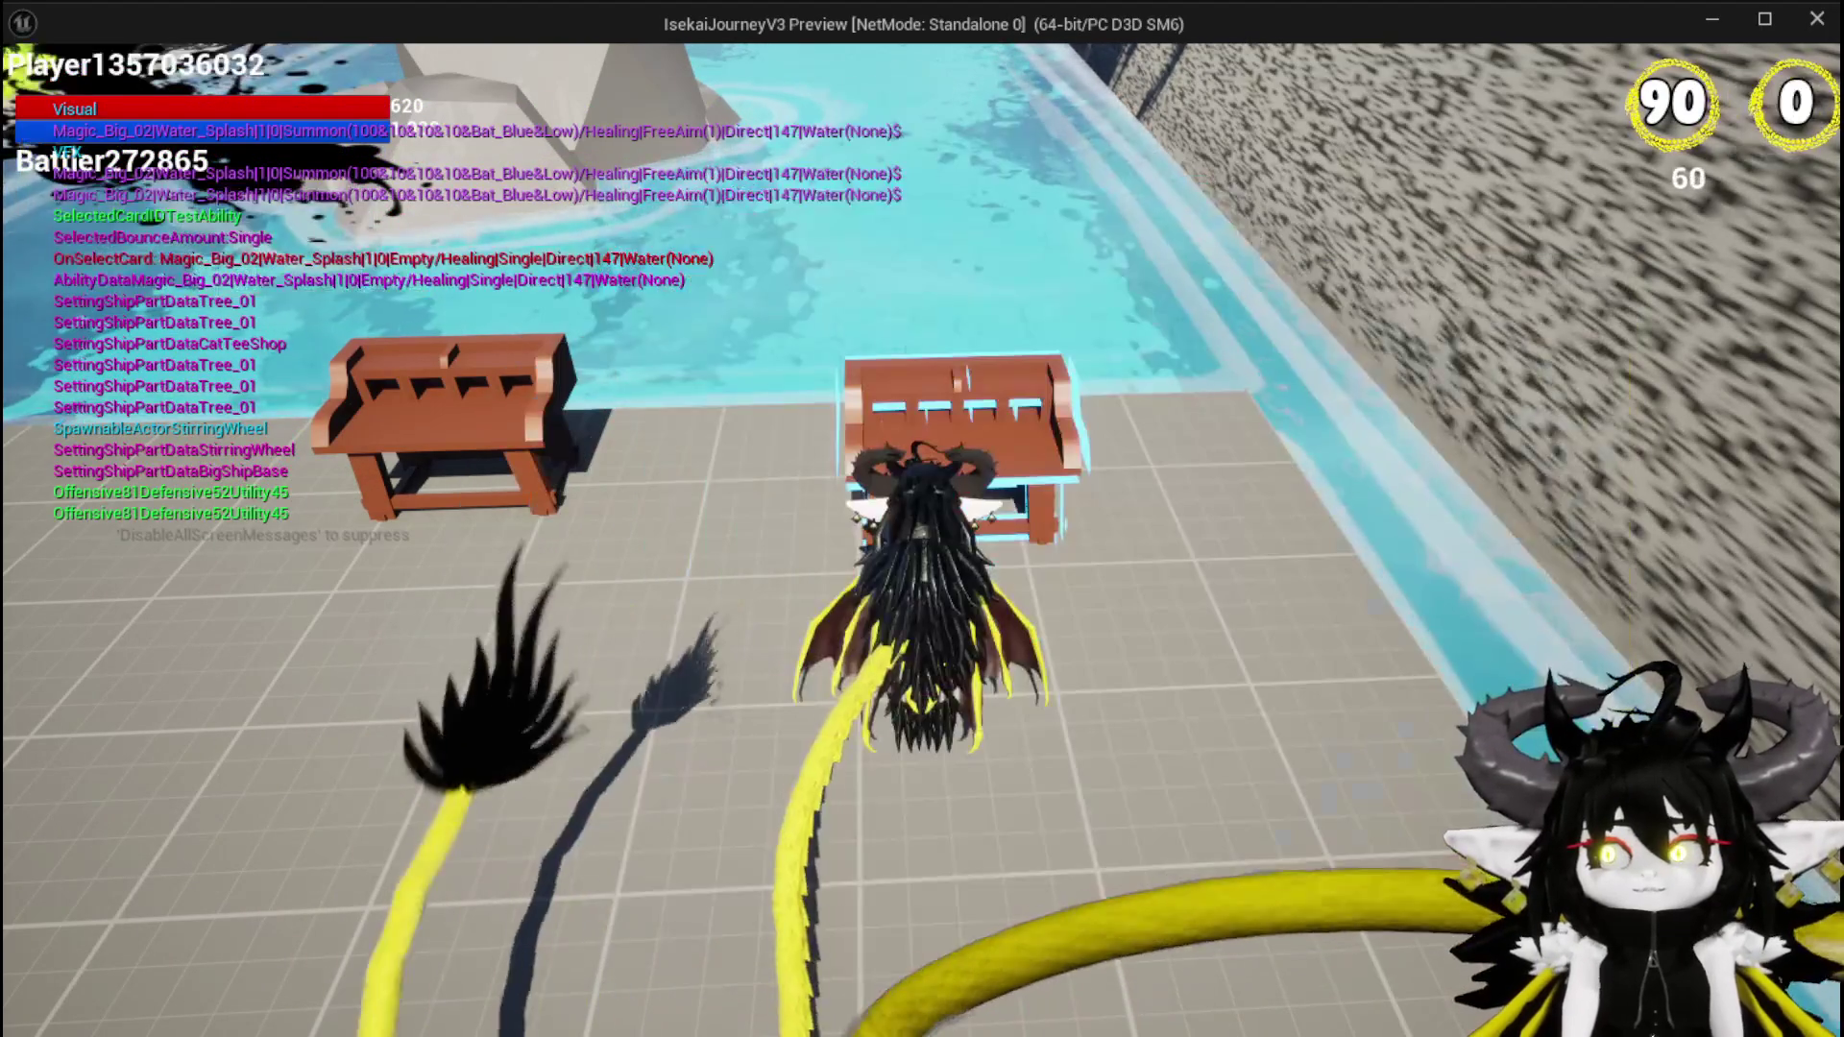
pyautogui.press('Escape')
pyautogui.click(91, 98)
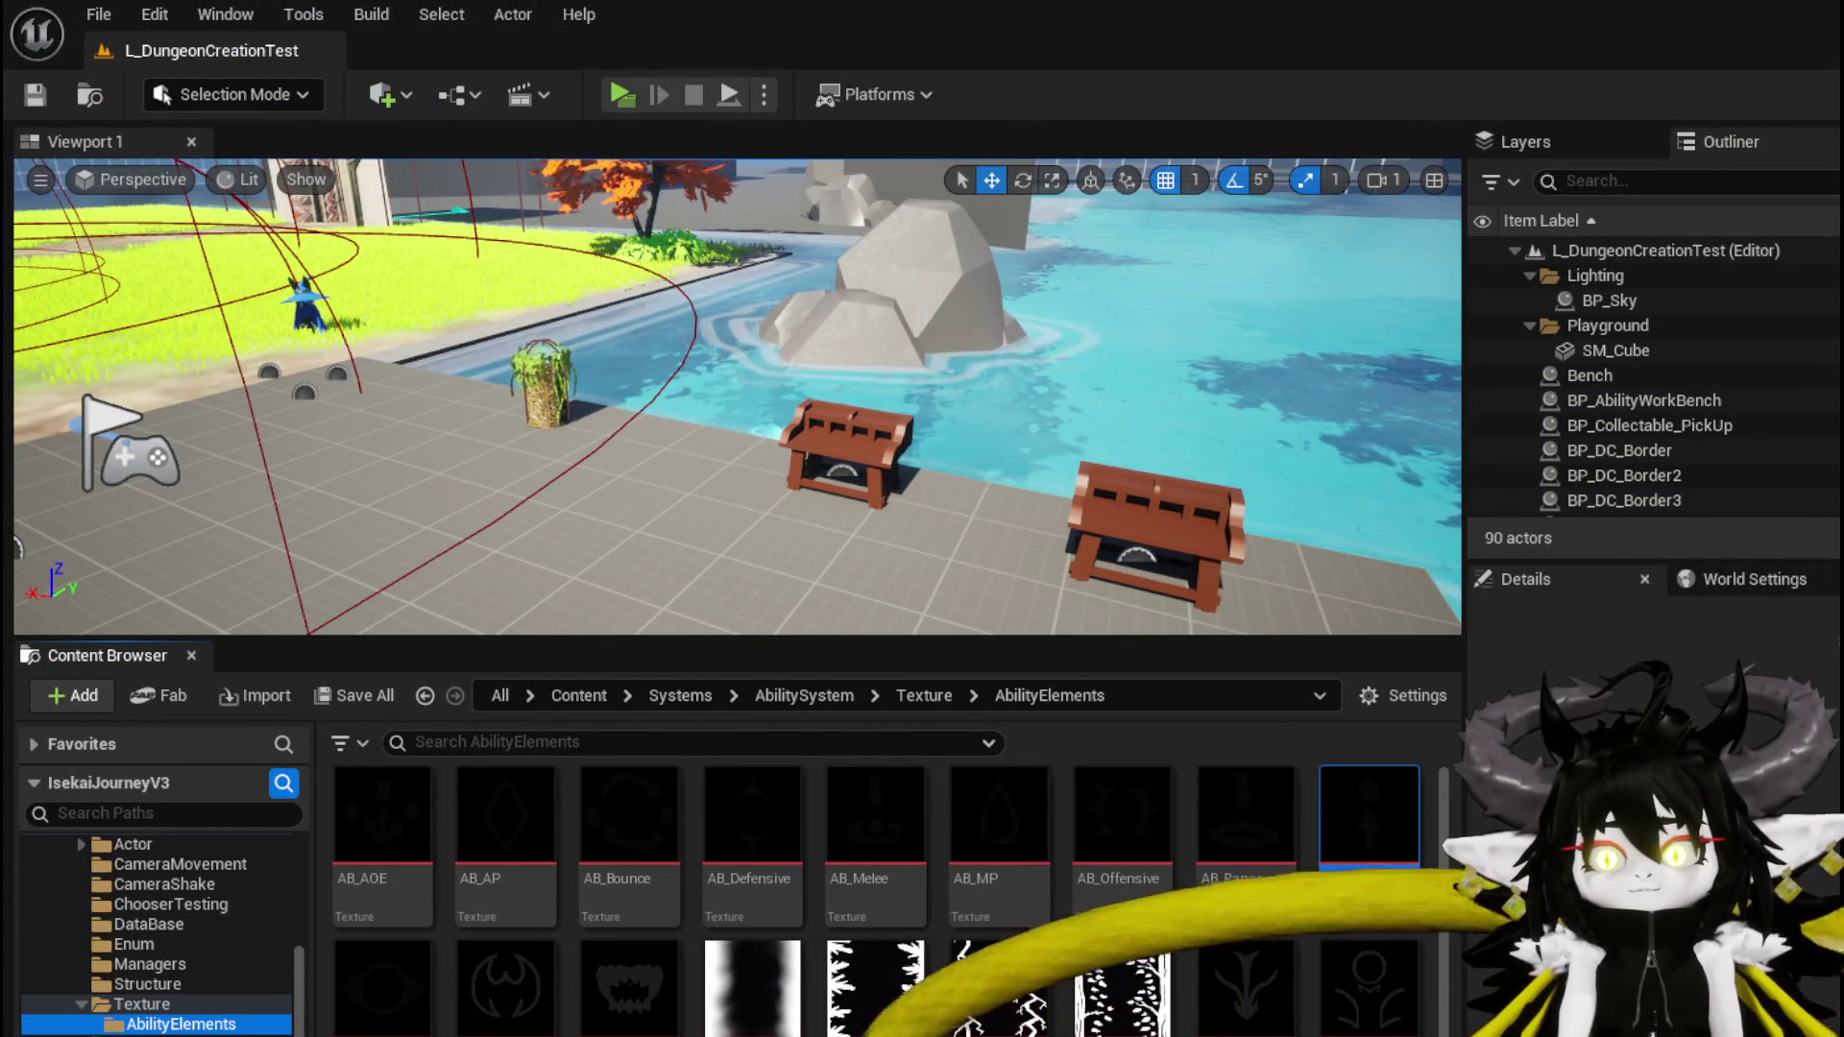
# In the Designer, select Button_1 and jump to its On Pressed handler calling Build Giga String
pyautogui.hotkey('alt', 'Tab')
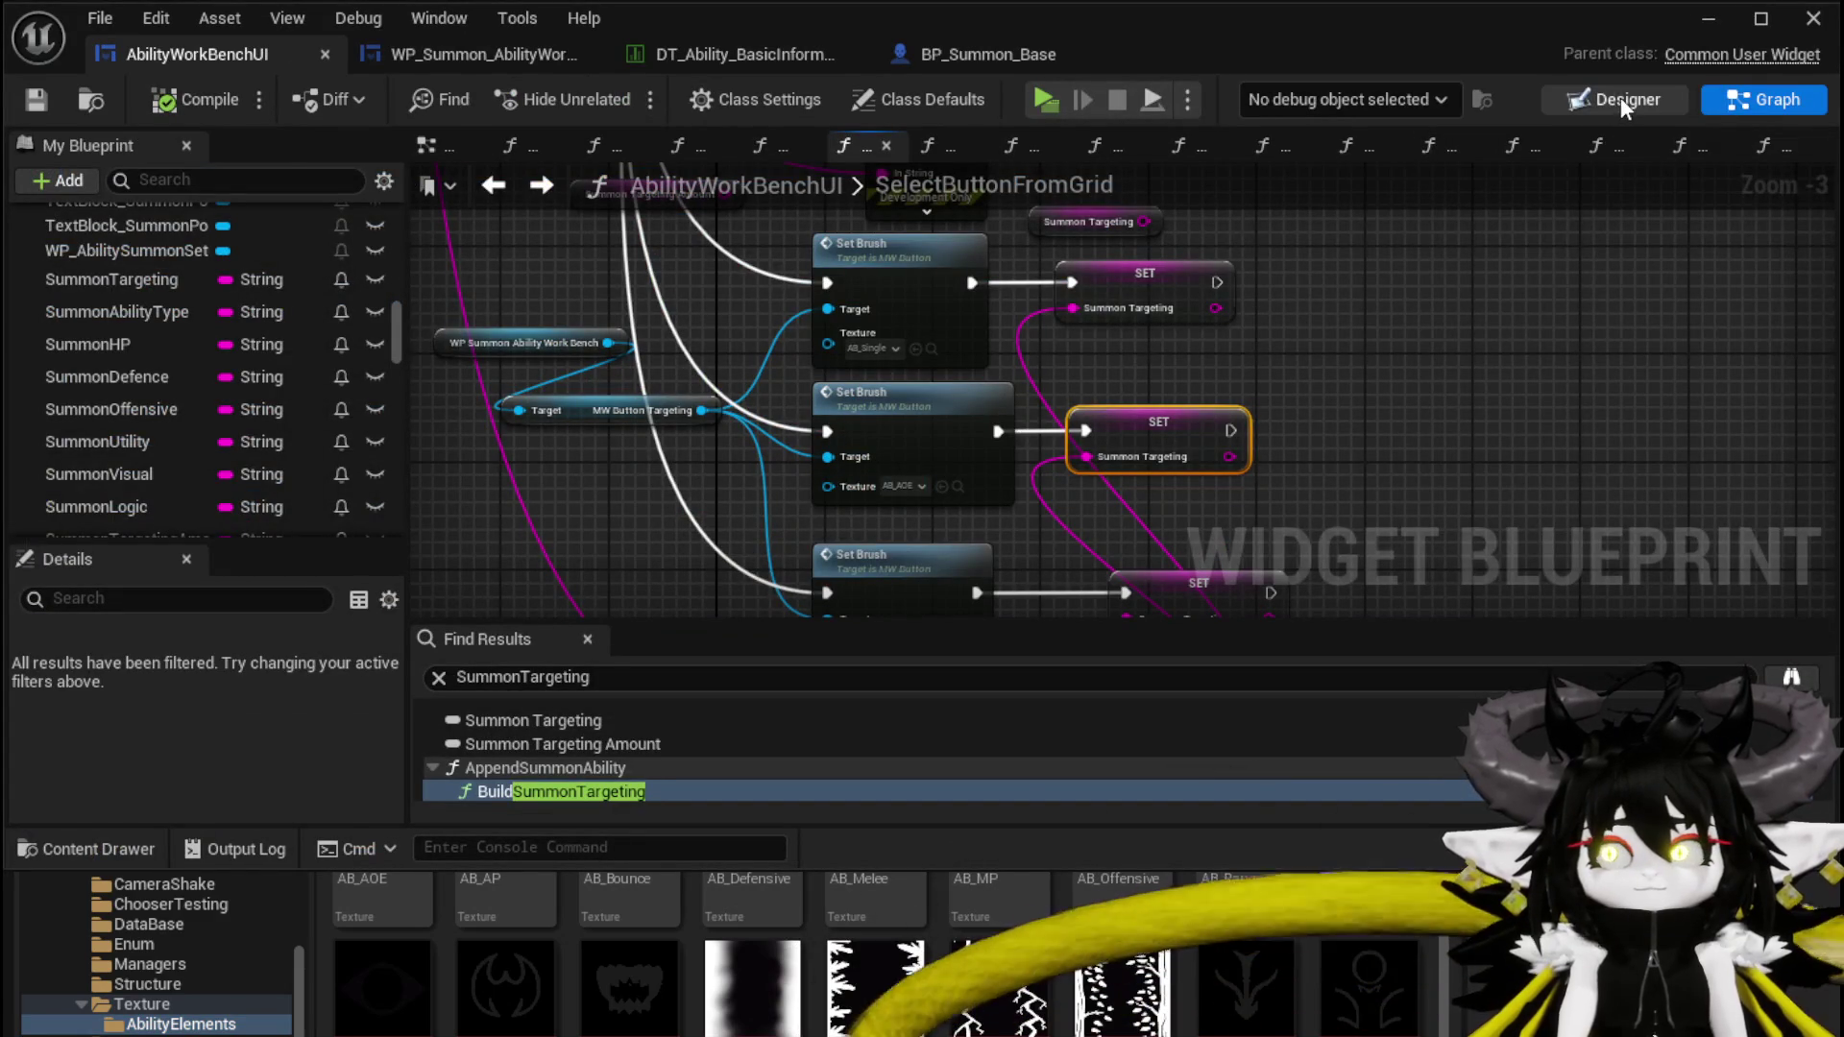
pyautogui.click(1624, 102)
pyautogui.click(688, 416)
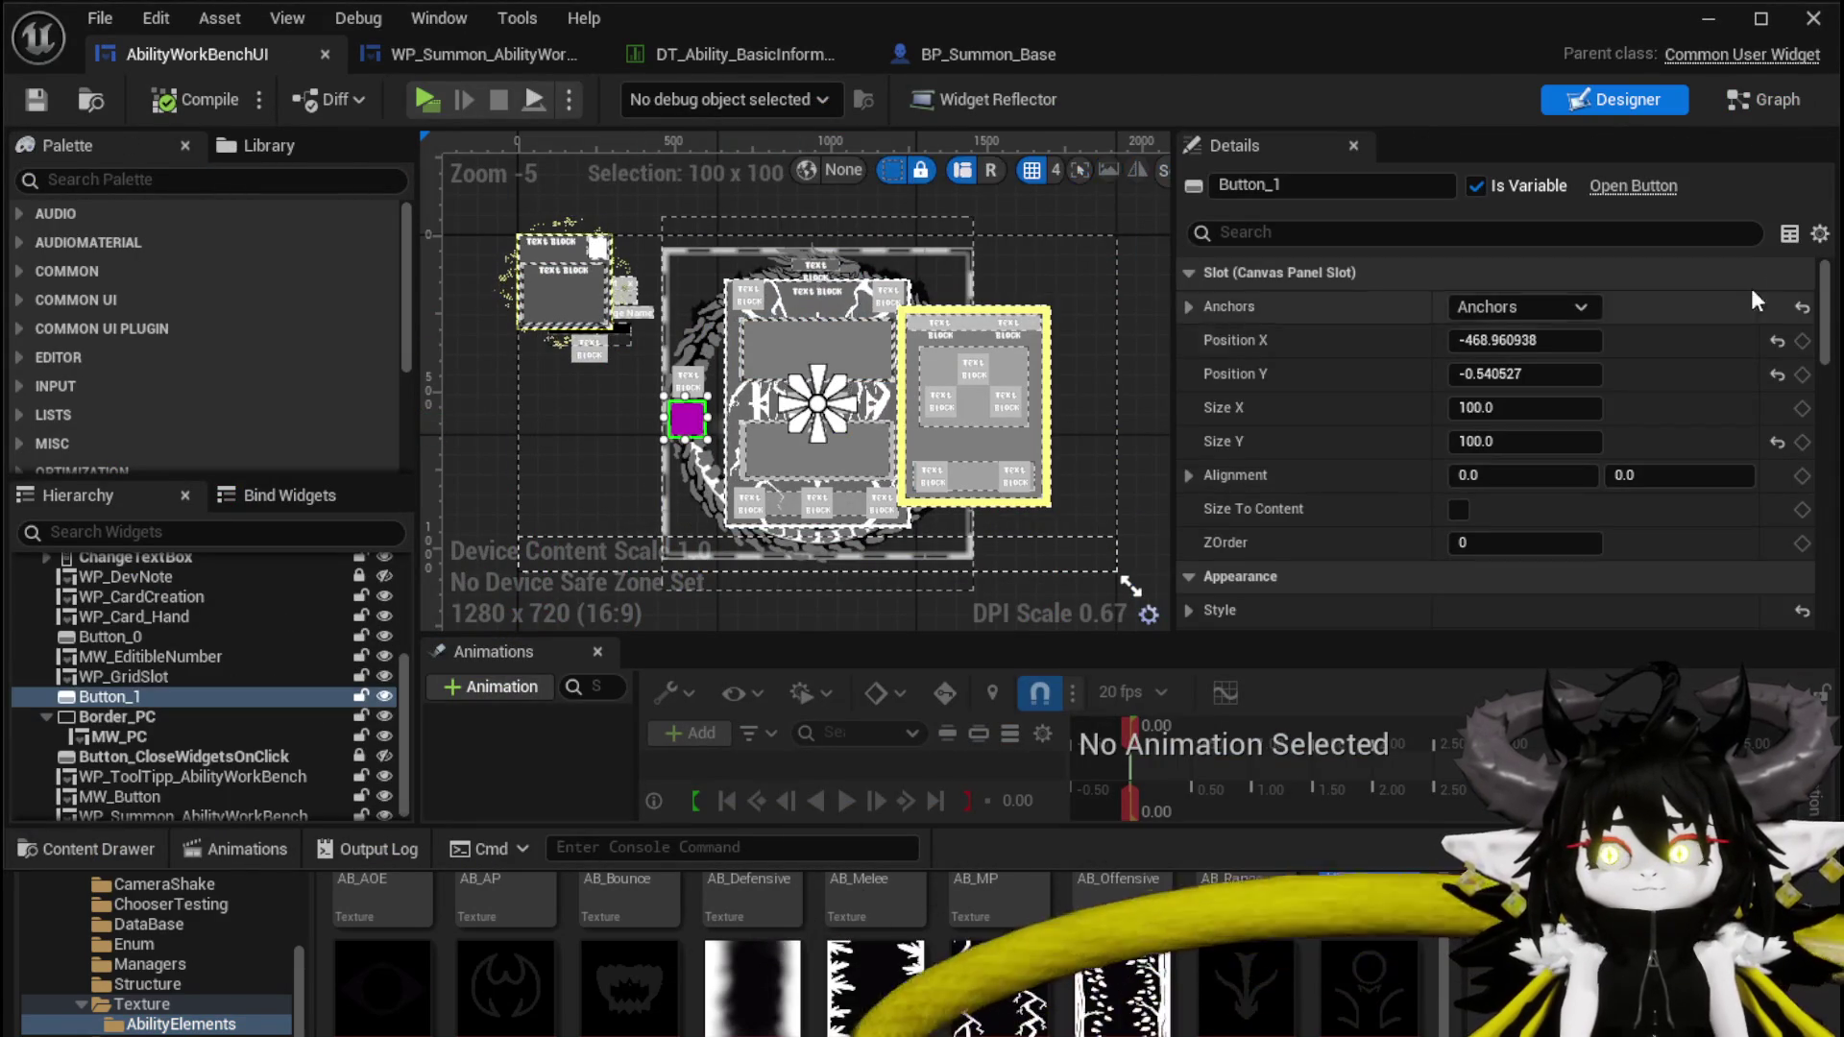
pyautogui.moveTo(1824, 312); pyautogui.dragTo(1835, 528)
pyautogui.scroll(-5, 1598, 503)
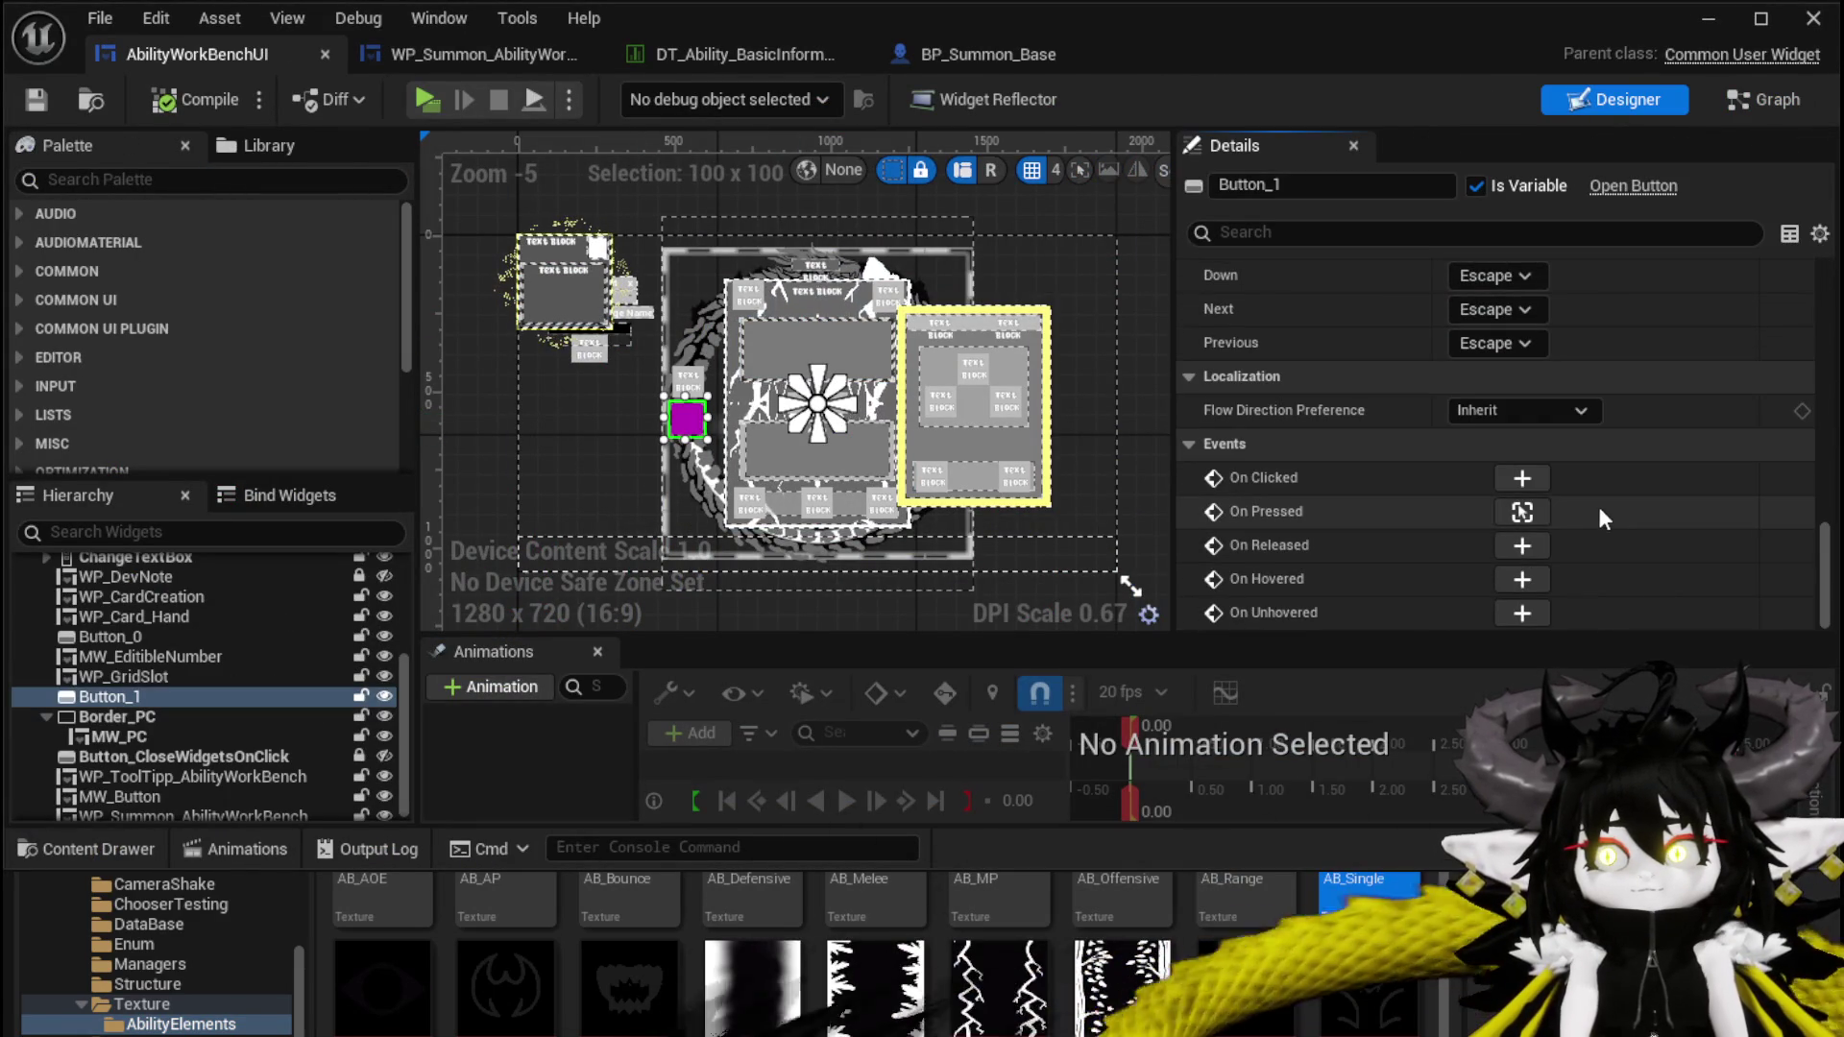
pyautogui.click(1536, 507)
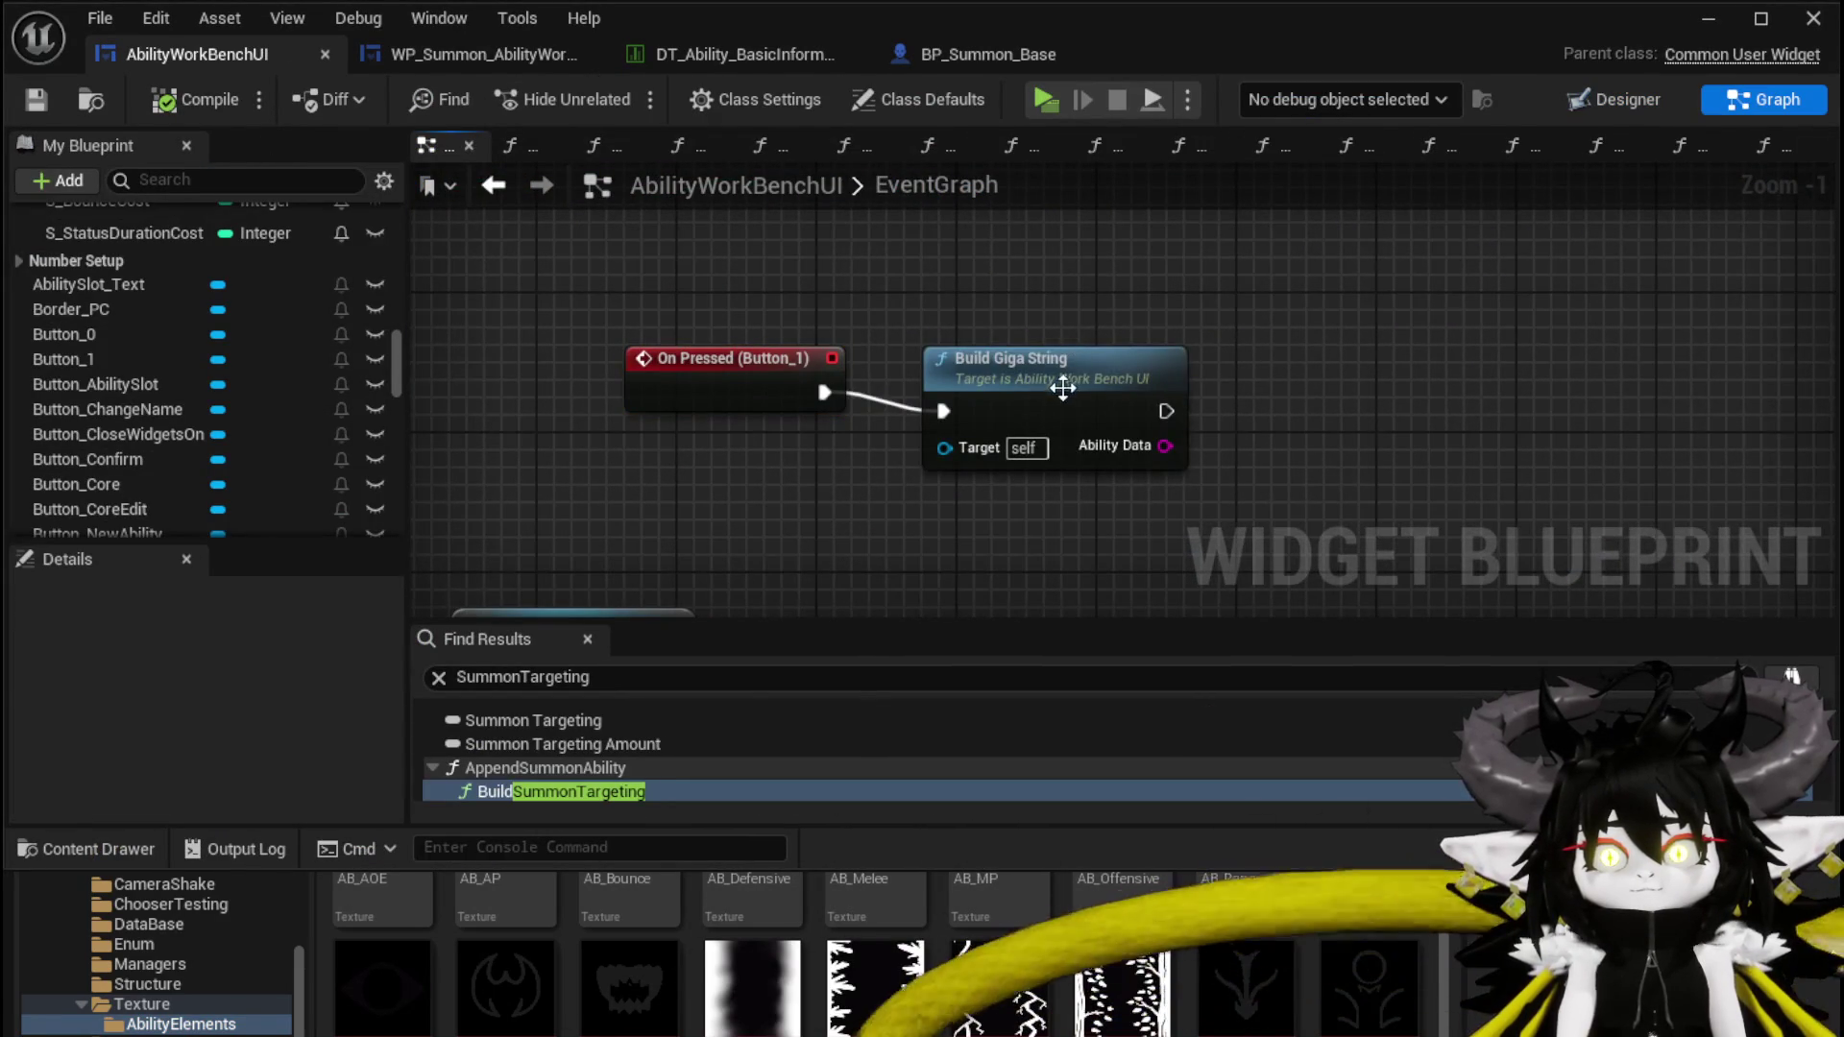
# Open the BuildGigaString function graph and pan to the large Append node's pins
pyautogui.click(1016, 372)
pyautogui.doubleClick(1016, 372)
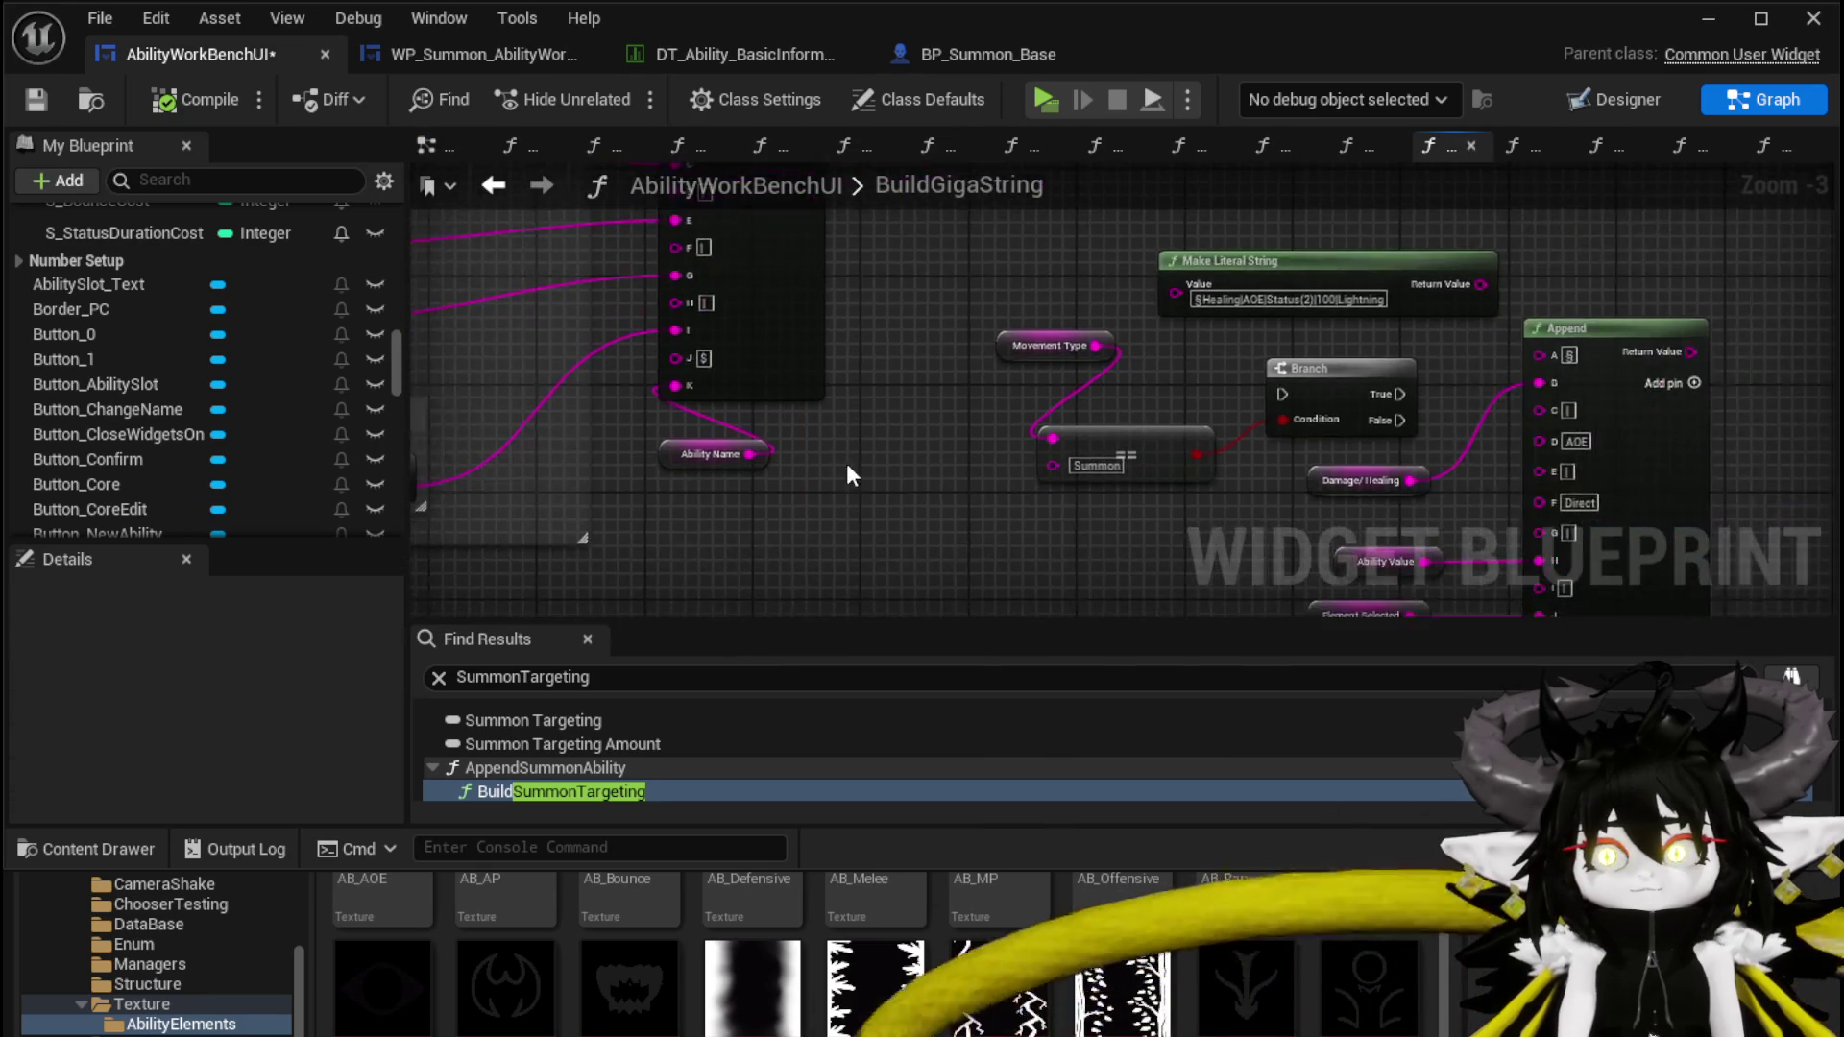
pyautogui.scroll(-3, 834, 468)
pyautogui.scroll(3, 897, 481)
pyautogui.moveTo(897, 481)
pyautogui.mouseDown()
pyautogui.moveTo(1477, 432)
pyautogui.moveTo(1673, 372)
pyautogui.mouseUp()
pyautogui.scroll(-2, 1275, 255)
pyautogui.scroll(3, 916, 480)
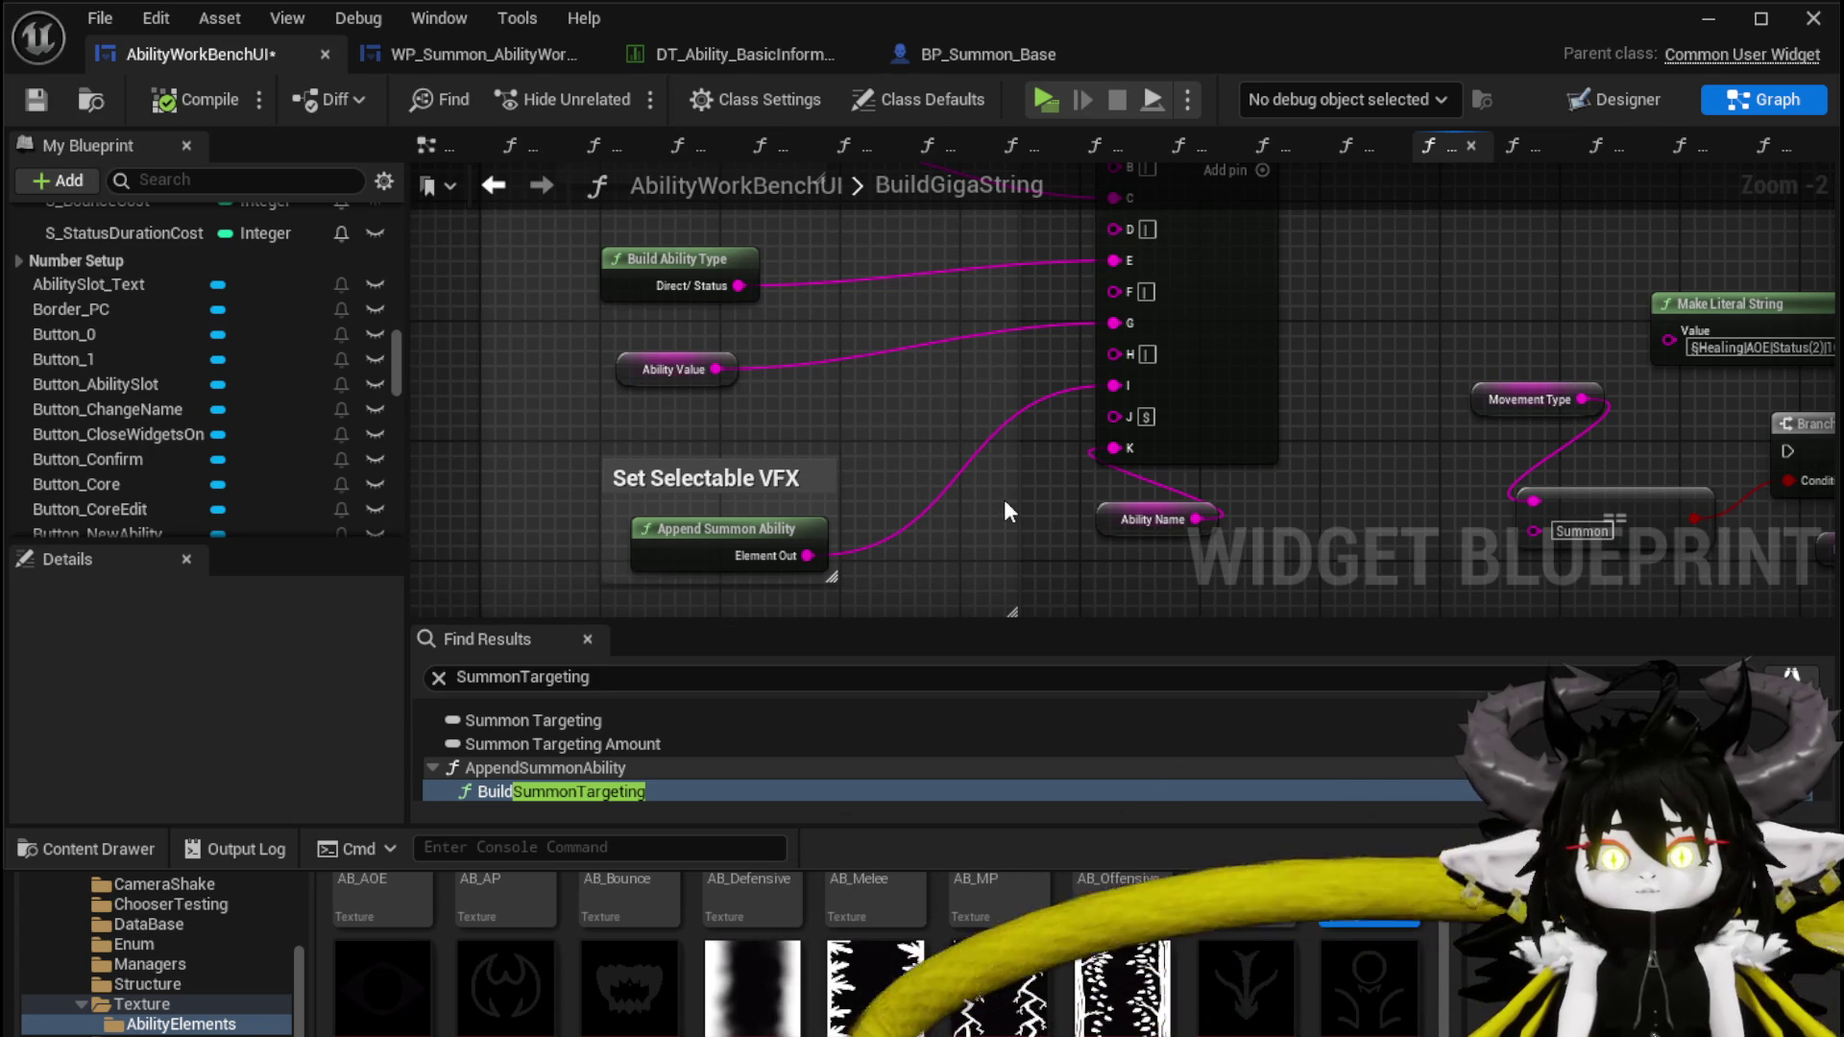
pyautogui.scroll(-1, 999, 495)
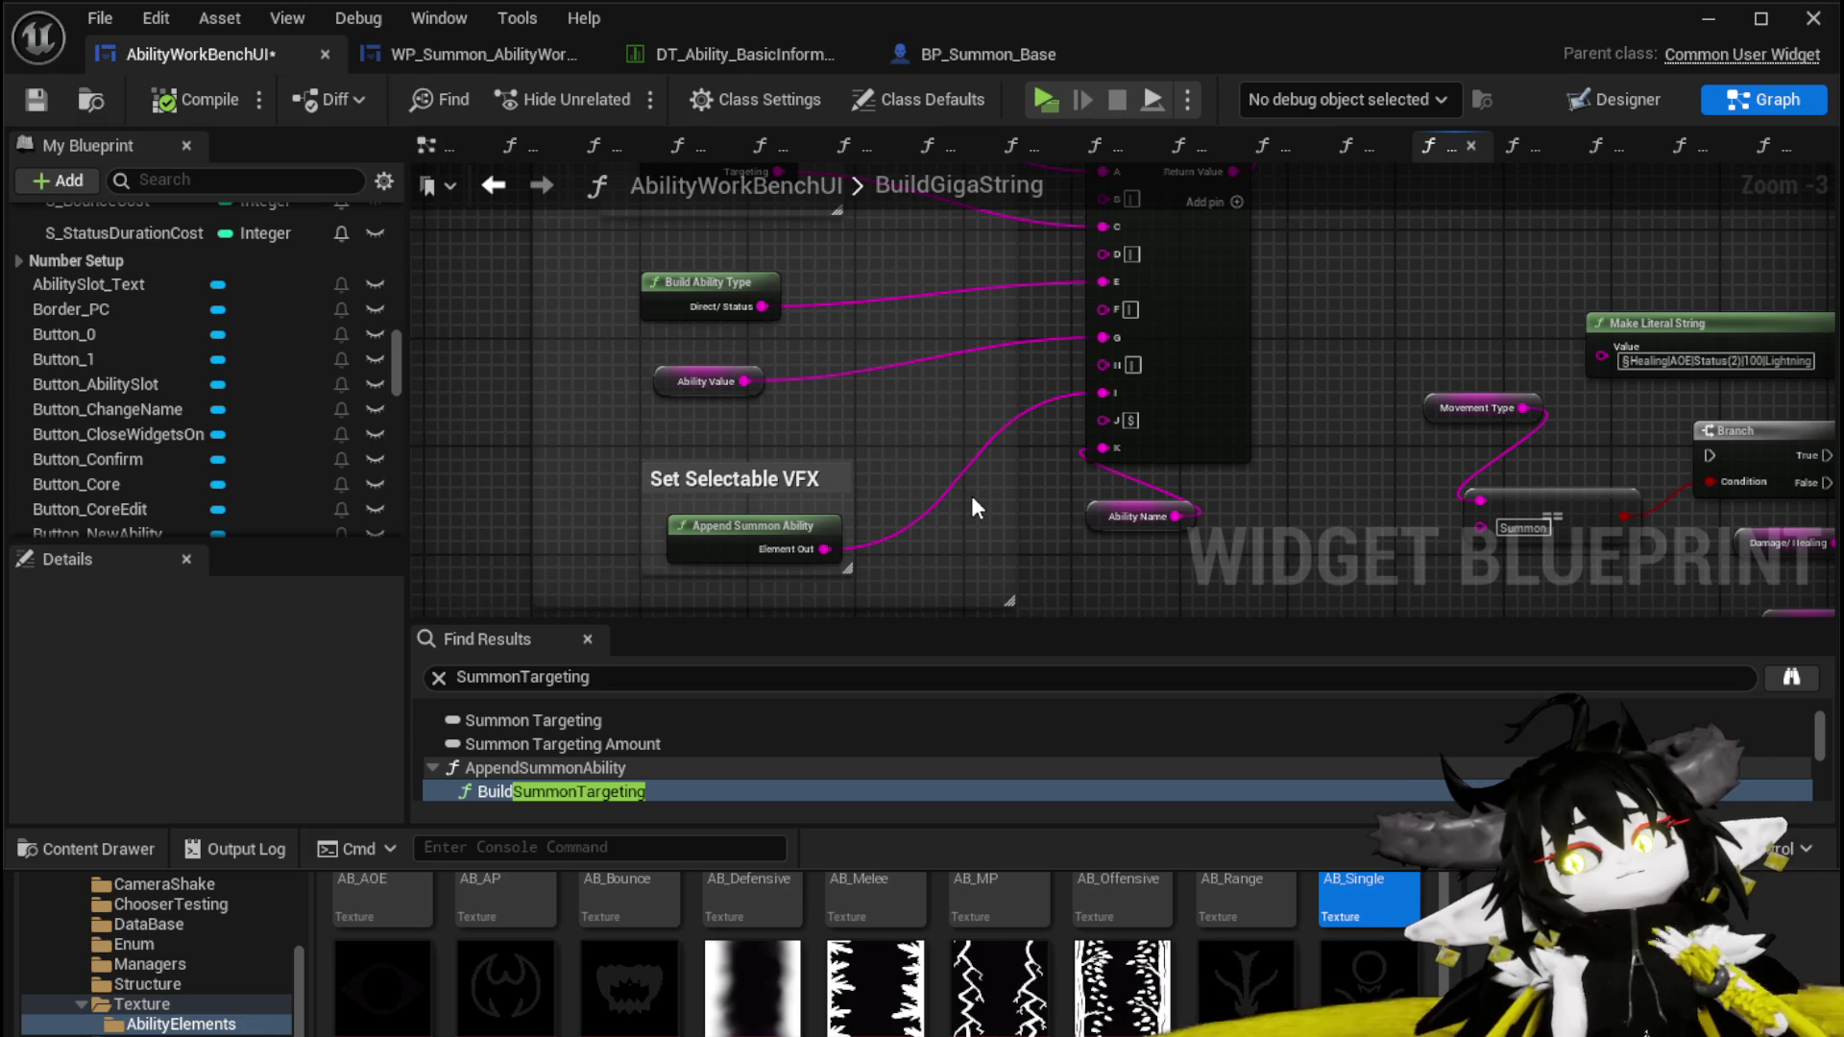
# Open AppendSummonAbility and center its Movement Type branch and Append nodes
pyautogui.doubleClick(775, 526)
pyautogui.moveTo(1288, 310)
pyautogui.mouseDown()
pyautogui.moveTo(1049, 238)
pyautogui.moveTo(798, 301)
pyautogui.mouseUp()
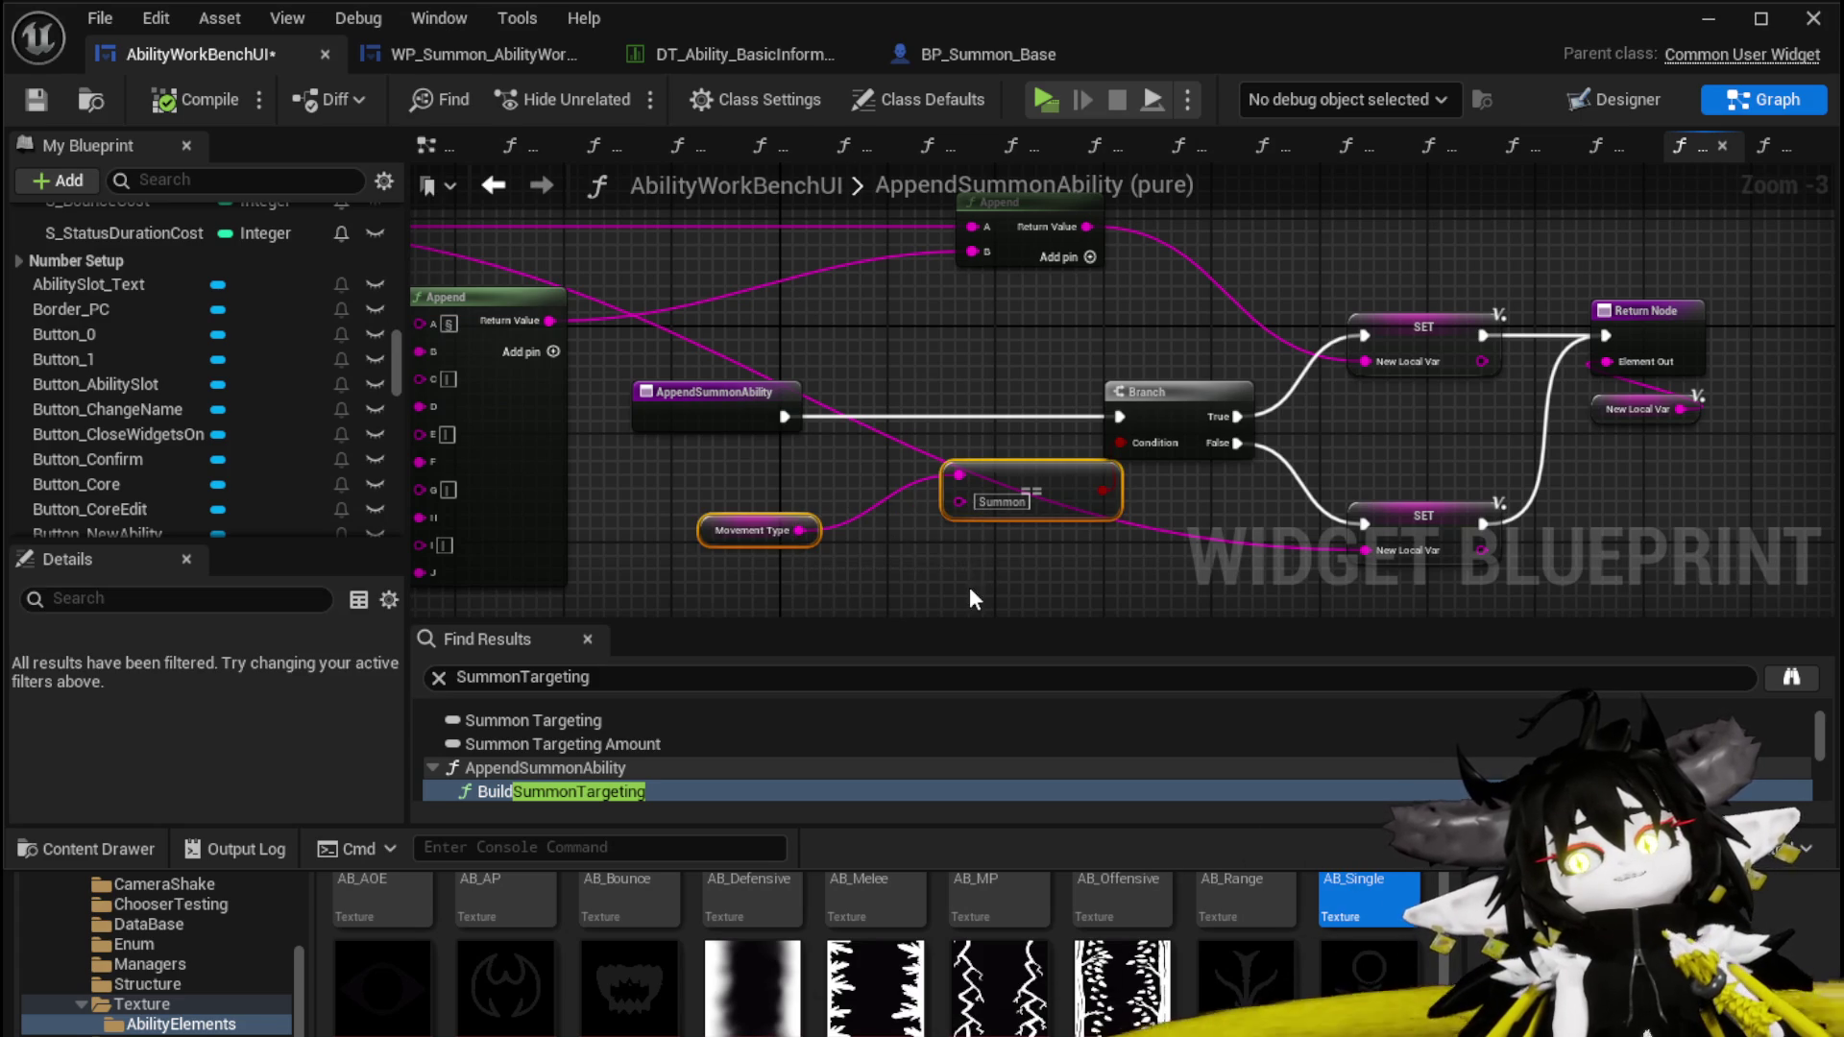
pyautogui.moveTo(969, 589); pyautogui.dragTo(1104, 530)
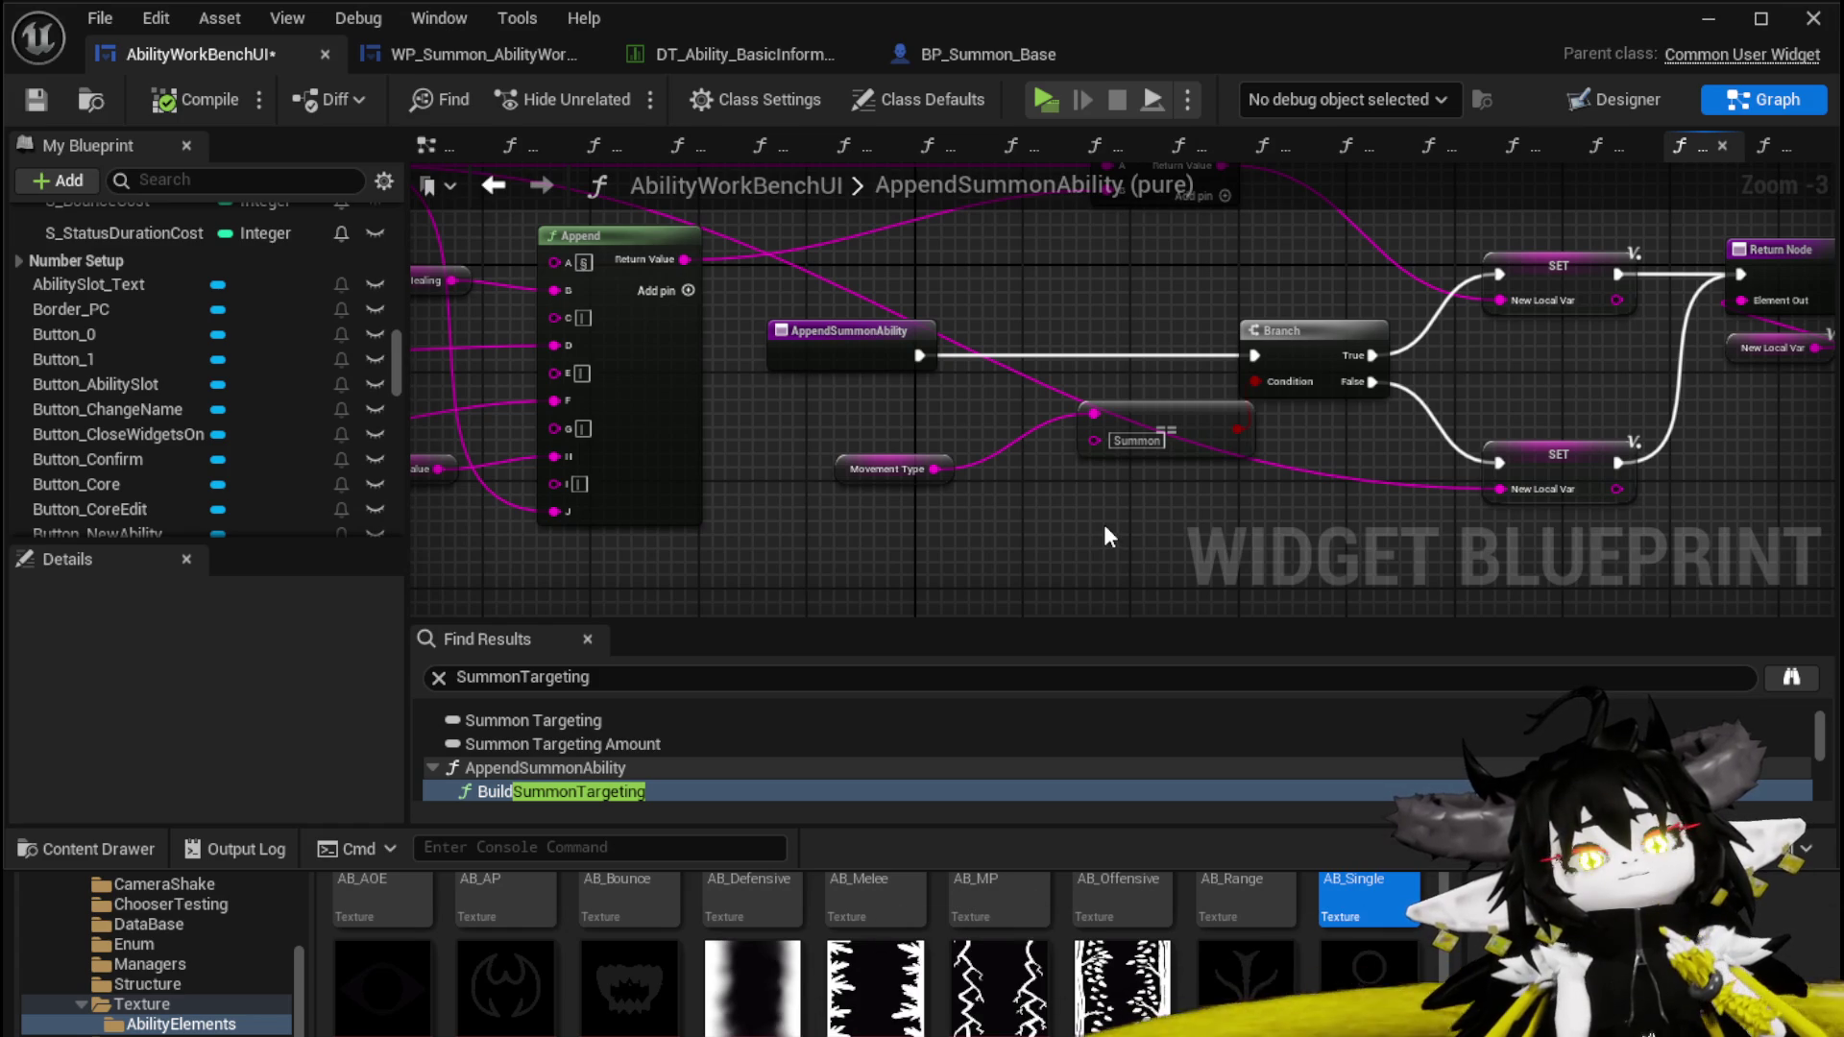
# Save AbilityWorkBenchUI and return to the BuildGigaString graph
pyautogui.hotkey('ctrl', 's')
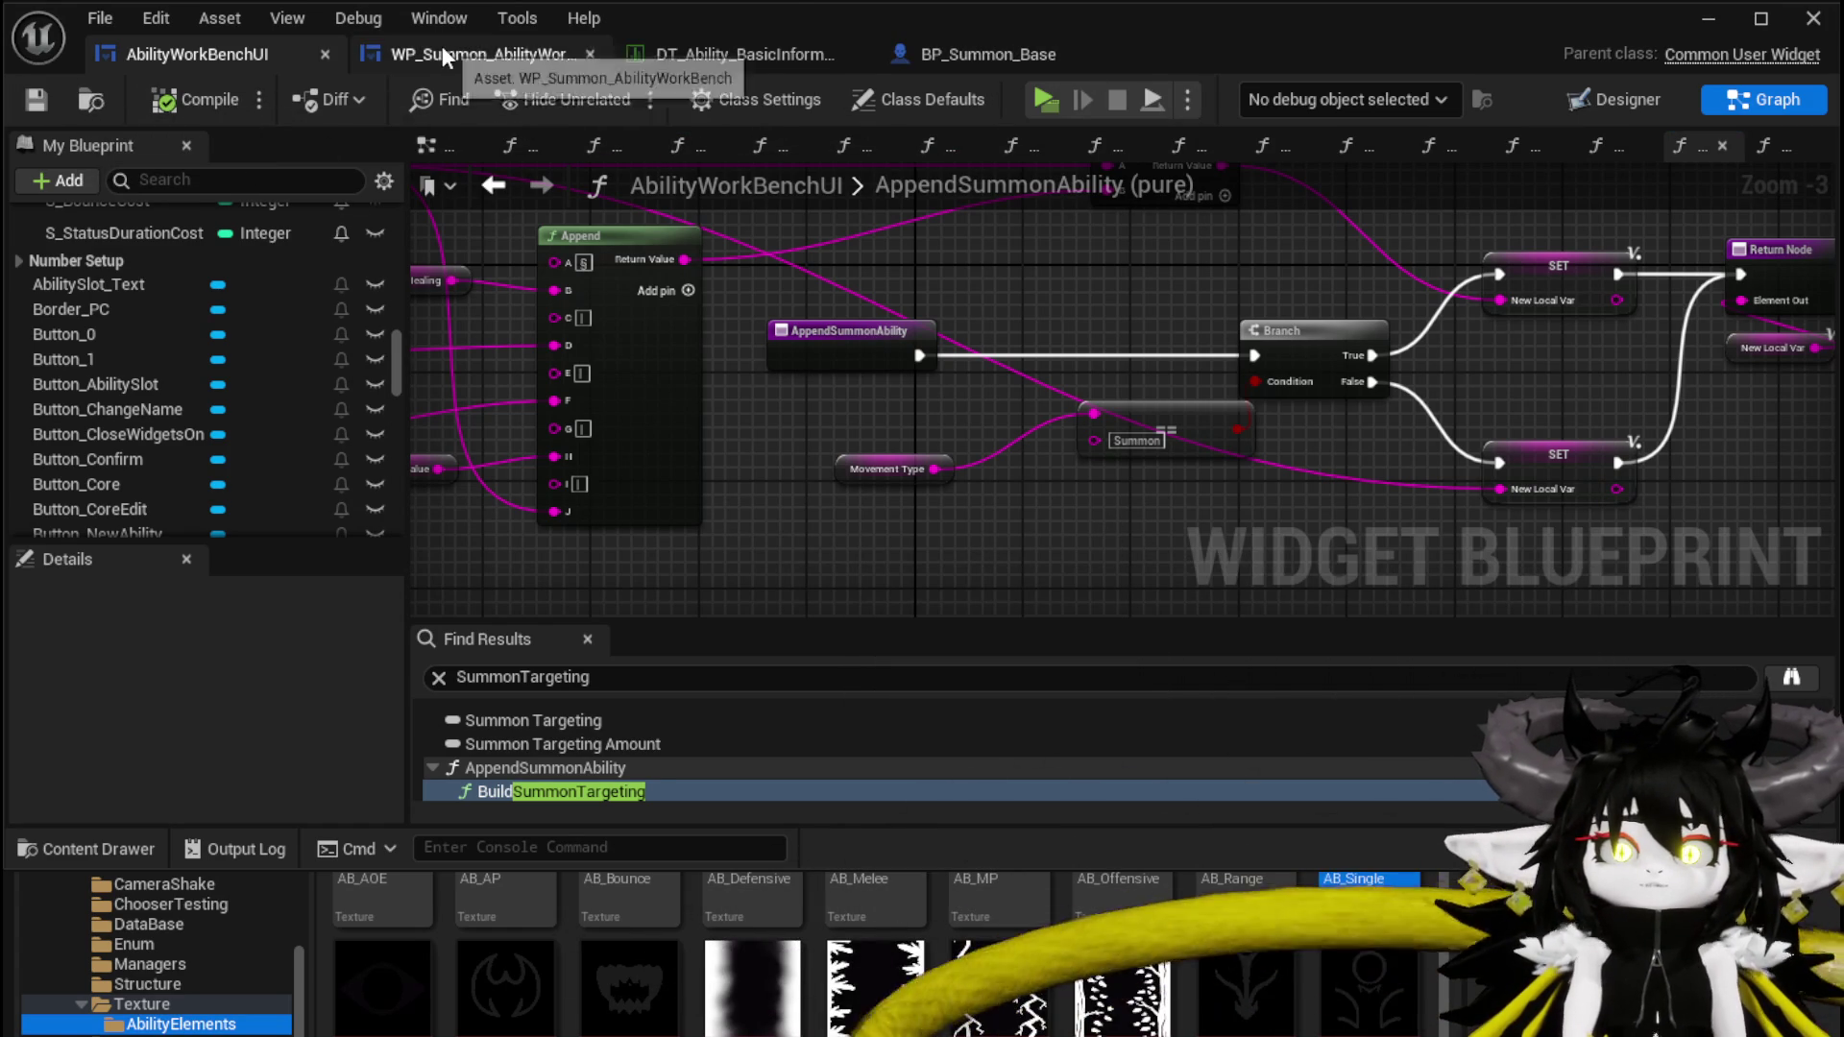
pyautogui.scroll(5, 278, 443)
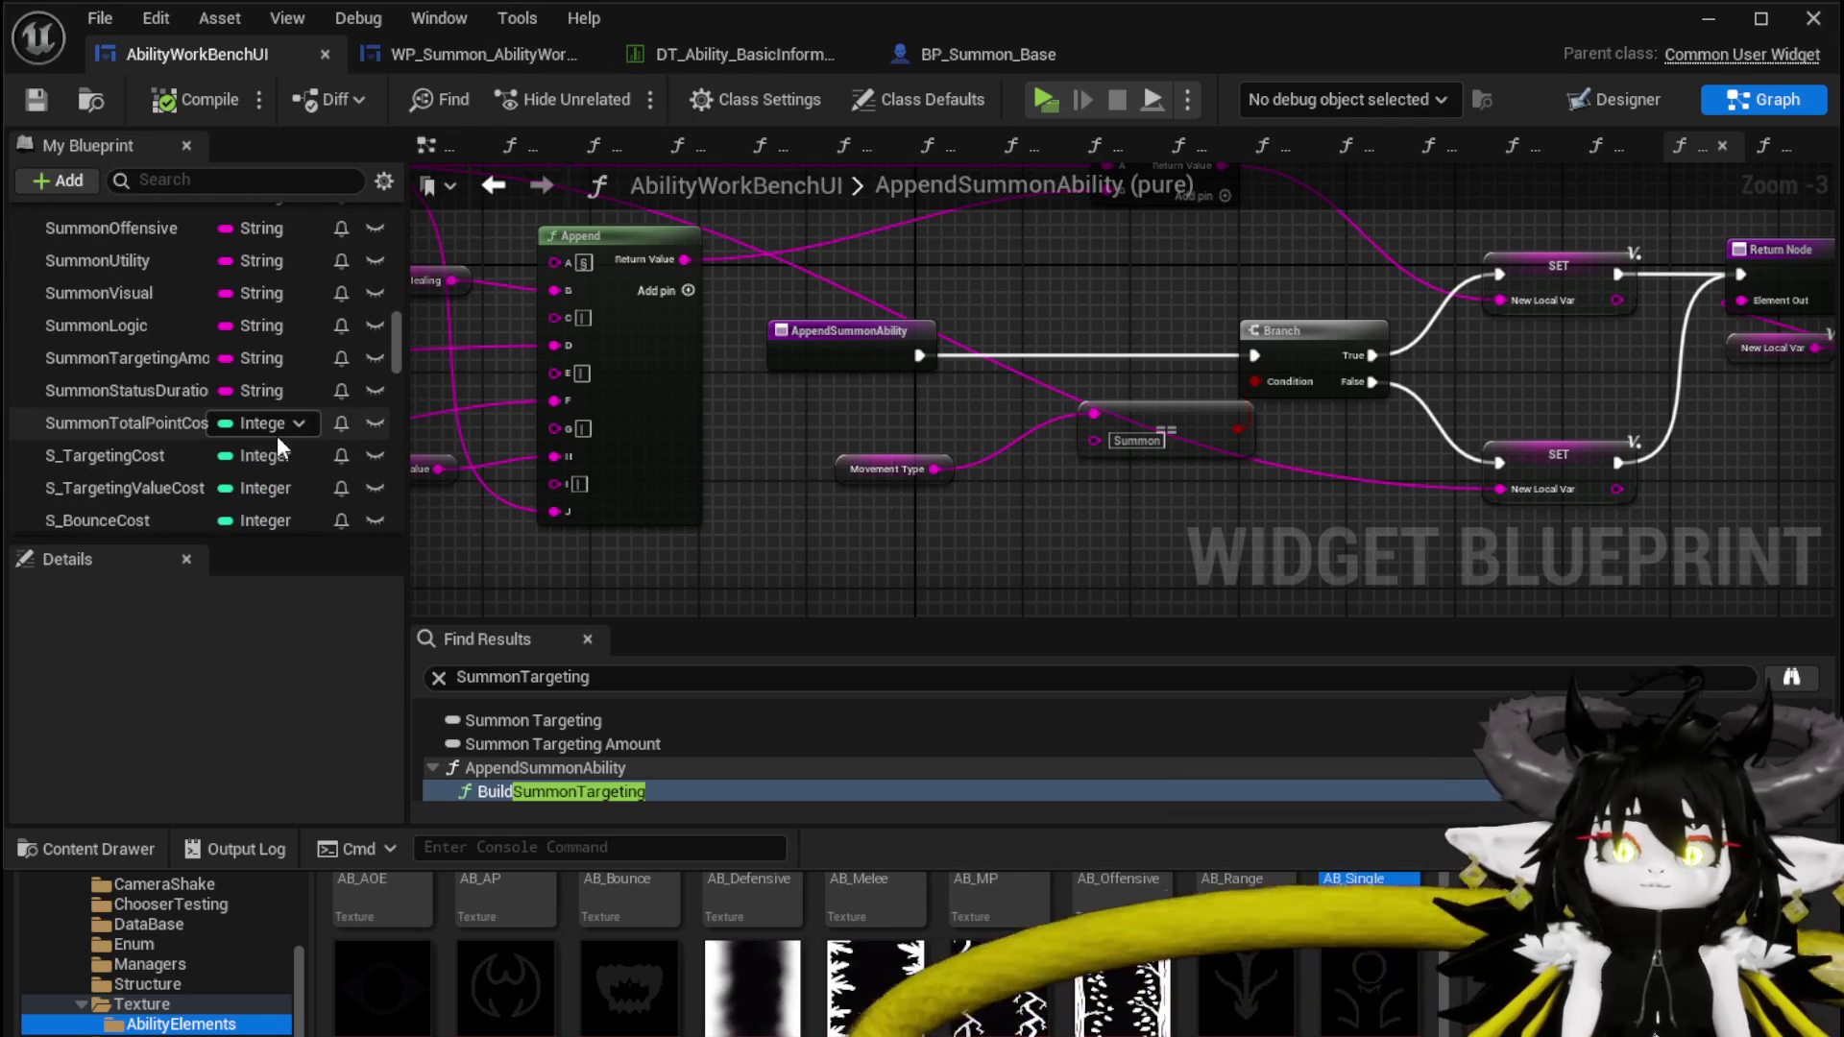
pyautogui.scroll(2, 277, 435)
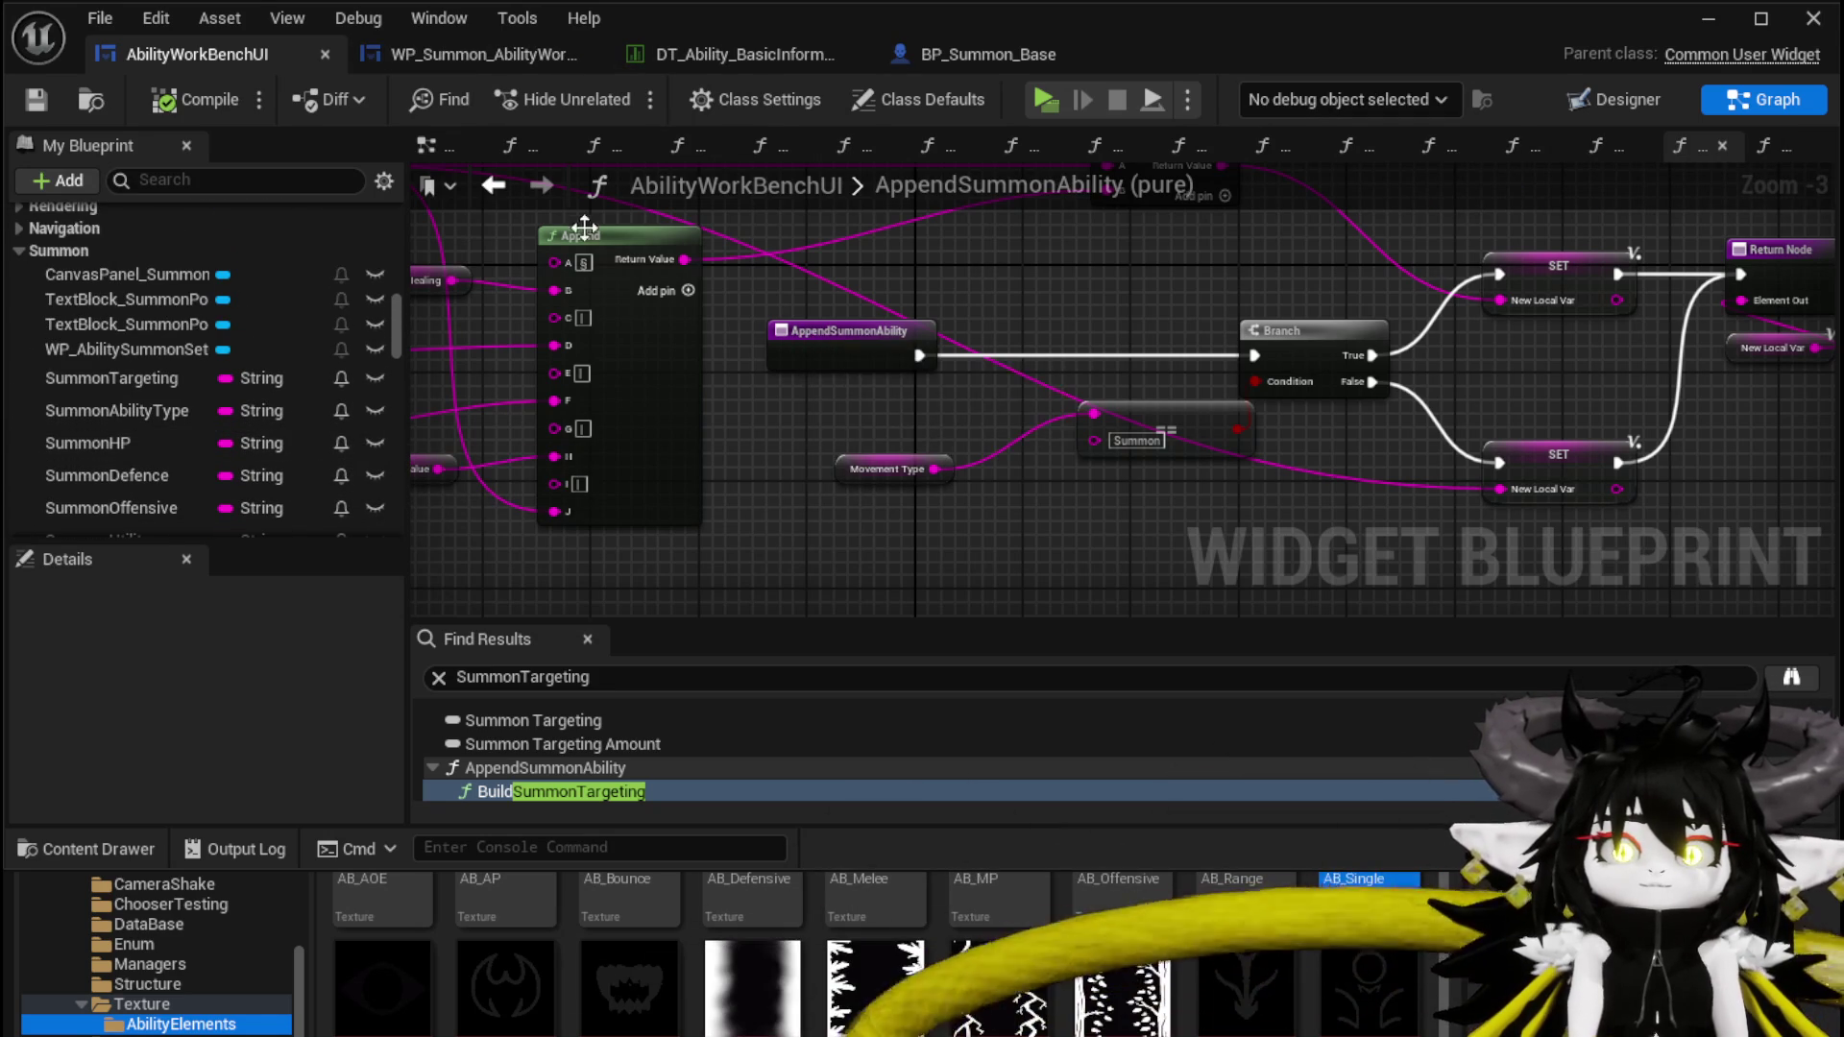
pyautogui.click(492, 187)
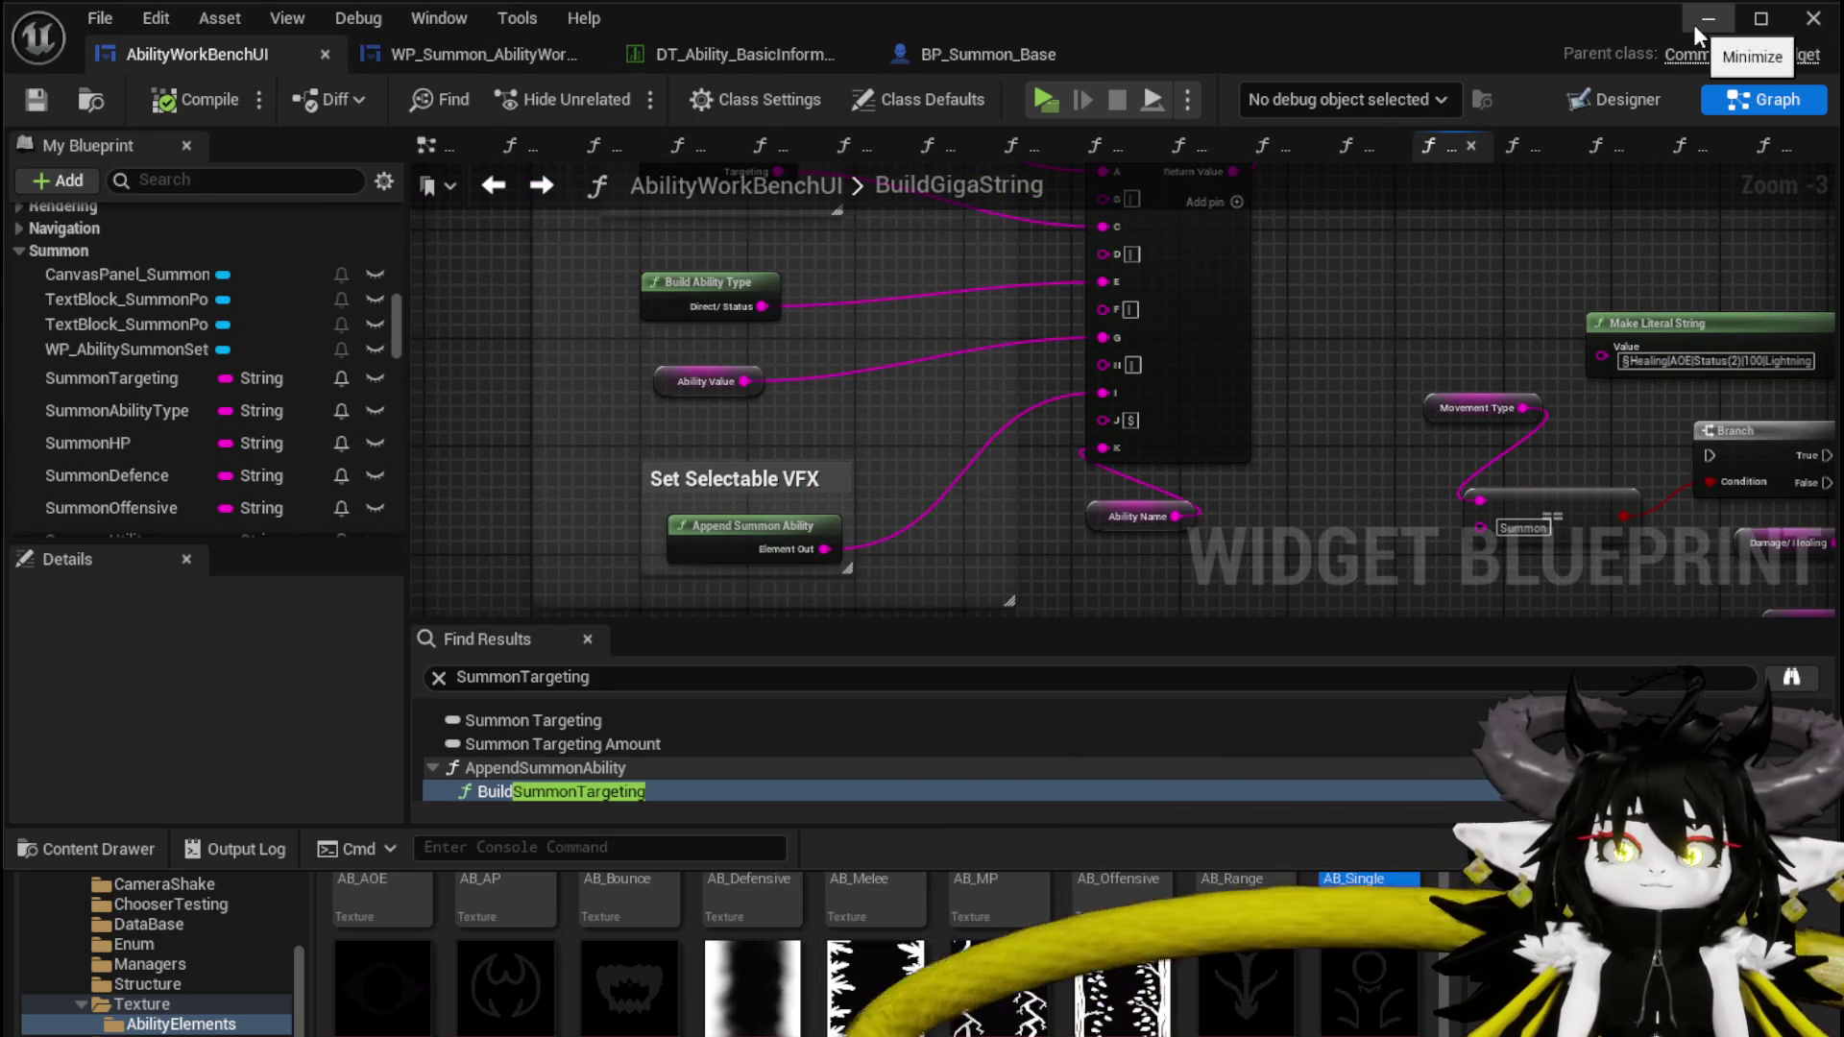
# Launch a standalone play-test, walk to the workbenches and open the workbench menu
pyautogui.click(1698, 28)
pyautogui.click(734, 96)
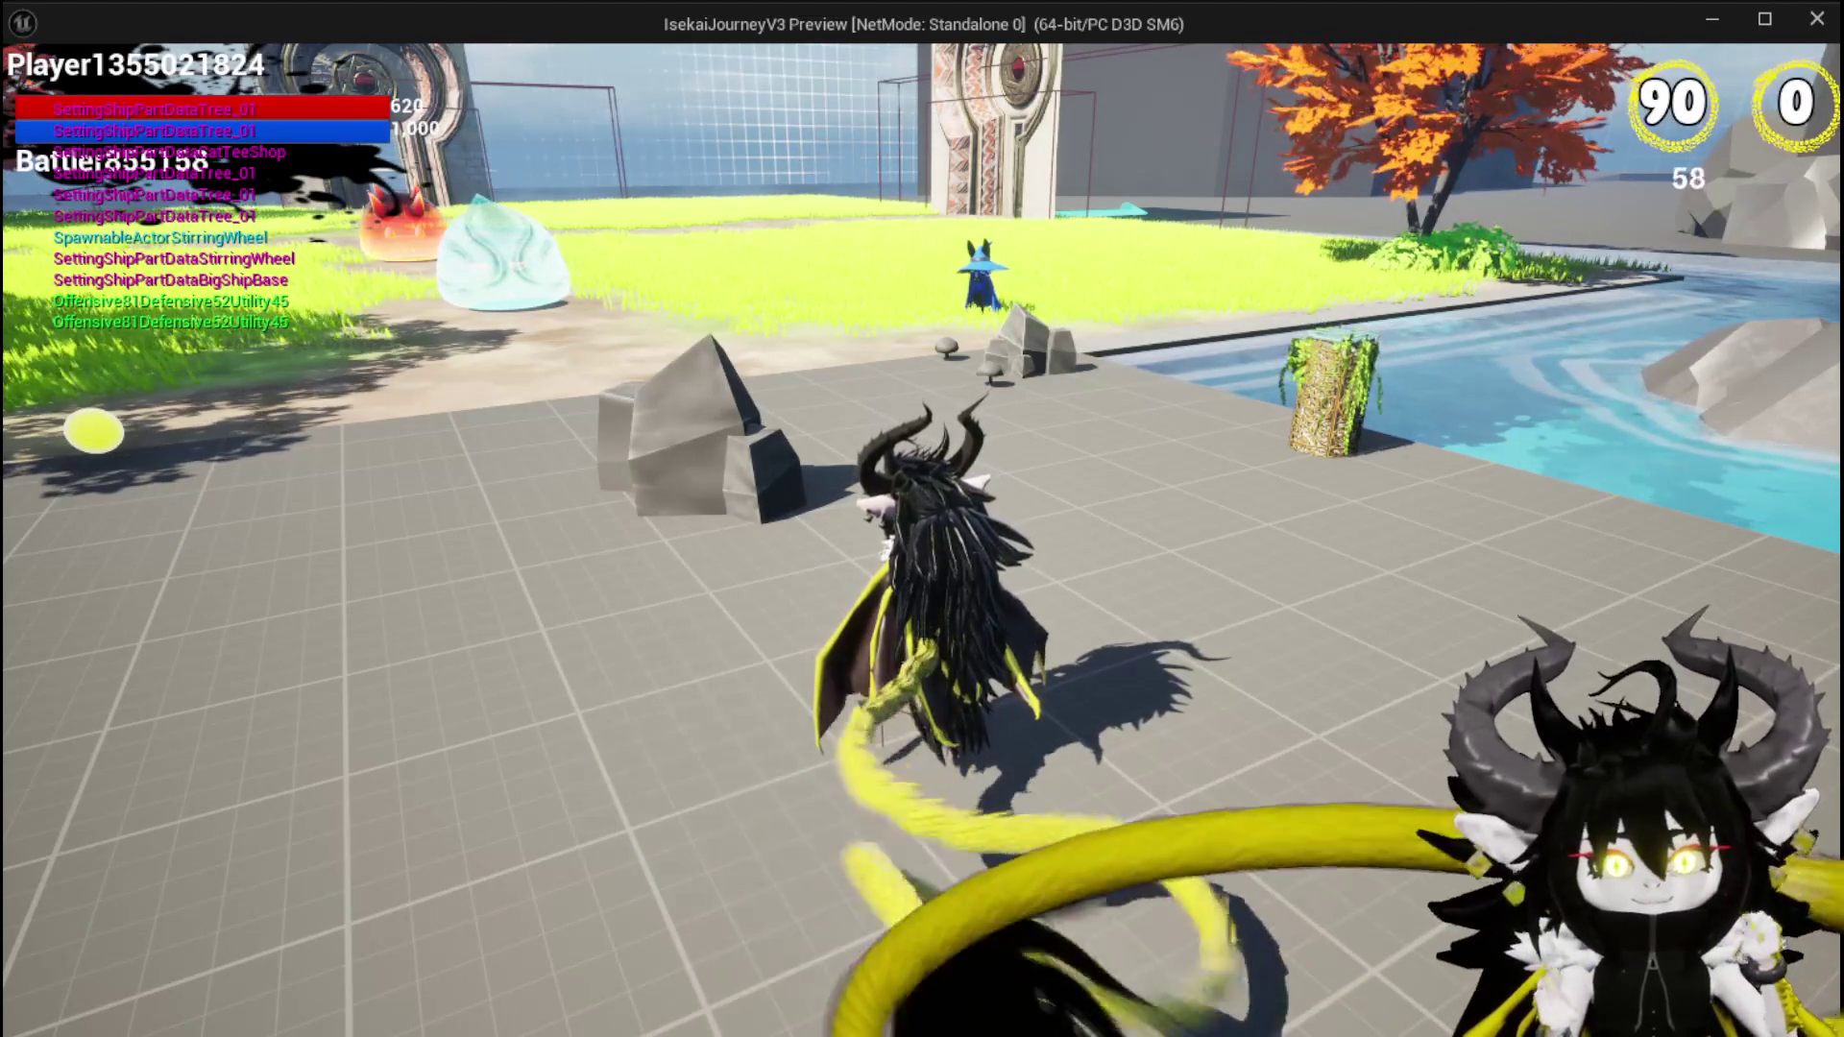
pyautogui.press('w')
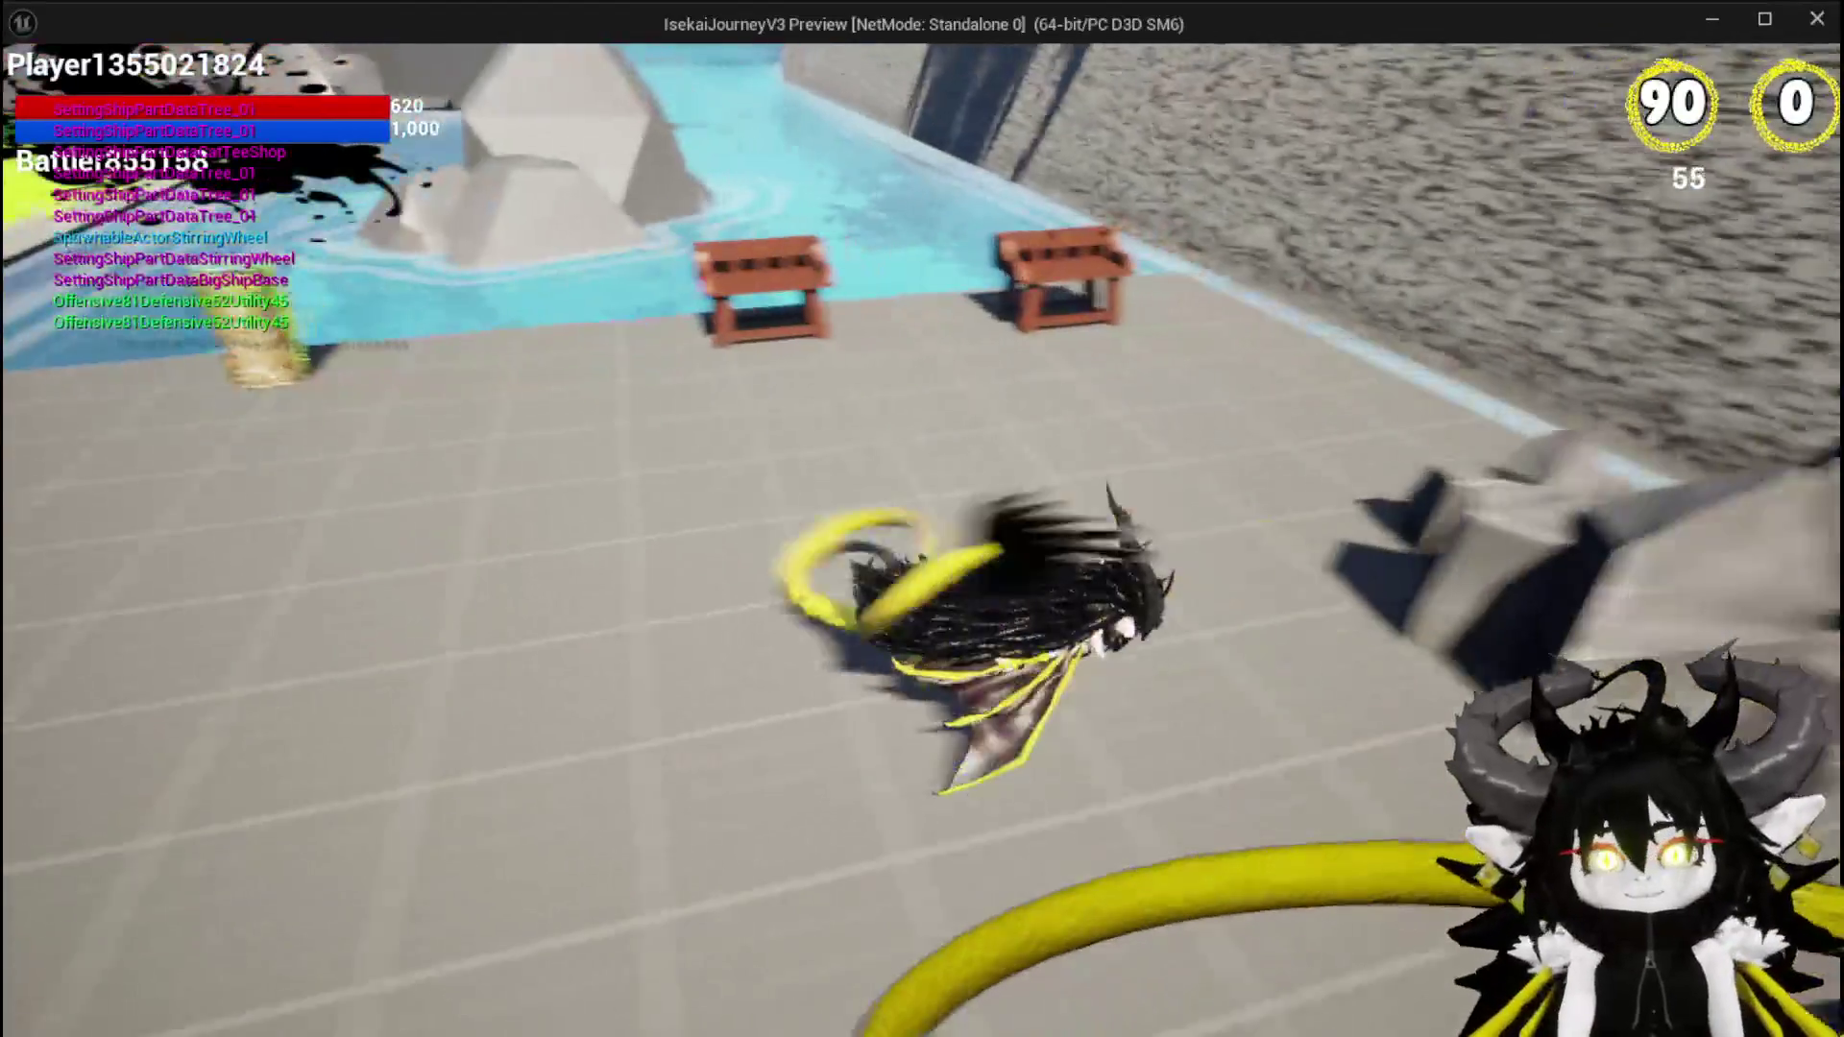
pyautogui.press('e')
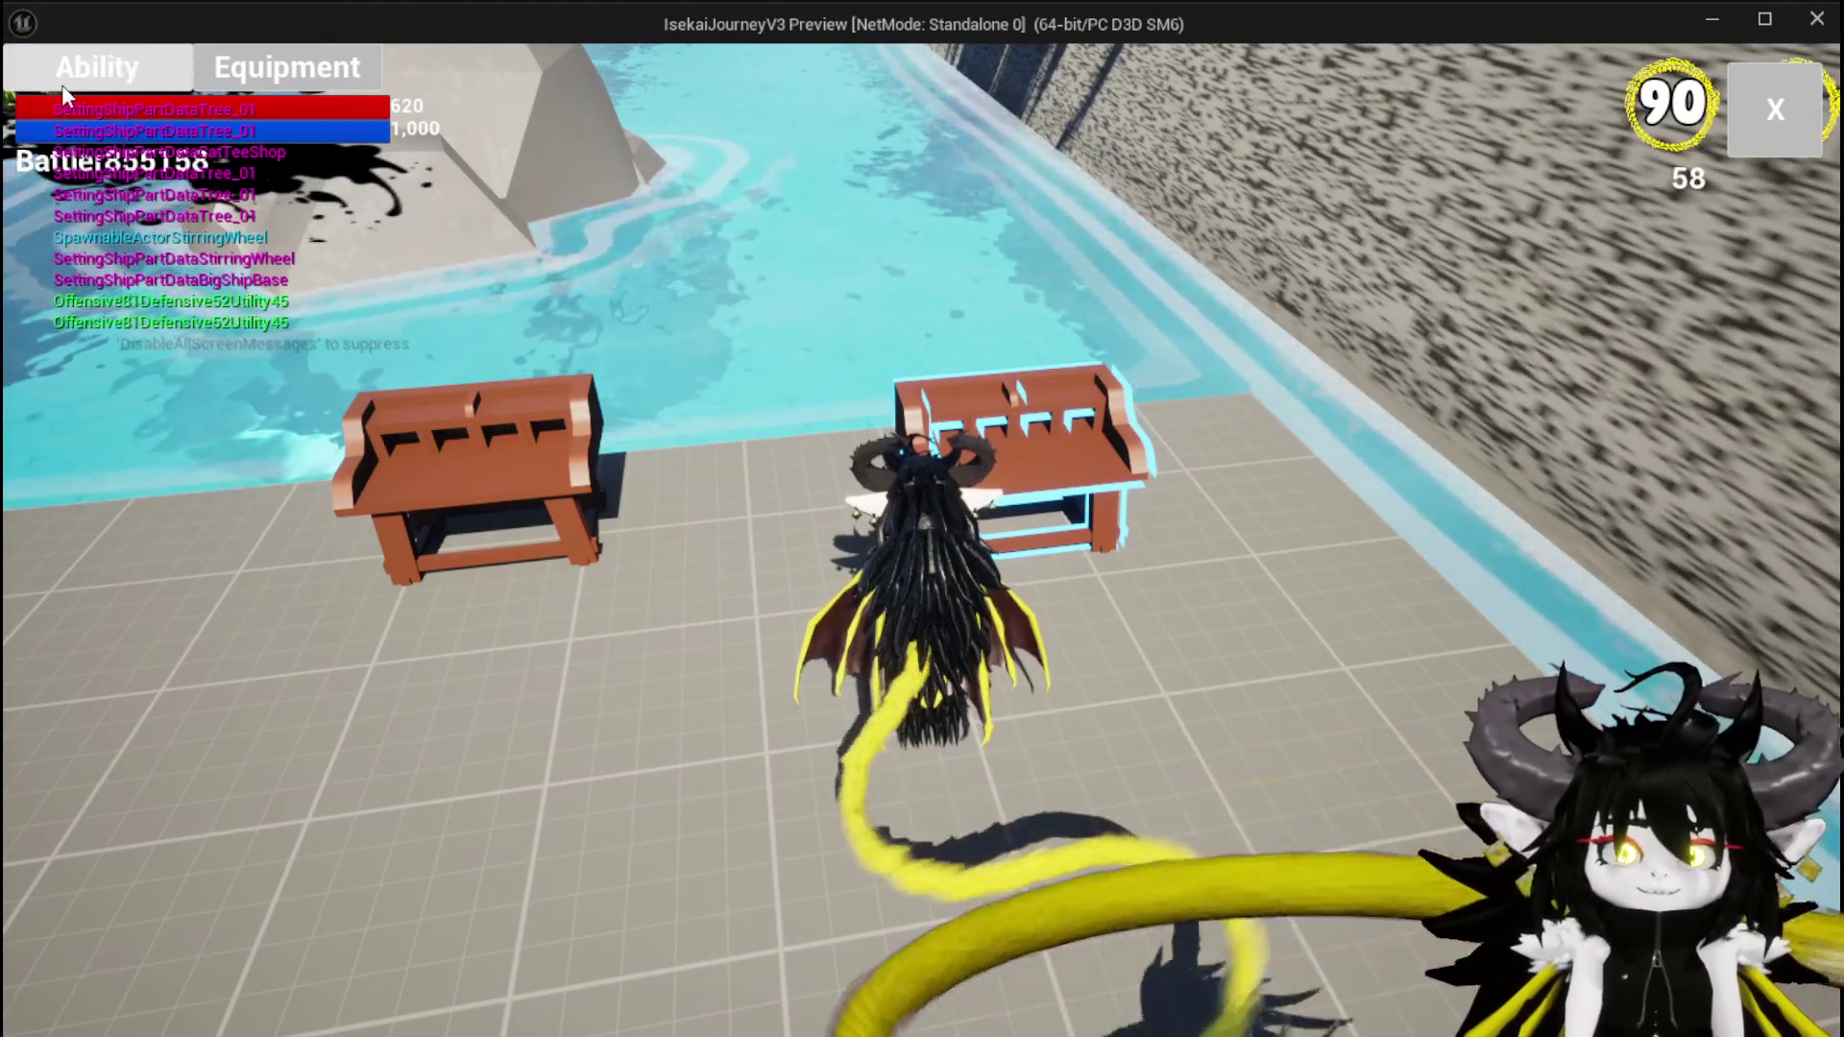
# Load the Magic|ChuraMagicSummon|001 ability in the workbench's Ability panel
pyautogui.click(61, 85)
pyautogui.click(240, 231)
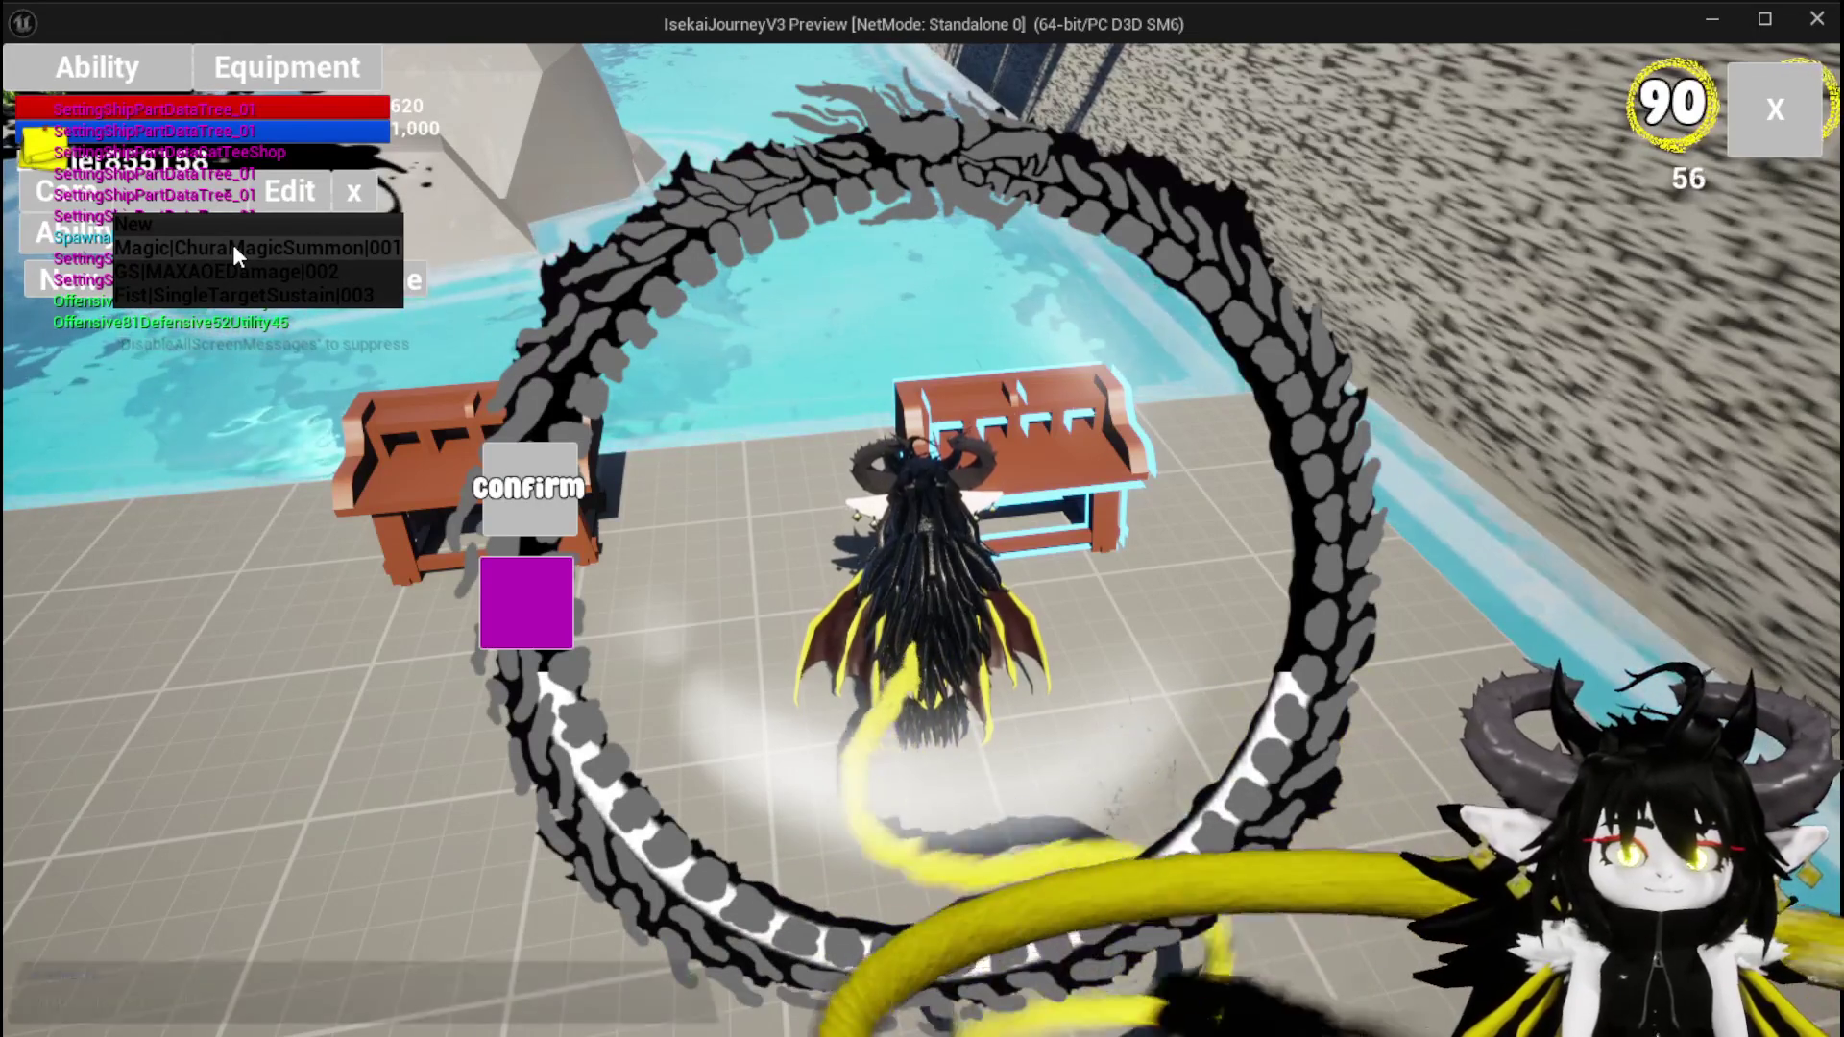
pyautogui.click(233, 244)
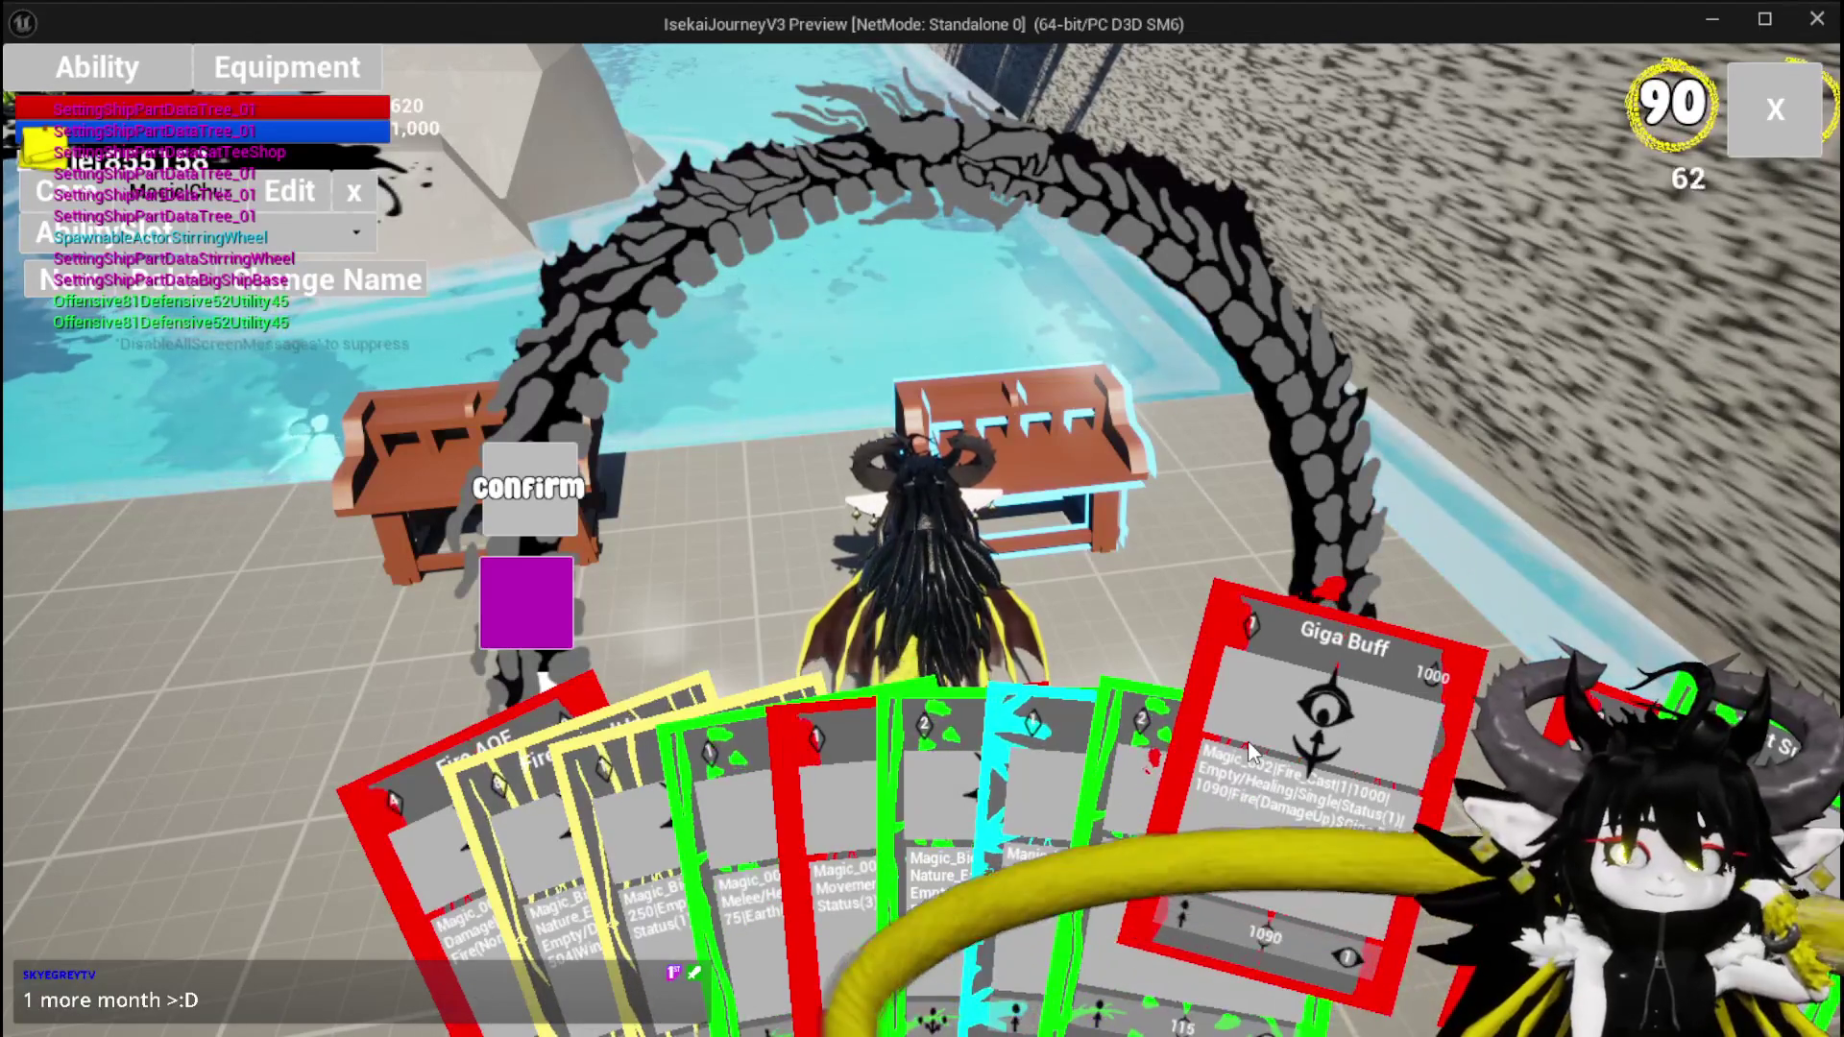
# Open the Giga Buff card's summon Creature and Logic settings
pyautogui.click(1251, 751)
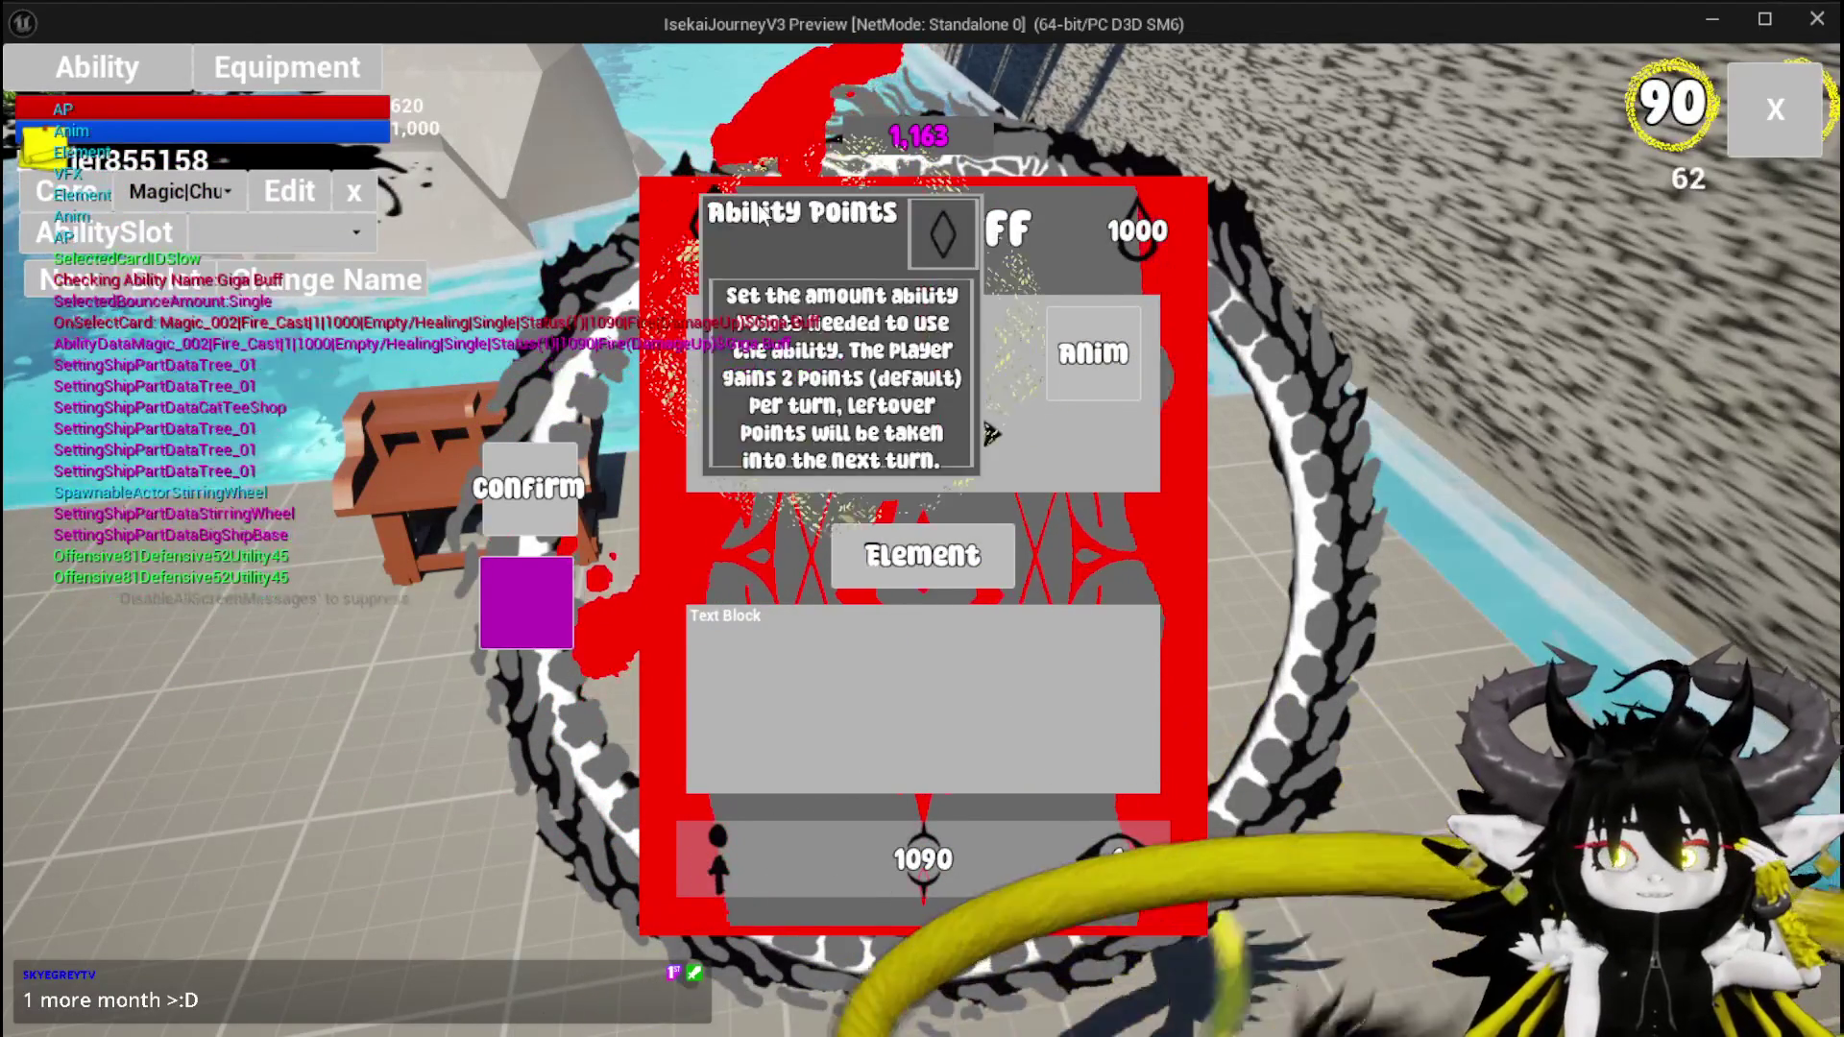
pyautogui.moveTo(1116, 825)
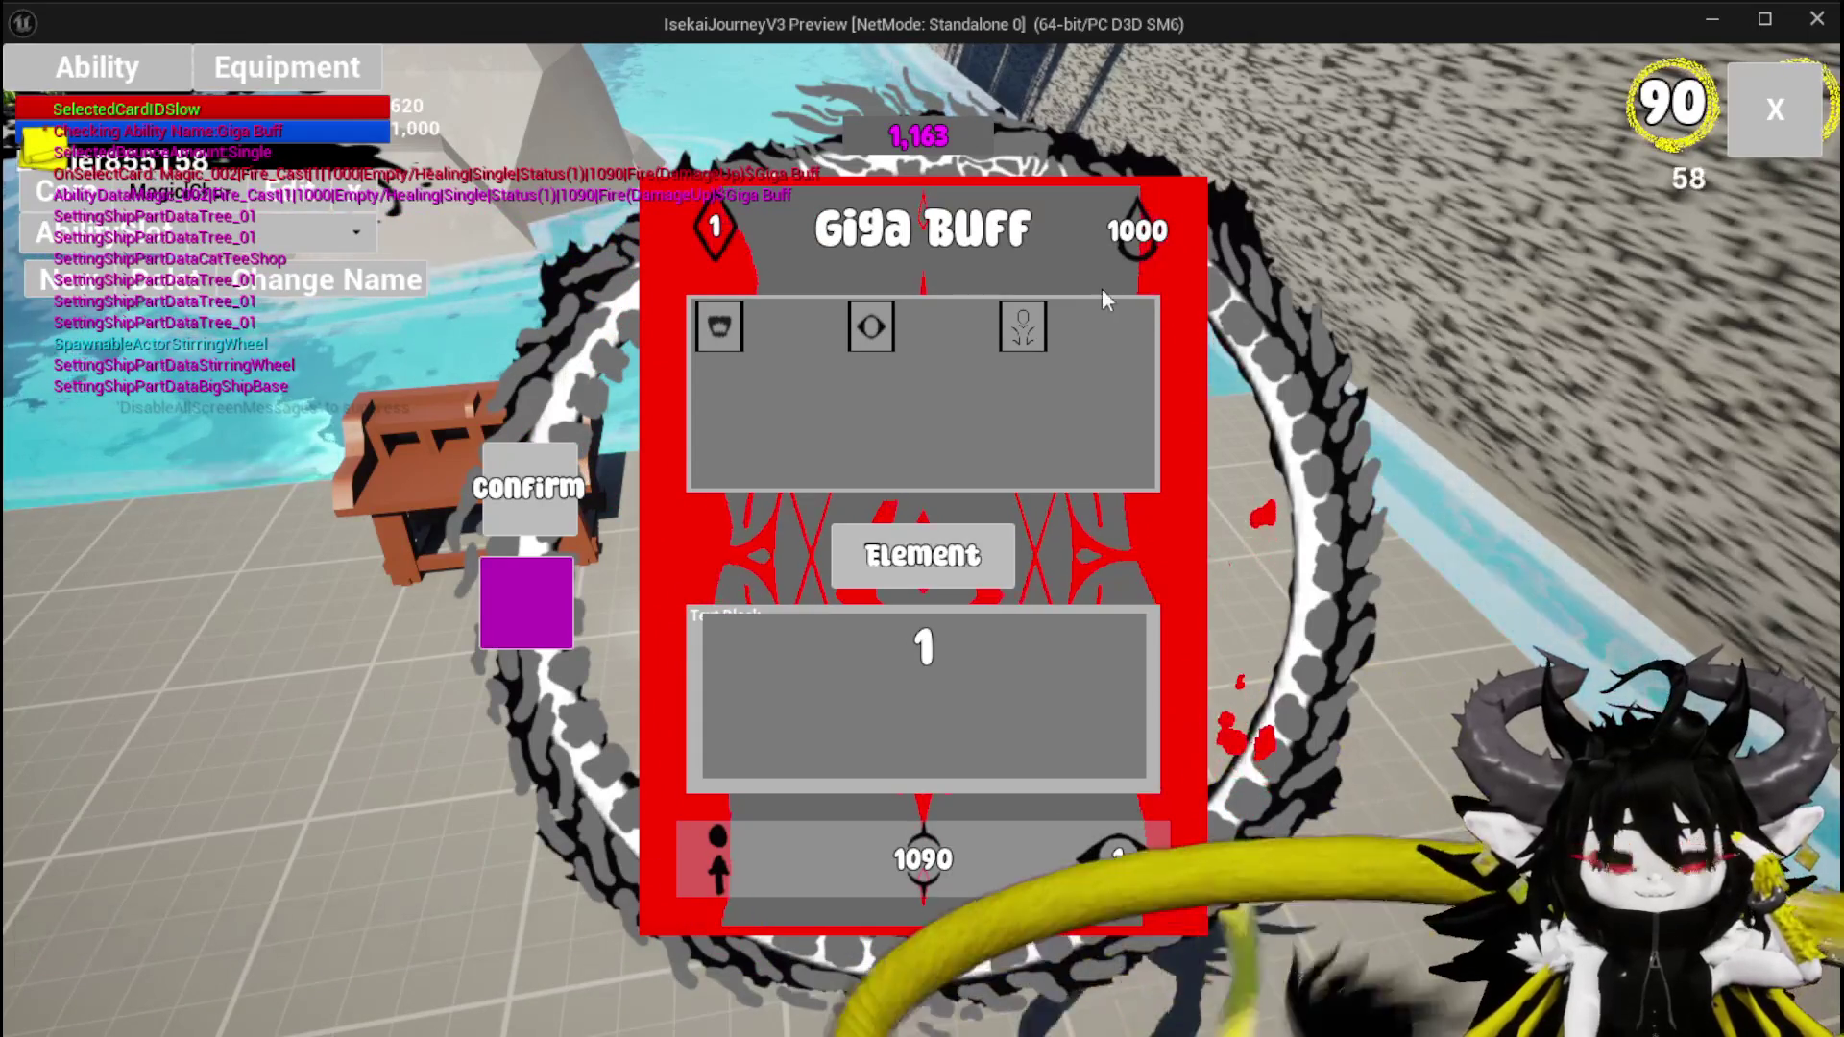
pyautogui.click(1026, 323)
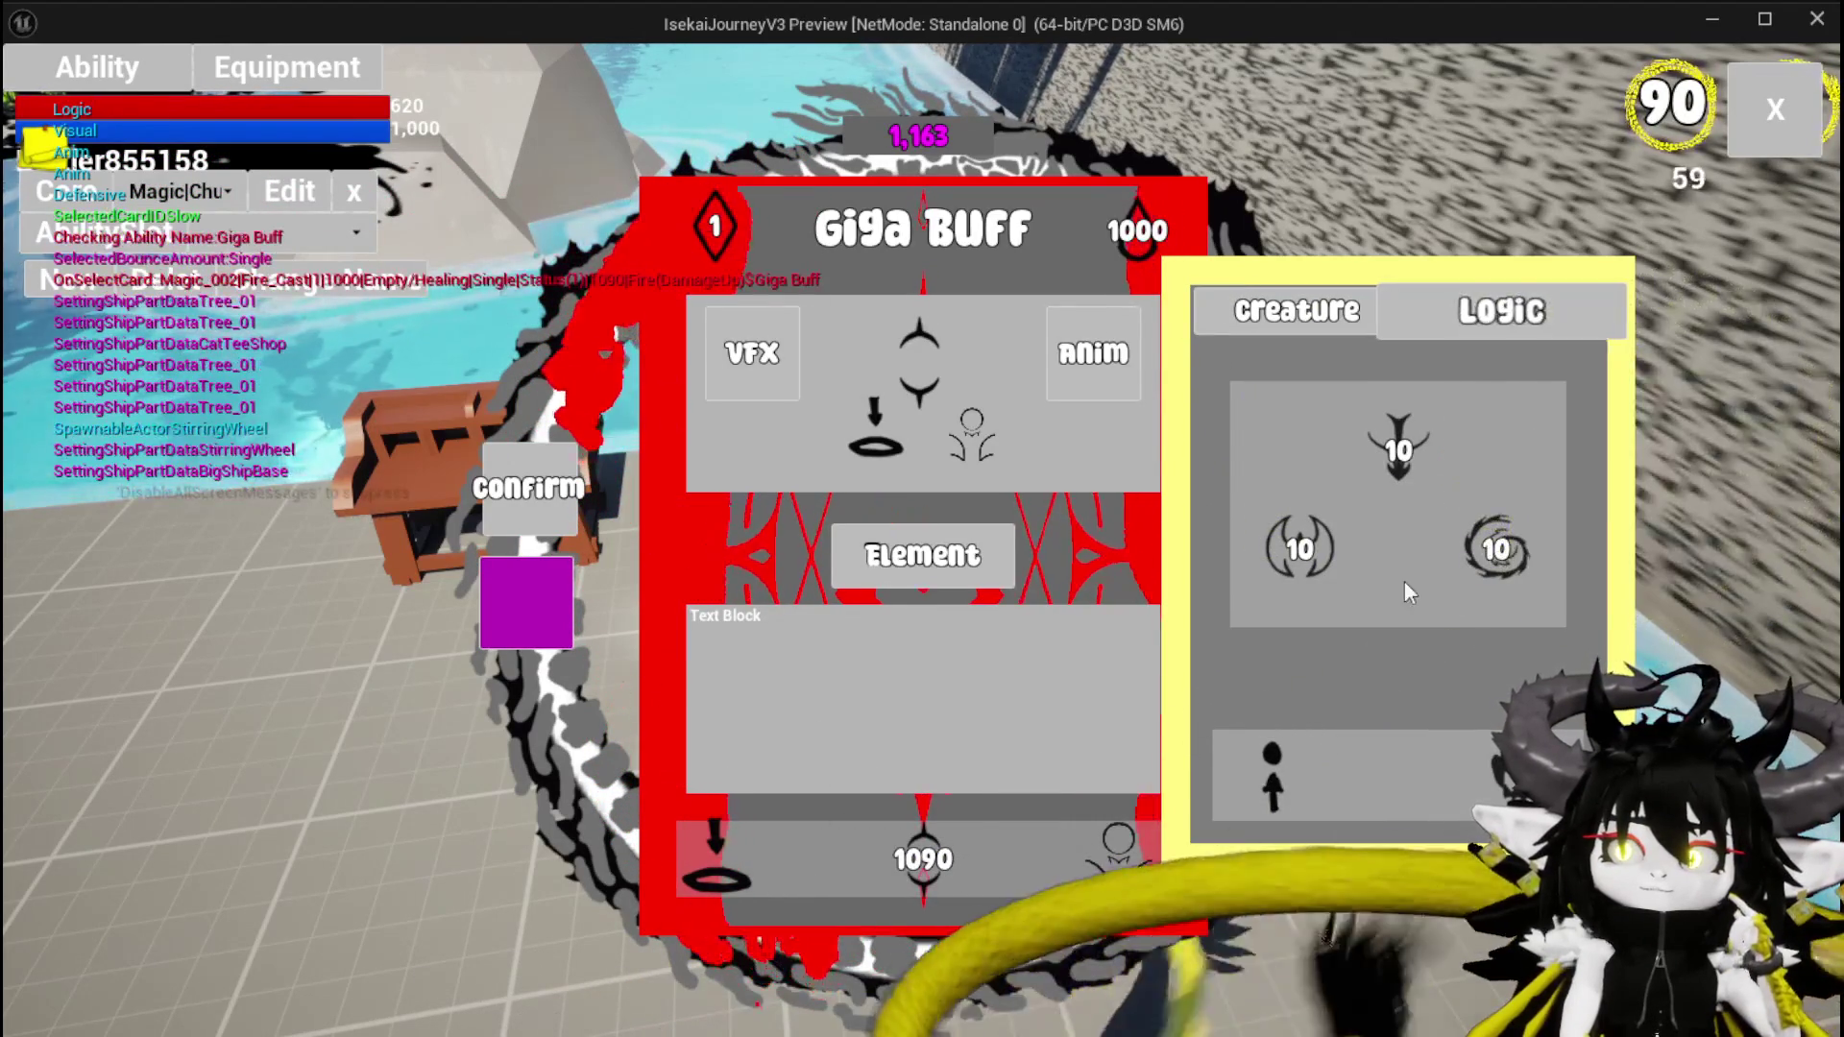
# Switch the Giga Buff card's targeting from single to AOE and print the updated ability string
pyautogui.moveTo(1289, 791)
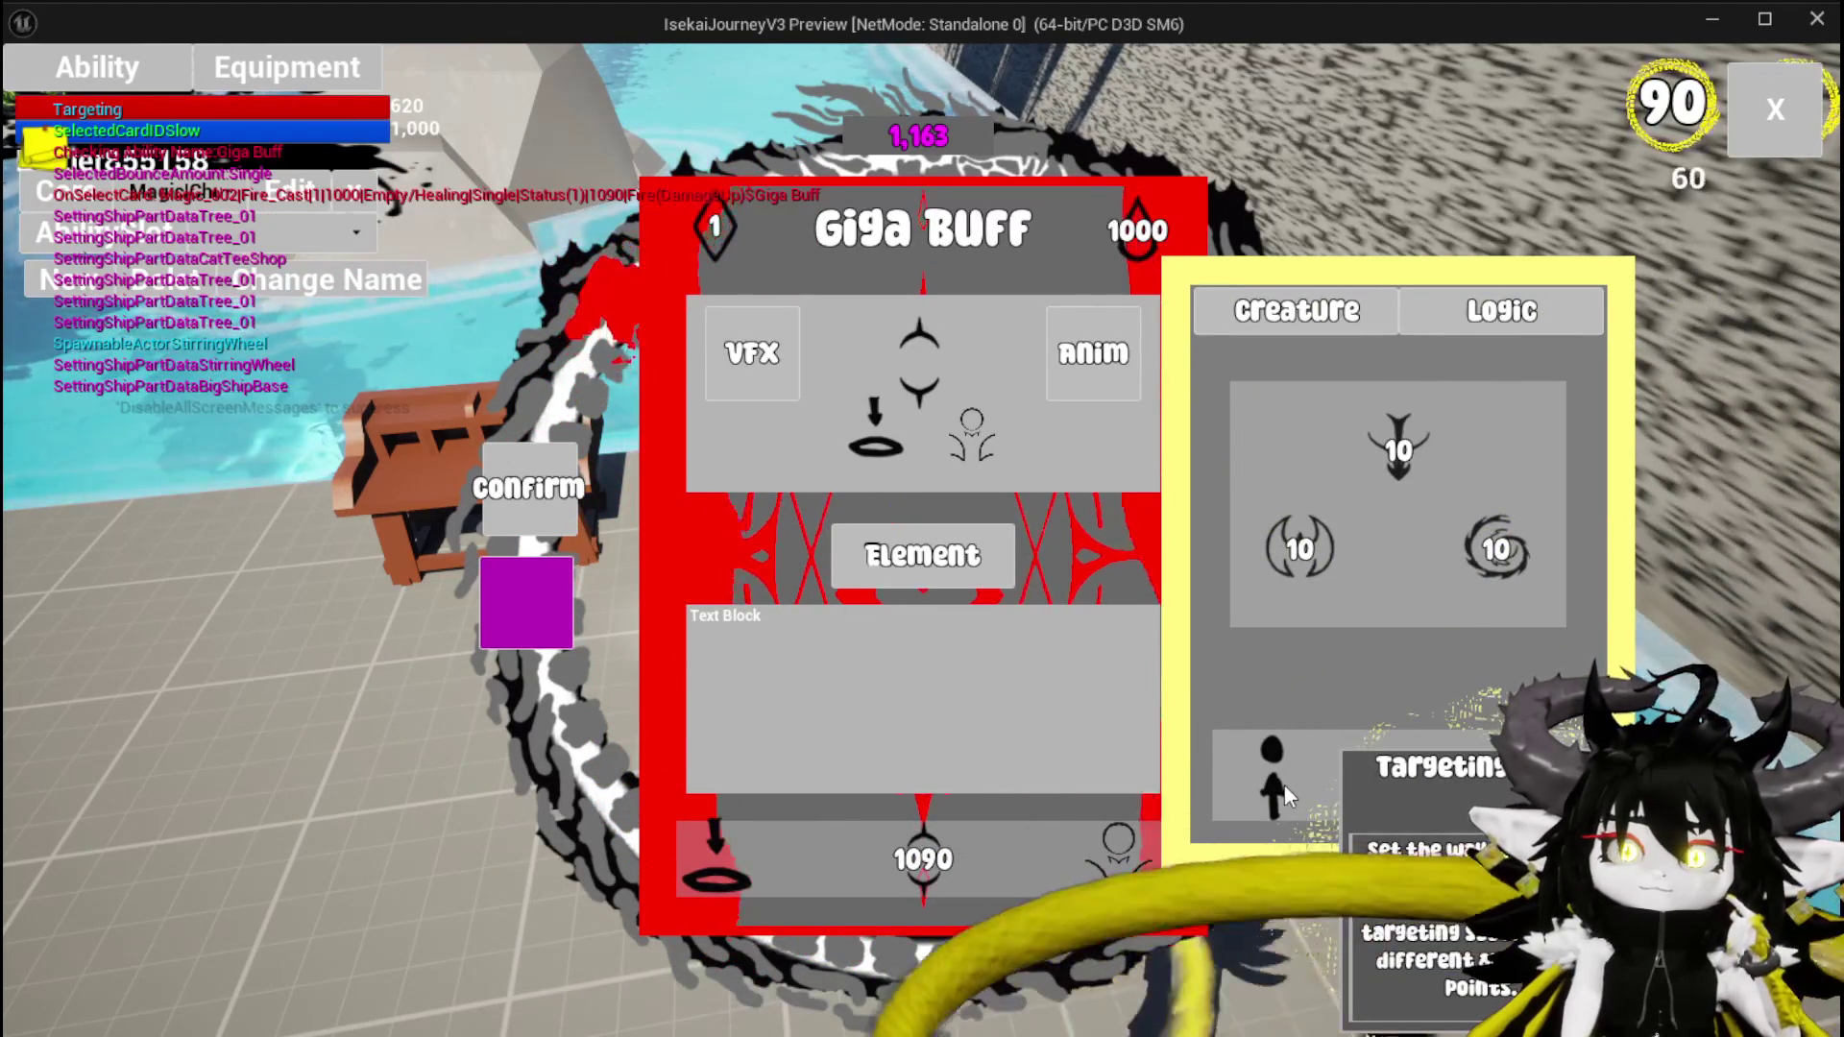
pyautogui.click(1283, 783)
pyautogui.moveTo(891, 326)
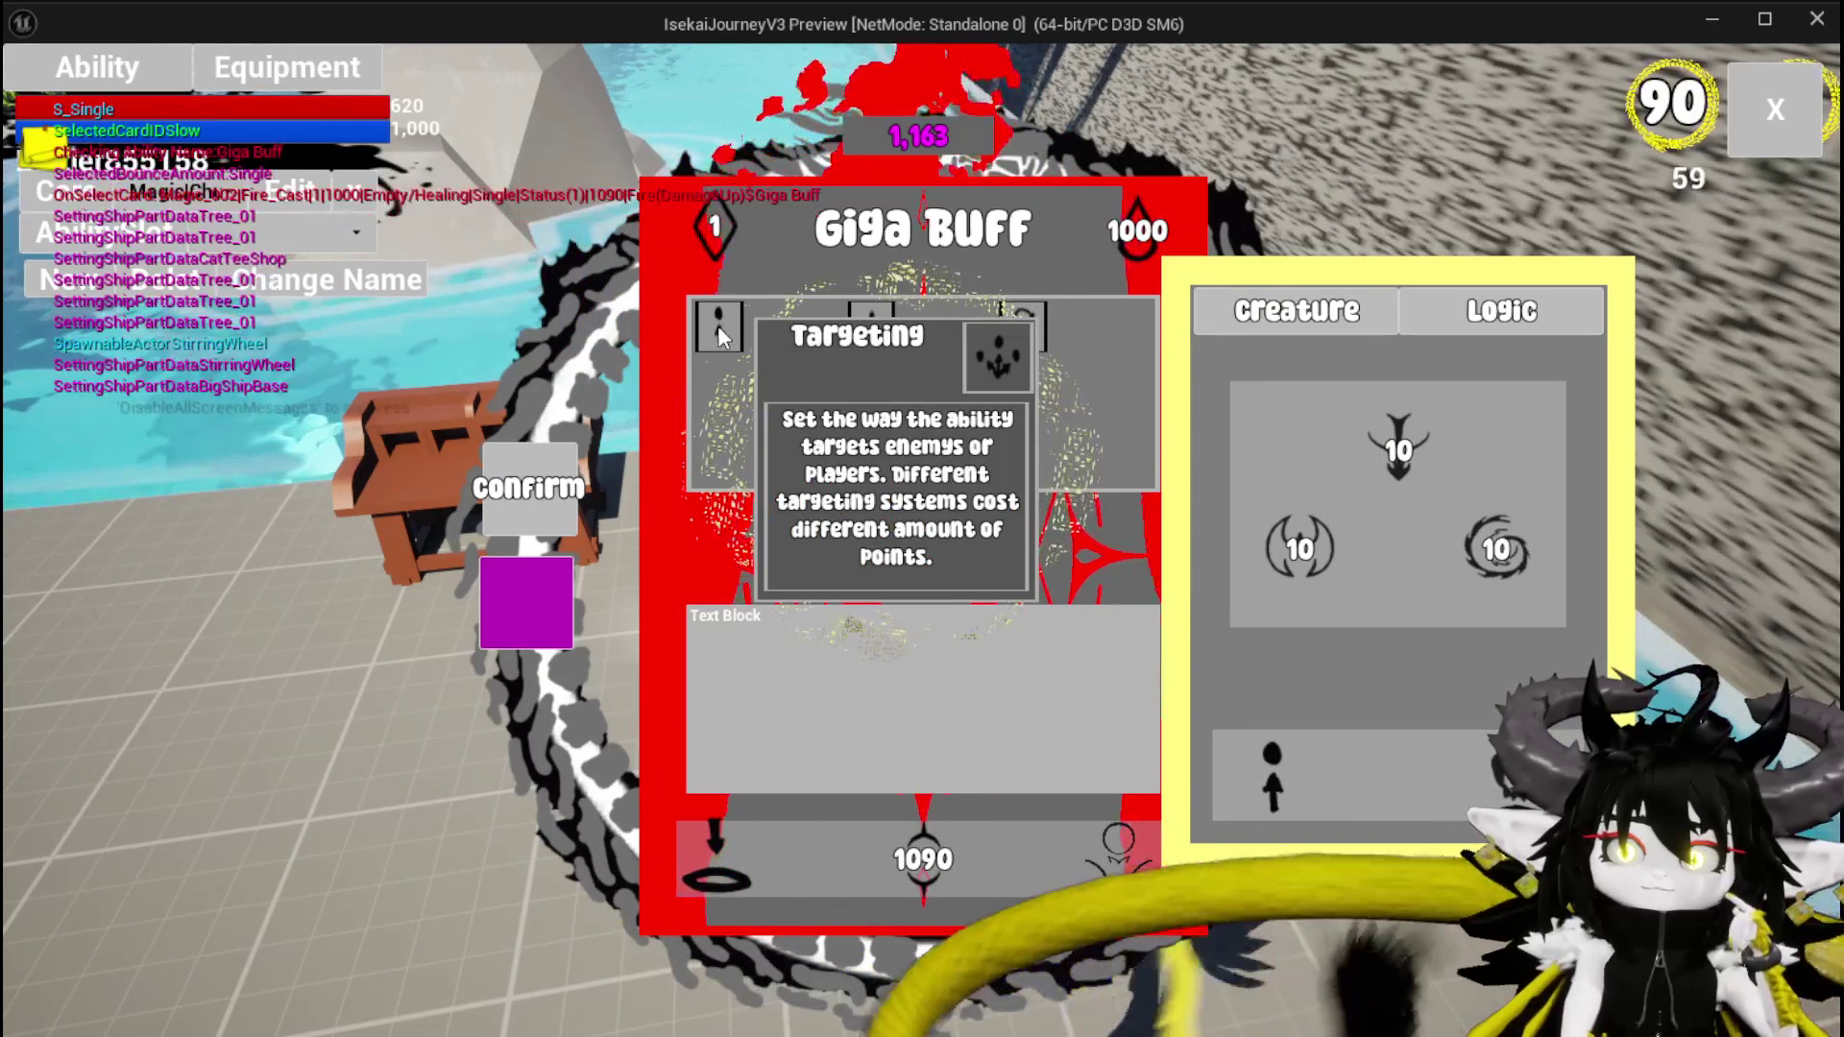
pyautogui.click(864, 326)
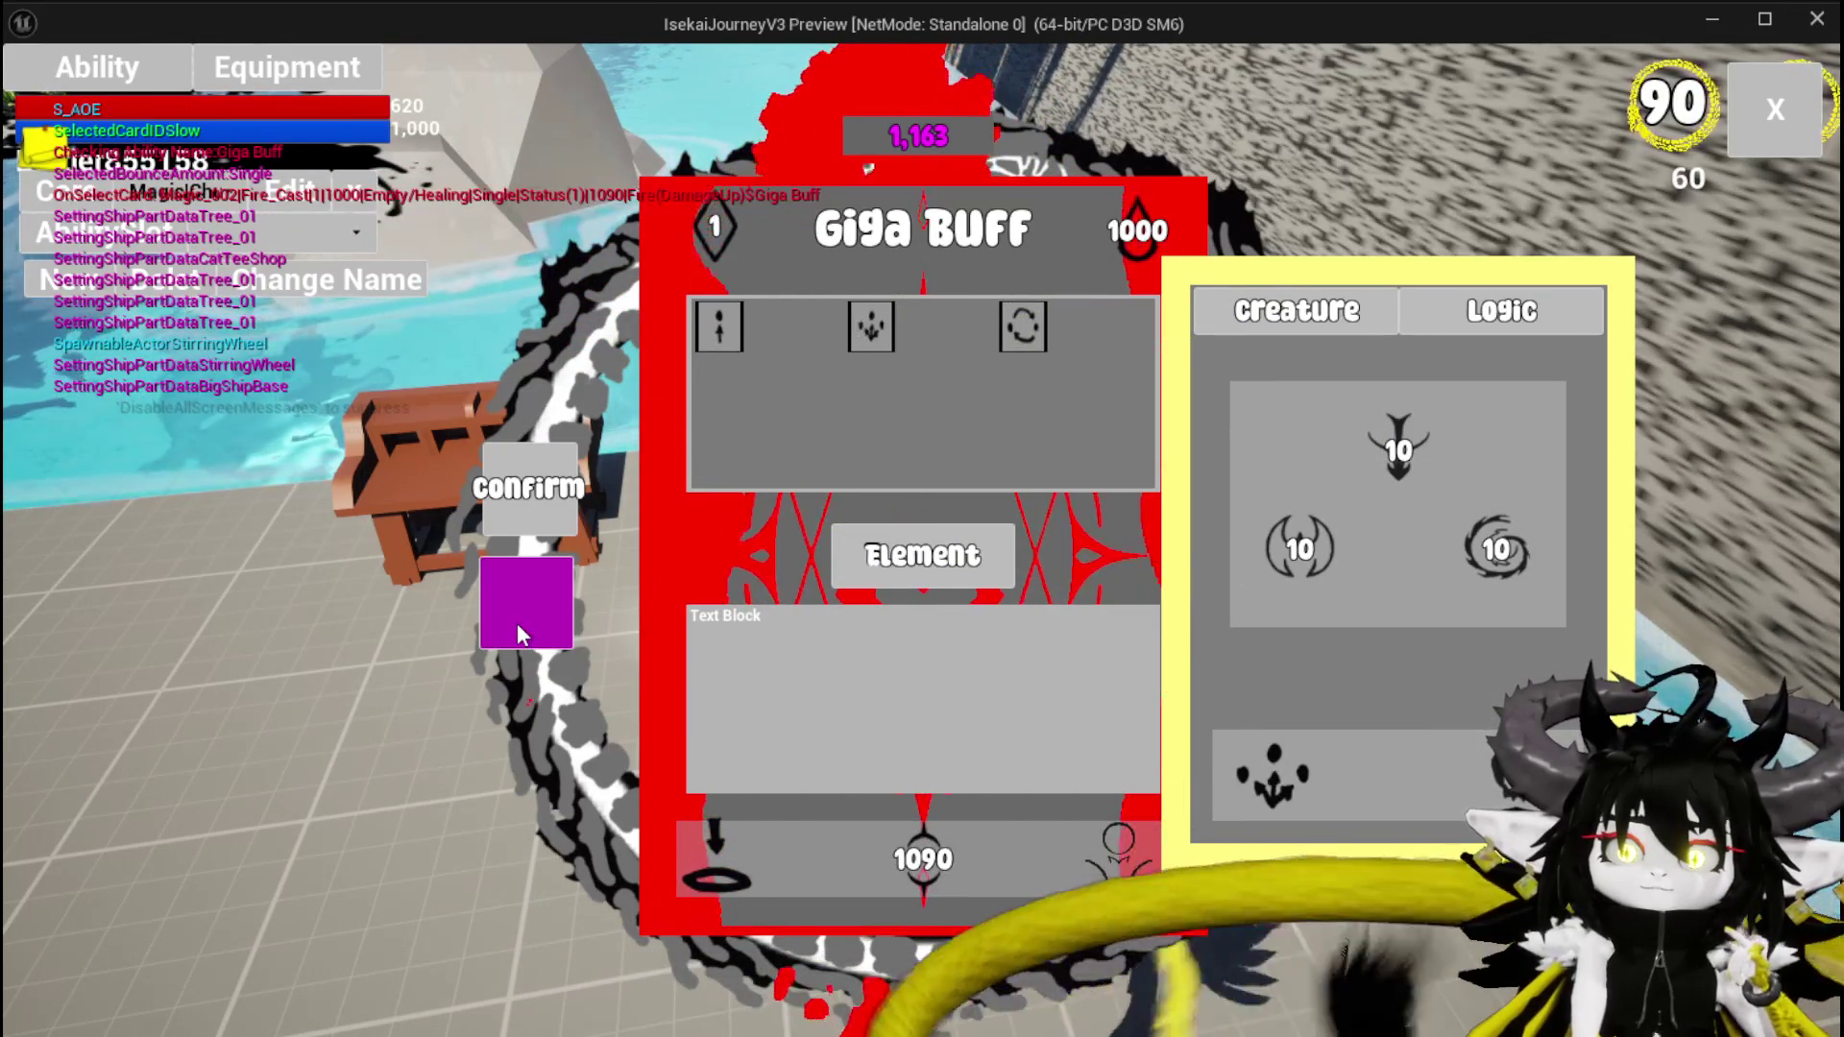
pyautogui.click(490, 598)
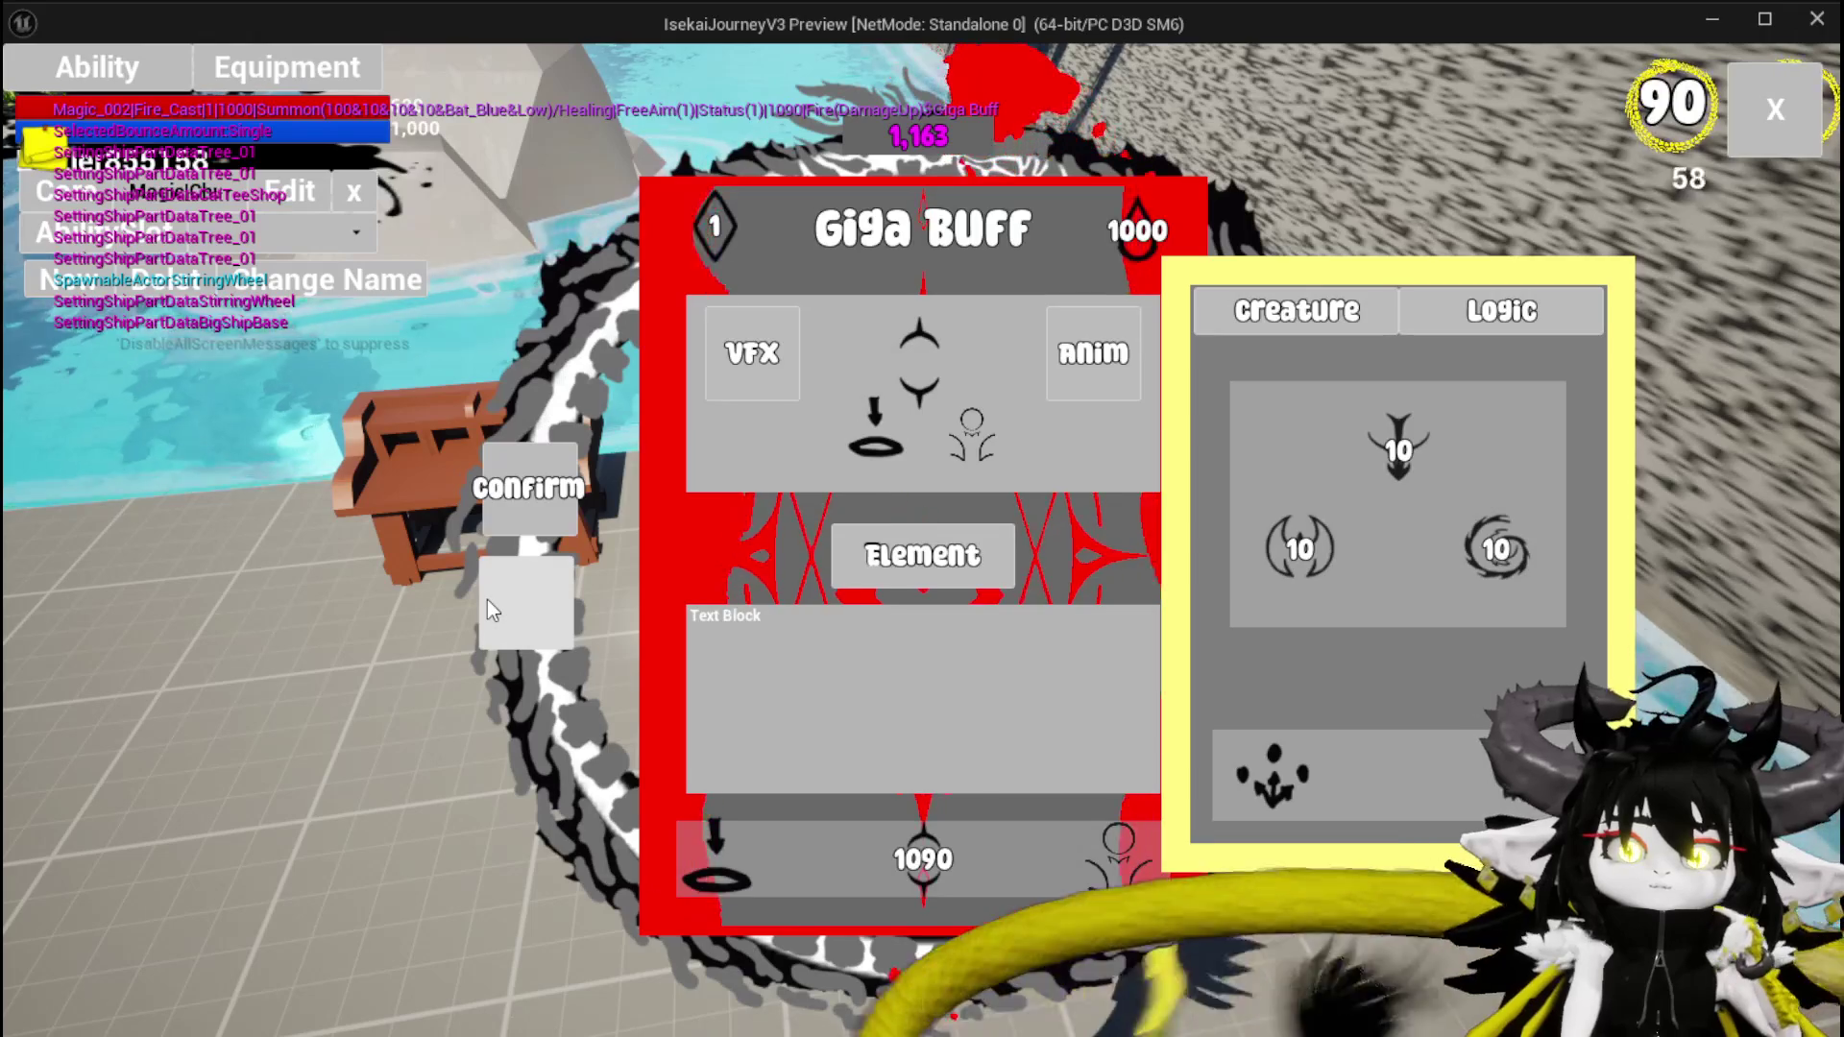
pyautogui.click(487, 599)
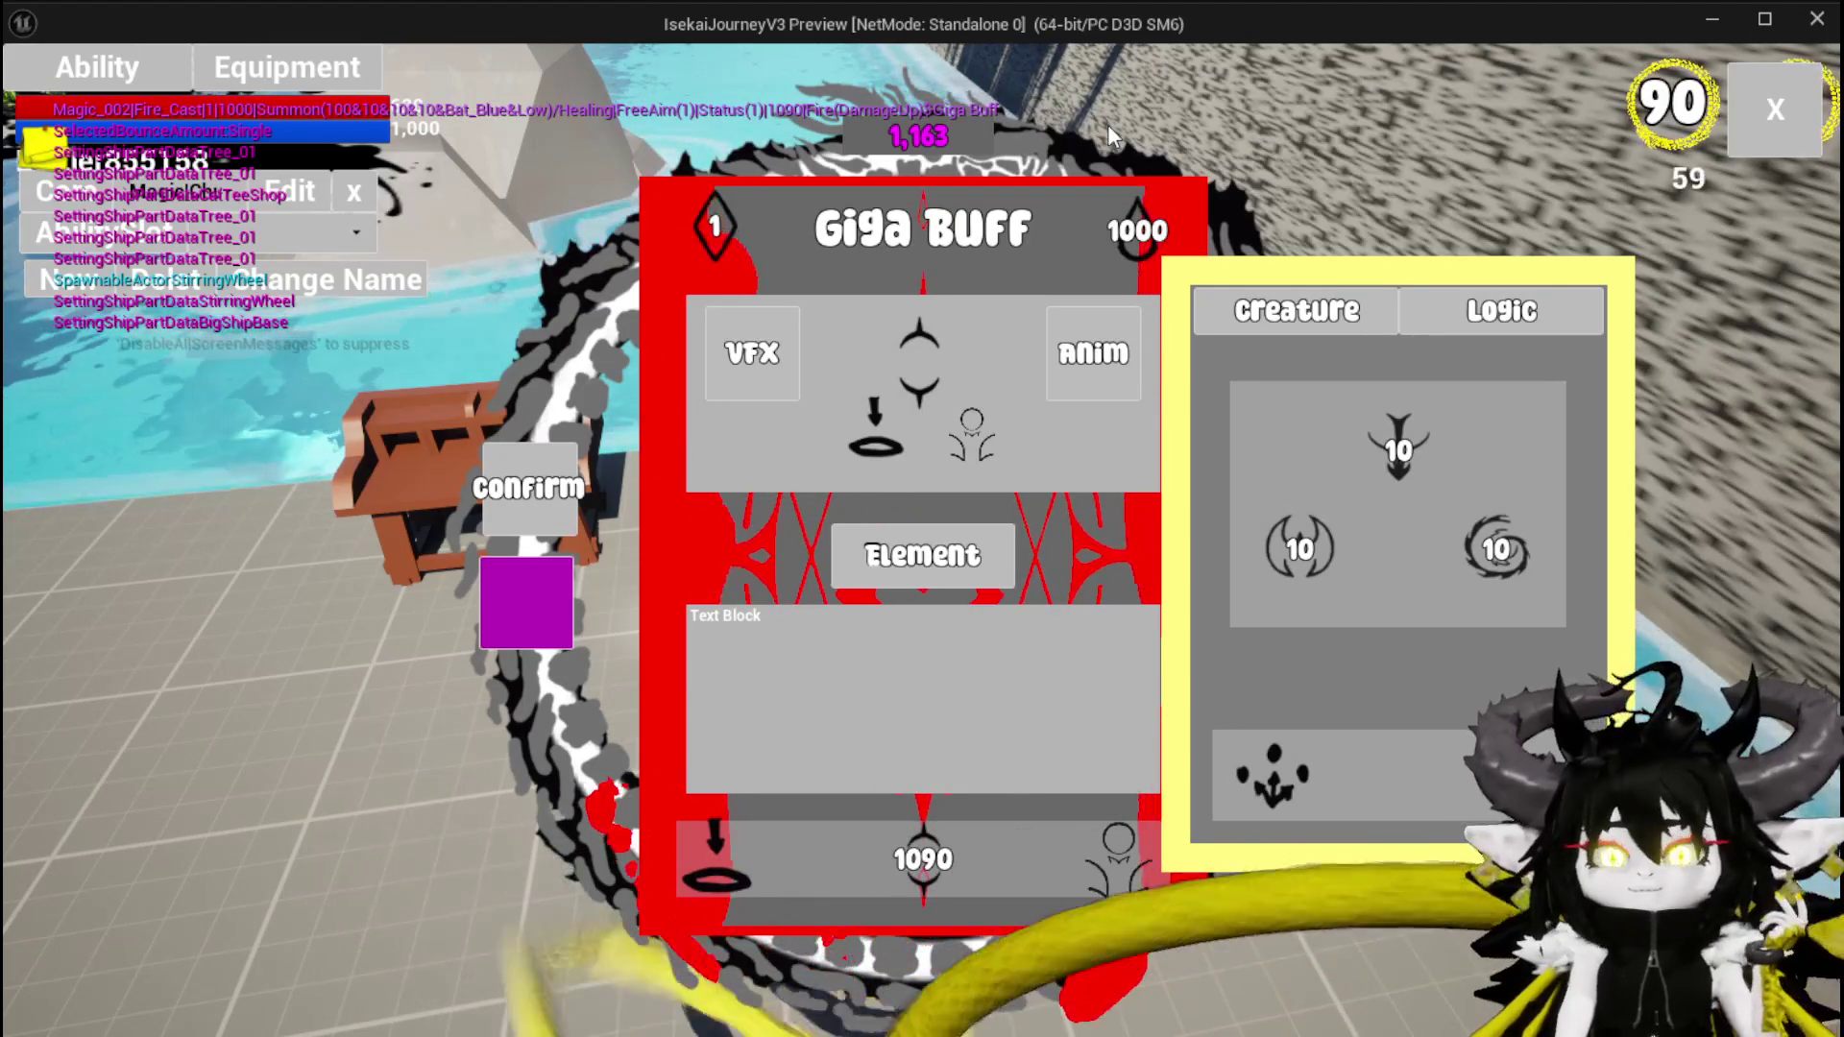
# Stop the play session and save the L_DungeonCreationTest level
pyautogui.hotkey('alt', 'Tab')
pyautogui.press('Escape')
pyautogui.hotkey('ctrl', 's')
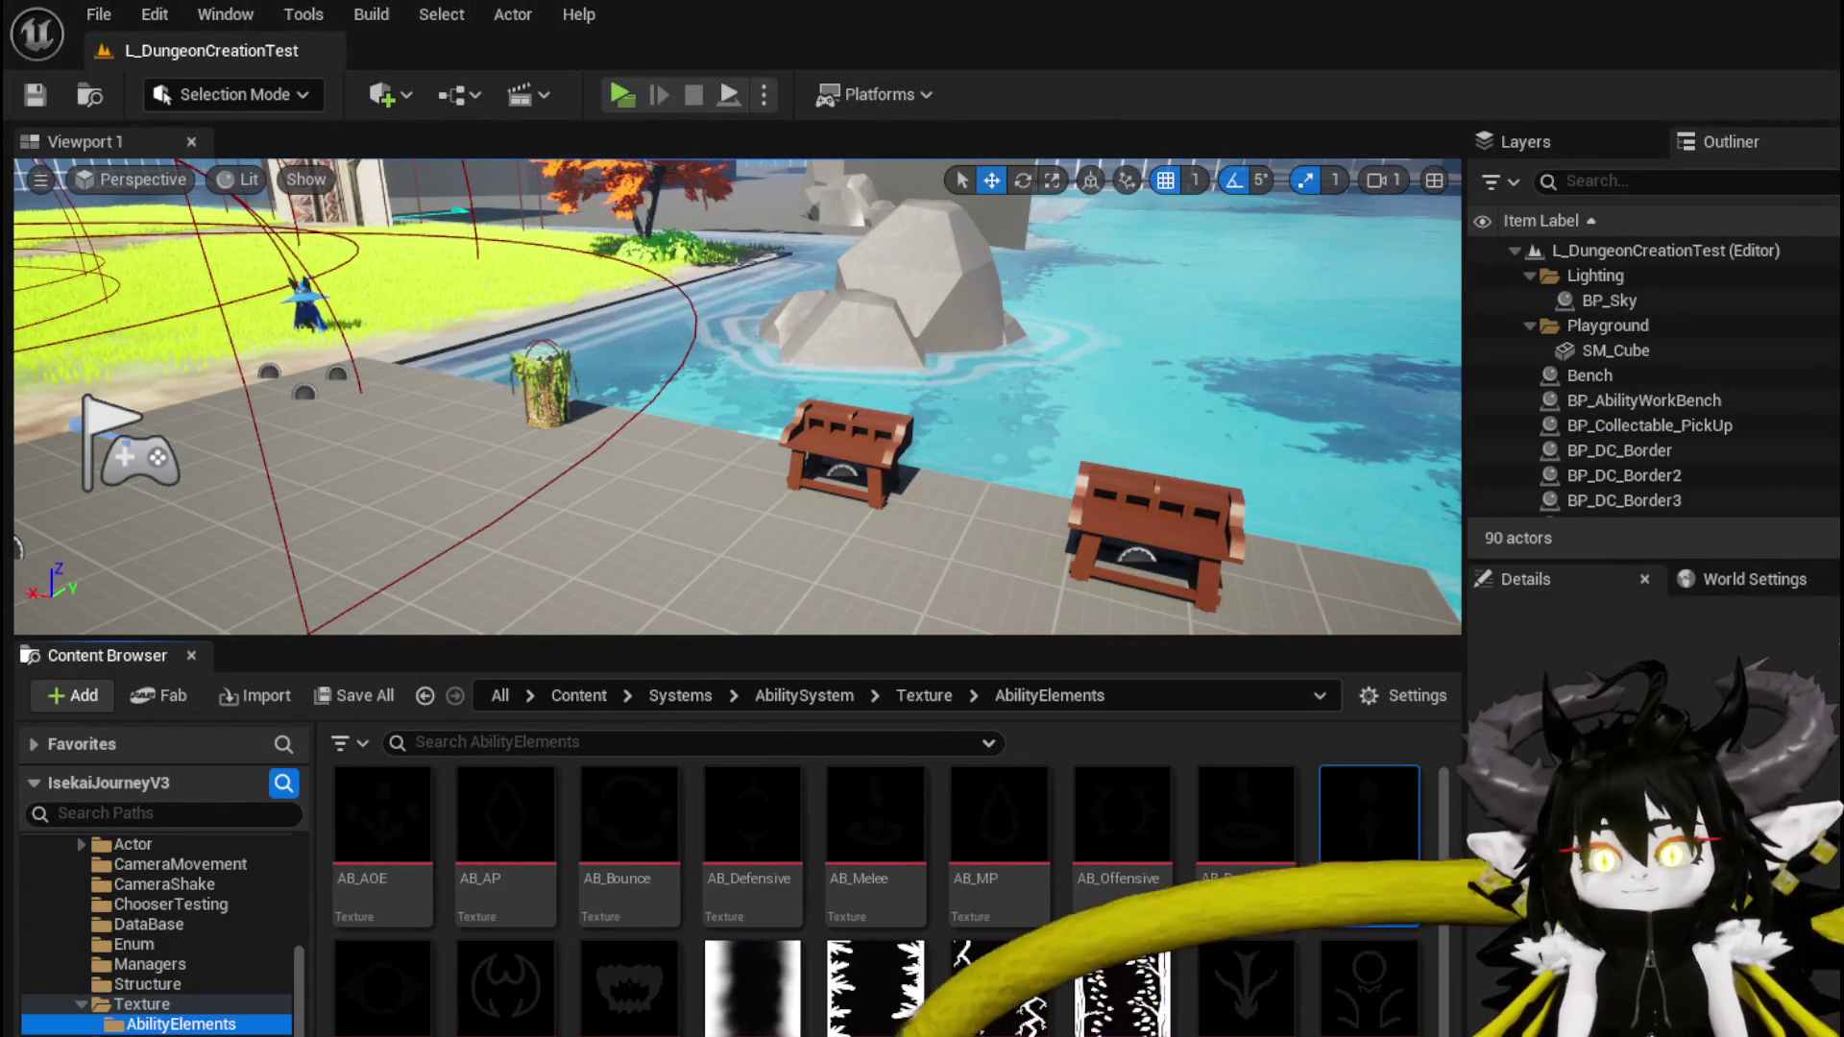
# Add a breakpoint on the AppendSummonAbility function's entry node
pyautogui.hotkey('alt', 'Tab')
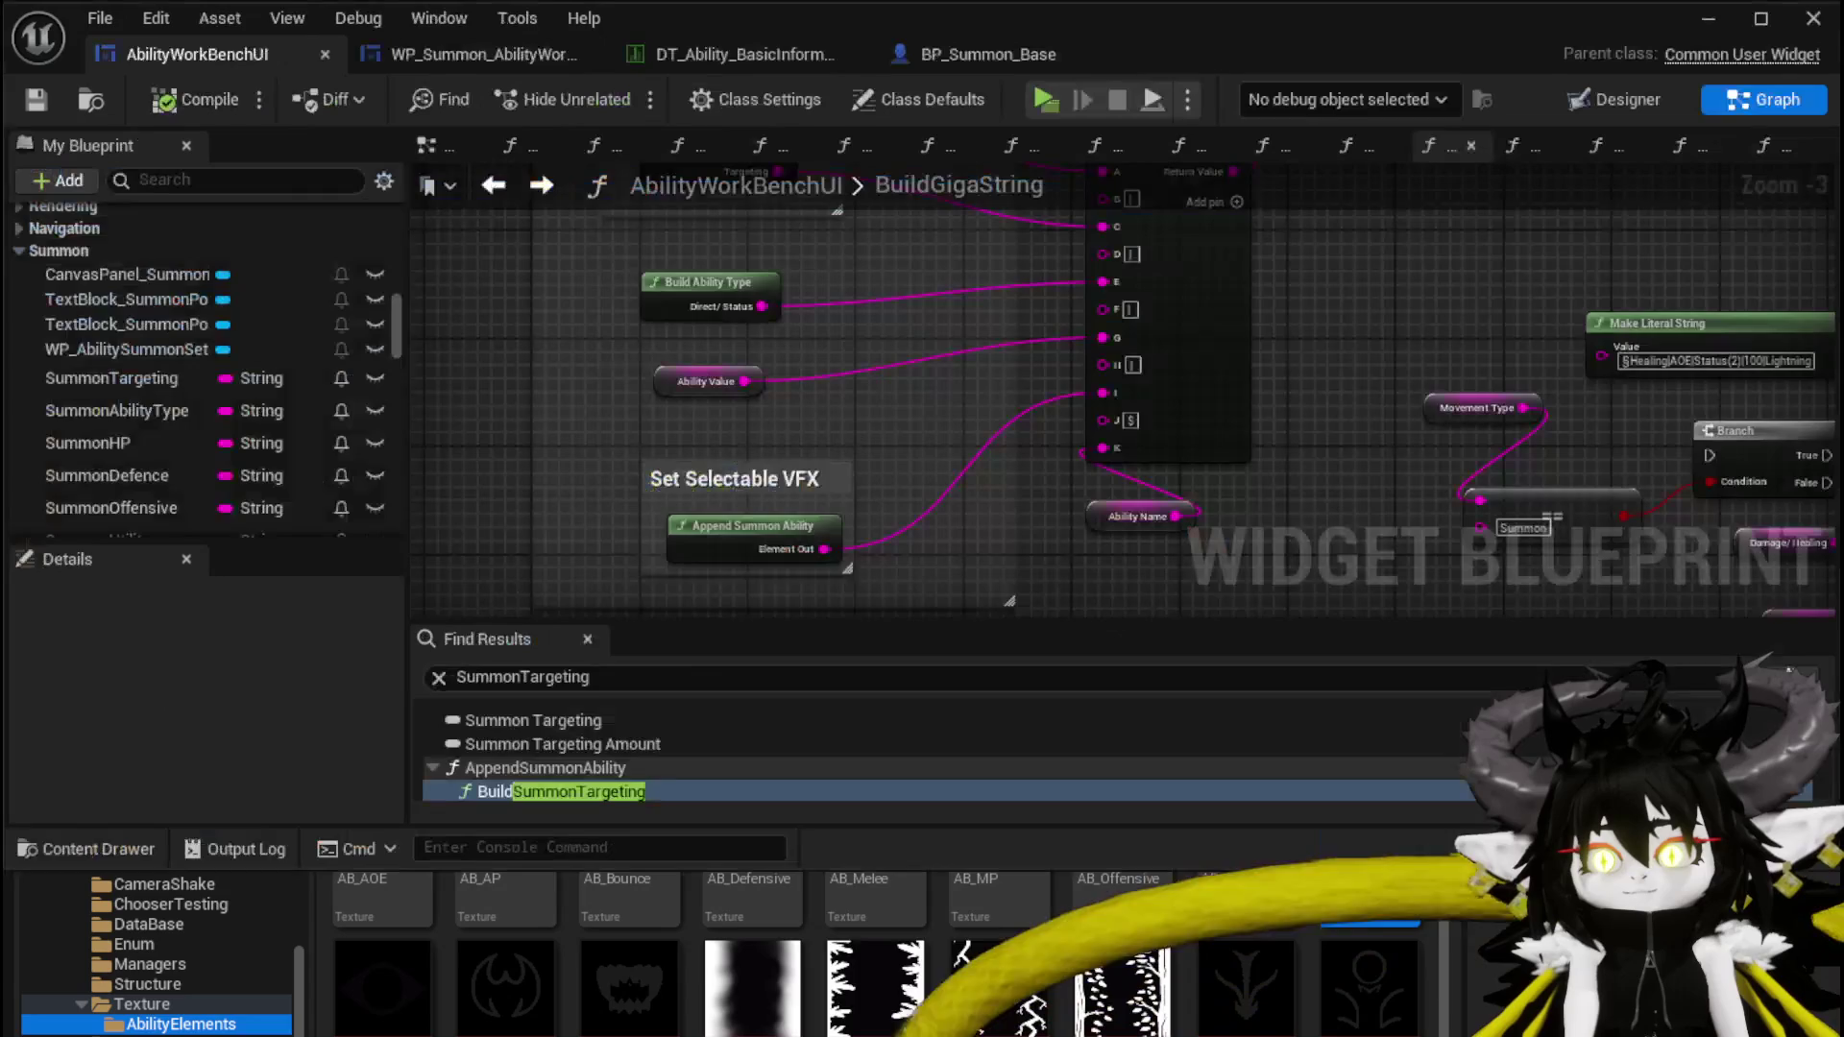
pyautogui.moveTo(1151, 491); pyautogui.dragTo(1189, 478)
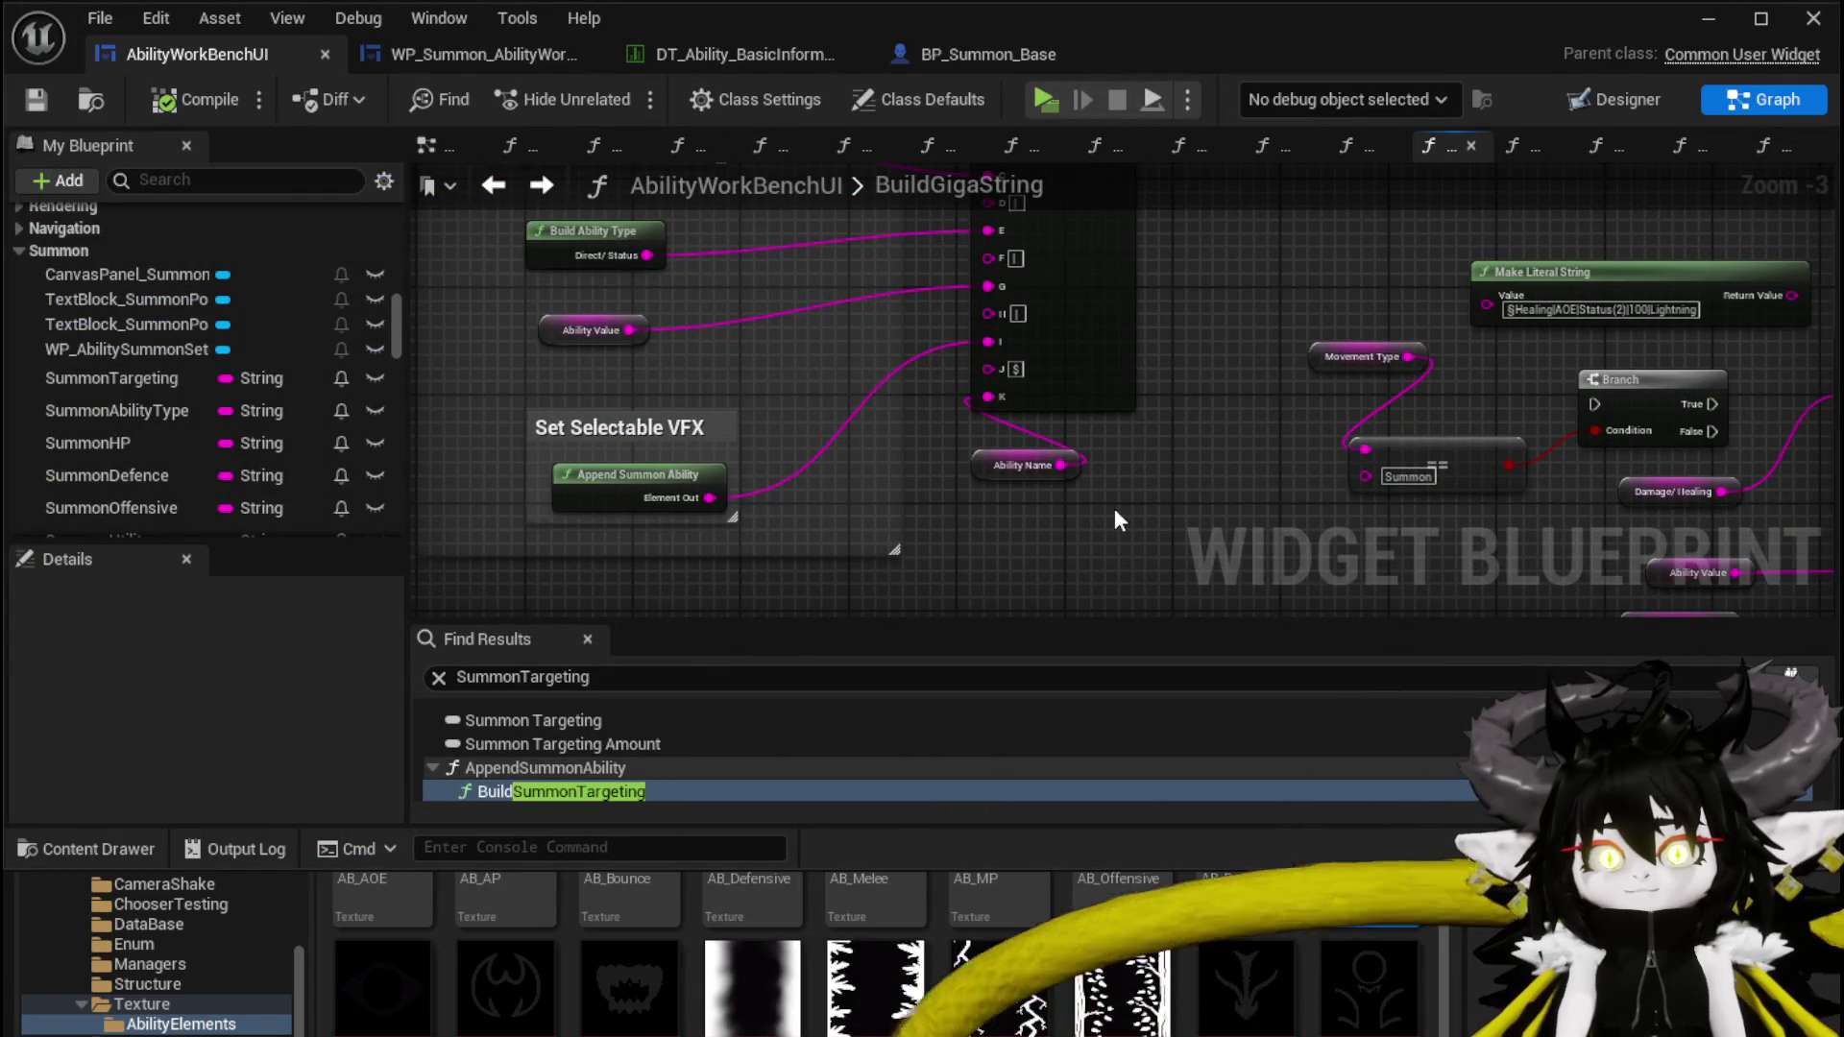
pyautogui.doubleClick(661, 482)
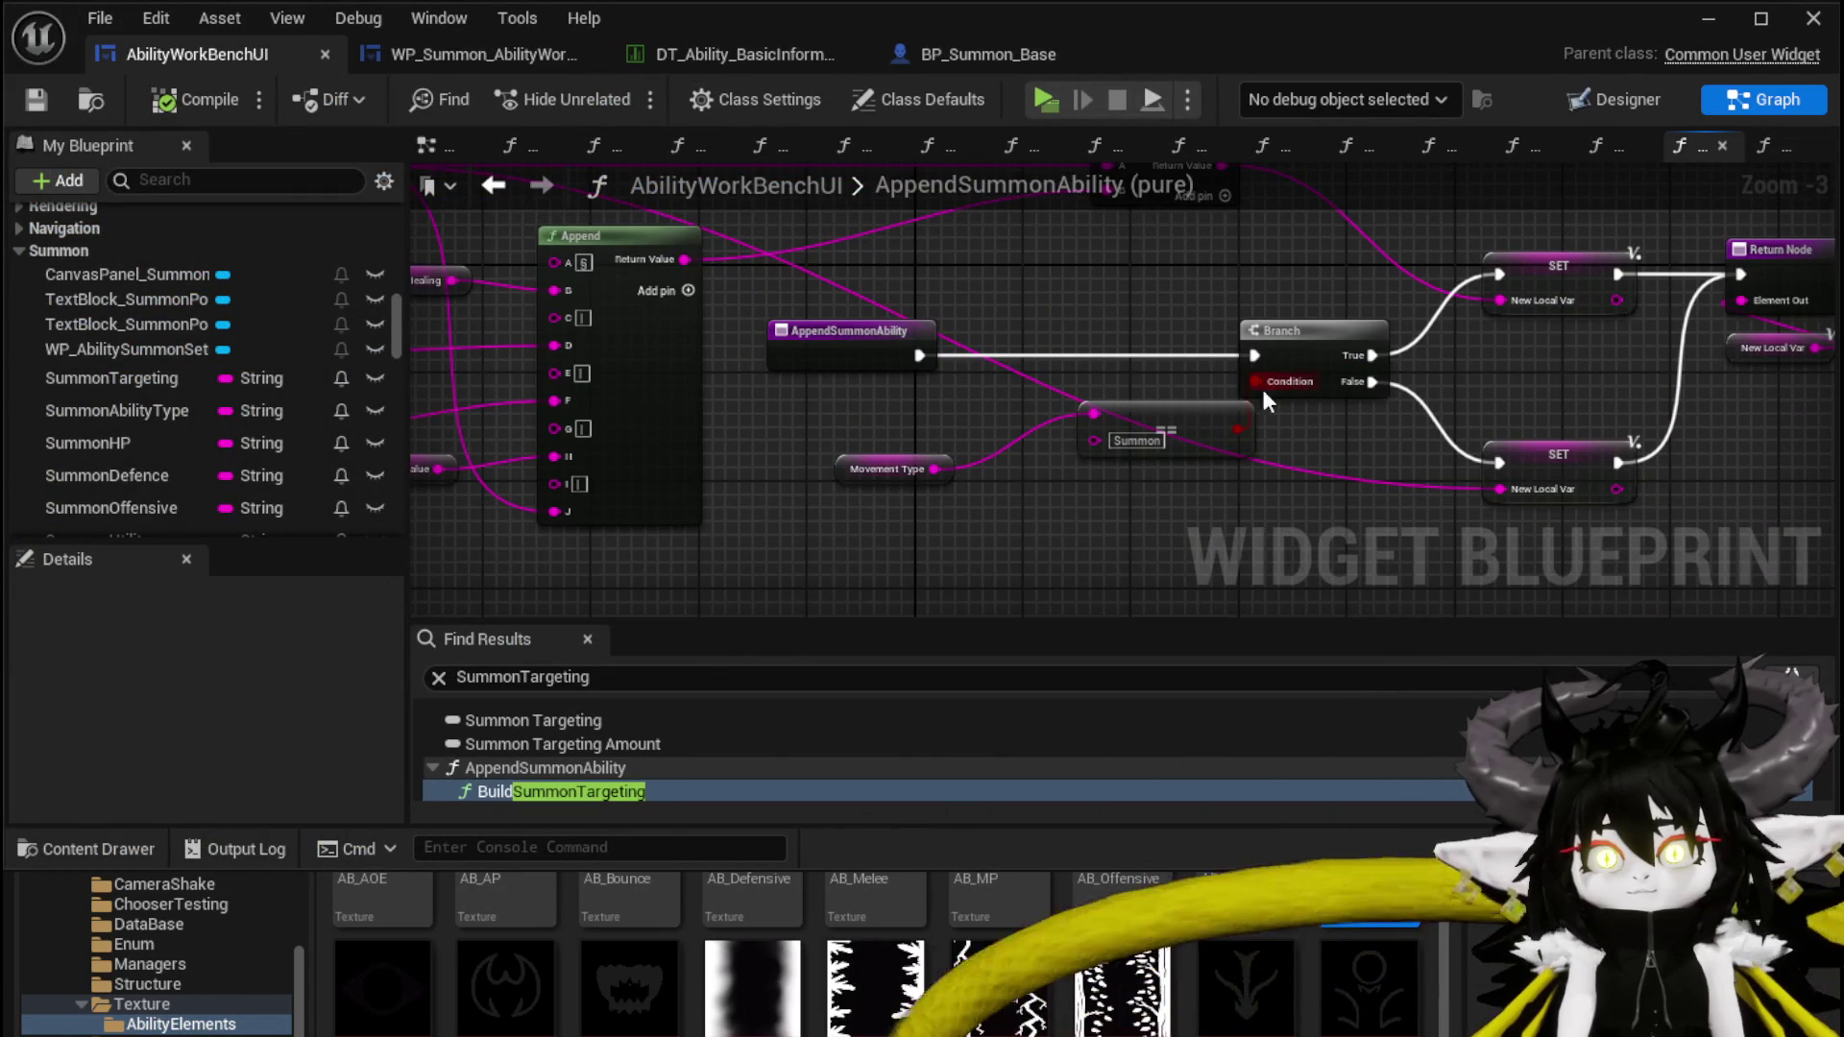
pyautogui.moveTo(1170, 434)
pyautogui.mouseDown()
pyautogui.moveTo(1063, 476)
pyautogui.moveTo(693, 468)
pyautogui.moveTo(1049, 503)
pyautogui.mouseUp()
pyautogui.rightClick(780, 425)
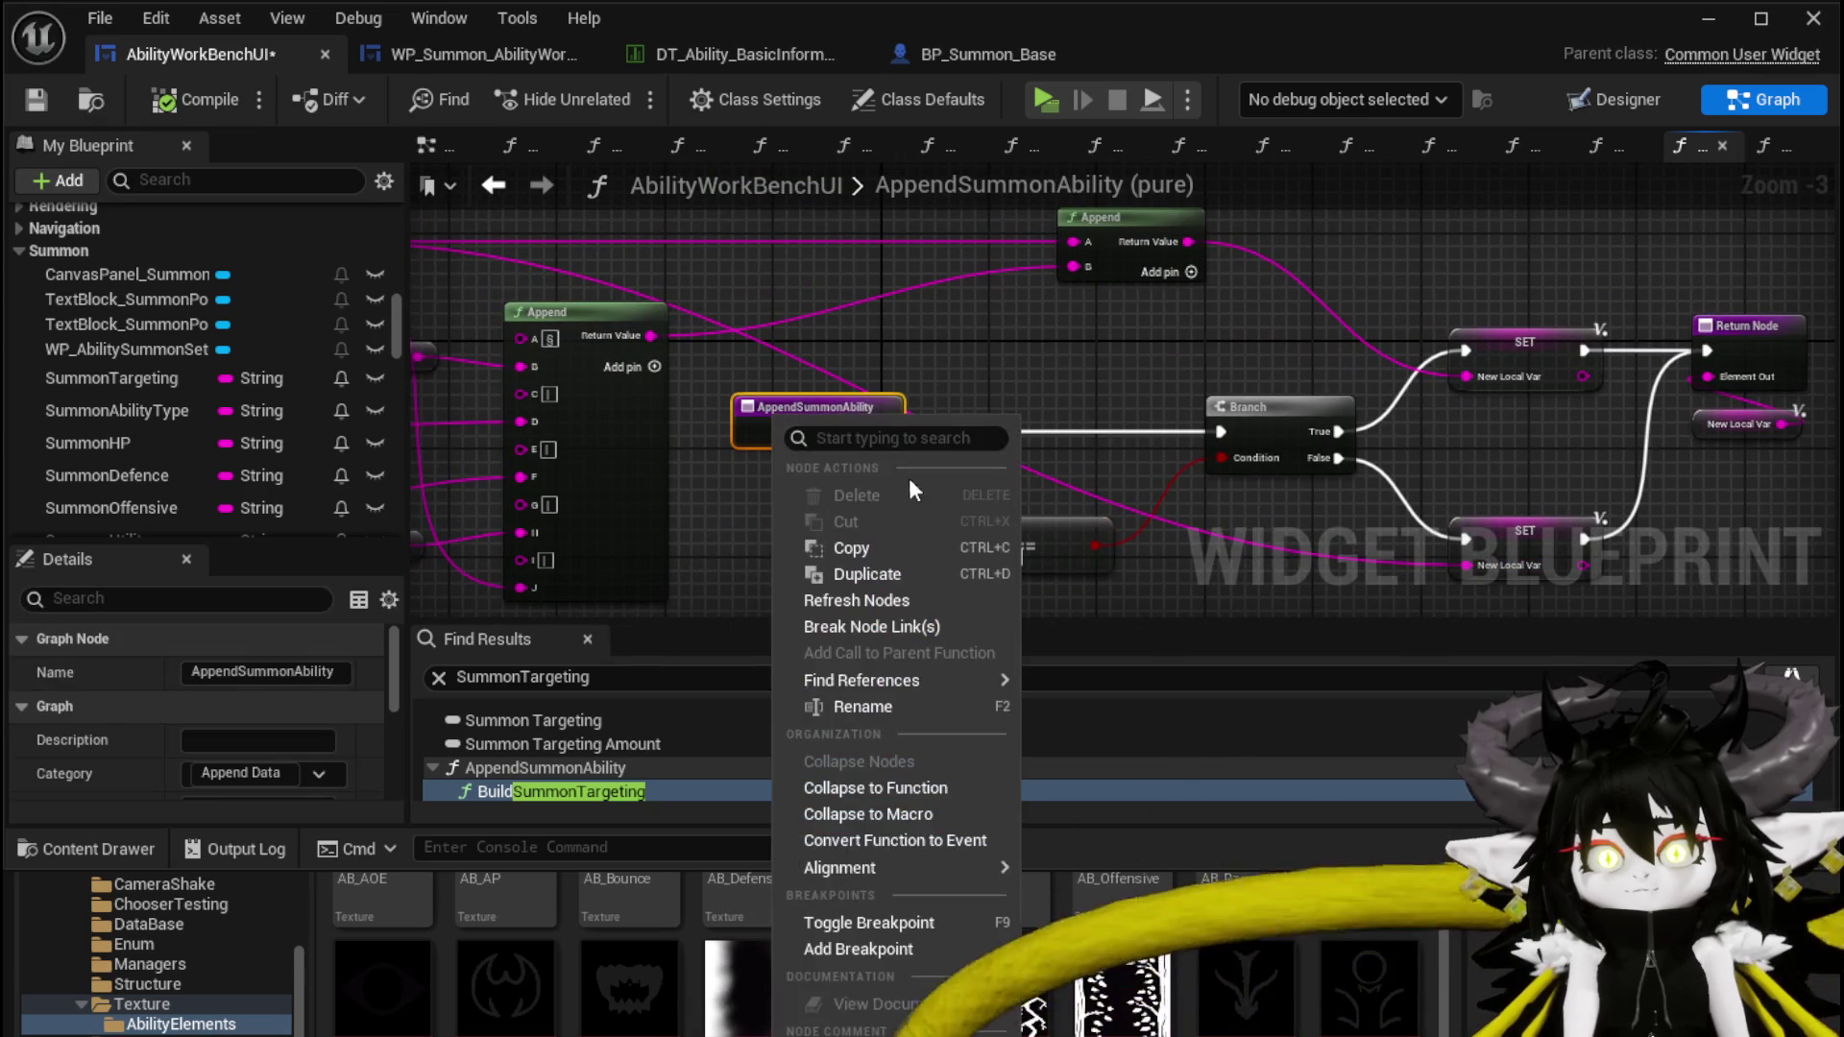
pyautogui.click(859, 948)
# Save AbilityWorkBenchUI and start a standalone game preview
pyautogui.click(36, 99)
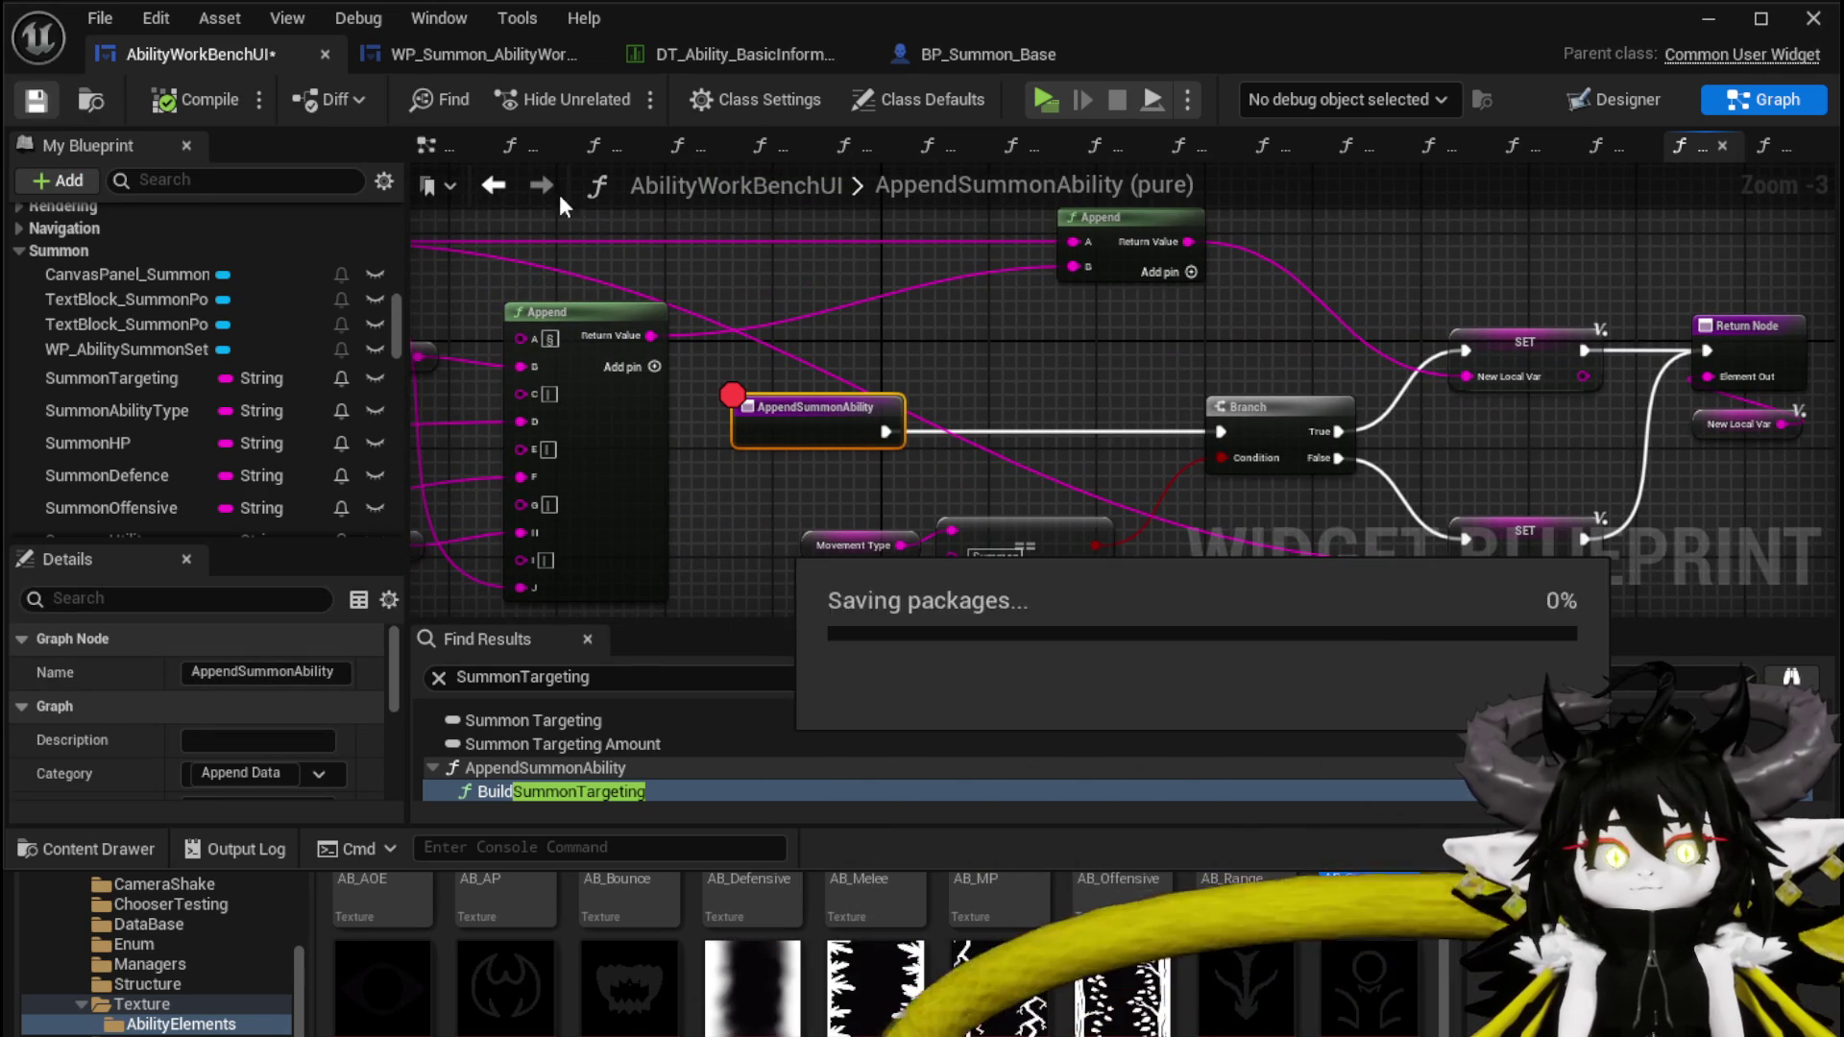
pyautogui.click(1708, 18)
pyautogui.click(619, 85)
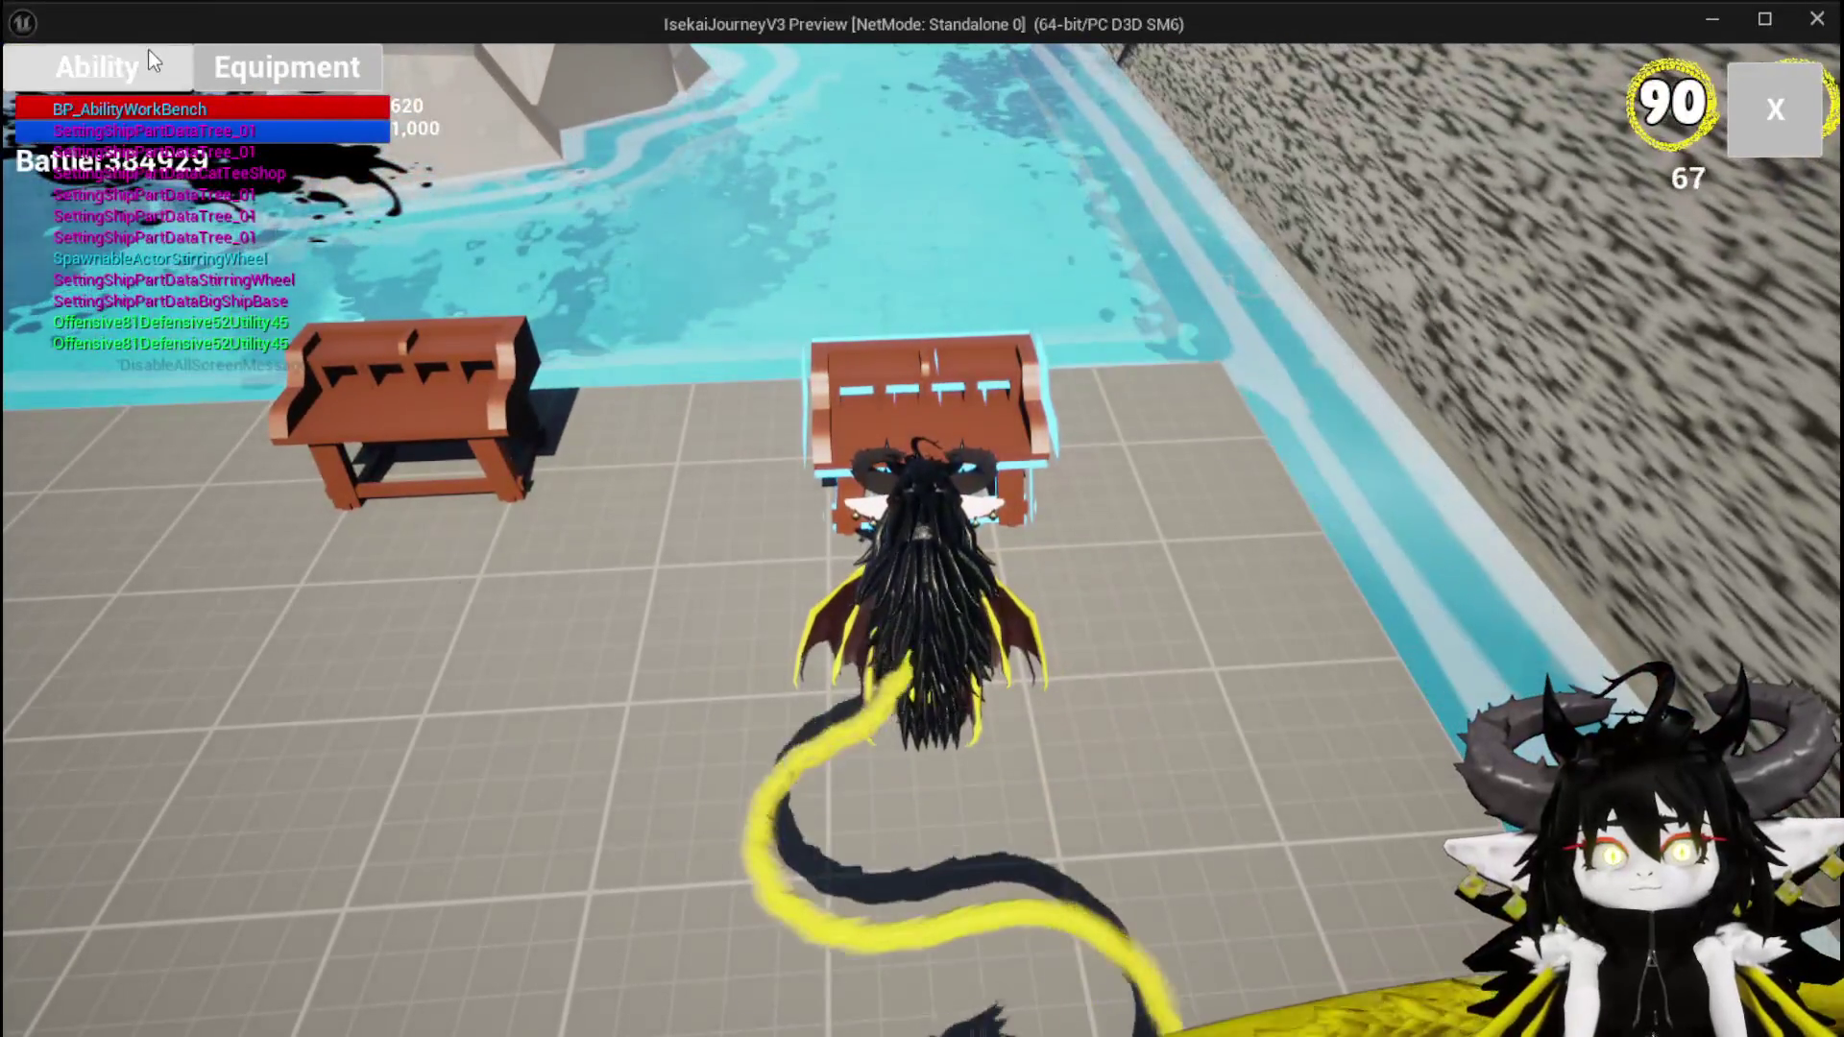
# Open the Magic ability's EarthSlimeFist card in-game and confirm it to hit the breakpoint
pyautogui.click(148, 61)
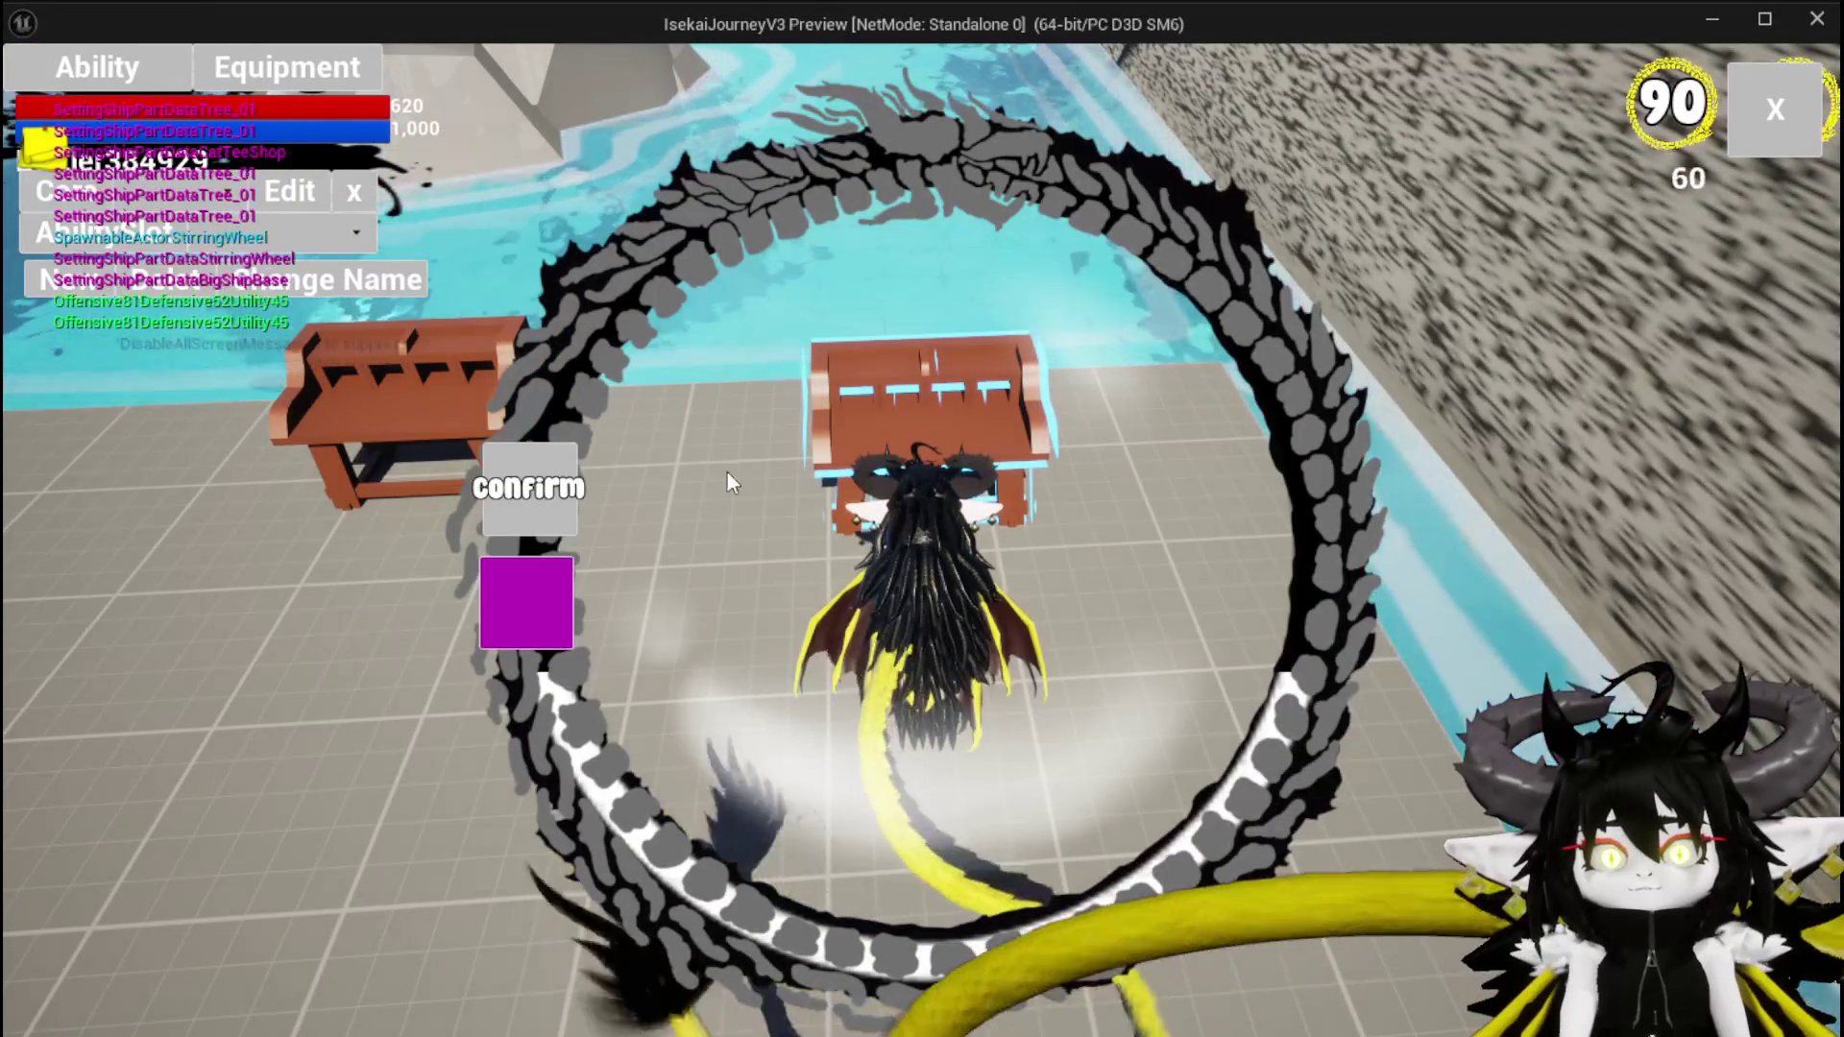
pyautogui.click(168, 189)
pyautogui.click(239, 256)
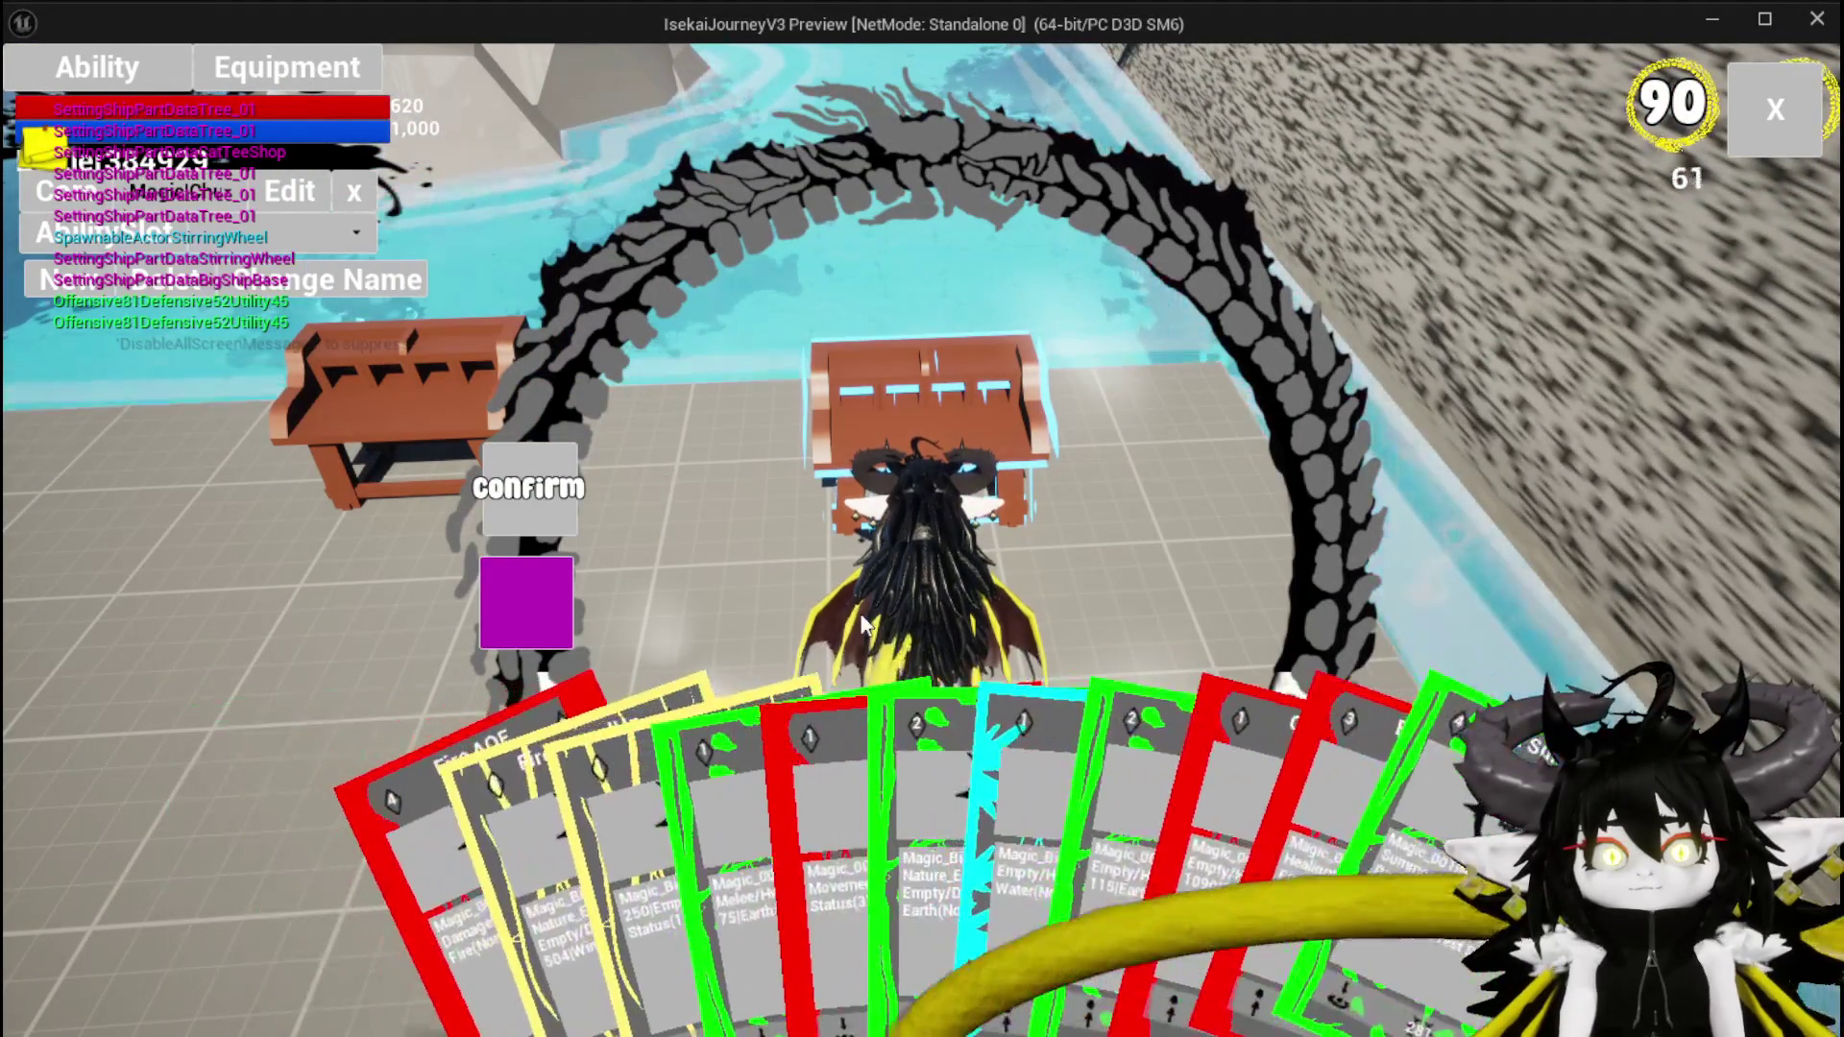
pyautogui.click(1009, 788)
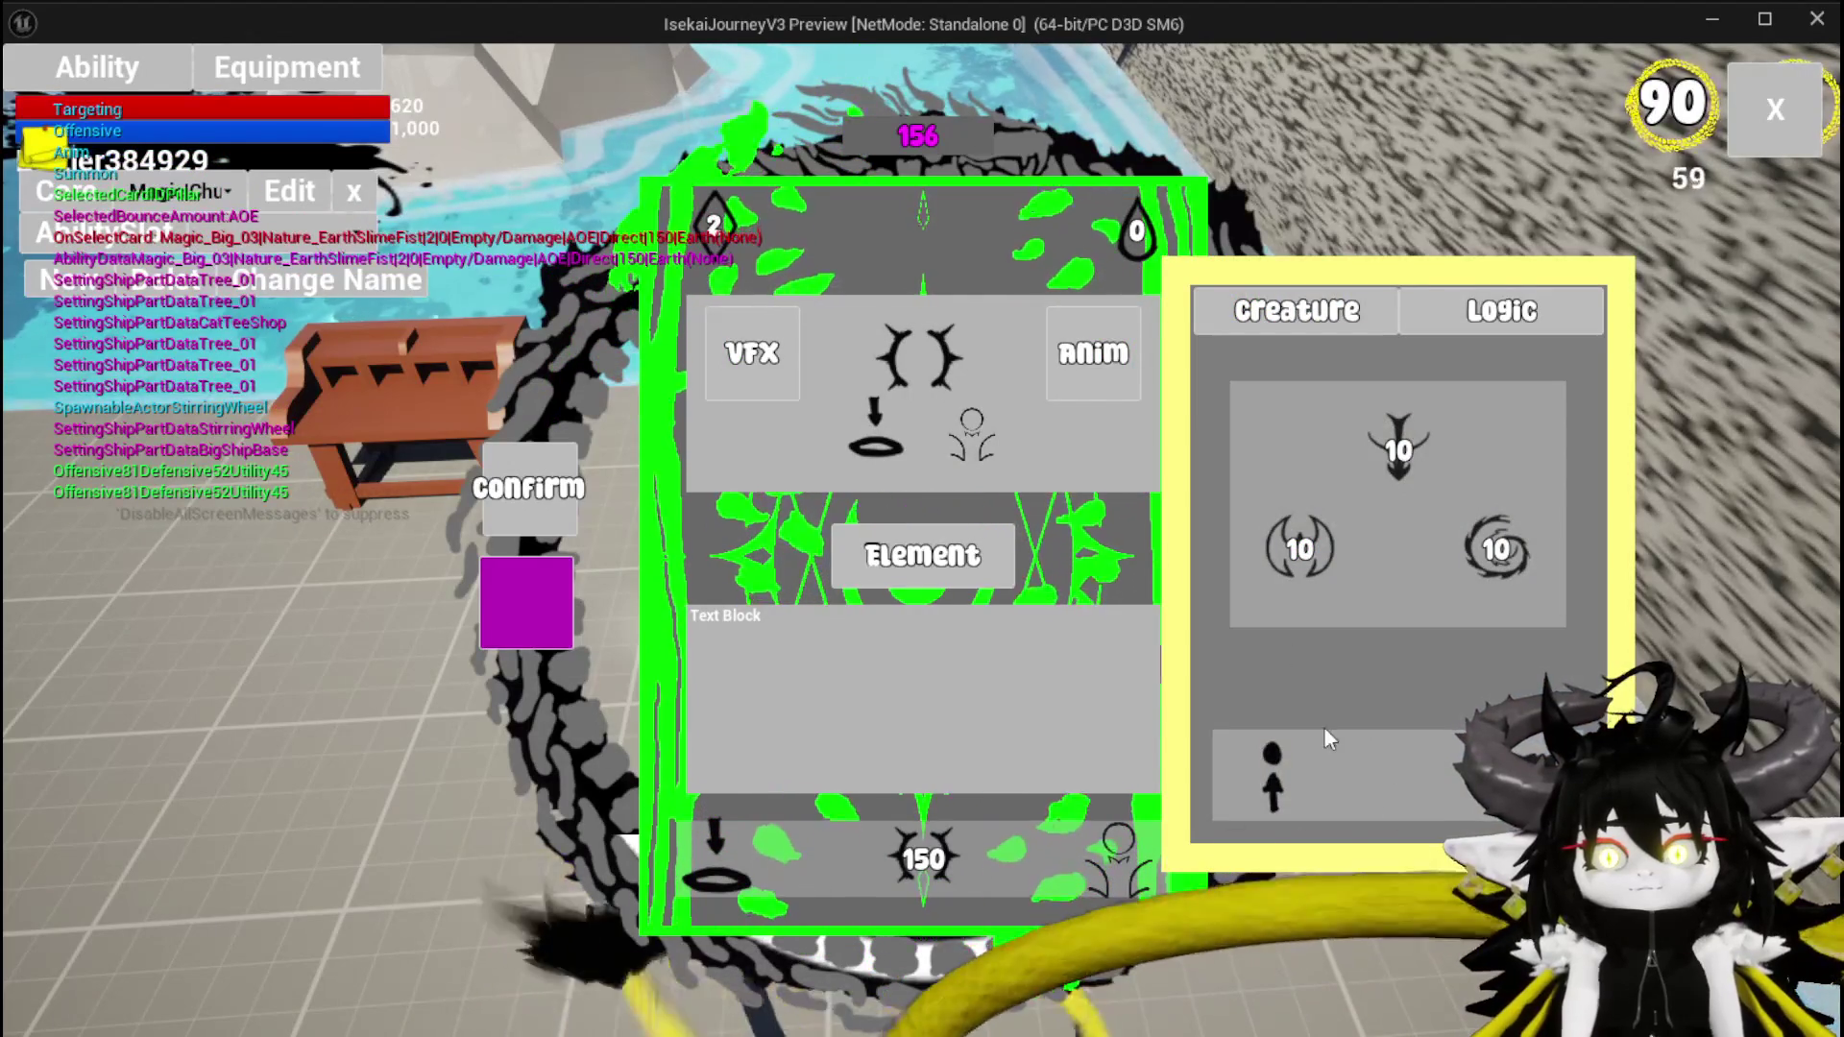
pyautogui.click(576, 577)
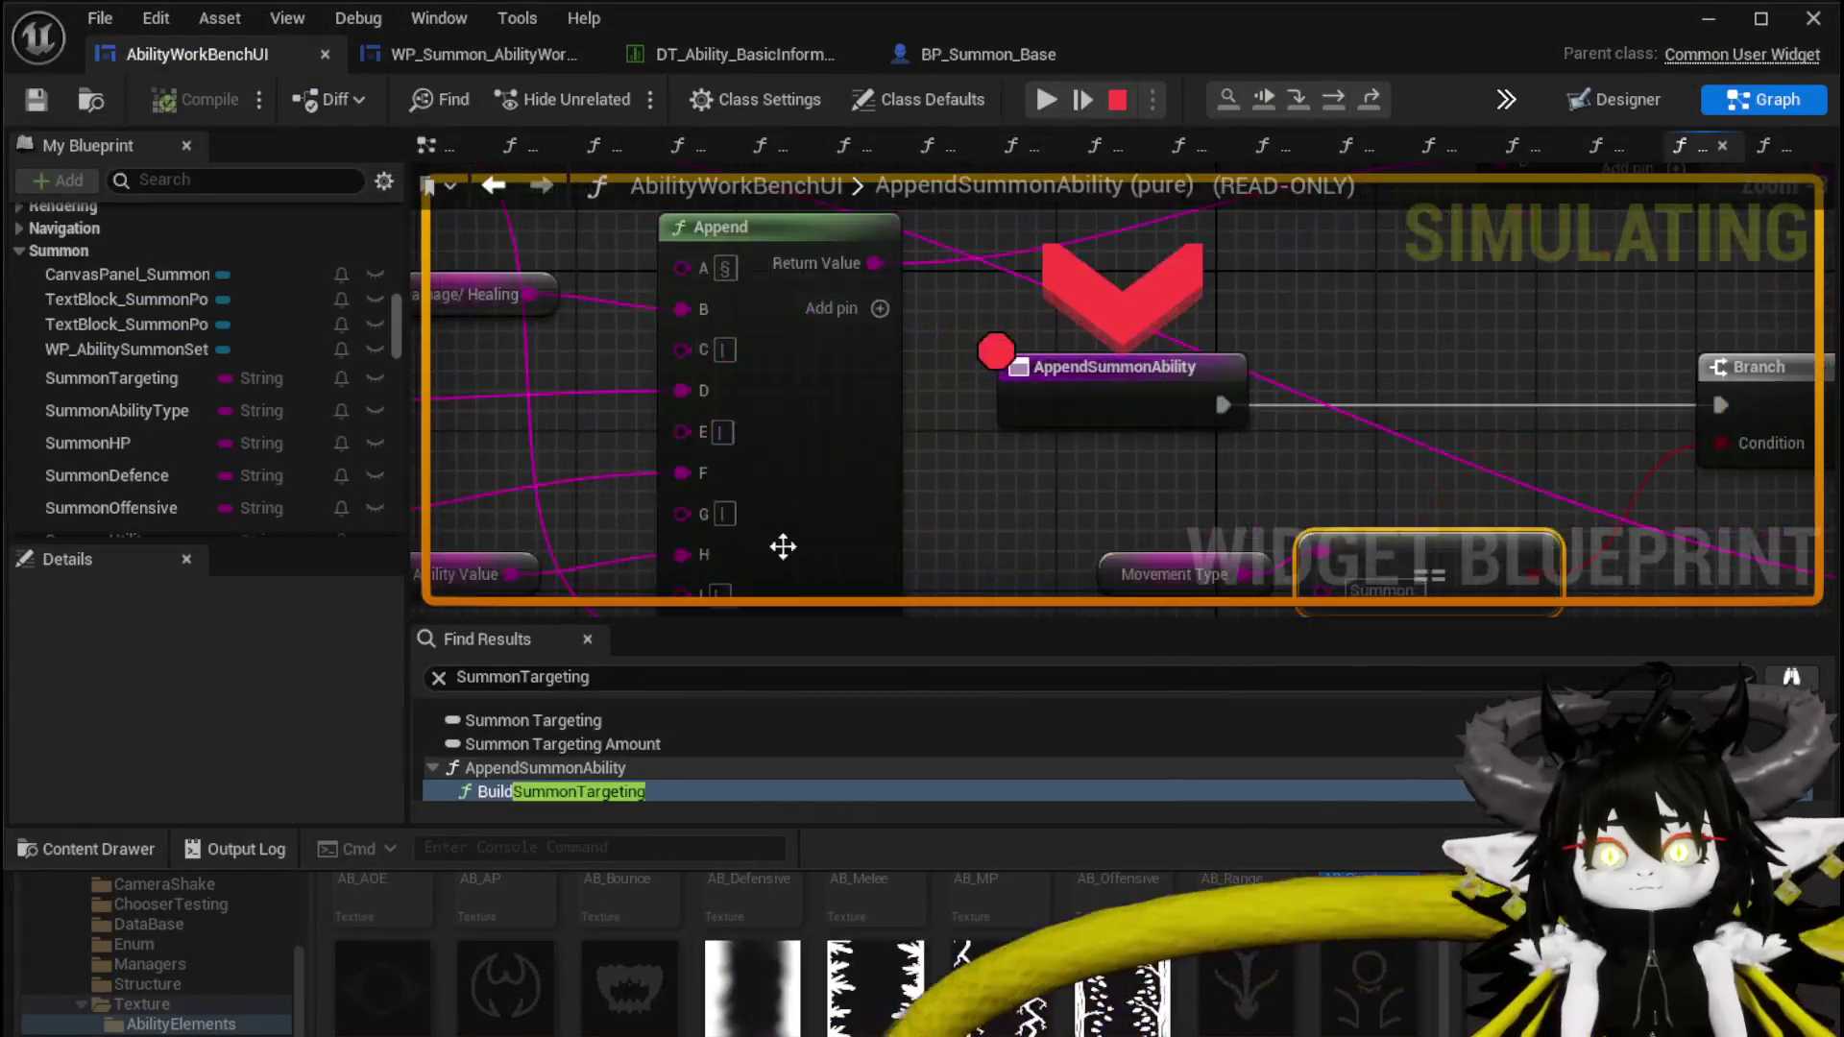
# Step over to the SET node, check Movement Type reads Summon(100&10&10&10&Bat_Blue&Low), then stop the simulation
pyautogui.click(1327, 101)
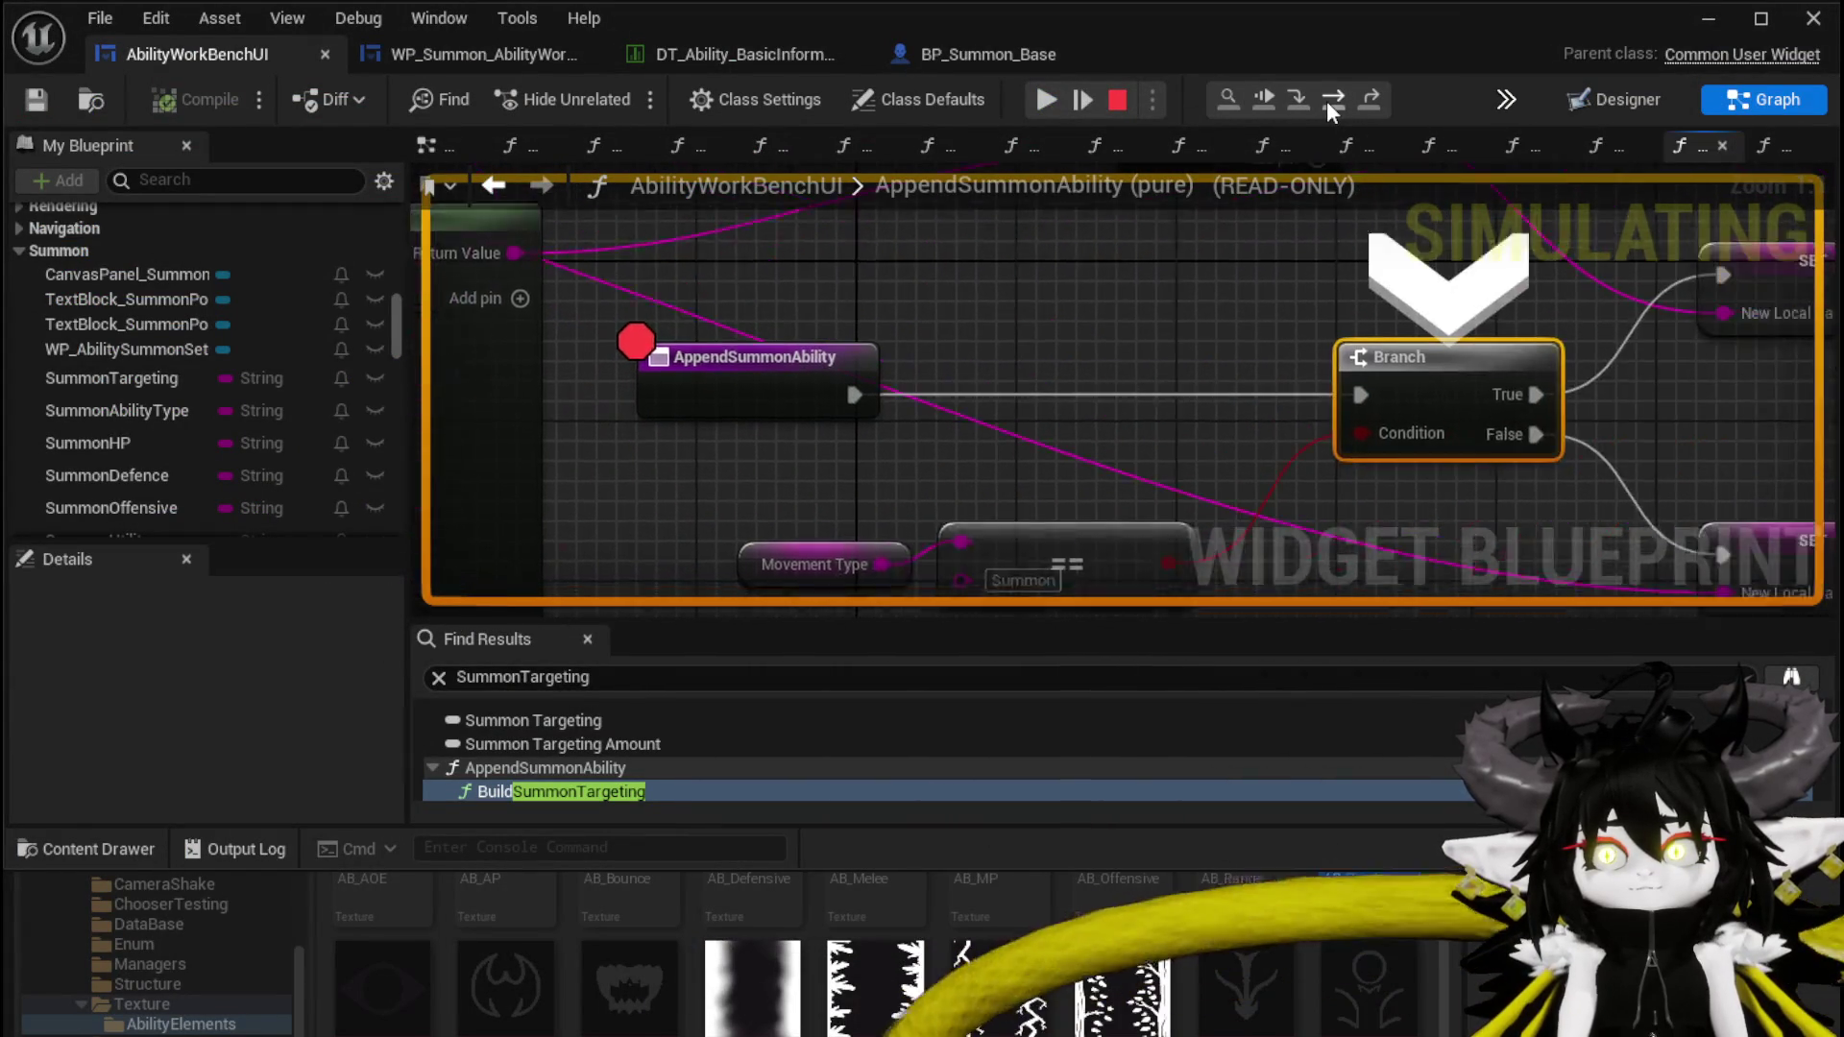
pyautogui.click(1327, 101)
pyautogui.moveTo(868, 495)
pyautogui.mouseDown()
pyautogui.moveTo(1263, 457)
pyautogui.moveTo(1204, 450)
pyautogui.mouseUp()
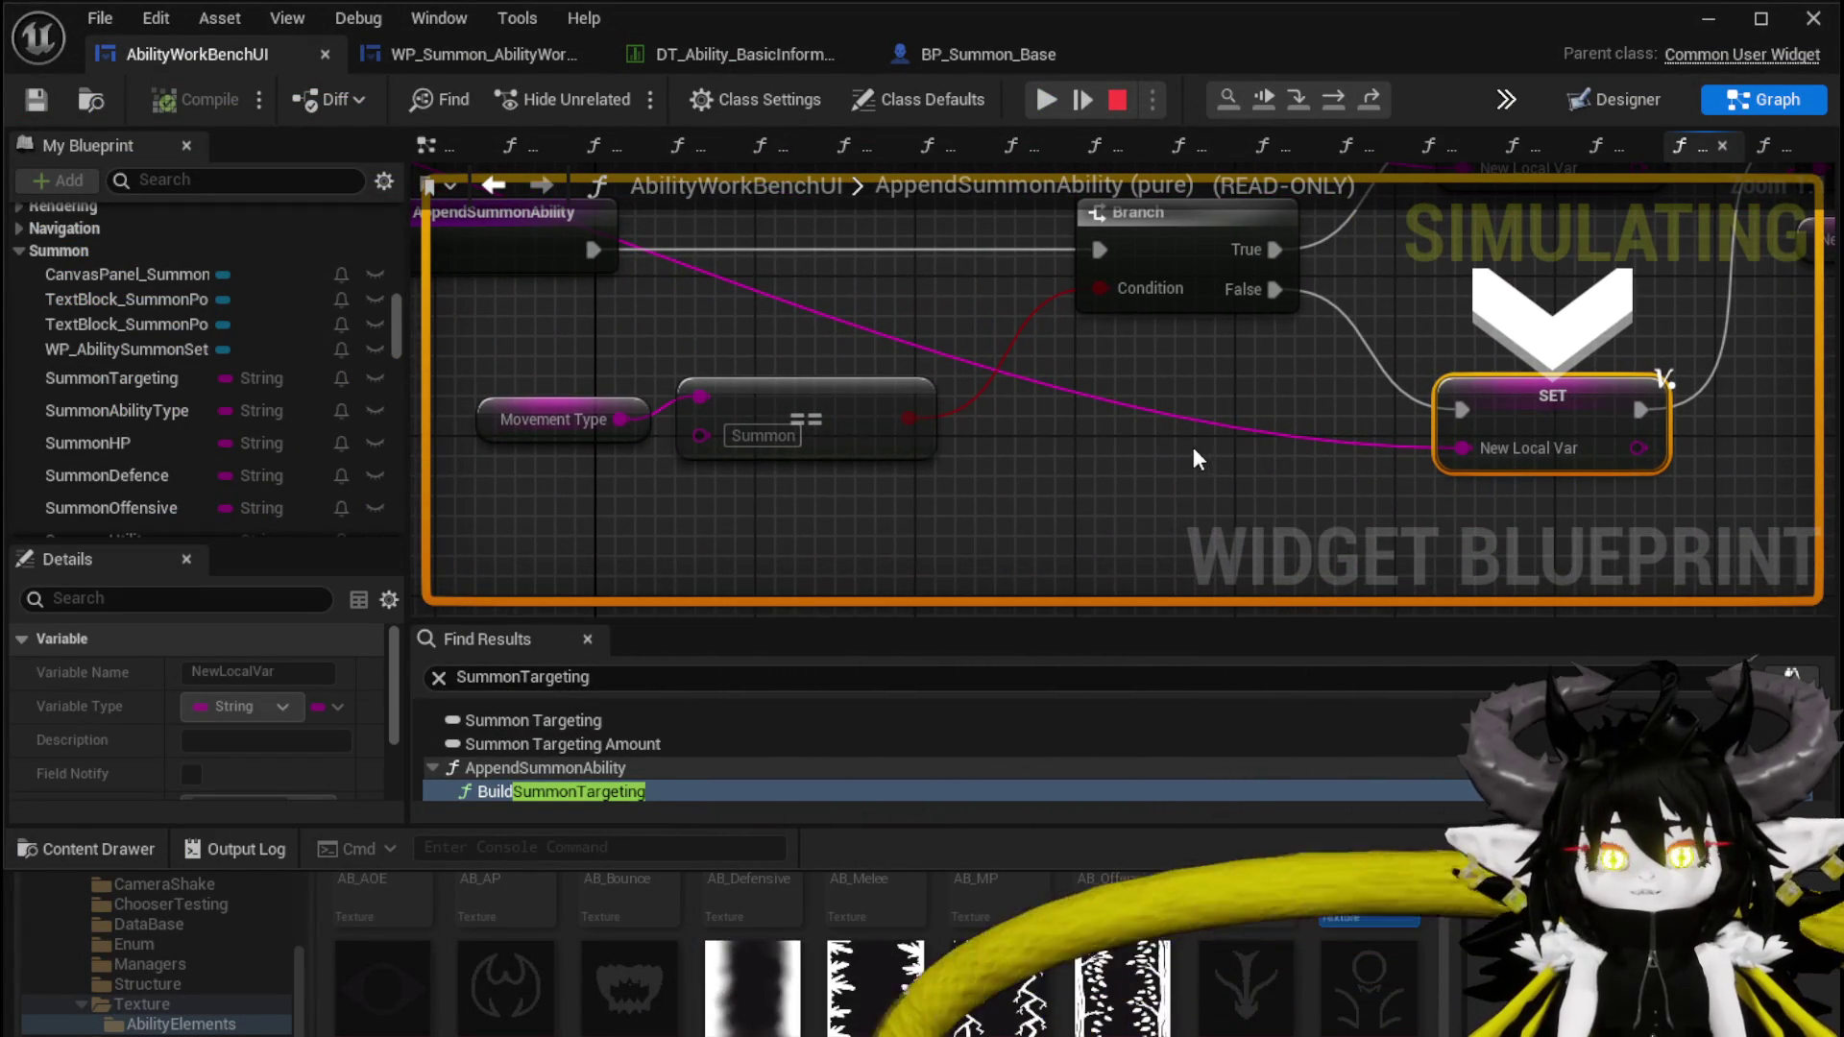
pyautogui.moveTo(591, 431)
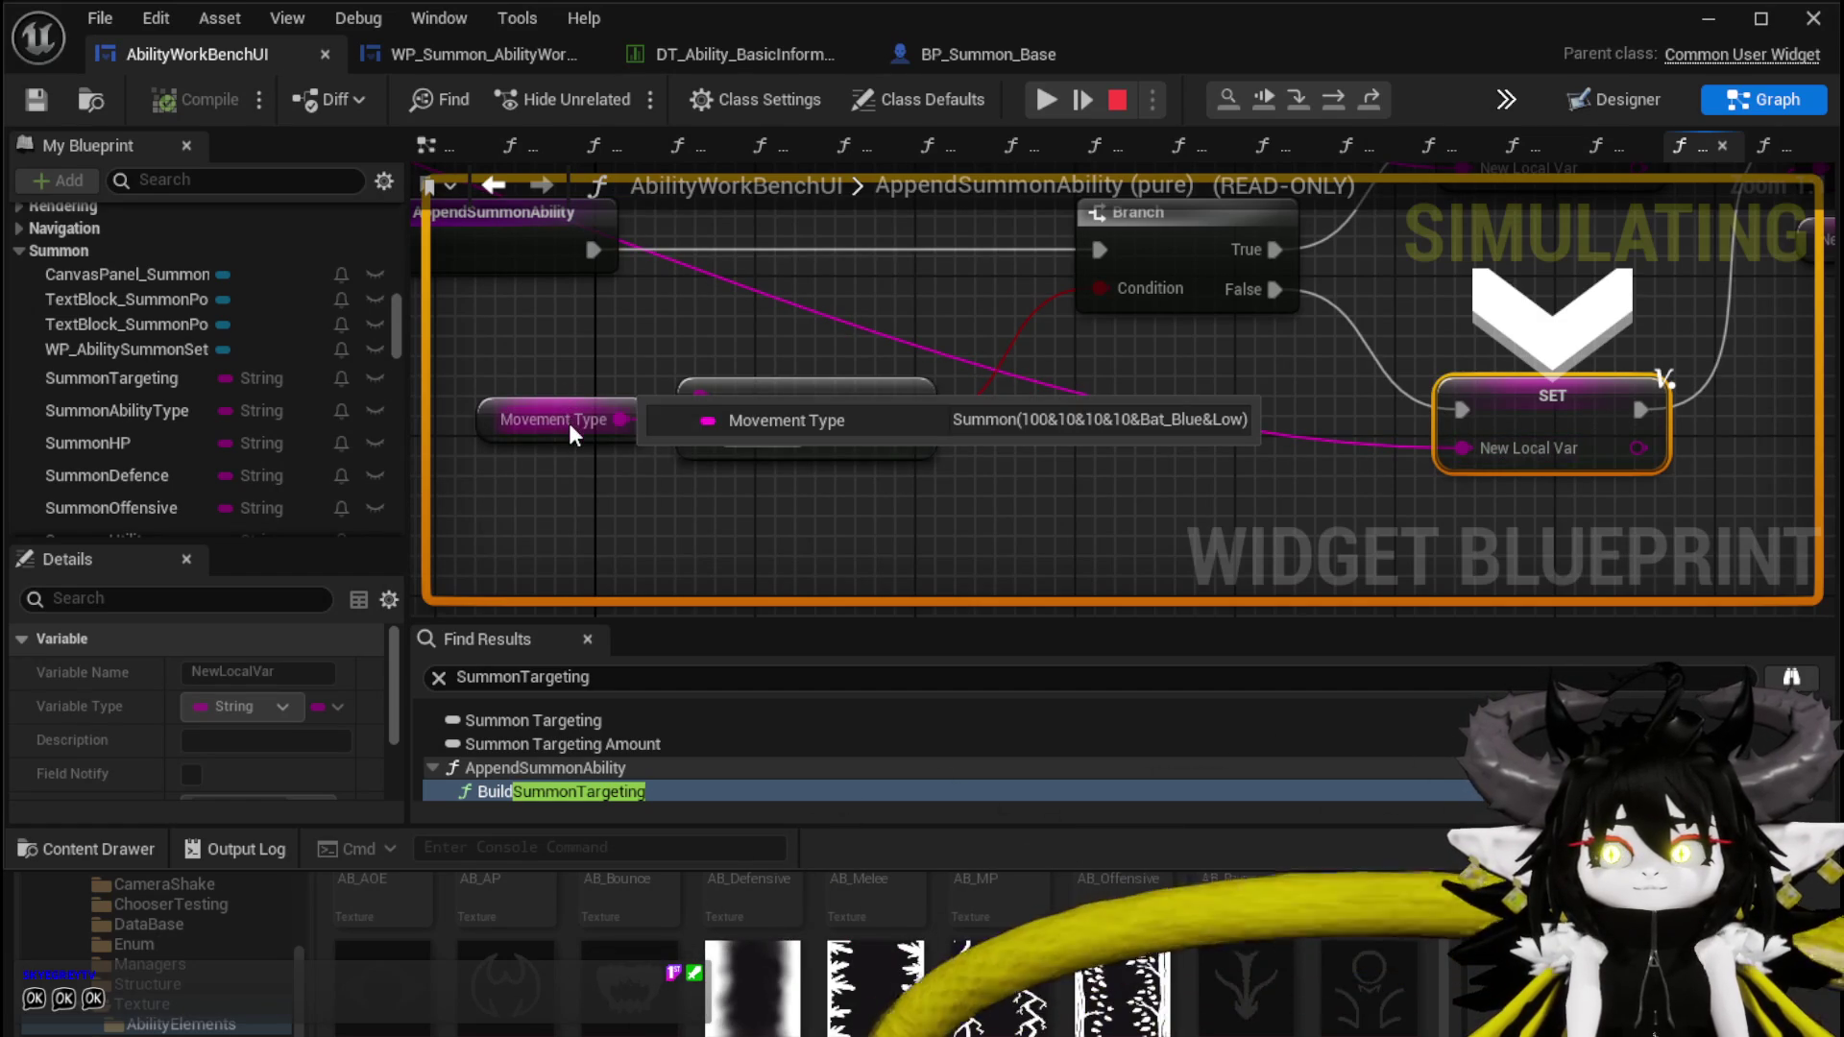
pyautogui.moveTo(766, 284)
pyautogui.mouseDown()
pyautogui.moveTo(1000, 494)
pyautogui.moveTo(1457, 523)
pyautogui.mouseUp()
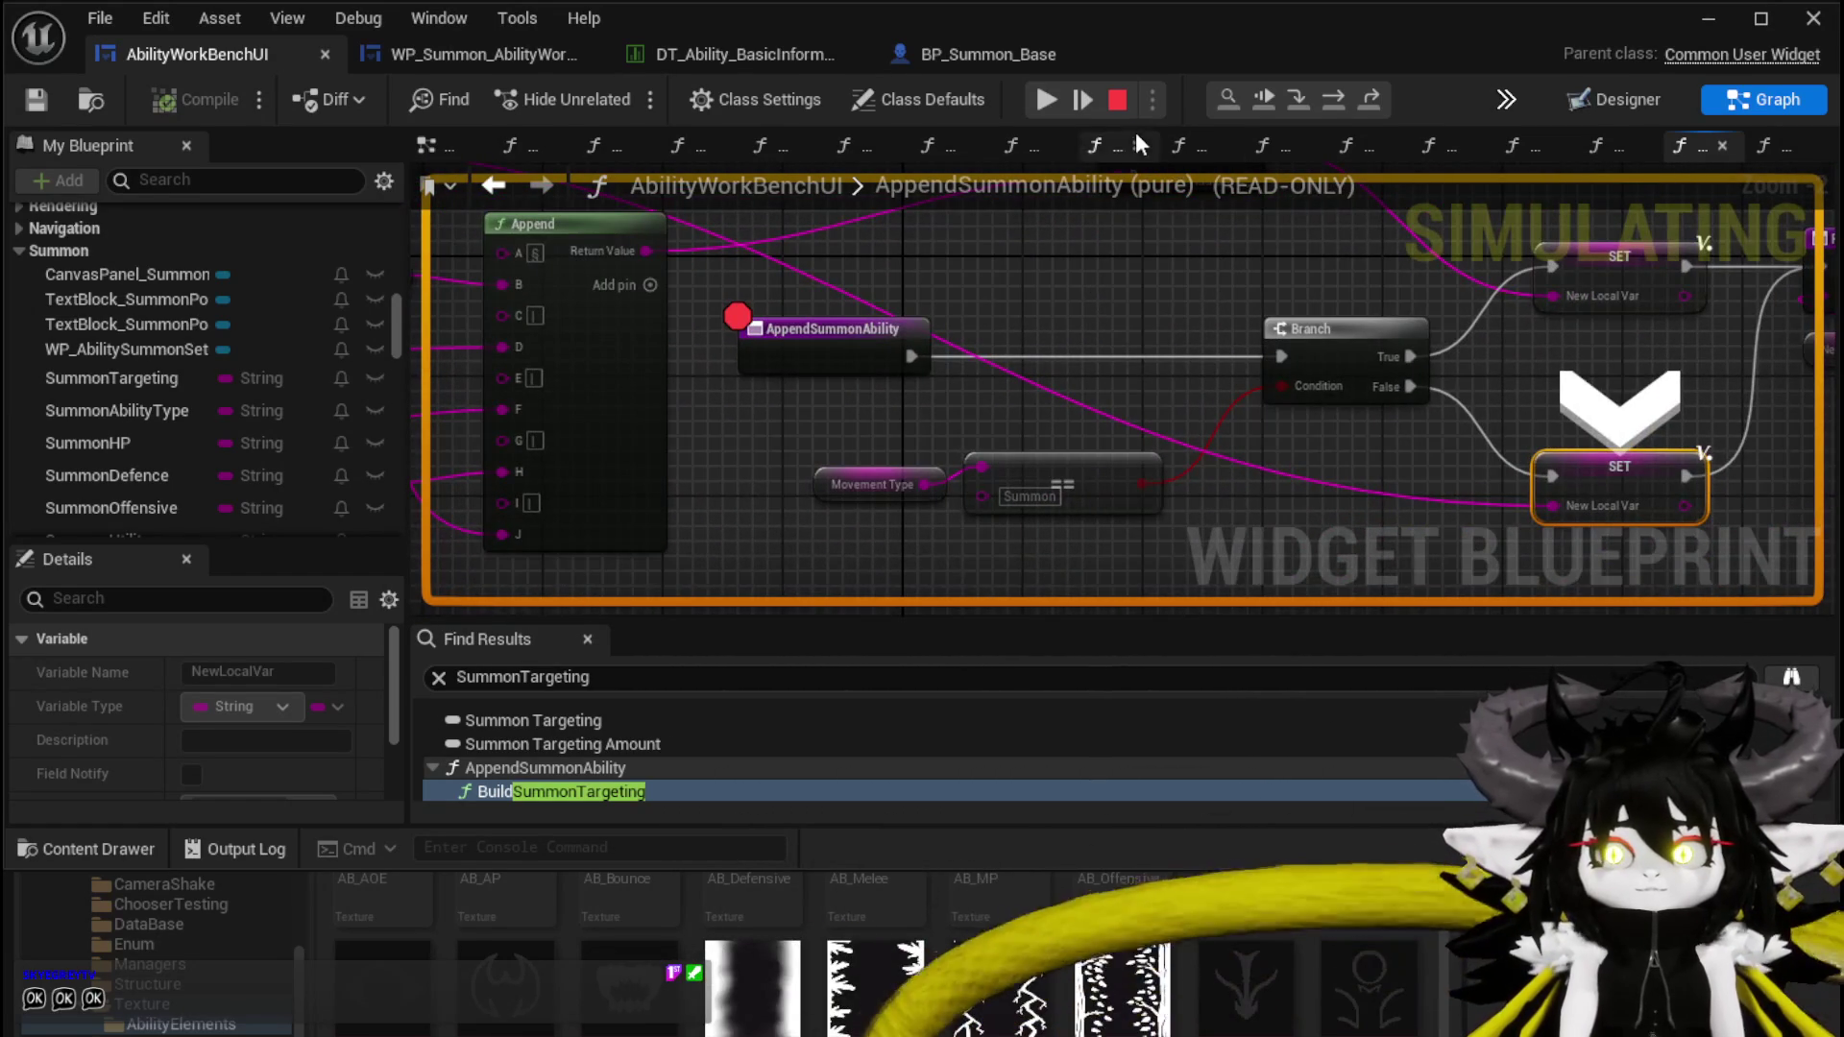
pyautogui.click(1117, 102)
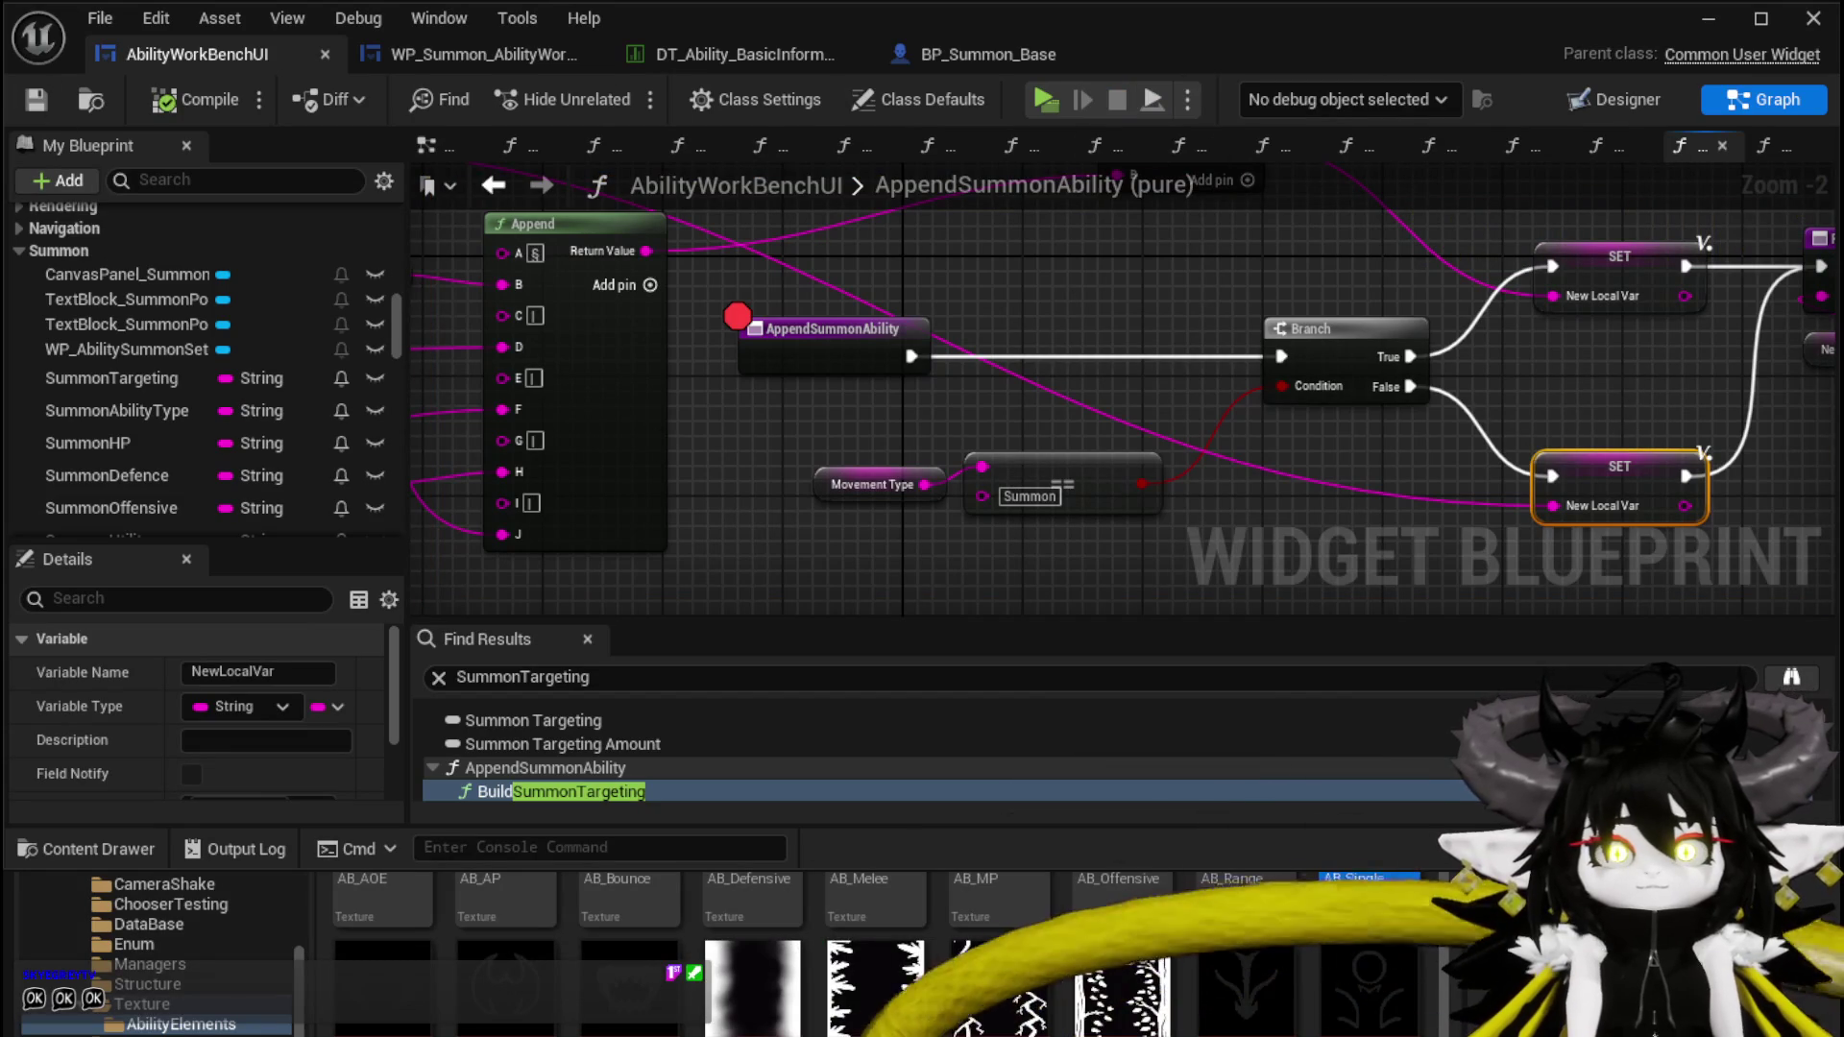
# Split Movement Type on "(" with Parse Into Array, feed GET [0] into the == Summon check, disabling Cull Empty Strings
pyautogui.moveTo(1001, 519); pyautogui.dragTo(967, 350)
pyautogui.moveTo(824, 341)
pyautogui.mouseDown()
pyautogui.moveTo(683, 371)
pyautogui.moveTo(790, 443)
pyautogui.mouseUp()
pyautogui.write('parse')
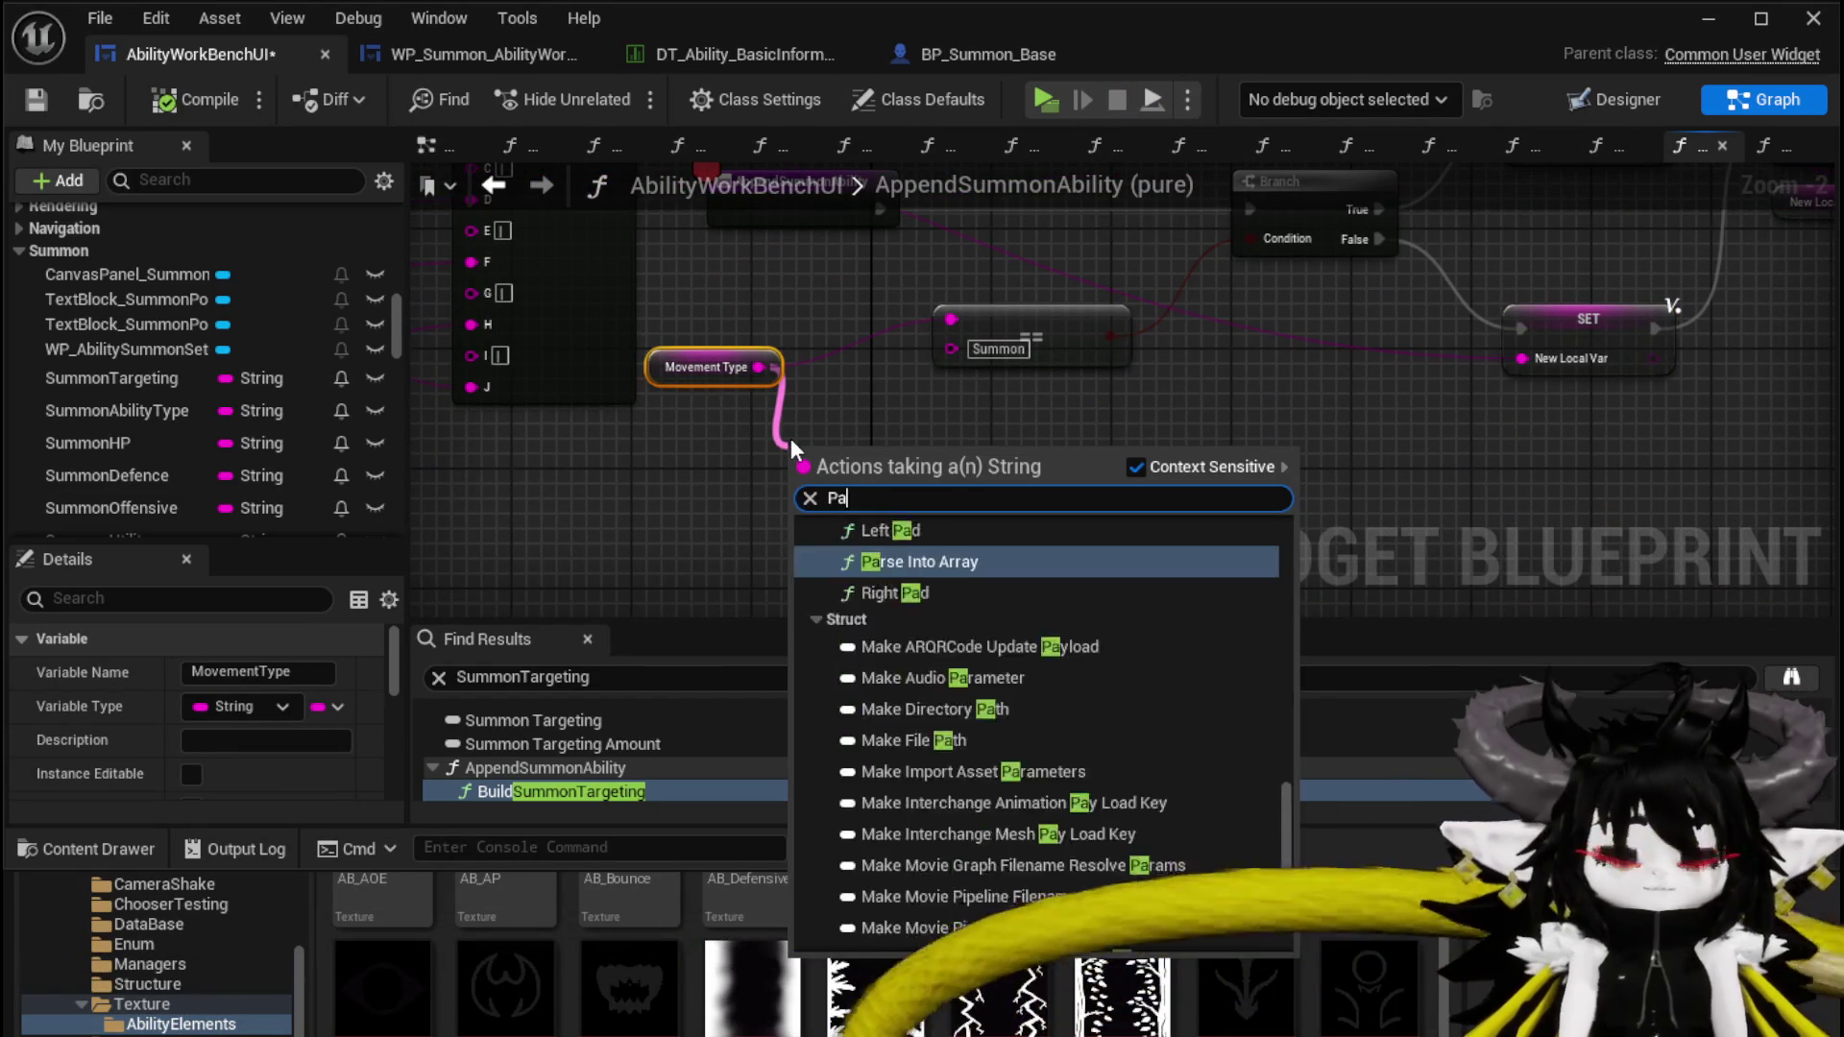
pyautogui.press('Return')
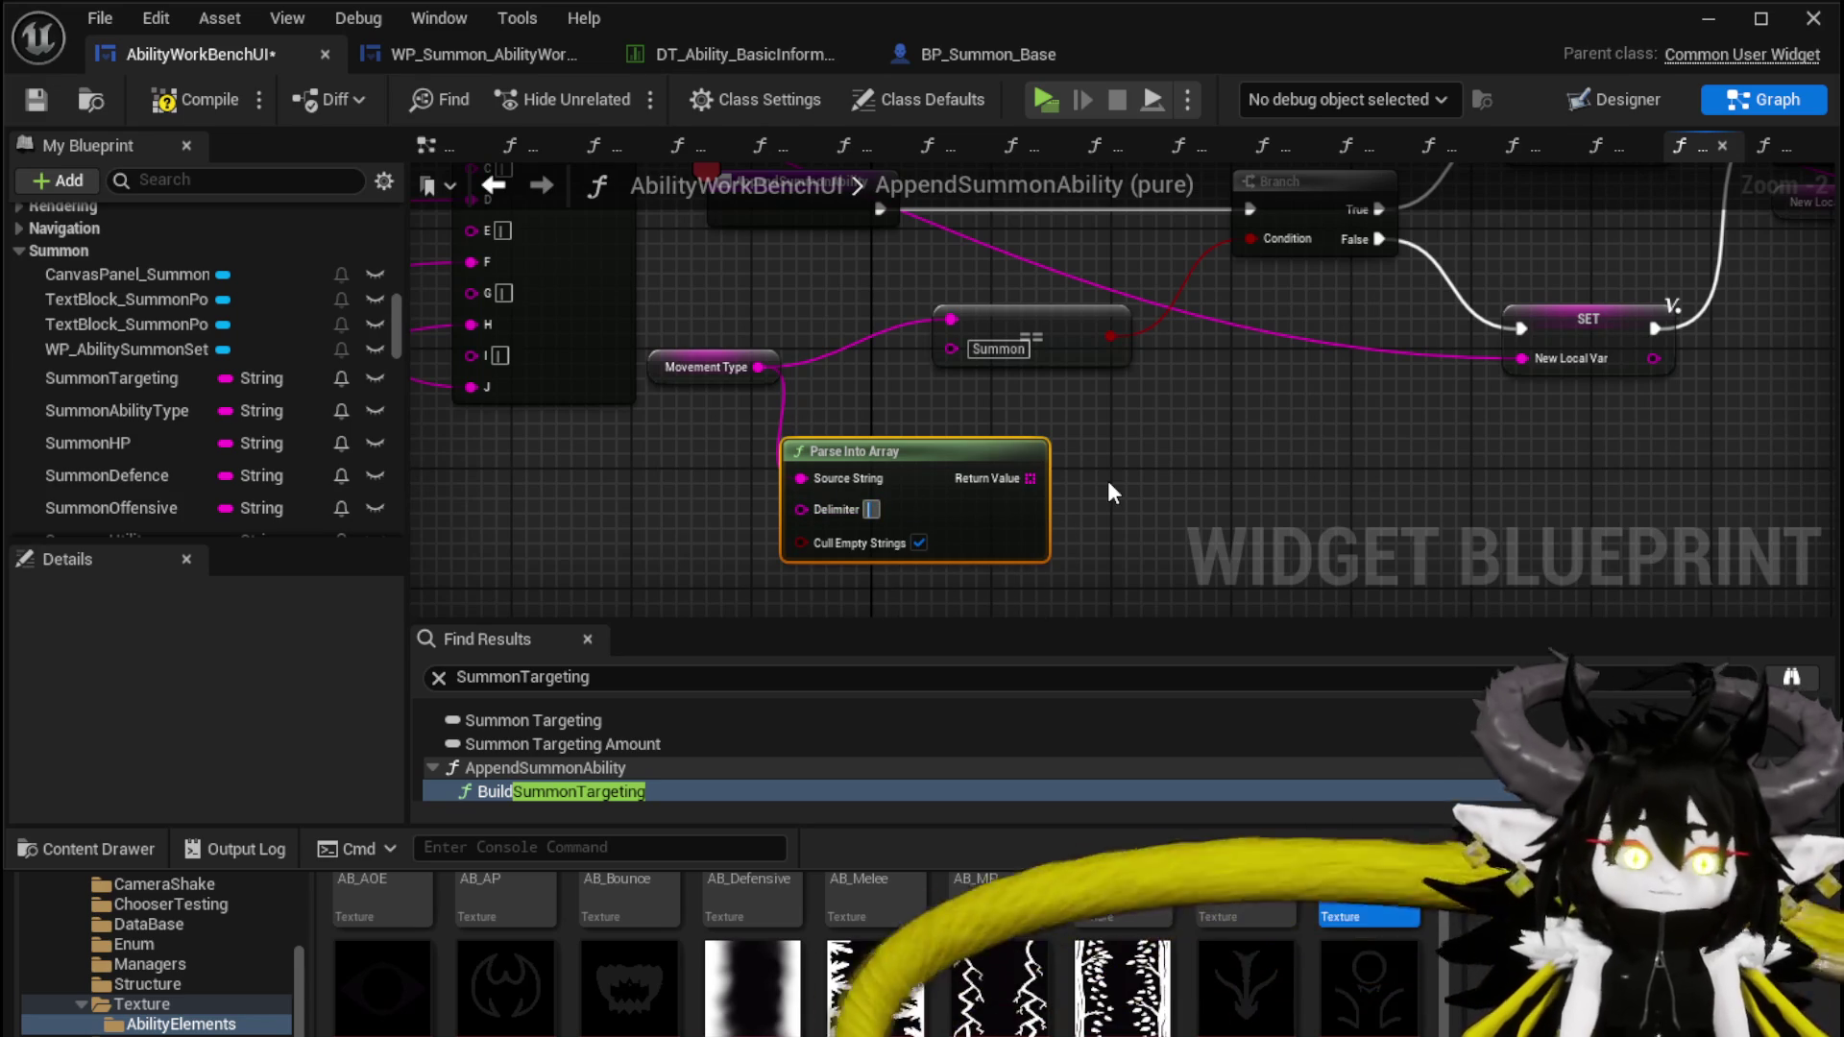
pyautogui.moveTo(1030, 478); pyautogui.dragTo(1088, 480)
pyautogui.write('get')
pyautogui.press('Return')
pyautogui.moveTo(1237, 503)
pyautogui.mouseDown()
pyautogui.moveTo(1049, 414)
pyautogui.moveTo(951, 319)
pyautogui.mouseUp()
pyautogui.click(919, 543)
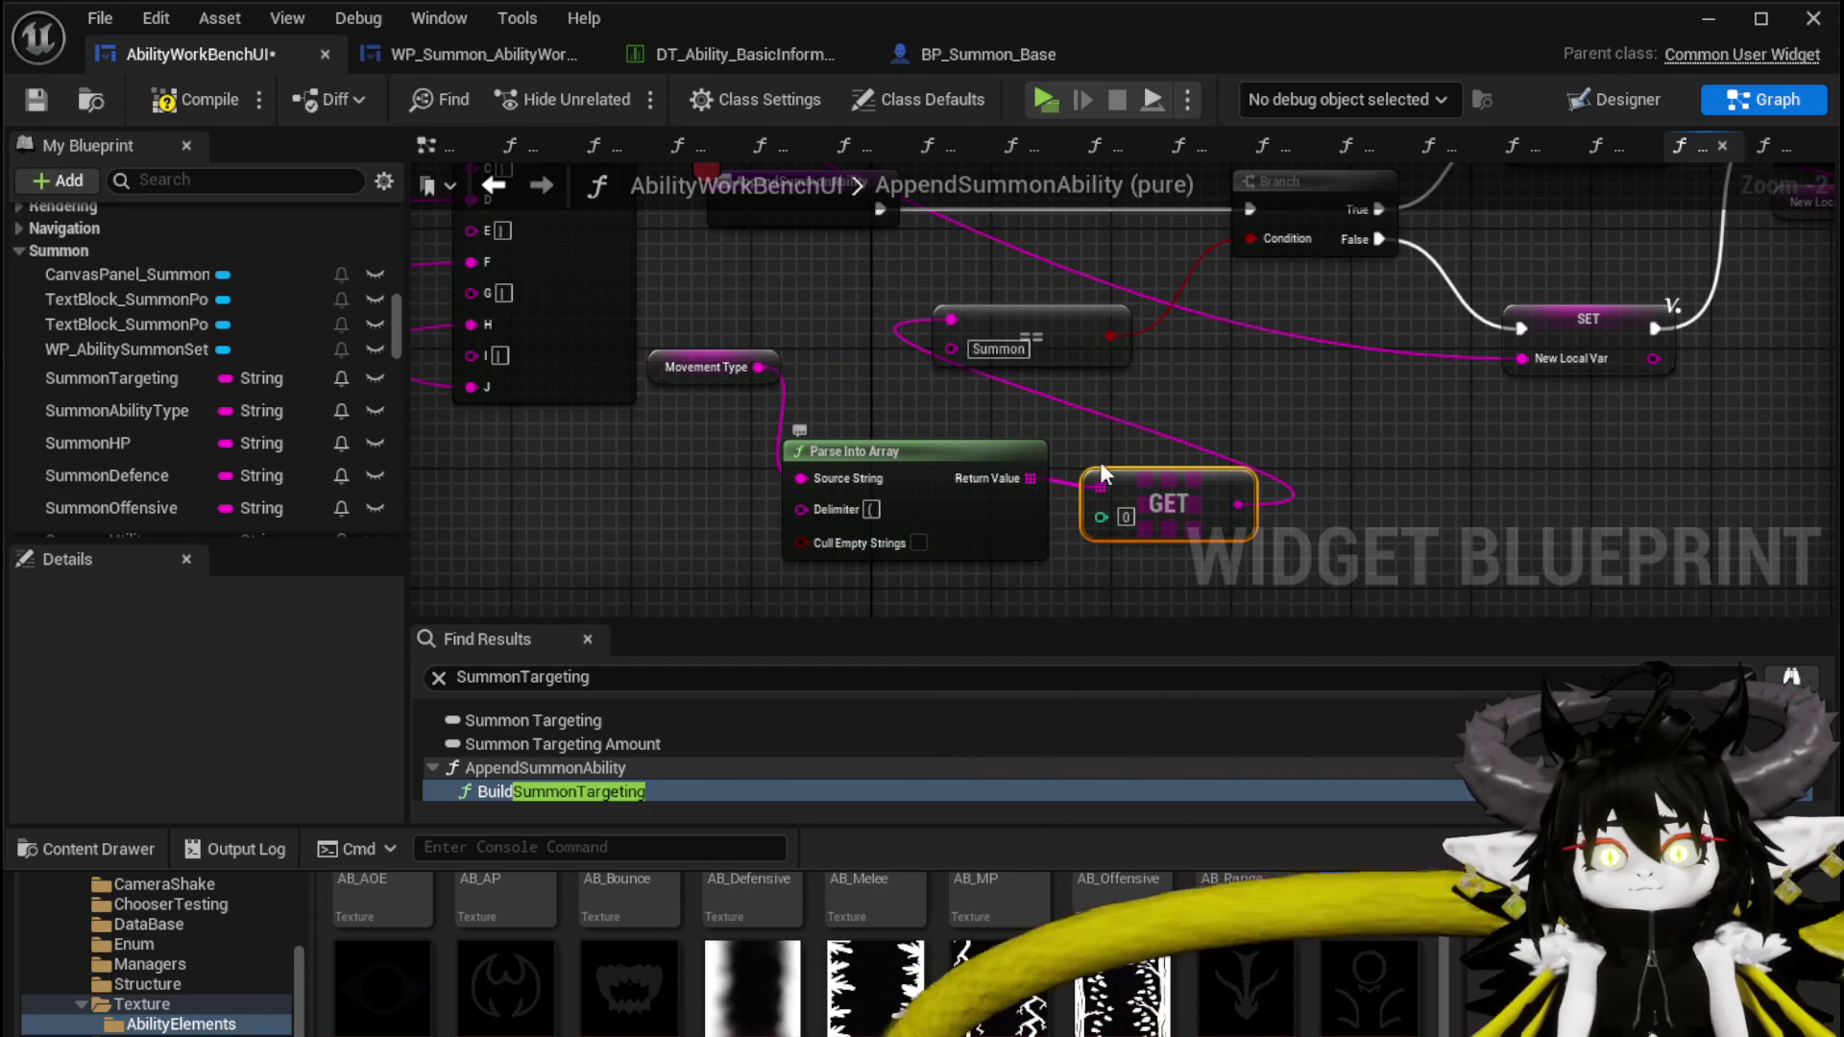
# Save the blueprint and launch another standalone play-test
pyautogui.click(38, 100)
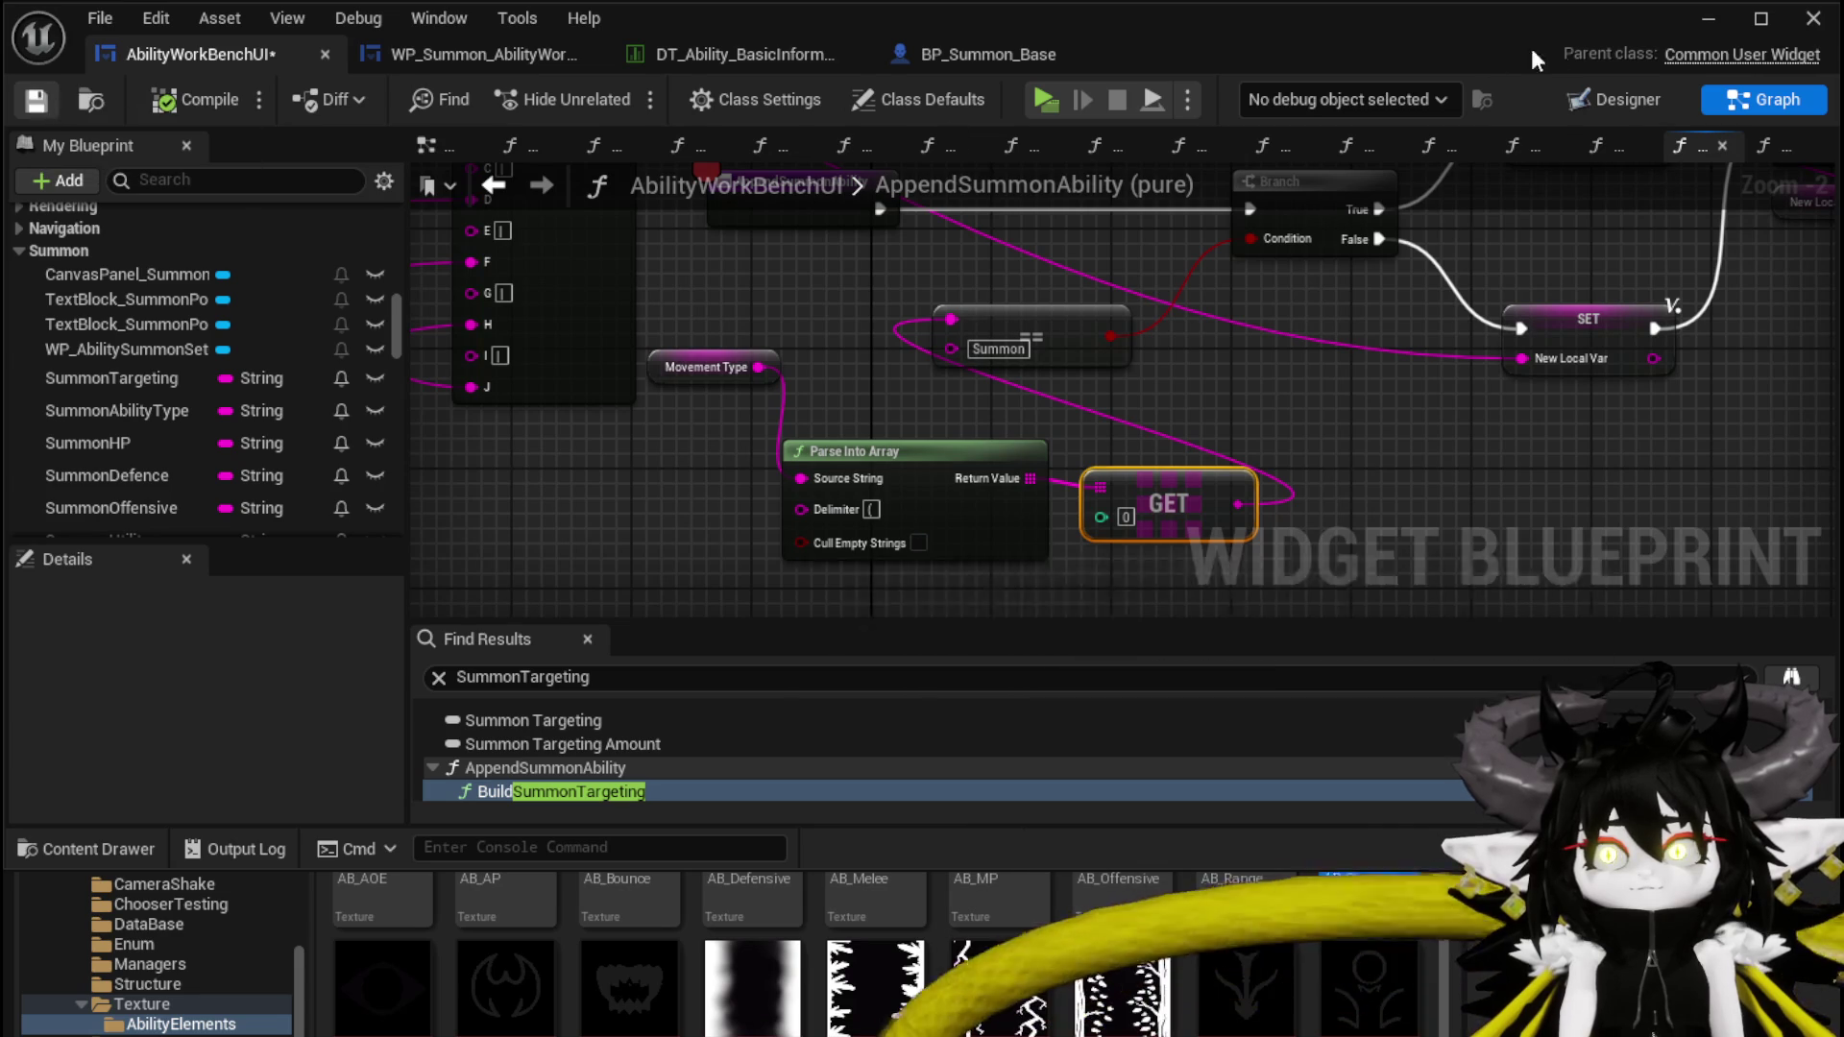
pyautogui.hotkey('alt', 'Tab')
pyautogui.click(620, 94)
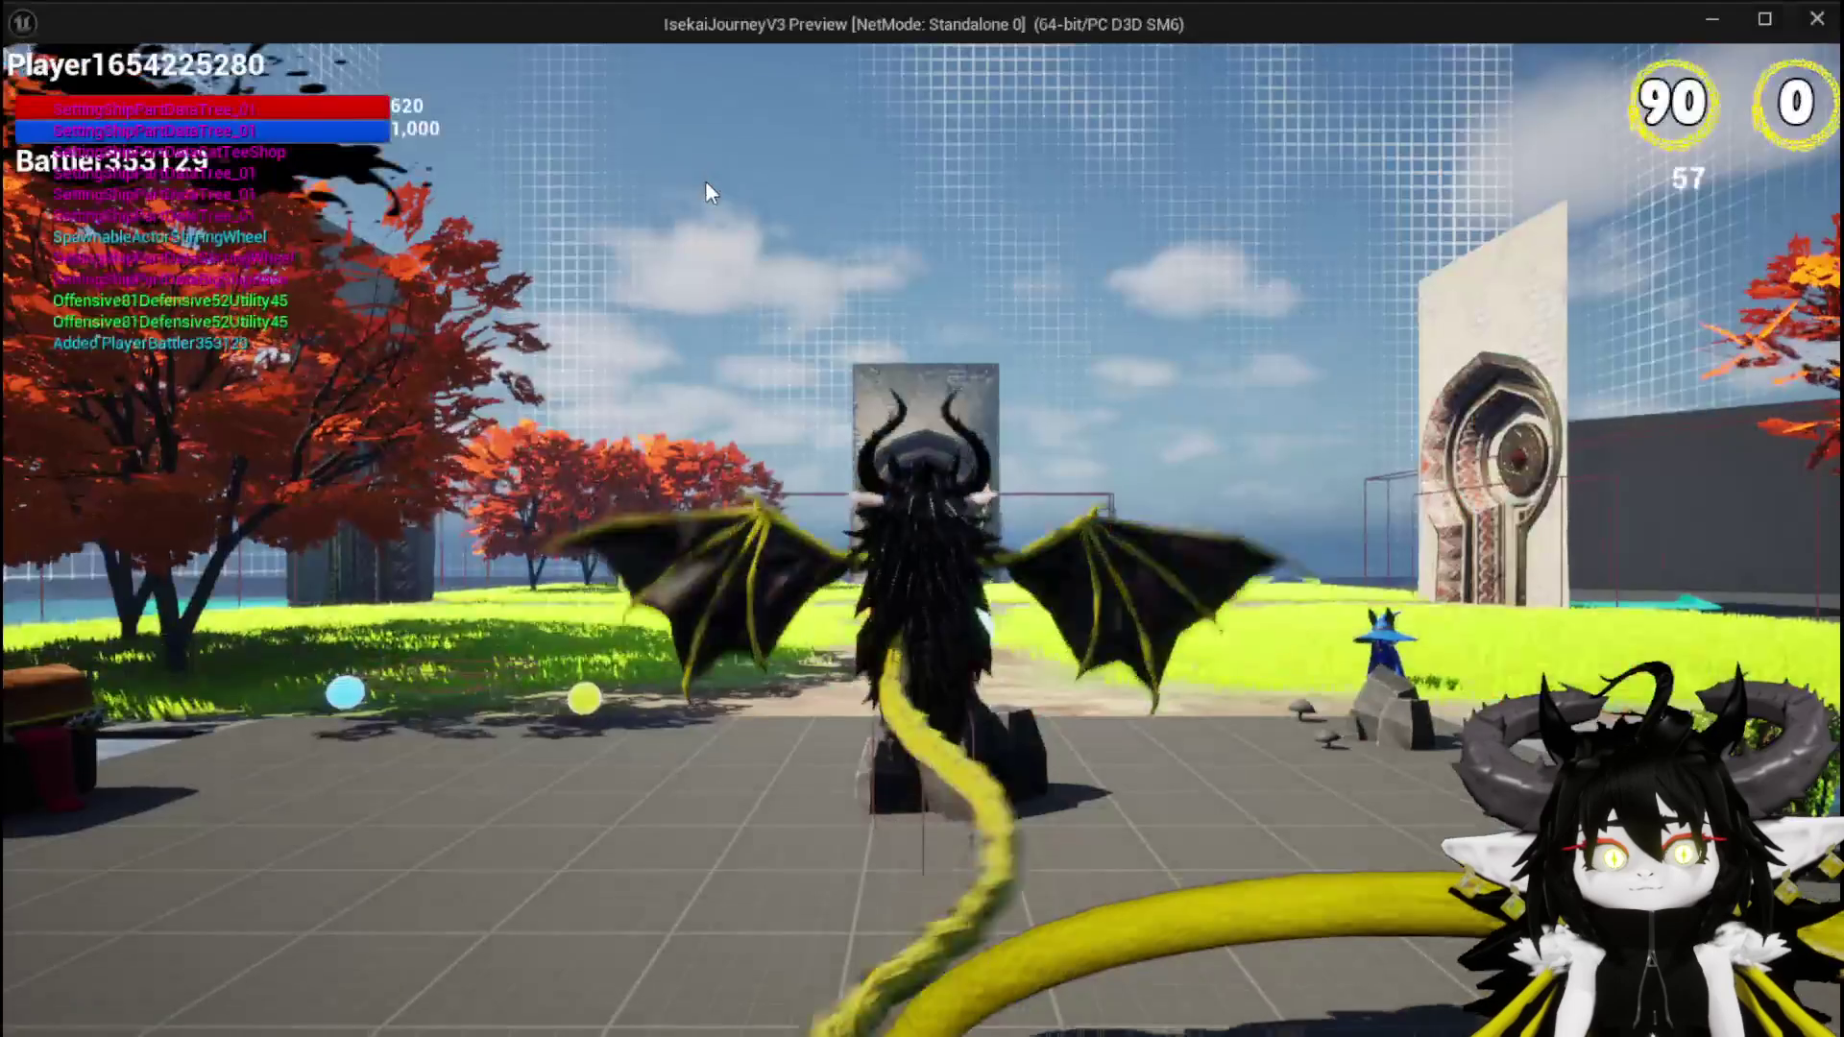
# At the workbench, choose the Magic ability and open Giga Buff's creature and logic stats
pyautogui.press('w')
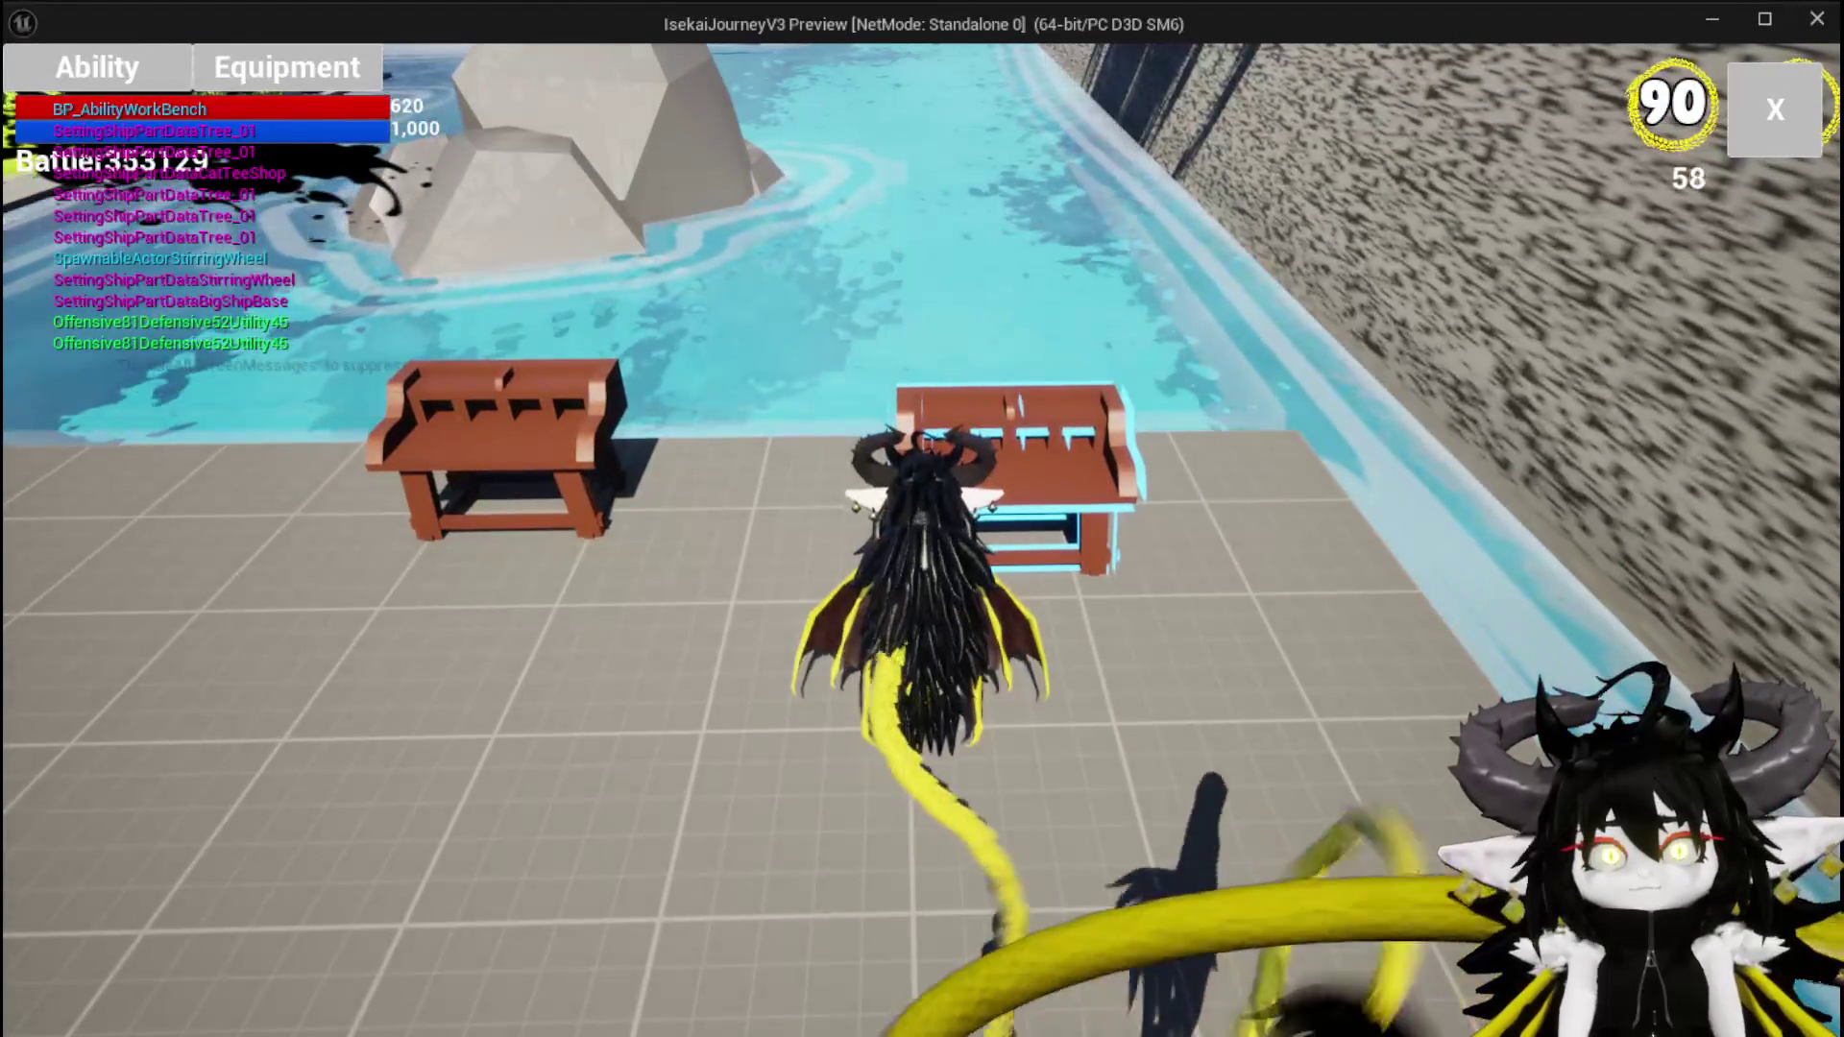
pyautogui.press('e')
pyautogui.click(192, 233)
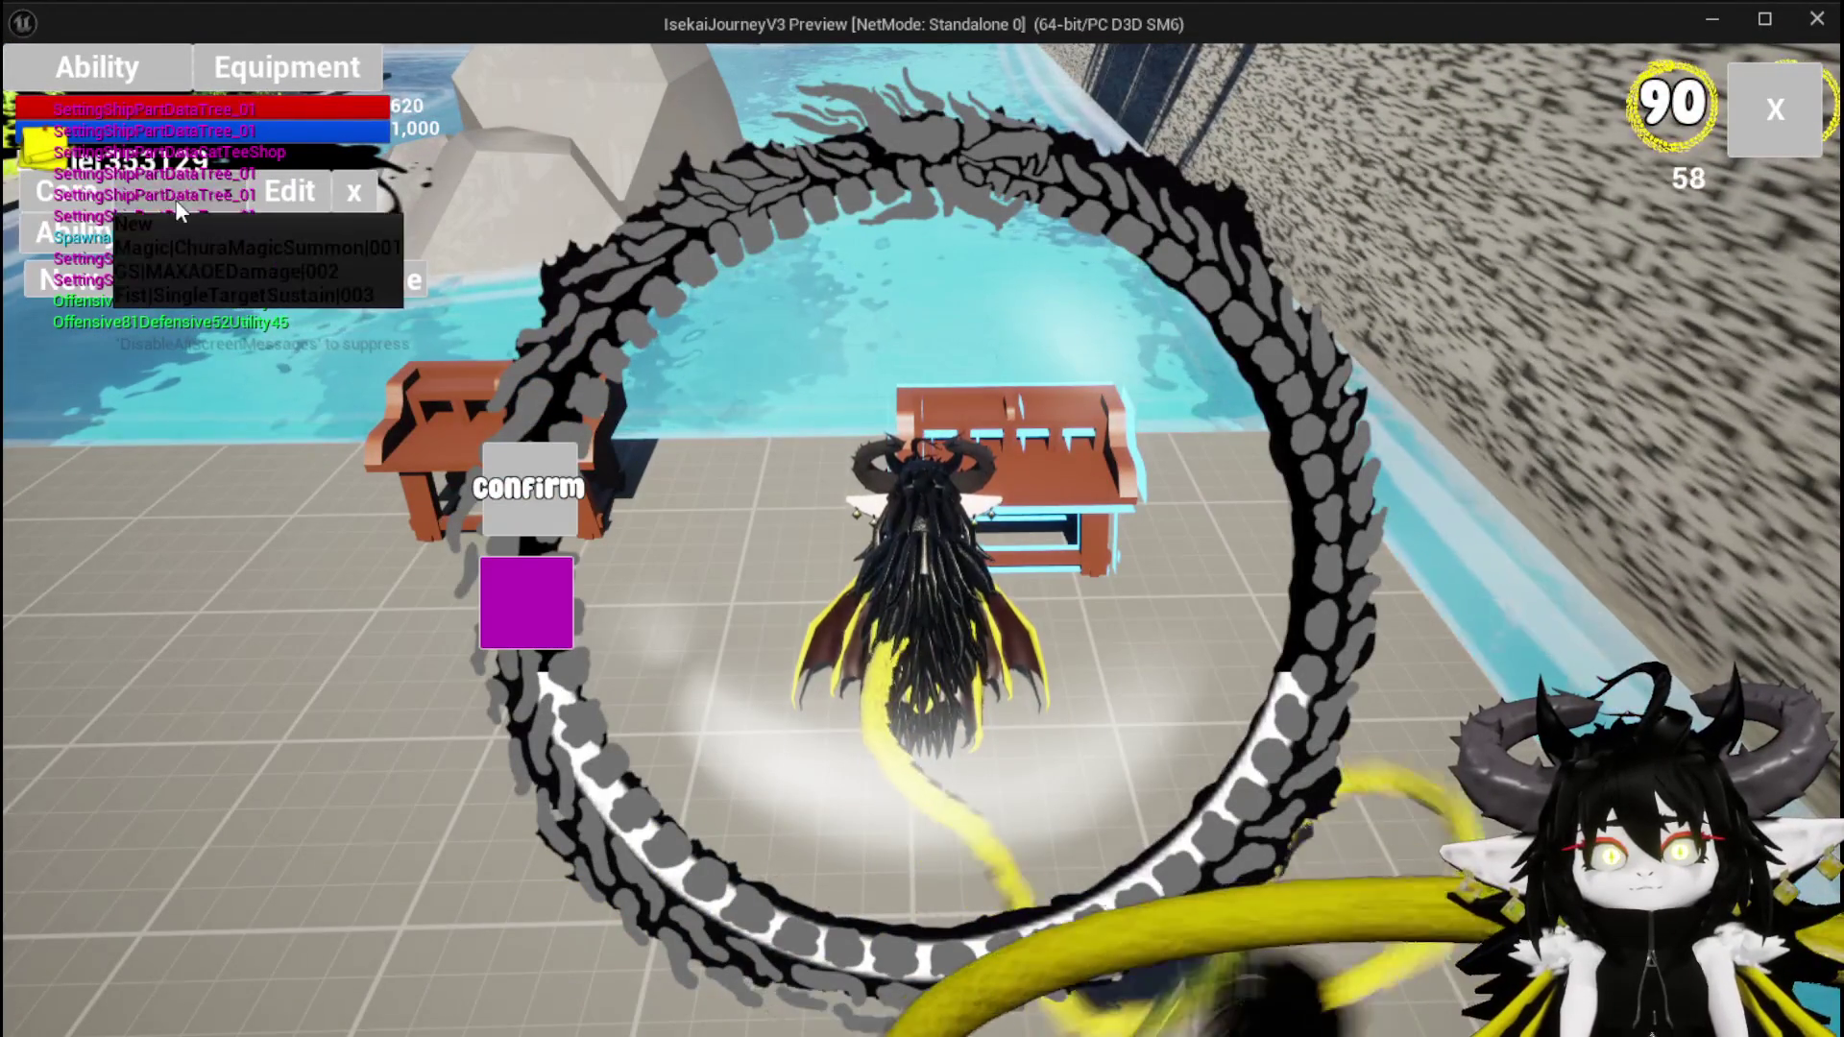
pyautogui.click(244, 251)
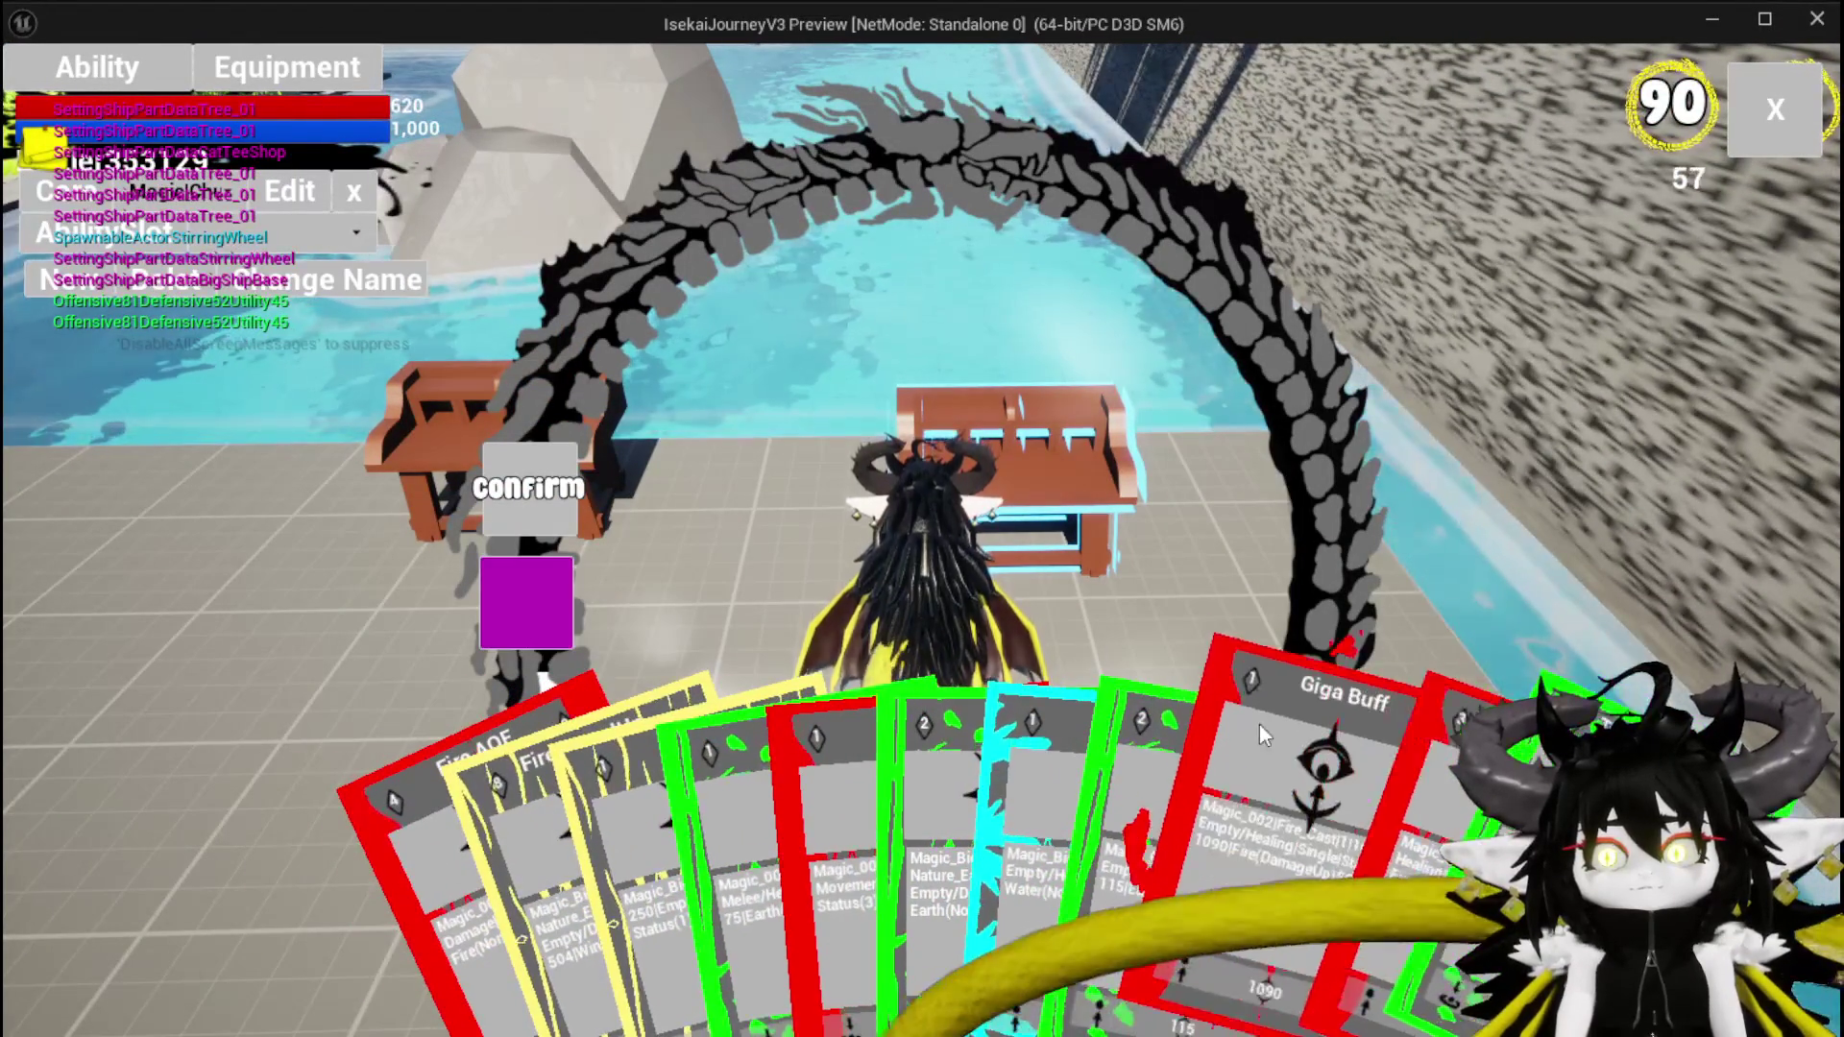
pyautogui.click(1097, 792)
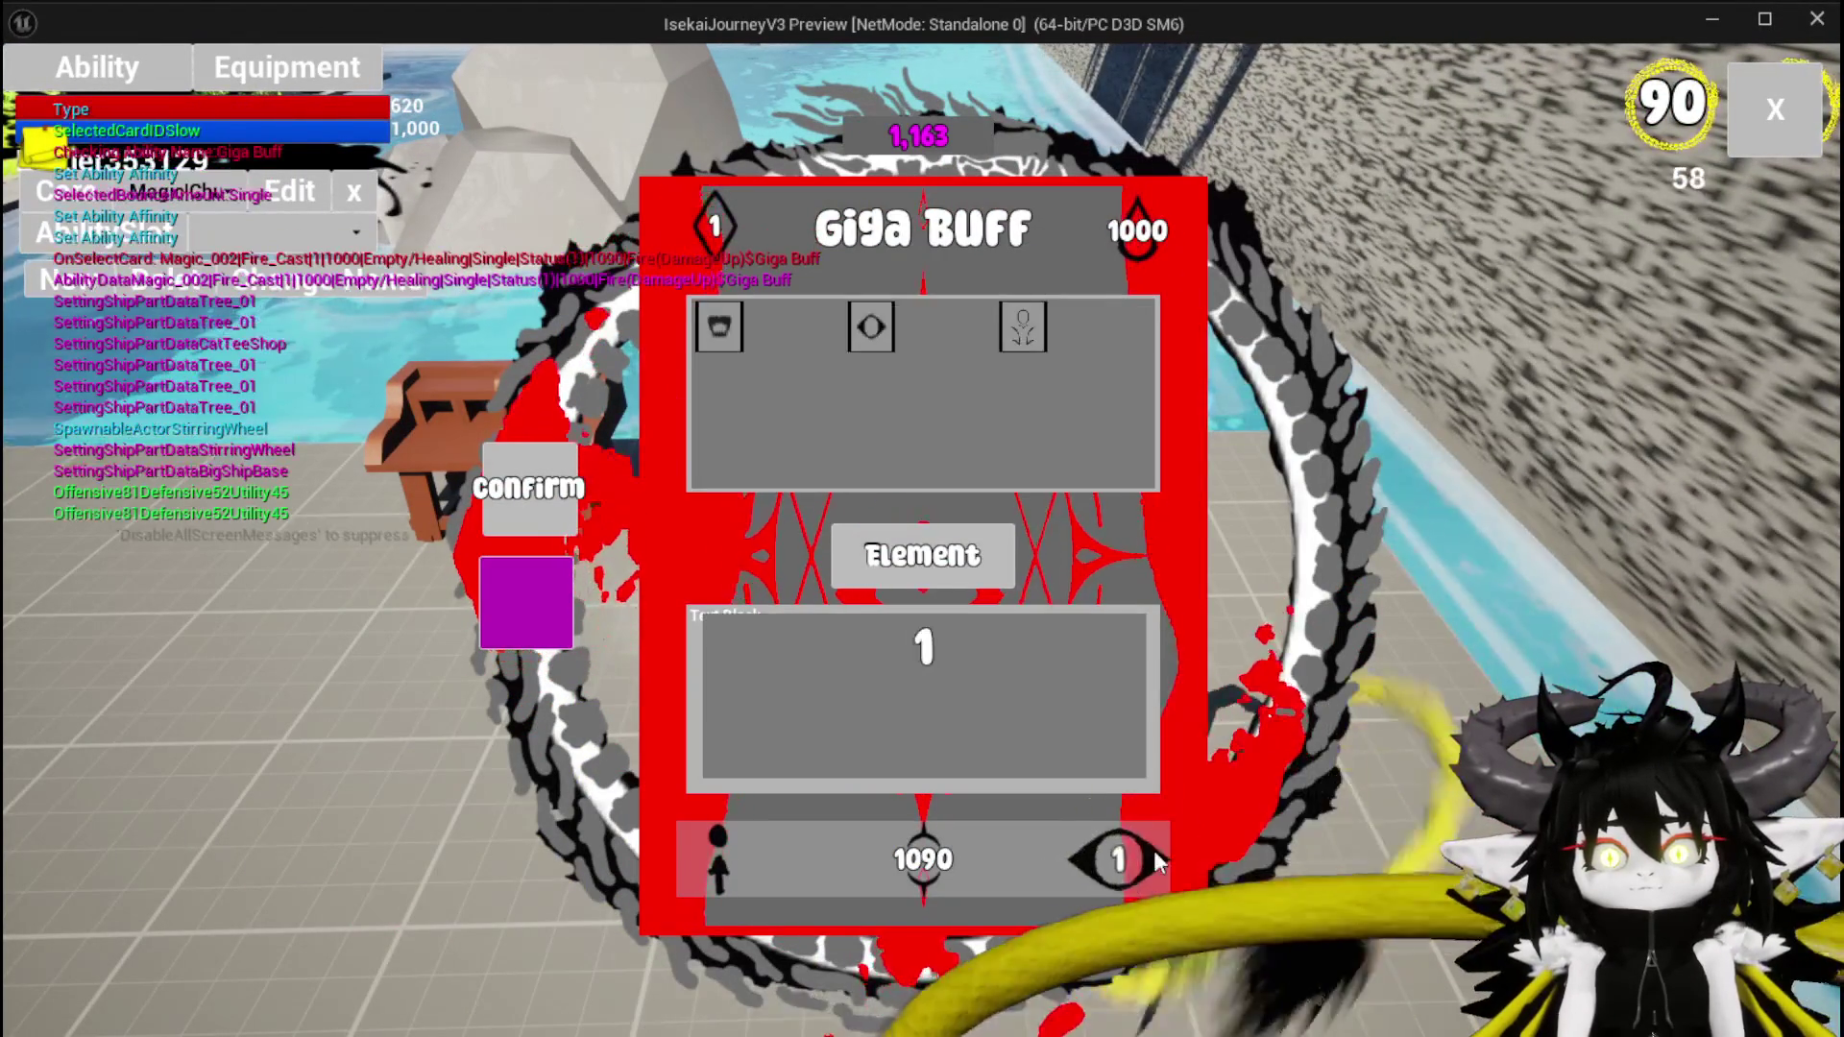
pyautogui.click(1016, 357)
# Set Giga Buff's targeting to AOE, confirm the card, and resume at the breakpoint
pyautogui.moveTo(1503, 614)
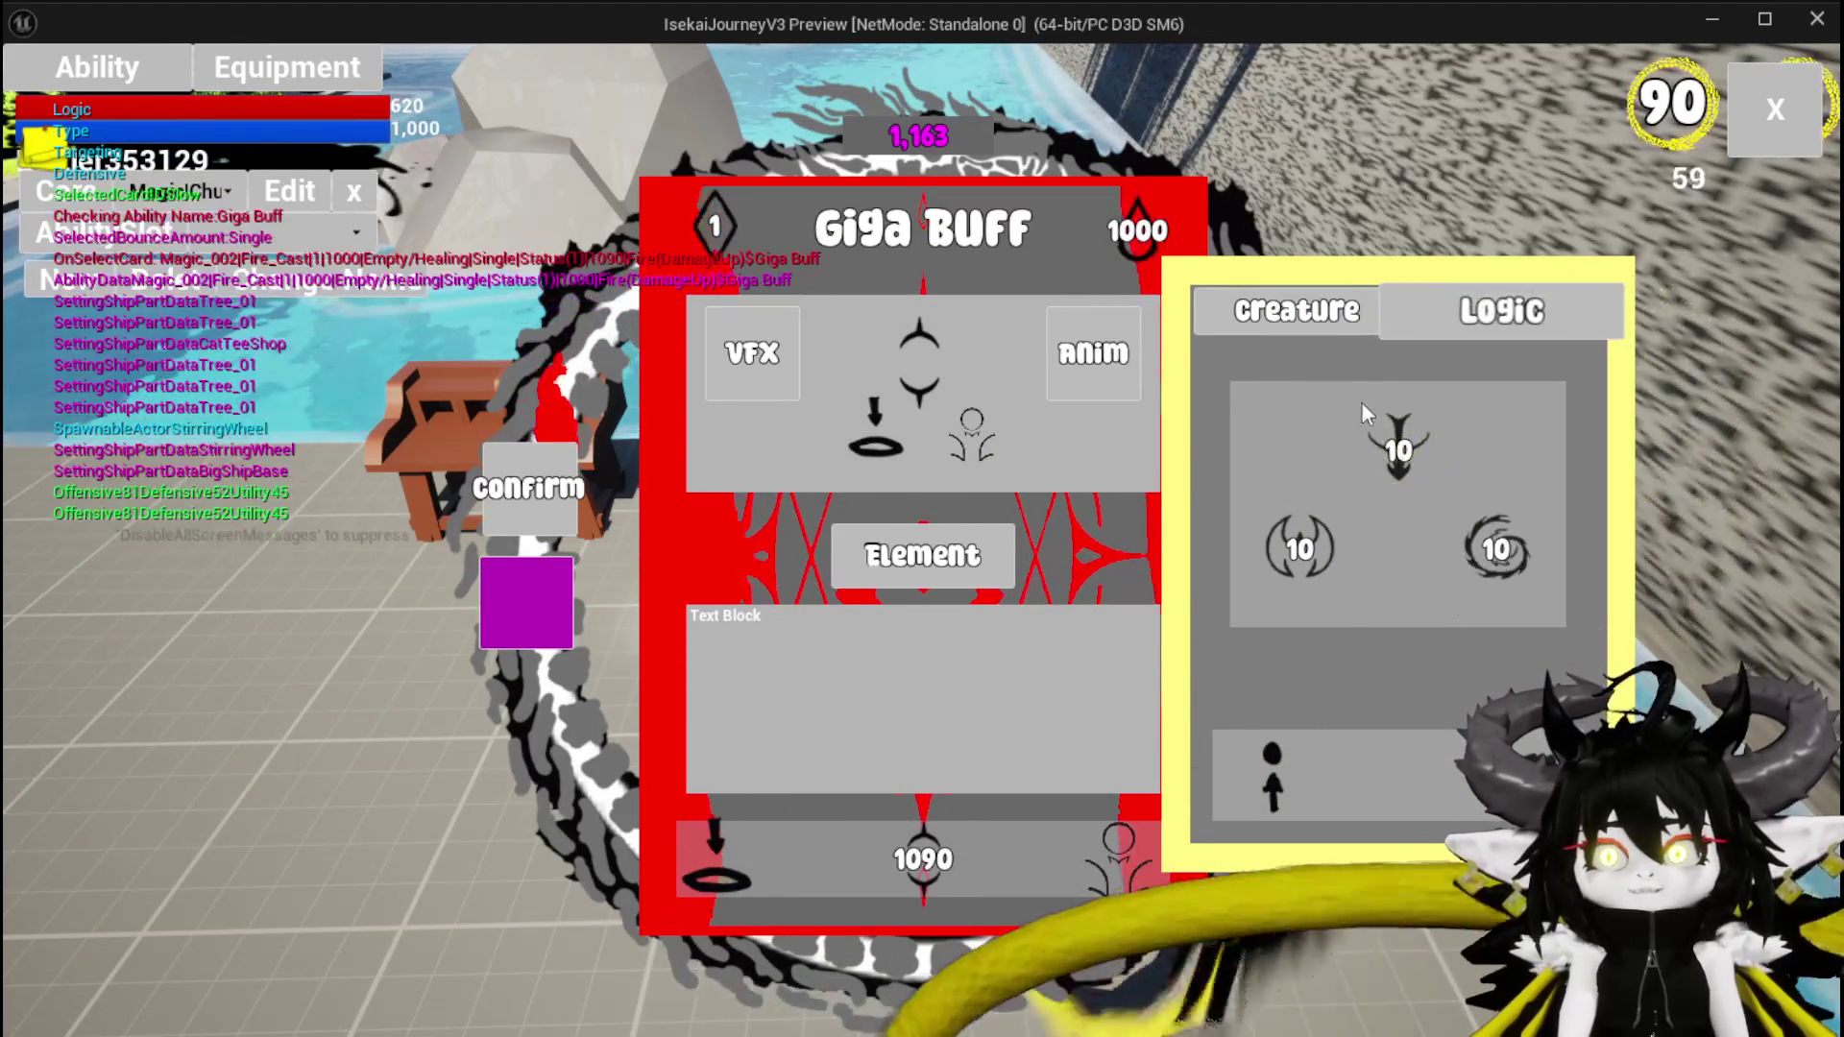
pyautogui.click(1267, 795)
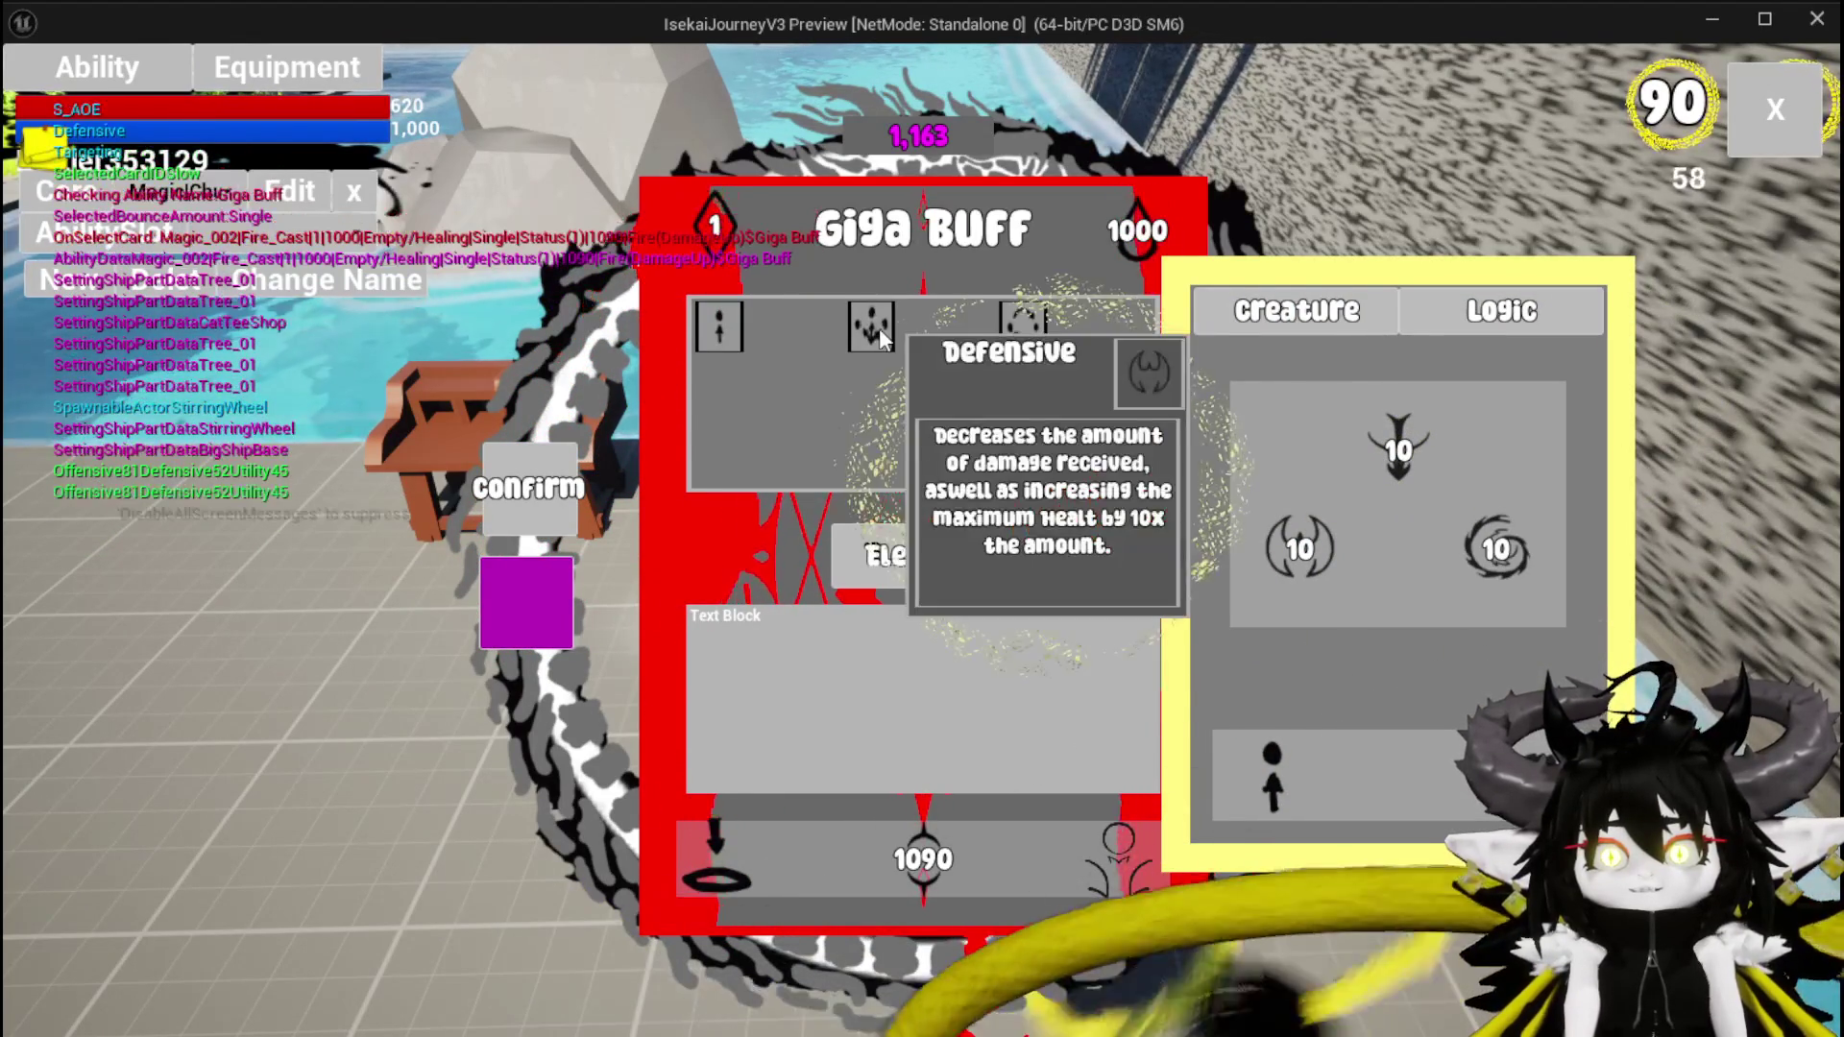
pyautogui.click(884, 341)
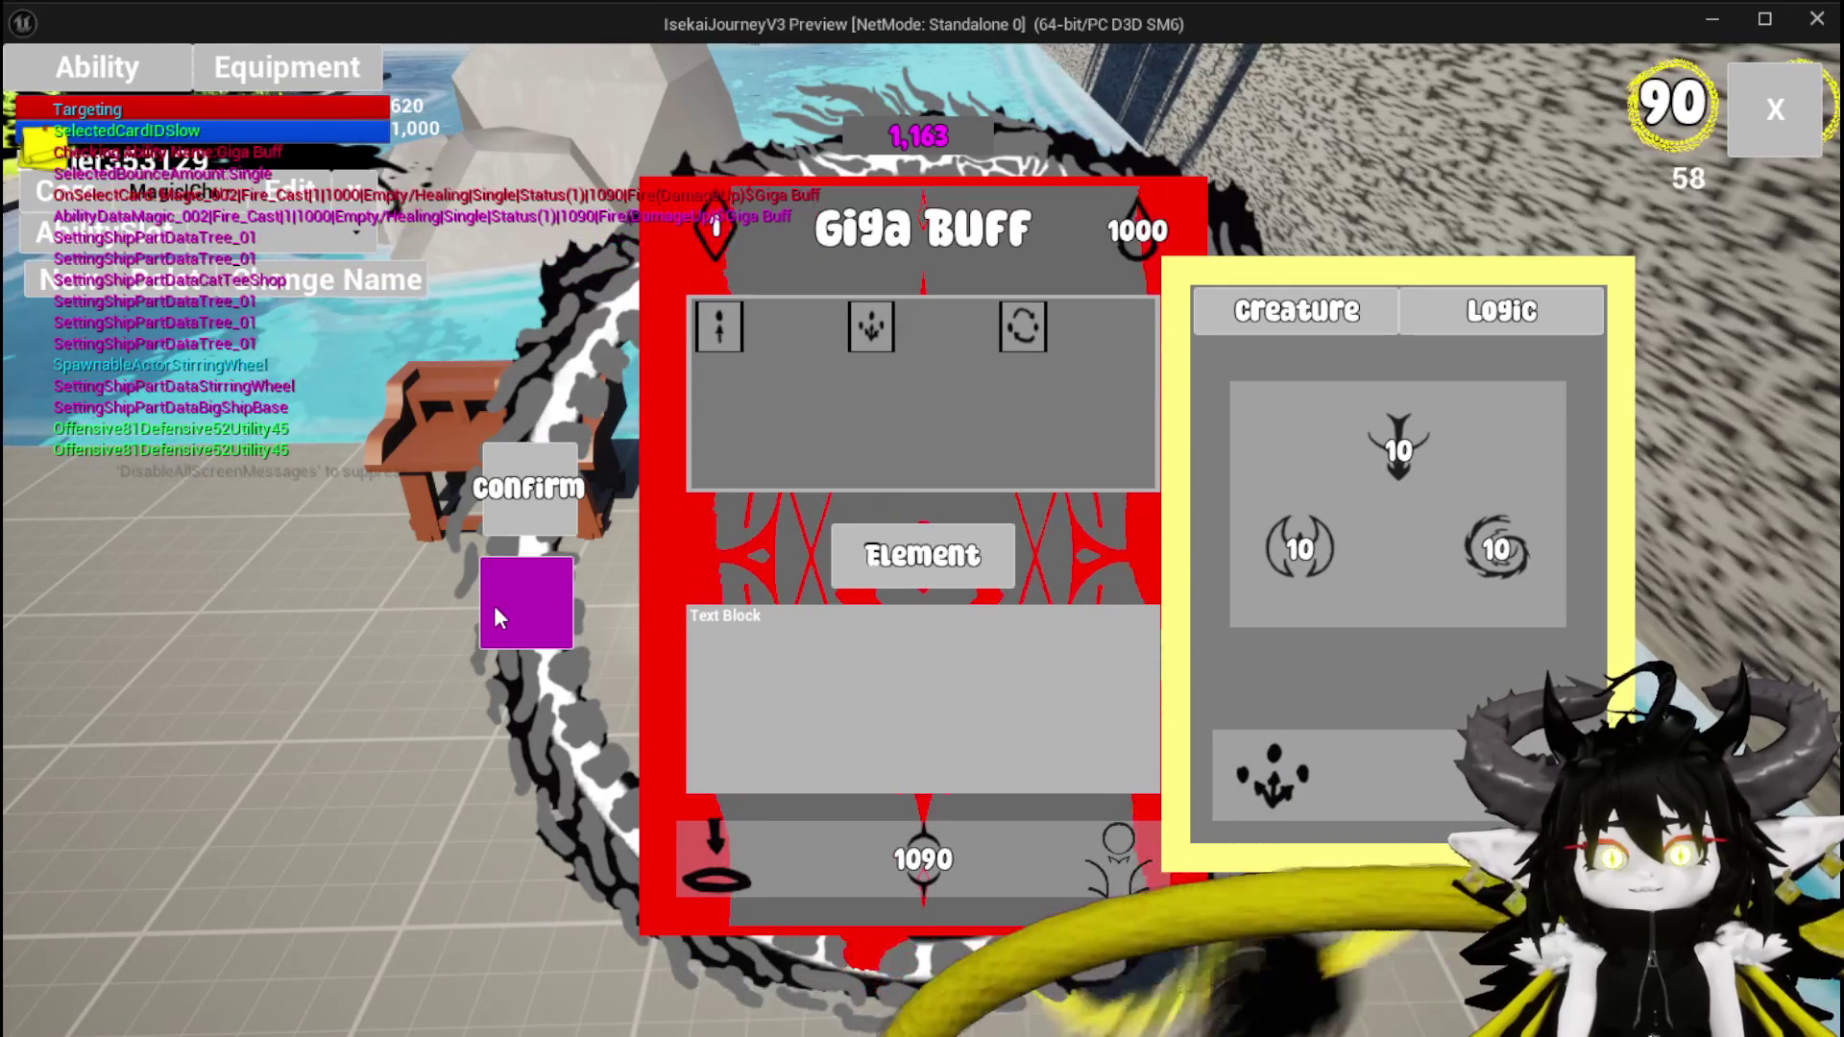
pyautogui.click(494, 607)
pyautogui.press('Escape')
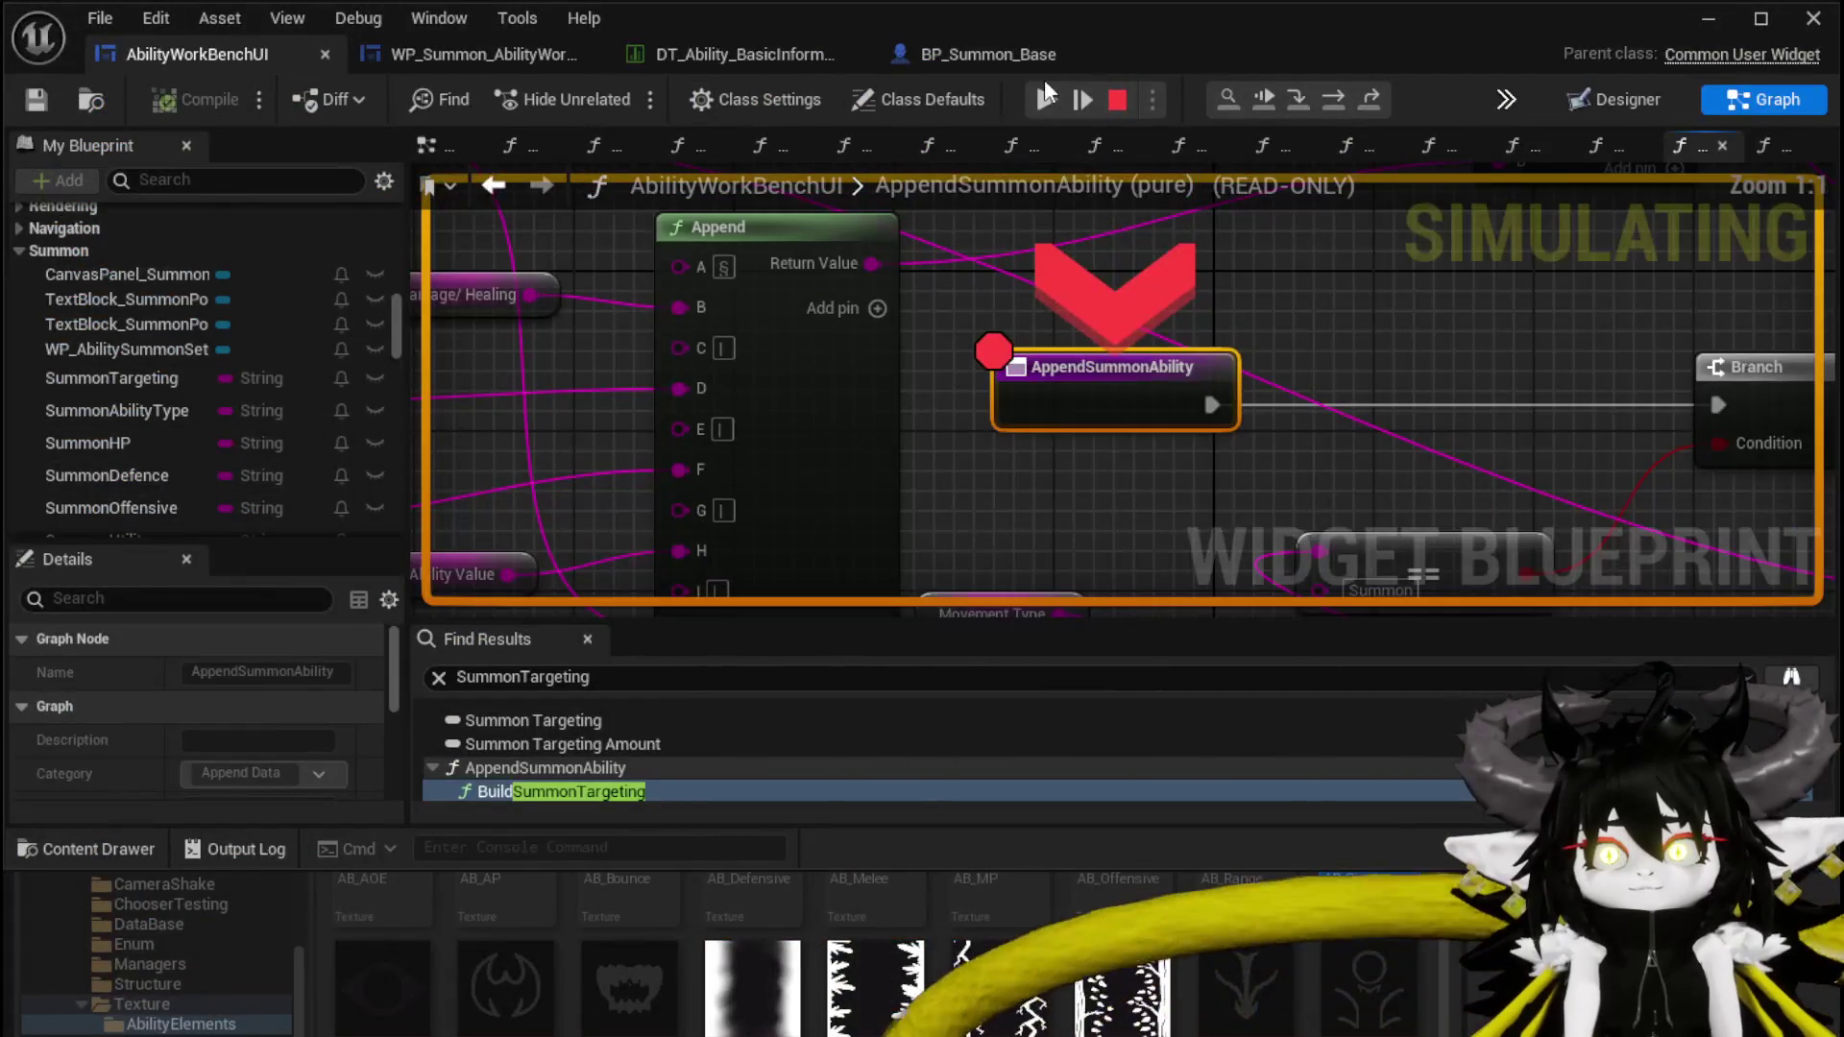
pyautogui.click(1046, 99)
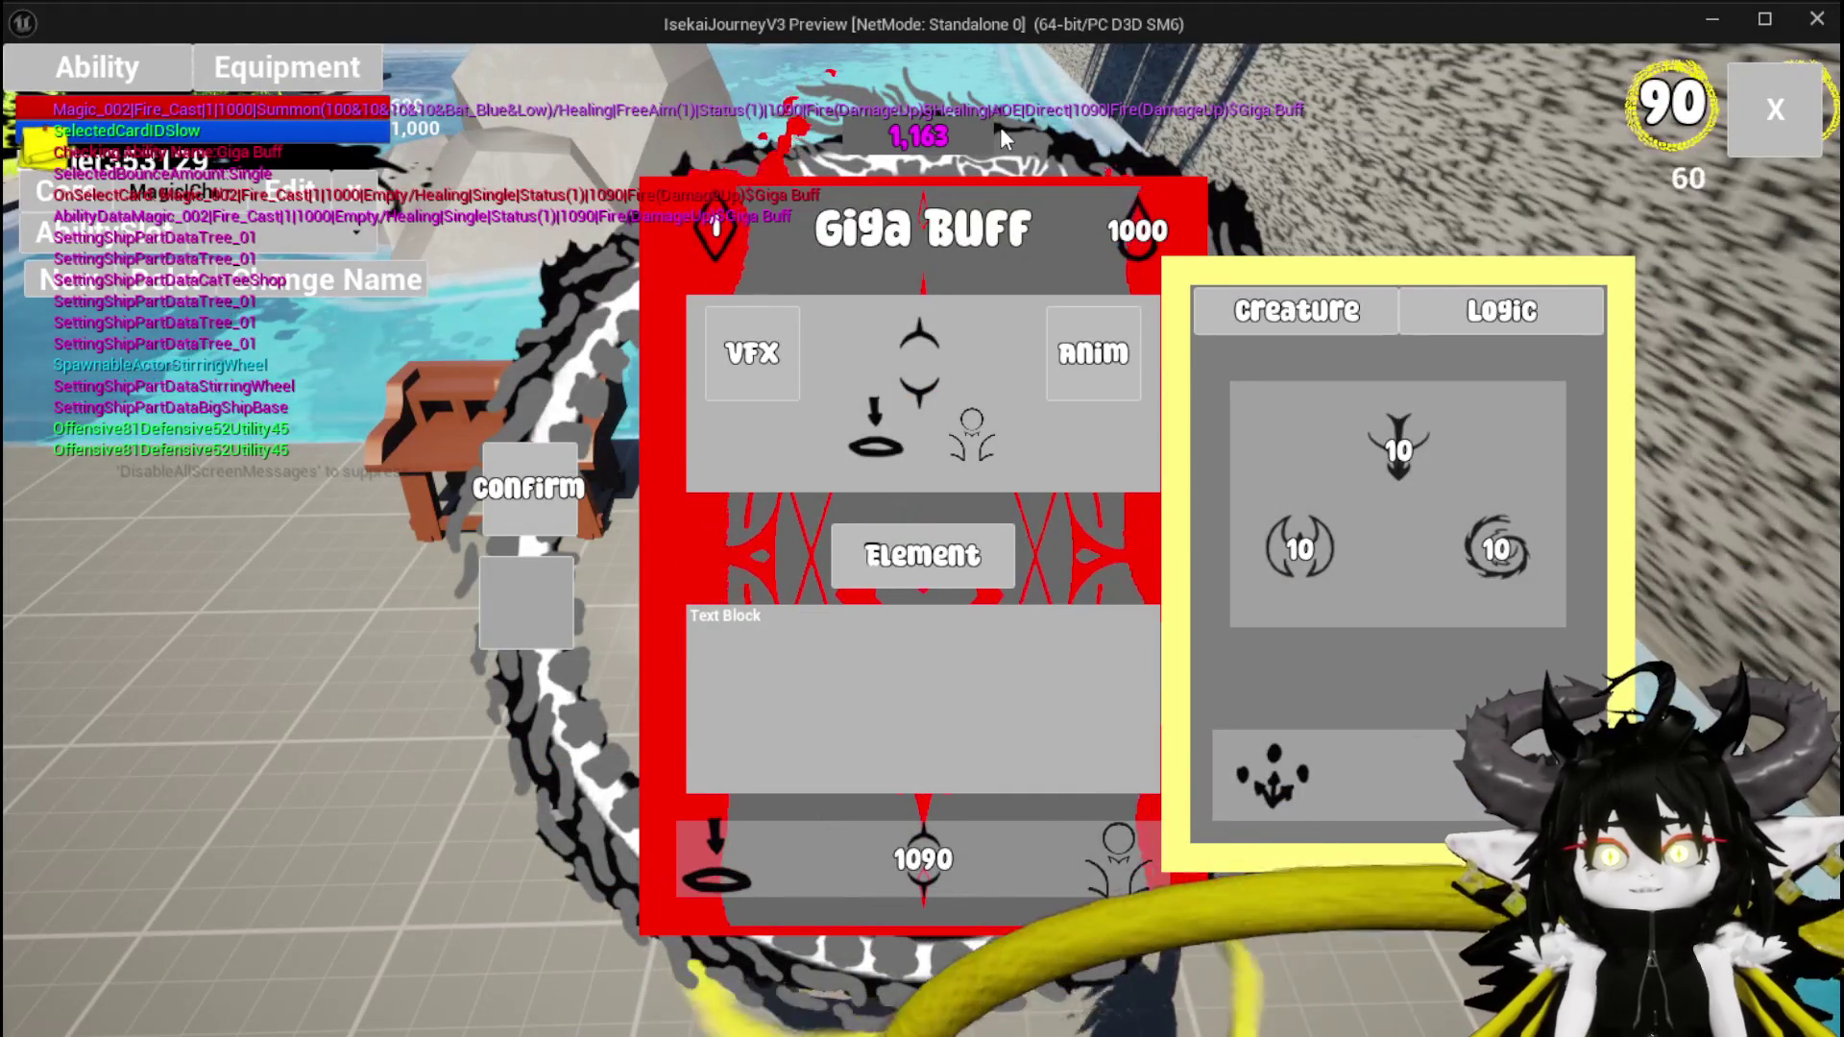
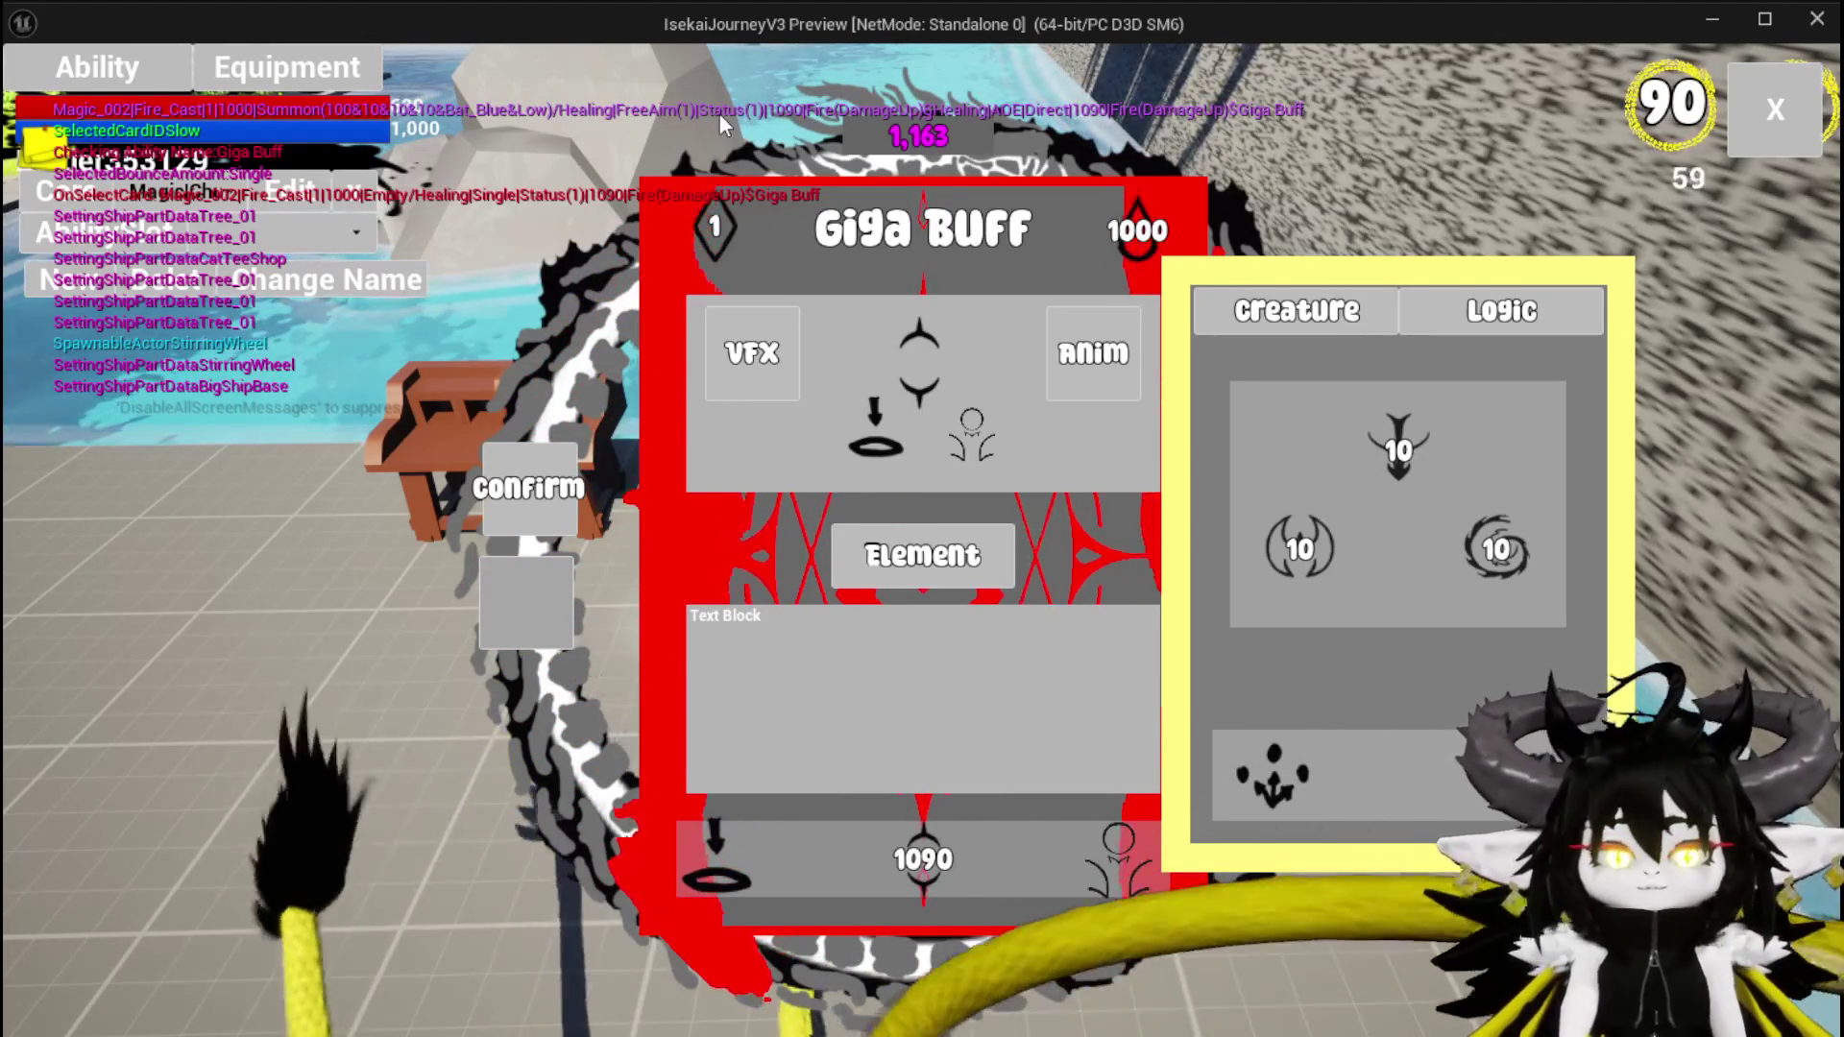
# Stop the Play In Editor session to return to the AppendSummonAbility graph
pyautogui.press('Escape')
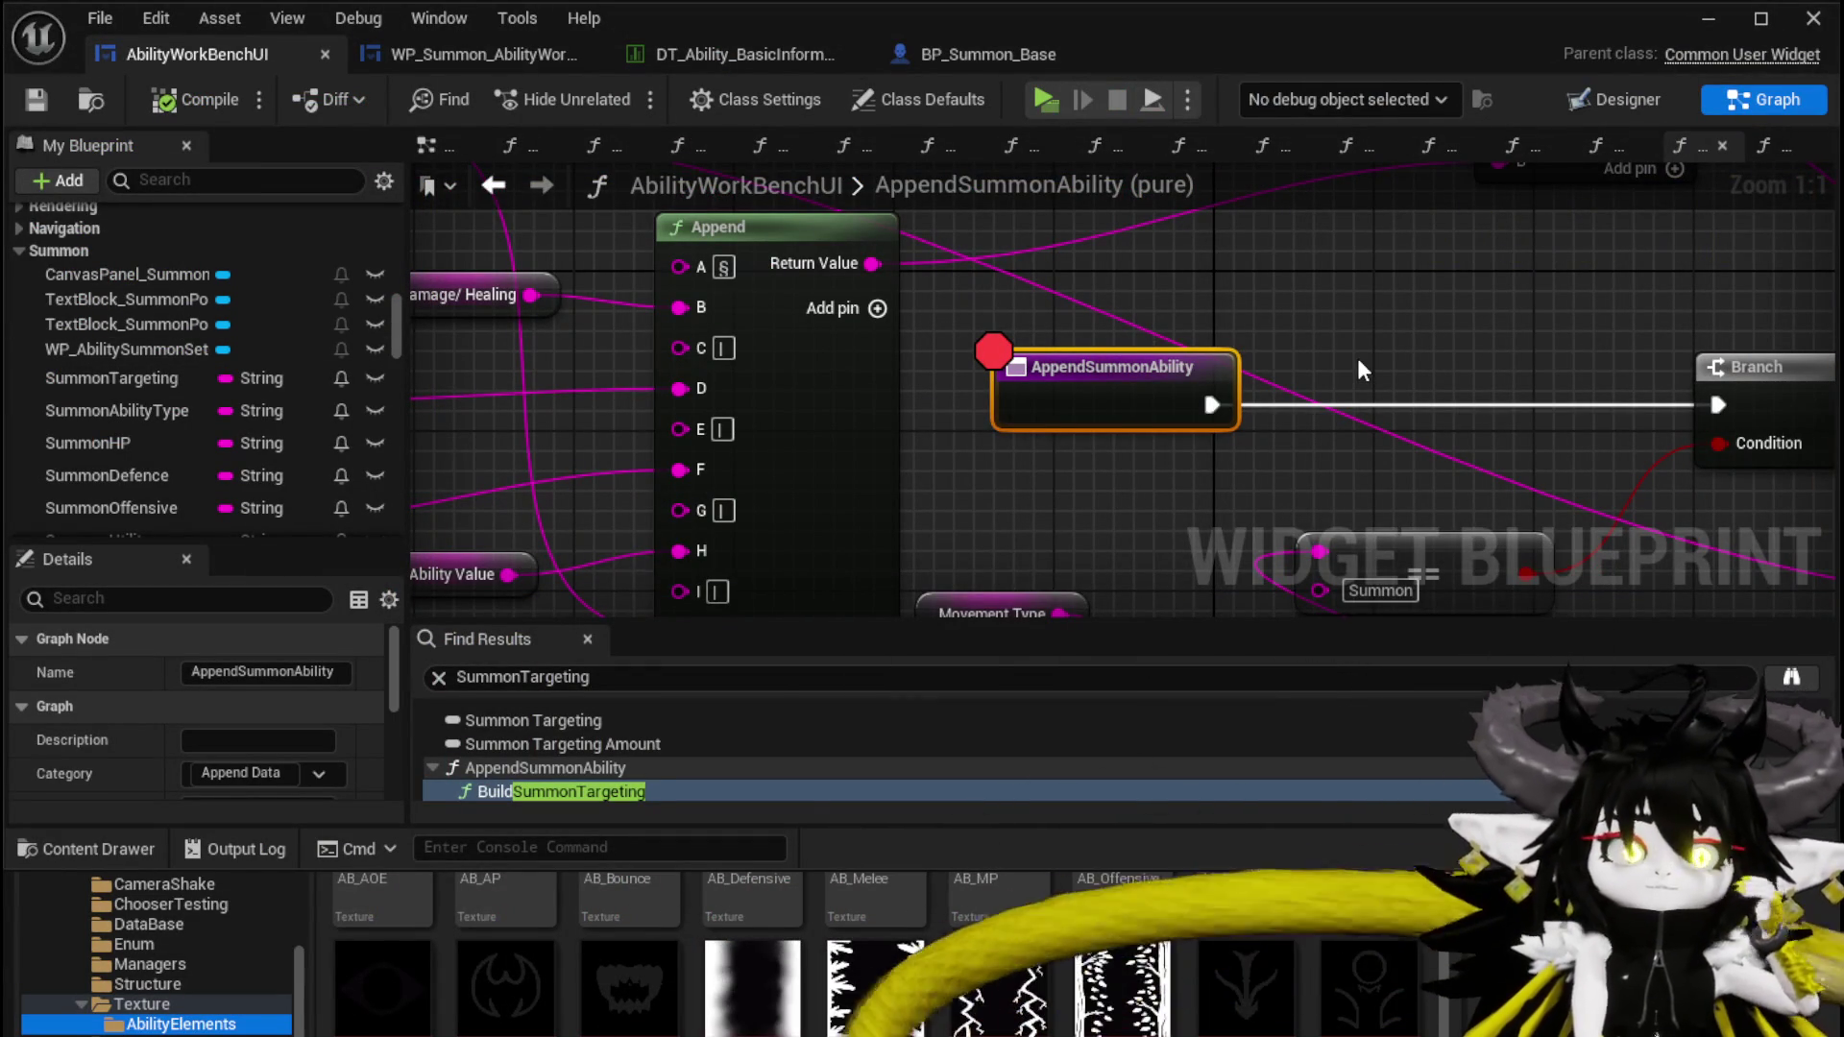
# Glance at the WP_Summon designer, then save AbilityWorkBenchUI and switch to its EventGraph
pyautogui.click(522, 60)
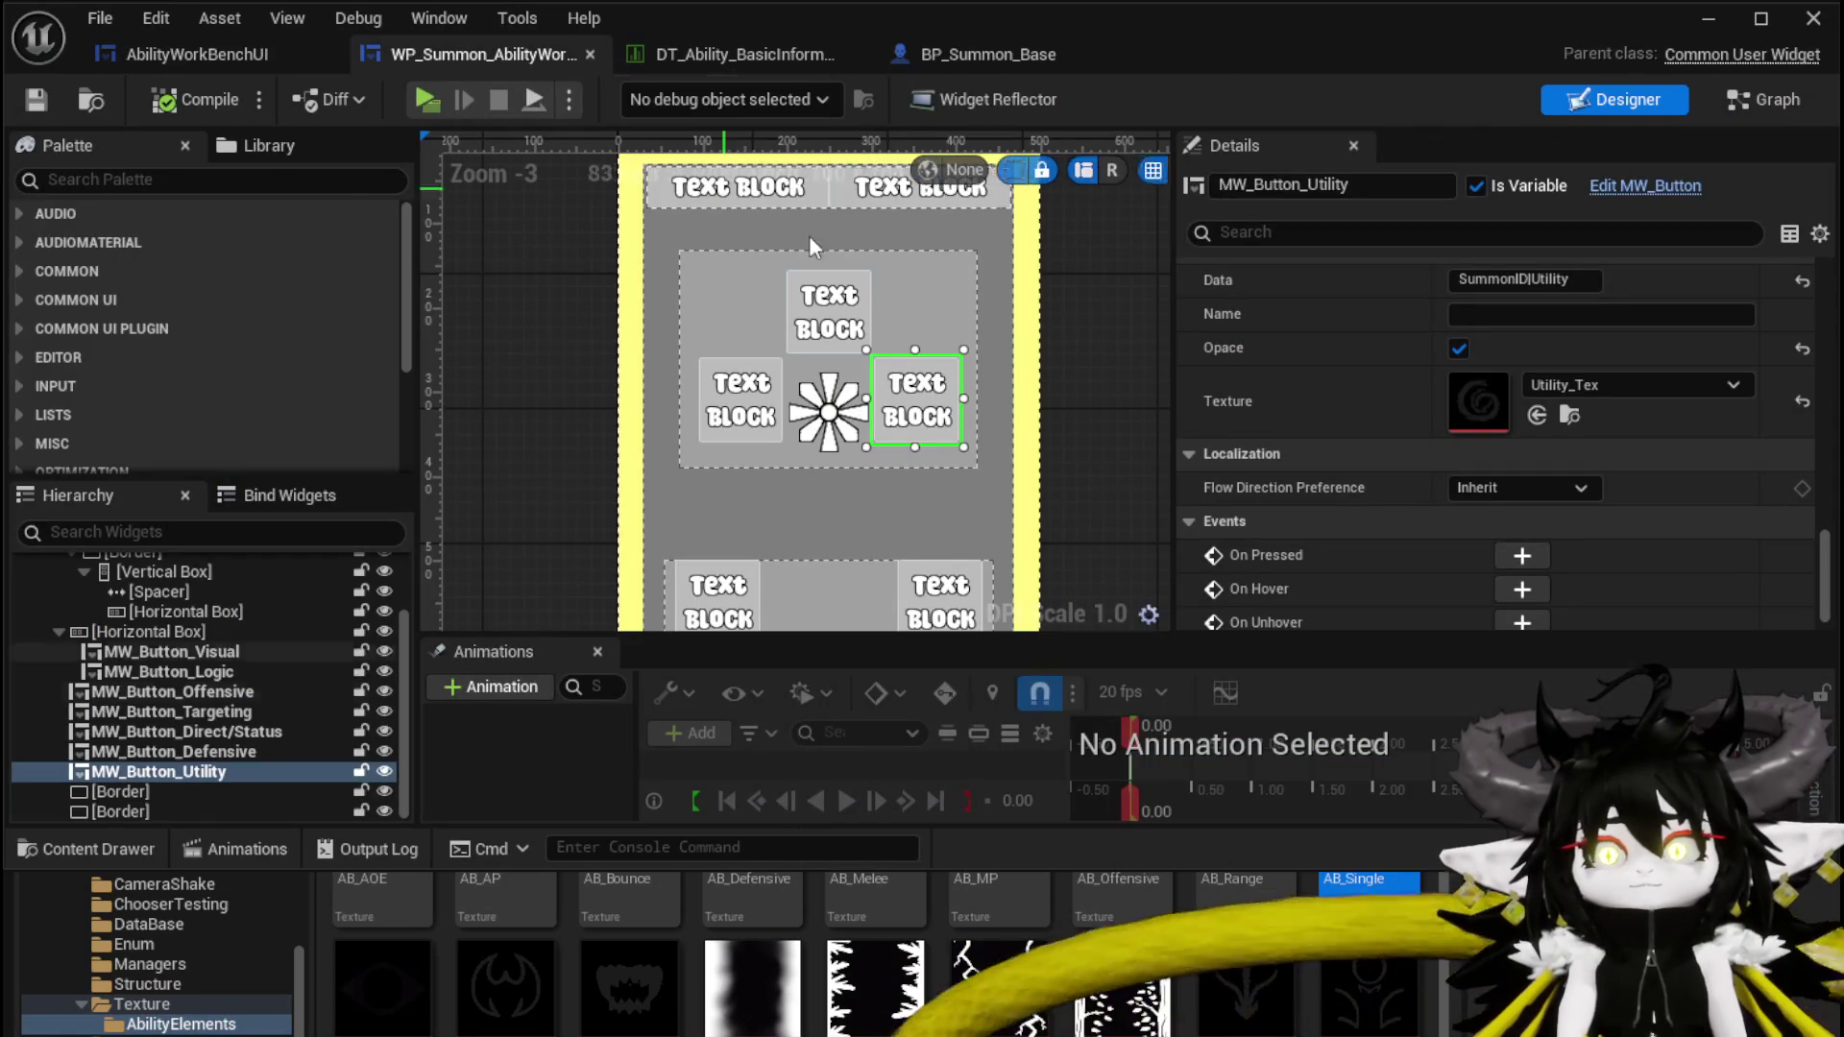
pyautogui.click(203, 54)
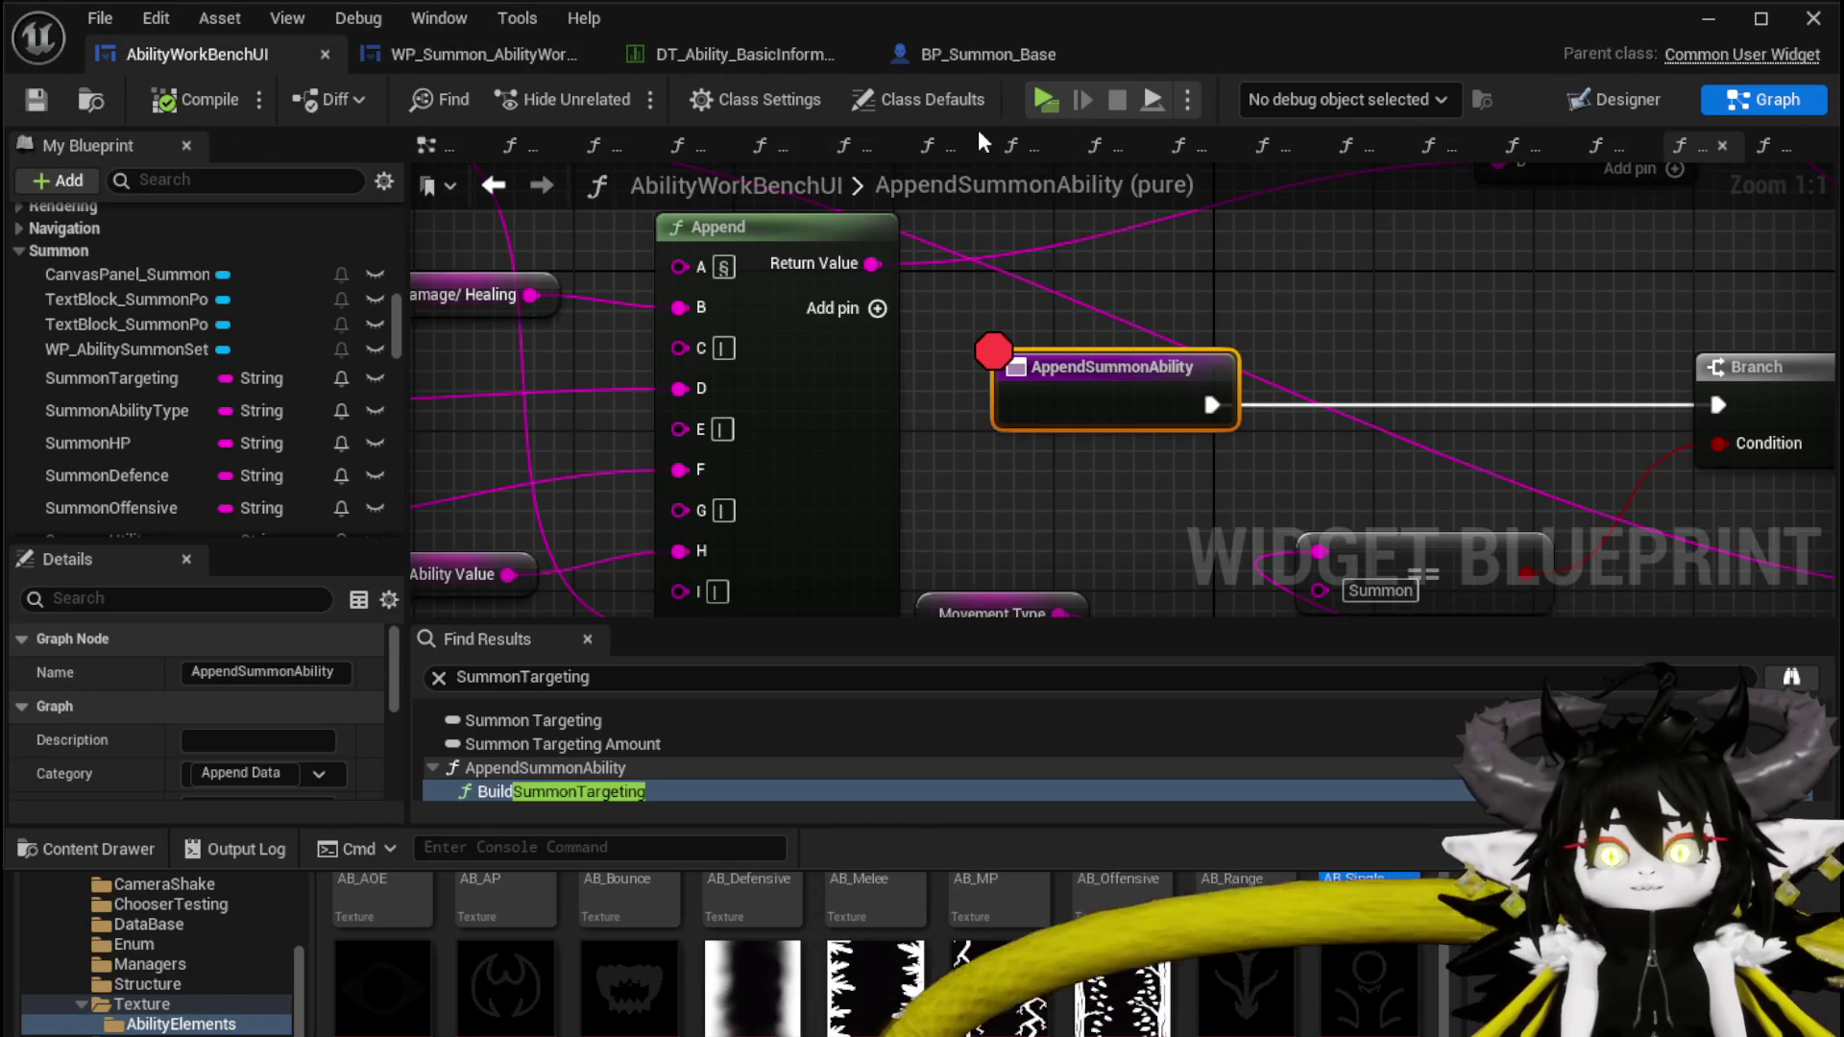
pyautogui.moveTo(893, 181)
pyautogui.mouseDown()
pyautogui.moveTo(1222, 358)
pyautogui.moveTo(1423, 356)
pyautogui.moveTo(1413, 342)
pyautogui.mouseUp()
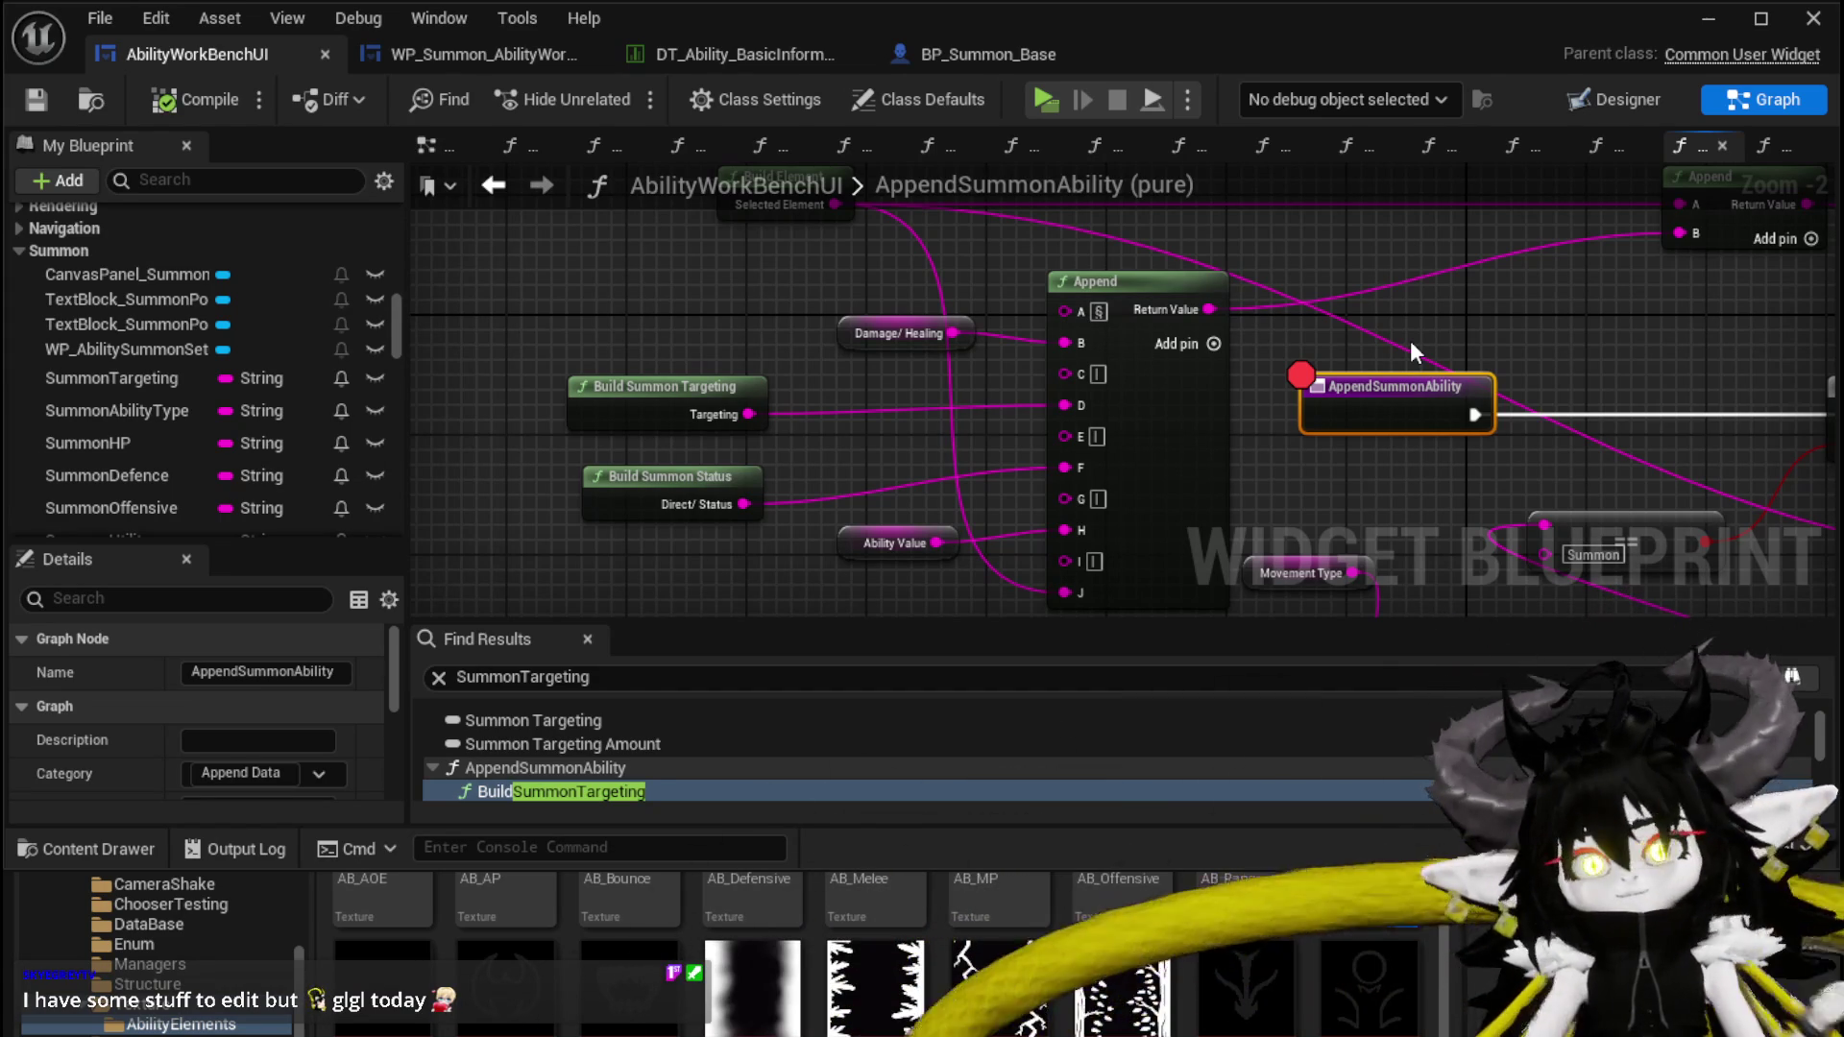
pyautogui.click(35, 99)
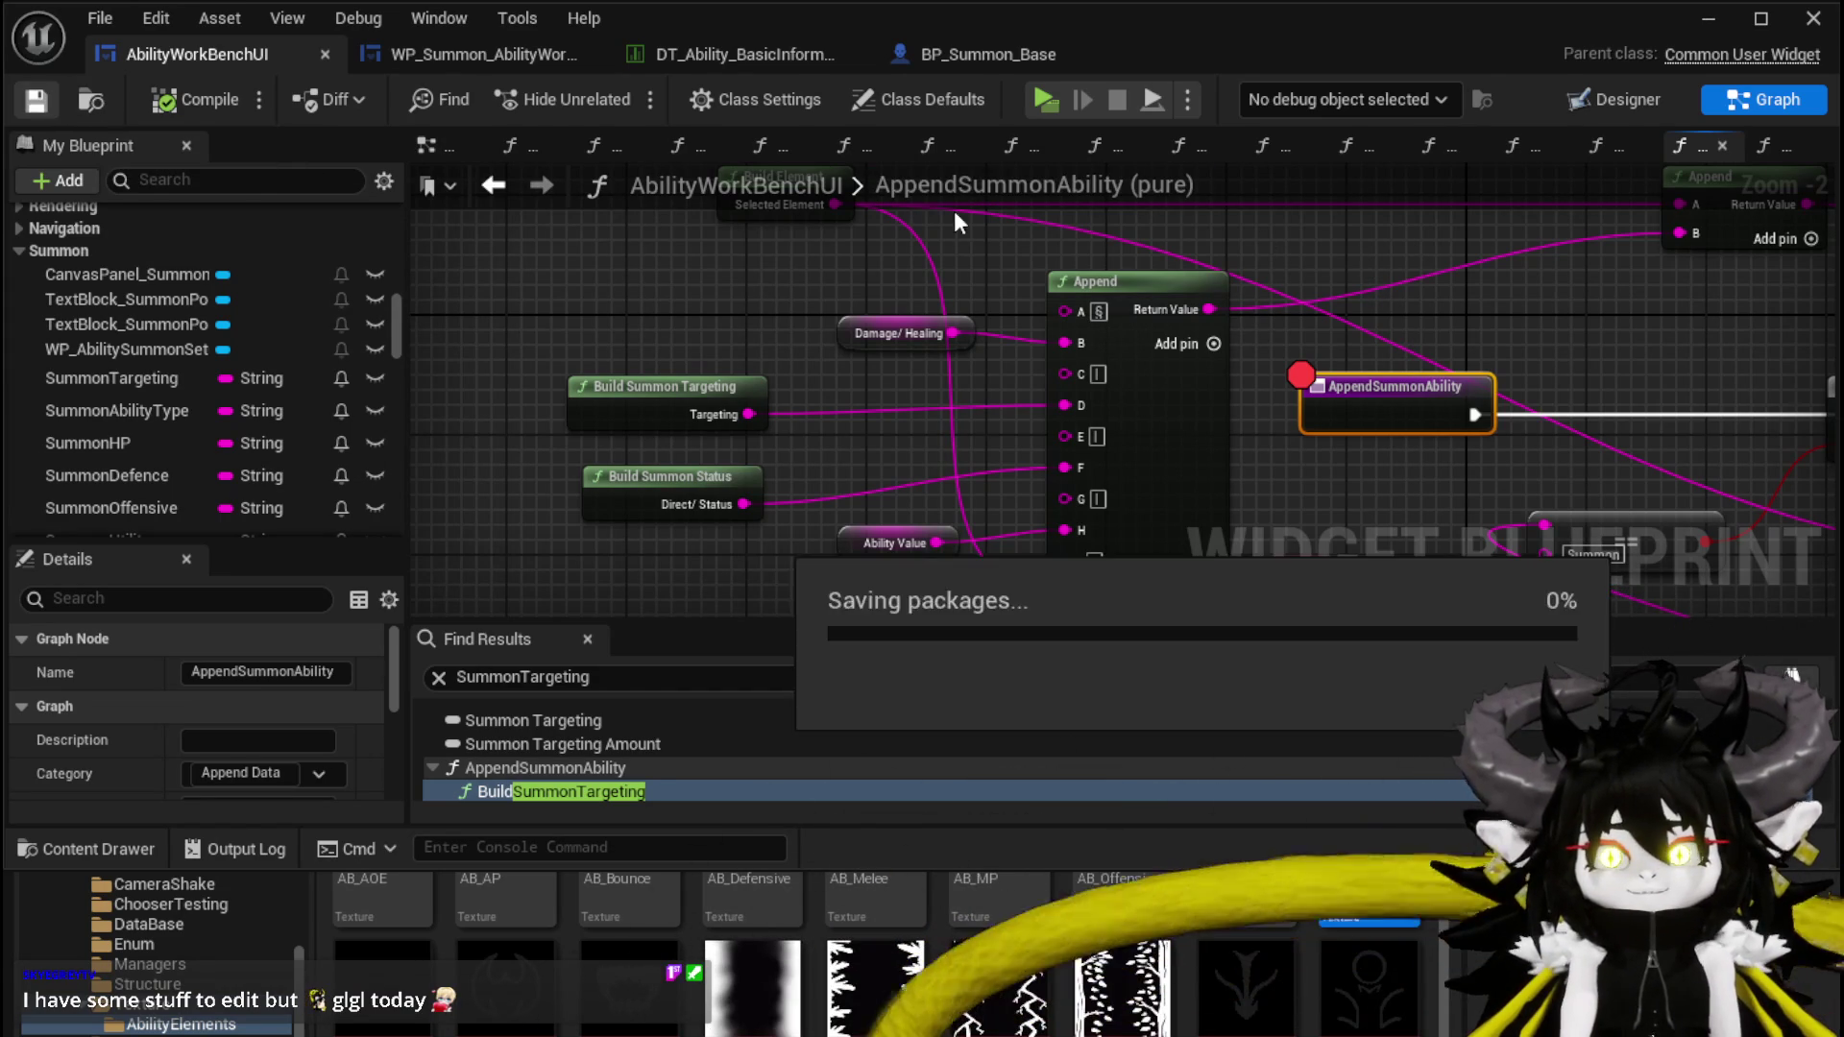
pyautogui.click(422, 146)
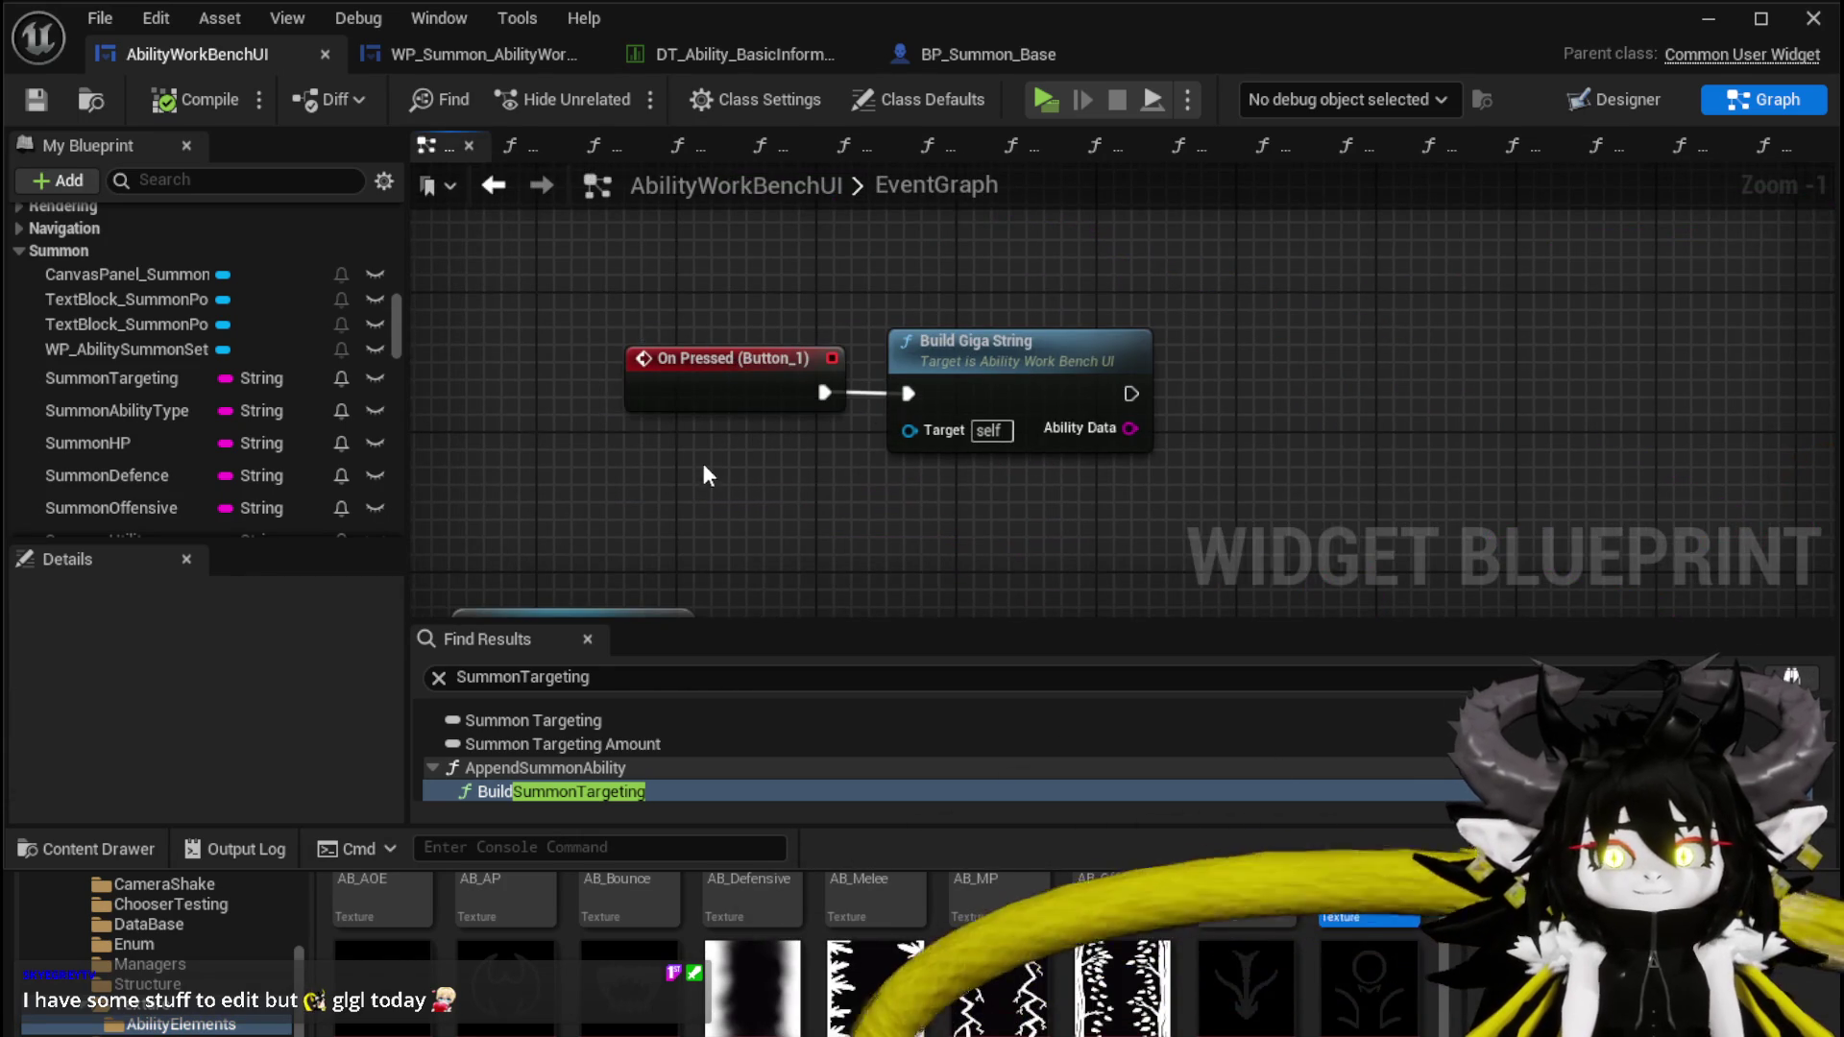
# Move the three getter nodes beside Set Visibility and save the blueprint
pyautogui.scroll(-5, 801, 464)
pyautogui.scroll(2, 835, 423)
pyautogui.moveTo(828, 321); pyautogui.dragTo(828, 324)
pyautogui.moveTo(785, 411); pyautogui.dragTo(911, 365)
pyautogui.click(746, 411)
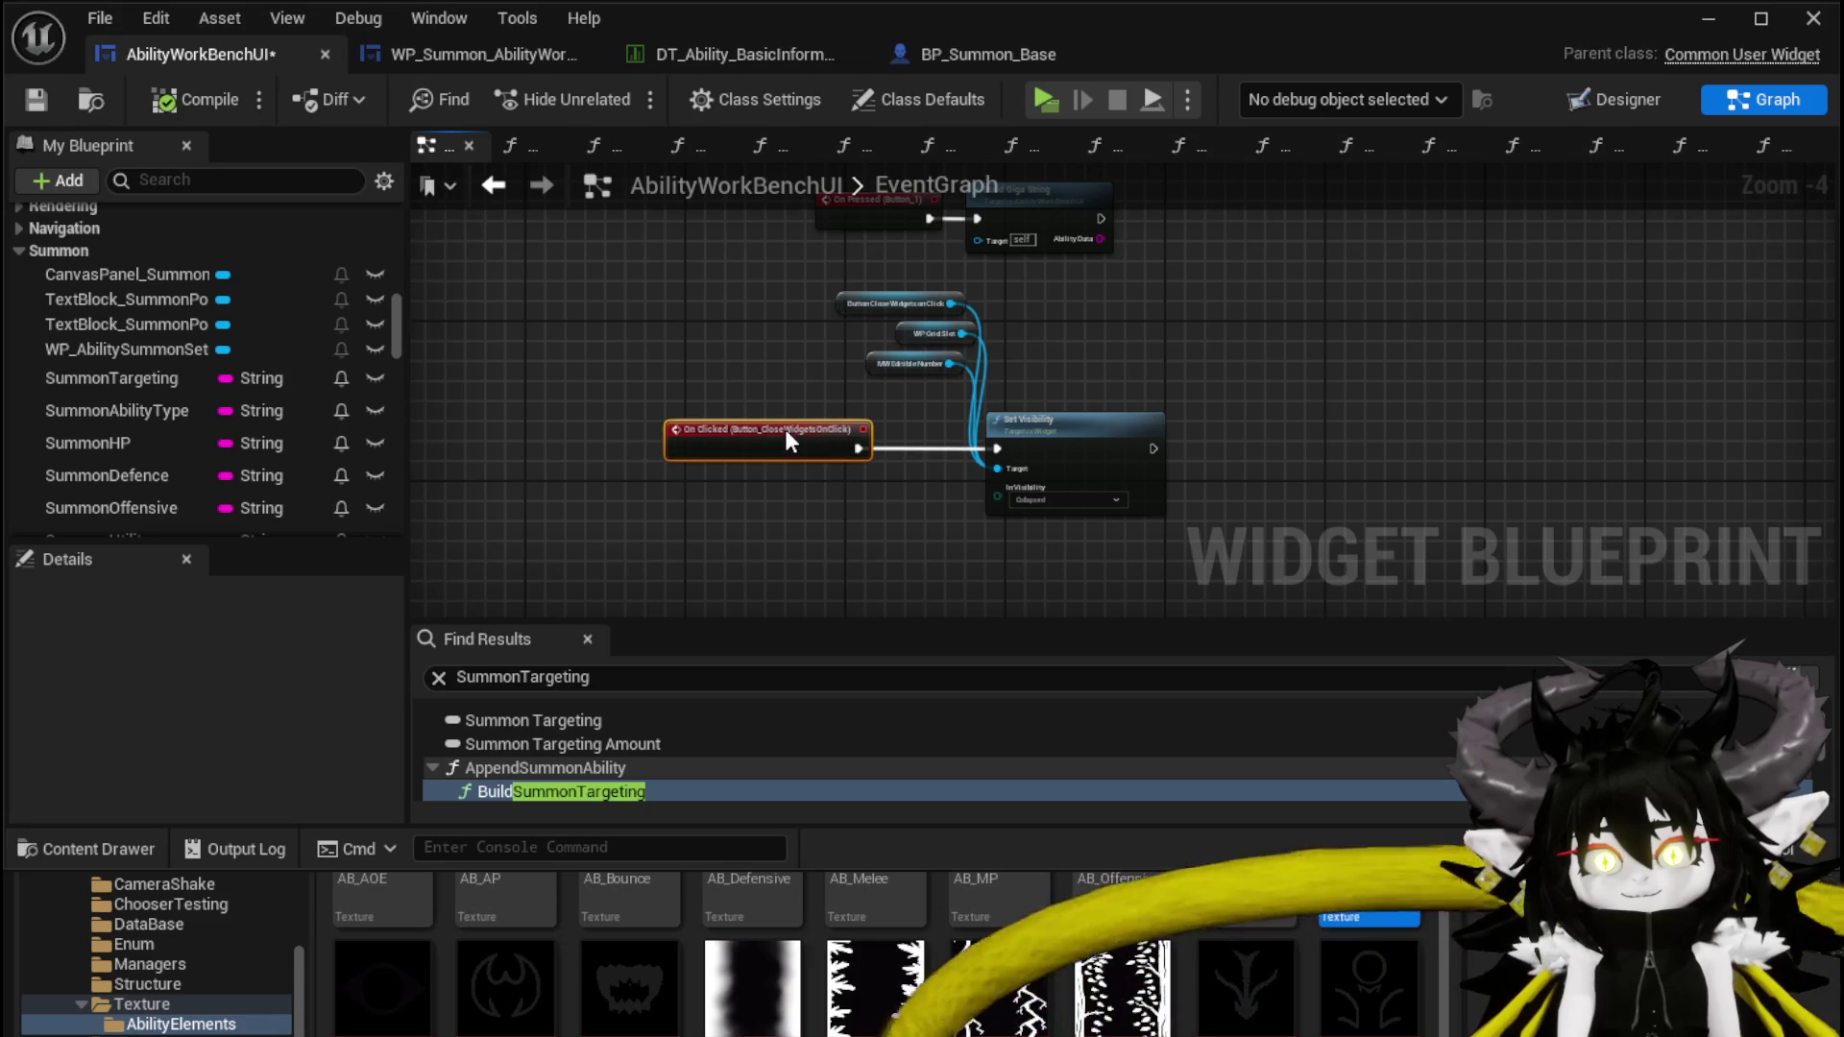
pyautogui.scroll(2, 730, 437)
pyautogui.moveTo(708, 416)
pyautogui.mouseDown()
pyautogui.moveTo(948, 280)
pyautogui.moveTo(834, 366)
pyautogui.moveTo(1081, 431)
pyautogui.moveTo(1063, 464)
pyautogui.moveTo(1098, 502)
pyautogui.mouseUp()
pyautogui.scroll(-1, 834, 374)
pyautogui.scroll(-1, 1081, 430)
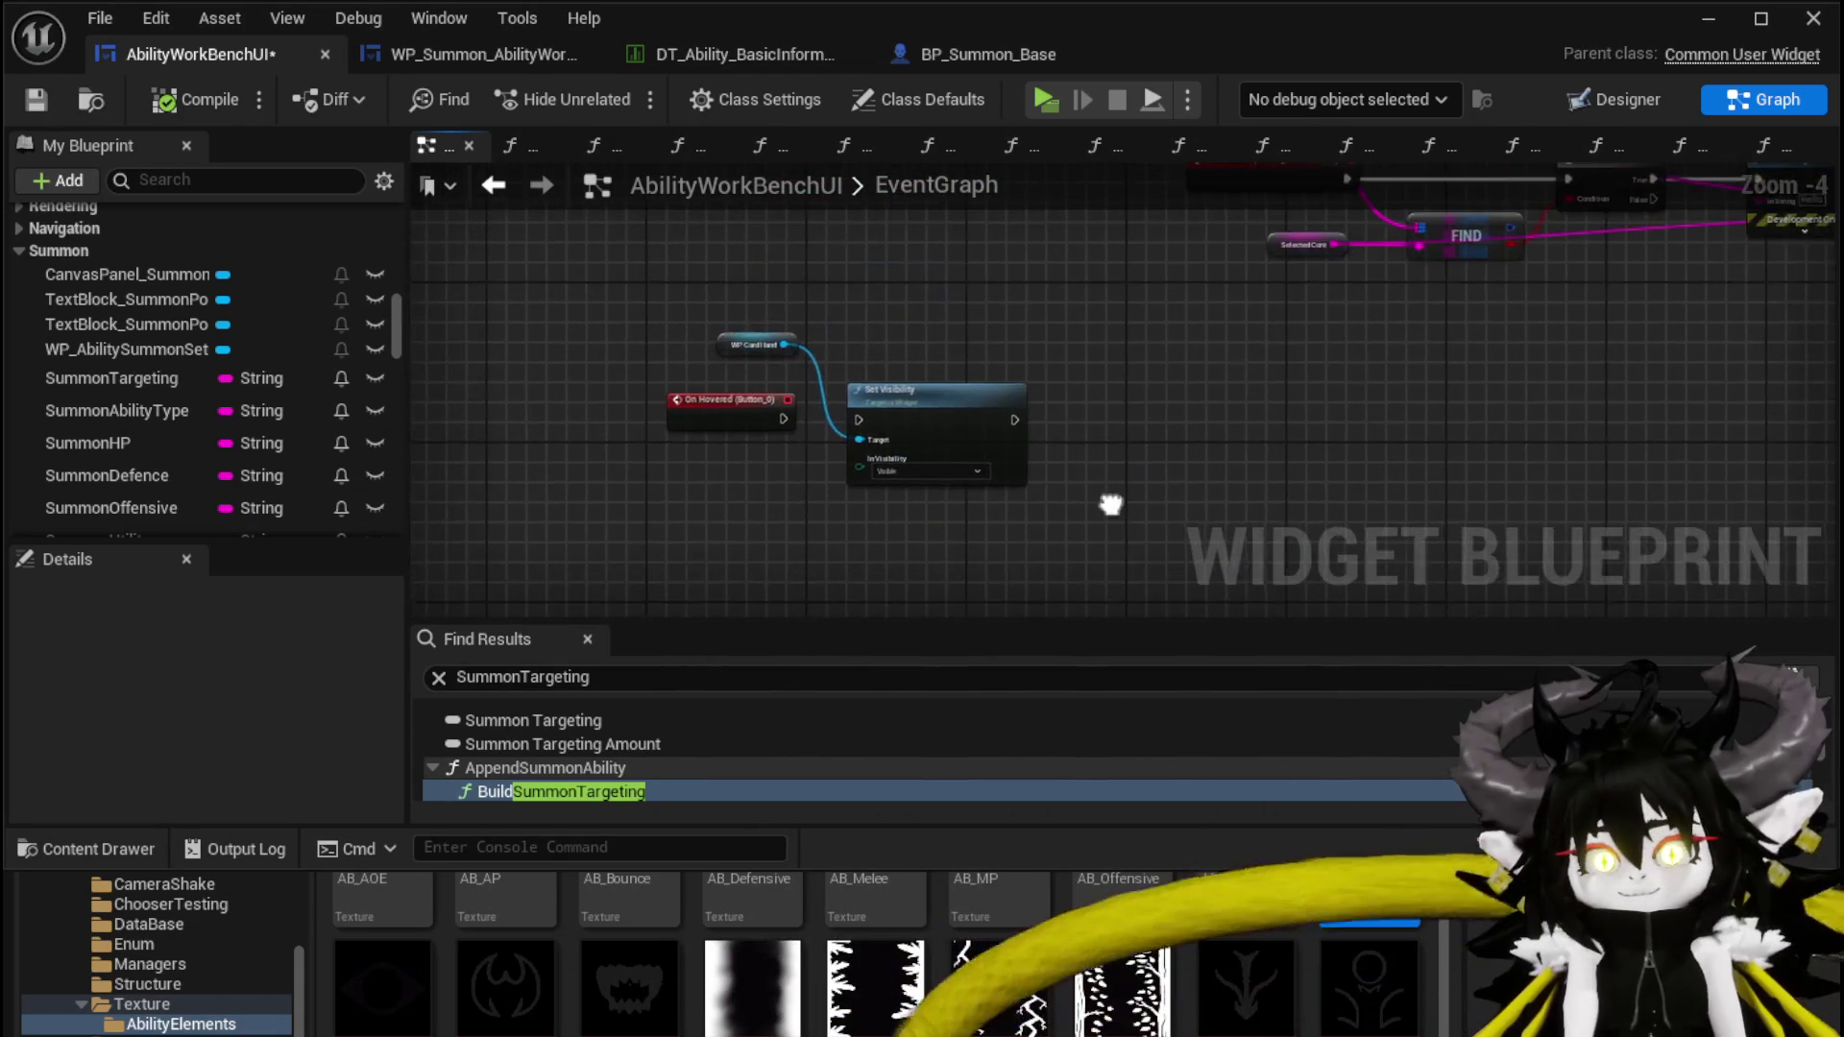
pyautogui.scroll(3, 699, 444)
pyautogui.scroll(-3, 1074, 292)
pyautogui.scroll(-1, 565, 544)
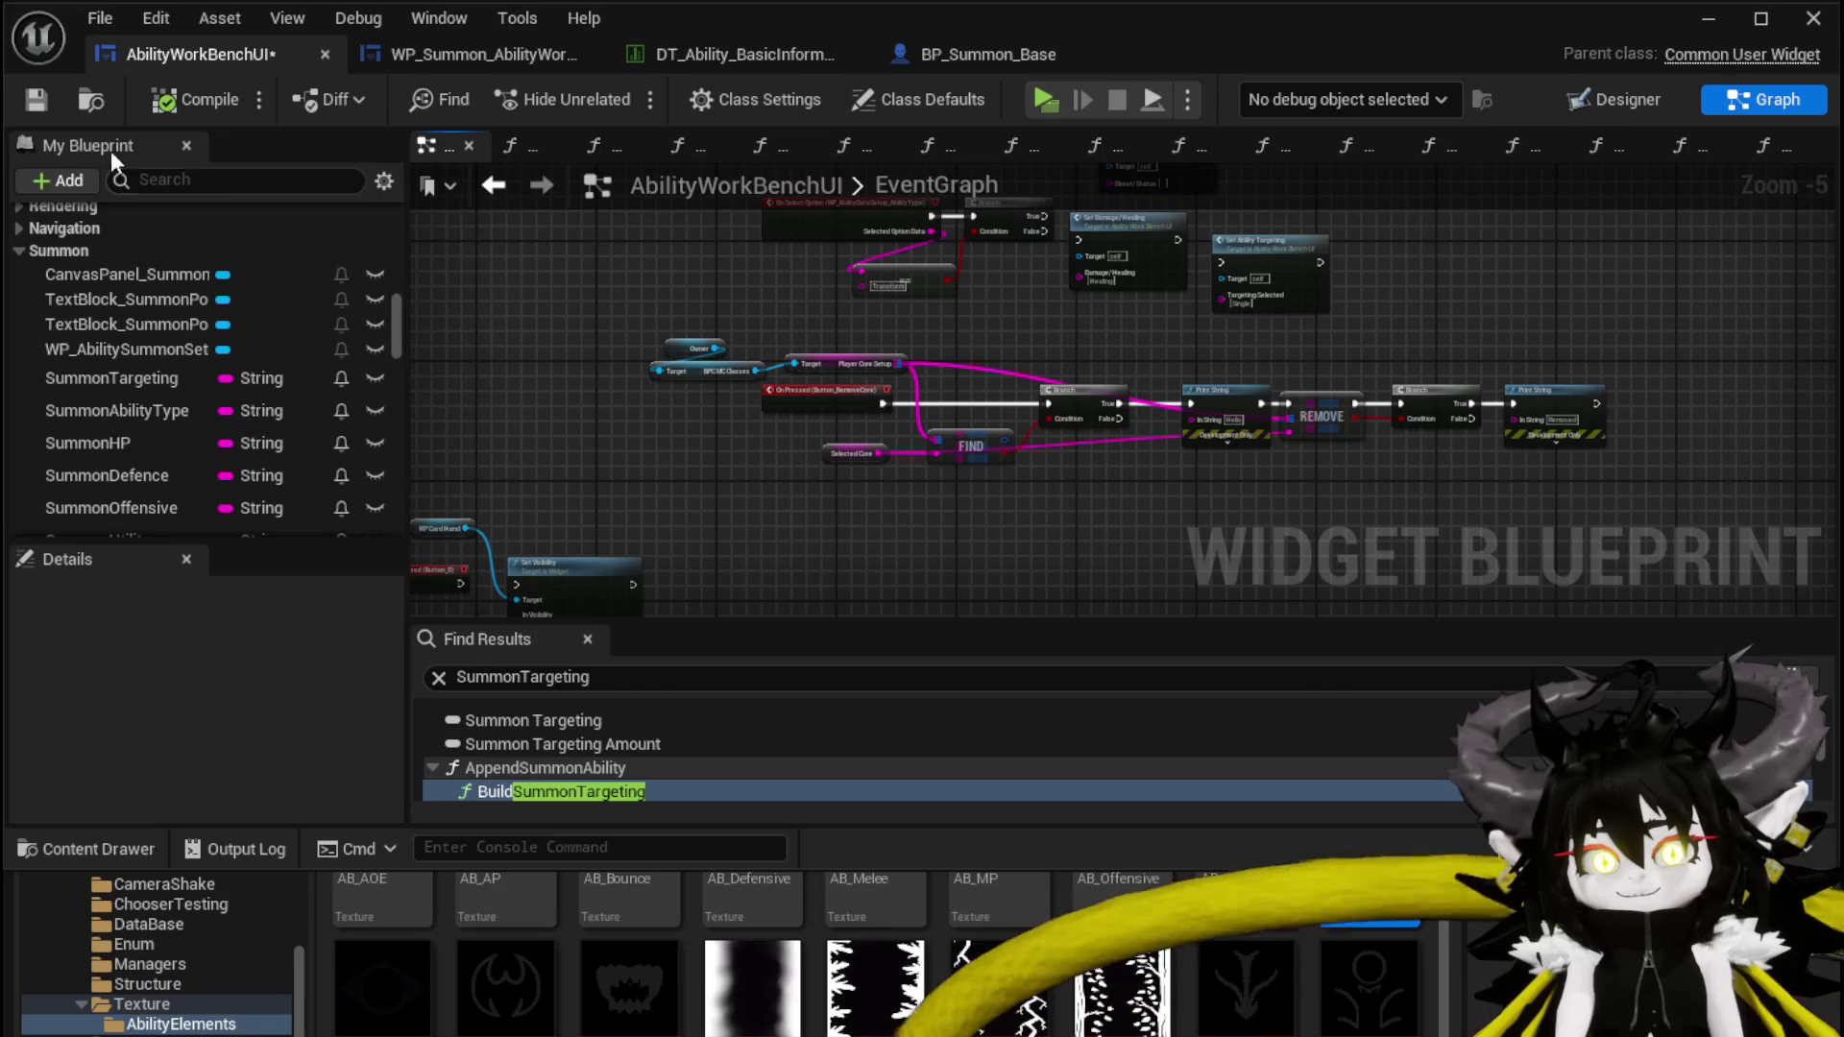
pyautogui.click(46, 100)
# Nudge the Owner and BPC MC Classes nodes up to line up, then save
pyautogui.scroll(3, 1104, 406)
pyautogui.scroll(-1, 1173, 331)
pyautogui.scroll(-1, 1173, 331)
pyautogui.scroll(2, 940, 382)
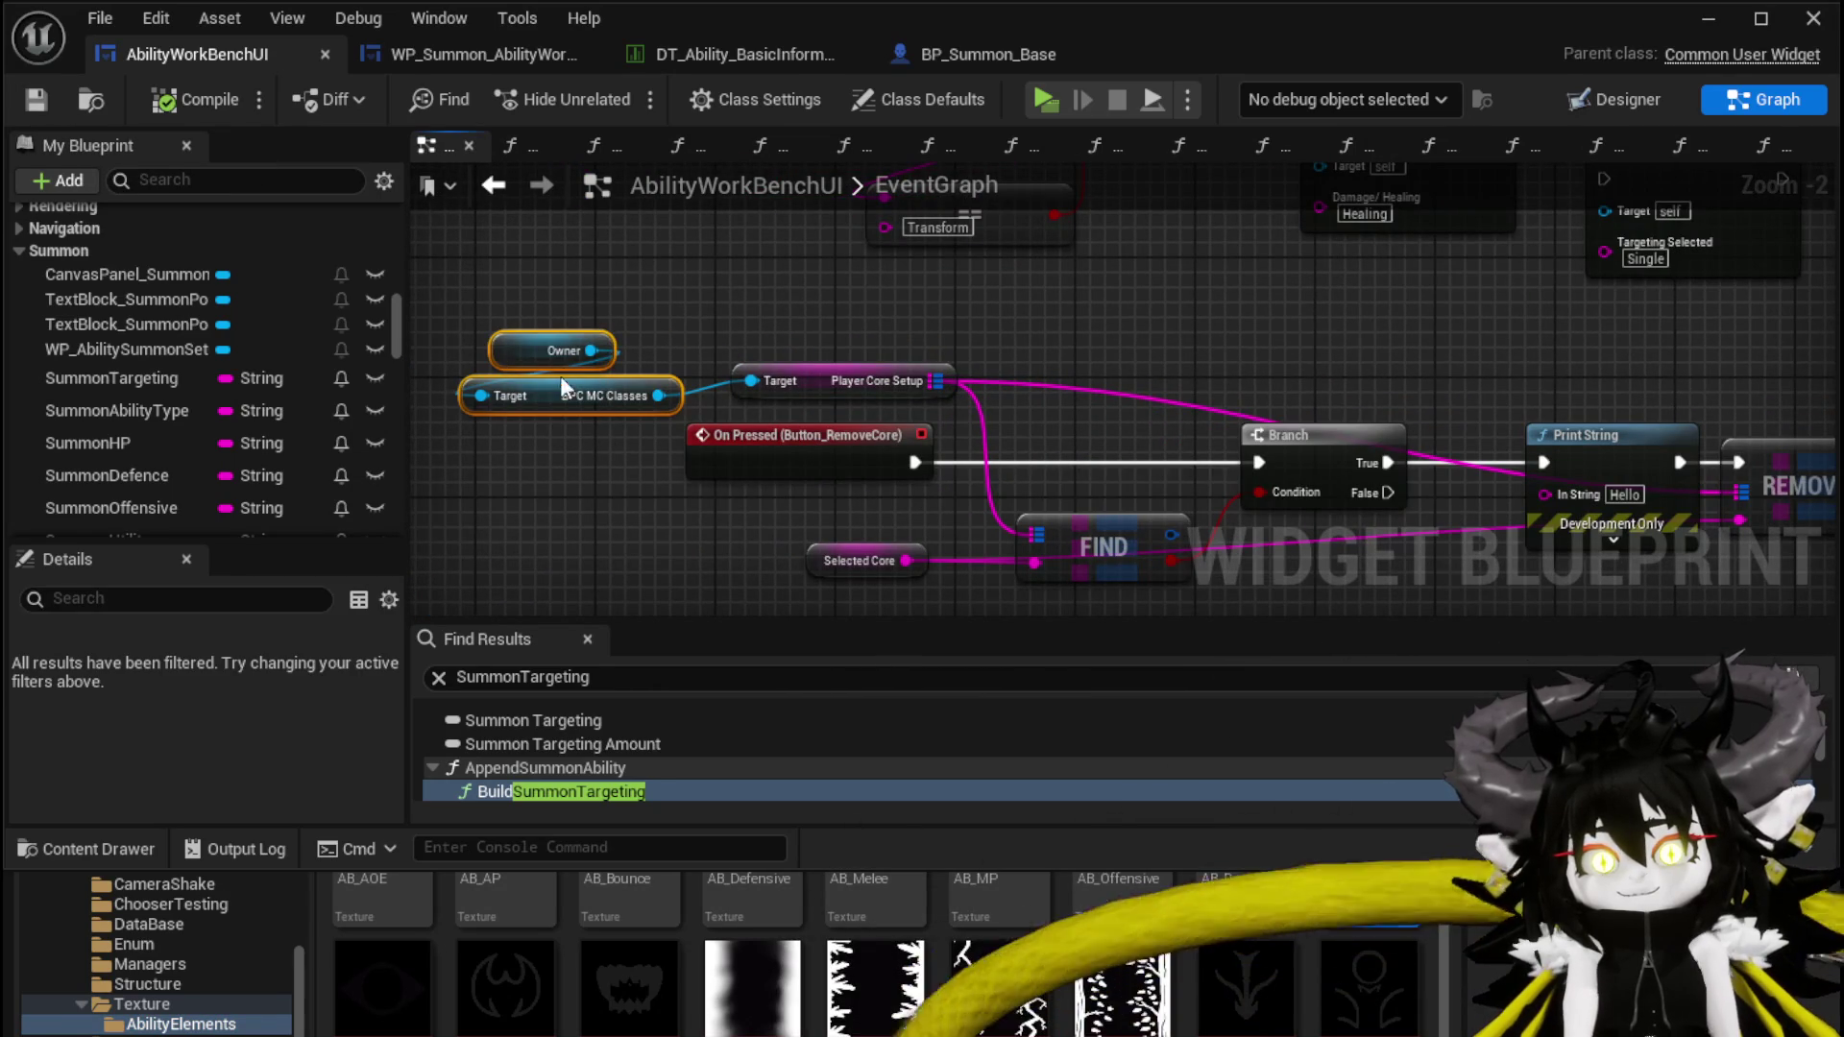
pyautogui.moveTo(556, 377); pyautogui.dragTo(556, 363)
pyautogui.moveTo(746, 296); pyautogui.dragTo(654, 513)
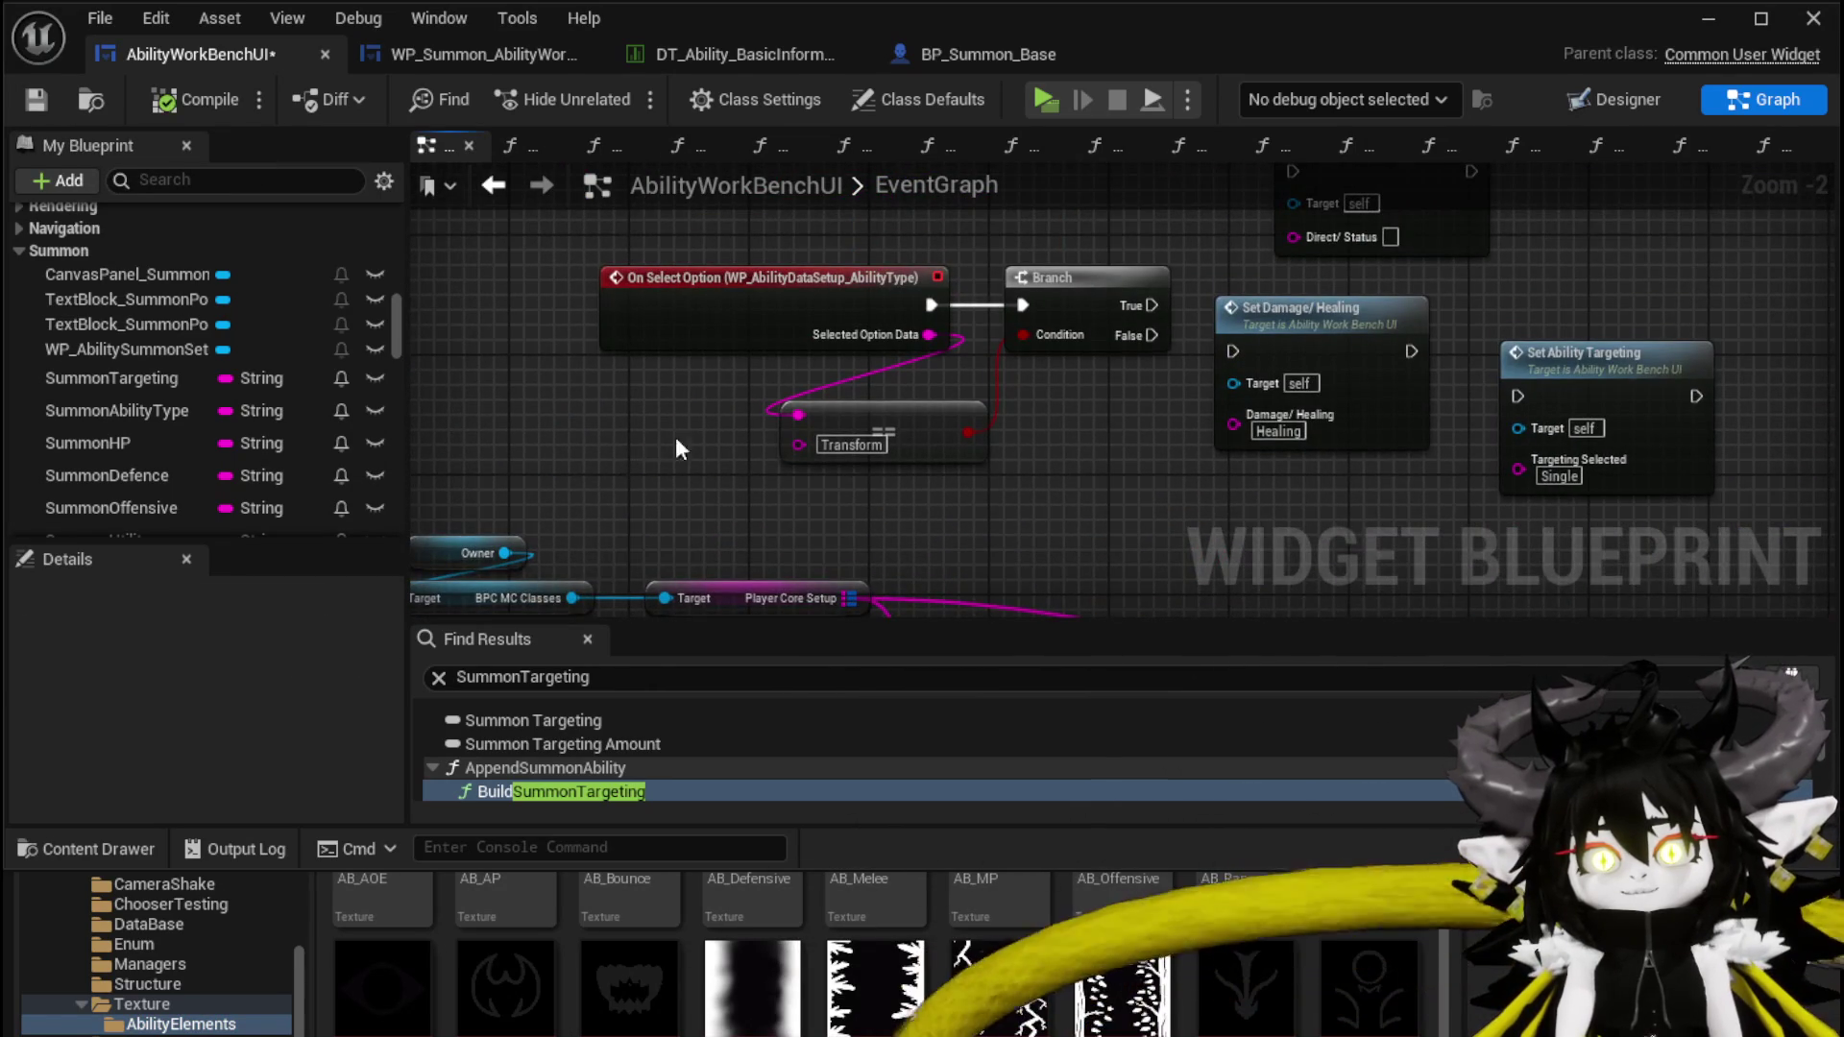
pyautogui.scroll(-2, 1051, 480)
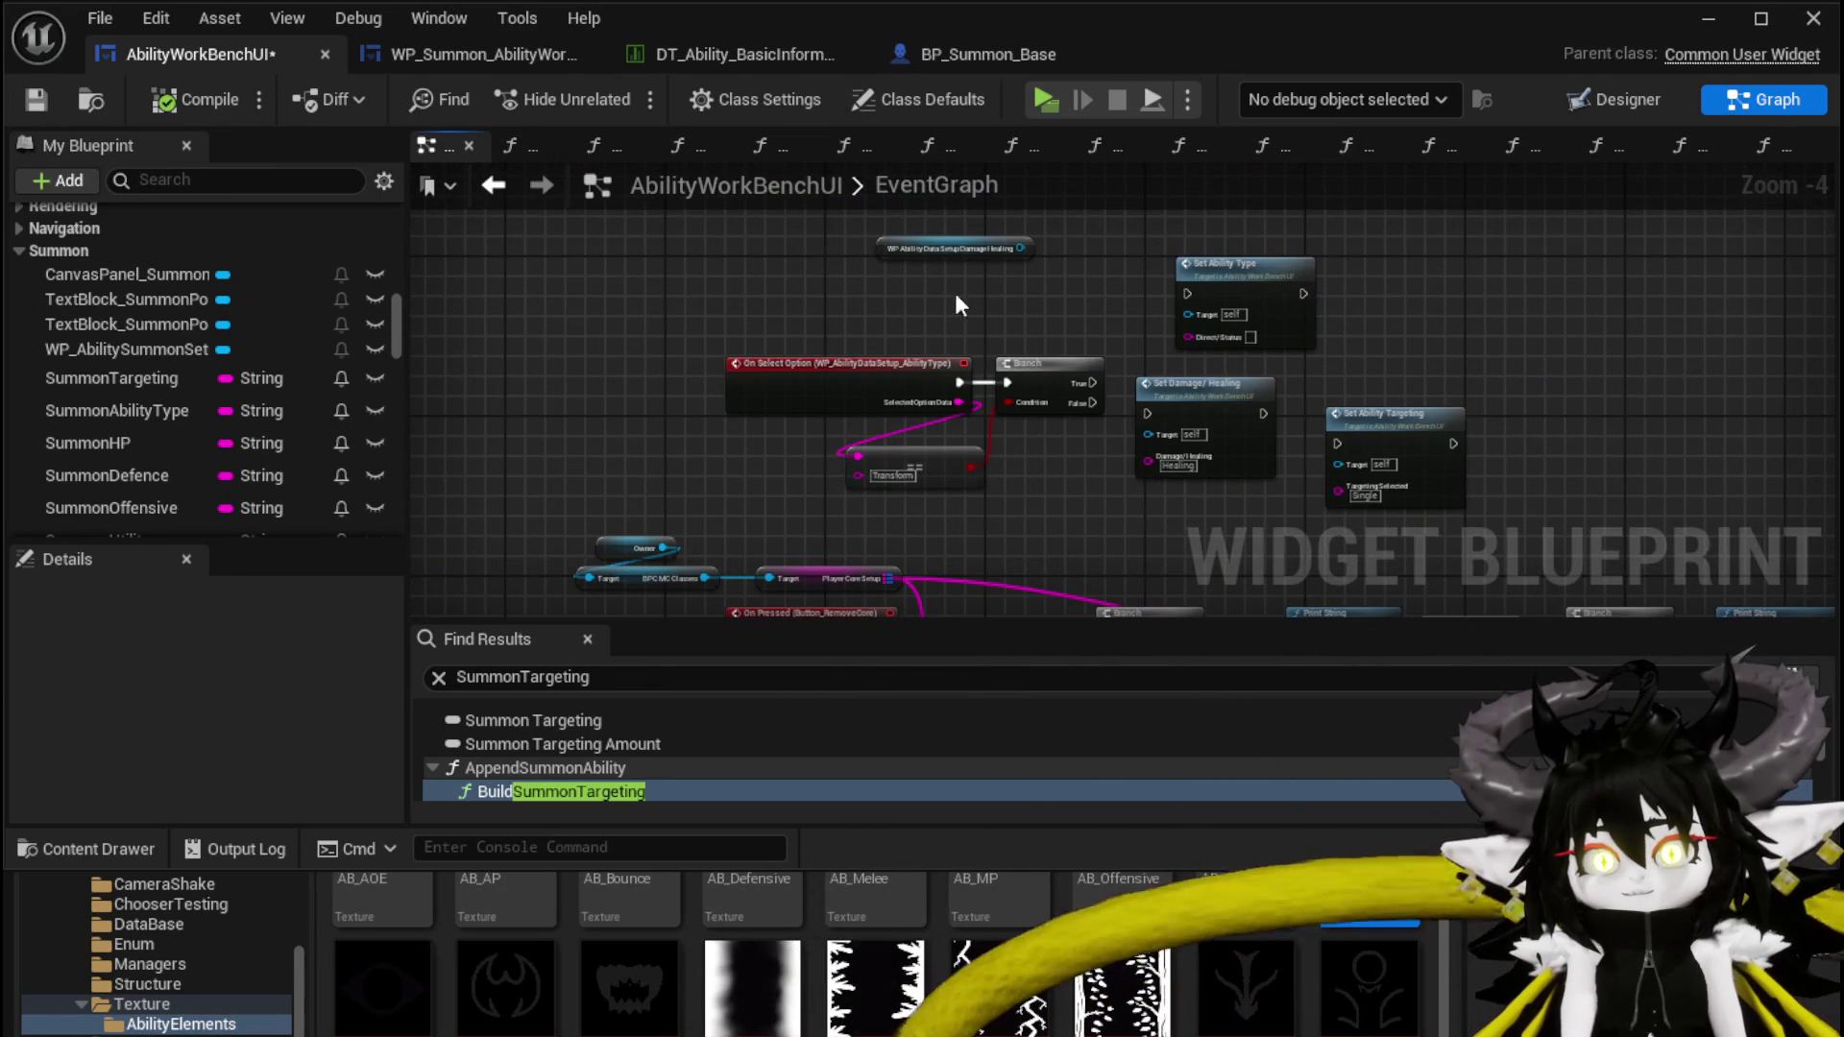
pyautogui.click(38, 100)
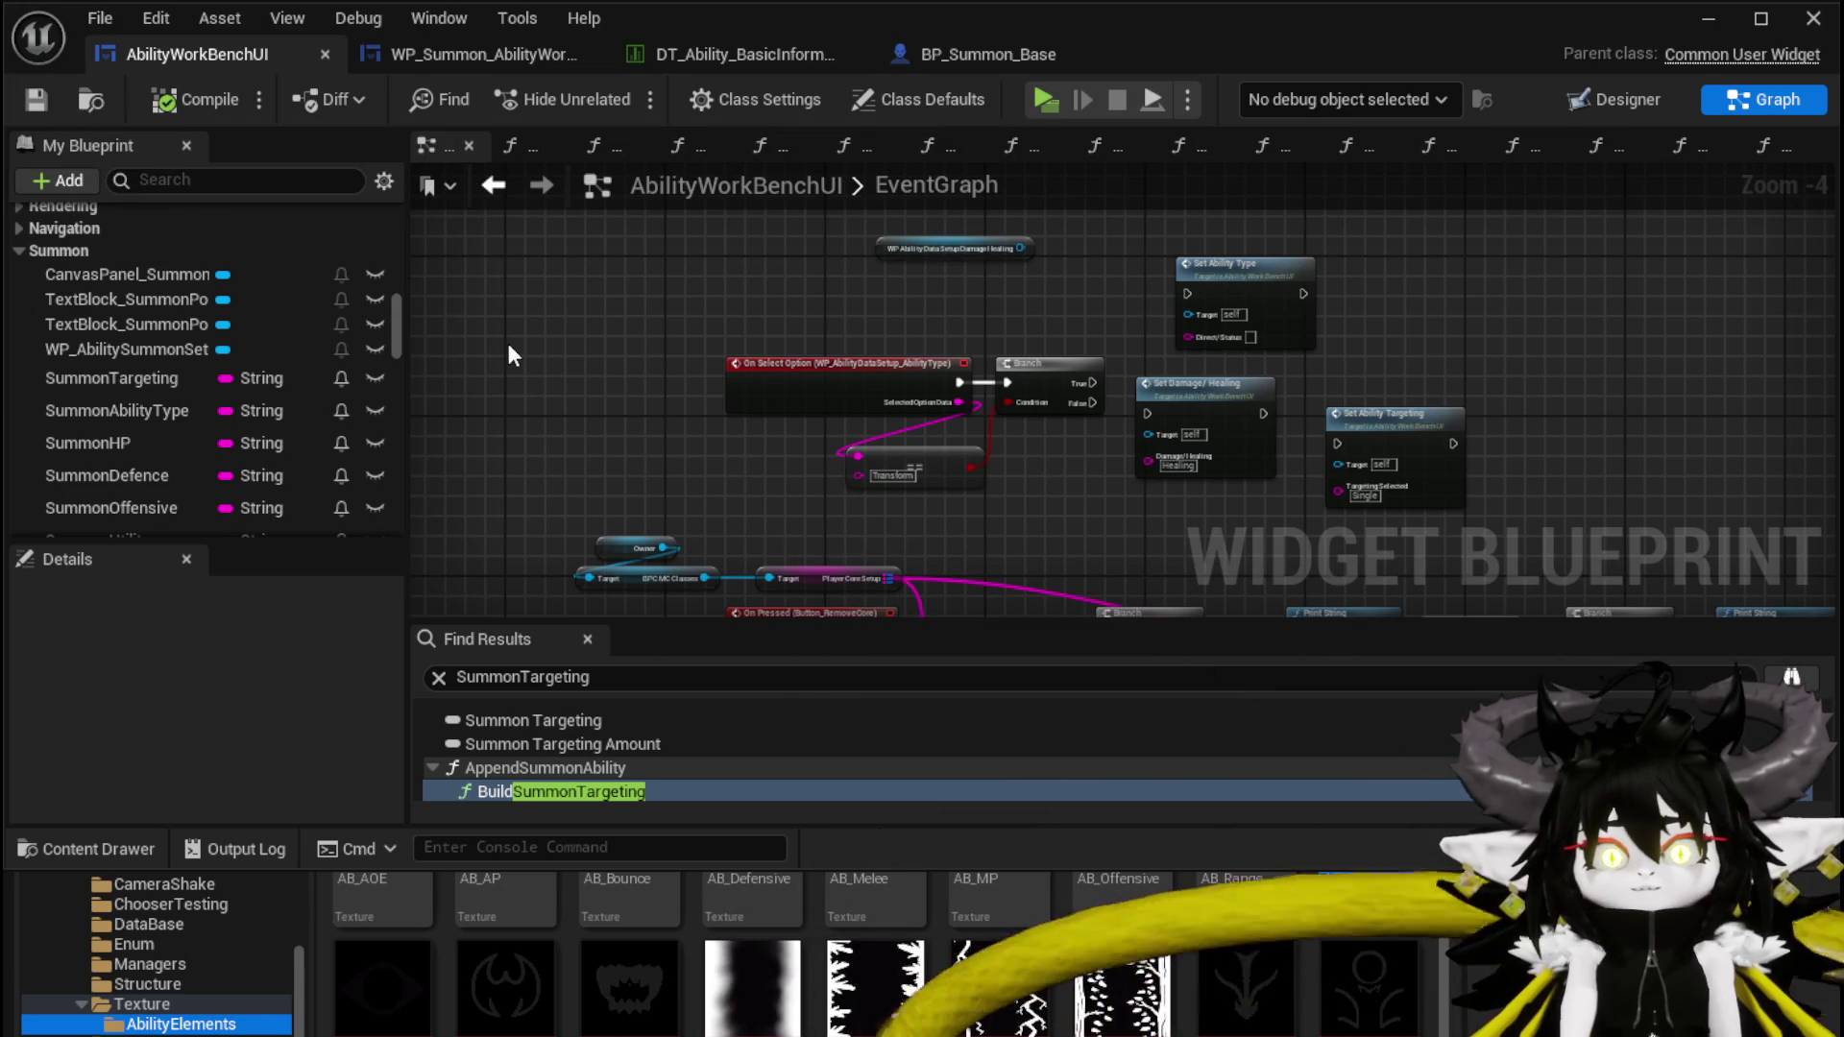
# Review the EventGraph around the On Pressed and Remove chain and save with Ctrl+S
pyautogui.scroll(-1, 259, 361)
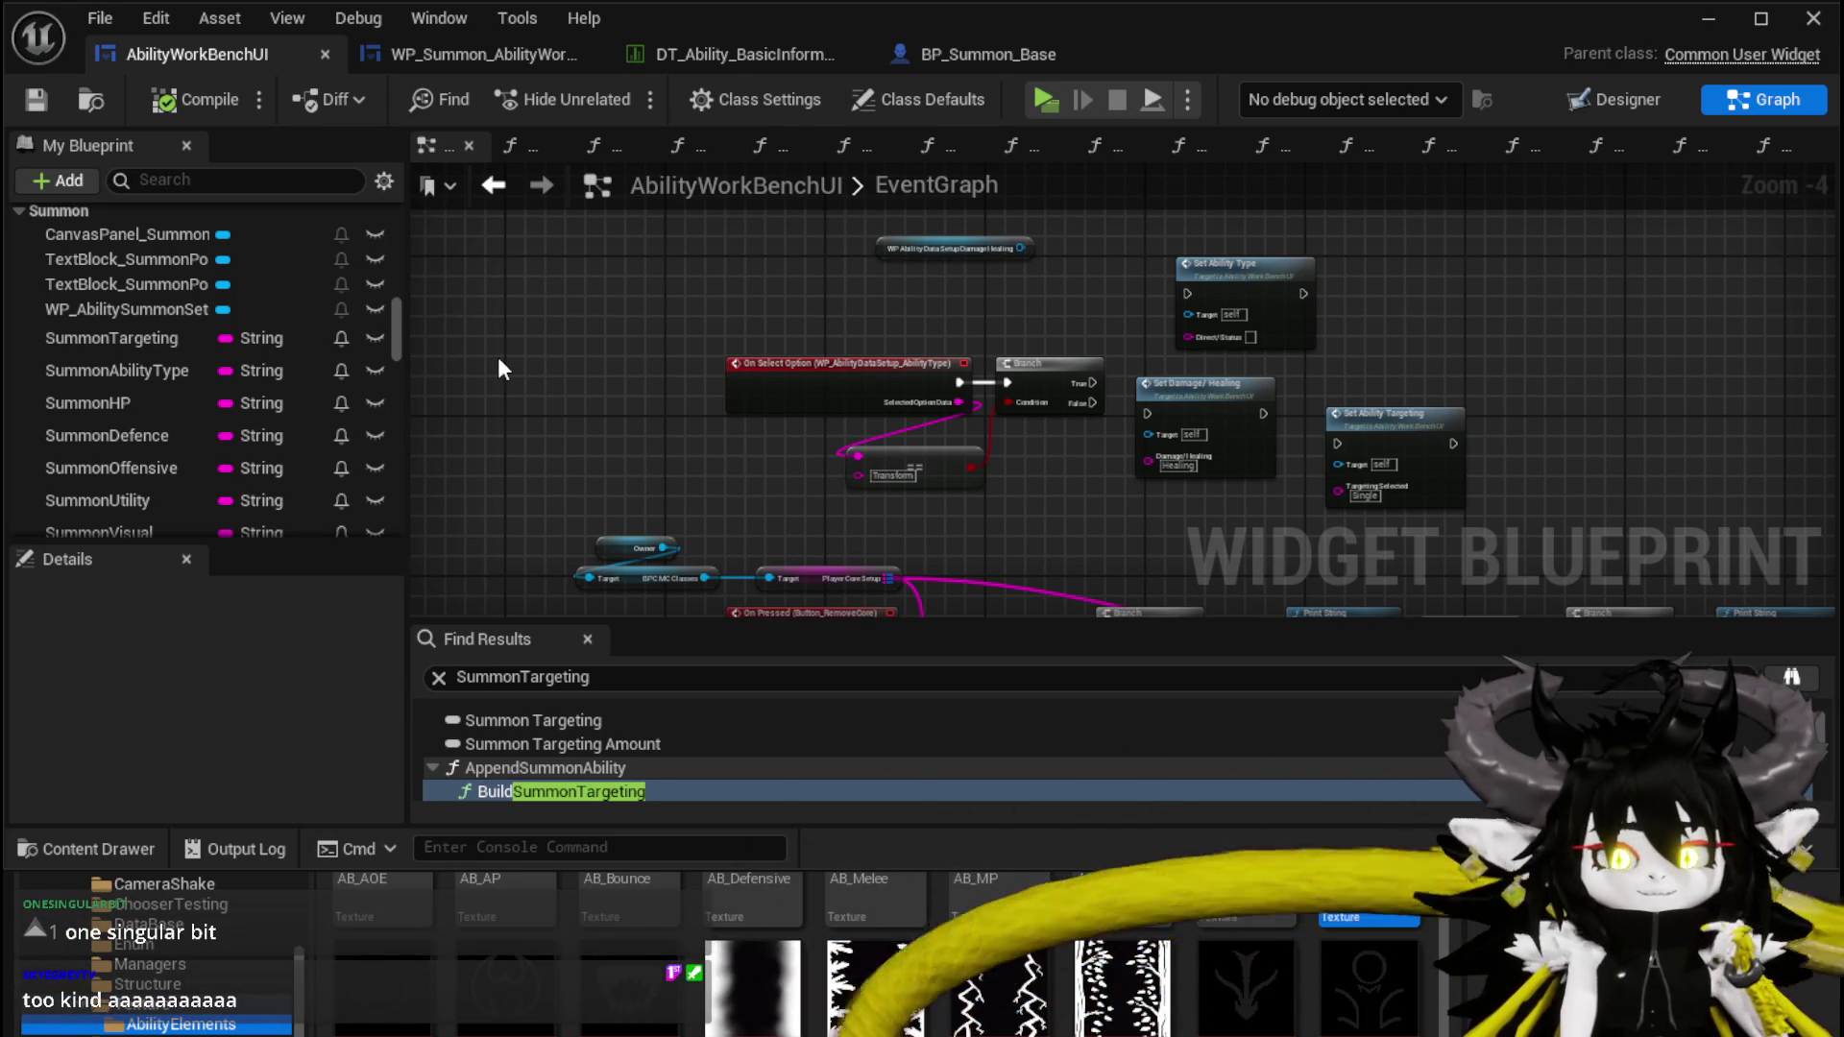
pyautogui.moveTo(552, 360)
pyautogui.mouseDown()
pyautogui.moveTo(984, 299)
pyautogui.moveTo(1095, 334)
pyautogui.moveTo(953, 302)
pyautogui.moveTo(1108, 302)
pyautogui.moveTo(941, 298)
pyautogui.mouseUp()
pyautogui.scroll(2, 998, 306)
pyautogui.scroll(-3, 1152, 288)
pyautogui.scroll(-3, 910, 301)
pyautogui.scroll(4, 811, 576)
pyautogui.moveTo(1042, 463)
pyautogui.mouseDown()
pyautogui.moveTo(1027, 509)
pyautogui.moveTo(1081, 363)
pyautogui.mouseUp()
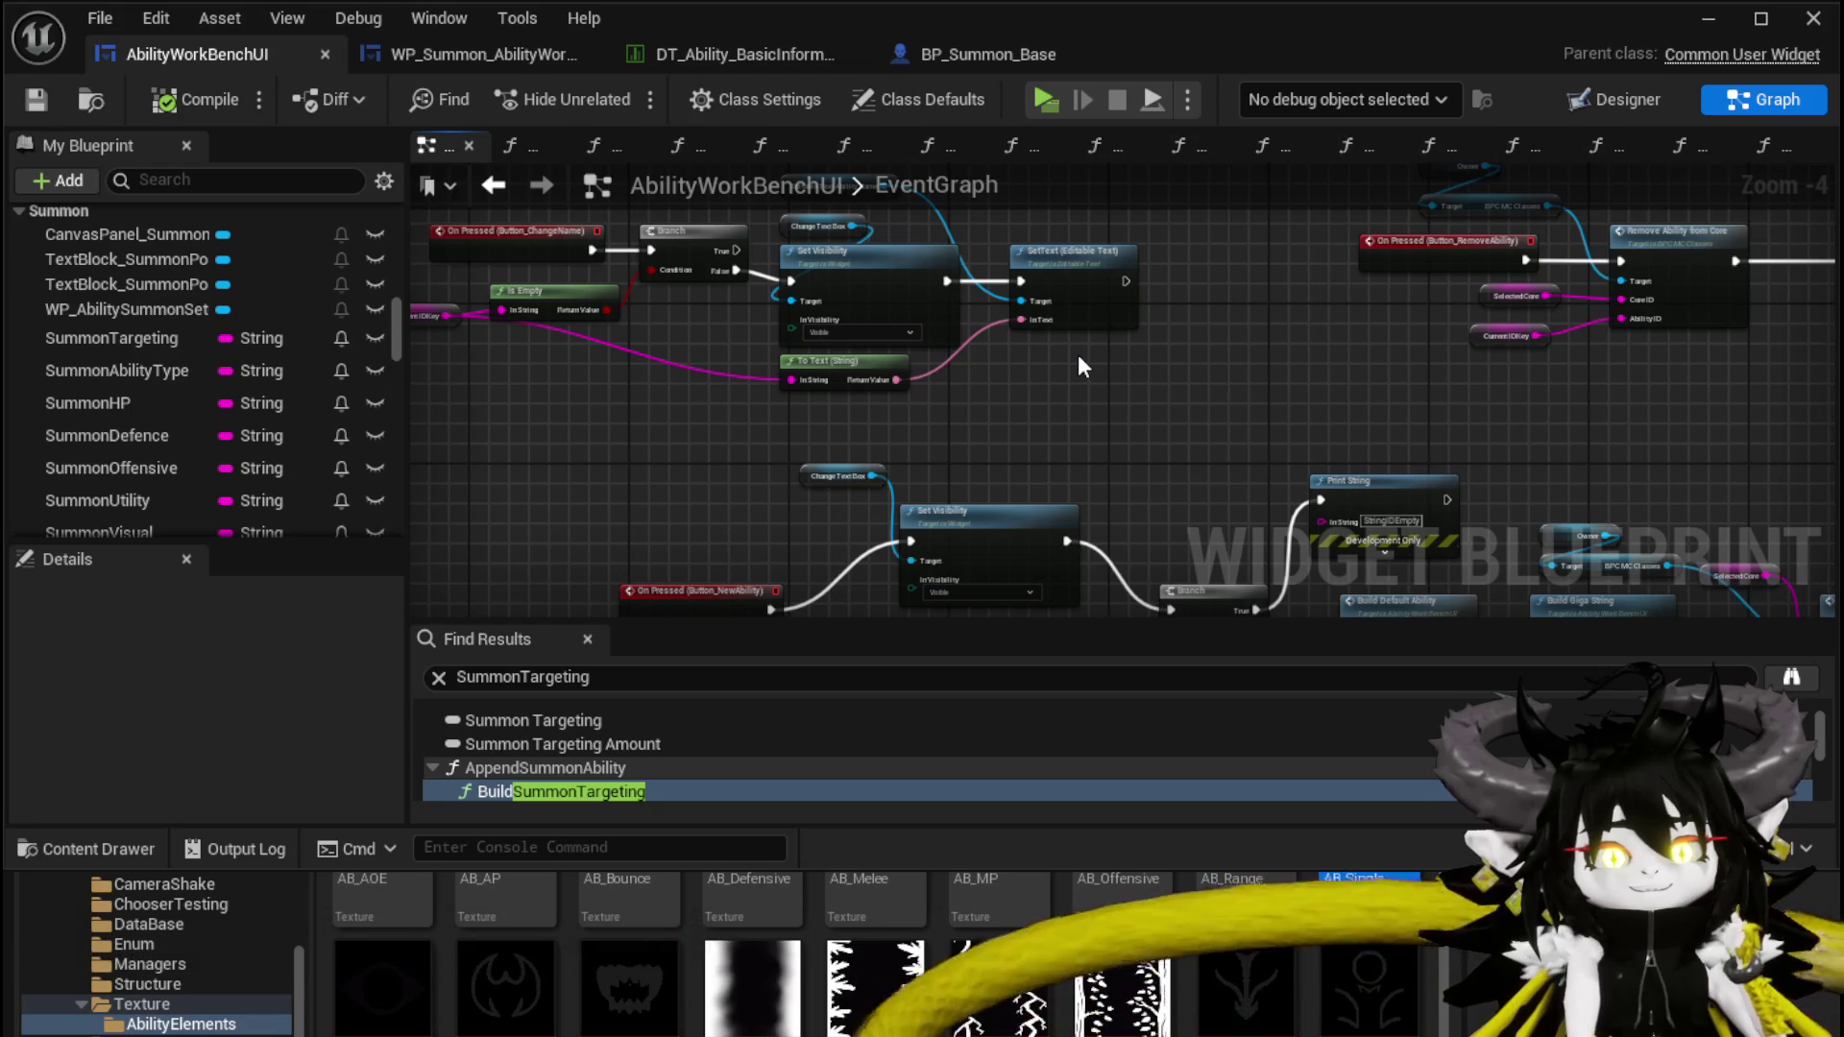
pyautogui.moveTo(1077, 355); pyautogui.dragTo(855, 427)
pyautogui.moveTo(1155, 255)
pyautogui.mouseDown()
pyautogui.moveTo(1091, 308)
pyautogui.moveTo(807, 388)
pyautogui.moveTo(973, 492)
pyautogui.mouseUp()
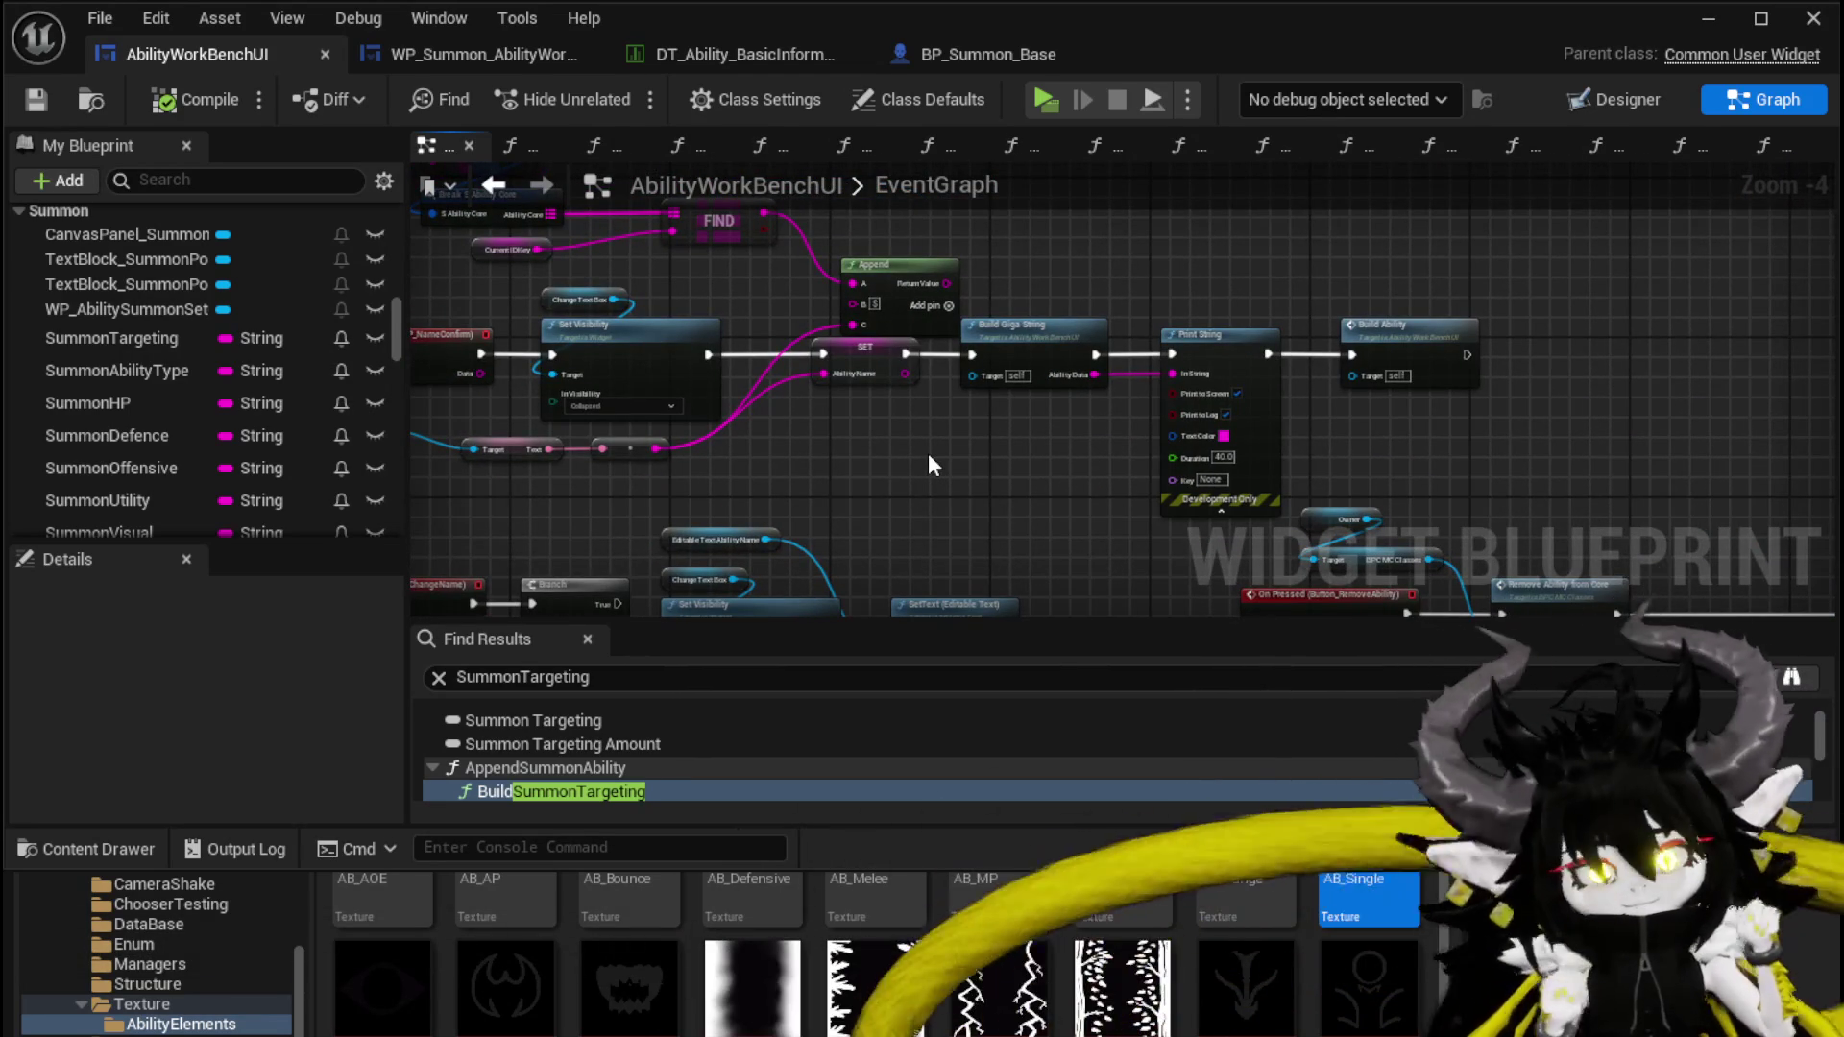
pyautogui.moveTo(604, 271); pyautogui.dragTo(857, 407)
pyautogui.hotkey('ctrl', 's')
pyautogui.scroll(-6, 1160, 369)
pyautogui.moveTo(1047, 441); pyautogui.dragTo(1195, 338)
pyautogui.scroll(10, 148, 280)
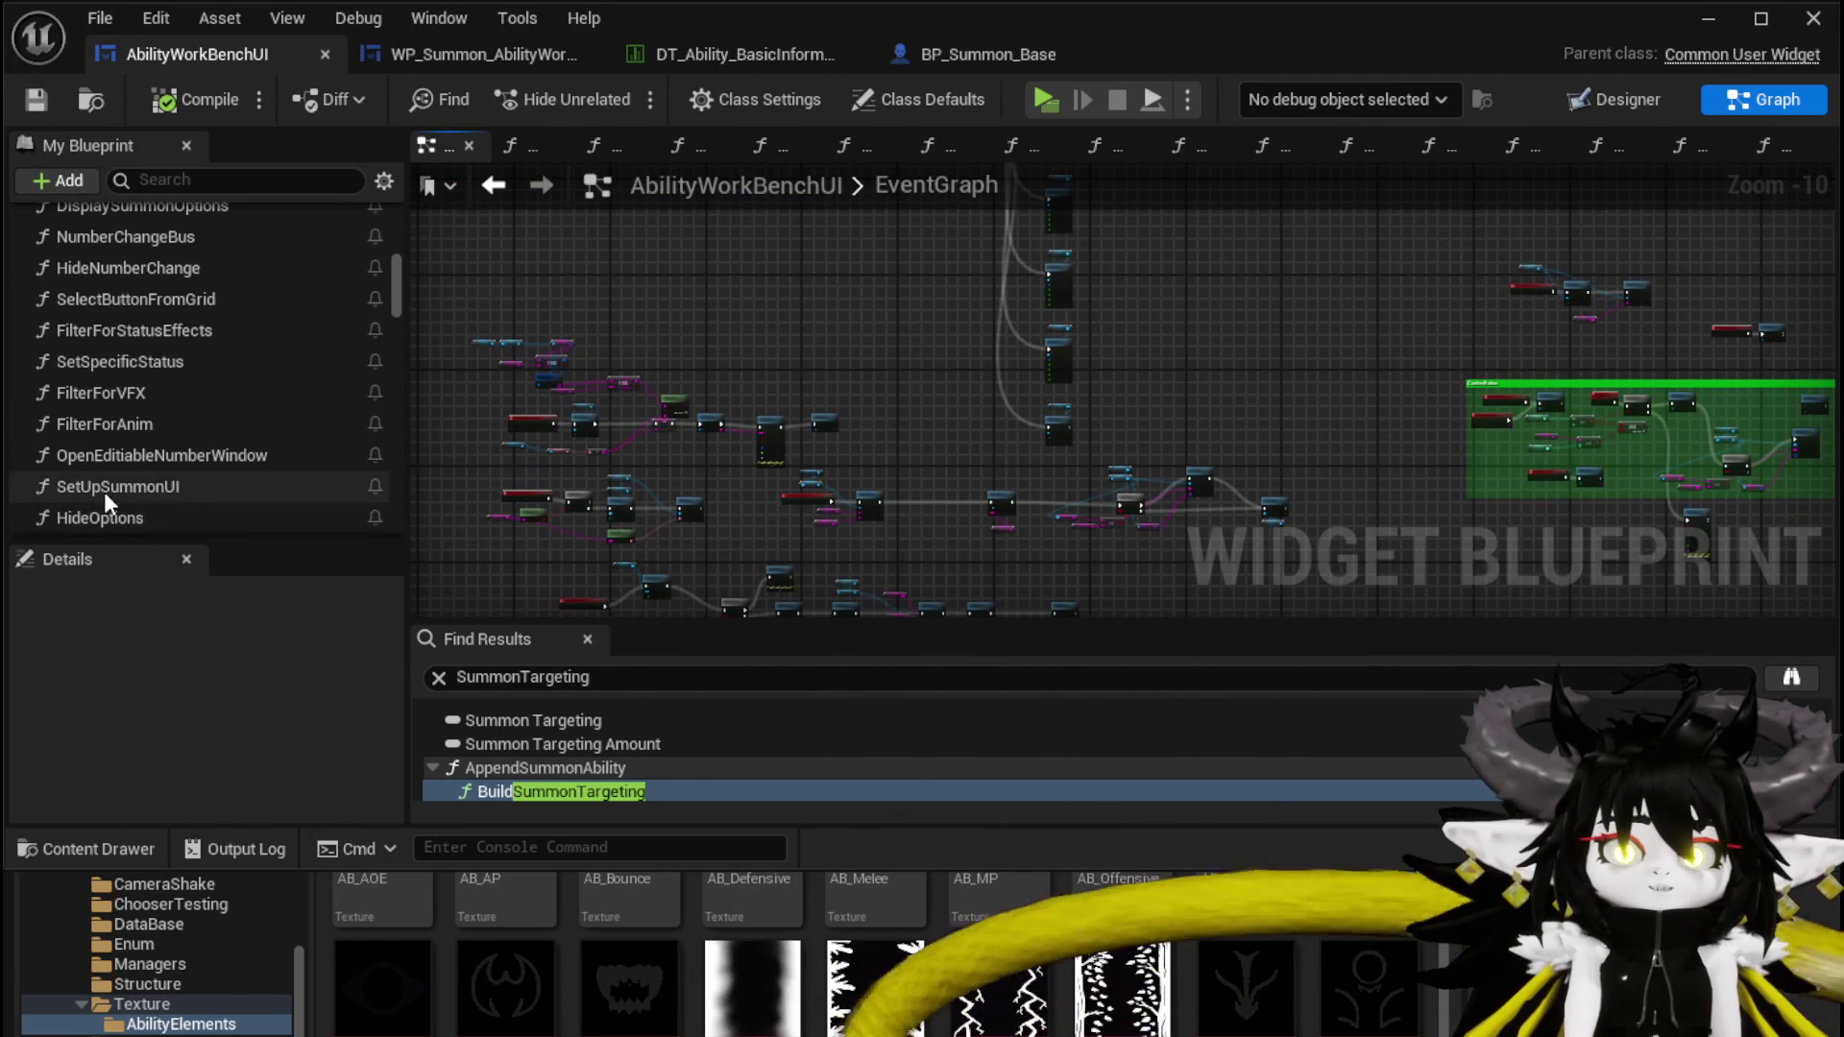
# Open SelectButtonFromGrid and follow its Display Summon Options call into that function
pyautogui.scroll(3, 142, 313)
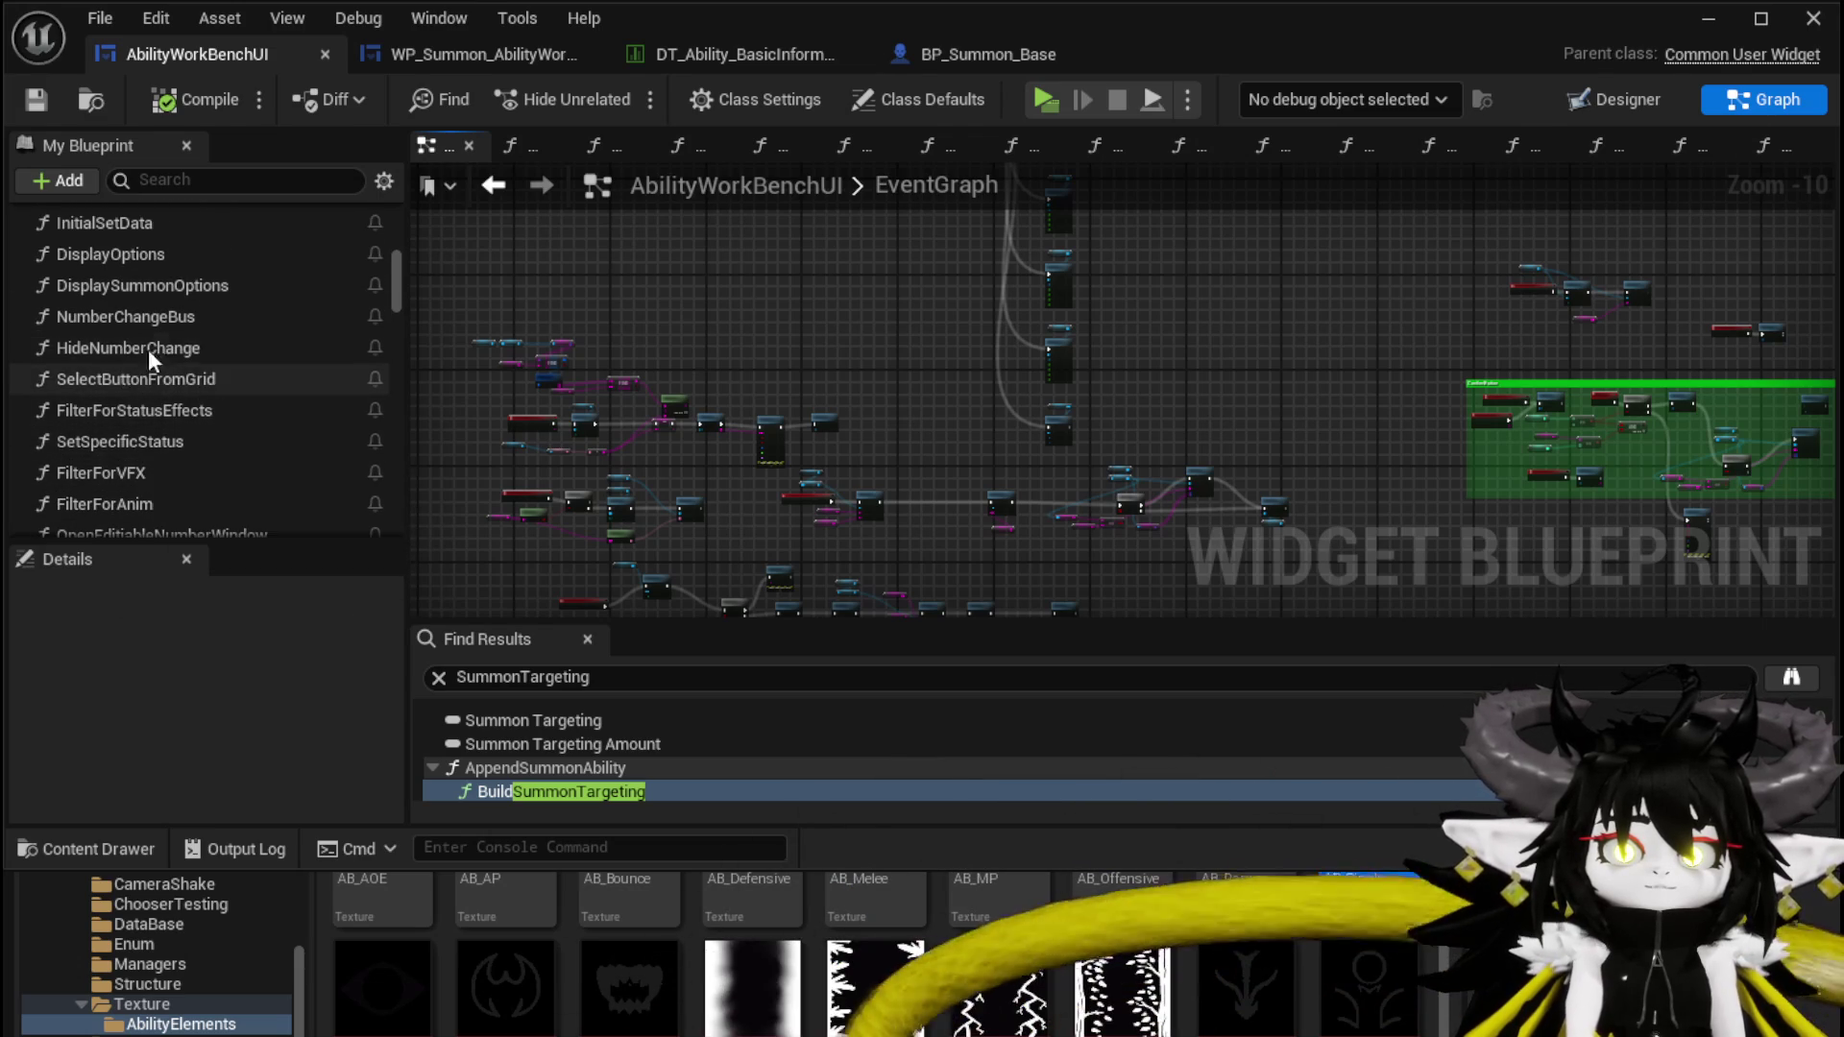
pyautogui.scroll(1, 150, 409)
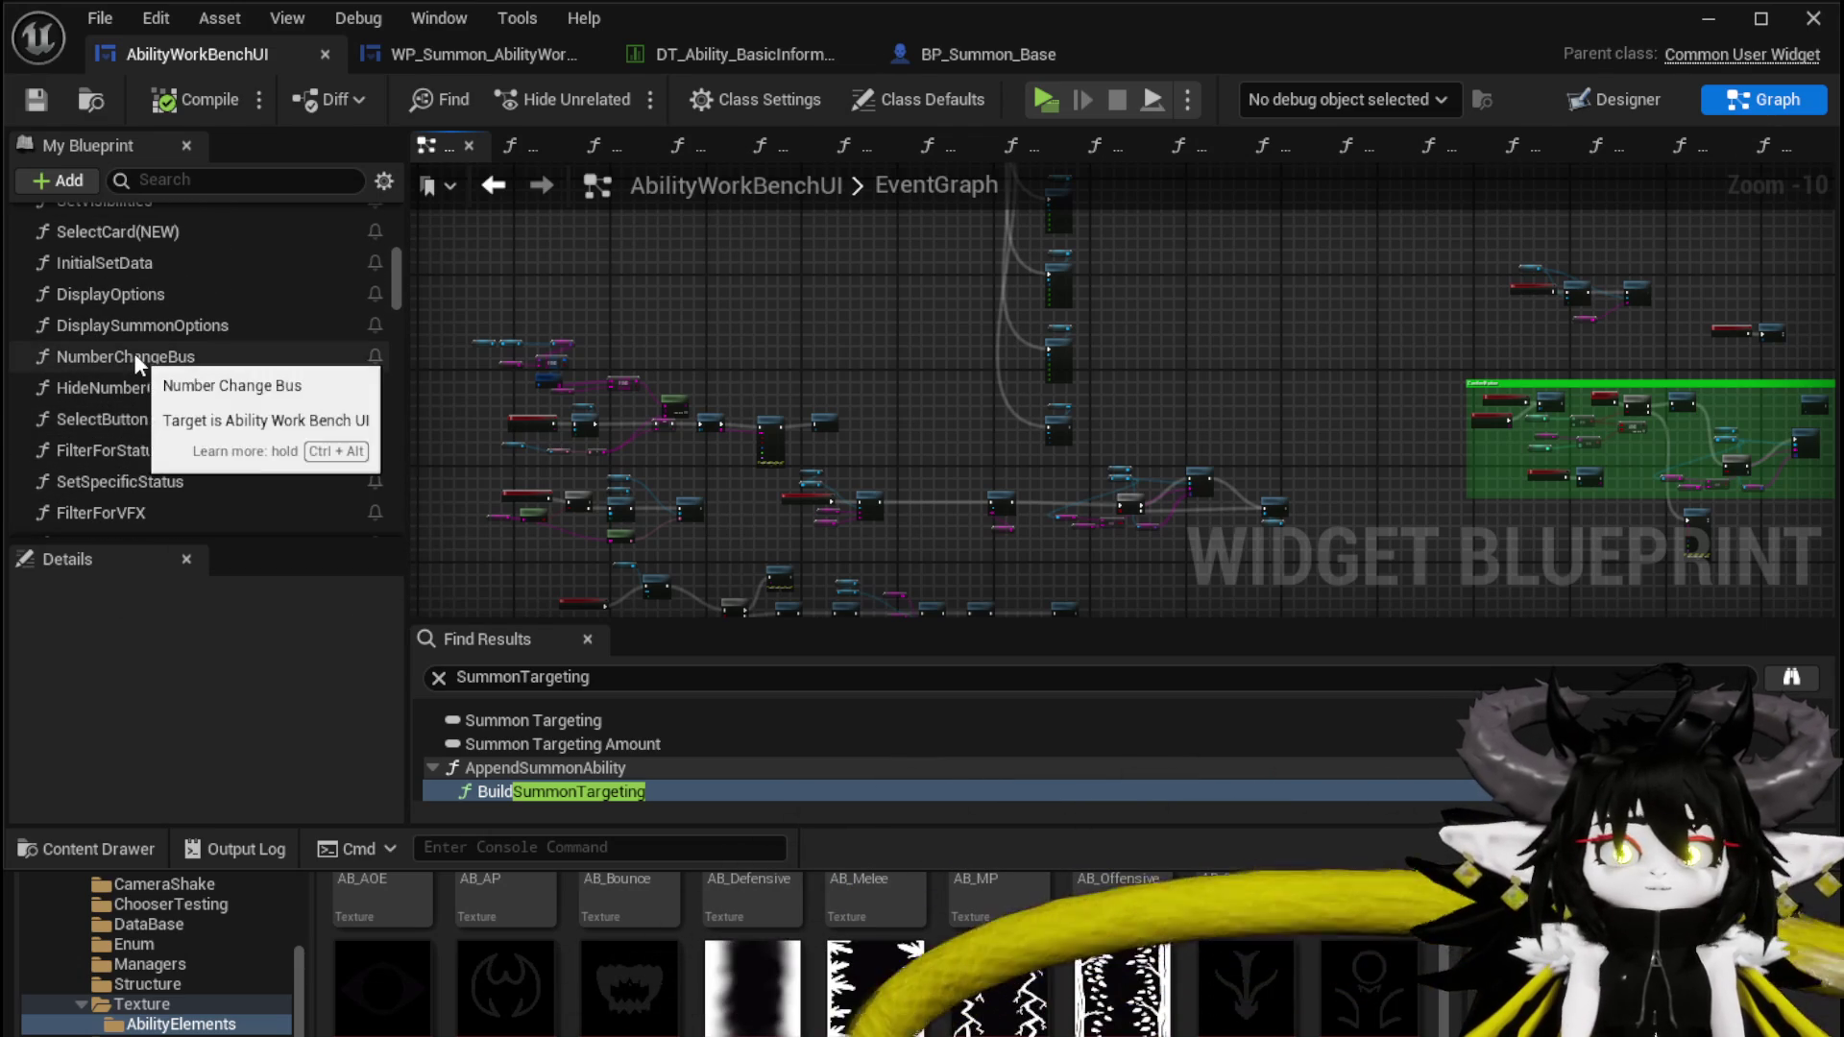
pyautogui.doubleClick(132, 421)
pyautogui.scroll(-4, 1269, 375)
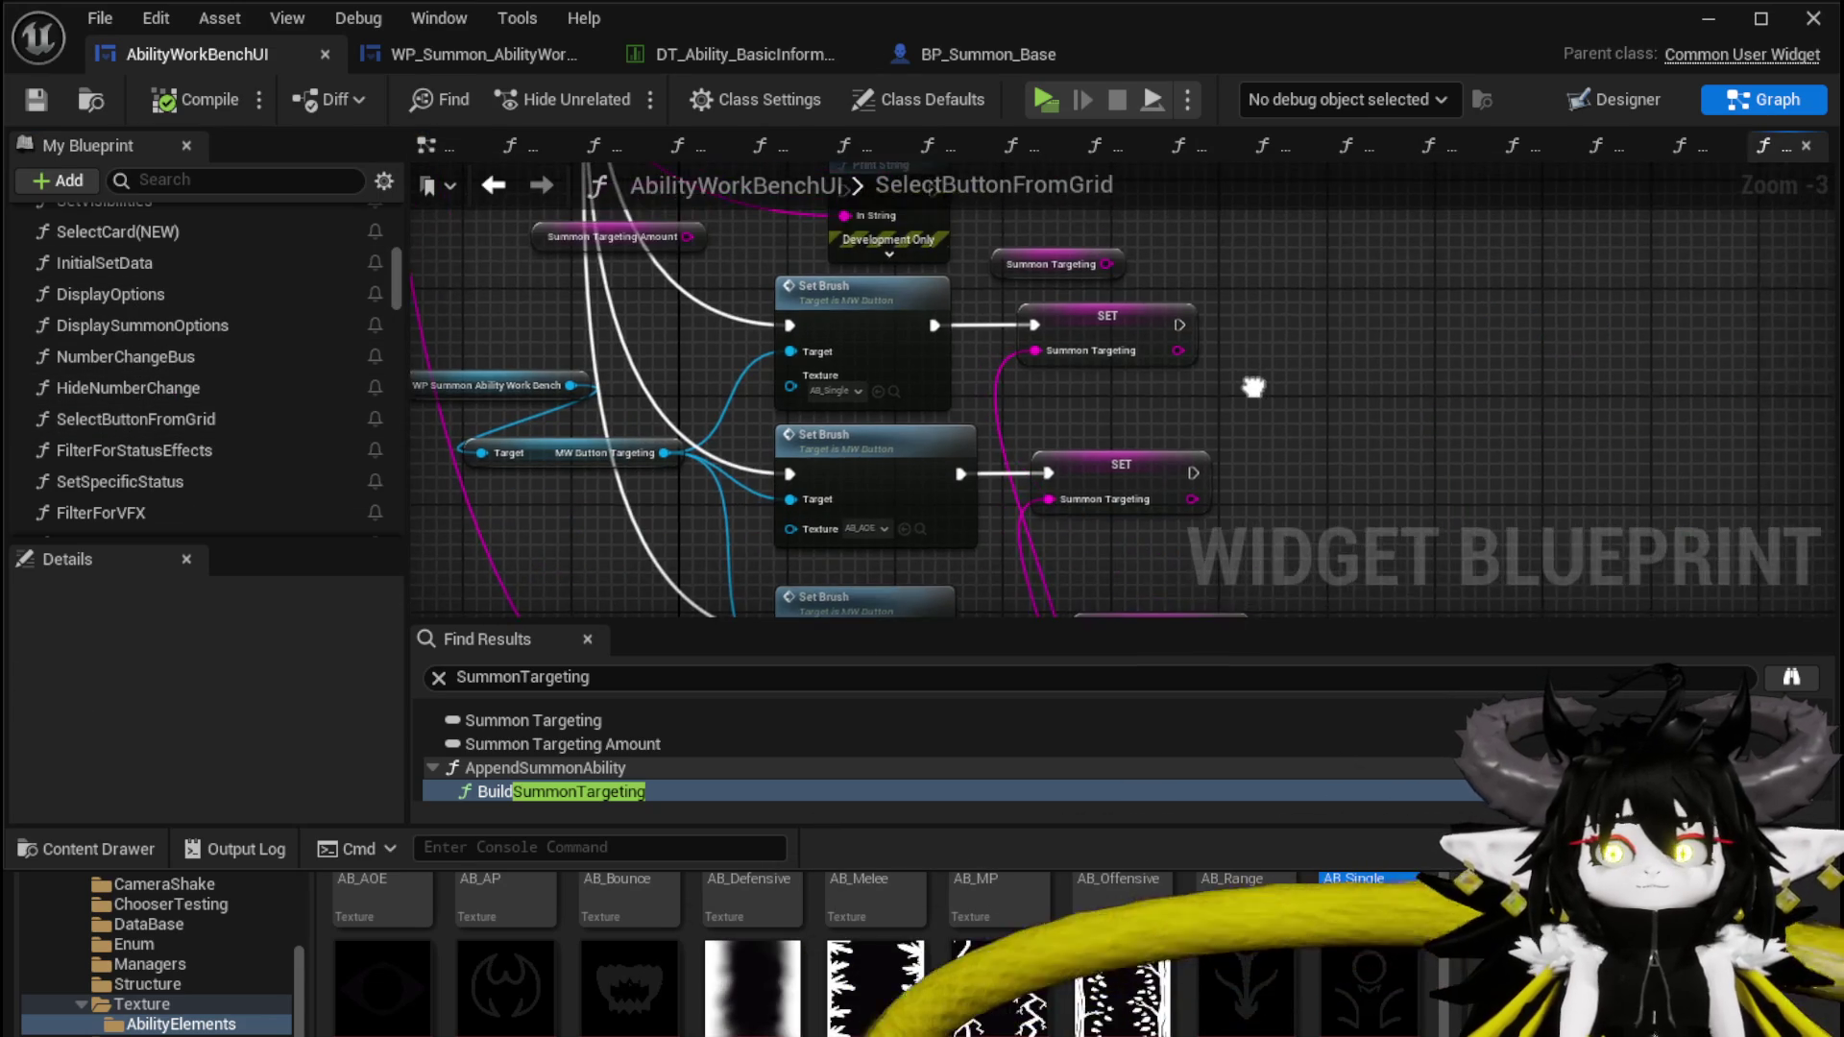
pyautogui.scroll(5, 919, 496)
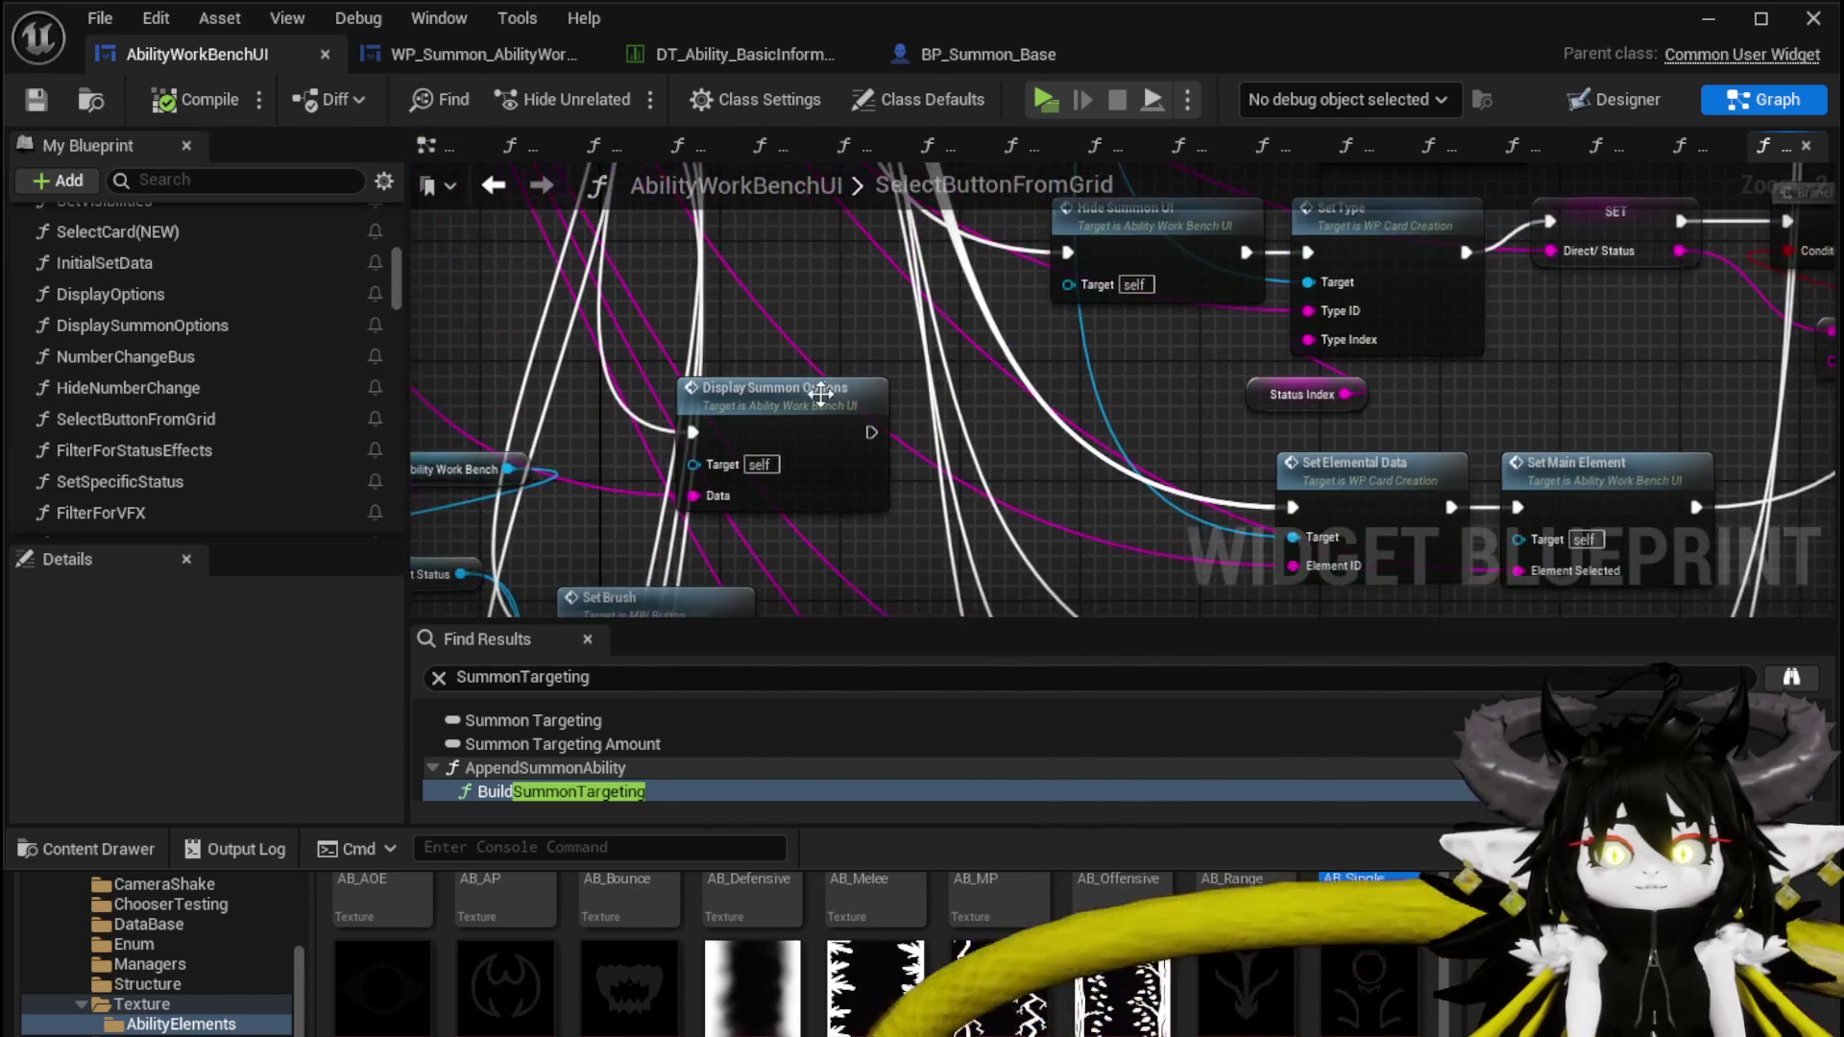
pyautogui.doubleClick(951, 384)
# Inspect the DisplaySummonOptions graph up to its entry node and save the blueprint
pyautogui.moveTo(1414, 472)
pyautogui.mouseDown()
pyautogui.moveTo(1261, 435)
pyautogui.moveTo(1130, 272)
pyautogui.moveTo(1088, 264)
pyautogui.mouseUp()
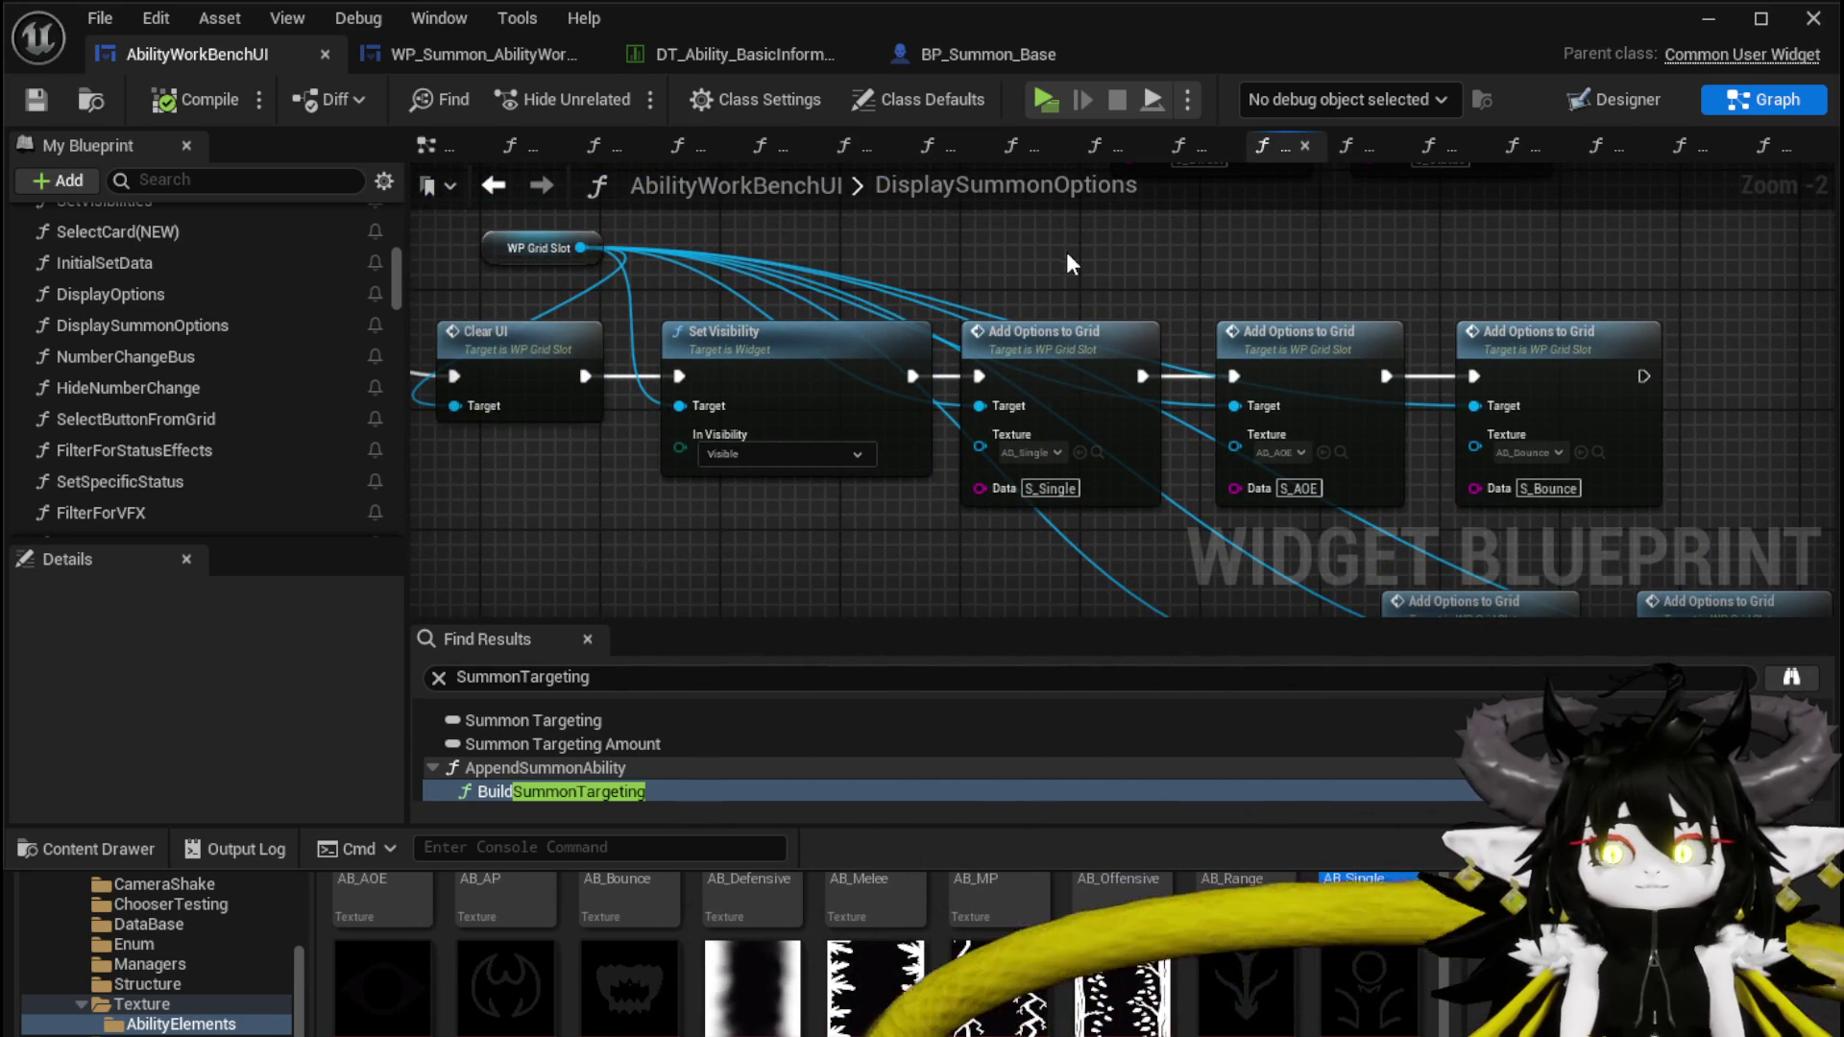
pyautogui.moveTo(1069, 250)
pyautogui.mouseDown()
pyautogui.moveTo(1116, 373)
pyautogui.moveTo(982, 493)
pyautogui.mouseUp()
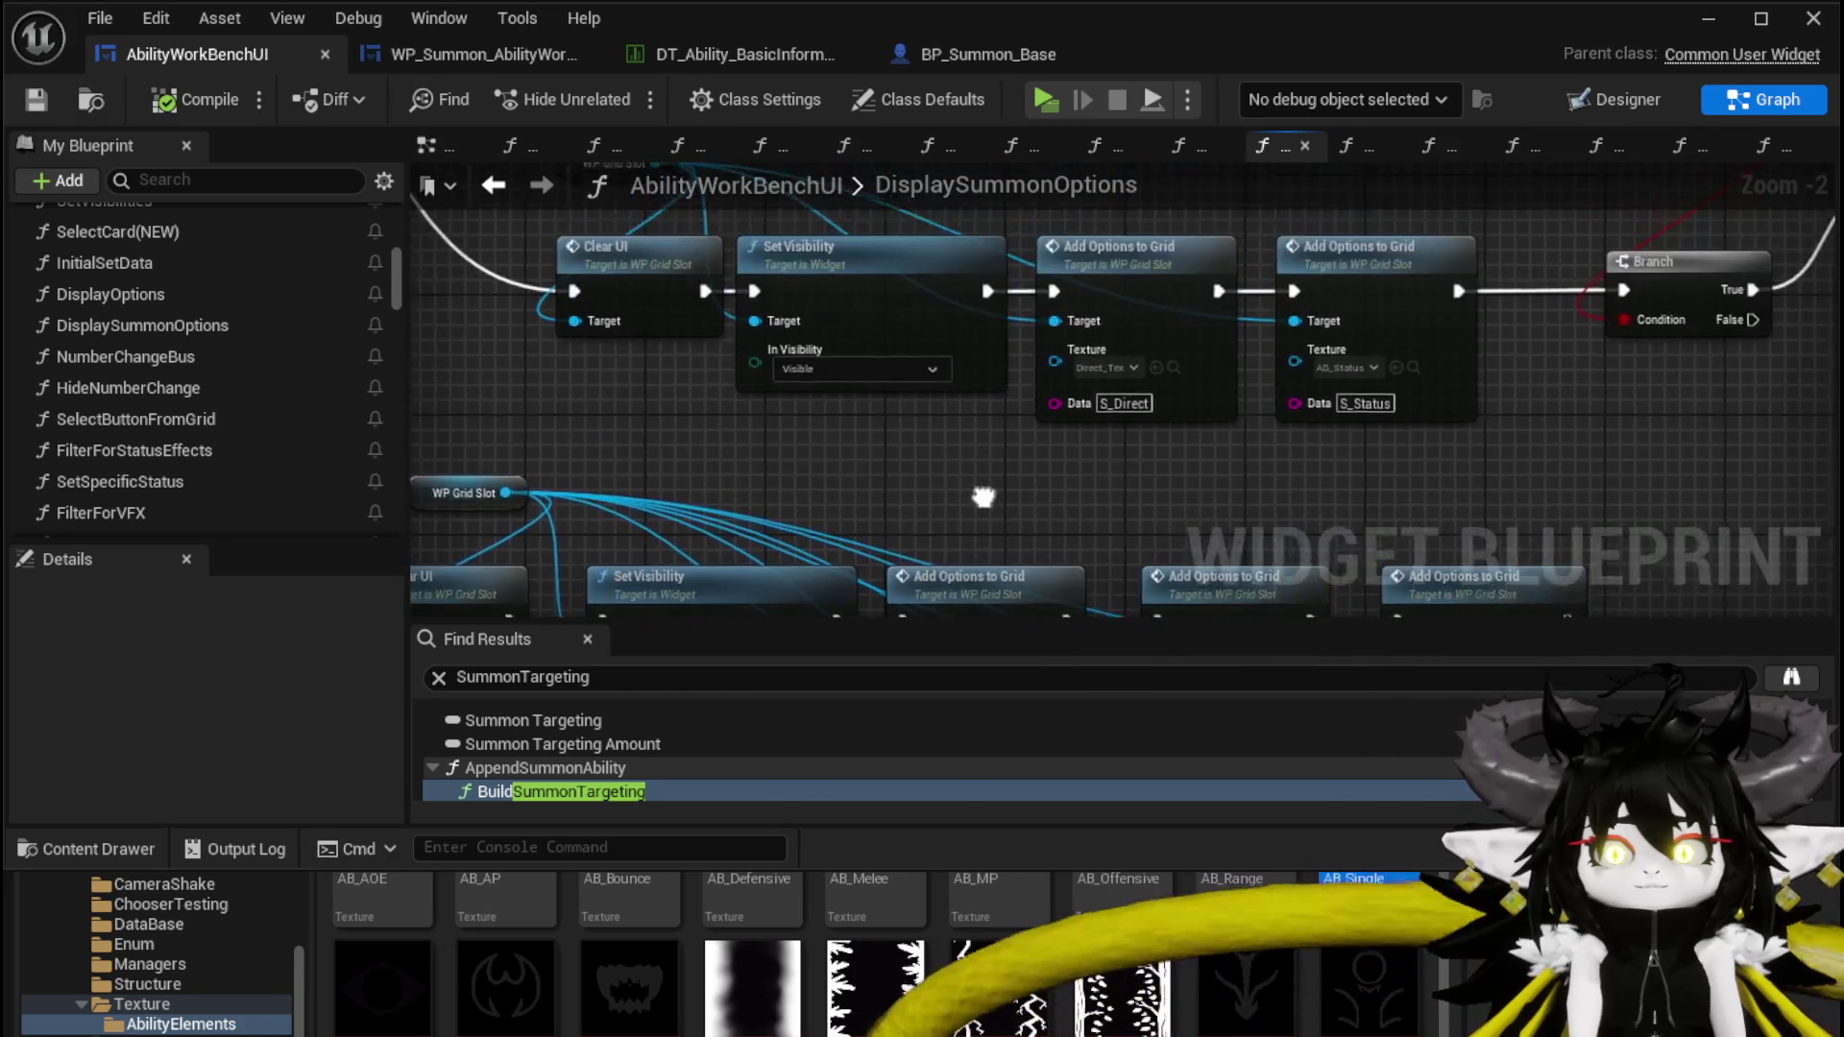
pyautogui.scroll(-4, 988, 503)
pyautogui.scroll(4, 783, 494)
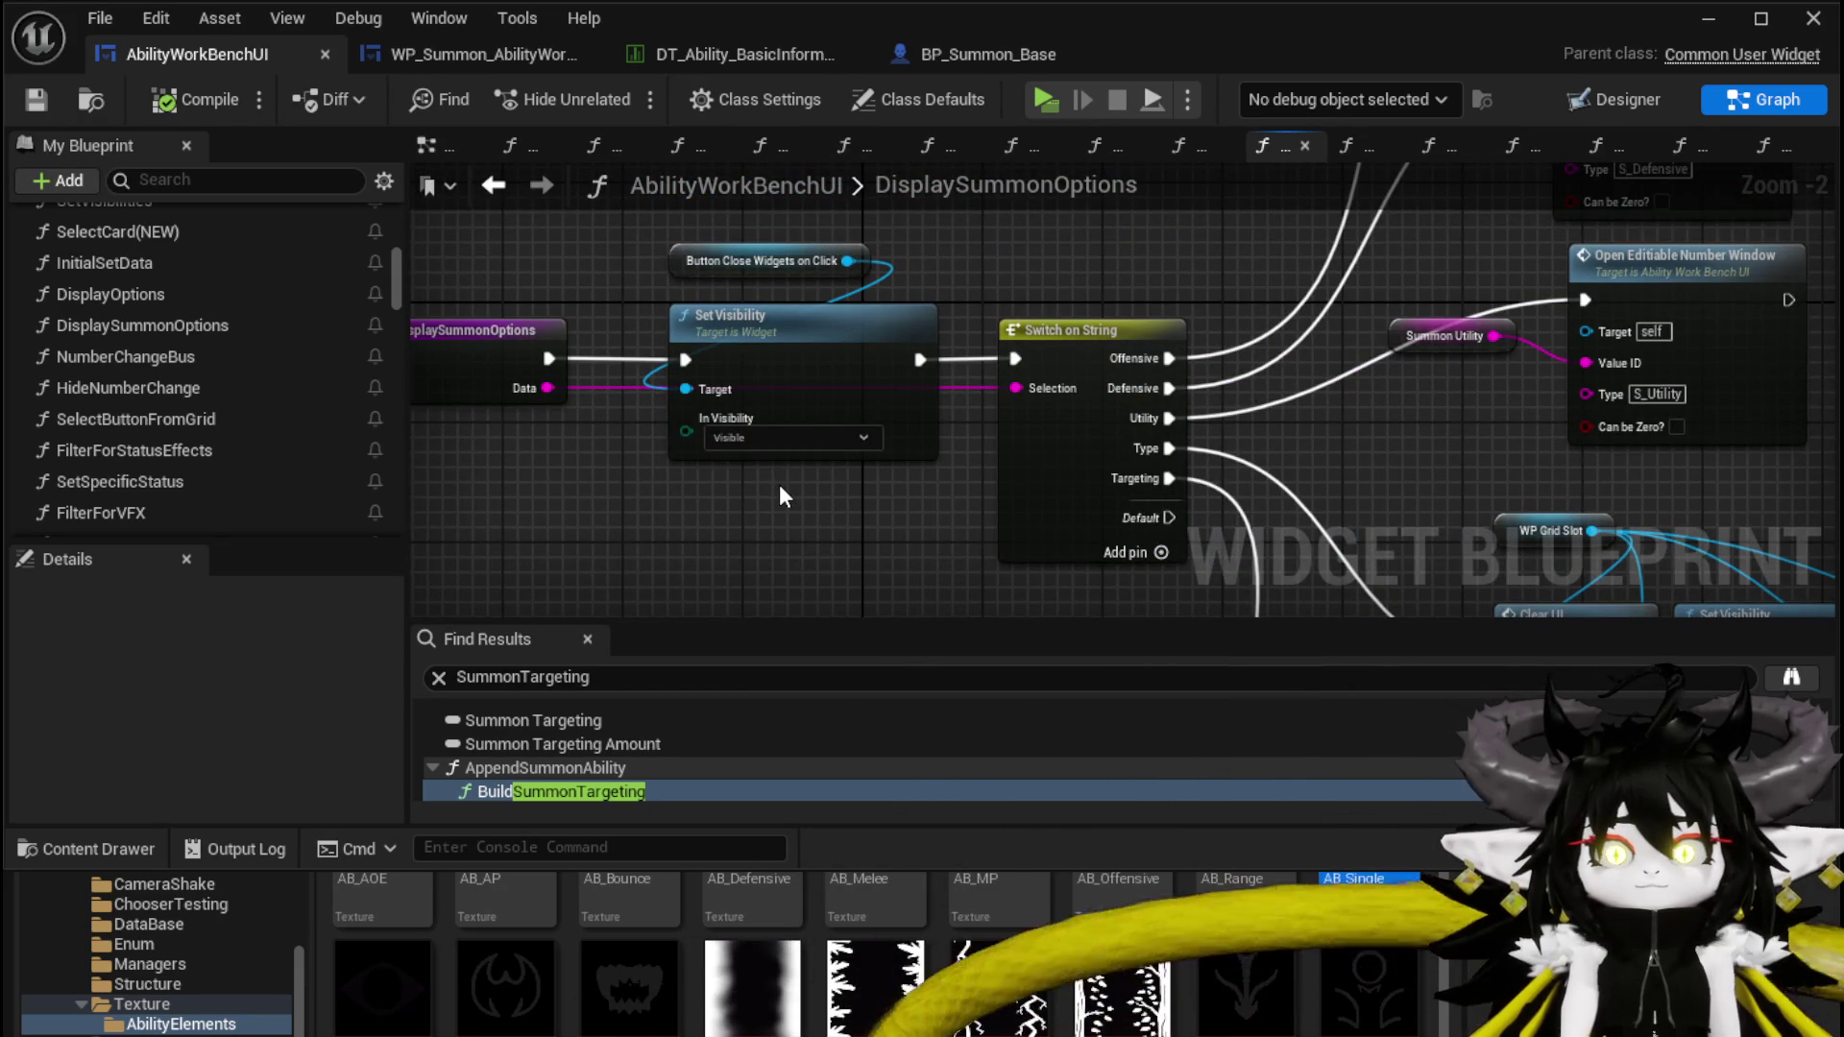
pyautogui.moveTo(780, 486); pyautogui.dragTo(922, 481)
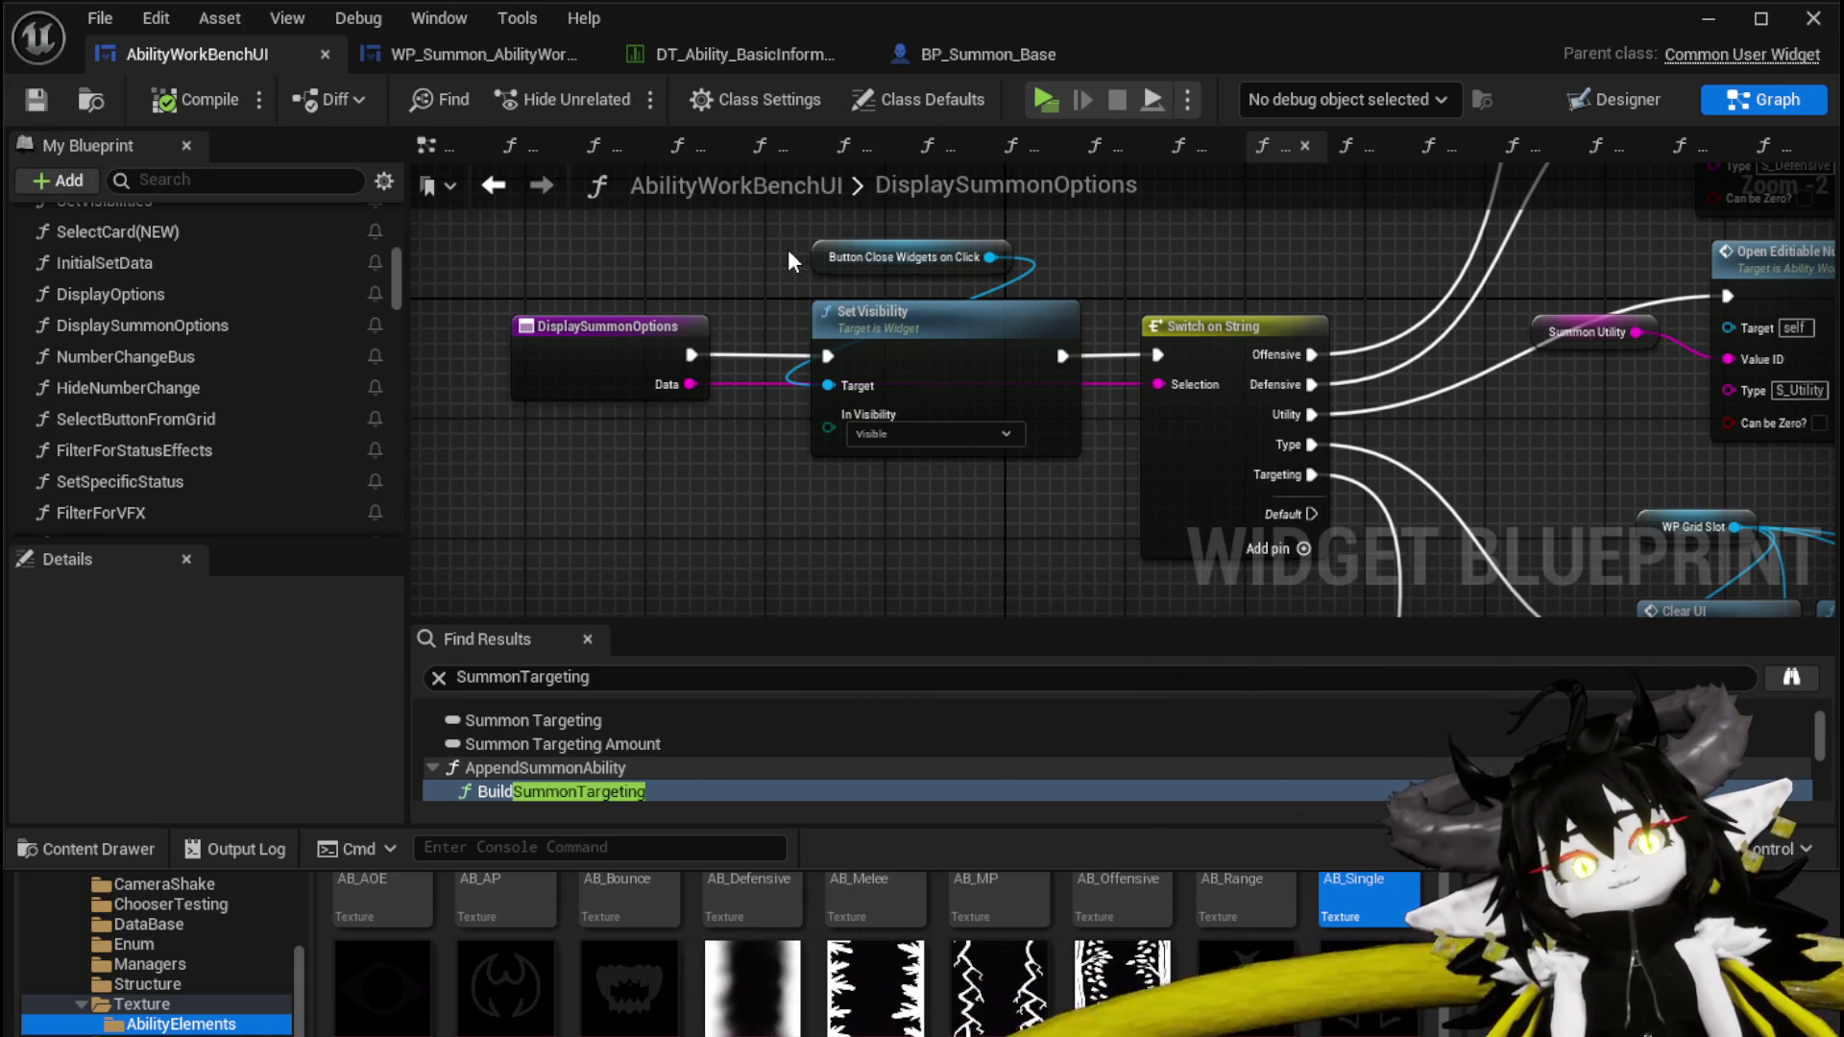
pyautogui.click(30, 101)
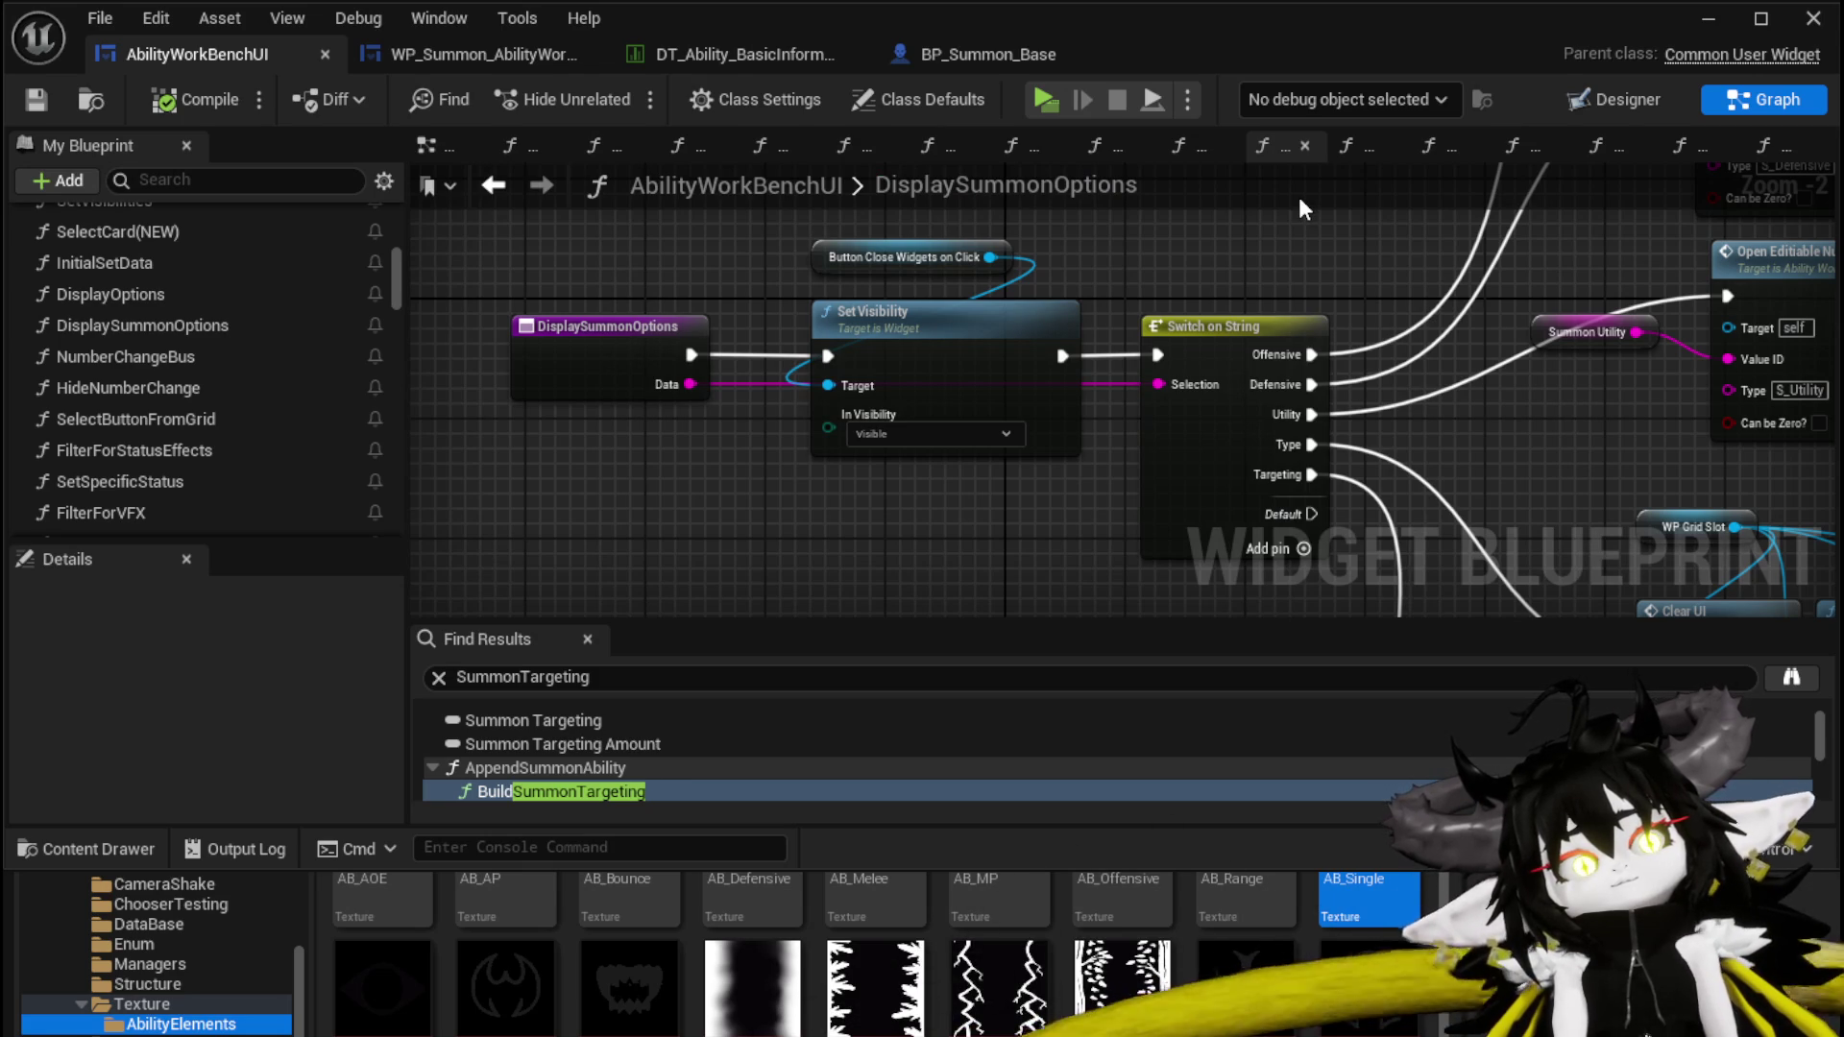
# Jump to the DisplaySummonOptions entry, then add a new function to AbilityWorkBenchUI
pyautogui.moveTo(486, 372); pyautogui.dragTo(532, 309)
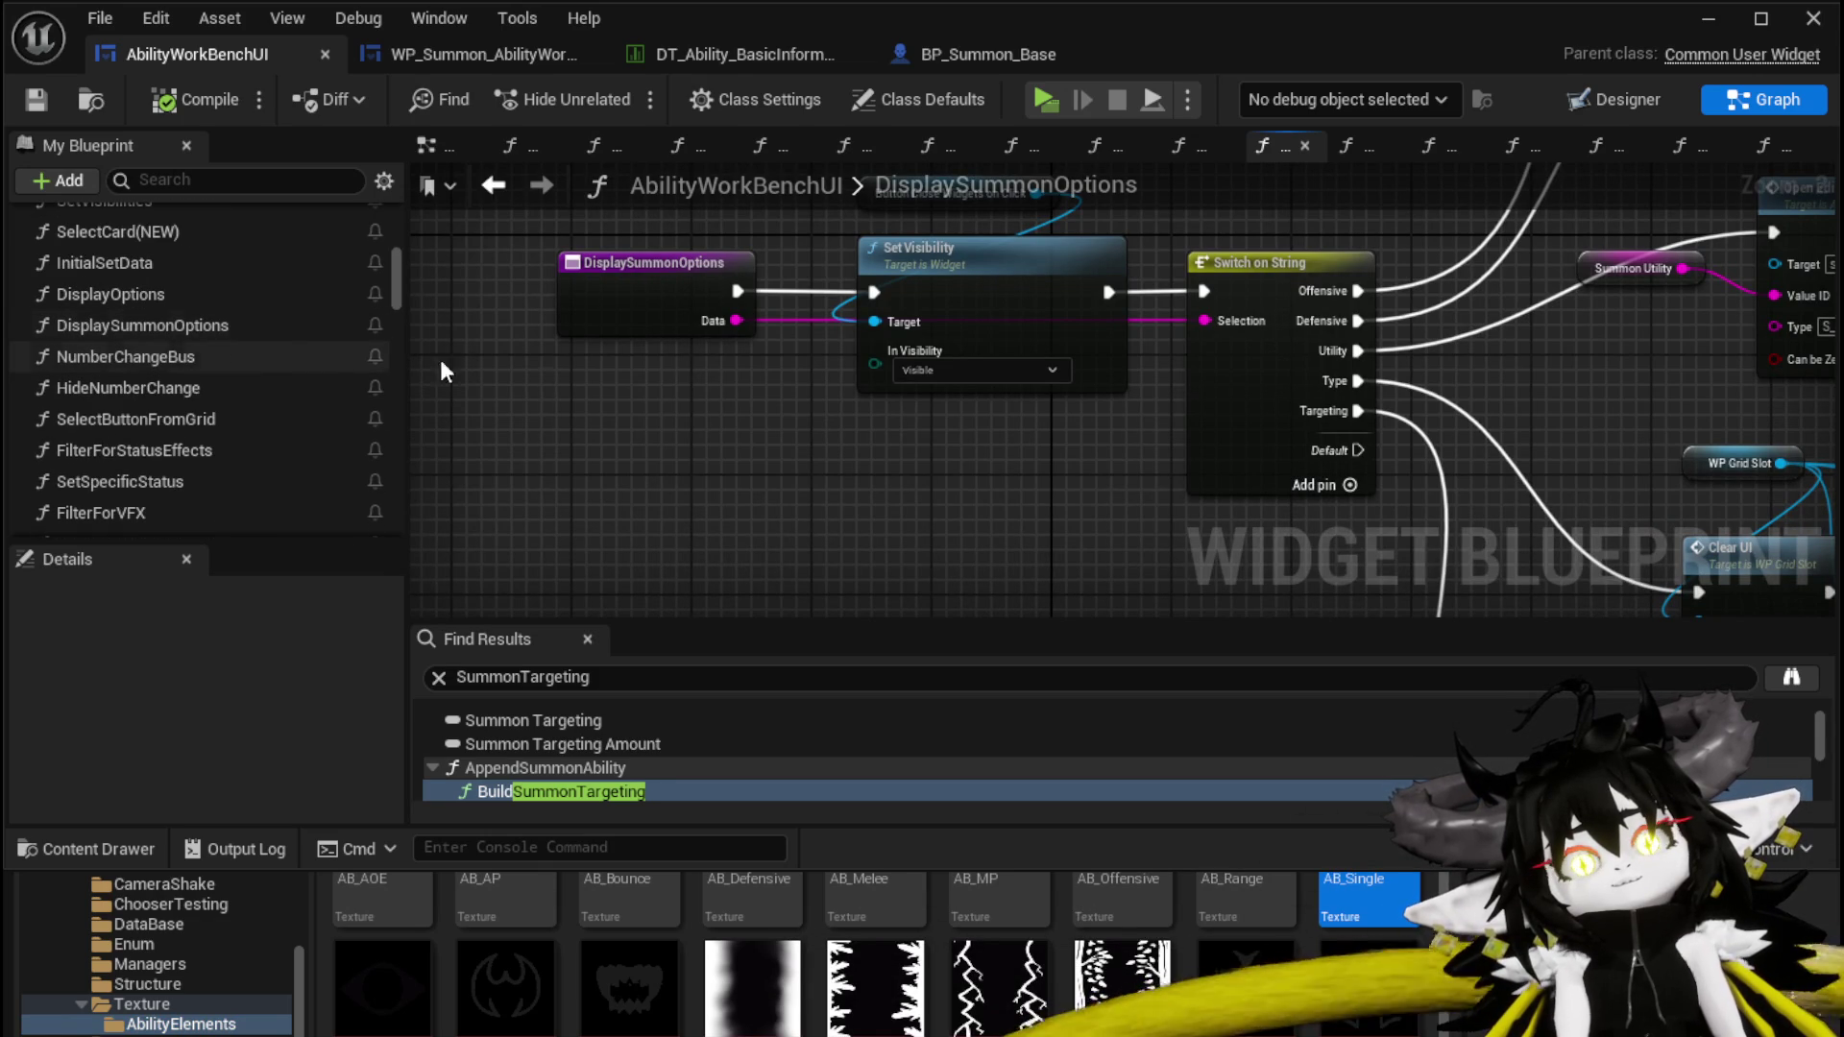
pyautogui.doubleClick(223, 327)
pyautogui.scroll(3, 274, 418)
pyautogui.scroll(8, 291, 389)
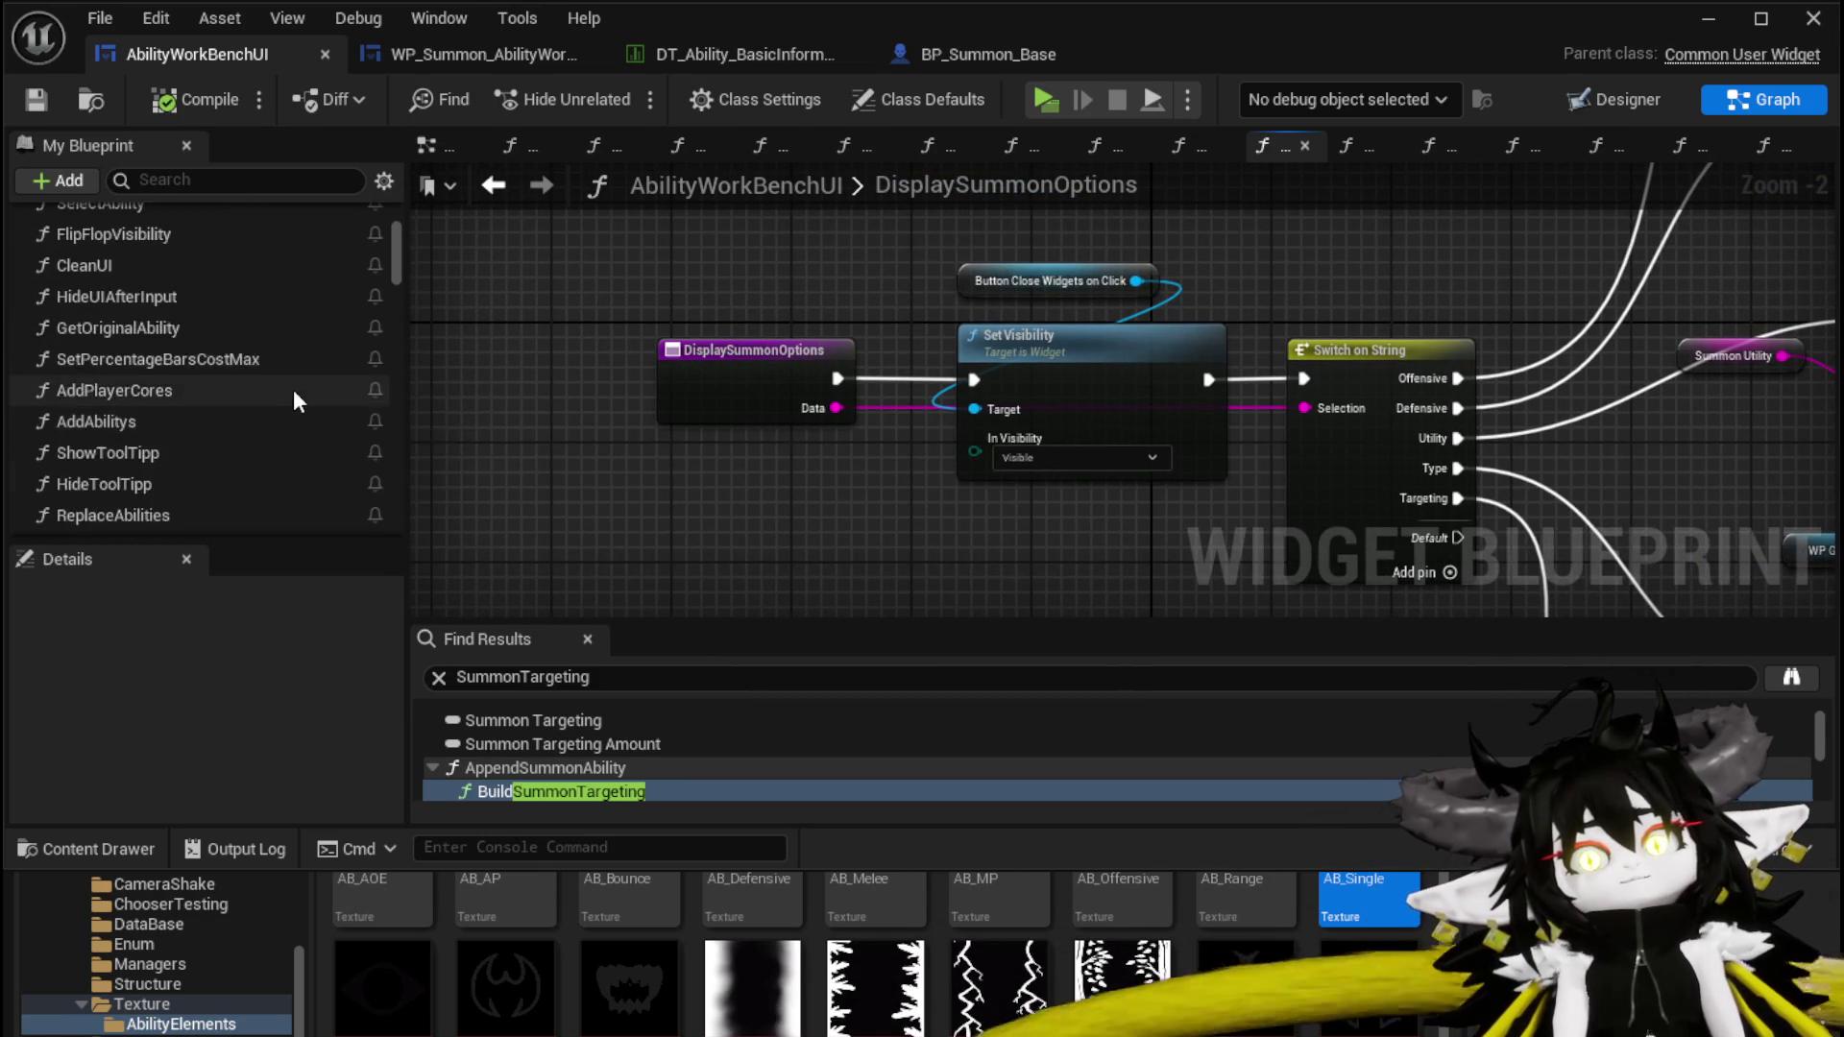
pyautogui.click(368, 274)
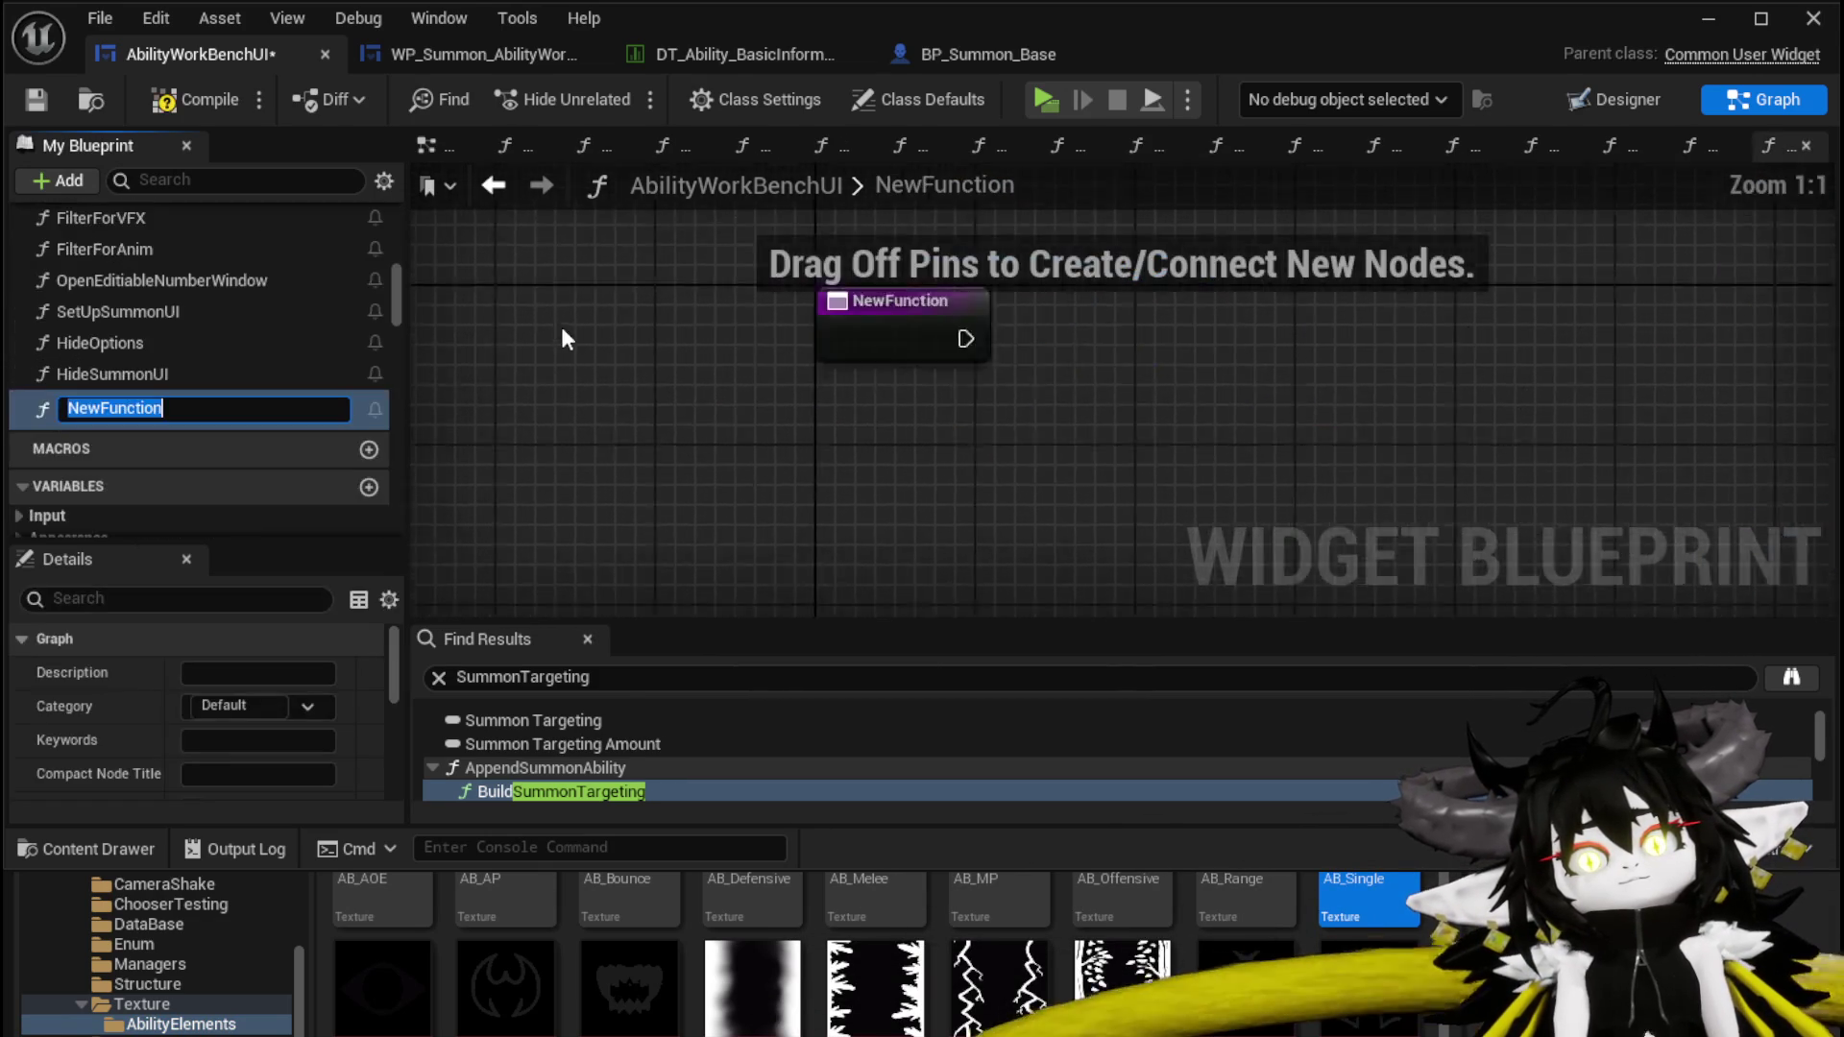
# Rename the new function to InitialSetSummon and compile
pyautogui.press('BackSpace')
pyautogui.write('Ini')
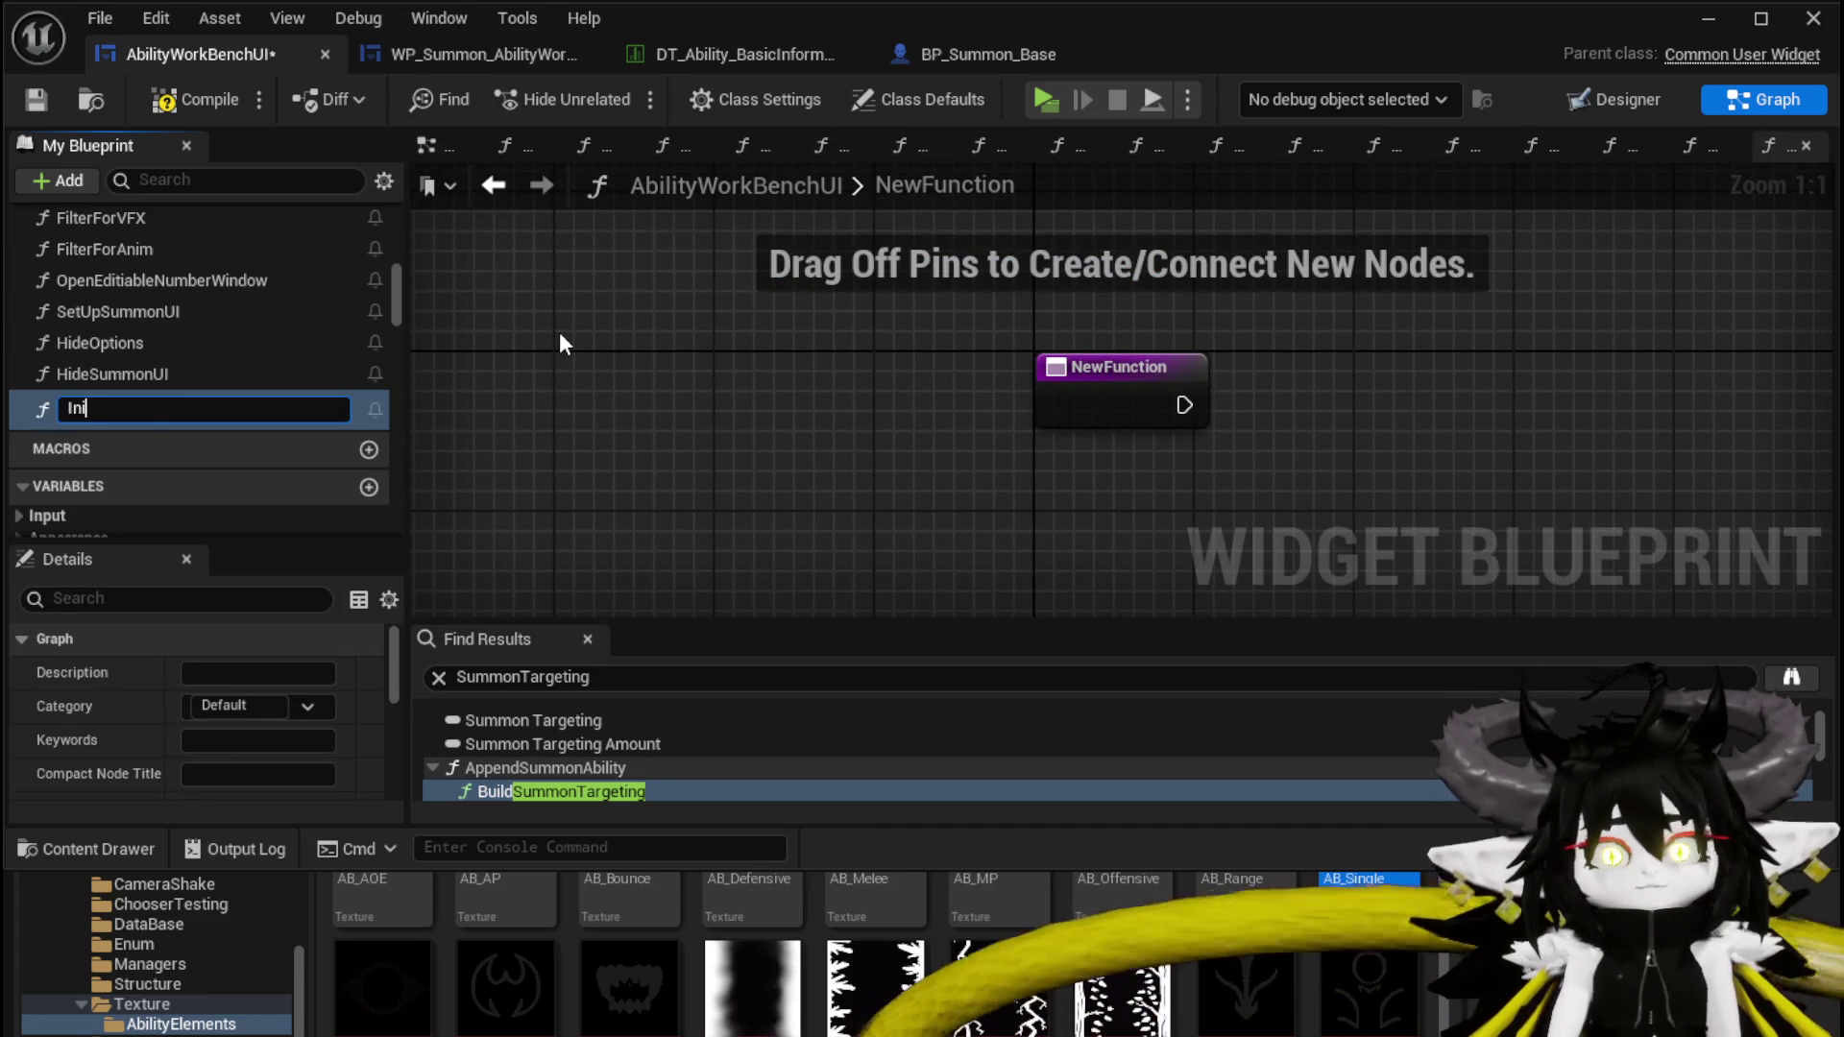
pyautogui.write('tialSet')
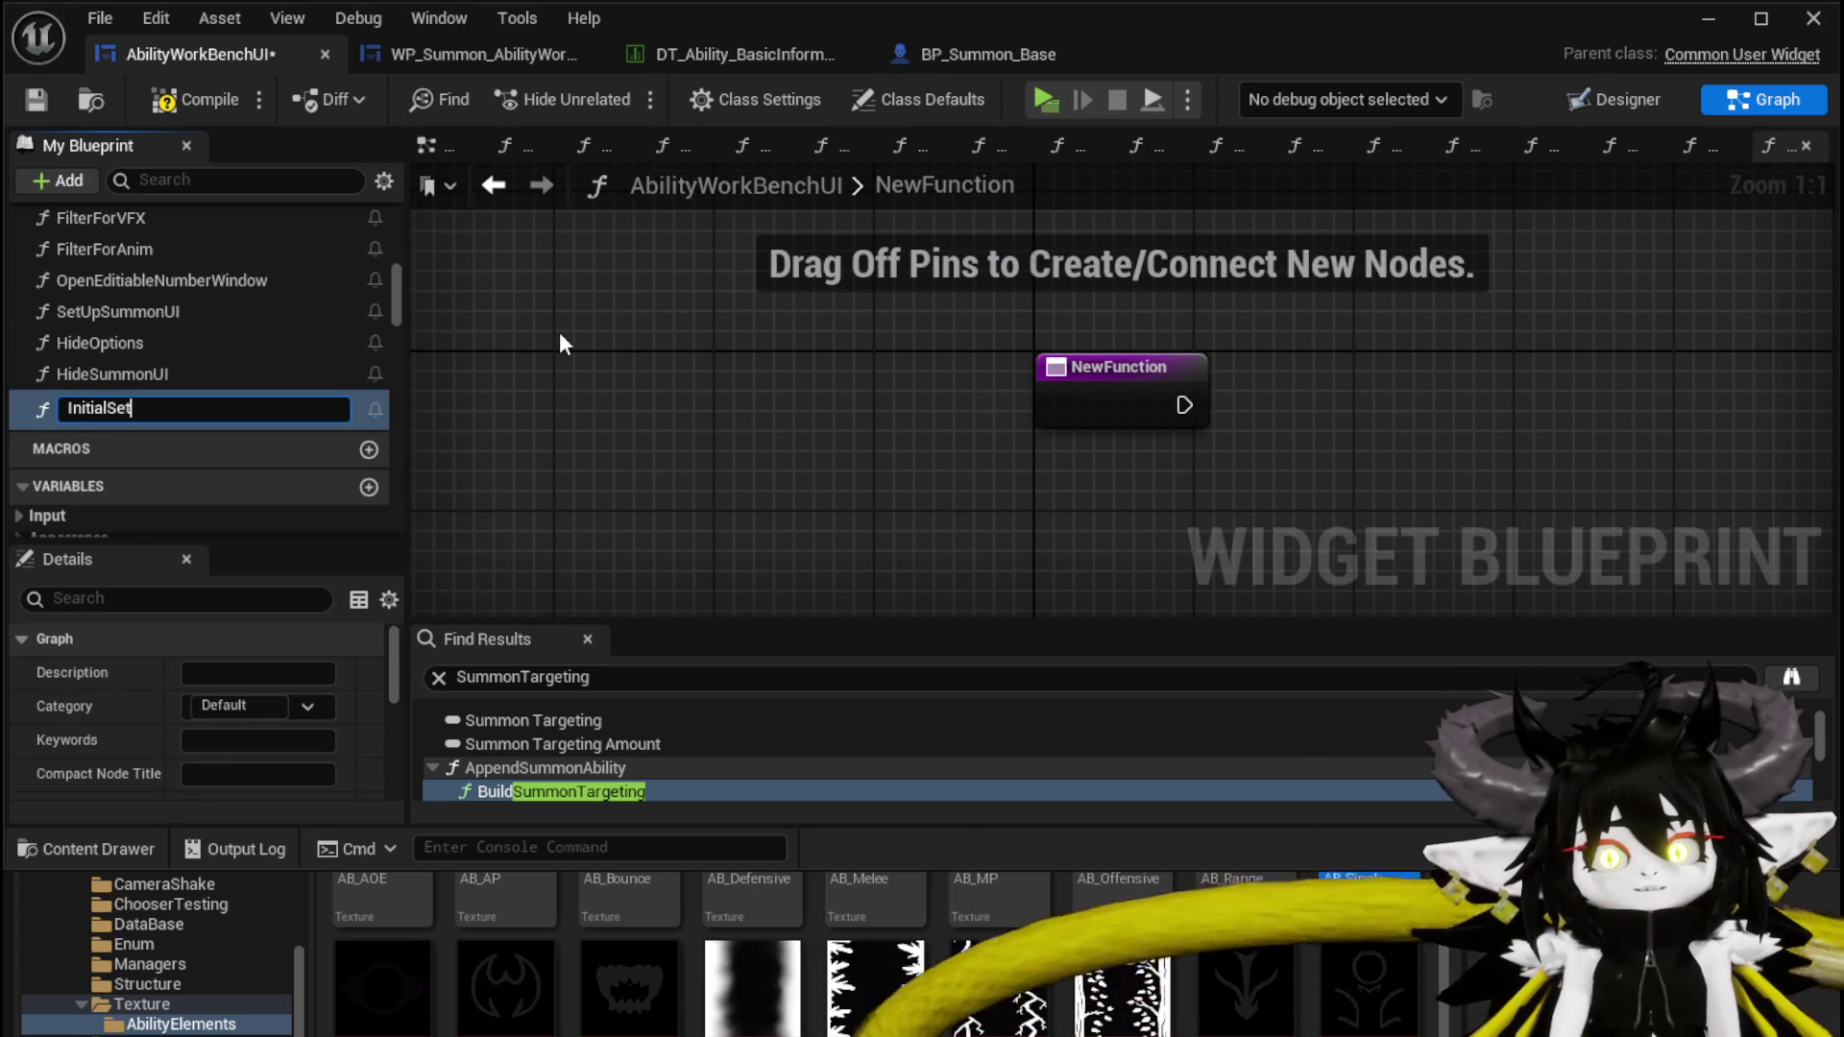
pyautogui.write('Summon')
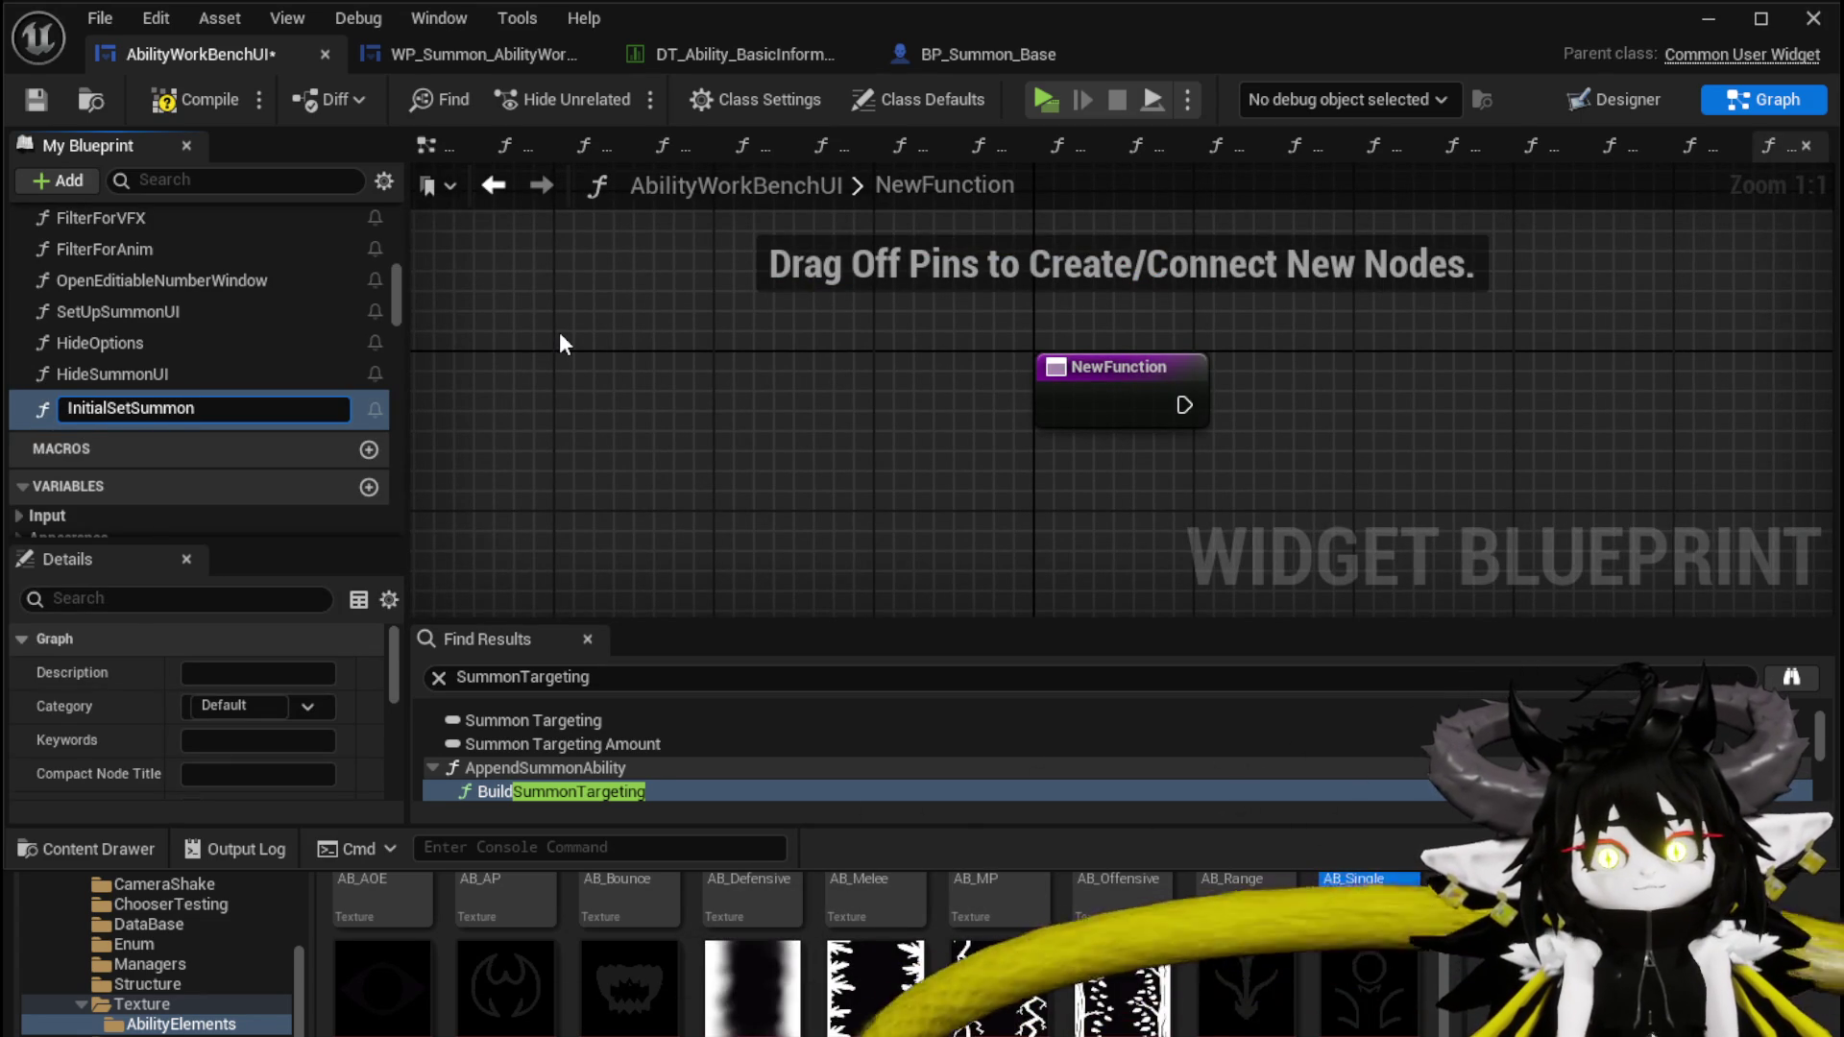
pyautogui.press('Return')
pyautogui.click(163, 102)
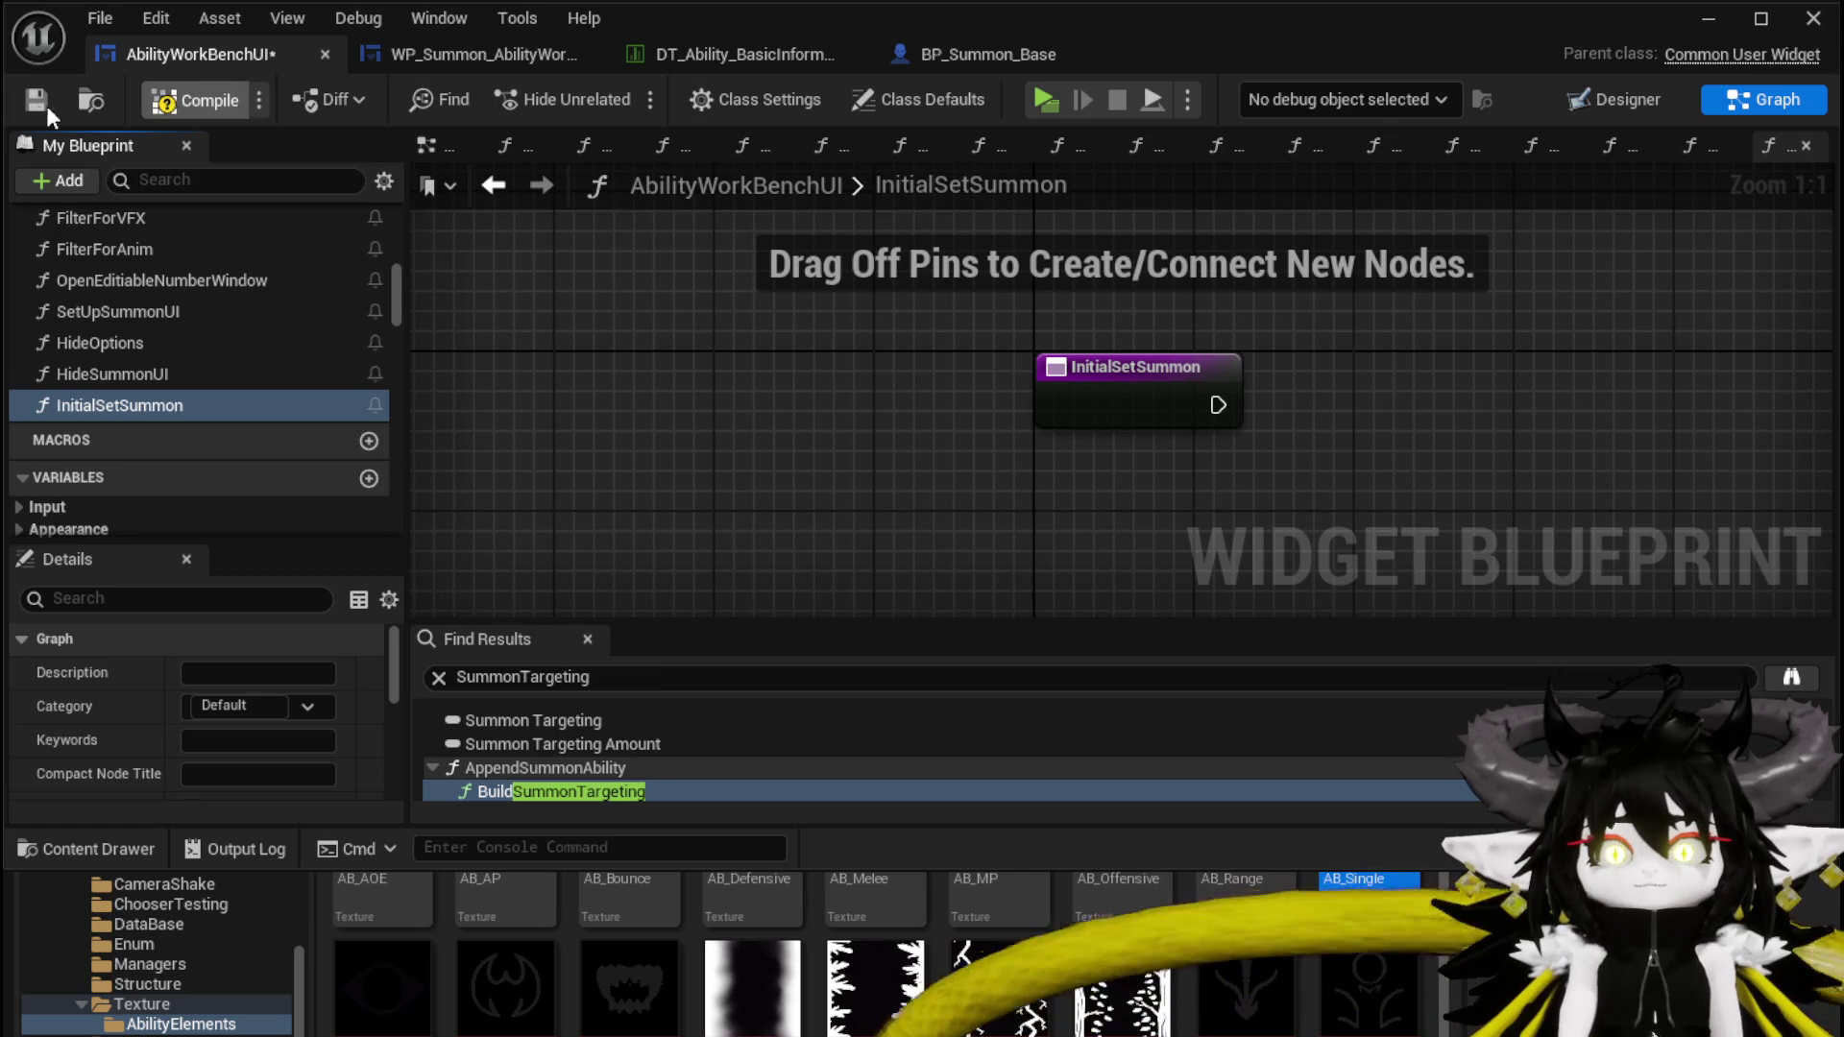
# Place a WP_Summon_AbilityWorkBench getter above the InitialSetSummon entry
pyautogui.moveTo(1069, 442); pyautogui.dragTo(725, 384)
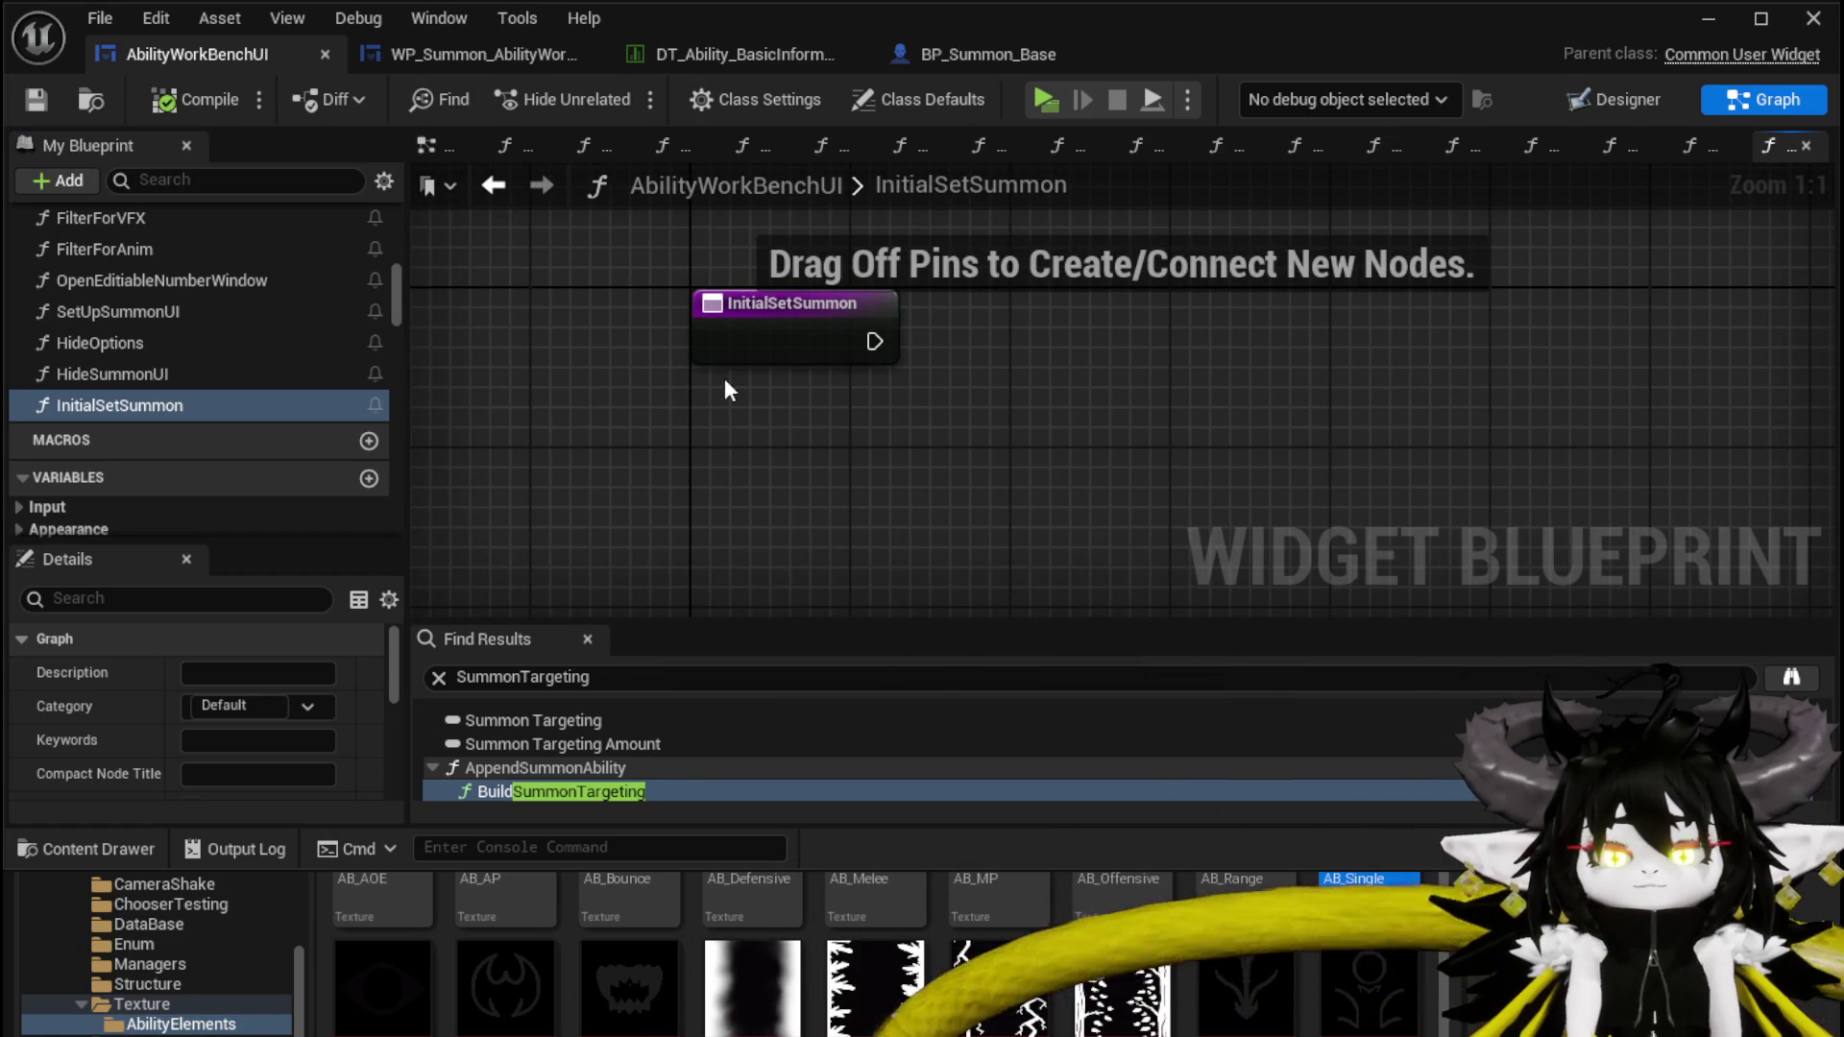
pyautogui.scroll(-6, 175, 330)
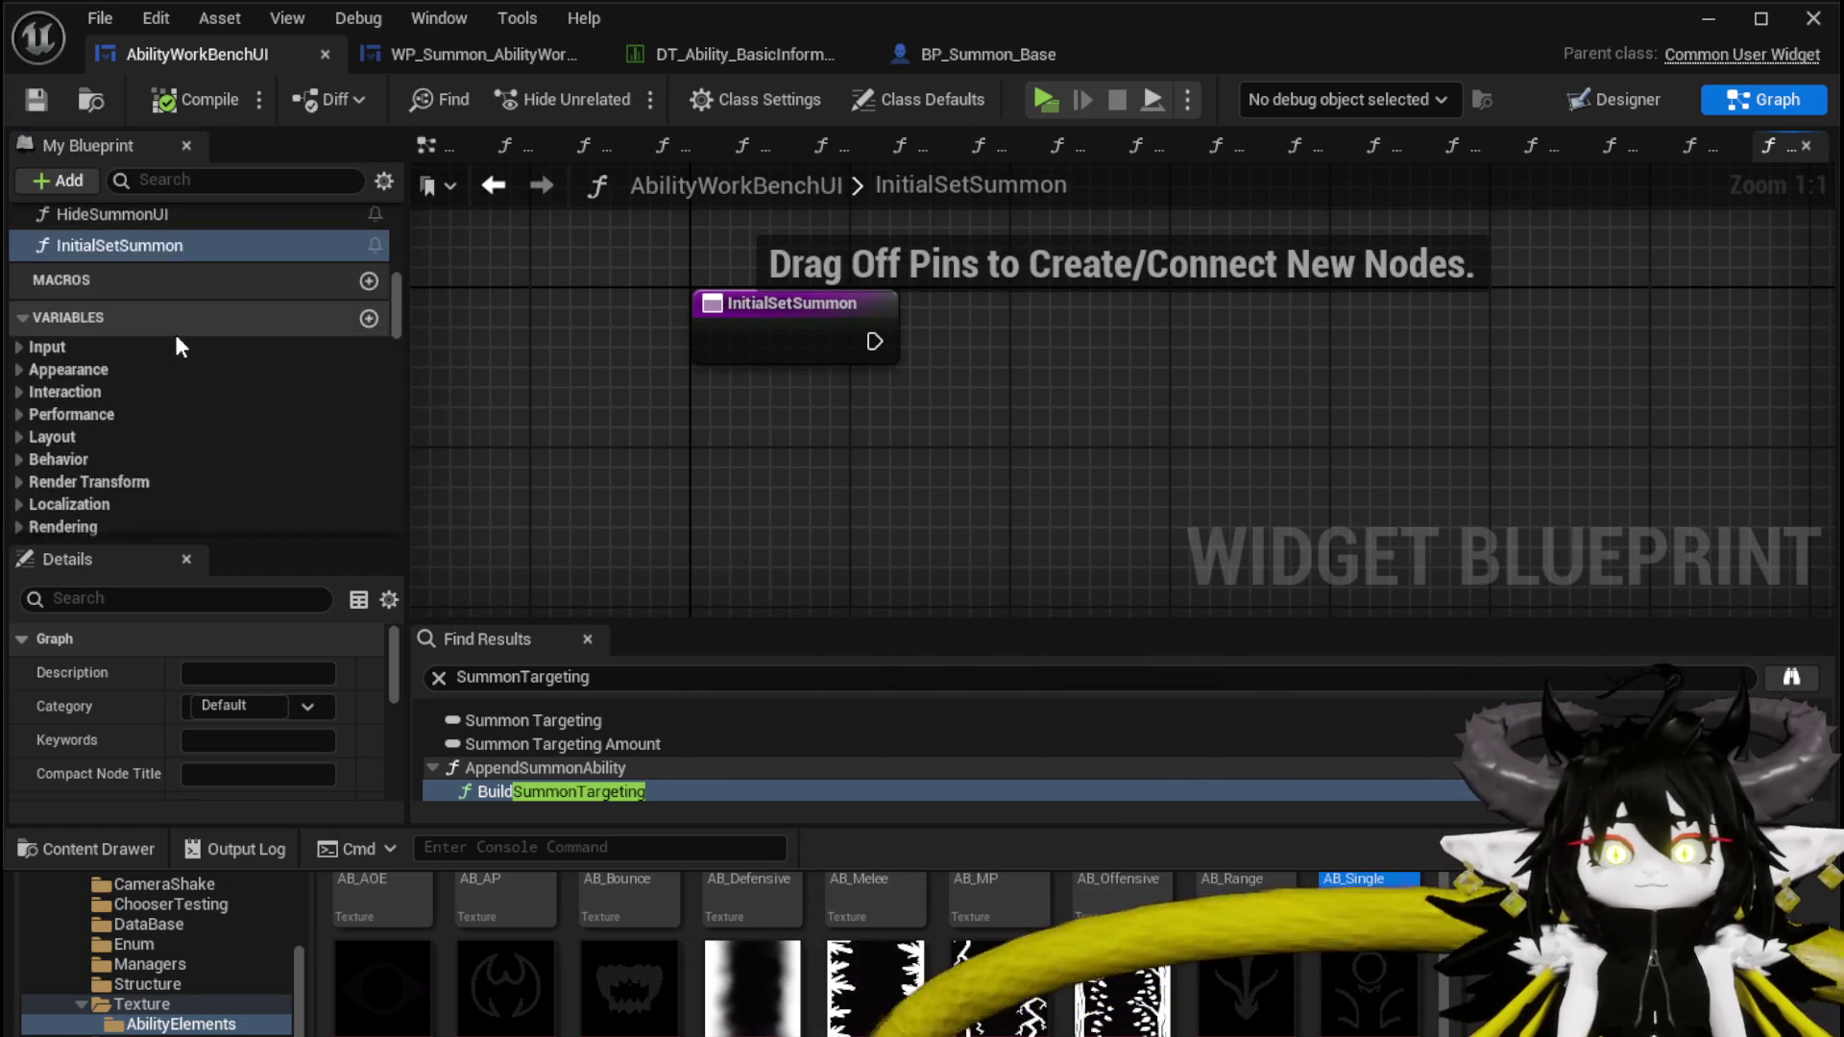
pyautogui.scroll(2, 182, 280)
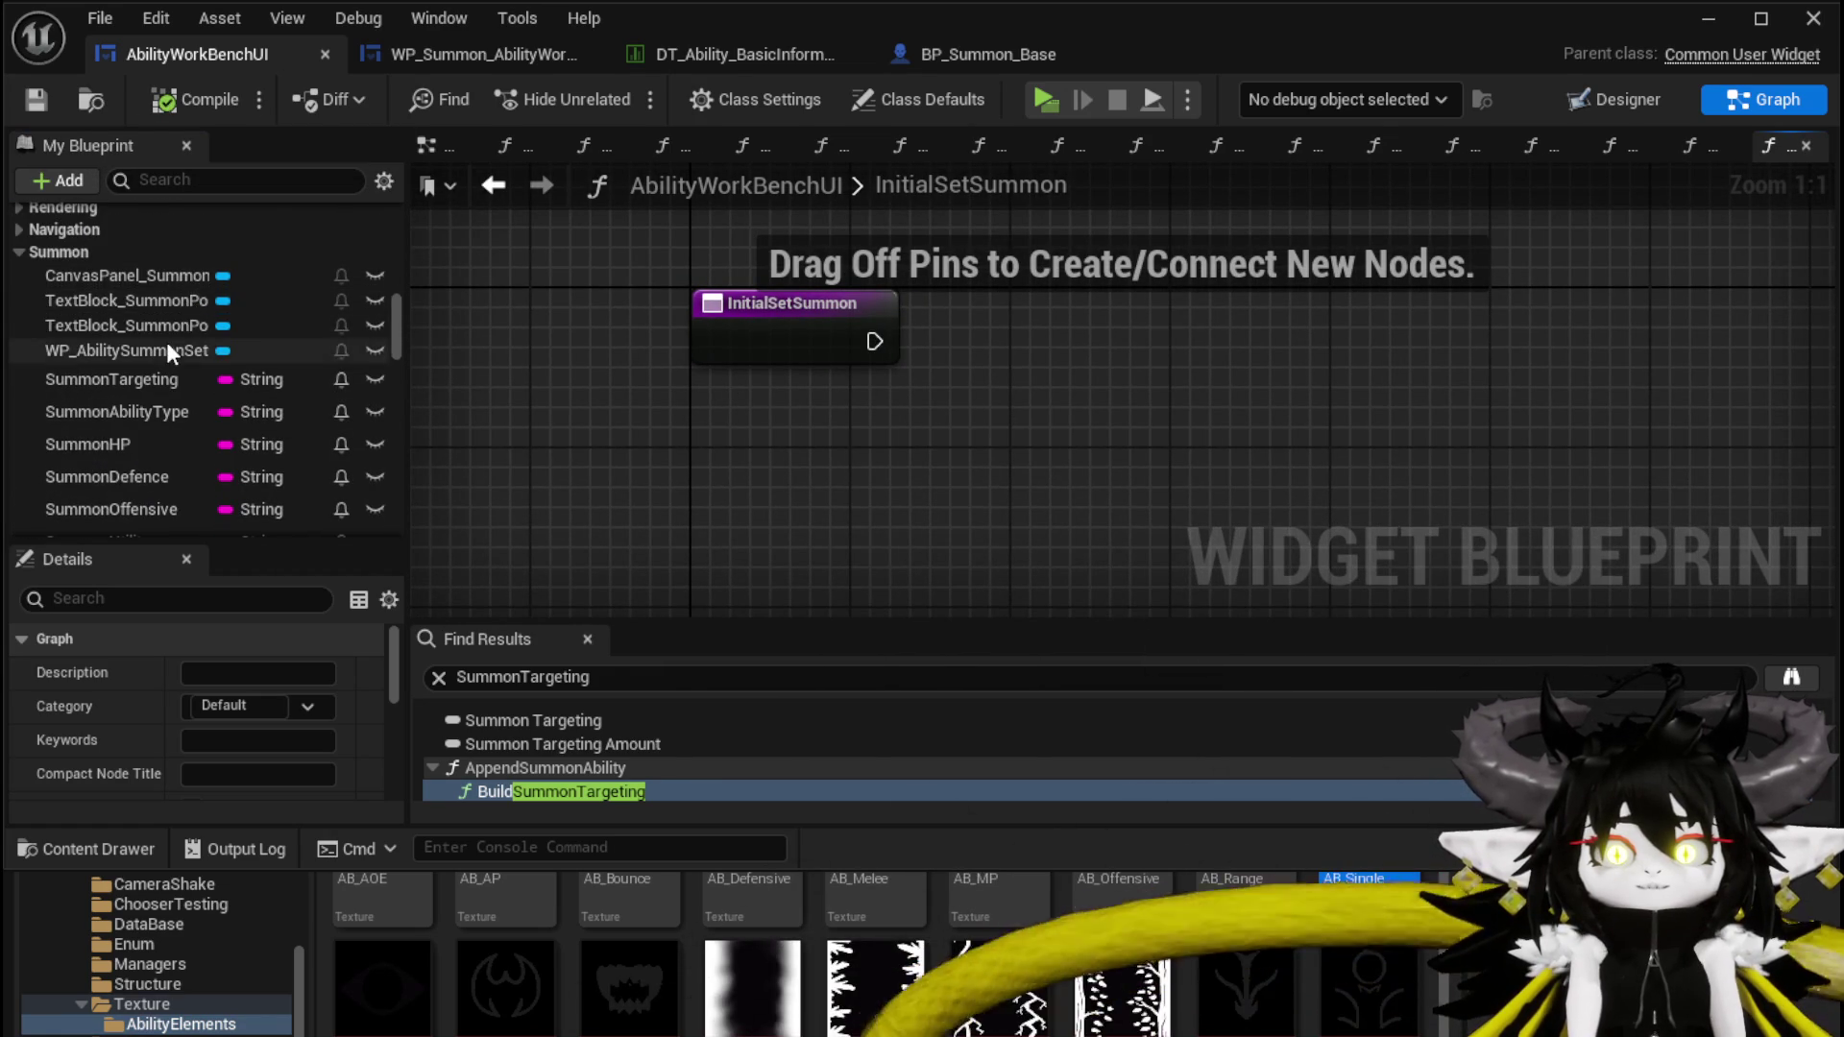
pyautogui.scroll(-10, 165, 343)
pyautogui.scroll(-5, 252, 367)
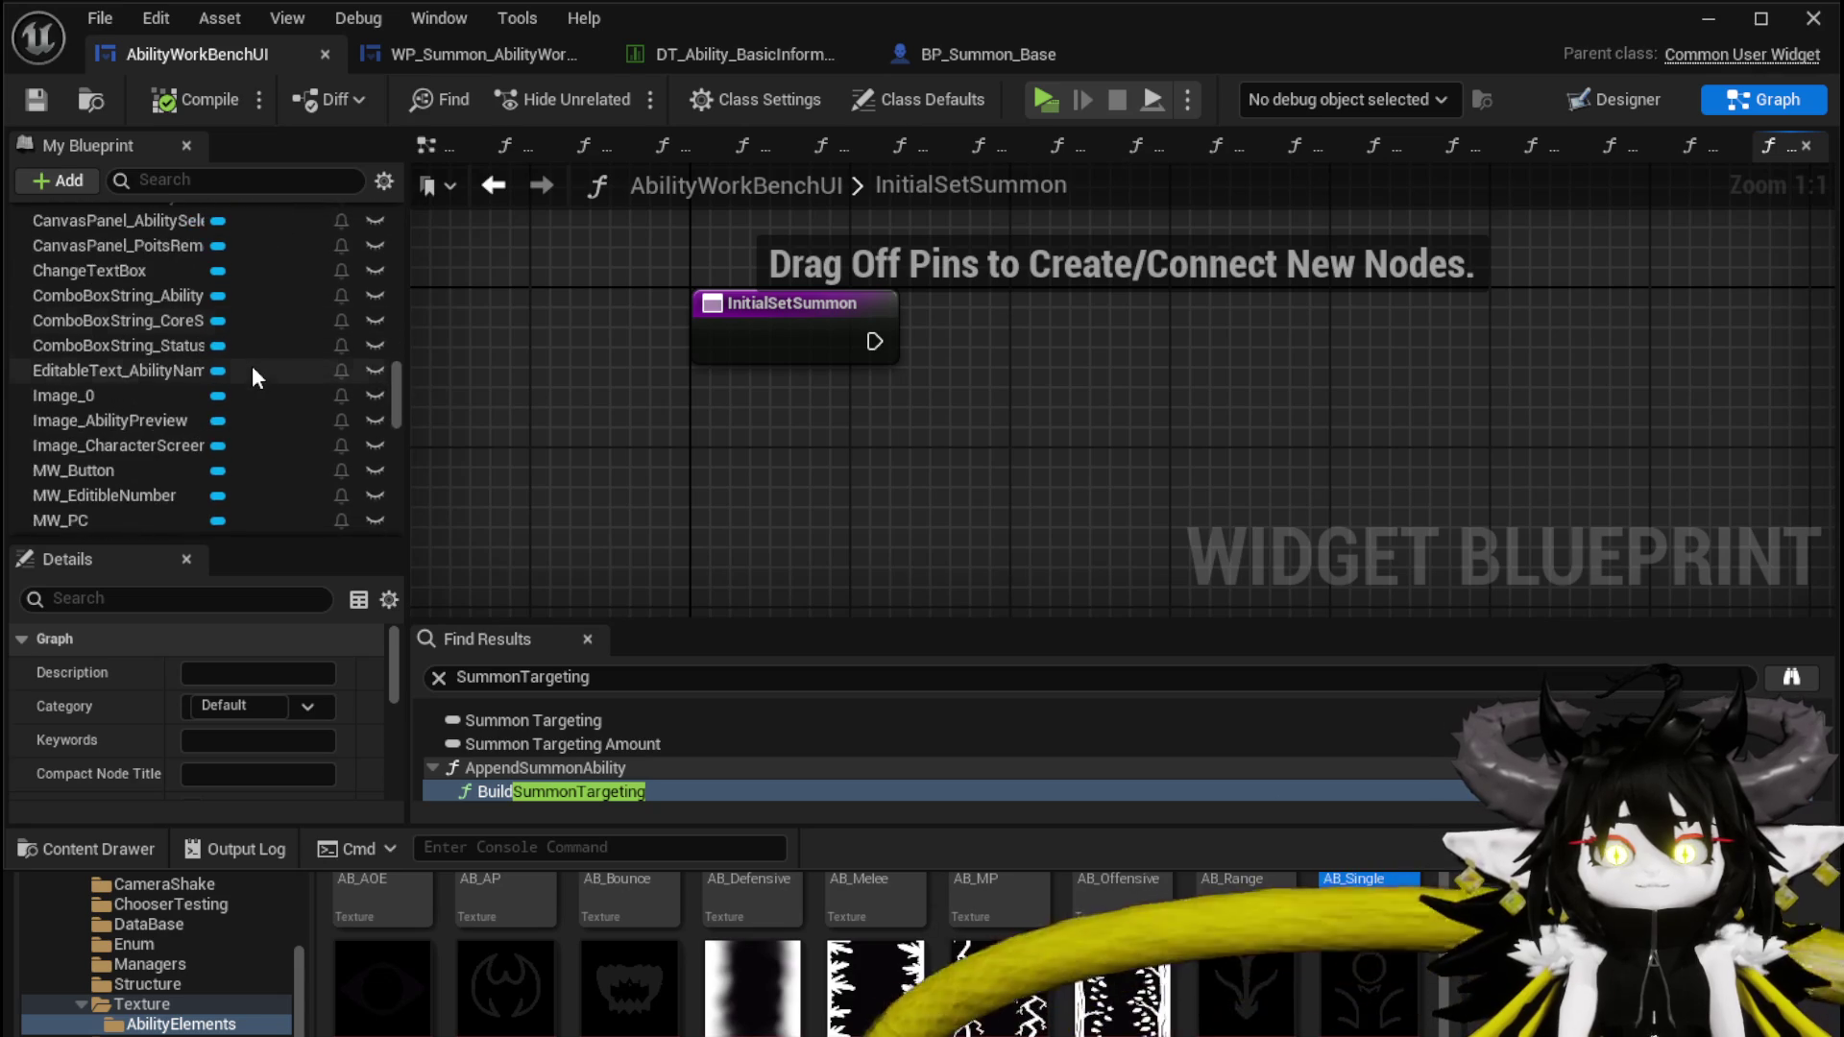
pyautogui.scroll(-3, 245, 363)
pyautogui.scroll(-3, 246, 366)
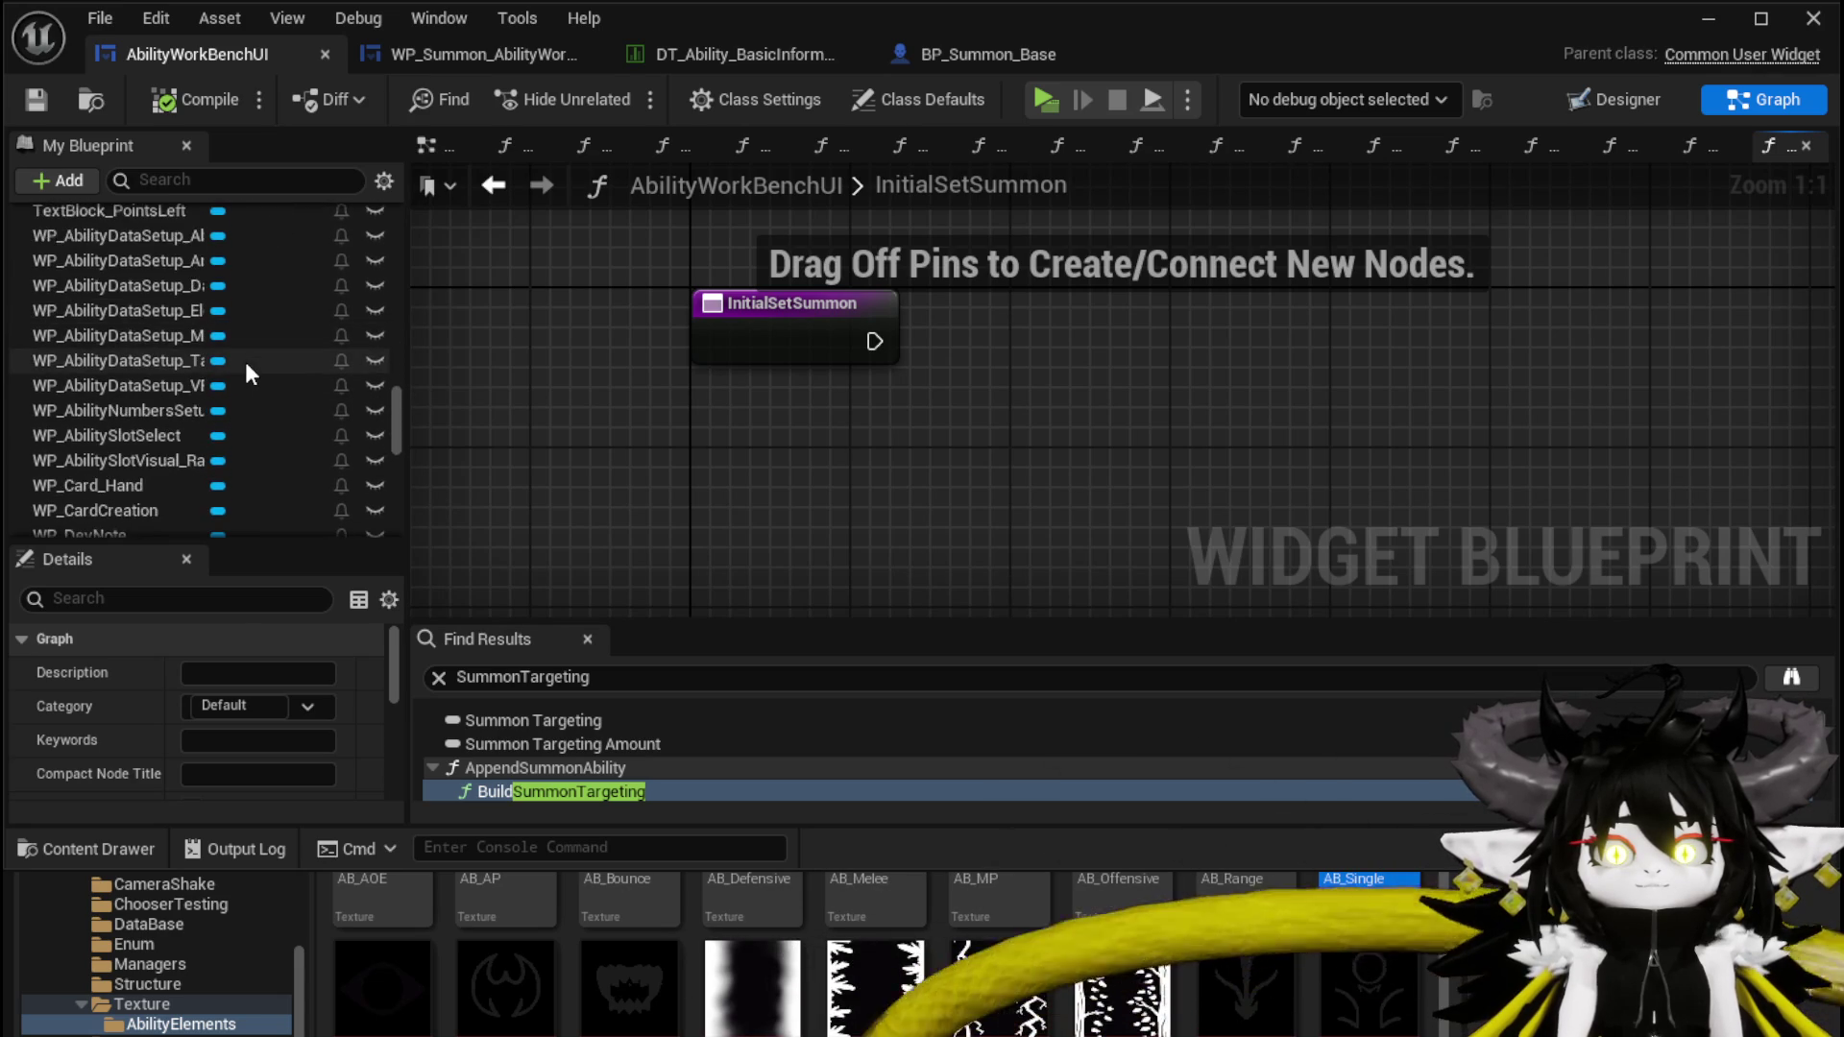
pyautogui.scroll(-6, 245, 361)
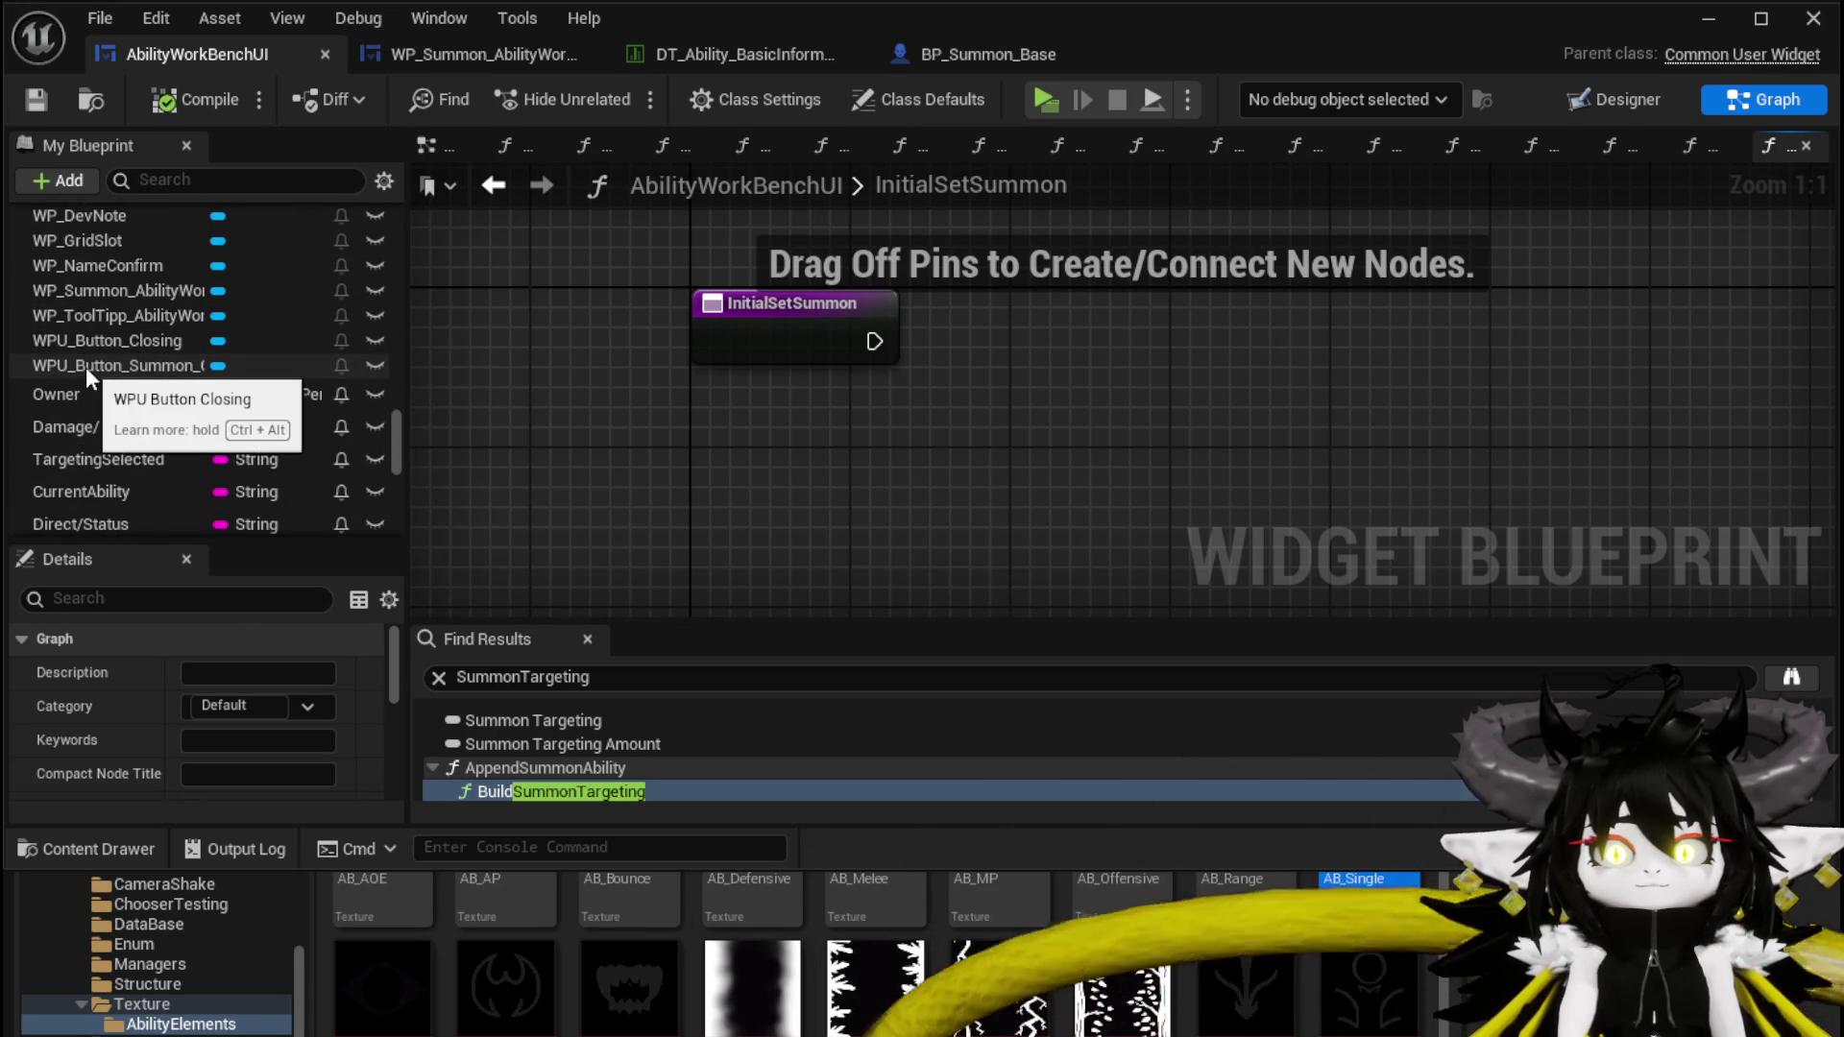
pyautogui.scroll(-10, 252, 365)
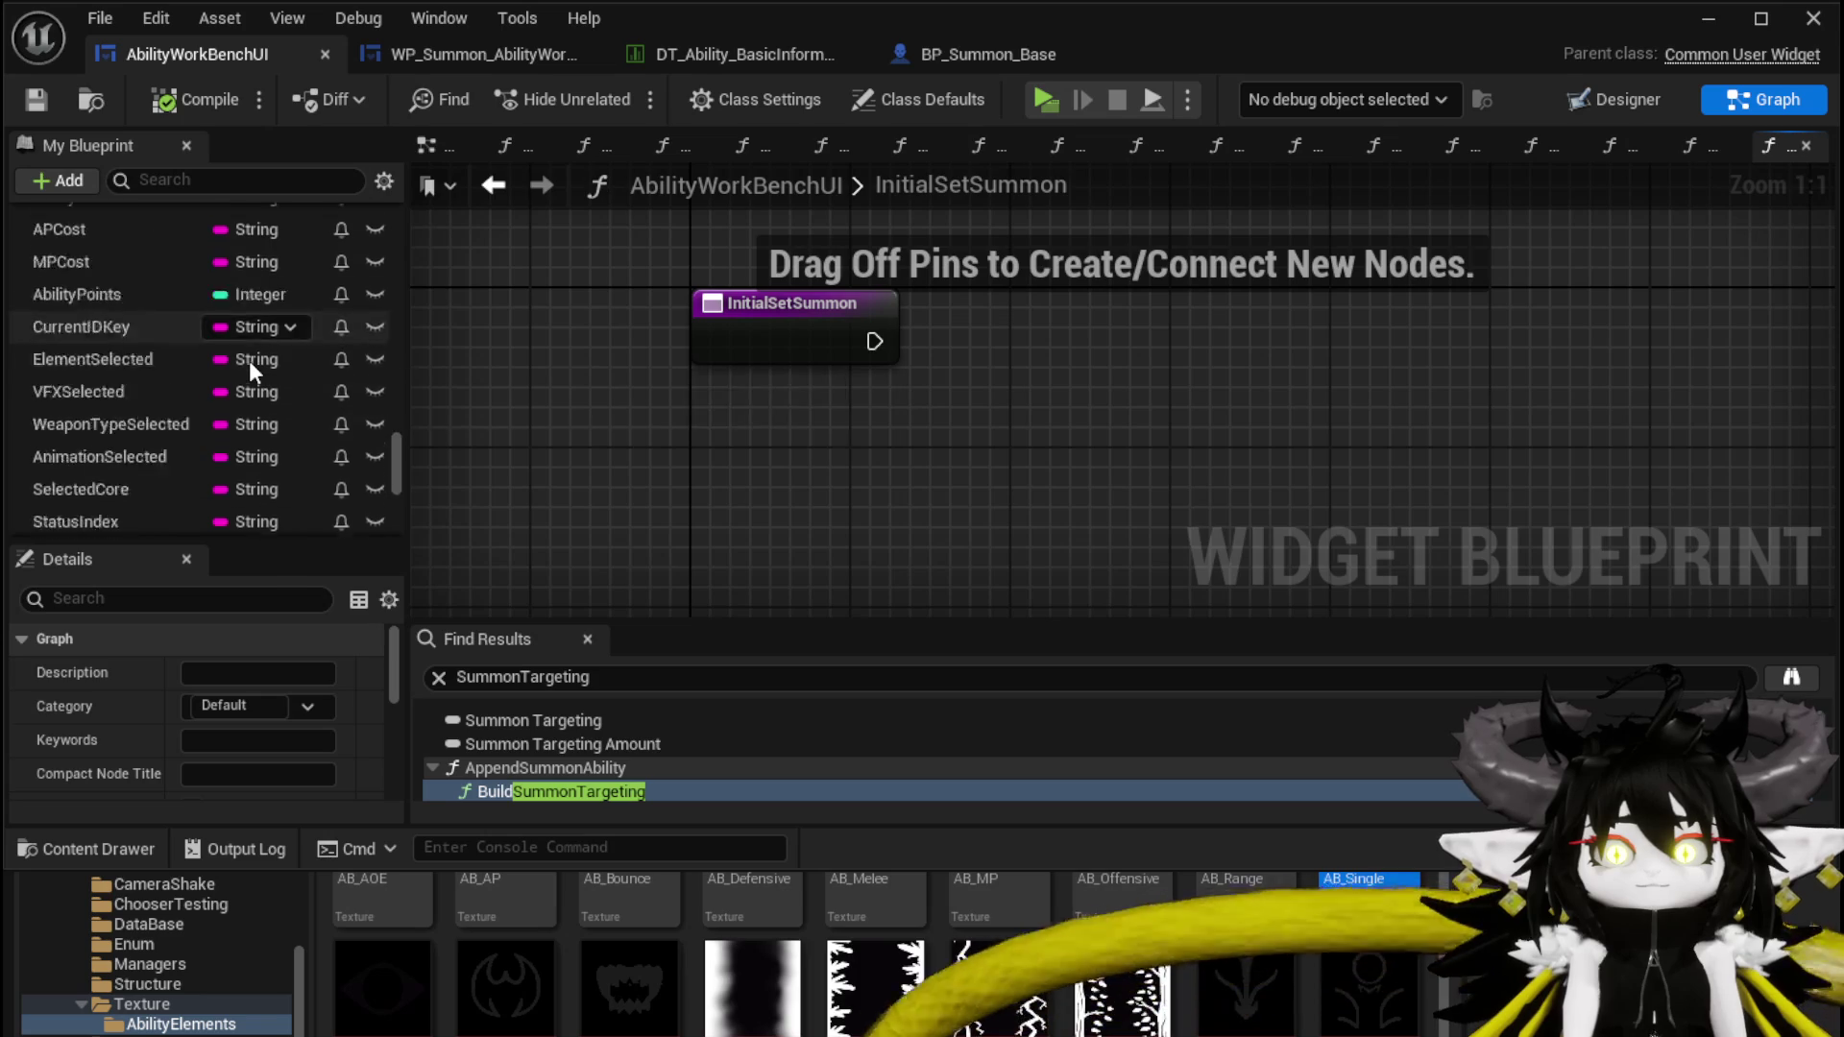
pyautogui.scroll(-2, 249, 360)
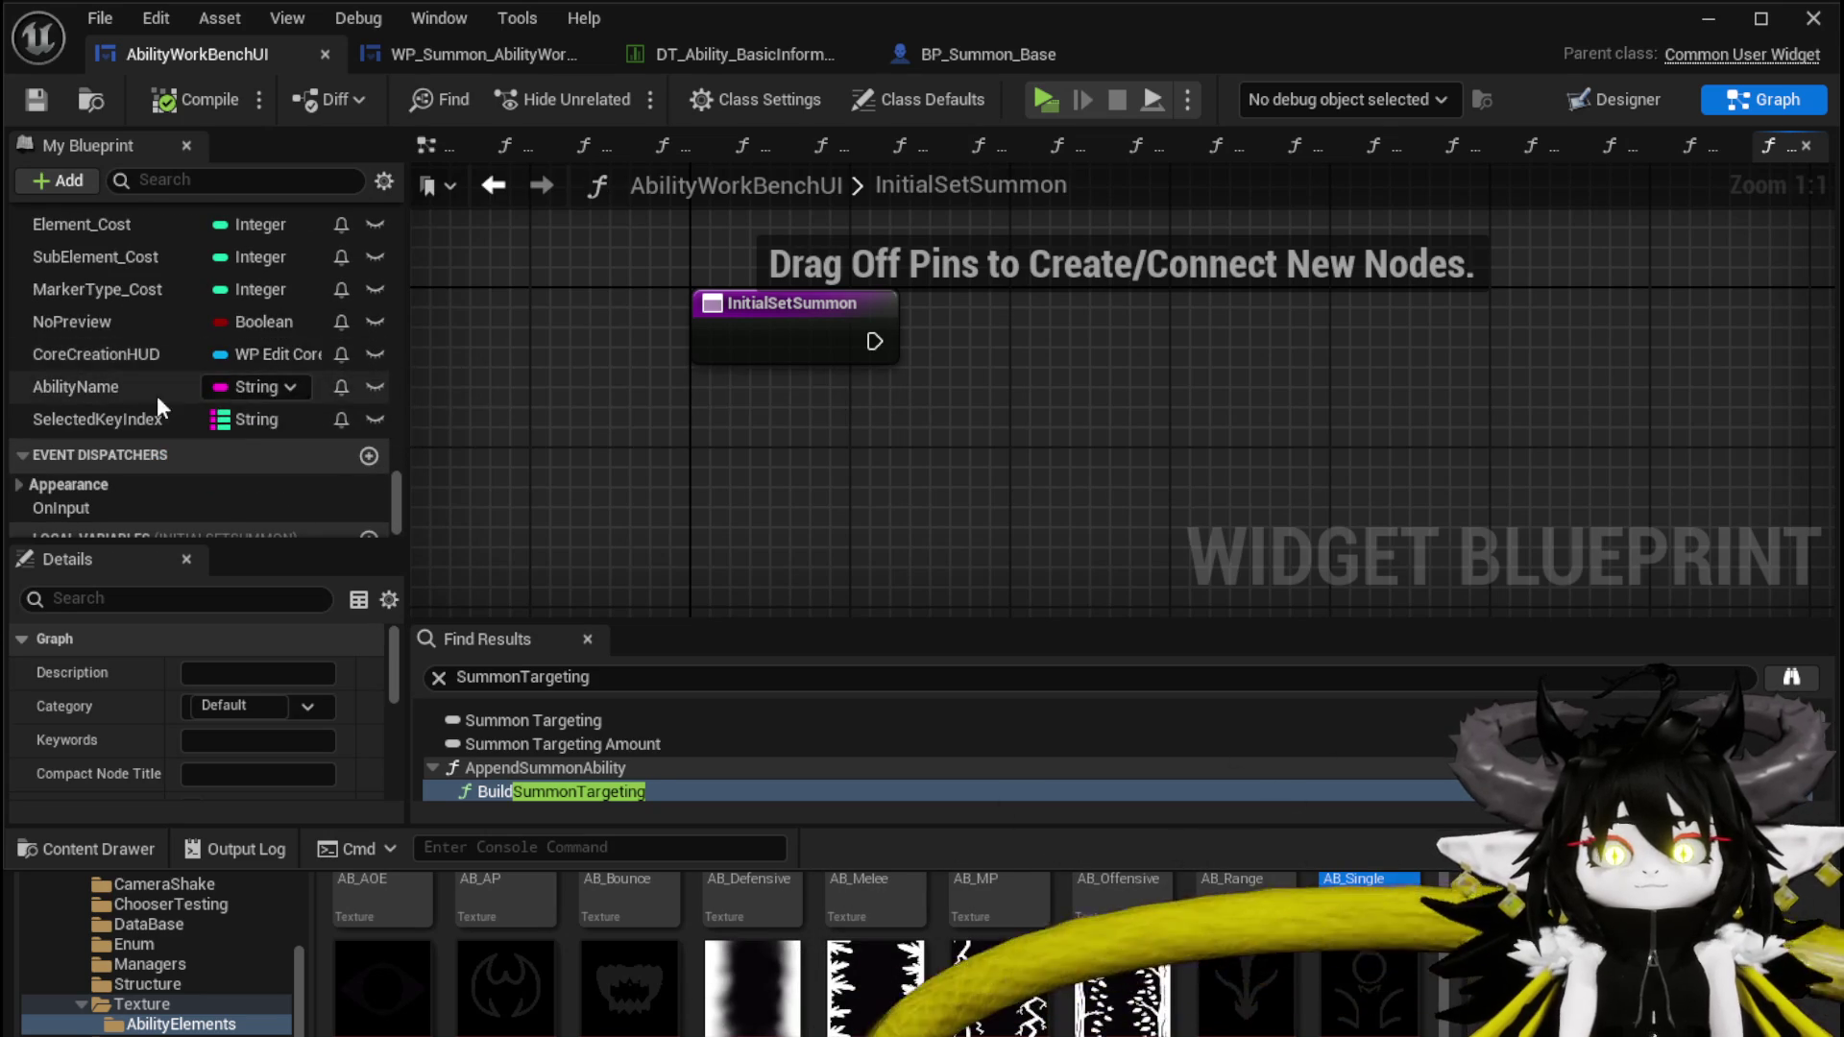
pyautogui.scroll(4, 135, 384)
pyautogui.scroll(5, 132, 380)
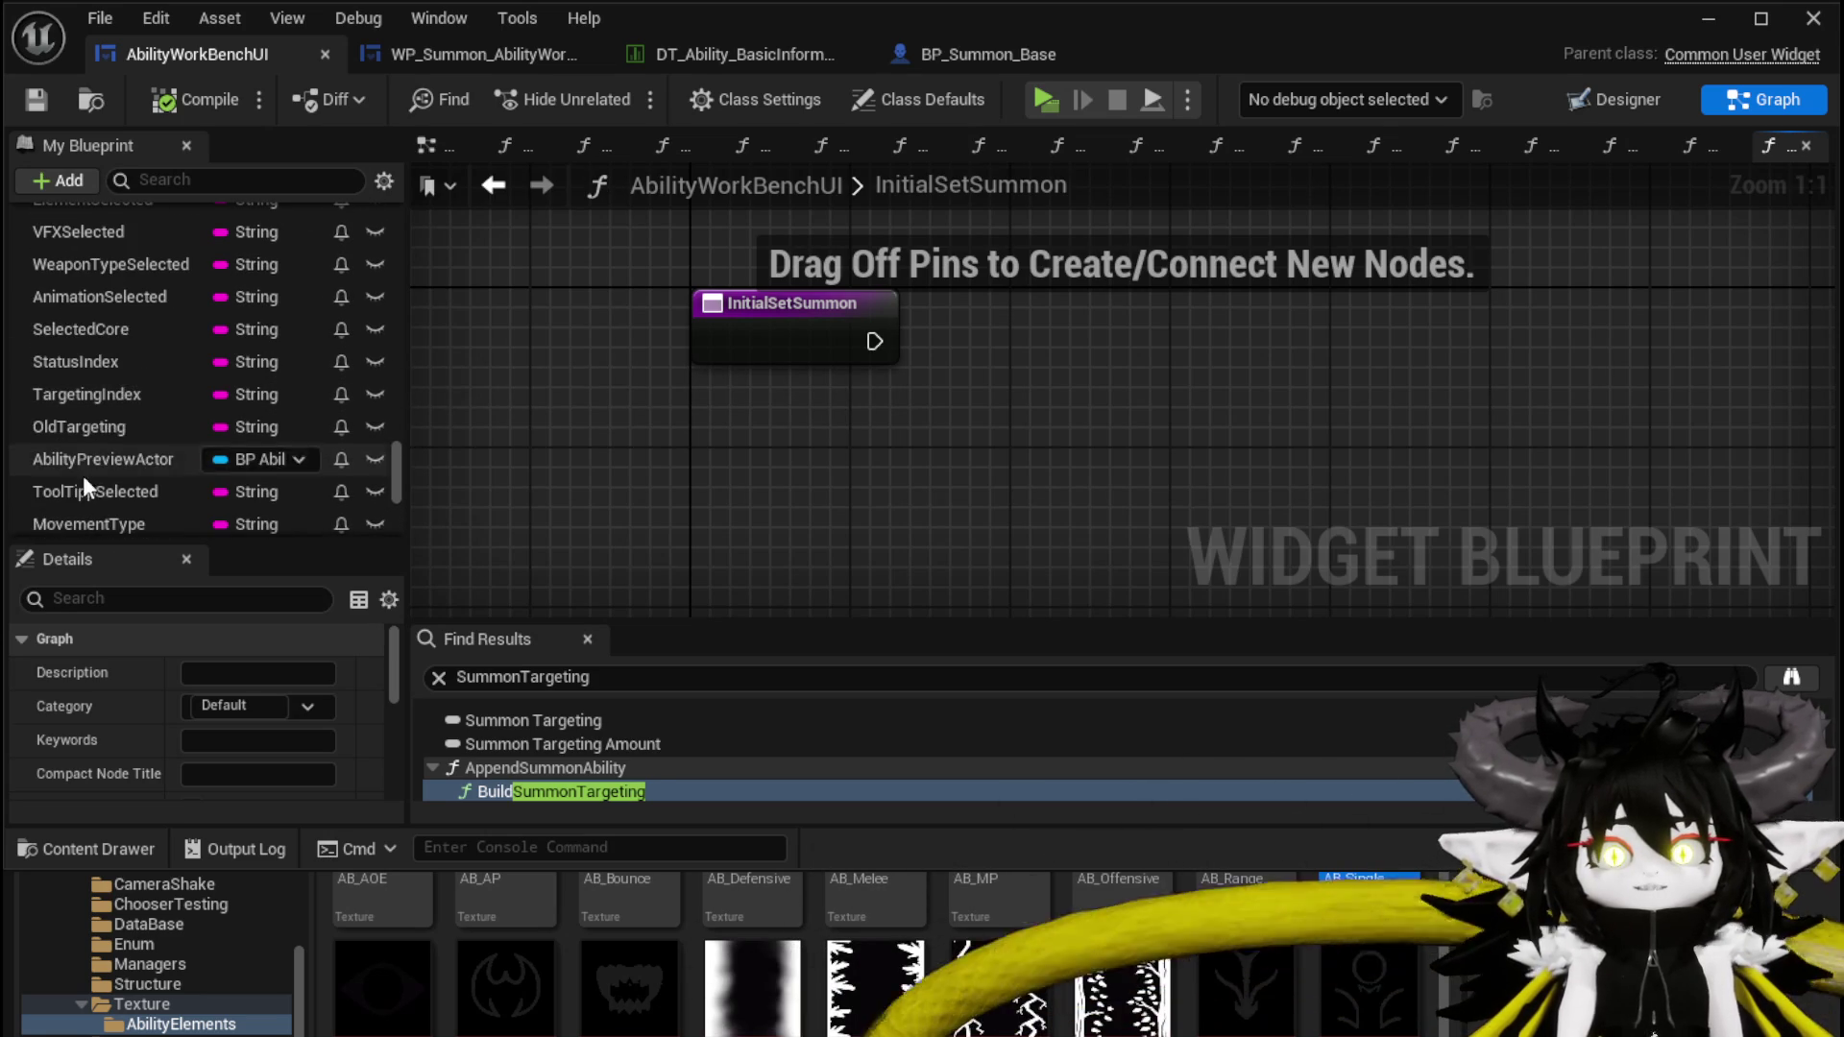
pyautogui.scroll(3, 108, 447)
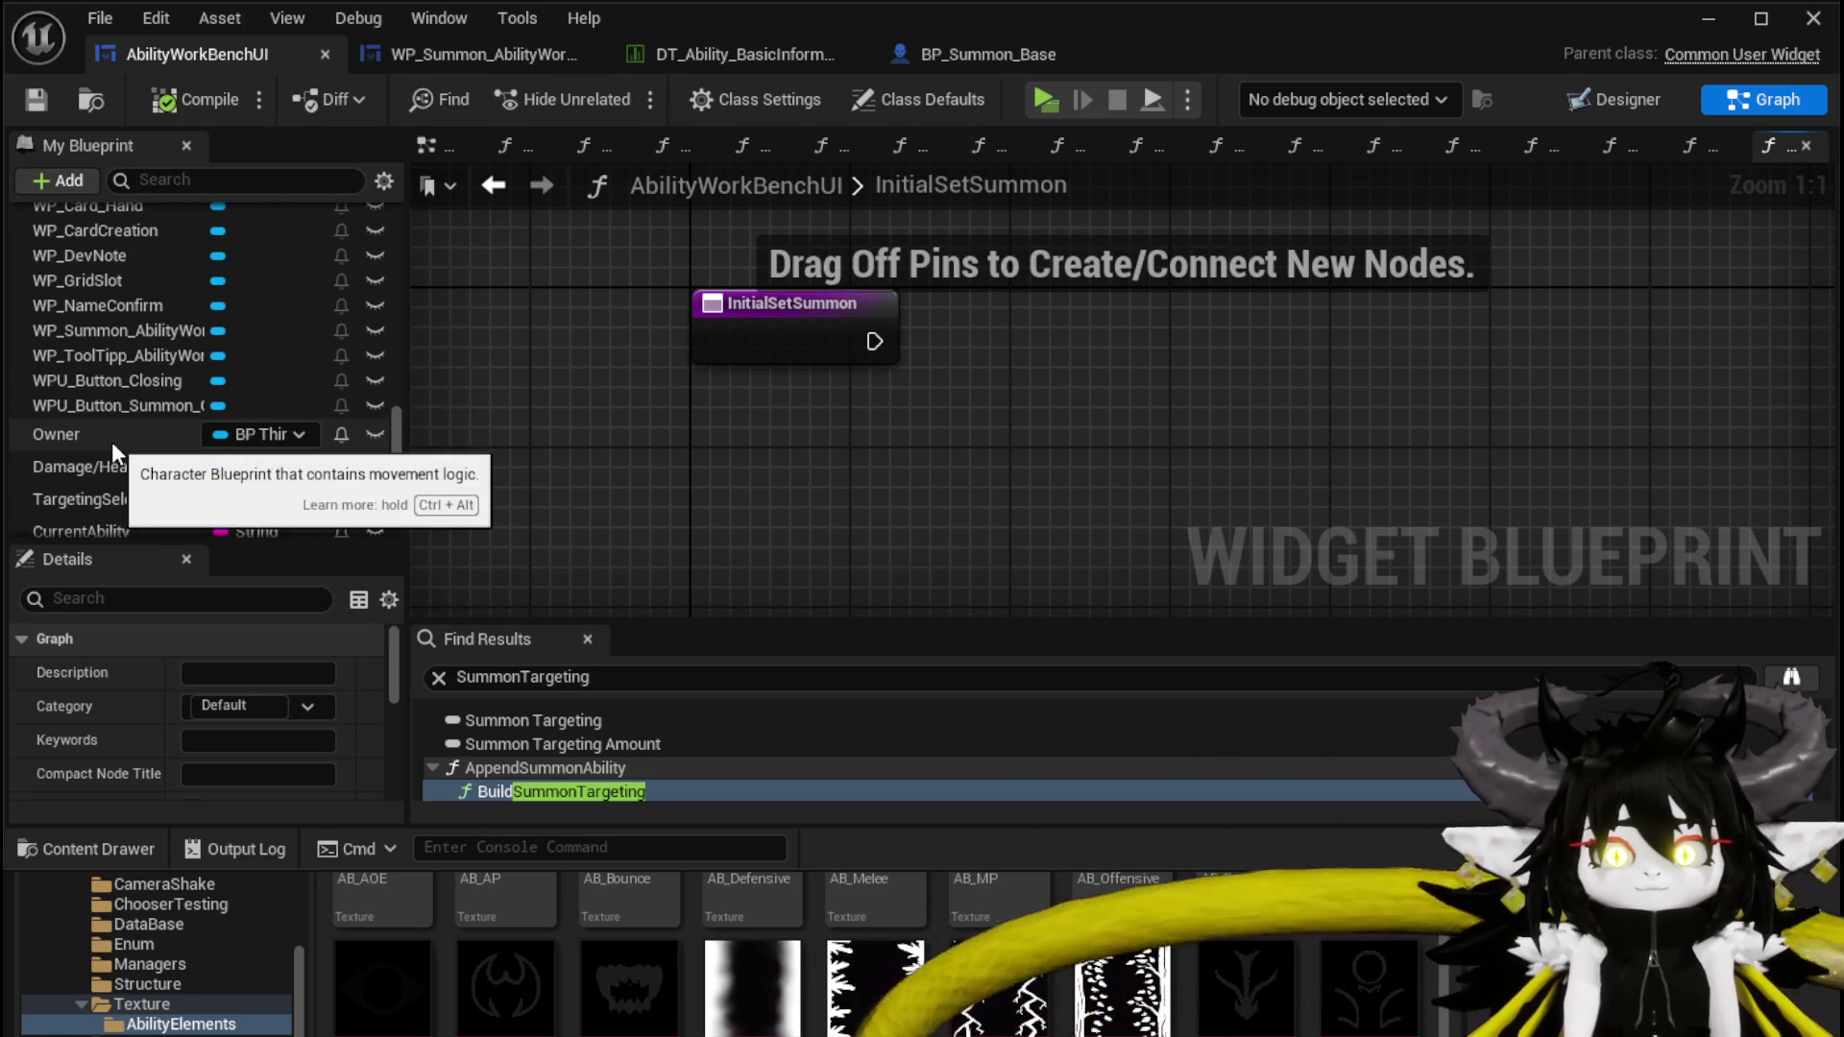
pyautogui.click(228, 330)
pyautogui.moveTo(234, 370)
pyautogui.mouseDown()
pyautogui.moveTo(627, 440)
pyautogui.moveTo(703, 238)
pyautogui.mouseUp()
pyautogui.click(626, 440)
# Add MW Button Direct Status and MW Button Targeting getters from the work bench reference and stack them
pyautogui.moveTo(641, 323); pyautogui.dragTo(907, 395)
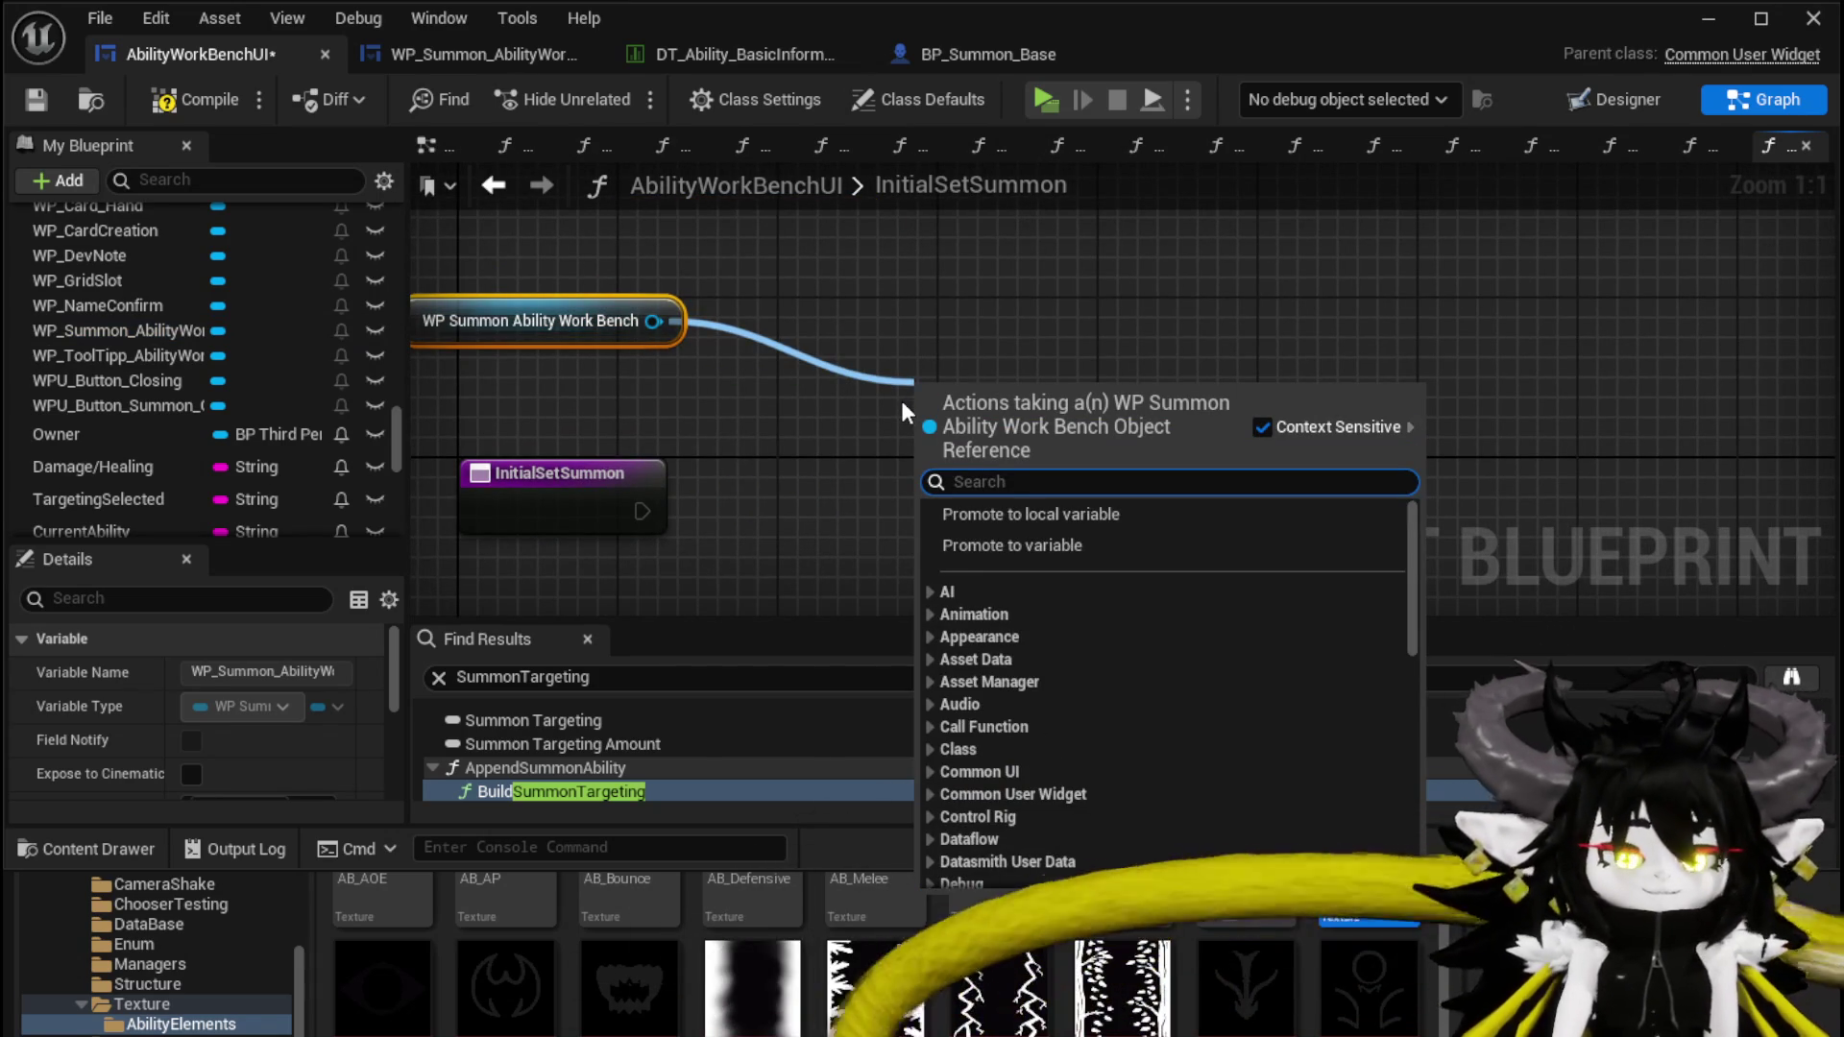
pyautogui.write('Direct')
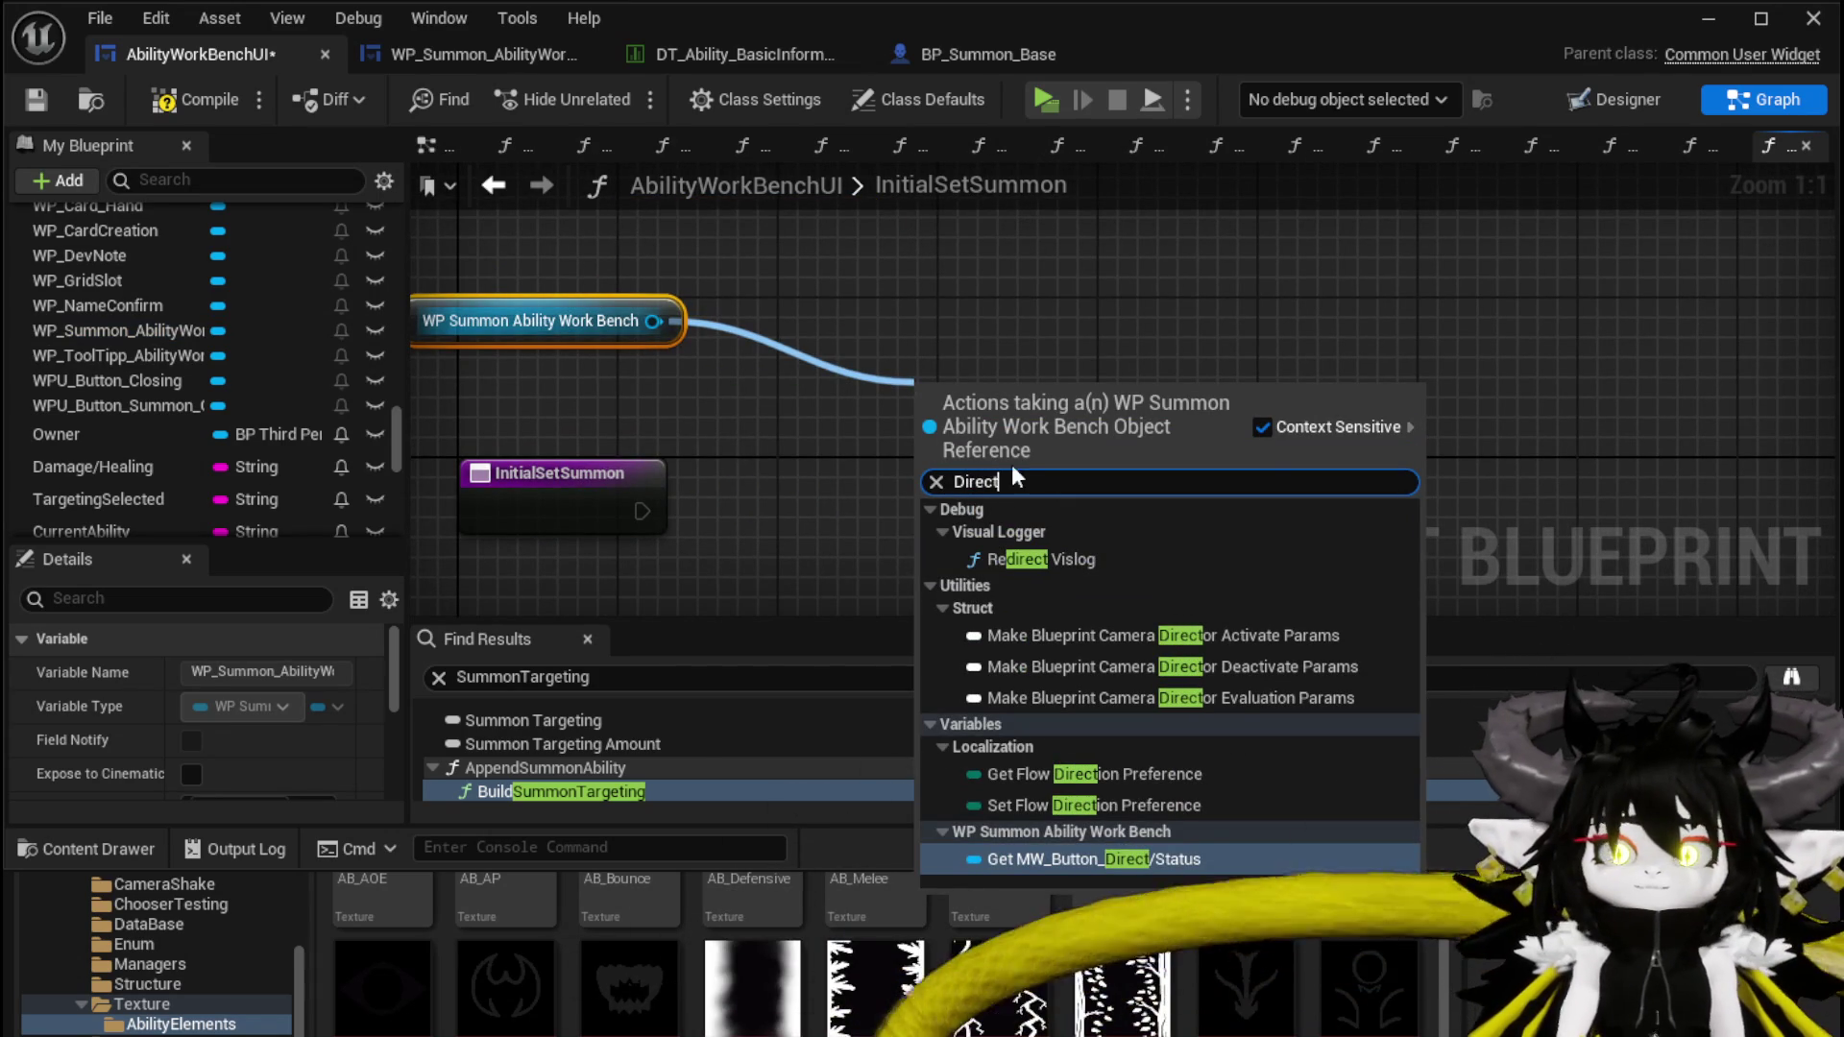
pyautogui.click(1098, 857)
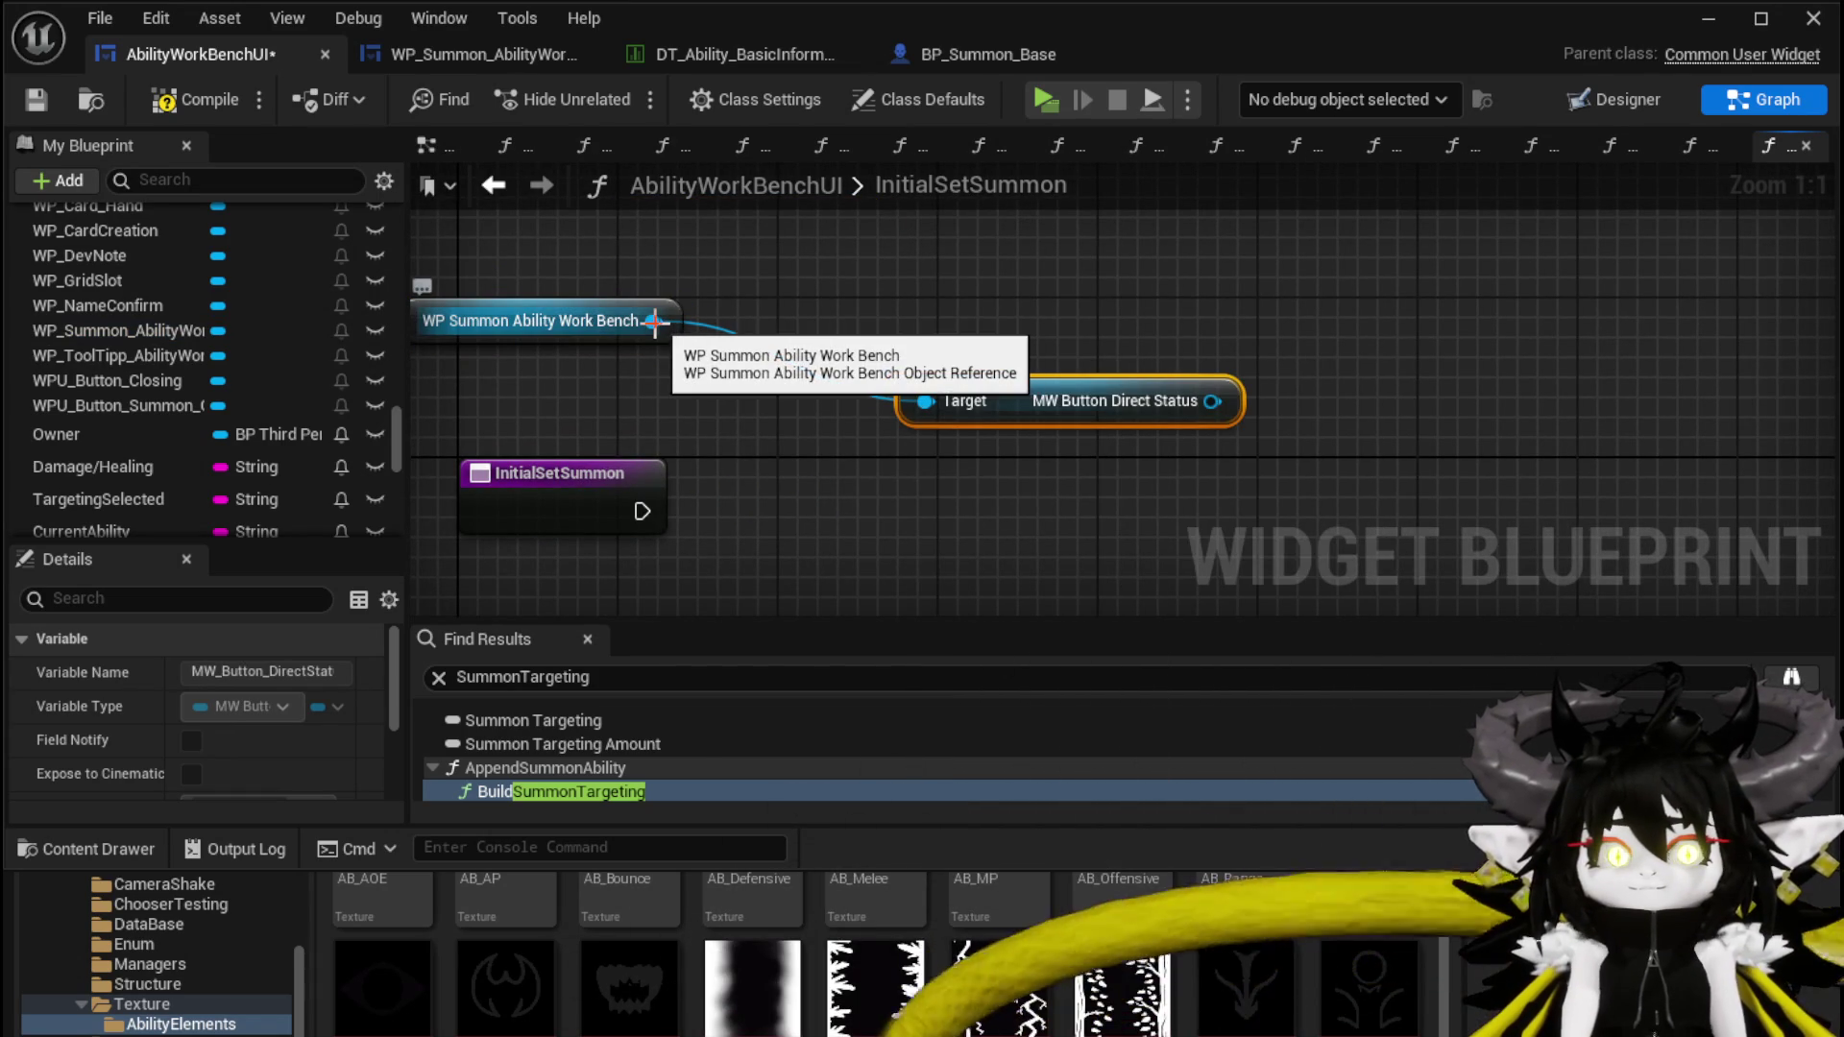
pyautogui.moveTo(653, 321); pyautogui.dragTo(868, 521)
pyautogui.write('Target')
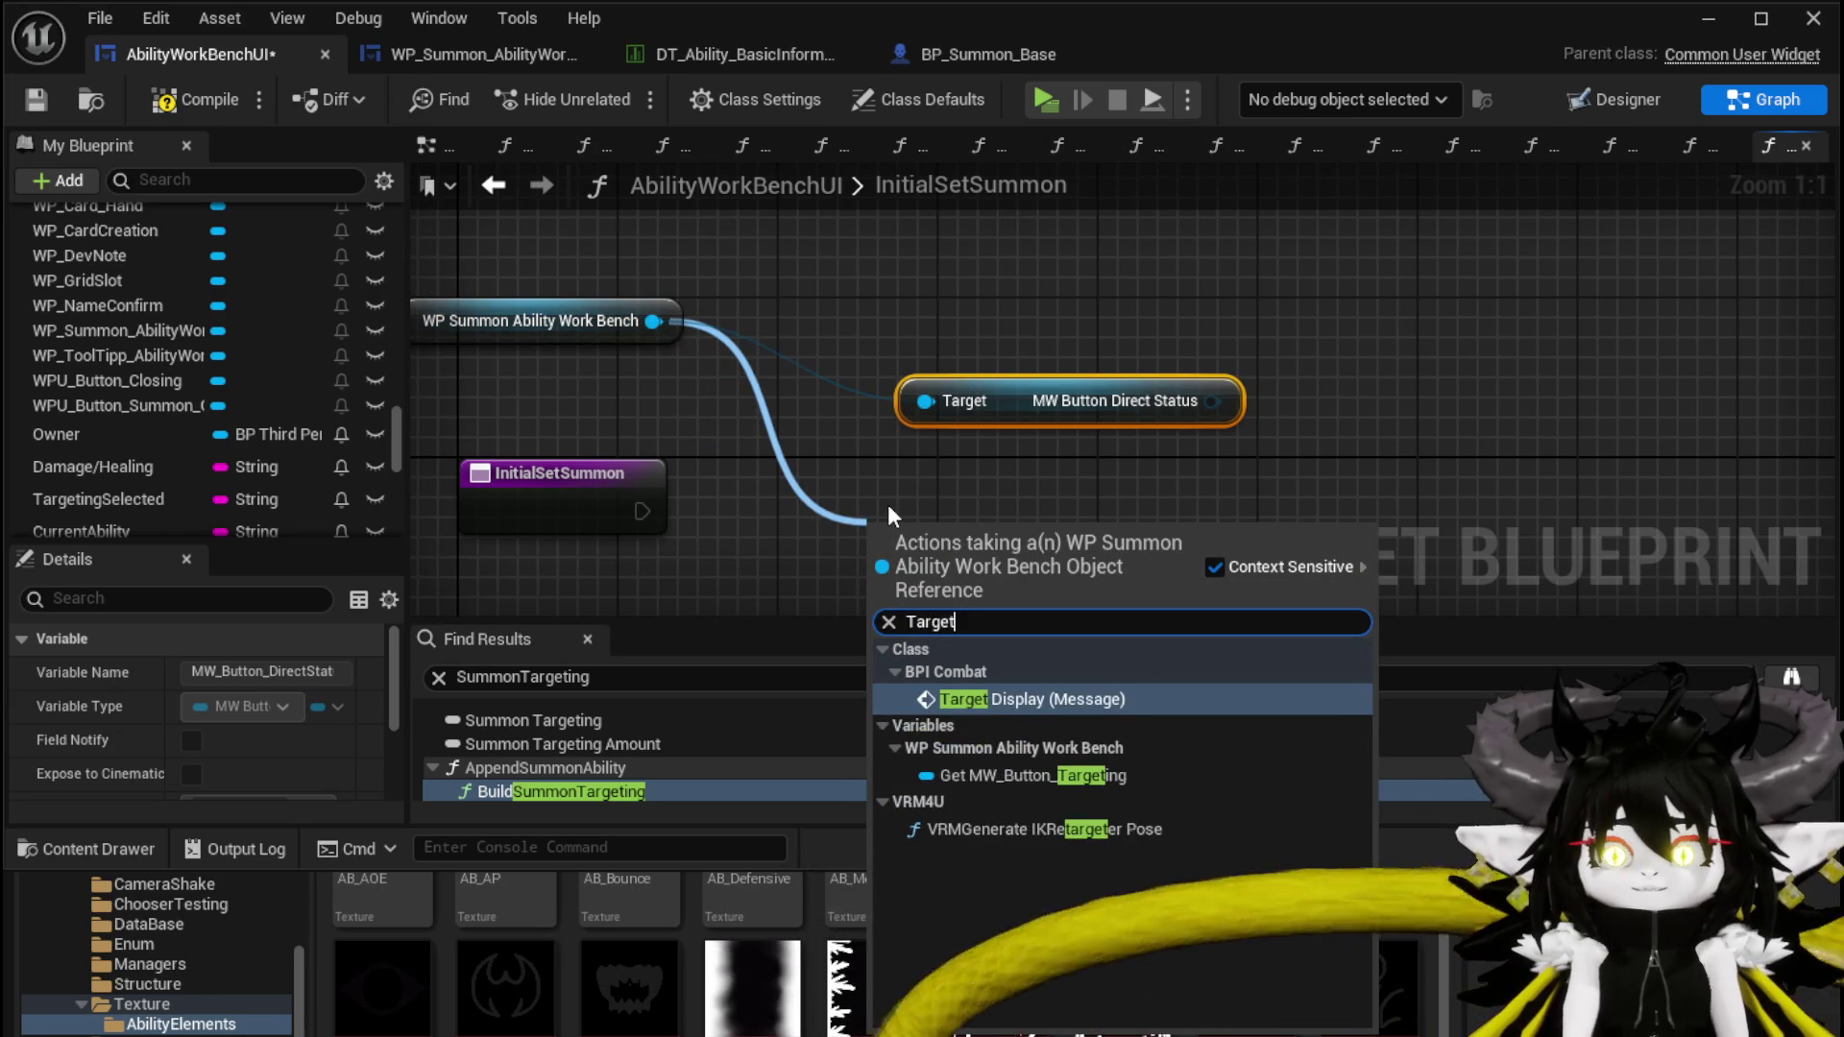
pyautogui.click(1052, 773)
pyautogui.moveTo(1037, 539); pyautogui.dragTo(1047, 462)
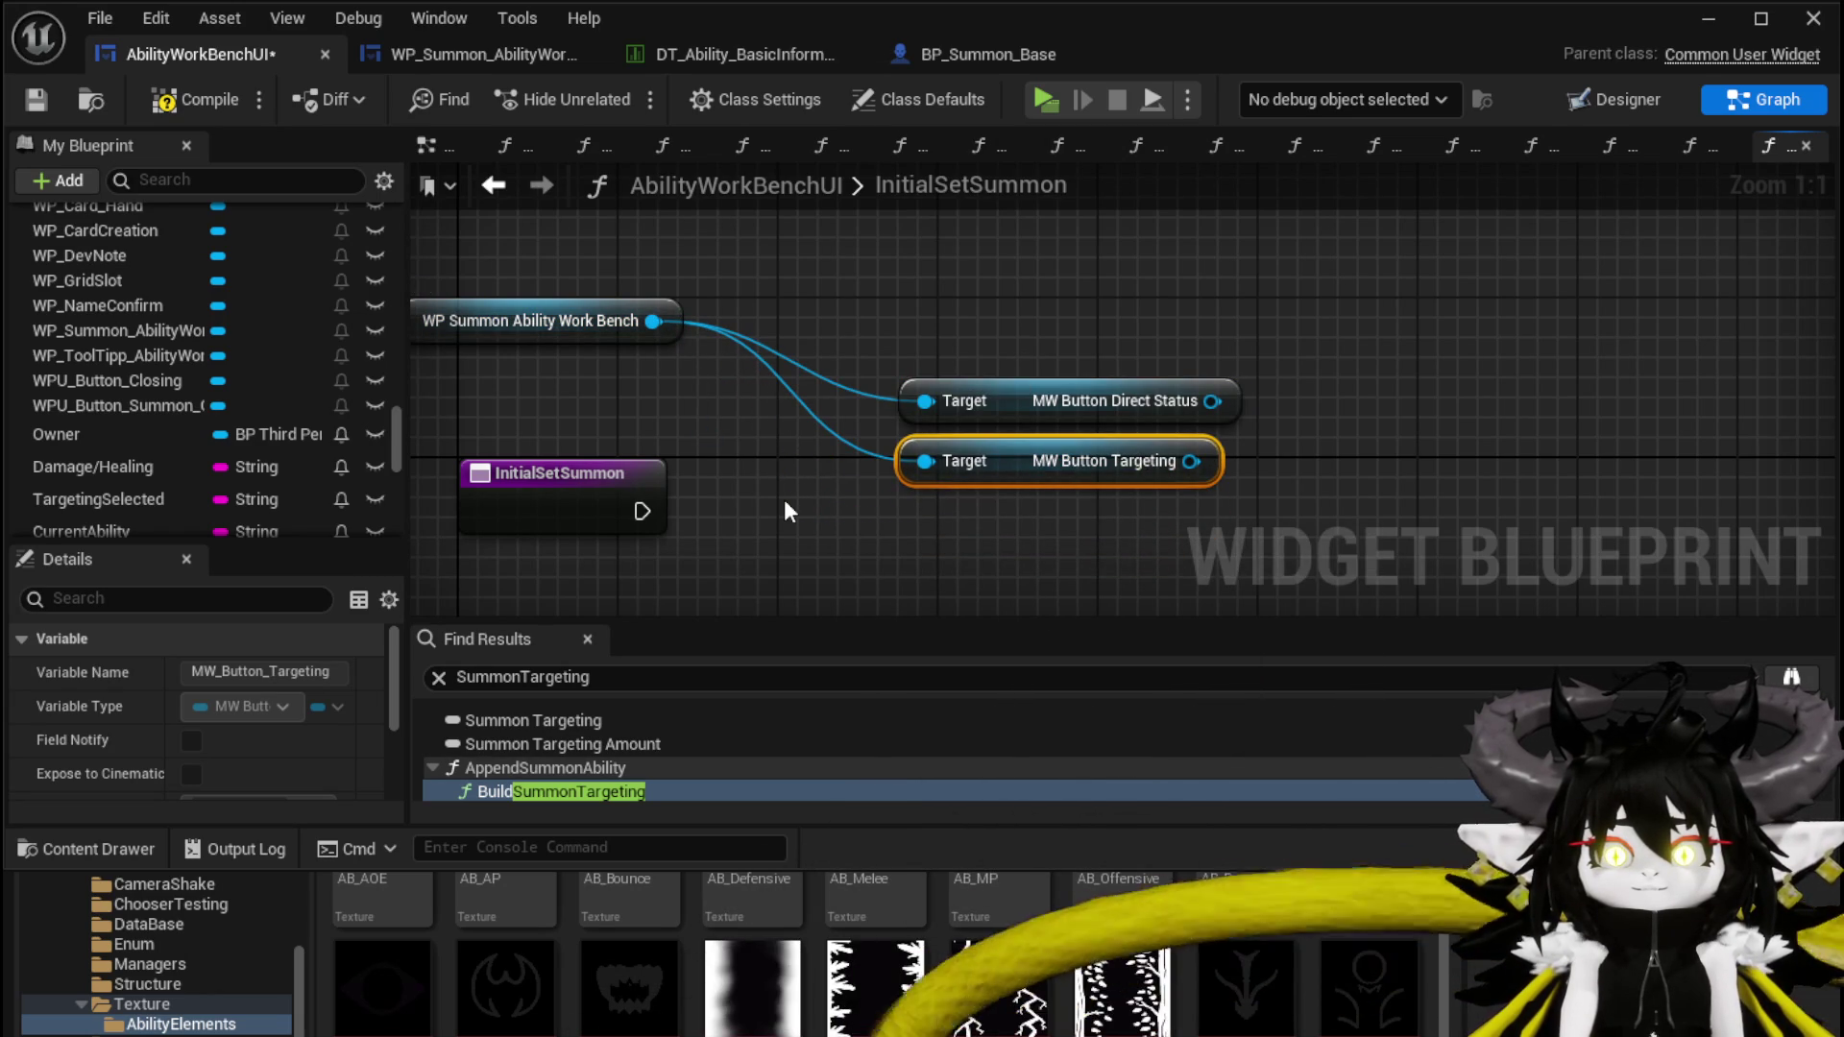
pyautogui.keyDown('ctrl'); pyautogui.click(1050, 389); pyautogui.keyUp('ctrl')
pyautogui.moveTo(1010, 381); pyautogui.dragTo(931, 341)
pyautogui.click(998, 389)
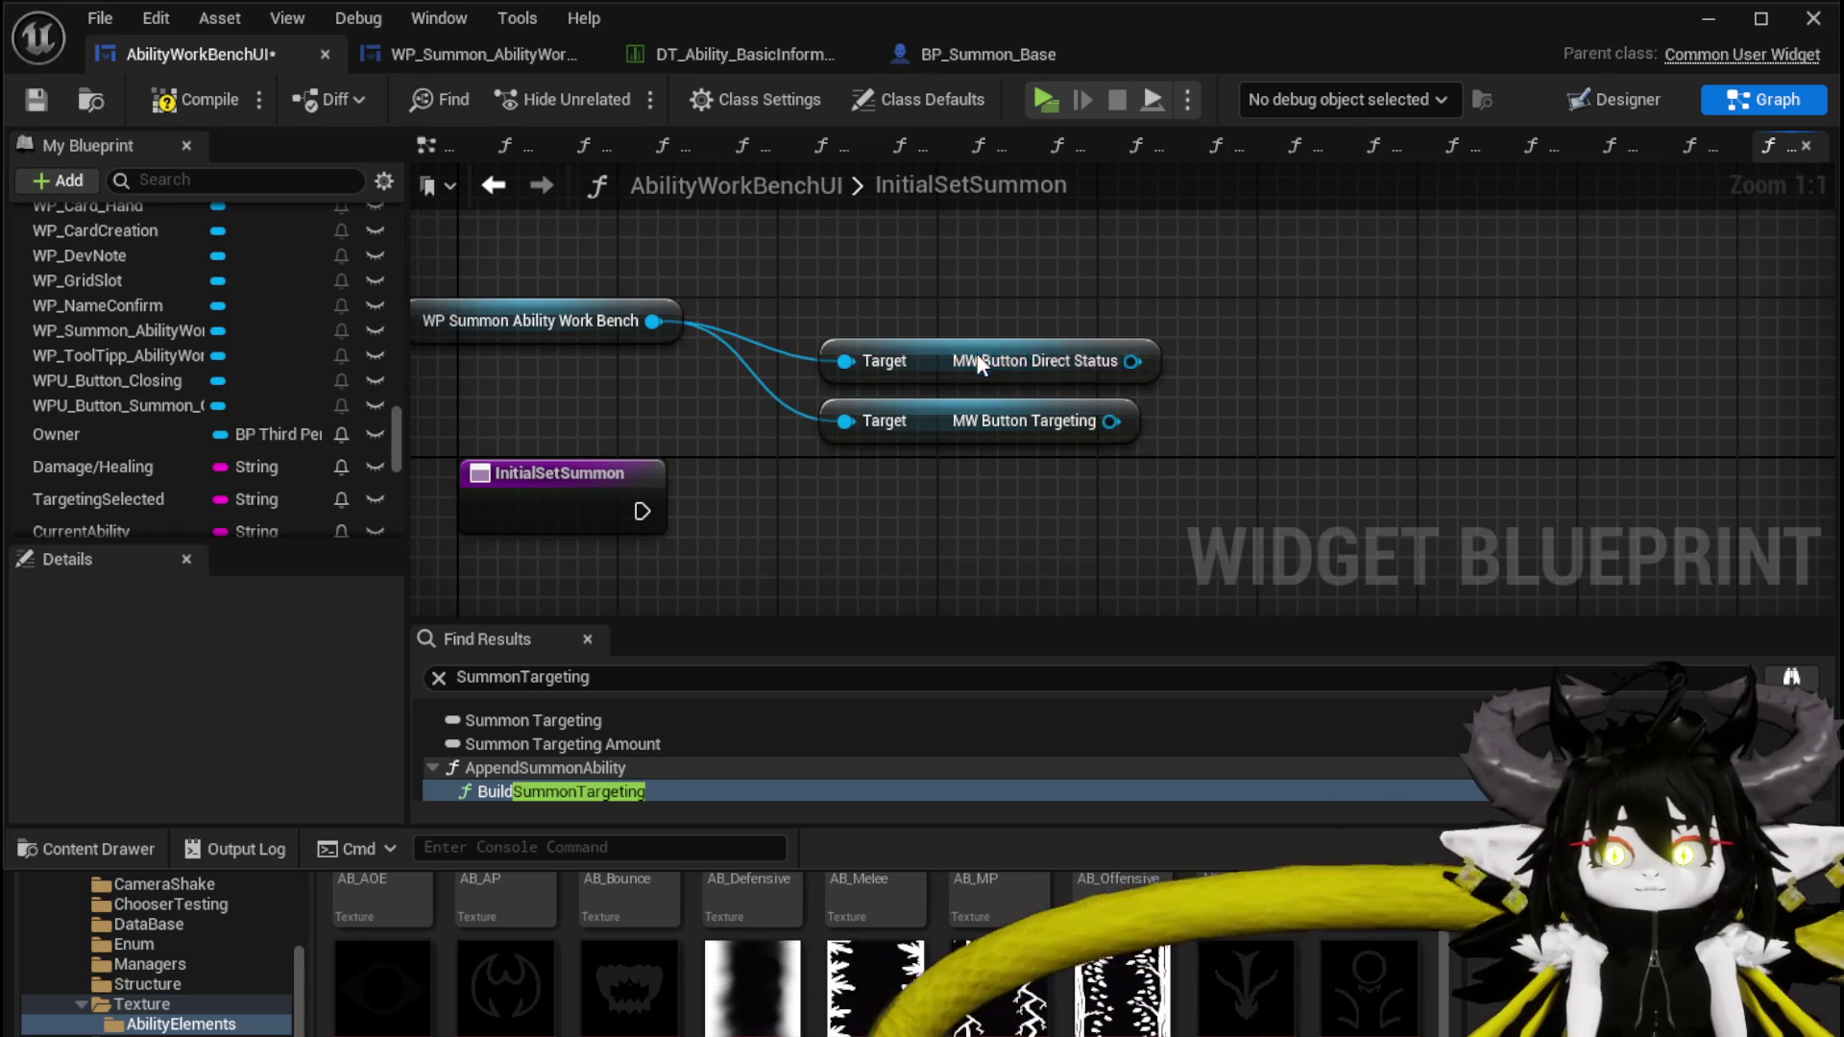
pyautogui.moveTo(966, 362); pyautogui.dragTo(966, 319)
# Add a Set Brush node on Direct Status, wired from InitialSetSummon's execution
pyautogui.moveTo(1188, 265)
pyautogui.mouseDown()
pyautogui.moveTo(1373, 369)
pyautogui.moveTo(1355, 365)
pyautogui.mouseUp()
pyautogui.write('Set Brush')
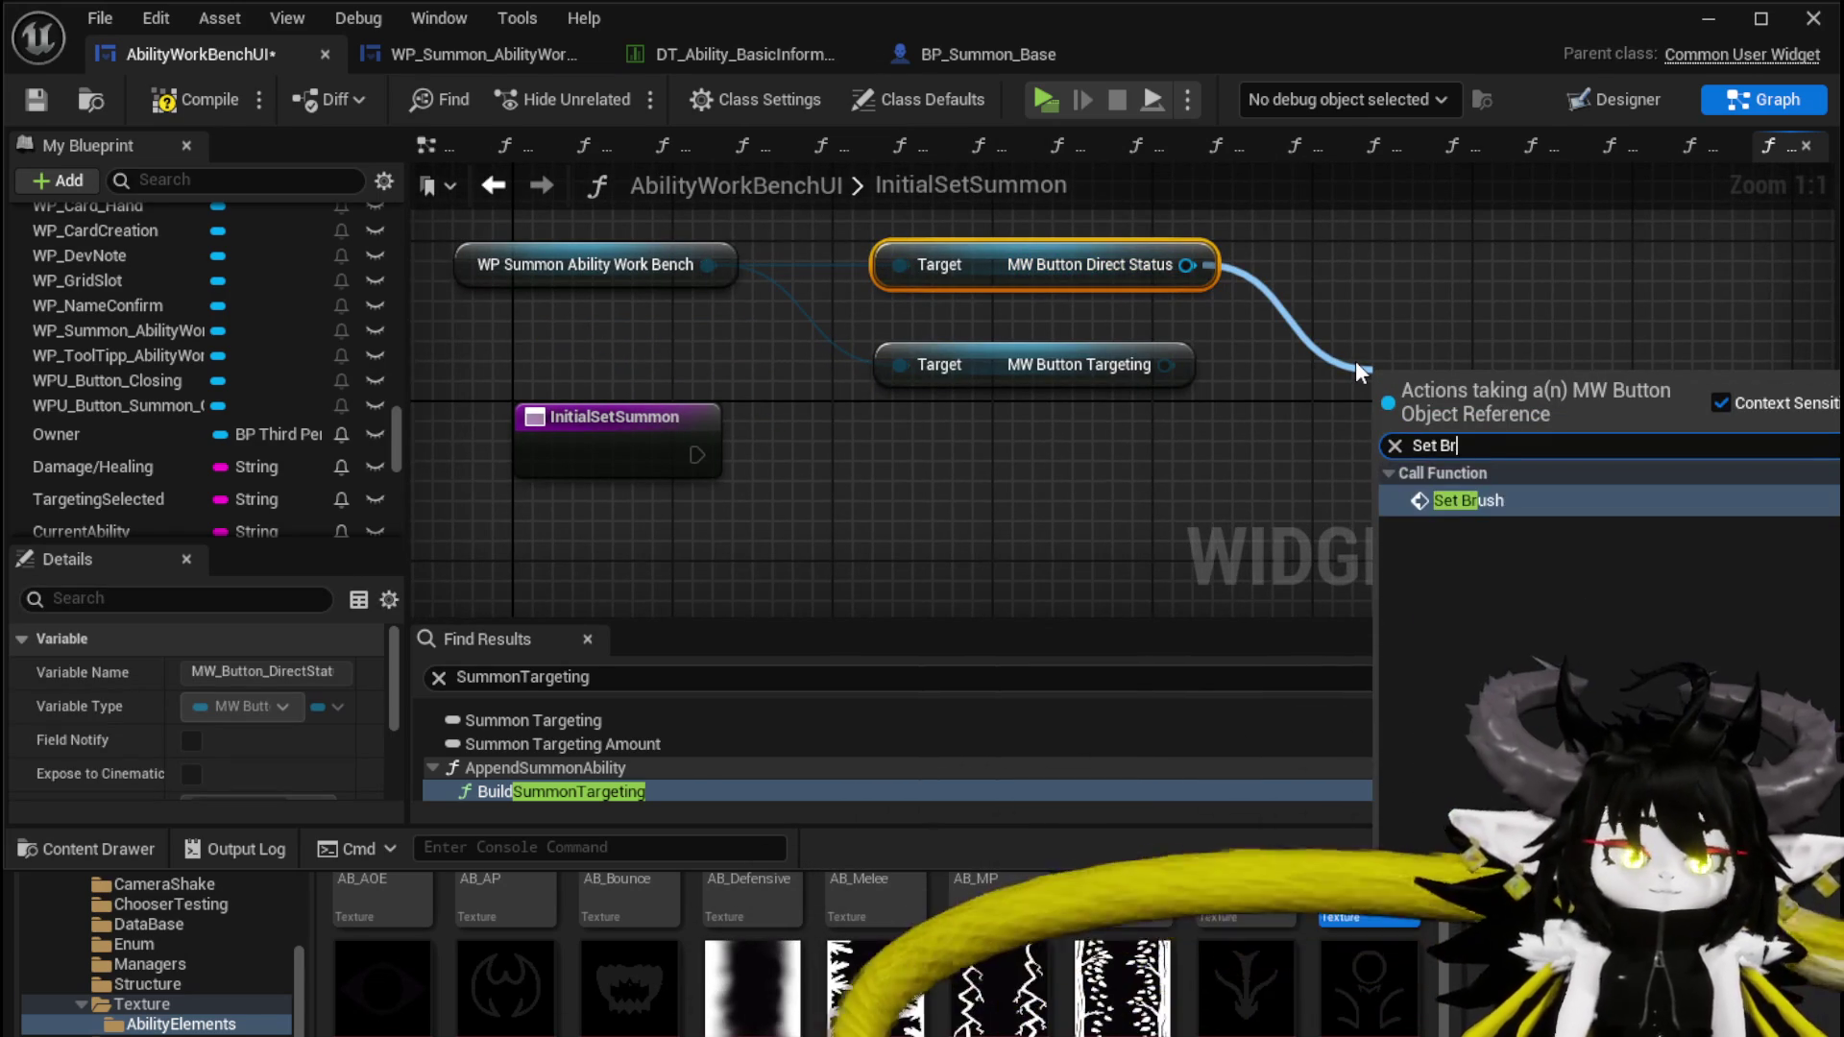
pyautogui.press('Return')
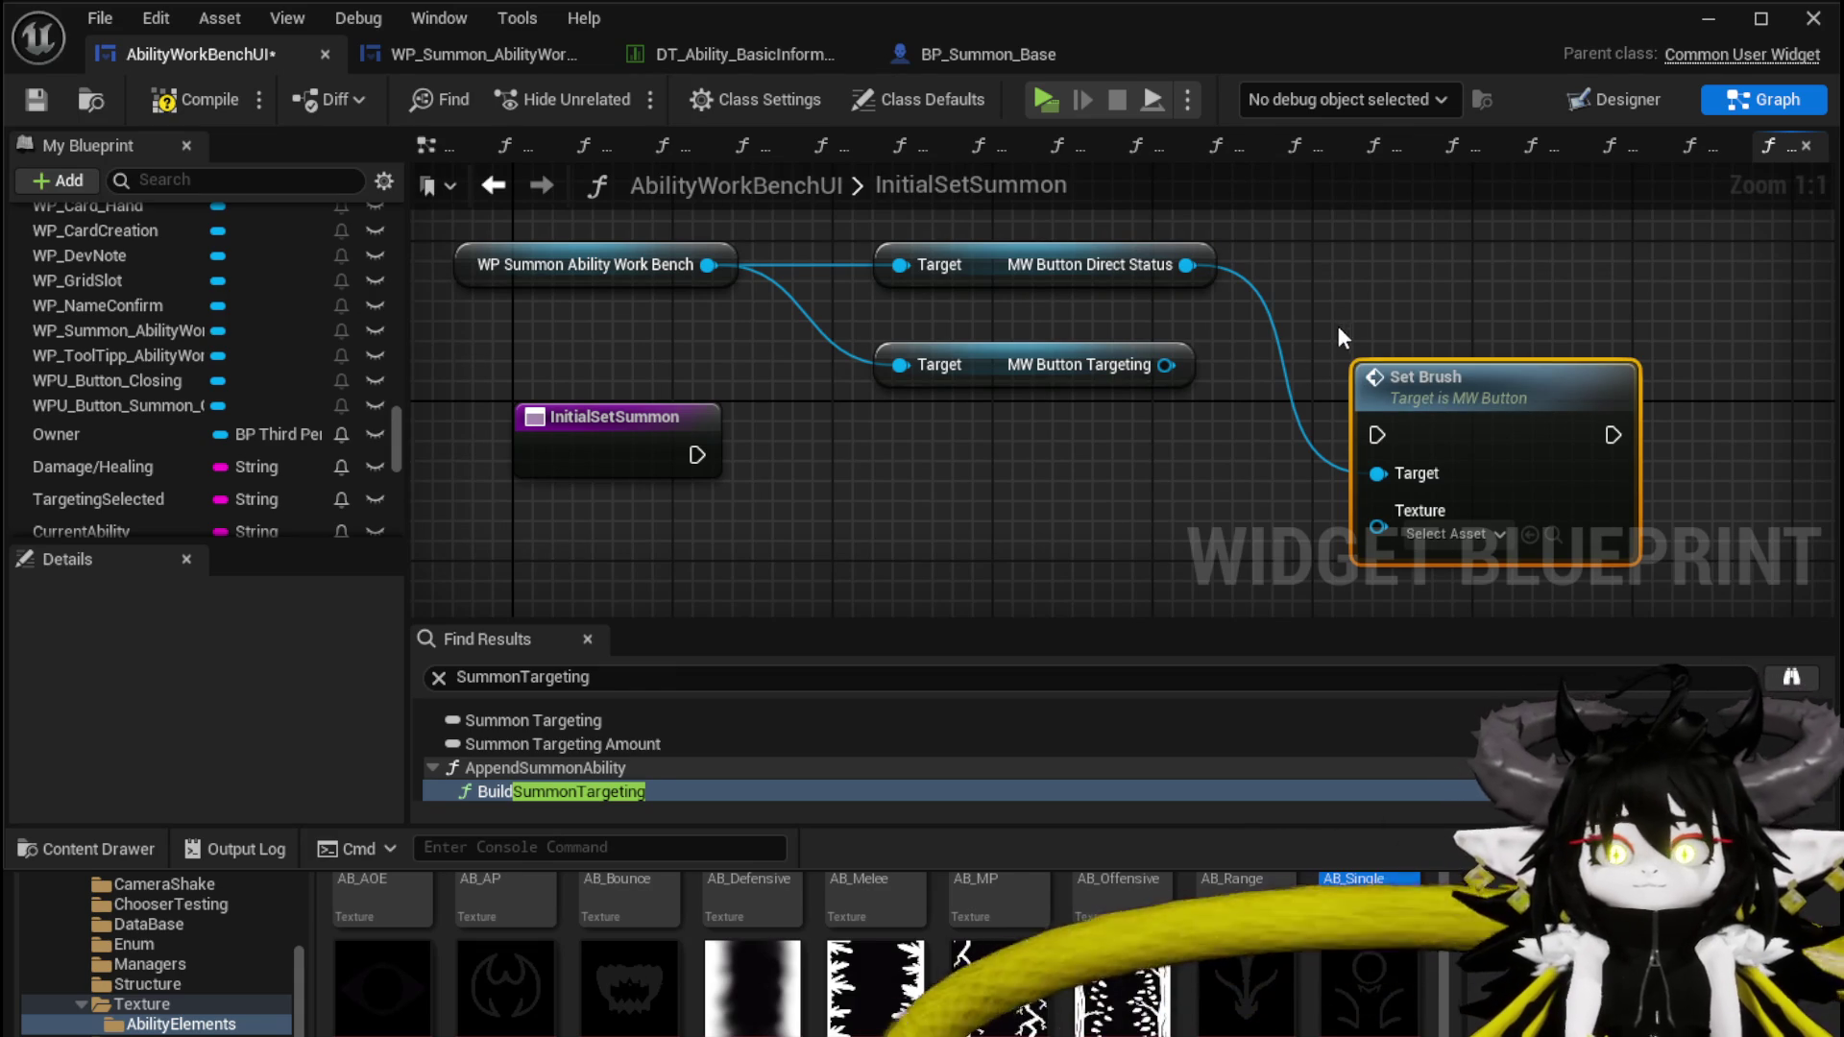
pyautogui.moveTo(697, 455)
pyautogui.mouseDown()
pyautogui.moveTo(1421, 440)
pyautogui.moveTo(1413, 458)
pyautogui.moveTo(1274, 325)
pyautogui.moveTo(1173, 402)
pyautogui.mouseUp()
pyautogui.click(1167, 419)
pyautogui.click(1477, 388)
pyautogui.scroll(-2, 1454, 370)
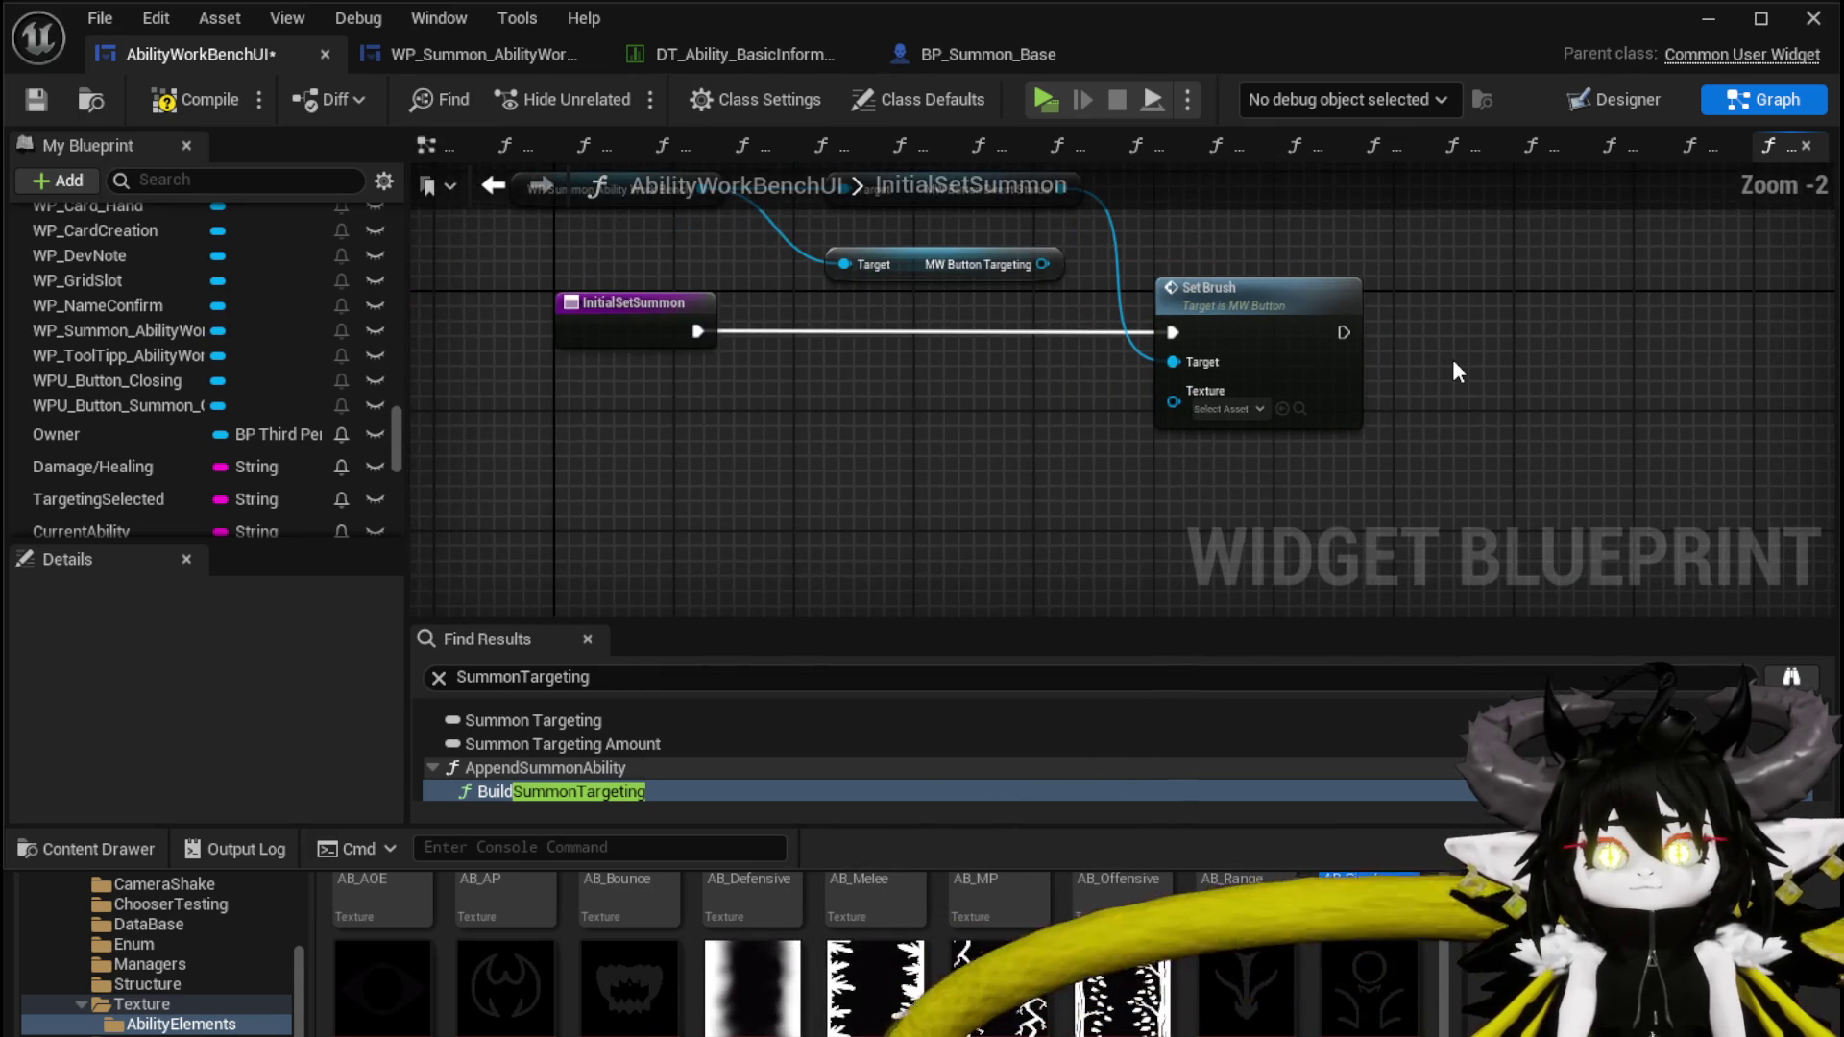
# Compile the widget blueprint and zoom out over the InitialSetSummon graph
pyautogui.click(209, 100)
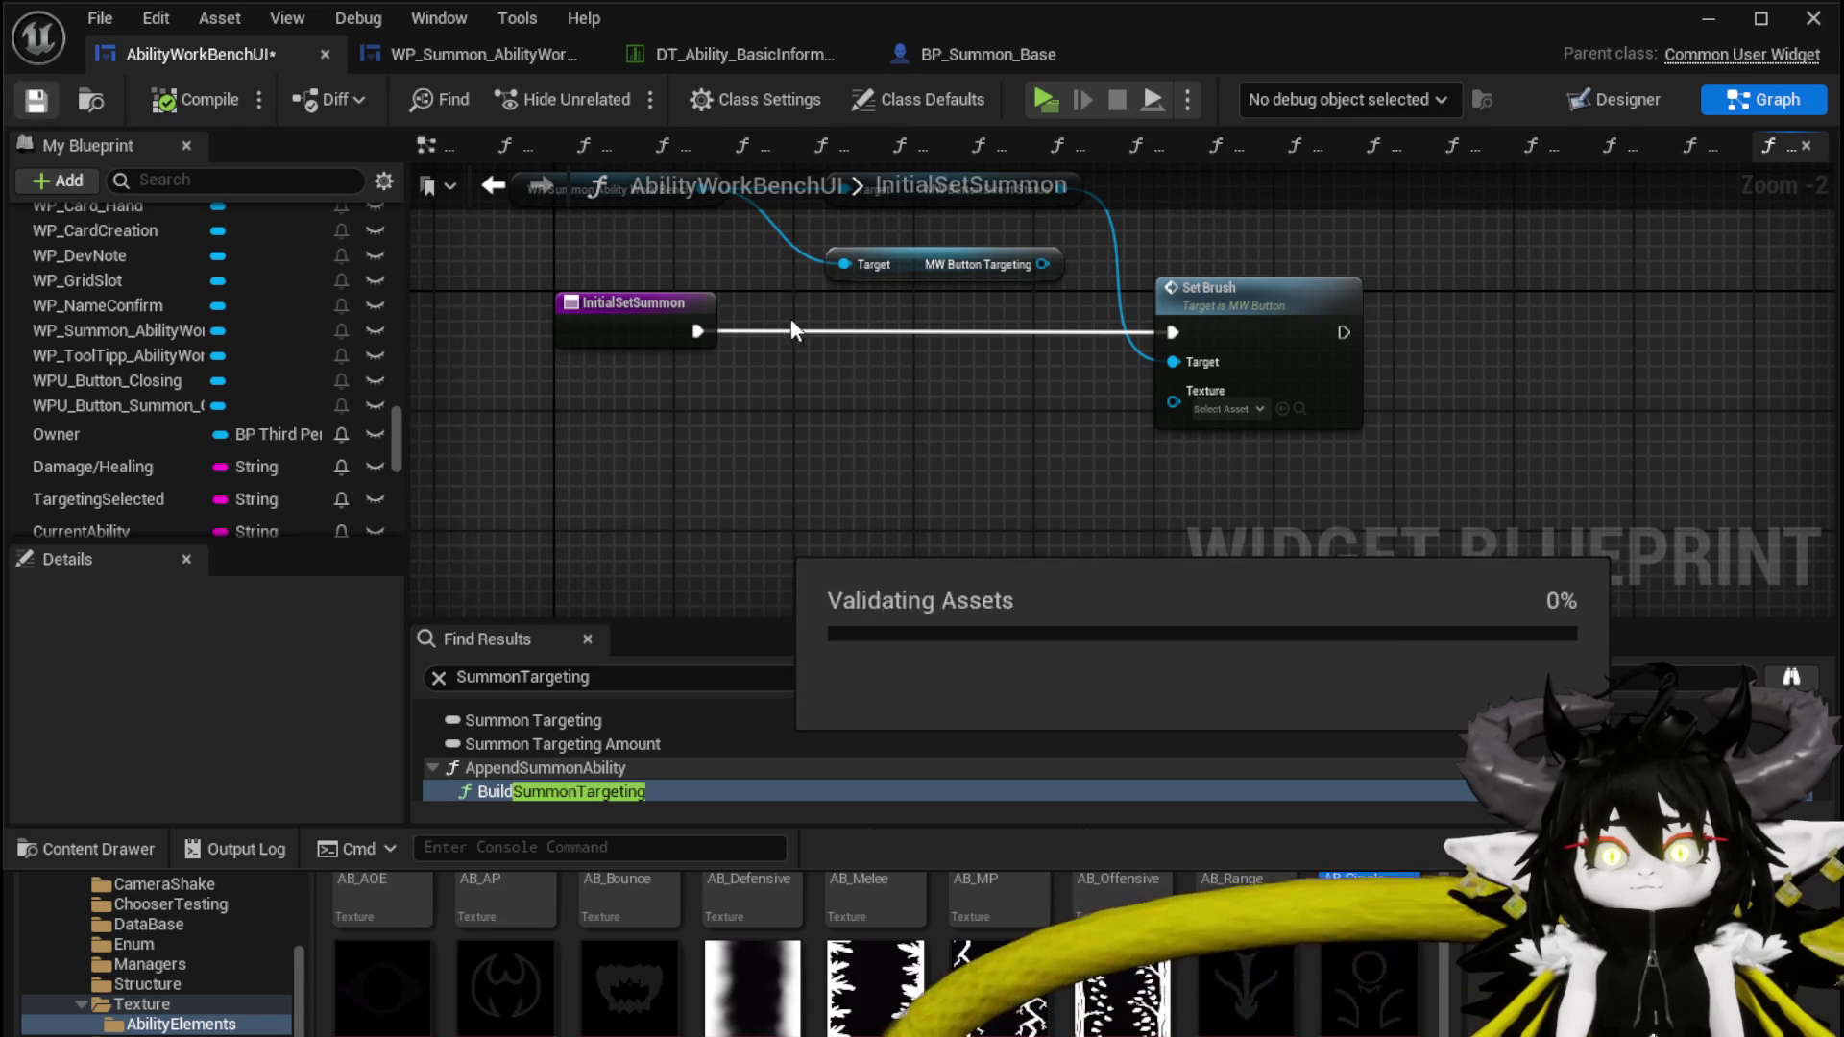
pyautogui.moveTo(718, 291); pyautogui.dragTo(740, 359)
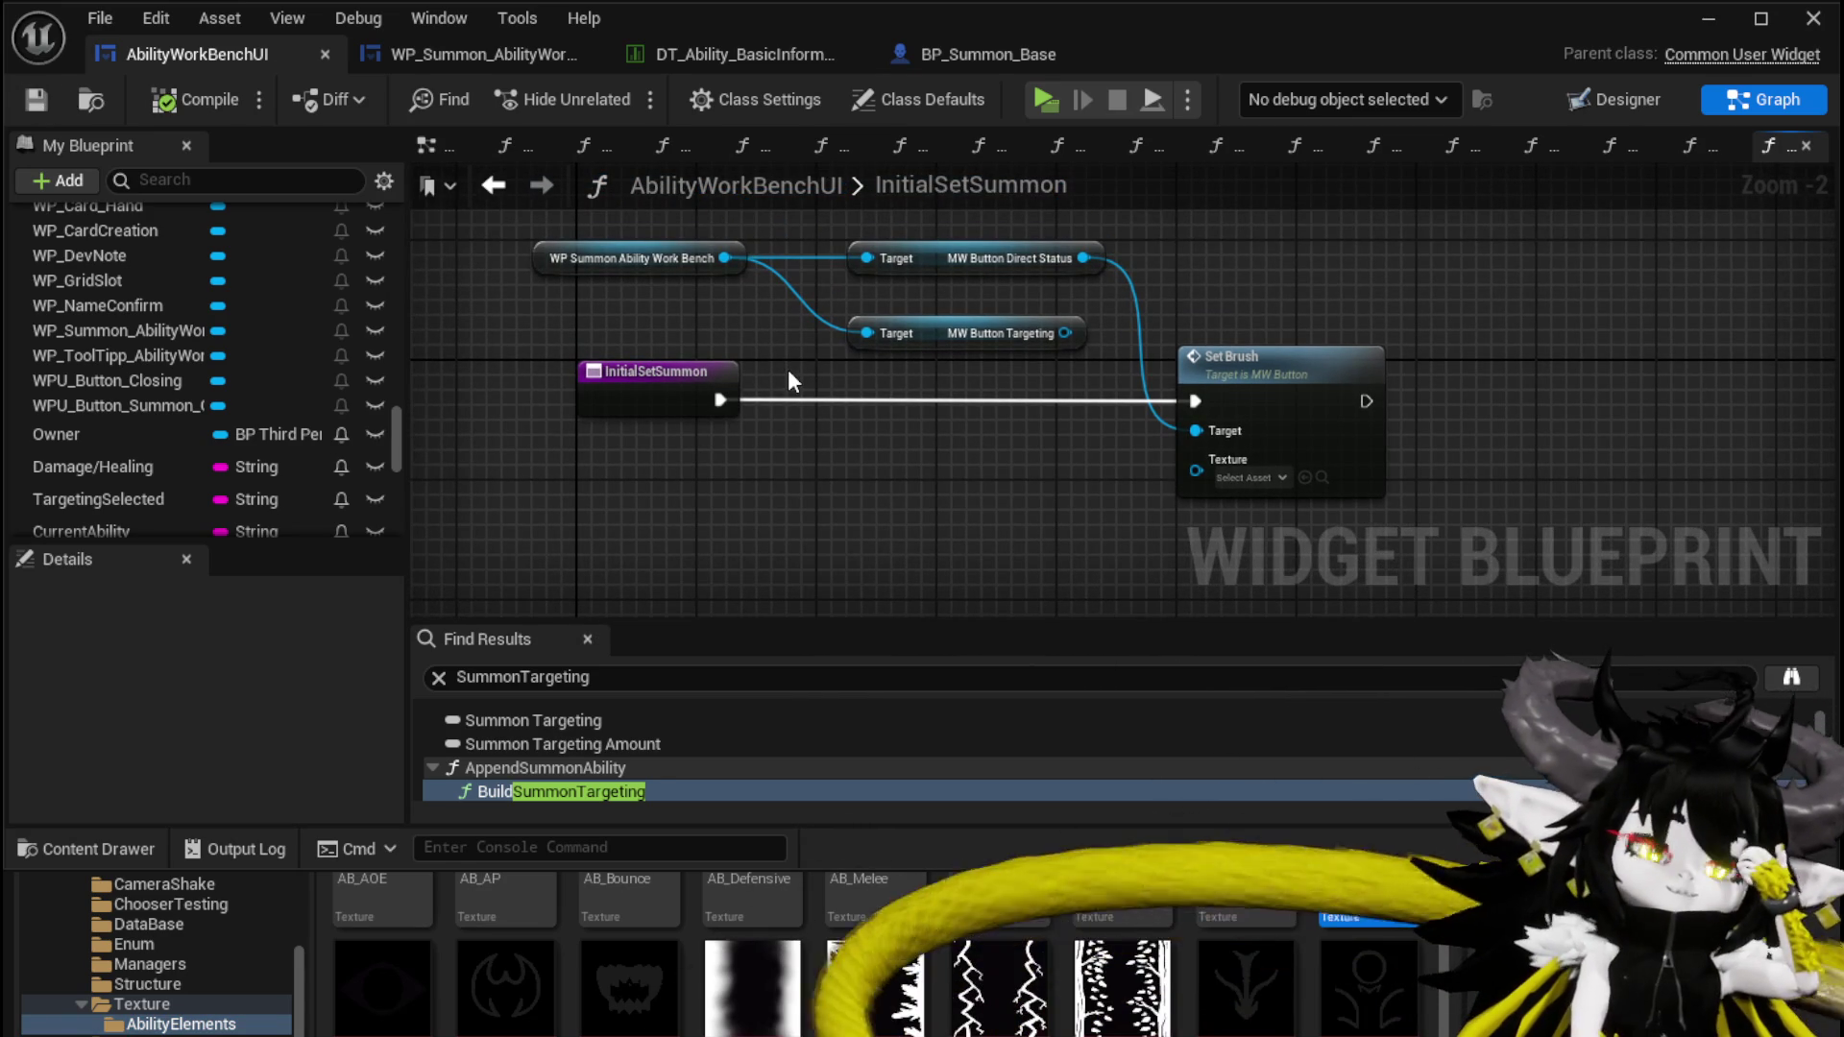
pyautogui.scroll(10, 254, 317)
pyautogui.scroll(5, 254, 316)
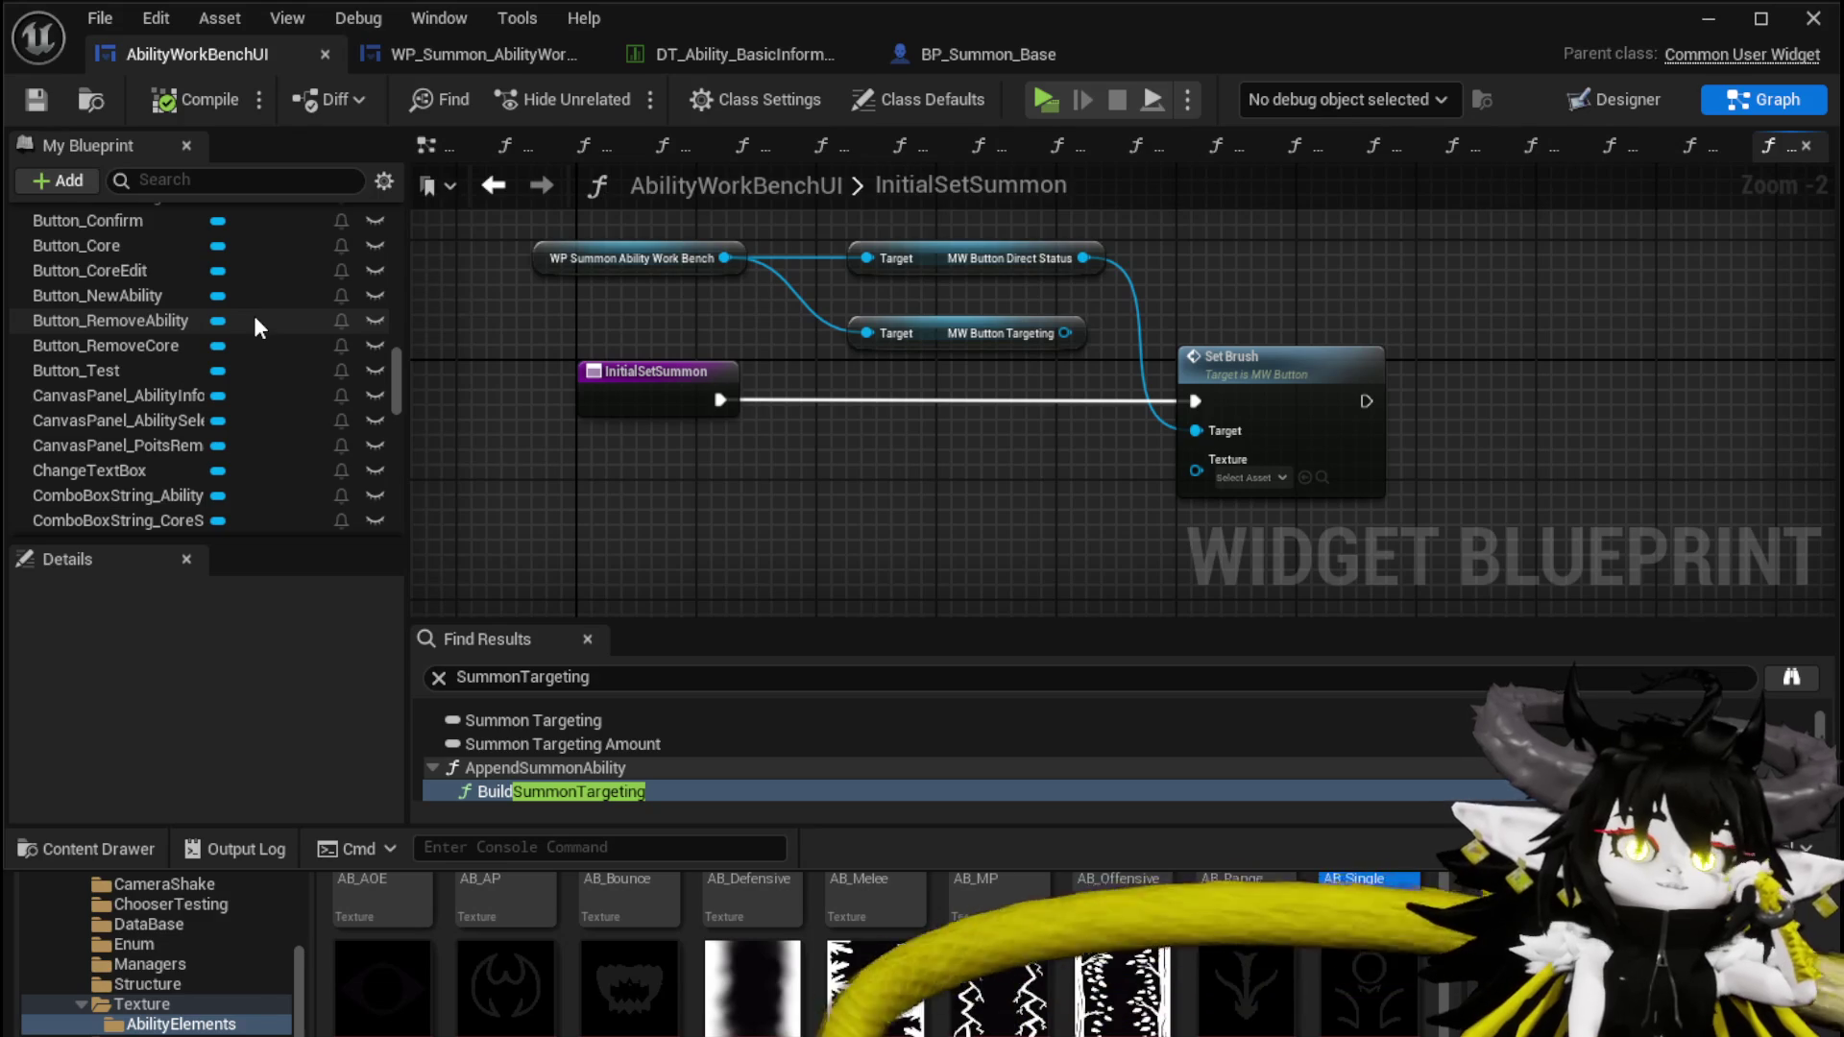
pyautogui.scroll(10, 254, 315)
pyautogui.scroll(10, 254, 319)
pyautogui.scroll(4, 254, 321)
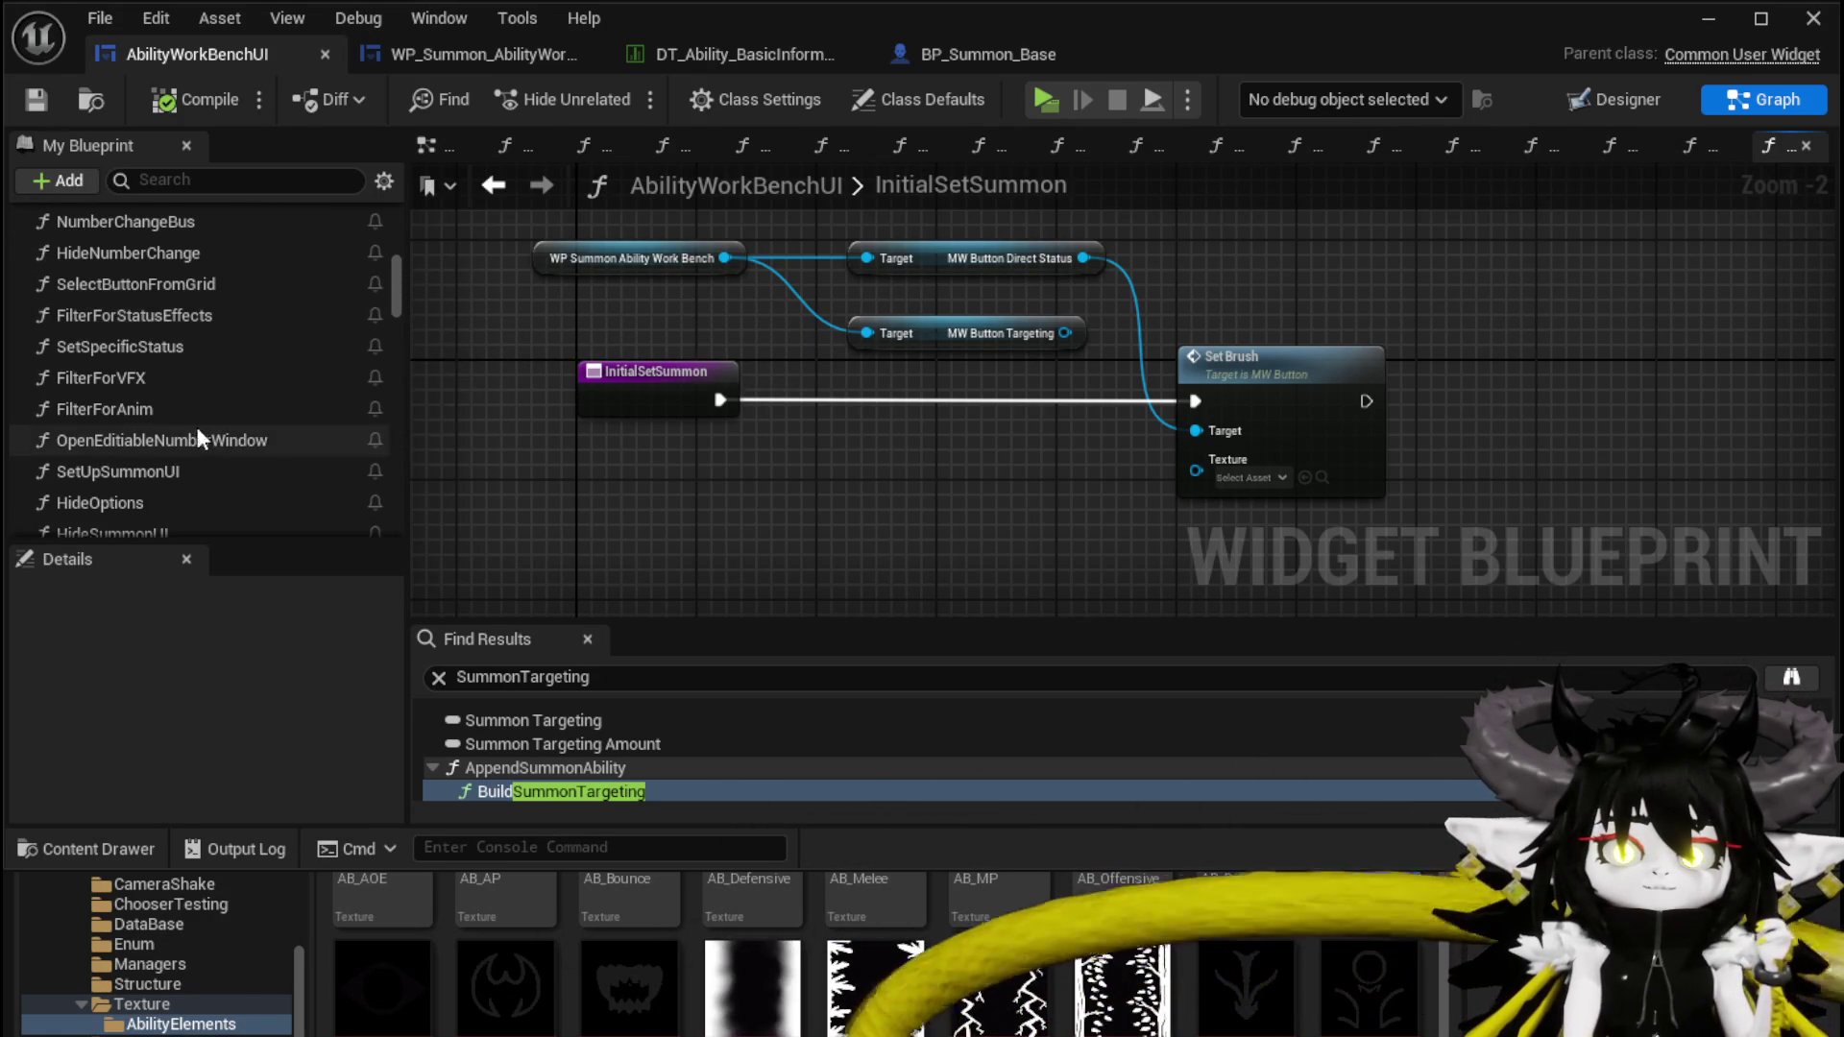
pyautogui.scroll(2, 183, 384)
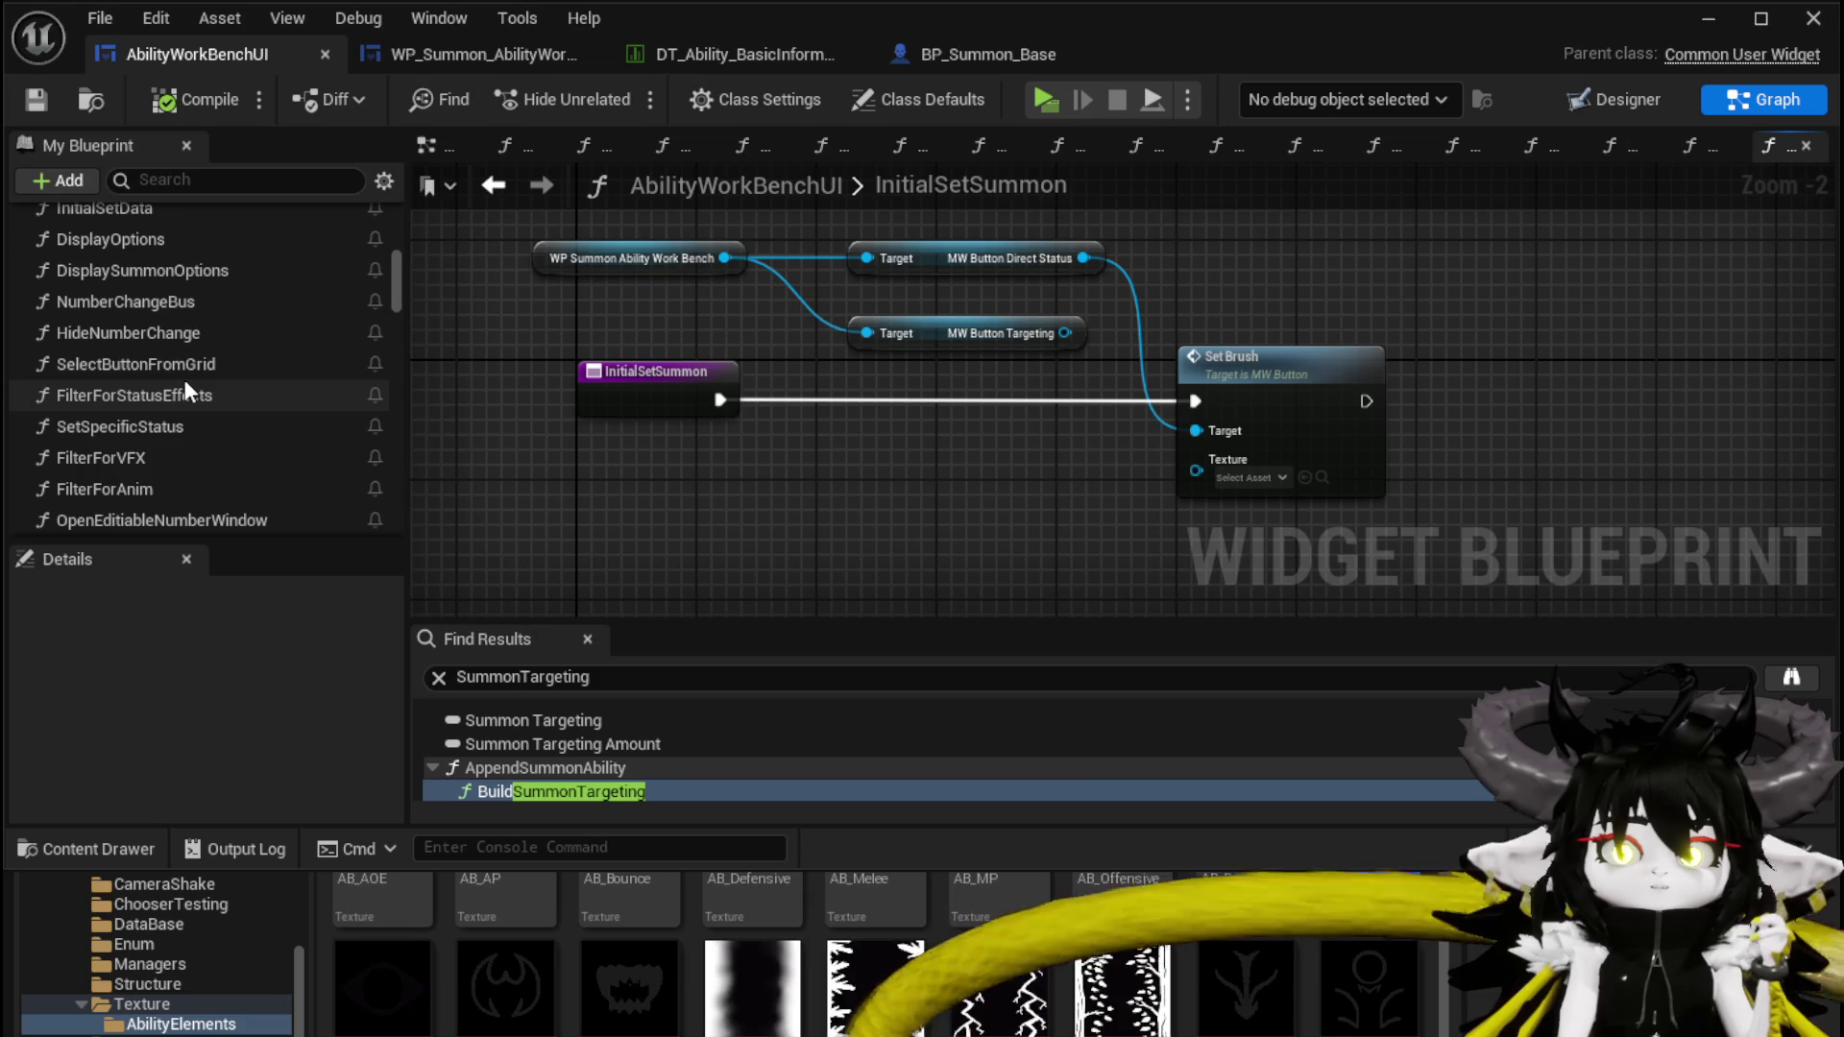
pyautogui.scroll(1, 184, 379)
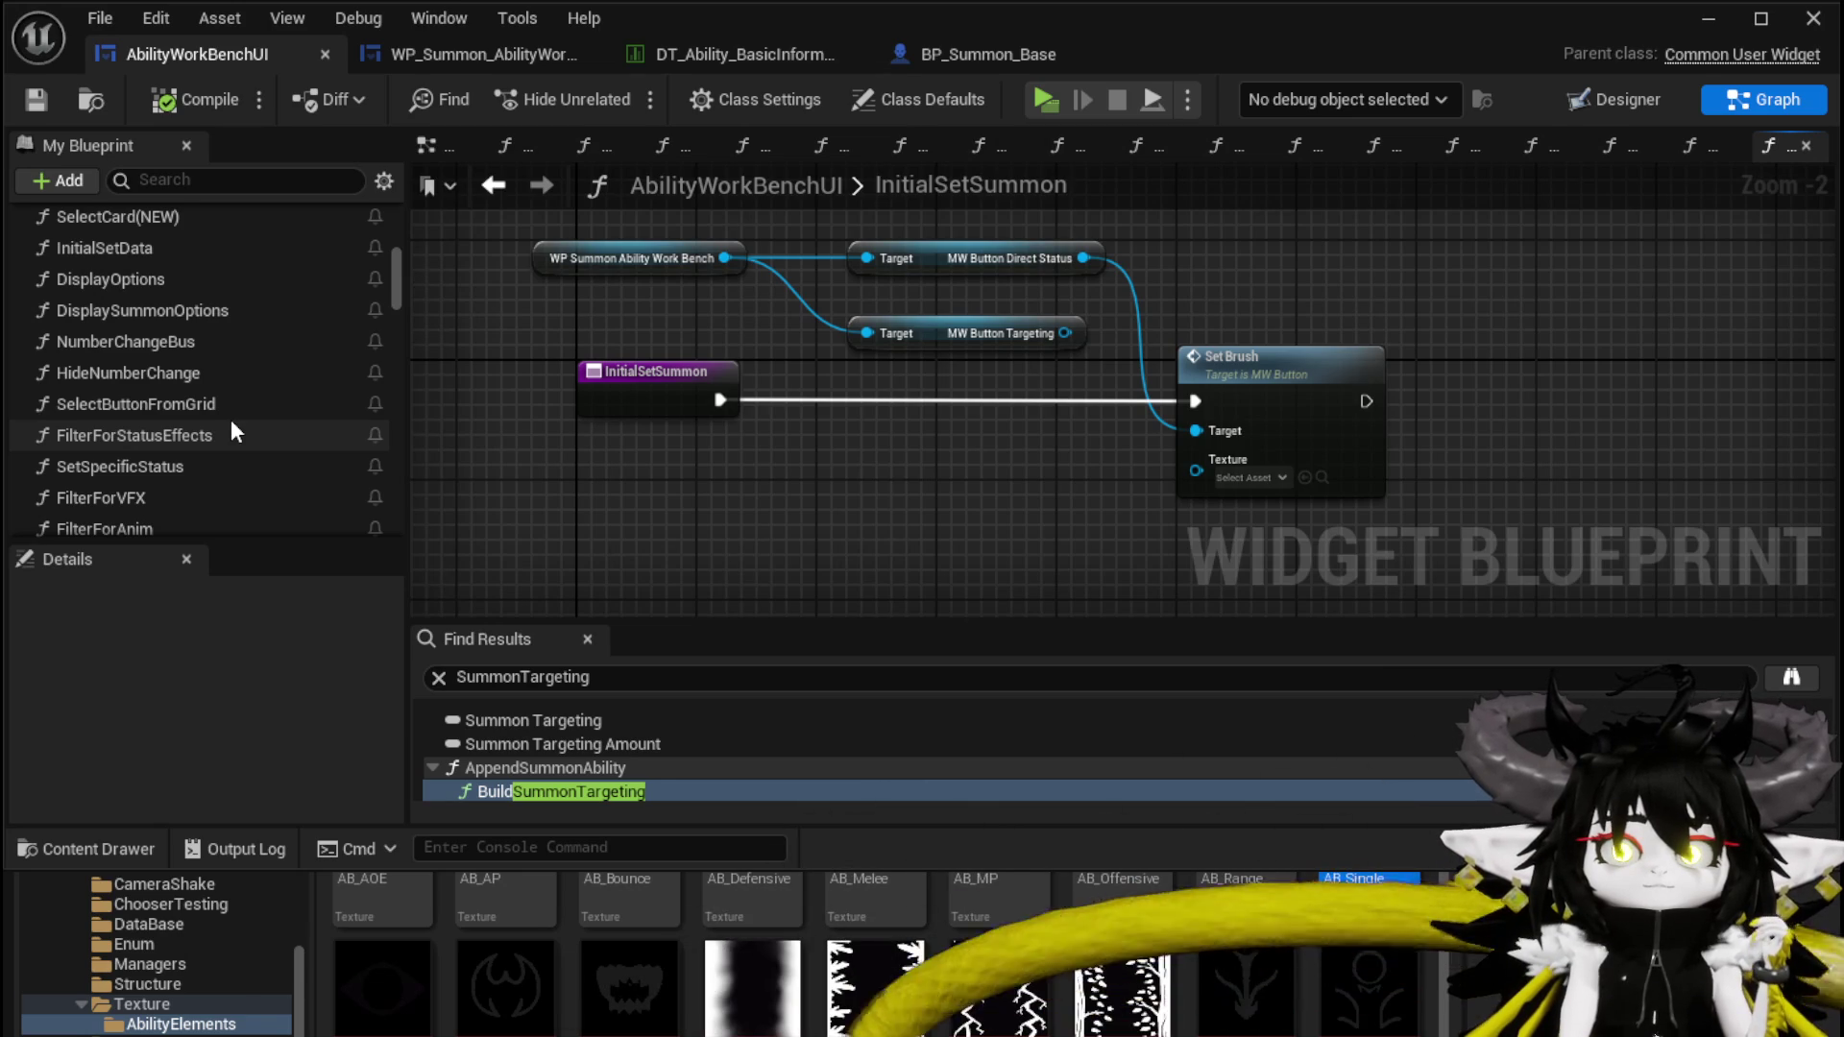
# Open DisplaySummonOptions and review its Open Editable Number Window and Add Options to Grid nodes
pyautogui.doubleClick(177, 307)
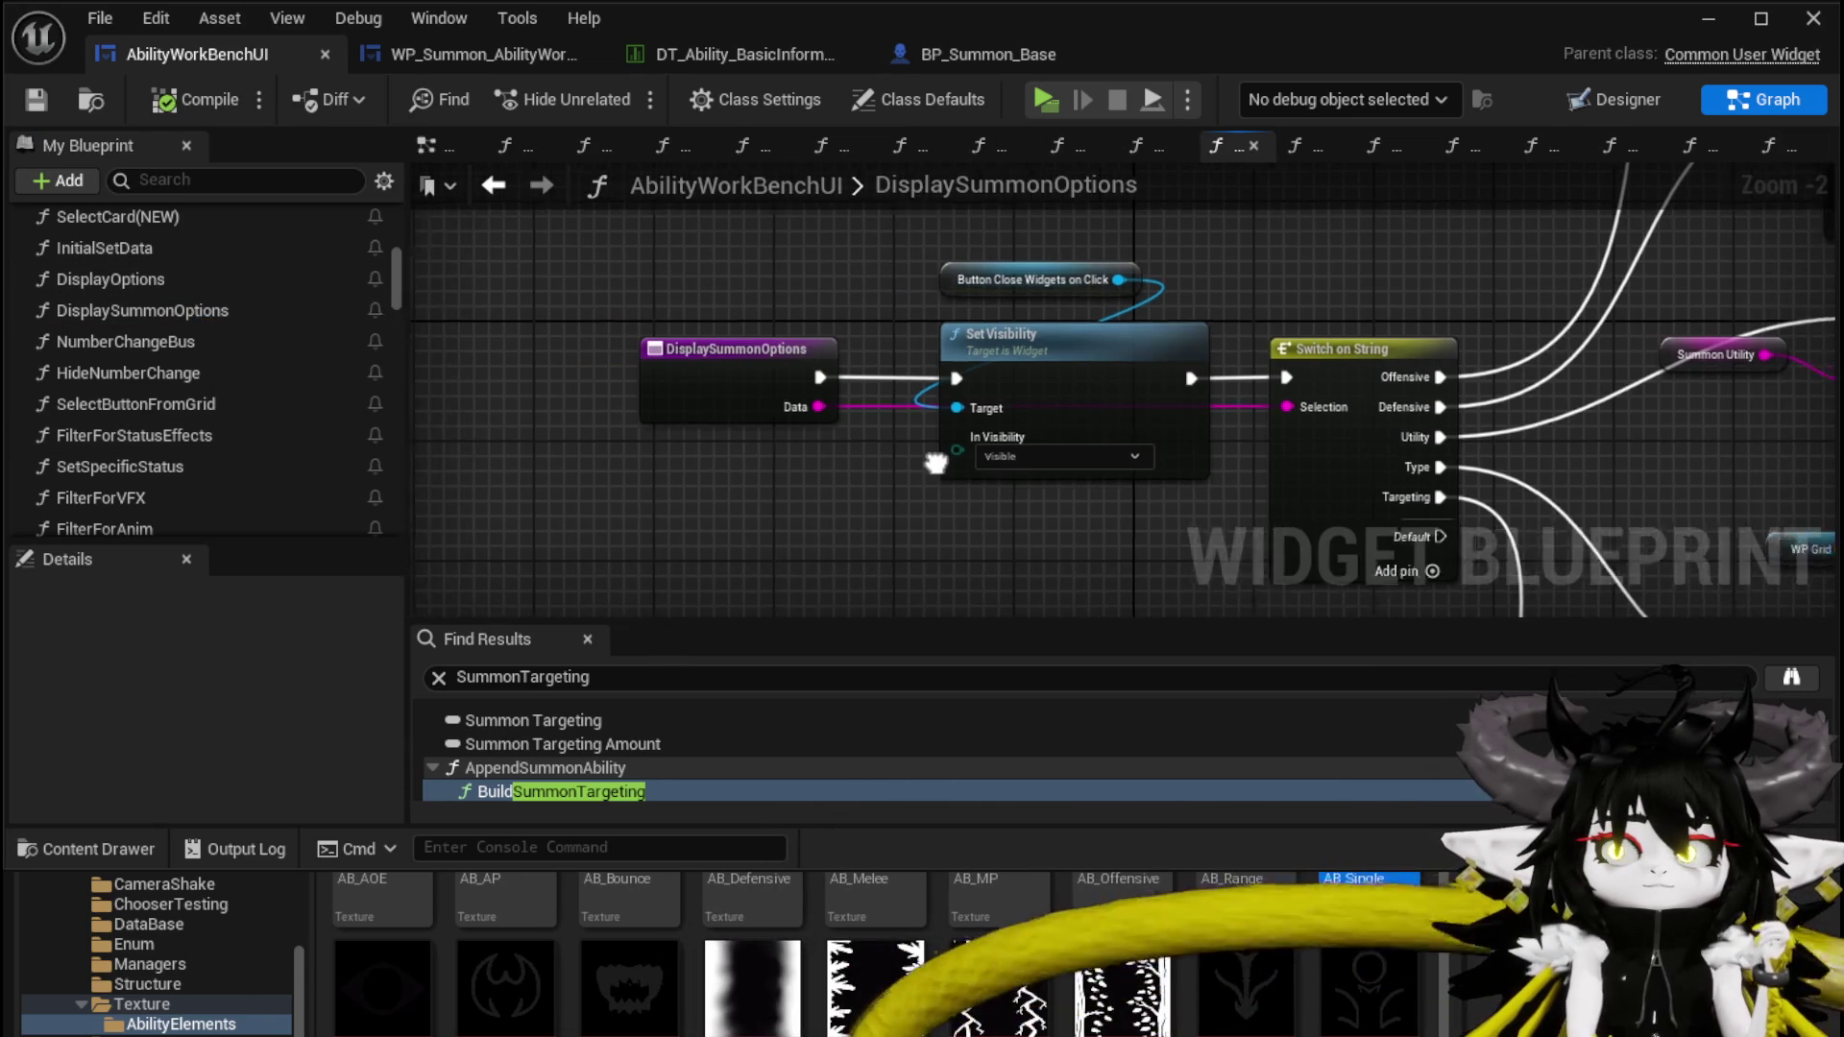
pyautogui.moveTo(845, 454); pyautogui.dragTo(685, 453)
pyautogui.scroll(-2, 936, 363)
pyautogui.moveTo(936, 363)
pyautogui.mouseDown()
pyautogui.moveTo(836, 444)
pyautogui.moveTo(809, 426)
pyautogui.moveTo(704, 431)
pyautogui.moveTo(828, 447)
pyautogui.moveTo(786, 328)
pyautogui.moveTo(624, 173)
pyautogui.moveTo(538, 221)
pyautogui.moveTo(461, 211)
pyautogui.mouseUp()
pyautogui.scroll(2, 674, 441)
pyautogui.moveTo(1133, 259)
pyautogui.mouseDown()
pyautogui.moveTo(919, 254)
pyautogui.moveTo(1217, 320)
pyautogui.mouseUp()
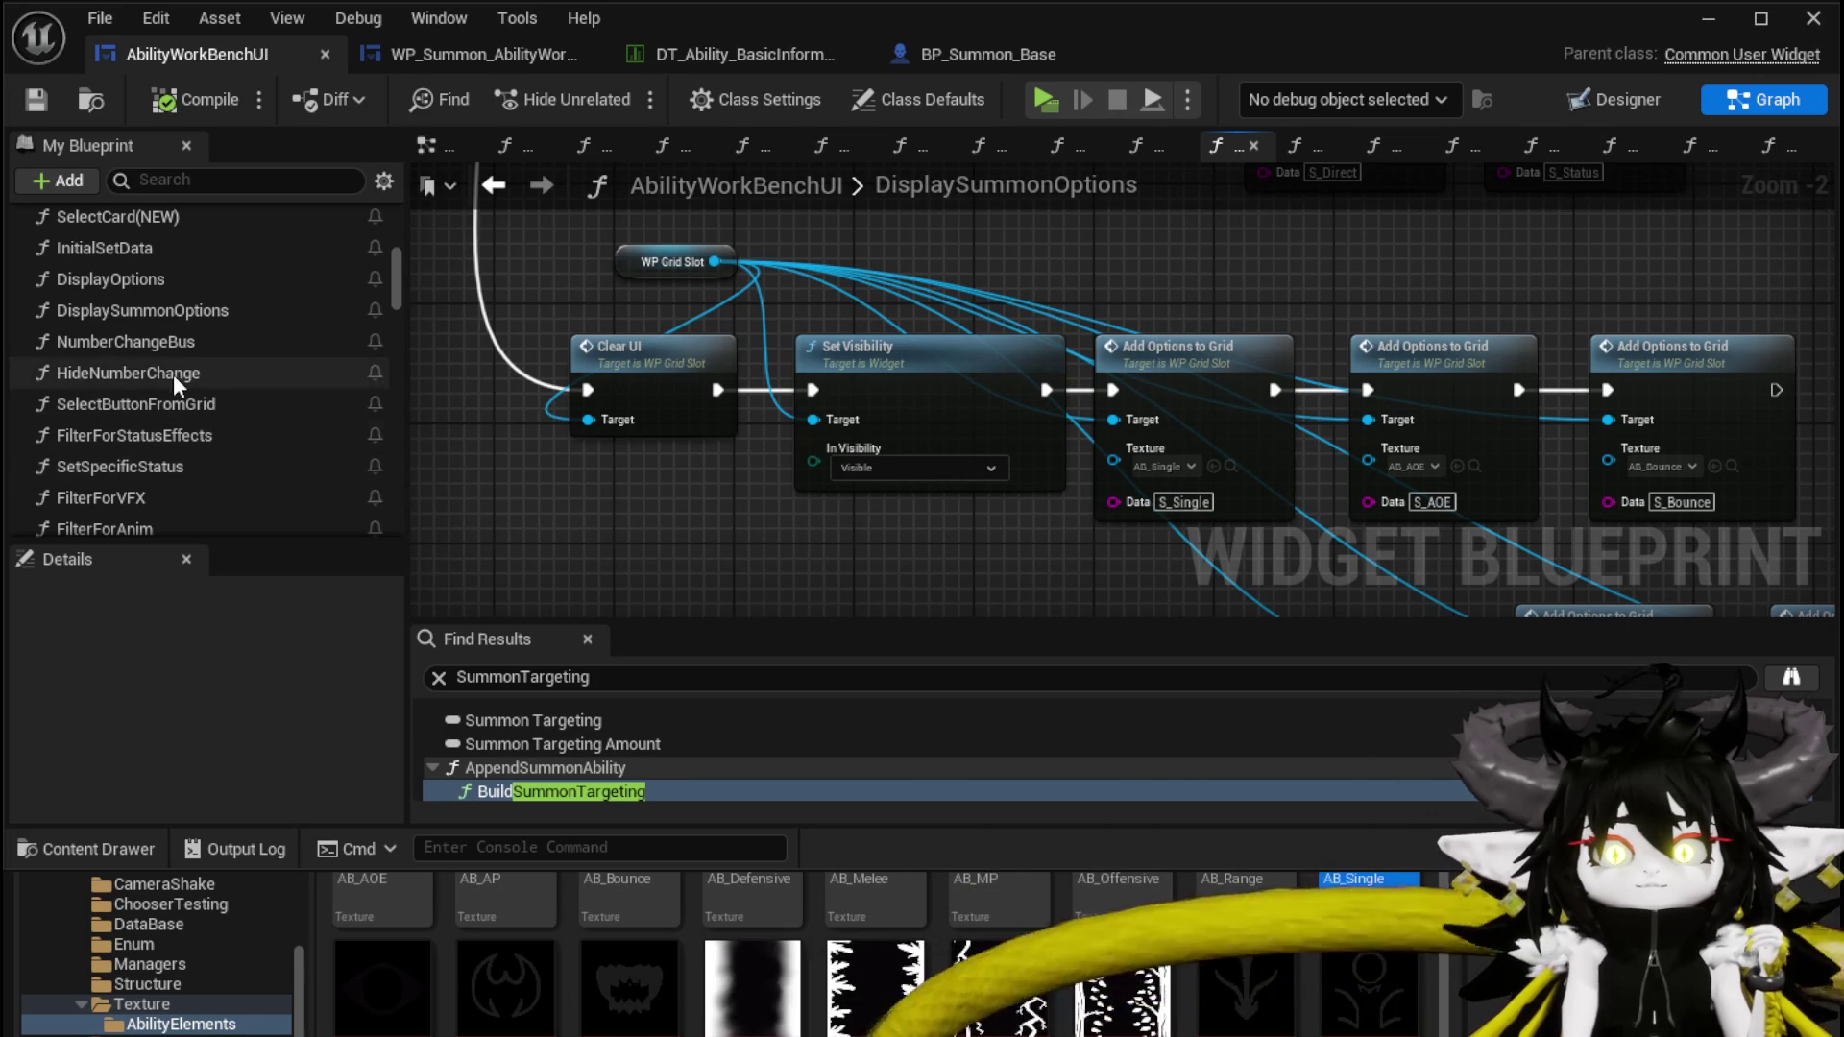
# Look through SelectButtonFromGrid, then step back twice to InitialSetSummon
pyautogui.doubleClick(173, 402)
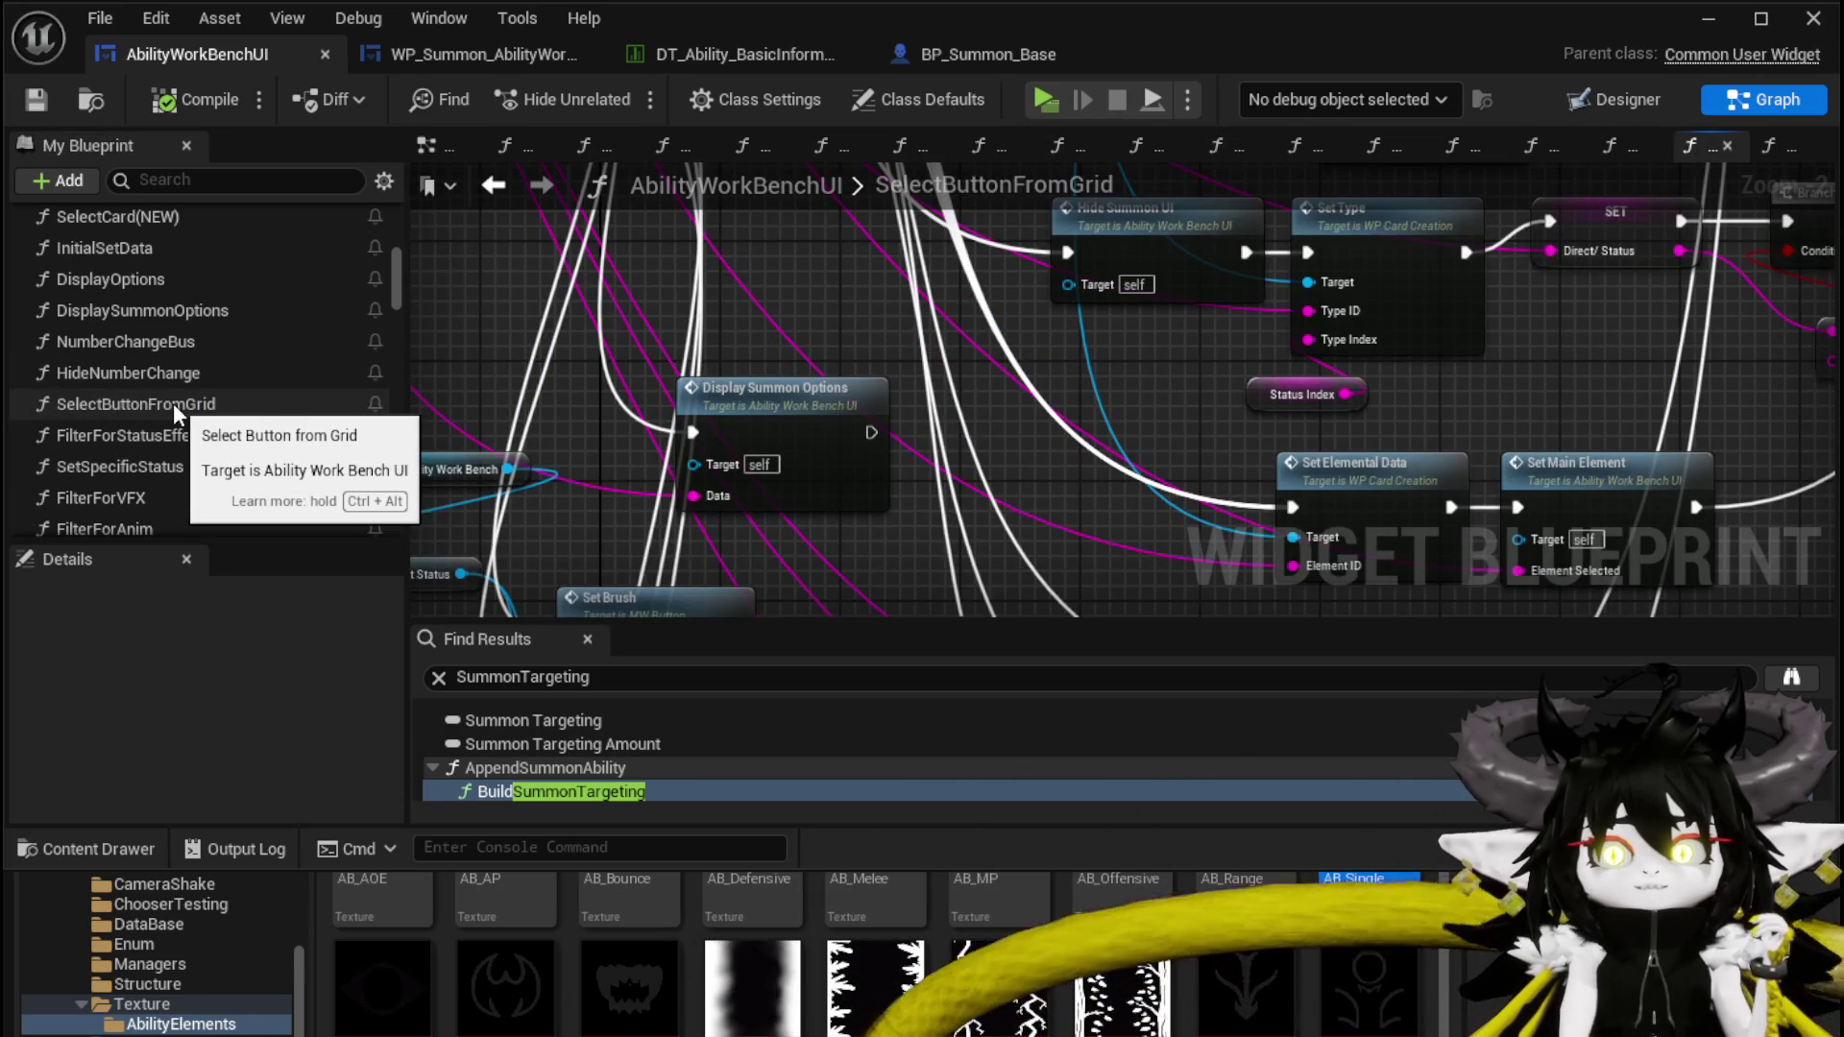
pyautogui.moveTo(700, 342)
pyautogui.mouseDown()
pyautogui.moveTo(700, 440)
pyautogui.moveTo(783, 509)
pyautogui.moveTo(871, 408)
pyautogui.mouseUp()
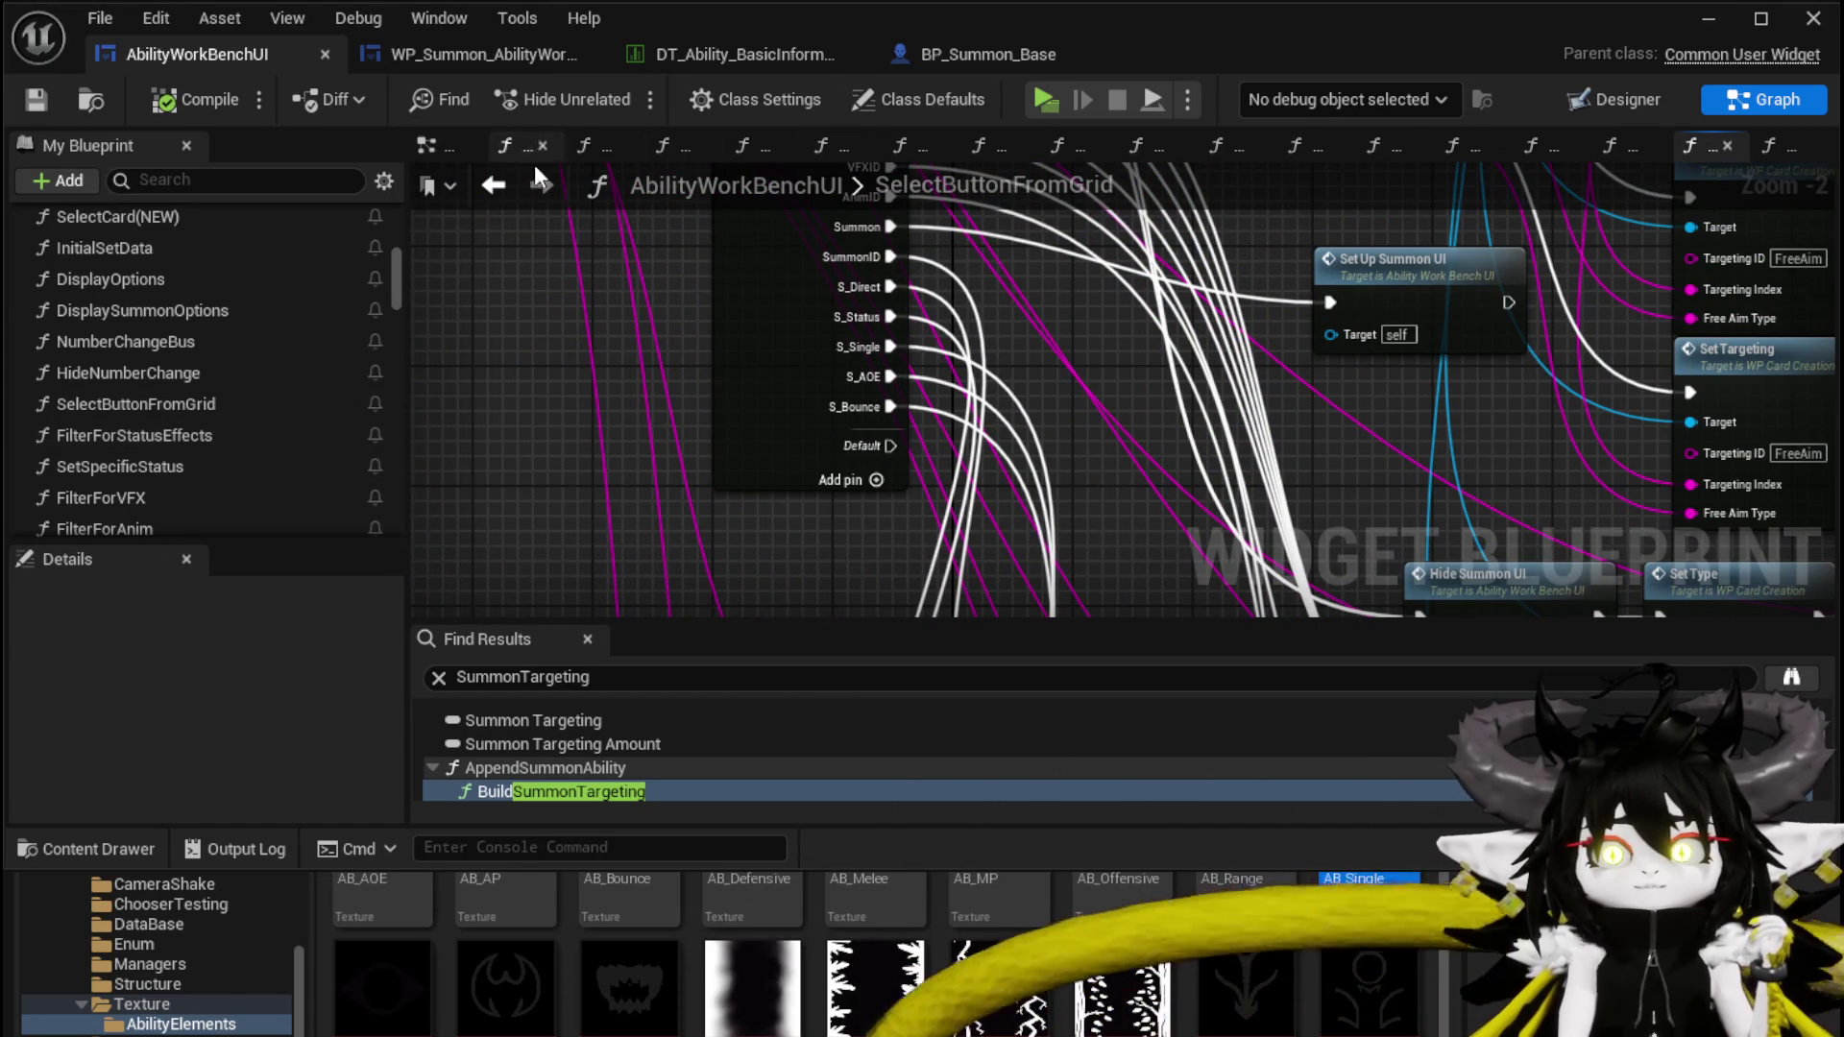
pyautogui.click(492, 185)
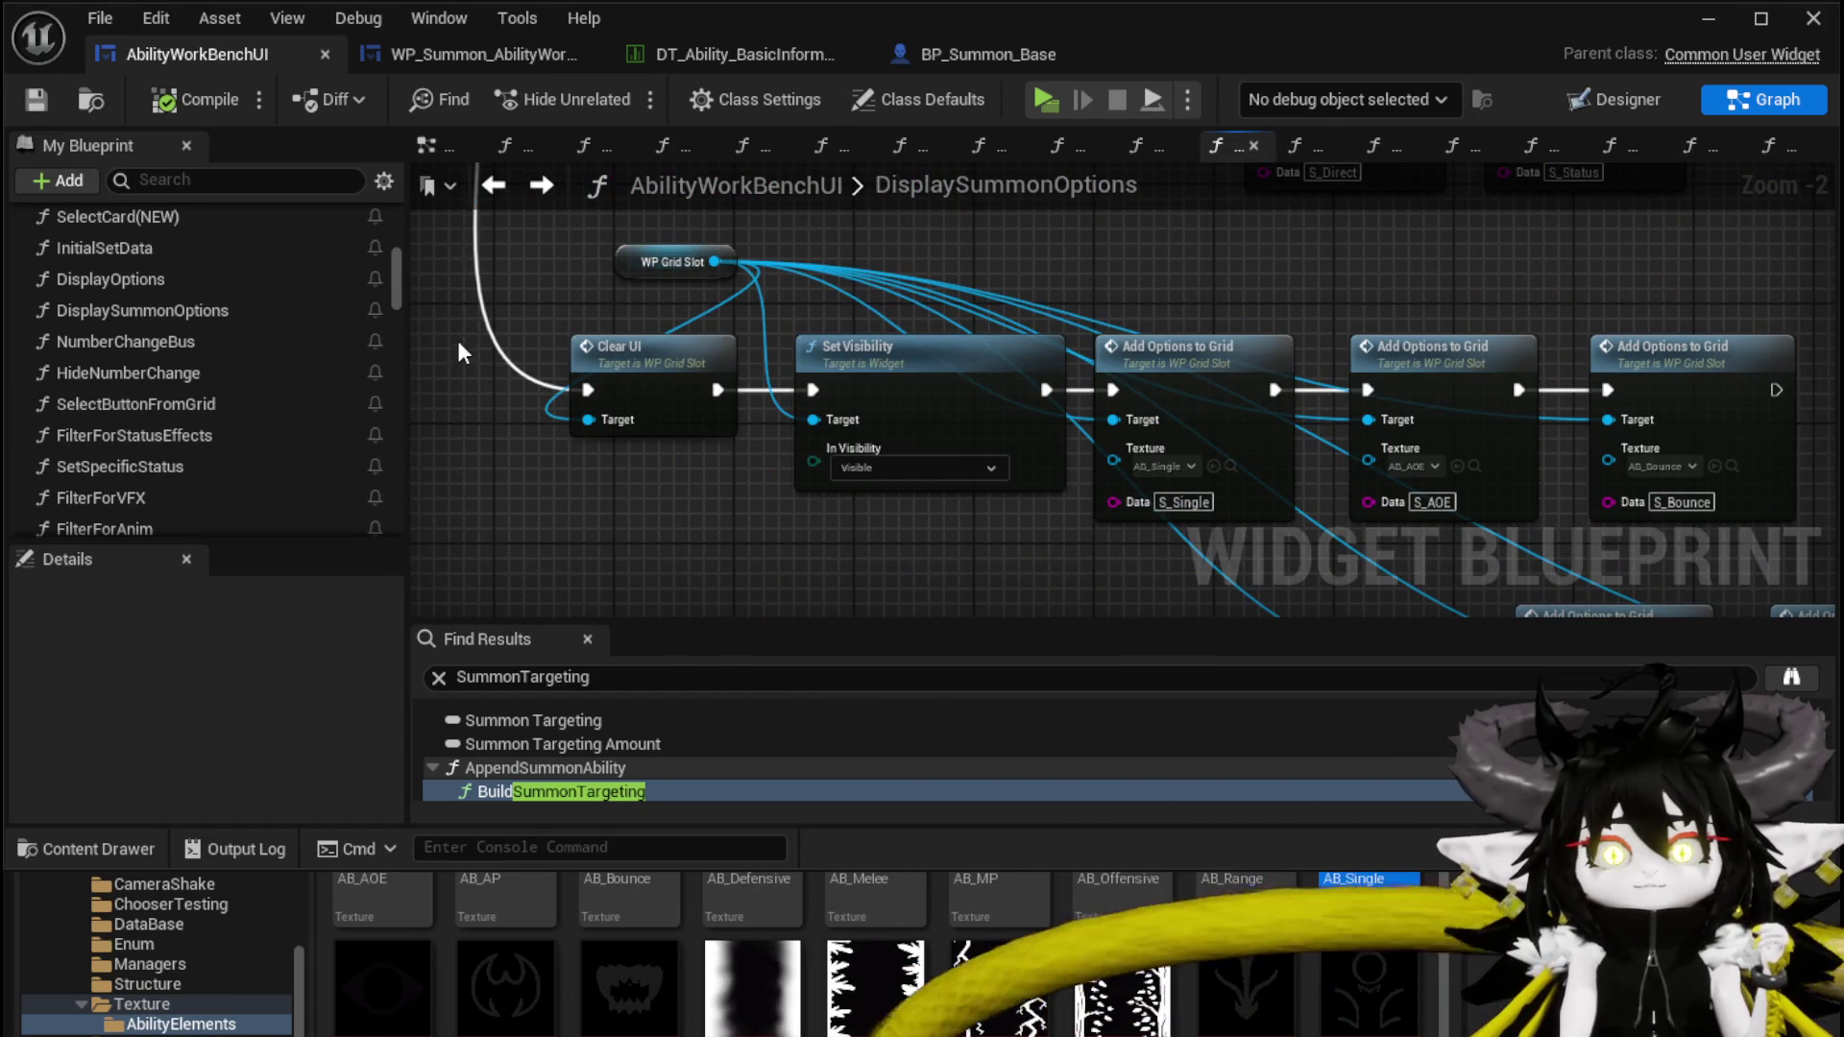
pyautogui.scroll(-2, 459, 348)
pyautogui.click(480, 197)
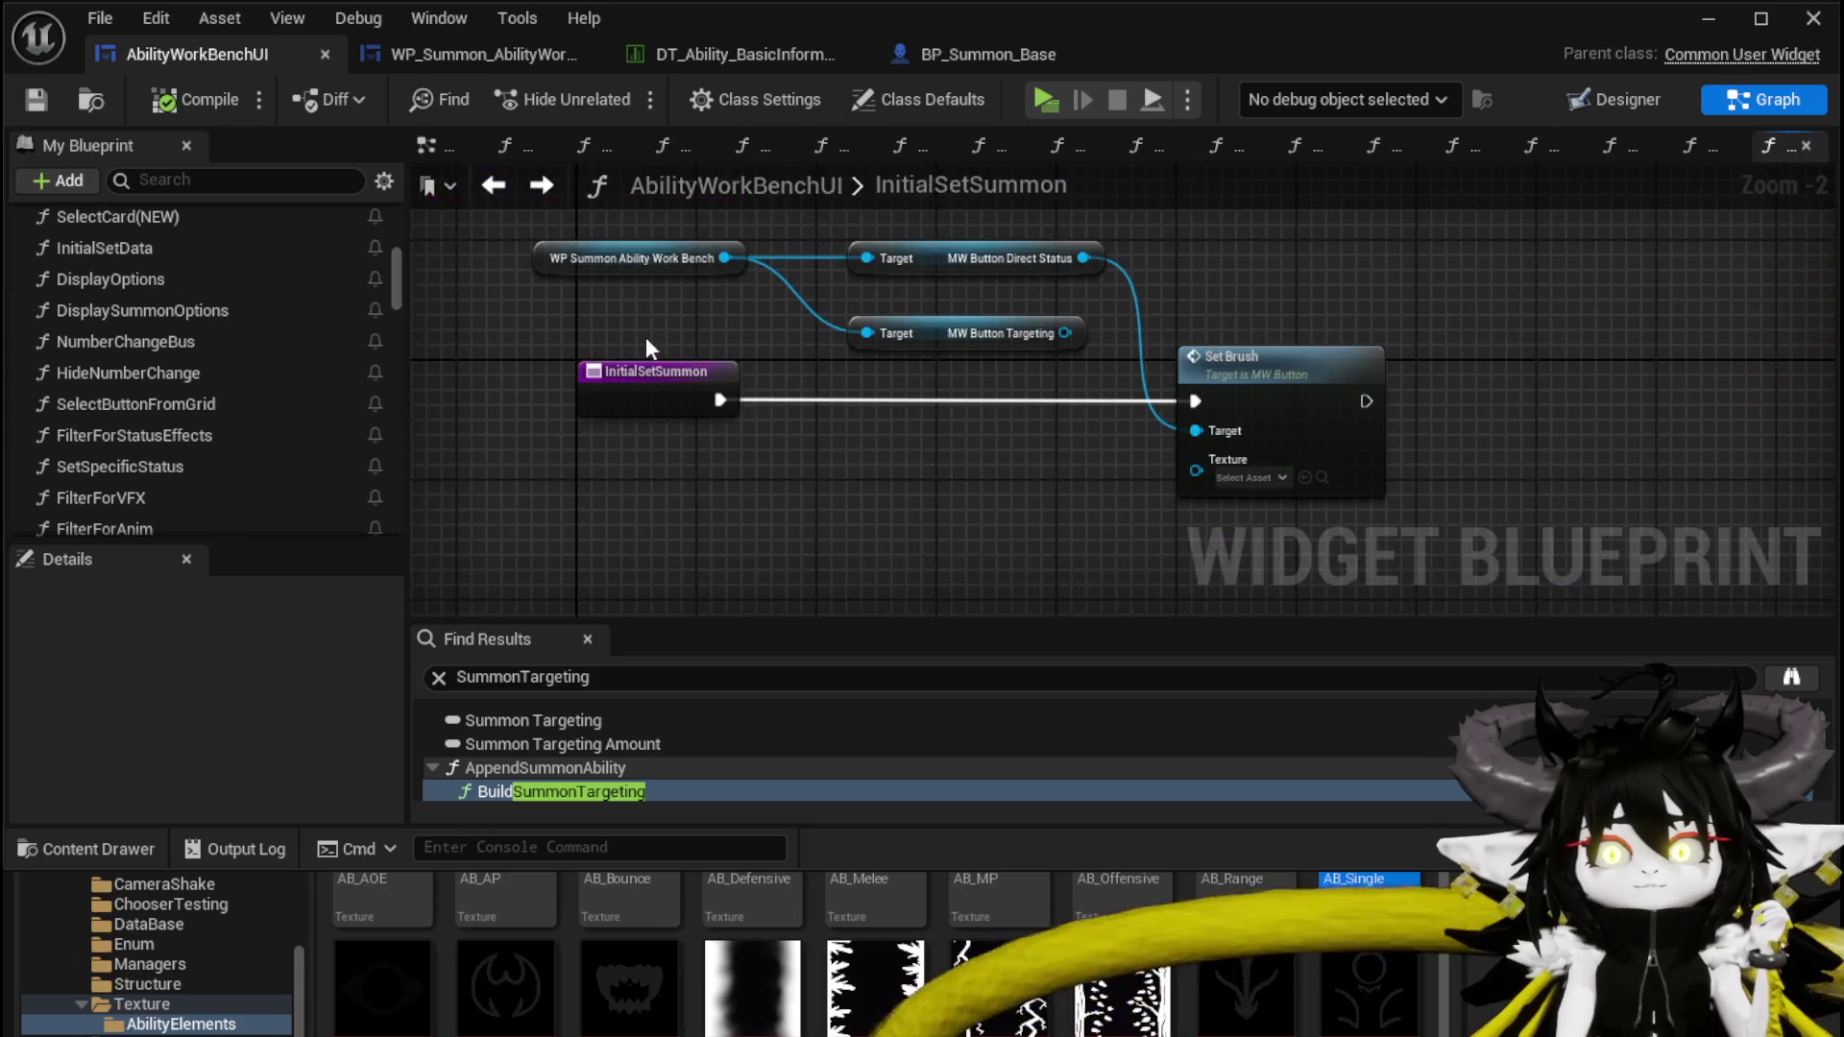
# Drop a Select Button from Grid call into InitialSetSummon, replacing a mistaken Filter for Status Effects node
pyautogui.moveTo(151, 440); pyautogui.dragTo(663, 488)
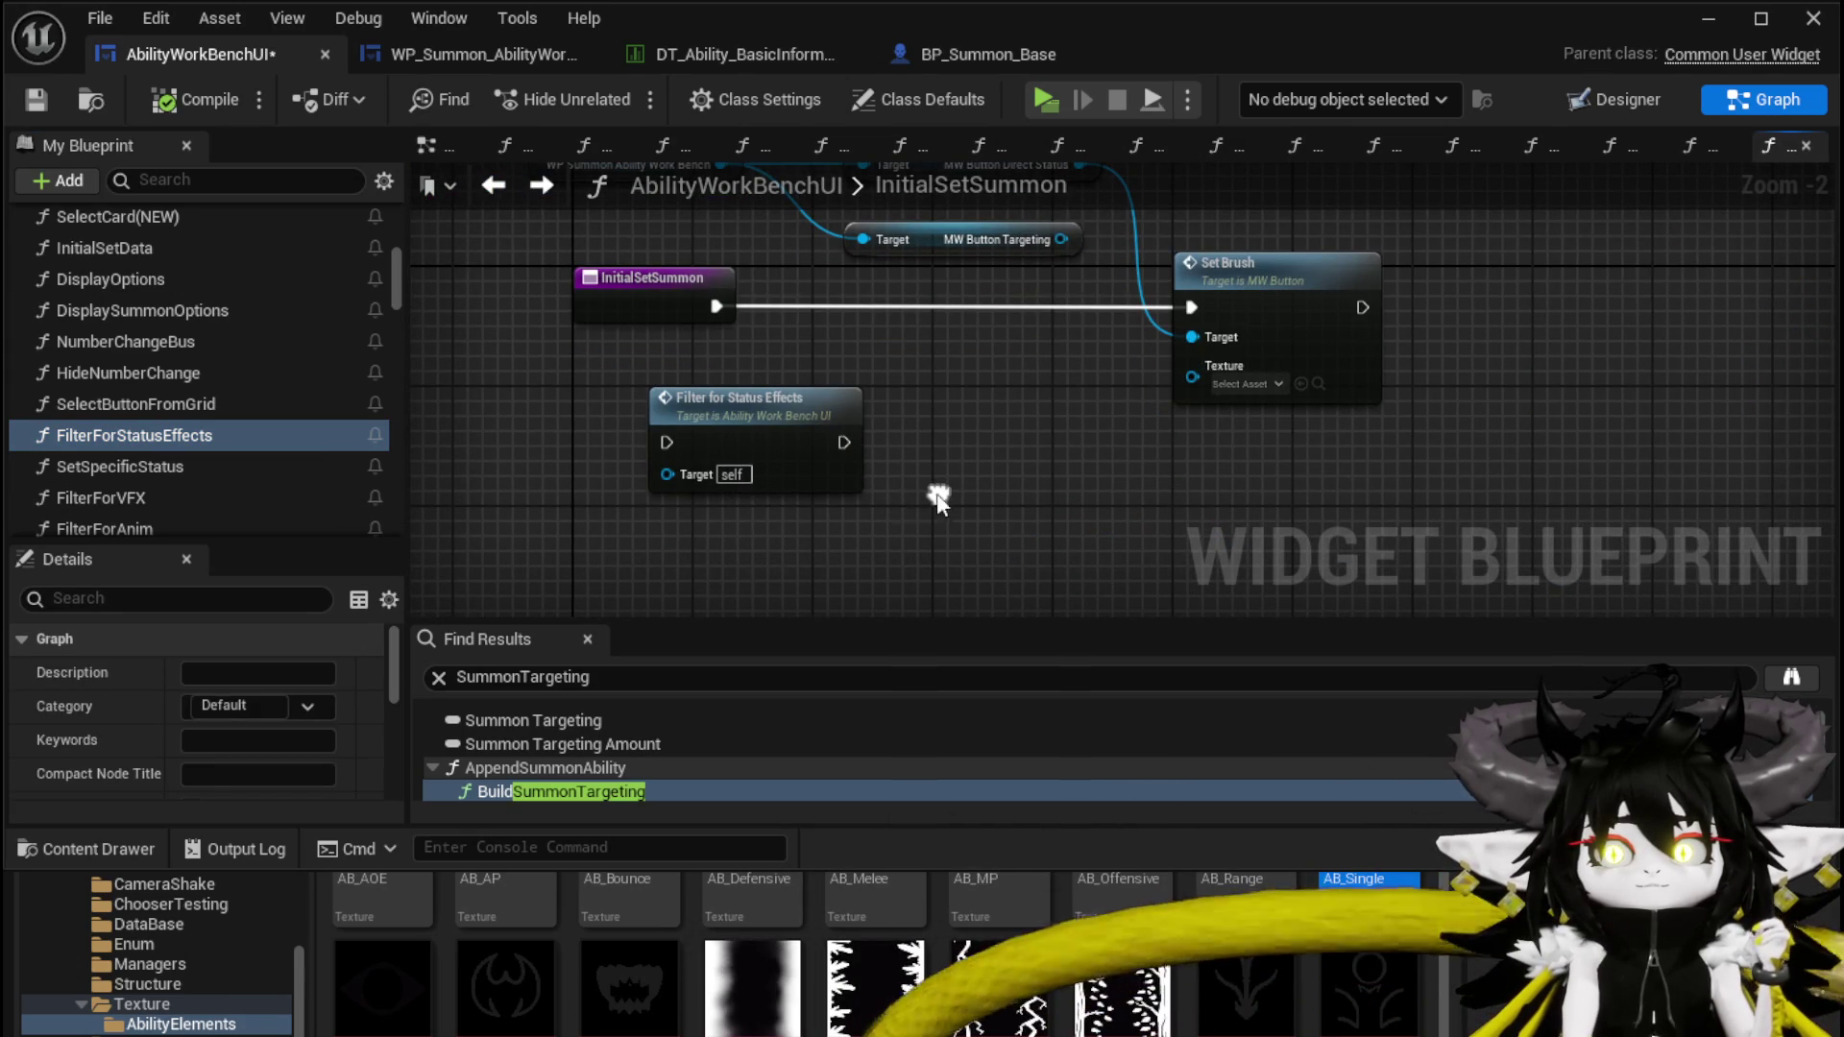
pyautogui.press('Delete')
pyautogui.moveTo(342, 417); pyautogui.dragTo(754, 432)
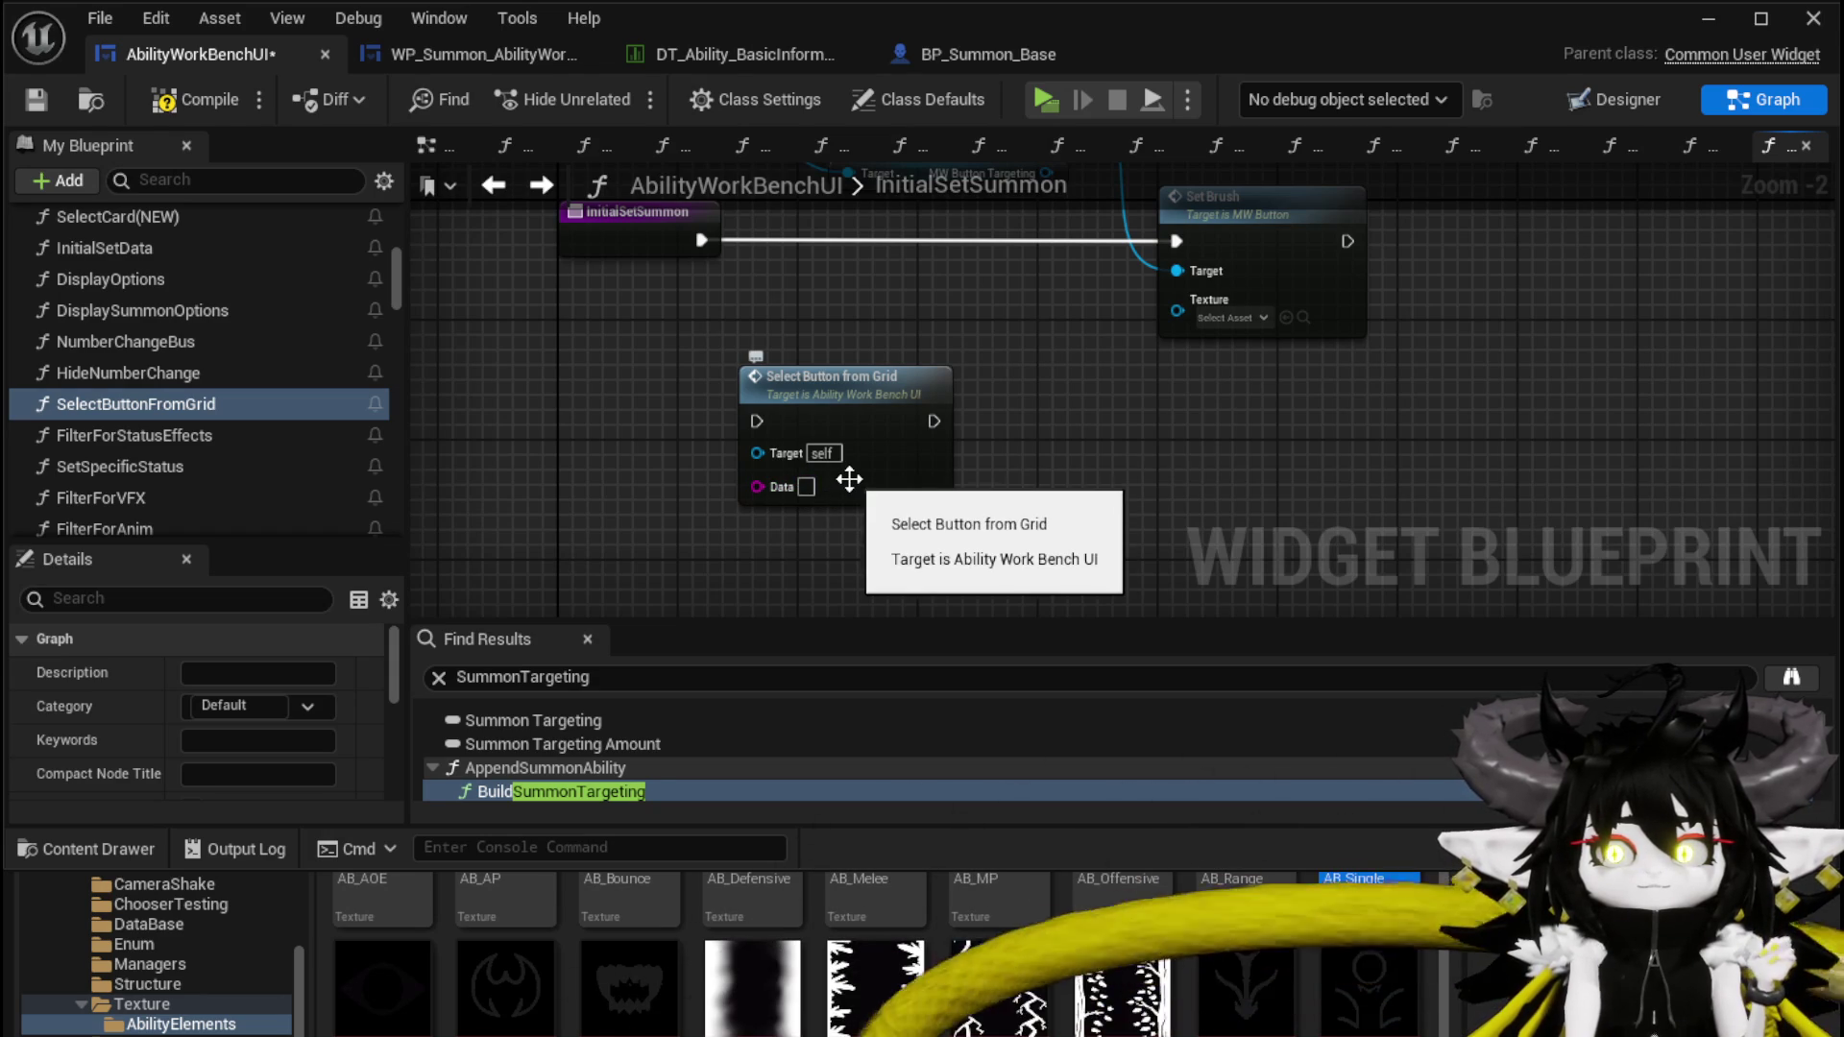
# Inspect SelectButtonFromGrid's switch and Set Targeting nodes, compile, and return to InitialSetSummon
pyautogui.doubleClick(849, 479)
pyautogui.scroll(2, 759, 515)
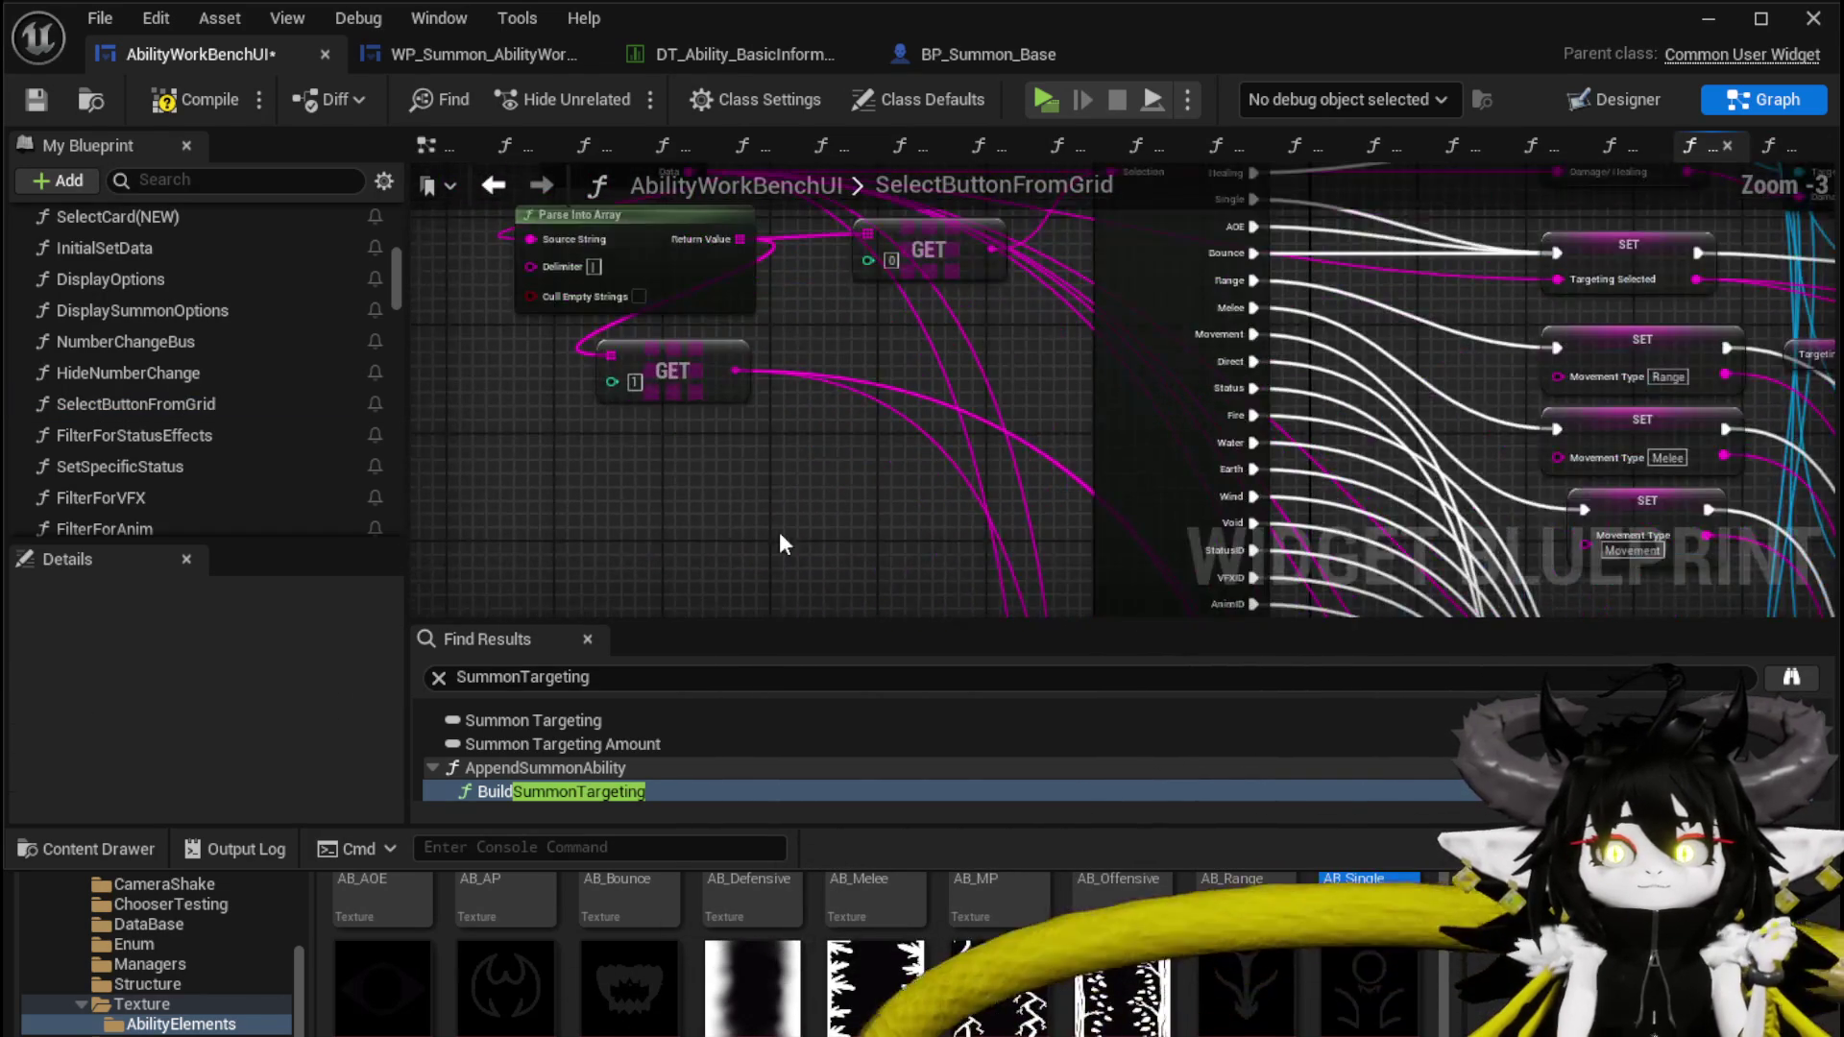
pyautogui.moveTo(1402, 537)
pyautogui.mouseDown()
pyautogui.moveTo(1109, 471)
pyautogui.moveTo(534, 398)
pyautogui.moveTo(562, 545)
pyautogui.moveTo(595, 596)
pyautogui.moveTo(590, 470)
pyautogui.mouseUp()
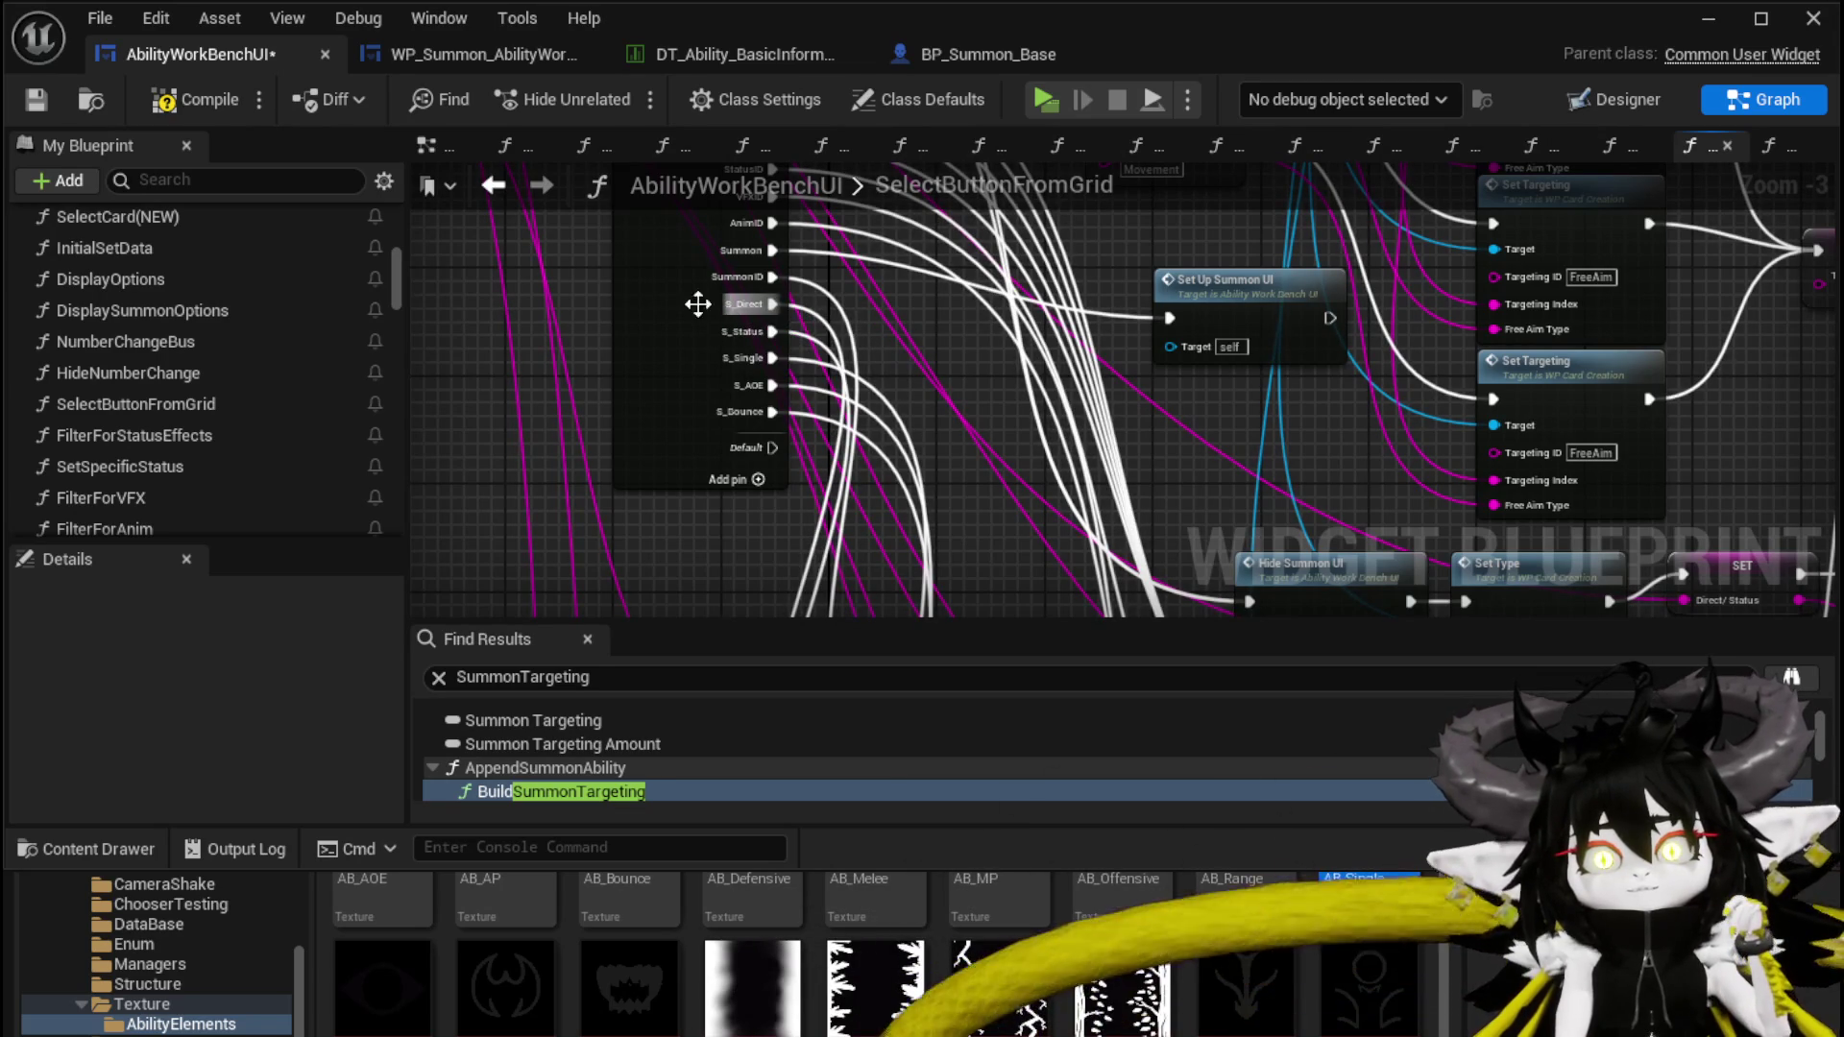
pyautogui.click(36, 96)
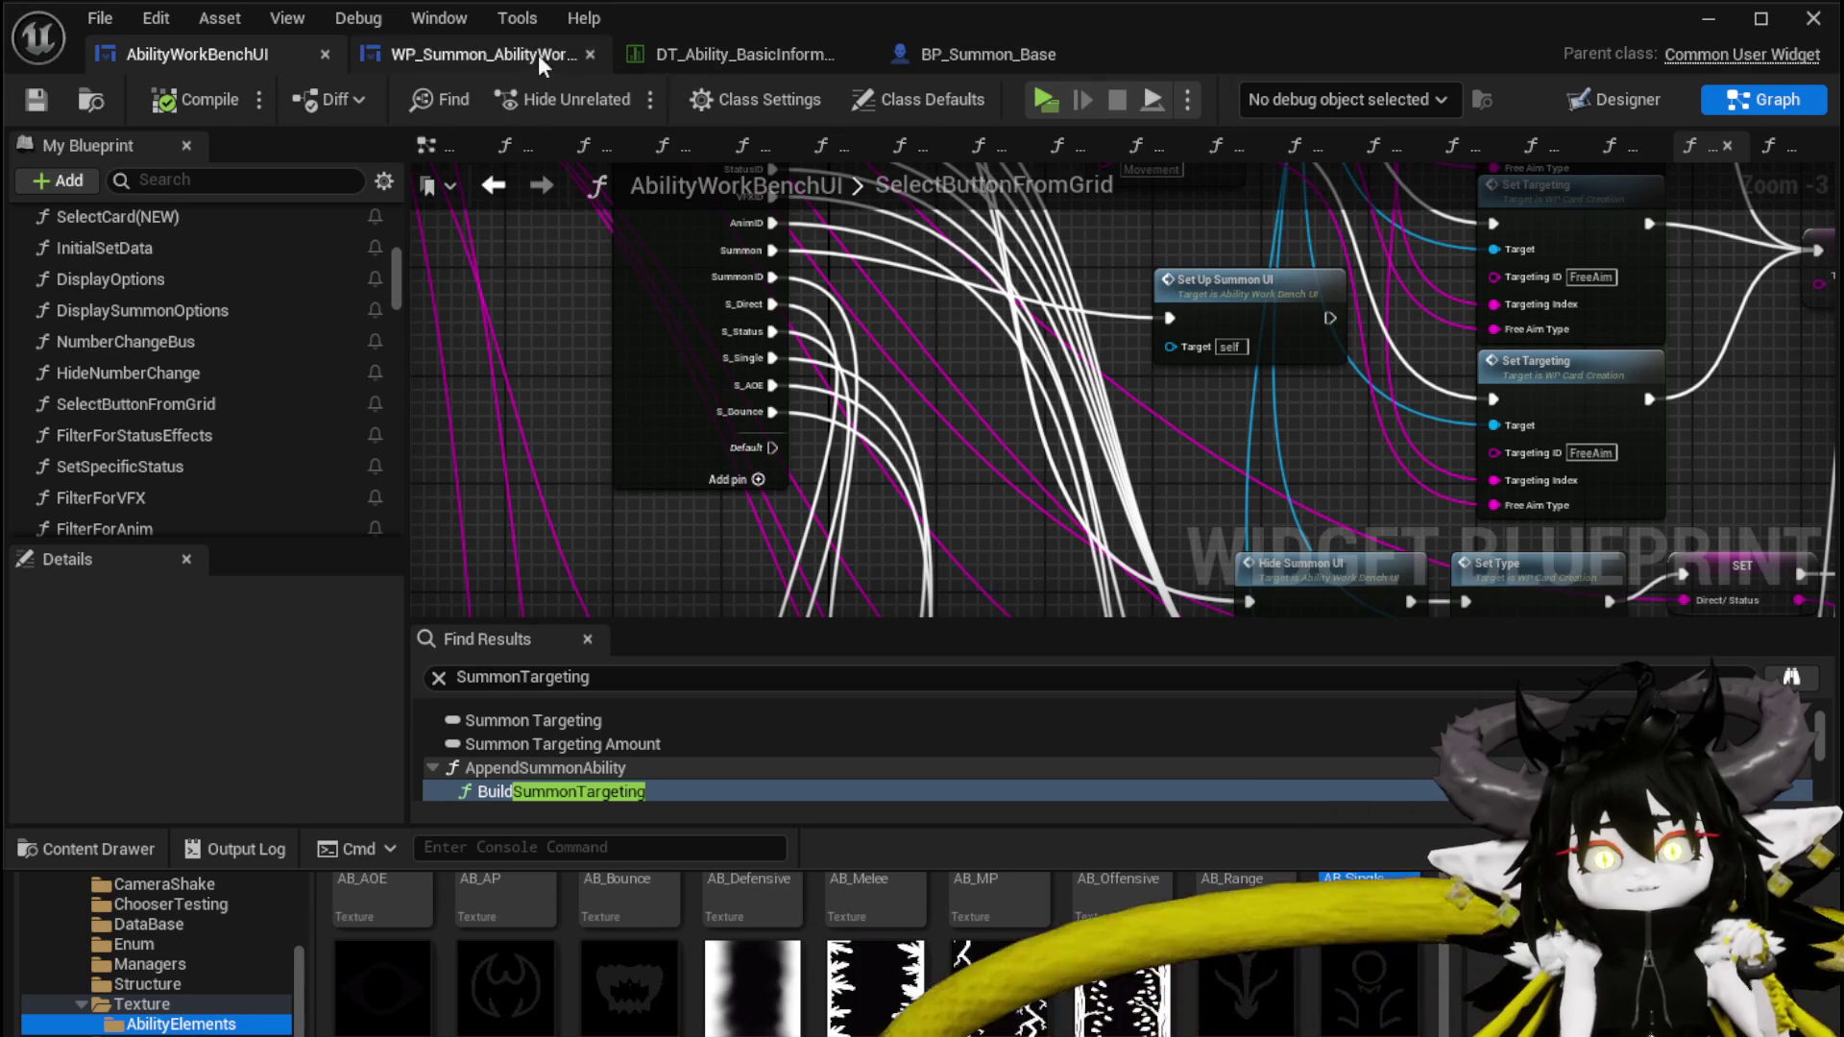
pyautogui.click(492, 188)
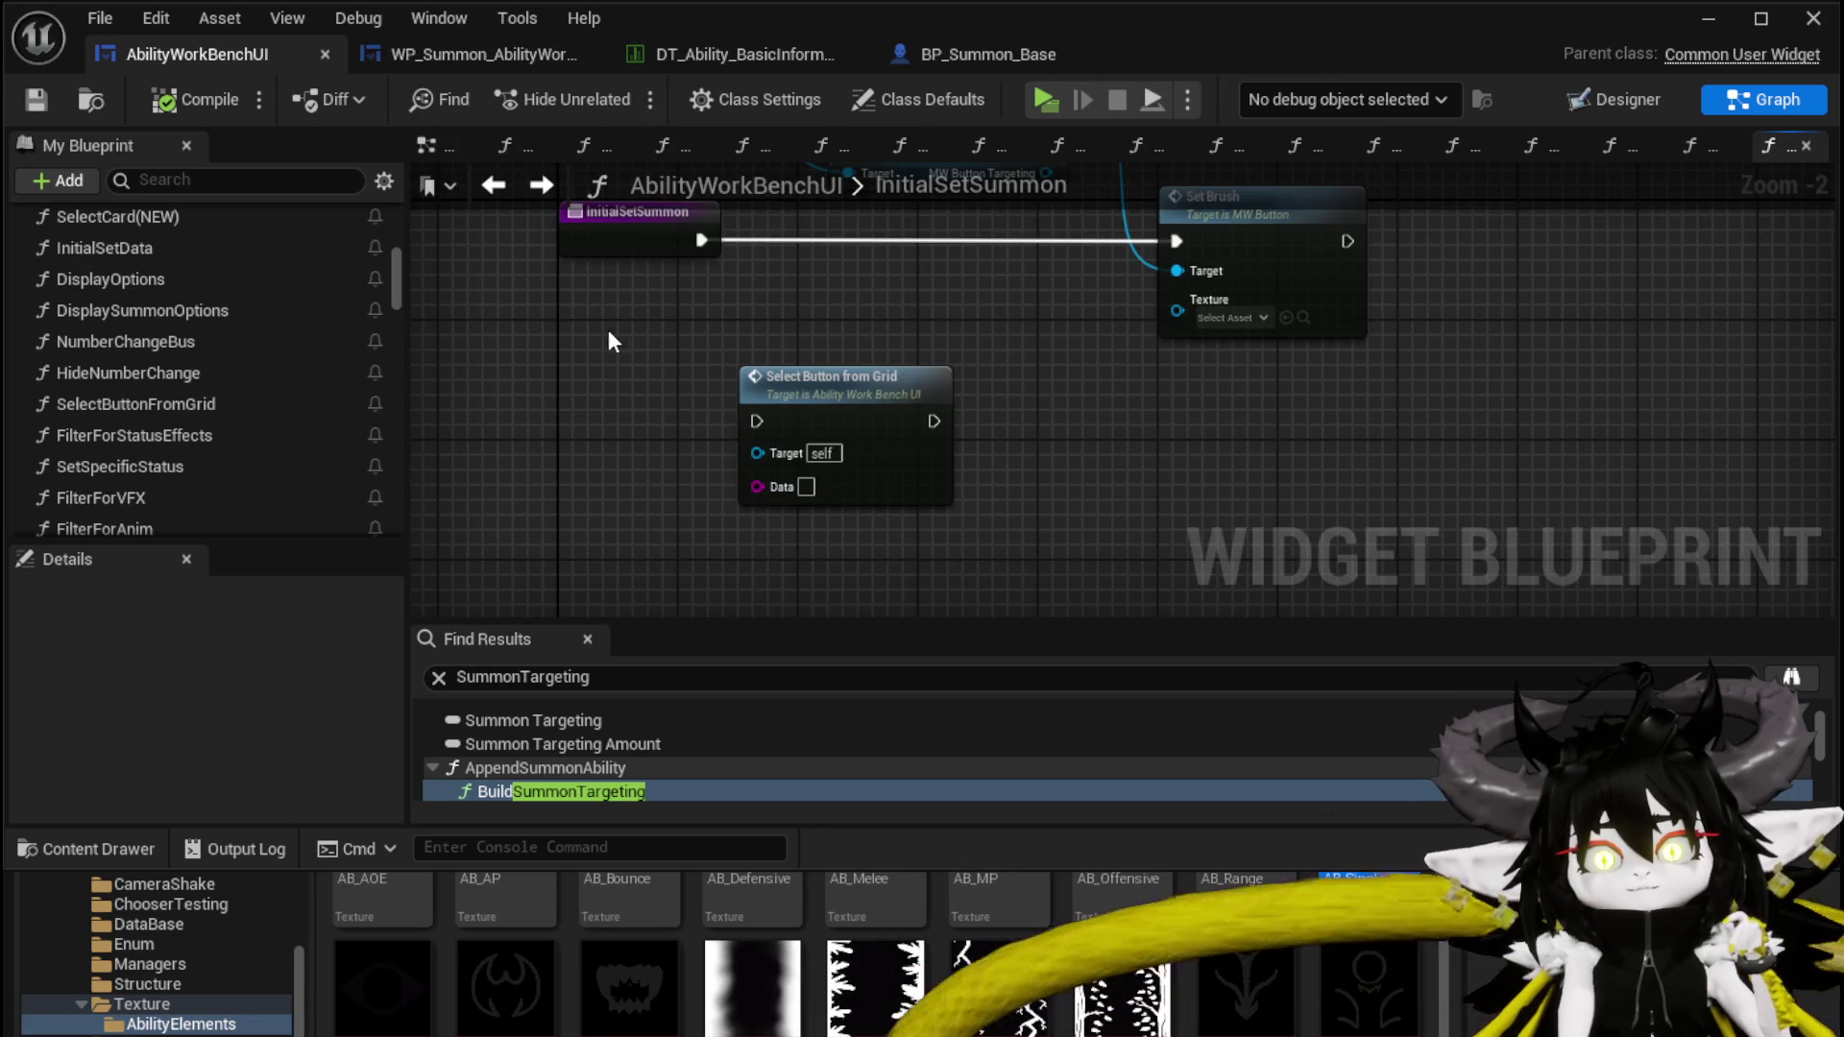
# Add an Append string node feeding Select Button from Grid's Data pin
pyautogui.moveTo(872, 429); pyautogui.dragTo(584, 424)
pyautogui.write('Append')
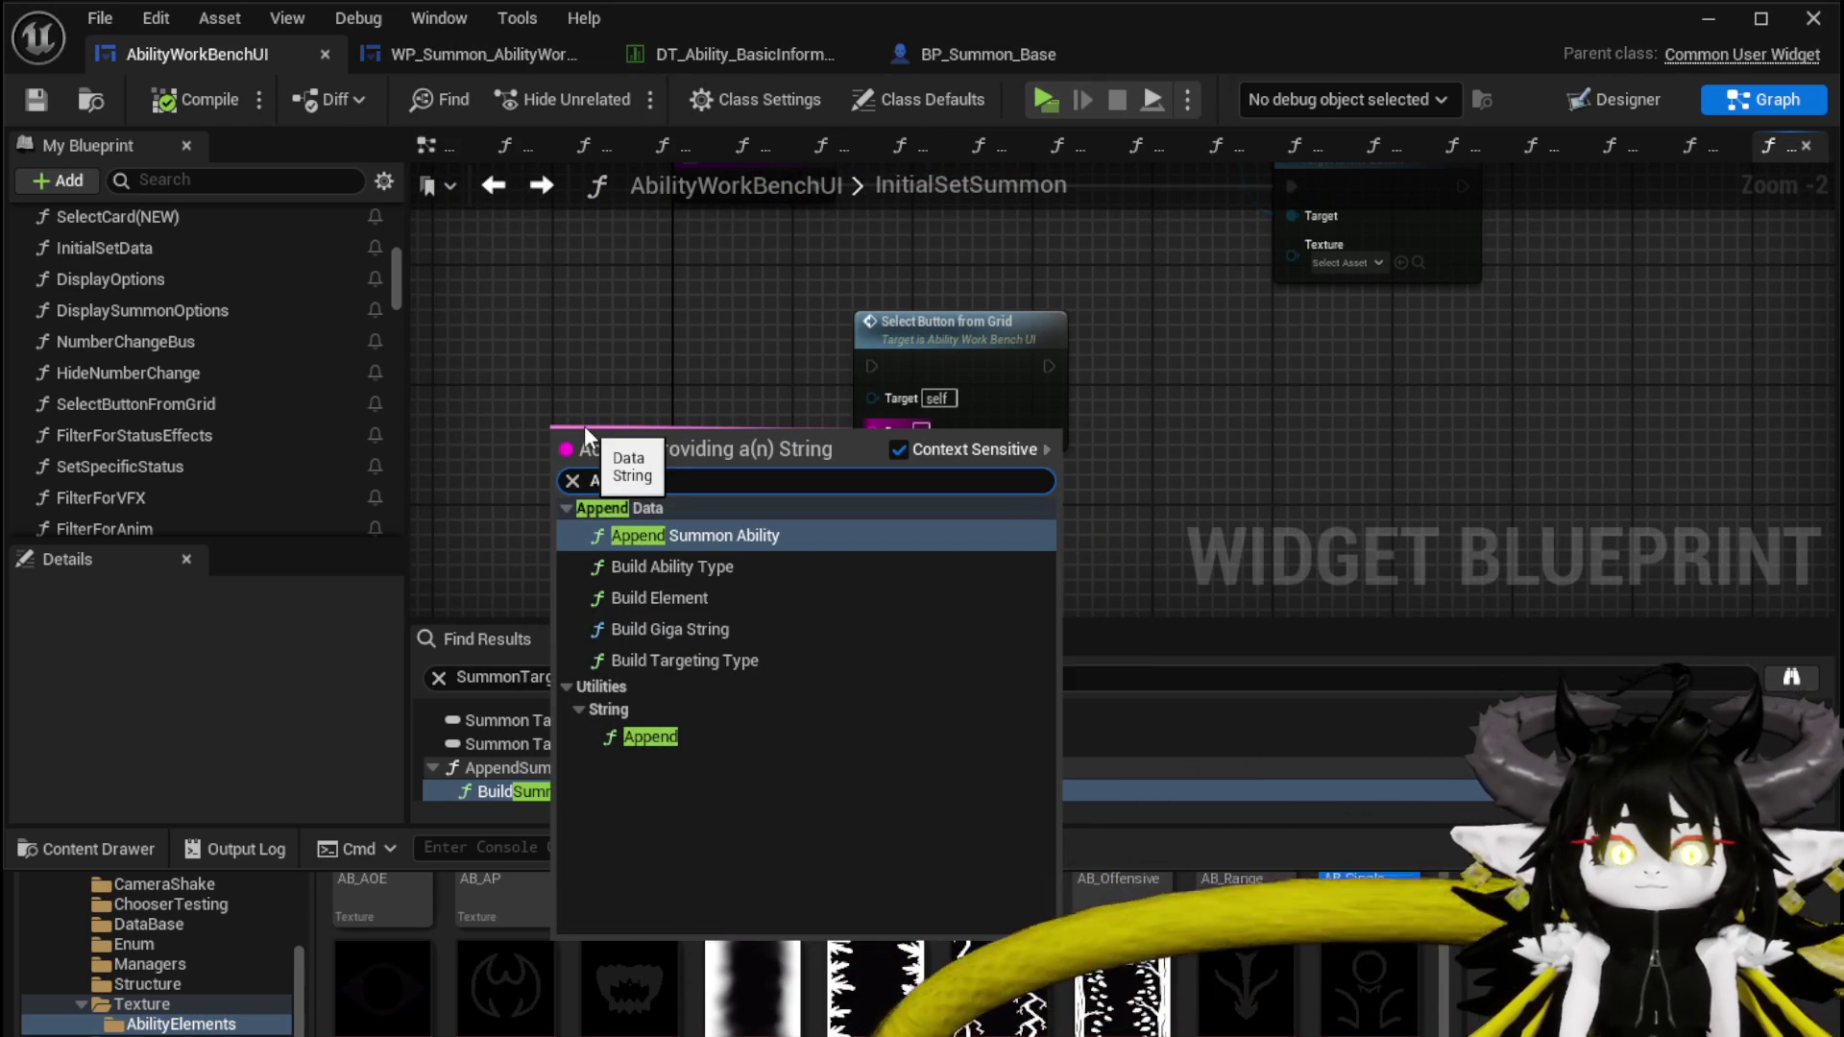
pyautogui.click(684, 738)
pyautogui.moveTo(644, 421); pyautogui.dragTo(746, 429)
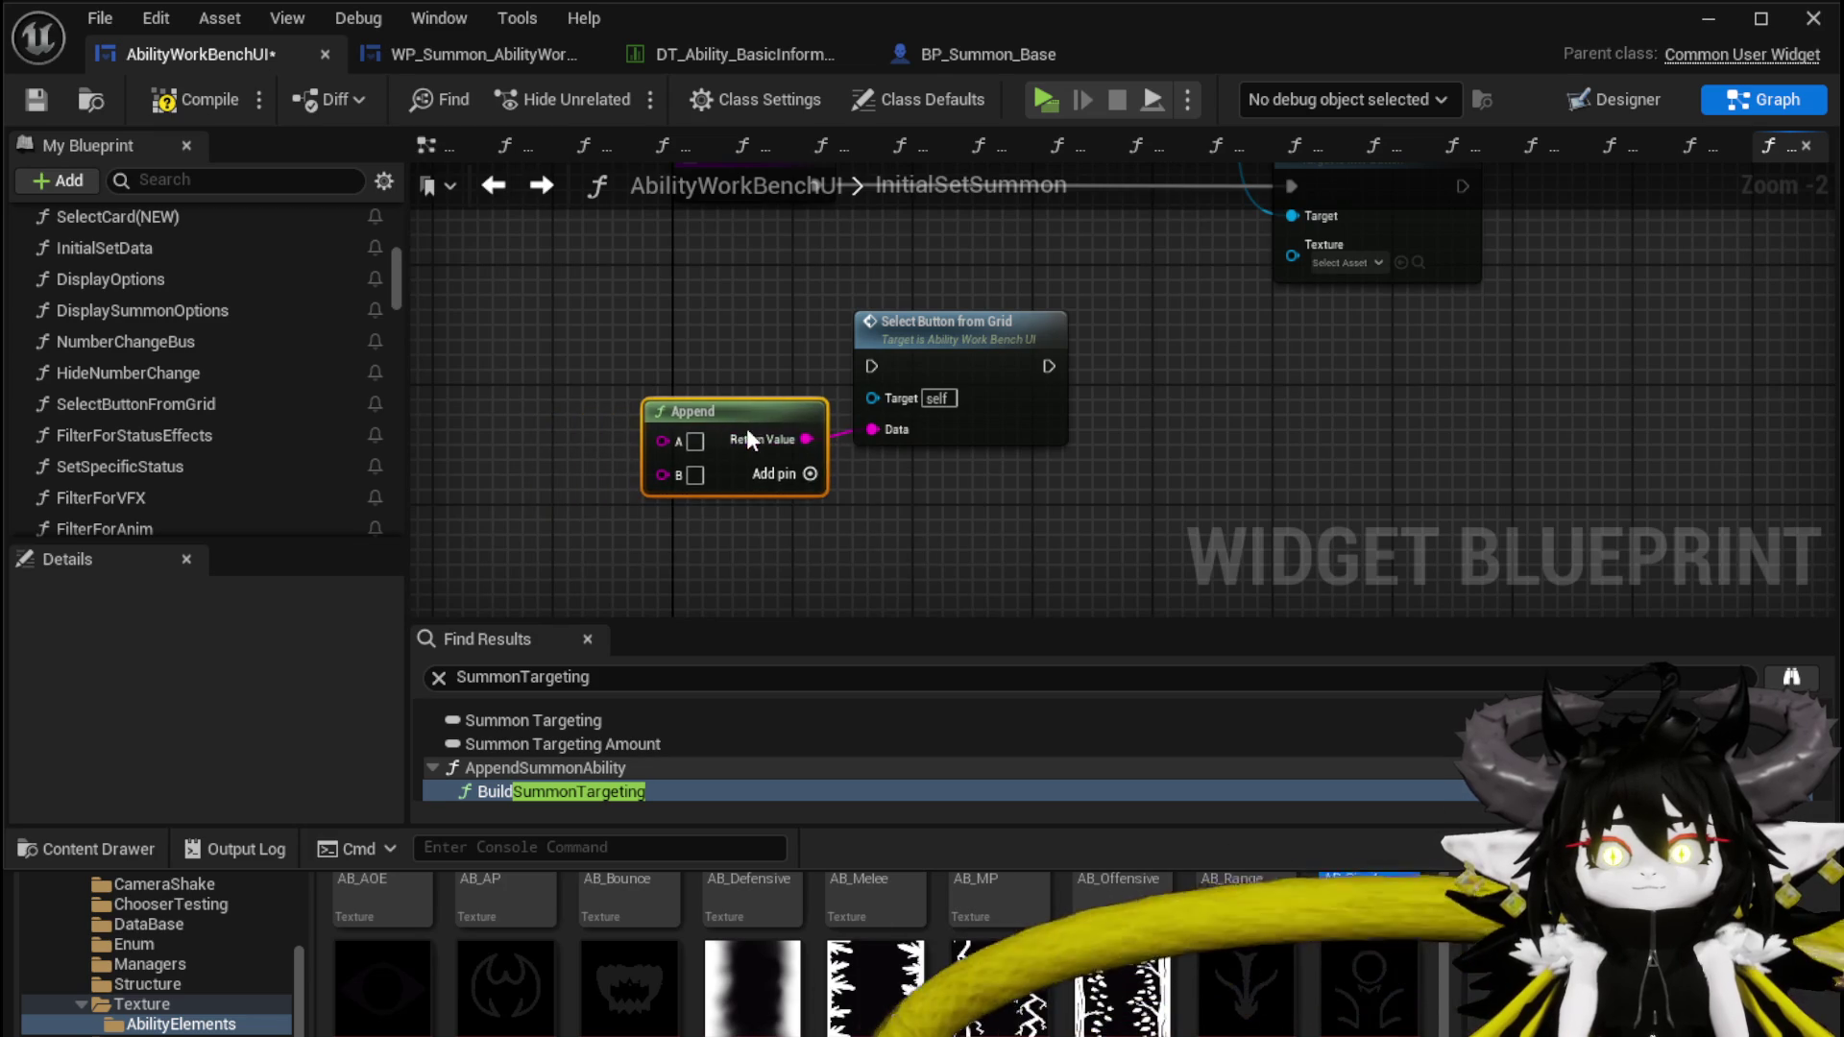
# Feed a Direct/ Status getter into Append's B input and enter S_ in A
pyautogui.rightClick(676, 413)
pyautogui.write('Direct/S')
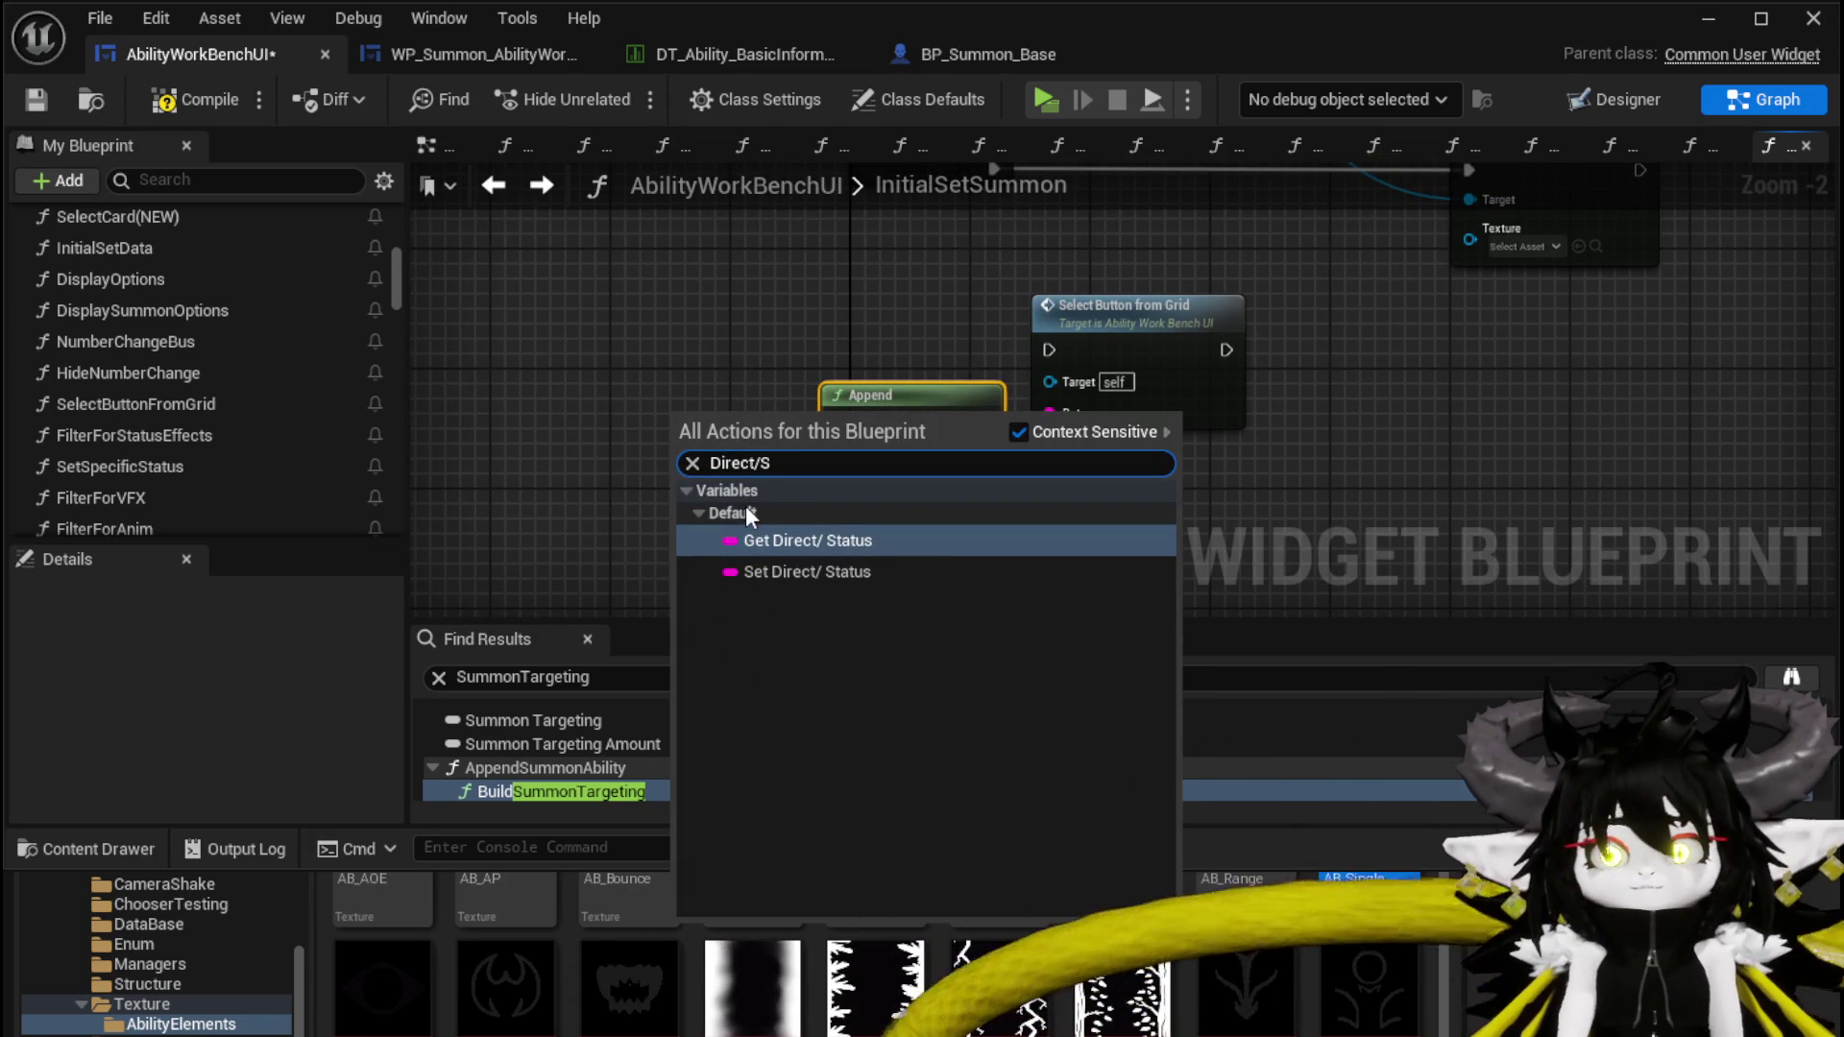
pyautogui.click(782, 540)
pyautogui.scroll(2, 667, 405)
pyautogui.moveTo(670, 411)
pyautogui.mouseDown()
pyautogui.moveTo(695, 470)
pyautogui.moveTo(860, 451)
pyautogui.mouseUp()
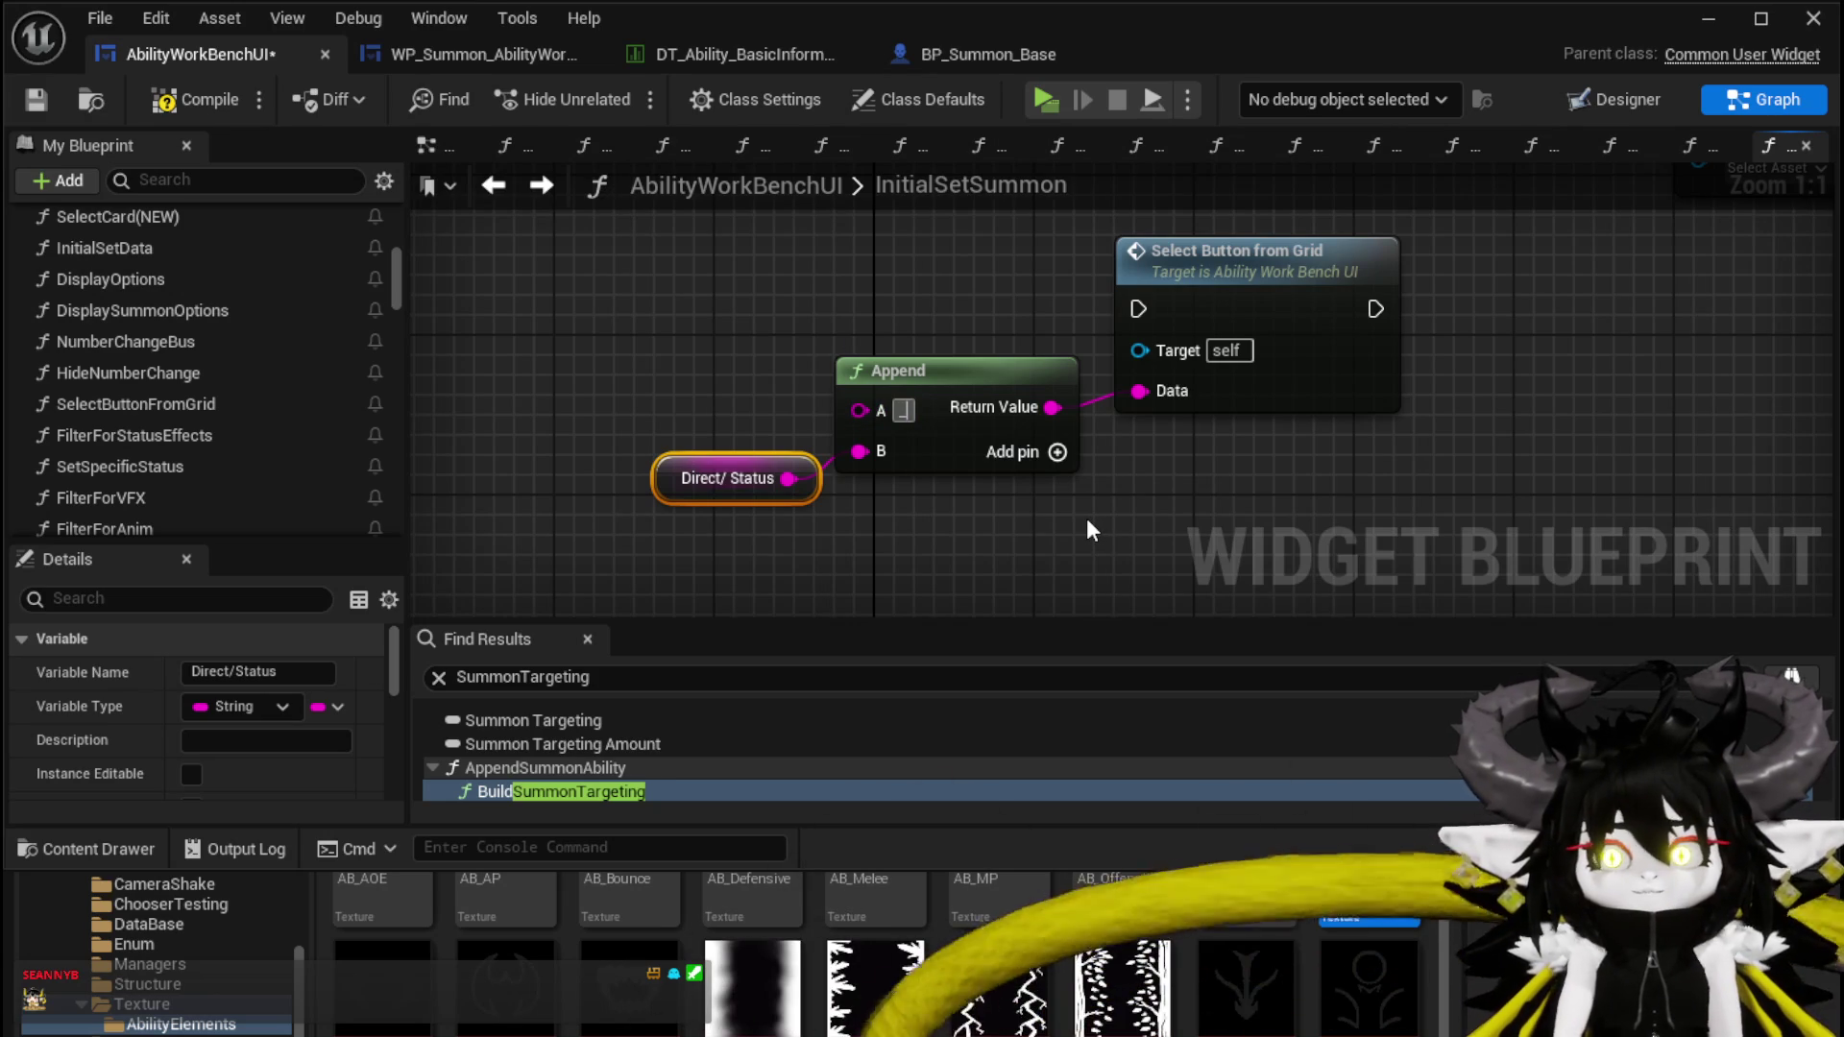
pyautogui.write('S_')
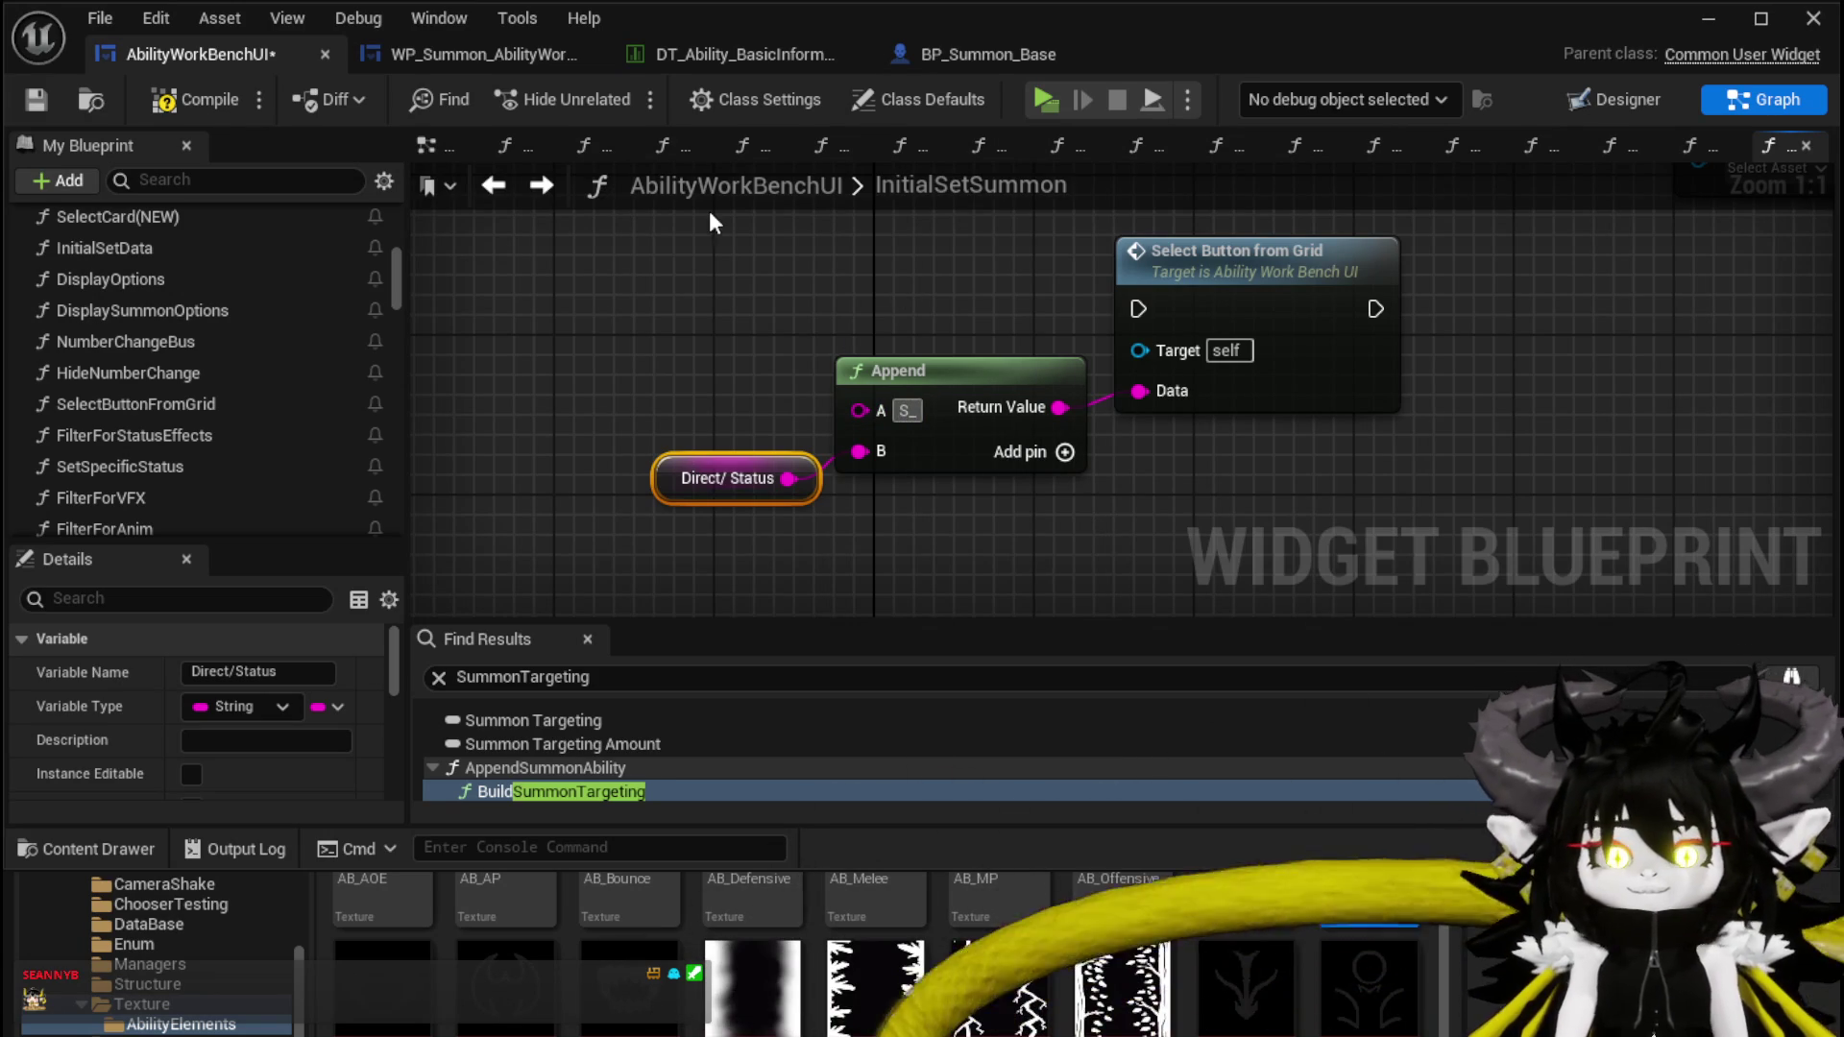
# Wire InitialSetSummon's execution into Select Button from Grid
pyautogui.scroll(-2, 590, 421)
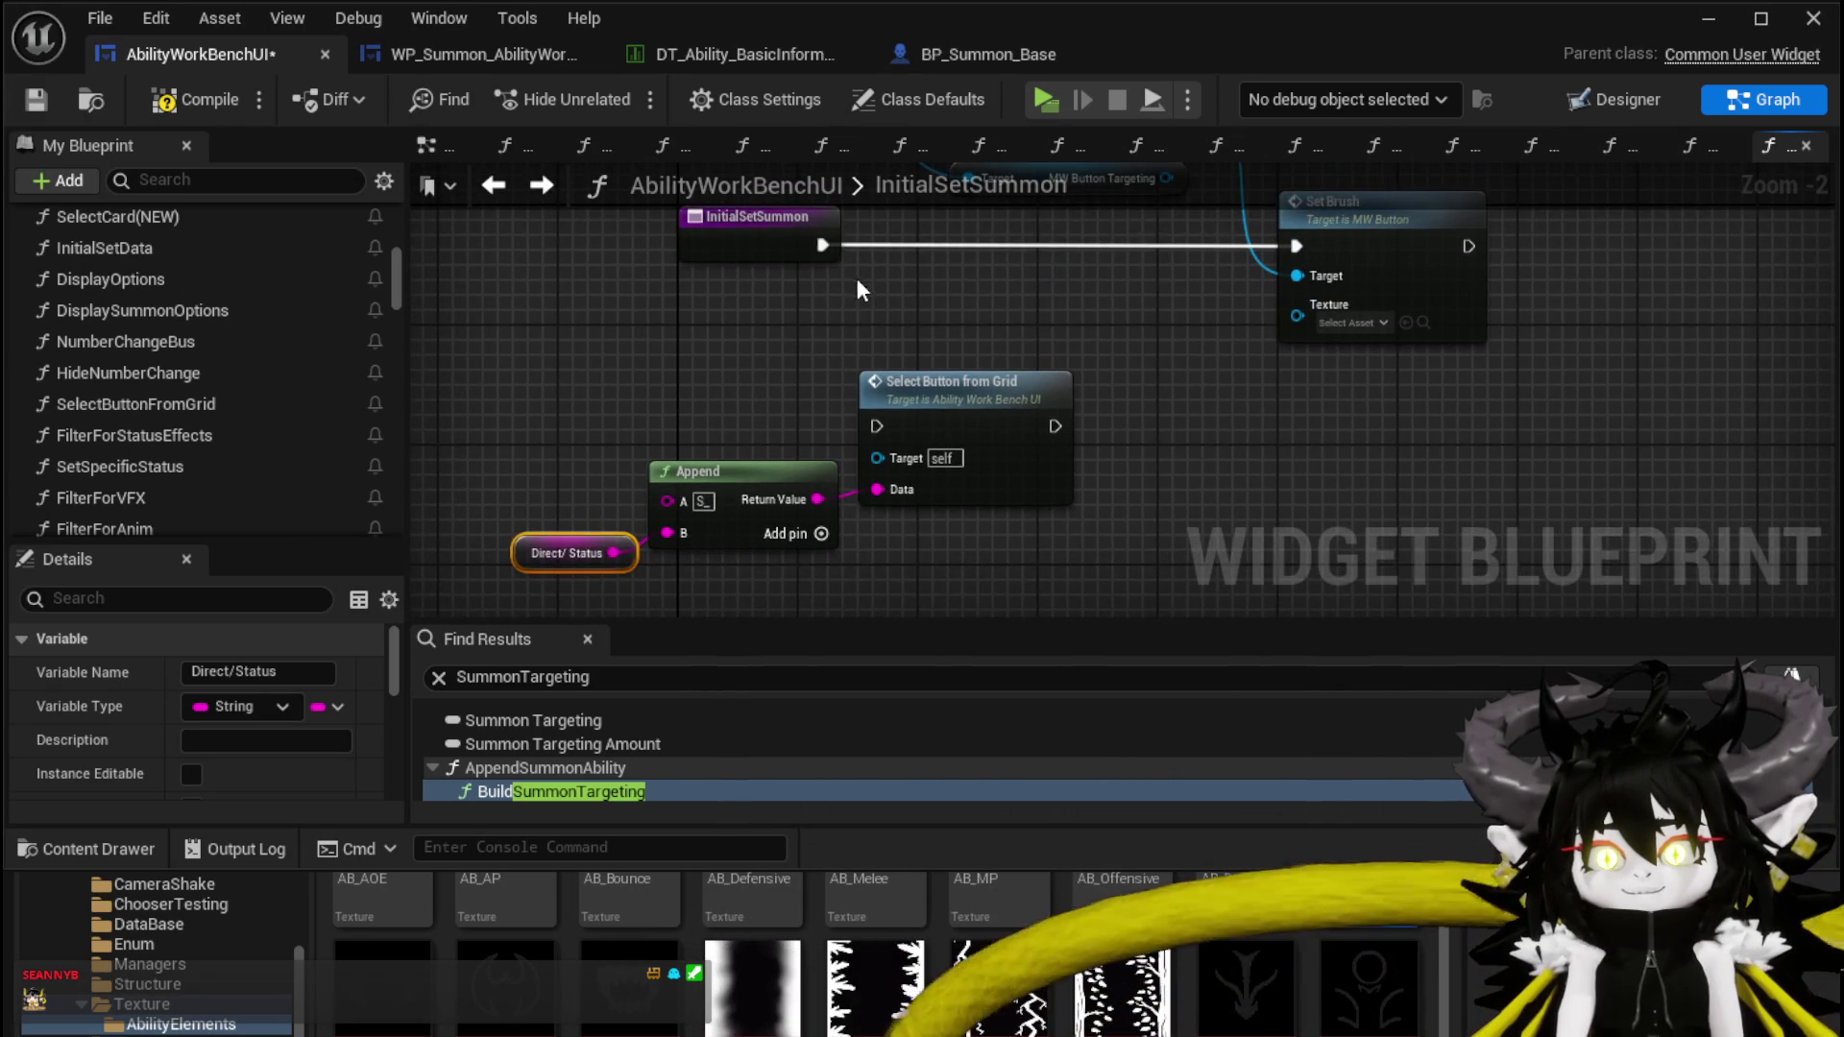
pyautogui.scroll(1, 856, 278)
pyautogui.scroll(-1, 891, 418)
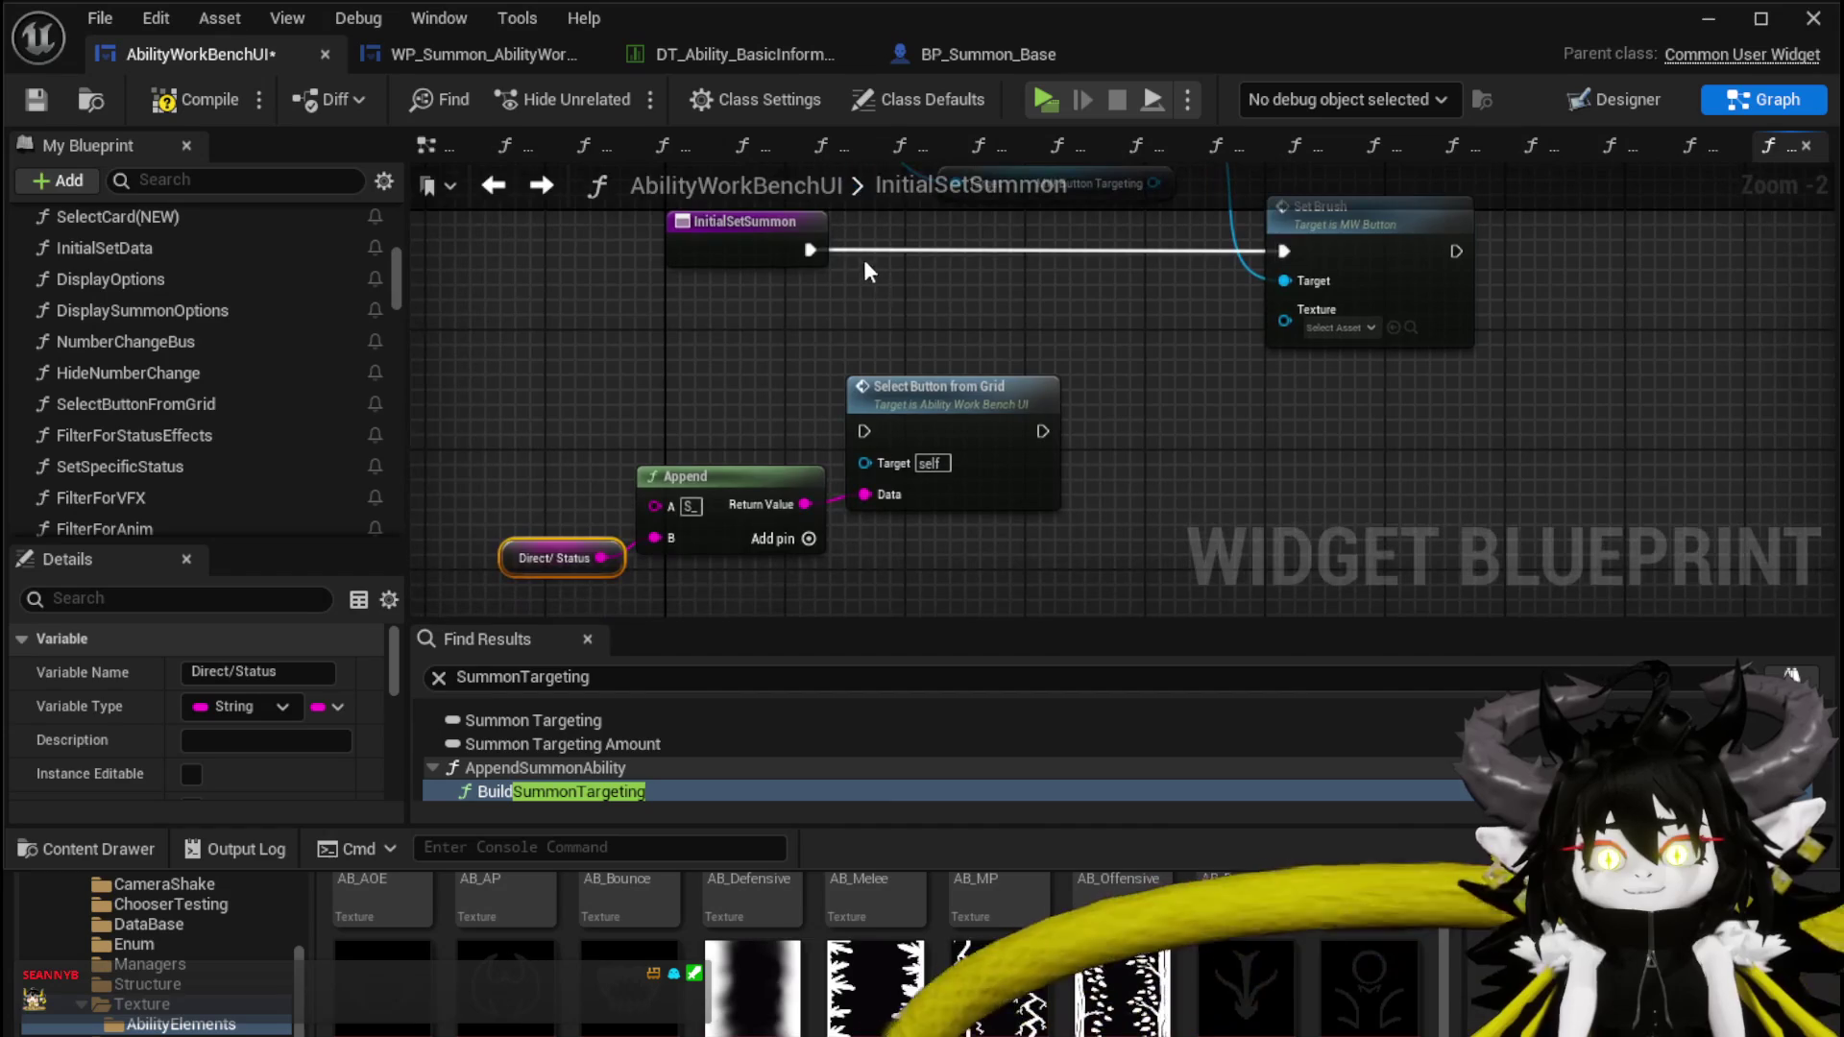
pyautogui.moveTo(809, 249)
pyautogui.mouseDown()
pyautogui.moveTo(870, 430)
pyautogui.moveTo(936, 377)
pyautogui.moveTo(983, 246)
pyautogui.moveTo(957, 239)
pyautogui.mouseUp()
# Move the widget reference, Set Brush, Append and Direct/ Status nodes aside and save everything
pyautogui.moveTo(712, 287); pyautogui.dragTo(993, 434)
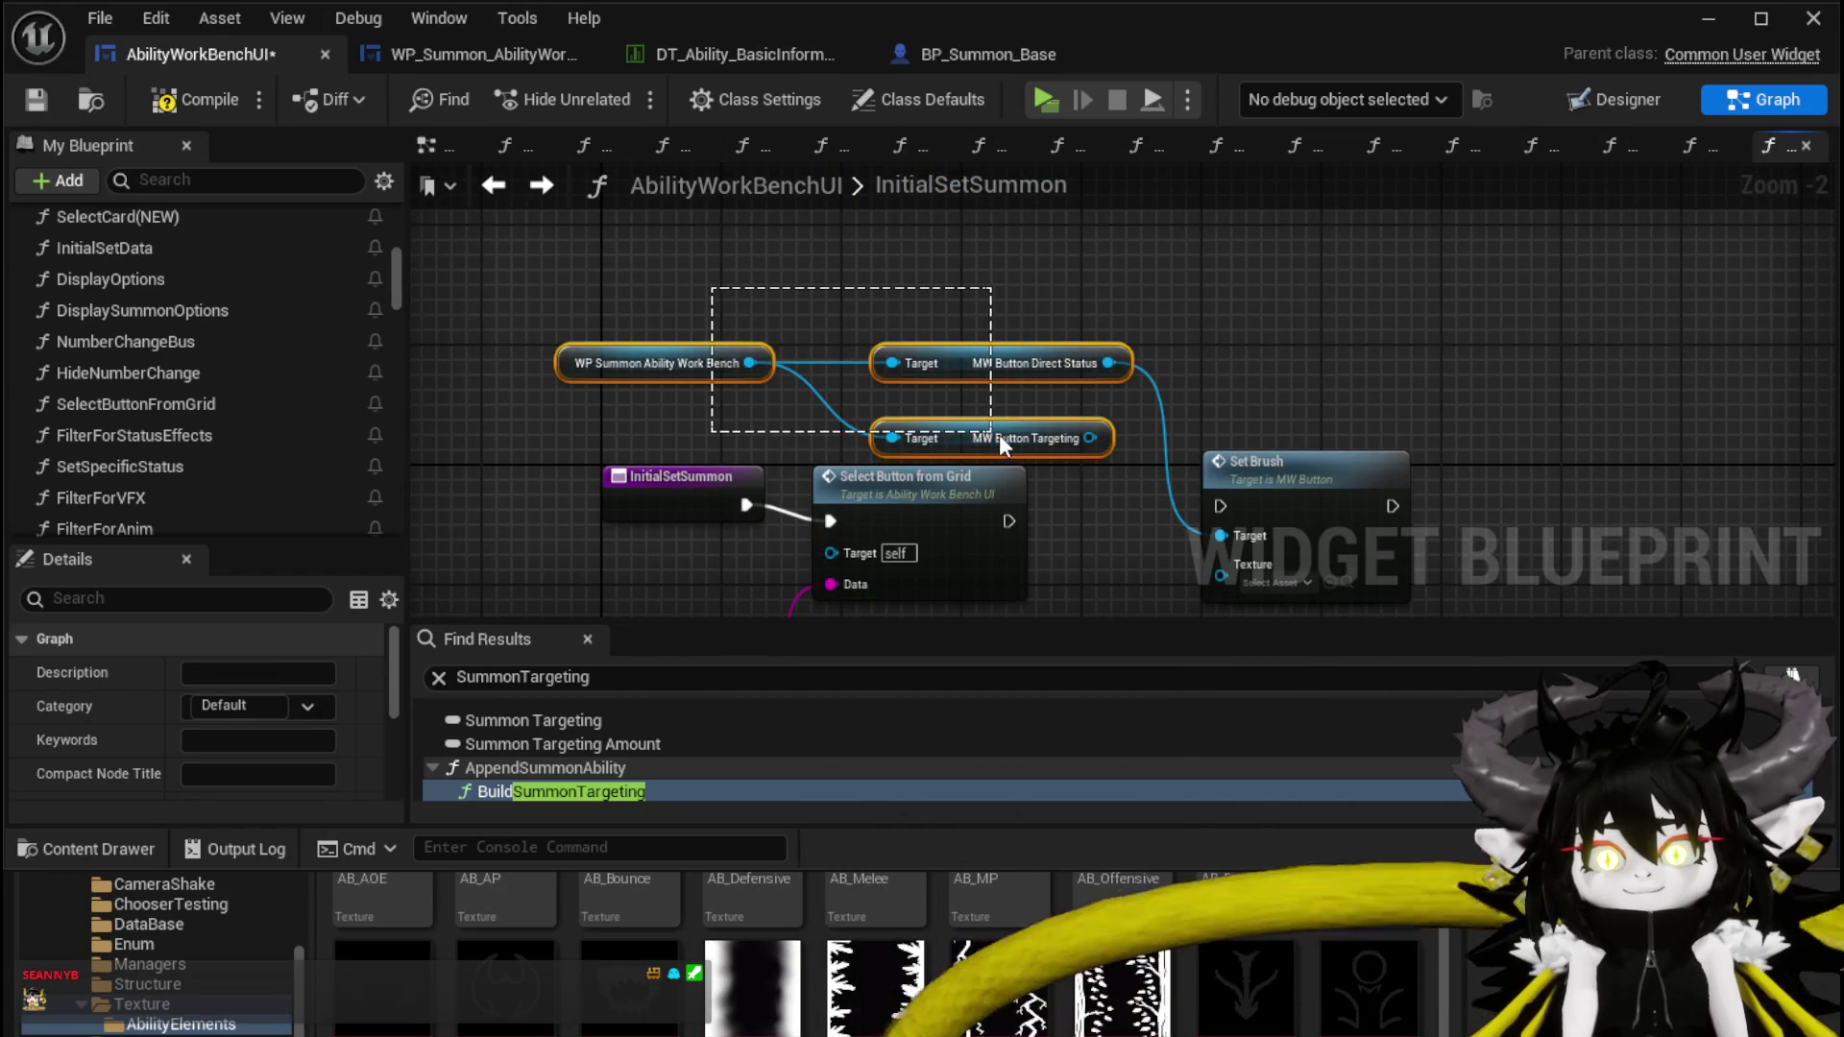
pyautogui.keyDown('ctrl'); pyautogui.click(1277, 470); pyautogui.keyUp('ctrl')
pyautogui.moveTo(1278, 470)
pyautogui.mouseDown()
pyautogui.moveTo(1317, 426)
pyautogui.moveTo(1163, 254)
pyautogui.moveTo(1216, 150)
pyautogui.mouseUp()
pyautogui.moveTo(779, 445)
pyautogui.mouseDown()
pyautogui.moveTo(792, 269)
pyautogui.moveTo(771, 438)
pyautogui.mouseUp()
pyautogui.click(948, 376)
pyautogui.click(711, 343)
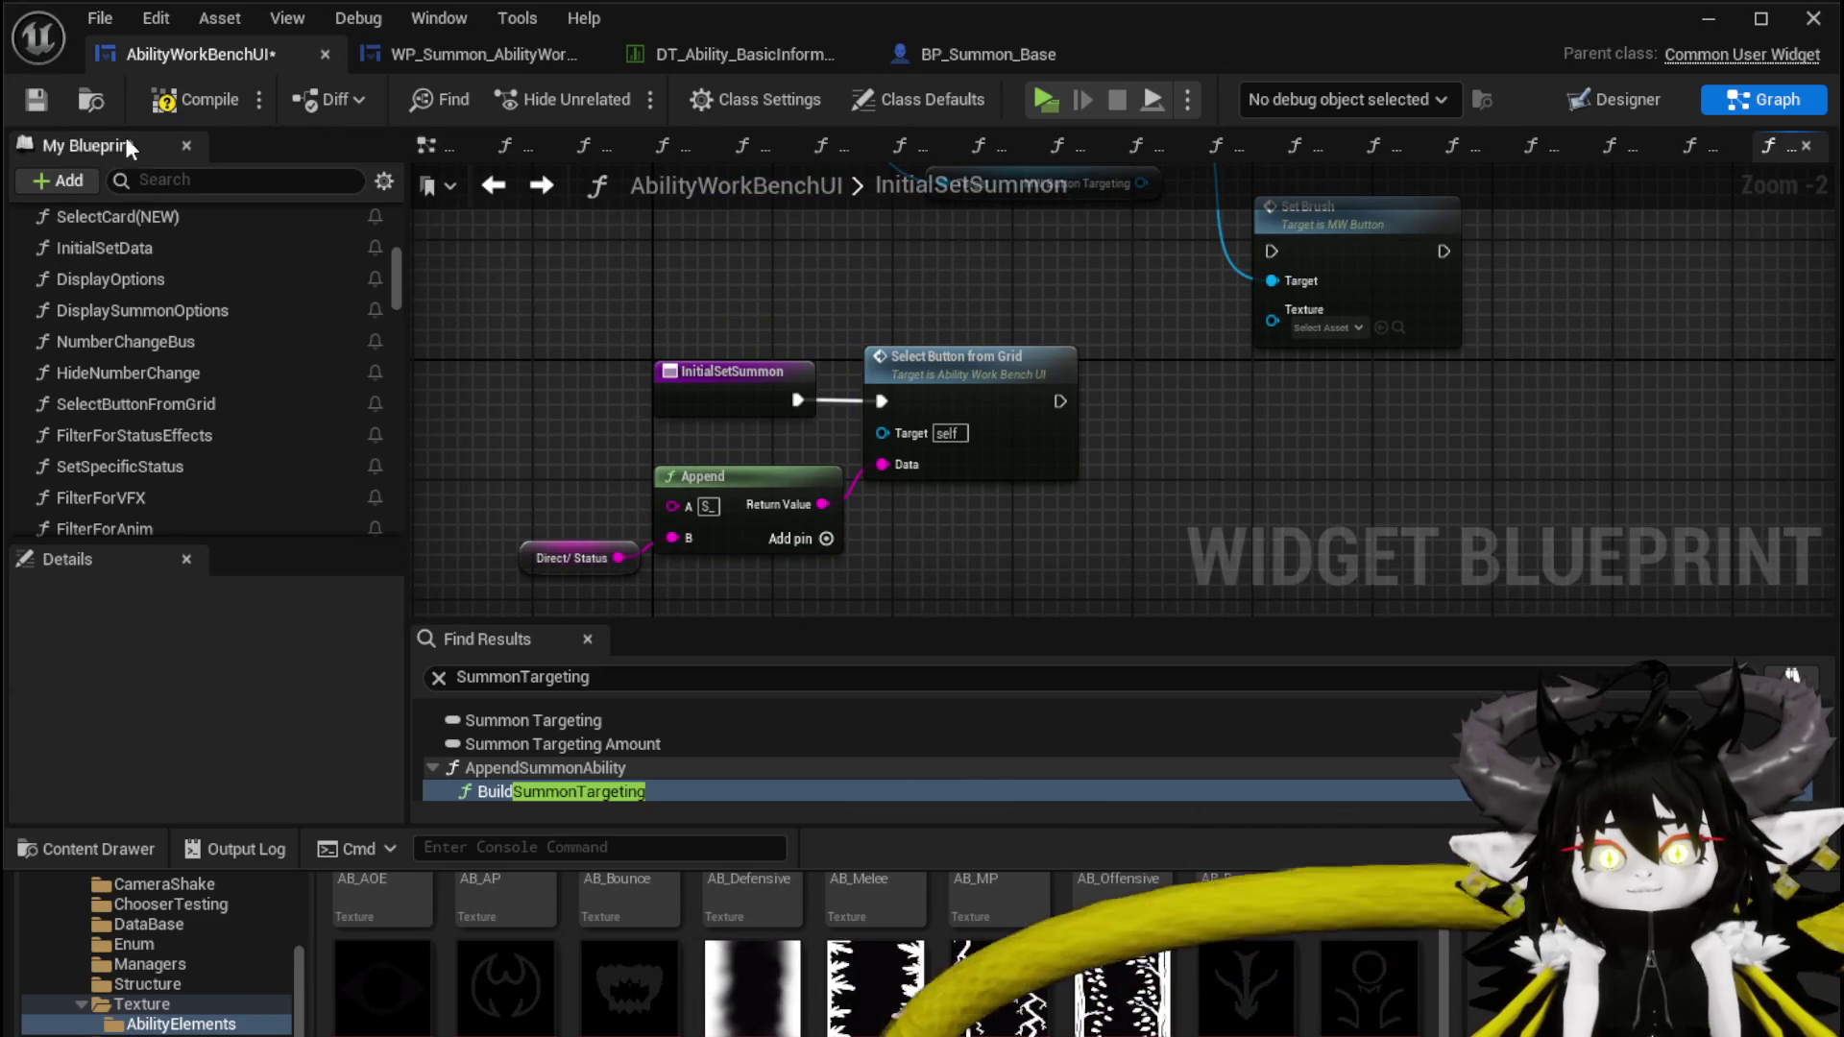
pyautogui.click(38, 101)
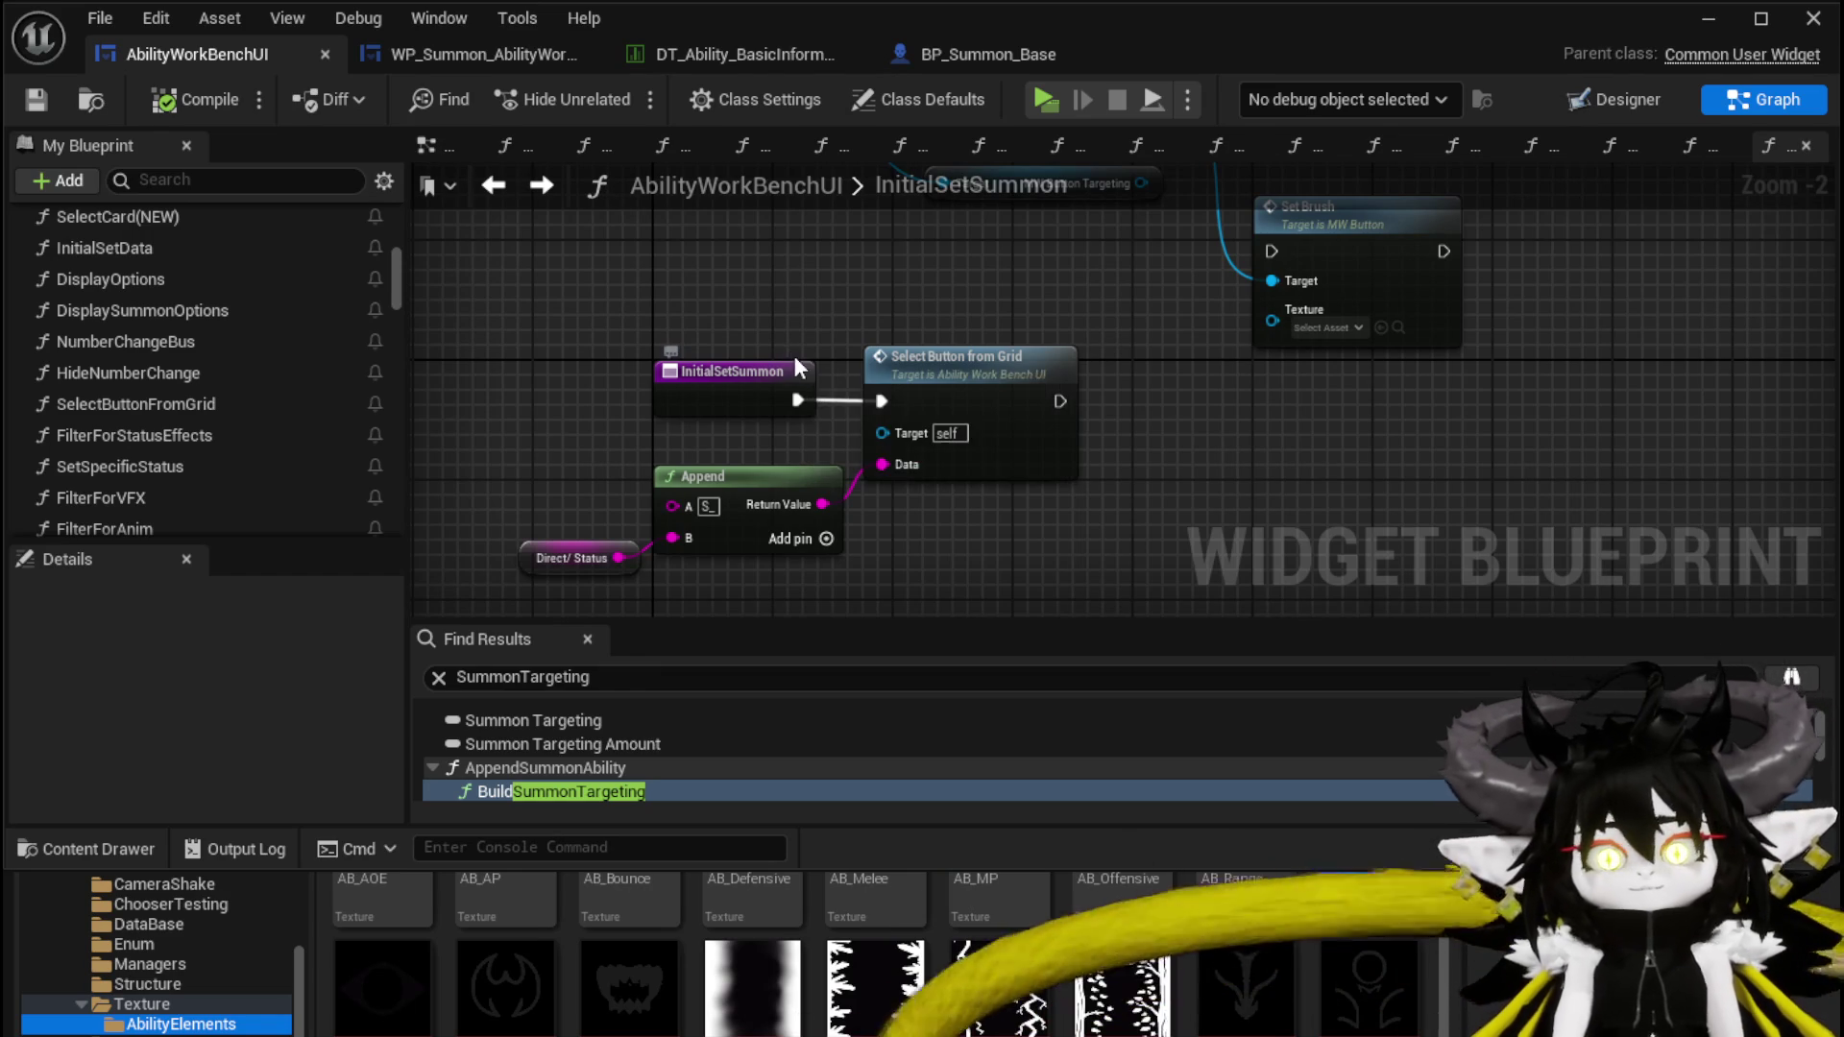
pyautogui.hotkey('ctrl', 's')
# Tidy the Append, Direct/ Status and Set Brush nodes again and re-save the blueprint
pyautogui.moveTo(801, 581)
pyautogui.mouseDown()
pyautogui.moveTo(791, 465)
pyautogui.moveTo(571, 351)
pyautogui.mouseUp()
pyautogui.click(1241, 389)
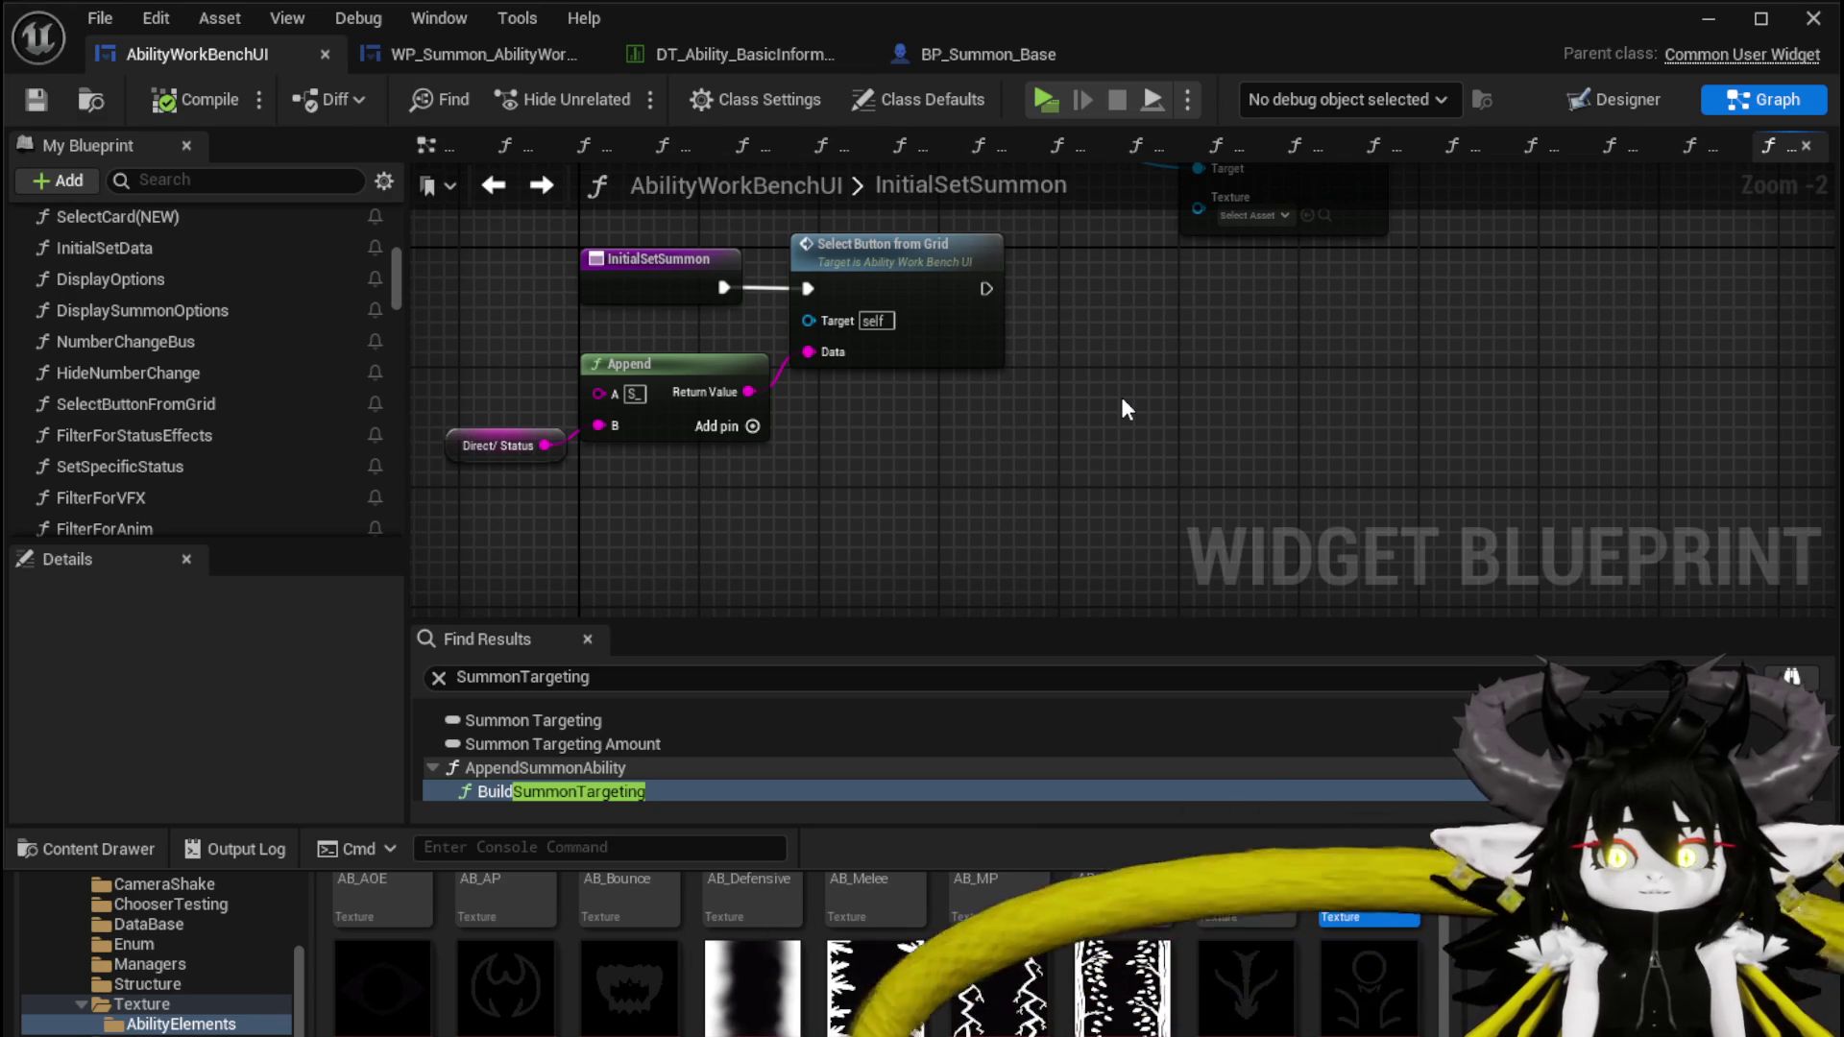
pyautogui.moveTo(1126, 410)
pyautogui.mouseDown()
pyautogui.moveTo(1138, 507)
pyautogui.moveTo(1101, 442)
pyautogui.mouseUp()
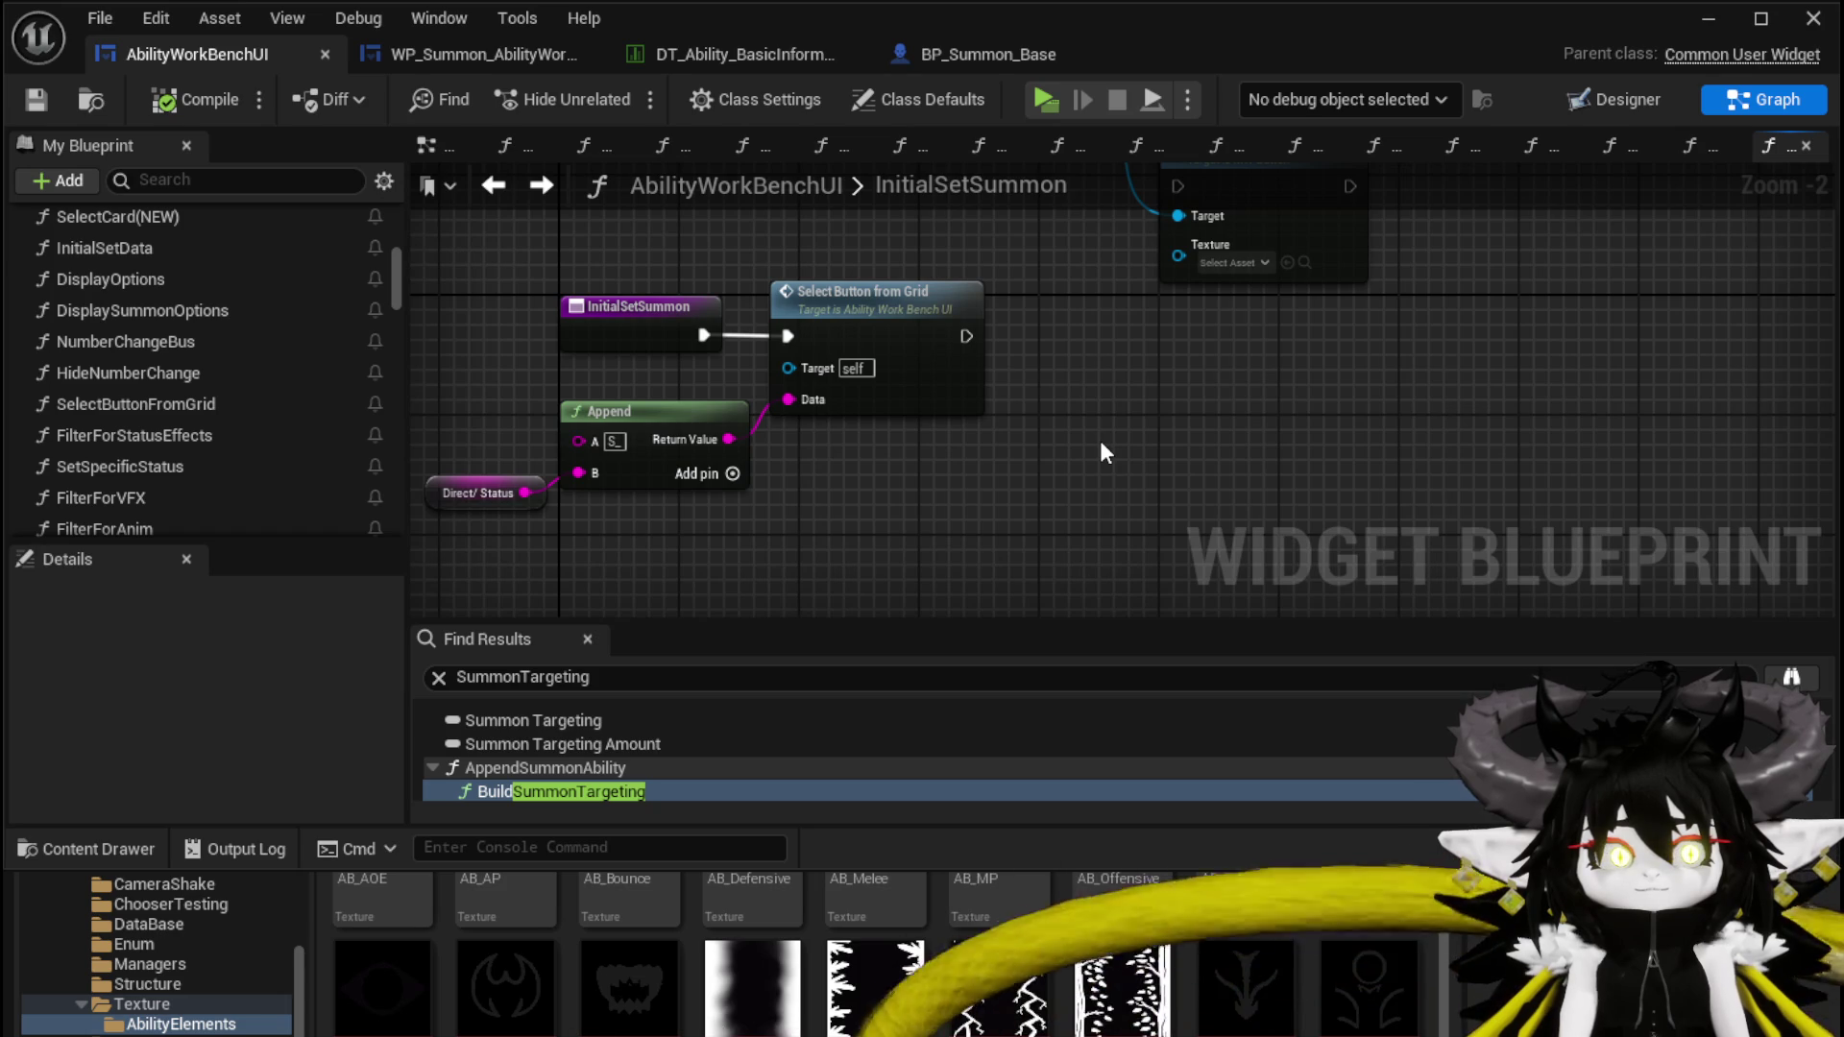
pyautogui.click(36, 98)
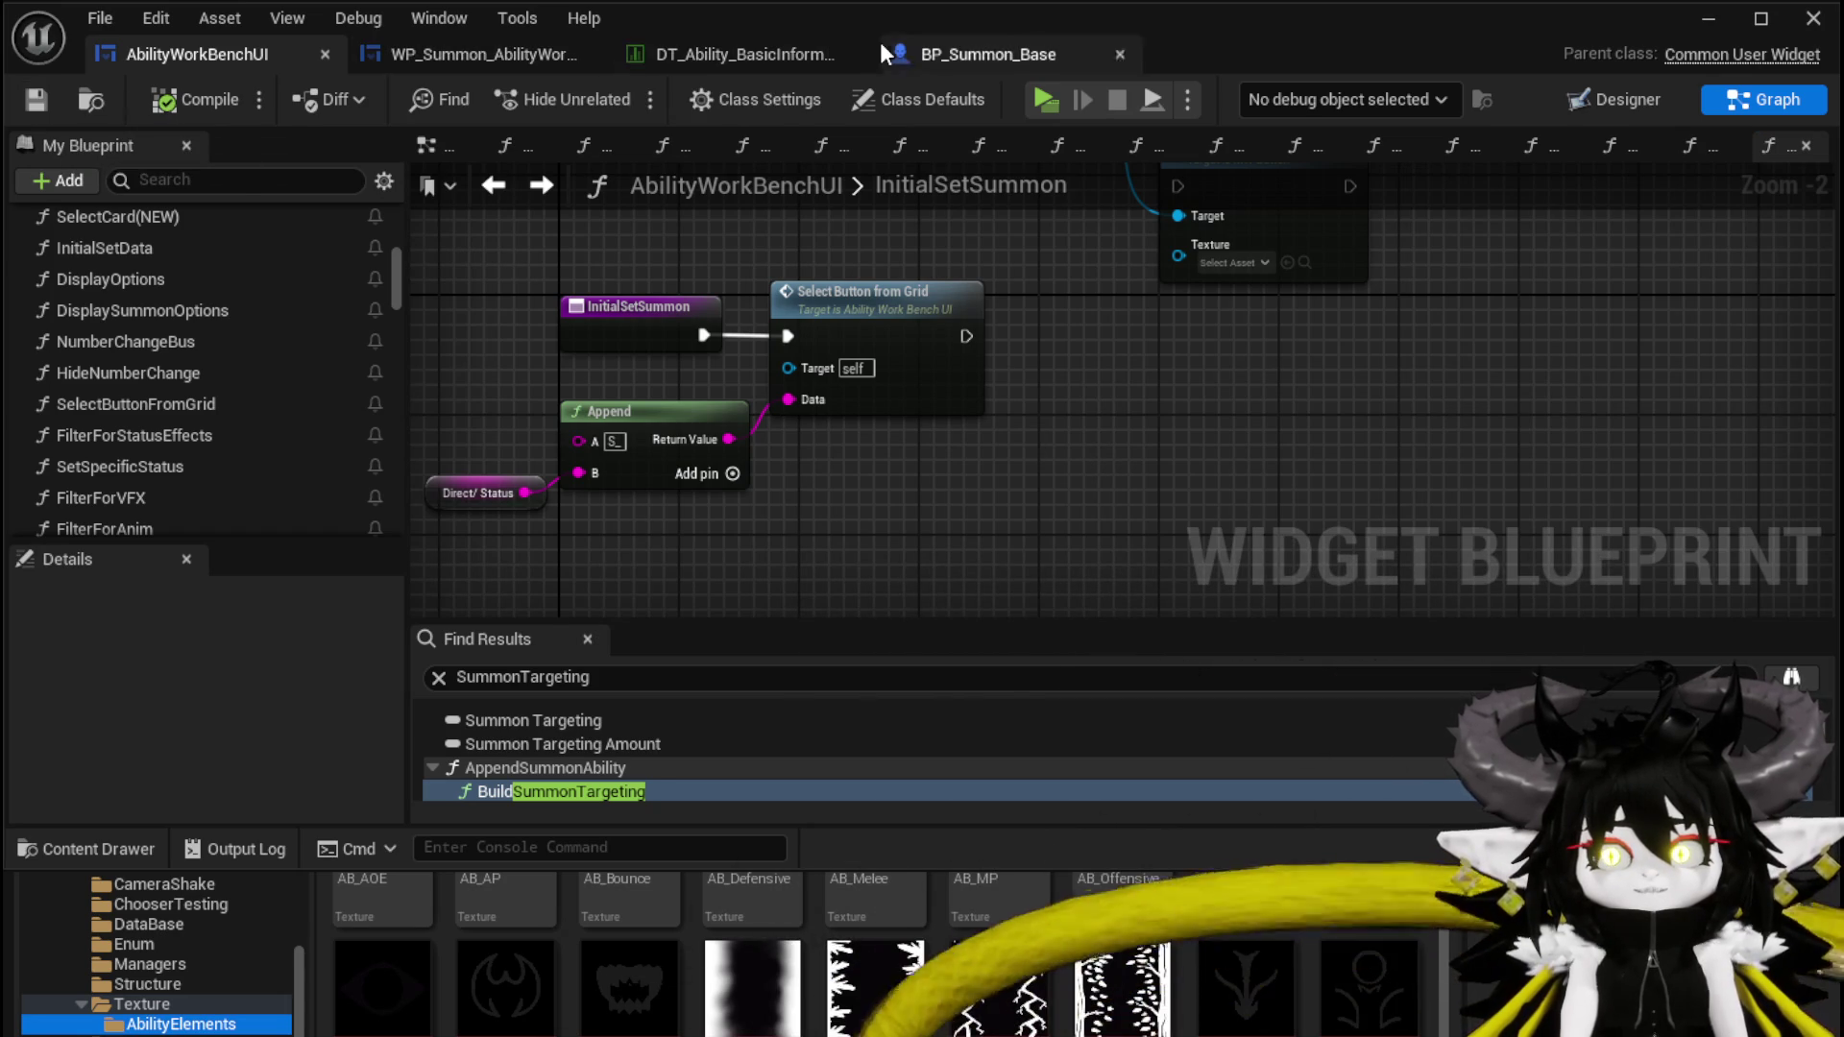
pyautogui.click(451, 55)
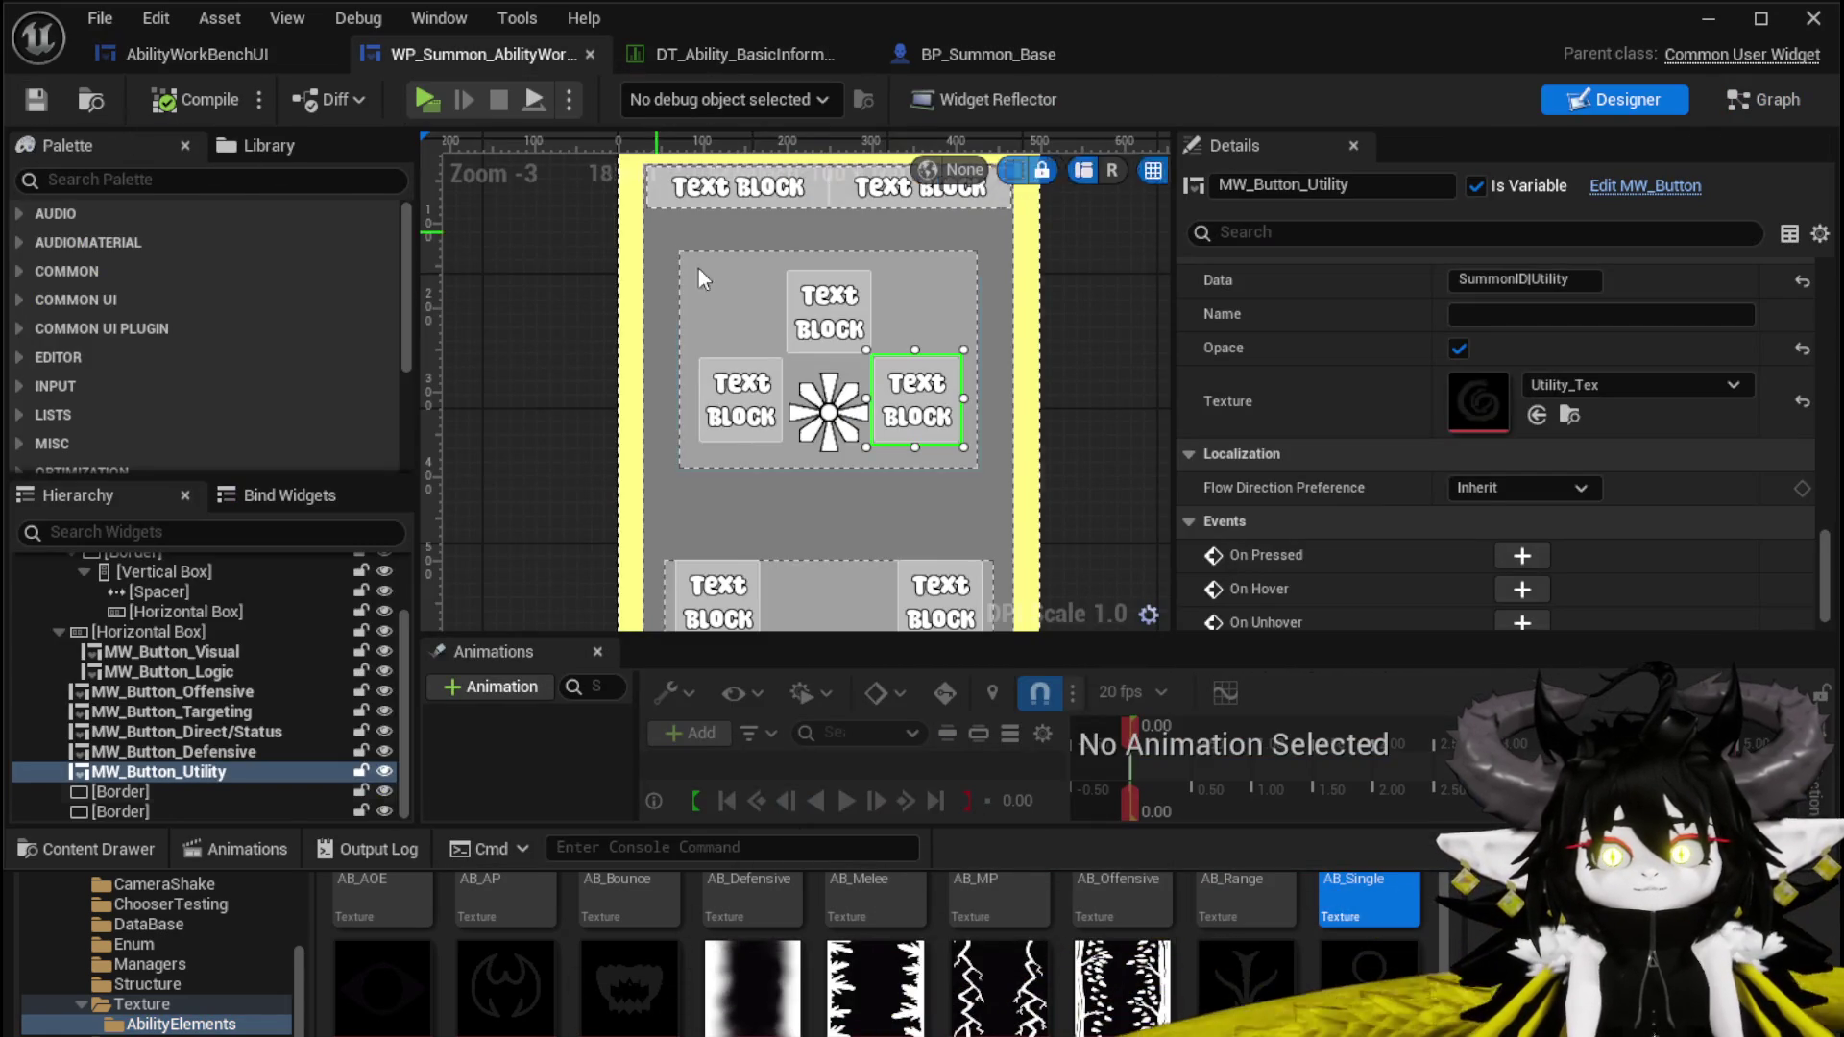
pyautogui.click(927, 603)
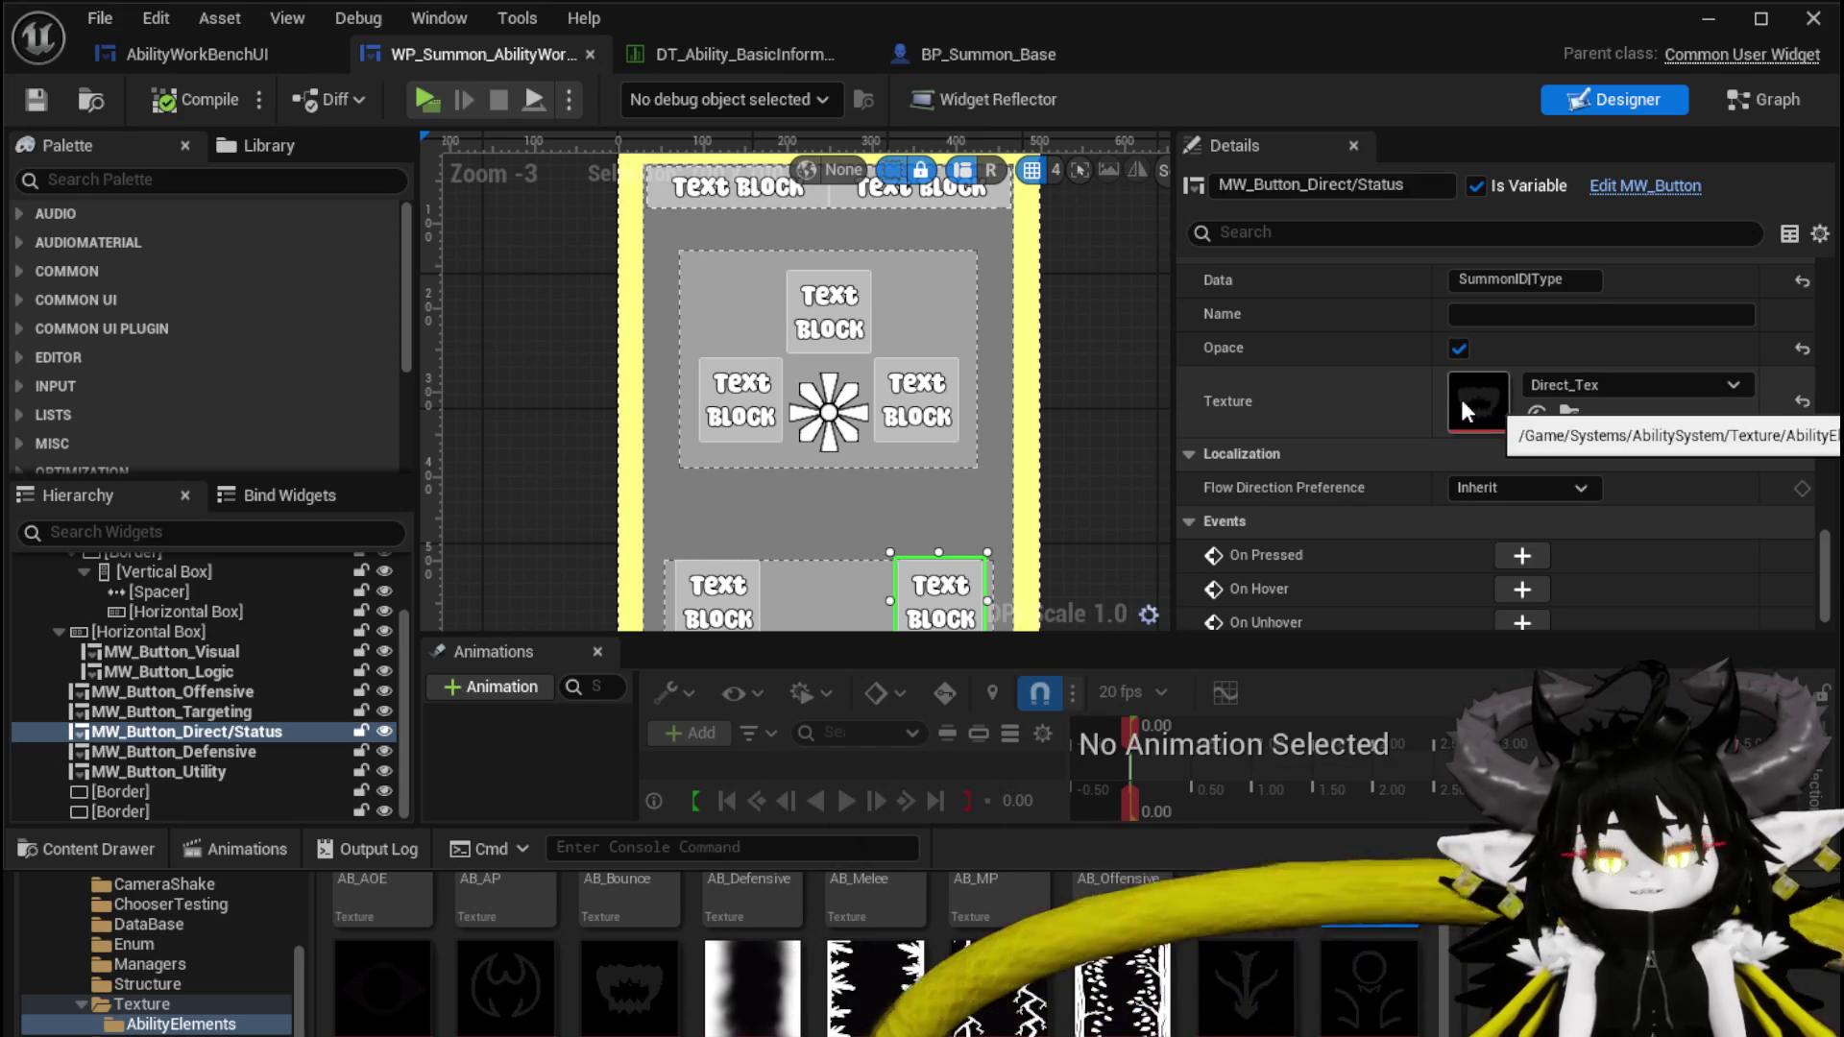
pyautogui.click(231, 65)
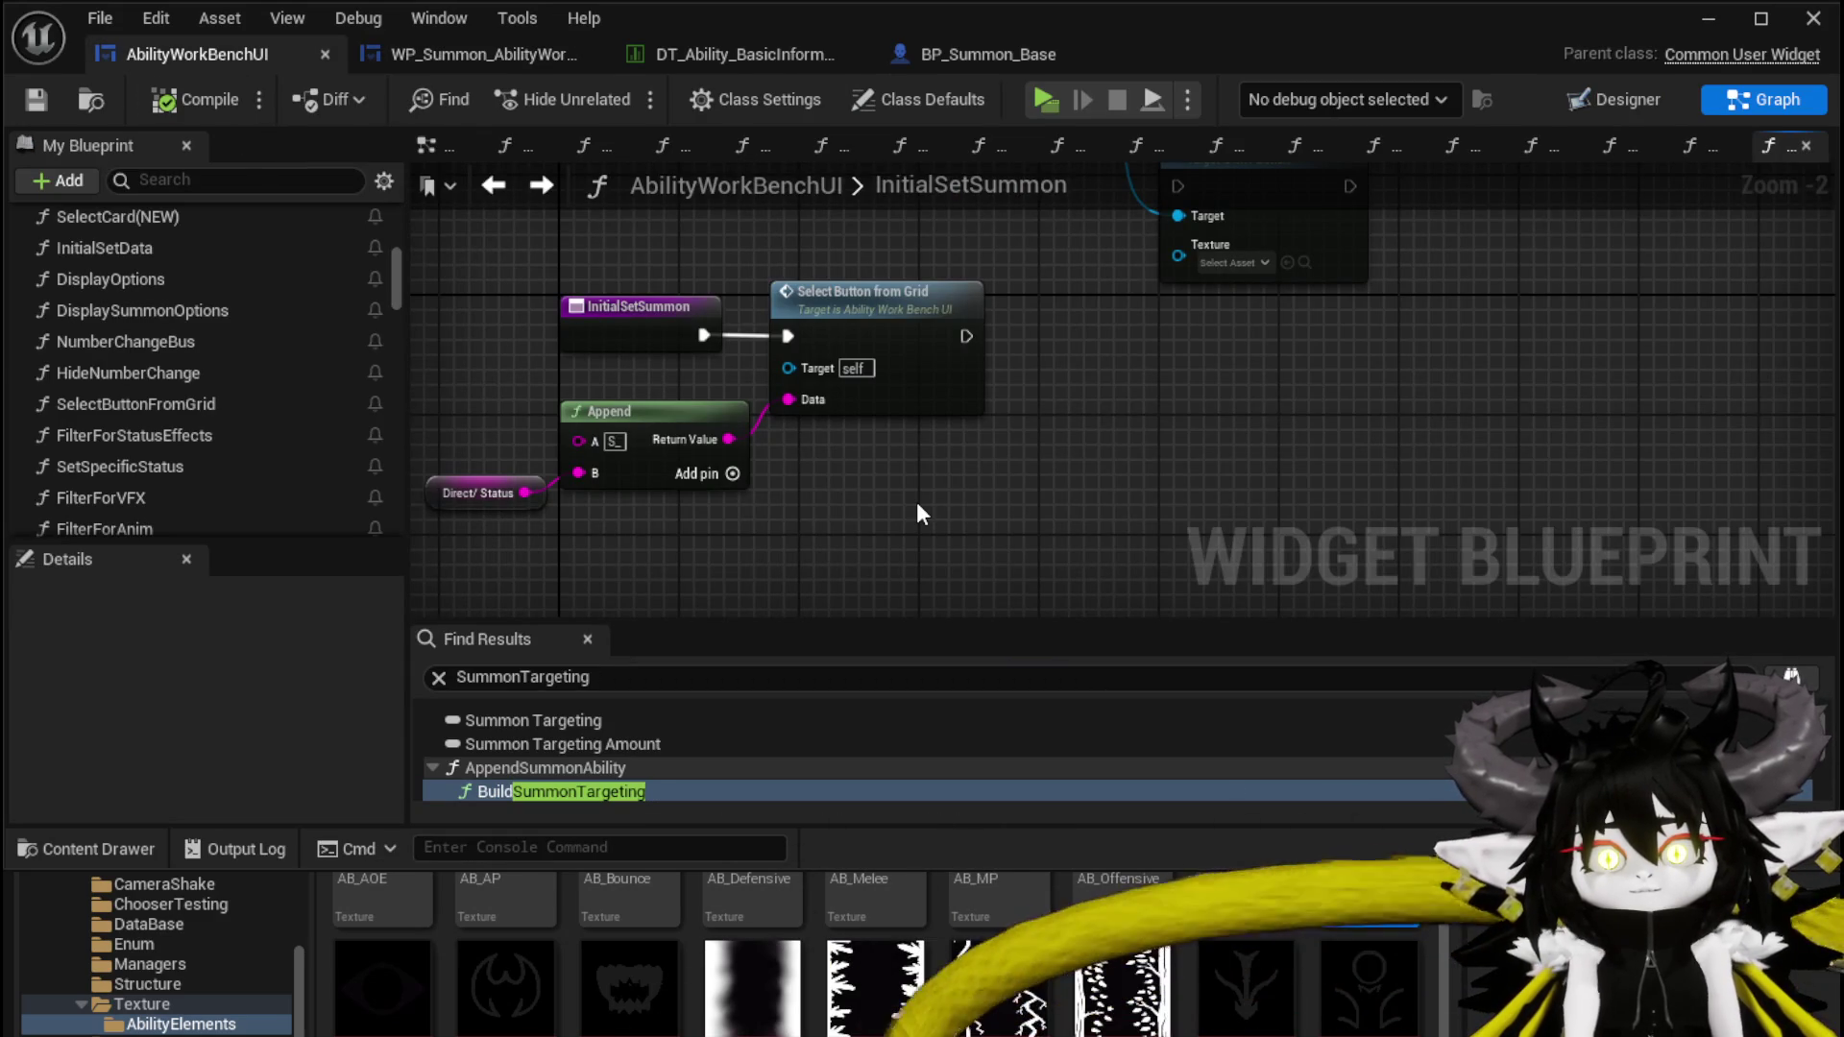
# Search the actions for Summon, cancel without adding anything, and save the blueprint
pyautogui.scroll(-3, 161, 379)
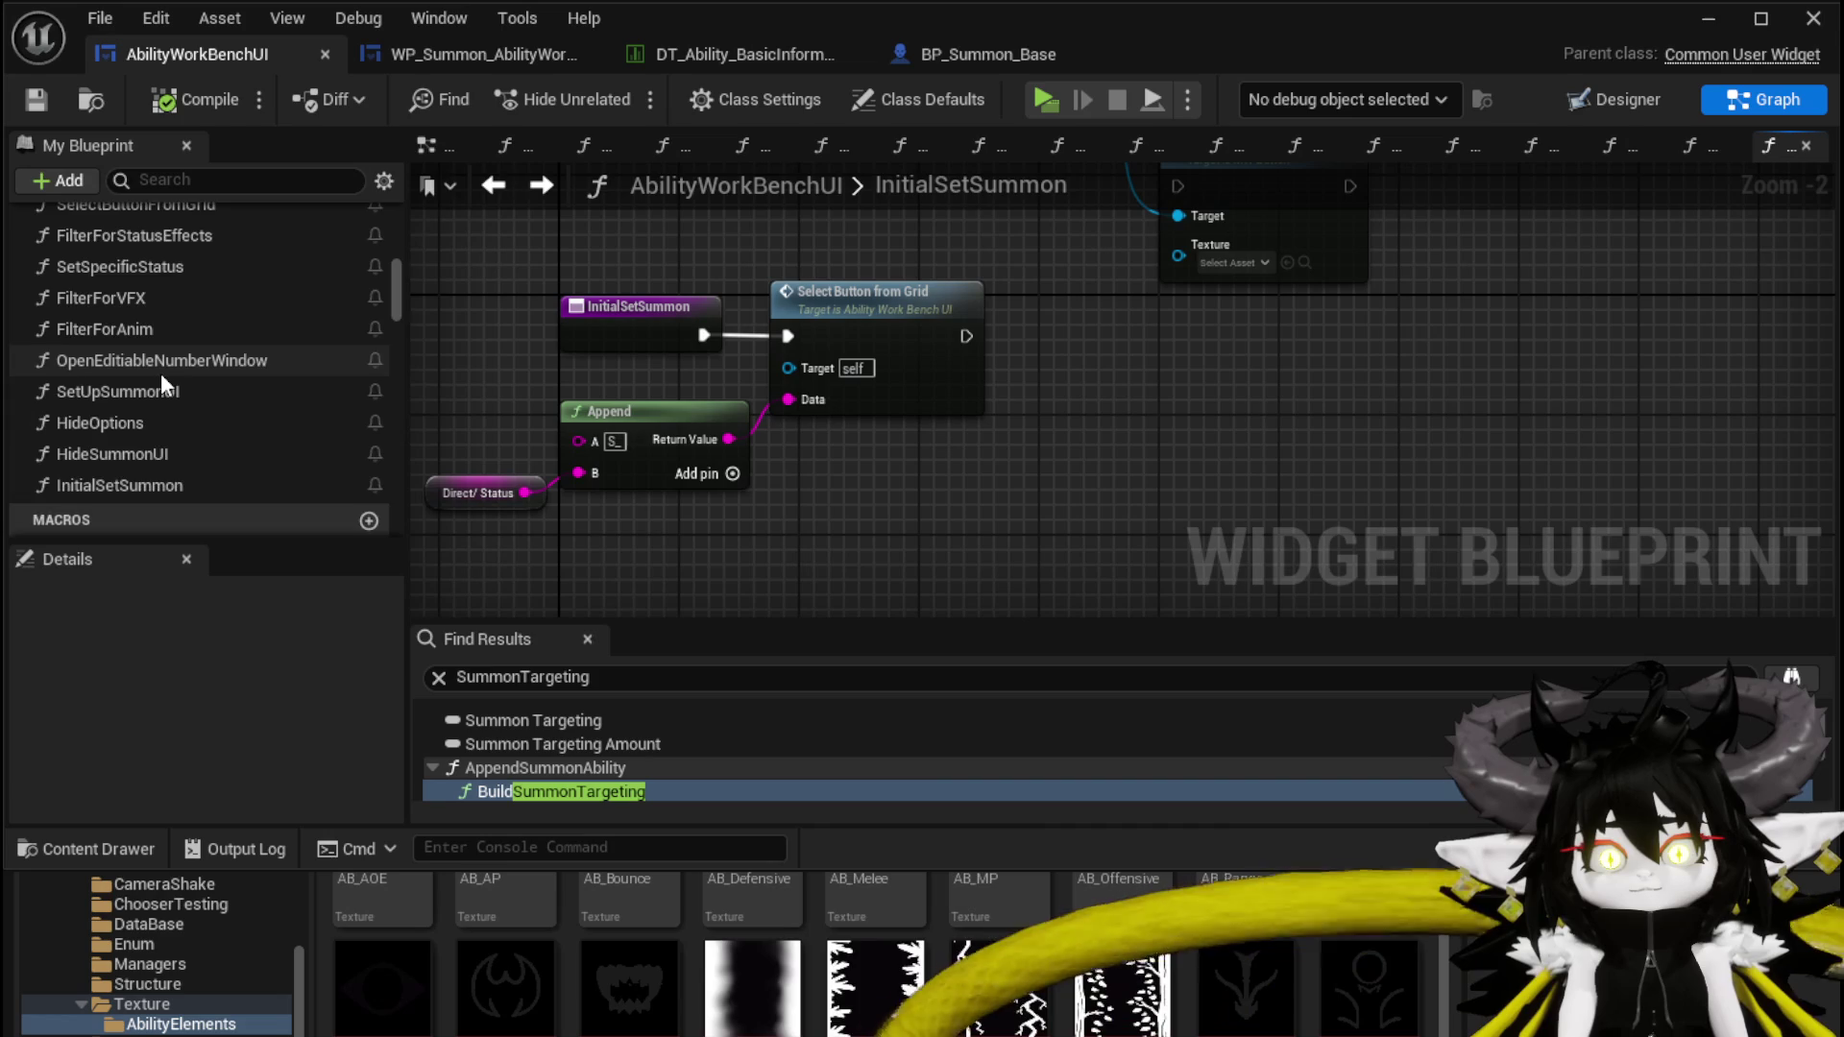
pyautogui.scroll(-3, 160, 384)
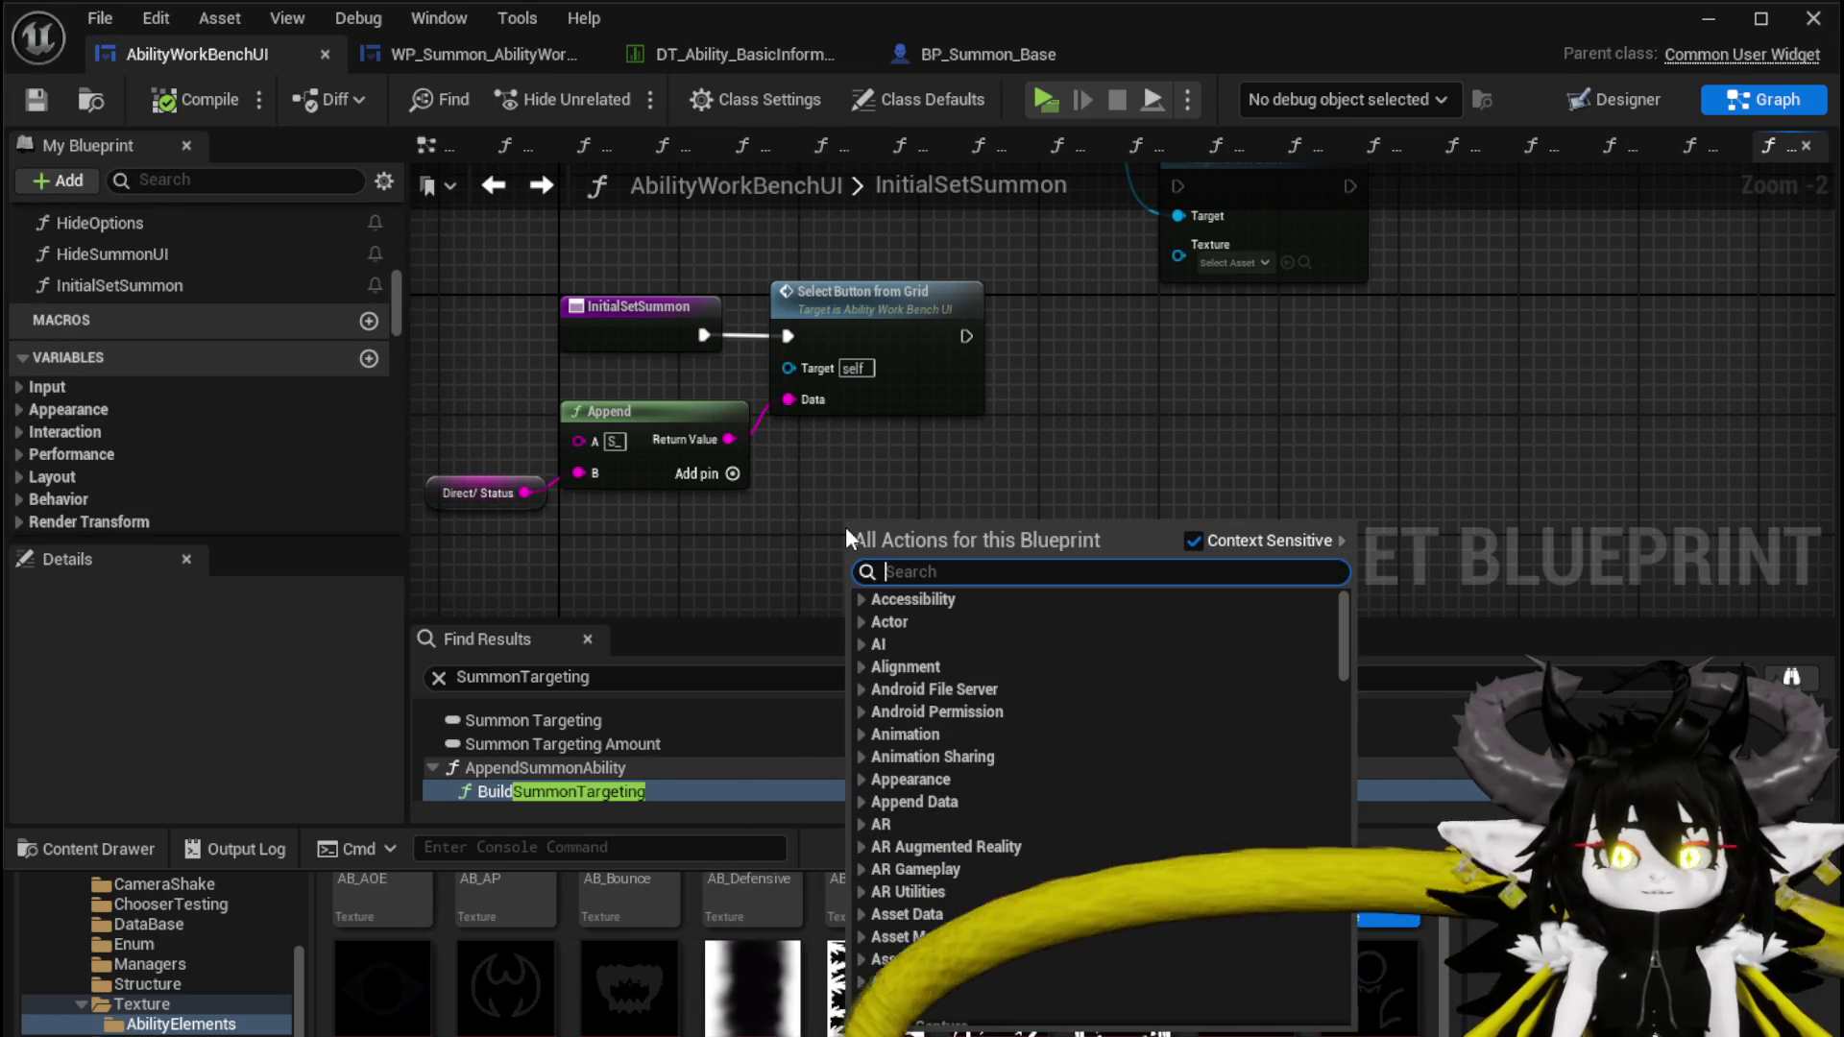
pyautogui.write('Summon')
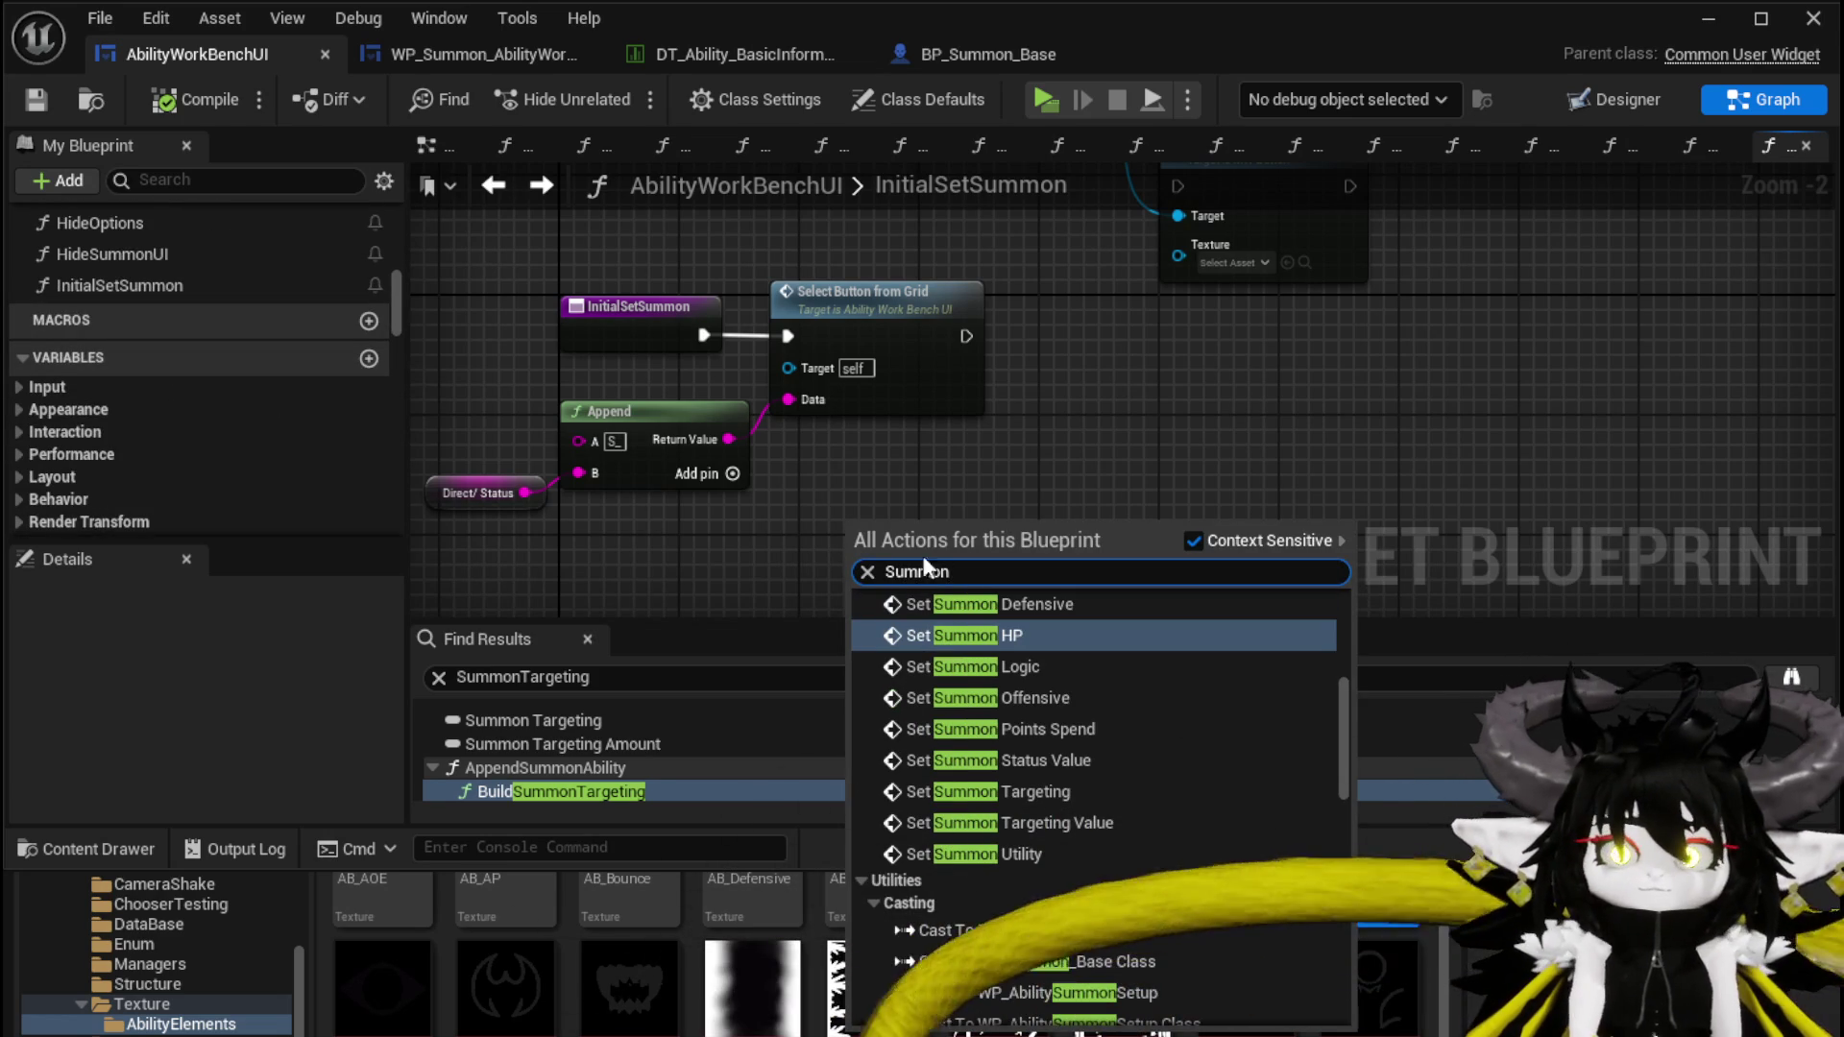
pyautogui.scroll(-10, 1340, 774)
pyautogui.scroll(5, 1326, 893)
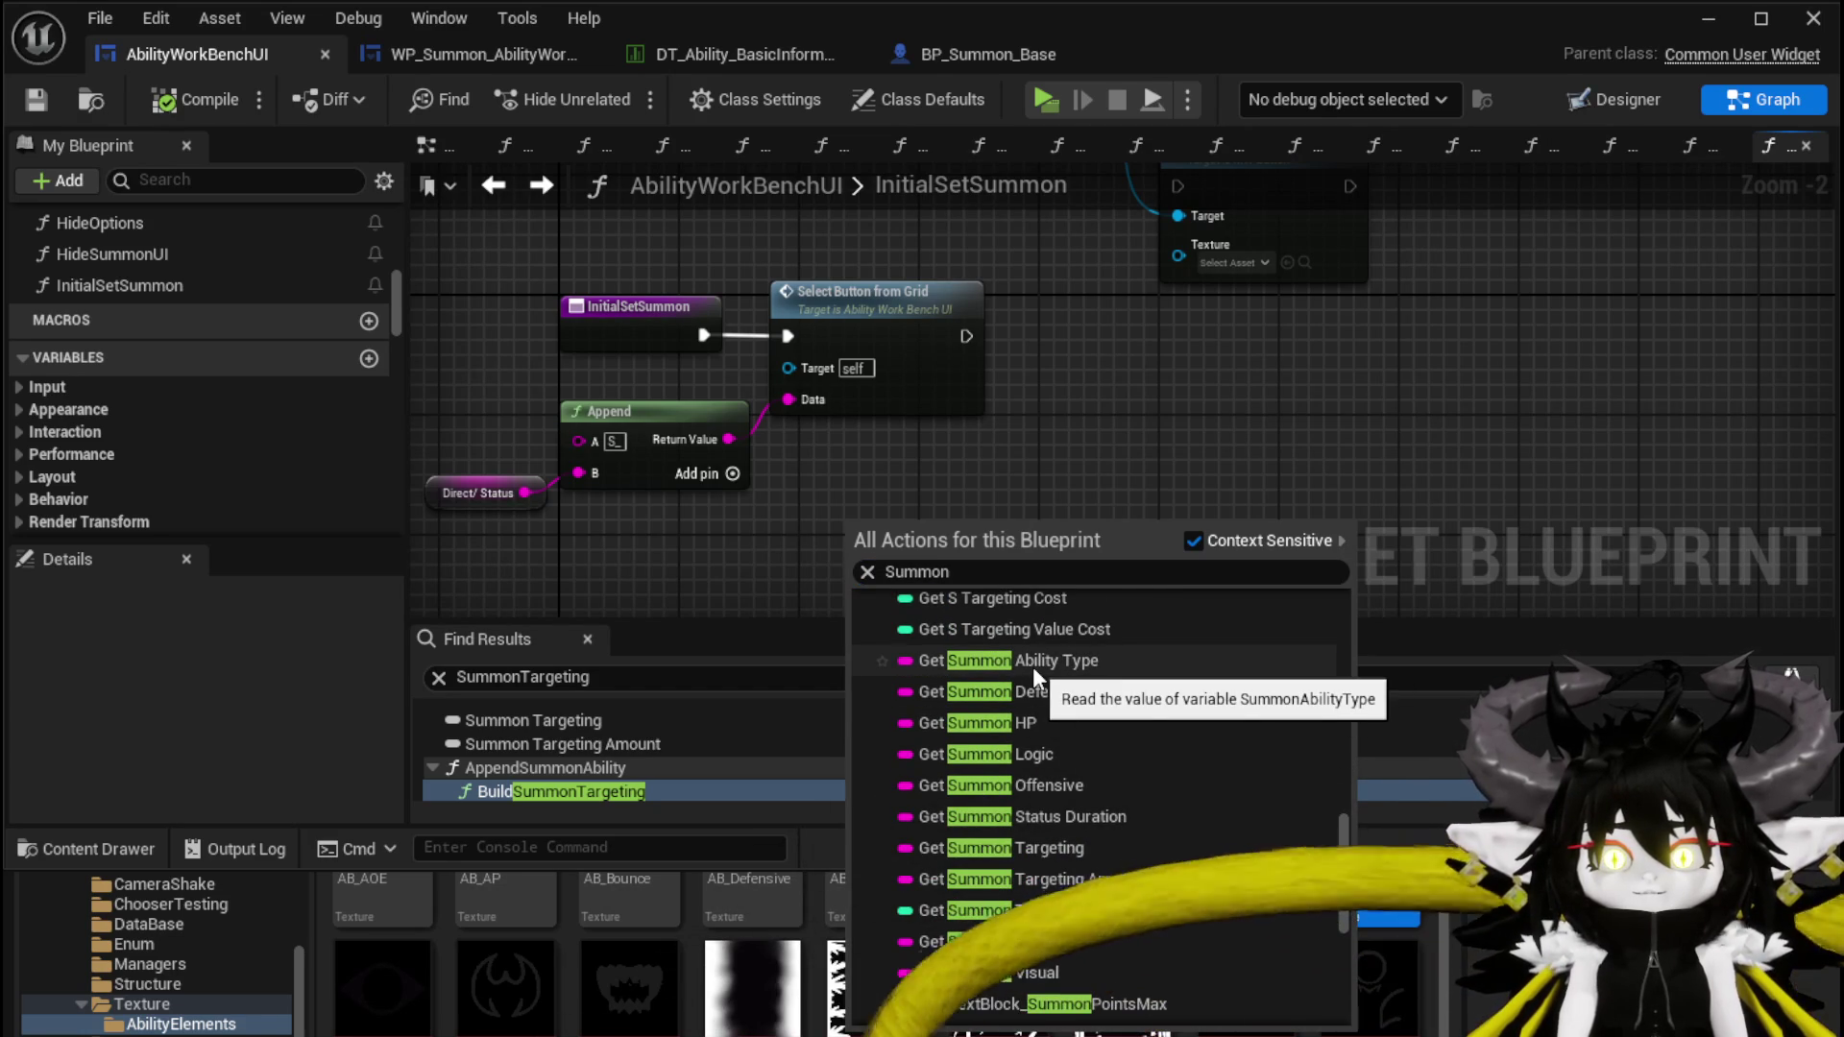
pyautogui.click(1108, 463)
pyautogui.click(44, 105)
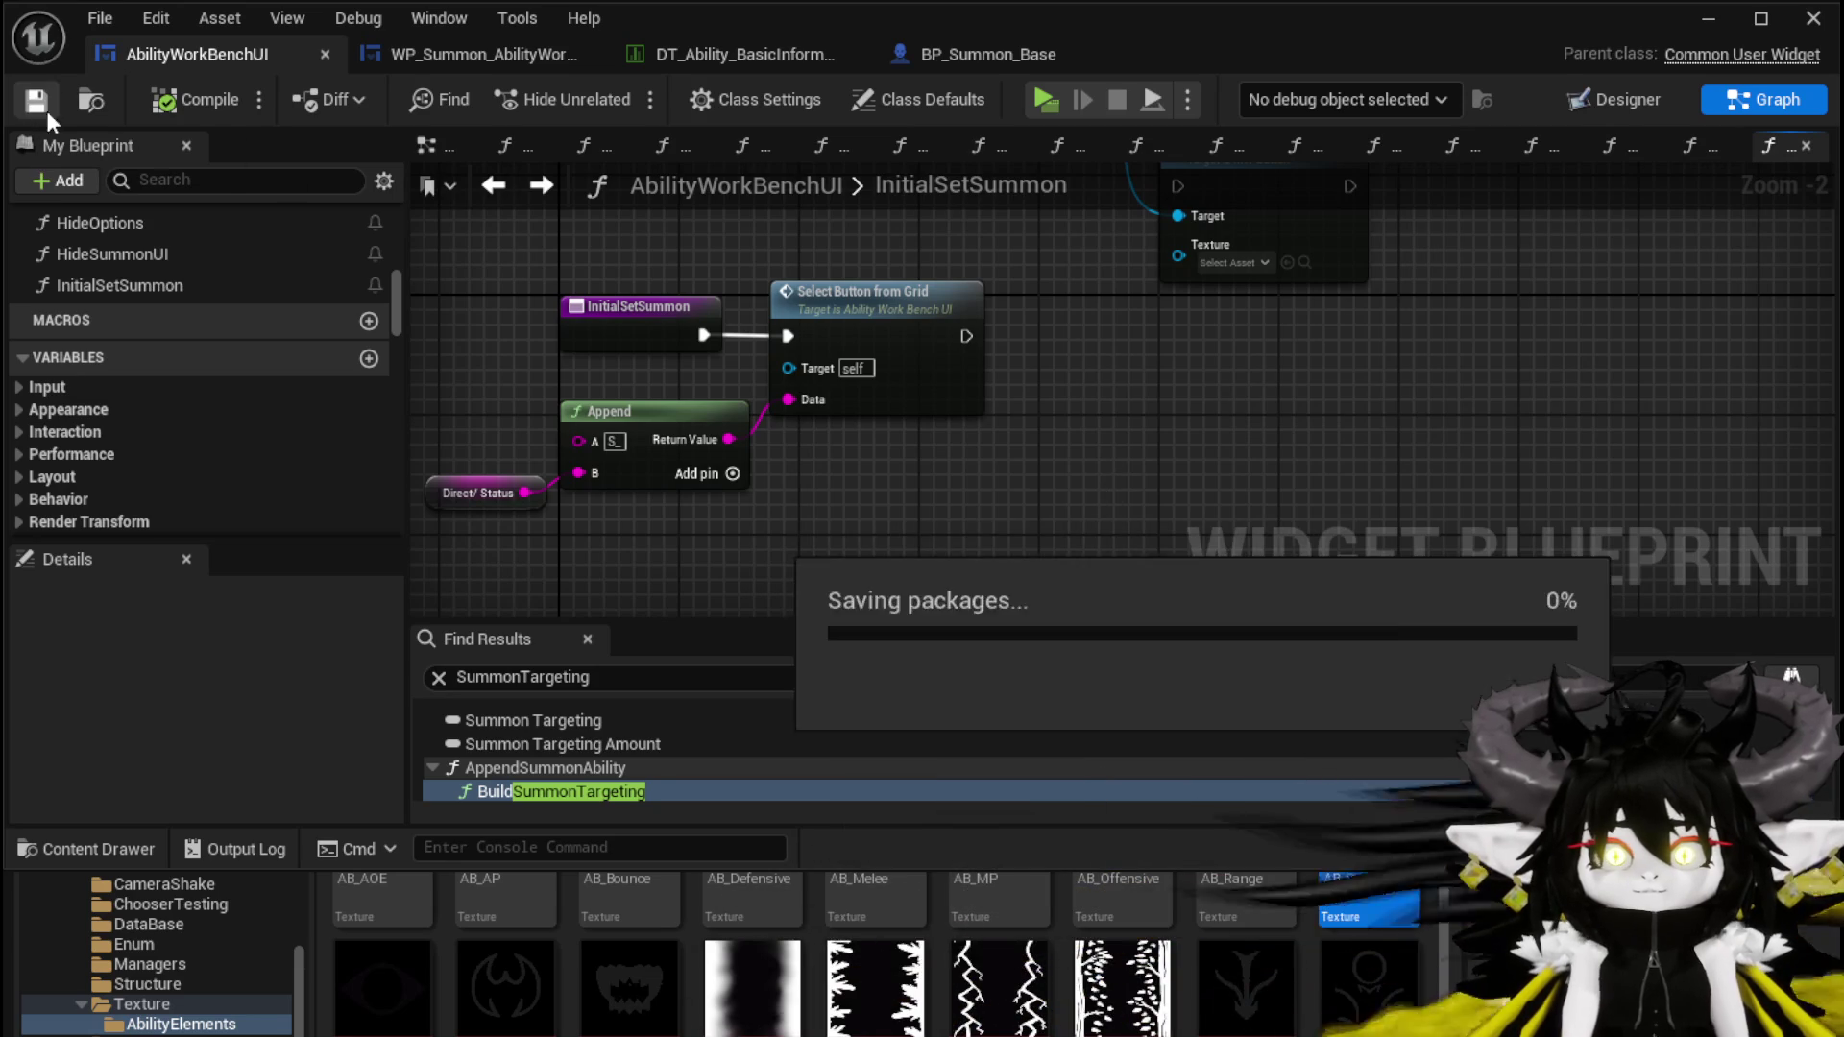
# Add a Set Summon Ability Type node running after Select Button from Grid
pyautogui.rightClick(1038, 441)
pyautogui.write('Set Su')
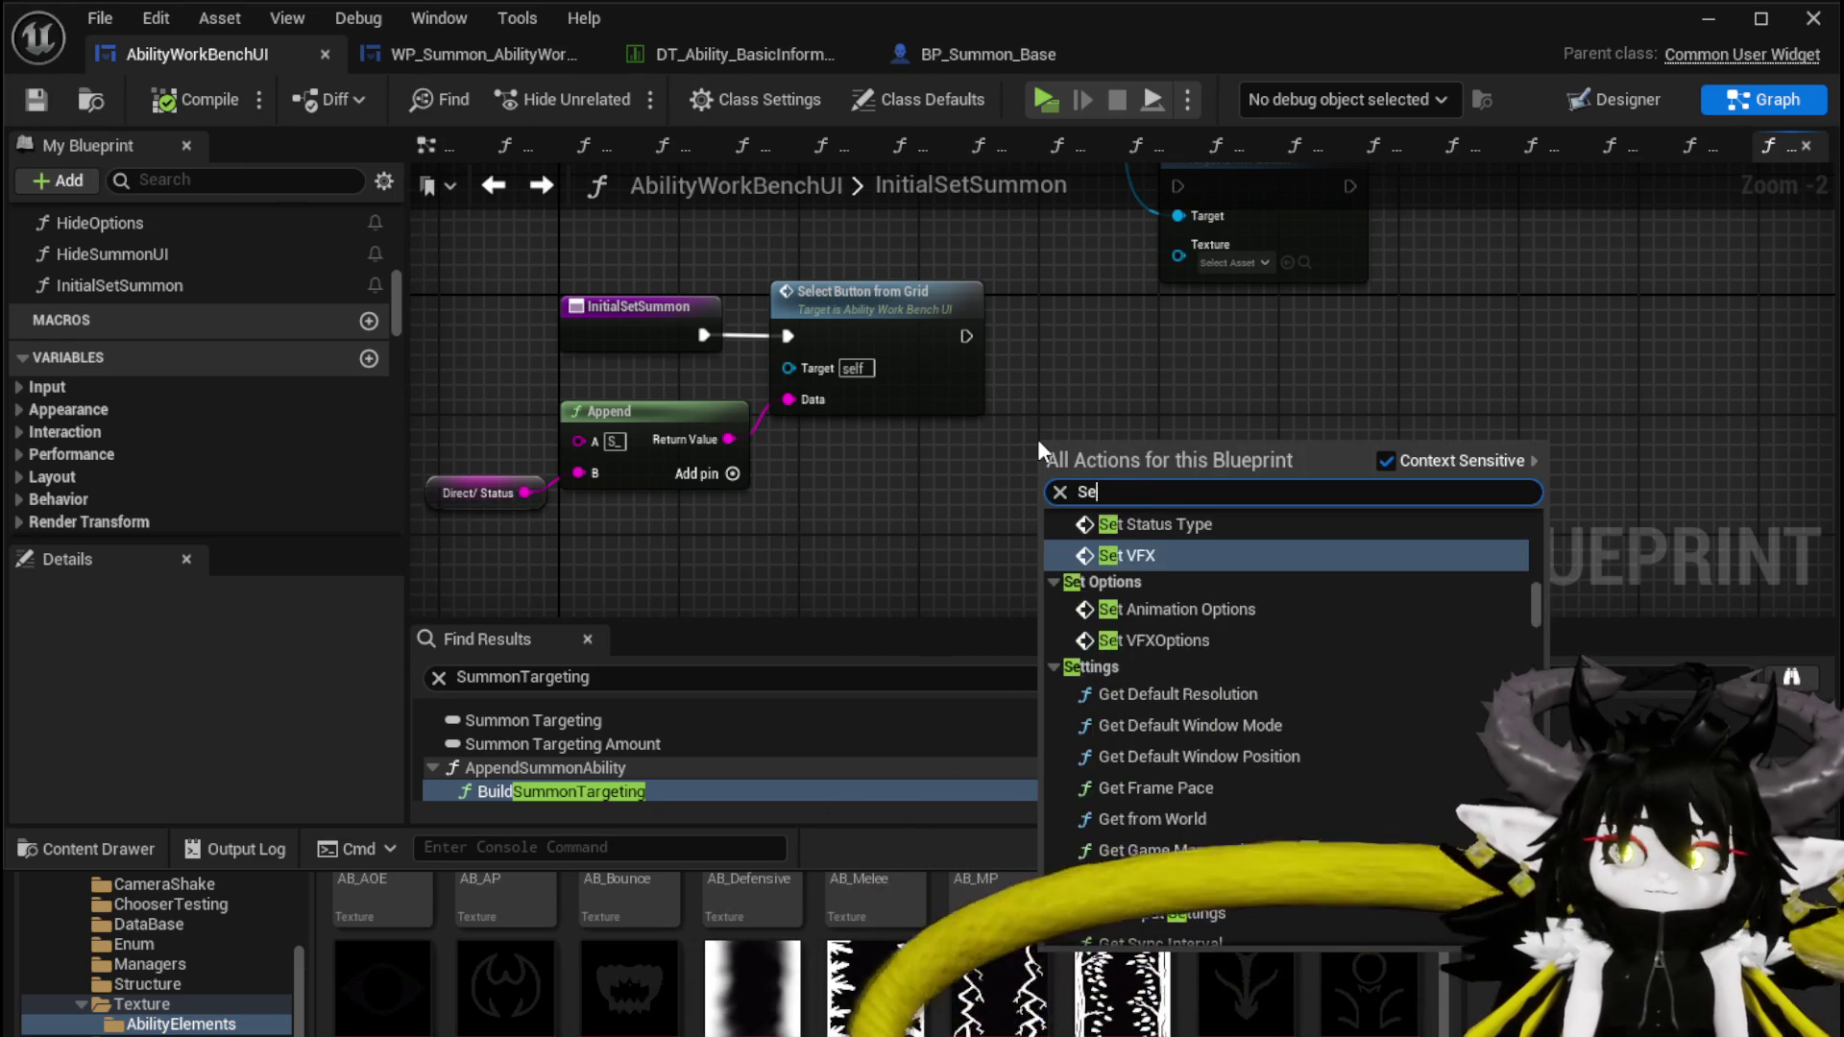
pyautogui.write('mmon Abi')
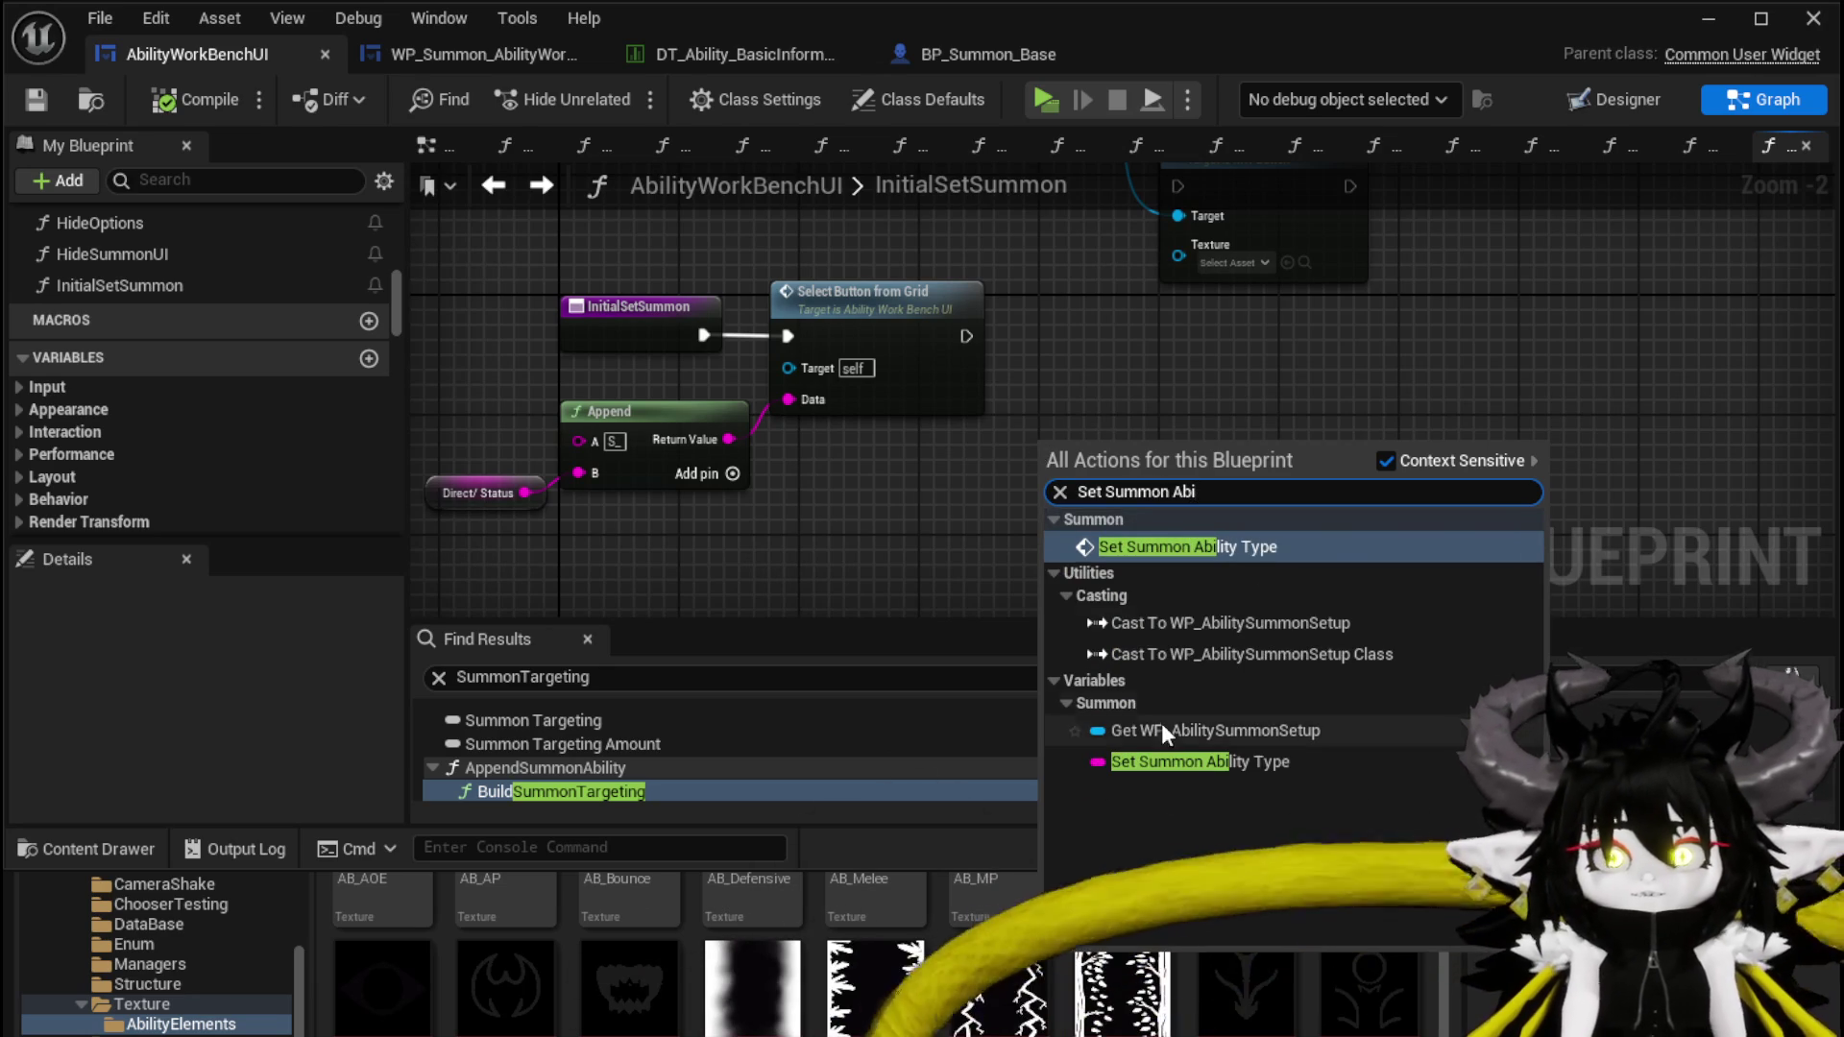
pyautogui.click(1173, 762)
pyautogui.moveTo(1064, 457)
pyautogui.mouseDown()
pyautogui.moveTo(1043, 455)
pyautogui.moveTo(1075, 358)
pyautogui.mouseUp()
# Compile and save the widget blueprint, then start a play test from the level editor
pyautogui.click(145, 102)
pyautogui.click(36, 98)
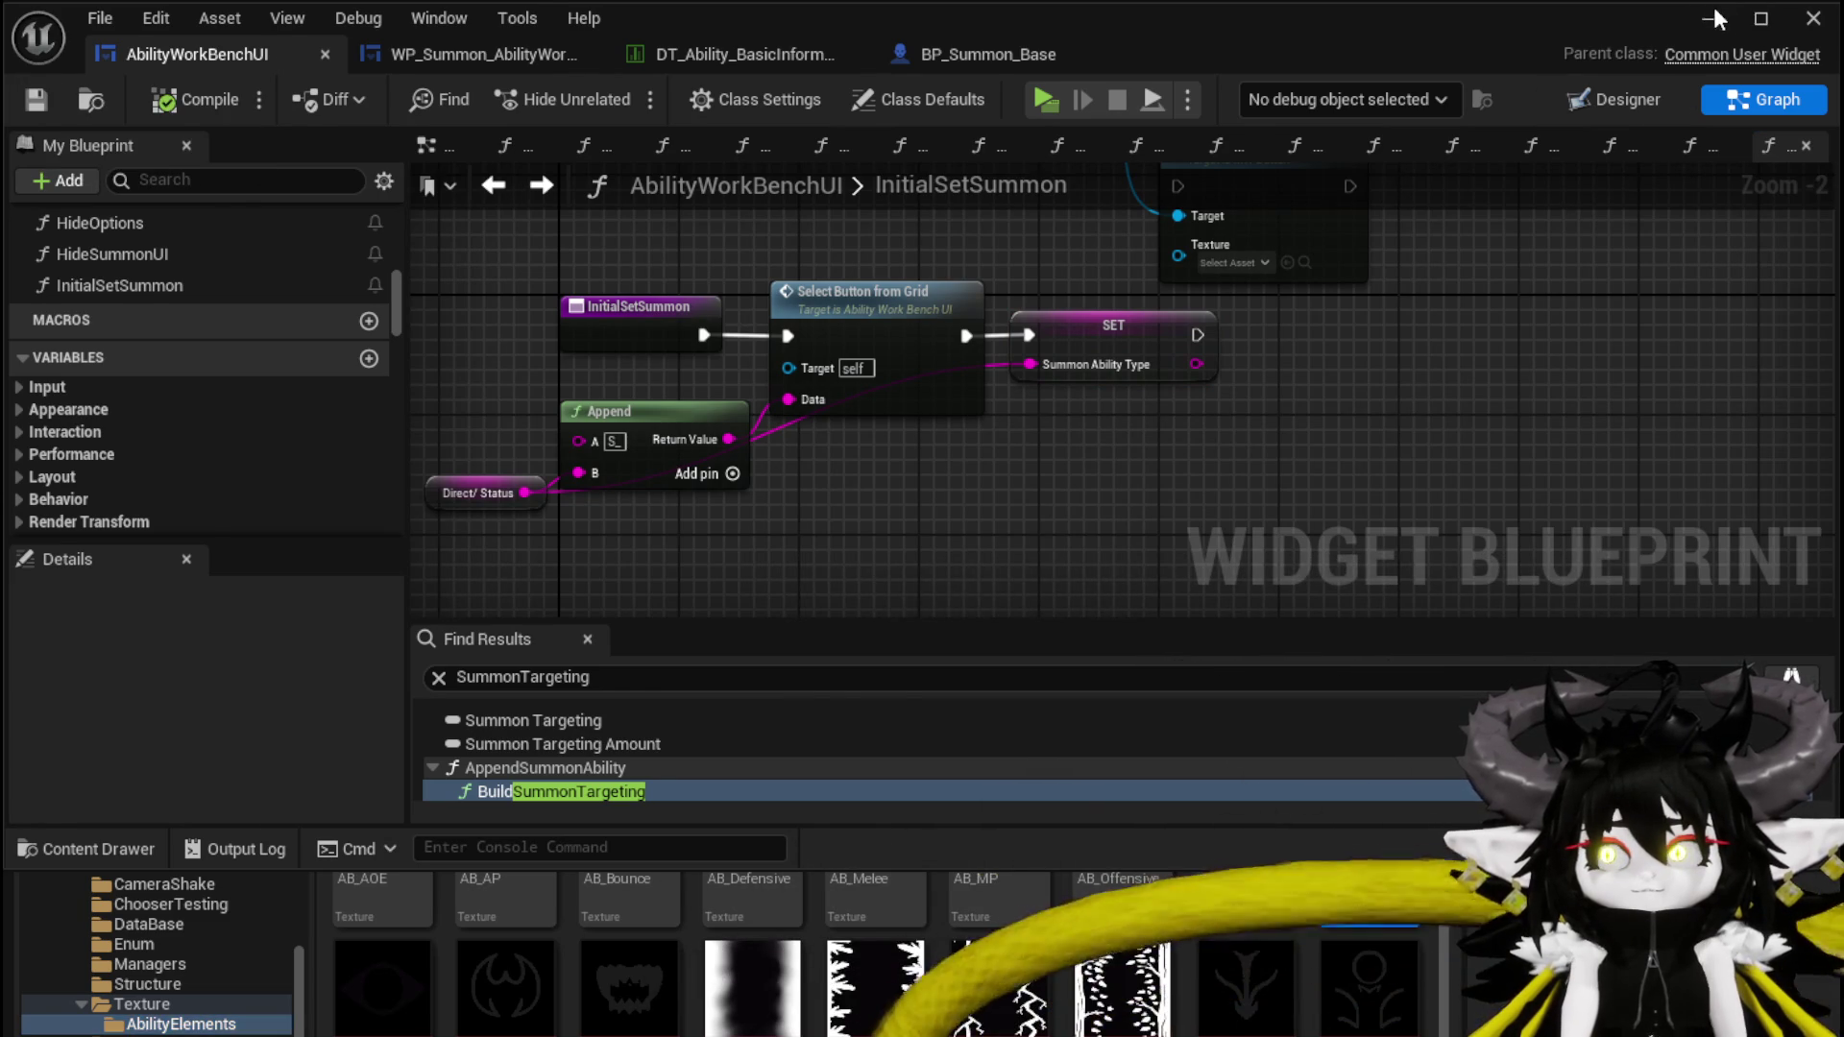
pyautogui.click(1714, 19)
pyautogui.click(631, 88)
# At the workbench, load ability Magic|ChuraMagicSummon|001 and open card Magic_Big_03
pyautogui.press('w')
pyautogui.press('e')
pyautogui.click(119, 88)
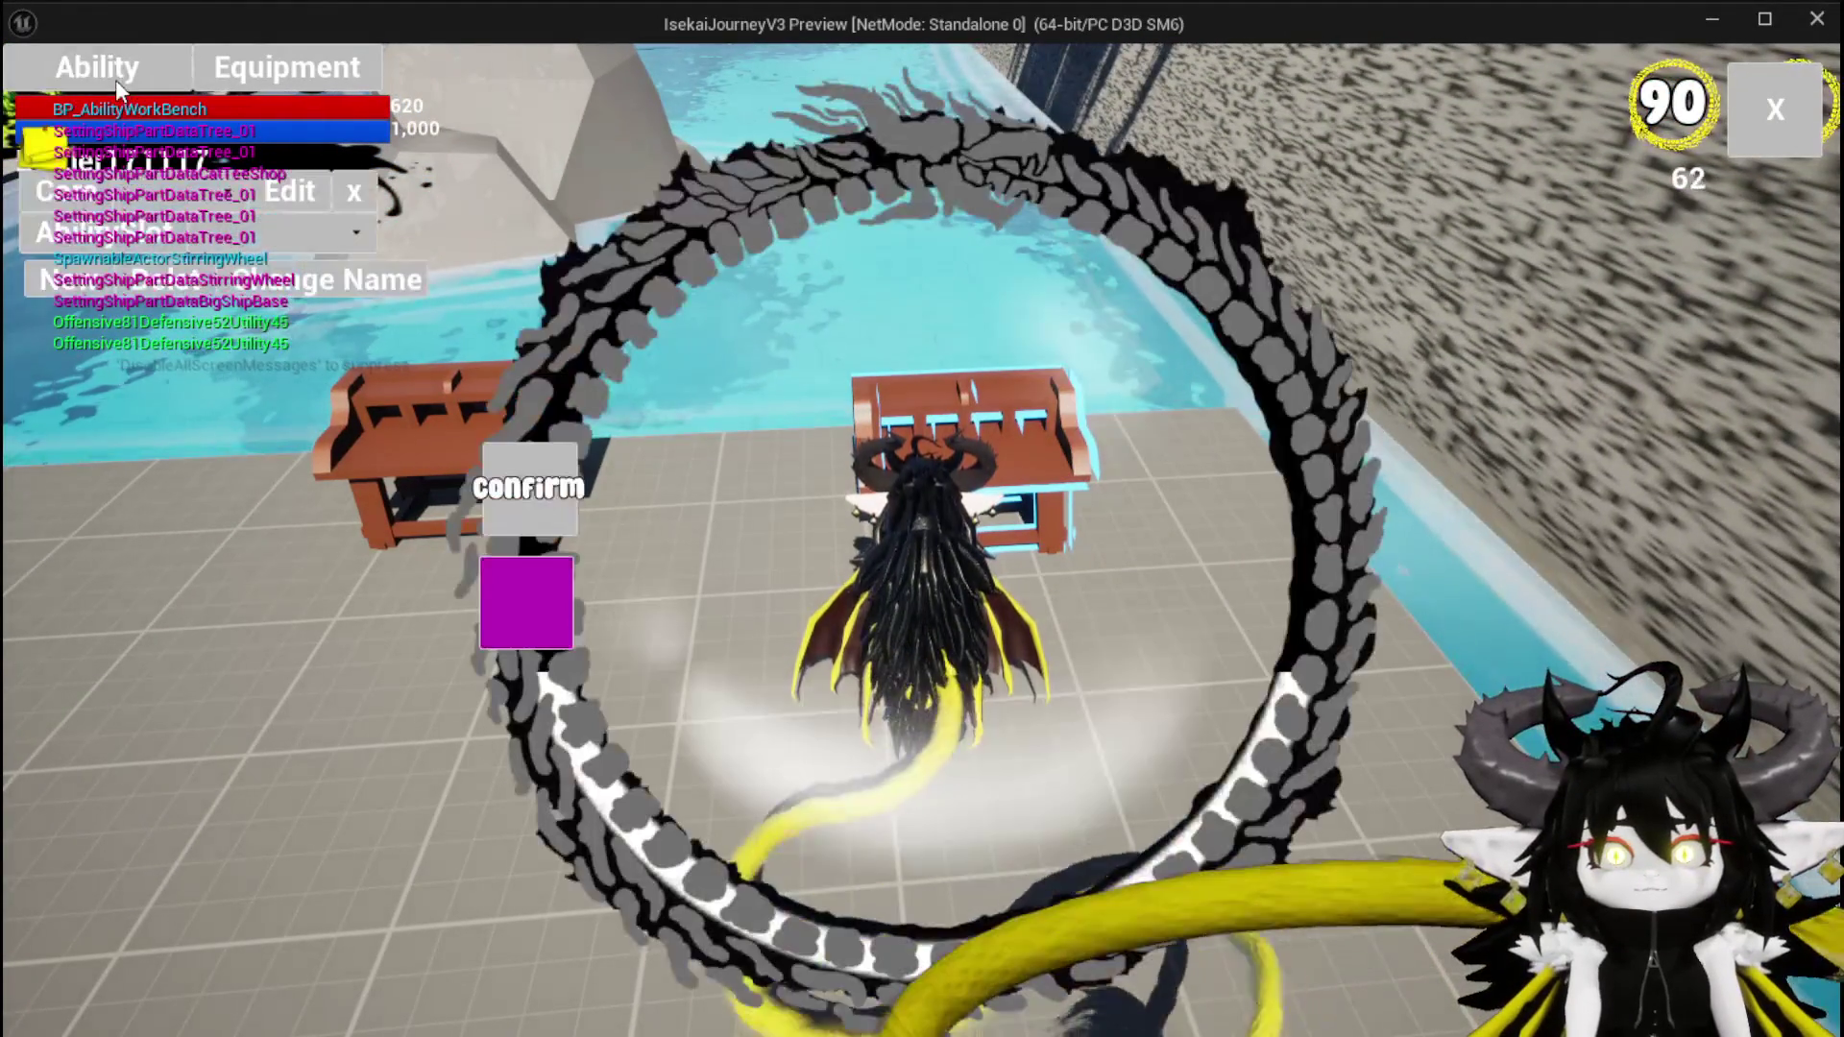
pyautogui.click(240, 233)
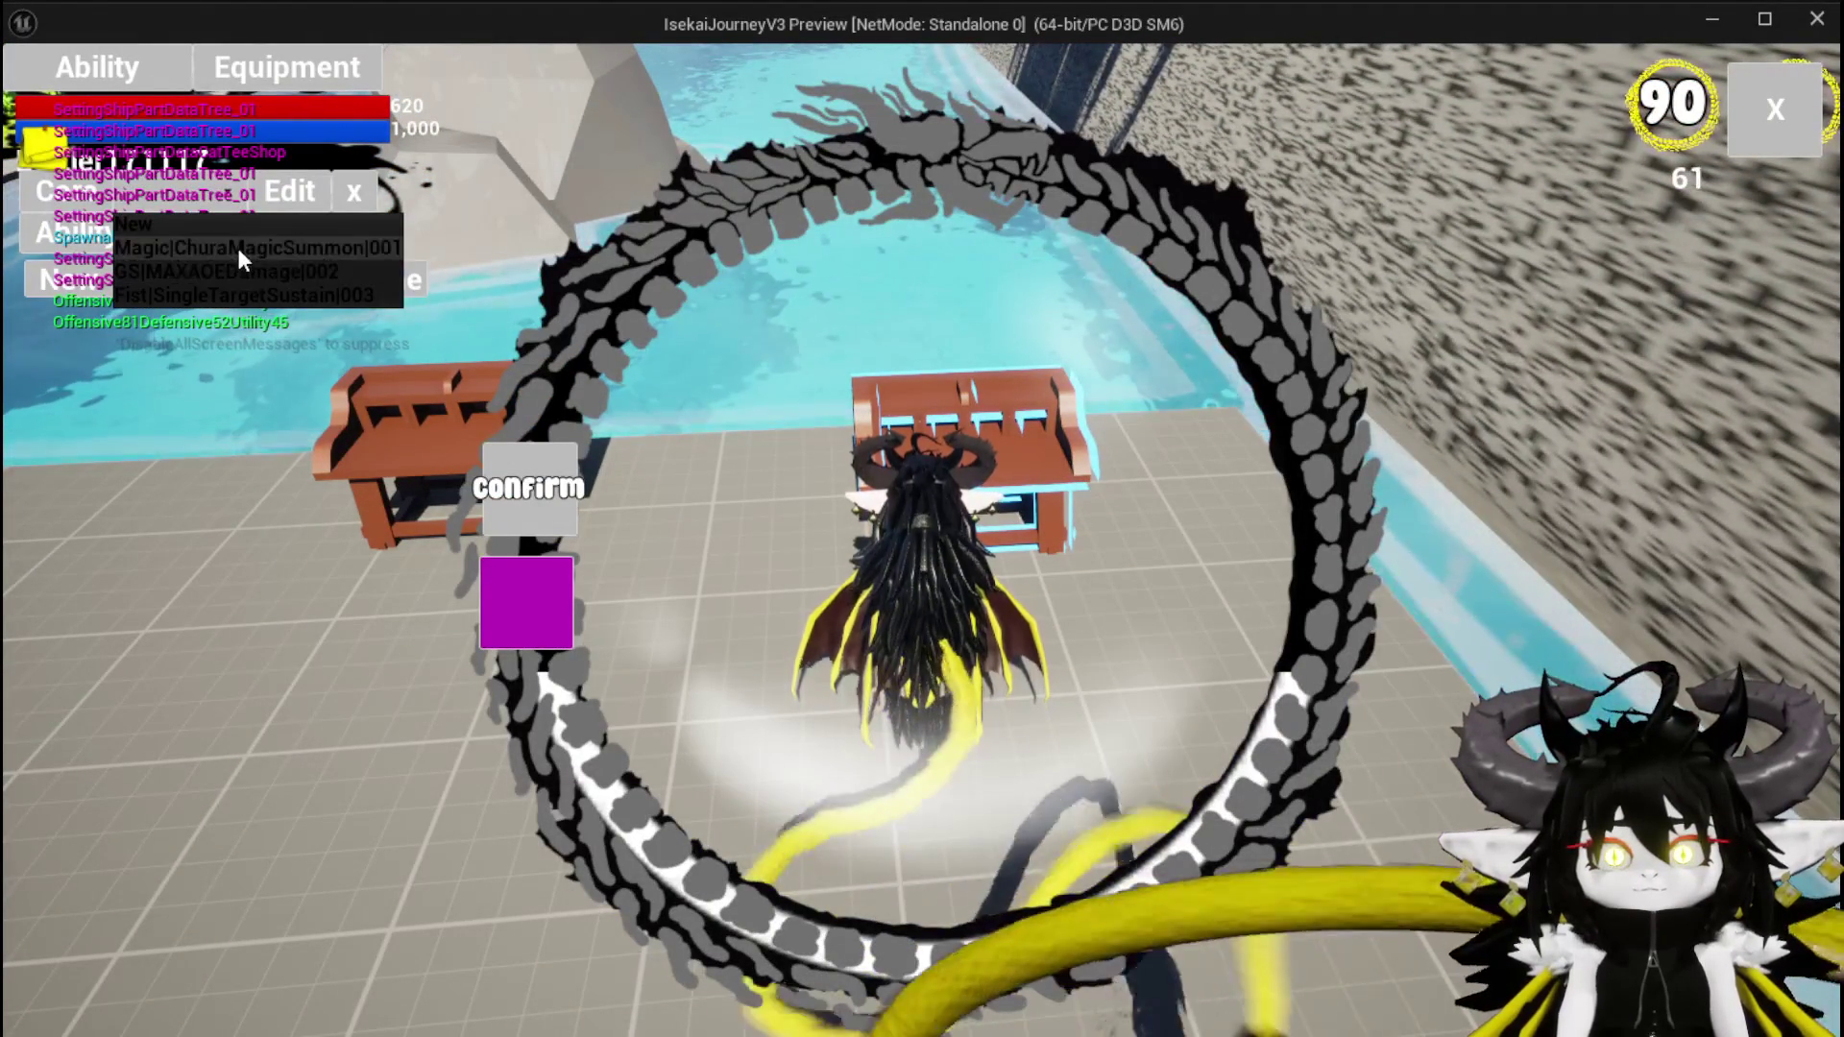
pyautogui.click(236, 245)
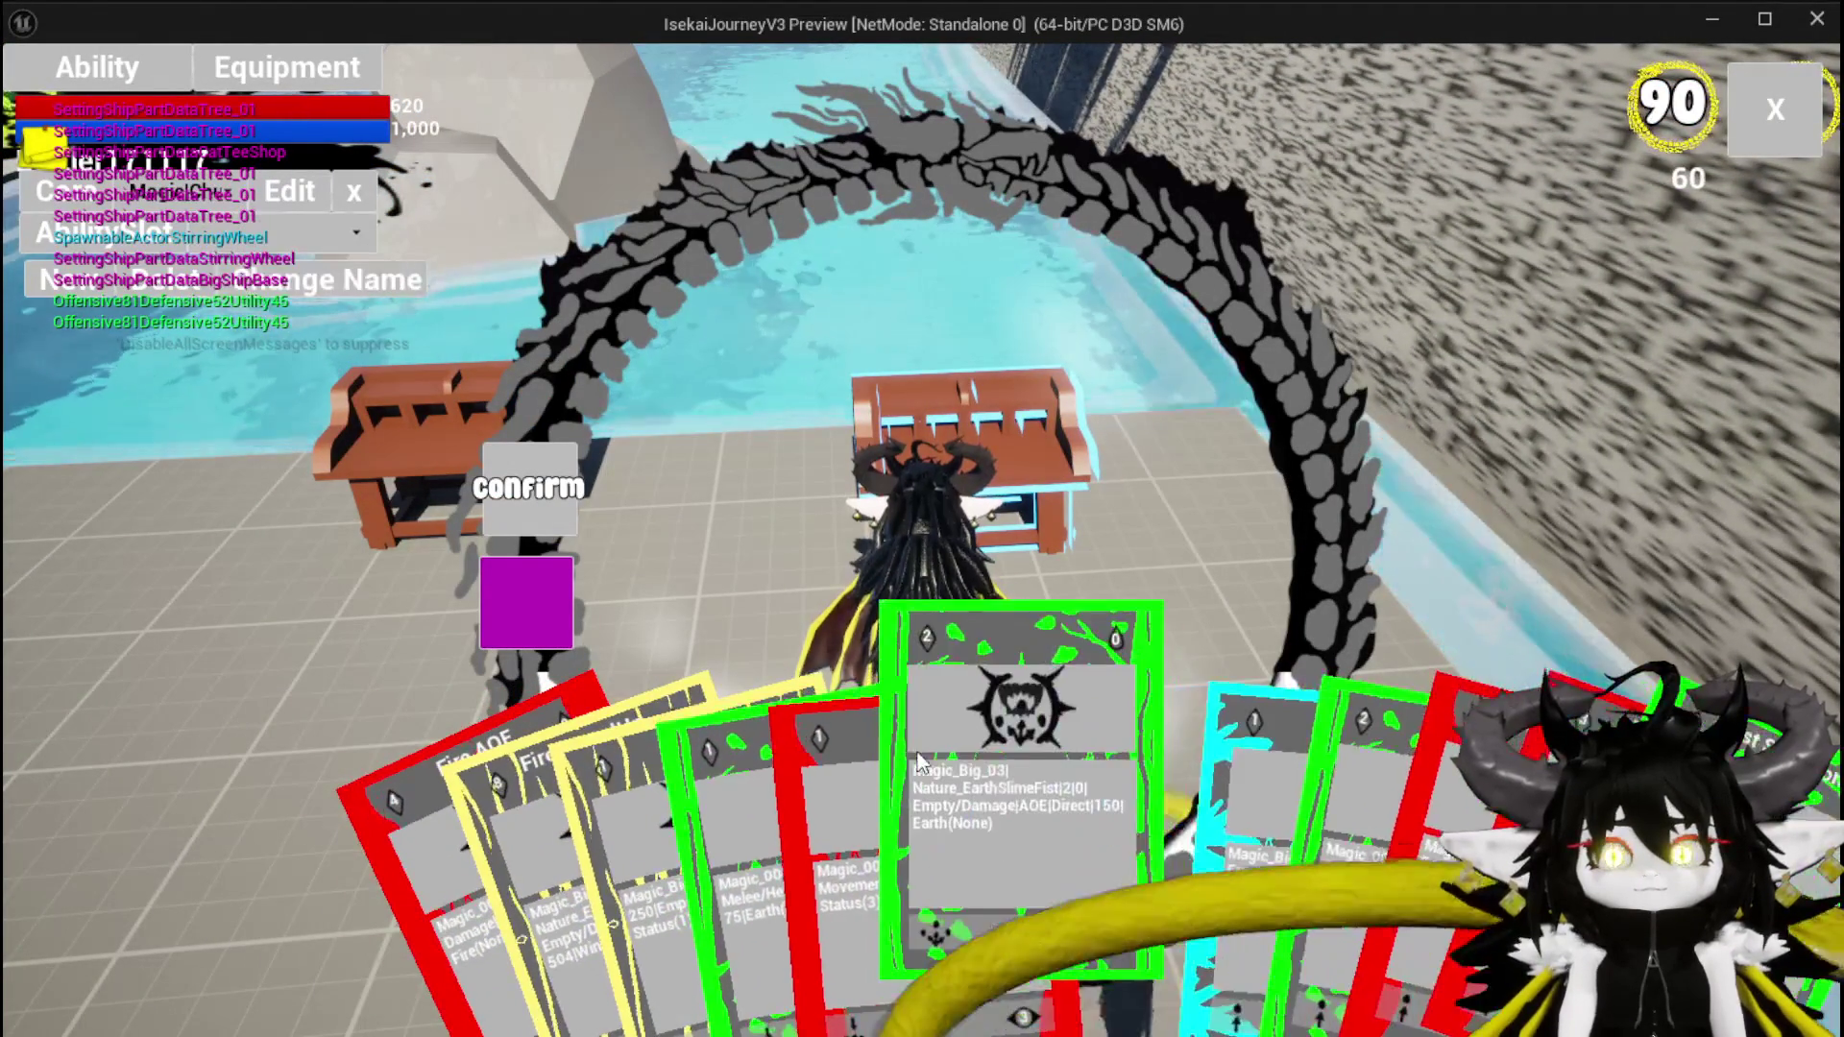
pyautogui.click(919, 761)
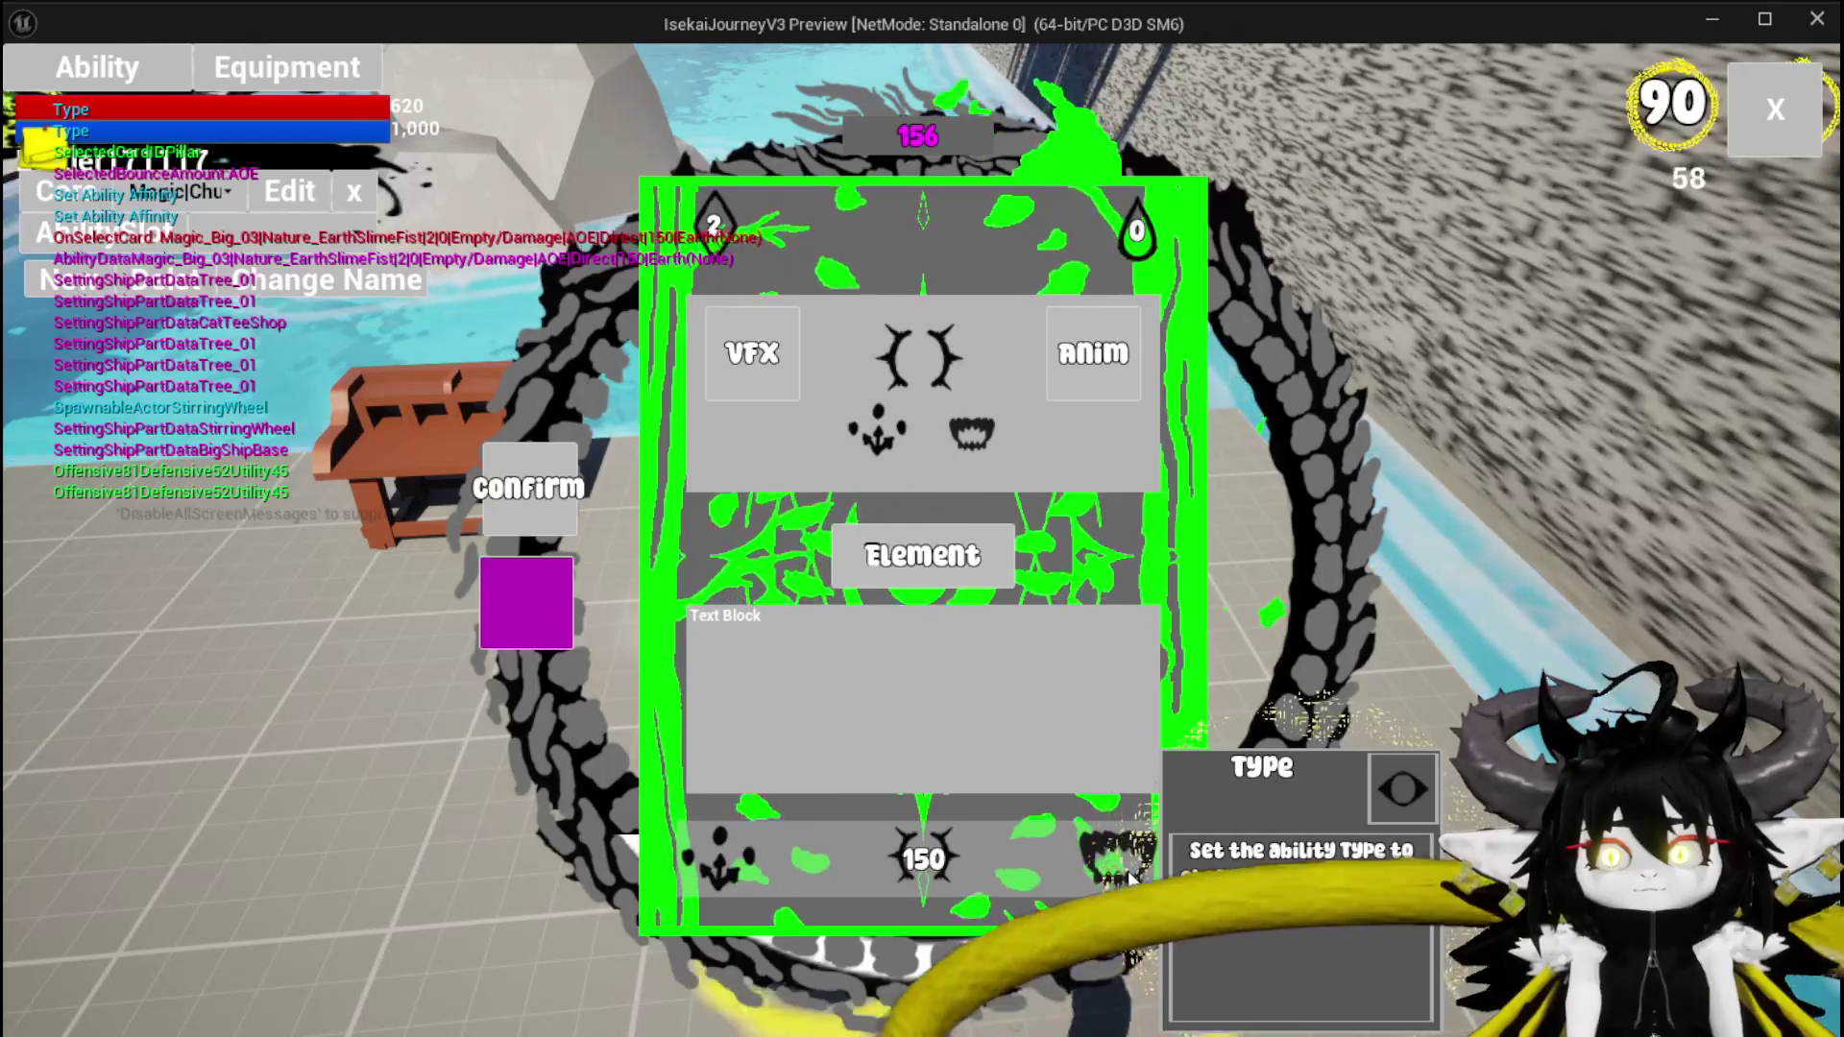
# Give the card a 4-turn Petrify status, set its type to Summon, and confirm
pyautogui.click(876, 384)
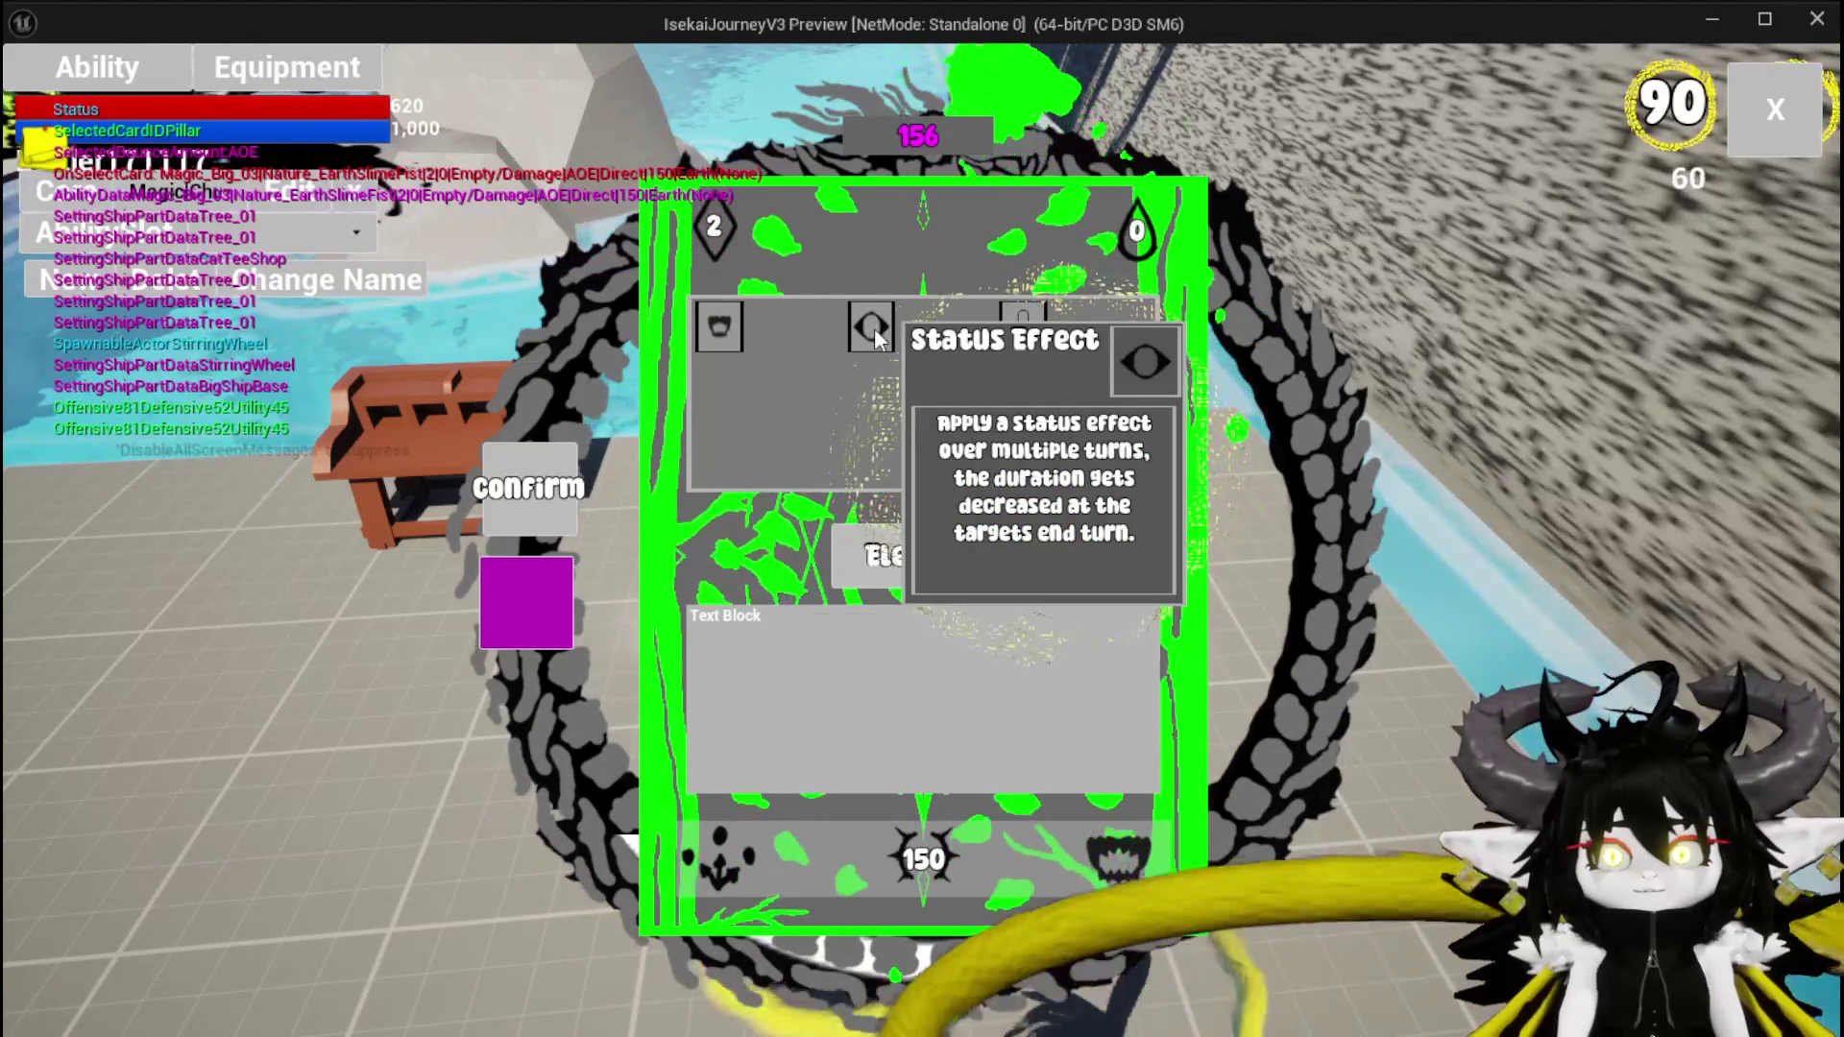
pyautogui.click(871, 328)
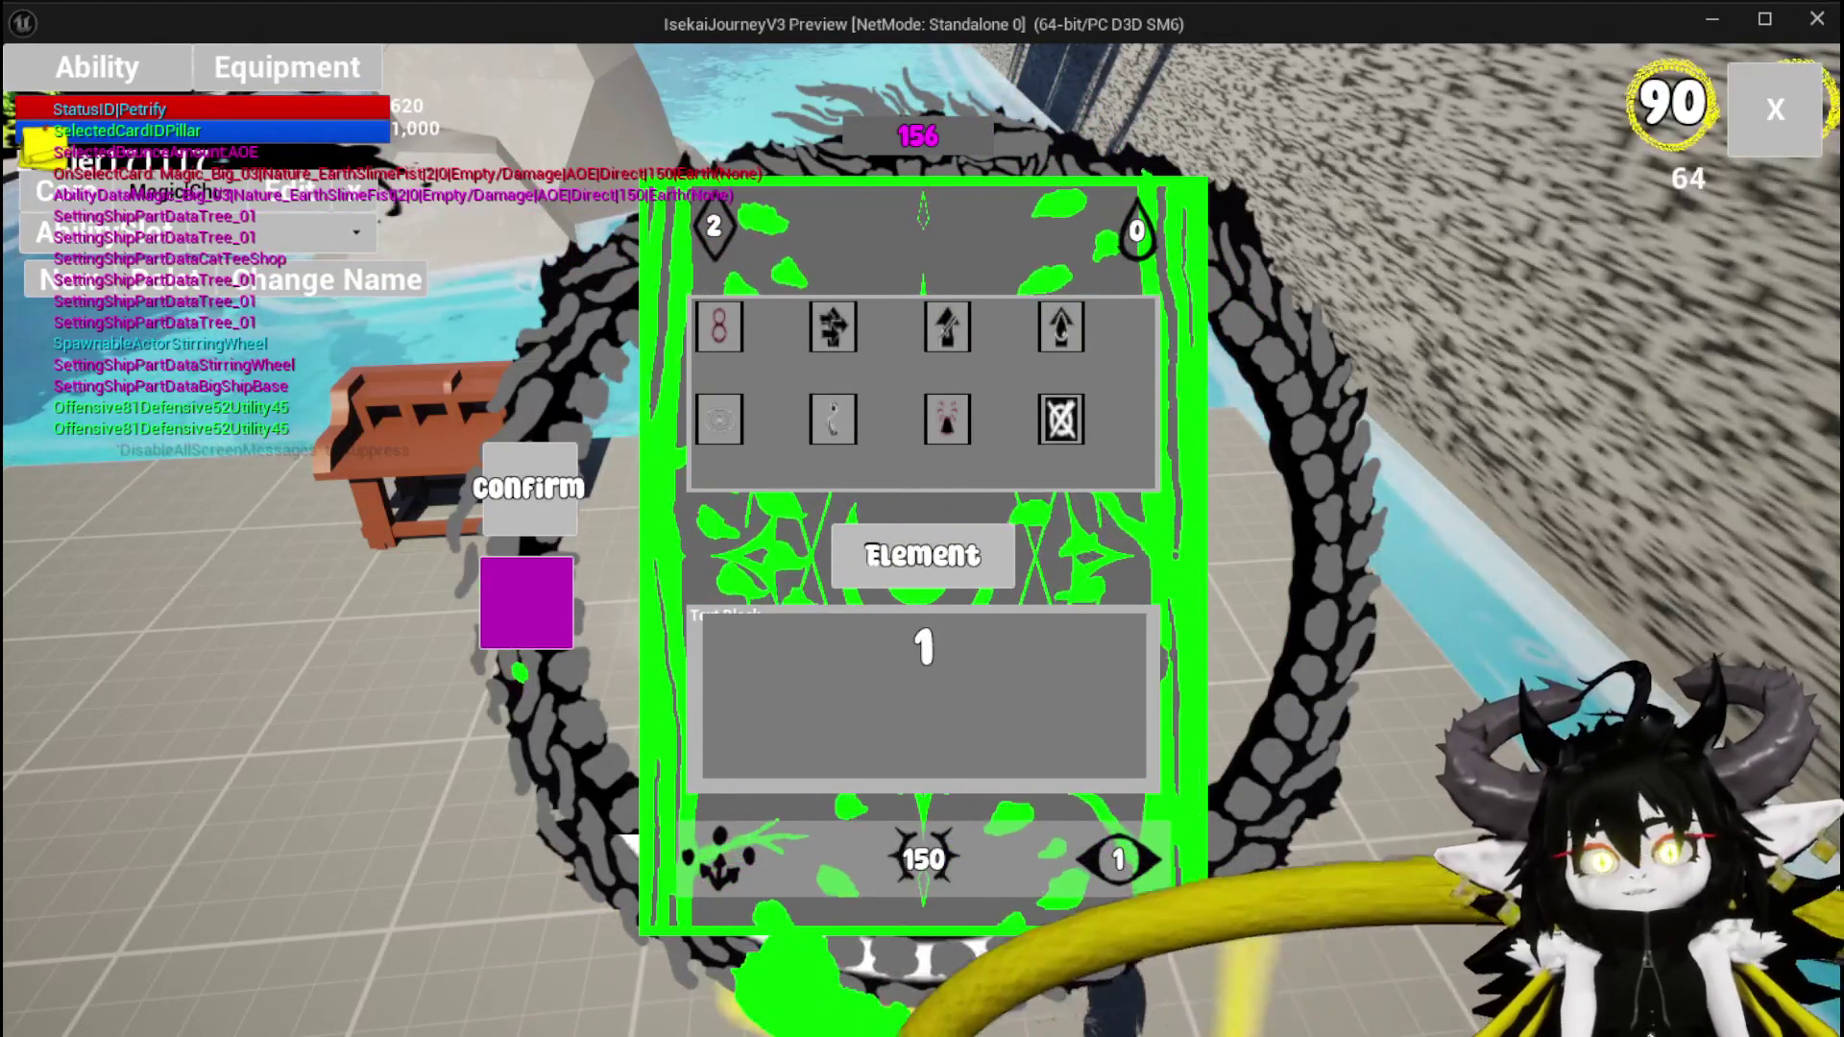
pyautogui.scroll(3, 1093, 896)
pyautogui.click(1093, 896)
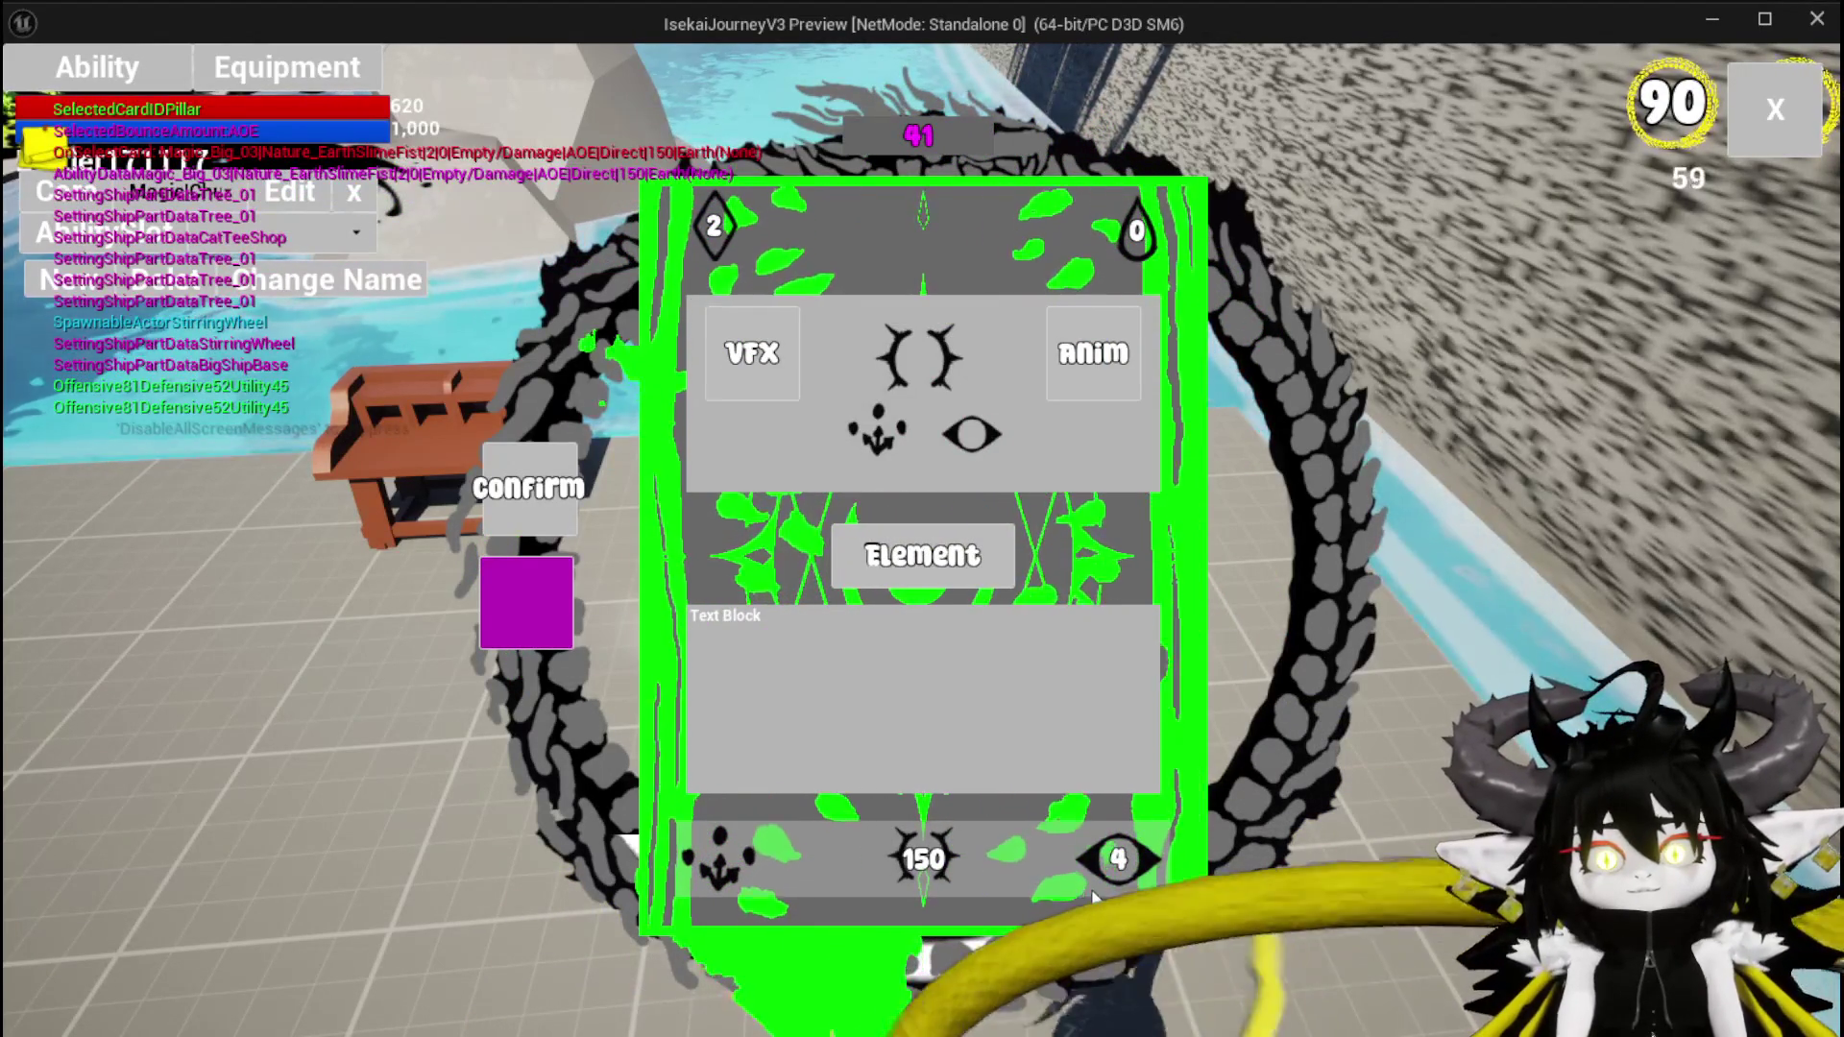
pyautogui.click(1134, 866)
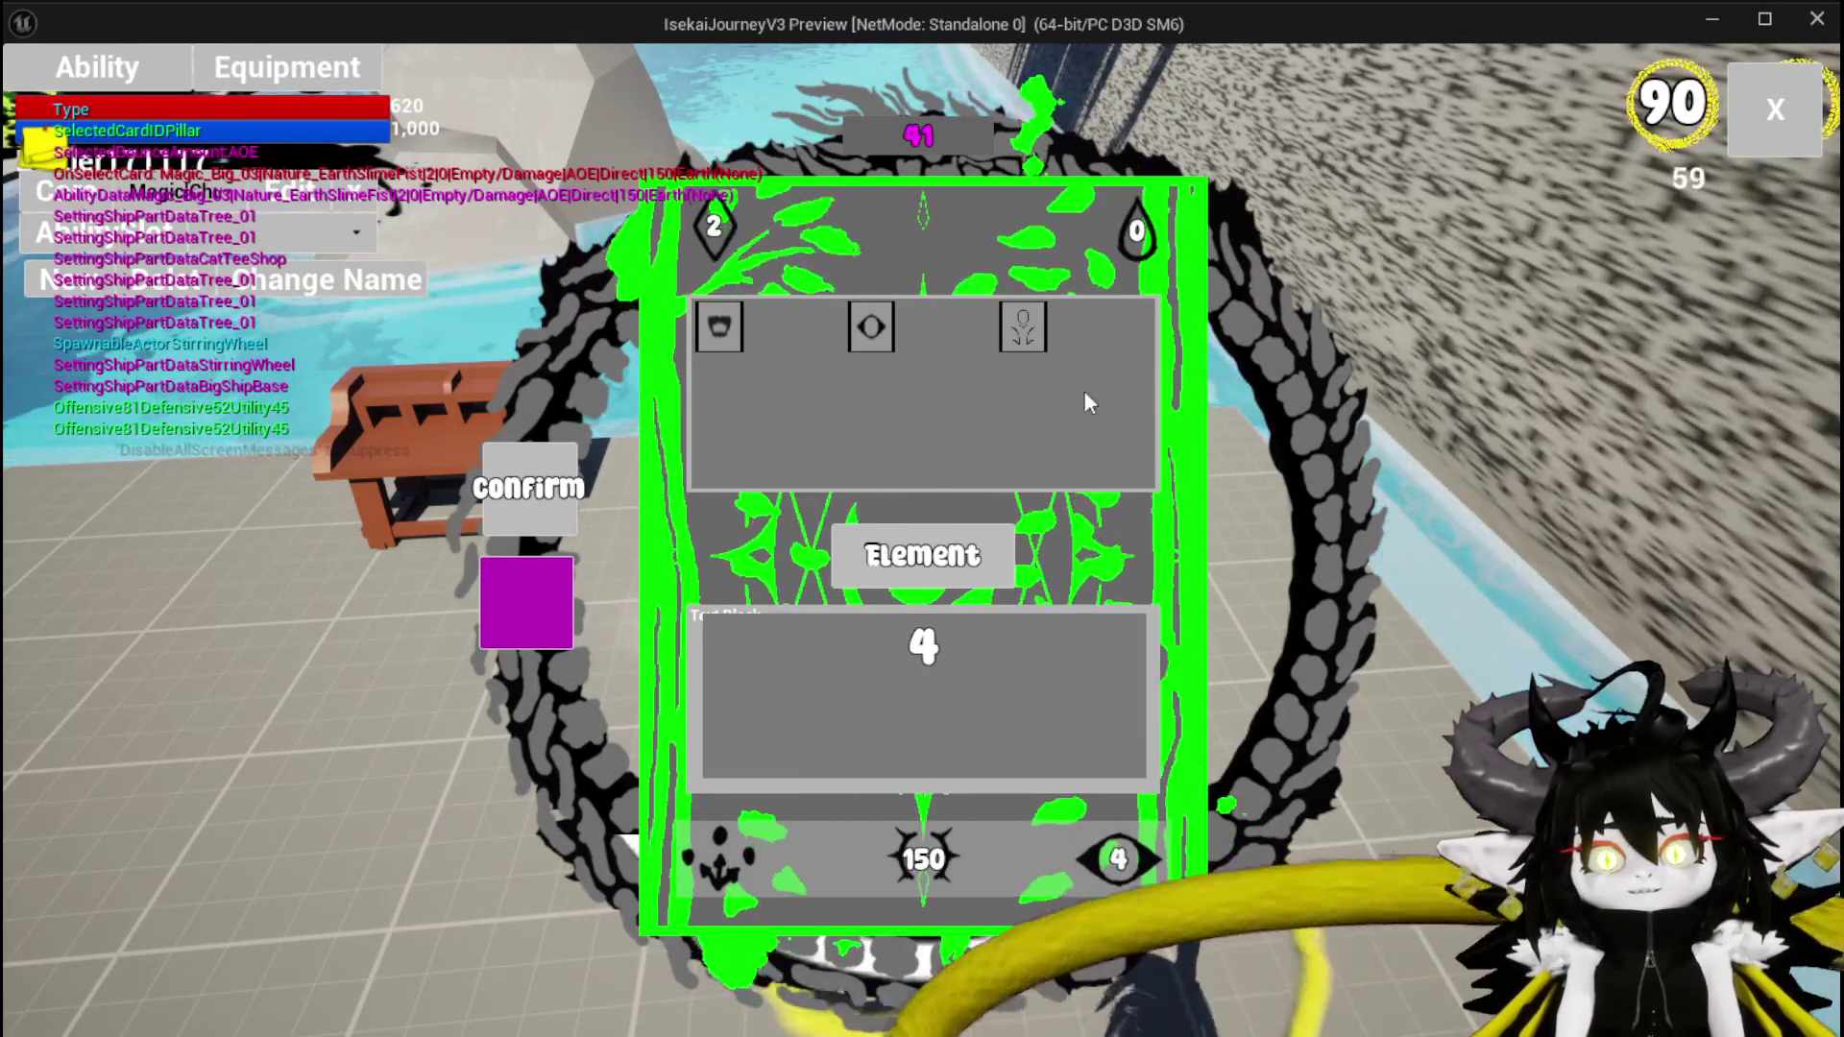
pyautogui.click(1122, 399)
pyautogui.moveTo(1155, 377)
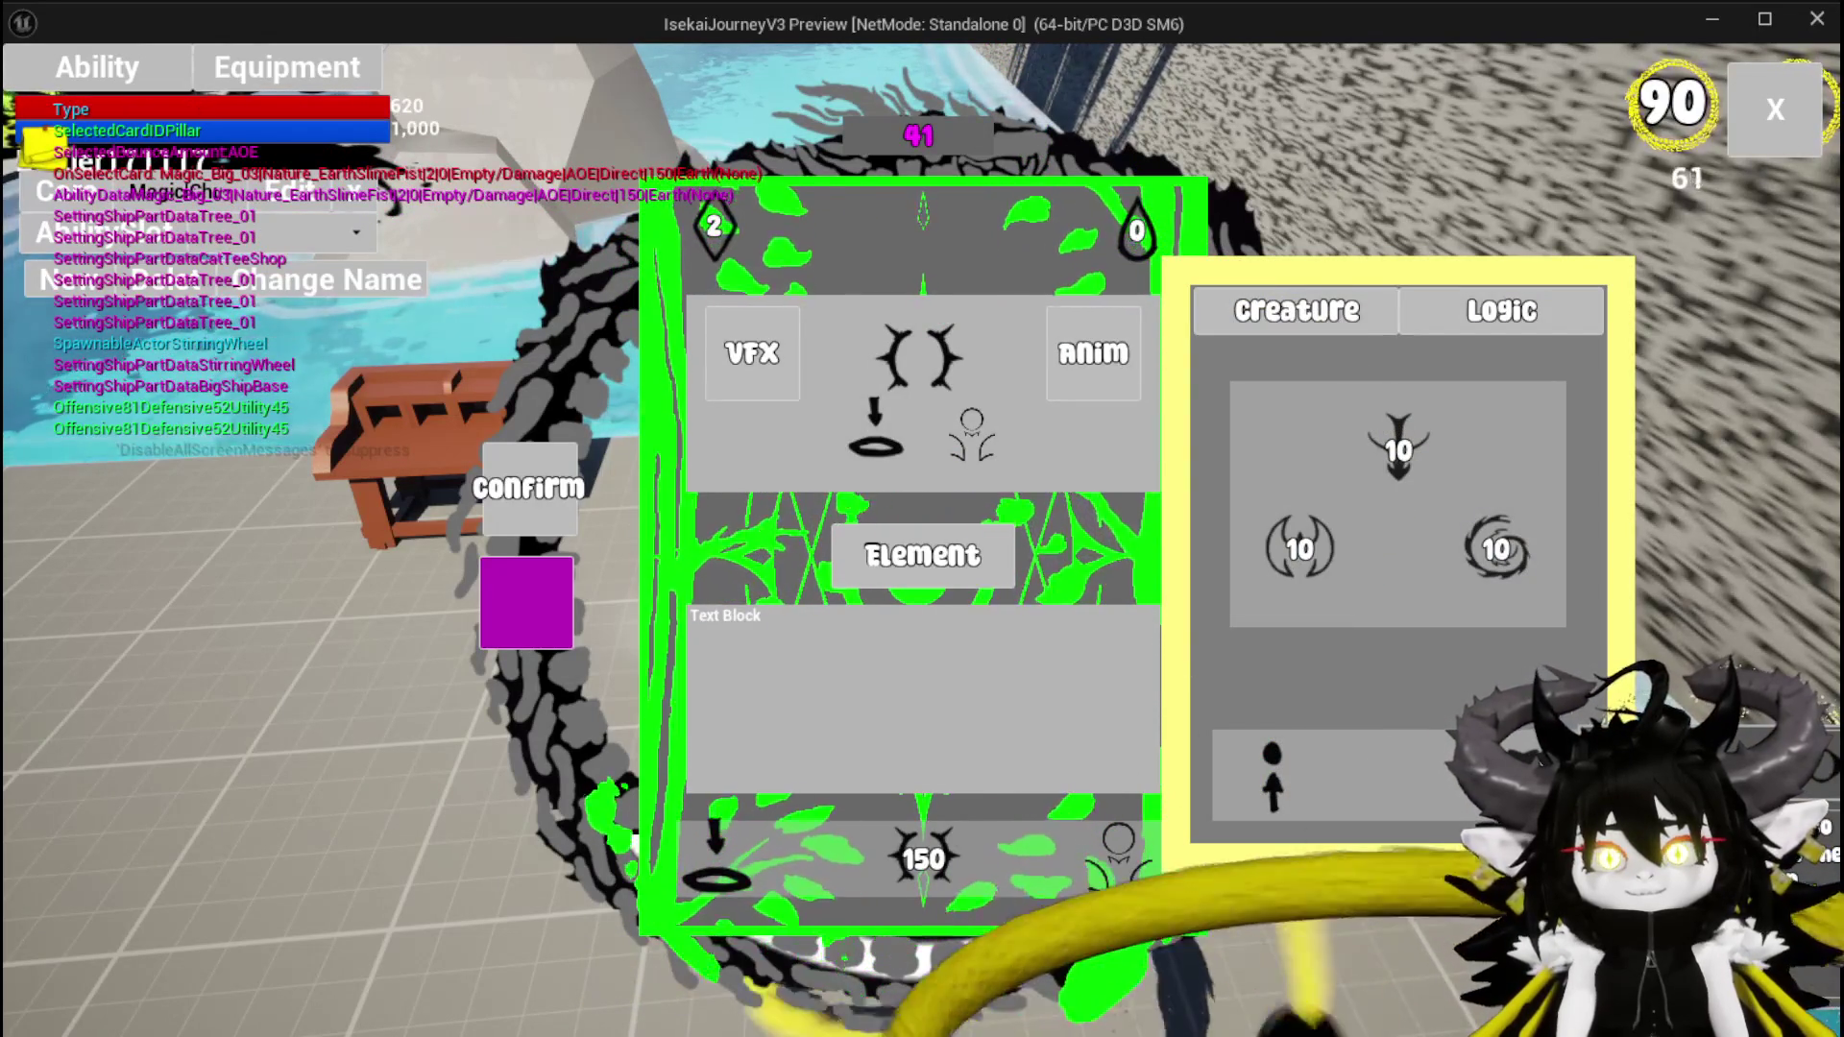
pyautogui.click(483, 613)
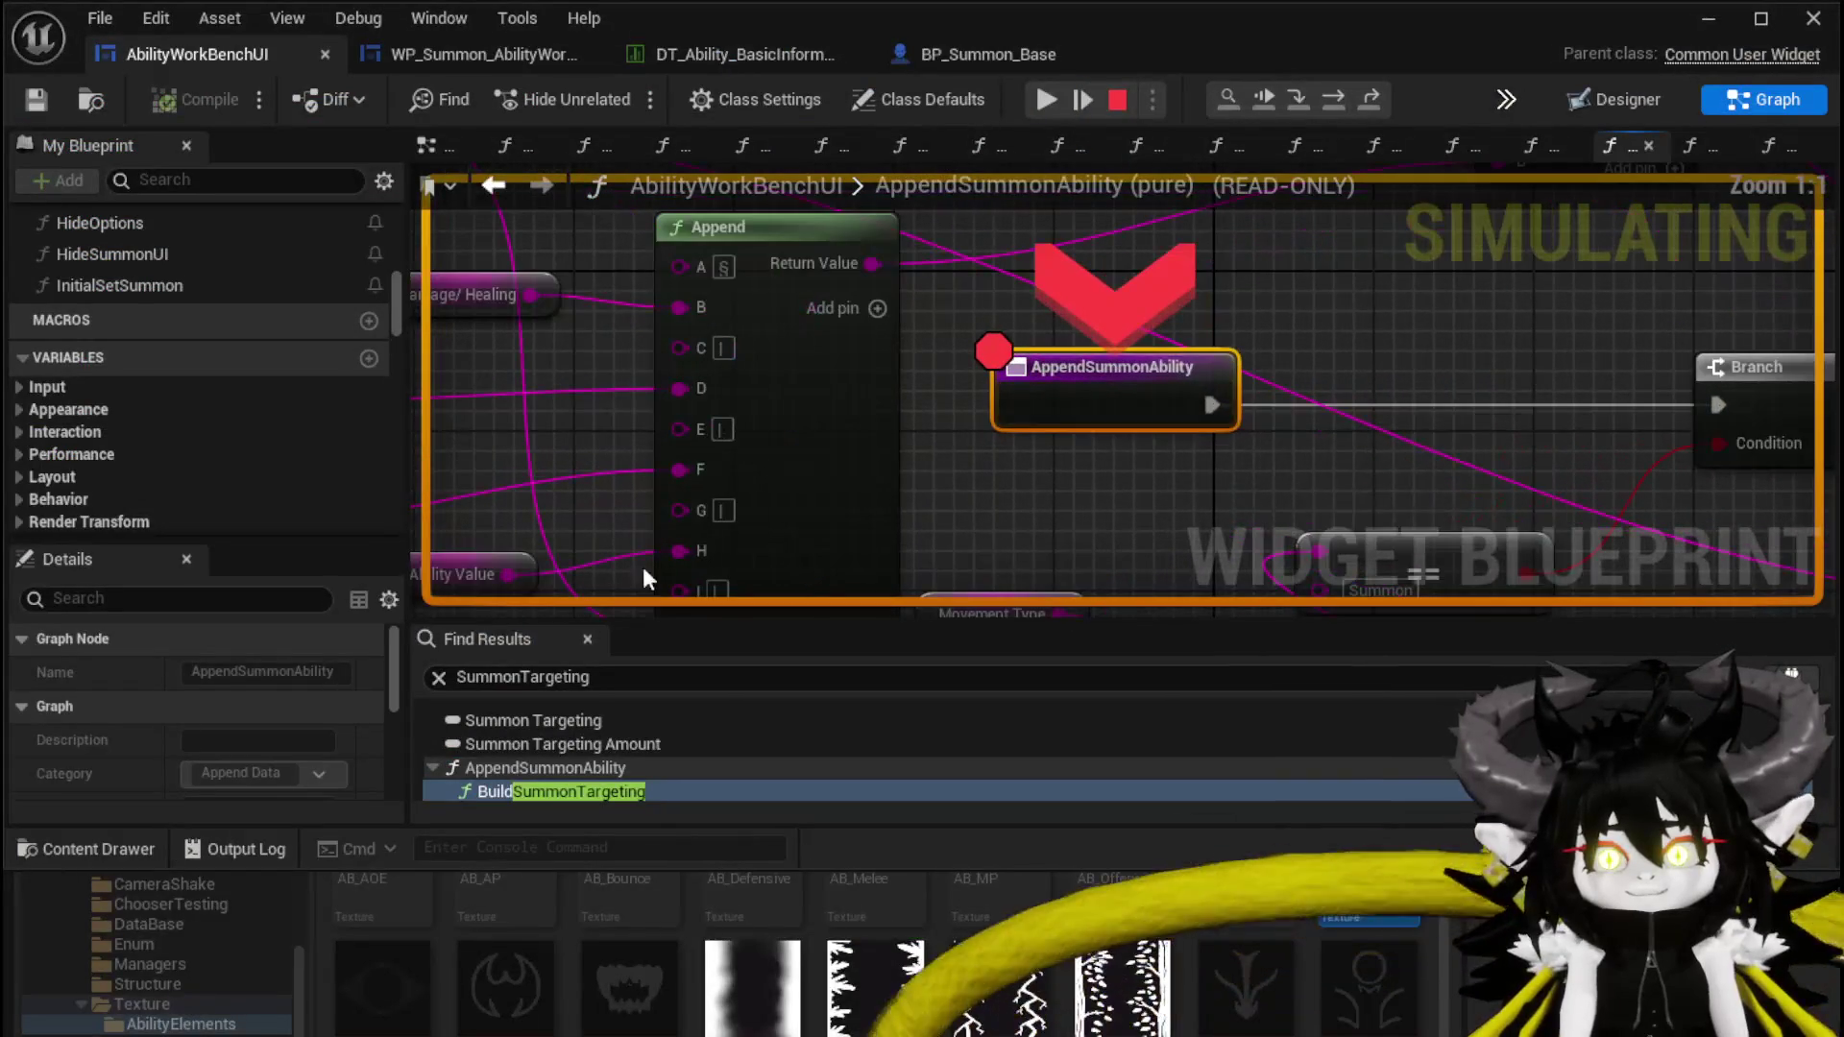
# Disable the AppendSummonAbility breakpoint, resume the paused play test, then stop it with Esc
pyautogui.rightClick(1064, 373)
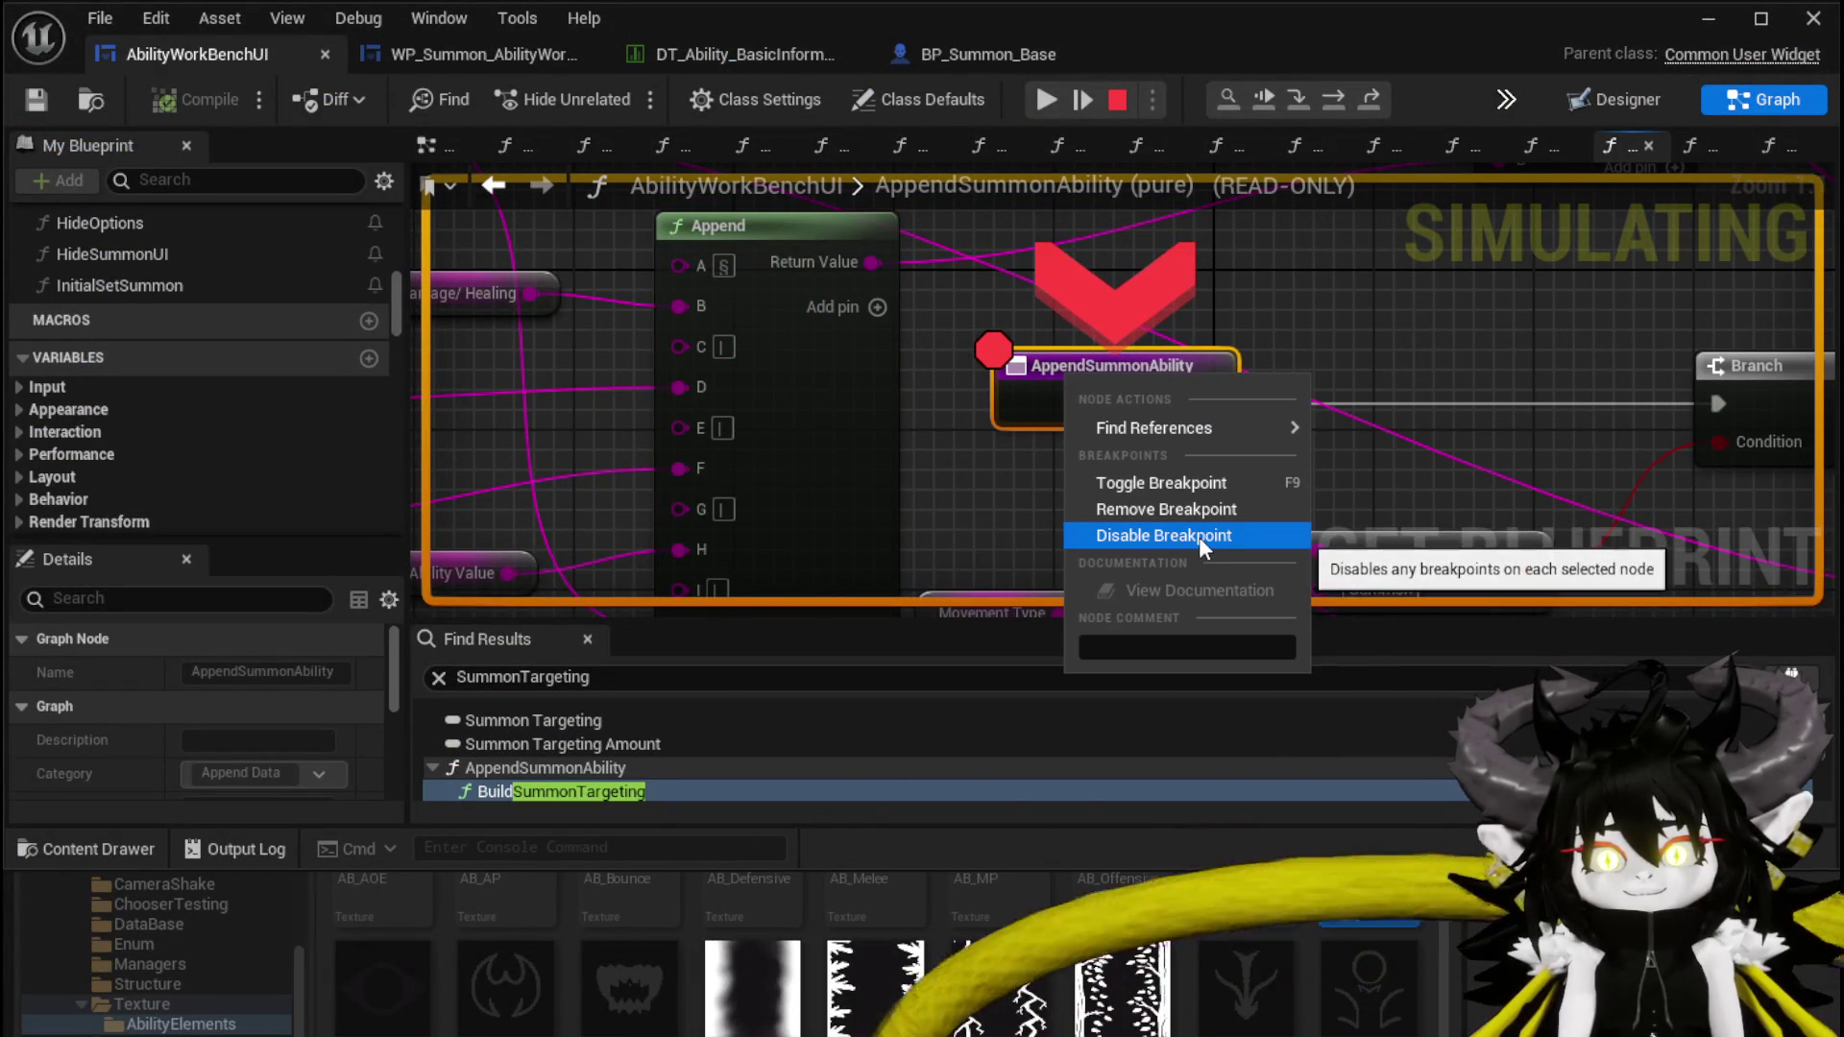
pyautogui.click(1198, 537)
pyautogui.click(1037, 99)
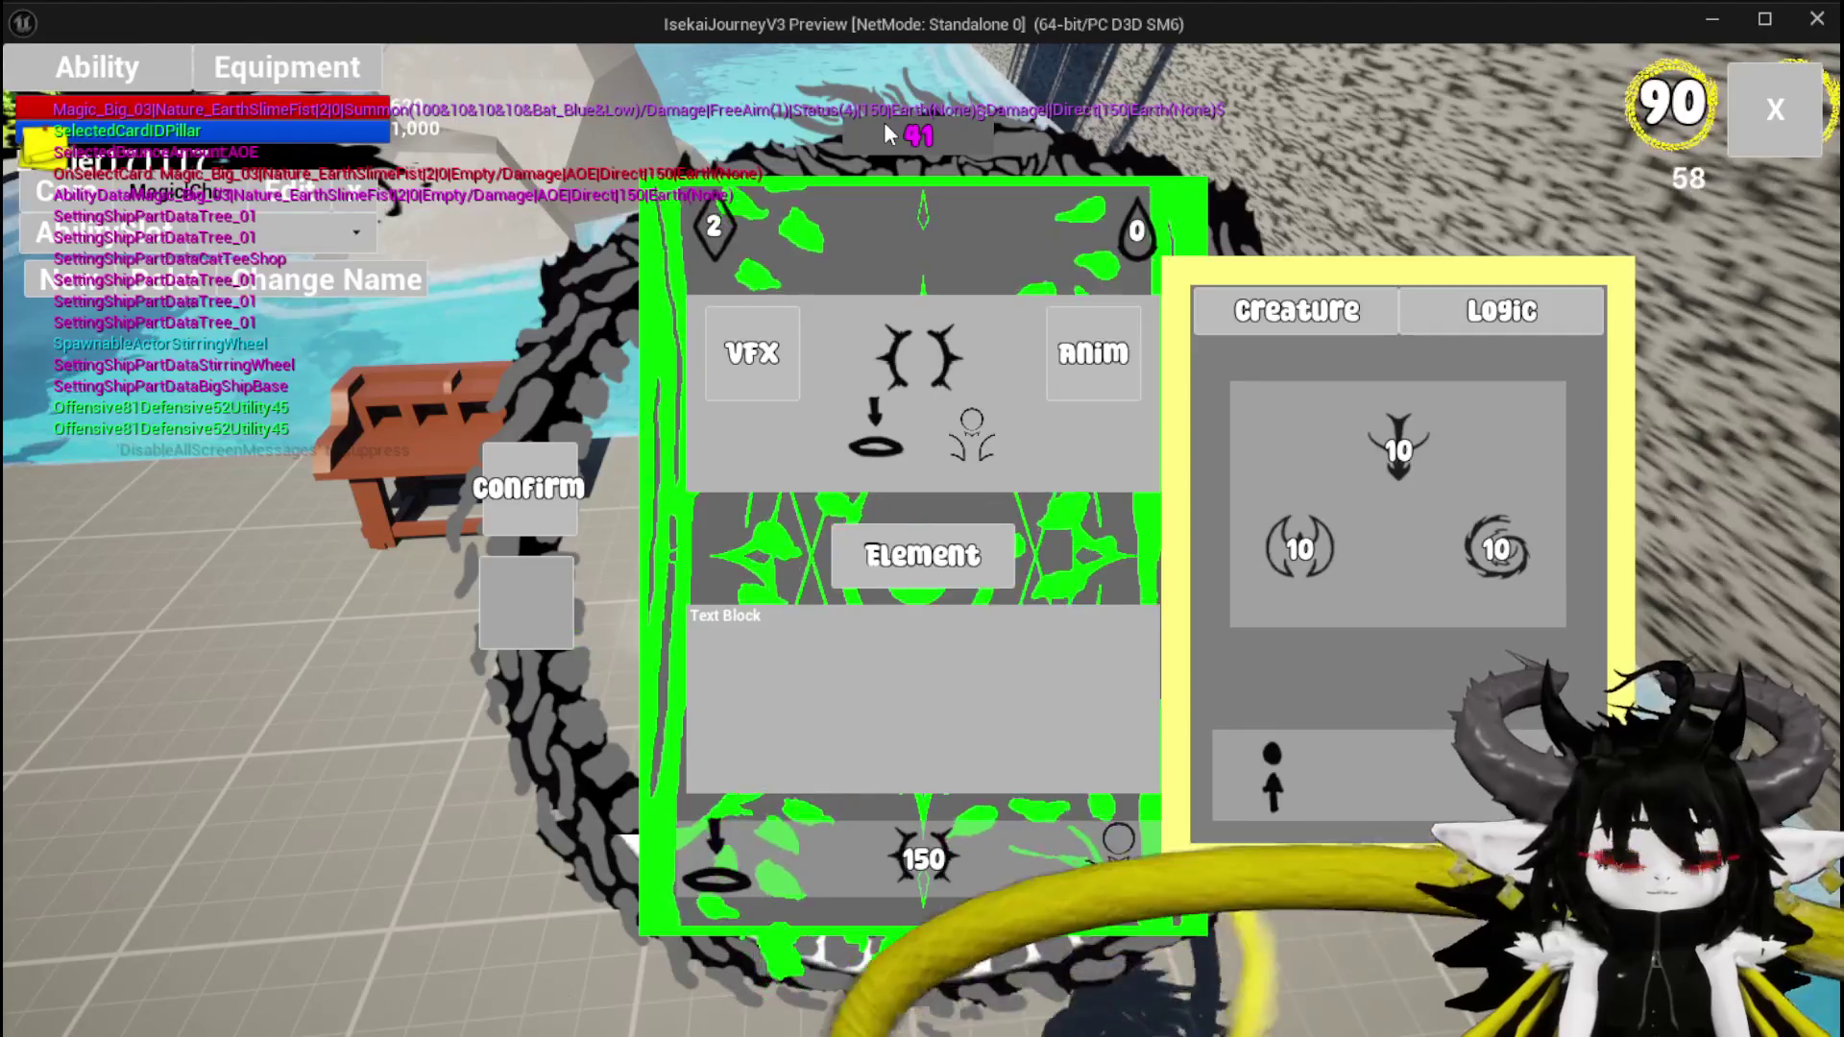
pyautogui.press('Escape')
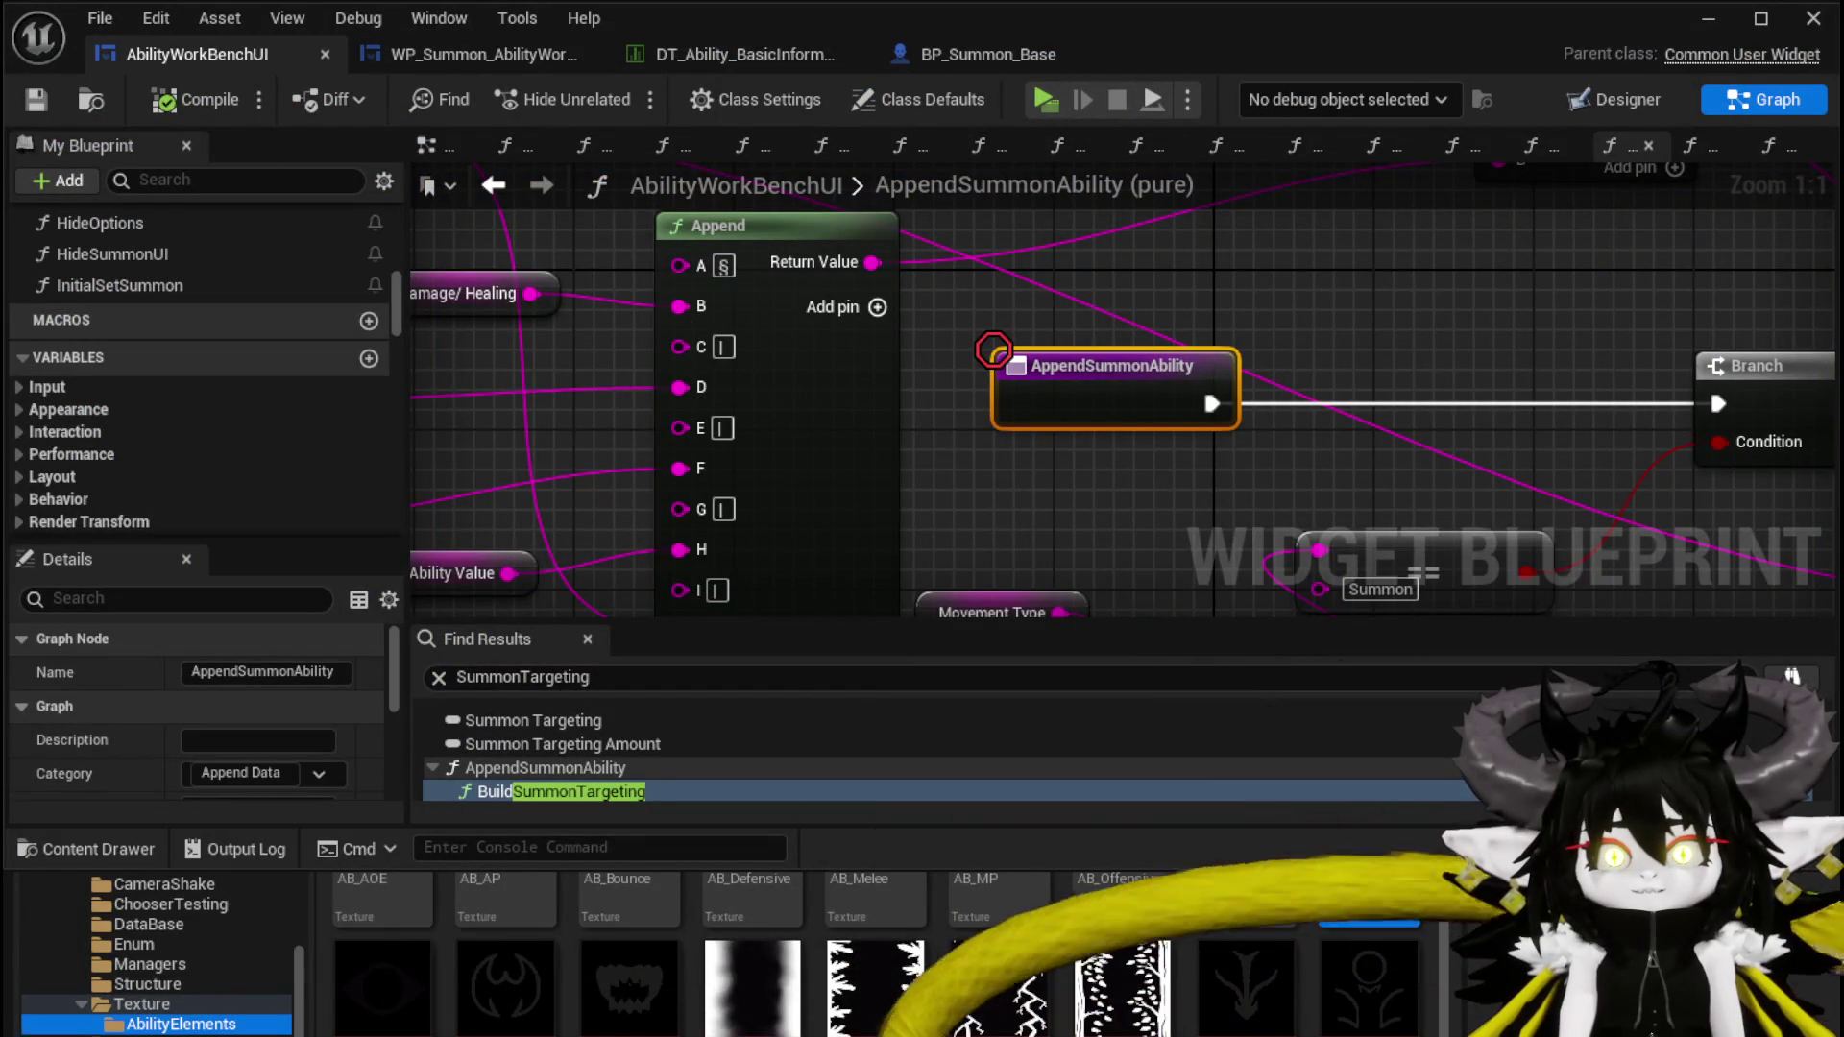
# Look over the InitialSetSummon graph, then open the SetUpSummonUI function graph
pyautogui.doubleClick(147, 286)
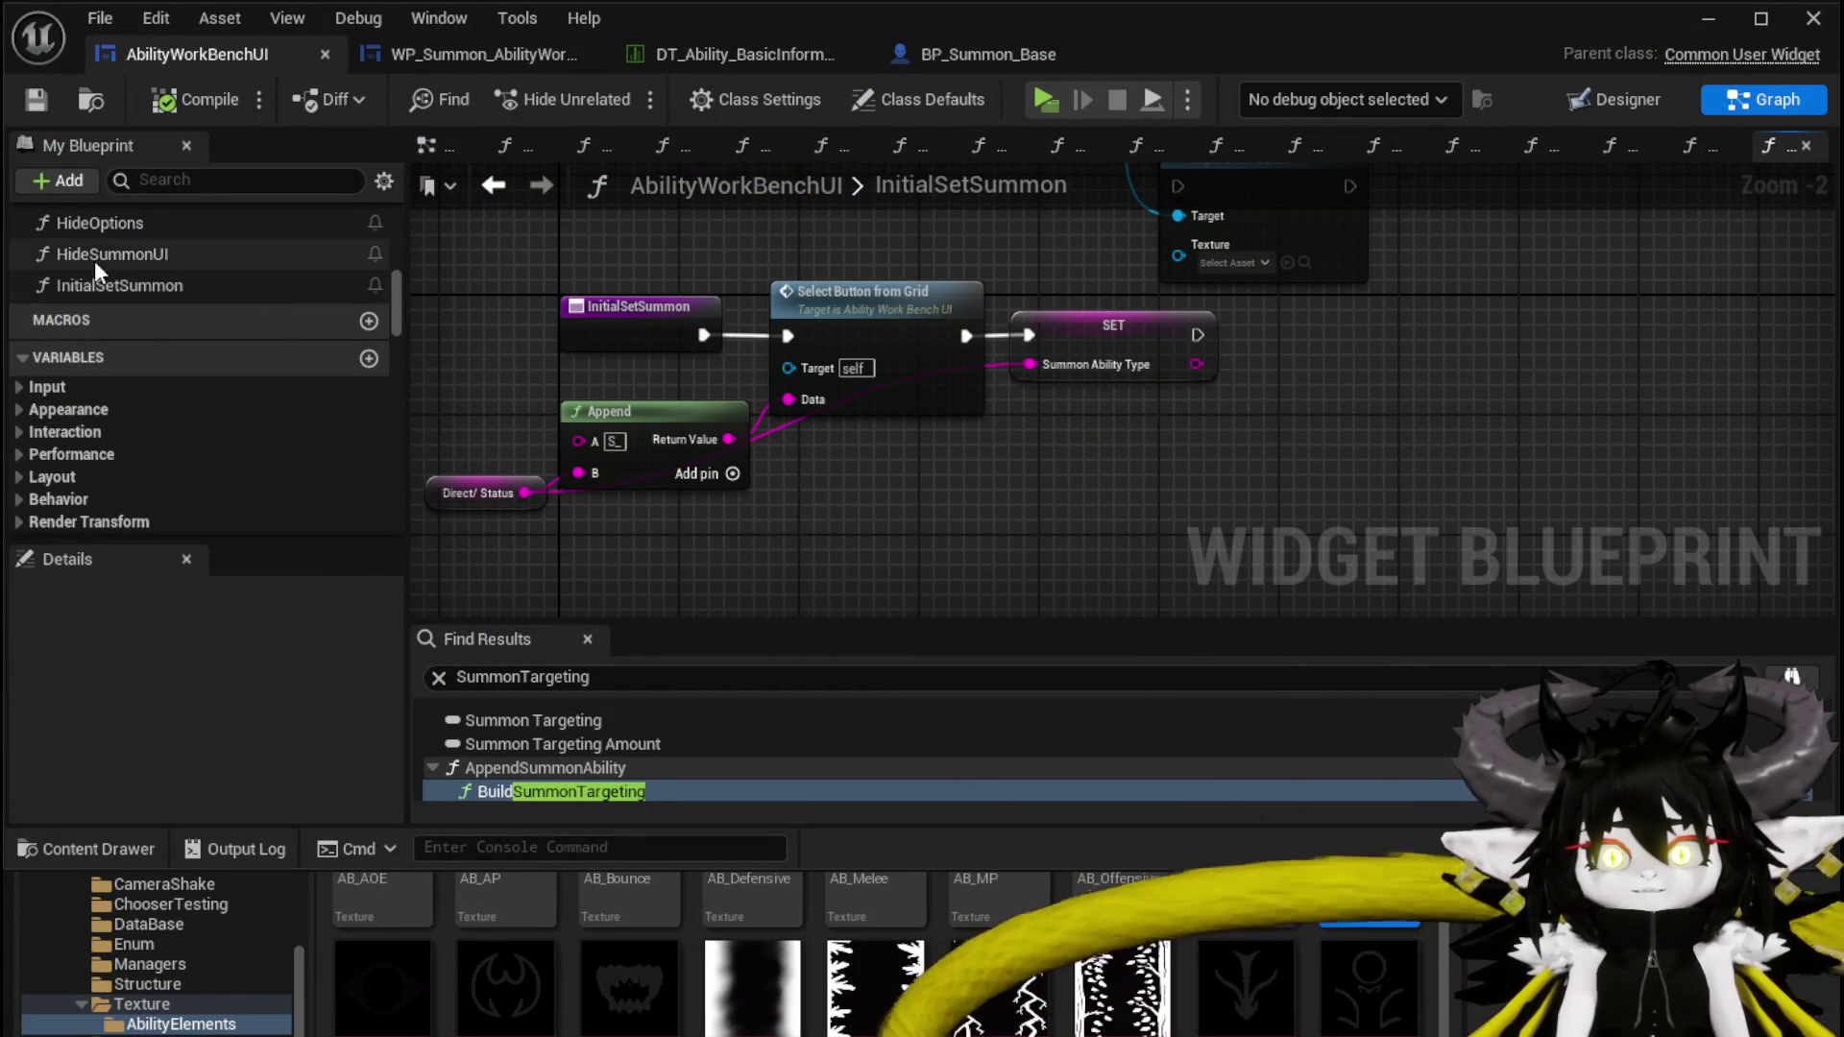
pyautogui.scroll(2, 228, 321)
pyautogui.scroll(4, 216, 315)
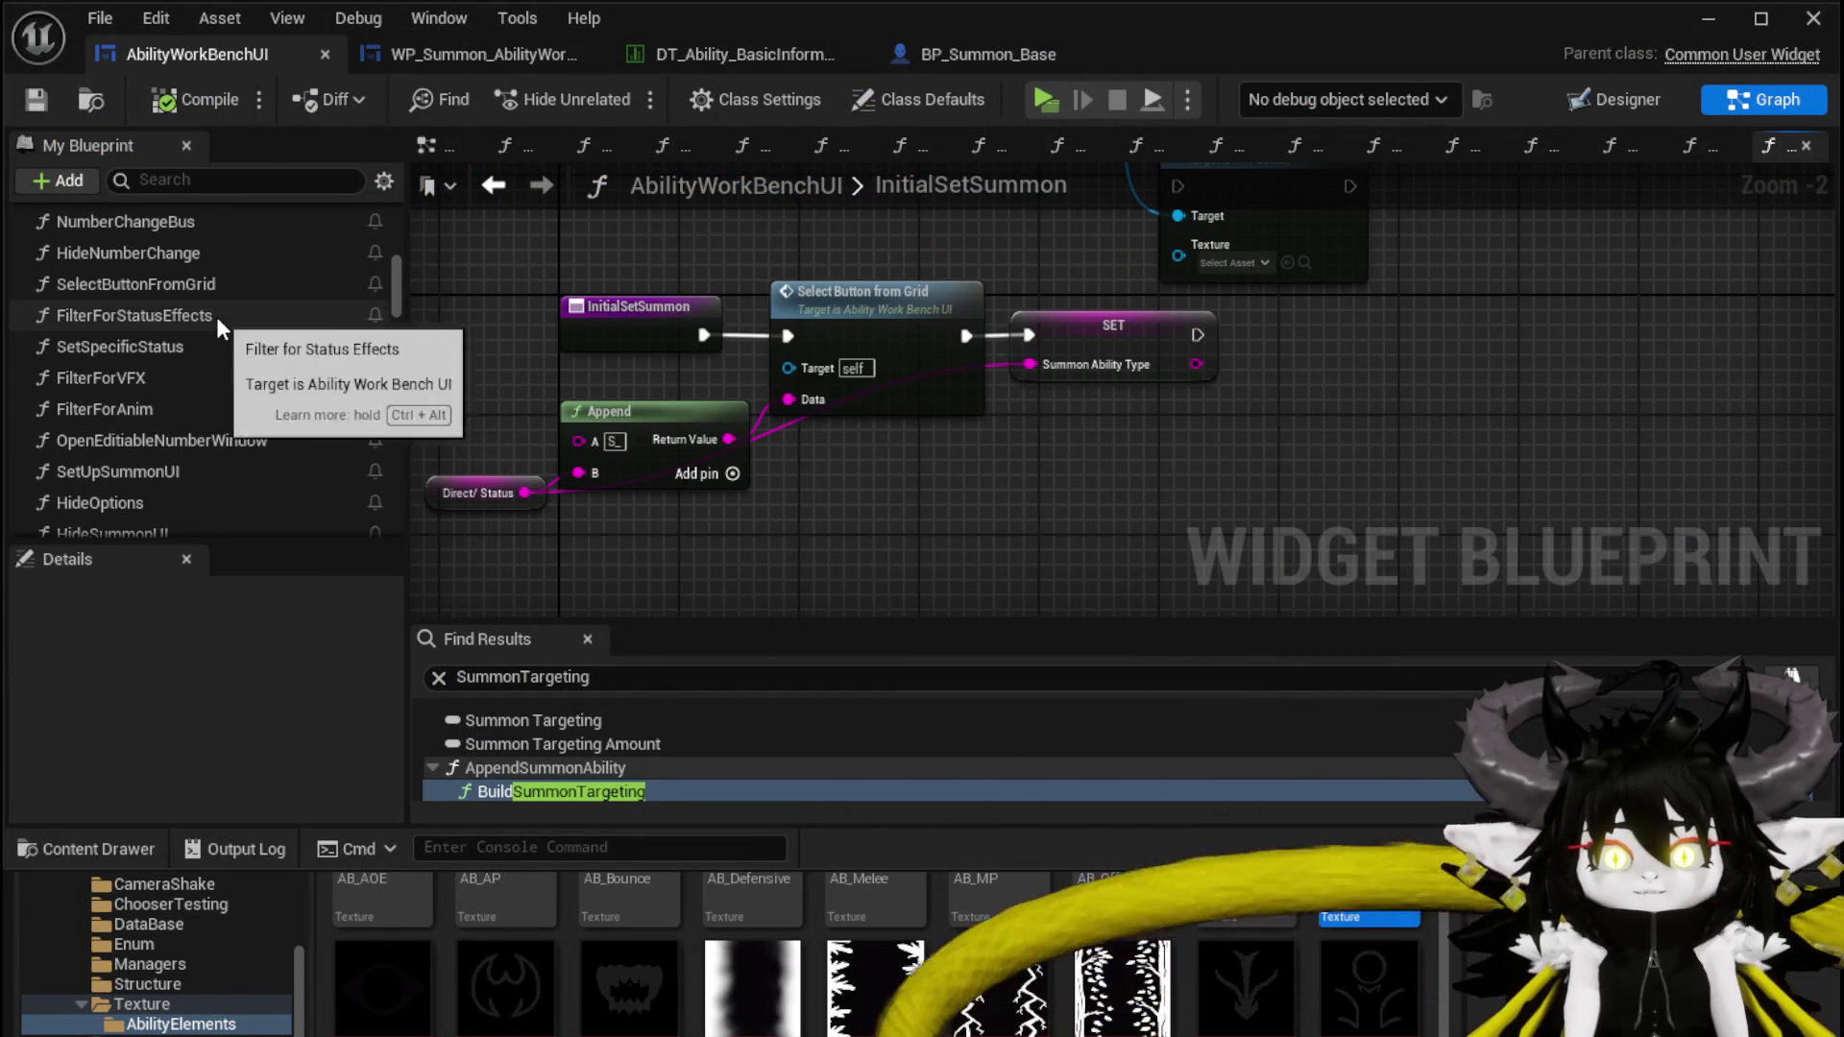
pyautogui.scroll(-3, 192, 391)
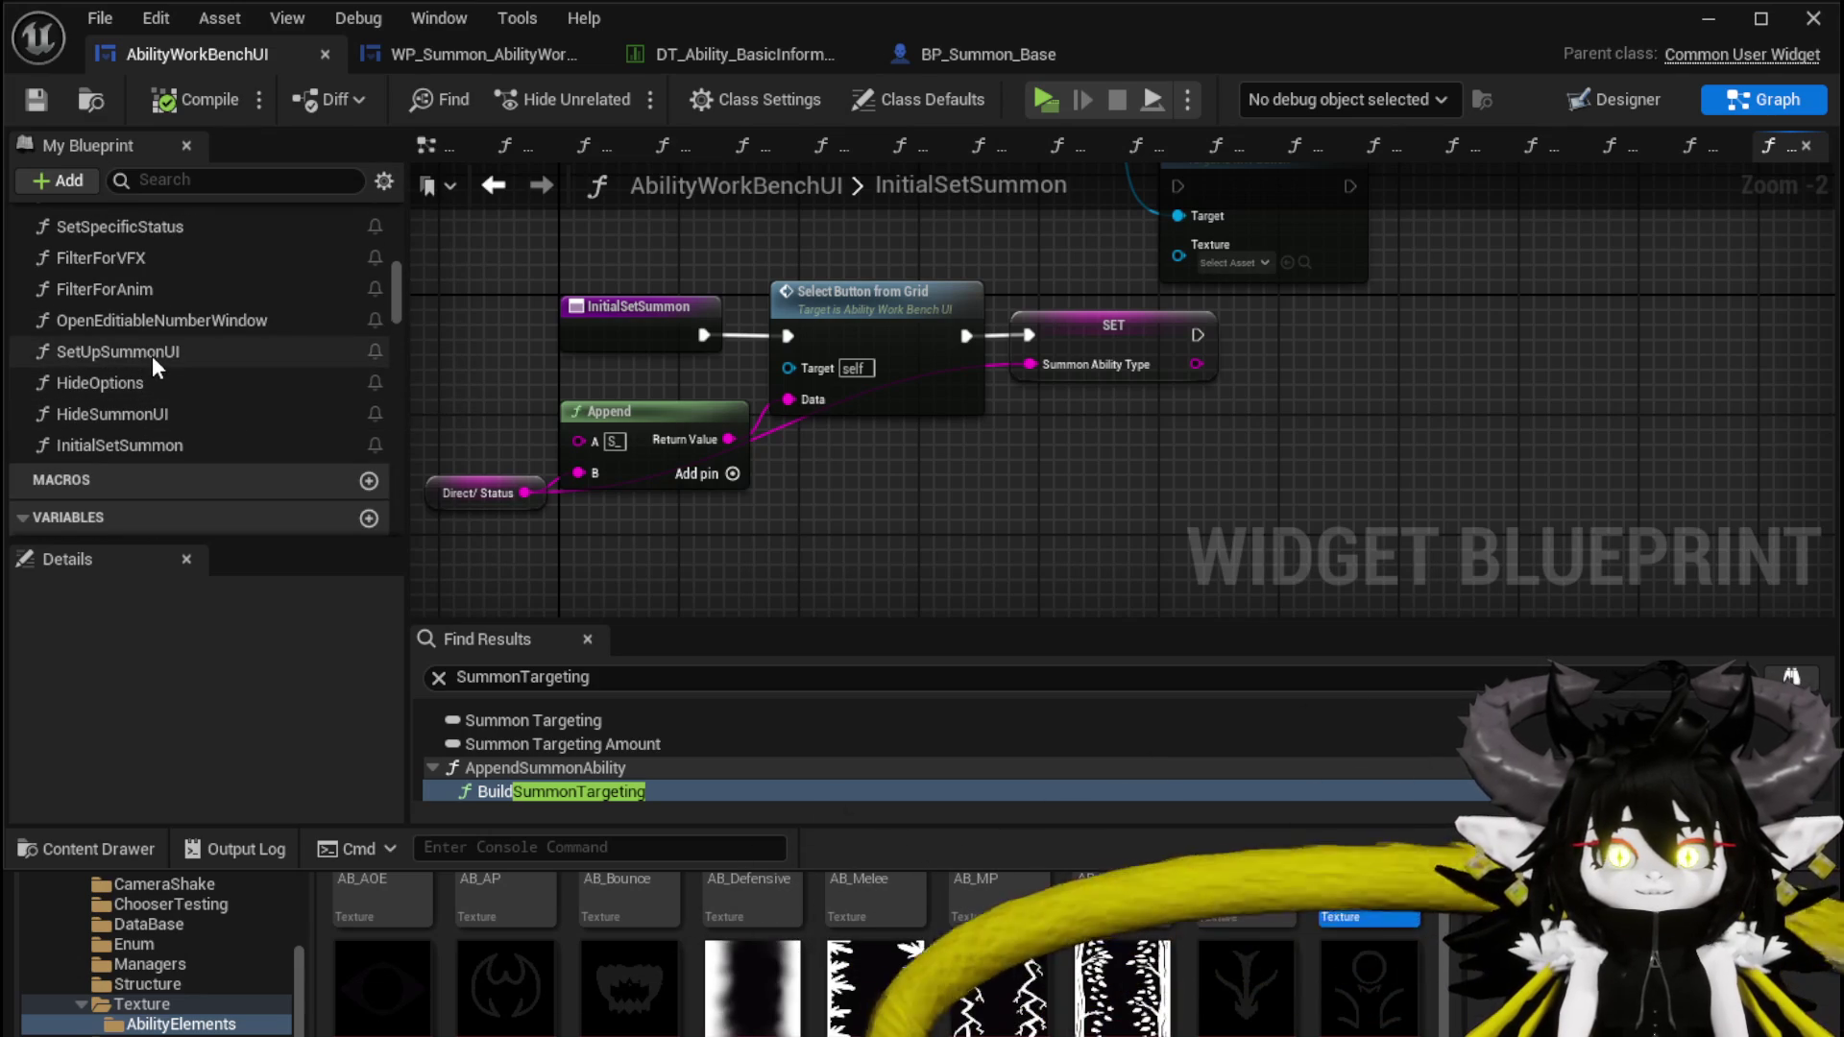
pyautogui.doubleClick(151, 351)
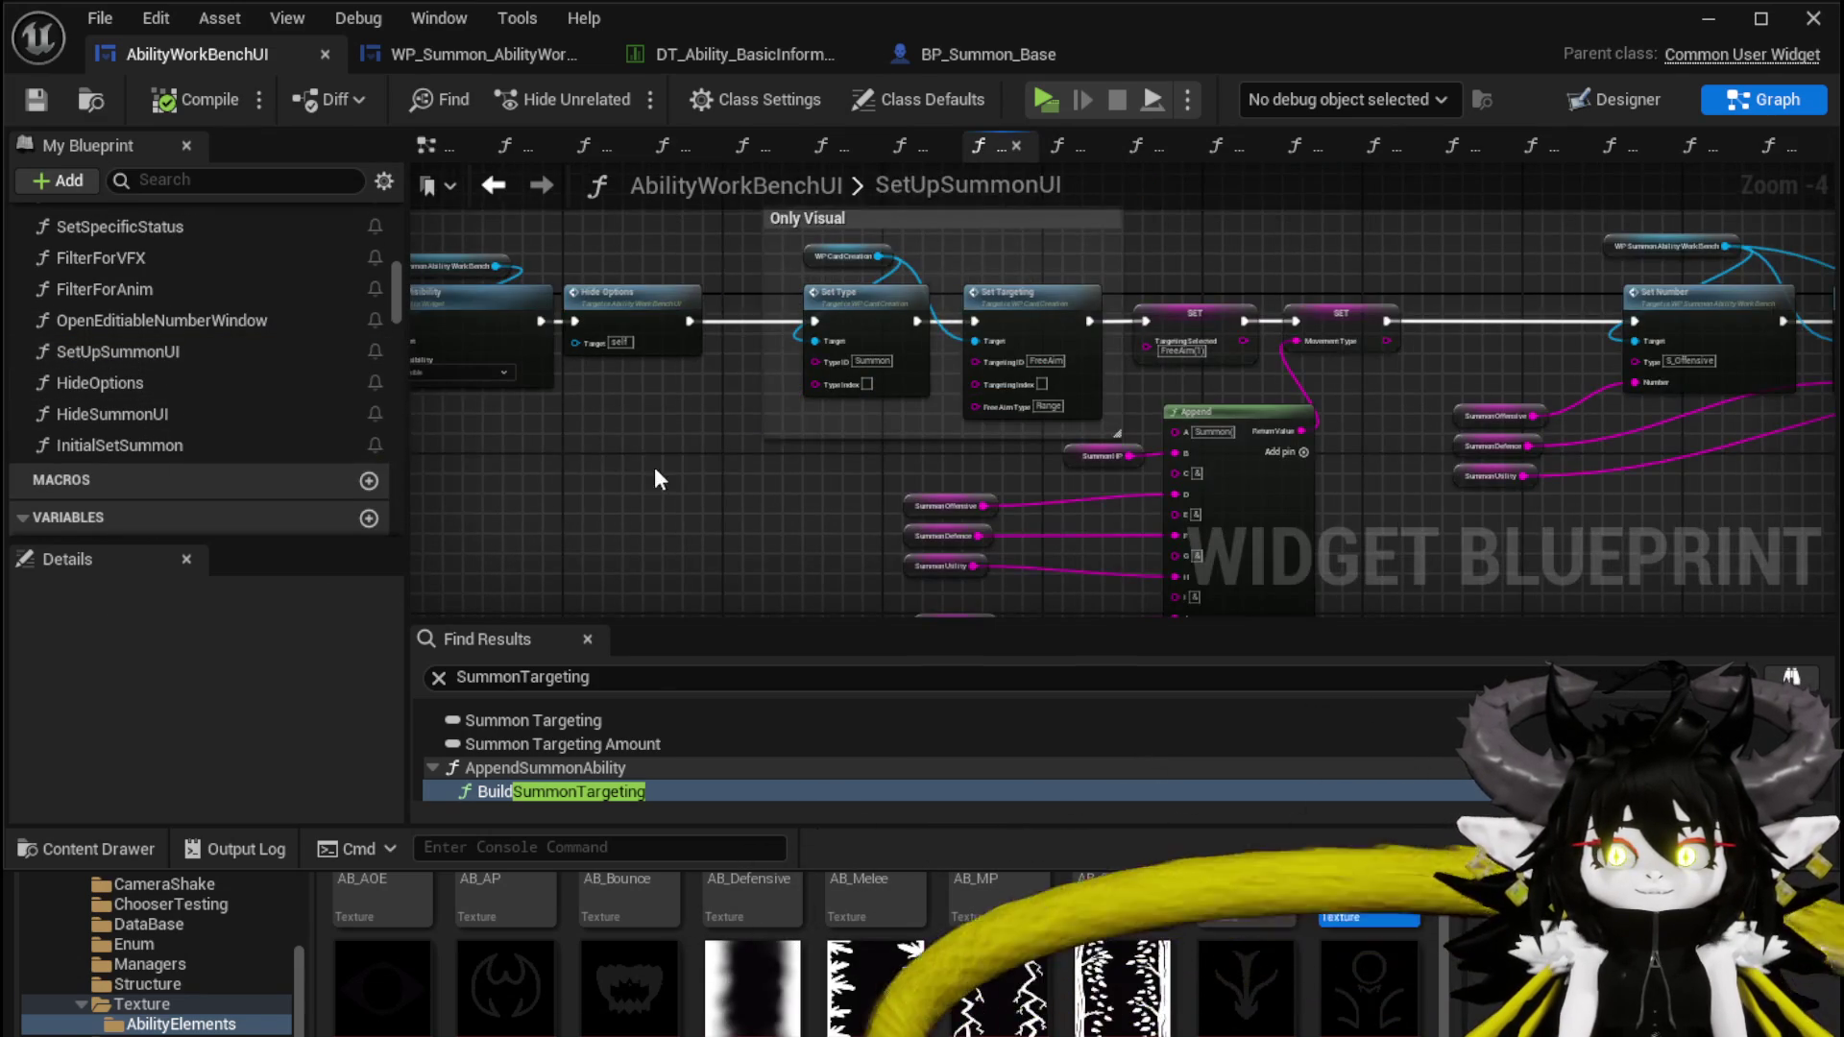
pyautogui.scroll(3, 737, 471)
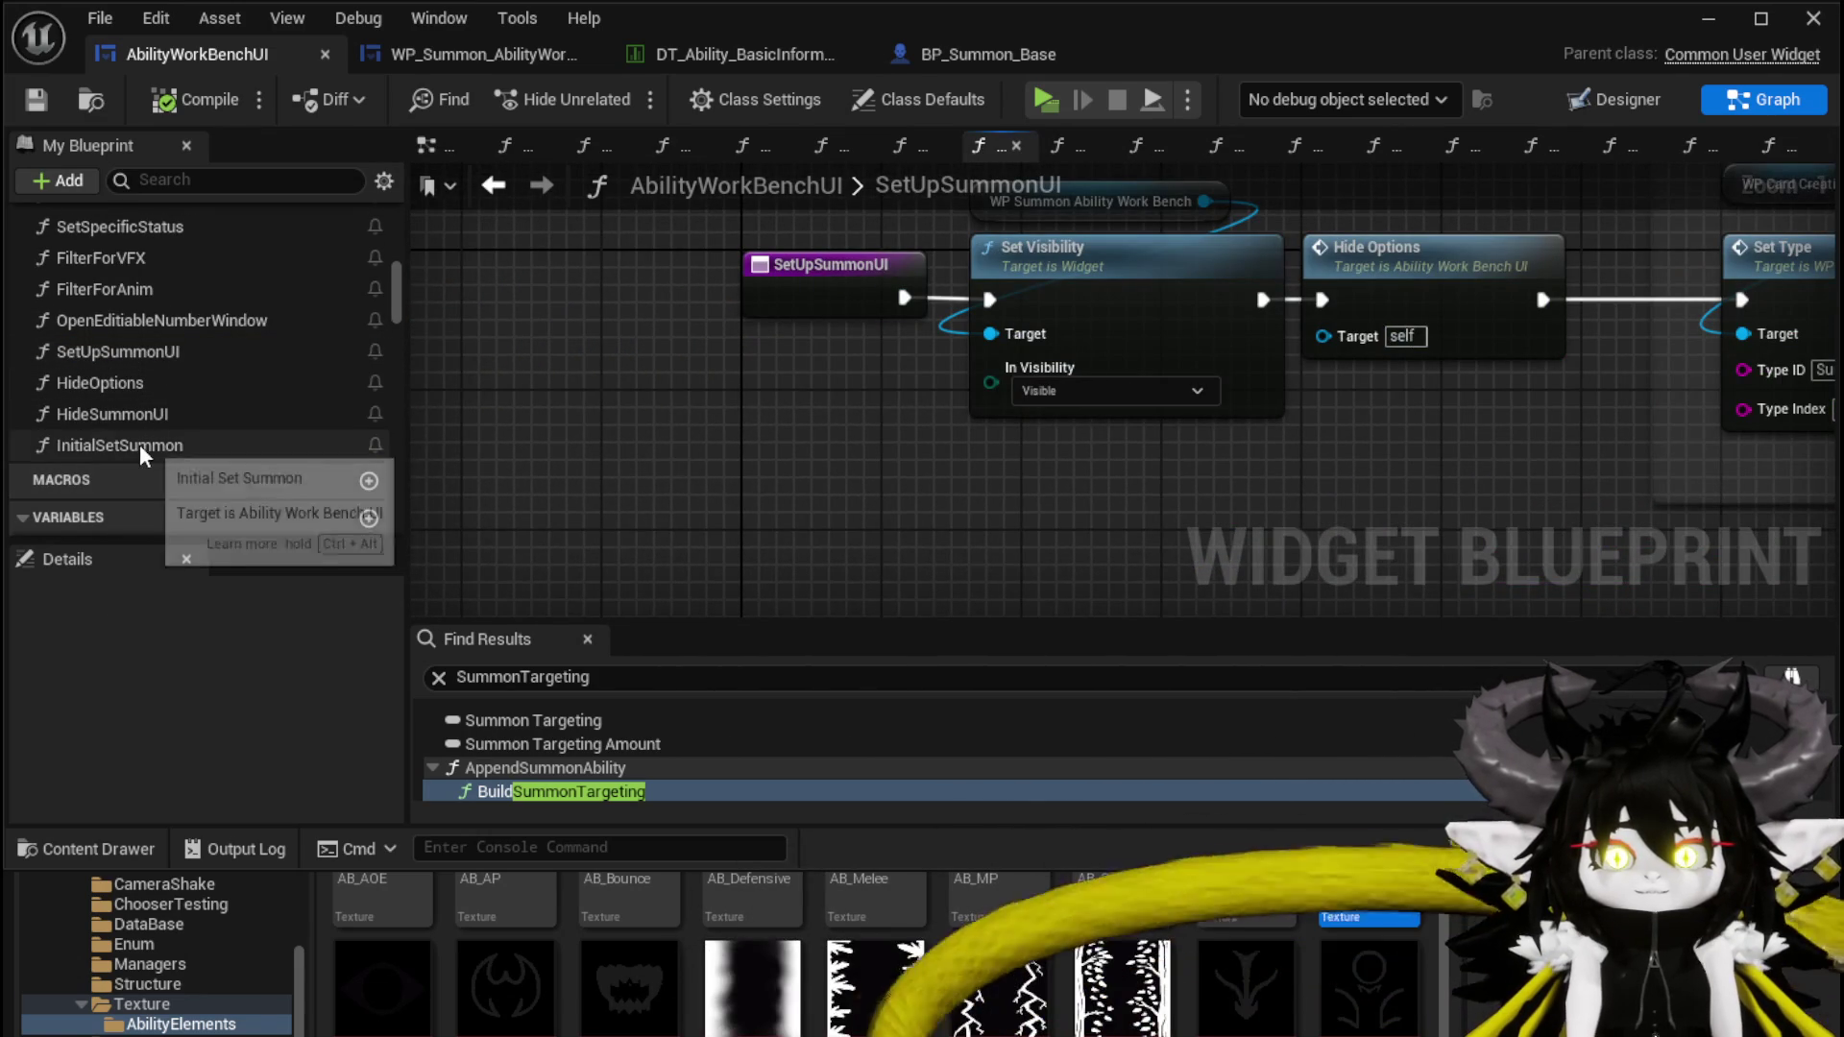
# Insert an Initial Set Summon call between the SetUpSummonUI entry and Set Visibility, and save
pyautogui.moveTo(140, 444); pyautogui.dragTo(734, 533)
pyautogui.moveTo(852, 401); pyautogui.dragTo(550, 380)
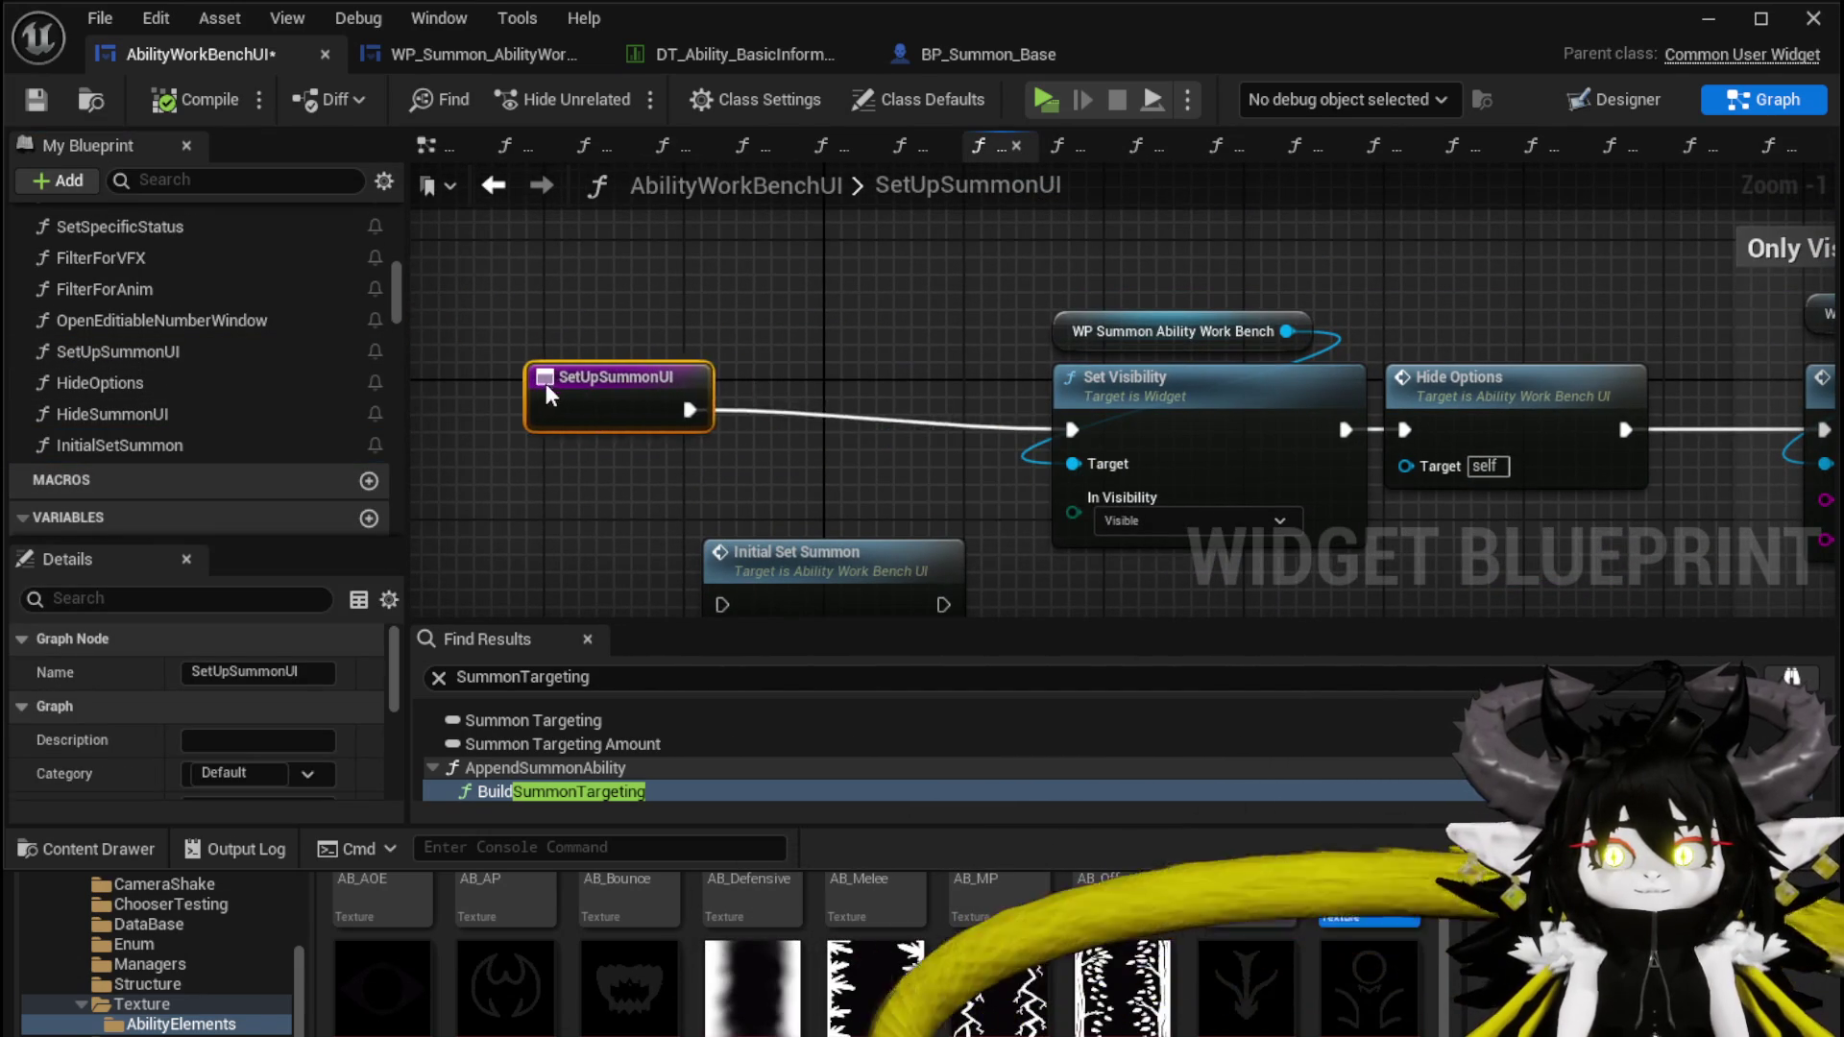
pyautogui.moveTo(798, 570)
pyautogui.mouseDown()
pyautogui.moveTo(815, 411)
pyautogui.moveTo(846, 394)
pyautogui.mouseUp()
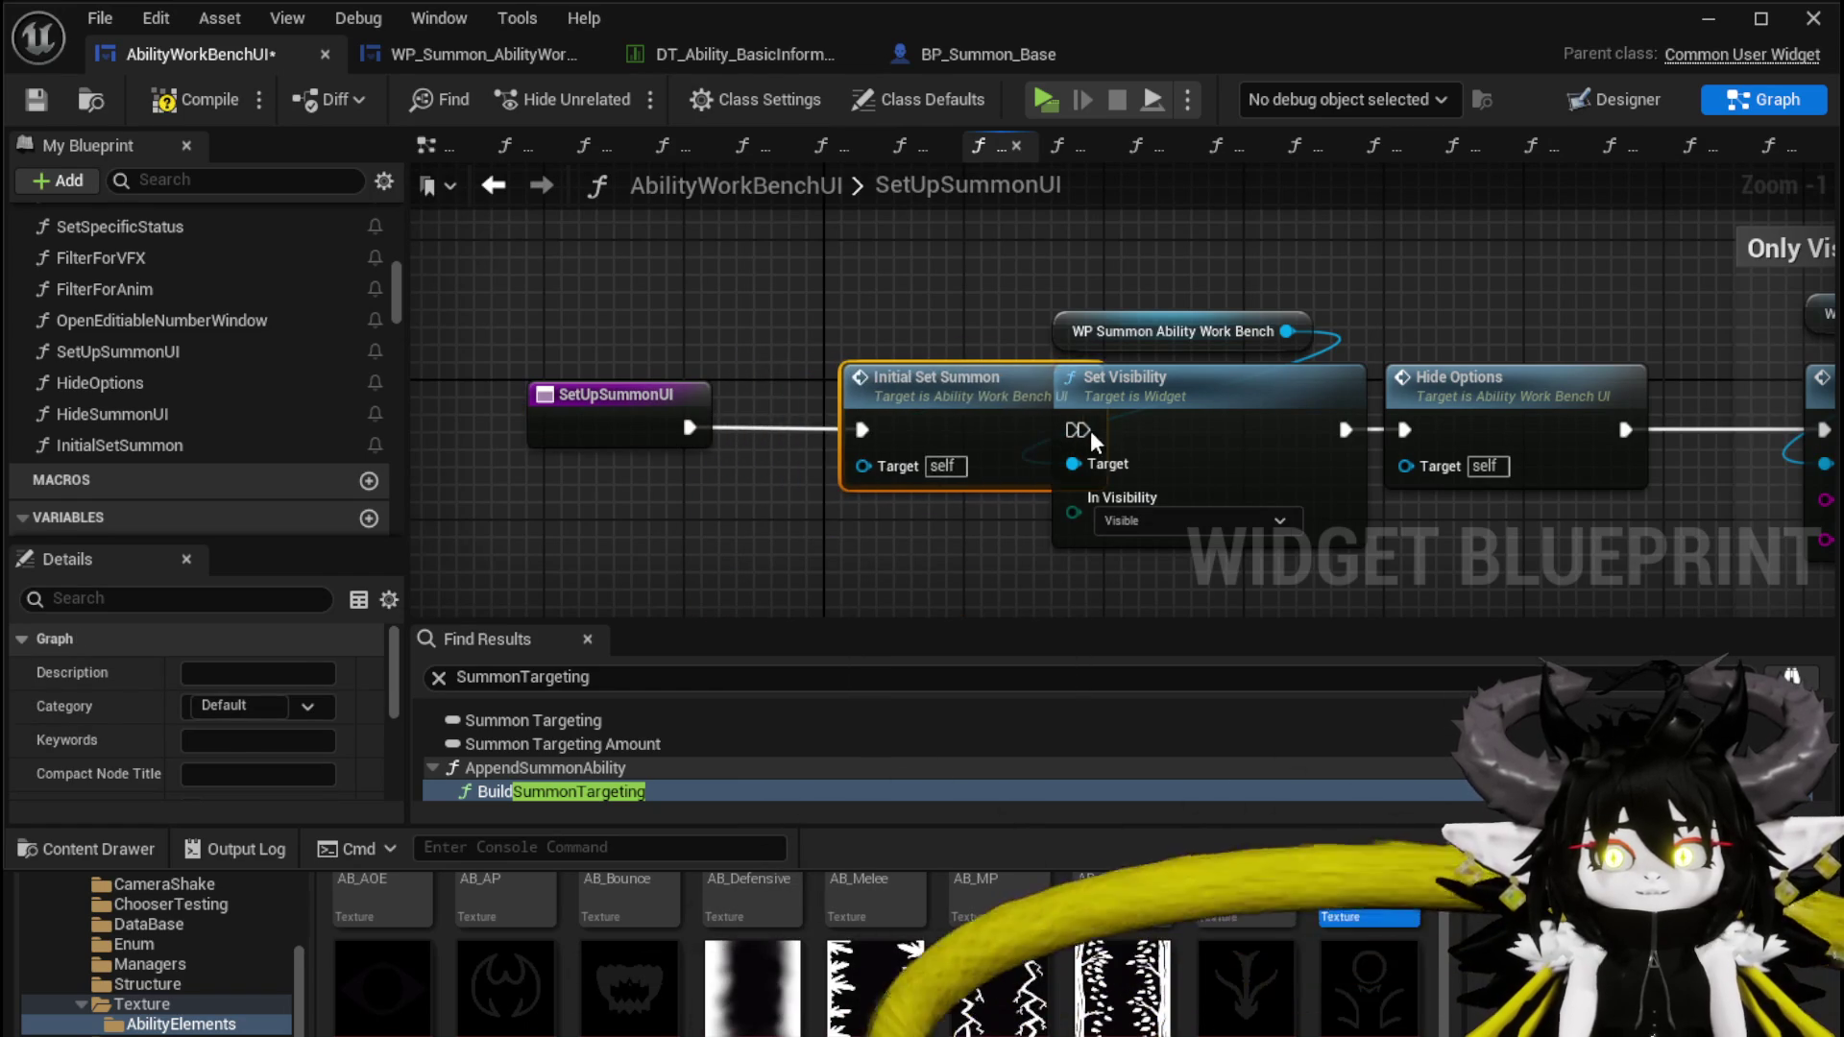
pyautogui.moveTo(994, 429); pyautogui.dragTo(1070, 430)
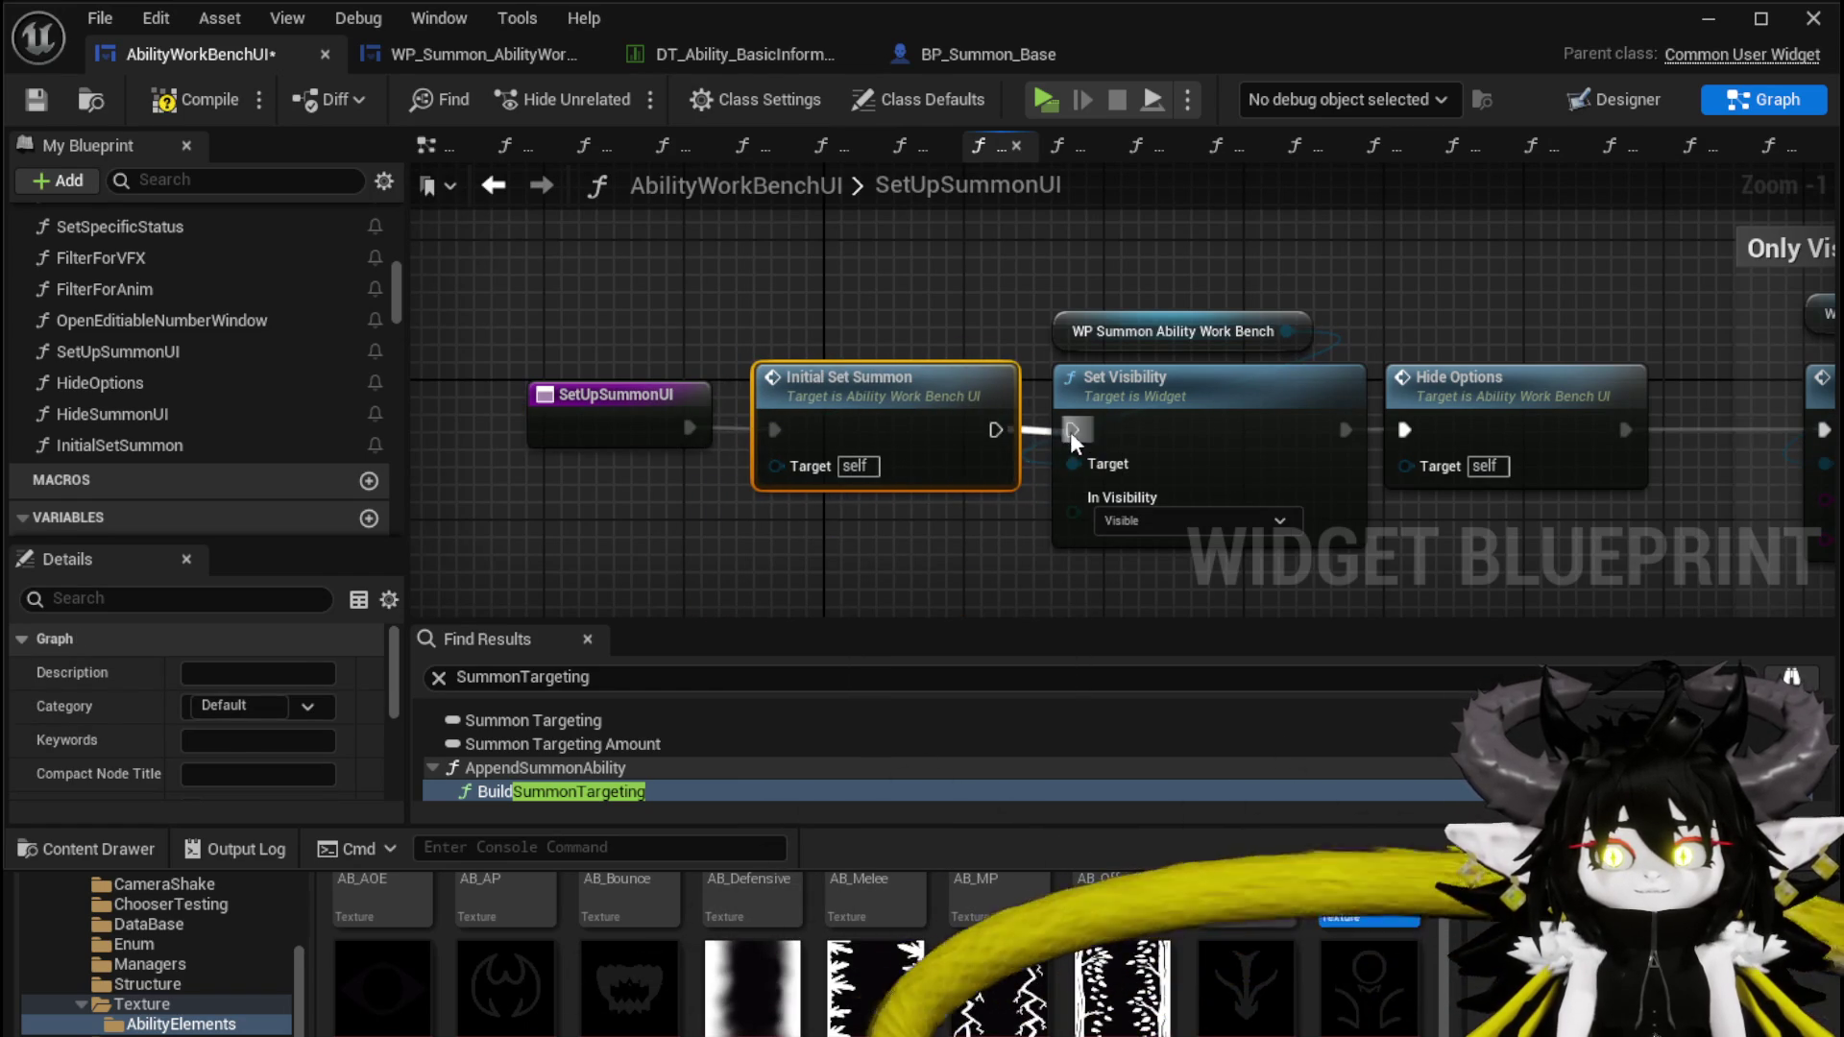
pyautogui.click(776, 298)
pyautogui.click(52, 96)
pyautogui.click(1715, 25)
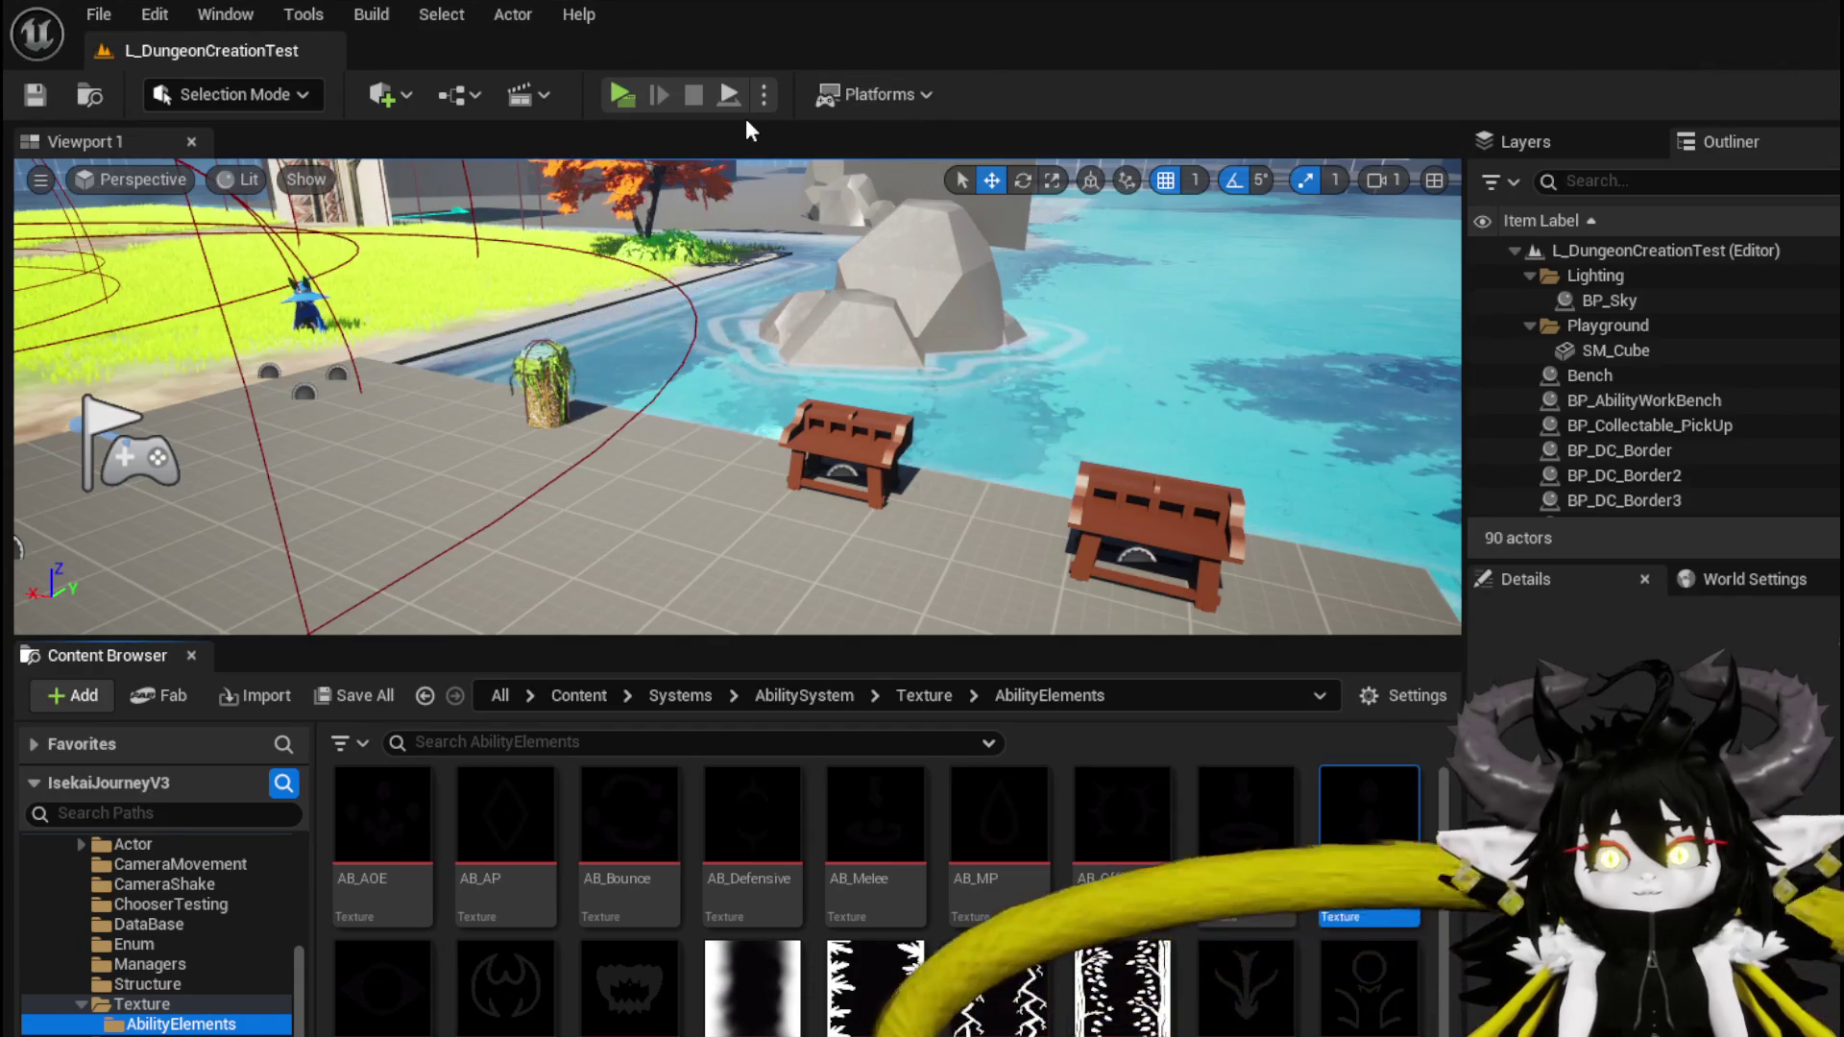
# Start a new play test, load the saved summon ability, and open card Magic_Big_03
pyautogui.click(621, 94)
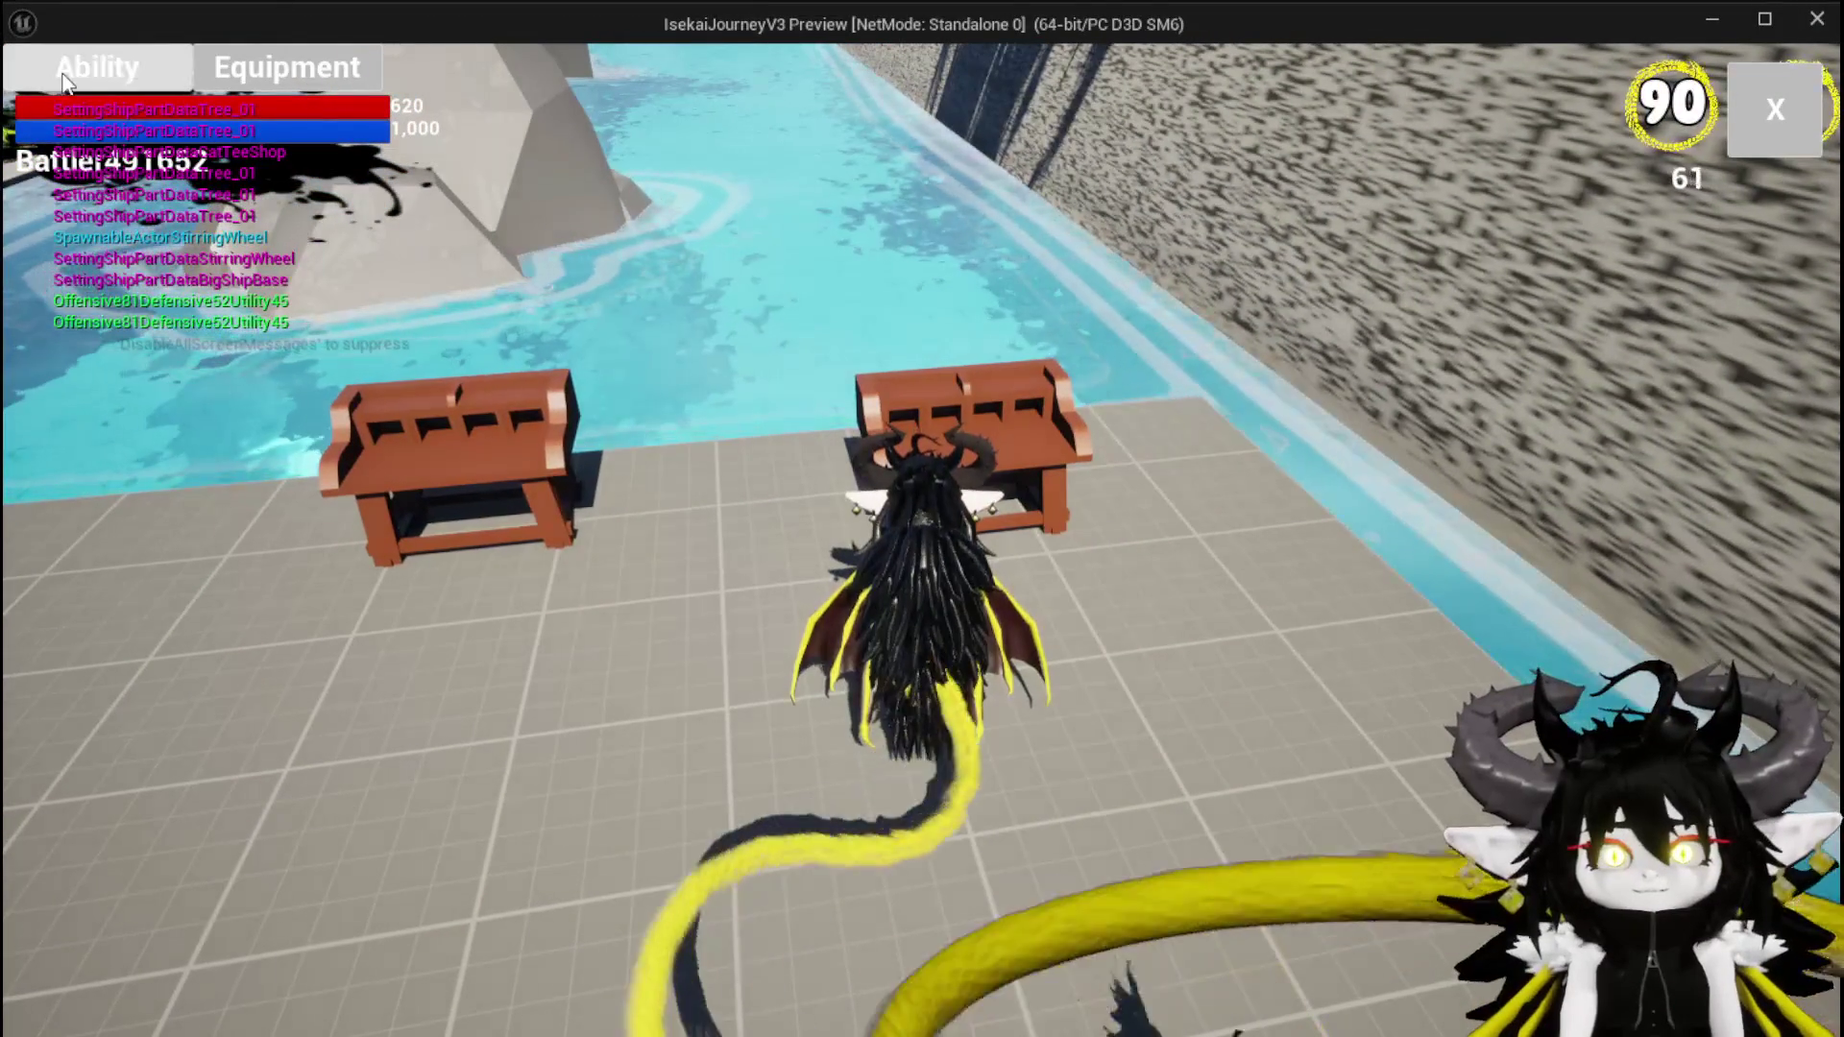
pyautogui.press('e')
pyautogui.click(184, 205)
pyautogui.click(223, 240)
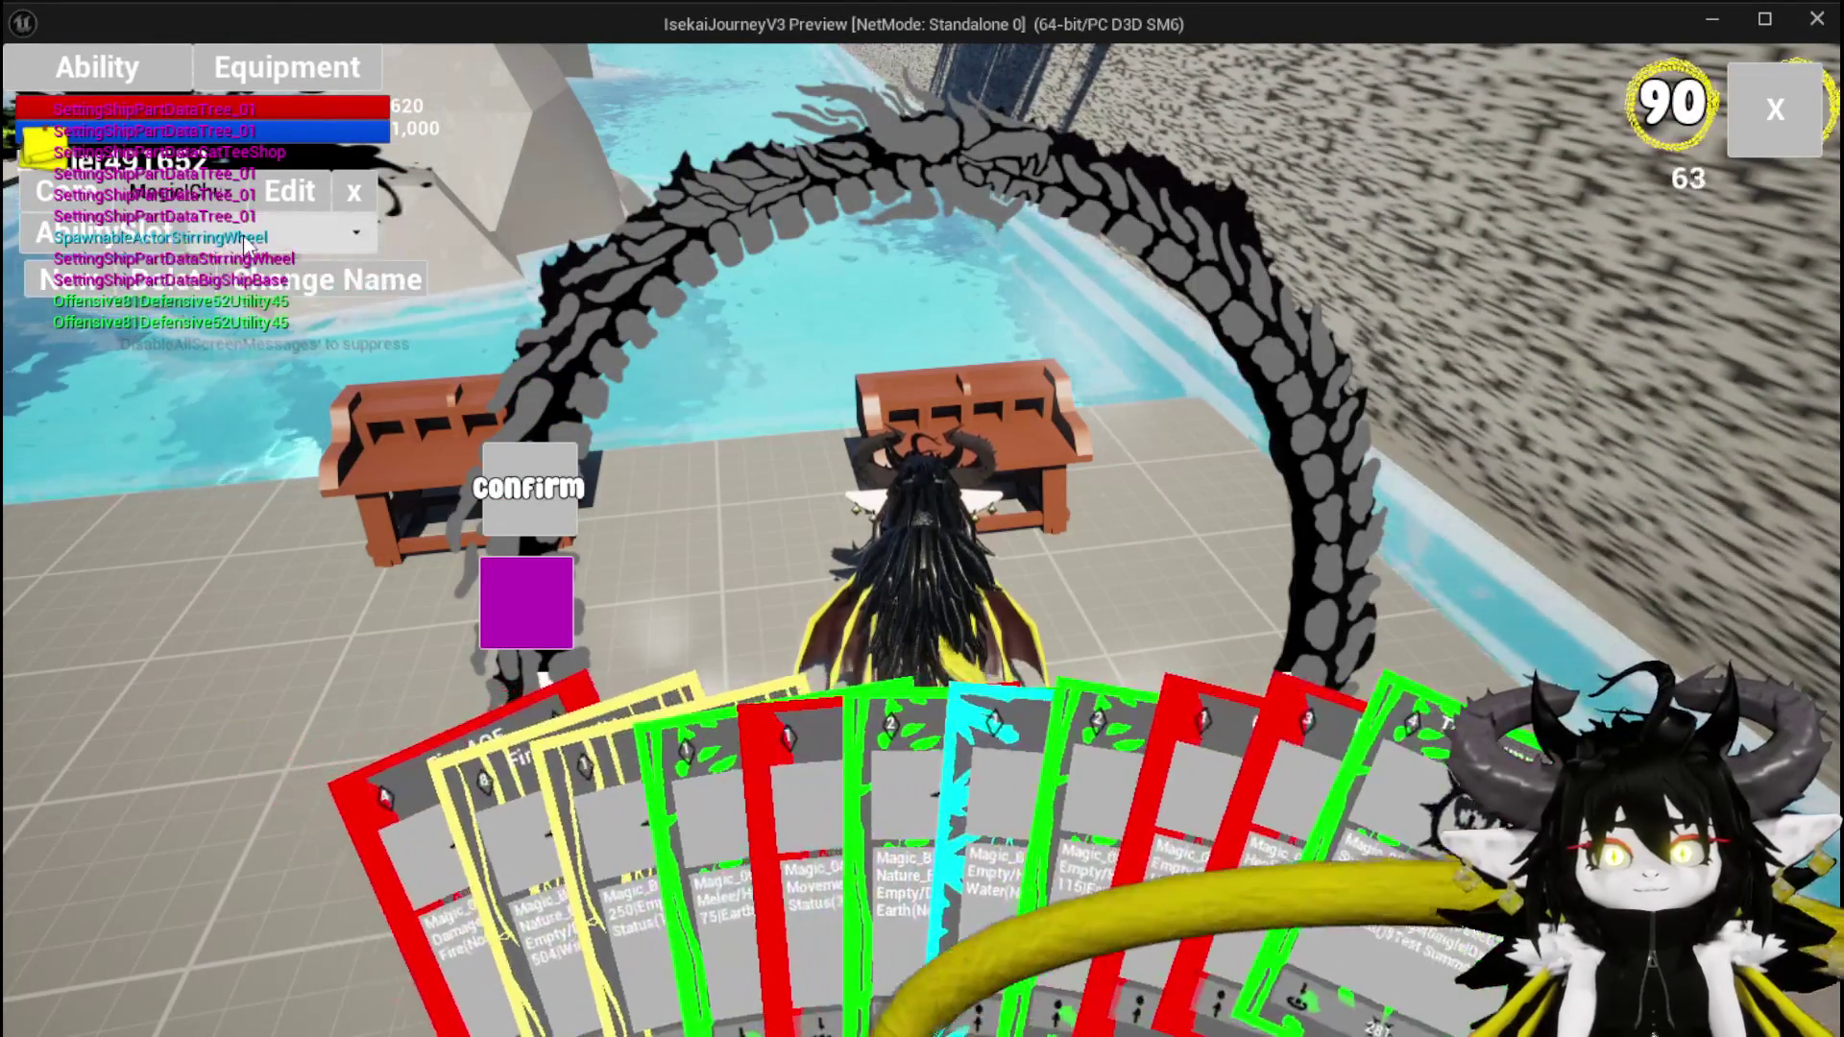
pyautogui.click(279, 234)
pyautogui.click(908, 728)
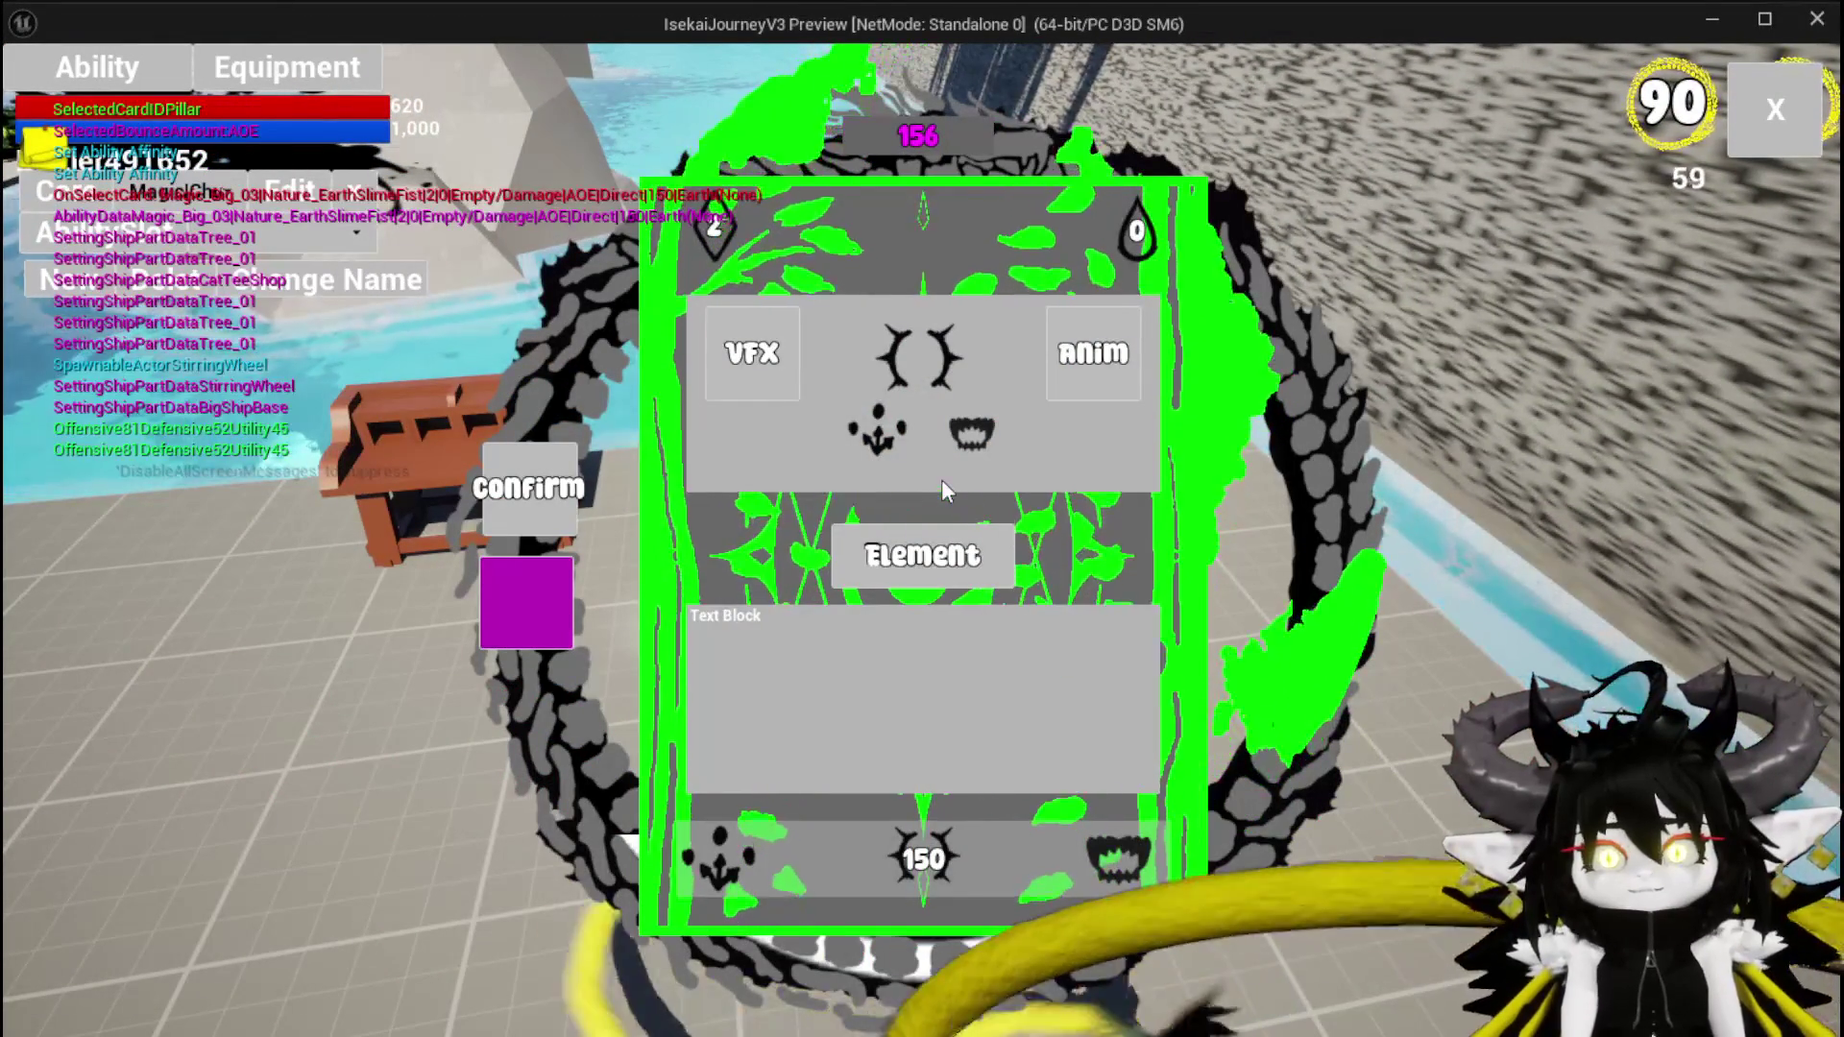
# Give the card the Petrify status and Summon type, then confirm it
pyautogui.click(1121, 828)
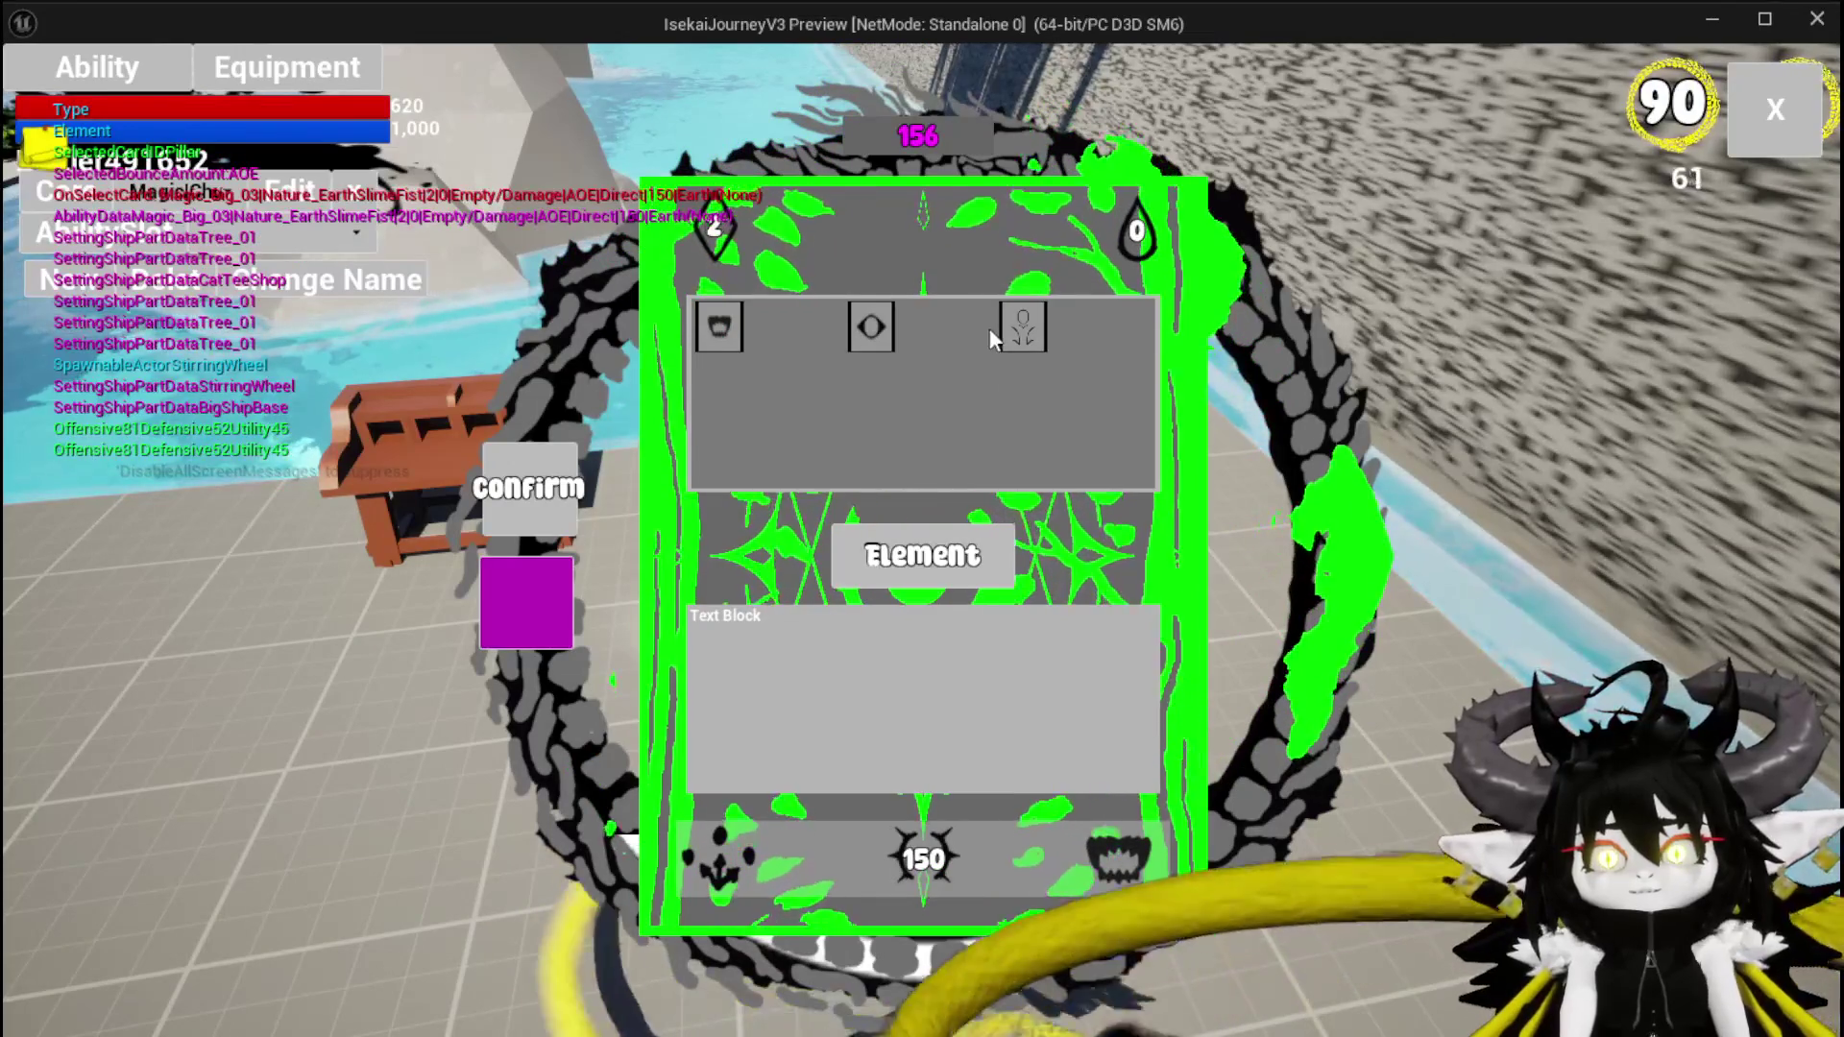
pyautogui.click(832, 326)
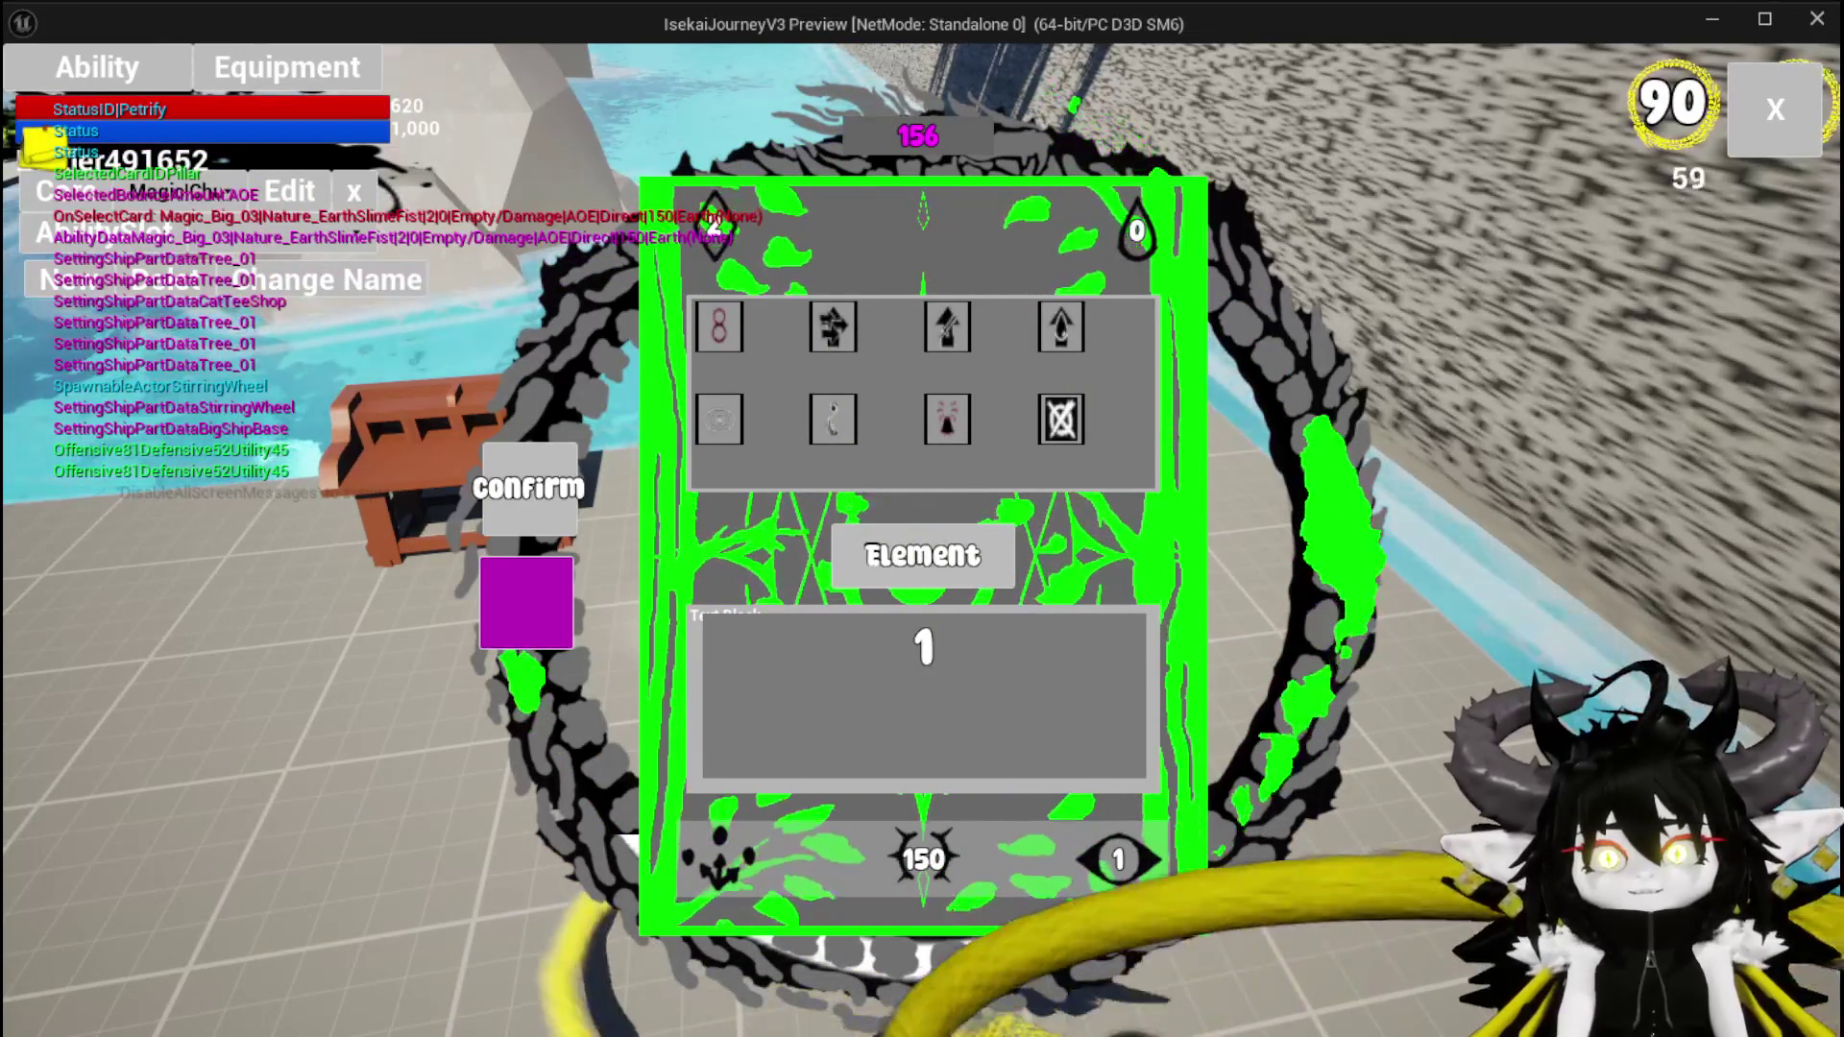
pyautogui.click(1150, 799)
pyautogui.click(1122, 850)
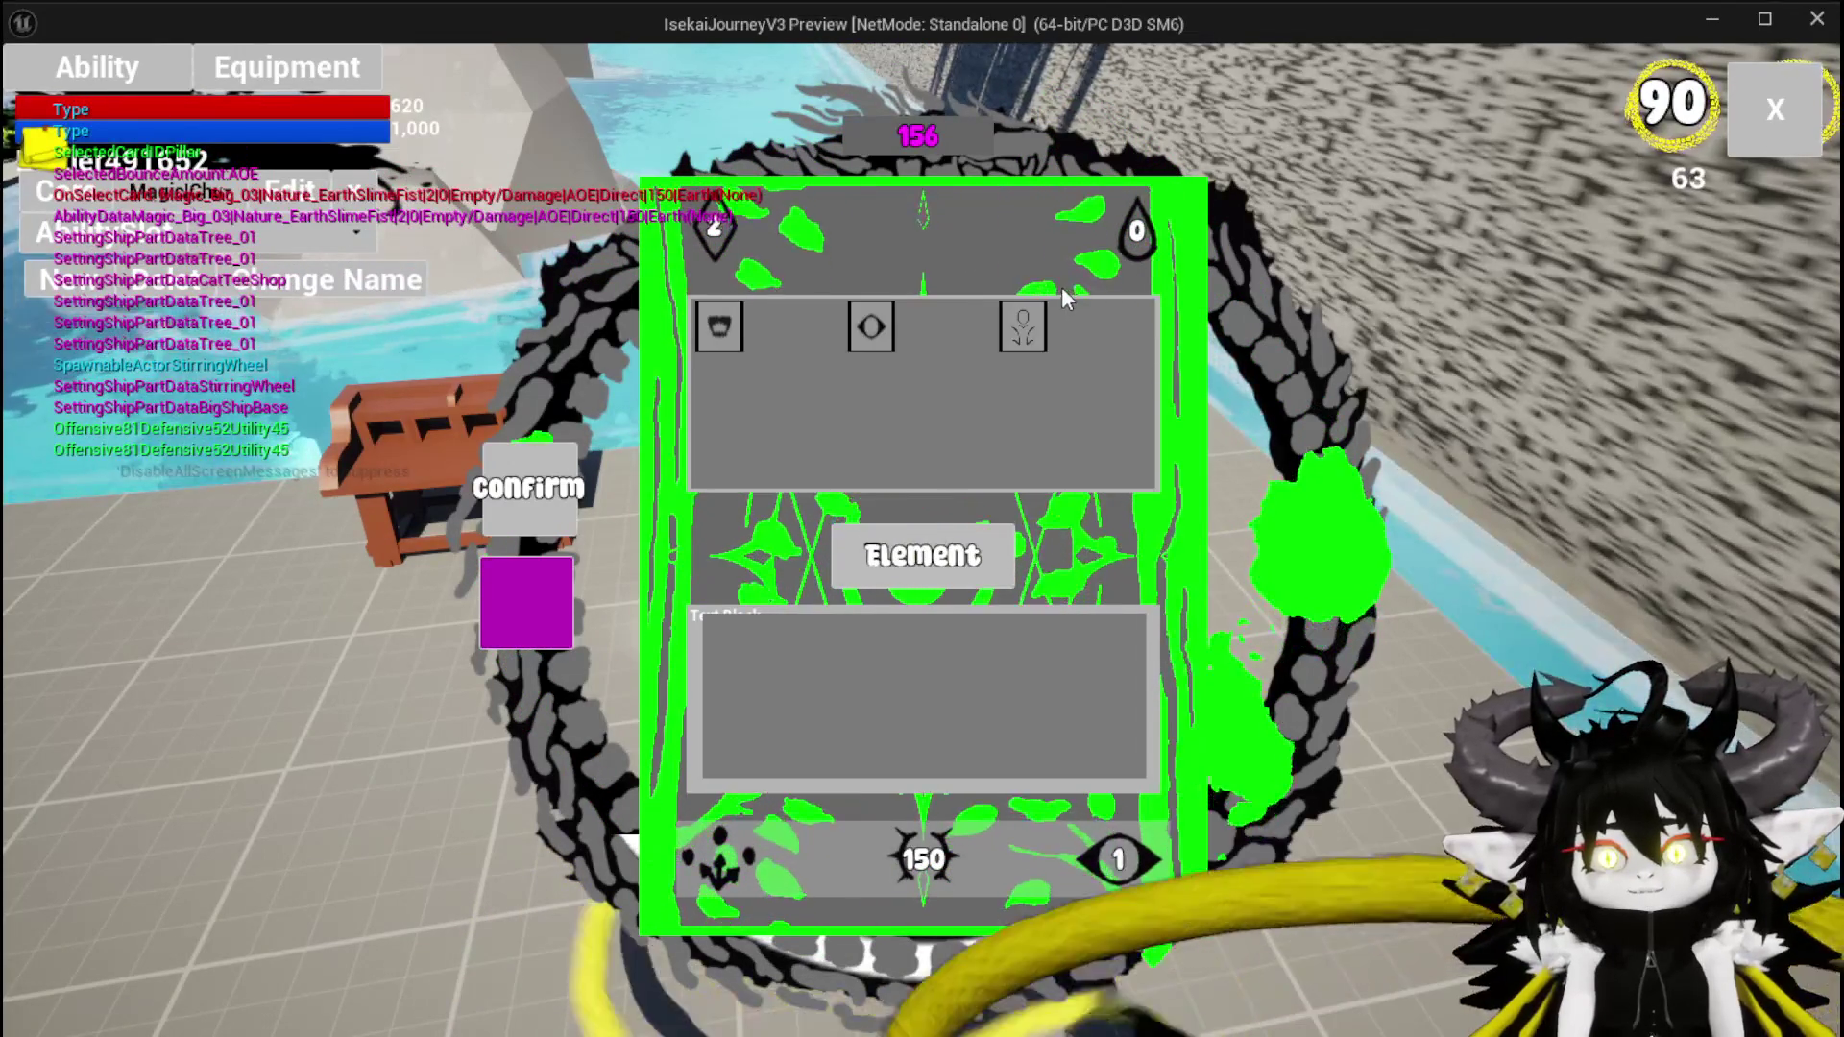
pyautogui.click(1091, 326)
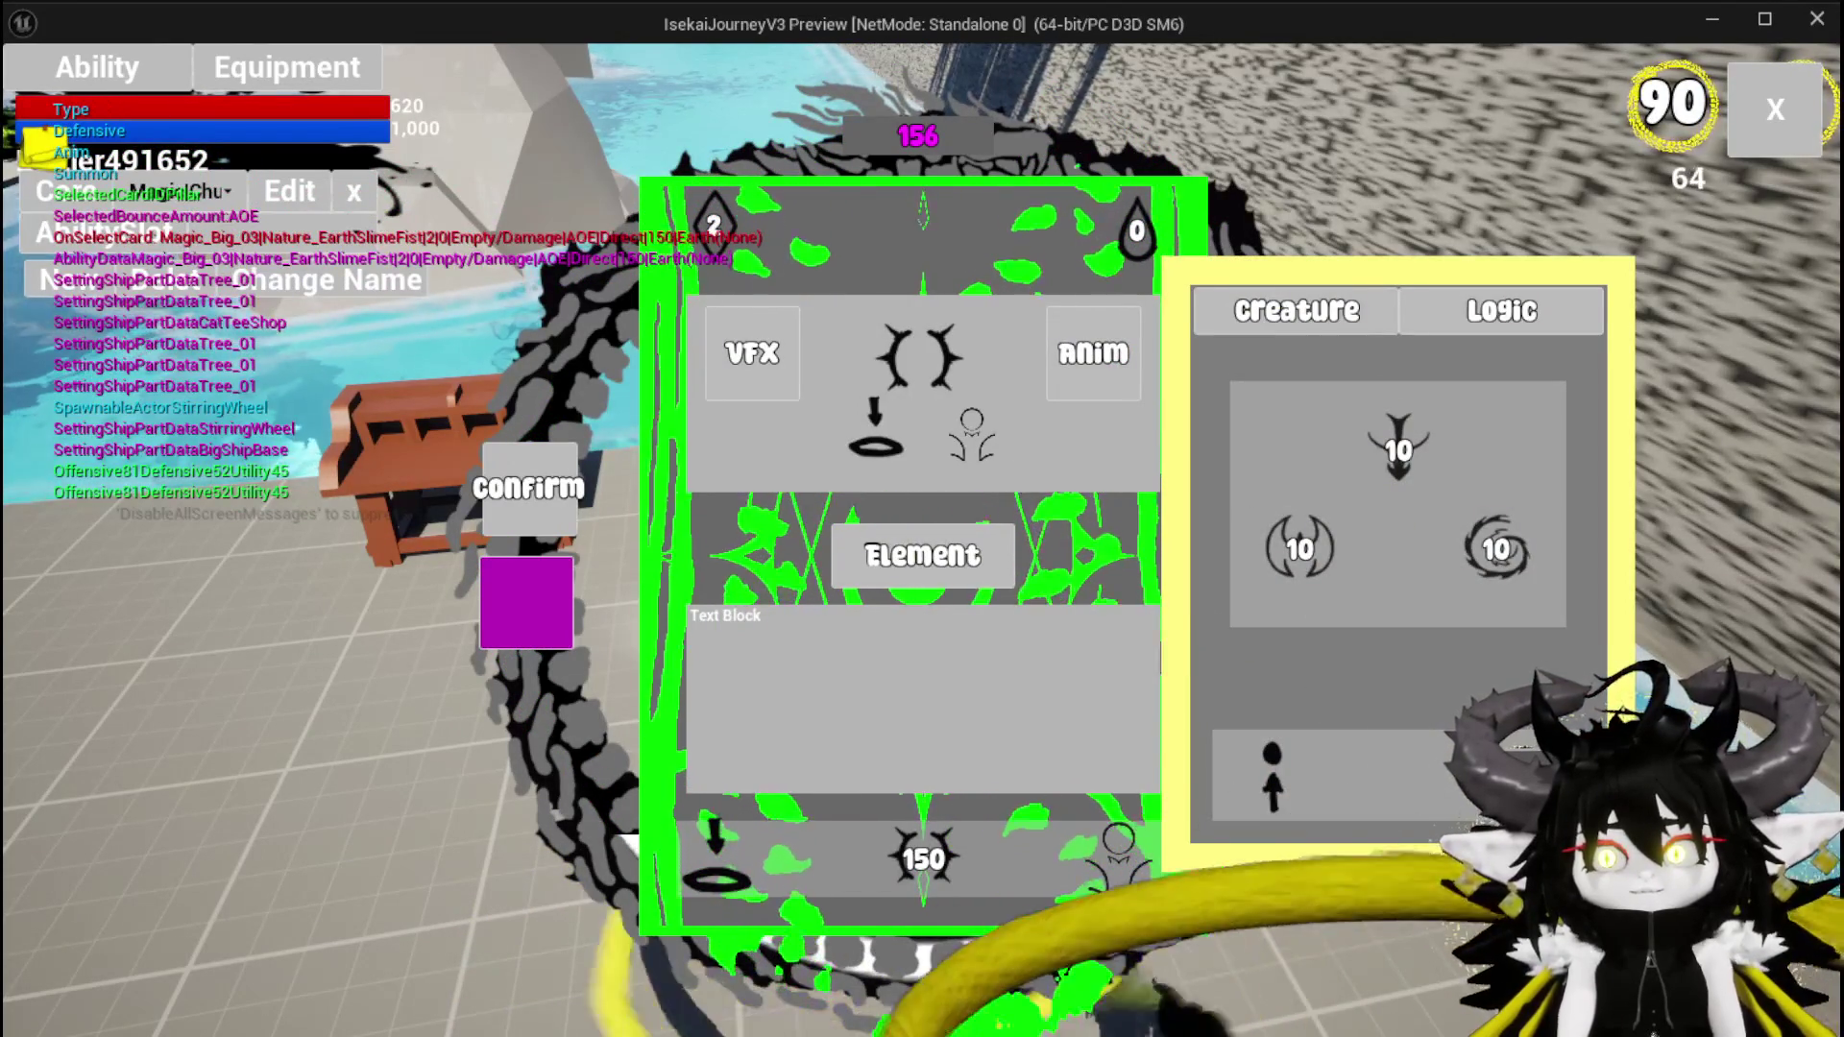
pyautogui.click(516, 540)
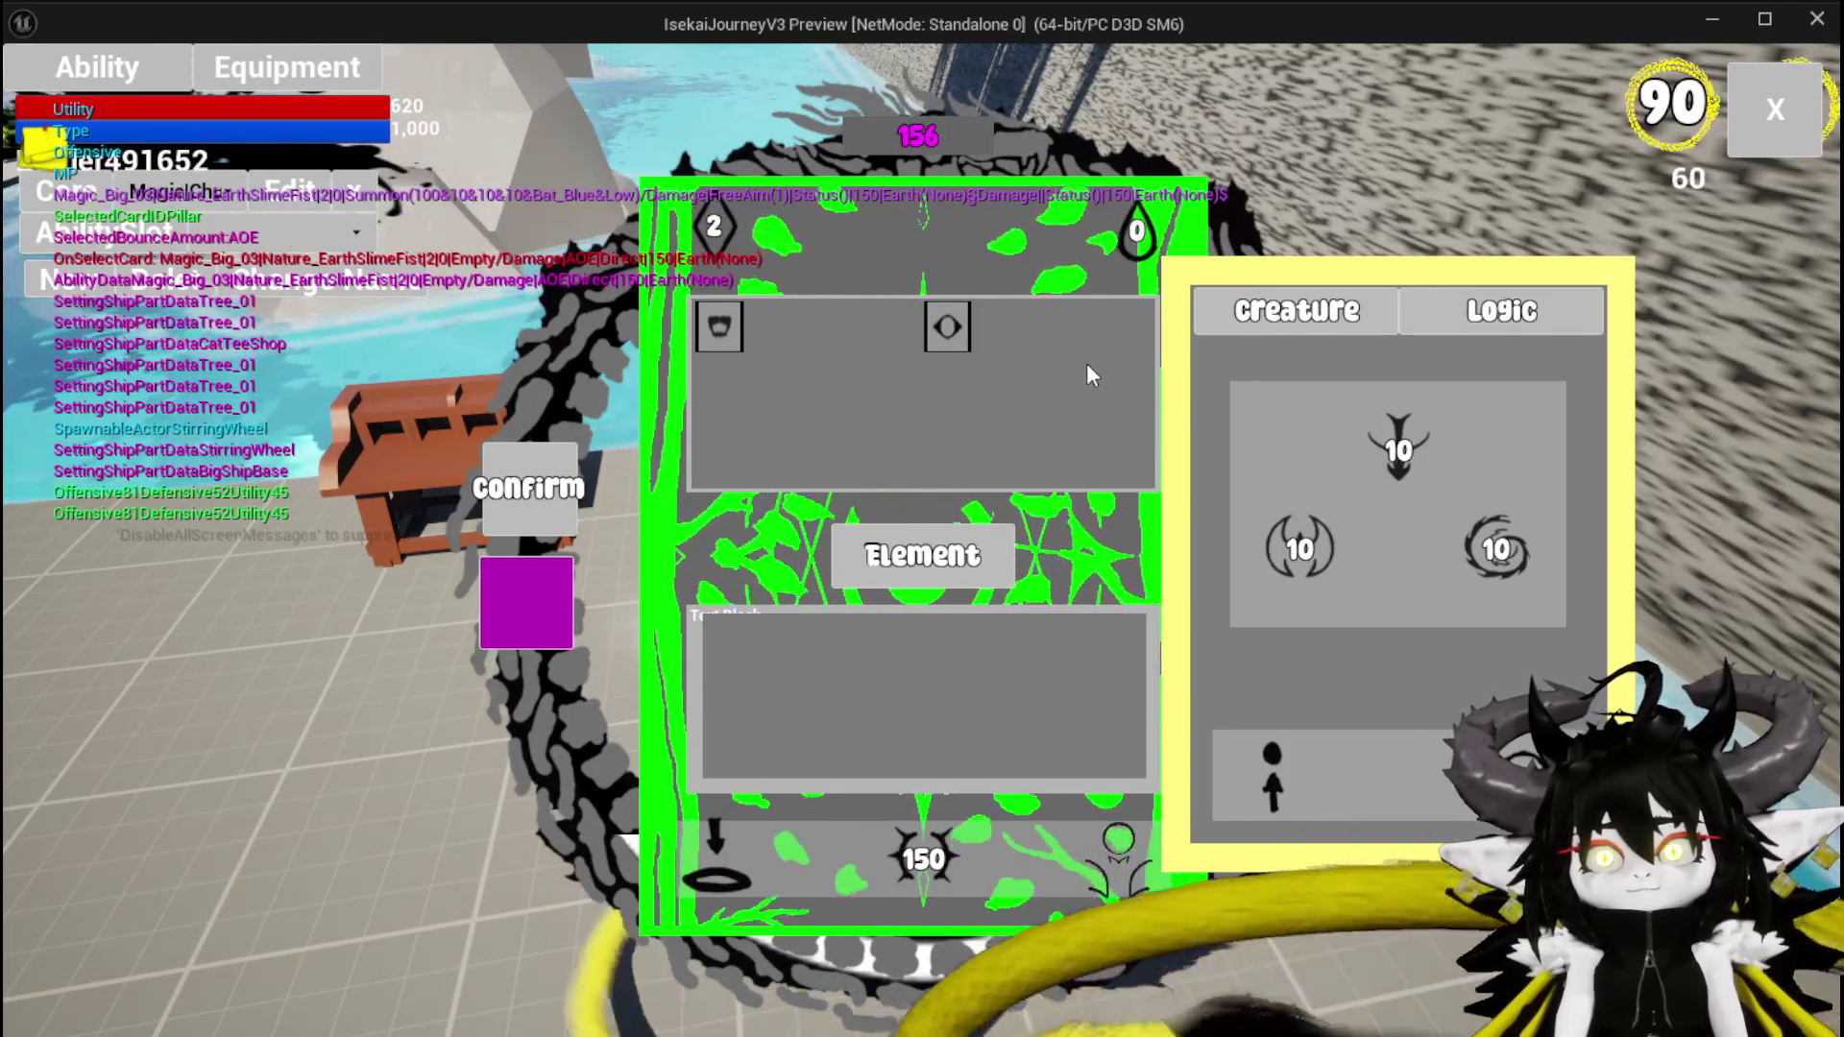
# Choose the direct-hit targeting option, then close the game preview with Esc
pyautogui.moveTo(711, 336)
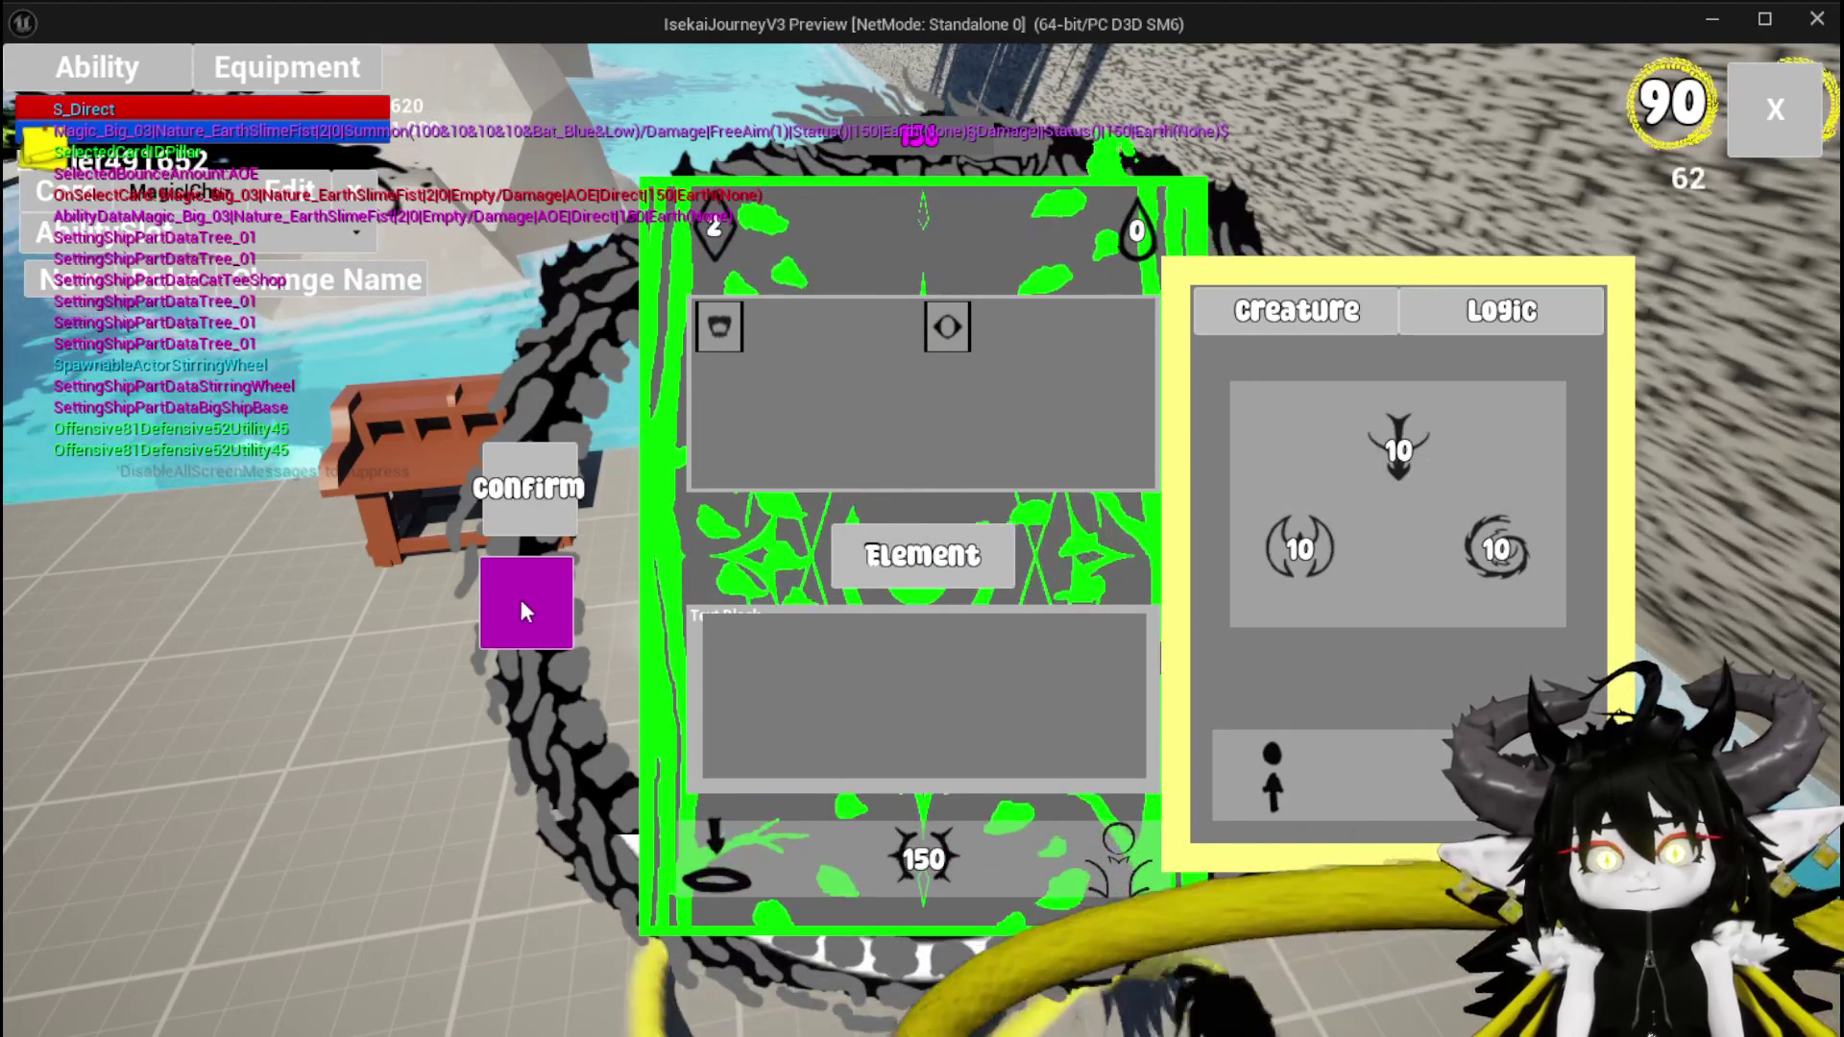
pyautogui.click(516, 599)
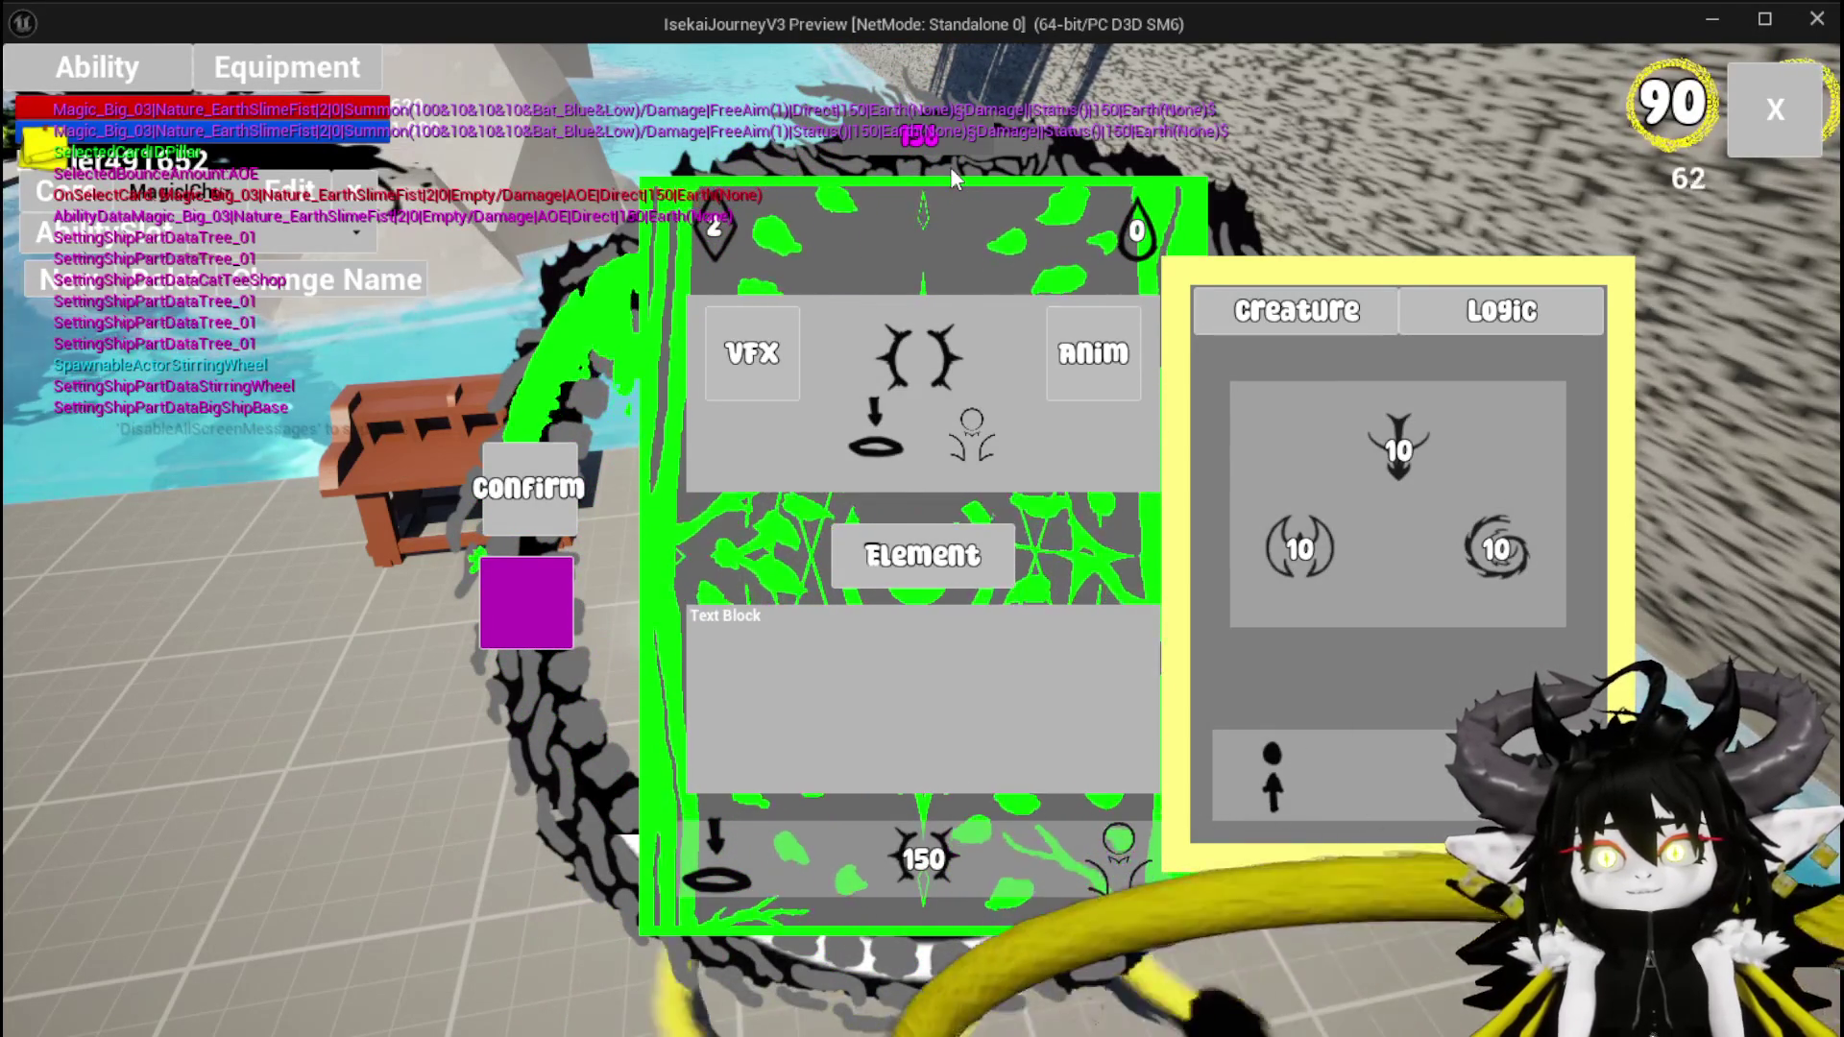
pyautogui.press('Escape')
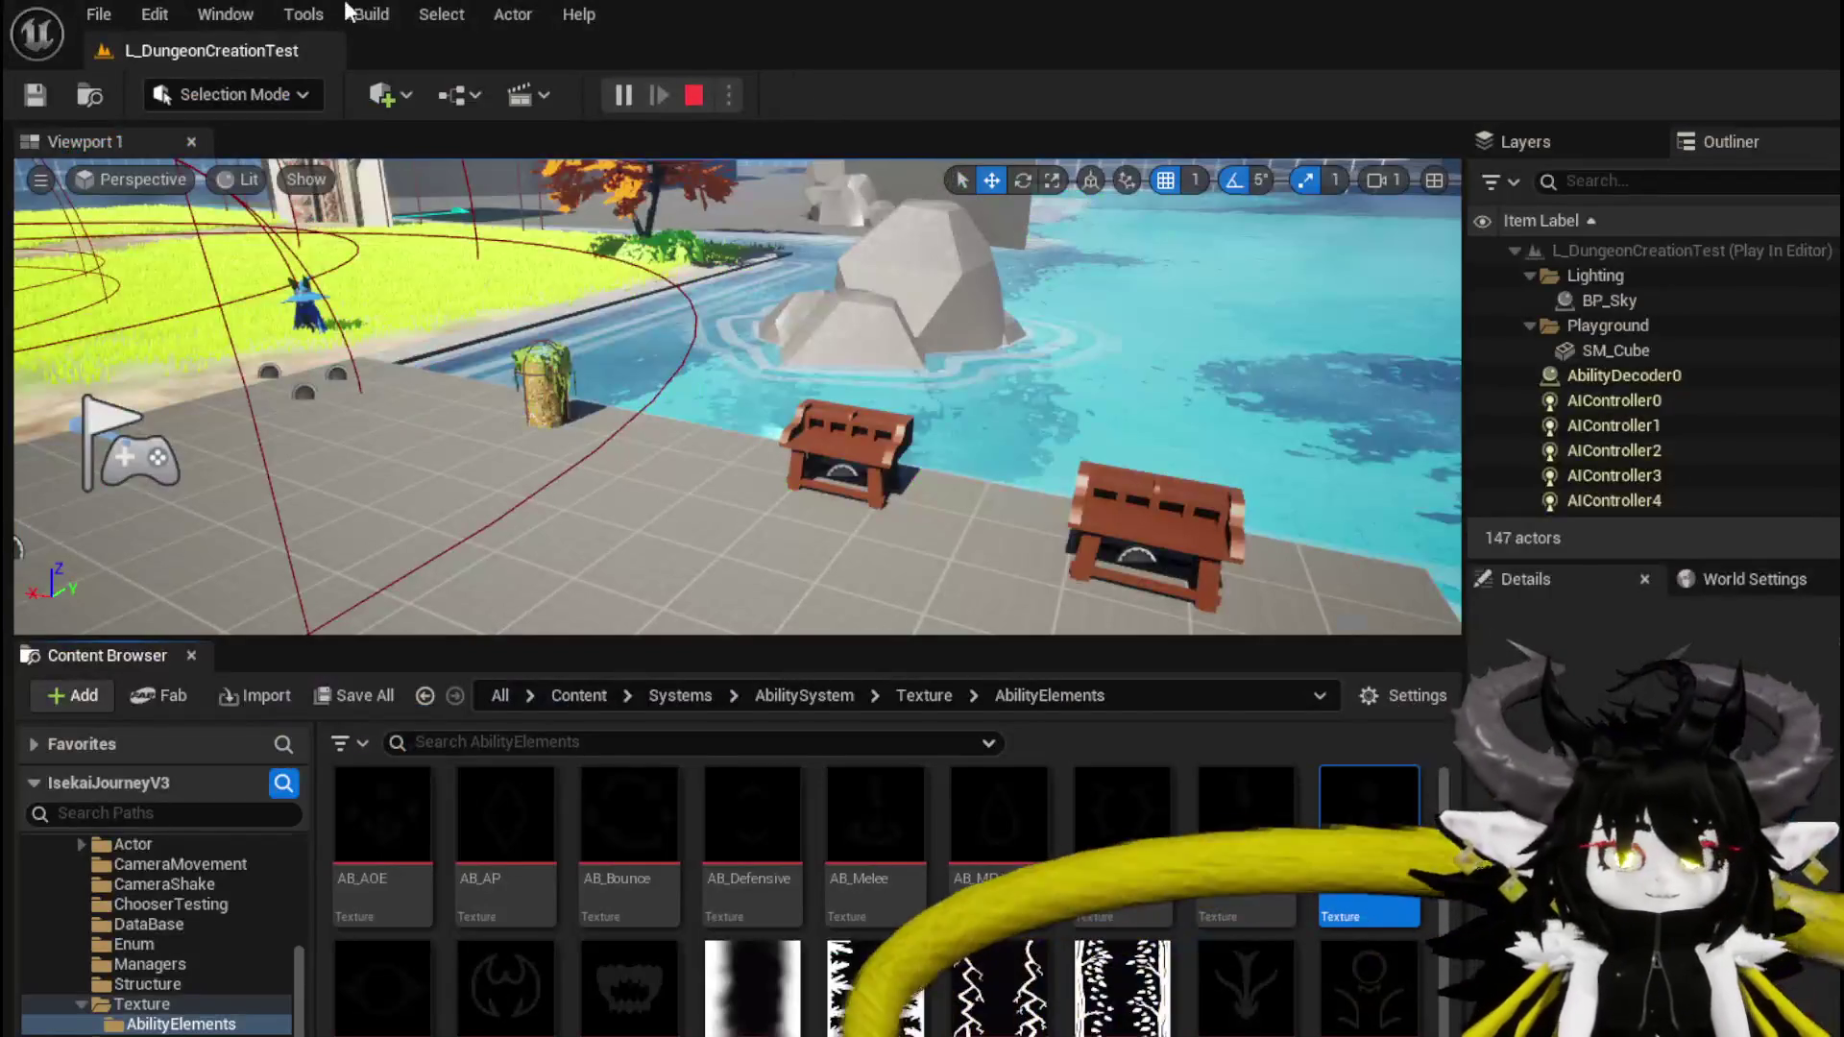
# Save the level and switch to the AbilityWorkBenchUI blueprint's function list
pyautogui.click(51, 96)
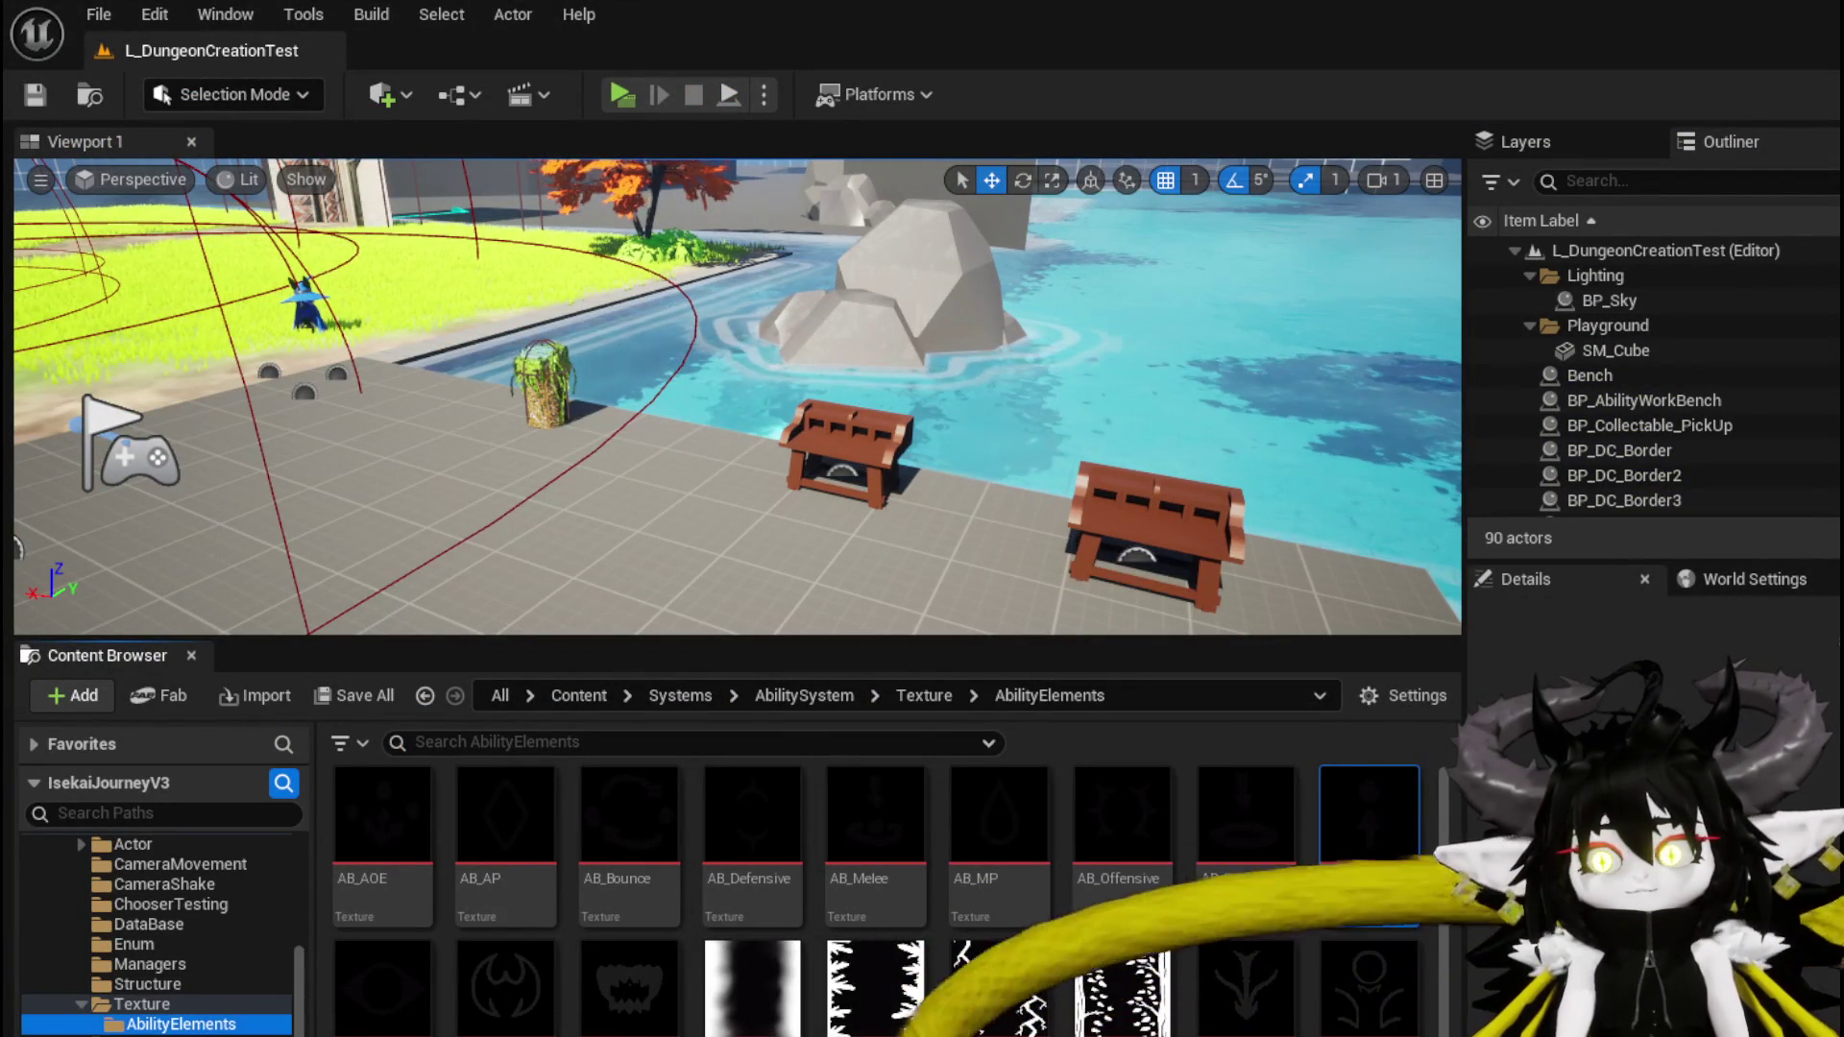
pyautogui.hotkey('alt', 'Tab')
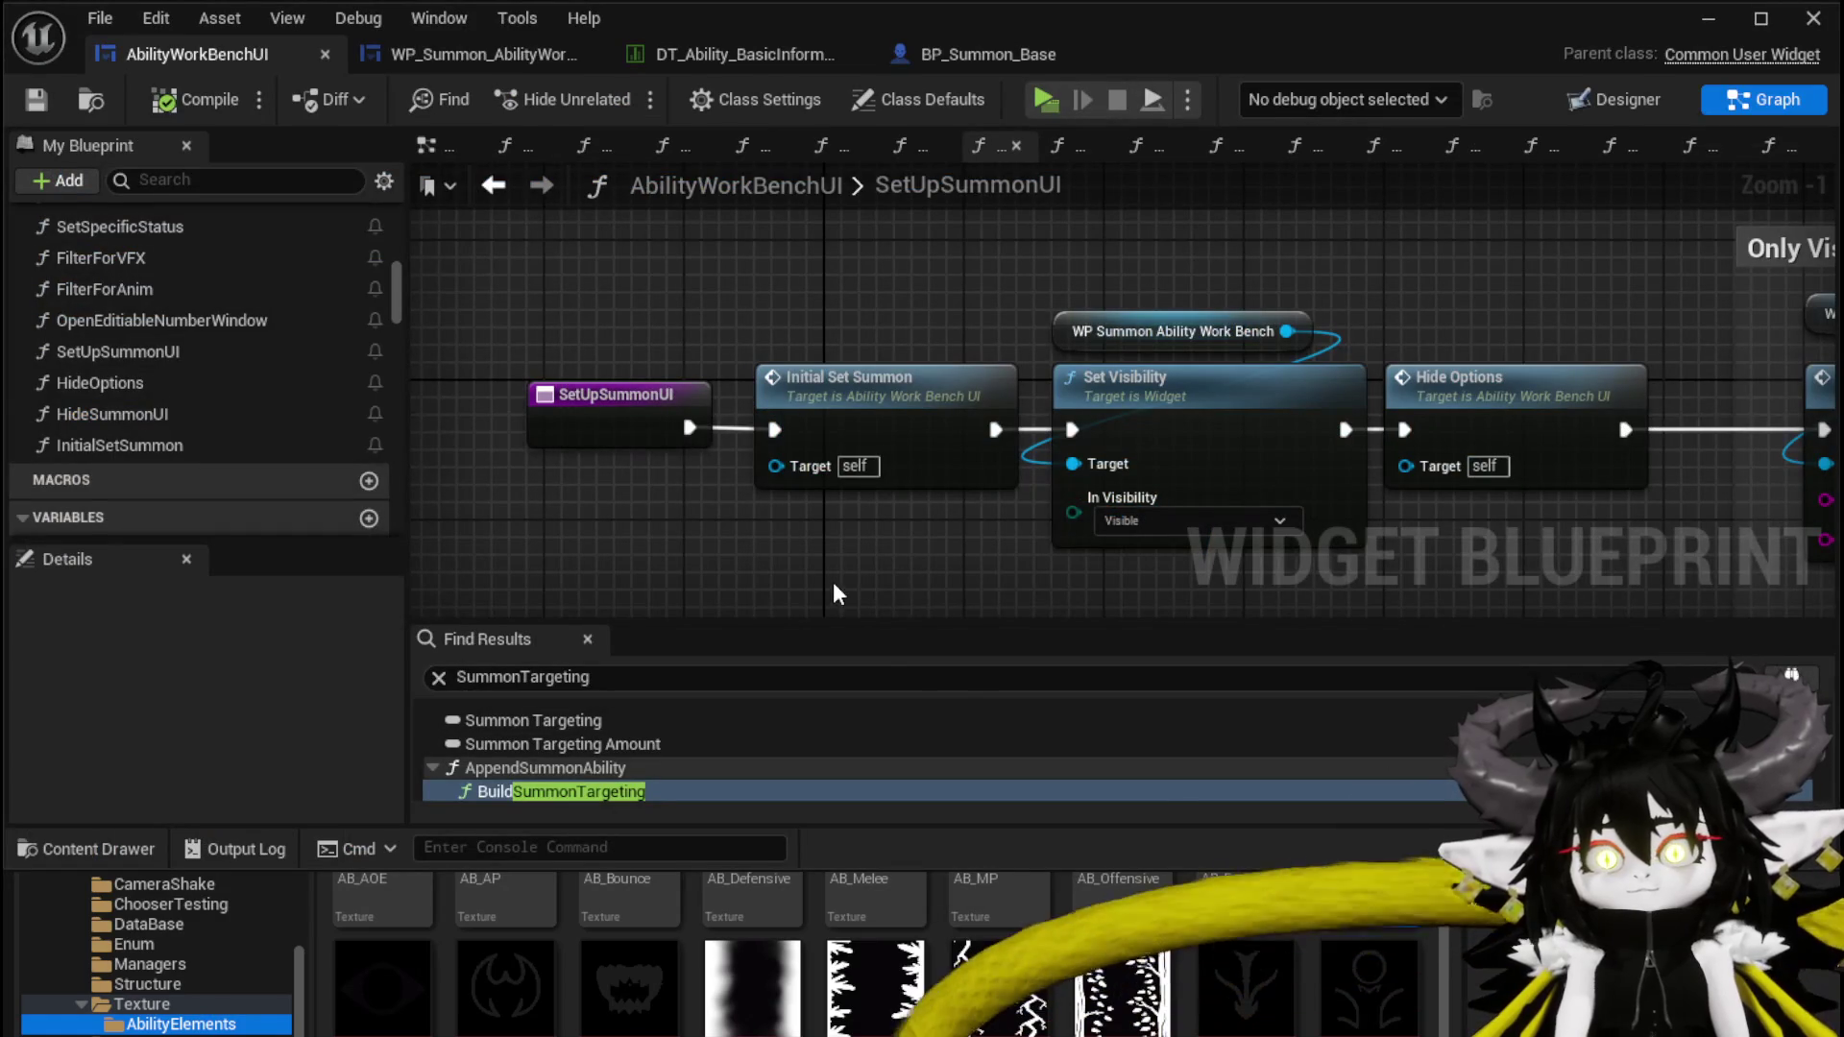
pyautogui.scroll(3, 194, 370)
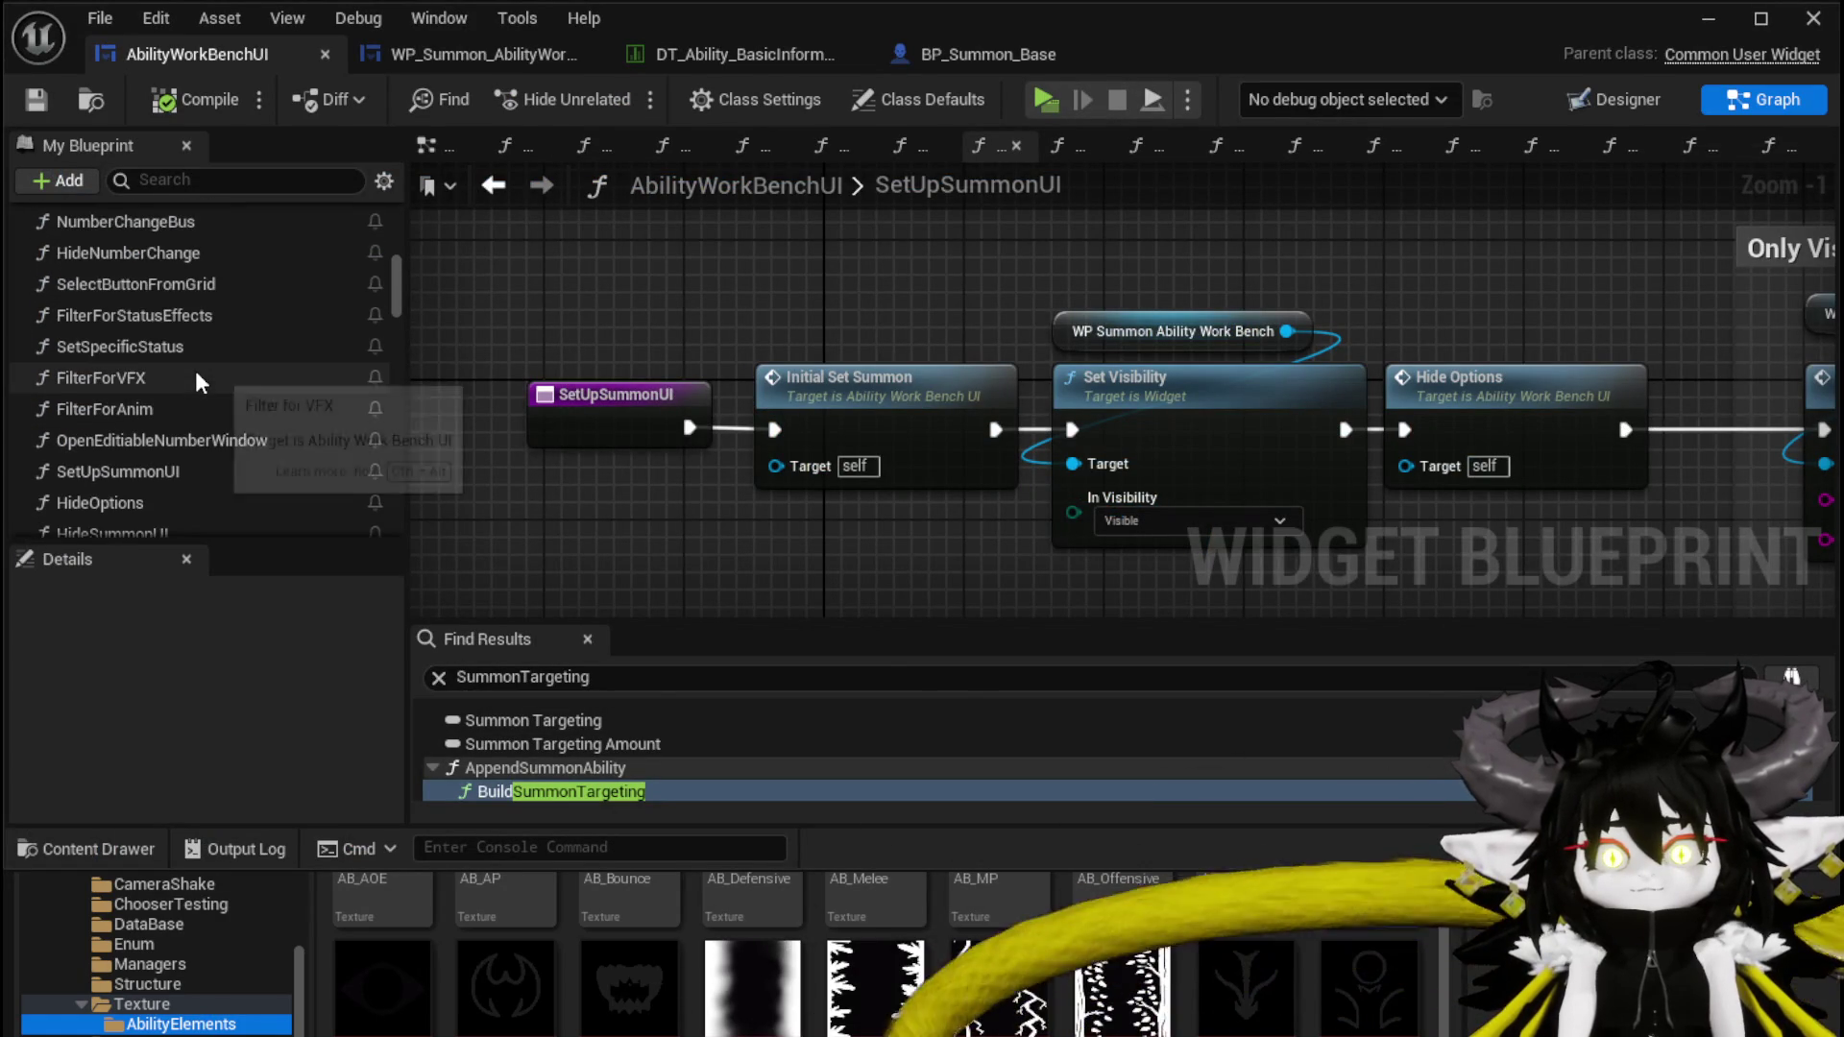
pyautogui.scroll(1, 197, 382)
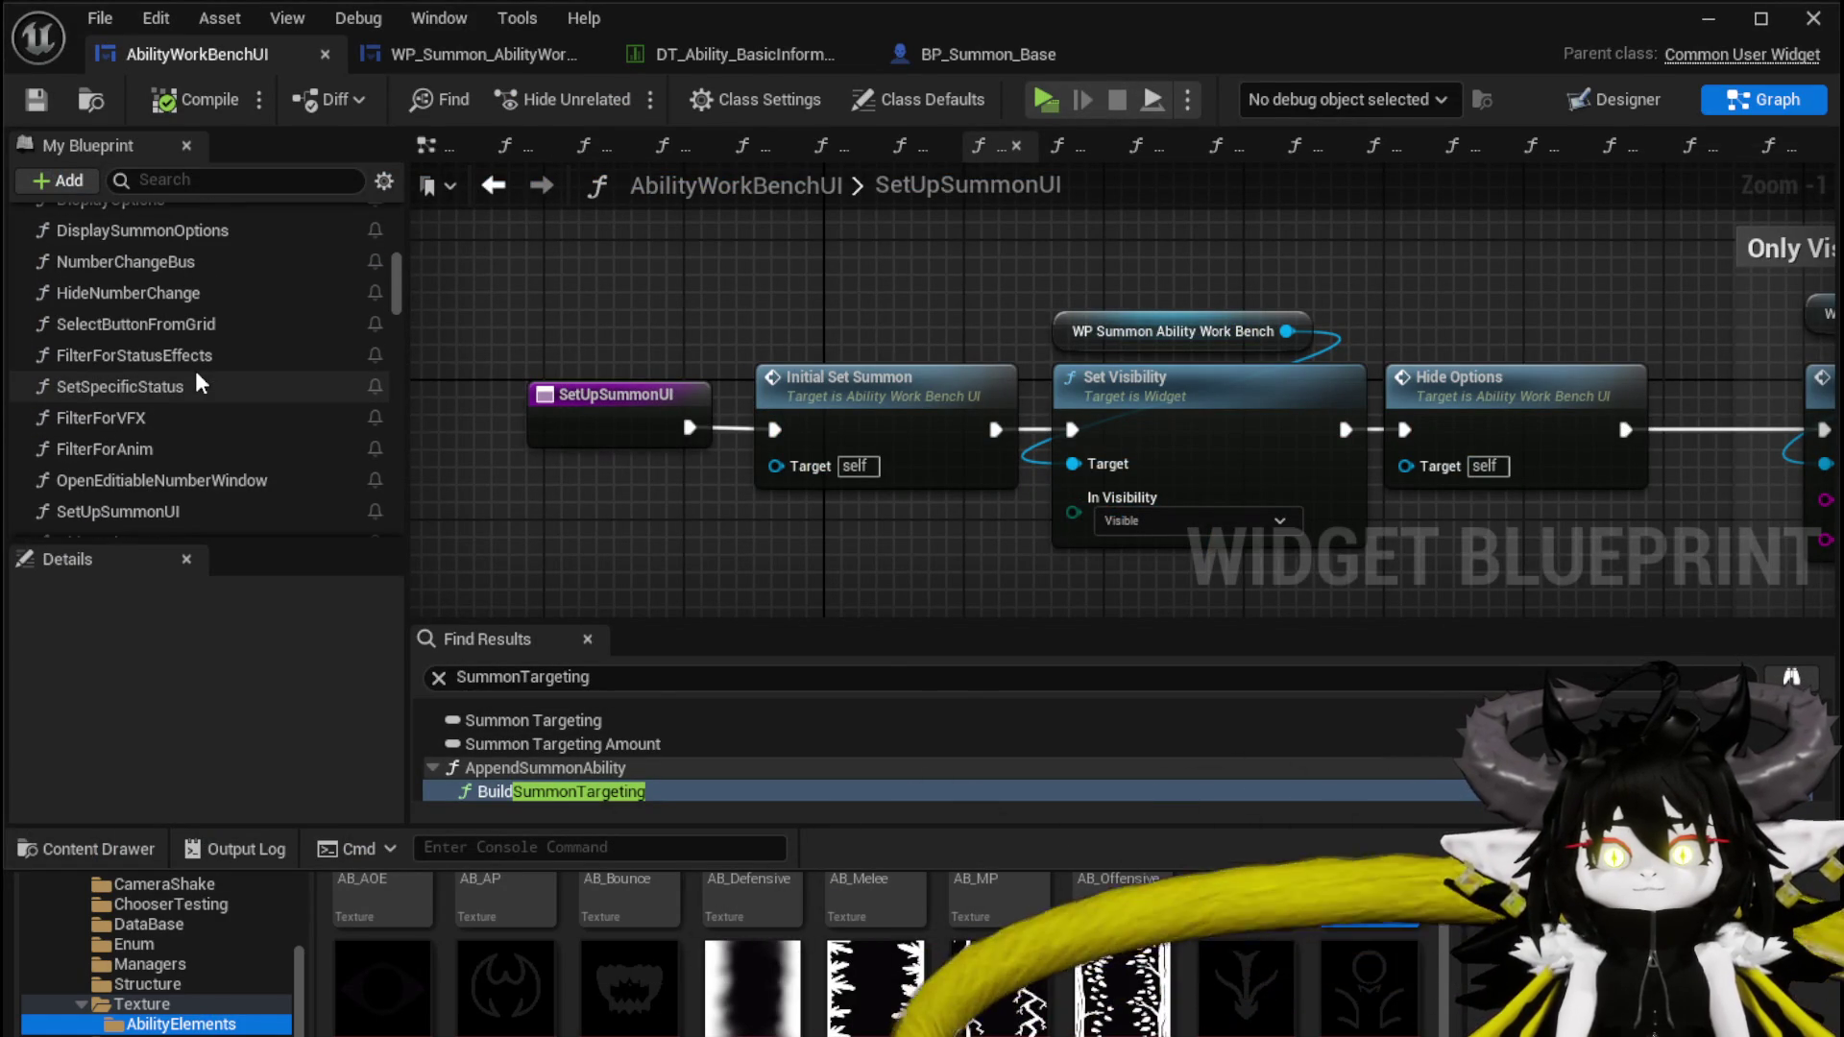
pyautogui.scroll(1, 196, 380)
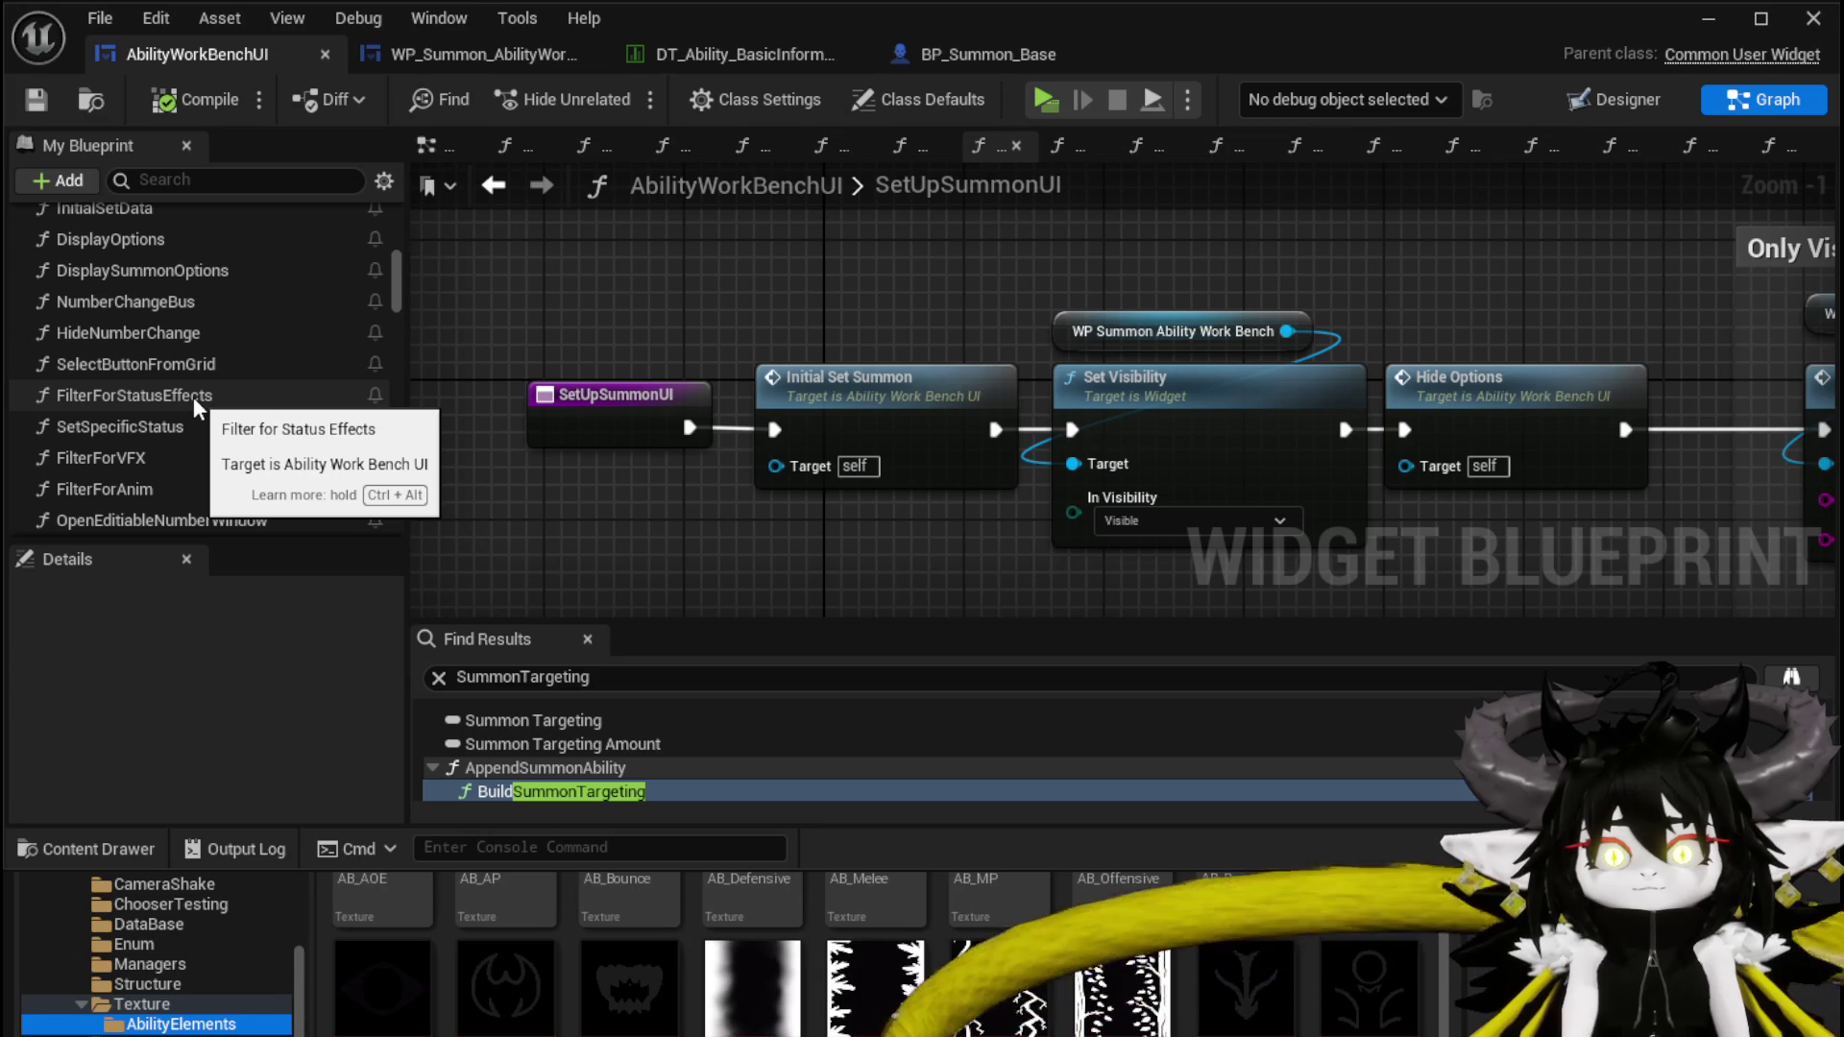
pyautogui.scroll(5, 290, 409)
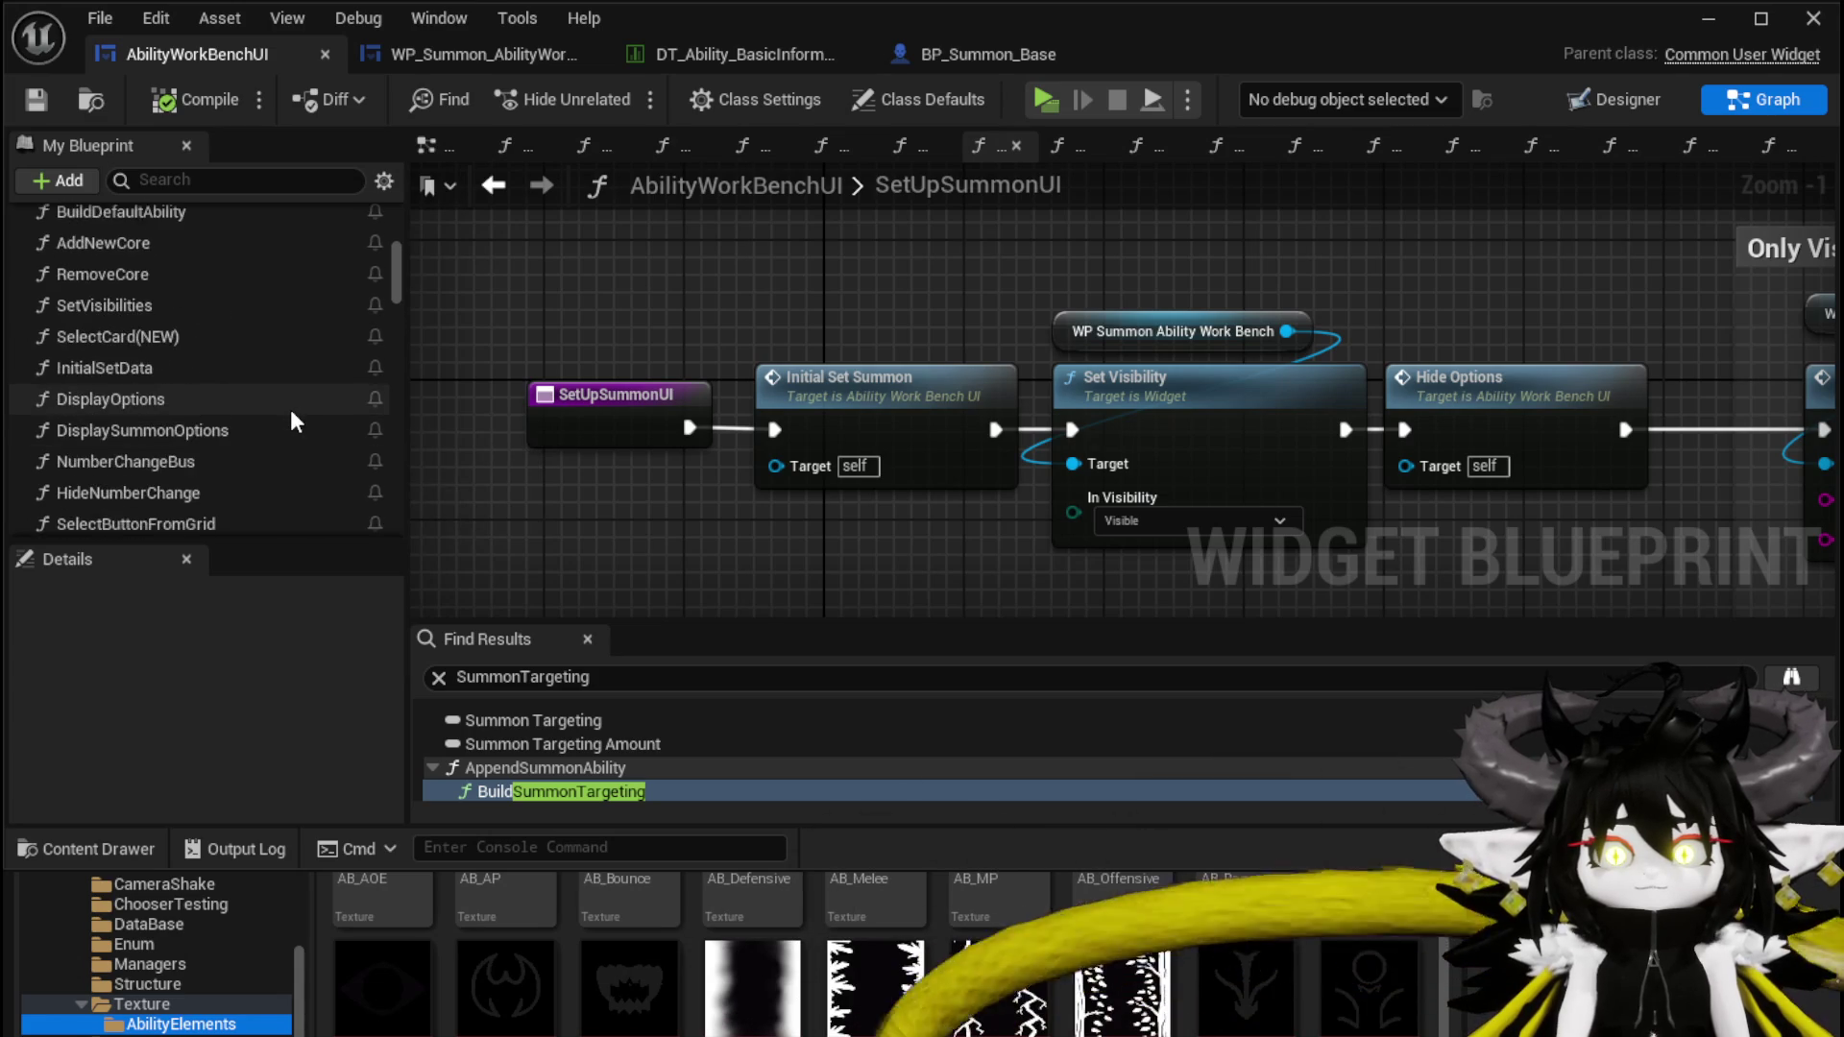
pyautogui.scroll(-3, 290, 409)
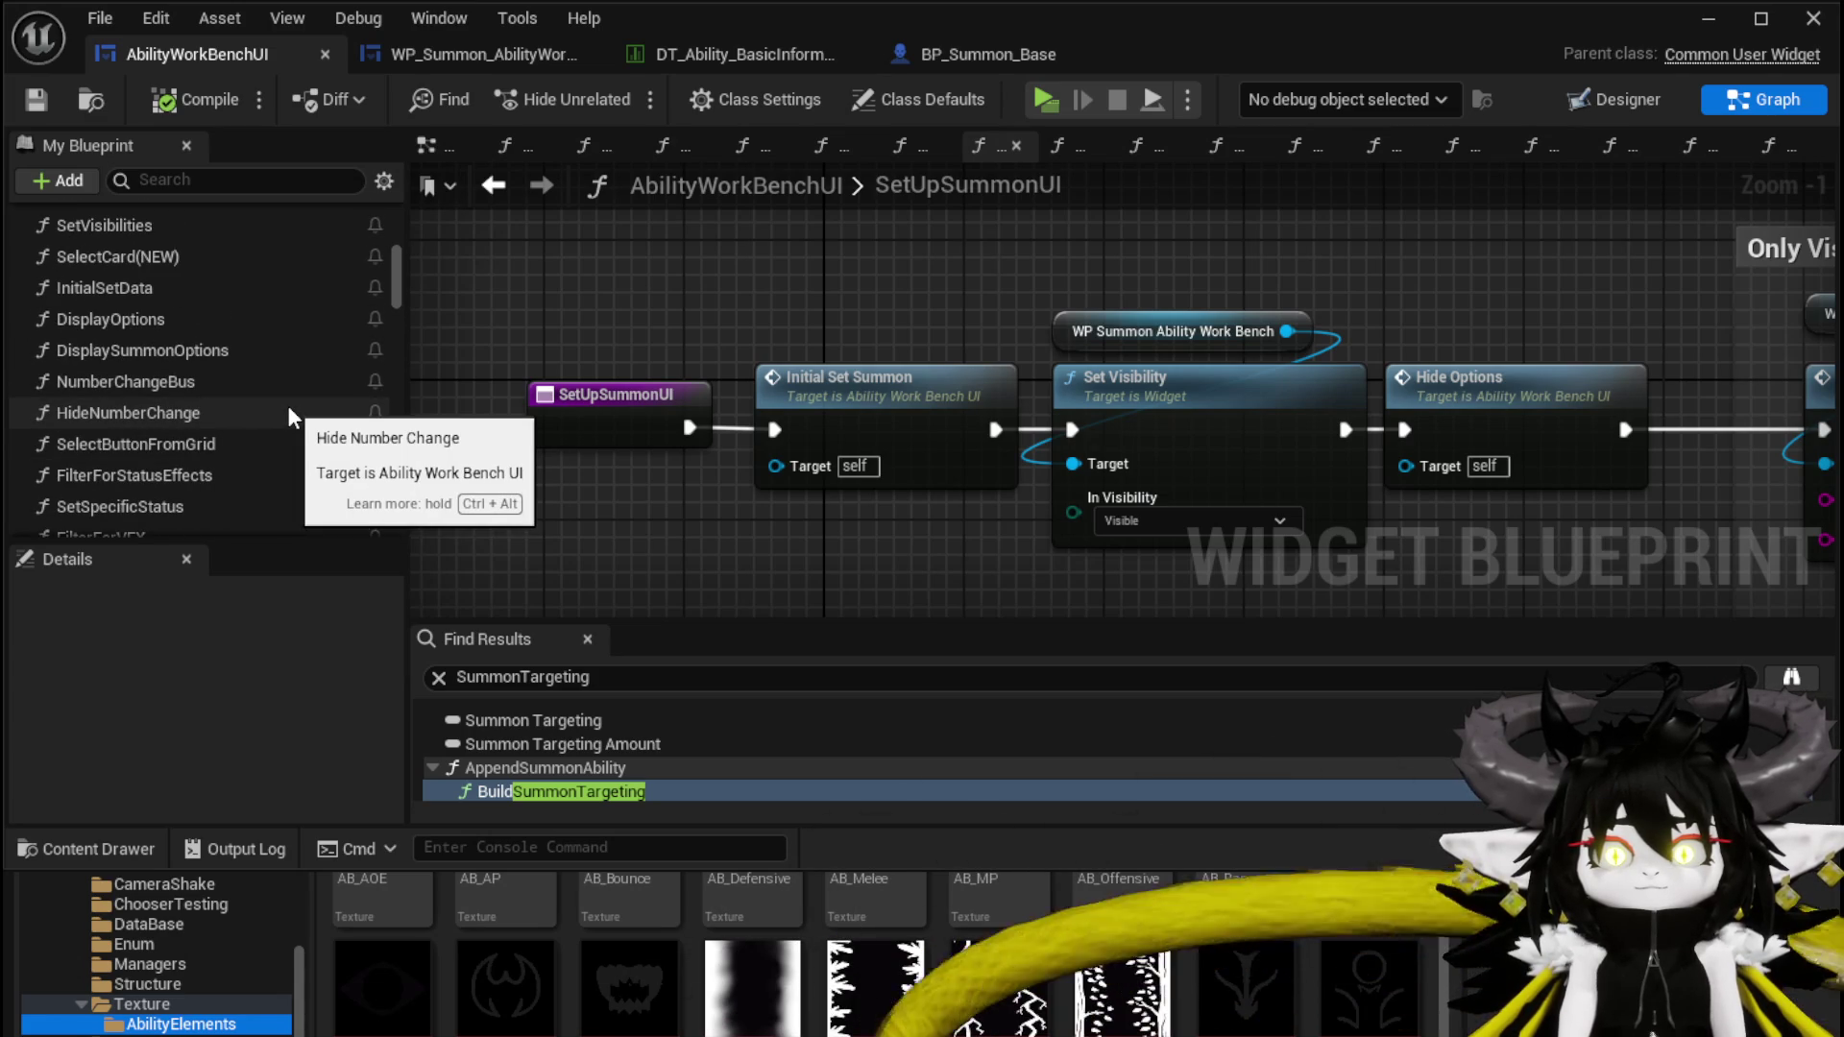
pyautogui.scroll(-1, 286, 405)
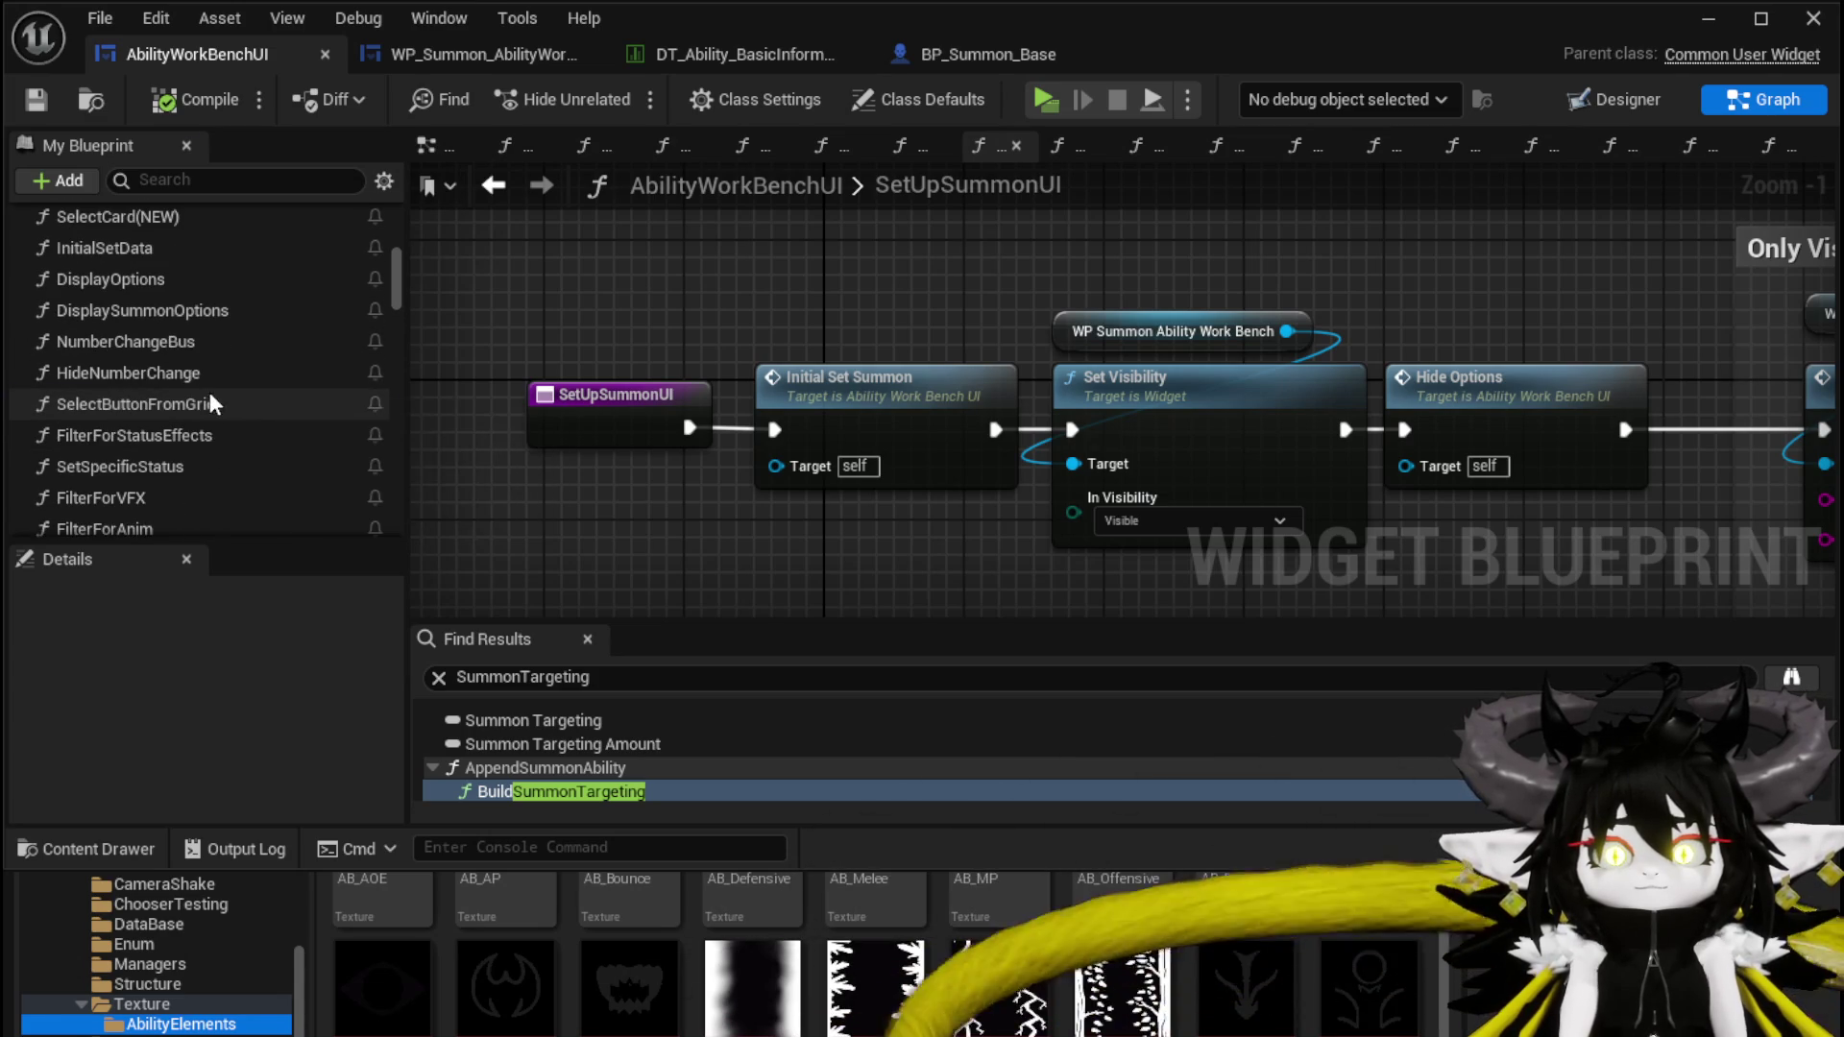
# Open SelectButtonFromGrid and inspect the S_Direct case setting Direct/ Status to Direct
pyautogui.doubleClick(209, 395)
pyautogui.scroll(3, 768, 372)
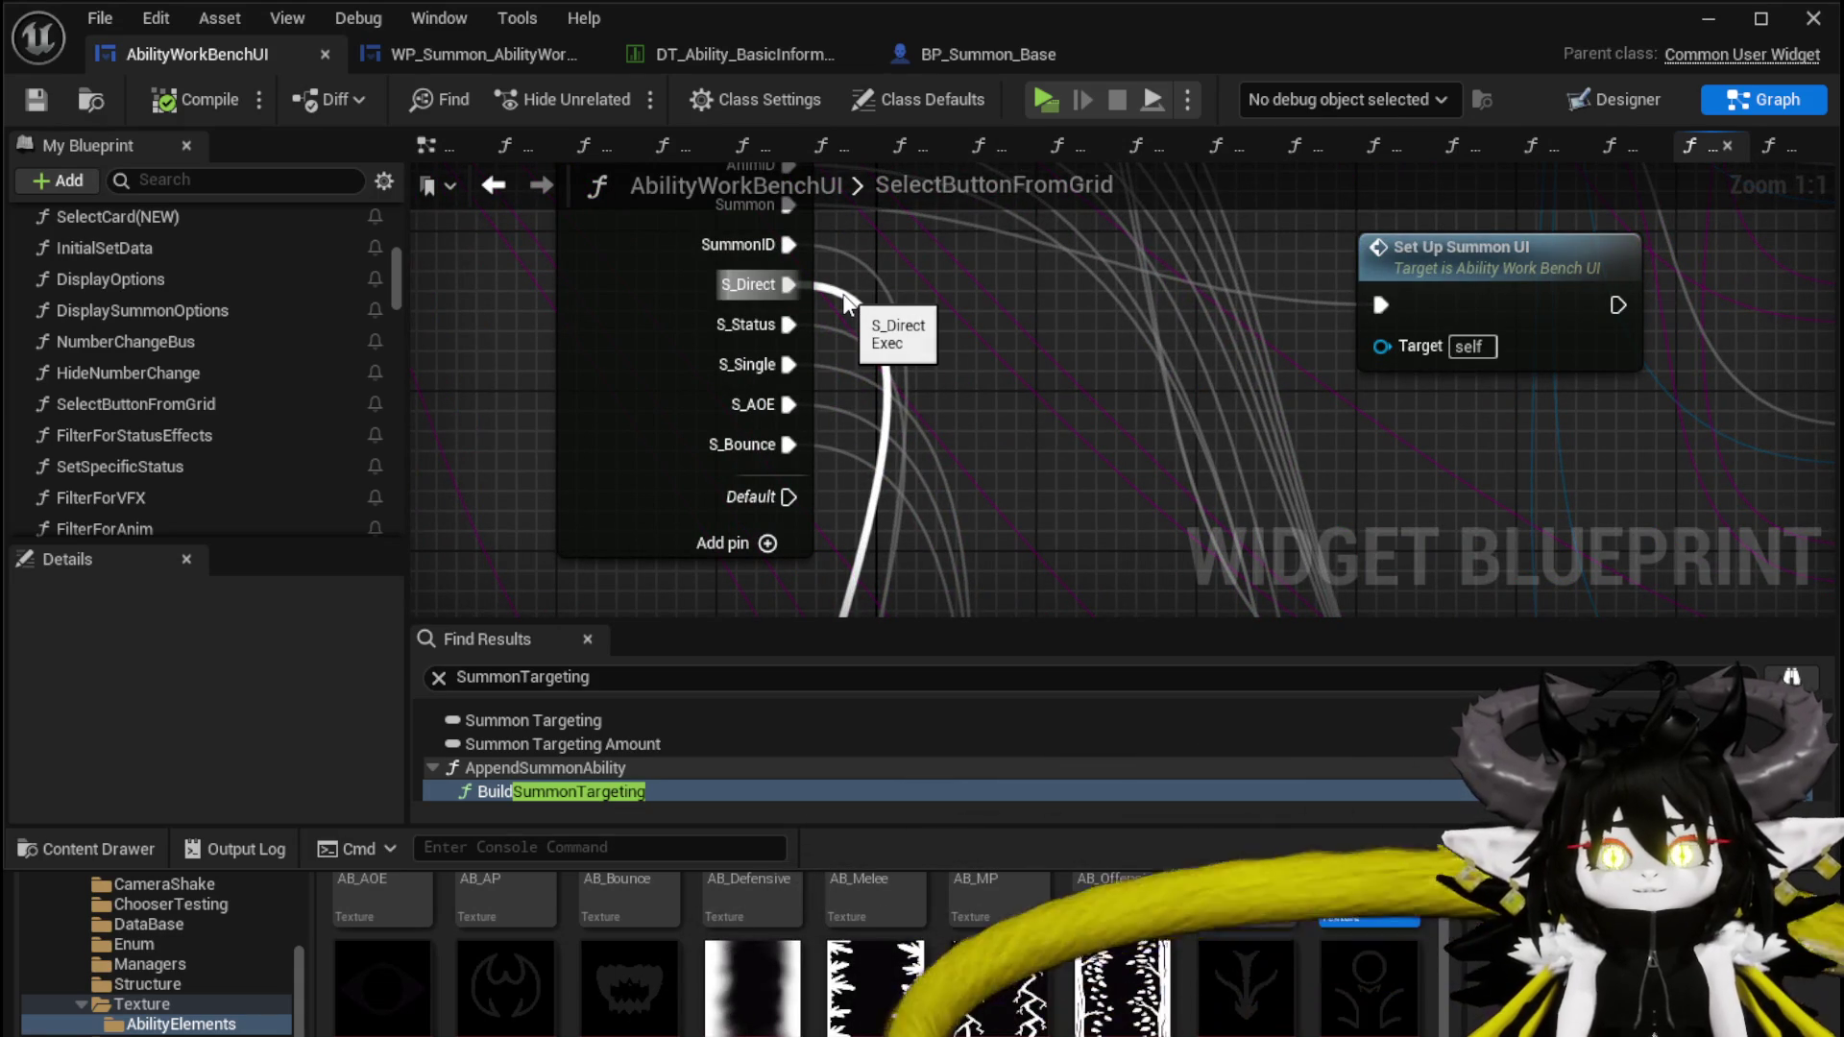
pyautogui.scroll(-4, 848, 302)
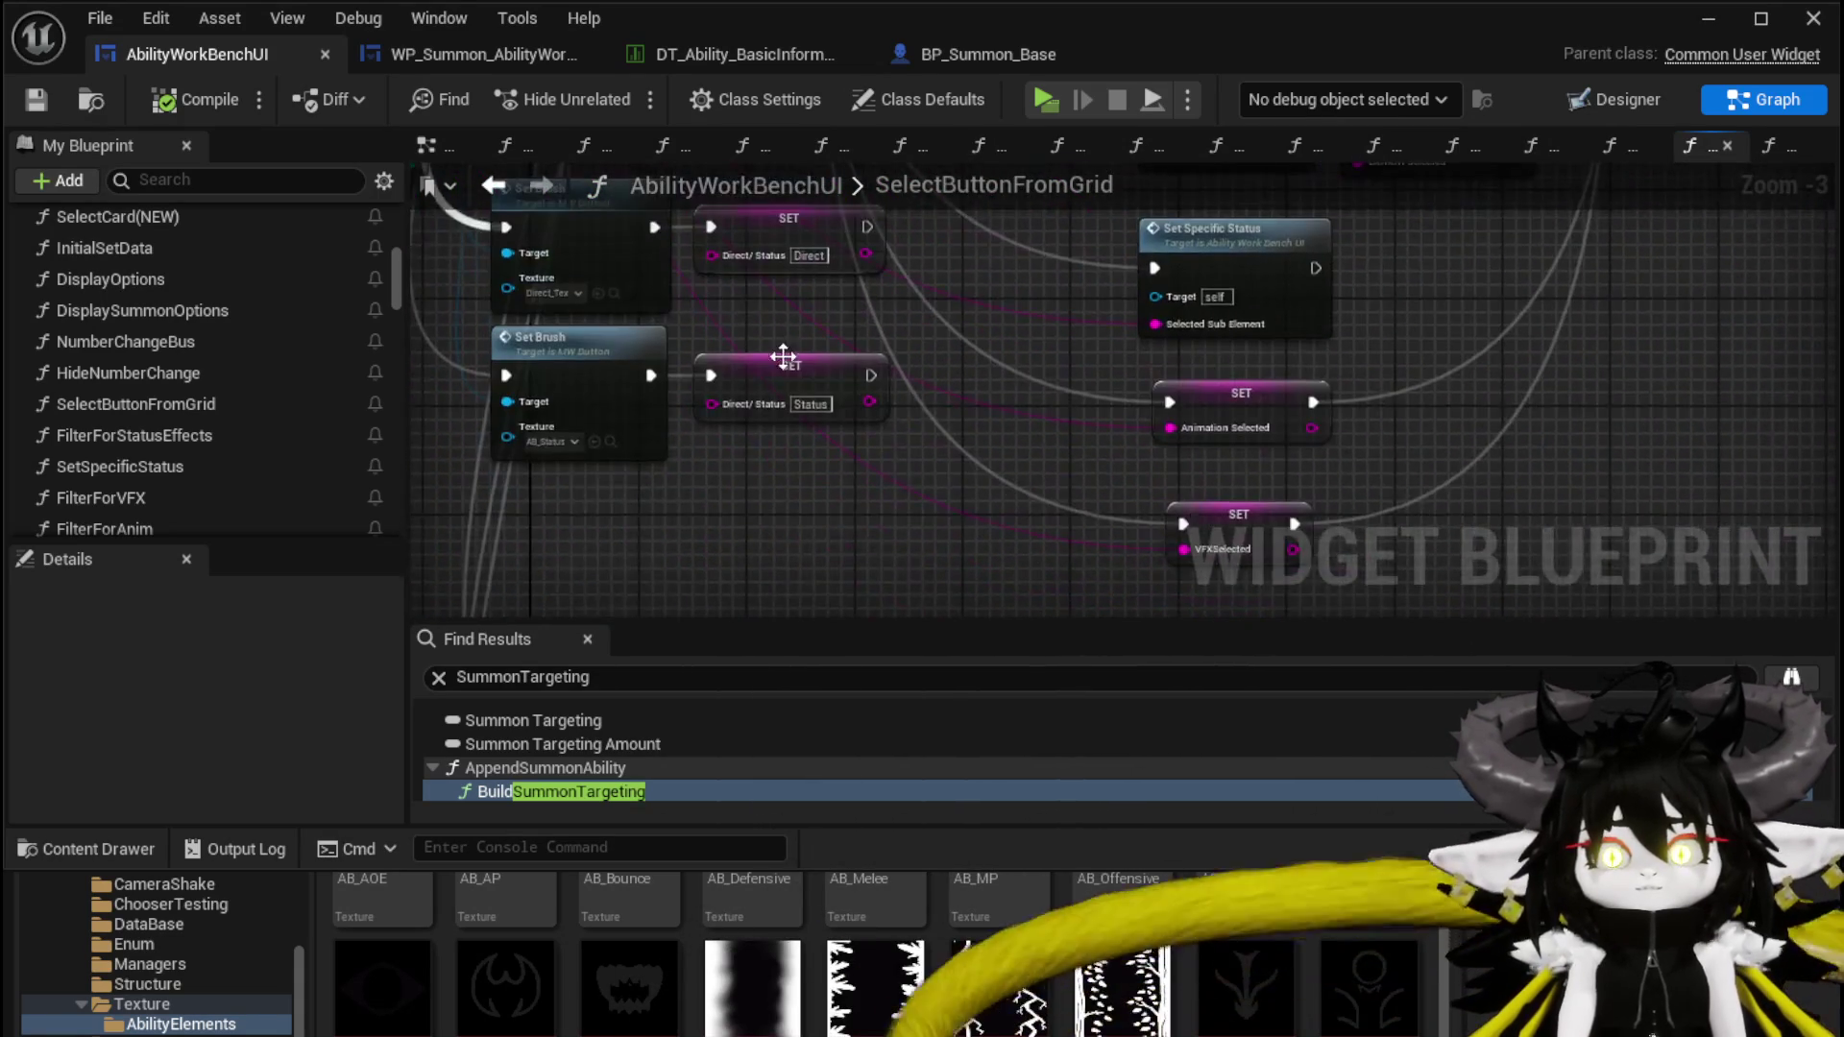
pyautogui.scroll(3, 782, 356)
pyautogui.scroll(-1, 995, 440)
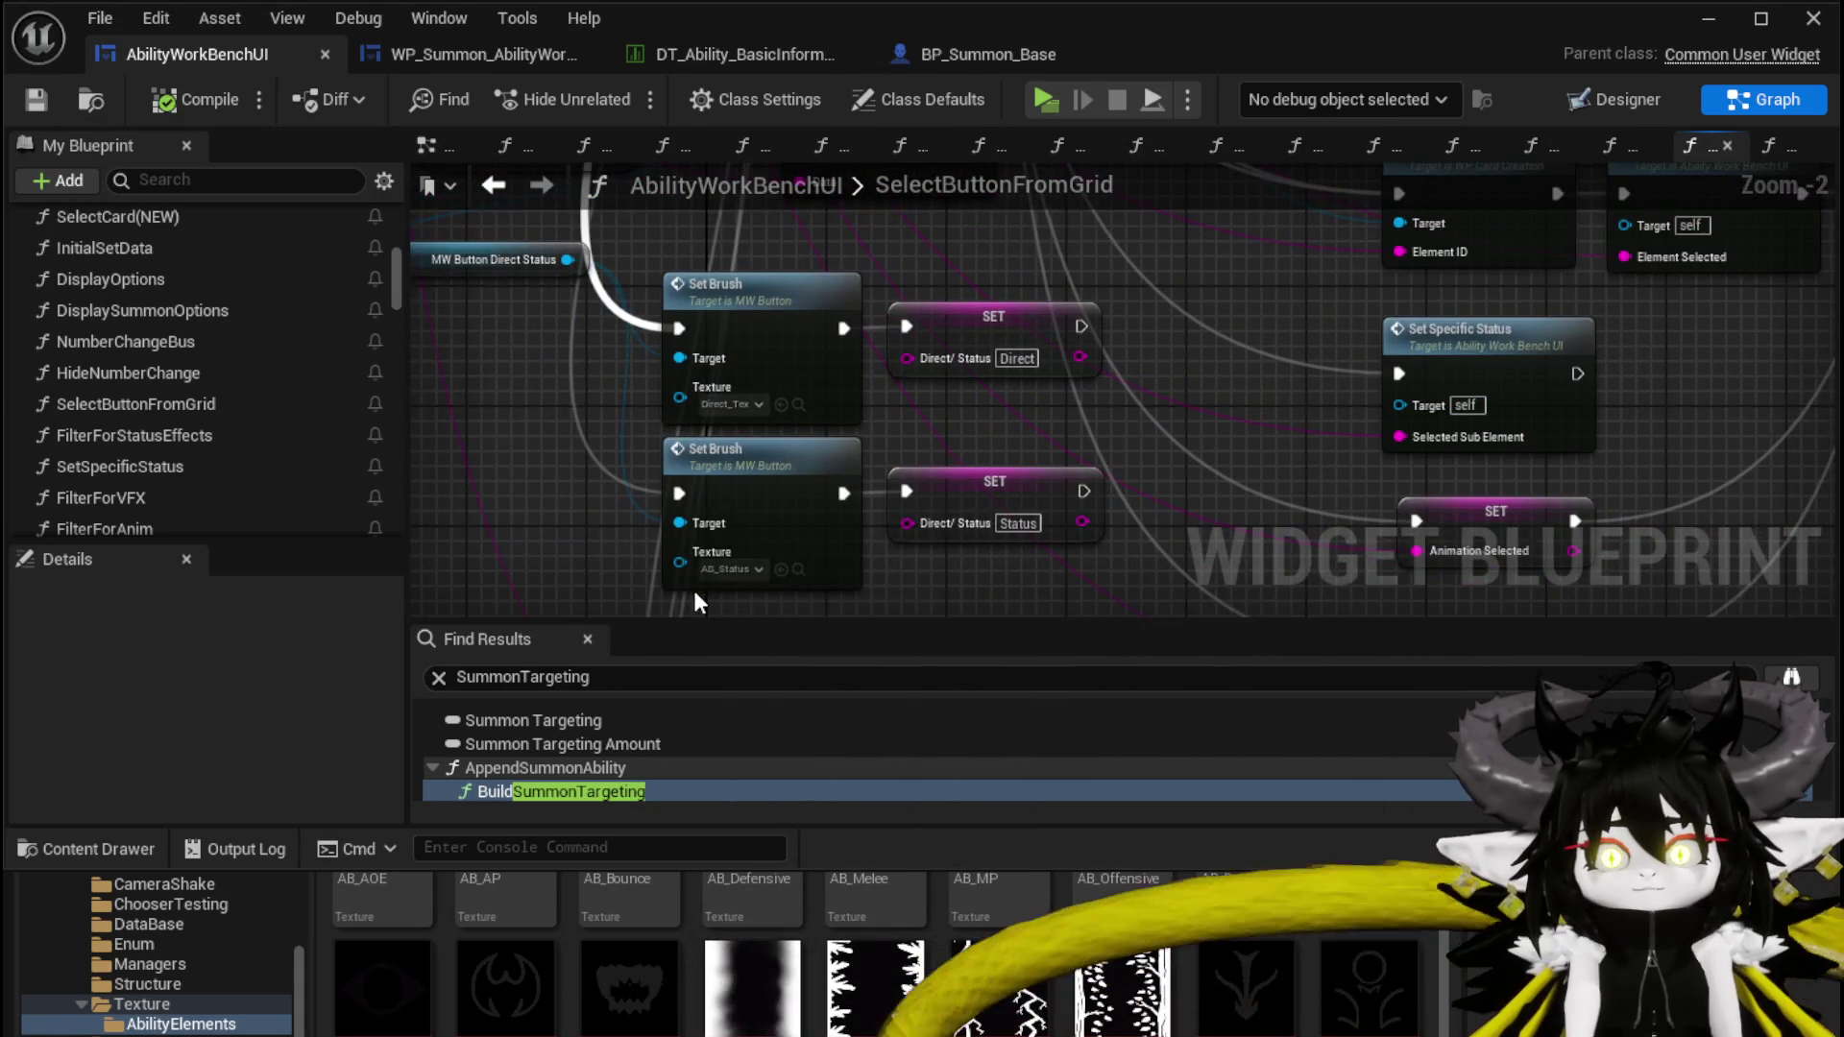
# Add a Set Summon Ability Type node after the upper Direct/ Status SET
pyautogui.scroll(-1, 694, 586)
pyautogui.moveTo(689, 579)
pyautogui.mouseDown()
pyautogui.moveTo(922, 294)
pyautogui.moveTo(839, 331)
pyautogui.moveTo(866, 370)
pyautogui.moveTo(799, 304)
pyautogui.mouseUp()
pyautogui.rightClick(861, 464)
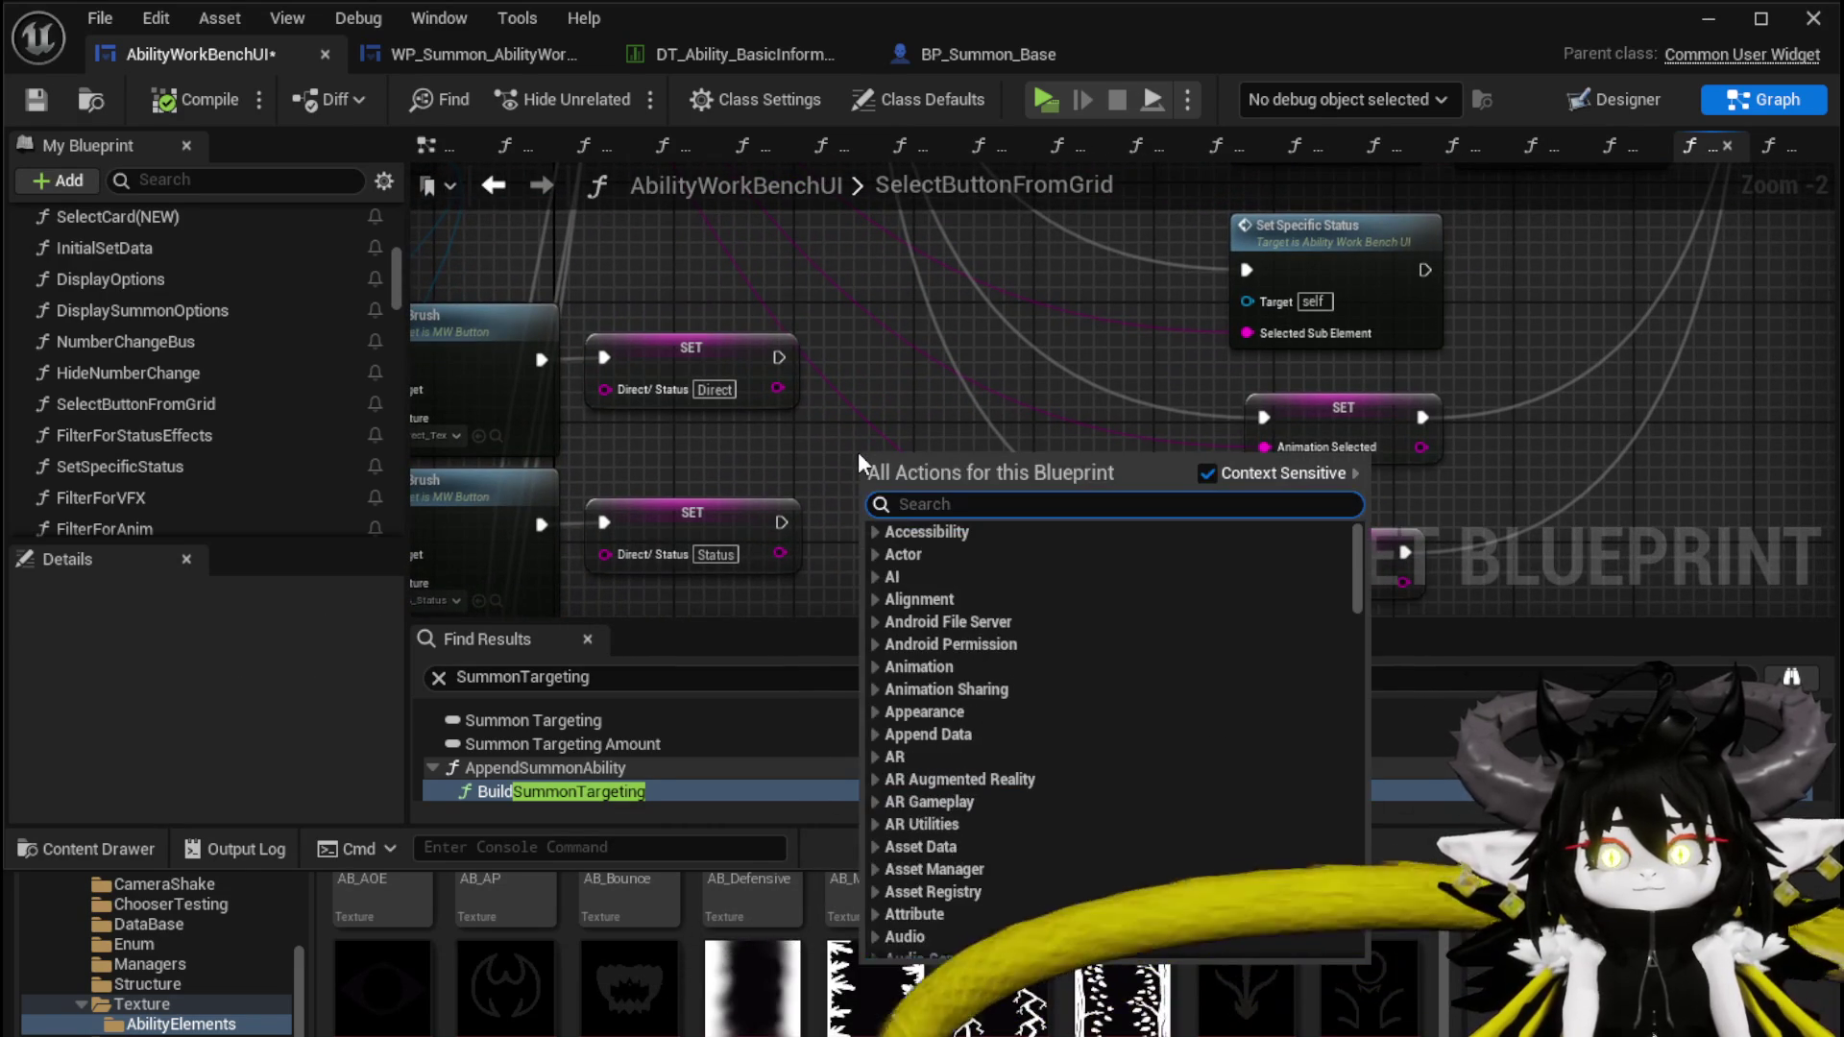
pyautogui.write('Summo')
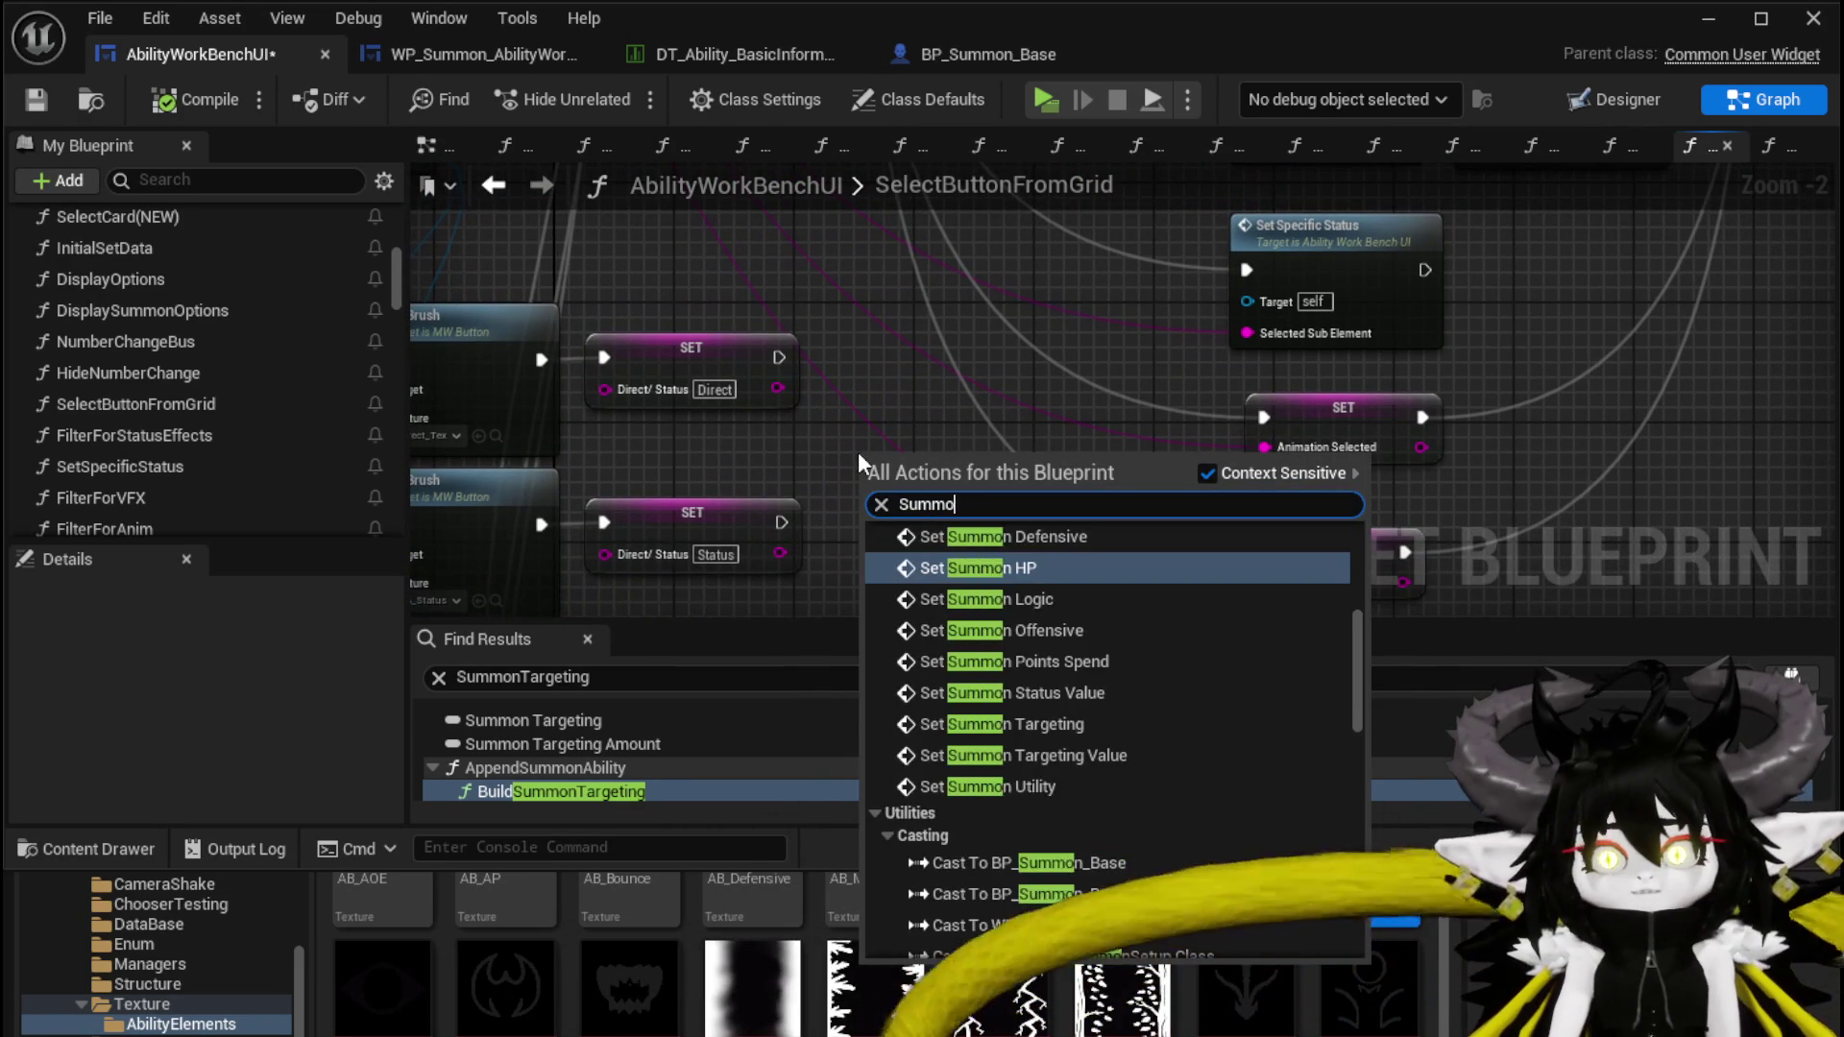
pyautogui.write('n Ability')
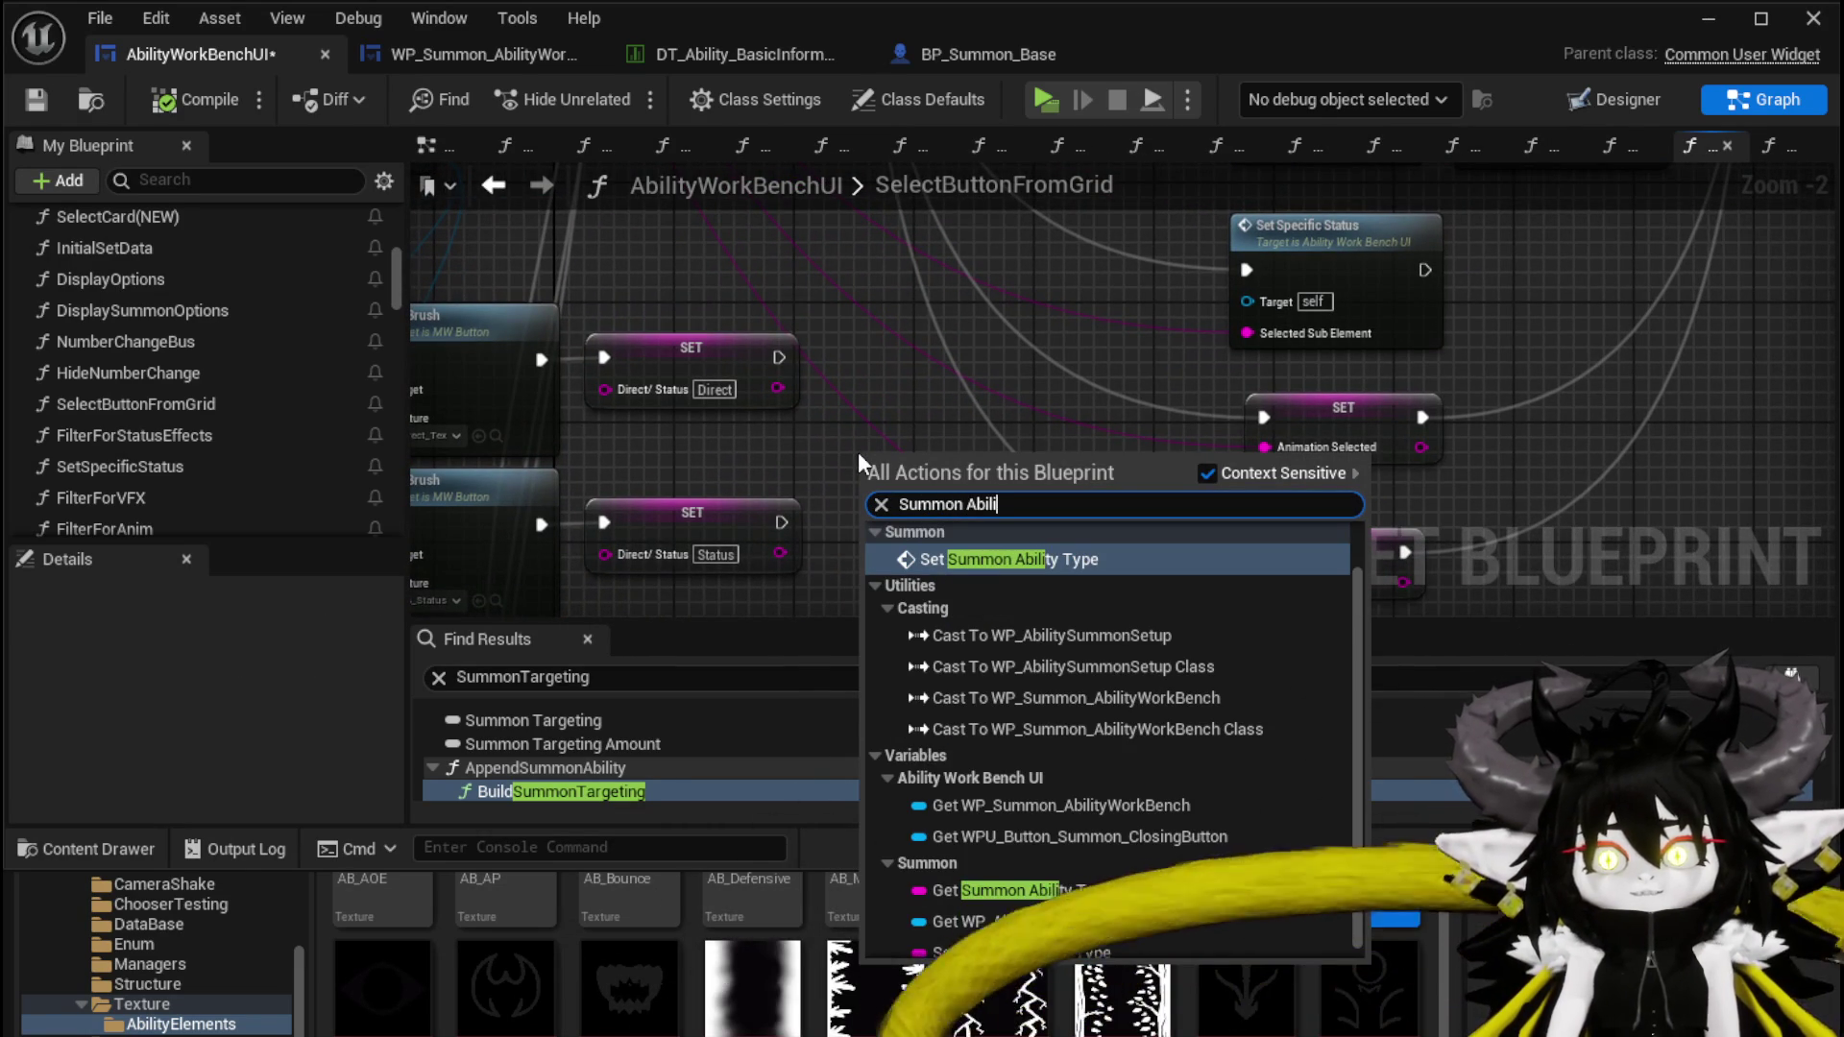
pyautogui.press('Return')
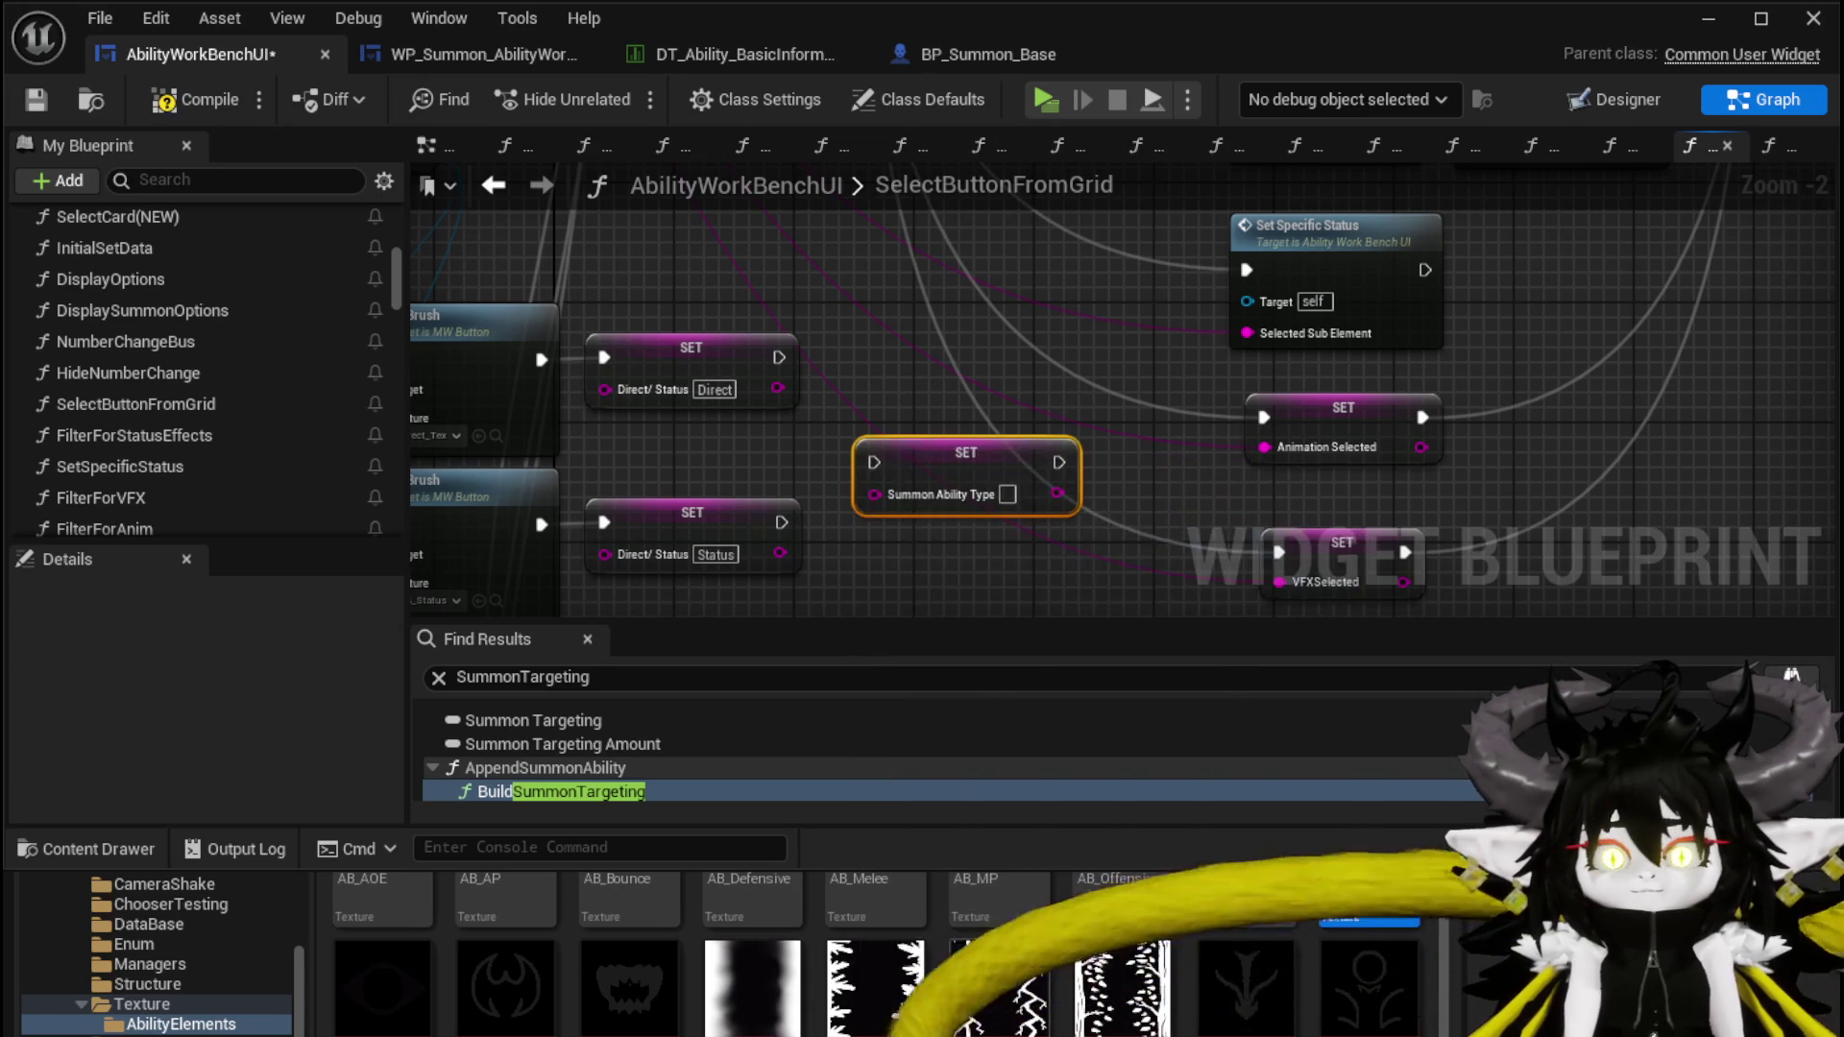
pyautogui.moveTo(927, 447)
pyautogui.mouseDown()
pyautogui.moveTo(883, 332)
pyautogui.moveTo(827, 359)
pyautogui.moveTo(821, 396)
pyautogui.mouseUp()
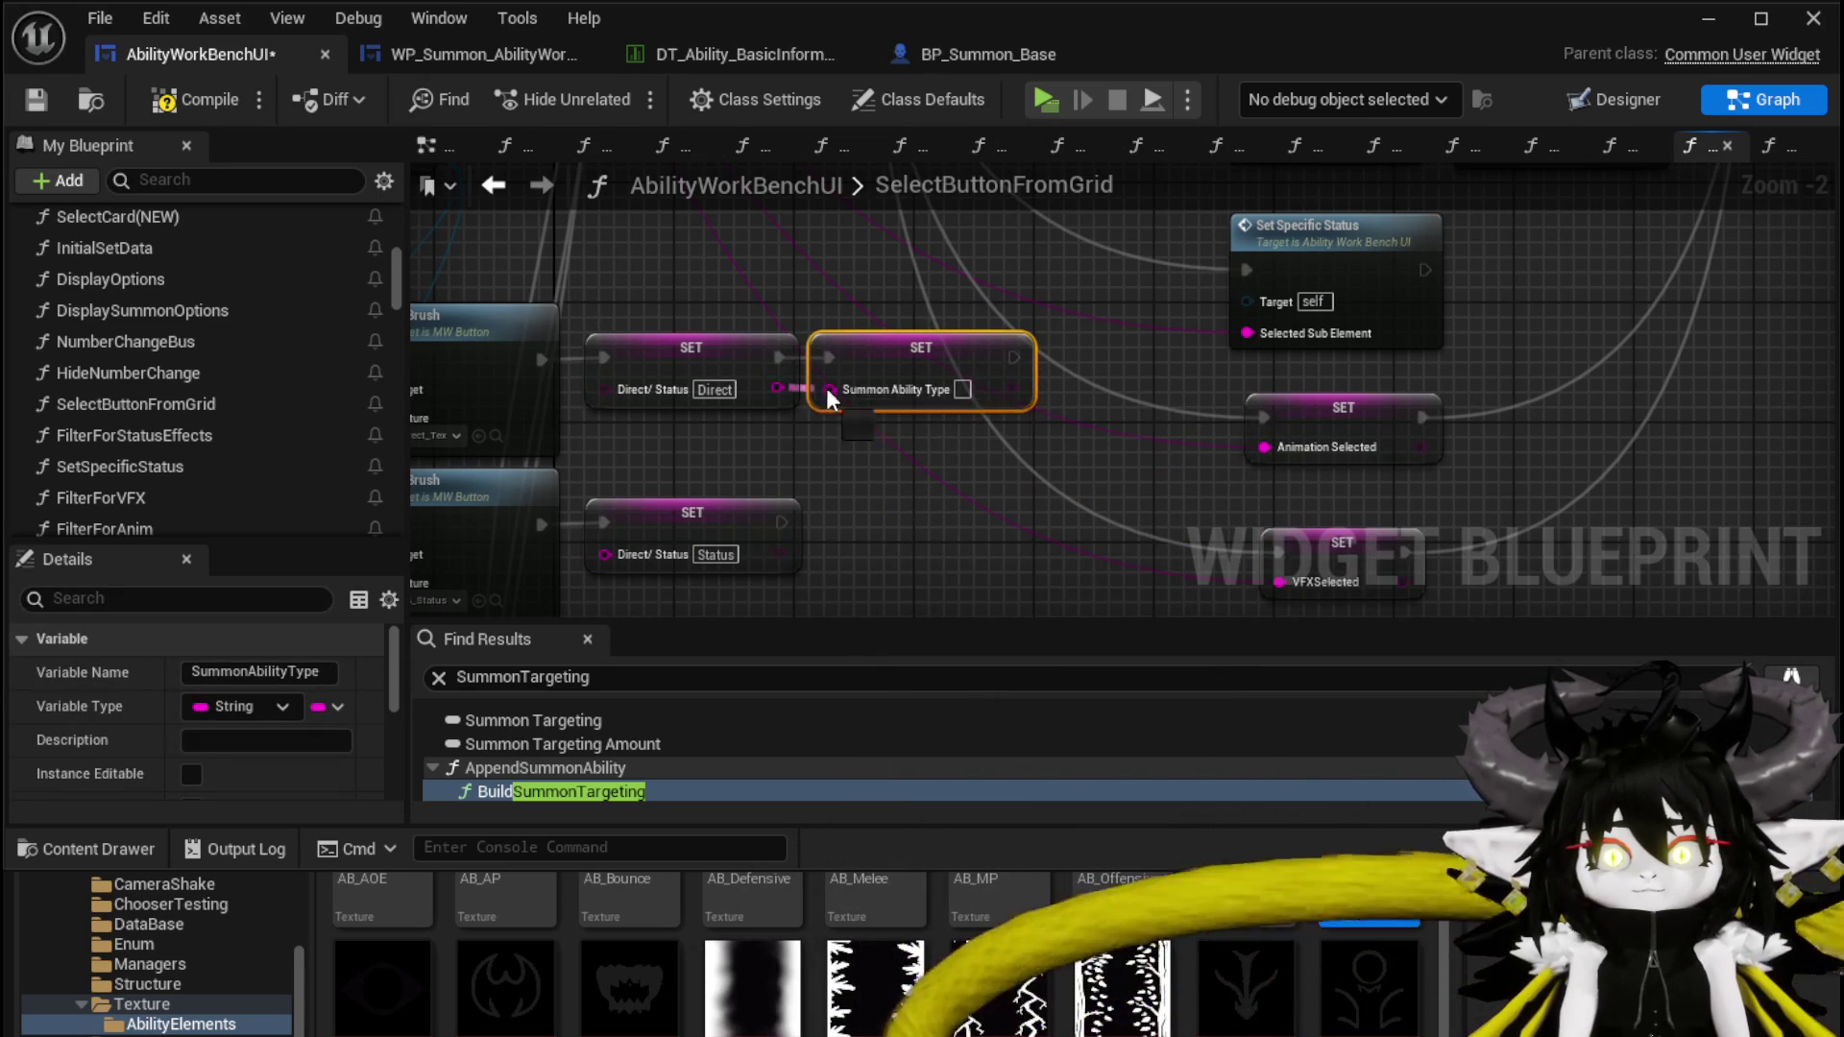
# Duplicate it for the Status branch, feeding the lower Direct/ Status value, then compile and save
pyautogui.hotkey('ctrl', 'c')
pyautogui.hotkey('ctrl', 'v')
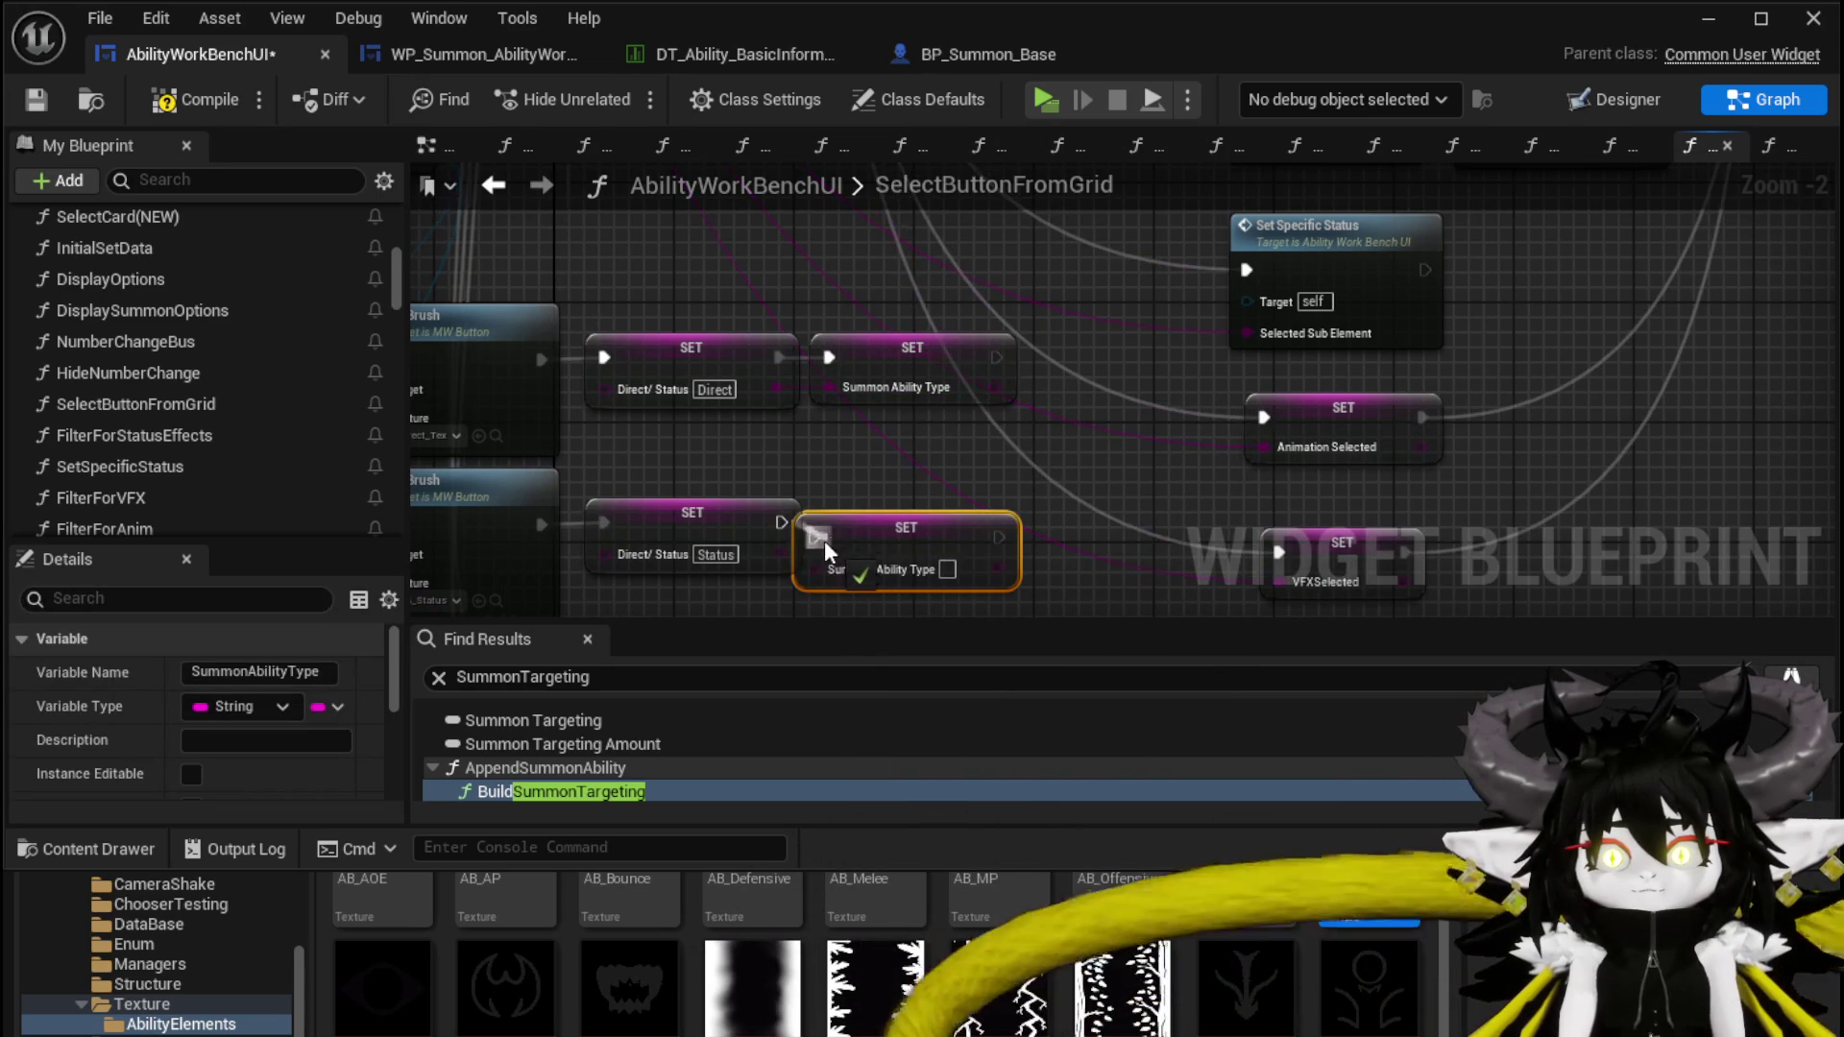
pyautogui.moveTo(776, 553); pyautogui.dragTo(828, 553)
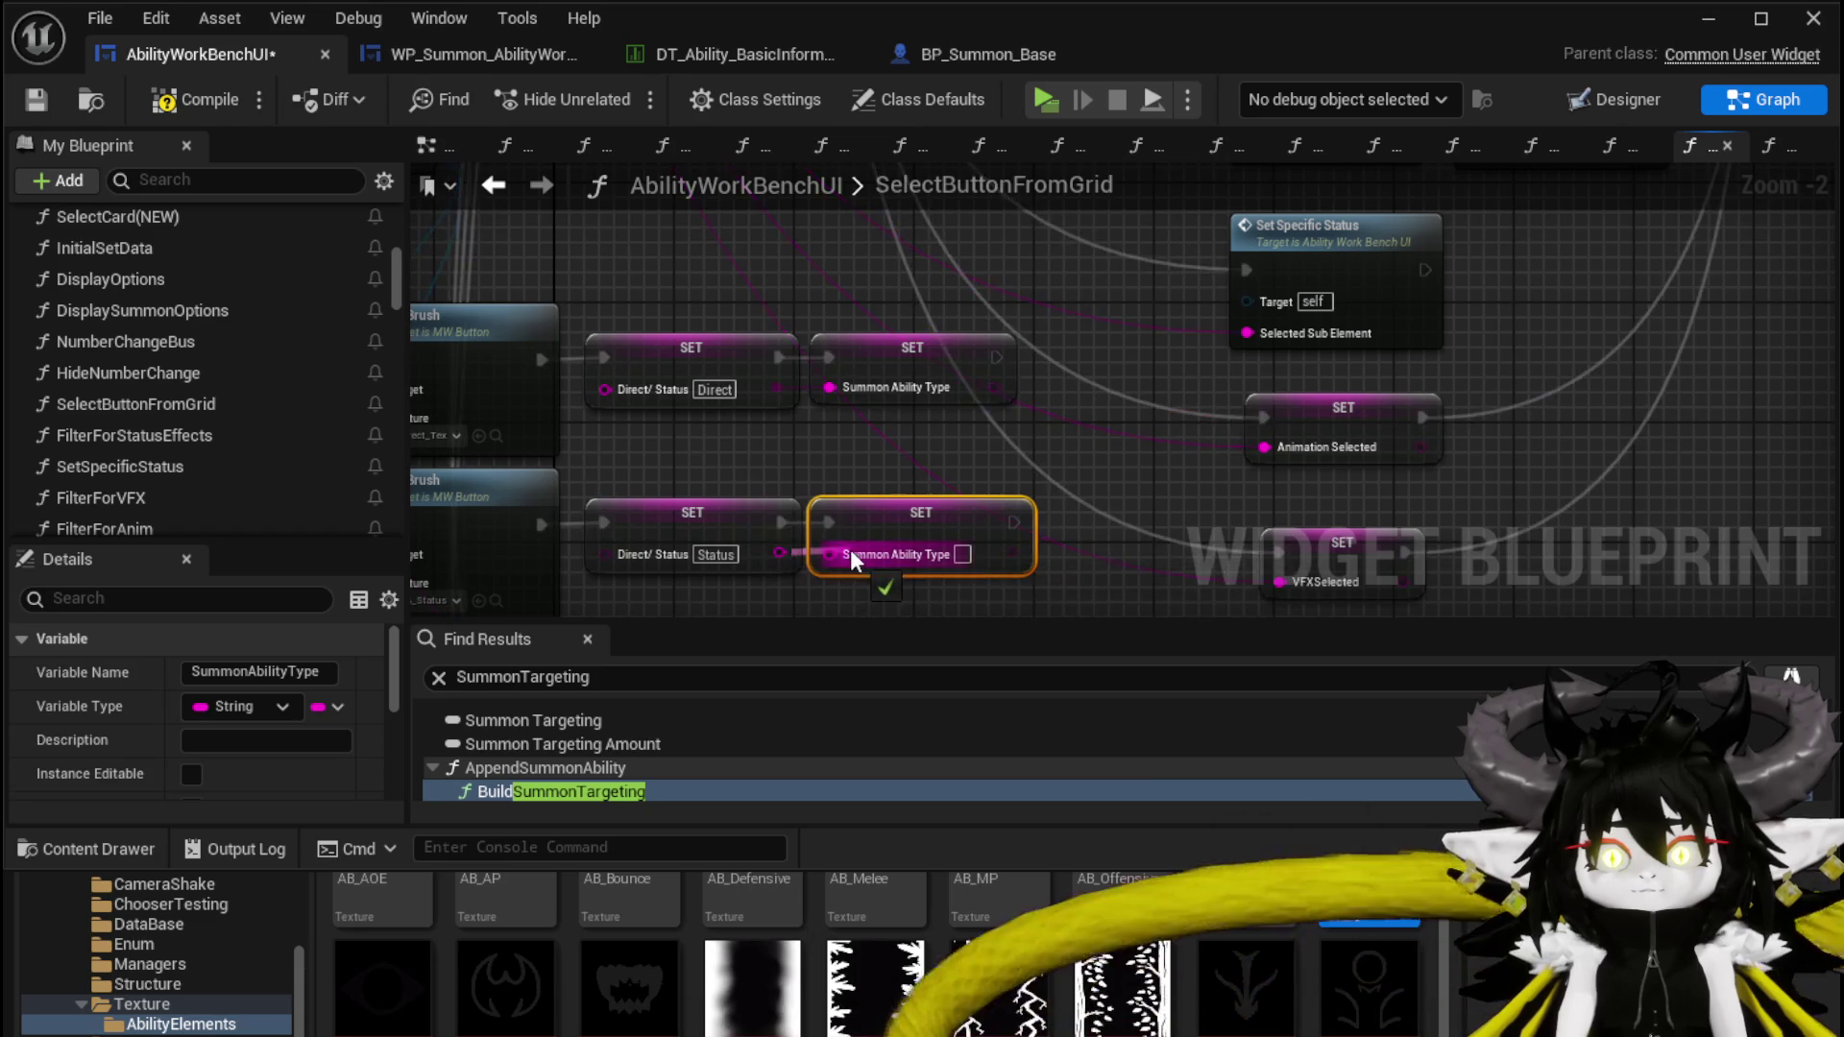
pyautogui.click(753, 423)
pyautogui.click(171, 100)
pyautogui.click(43, 97)
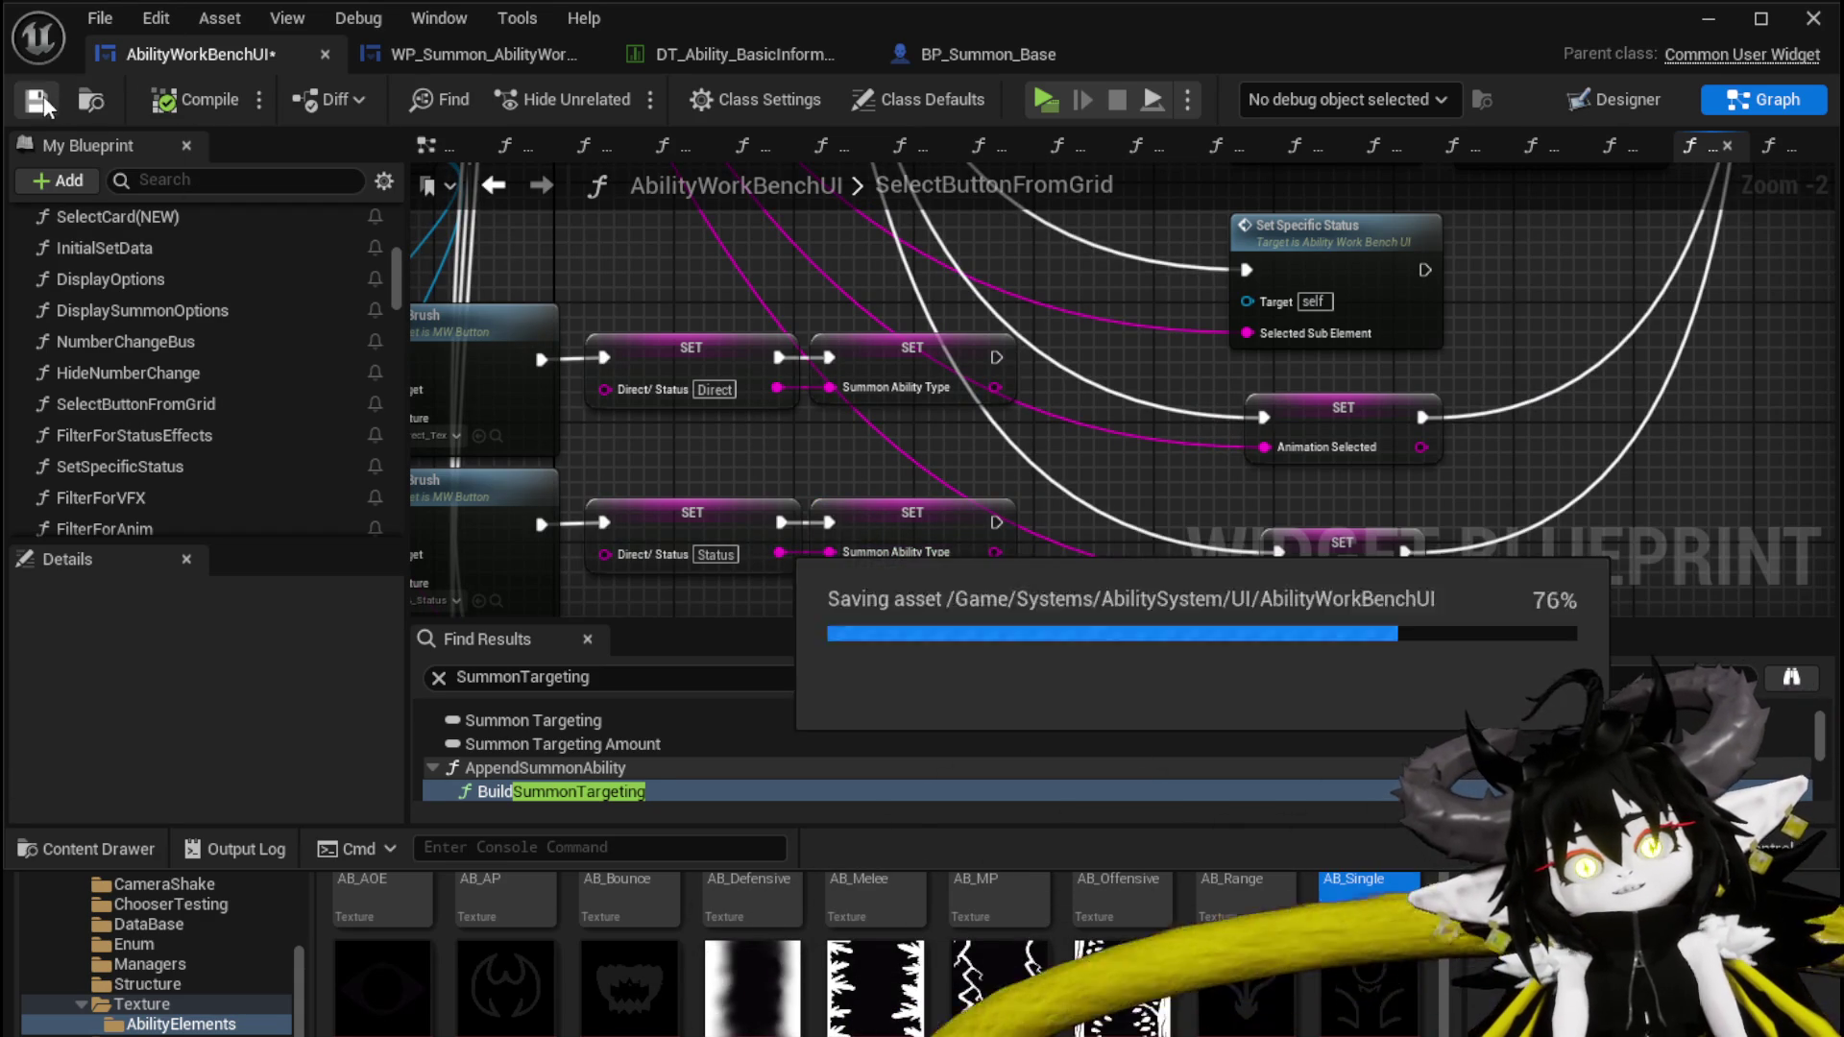
# Select the upper Direct/ Status SET and Summon Ability Type nodes and open the action search
pyautogui.moveTo(797, 436)
pyautogui.mouseDown()
pyautogui.moveTo(797, 317)
pyautogui.moveTo(701, 448)
pyautogui.mouseUp()
pyautogui.click(682, 396)
pyautogui.click(660, 342)
pyautogui.keyDown('ctrl'); pyautogui.click(881, 342); pyautogui.keyUp('ctrl')
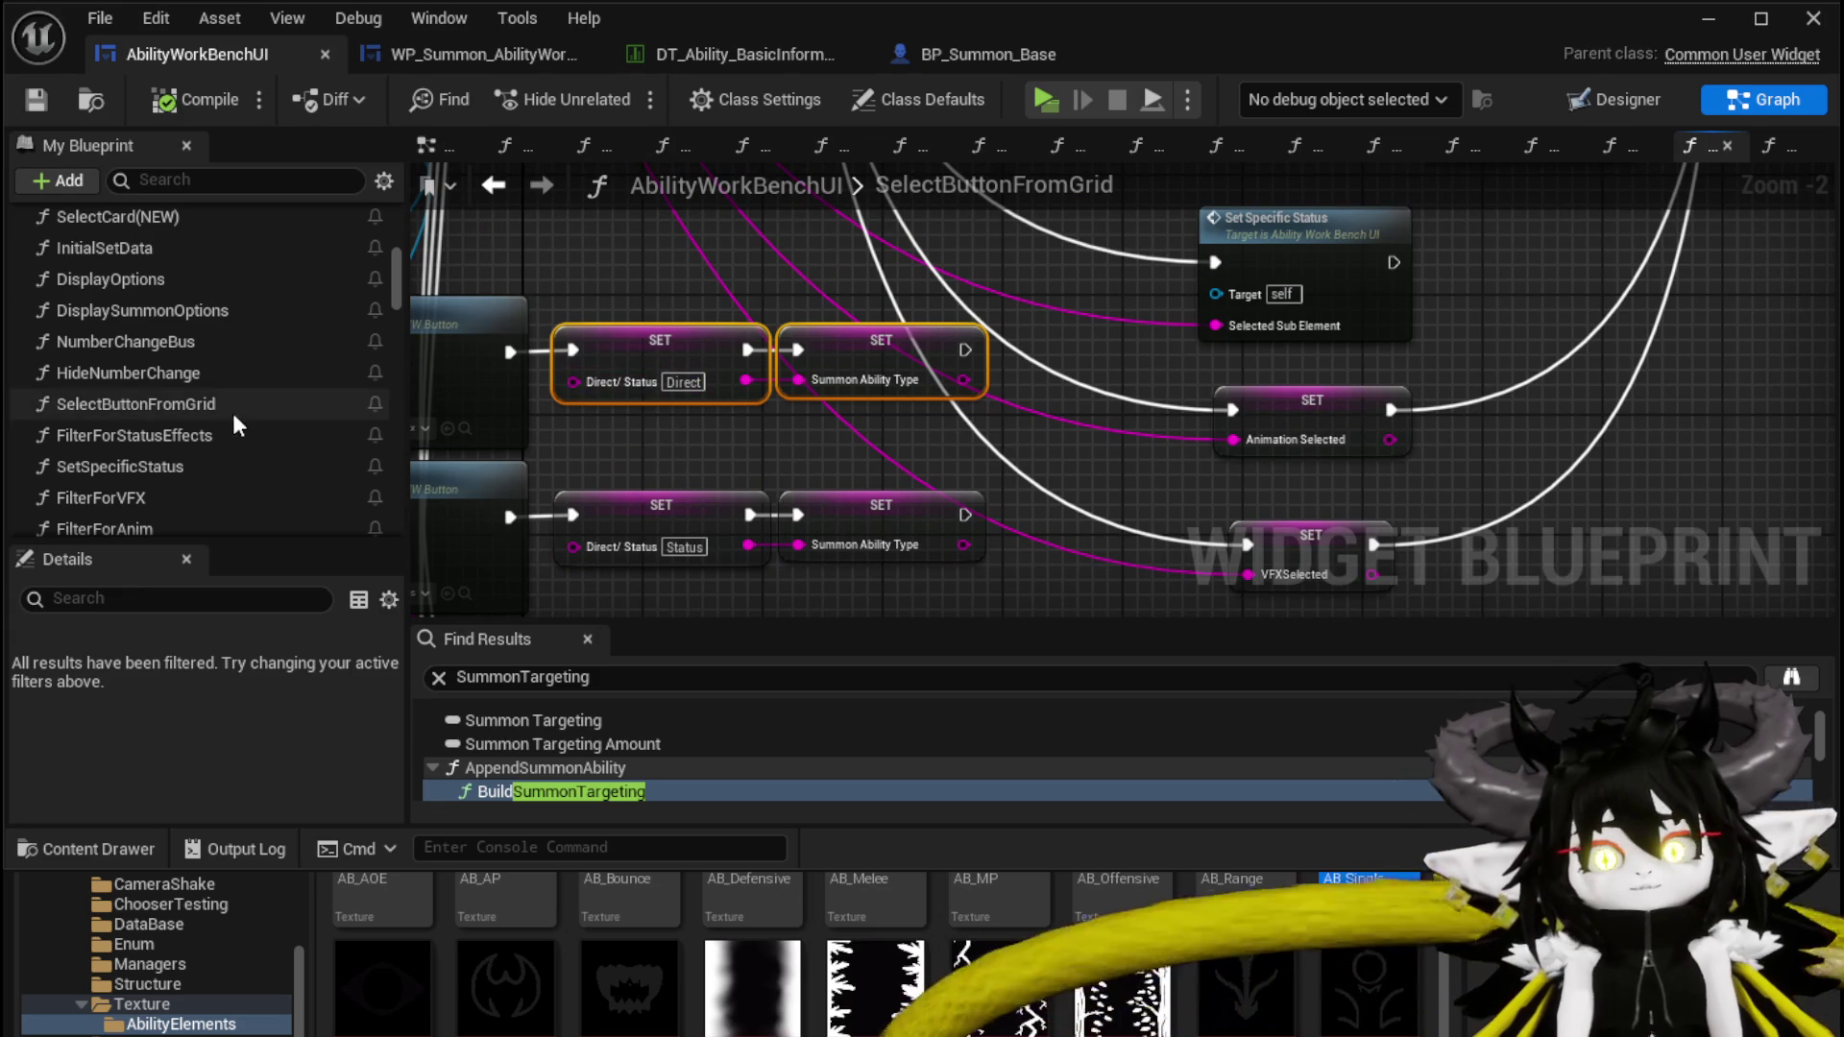
pyautogui.rightClick(706, 441)
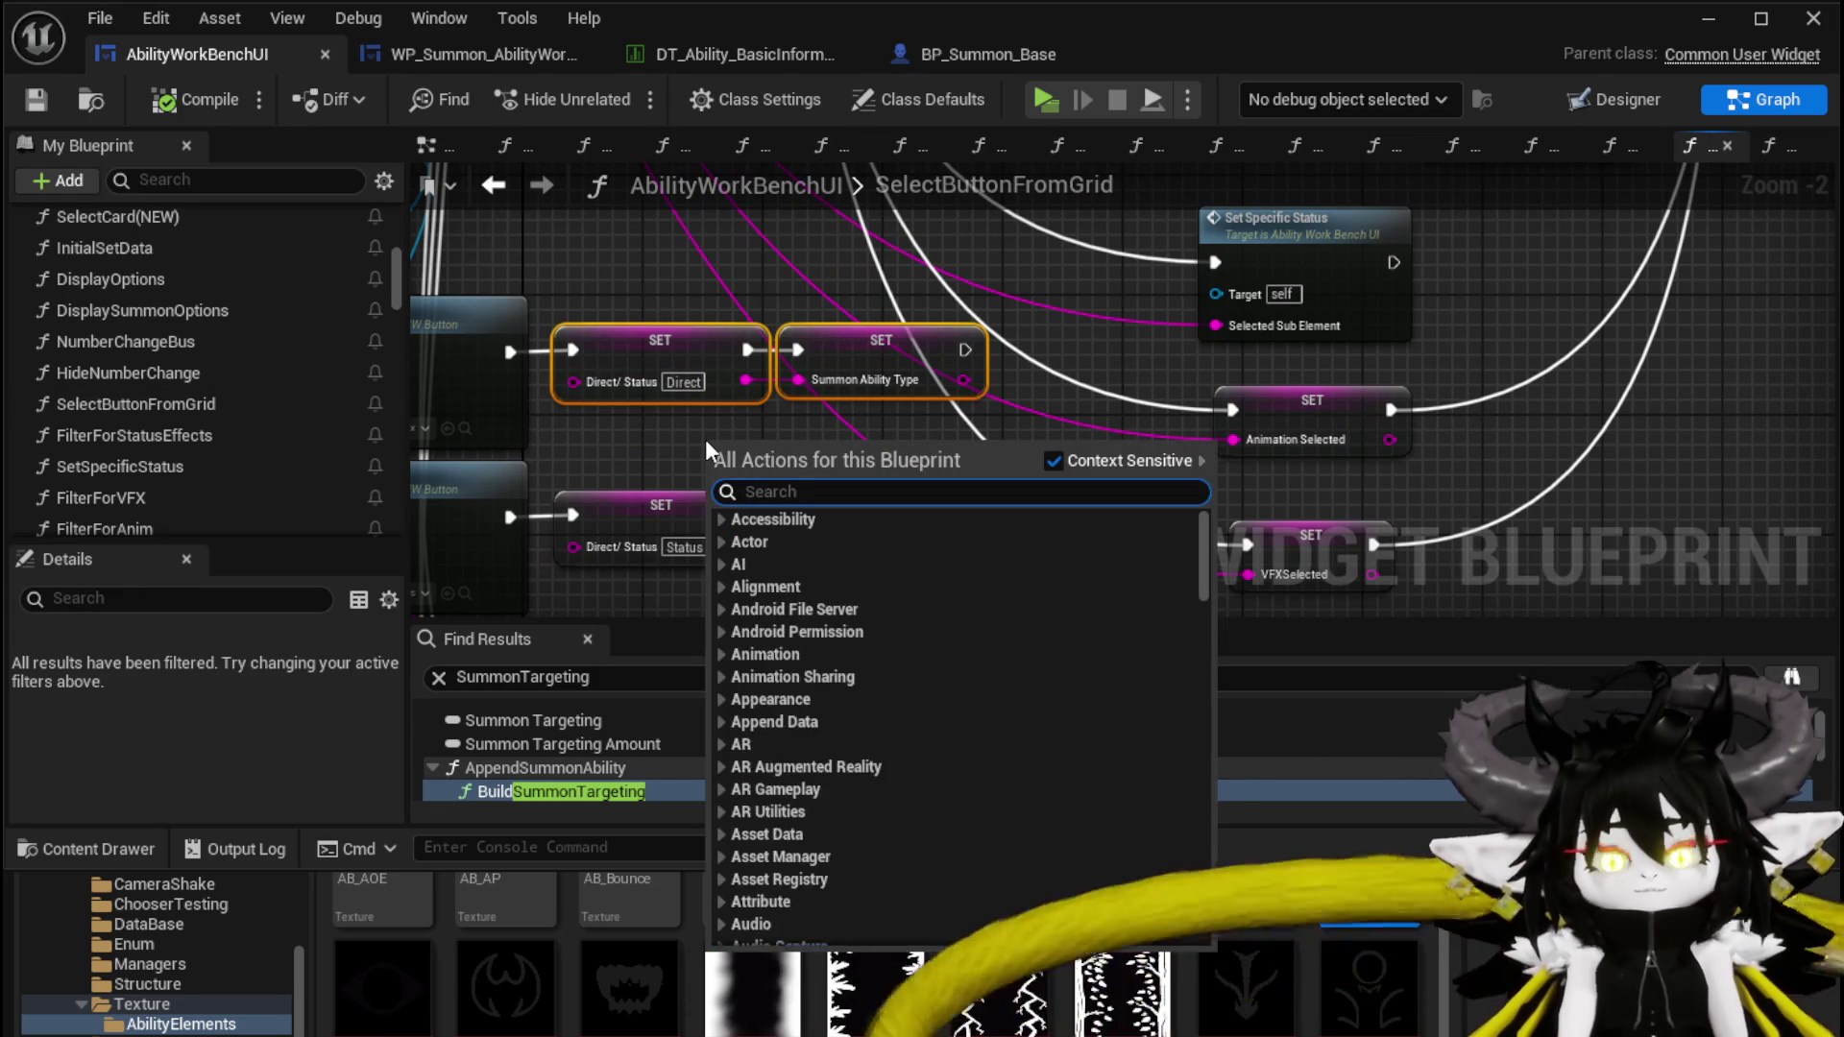
# Add a Set Selected Sub Element node running after Summon Ability Type in the Direct case
pyautogui.write('Sub Elemen')
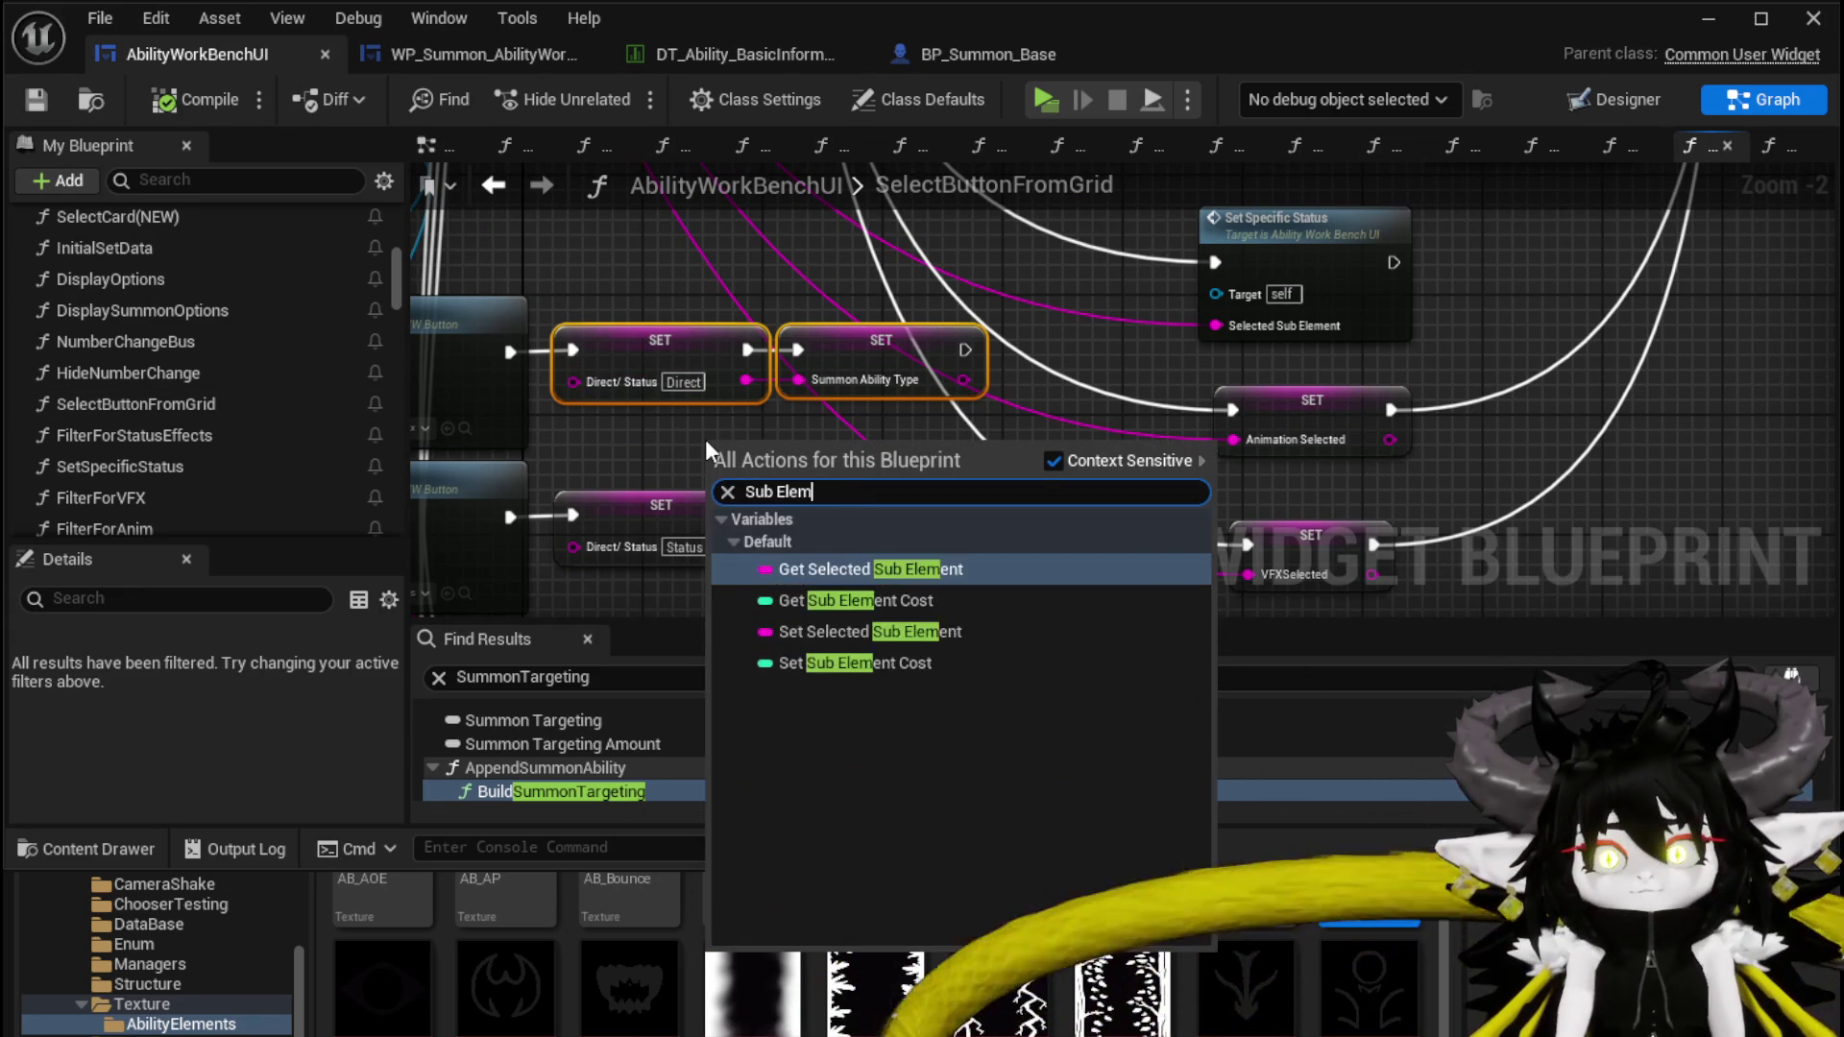
pyautogui.click(856, 634)
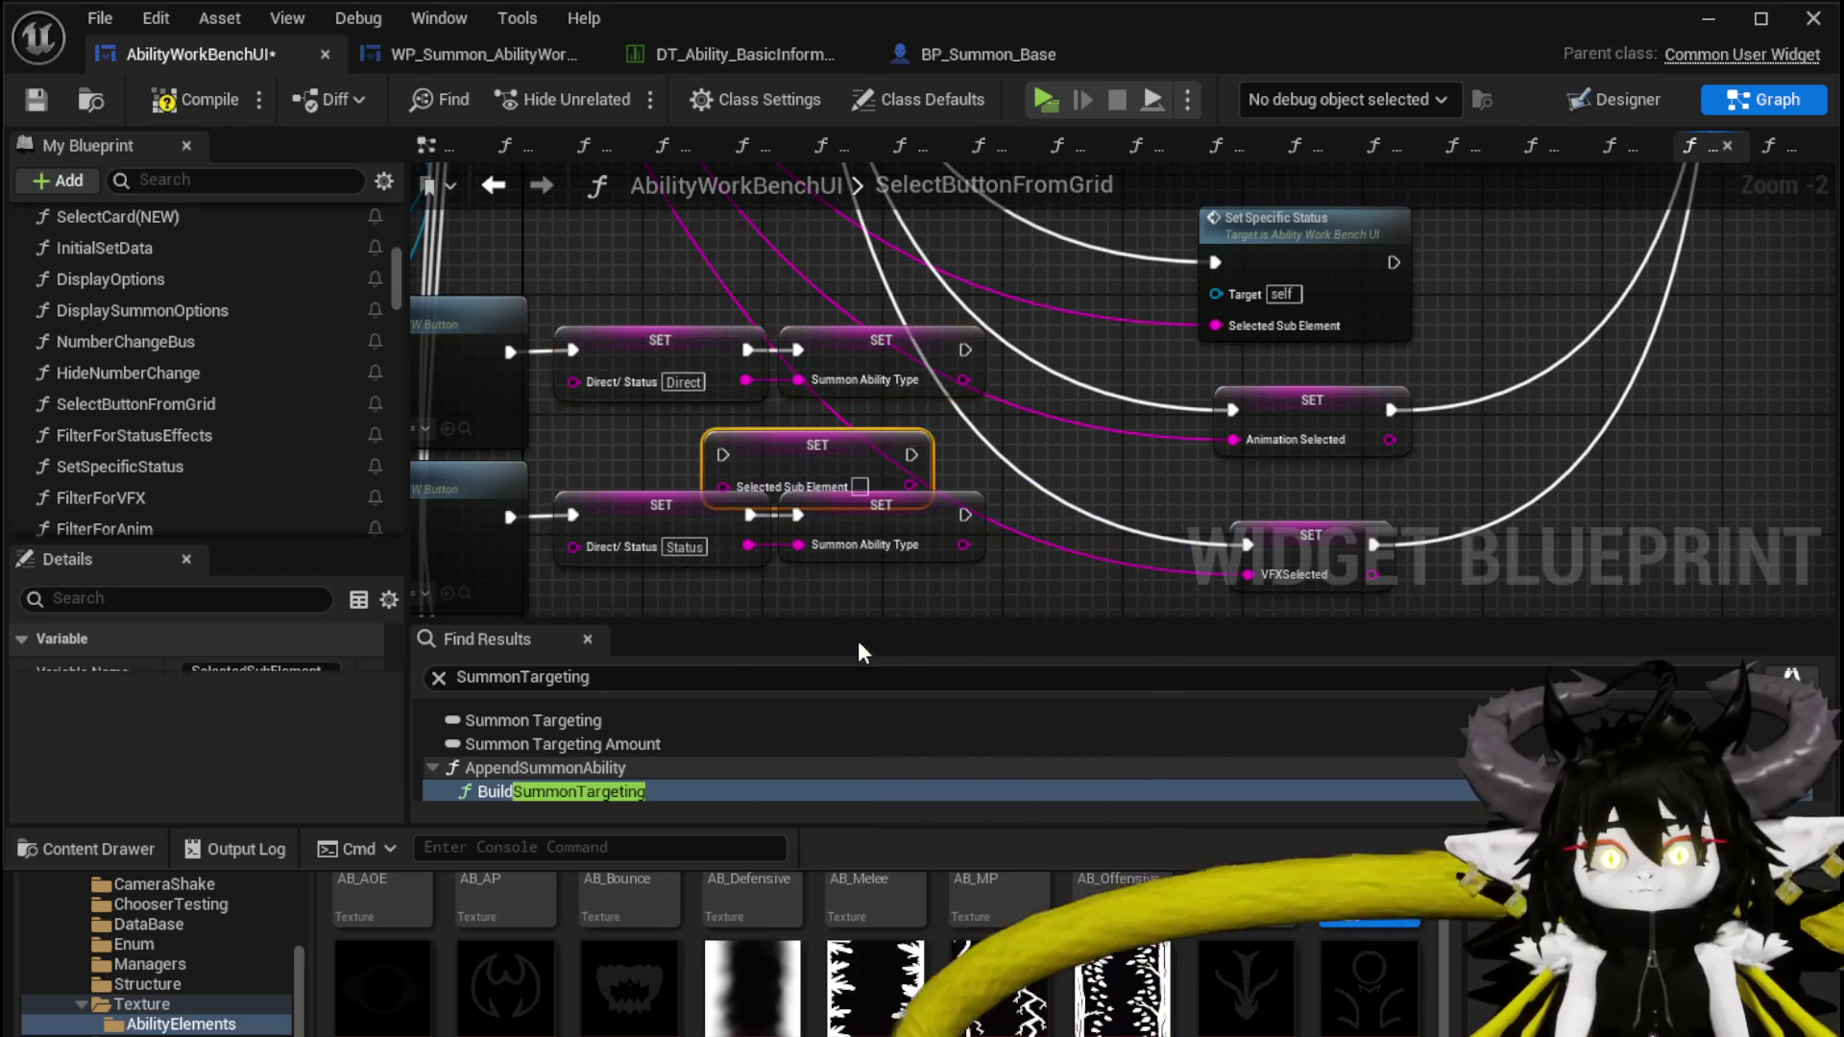
pyautogui.moveTo(816, 473); pyautogui.dragTo(1118, 369)
pyautogui.moveTo(965, 350); pyautogui.dragTo(1094, 365)
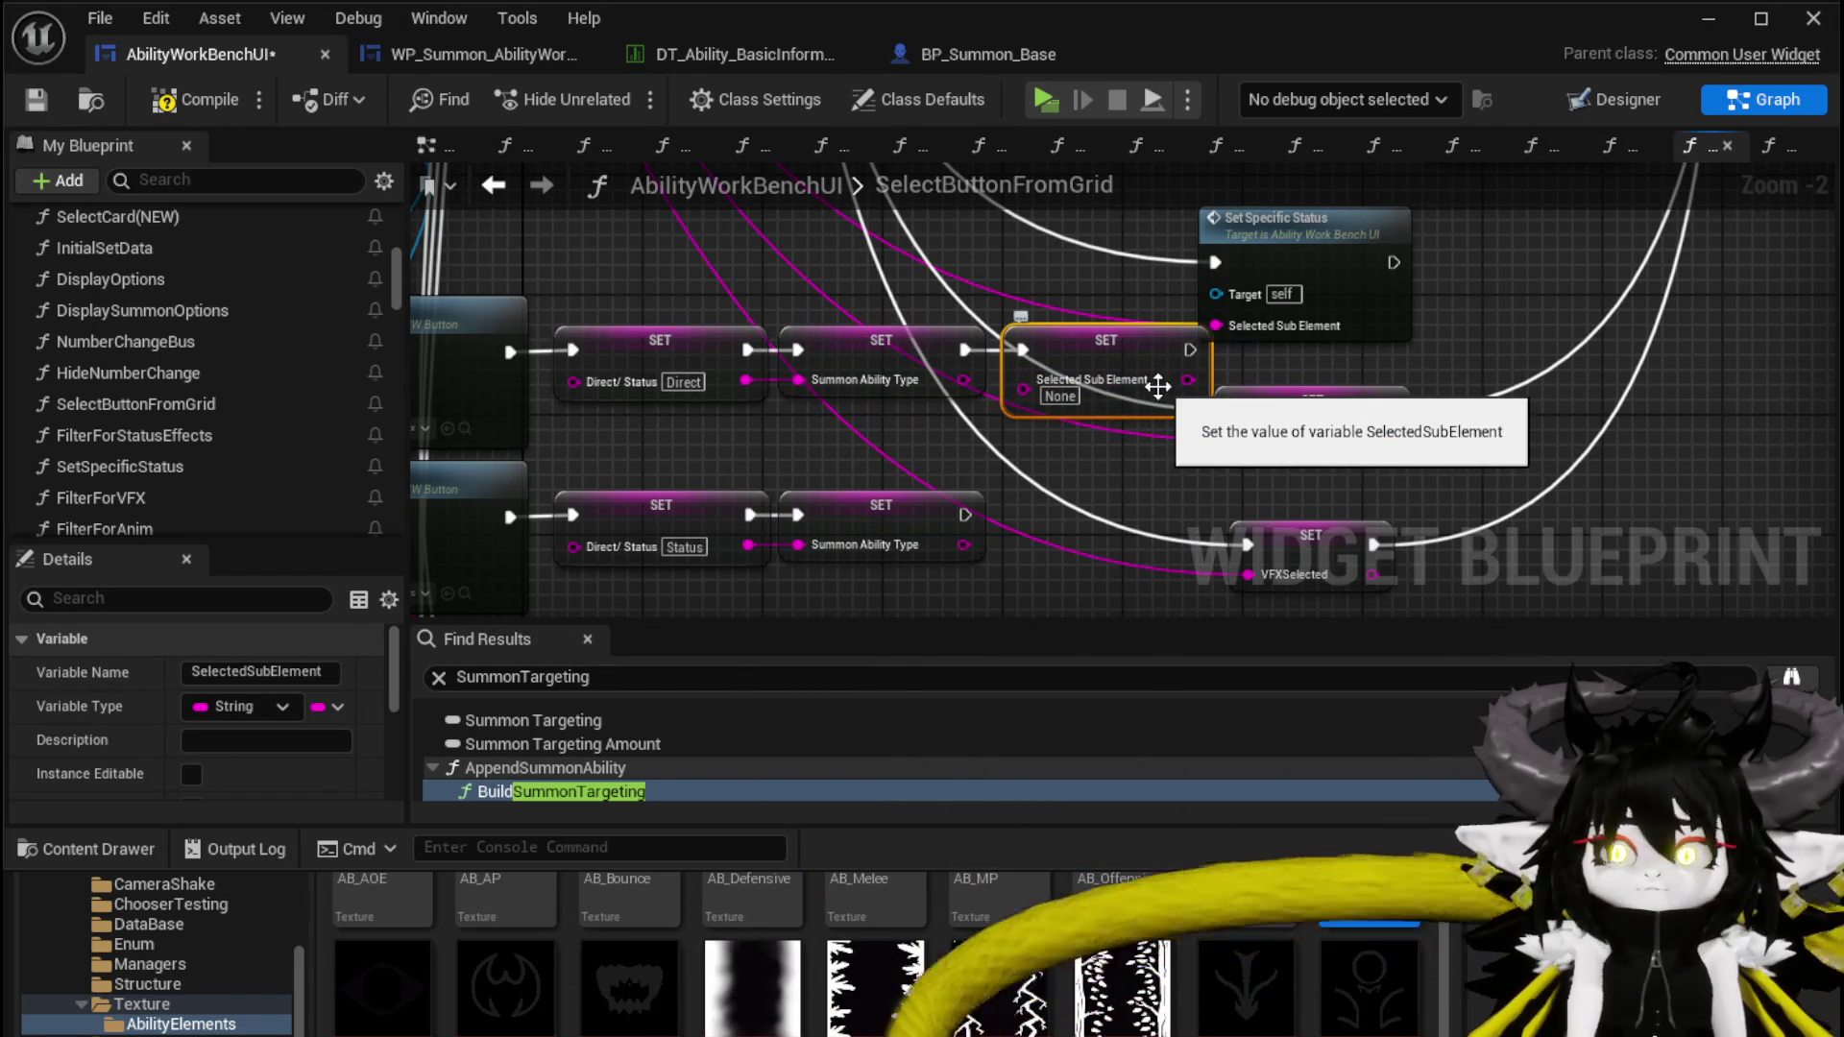
# Compile and save the blueprint, then select the two lower SET nodes to add a node there
pyautogui.scroll(-2, 1159, 386)
pyautogui.moveTo(705, 555)
pyautogui.mouseDown()
pyautogui.moveTo(1229, 322)
pyautogui.moveTo(998, 322)
pyautogui.mouseUp()
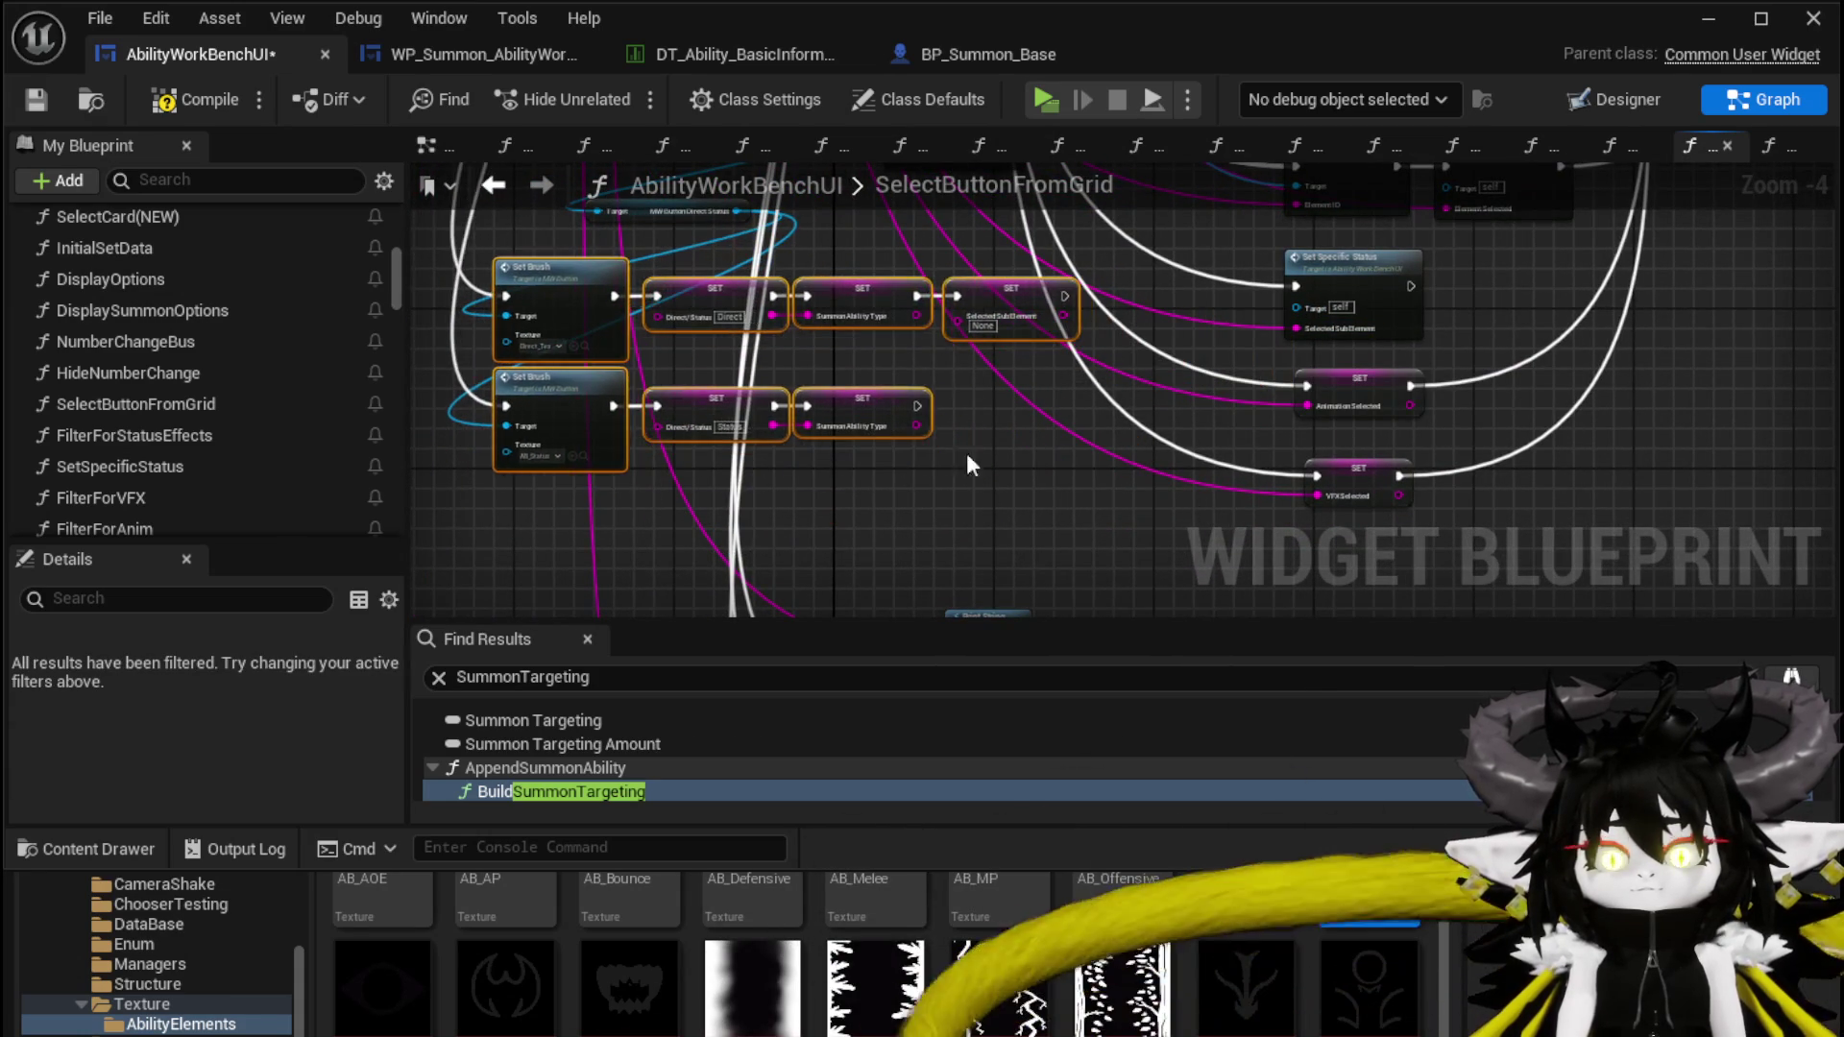
pyautogui.click(965, 418)
pyautogui.scroll(1, 977, 470)
pyautogui.click(209, 102)
pyautogui.click(39, 99)
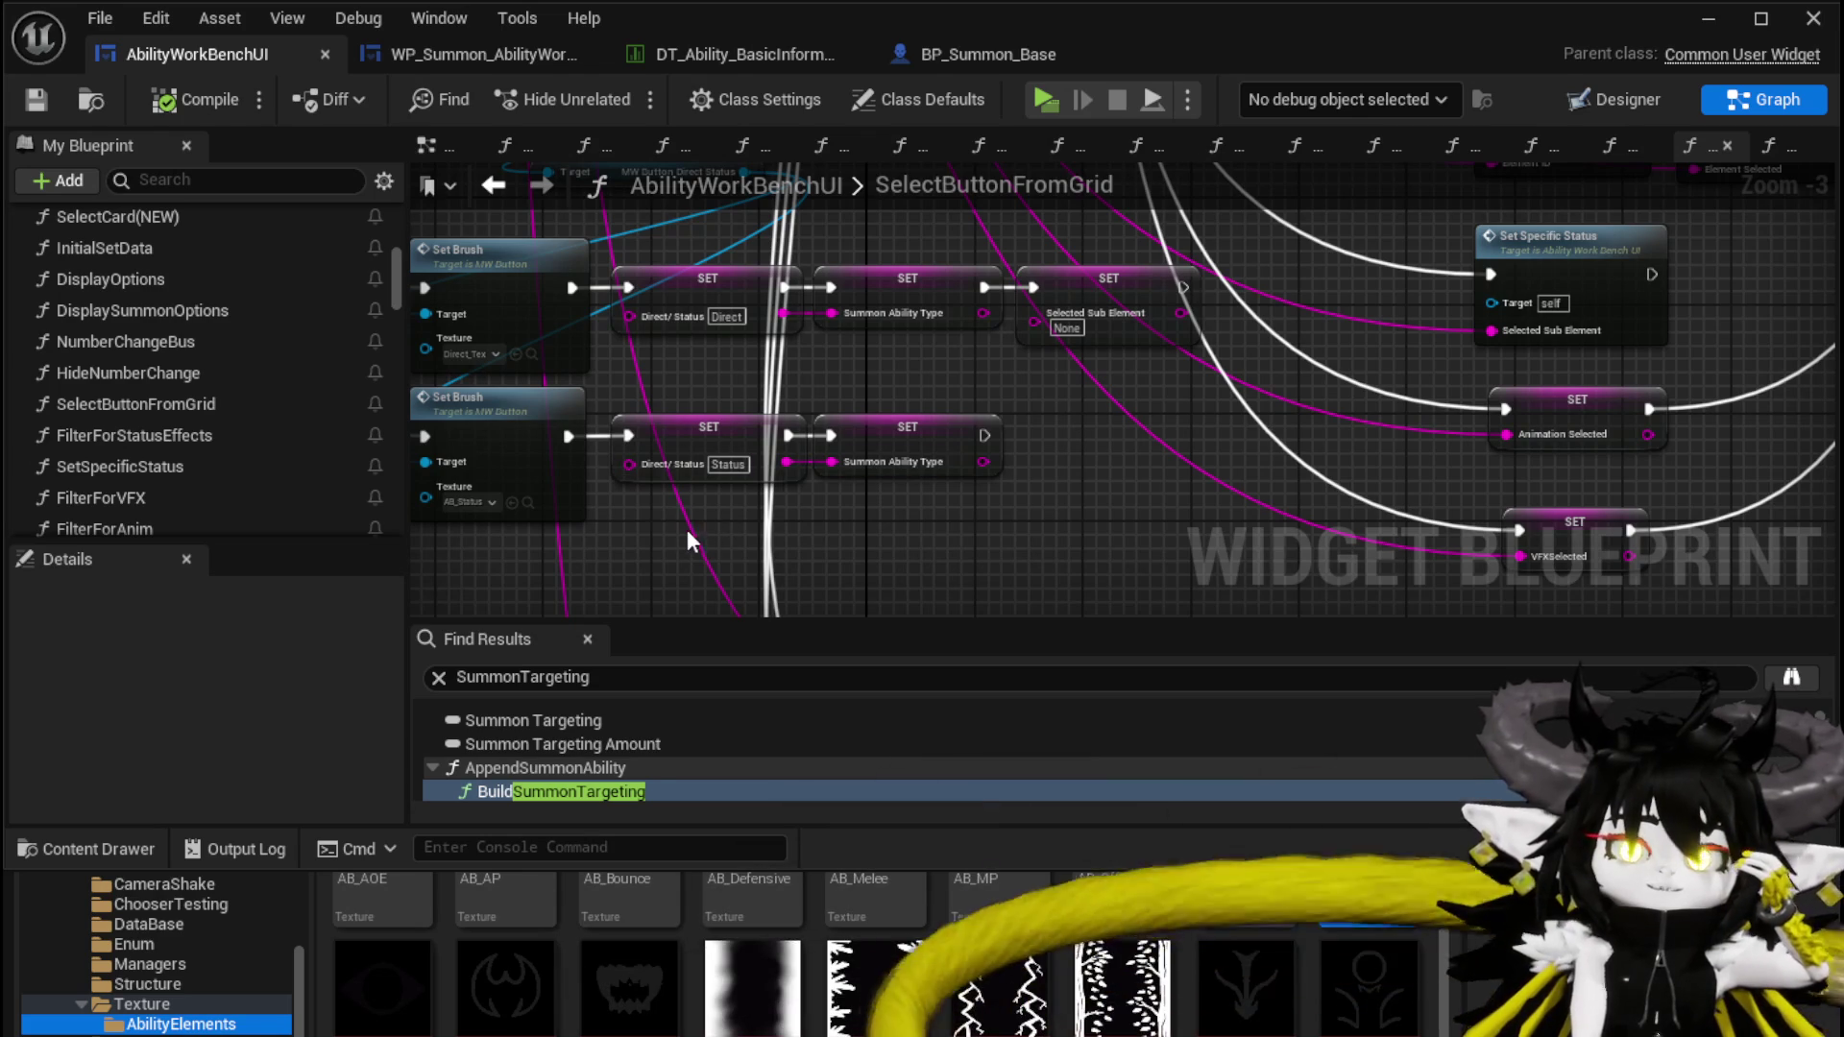
pyautogui.moveTo(692, 543); pyautogui.dragTo(1085, 454)
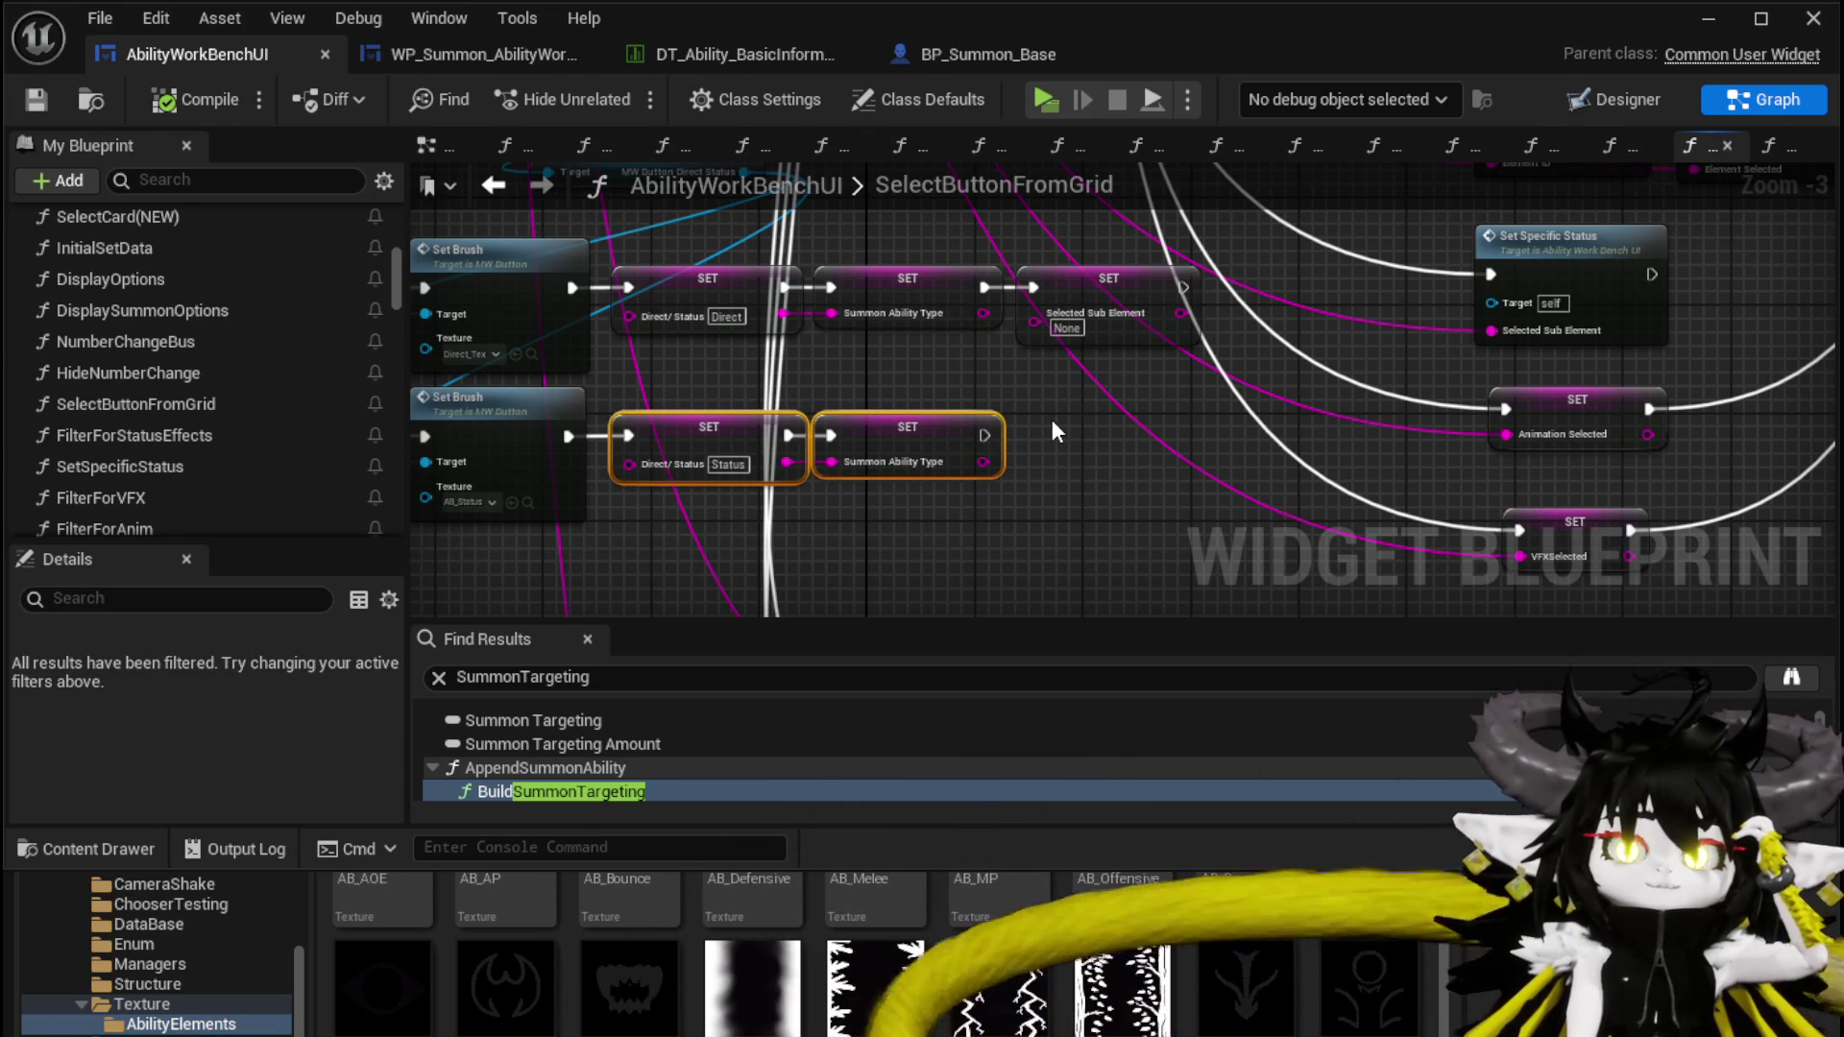
pyautogui.rightClick(890, 501)
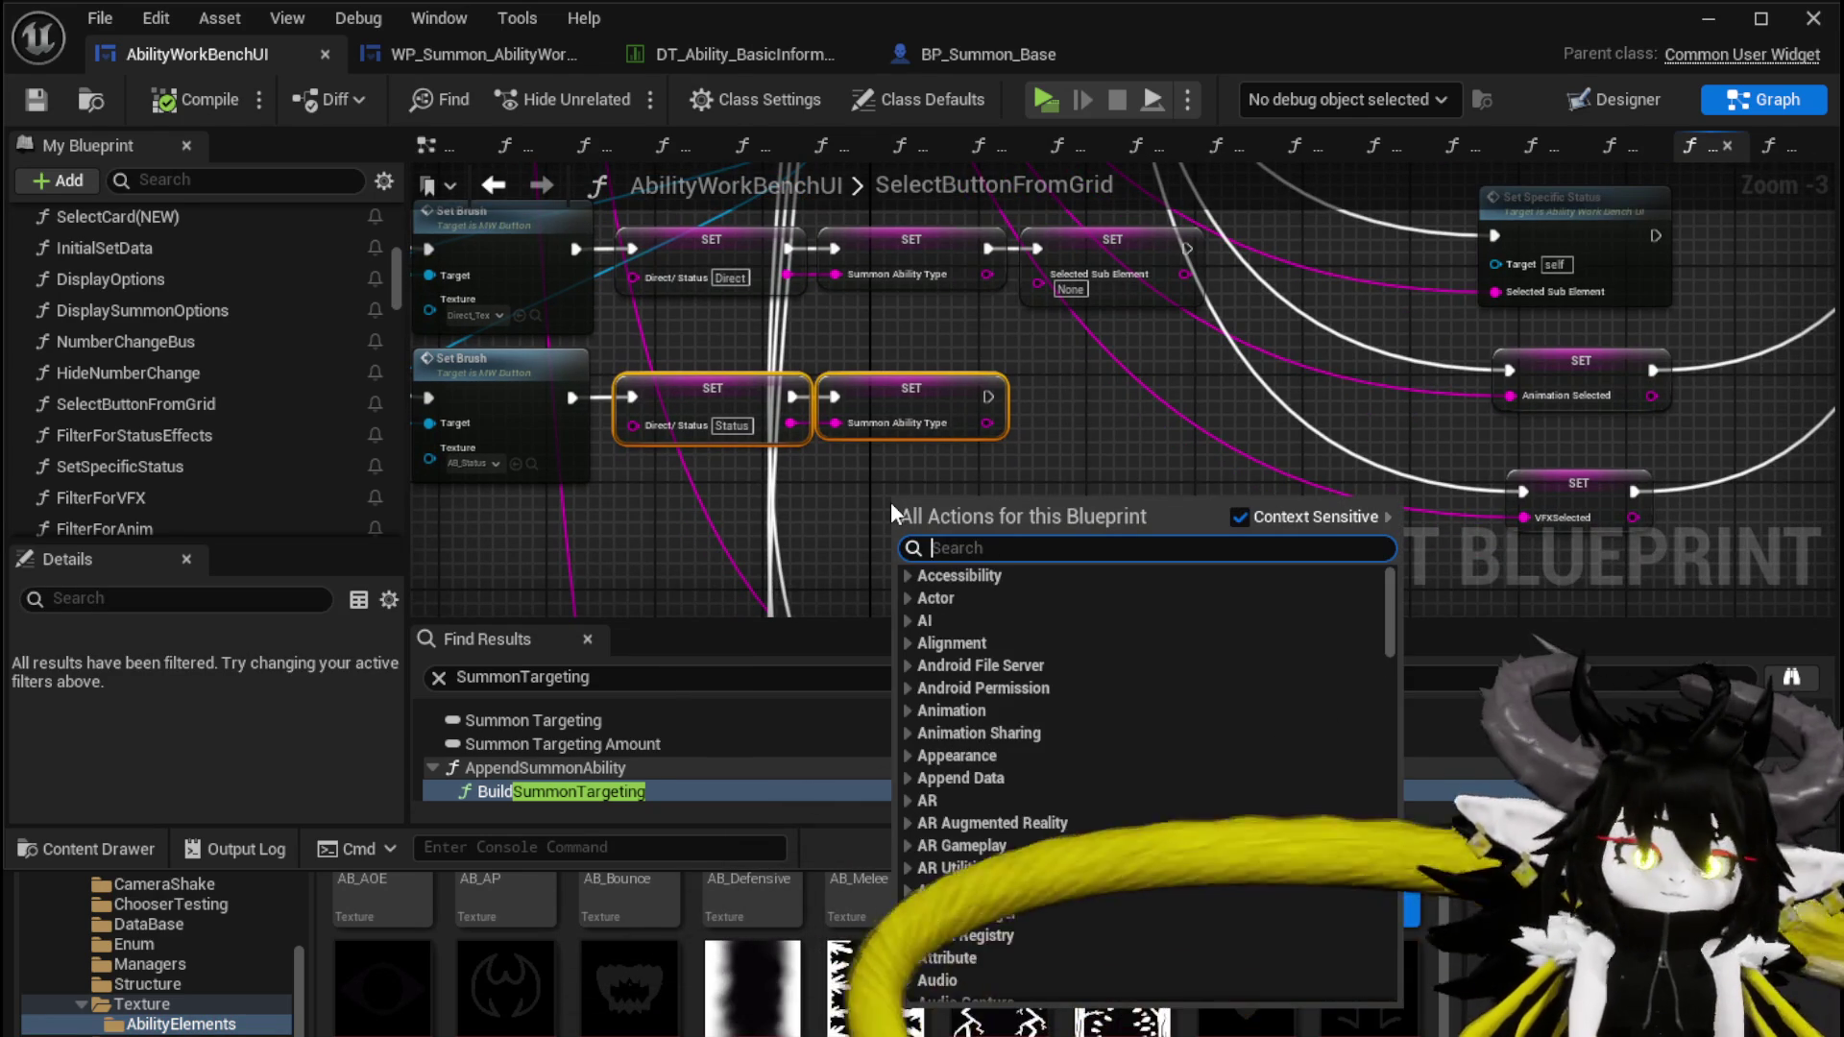
# Add a Get Status Index node to the graph, then compile and save
pyautogui.write('Status Index')
pyautogui.click(1020, 619)
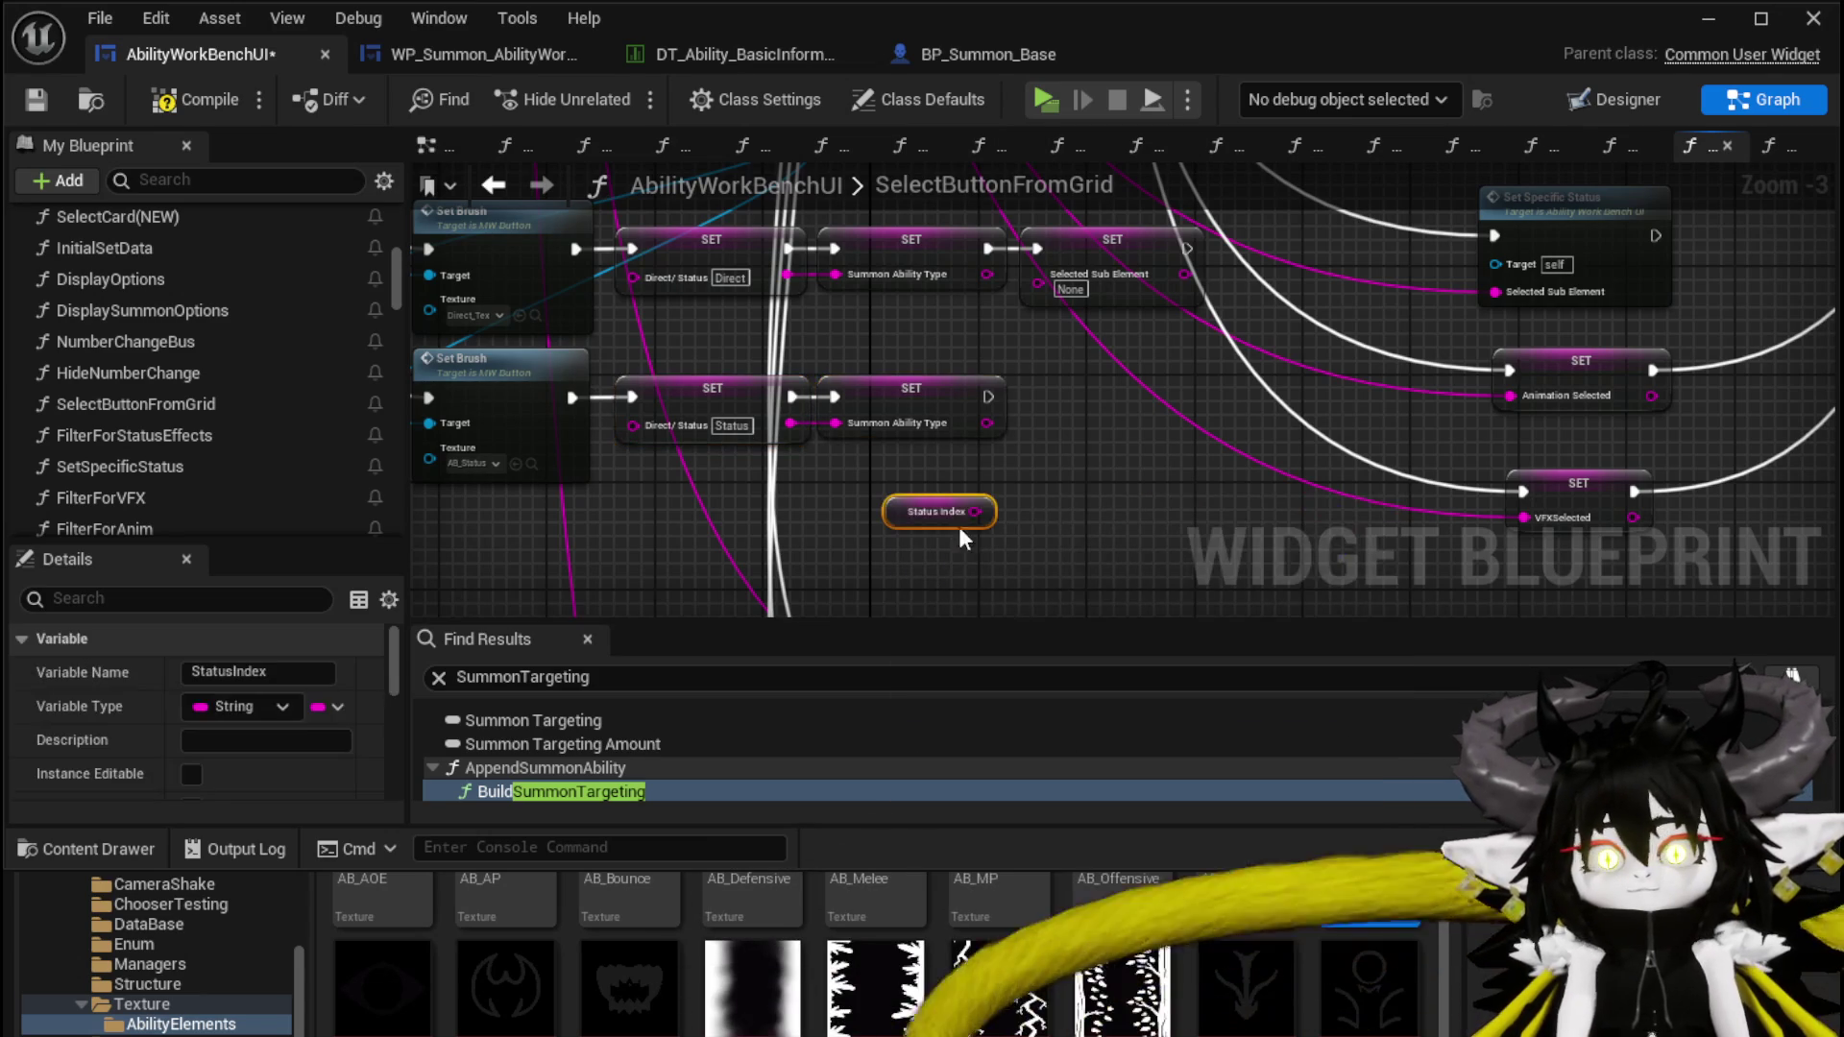
pyautogui.click(1062, 486)
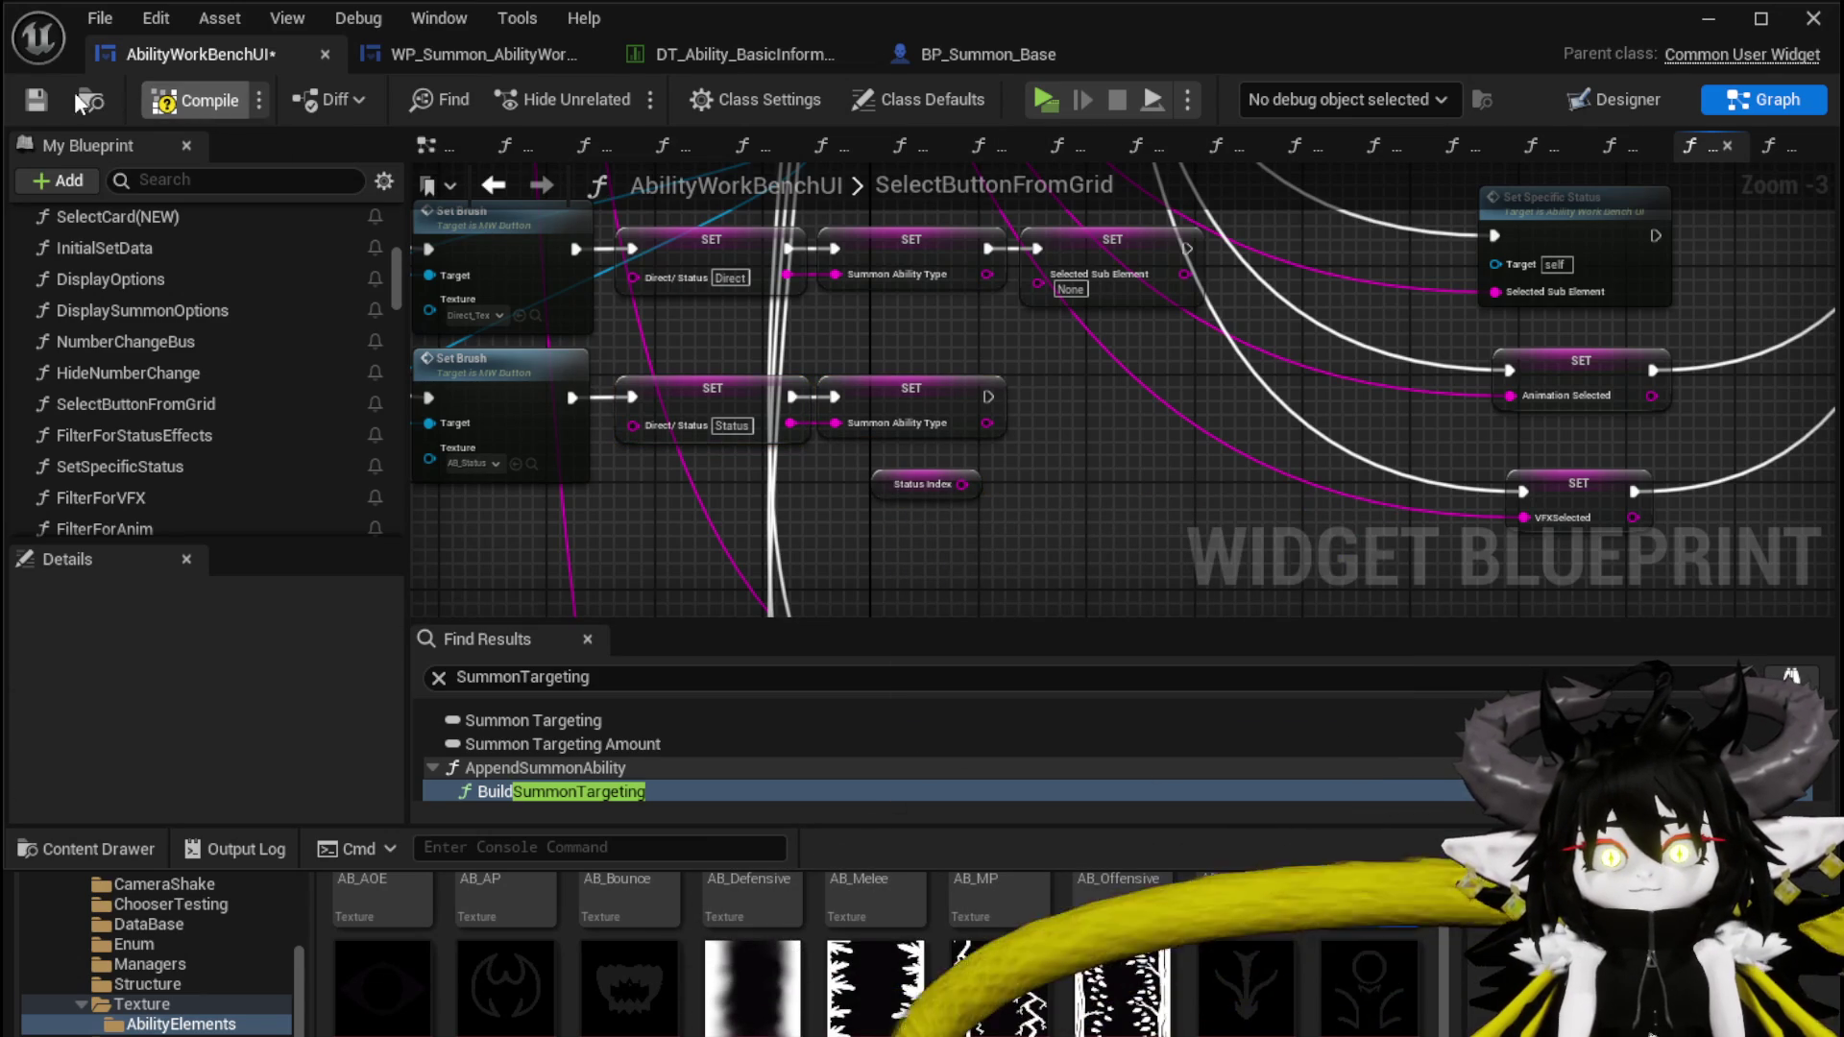
pyautogui.click(35, 100)
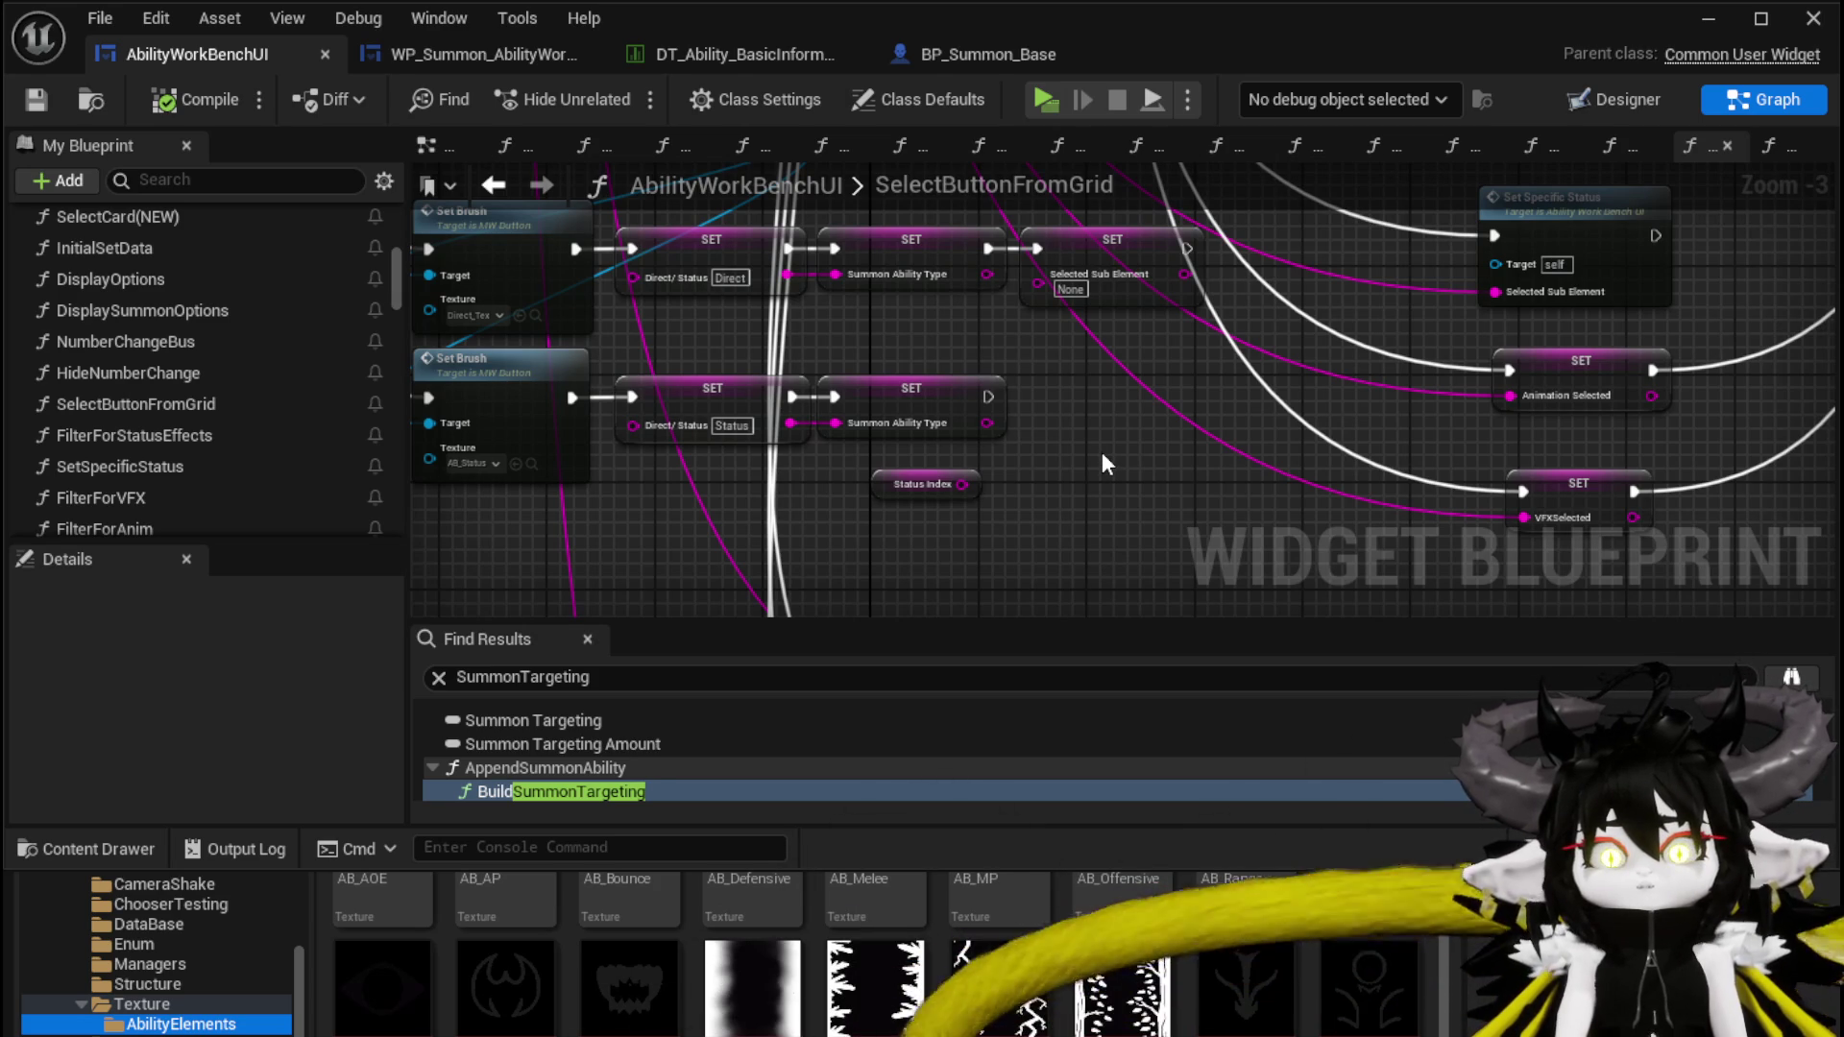
# Drag the SummonStatusDuration variable into the graph as a SET Summon Status Duration node
pyautogui.click(711, 373)
pyautogui.click(844, 467)
pyautogui.click(937, 394)
pyautogui.click(941, 446)
pyautogui.scroll(-3, 148, 367)
pyautogui.scroll(-5, 149, 365)
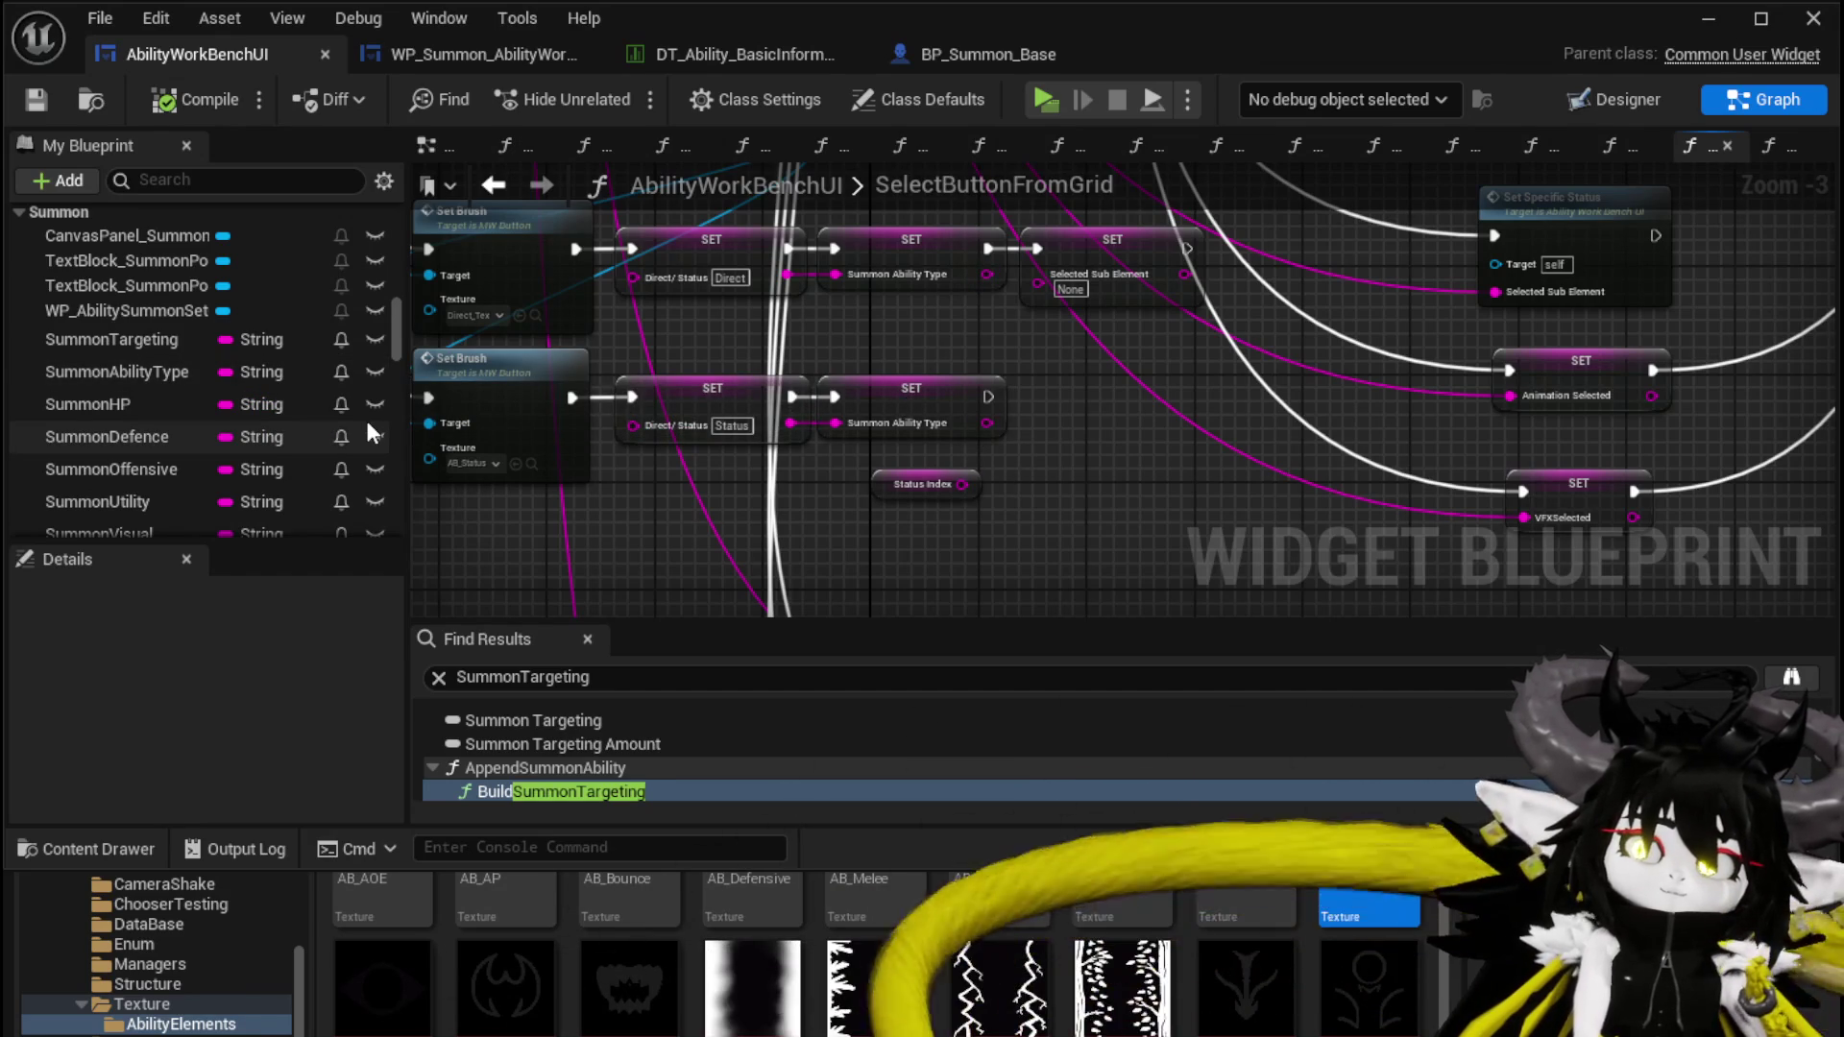
pyautogui.scroll(-1, 365, 417)
pyautogui.scroll(-3, 366, 419)
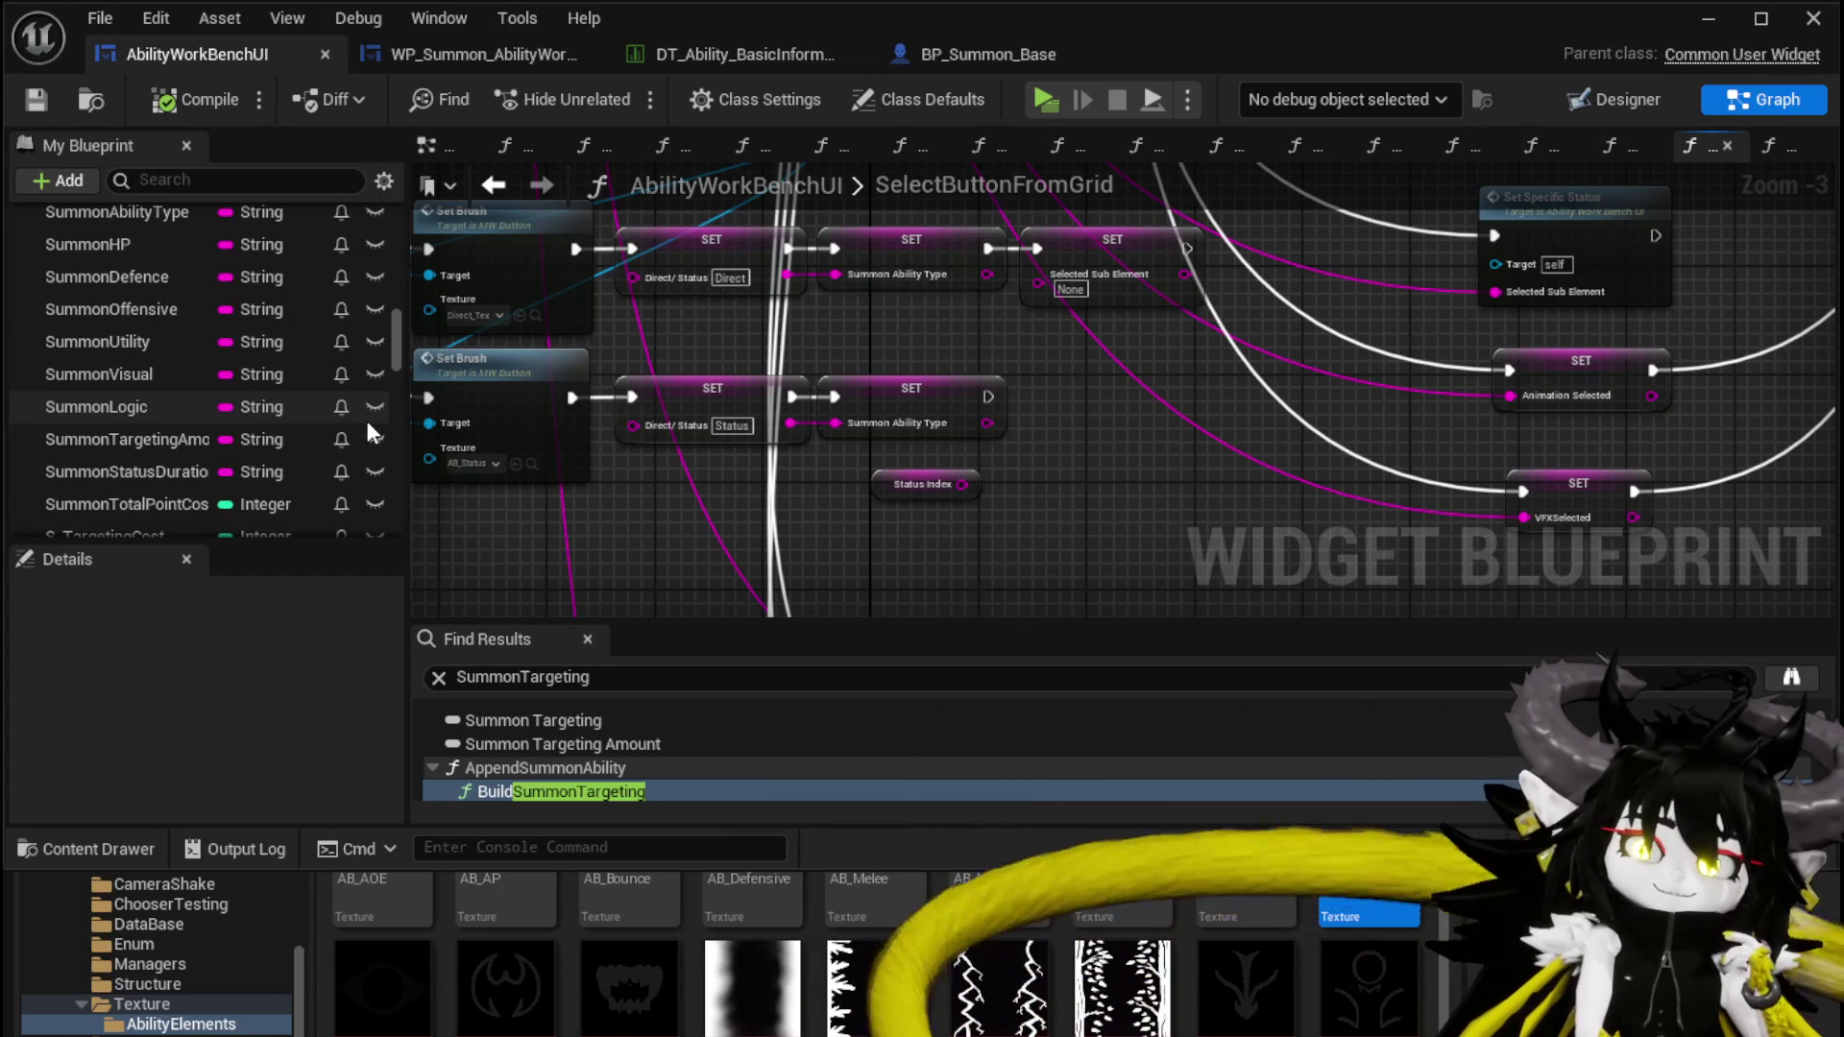
pyautogui.moveTo(100, 480); pyautogui.dragTo(1093, 446)
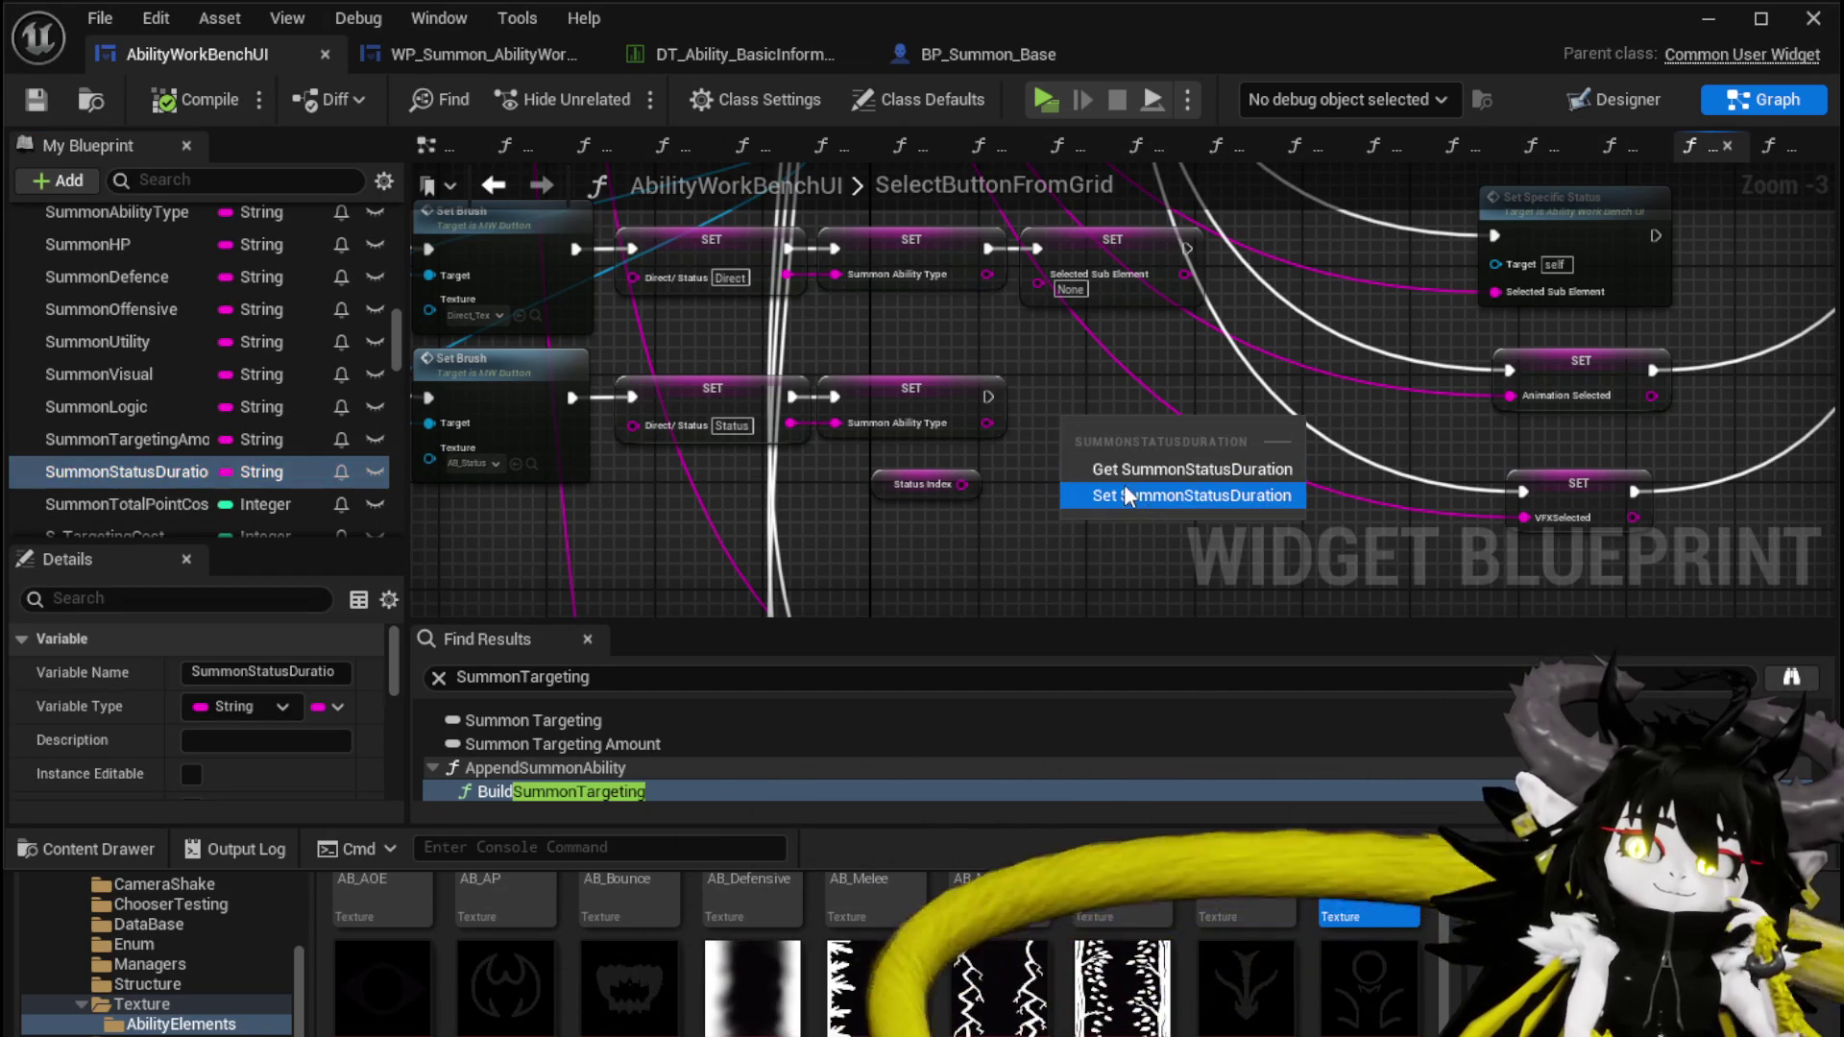
pyautogui.click(1120, 491)
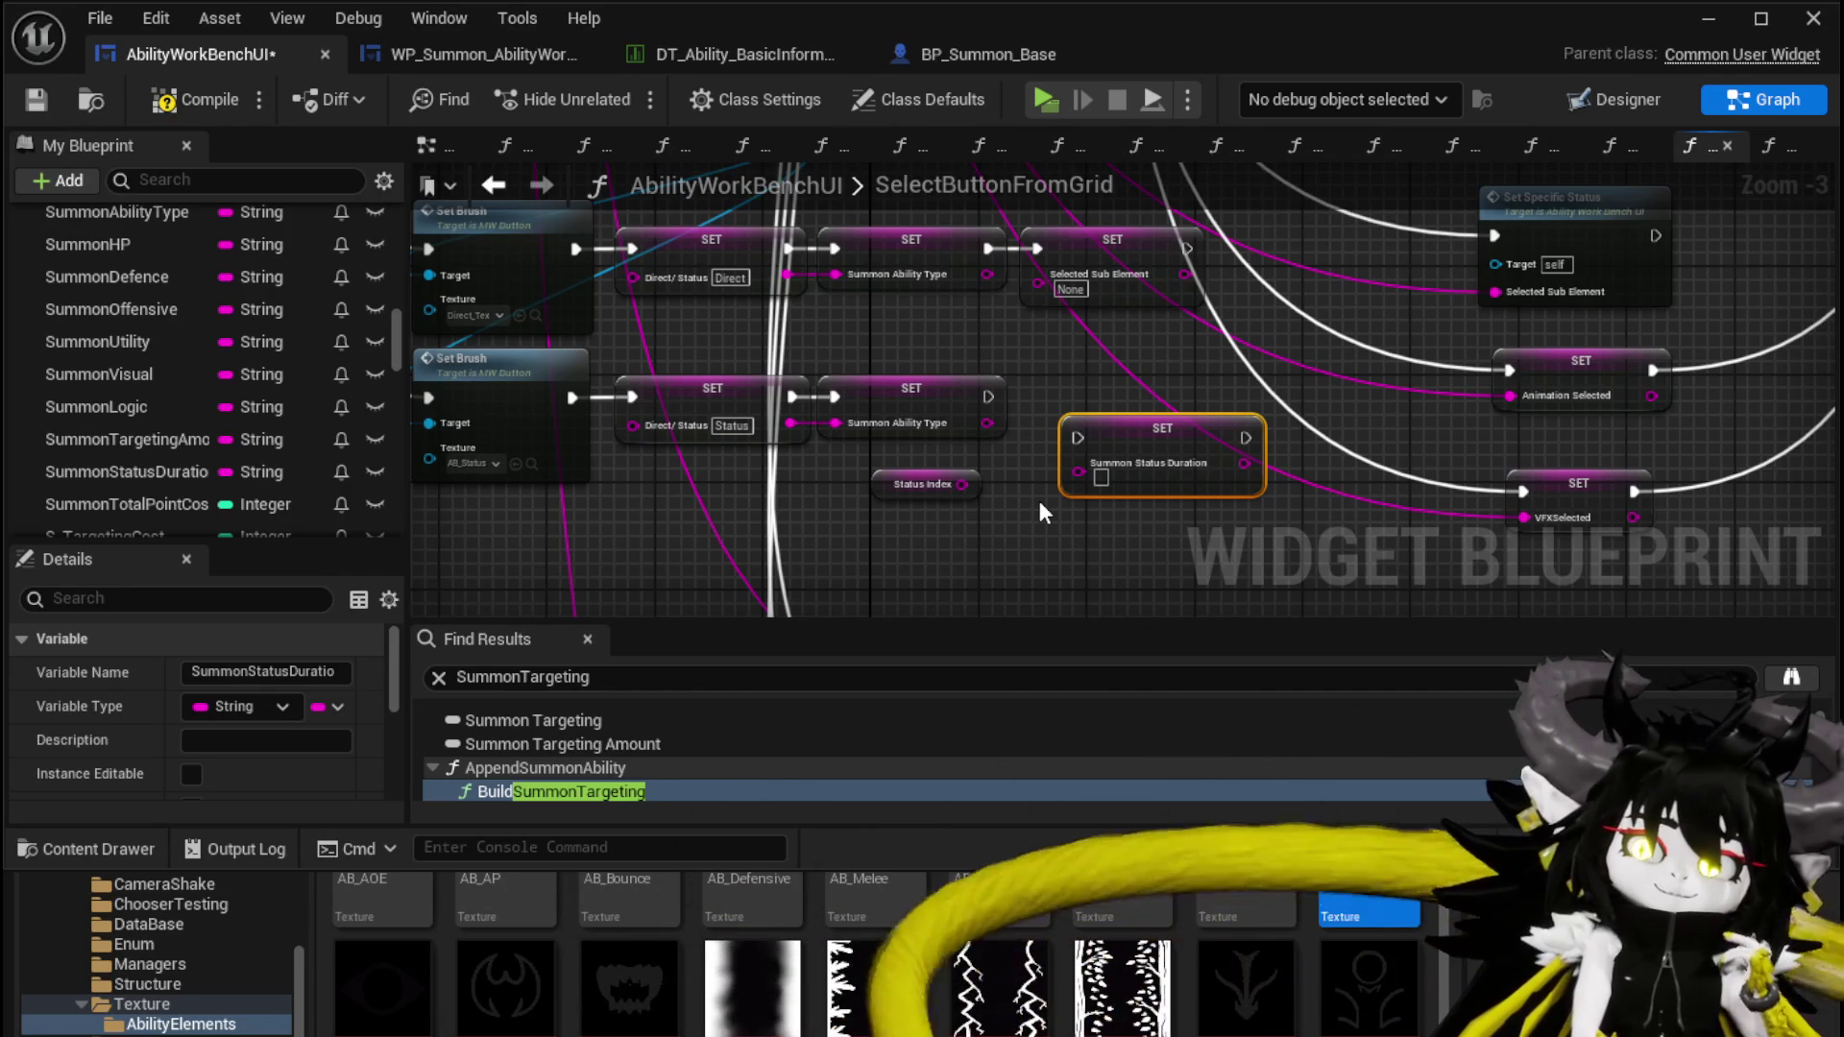
# Chain Set Summon Status Duration after Set Summon Ability Type, feed it Status Index, then compile and save
pyautogui.moveTo(926, 488)
pyautogui.mouseDown()
pyautogui.moveTo(843, 489)
pyautogui.moveTo(898, 496)
pyautogui.mouseUp()
pyautogui.moveTo(885, 338); pyautogui.dragTo(889, 538)
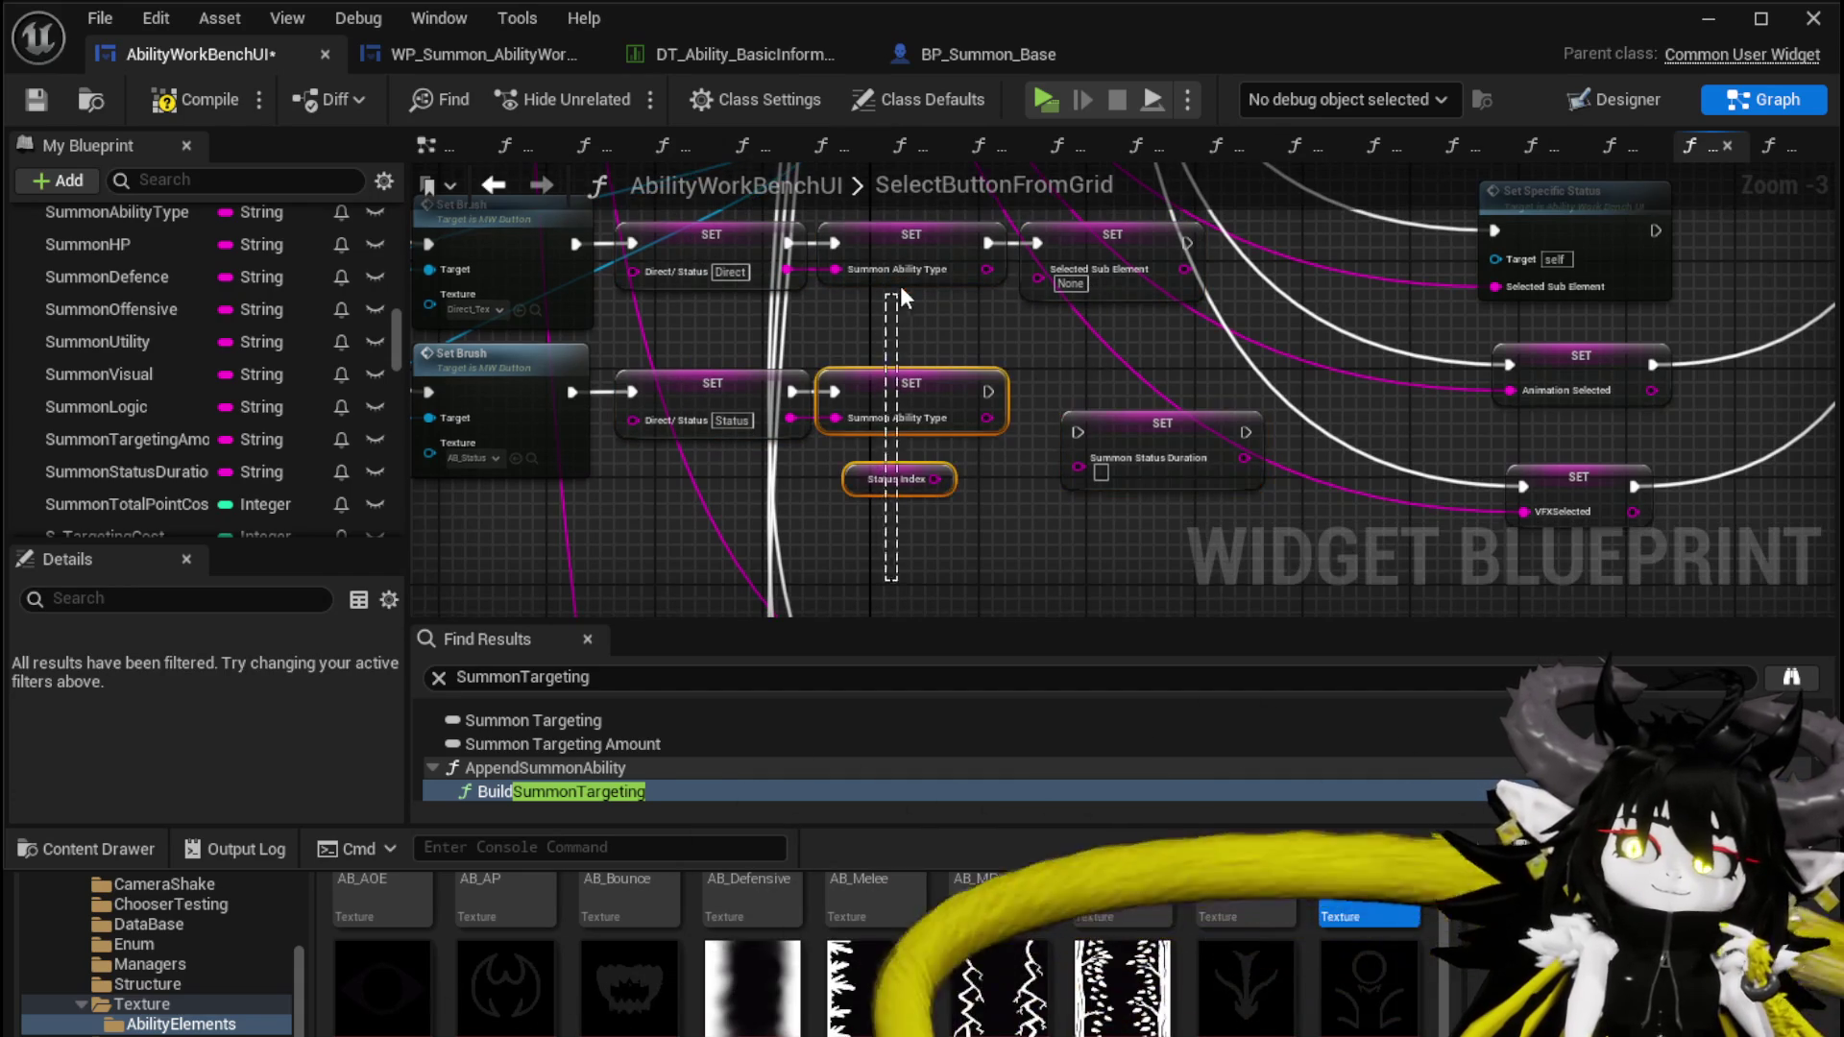
pyautogui.click(958, 319)
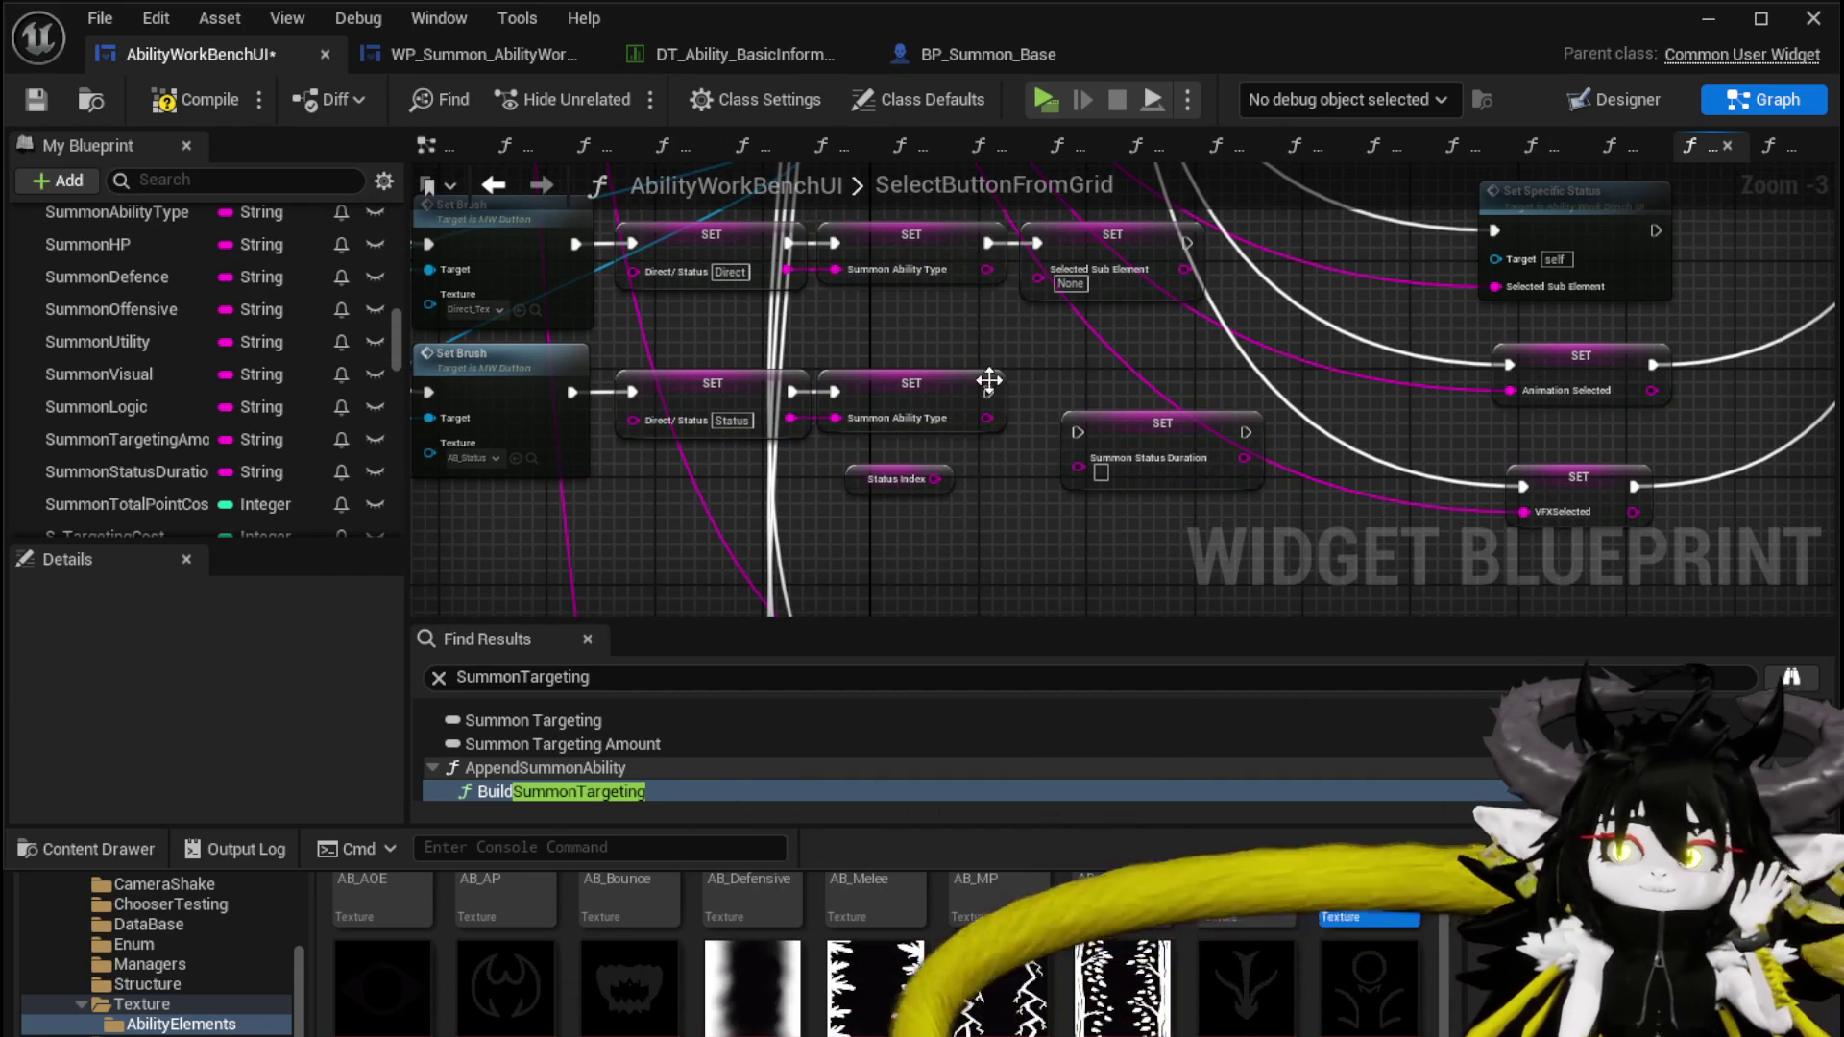
pyautogui.scroll(2, 1056, 403)
pyautogui.click(1152, 369)
pyautogui.moveTo(991, 393); pyautogui.dragTo(1083, 376)
pyautogui.press('q')
pyautogui.moveTo(914, 507); pyautogui.dragTo(1084, 439)
pyautogui.moveTo(845, 504); pyautogui.dragTo(912, 488)
pyautogui.click(195, 99)
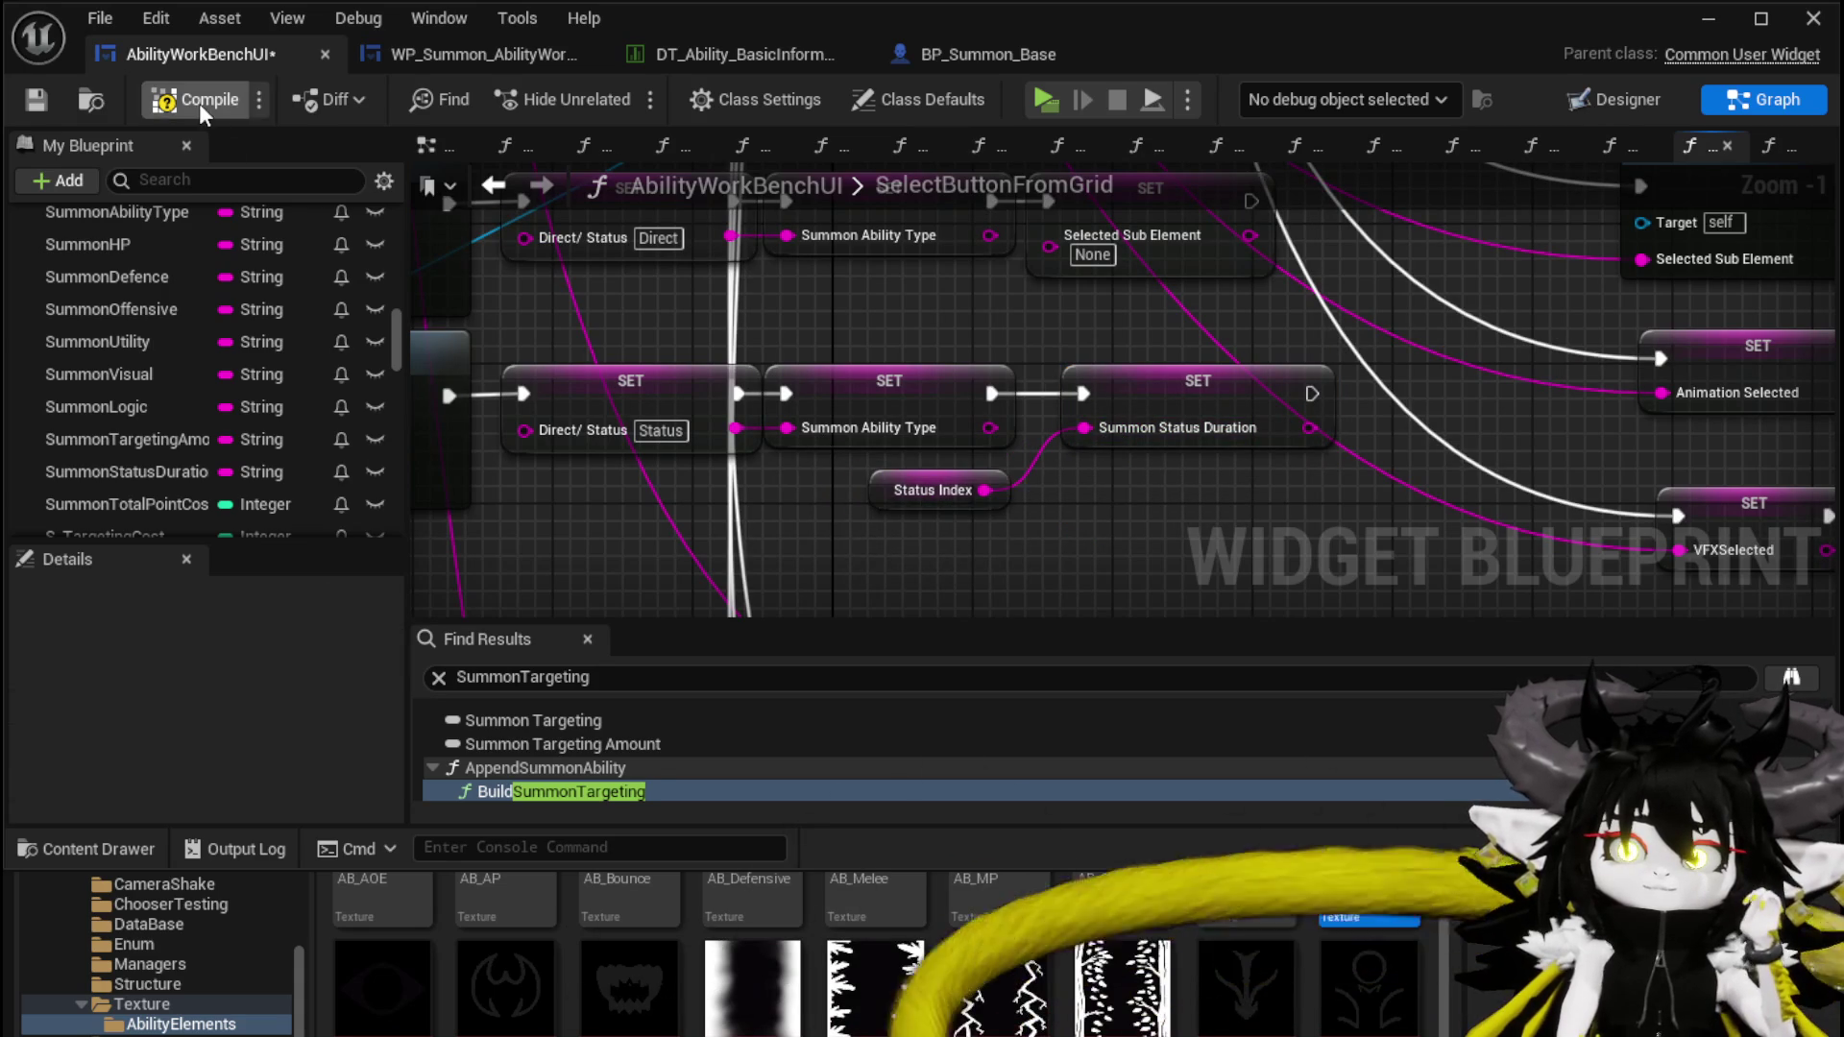
pyautogui.click(35, 99)
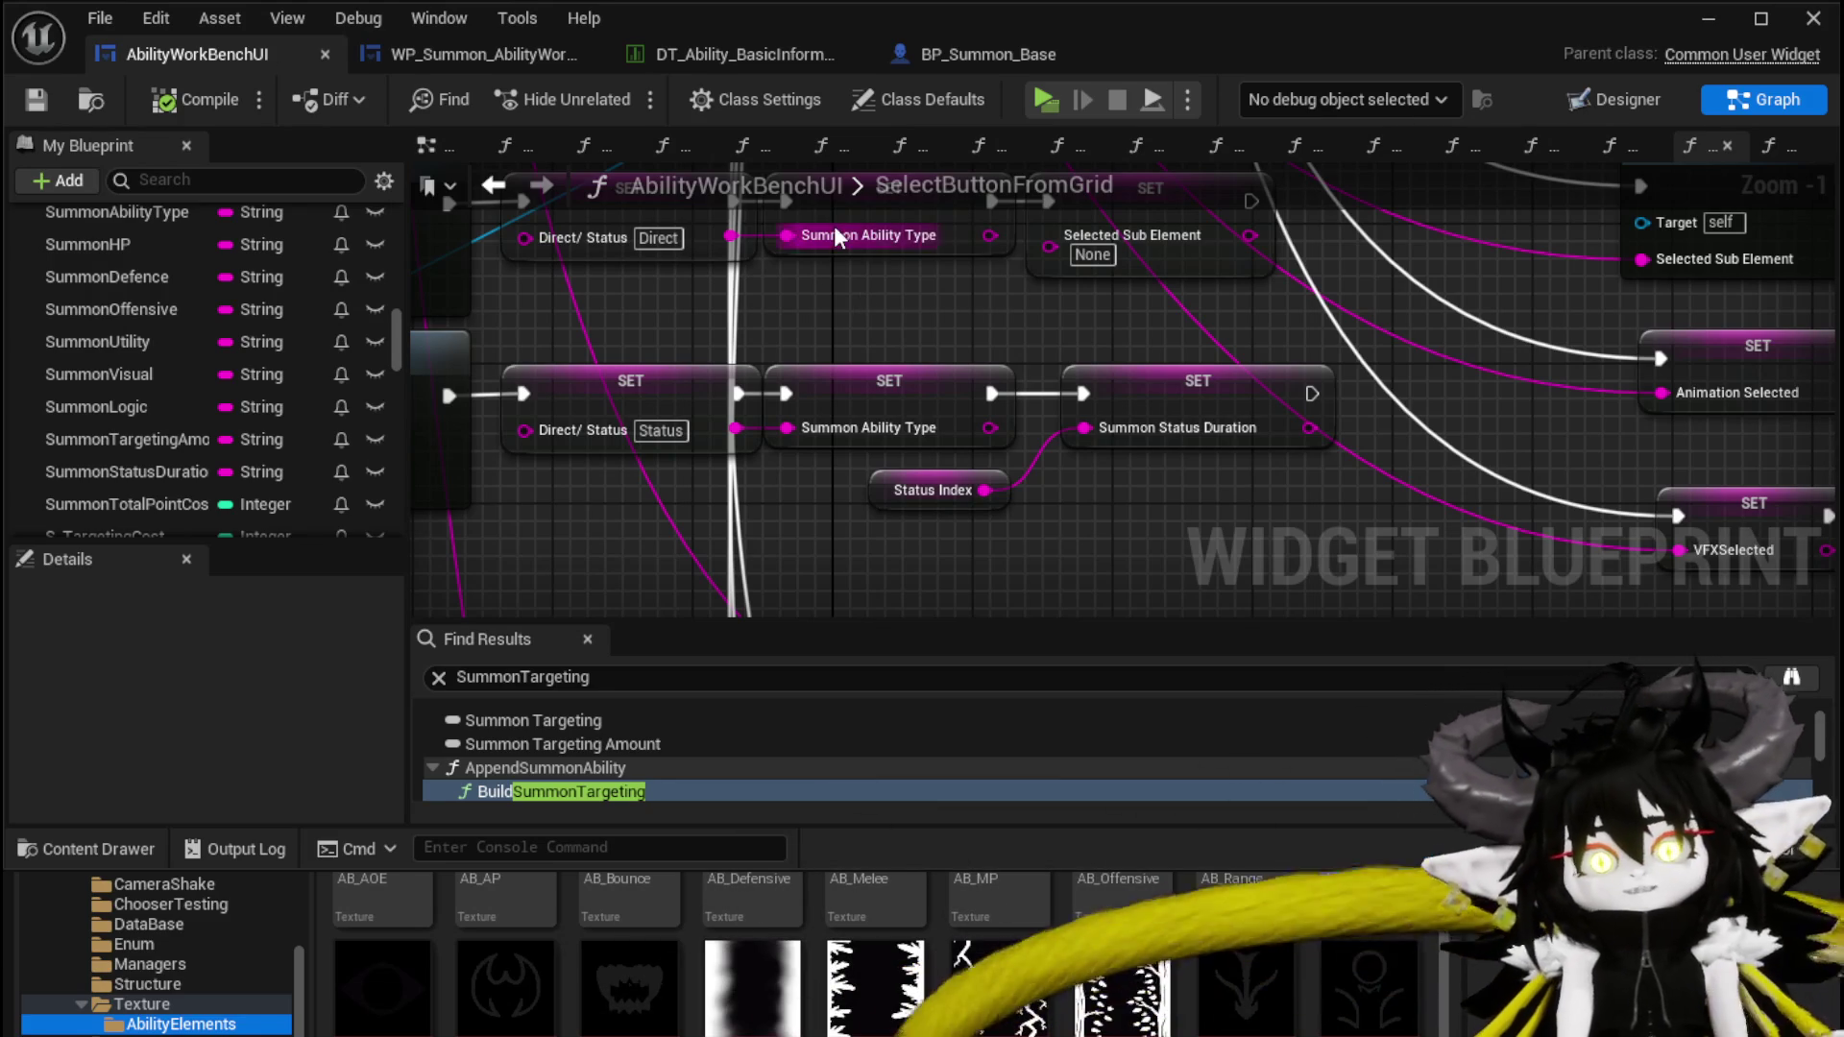
# Move the MW Button Direct Status and work-bench reference nodes left, then save the blueprint
pyautogui.scroll(-1, 868, 291)
pyautogui.scroll(1, 920, 423)
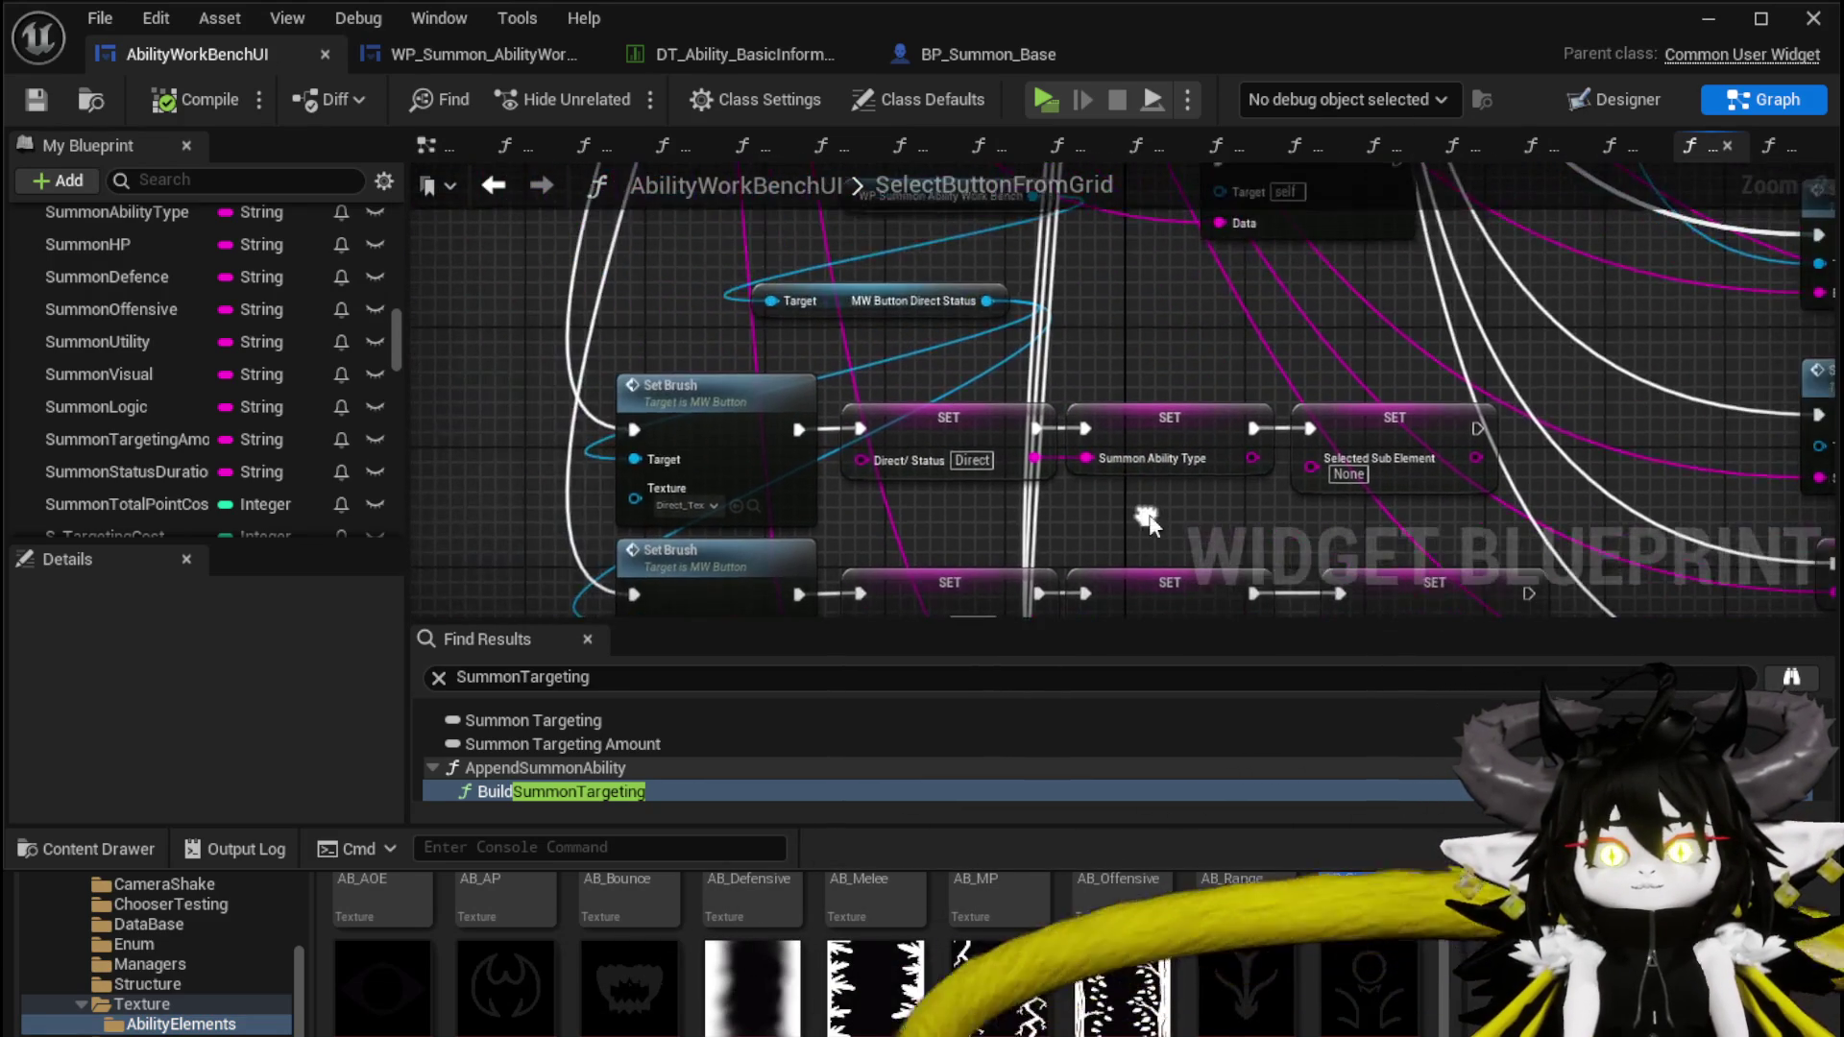
pyautogui.moveTo(868, 305); pyautogui.dragTo(721, 317)
pyautogui.moveTo(946, 195)
pyautogui.mouseDown()
pyautogui.moveTo(927, 298)
pyautogui.moveTo(684, 315)
pyautogui.mouseUp()
pyautogui.moveTo(864, 384); pyautogui.dragTo(639, 317)
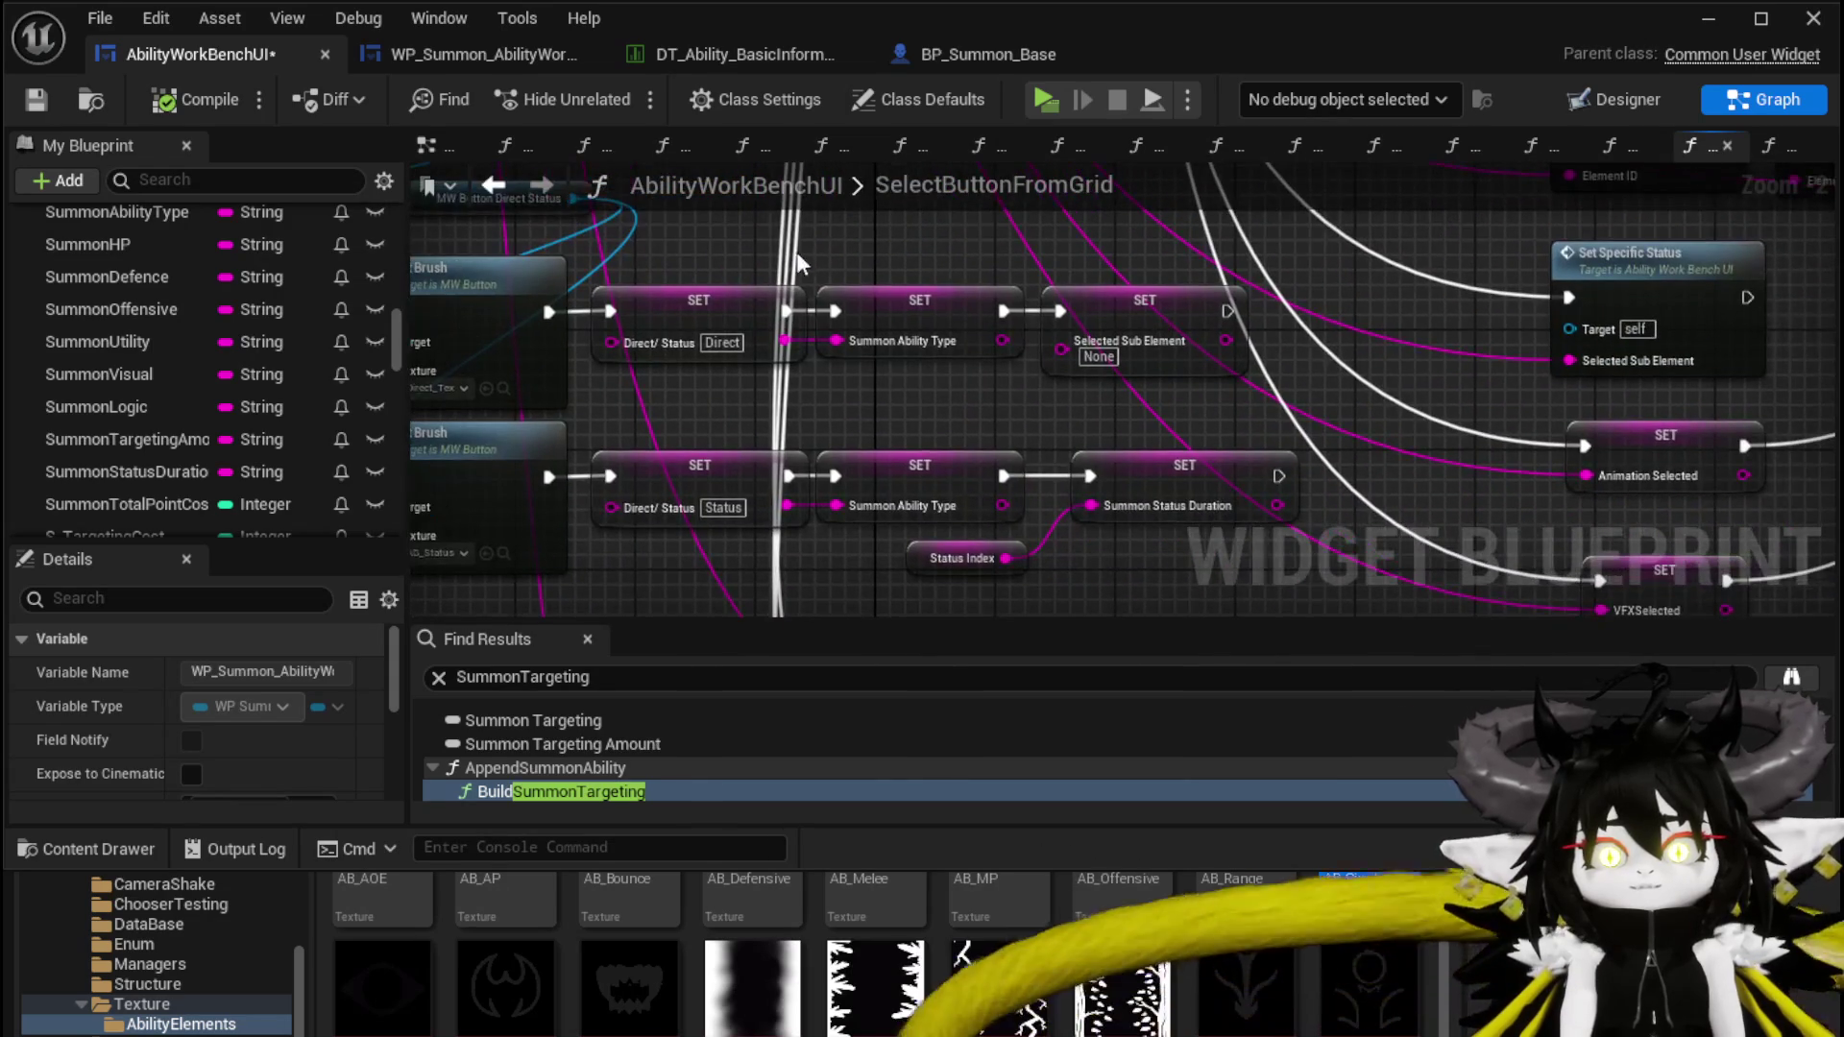
pyautogui.click(960, 577)
pyautogui.click(37, 100)
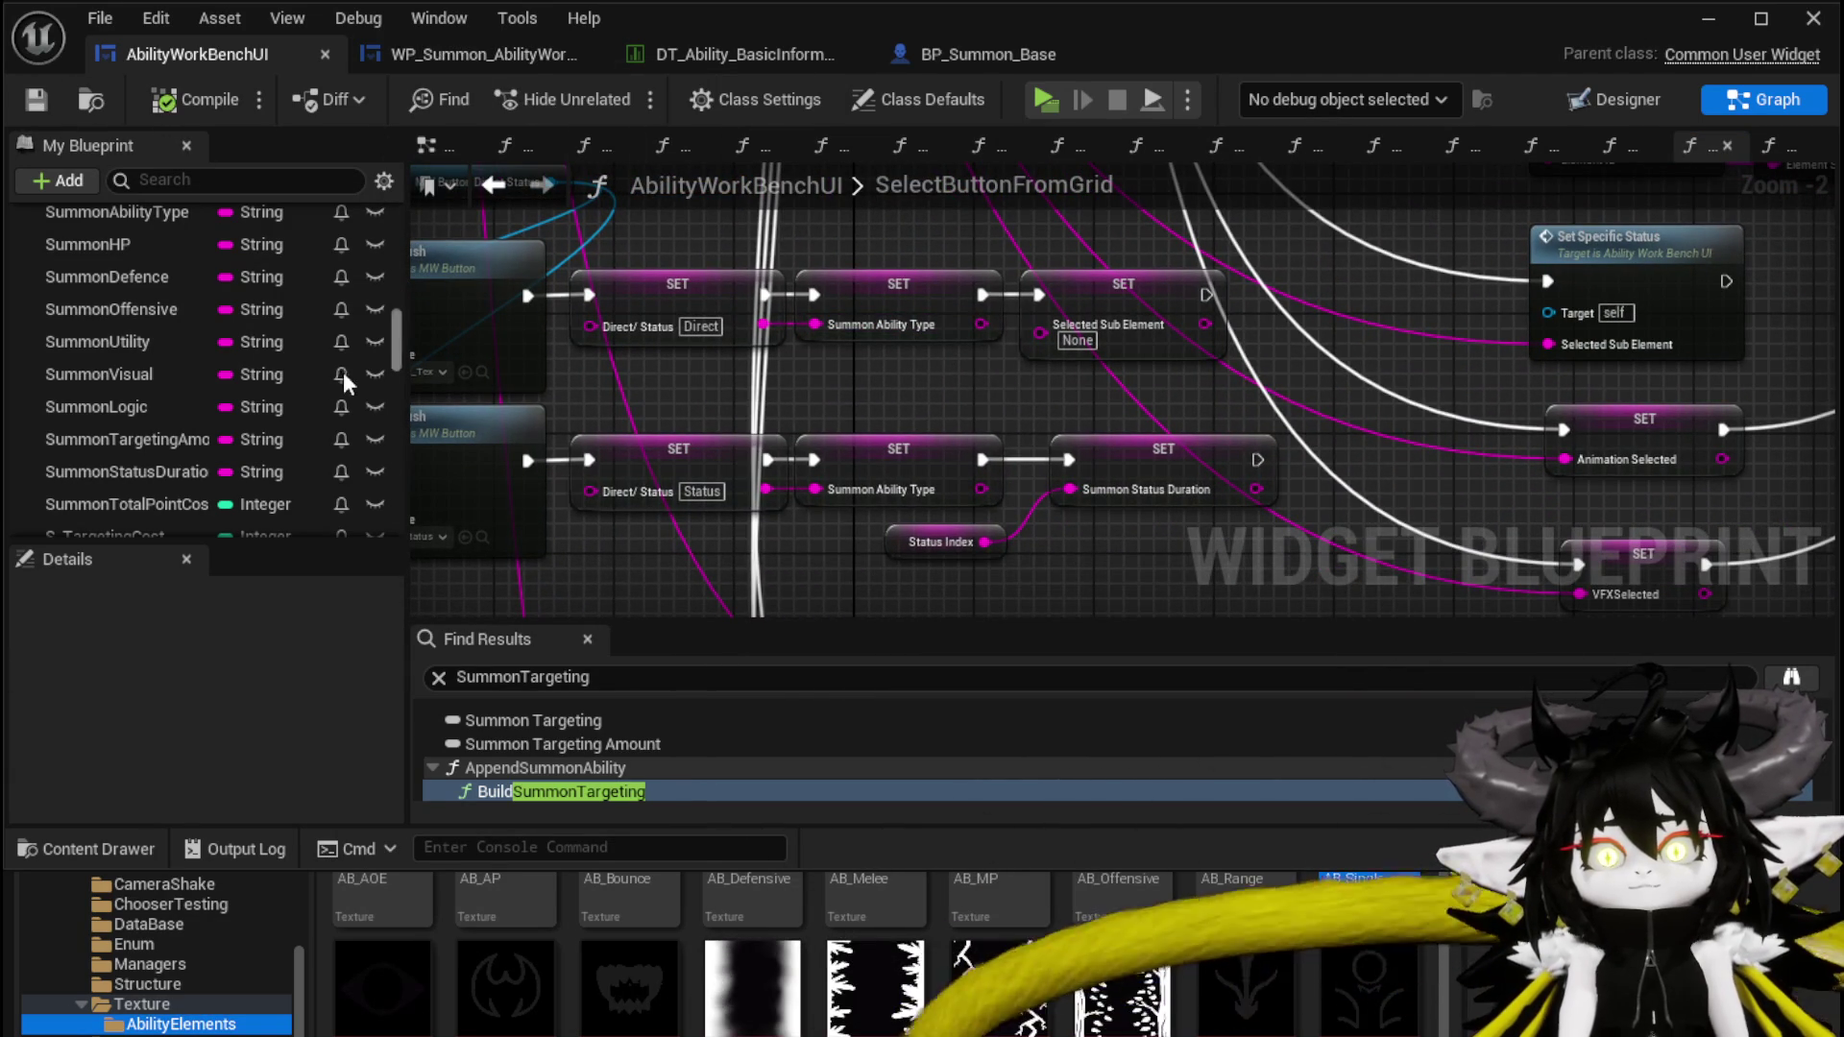
pyautogui.scroll(10, 211, 293)
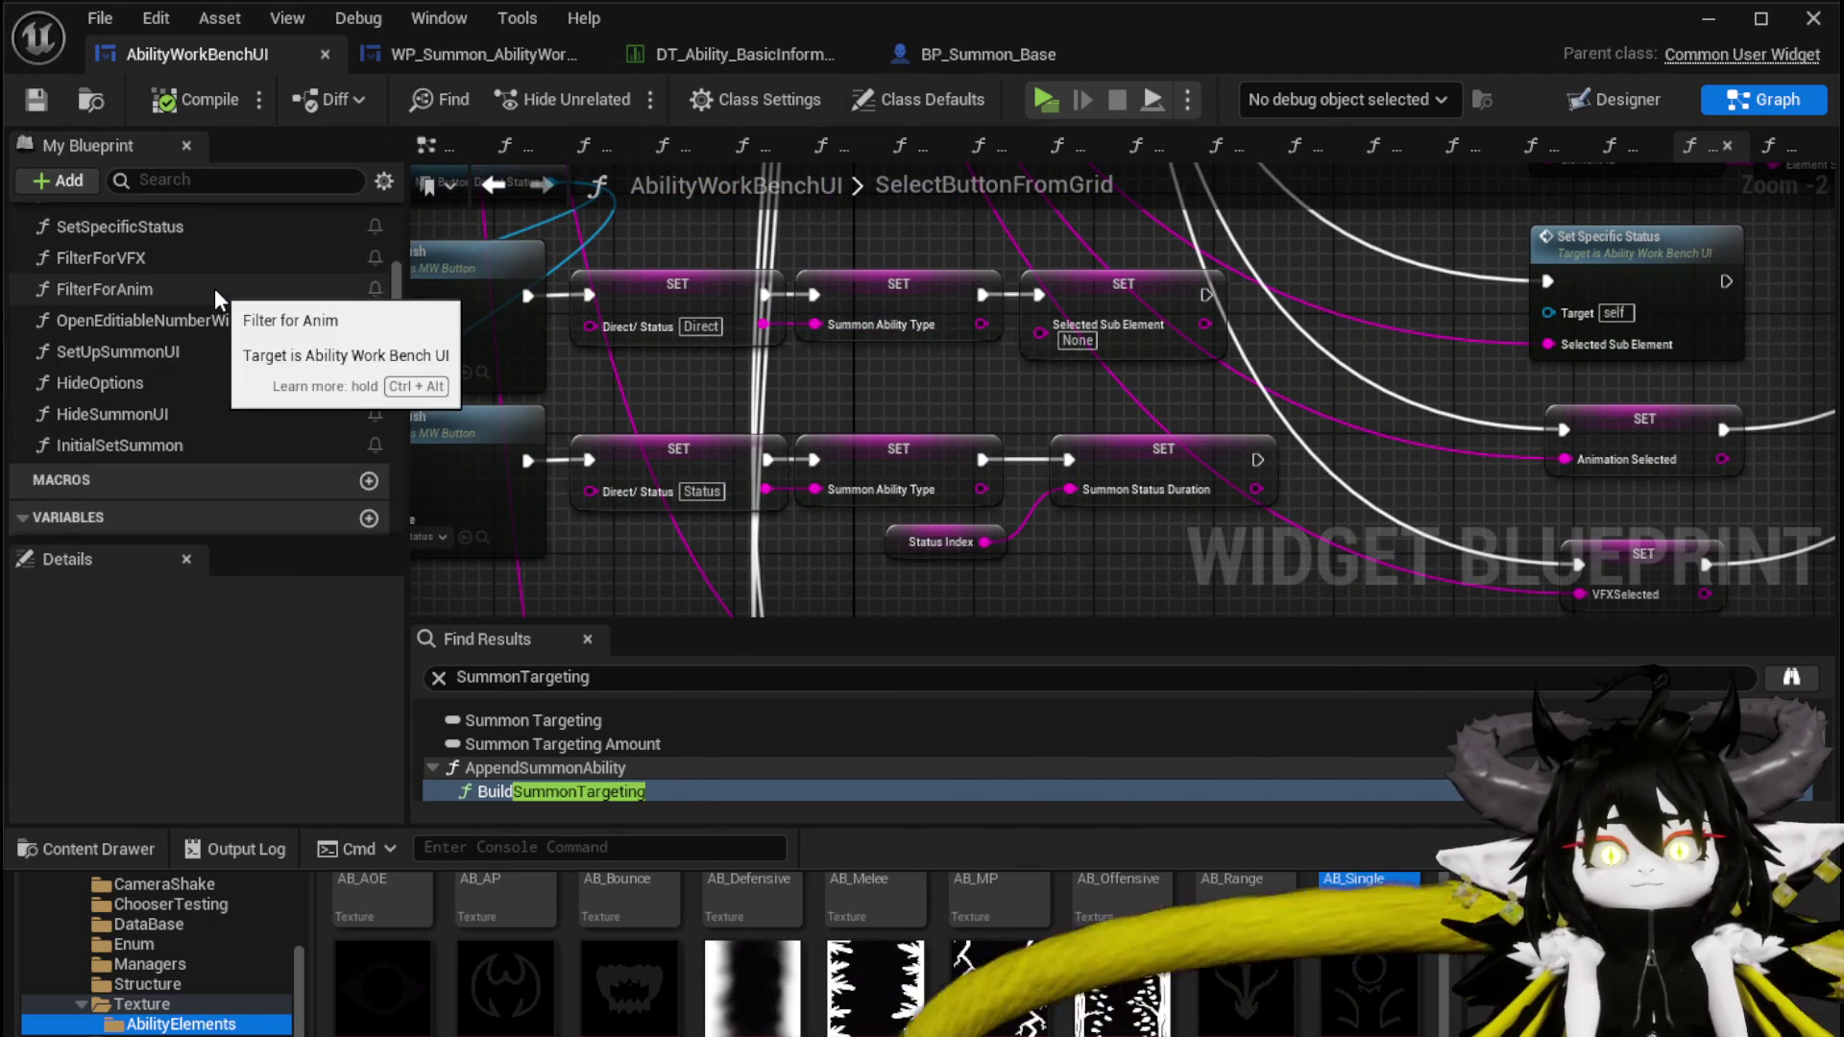
pyautogui.scroll(10, 215, 288)
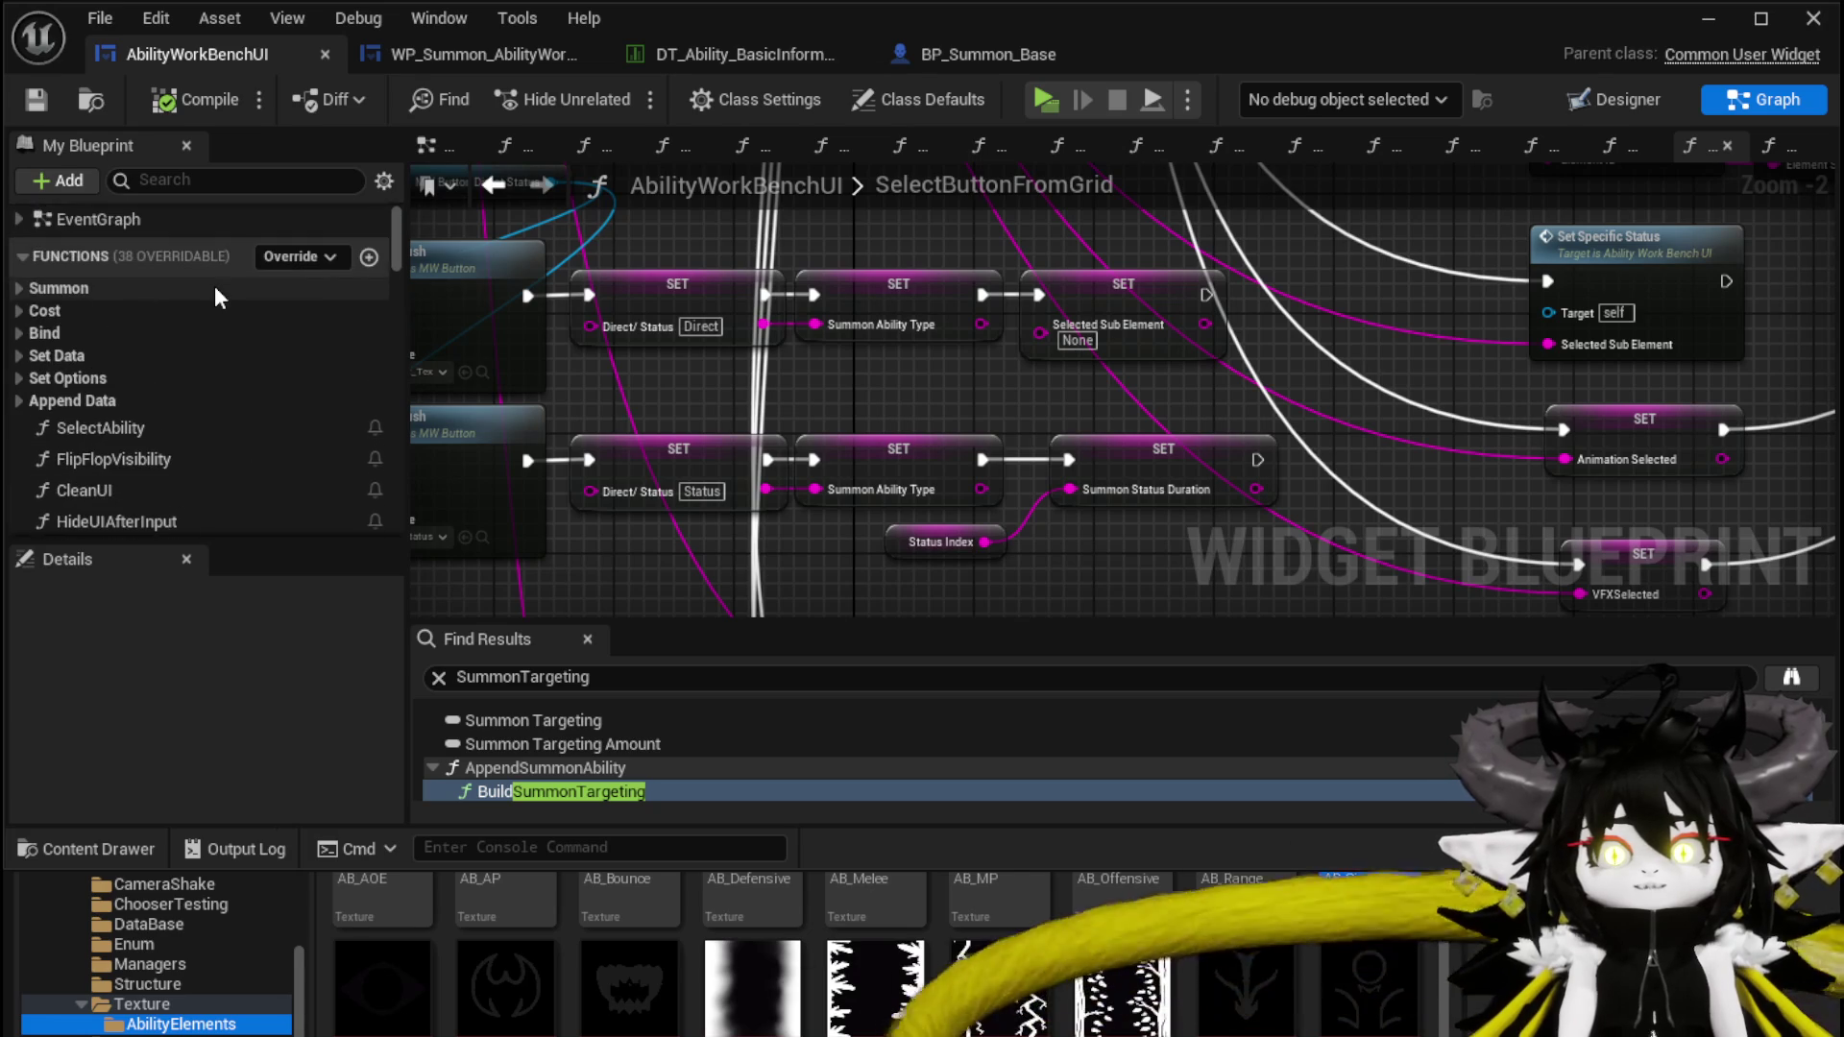
# Find 'ga' in My Blueprint and open the BuildGigaString and AppendSummonAbility graphs
pyautogui.click(177, 180)
pyautogui.write('ga')
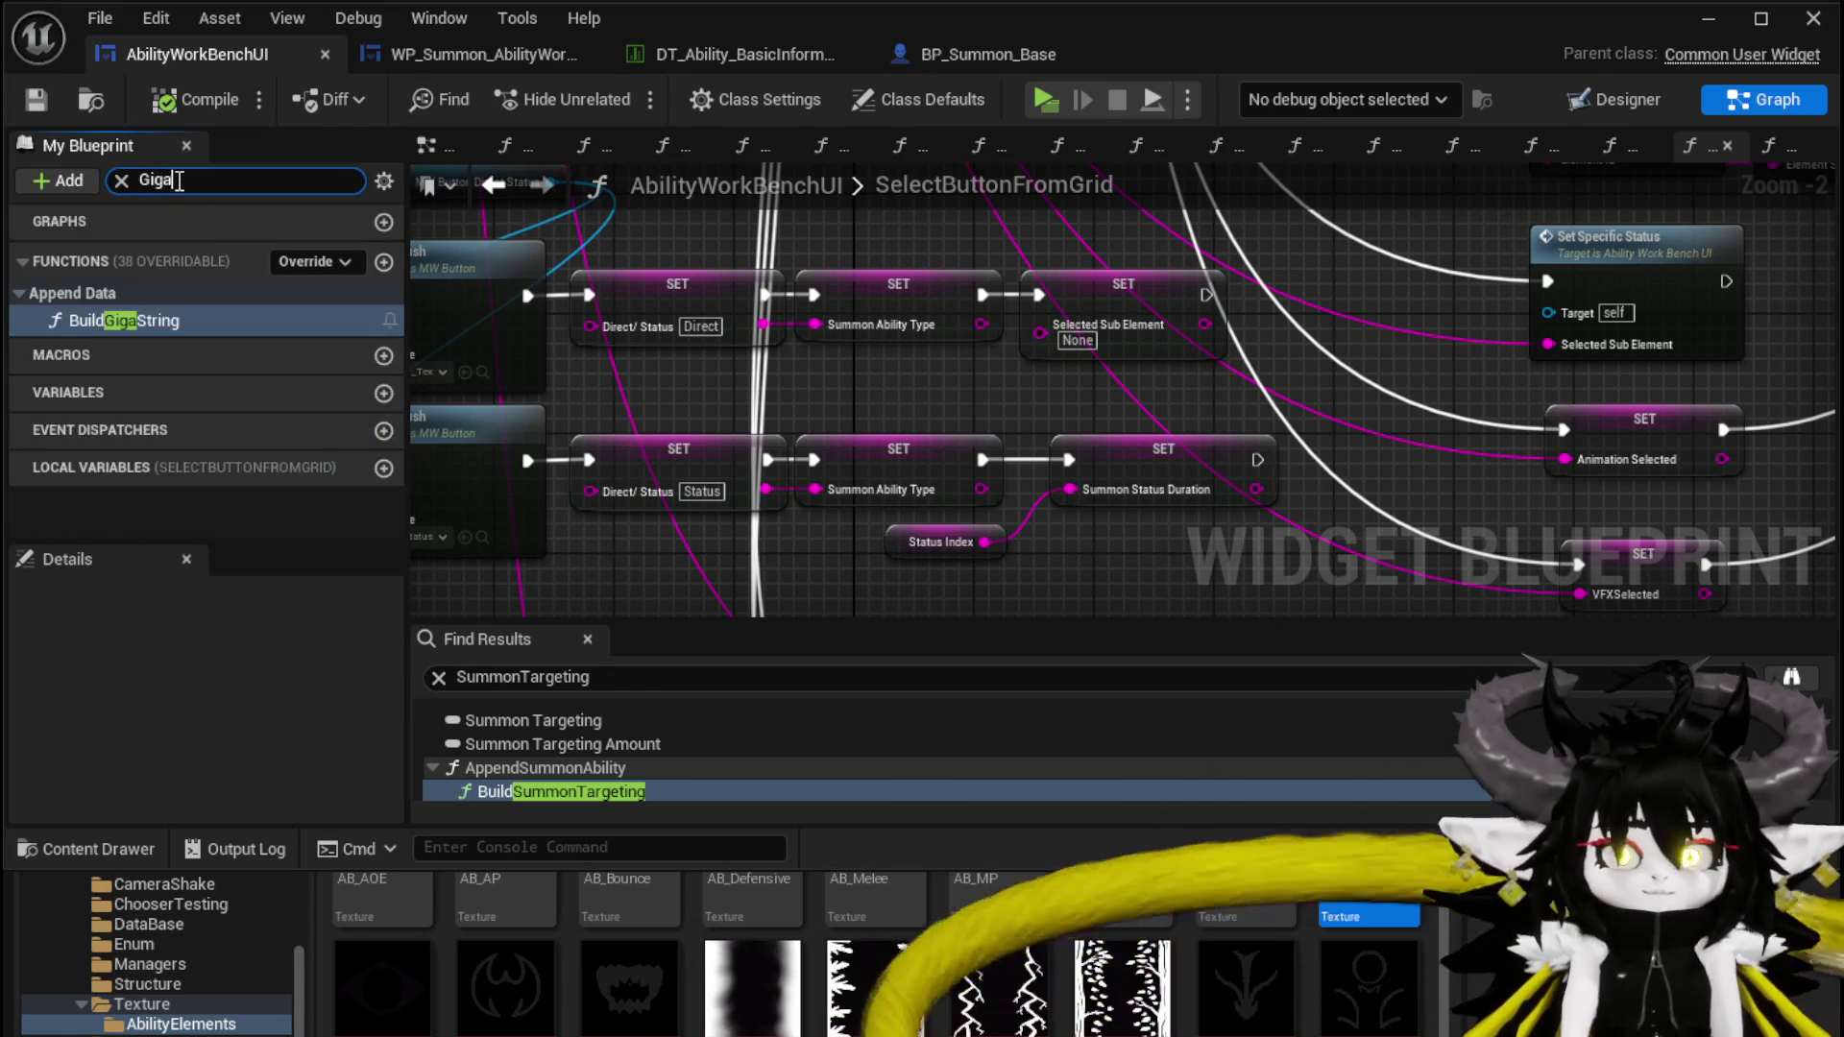
pyautogui.click(198, 317)
pyautogui.doubleClick(198, 317)
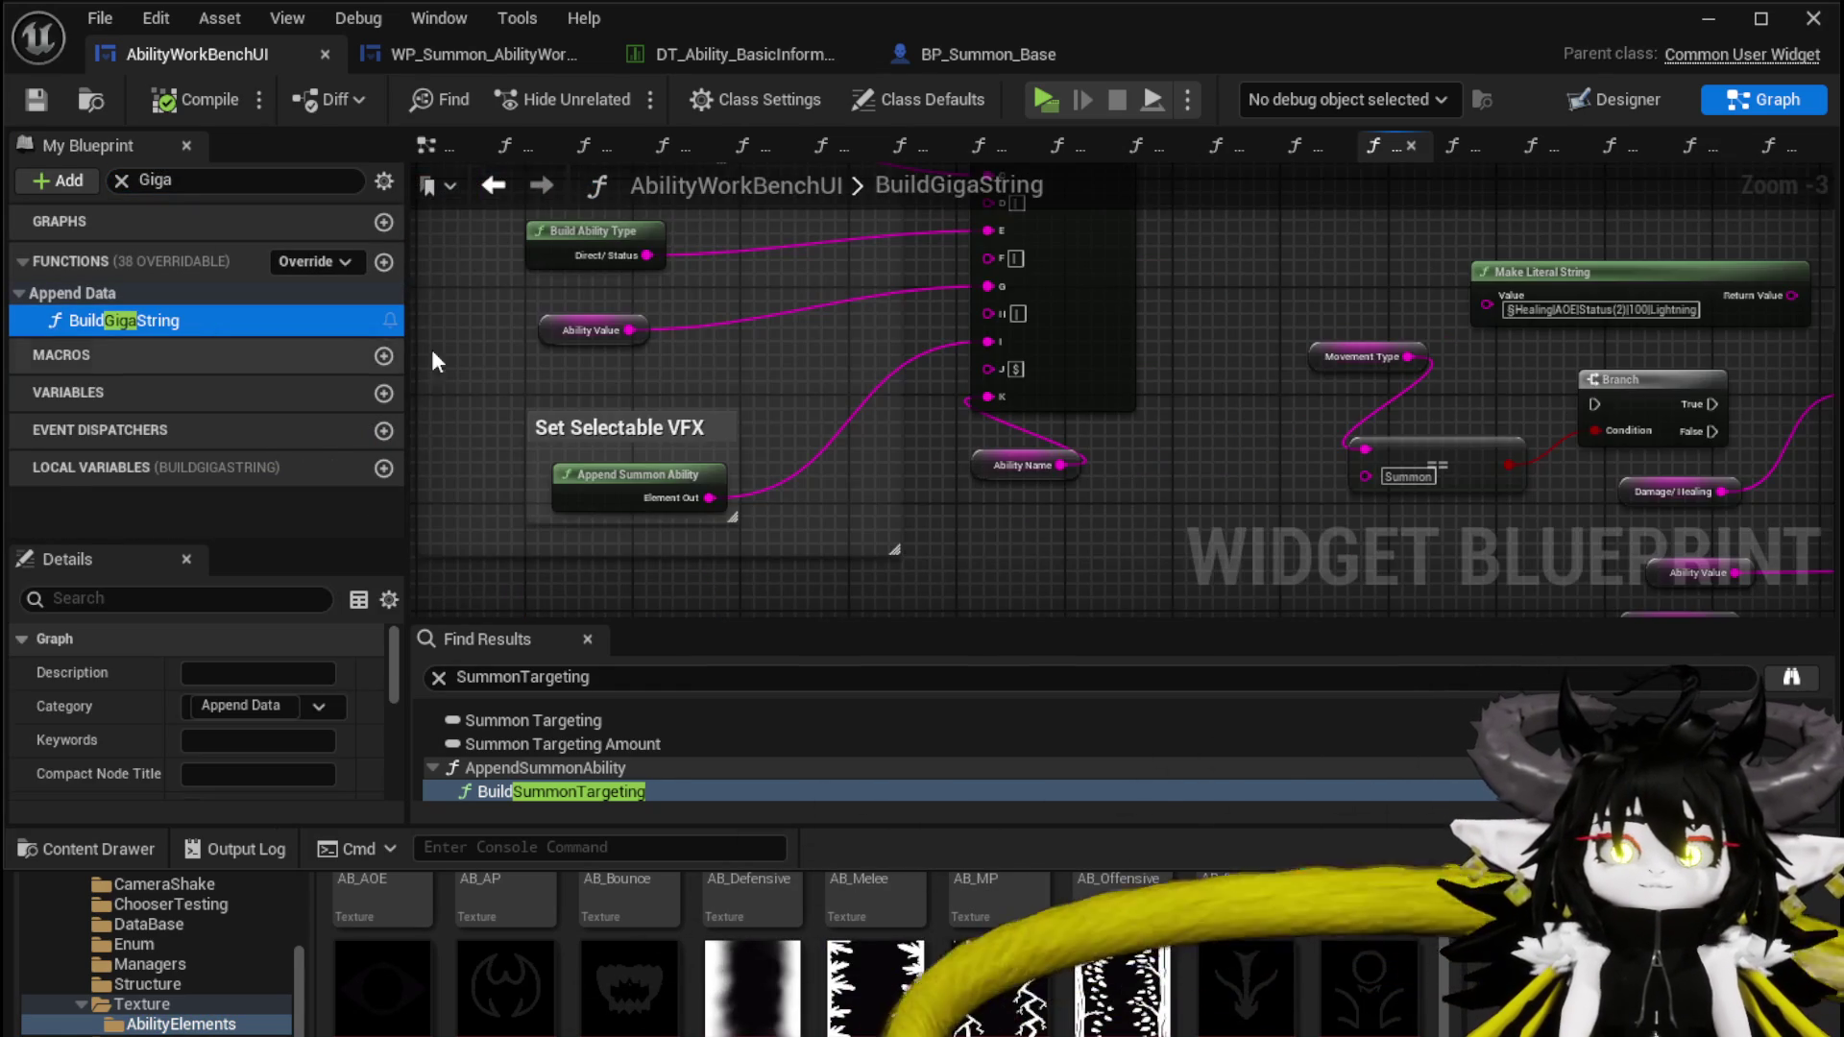
pyautogui.doubleClick(701, 478)
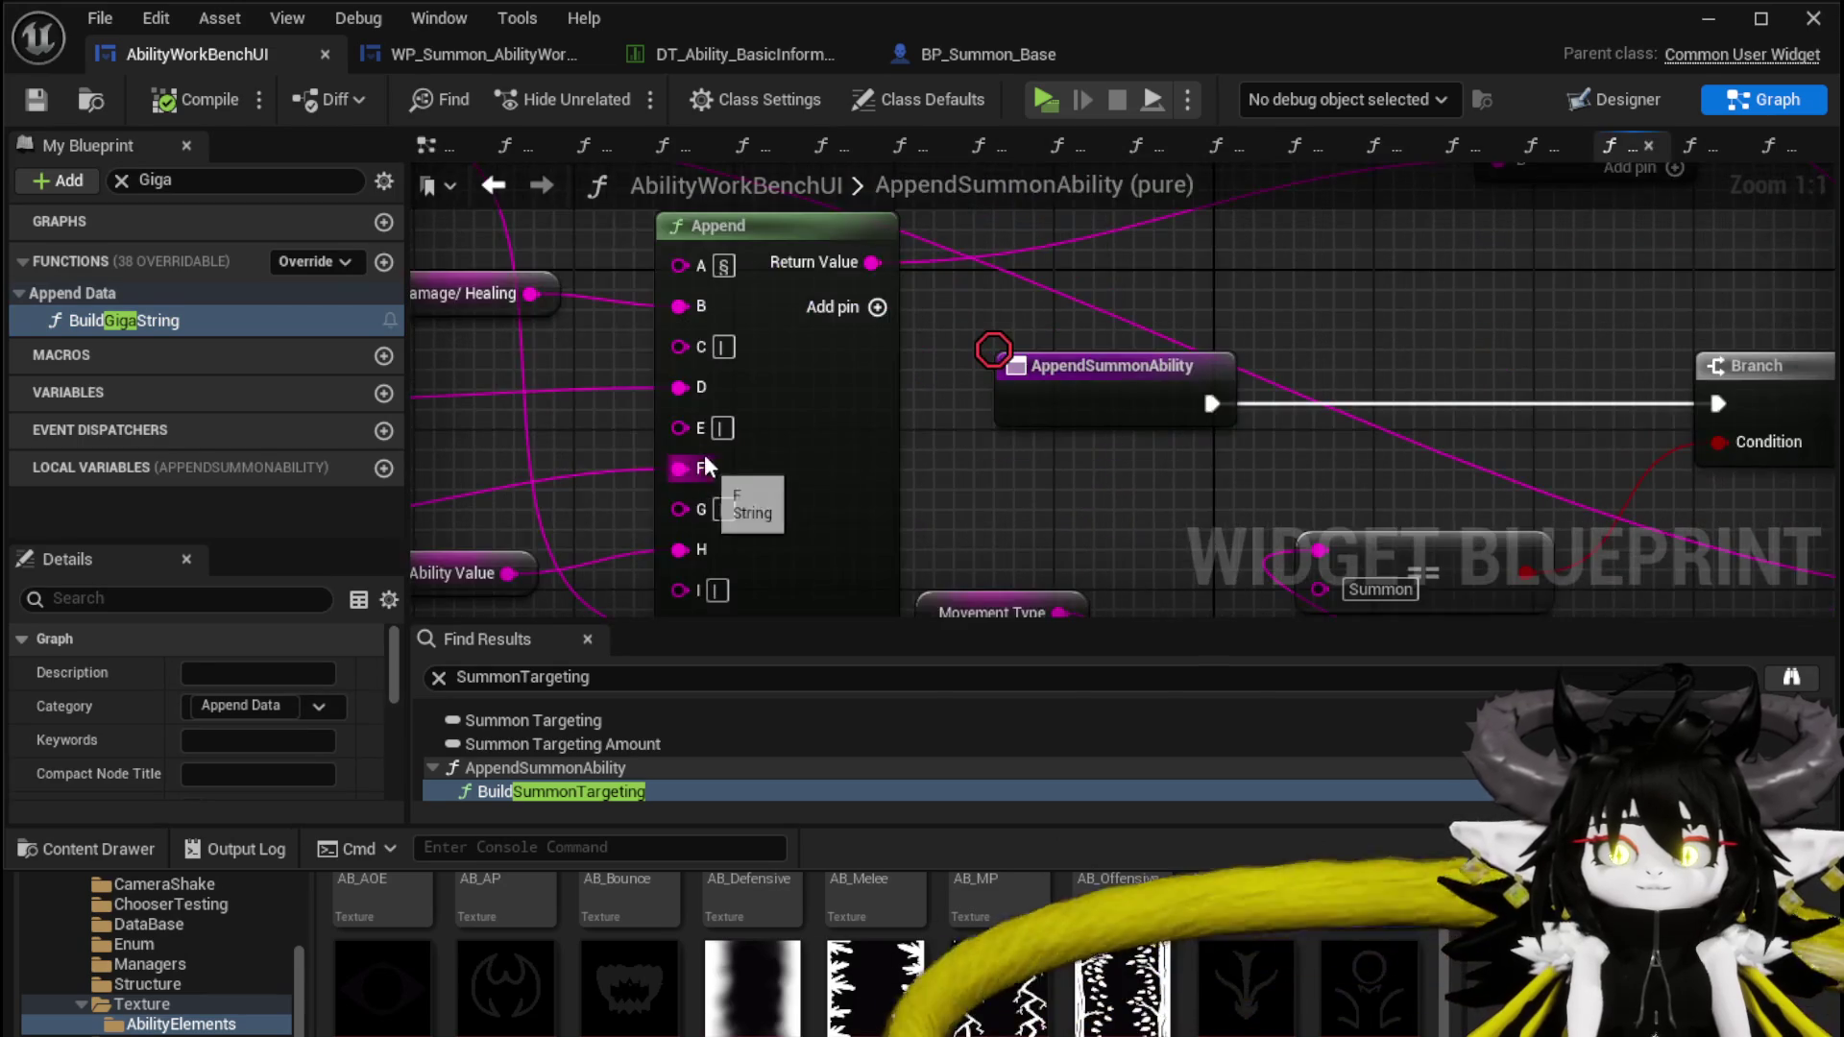
pyautogui.scroll(2, 791, 378)
pyautogui.moveTo(770, 358); pyautogui.dragTo(754, 376)
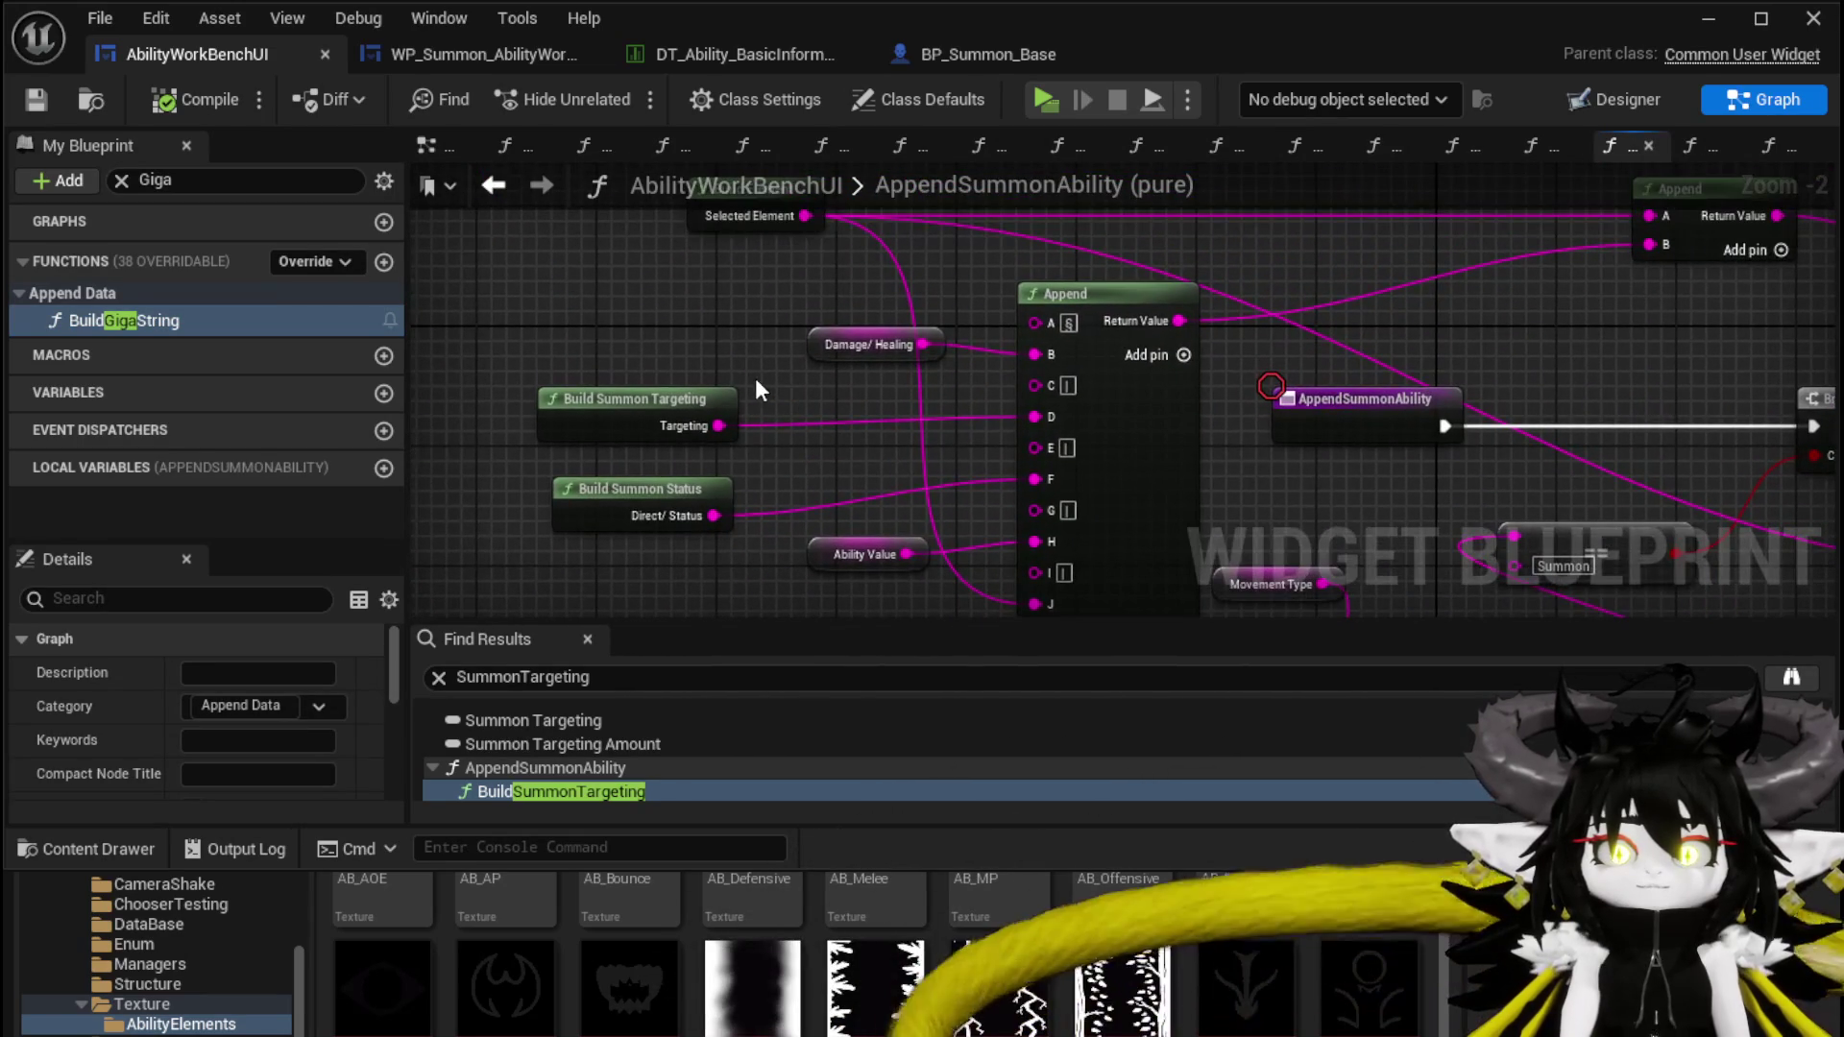
pyautogui.click(576, 317)
pyautogui.moveTo(624, 315)
pyautogui.mouseDown()
pyautogui.moveTo(618, 461)
pyautogui.moveTo(605, 383)
pyautogui.moveTo(631, 285)
pyautogui.mouseUp()
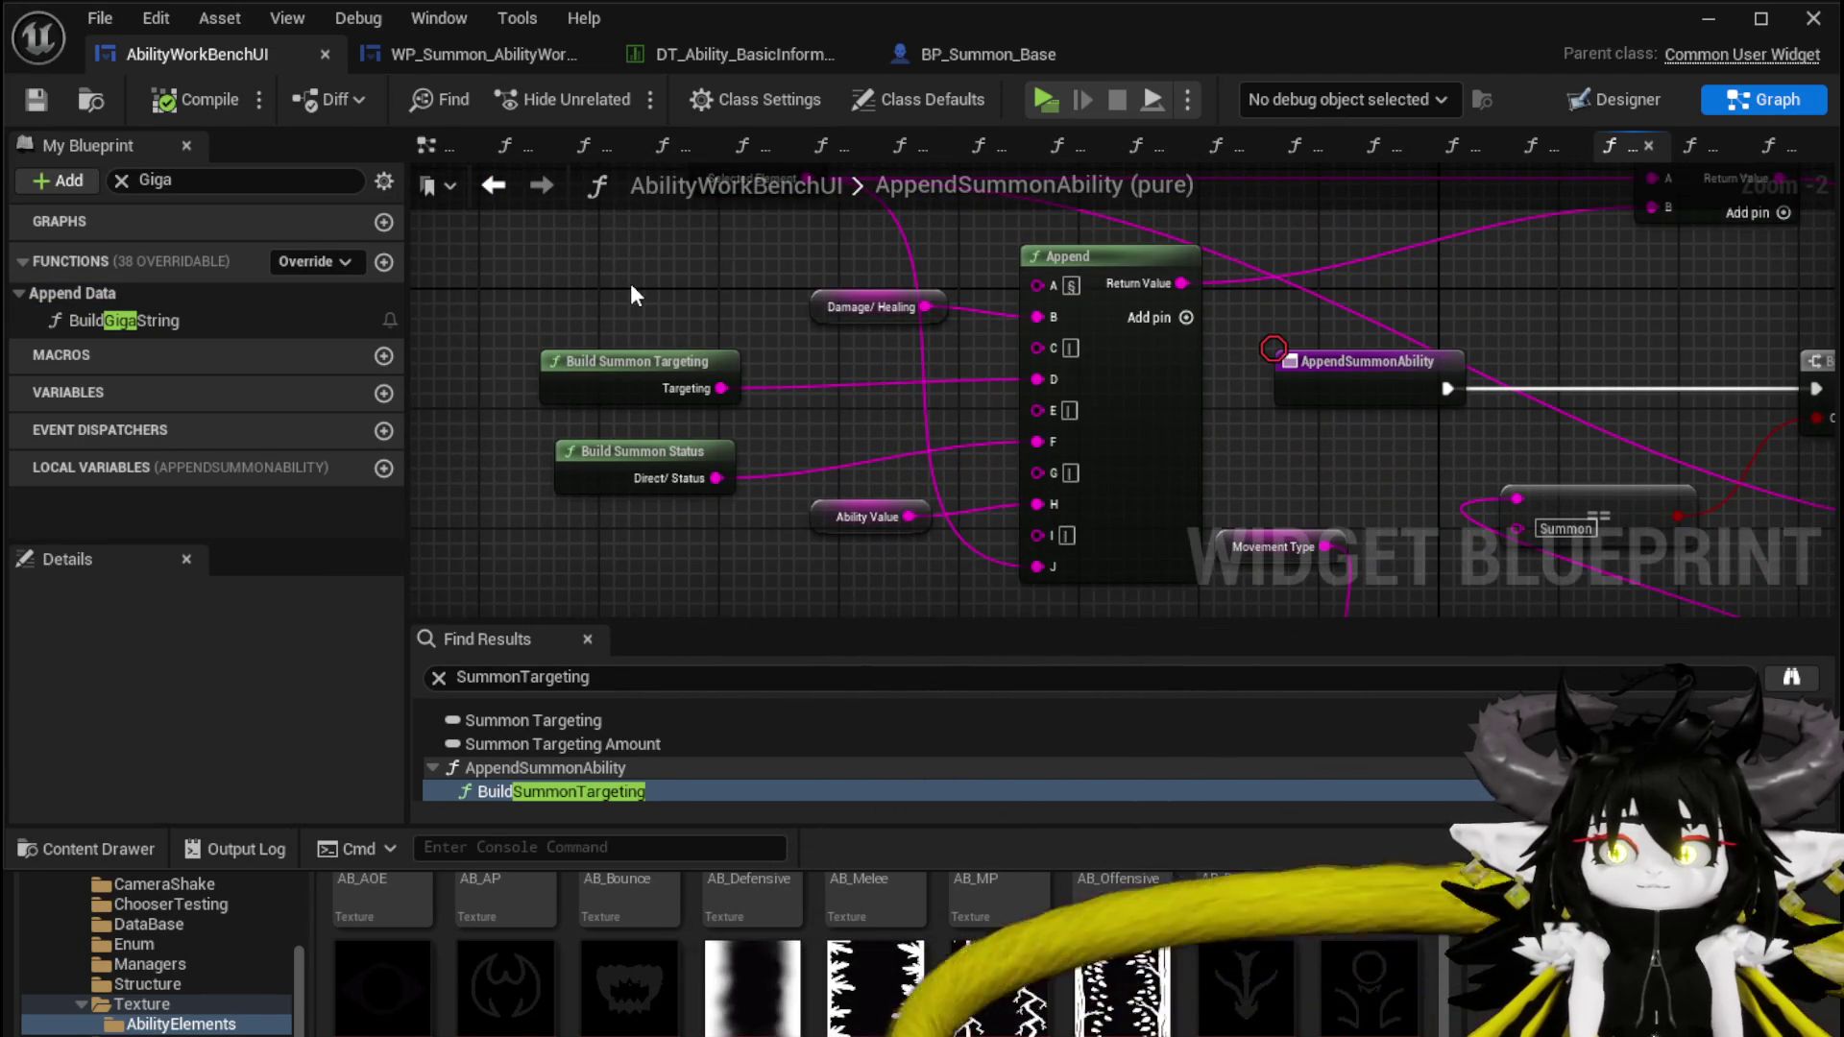
pyautogui.moveTo(526, 305); pyautogui.dragTo(754, 500)
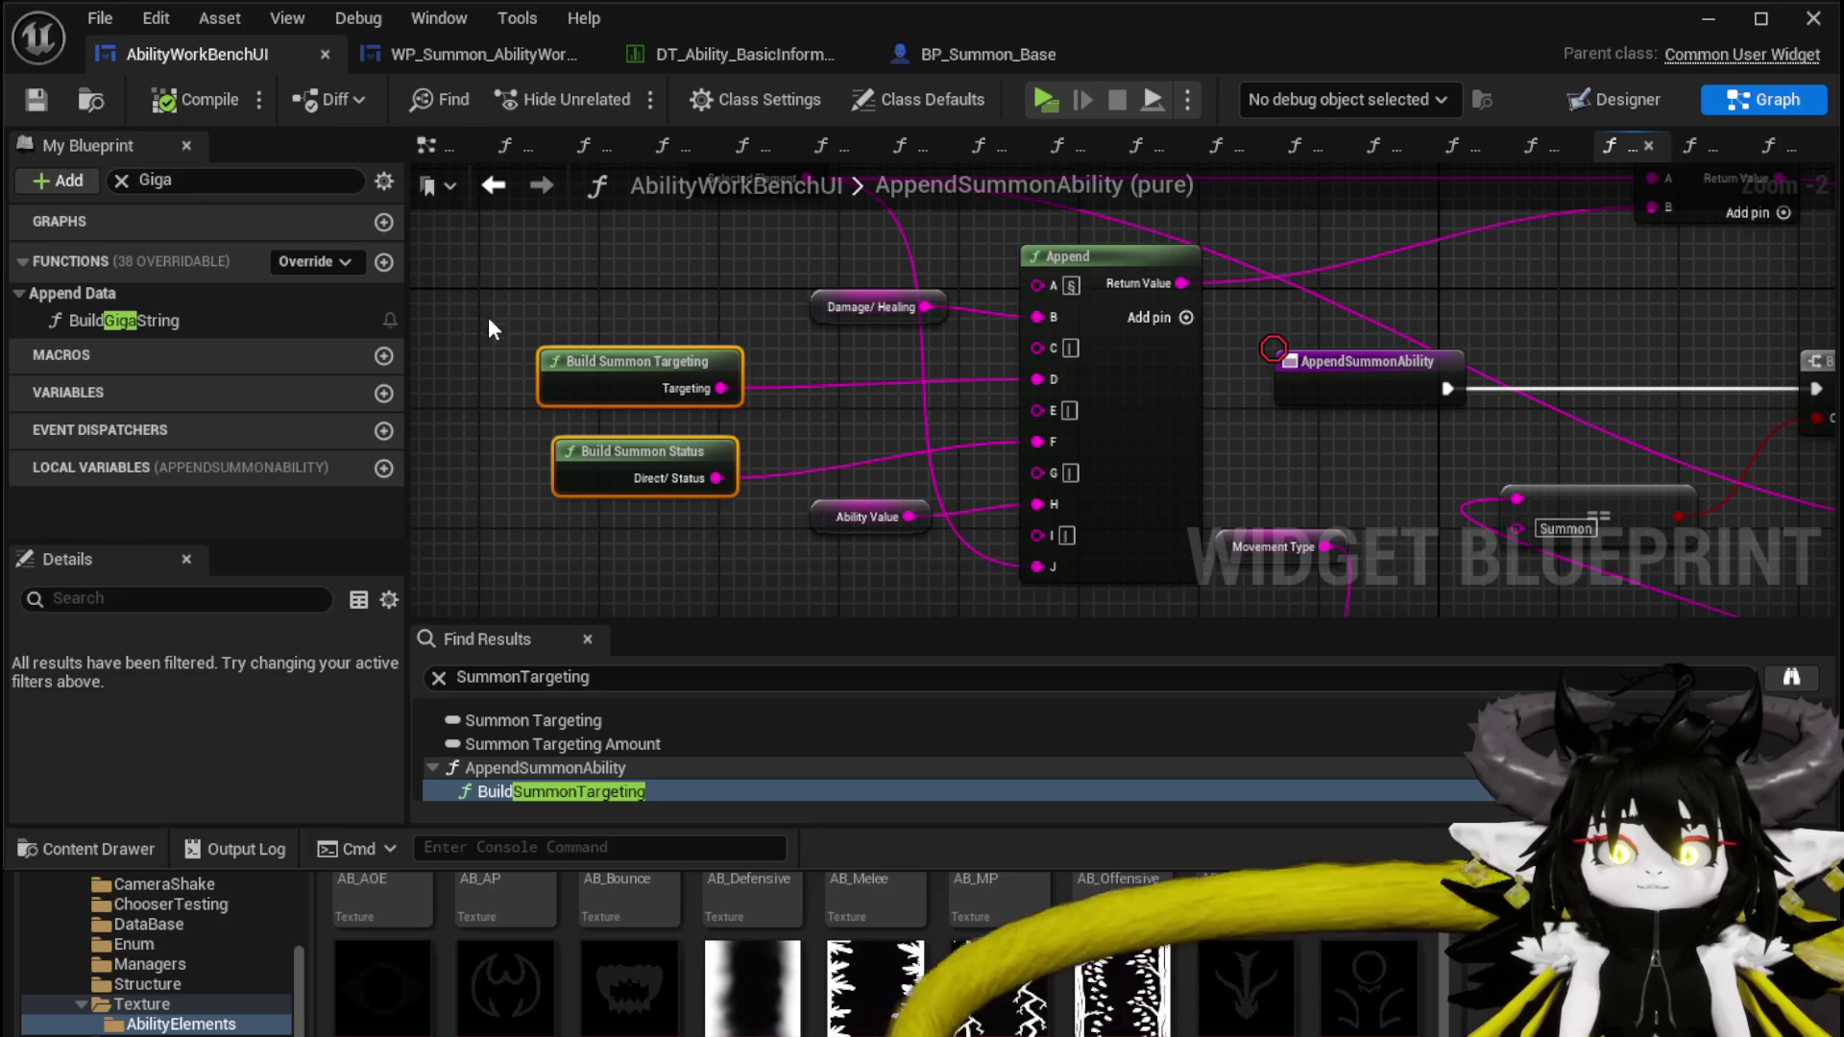
pyautogui.click(481, 280)
pyautogui.moveTo(481, 280); pyautogui.dragTo(574, 295)
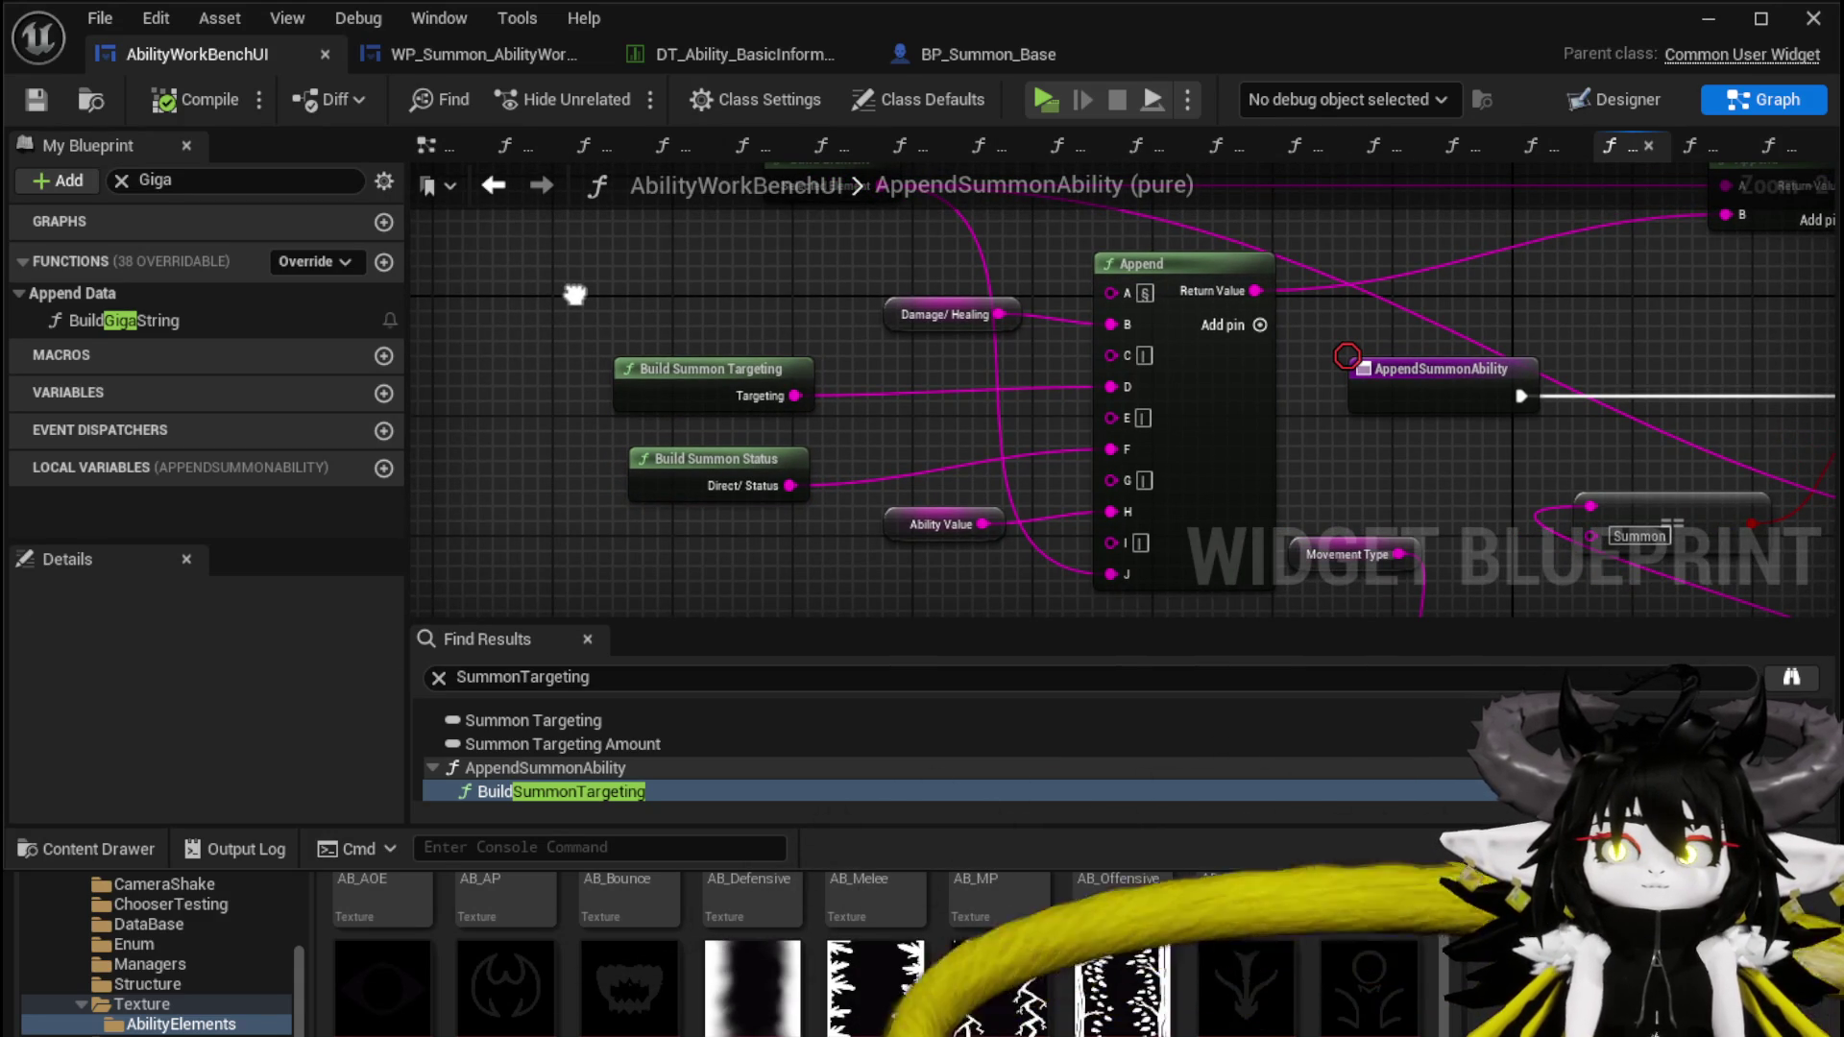
# Save the blueprint, minimise the editor and start a standalone play-test
pyautogui.click(37, 99)
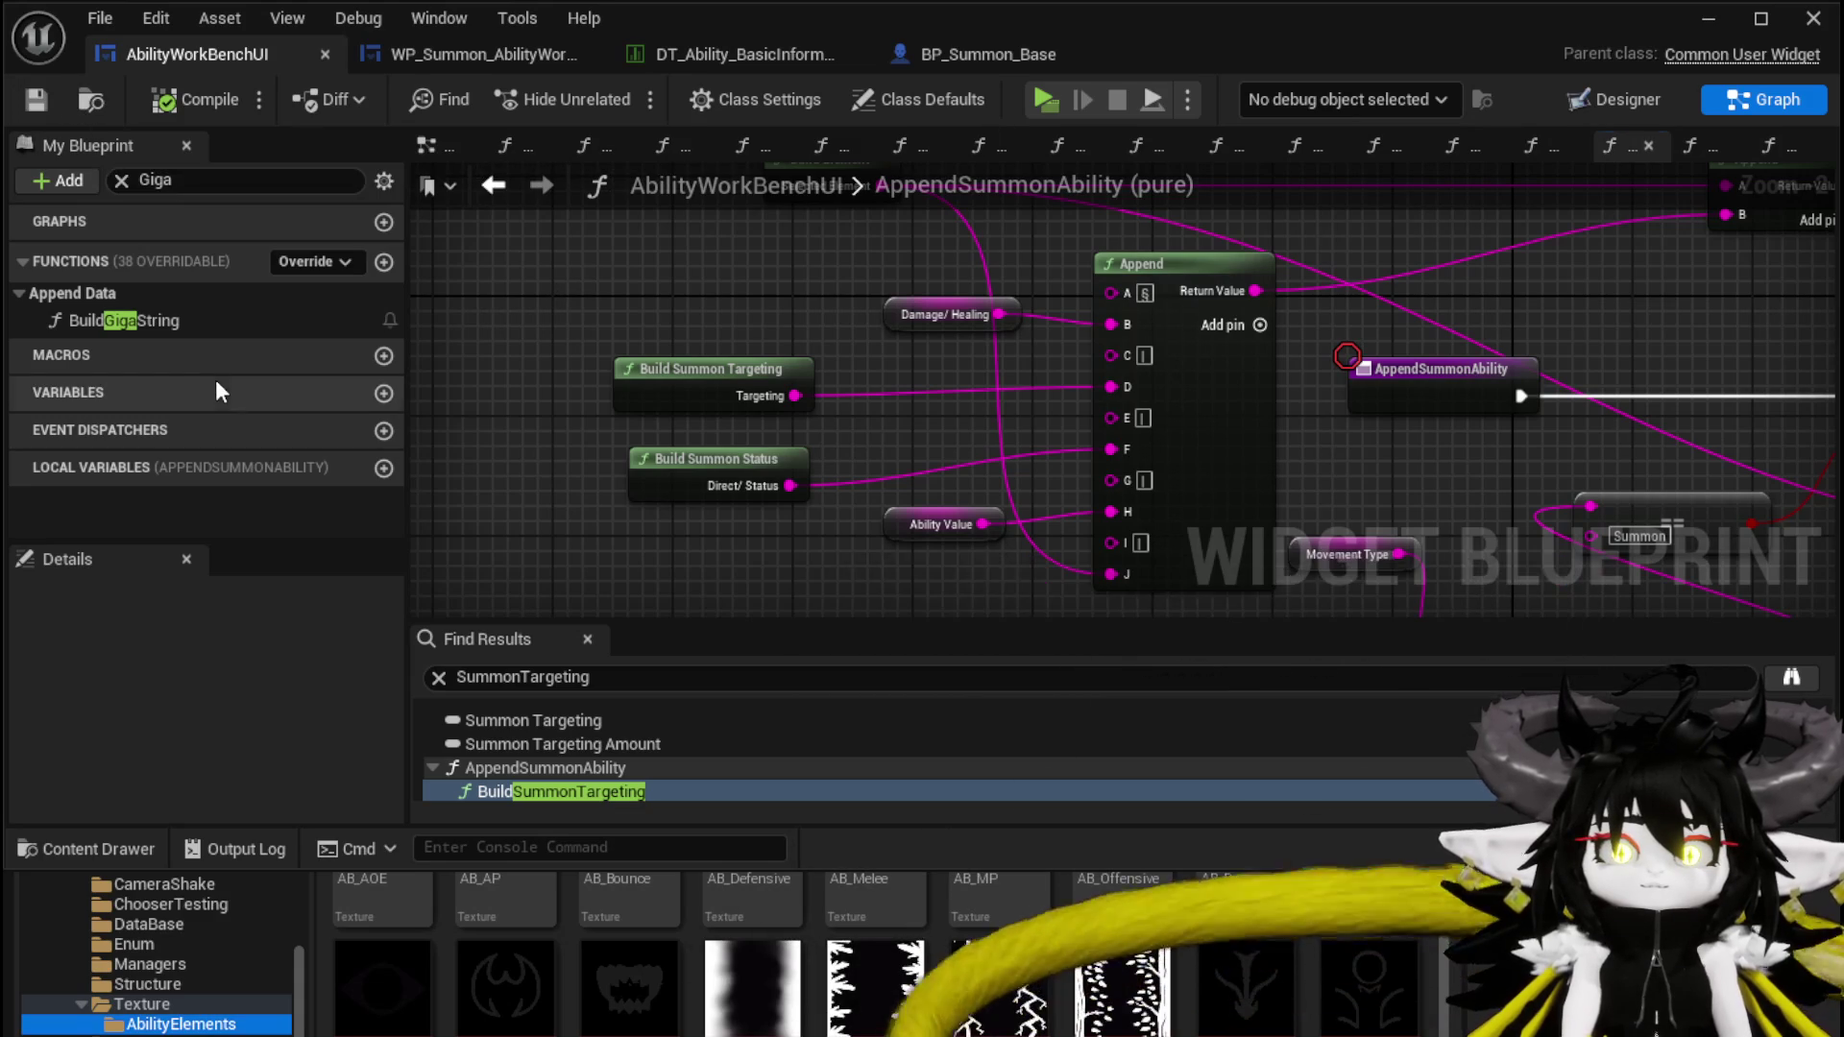
pyautogui.rightClick(447, 338)
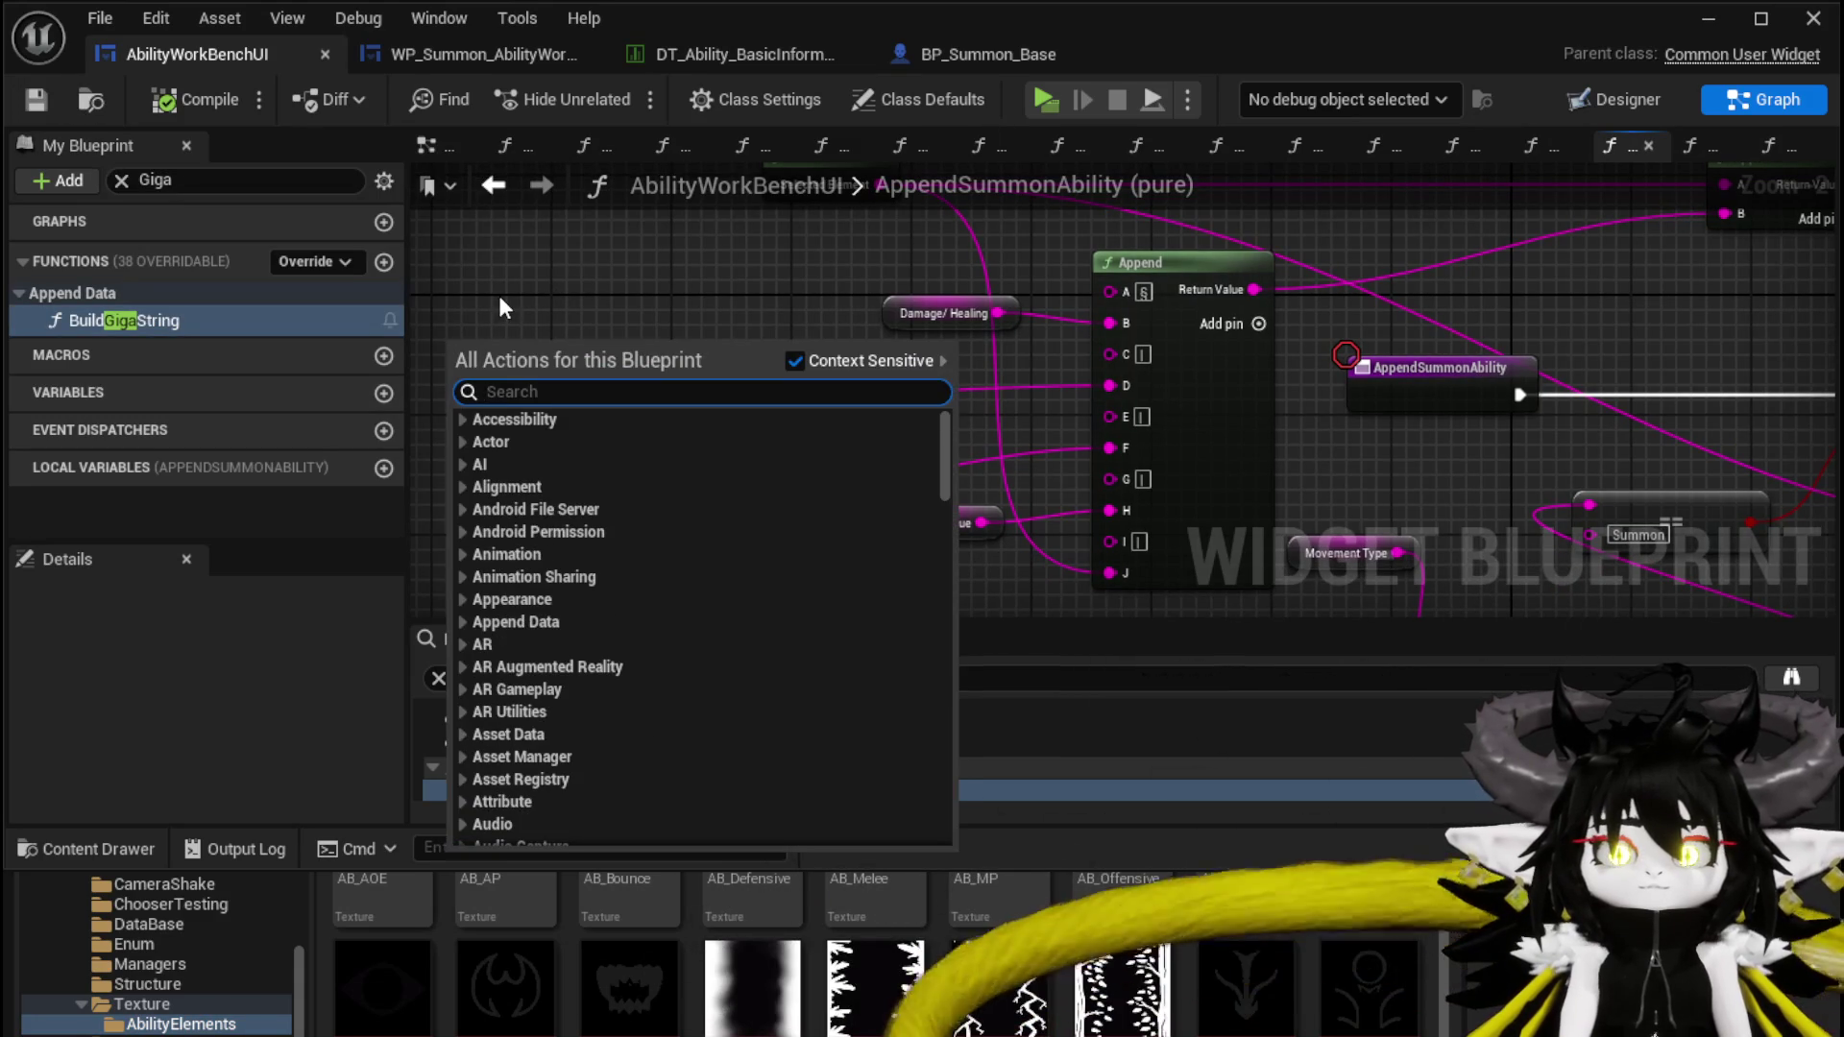
pyautogui.click(497, 292)
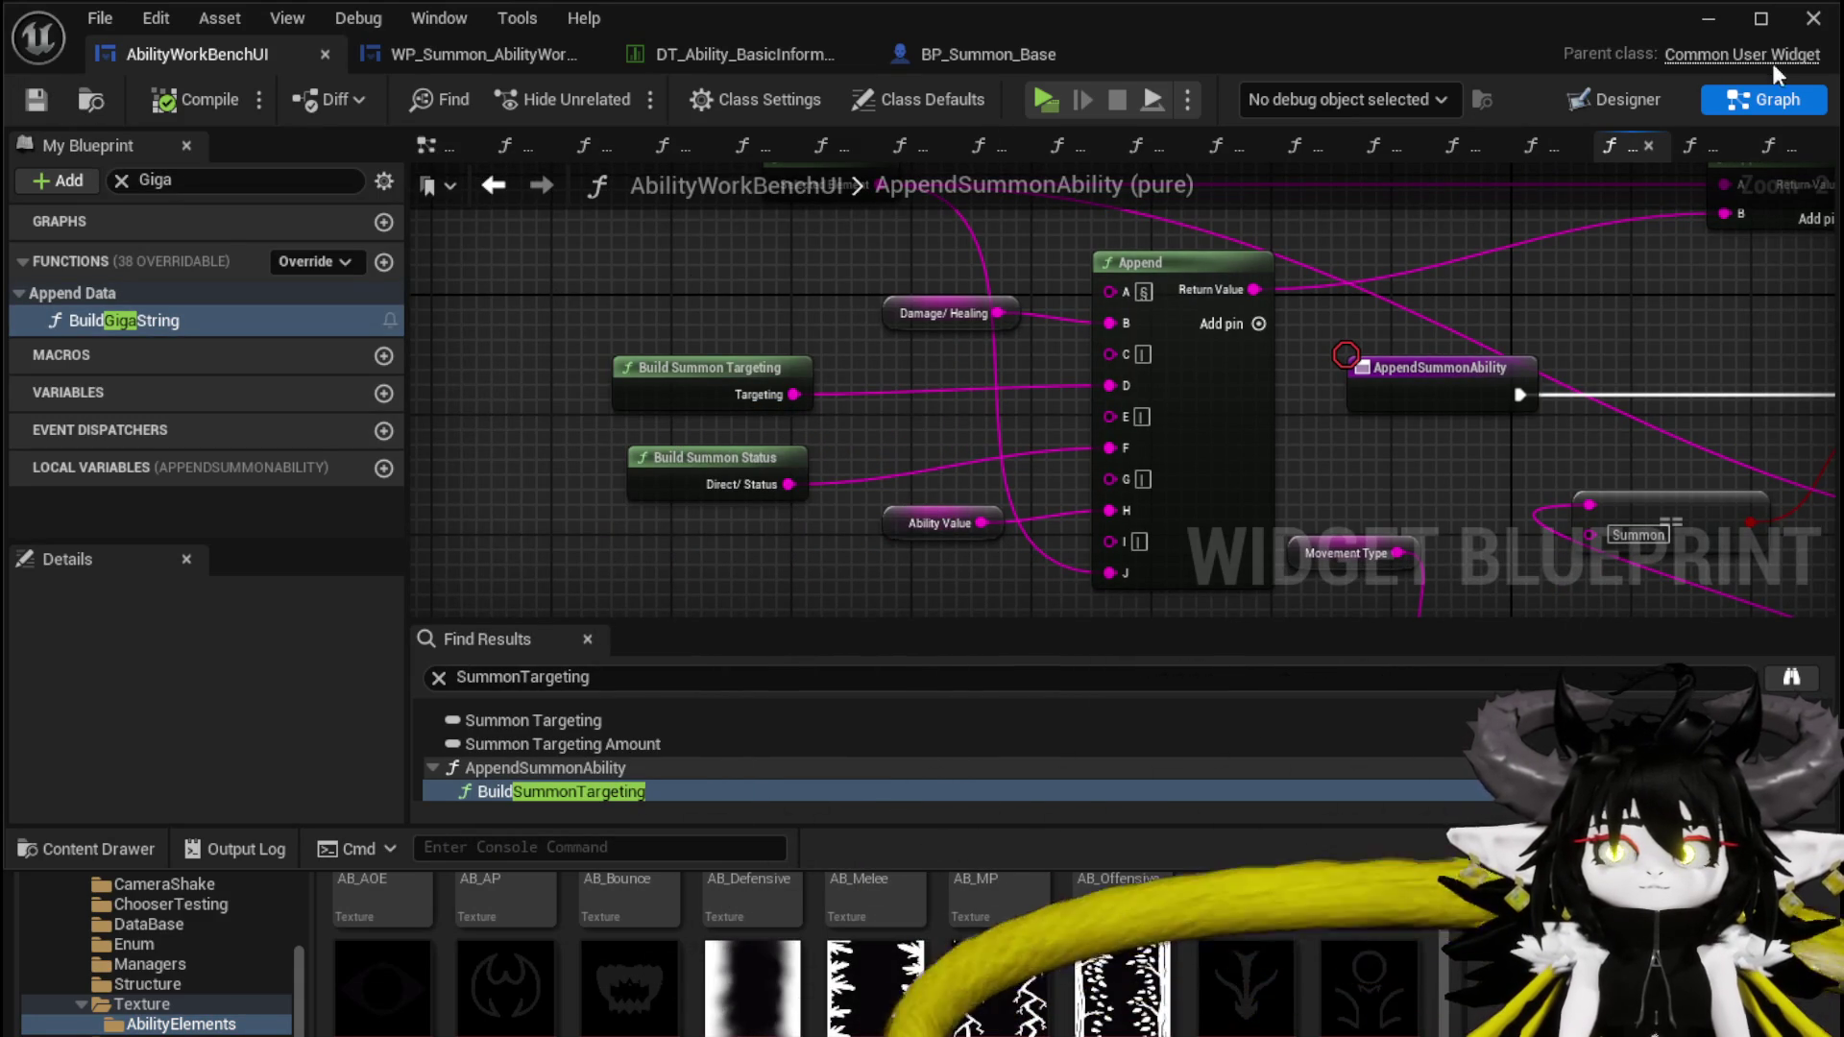
pyautogui.click(1709, 19)
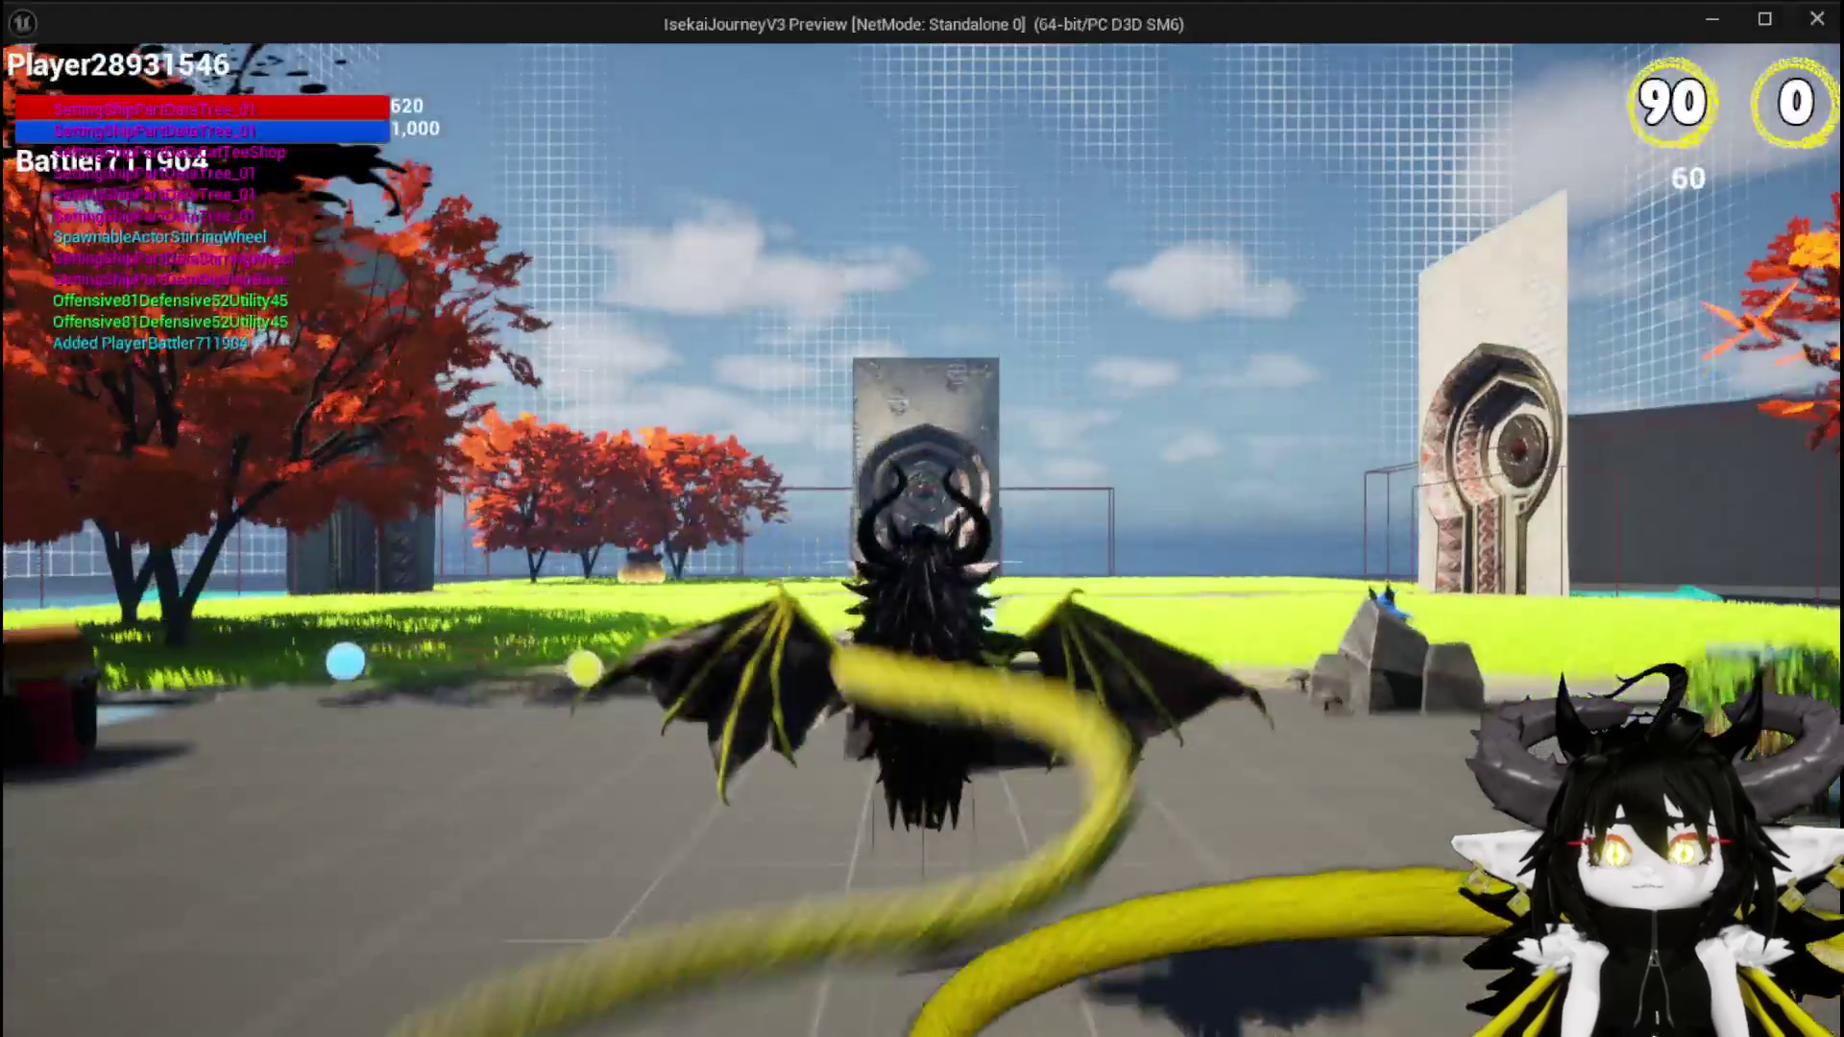
pyautogui.press('Tab')
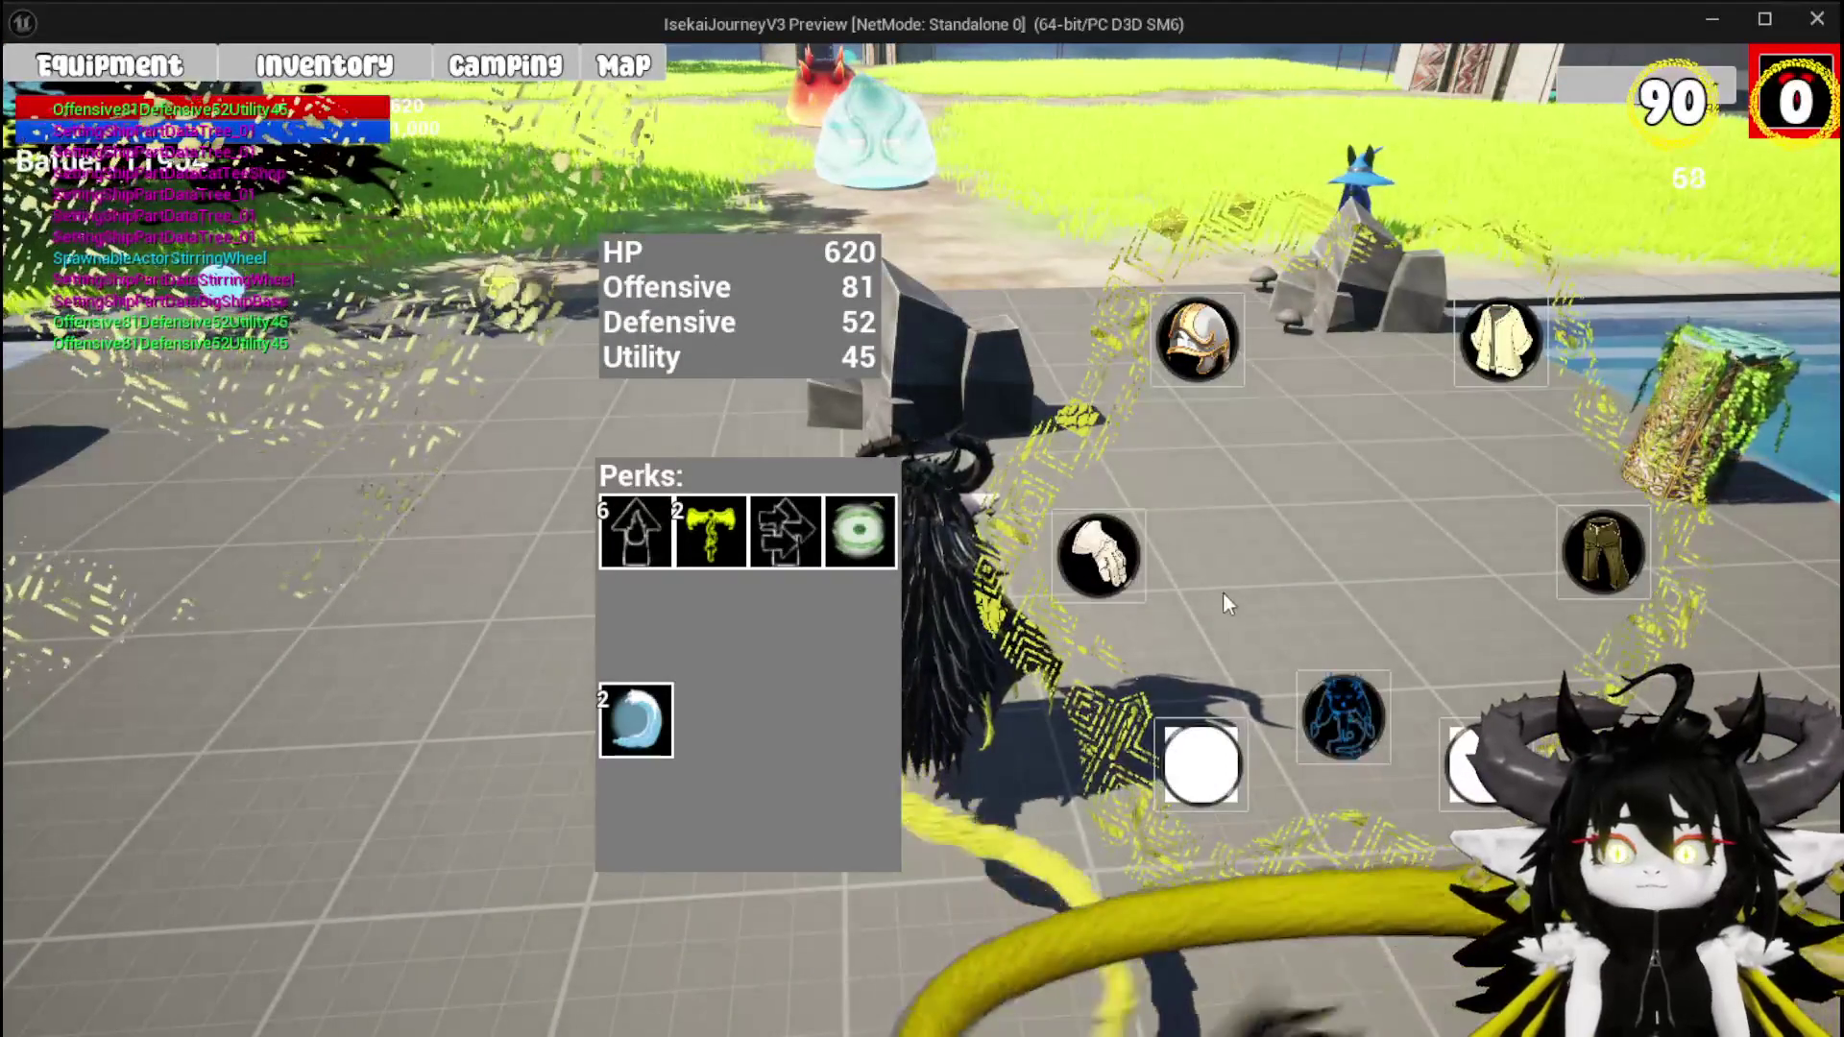